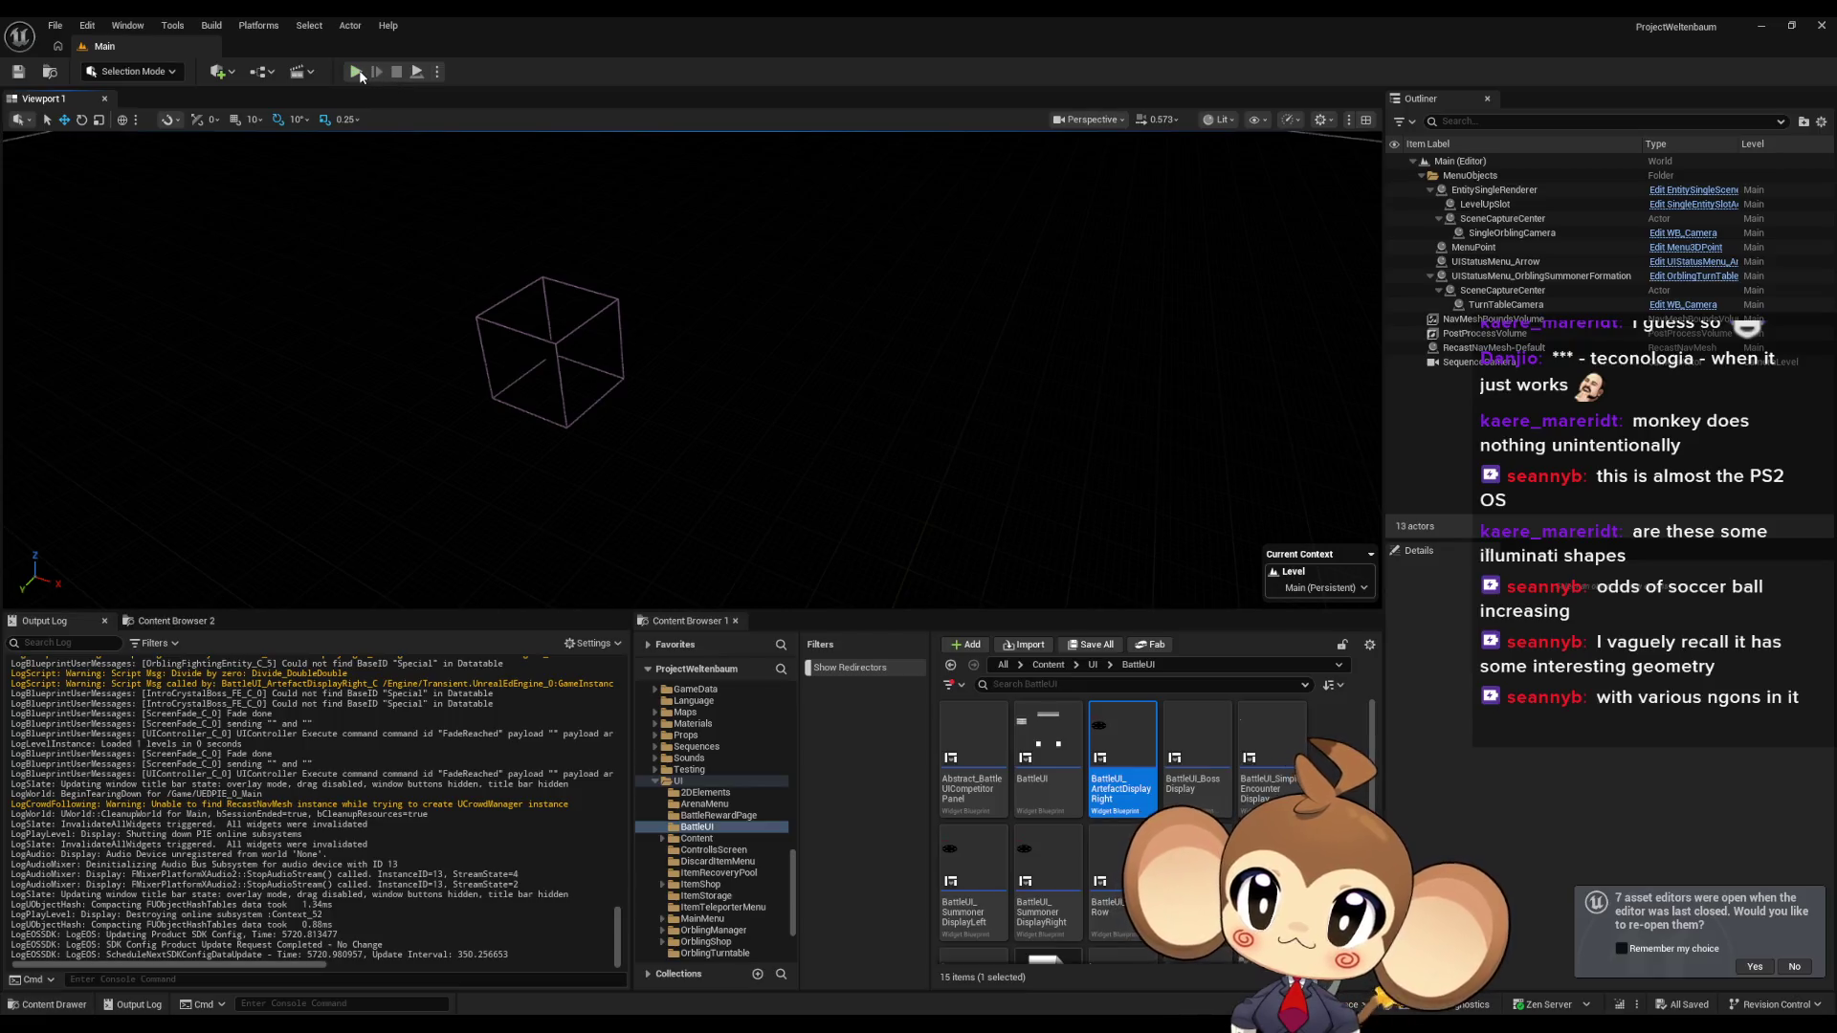
Play in editor, eject and pause, fly the camera close to the crystal, then stop the session.
left_click(357, 72)
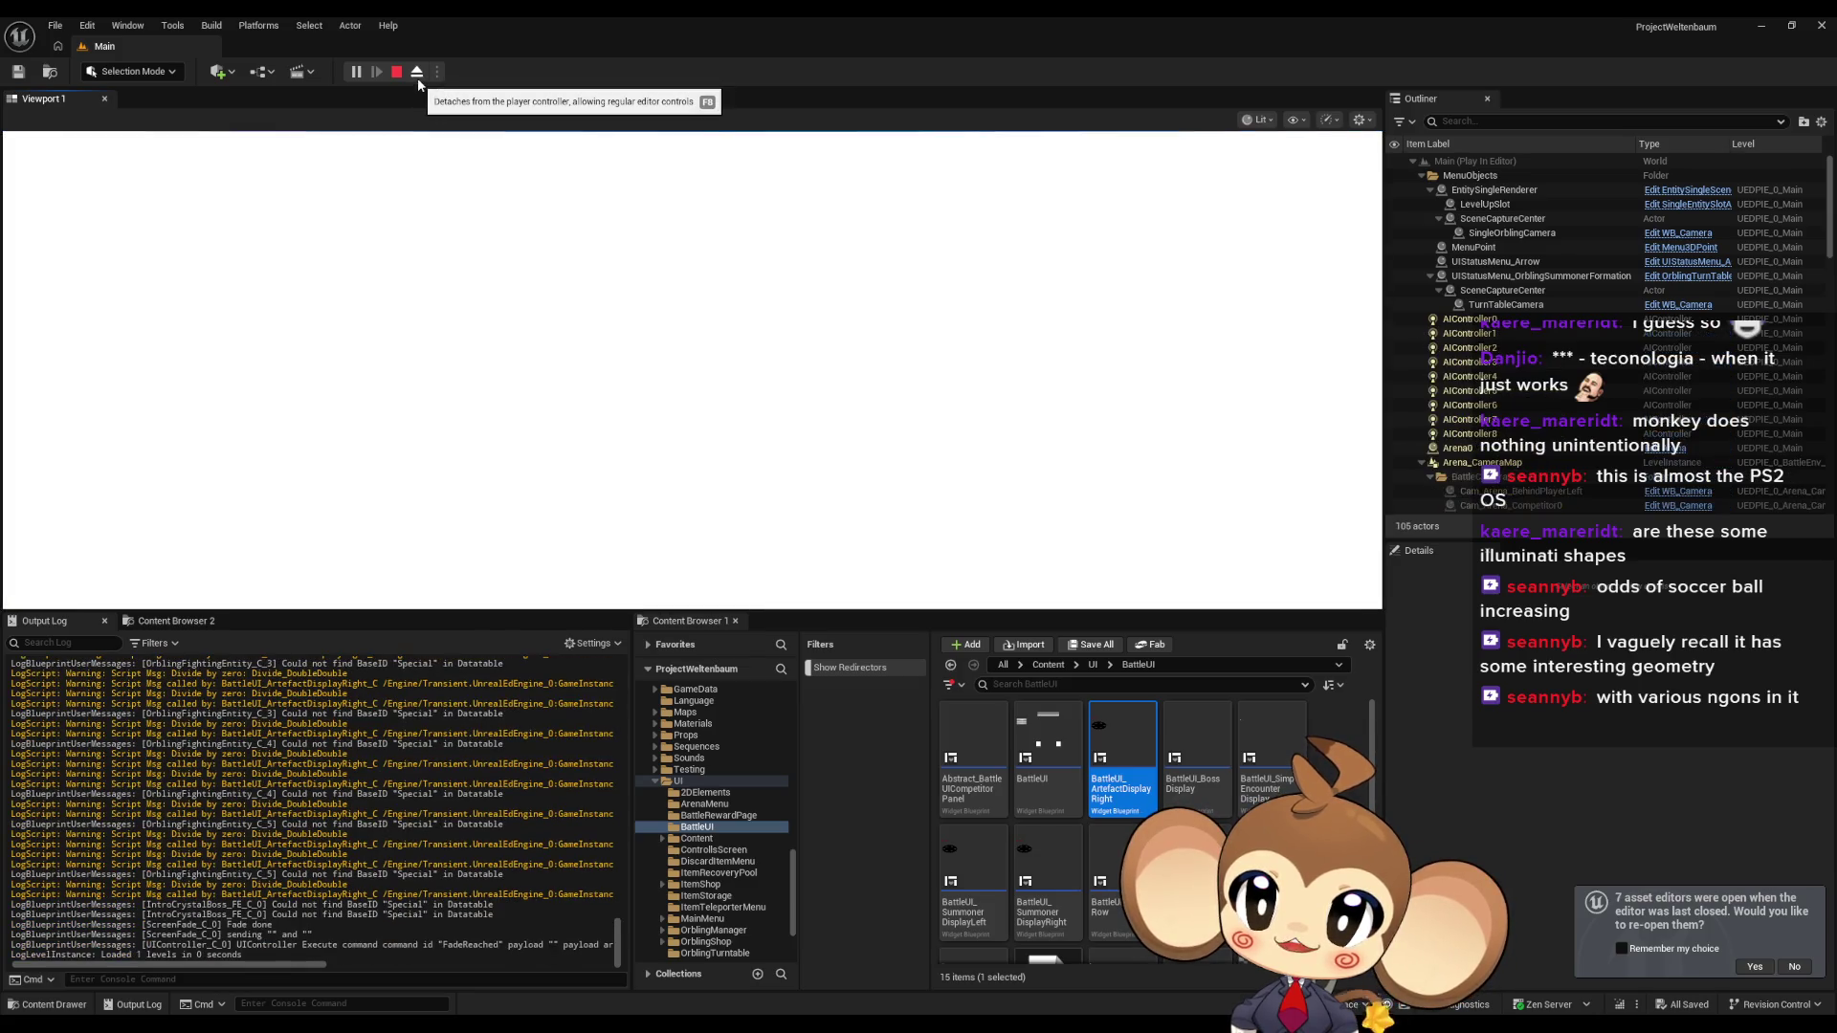
left_click(417, 78)
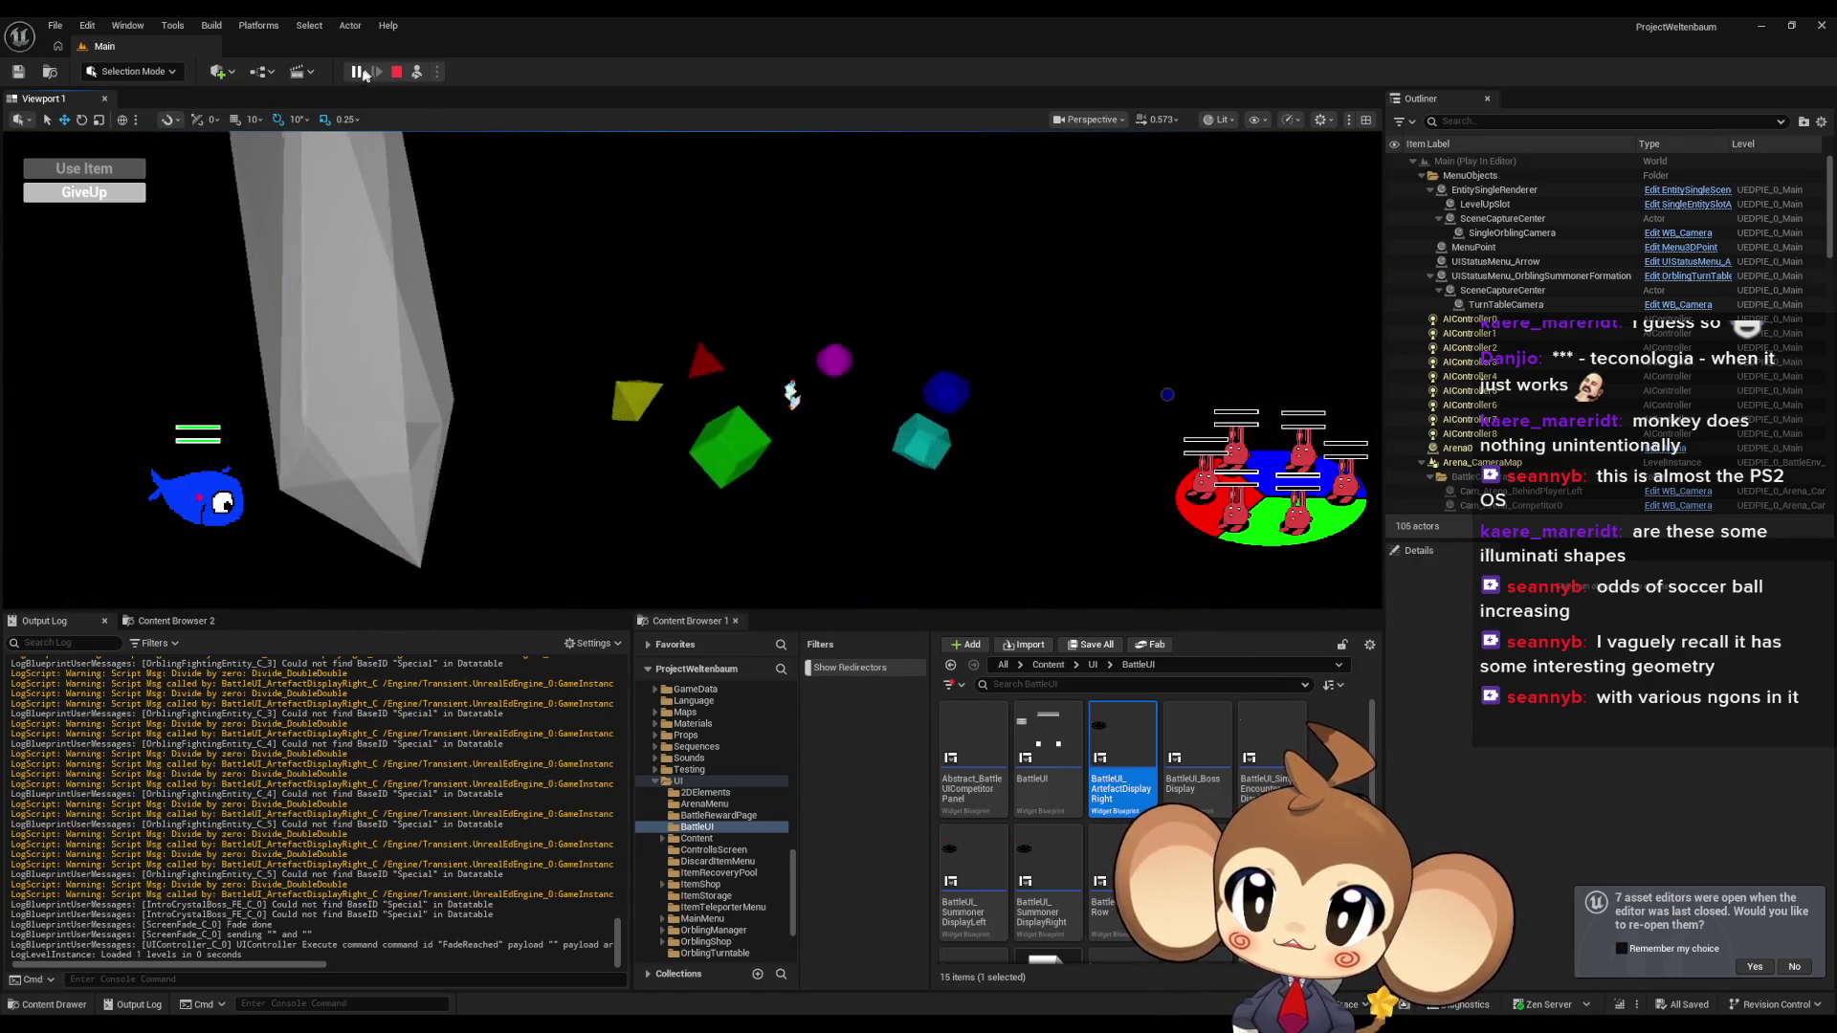
key("Pause")
left_click_drag(859, 396, 884, 225)
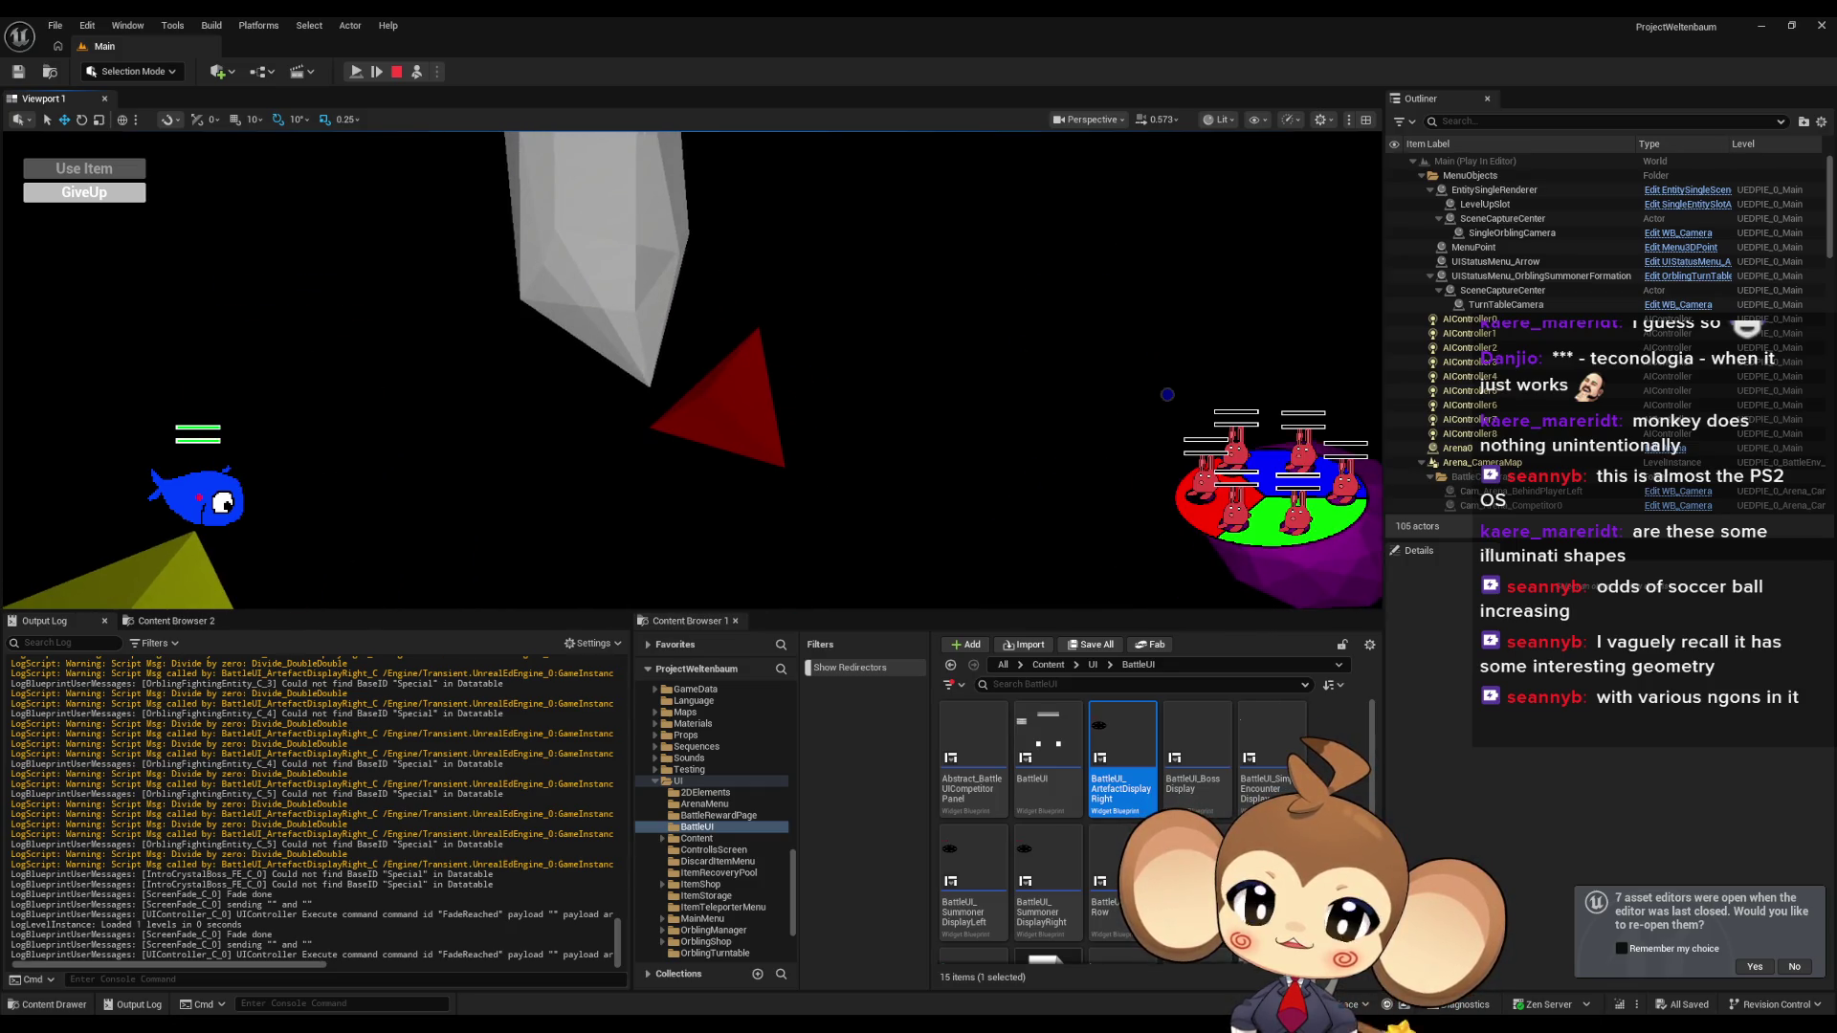
left_click(400, 71)
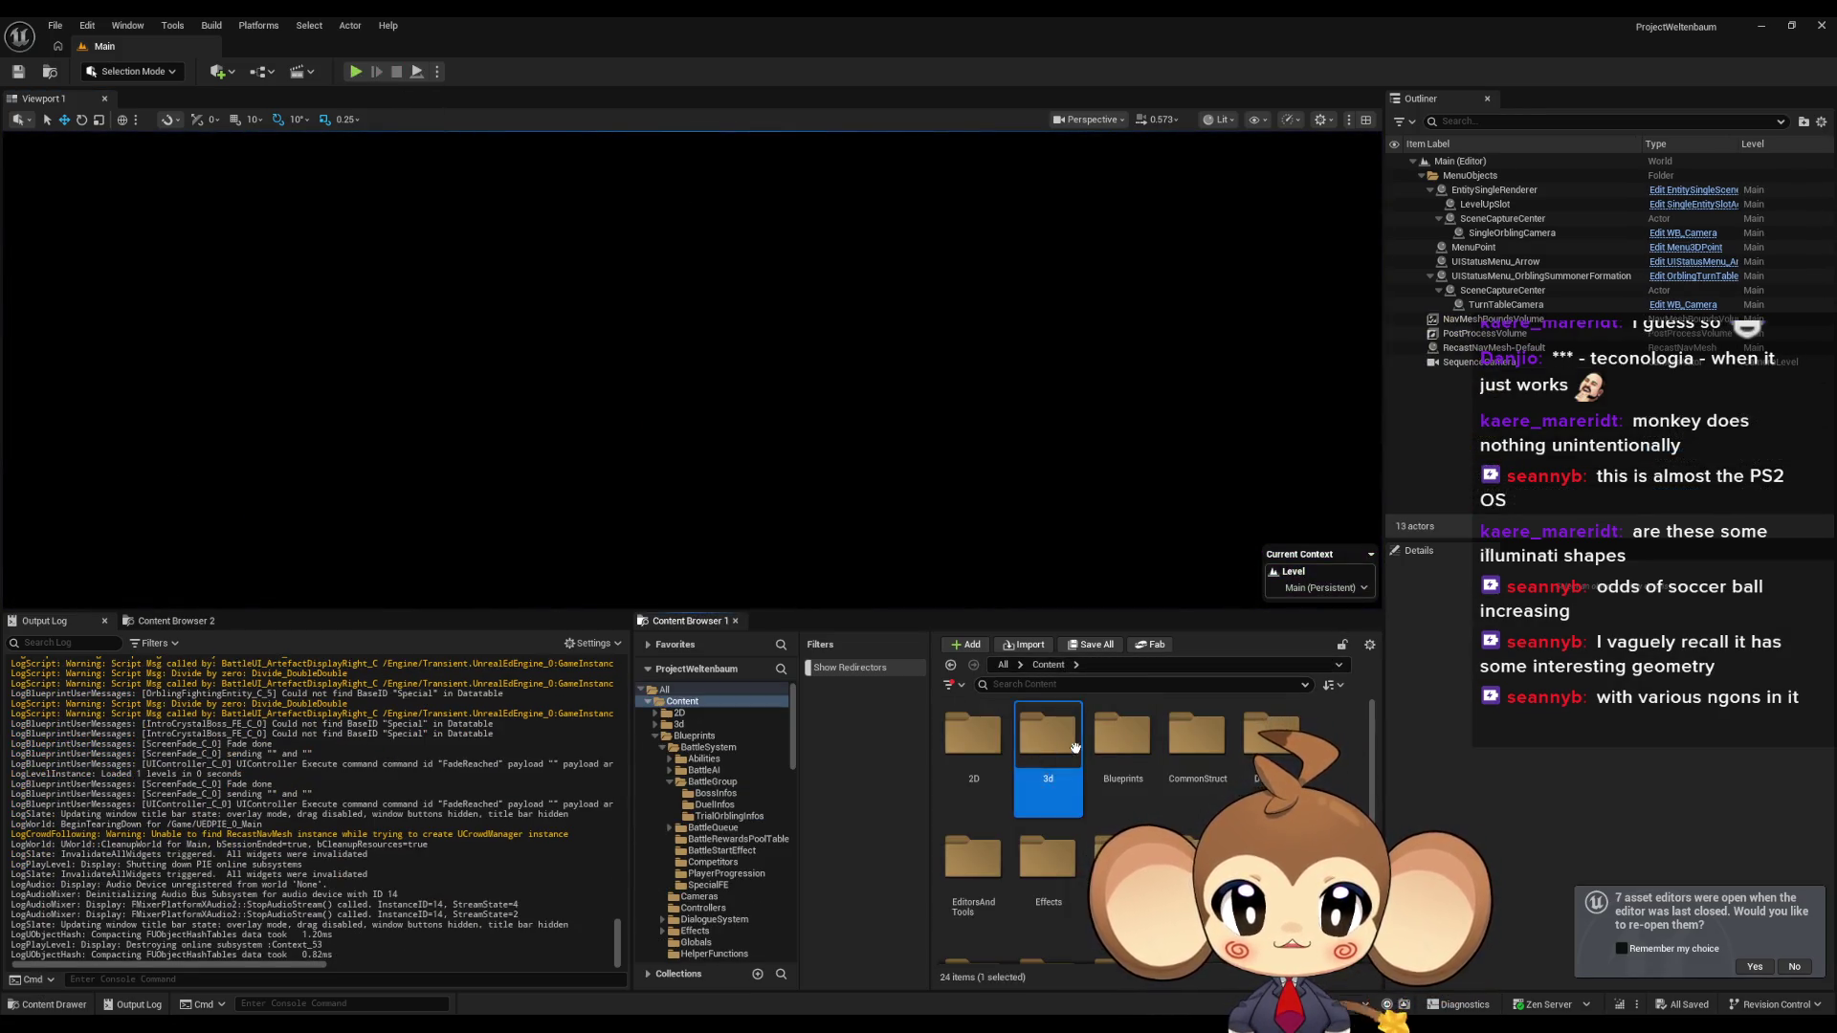
Browse the Content Browser to 3d > Crystals > IntroCrystal > HelperSolids.
double_click(1048, 735)
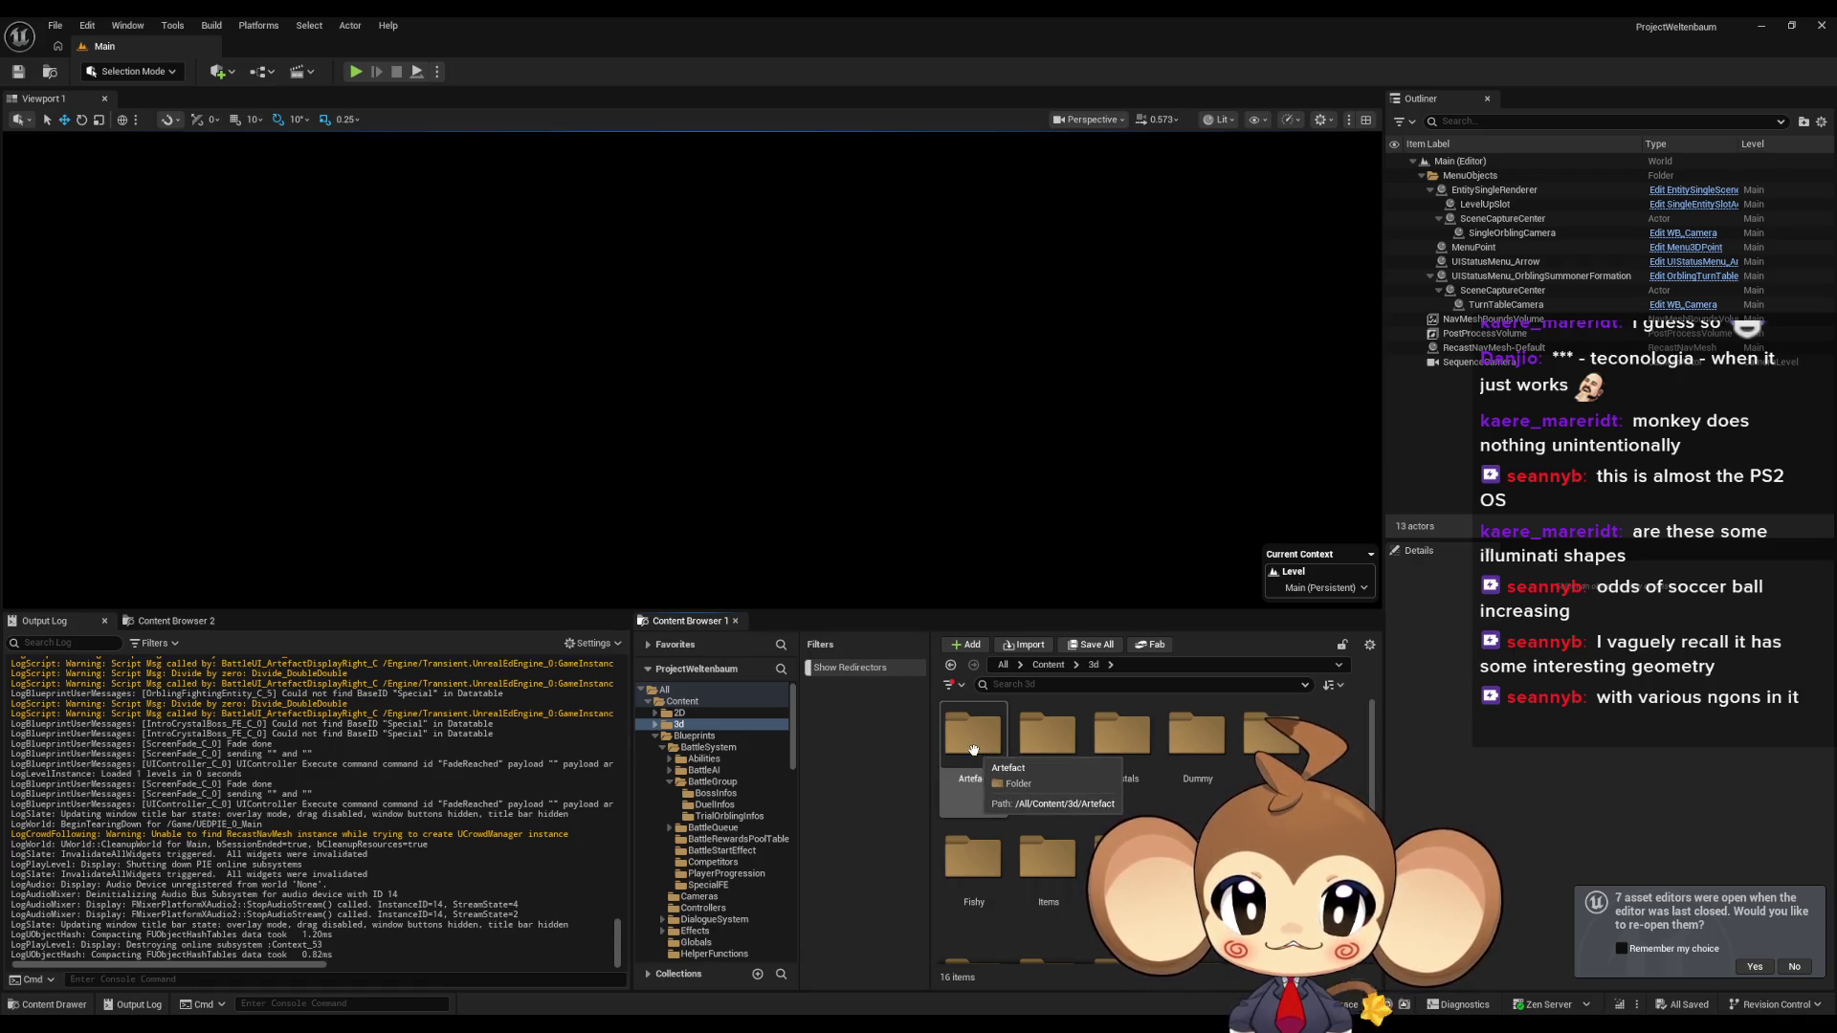
double_click(973, 749)
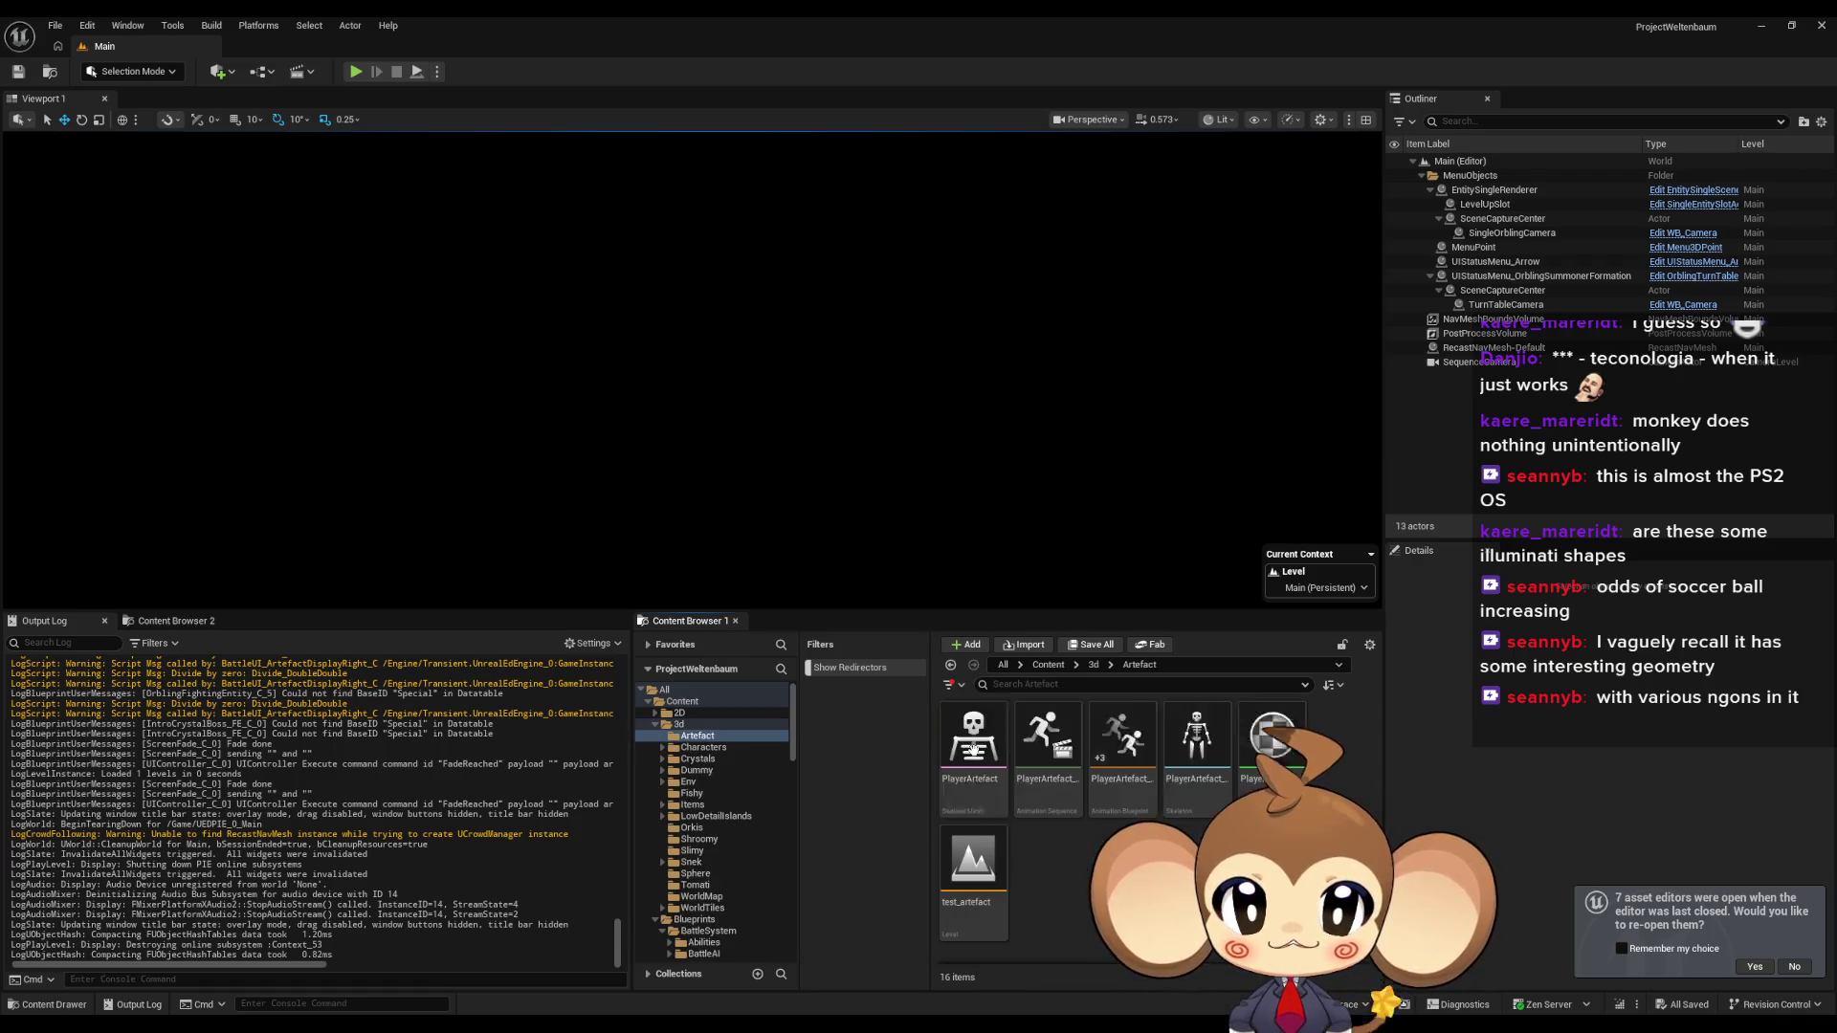
left_click(1094, 665)
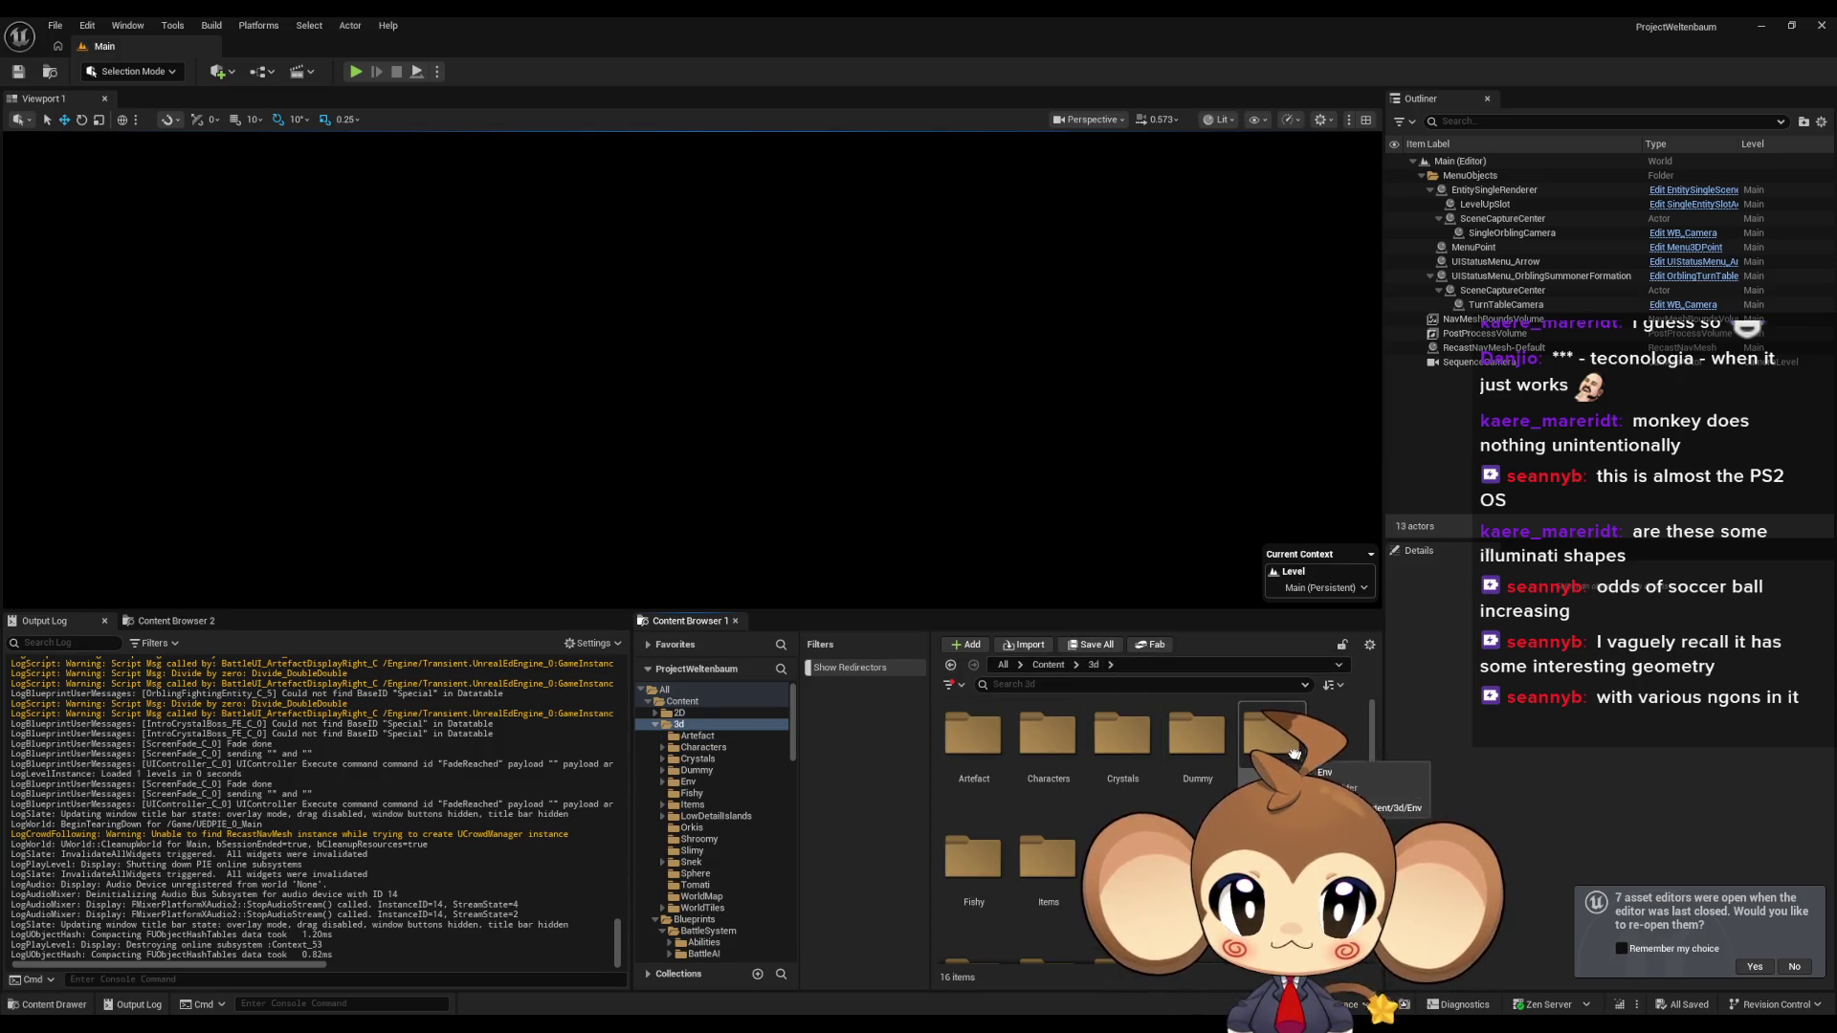
double_click(1123, 737)
double_click(973, 737)
double_click(973, 737)
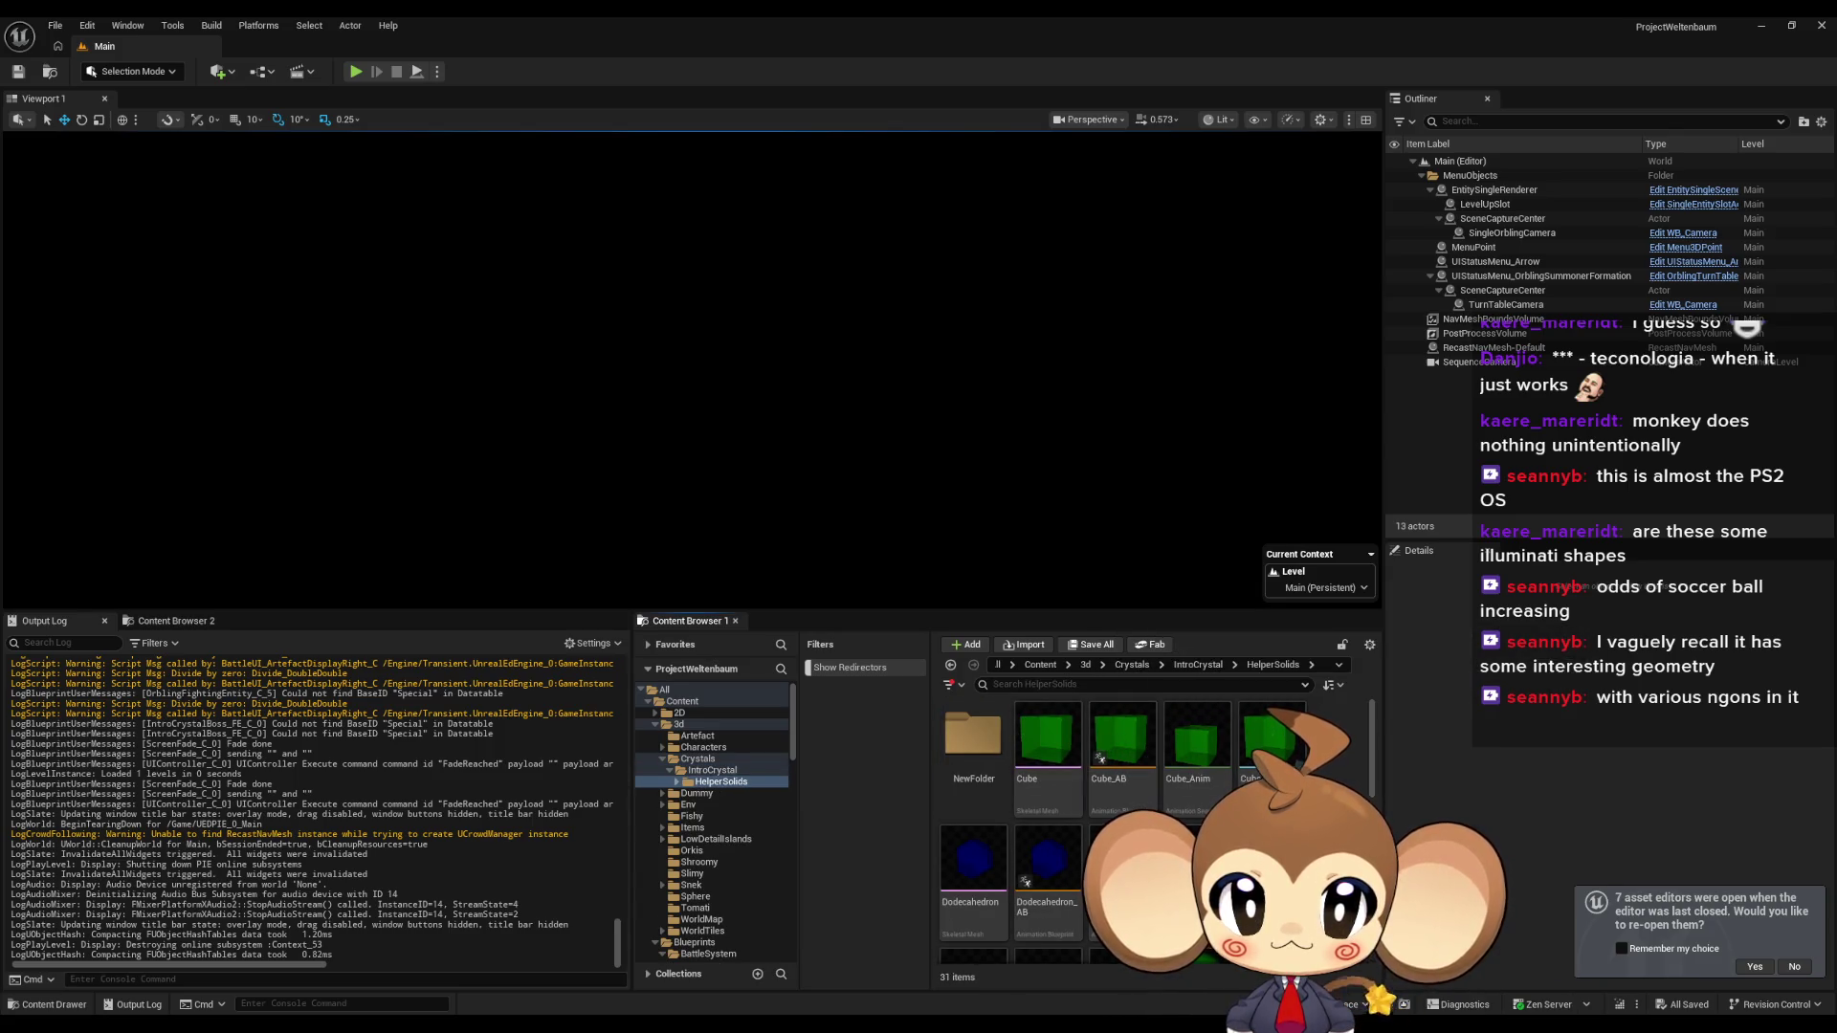
Open the Tetrahedron mesh to inspect it, then close its editor.
scroll(1148, 832, "down", 5)
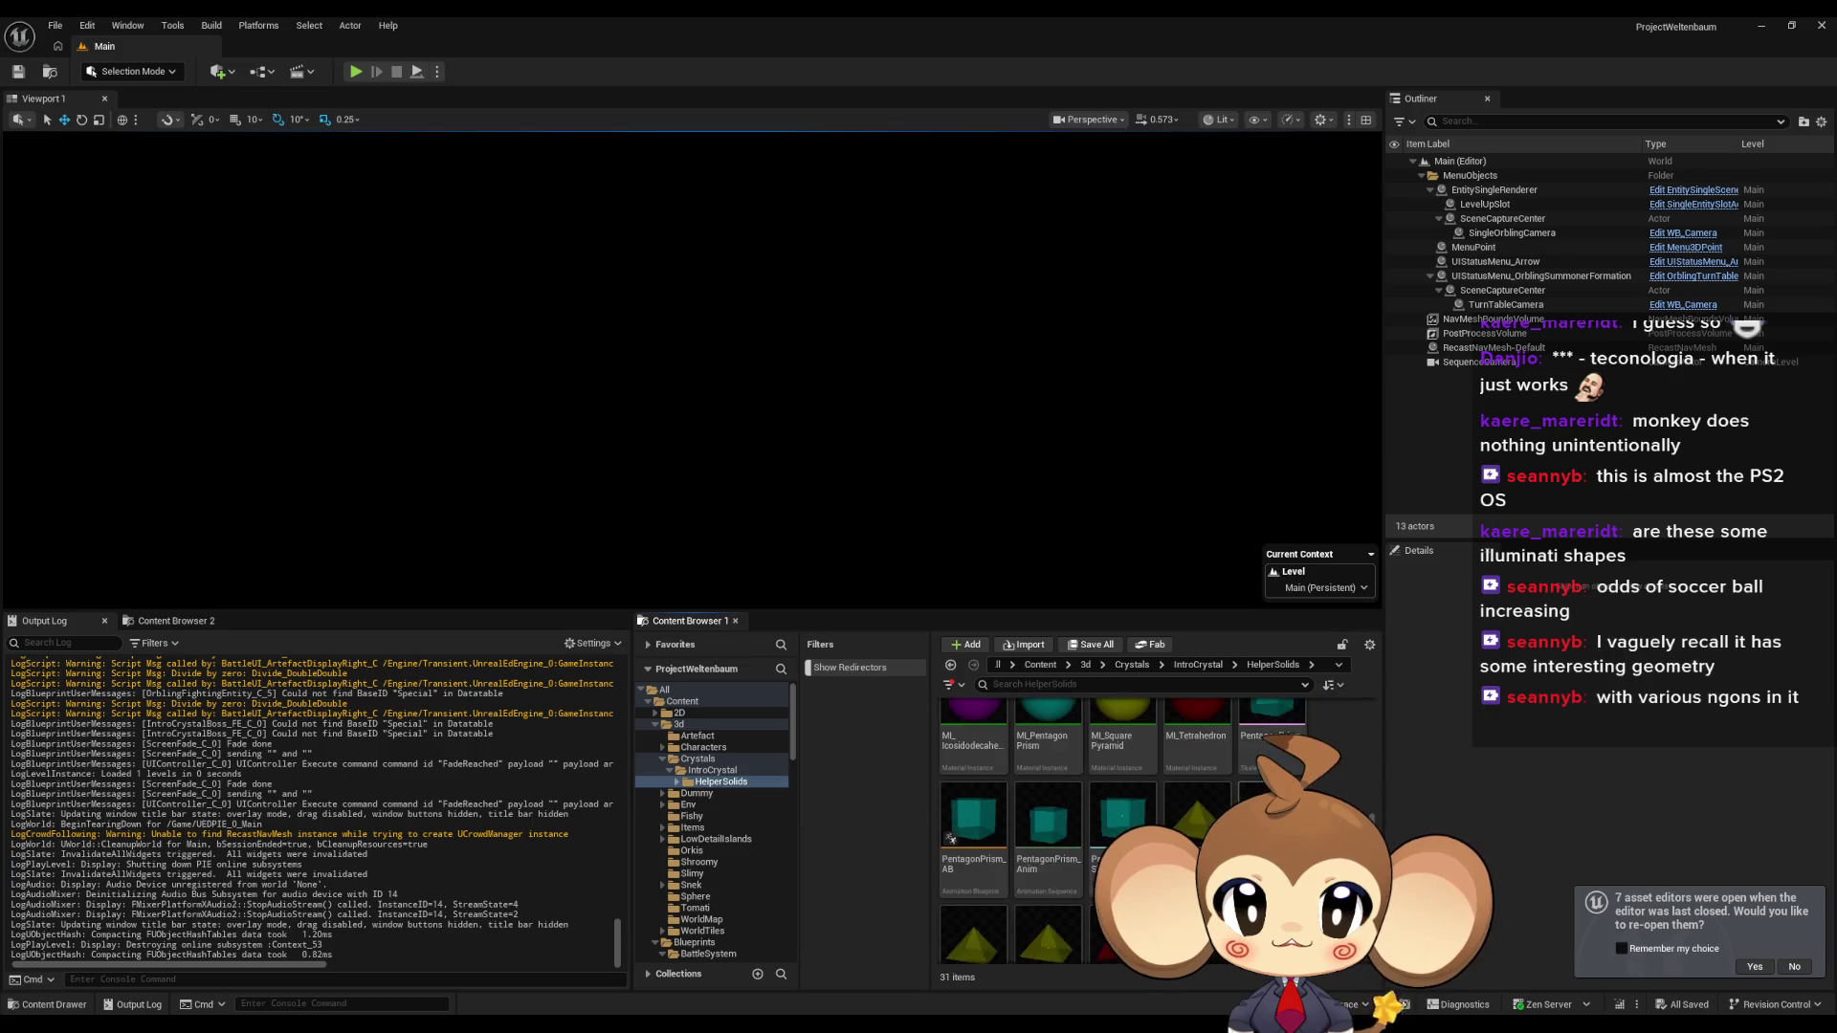
double_click(1121, 813)
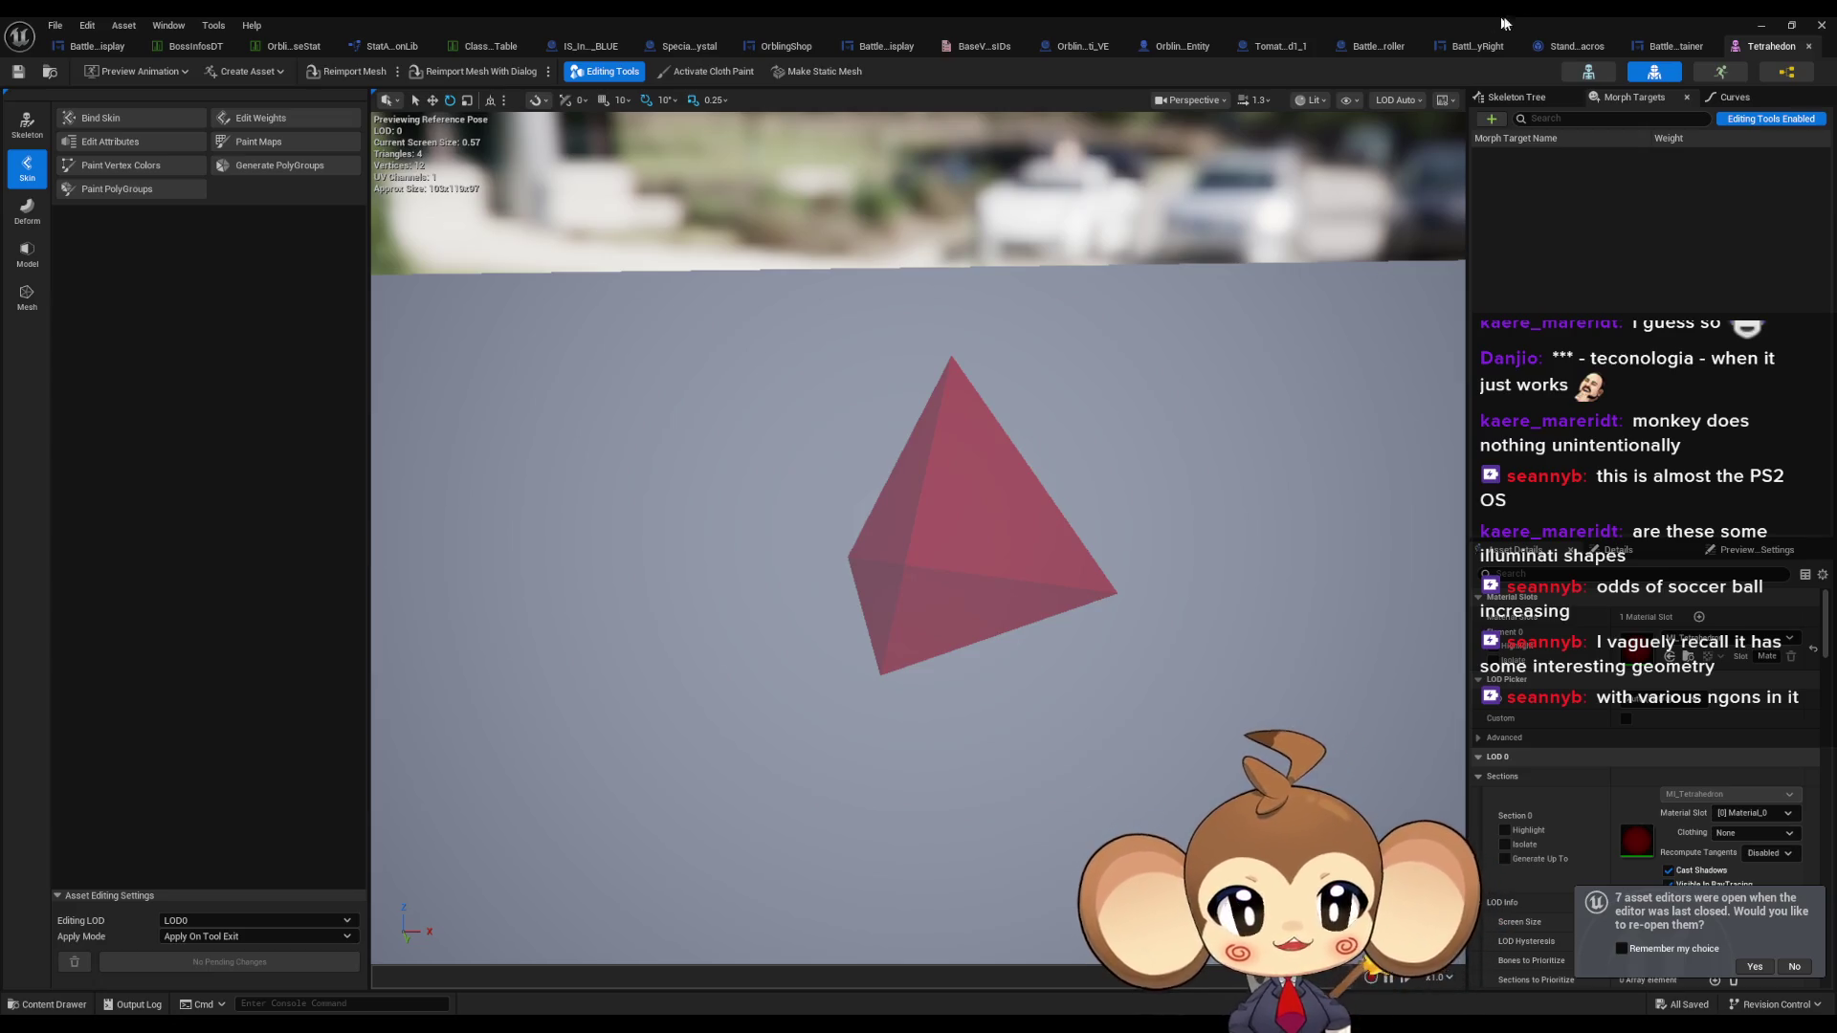
left_click(1822, 25)
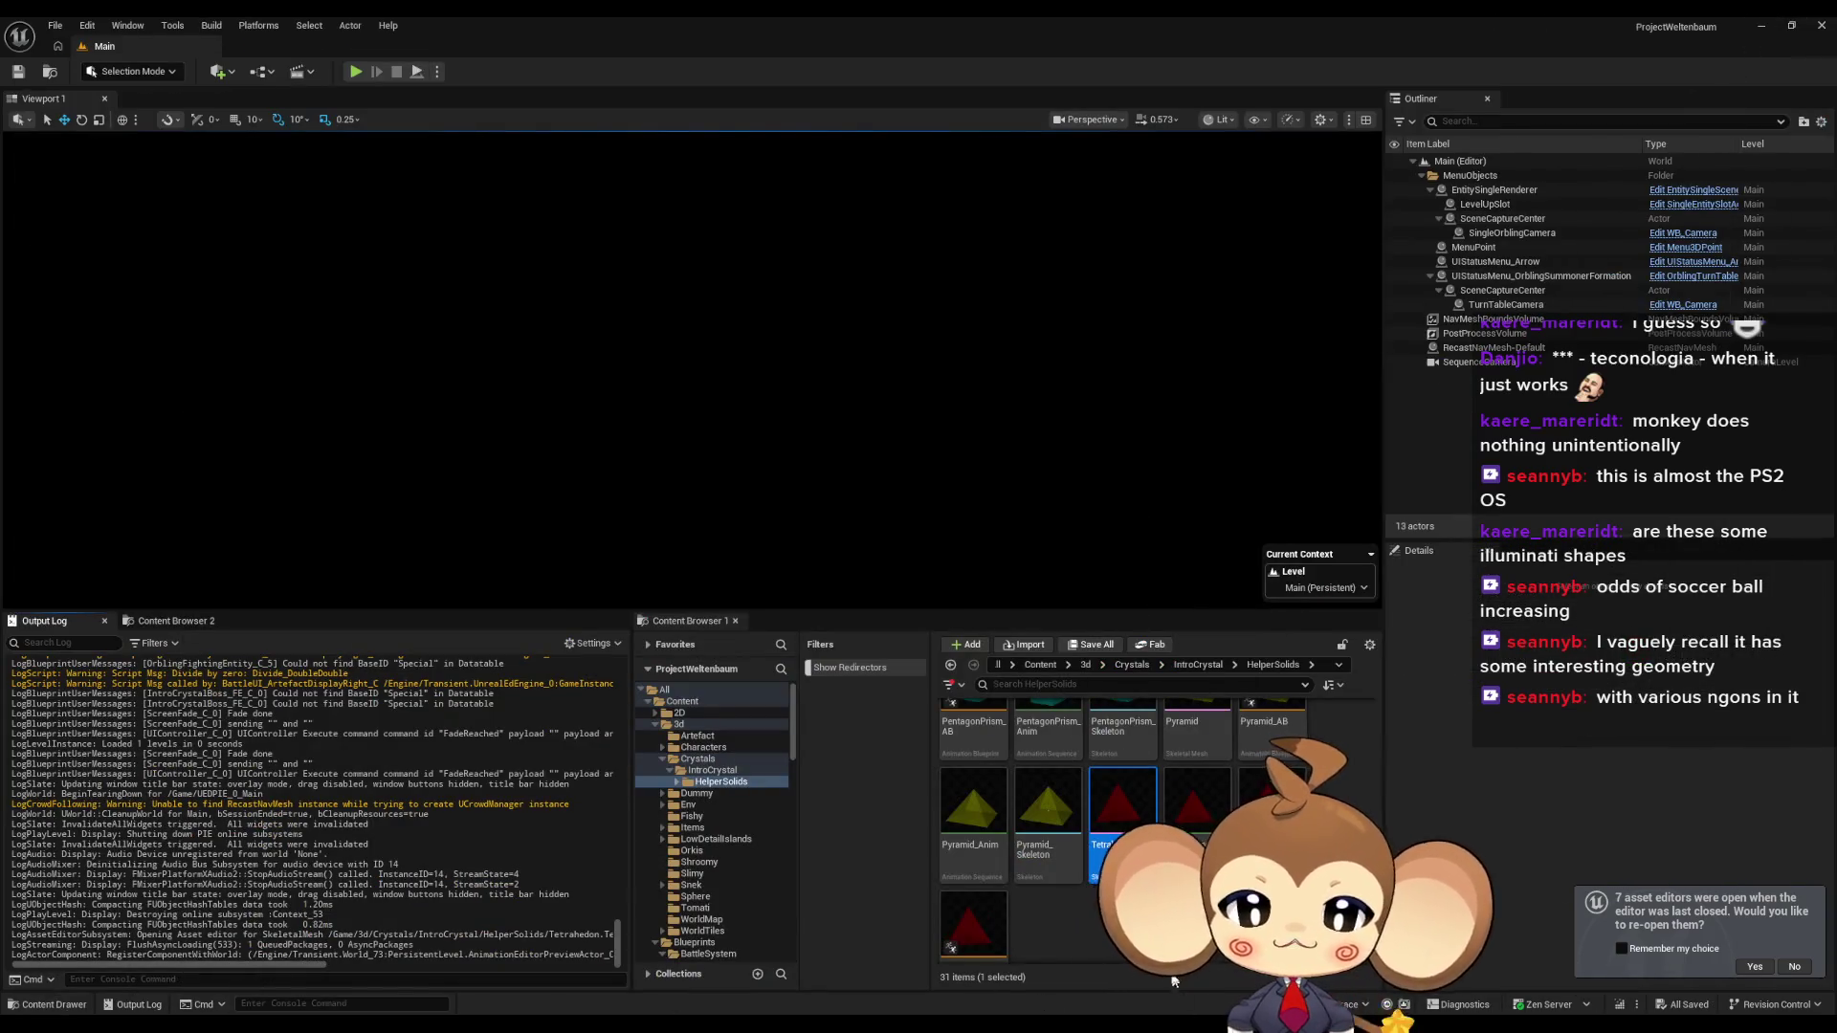
Check that NewFolder is empty and delete it.
scroll(1119, 823, "up", 8)
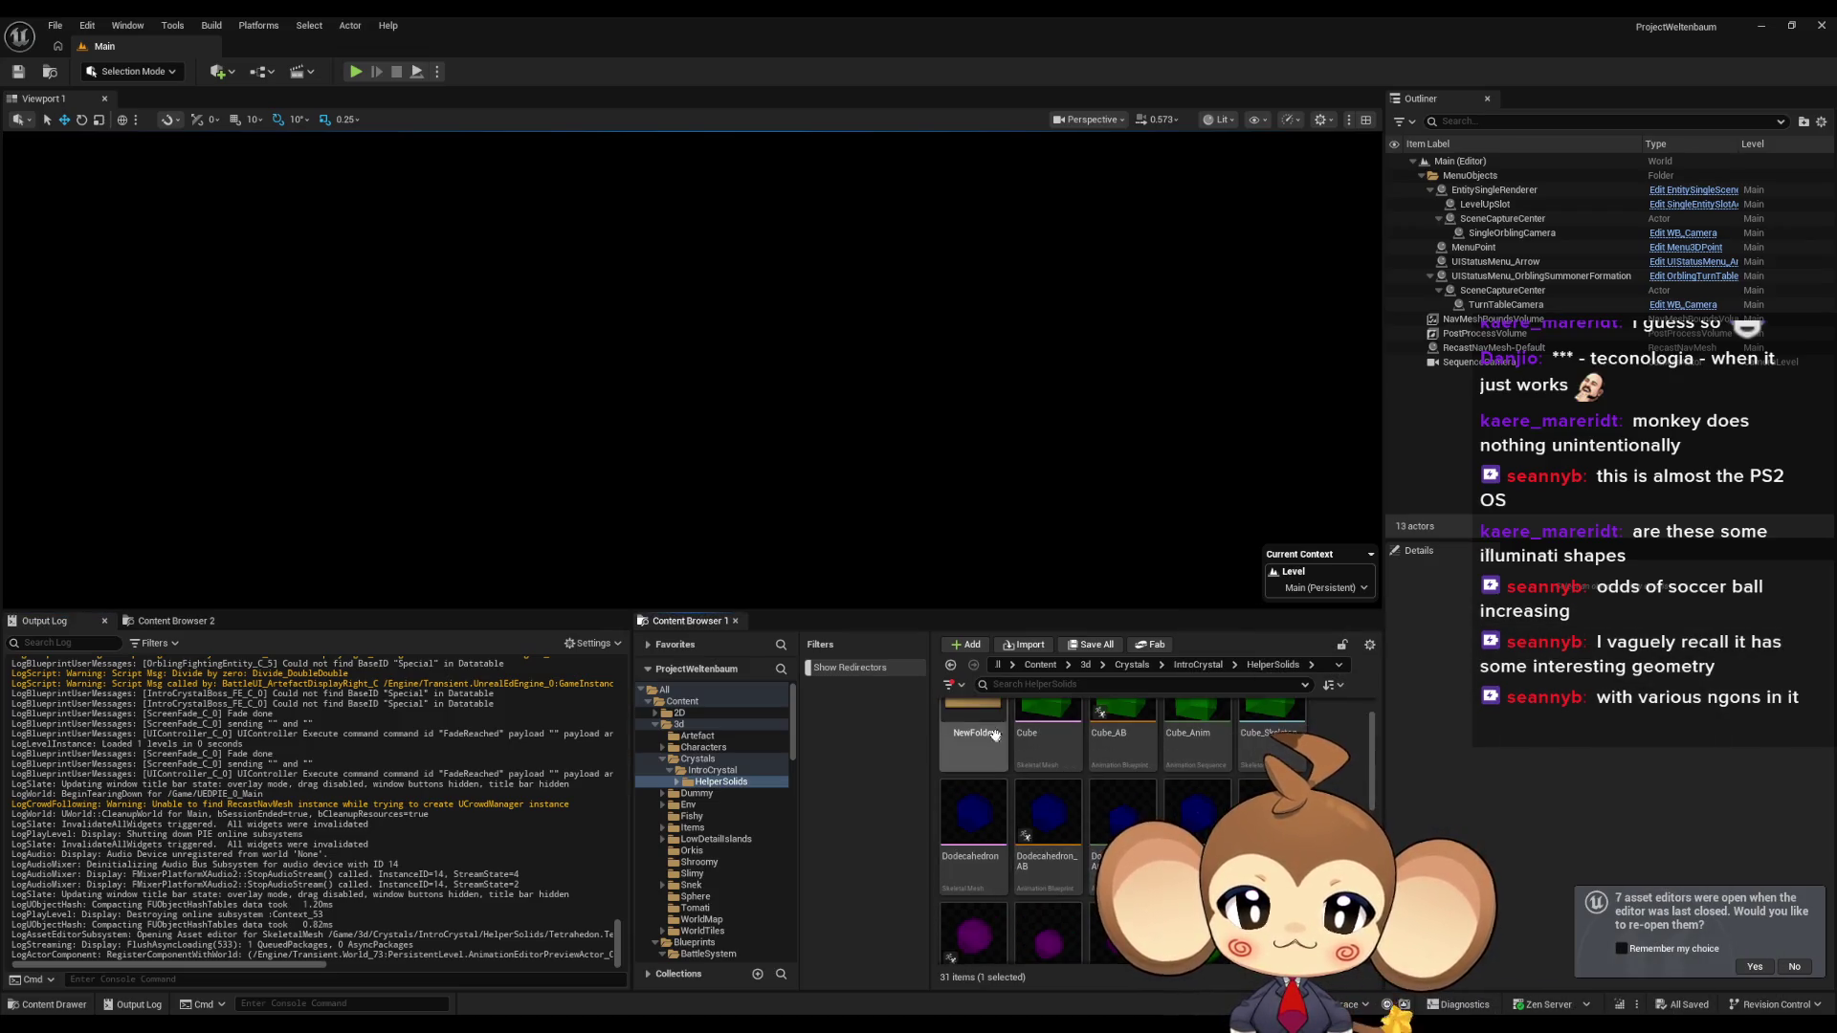
double_click(973, 736)
left_click(1221, 666)
left_click(976, 751)
key("Delete")
left_click(1022, 790)
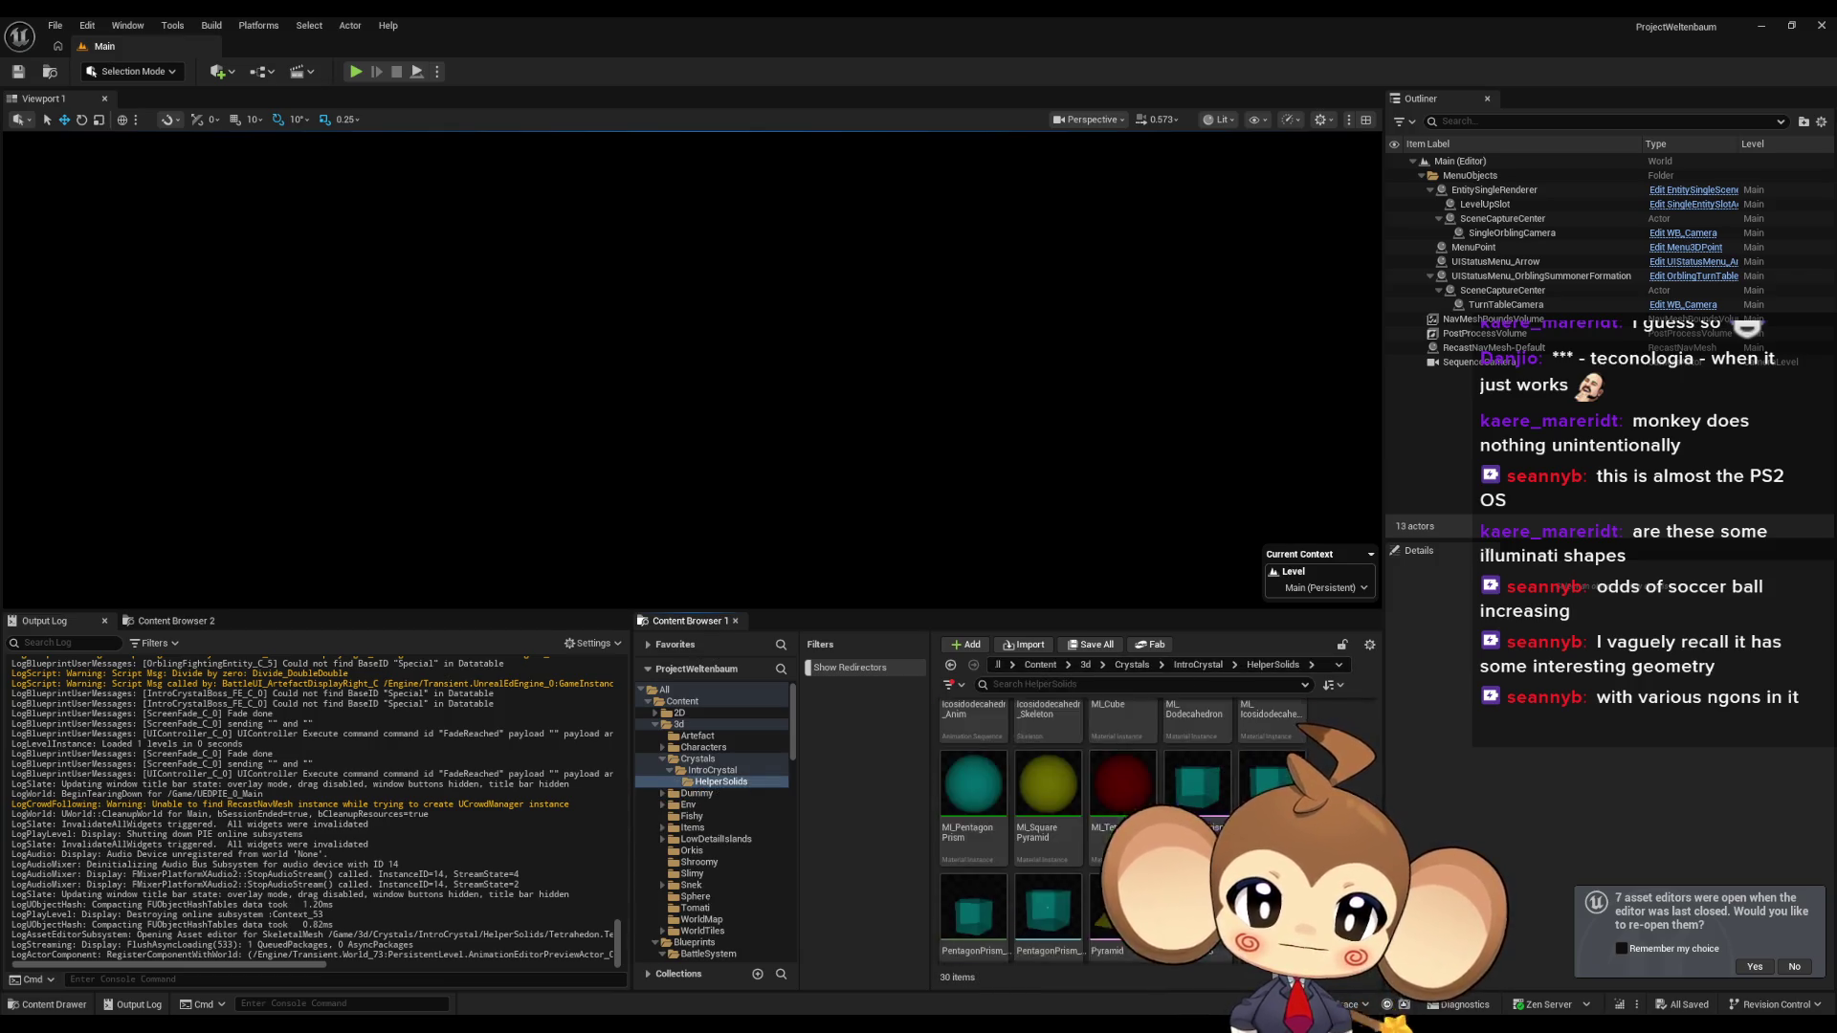
Create a new level asset named test_solids3d in HelperSolids.
right_click(1335, 766)
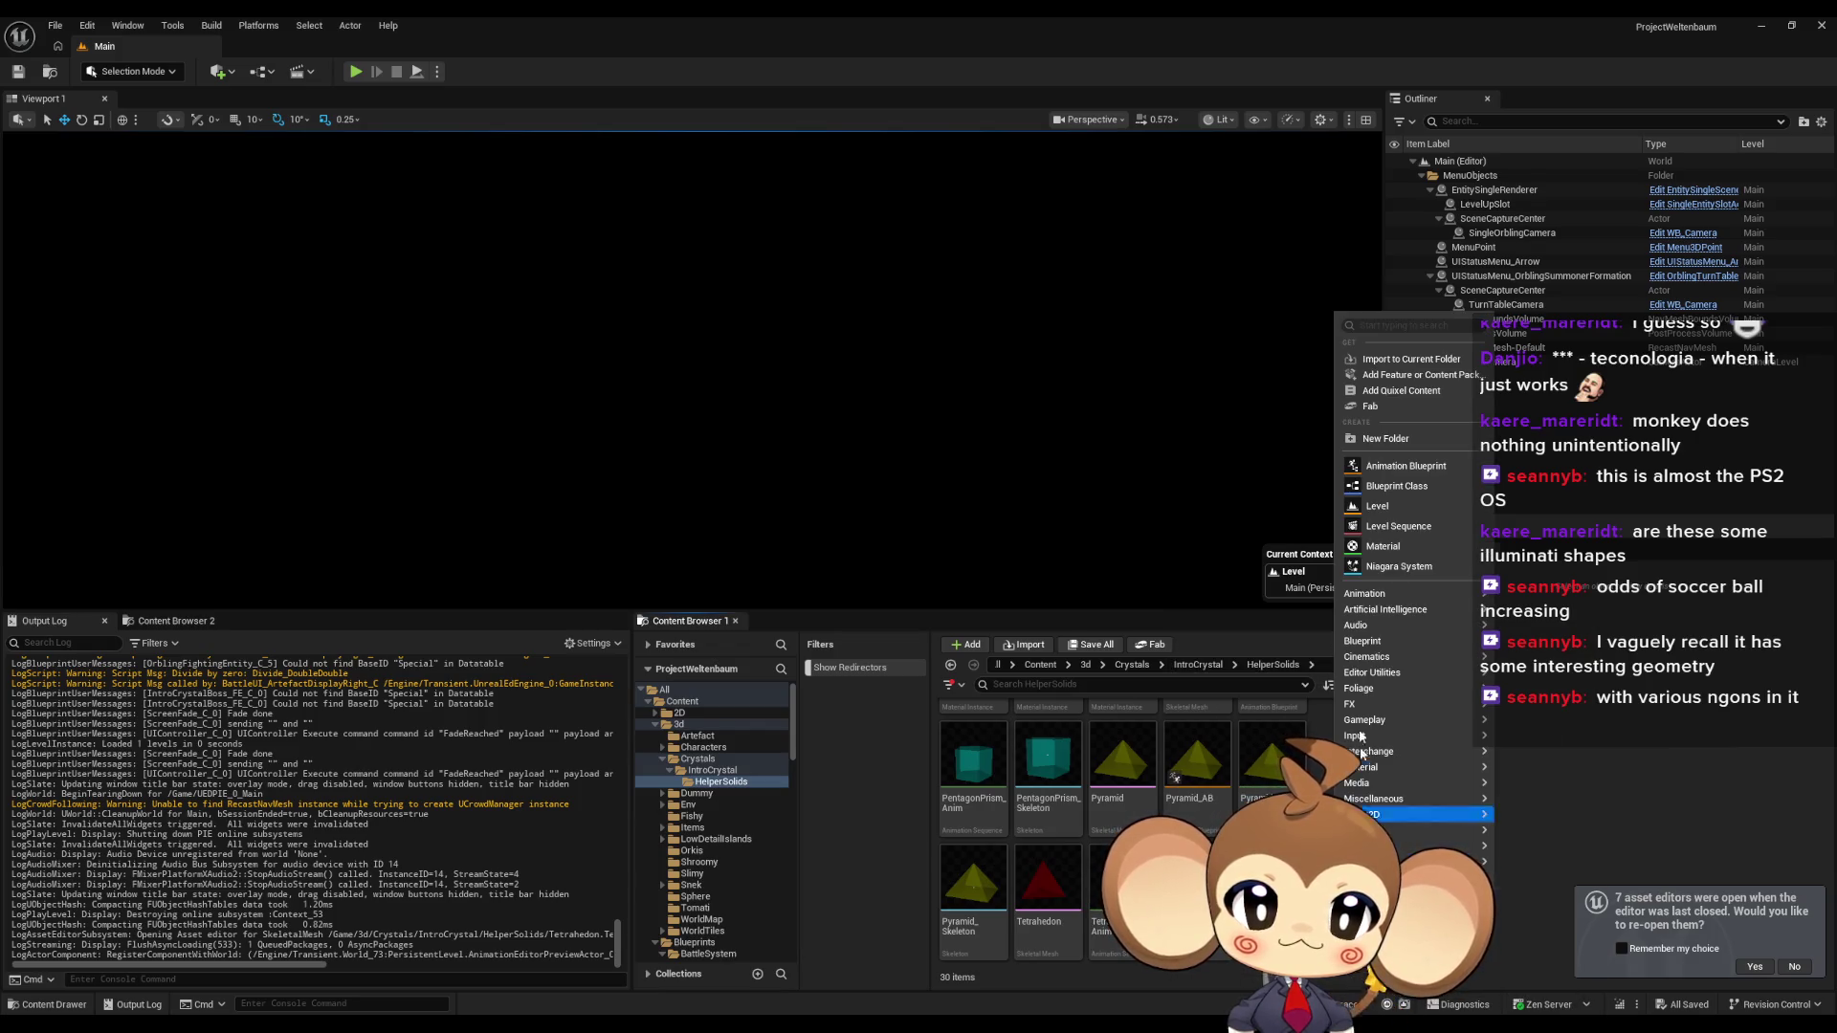
left_click(1391, 504)
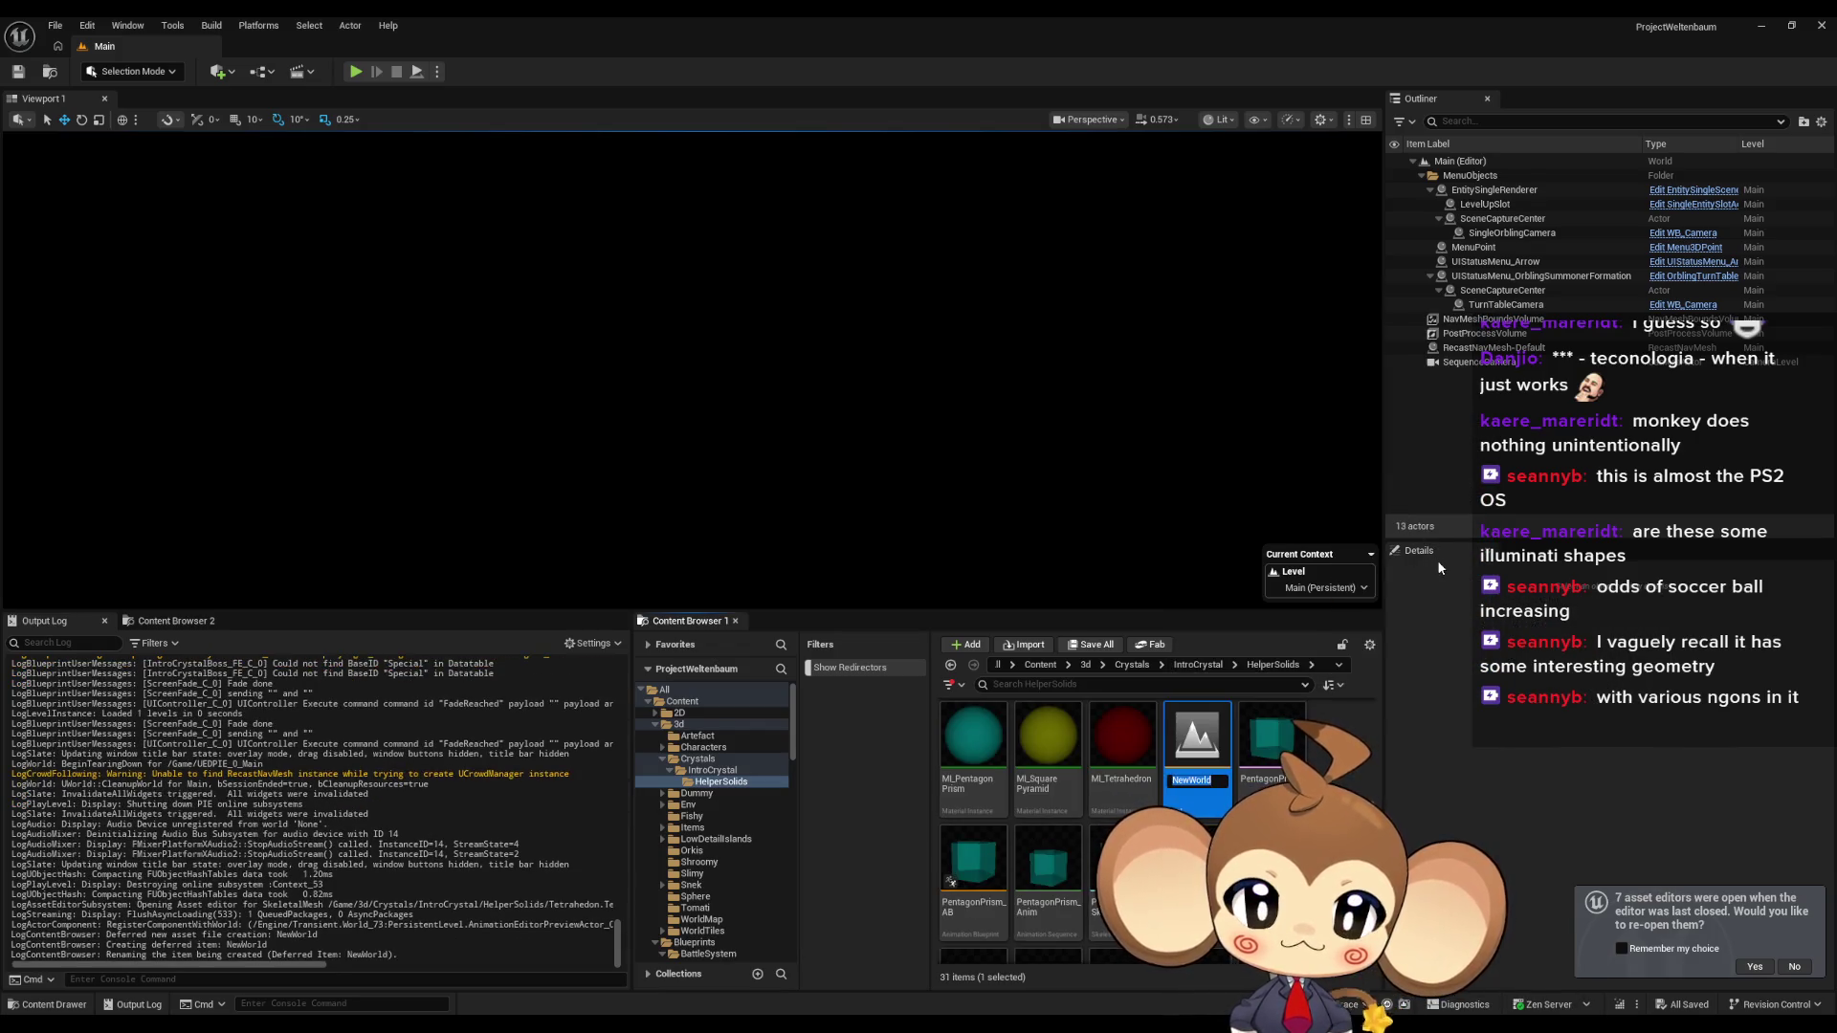
key("BackSpace")
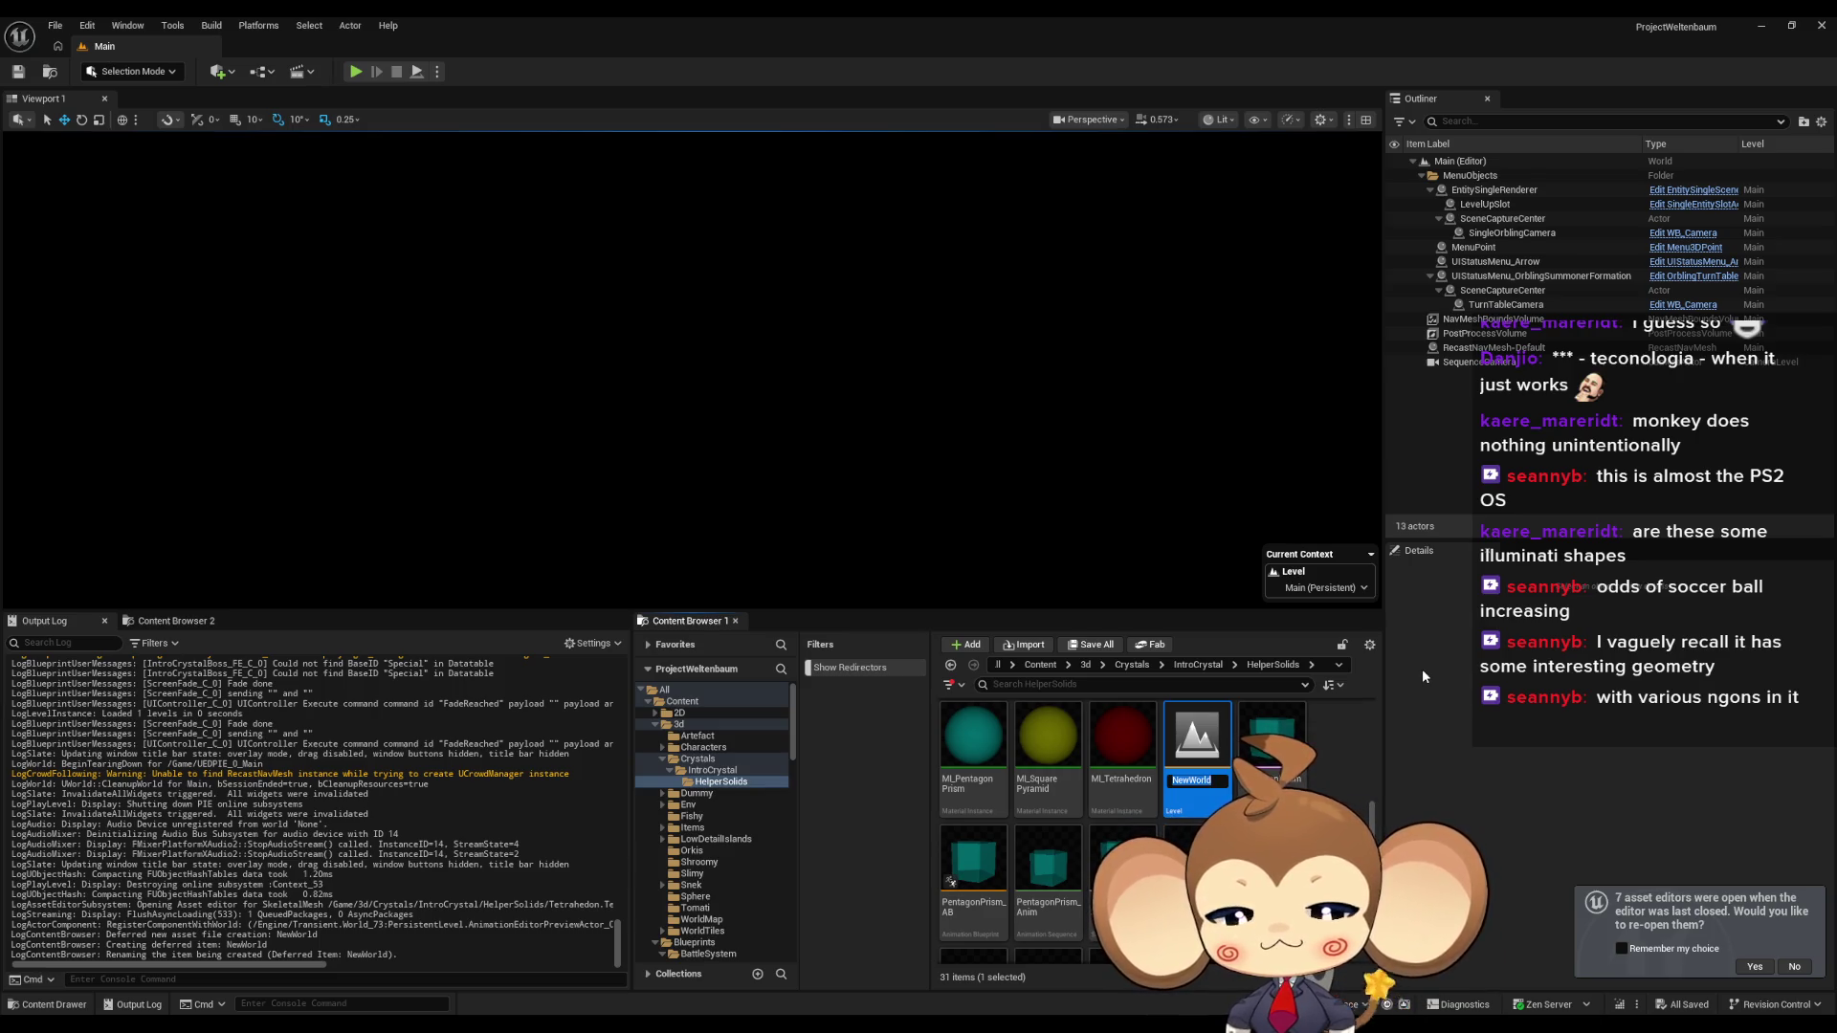
type("test_solids")
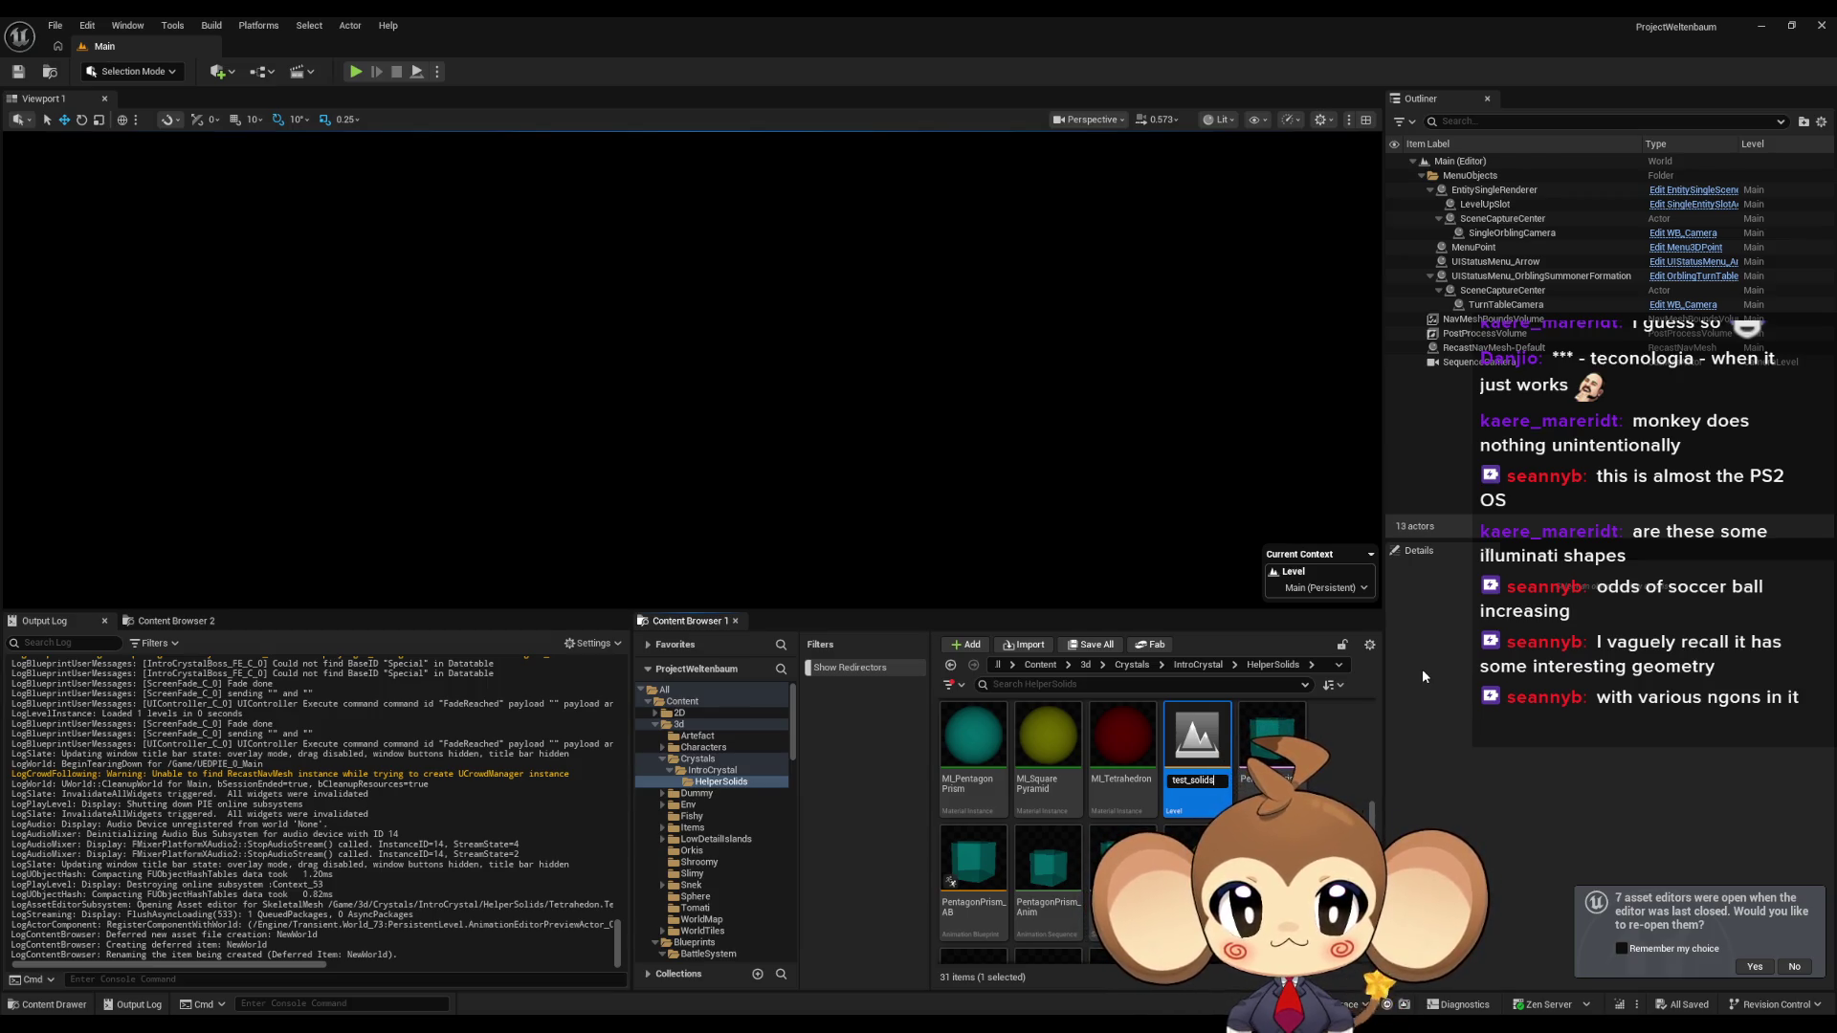
type("3d")
key("Return")
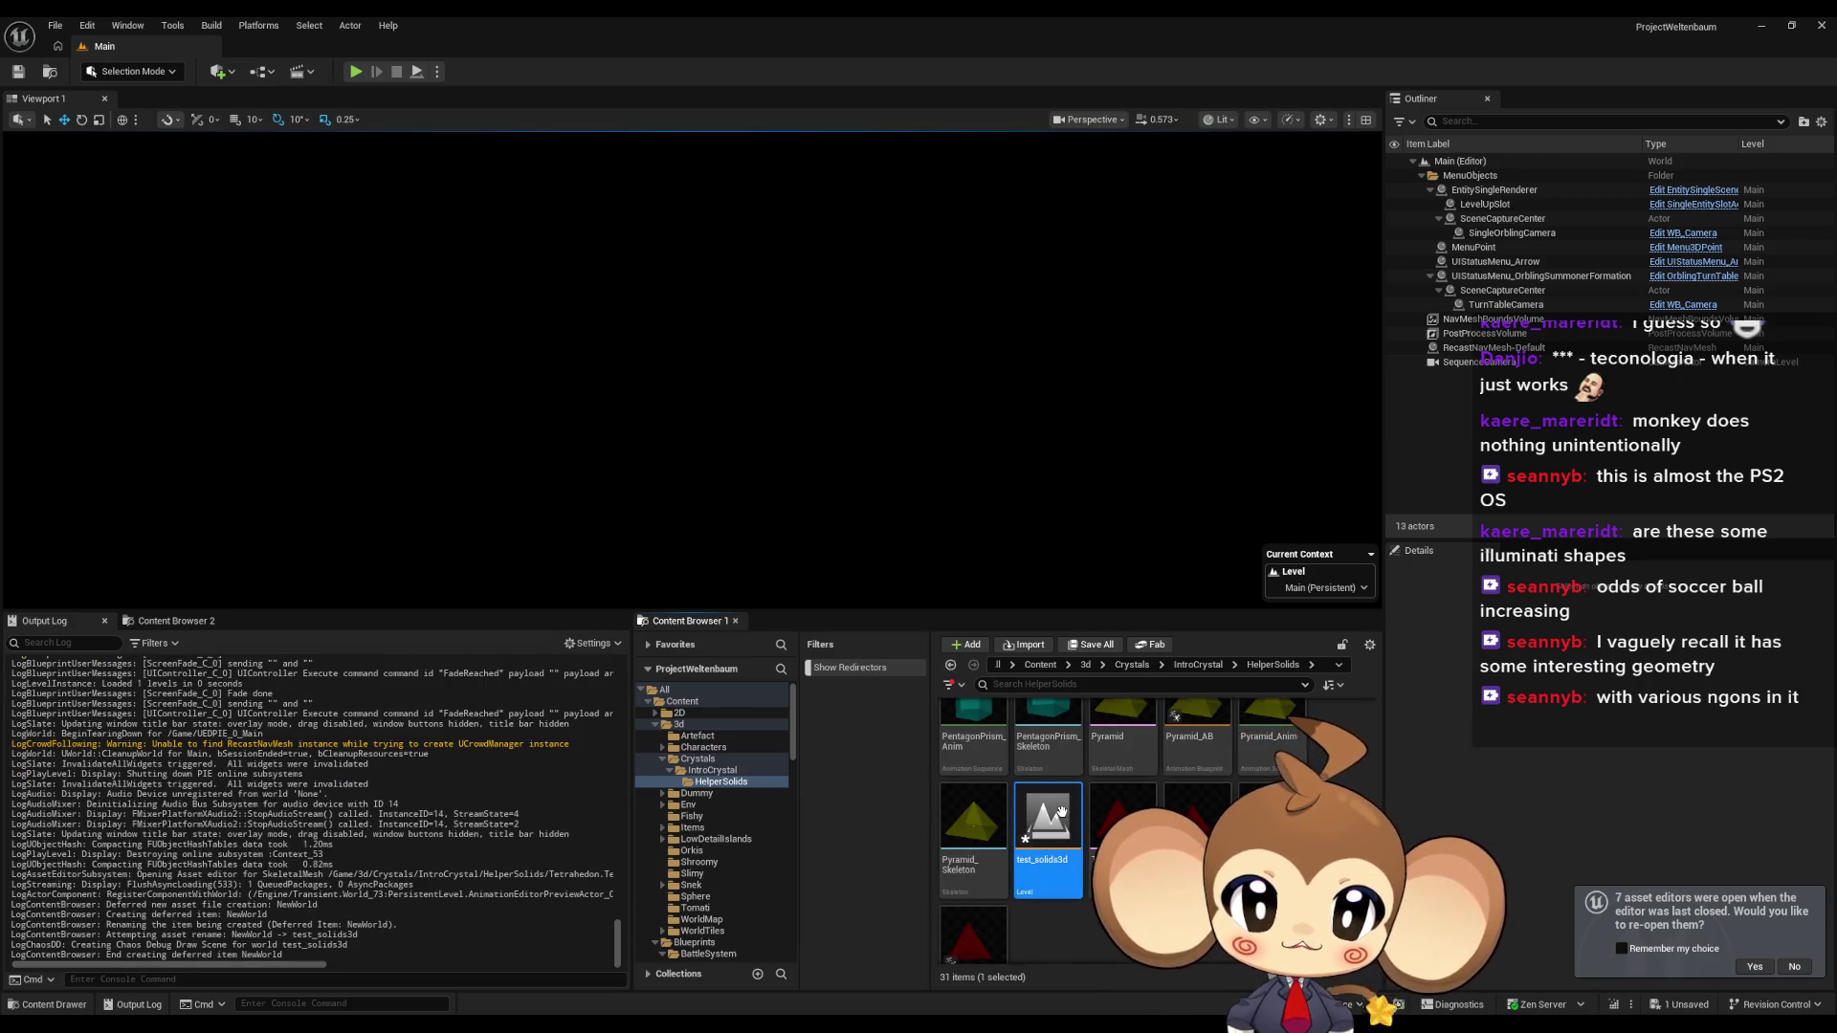
Save and open test_solids3d, then place the Tetrahedron mesh in it at the origin.
key("ctrl+s")
left_click(959, 686)
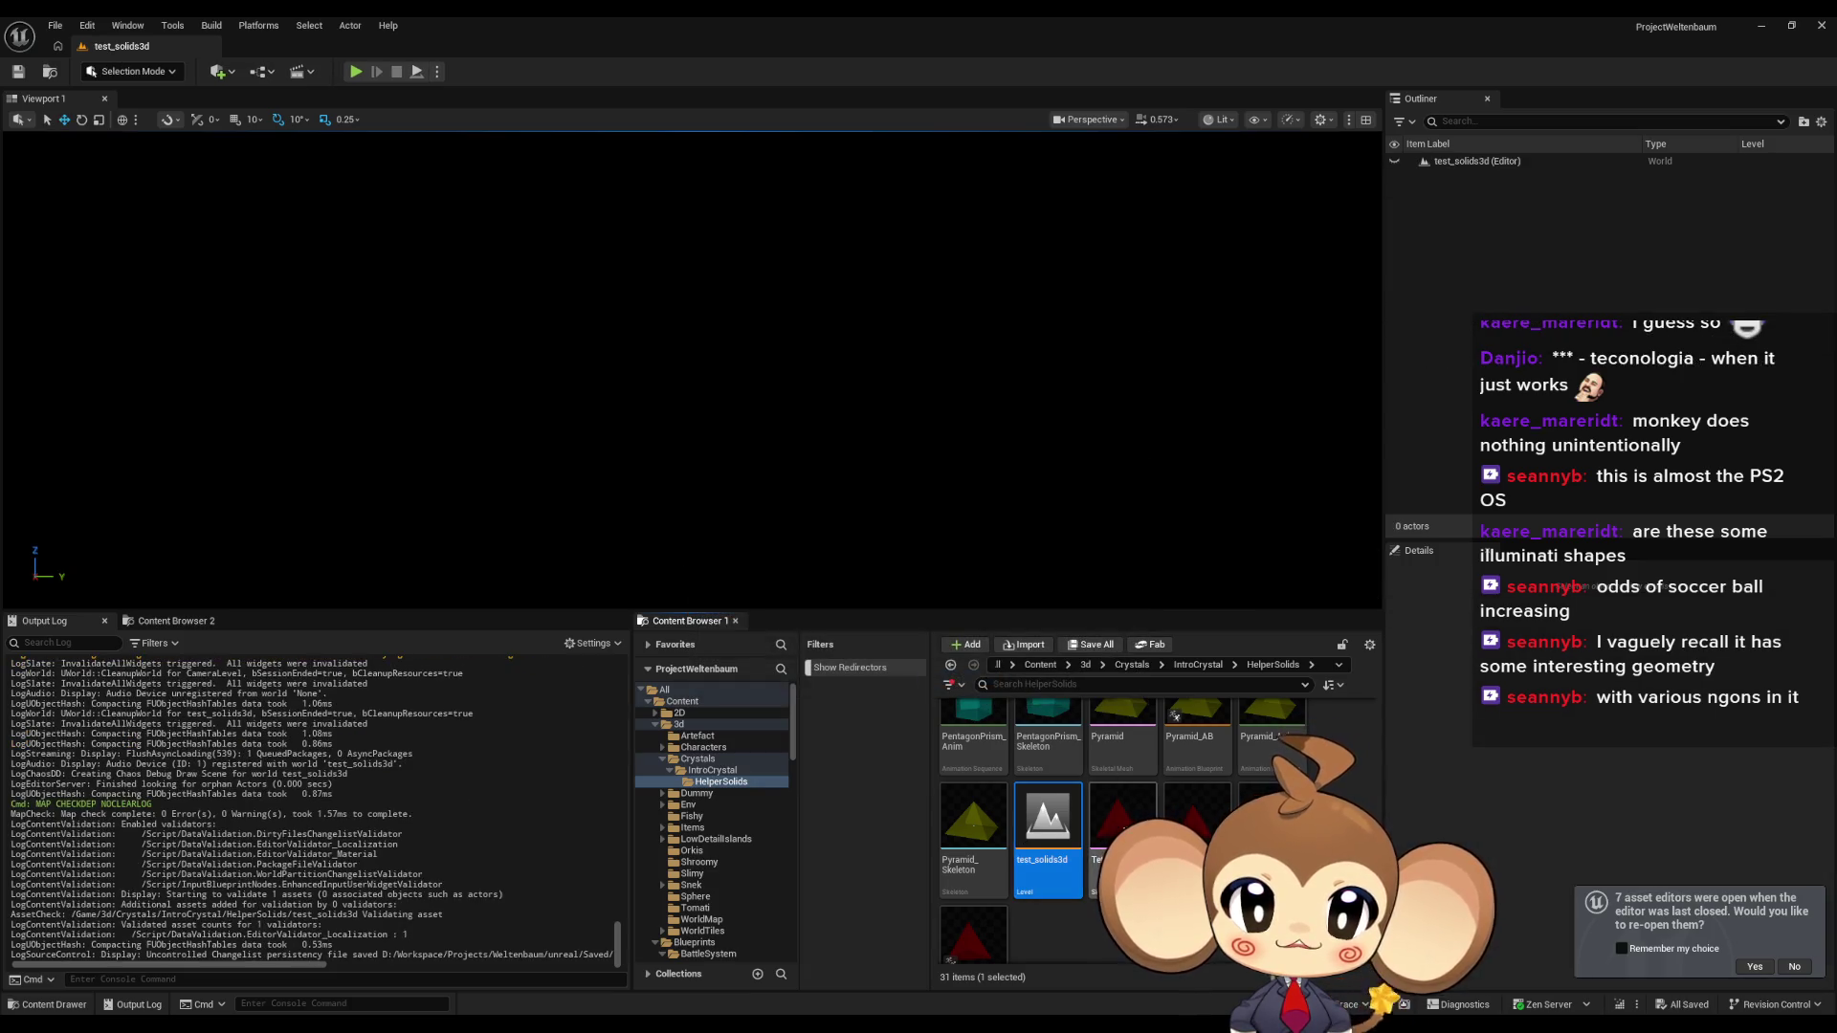
left_click_drag(1133, 796, 879, 450)
left_click(1813, 741)
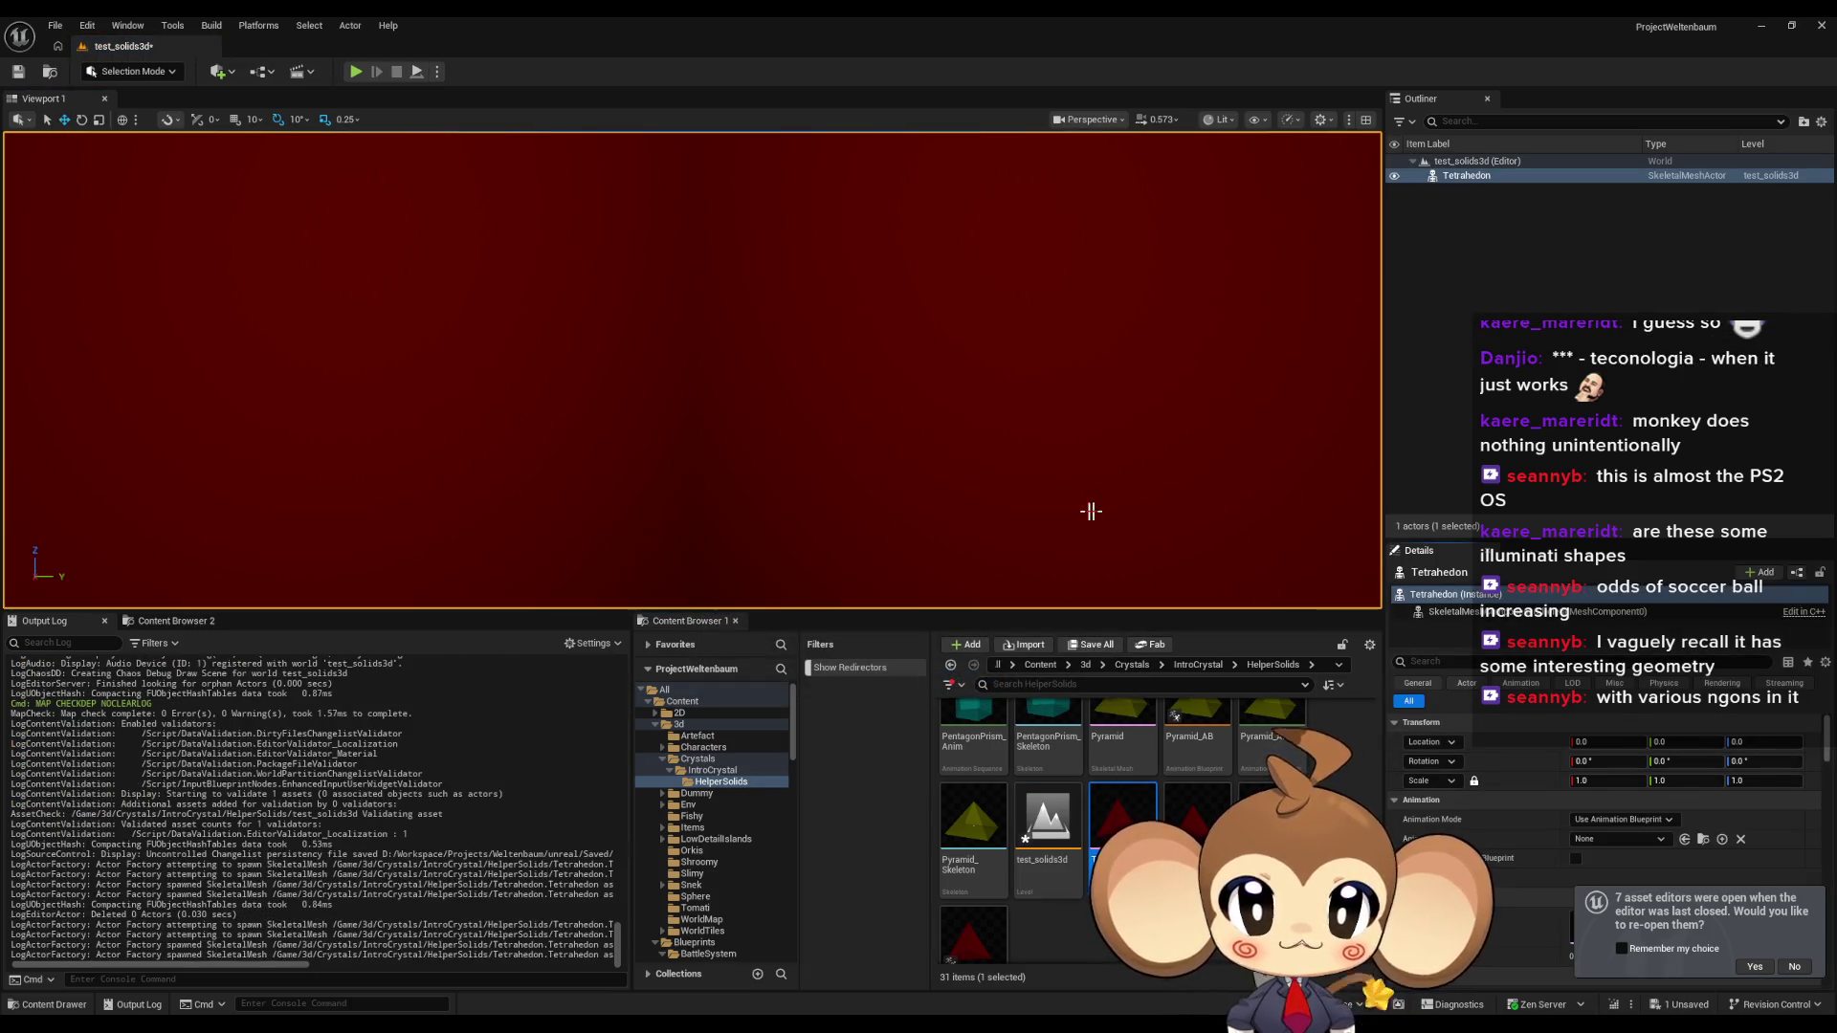
Frame and orbit around the tetrahedron, then hide it in the Outliner.
key("f")
left_click_drag(938, 417, 1042, 451)
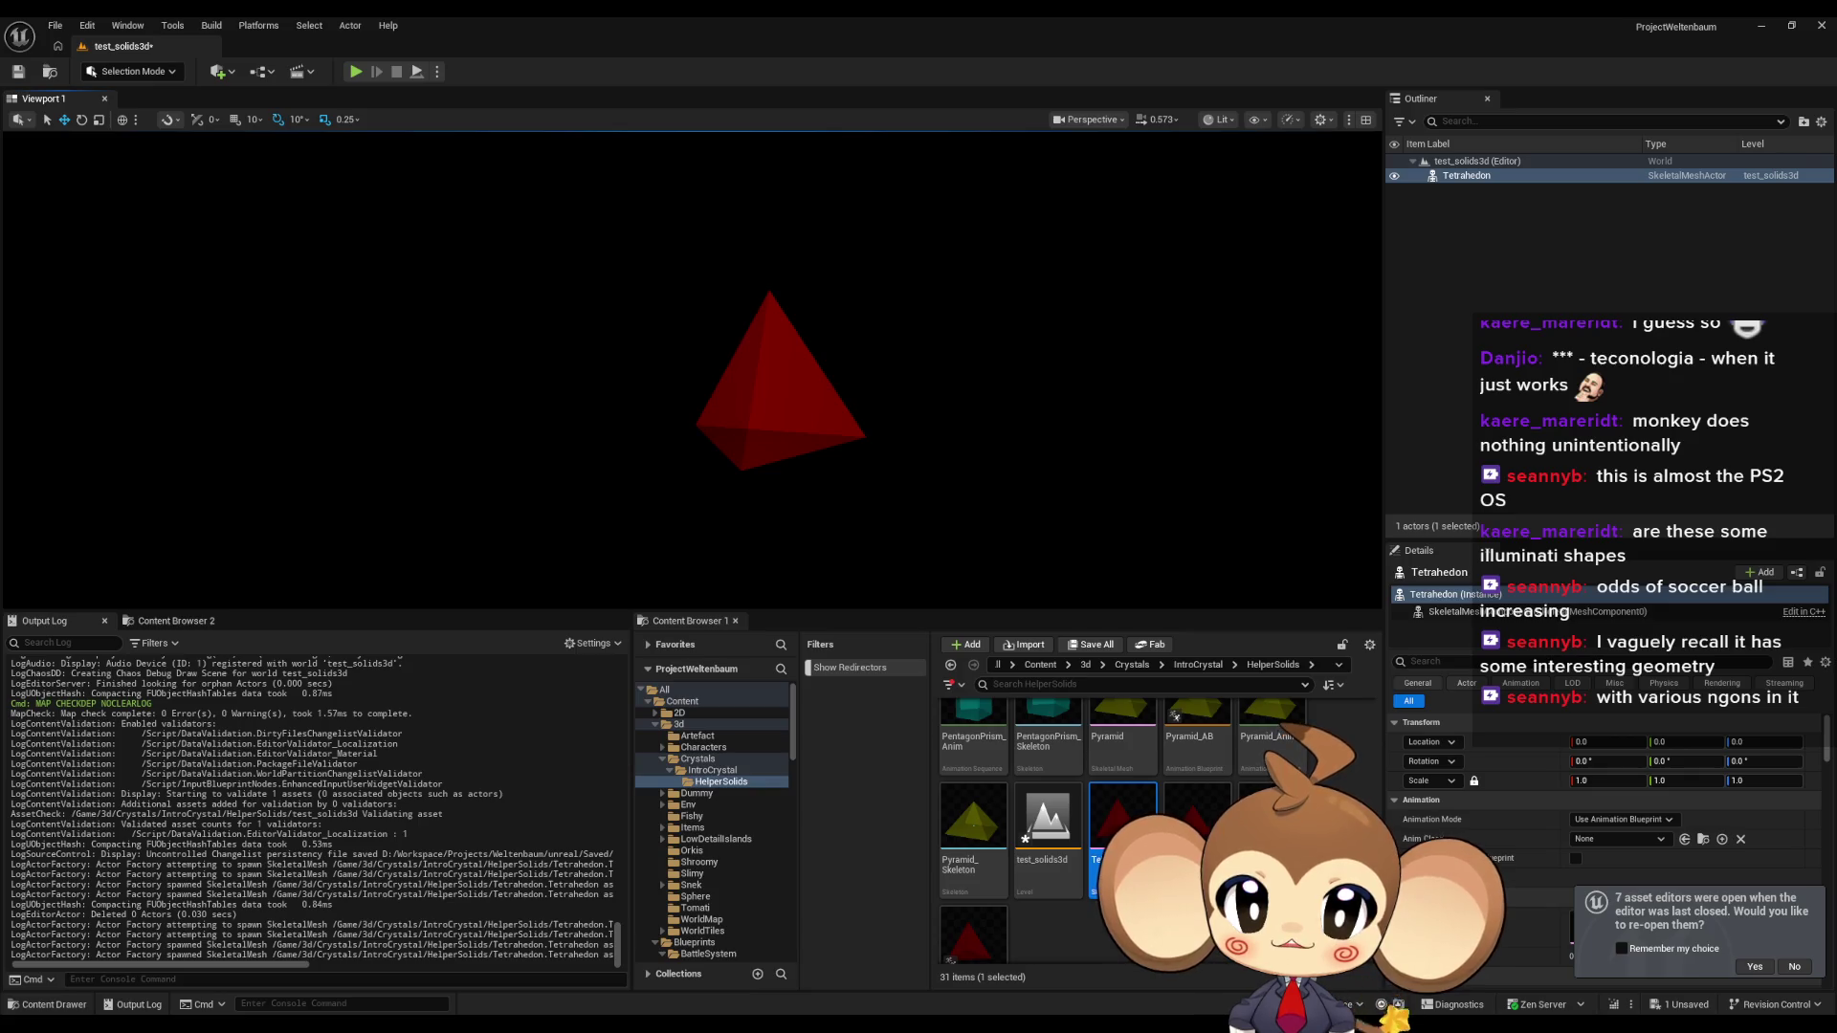
left_click(1394, 175)
Drag the Dodecahedron mesh from the Content Browser into the level.
scroll(1187, 746, "up", 2)
scroll(1186, 746, "up", 5)
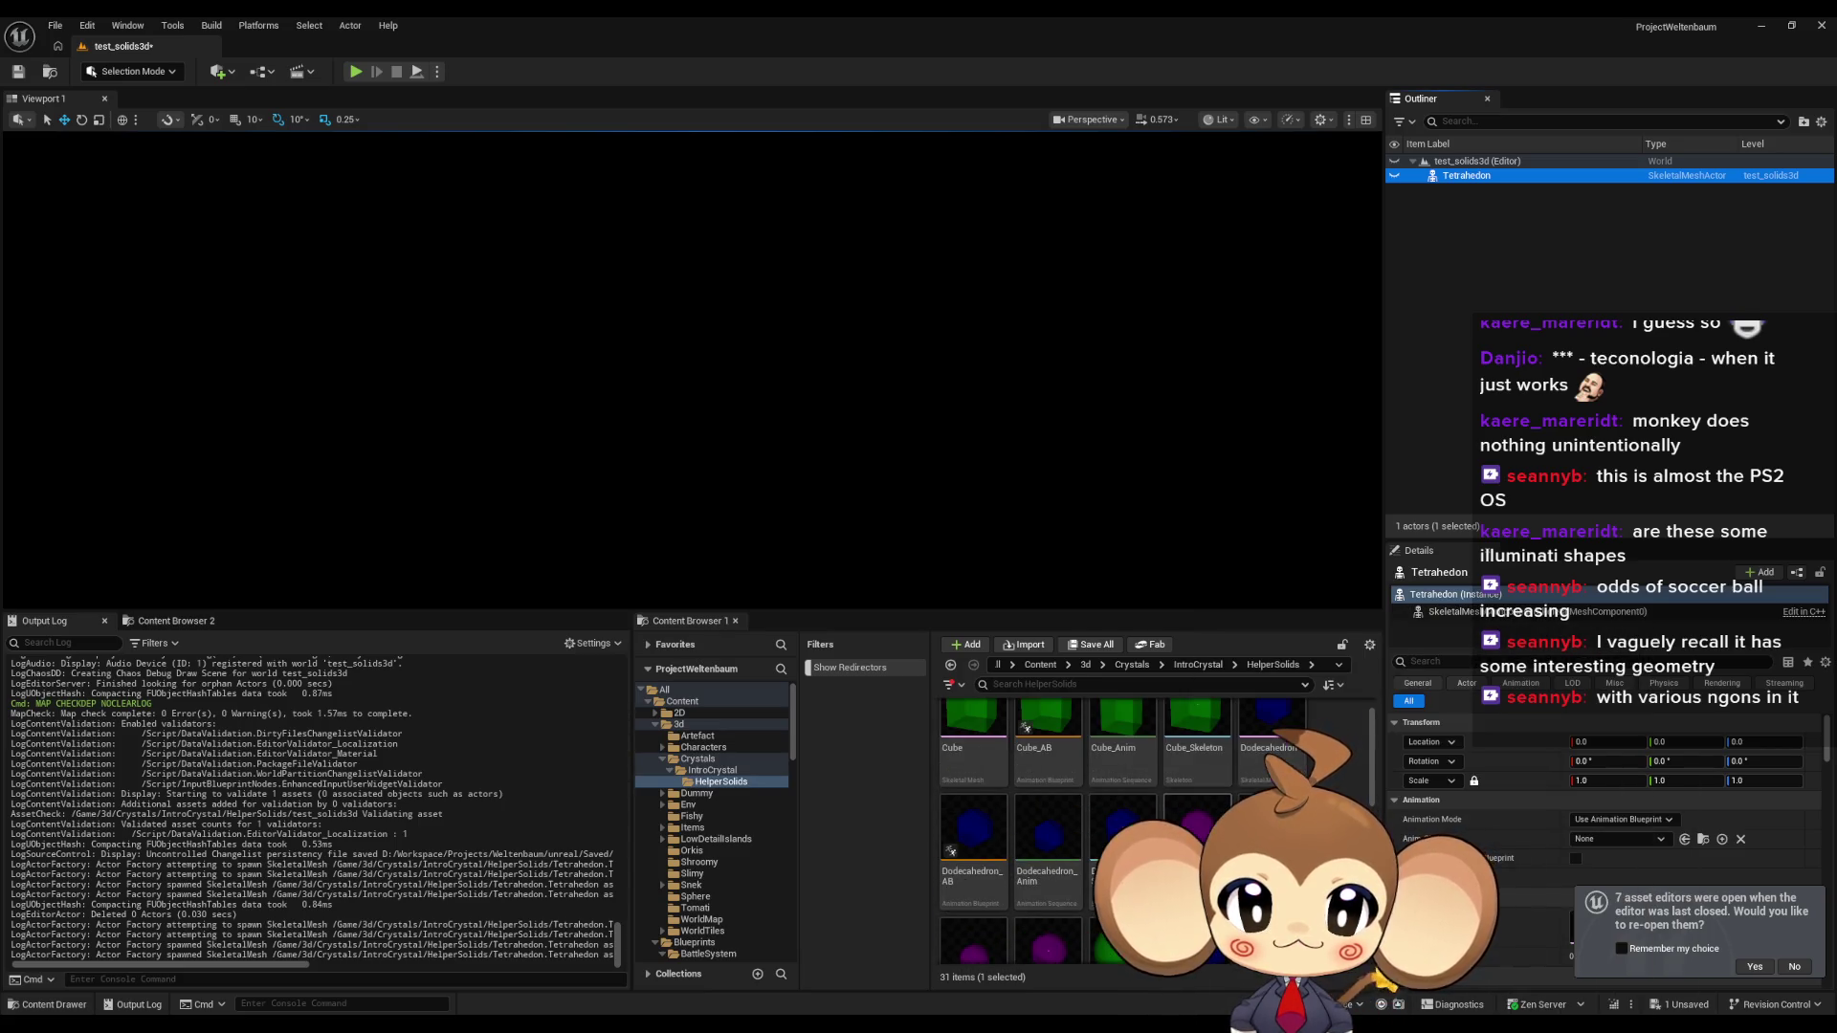
left_click_drag(1272, 727, 968, 450)
Move the Dodecahedron to the origin and compare both solids by toggling their visibility.
left_click(1812, 744)
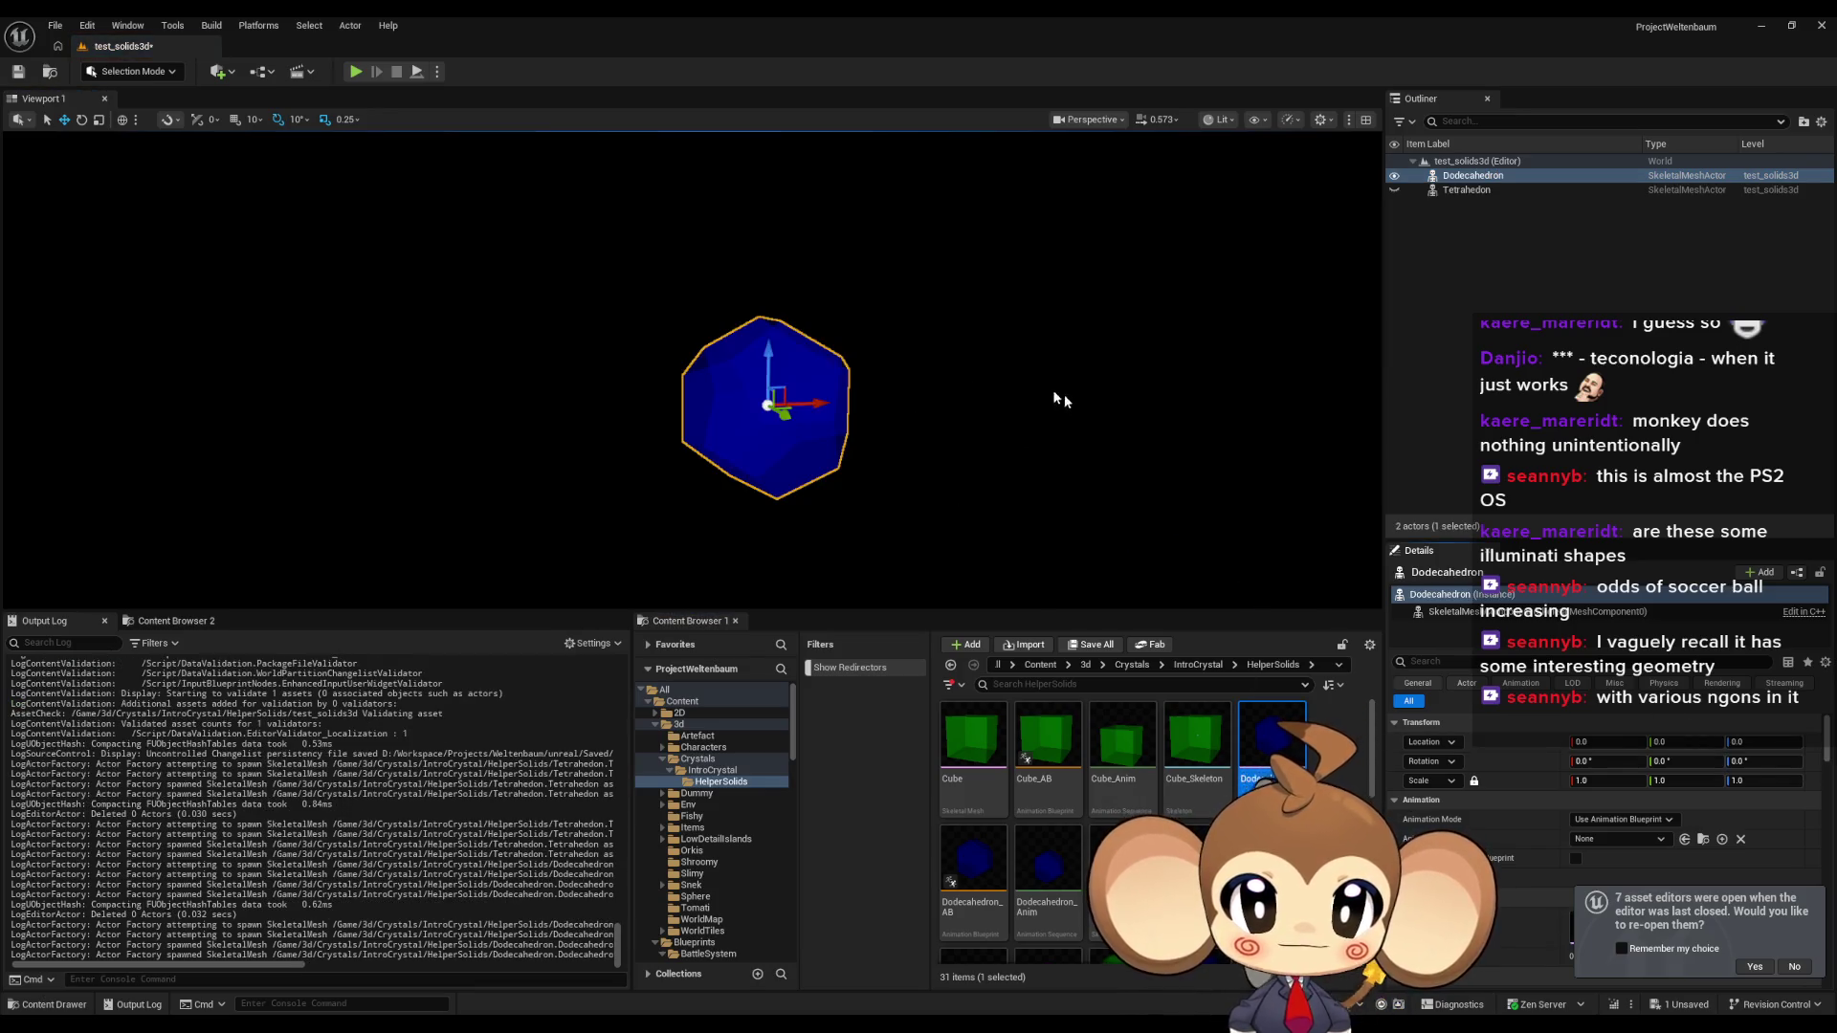
left_click(1048, 428)
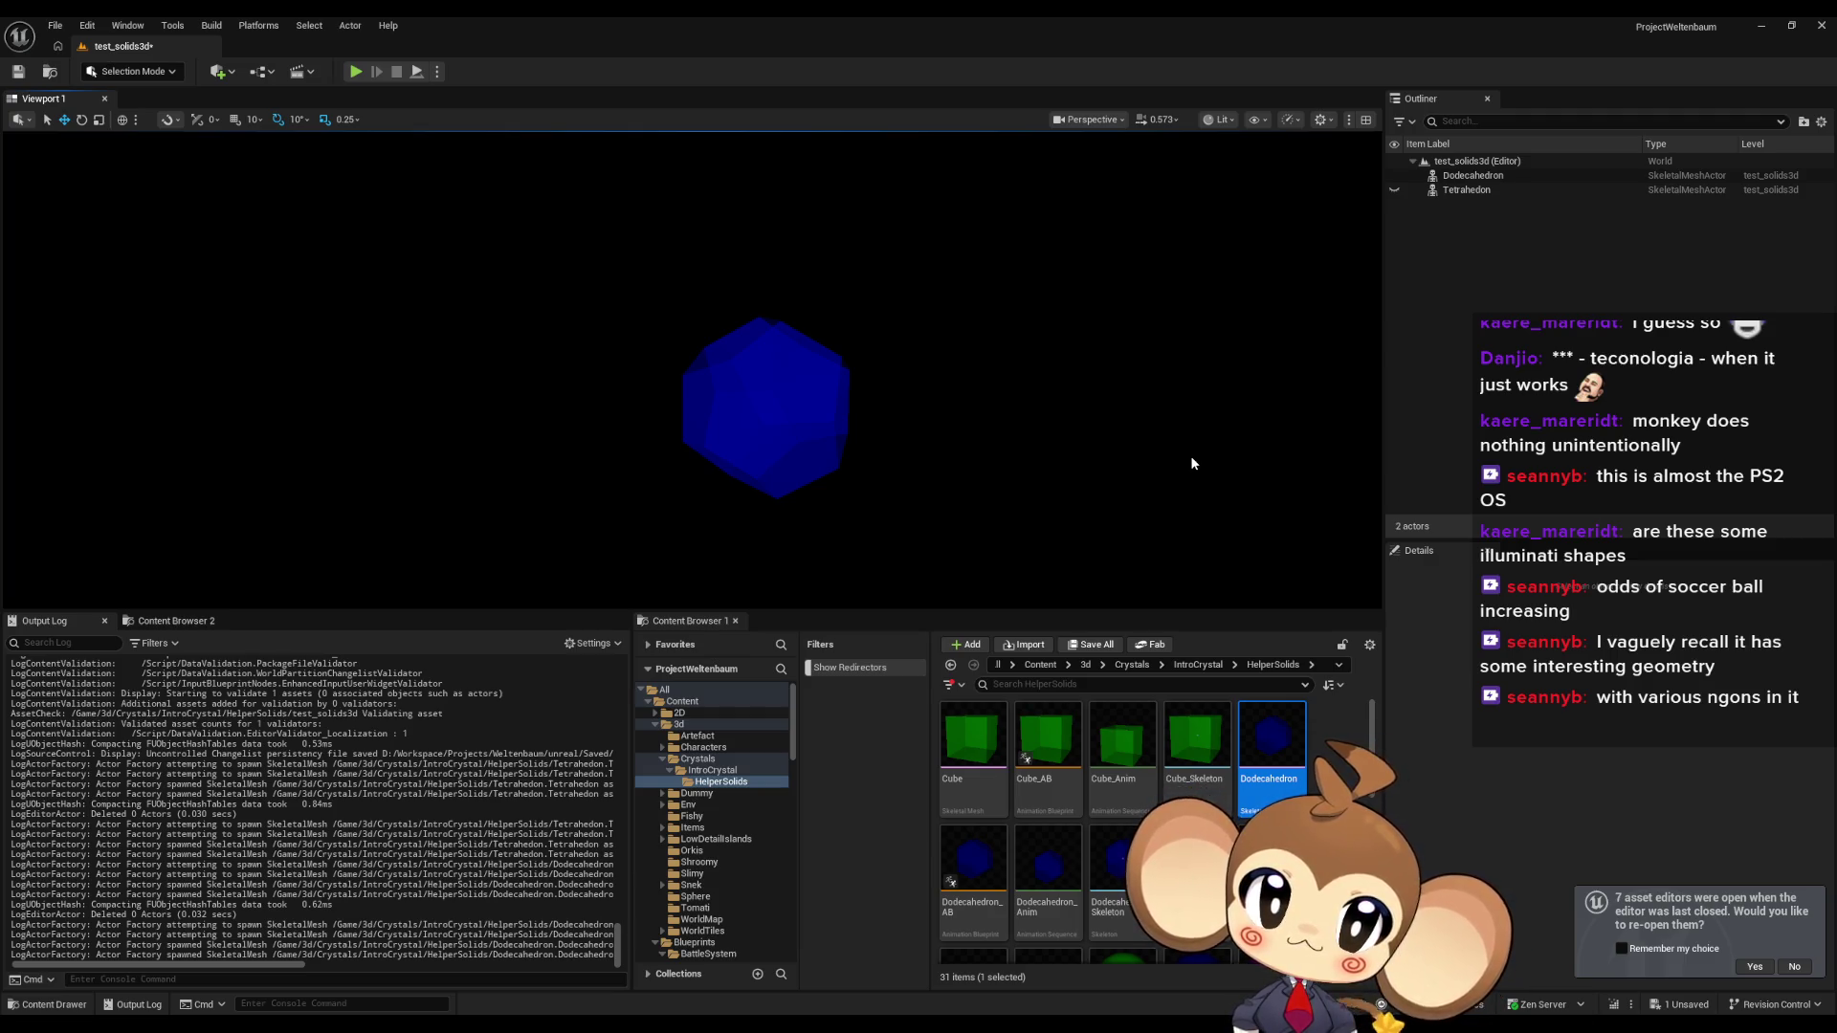
left_click(1395, 188)
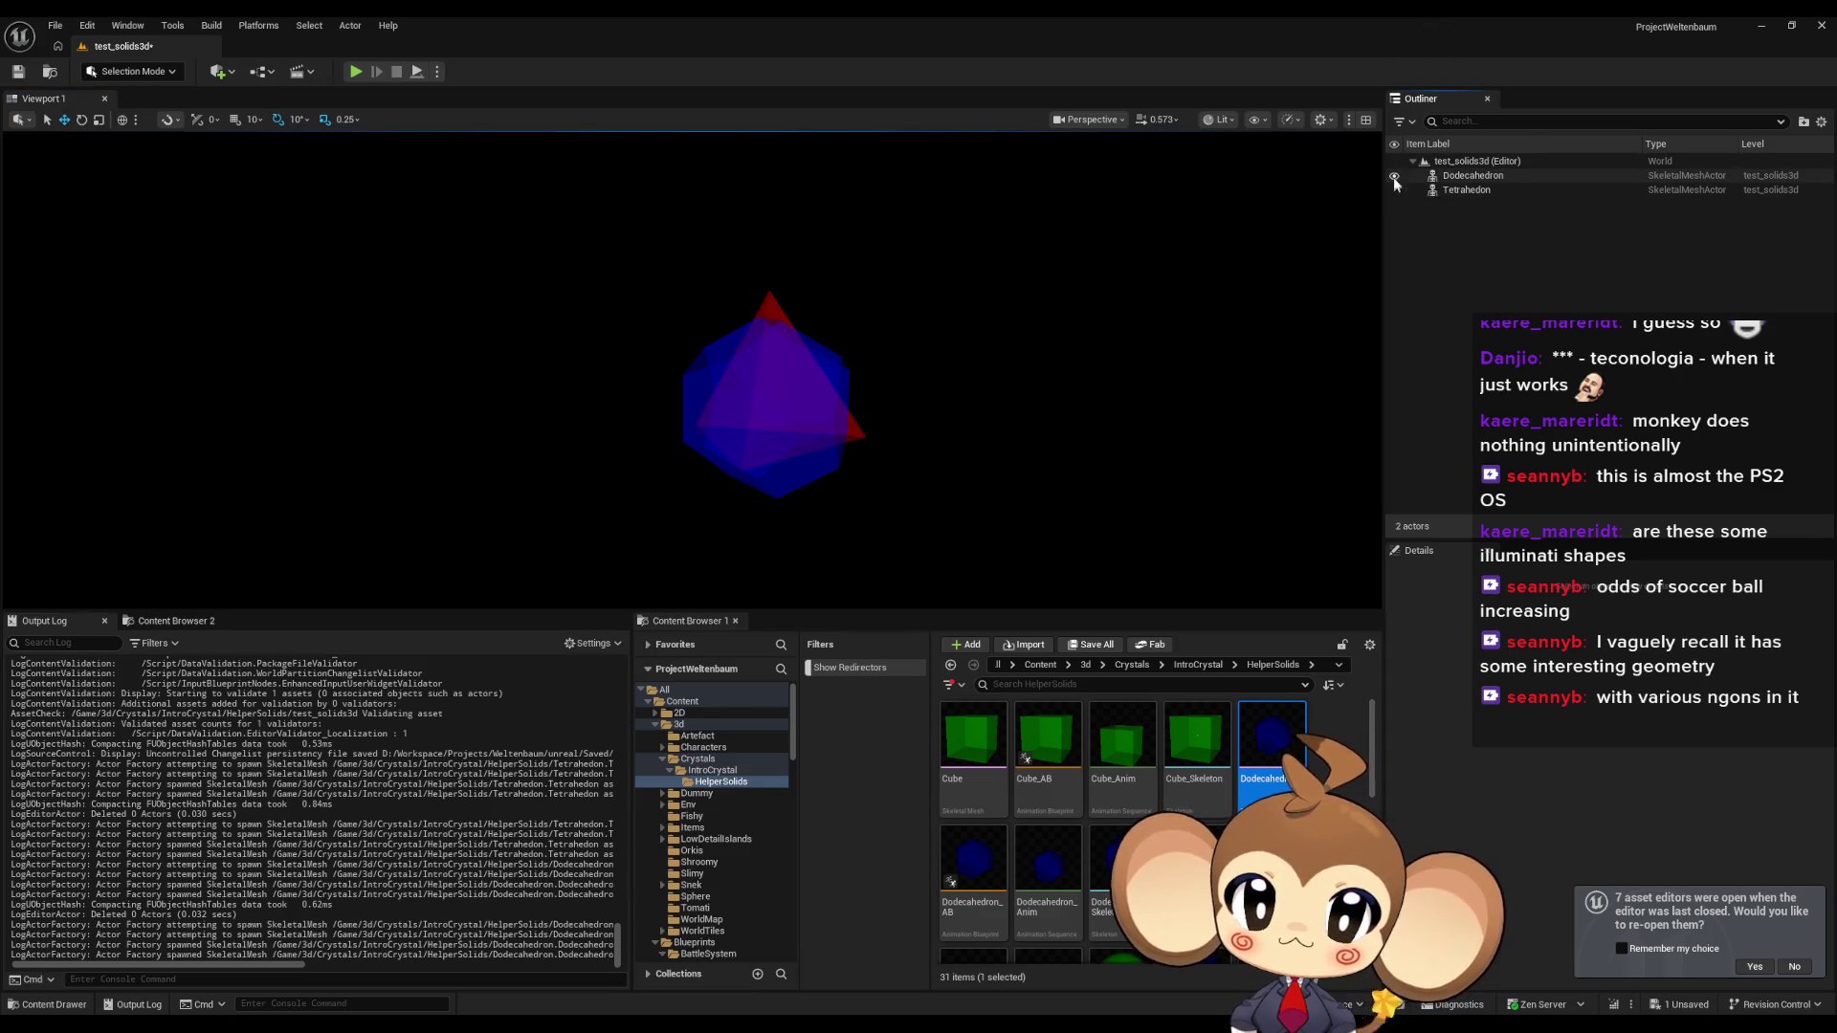
left_click(1394, 176)
left_click(1394, 178)
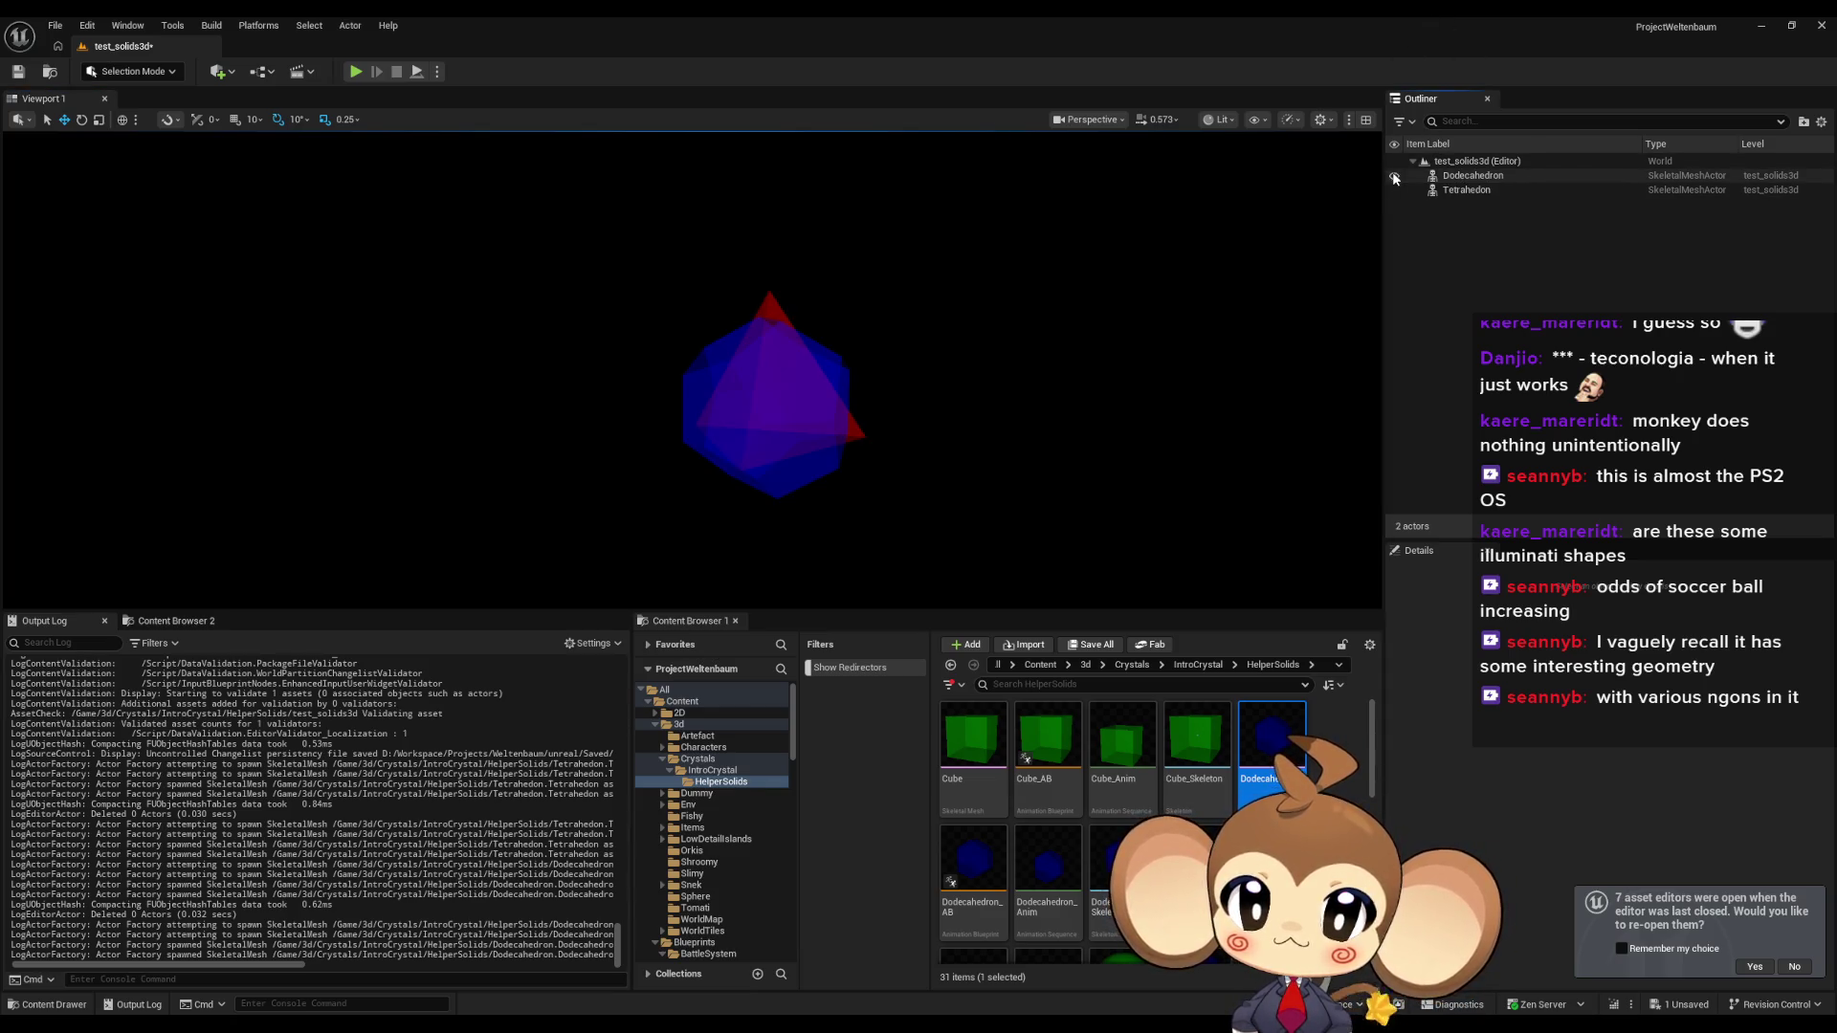
left_click(1394, 195)
left_click(1394, 189)
left_click(1394, 176)
left_click(1394, 176)
left_click(1394, 176)
left_click(1394, 190)
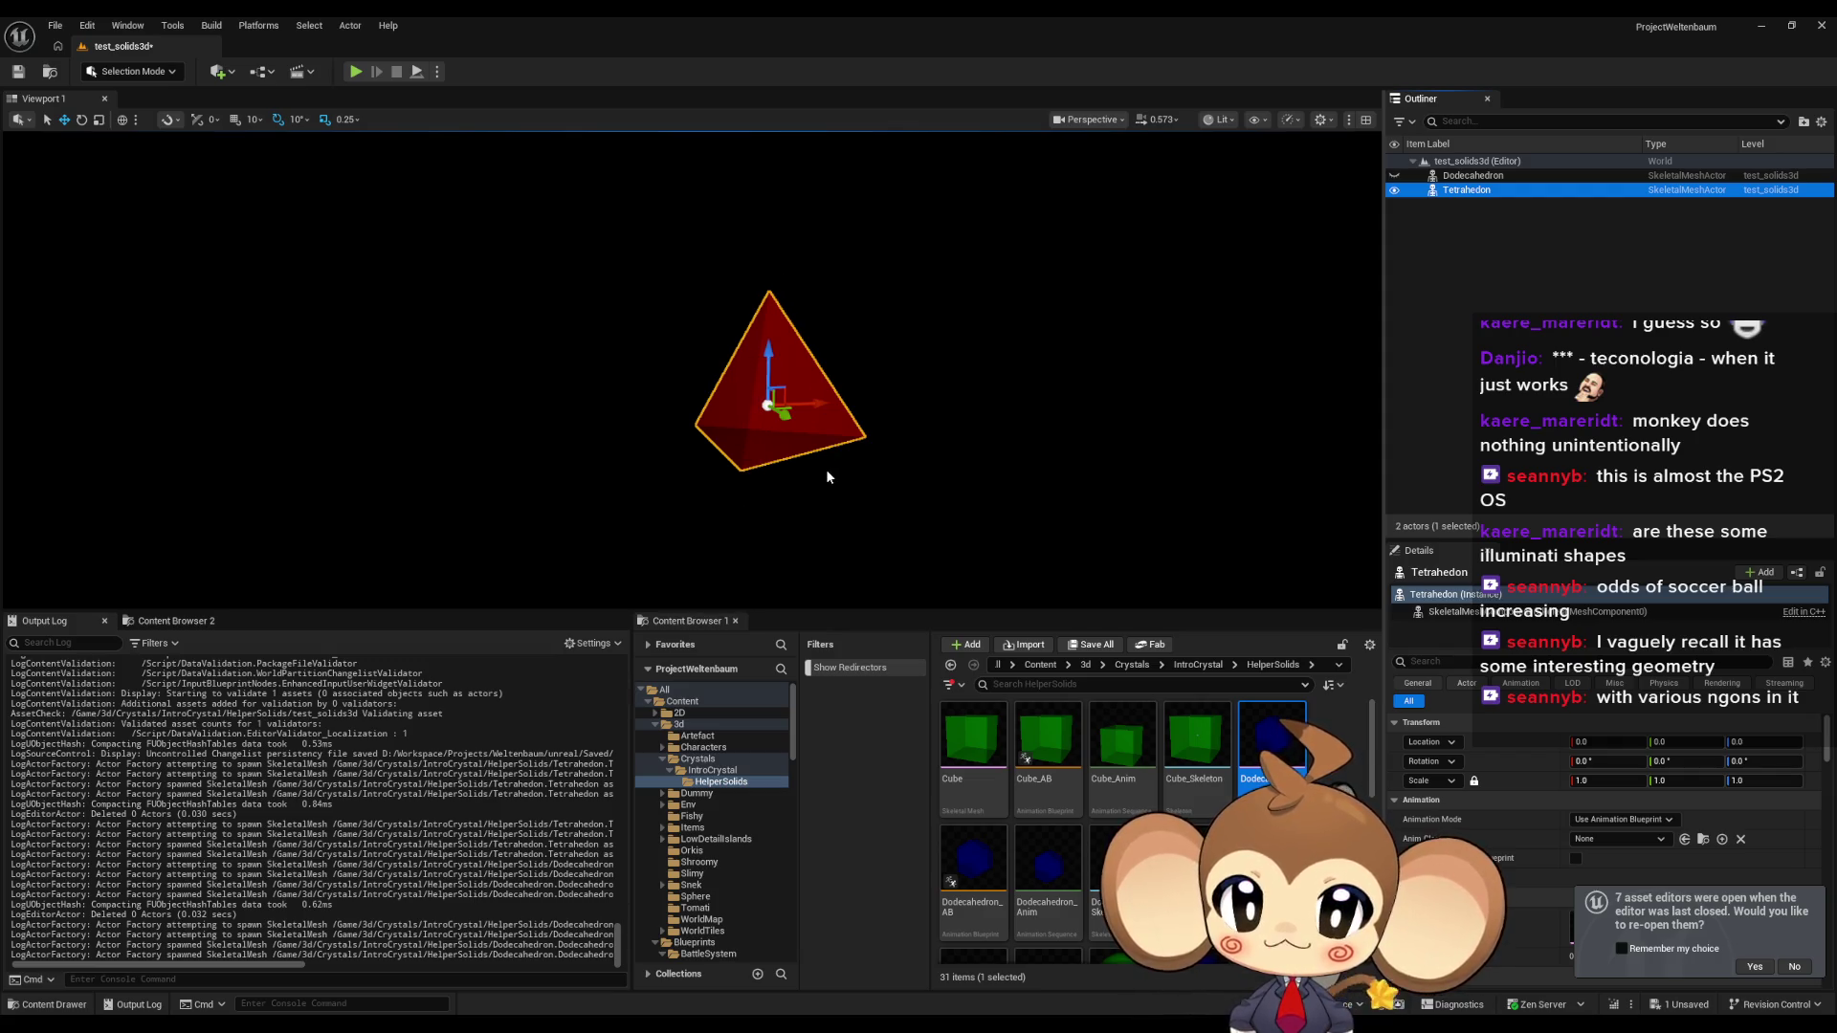
Orbit the tetrahedron and settle on showing only it, with the Dodecahedron hidden.
left_click(953, 432)
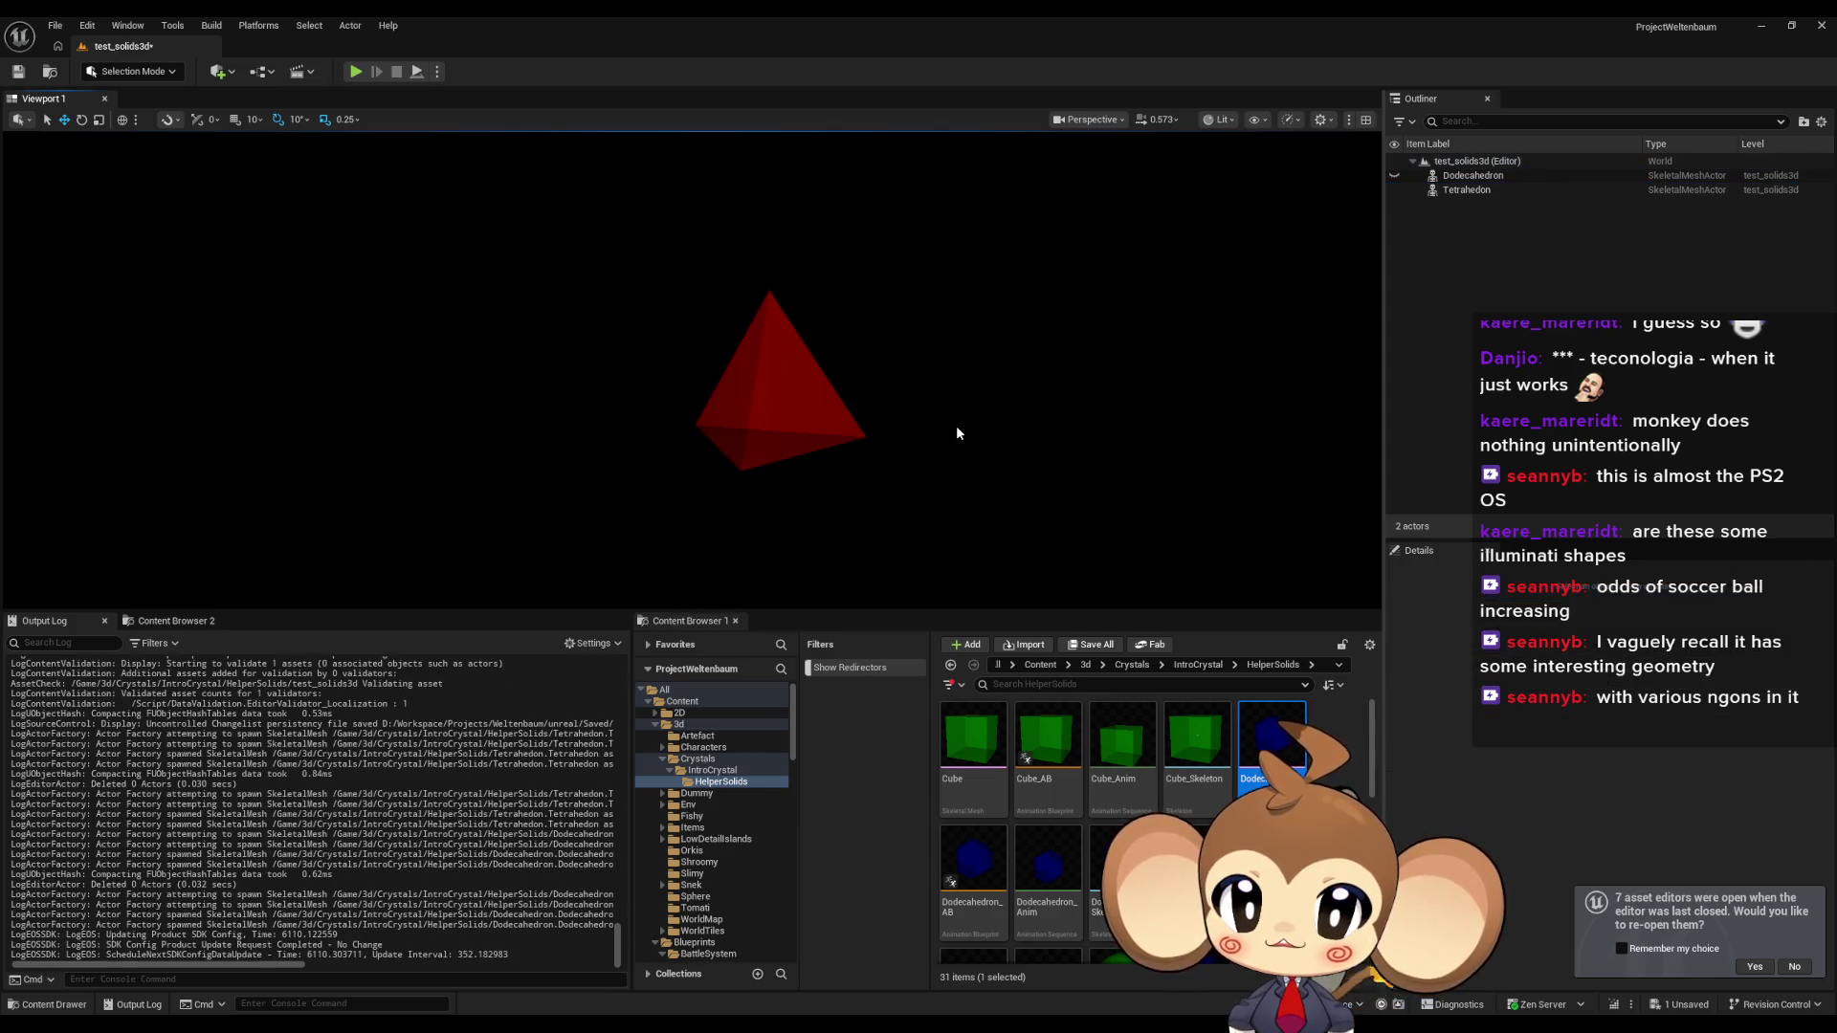
left_click_drag(960, 423, 960, 423)
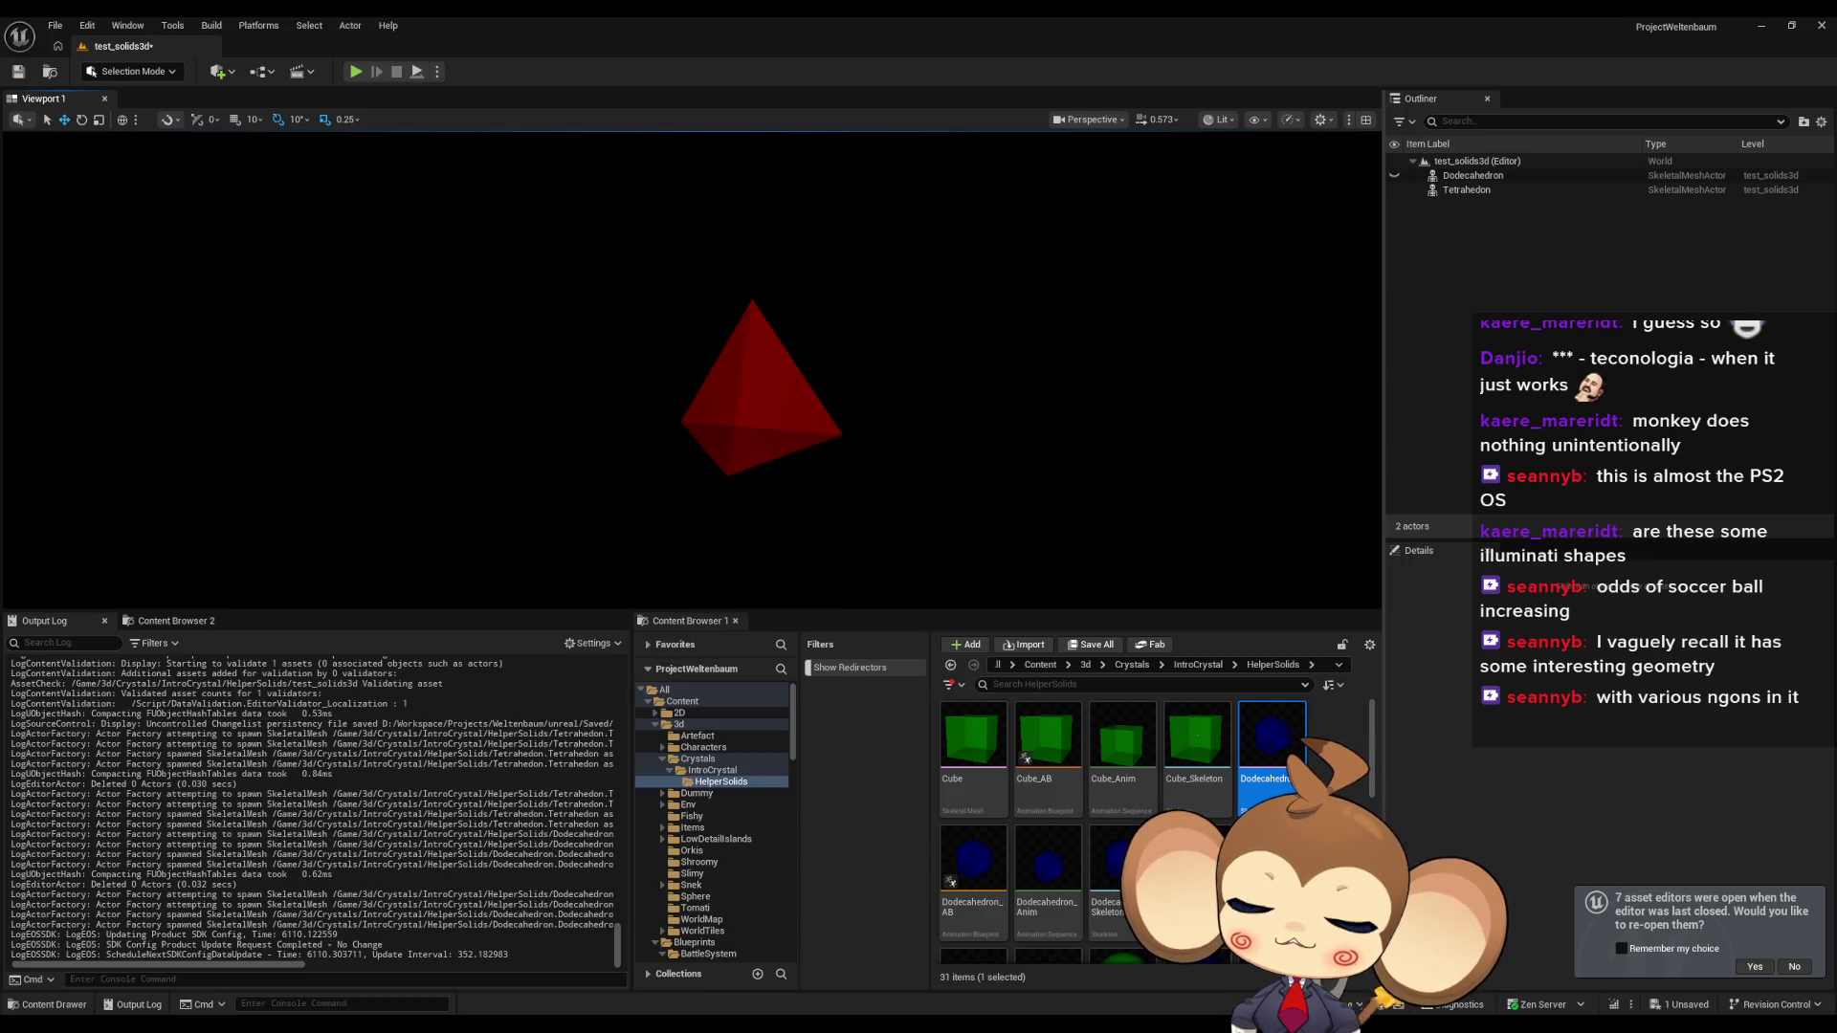
left_click(1394, 190)
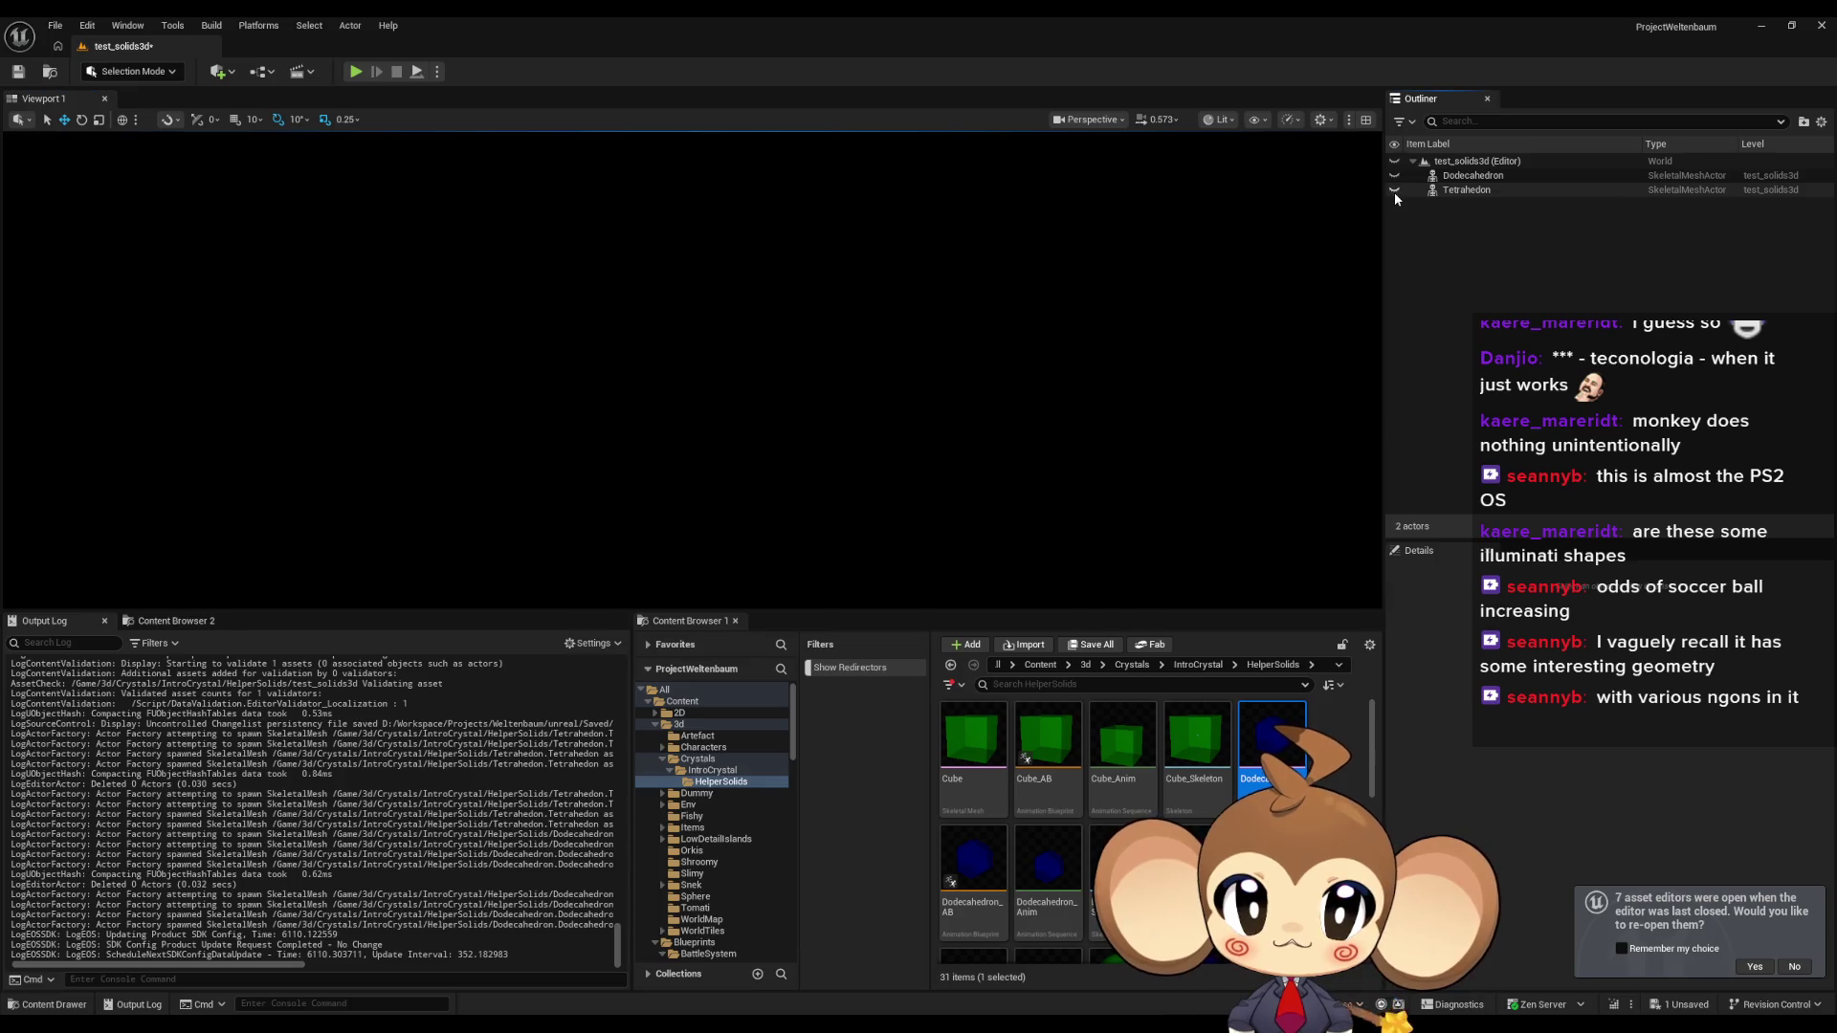
left_click(1395, 176)
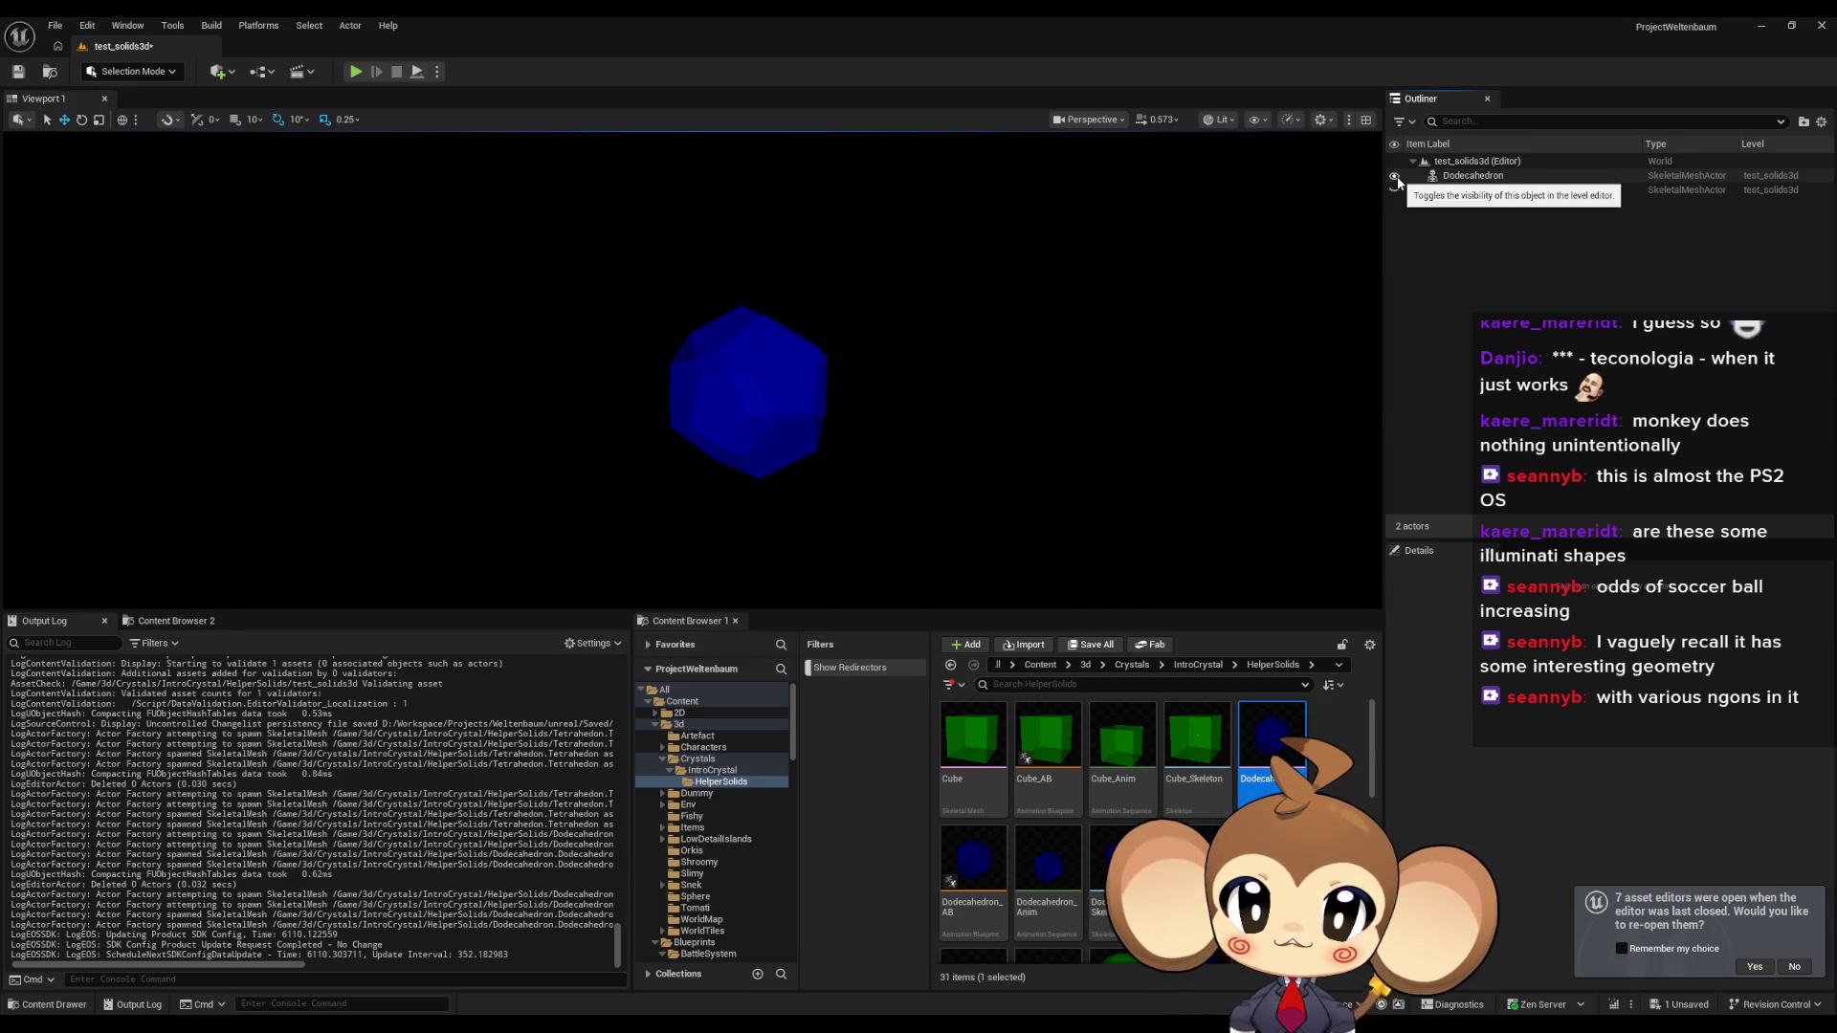
left_click(1394, 176)
left_click(1395, 191)
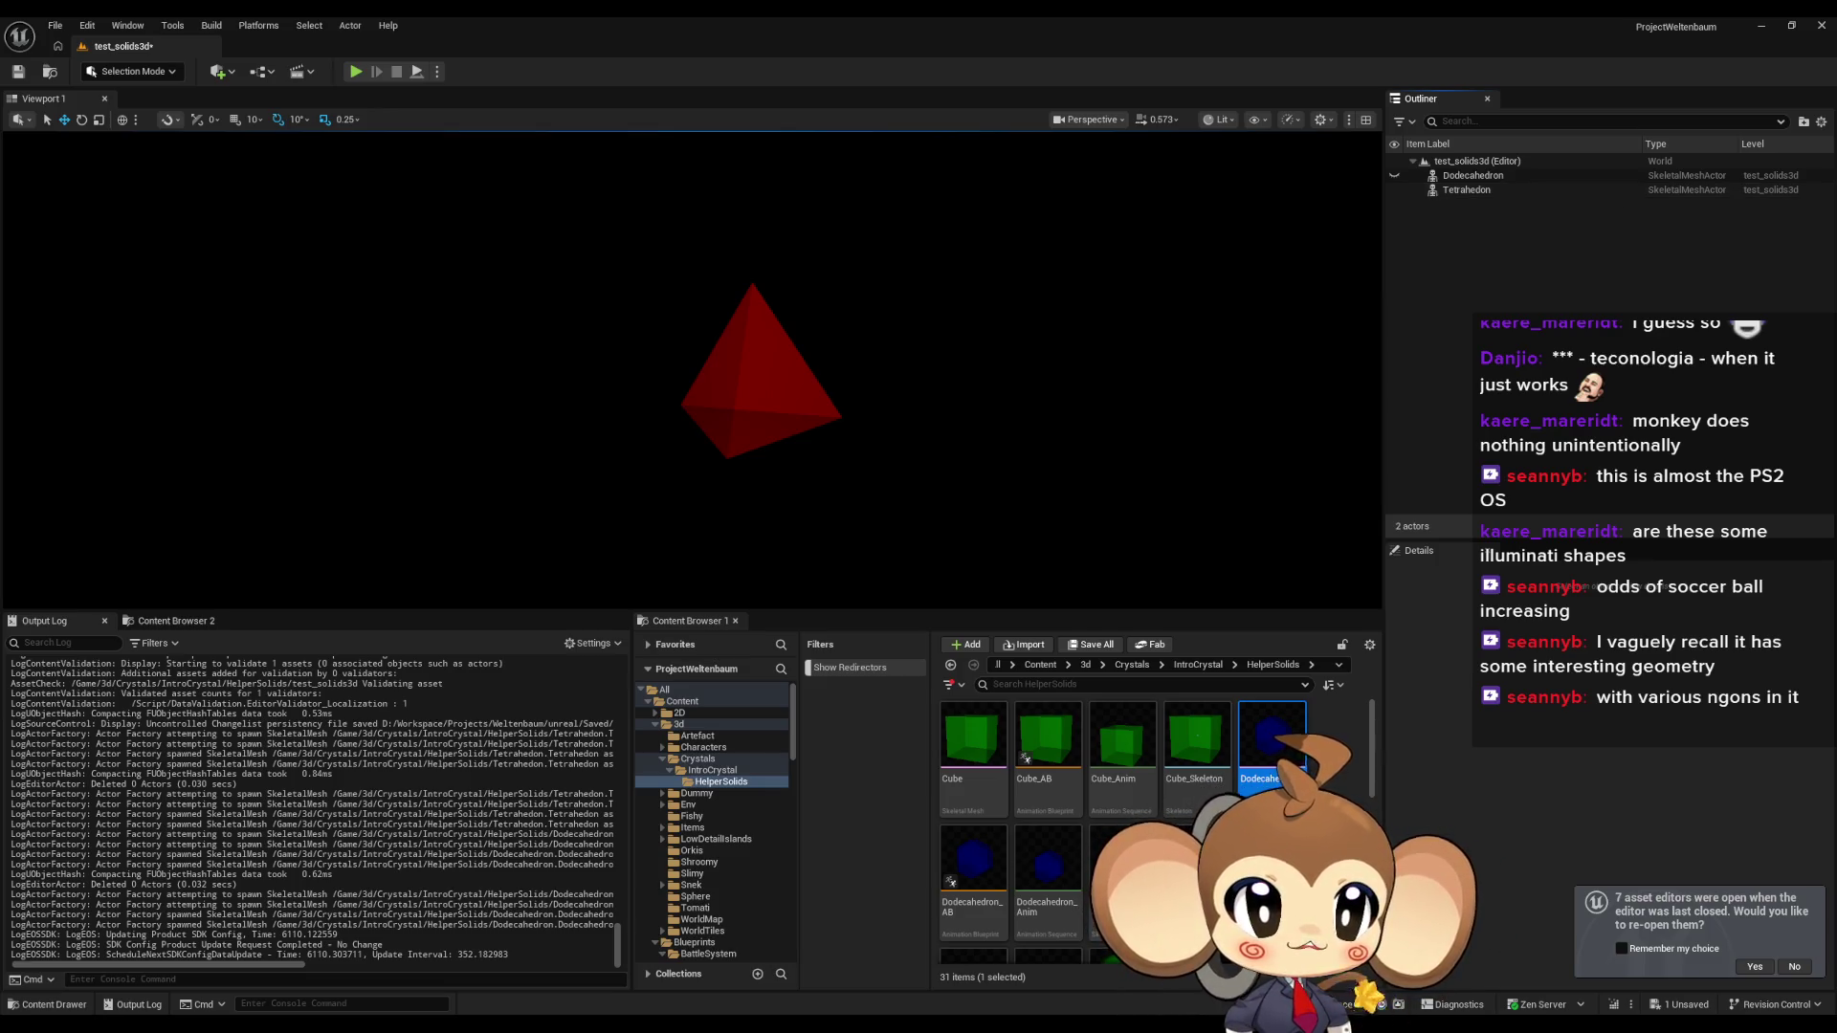
key("super+shift+s")
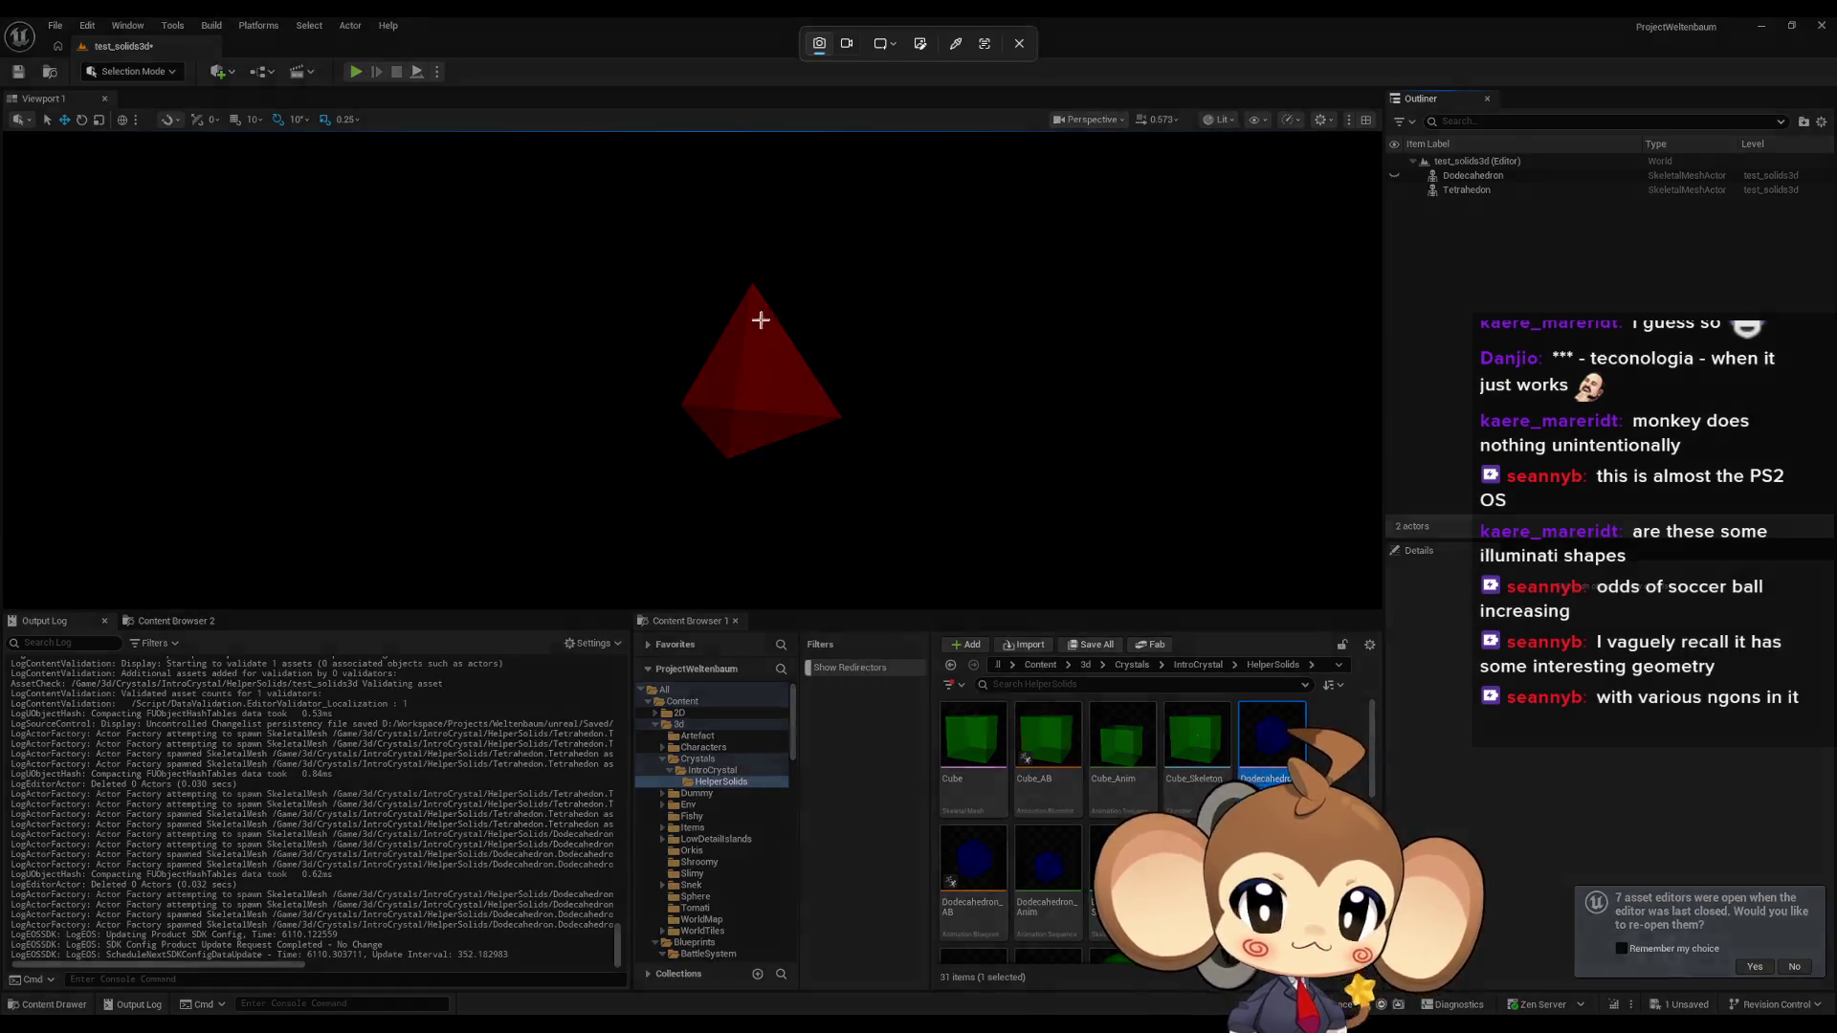
Snip the region around the red tetrahedron and switch to OrbitingIcons.xcf in GIMP.
left_click_drag(643, 255, 871, 484)
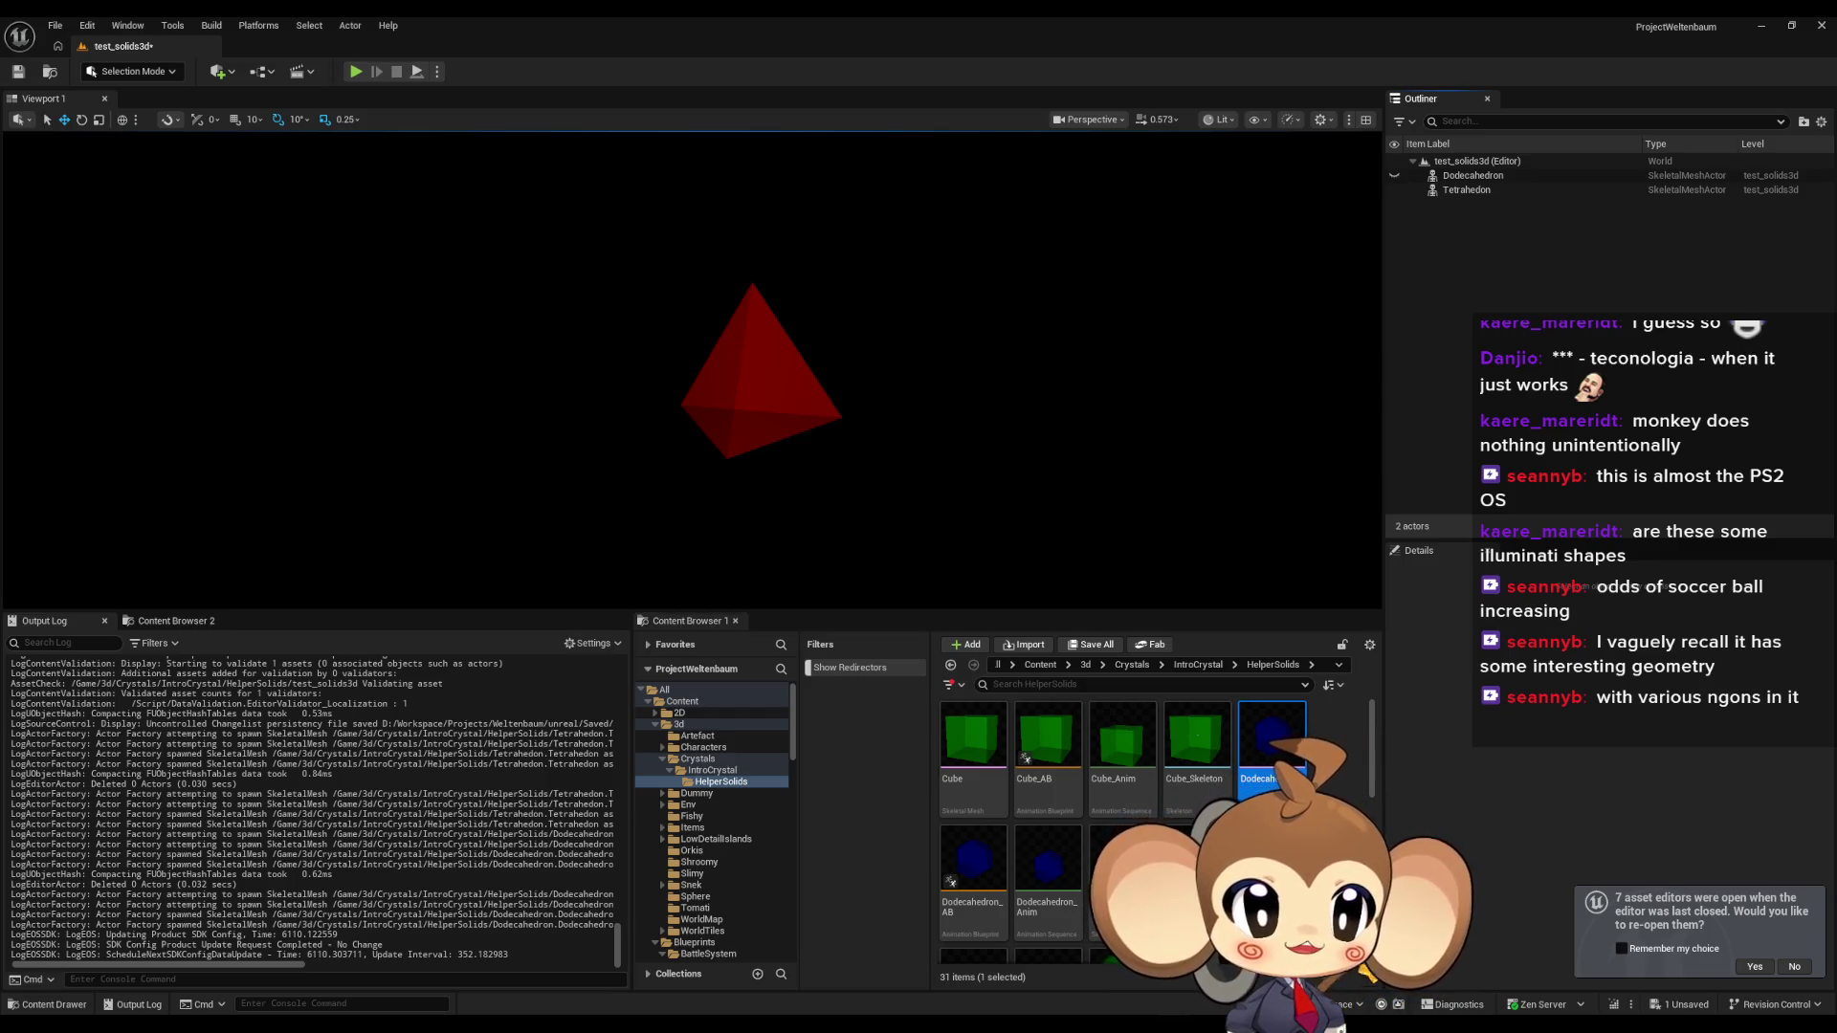
key("alt+Tab")
scroll(1017, 547, "up", 1)
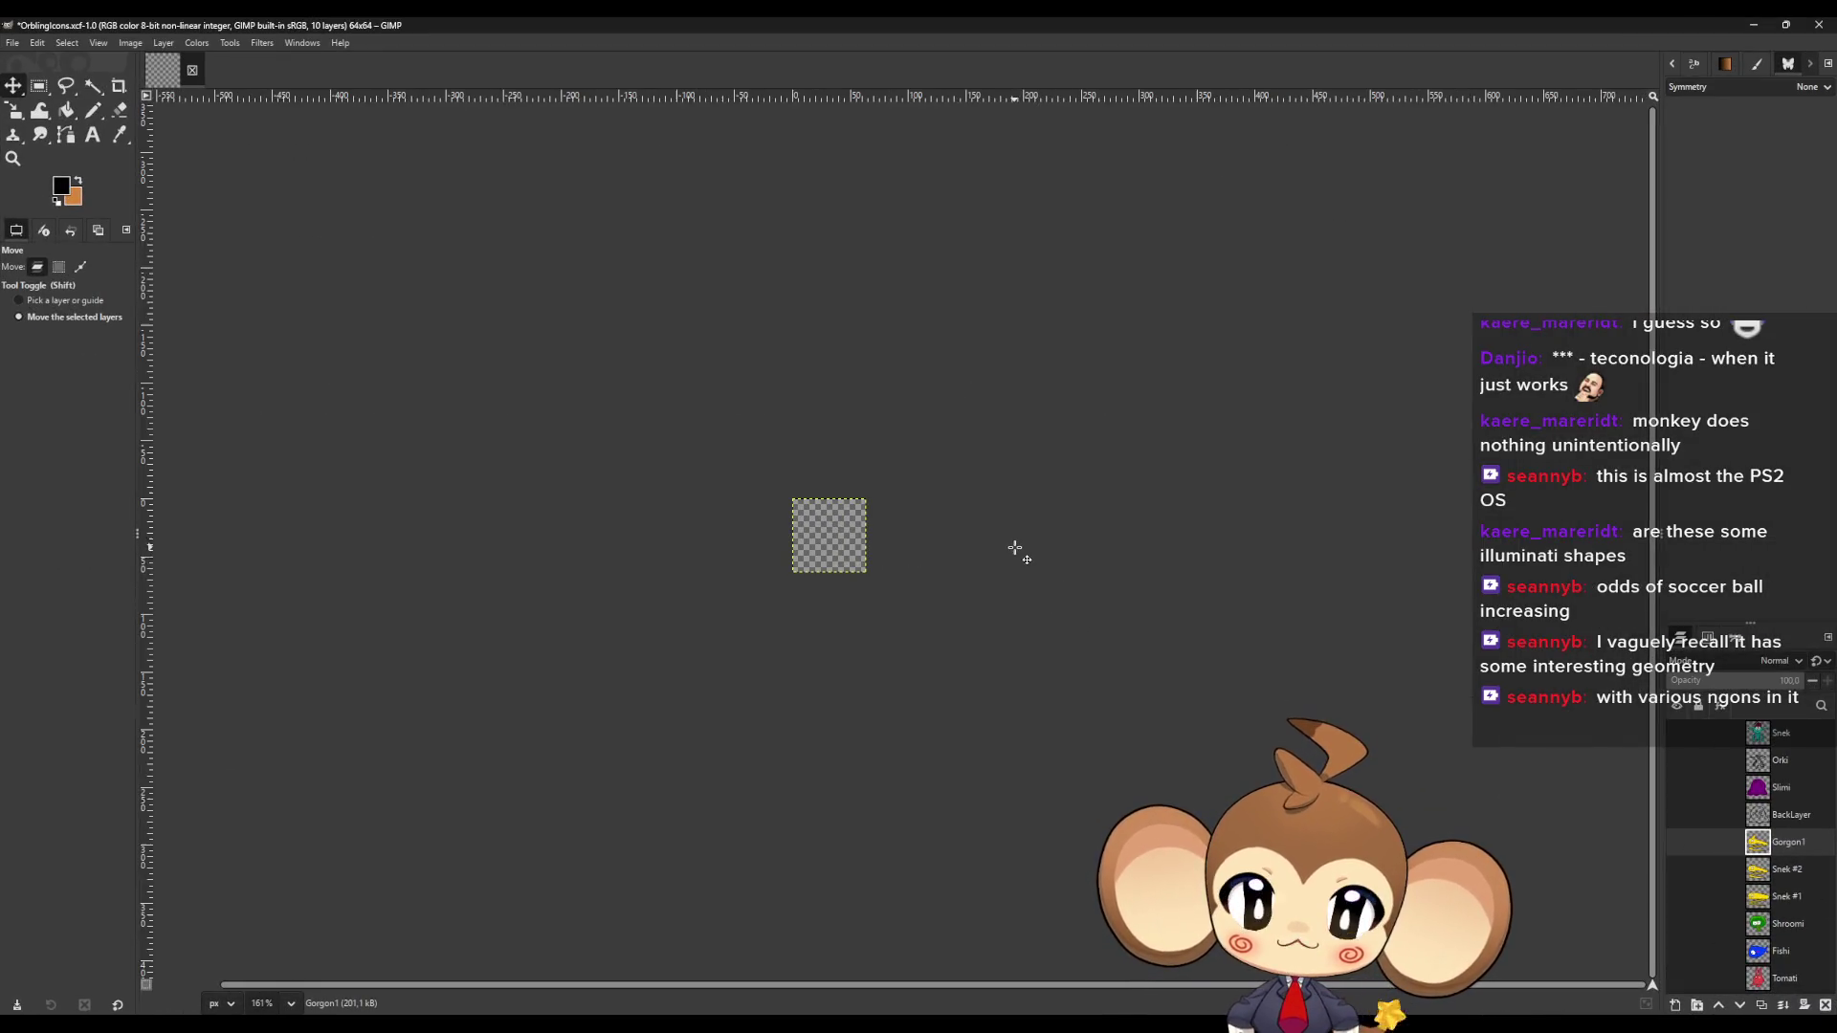
Paste the tetrahedron snip as a new layer, trial-scale it, then undo the scale.
scroll(786, 572, "up", 1)
key("ctrl+v")
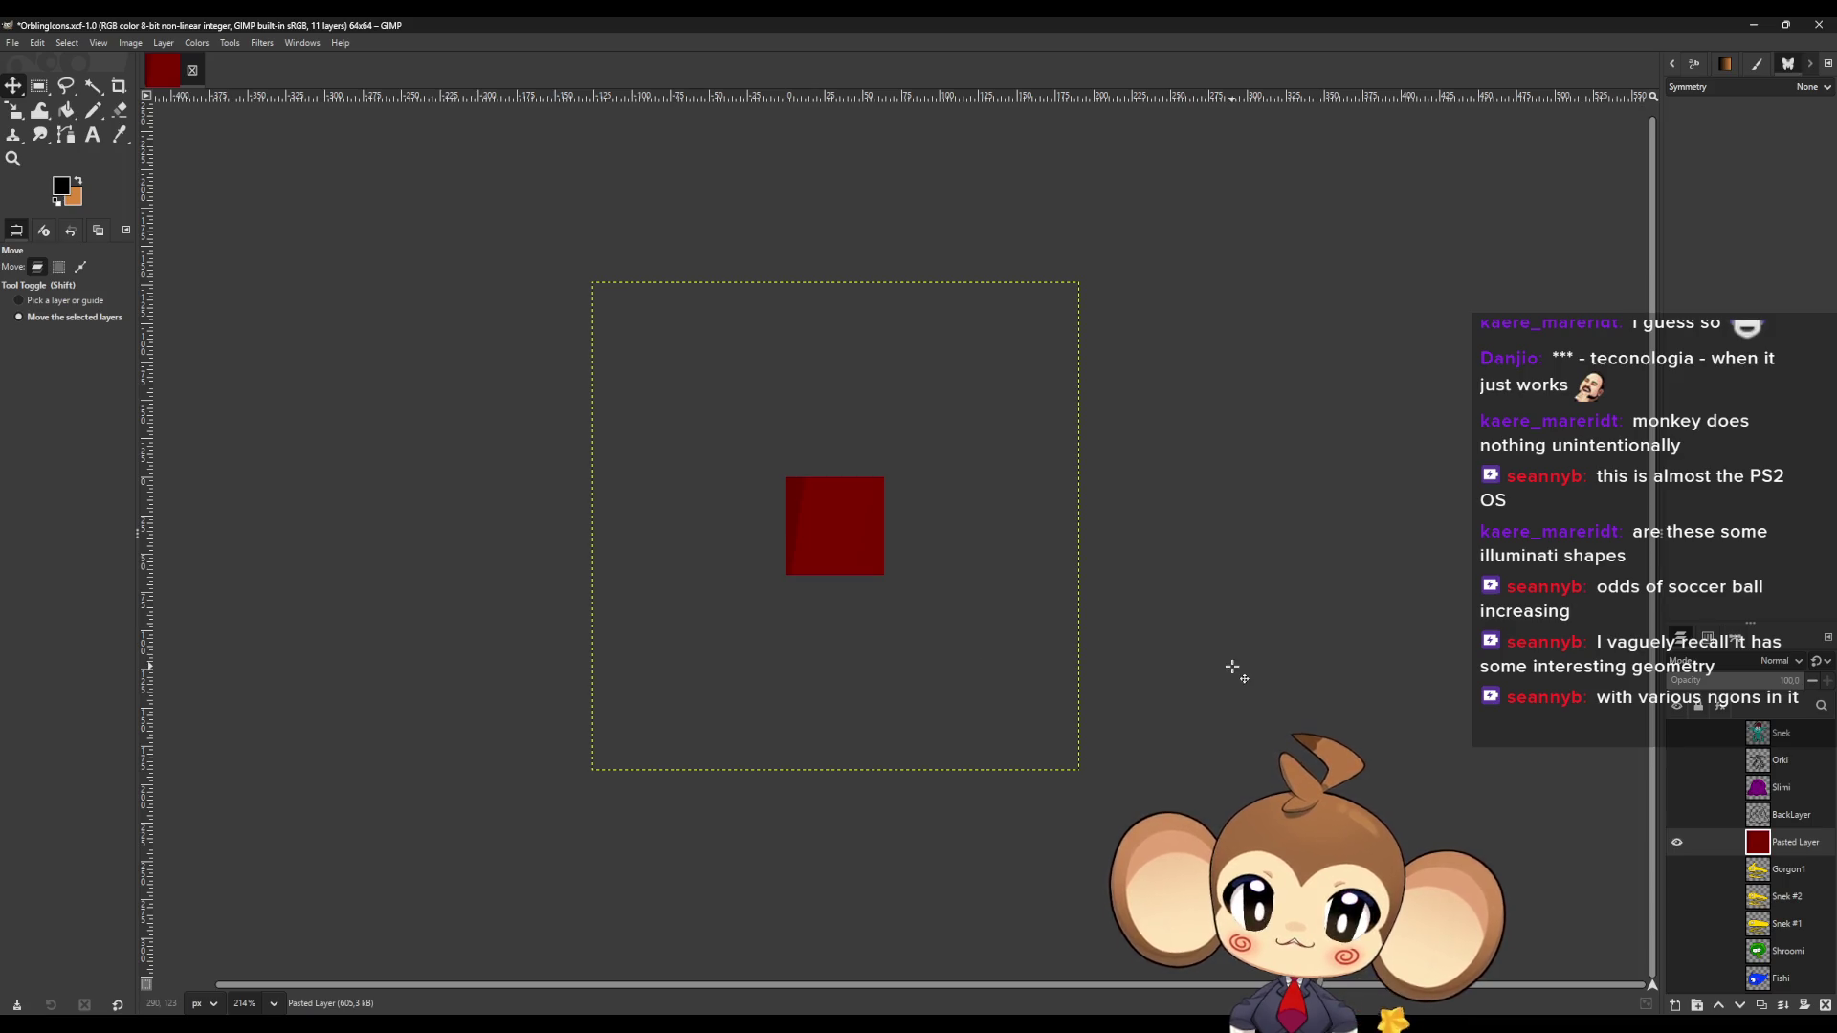
key("shift+s")
left_click(933, 497)
left_click_drag(593, 282, 903, 593)
mouse_move(992, 681)
left_mouse_down()
mouse_move(780, 442)
mouse_move(834, 481)
left_mouse_up()
mouse_move(721, 414)
left_mouse_down()
mouse_move(826, 505)
mouse_move(783, 459)
left_mouse_up()
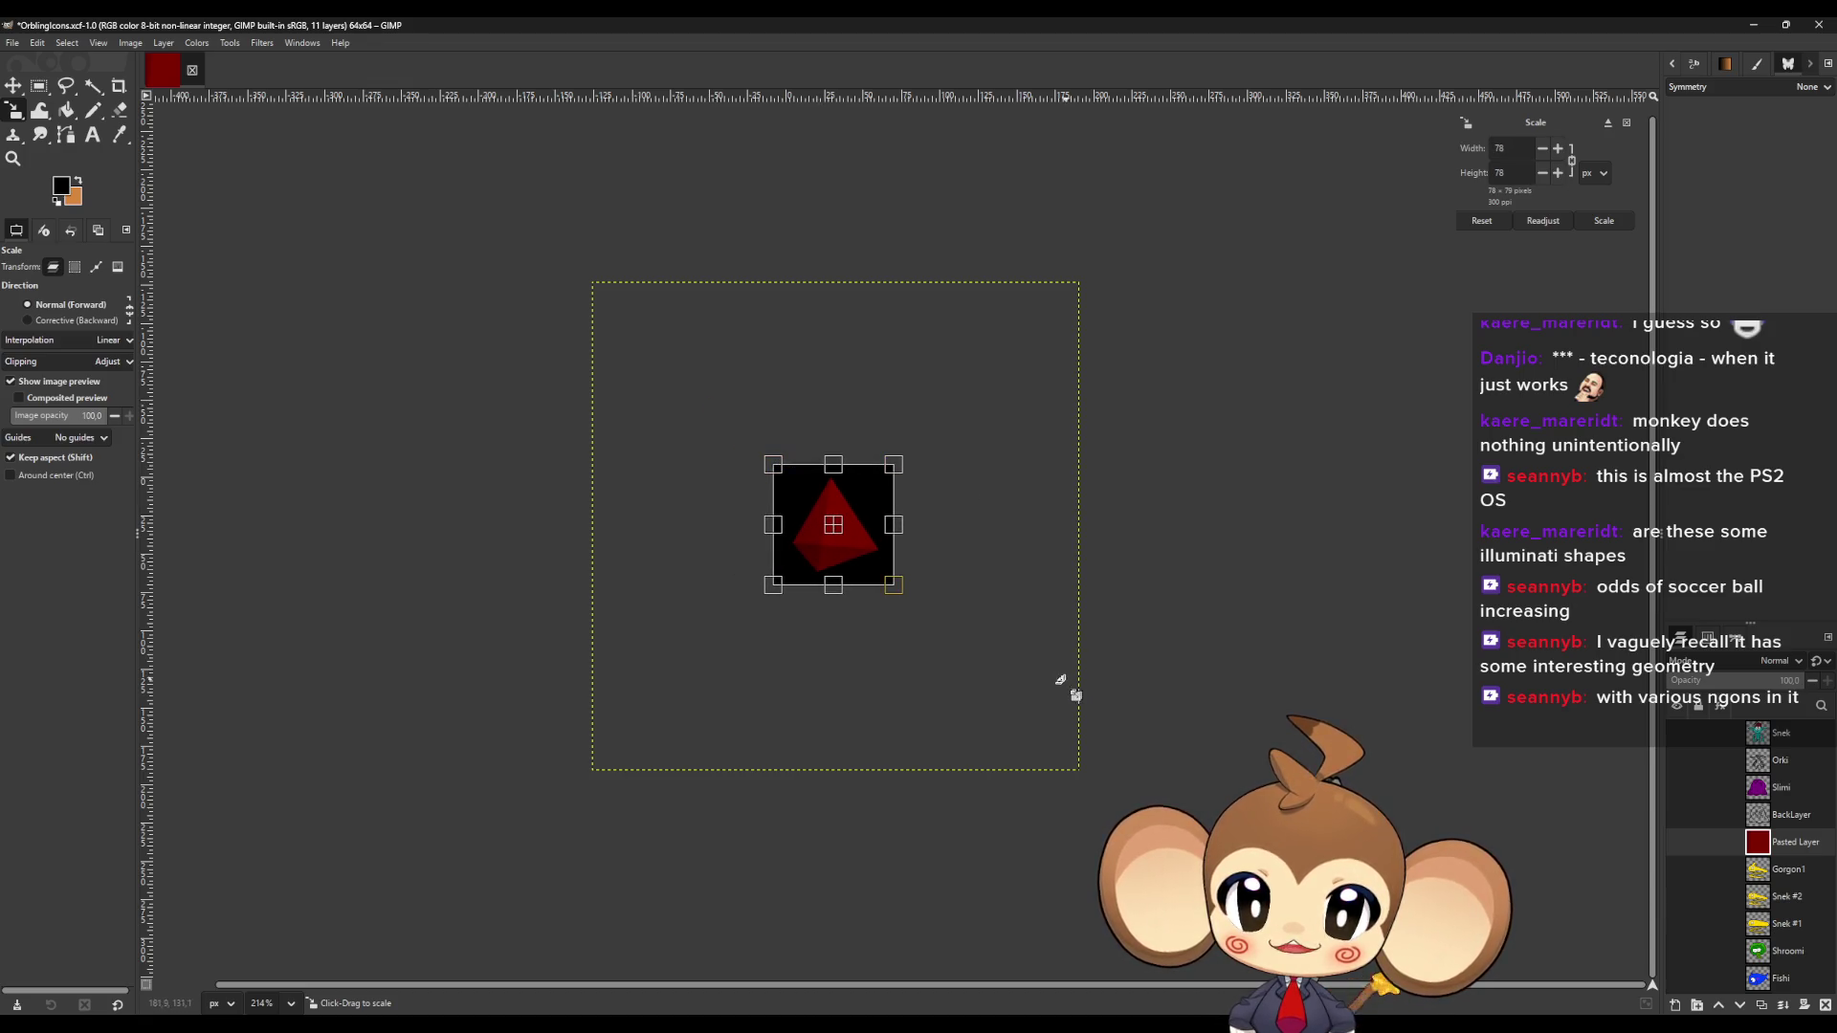
key("m")
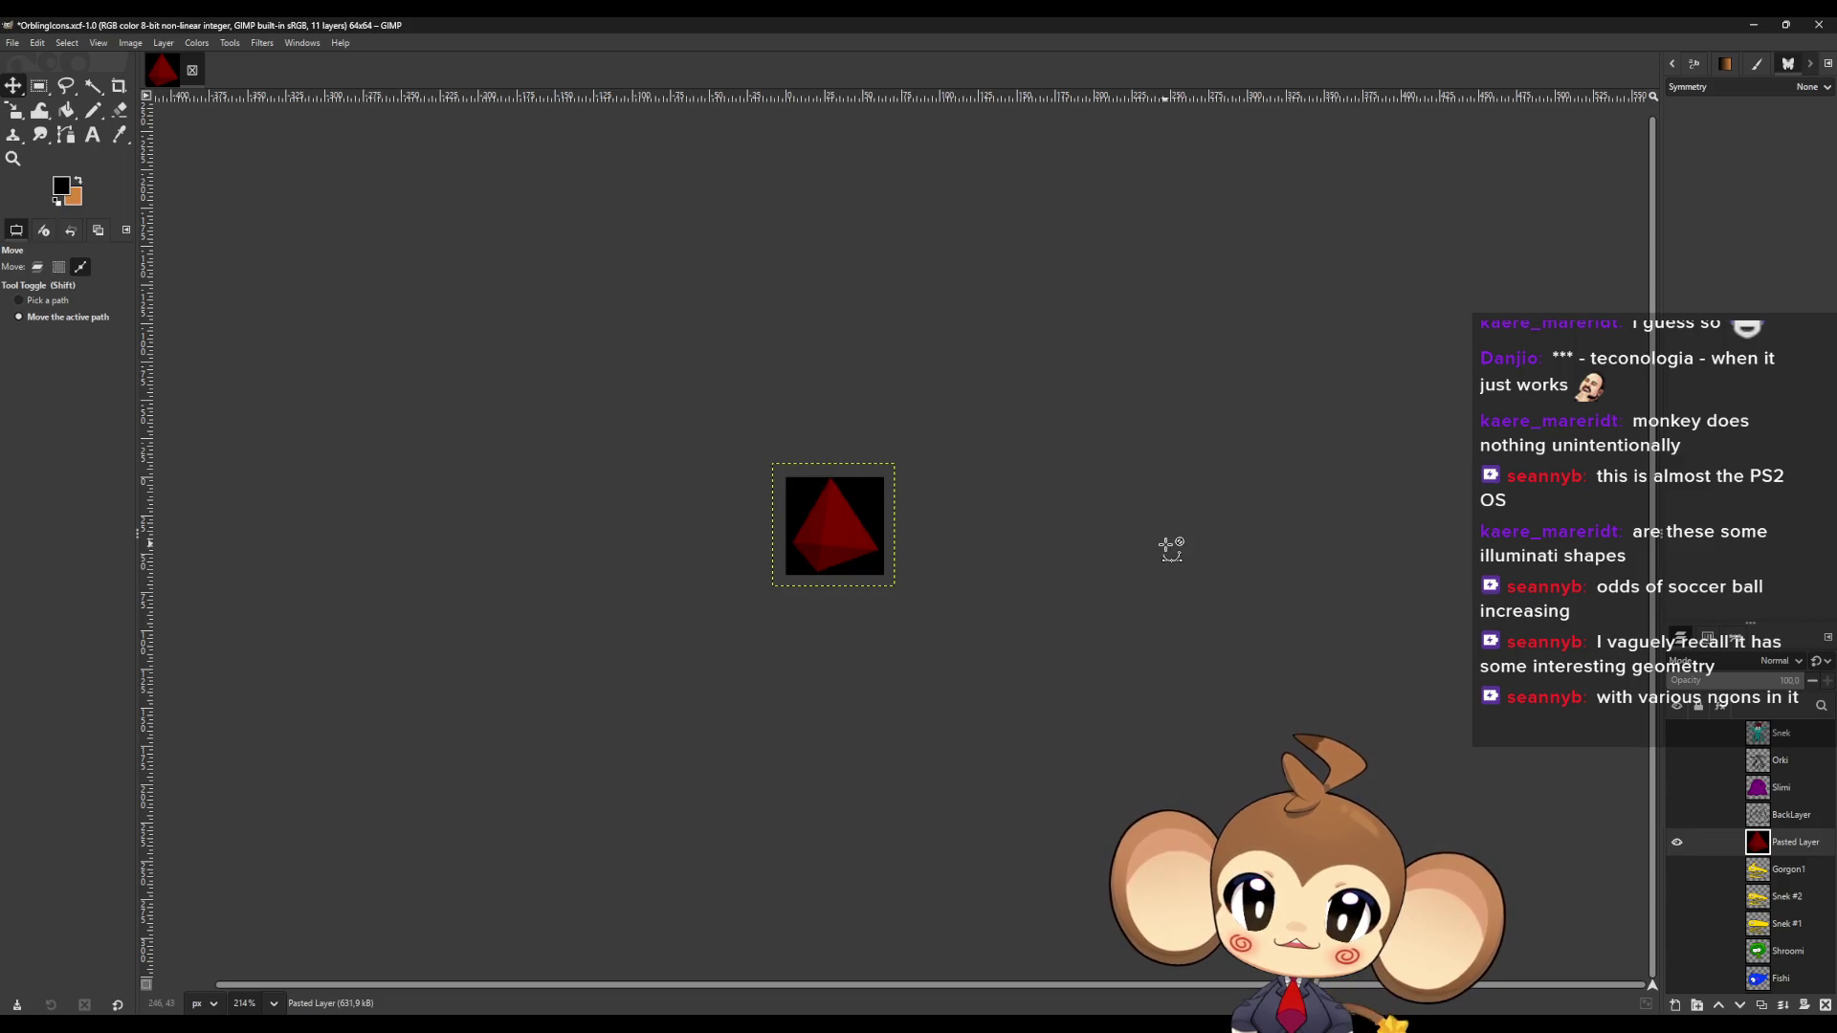
key("ctrl+z")
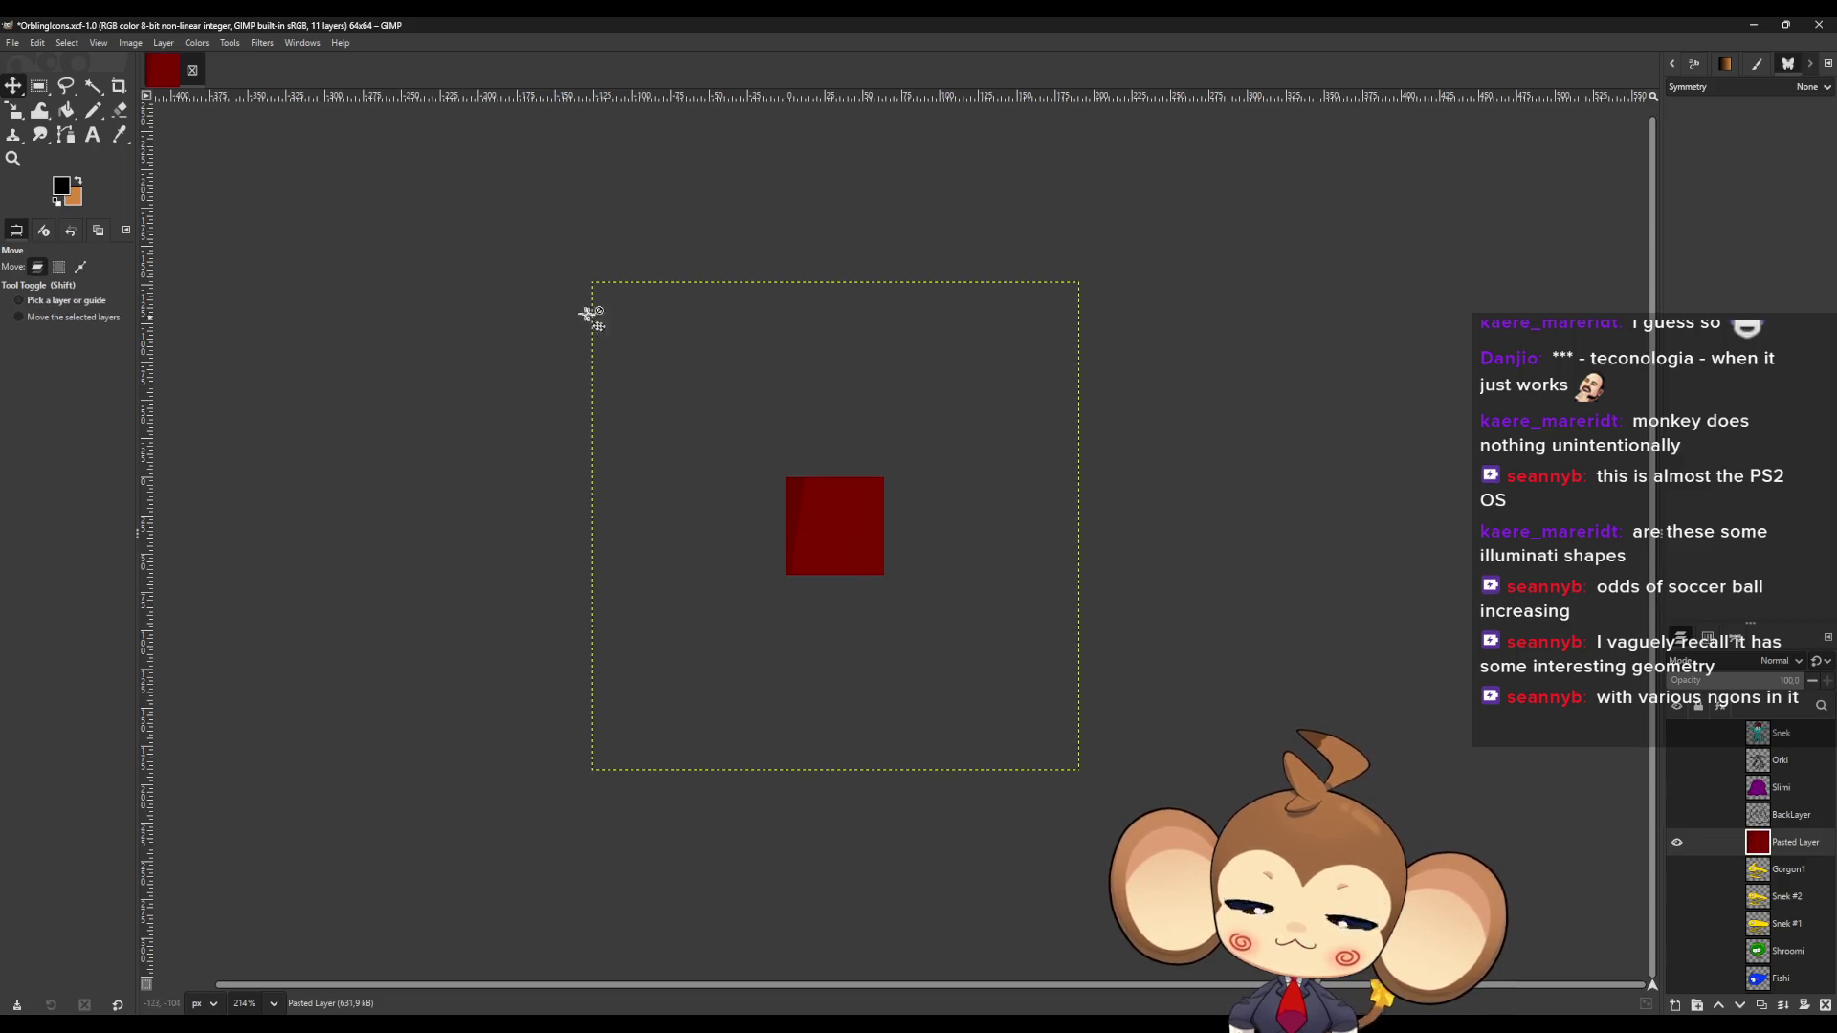
Scale the tetrahedron layer to 72×72, aligning it at reduced opacity, then restore opacity and commit.
key("shift+s")
left_click(595, 287)
mouse_move(595, 283)
left_mouse_down()
mouse_move(839, 527)
mouse_move(749, 475)
left_mouse_up()
mouse_move(1081, 767)
left_mouse_down()
mouse_move(871, 551)
mouse_move(887, 565)
left_mouse_up()
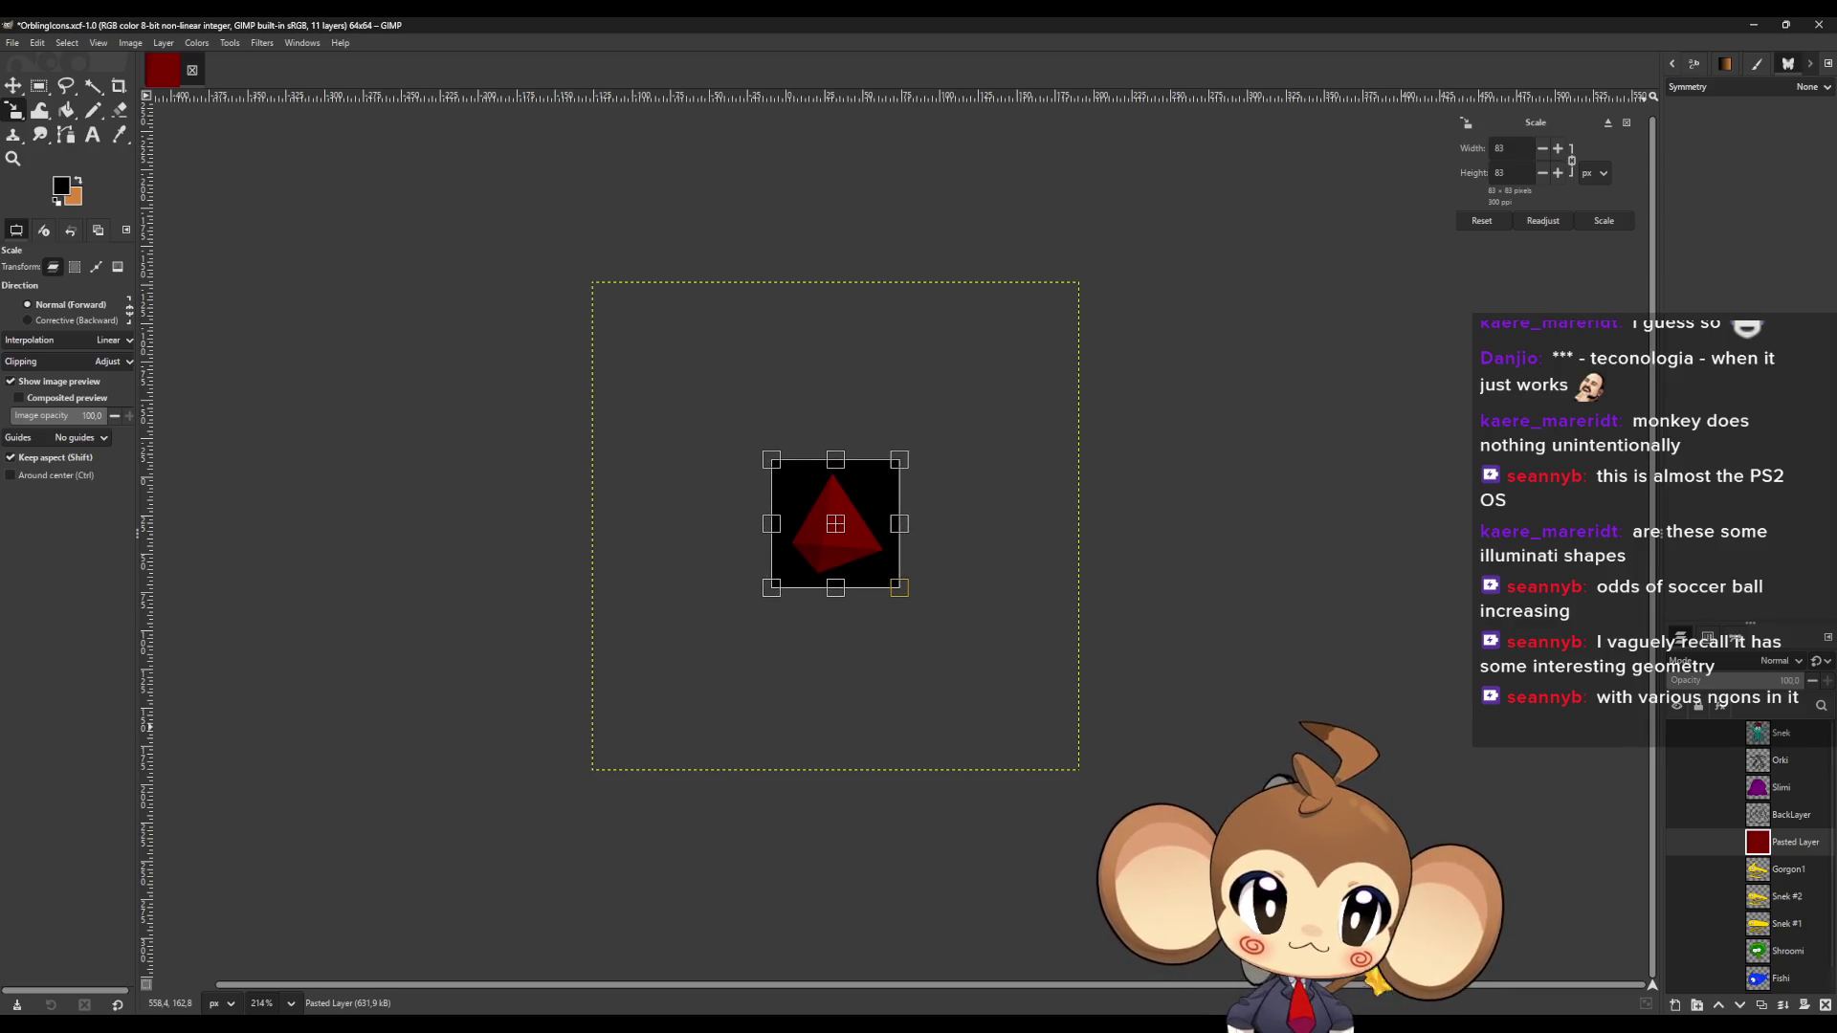
left_click(1749, 685)
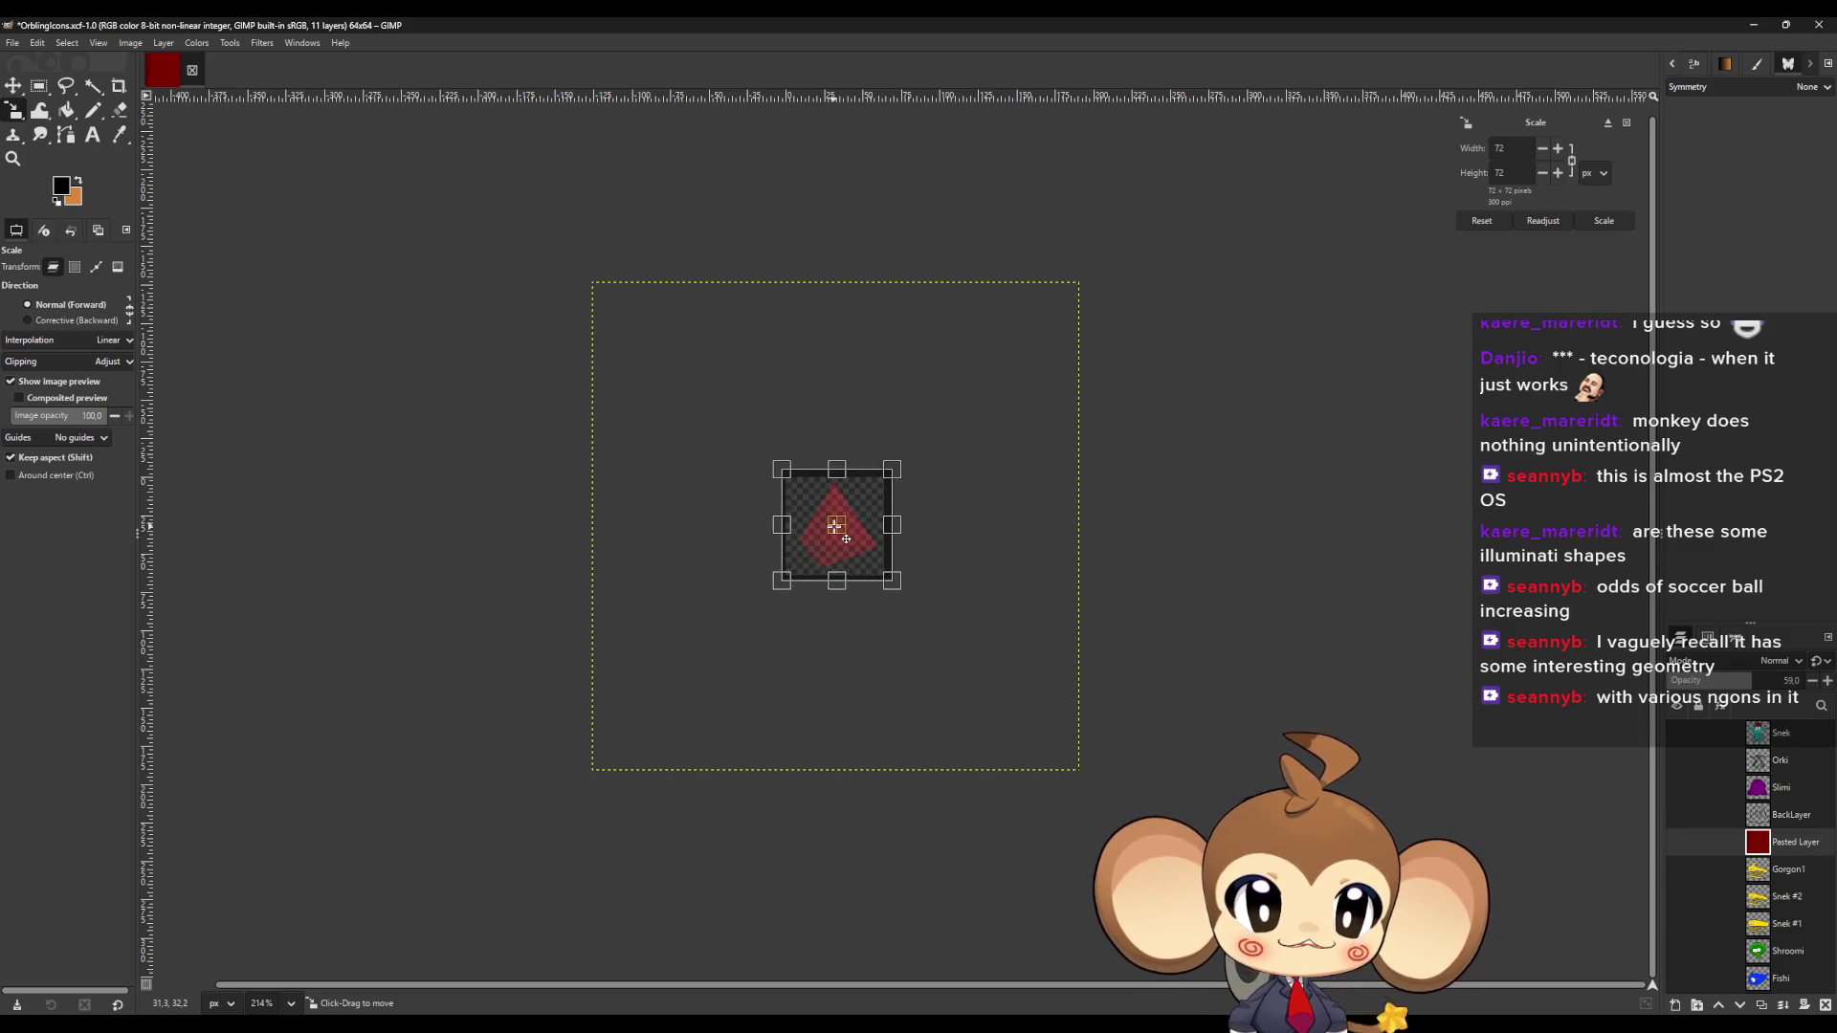
left_click_drag(844, 540, 839, 548)
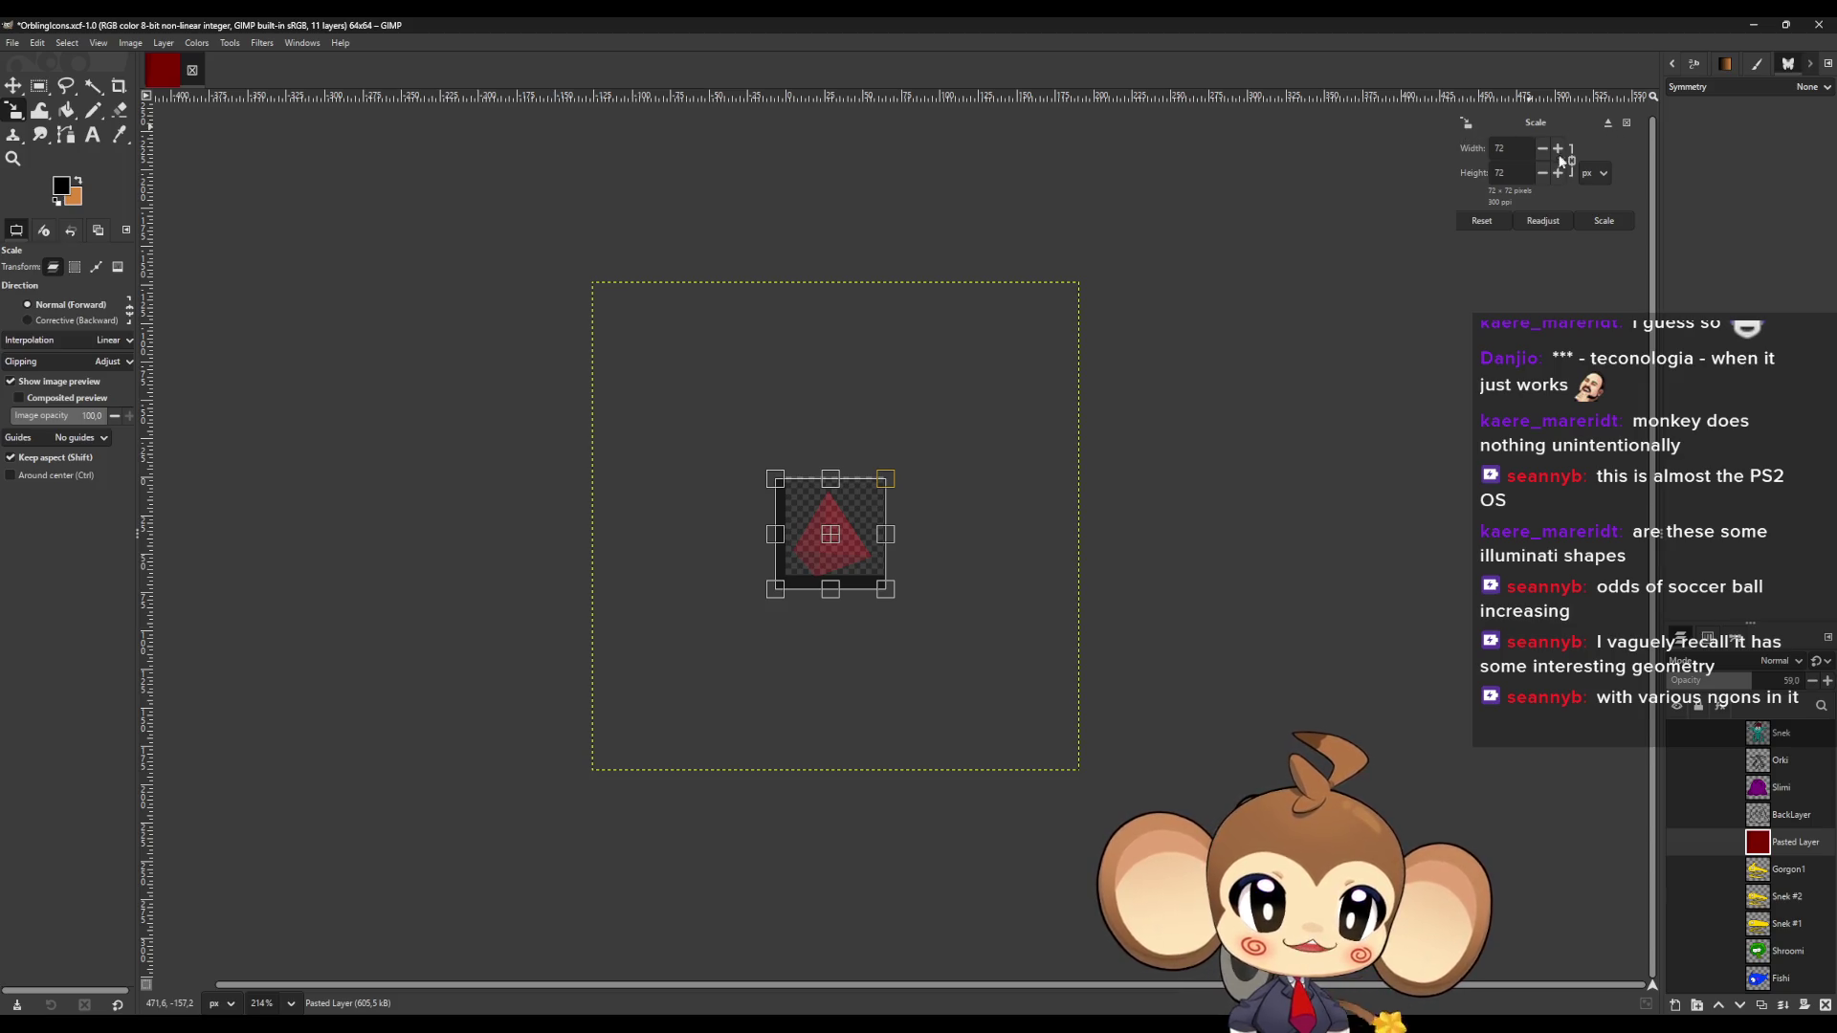
left_click_drag(842, 546, 845, 537)
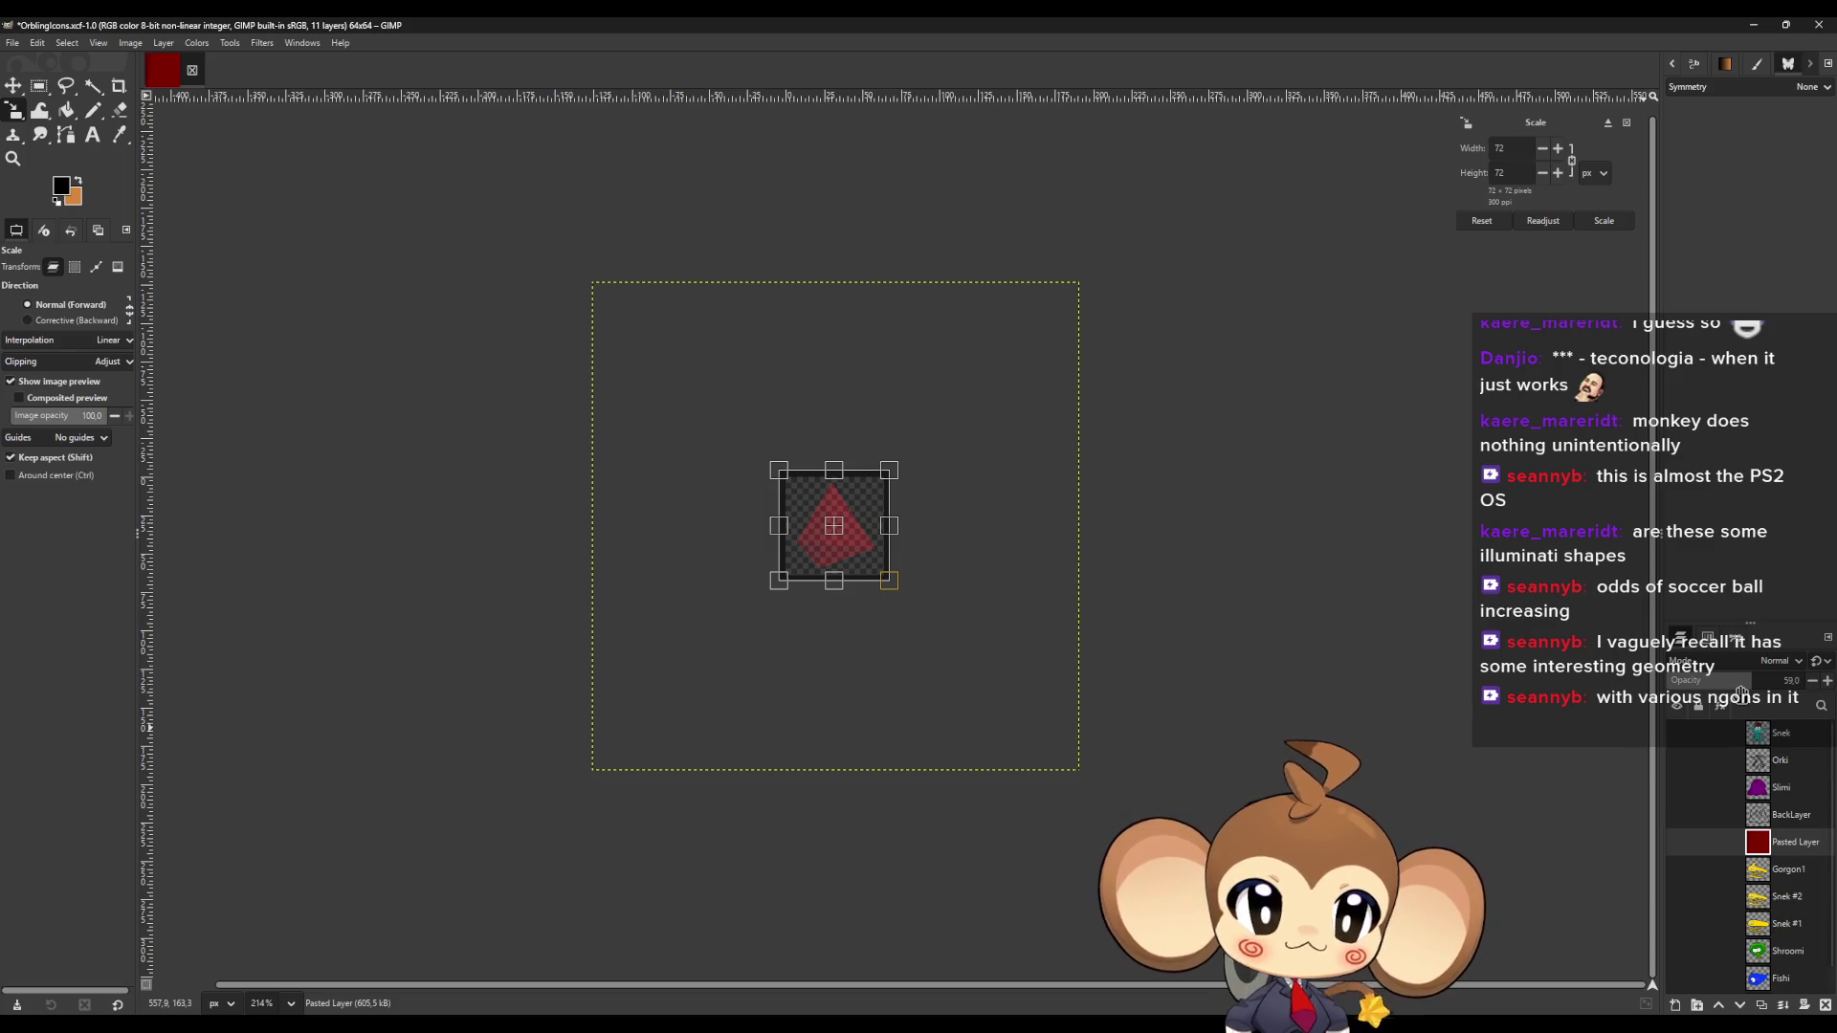
left_click_drag(1747, 680, 1808, 681)
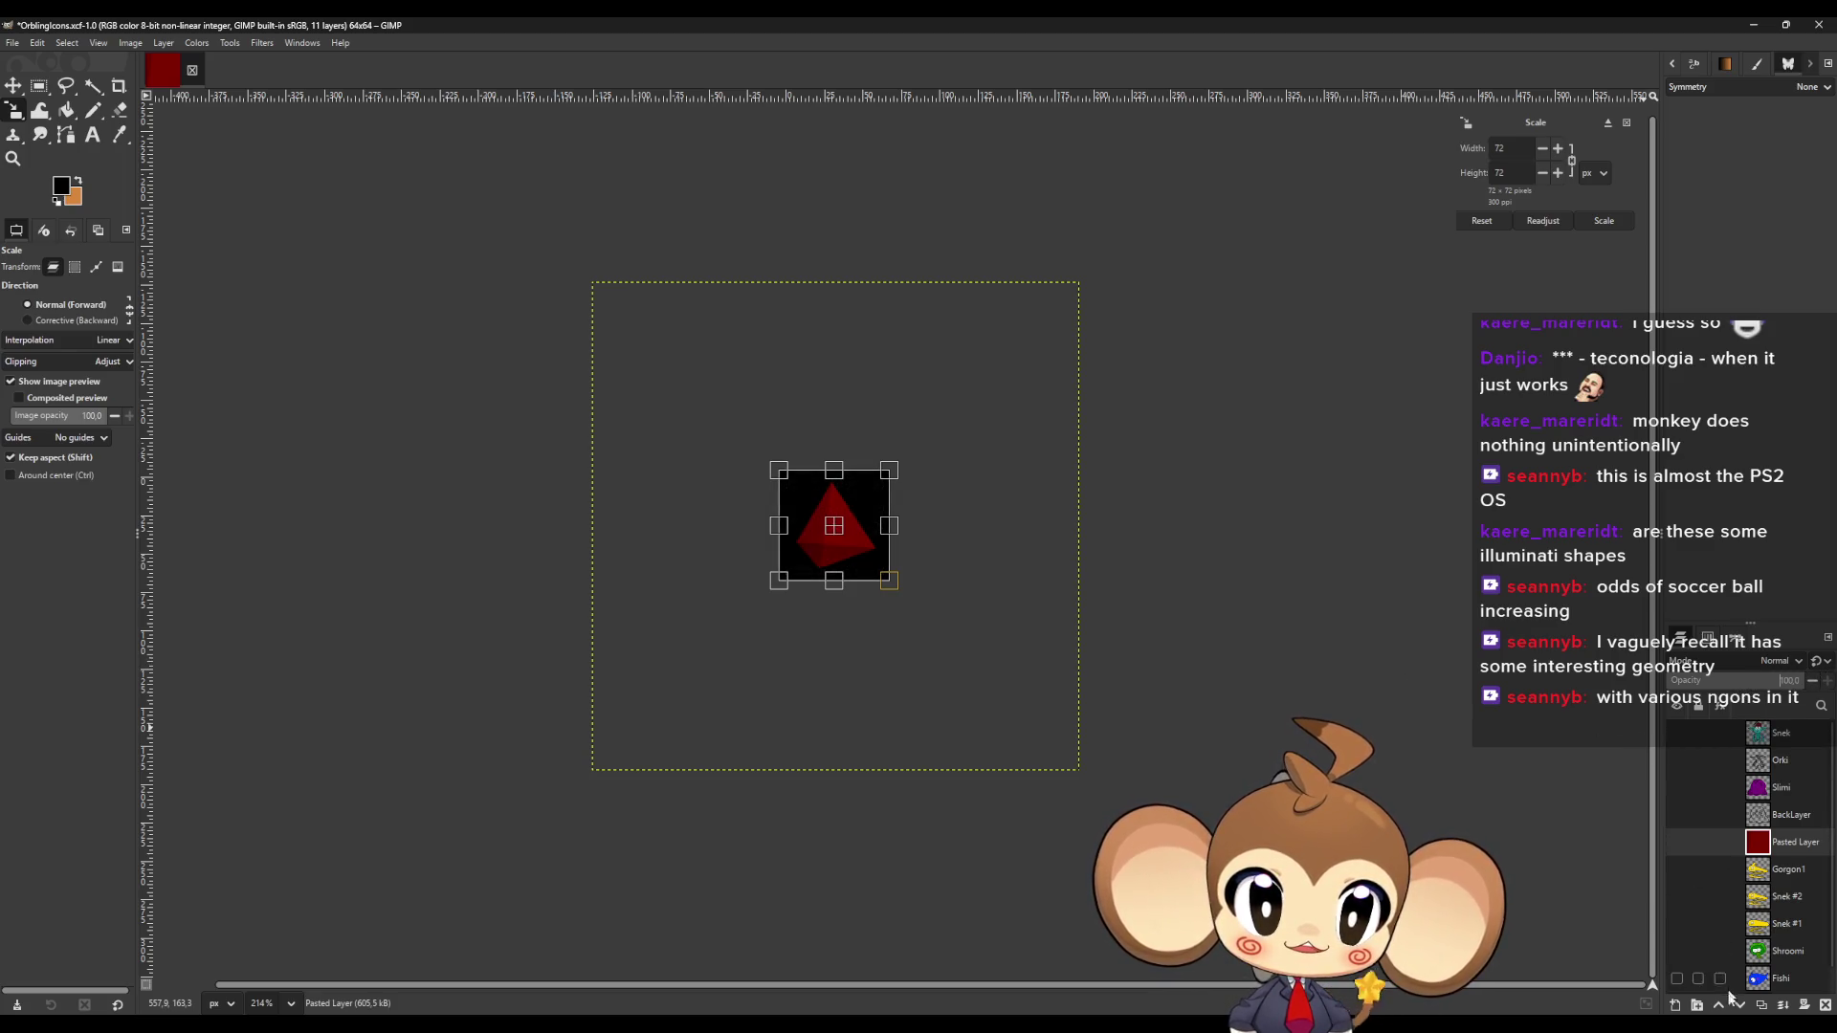
key("m")
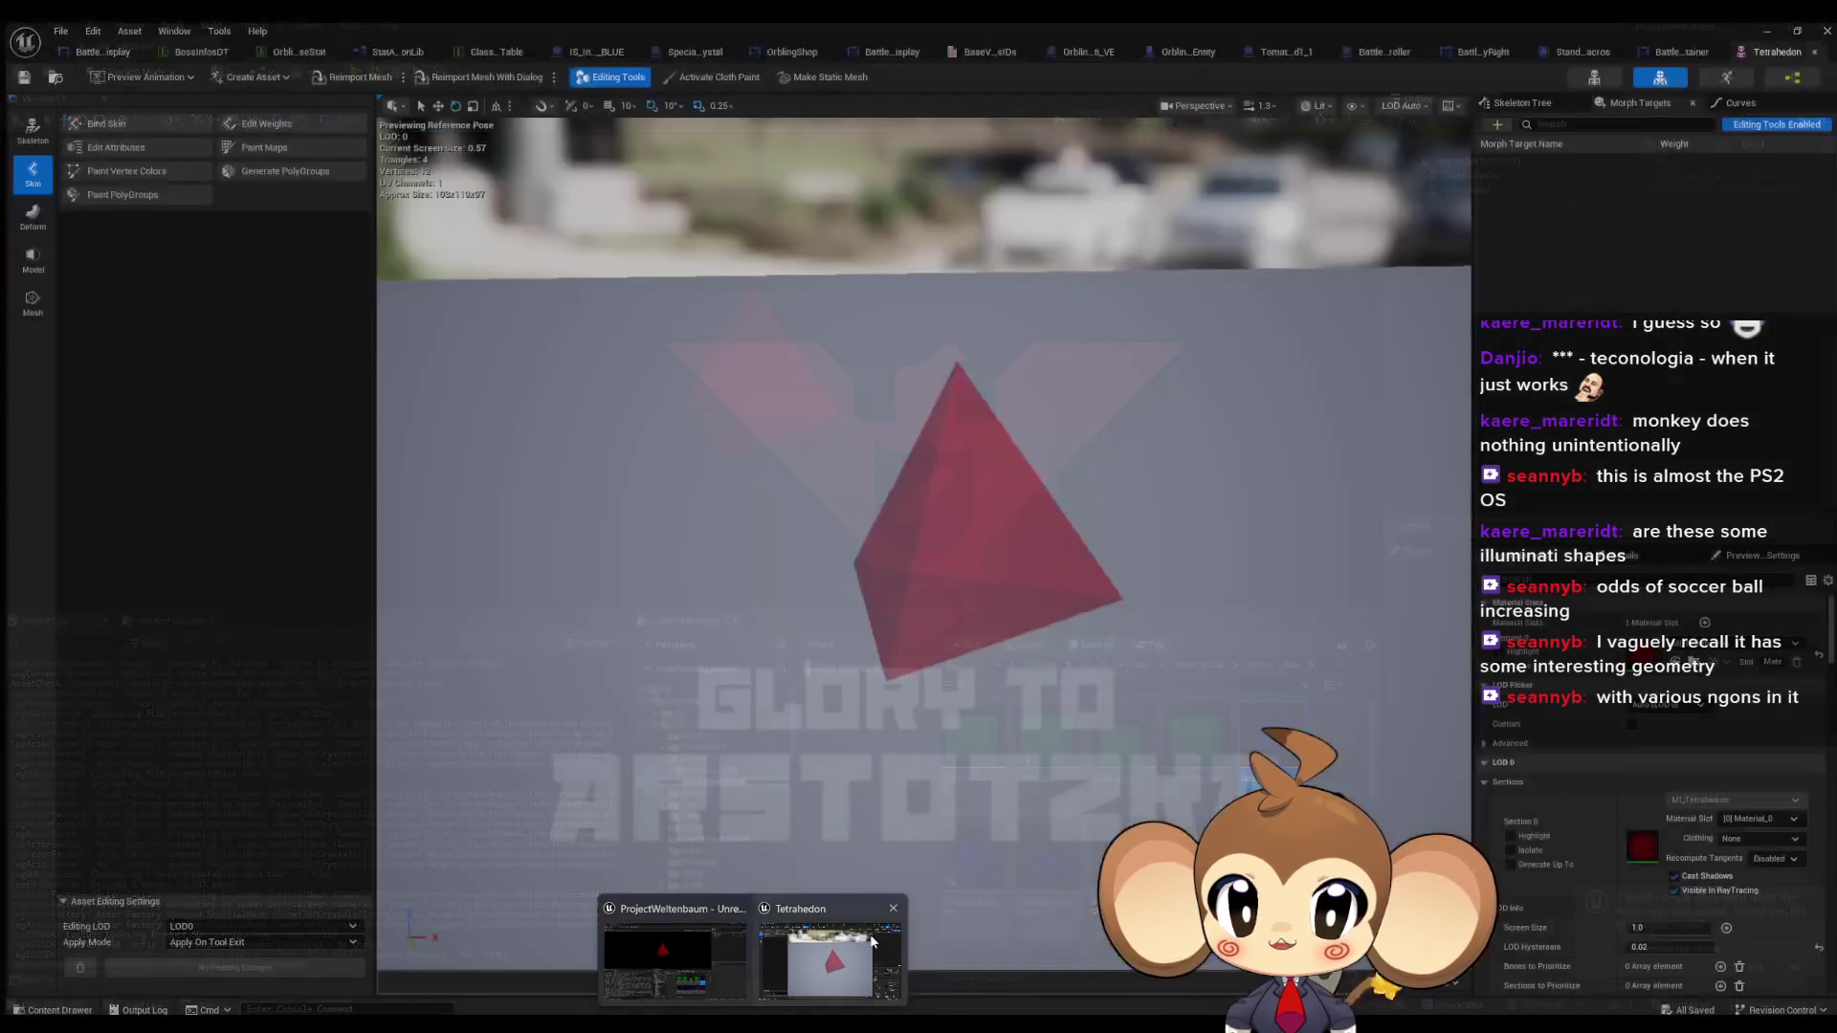
In Unreal, close the mesh editor and show only the Dodecahedron in the viewport.
left_click(823, 969)
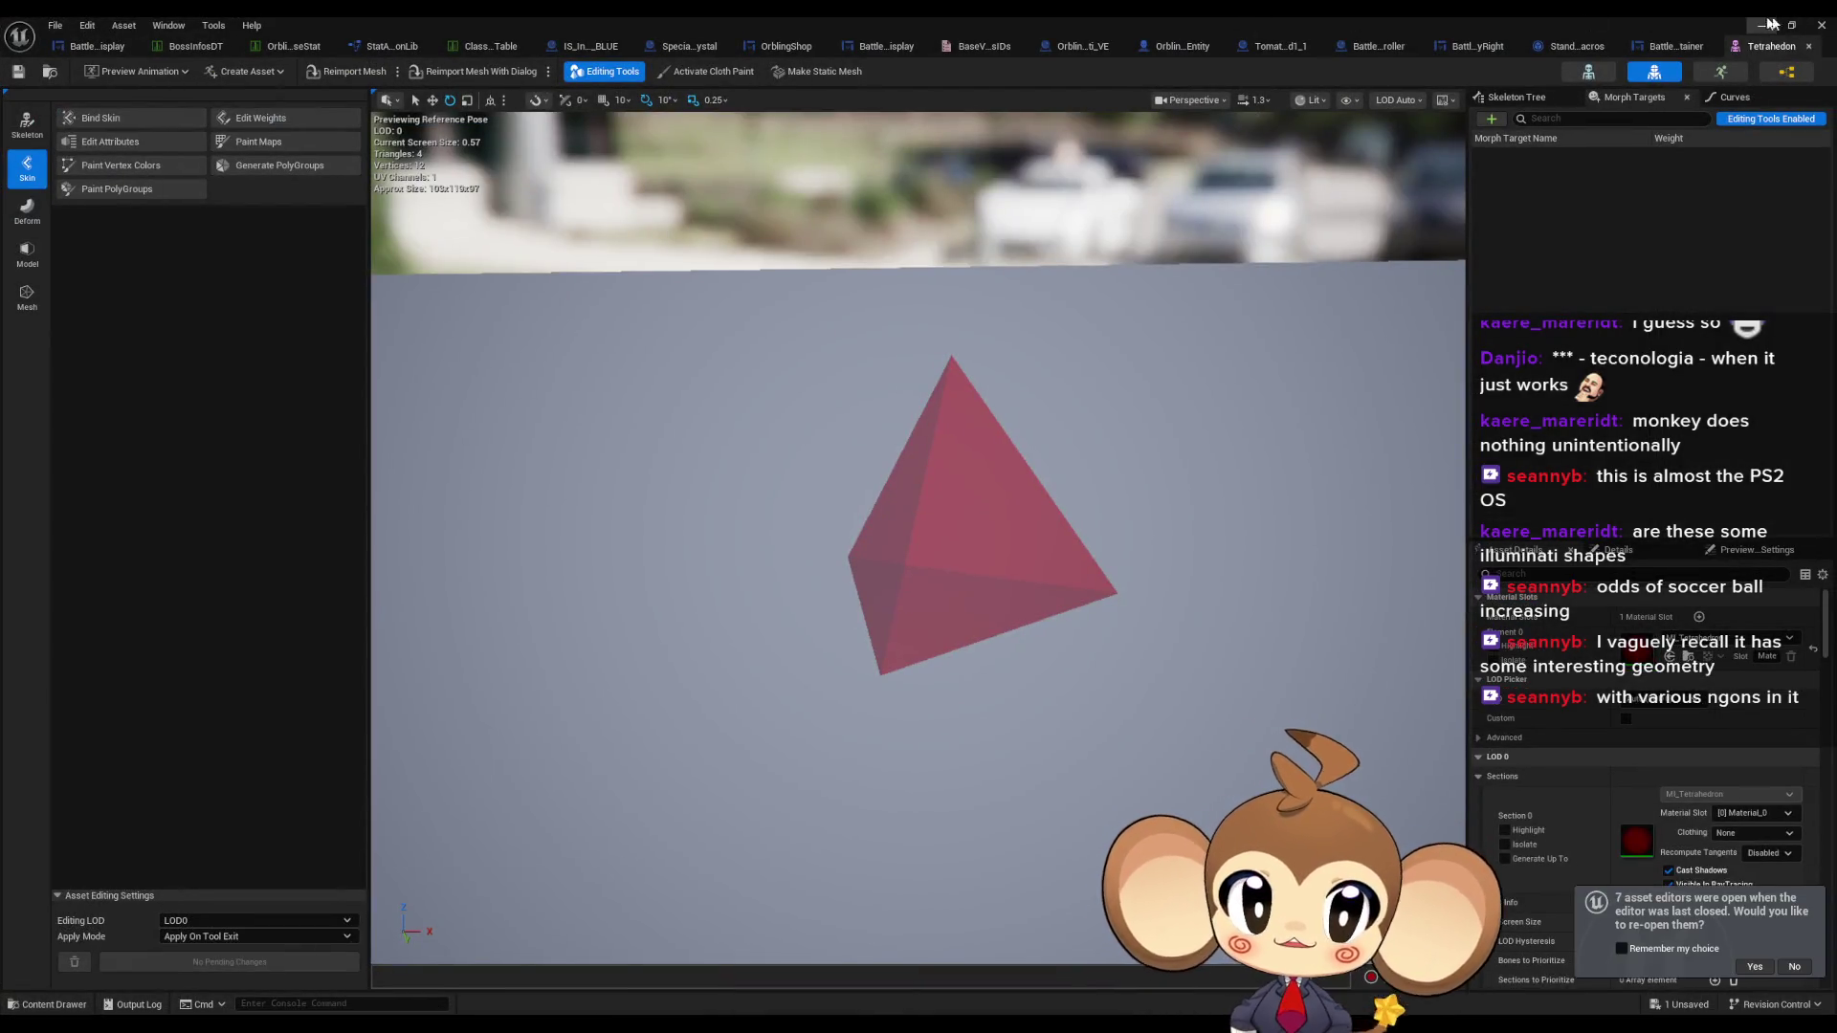
left_click(1822, 25)
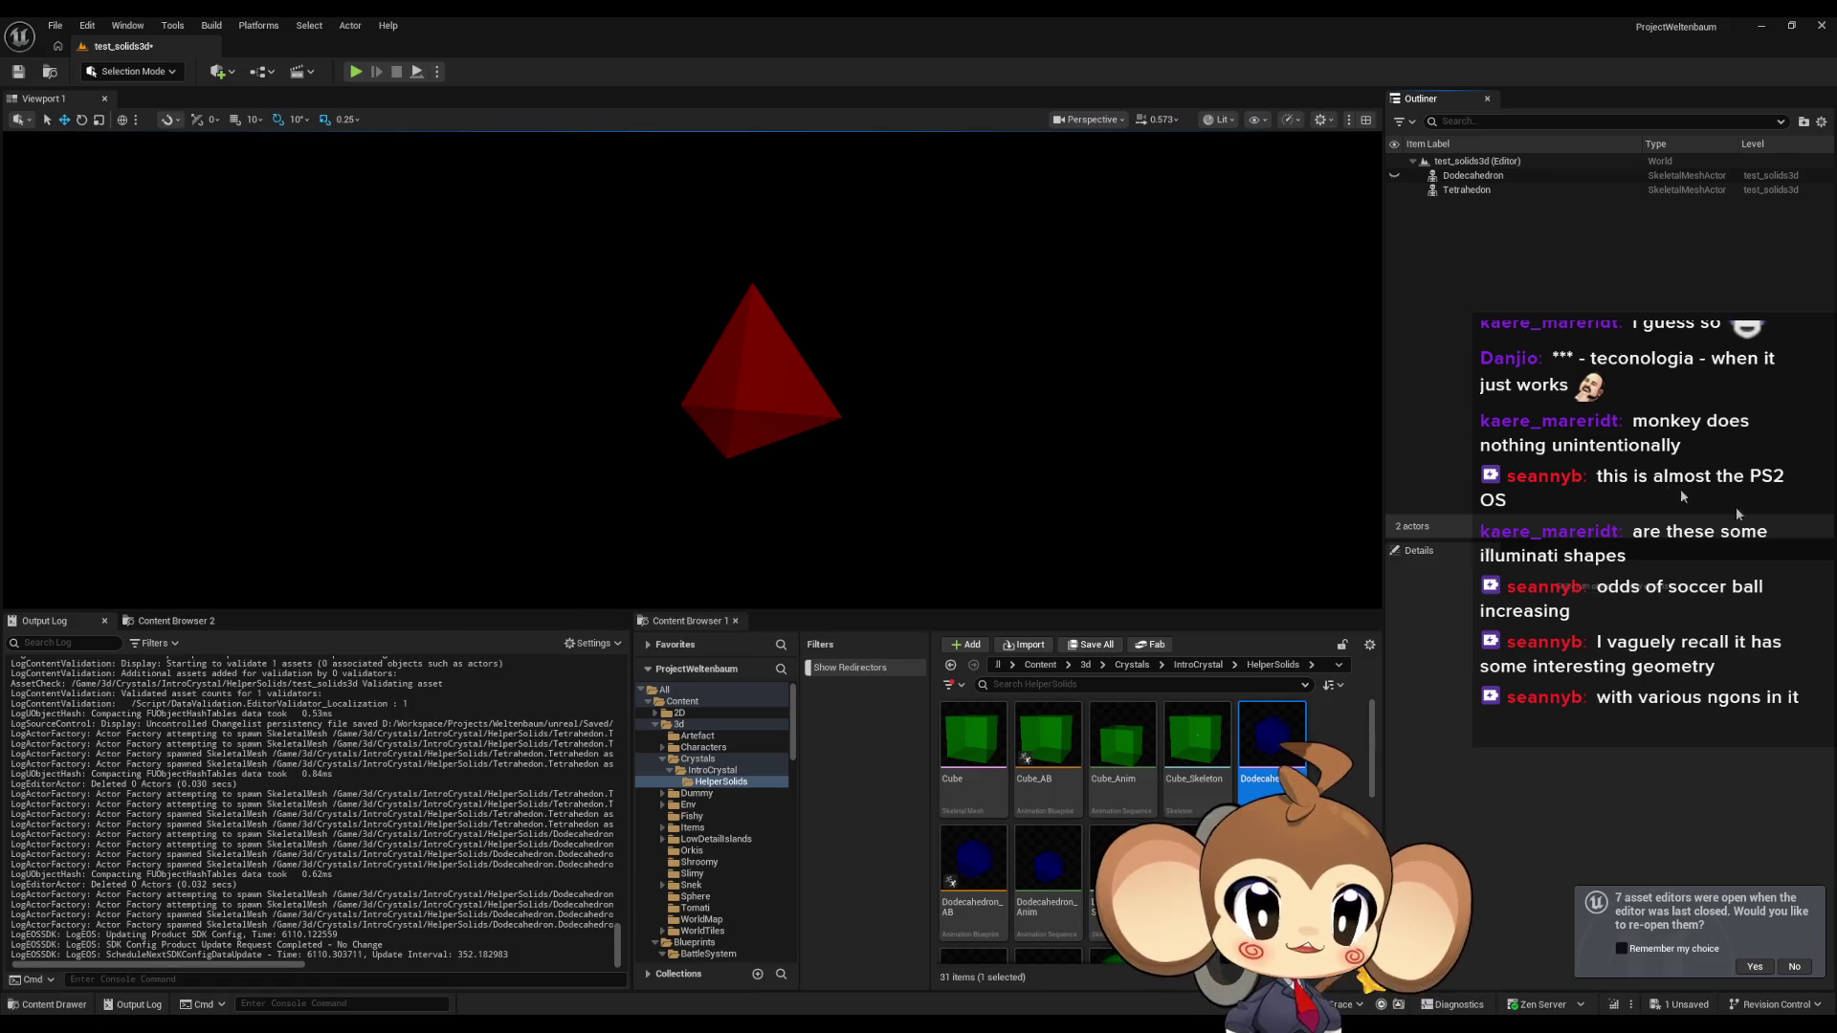
left_click(1394, 188)
left_click(1394, 176)
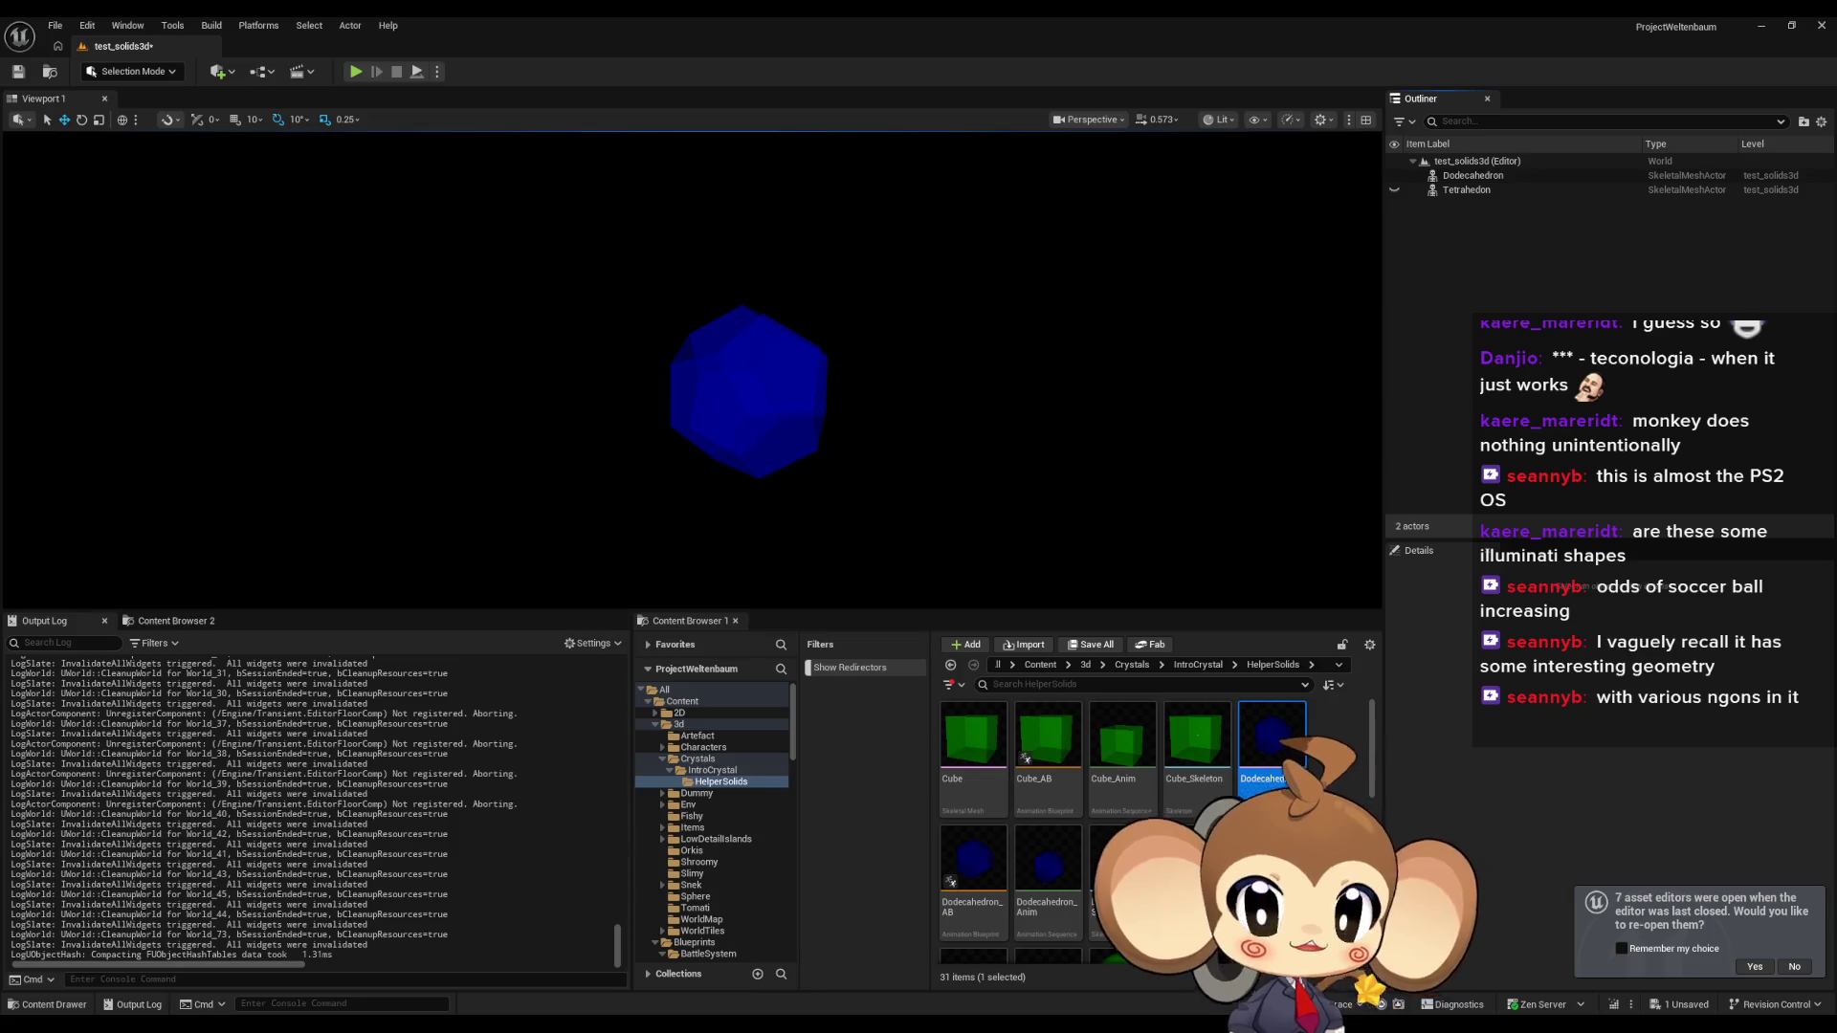
Snip the blue dodecahedron and paste it into OrbitingIcons.xcf as a new layer.
key("super+shift+s")
mouse_move(648, 283)
left_mouse_down()
mouse_move(838, 449)
mouse_move(854, 497)
left_mouse_up()
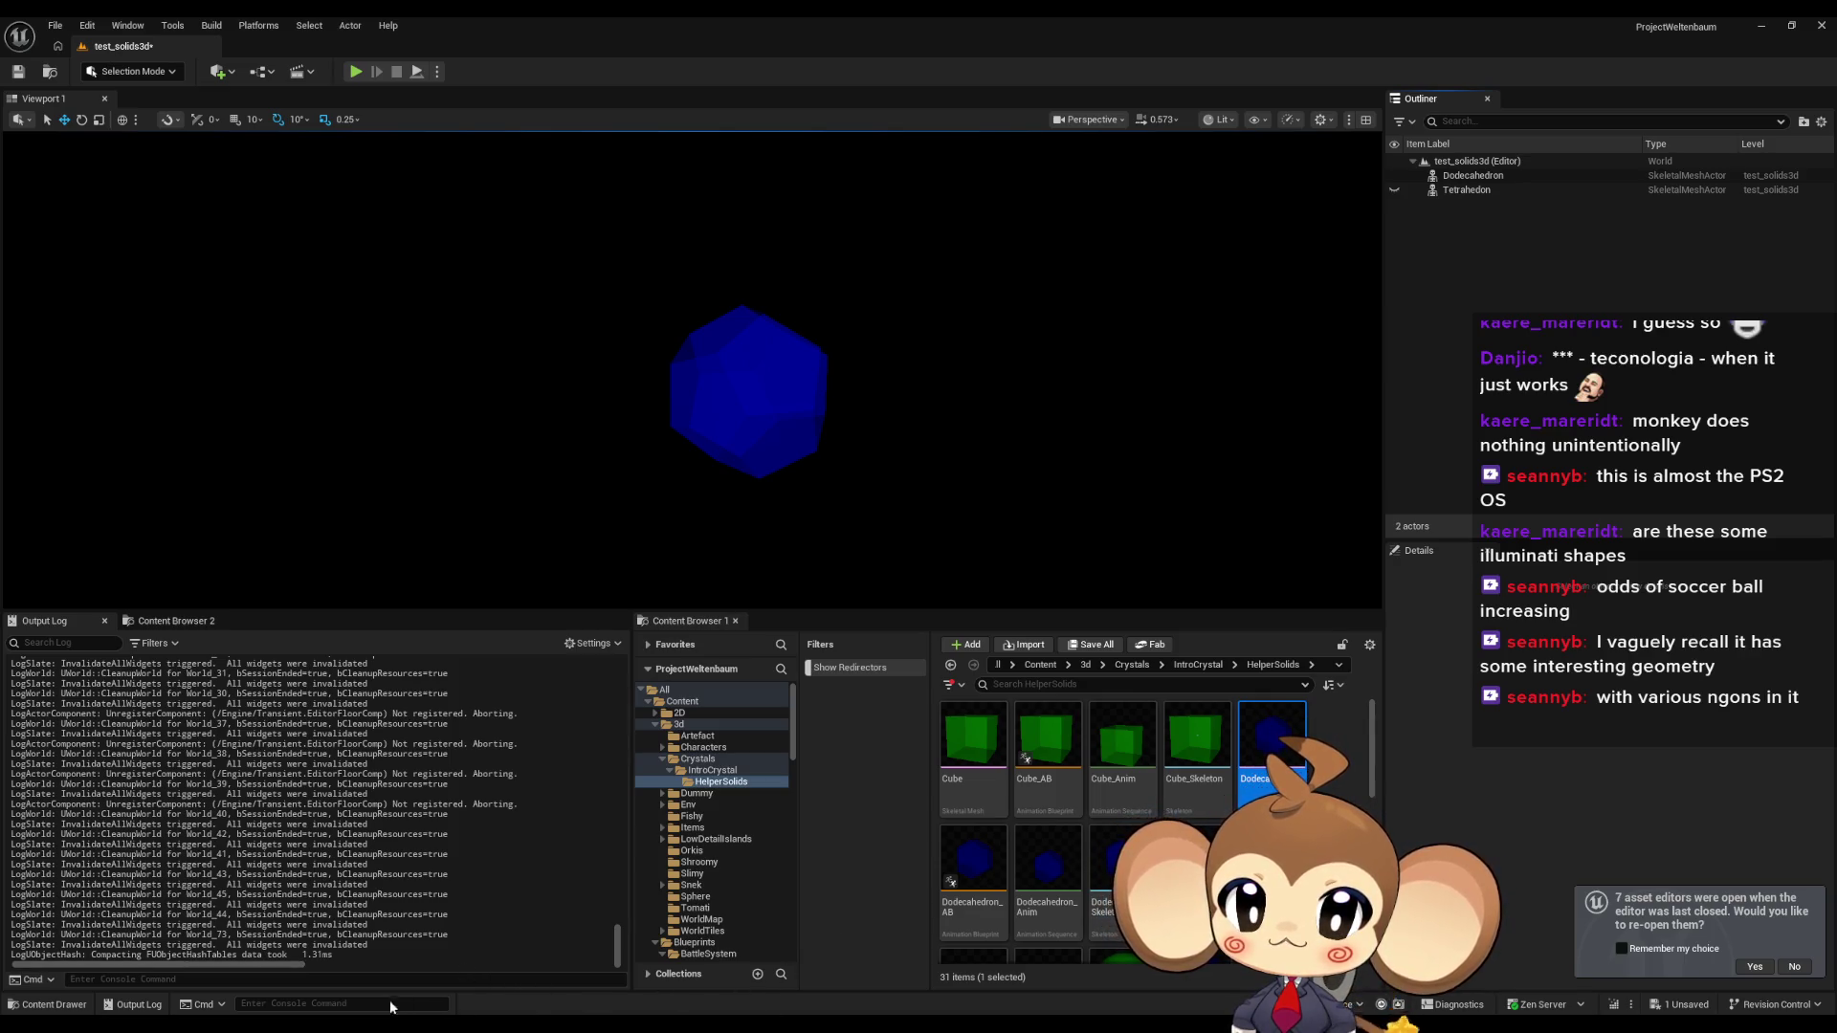
key("alt+Tab")
key("ctrl+v")
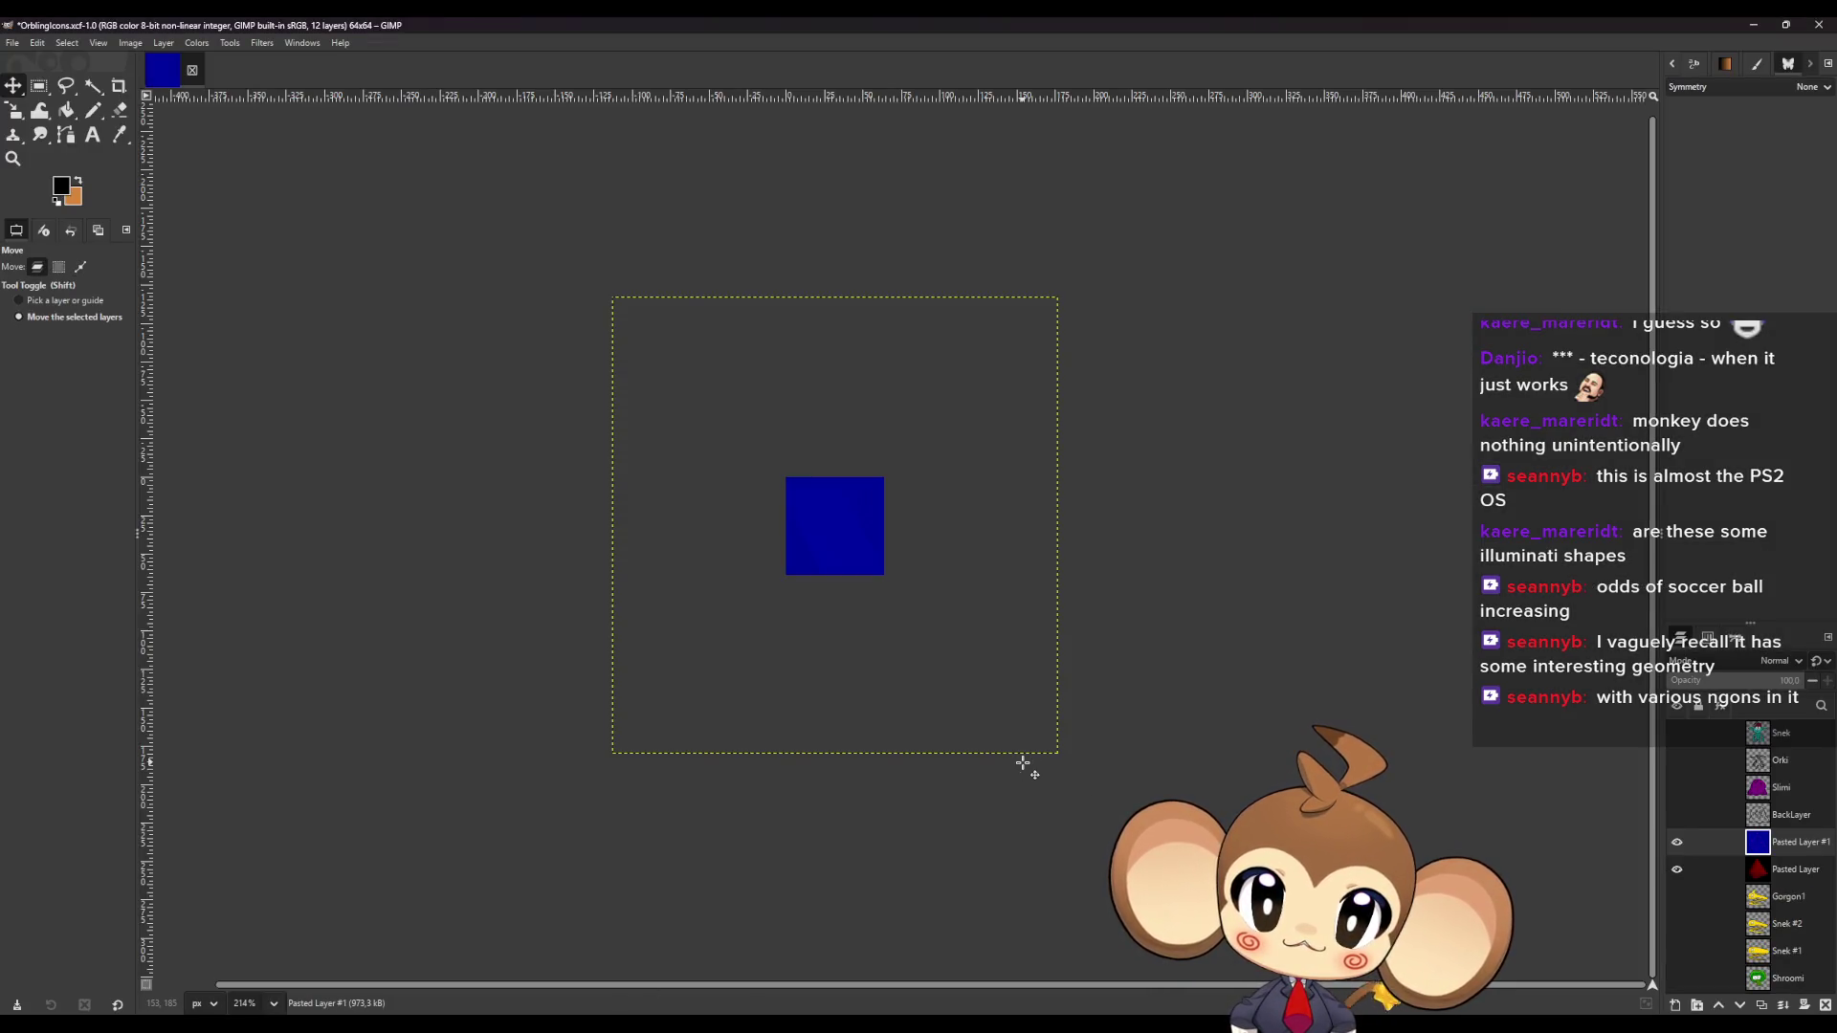
Scale Pasted Layer #1 down at reduced opacity, aligning the dodecahedron over the tetrahedron at about 66 px.
key("shift+s")
left_click(986, 732)
mouse_move(615, 300)
left_mouse_down()
mouse_move(820, 497)
mouse_move(866, 582)
left_mouse_up()
left_click(1726, 681)
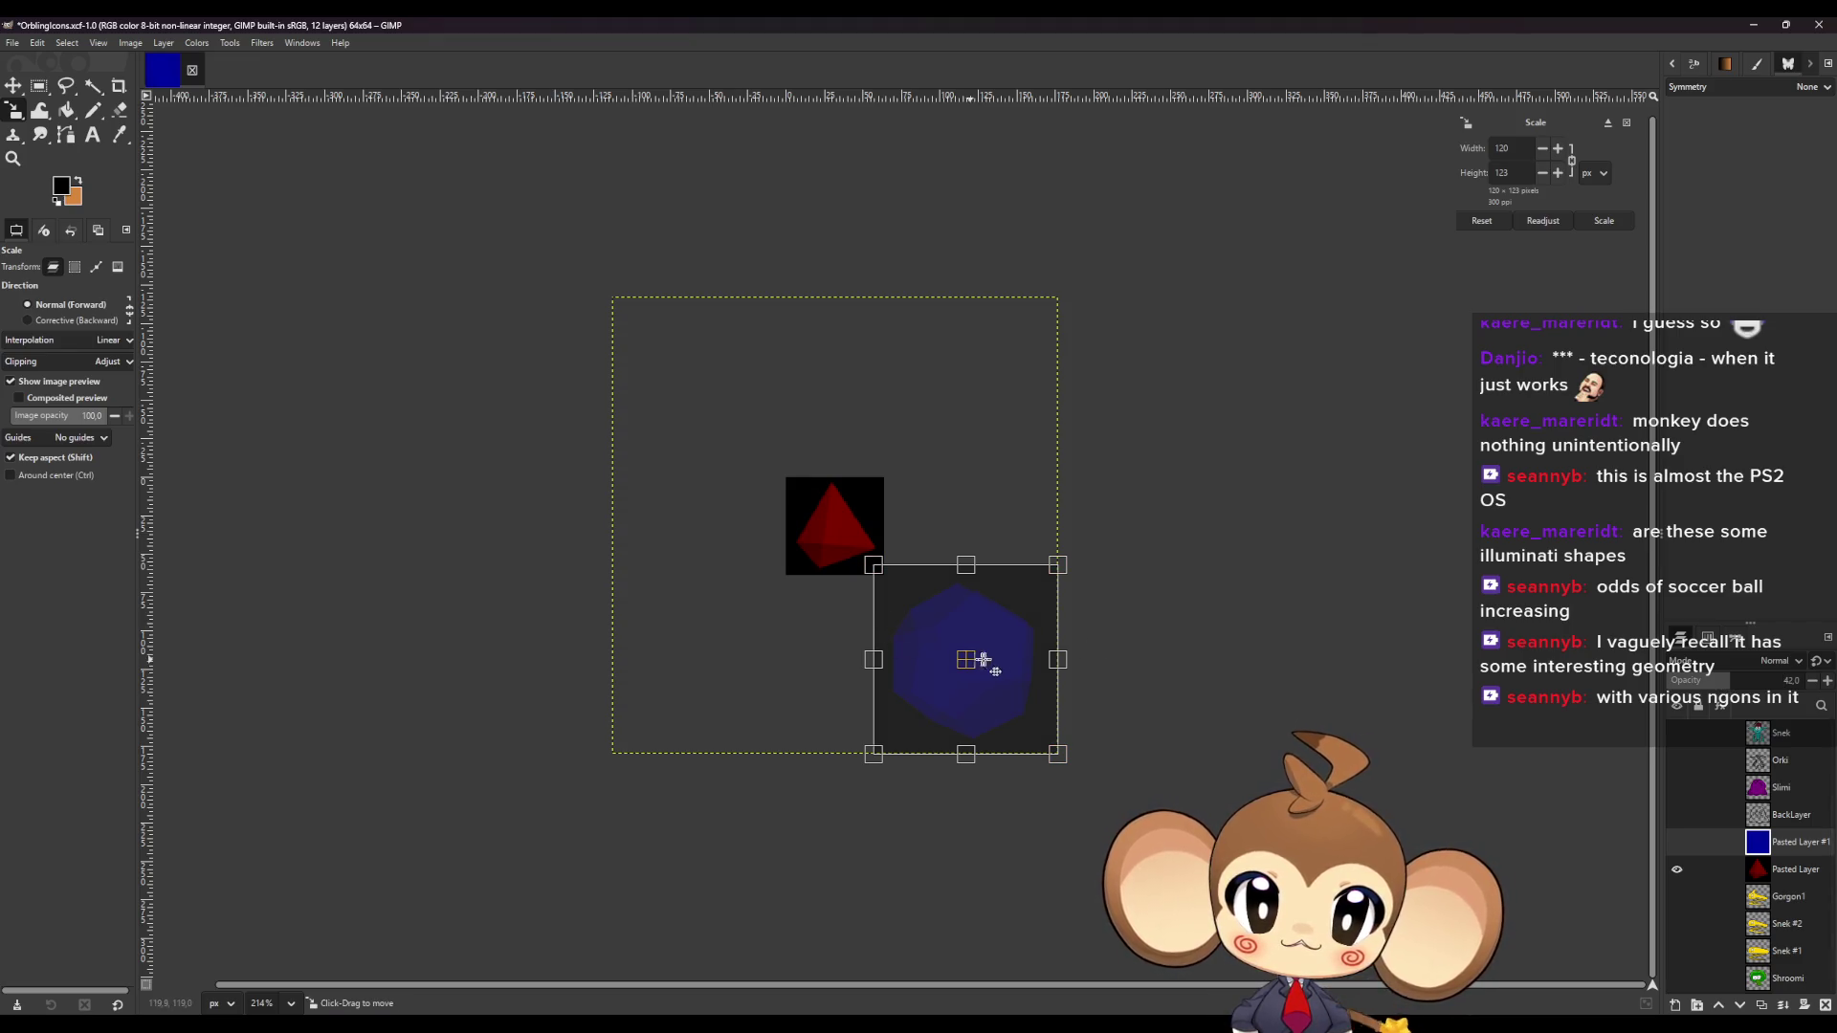
left_click_drag(877, 571, 927, 622)
mouse_move(992, 685)
left_mouse_down()
mouse_move(809, 516)
mouse_move(828, 527)
left_mouse_up()
left_click_drag(770, 464, 792, 489)
left_click_drag(850, 552, 836, 538)
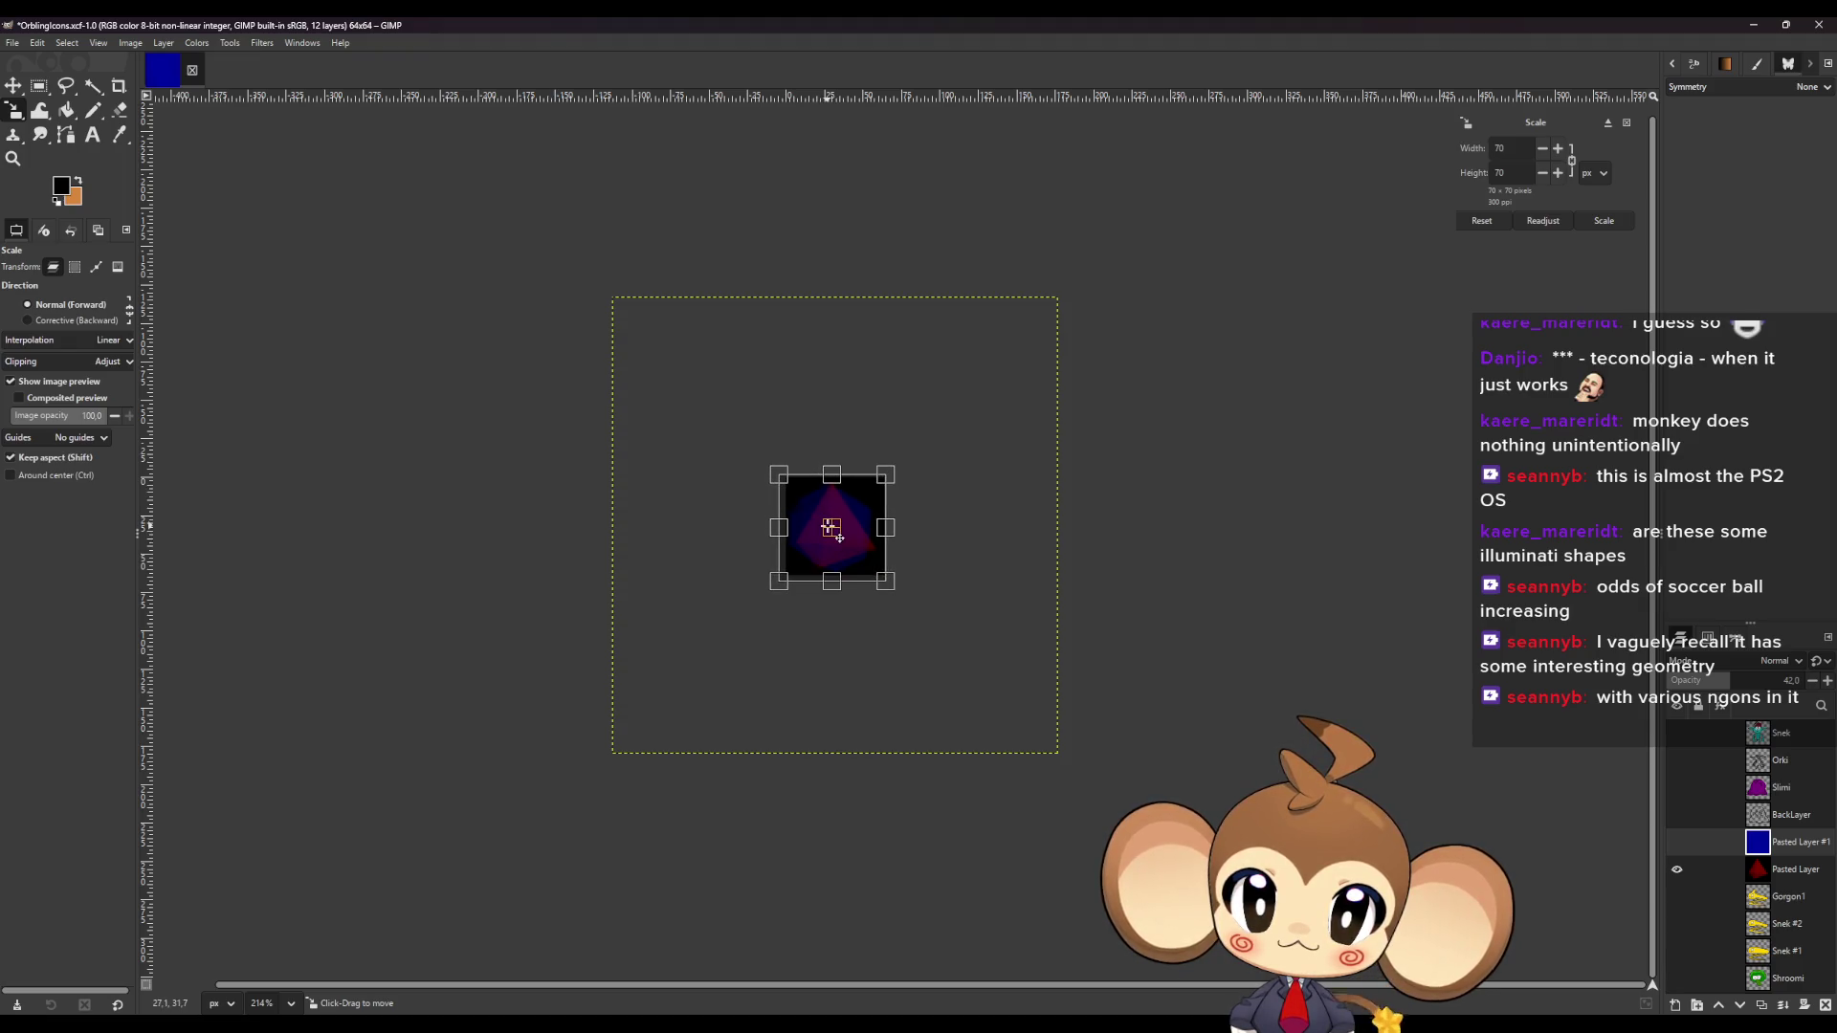
left_click_drag(784, 478, 843, 528)
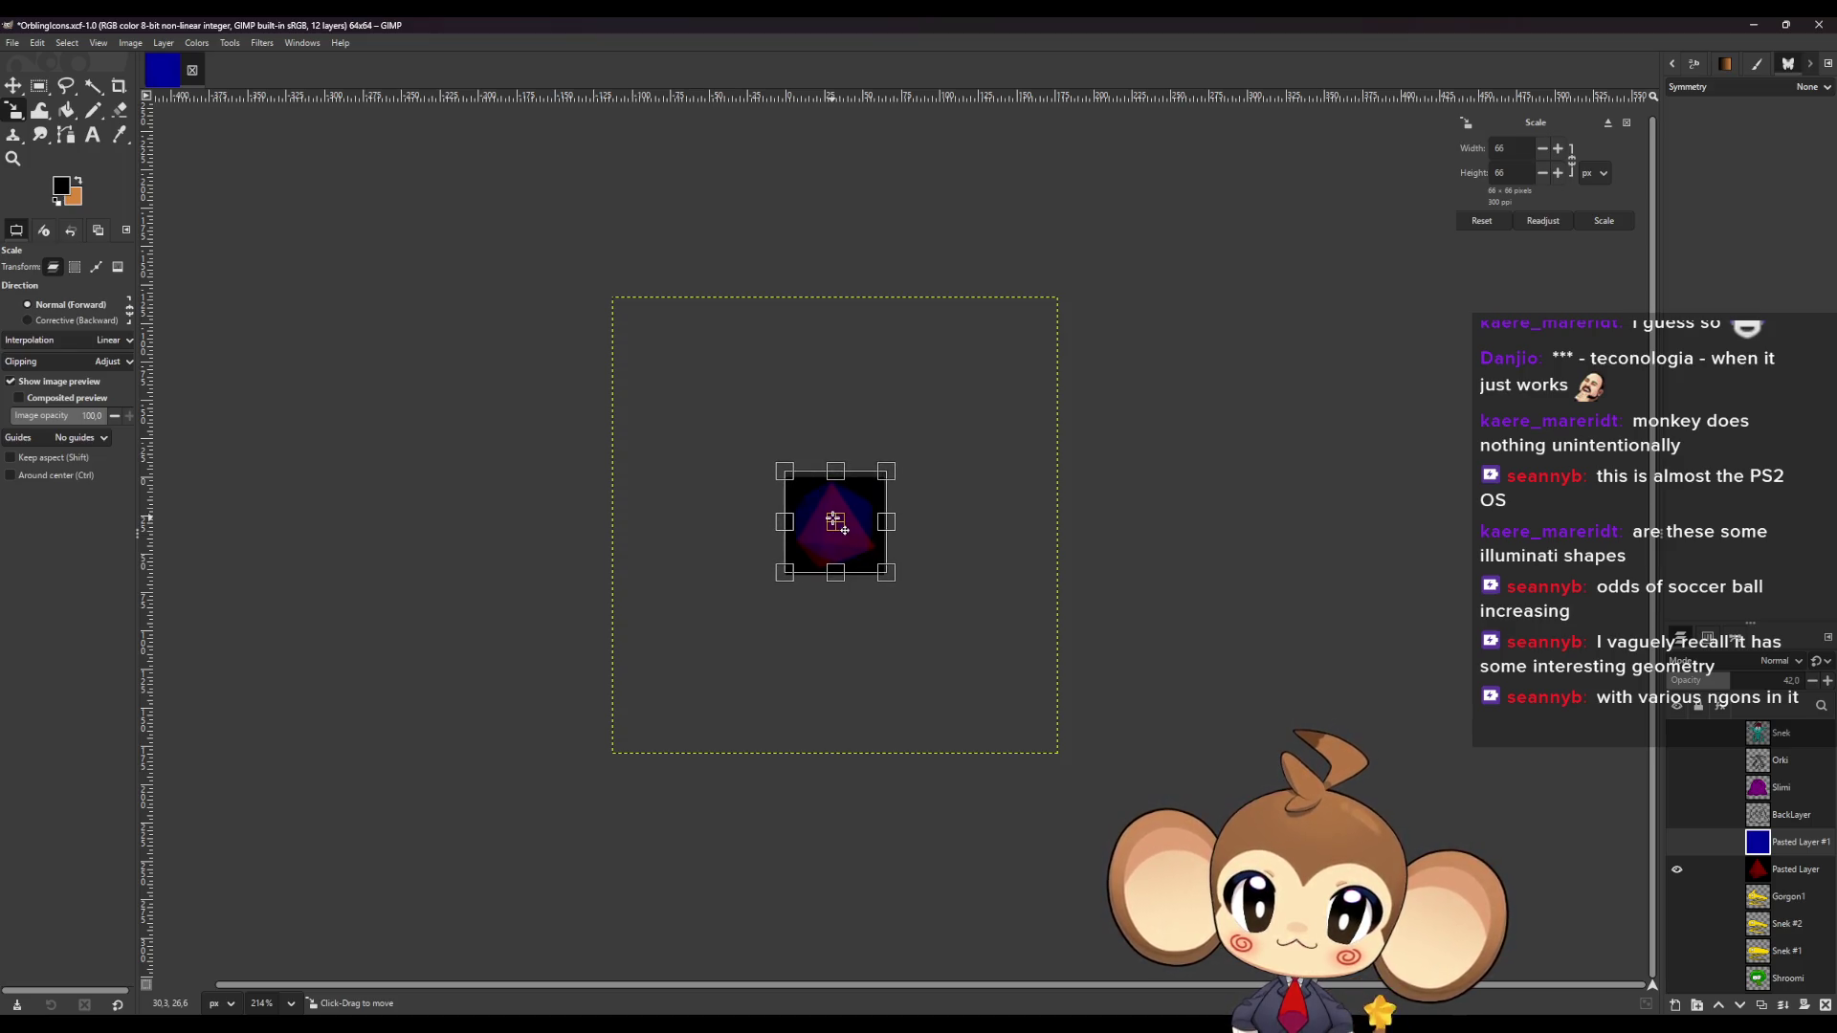
Hide the tetrahedron layer, finish the dodecahedron at 64 px with full opacity, and commit.
left_click(1676, 868)
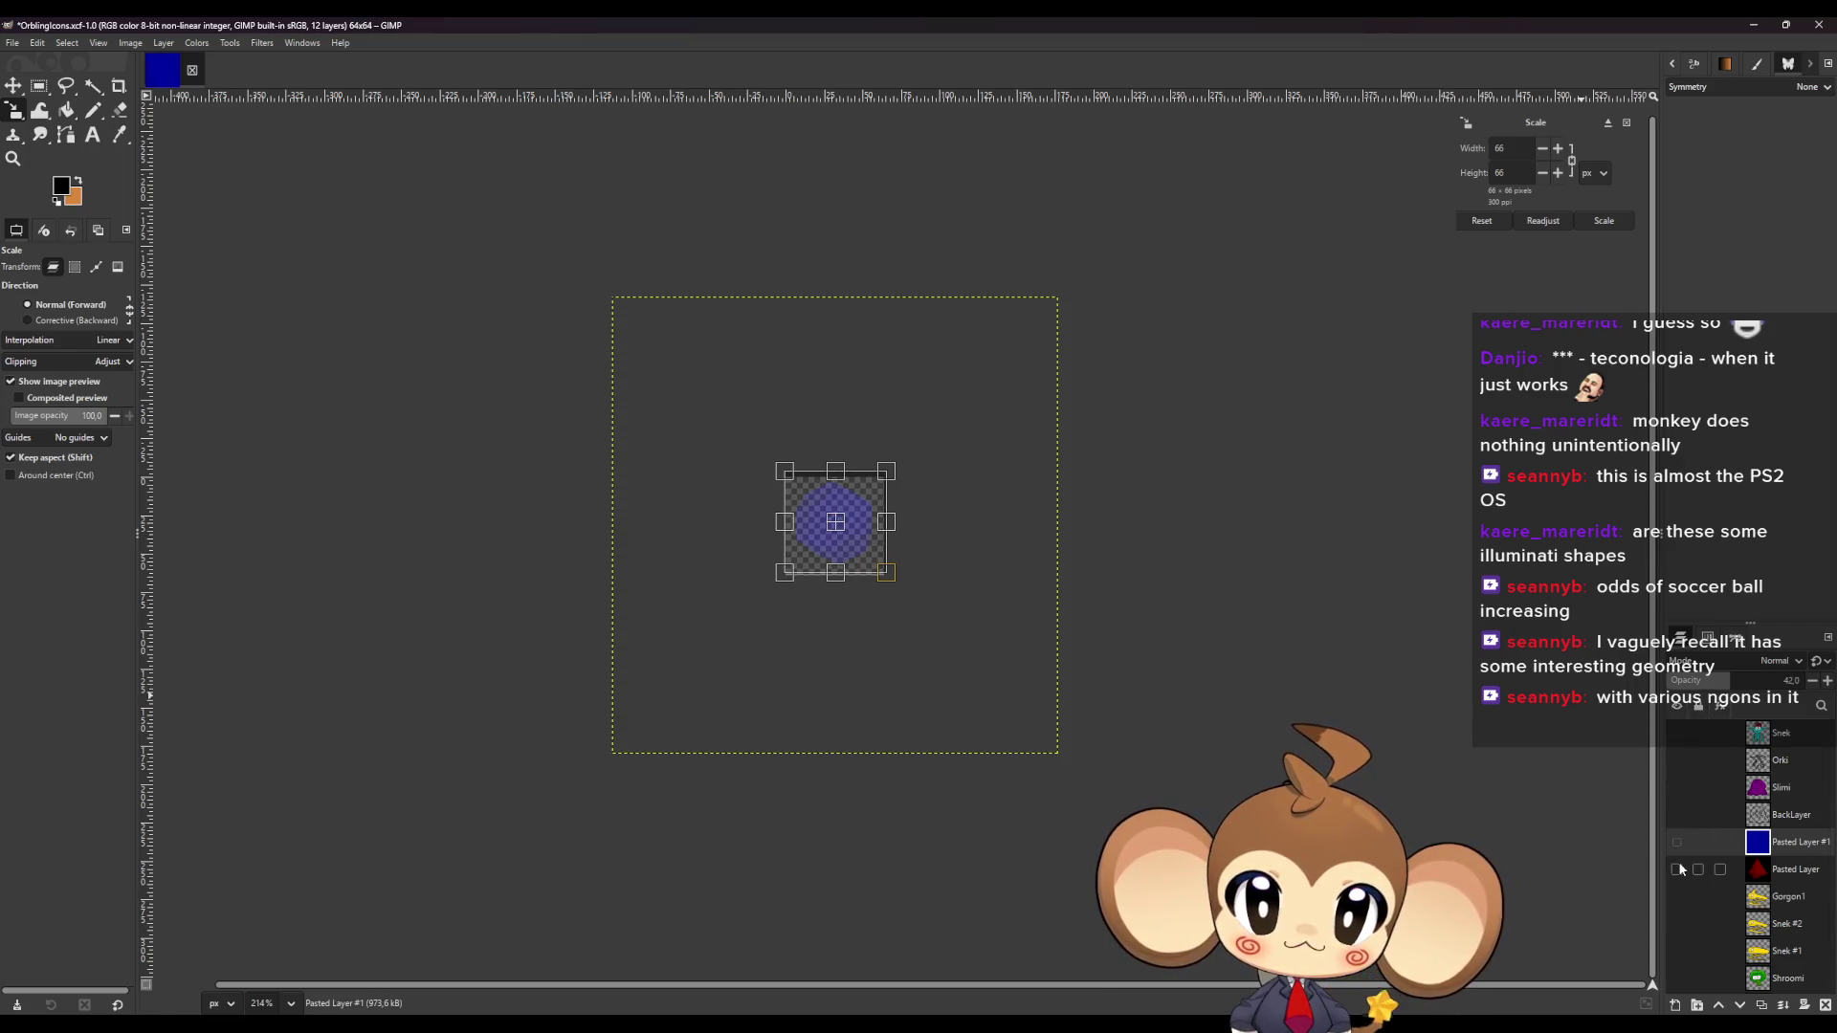
left_click_drag(792, 478, 835, 522)
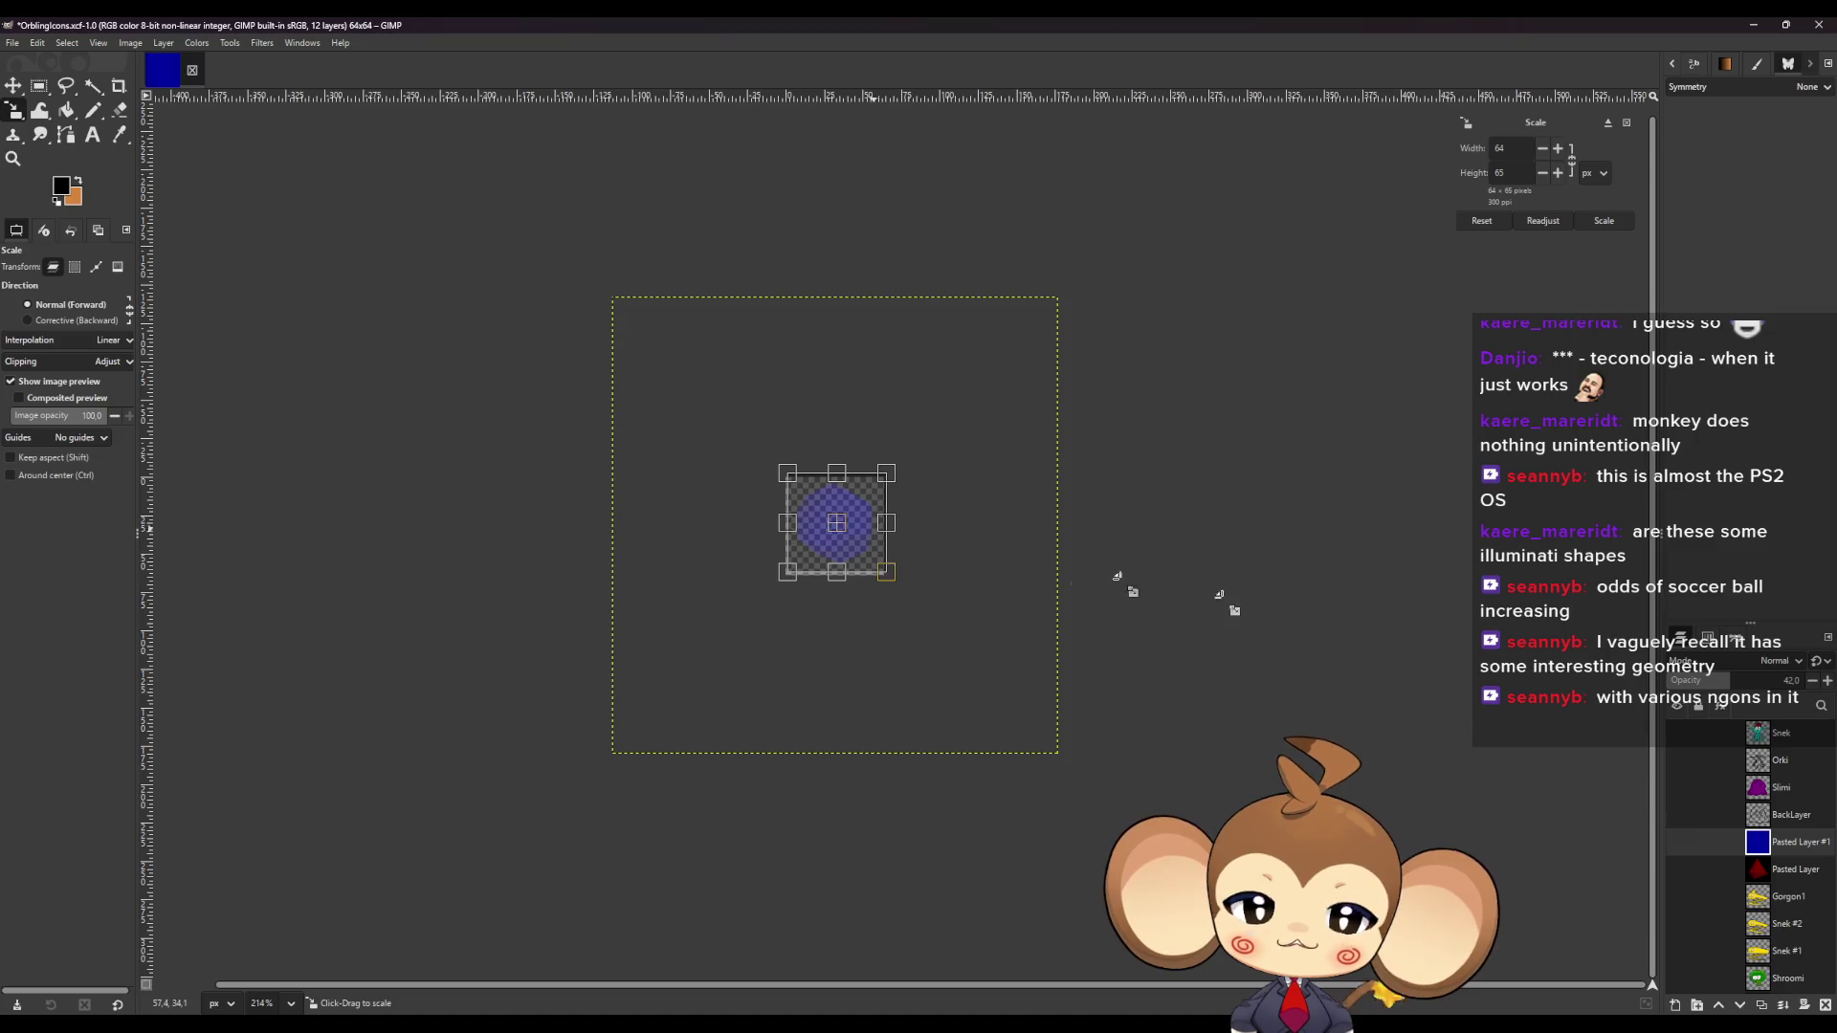
left_click_drag(1726, 680, 1808, 680)
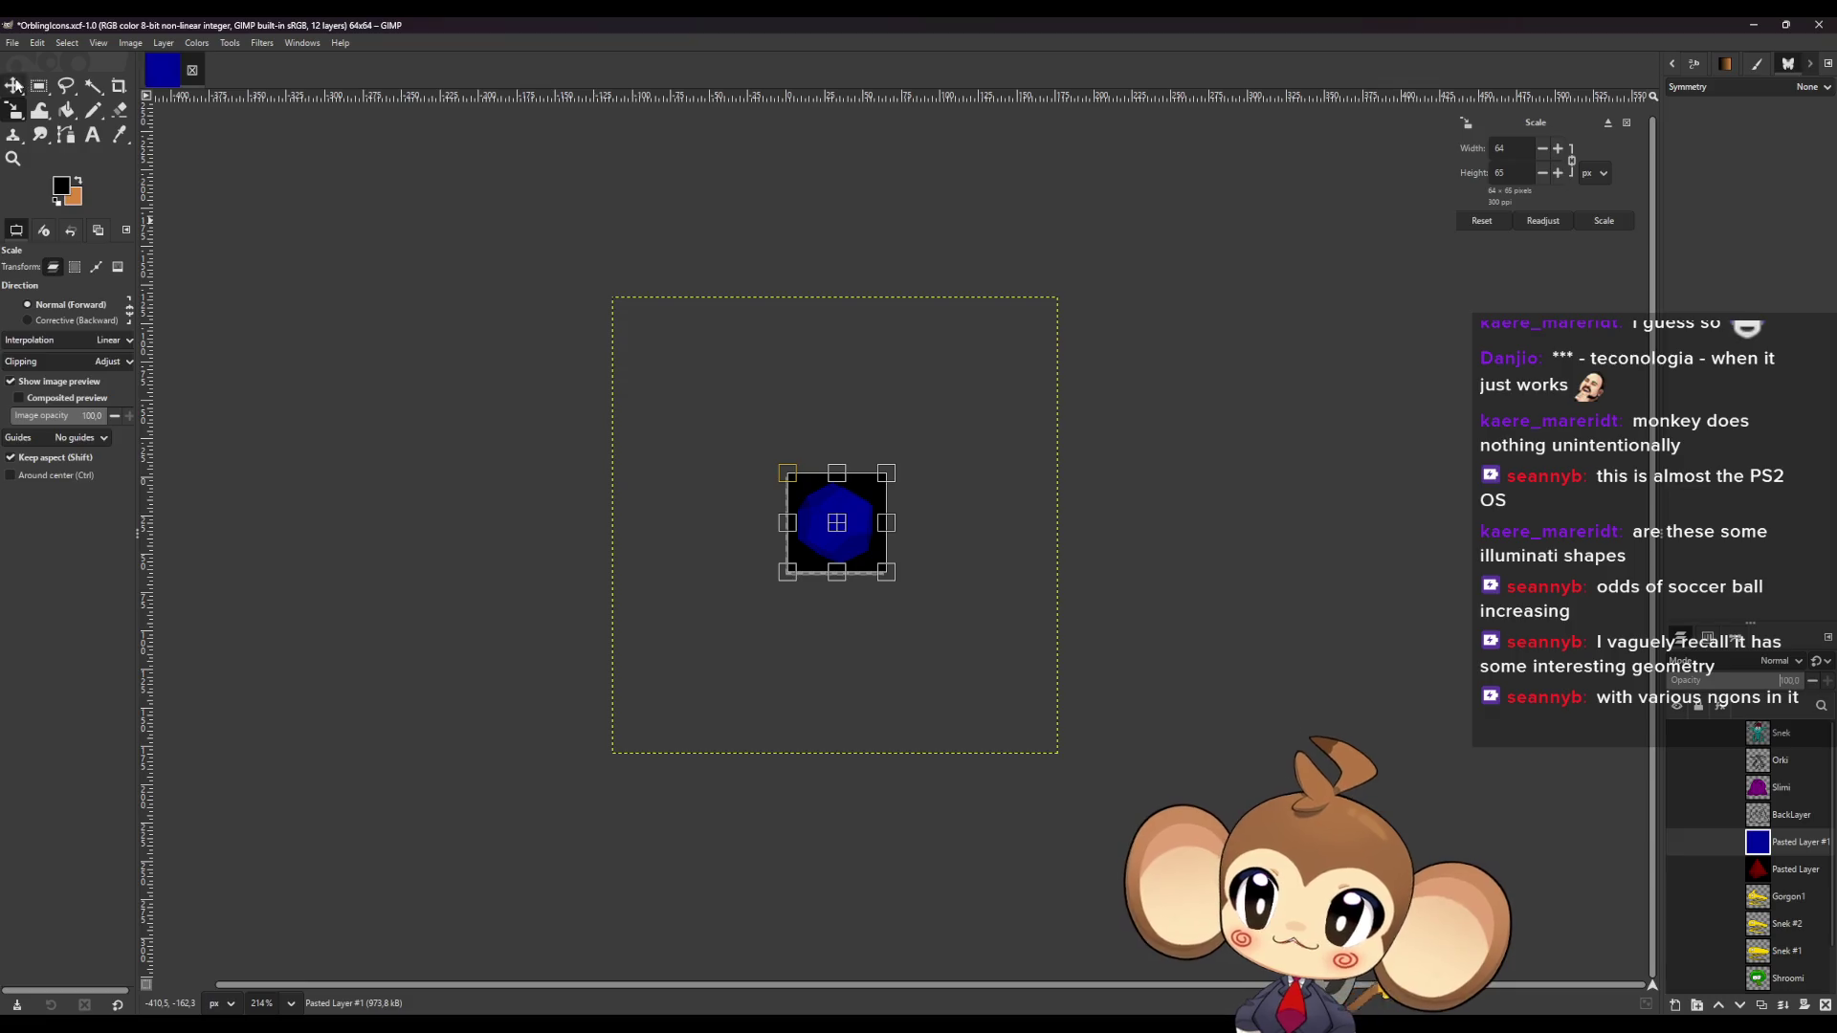
left_click(14, 86)
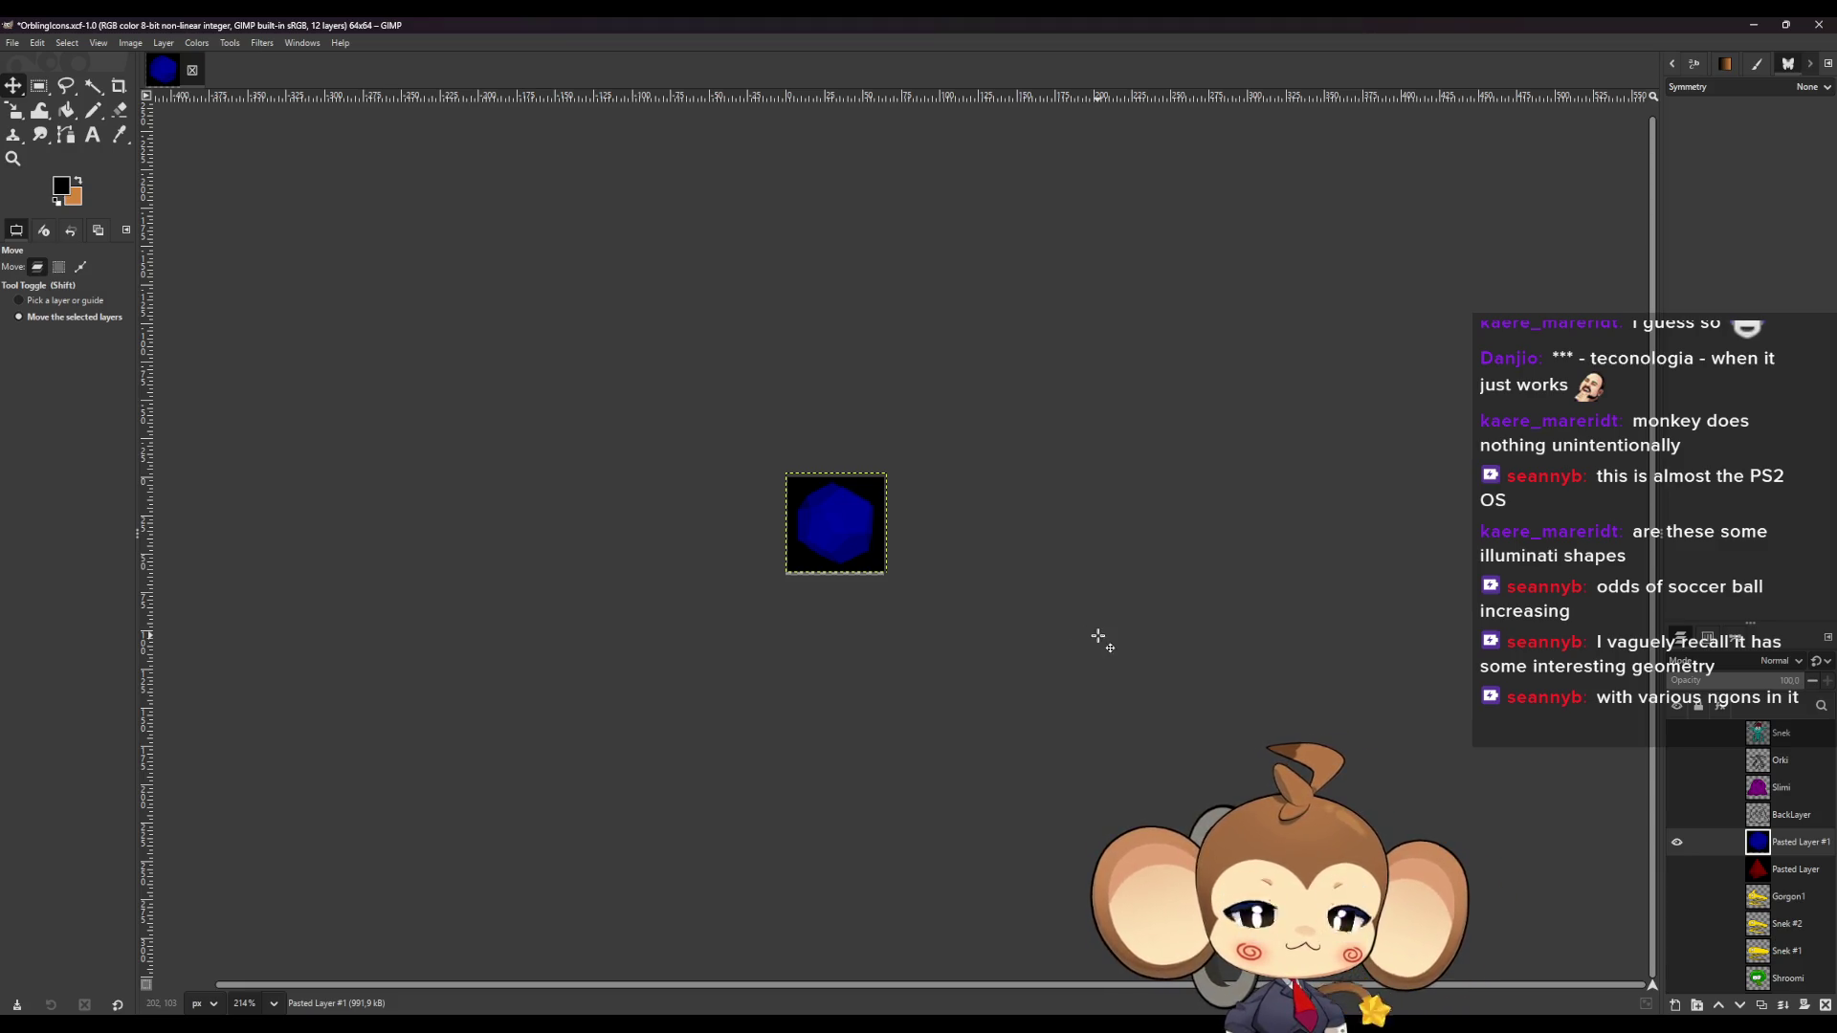
key("alt+Tab")
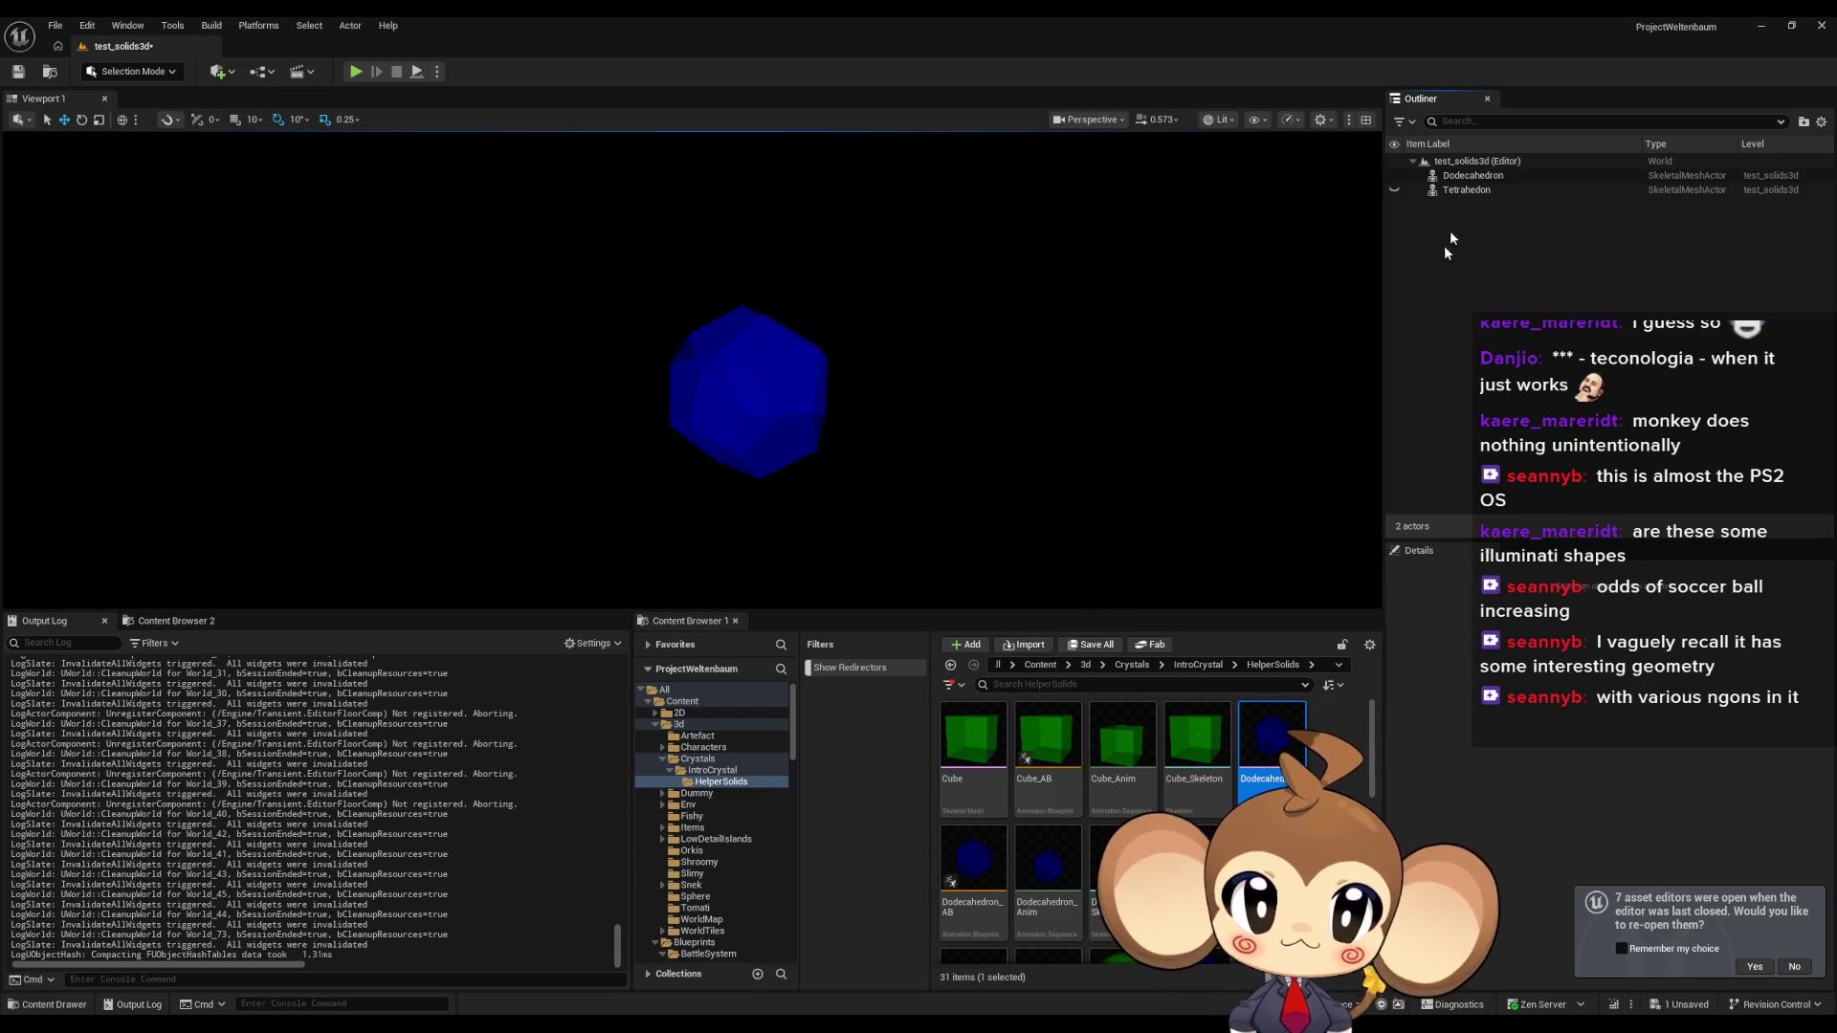
Hide the Dodecahedron and place the Cube asset at the viewport centre.
left_click(1394, 175)
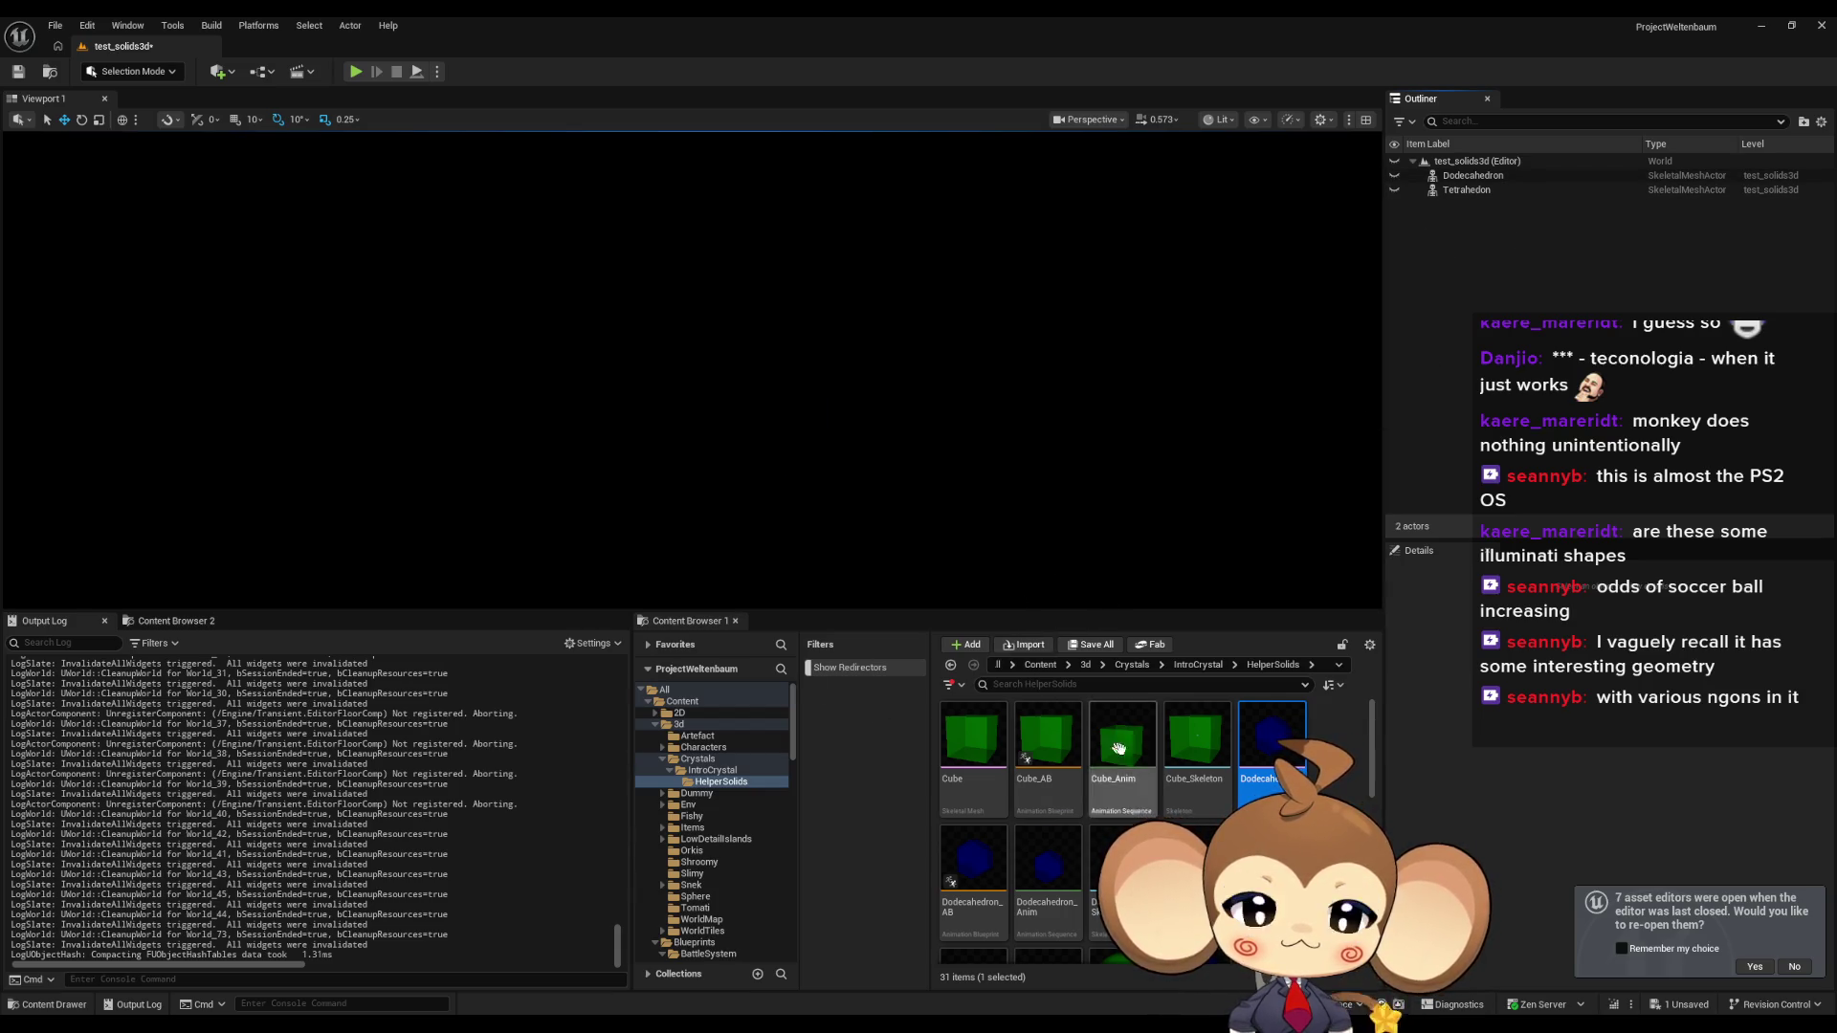
left_click(973, 737)
left_click_drag(918, 451, 918, 450)
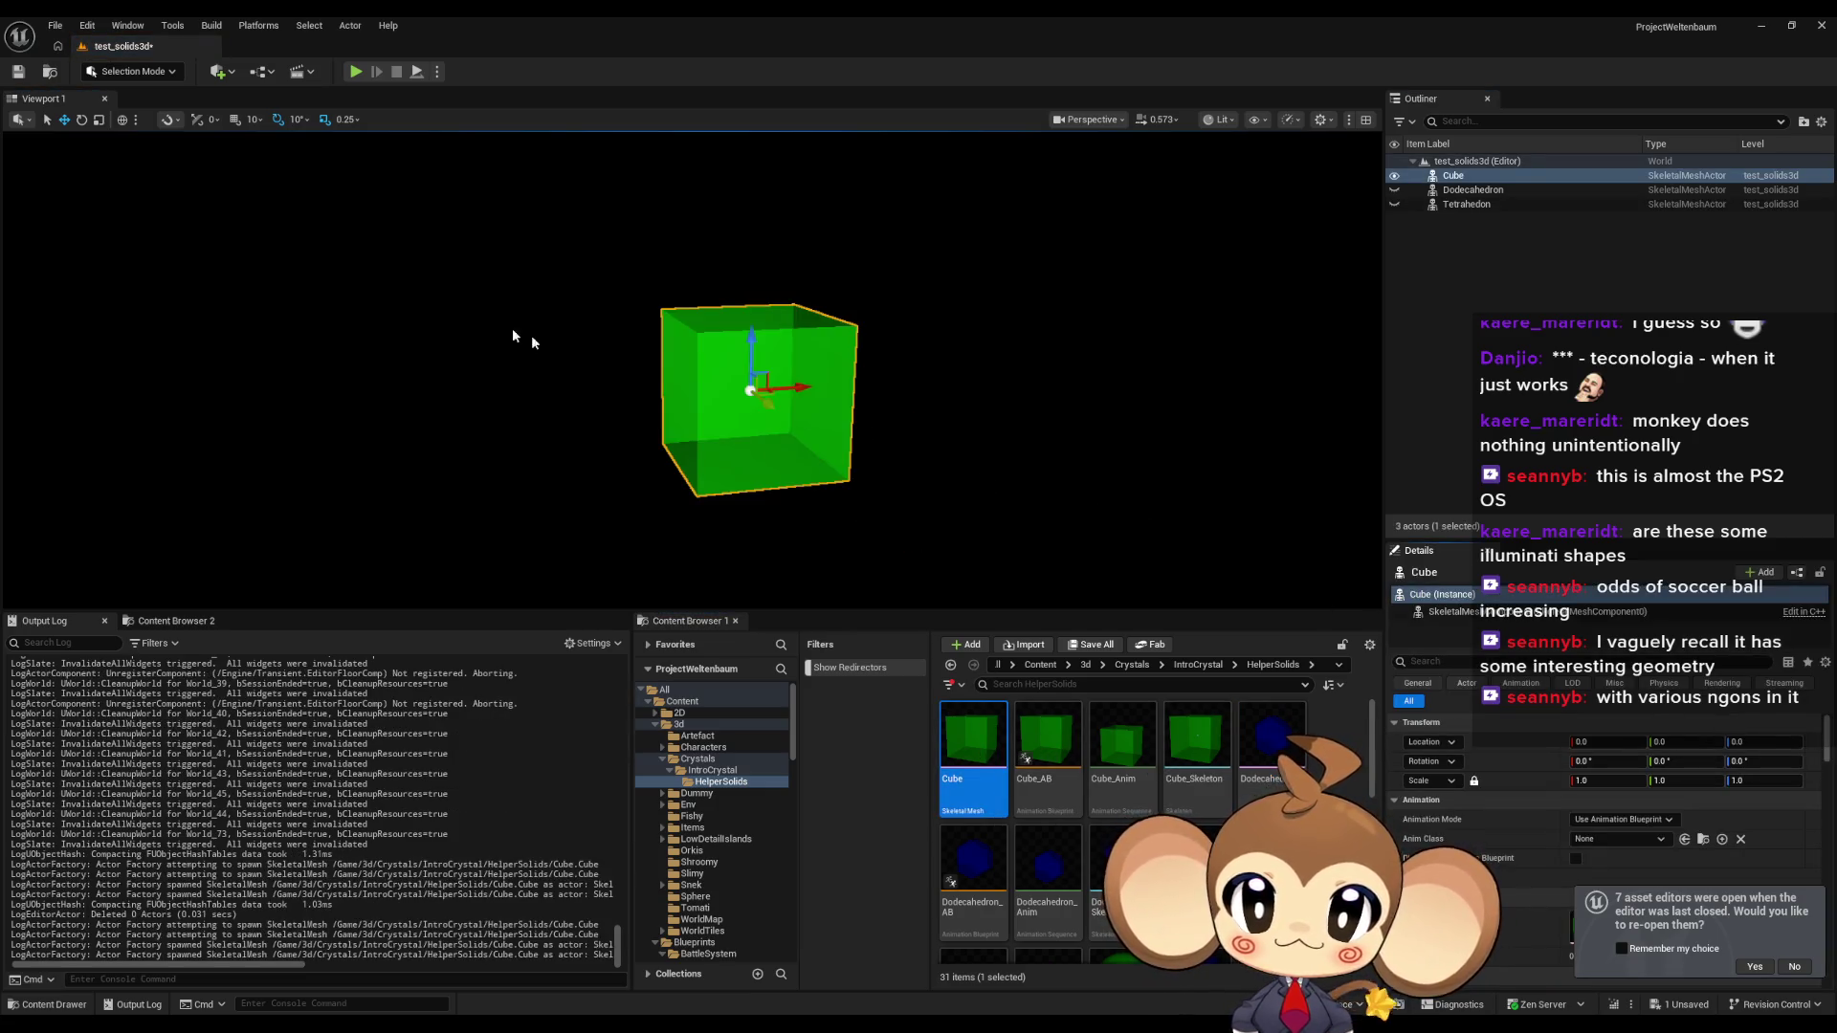
Switch to Game View and snip the region around the green cube.
key("g")
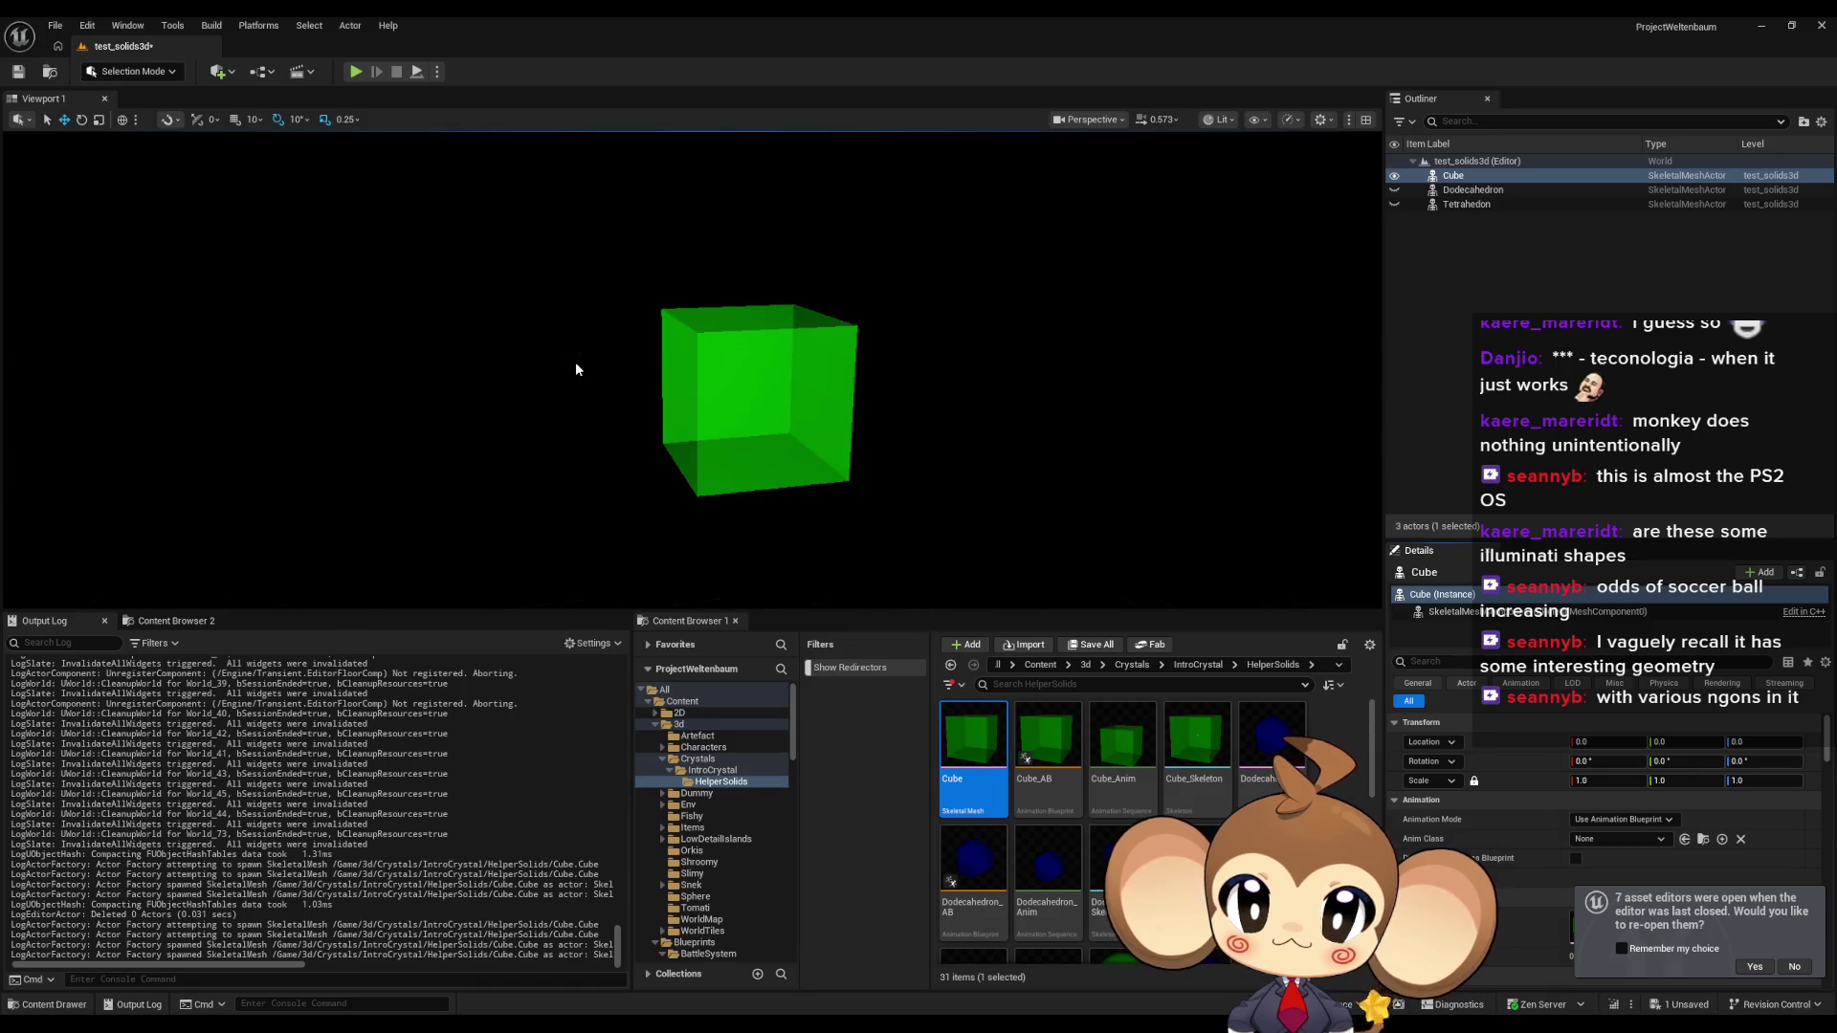
key("super+shift+s")
mouse_move(601, 253)
left_mouse_down()
mouse_move(919, 537)
mouse_move(903, 537)
left_mouse_up()
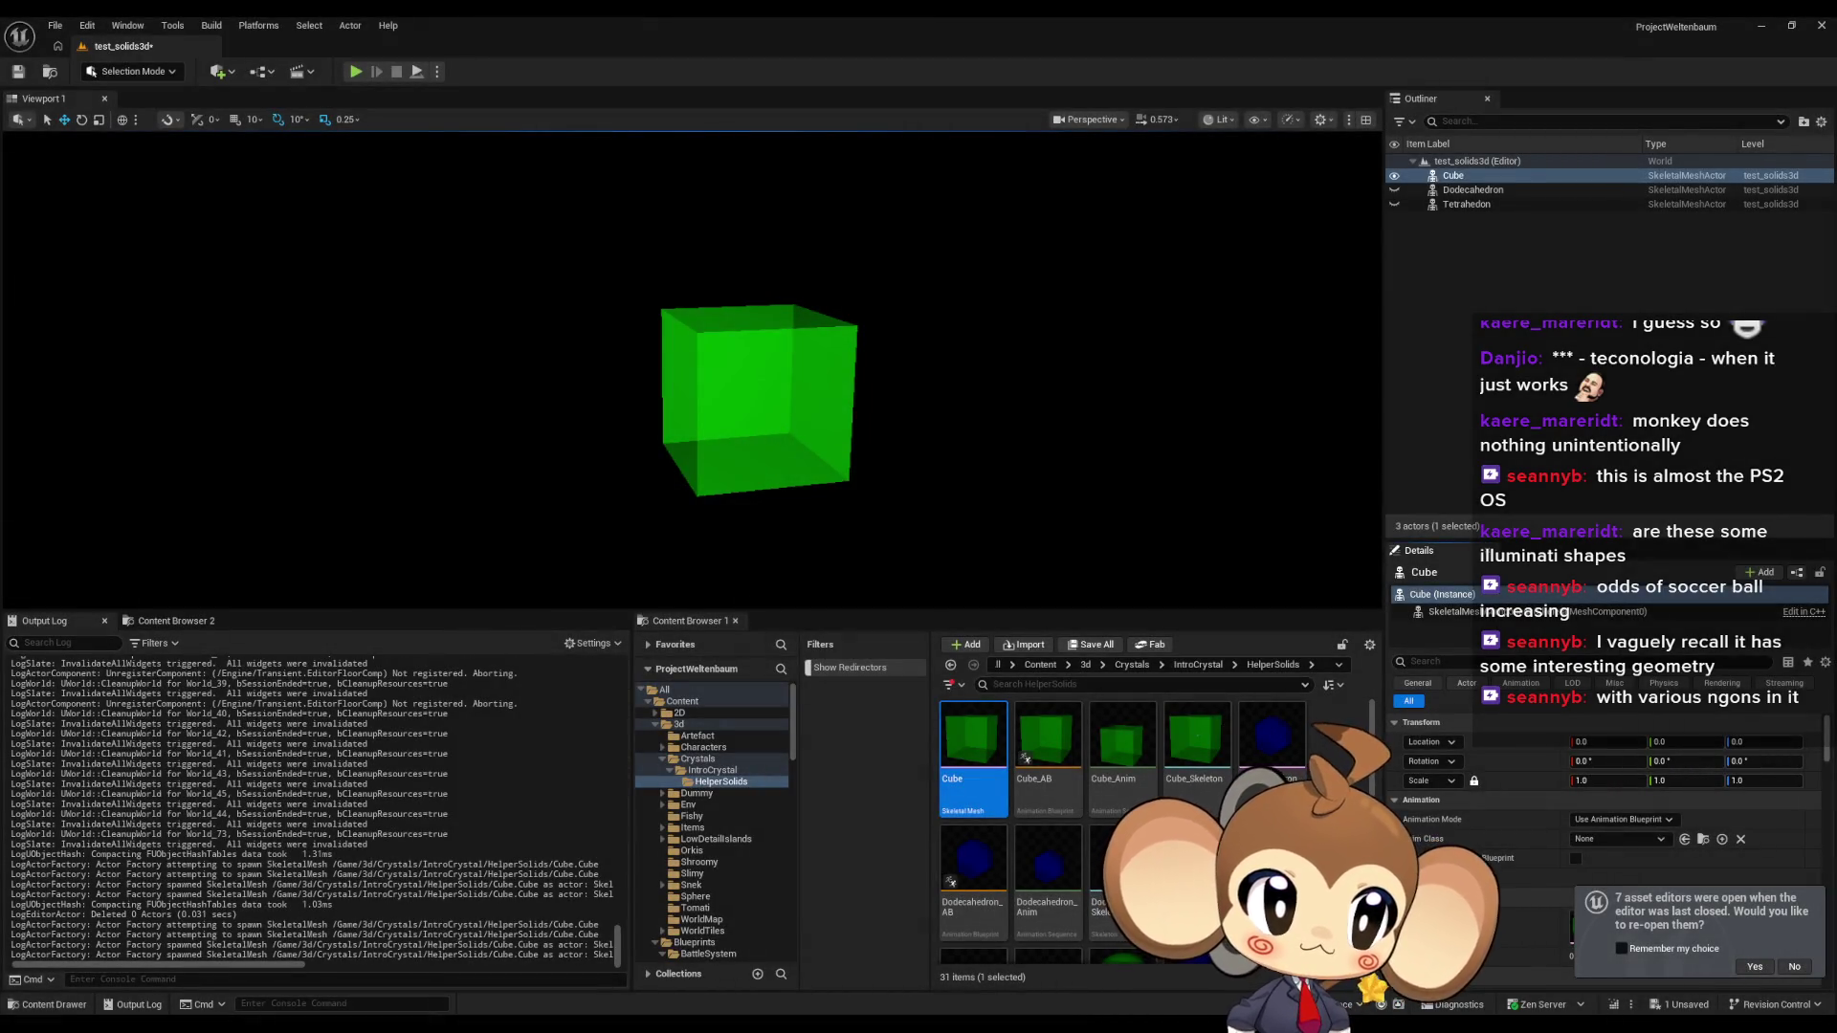
key("alt+Tab")
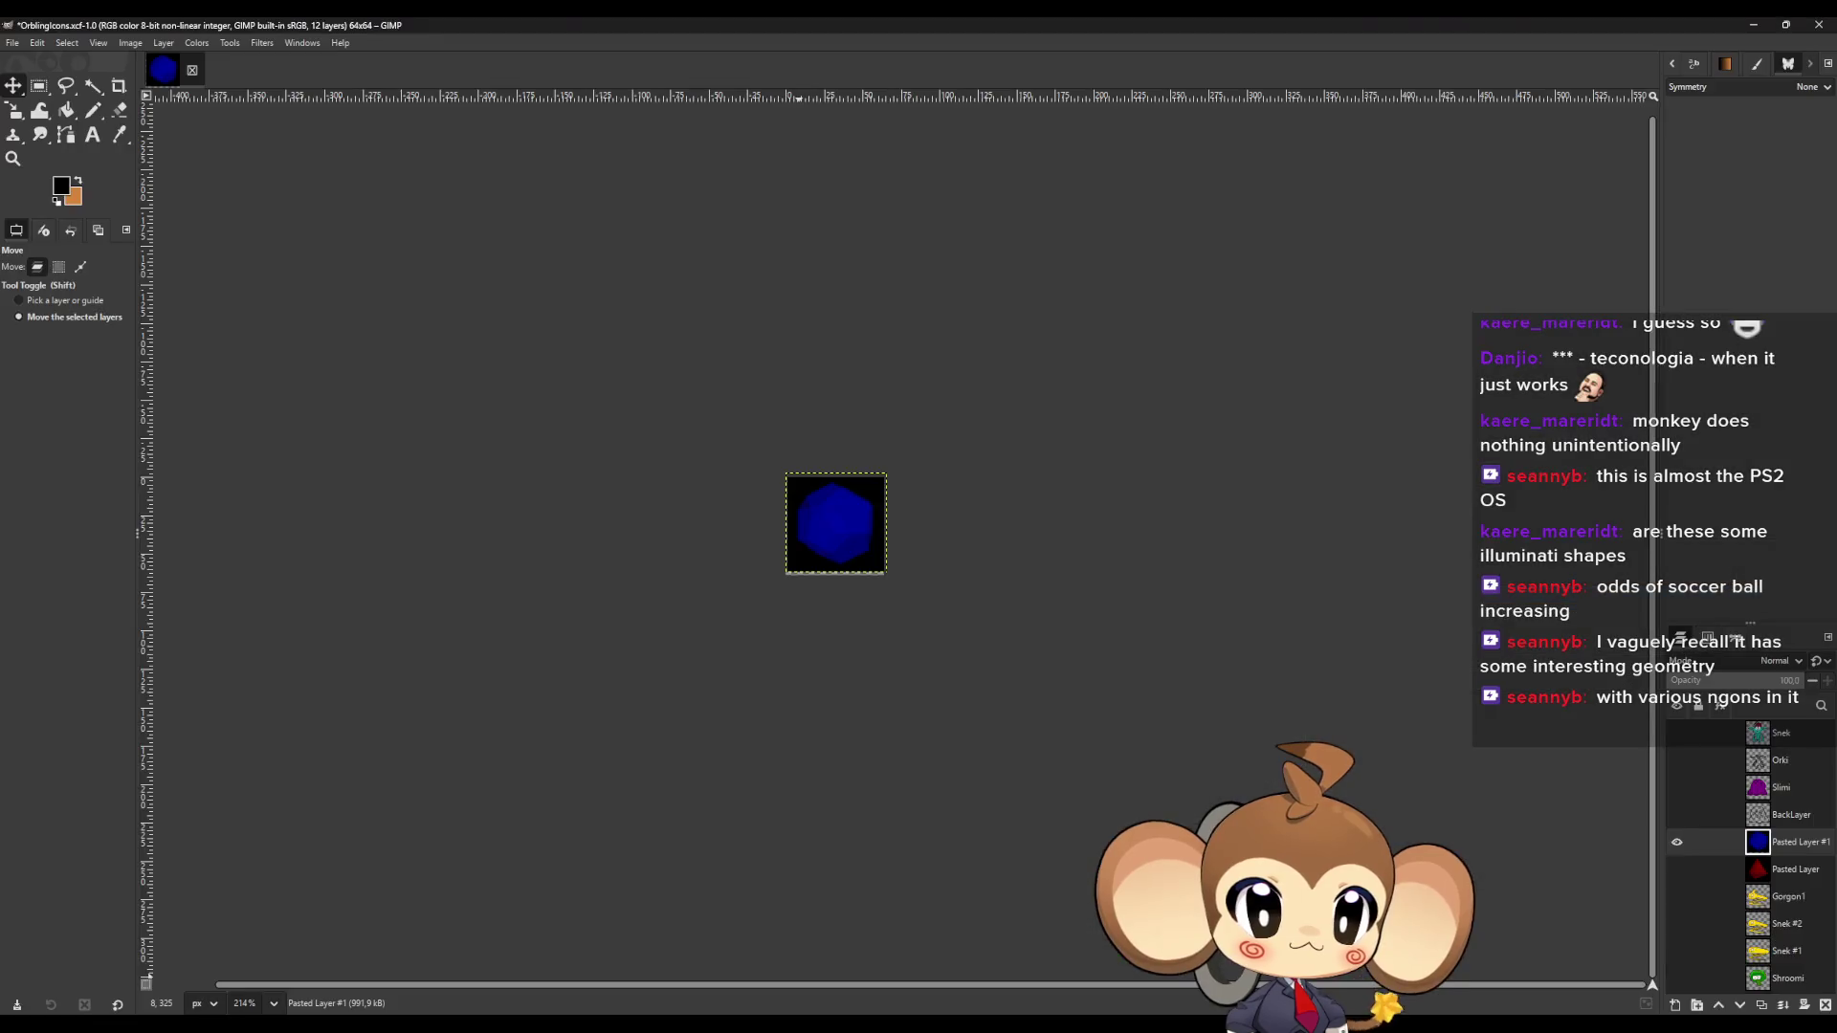
Paste the cube capture as a new layer and shrink it proportionally with the Scale tool.
key("ctrl+v")
key("shift+s")
left_click(398, 226)
mouse_move(505, 224)
left_mouse_down()
mouse_move(1018, 708)
mouse_move(771, 431)
mouse_move(807, 500)
left_mouse_up()
left_click_drag(820, 406, 689, 440)
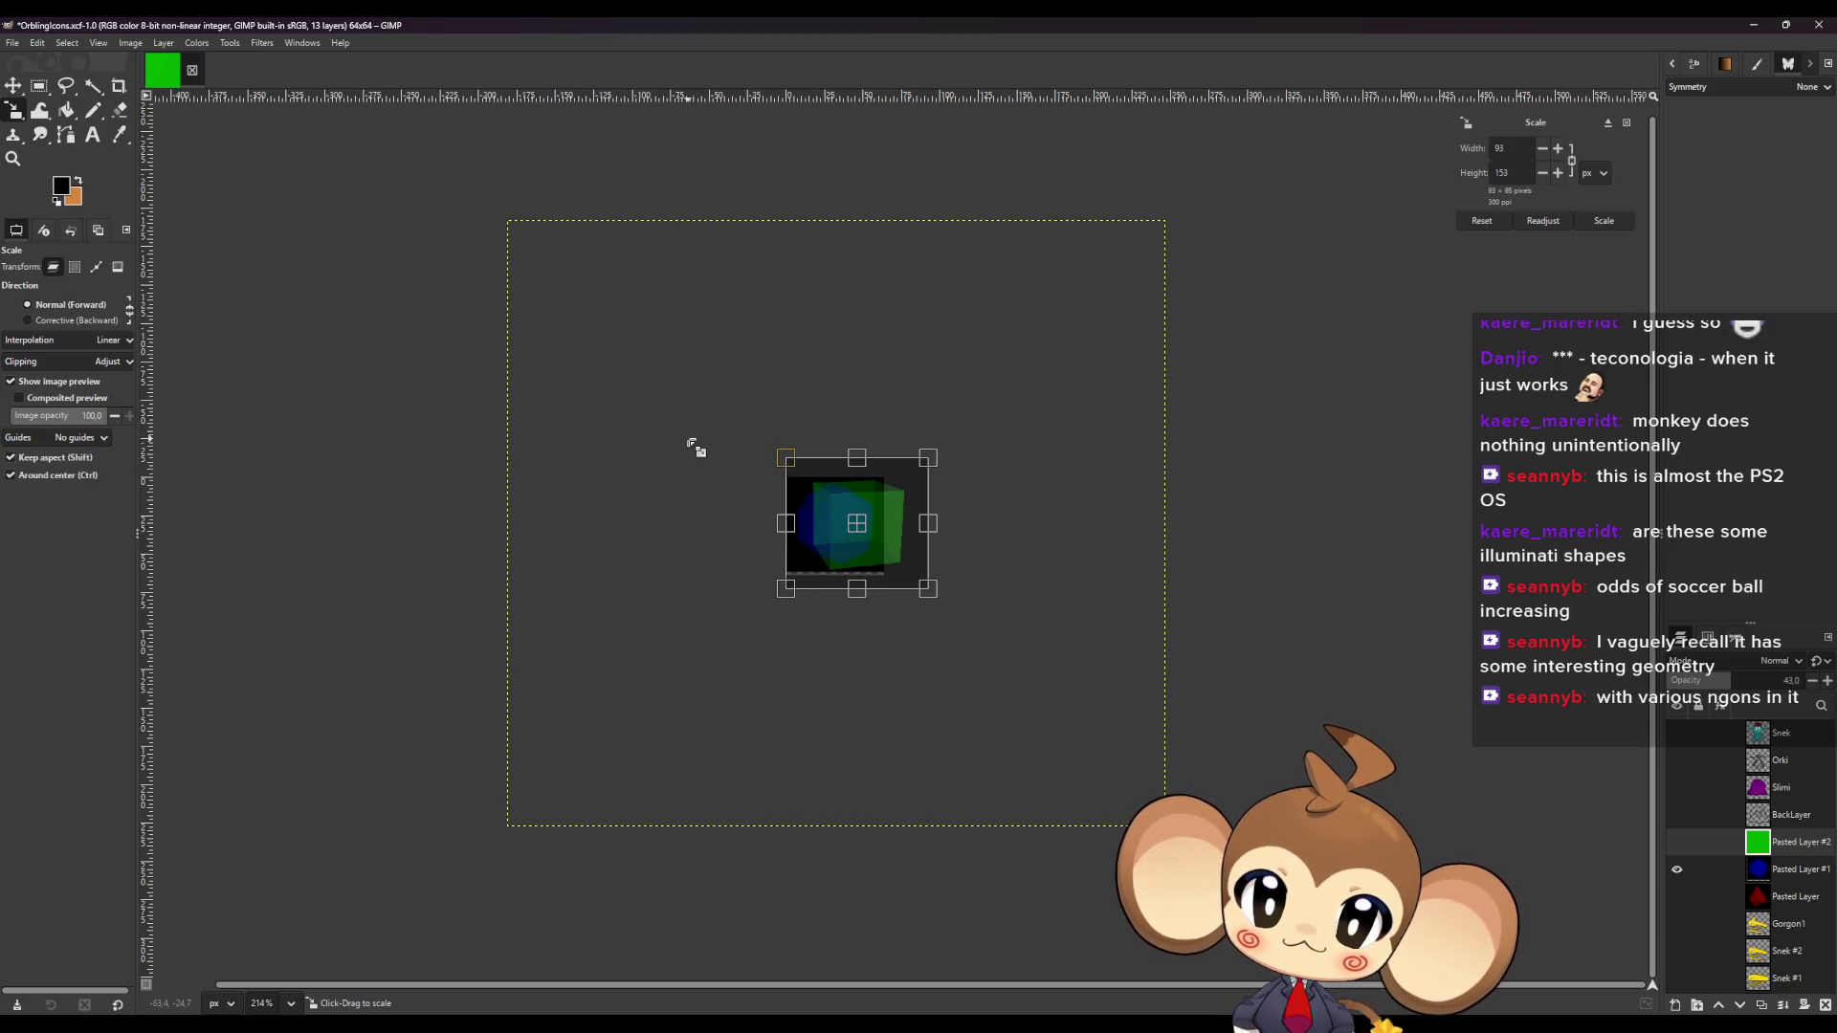
Fit the cube over the blue dodecahedron, restore 100 opacity, and commit the scale.
left_click_drag(1107, 776, 837, 504)
left_click_drag(765, 442, 844, 532)
key("shift")
left_click_drag(1763, 680, 1808, 680)
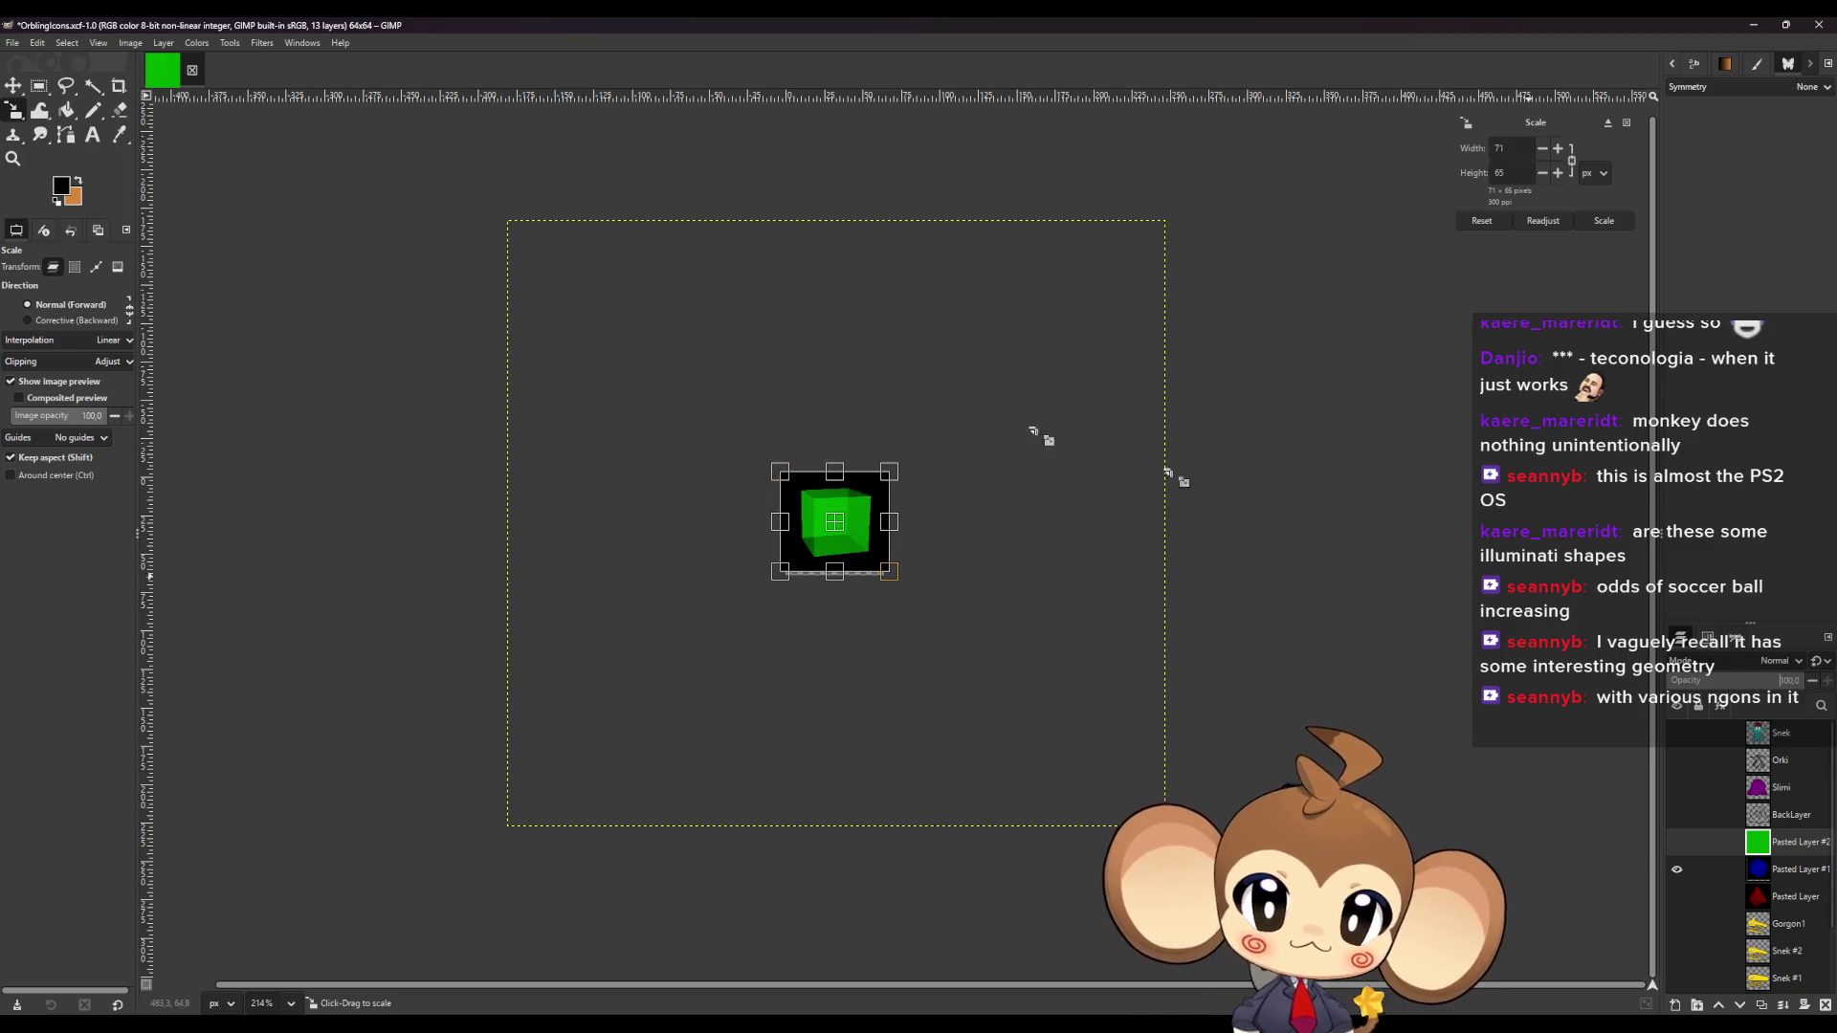
key("m")
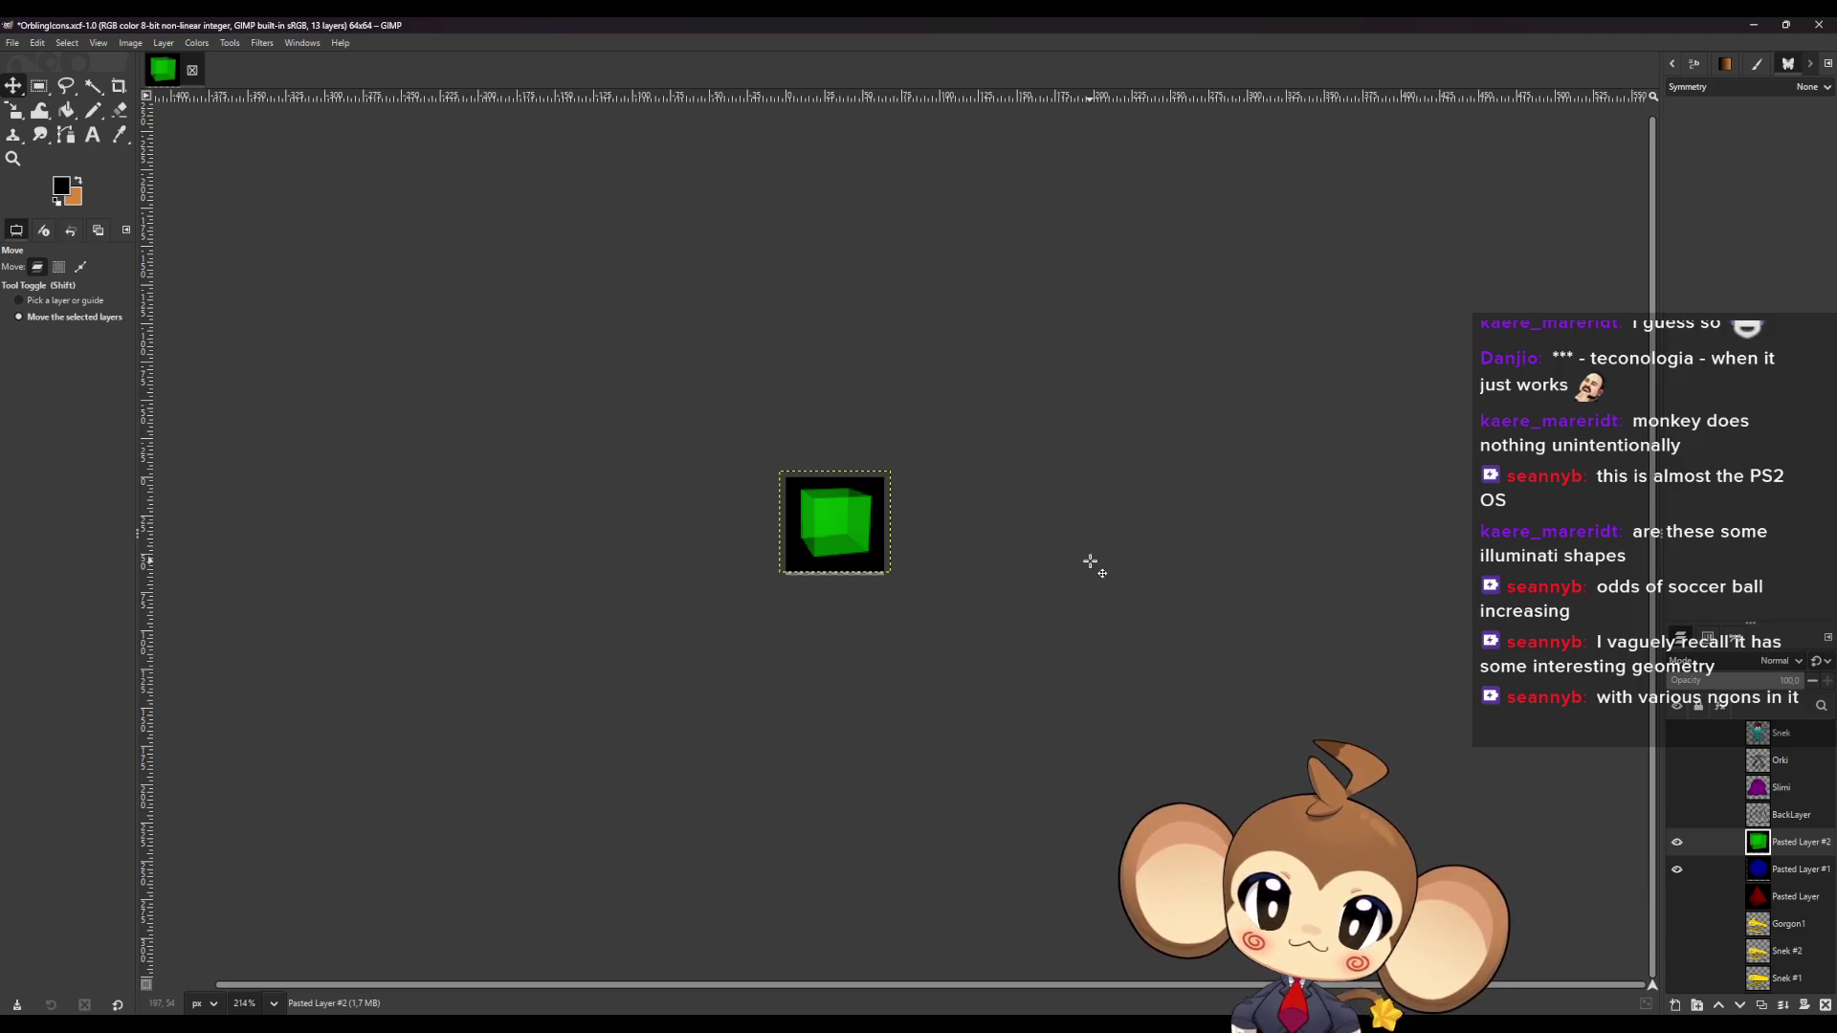
scroll(840, 603, "up", 5)
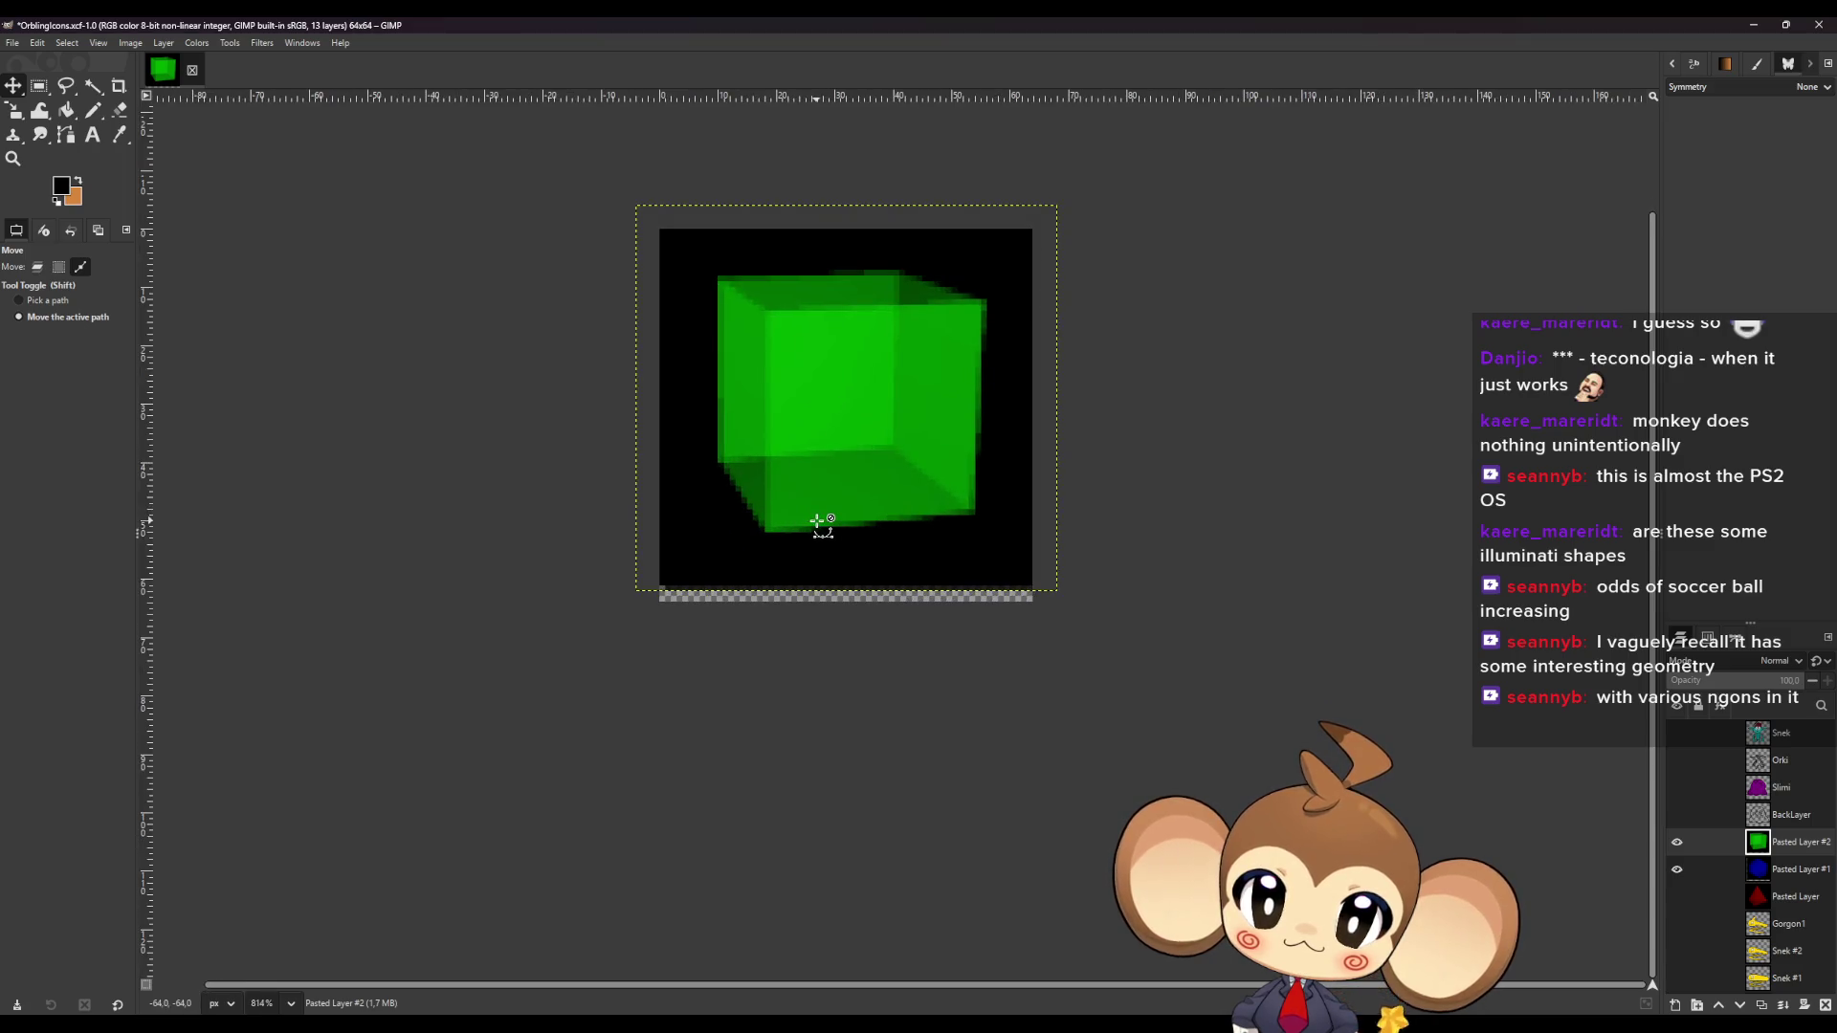
Nudge the green cube layer a pixel into place and hide it.
left_click_drag(869, 445, 860, 456)
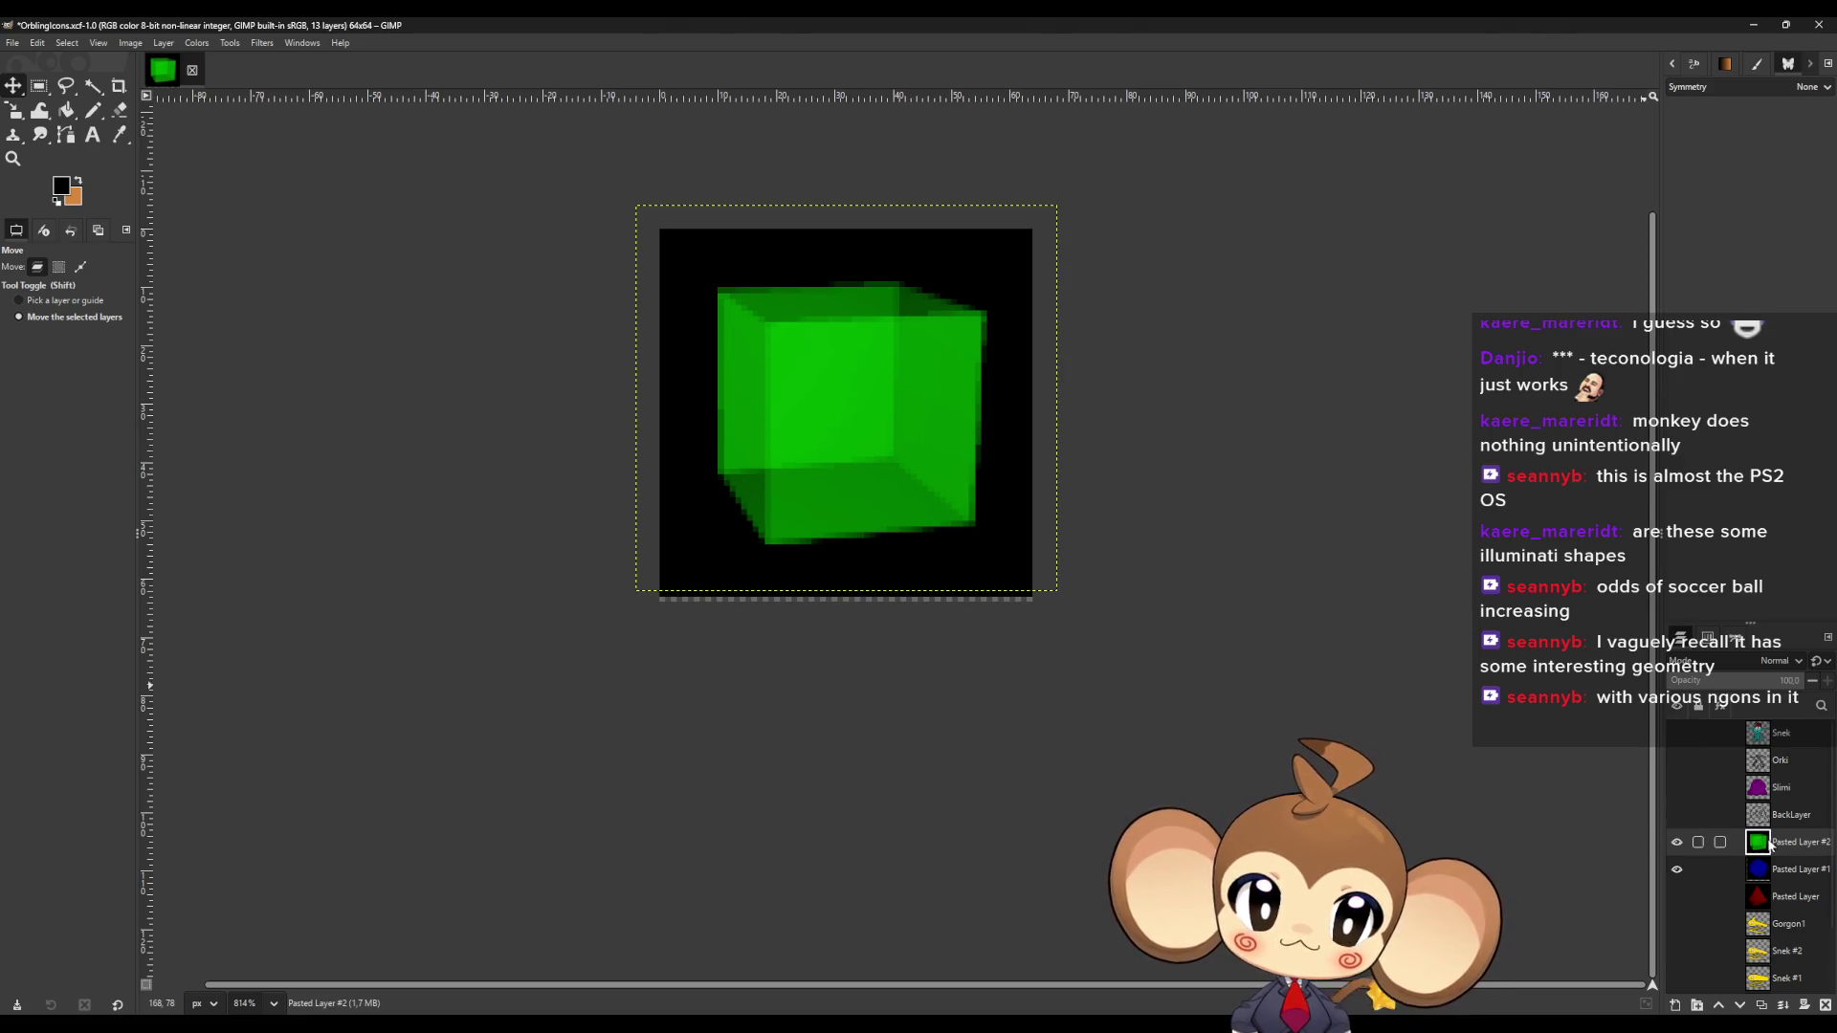
left_click(1676, 843)
key("Down")
key("Down")
key("Down")
key("Left")
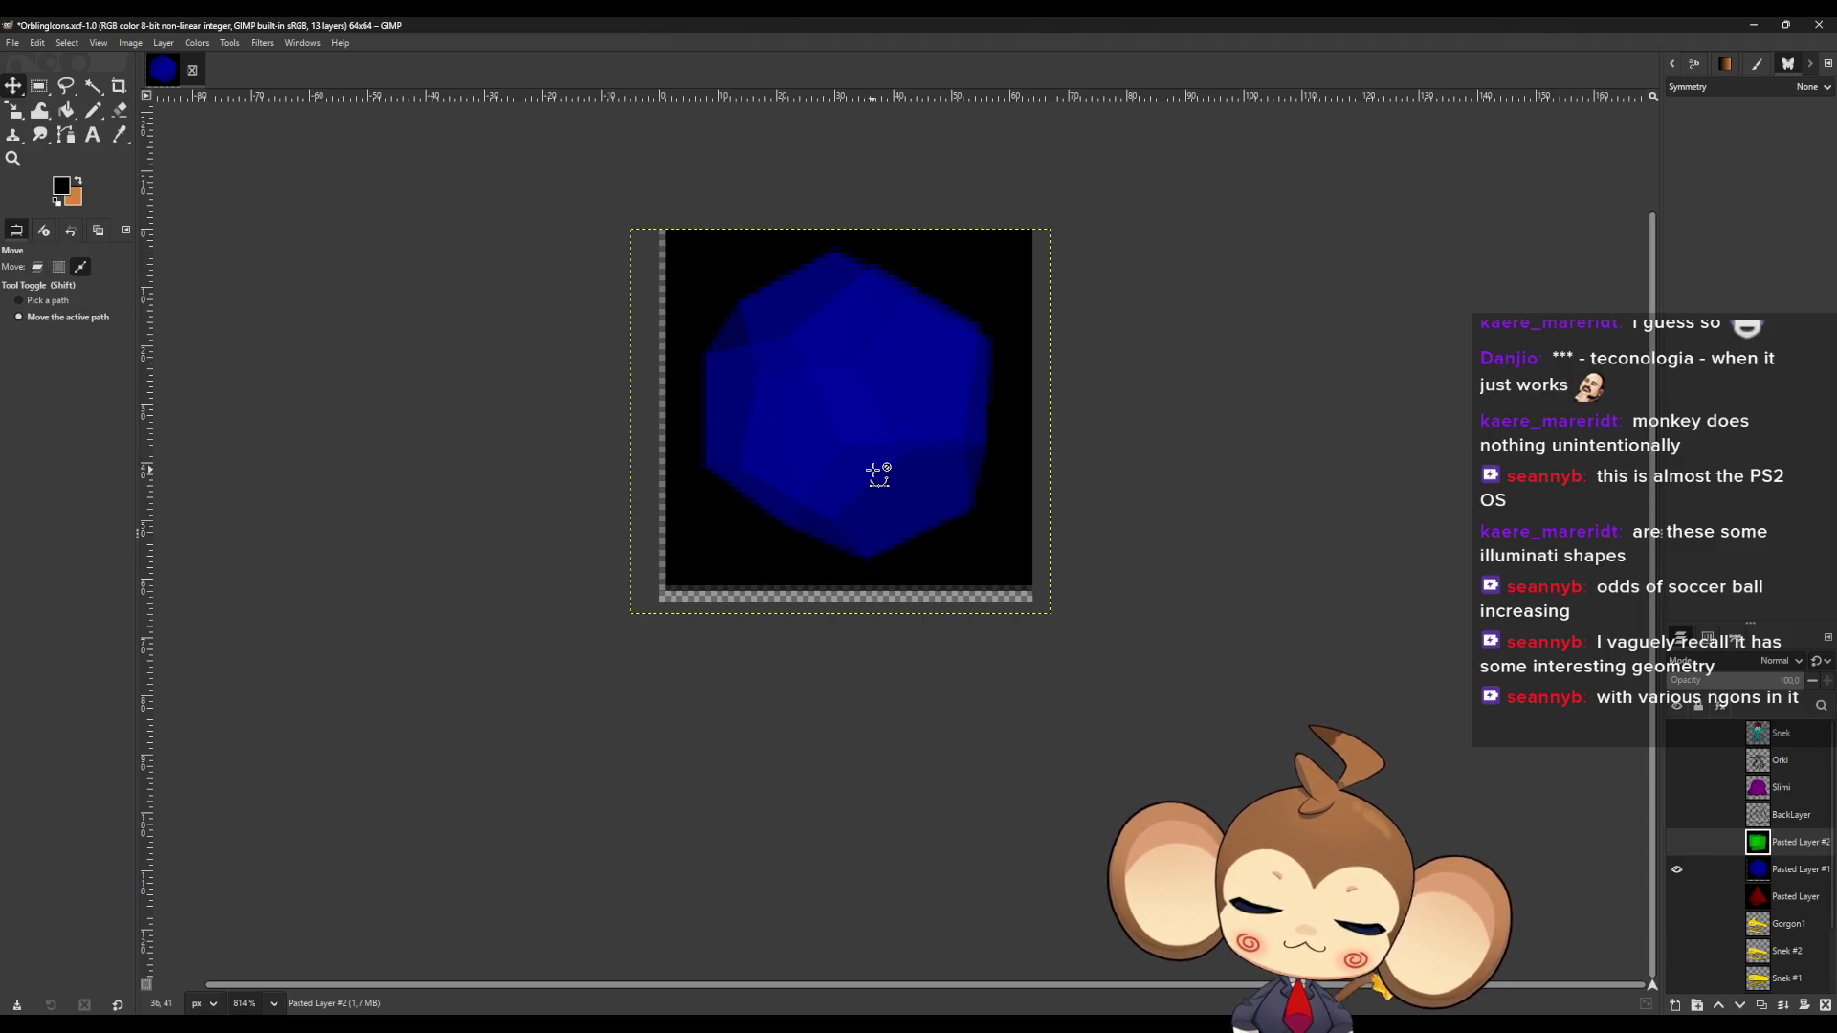
Shift the blue dodecahedron layer into alignment, then leave only the green cube visible.
left_click(801, 431)
left_click_drag(808, 400, 807, 412)
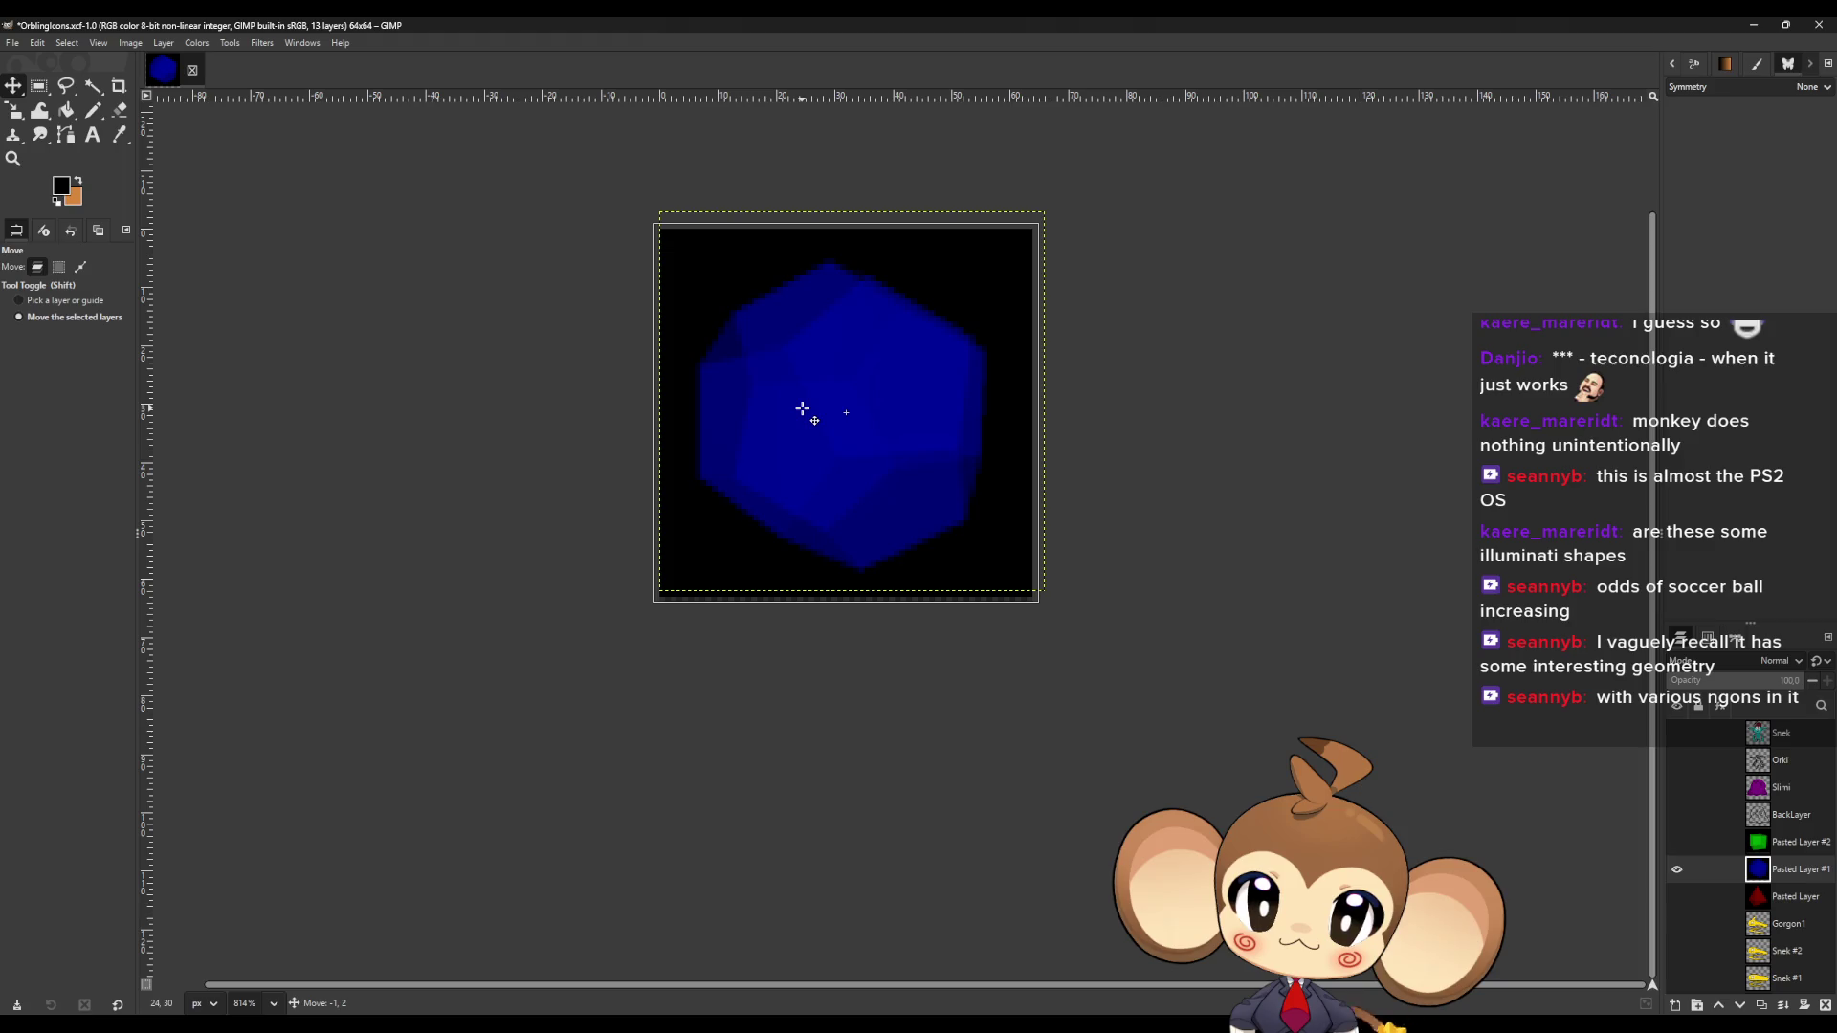
left_click(1676, 869)
left_click(1681, 887)
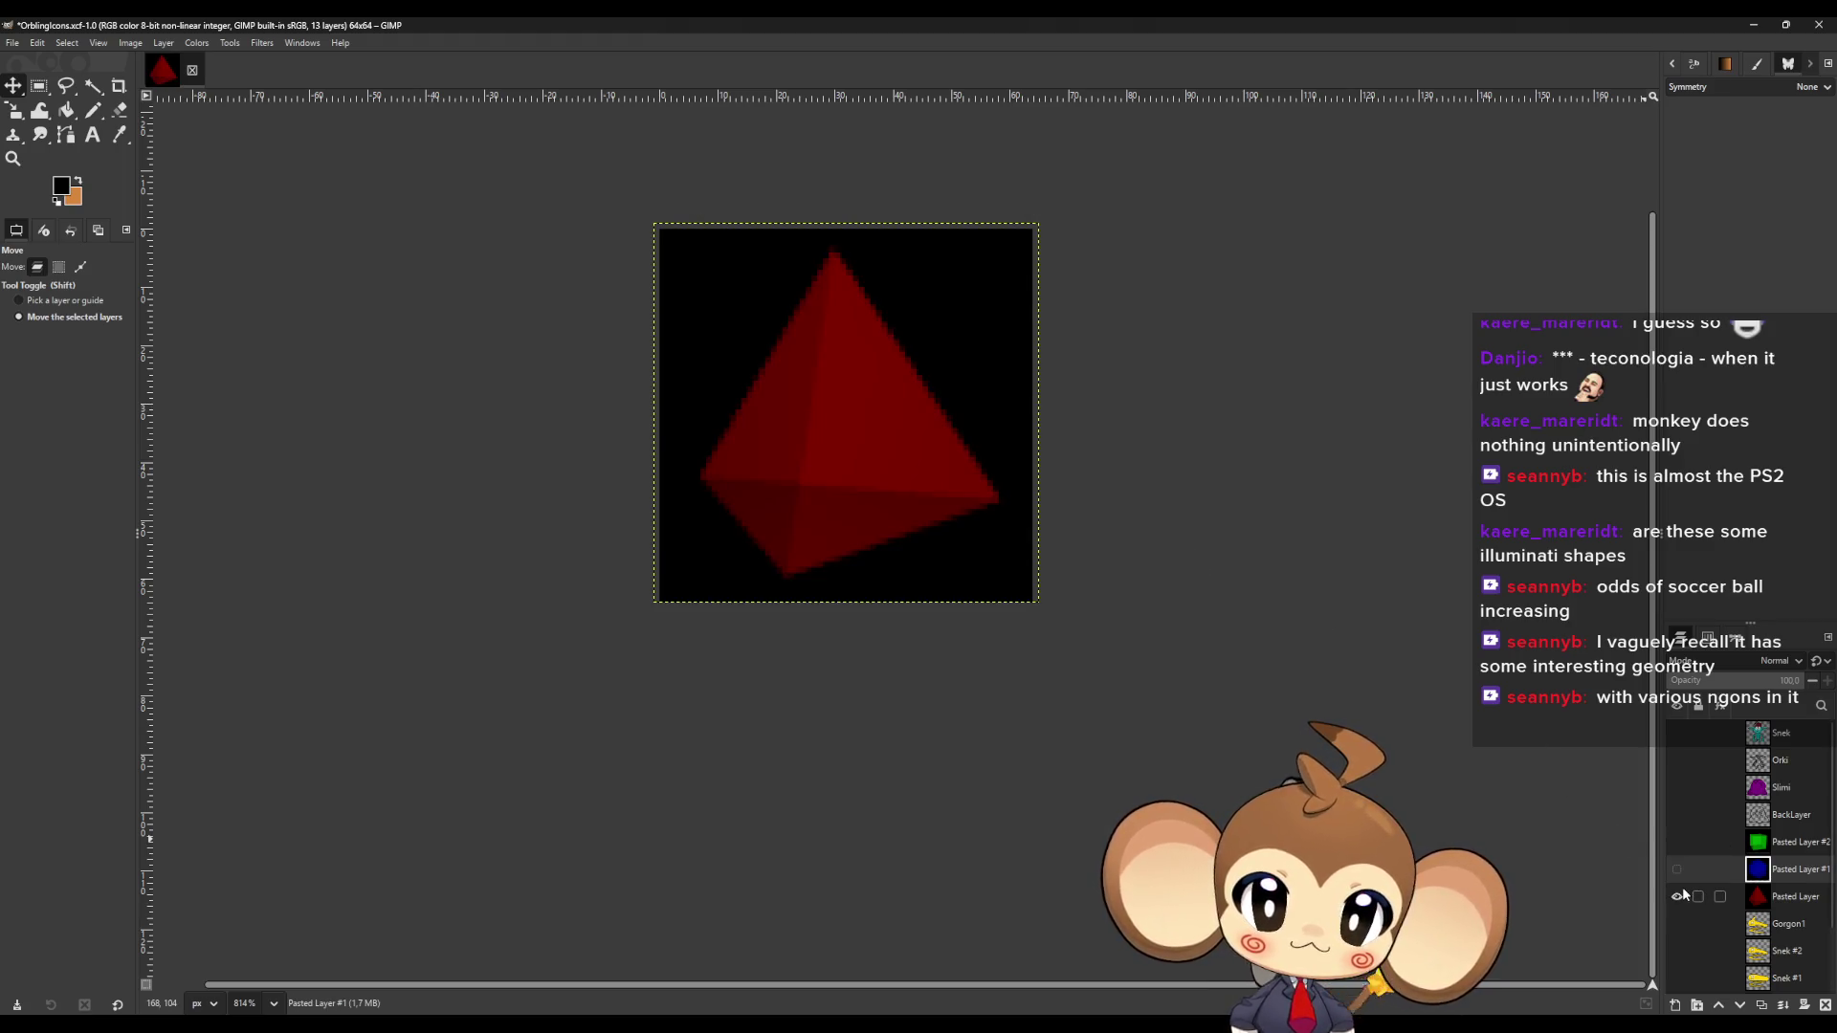
left_click(1682, 887)
left_click(1676, 842)
scroll(750, 594, "down", 5)
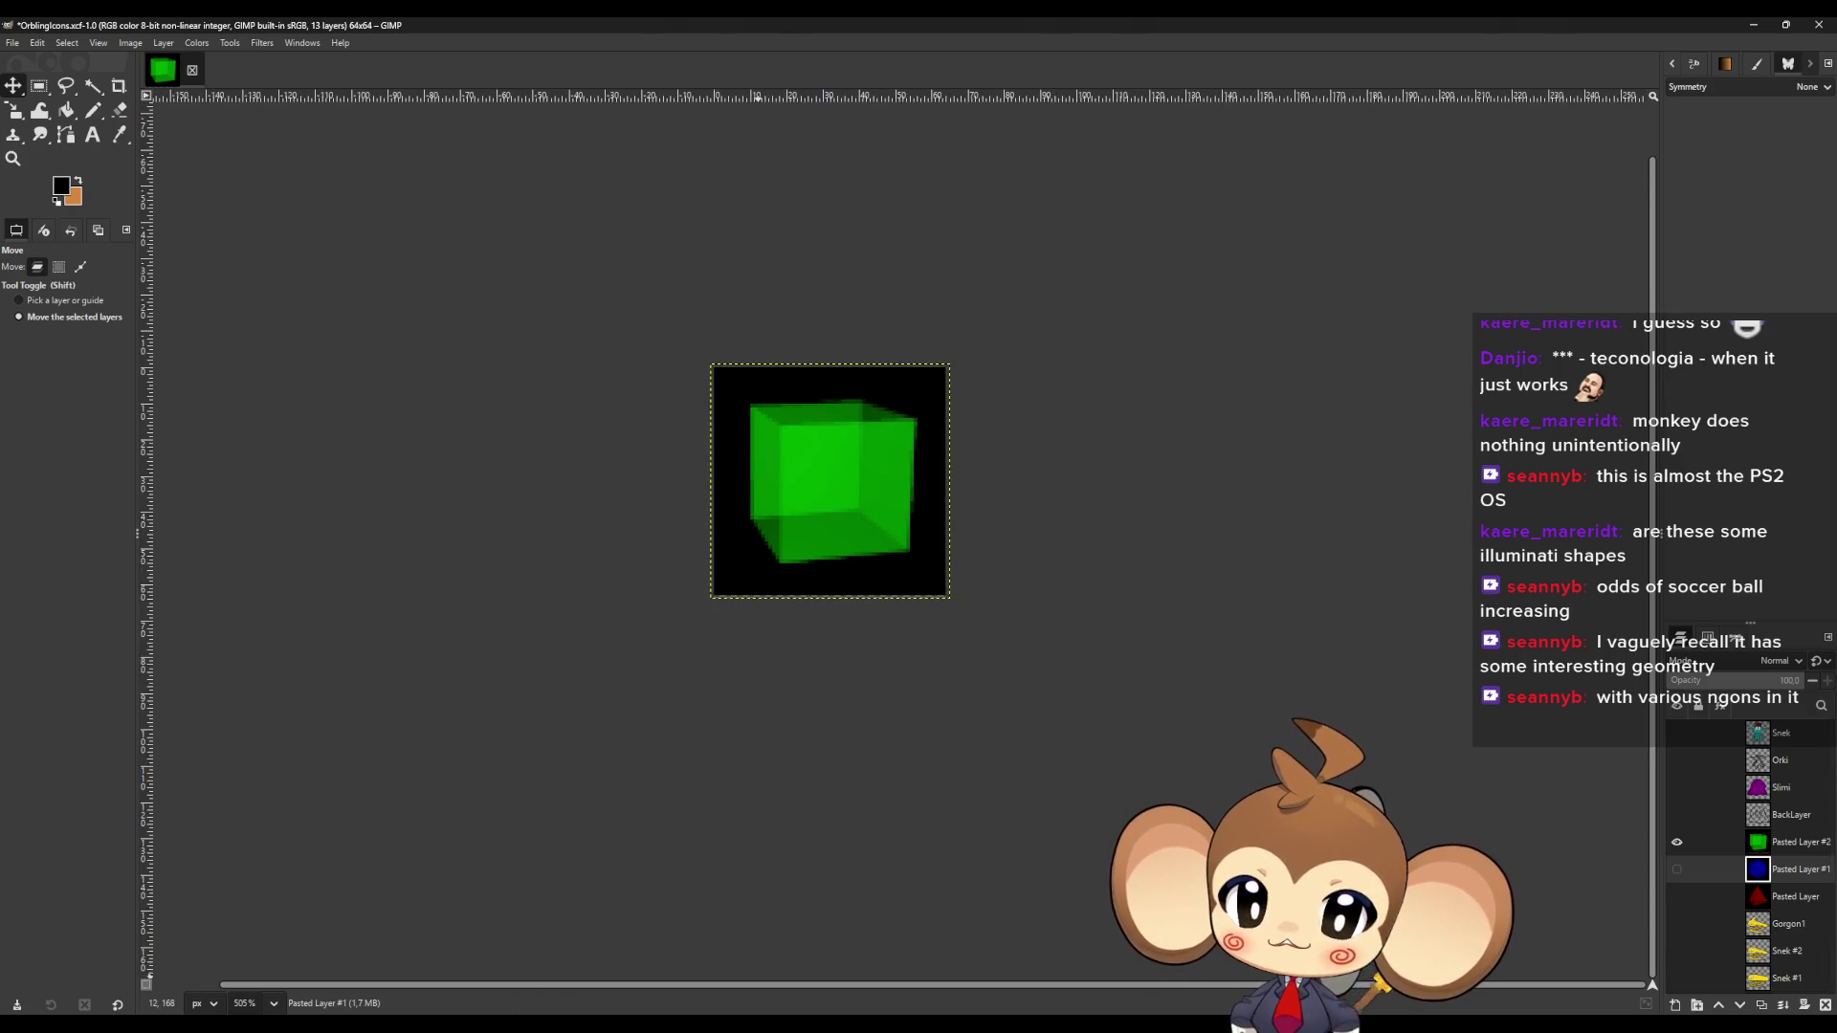
key("alt+Tab")
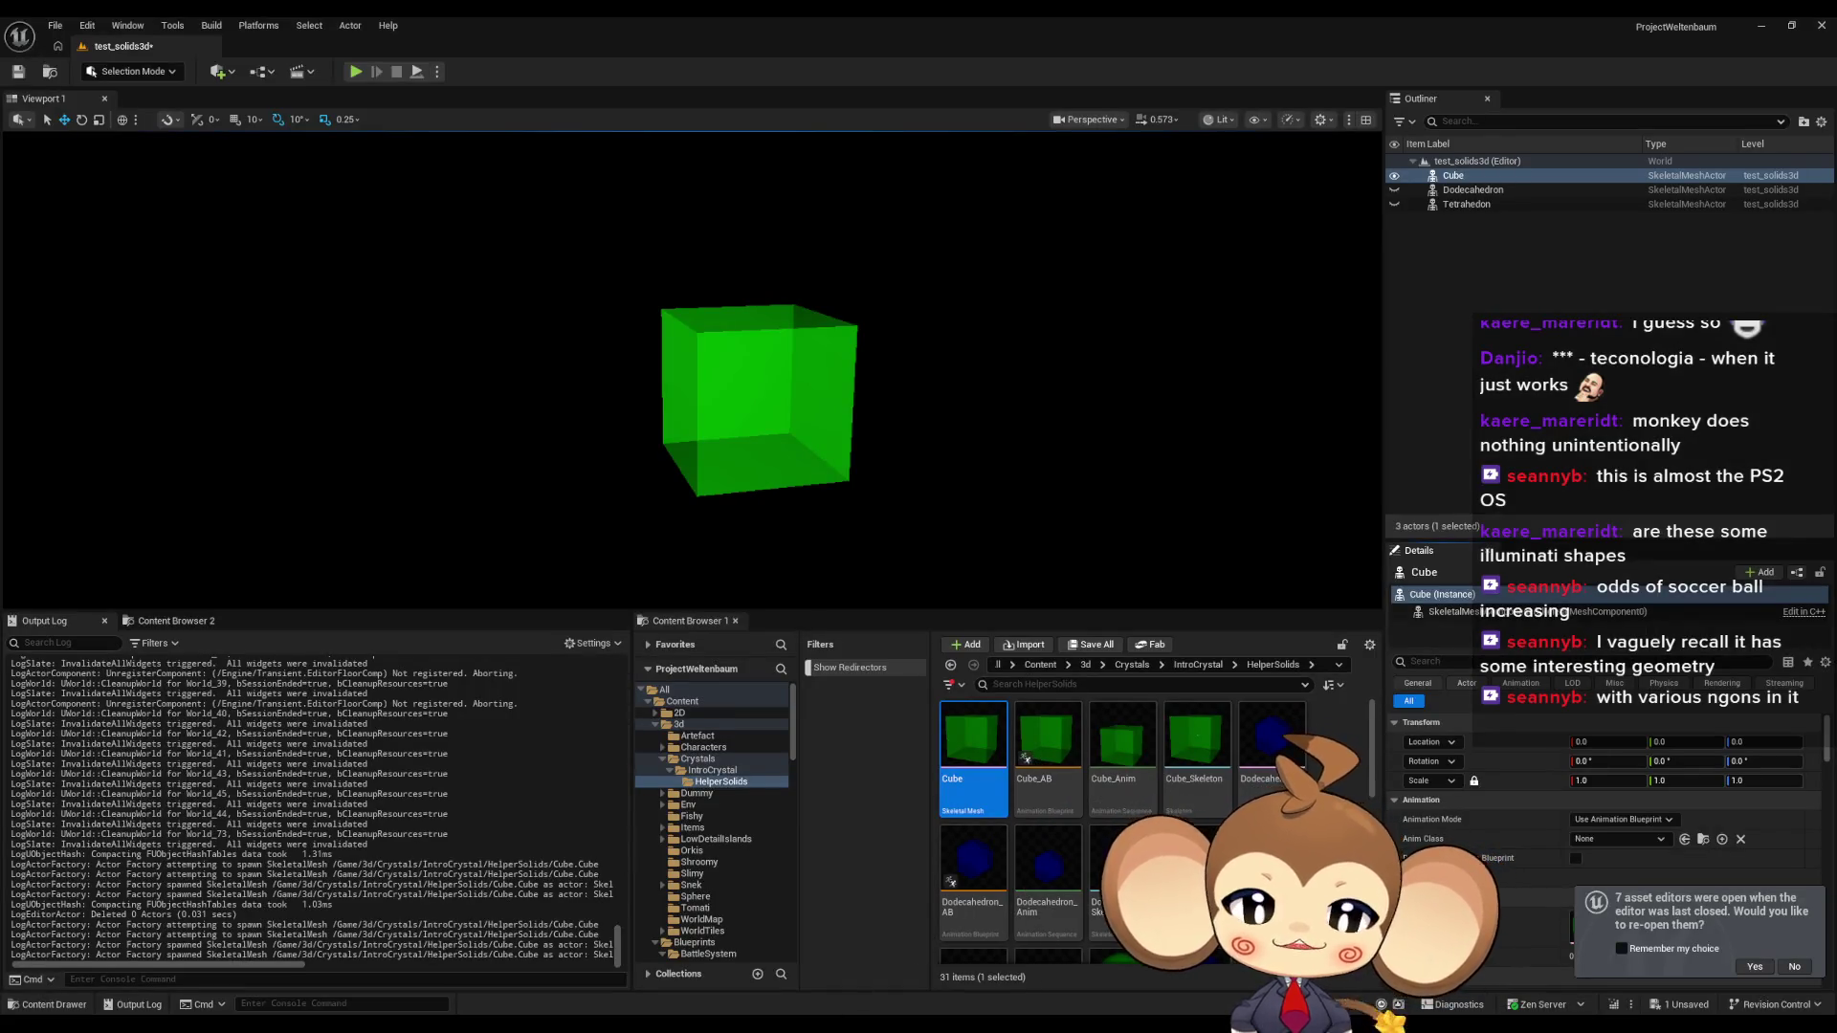
Place the PentagonPrism at the origin (Location 0) and hide the Cube.
scroll(1148, 832, "down", 5)
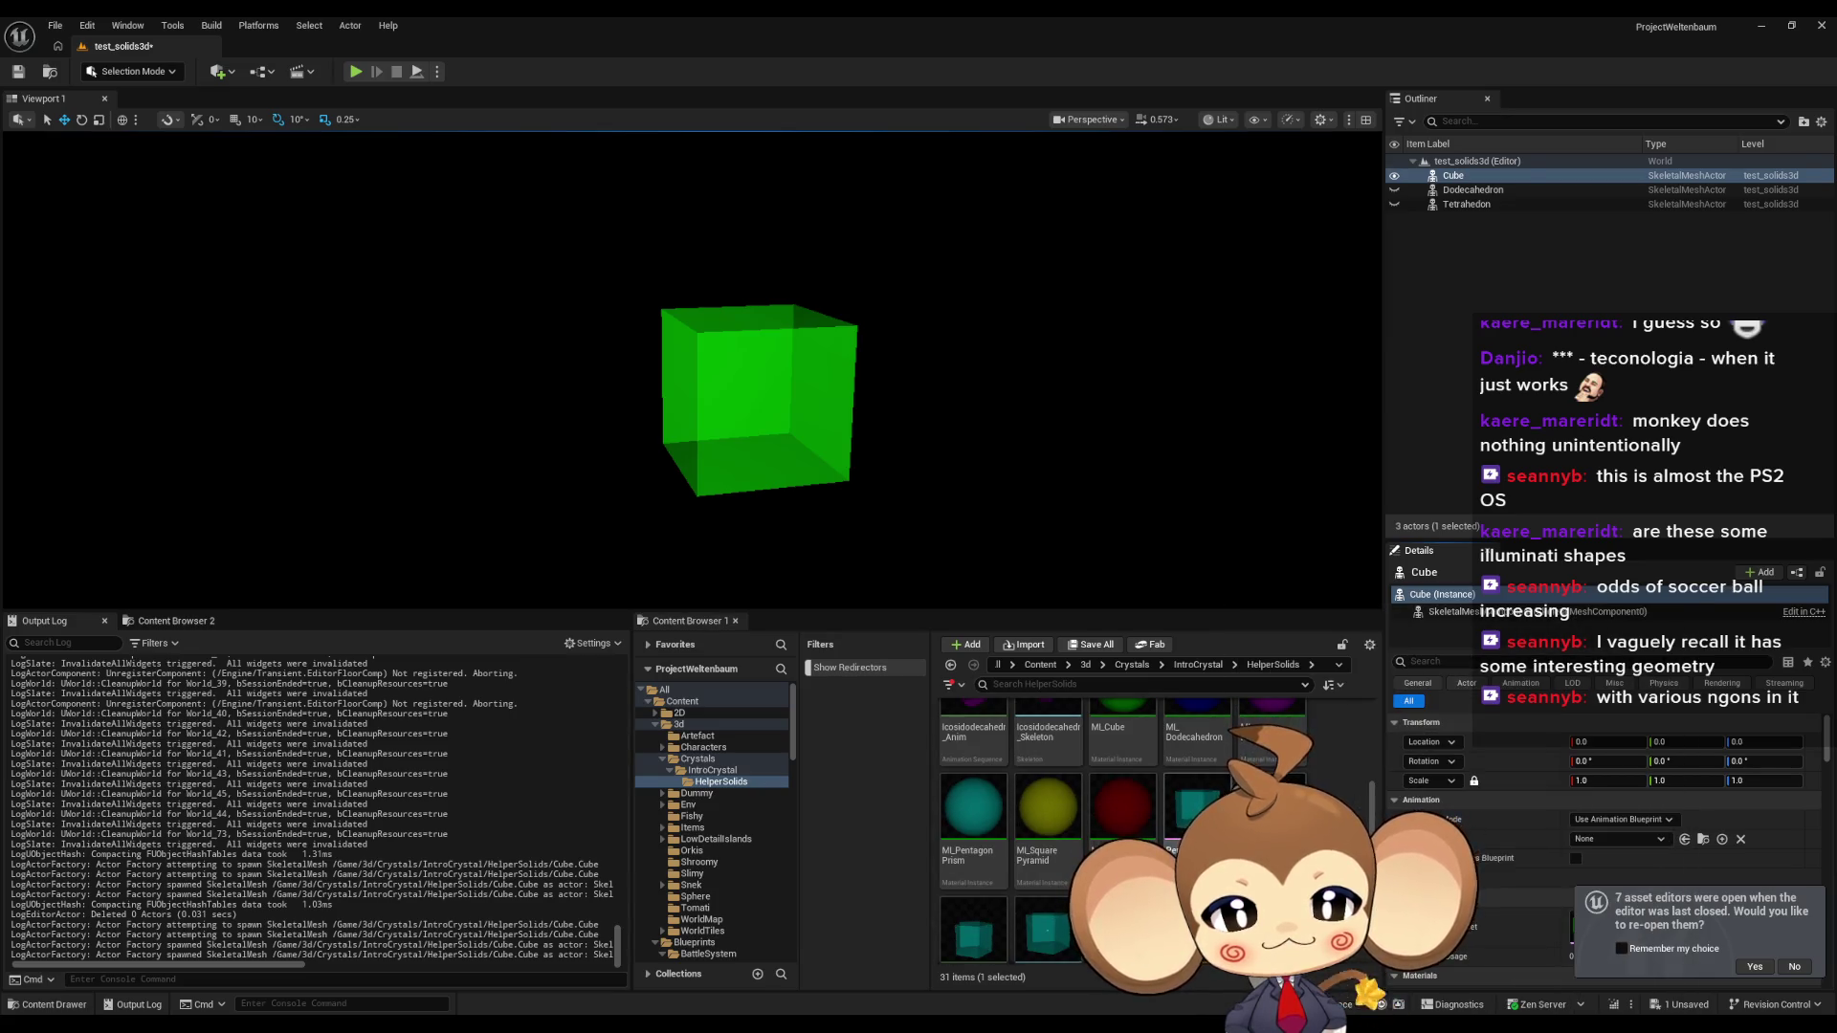
left_click_drag(1196, 809, 967, 460)
left_click(1394, 176)
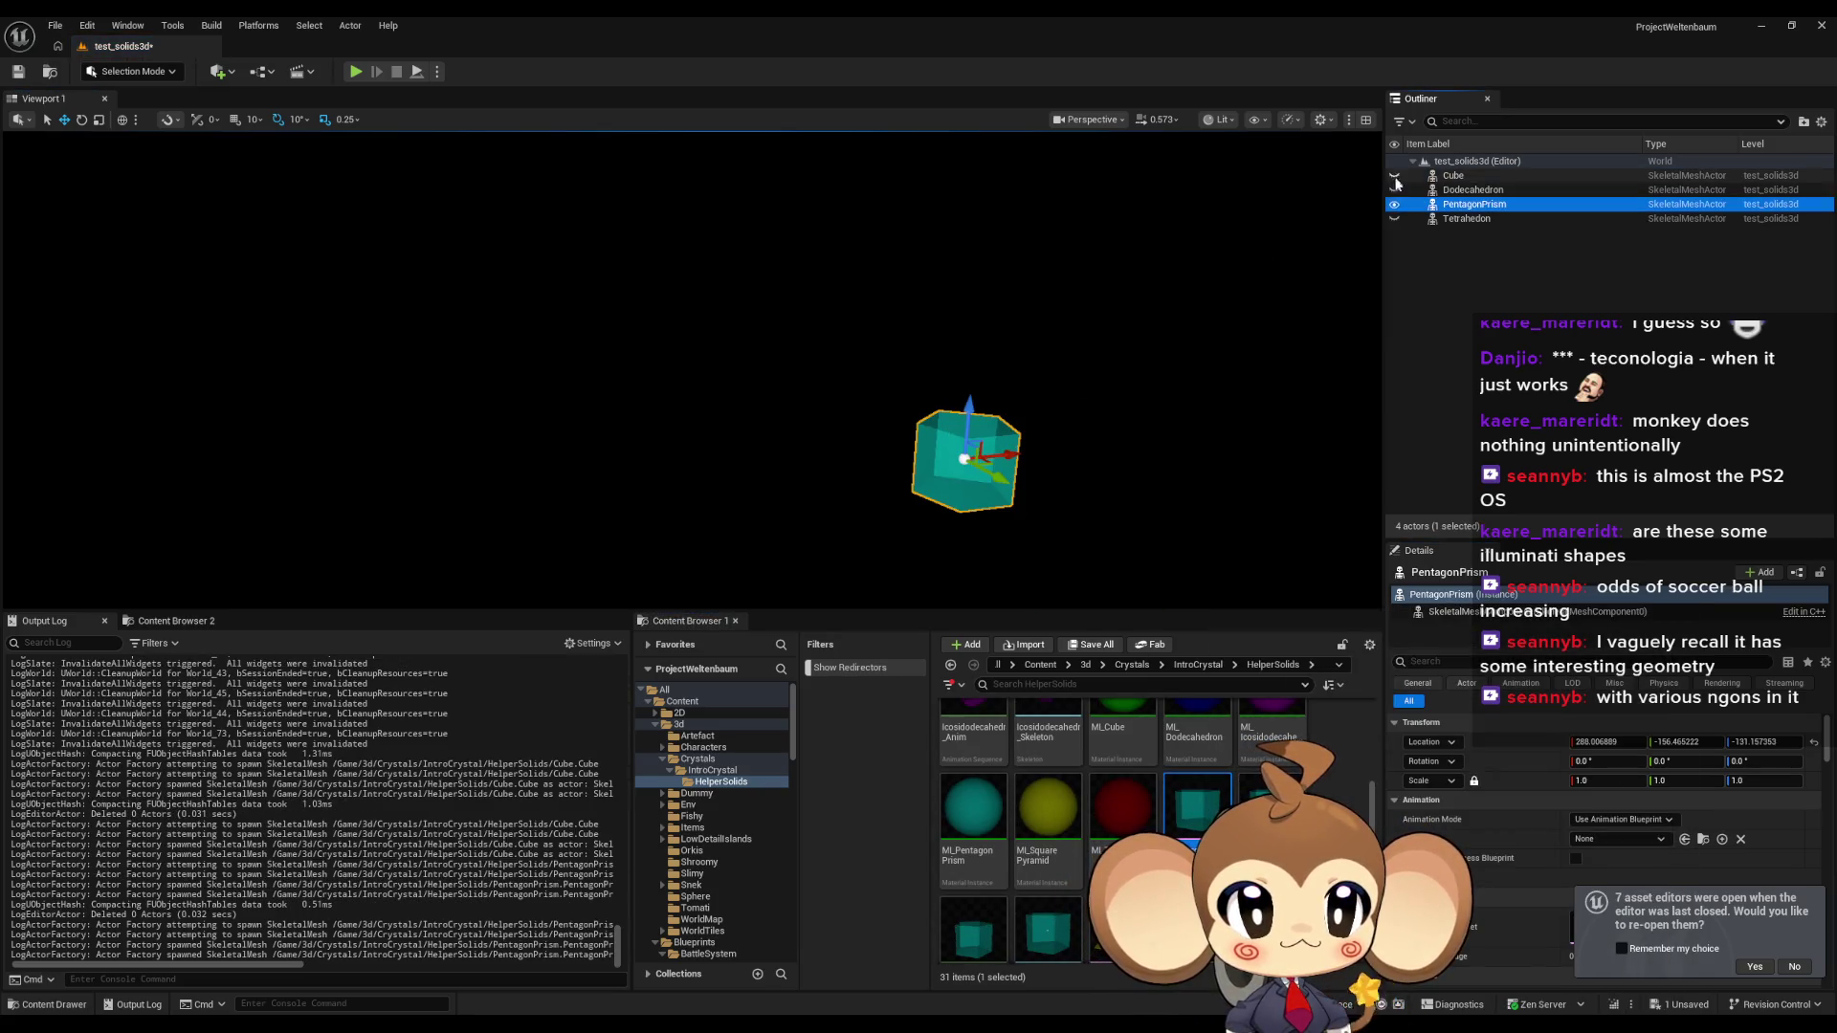
left_click(1813, 742)
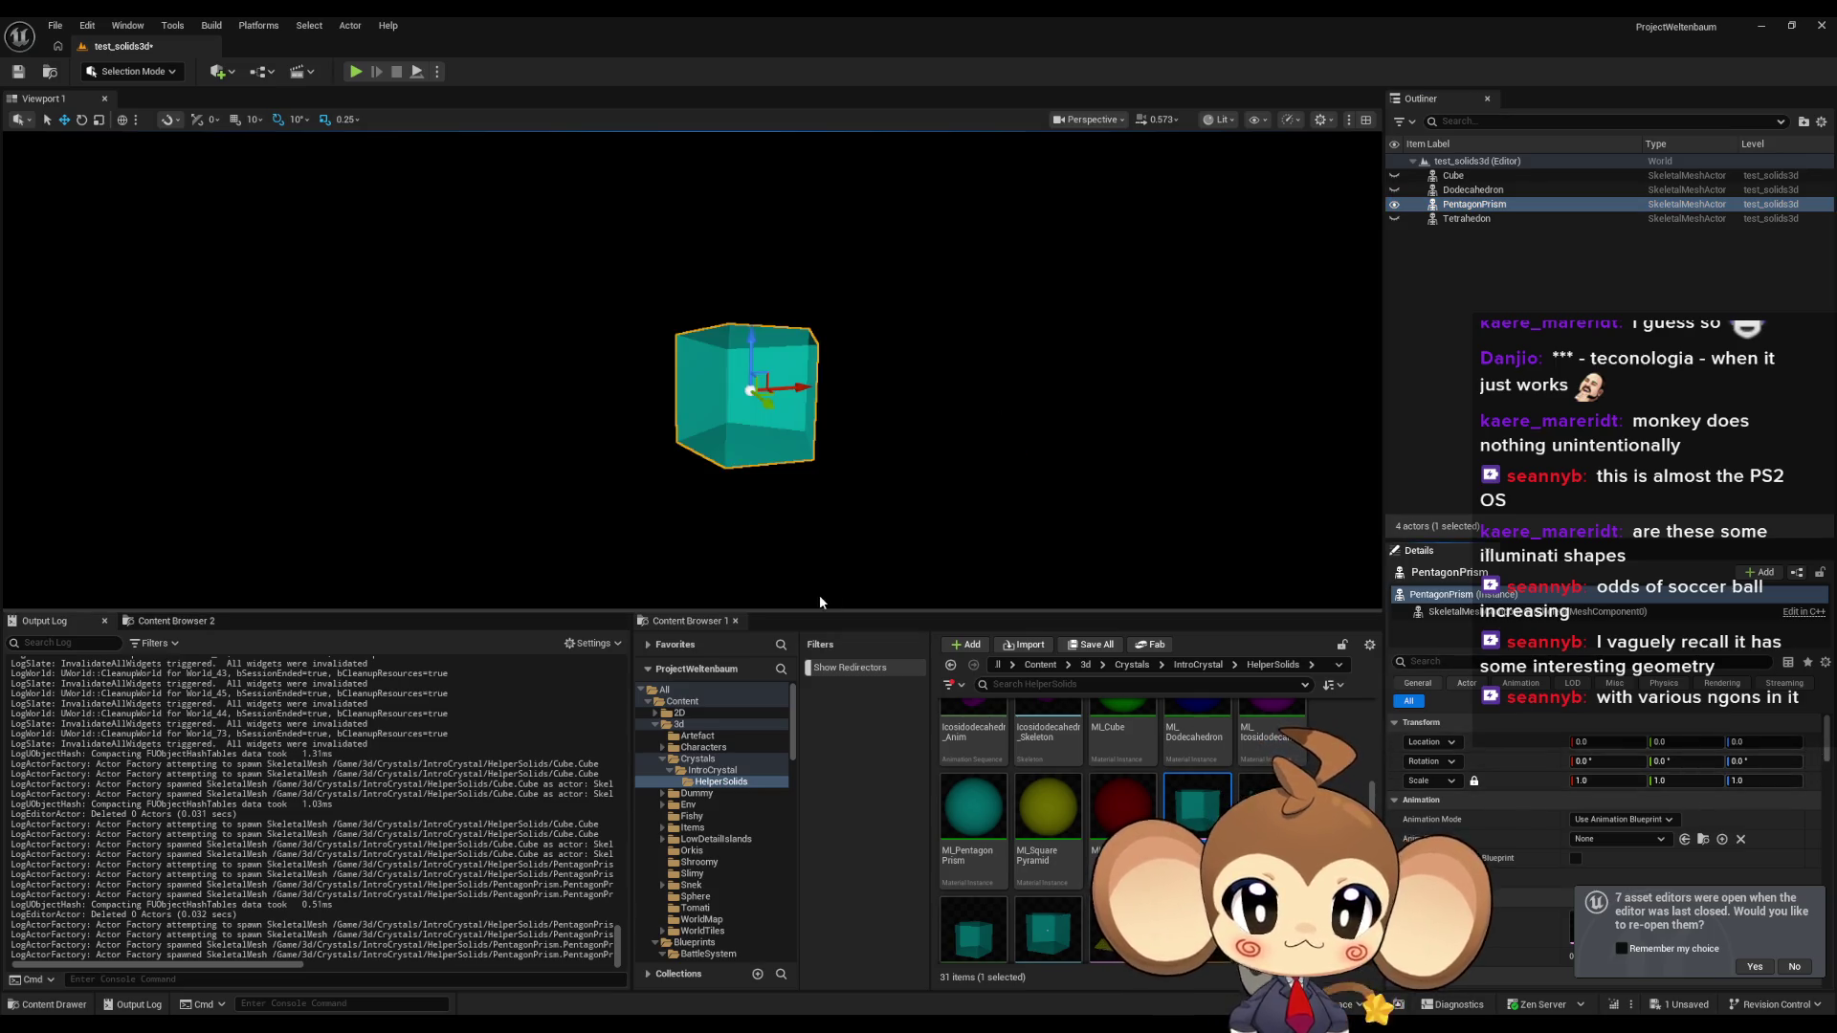
Switch to Game View and snip the region around the teal prism.
key("g")
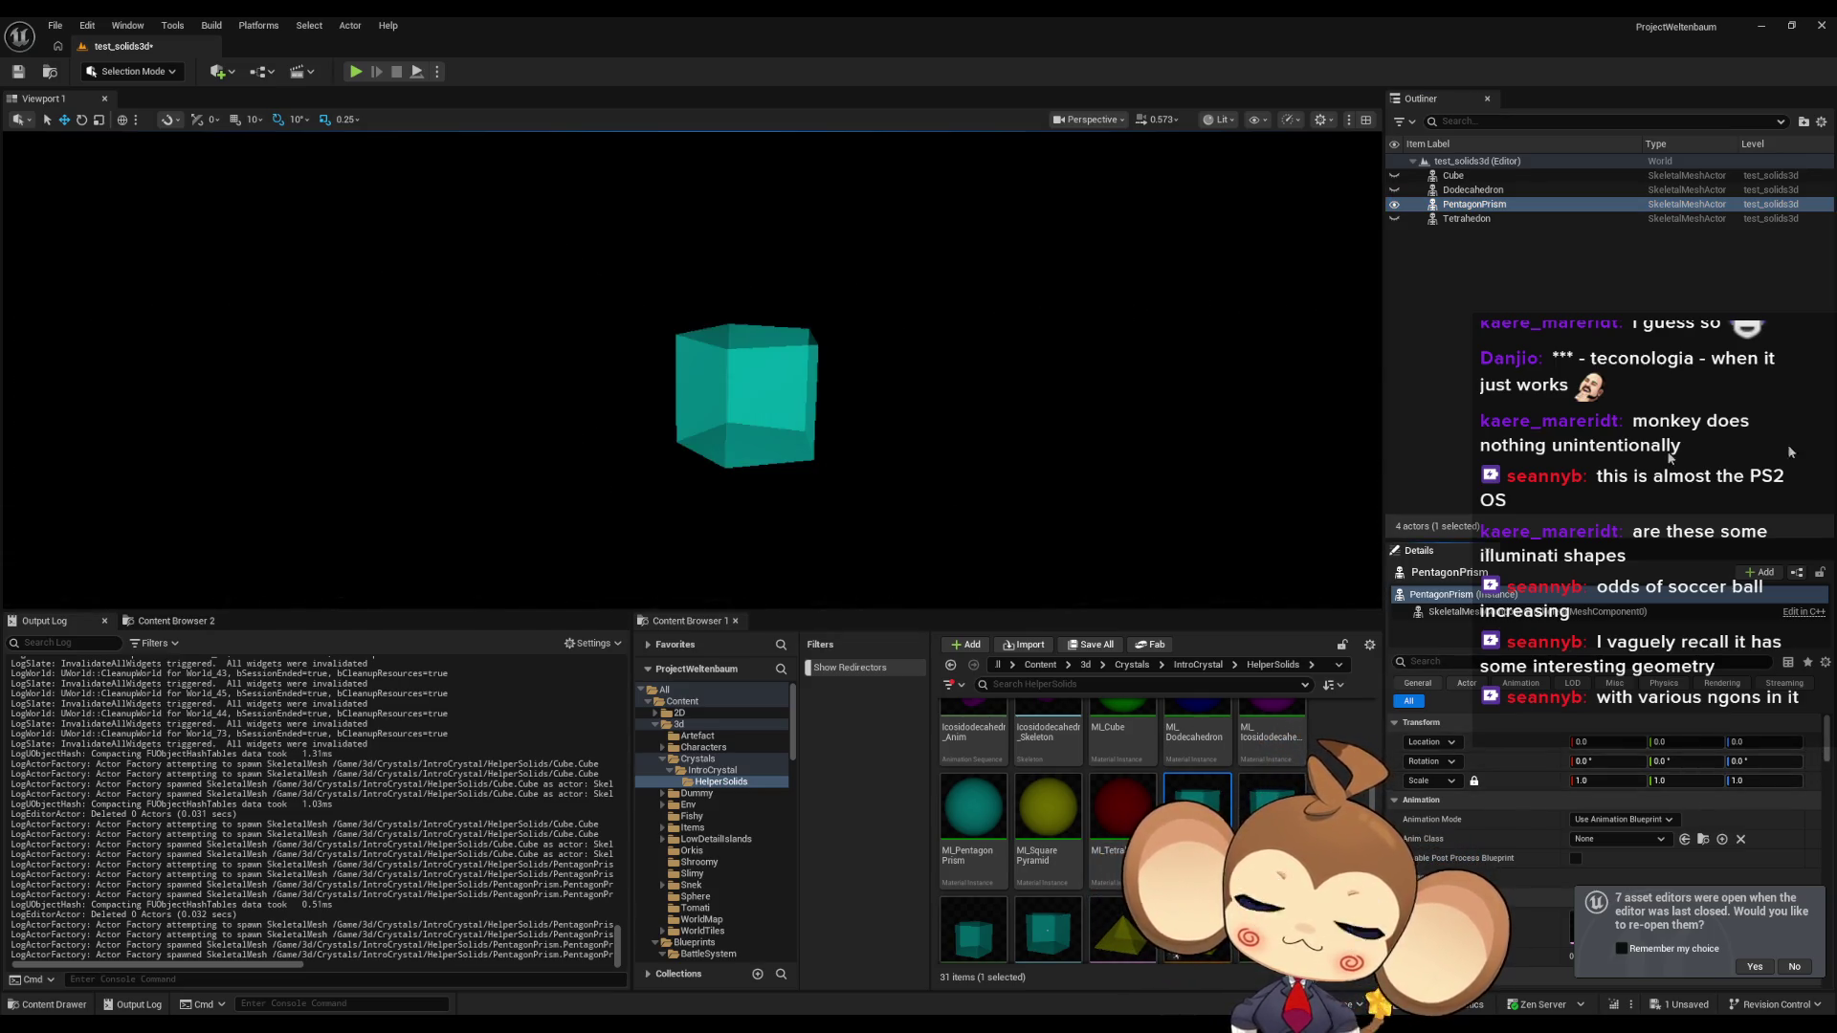
key("super+shift+s")
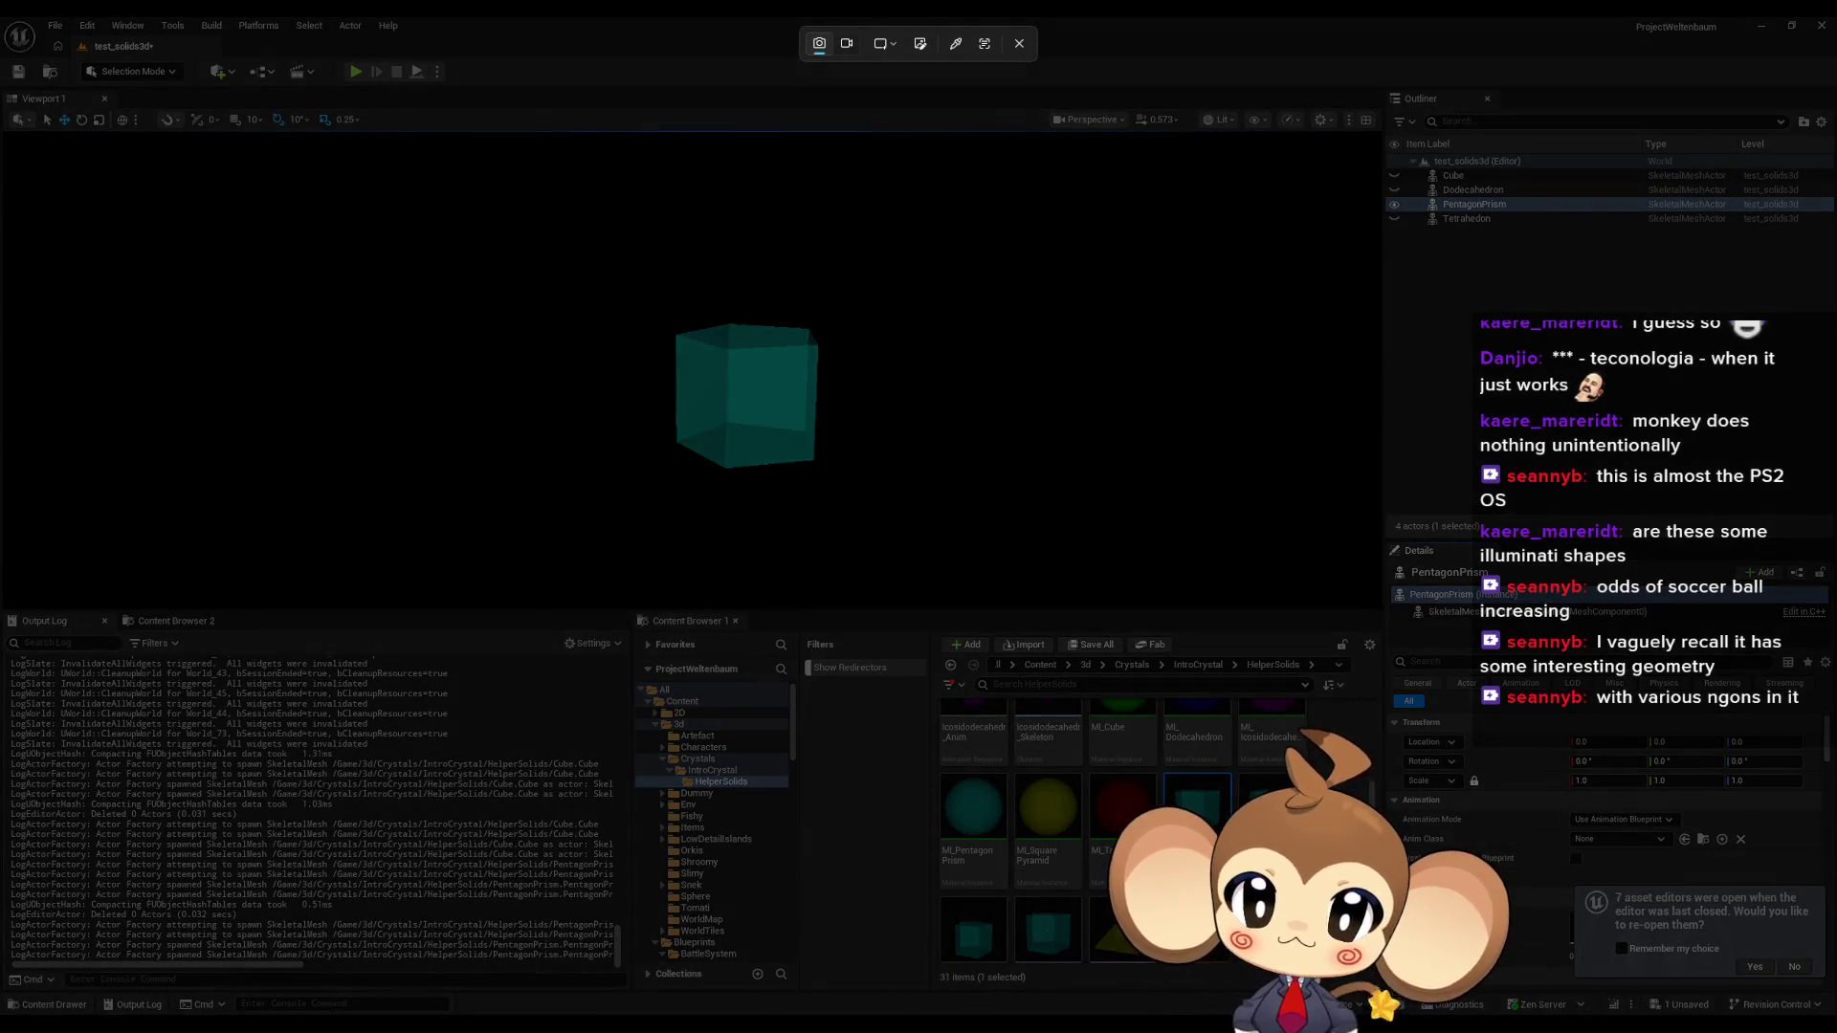
left_click_drag(646, 285, 857, 491)
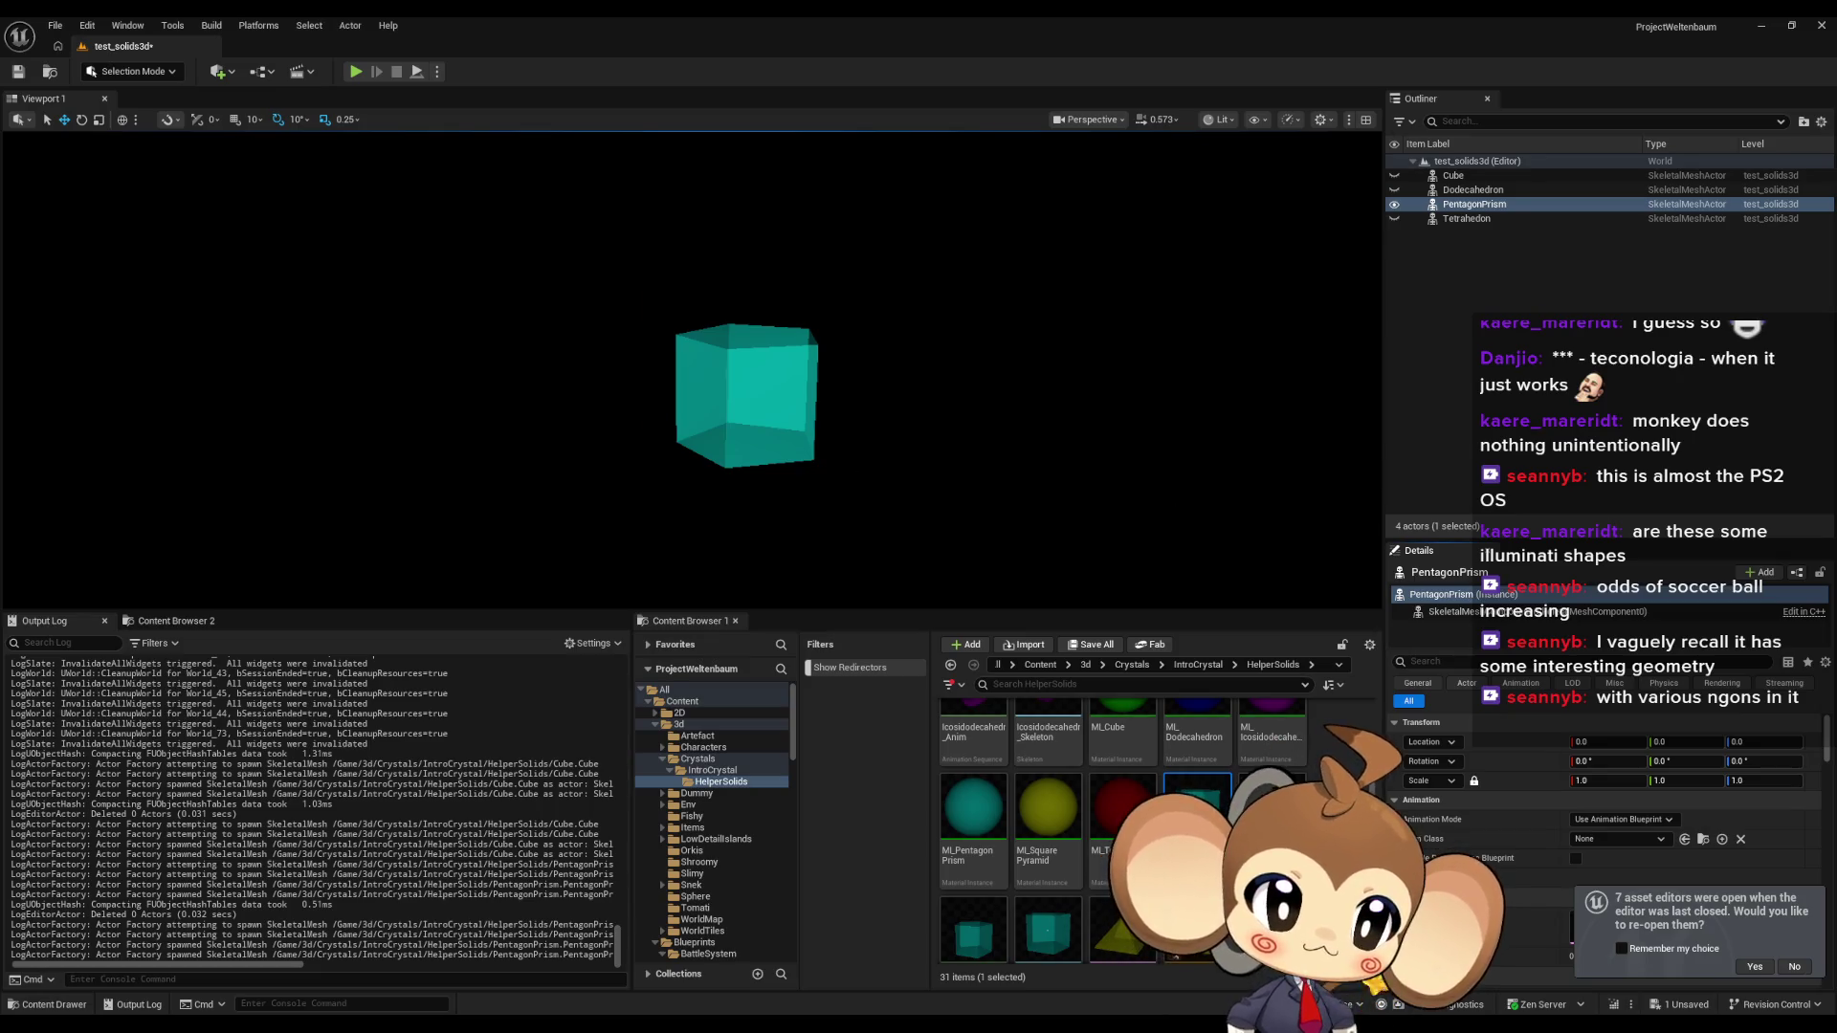
key("alt+Tab")
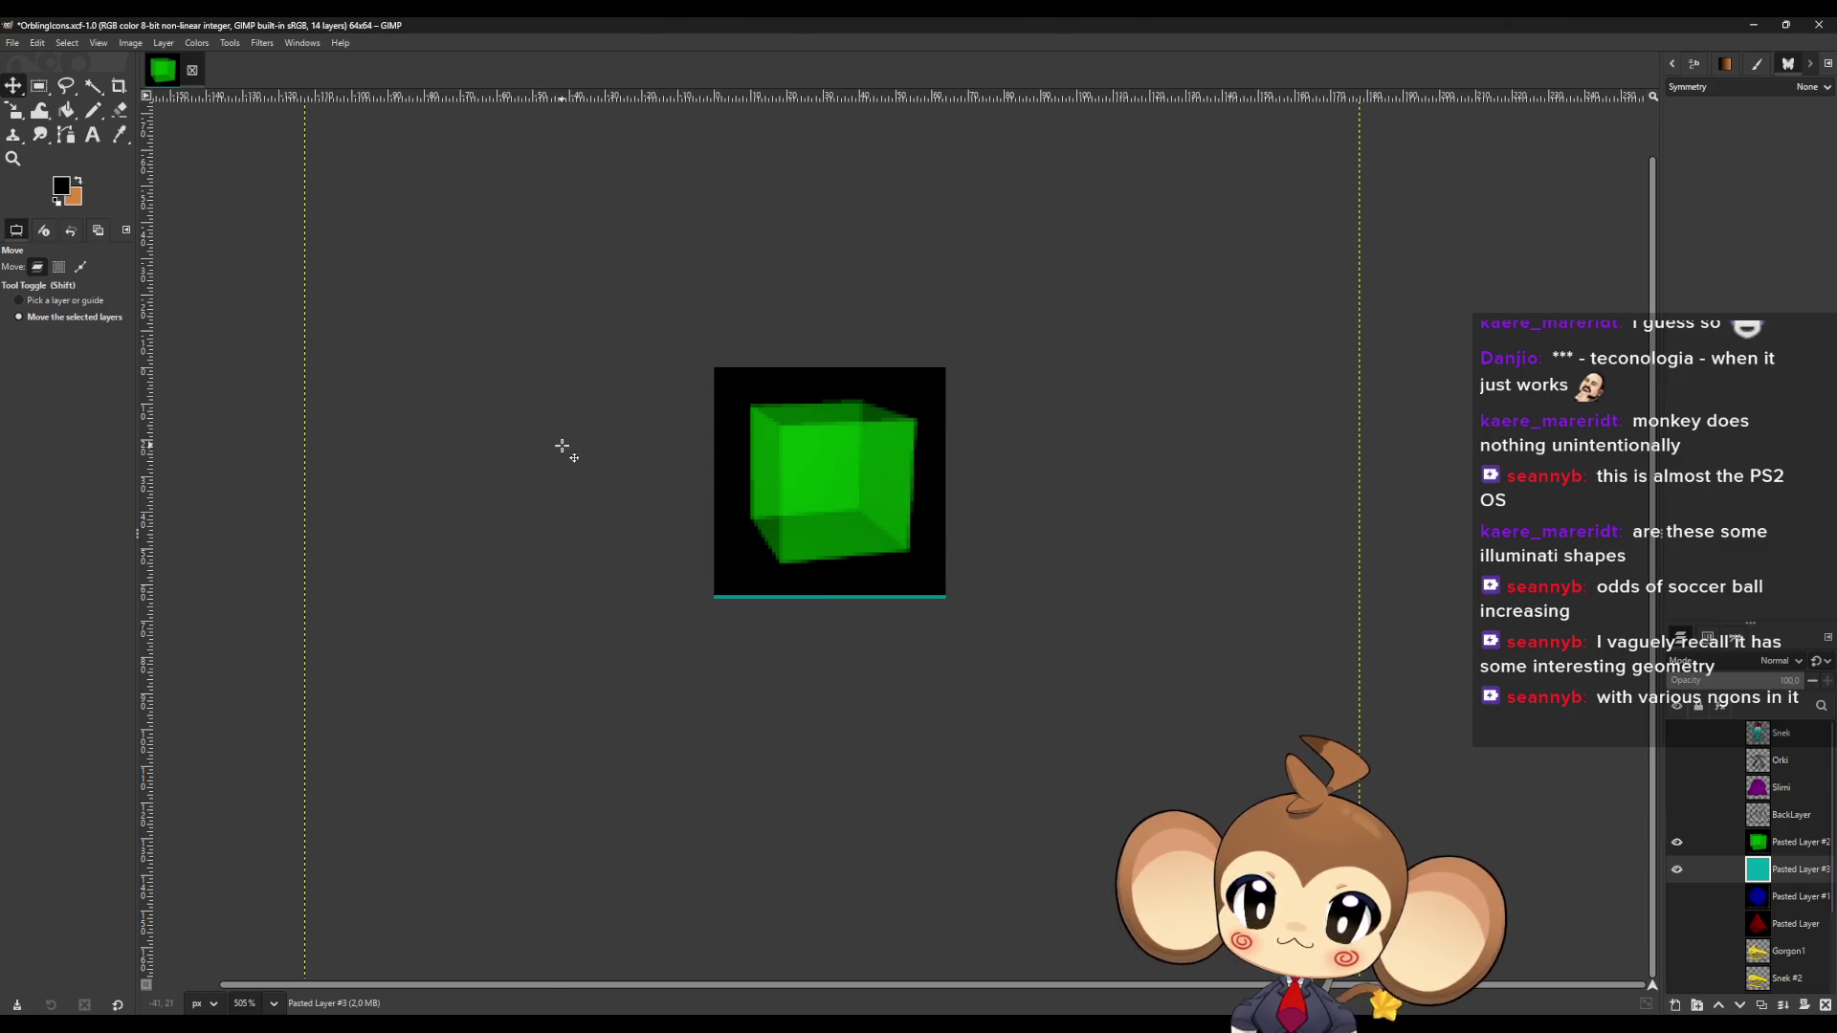
Shrink the teal prism layer with the Scale tool, lowering its opacity to compare.
key("minus")
key("shift+s")
left_click(472, 215)
mouse_move(384, 124)
left_mouse_down()
mouse_move(660, 483)
mouse_move(900, 741)
mouse_move(960, 761)
mouse_move(765, 484)
left_mouse_up()
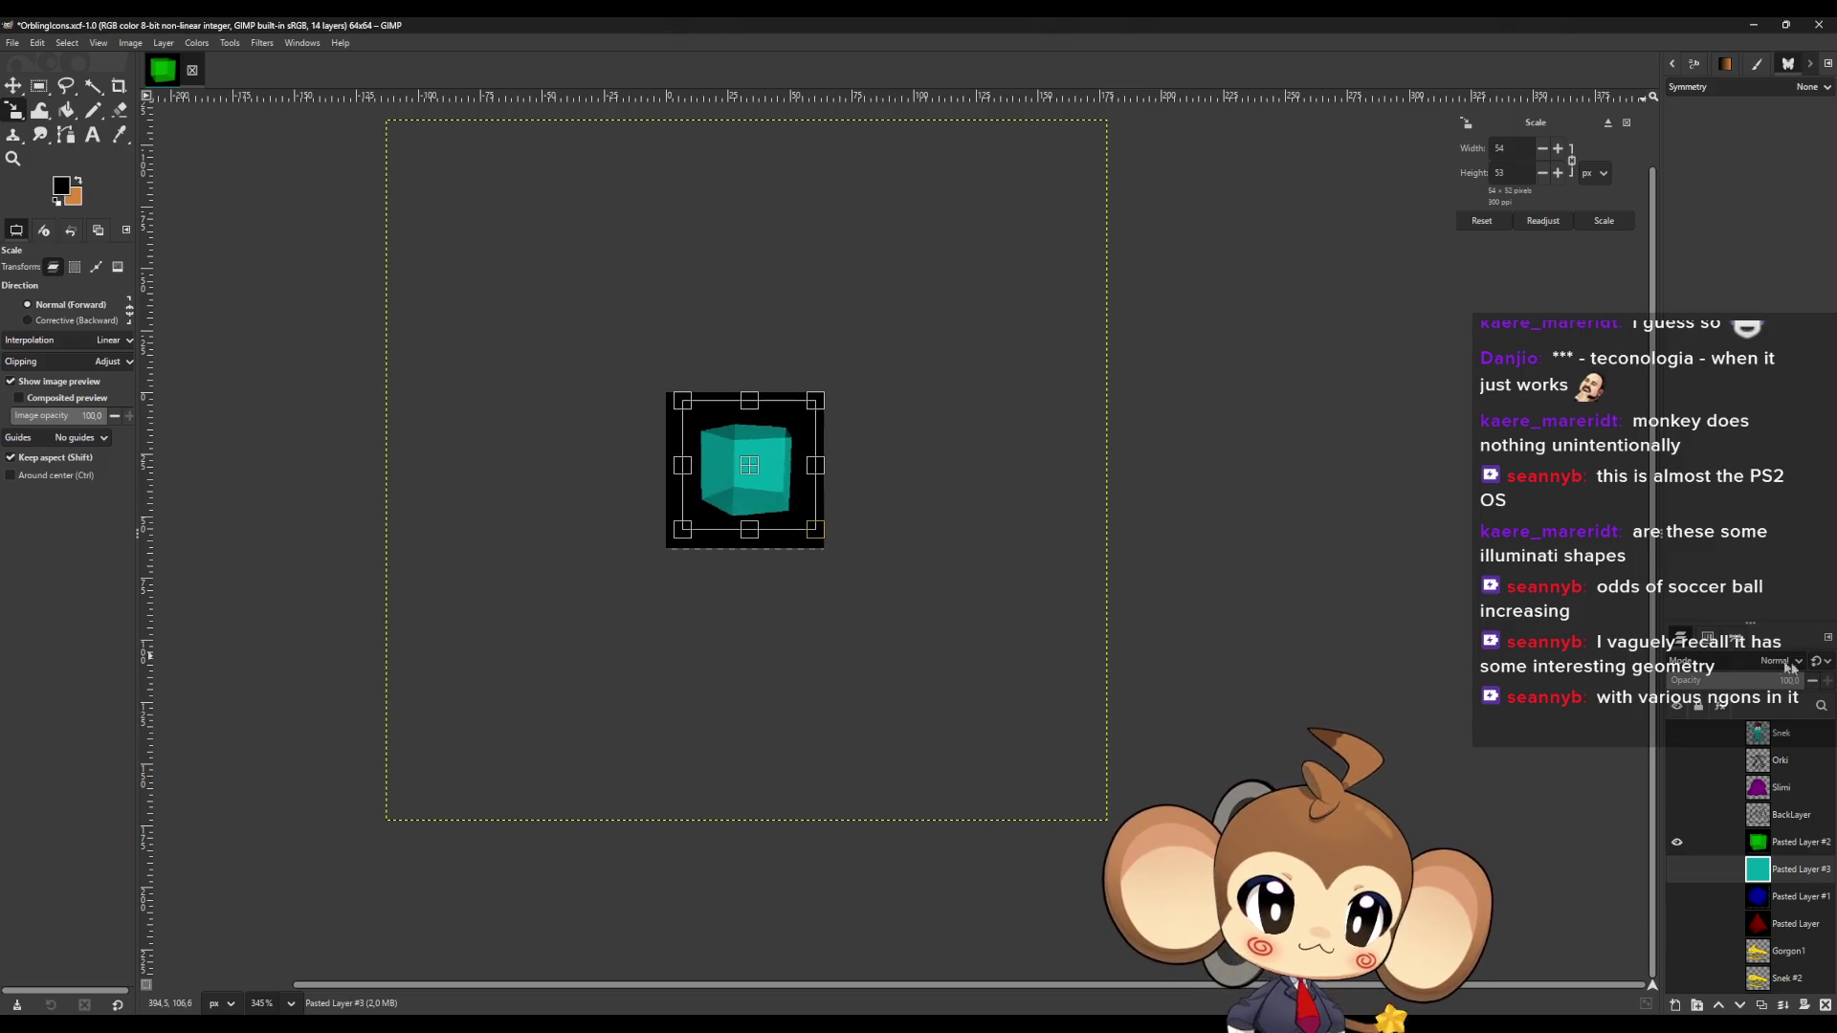
left_click_drag(1752, 683, 1723, 682)
Align the prism over the cube at full opacity, commit, and stack it above Pasted Layer #2.
mouse_move(769, 481)
left_mouse_down()
mouse_move(747, 477)
mouse_move(828, 540)
left_mouse_up()
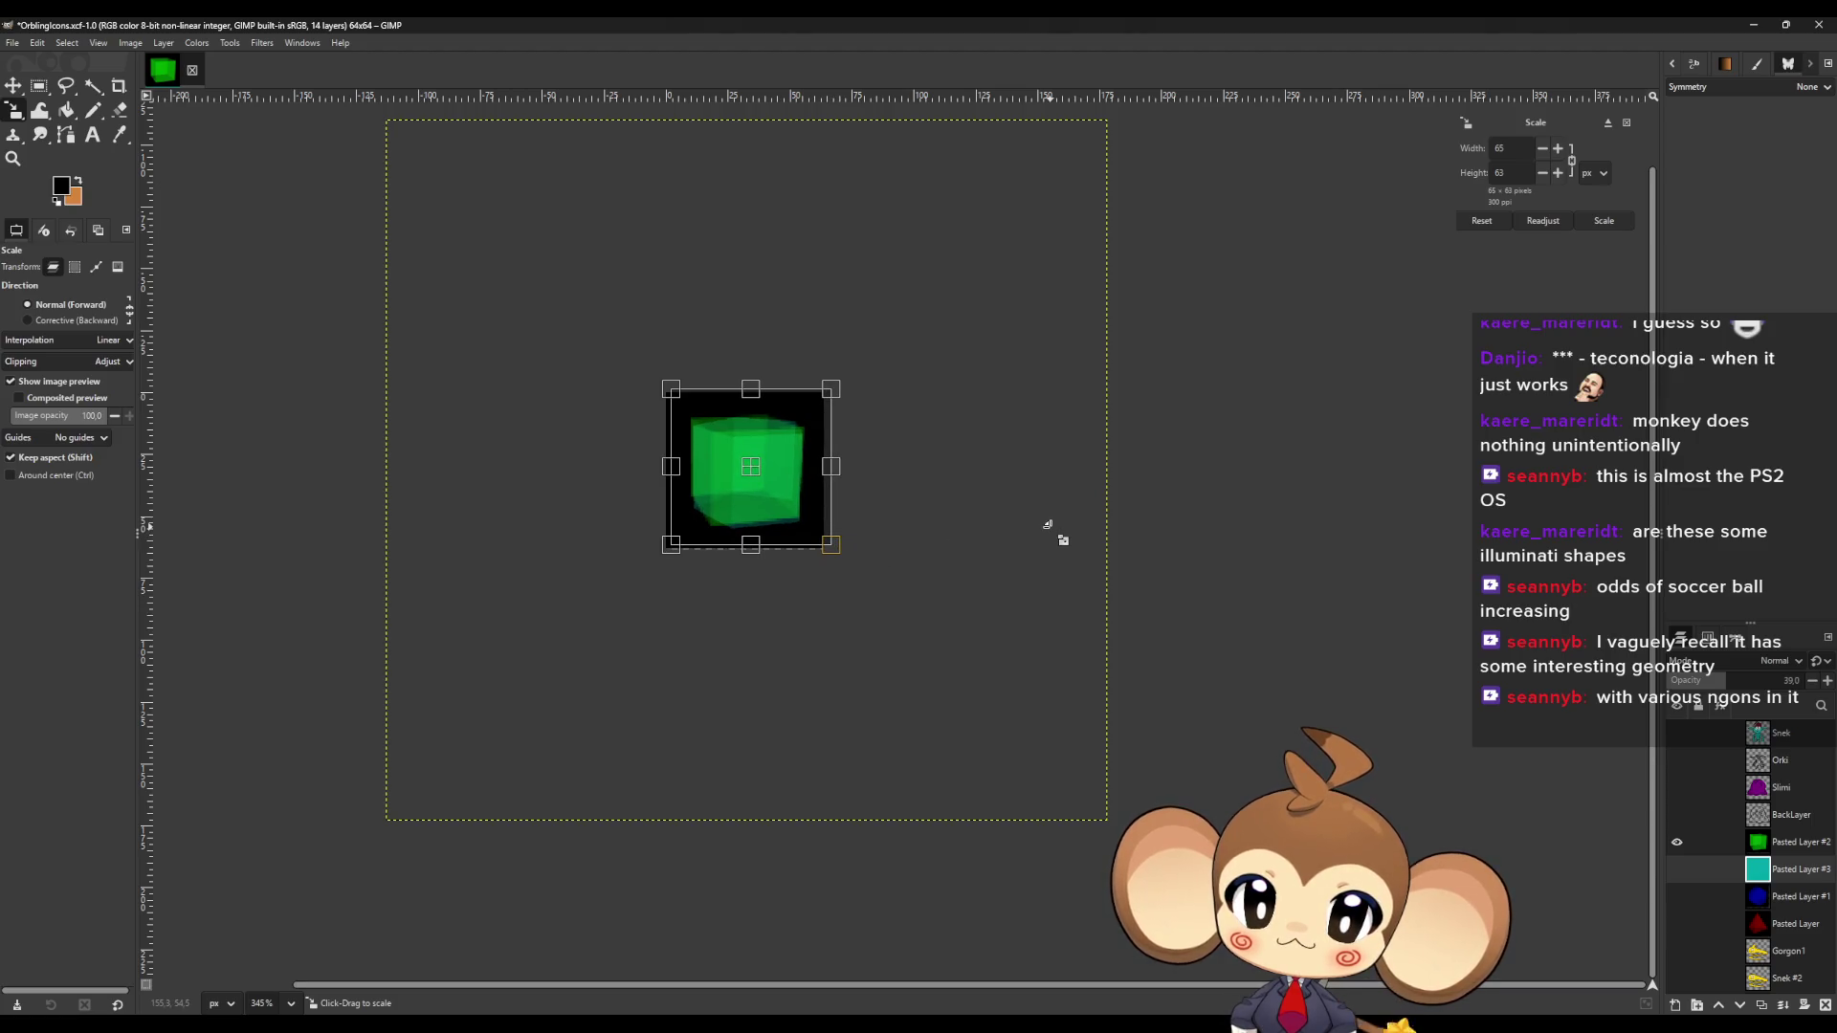
left_click(1787, 869)
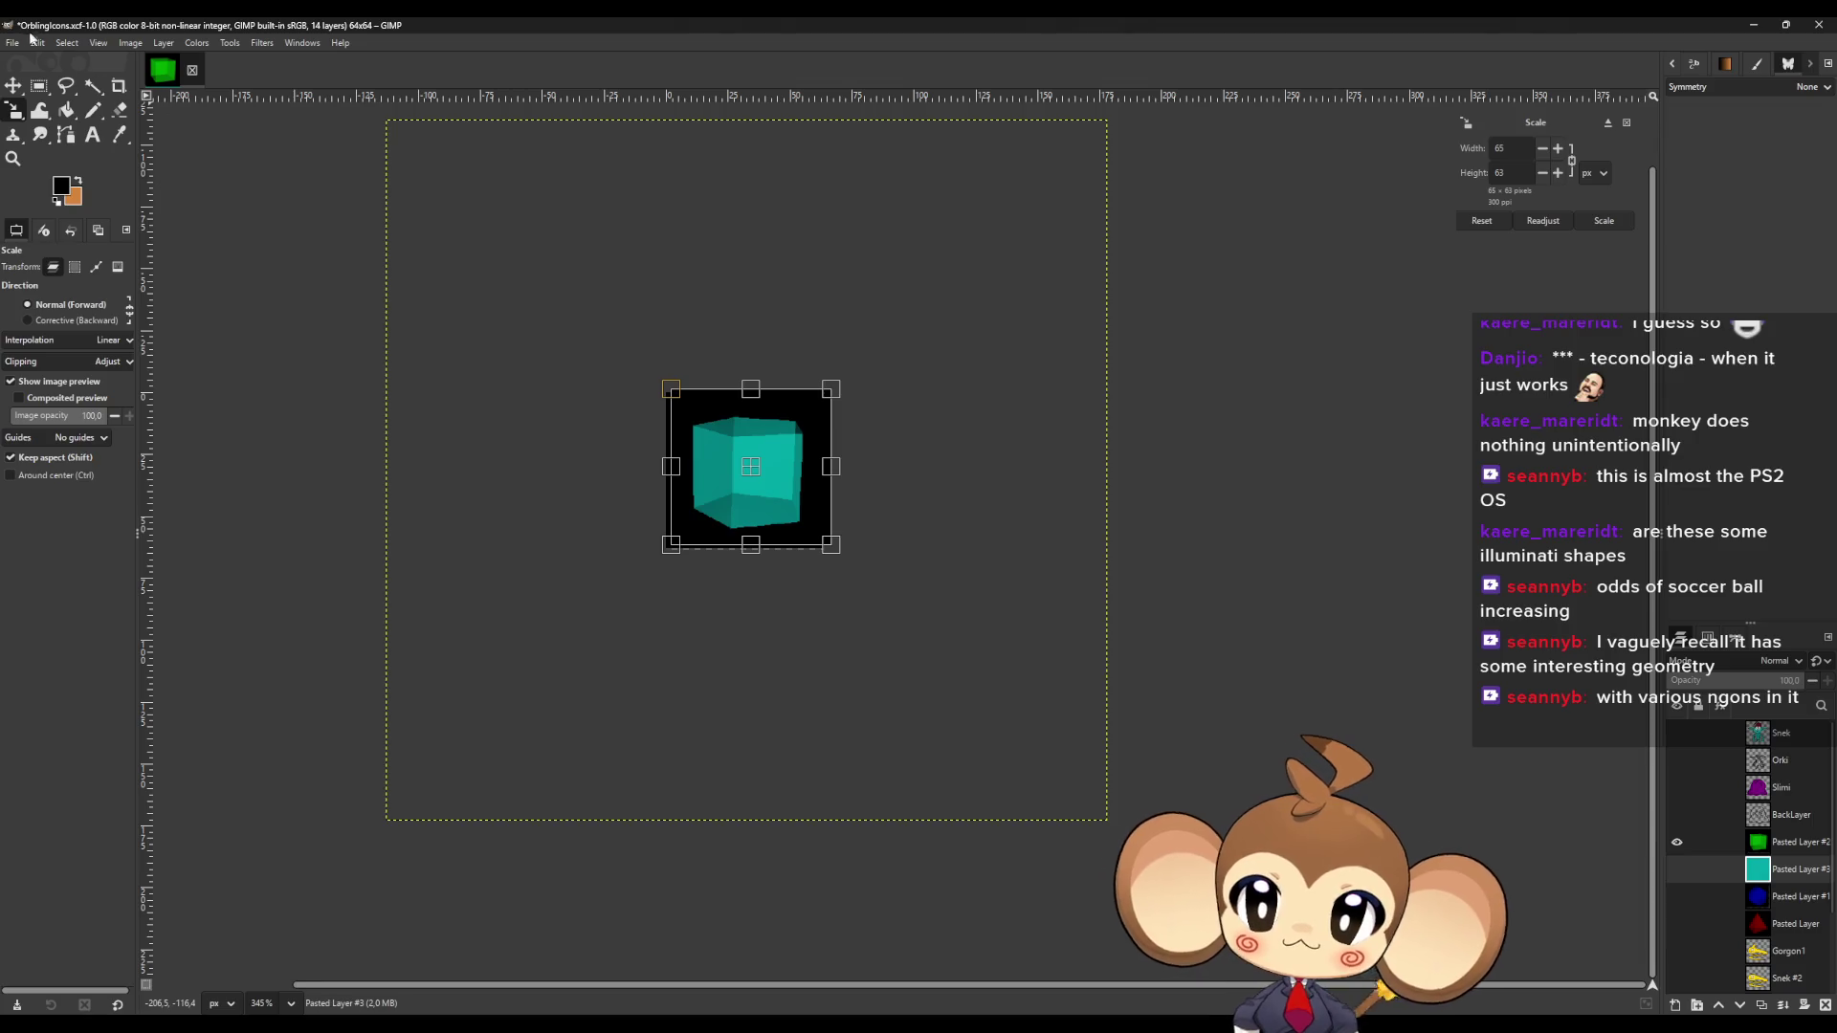
key("m")
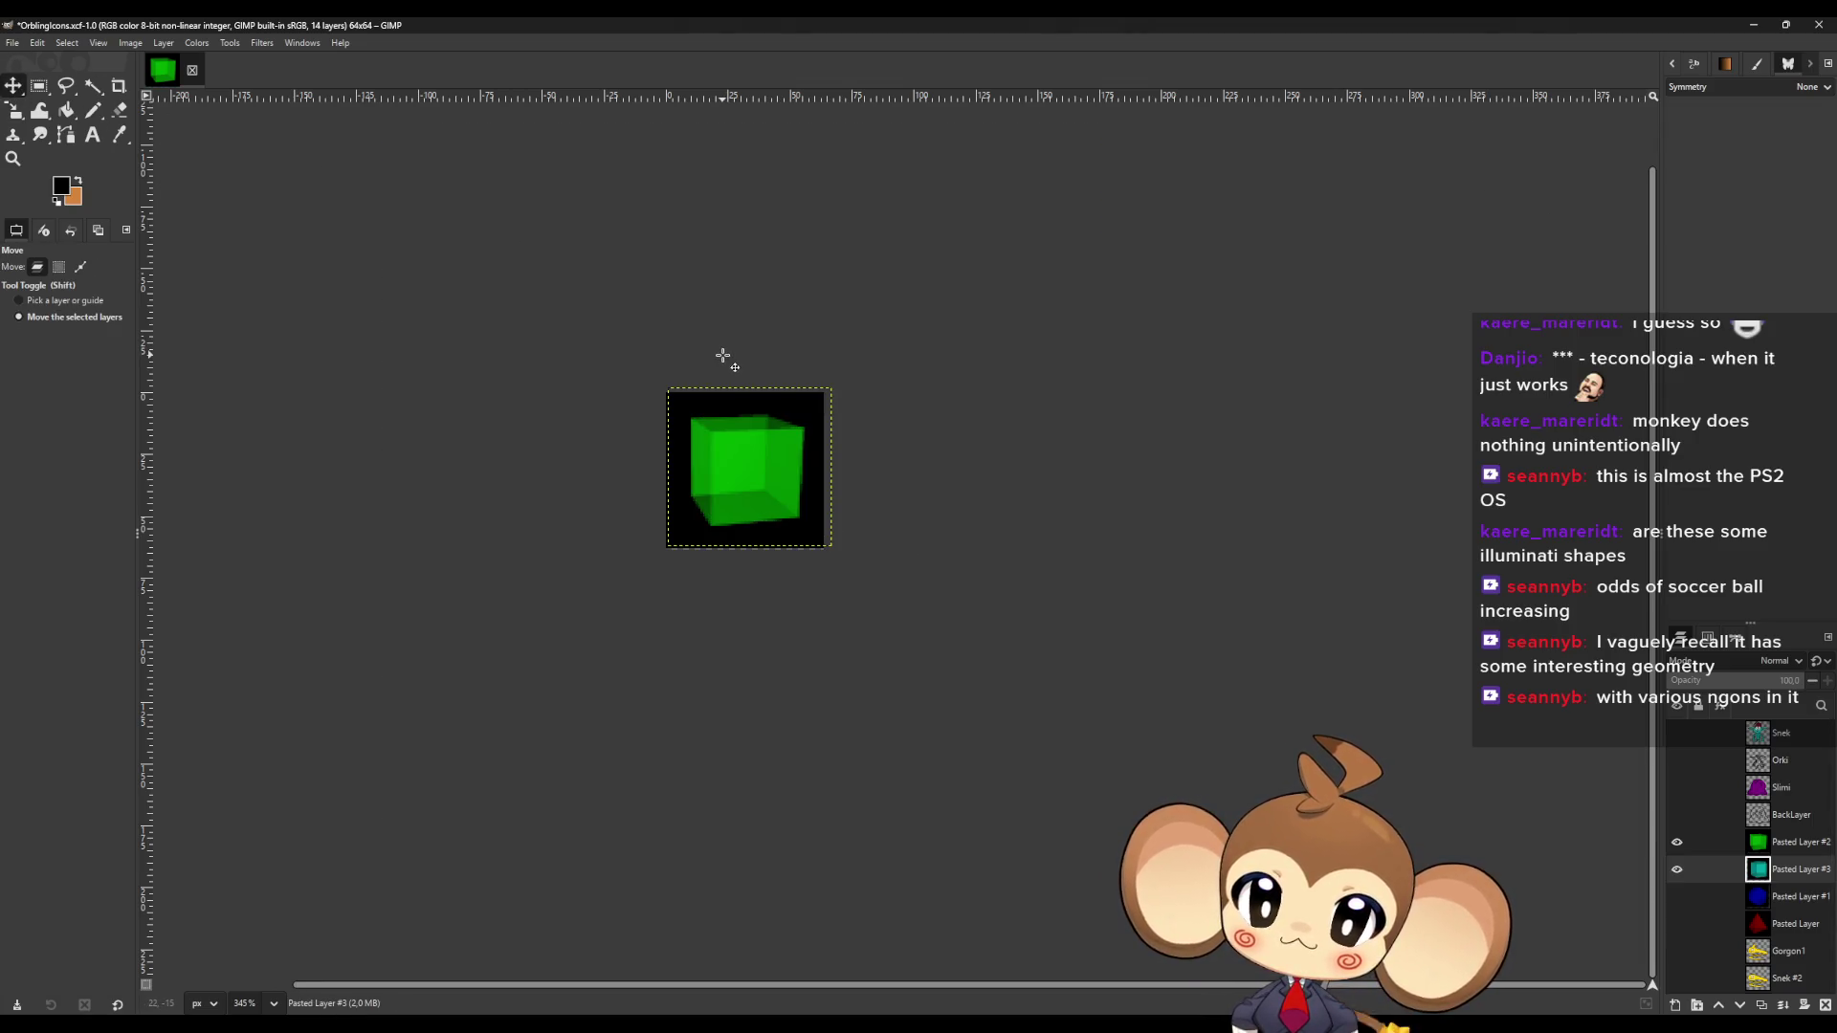
left_click_drag(1761, 872, 1761, 842)
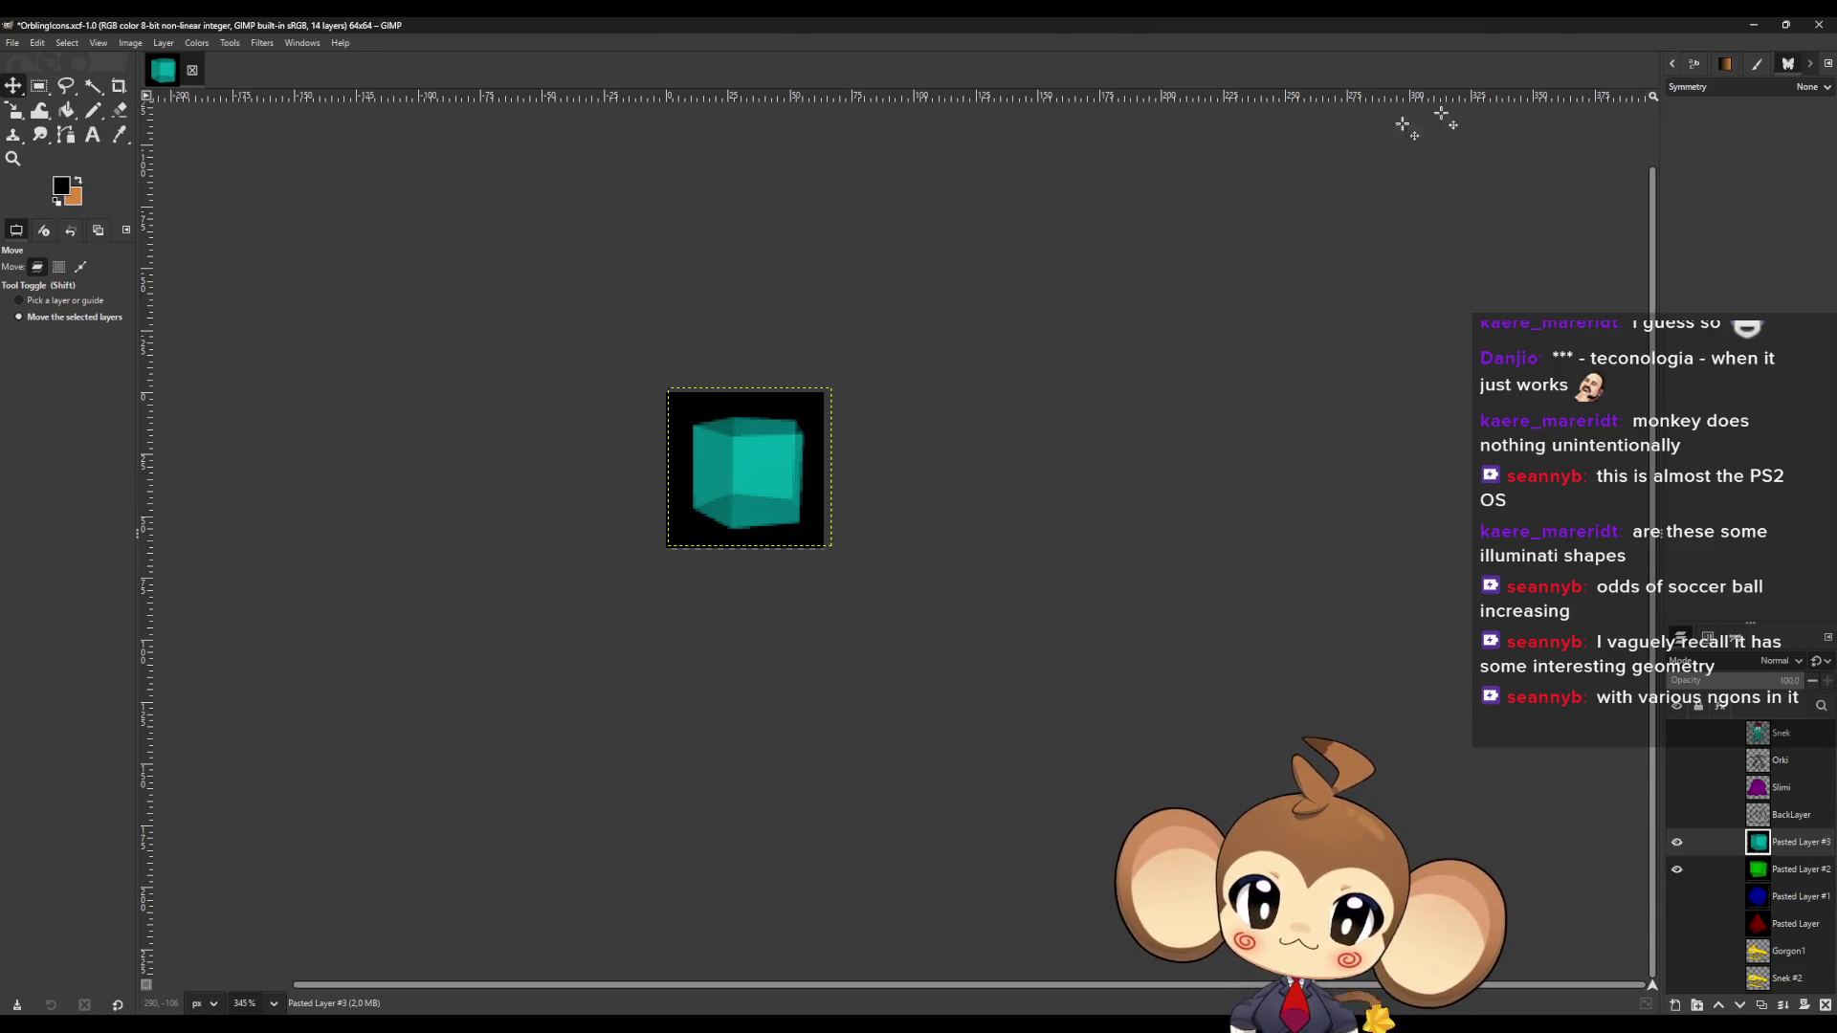
key("alt+Tab")
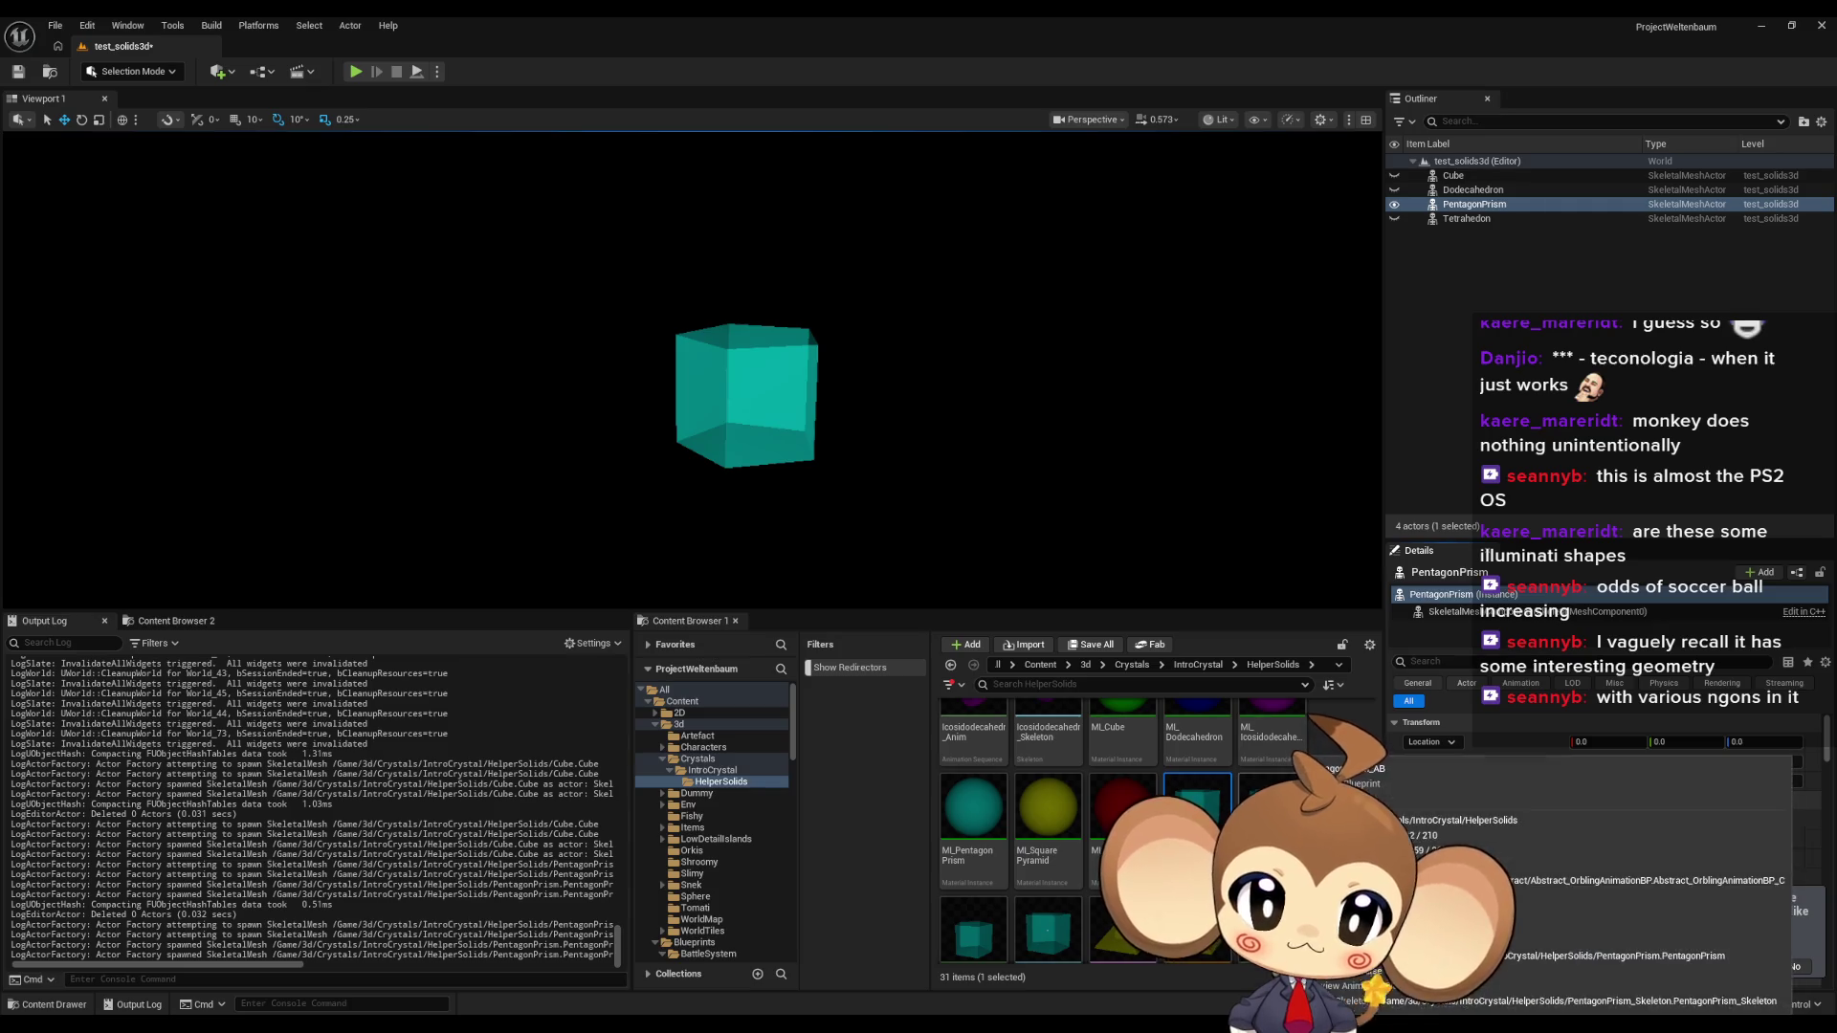
Place the Pyramid in the level, hide the Cube, and reset its location to the origin.
scroll(1158, 842, "up", 5)
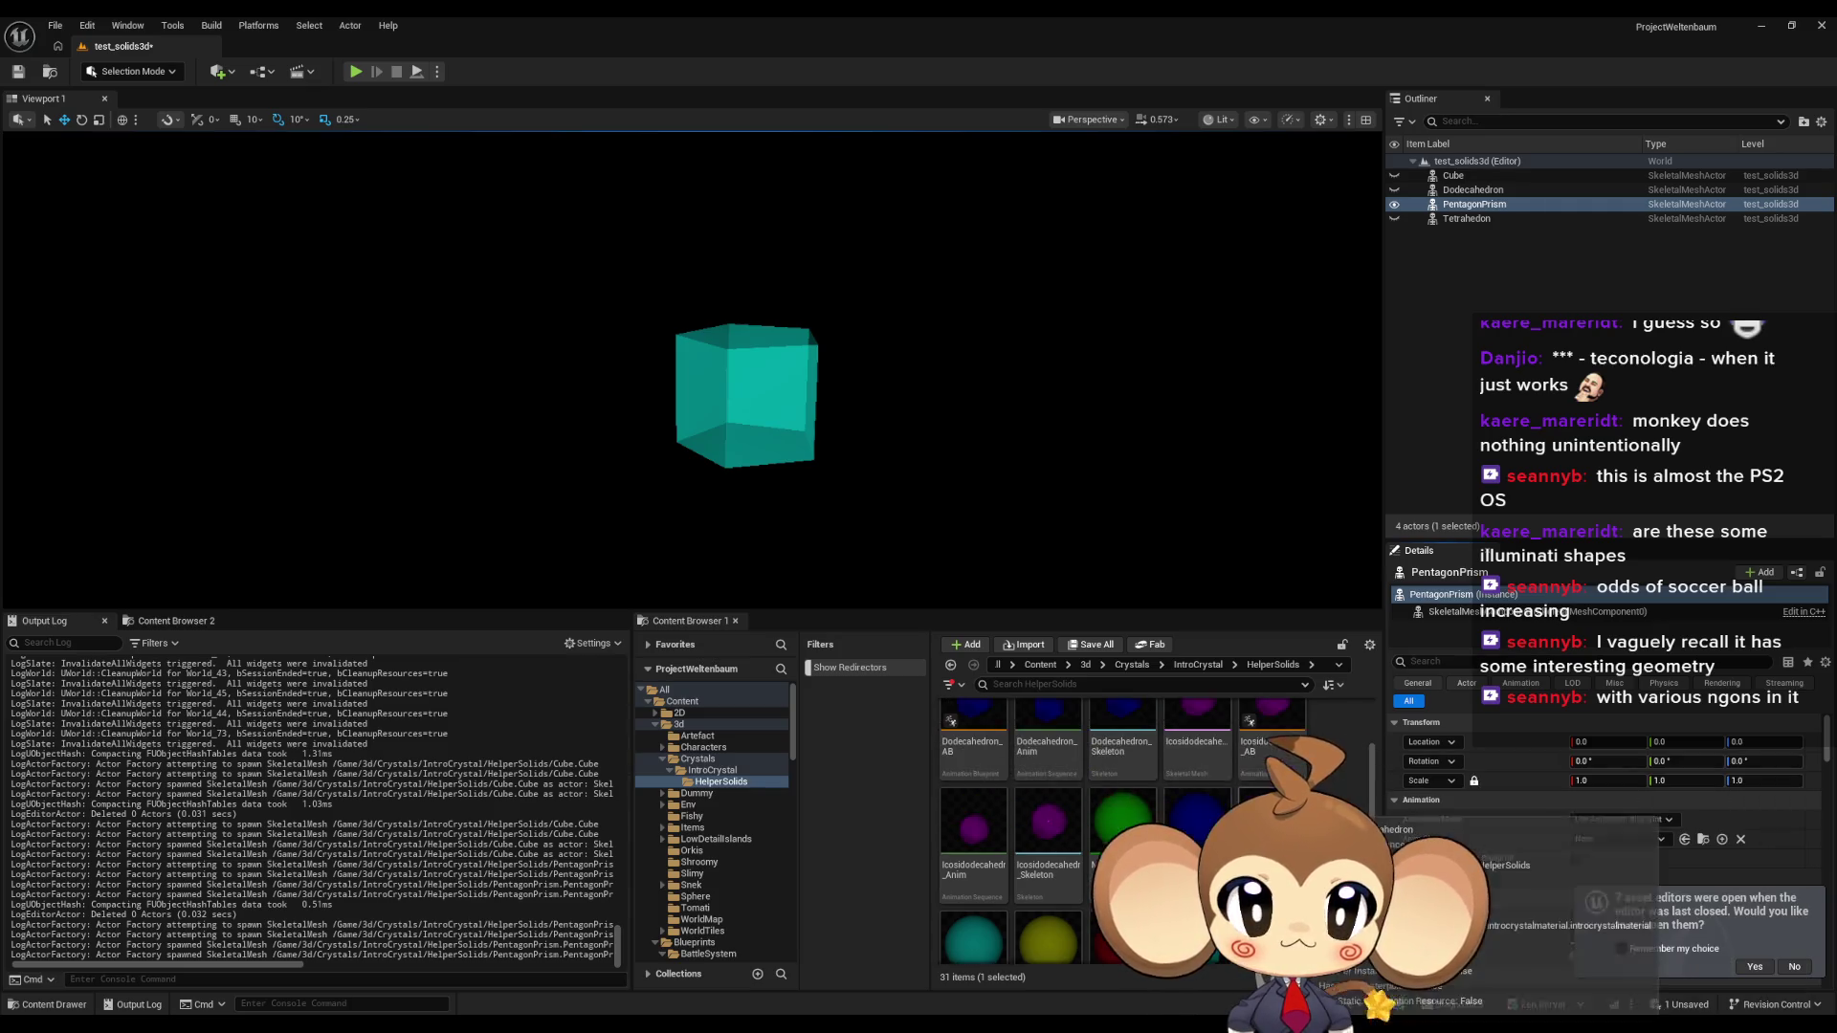
scroll(1157, 842, "down", 8)
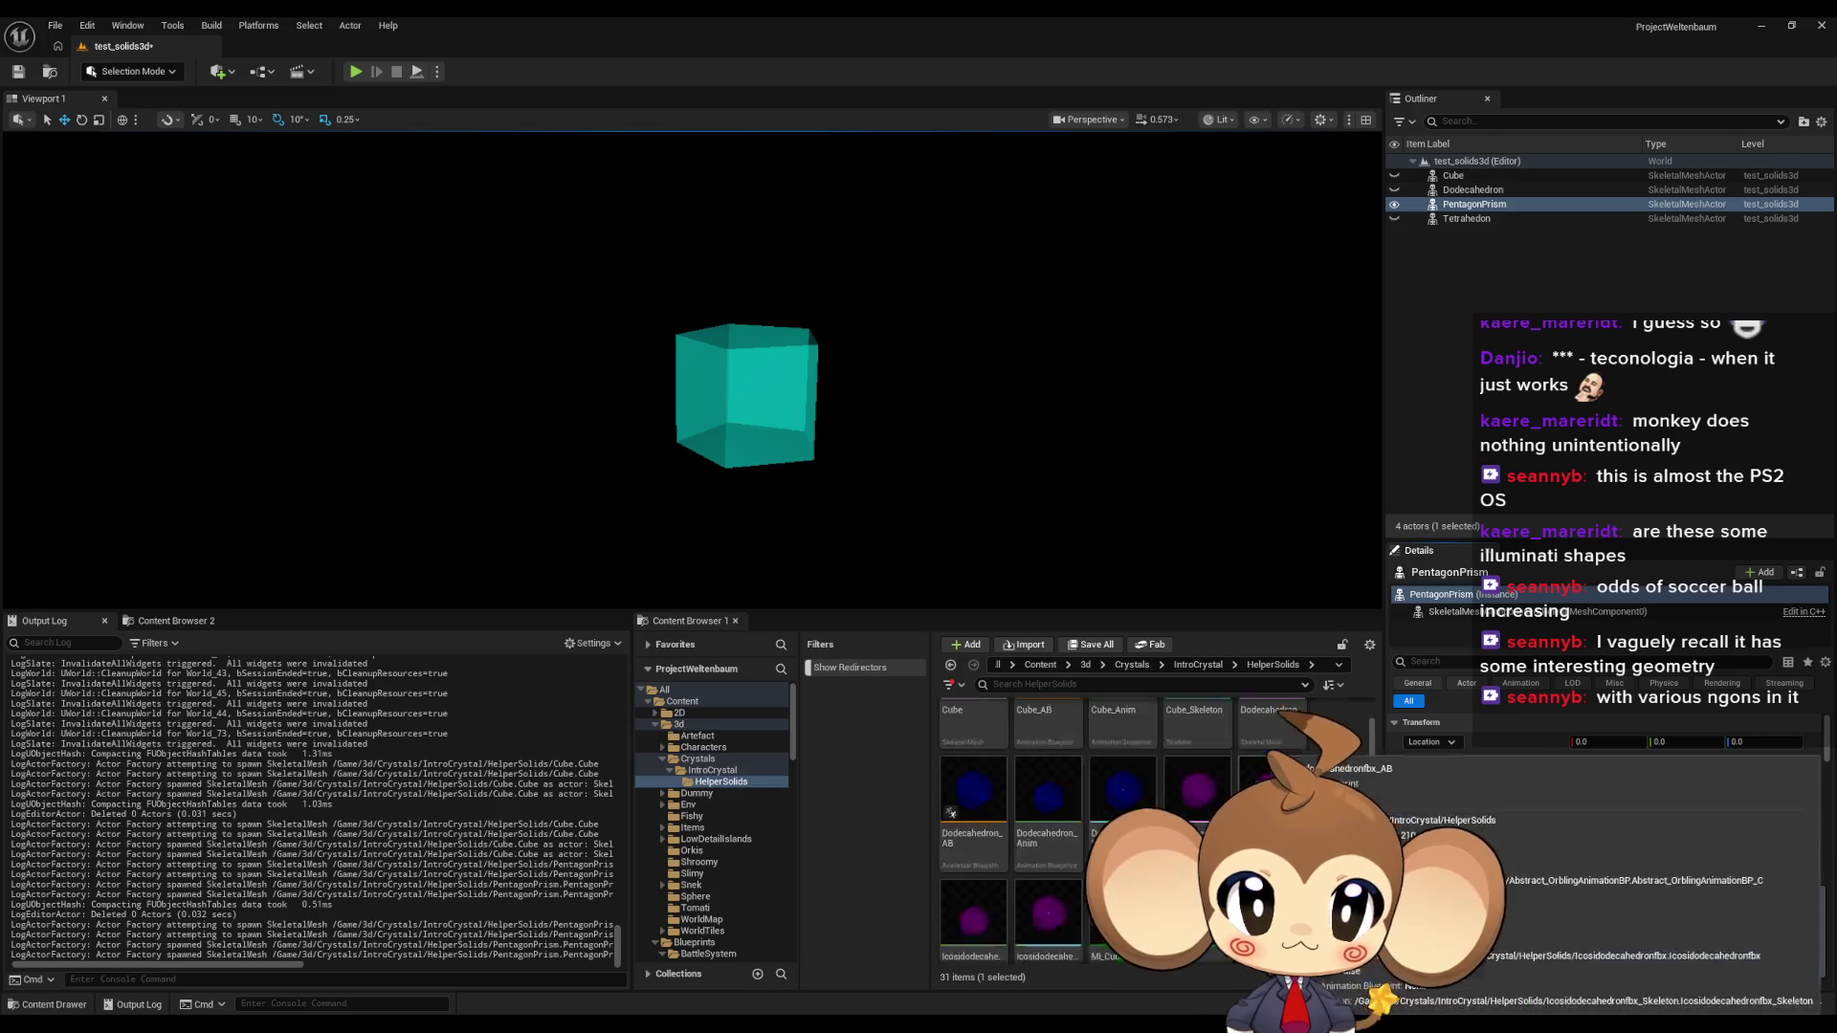
mouse_move(1122, 775)
left_mouse_down()
mouse_move(1066, 534)
mouse_move(1005, 536)
left_mouse_up()
left_click(1394, 218)
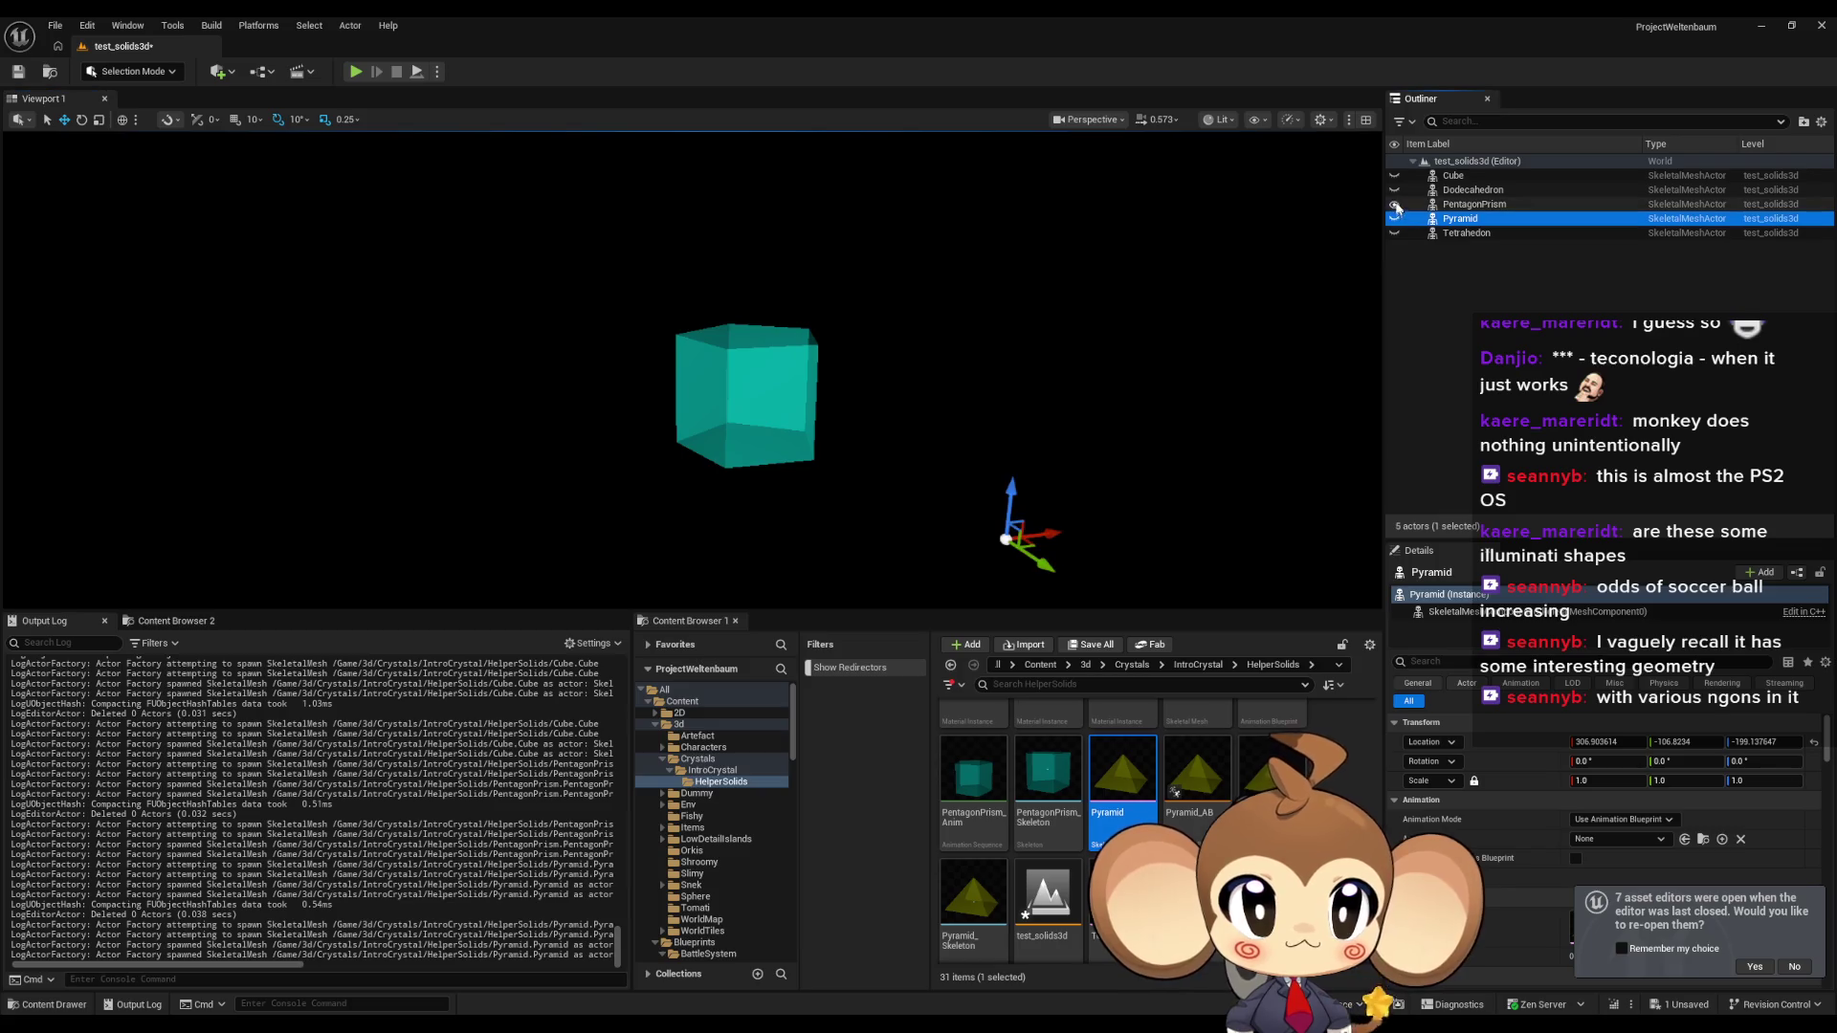
left_click(1394, 175)
left_click(1394, 218)
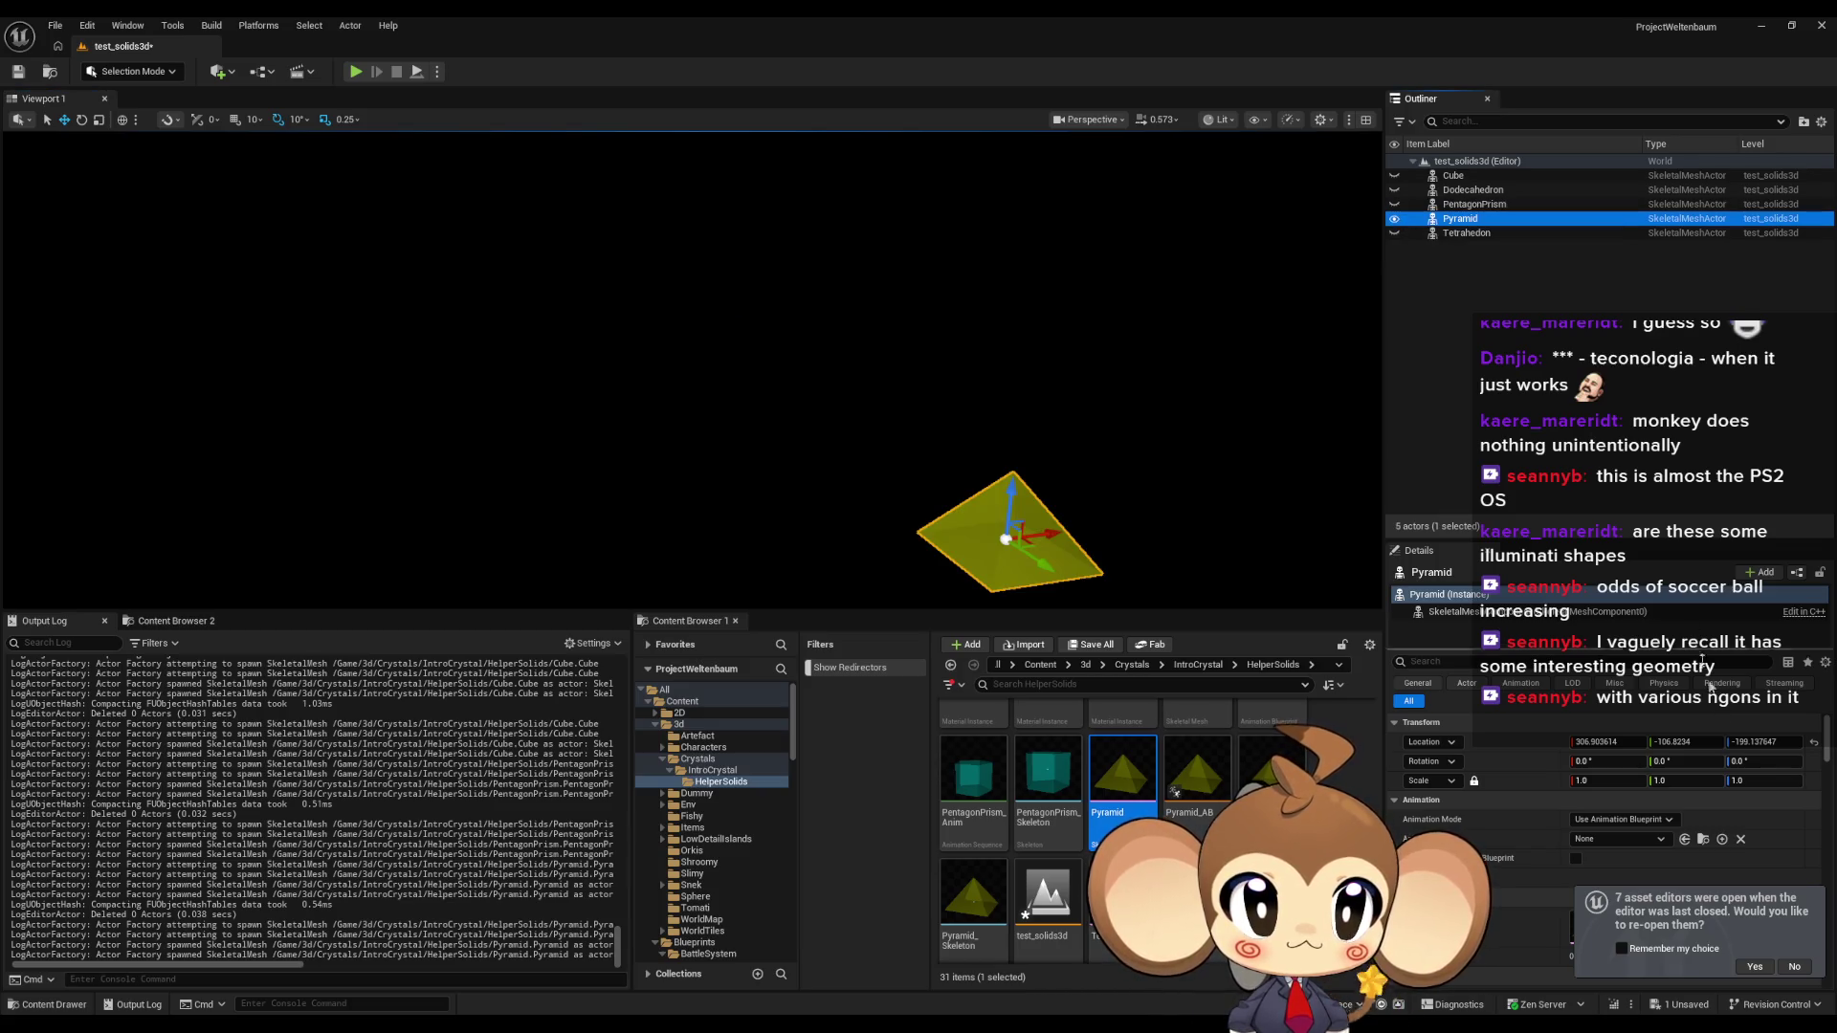
left_click(1813, 741)
Snip the pyramid in Game View and paste it into GIMP as a new layer.
key("g")
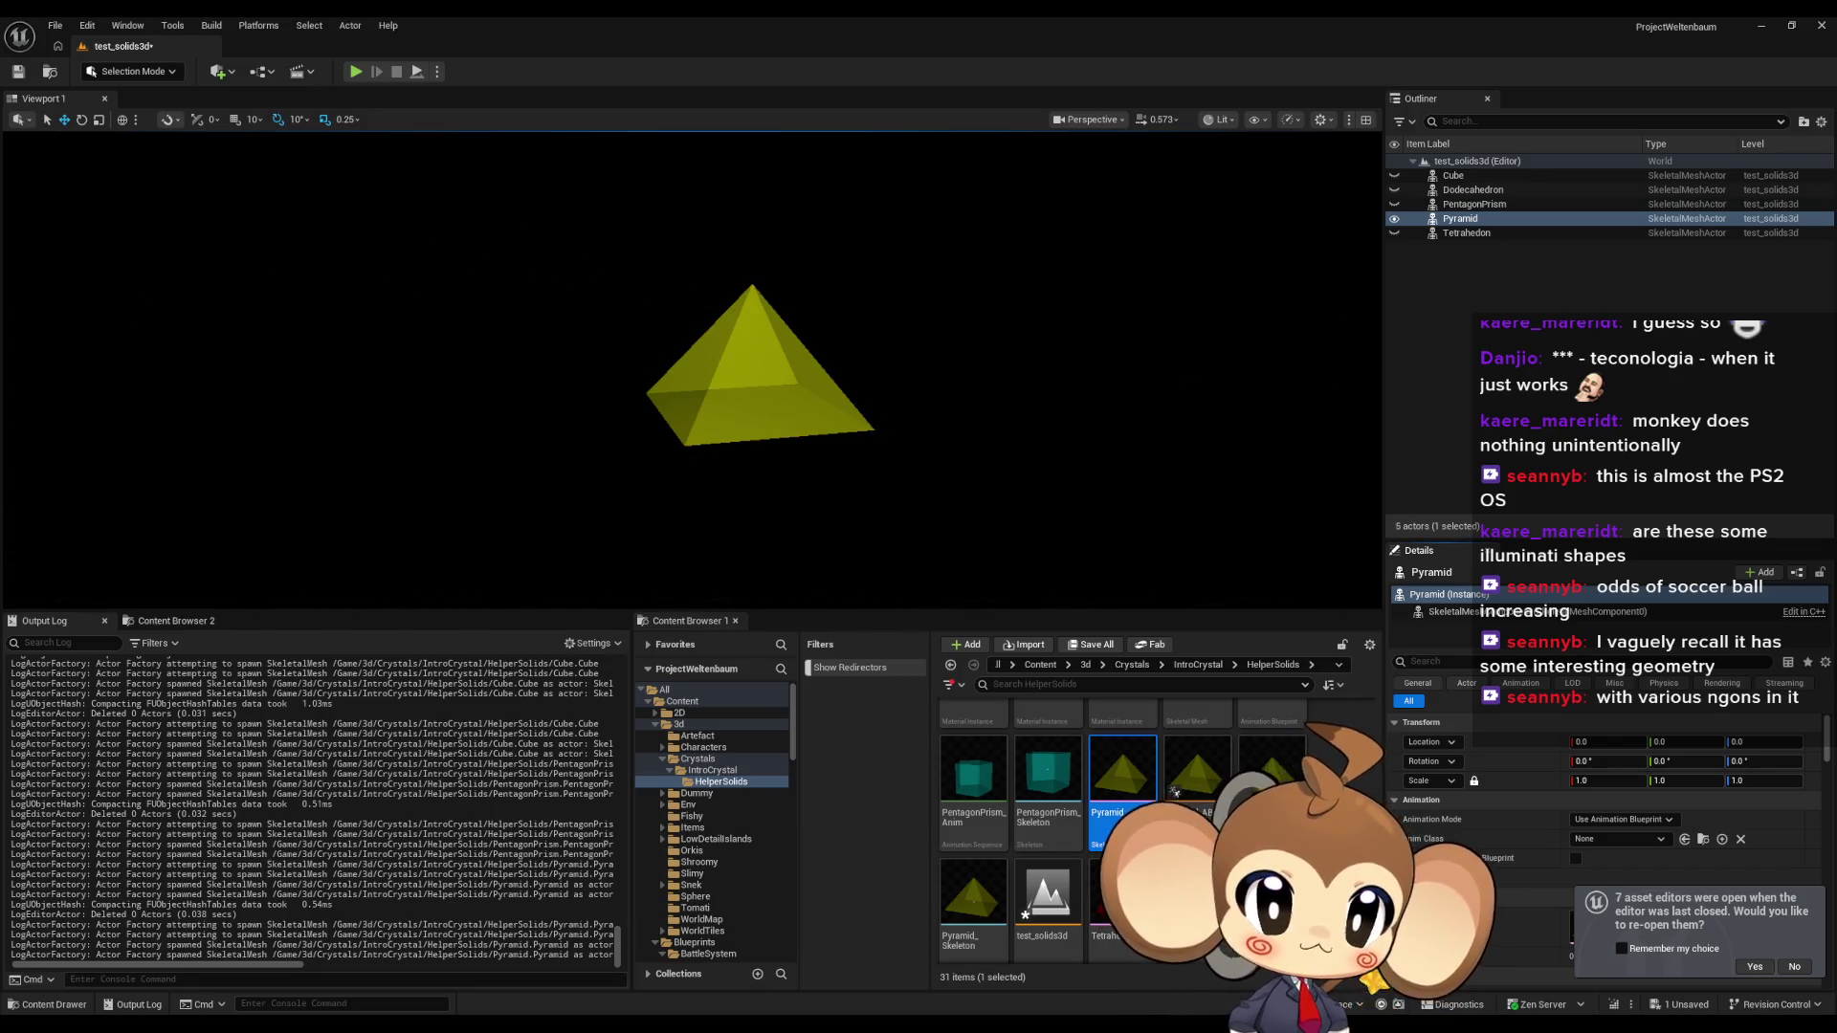
key("super+shift+s")
mouse_move(615, 253)
left_mouse_down()
mouse_move(927, 500)
mouse_move(896, 487)
left_mouse_up()
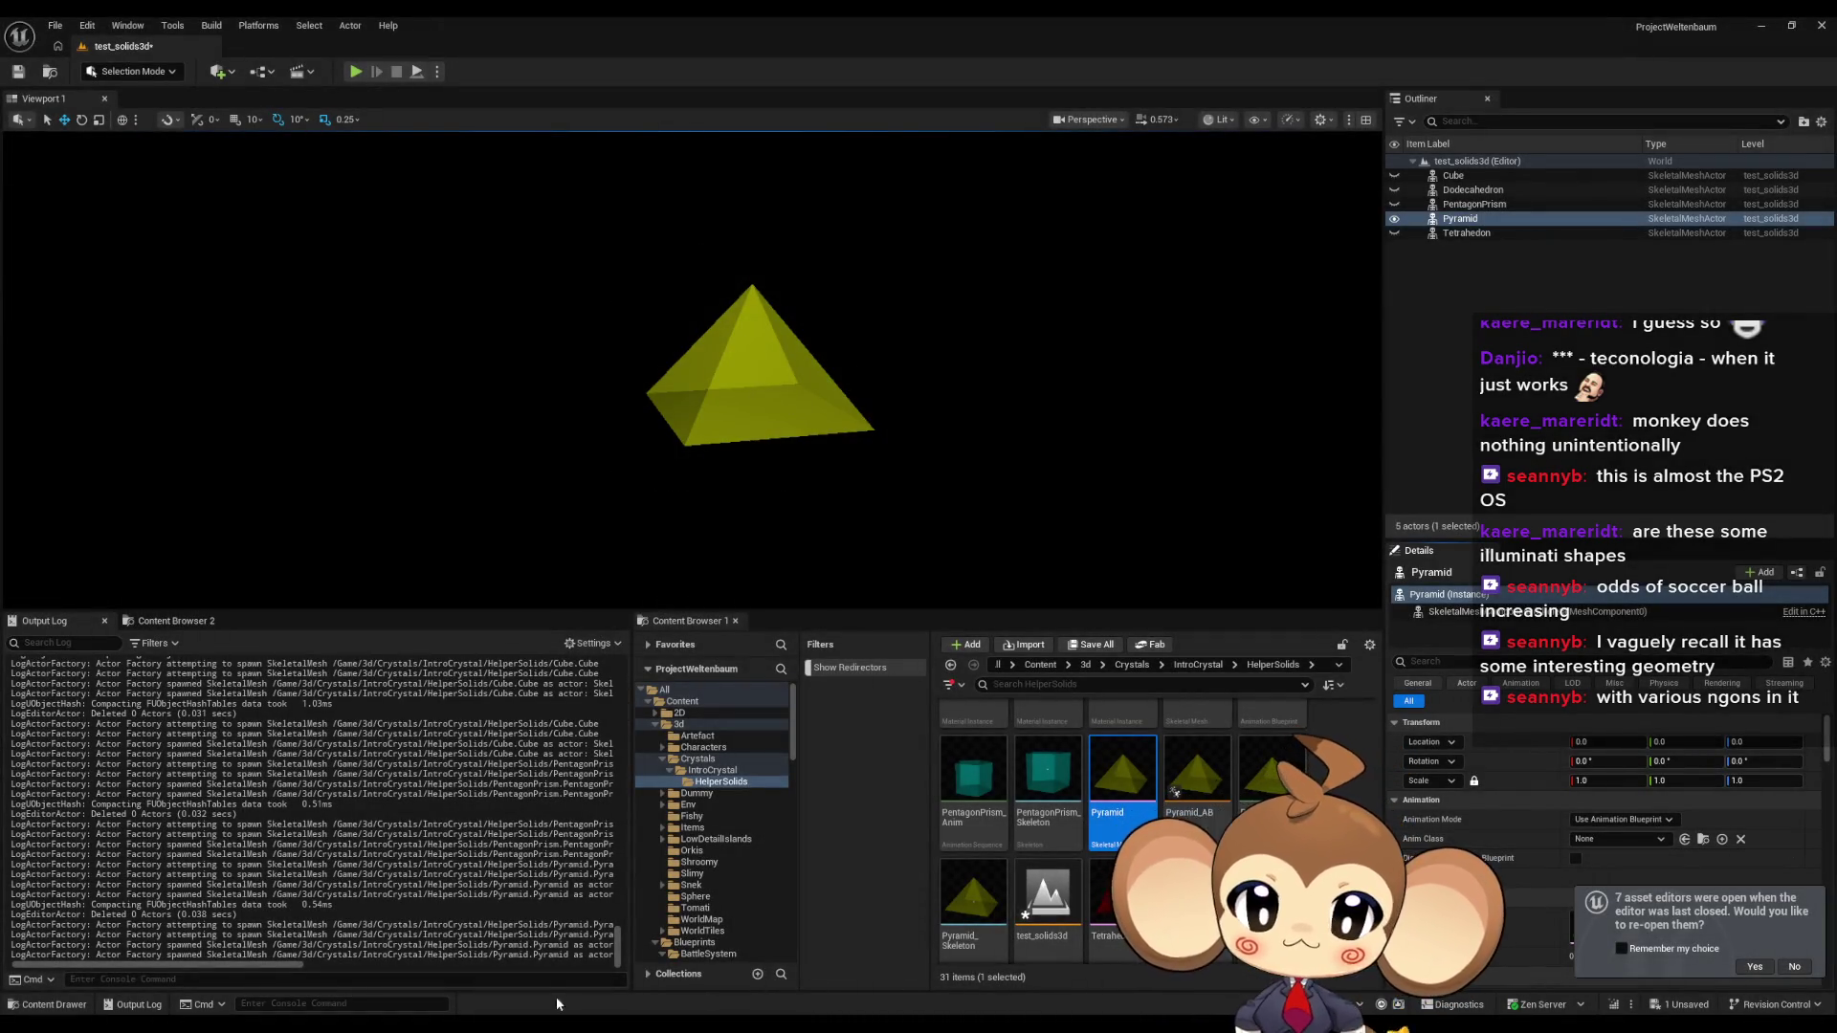
key("alt+Tab")
key("ctrl+v")
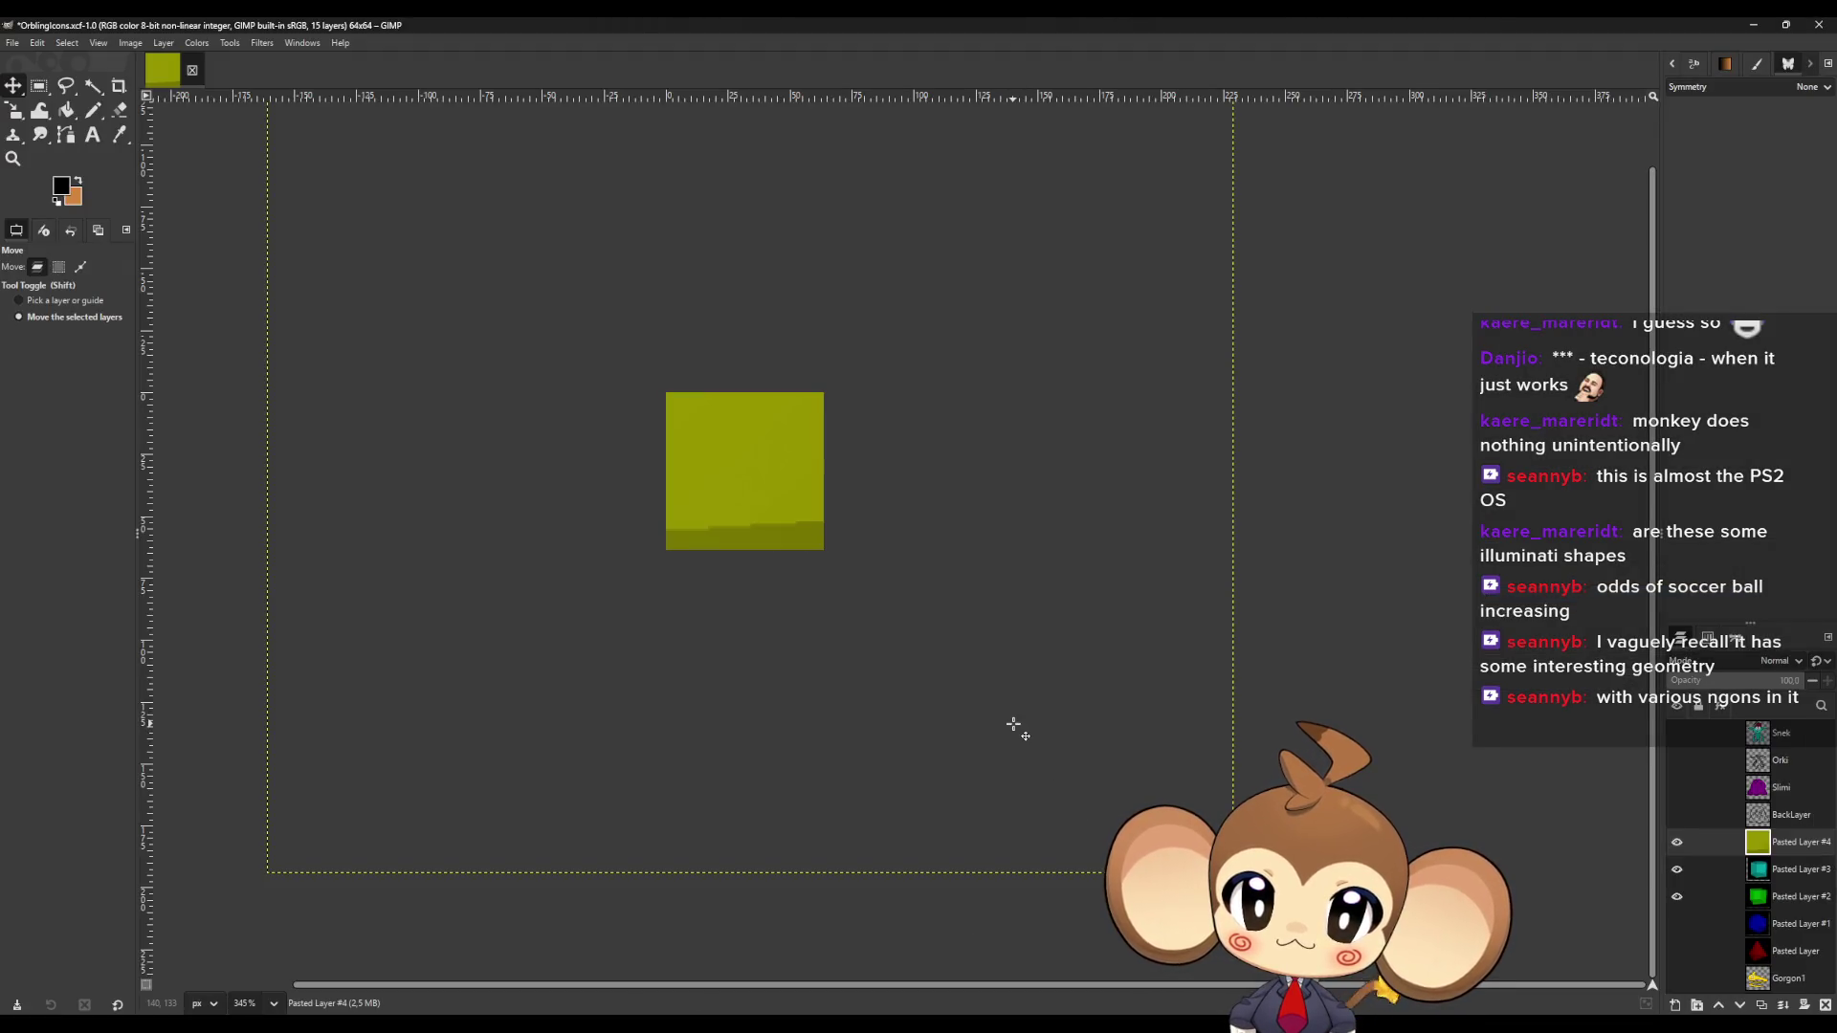
Shrink the pasted pyramid layer, move it over the cube, and set opacity to 40.
scroll(926, 712, "down", 2)
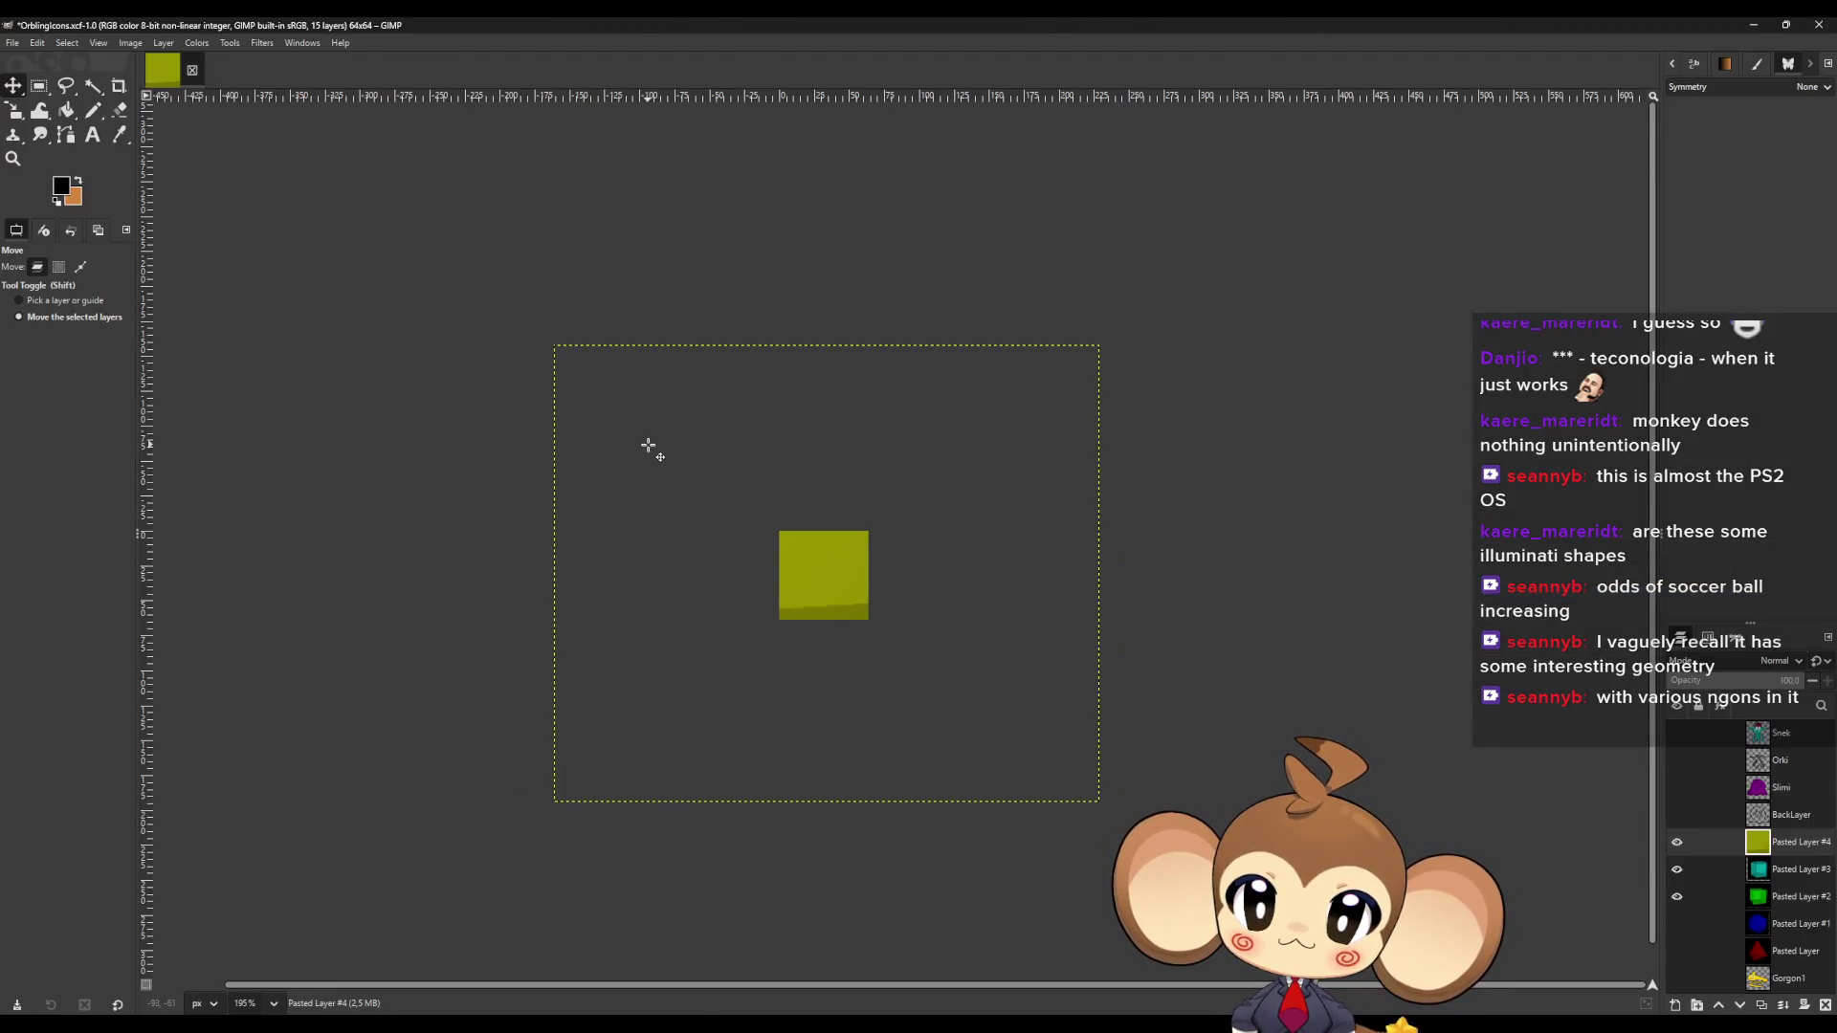
key("shift+s")
left_click(648, 443)
mouse_move(570, 357)
left_mouse_down()
mouse_move(890, 721)
mouse_move(974, 768)
left_mouse_up()
left_click_drag(1007, 841, 803, 638)
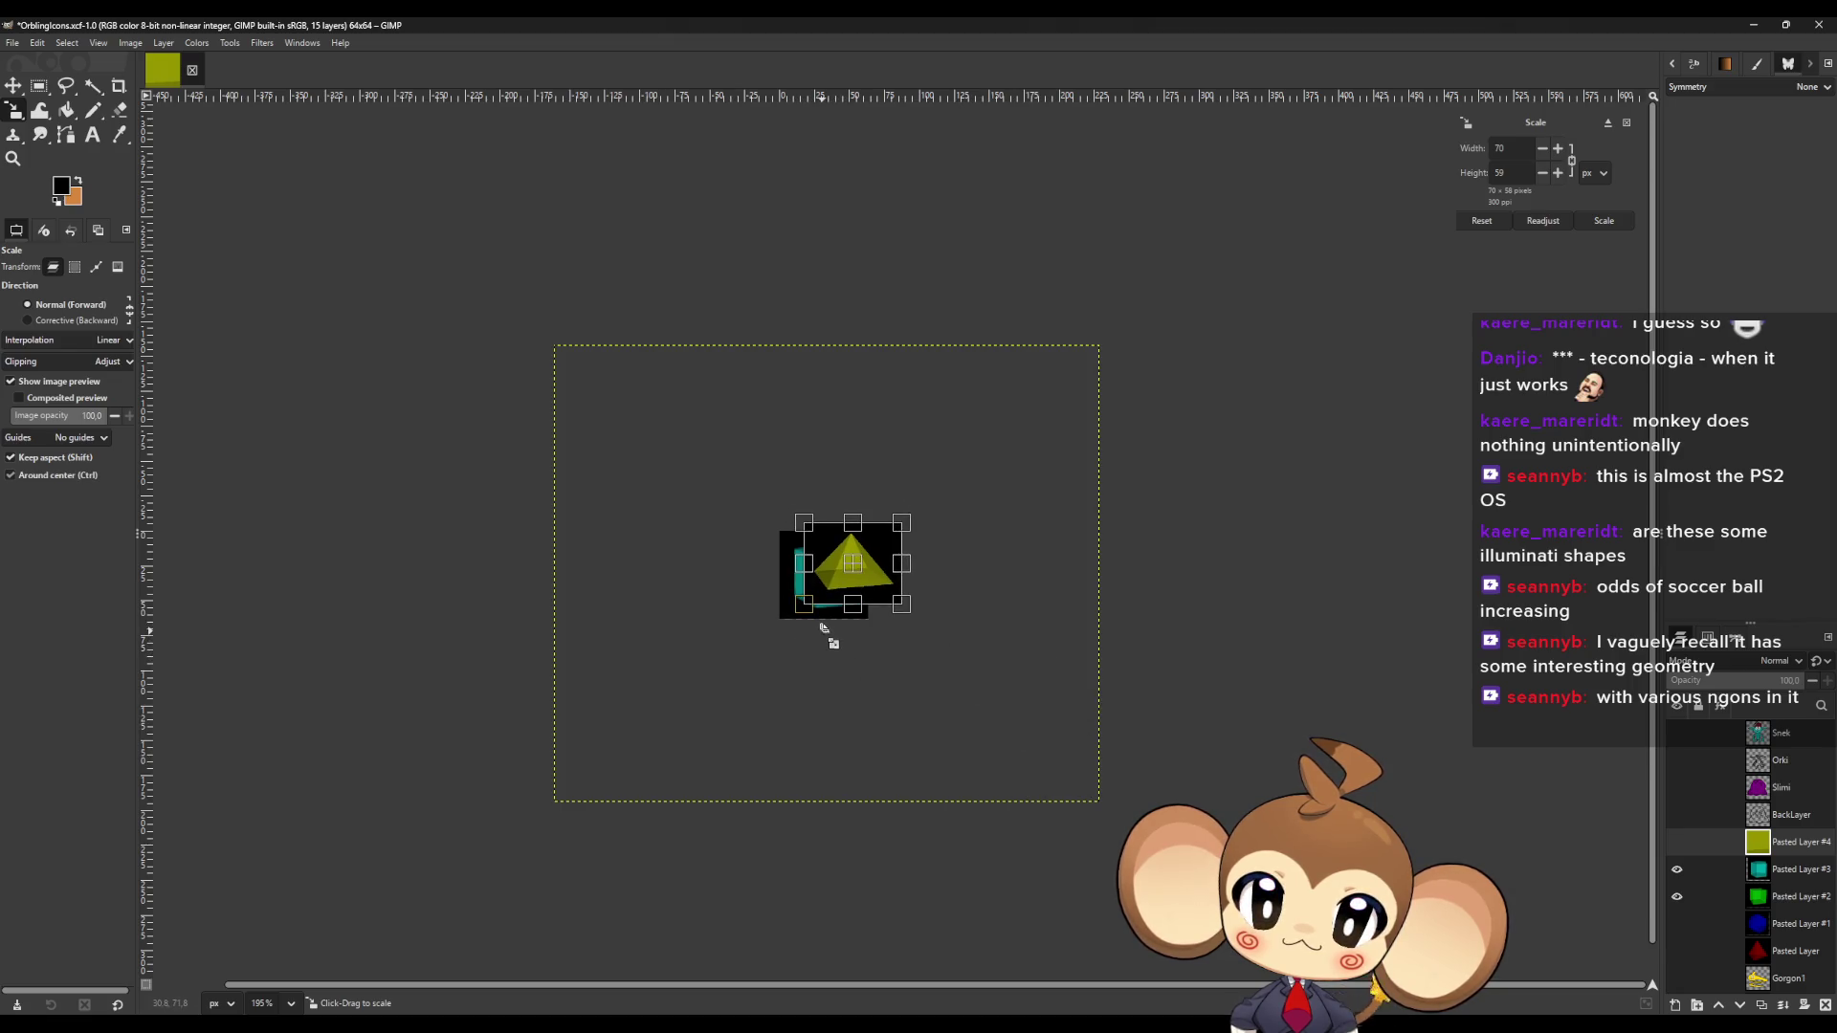
scroll(832, 631, "up", 3)
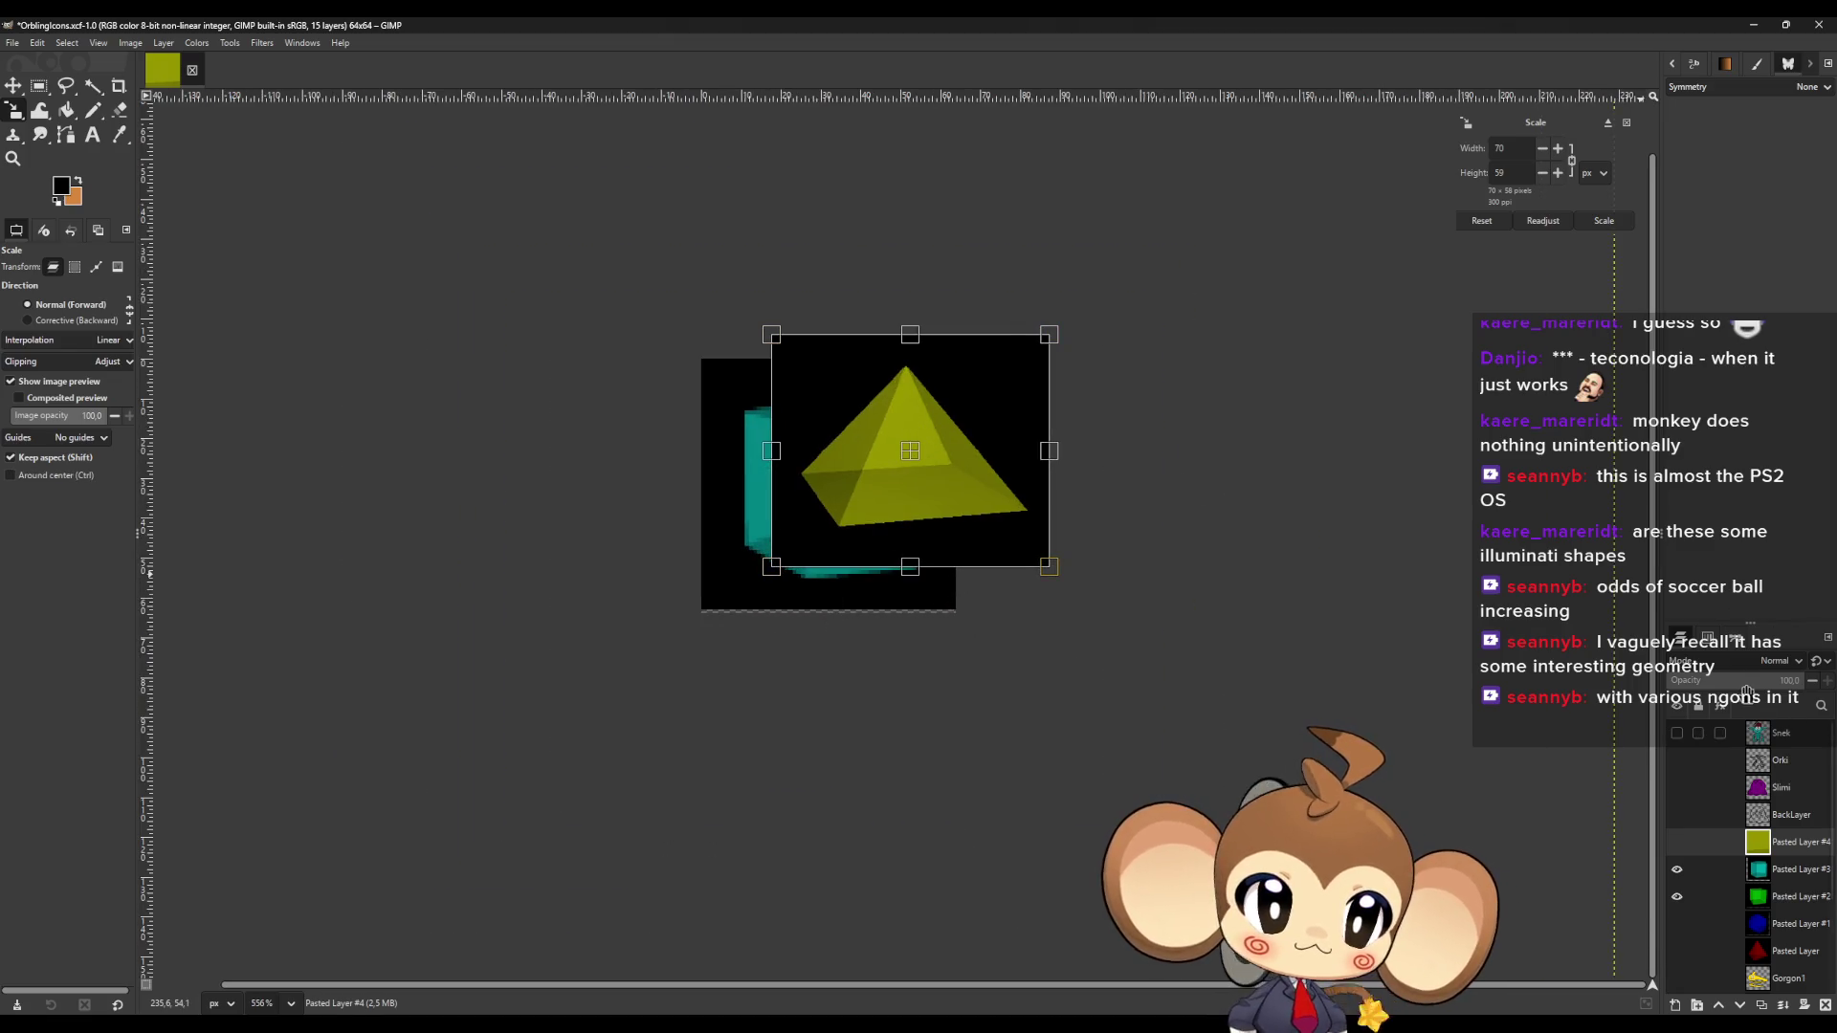
type("40")
key("Return")
Resize the pyramid to 58×48 over the cube and commit, then undo it.
mouse_move(919, 467)
left_mouse_down()
mouse_move(849, 514)
mouse_move(828, 485)
mouse_move(854, 532)
mouse_move(831, 502)
left_mouse_up()
left_click_drag(710, 385, 723, 402)
left_click_drag(860, 502, 831, 490)
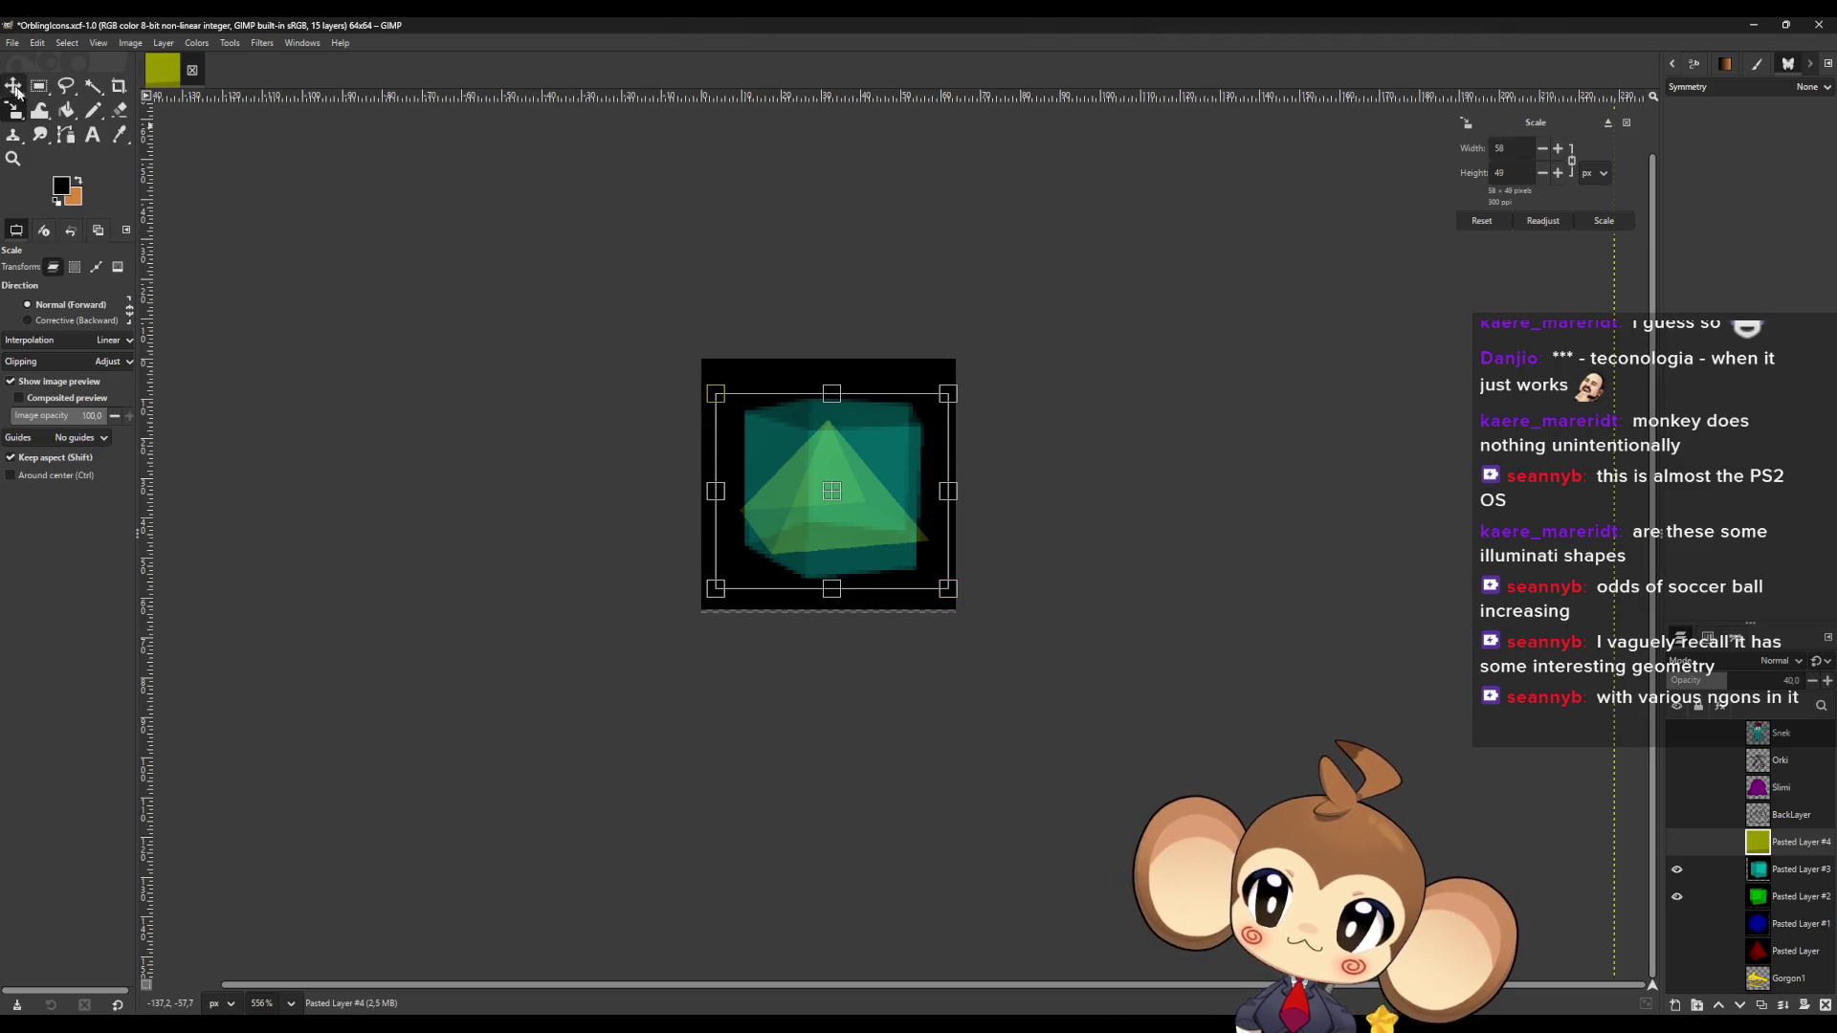
left_click(14, 87)
left_click_drag(1742, 685, 1809, 685)
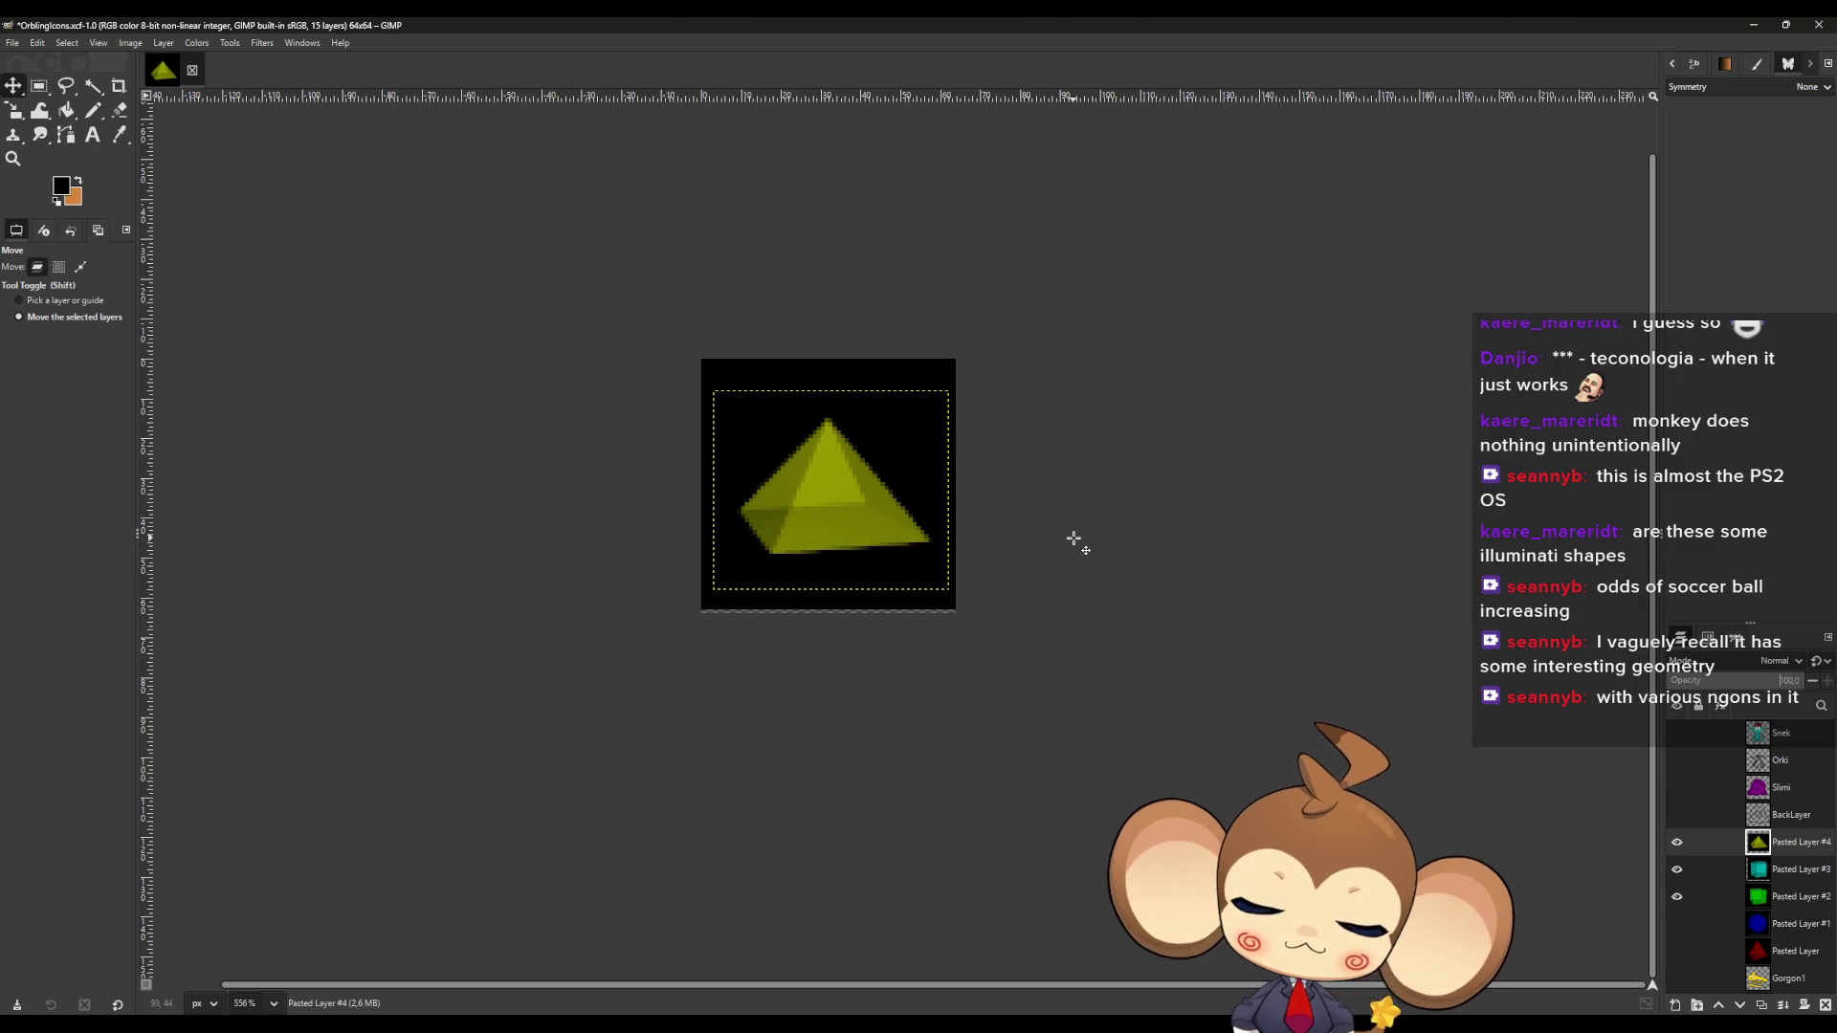
key("ctrl+z")
key("ctrl+z")
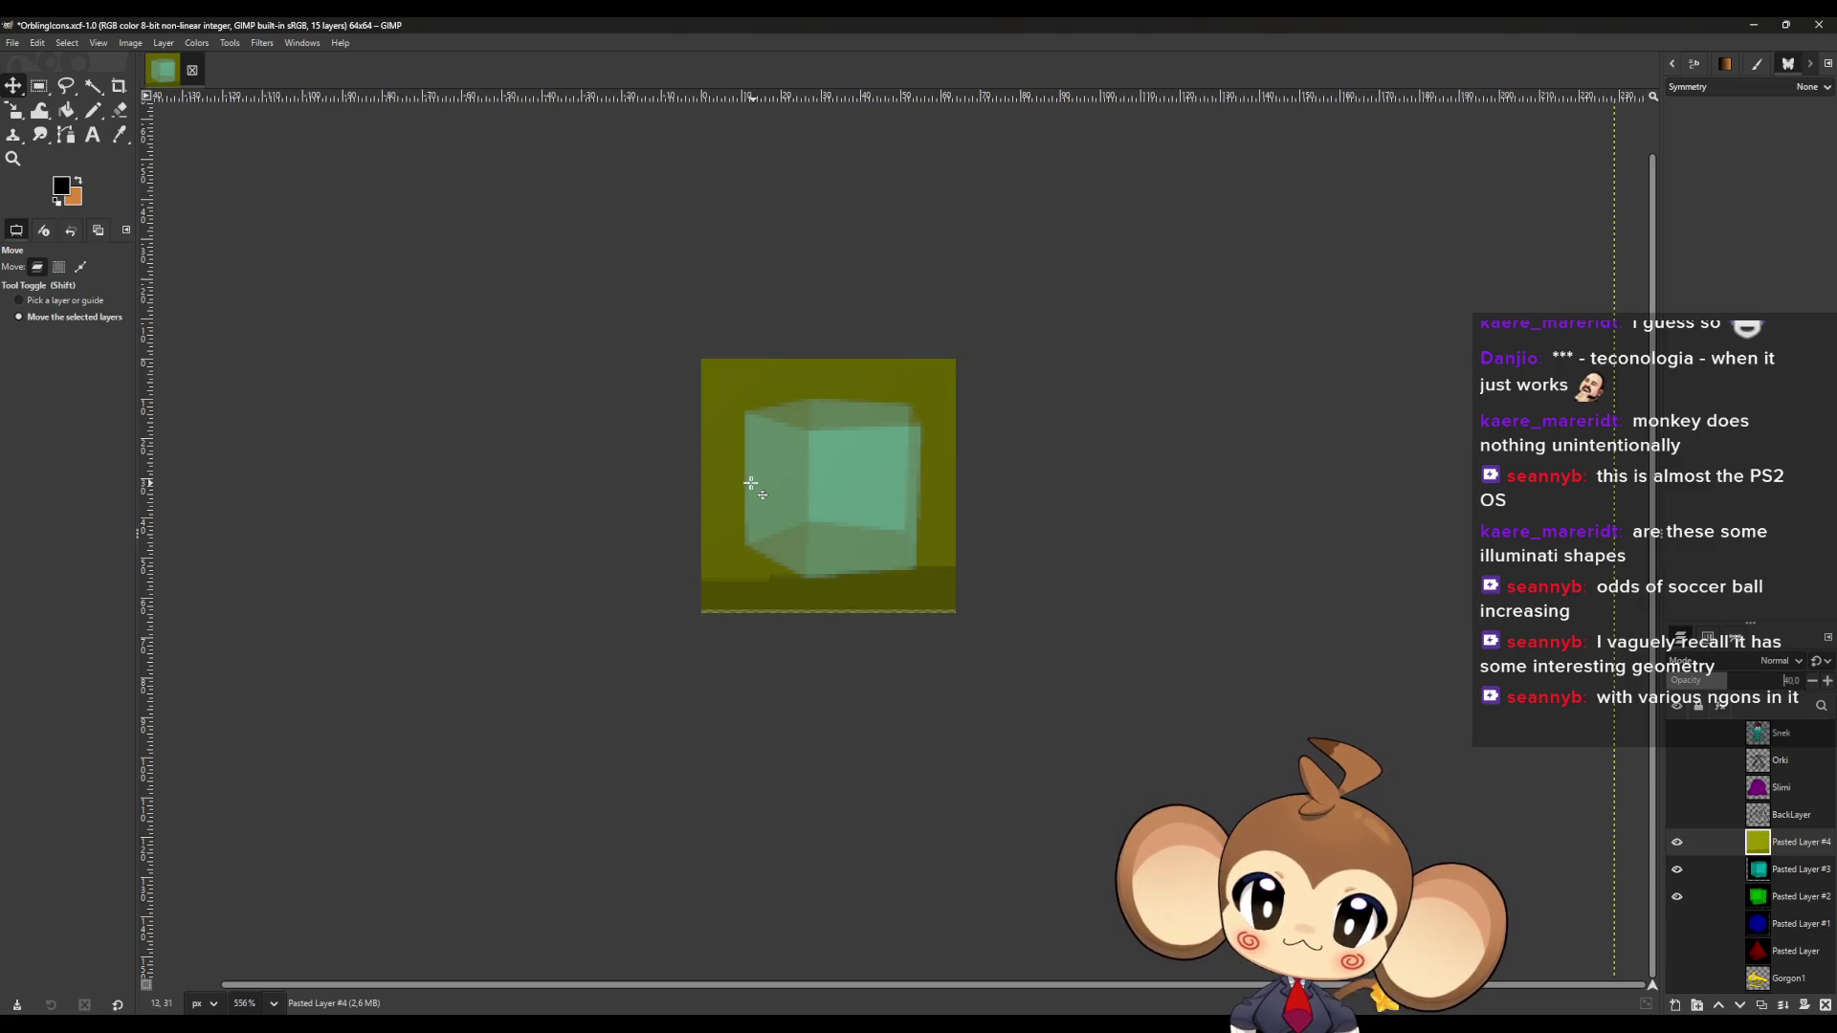
Try a 114×96 resize of the pyramid layer, then undo it.
scroll(730, 481, "down", 2)
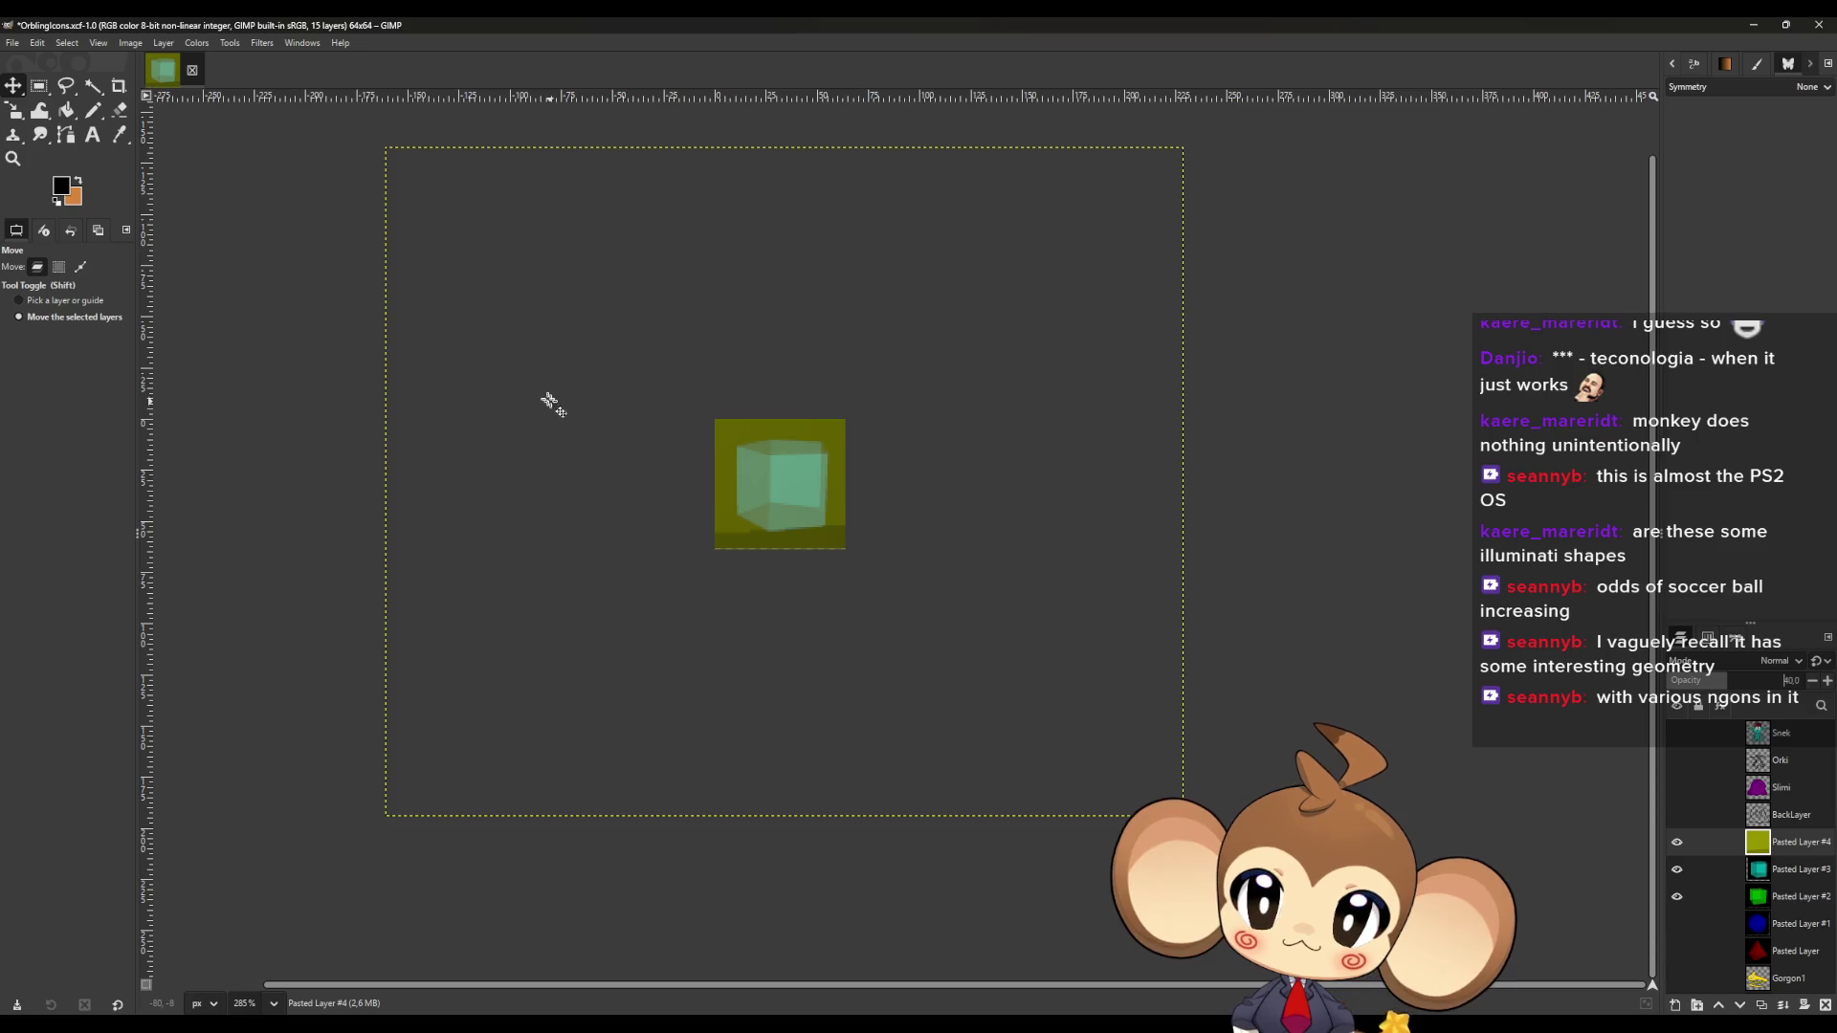
key("shift+s")
left_click(555, 421)
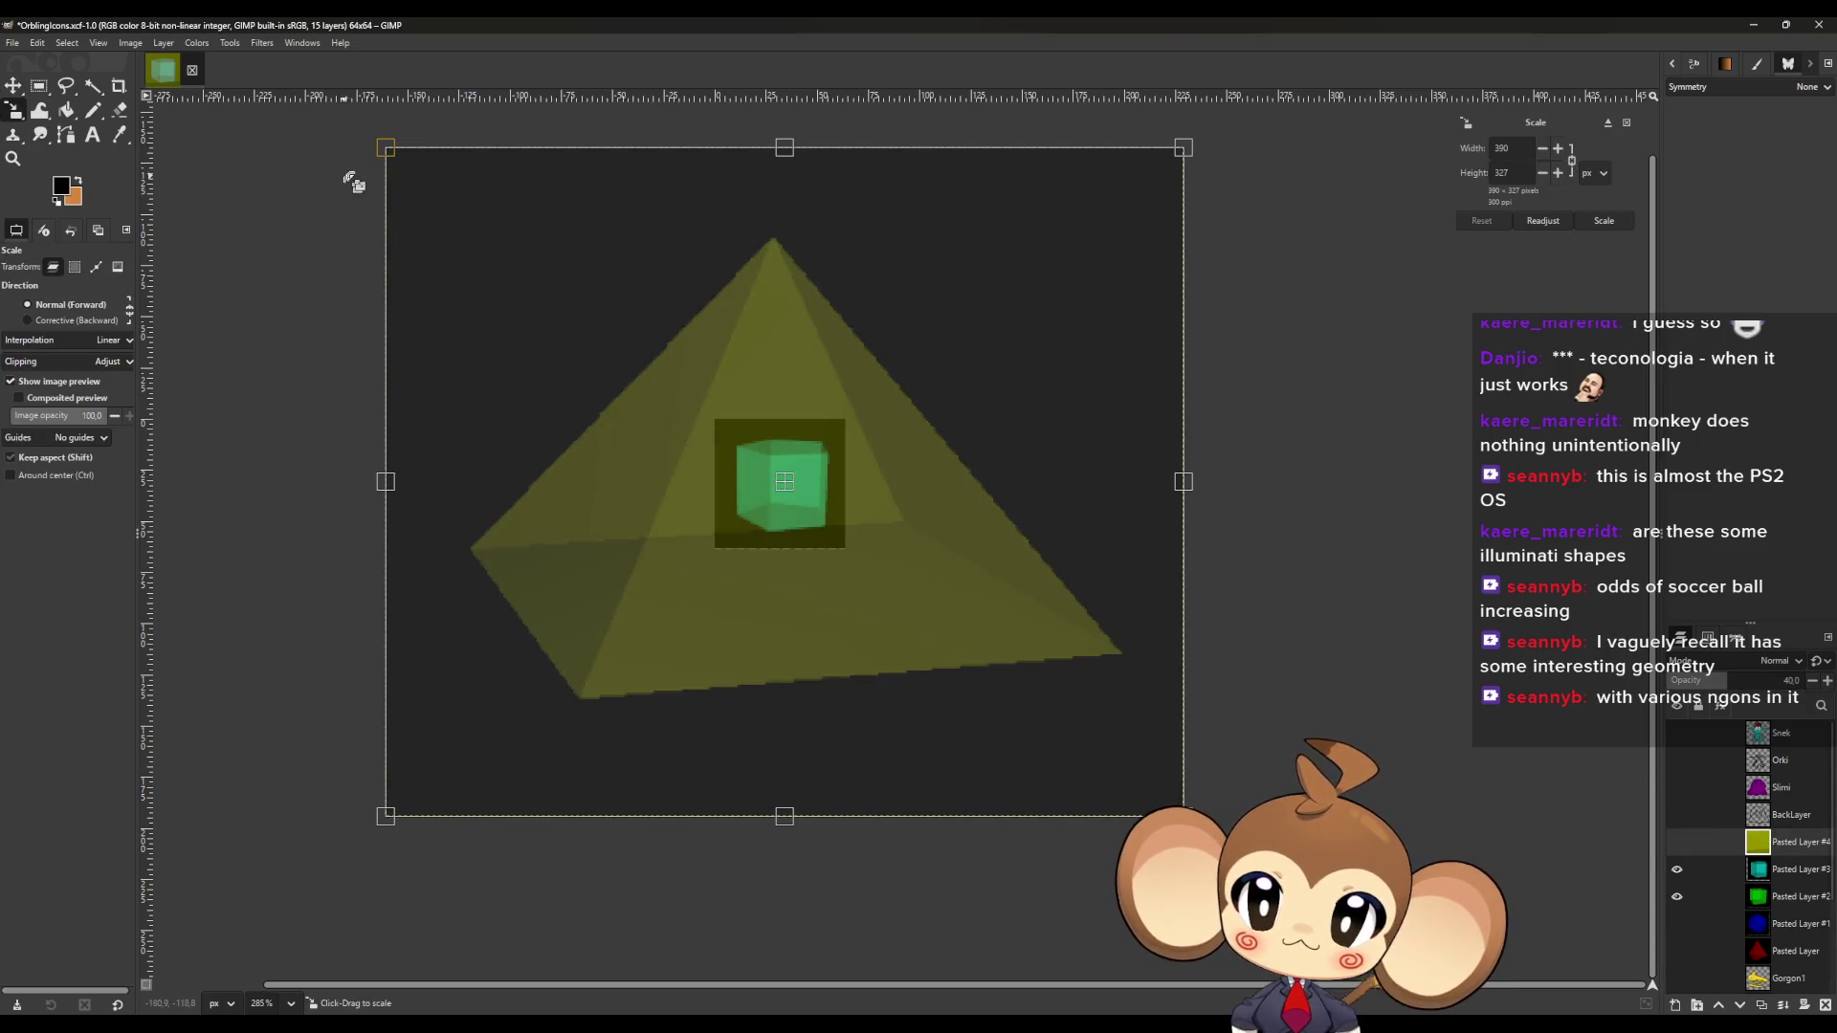
mouse_move(390, 155)
left_mouse_down()
mouse_move(866, 586)
mouse_move(955, 628)
left_mouse_up()
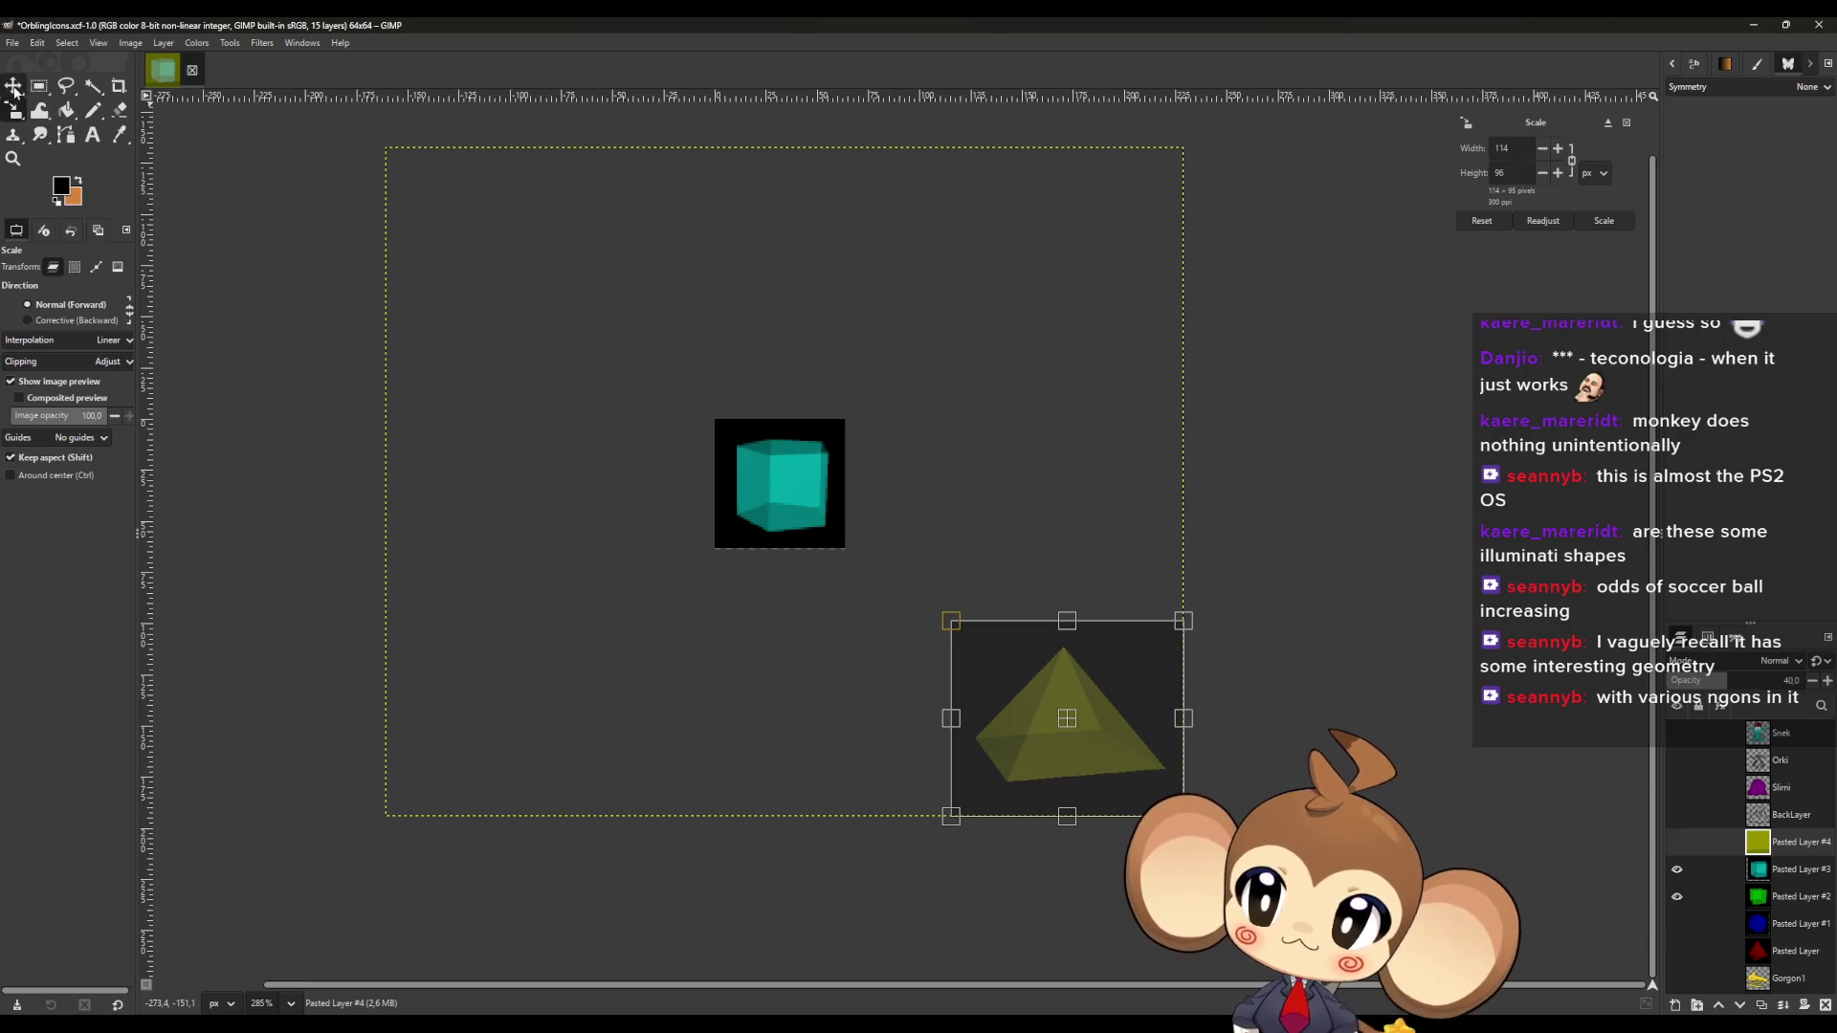
left_click(15, 89)
key("ctrl+z")
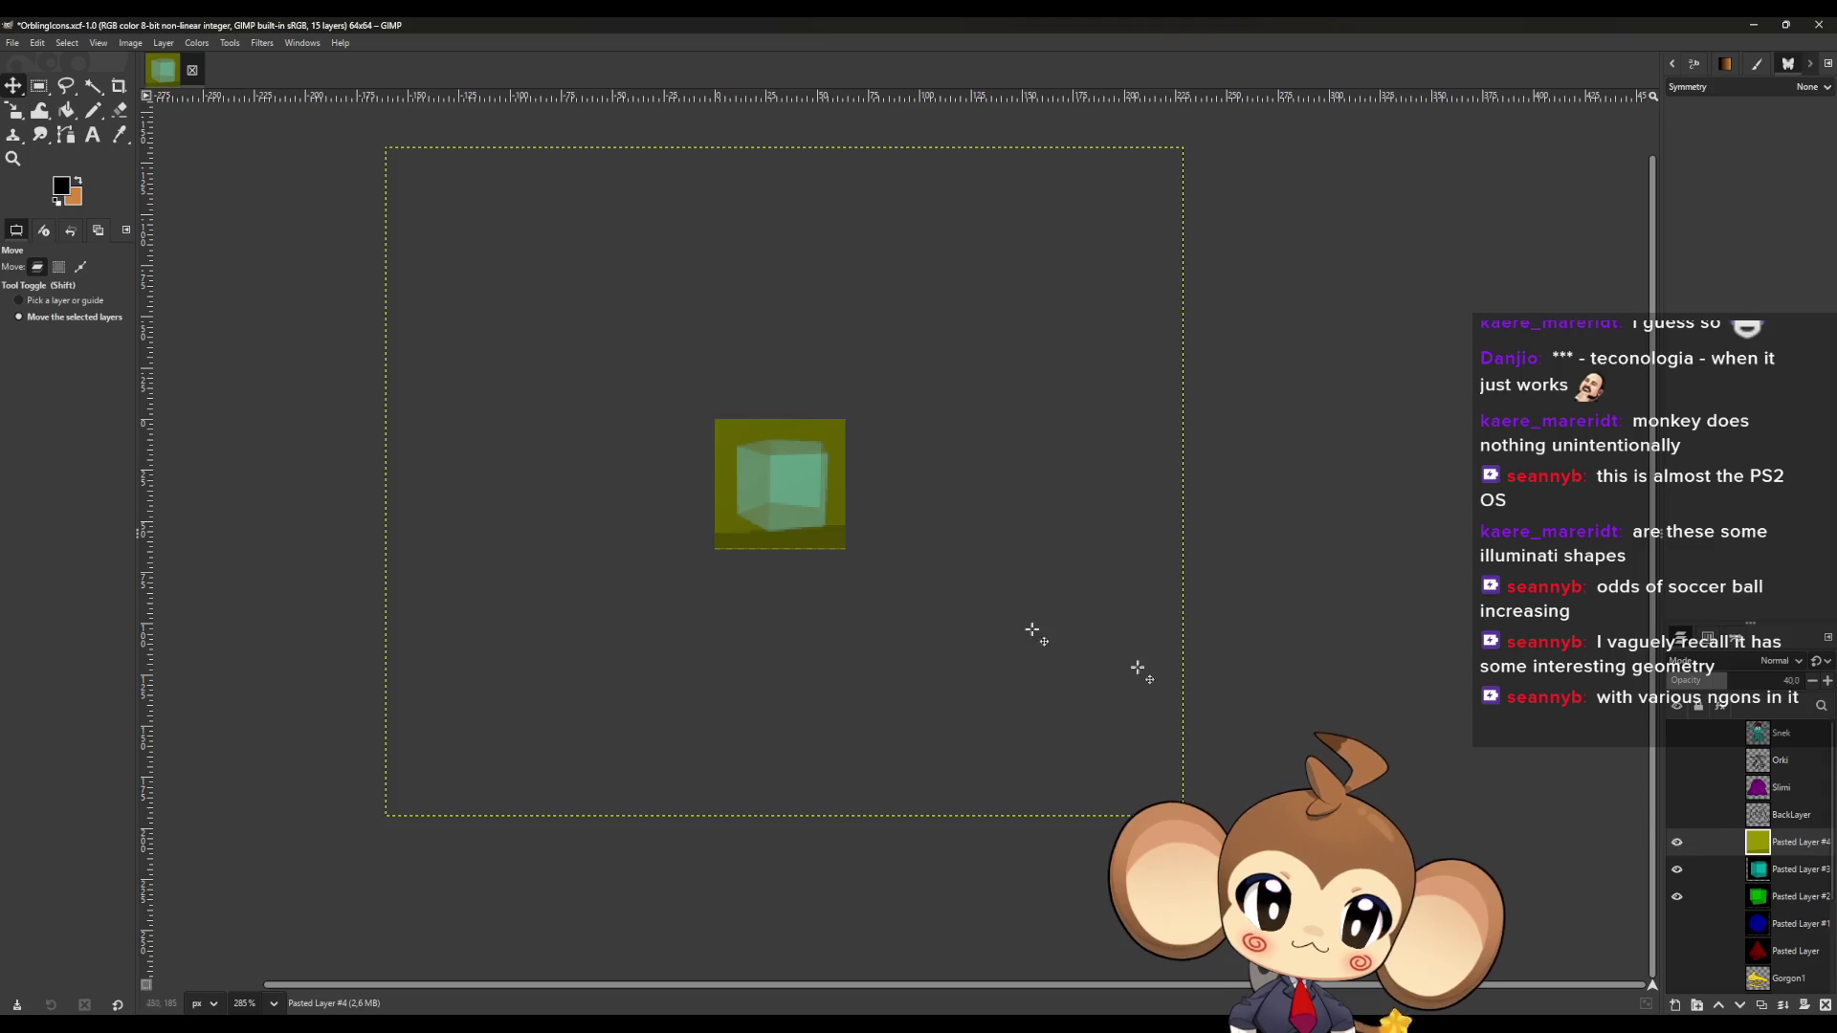
Scale the pyramid to 138×116 over the cube, commit, and restore 100 opacity.
key("shift+s")
left_click_drag(396, 166, 884, 604)
mouse_move(1039, 699)
left_mouse_down()
mouse_move(823, 483)
mouse_move(841, 574)
left_mouse_up()
scroll(809, 545, "up", 8, "ctrl")
mouse_move(459, 256)
left_mouse_down()
mouse_move(480, 278)
mouse_move(430, 328)
mouse_move(831, 687)
mouse_move(786, 586)
mouse_move(791, 604)
mouse_move(835, 590)
left_mouse_up()
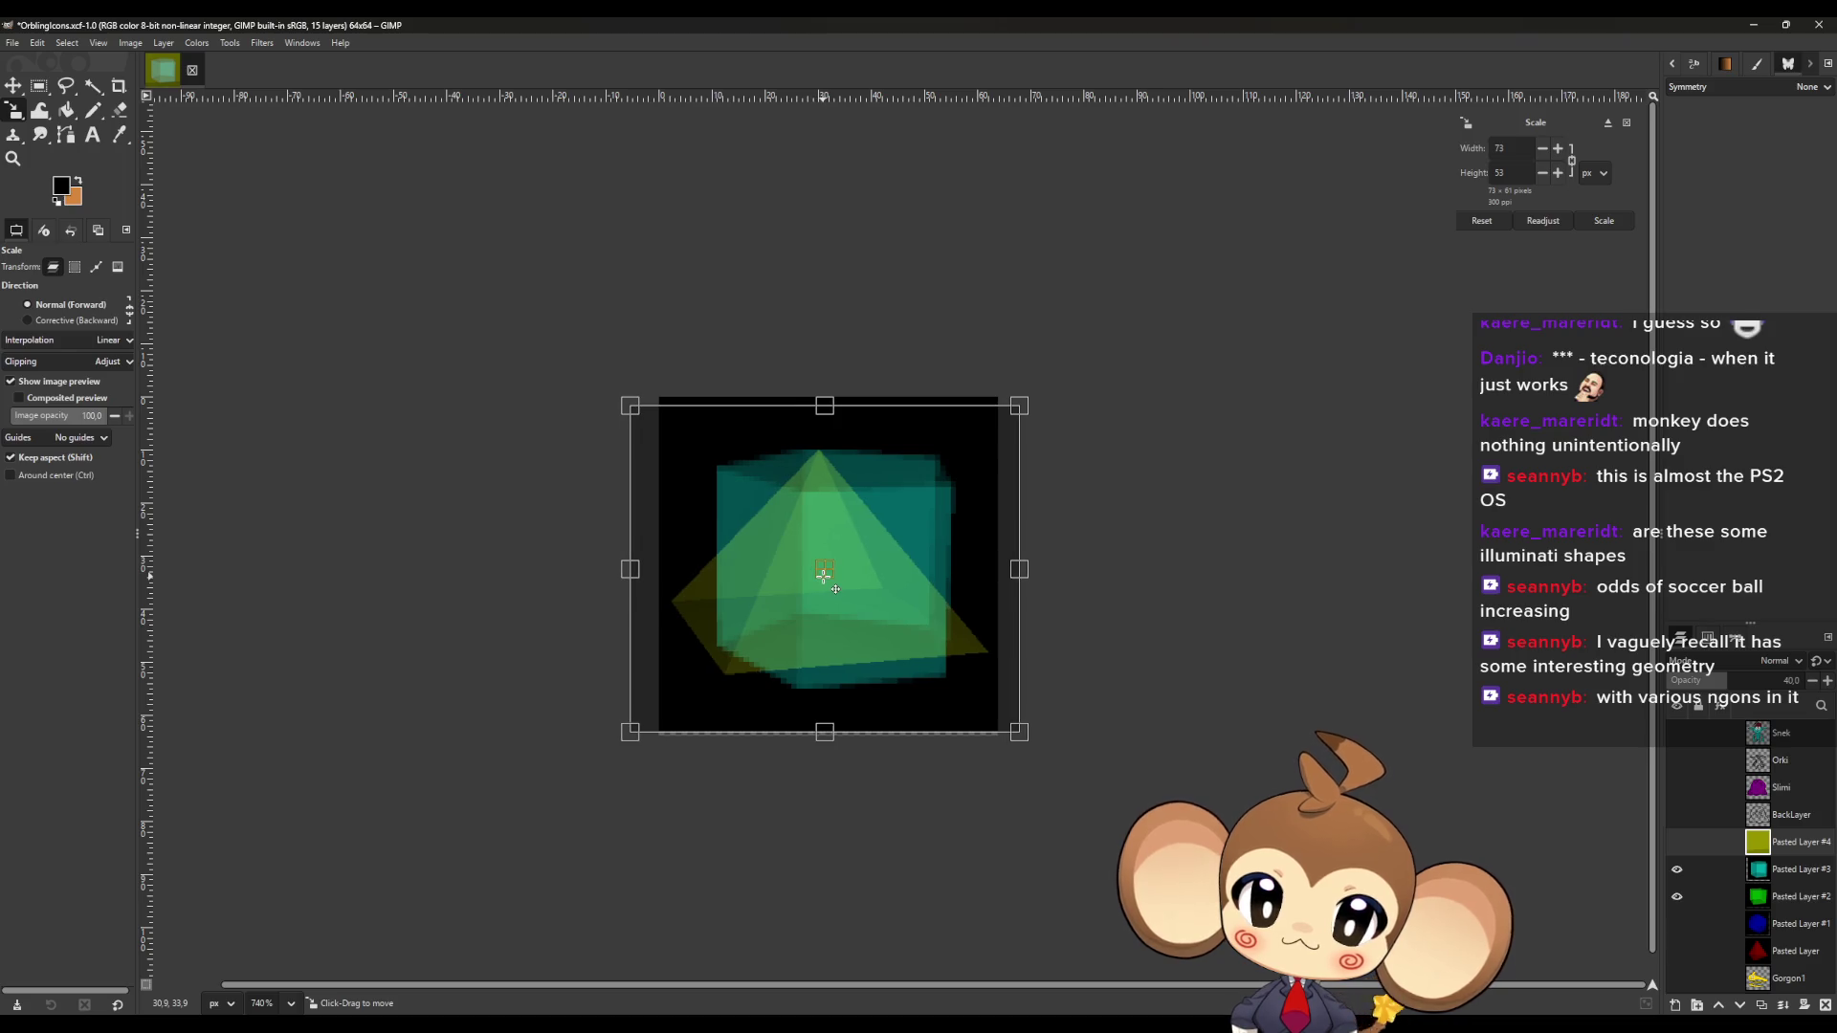
key("m")
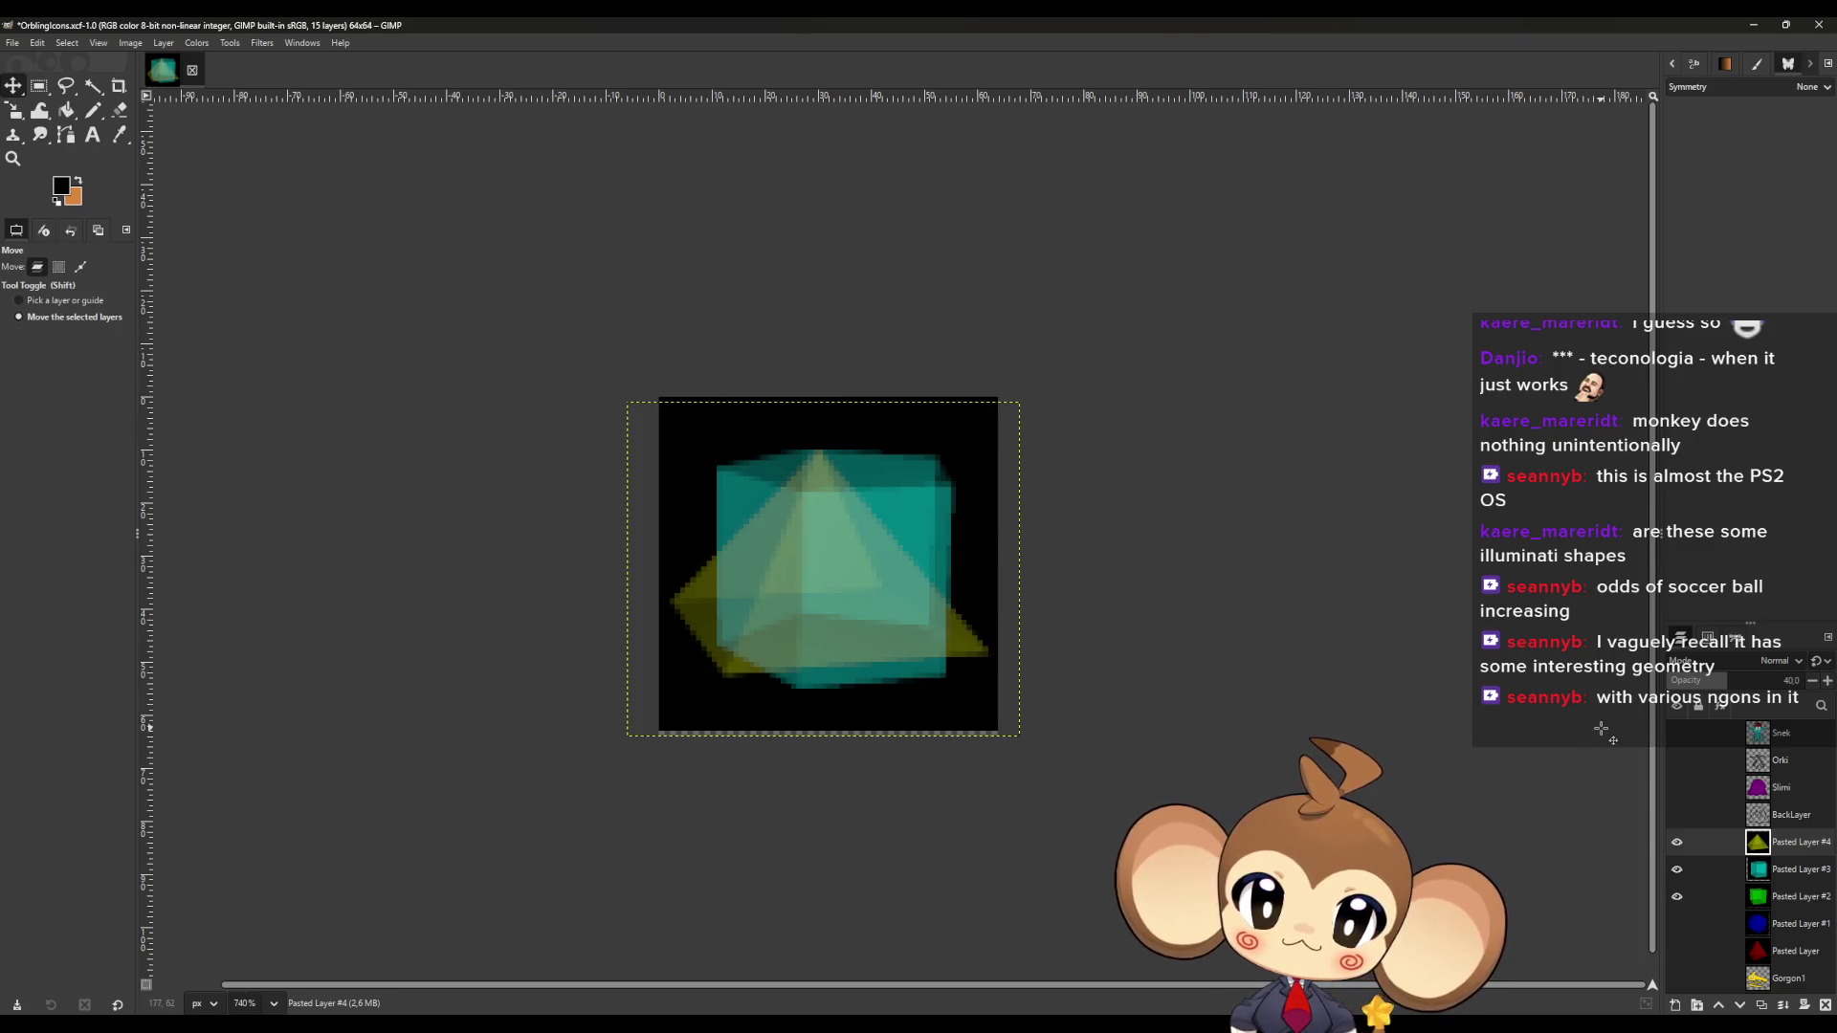
left_click_drag(1736, 687, 1813, 681)
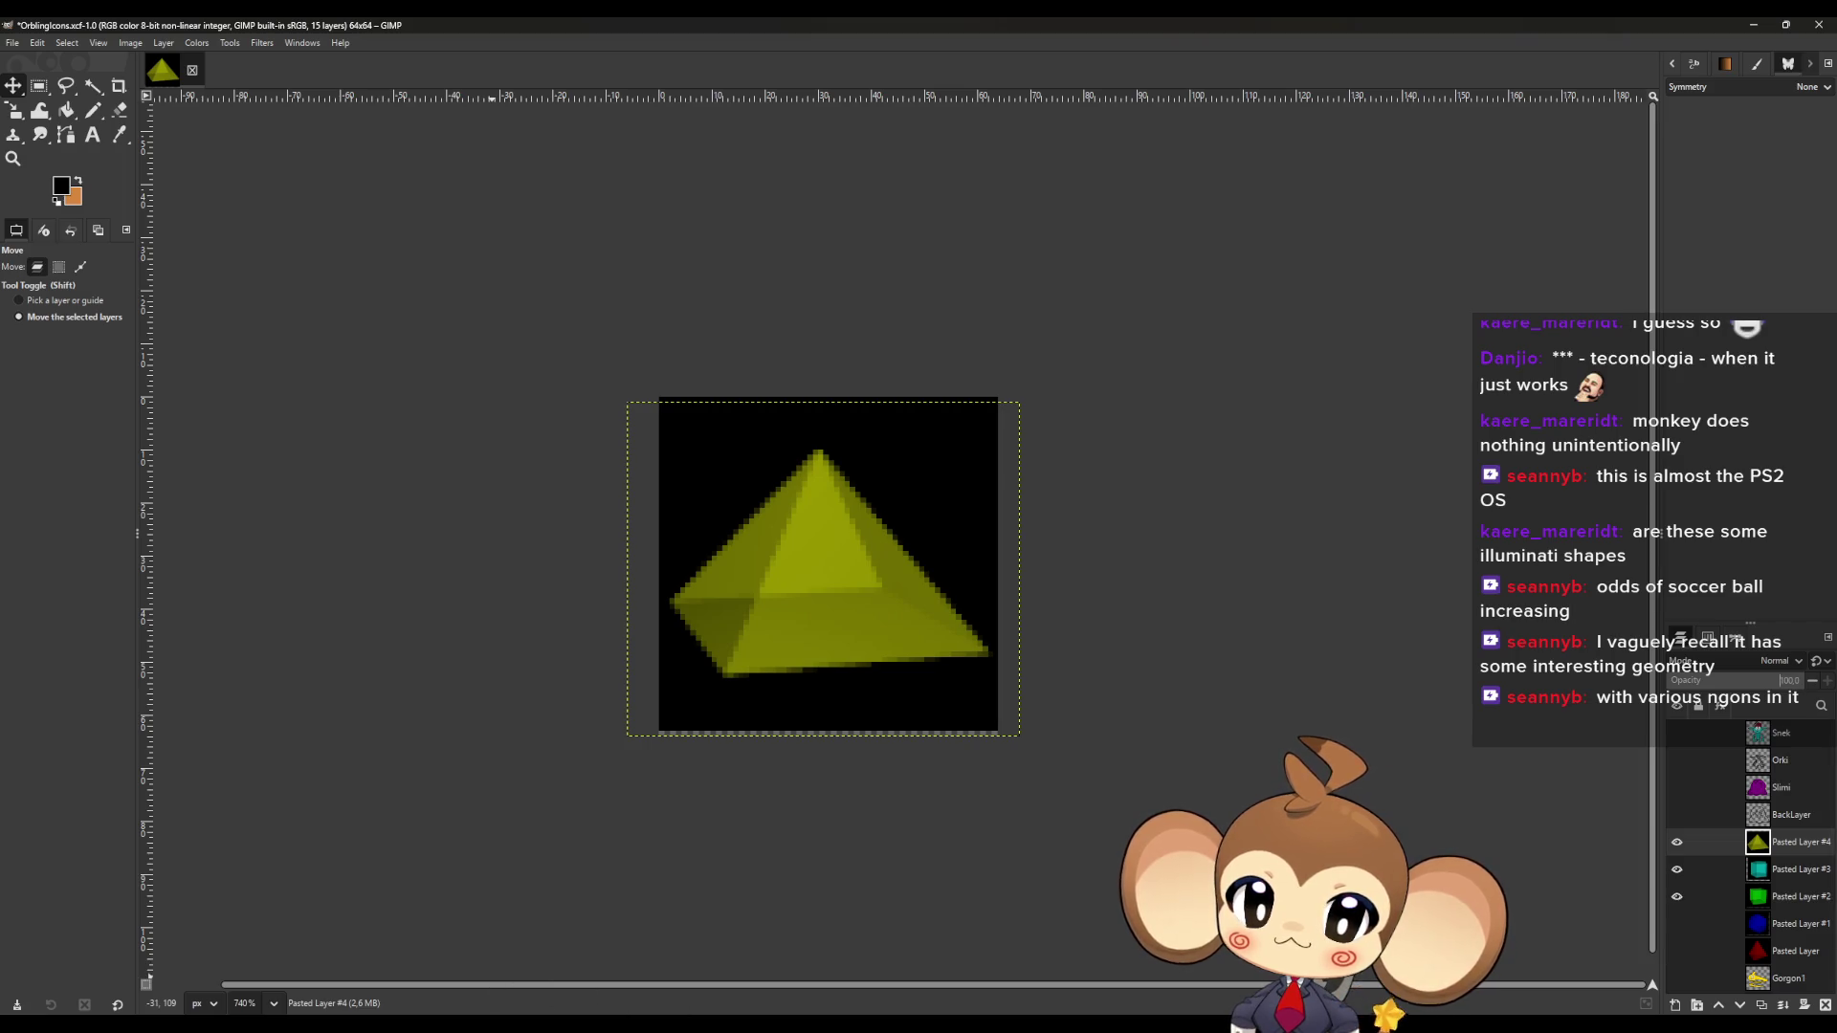
key("alt+Tab")
scroll(1120, 832, "up", 3)
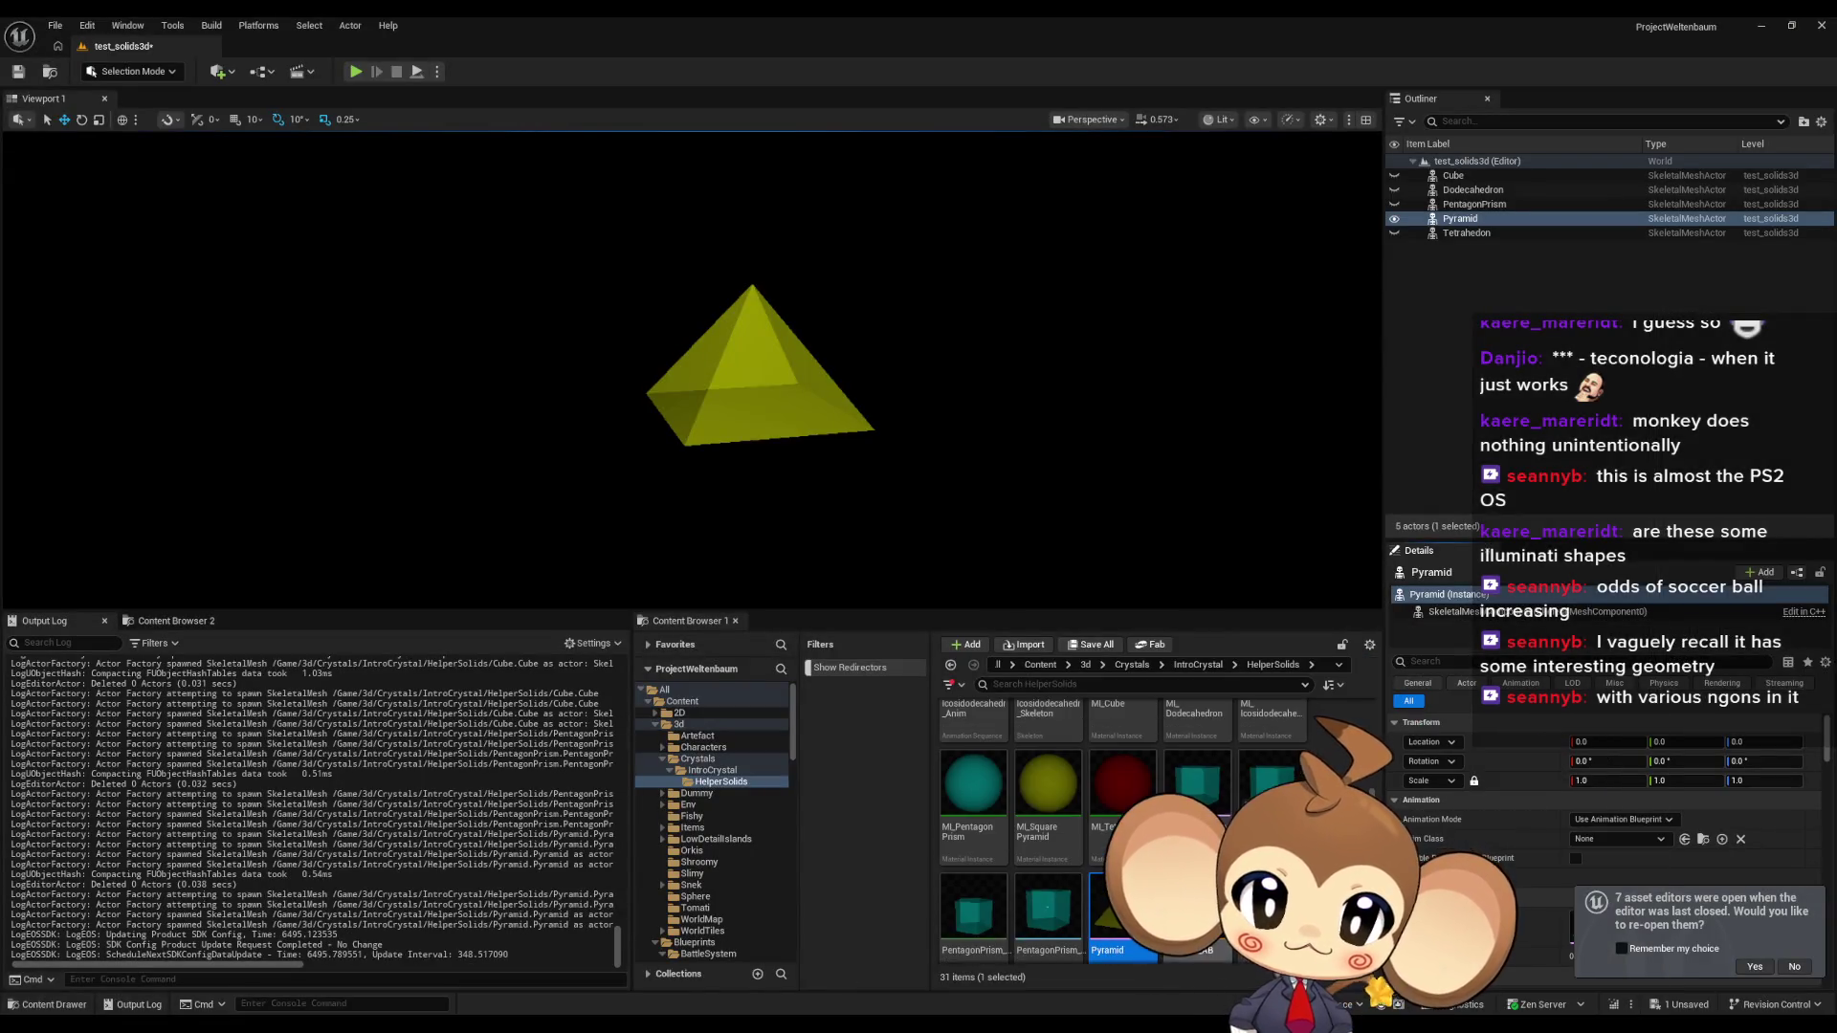
Place the Icosidodecahedron at the origin and hide the Pyramid.
scroll(1119, 833, "down", 4)
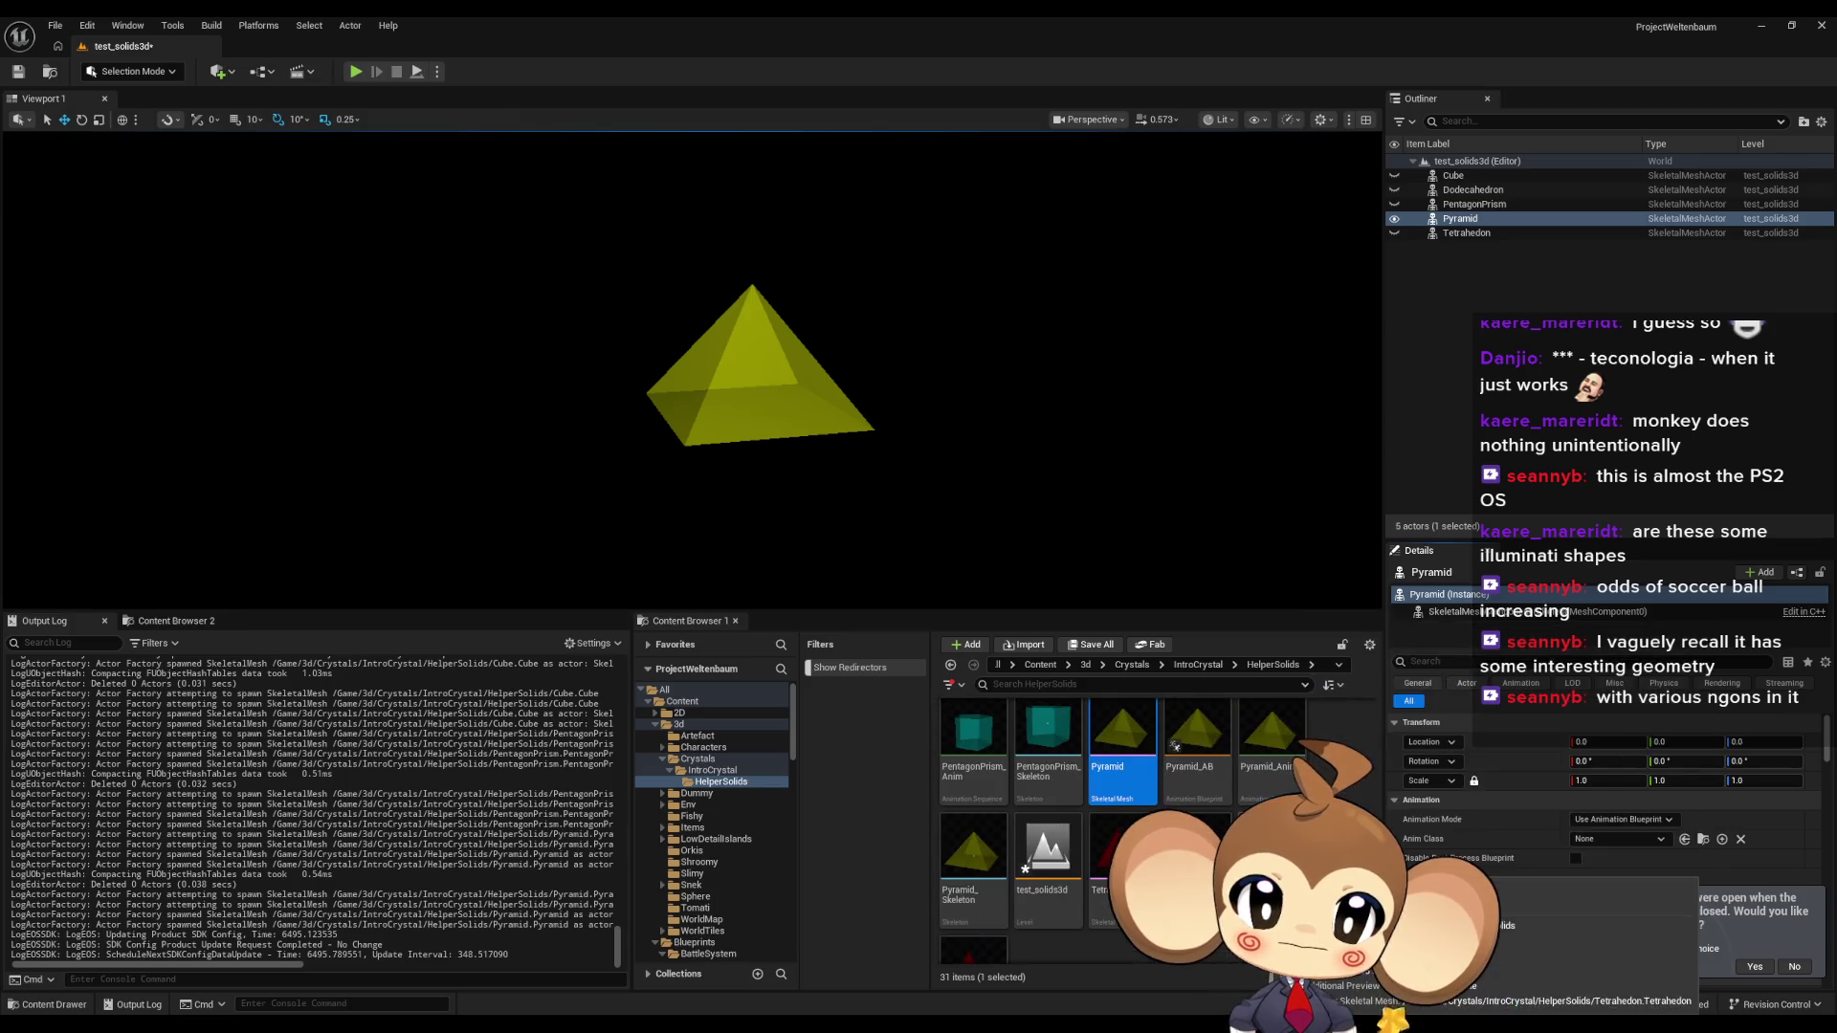
scroll(1119, 833, "up", 5)
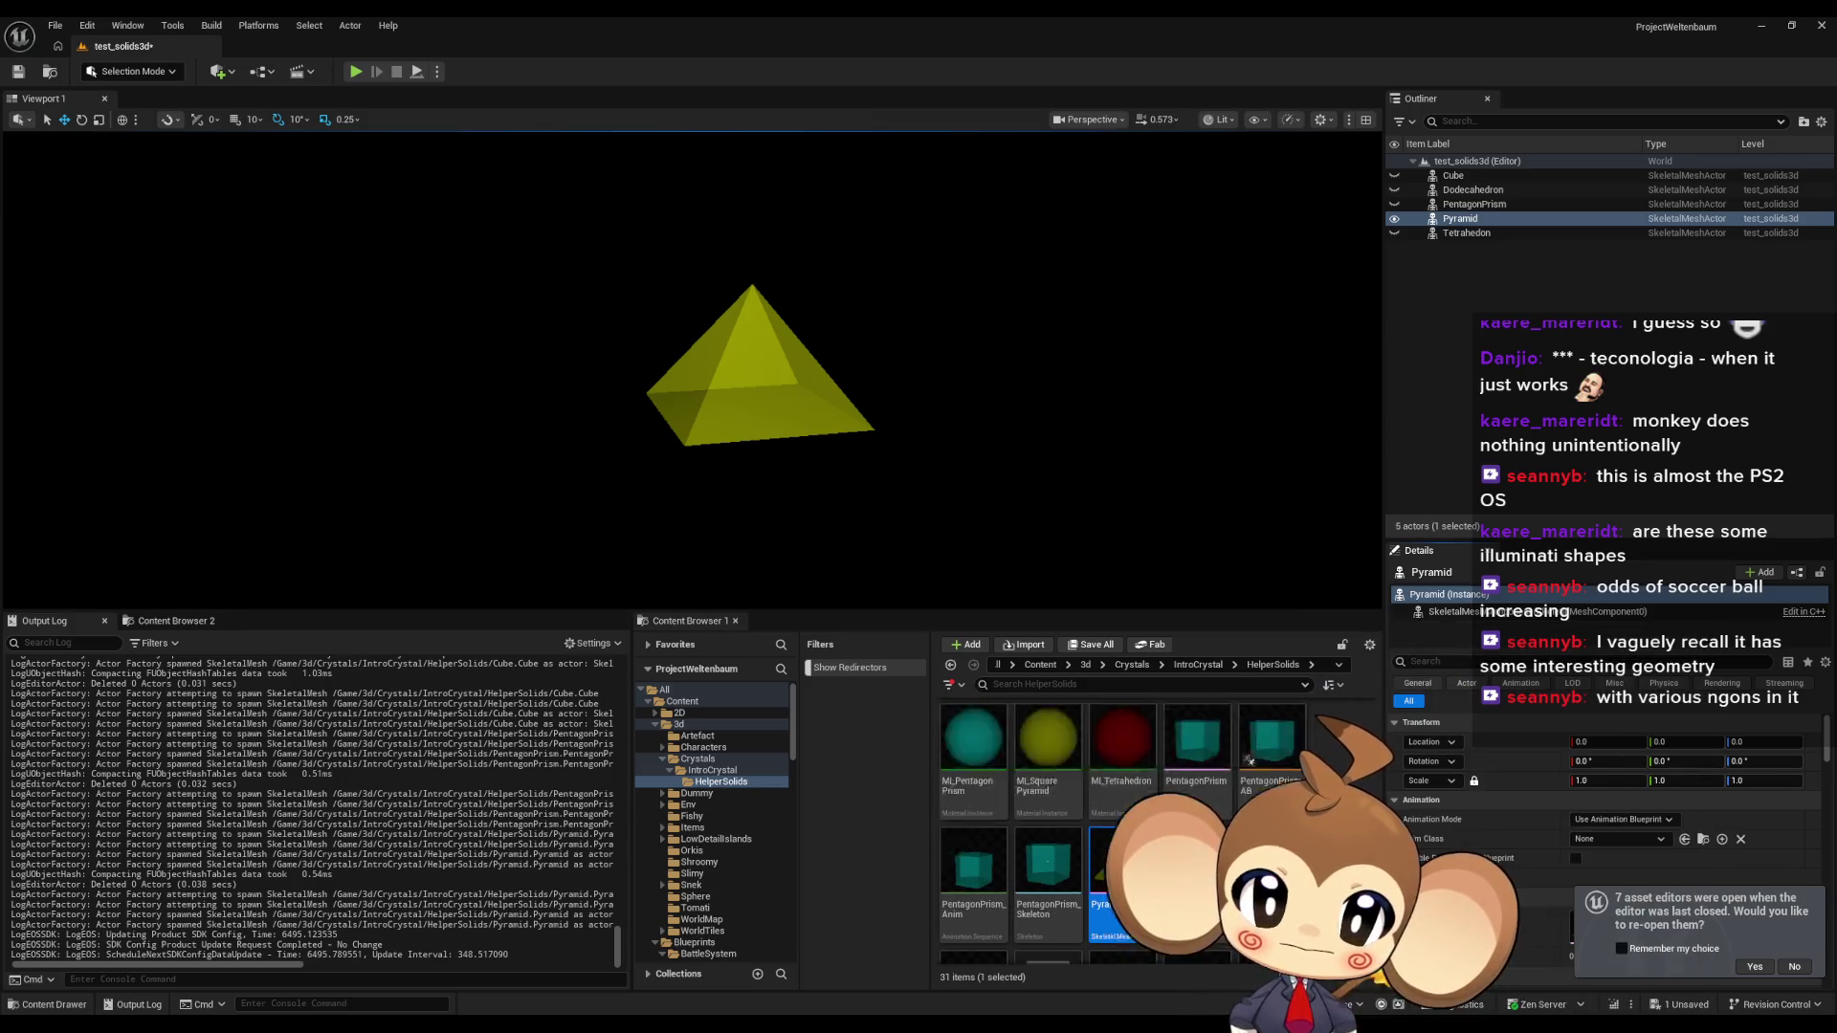
scroll(1173, 750, "up", 2)
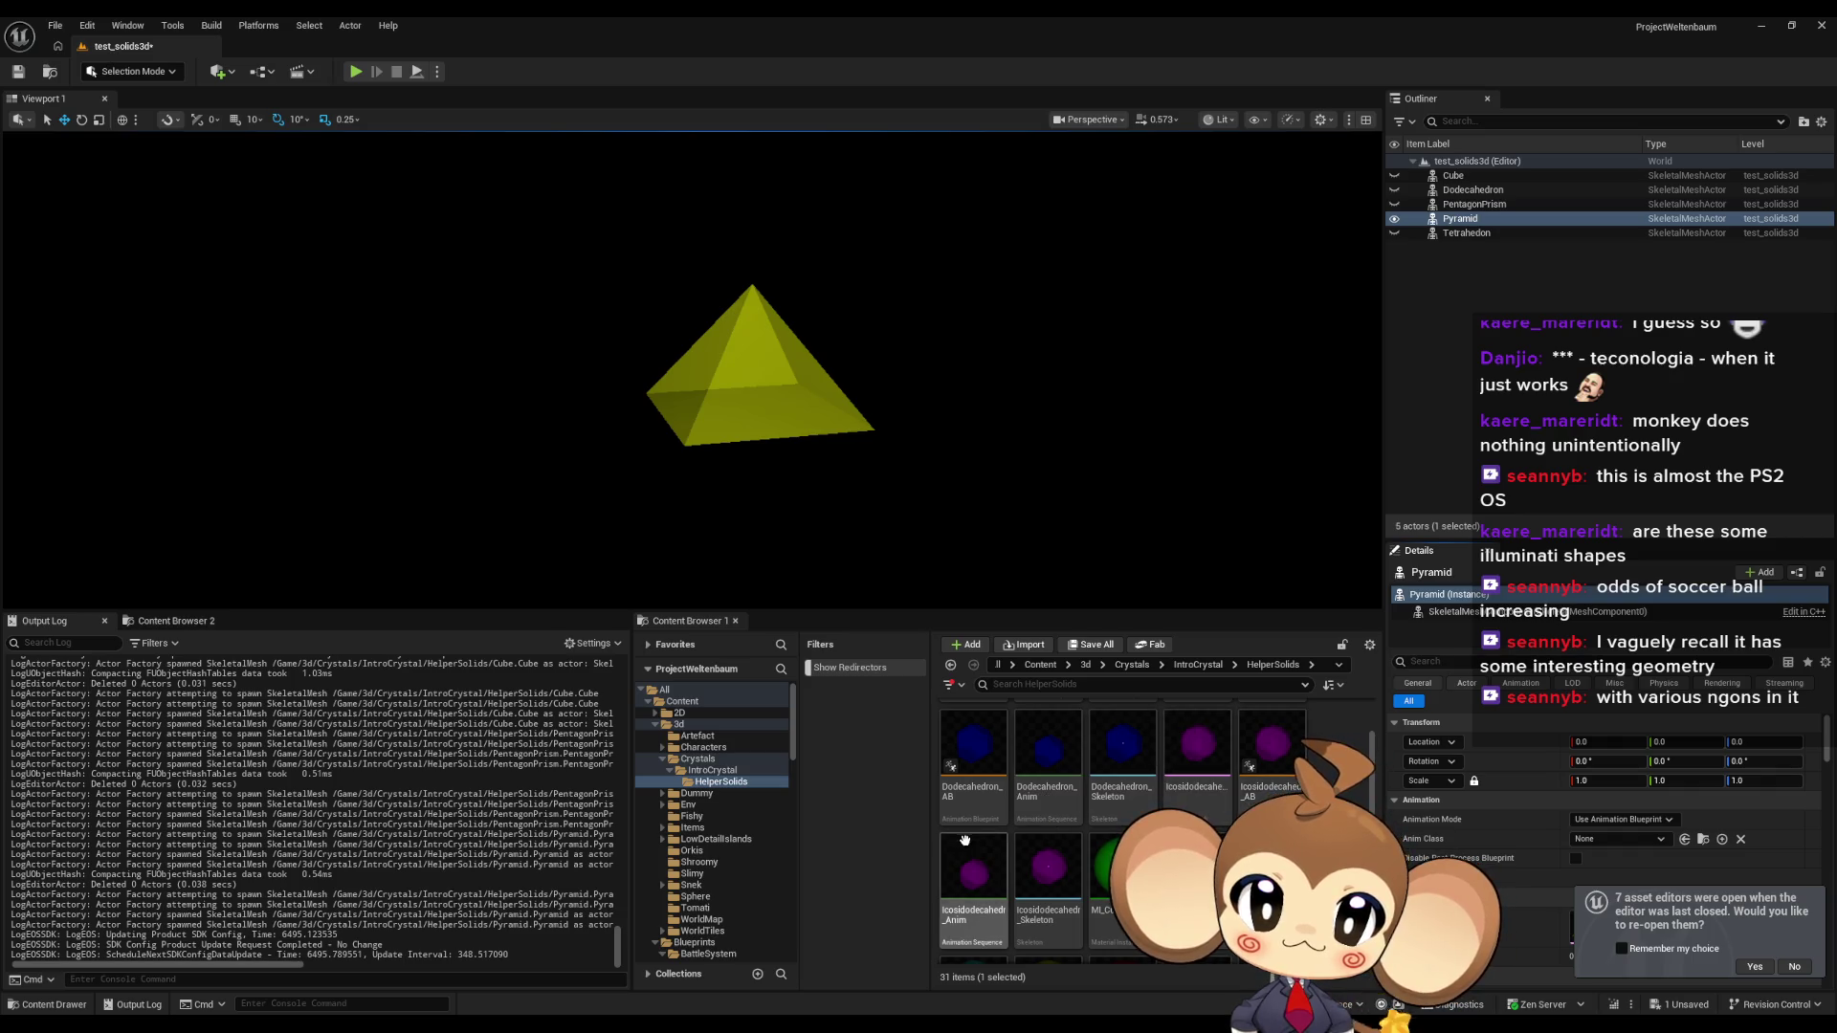
mouse_move(1173, 750)
left_mouse_down()
mouse_move(1017, 433)
mouse_move(1017, 462)
left_mouse_up()
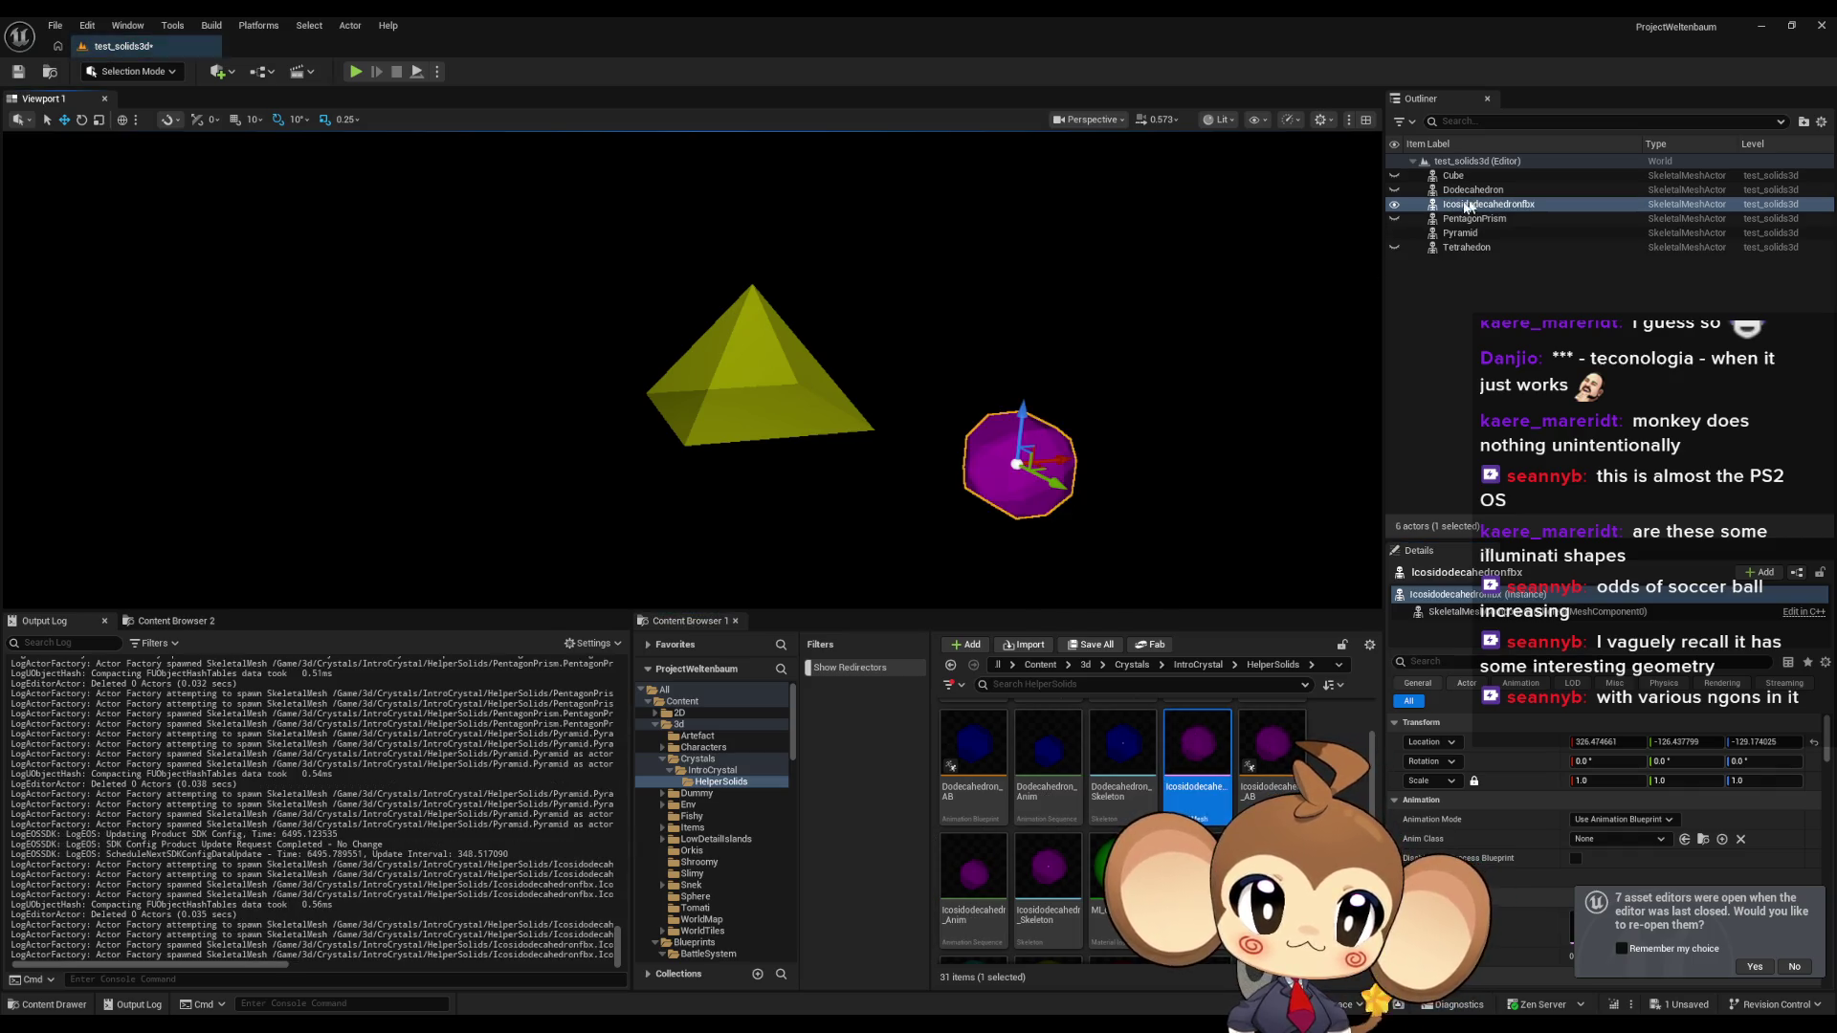
left_click(1394, 233)
left_click(1811, 742)
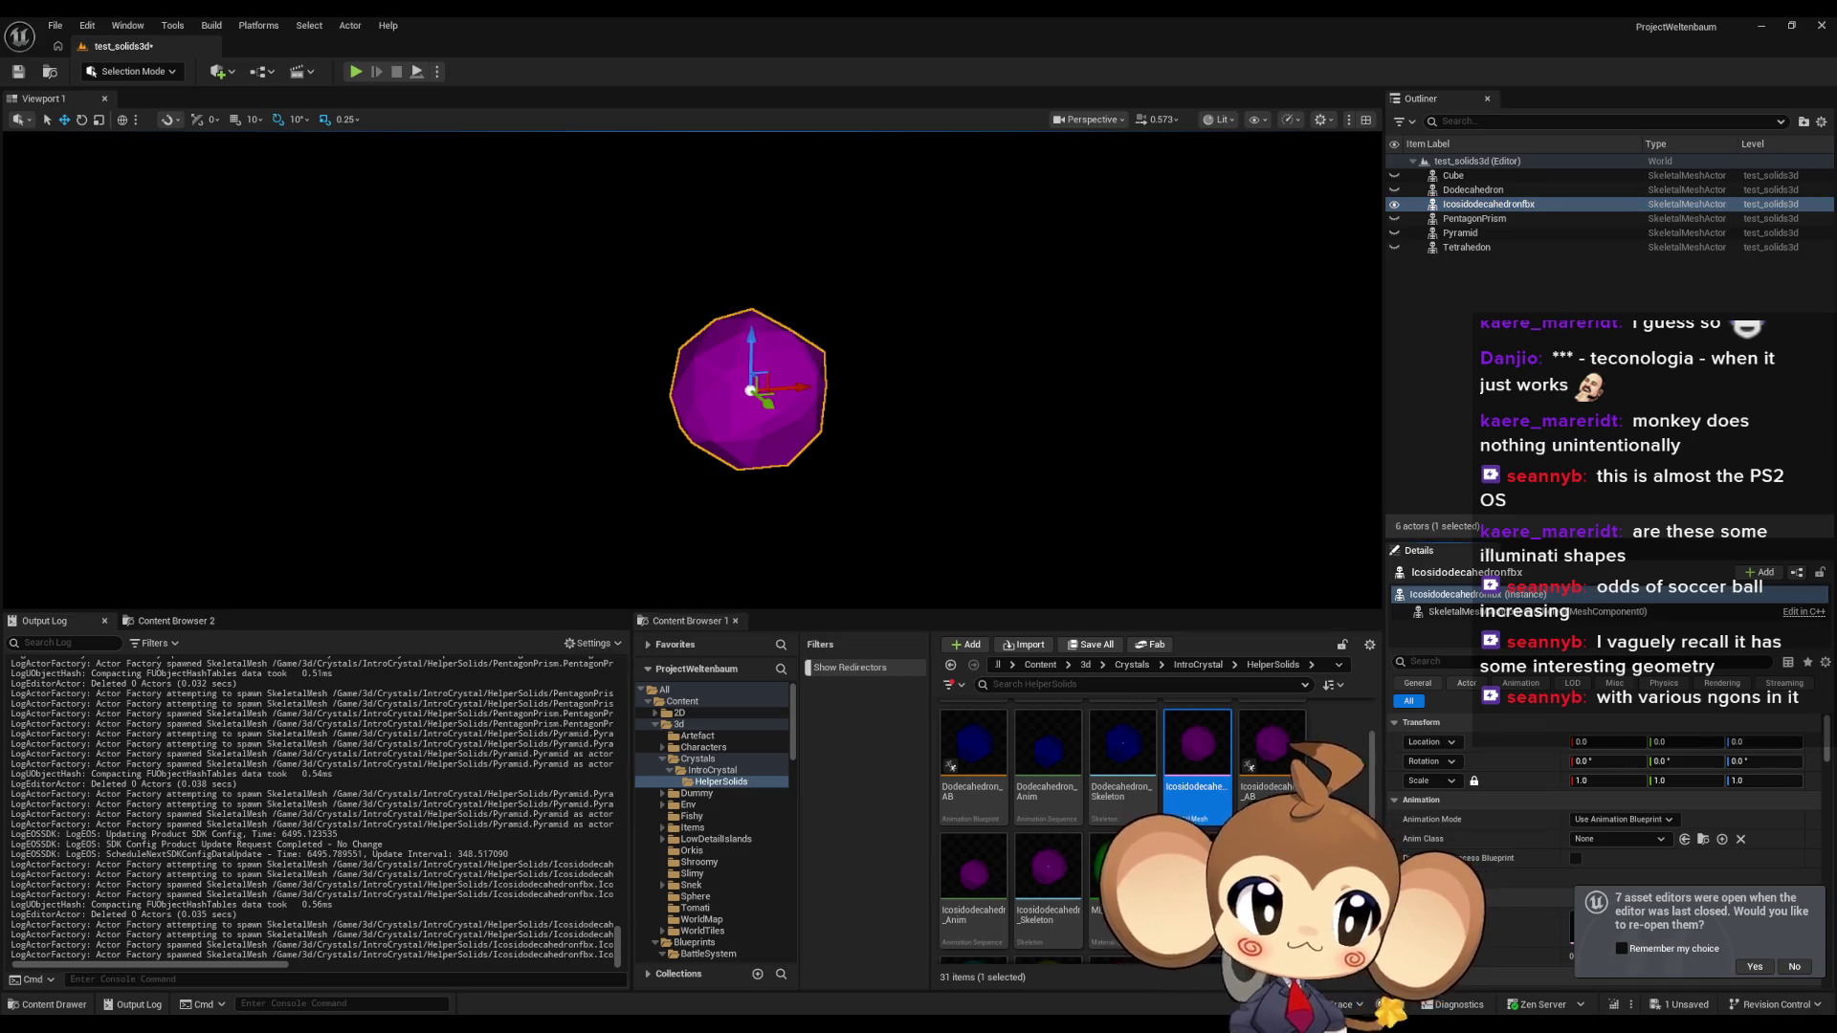
Snip the region around the purple icosidodecahedron, retaking a misdrawn first snip.
key("super+shift+s")
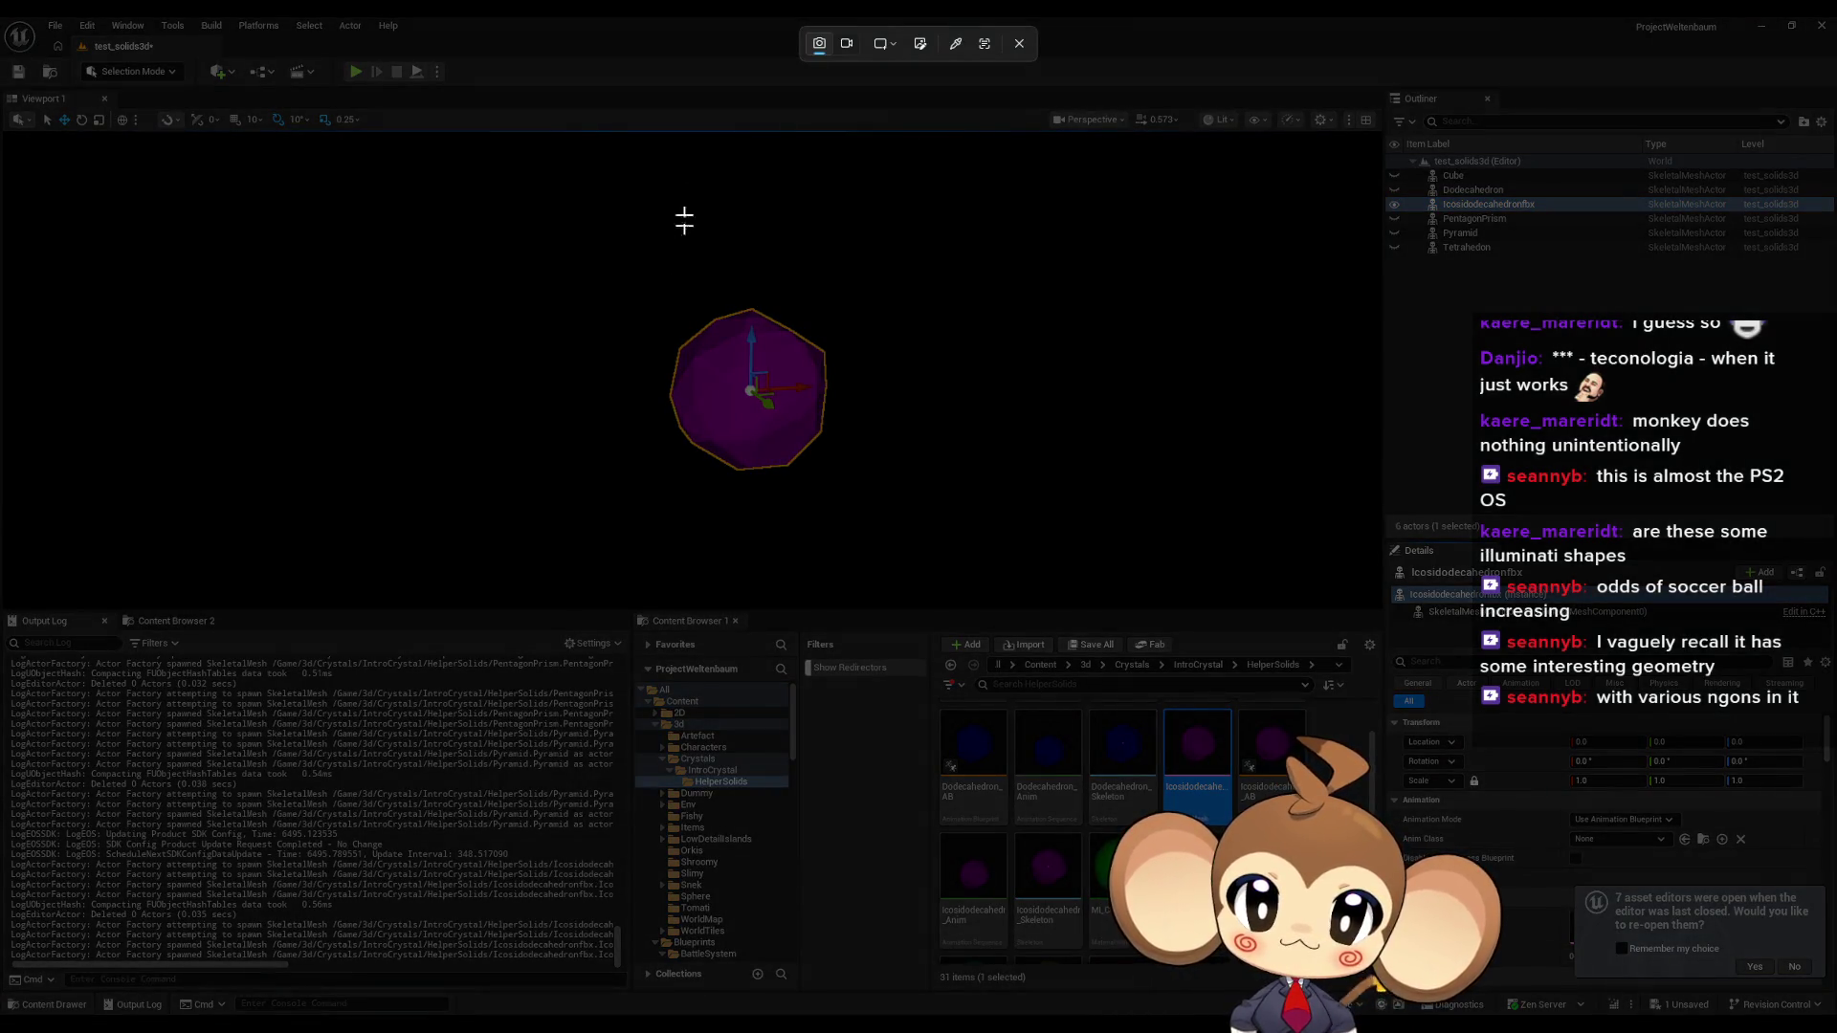
left_click_drag(635, 253, 816, 278)
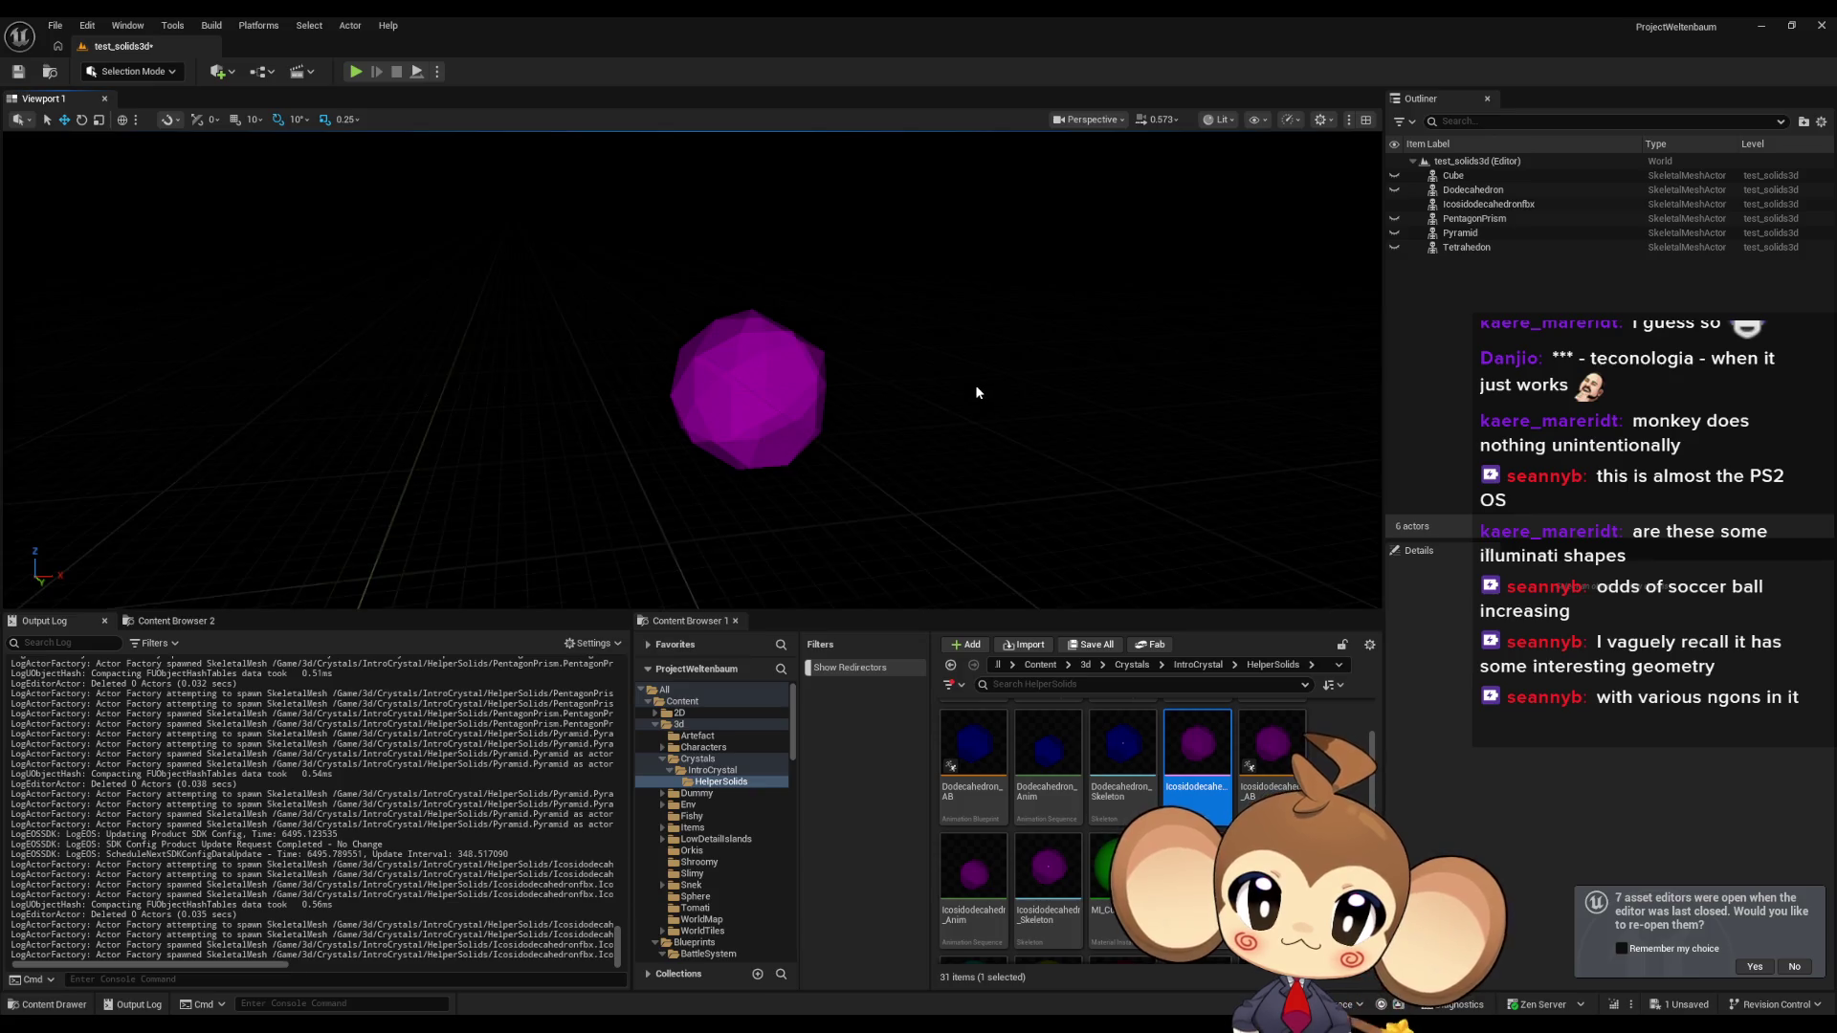
key("super+shift+s")
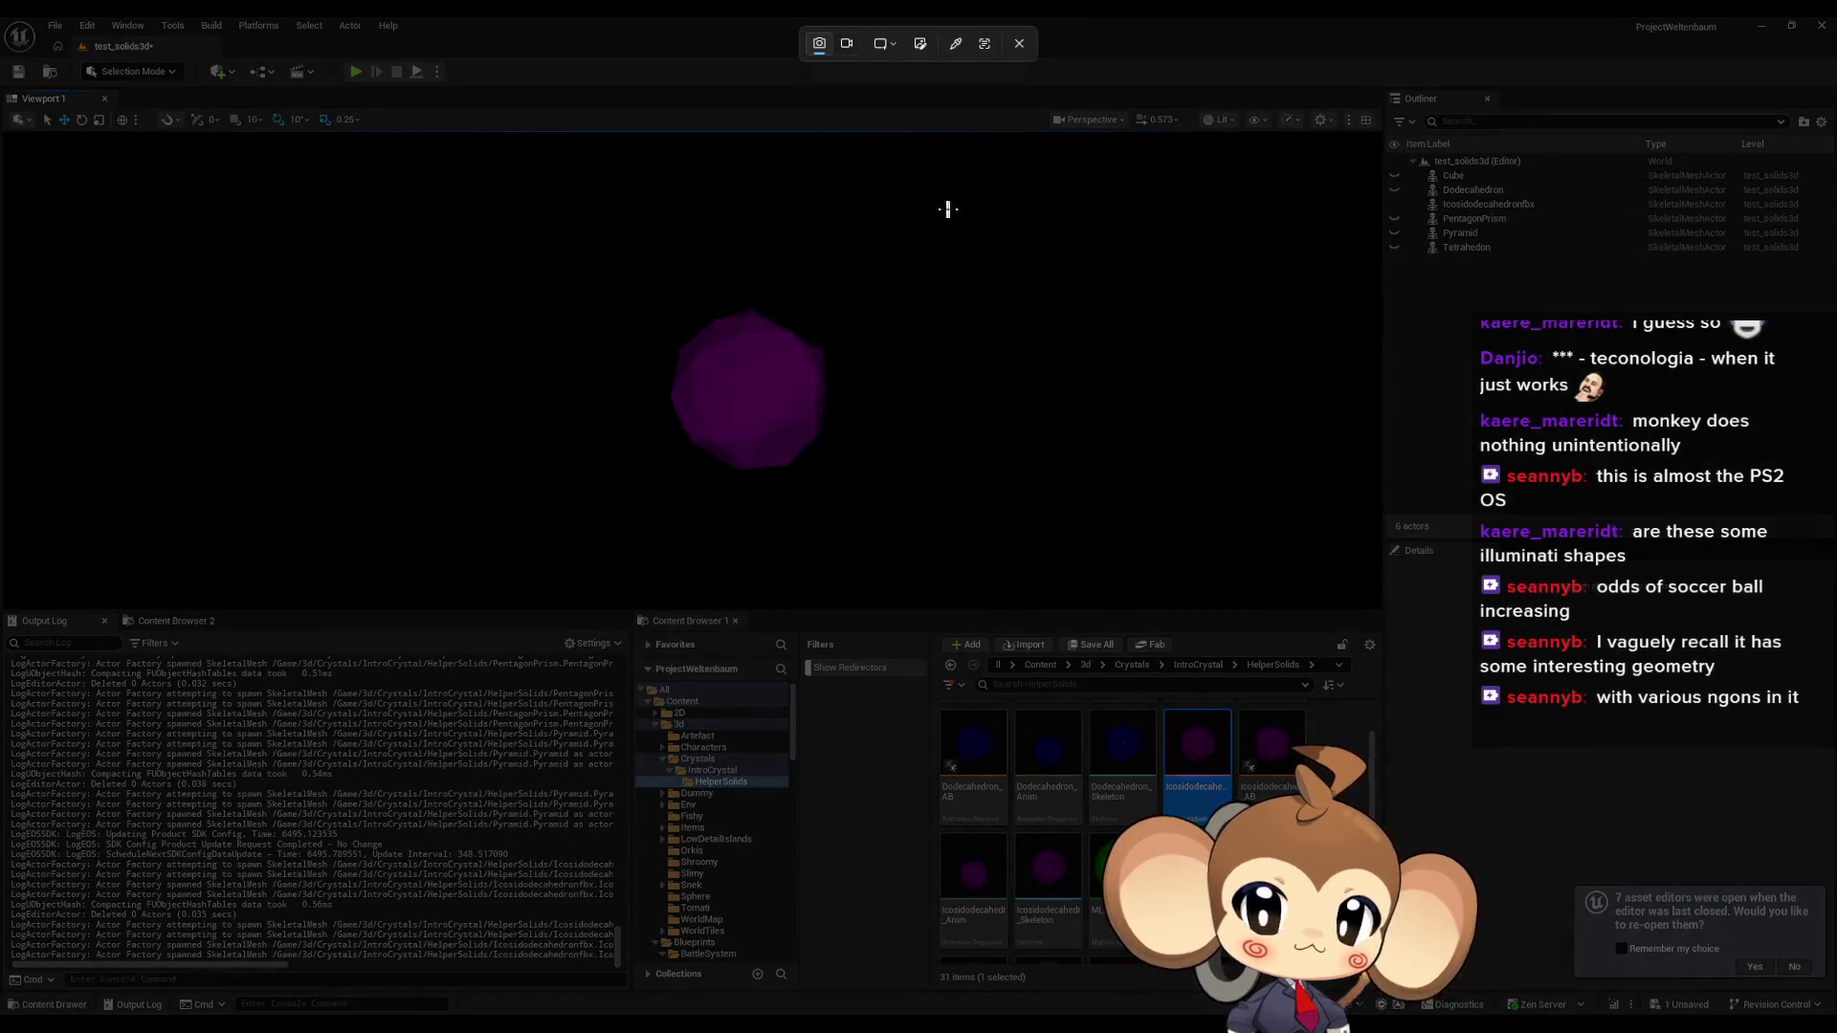
mouse_move(632, 282)
left_mouse_down()
mouse_move(909, 507)
mouse_move(864, 490)
left_mouse_up()
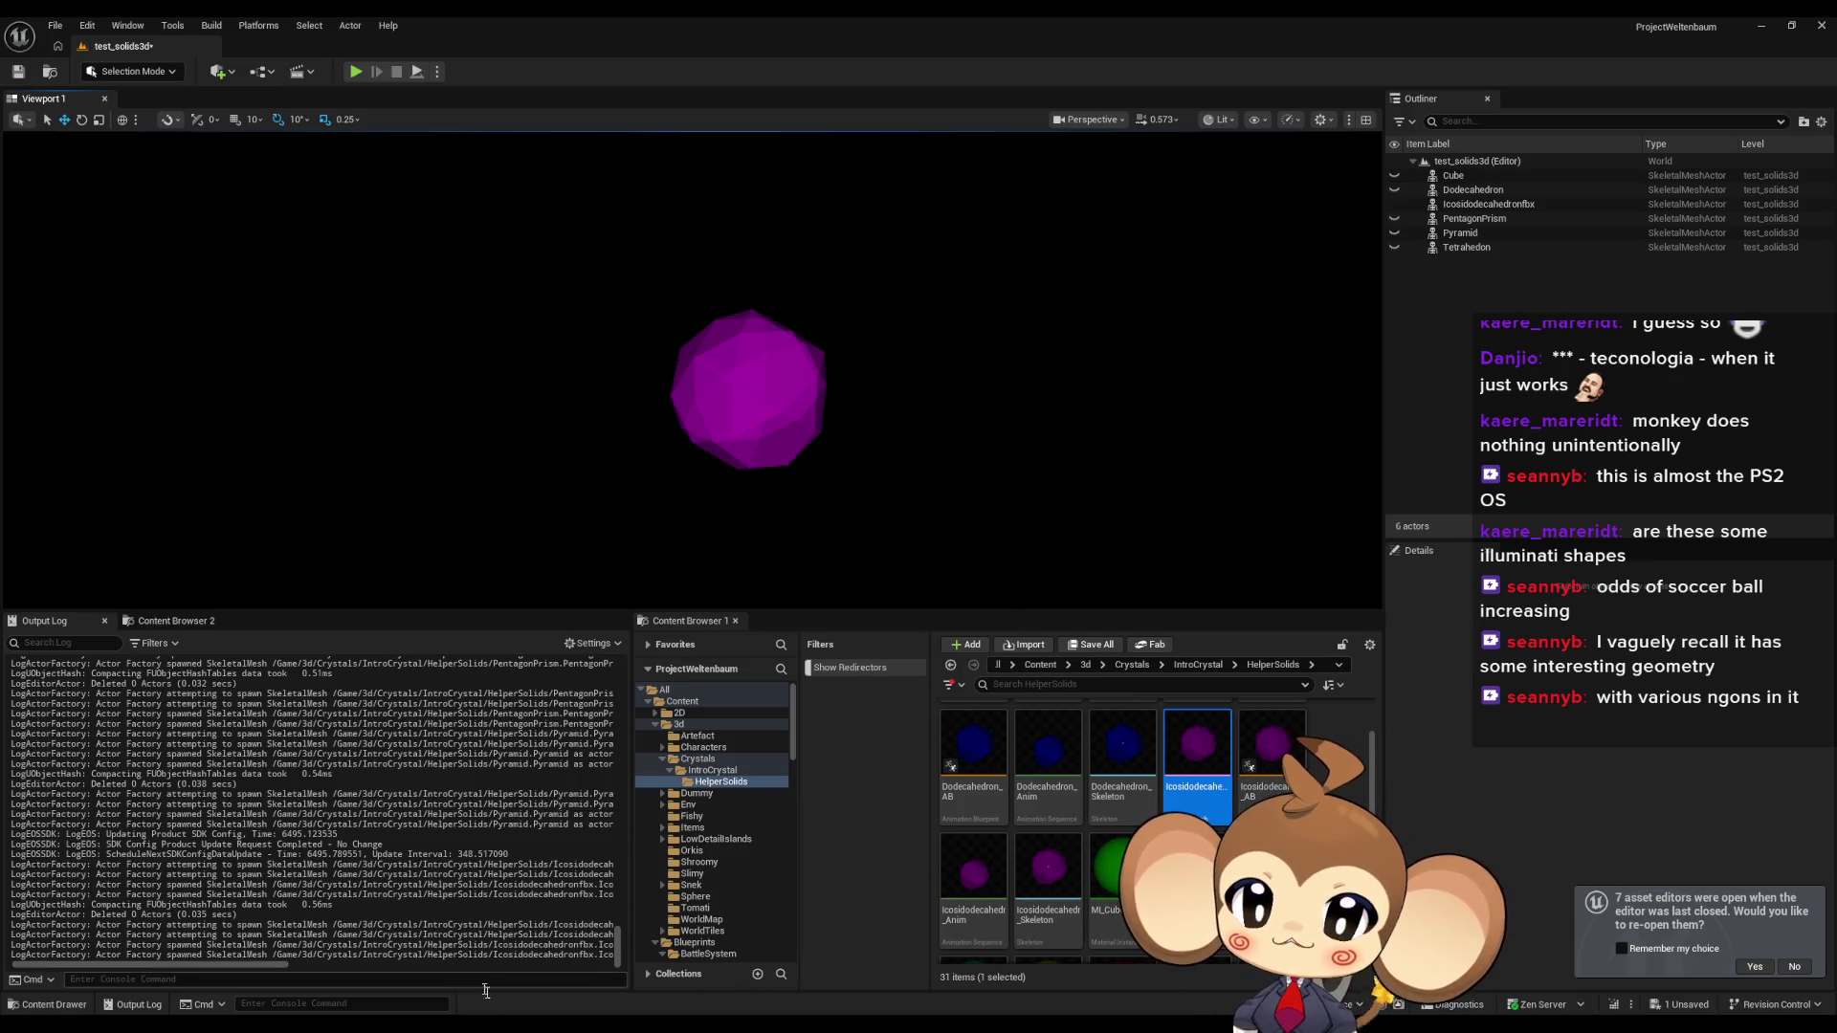
key("alt+Tab")
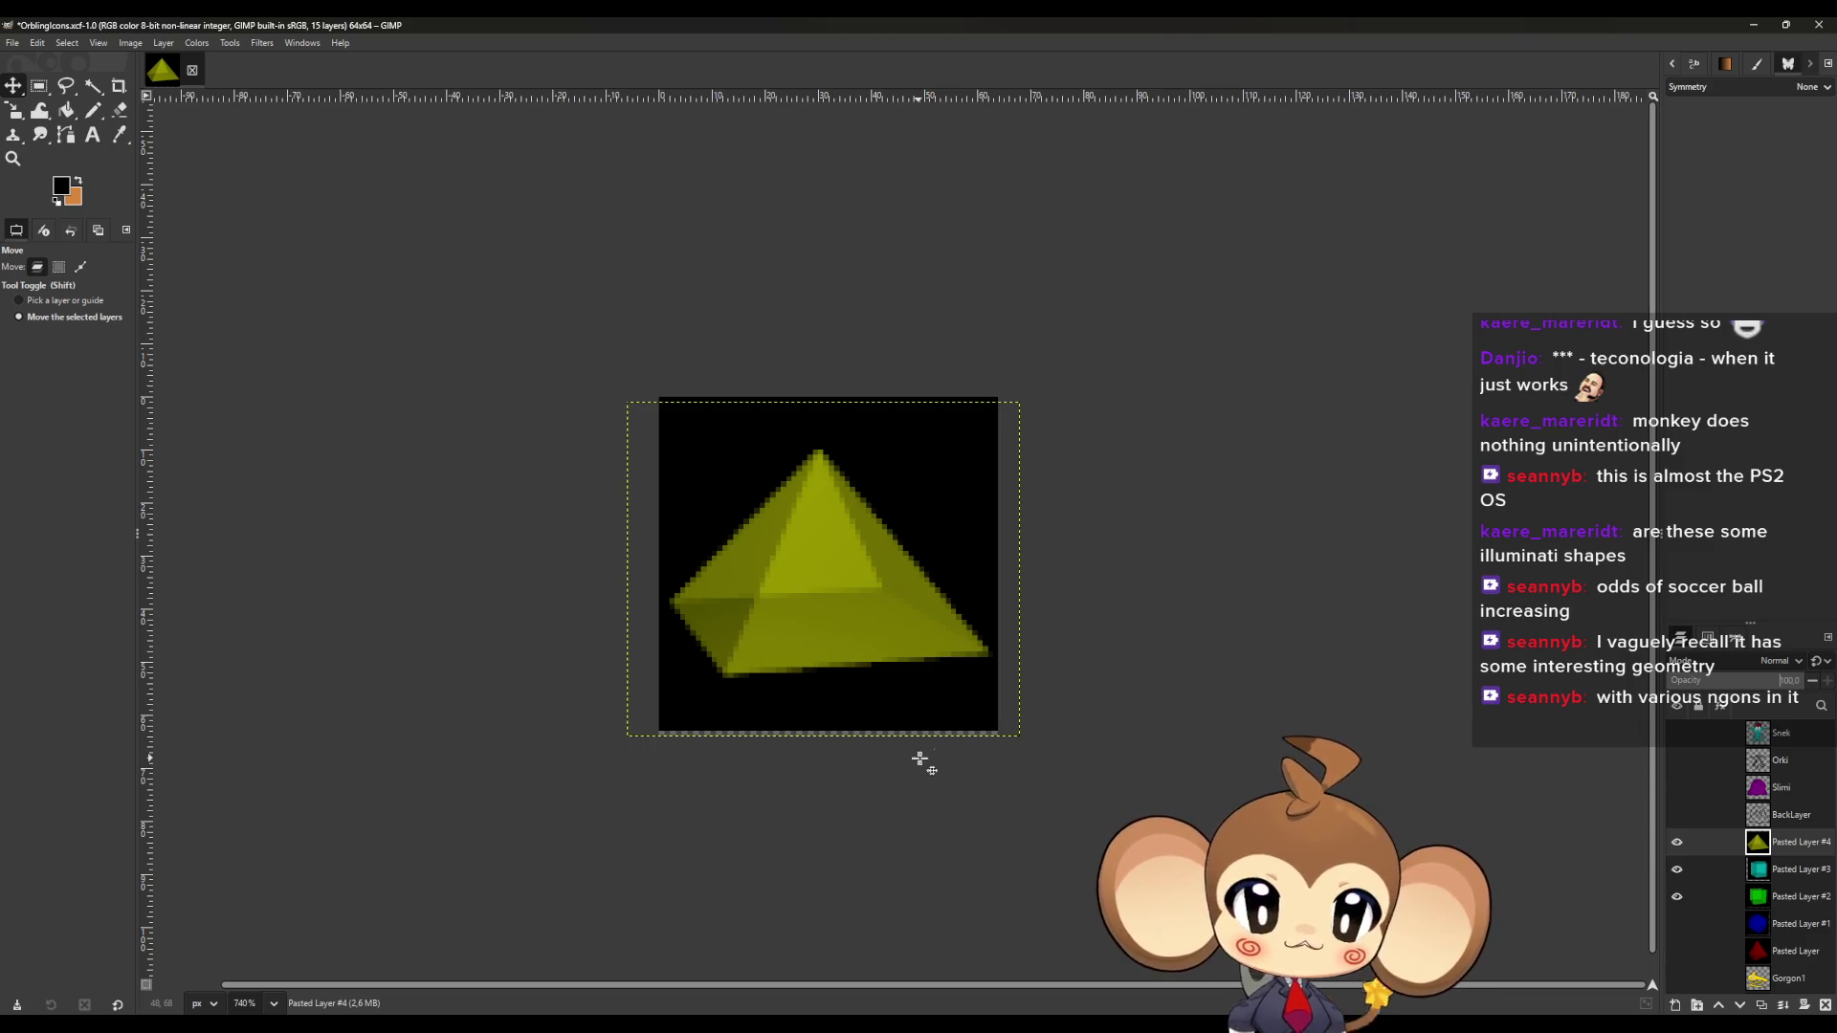
Paste the icosidodecahedron render as a new layer and save the icon file.
left_click(887, 23)
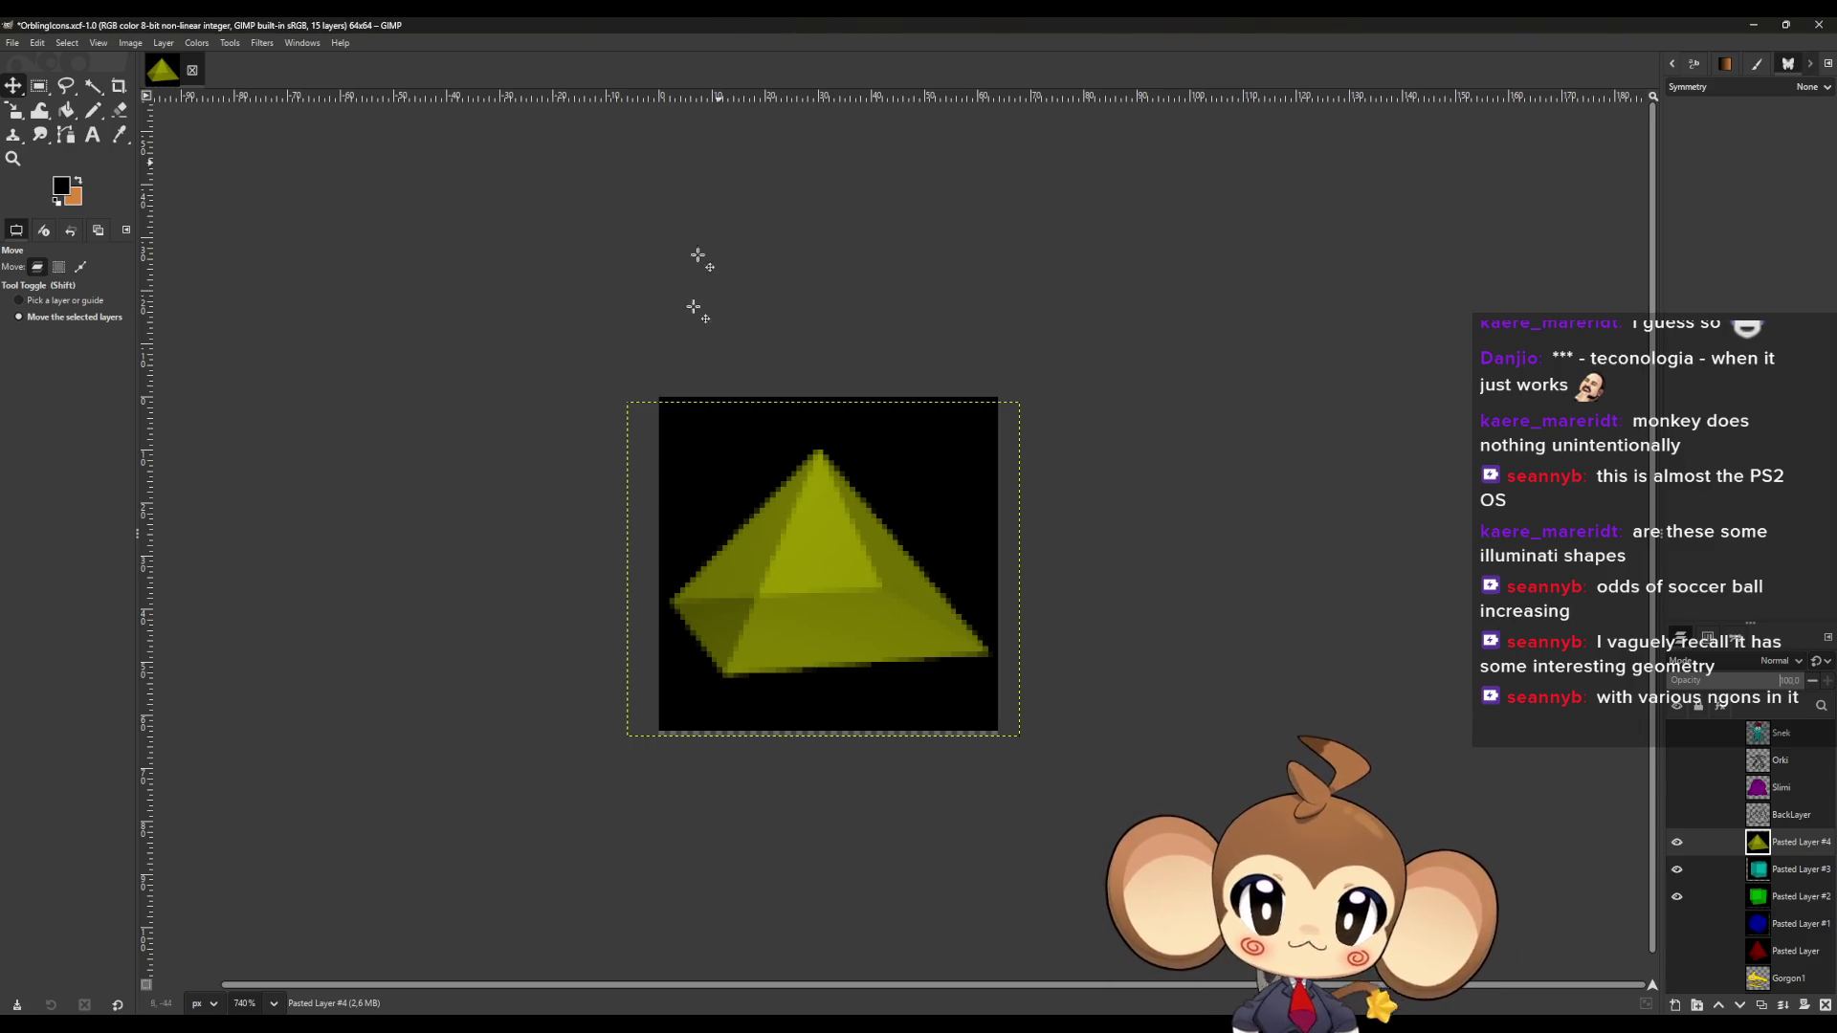
key("ctrl+v")
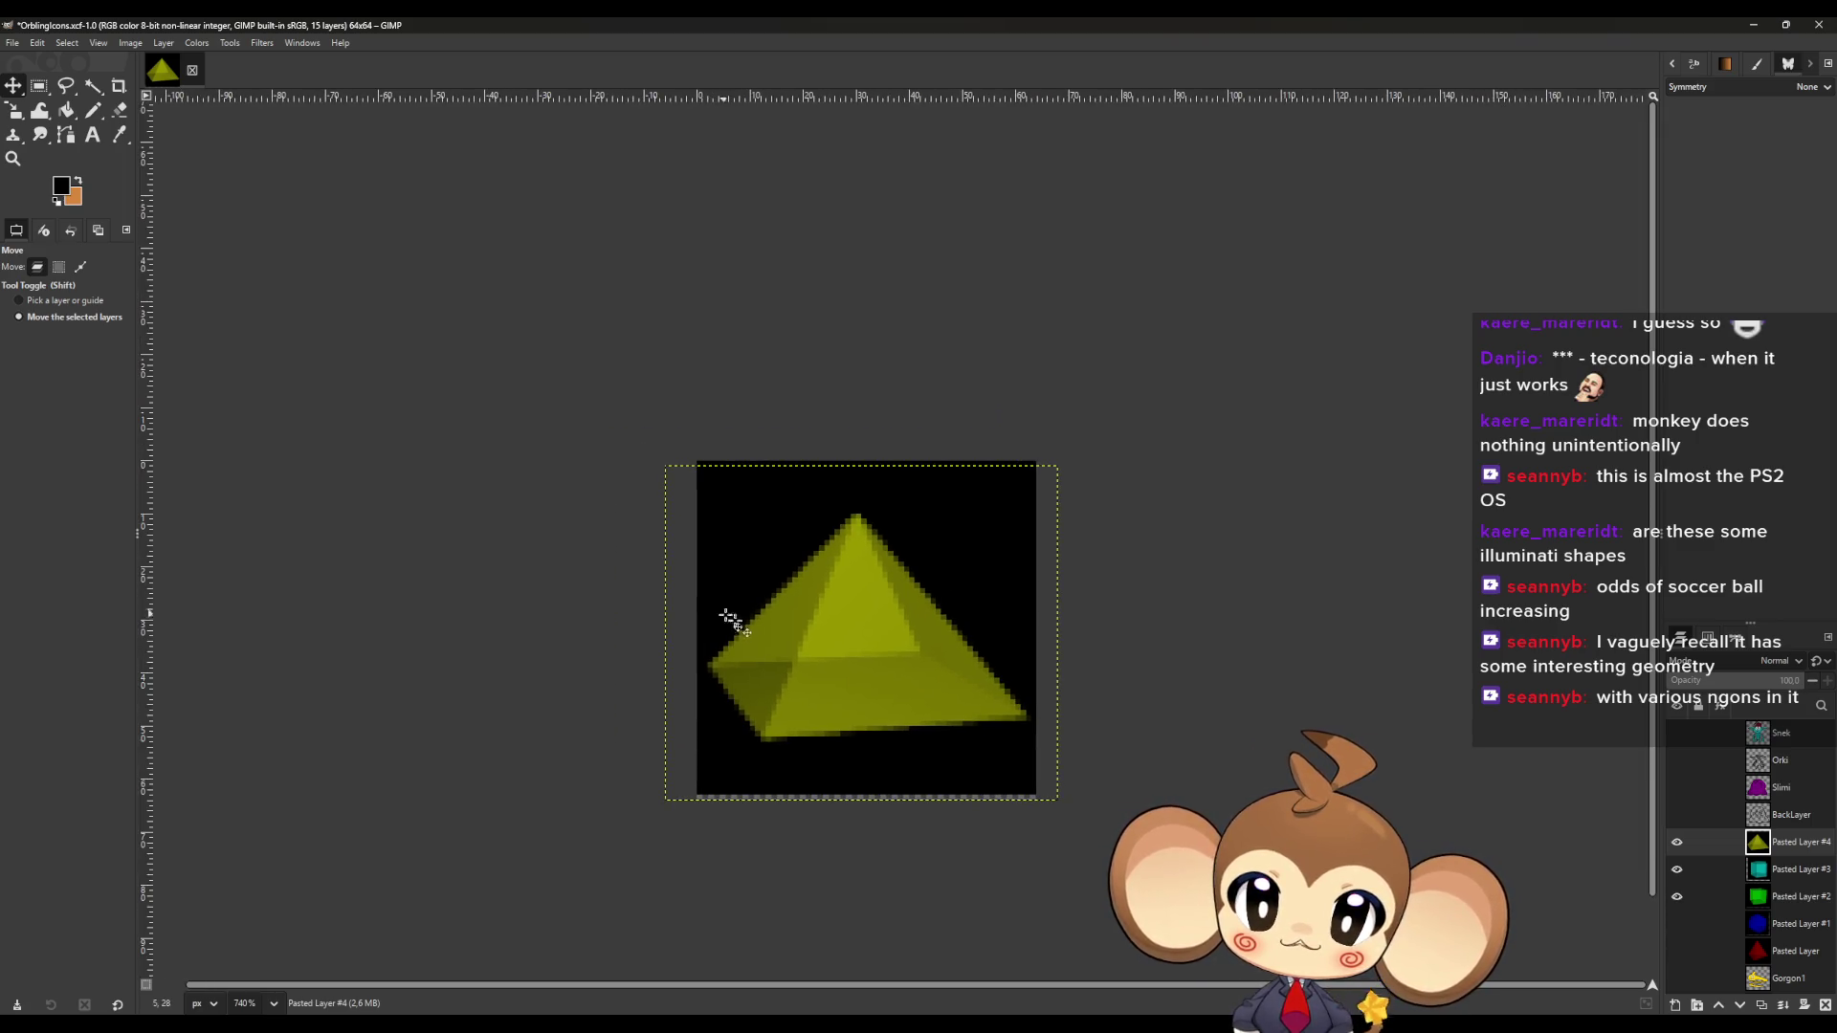
scroll(611, 615, "down", 5)
key("ctrl+s")
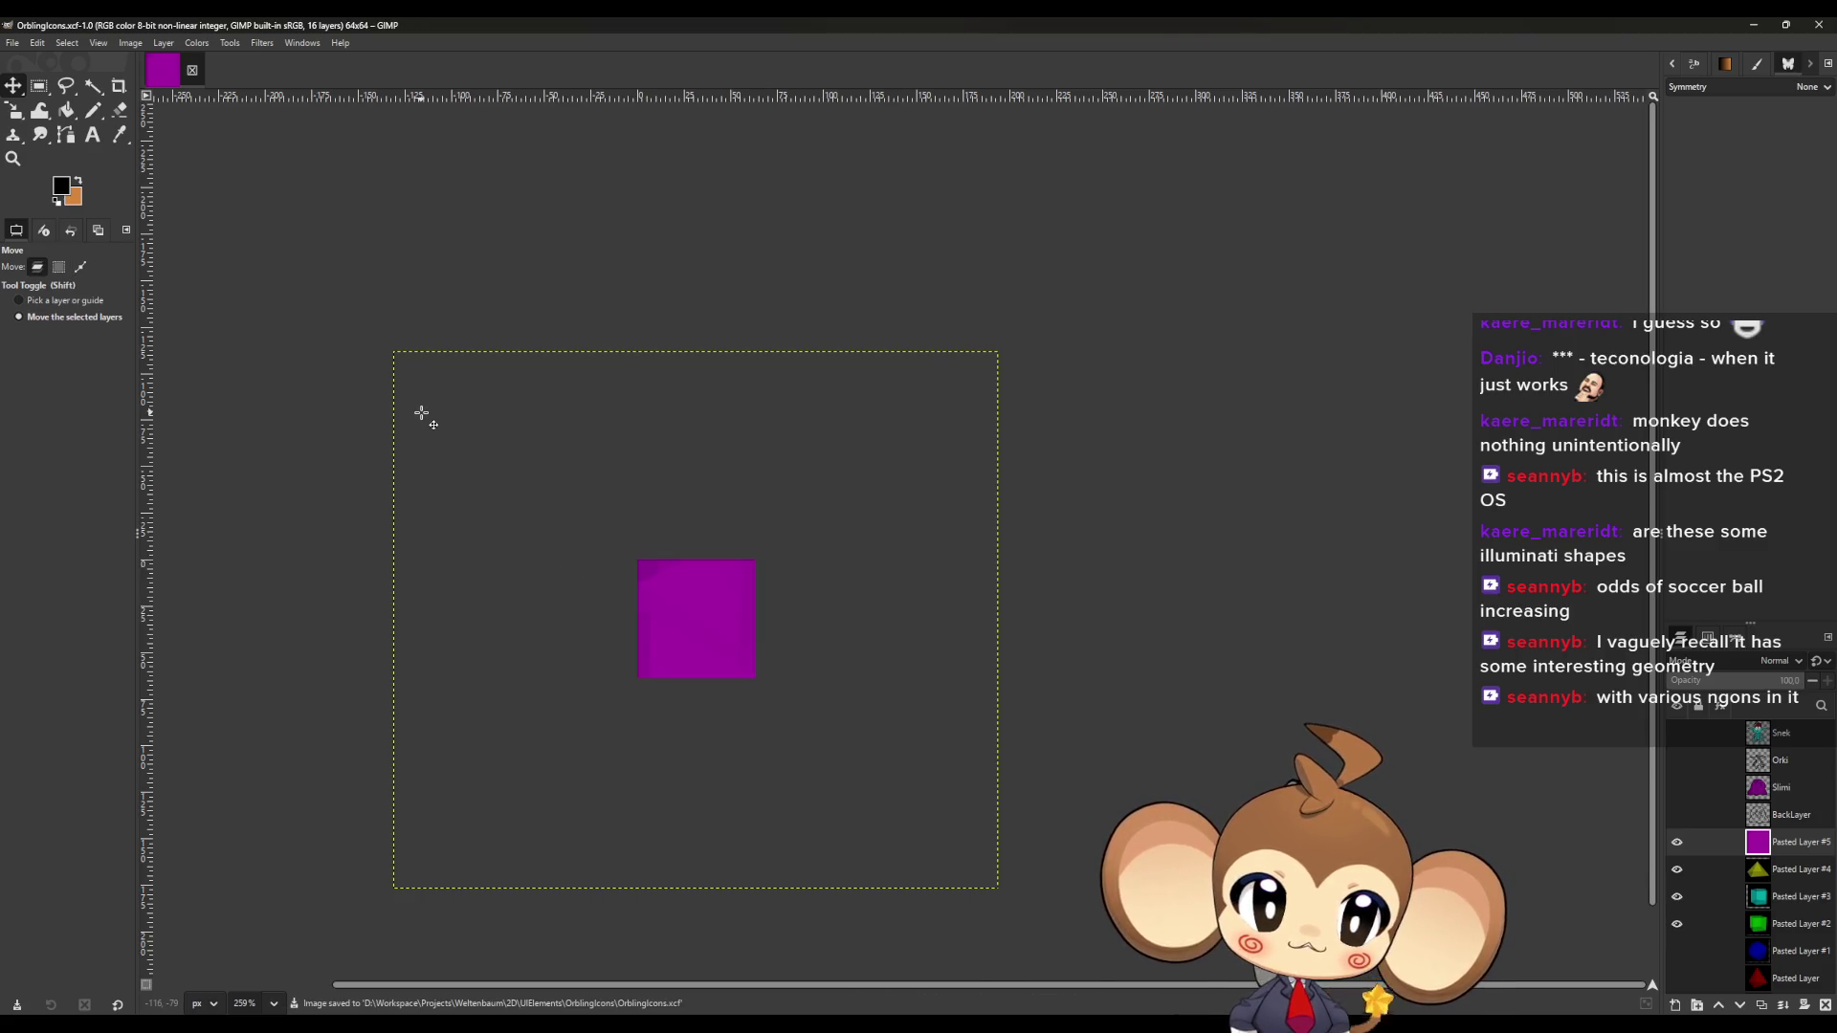
Scale the semi-transparent purple layer down to about 84×74 over the pyramid.
key("shift+s")
left_click(421, 412)
mouse_move(398, 360)
left_mouse_down()
mouse_move(685, 701)
mouse_move(816, 727)
left_mouse_up()
left_click(1708, 681)
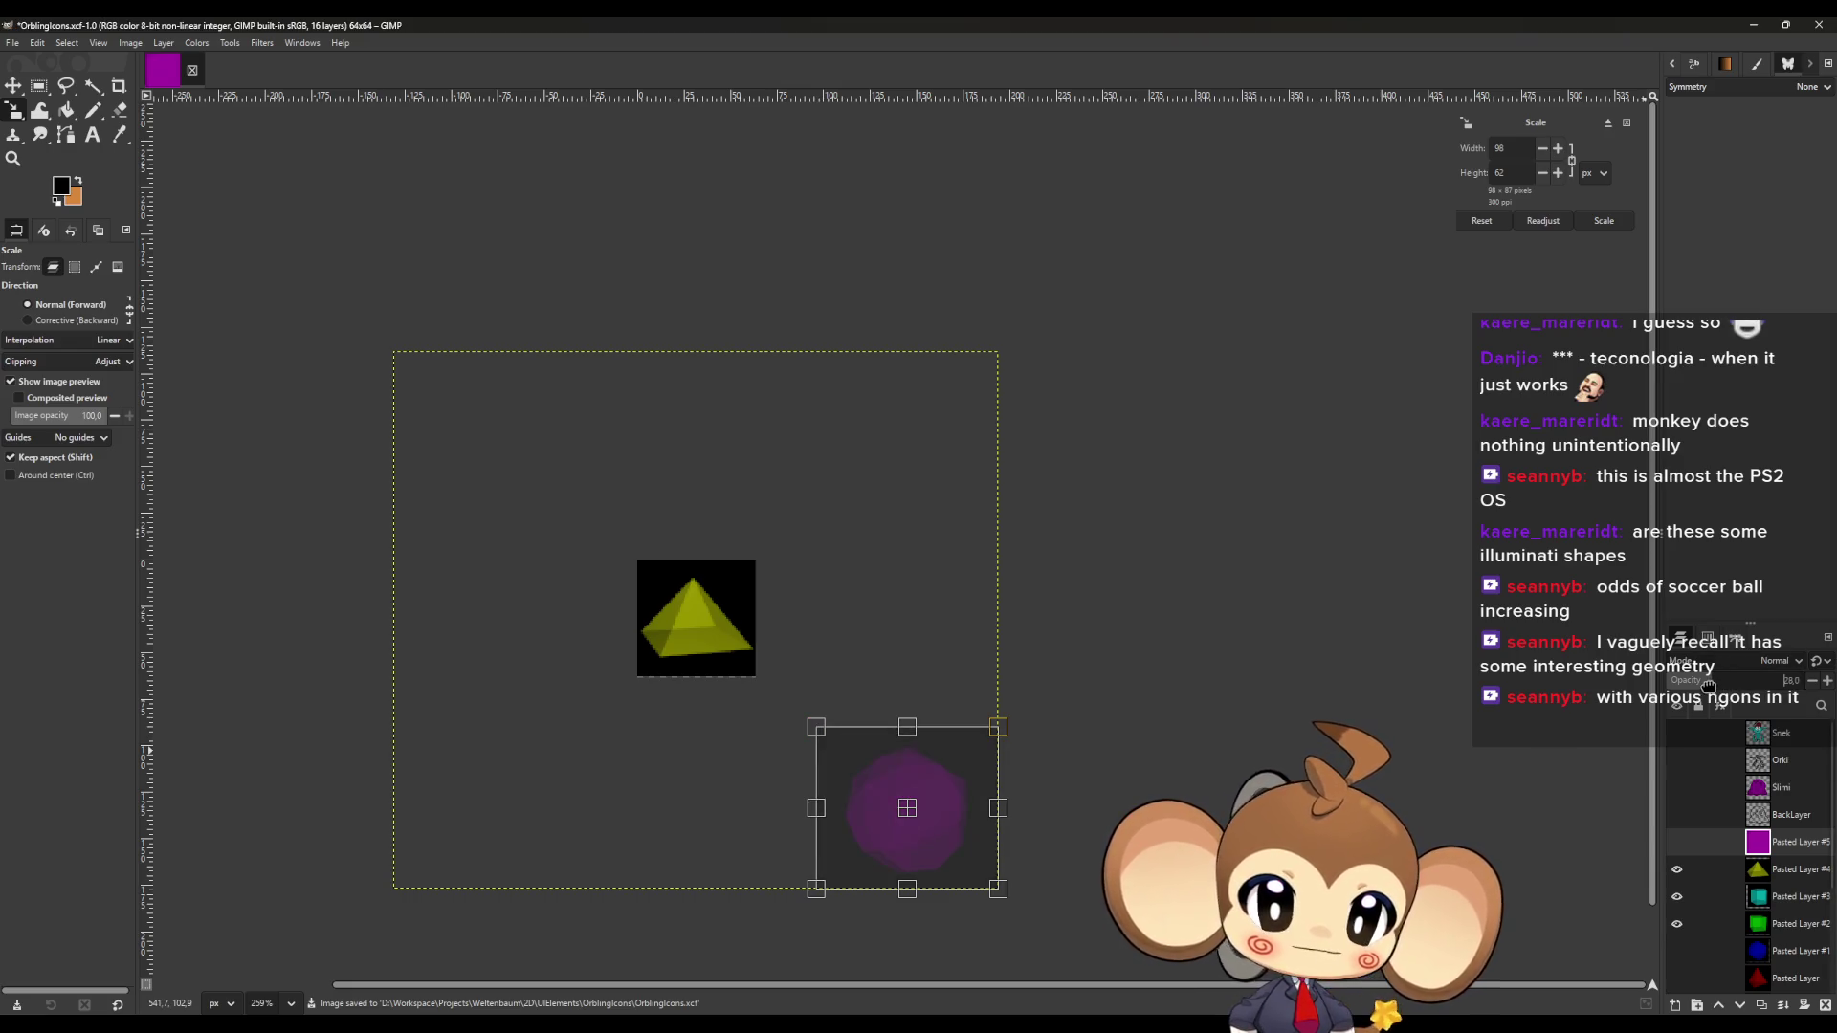
mouse_move(907, 808)
left_mouse_down()
mouse_move(713, 598)
mouse_move(688, 638)
mouse_move(706, 613)
mouse_move(710, 629)
left_mouse_up()
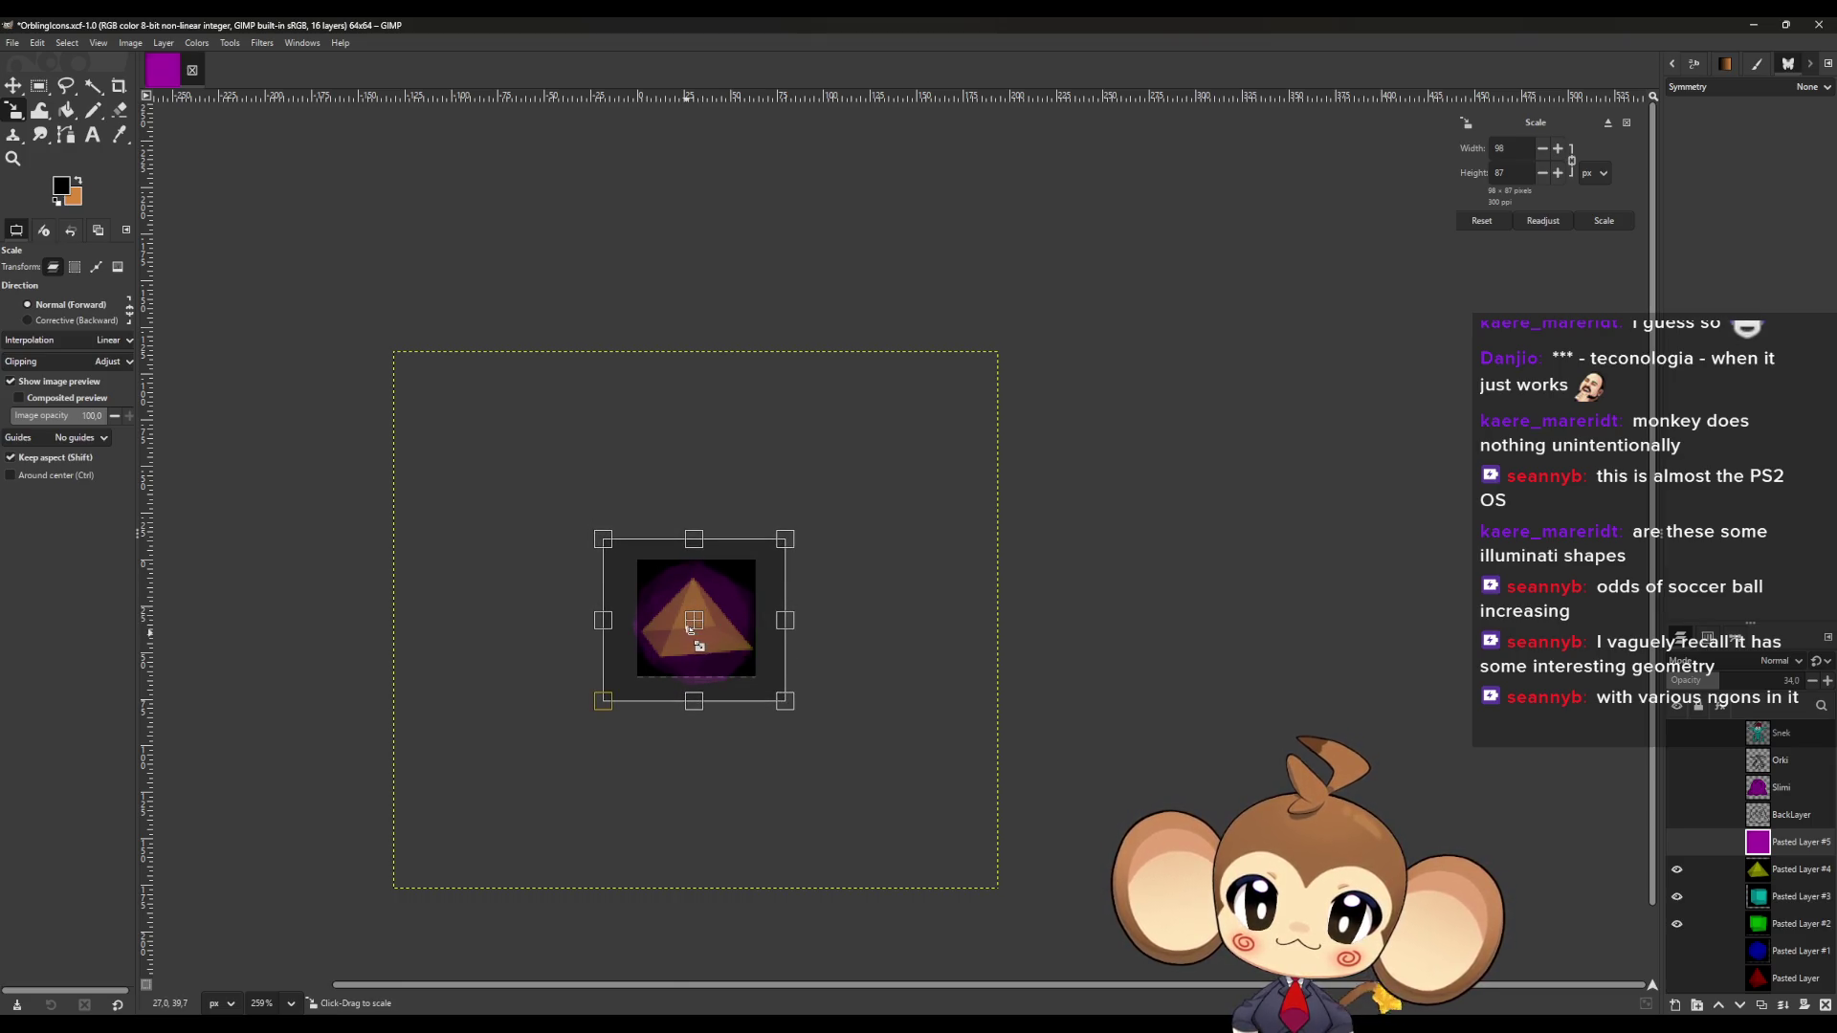
mouse_move(605, 551)
left_mouse_down()
mouse_move(628, 601)
mouse_move(627, 587)
left_mouse_up()
left_click_drag(705, 631, 706, 629)
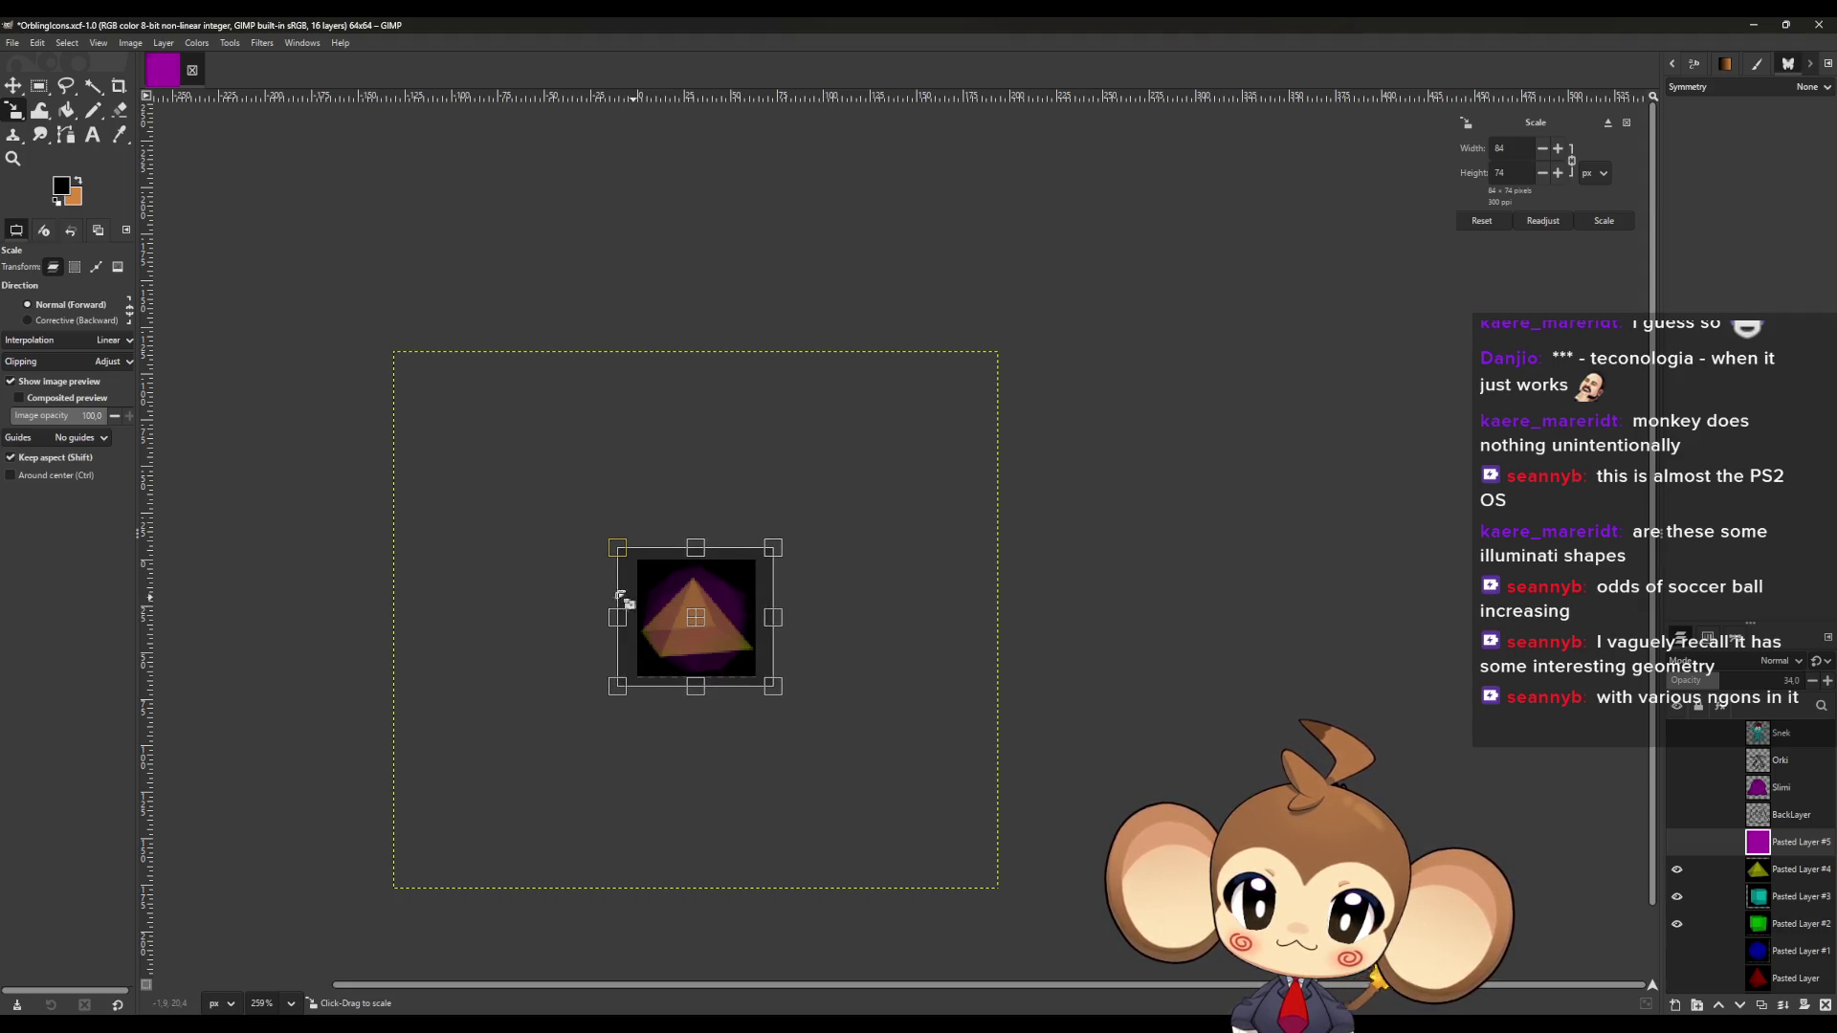
scroll(656, 664, "up", 5, "ctrl")
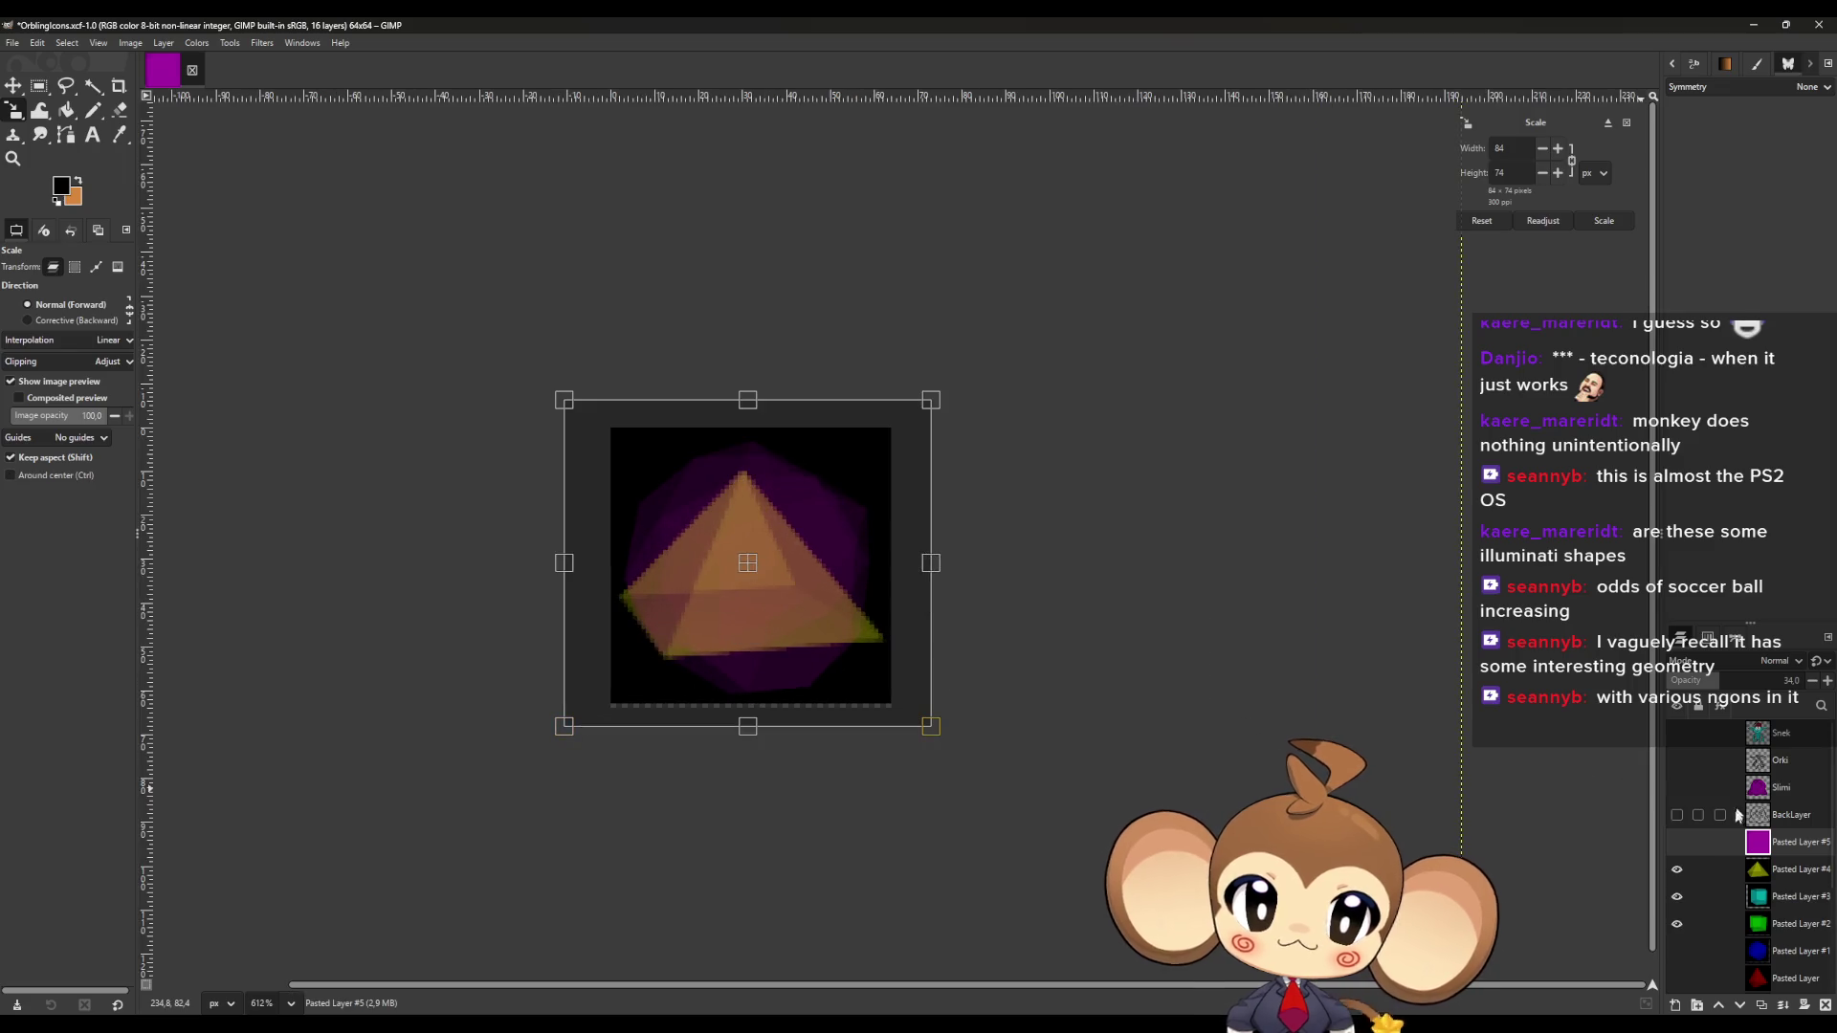
Toggle the other icon layers to compare and refine the purple layer to 81×71.
left_click(1677, 870)
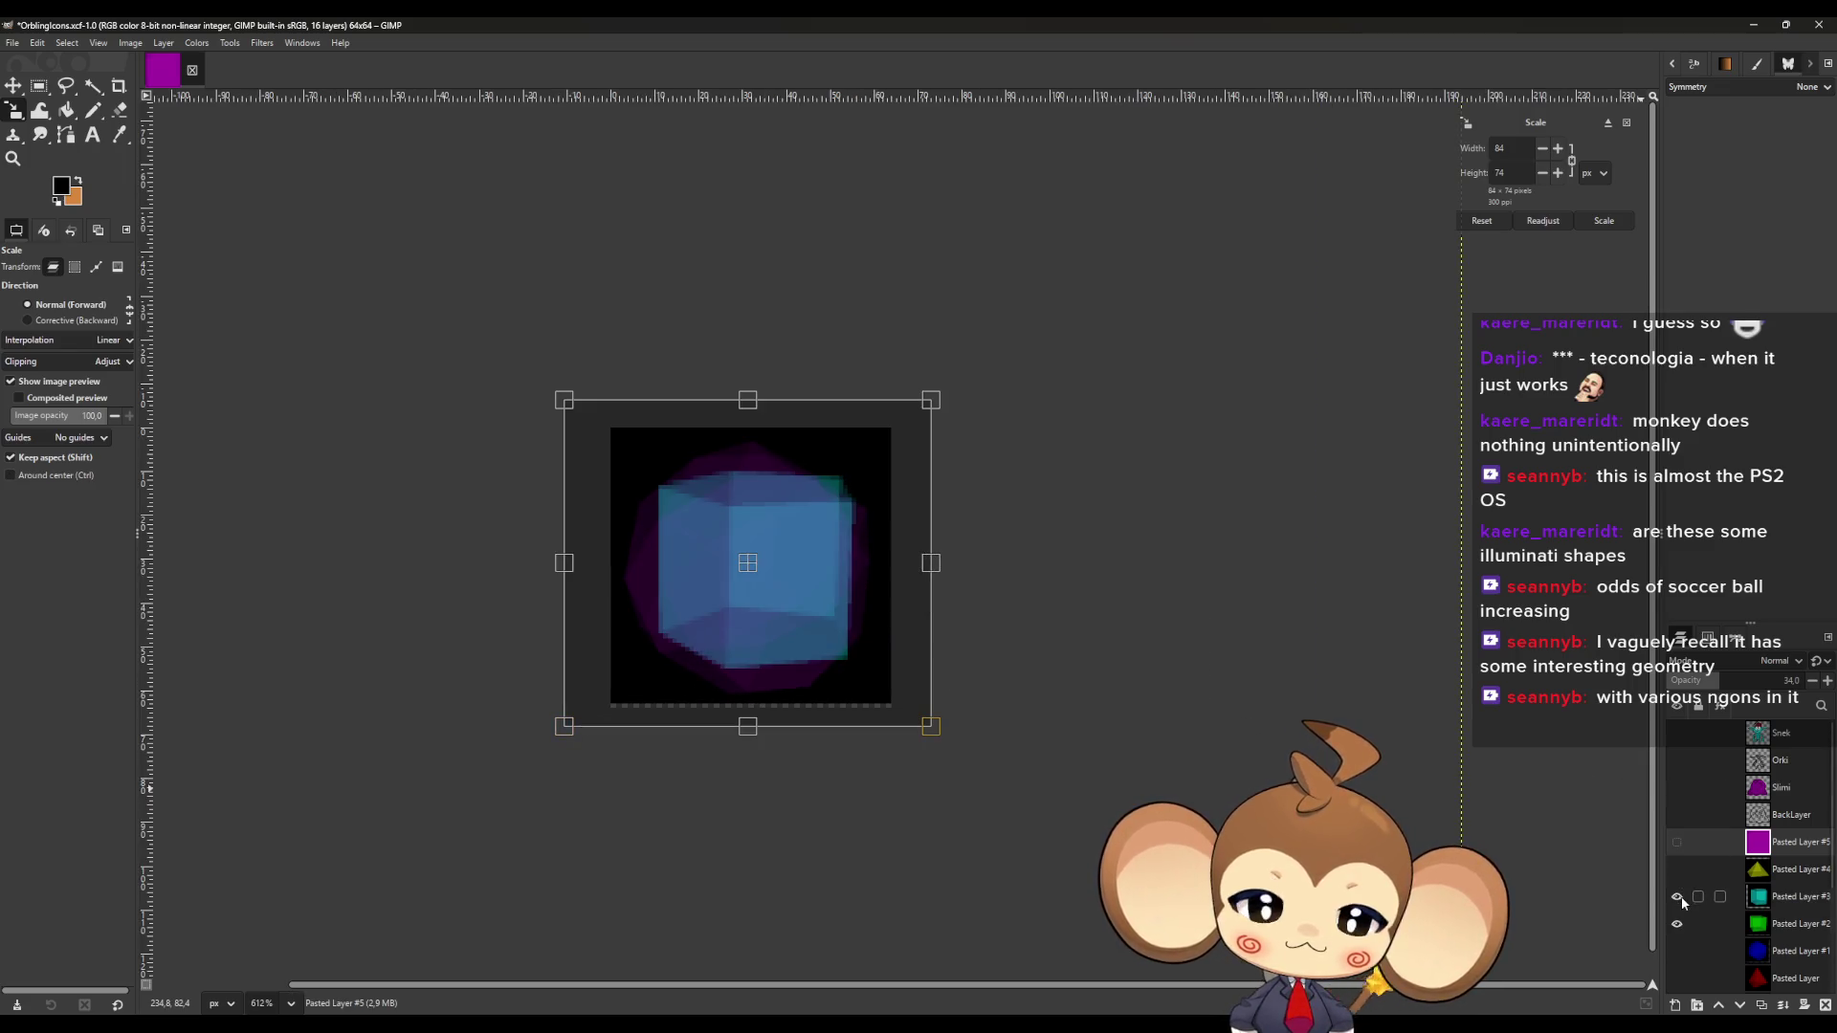
left_click(1677, 896)
left_click(1677, 925)
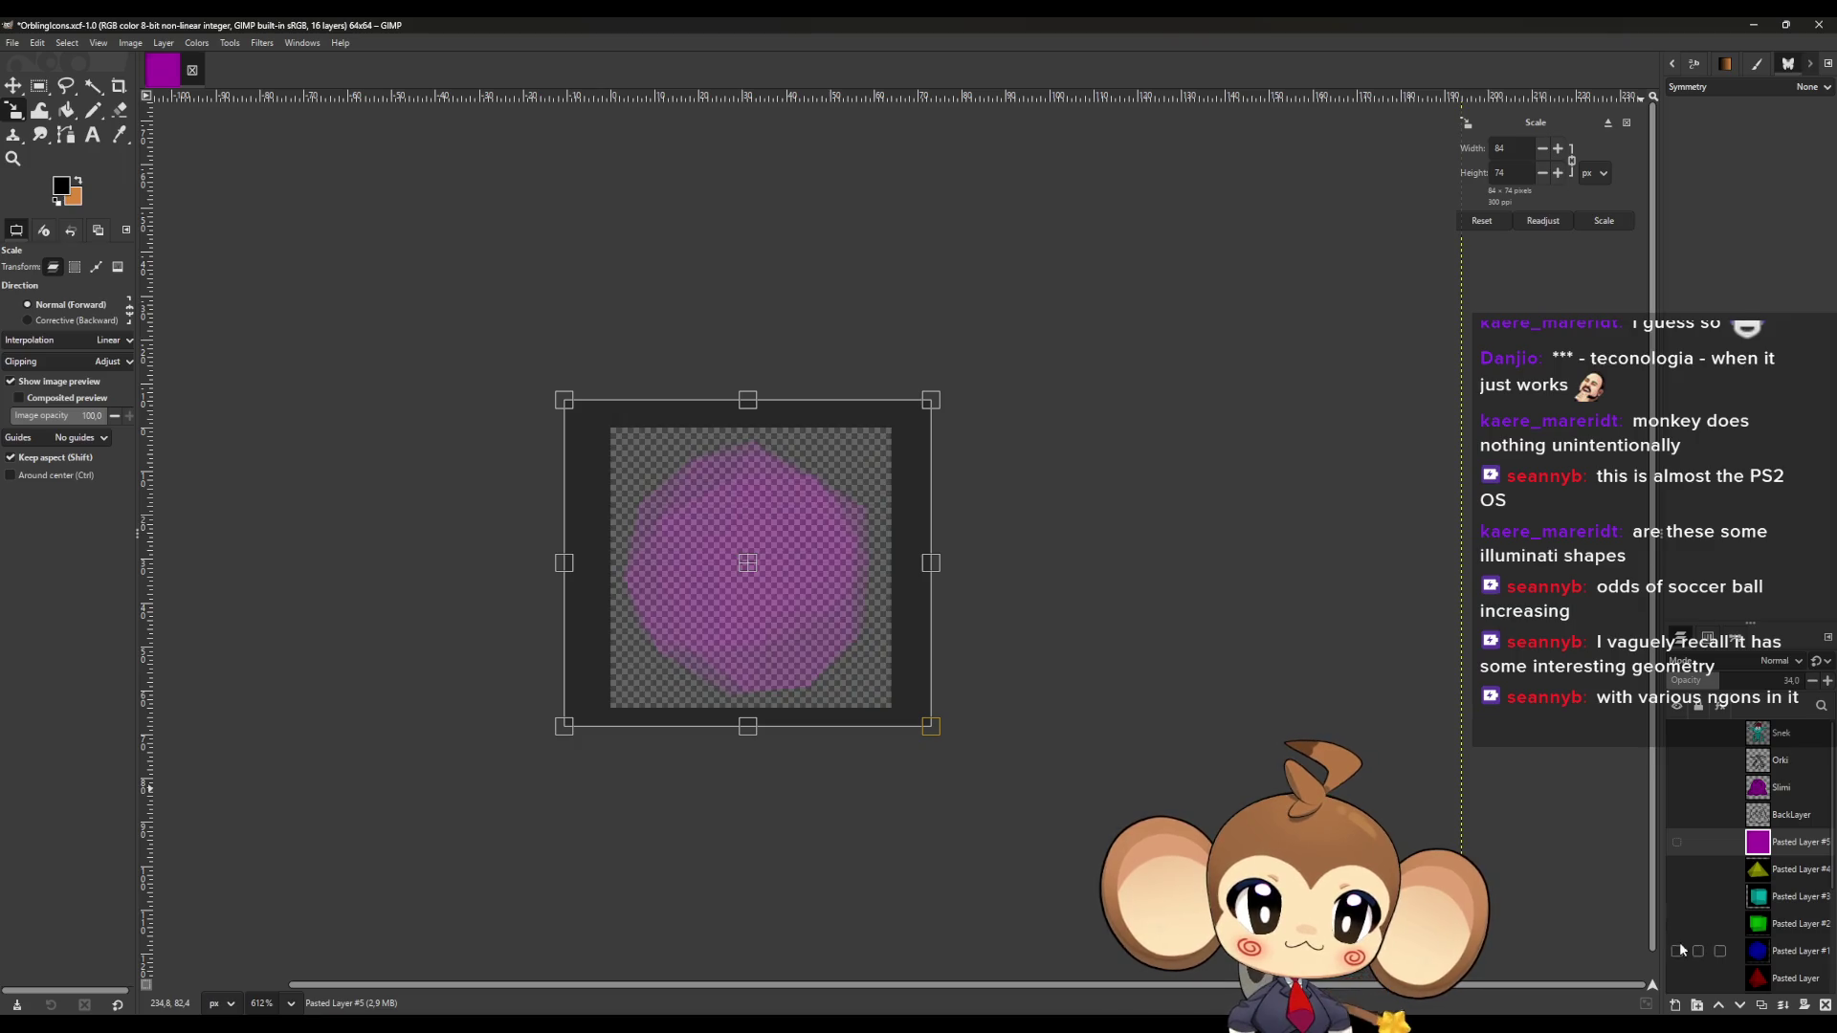
left_click(1678, 951)
left_click_drag(564, 401, 605, 459)
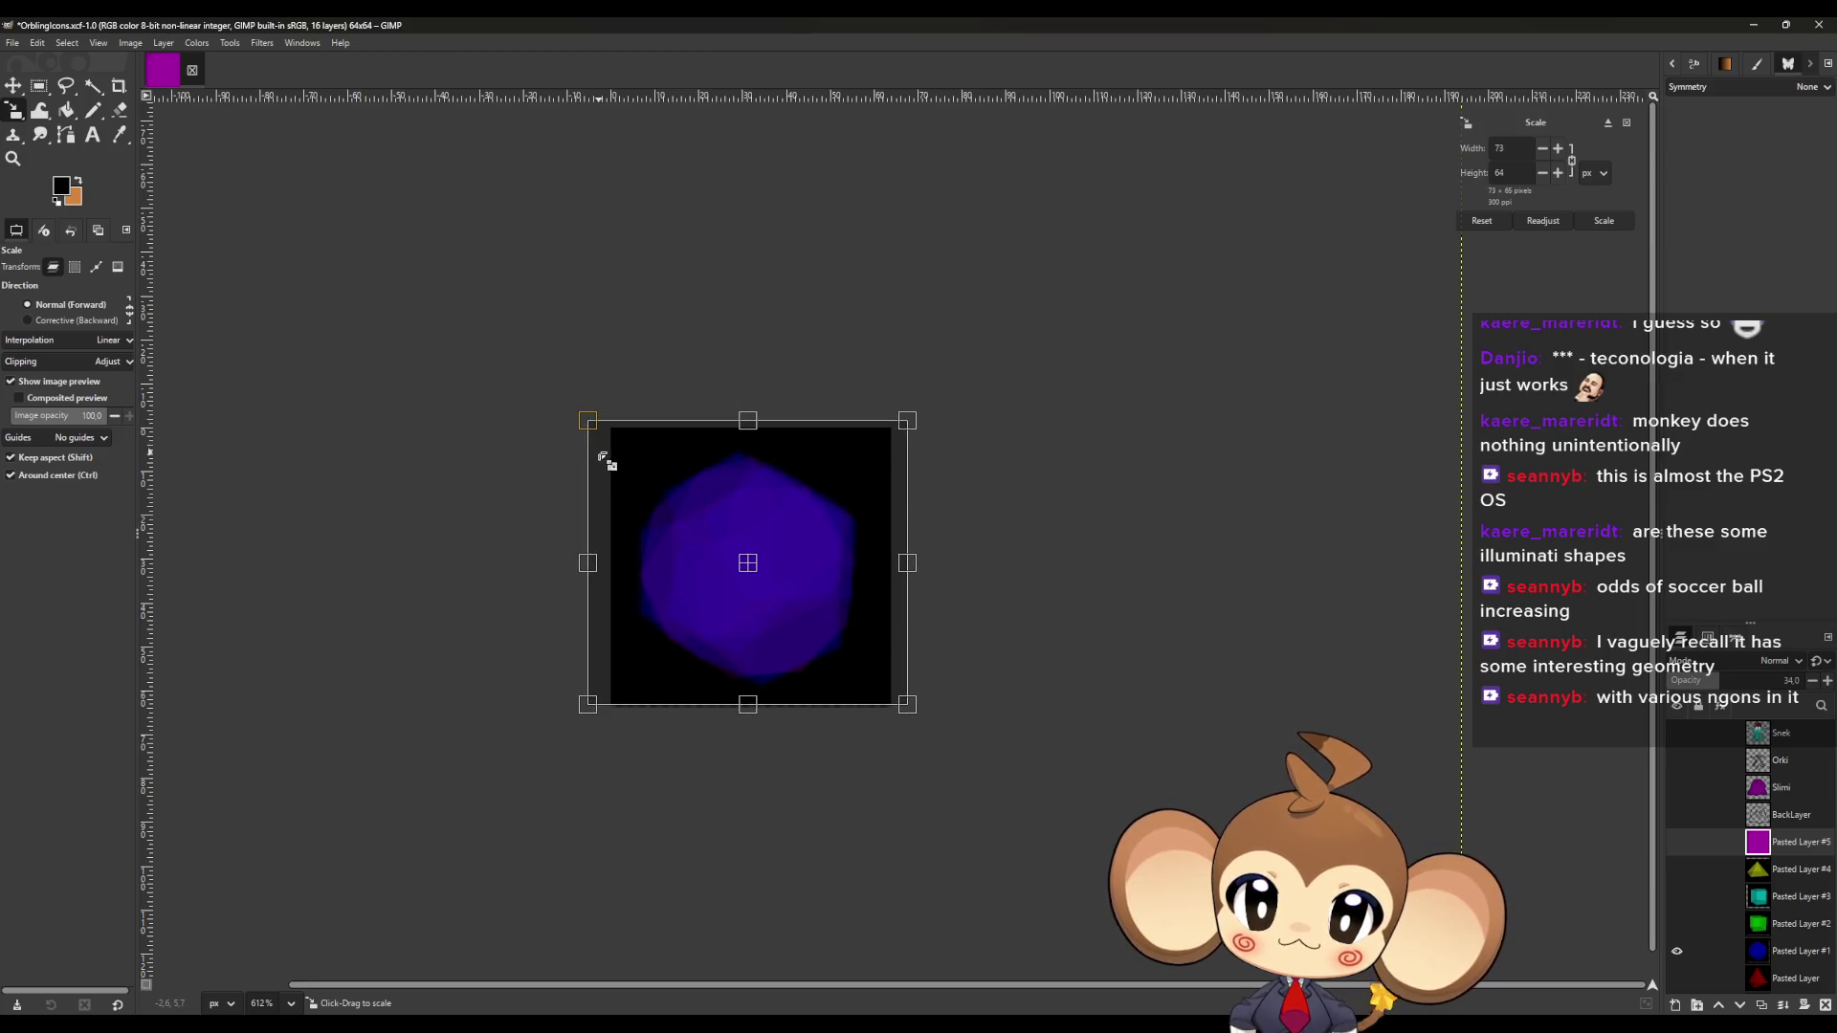
Commit the scale, restore full opacity, and hide the icosidodecahedron layer.
left_click(1676, 843)
key("m")
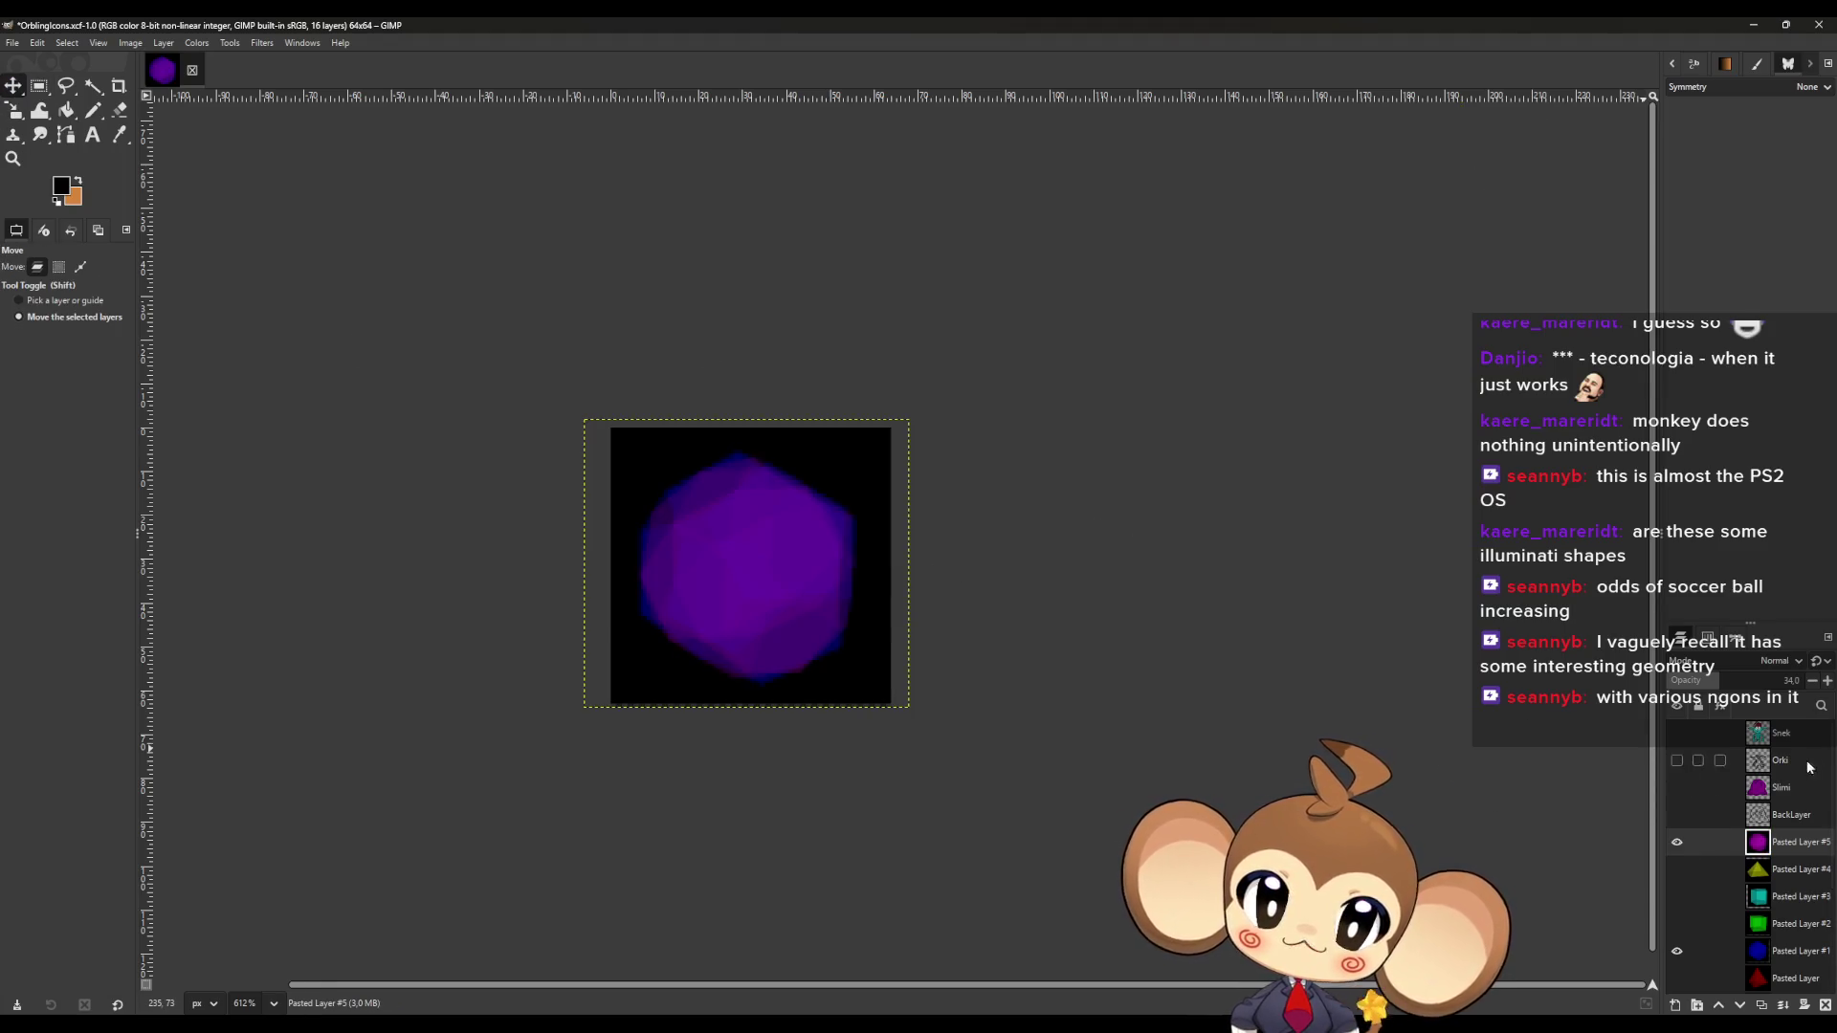
left_click_drag(1717, 681, 1806, 681)
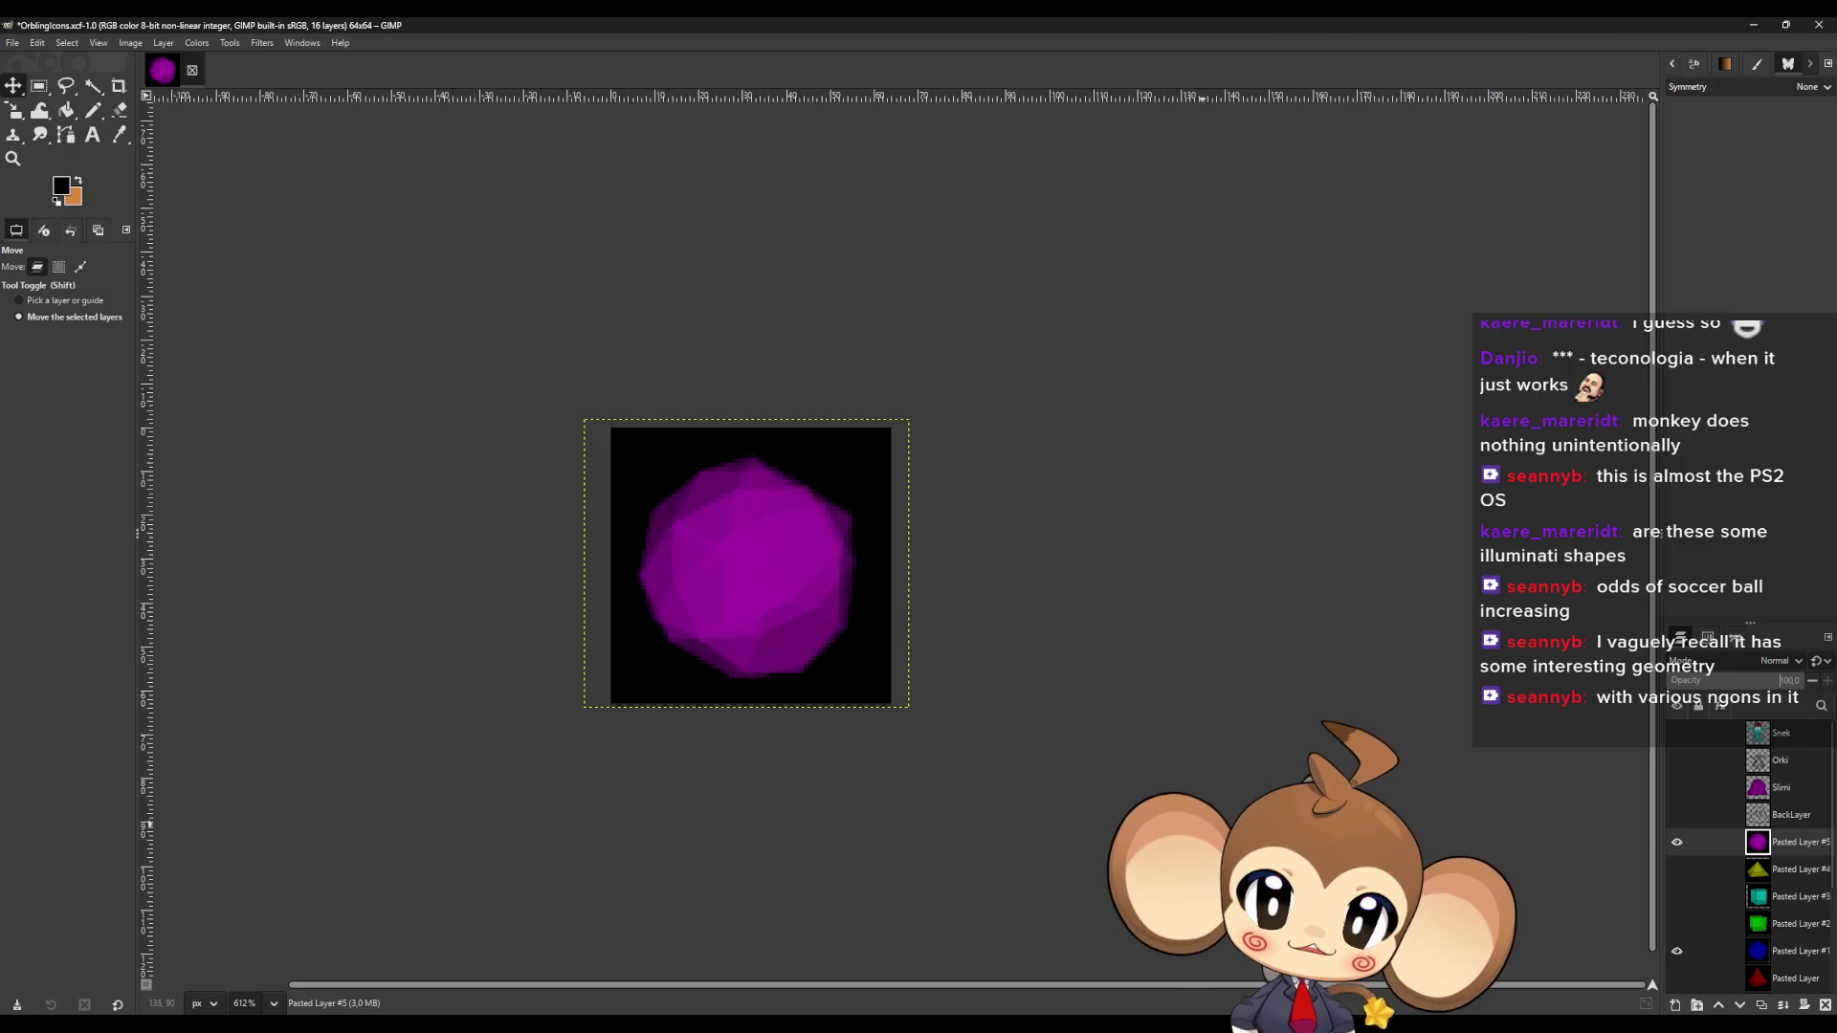
scroll(1724, 819, "down", 2)
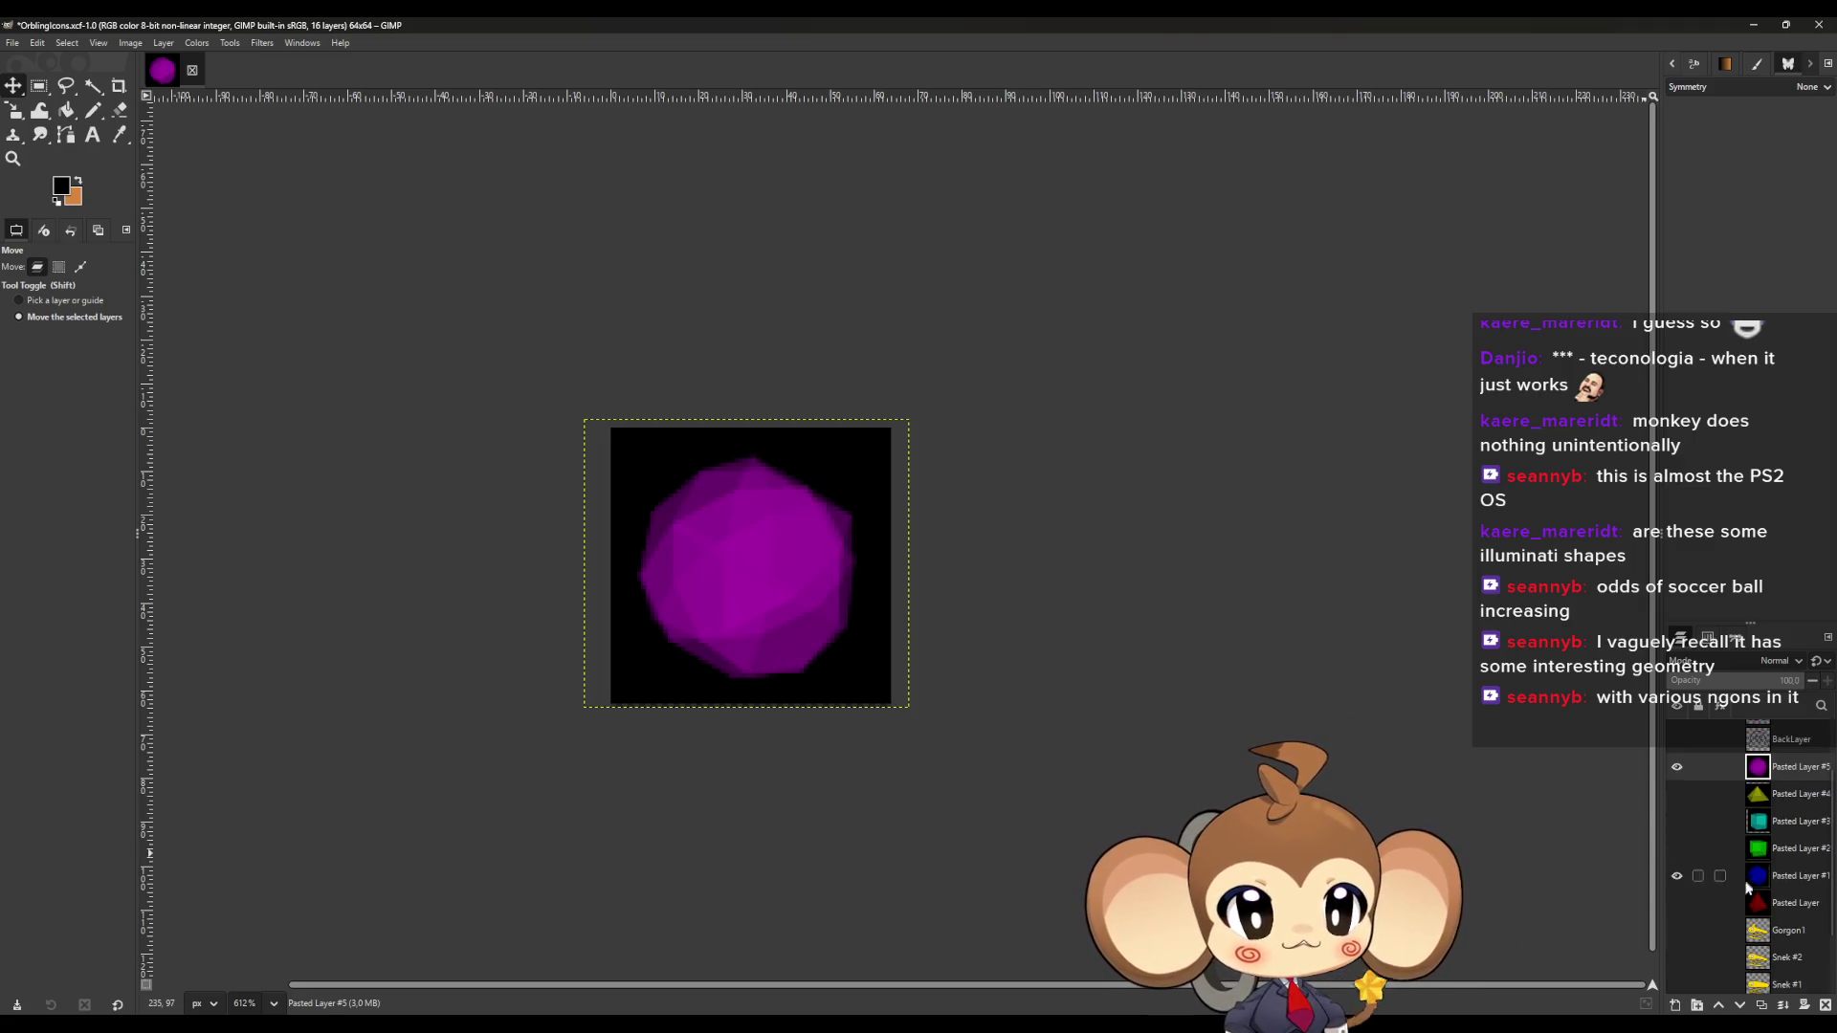
left_click(1677, 767)
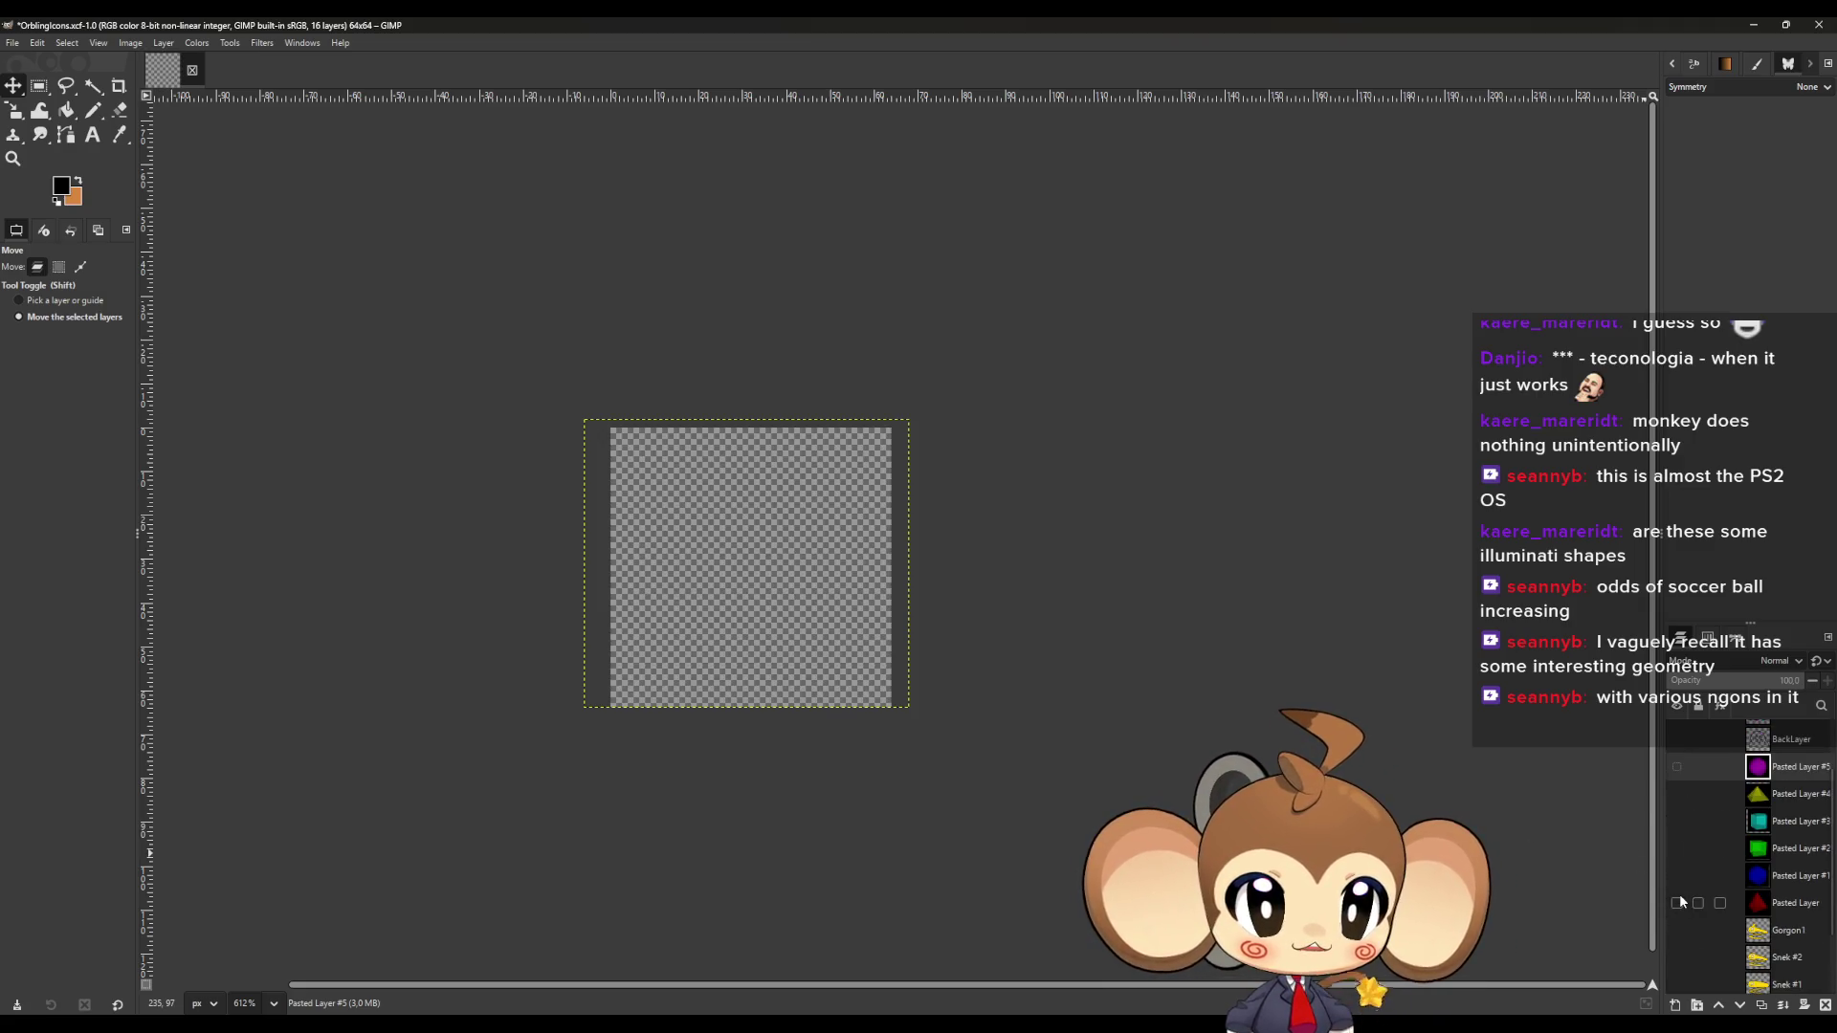
Add a transparent layer above the red tetrahedron and sample its red for the Pencil.
left_click(1678, 902)
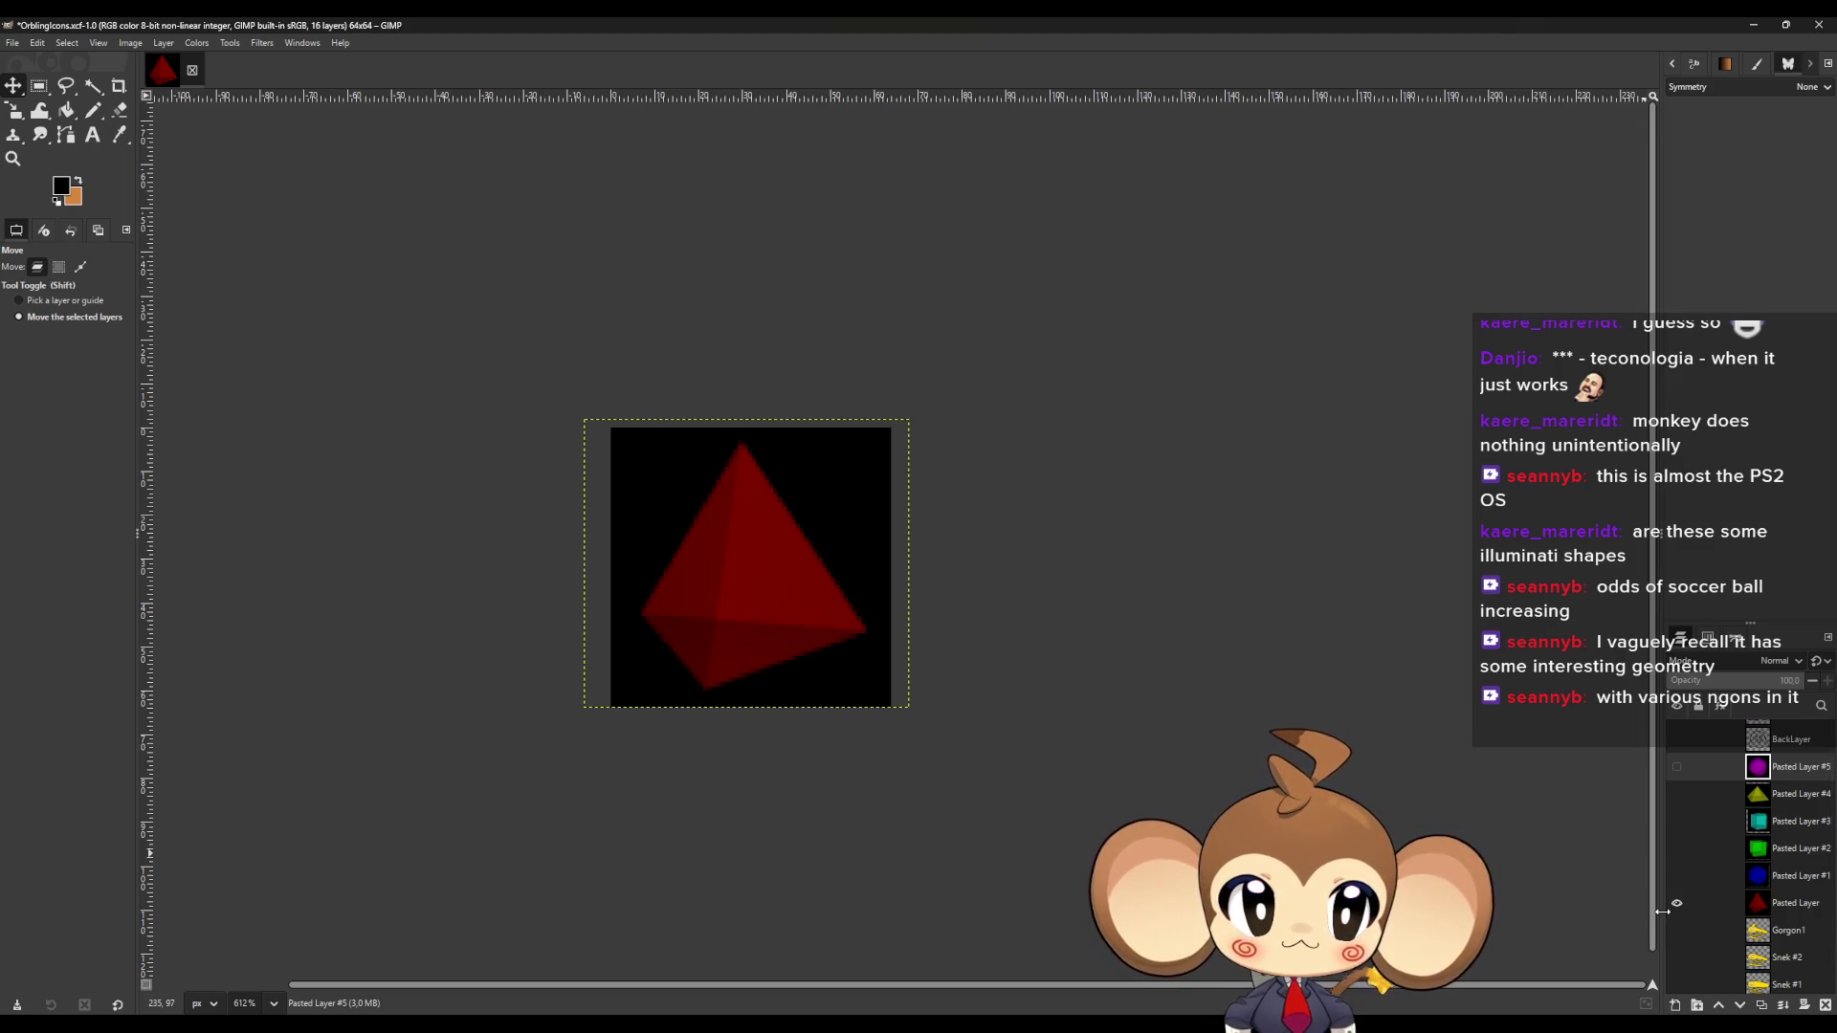
left_click(1795, 903)
left_click(1680, 1005)
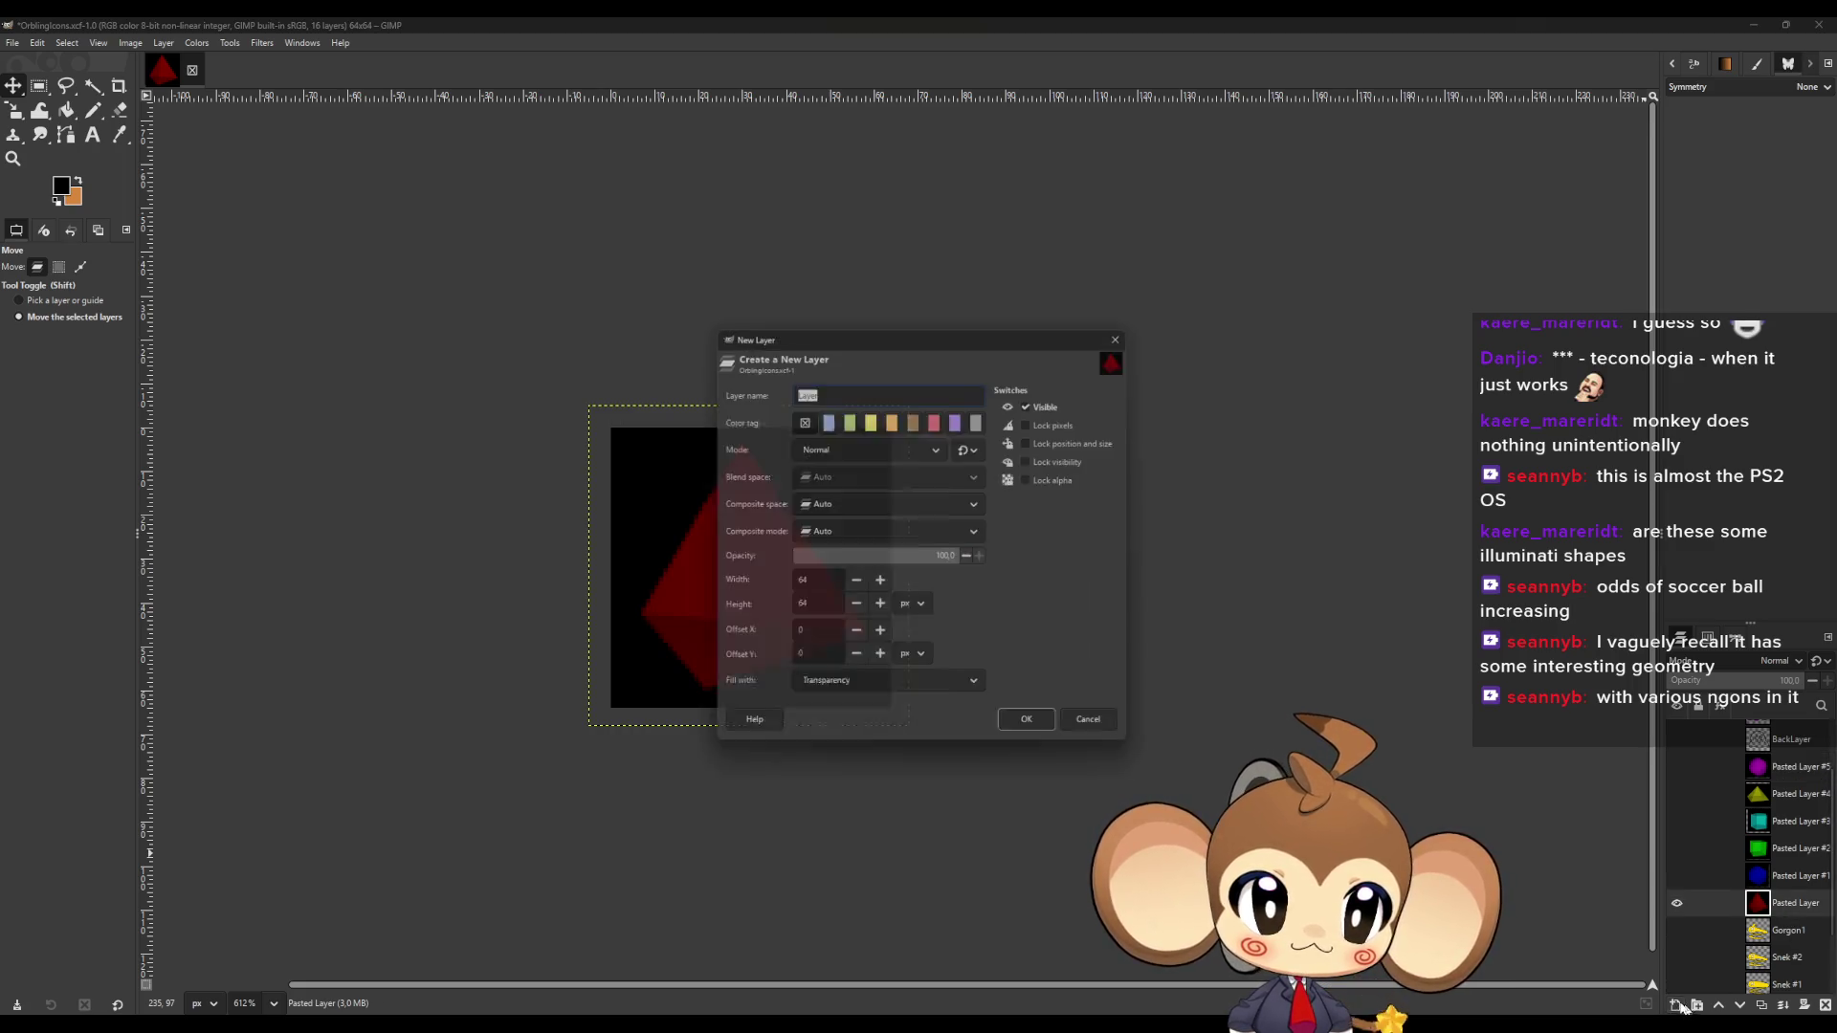
left_click(1036, 737)
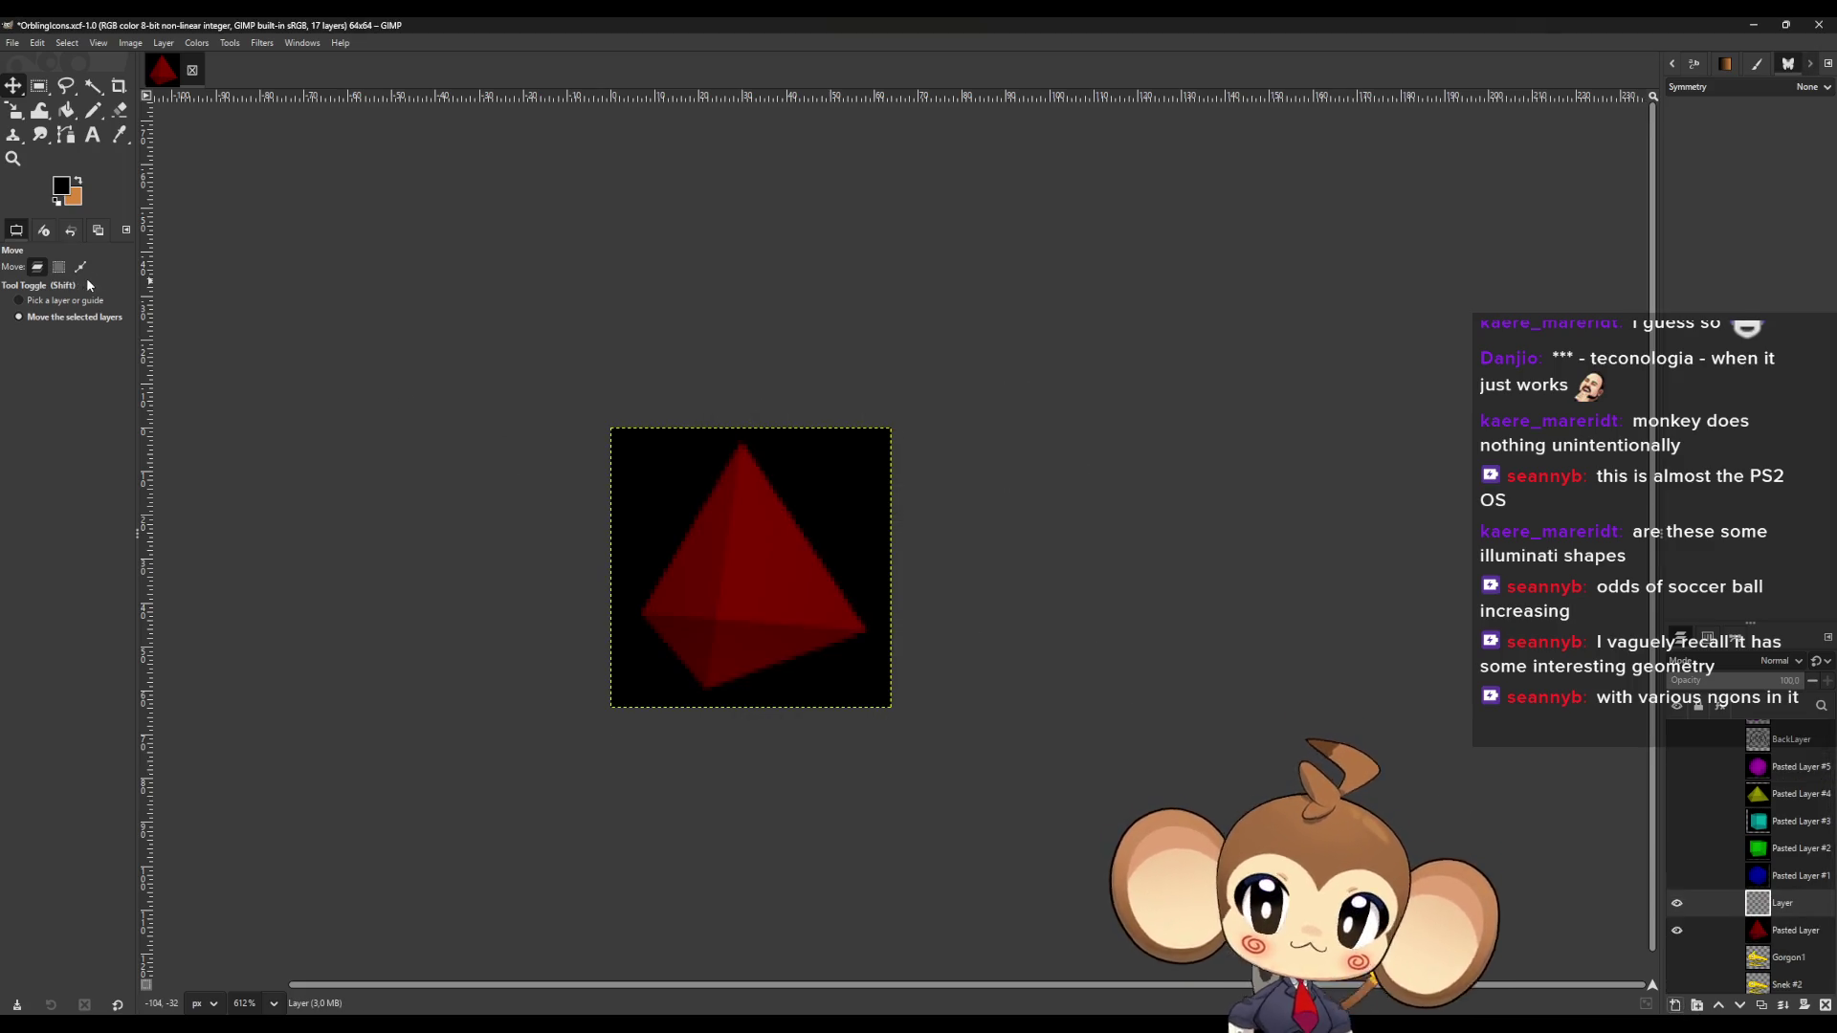
left_click(118, 133)
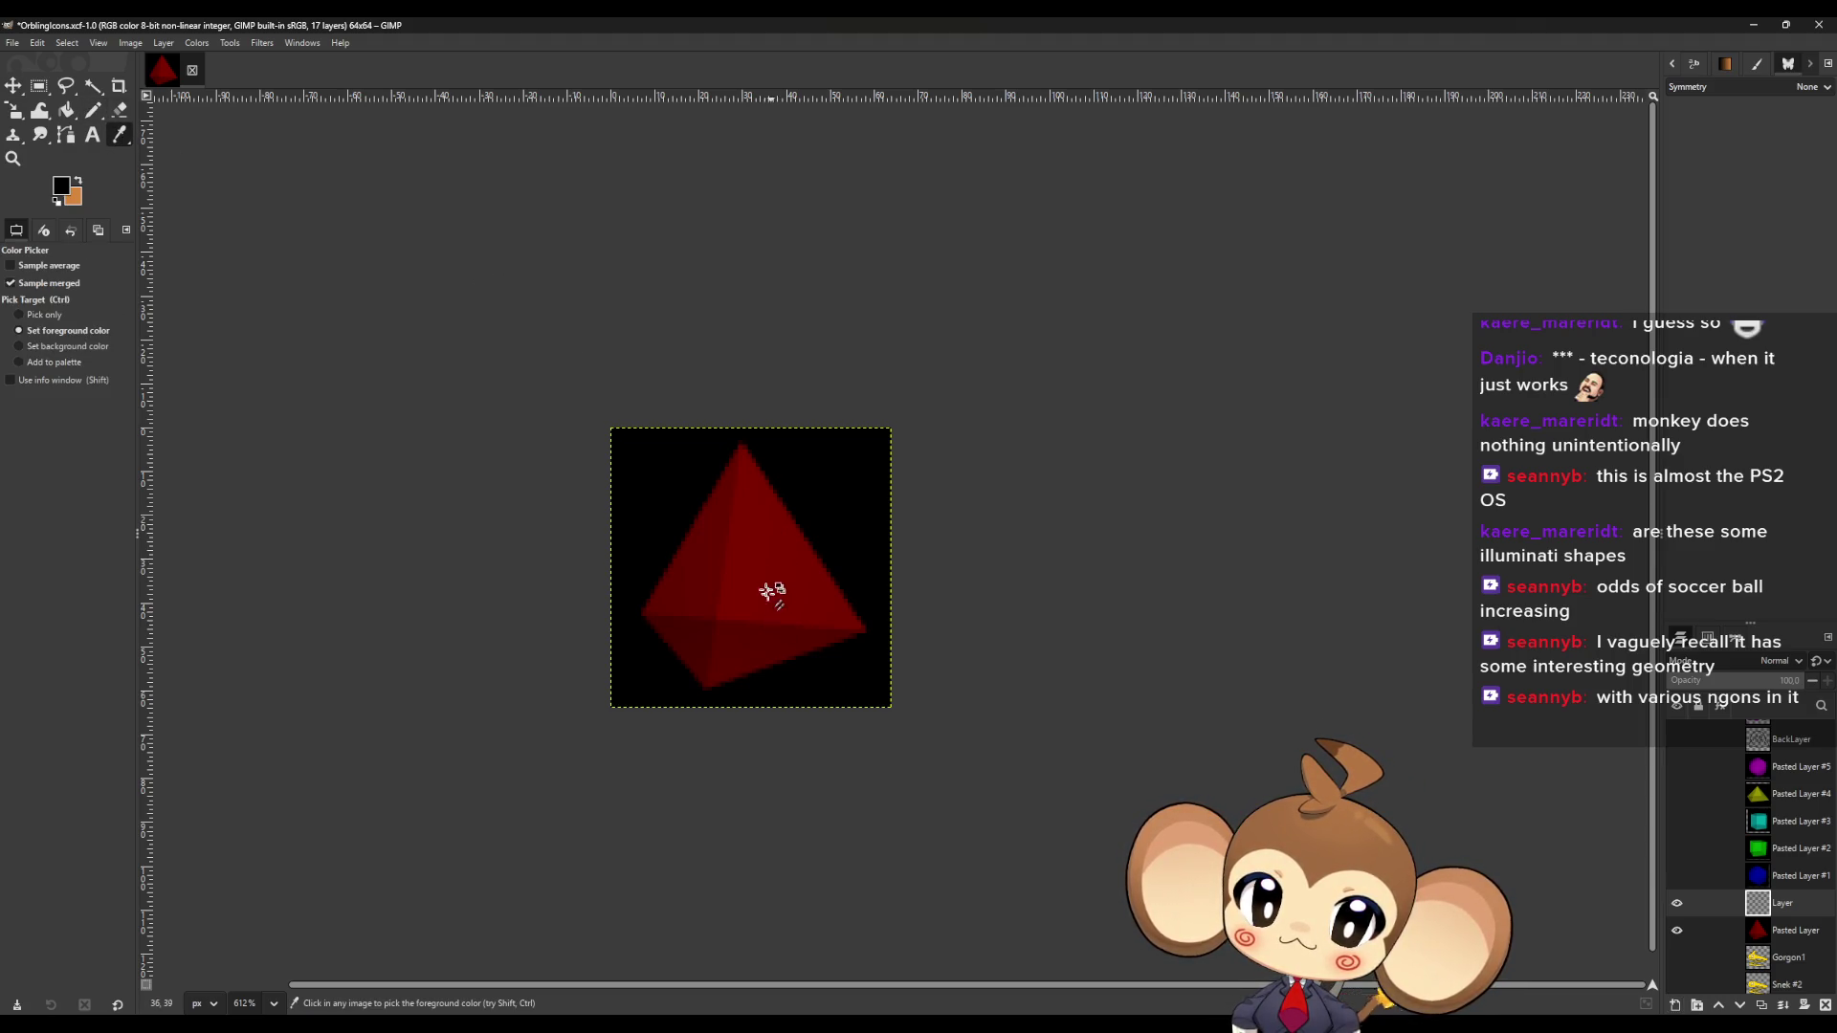
left_click(771, 588)
left_click(99, 111)
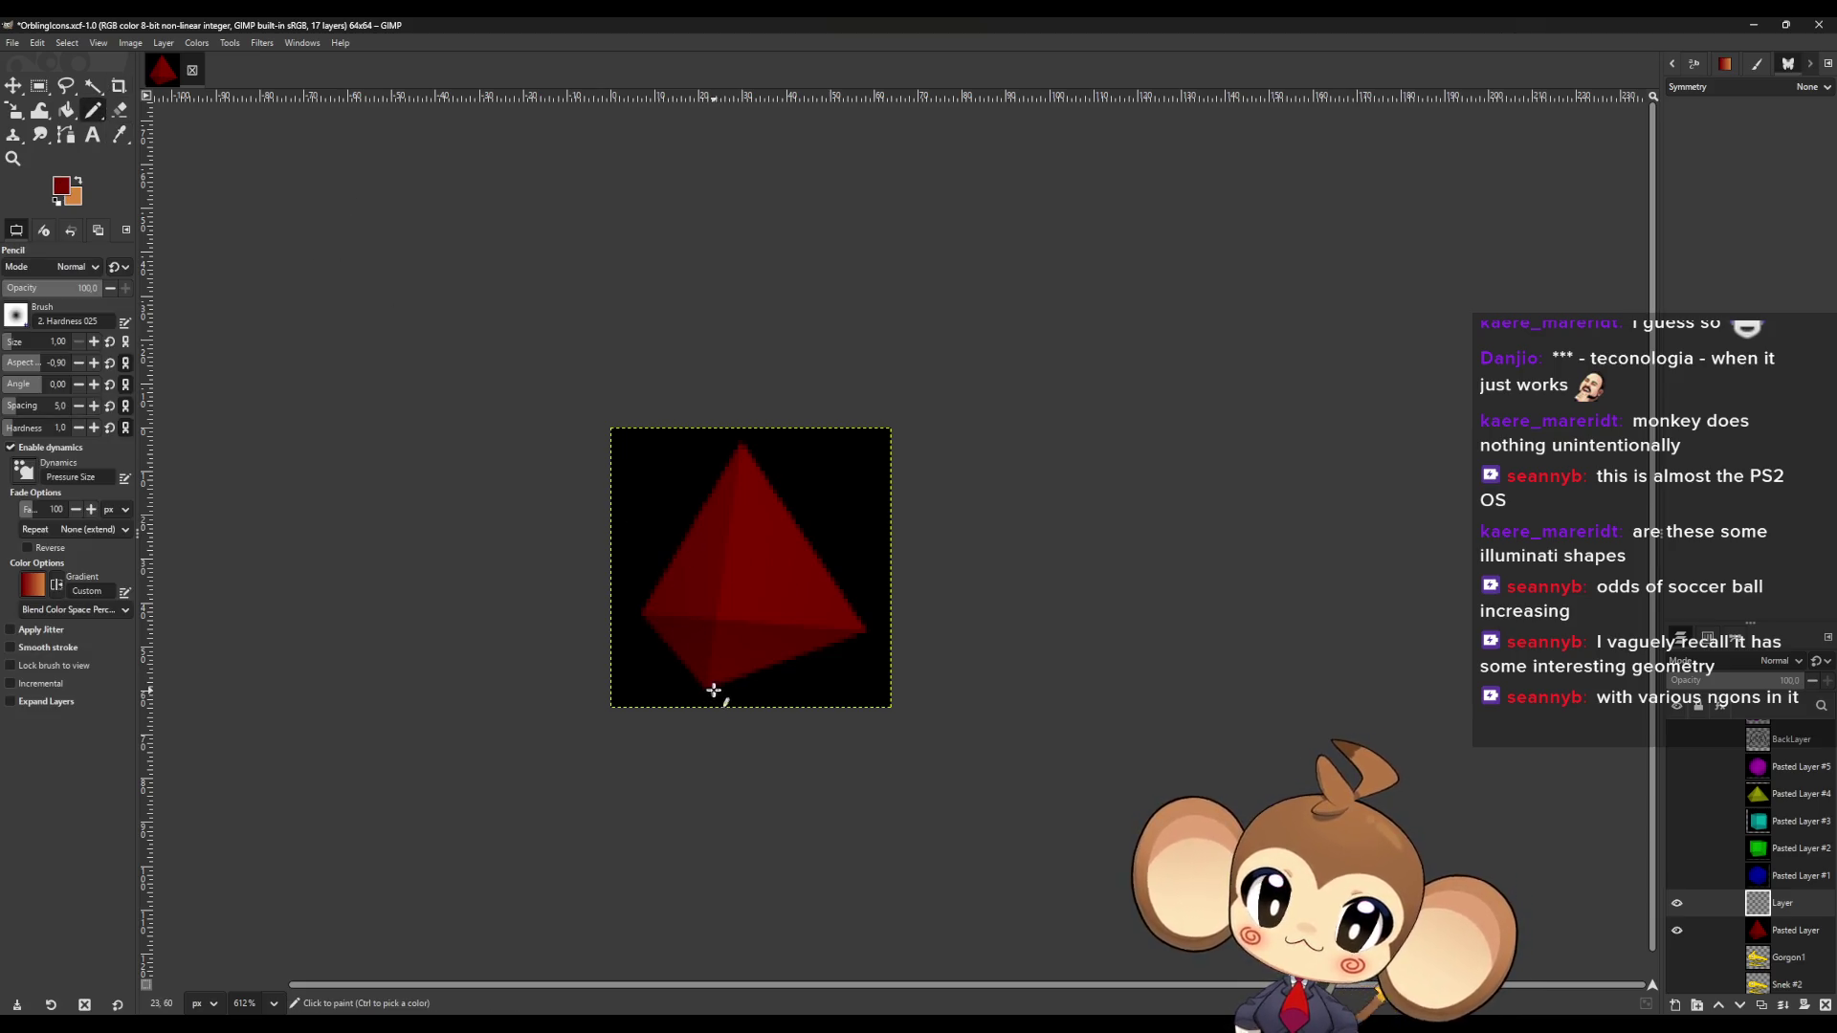
Trace the tetrahedron's six edges with straight red pencil lines.
scroll(715, 675, "up", 5)
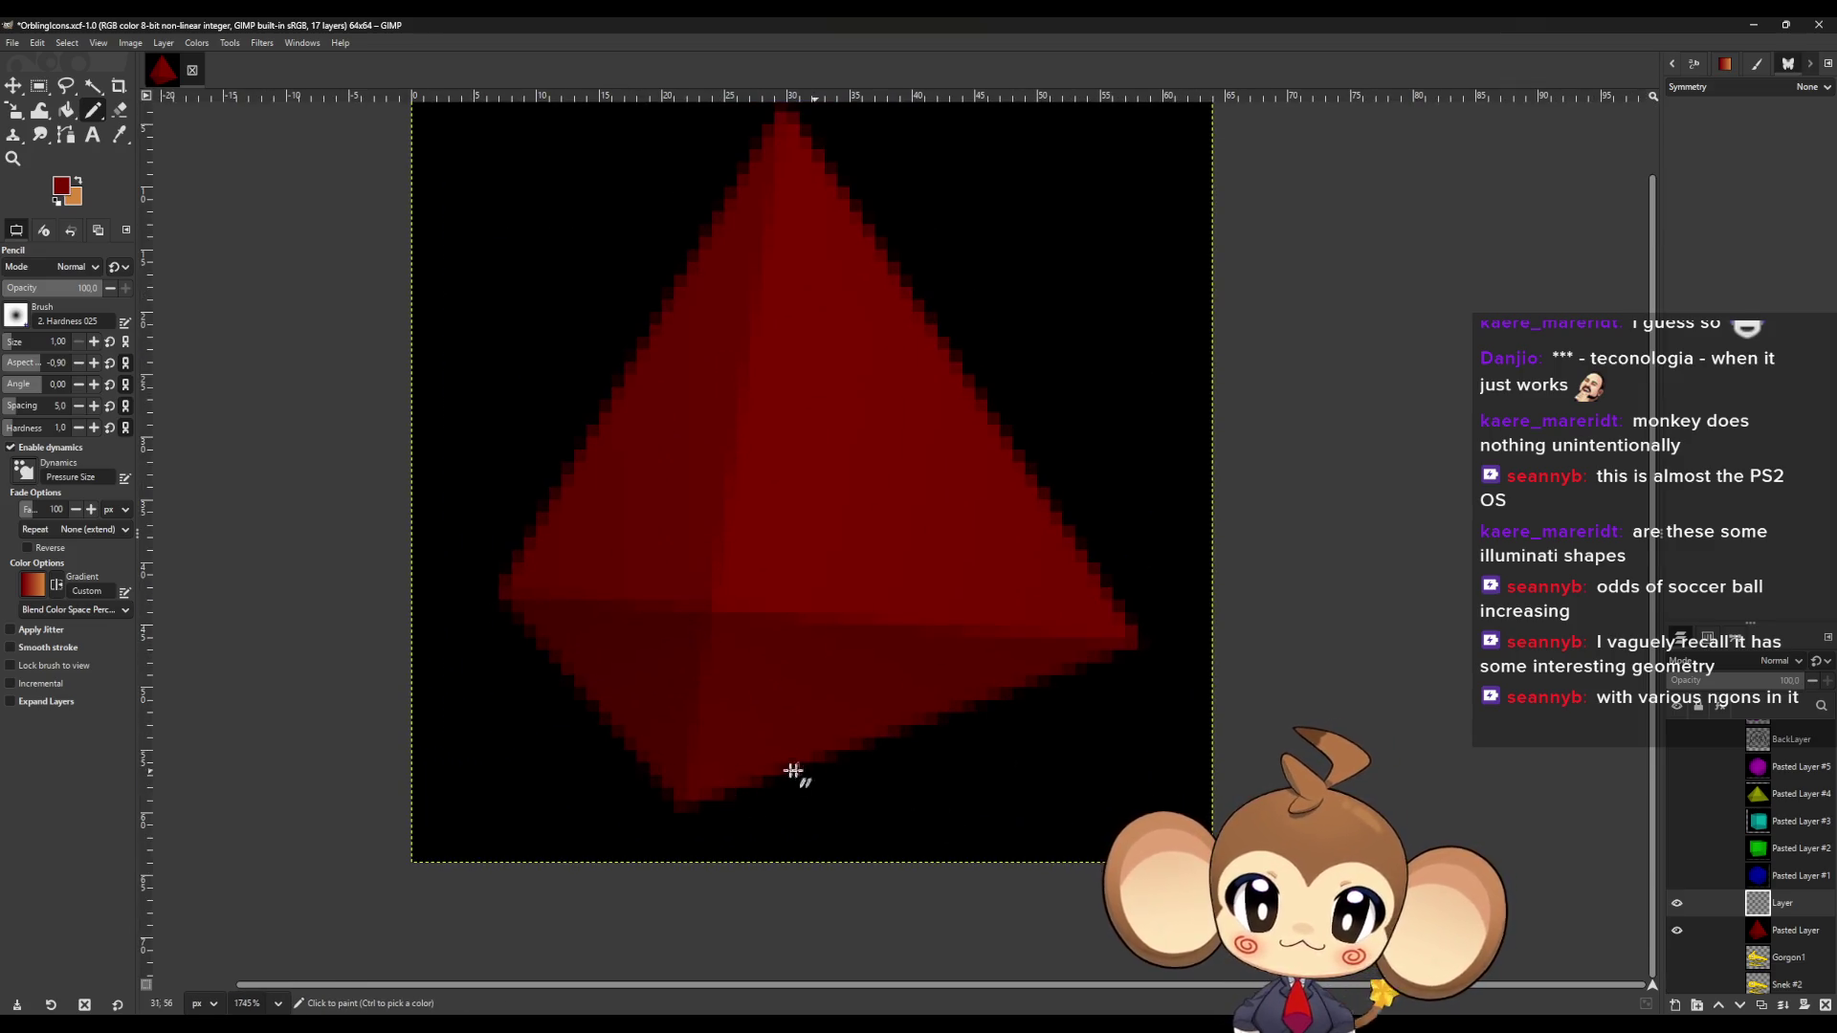
left_click(681, 805)
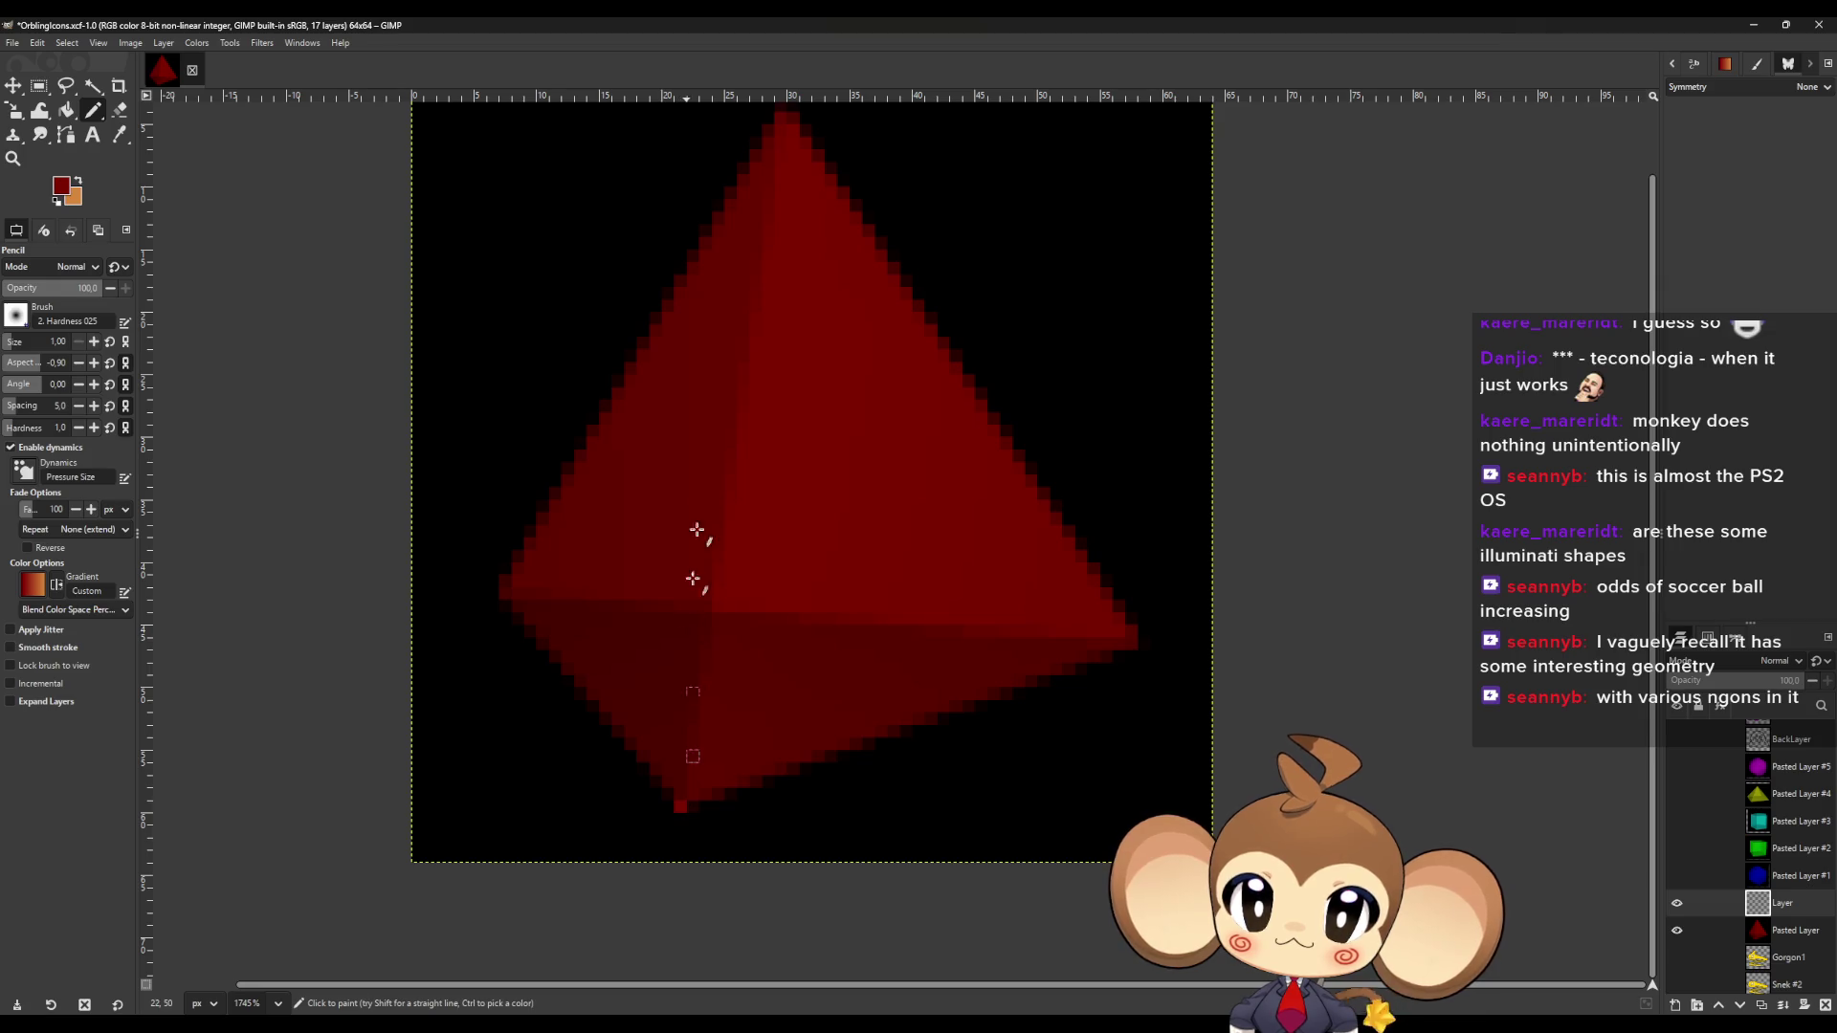
scroll(800, 158, "up", 2)
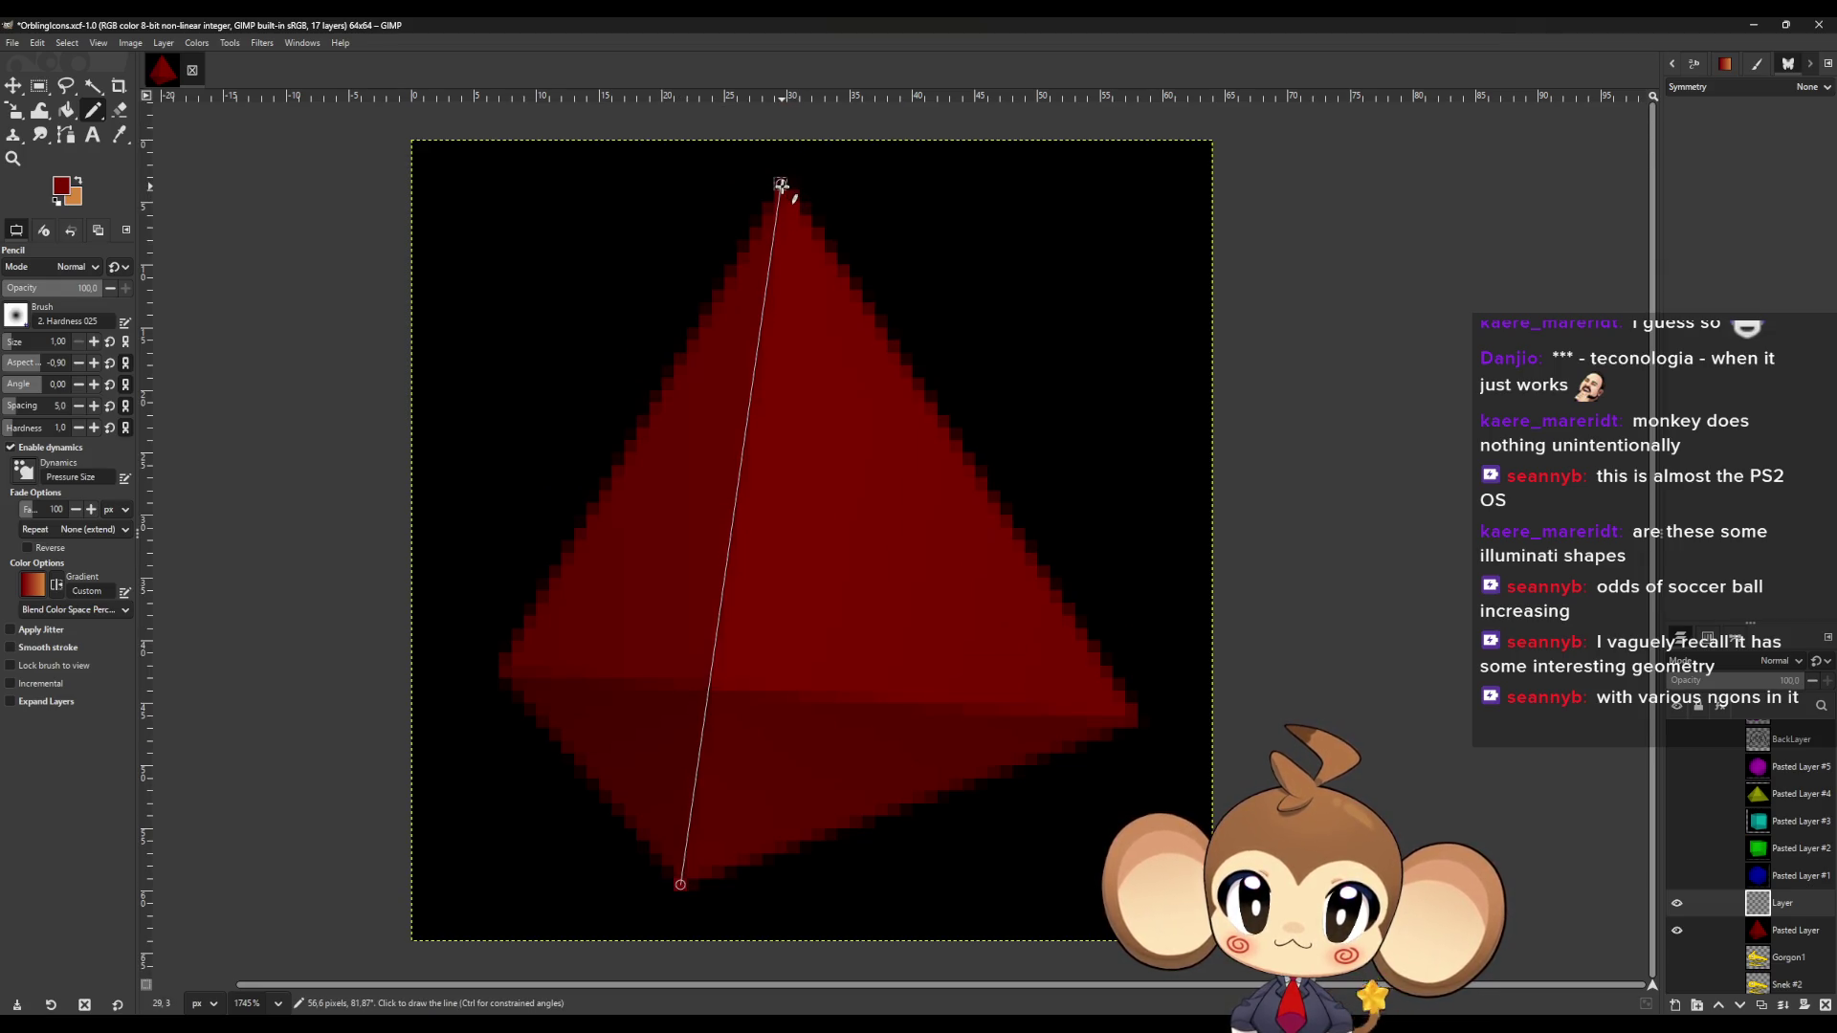
left_click(781, 183, "shift")
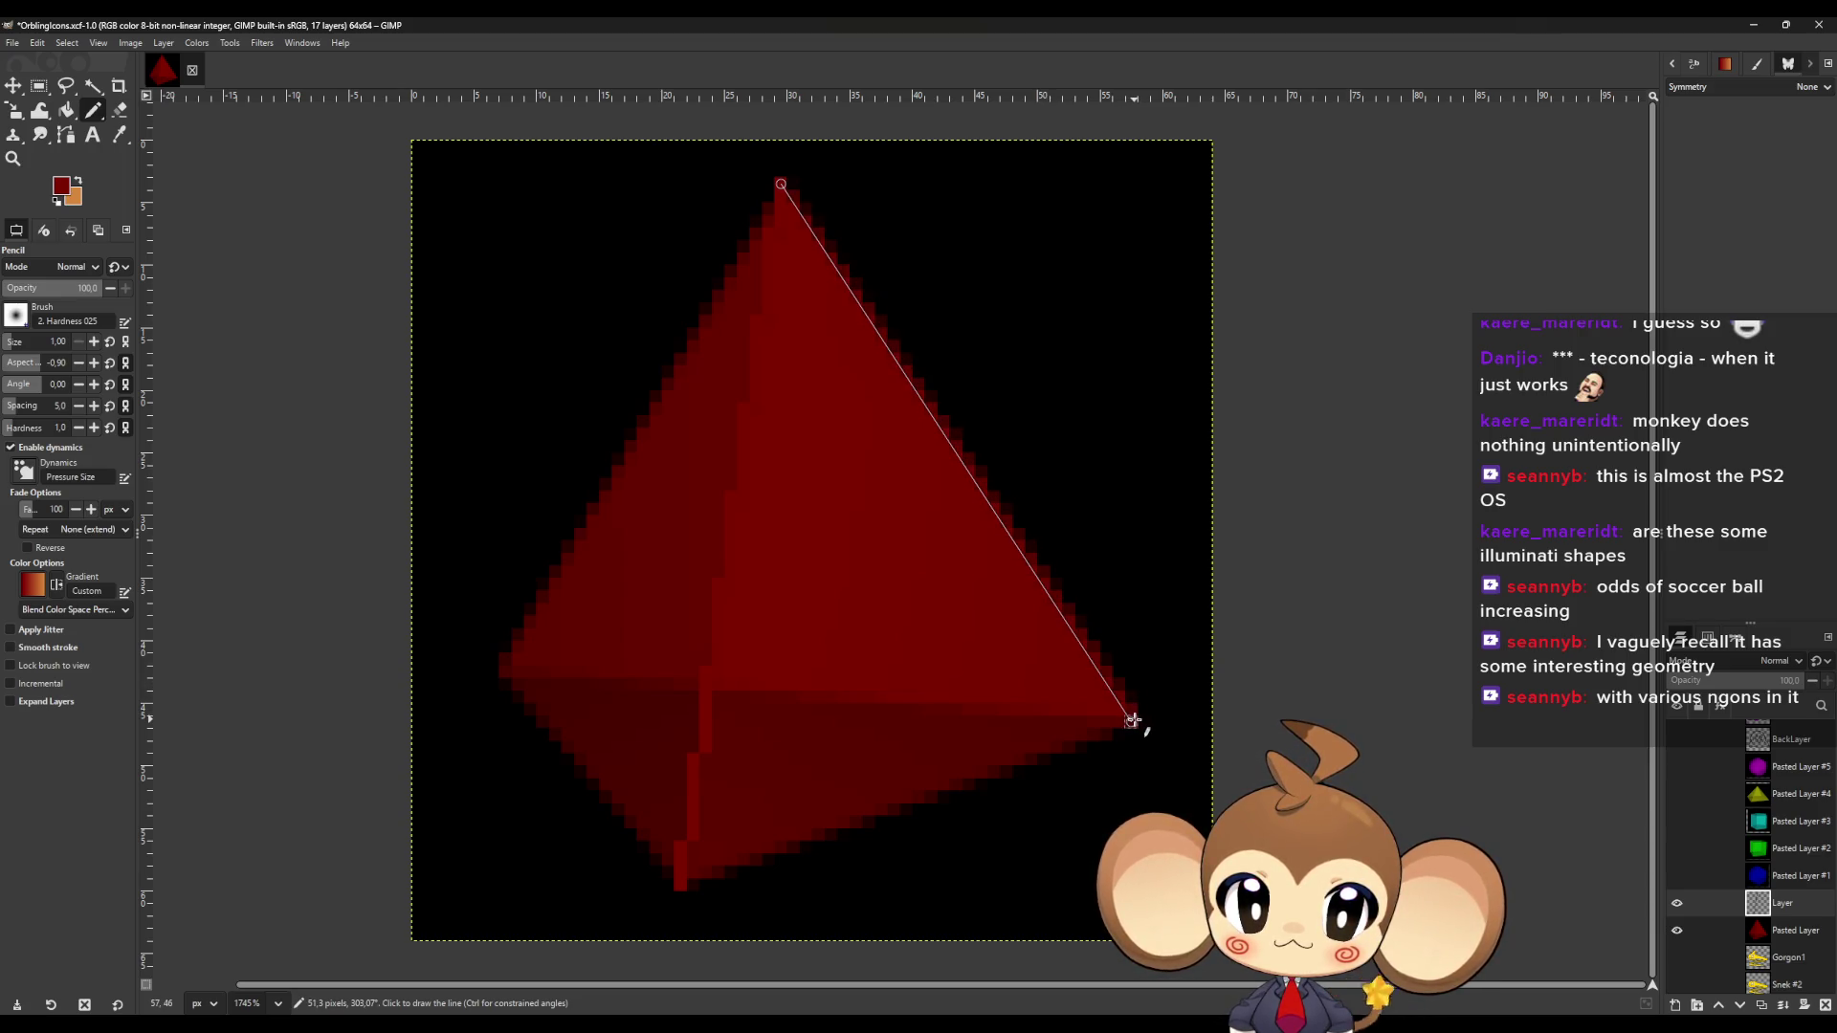
left_click(1133, 709, "shift")
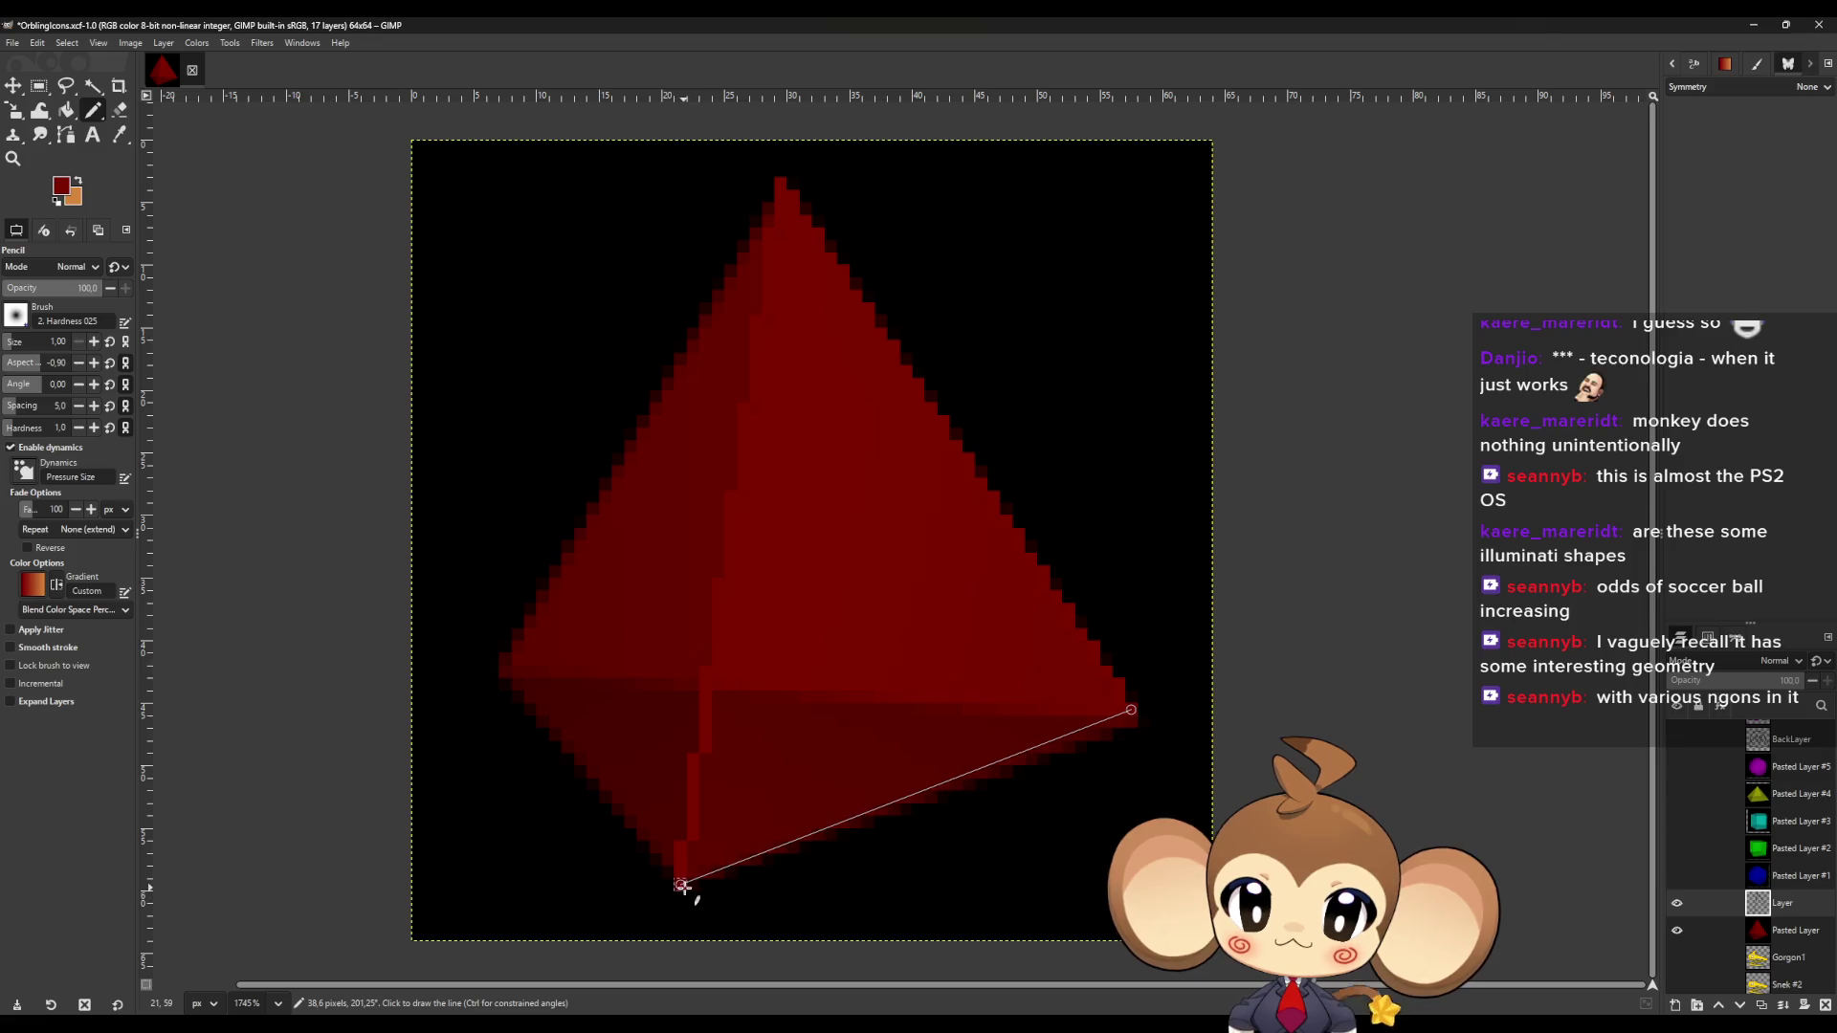
left_click(681, 885, "shift")
left_click(505, 674, "shift")
left_click(781, 184, "shift")
left_click(505, 672, "shift")
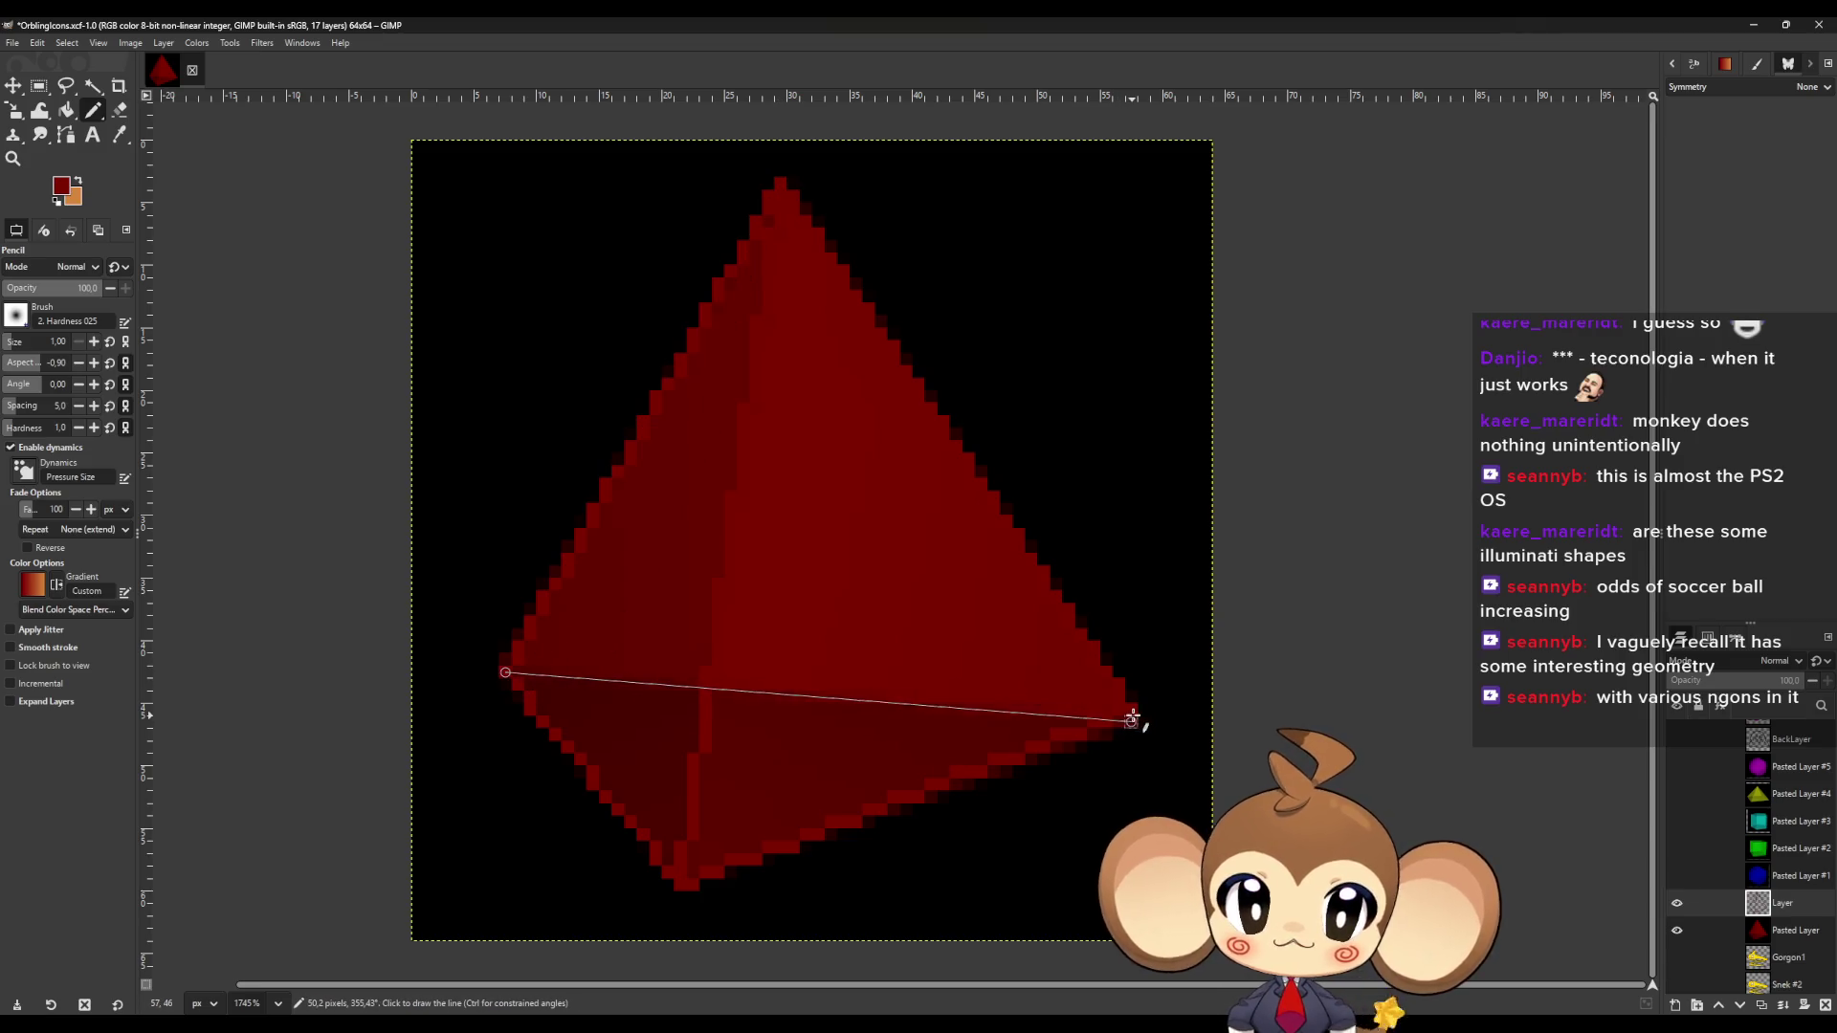
left_click(1132, 711, "shift")
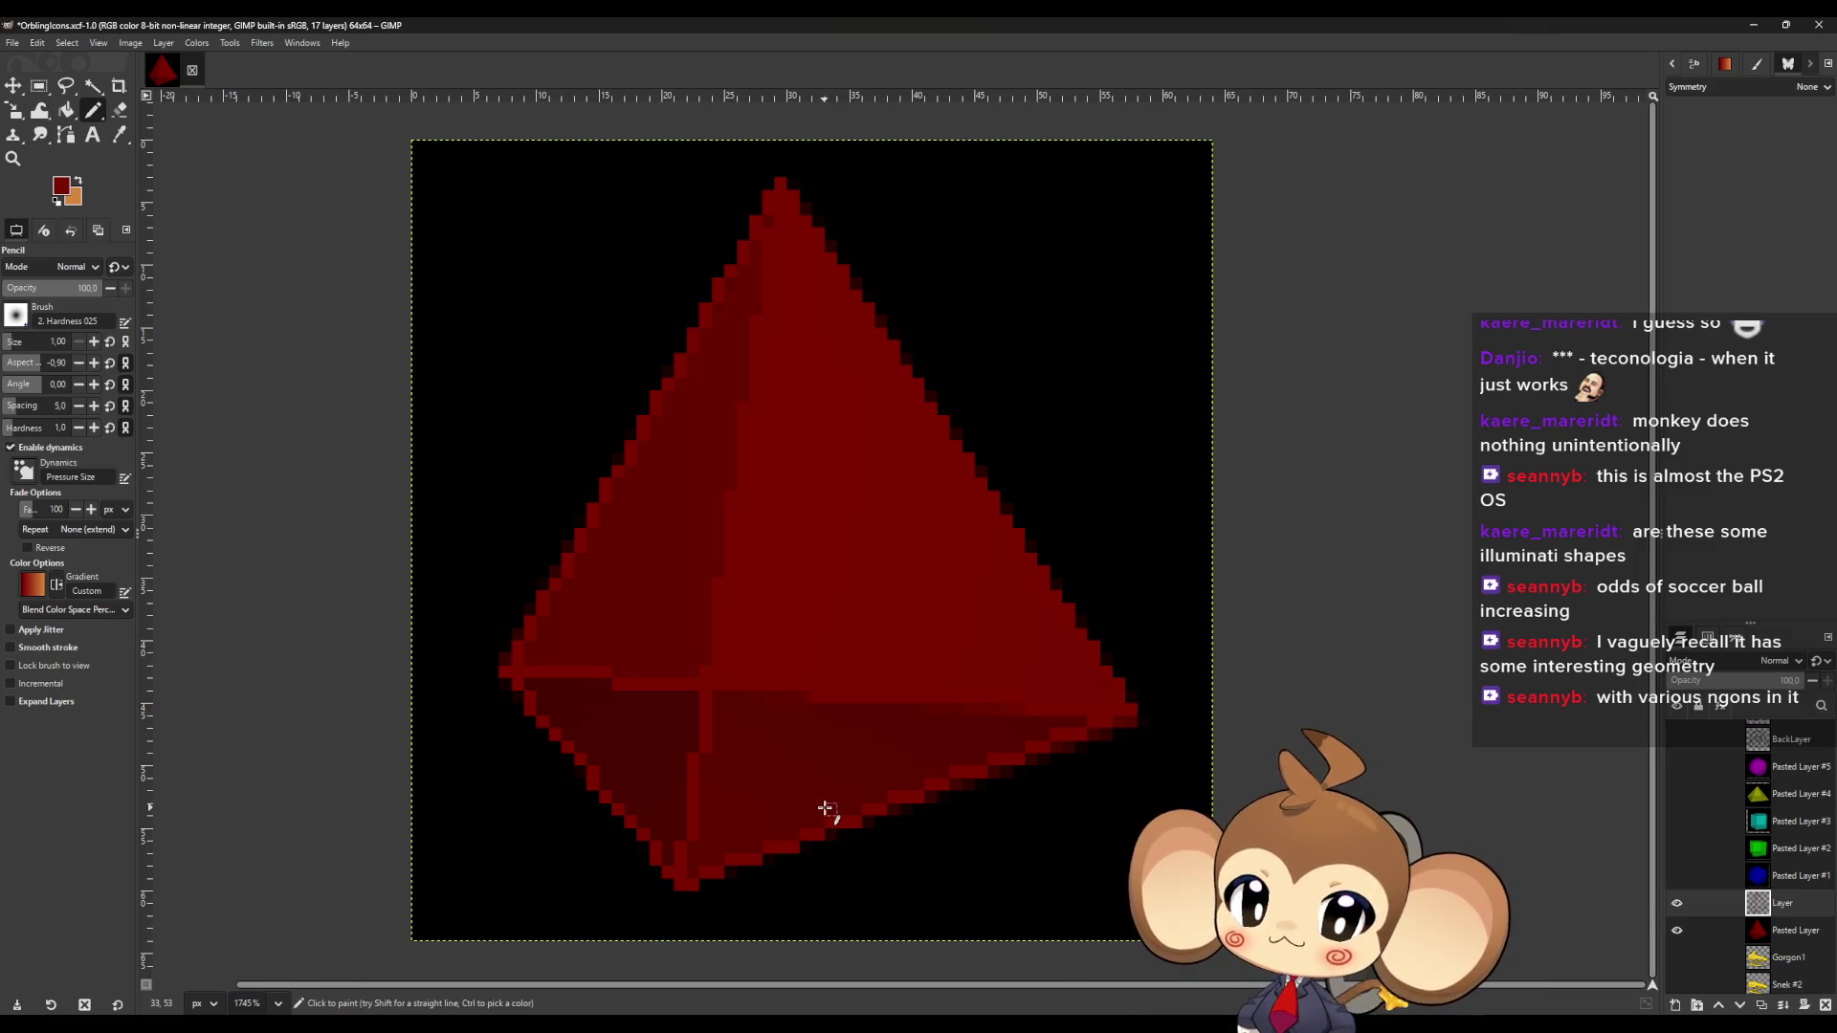
left_click(121, 135)
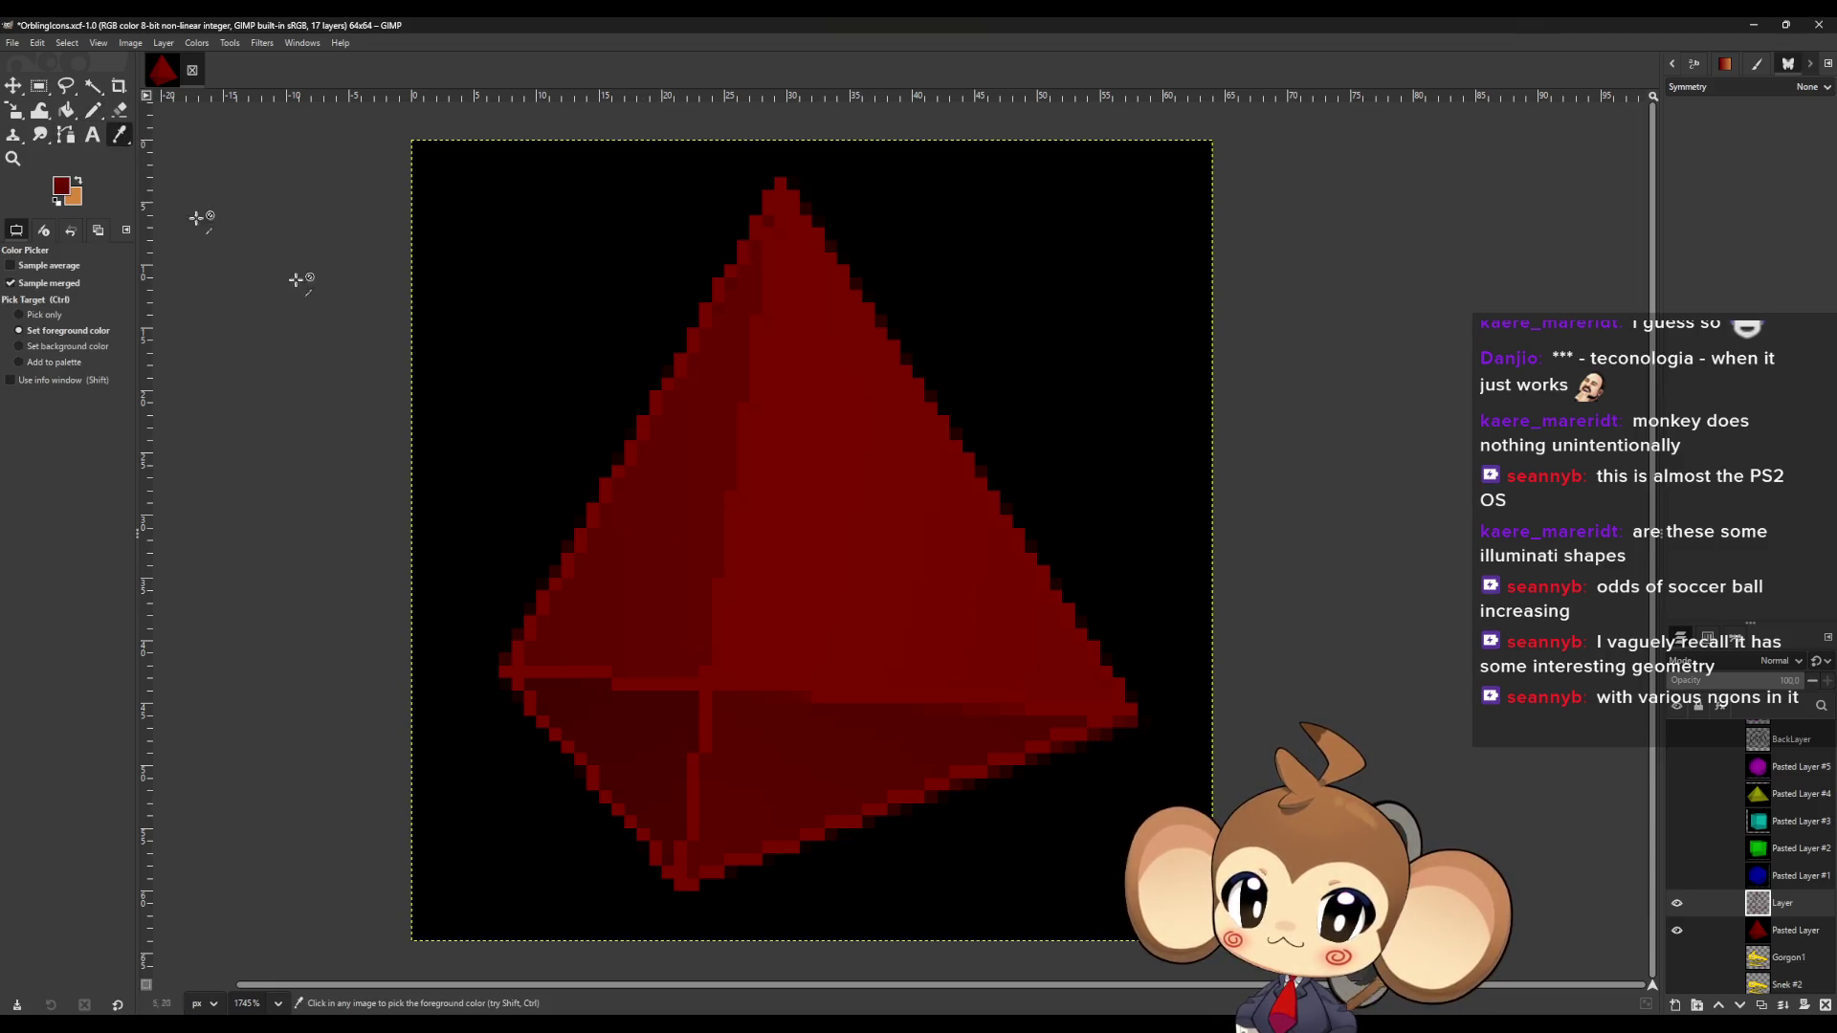
Bucket-fill the tetrahedron's faces with flat dark reds sampled from the render.
left_click(68, 113)
left_click(622, 533)
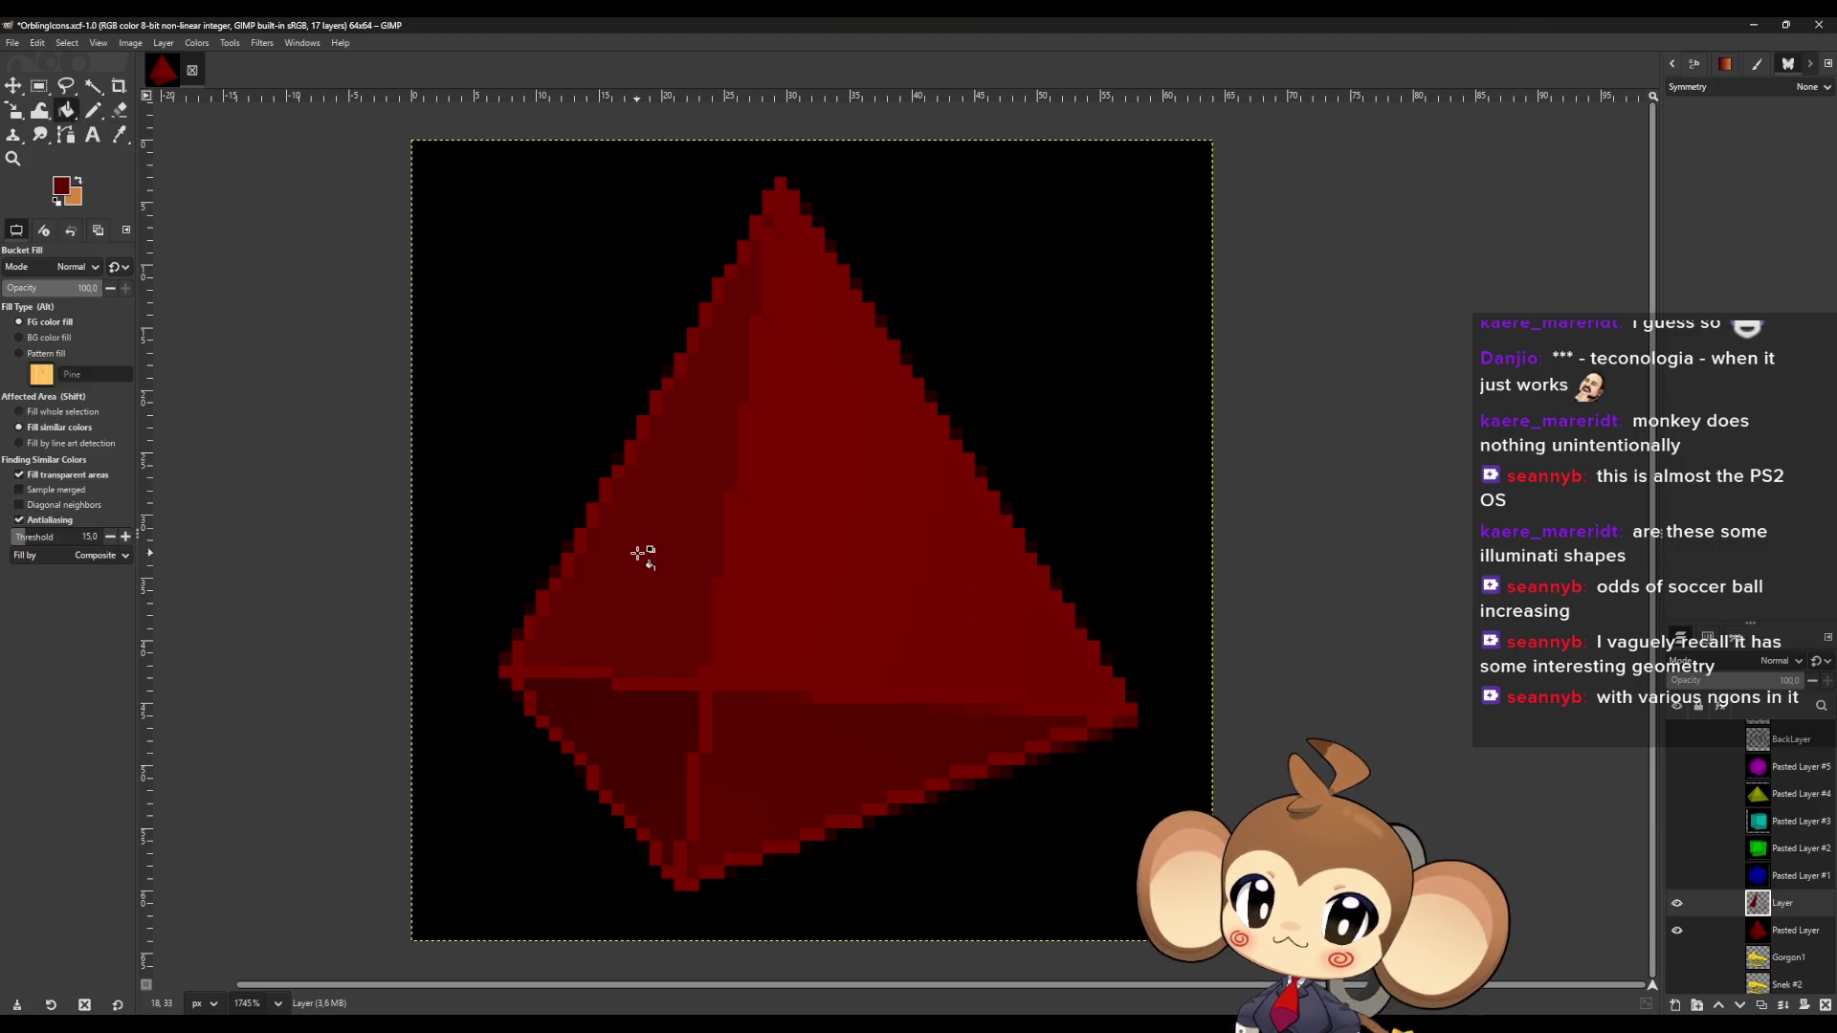
left_click(122, 135)
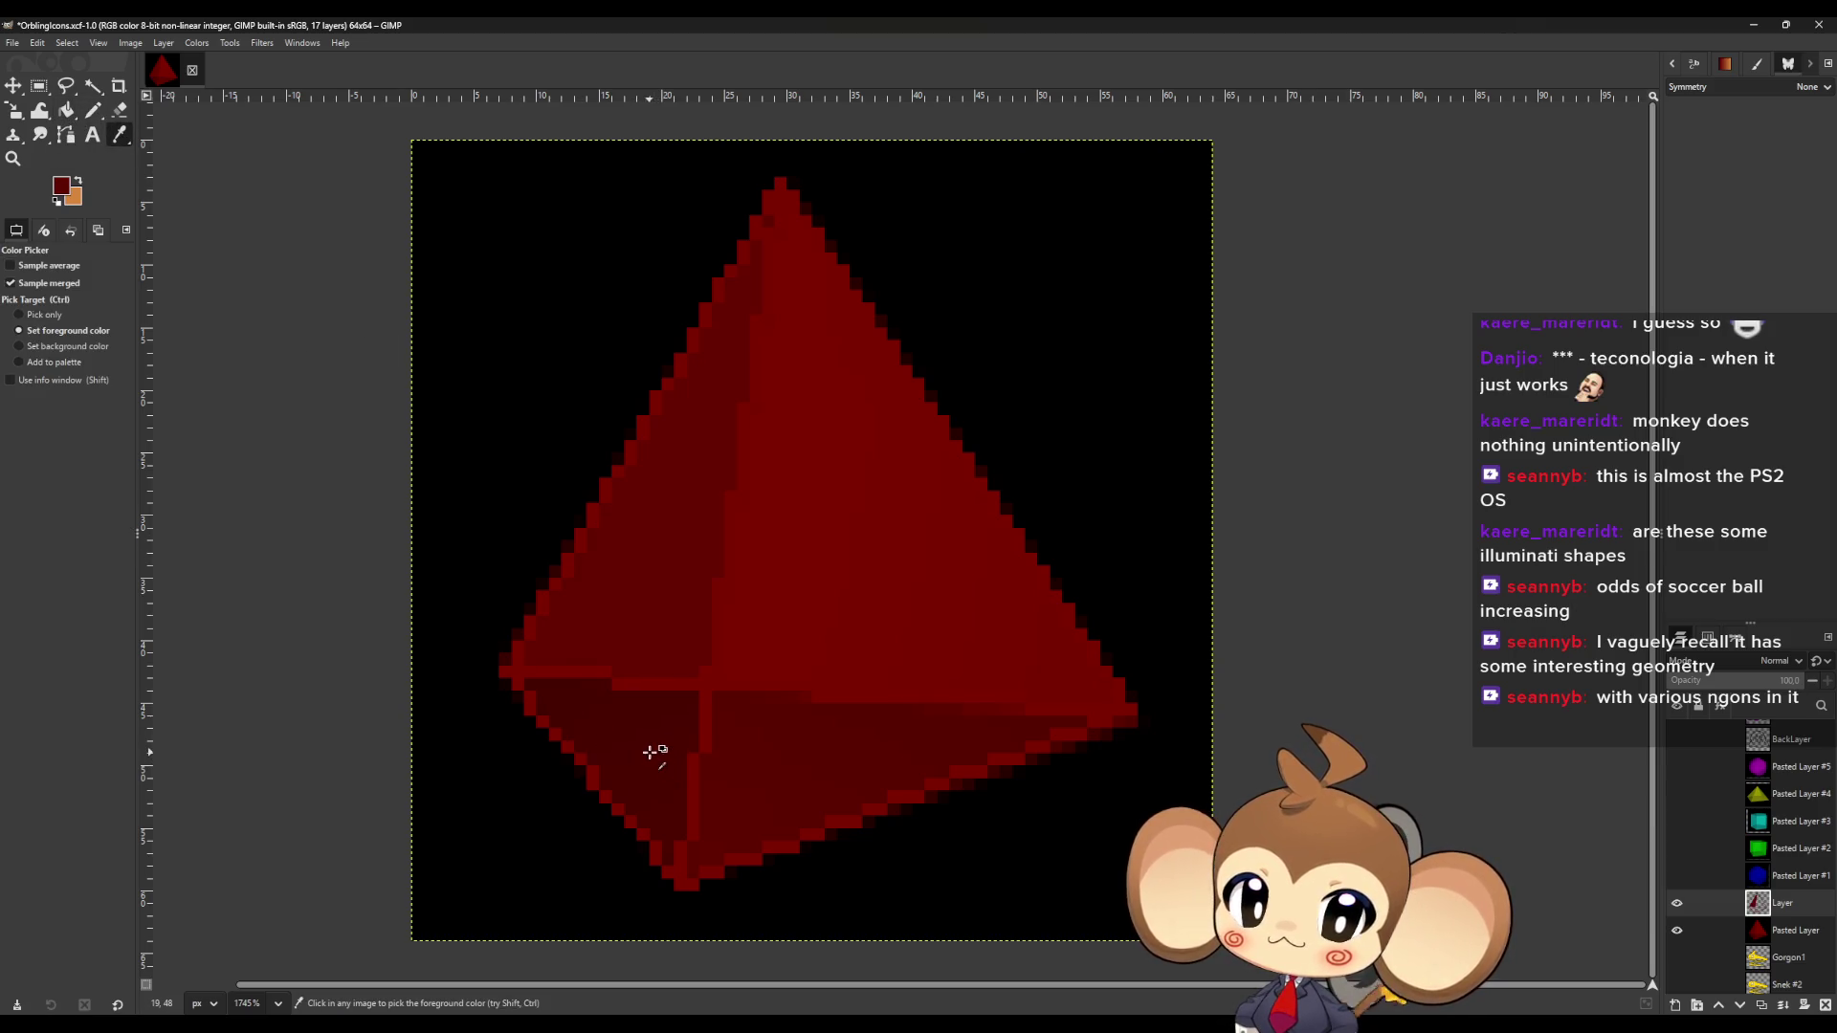
left_click(66, 110)
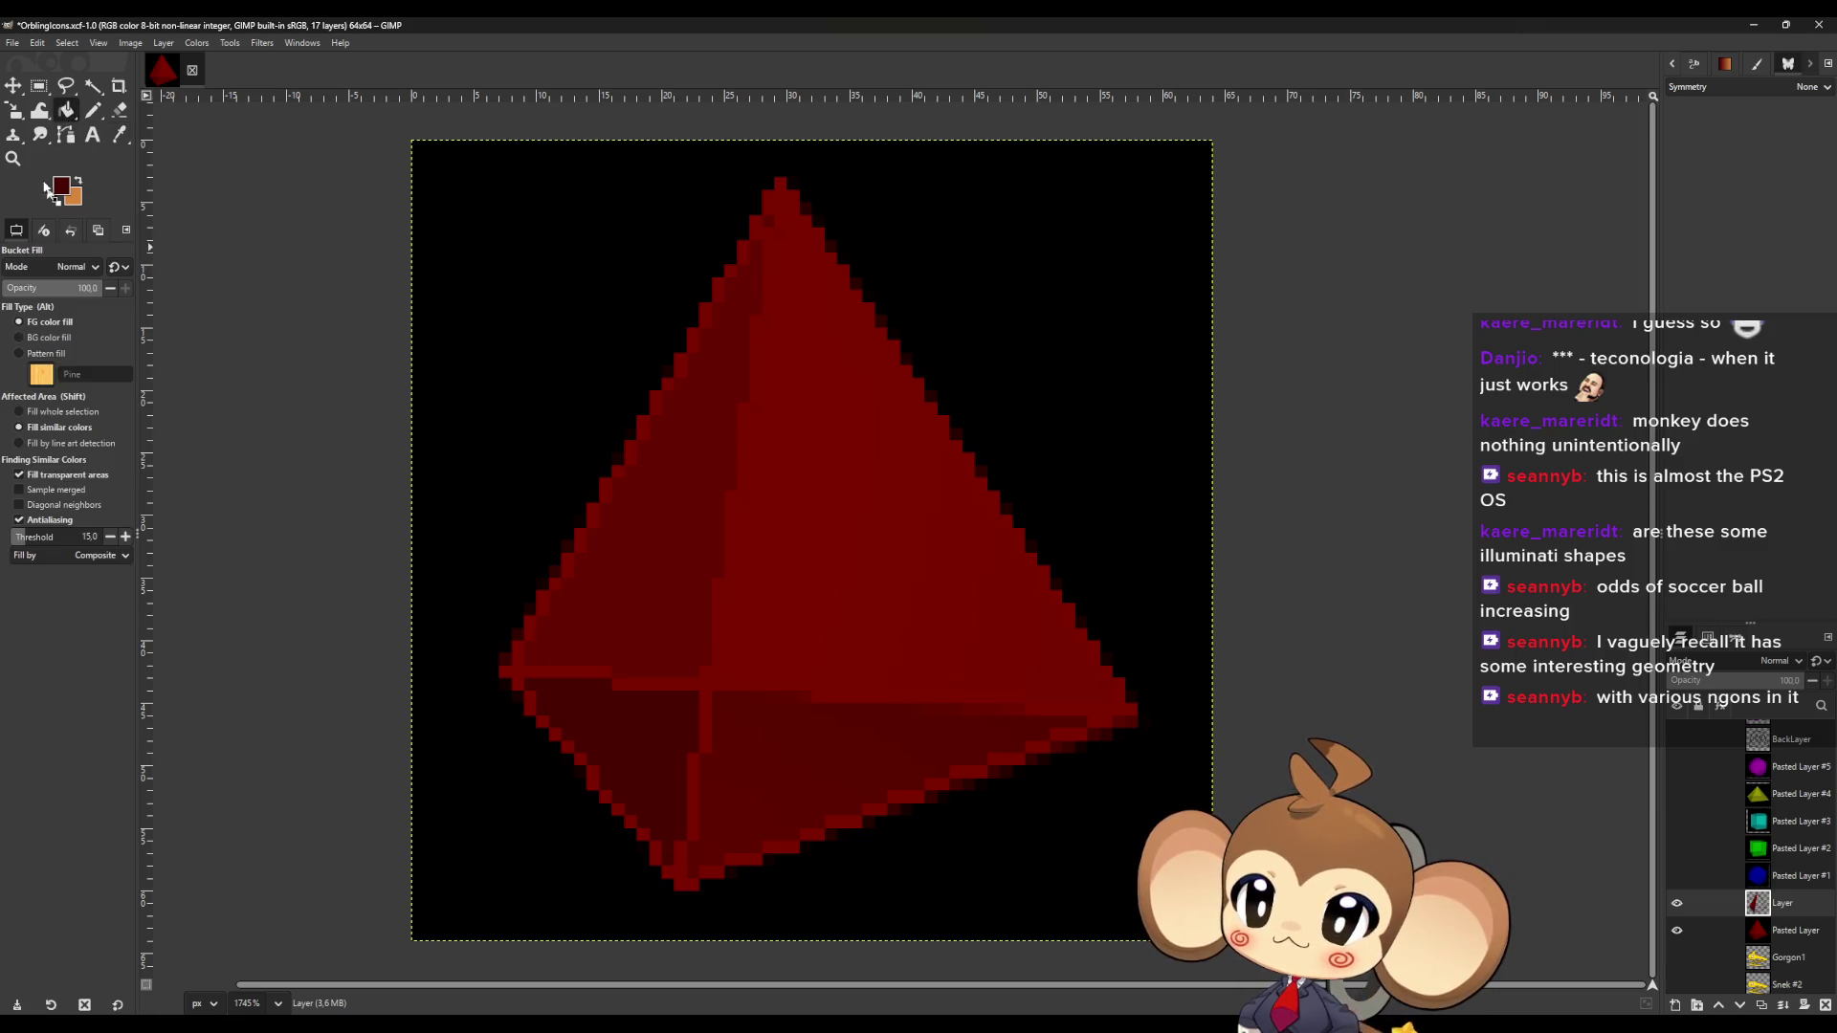
left_click(122, 135)
left_click(857, 755)
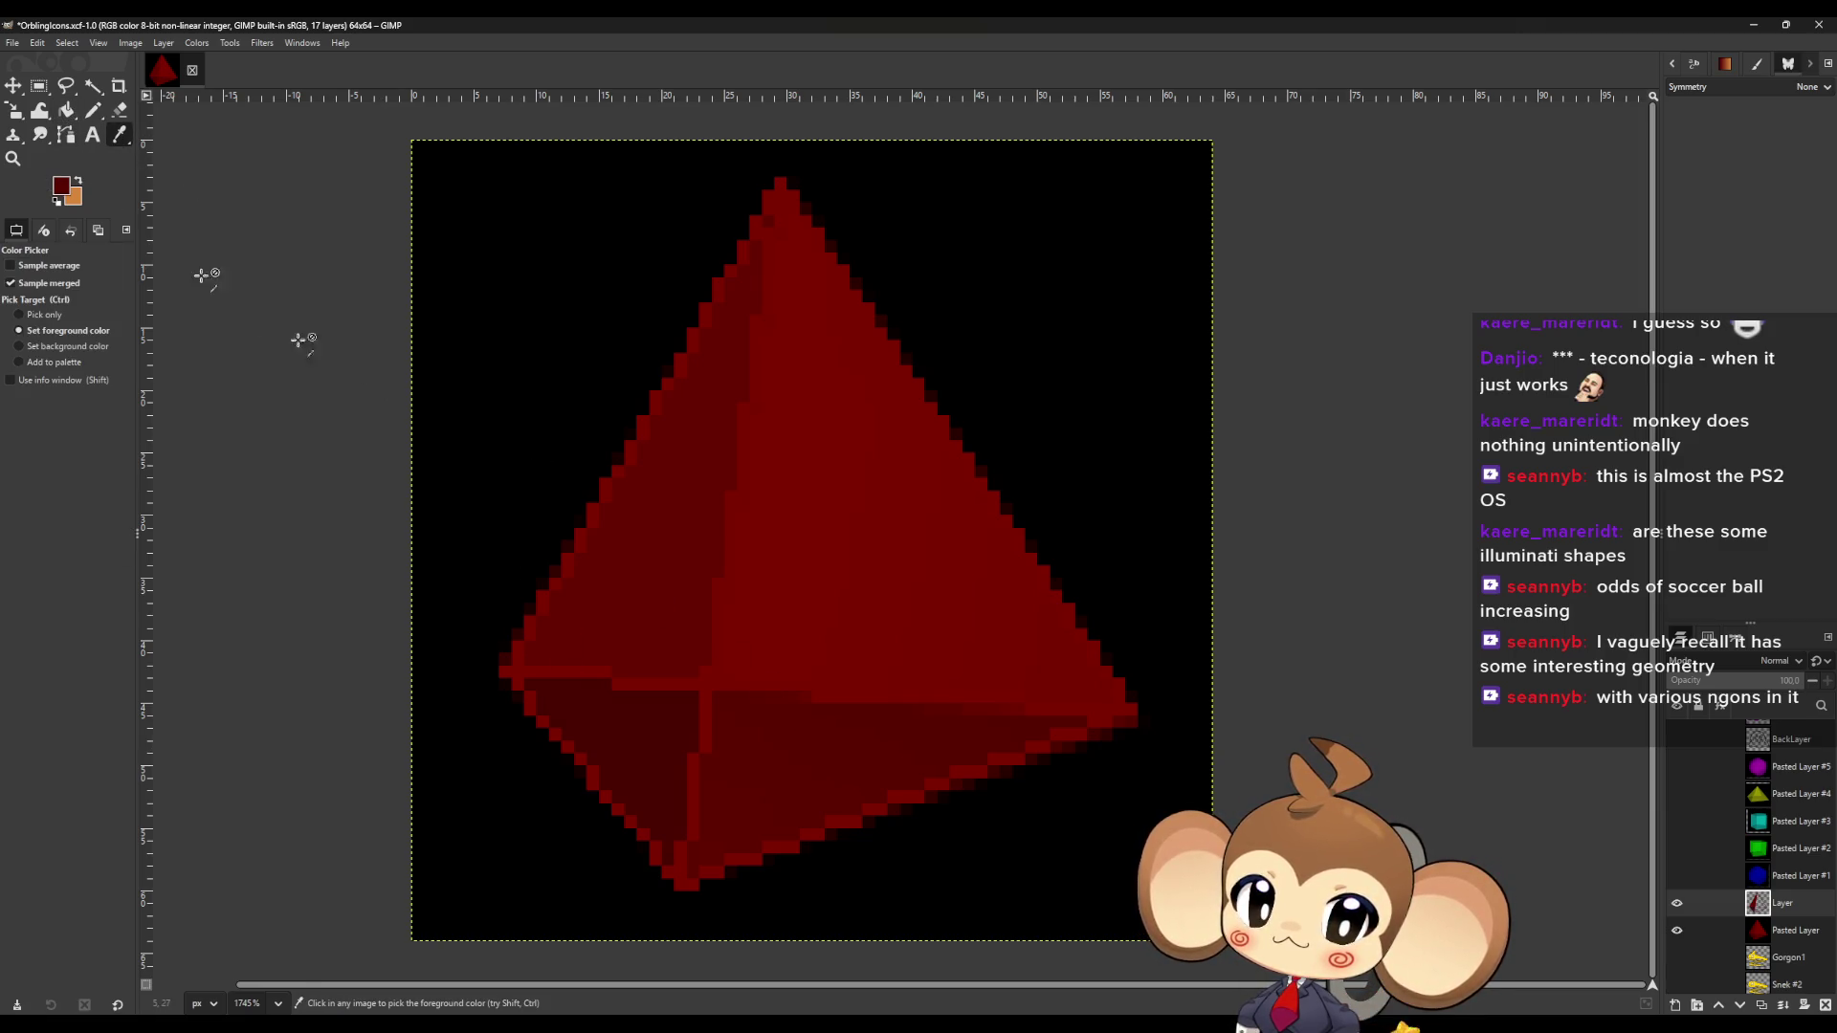
left_click(66, 110)
left_click(121, 135)
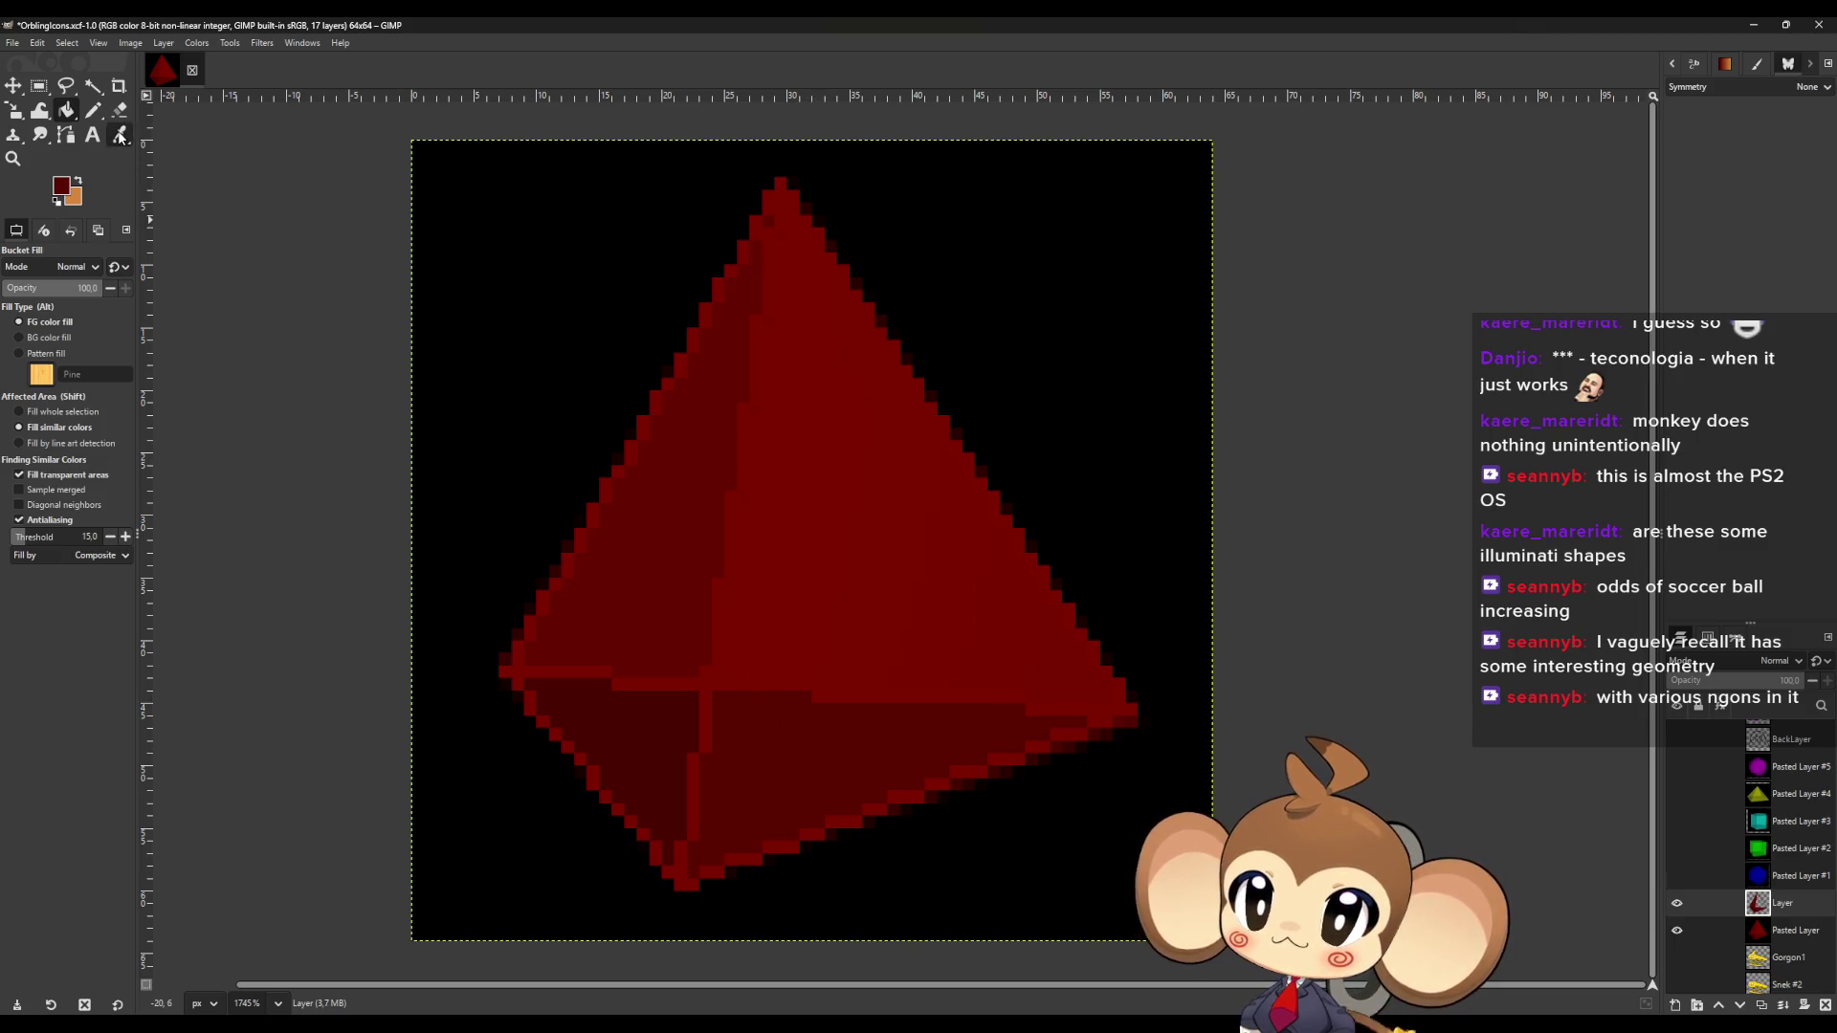
left_click(66, 110)
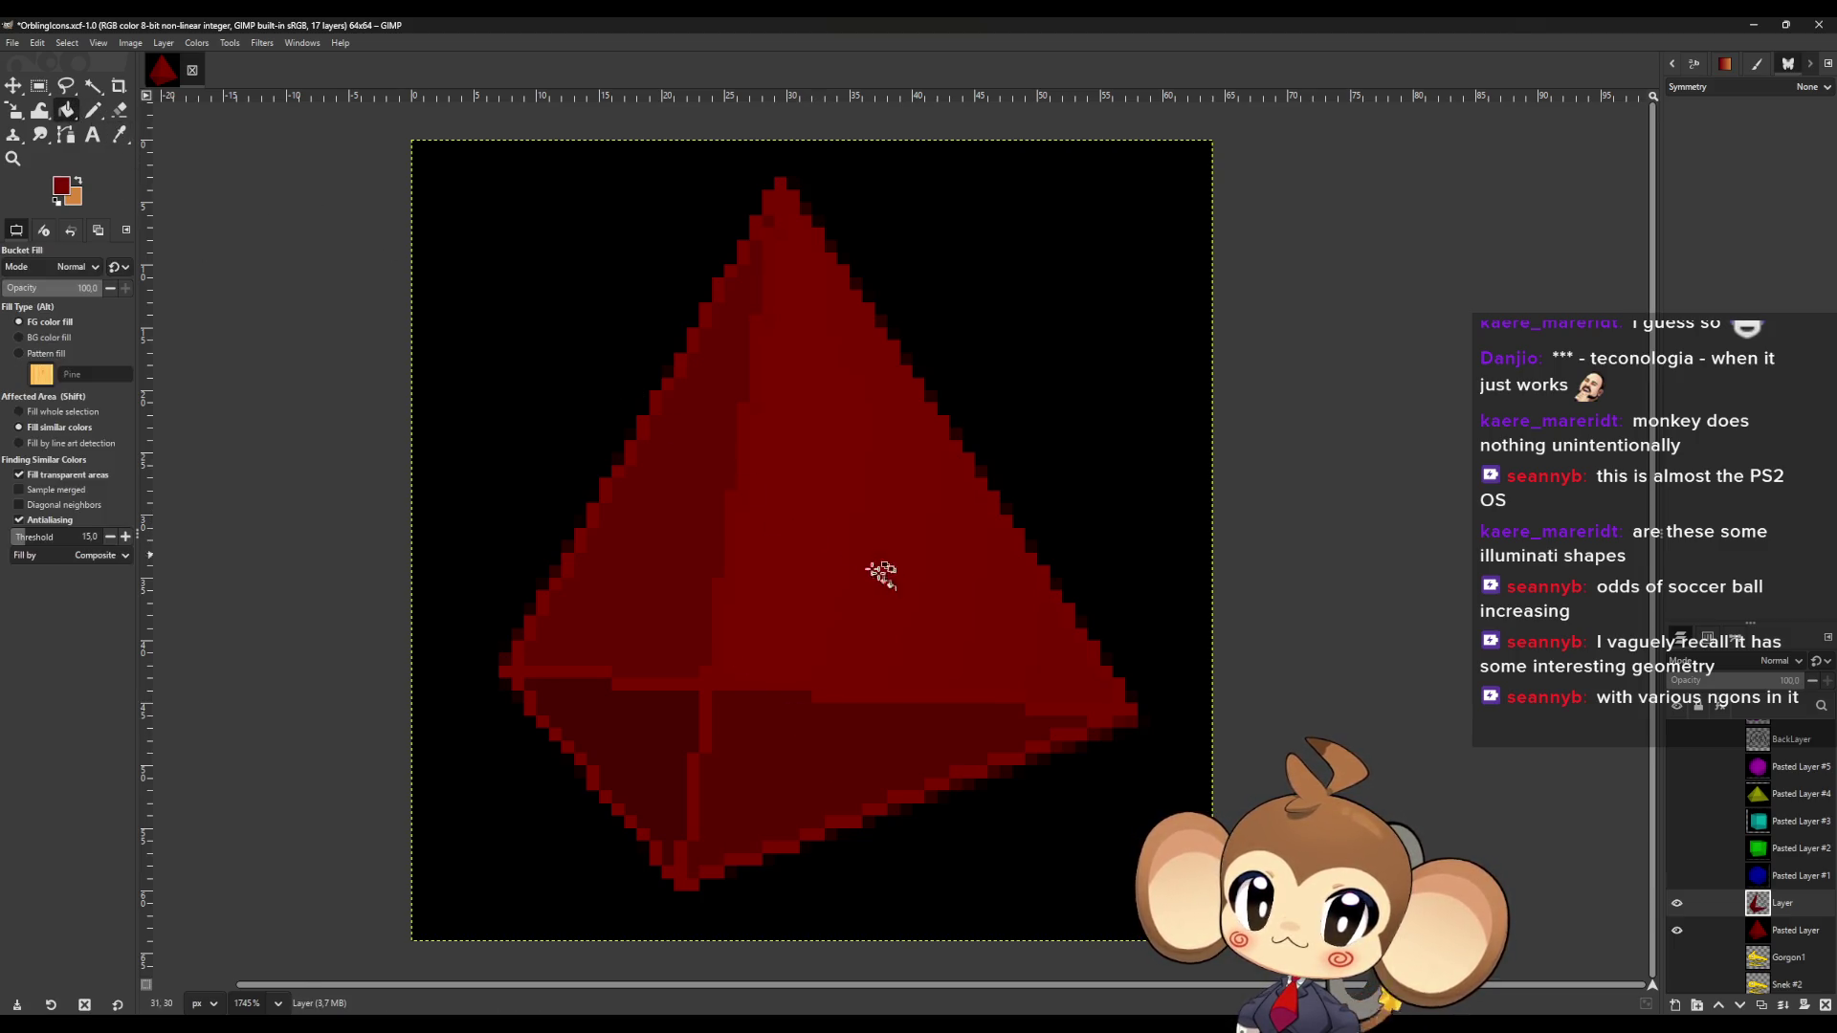
Hide the black background layer and pencil a dark-red pixel on the lower-right edge.
left_click(1676, 928)
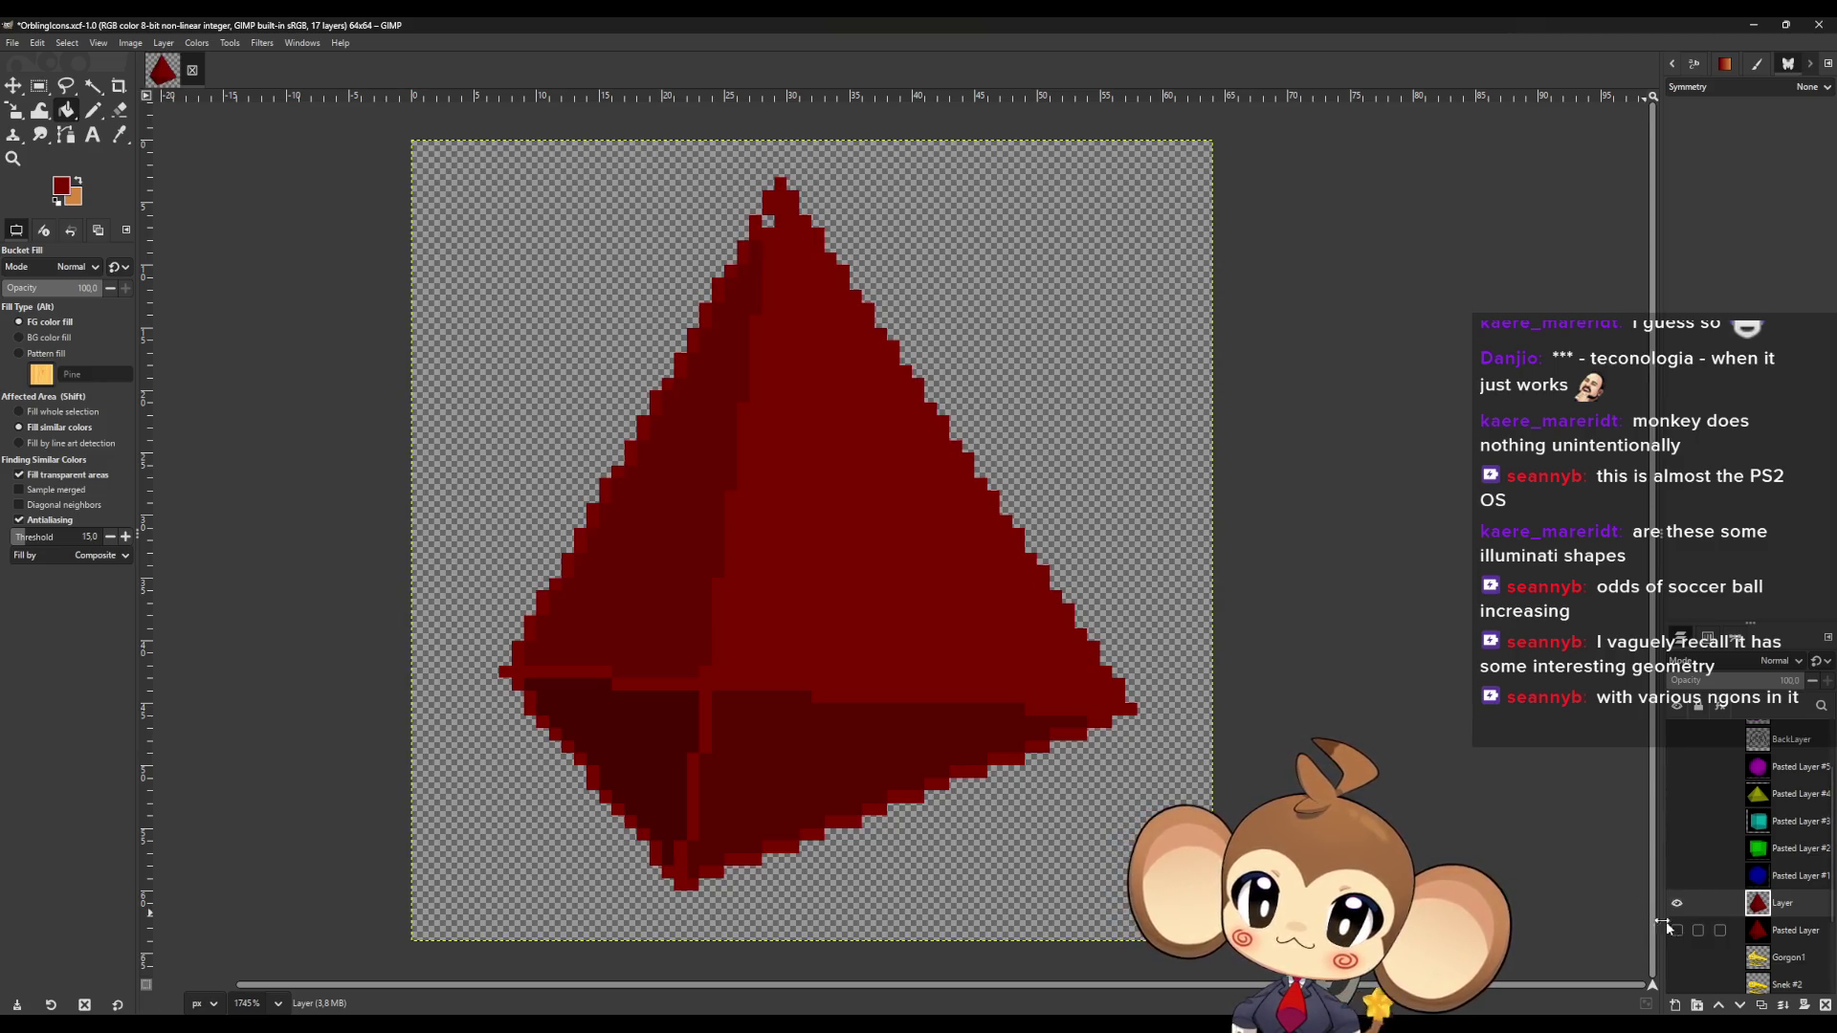
left_click(119, 135)
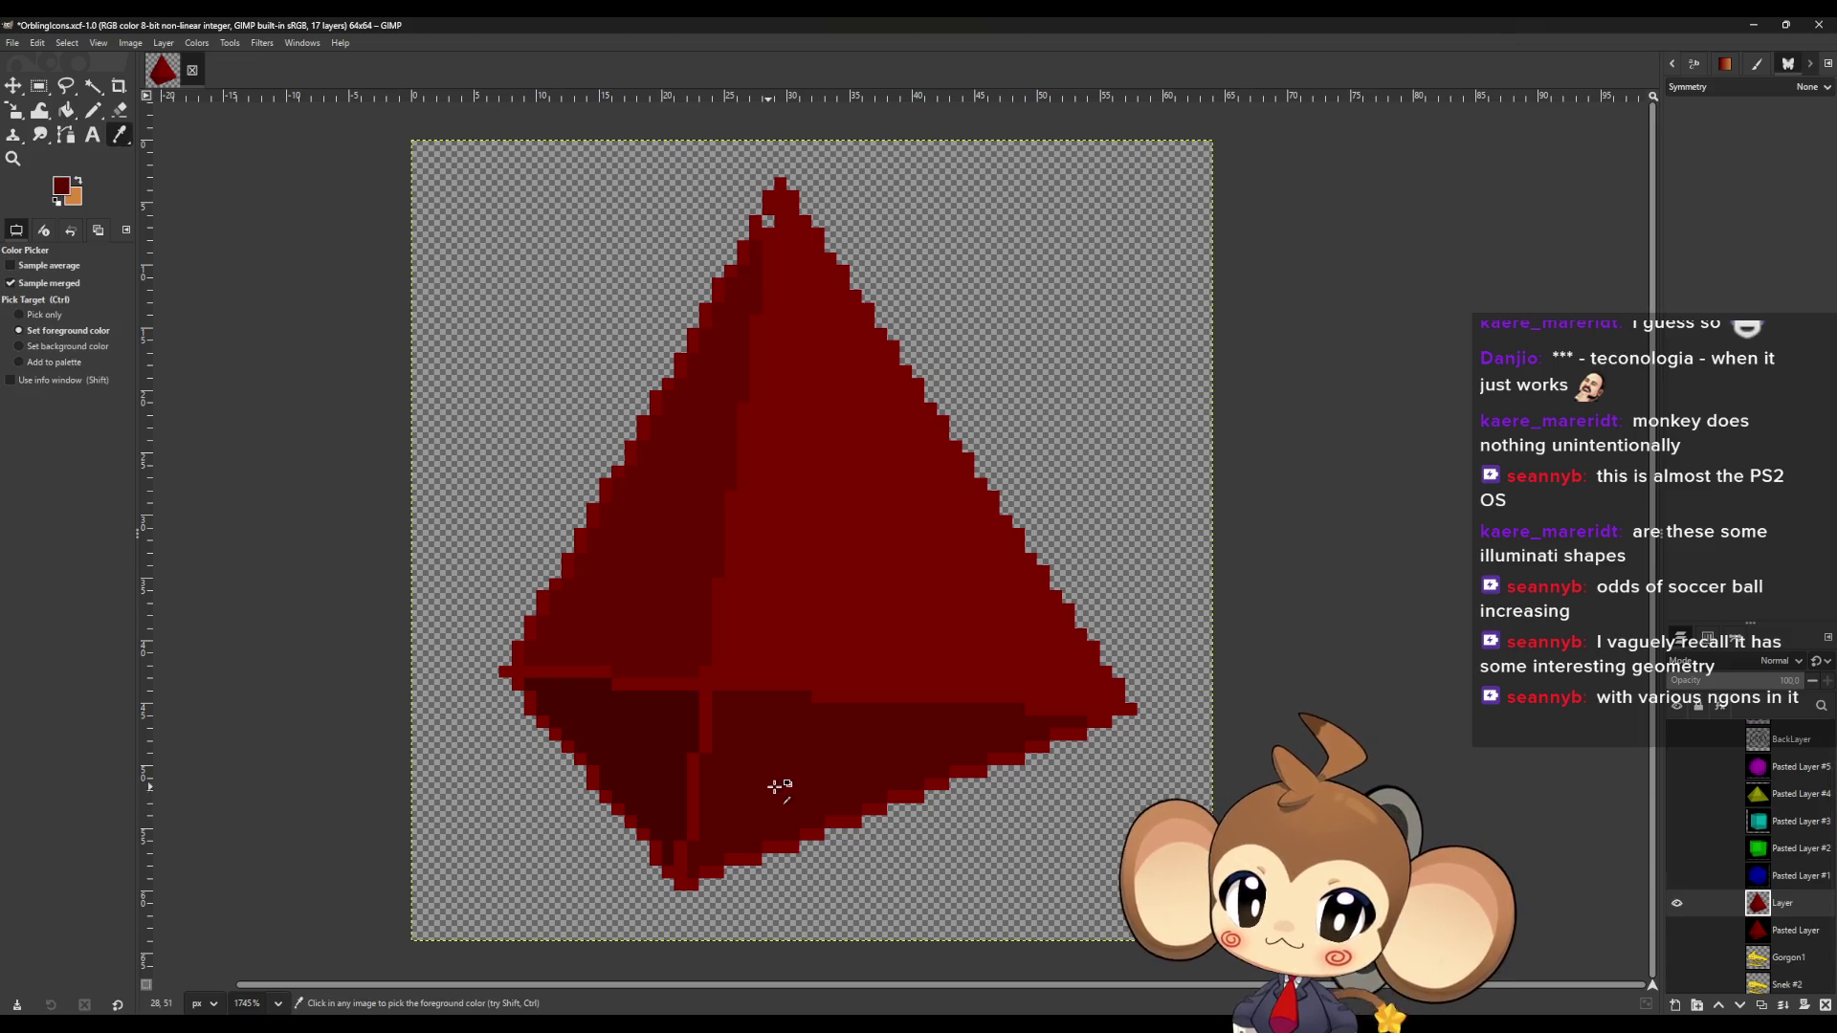
left_click(94, 111)
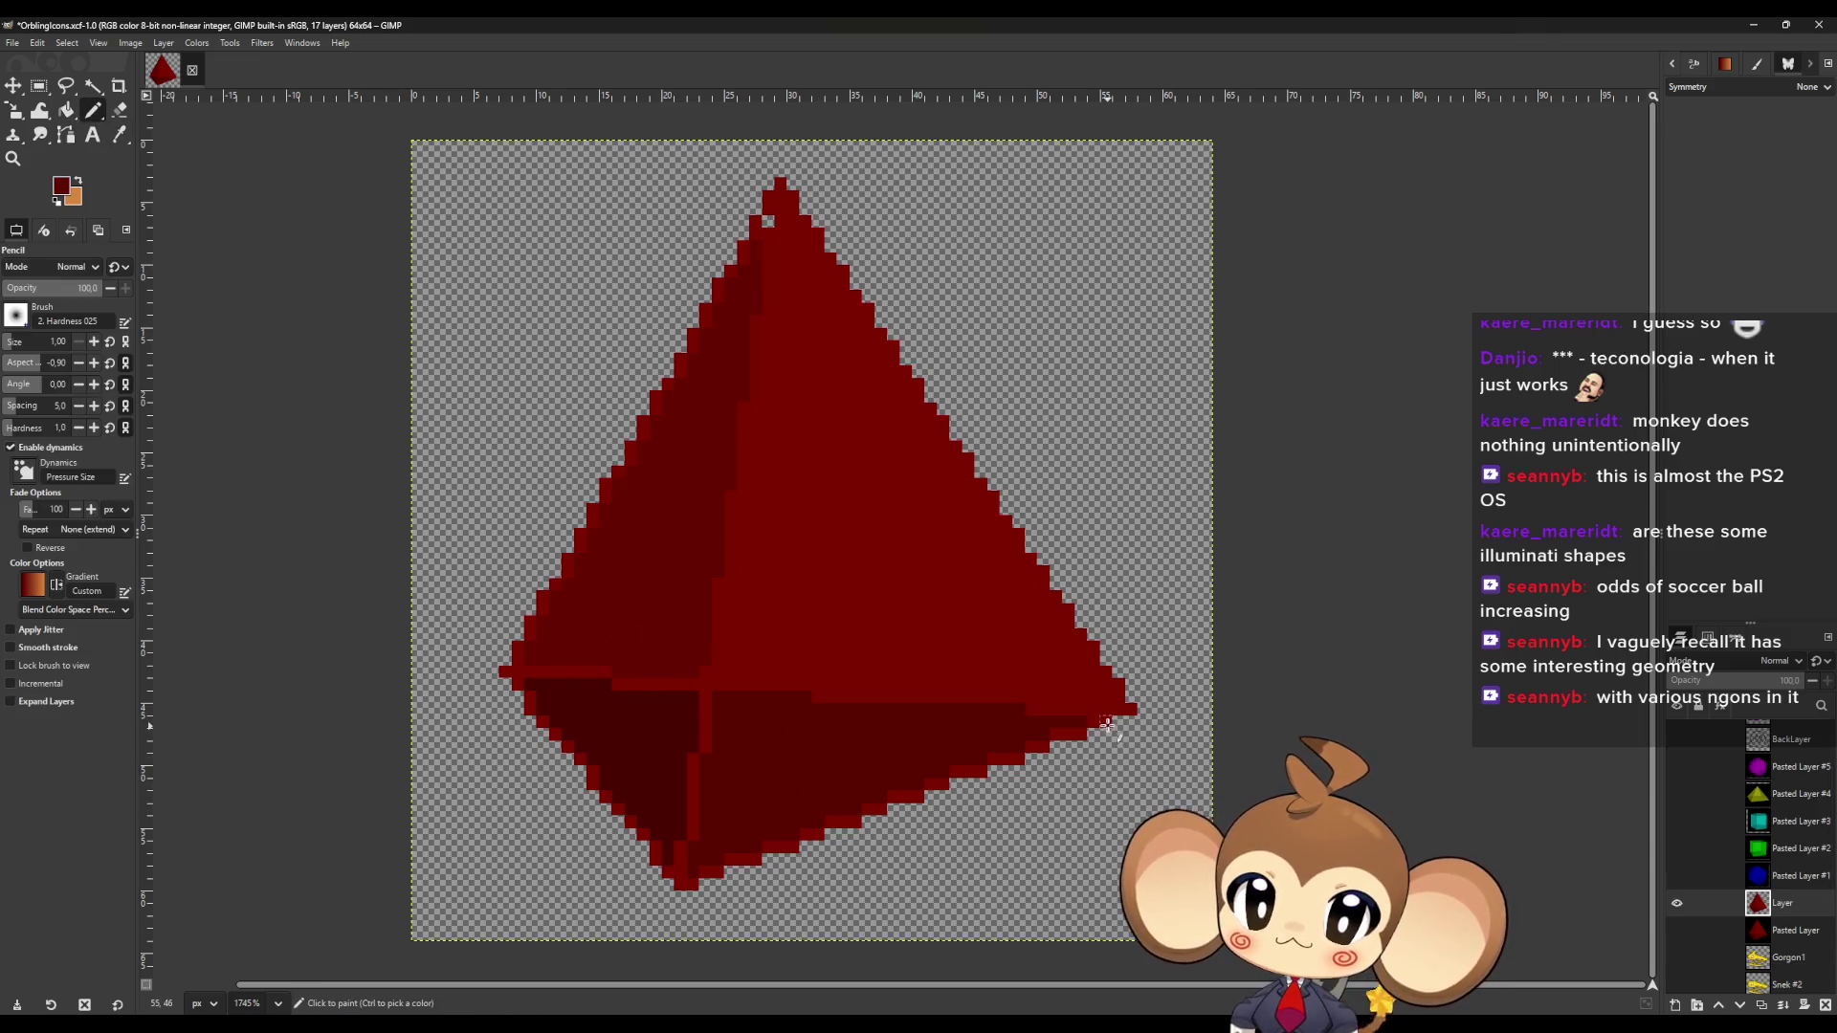
left_click(1098, 724)
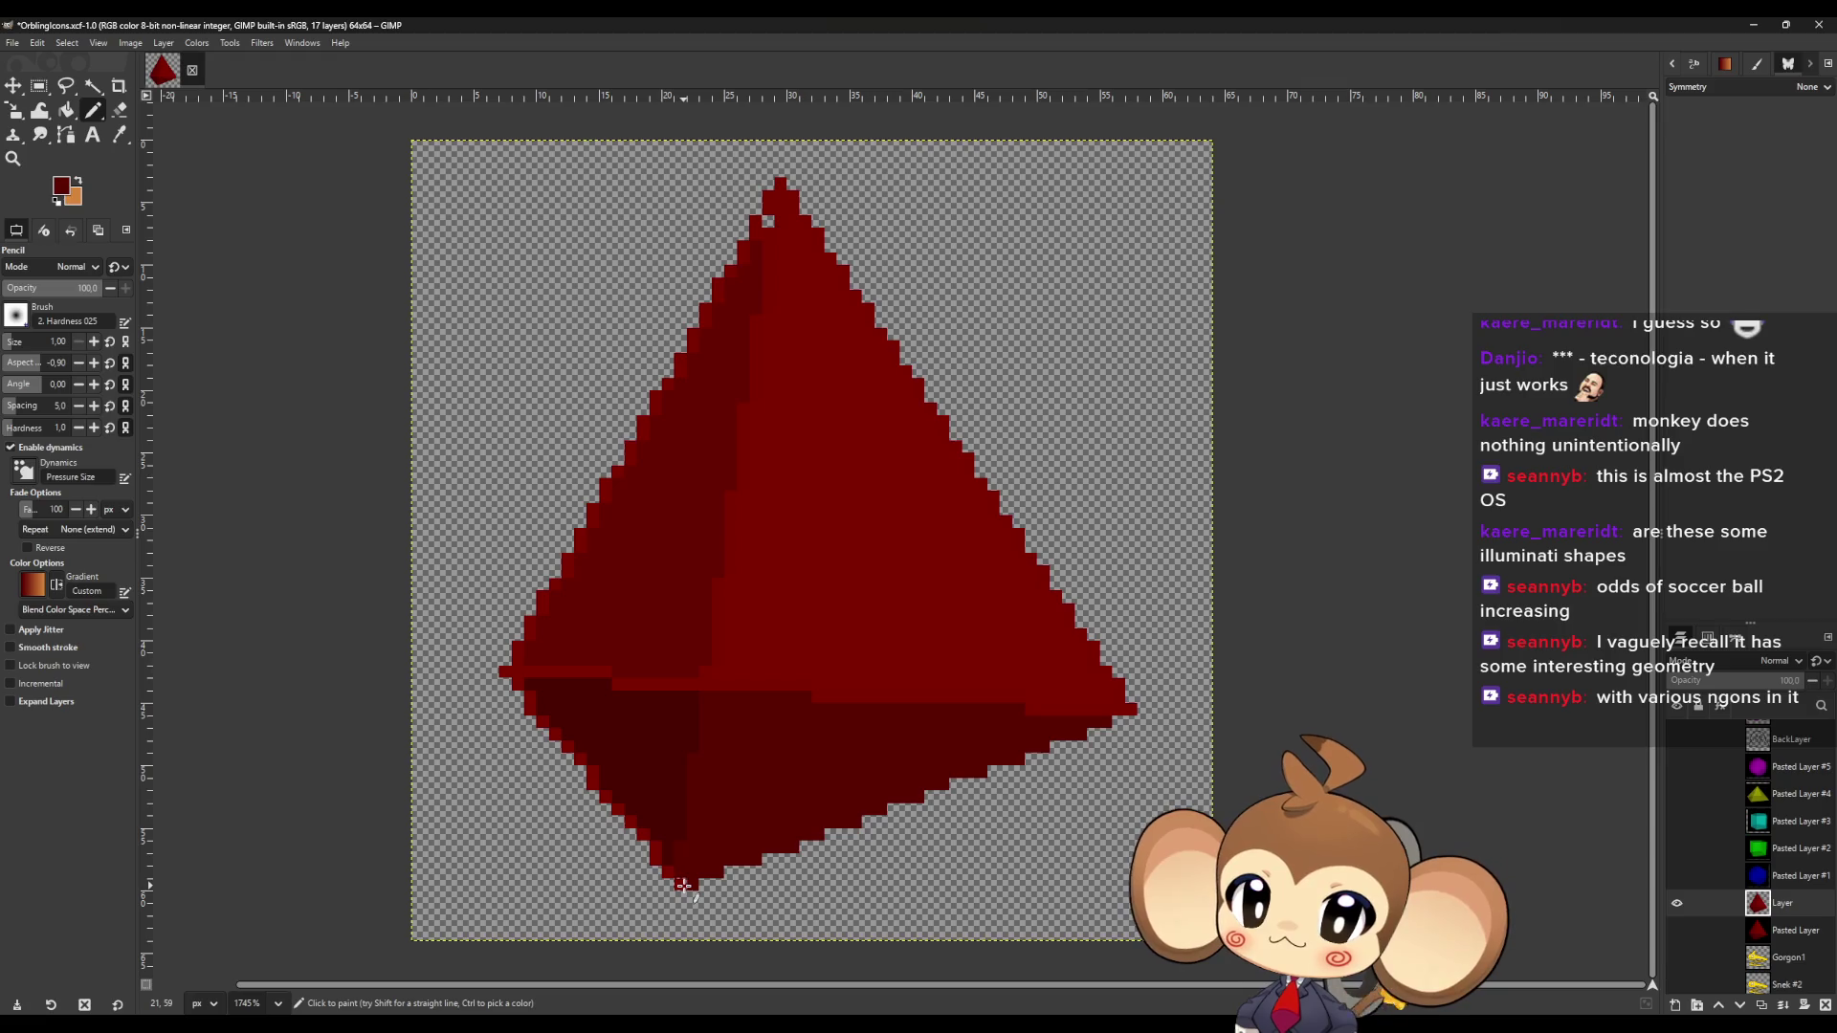
Touch up dark-red pixels along the lower-left edge and near the apex.
left_click(119, 135)
key("n")
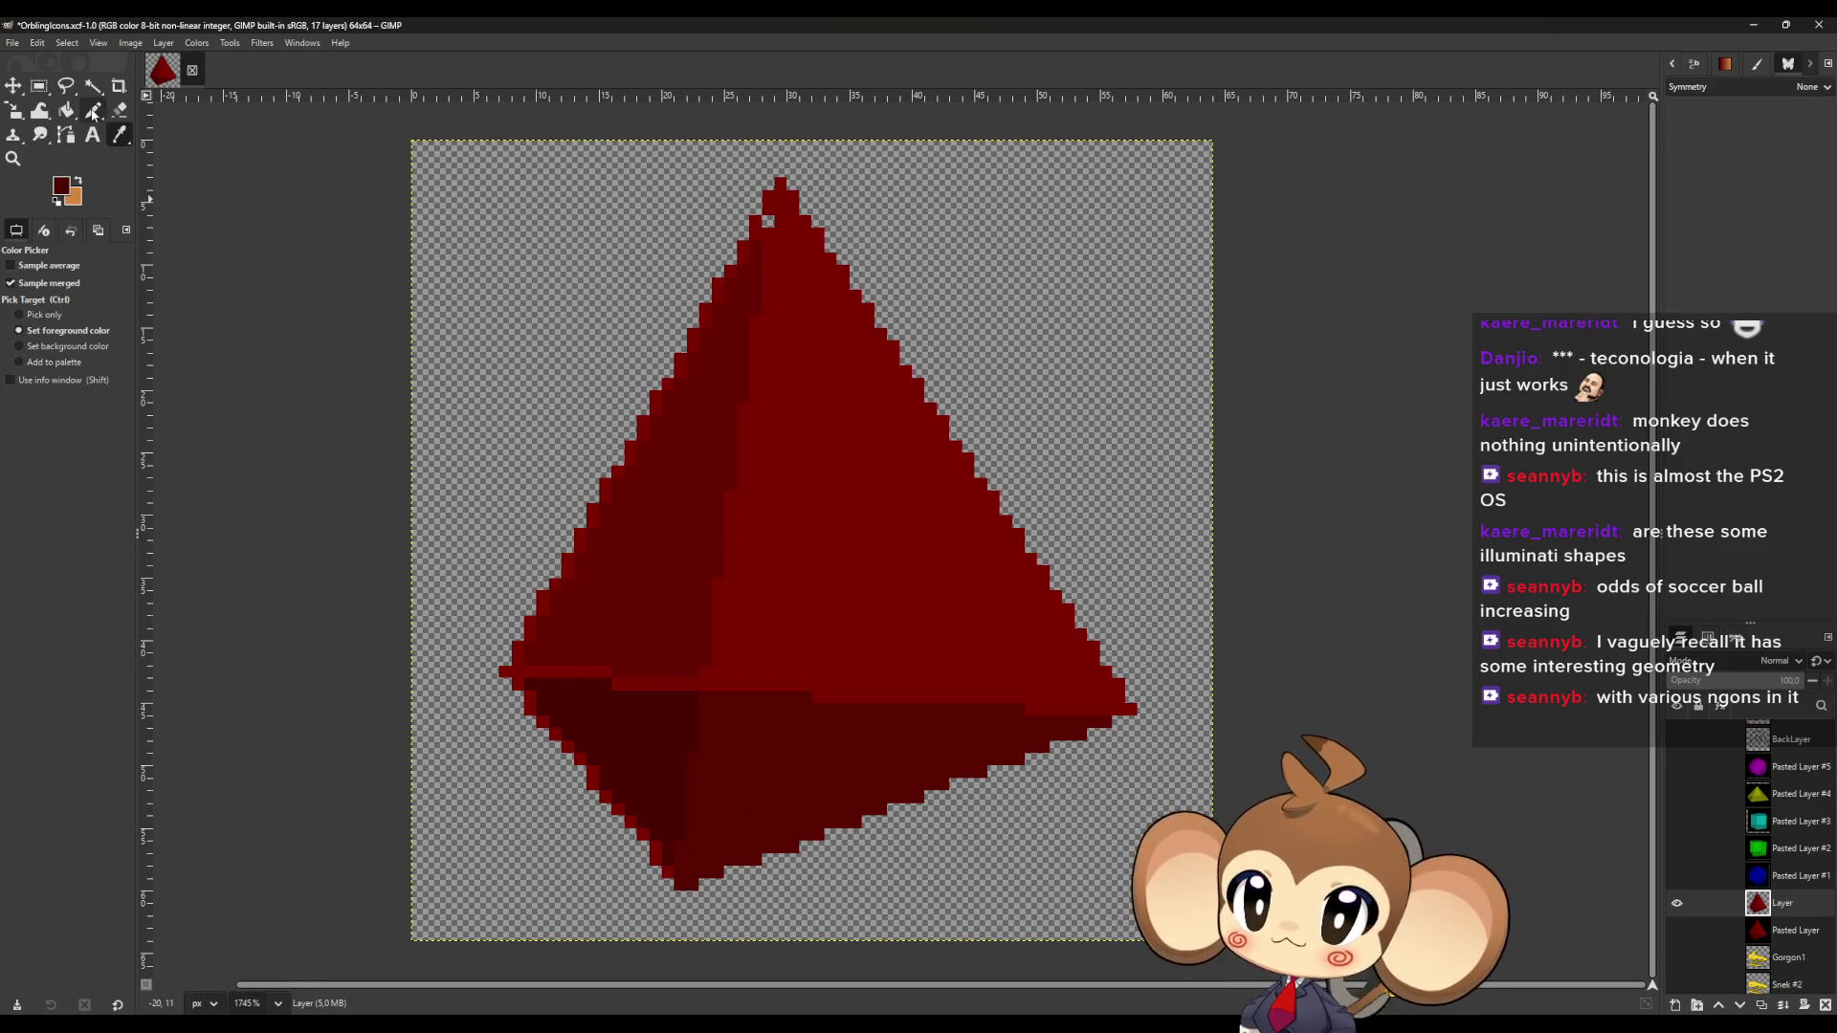
left_click_drag(667, 873, 609, 811)
left_click(619, 814)
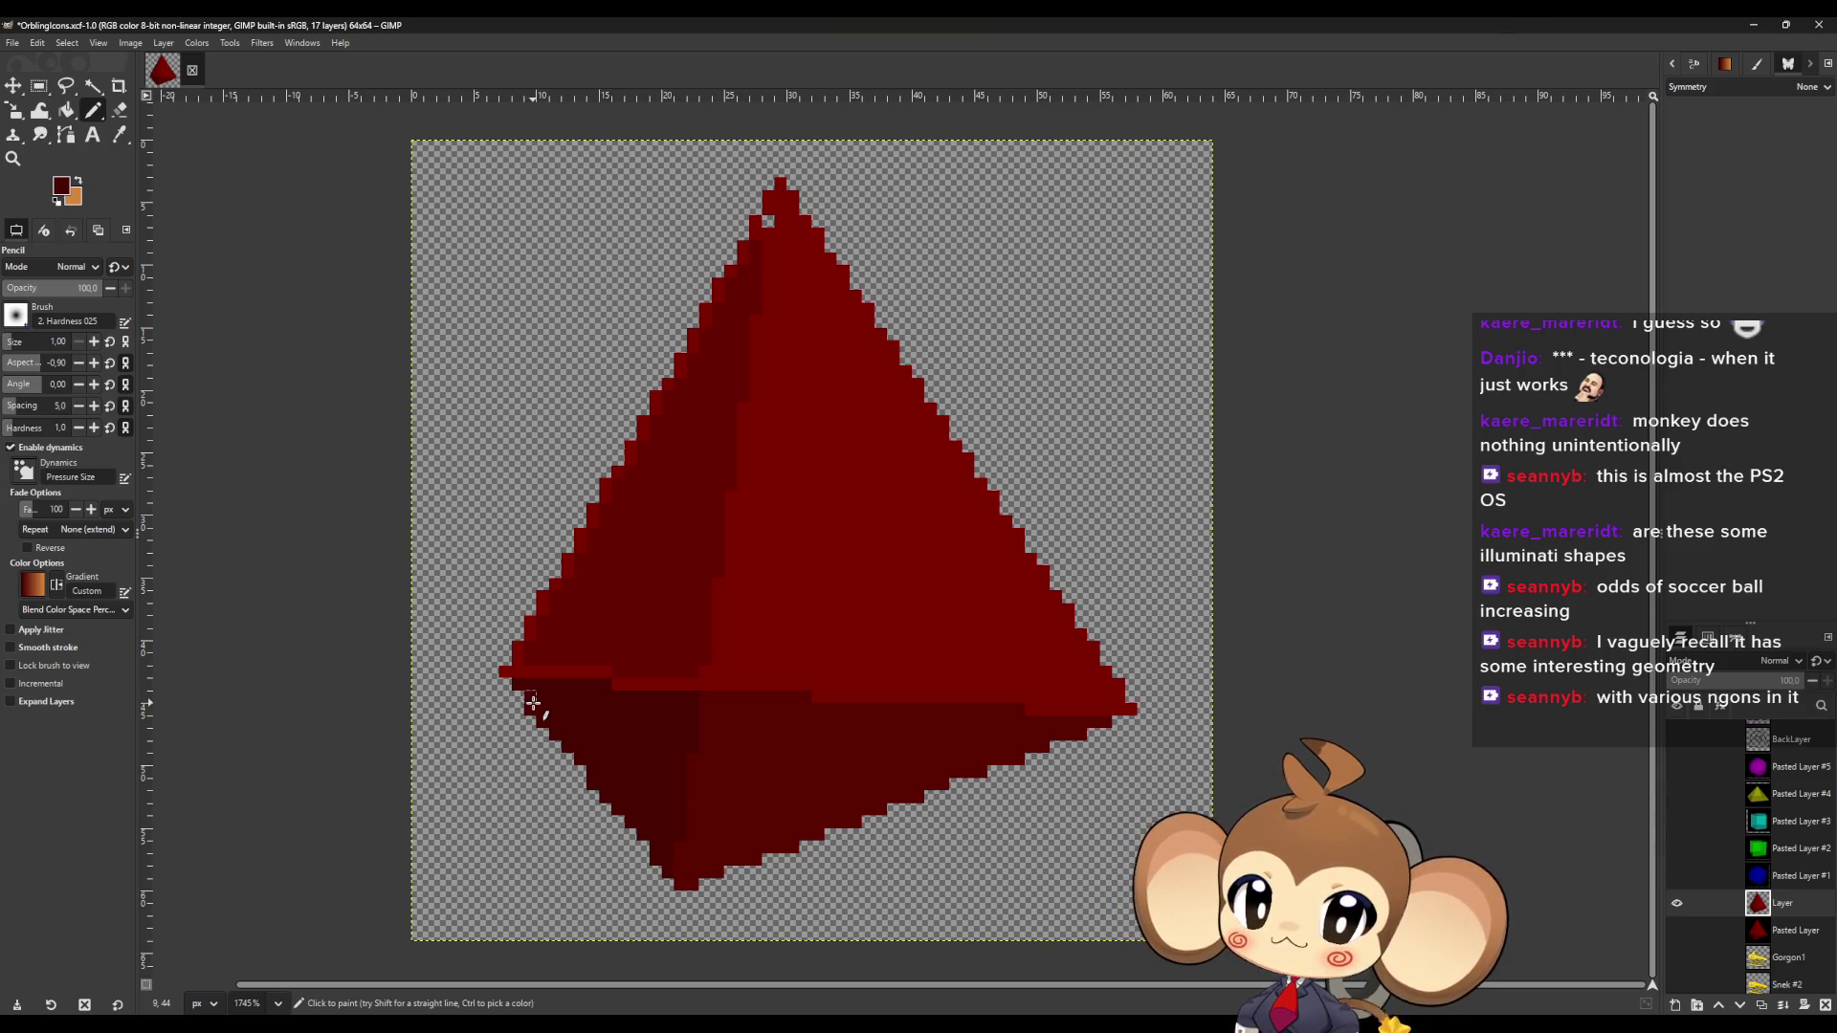
key("o")
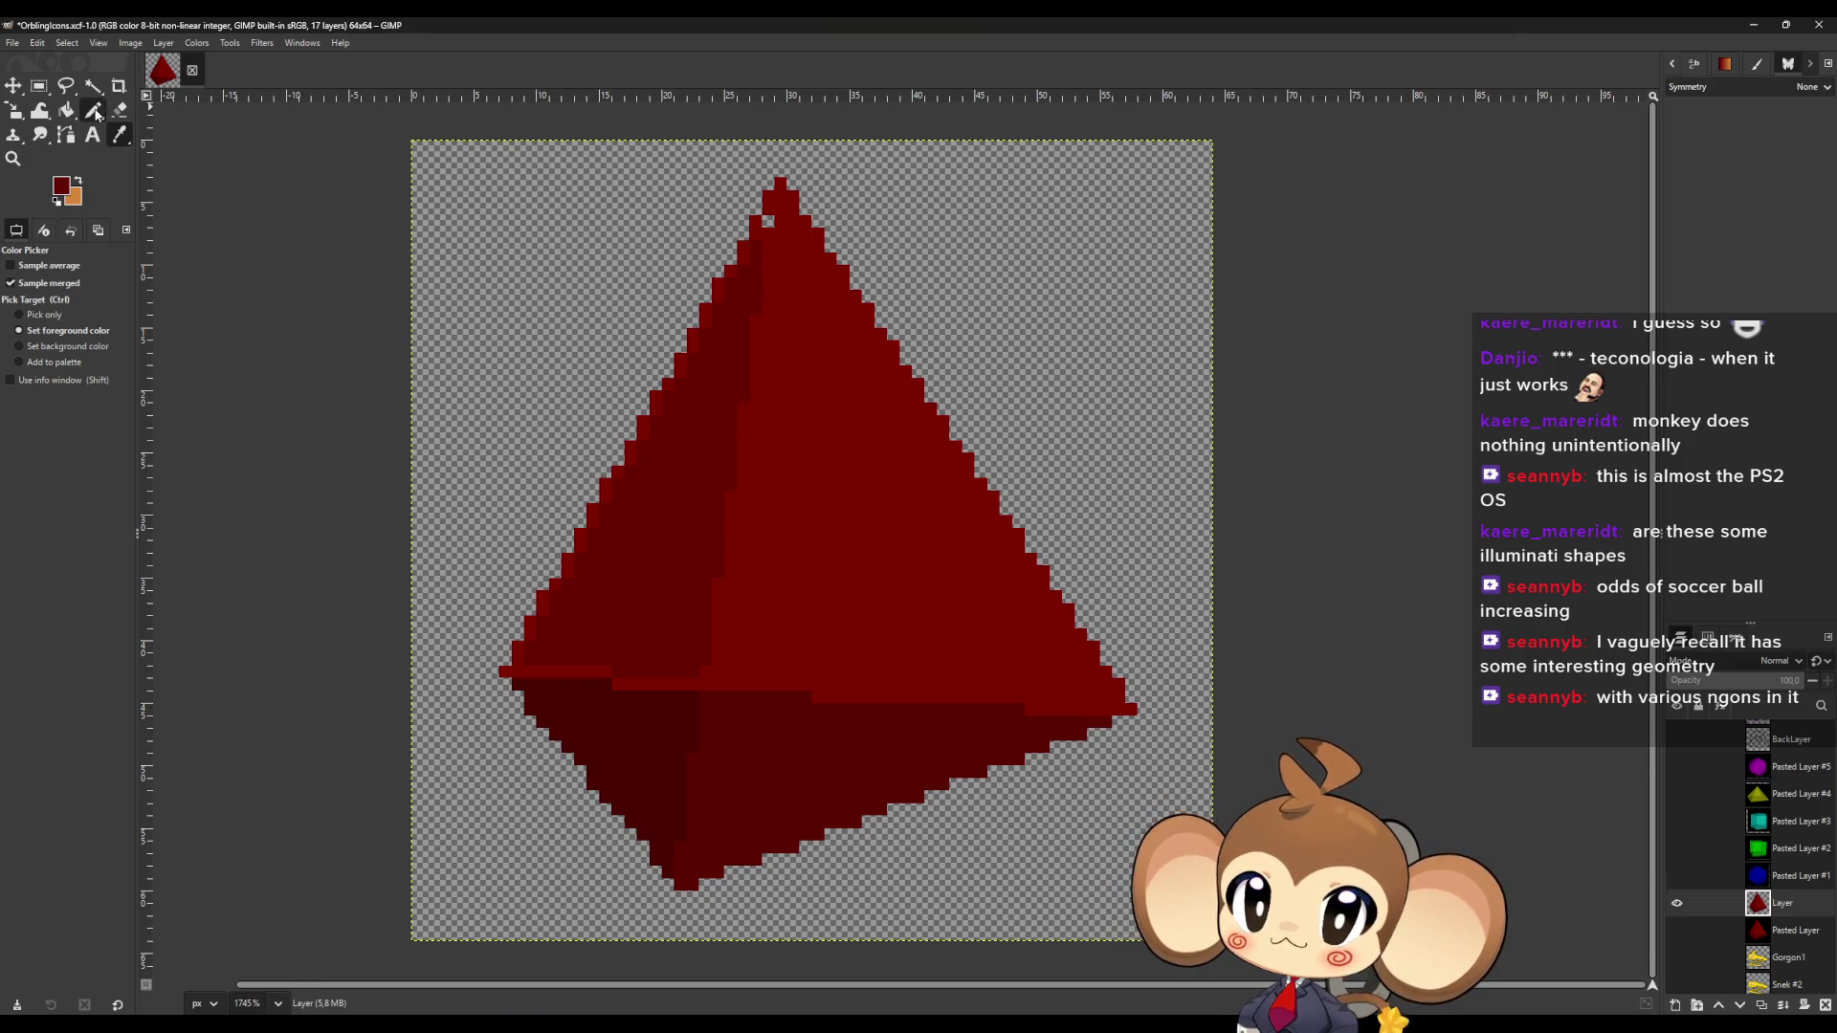
left_click(95, 112)
left_click(769, 219)
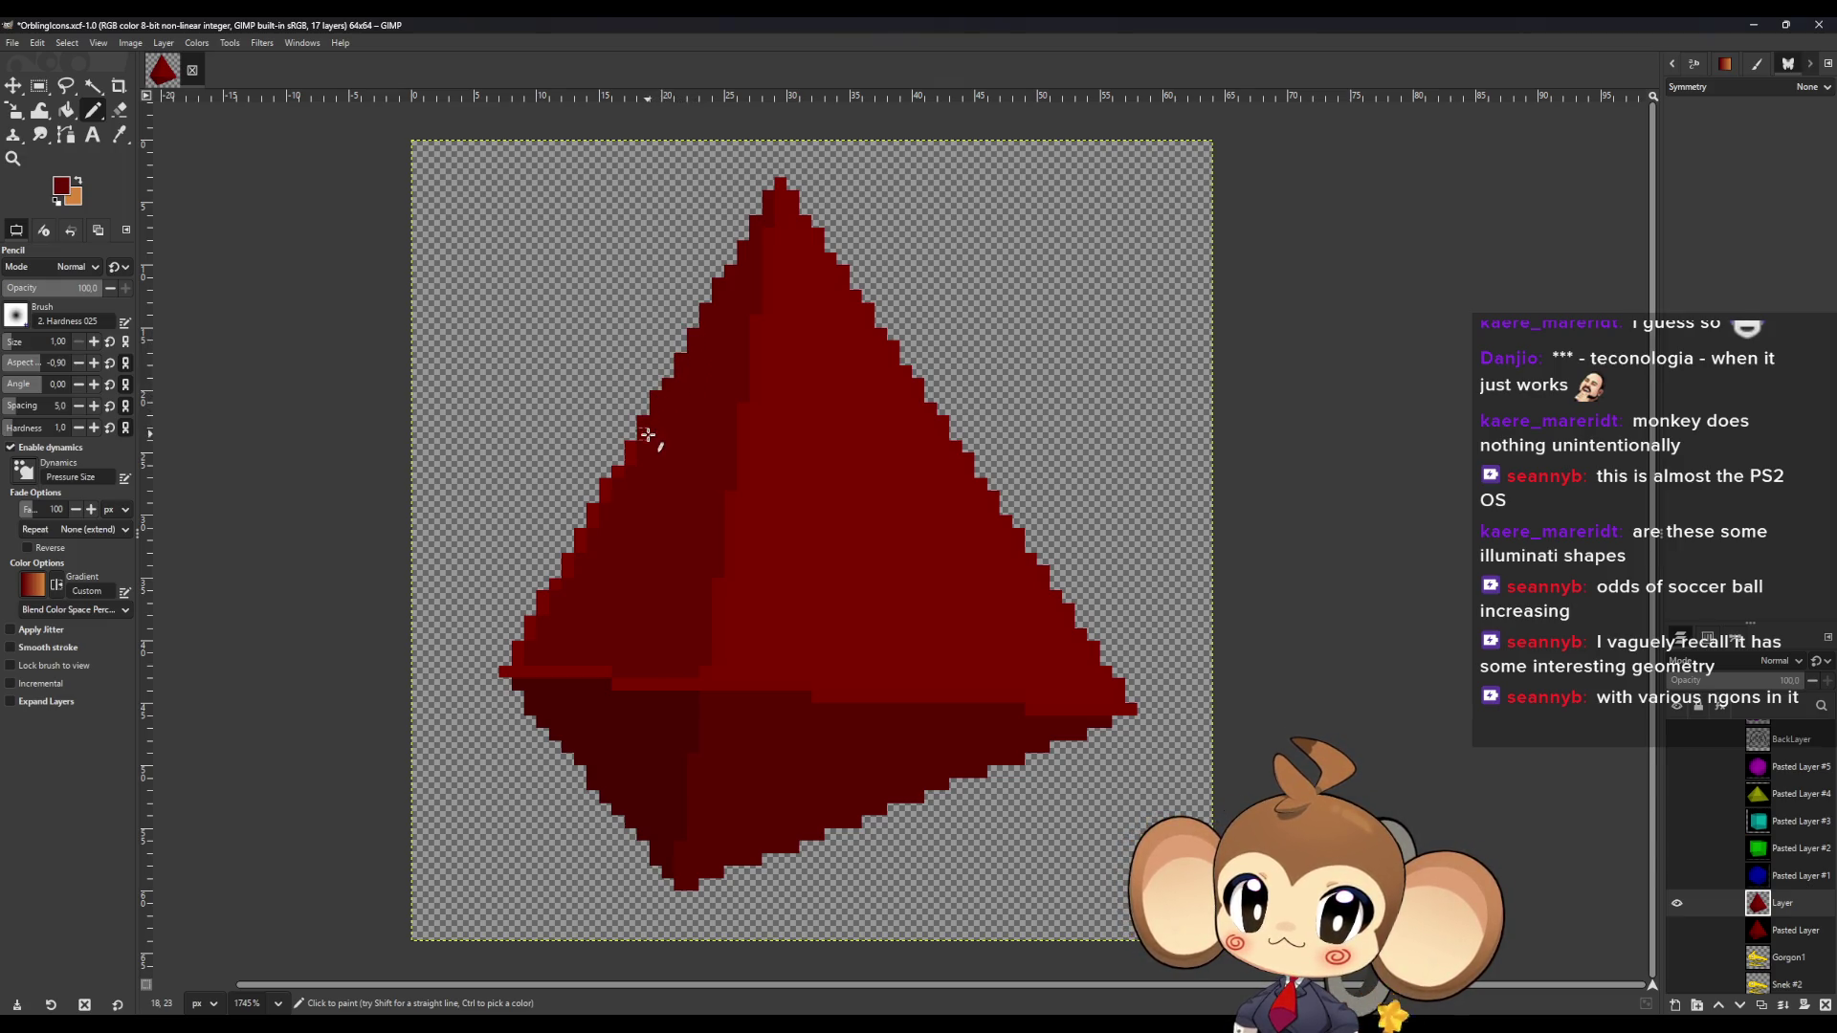
Extend the left edge by a pixel and draw a straight seam between upper and lower faces.
mouse_move(628, 470)
left_mouse_down()
mouse_move(527, 606)
mouse_move(506, 671)
left_mouse_up()
left_click(616, 681, "shift")
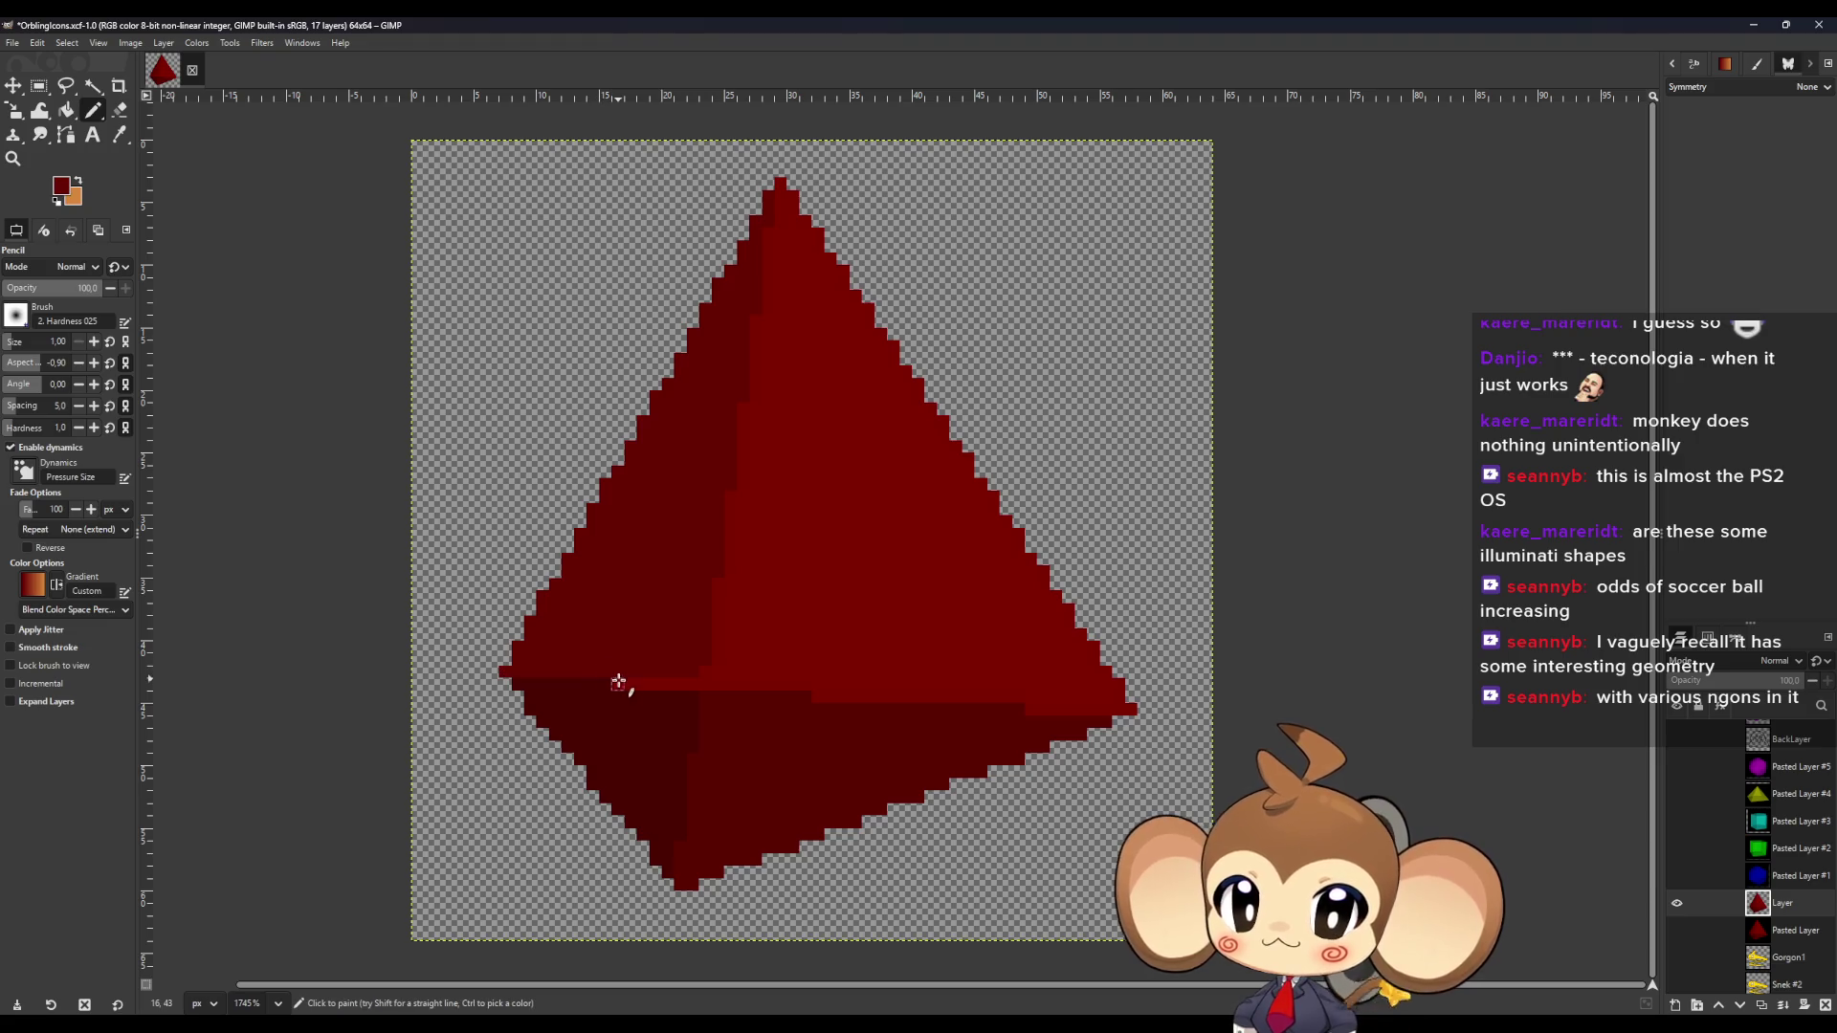
left_click(693, 685, "shift")
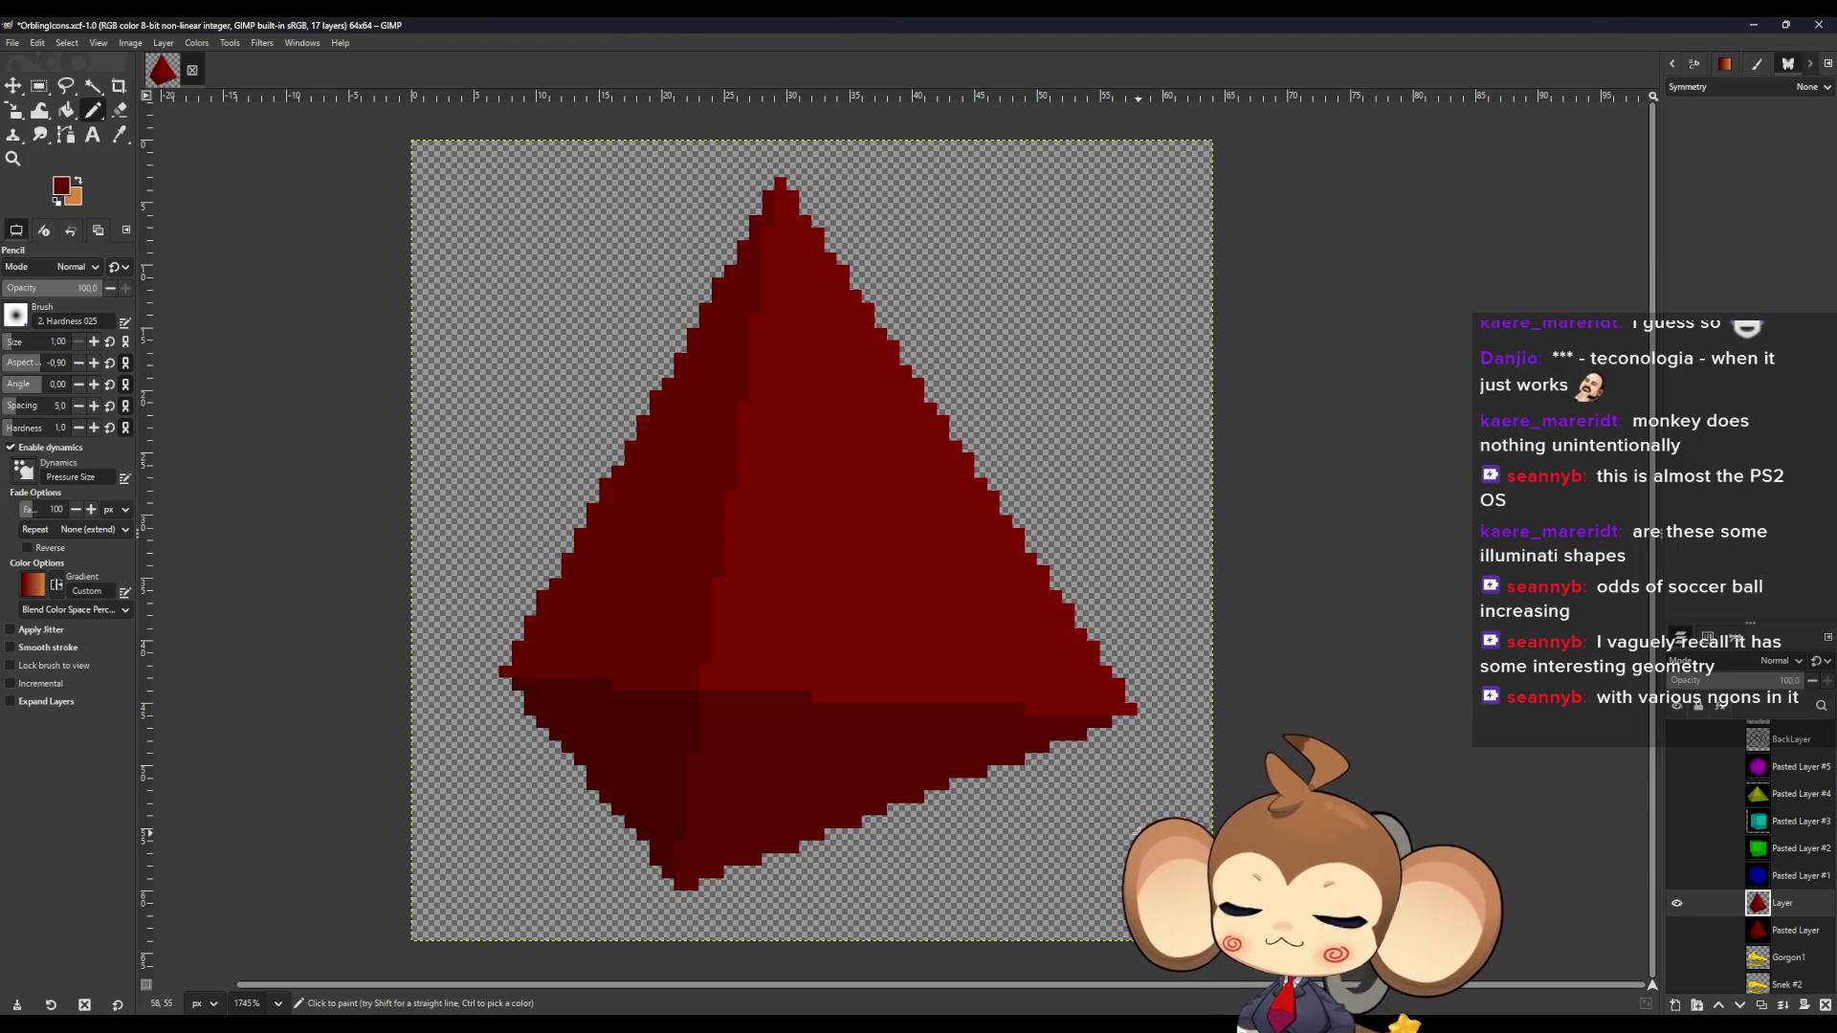
scroll(943, 776, "down", 3, "ctrl")
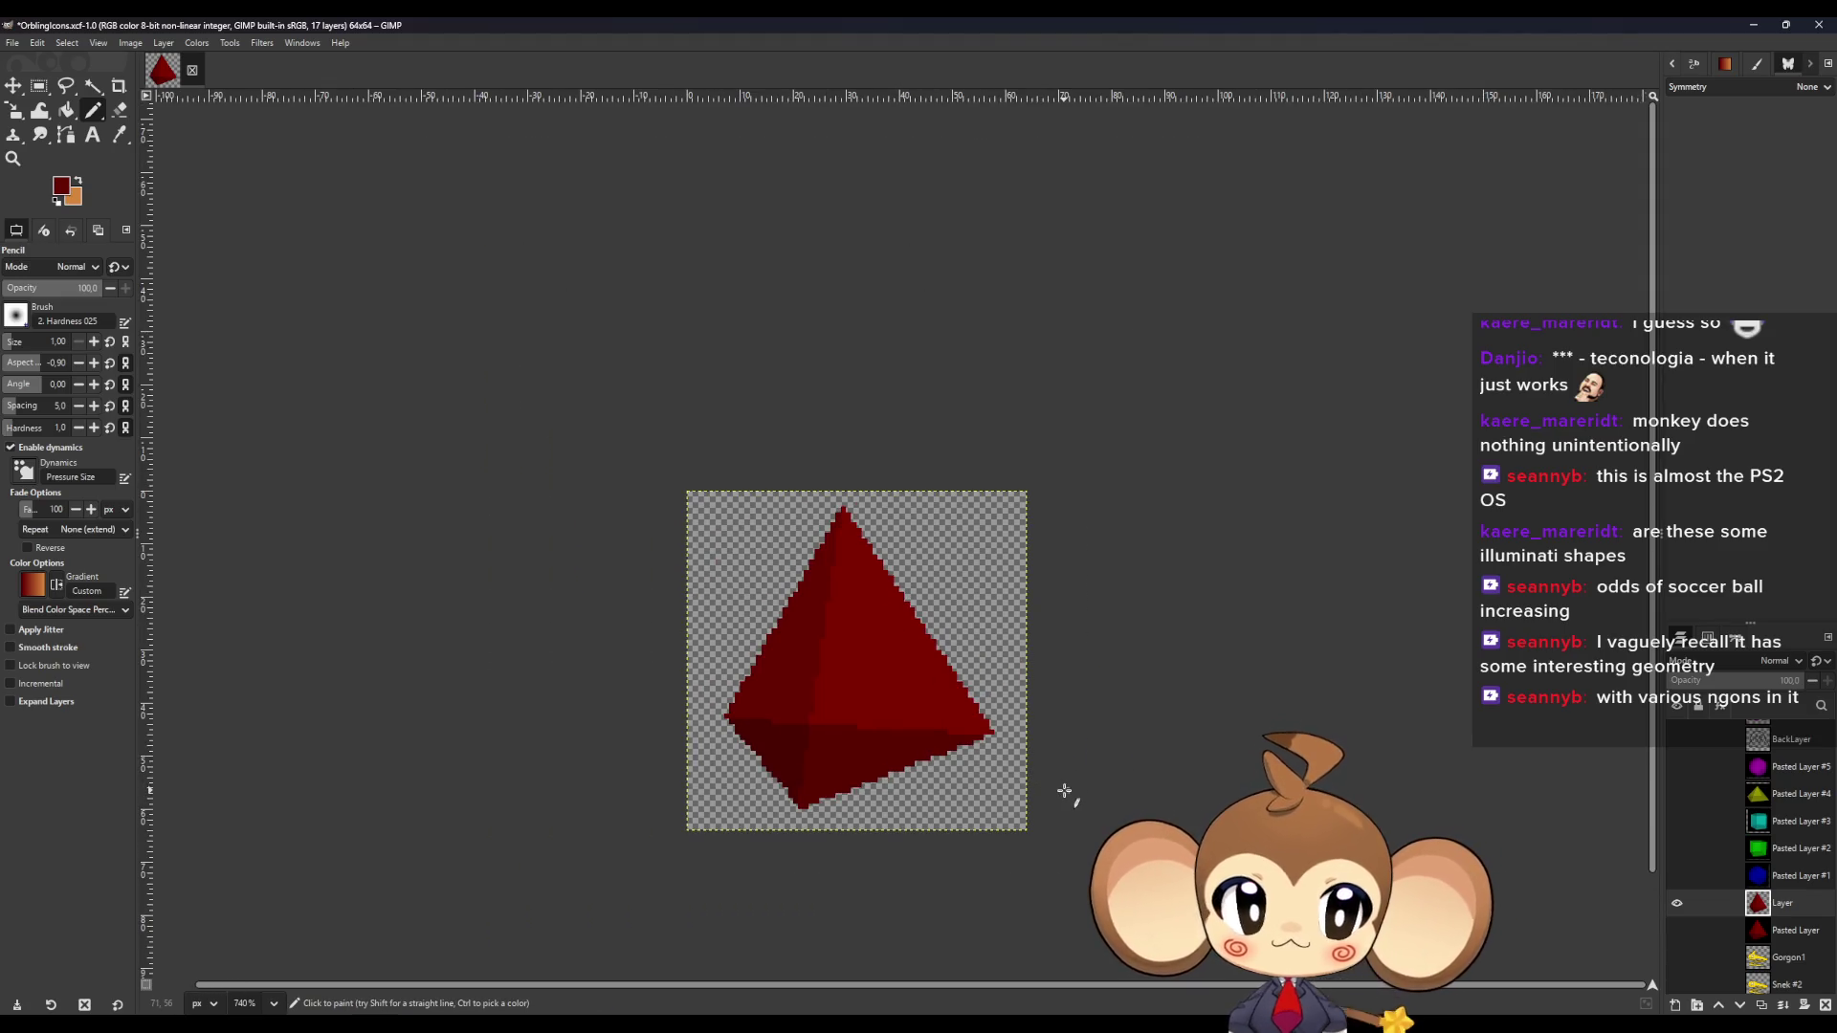
Show the black background and toggle the redrawn tetrahedron to compare it with the render.
scroll(1050, 794, "down", 3)
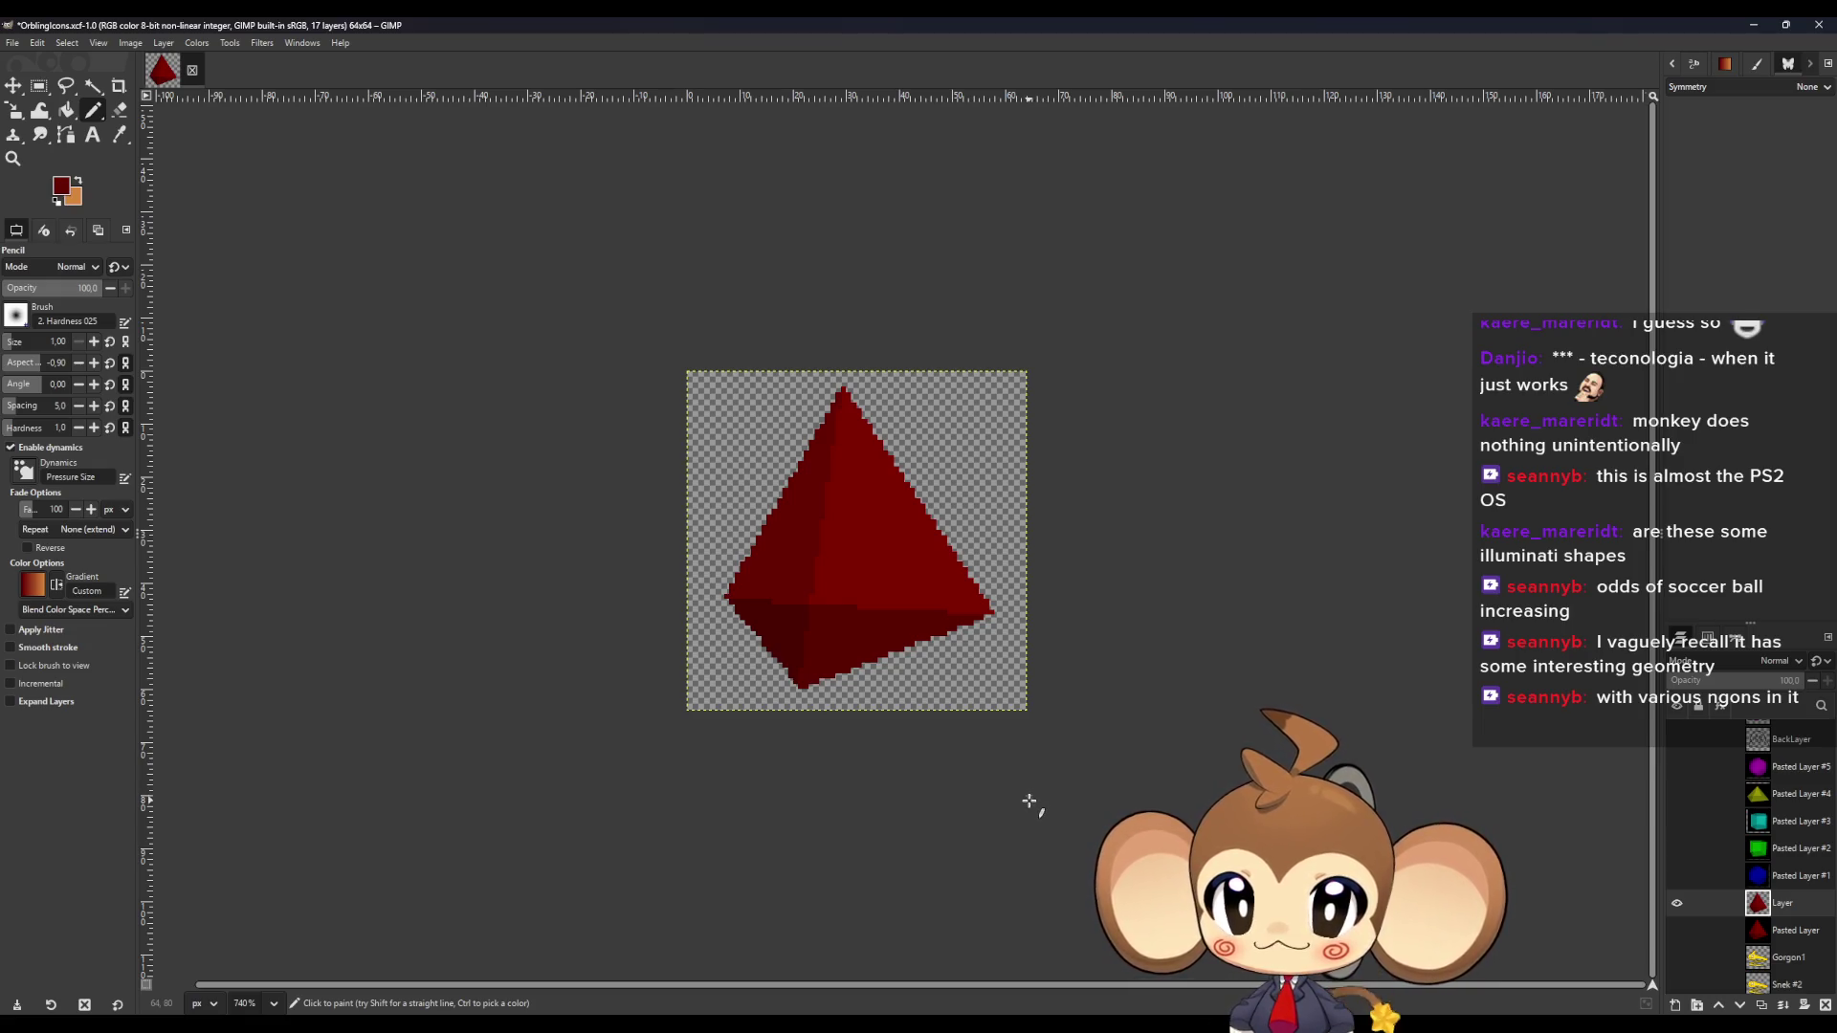
scroll(989, 628, "up", 3, "ctrl")
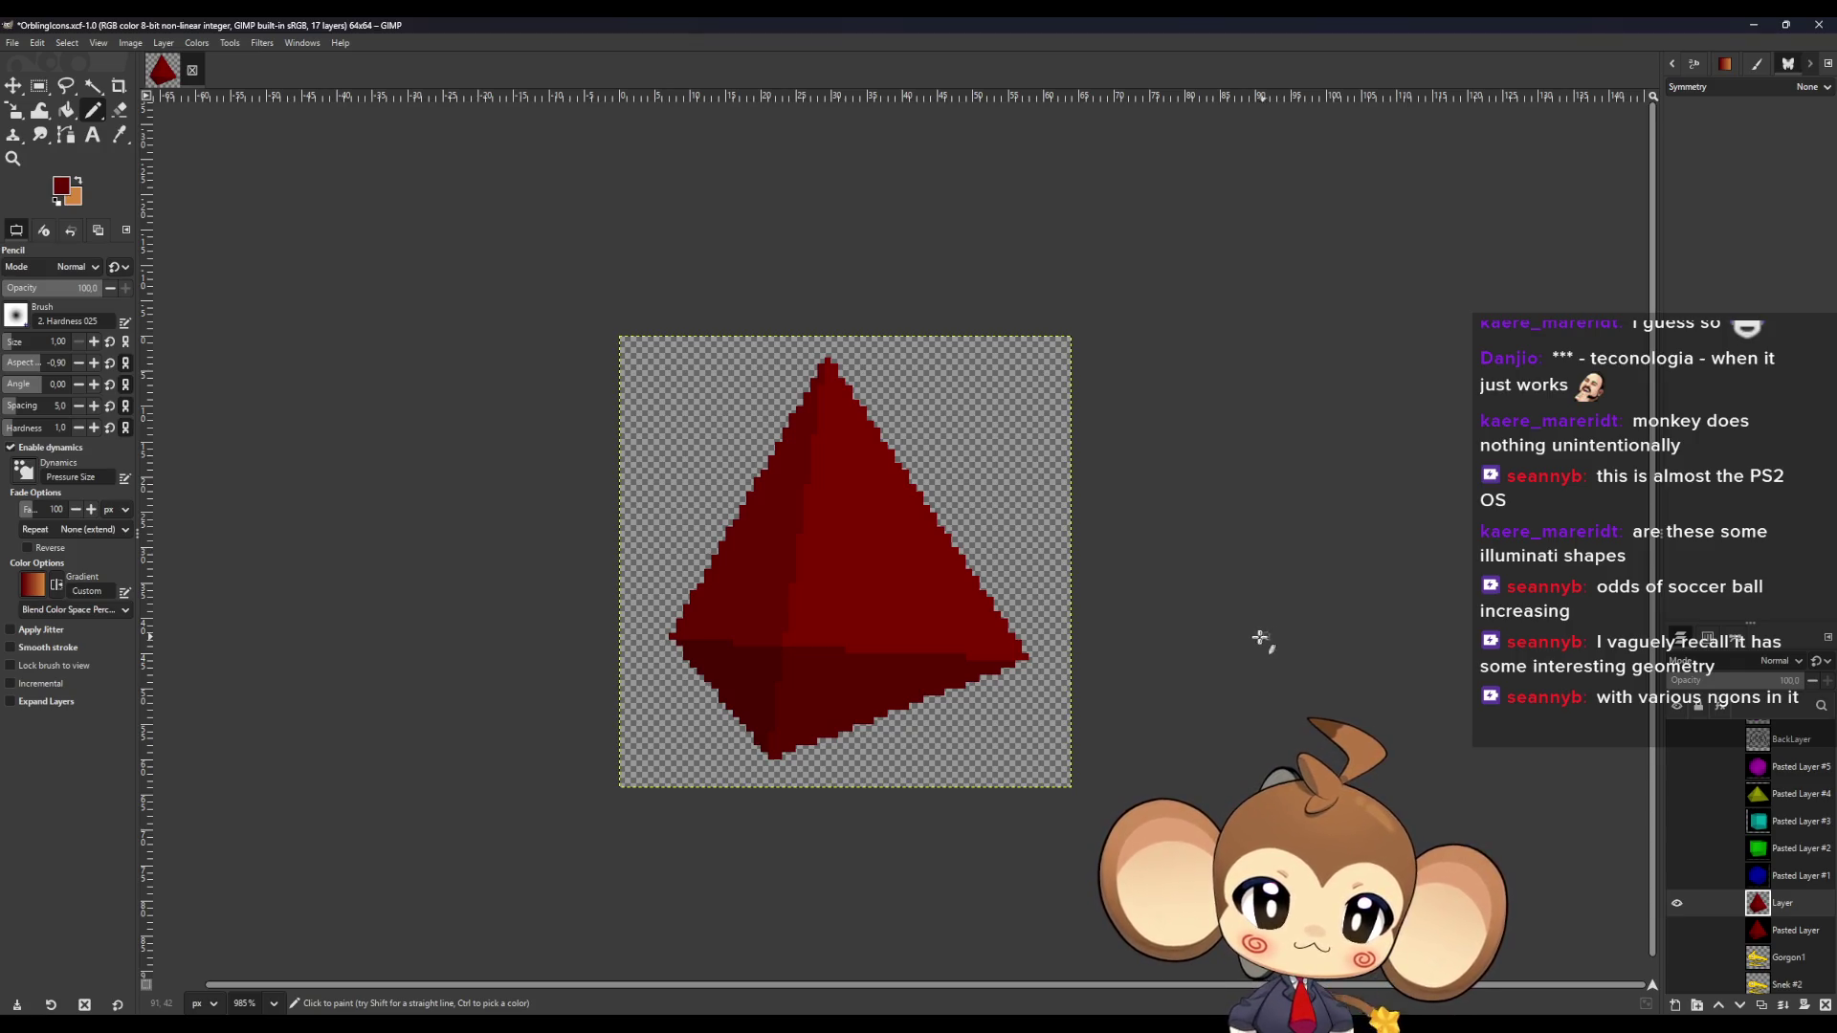
left_click(1676, 930)
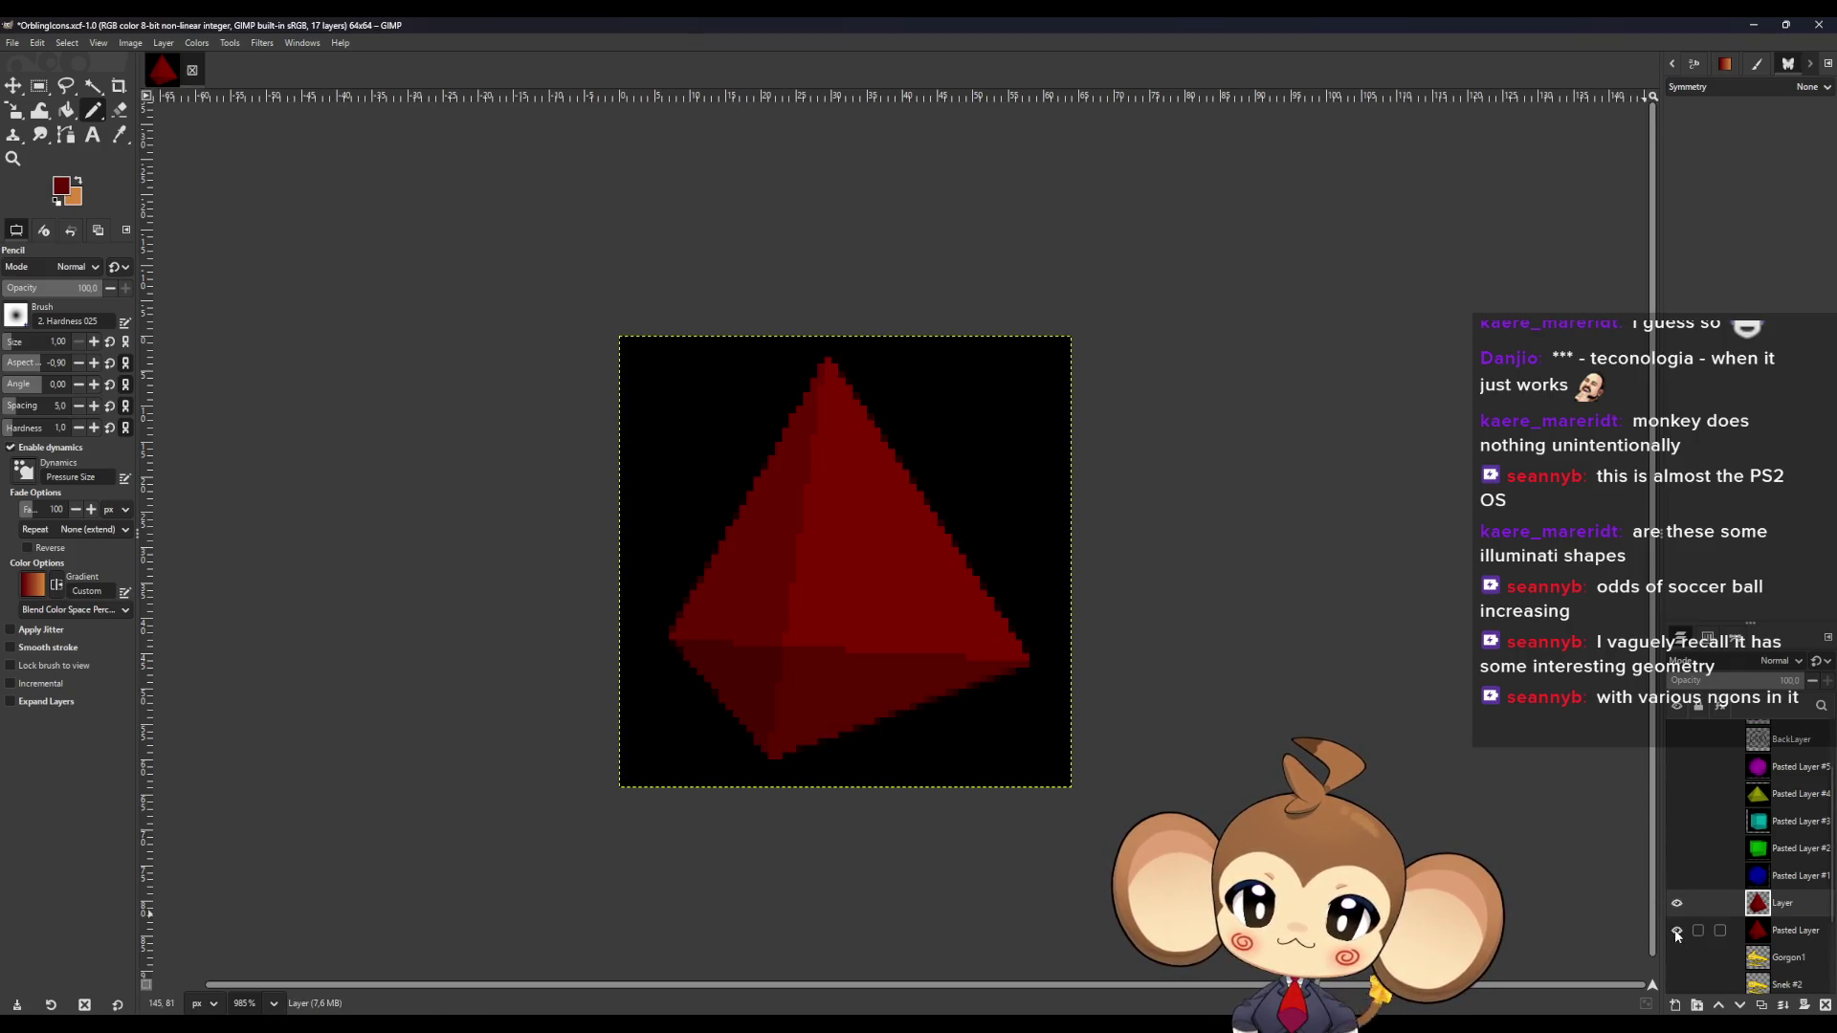
left_click(1676, 905)
left_click(1676, 904)
left_click(1676, 904)
left_click(1676, 904)
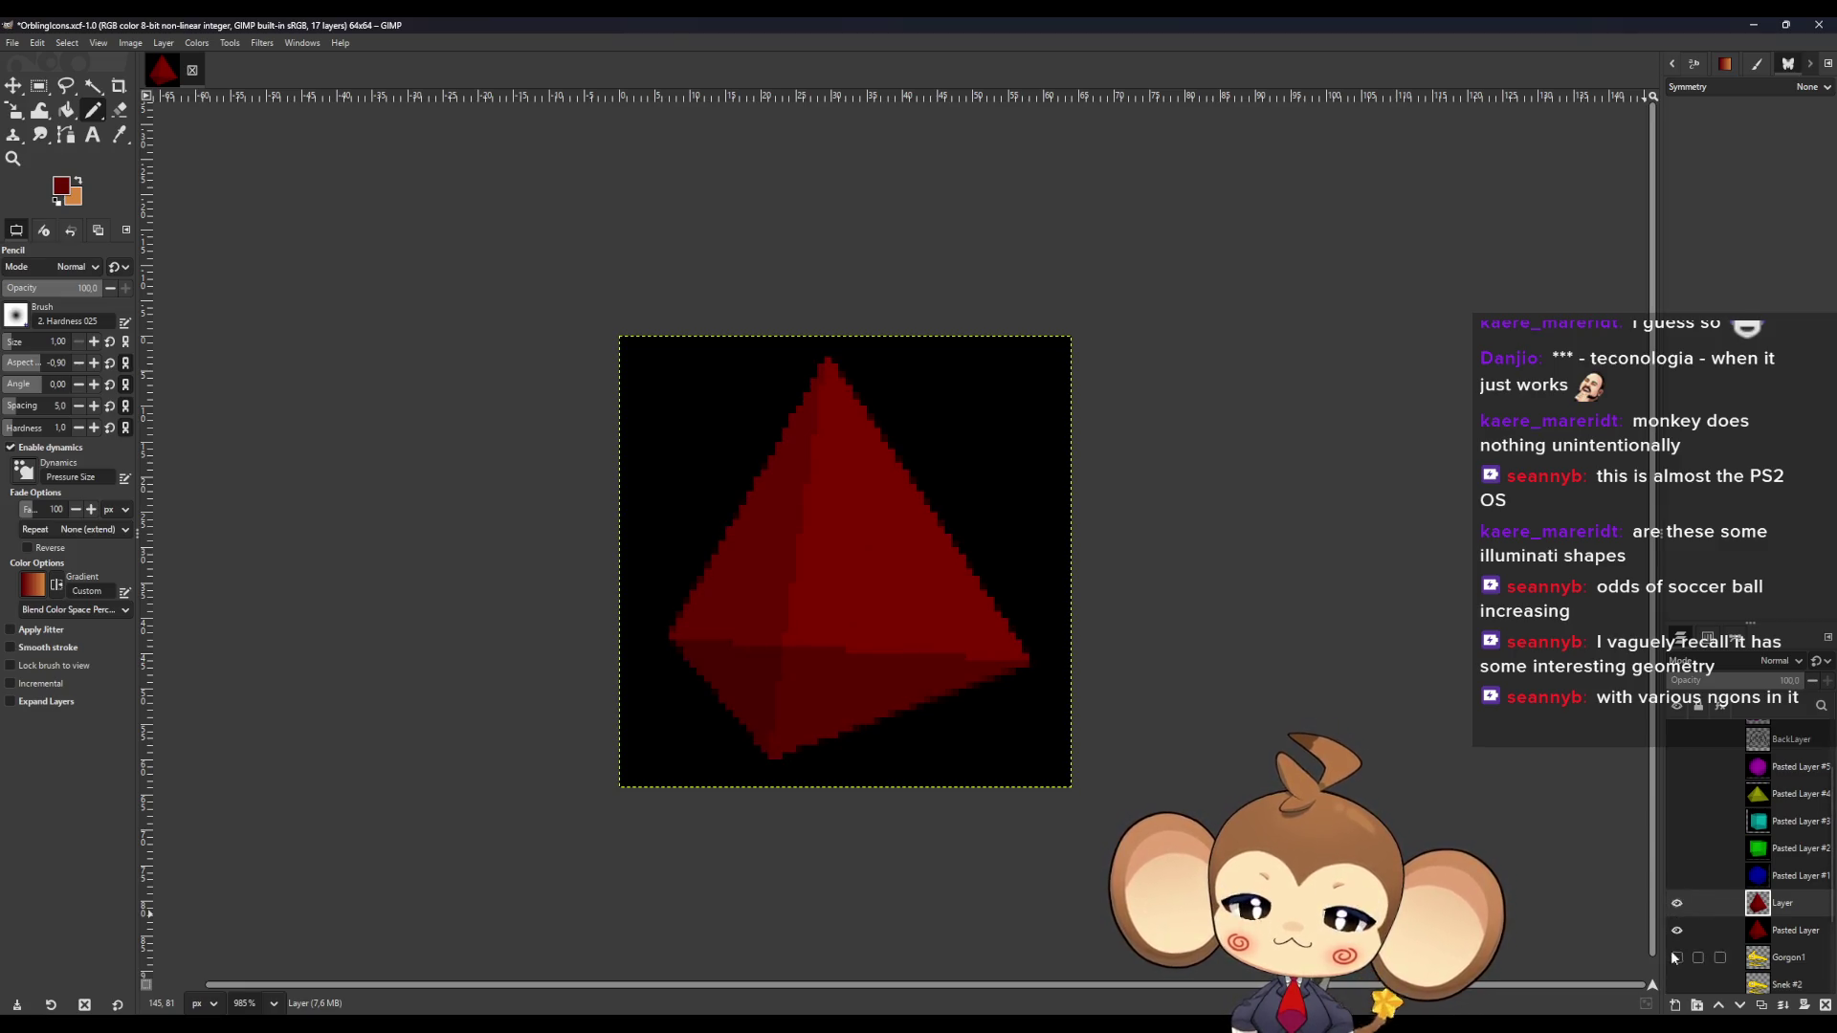
Hide the background and red tetrahedron layers, then select Pasted Layer #1.
left_click(1676, 930)
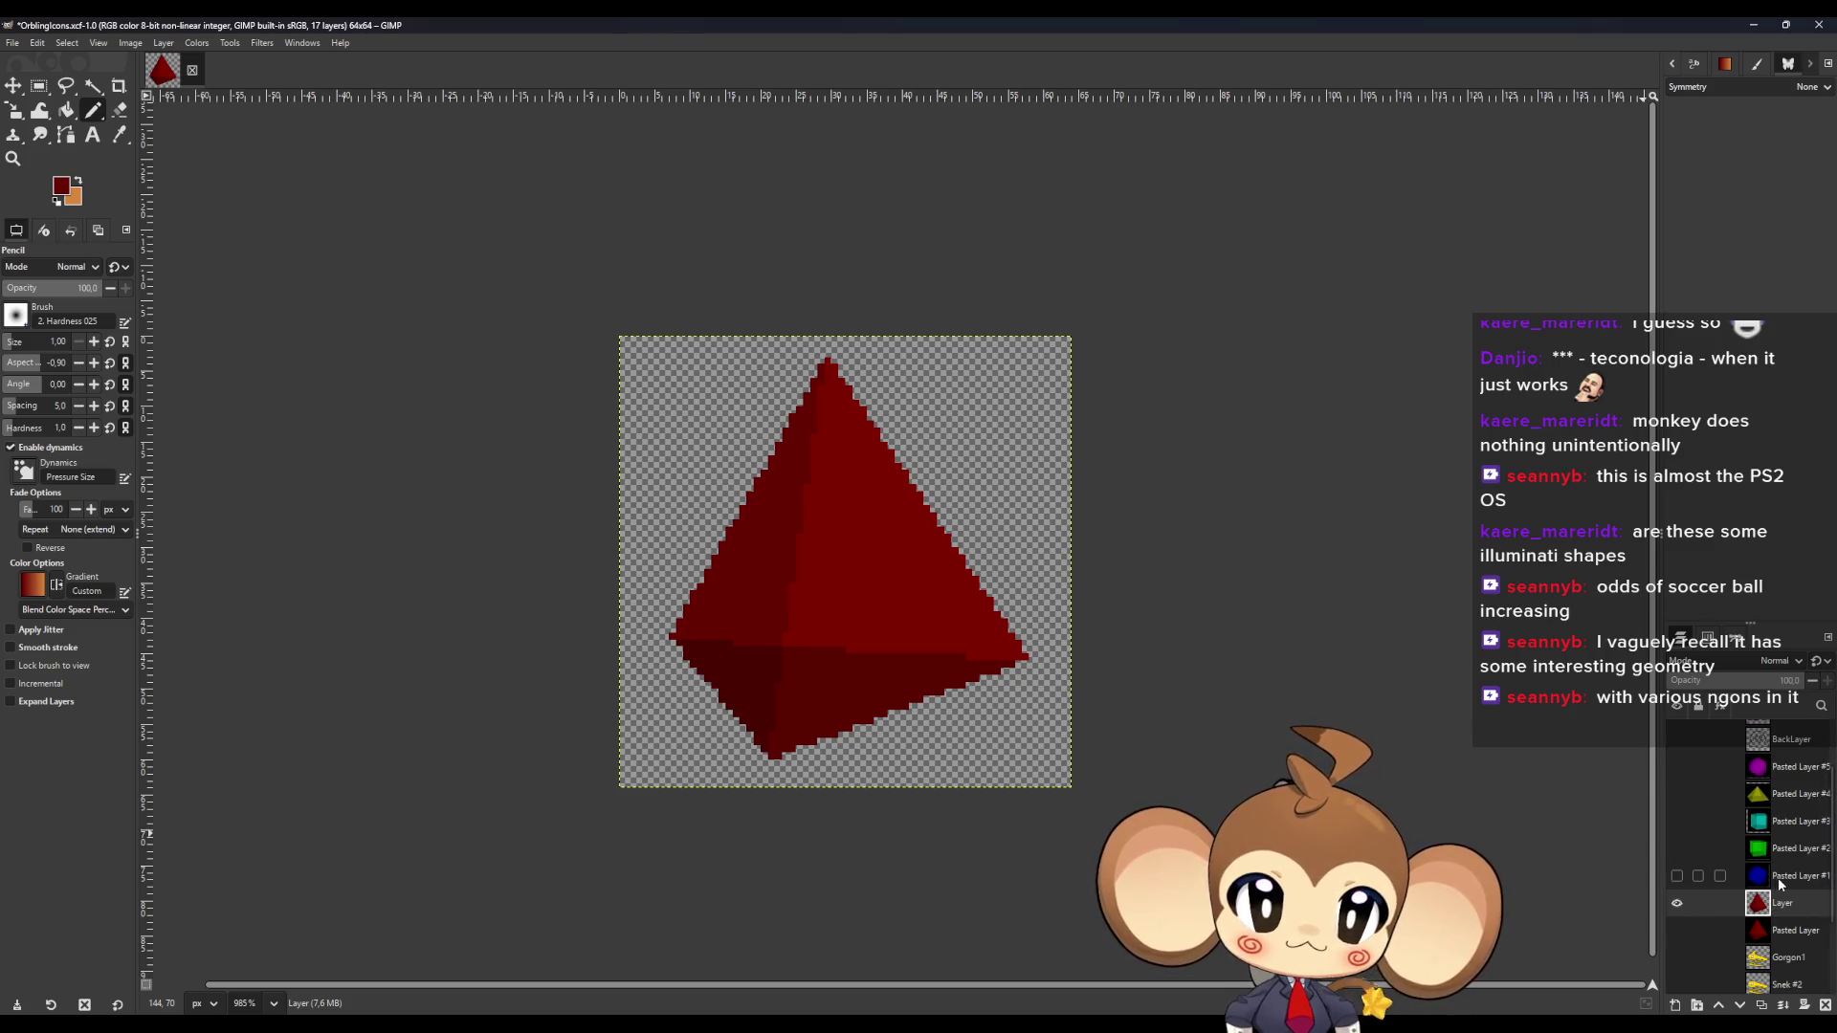
left_click(1676, 903)
left_click(1736, 878)
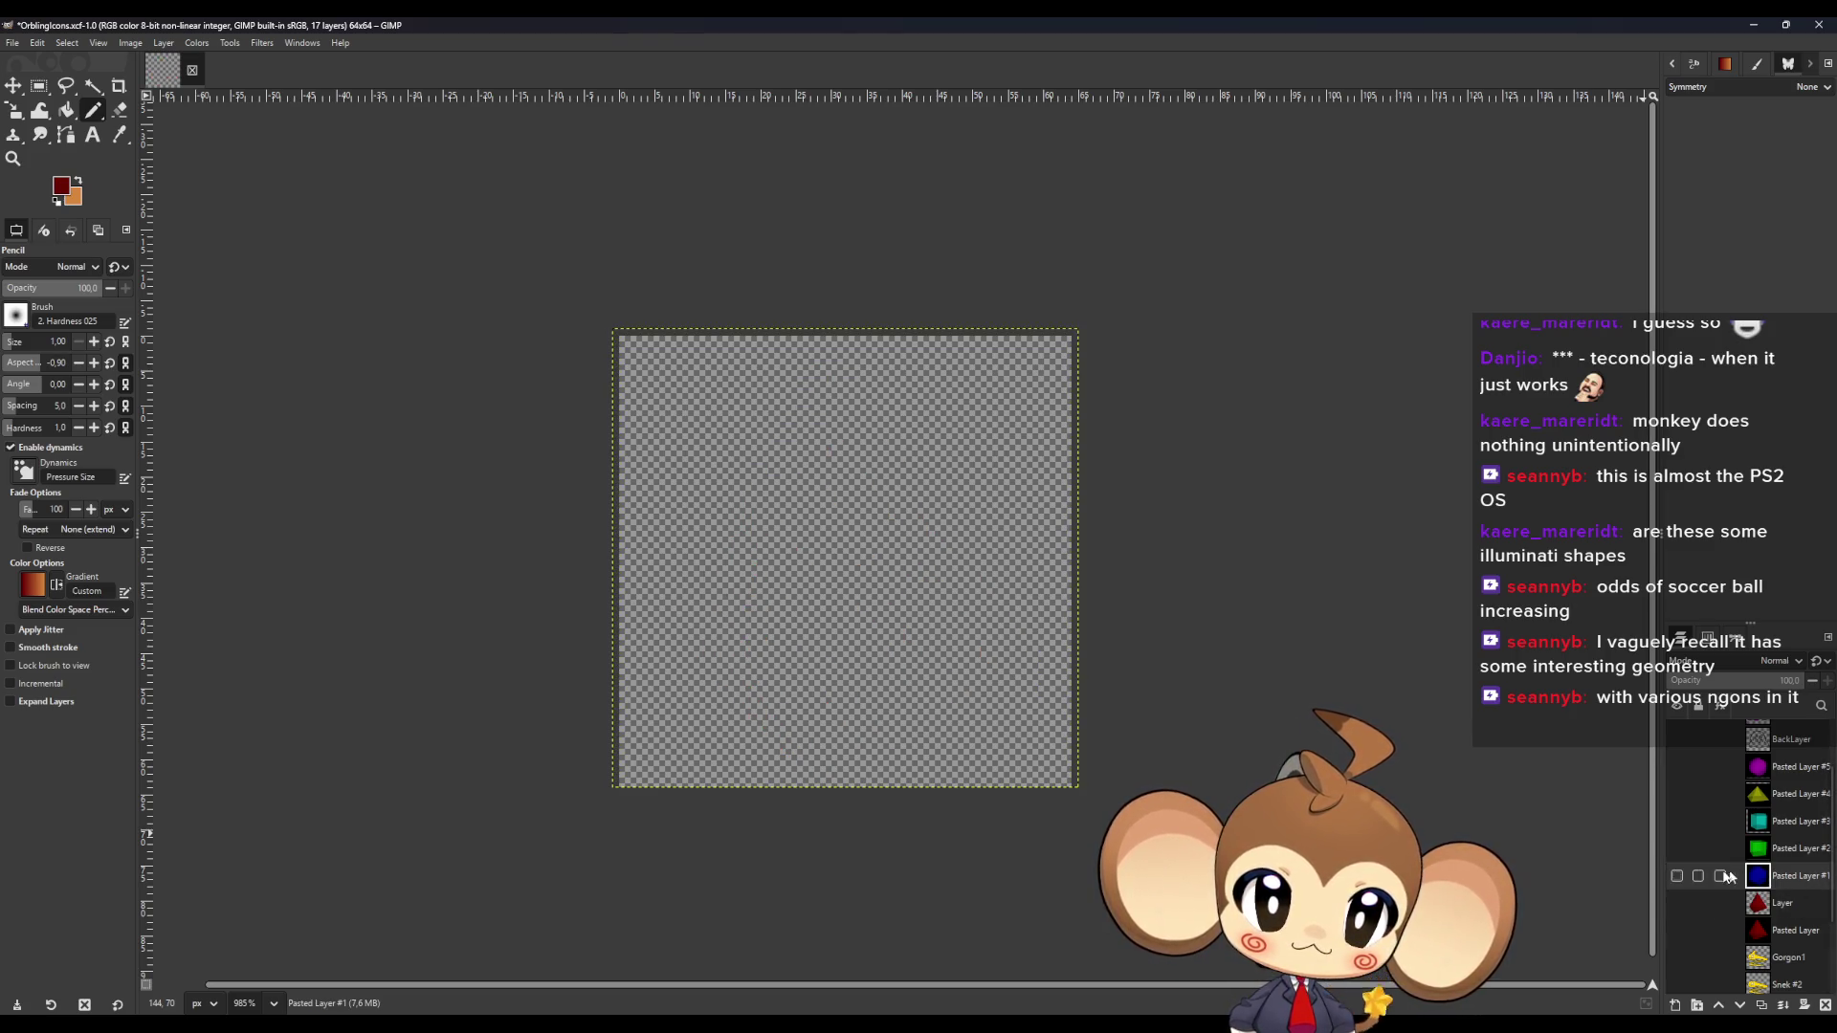
Show the blue render, add a transparent layer above it, and sample its blue.
left_click(1676, 875)
left_click(1674, 1004)
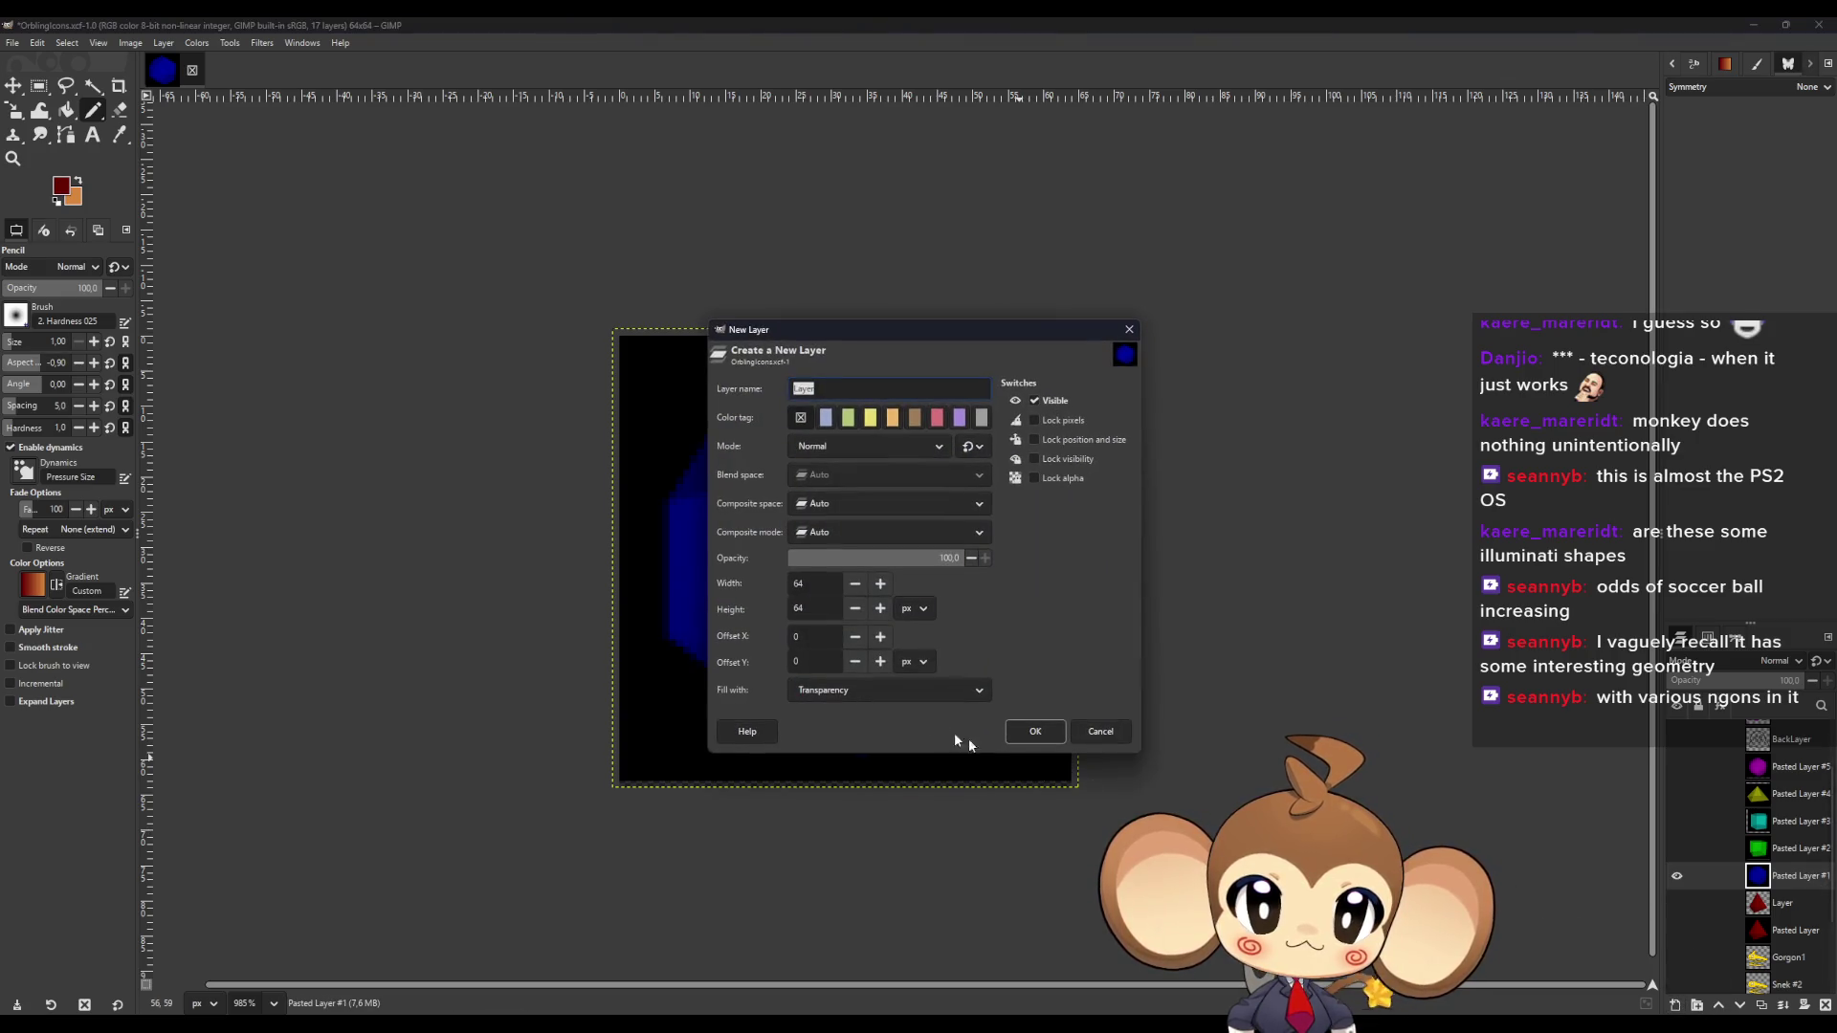
left_click(1036, 732)
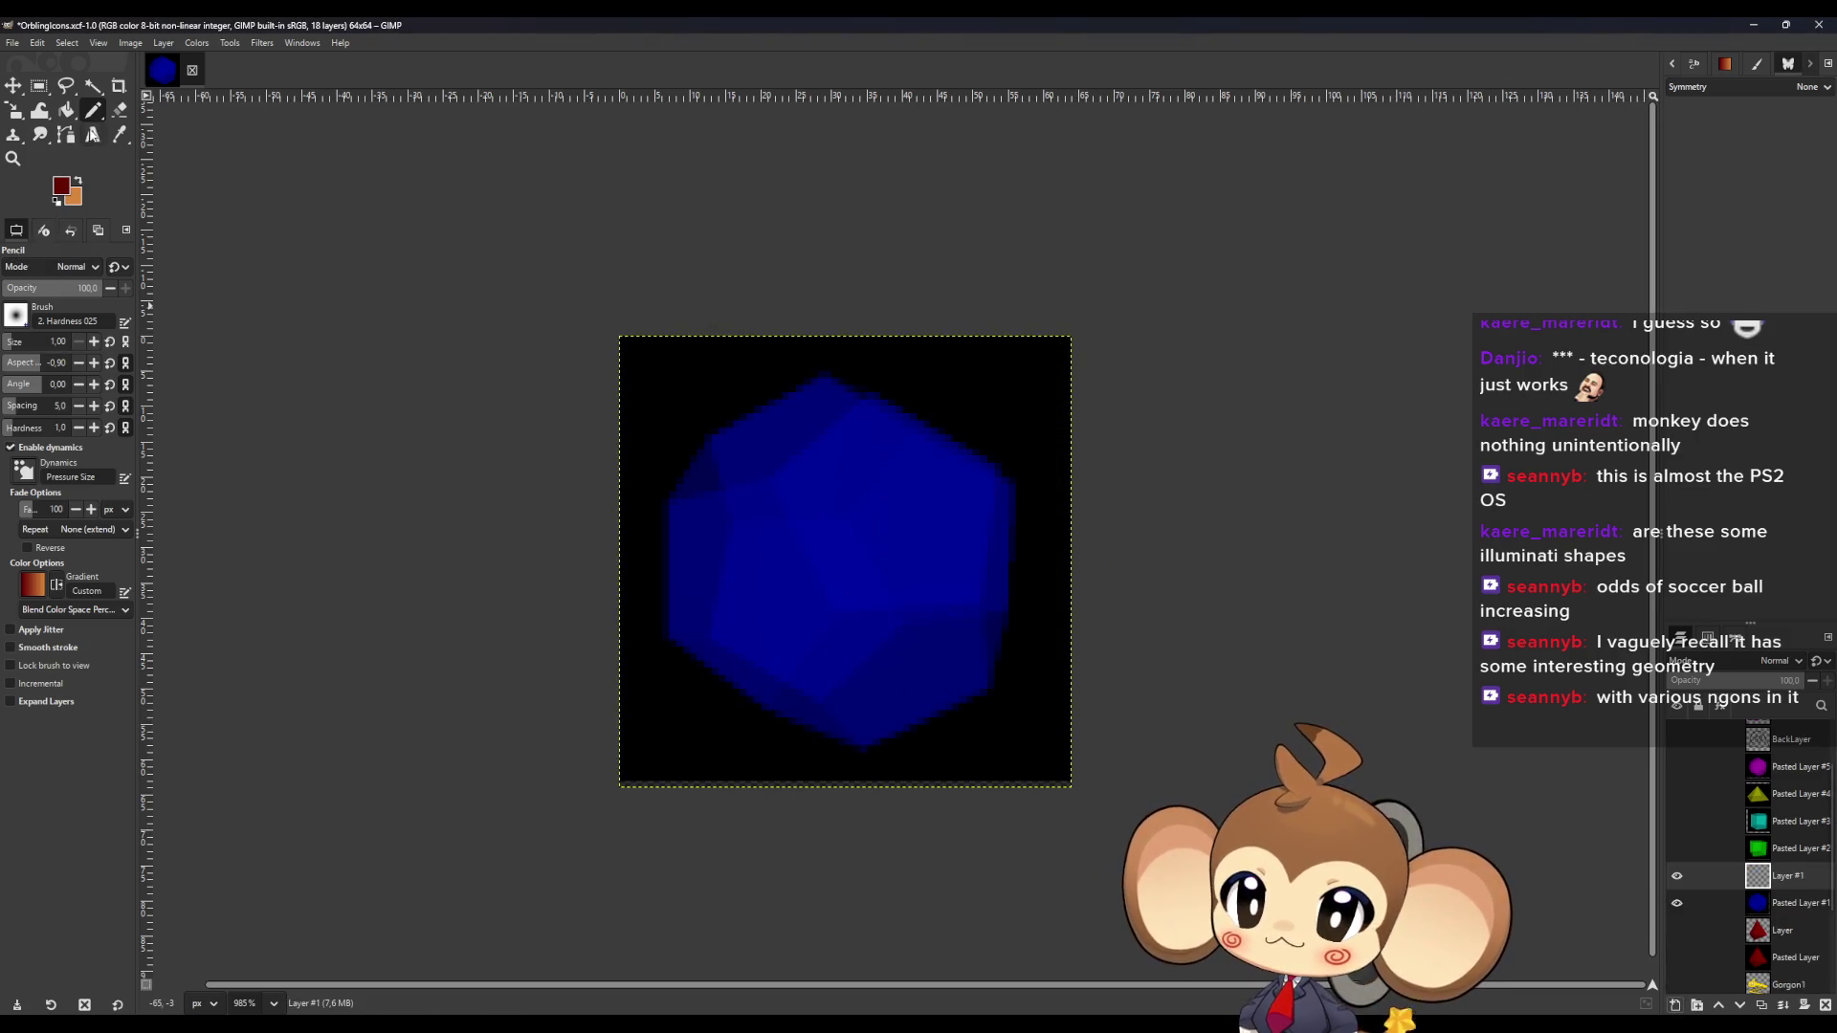
key("o")
scroll(697, 598, "up", 5, "ctrl")
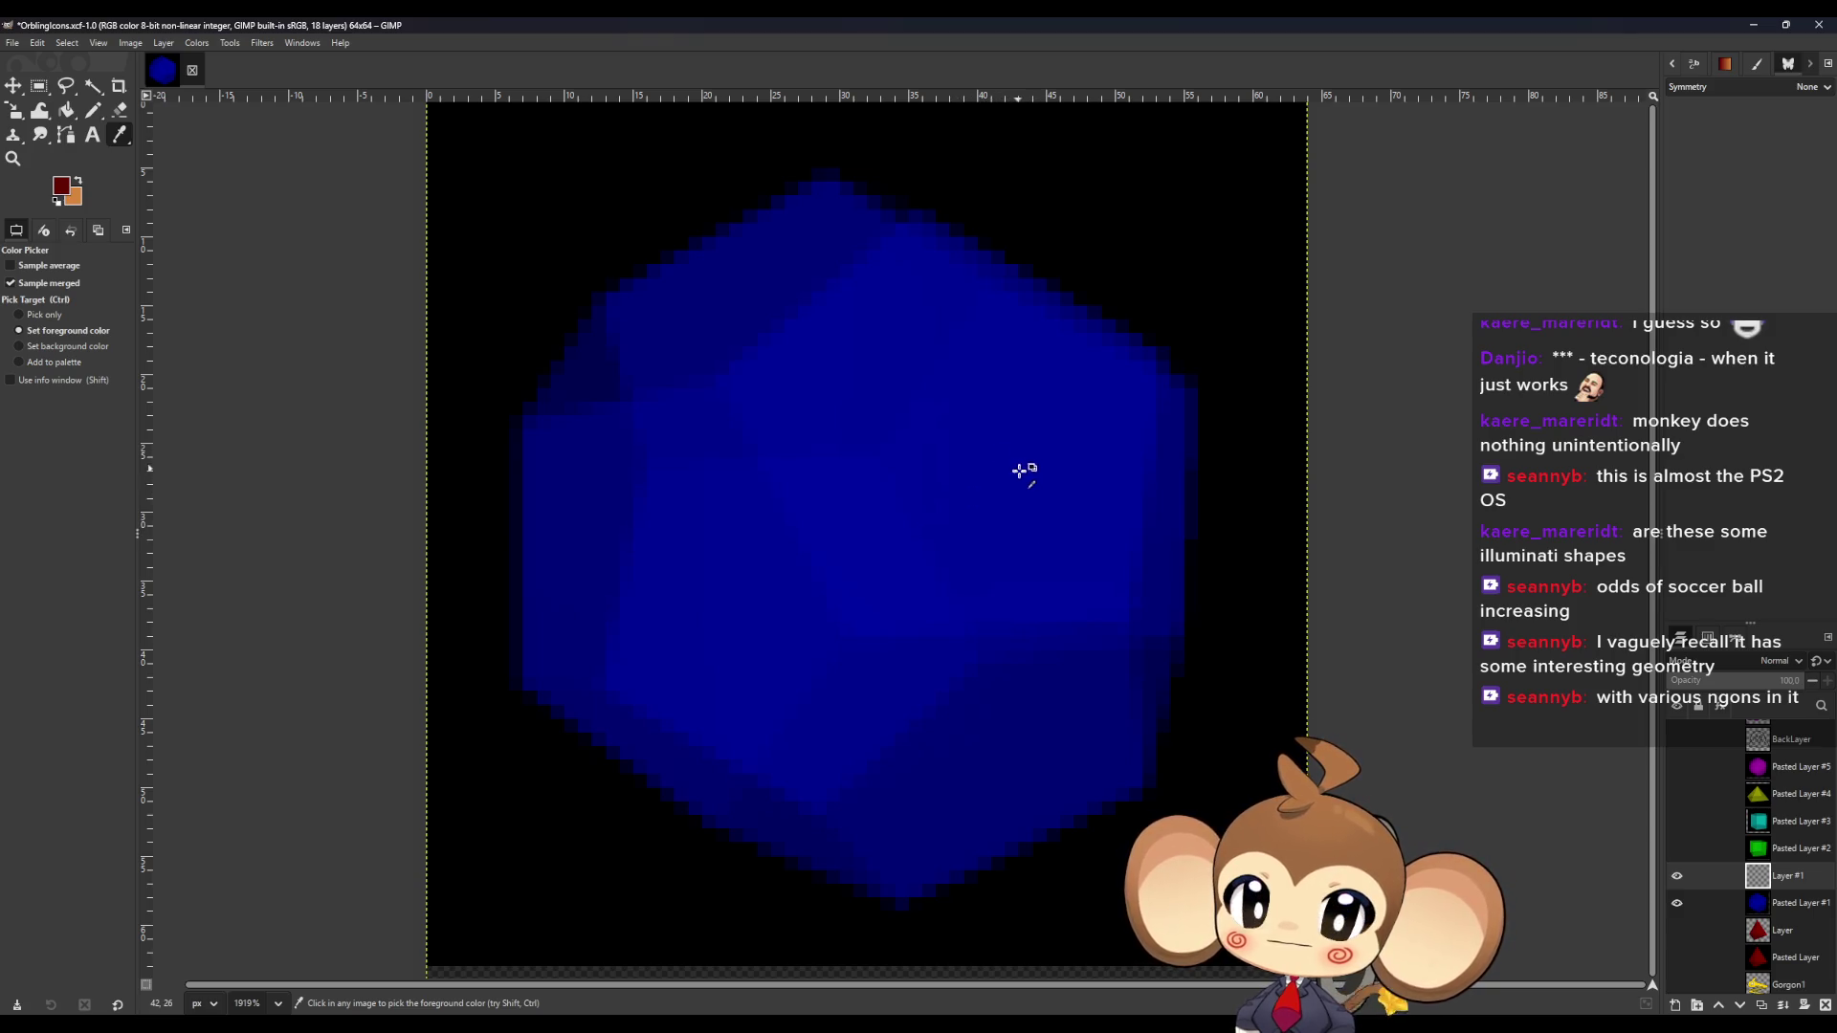
left_click(1021, 481)
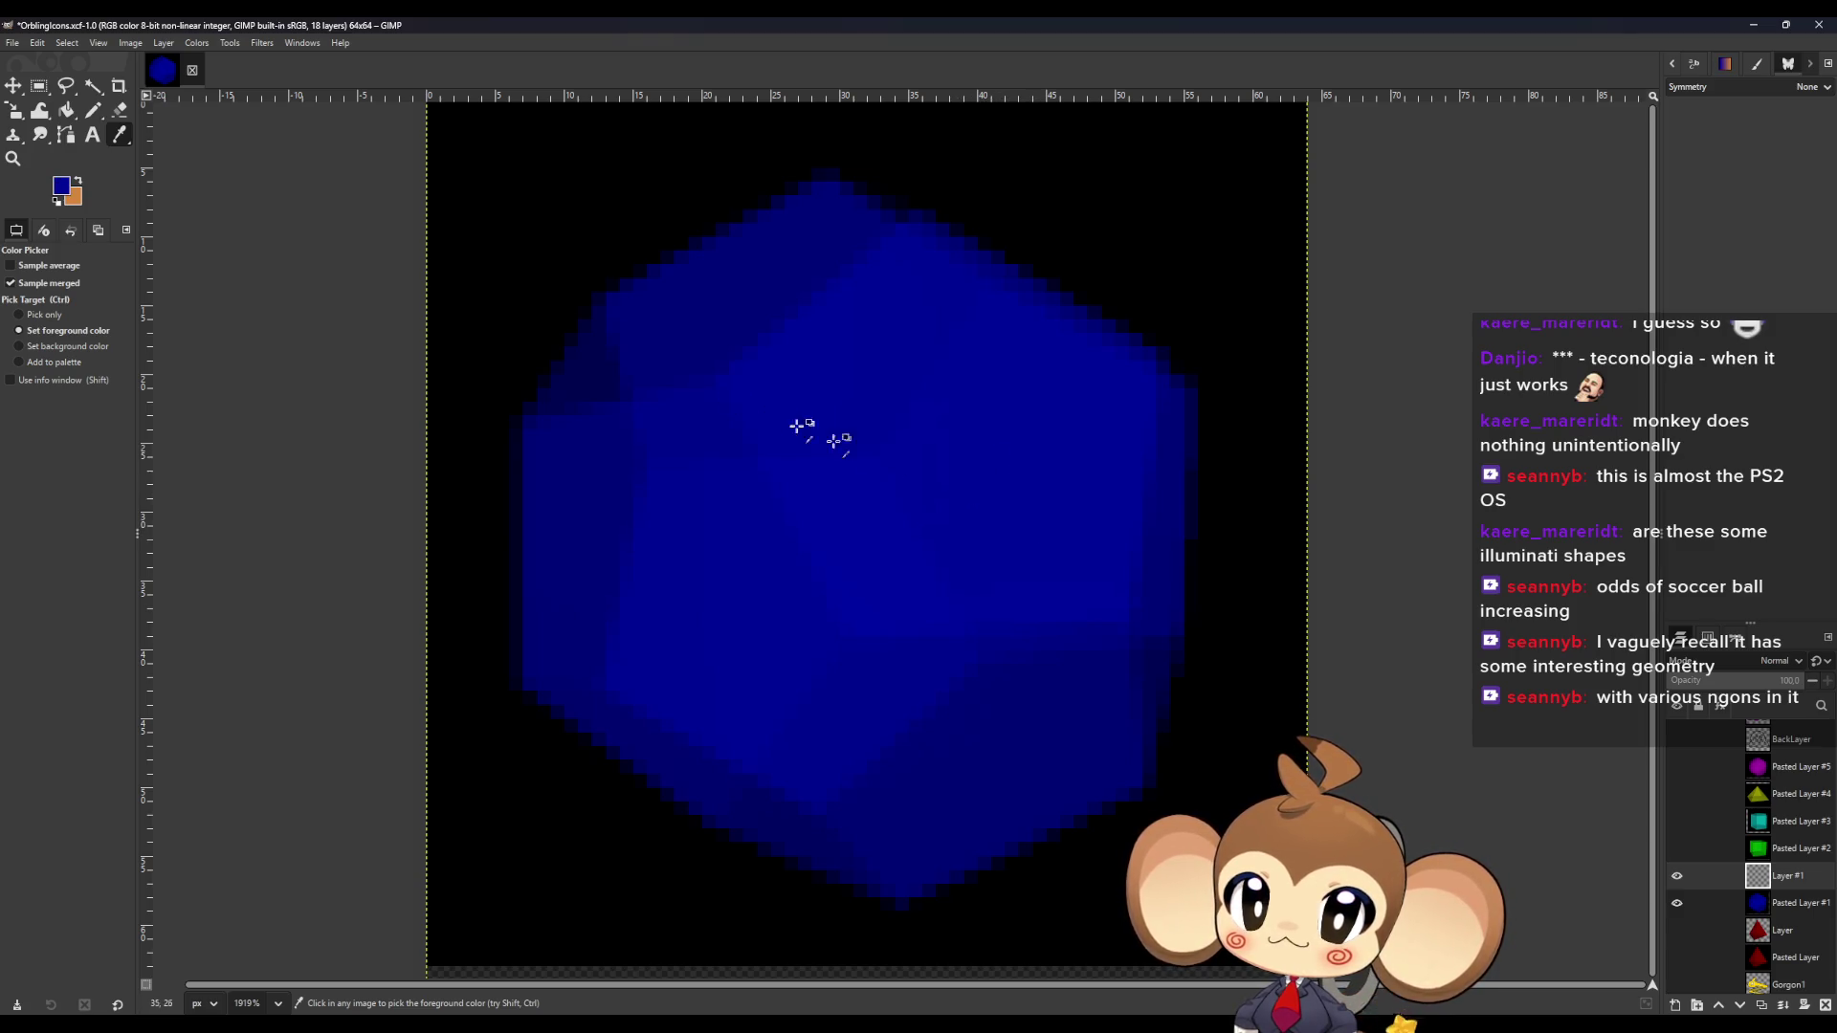
key("n")
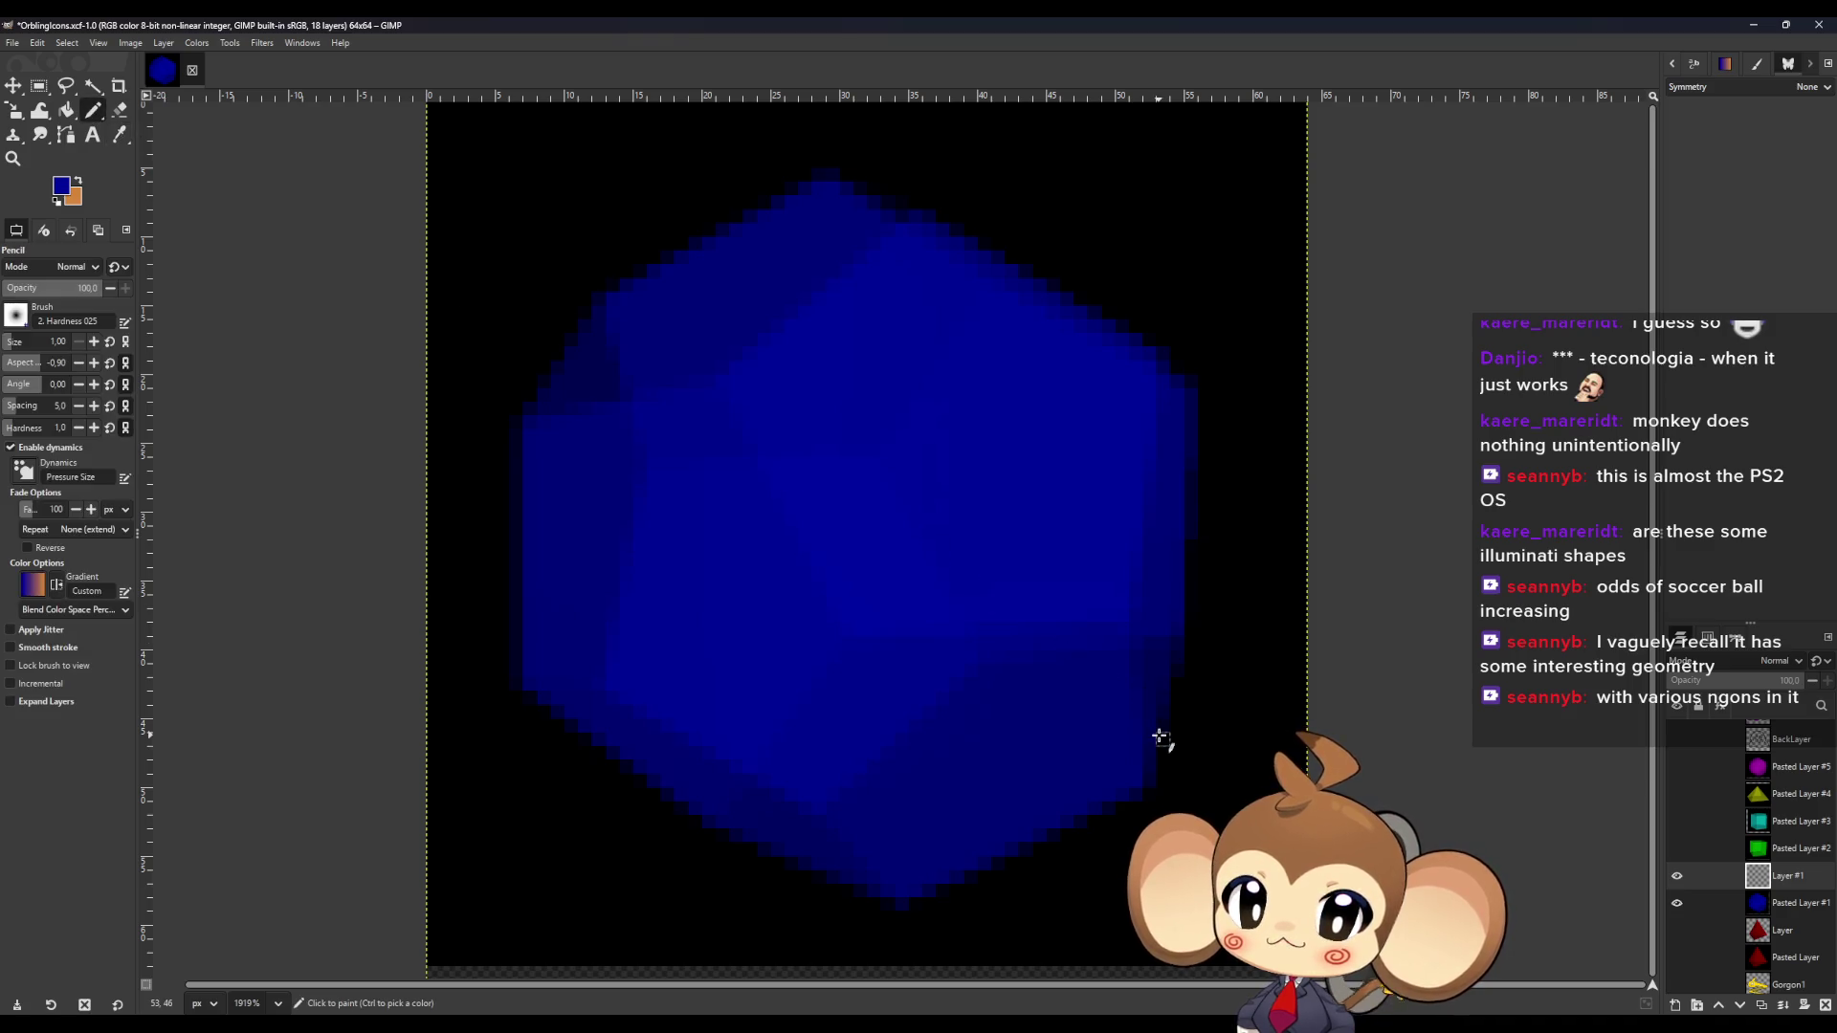
Lower the blue render's opacity to about 71 and make orange the colour on the new layer.
left_click(1789, 902)
mouse_move(1798, 679)
left_mouse_down()
mouse_move(1751, 679)
mouse_move(1813, 679)
left_mouse_up()
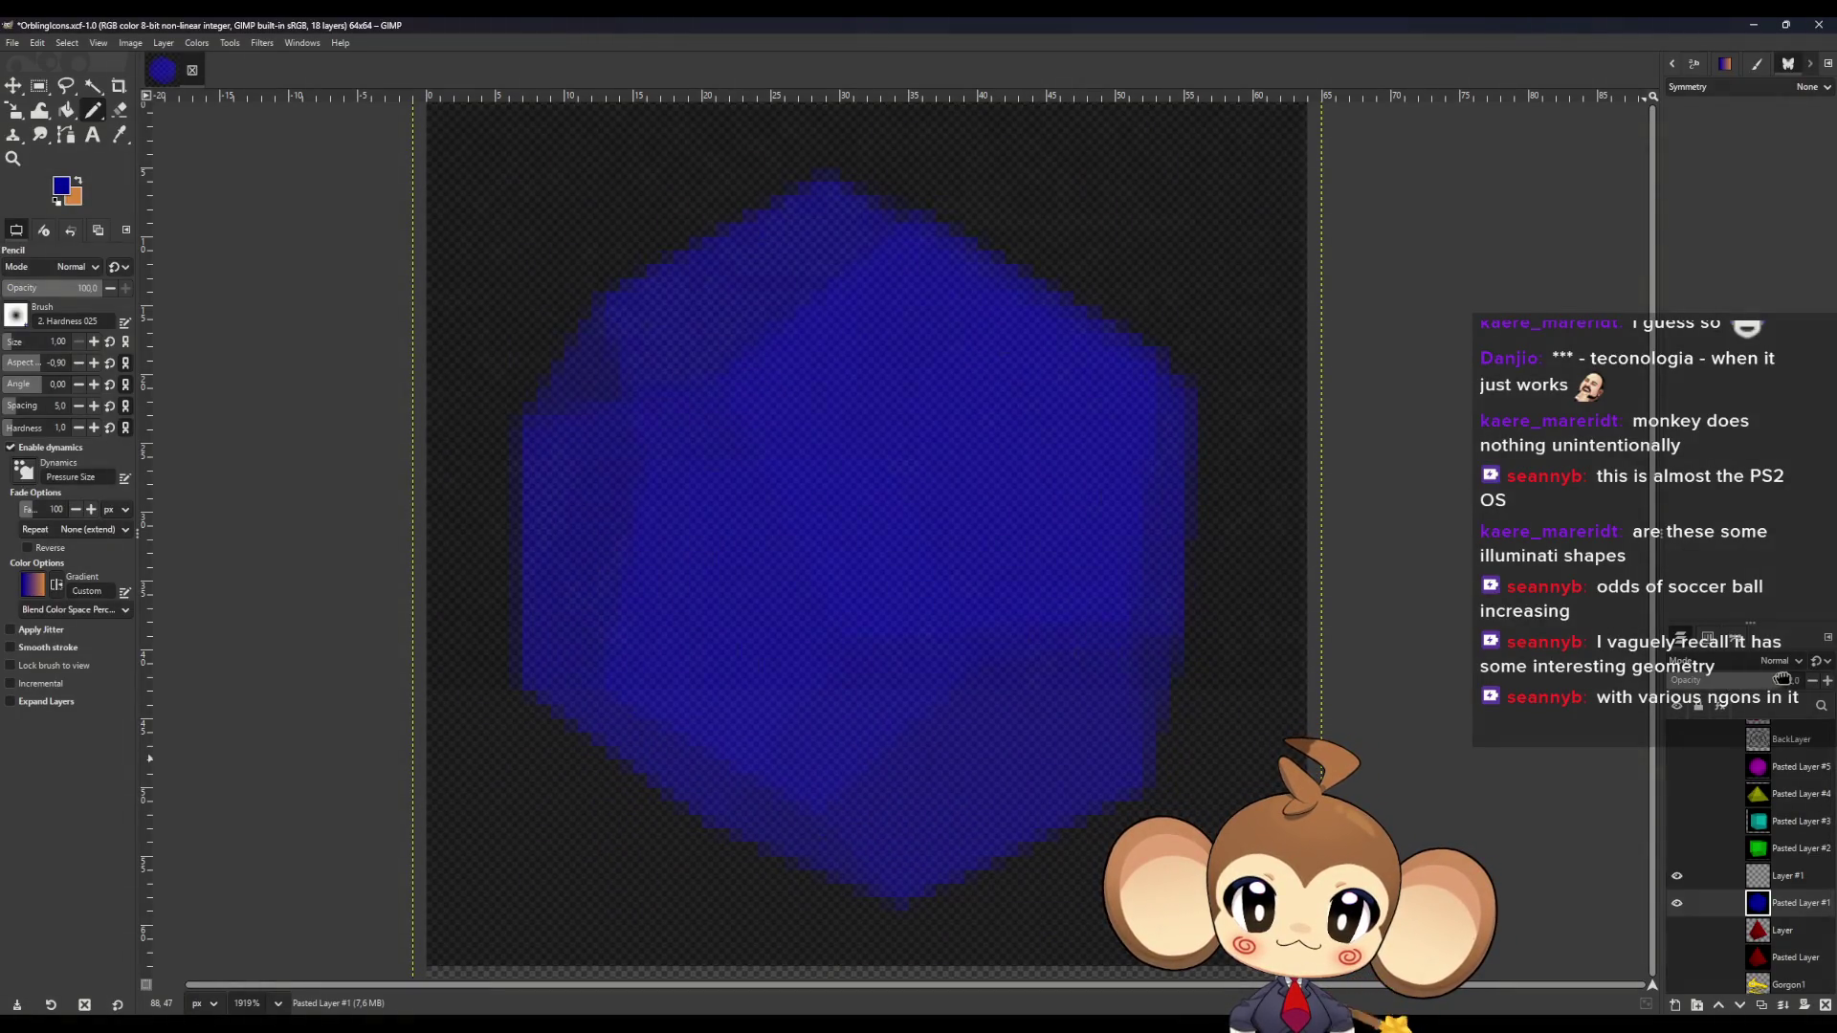
left_click(1786, 875)
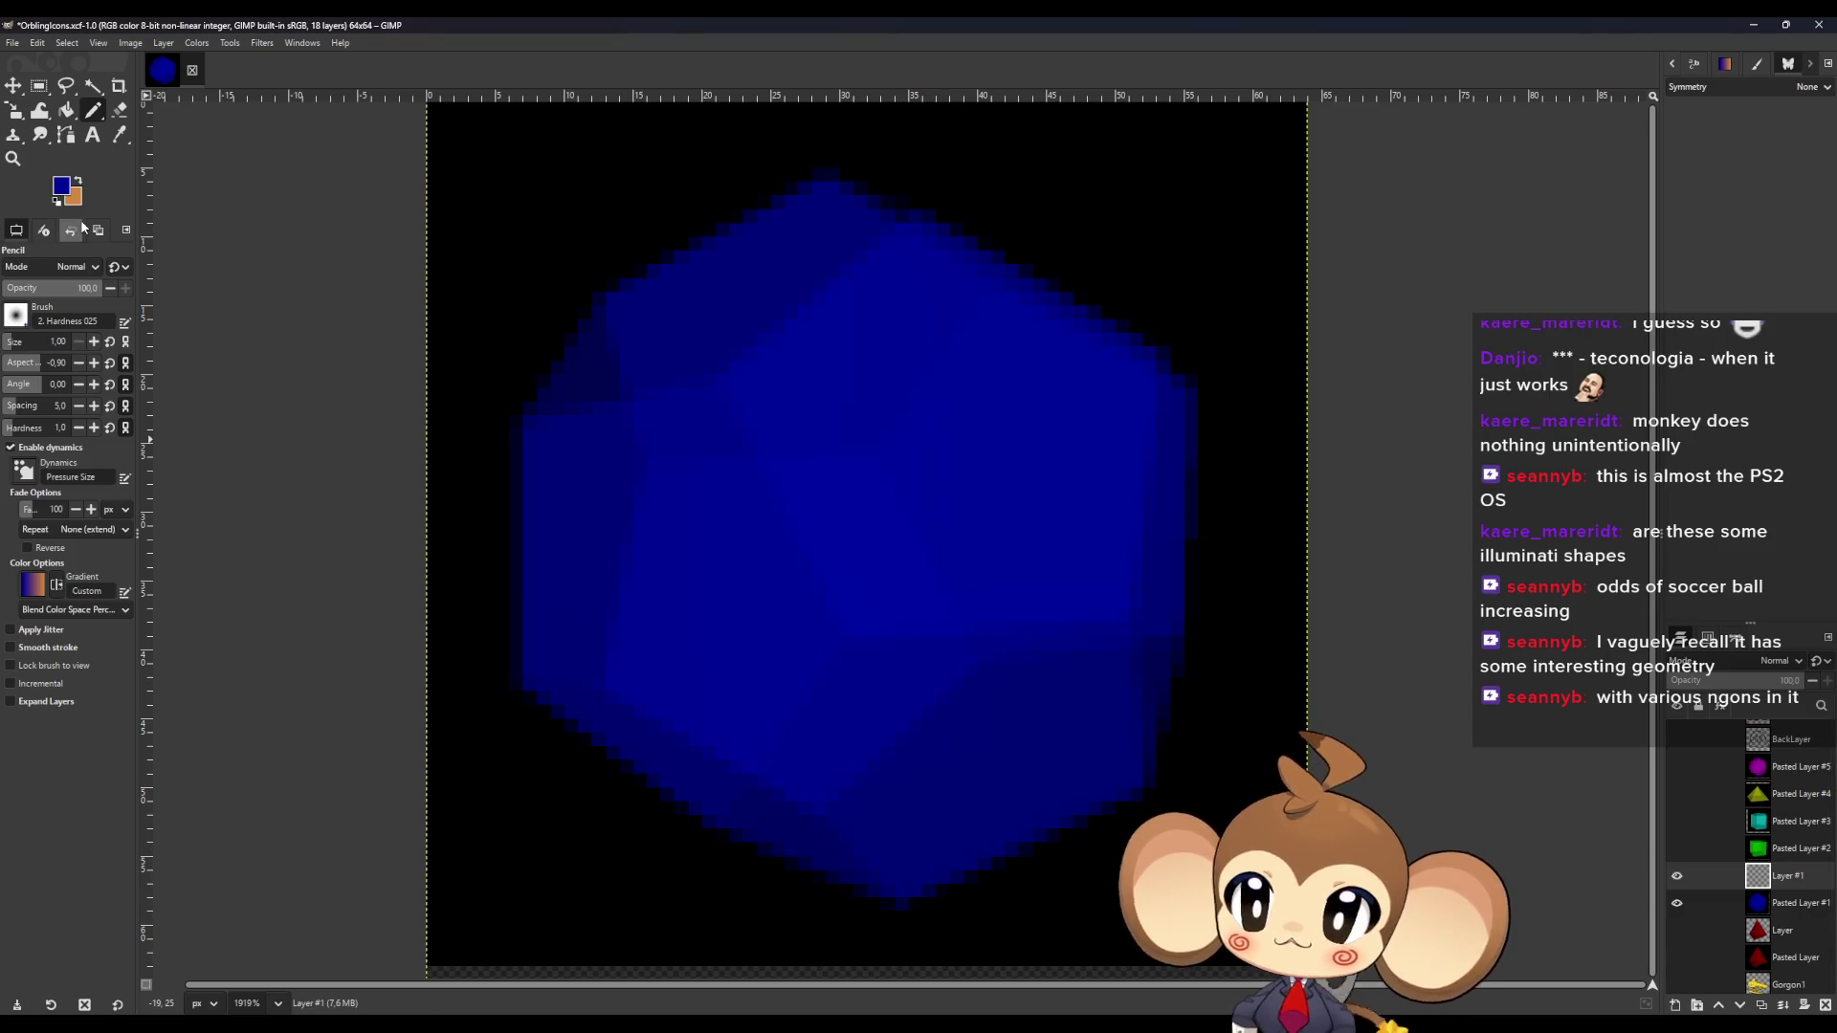
left_click(77, 181)
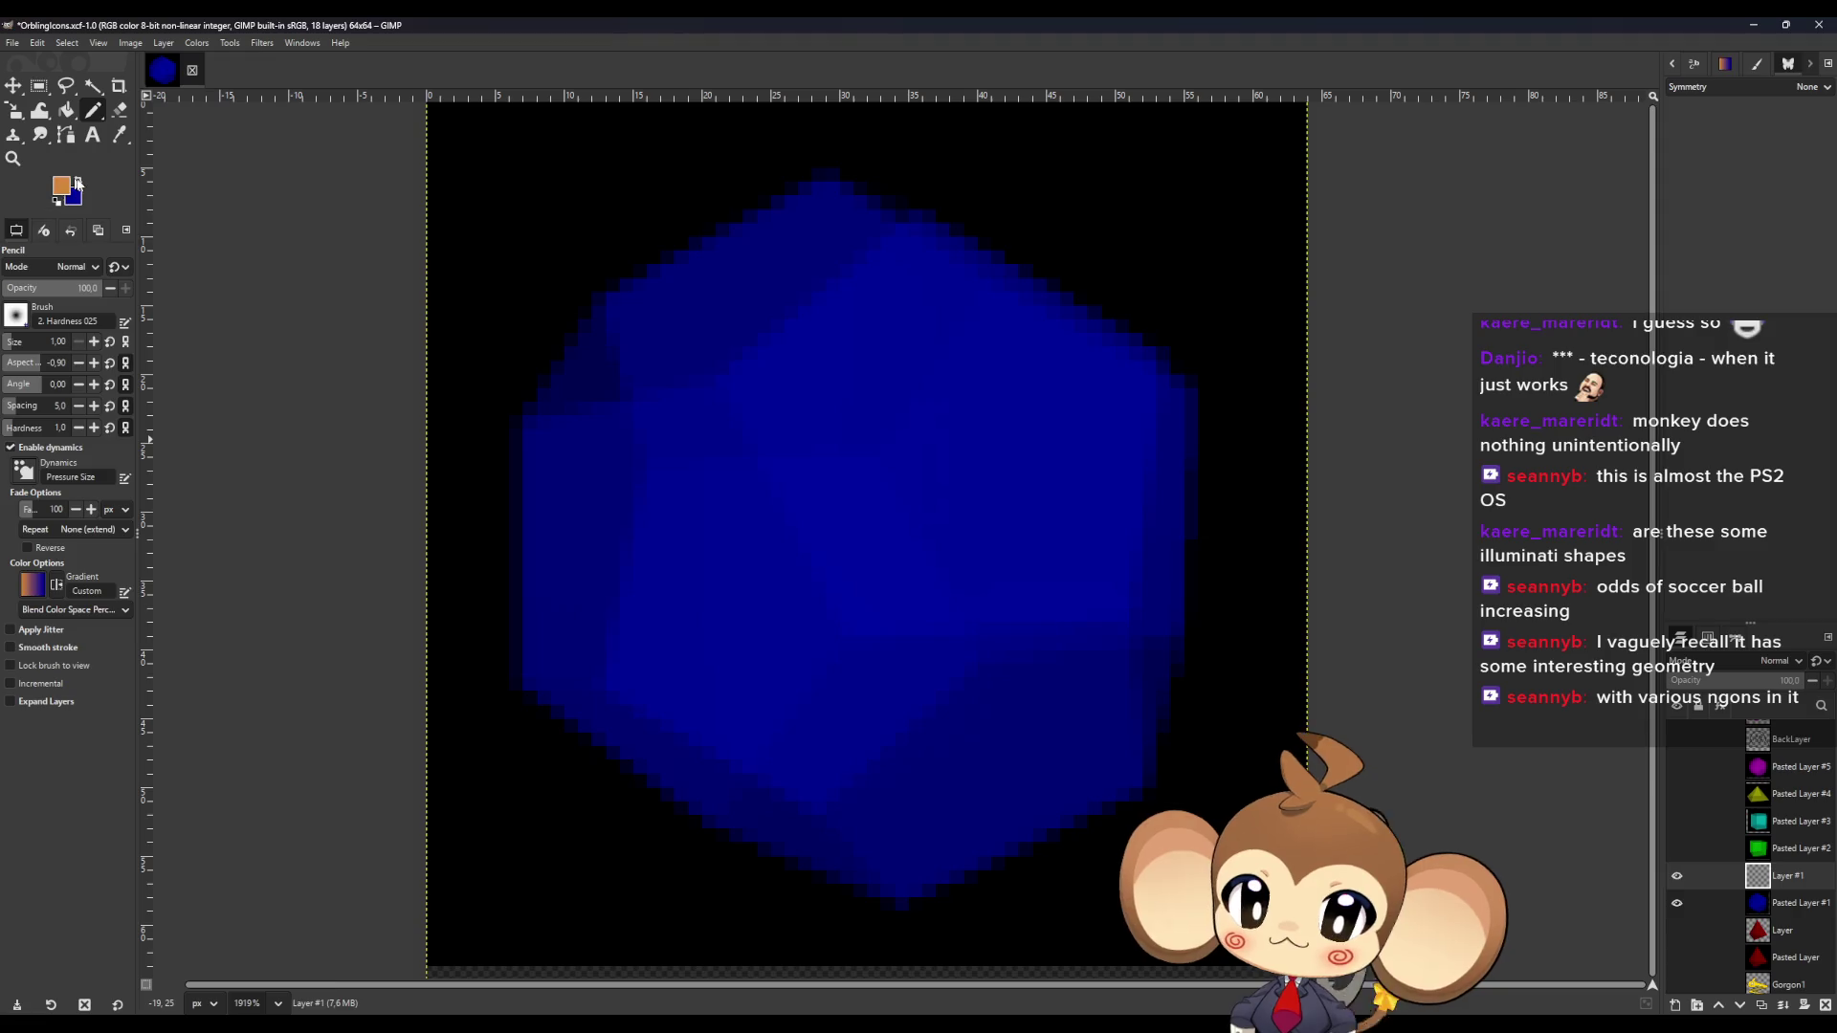
Outline the crystal's bottom-right face in orange, starting and ending at the bottom tip.
left_click(903, 903)
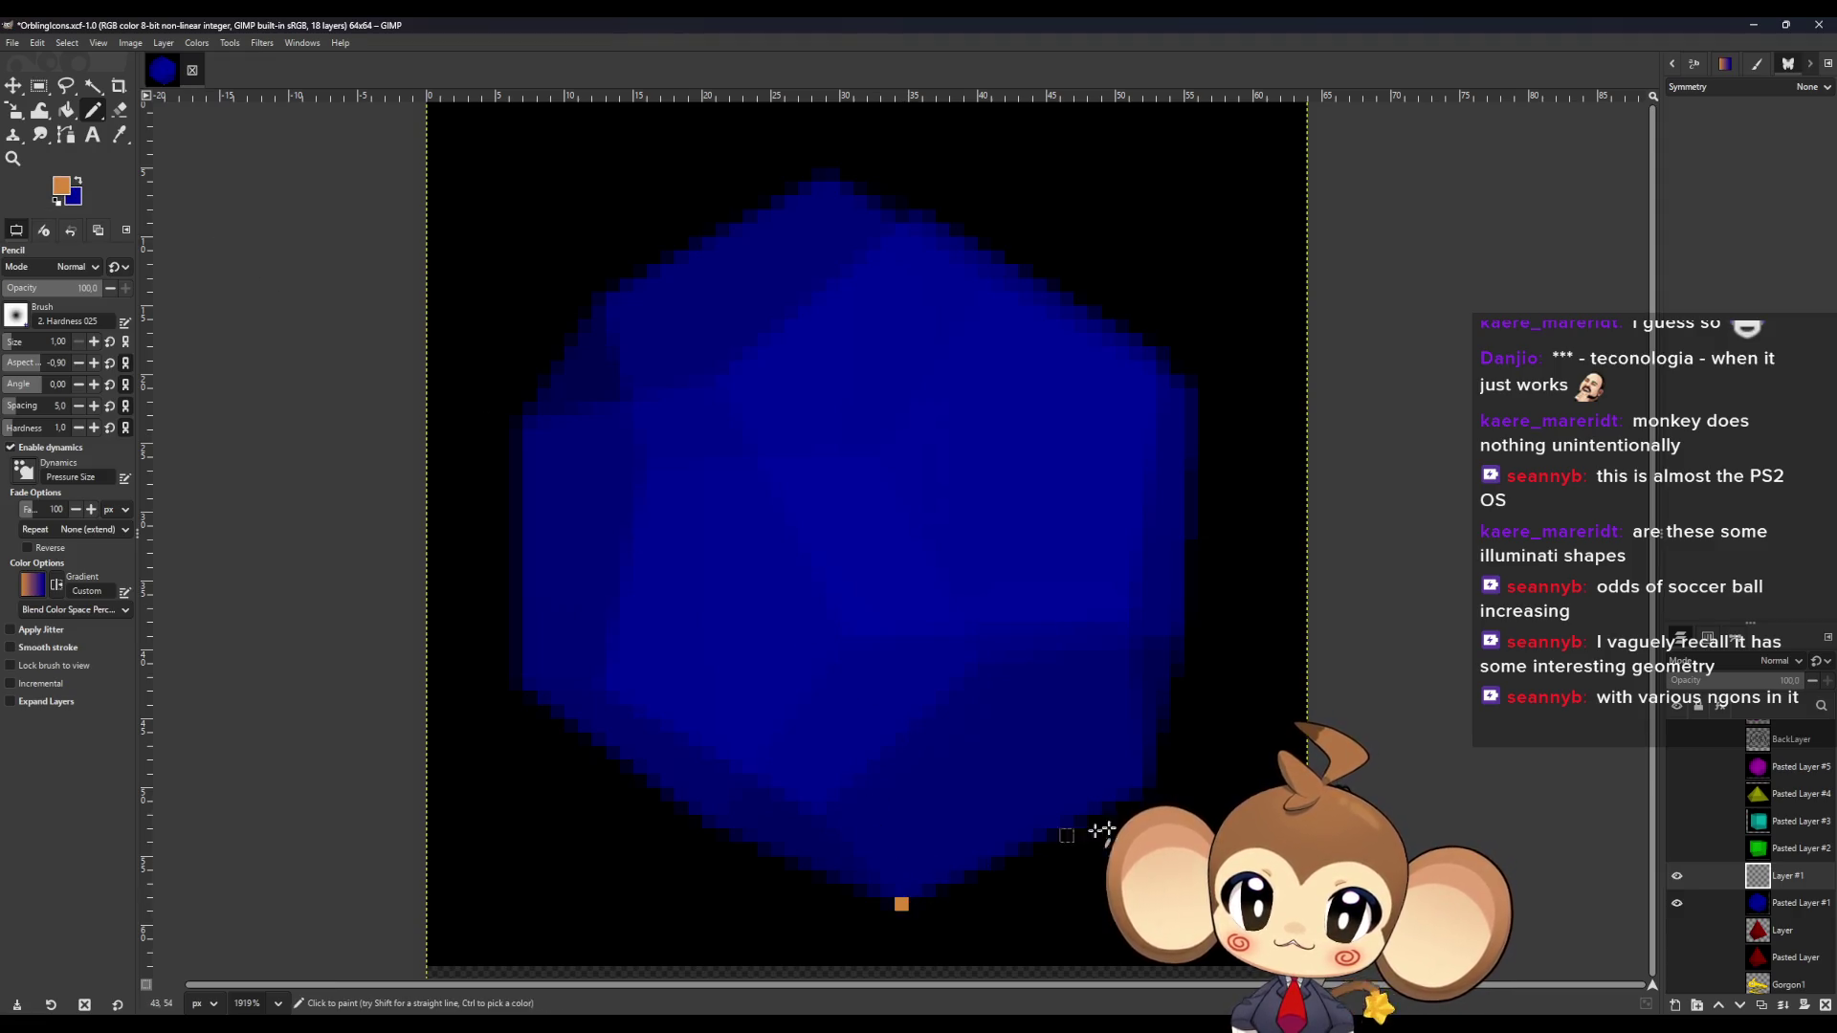
left_click(1151, 782)
left_click(1135, 642)
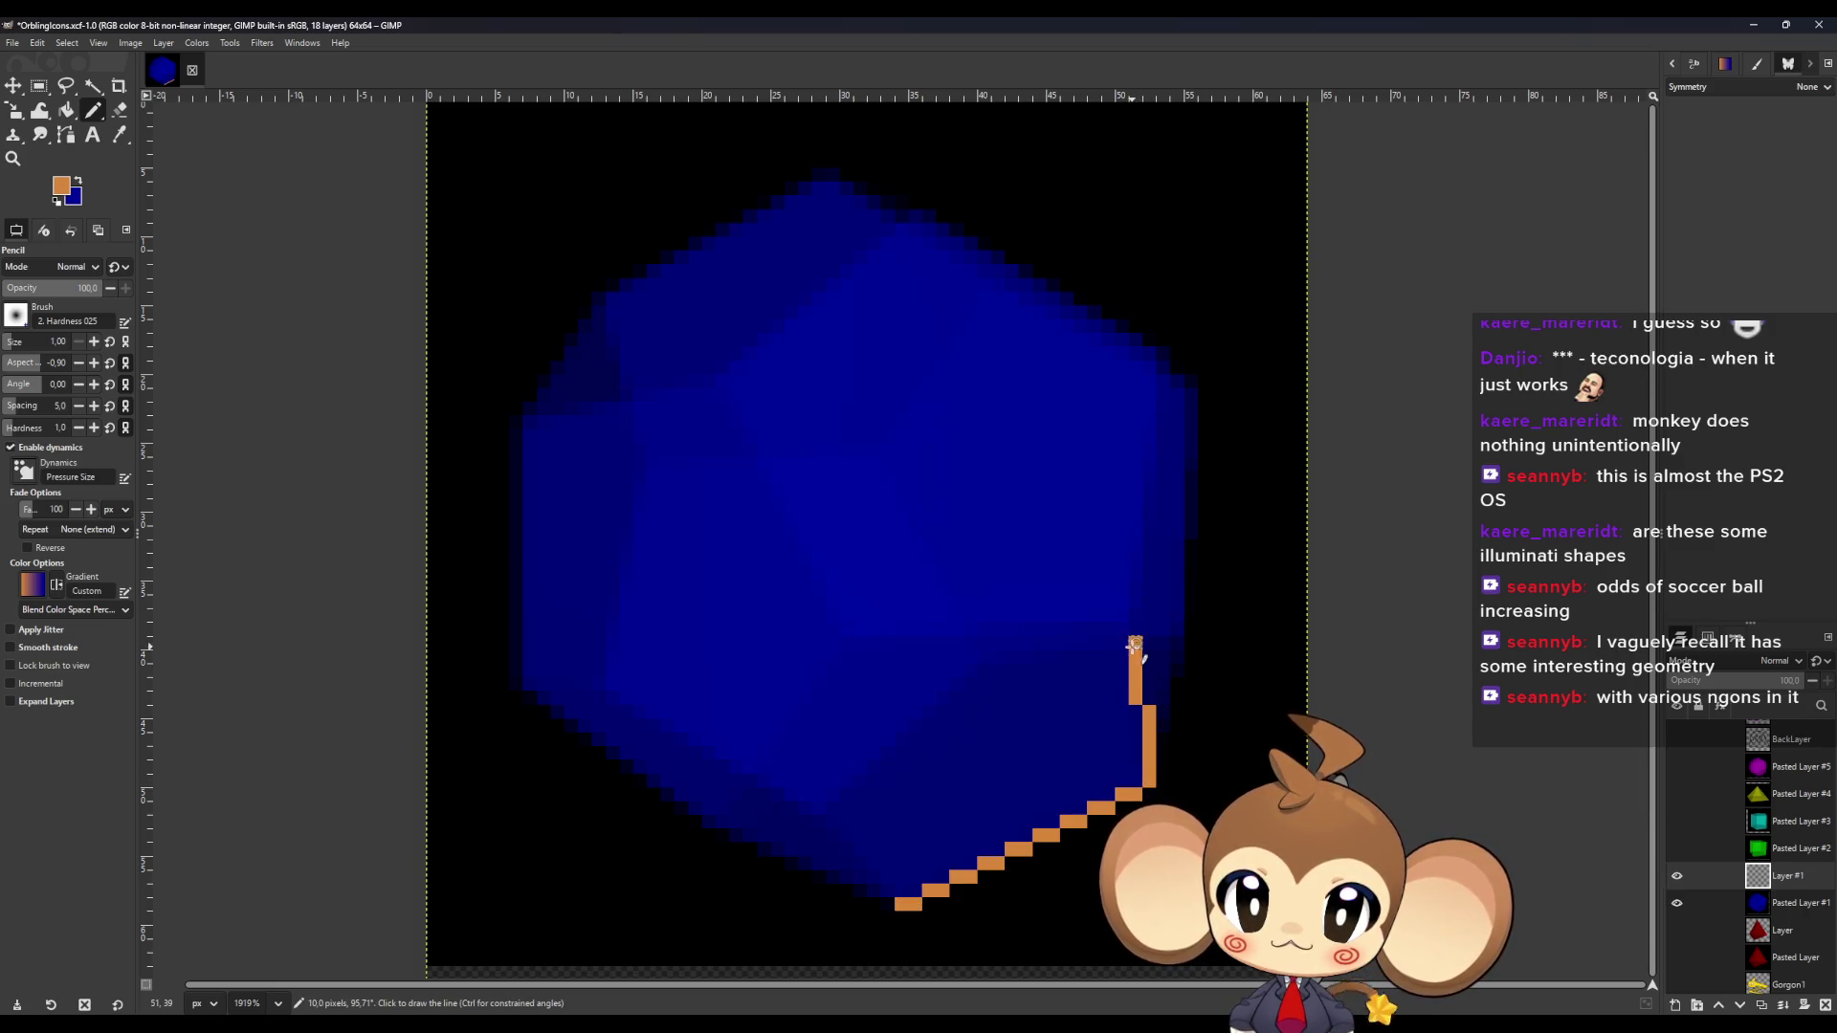
left_click(983, 656)
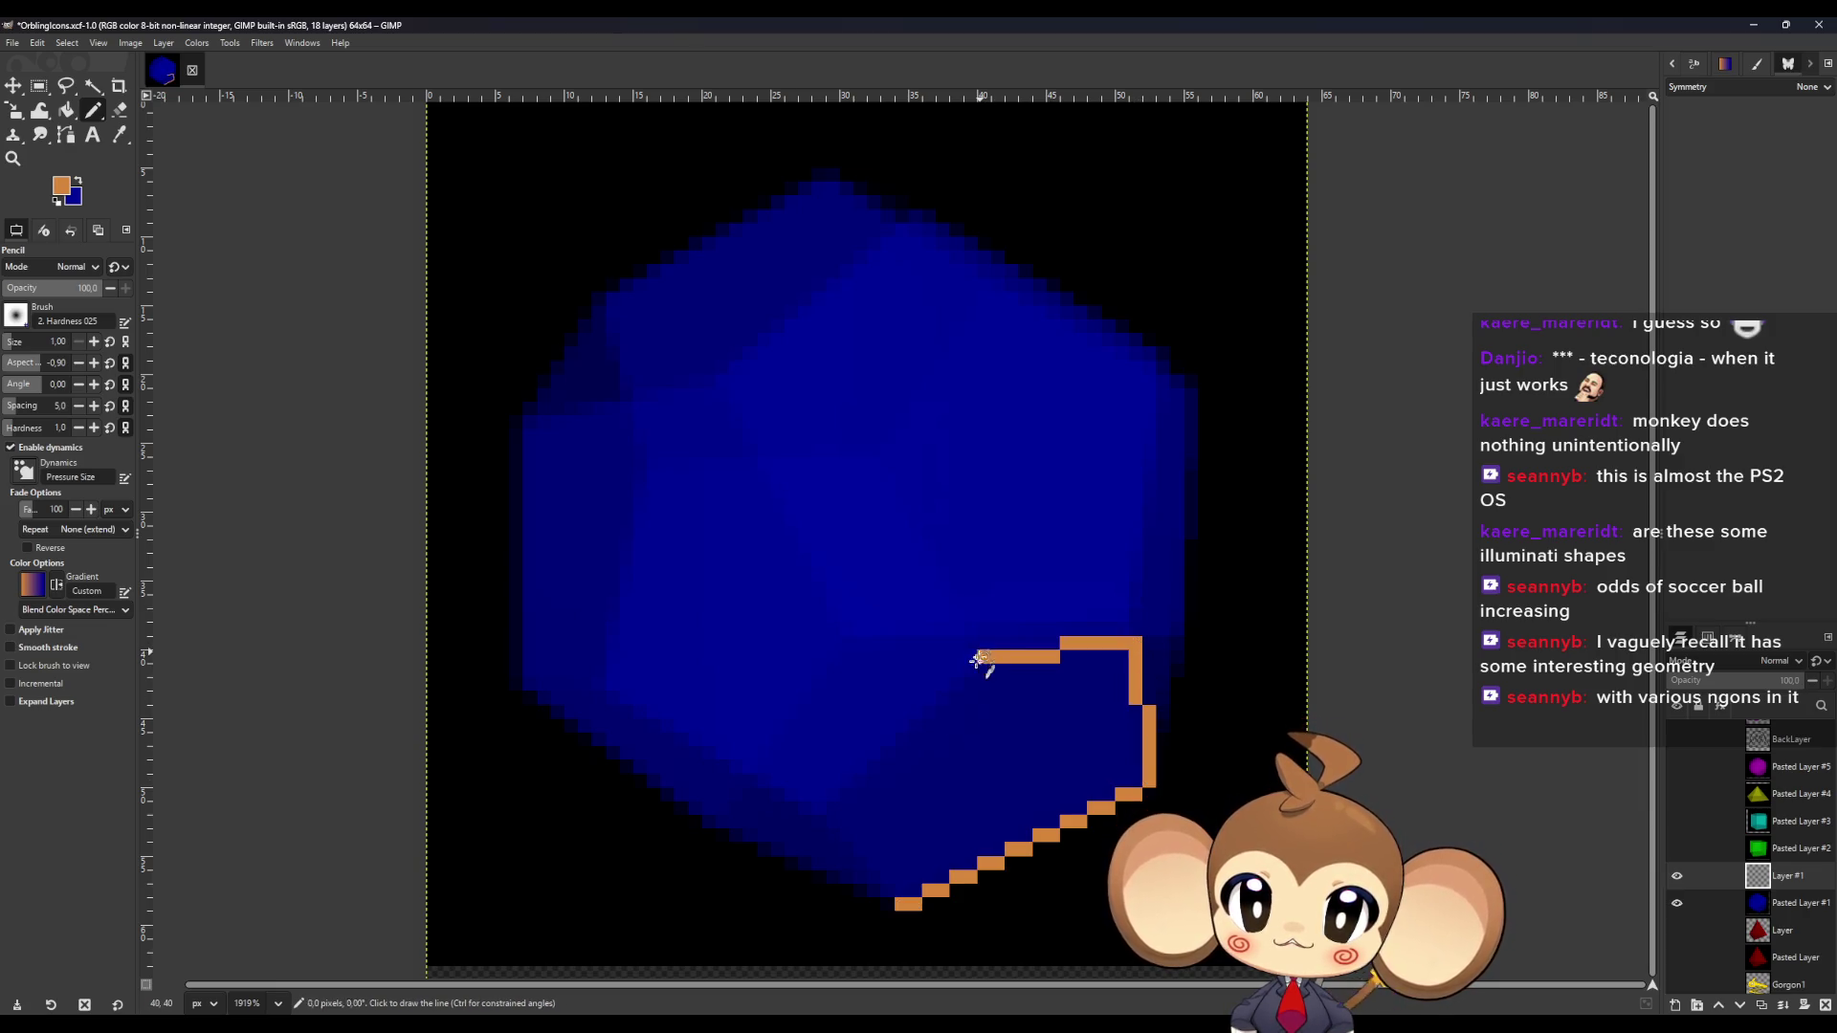
left_click(831, 810)
left_click(903, 903)
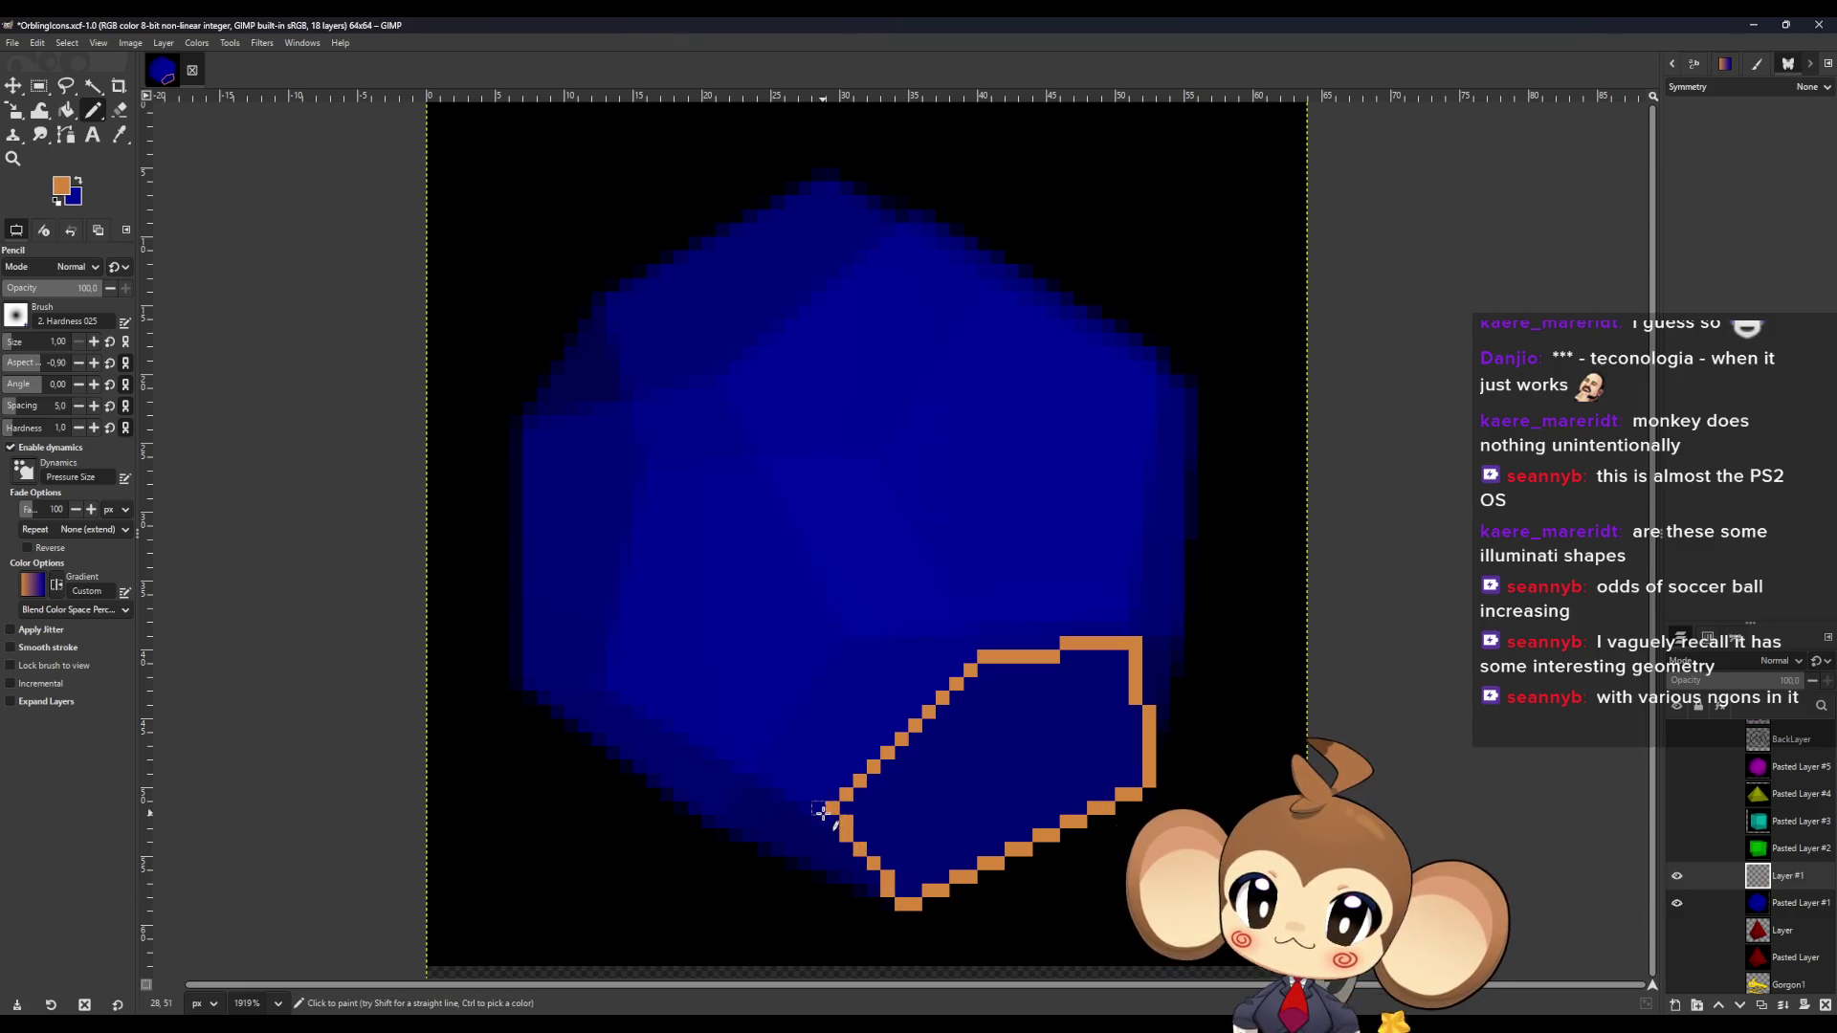
Trace the lower-left edge, left corner and inner edges of the bottom-left face.
left_click(610, 687)
left_click(543, 697)
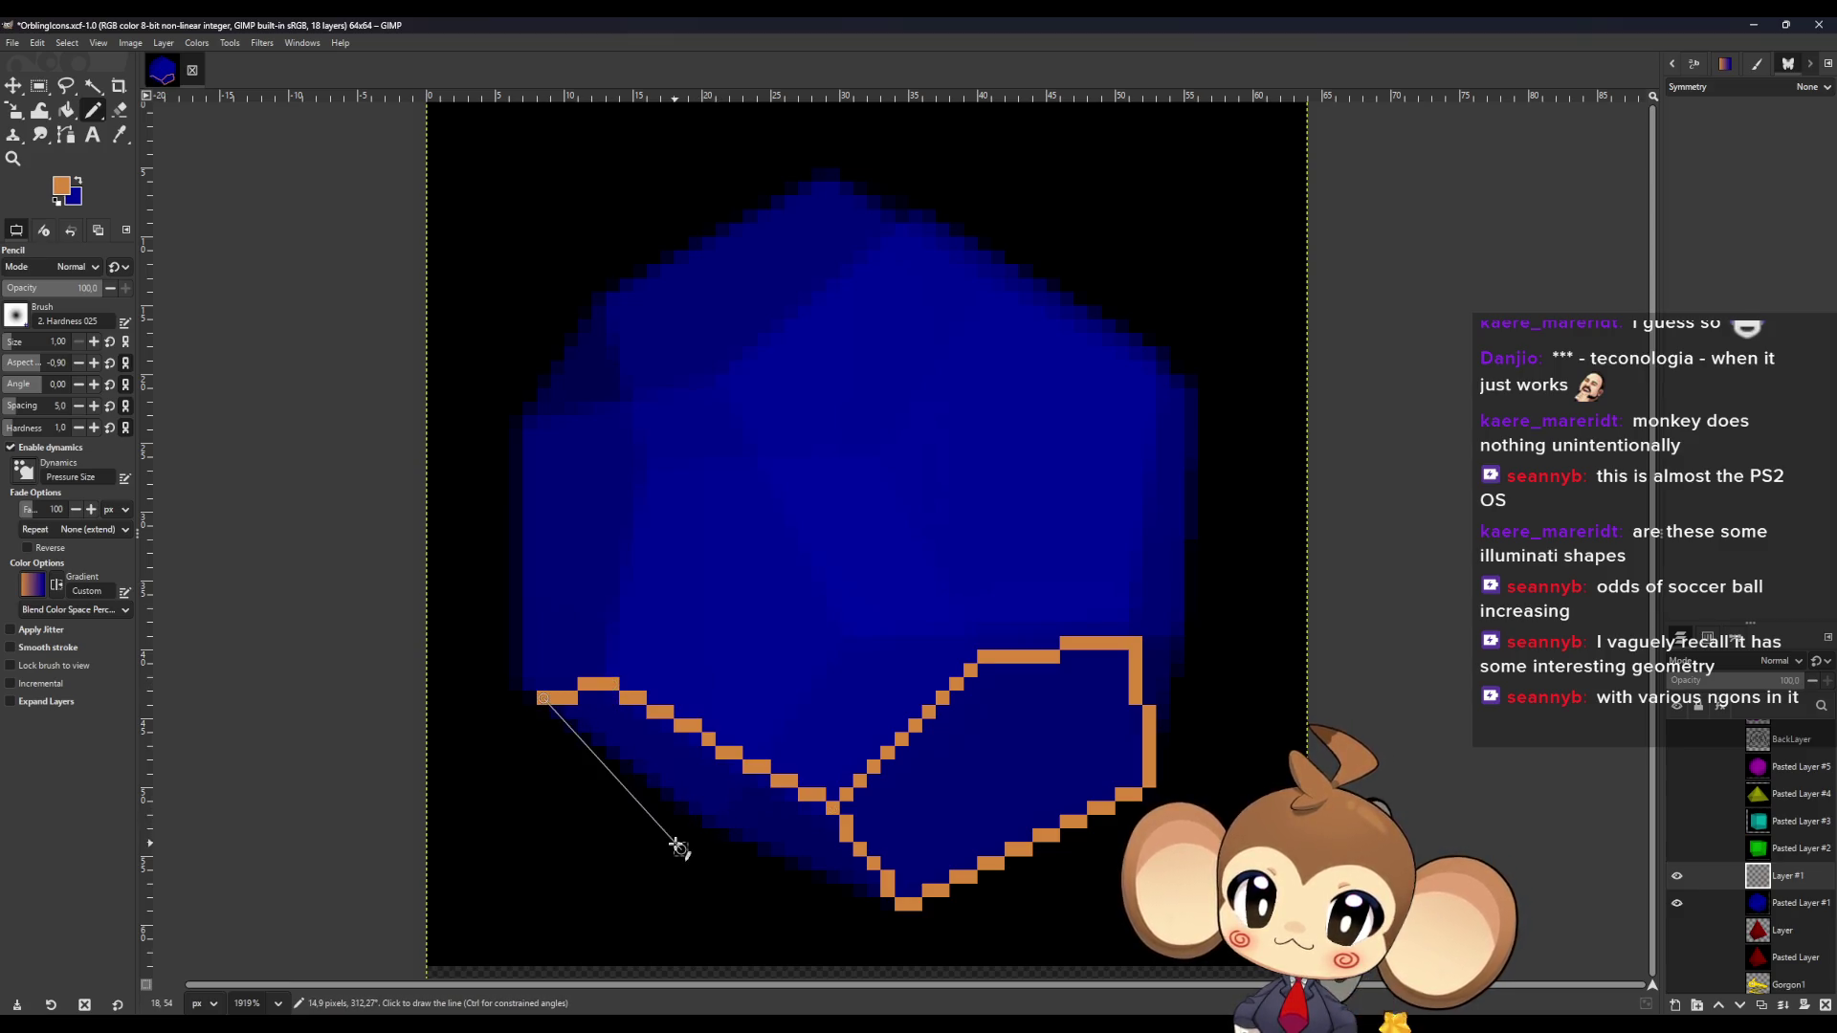
left_click(709, 822)
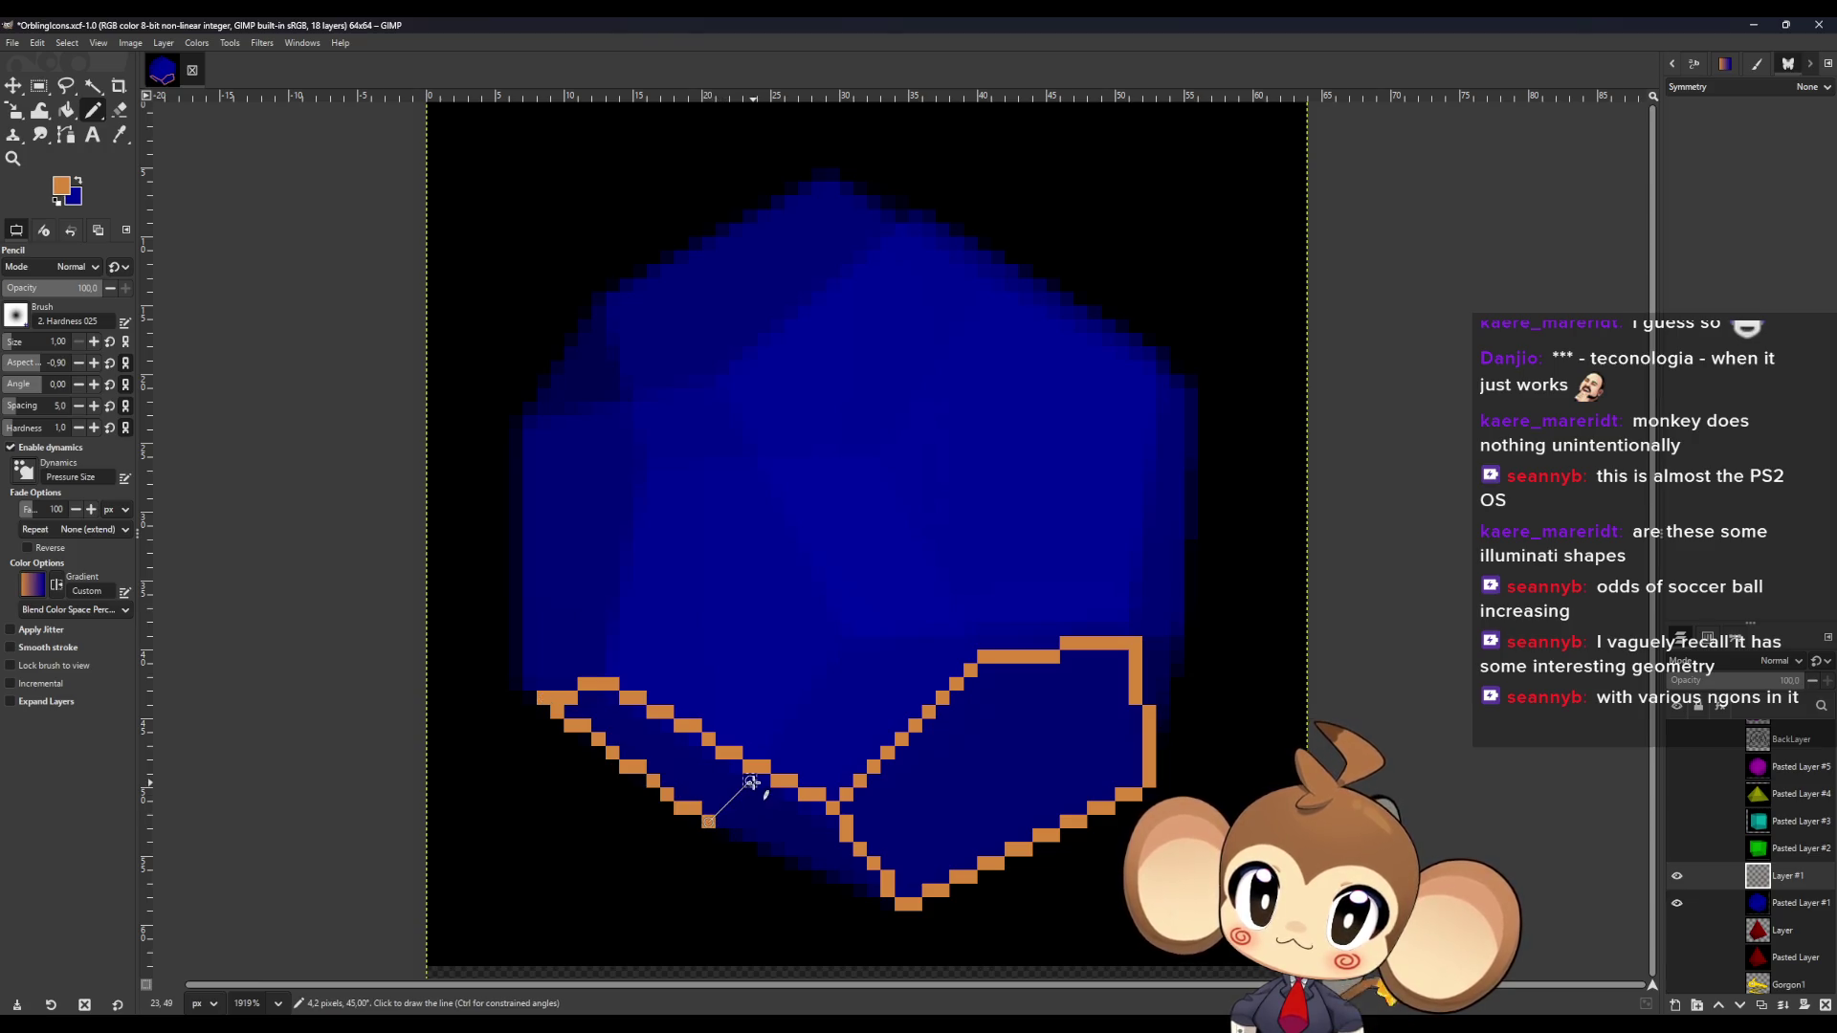
left_click(752, 779)
left_click(709, 821)
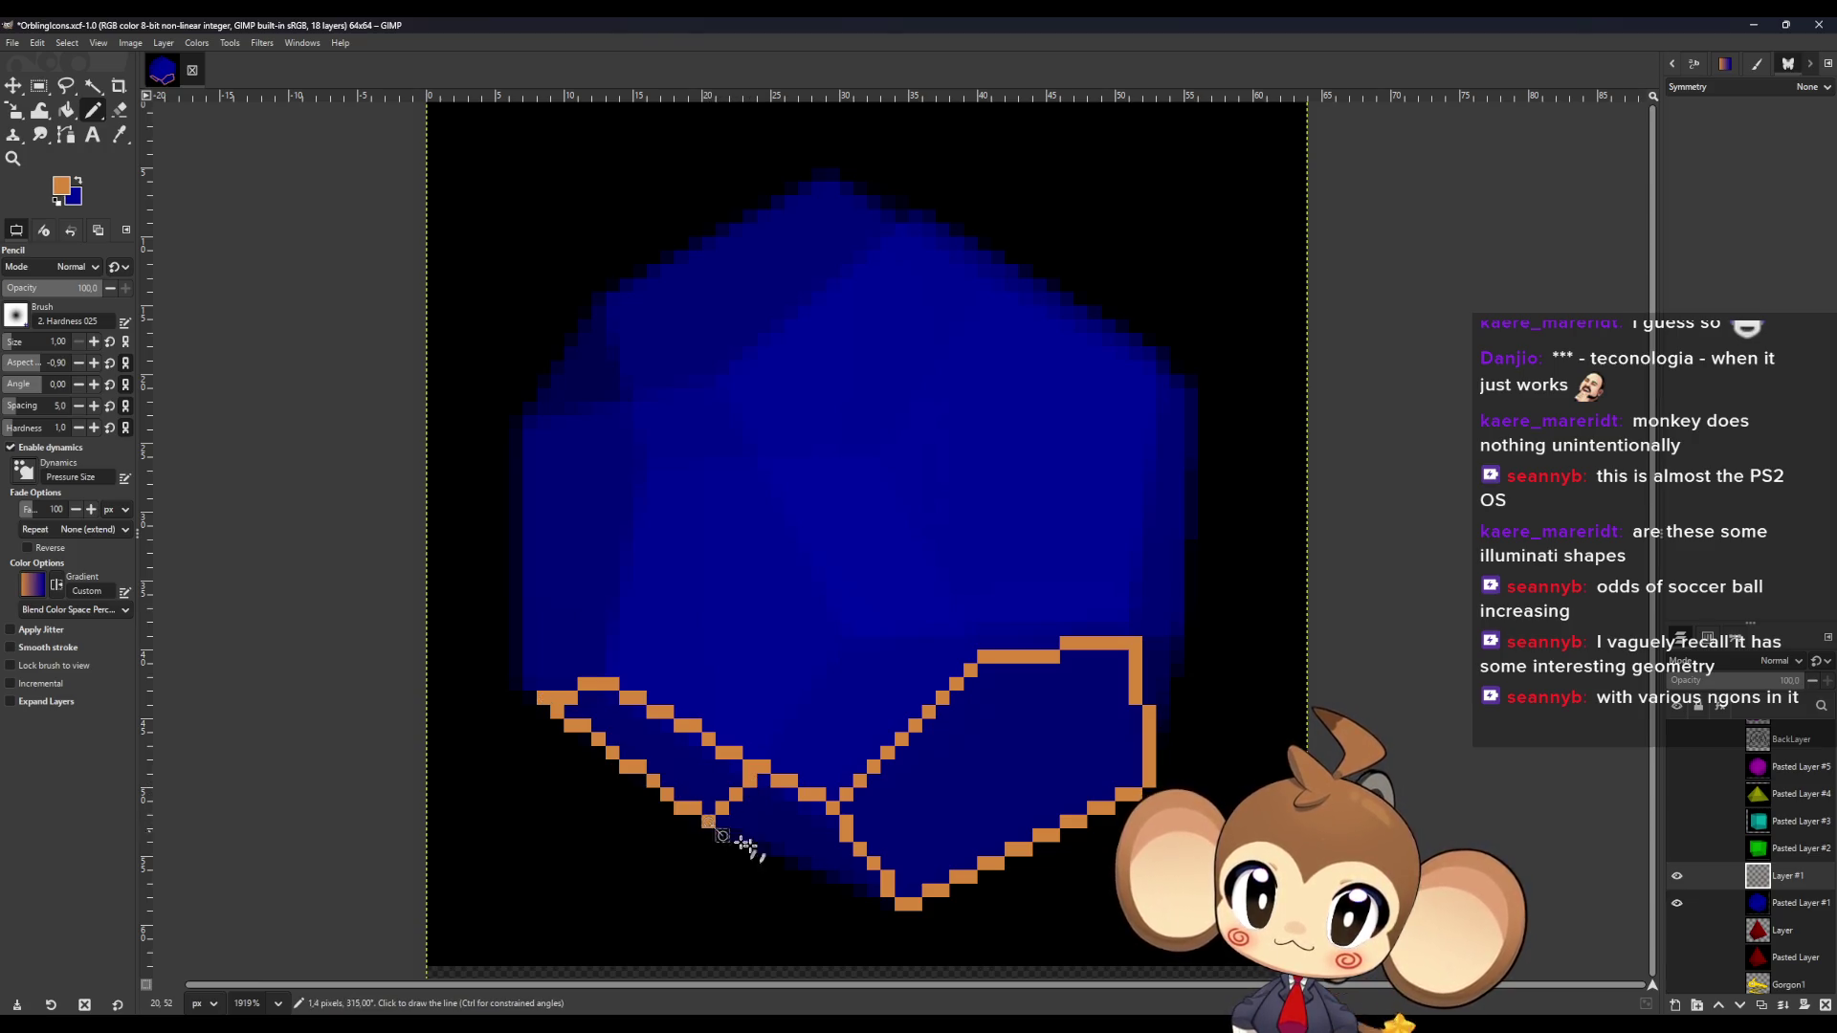
left_click(864, 882)
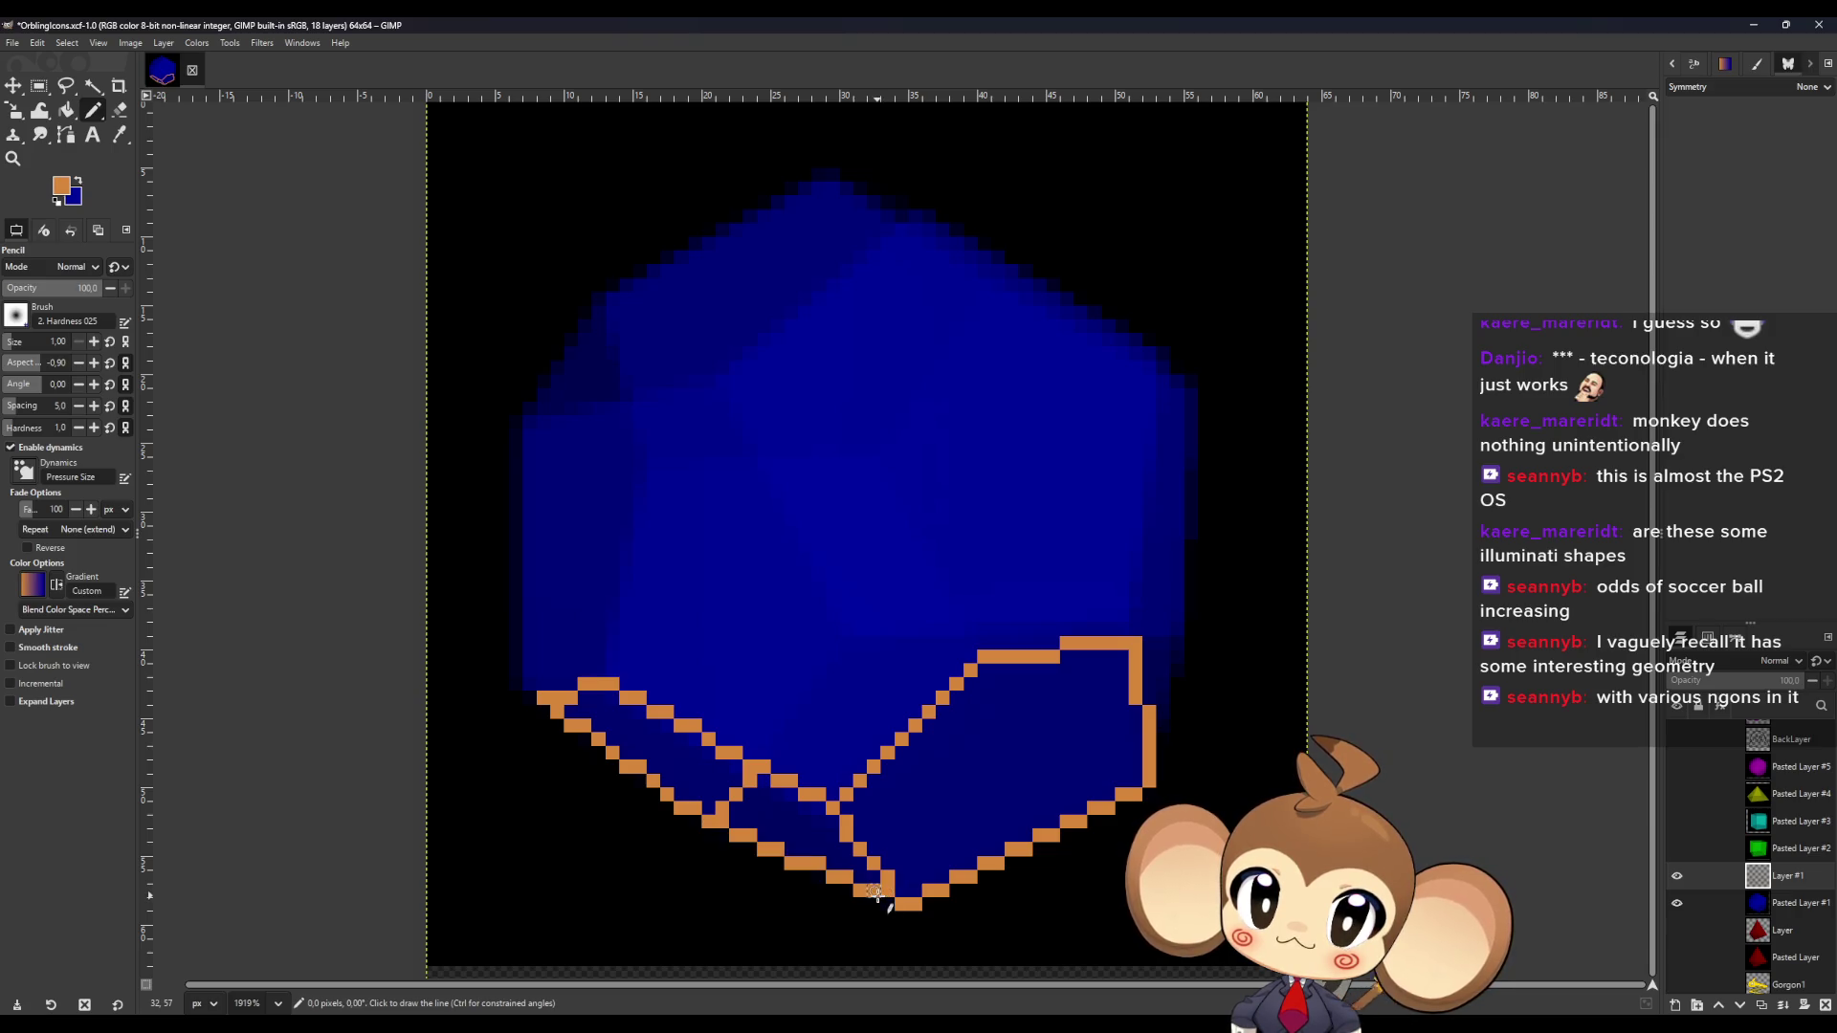
left_click(761, 766)
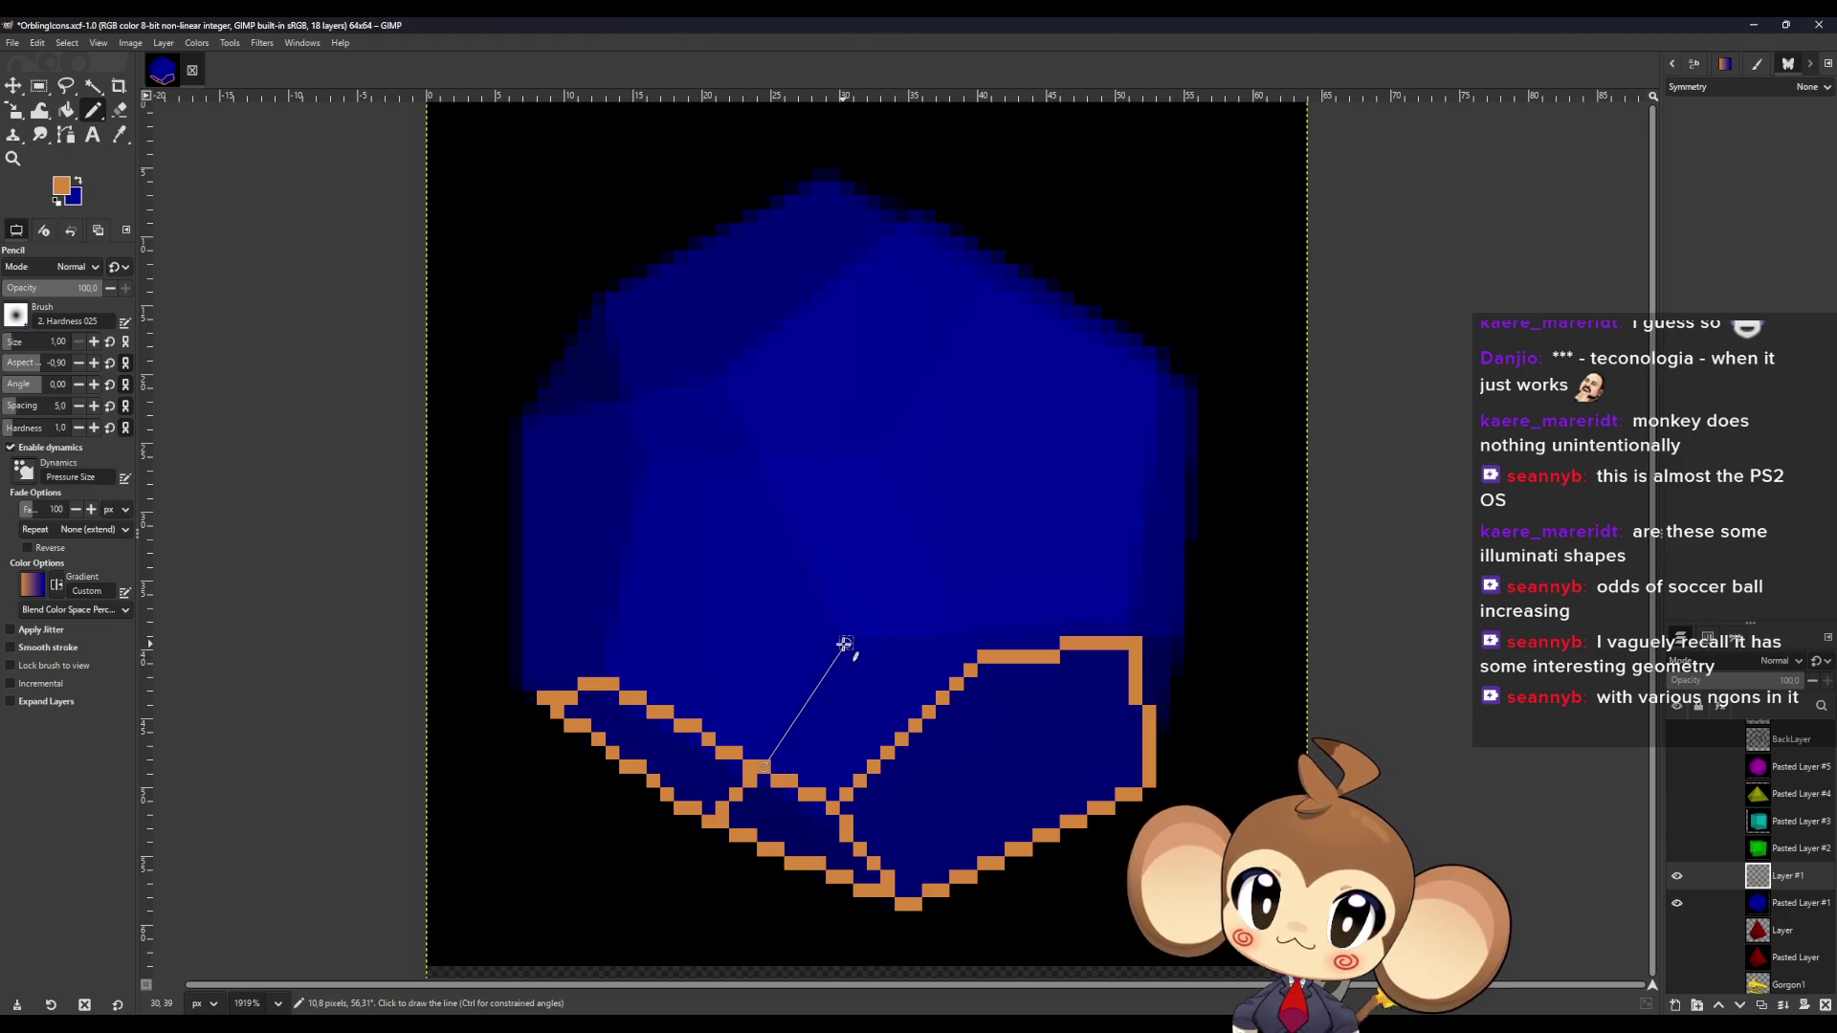
left_click(845, 643, "shift")
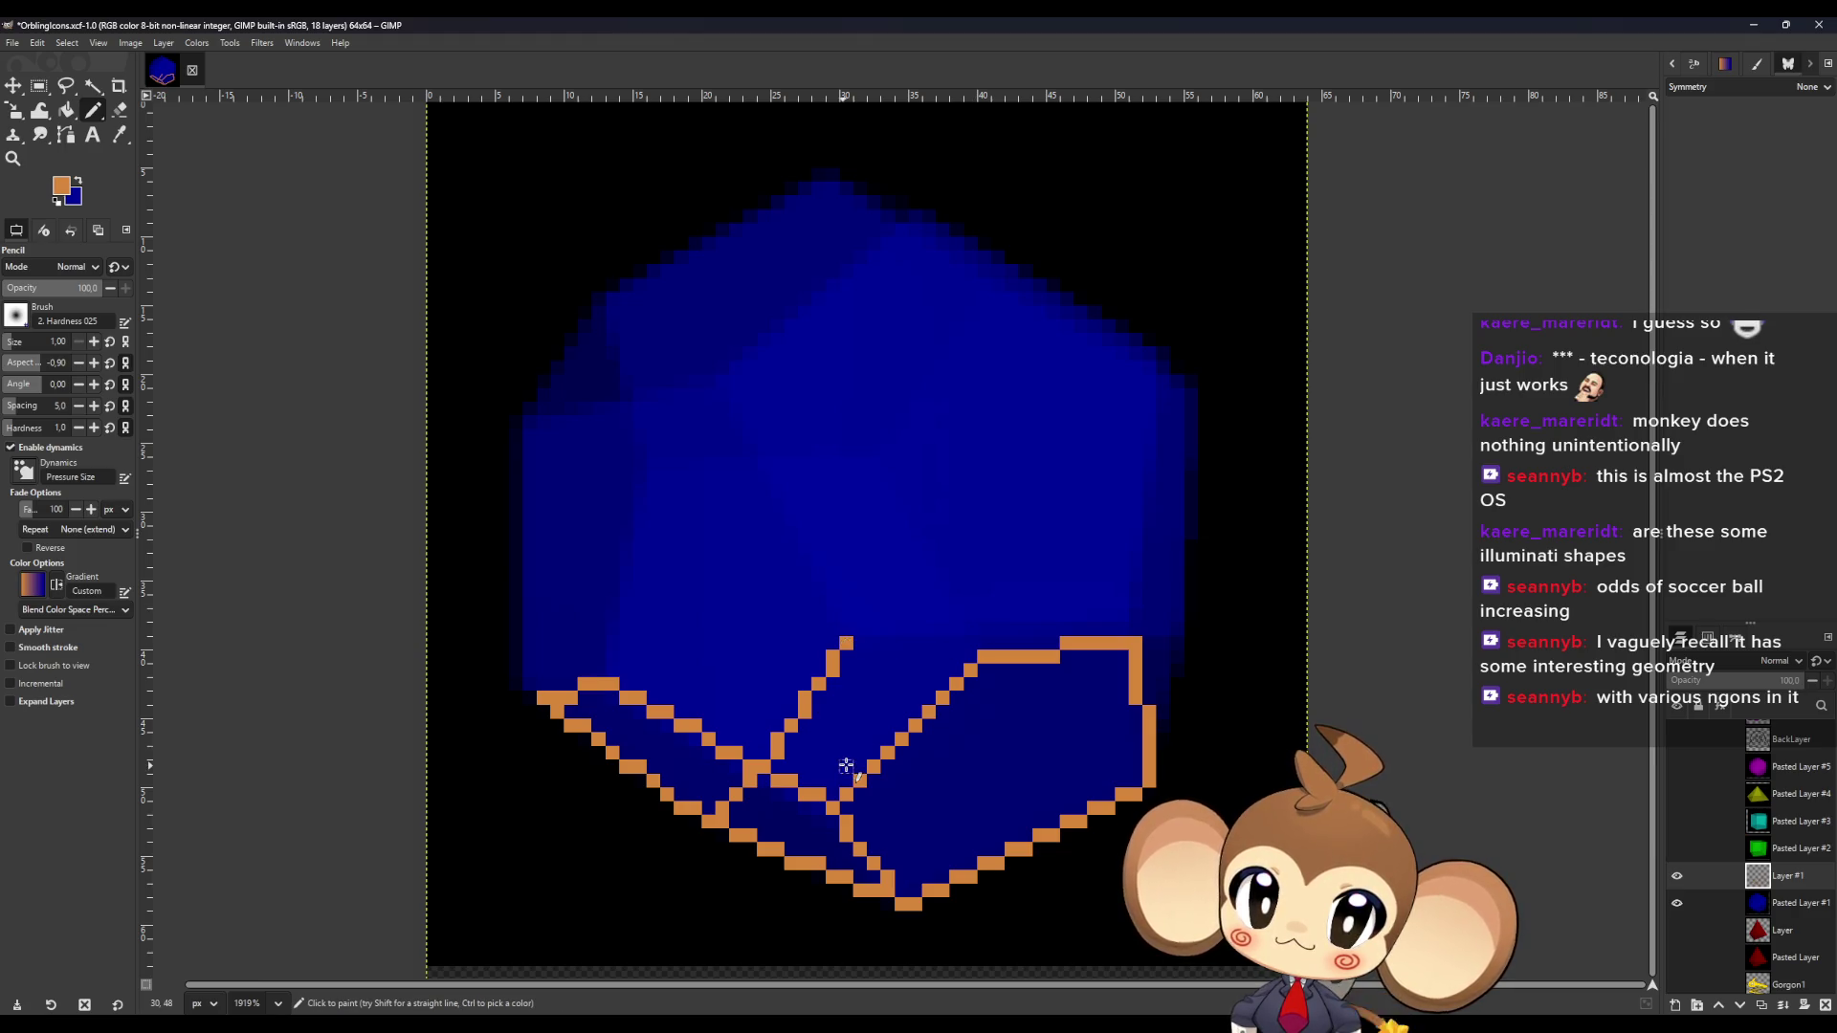
Check the outline against the render, then draw the horizontal edge and right side edge.
left_click(1676, 877)
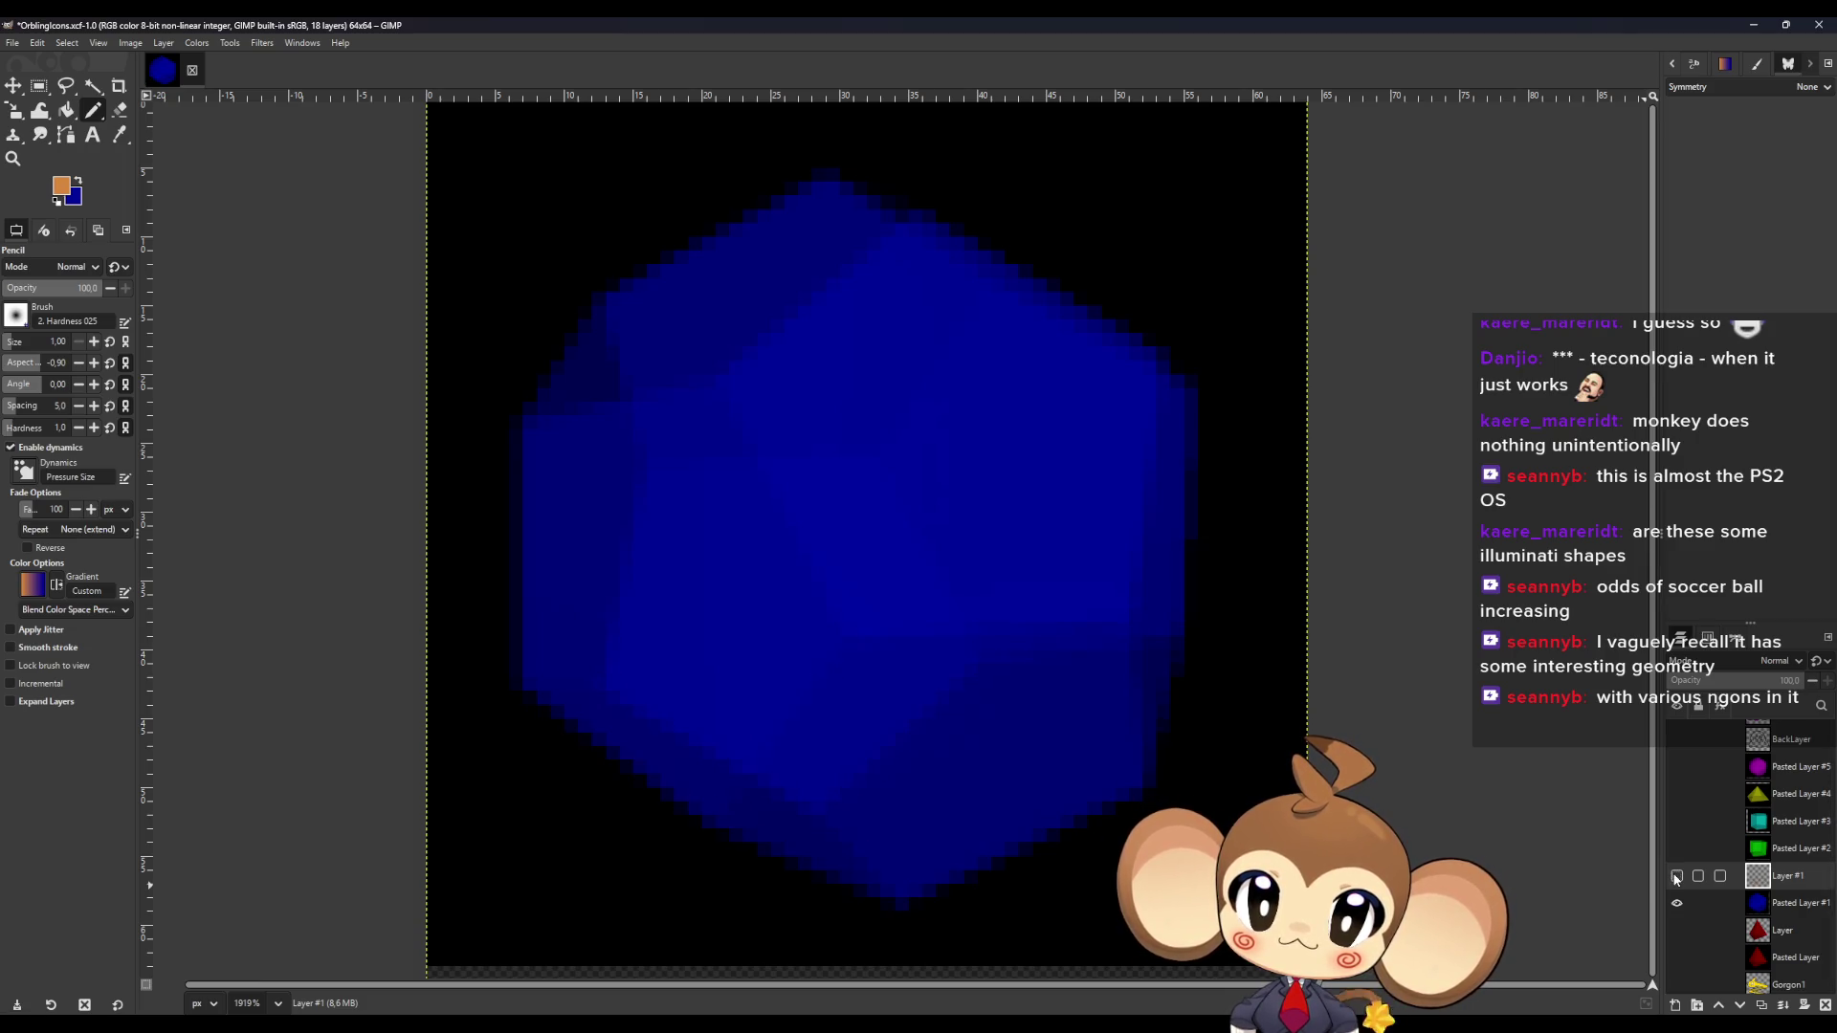
left_click(1676, 876)
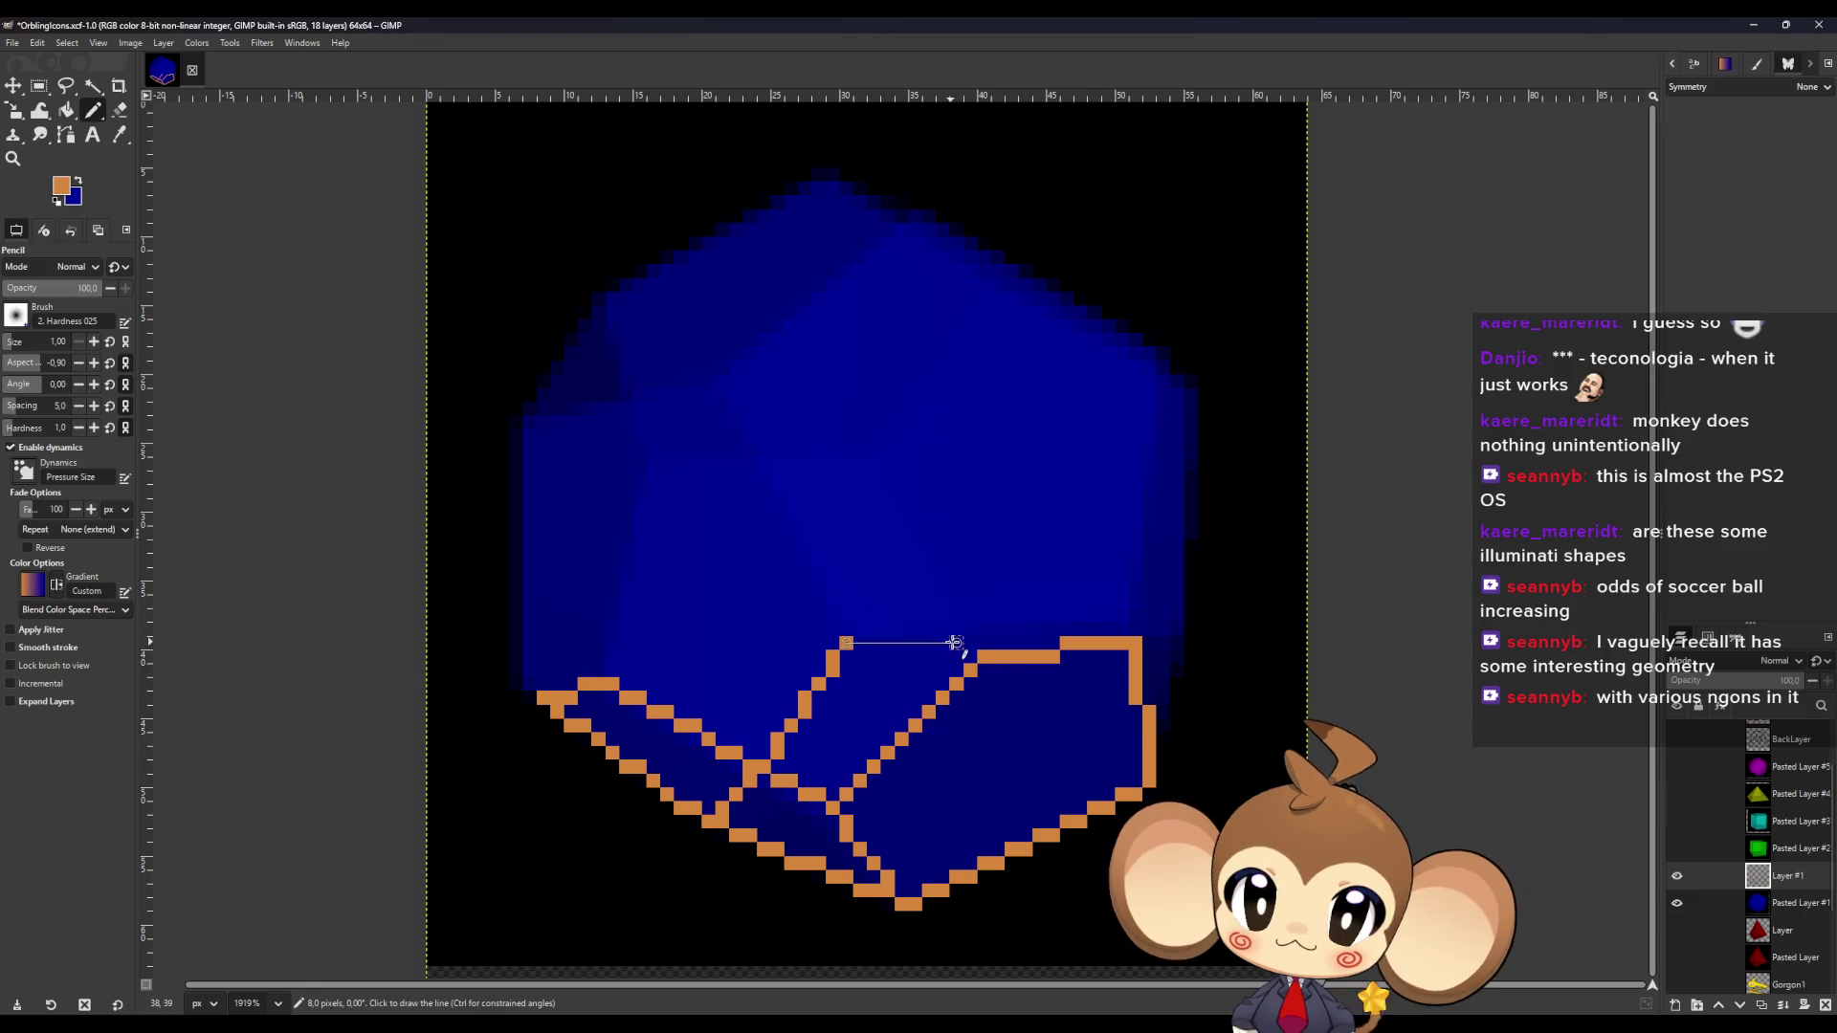
left_click(971, 643, "shift")
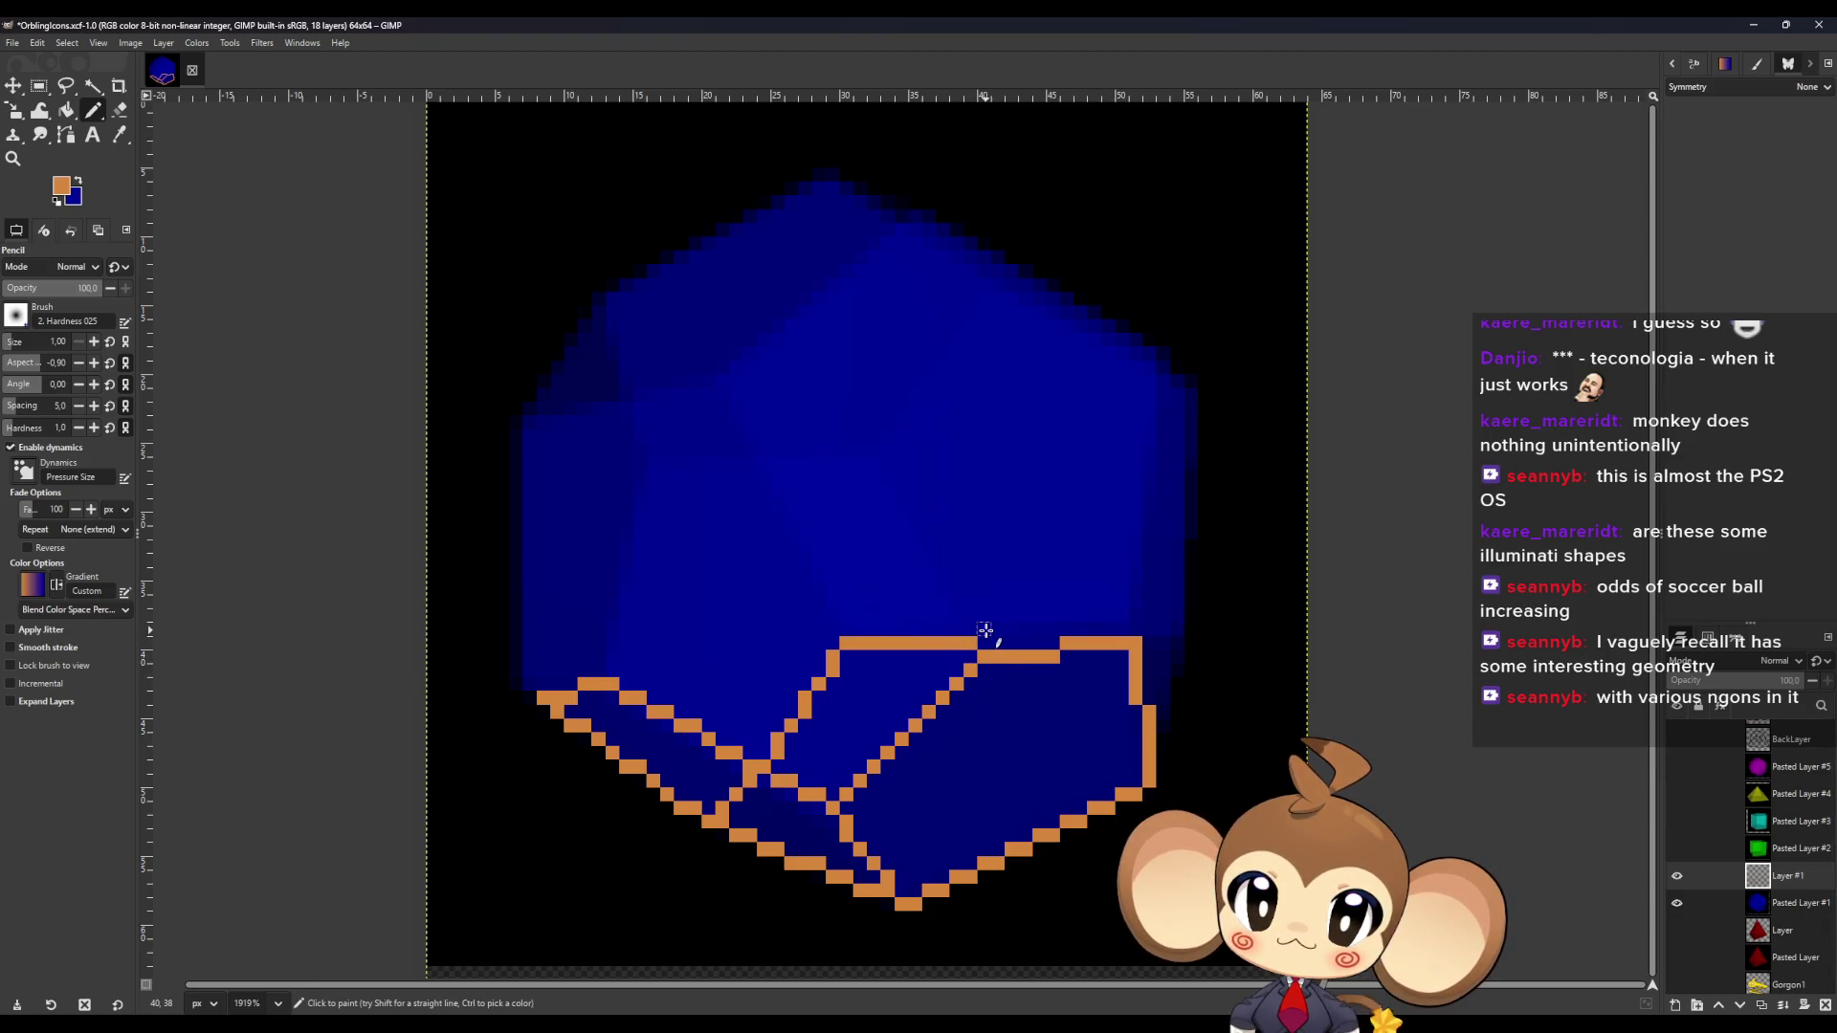
left_click(985, 630)
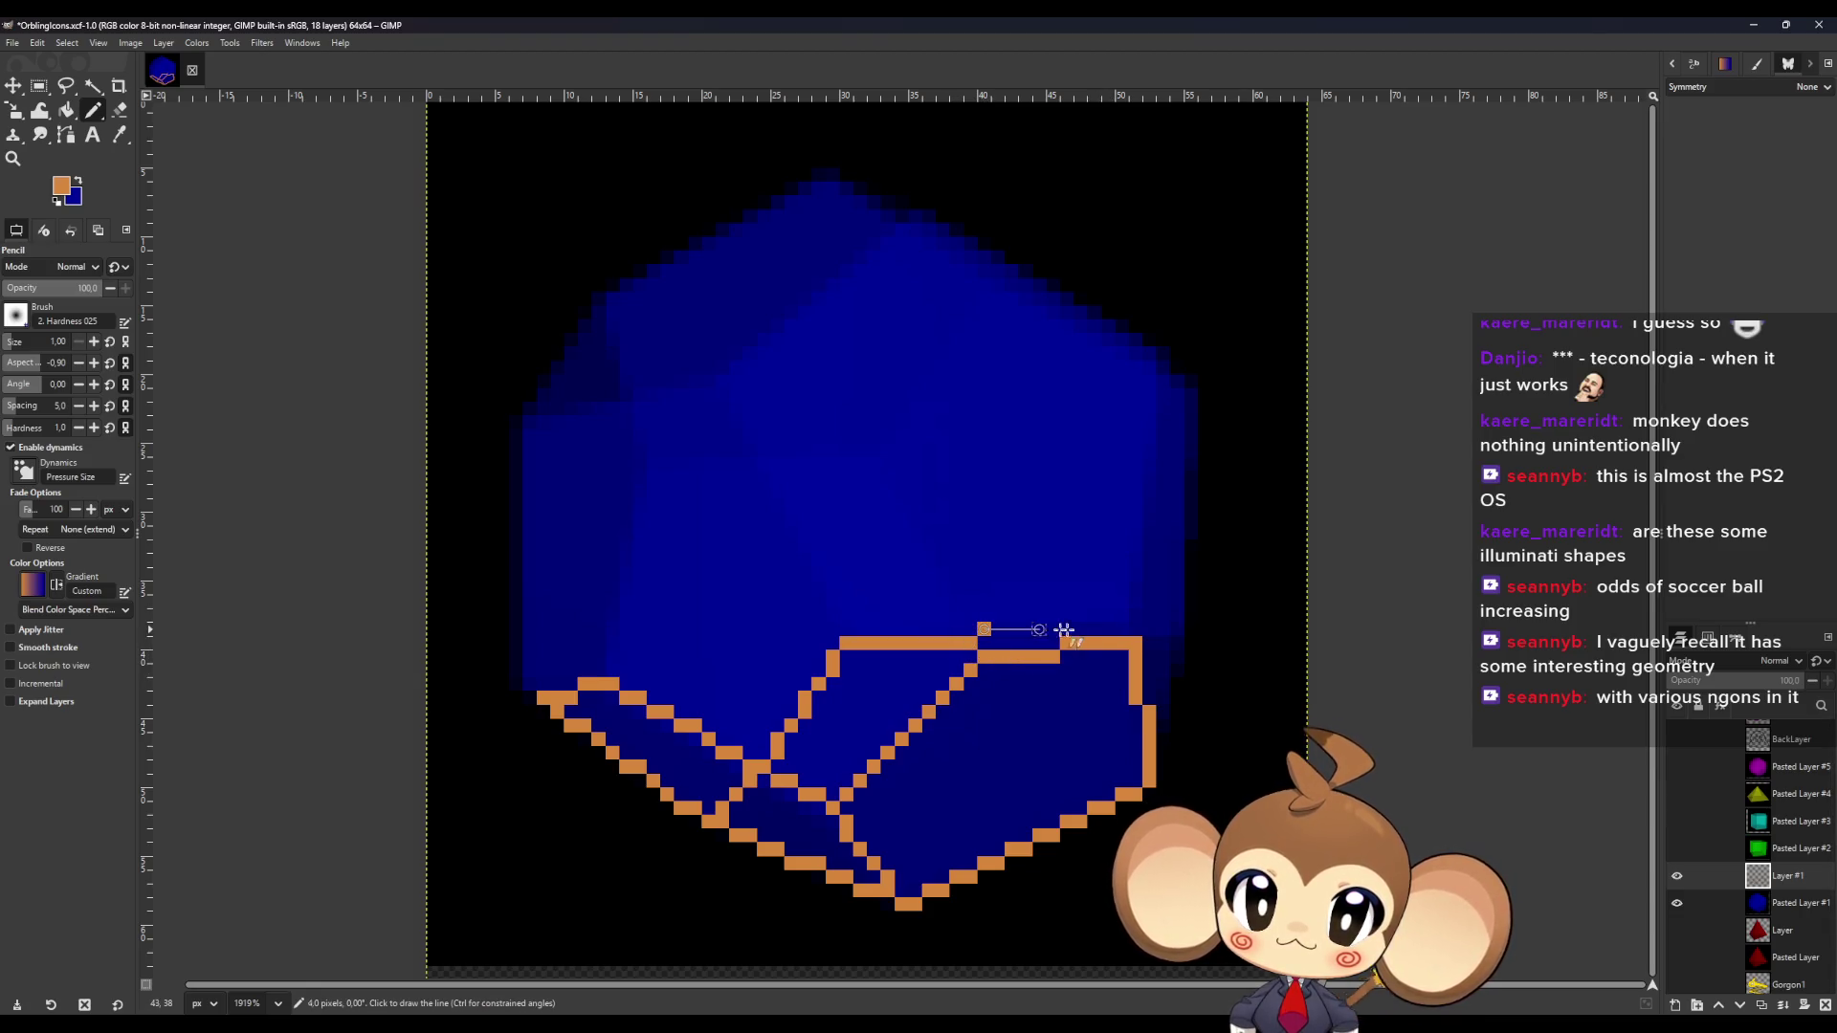
left_click(1122, 629, "shift")
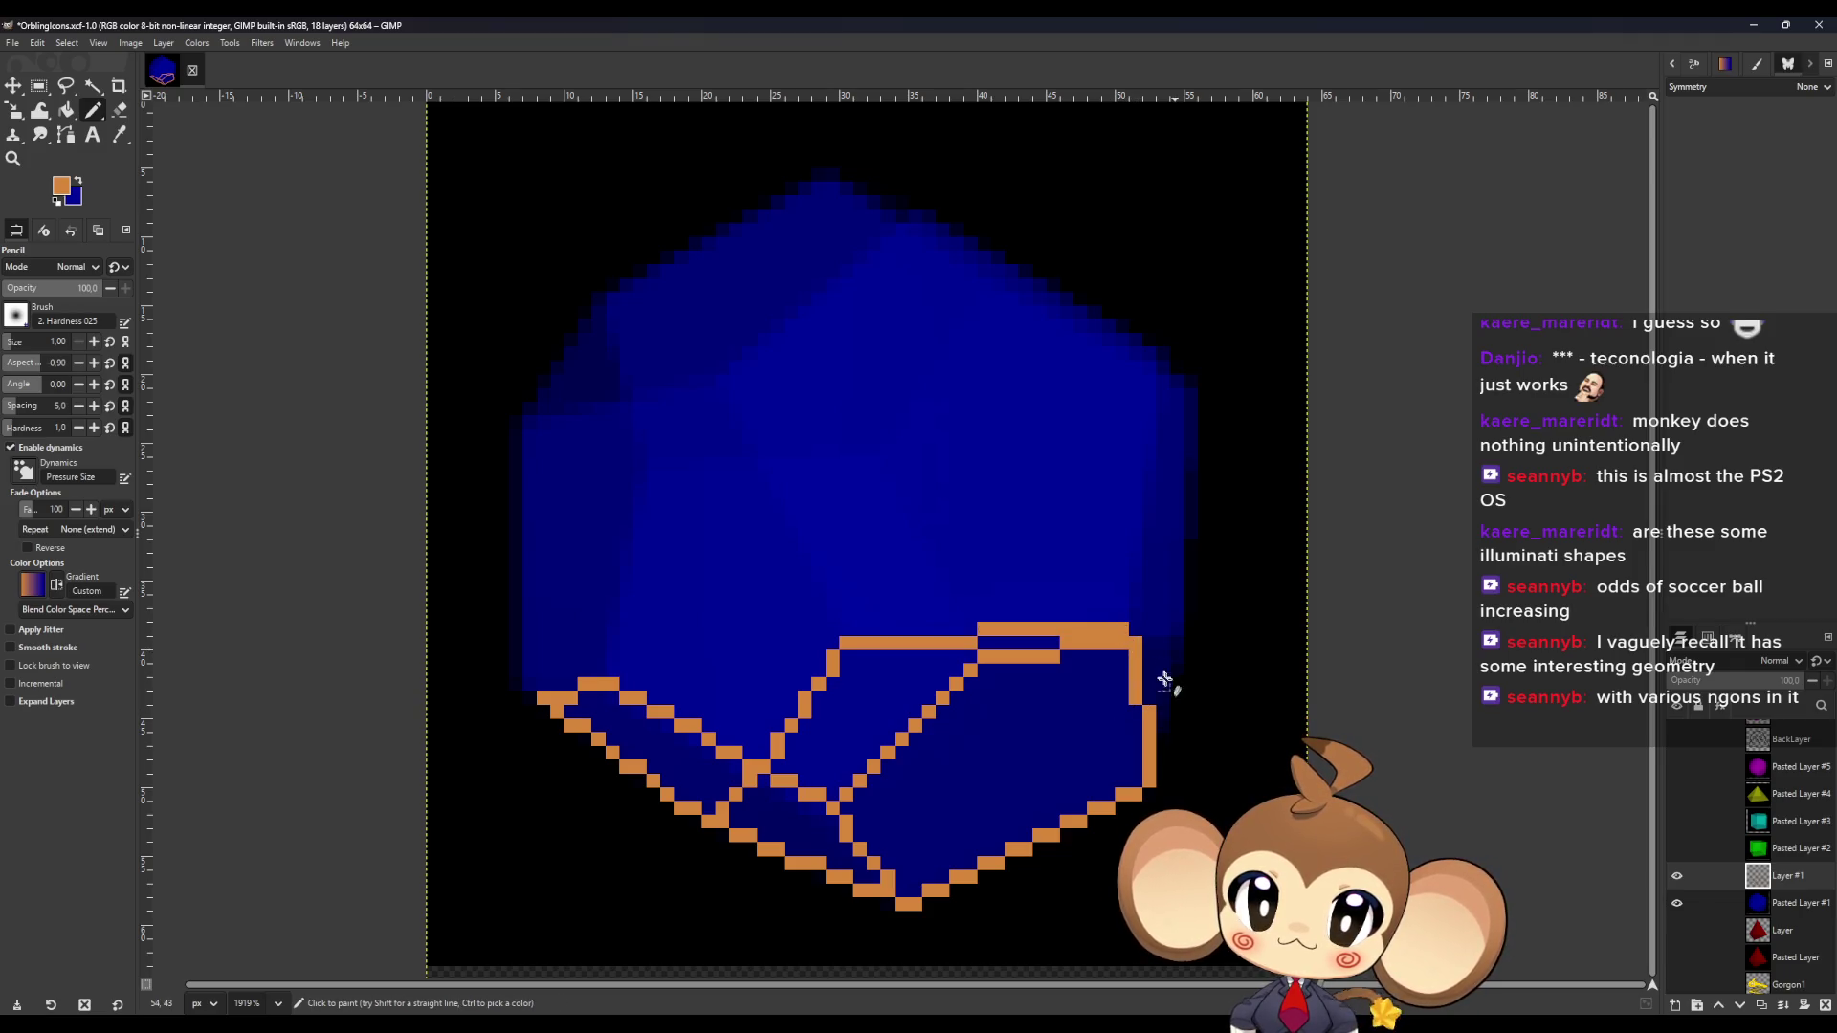
left_click(1177, 642, "shift")
left_click(1135, 628)
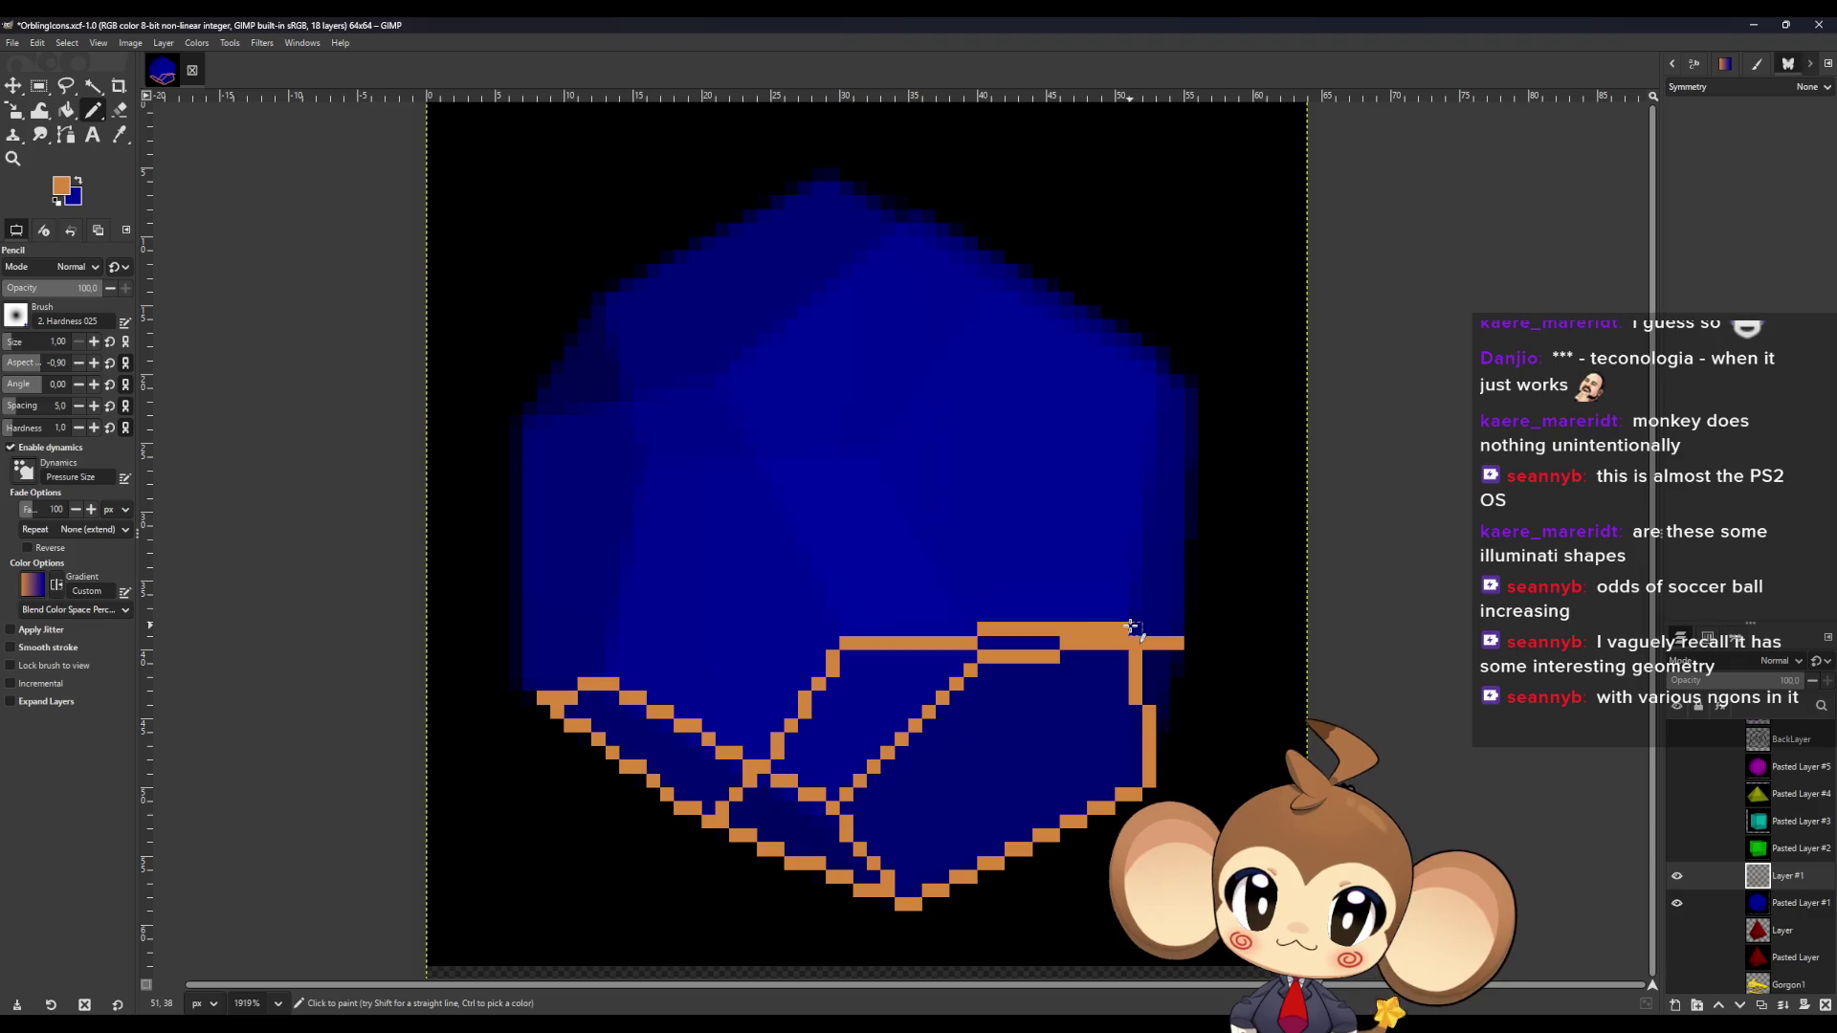
left_click(1162, 380, "shift")
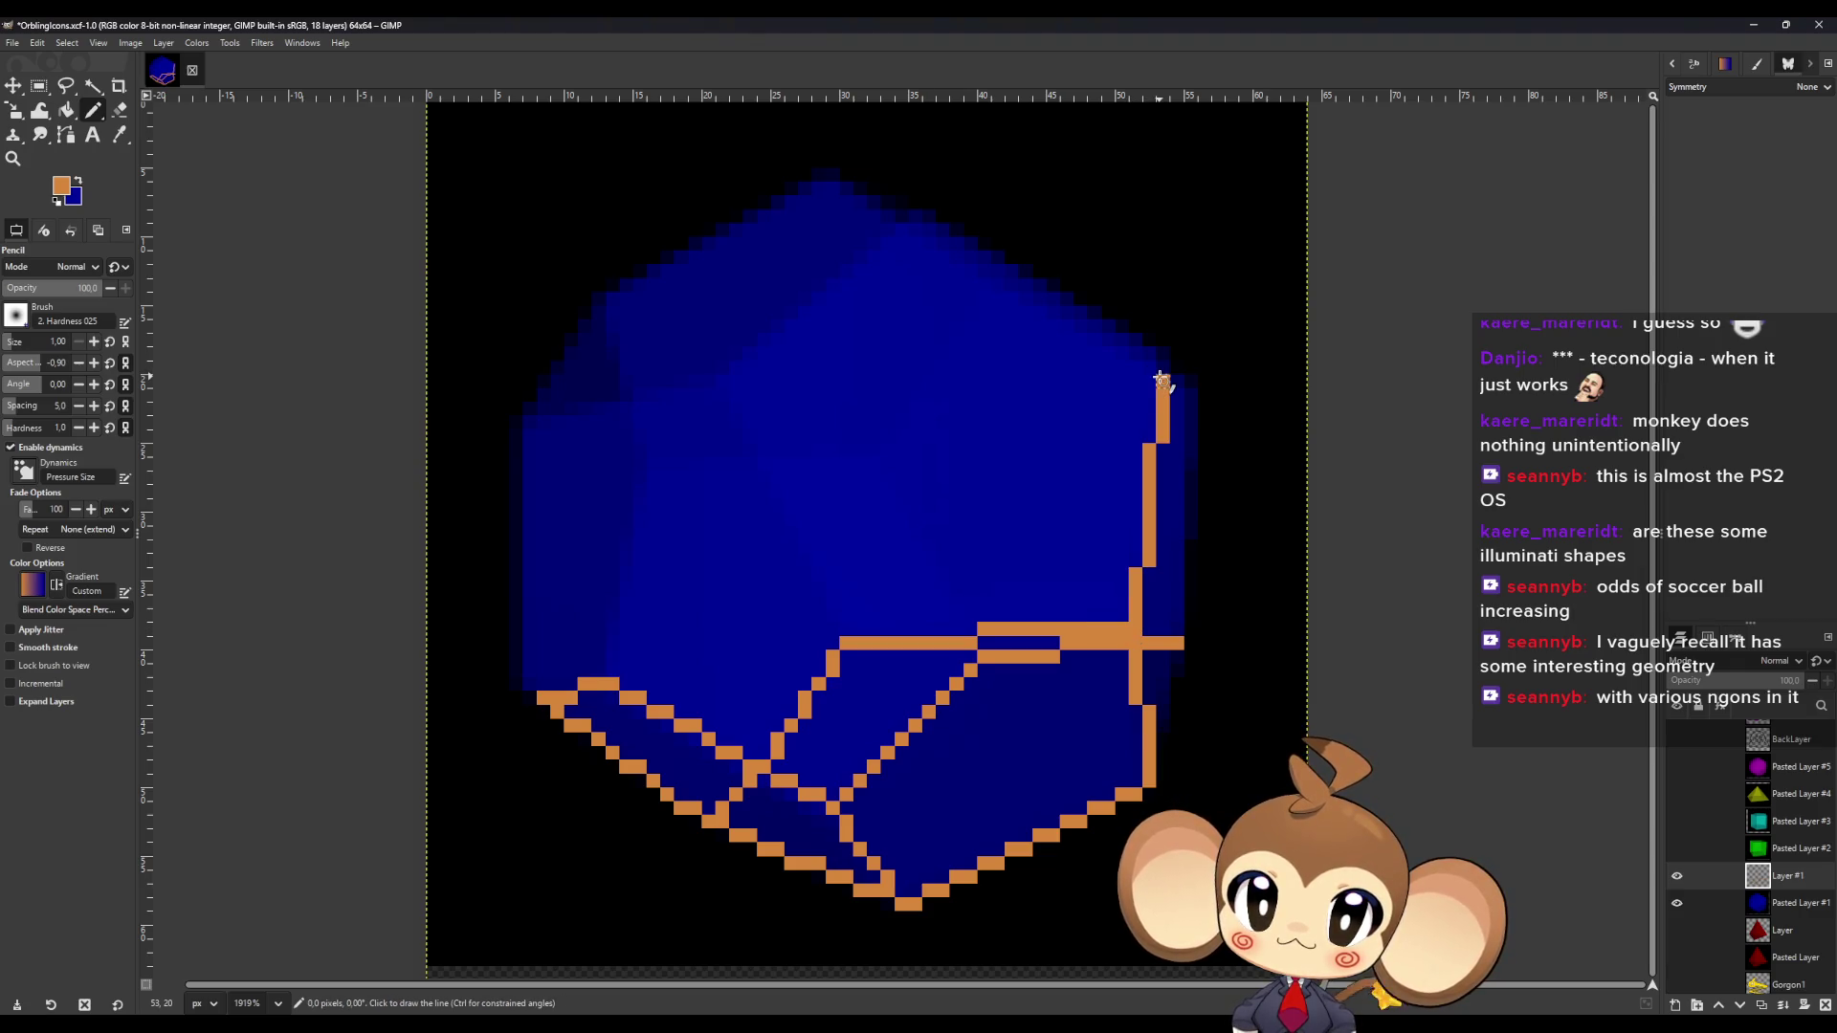
Trace the top face edges and a horizontal middle edge linked to the centre and top.
left_click(927, 217, "shift")
left_click(721, 381, "shift")
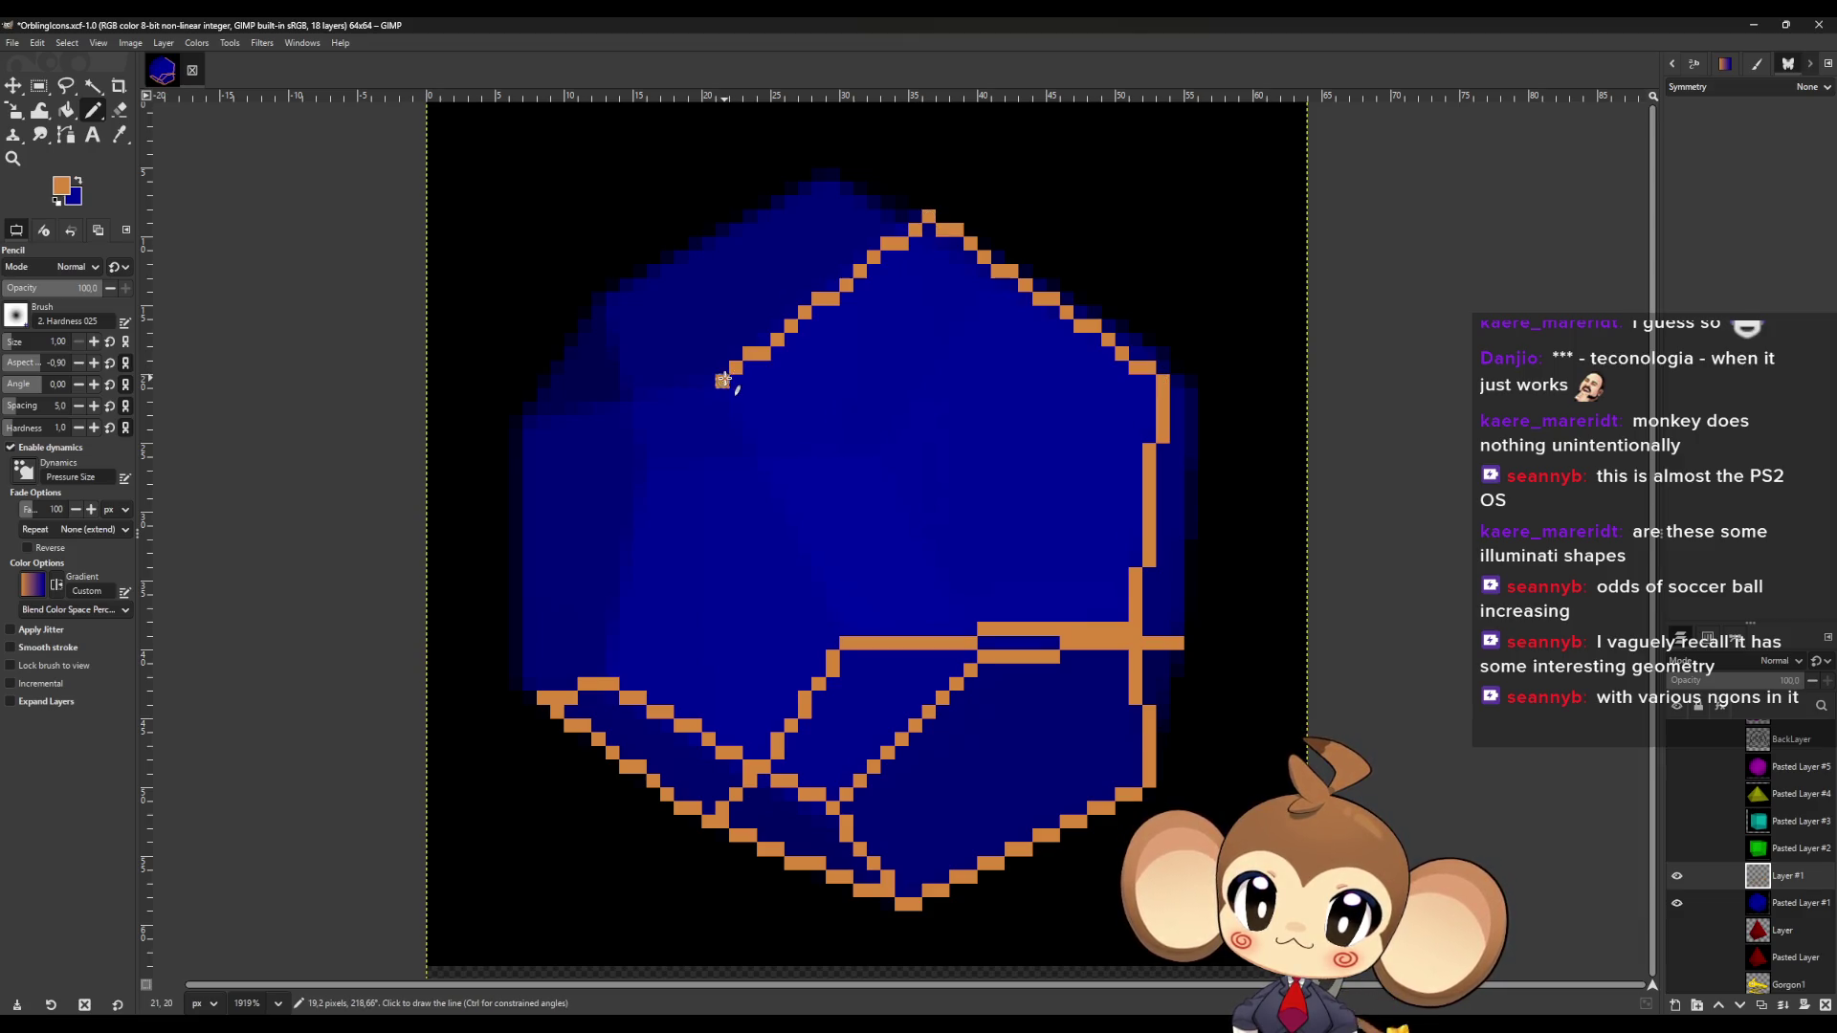
left_click(848, 629, "shift")
left_click(887, 464)
left_click(776, 464, "shift")
left_click(966, 631)
left_click(885, 466, "shift")
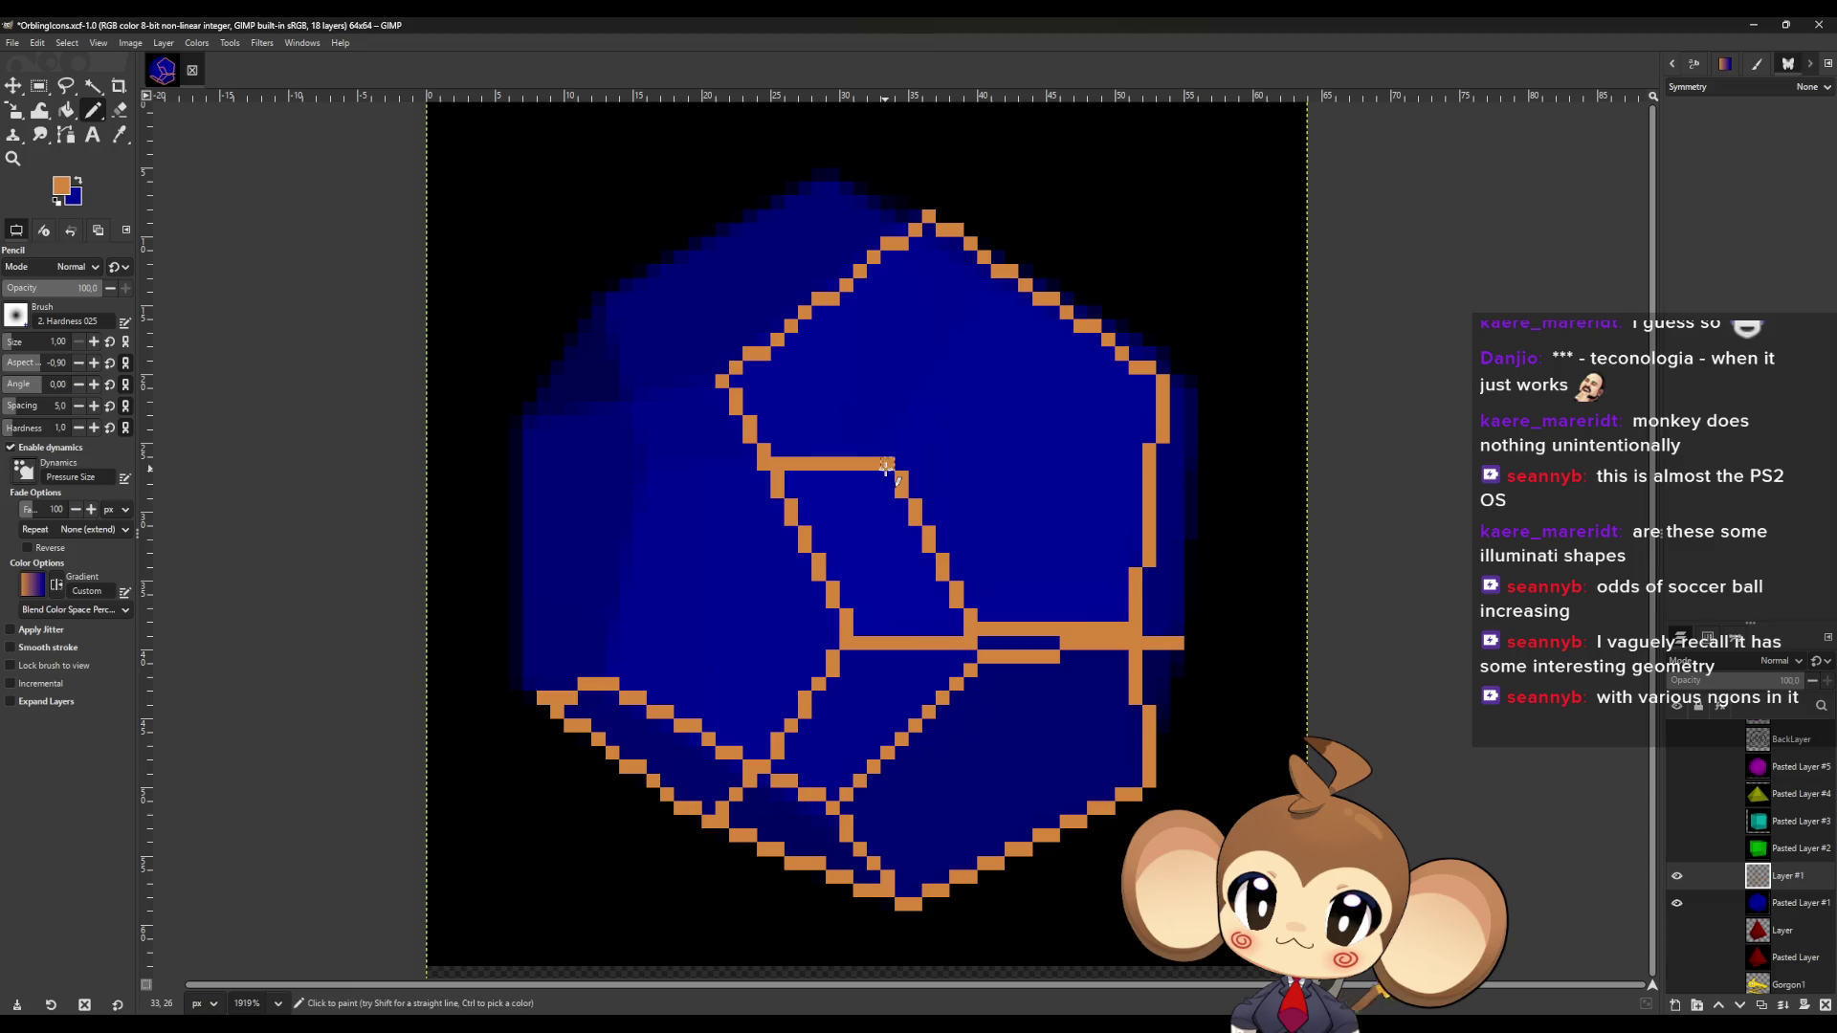
left_click(975, 289, "shift")
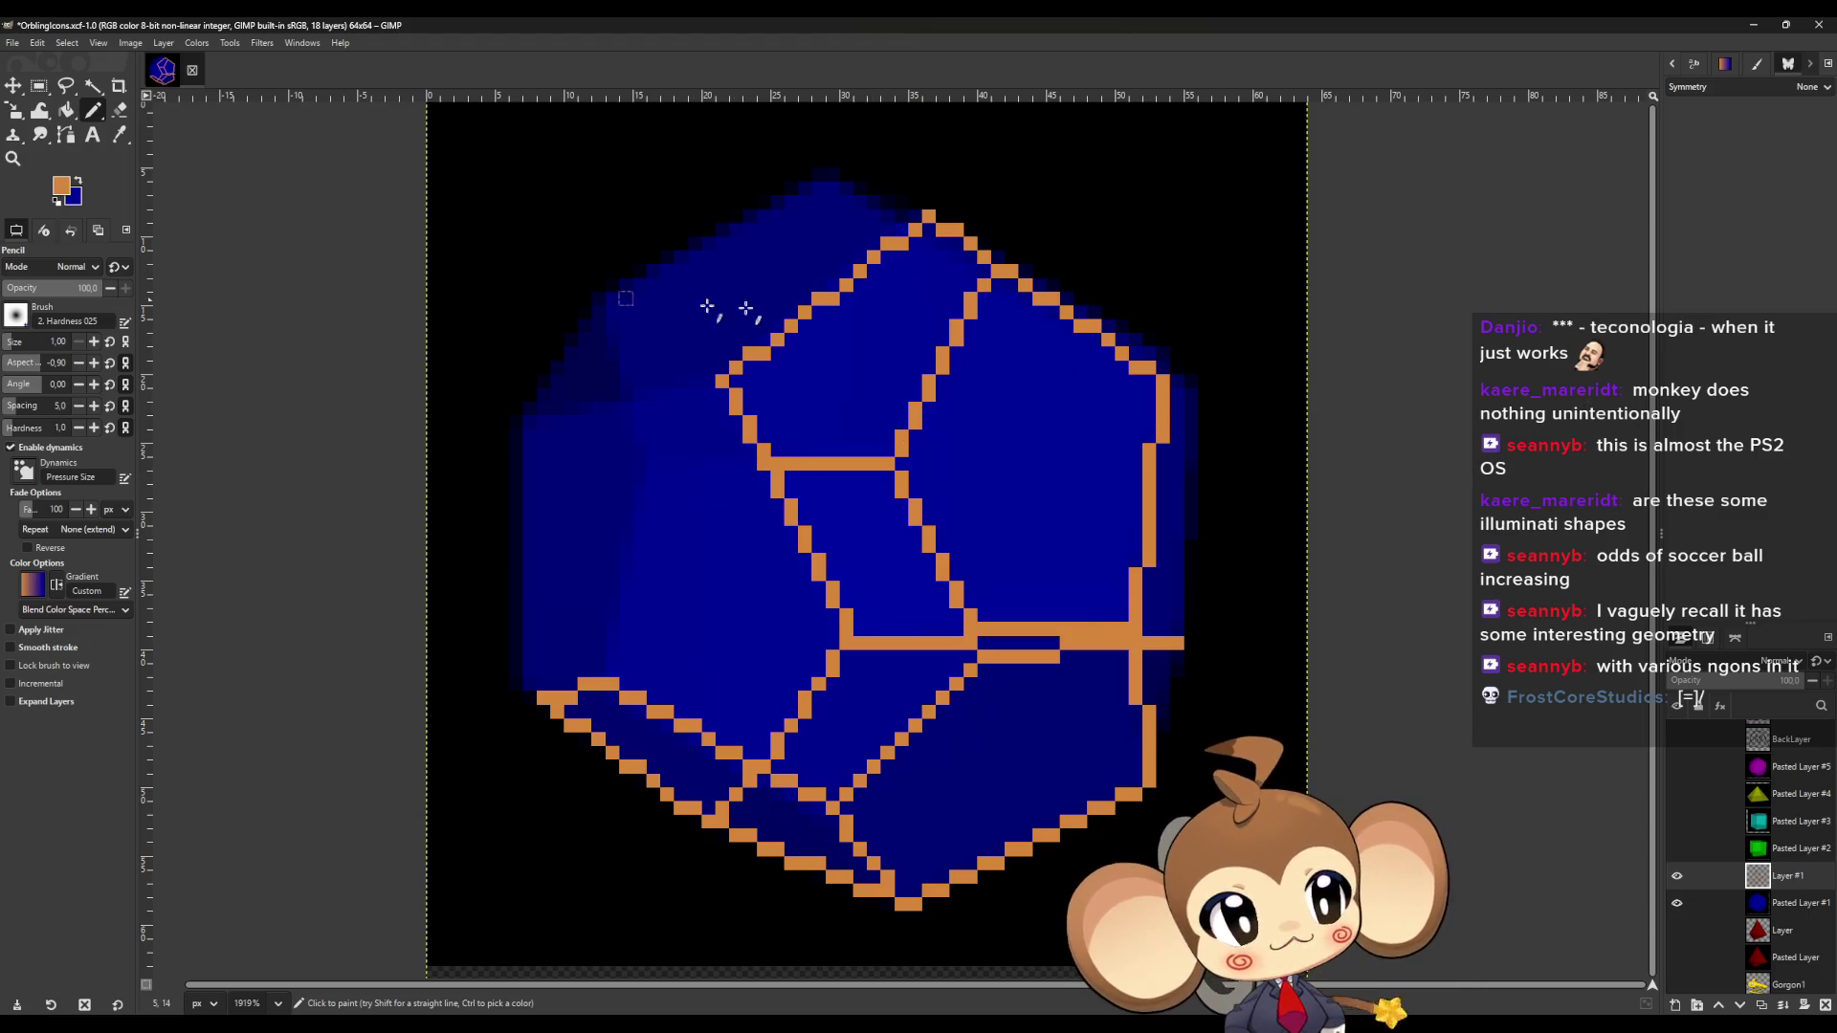
Extend the middle edge left and outline the left and upper-left faces.
left_click(750, 465)
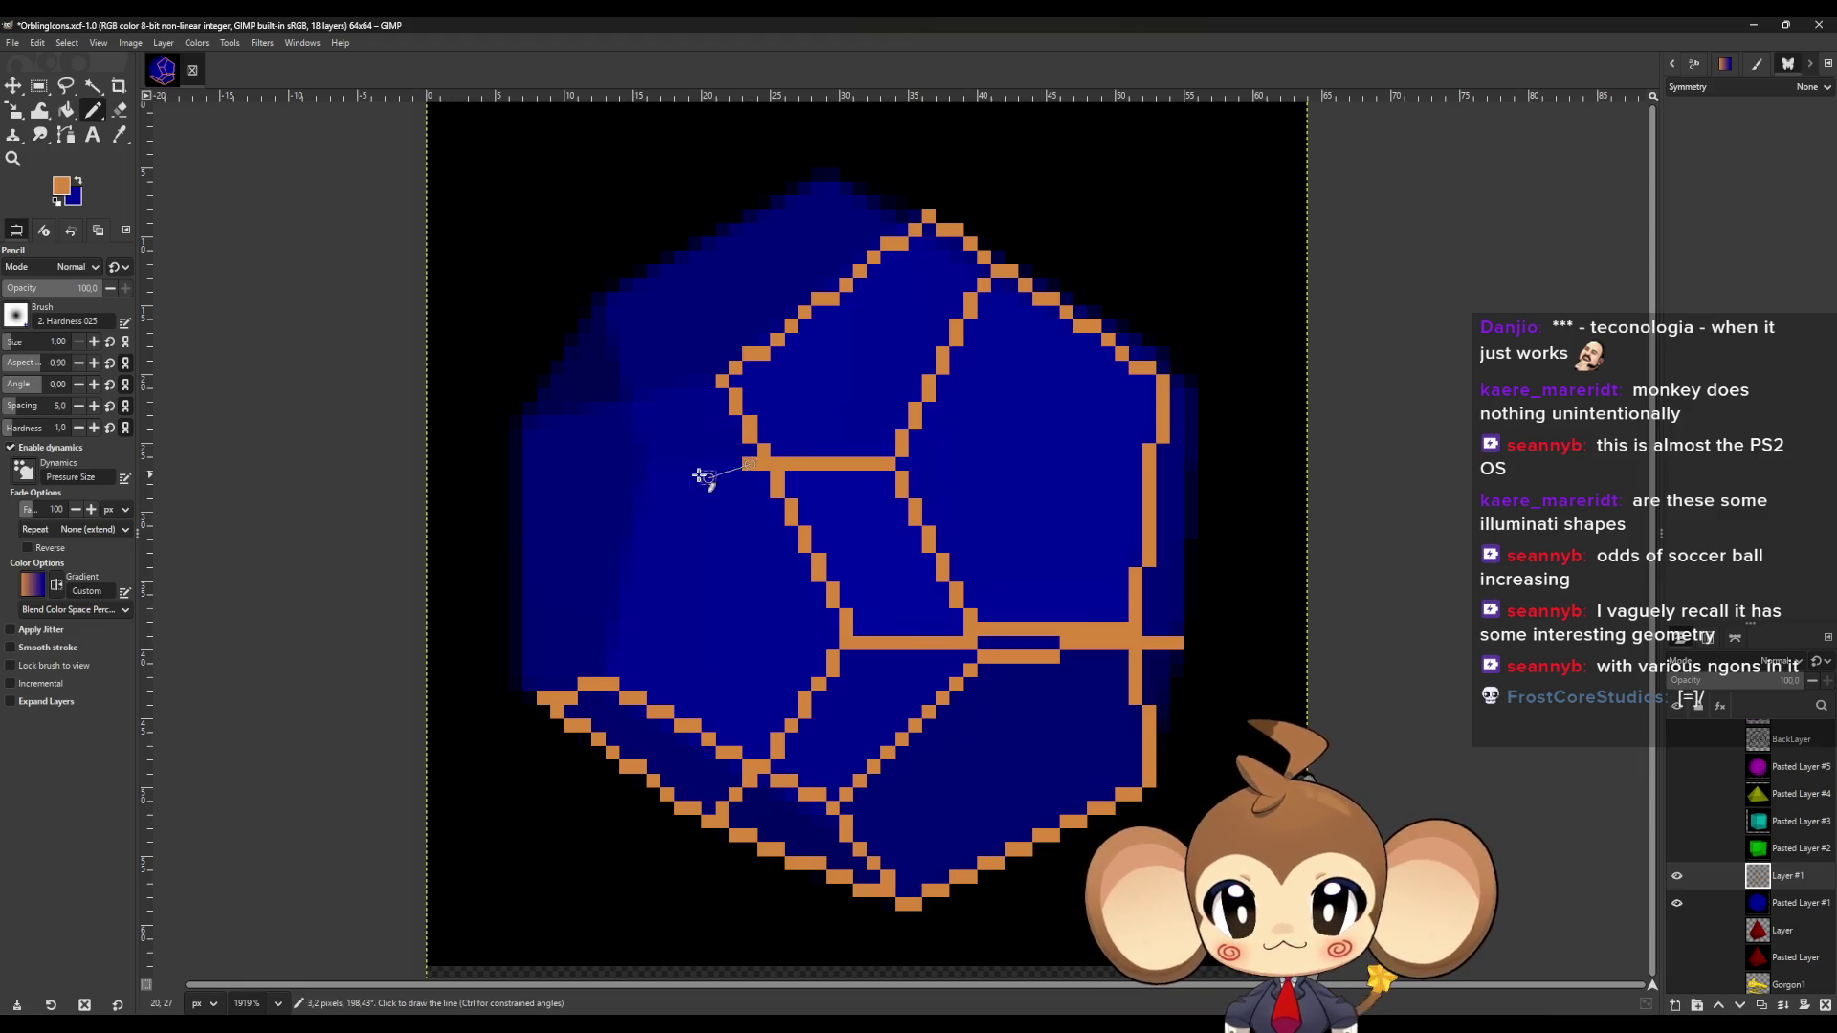
left_click(652, 464, "shift")
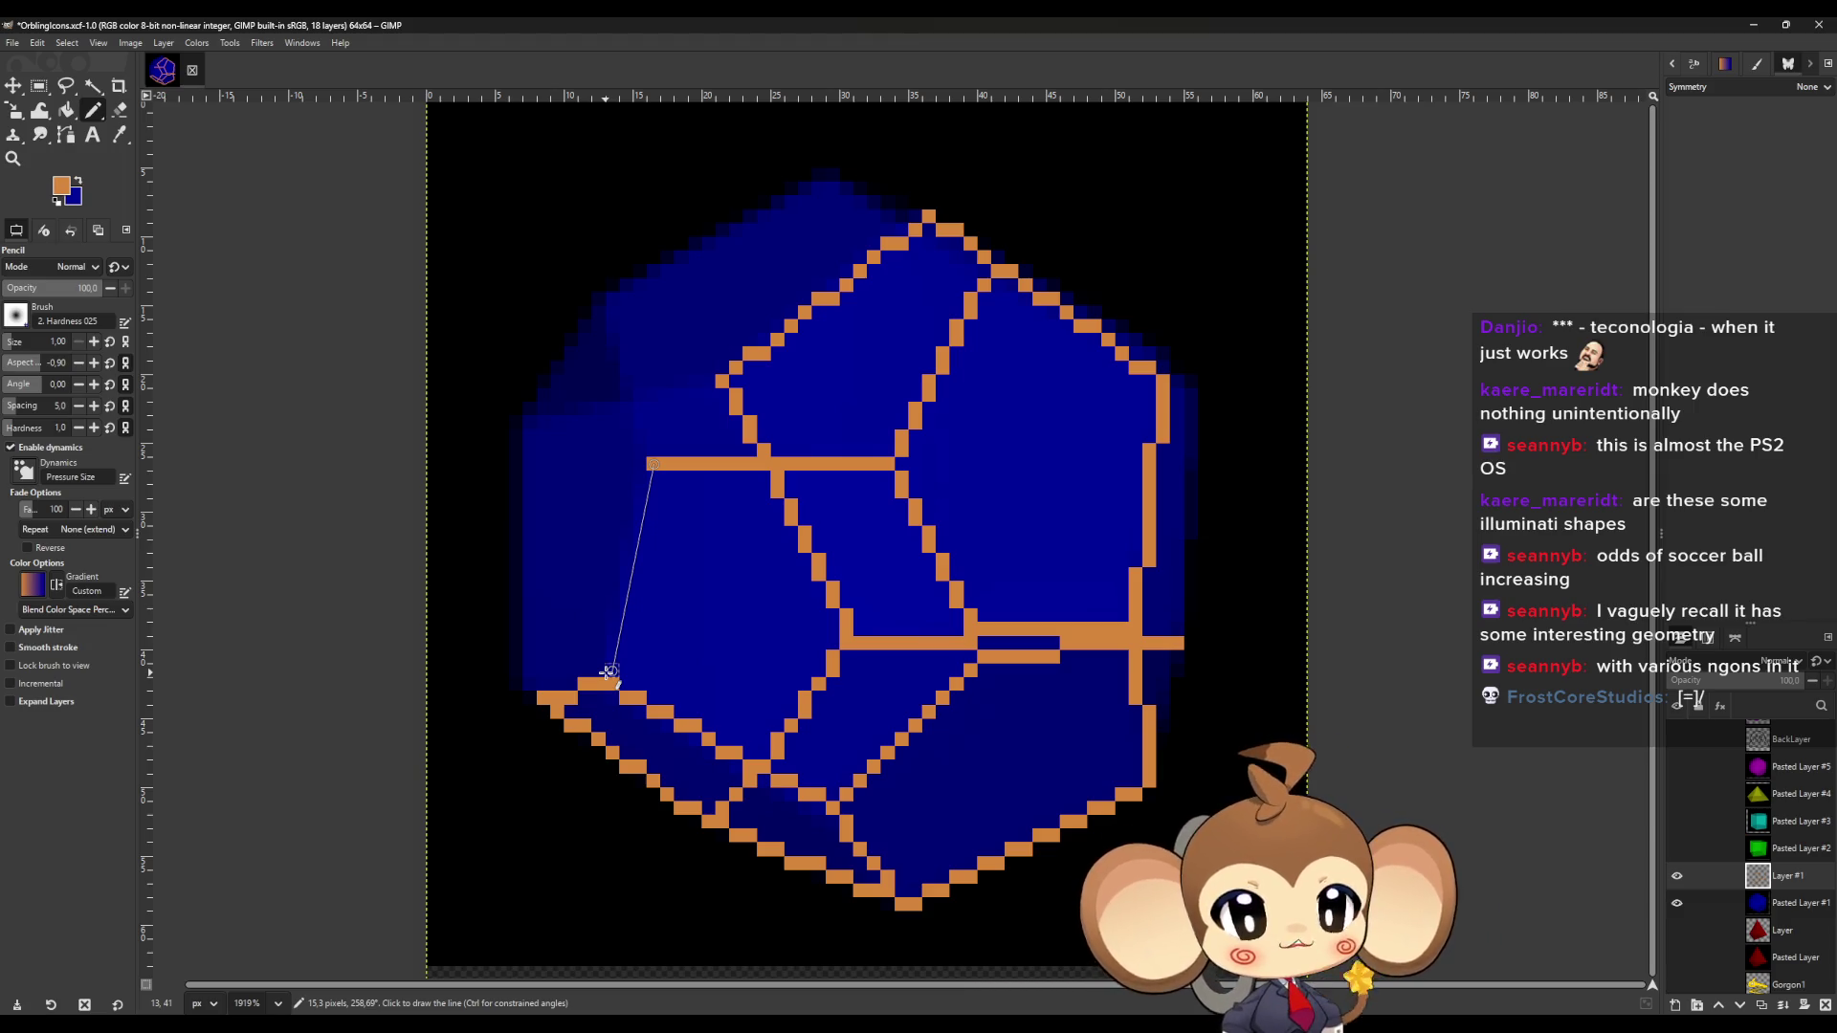
left_click(610, 673, "shift")
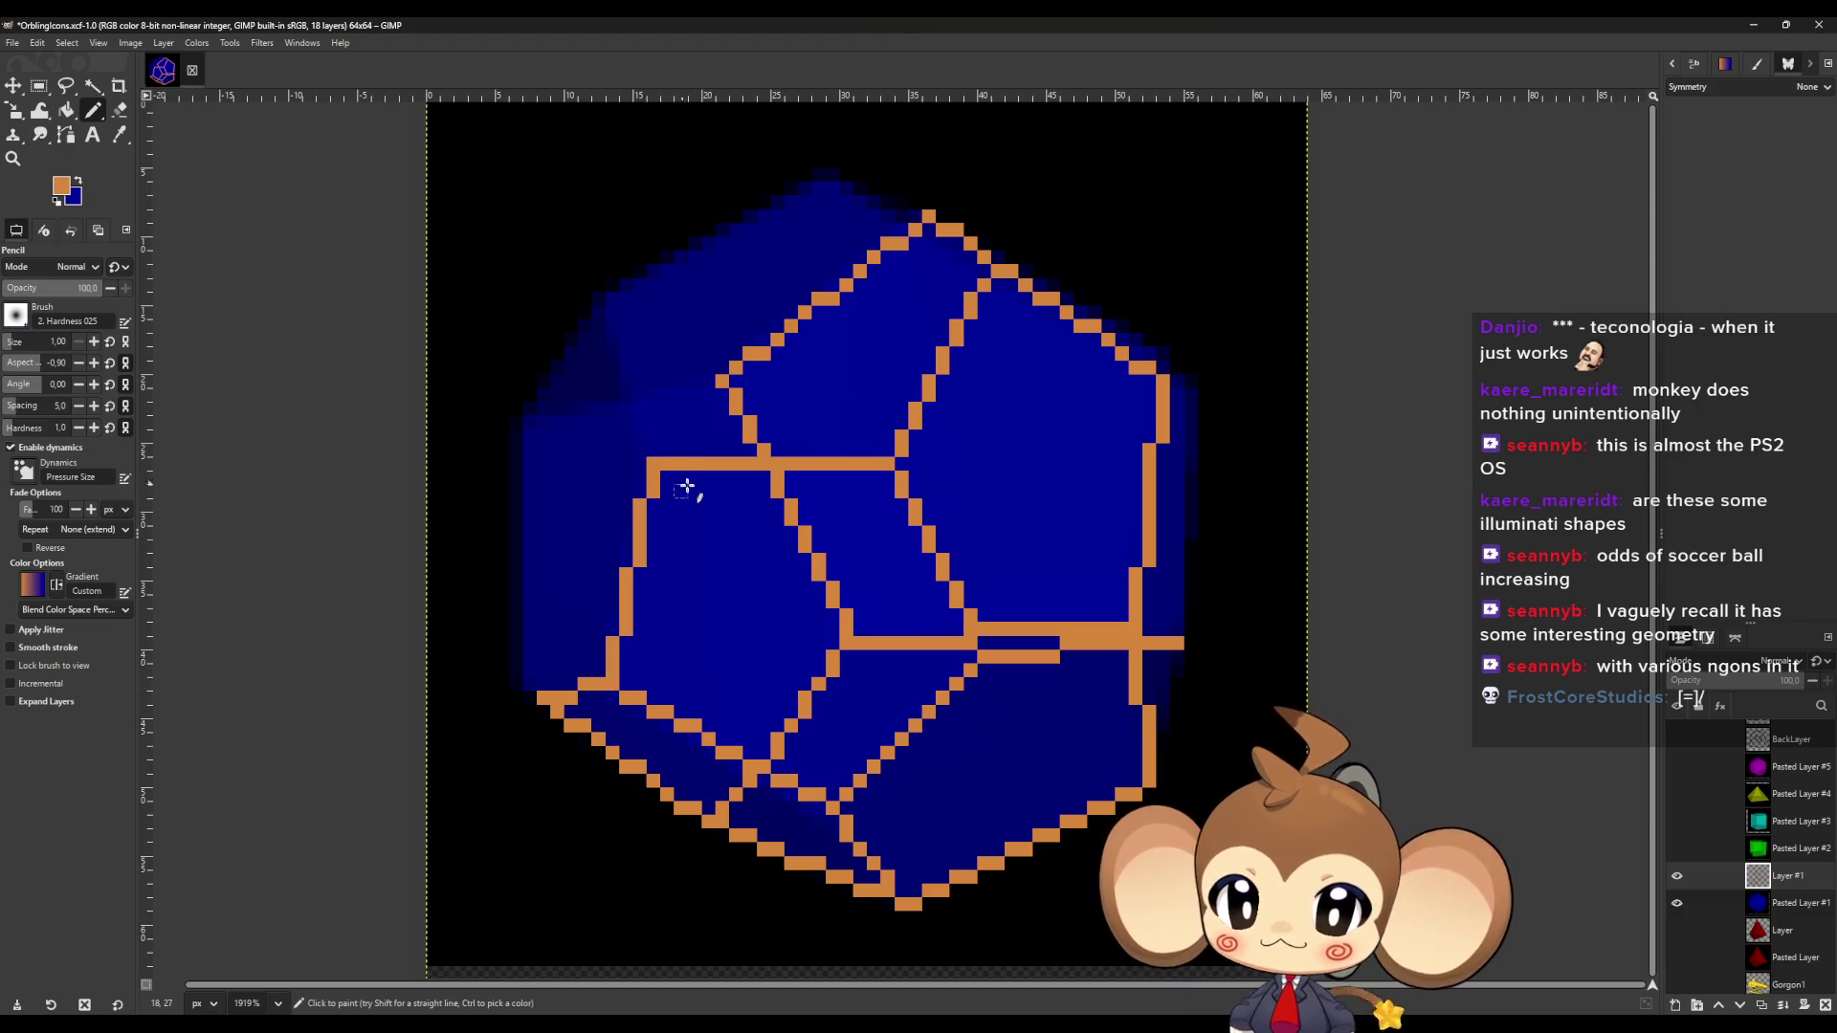
left_click(709, 382)
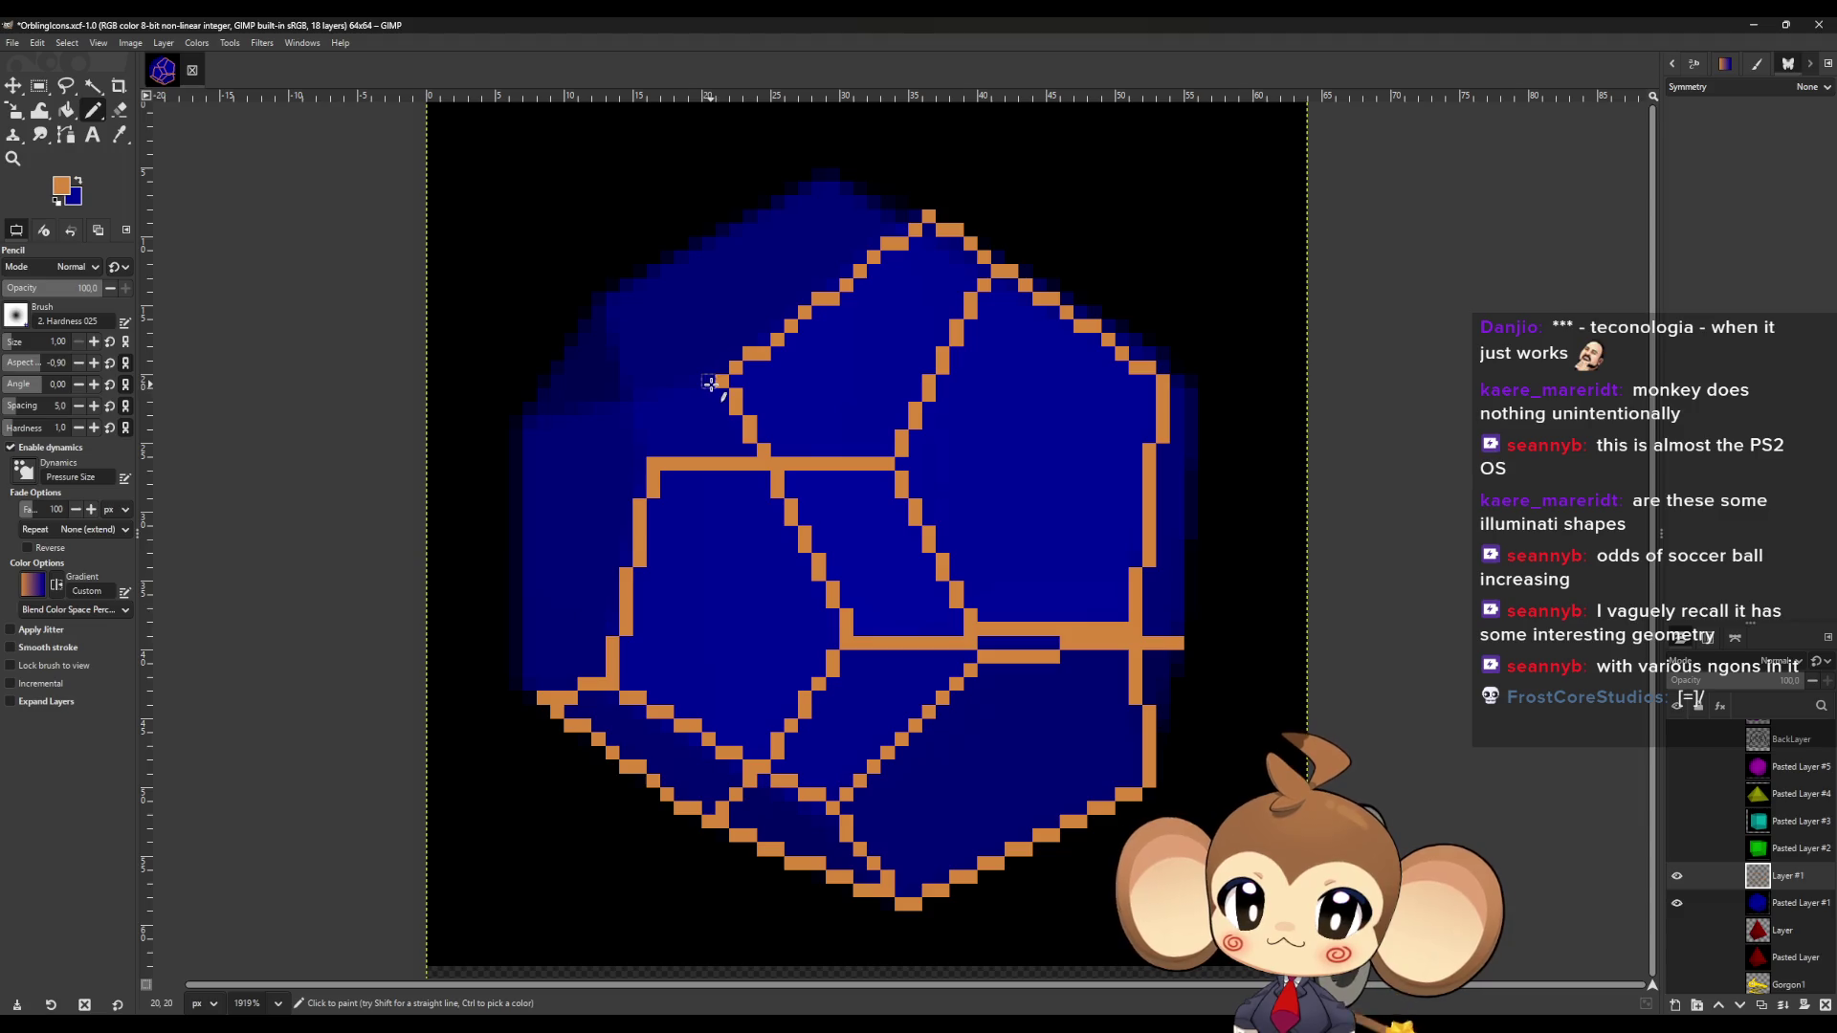
left_click(529, 424, "shift")
left_click(529, 685, "shift")
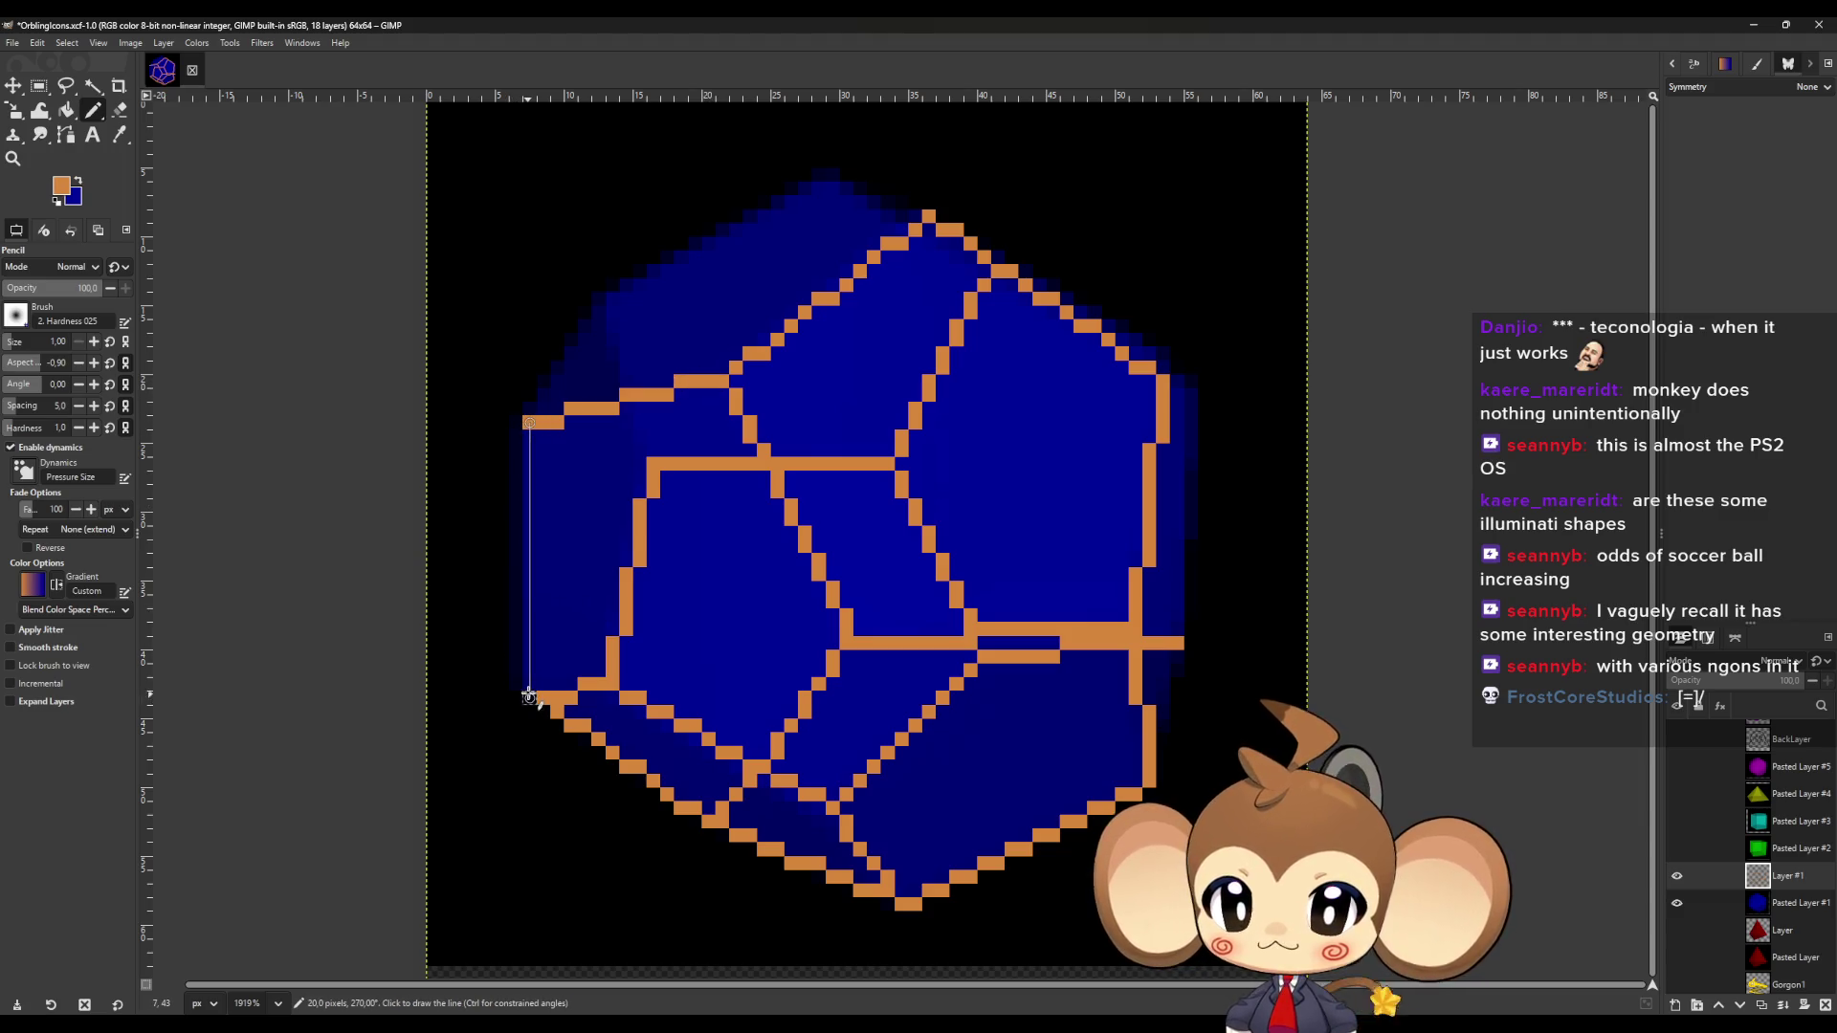
left_click(529, 409)
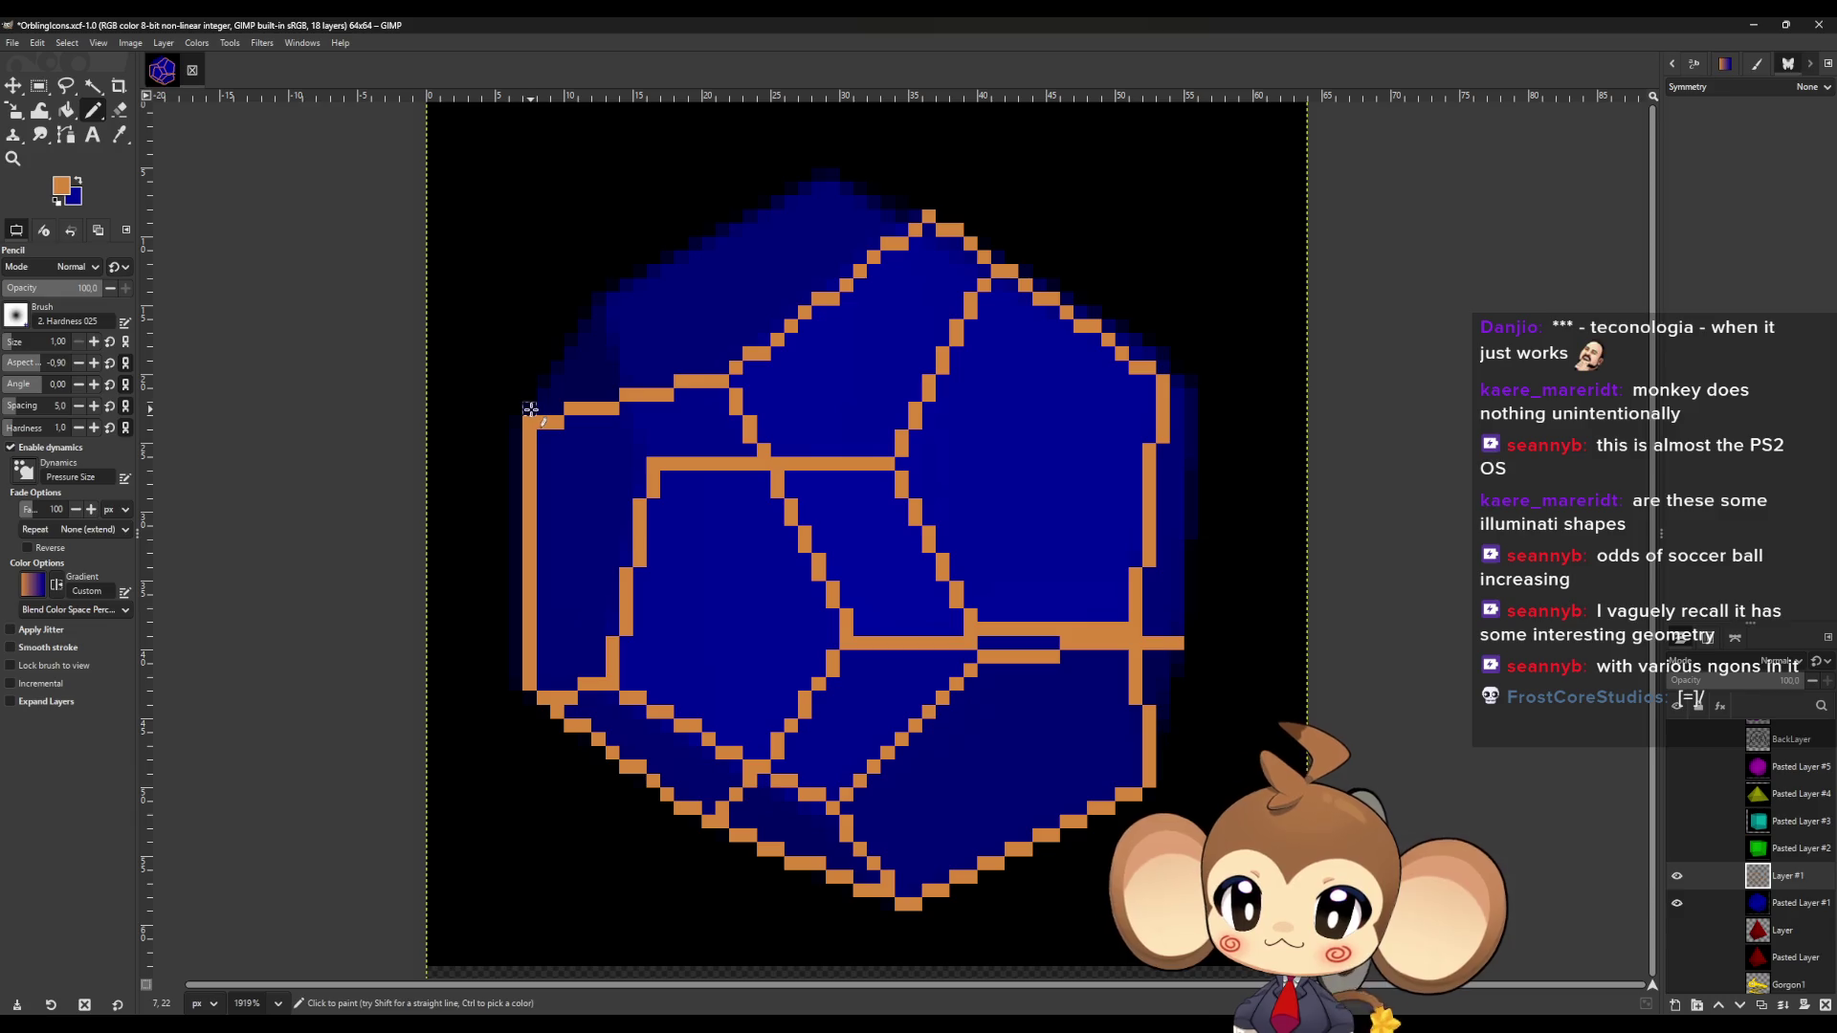
left_click(601, 309, "shift")
left_click(640, 449, "shift")
Draw orange lines along the top-right, upper-right, lower-right and right edges.
left_click(598, 311)
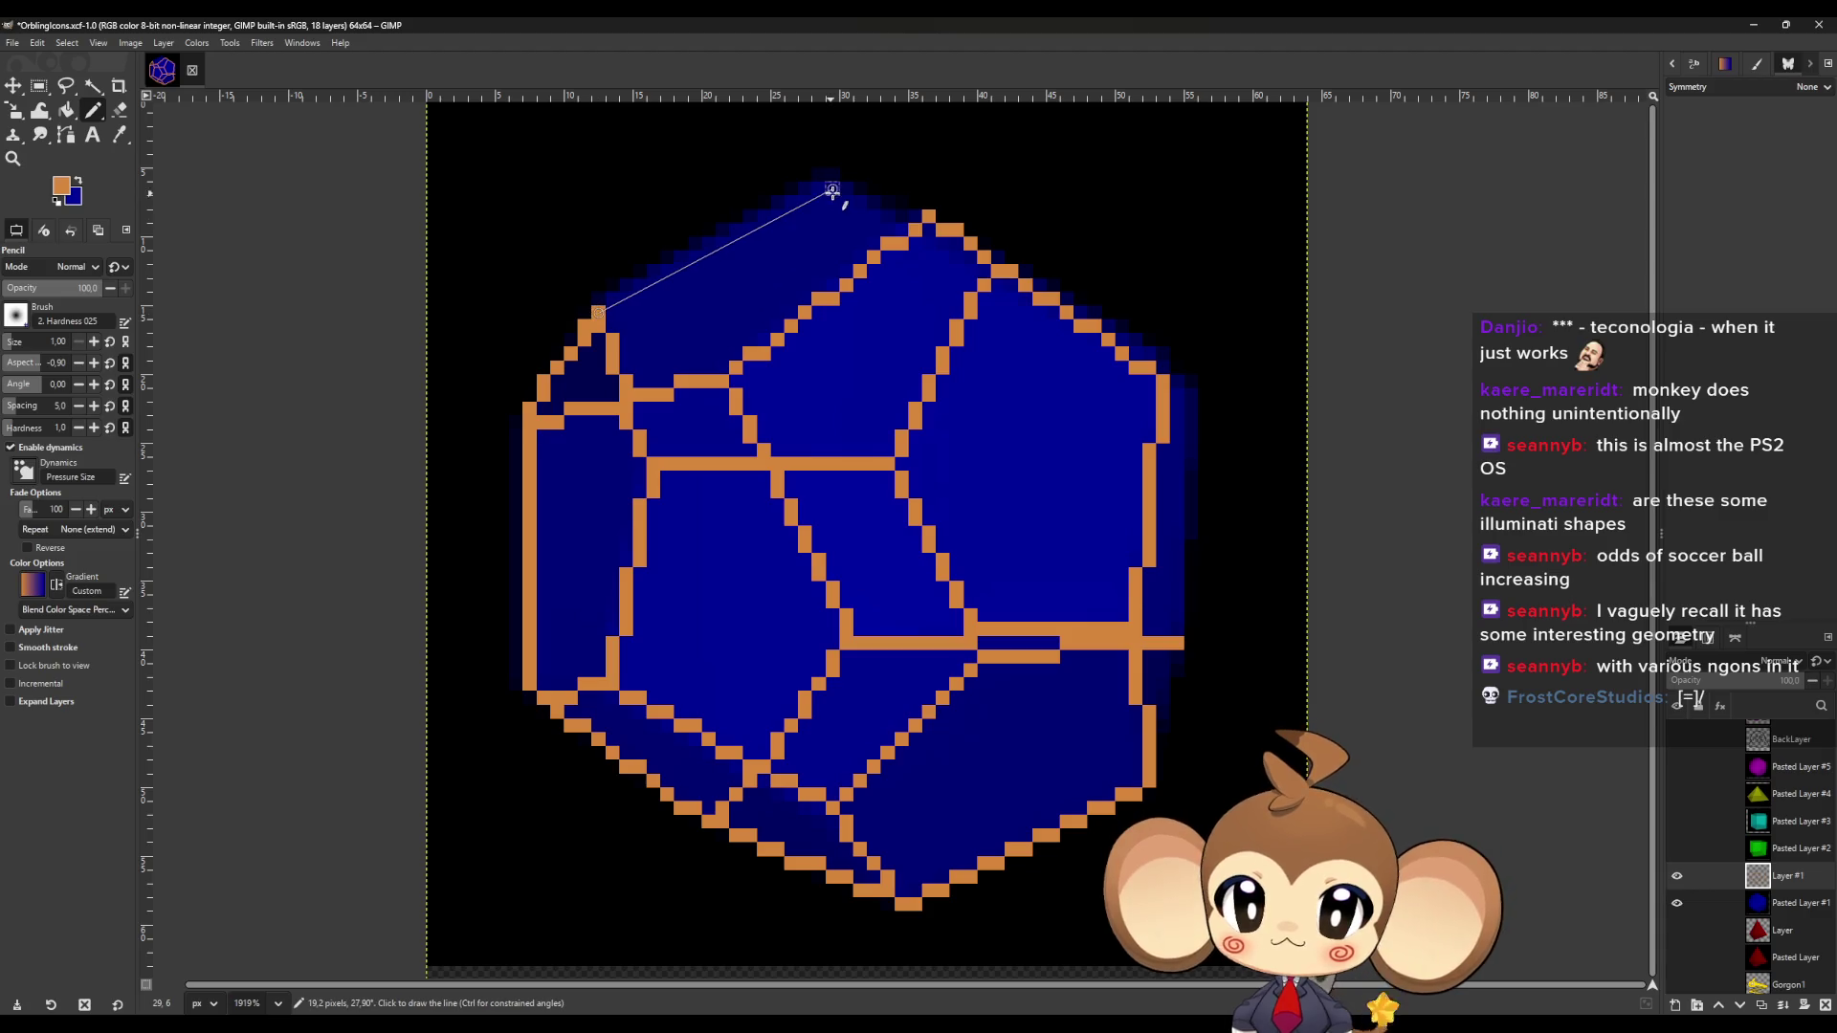
left_click(831, 176, "shift")
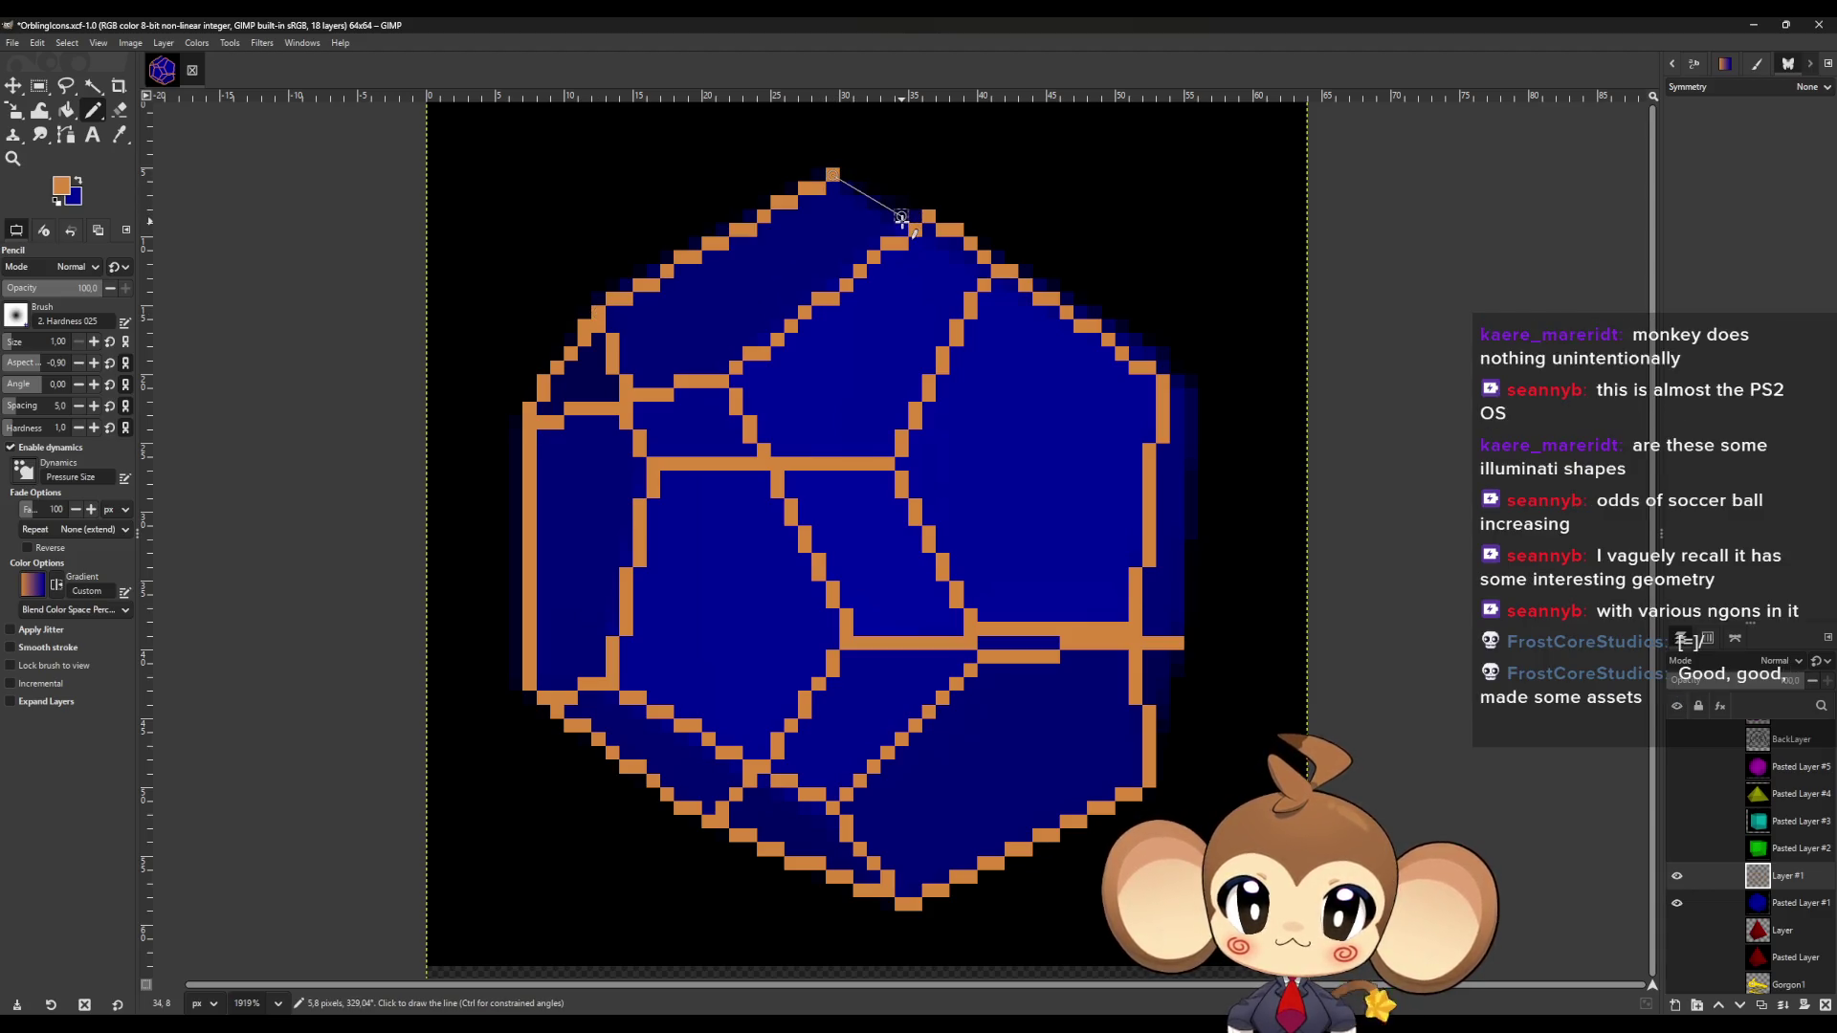
left_click(901, 230, "shift")
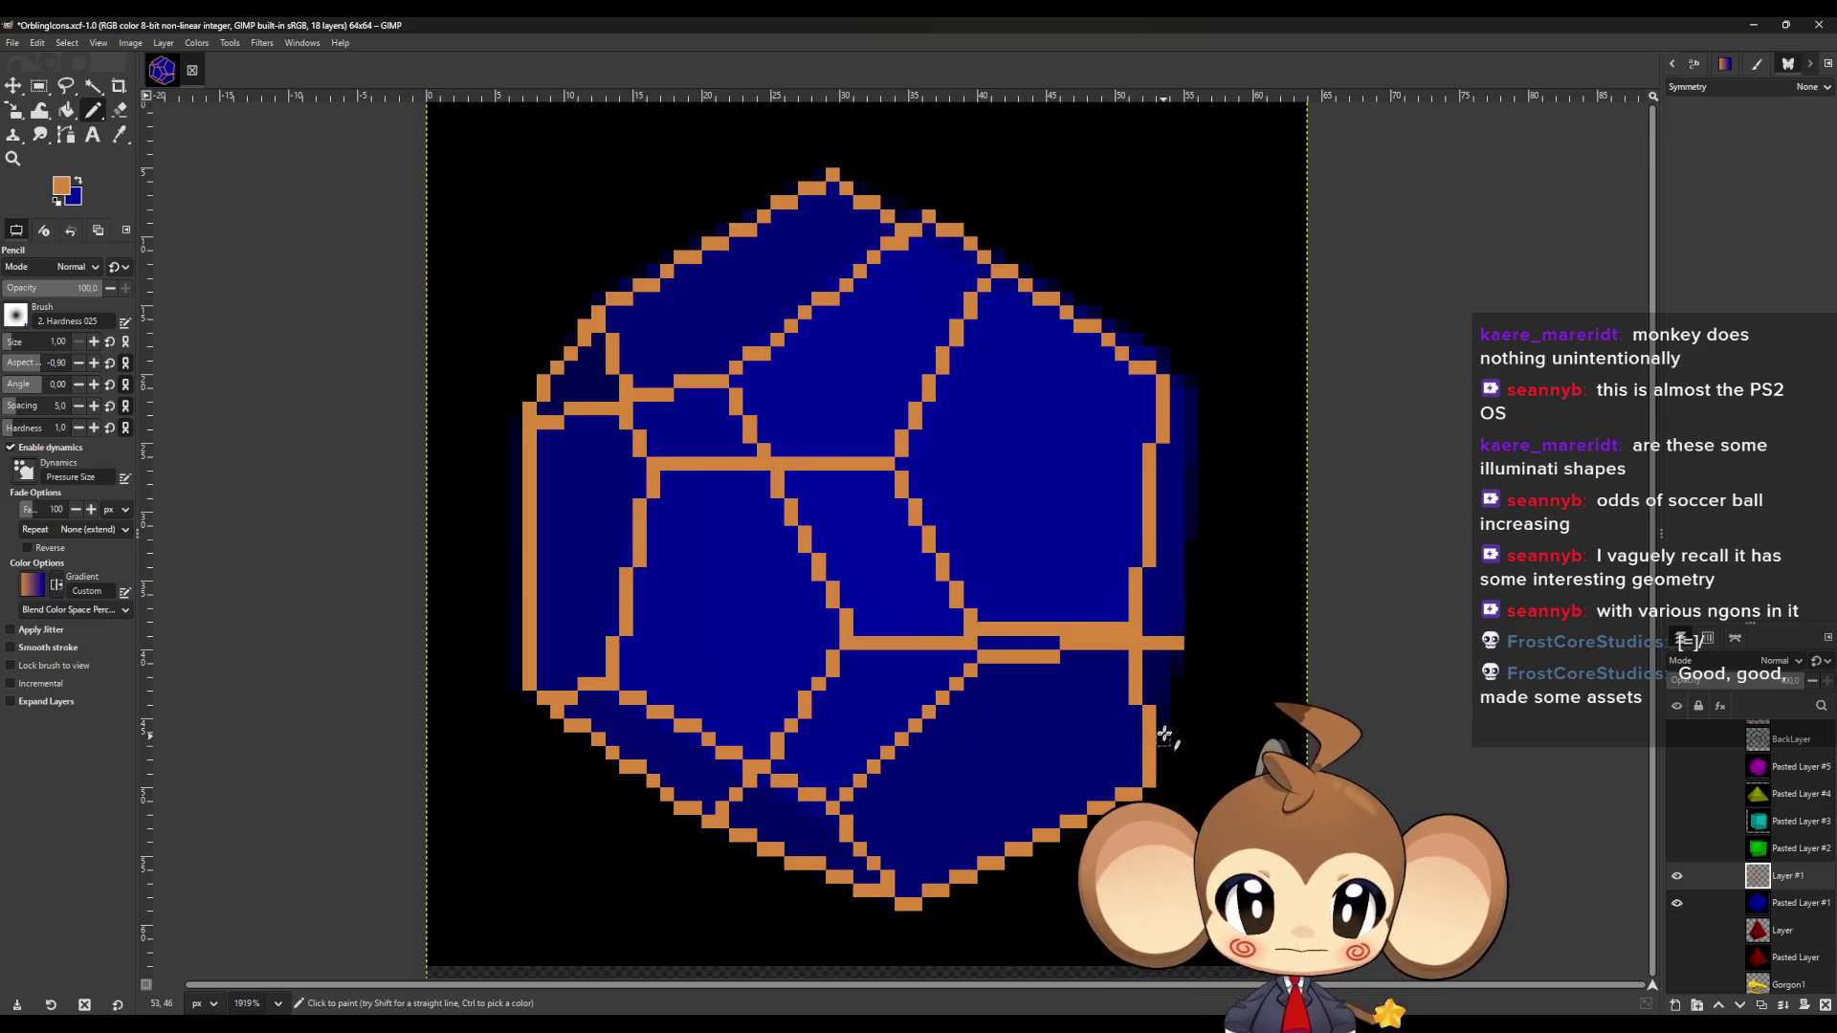
left_click(1180, 660, "shift")
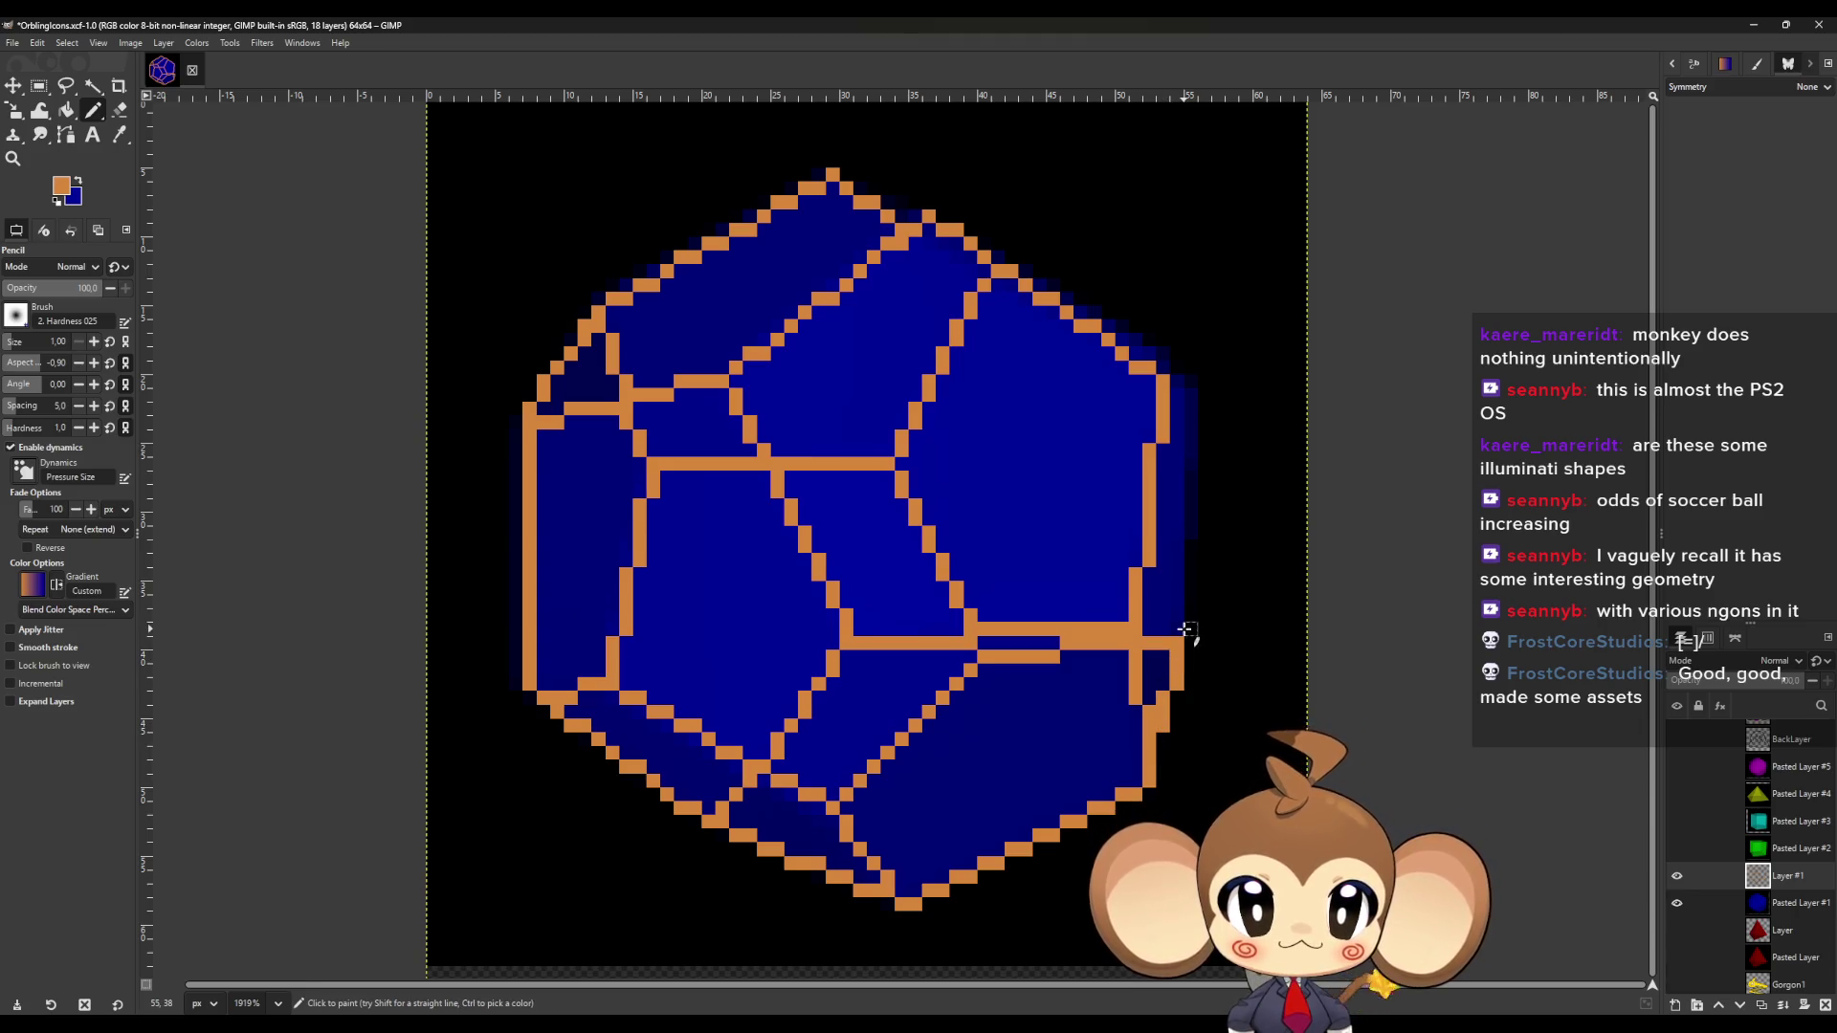
left_click(1176, 383, "shift")
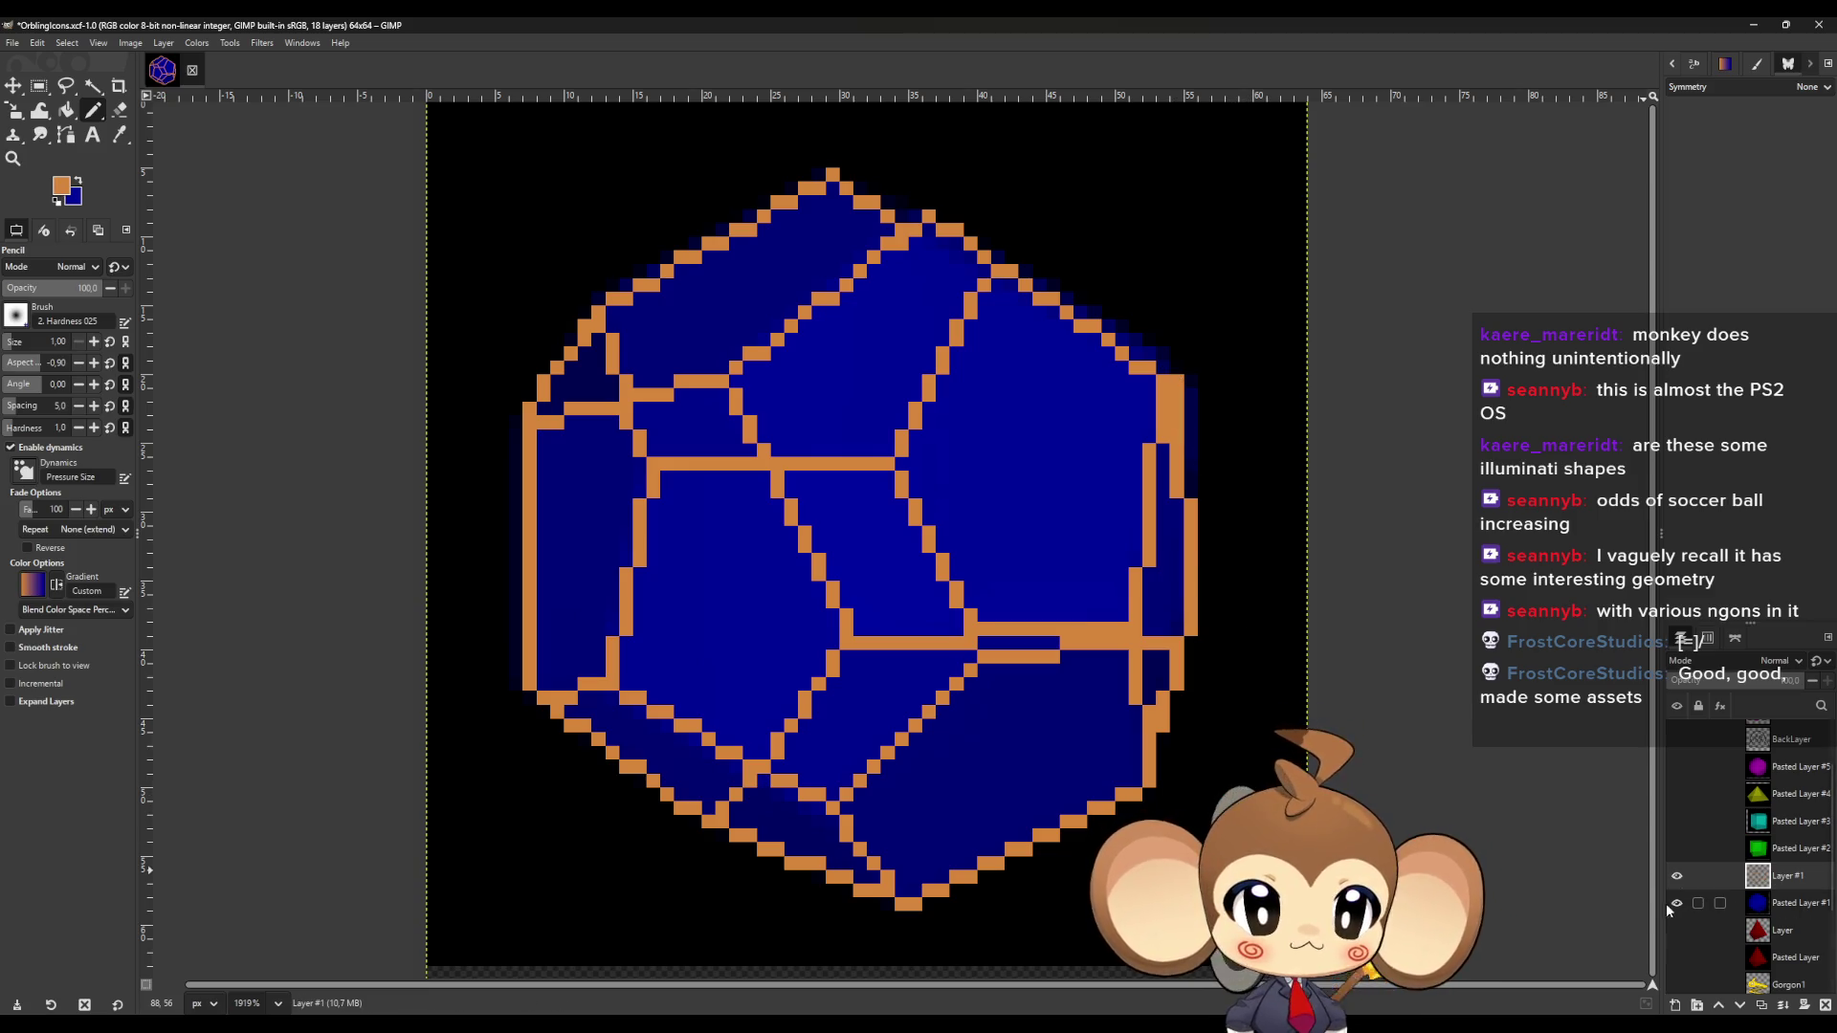
Toggle Pasted Layer #1 off and on, then draw an orange line joining the top vertex.
left_click(1676, 903)
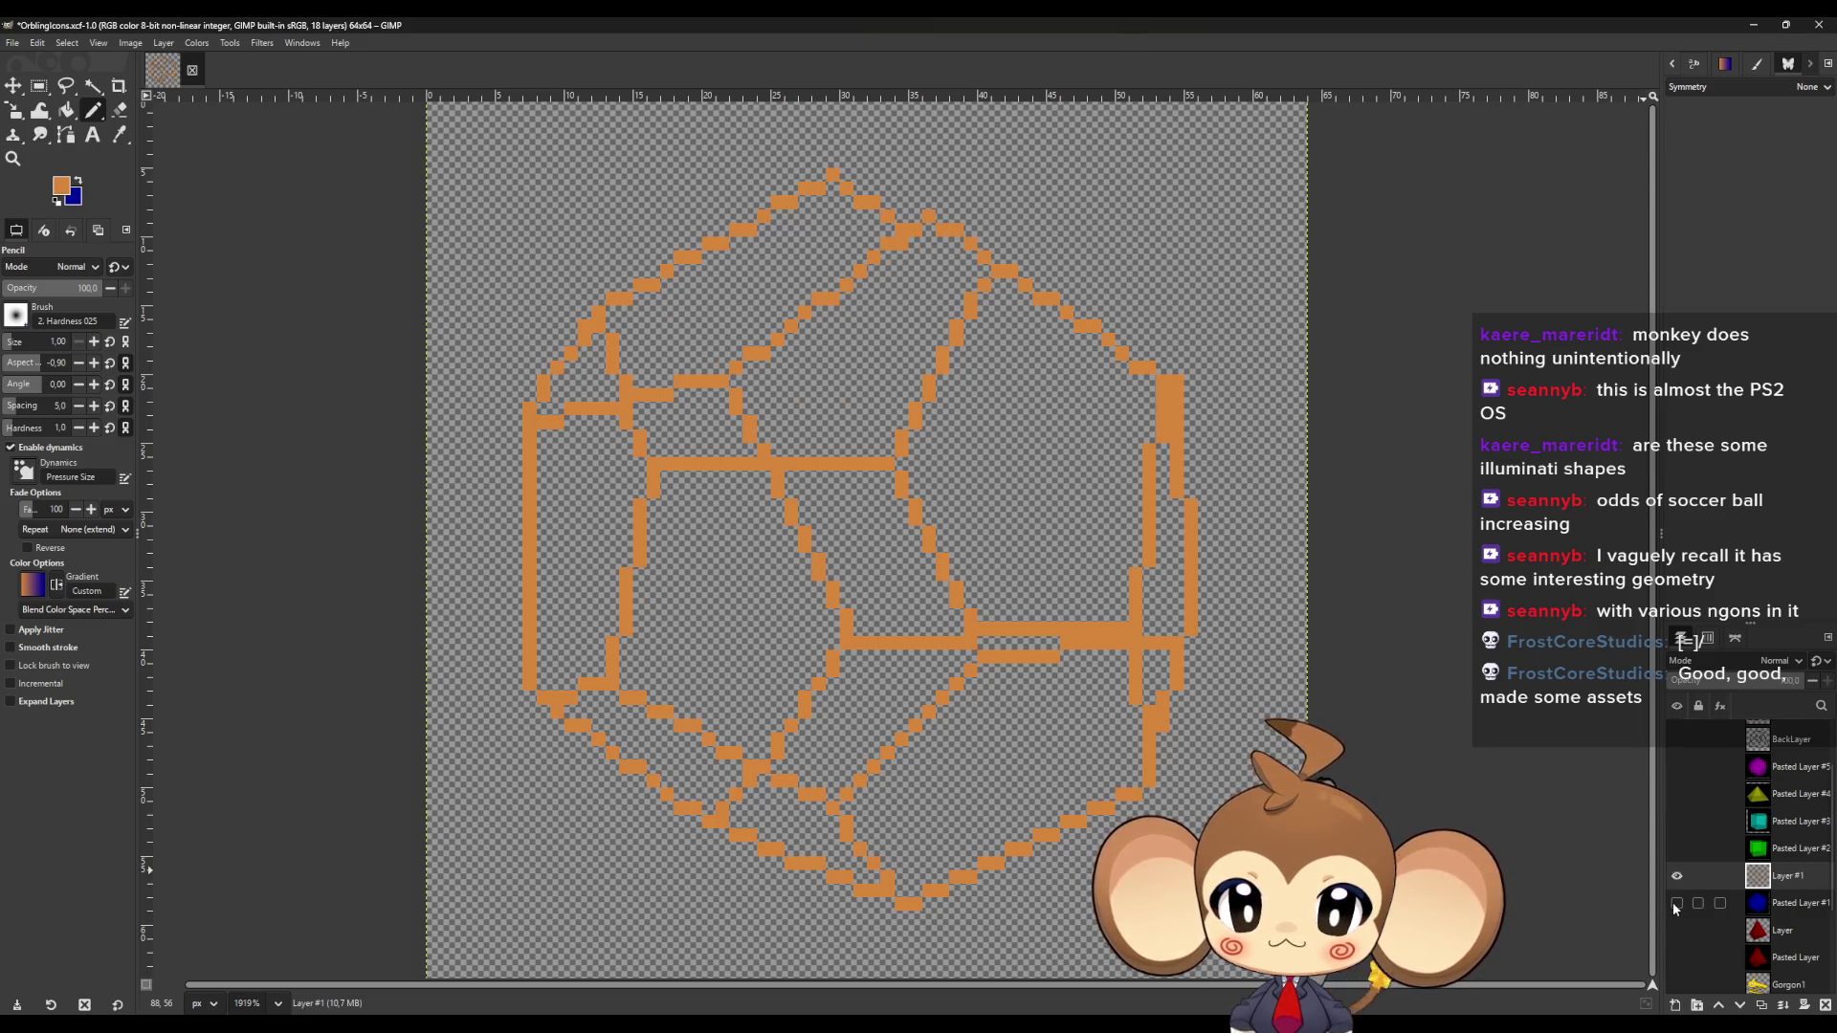
left_click(1676, 903)
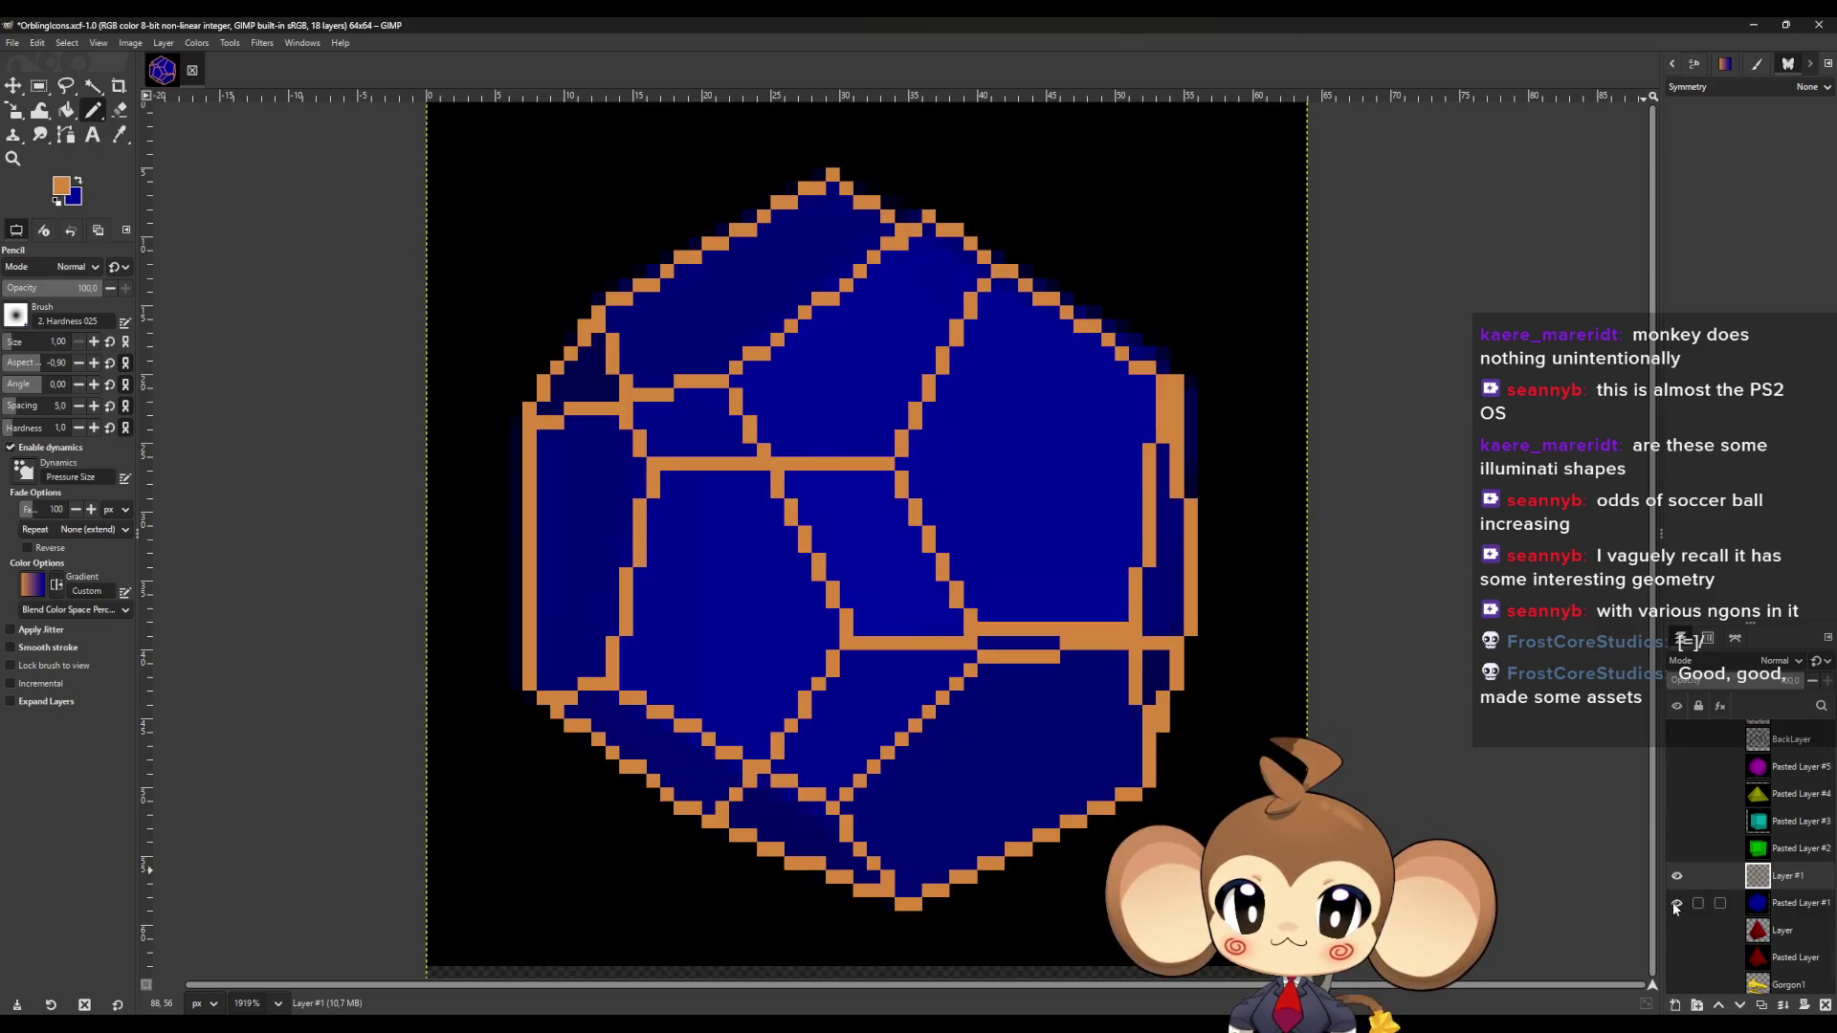
left_click(928, 215)
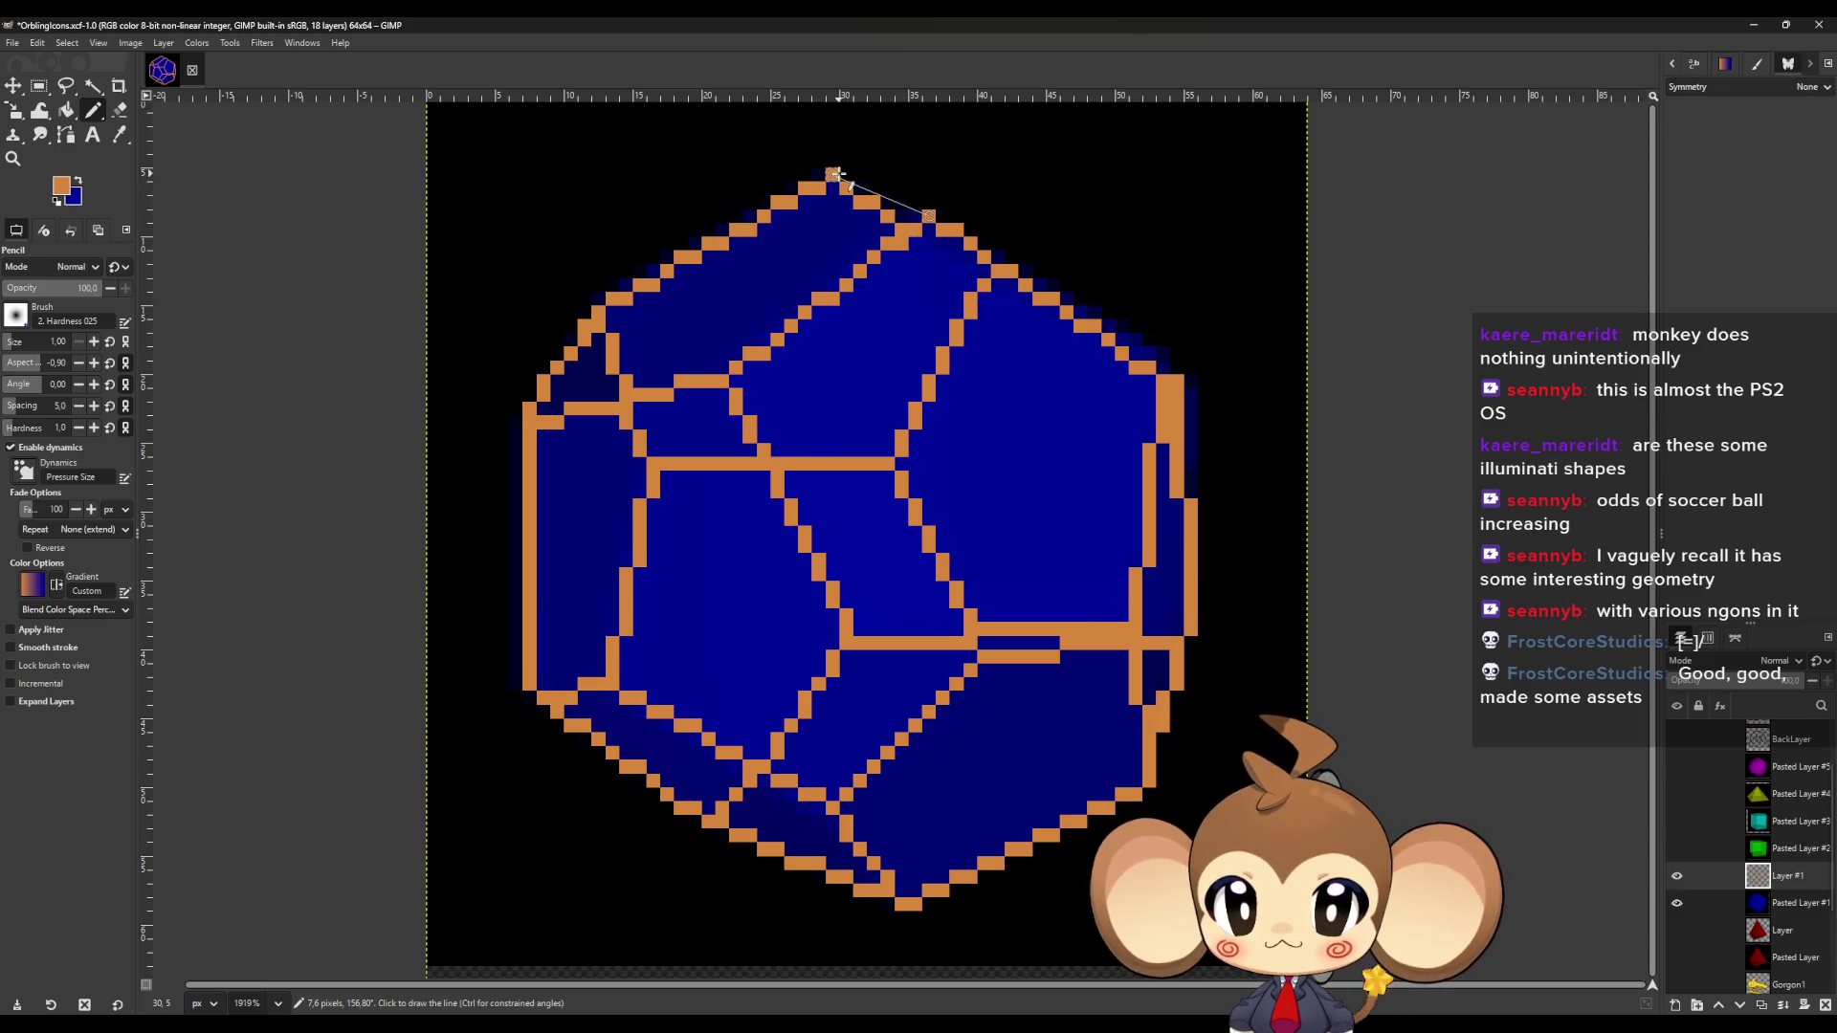
left_click(844, 174, "shift")
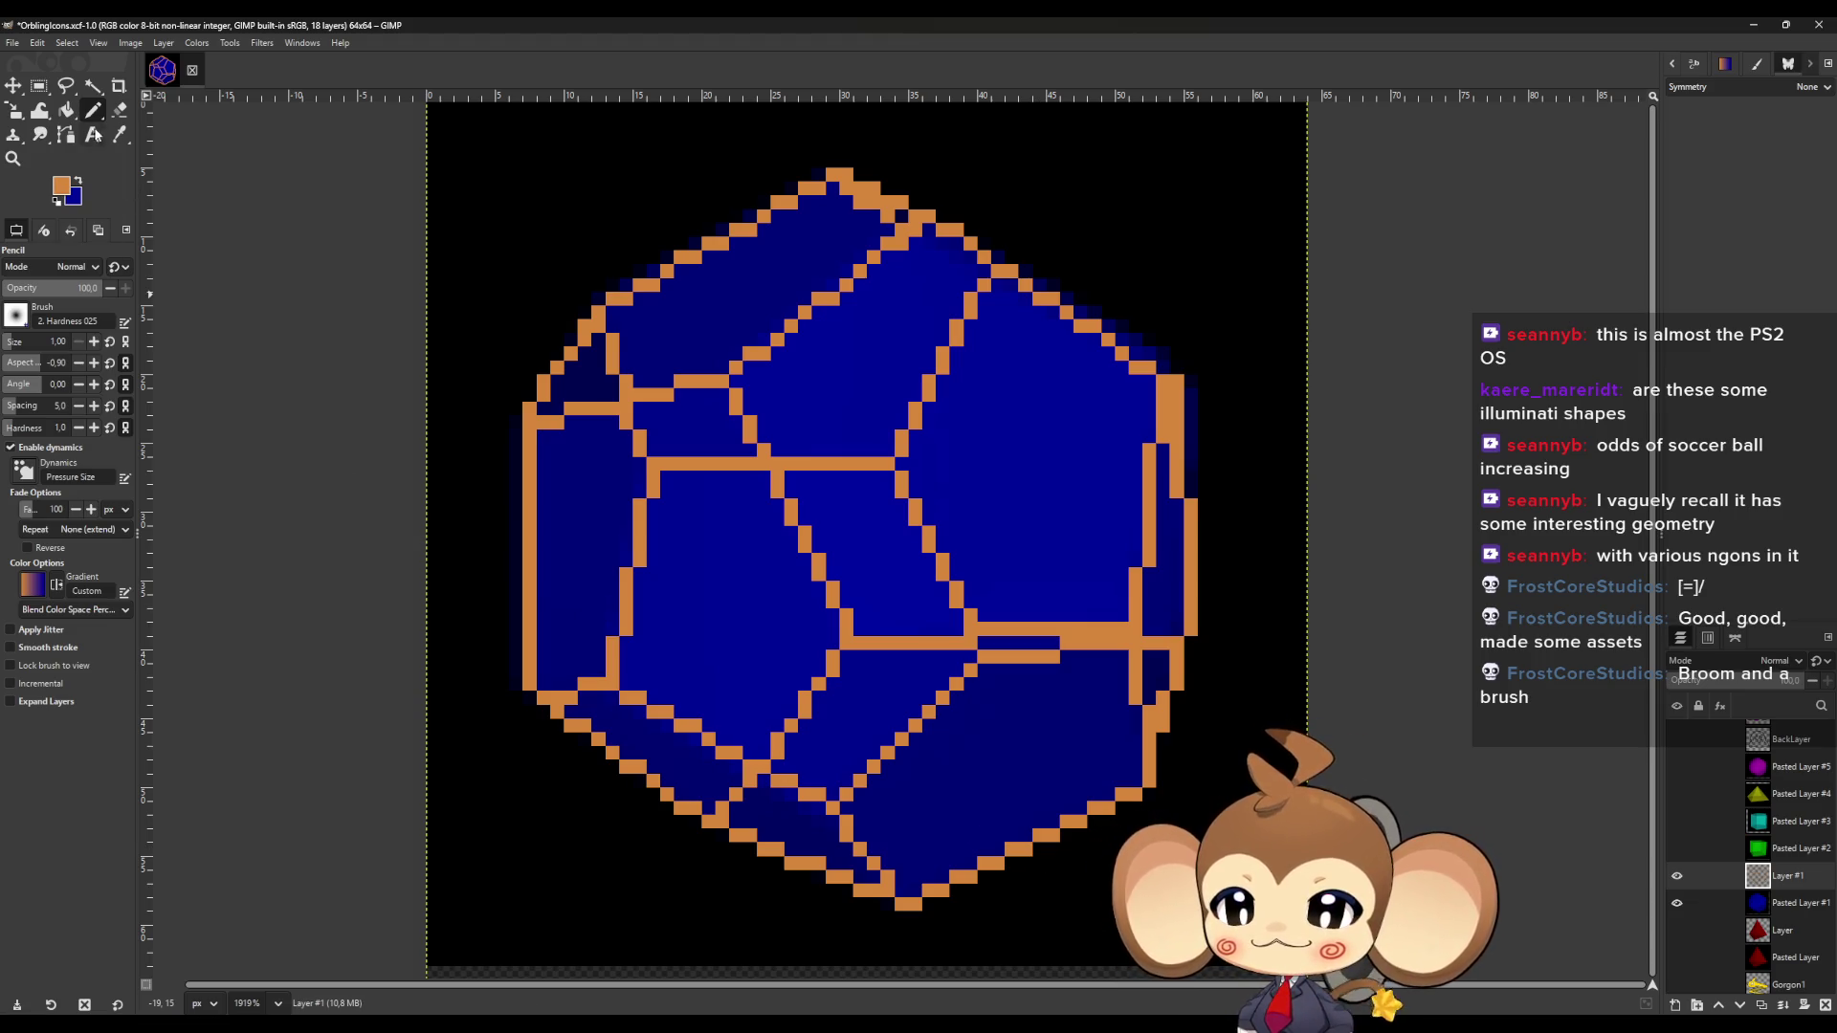
Fill the upper-left face with dark blue sampled from the render.
left_click(119, 143)
left_click(579, 378)
left_click(71, 116)
left_click(585, 377)
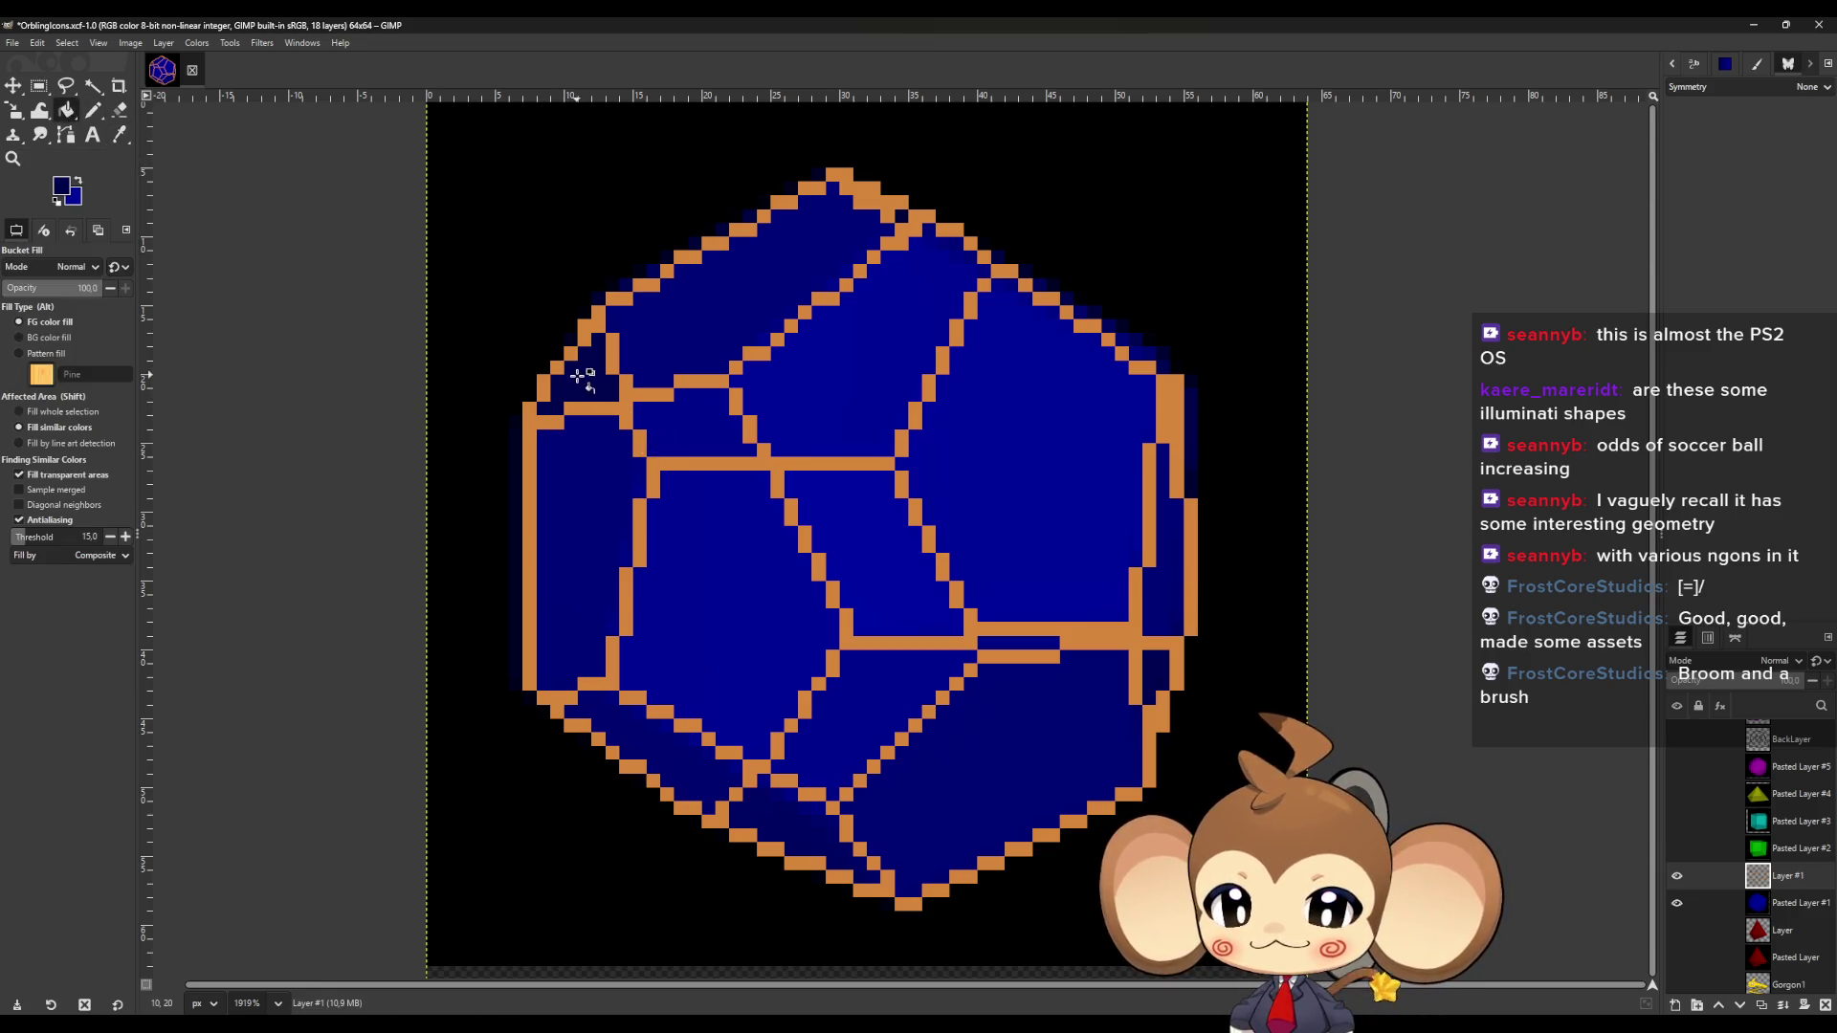
left_click(119, 143)
key("shift+b")
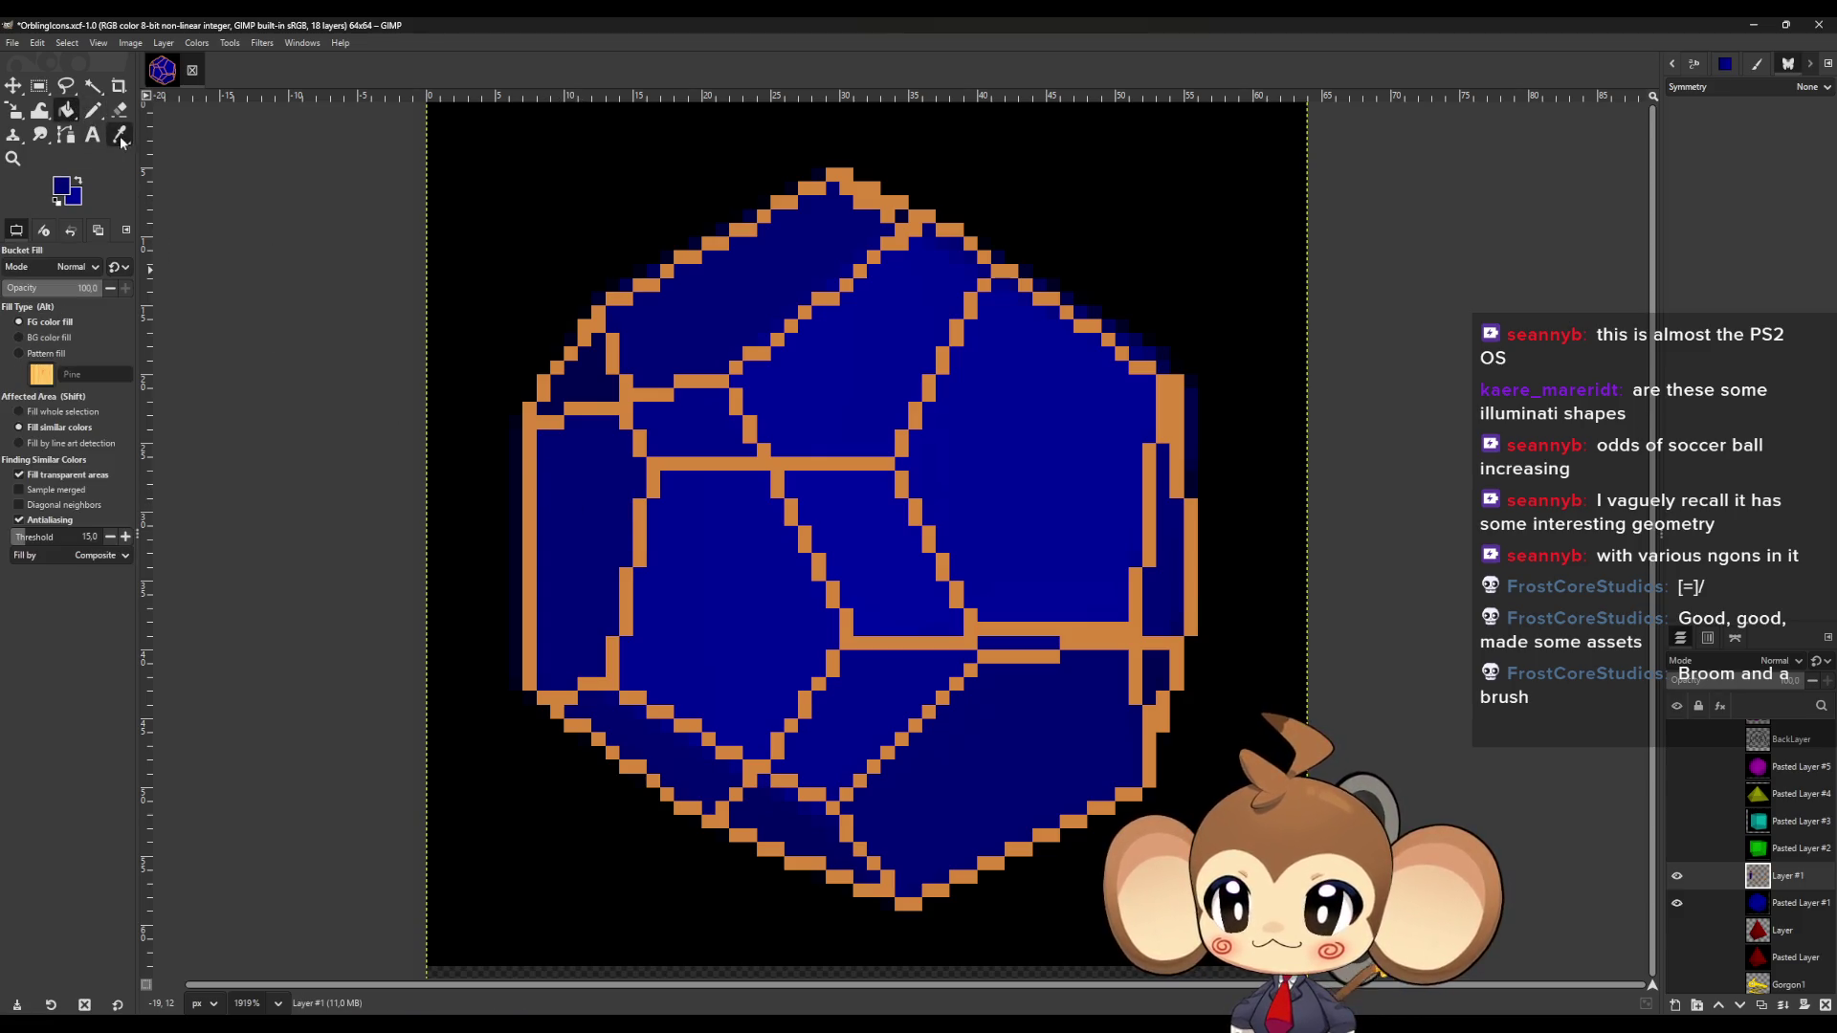
left_click(119, 135)
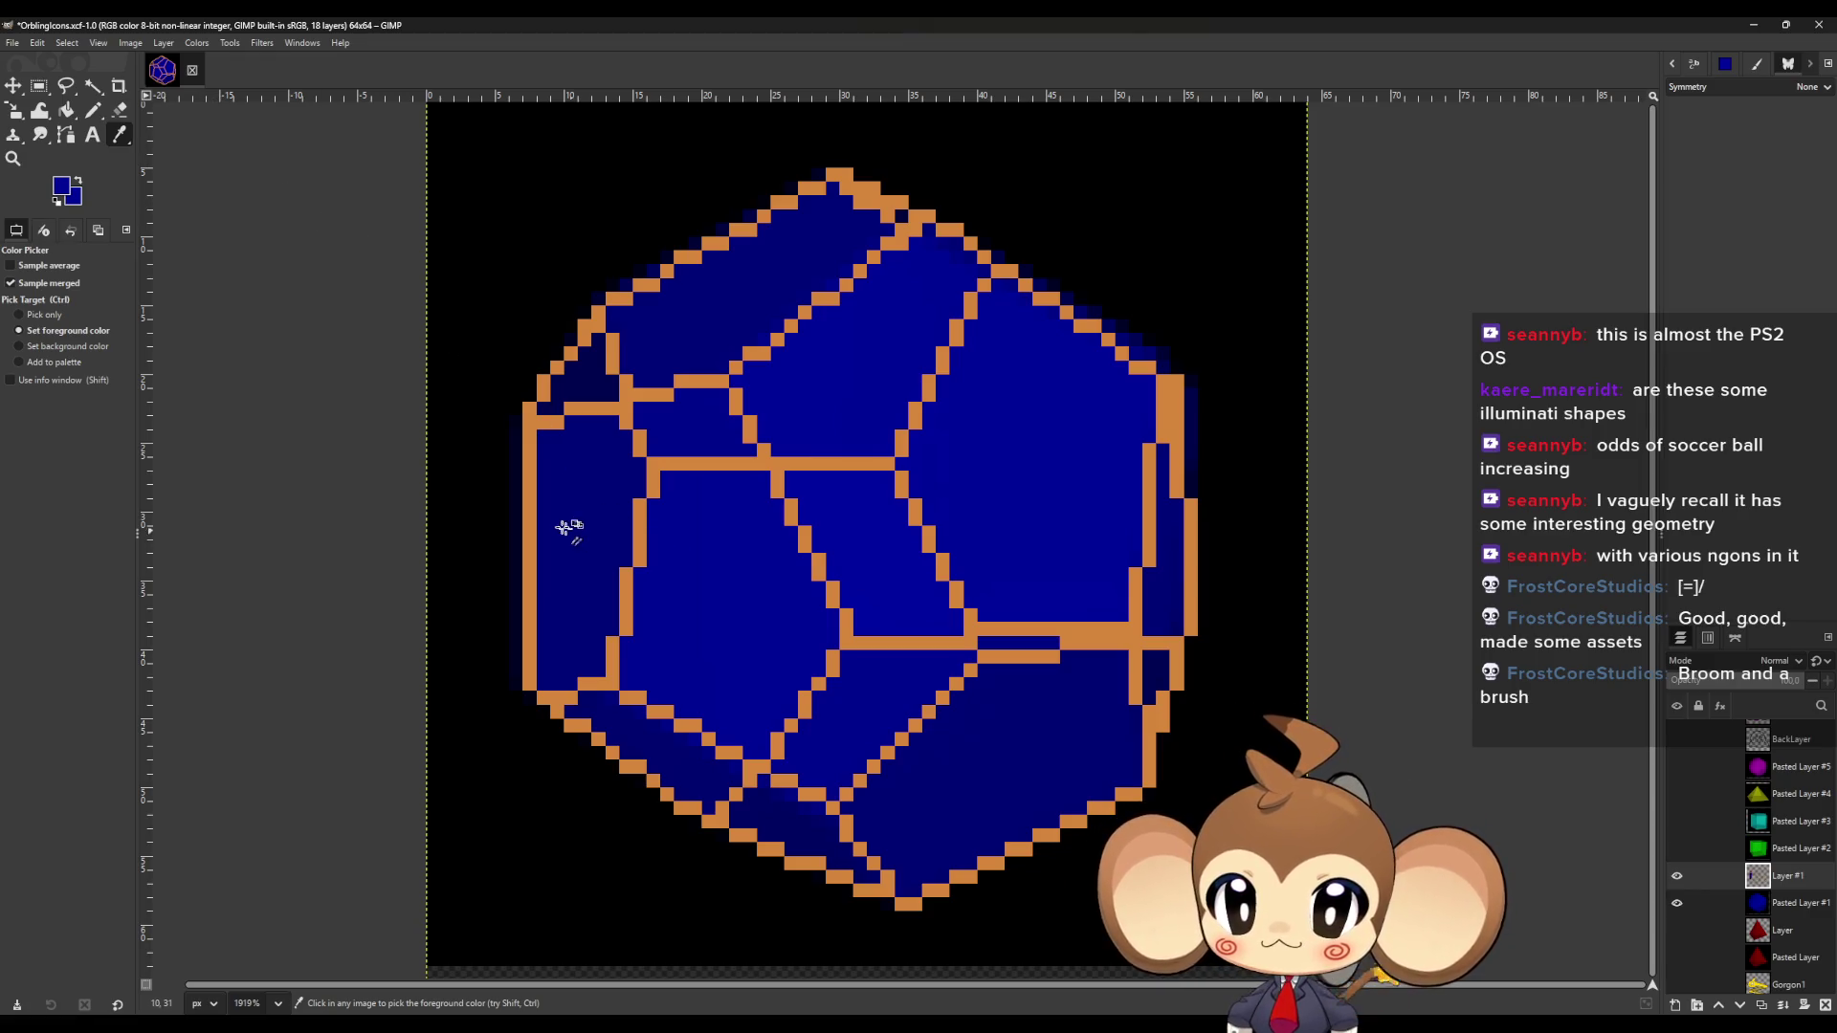
key("shift+b")
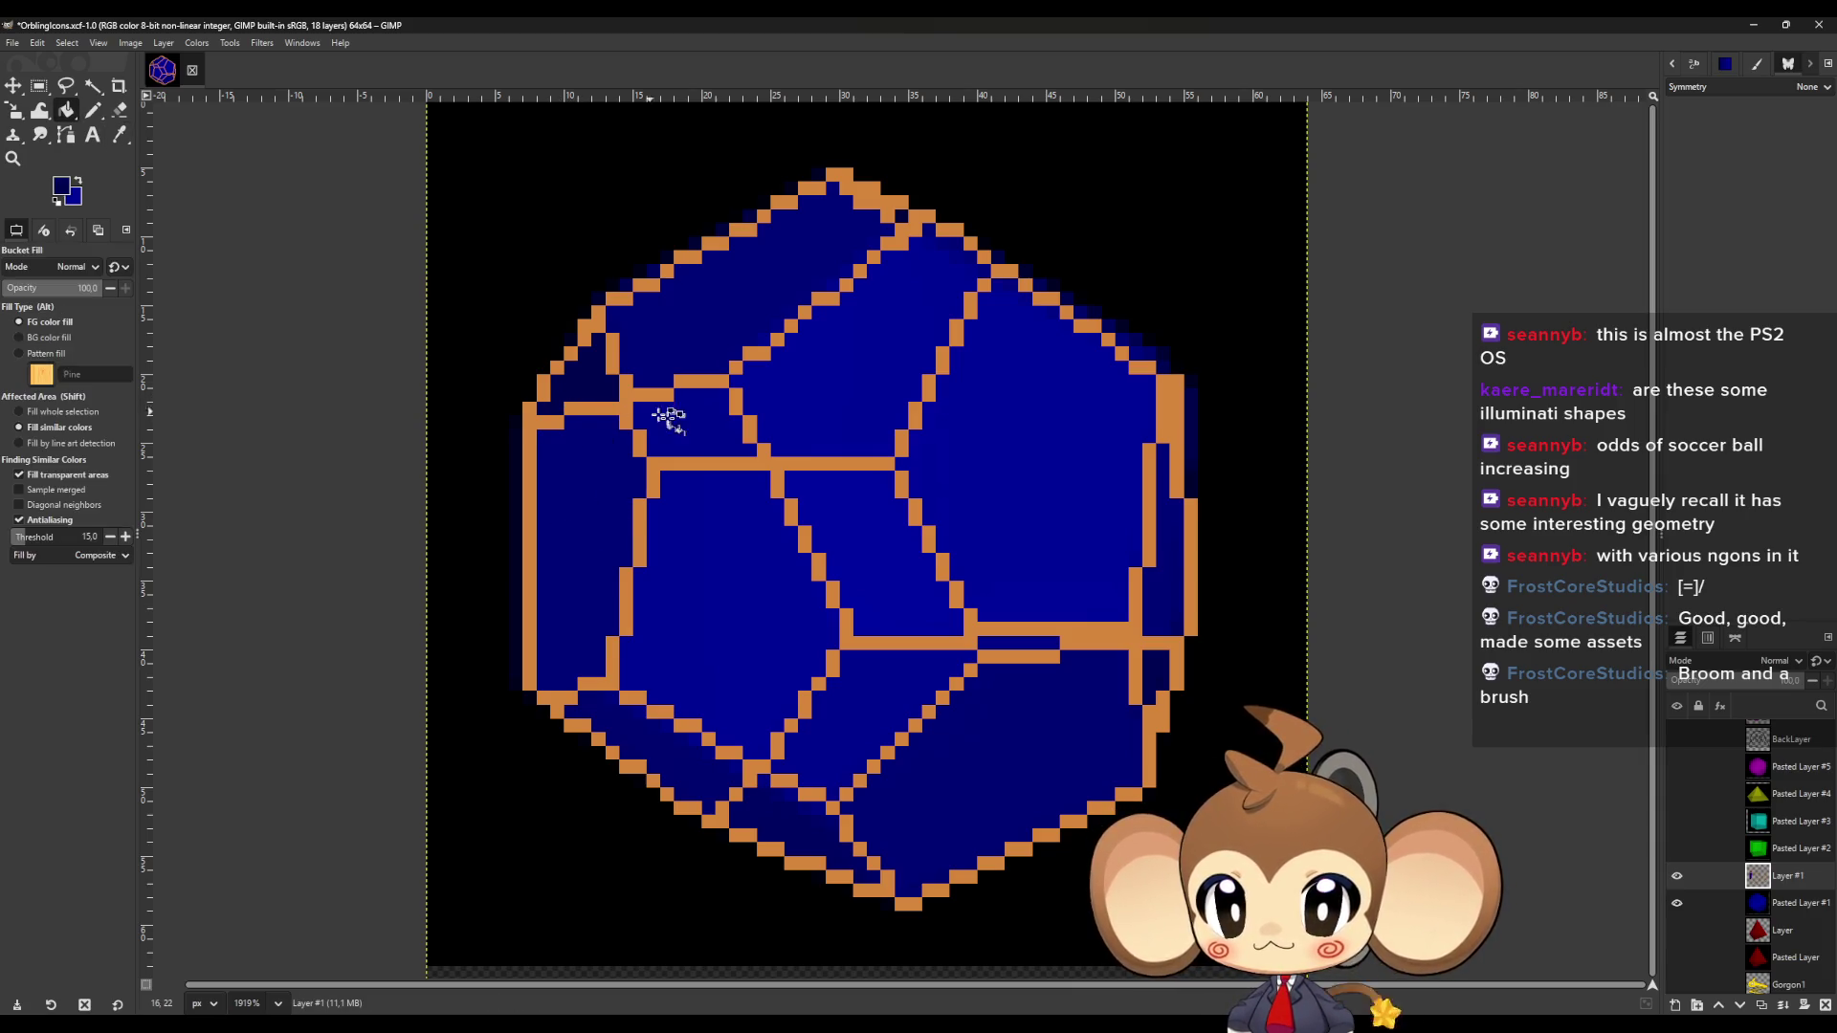
Fill further faces with sampled blues and pencil a stray pixel in the face's blue.
key("o")
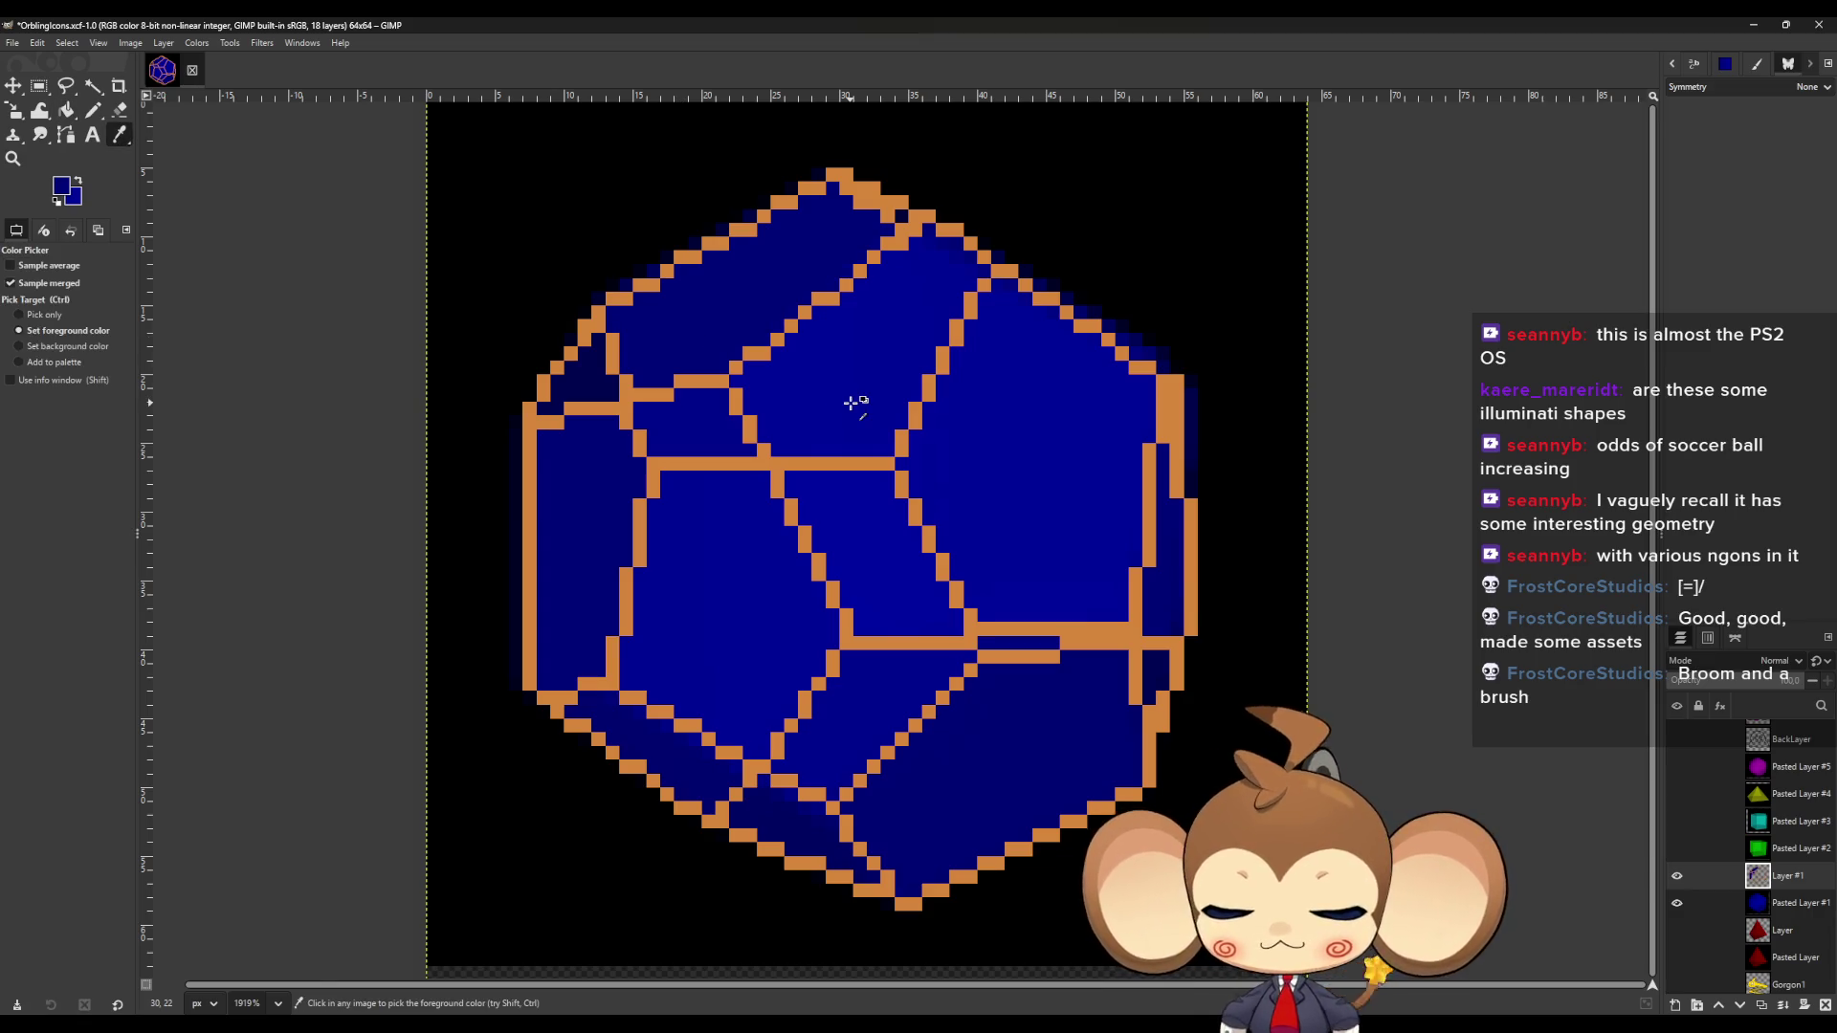
key("shift+b")
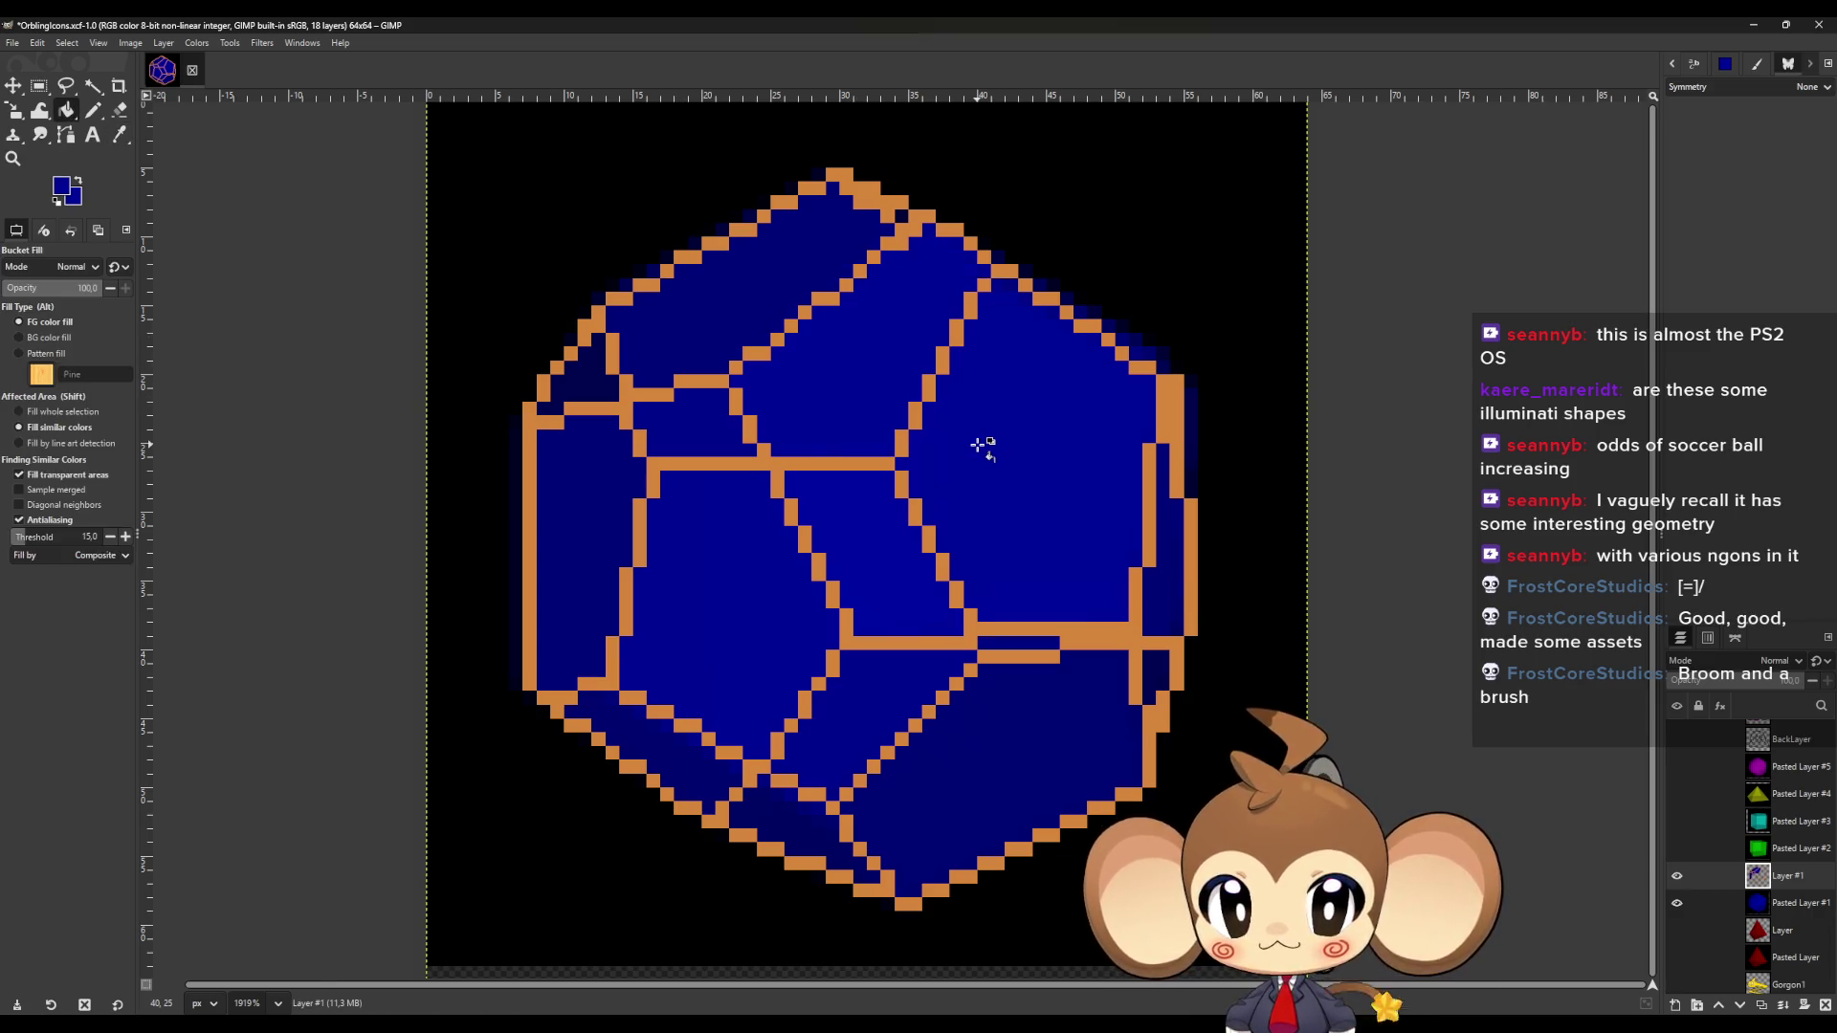
key("o")
key("shift+b")
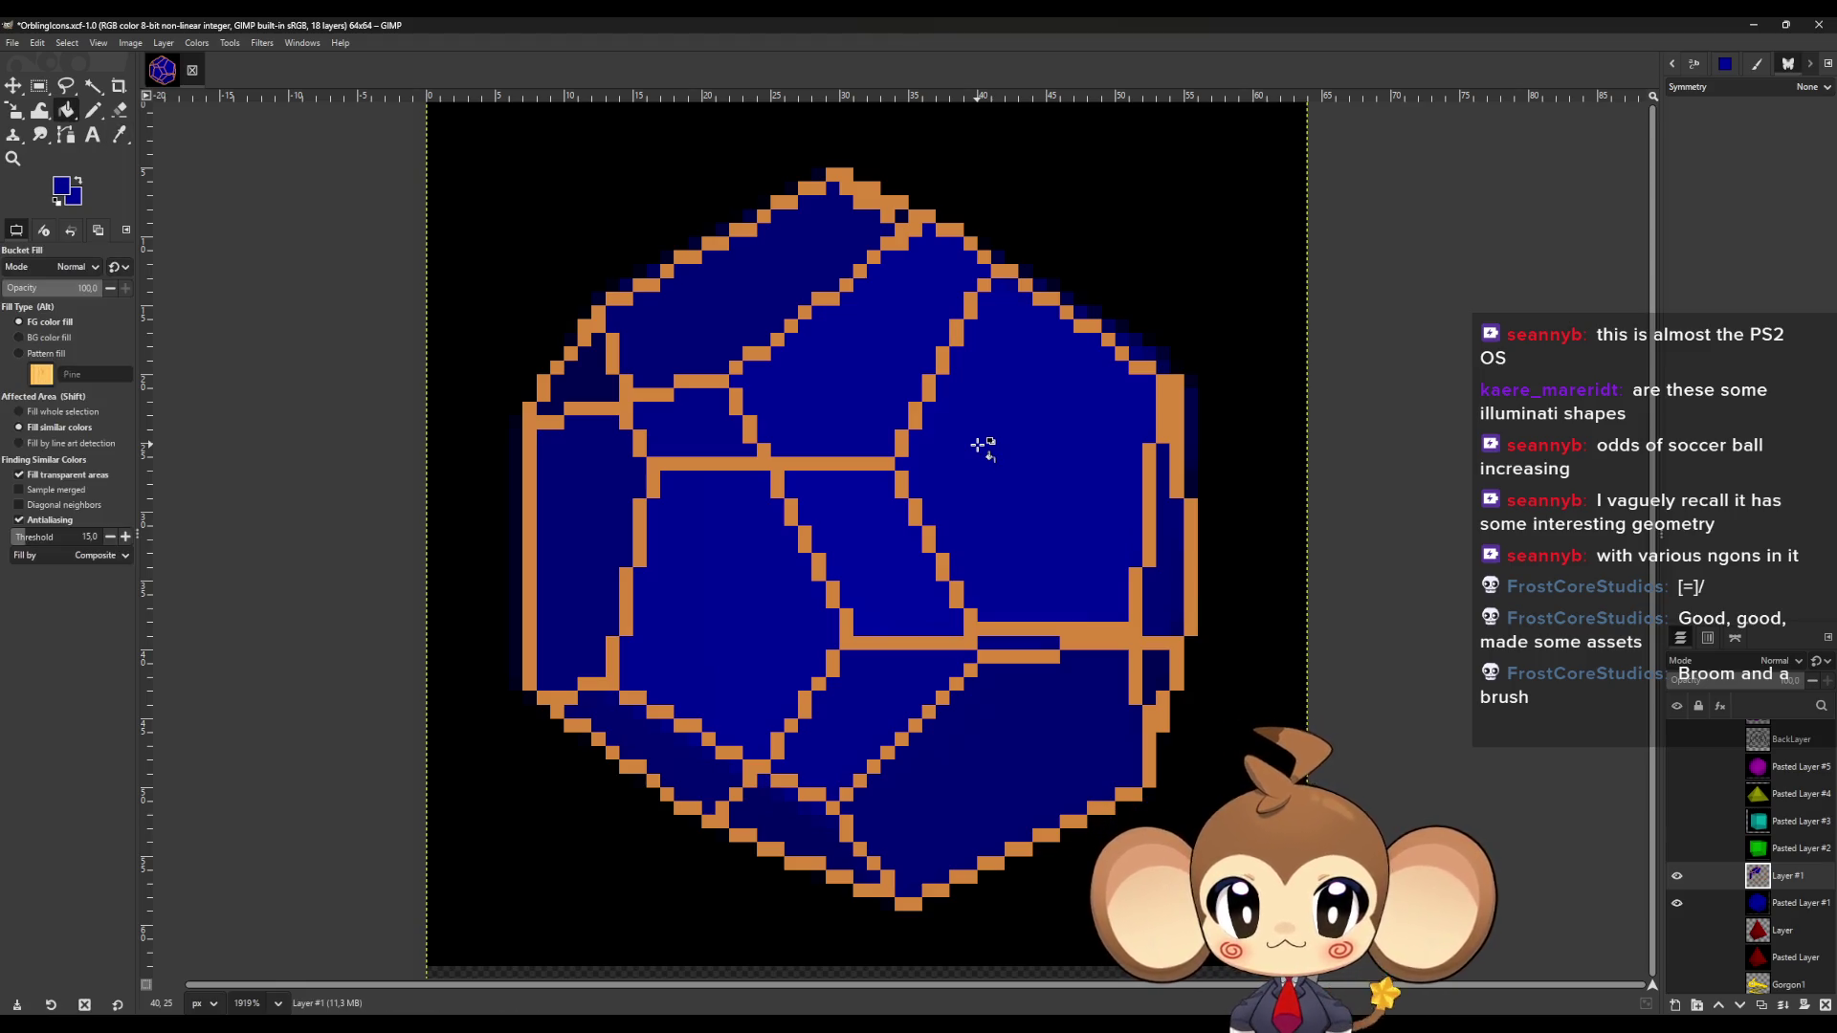
key("o")
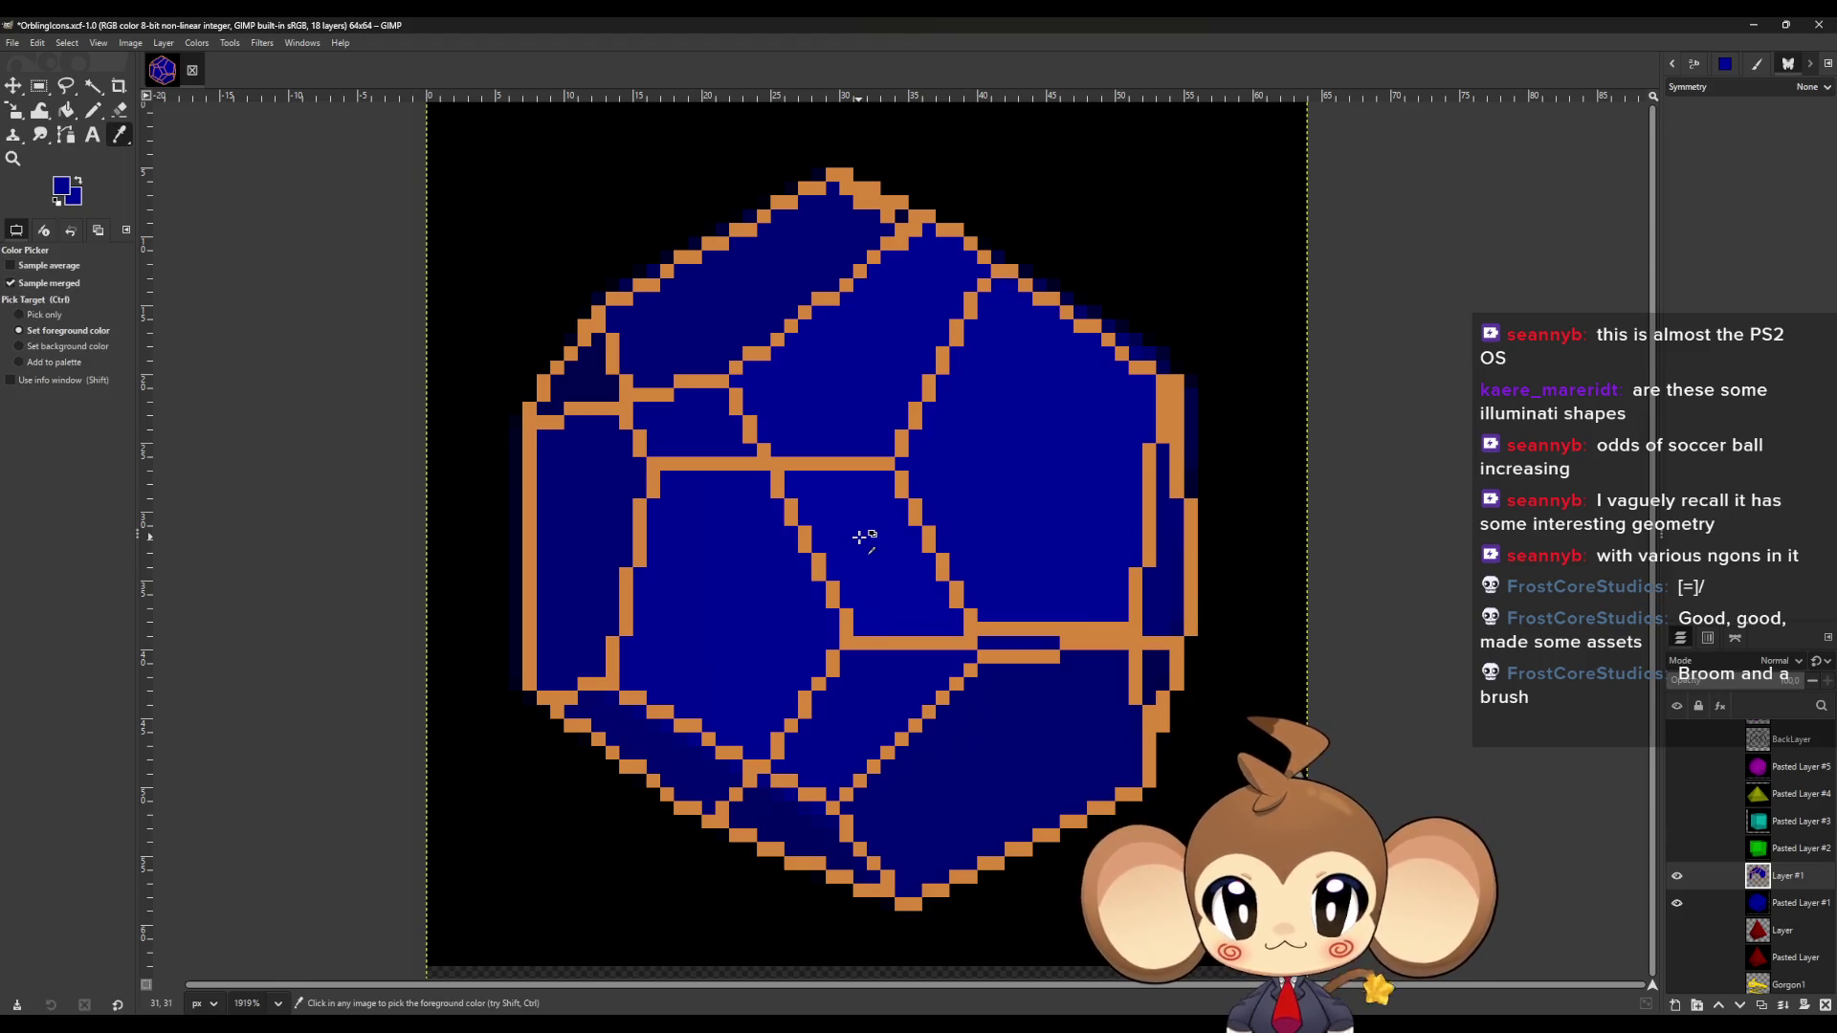
key("shift+b")
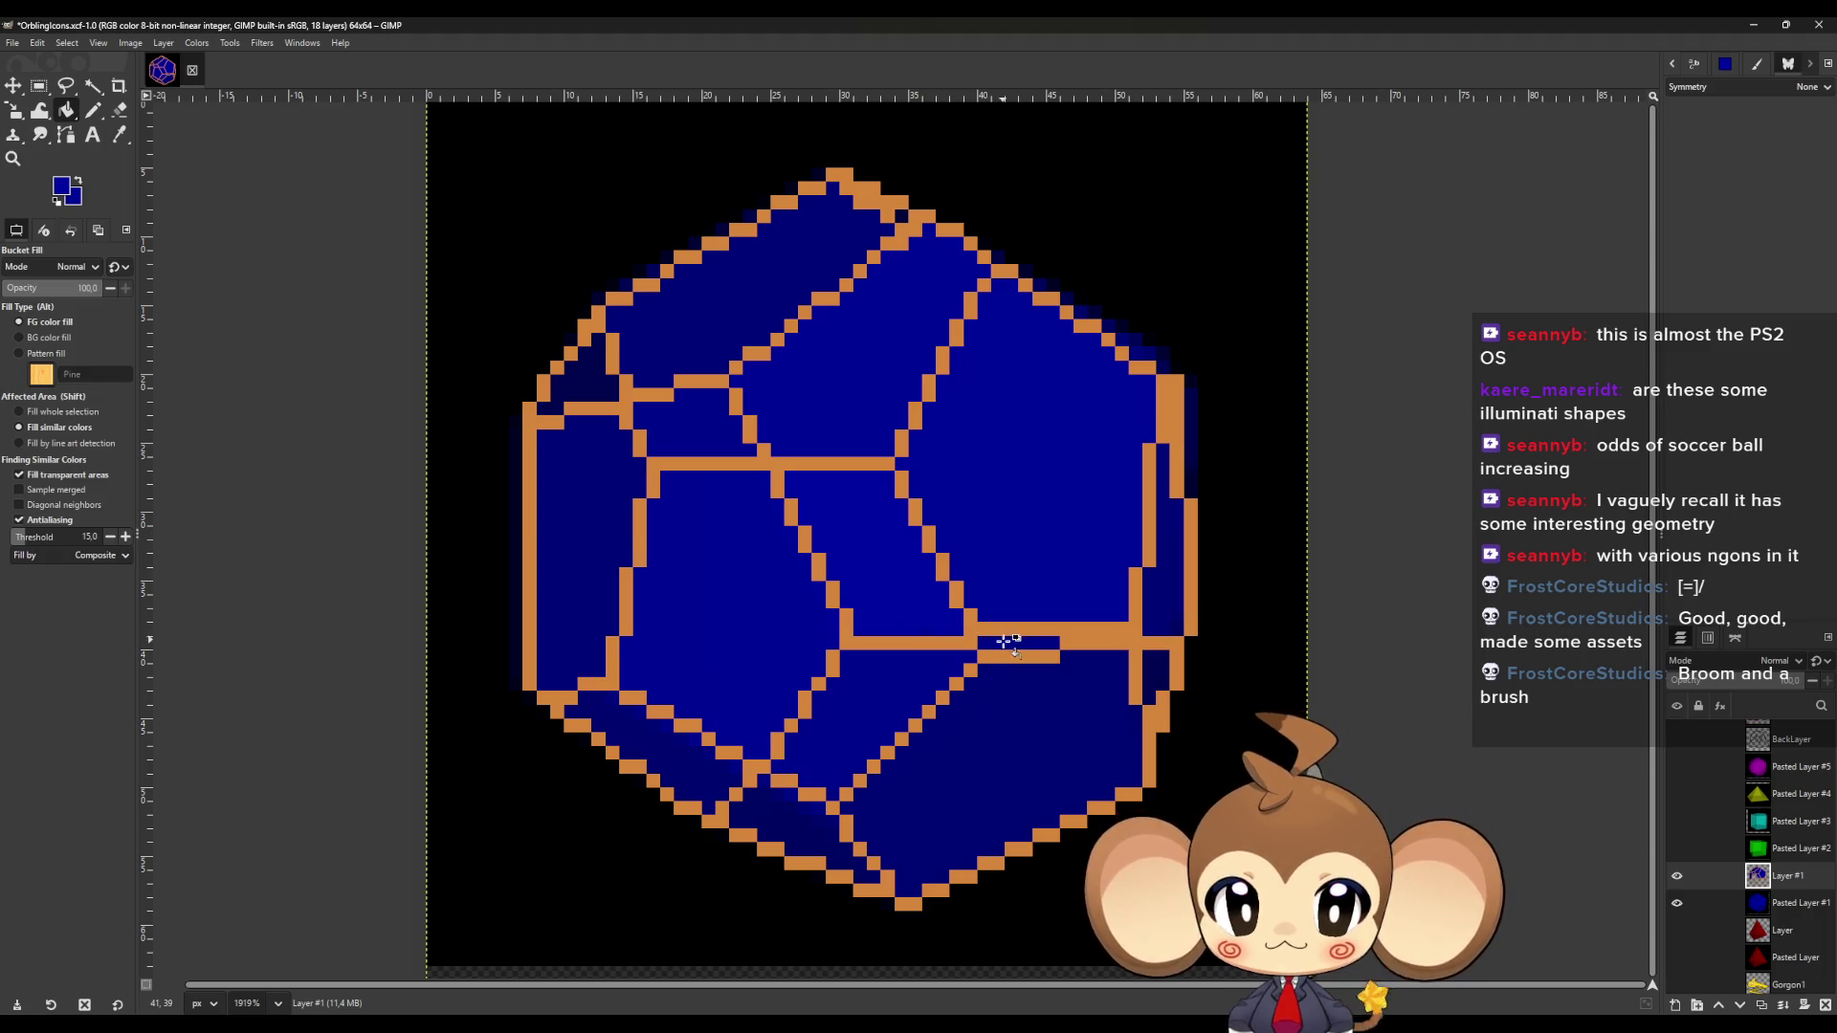
key("o")
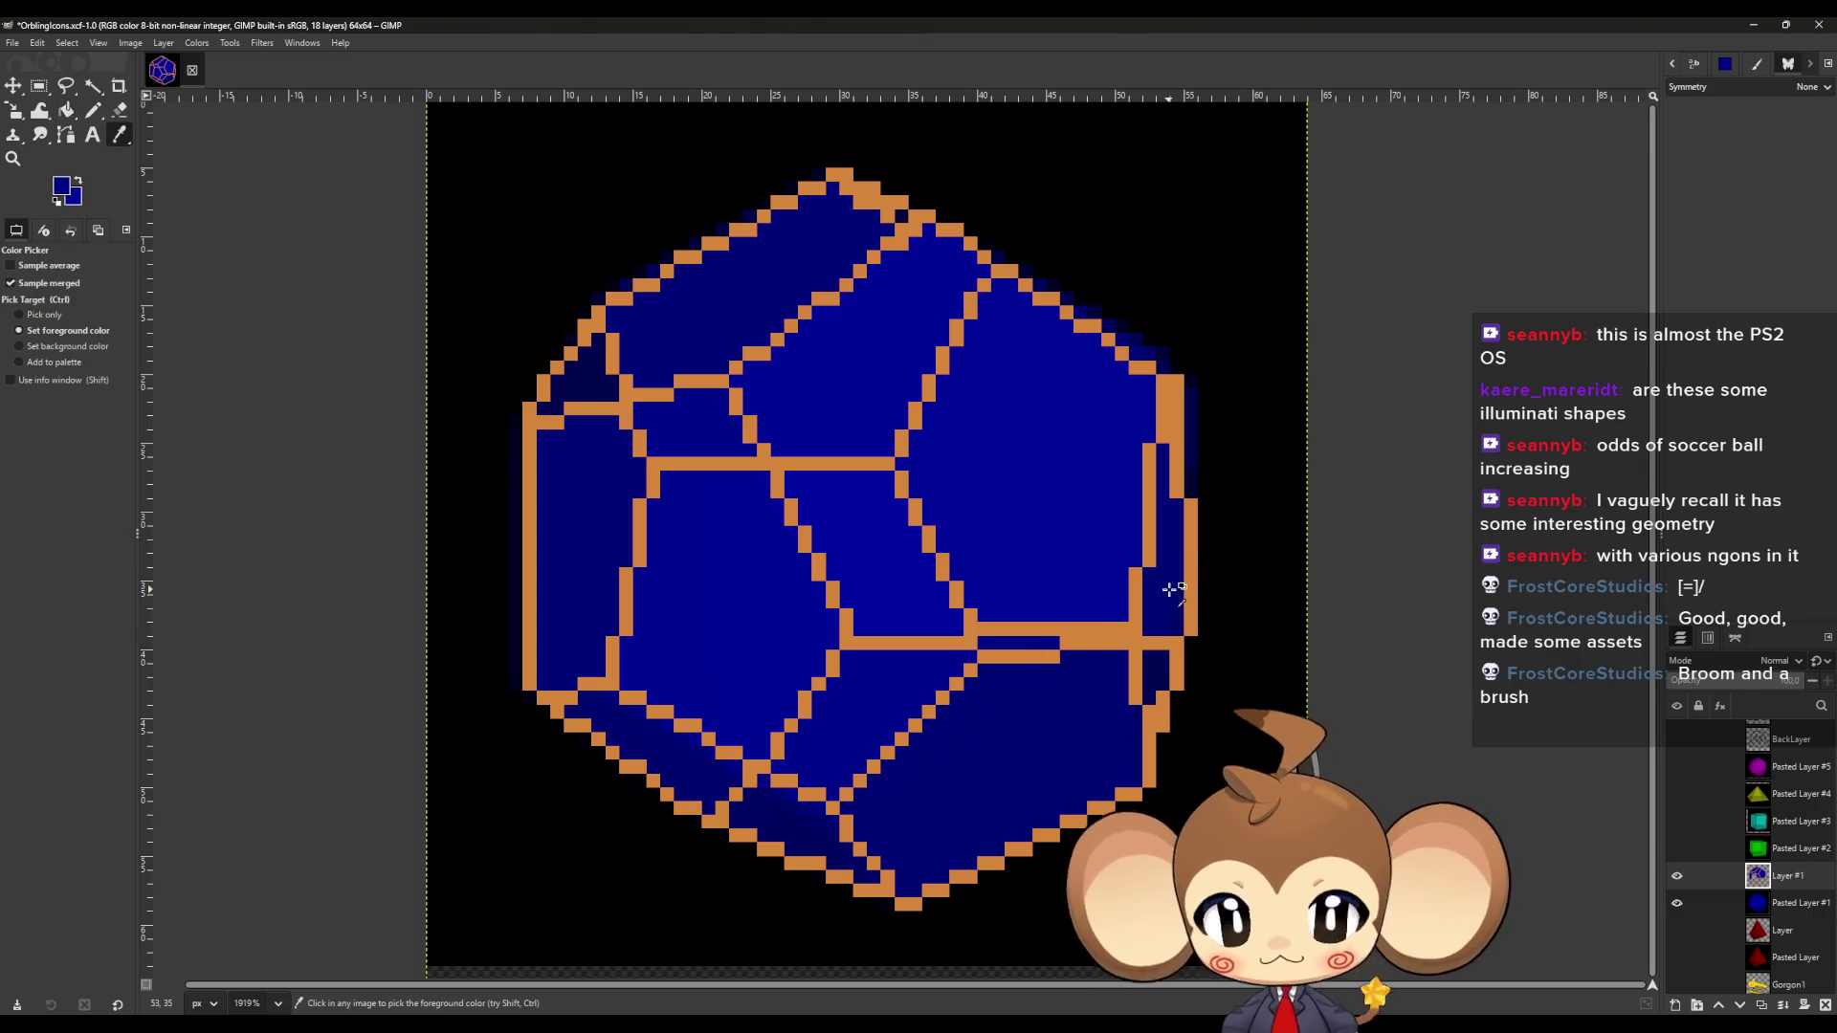
key("n")
left_click(1155, 666)
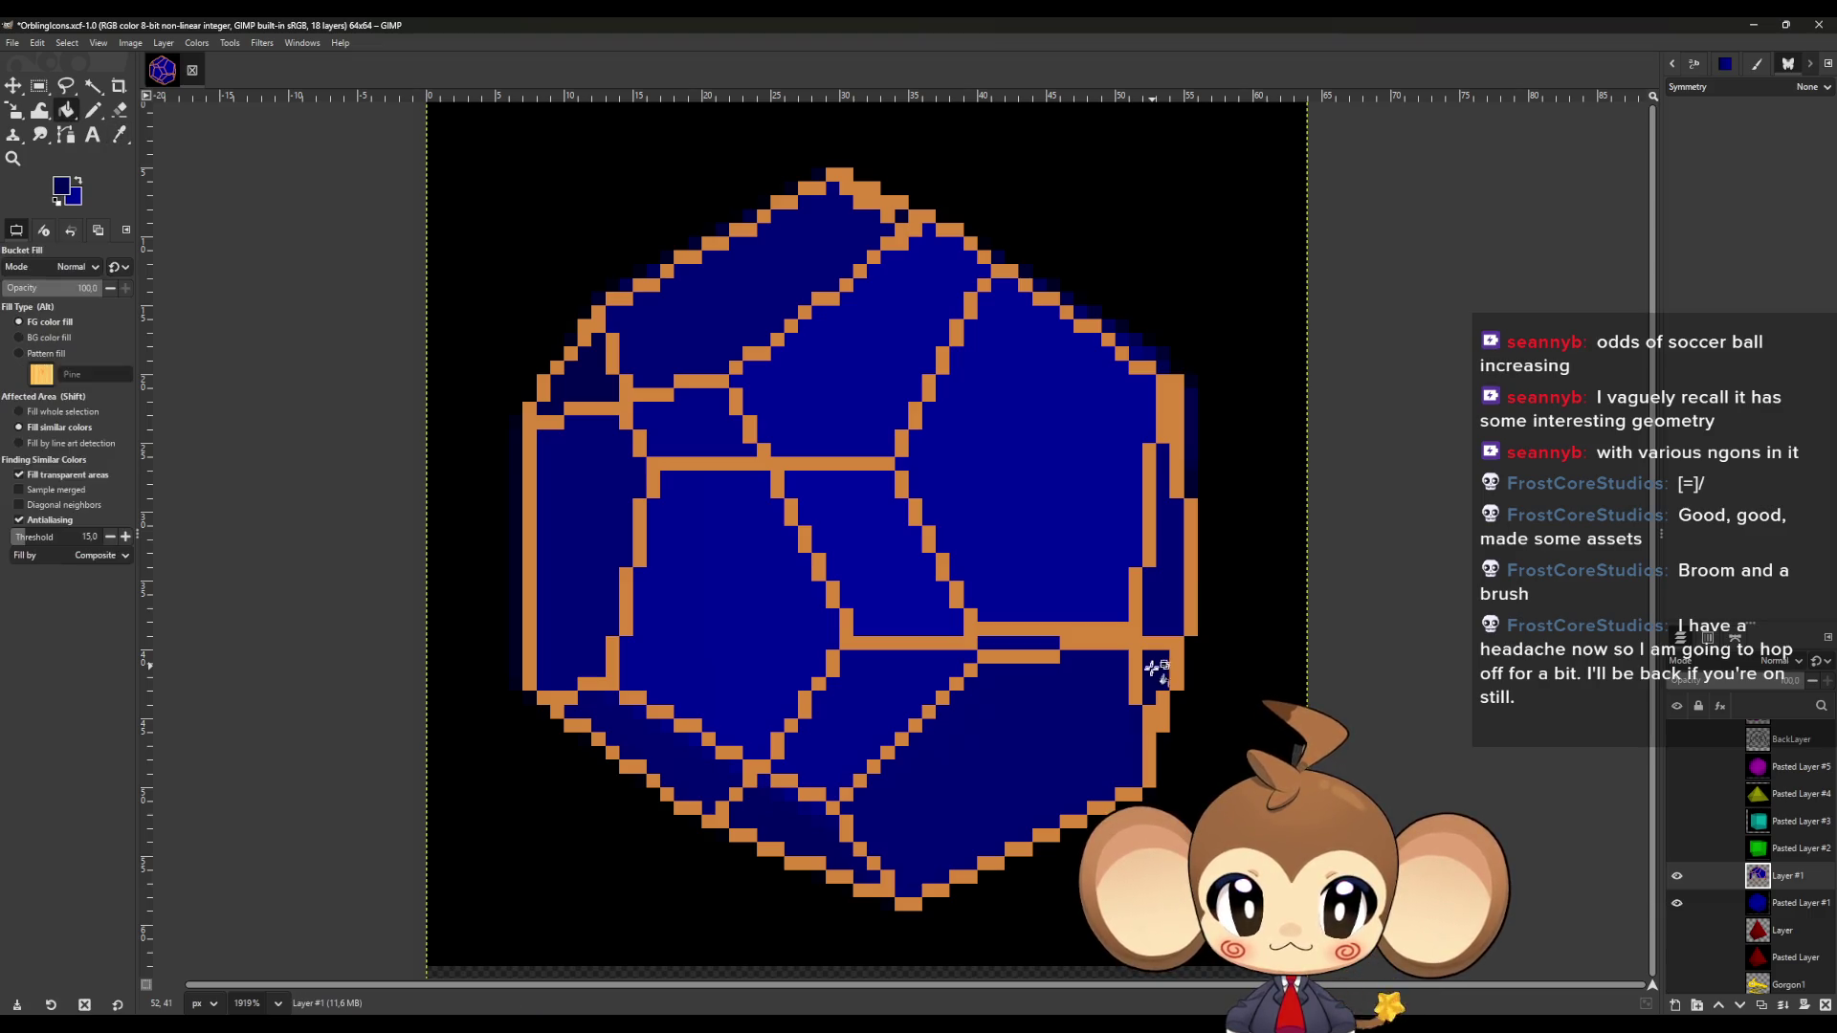
Fill the remaining faces with their sampled blues and hide the render layer.
key("o")
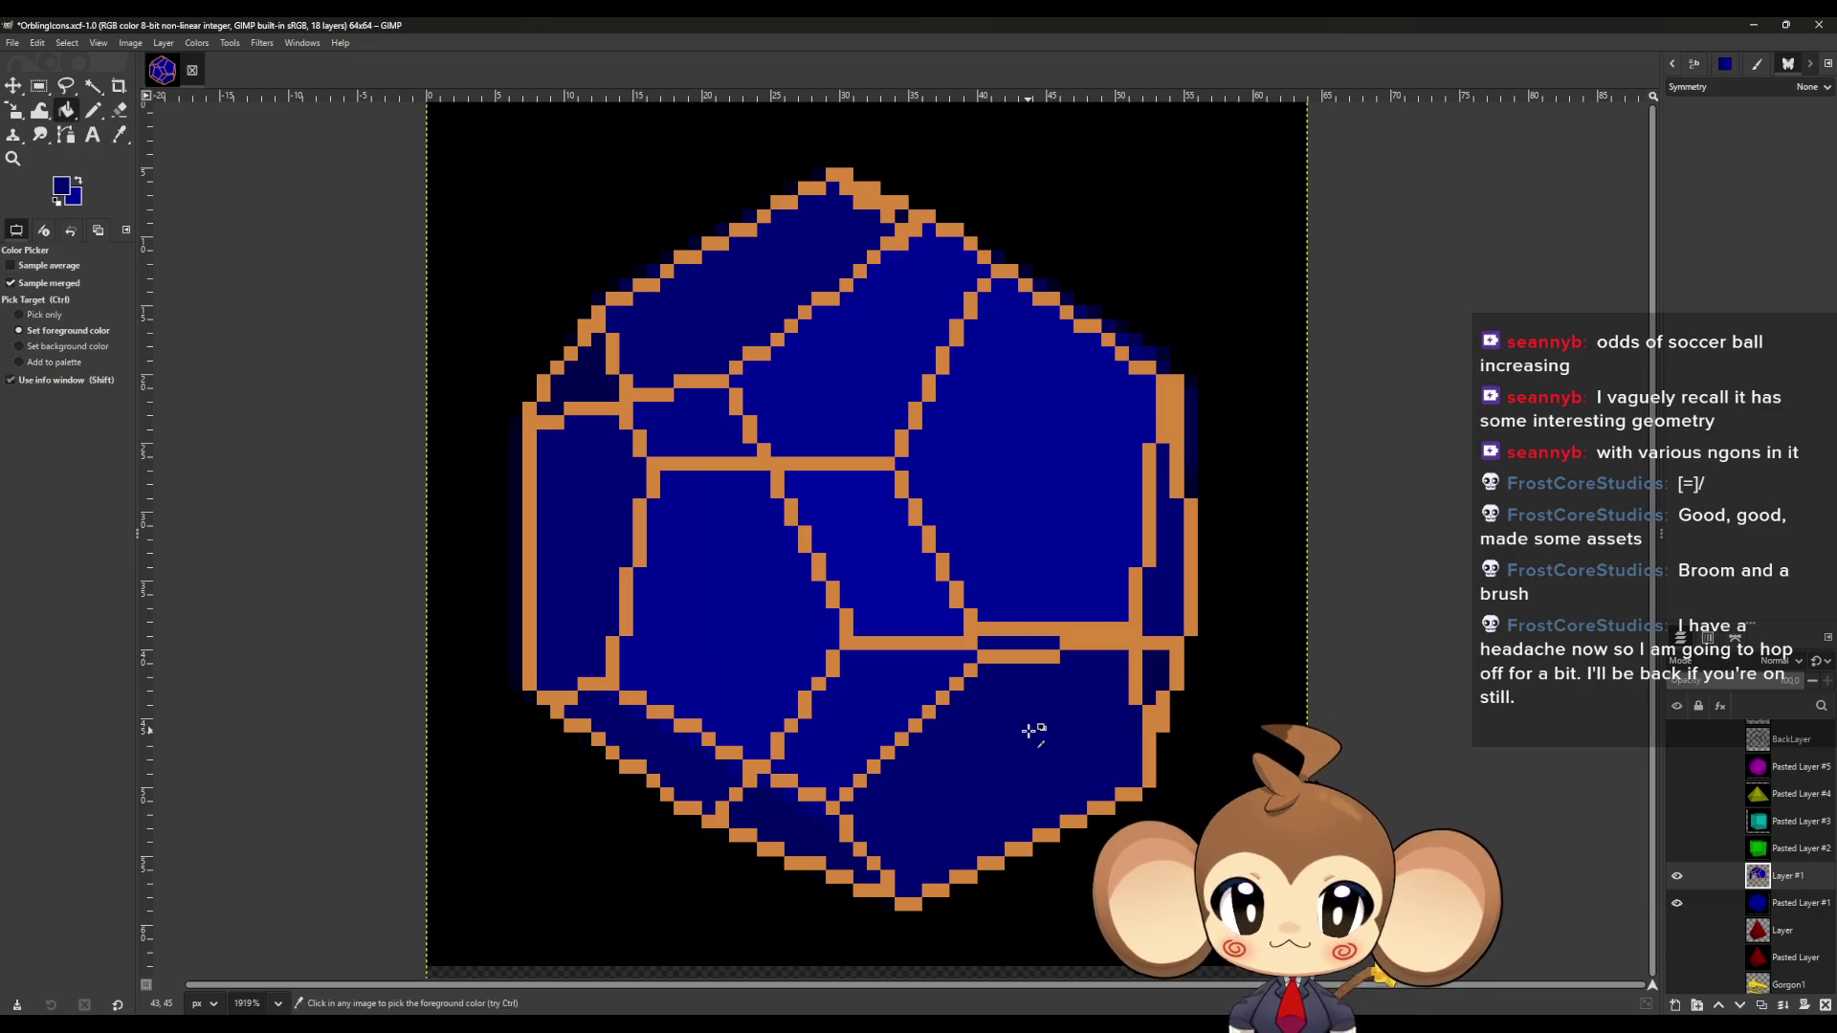
key("shift+b")
key("o")
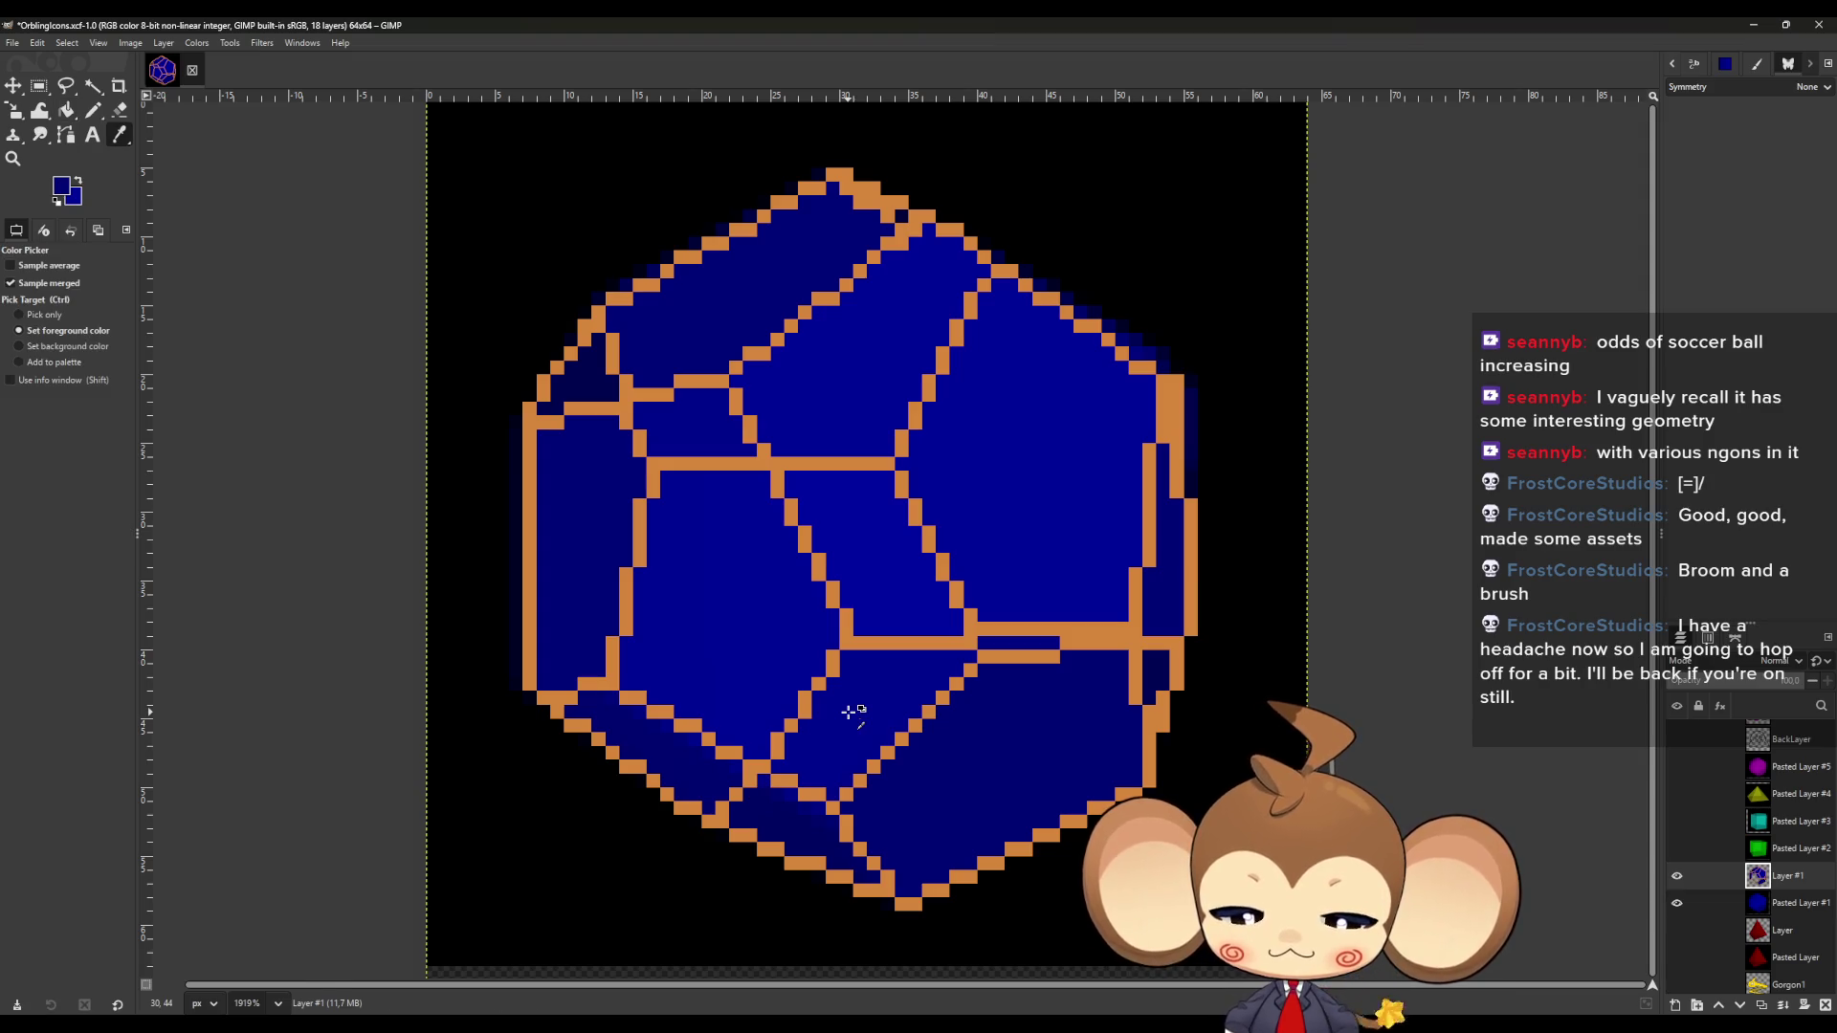
key("shift+b")
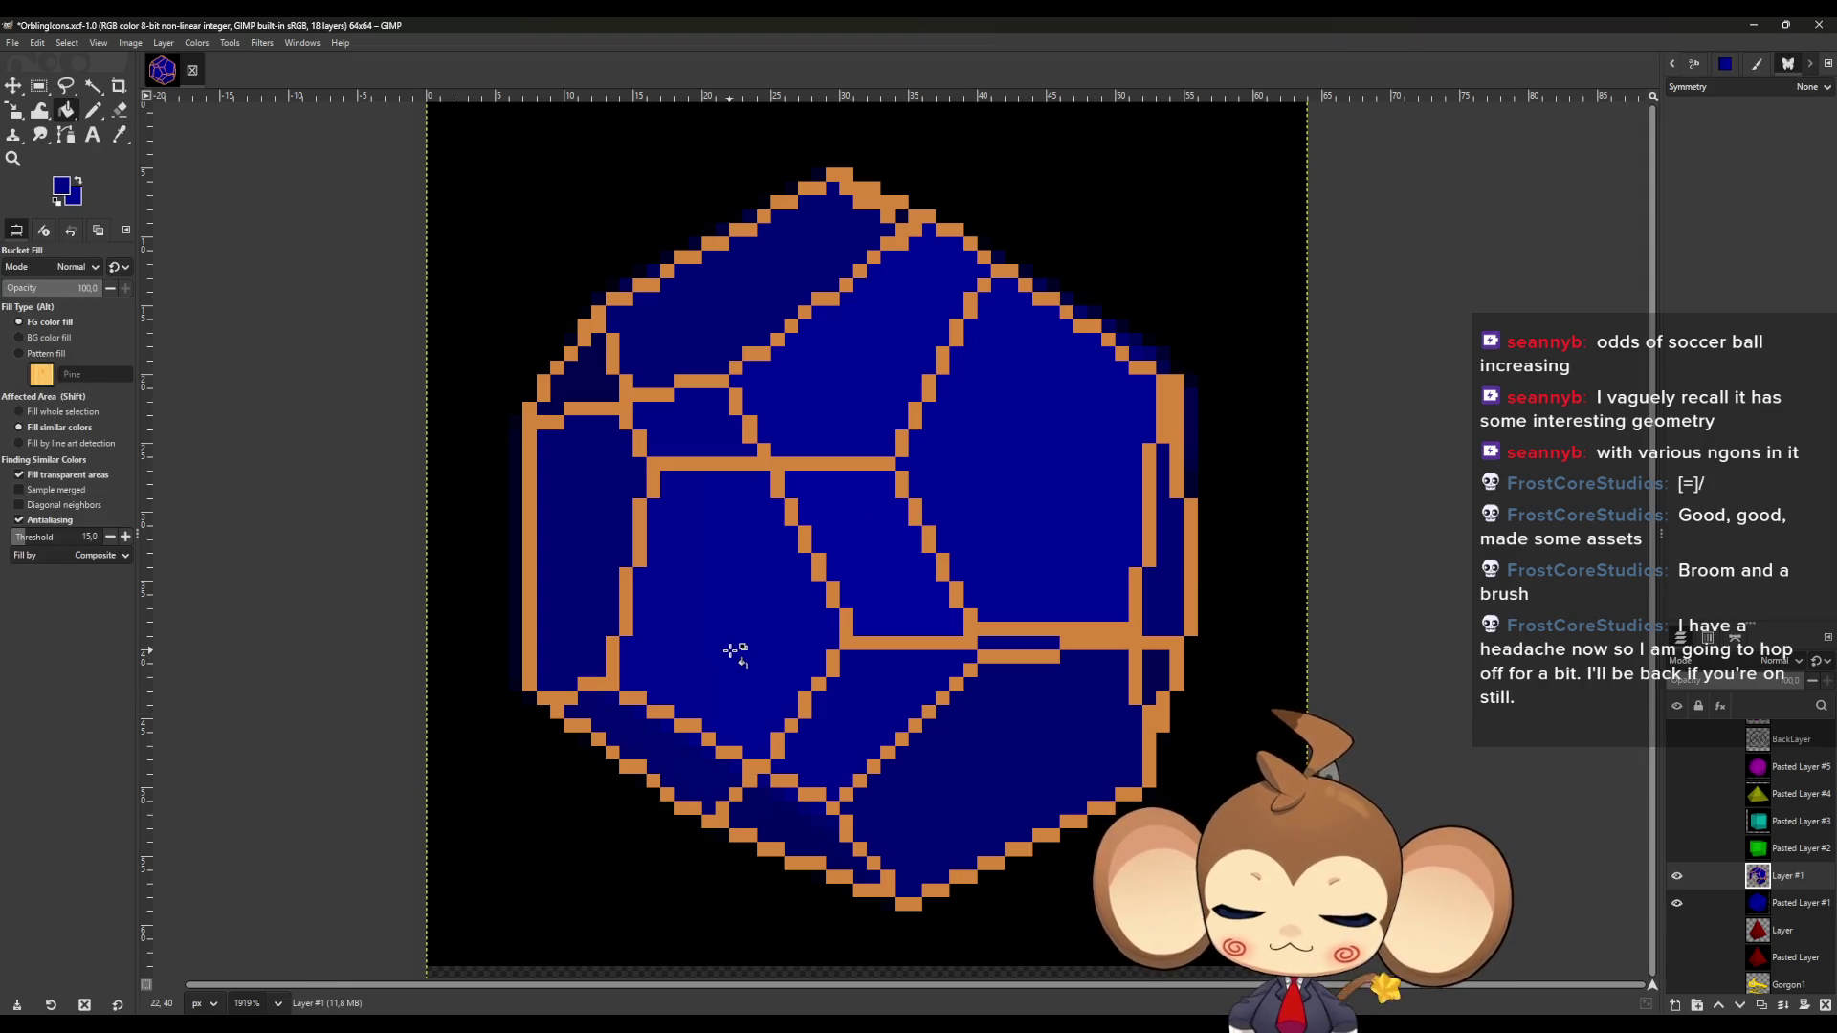
key("o")
key("shift+b")
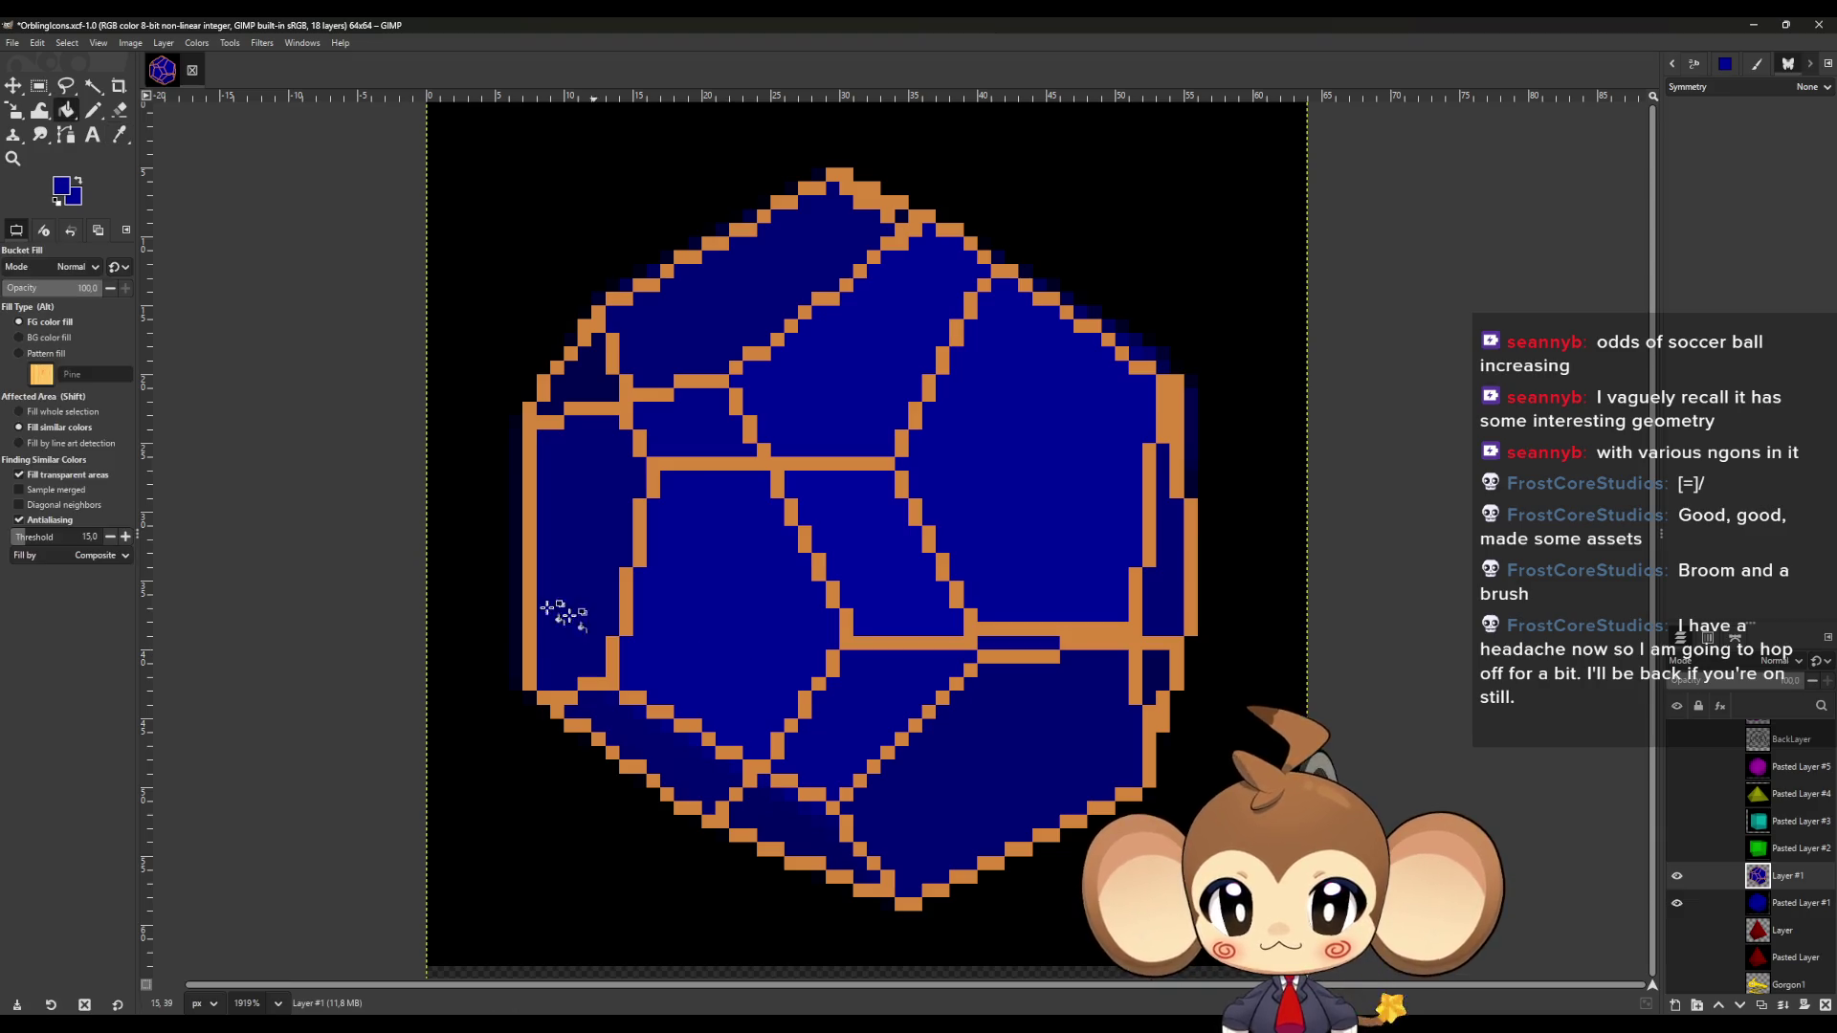
key("o")
key("shift+b")
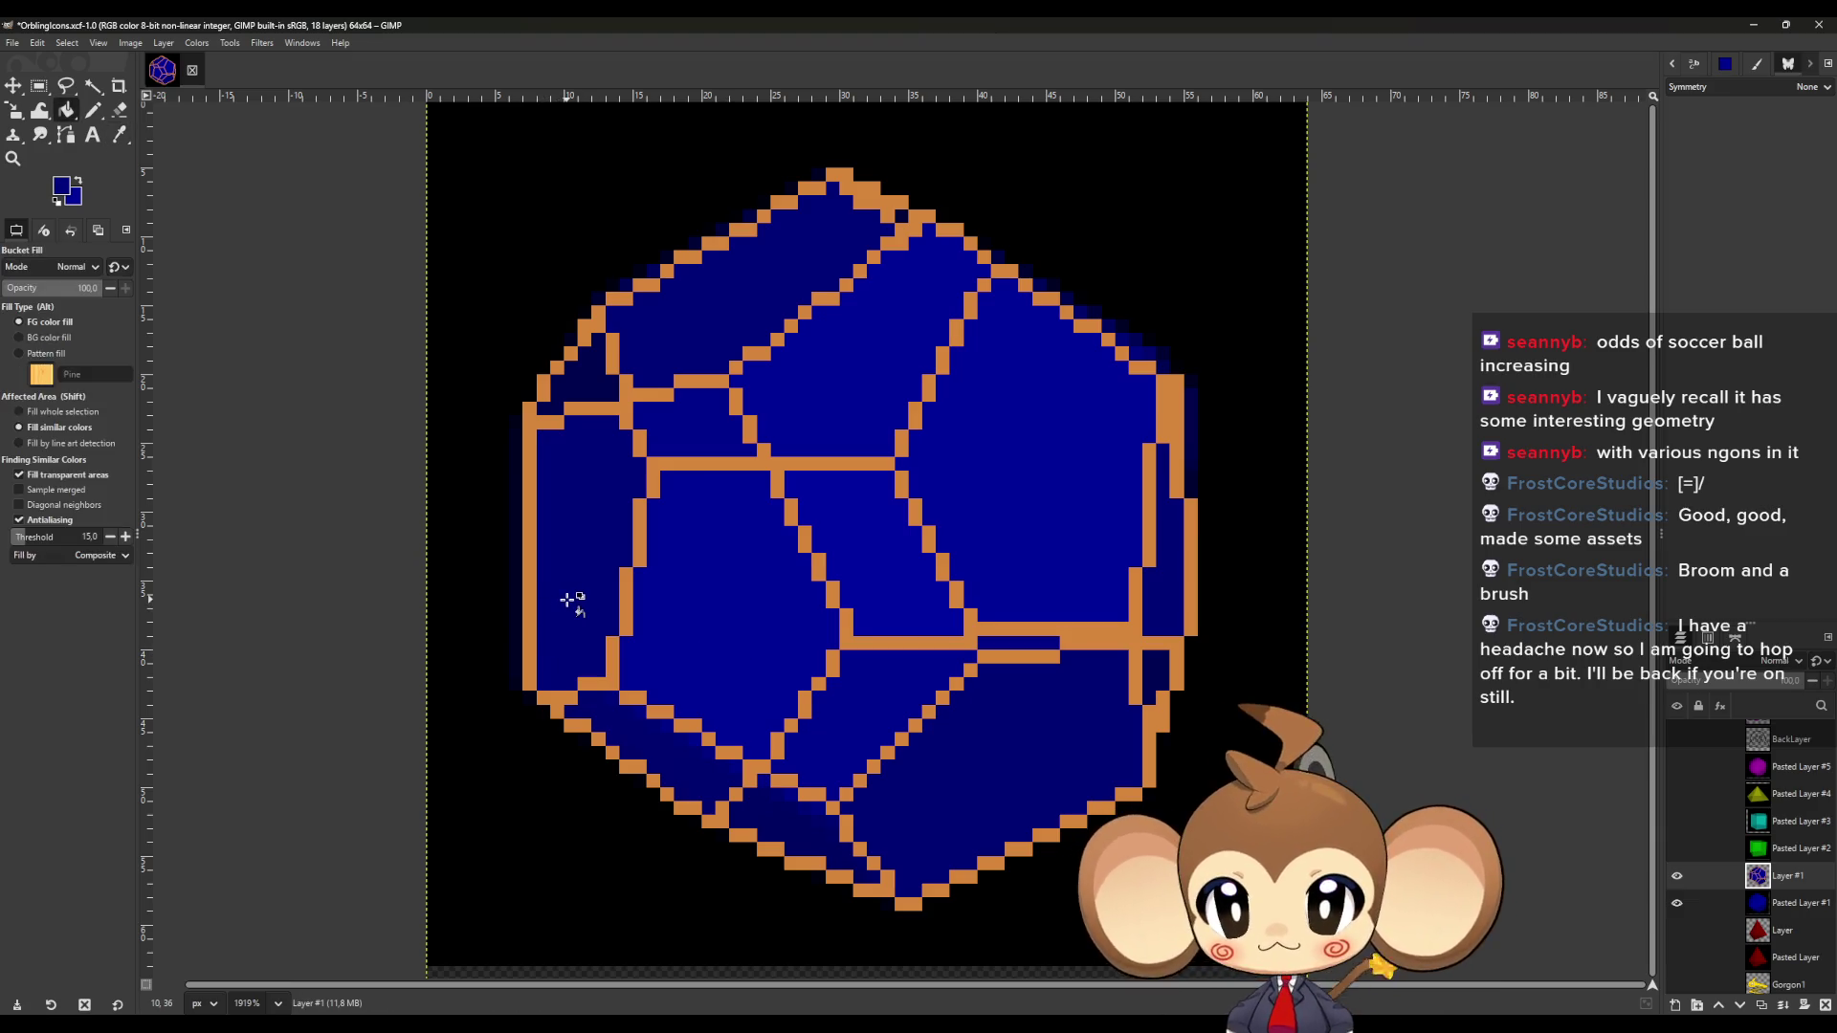
key("o")
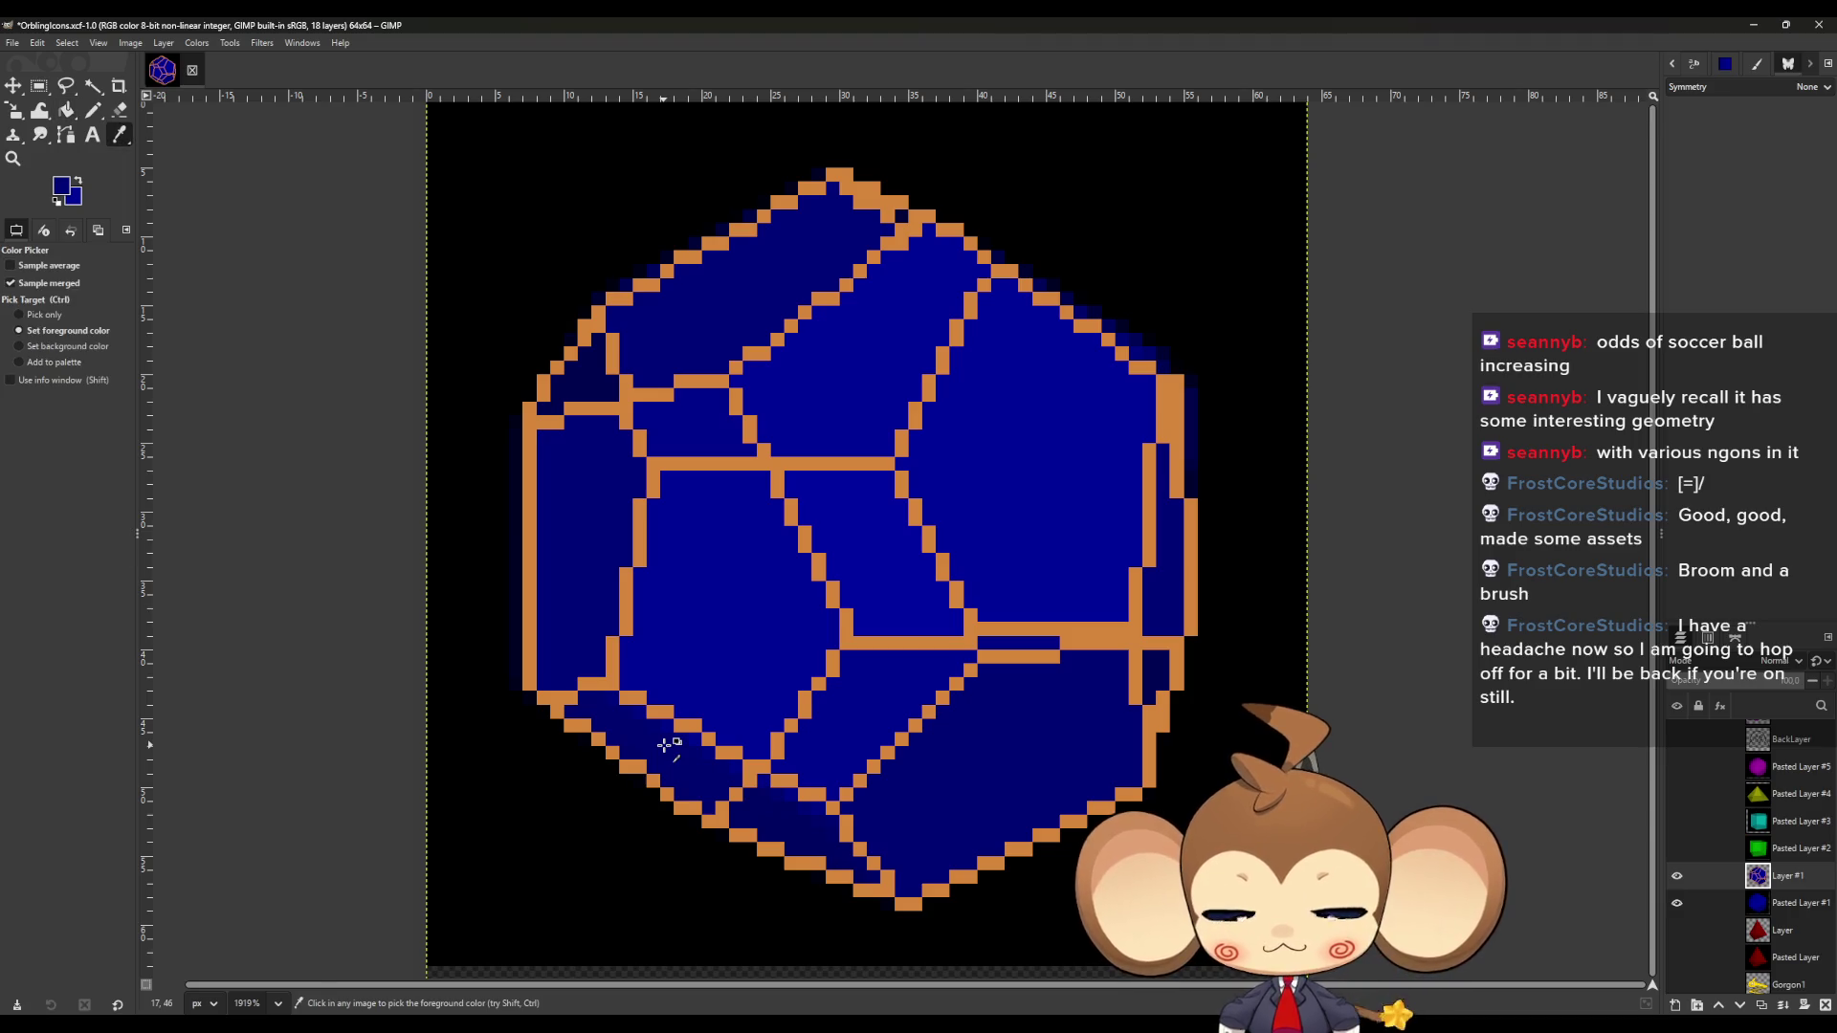
key("shift+b")
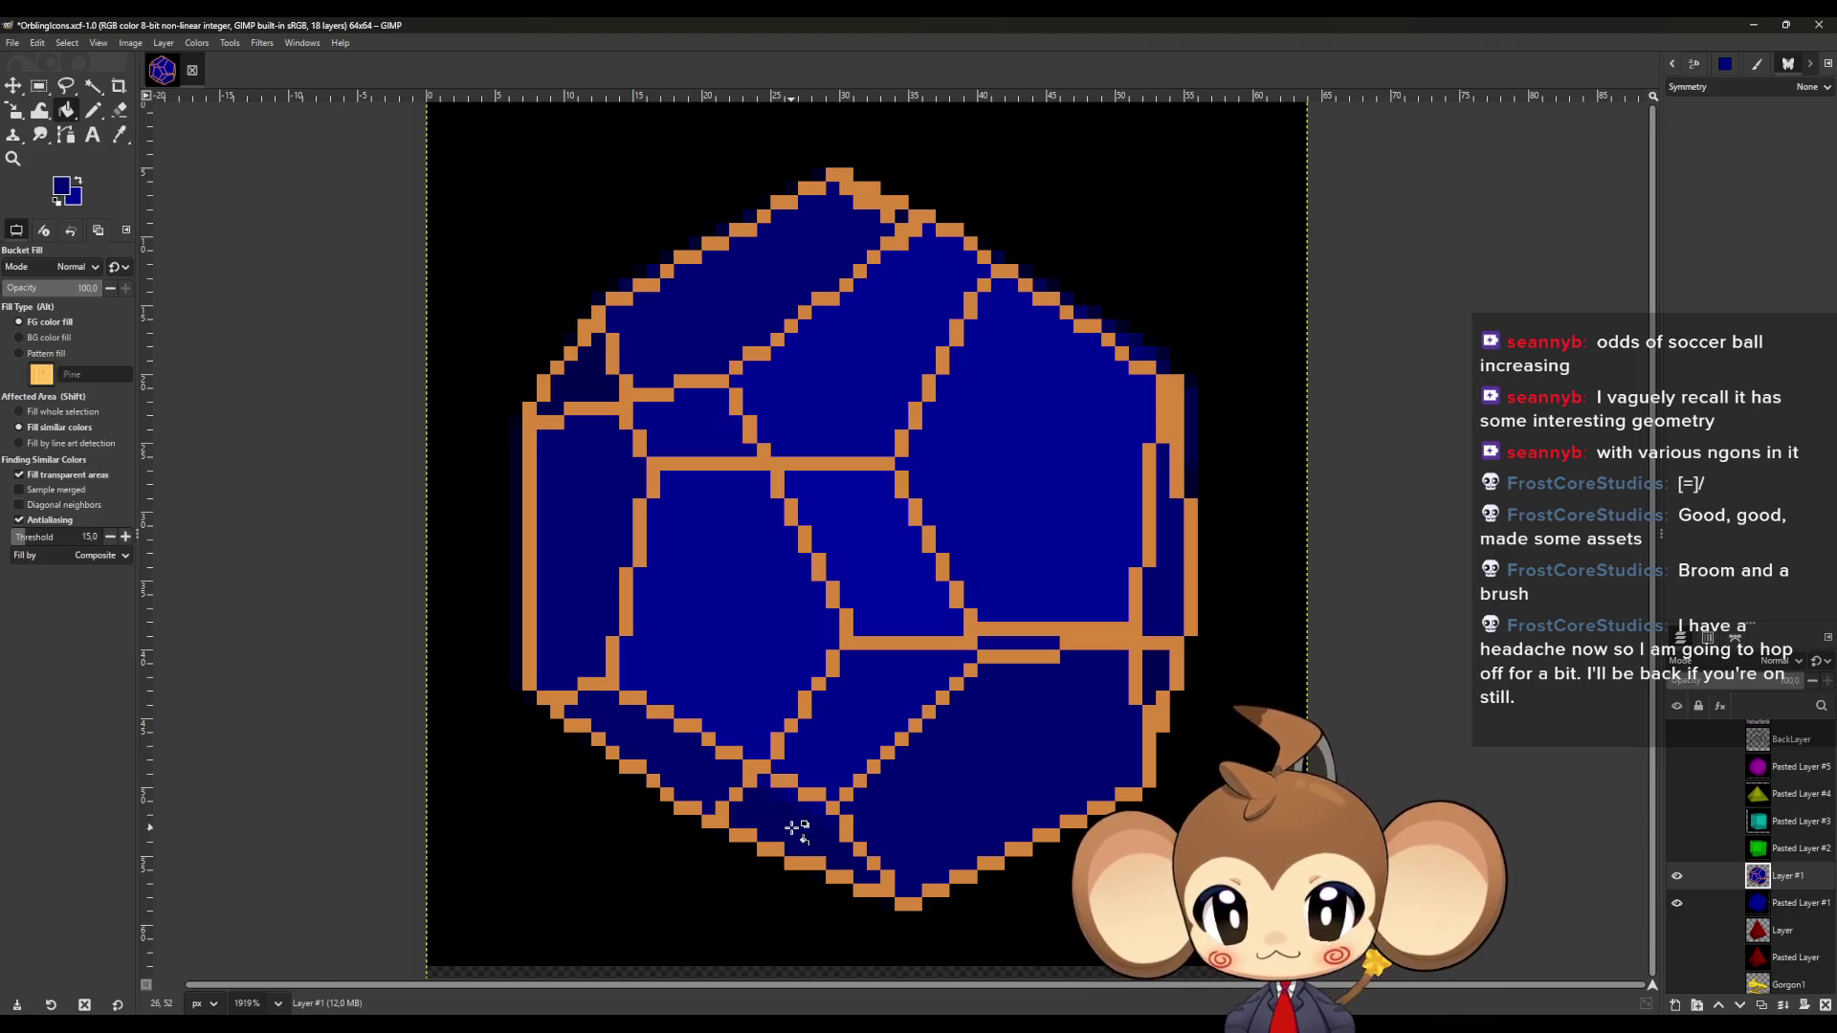
key("o")
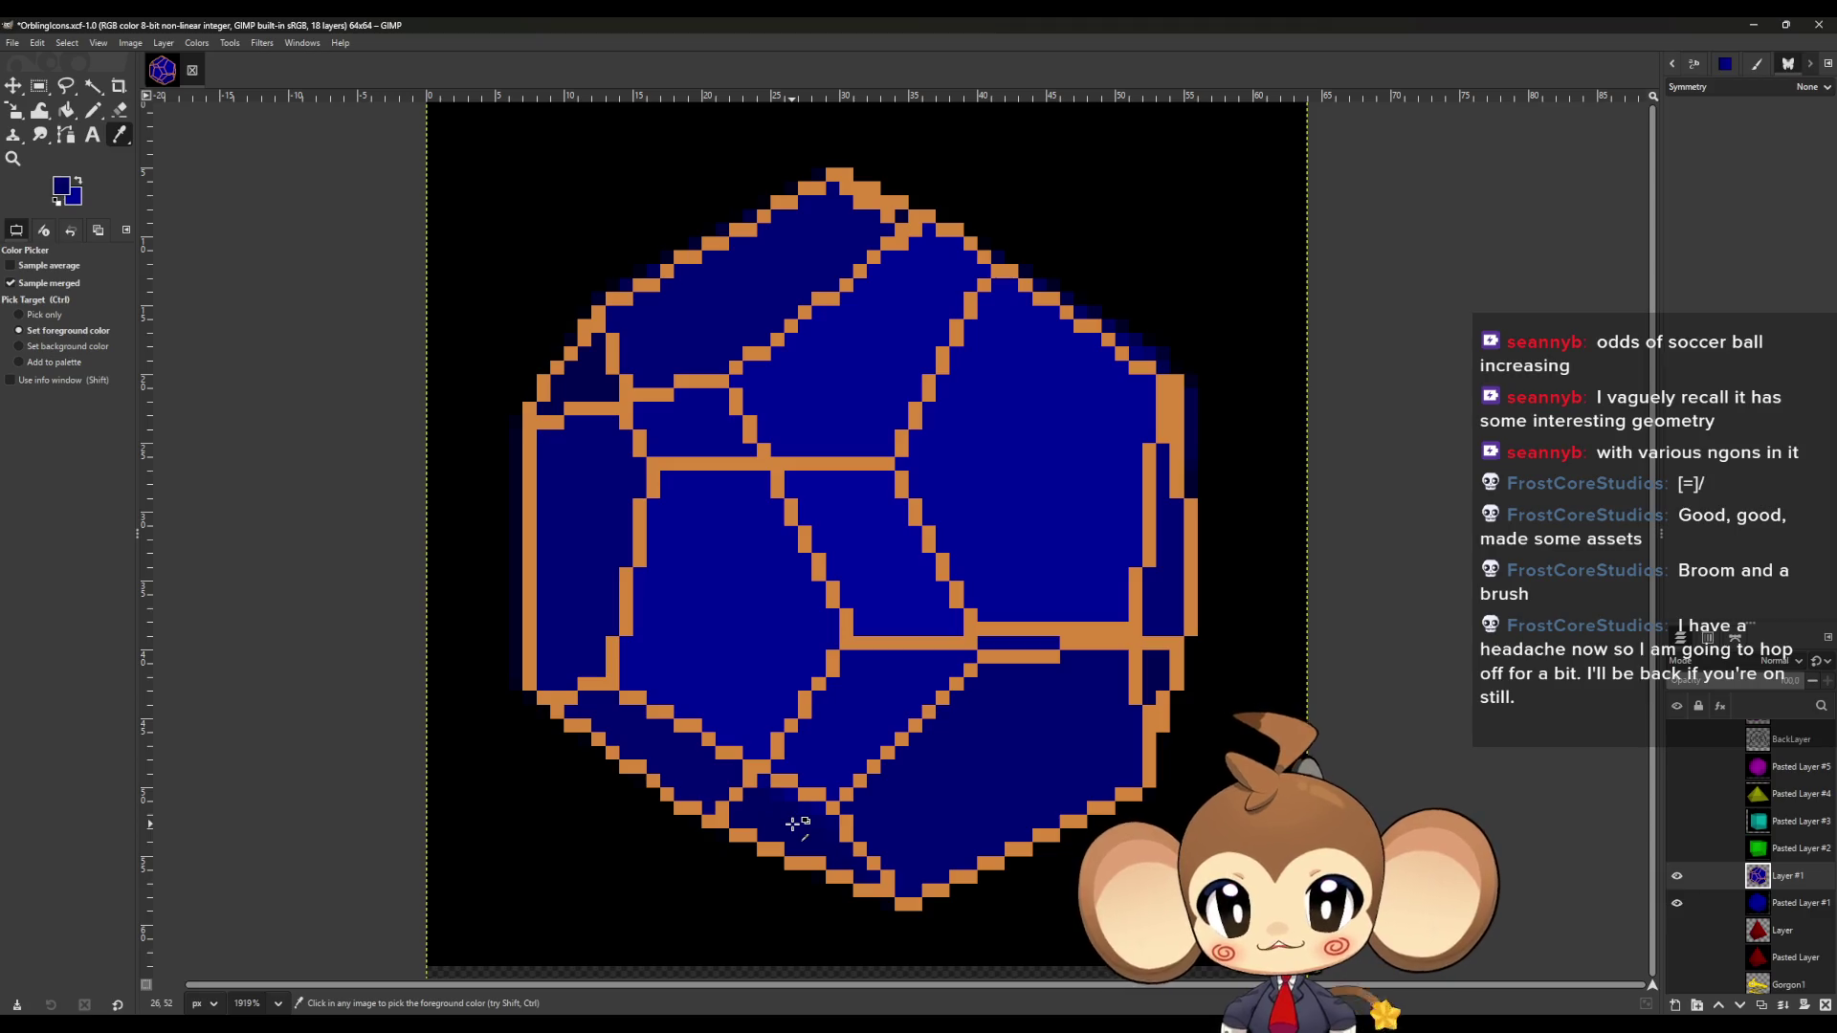
key("shift+b")
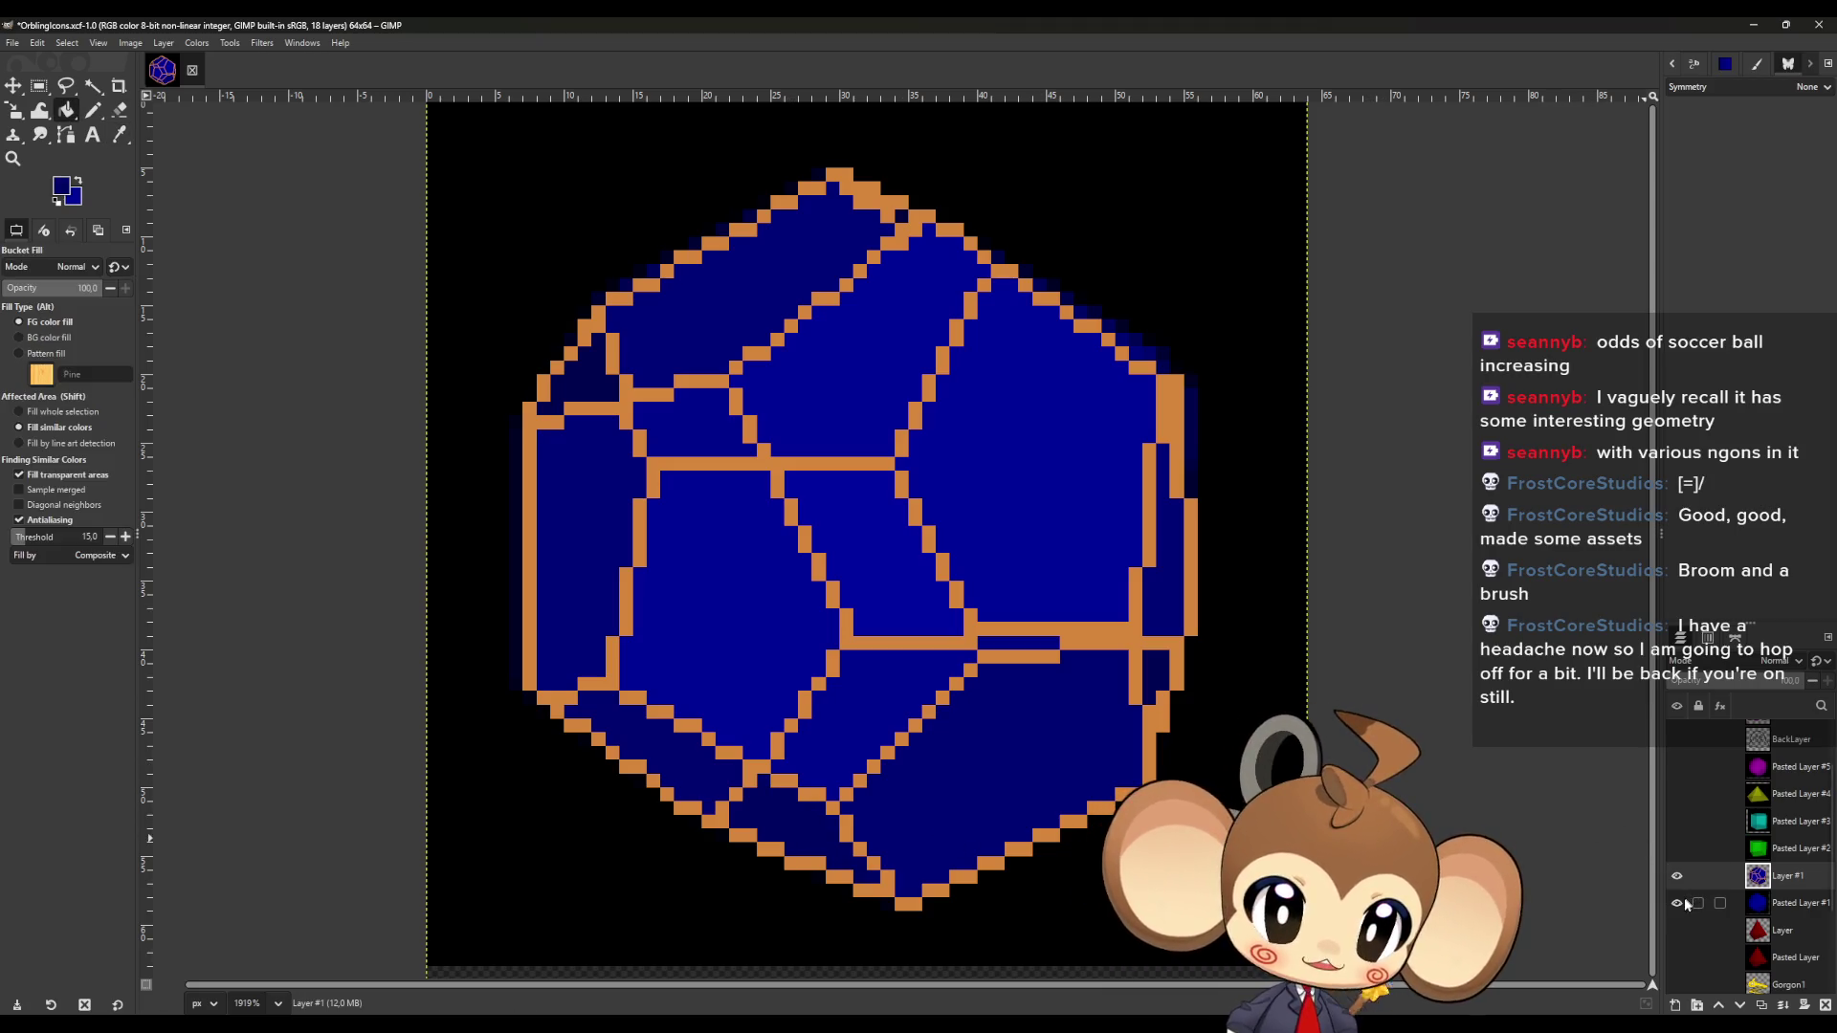
left_click(1677, 902)
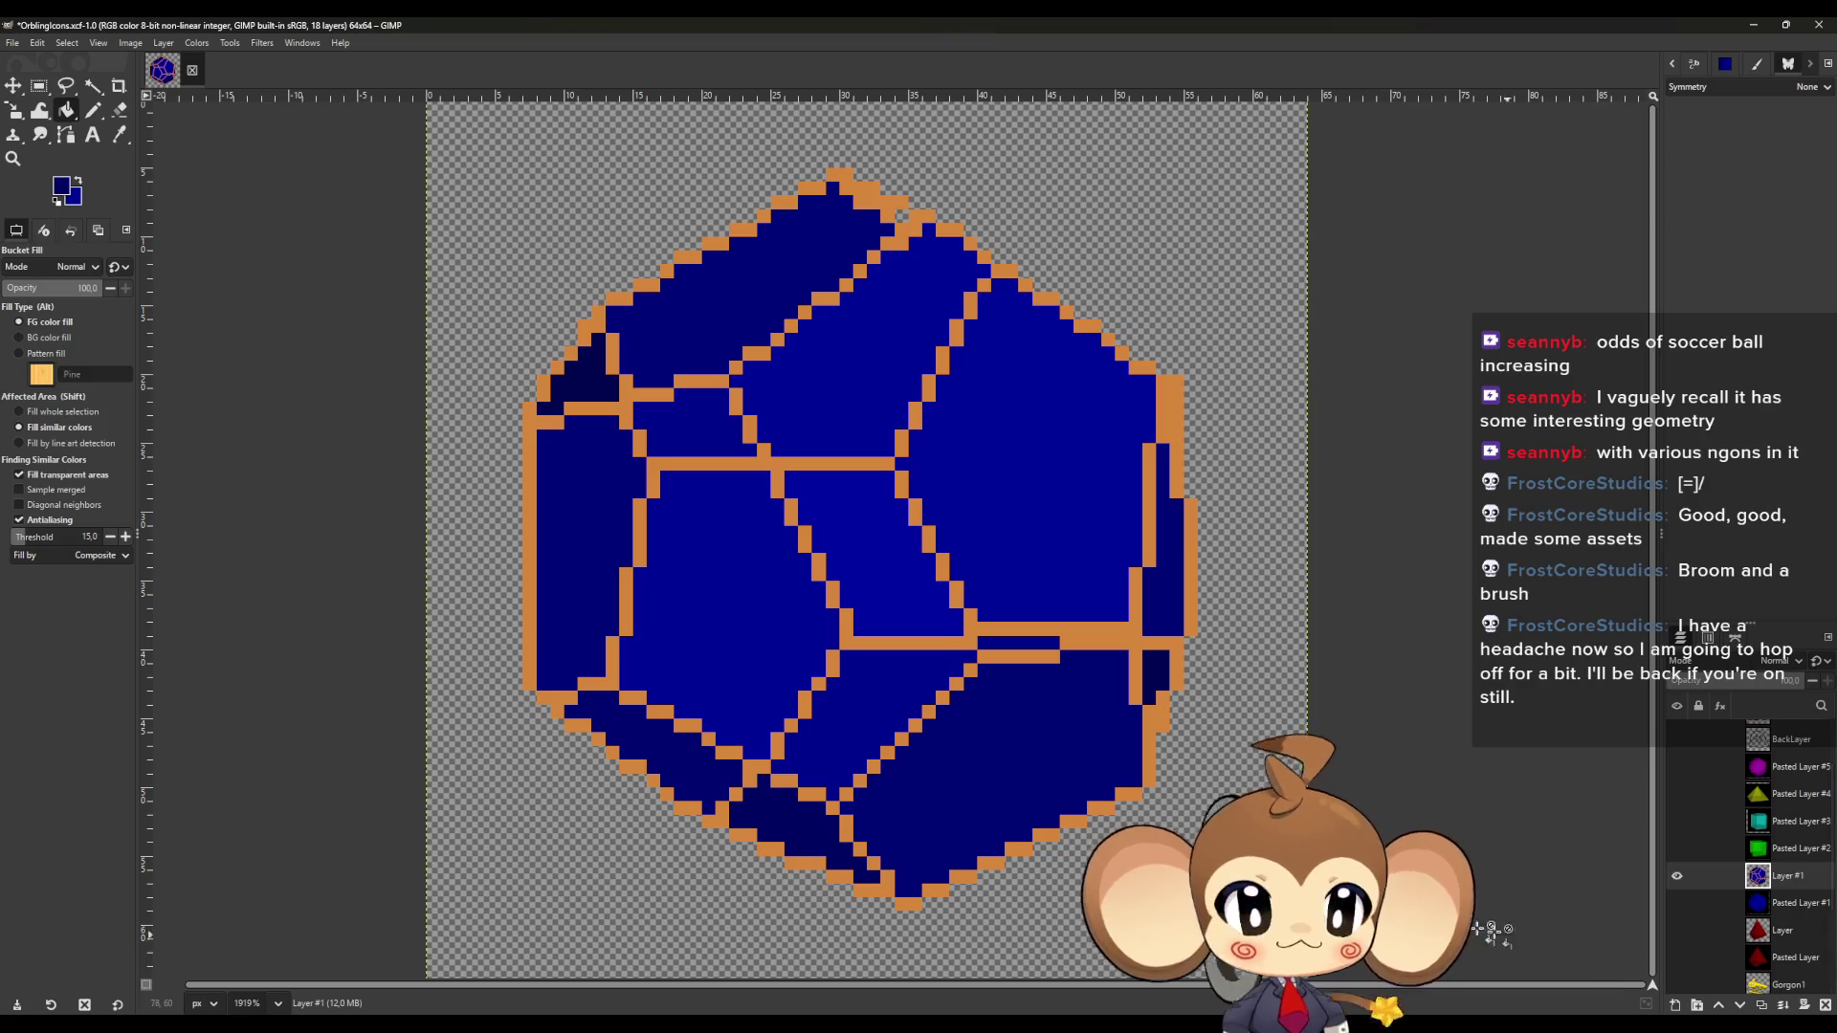
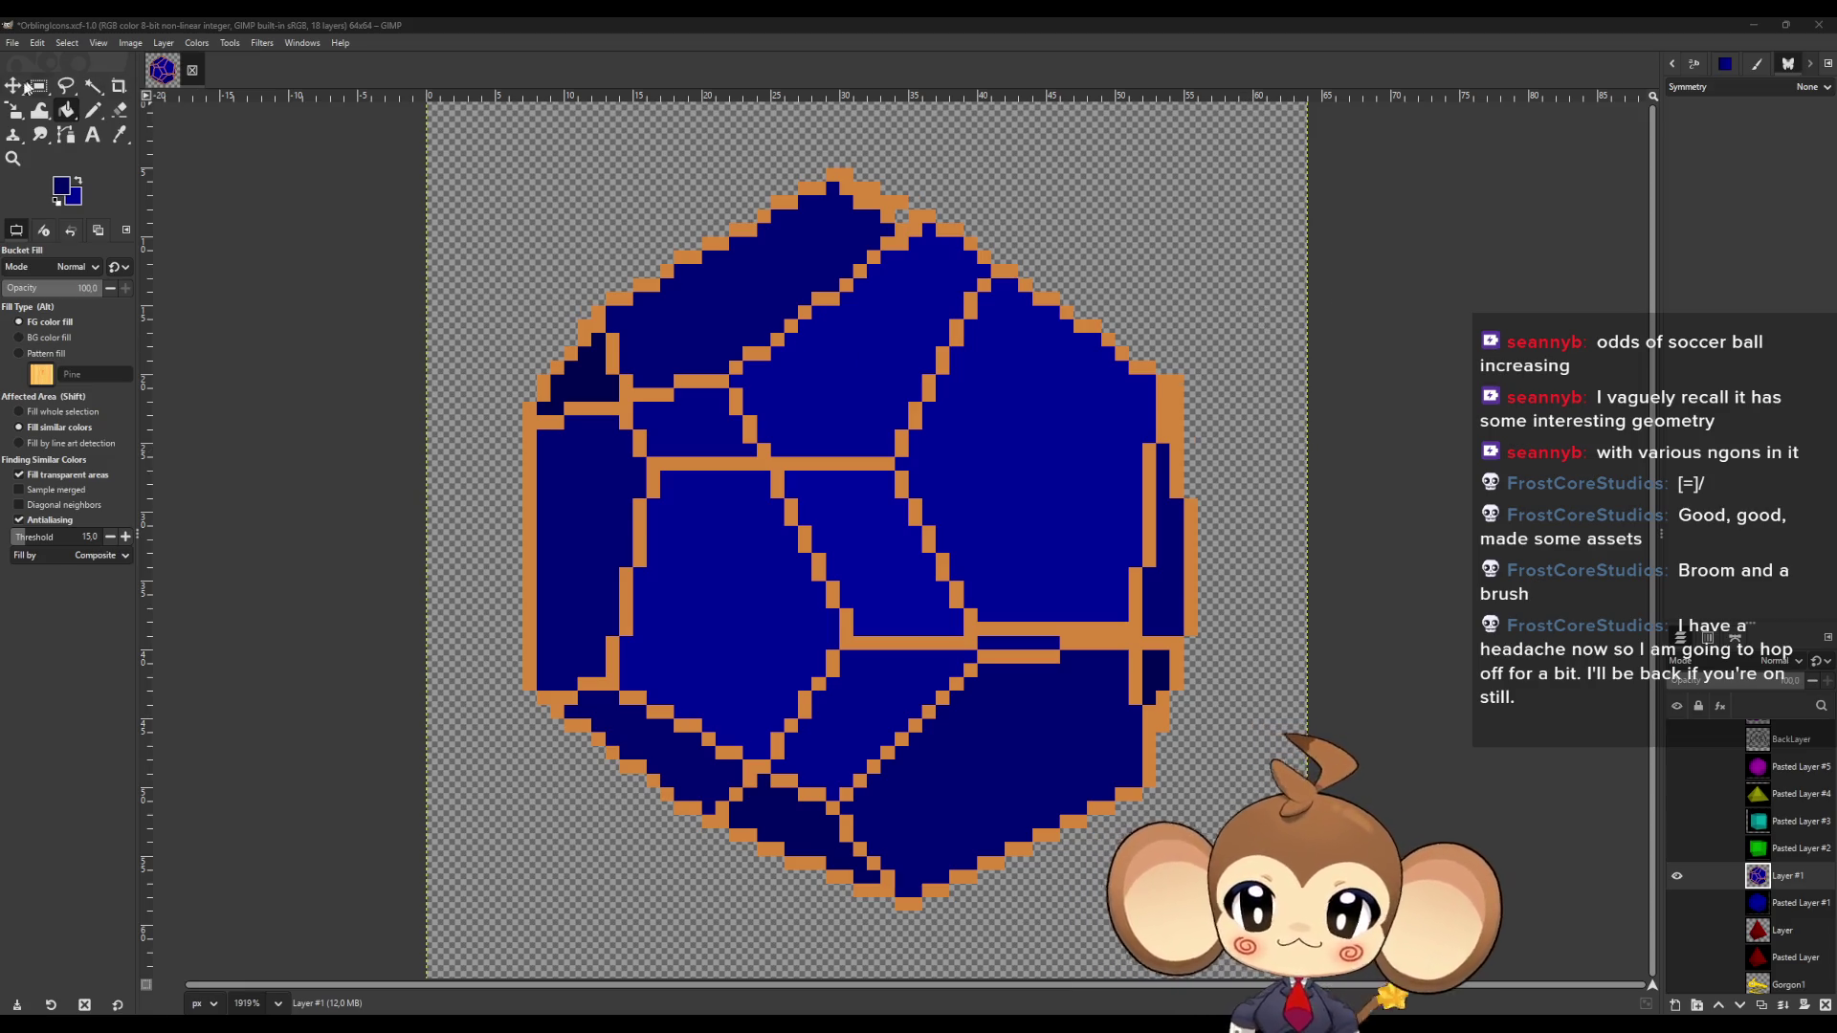
Sample the top face's dark blue and paint over the orange pixels along the top edge.
left_click(118, 135)
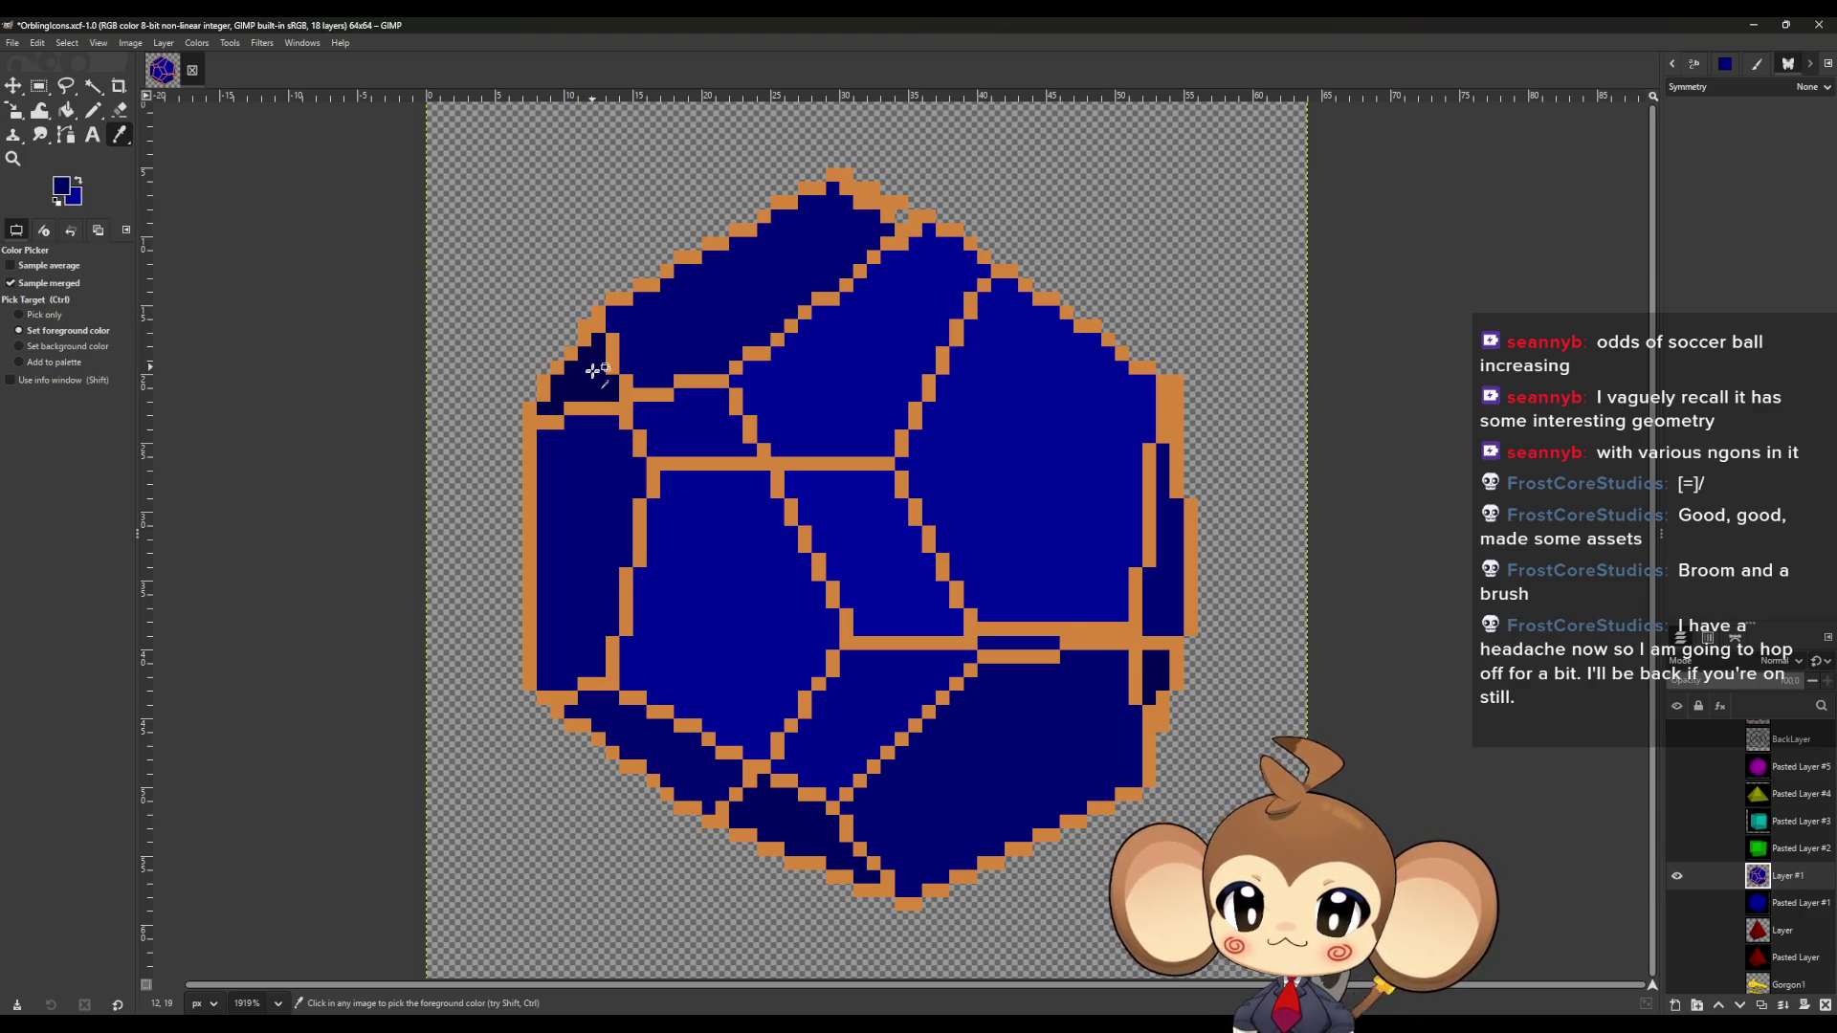
left_click(93, 110)
mouse_move(845, 173)
left_mouse_down()
mouse_move(916, 229)
mouse_move(848, 186)
left_mouse_up()
left_click(836, 176)
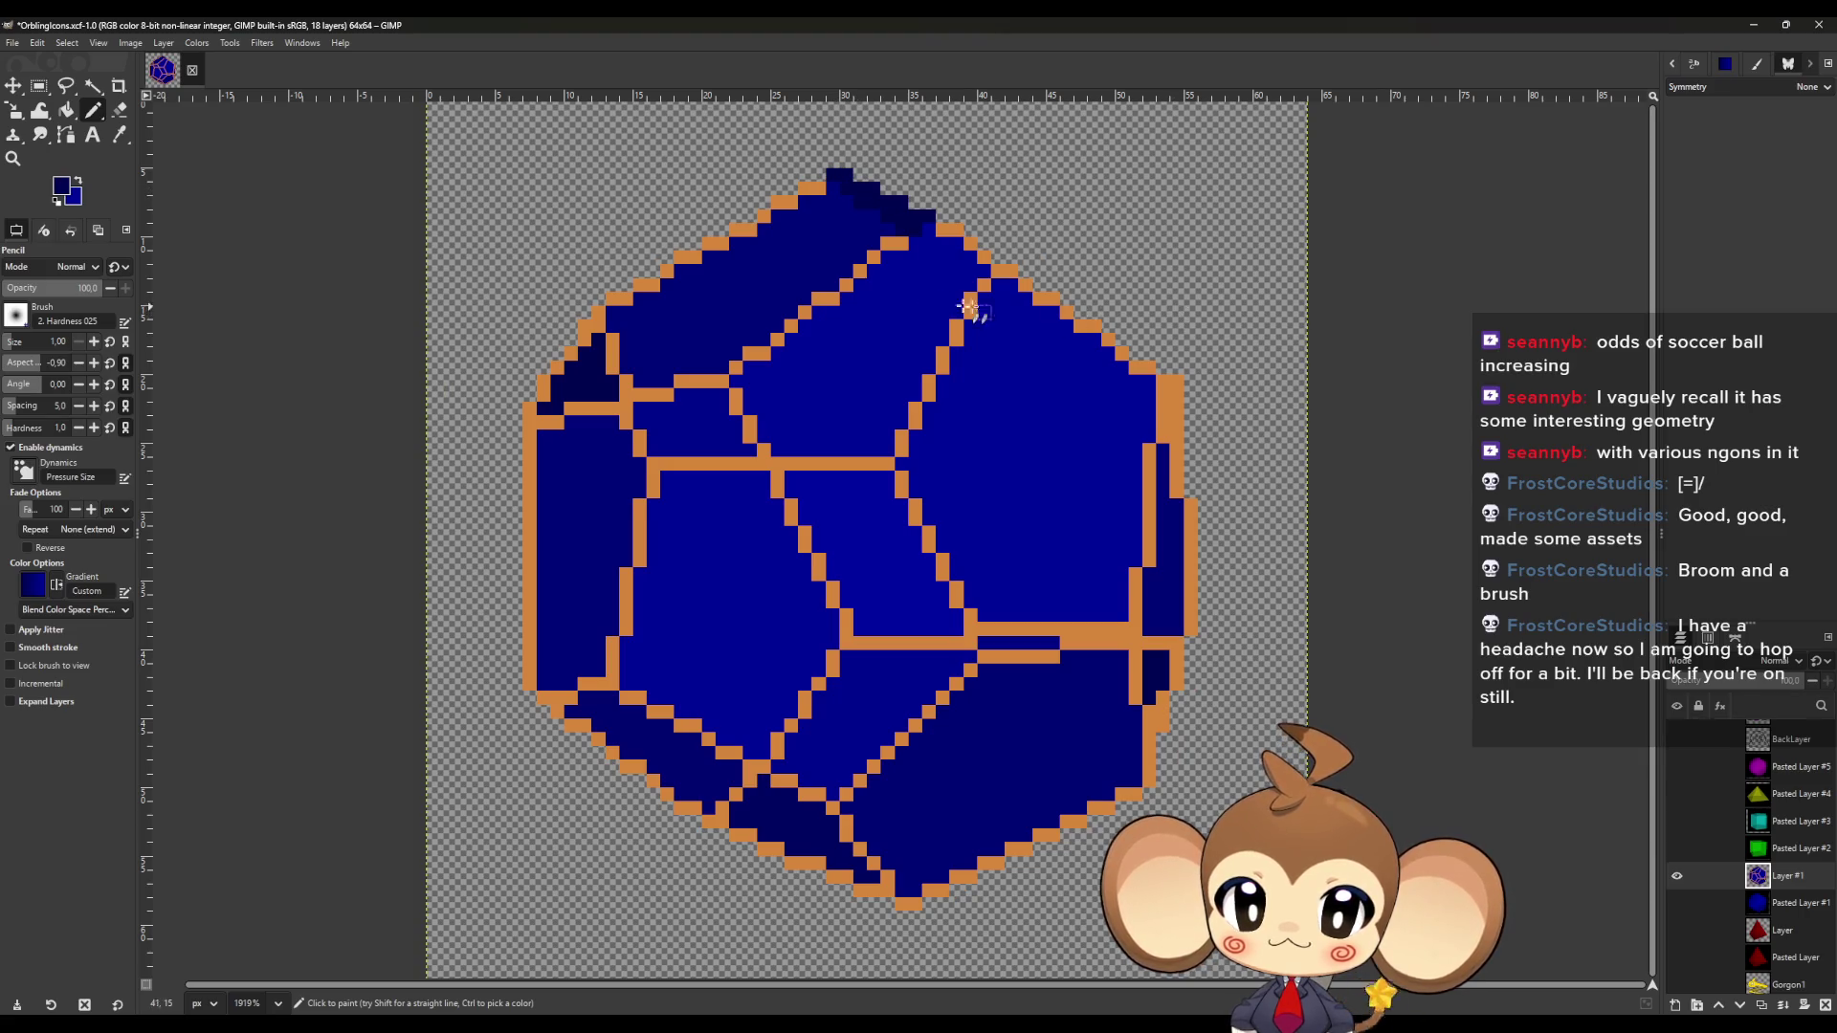
left_click(119, 134)
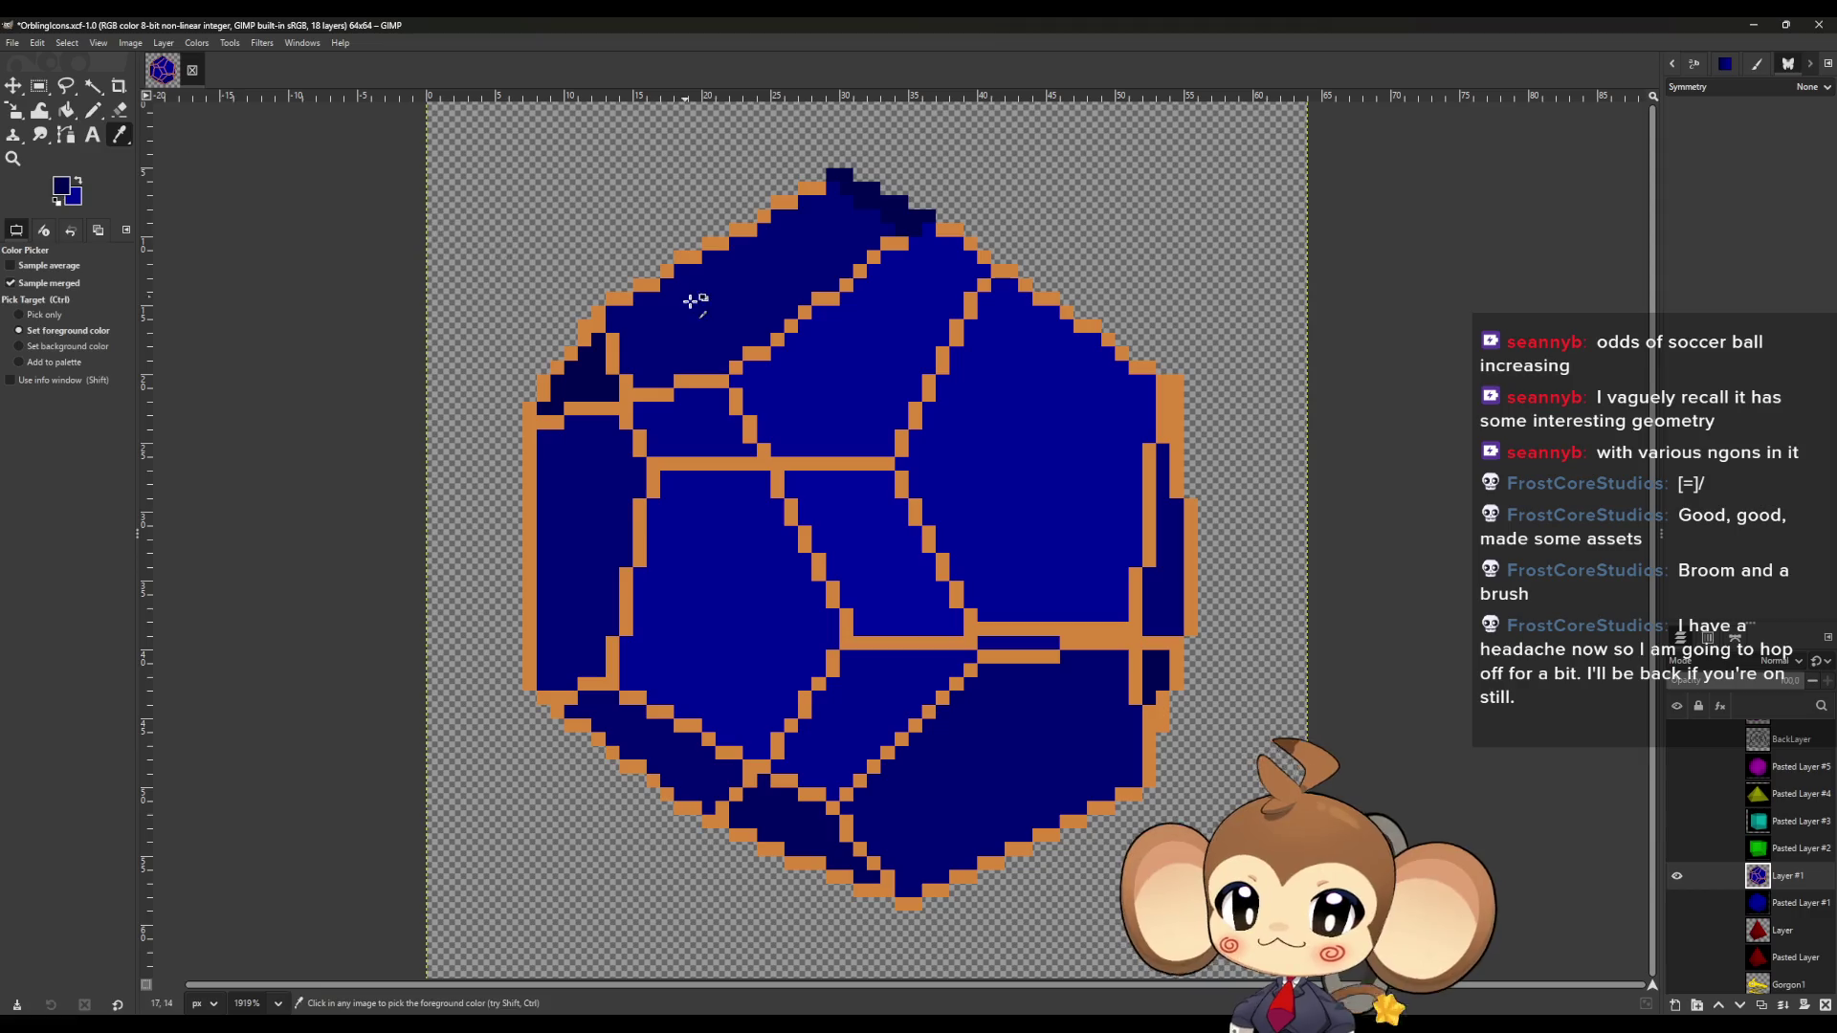
left_click(96, 109)
mouse_move(830, 184)
left_mouse_down()
mouse_move(622, 298)
mouse_move(604, 314)
mouse_move(614, 369)
mouse_move(646, 391)
mouse_move(727, 378)
mouse_move(902, 245)
left_mouse_up()
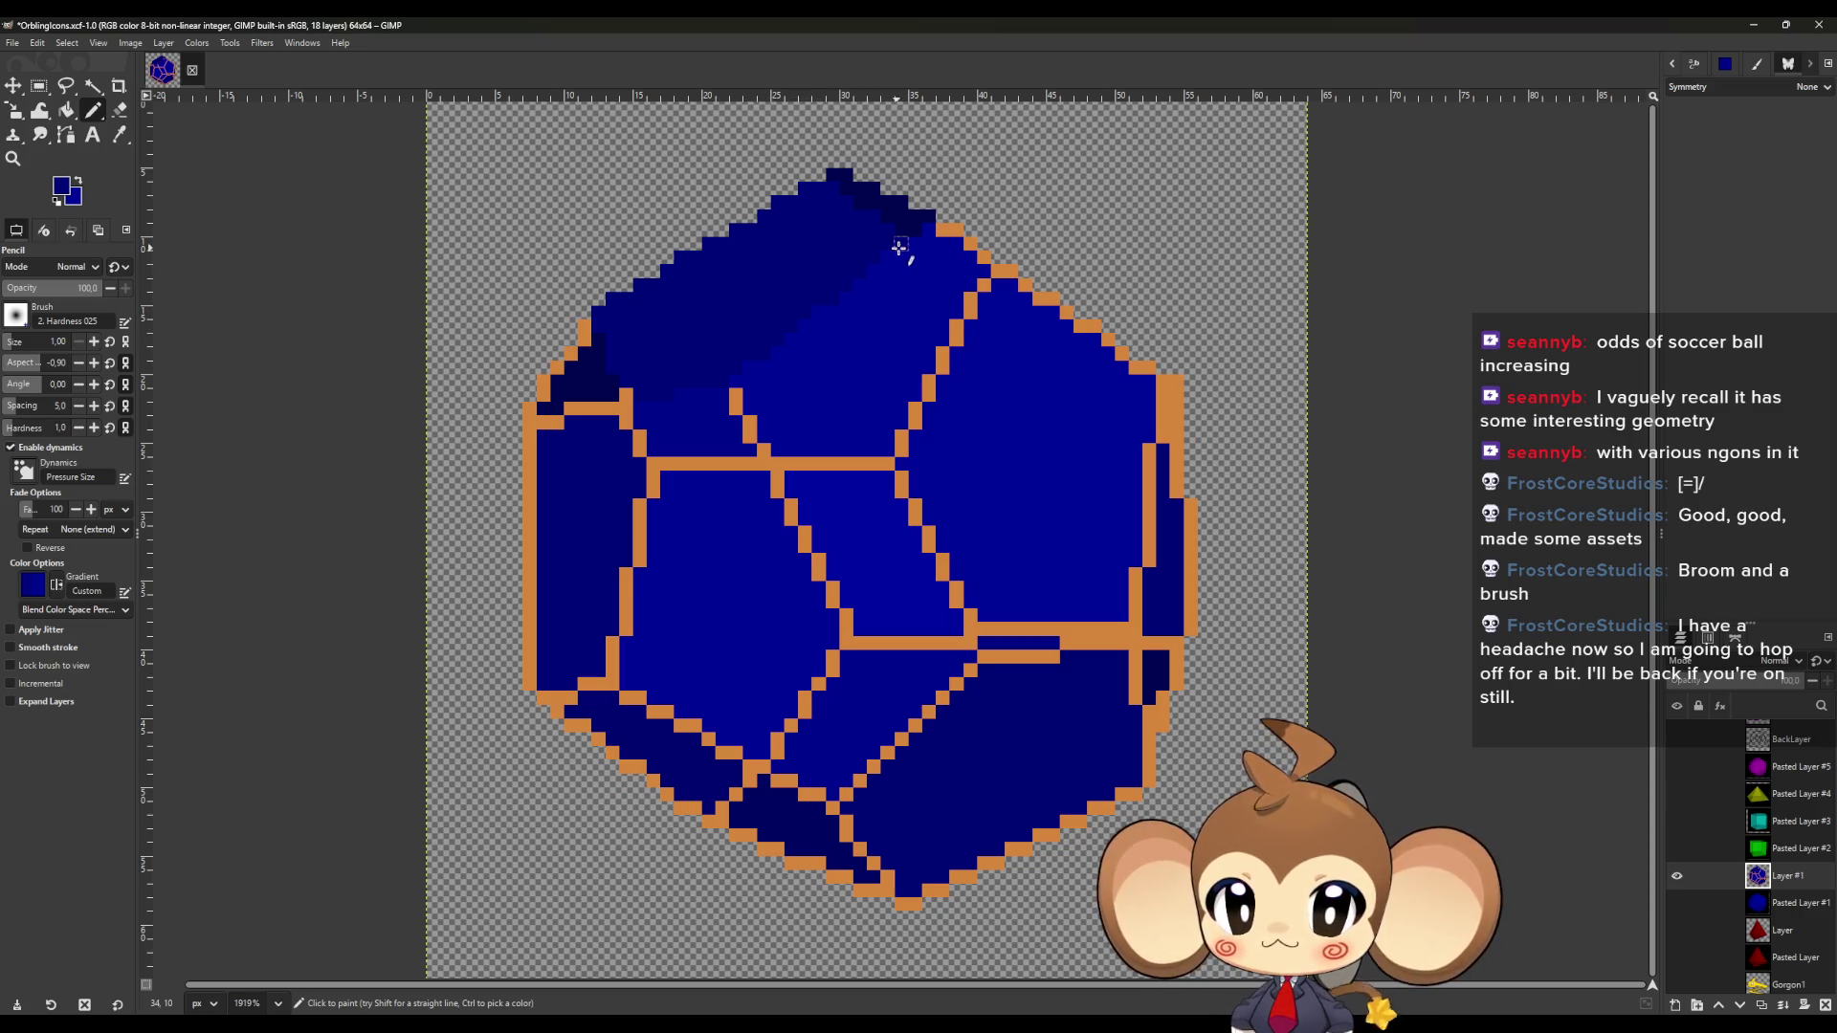
Paint over the orange line on the upper face with sampled blue.
left_click(120, 134)
left_click(93, 109)
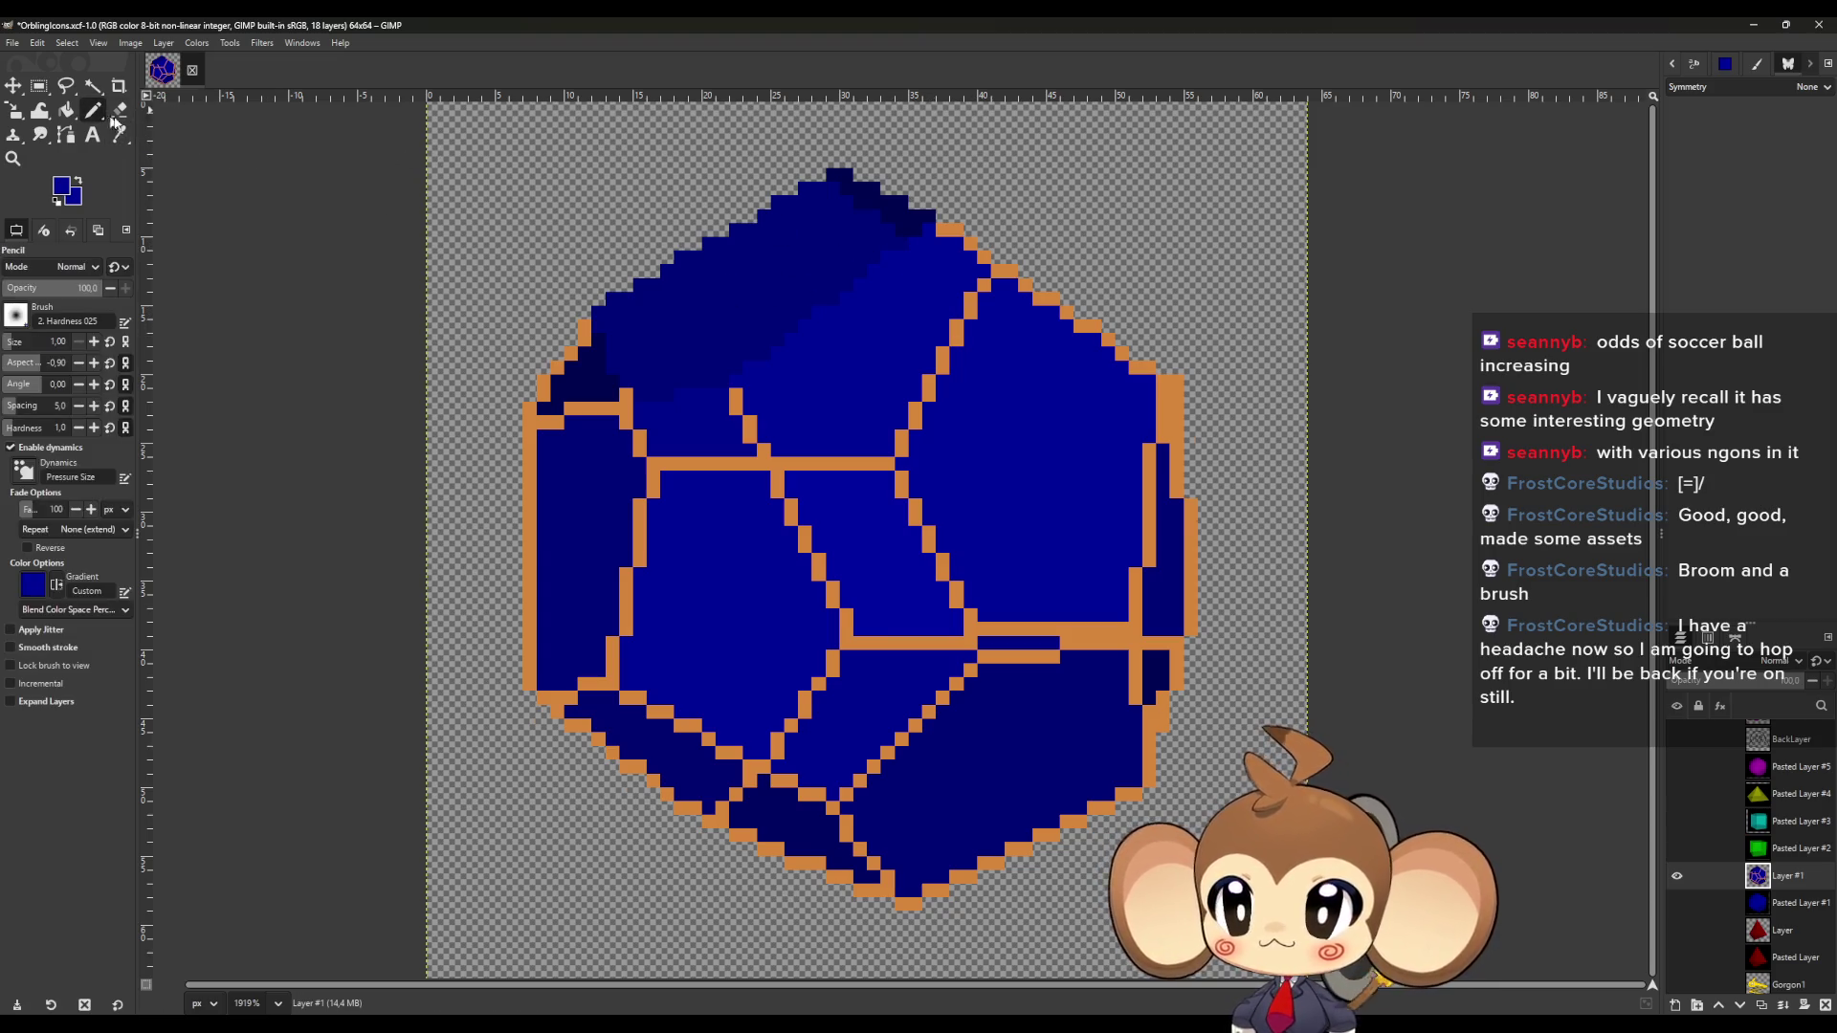
mouse_move(943, 229)
left_mouse_down()
mouse_move(1002, 278)
mouse_move(909, 438)
left_mouse_up()
left_click(906, 442)
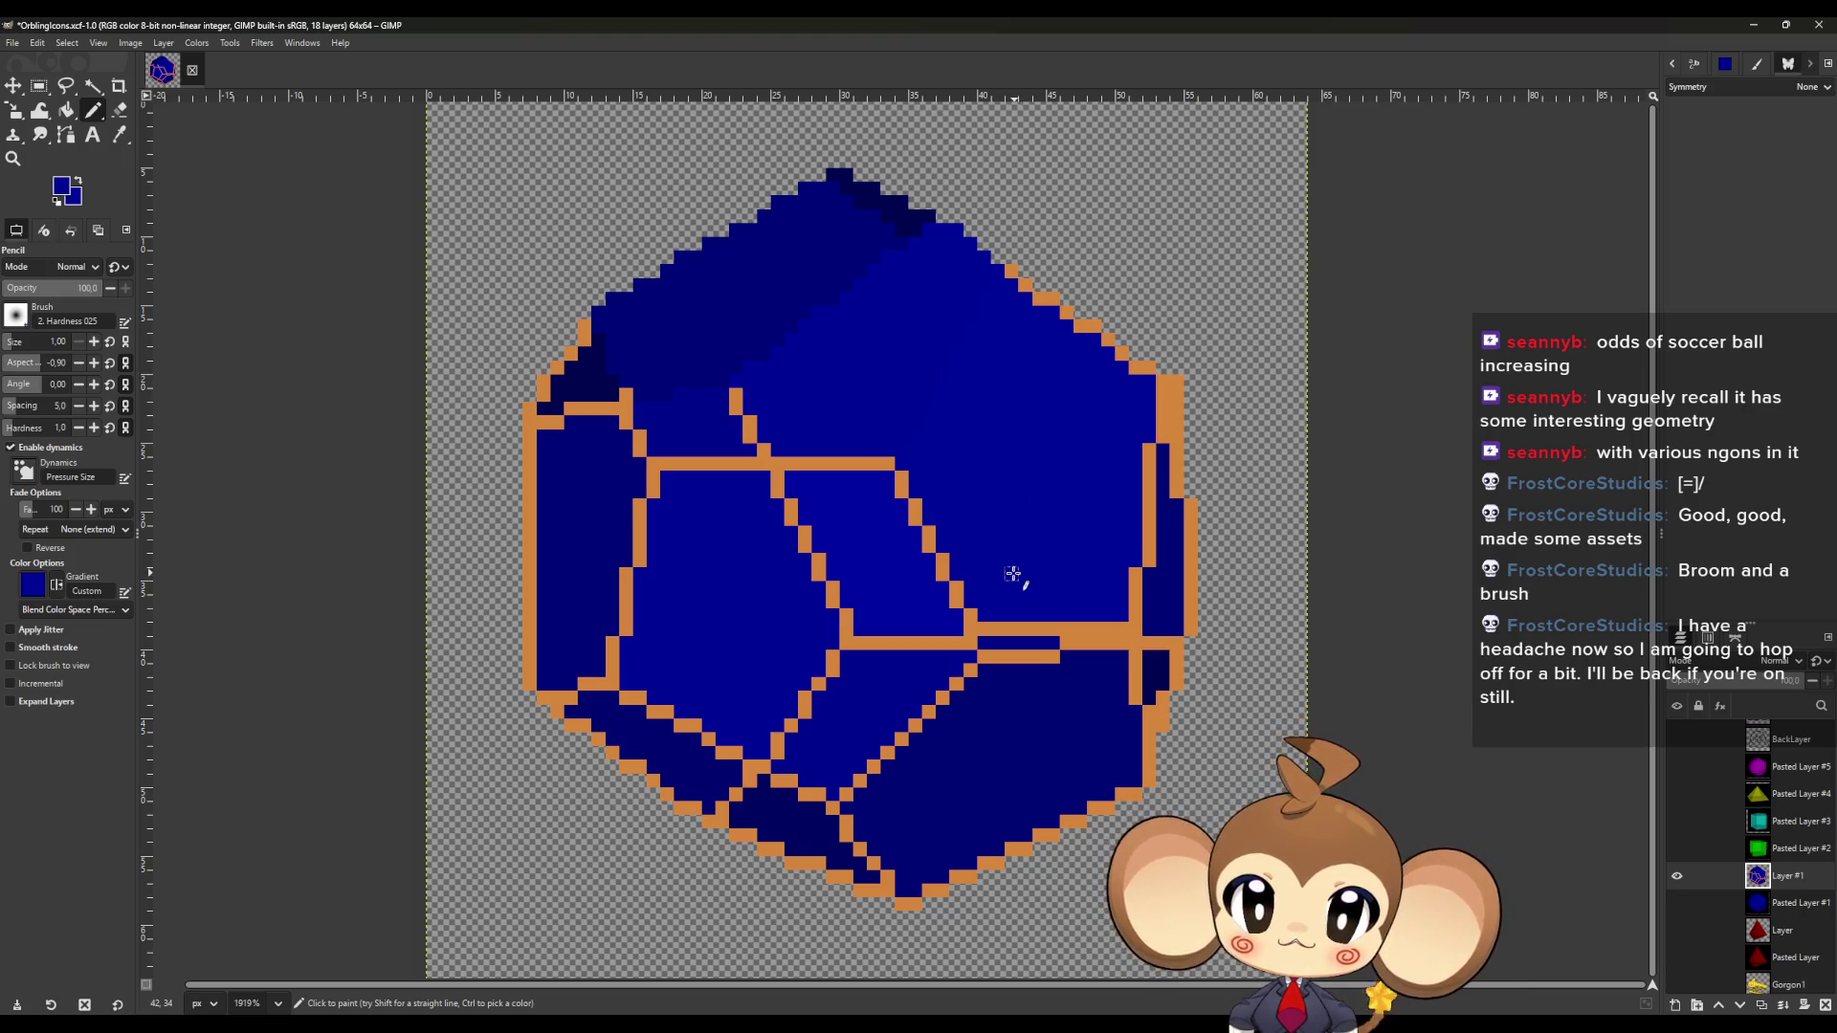
Toggle the outlined and underlying layers' visibility to compare the shading, then restore.
left_click(1677, 903)
left_click(1677, 876)
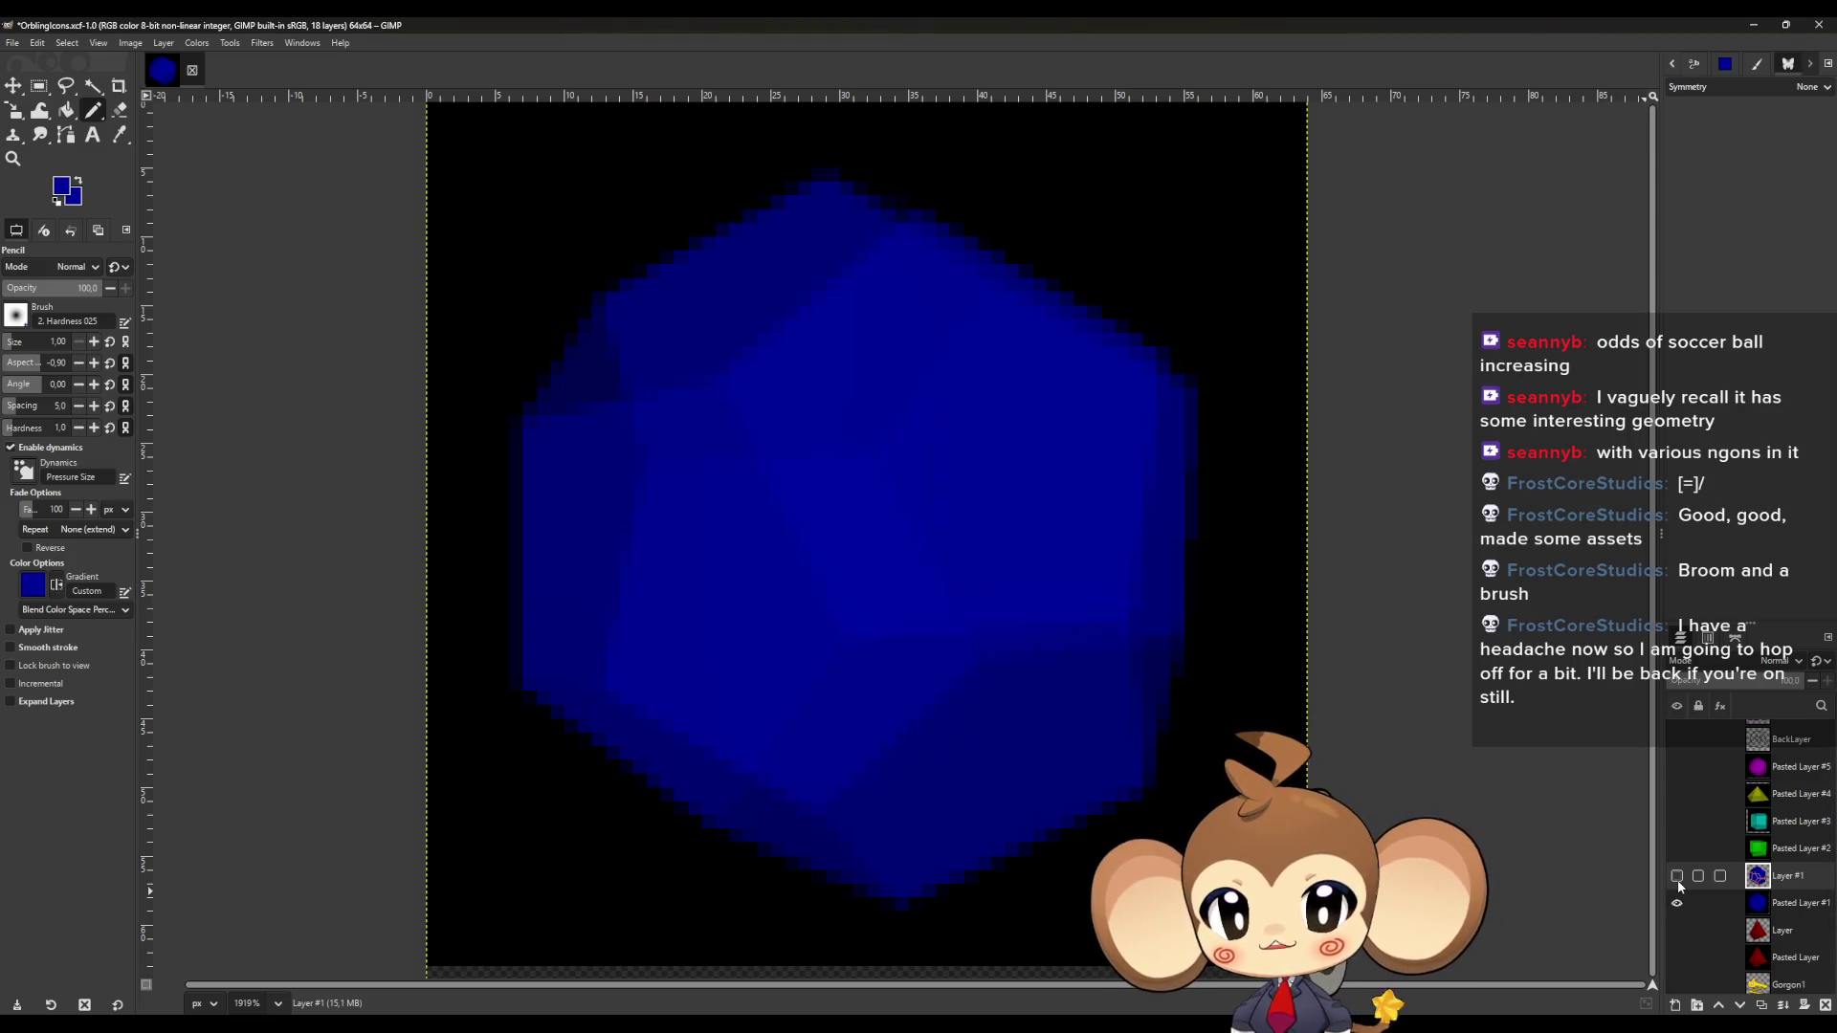
left_click(1677, 876)
left_click(1677, 904)
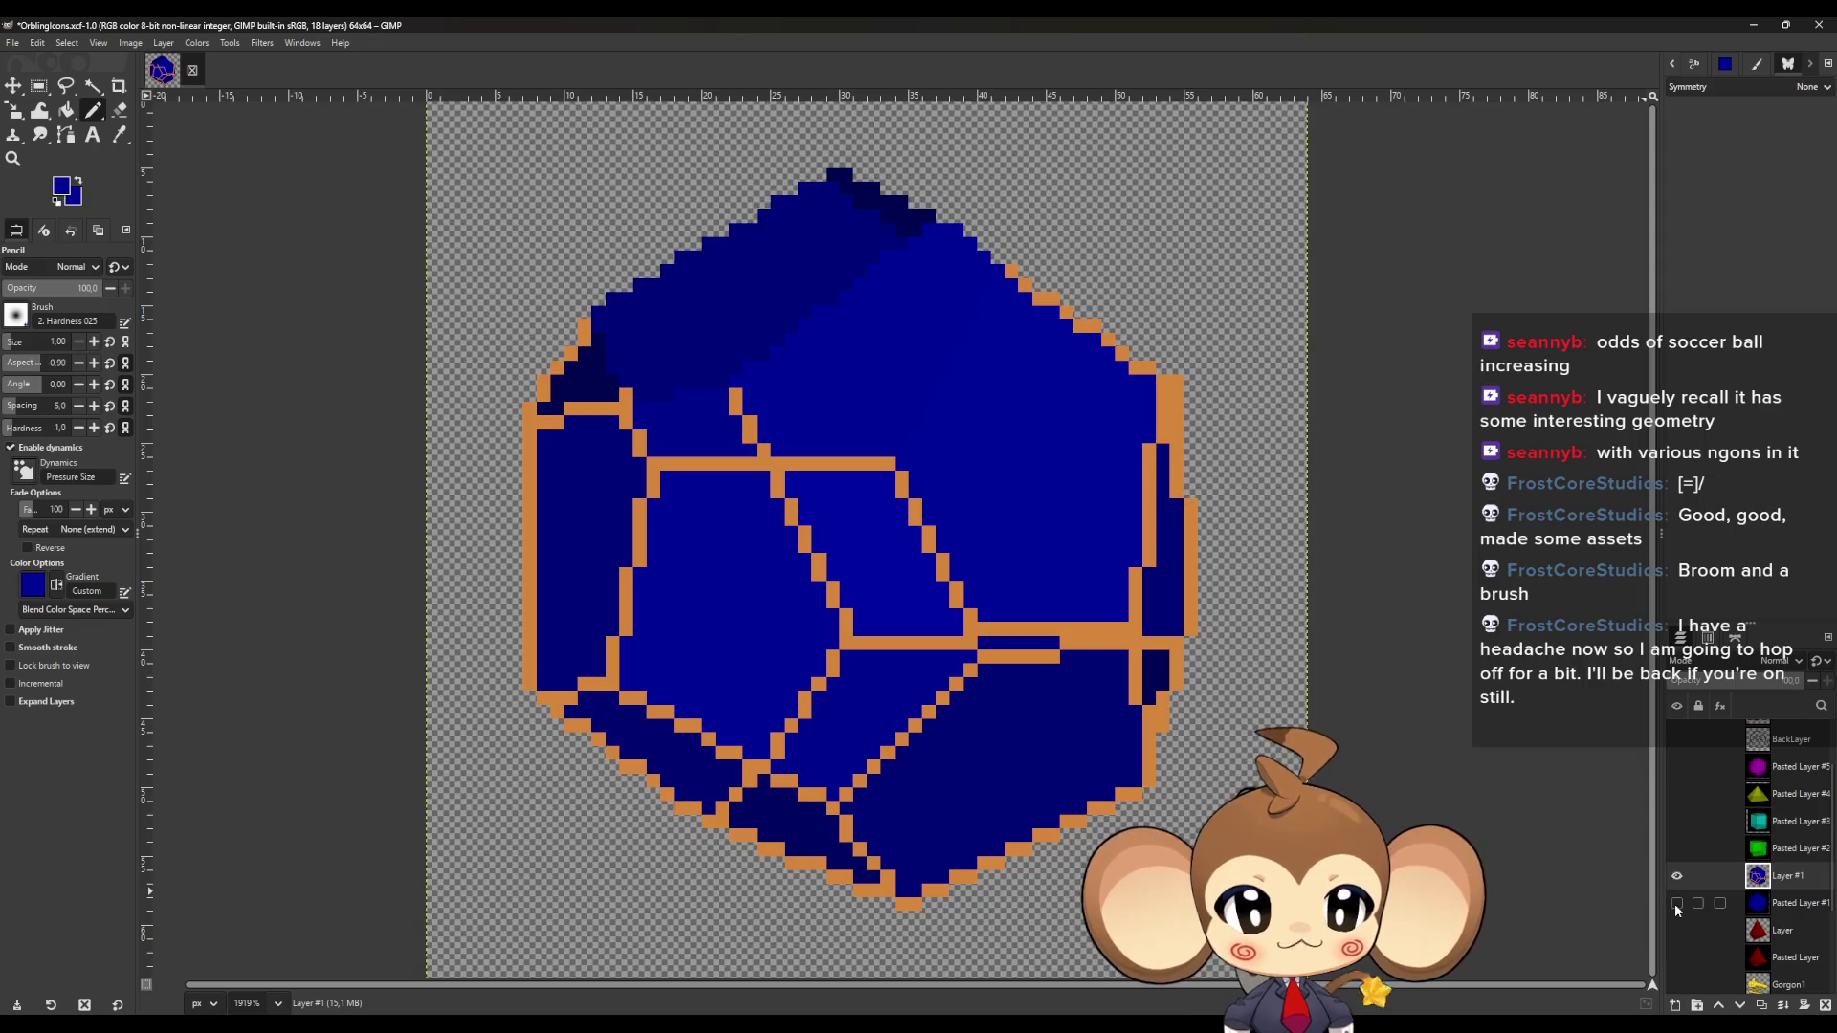
Paint blue over the horizontal orange line, the top-right edge and the inner right-edge column.
mouse_move(890, 464)
left_mouse_down()
mouse_move(775, 461)
mouse_move(736, 392)
left_mouse_up()
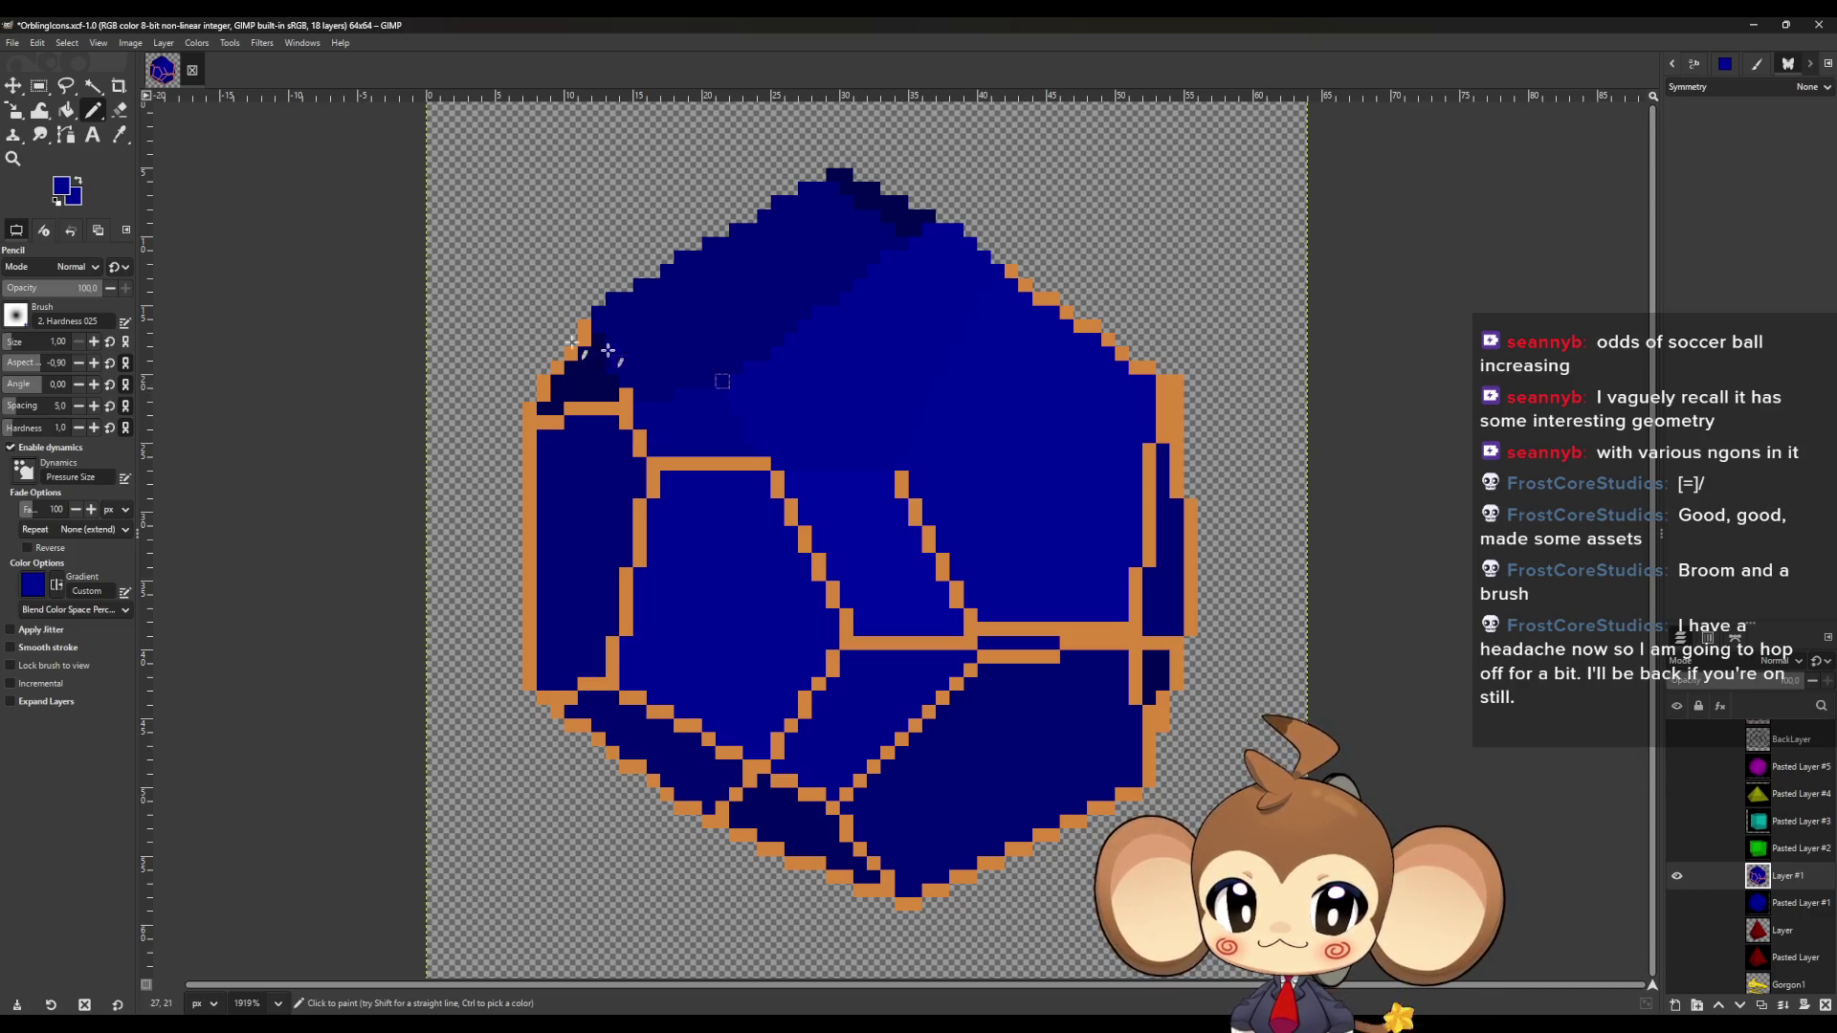
left_click(117, 135)
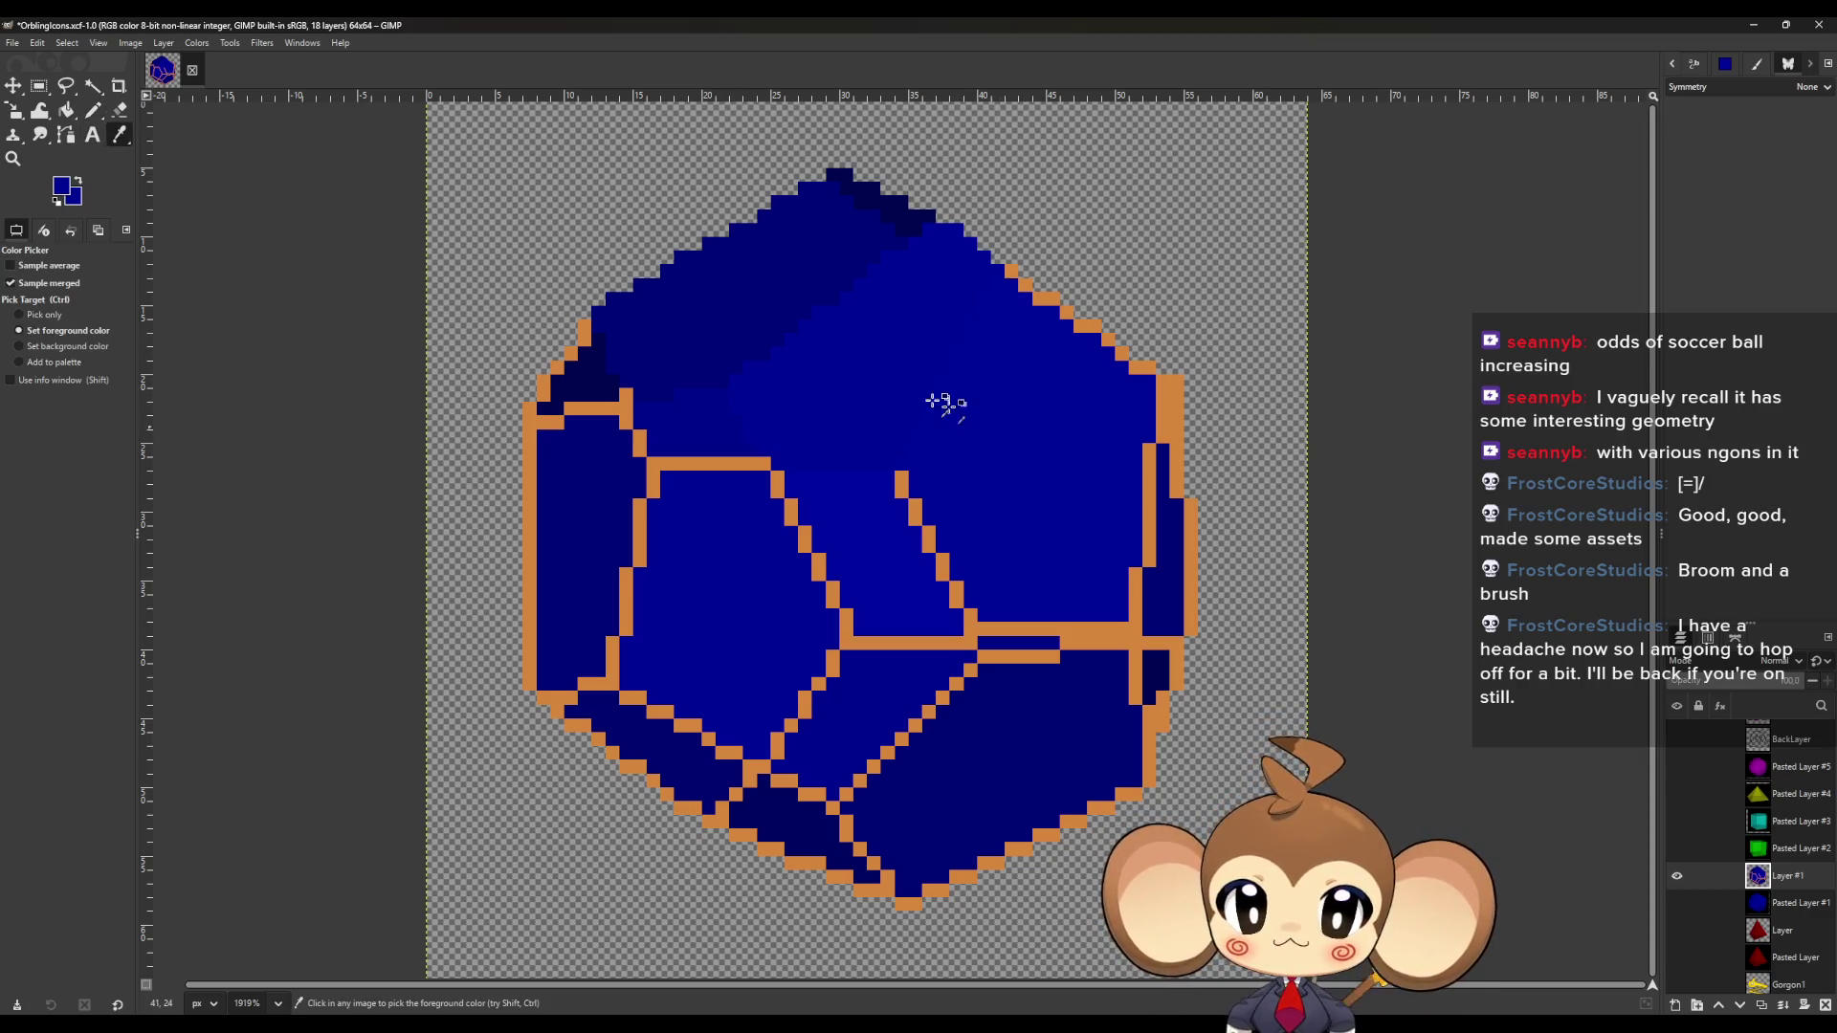
left_click(94, 110)
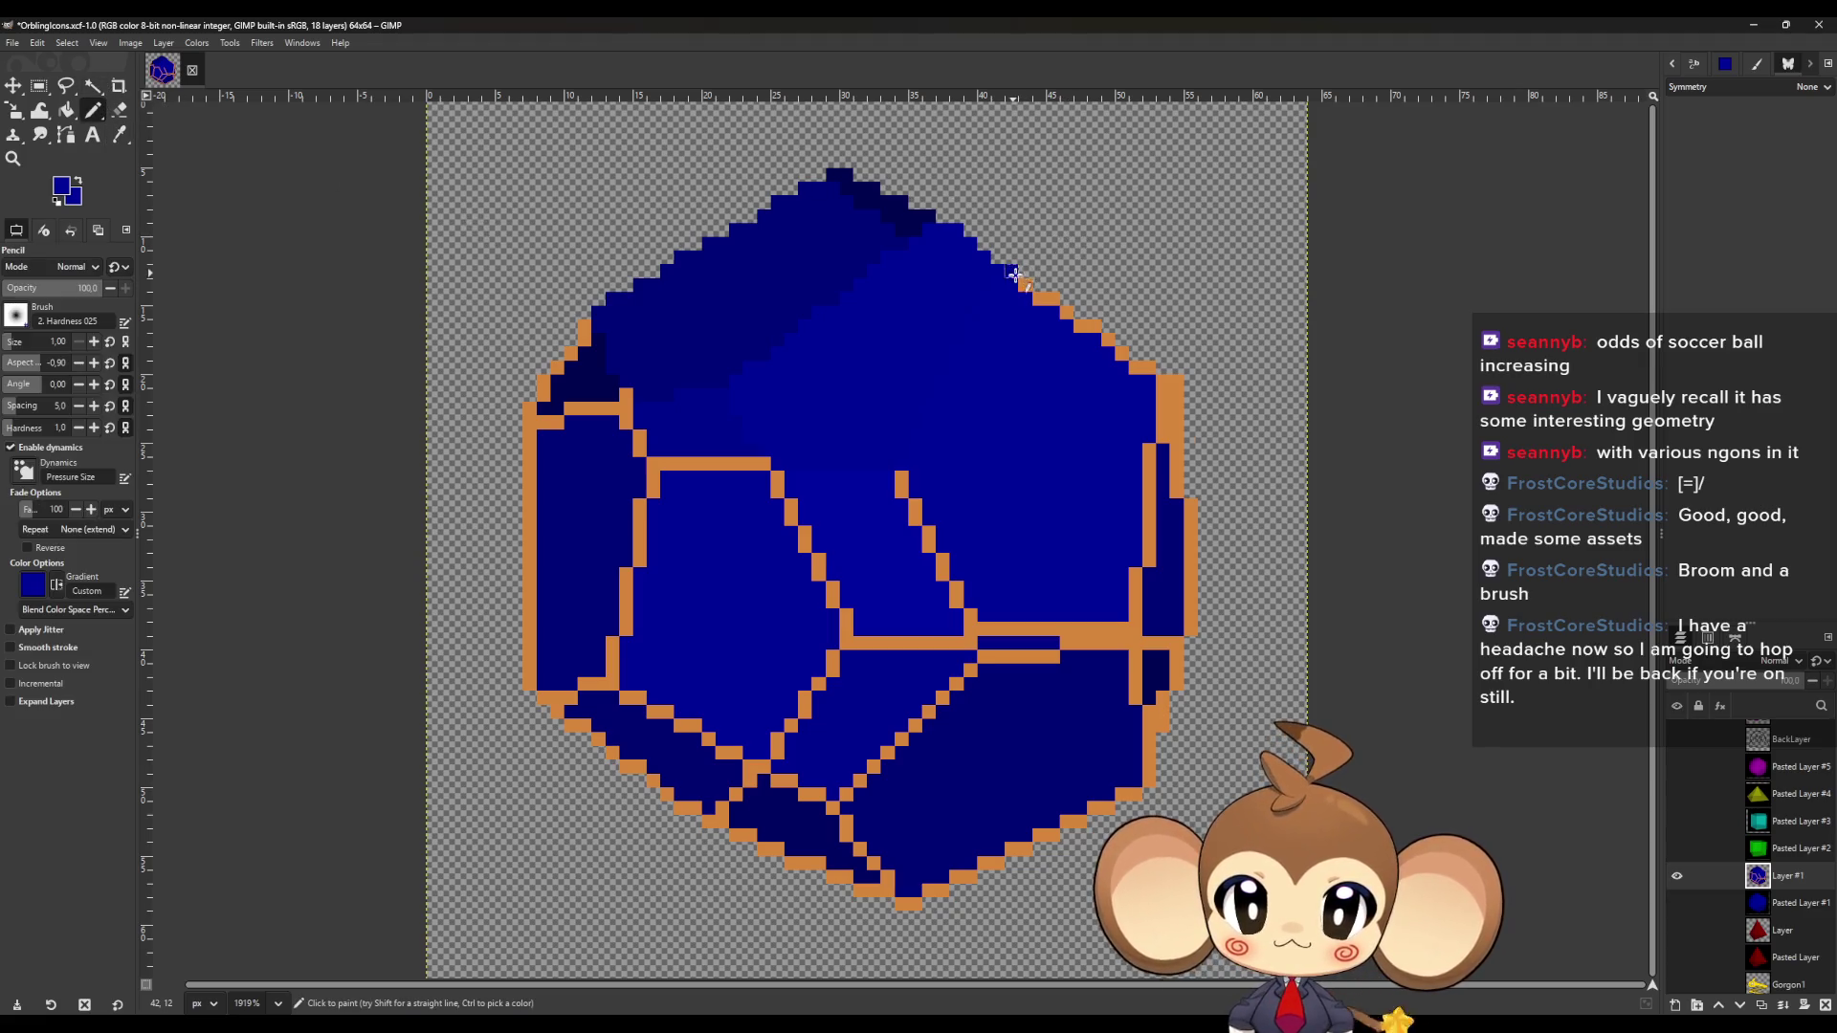
left_click_drag(1087, 324, 1156, 374)
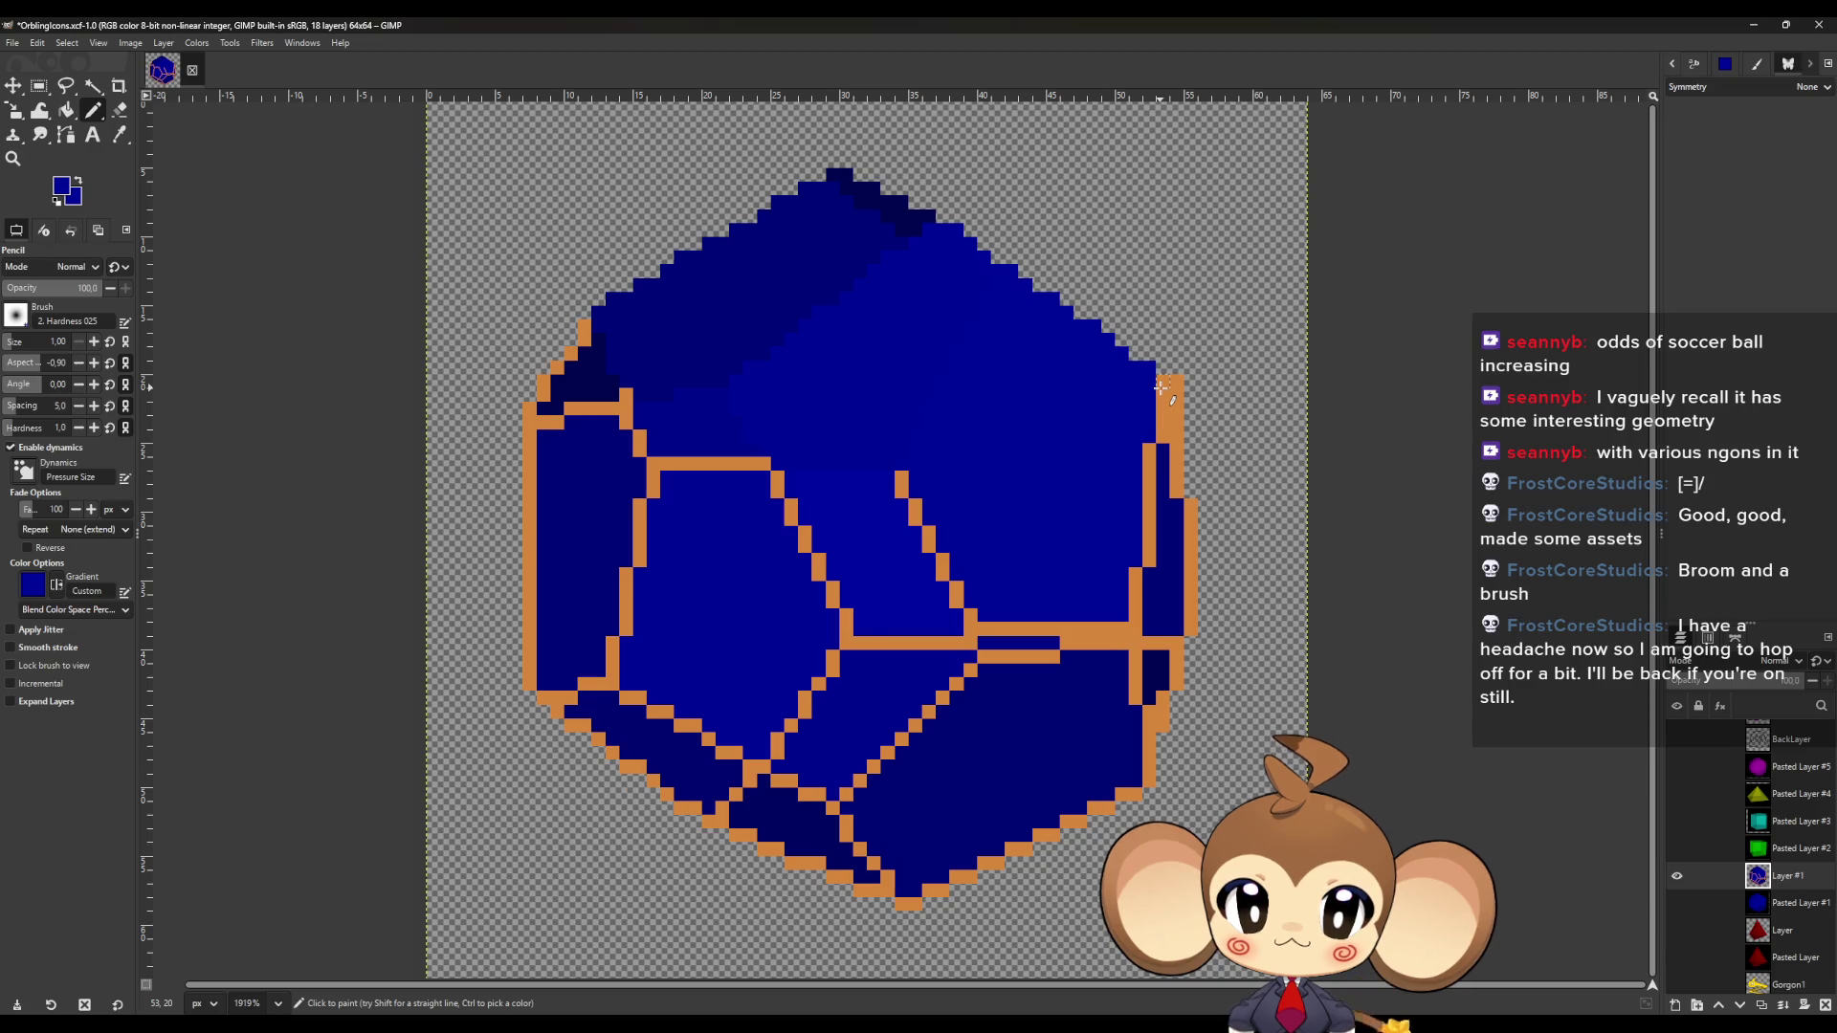
left_click_drag(1161, 387, 1136, 614)
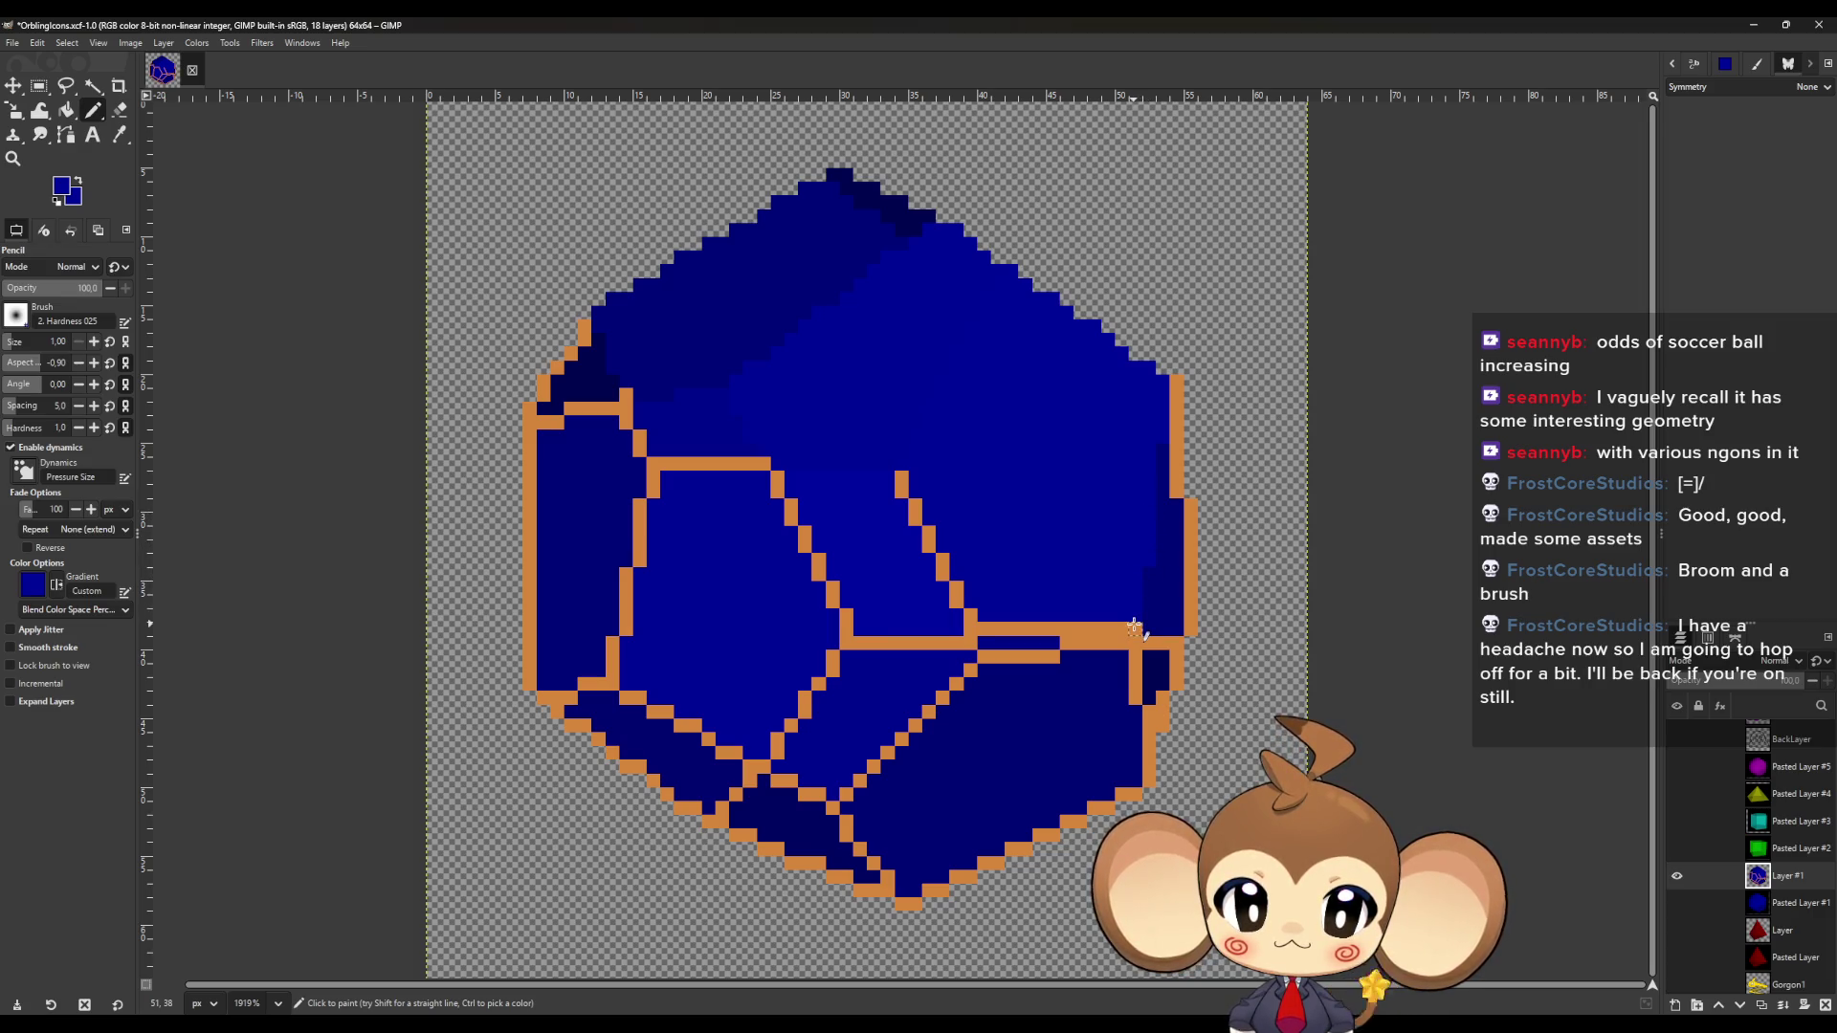
Cover the diagonal line's lower end and the central horizontal orange line in blue.
left_click_drag(968, 612, 902, 478)
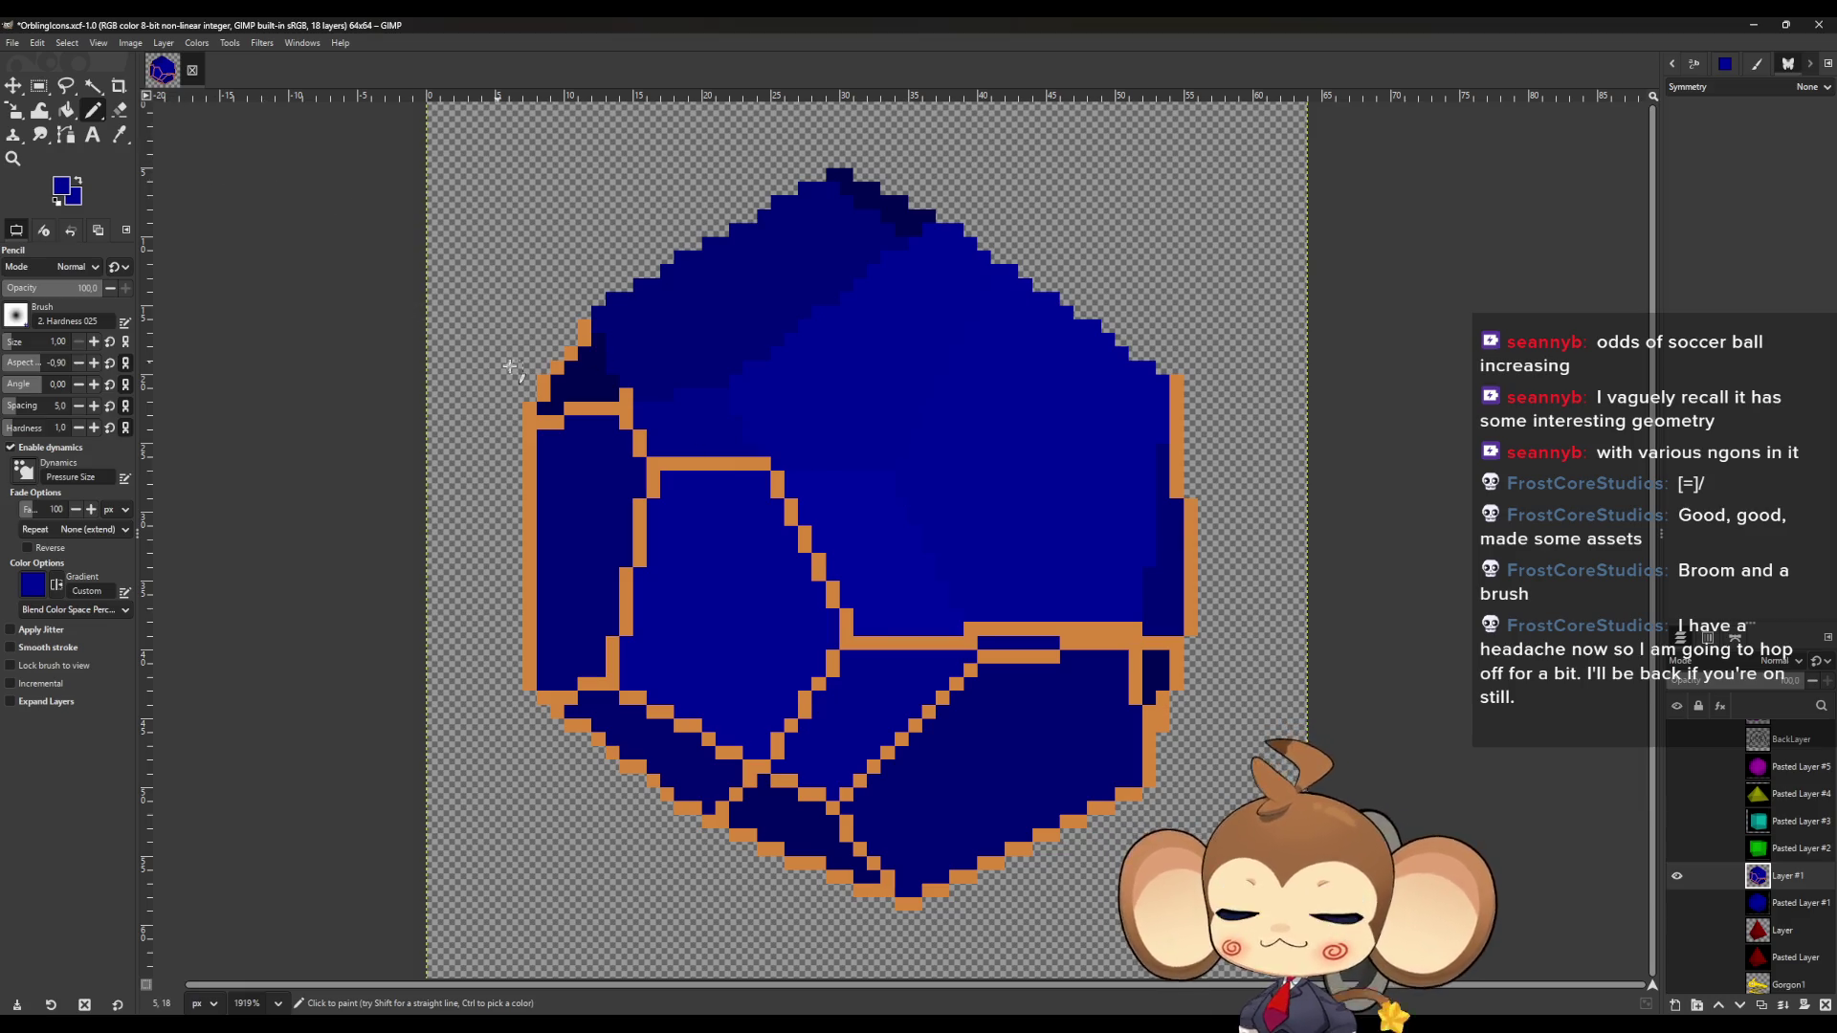
key("o")
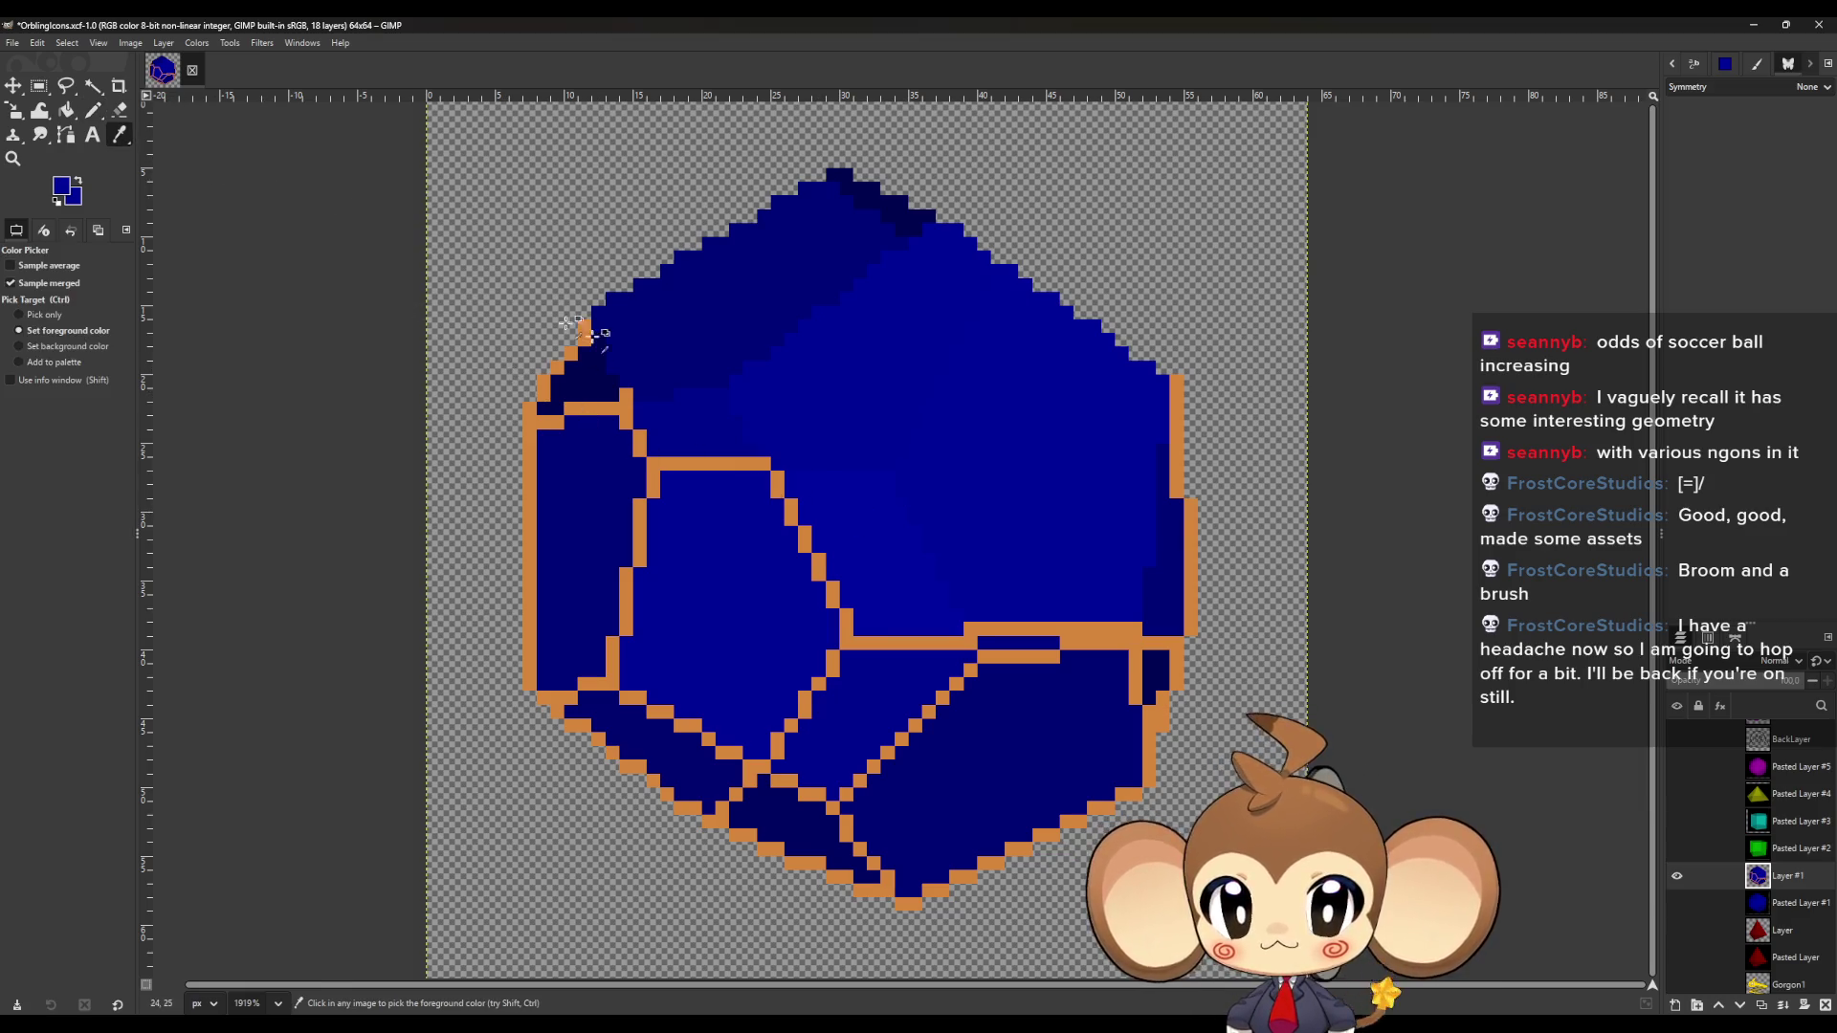
left_click(94, 113)
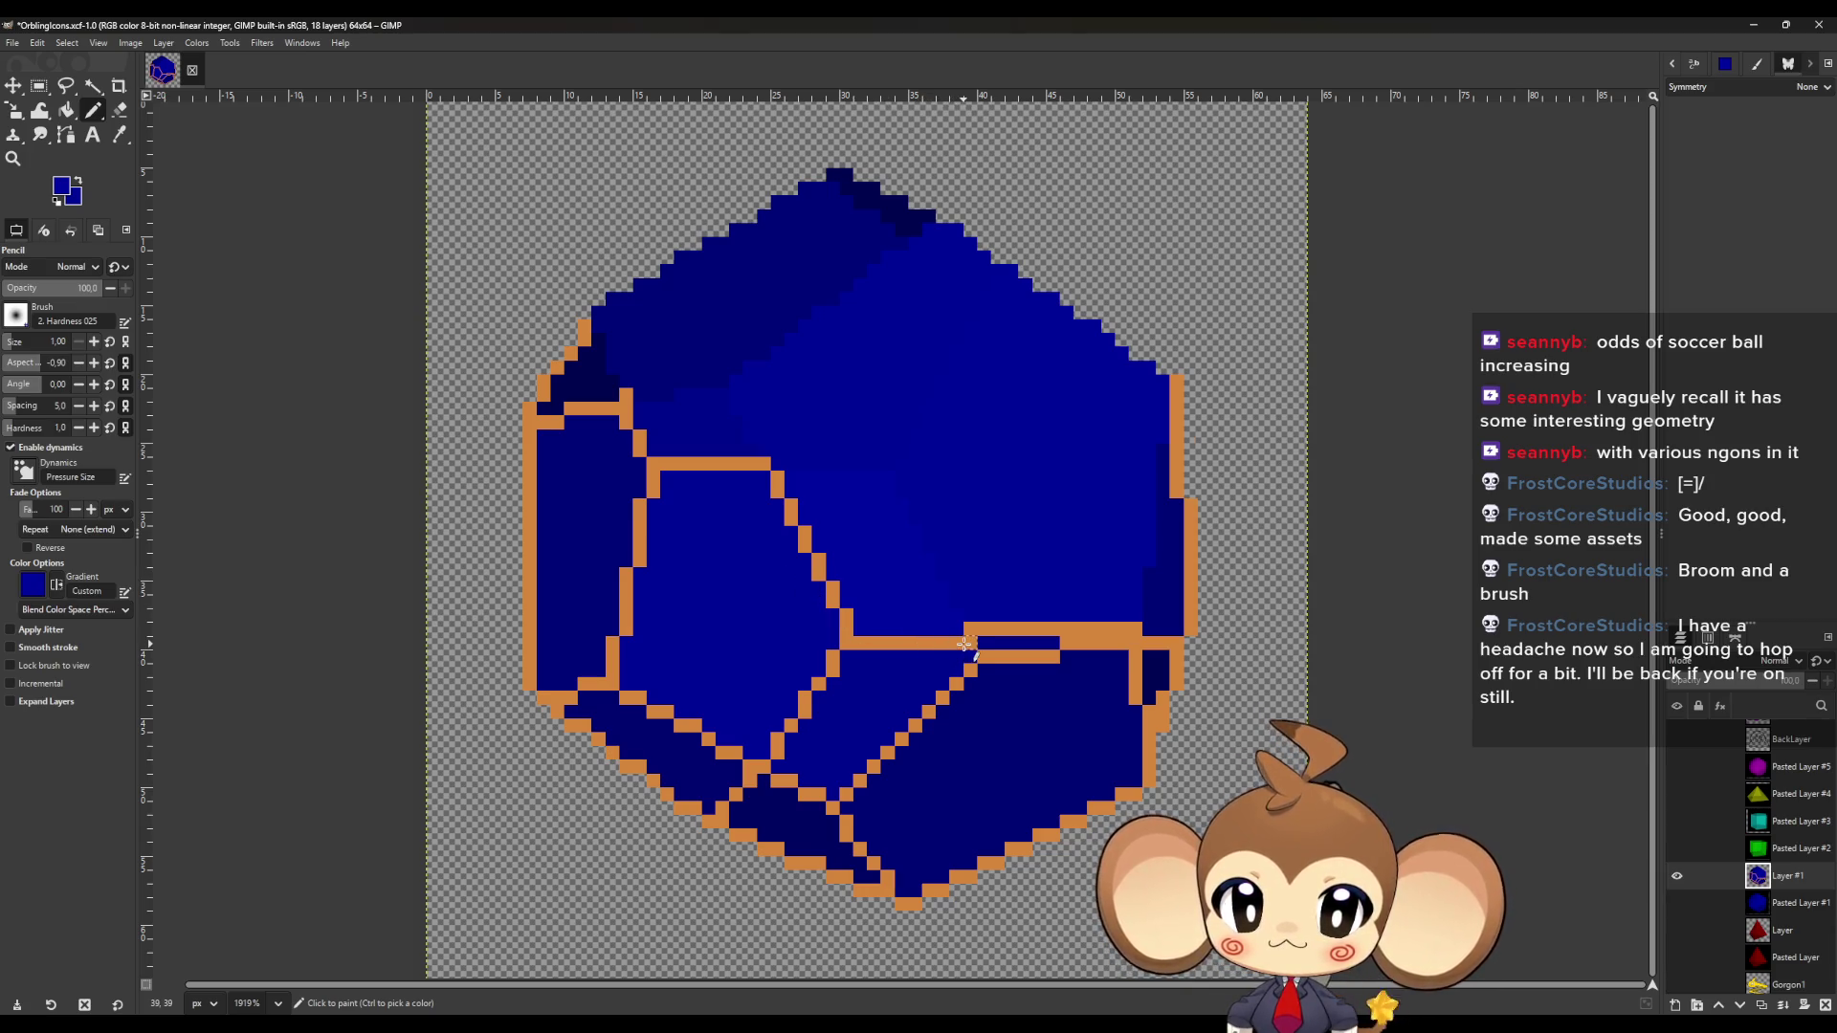
mouse_move(965, 643)
left_mouse_down()
mouse_move(856, 643)
mouse_move(783, 480)
left_mouse_up()
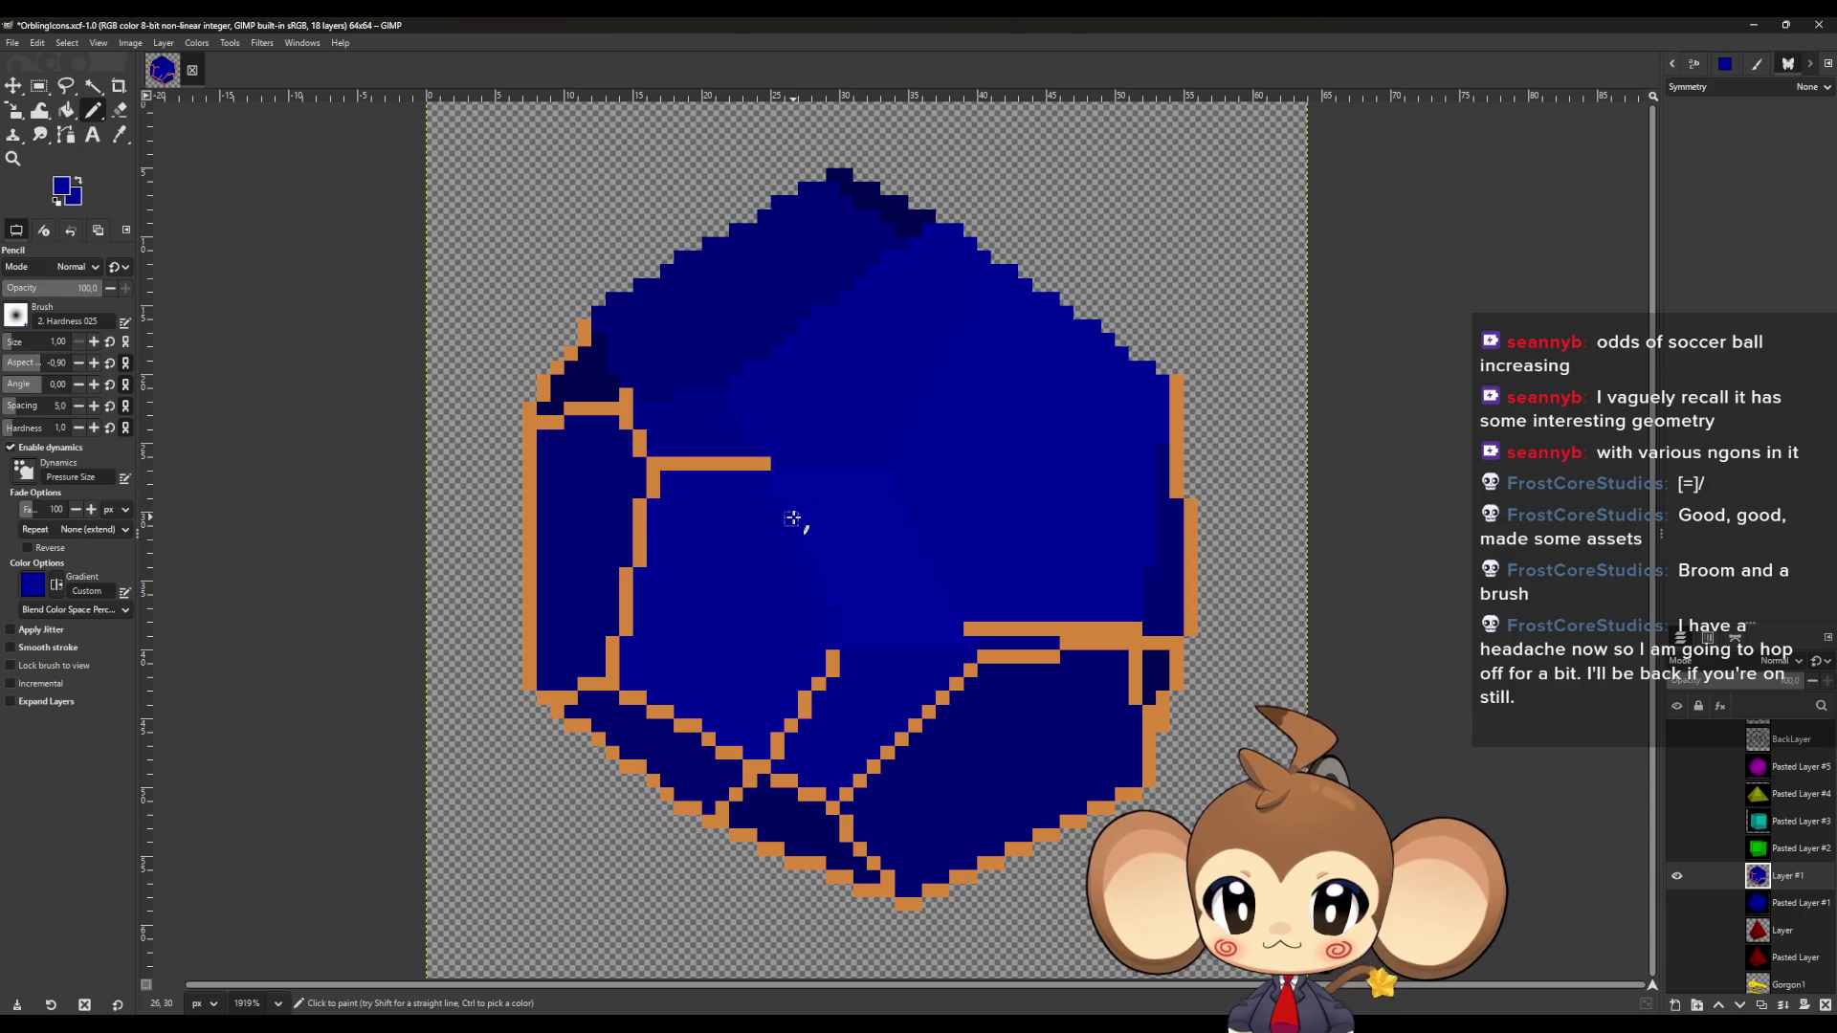
key("o")
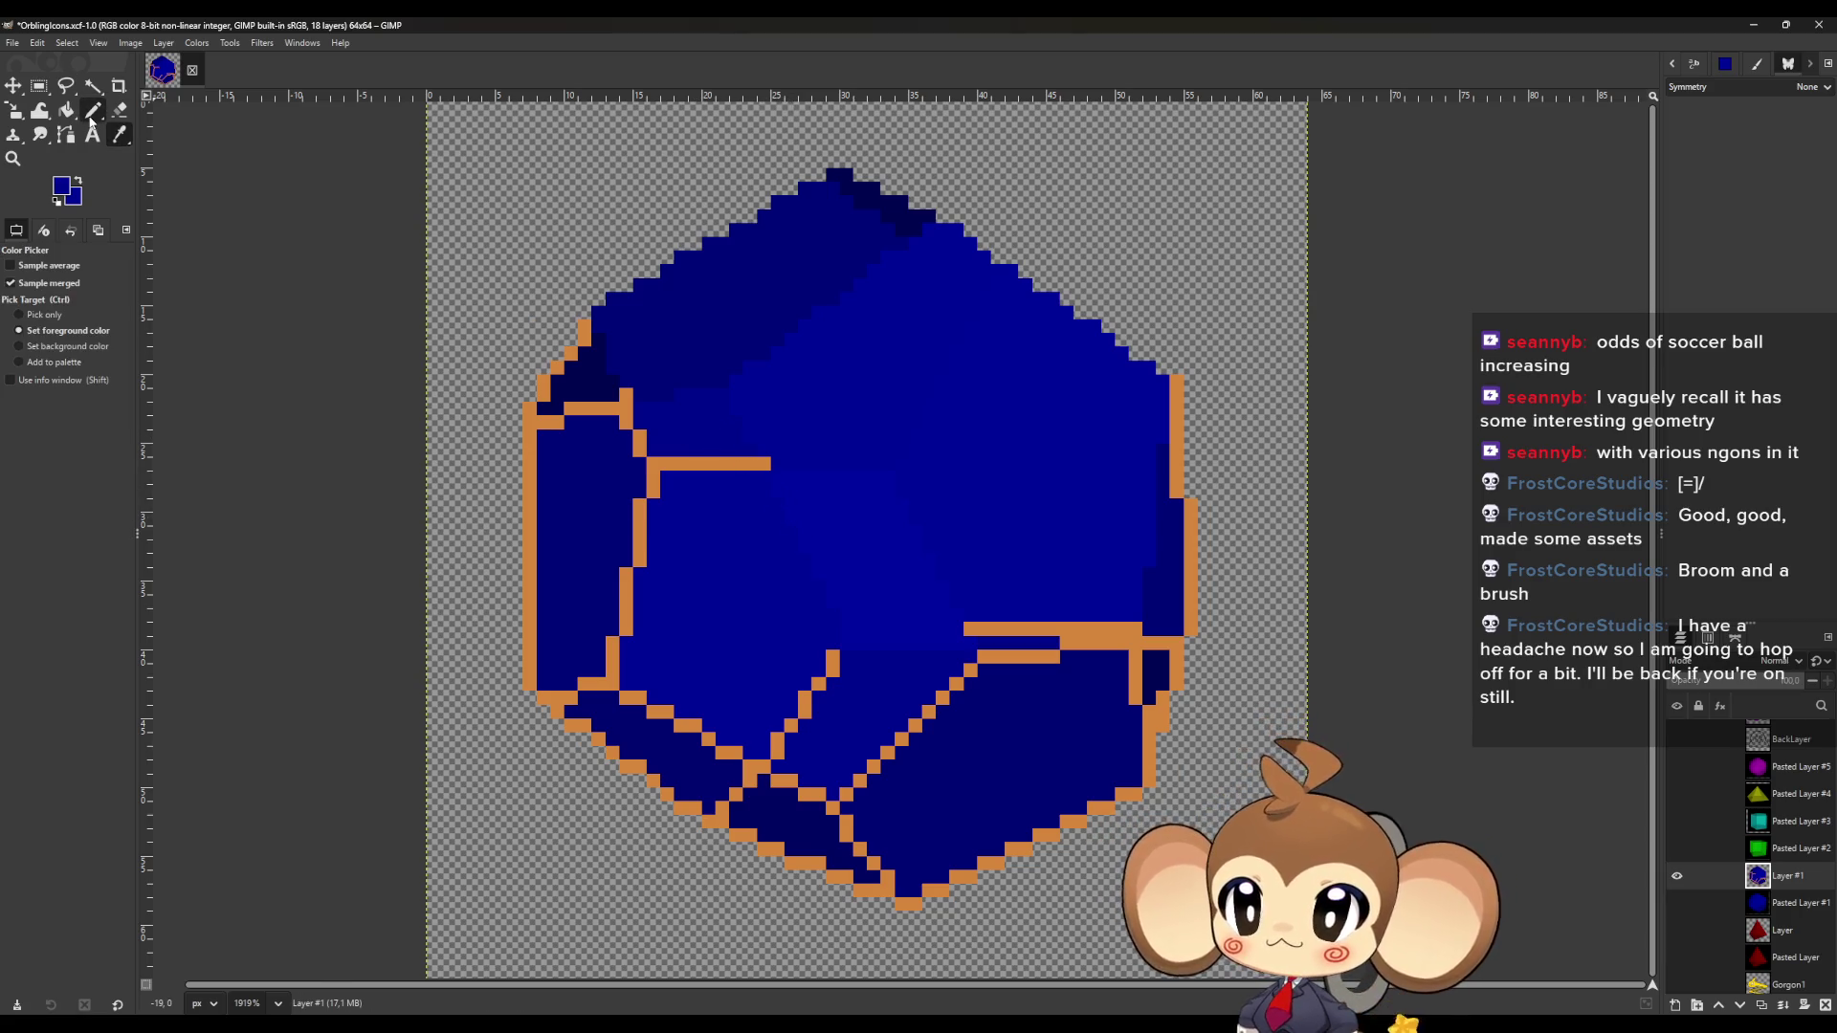
Paint the left horizontal and upper-left orange outlines in dark navy blue.
left_click(86, 118)
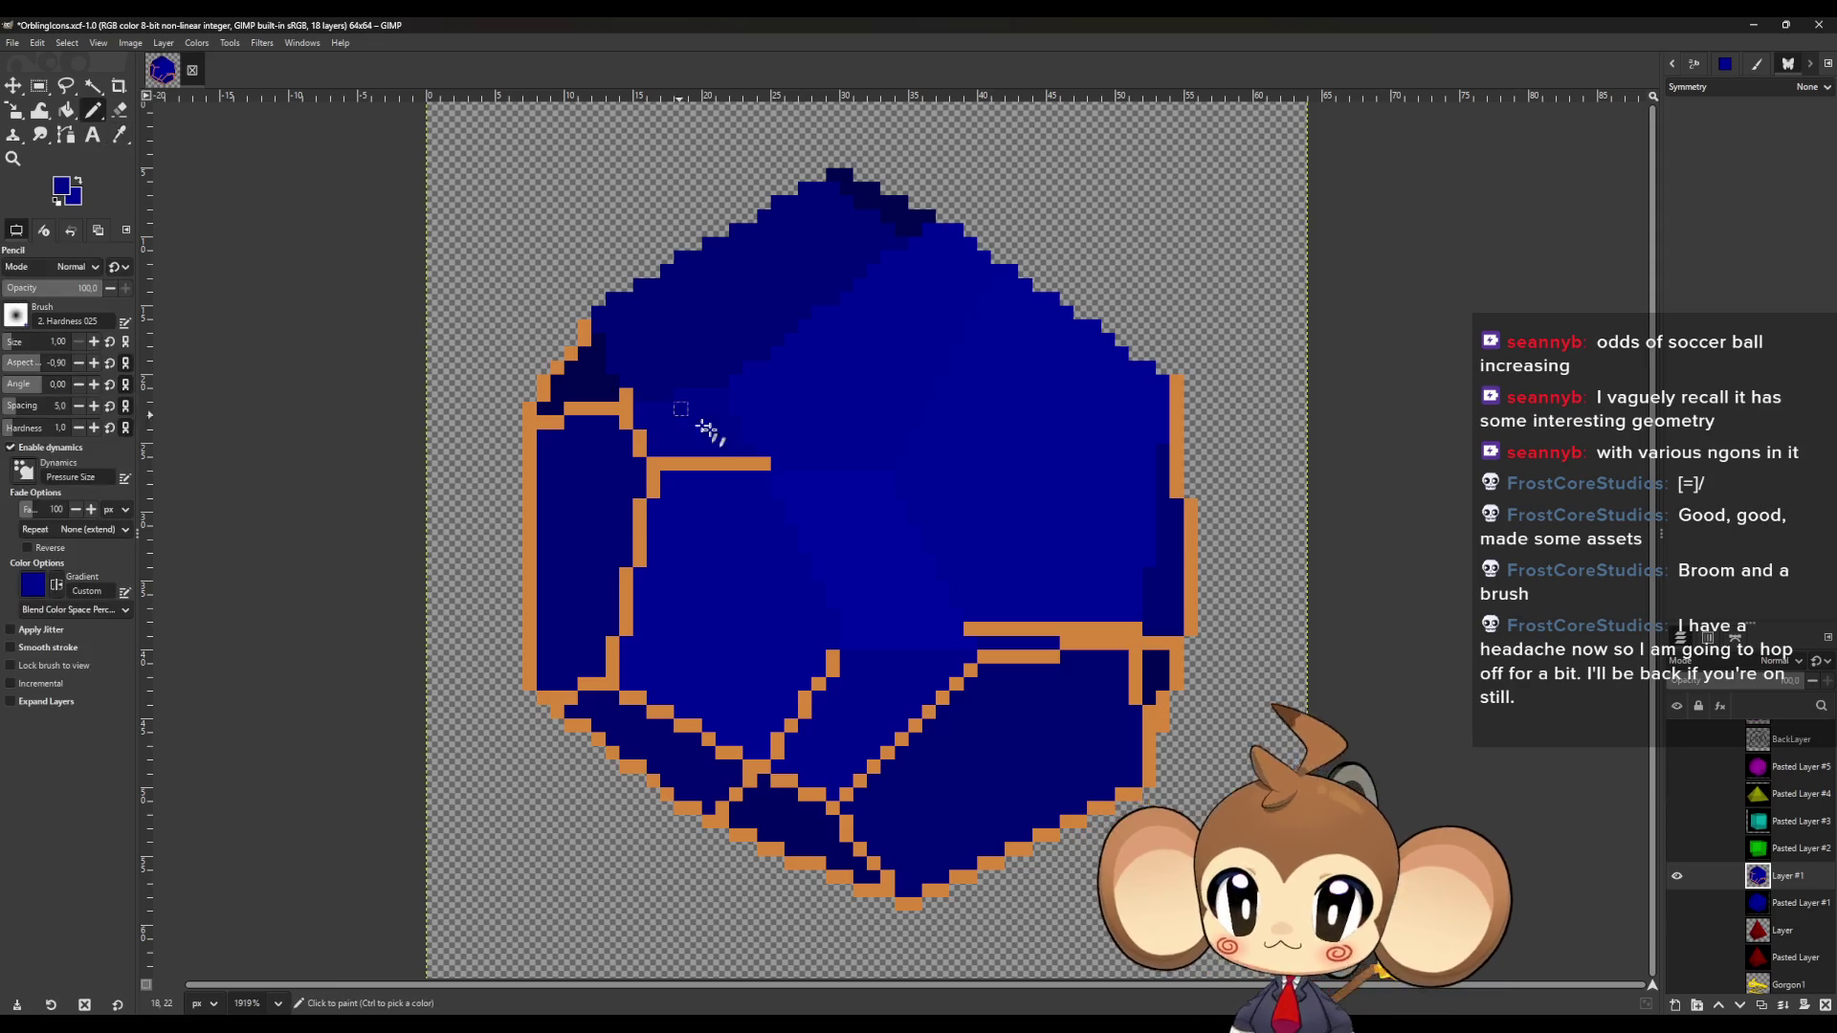
mouse_move(772, 463)
left_mouse_down()
mouse_move(664, 466)
mouse_move(623, 409)
mouse_move(530, 422)
mouse_move(559, 370)
left_mouse_up()
left_click(606, 381, "ctrl")
left_click(627, 395)
left_click_drag(572, 356, 586, 328)
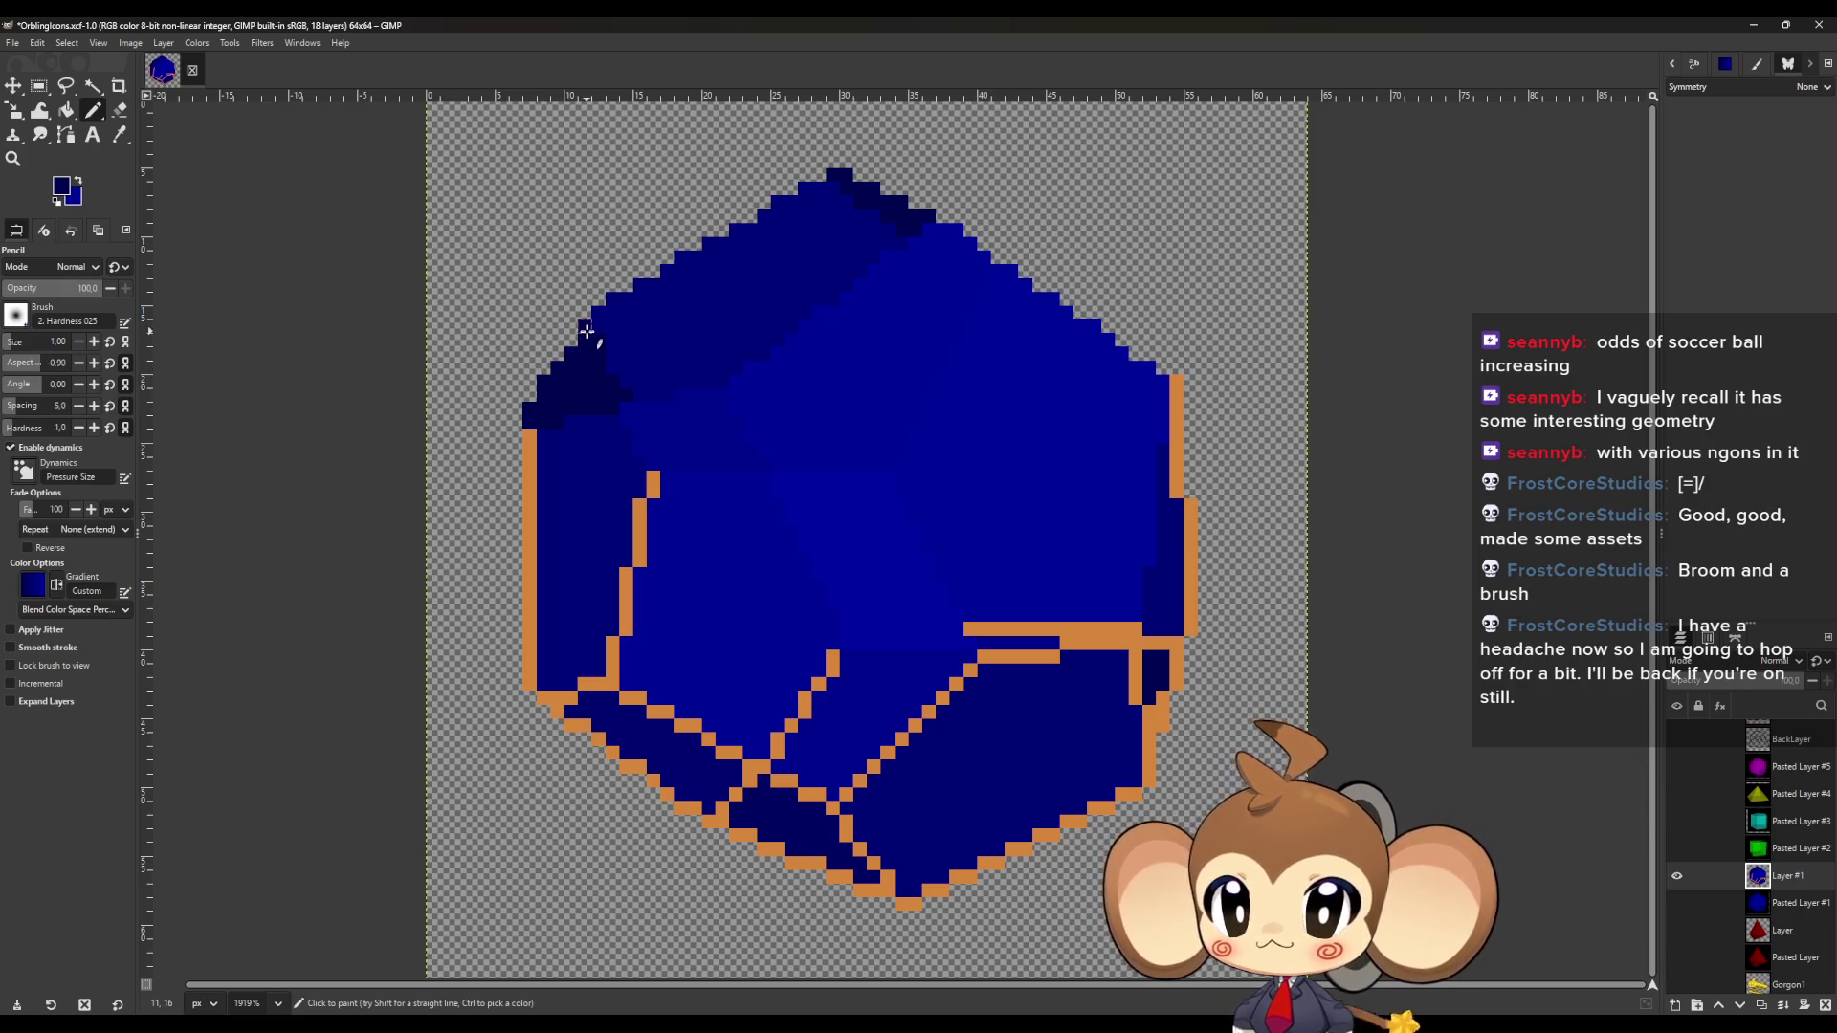
Cover the right-side orange pixels and draw a straight dark blue line down the right edge.
left_click_drag(1014, 653, 1107, 638)
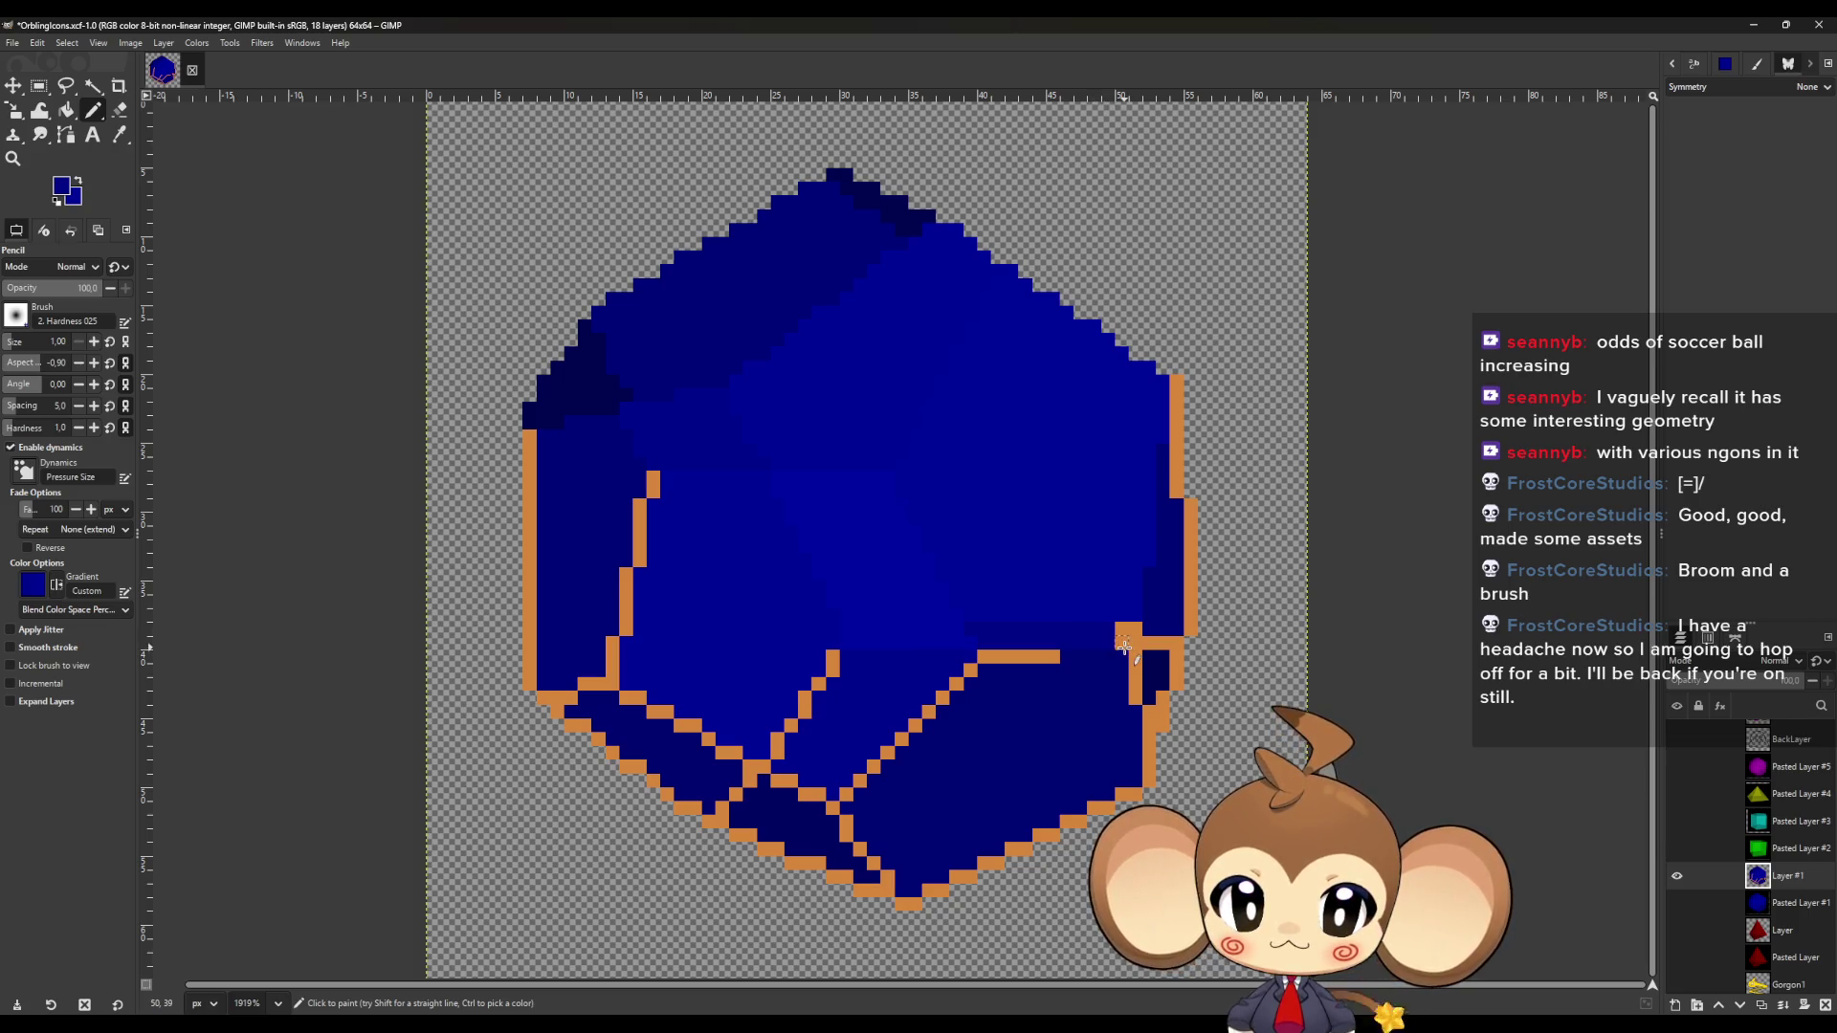
left_click(1122, 630)
key("o")
key("n")
mouse_move(1139, 706)
left_mouse_down()
mouse_move(1155, 646)
mouse_move(1175, 652)
mouse_move(1153, 712)
mouse_move(1168, 710)
left_mouse_up()
left_click_drag(1191, 630, 1189, 530)
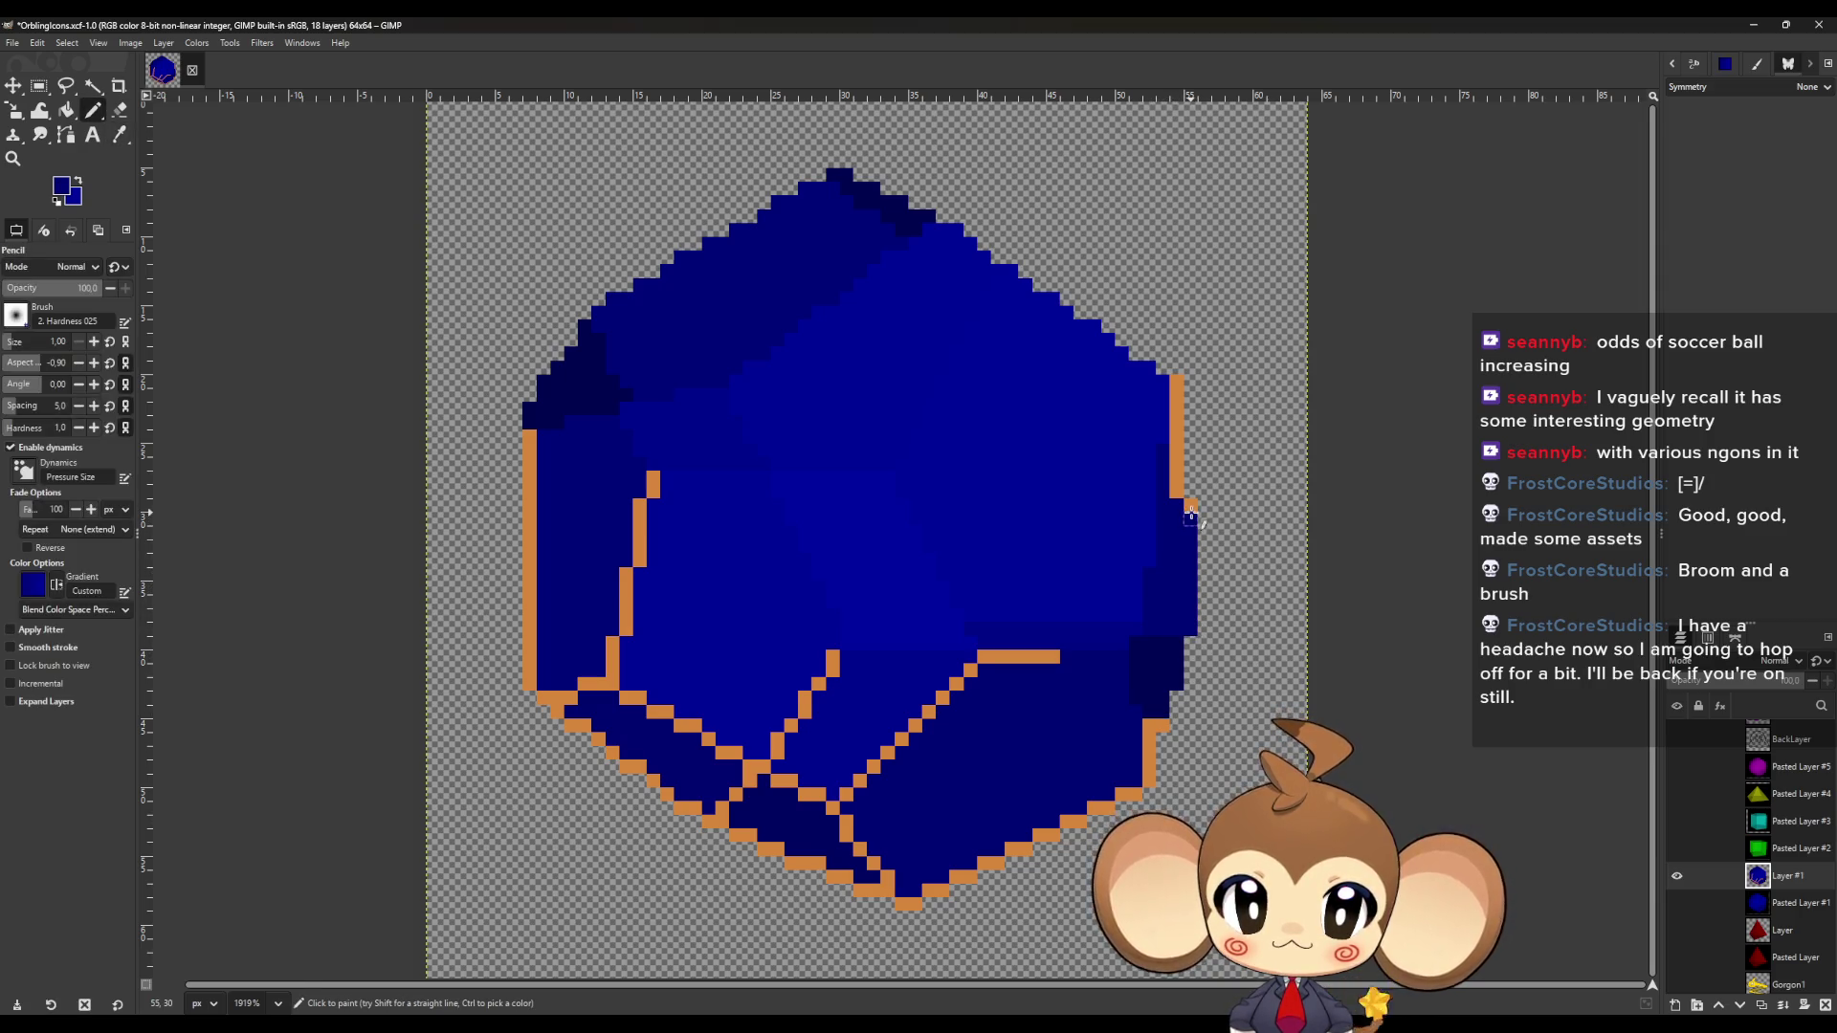
left_click(1176, 381)
left_click(1177, 493, "shift")
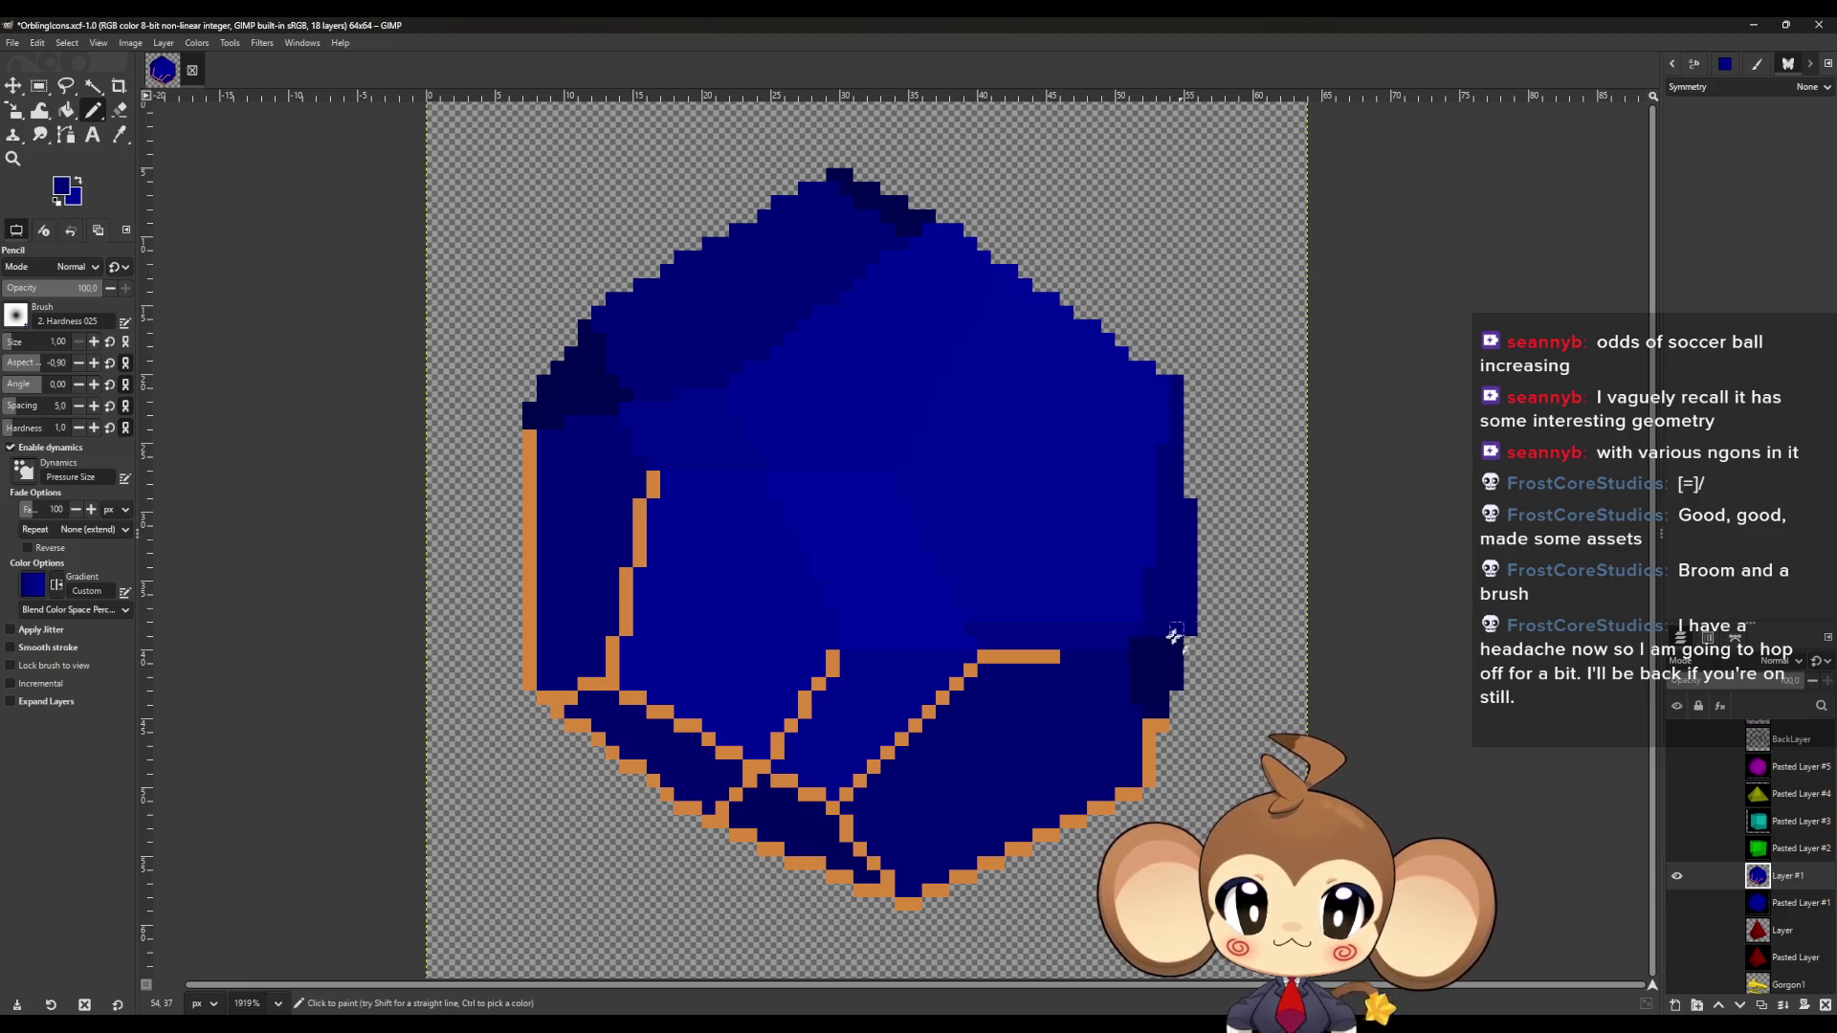
Undo the accidental layer move and remove the short horizontal orange segment.
key("m")
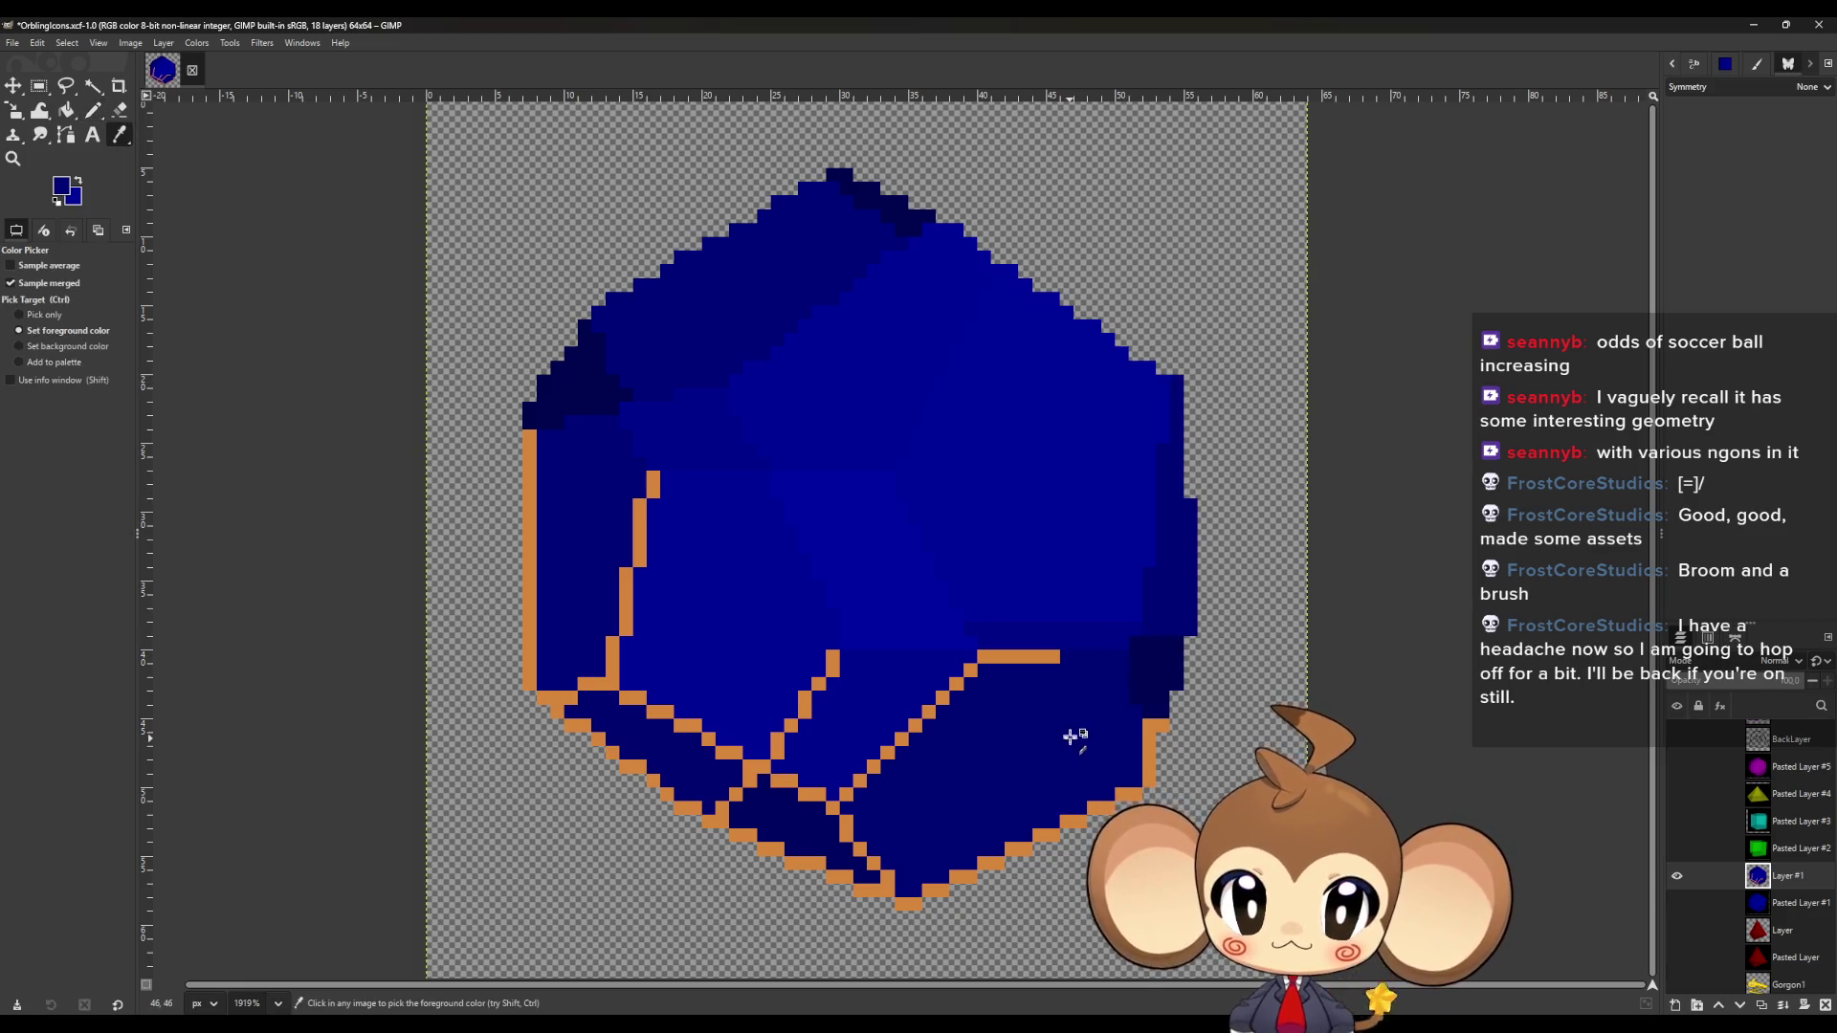
left_click_drag(1052, 662, 1026, 660)
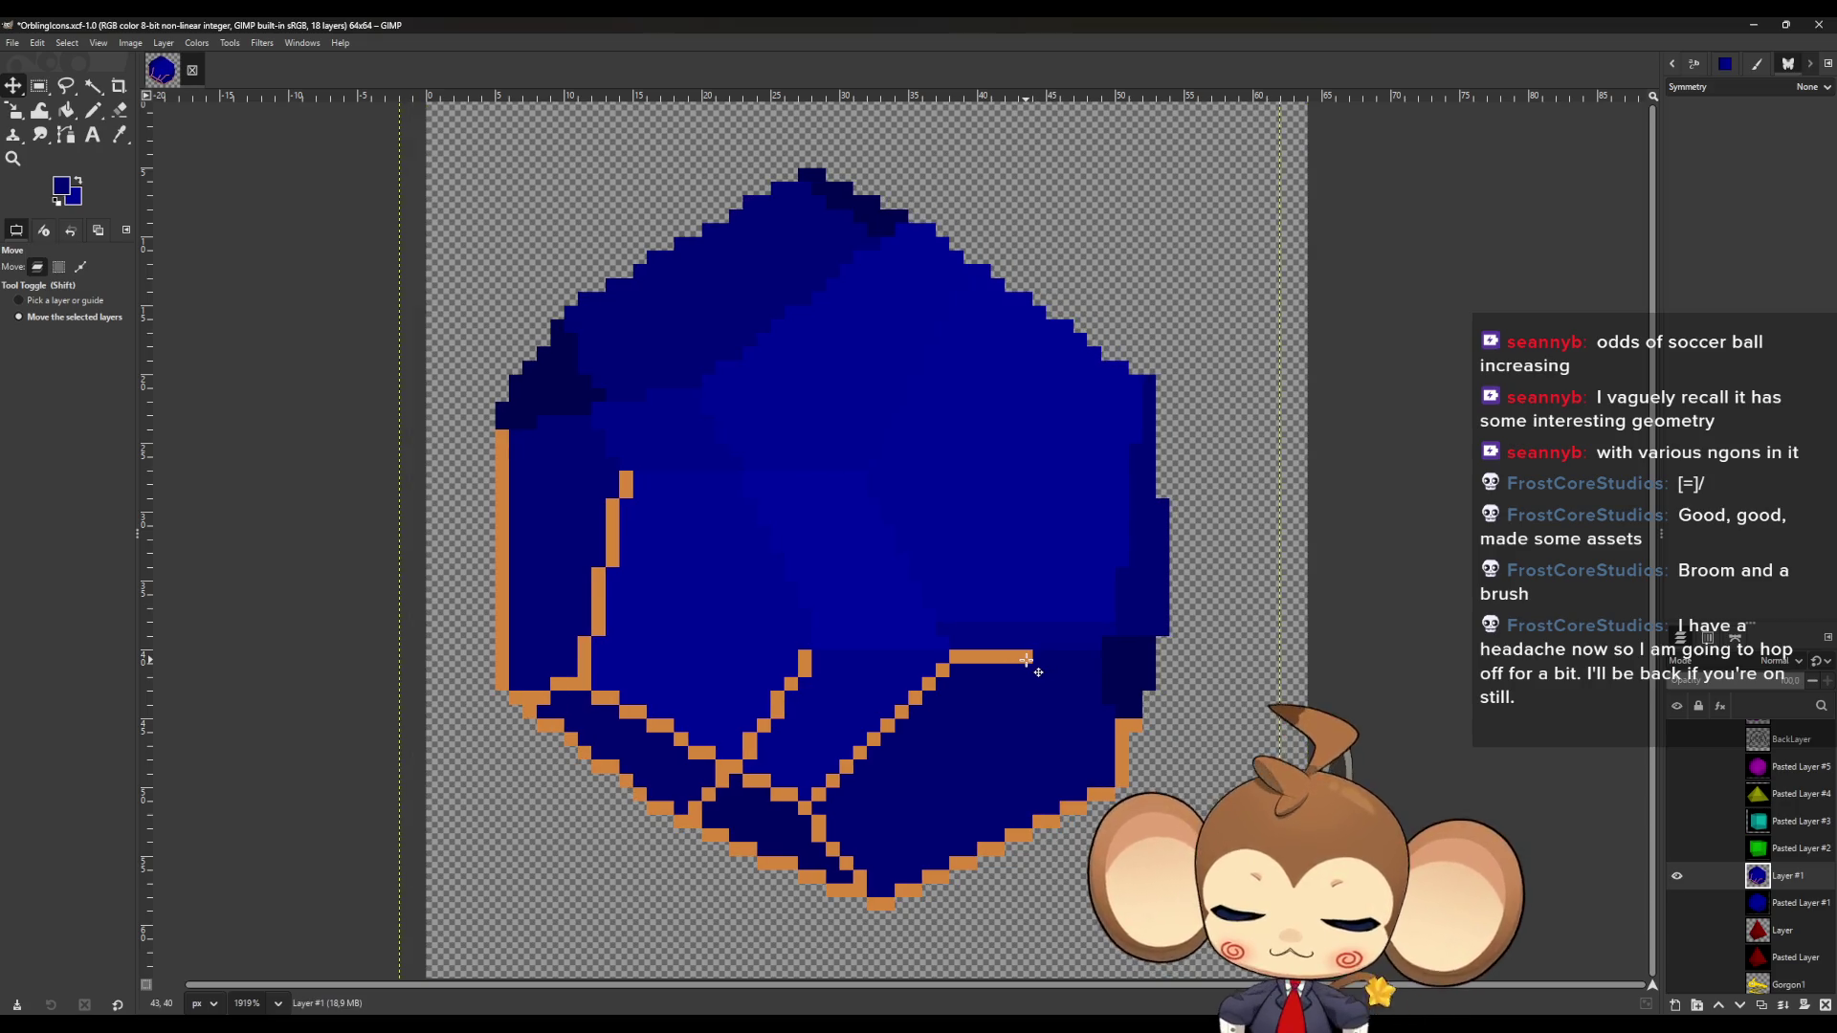
key("ctrl+z")
key("n")
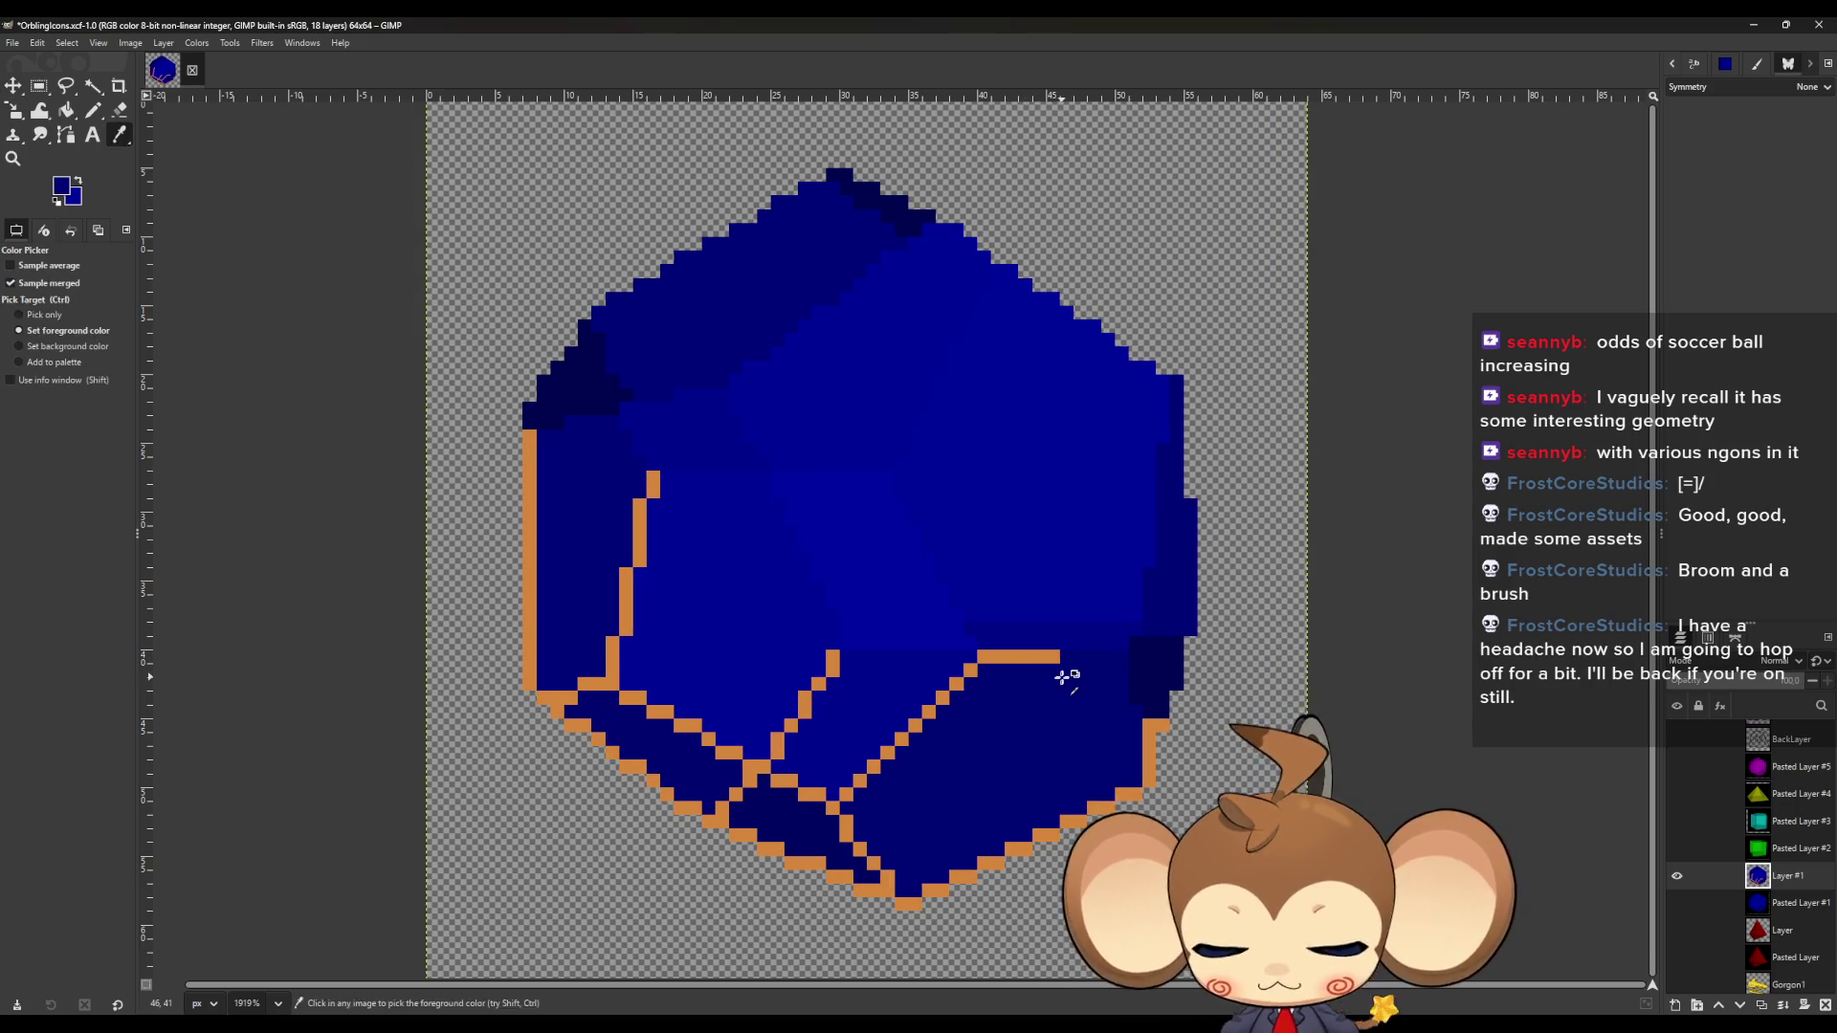
key("ctrl+z")
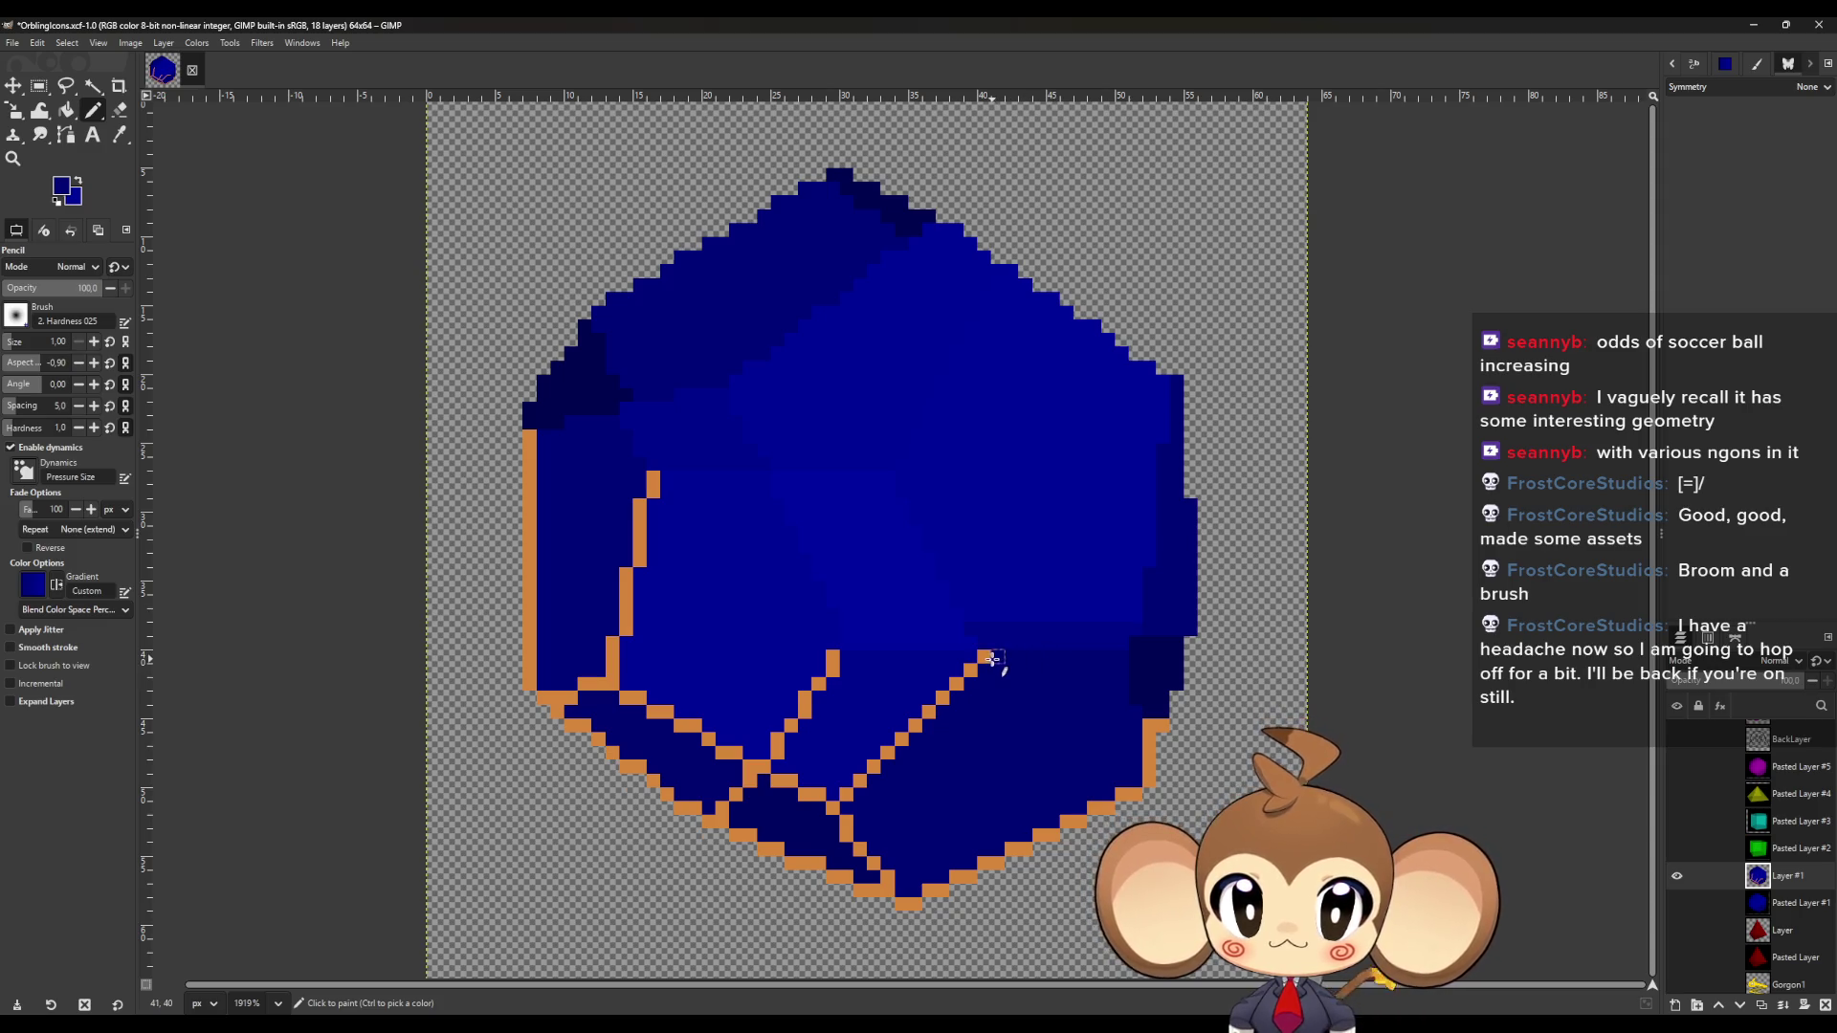
Paint the lower diagonal, lower-right and bottom orange outlines dark blue.
left_click(834, 806, "shift")
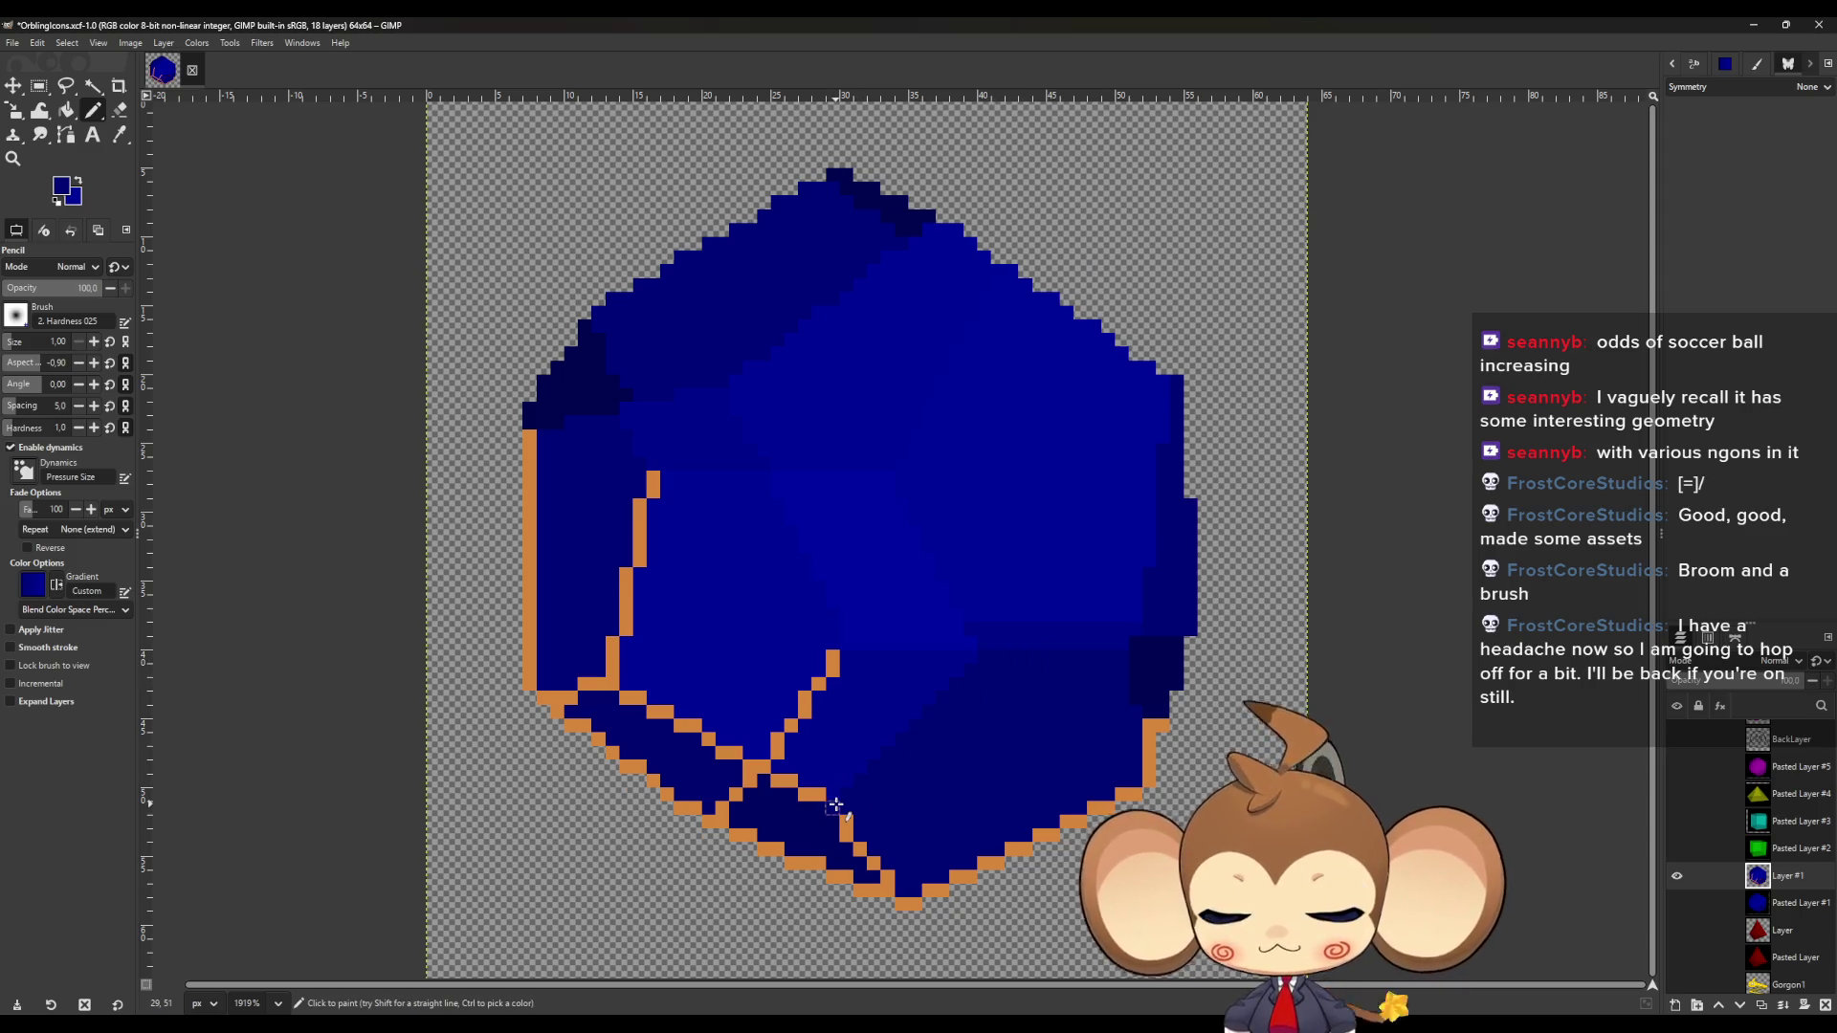
mouse_move(836, 807)
left_mouse_down()
mouse_move(859, 846)
mouse_move(844, 844)
mouse_move(909, 904)
mouse_move(1012, 849)
left_mouse_up()
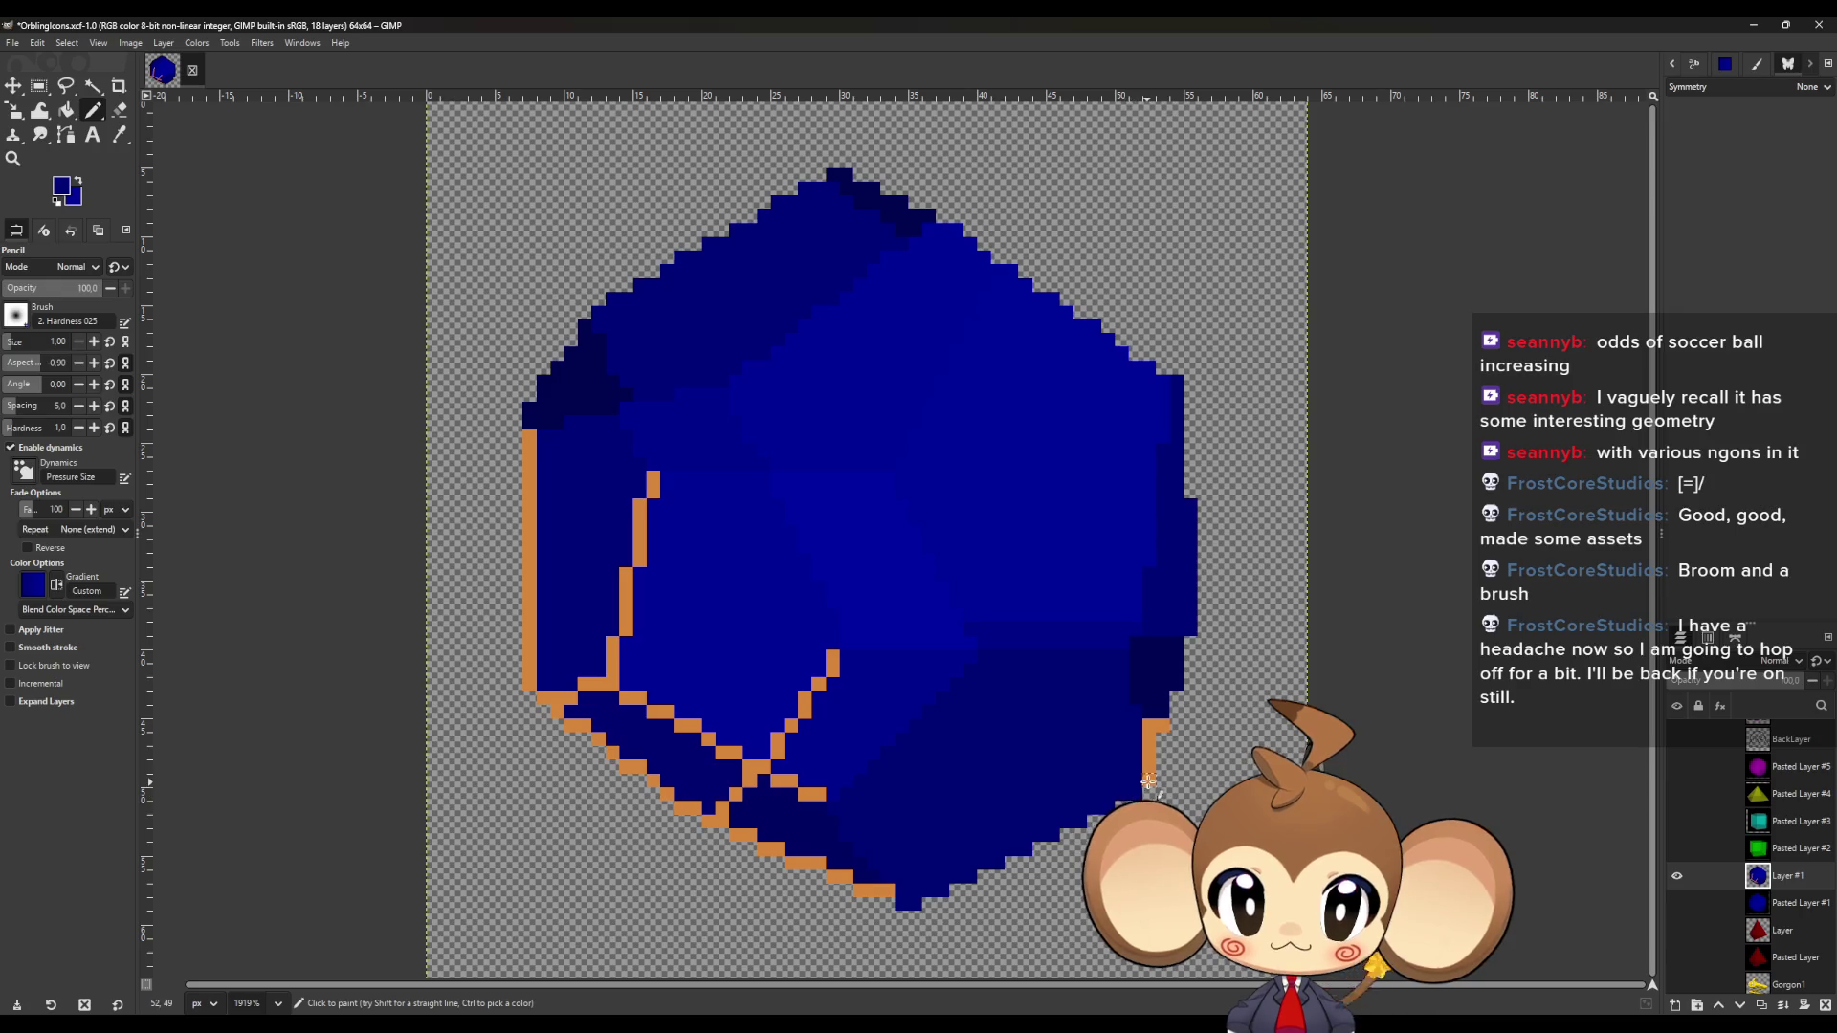
left_click_drag(1149, 727, 1165, 727)
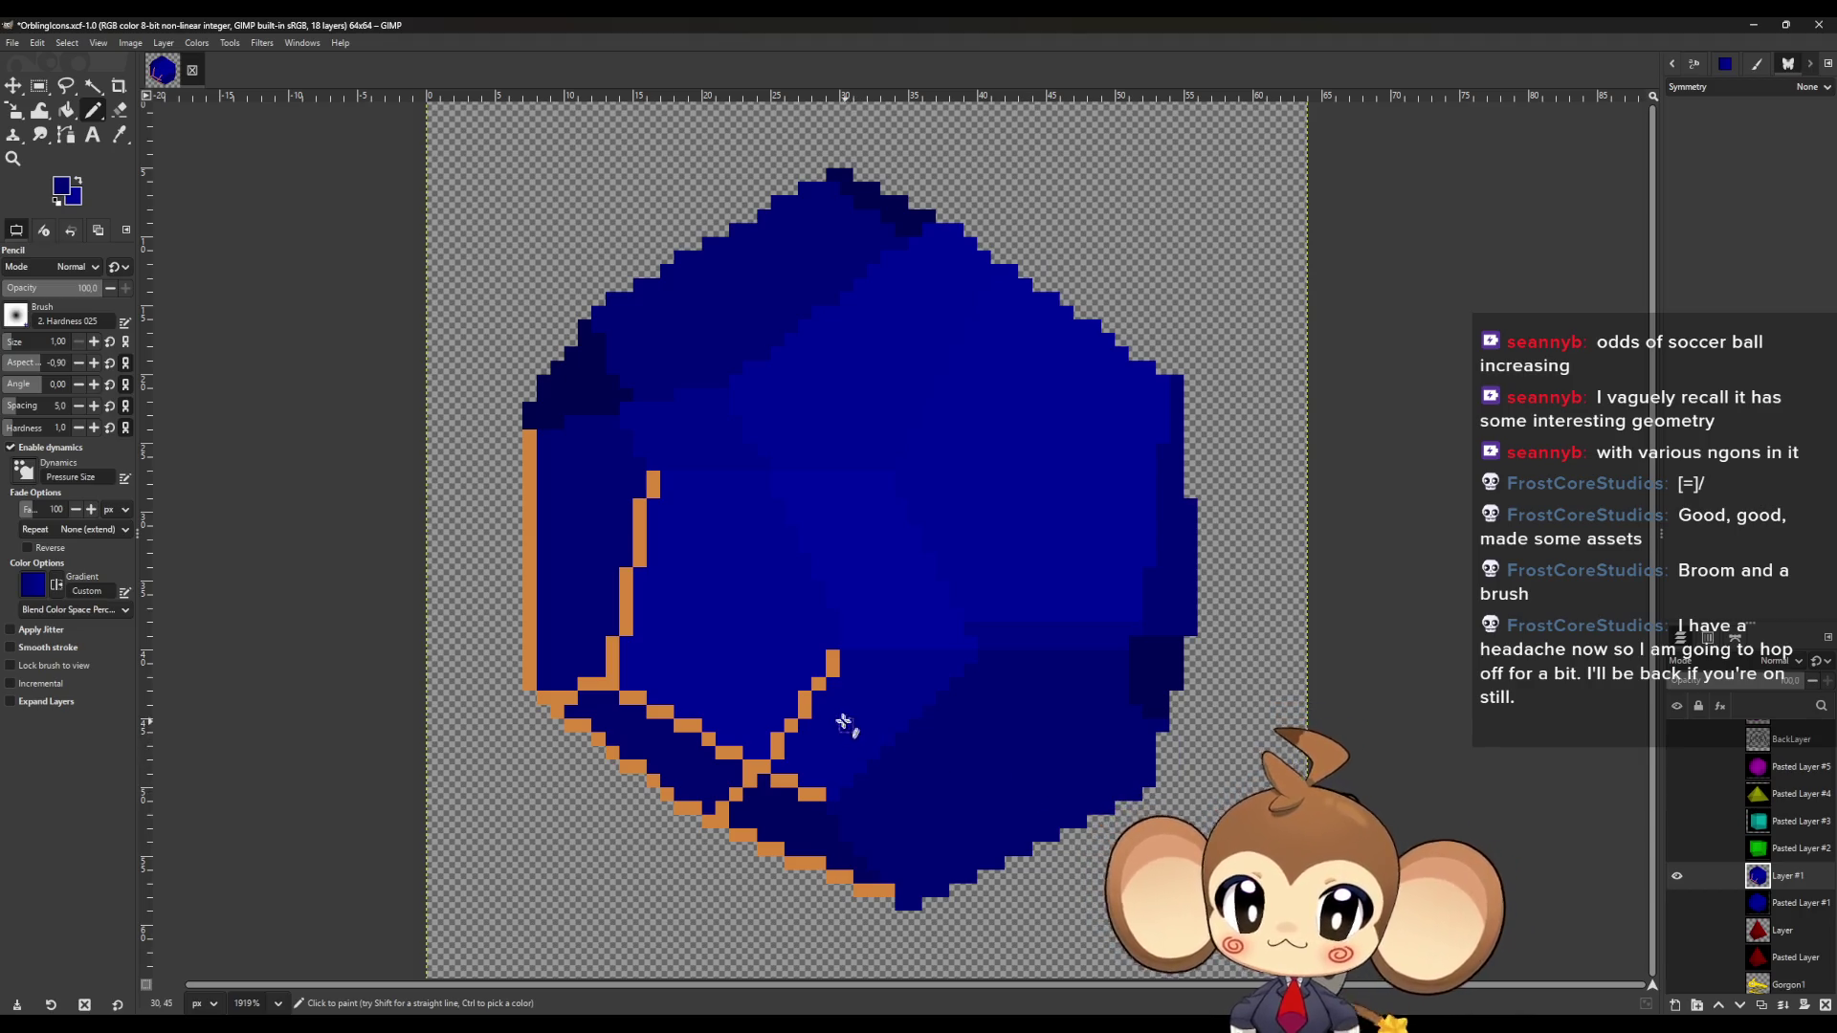
mouse_move(839, 662)
left_mouse_down()
mouse_move(771, 771)
mouse_move(823, 799)
left_mouse_up()
key("o")
key("n")
mouse_move(904, 907)
left_mouse_down()
mouse_move(735, 837)
mouse_move(753, 770)
mouse_move(697, 731)
mouse_move(612, 696)
mouse_move(571, 723)
mouse_move(713, 821)
left_mouse_up()
Paint the last orange pixels and the left vertical orange stripe dark blue with a straight line.
mouse_move(563, 720)
left_mouse_down()
mouse_move(613, 675)
mouse_move(649, 483)
left_mouse_up()
left_click(529, 437)
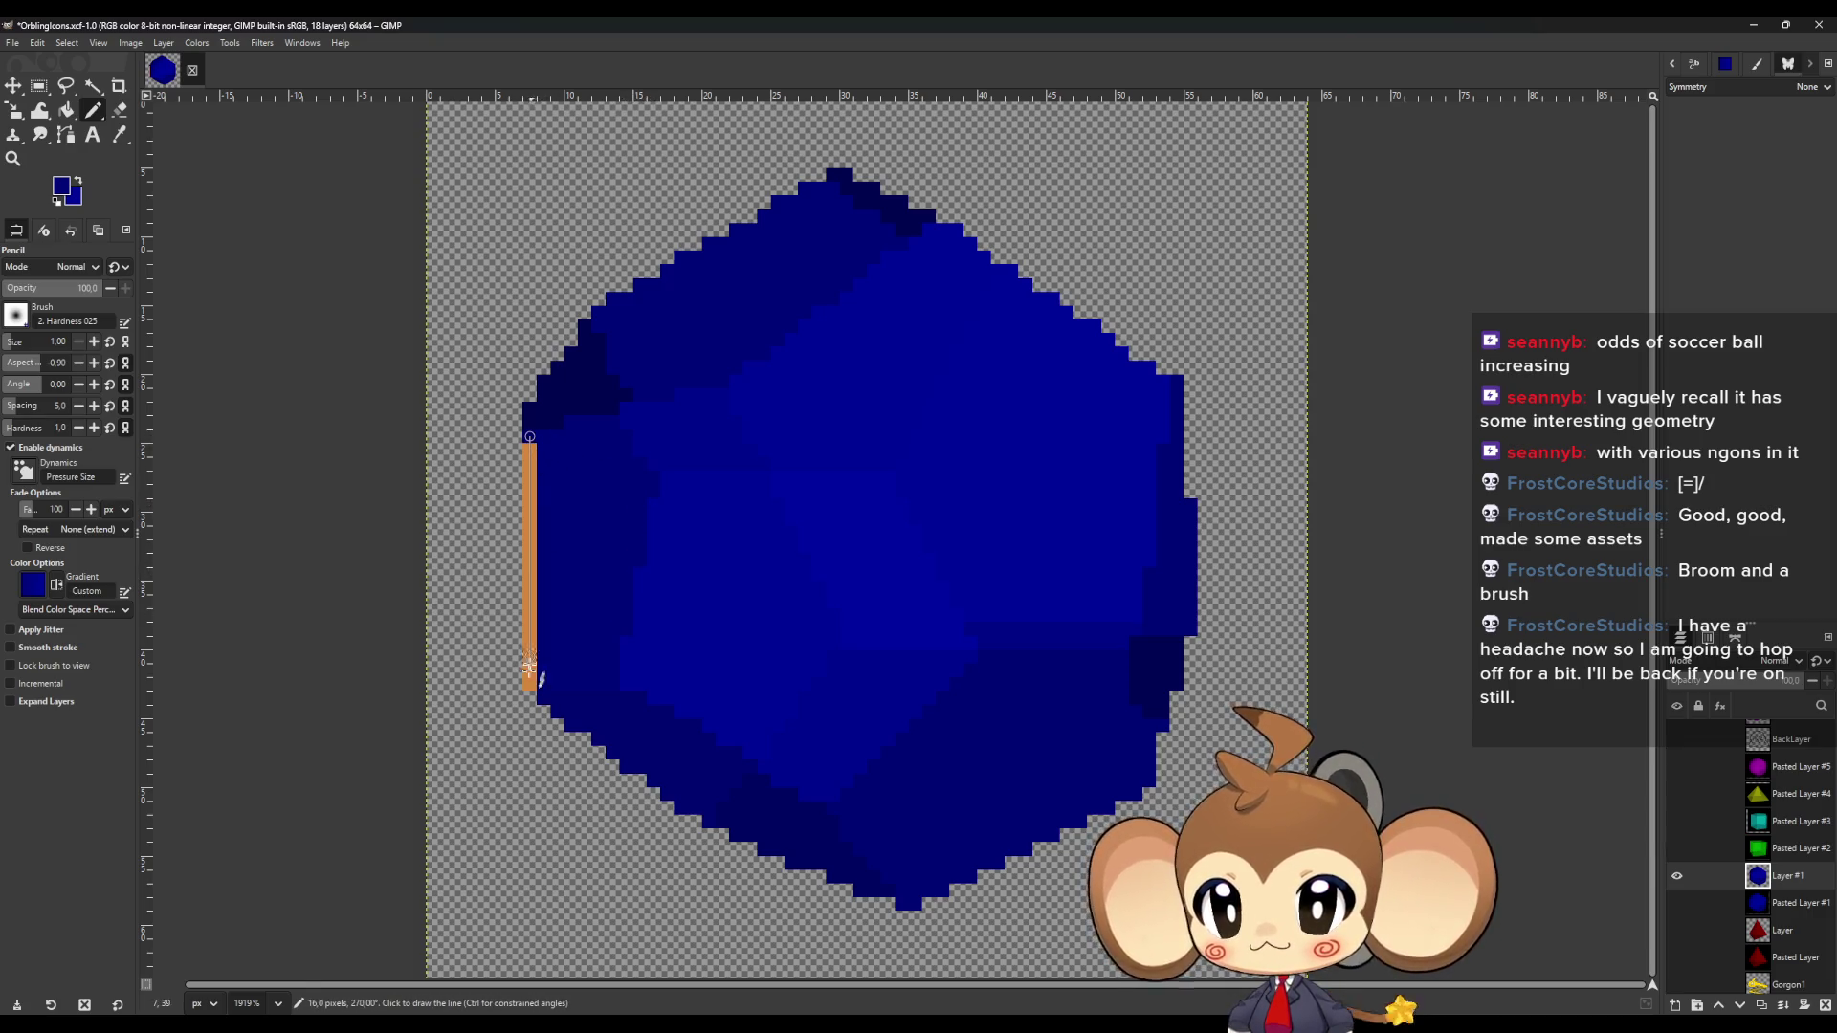
left_click(529, 684, "shift")
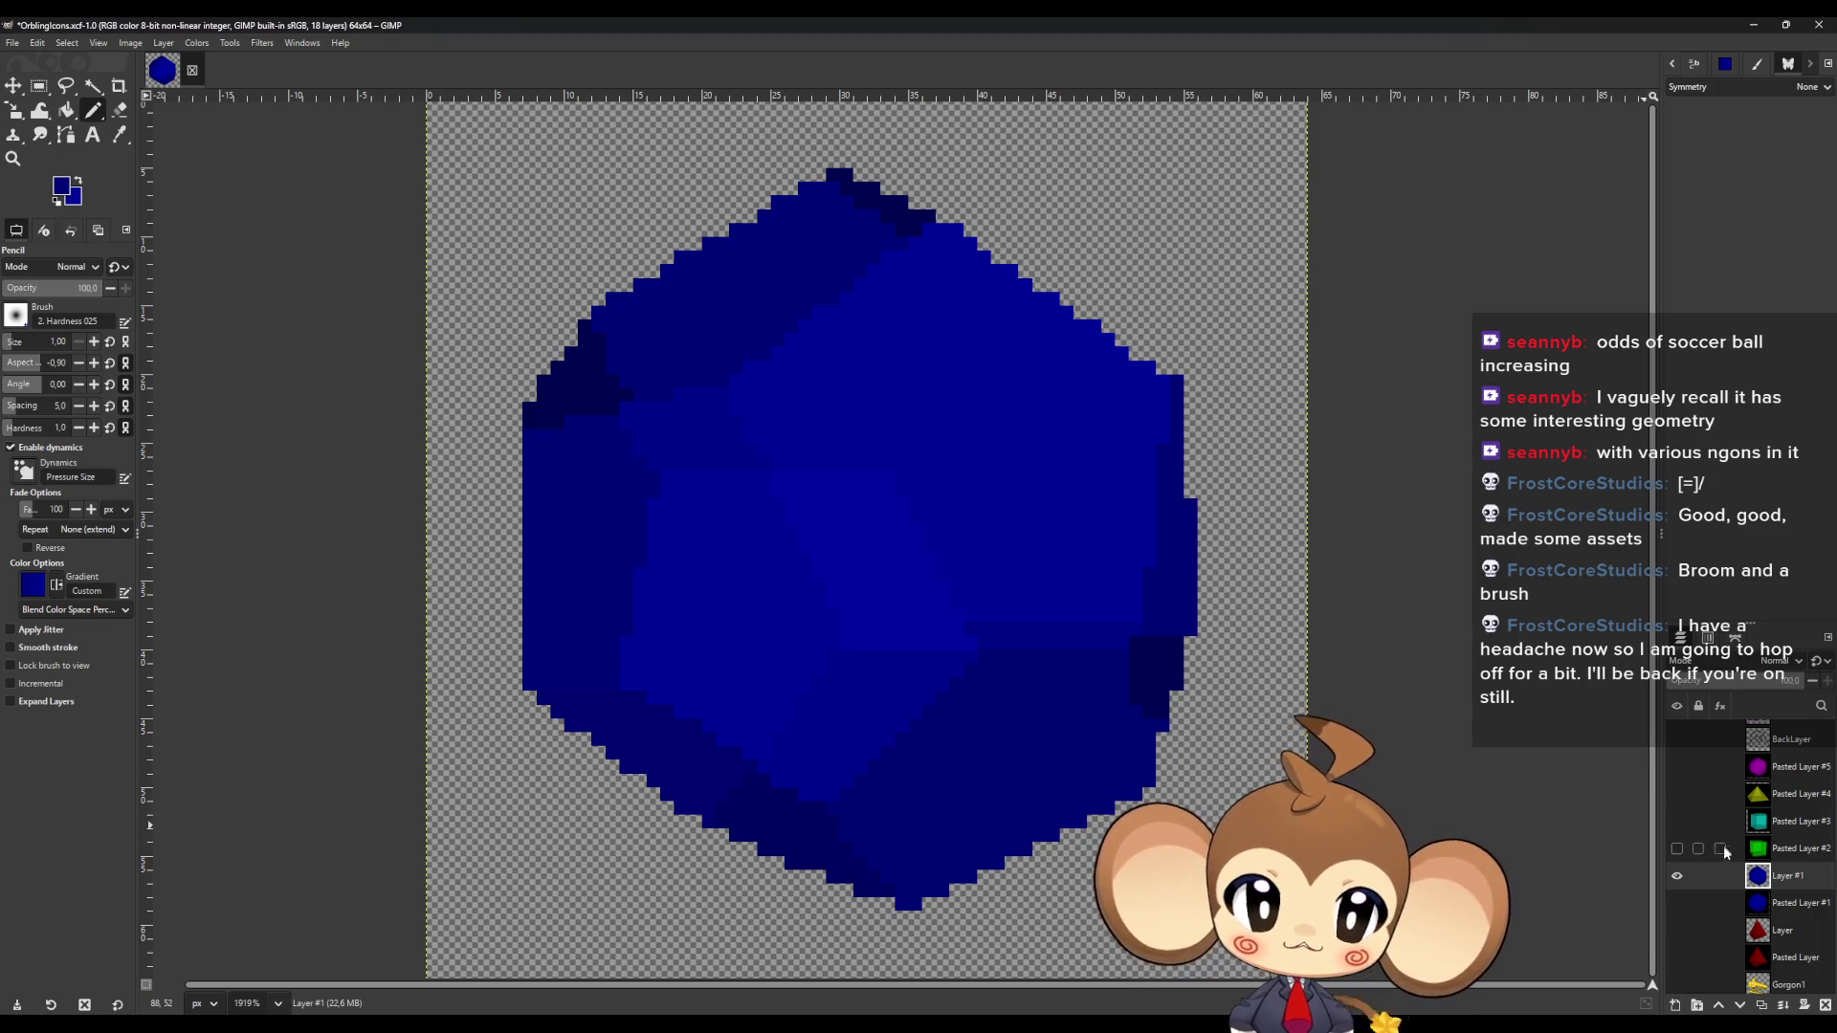
Hide Layer #1 and Pasted Layer #1 after briefly checking the reference.
left_click(1676, 903)
left_click(1674, 876)
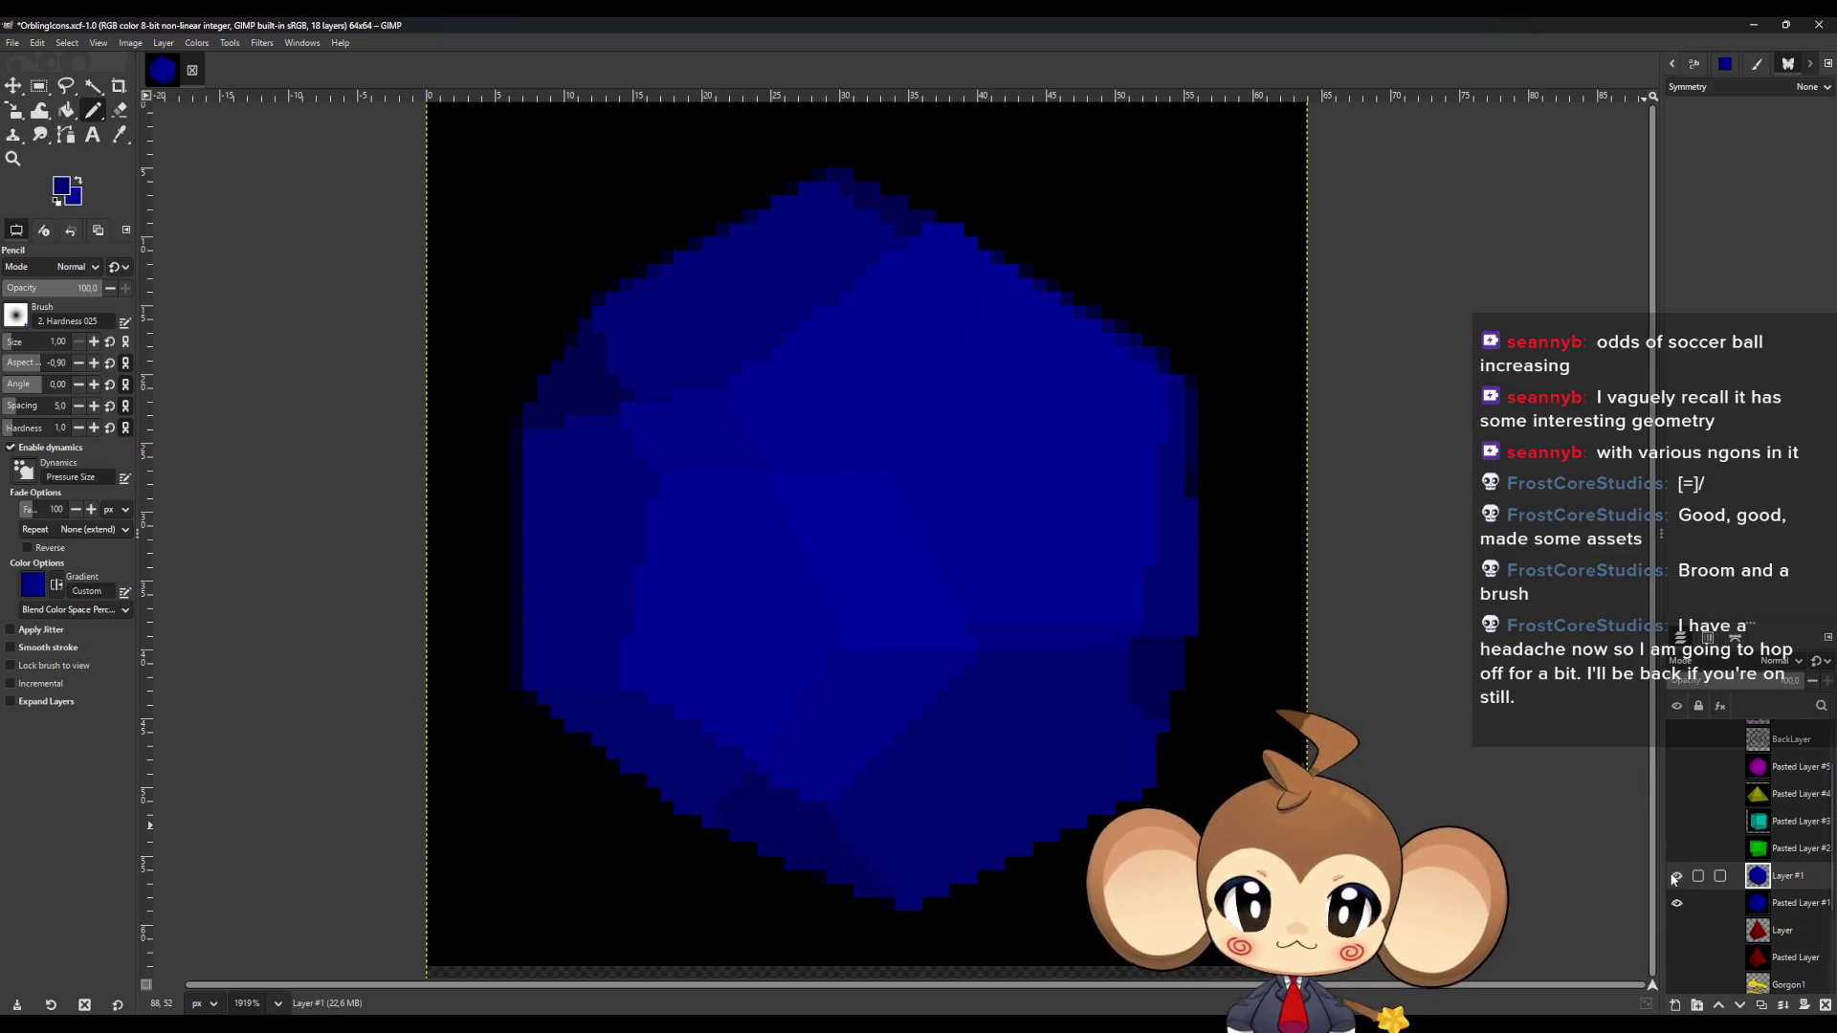
left_click(1676, 903)
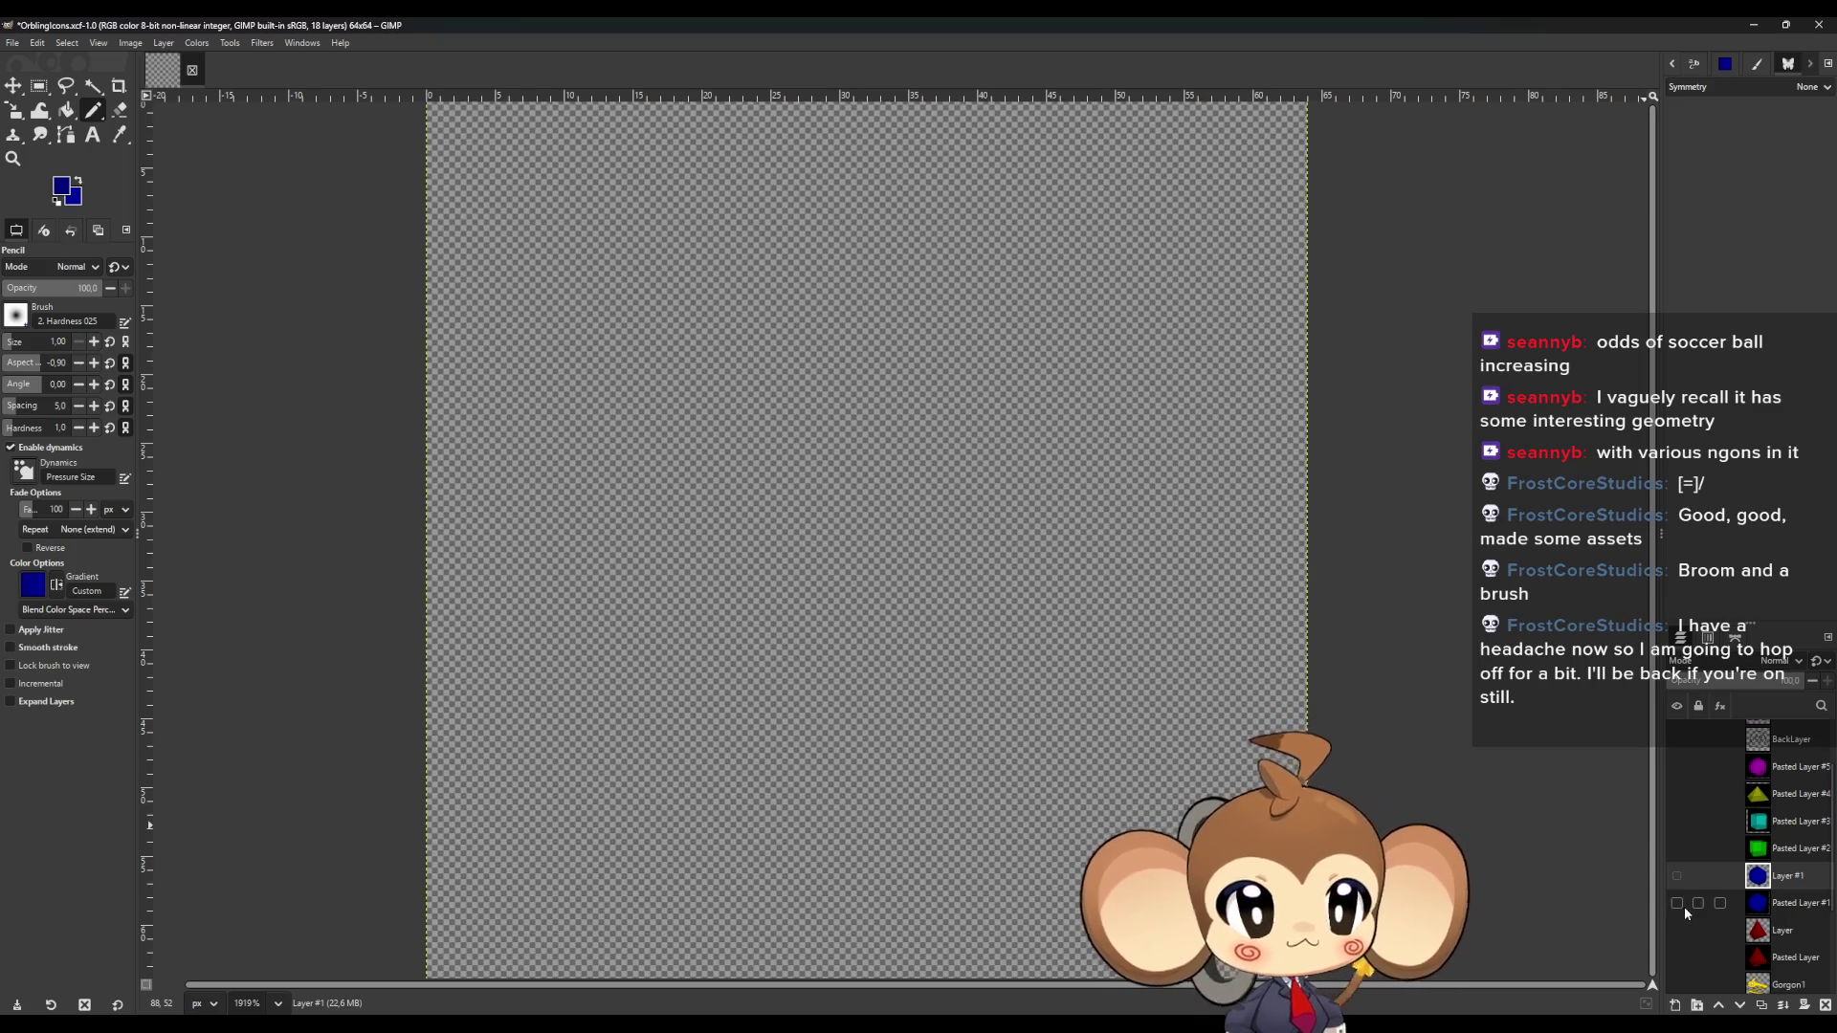
Add a new transparent layer above Pasted Layer #2 and show the green cube.
left_click(1708, 849)
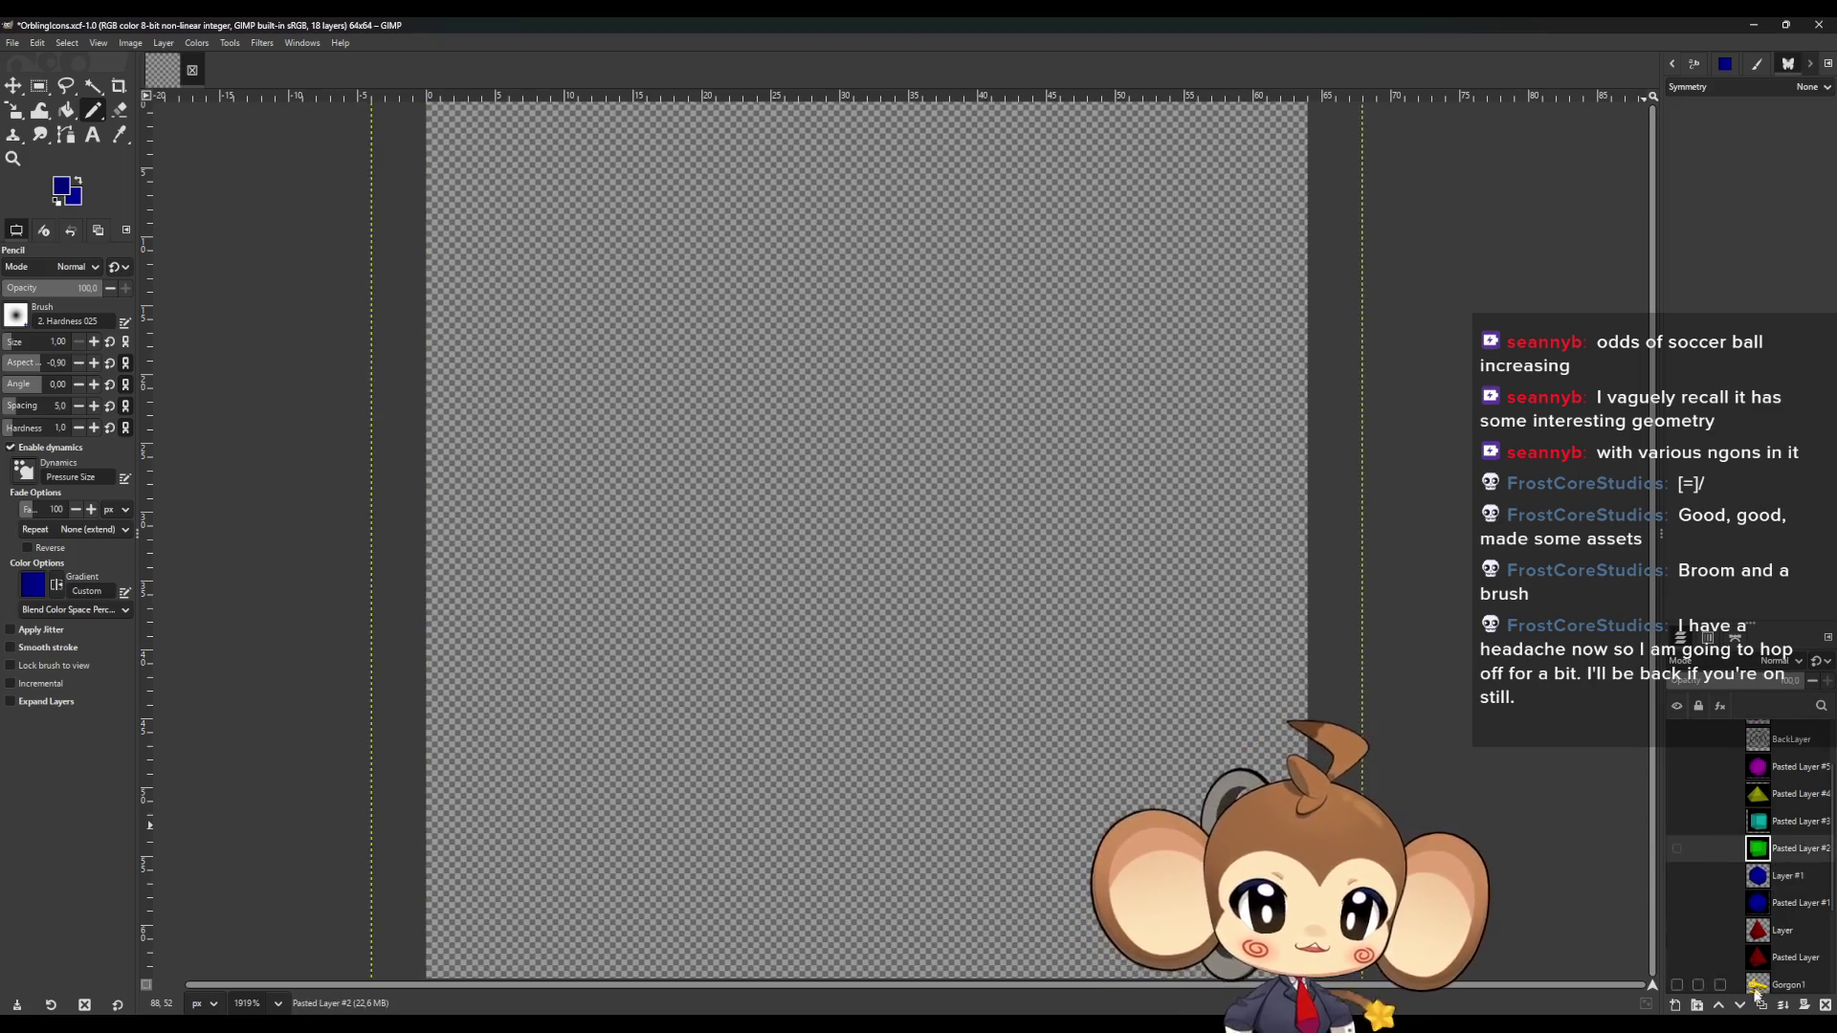
left_click(1679, 1007)
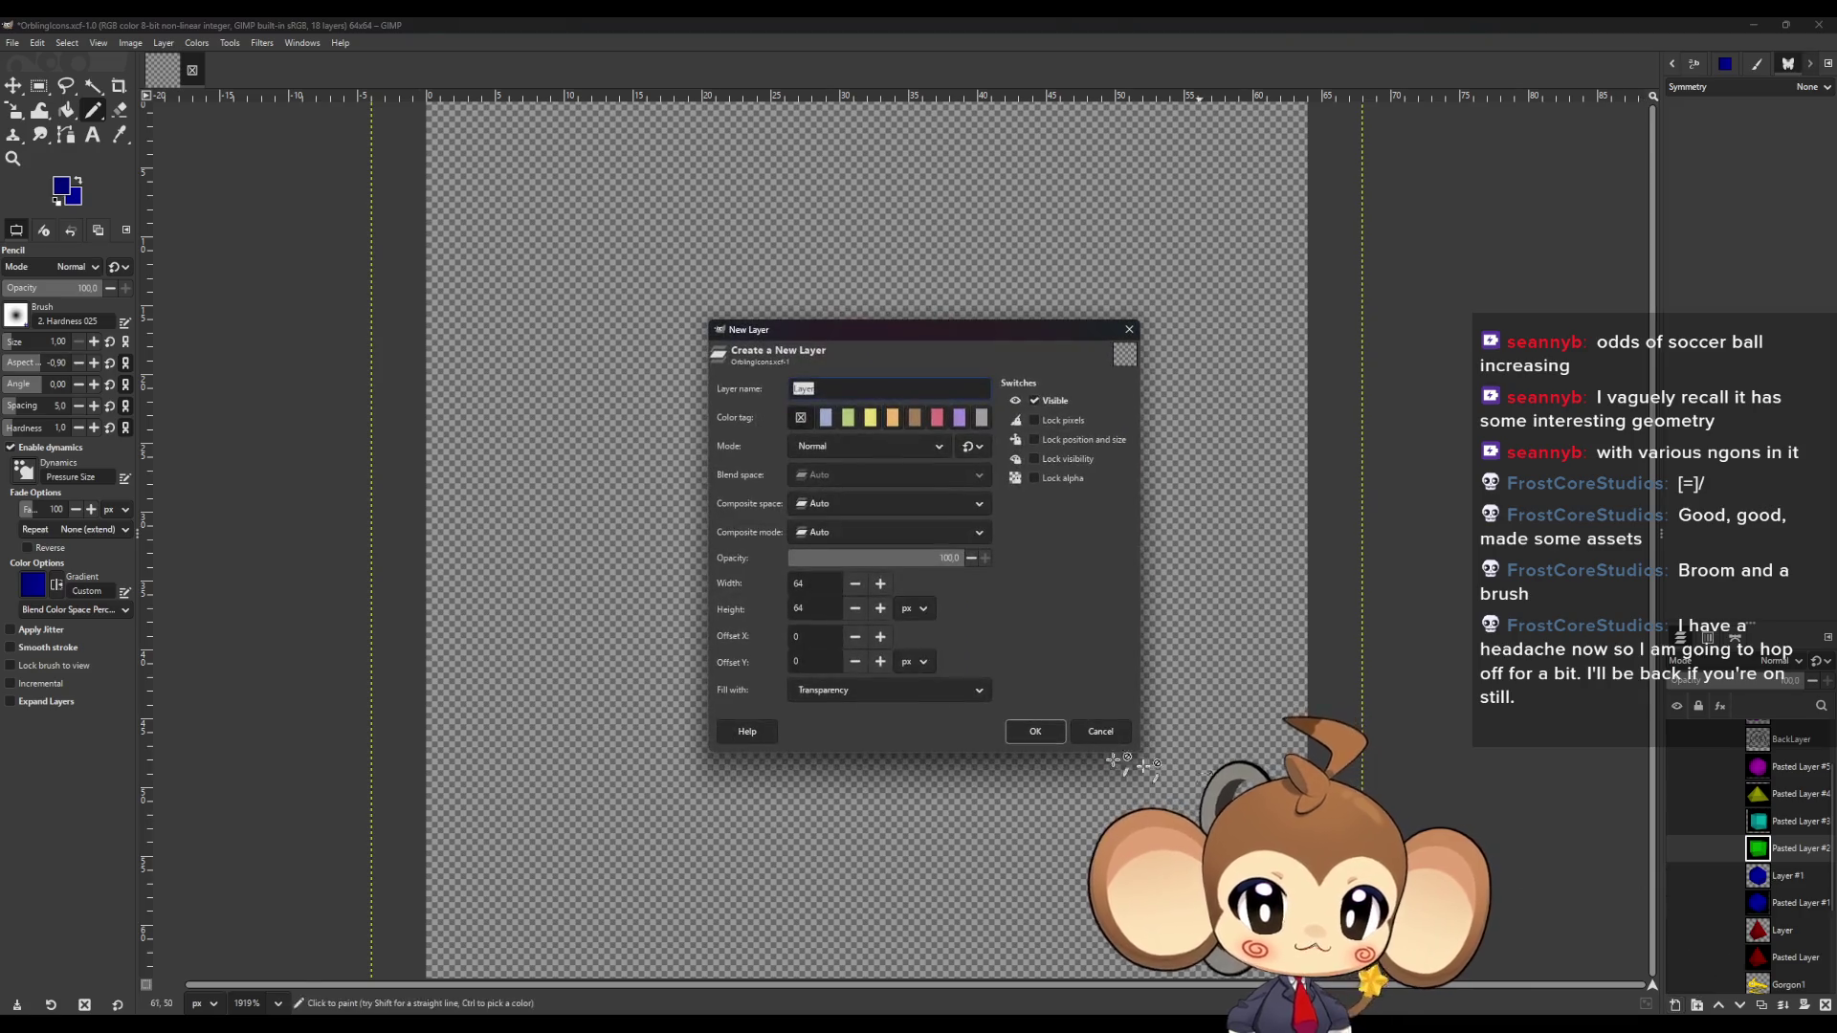
left_click(1036, 732)
left_click(1676, 876)
left_click(1707, 876)
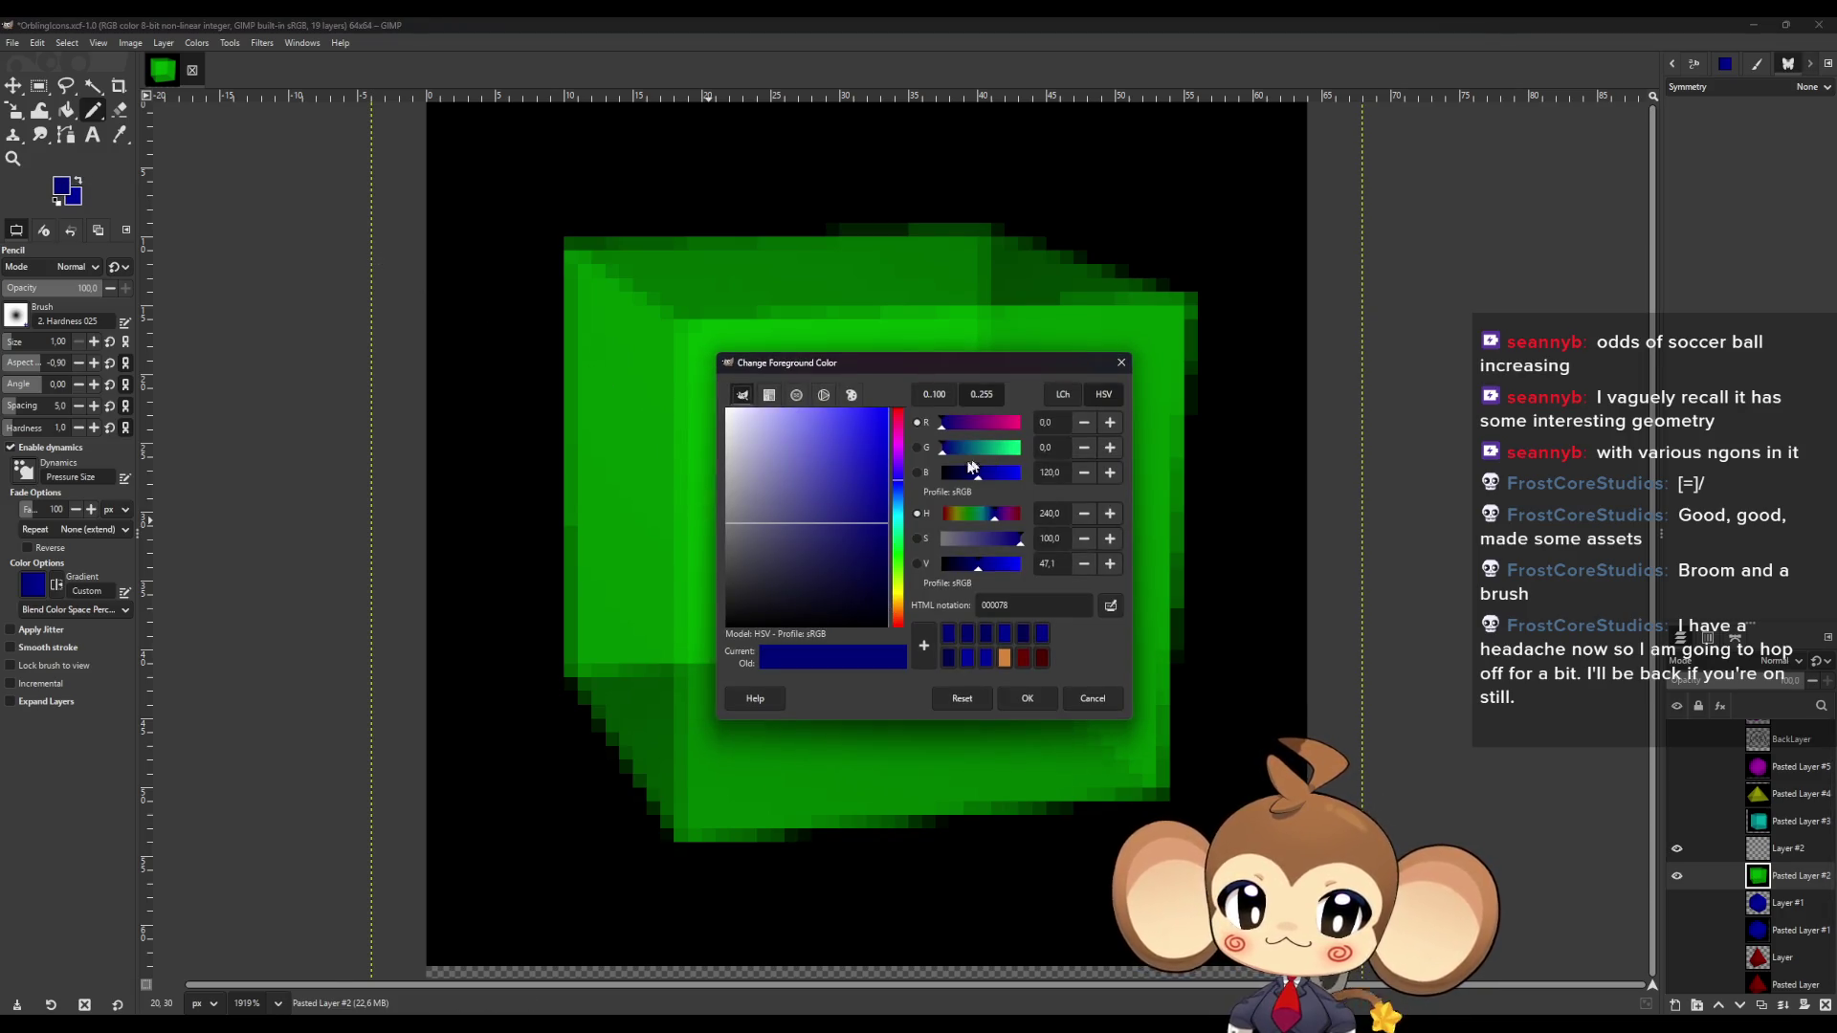
Set the foreground colour to olive and make Layer #2 active.
left_click(900, 595)
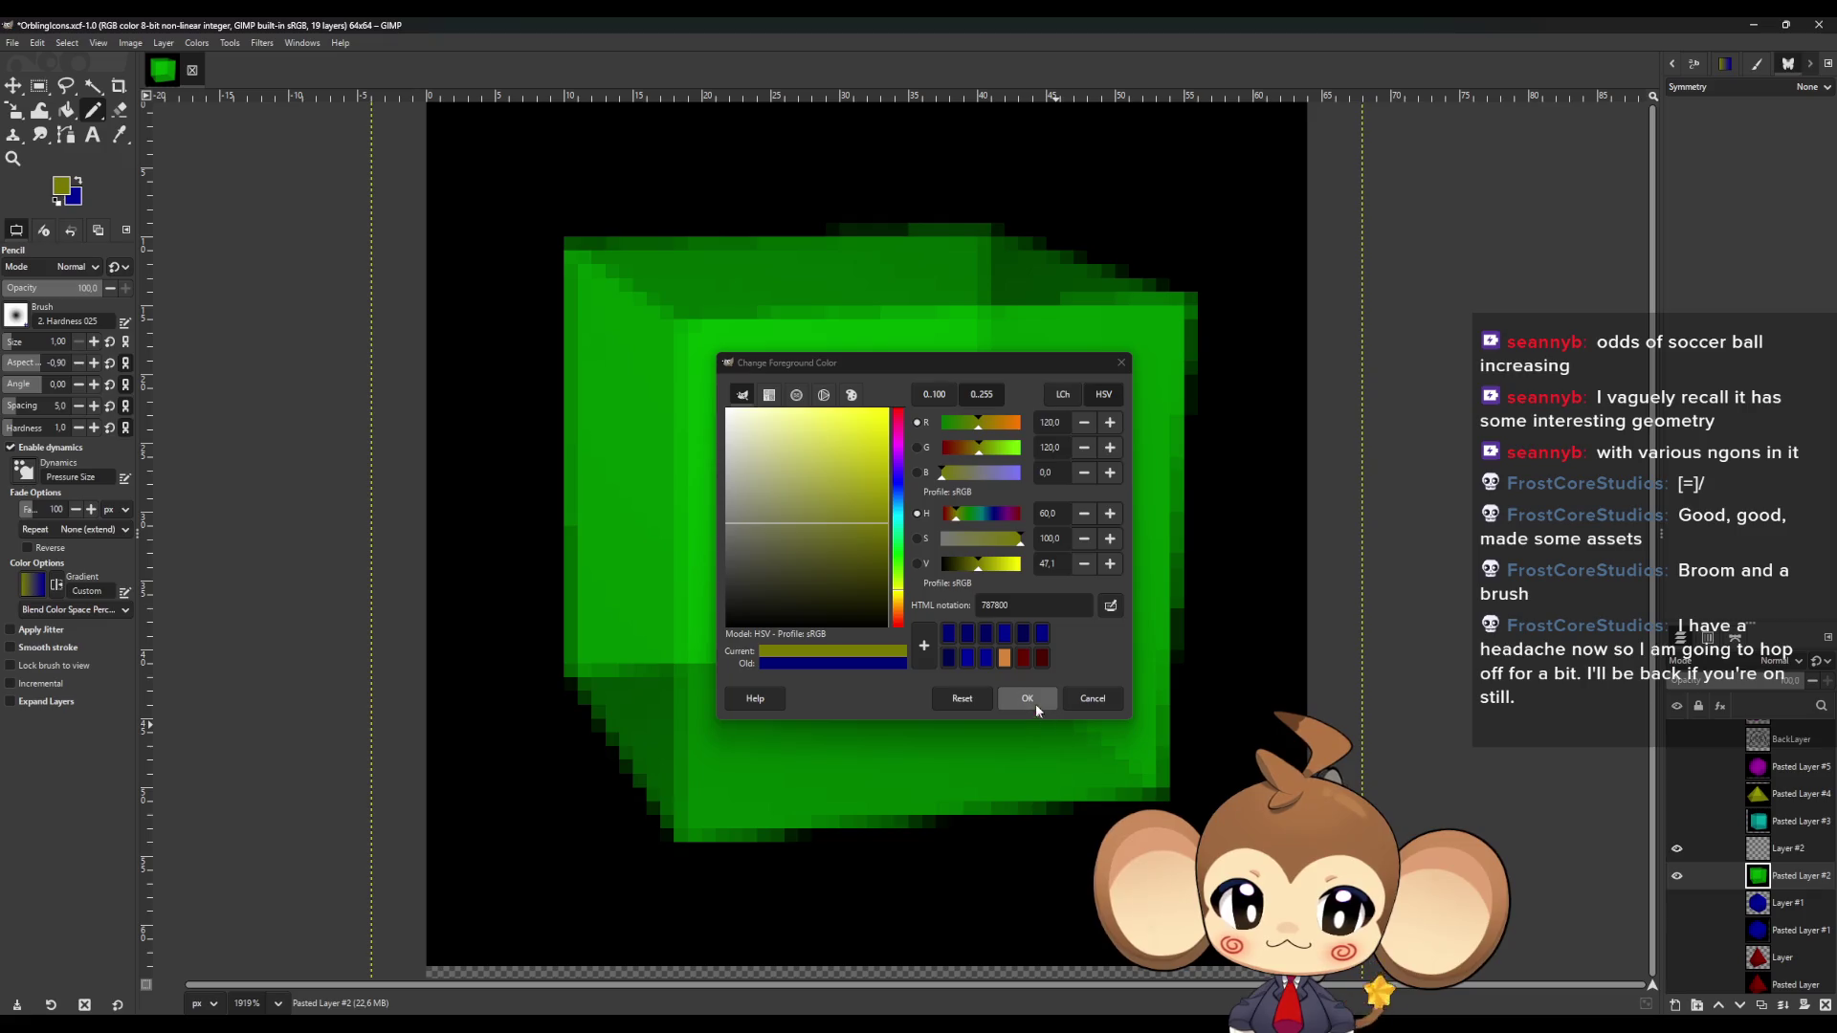
left_click(1029, 699)
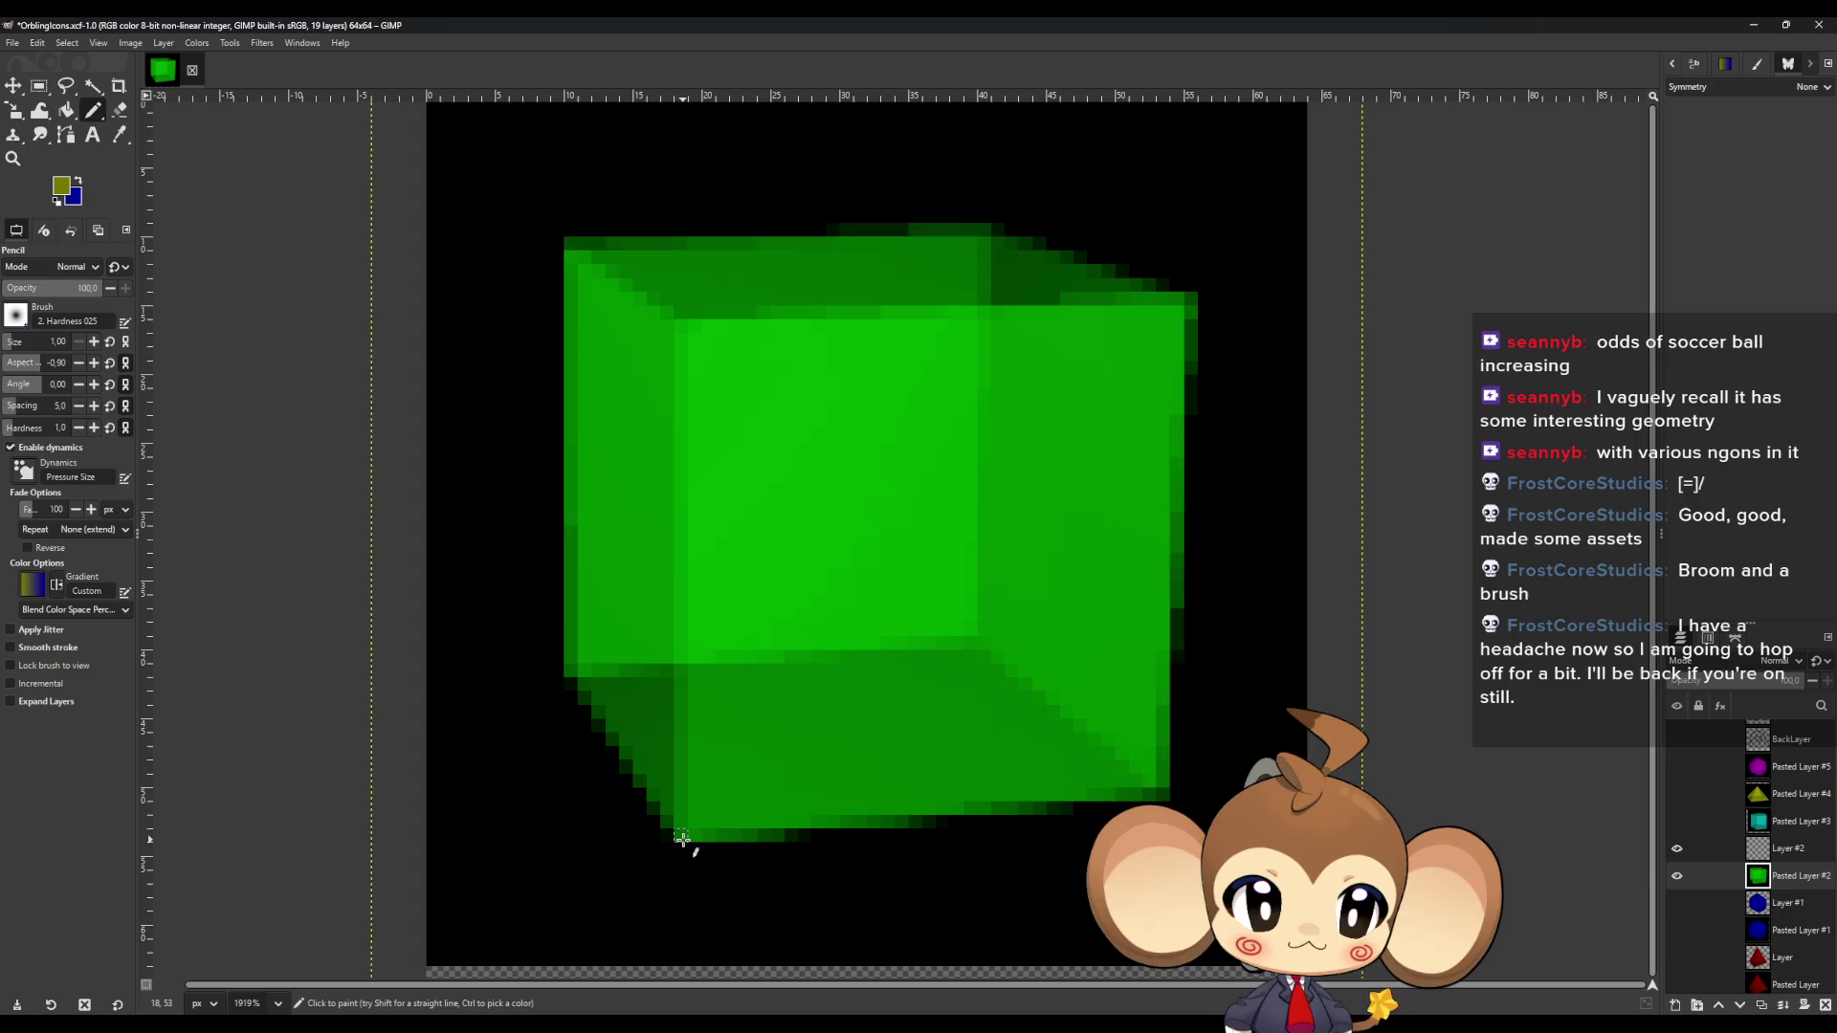
left_click(1732, 851)
Trace the cube's front face and inner diagonal edges with straight olive lines.
left_click(681, 835)
left_click(679, 327, "shift")
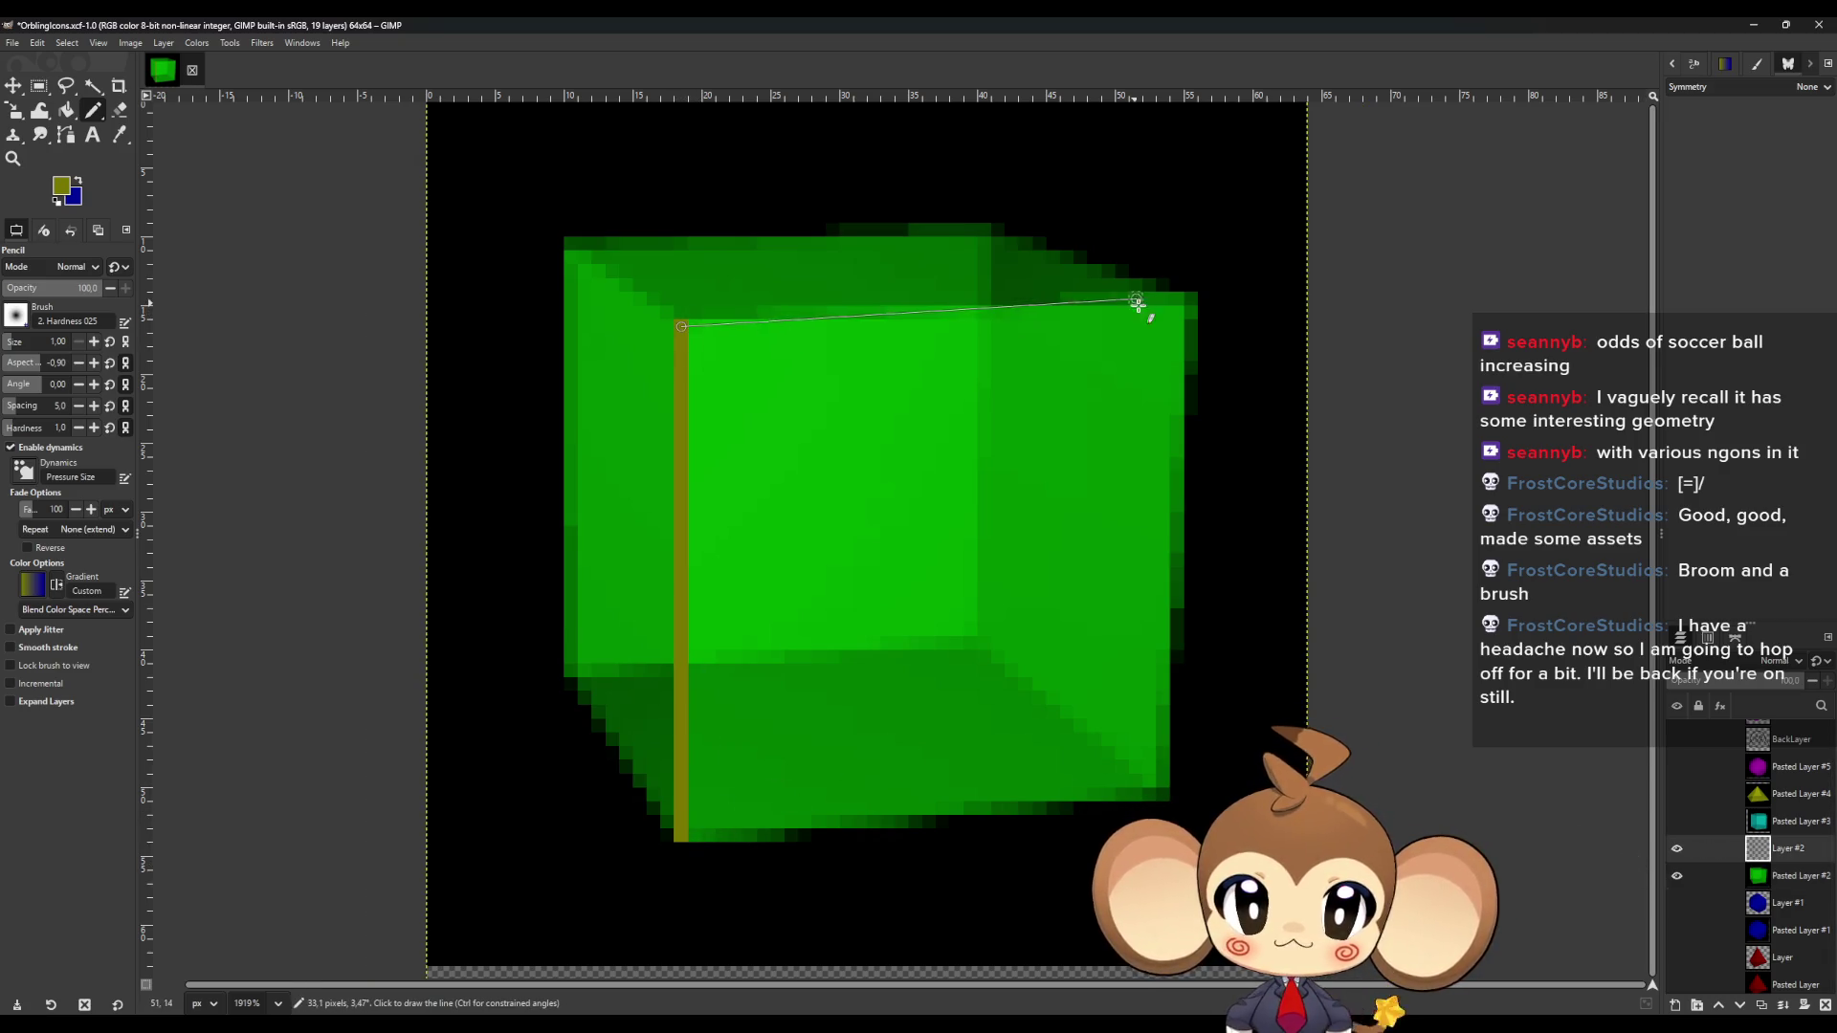
left_click(1177, 308, "shift")
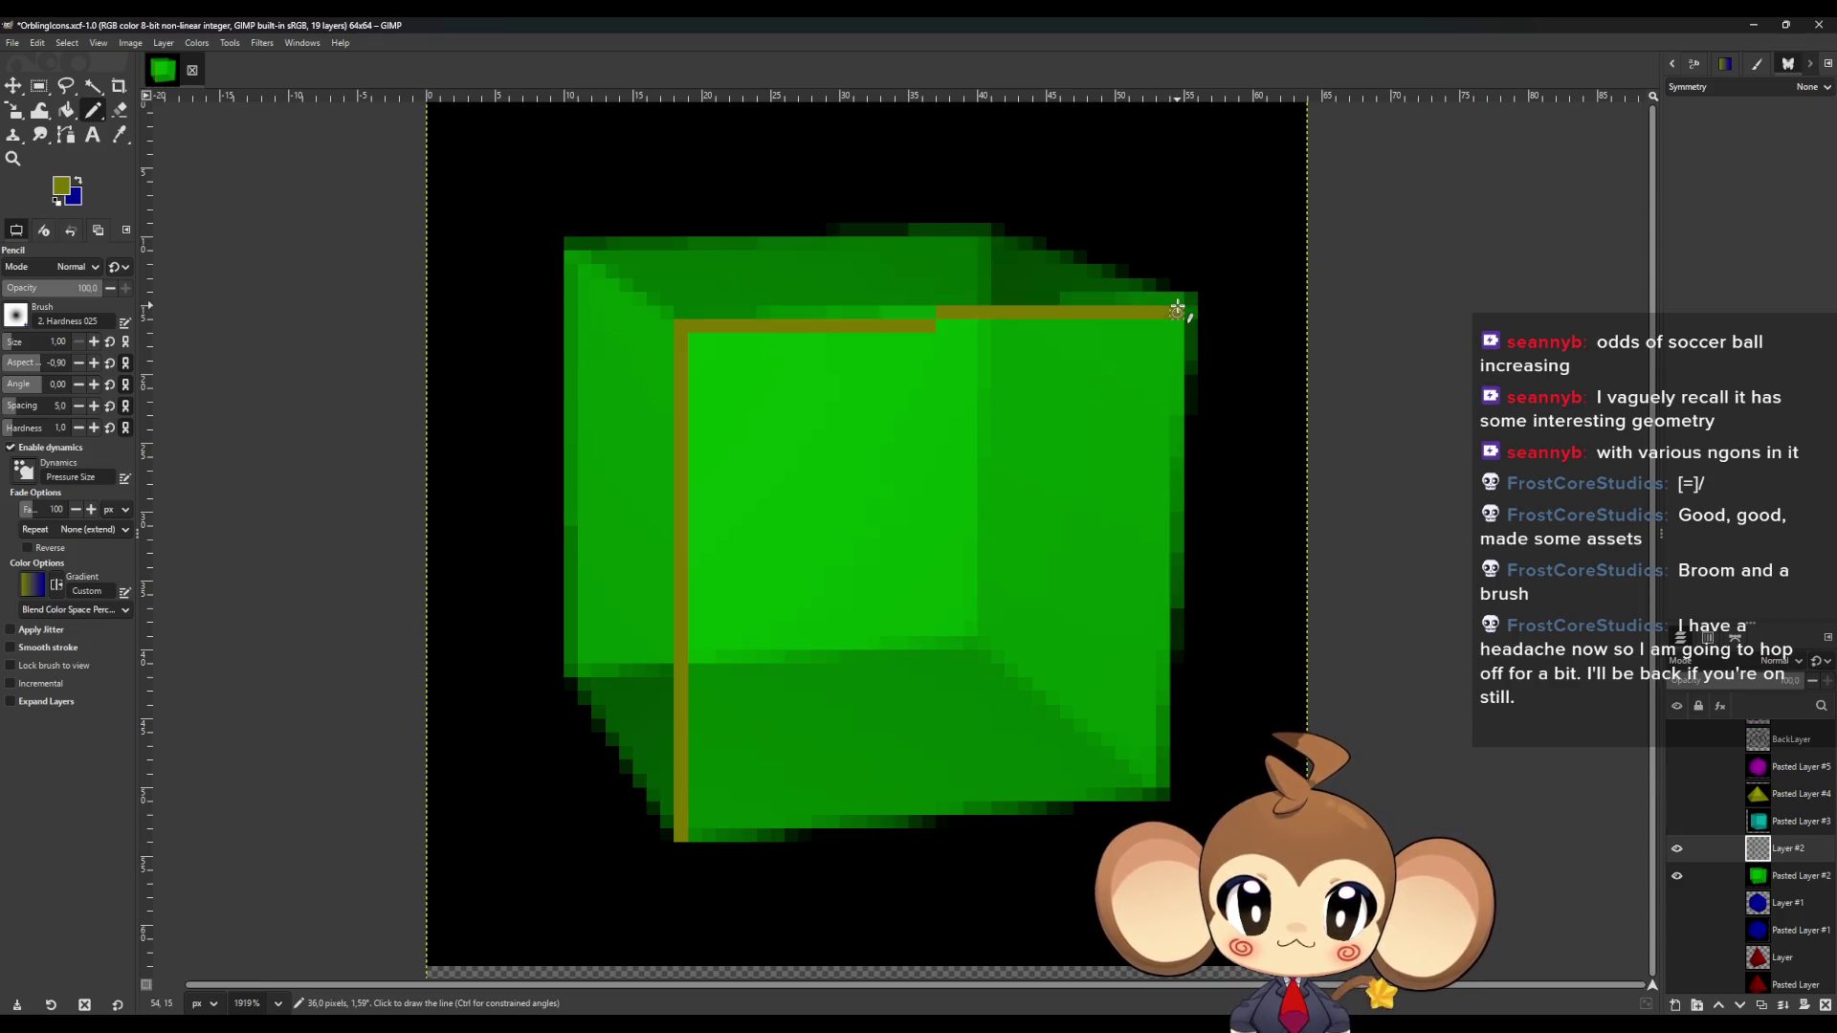
left_click(1162, 794, "shift")
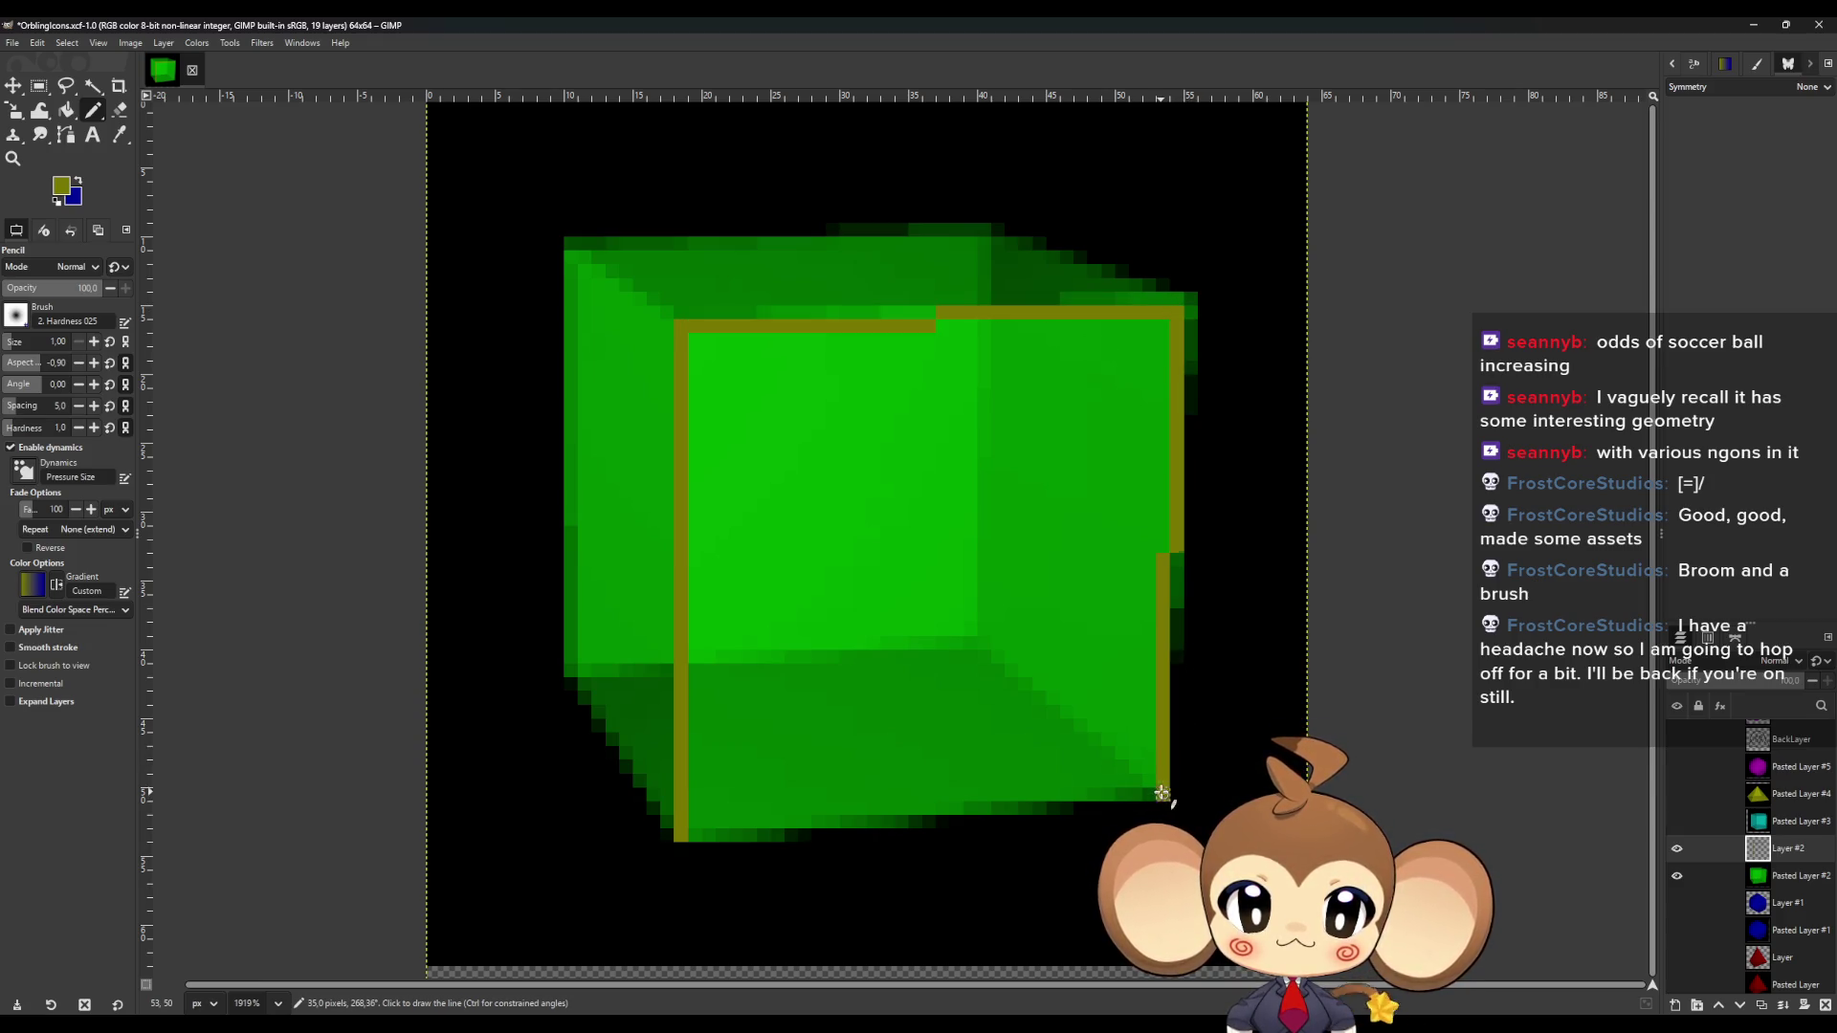
left_click(681, 835, "shift")
left_click(970, 643, "shift")
left_click(571, 671, "shift")
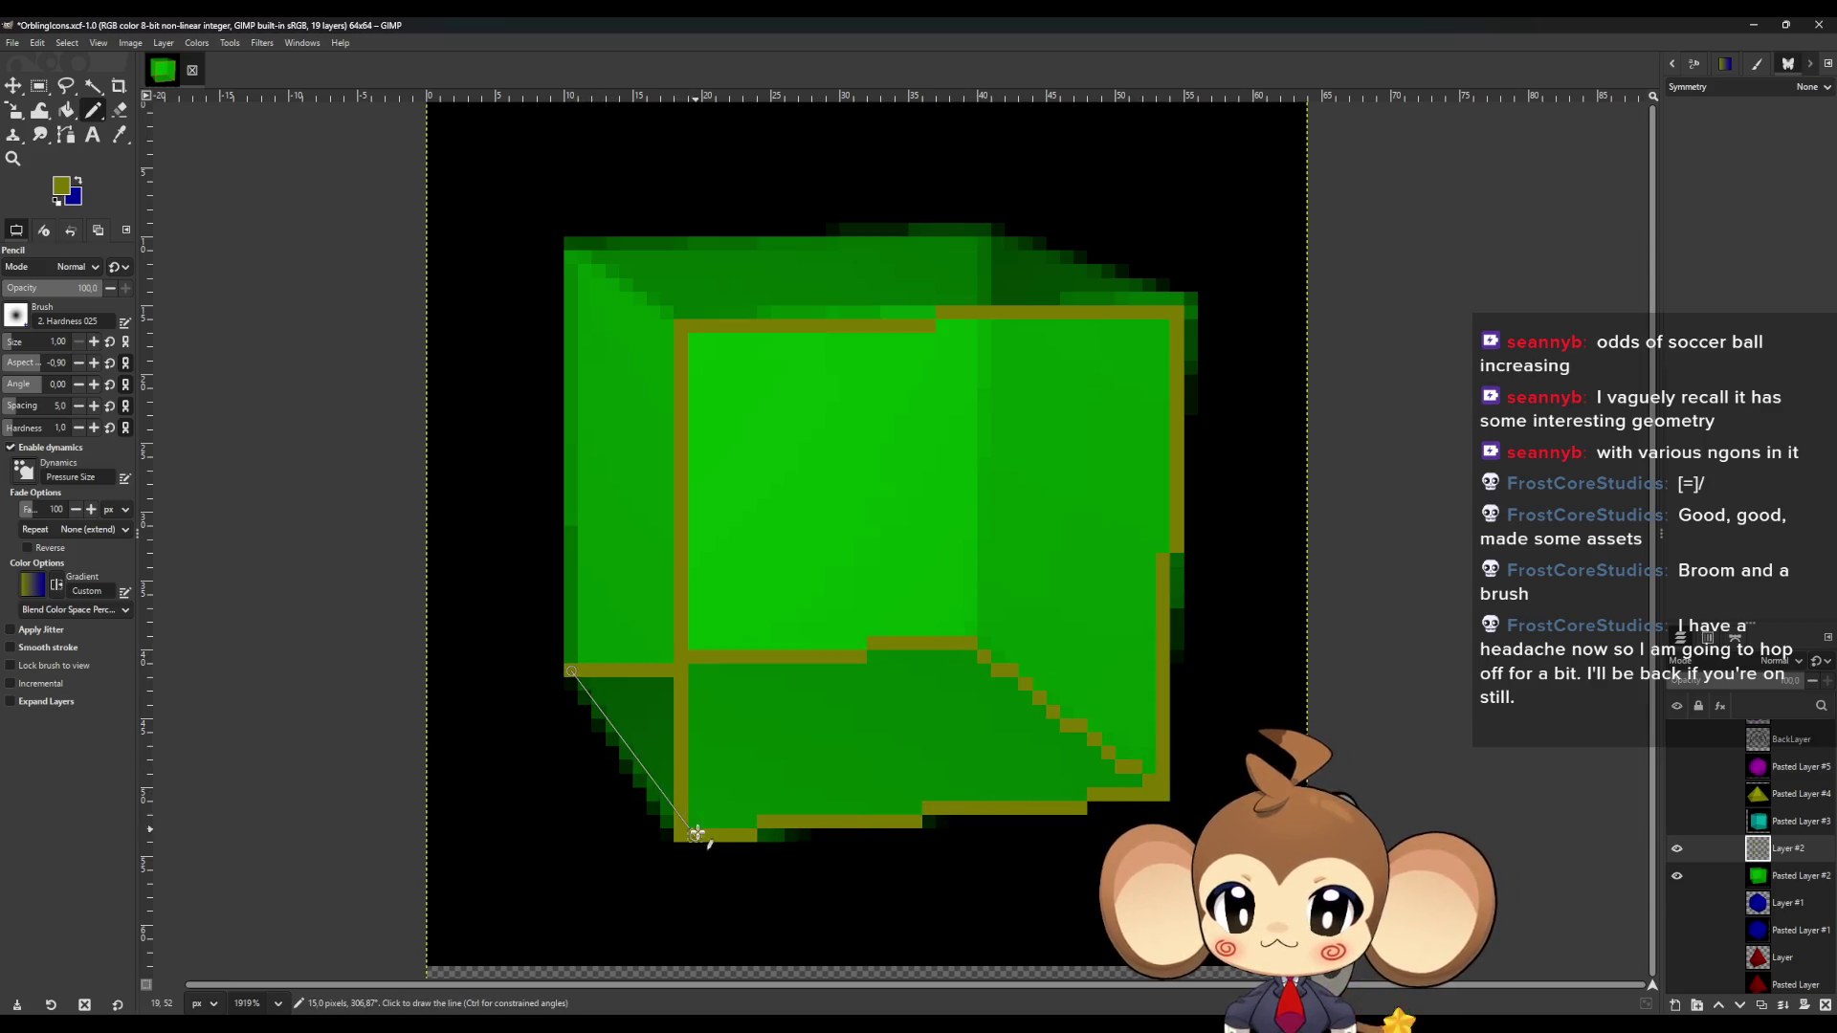
left_click(681, 835, "shift")
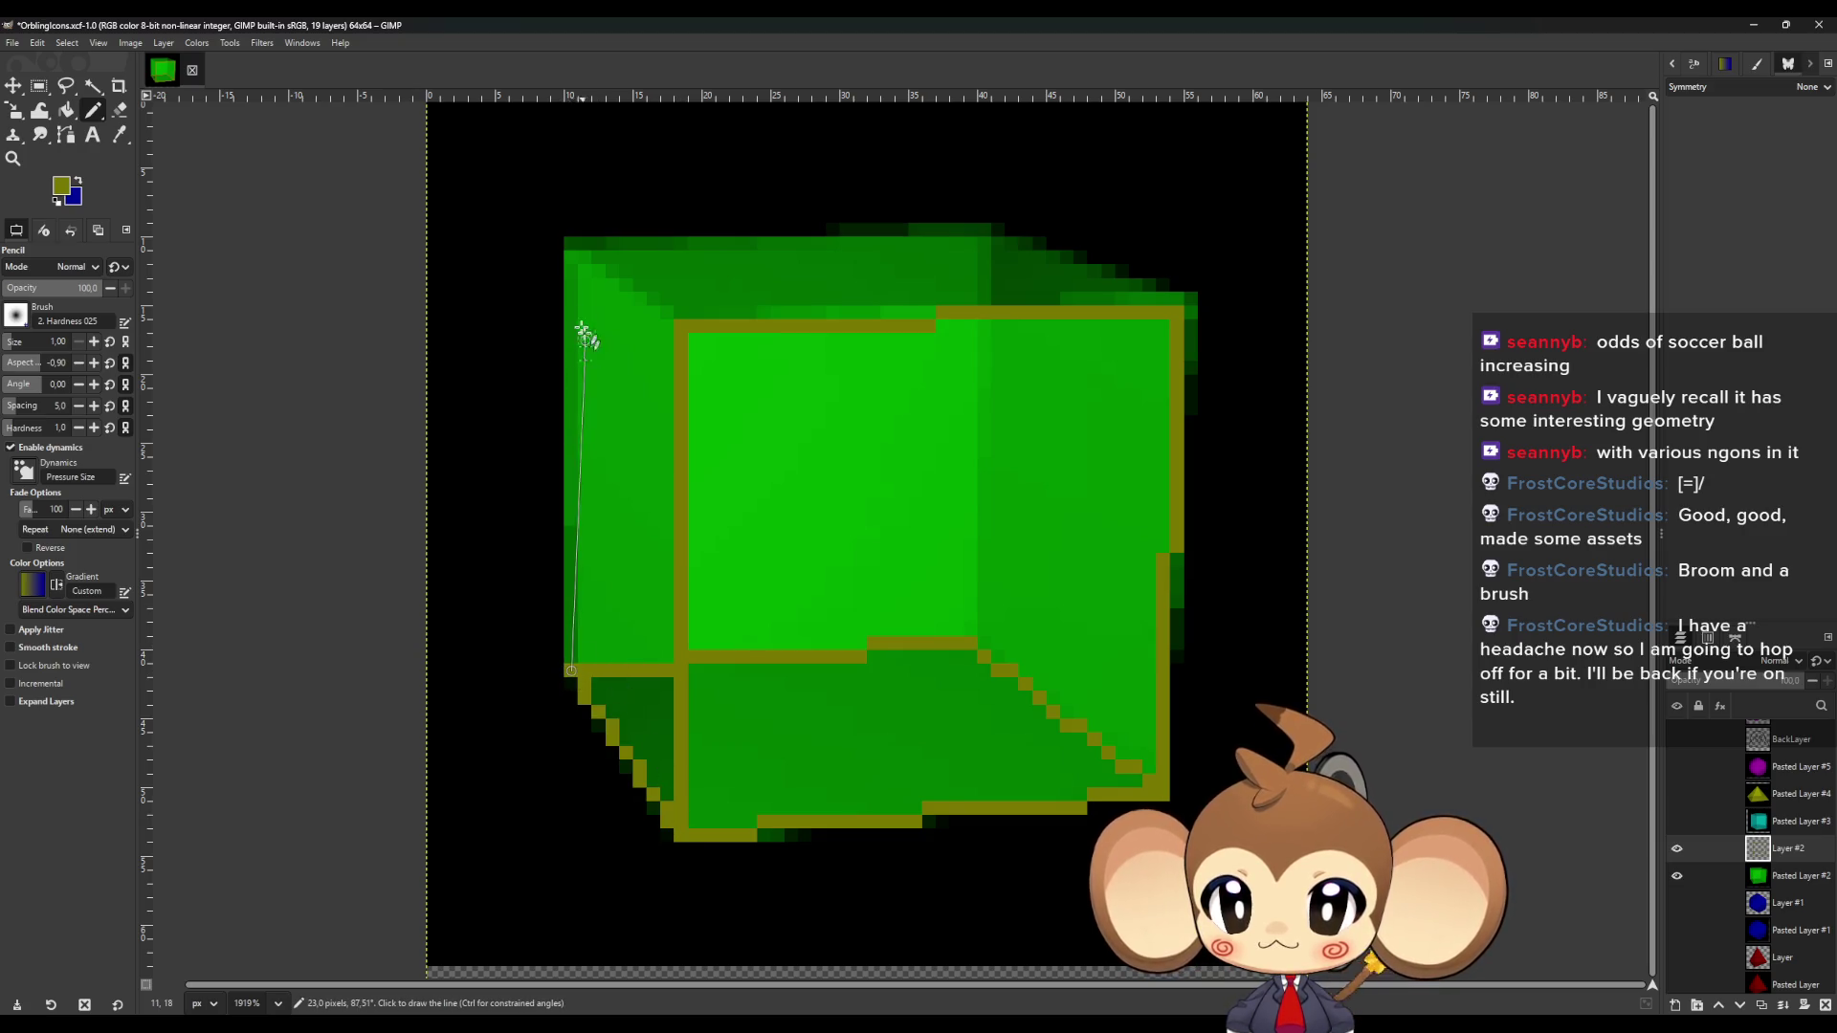
Draw olive lines up the left edge, along the top edge, and the connecting diagonals.
left_click(572, 256, "shift")
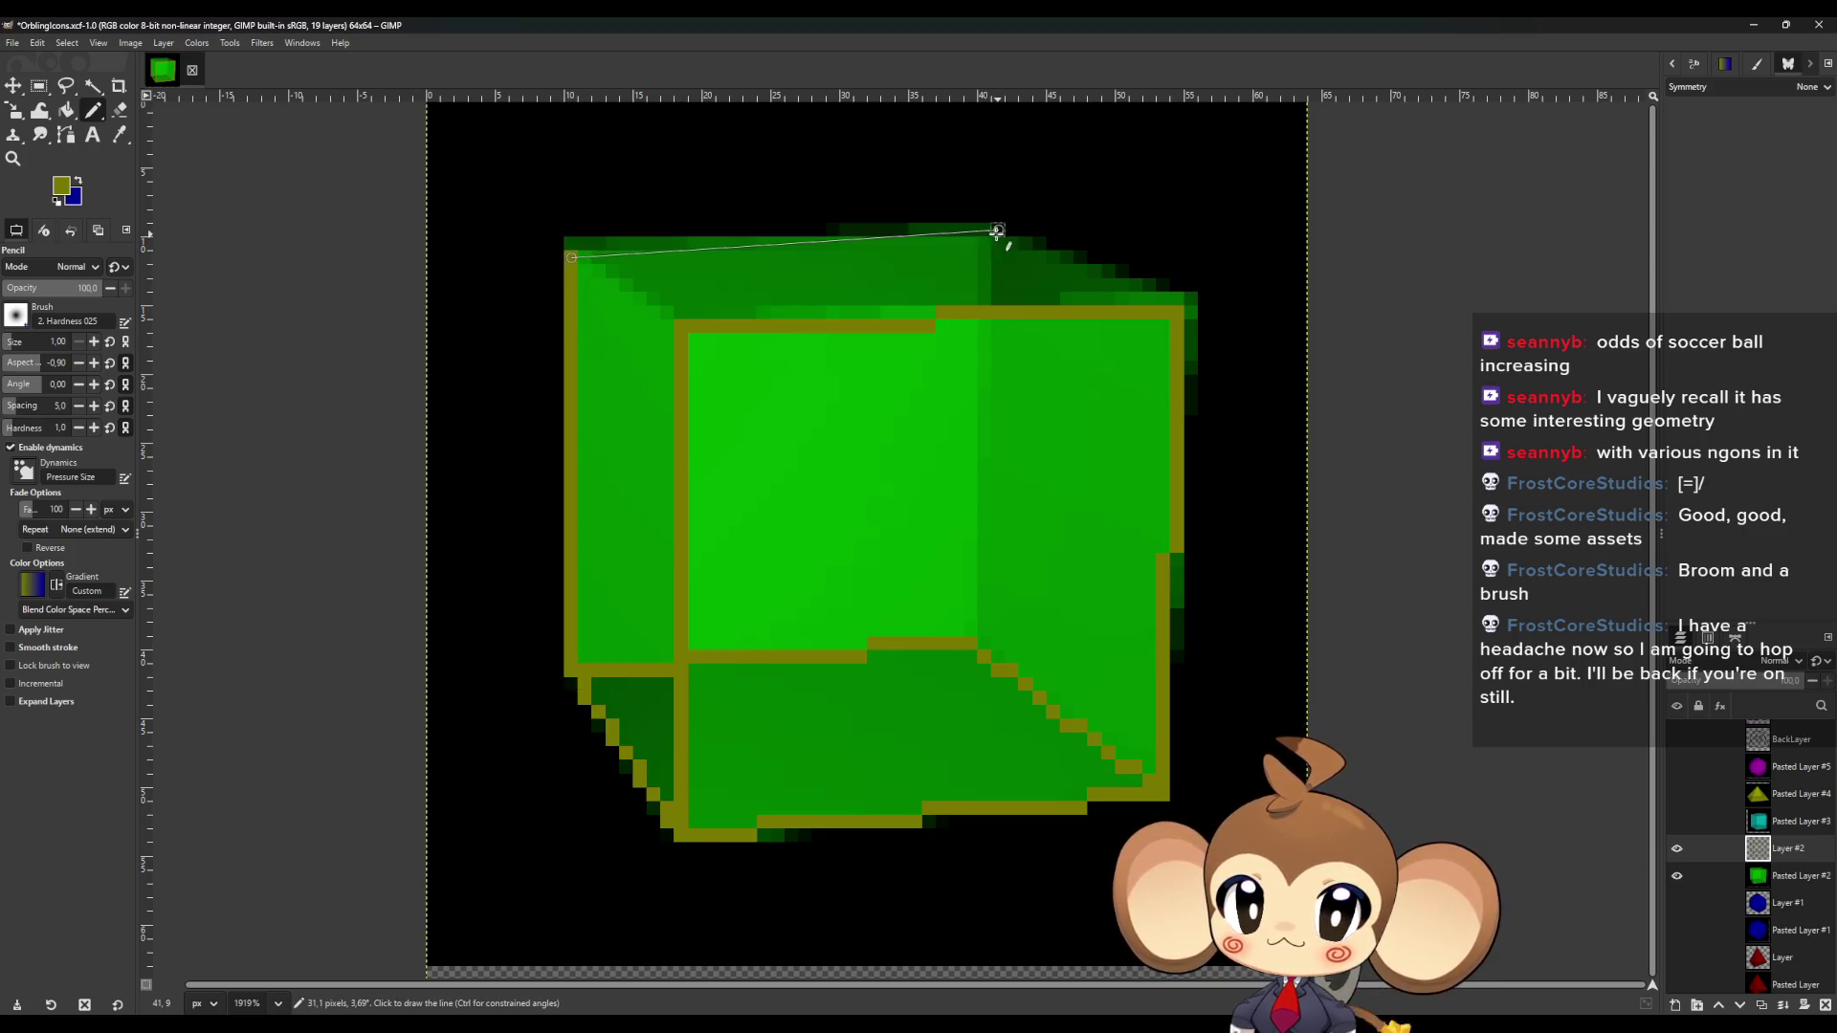
left_click(571, 244, "shift")
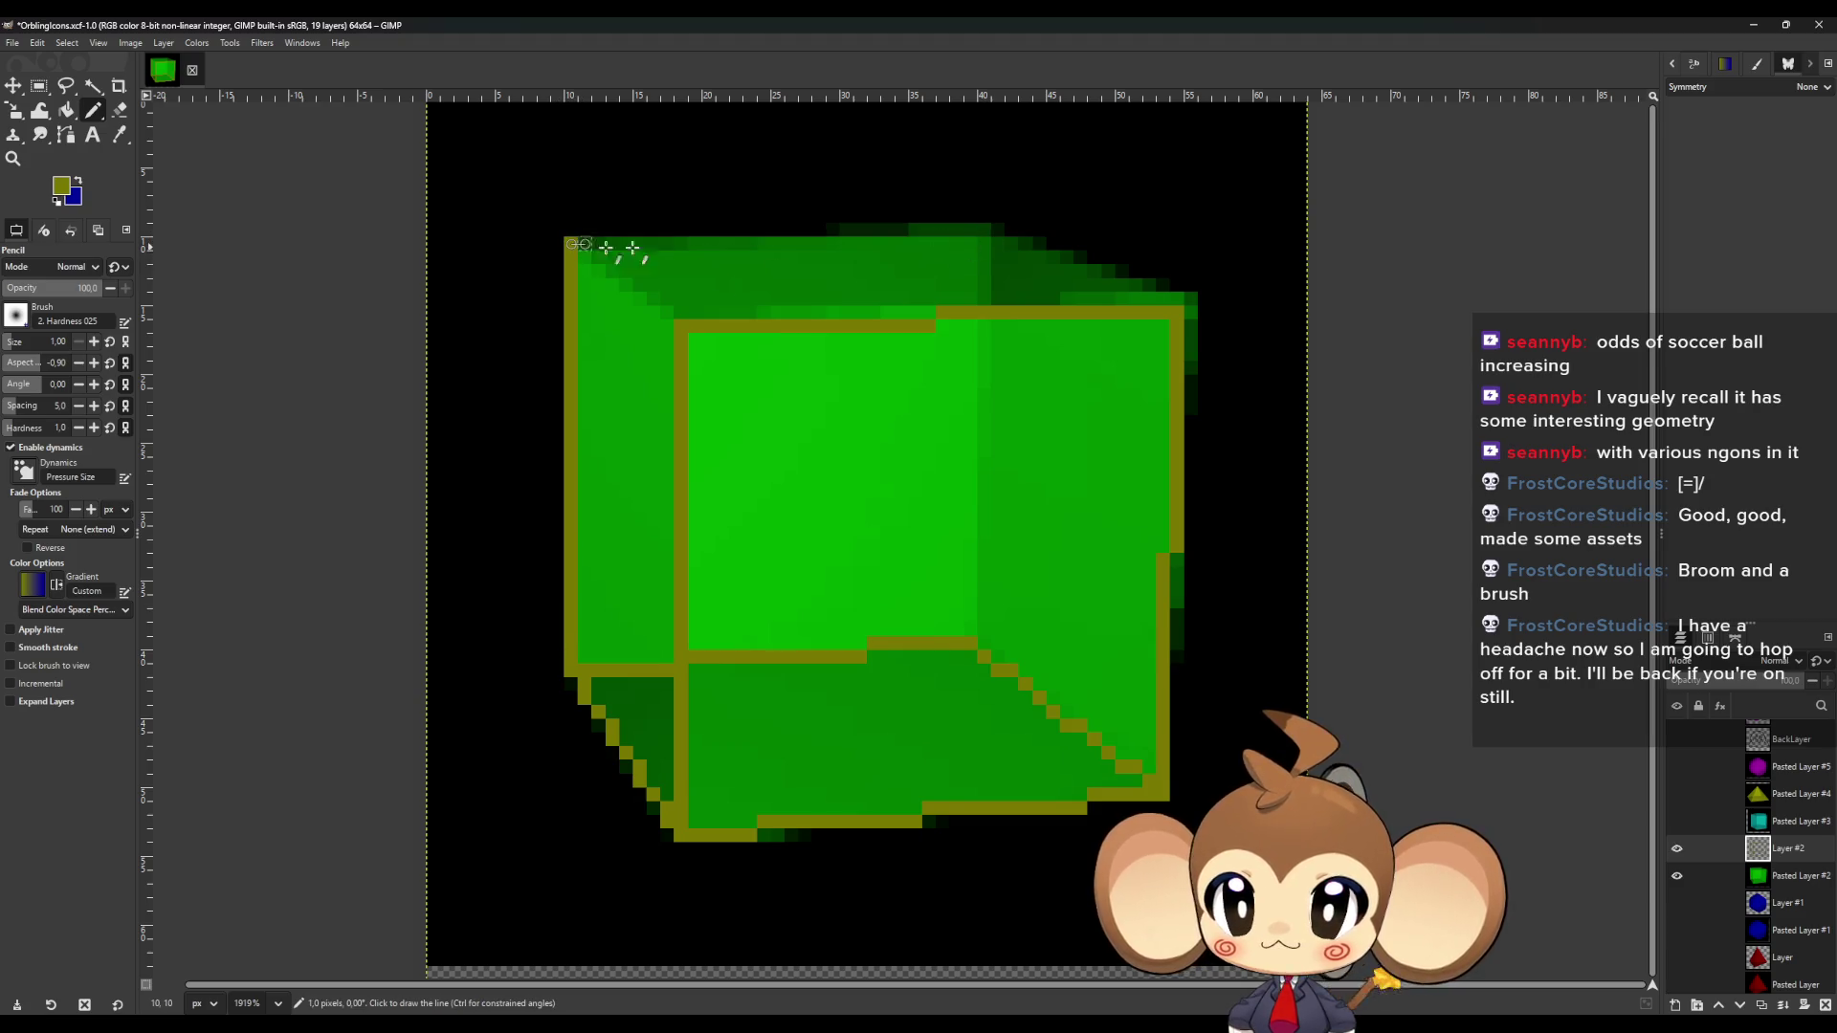
left_click(998, 231, "shift")
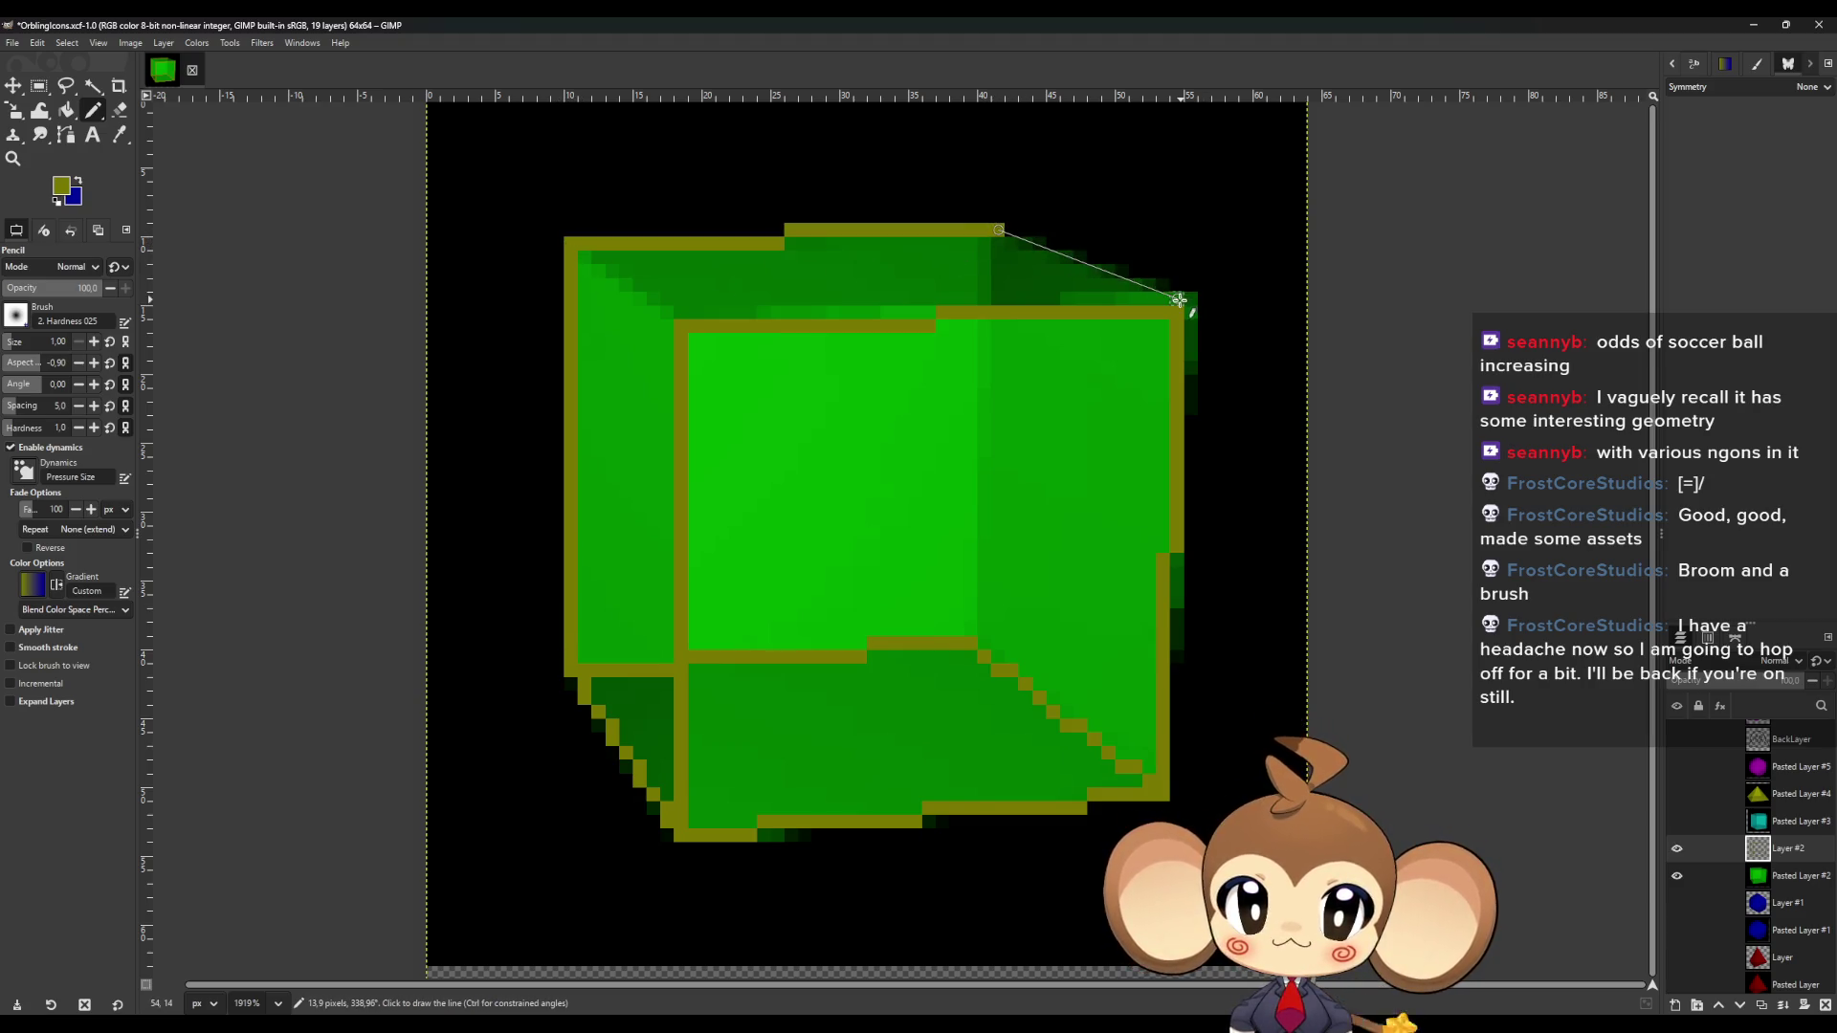
left_click(1178, 301, "shift")
left_click(682, 327)
left_click(574, 251, "shift")
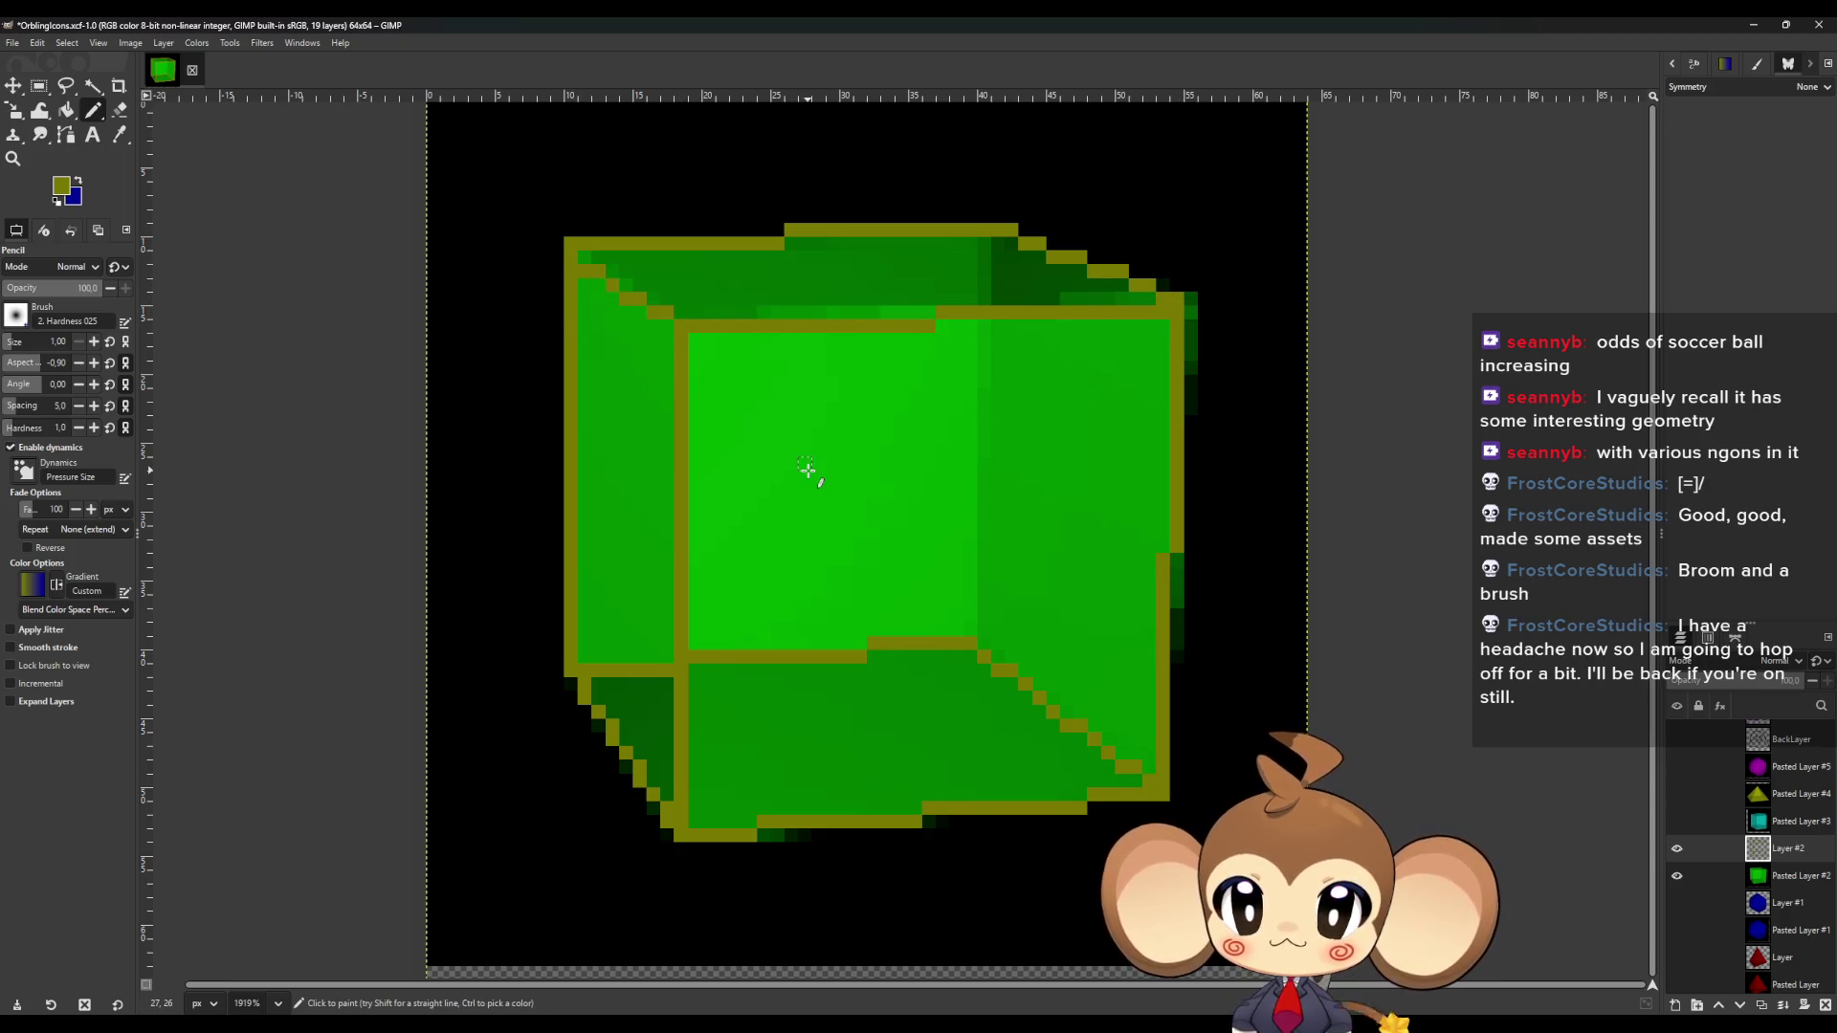
left_click(585, 256)
left_click(683, 326, "shift")
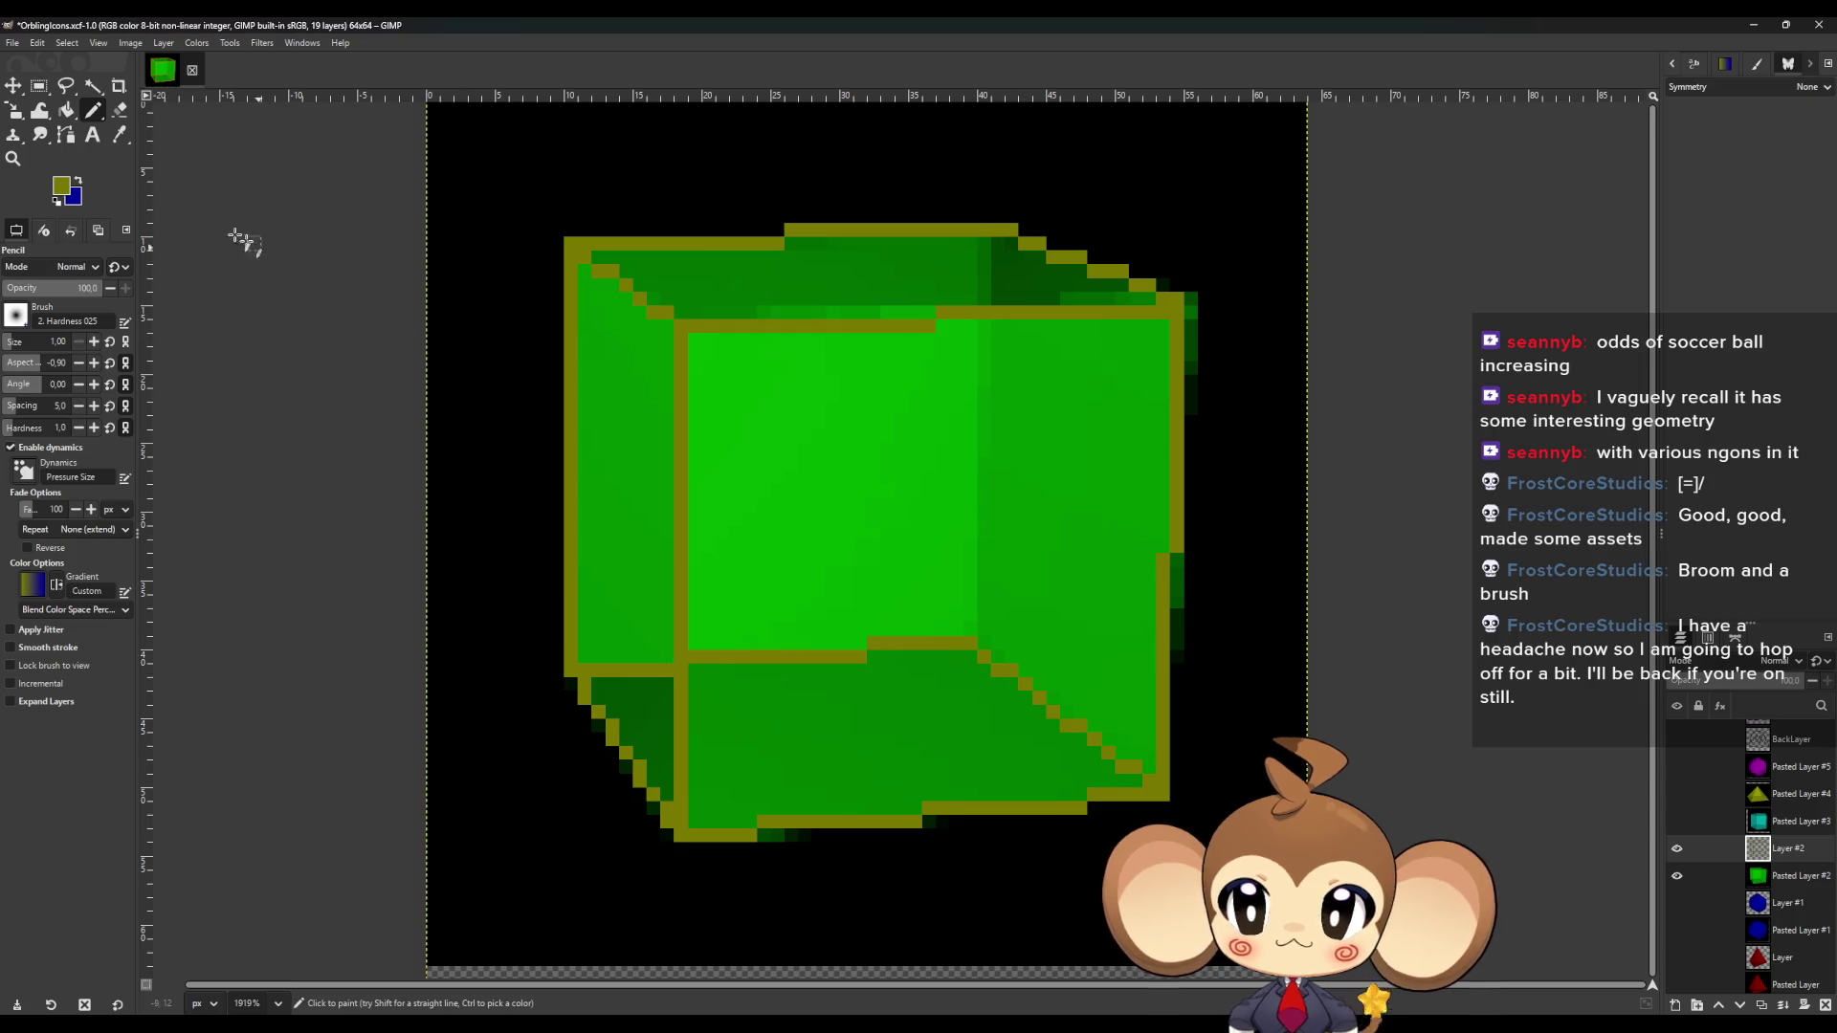
left_click(119, 134)
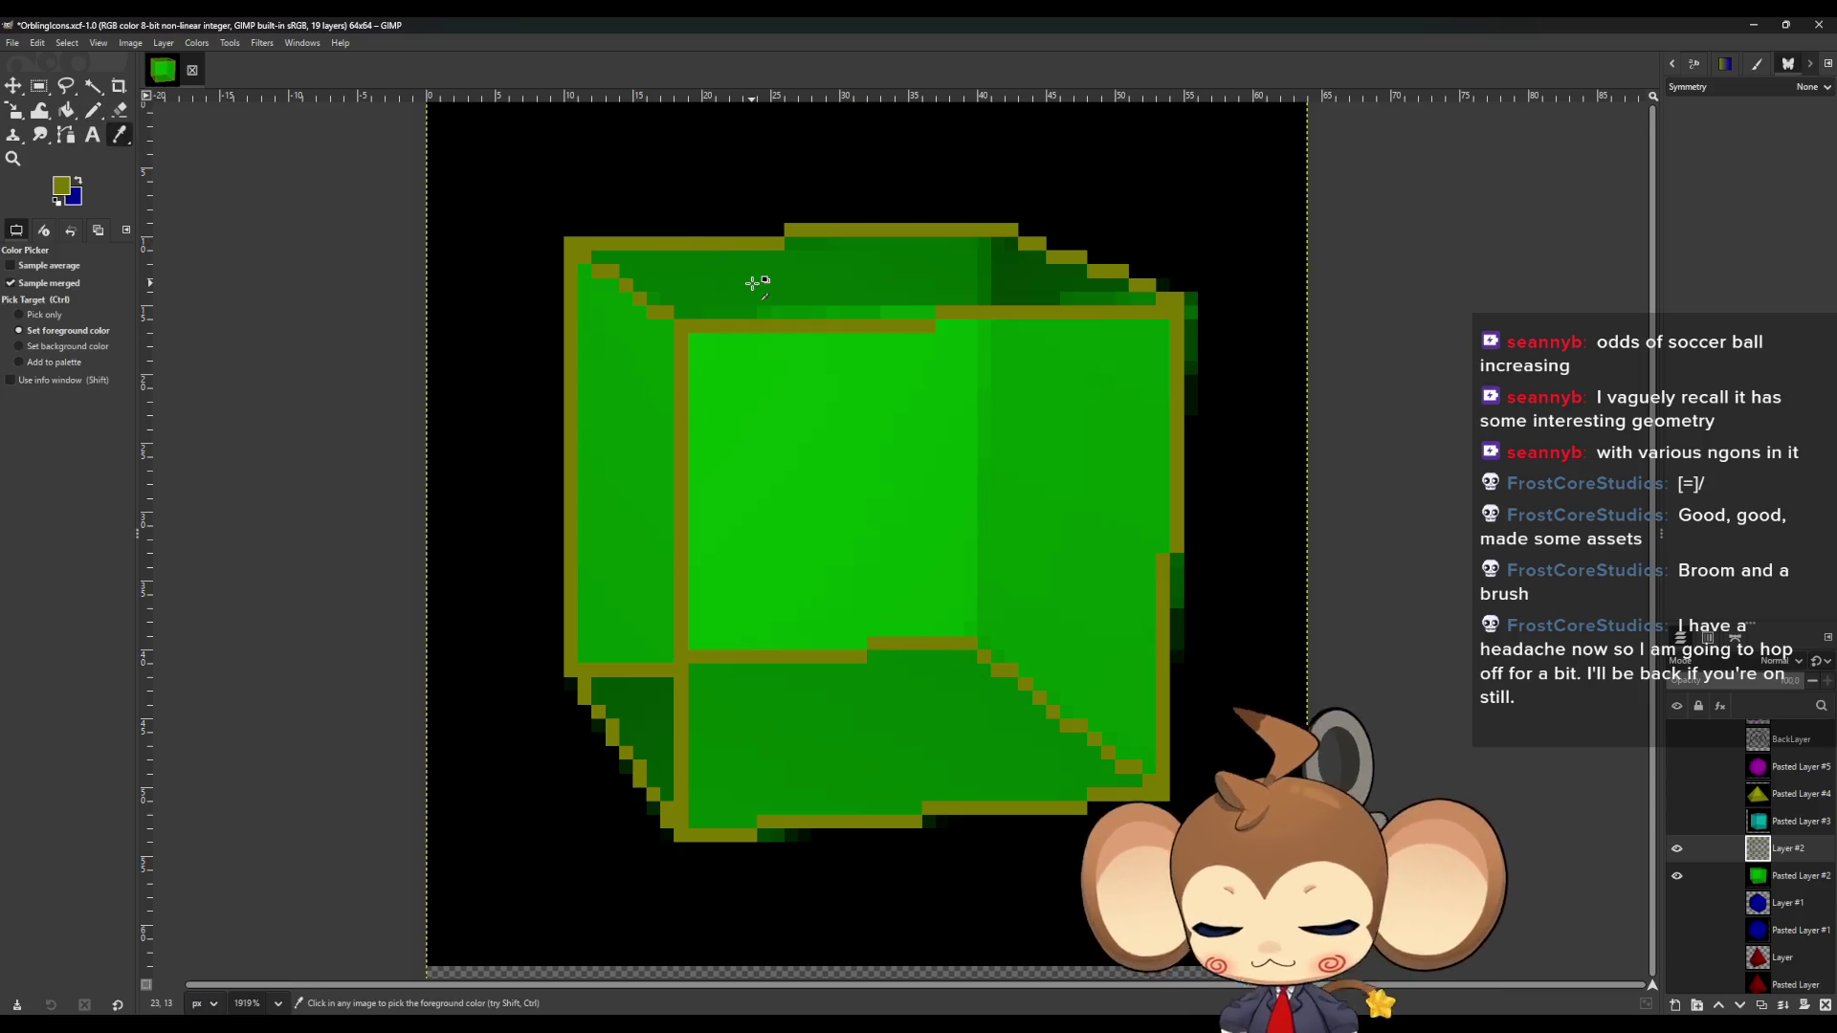
Bucket-fill the cube's top face green, then undo a trial fill of the right face.
key("shift+b")
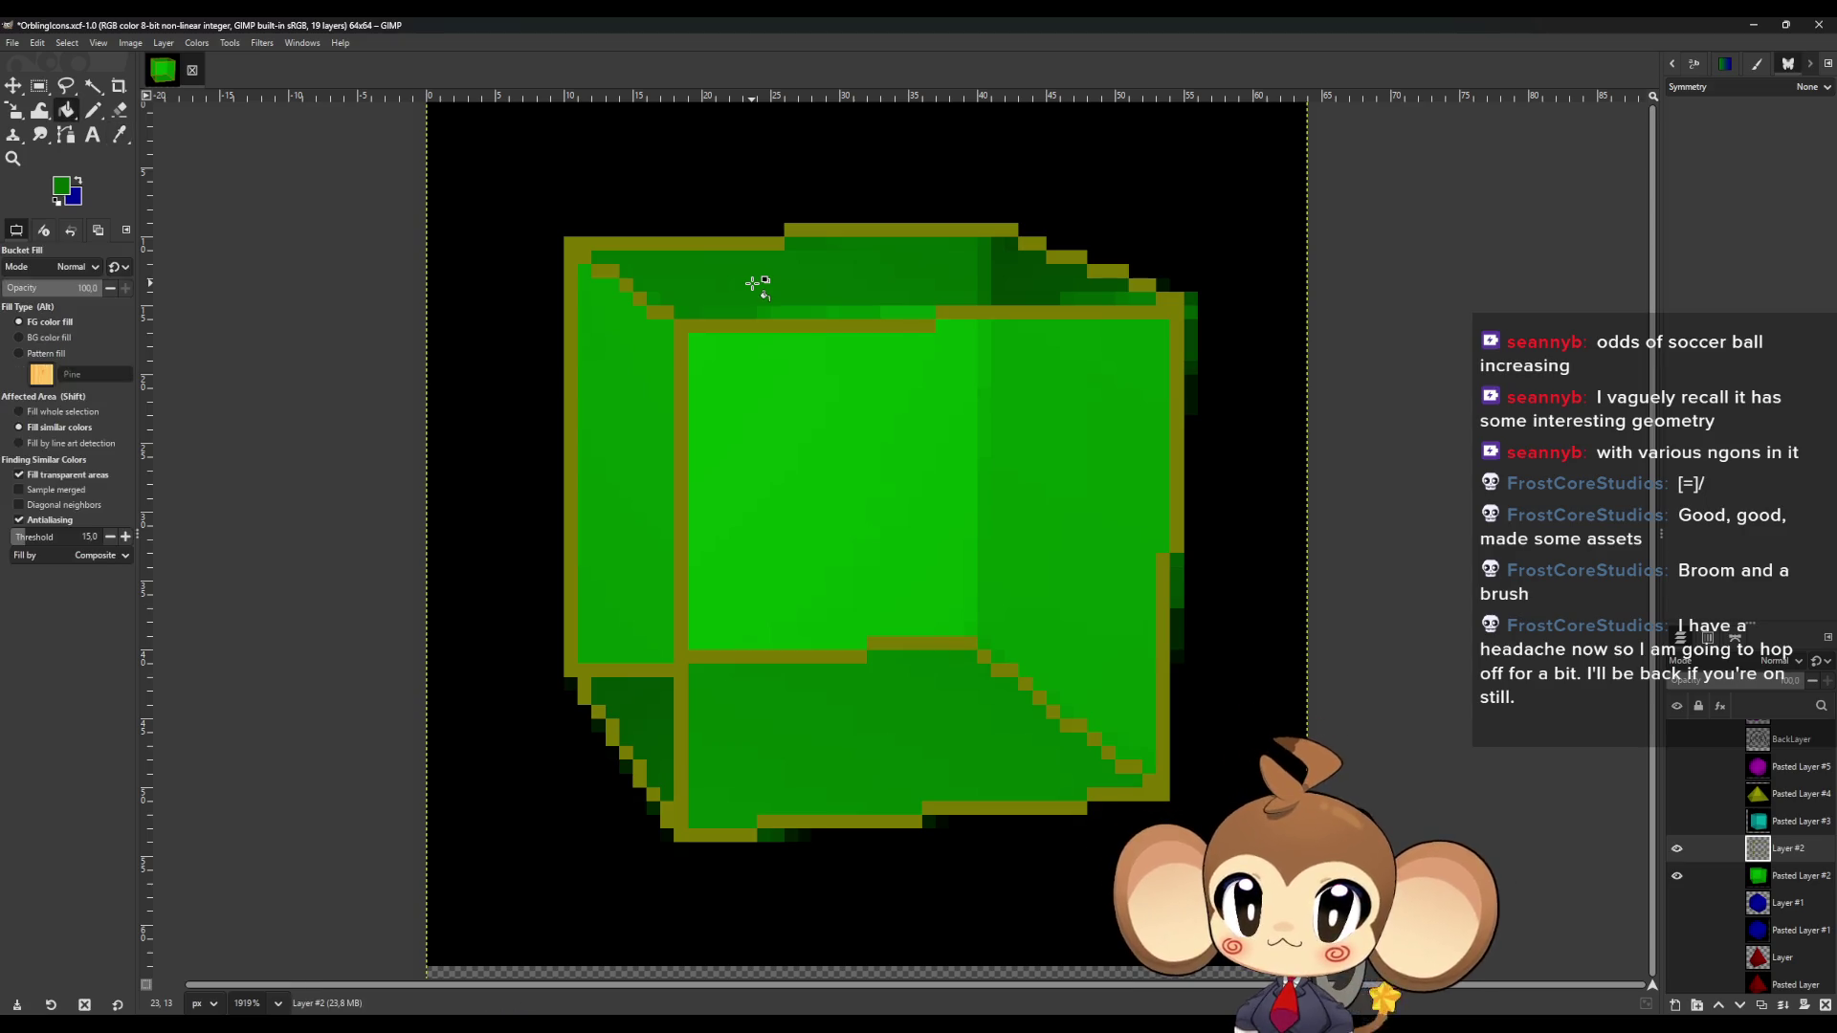
left_click(753, 283)
key("o")
left_click(644, 379)
key("shift+b")
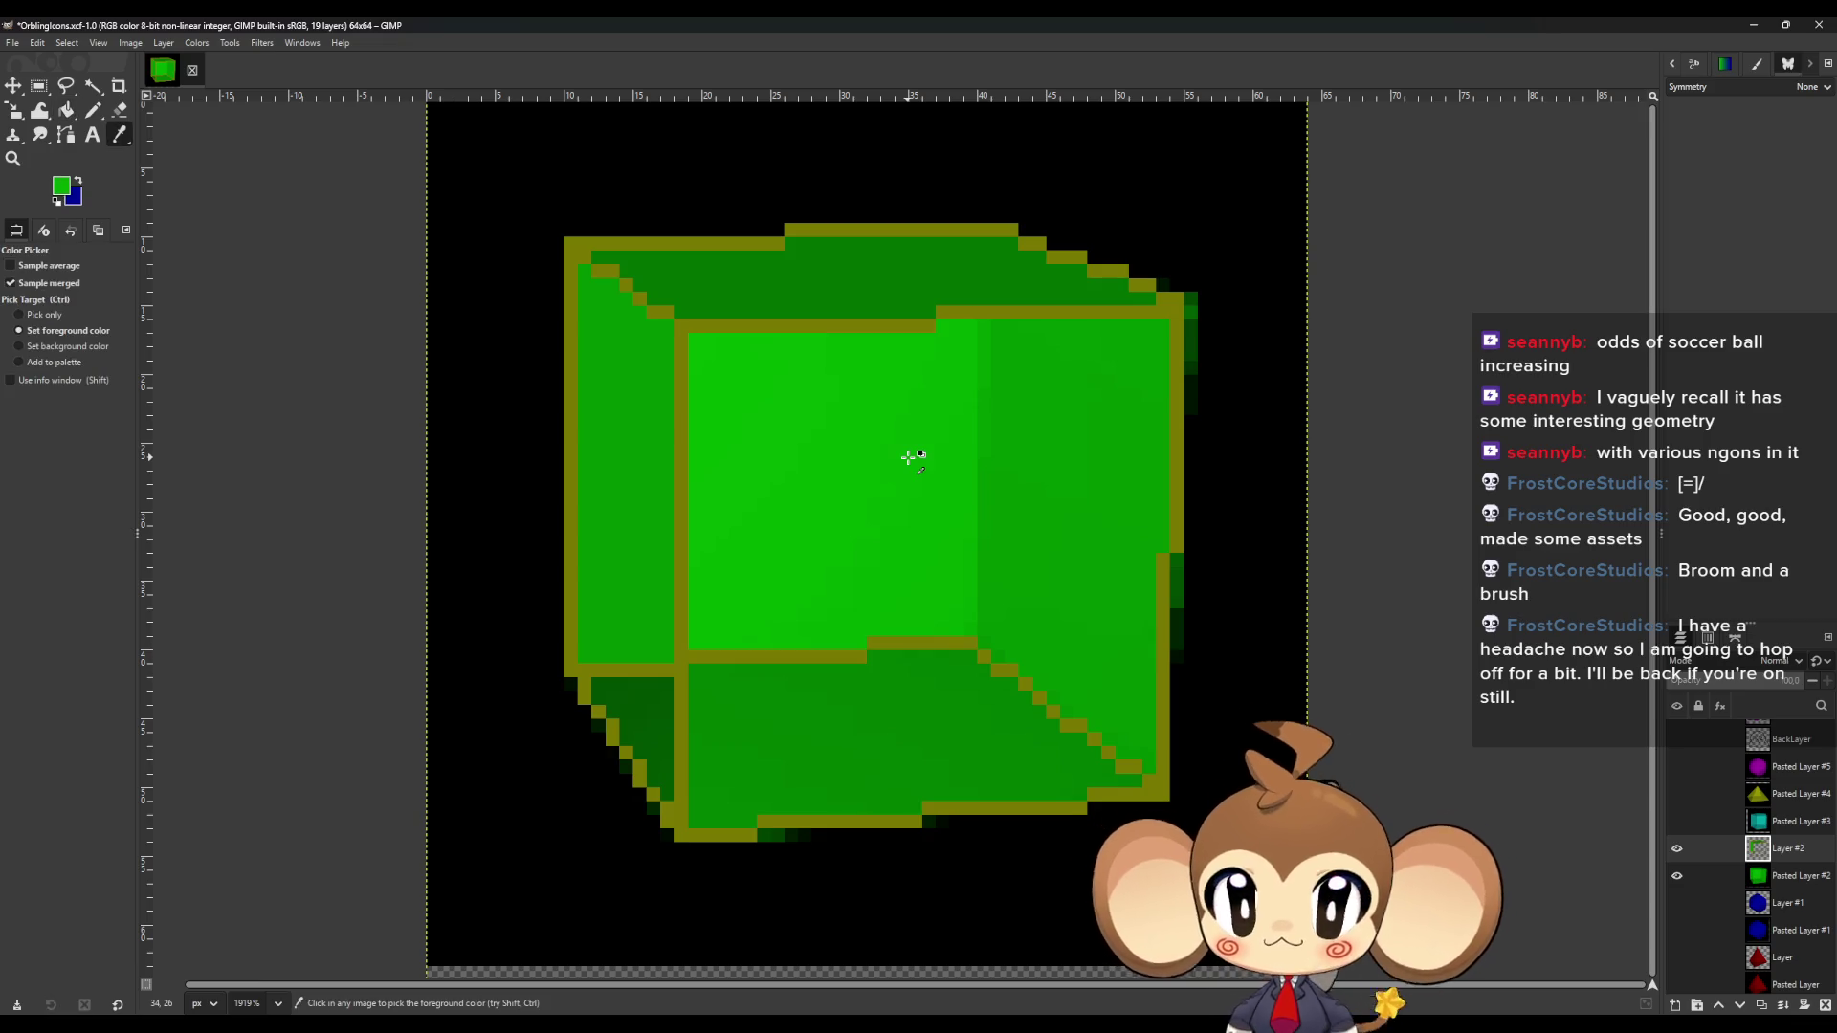
left_click(908, 457)
key("ctrl+z")
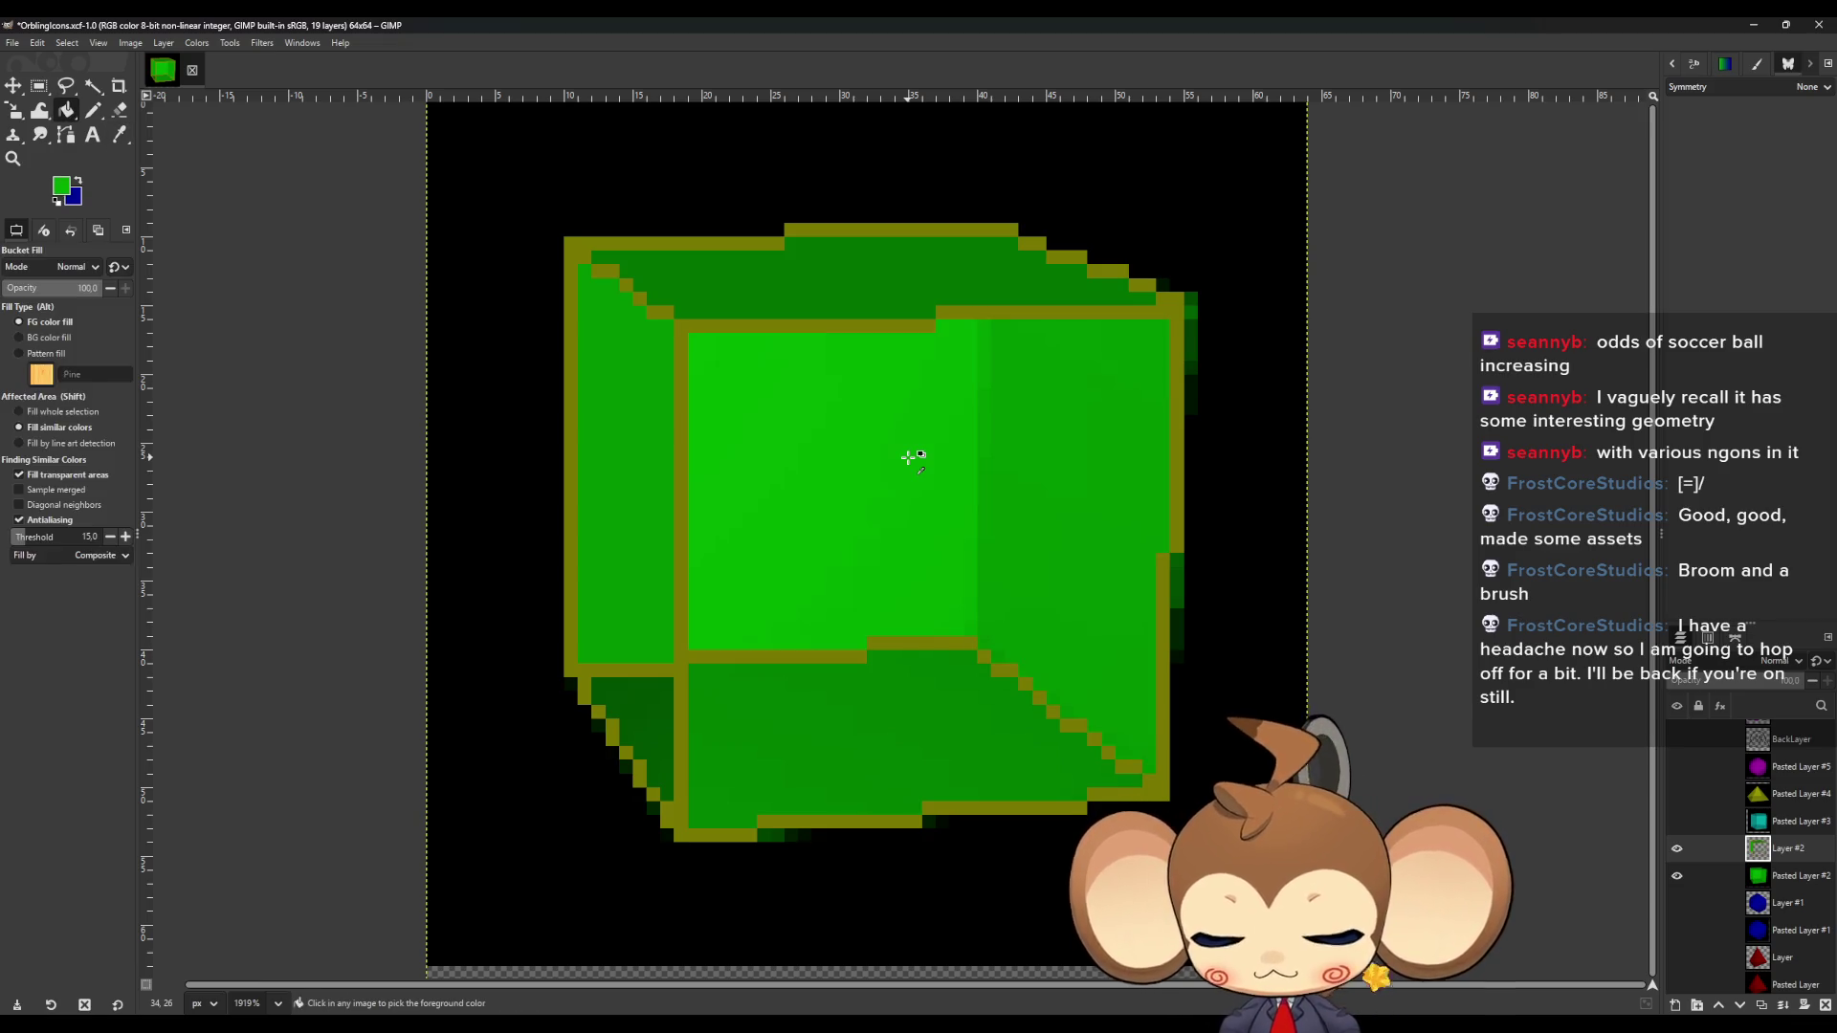
Draw an olive line up the front face's right side from the inner corner.
key("o")
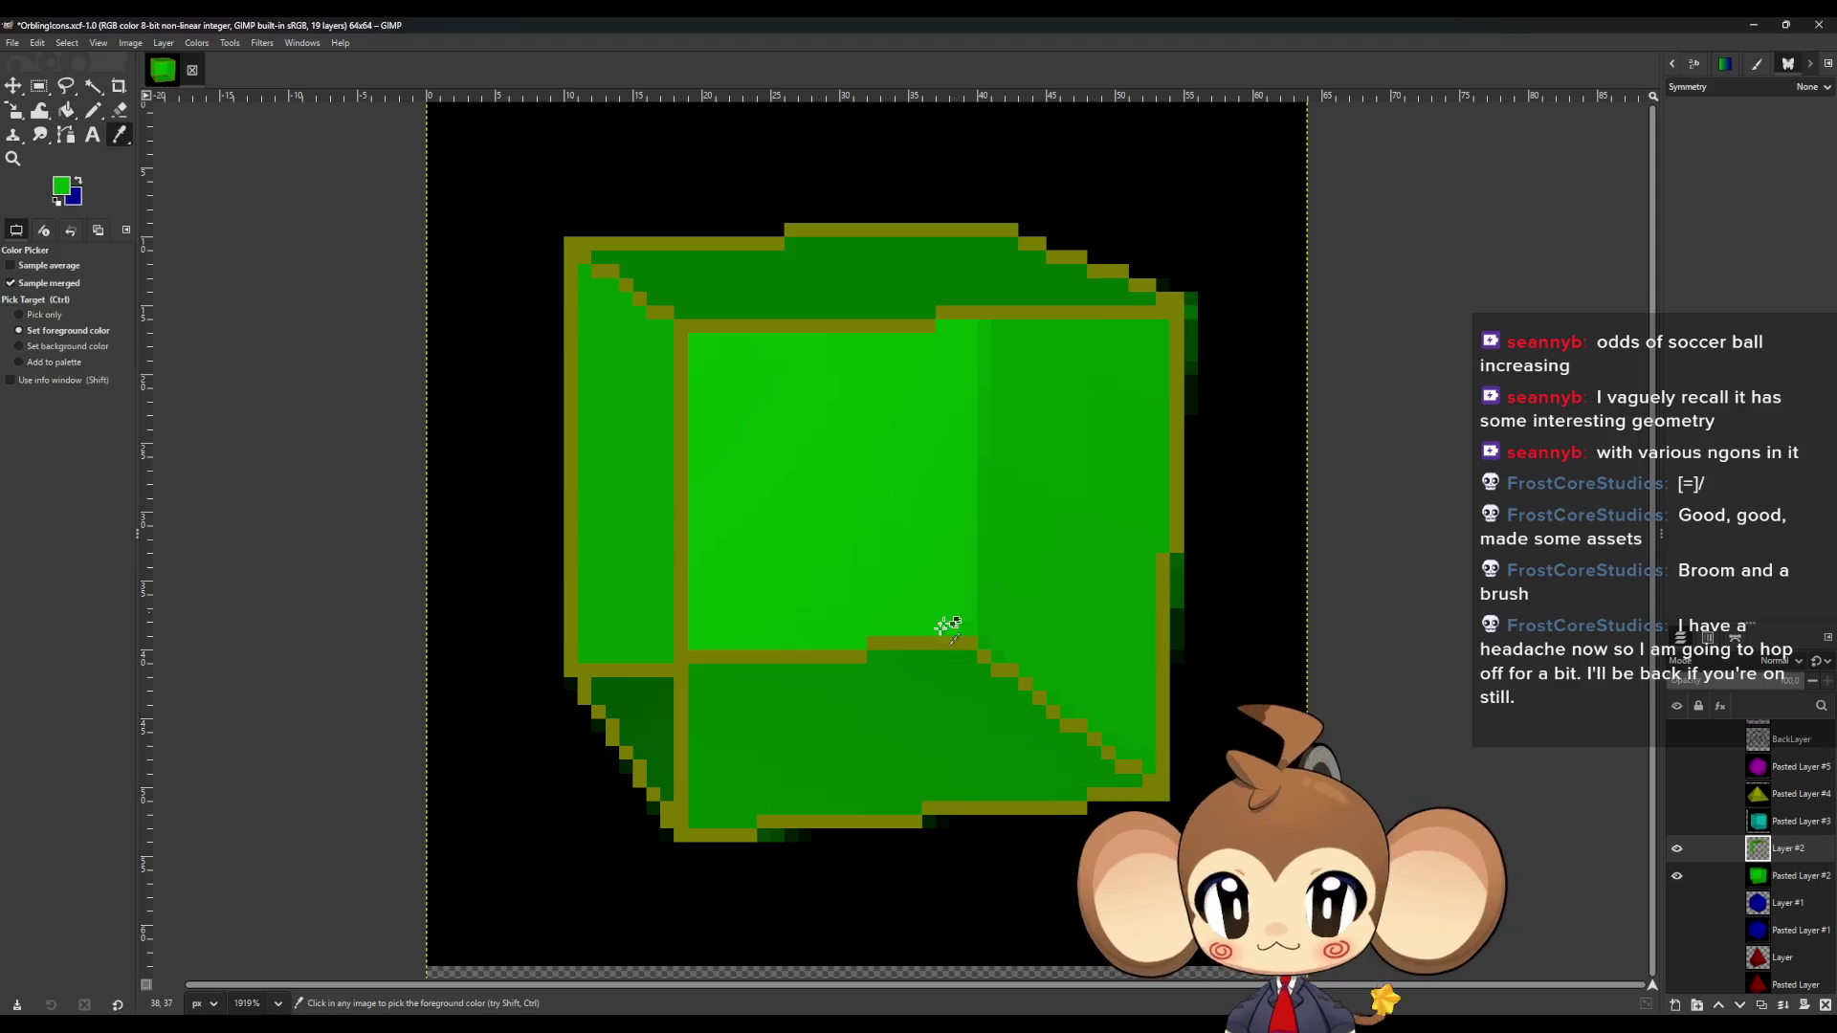
key("n")
left_click(971, 642)
left_click(973, 332, "shift")
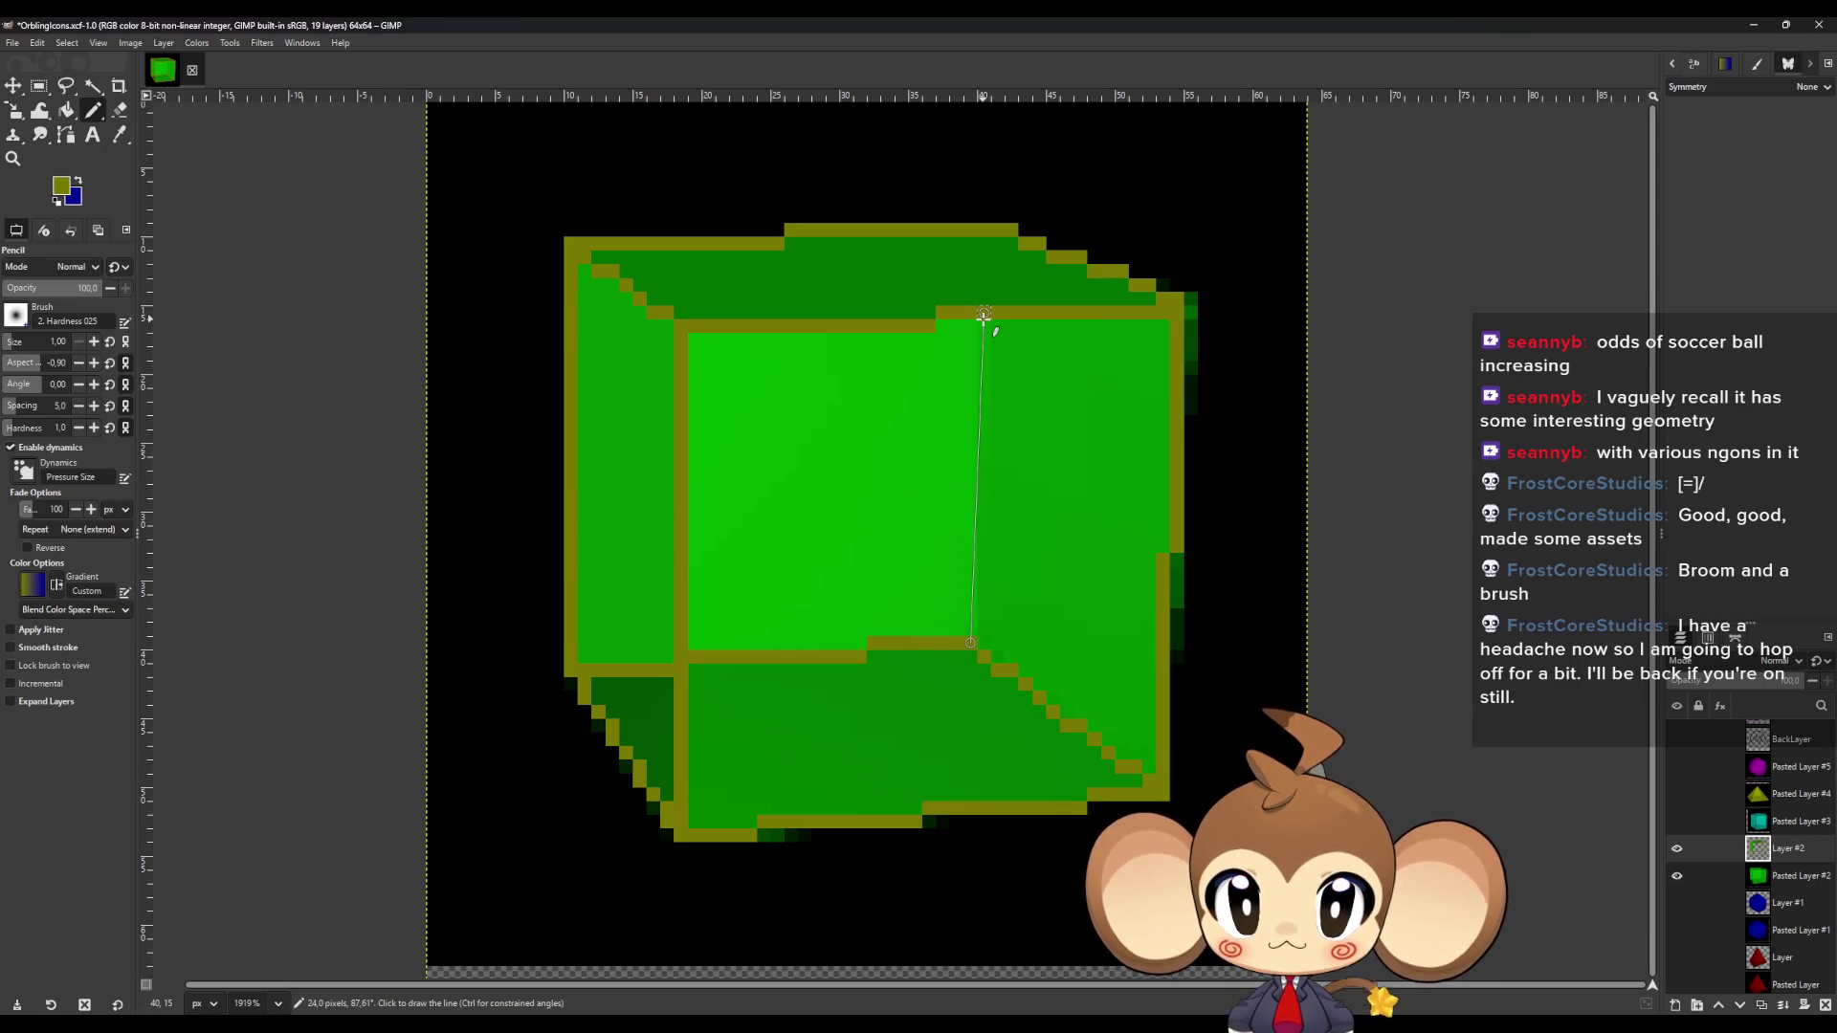
left_click(848, 492, "ctrl")
Attempt a dark green fill and undo the accidental whole-canvas fill.
key("shift+b")
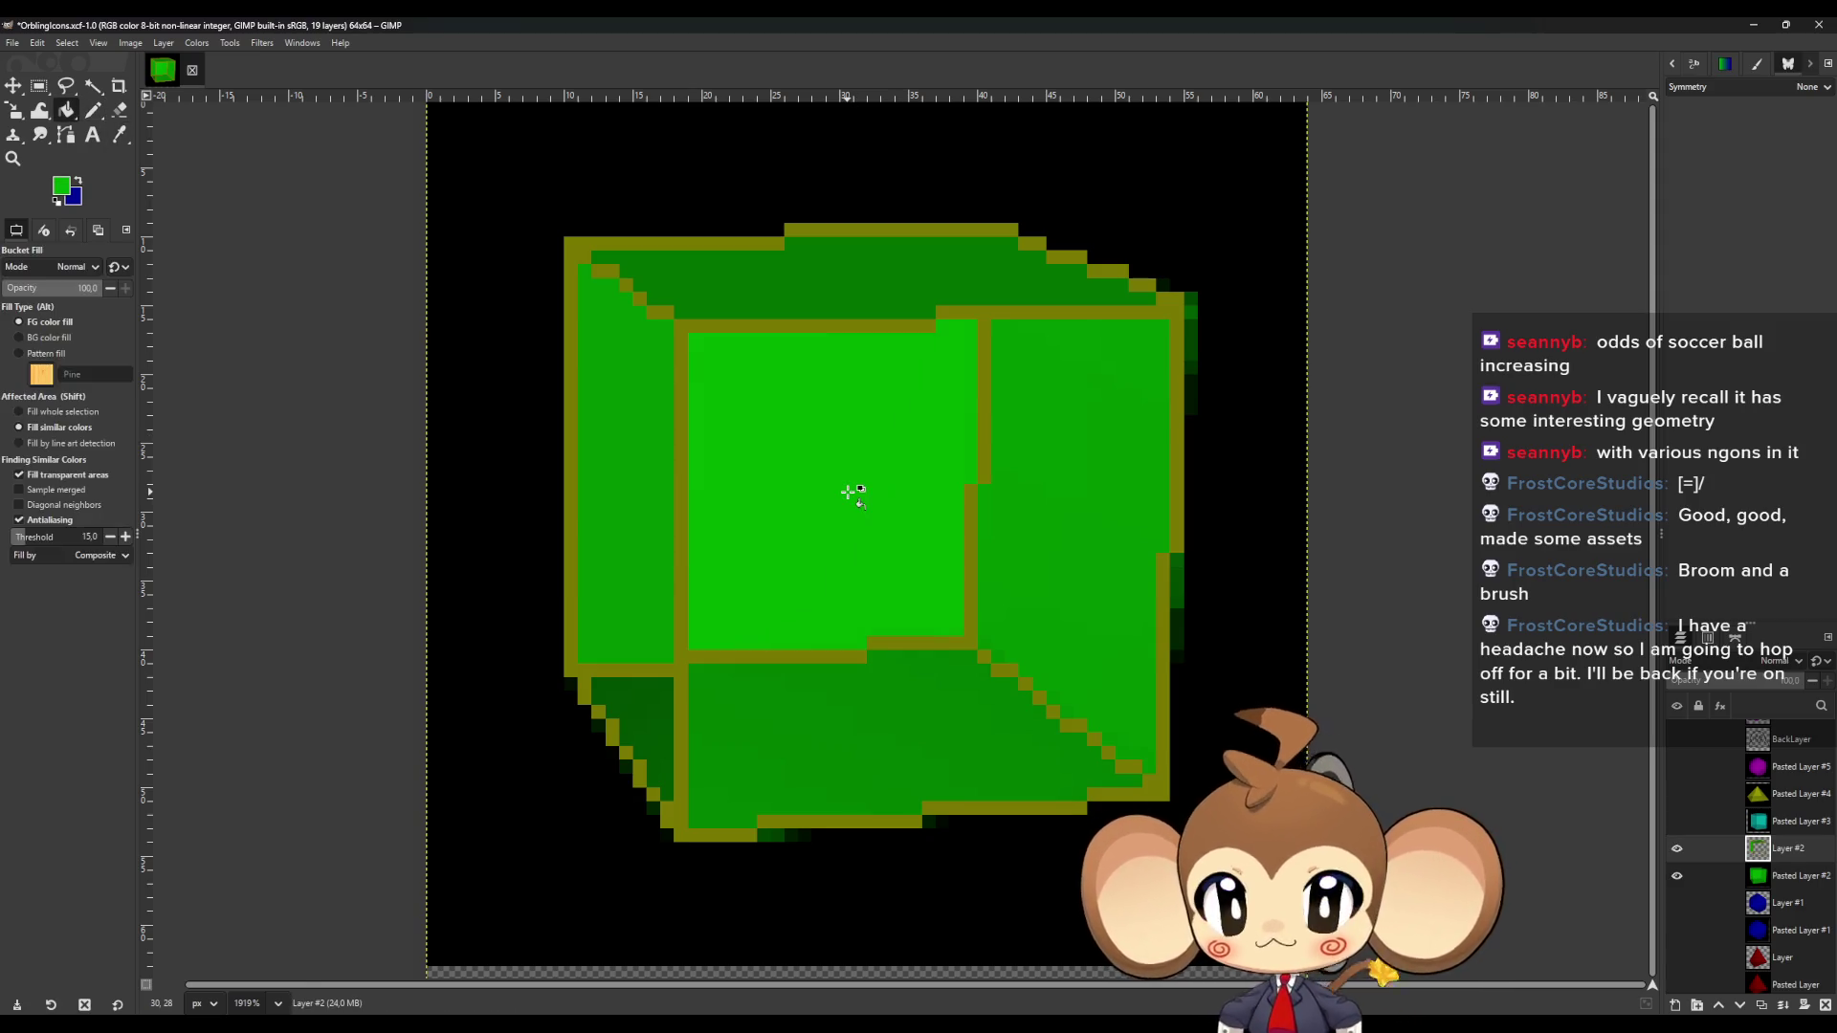
left_click(621, 485)
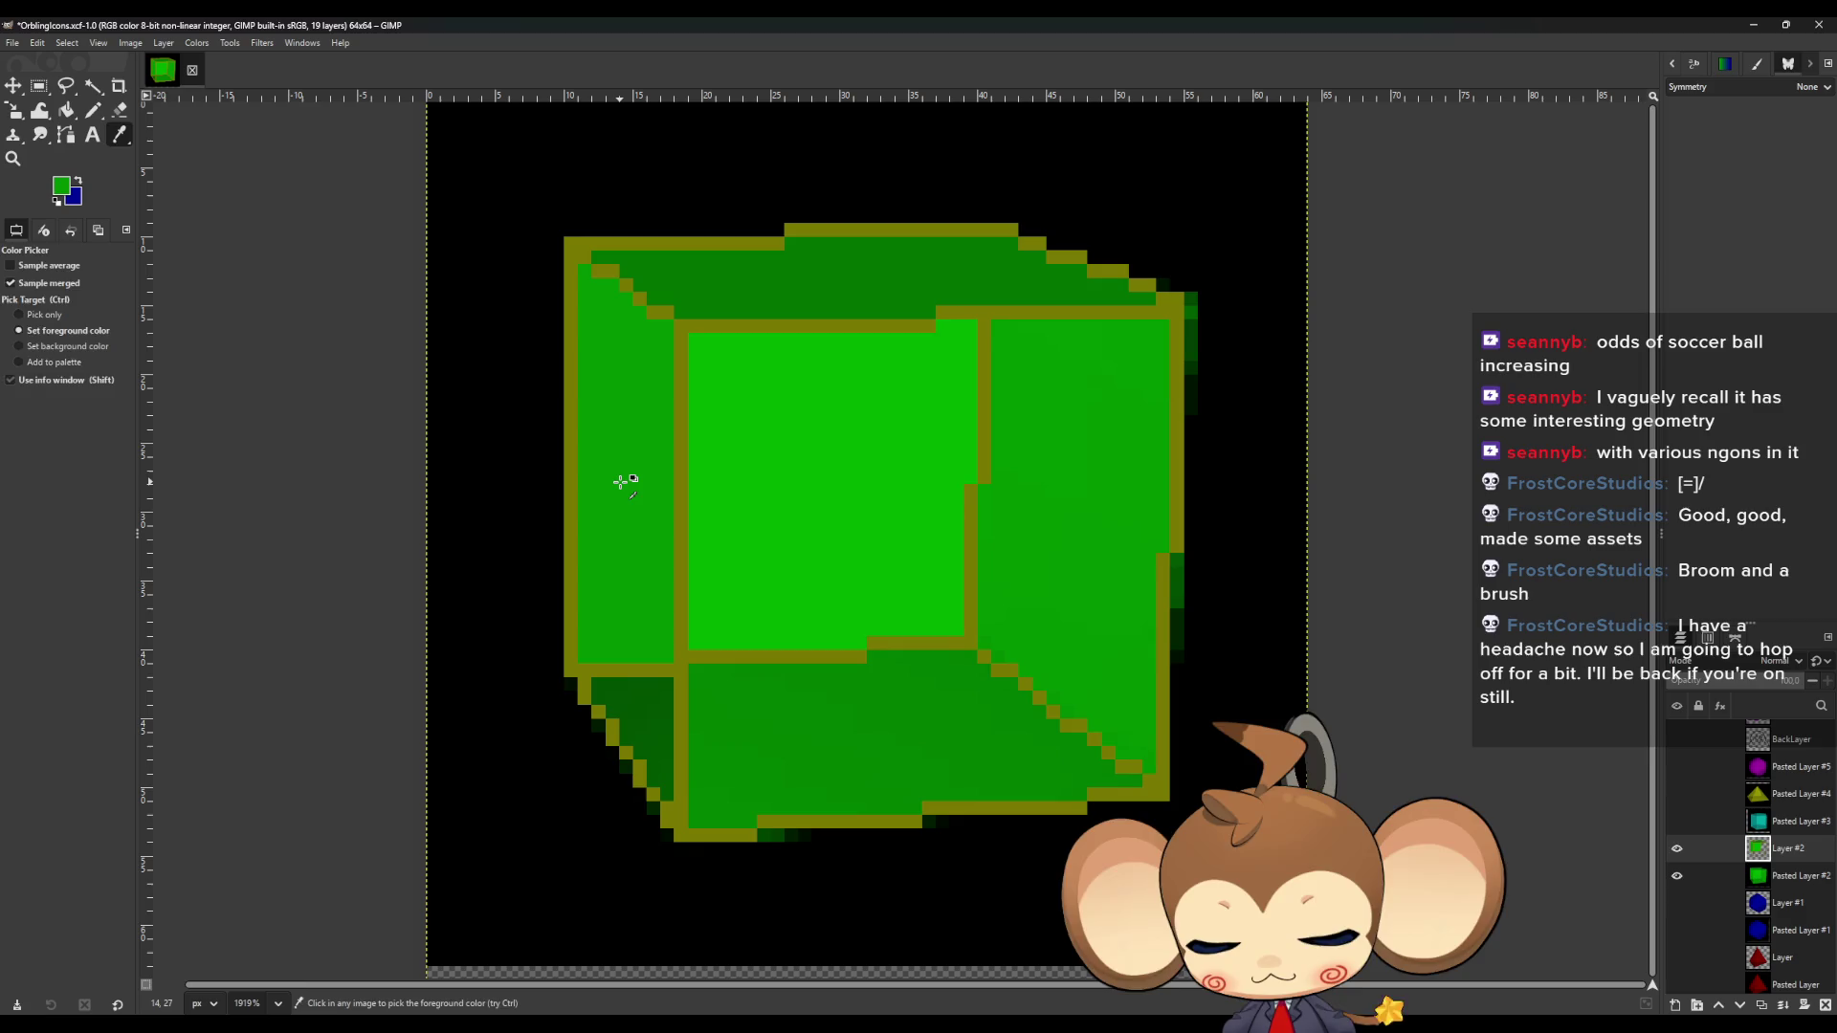
left_click(651, 717, "ctrl")
left_click(651, 718, "shift")
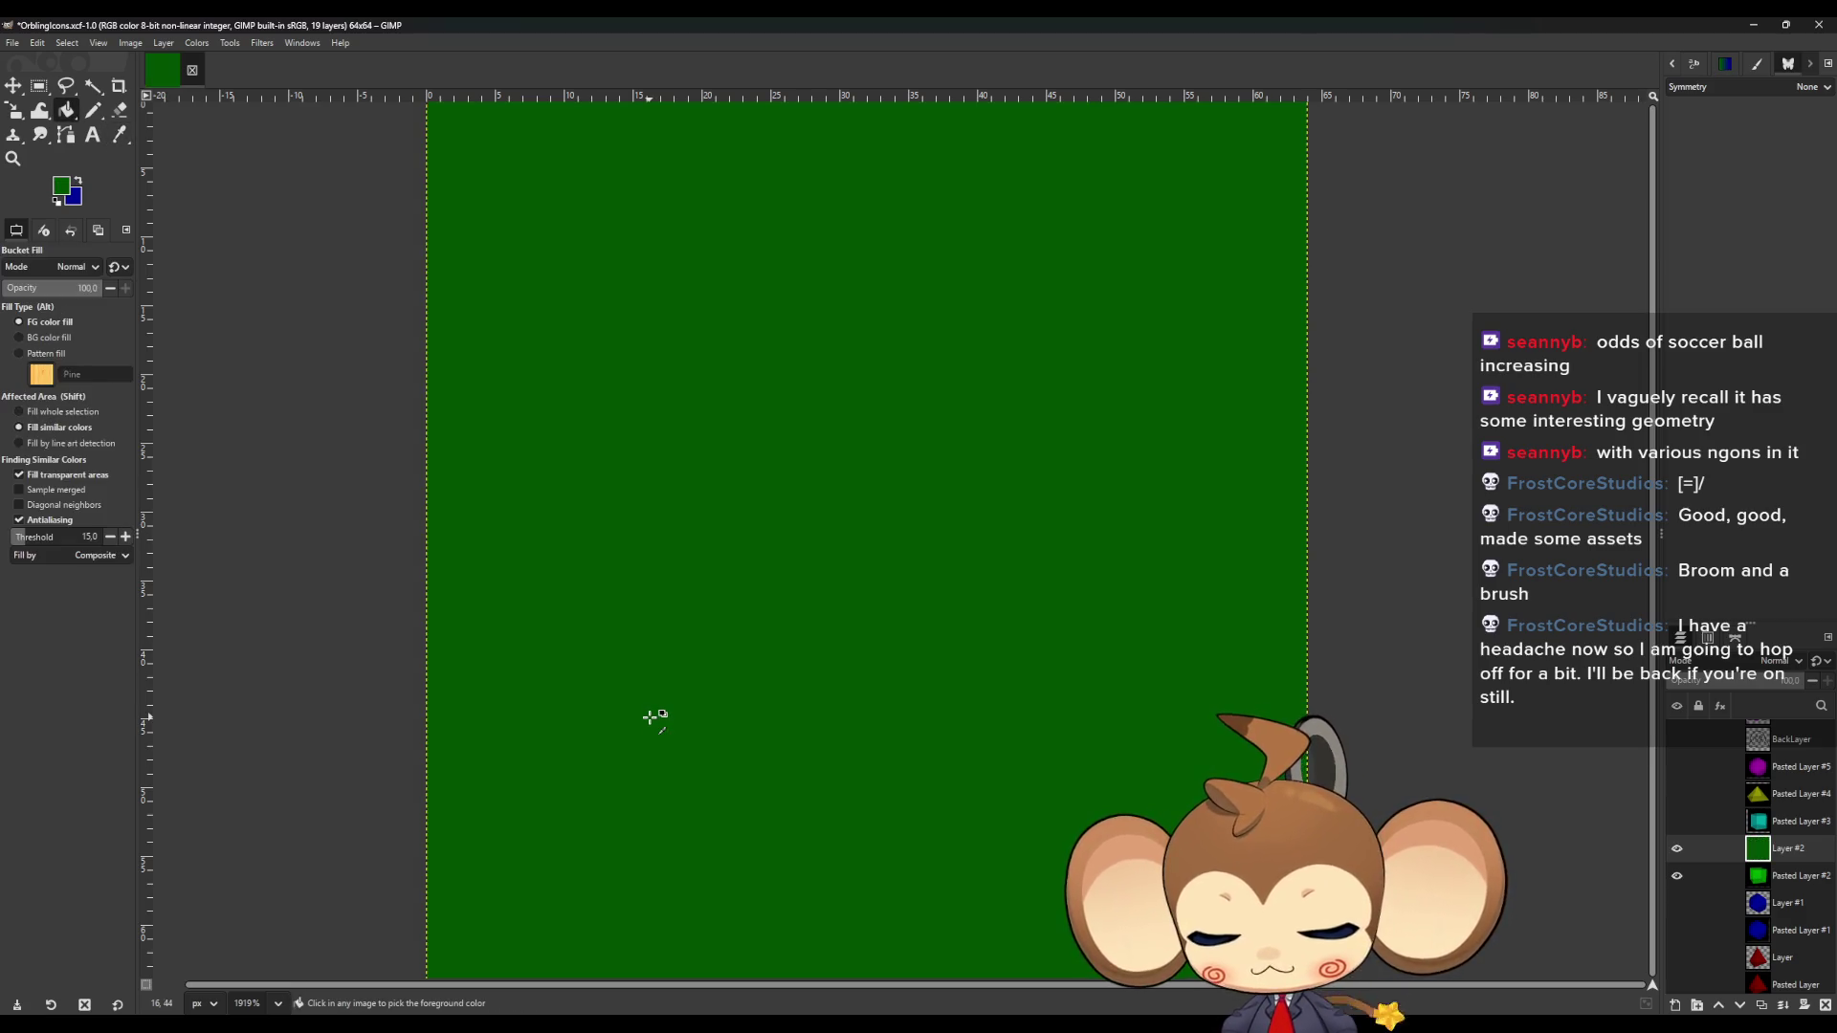
key("ctrl+z")
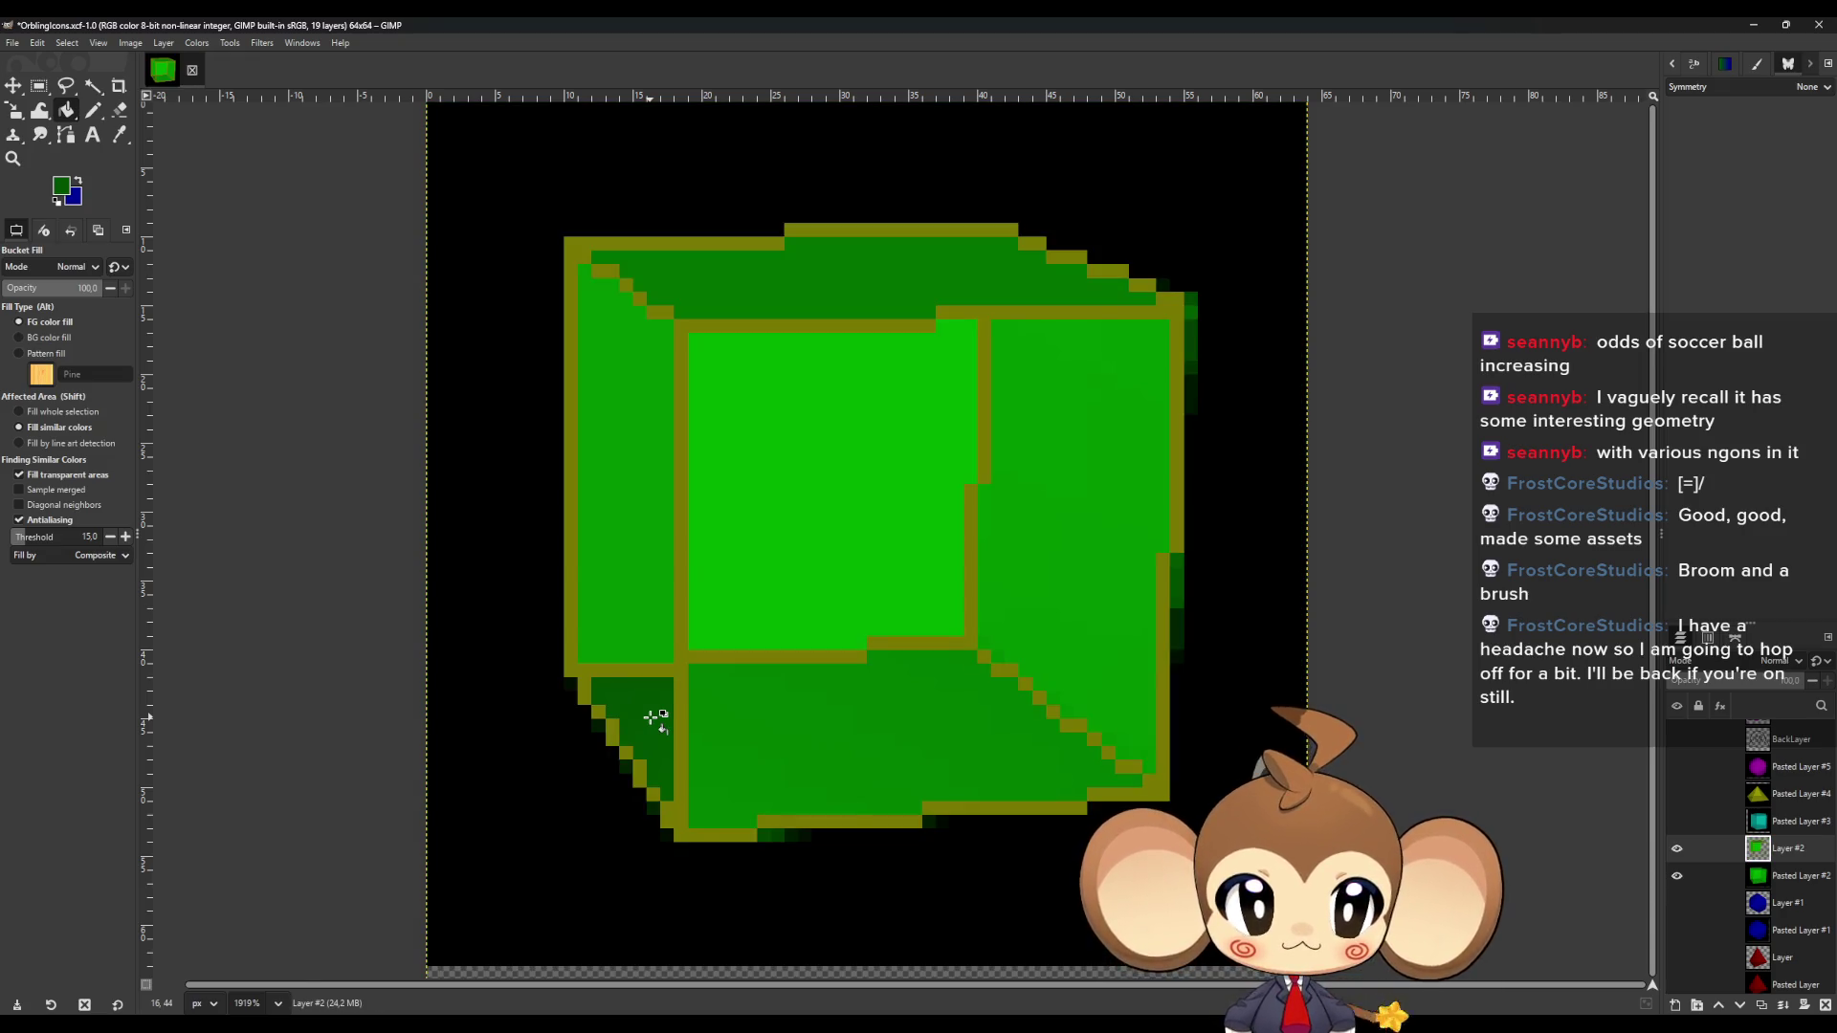
Sample a slightly different green and bucket-fill the cube's right face with it.
key("o")
key("shift+b")
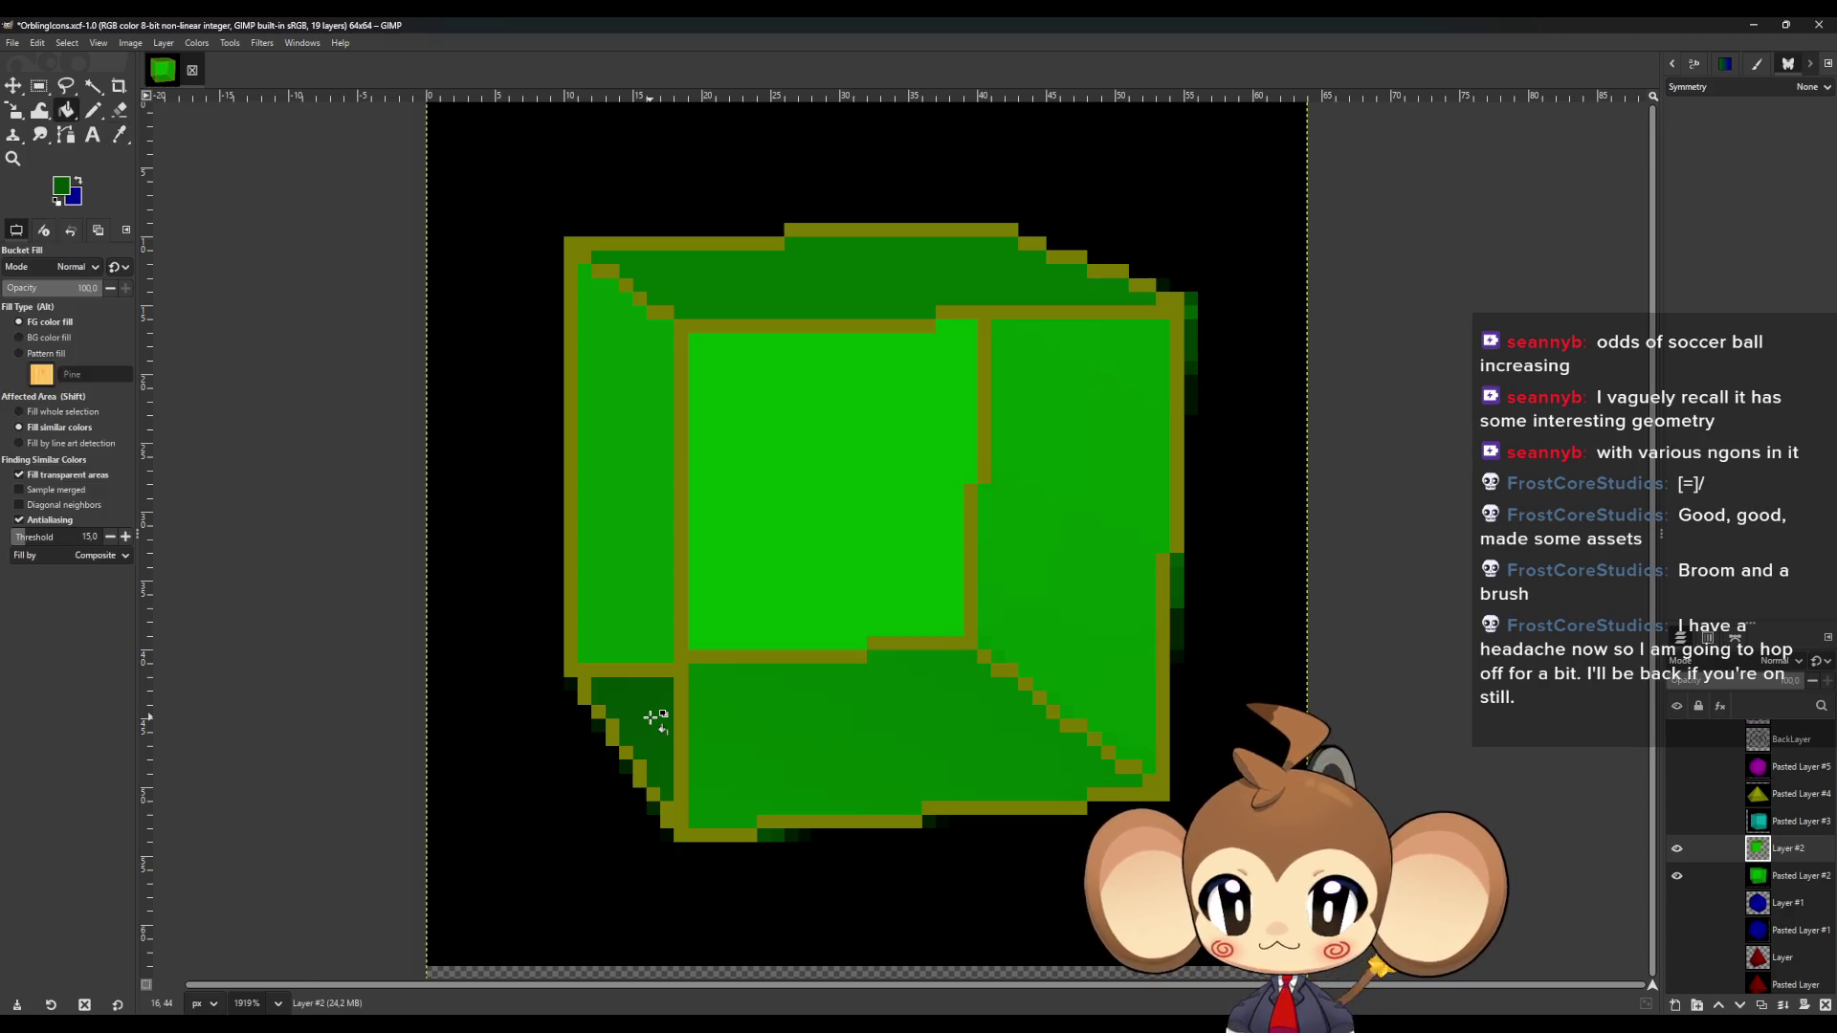
key("o")
left_click(821, 734)
key("shift+b")
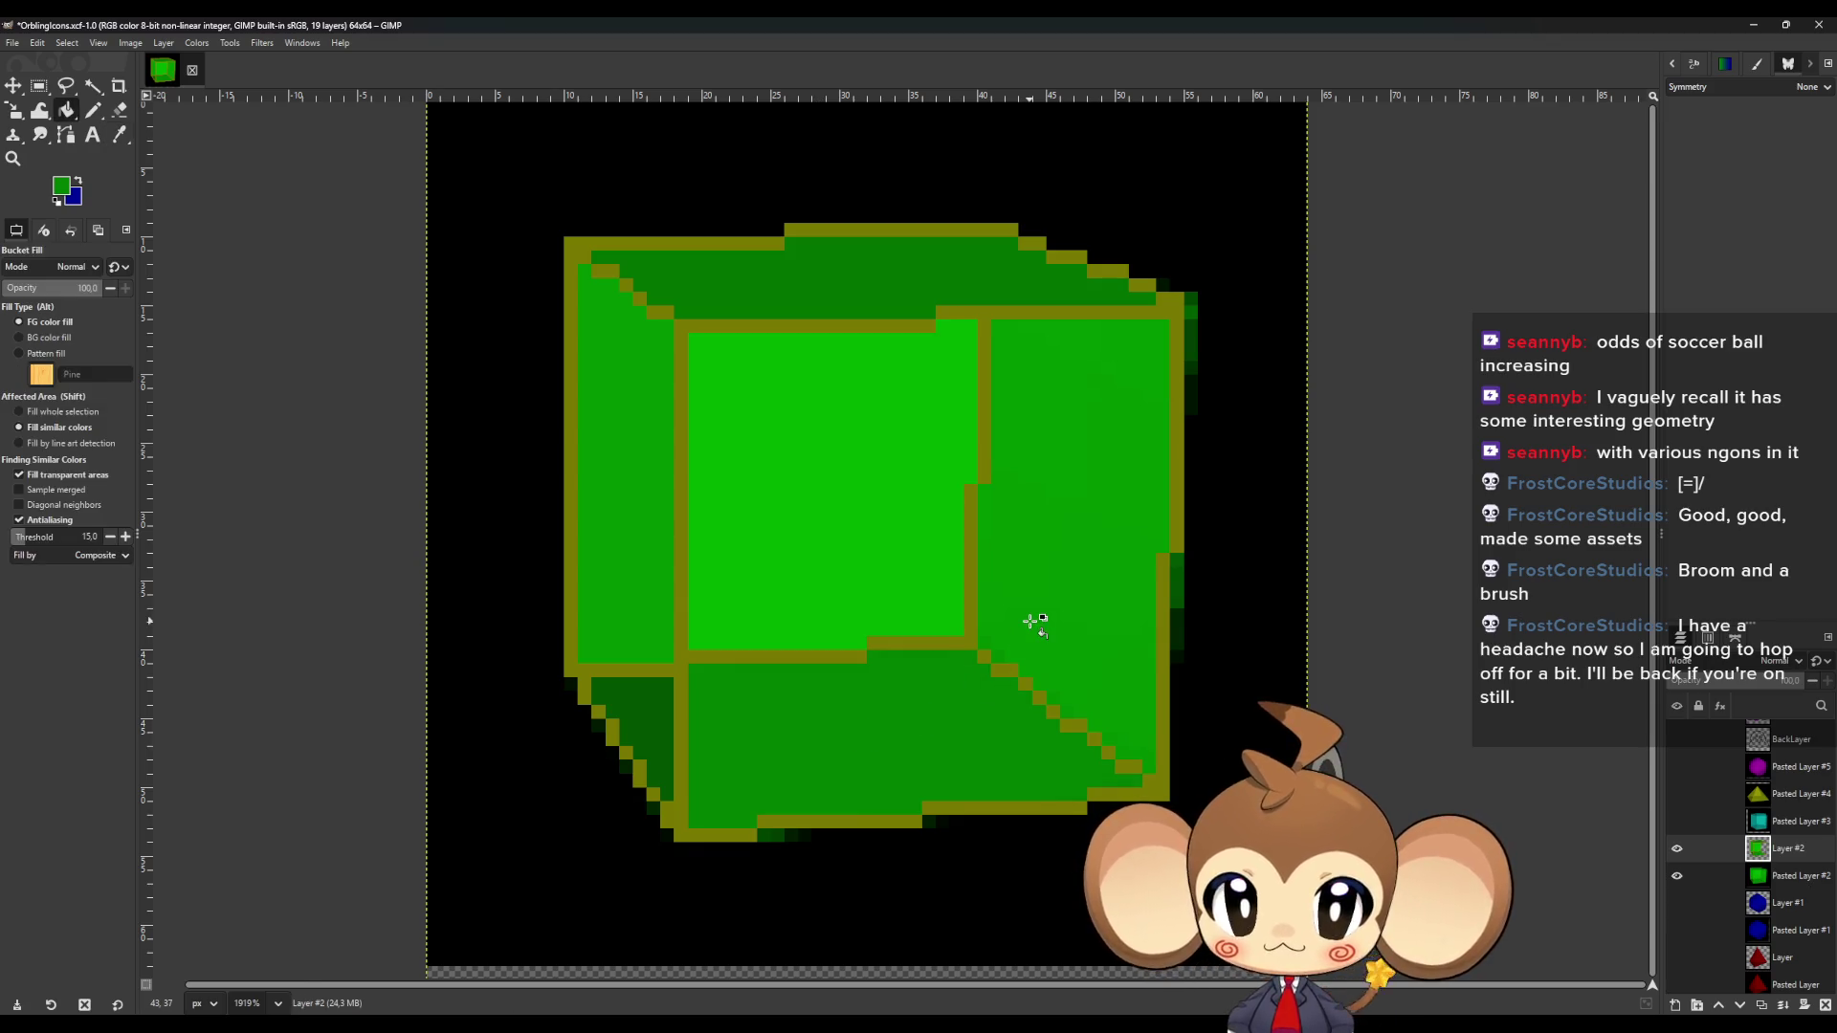
key("o")
left_click(1034, 623)
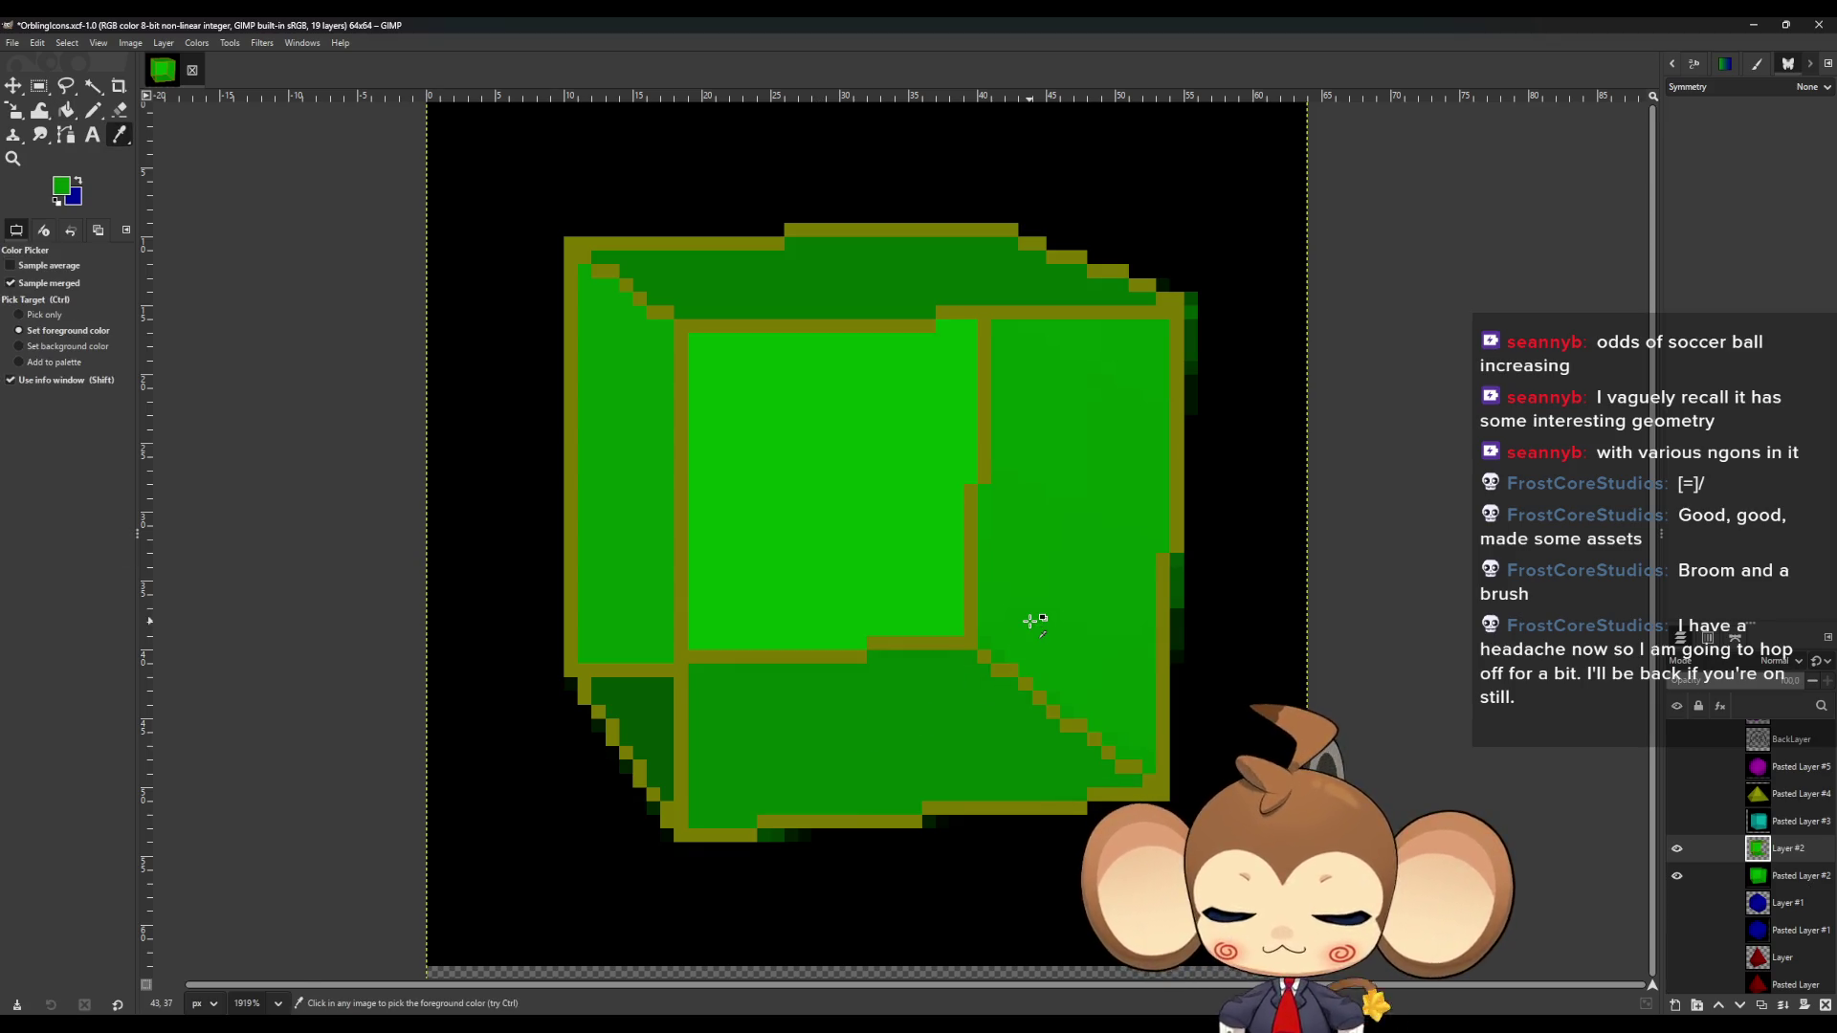
key("shift+b")
left_click(1034, 623)
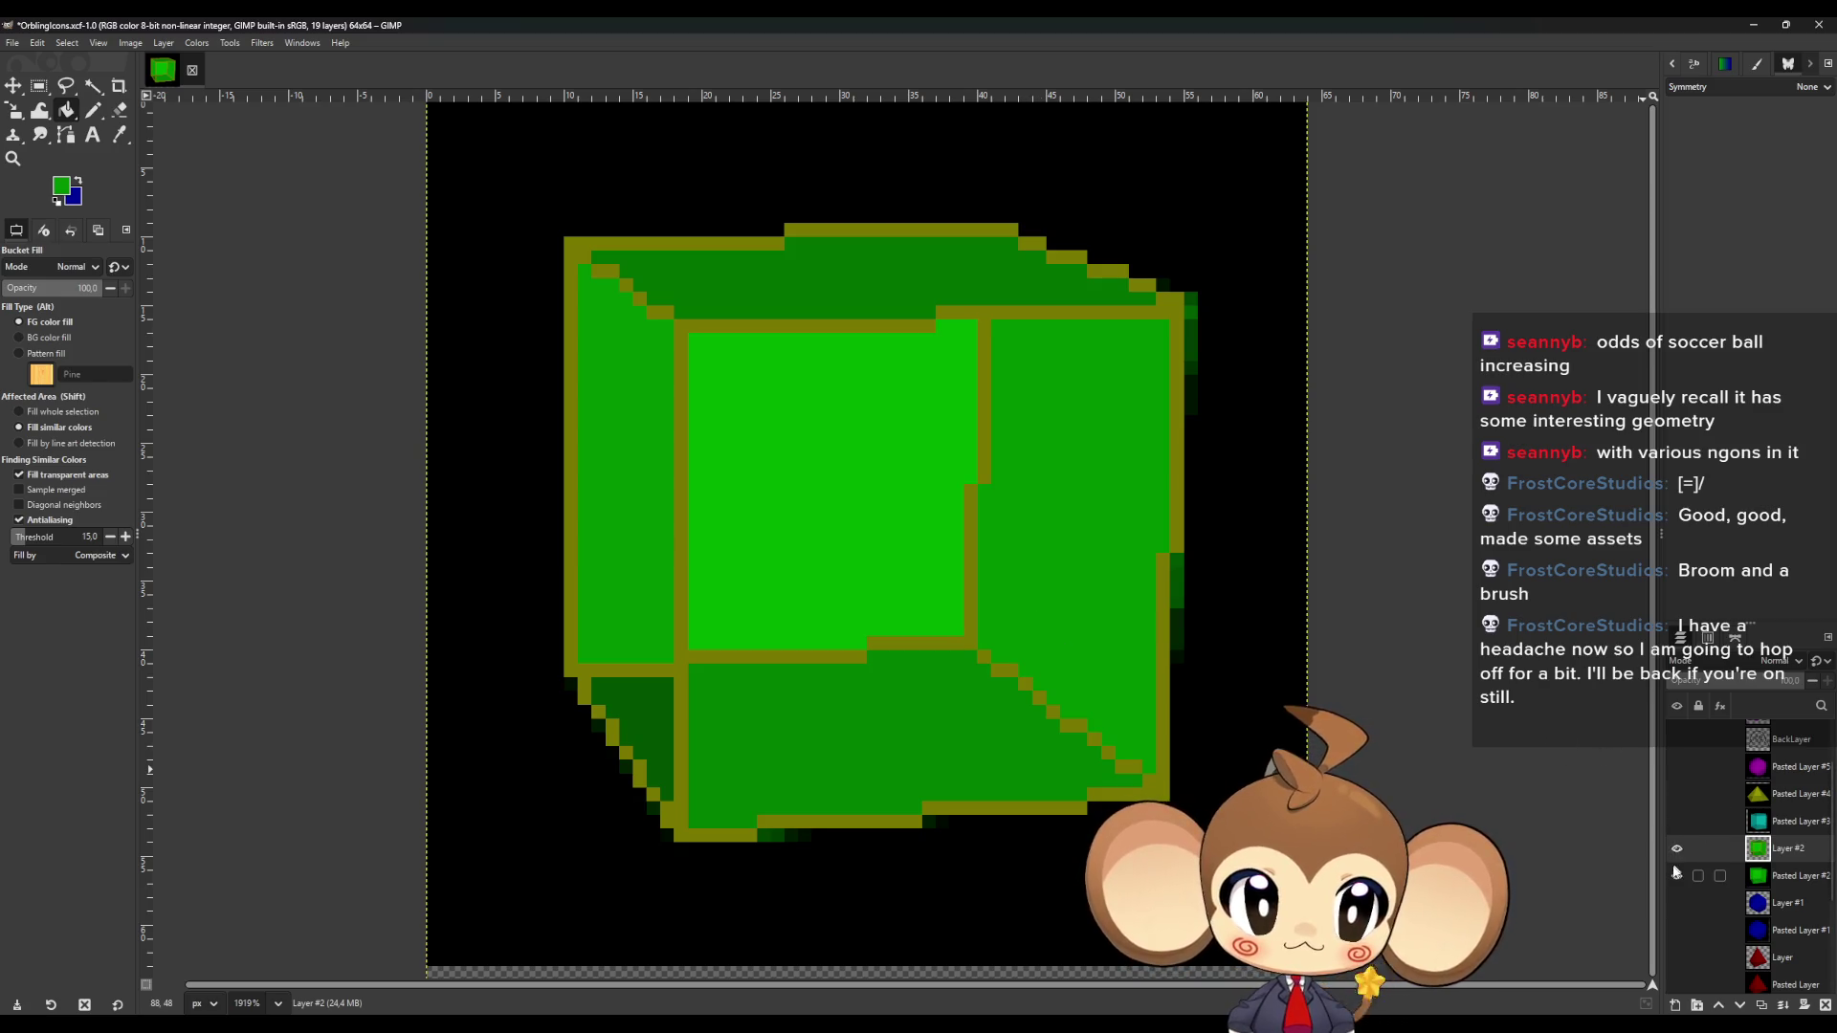
Hide the black background and repaint the top olive outline and staircase pixels dark green.
left_click(1677, 876)
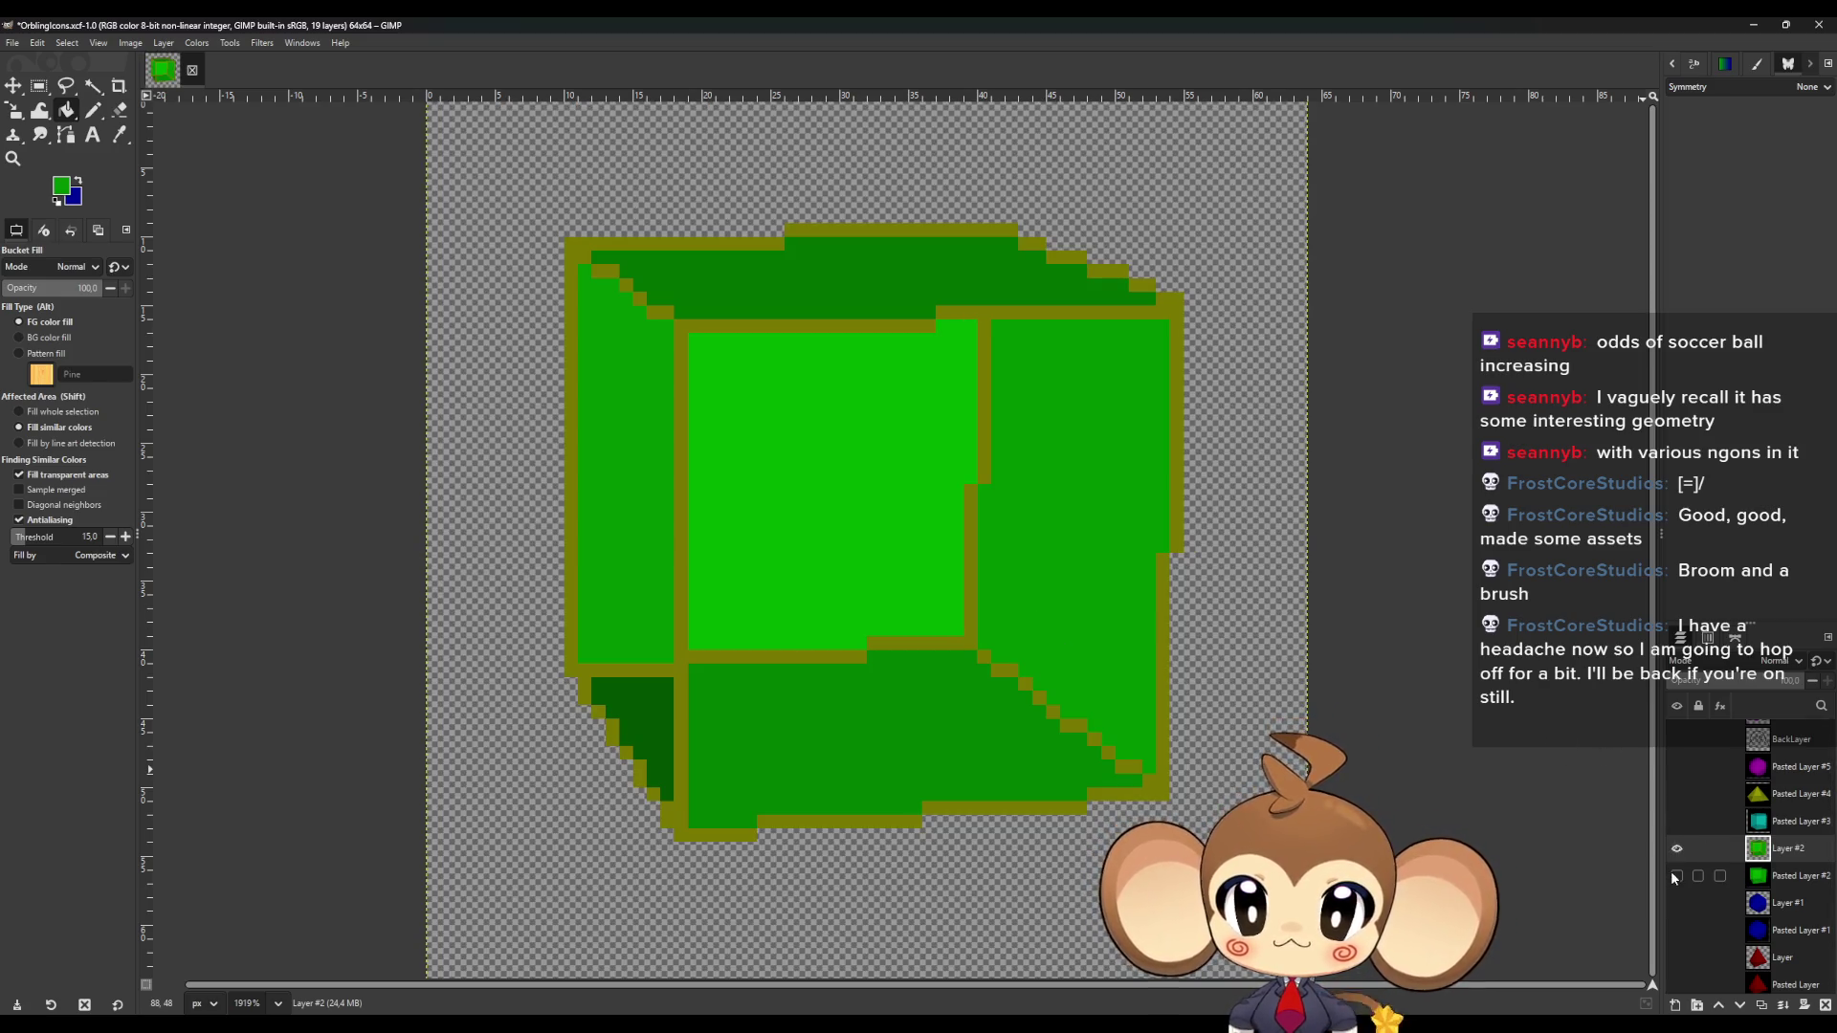
left_click(119, 135)
left_click(786, 284)
key("n")
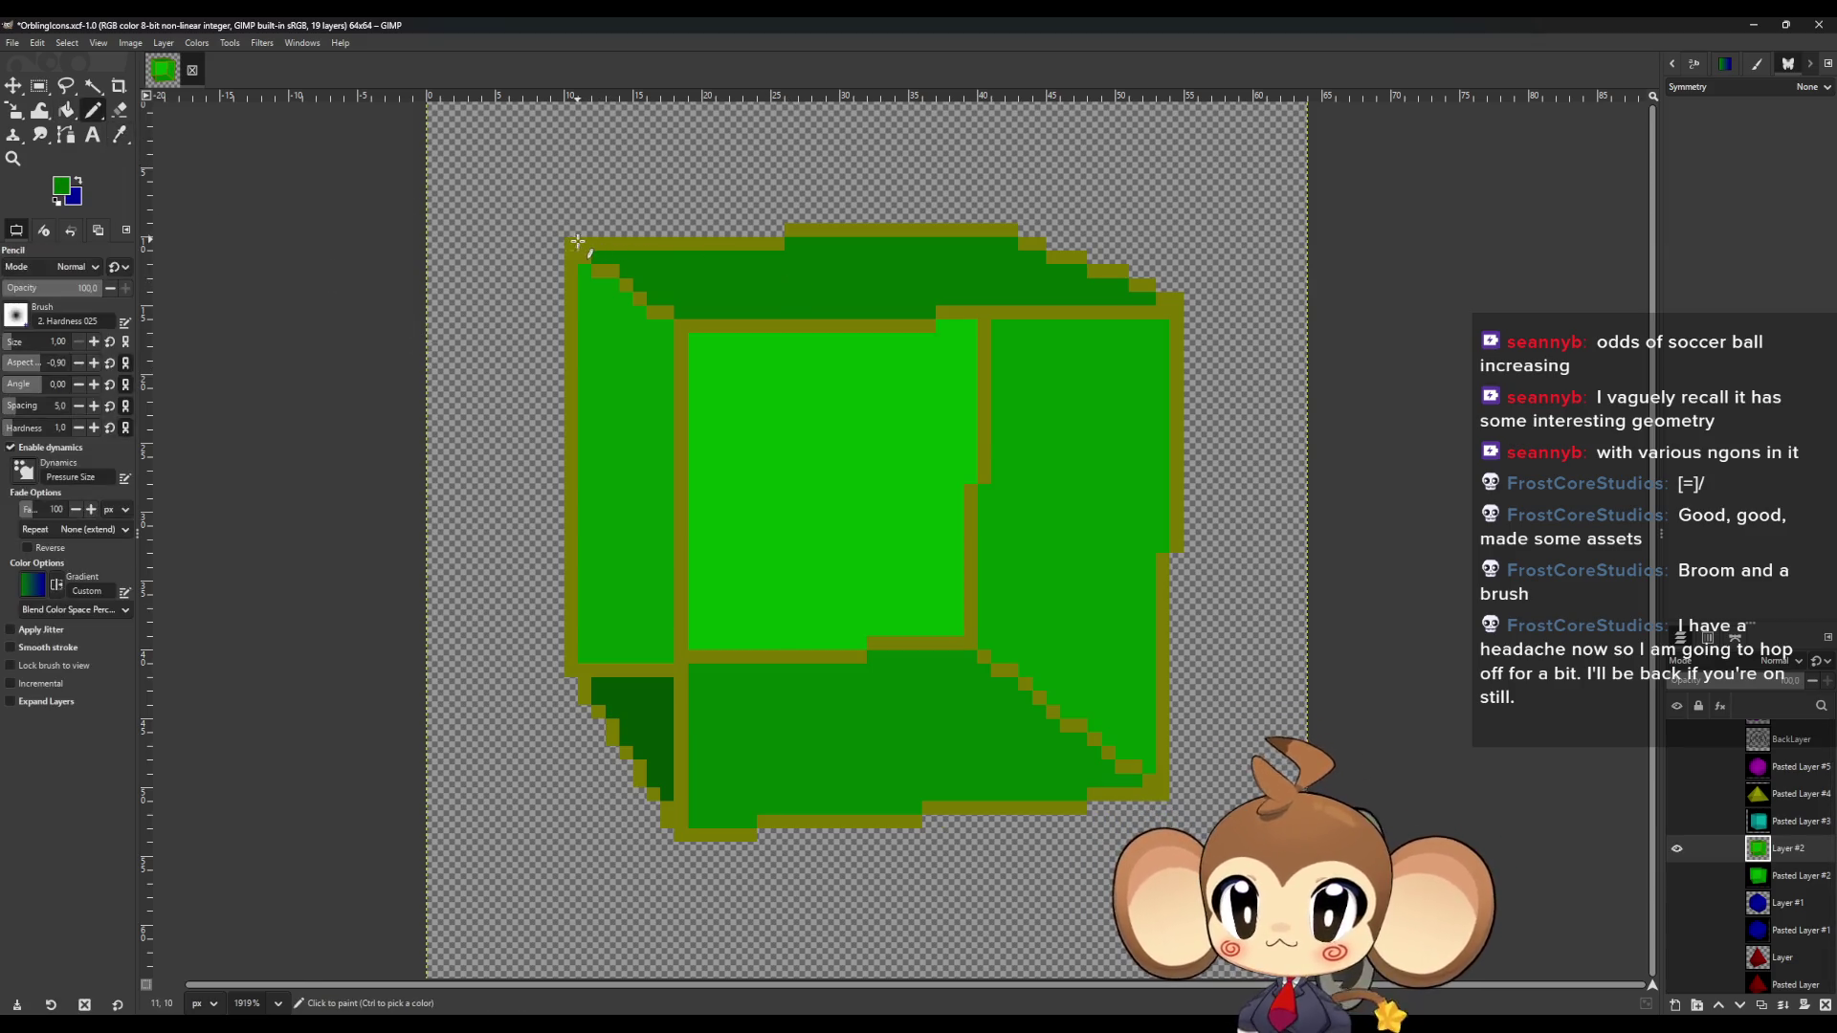
left_click(785, 243, "shift")
left_click(792, 230)
left_click(1014, 231, "shift")
left_click_drag(1022, 239, 1113, 275)
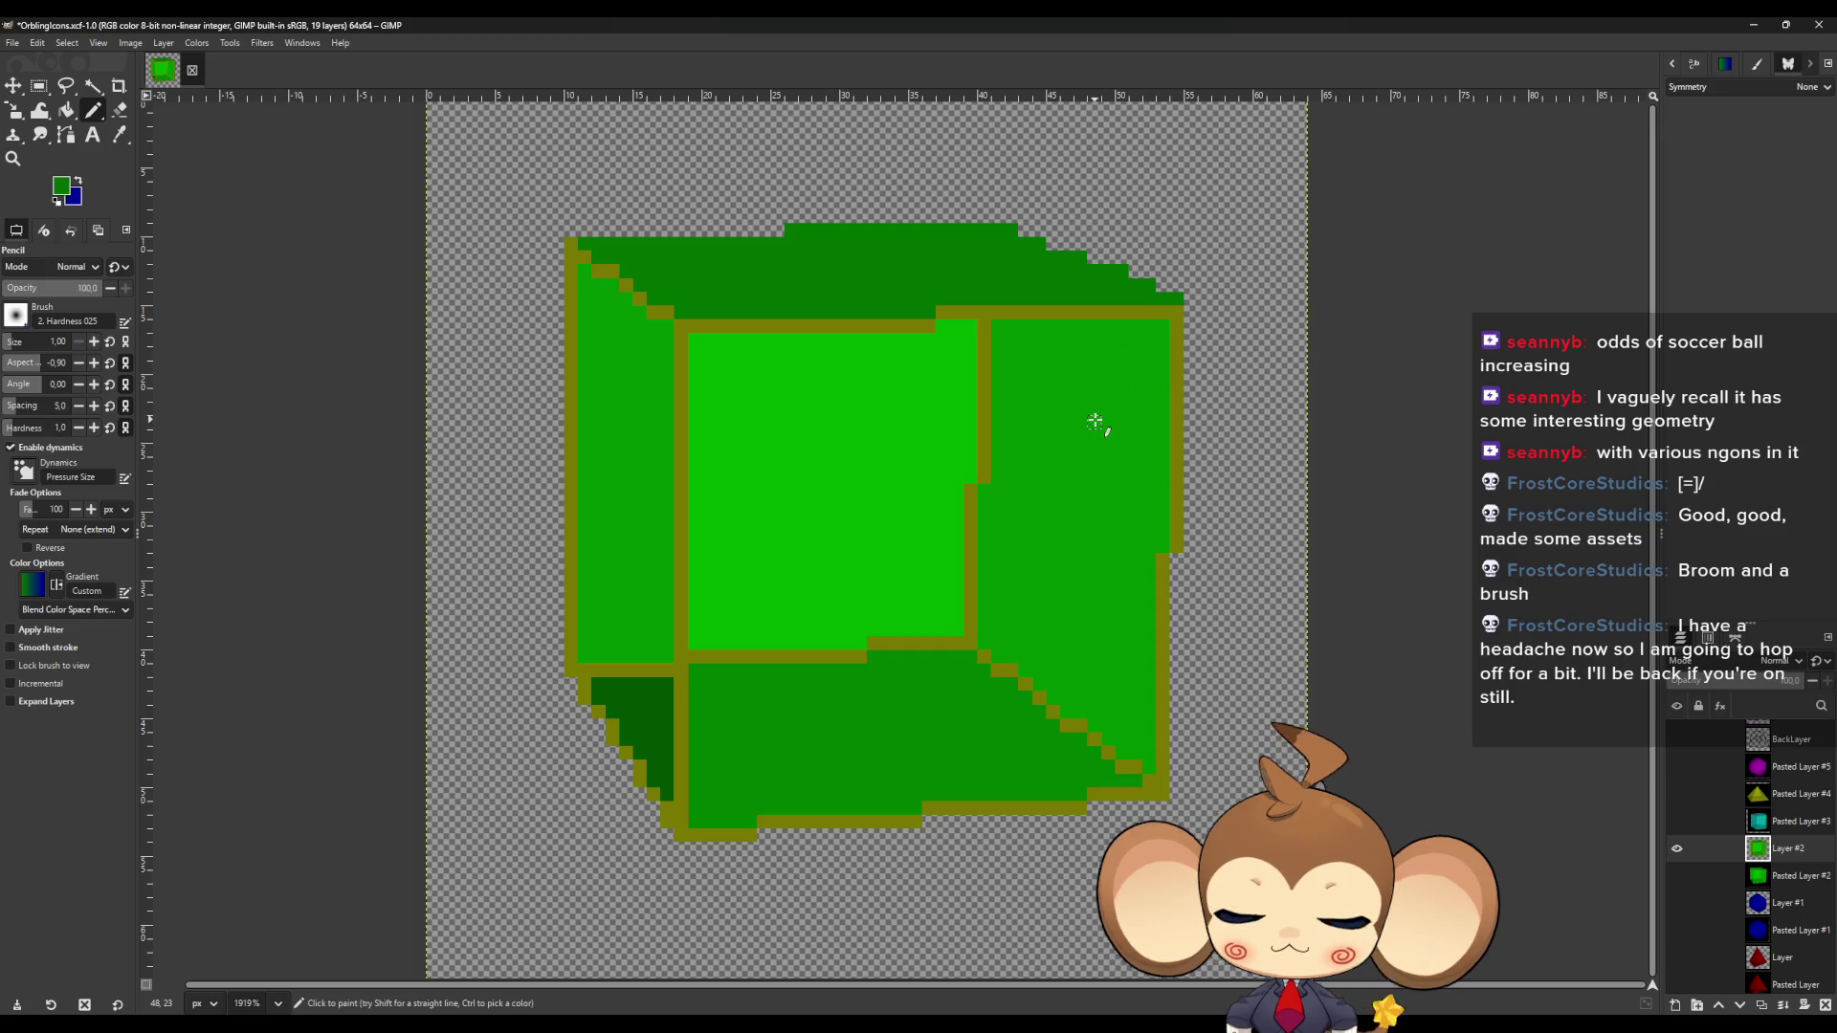
Paint over the right-edge outline and lower-right diagonal step with green.
key("o")
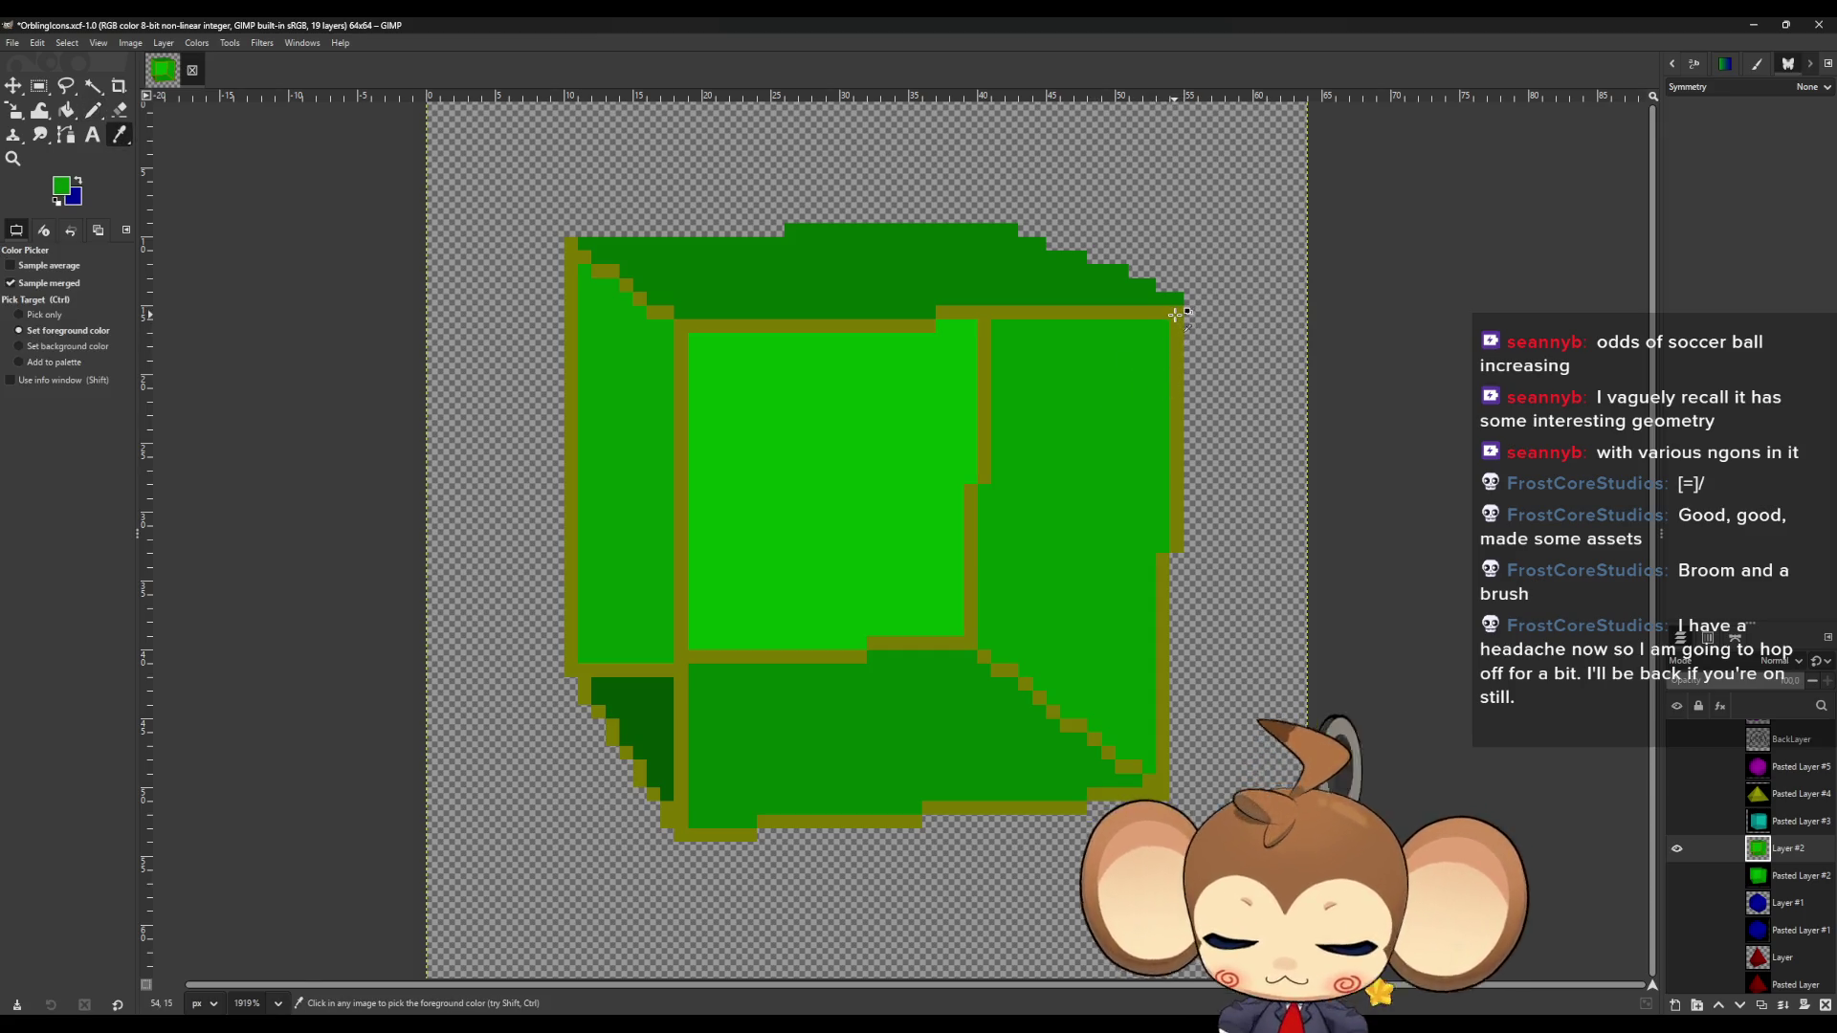
key("n")
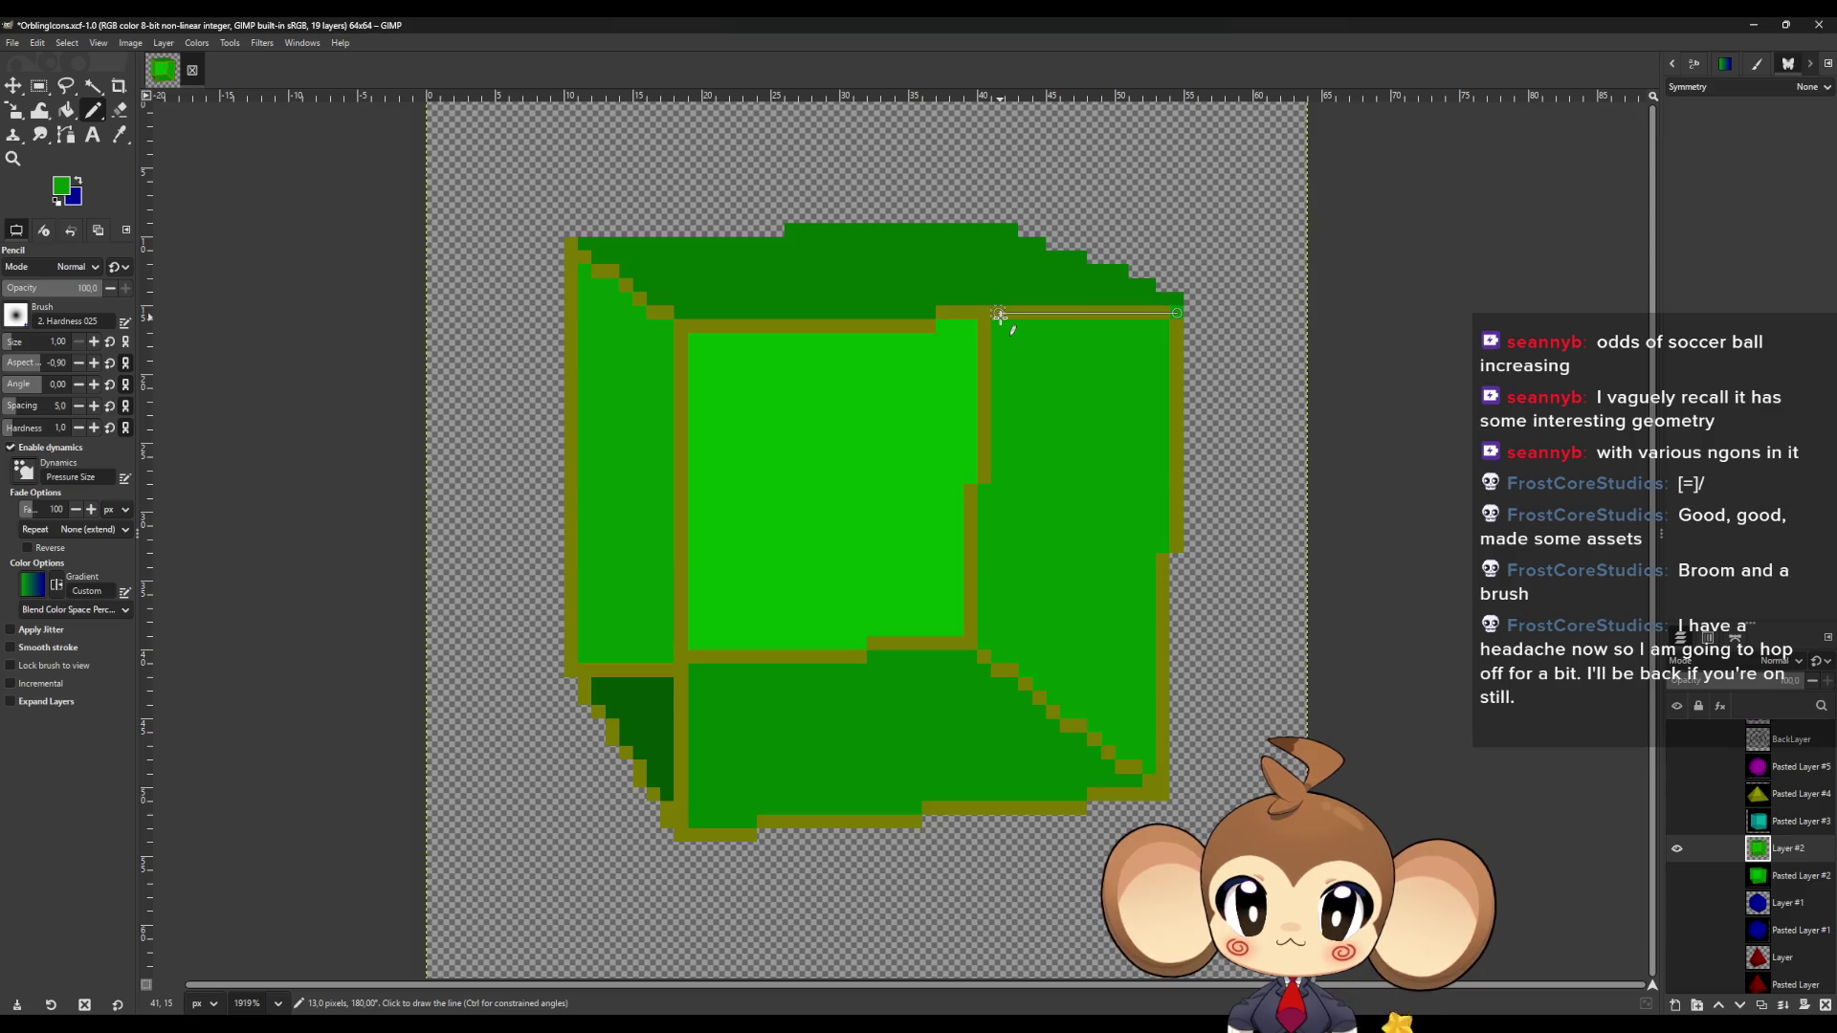
left_click(1177, 327, "shift")
left_click(1178, 544, "shift")
left_click(1164, 779, "shift")
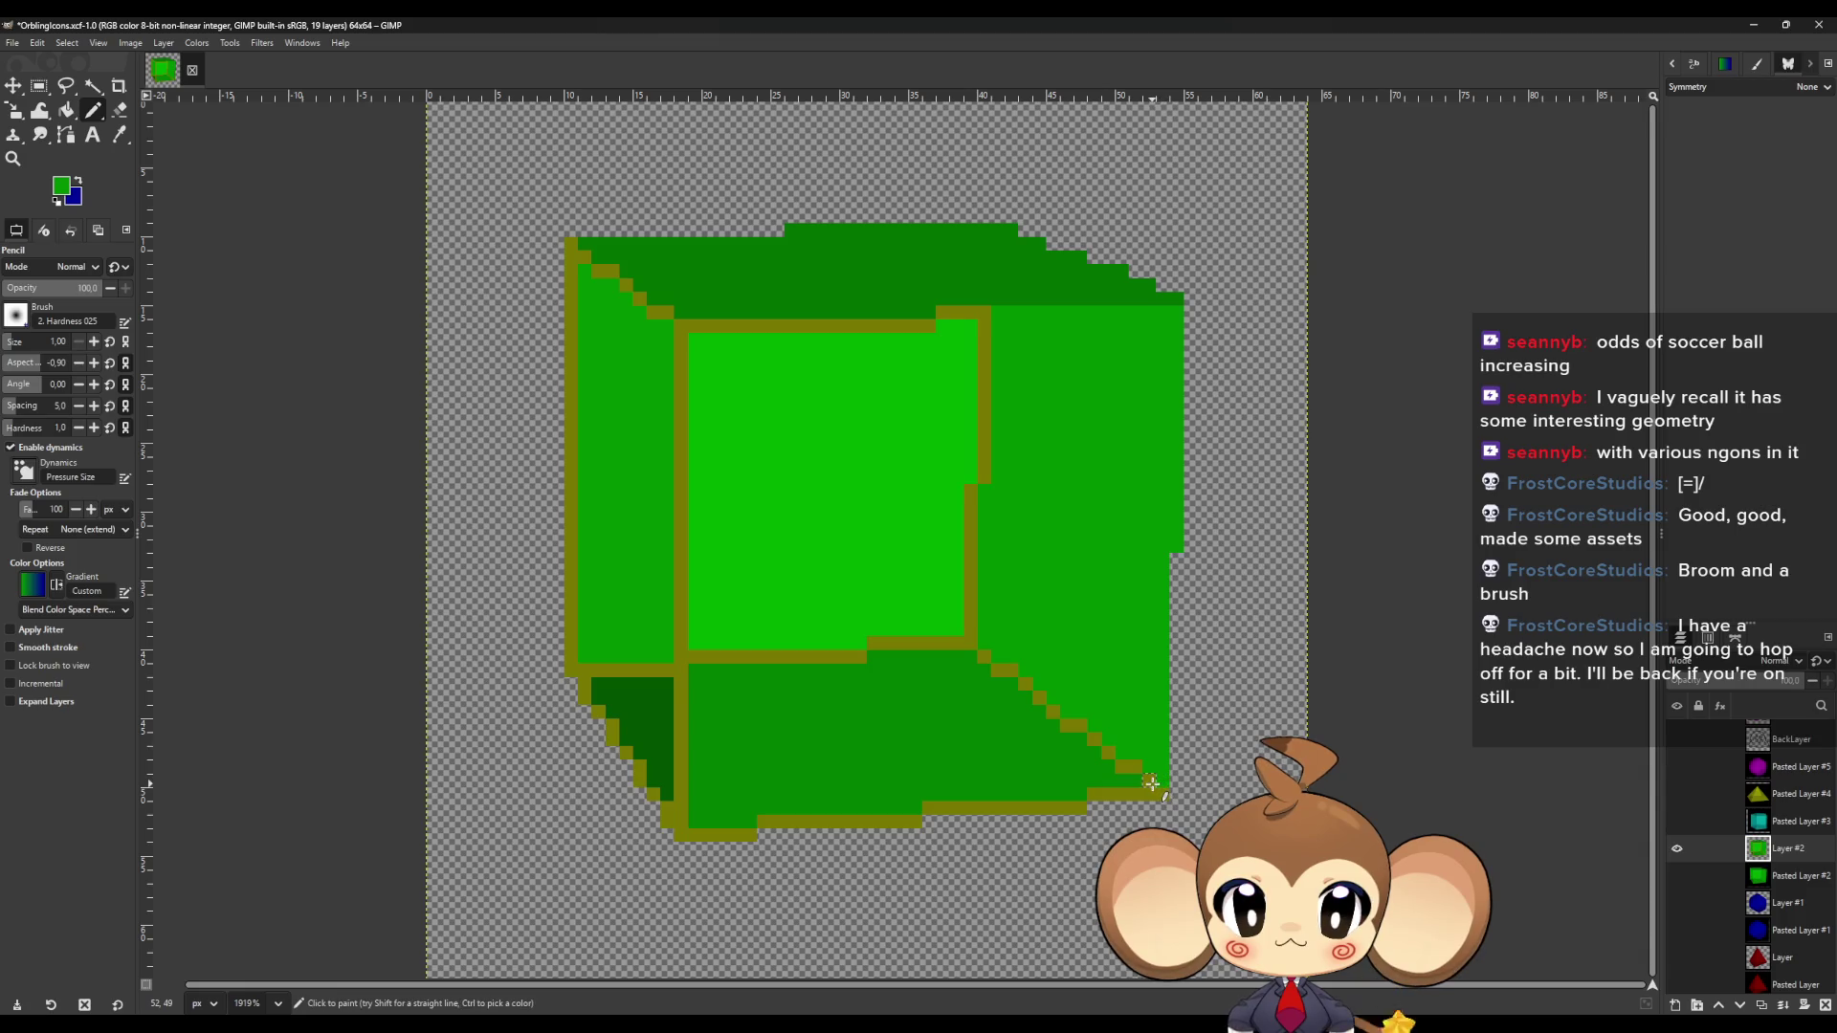
left_click(1123, 768)
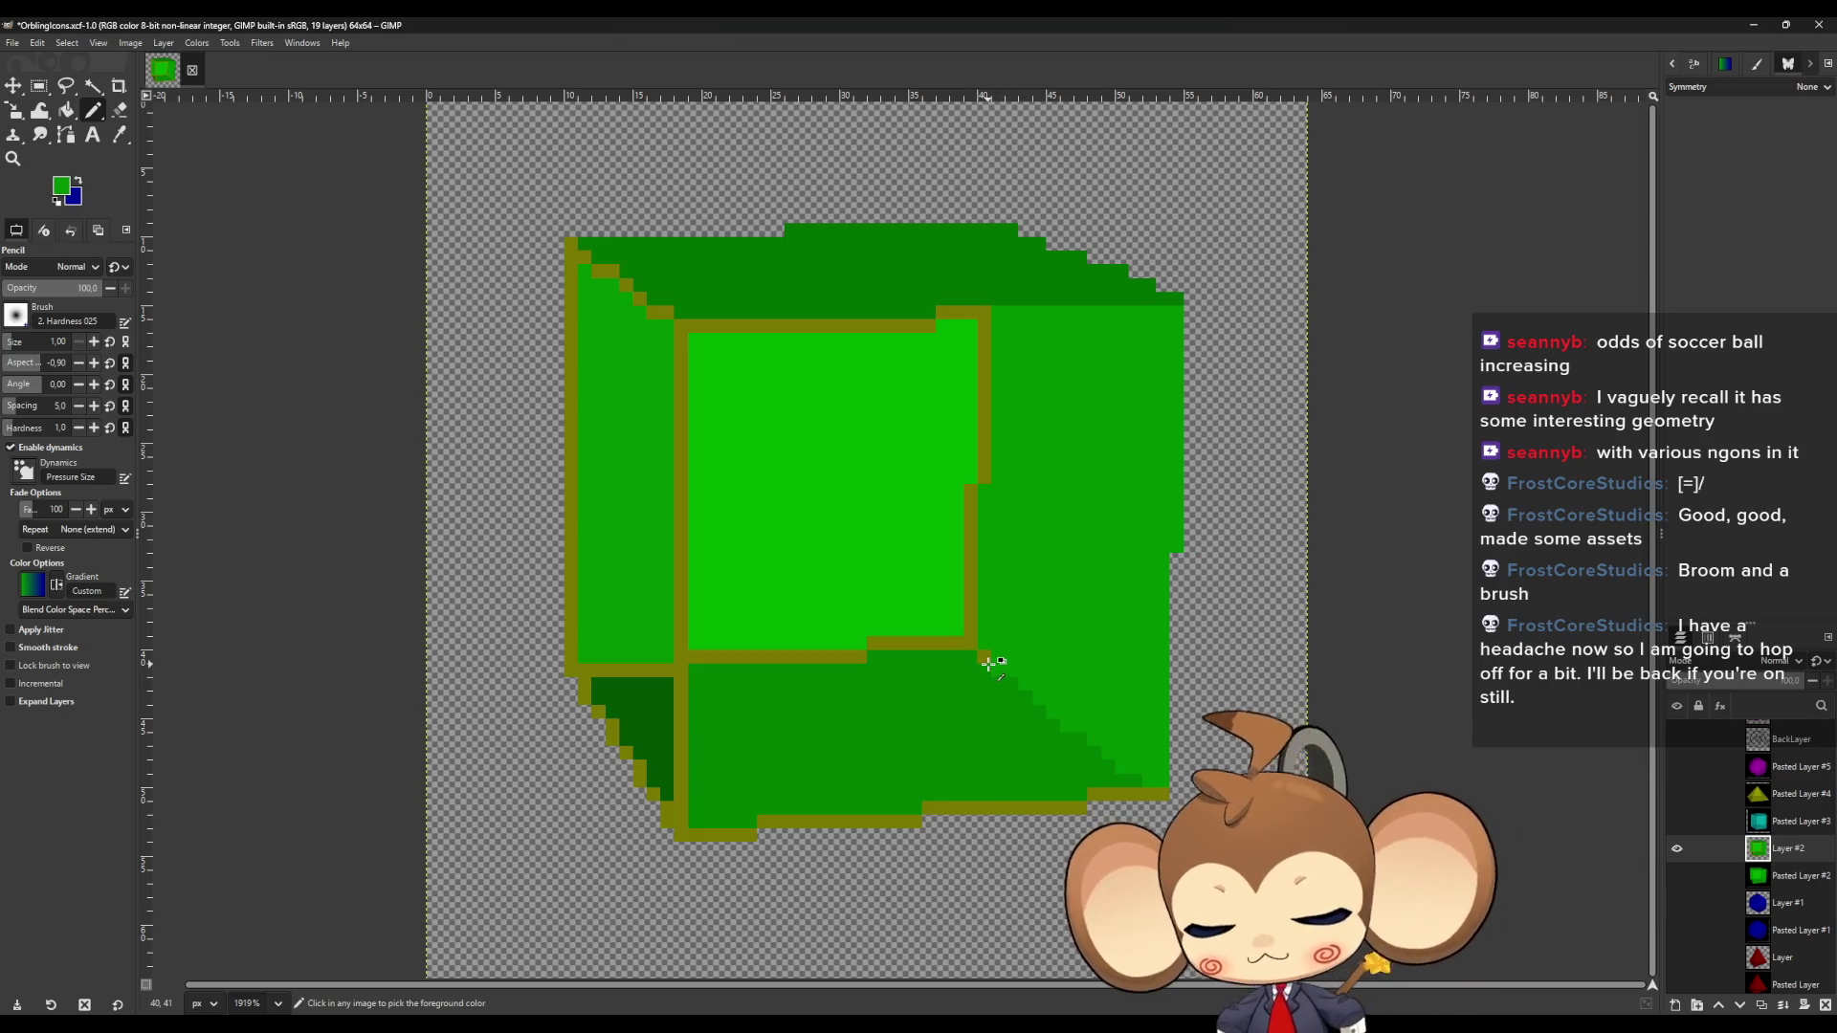
key("u")
left_click(880, 590)
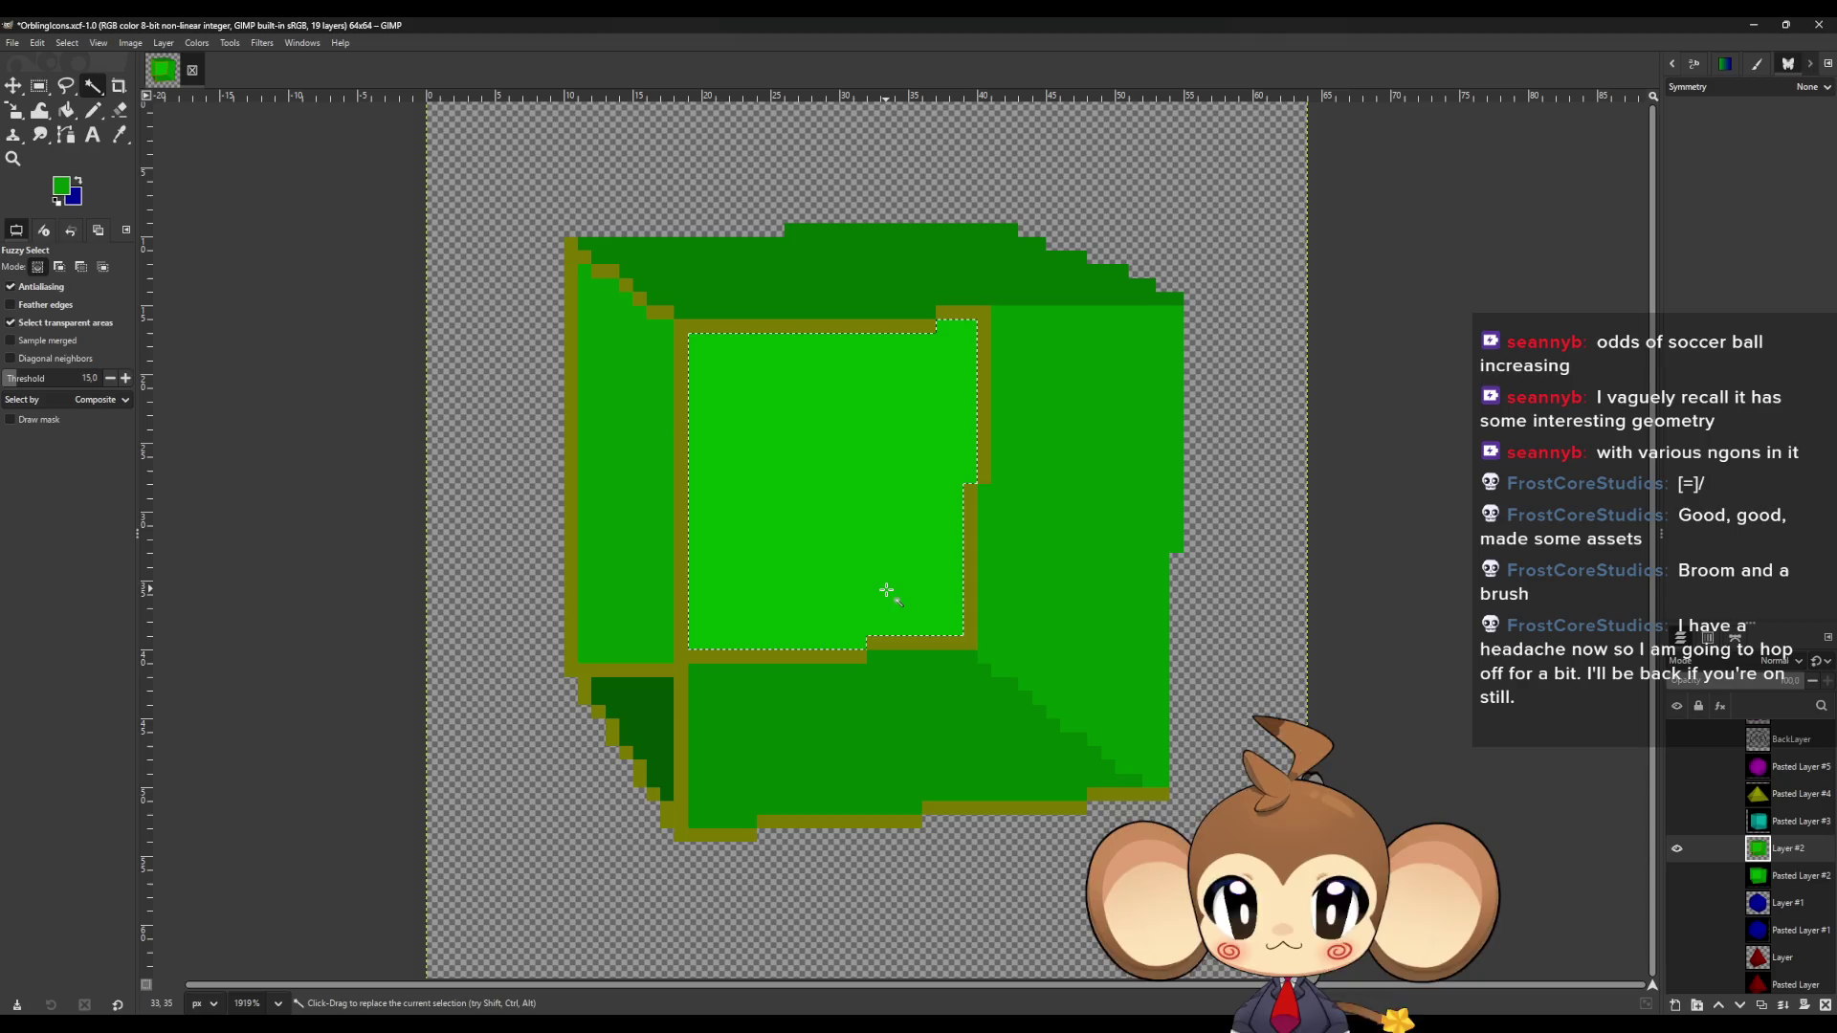
Clear the front-face selection and repaint the front face's right olive outline light green.
key("1")
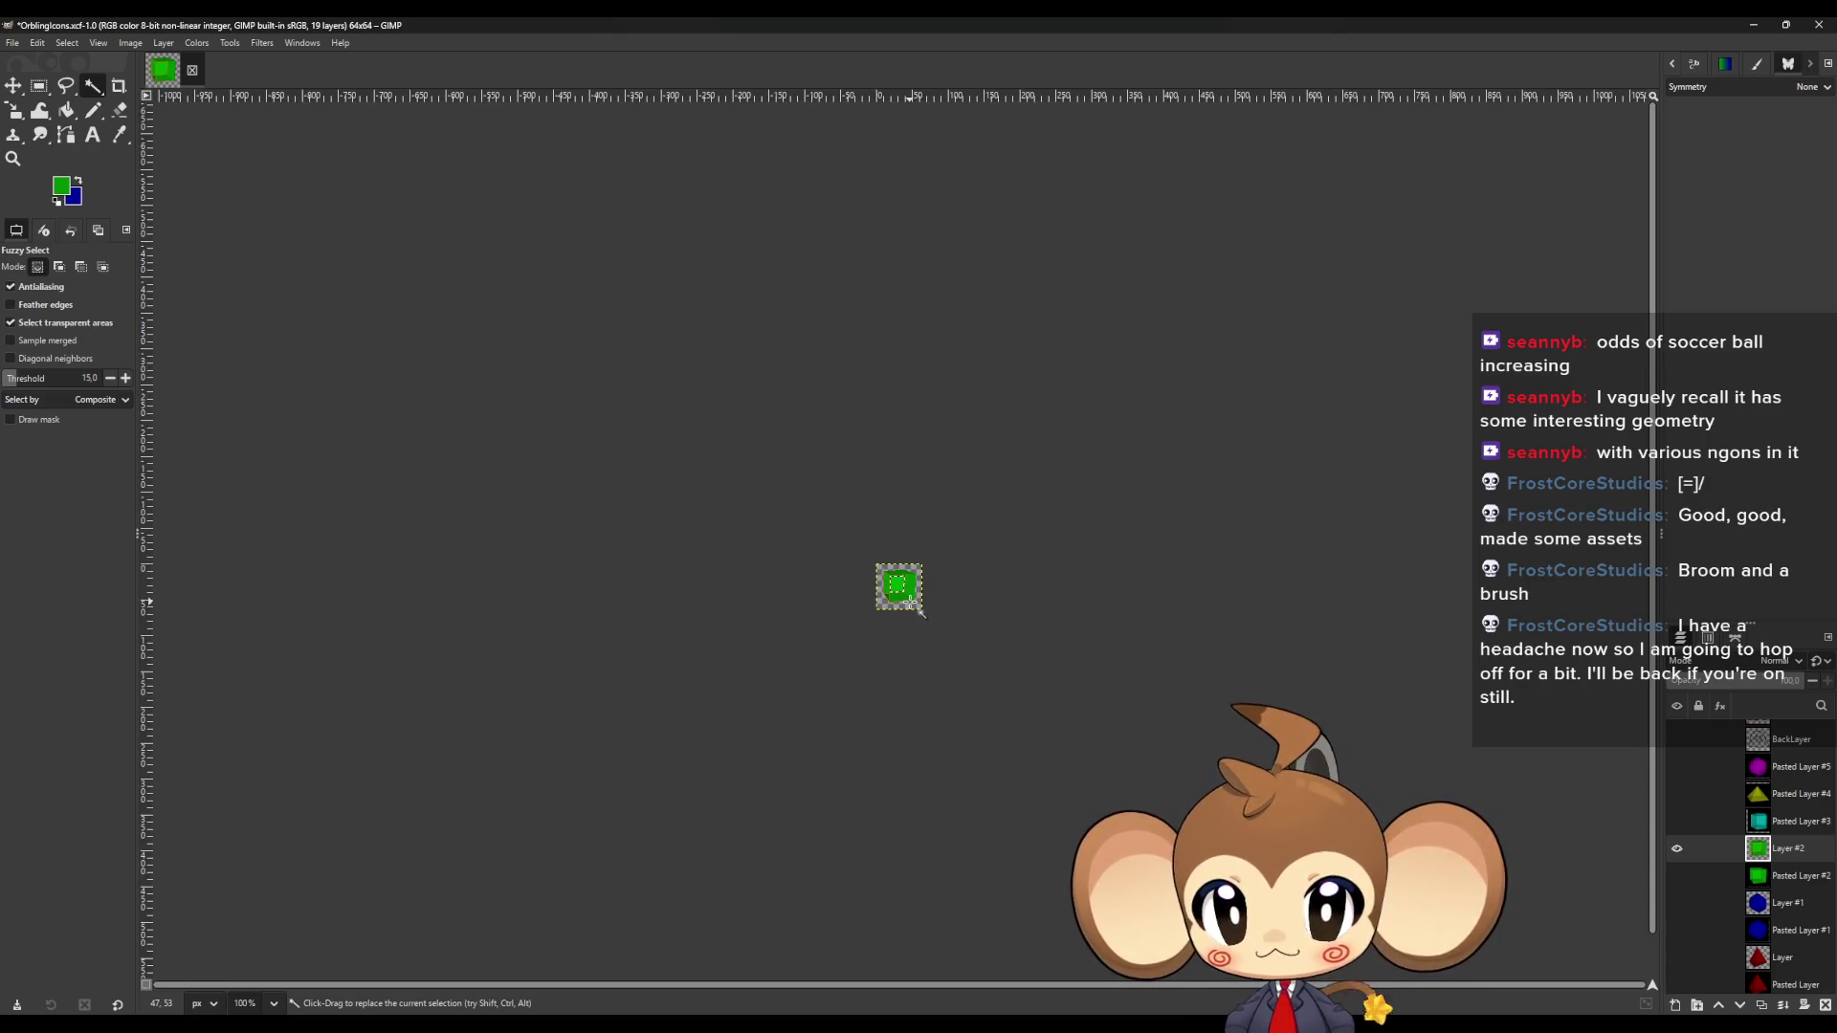
key("m")
scroll(904, 592, "up", 1)
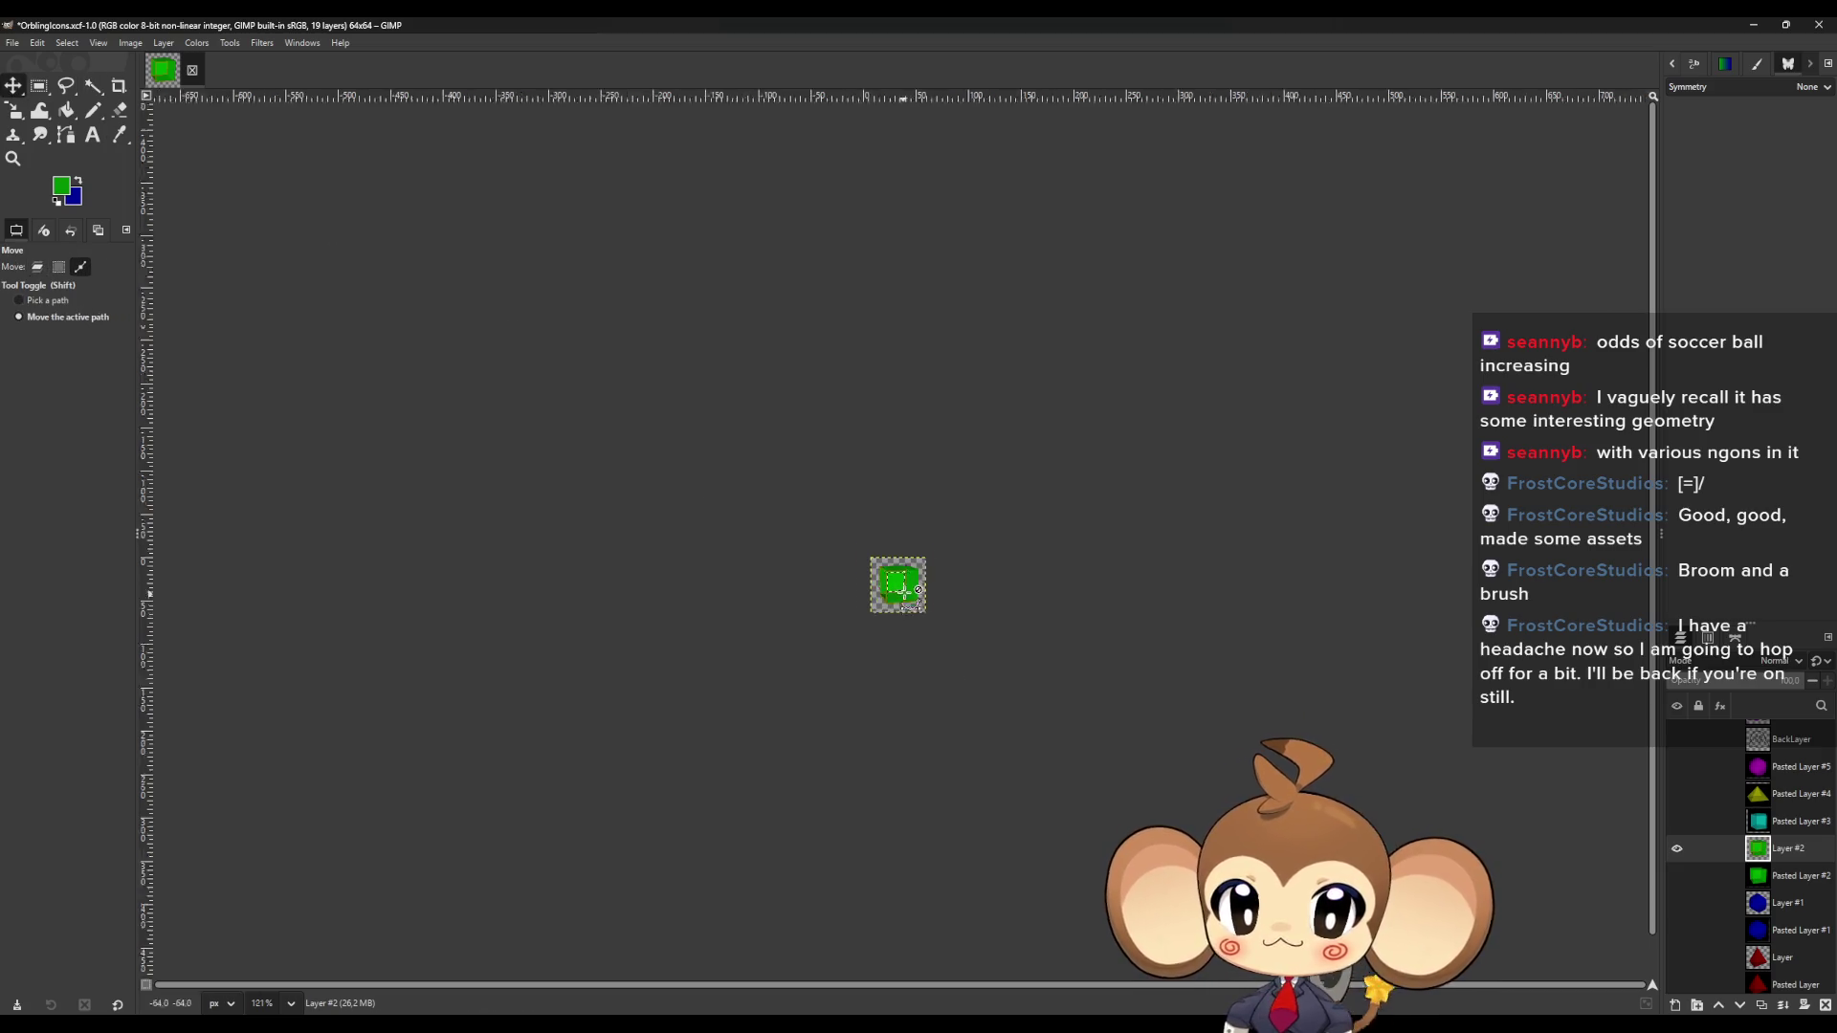
scroll(904, 592, "up", 15)
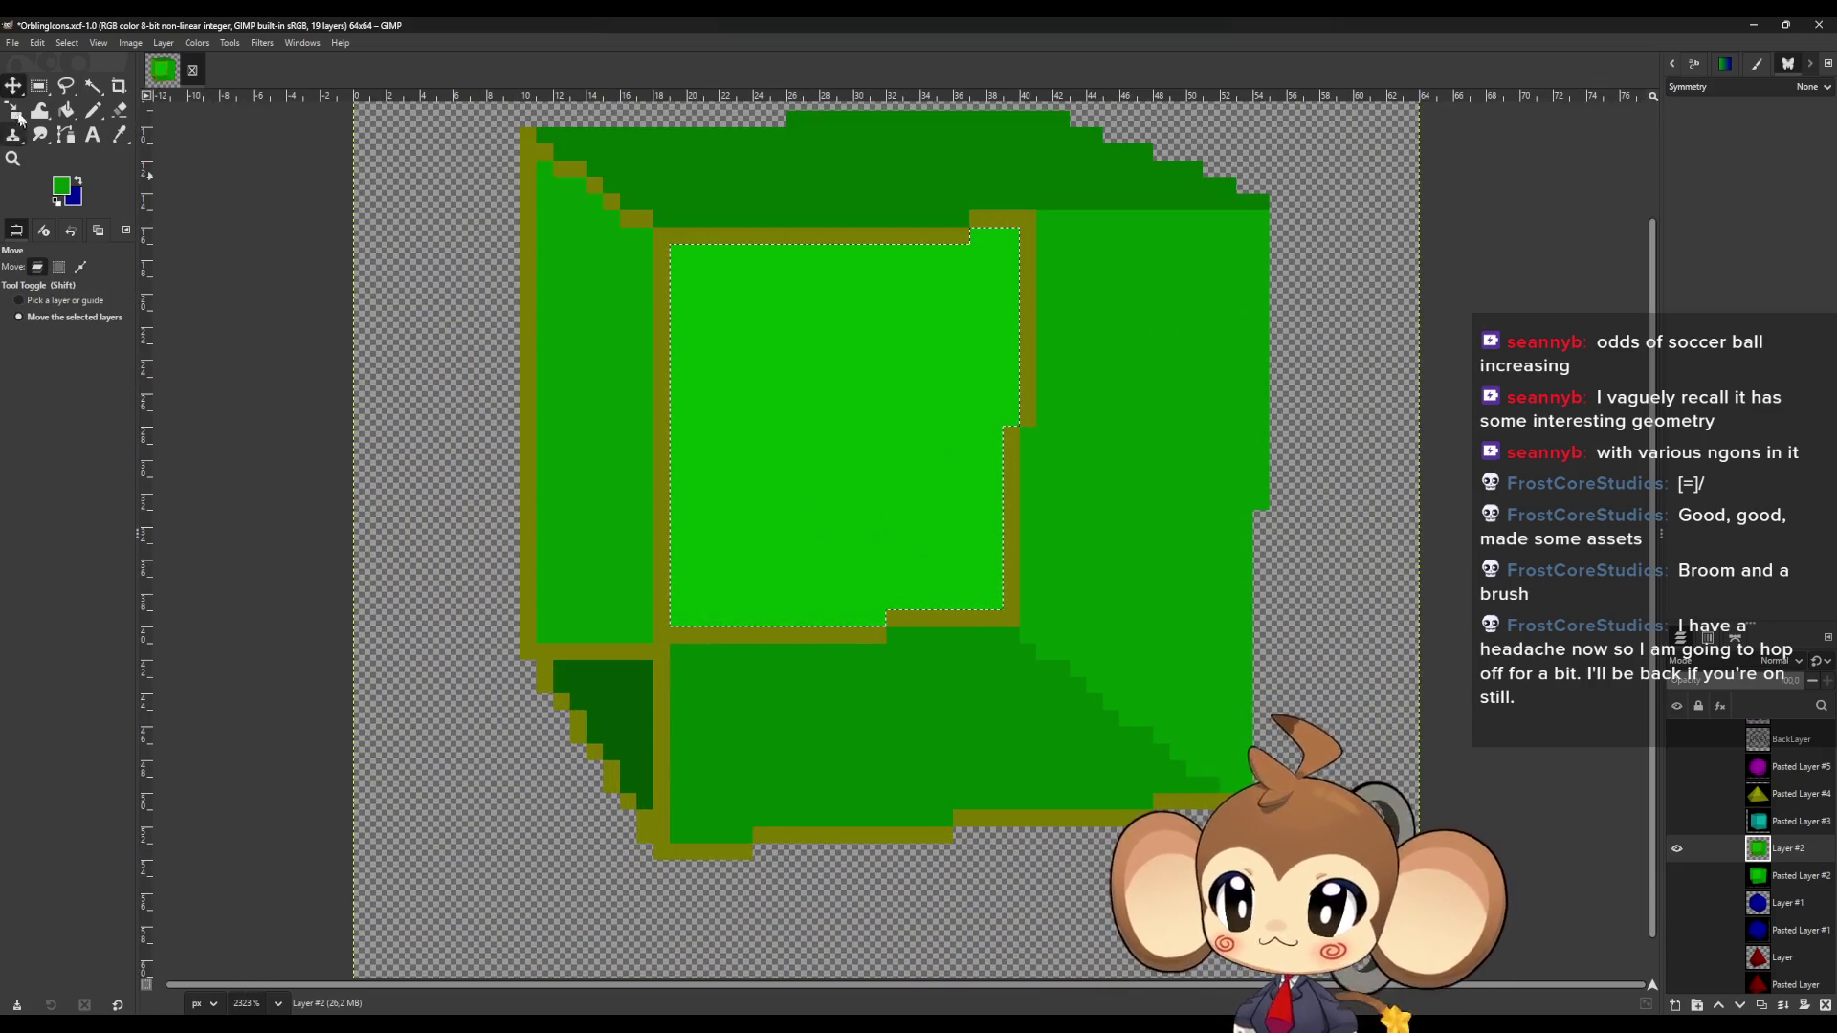
left_click(39, 86)
left_click(561, 278)
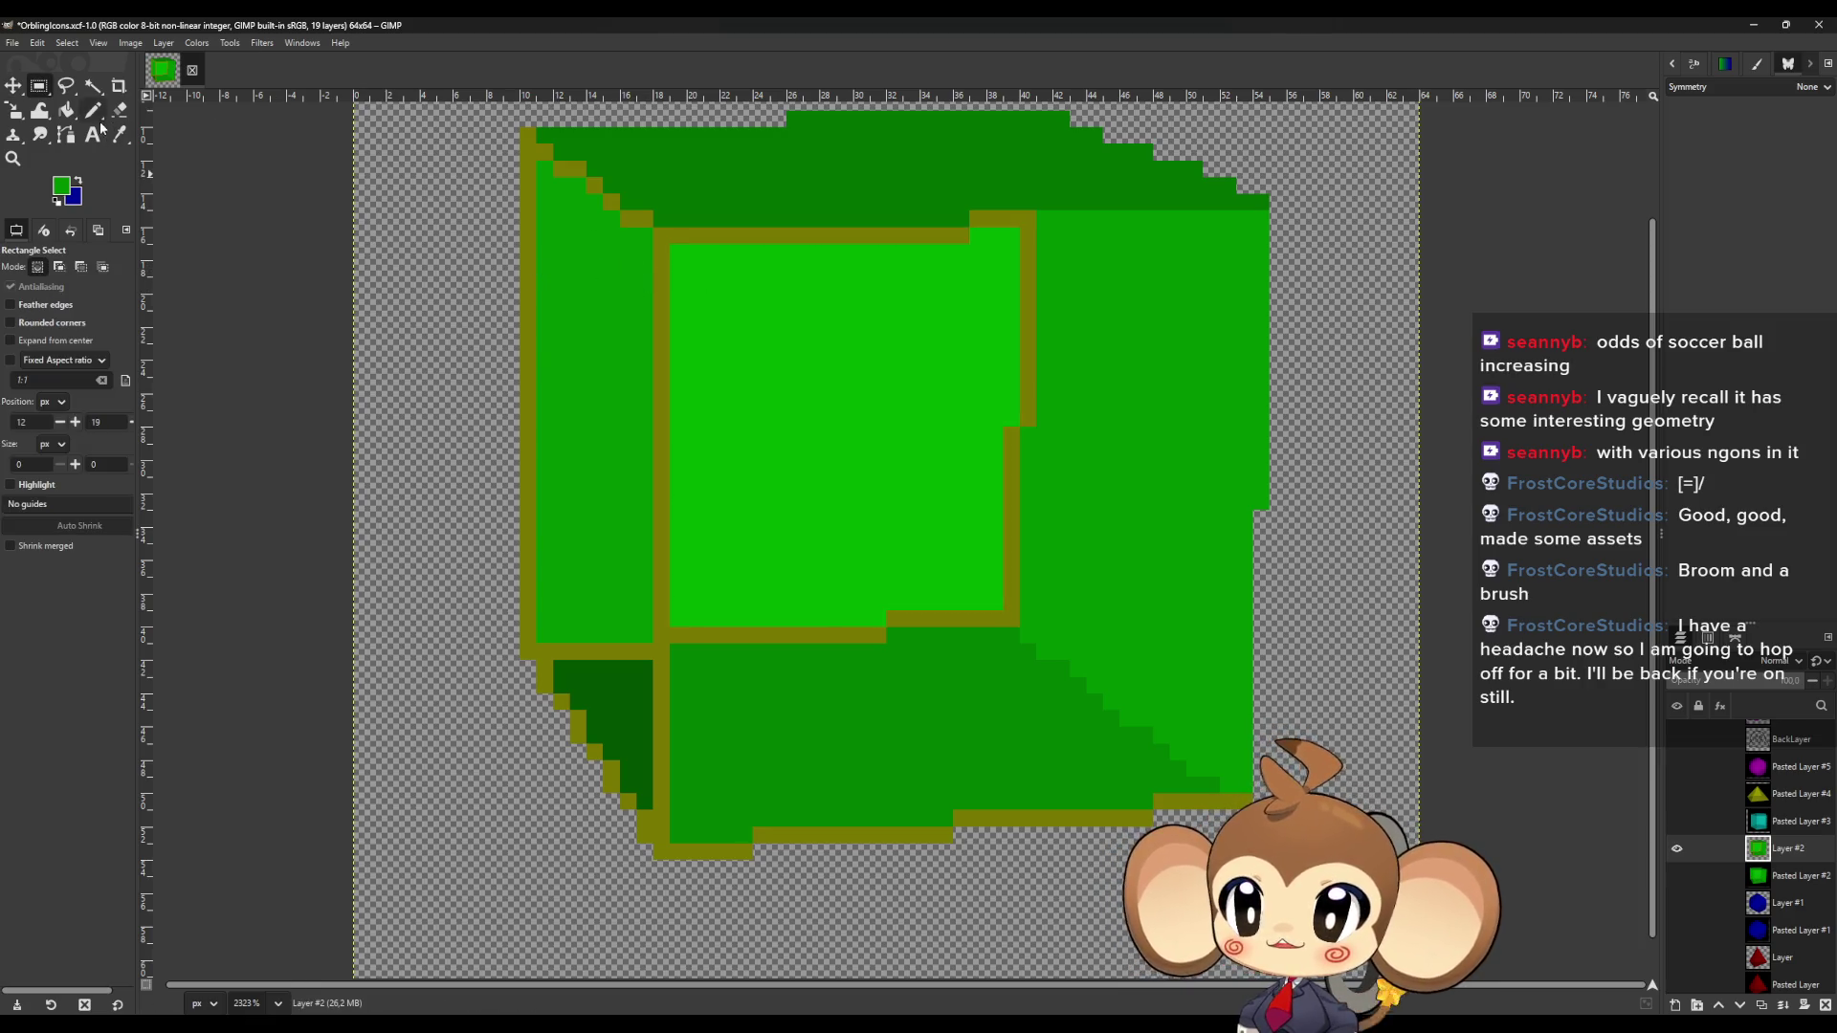
left_click(66, 110)
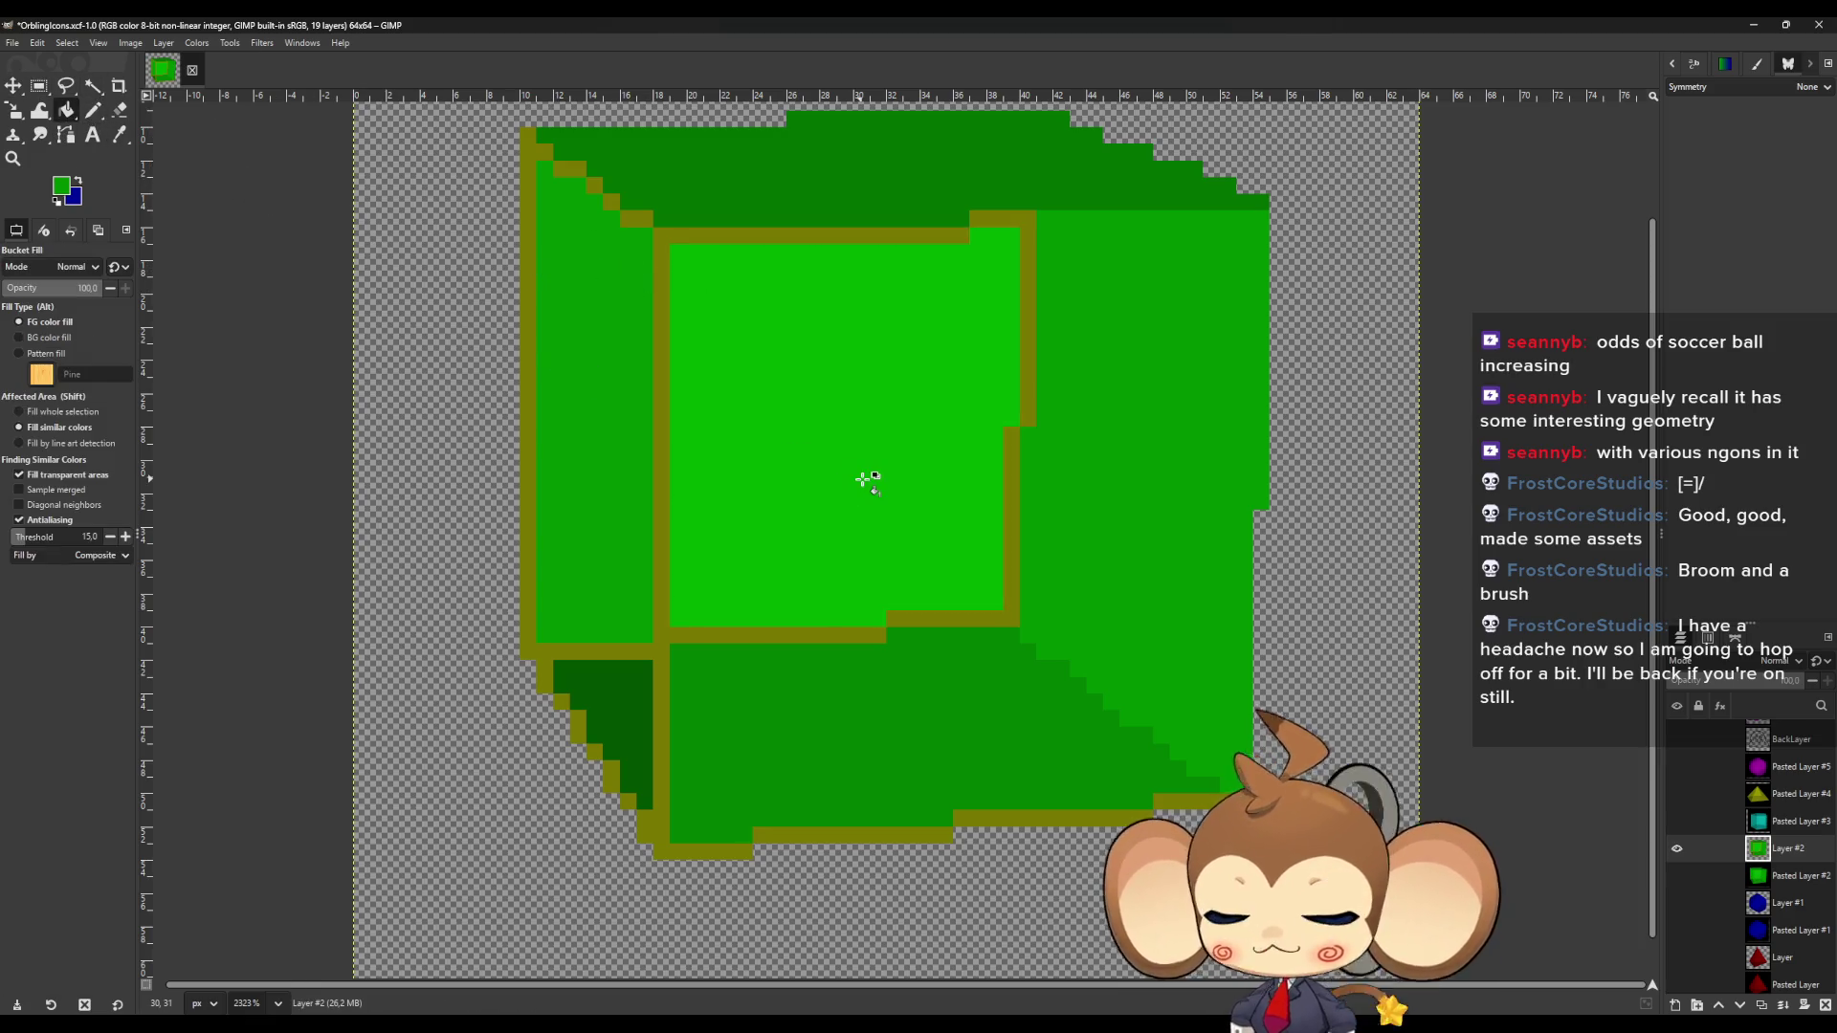
key("o")
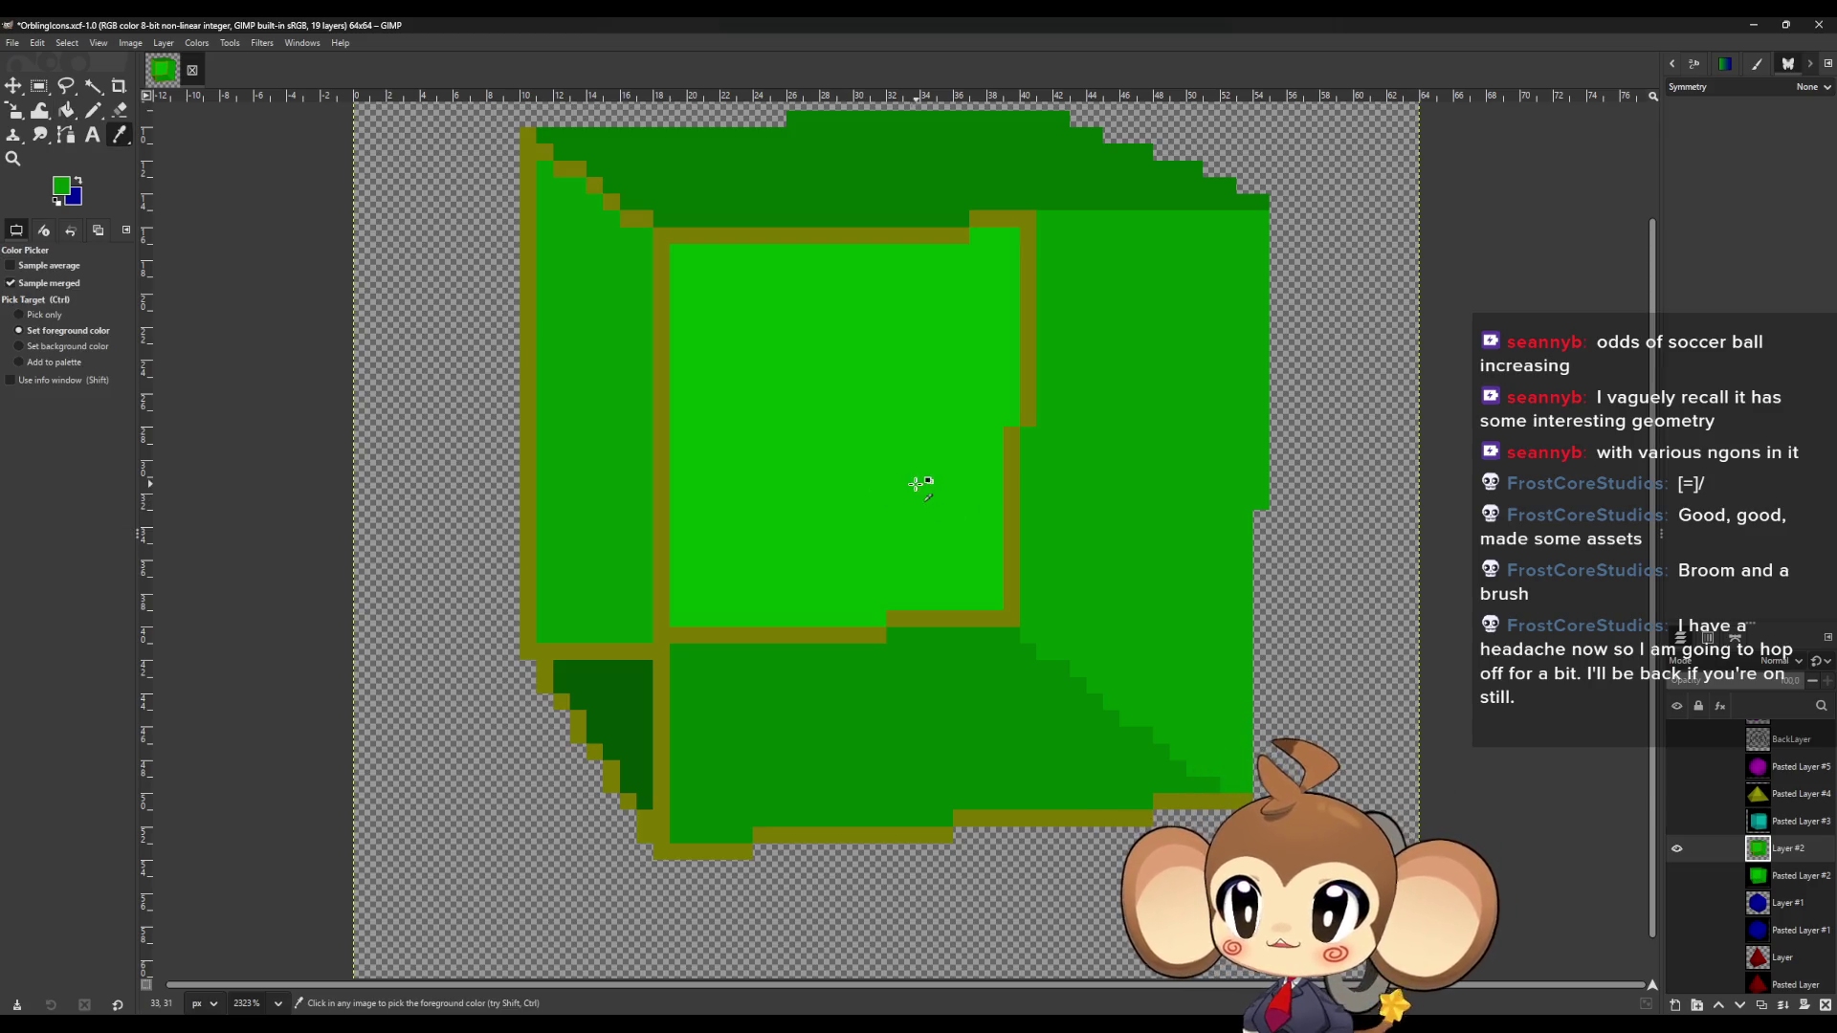
key("n")
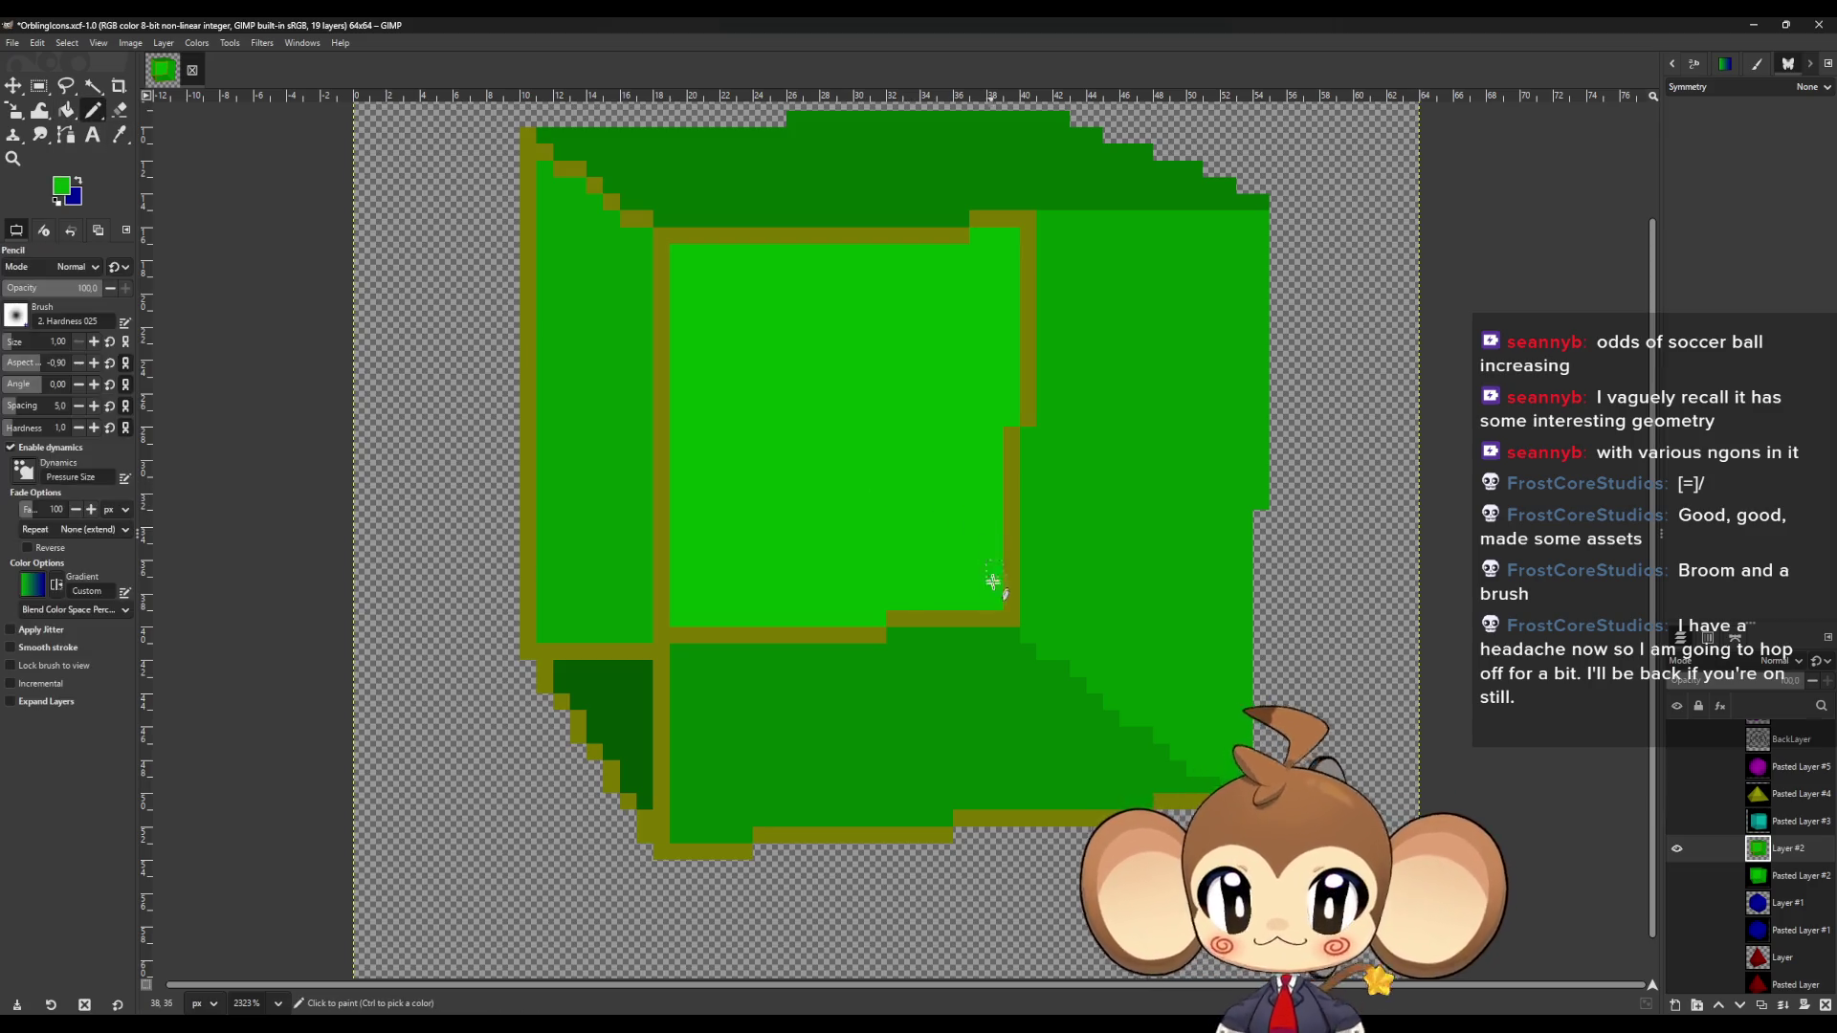
left_click_drag(1013, 601, 1017, 439)
left_click(1029, 418)
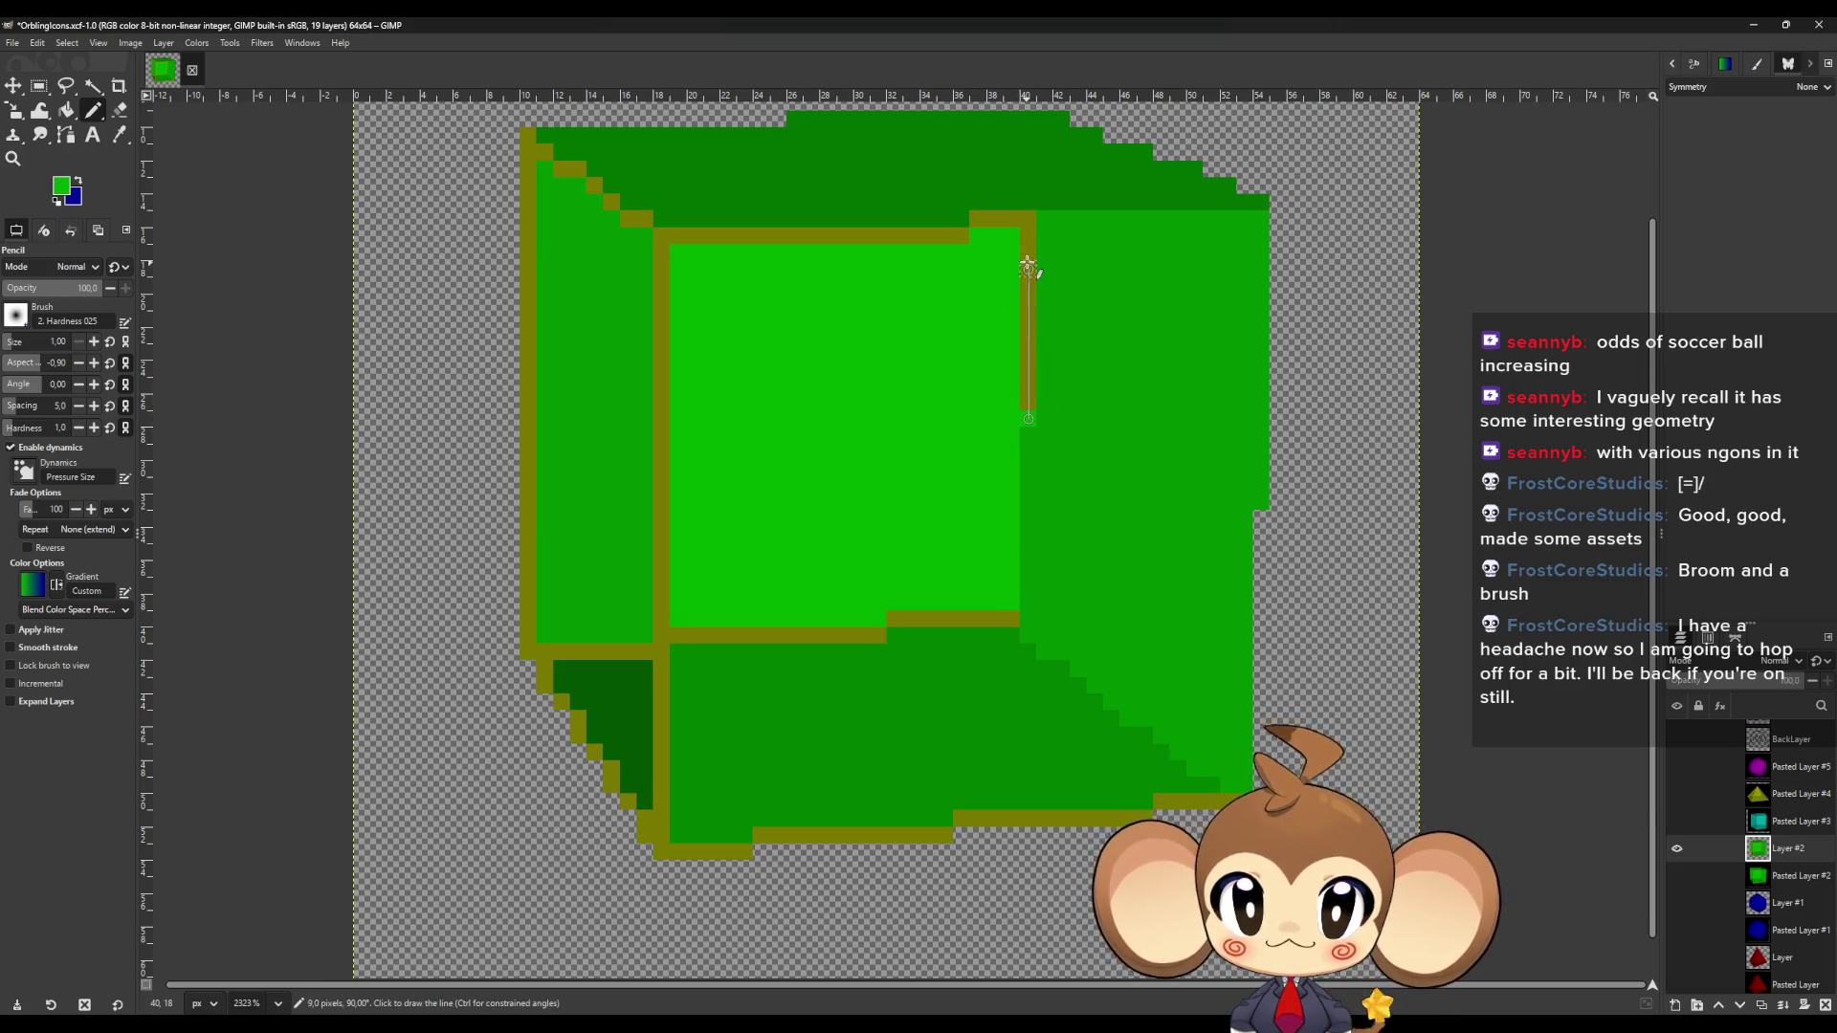
left_click(1028, 220, "shift")
Repaint the front face's top and left outlines, the upper-left staircase and the cube's left edge green.
left_click(978, 219, "shift")
left_click(961, 235)
left_click(662, 237, "shift")
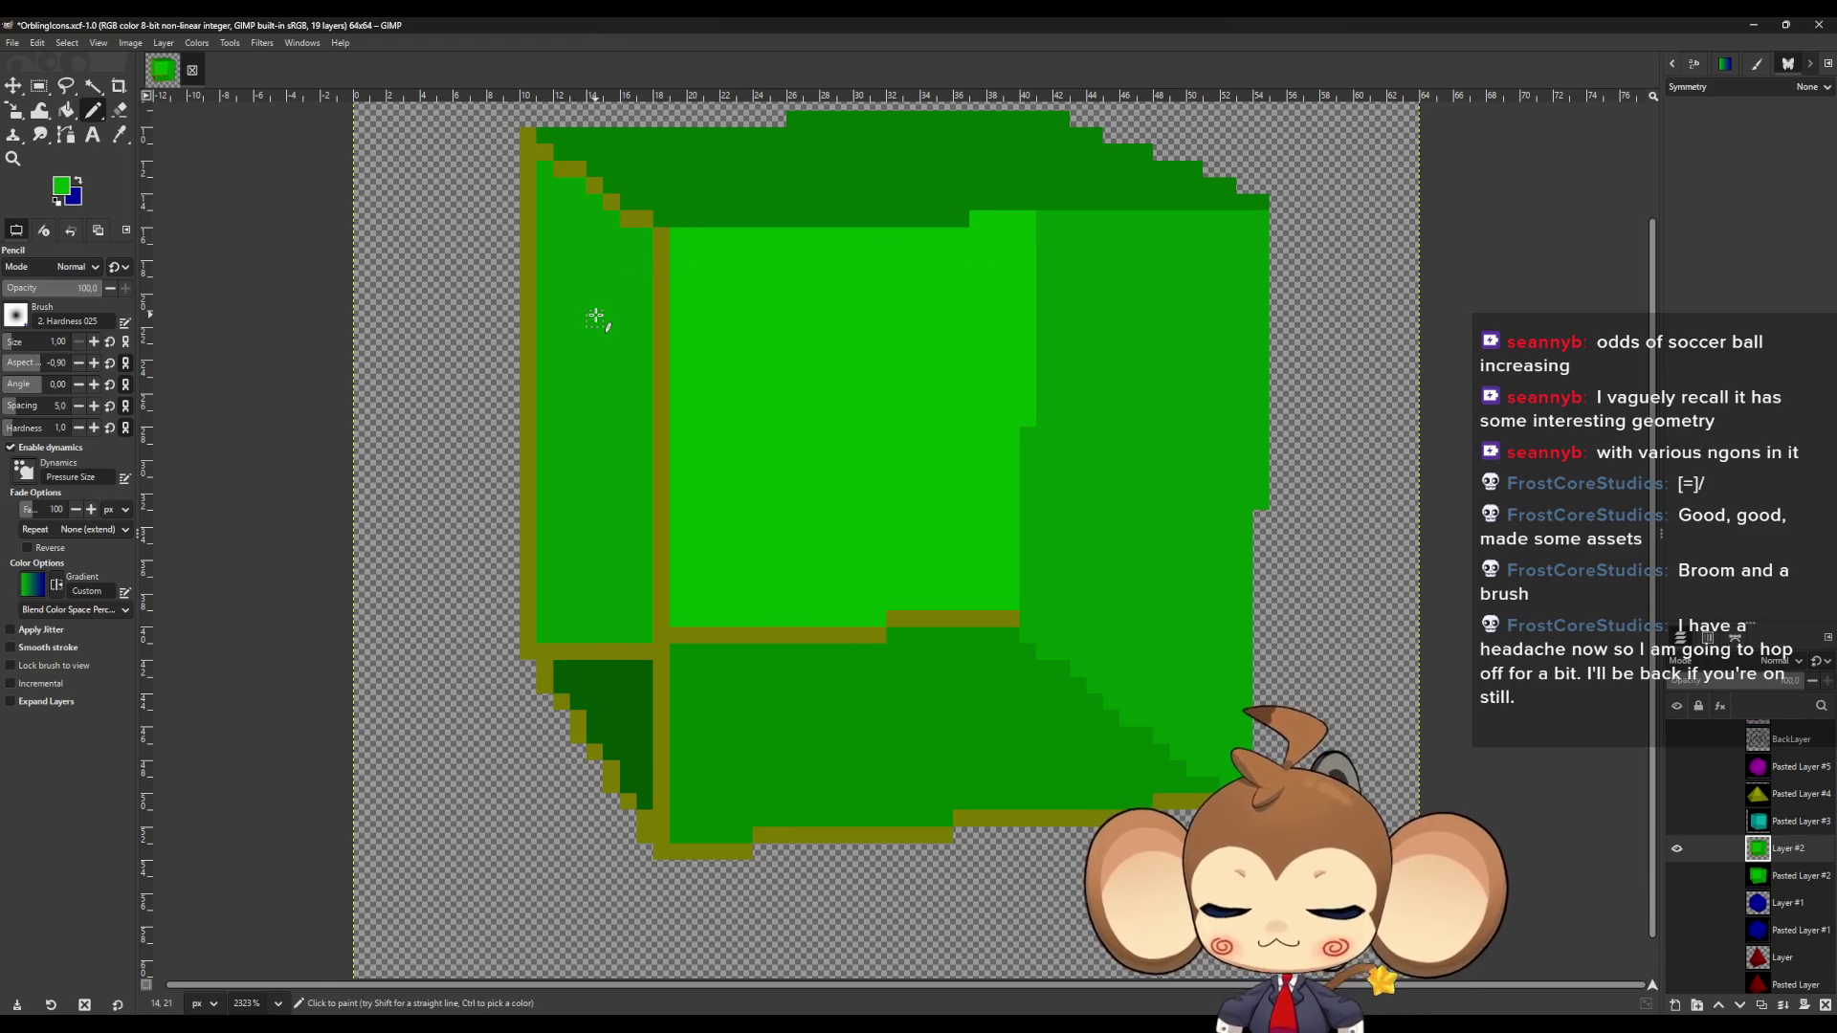
key("o")
key("n")
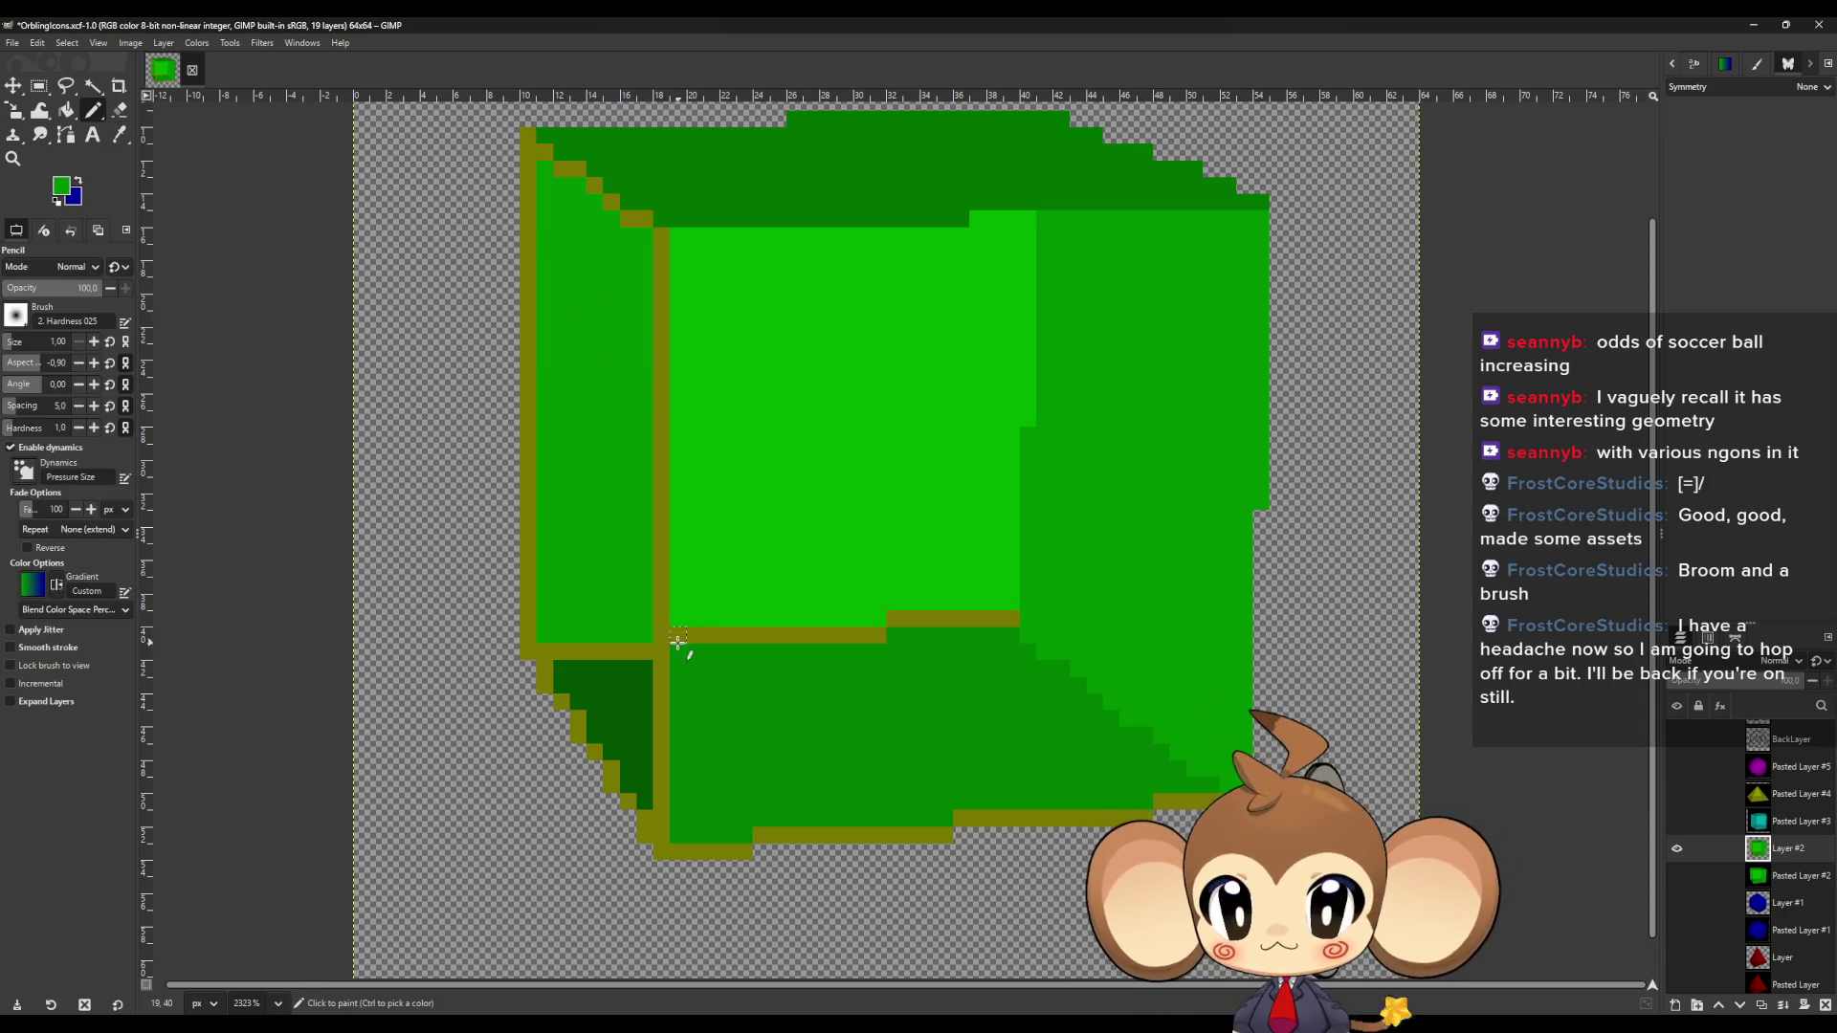
left_click(662, 626)
left_click(664, 235, "shift")
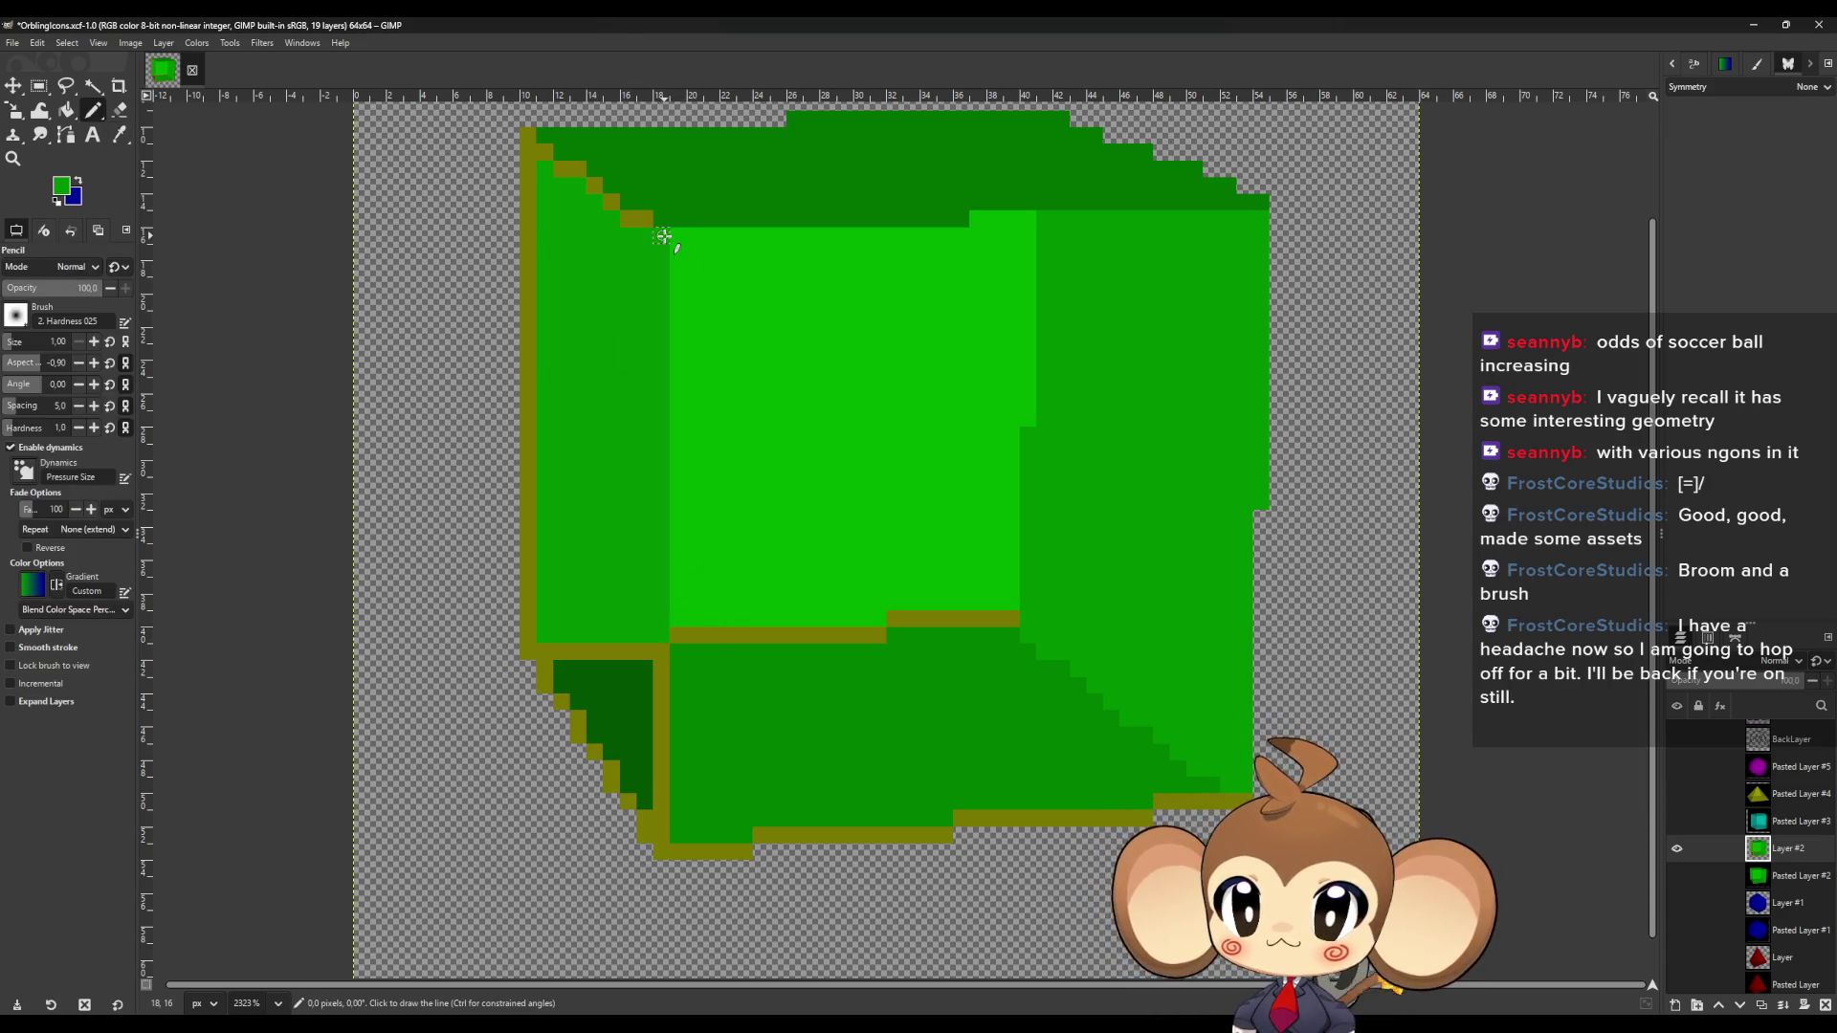
left_click_drag(648, 220, 596, 186)
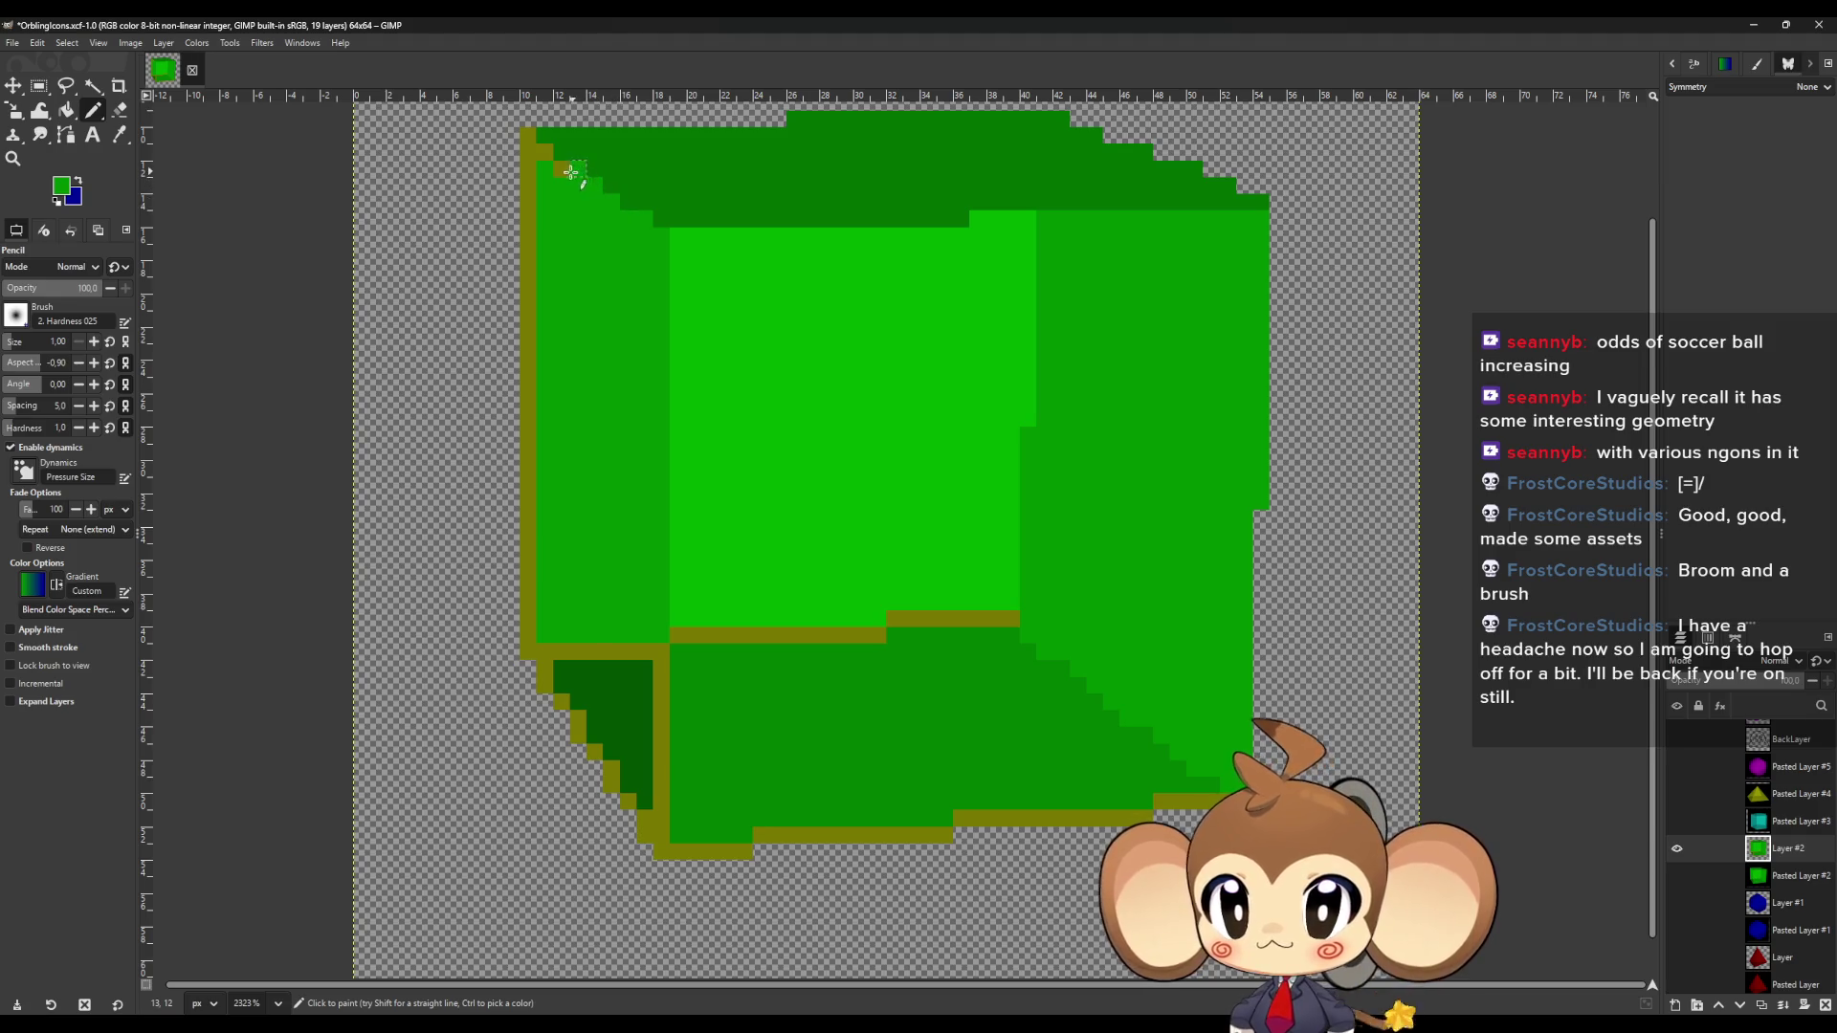
left_click(529, 135)
left_click(528, 651, "shift")
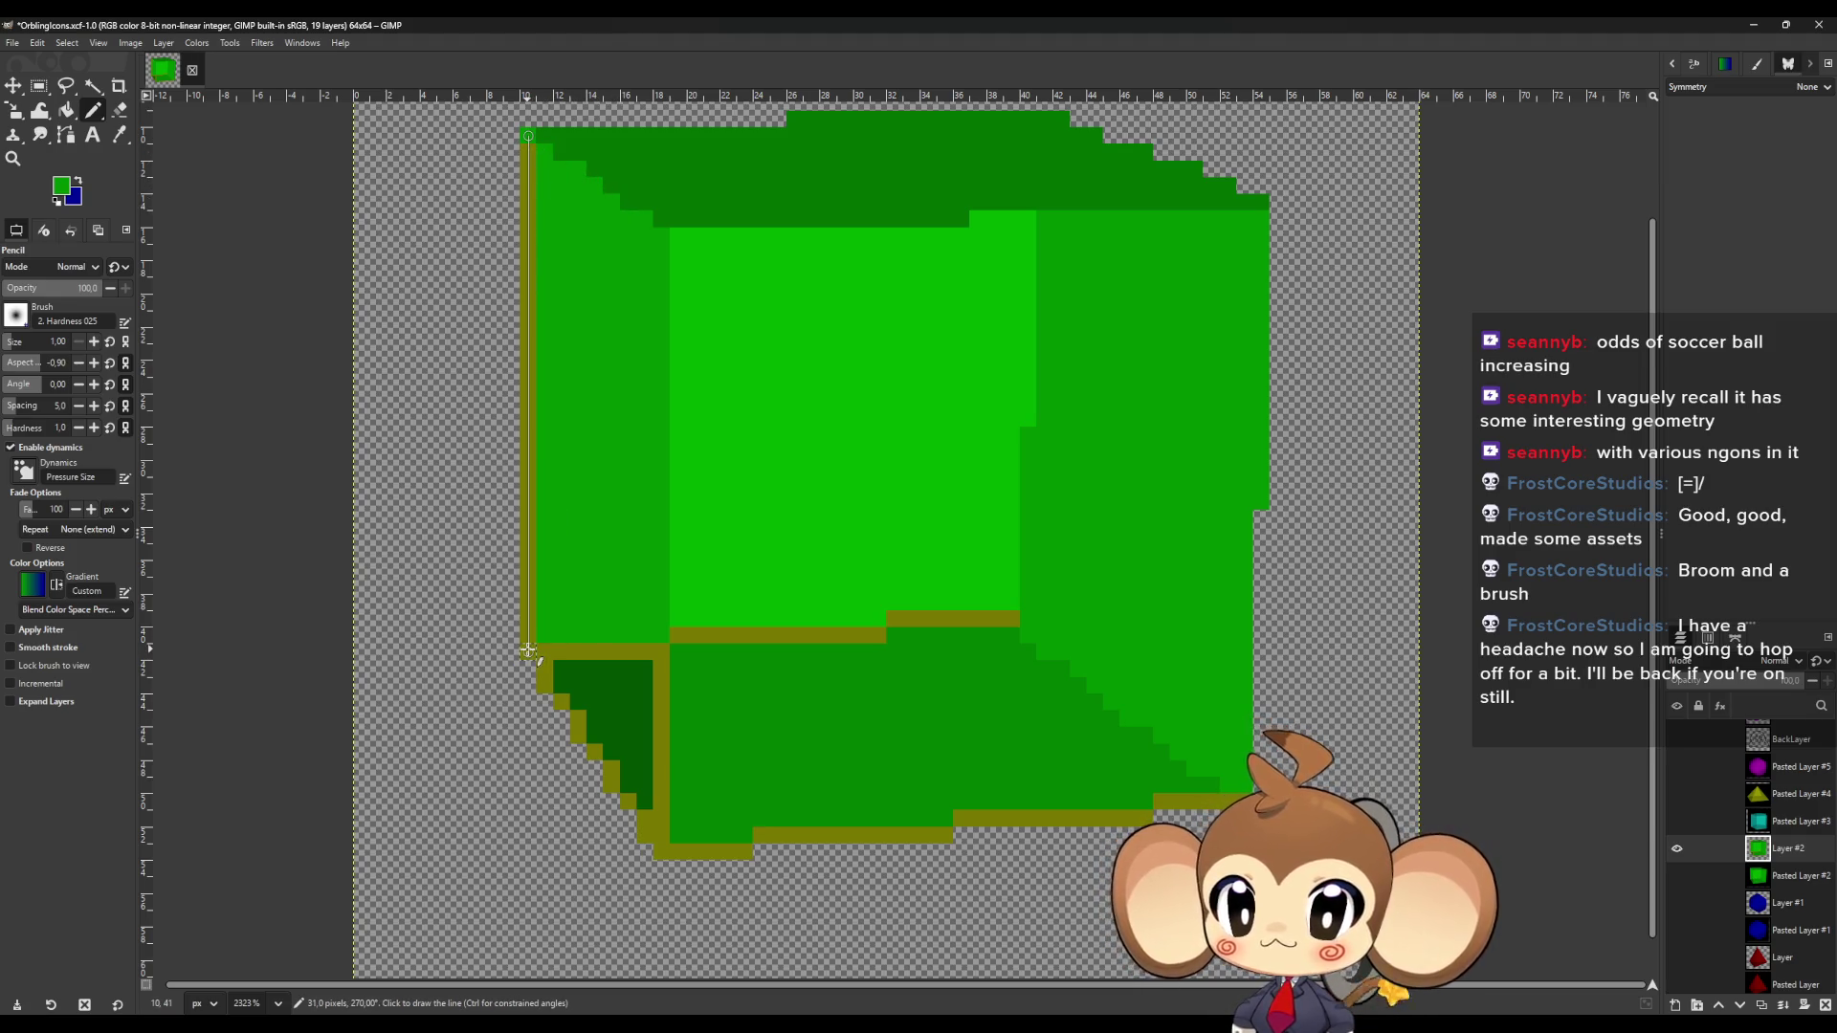
left_click(661, 652, "shift")
Undo the stray green row, then repaint the olive divider row and lower-left stair pixels dark green.
key("o")
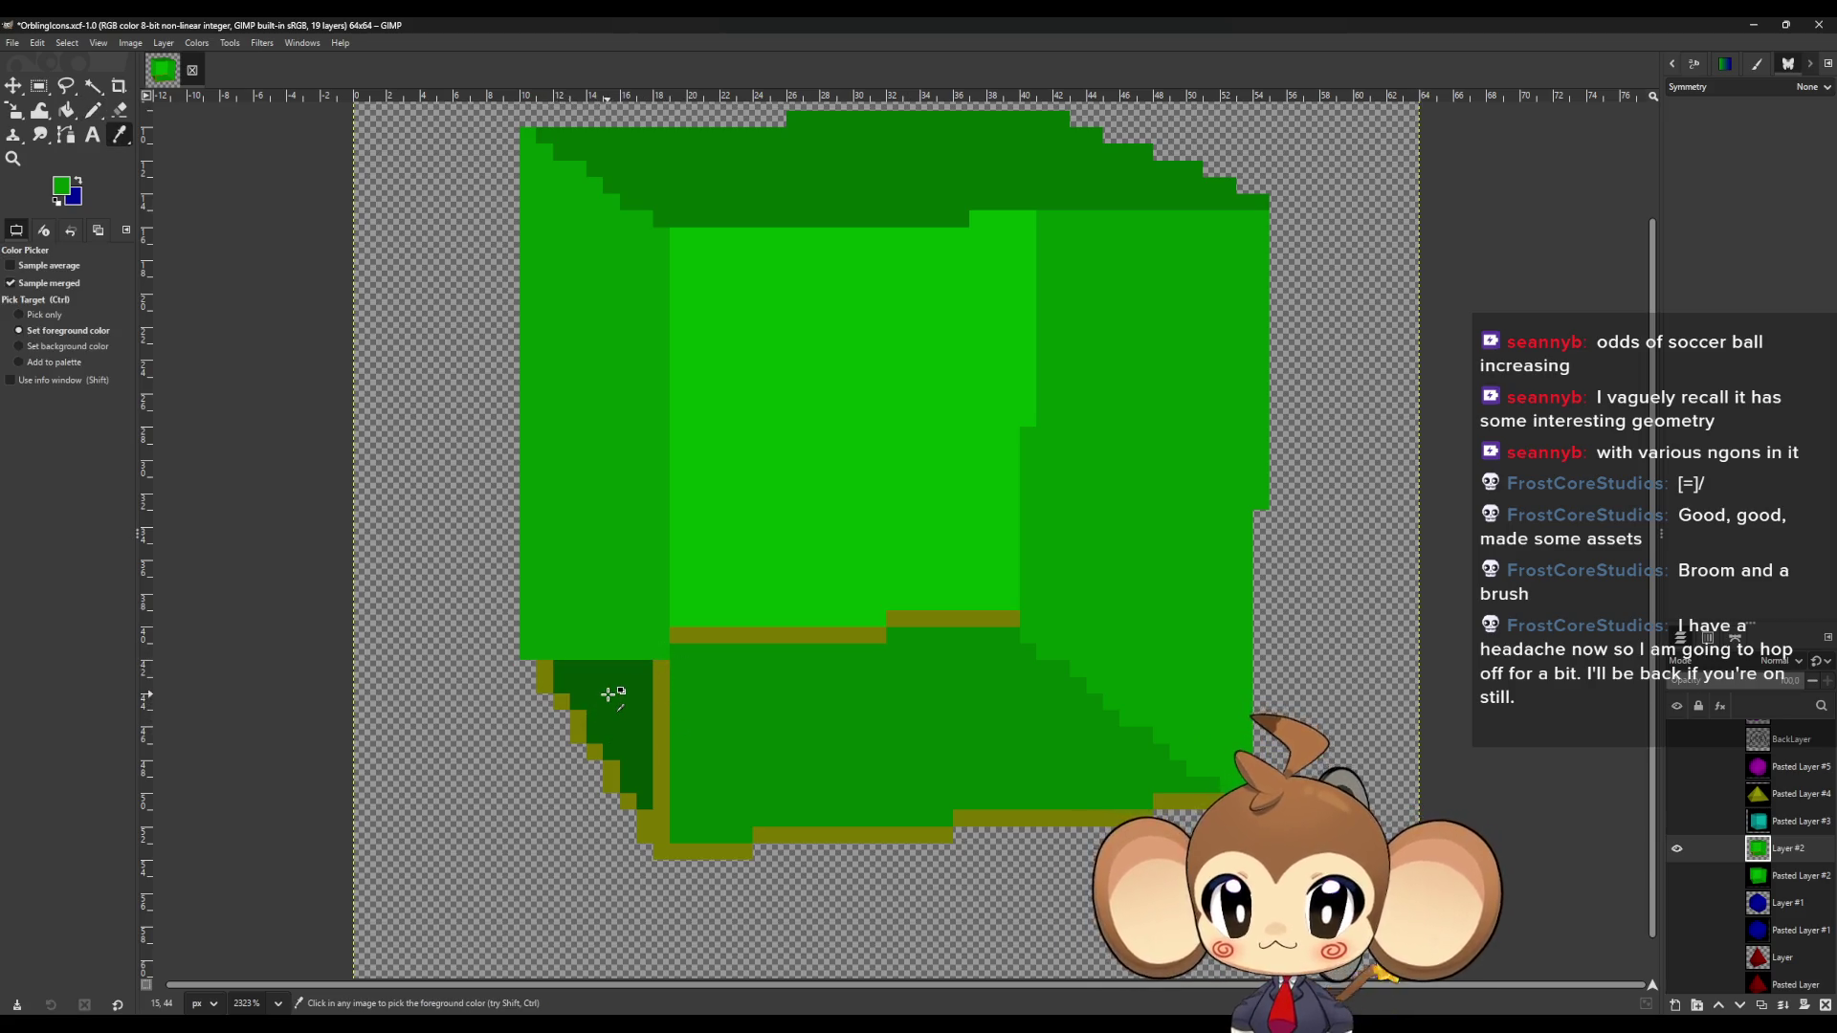
key("ctrl+z")
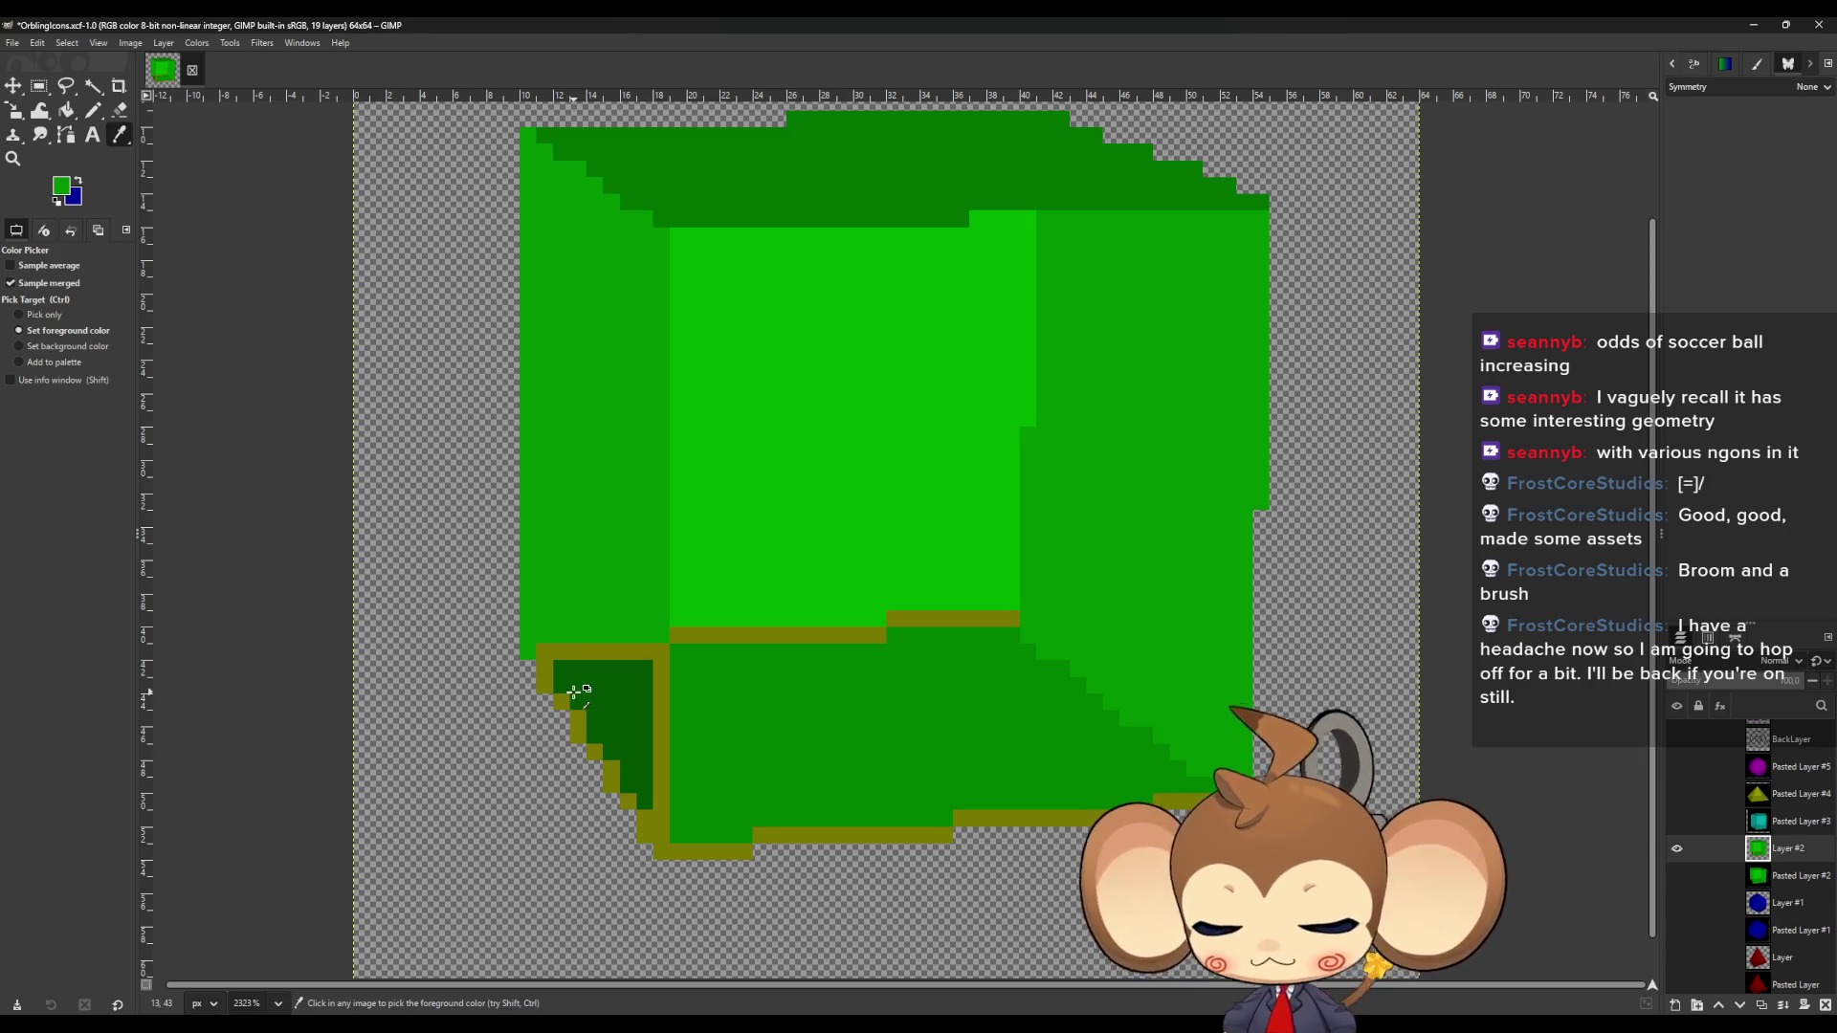
key("n")
left_click(594, 686, "ctrl")
left_click(528, 653)
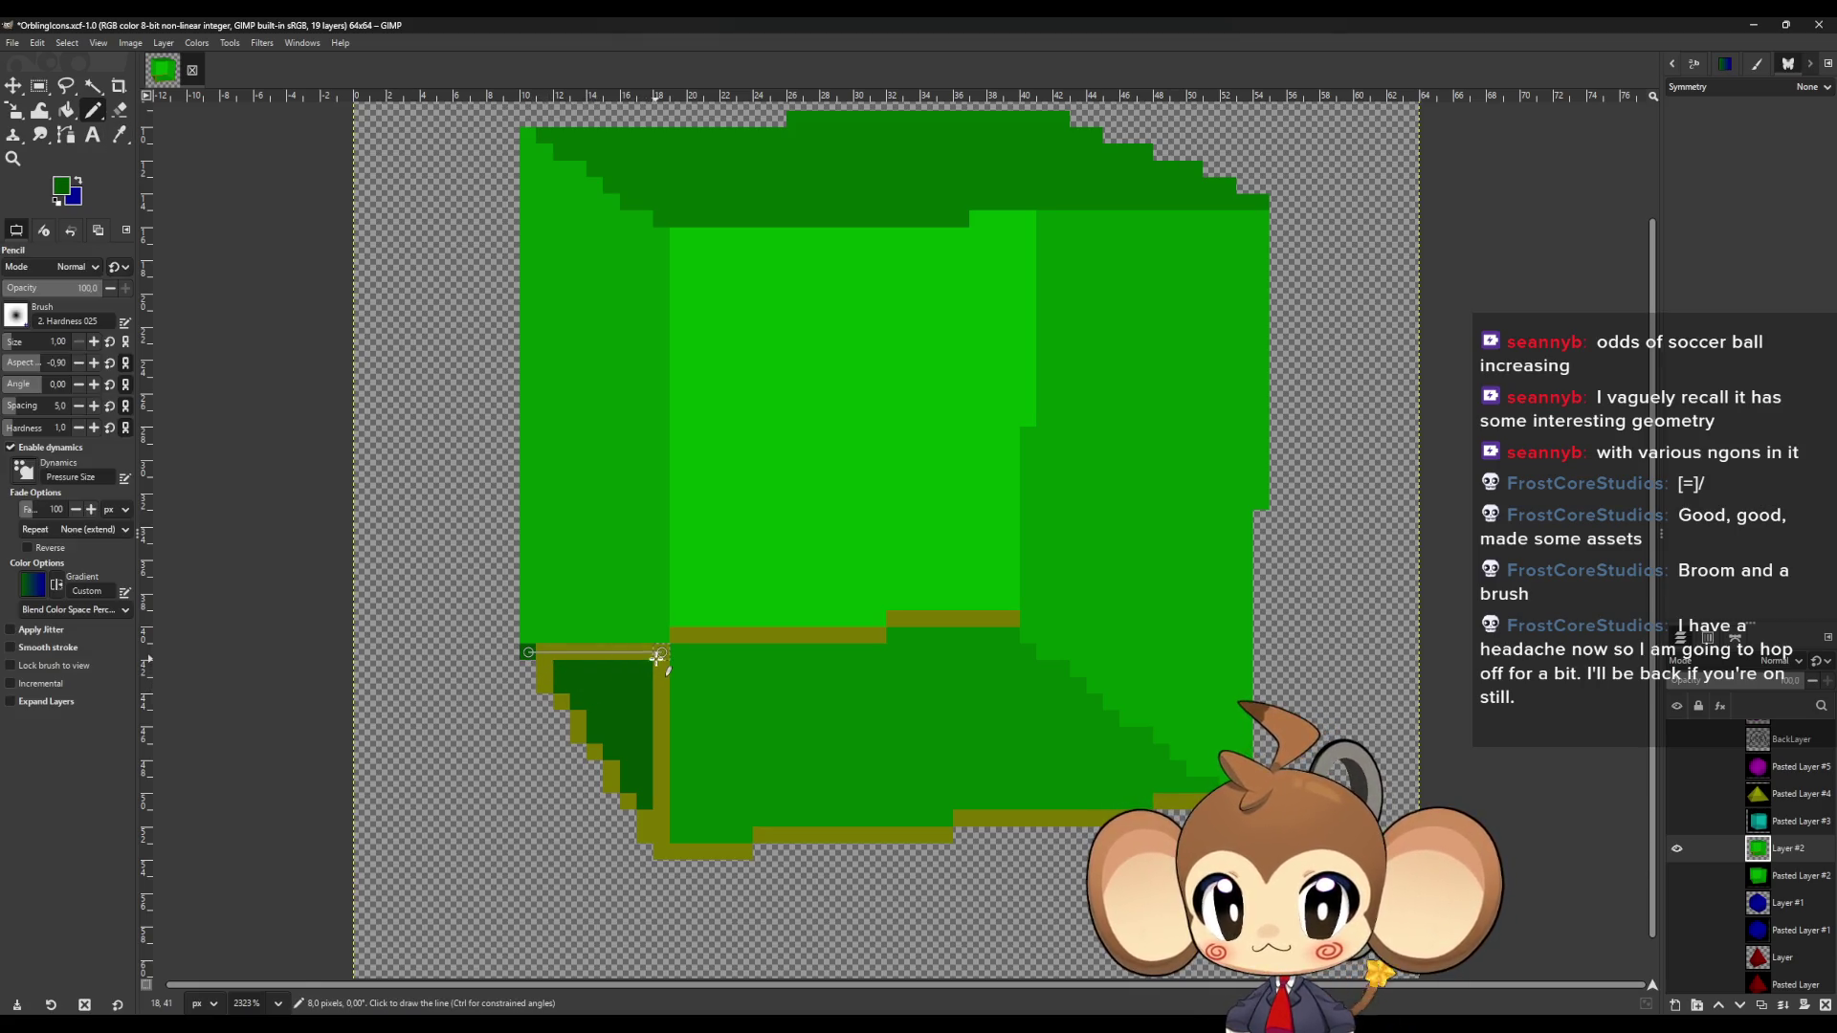
left_click(658, 656, "shift")
left_click(660, 842, "shift")
left_click(645, 826, "shift")
left_click_drag(633, 800, 545, 665)
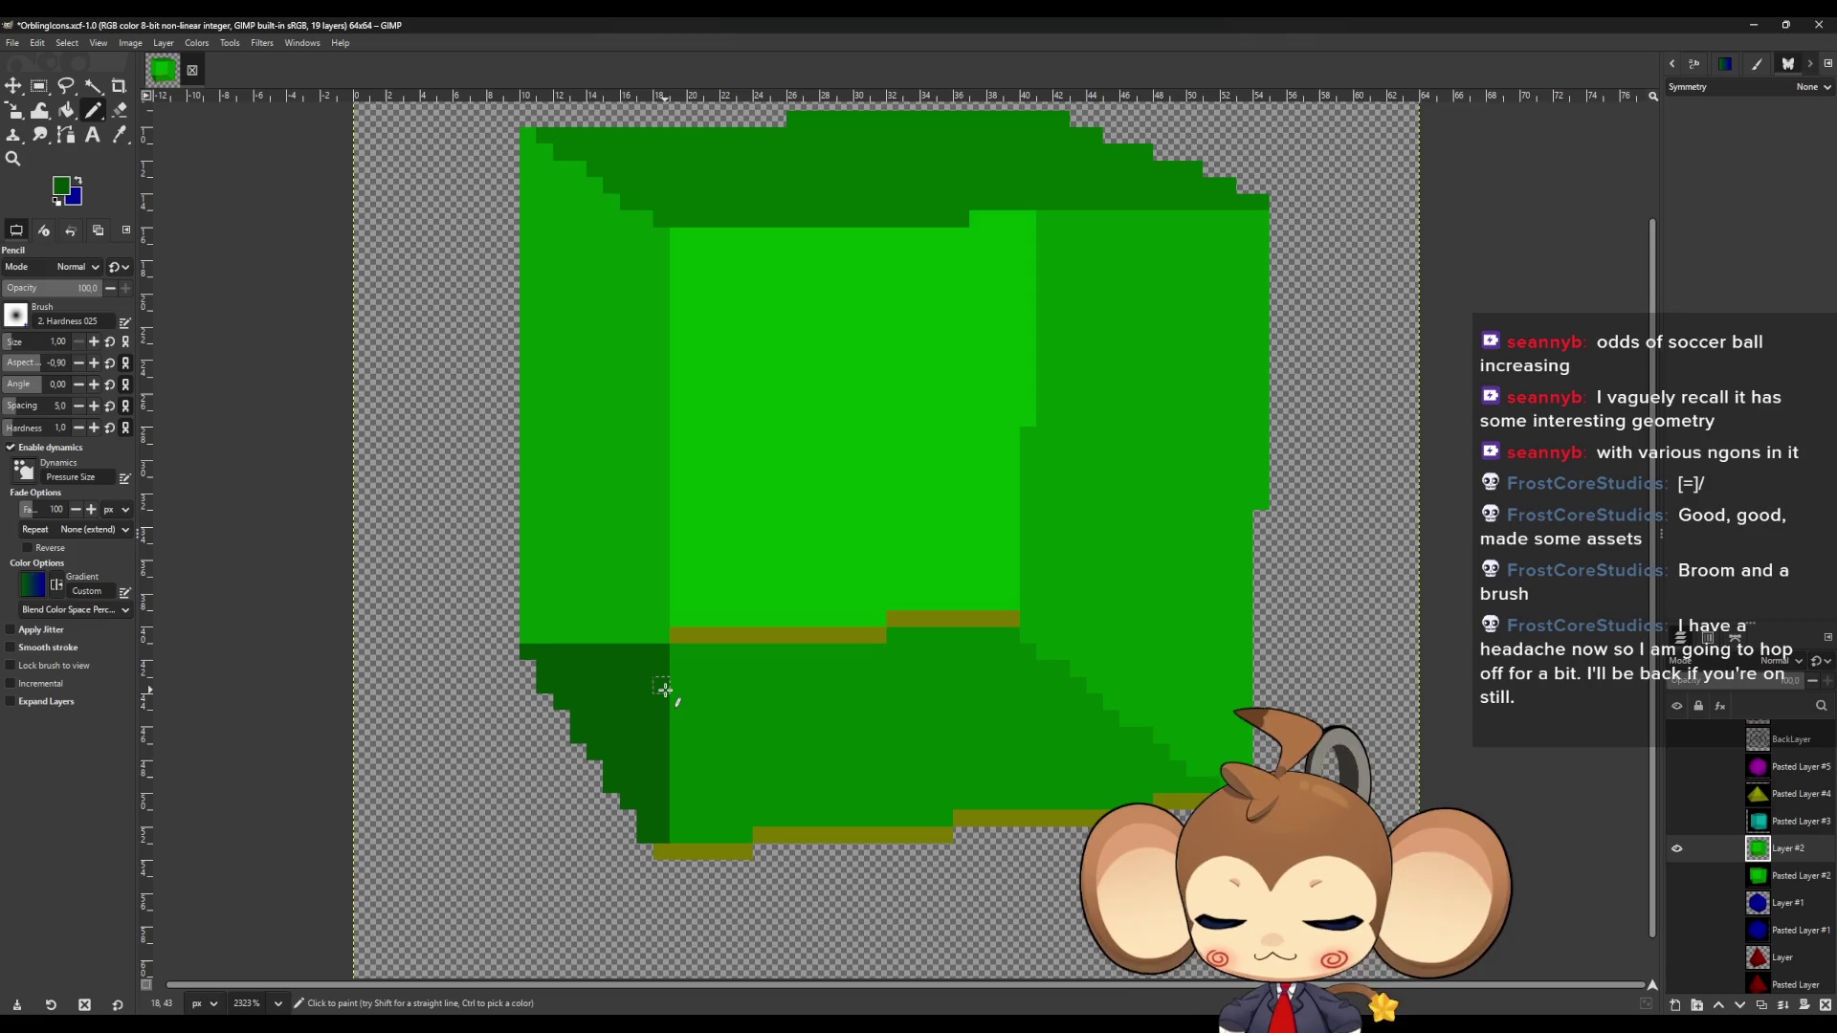
Repaint the olive strips below the front face bright green.
left_click(735, 587, "ctrl")
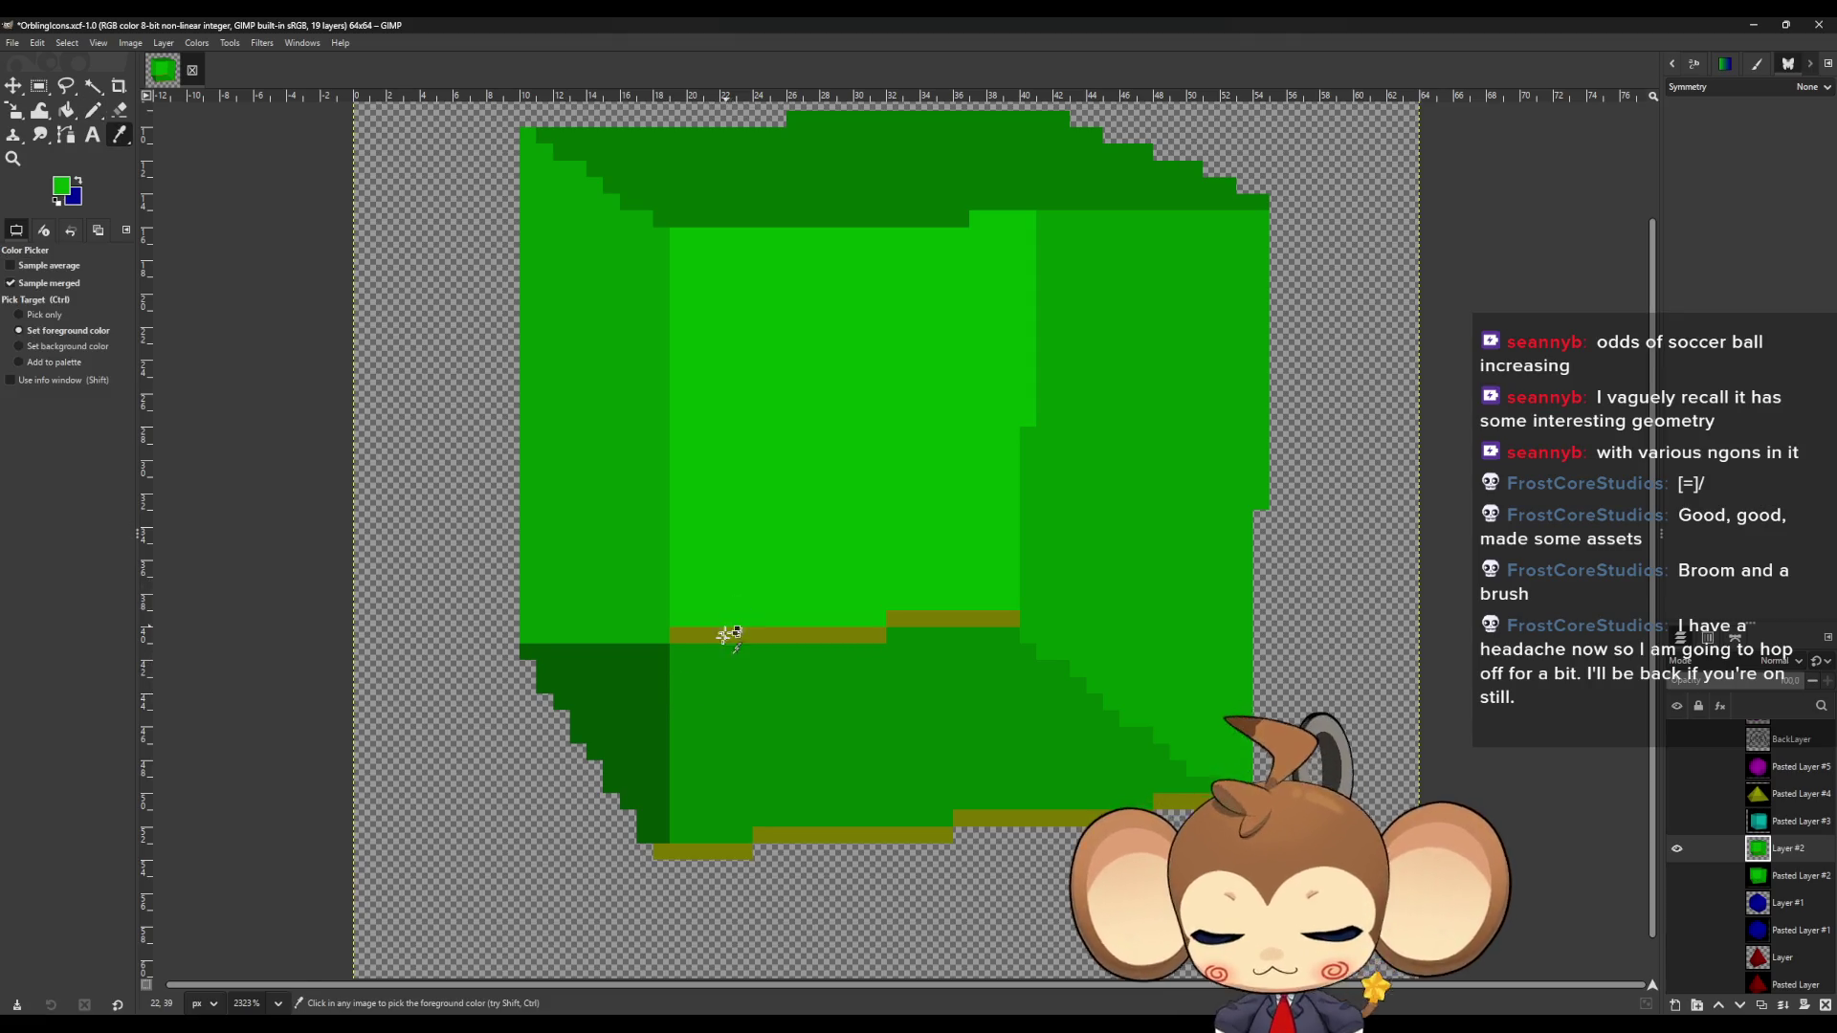
left_click(679, 636)
left_click(878, 636, "shift")
left_click(893, 620)
left_click(1012, 620, "shift")
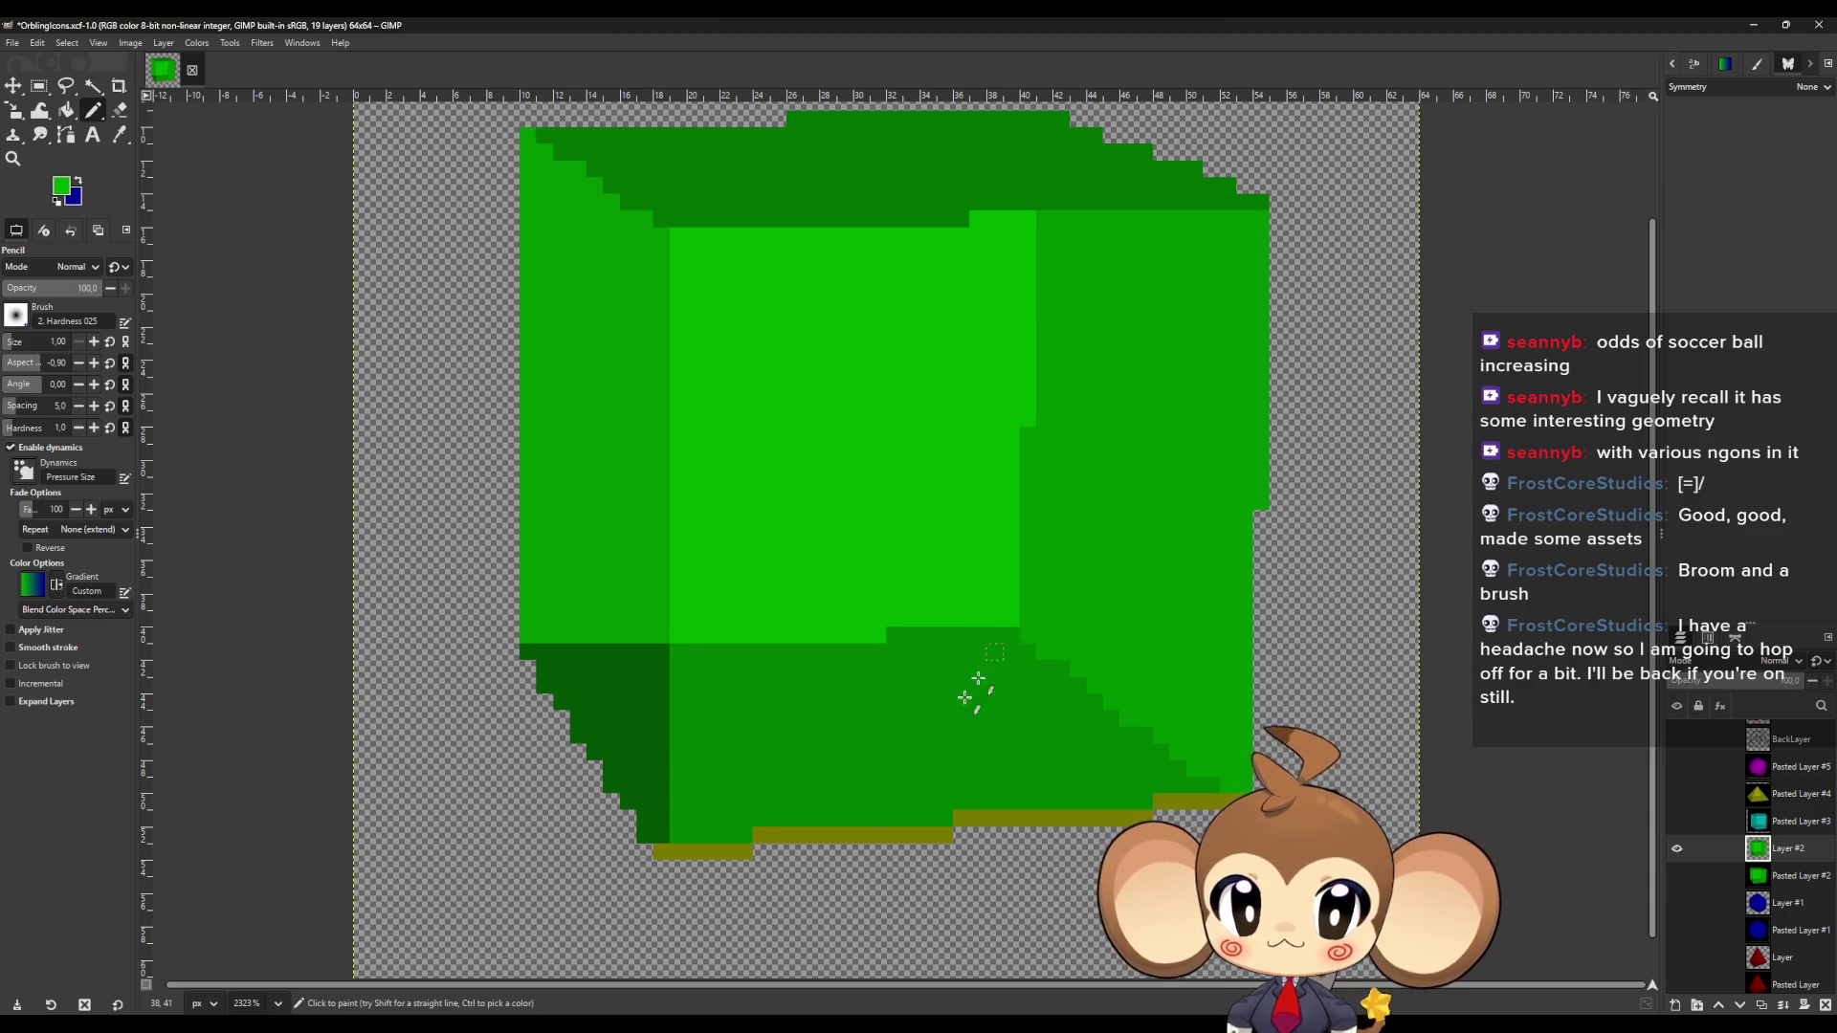
Recolour the olive bottom-edge pixels and the right olive strip green.
key("ctrl")
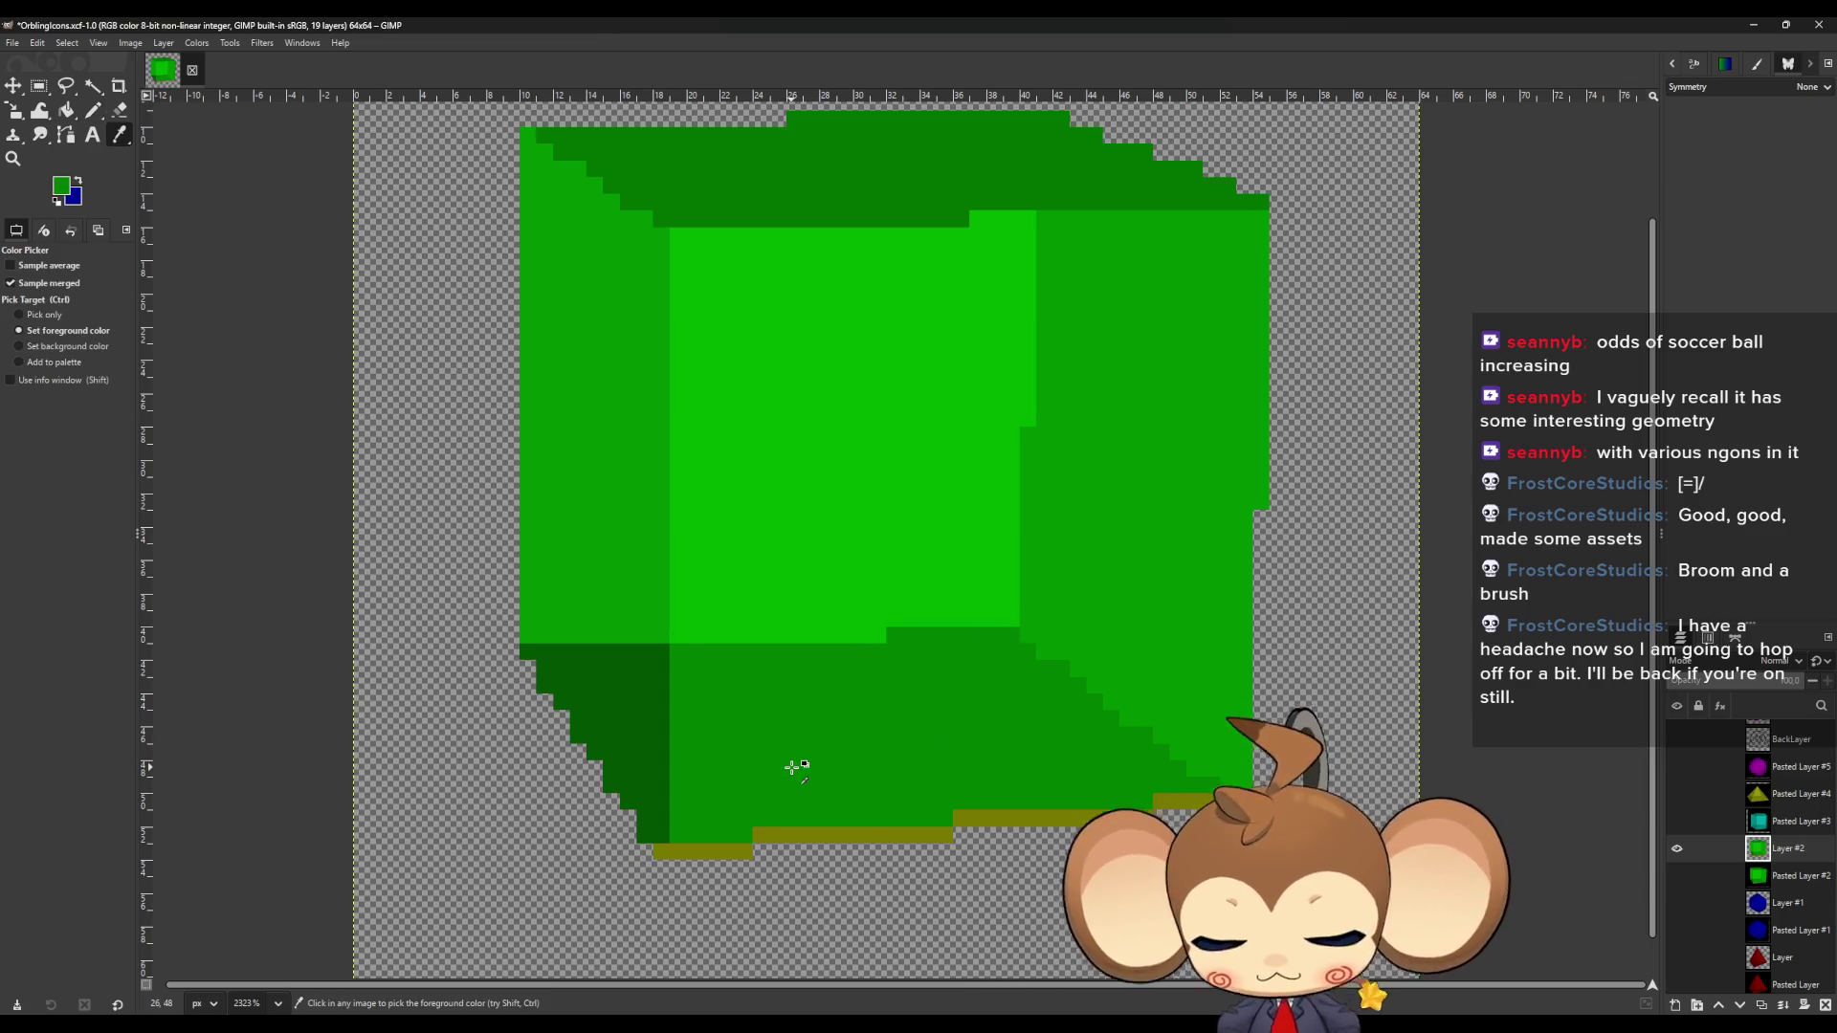
left_click(693, 850)
left_click(745, 850, "shift")
left_click(761, 835)
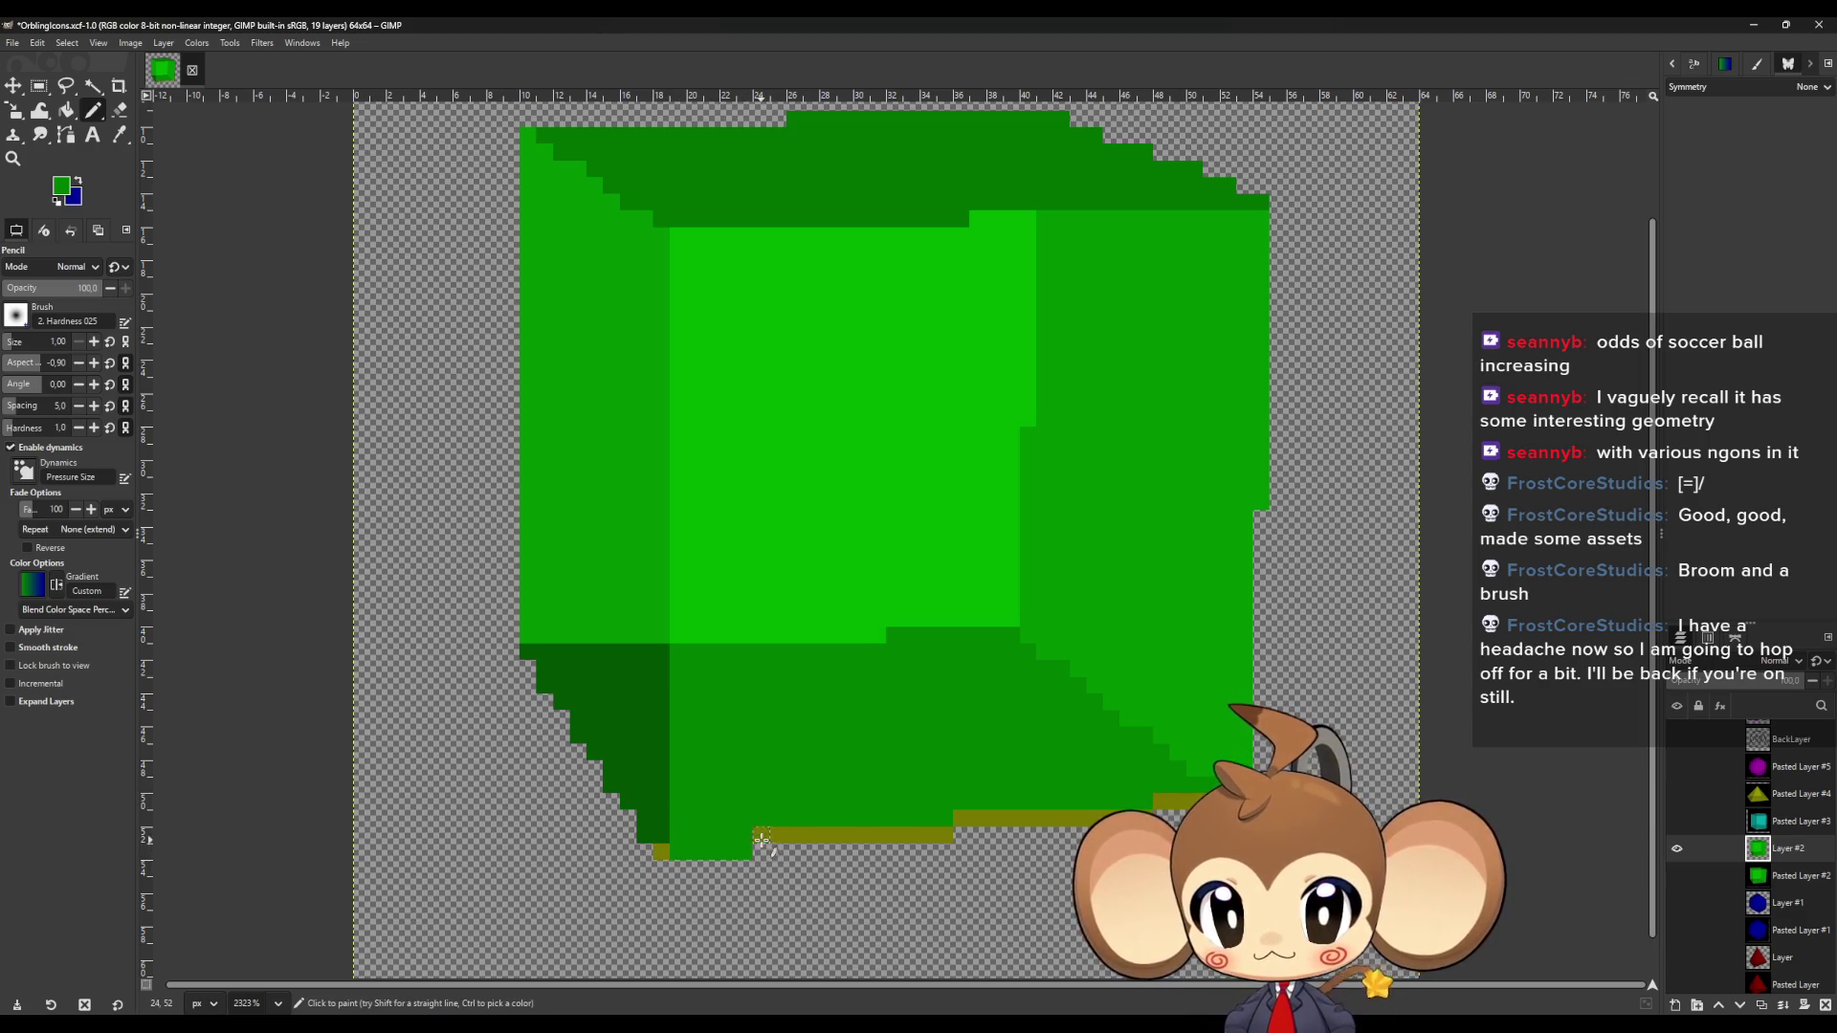
left_click(926, 837, "shift")
left_click(961, 818, "shift")
left_click(1143, 817, "shift")
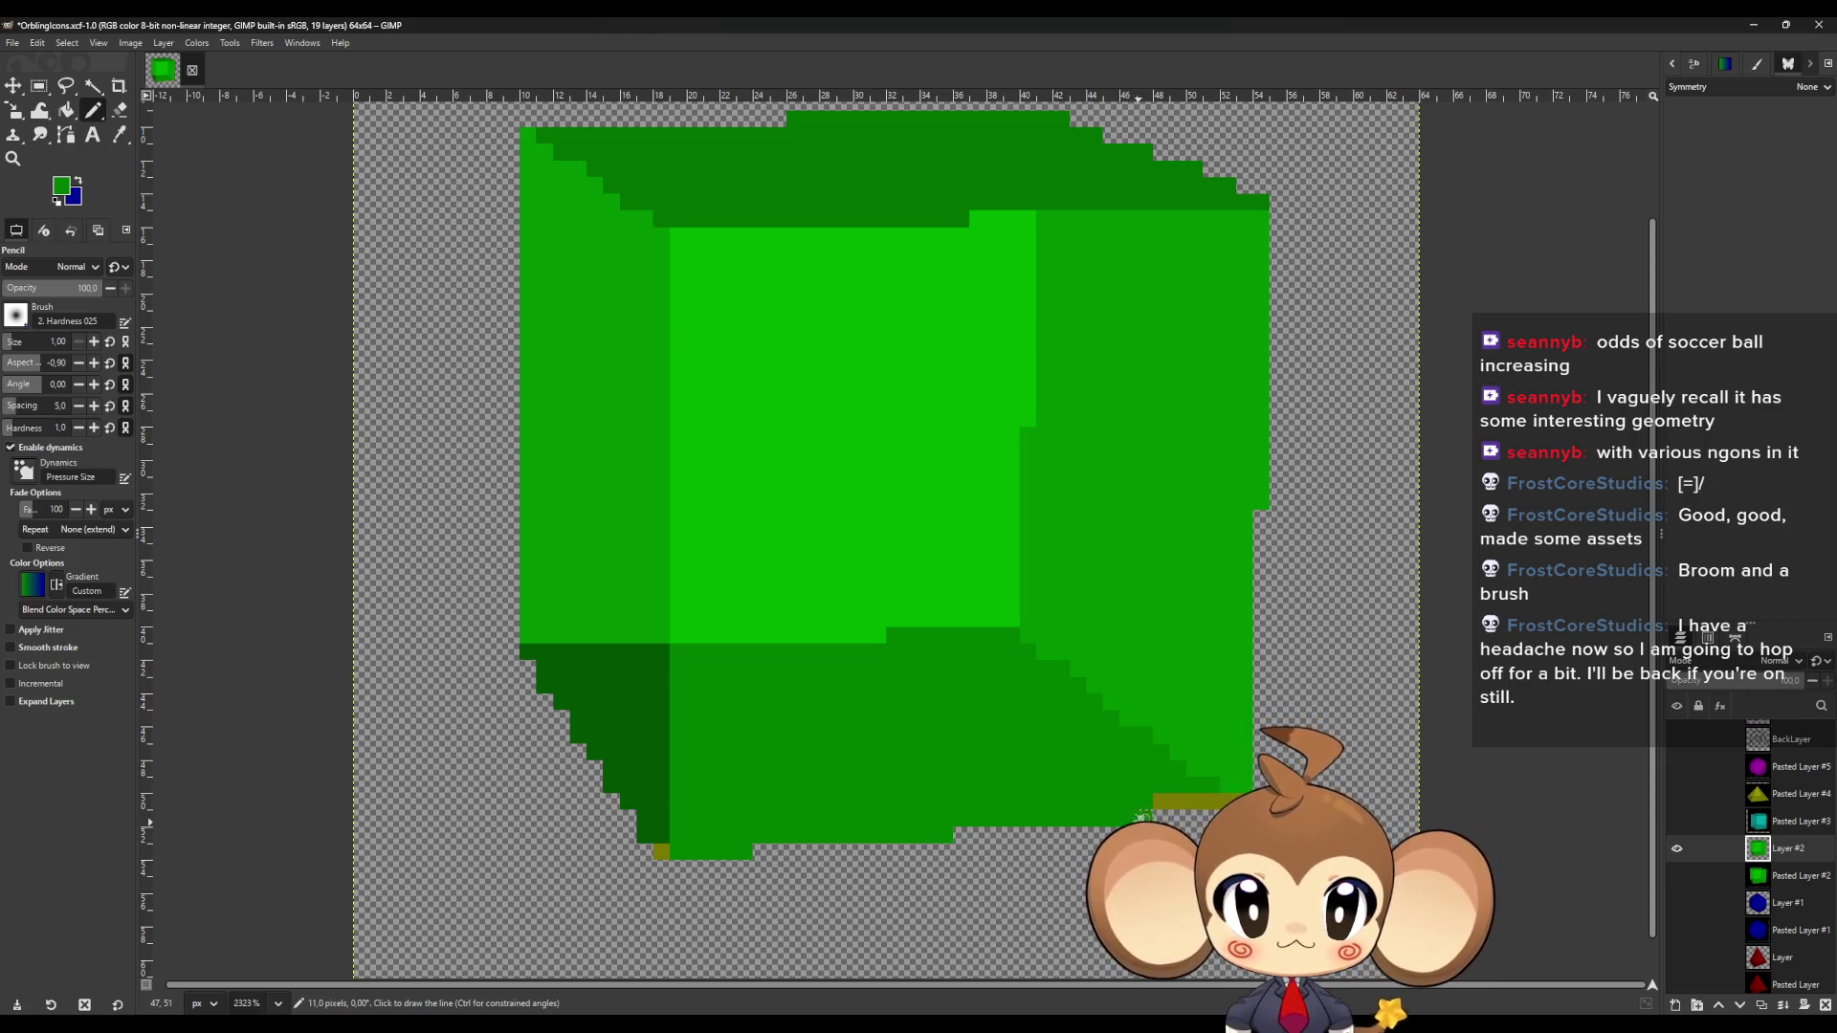
left_click(1165, 802)
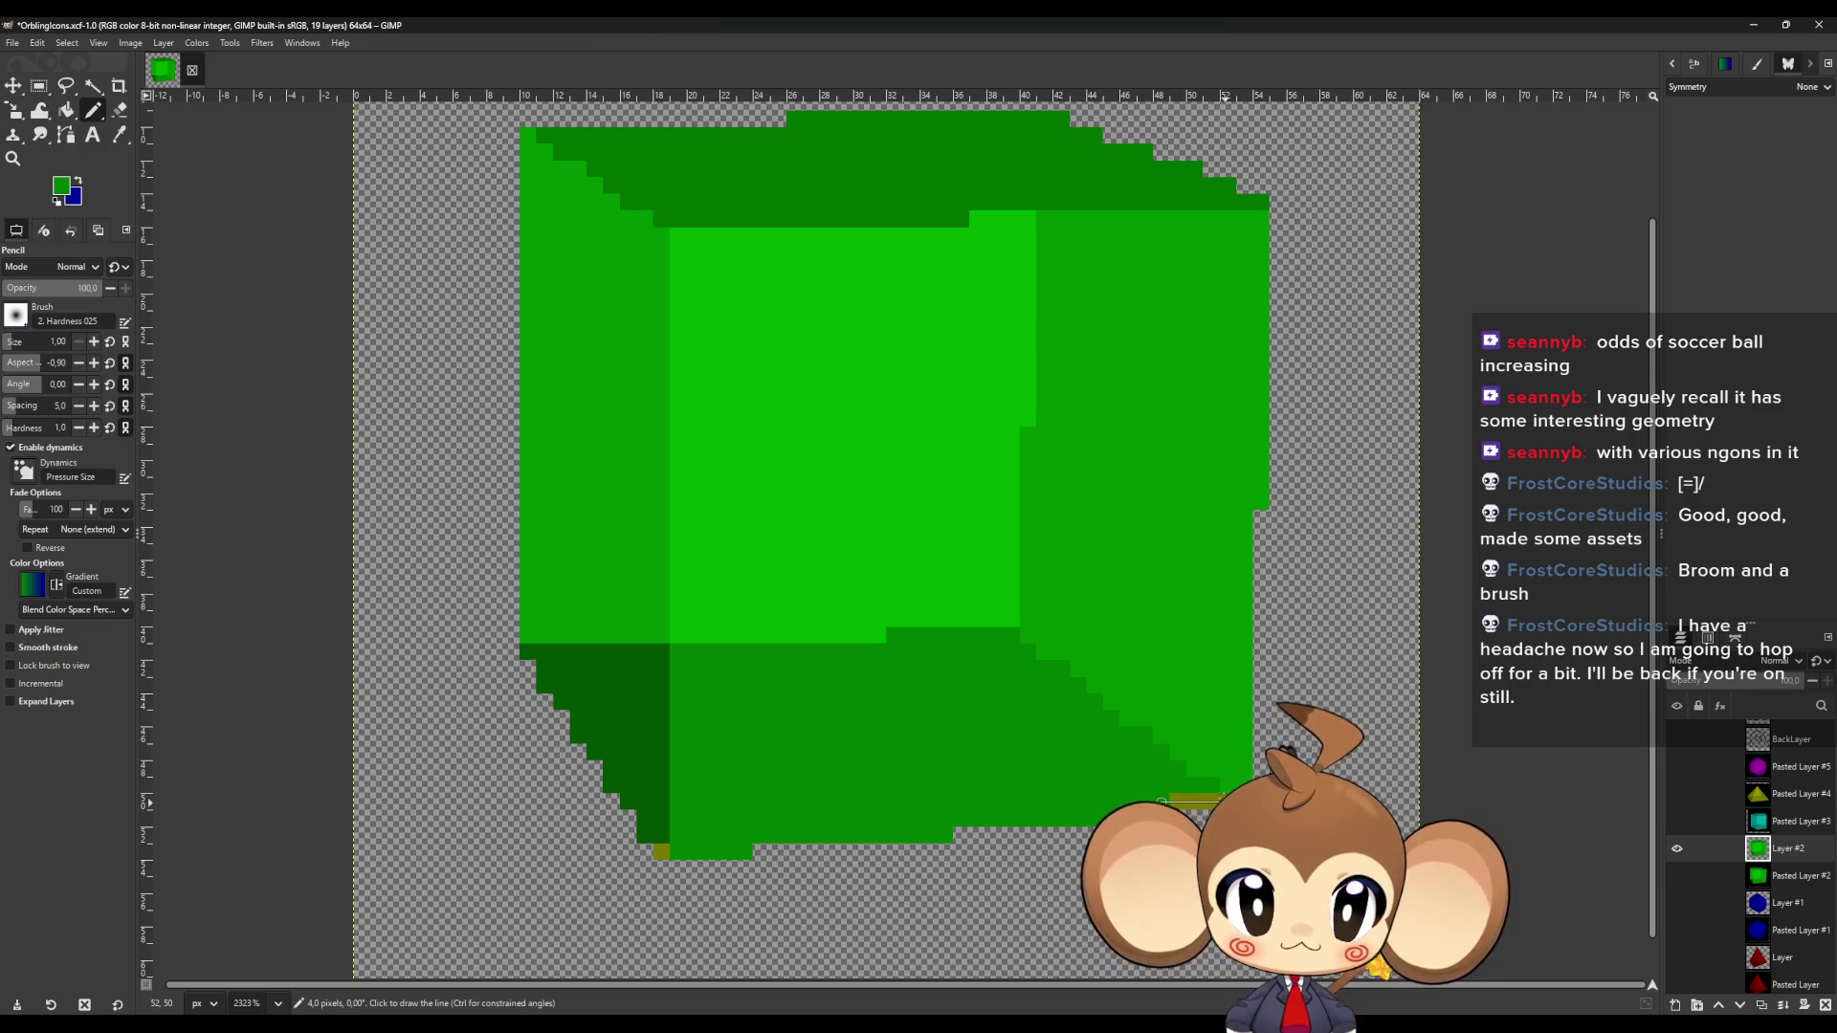
left_click(1244, 802, "shift")
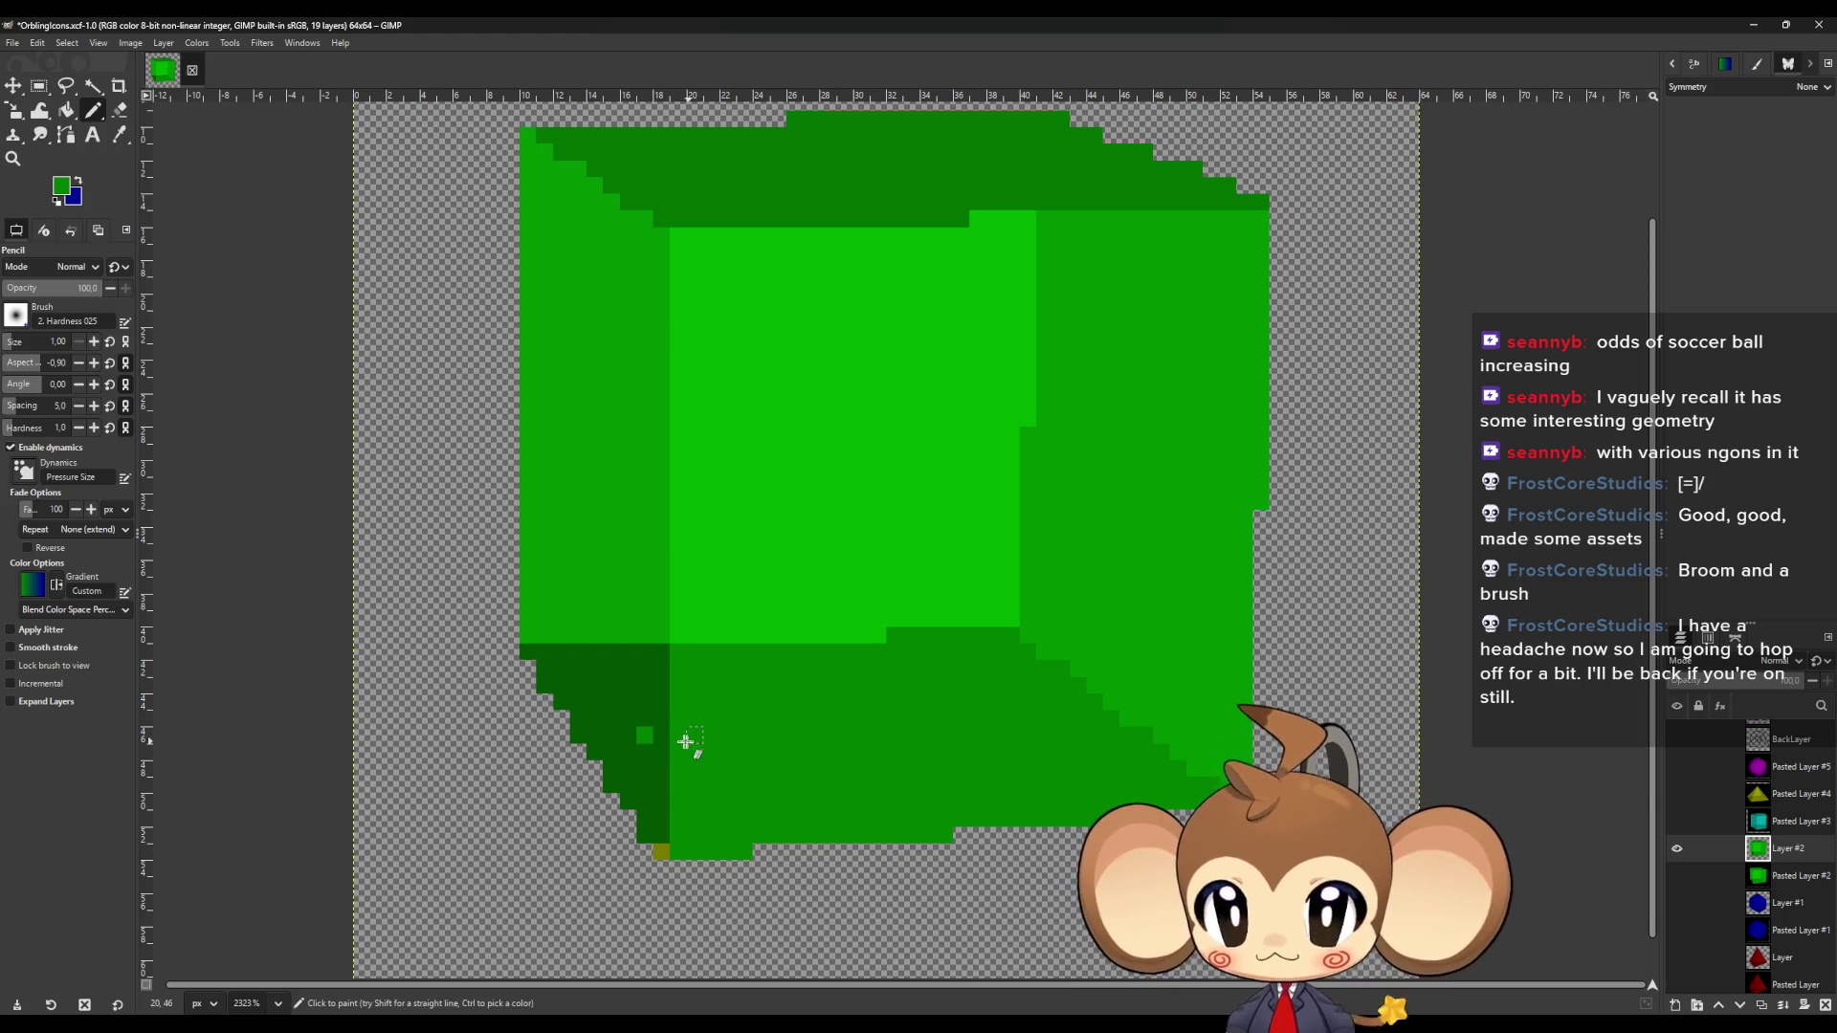
Touch up stray light pixels dark green, zoom out and hide the green cube layer.
key("o")
left_click(609, 705)
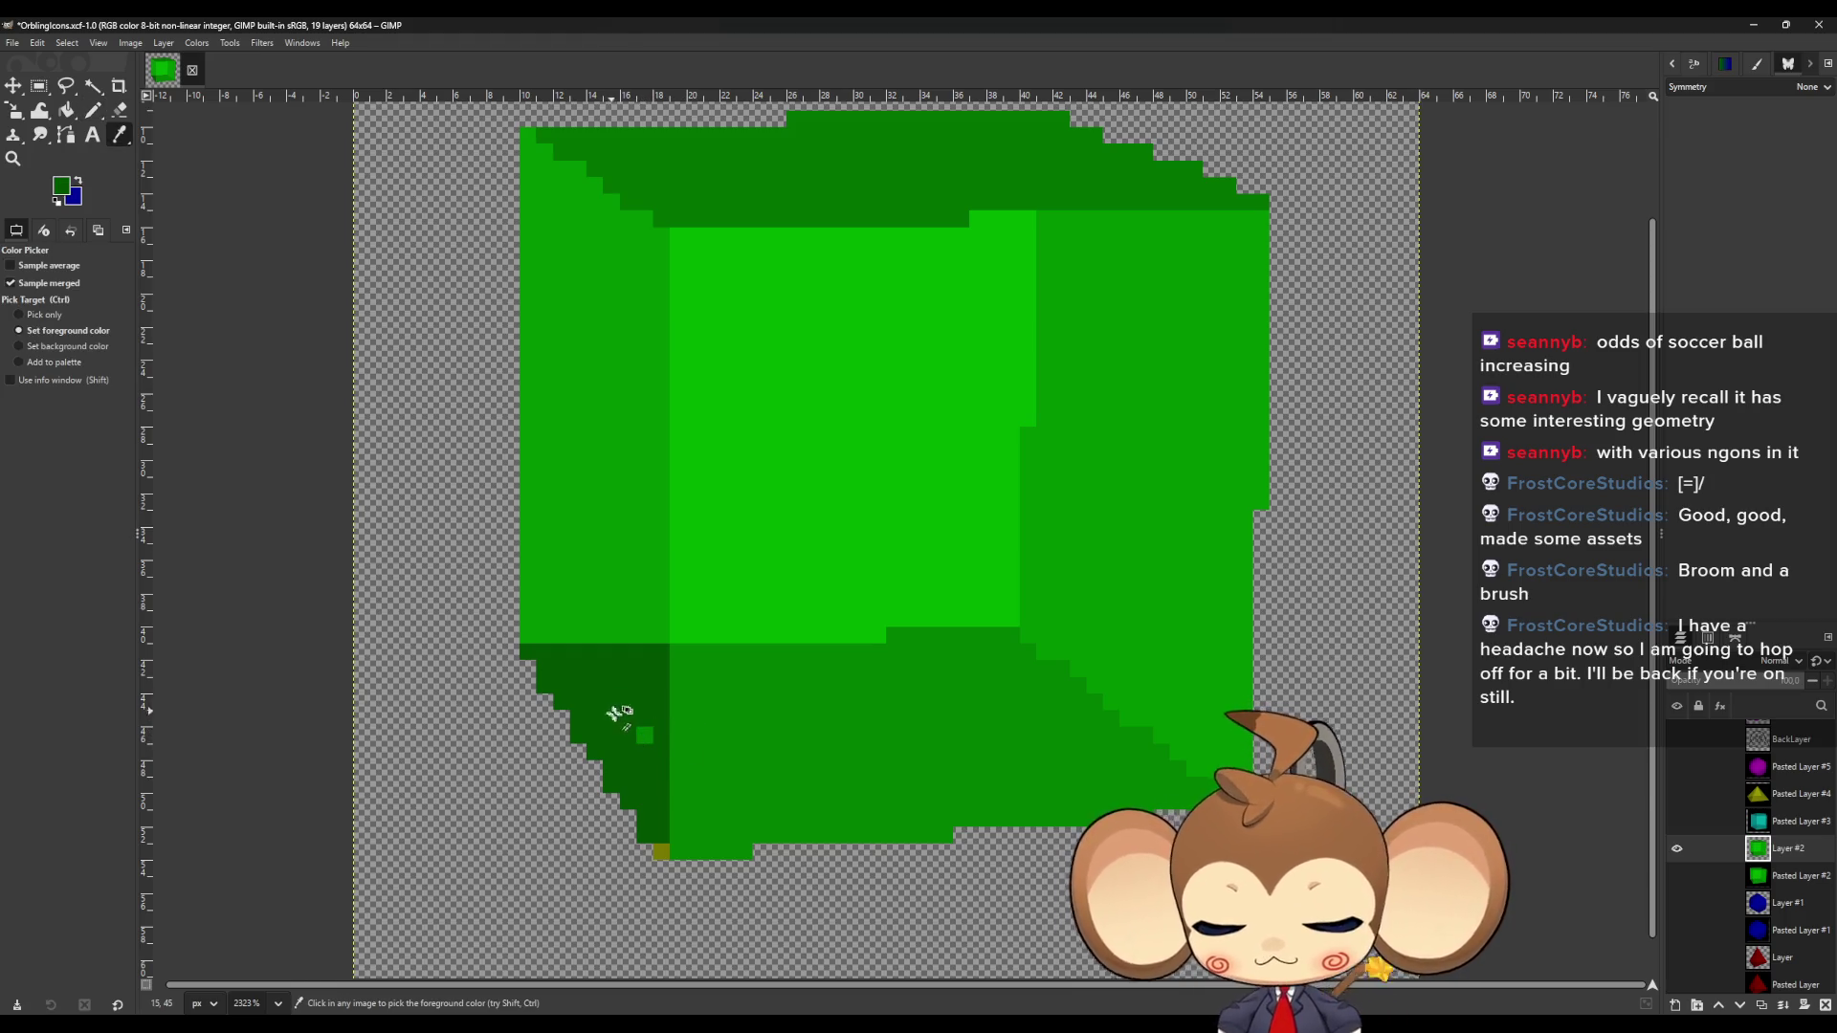
key("n")
left_click(645, 735)
left_click(662, 851)
scroll(856, 933, "down", 2)
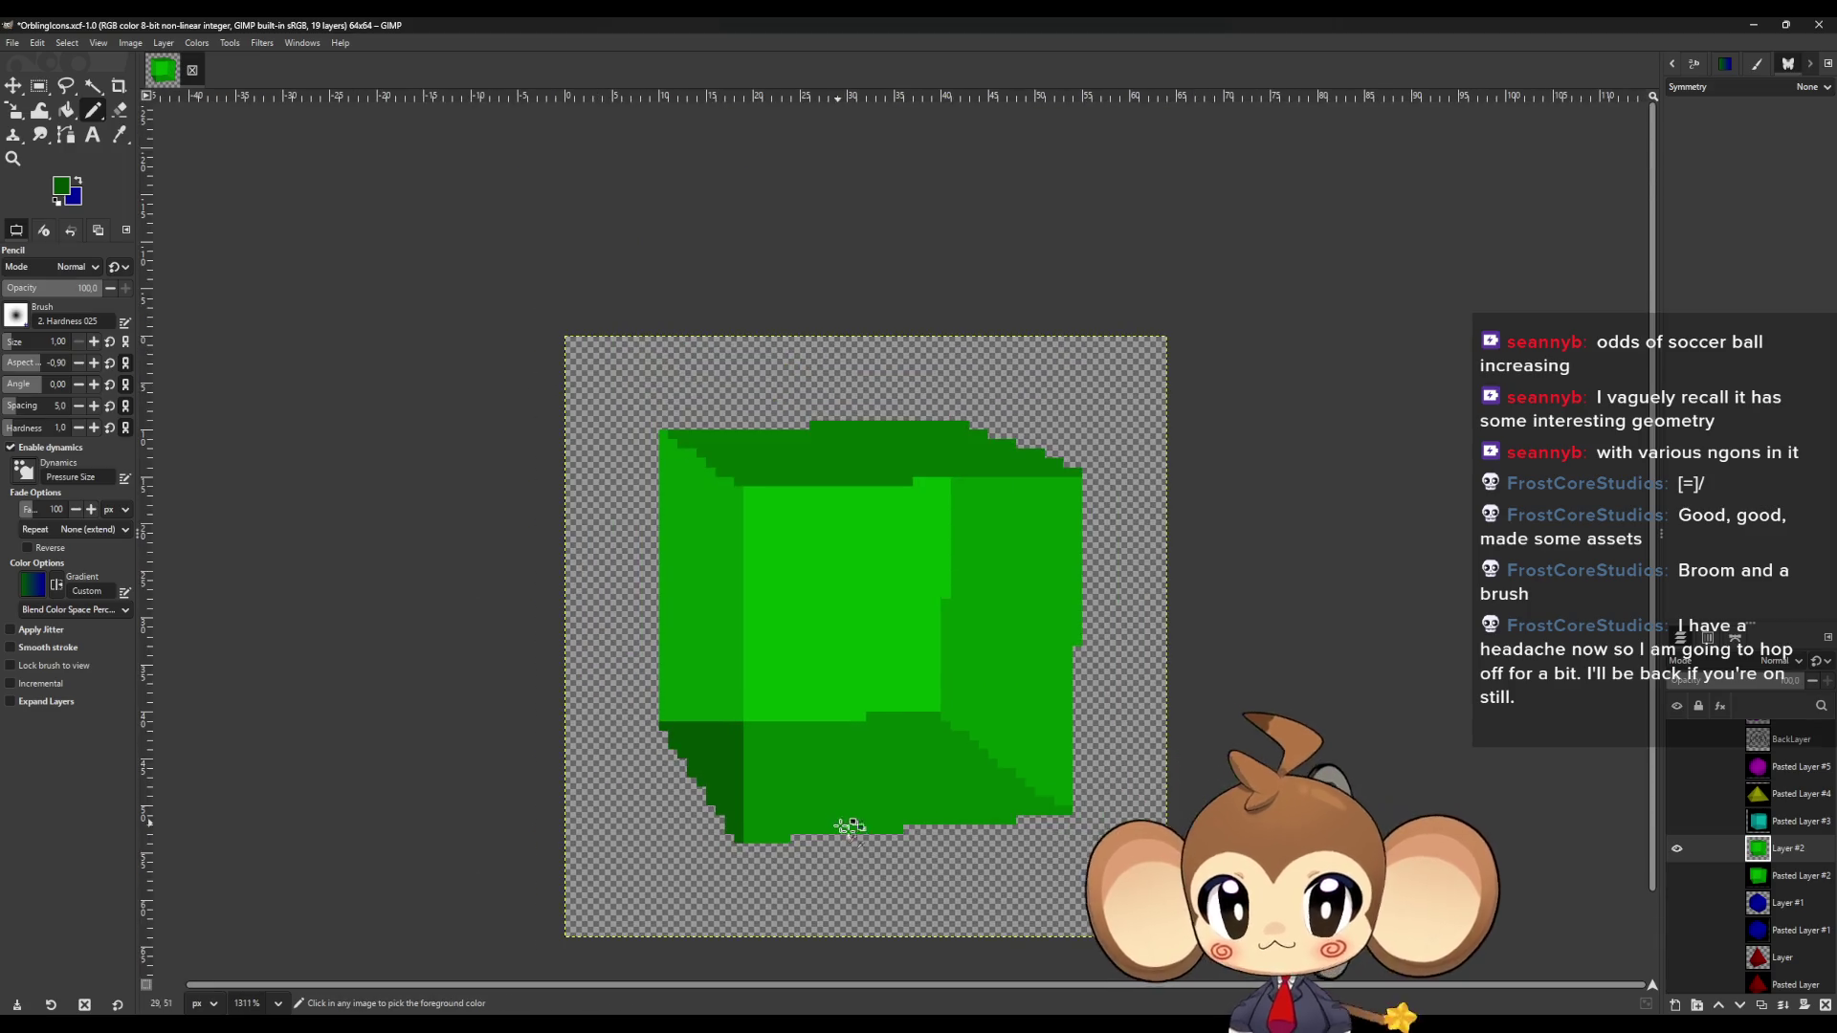
left_click(1676, 847)
Add a new empty layer above the teal cube's layer and make the teal cube visible.
left_click(1785, 824)
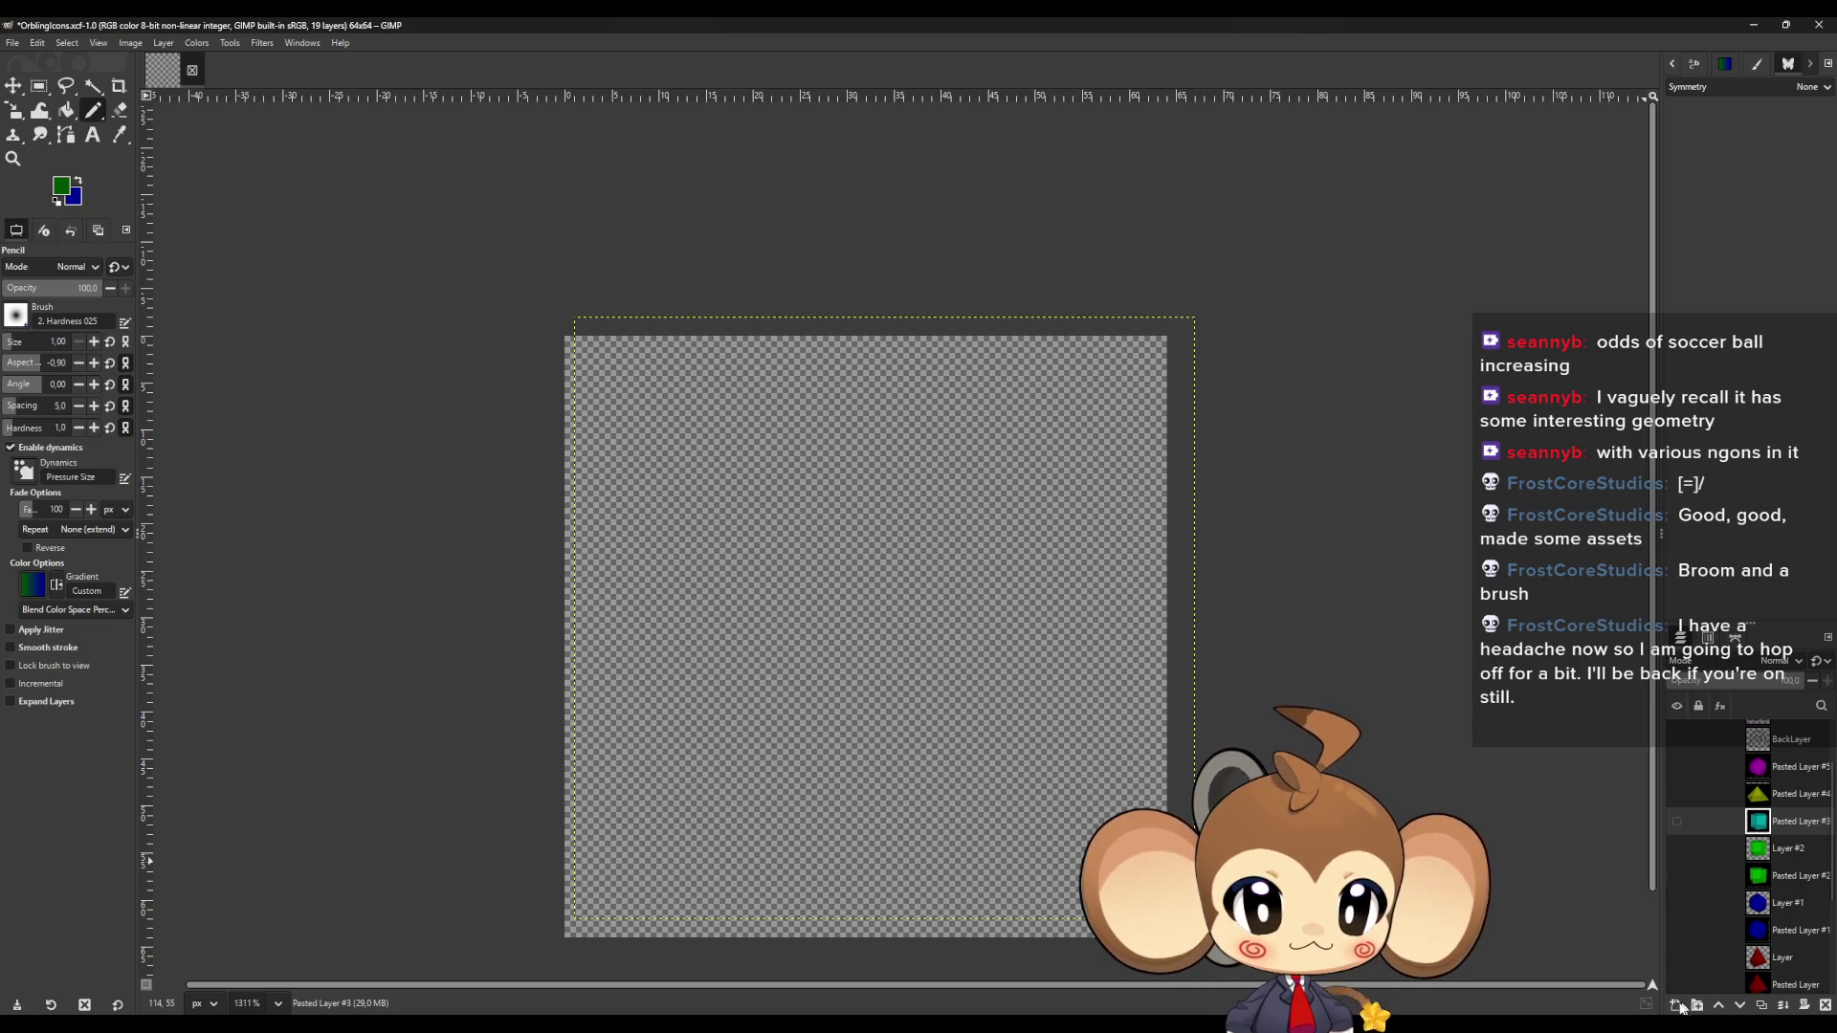
left_click(1683, 1007)
left_click(1047, 734)
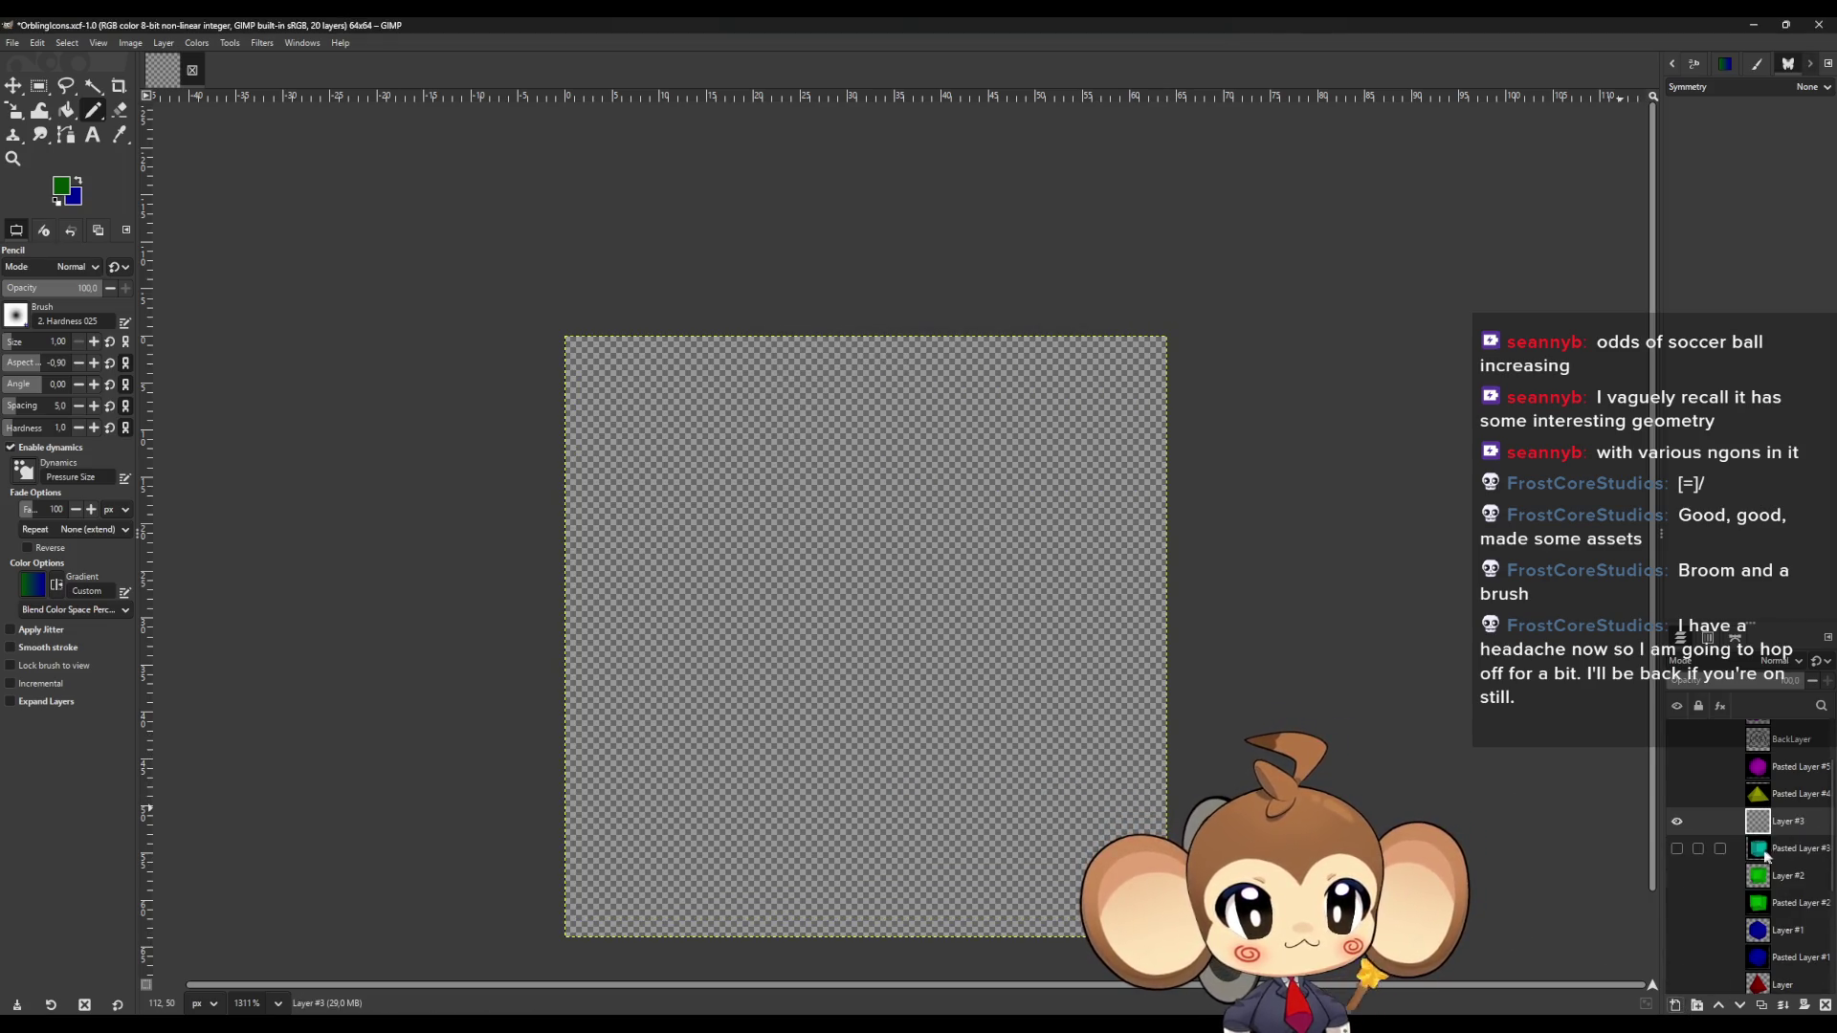
left_click(1676, 848)
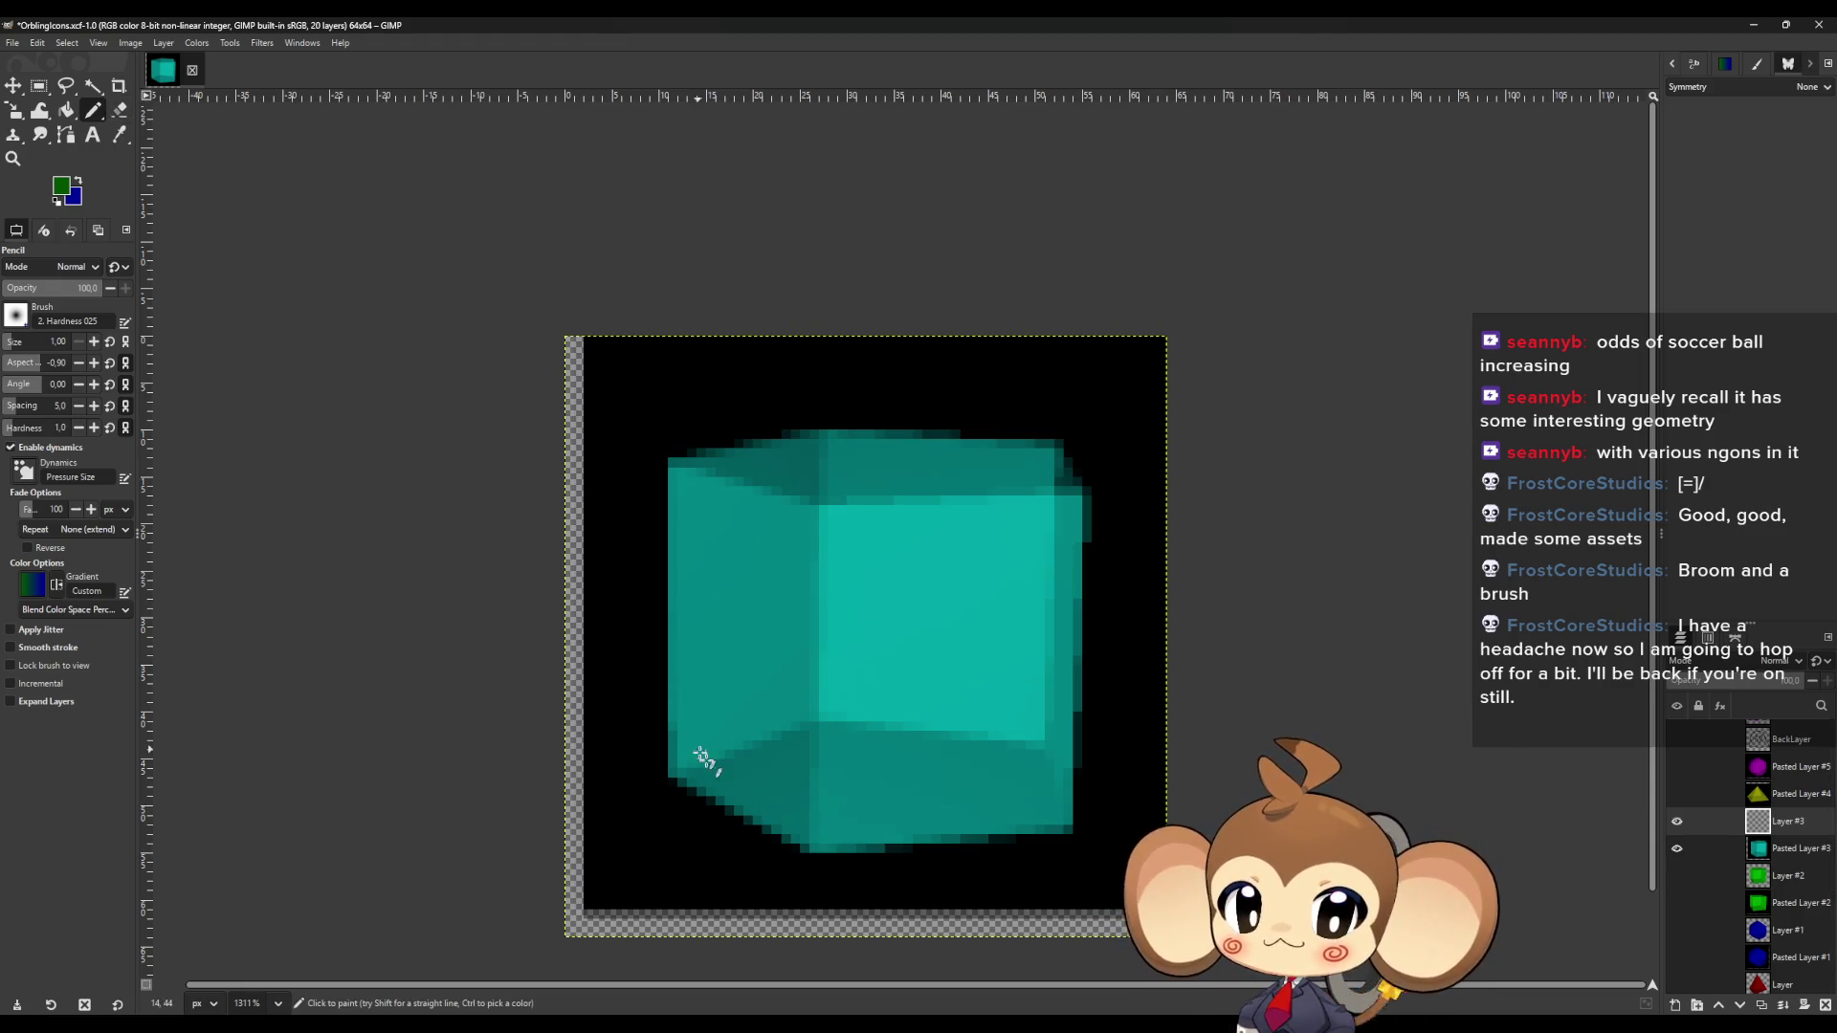
Trace the teal cube's lower-left, inner bottom, right and base edges with dark green lines.
left_click(813, 844)
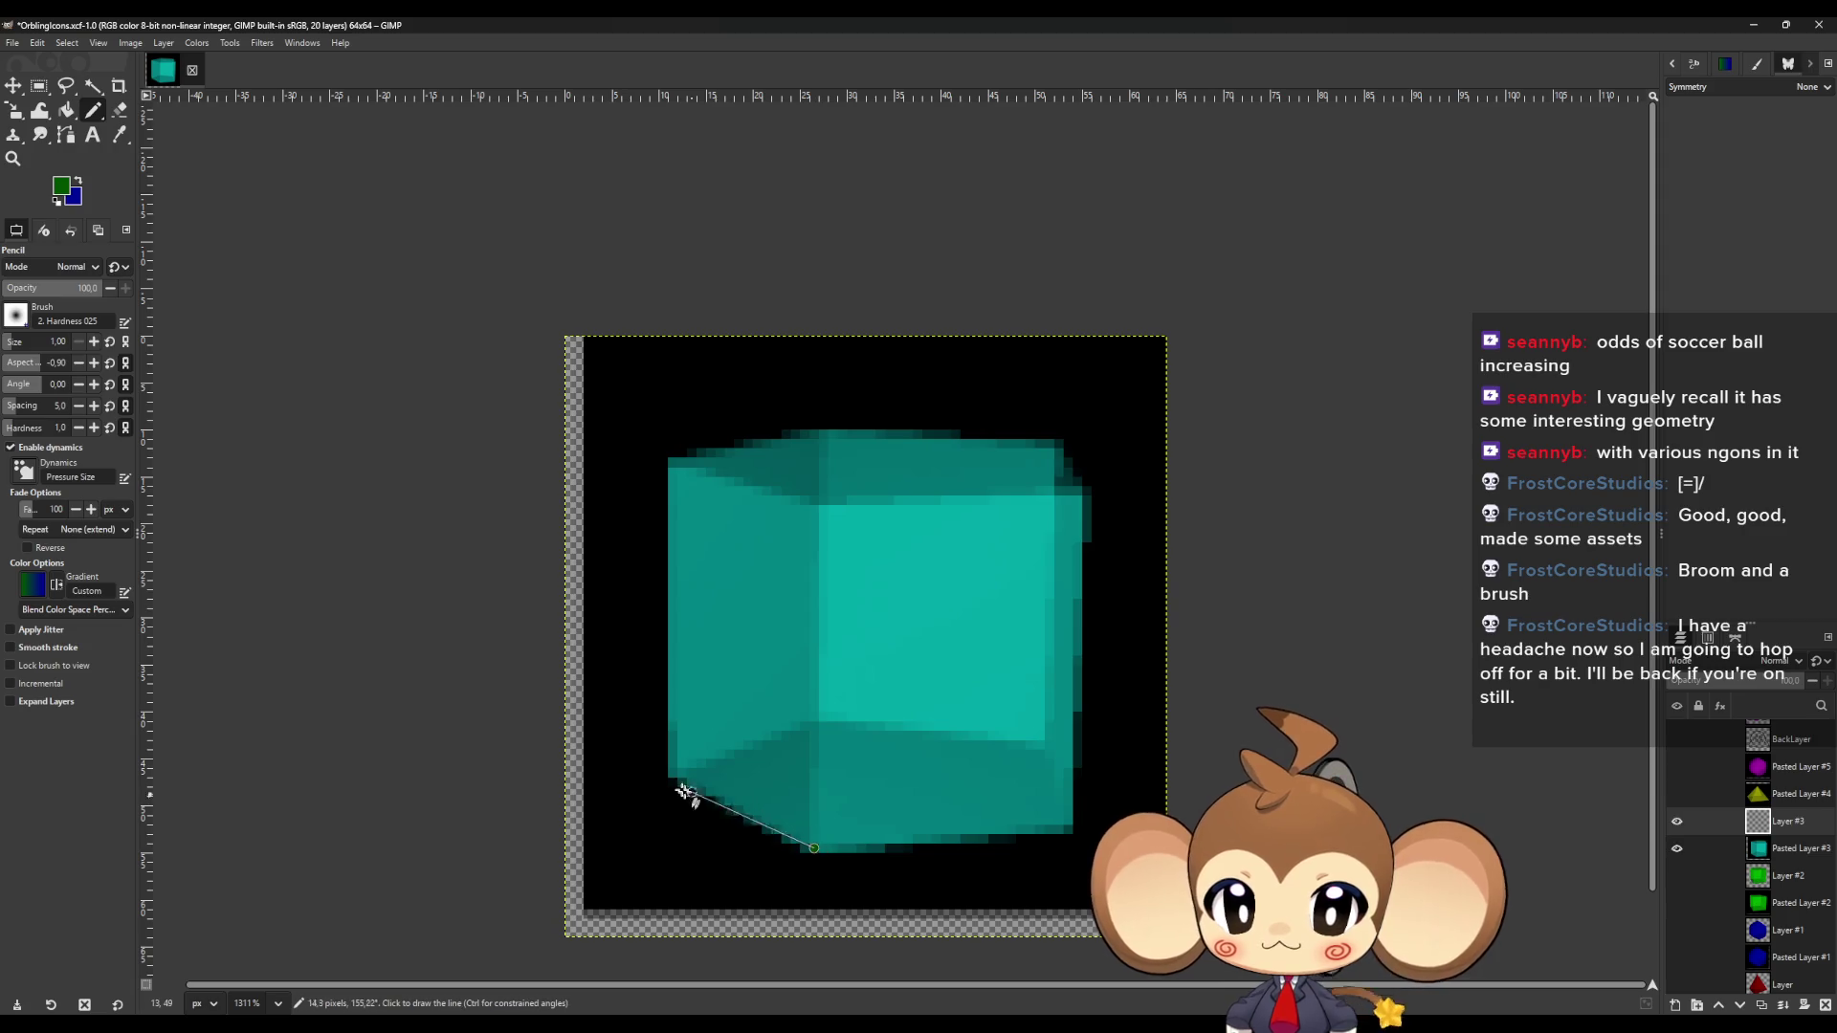
left_click(674, 773, "shift")
left_click(815, 717, "shift")
left_click(1040, 745, "shift")
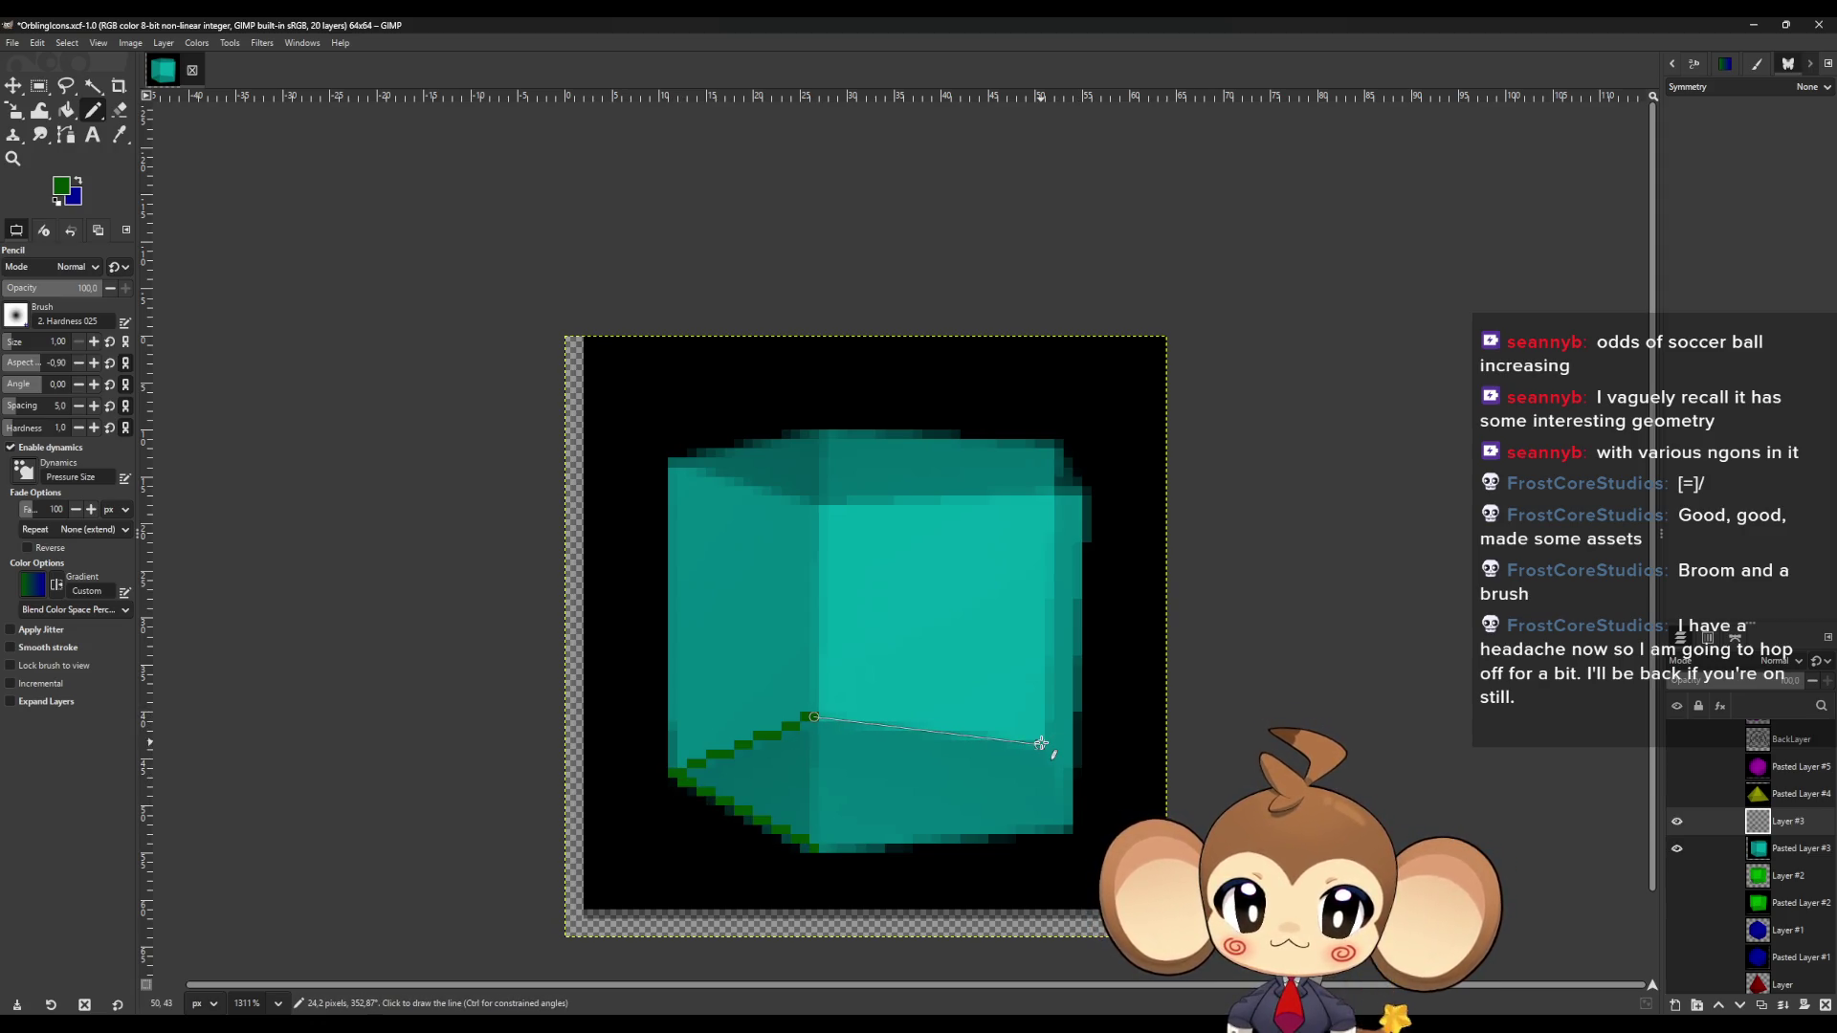
left_click(1068, 827, "shift")
left_click(814, 847, "shift")
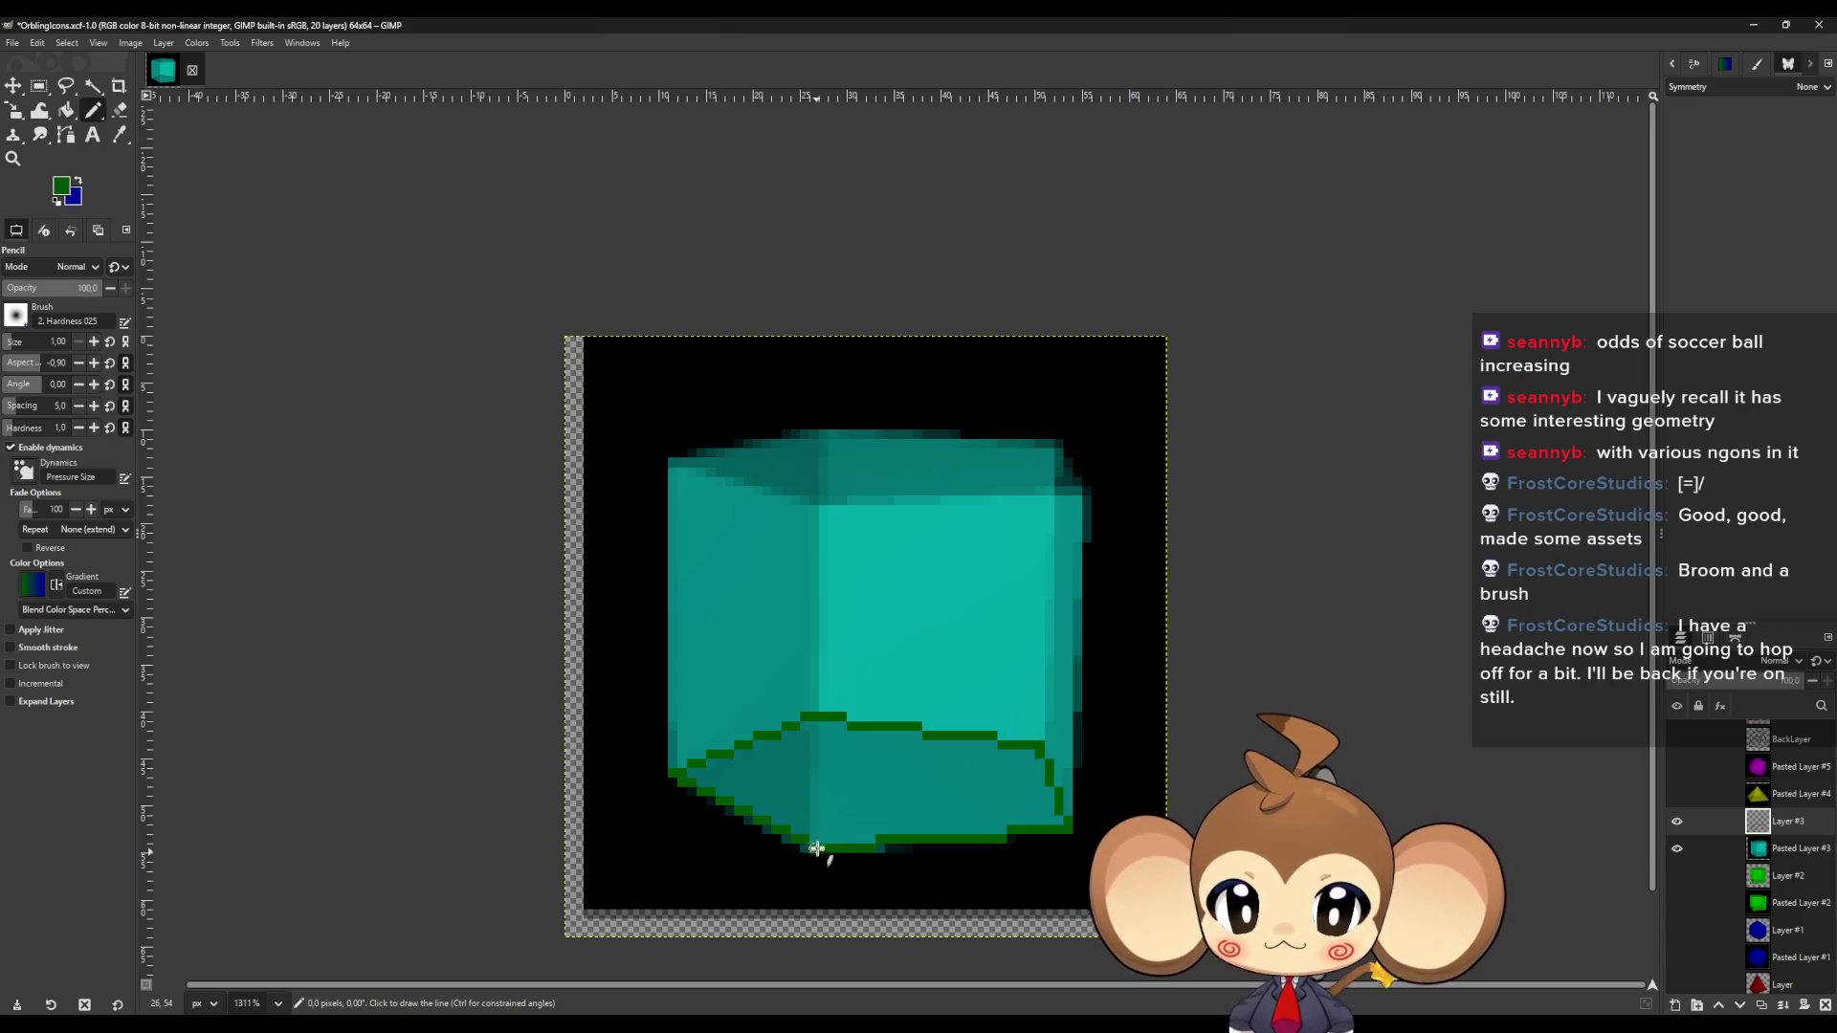
Trace the front vertical, top face, left vertical and right edges of the teal cube.
left_click(825, 436, "shift")
left_click(1058, 444, "shift")
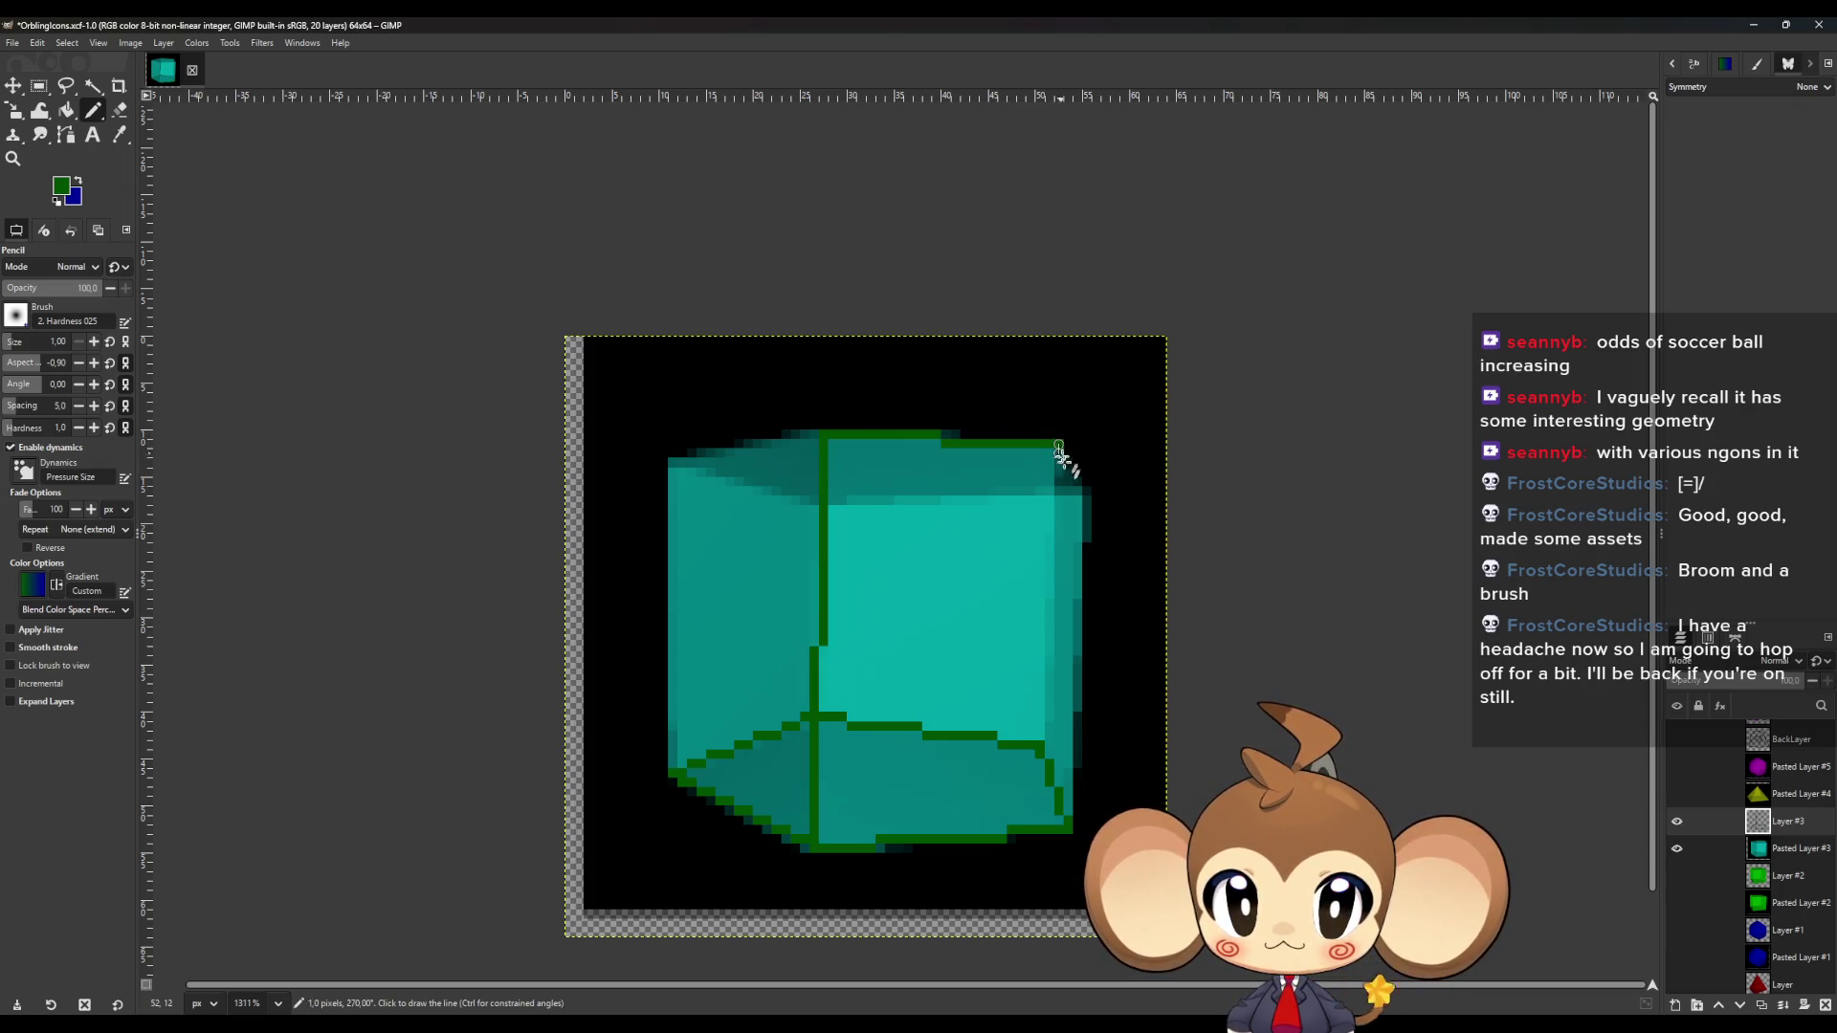
left_click(1088, 491, "shift")
left_click(824, 499, "shift")
left_click(674, 463, "shift")
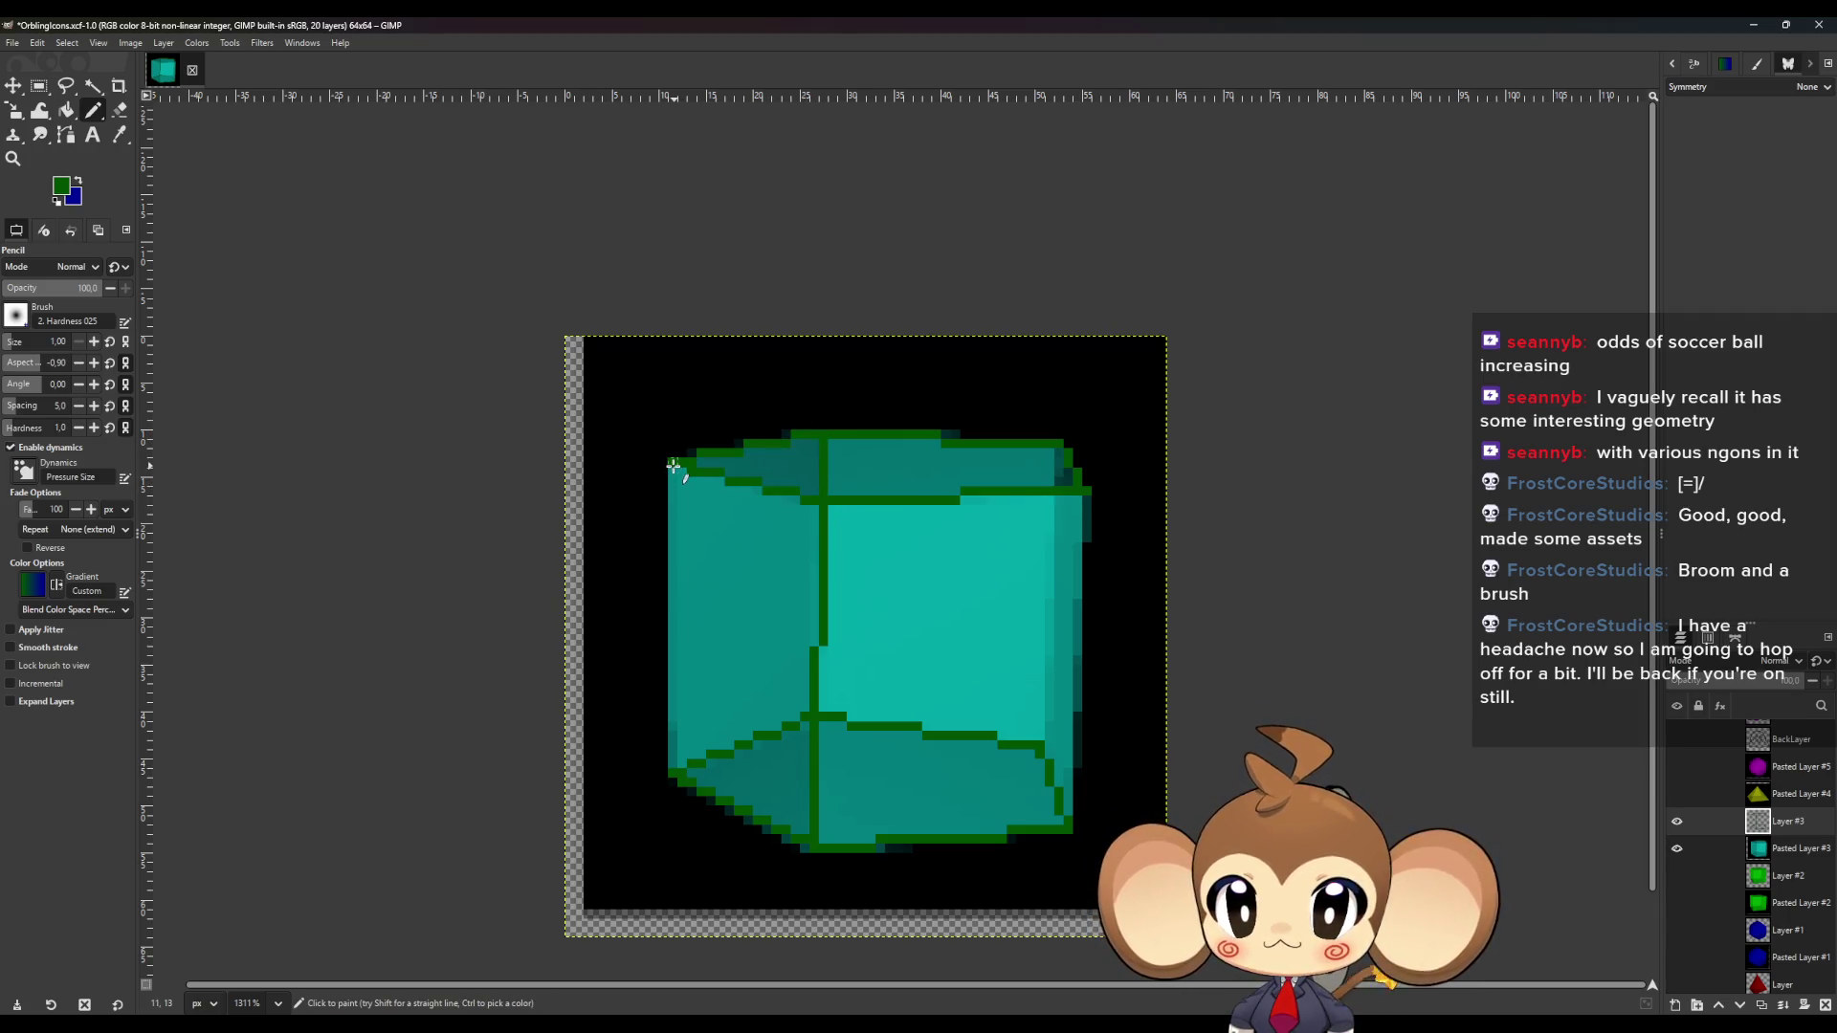
left_click(673, 773, "shift")
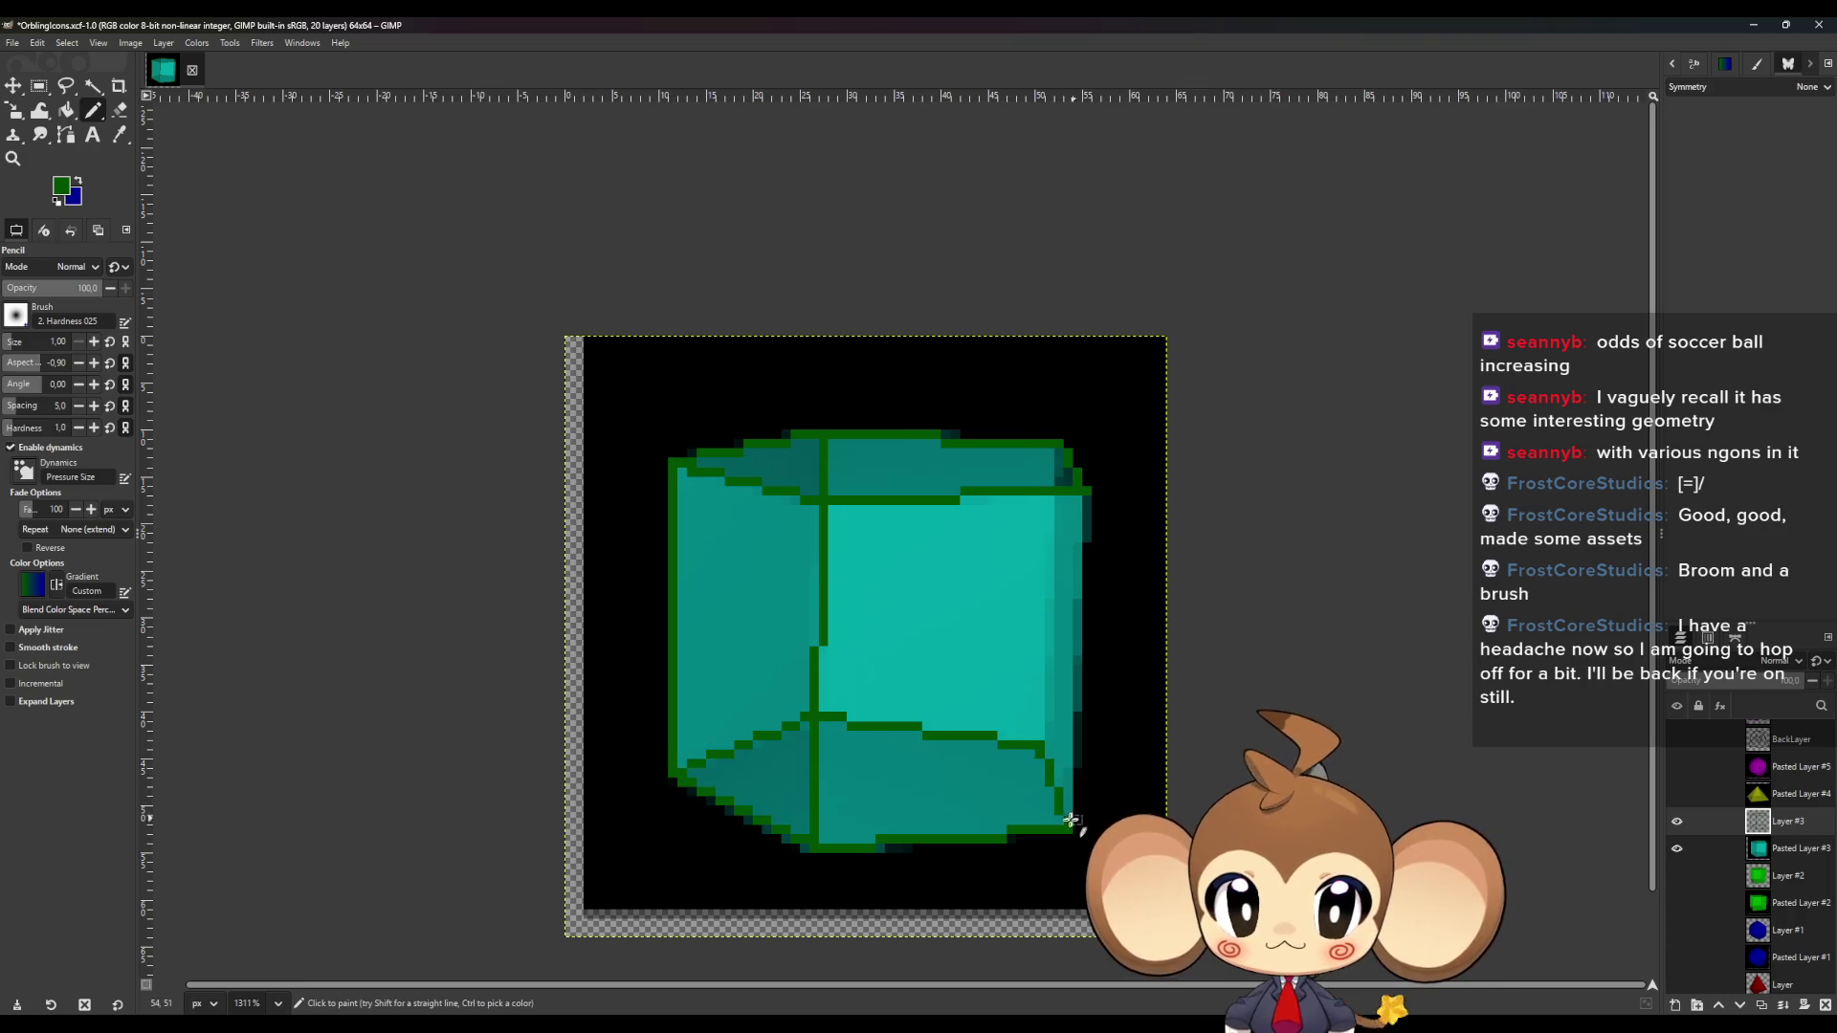
left_click(1078, 512, "shift")
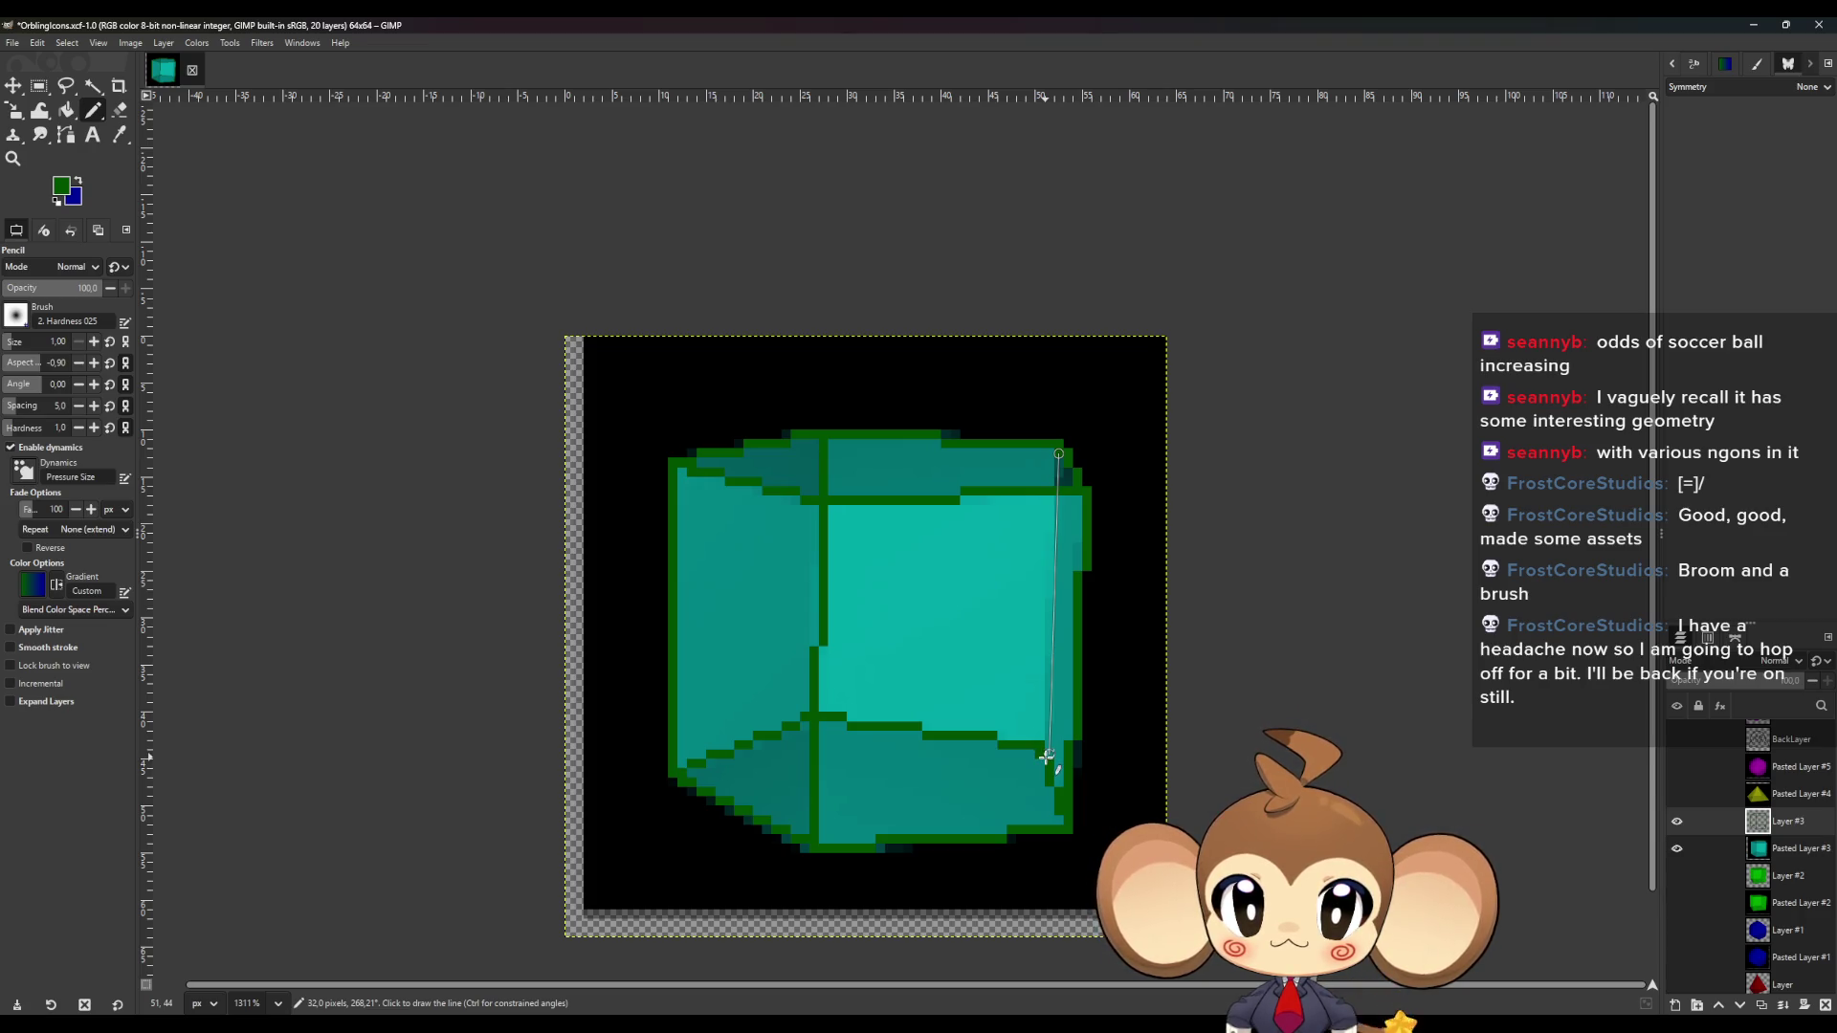
left_click(1040, 752, "shift")
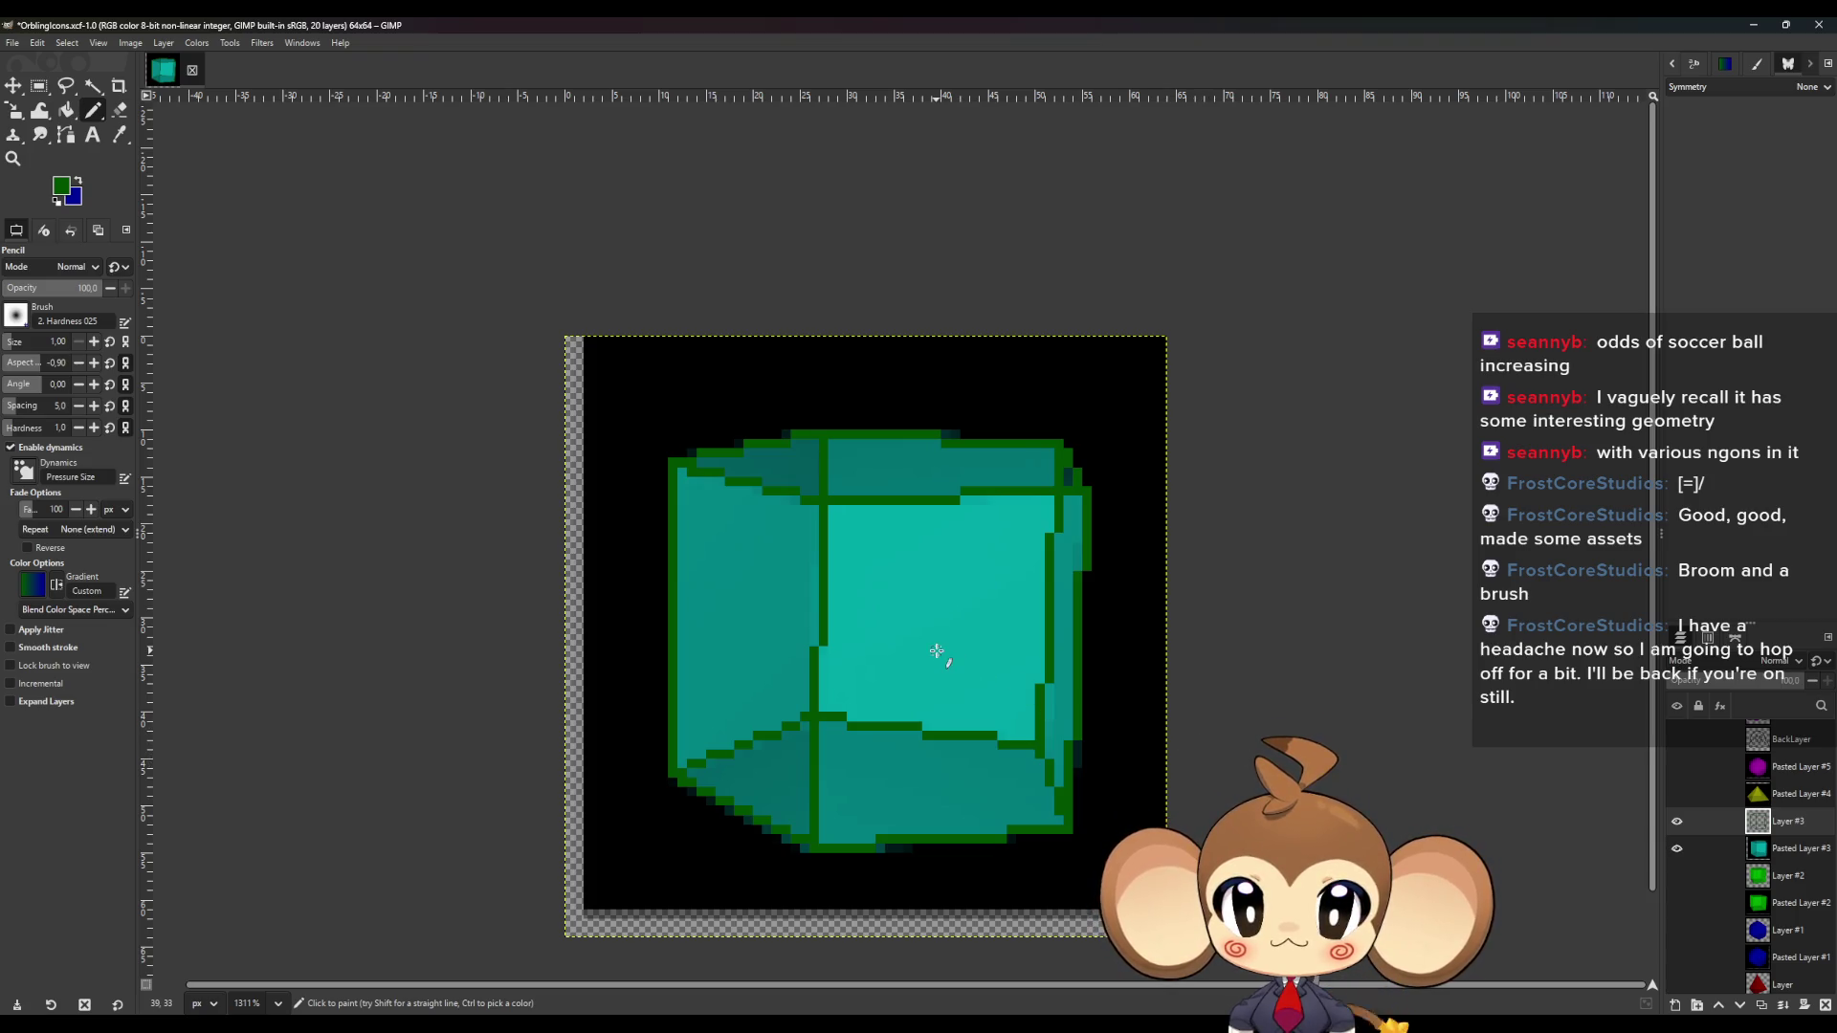
scroll(1037, 492, "up", 2, "ctrl")
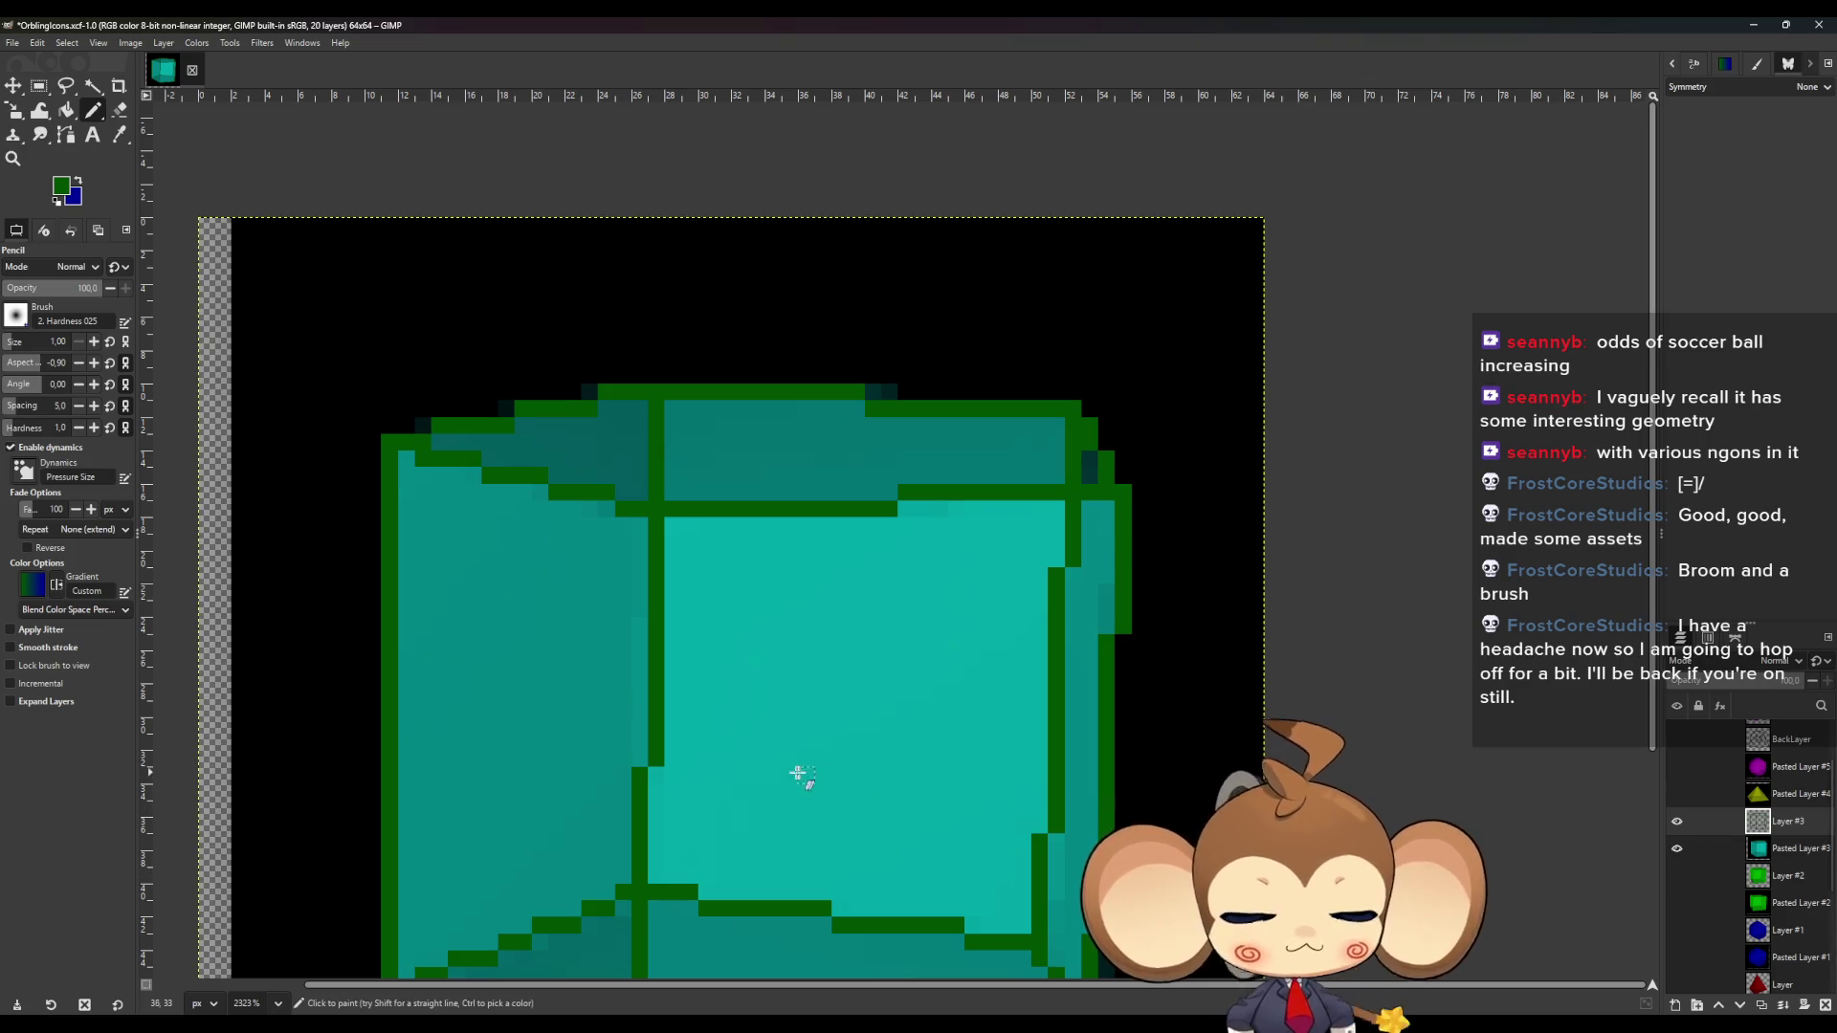
Fill the cube faces with sampled teal shades and hide Pasted Layer #3's black background.
key("o")
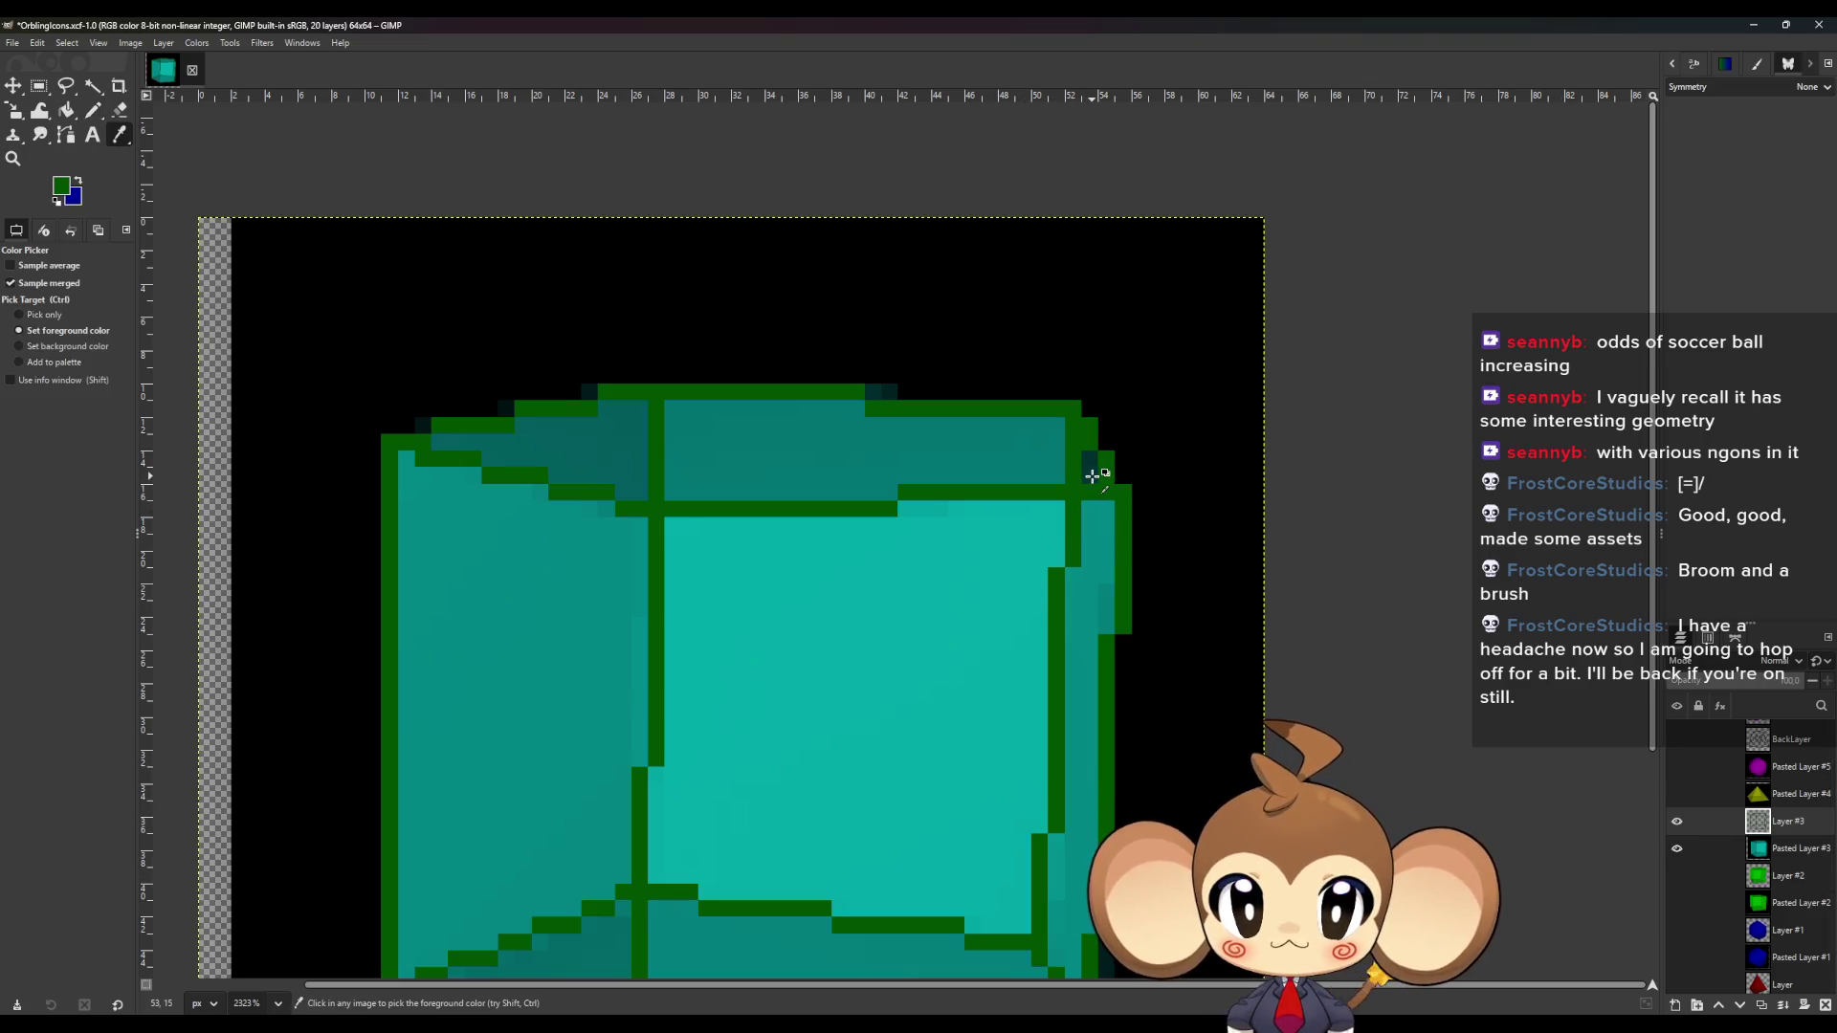
left_click(1091, 470)
key("n")
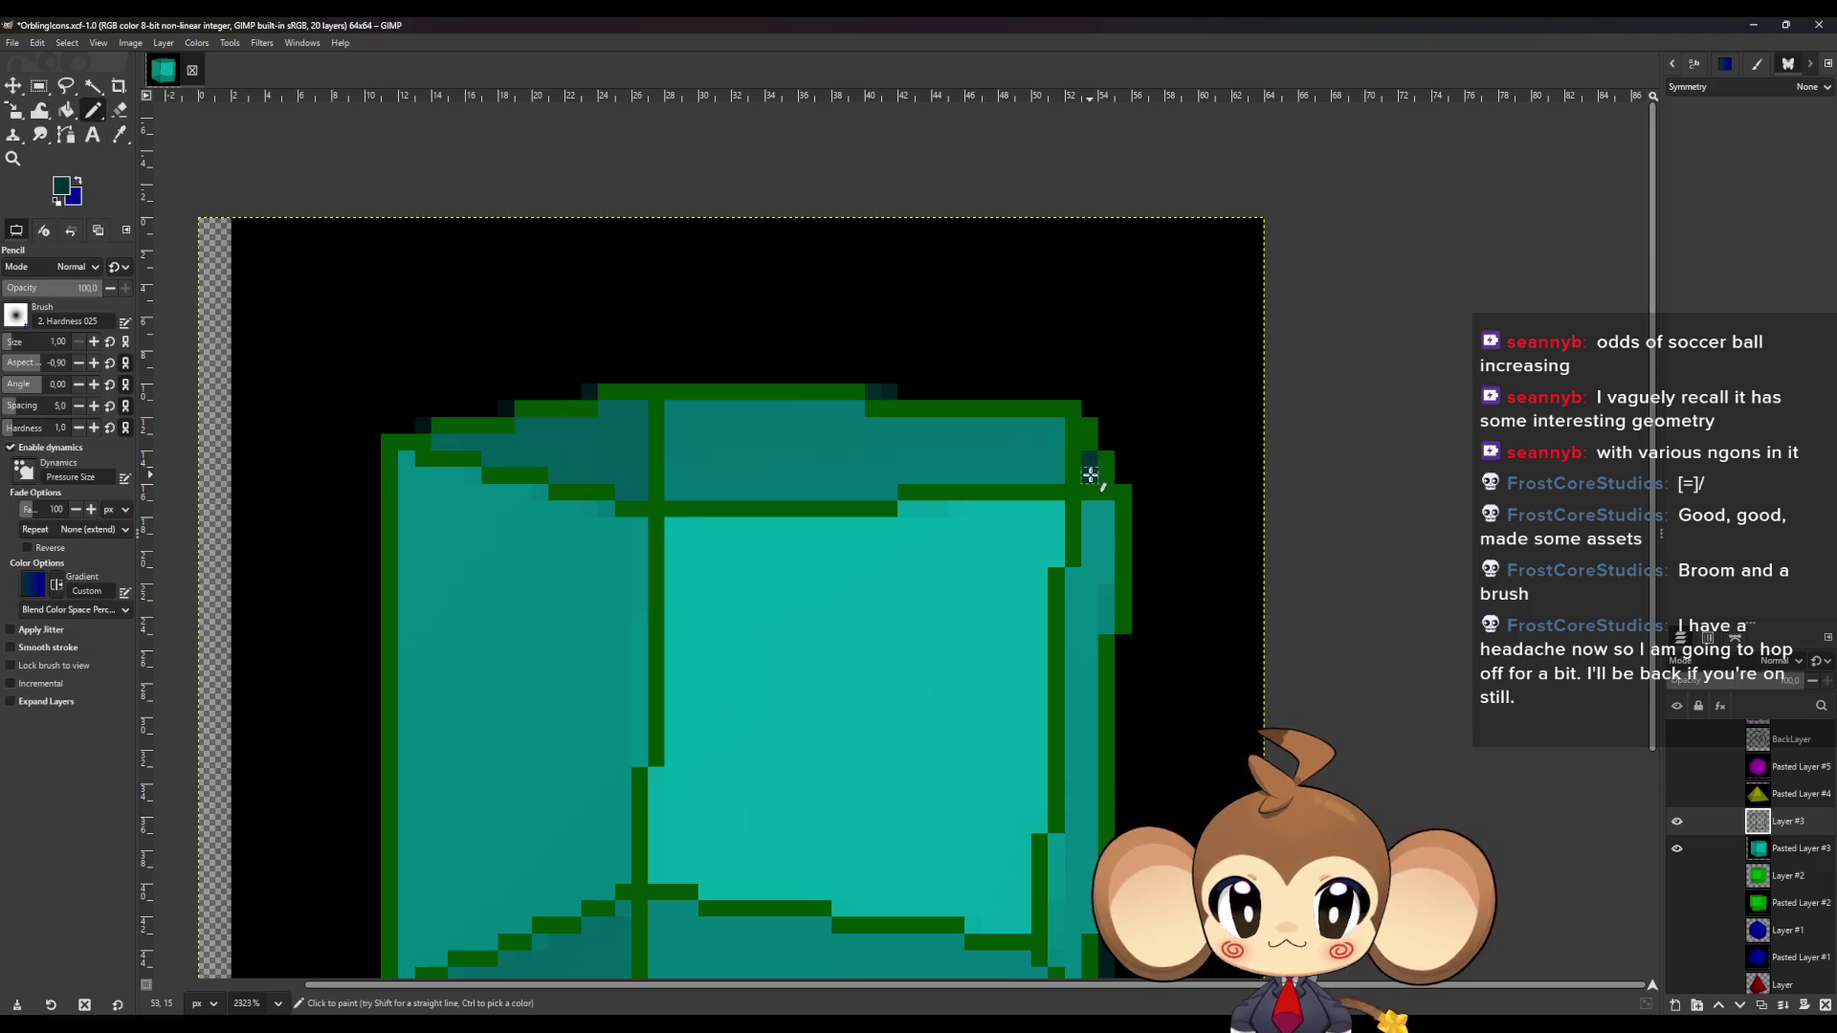
key("o")
left_click(887, 459)
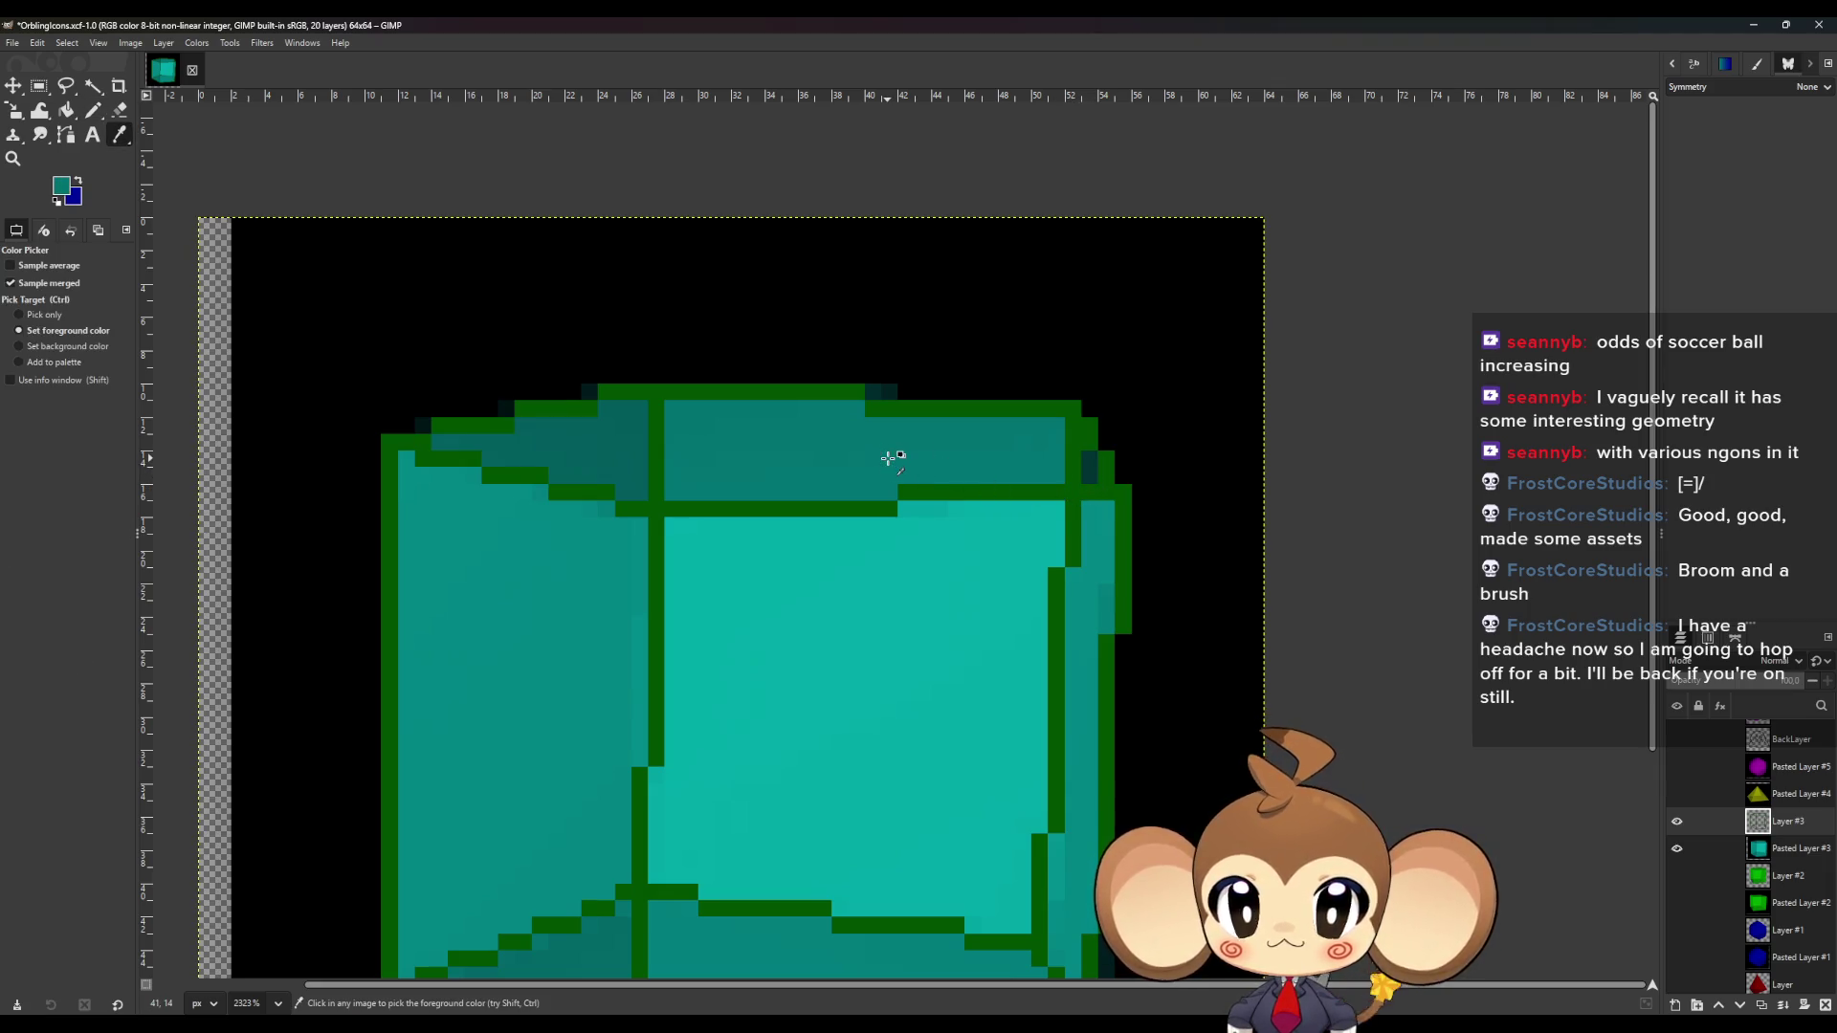
key("shift+b")
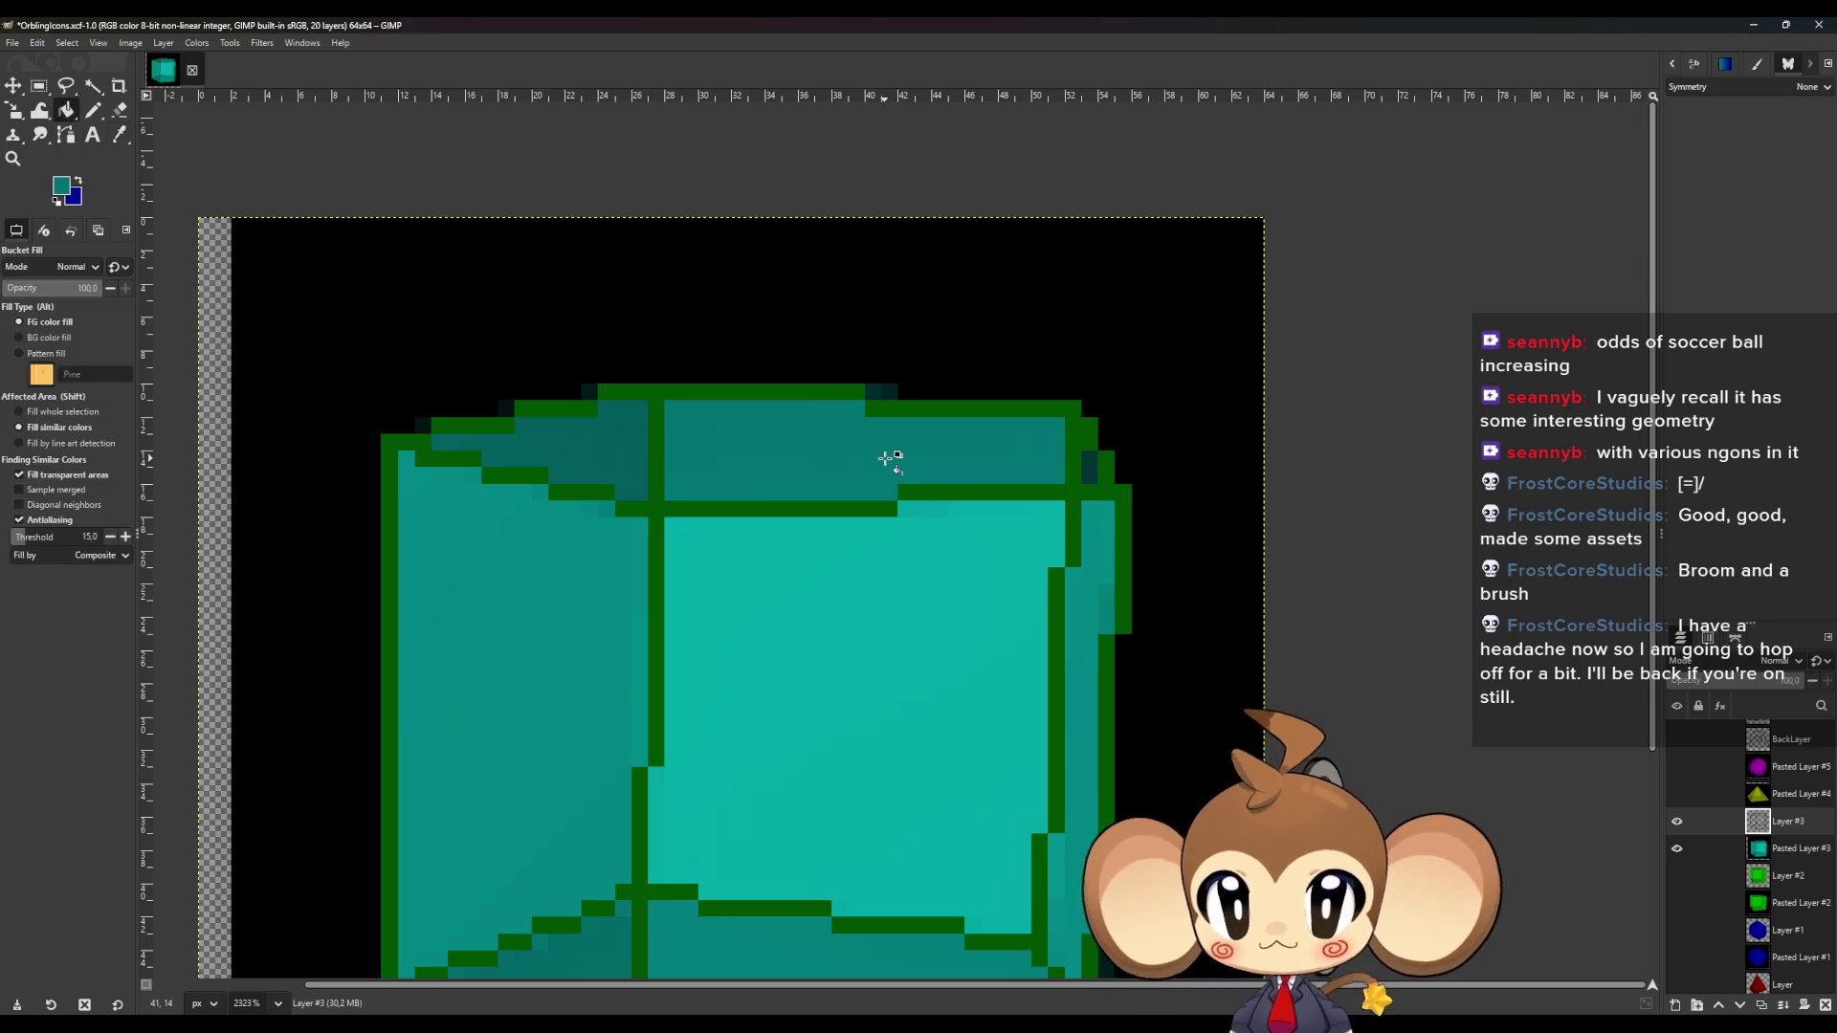
left_click(607, 443, "ctrl")
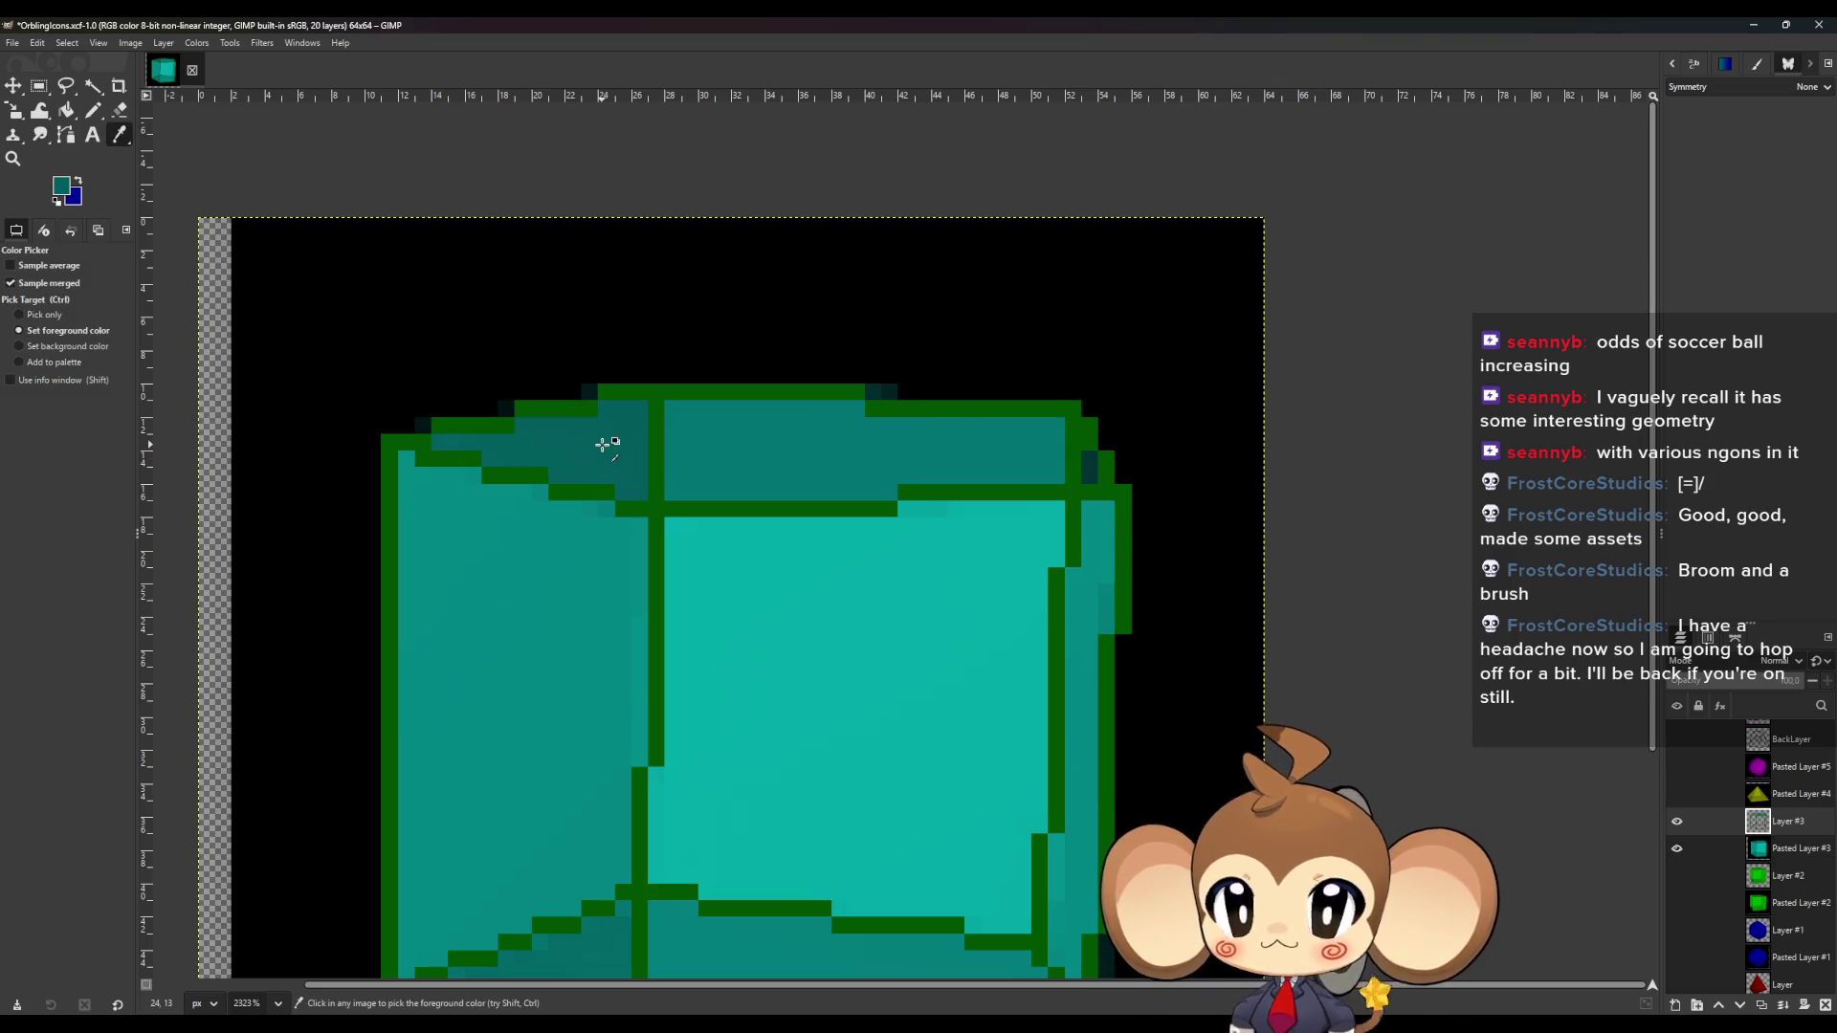
left_click(546, 690, "ctrl")
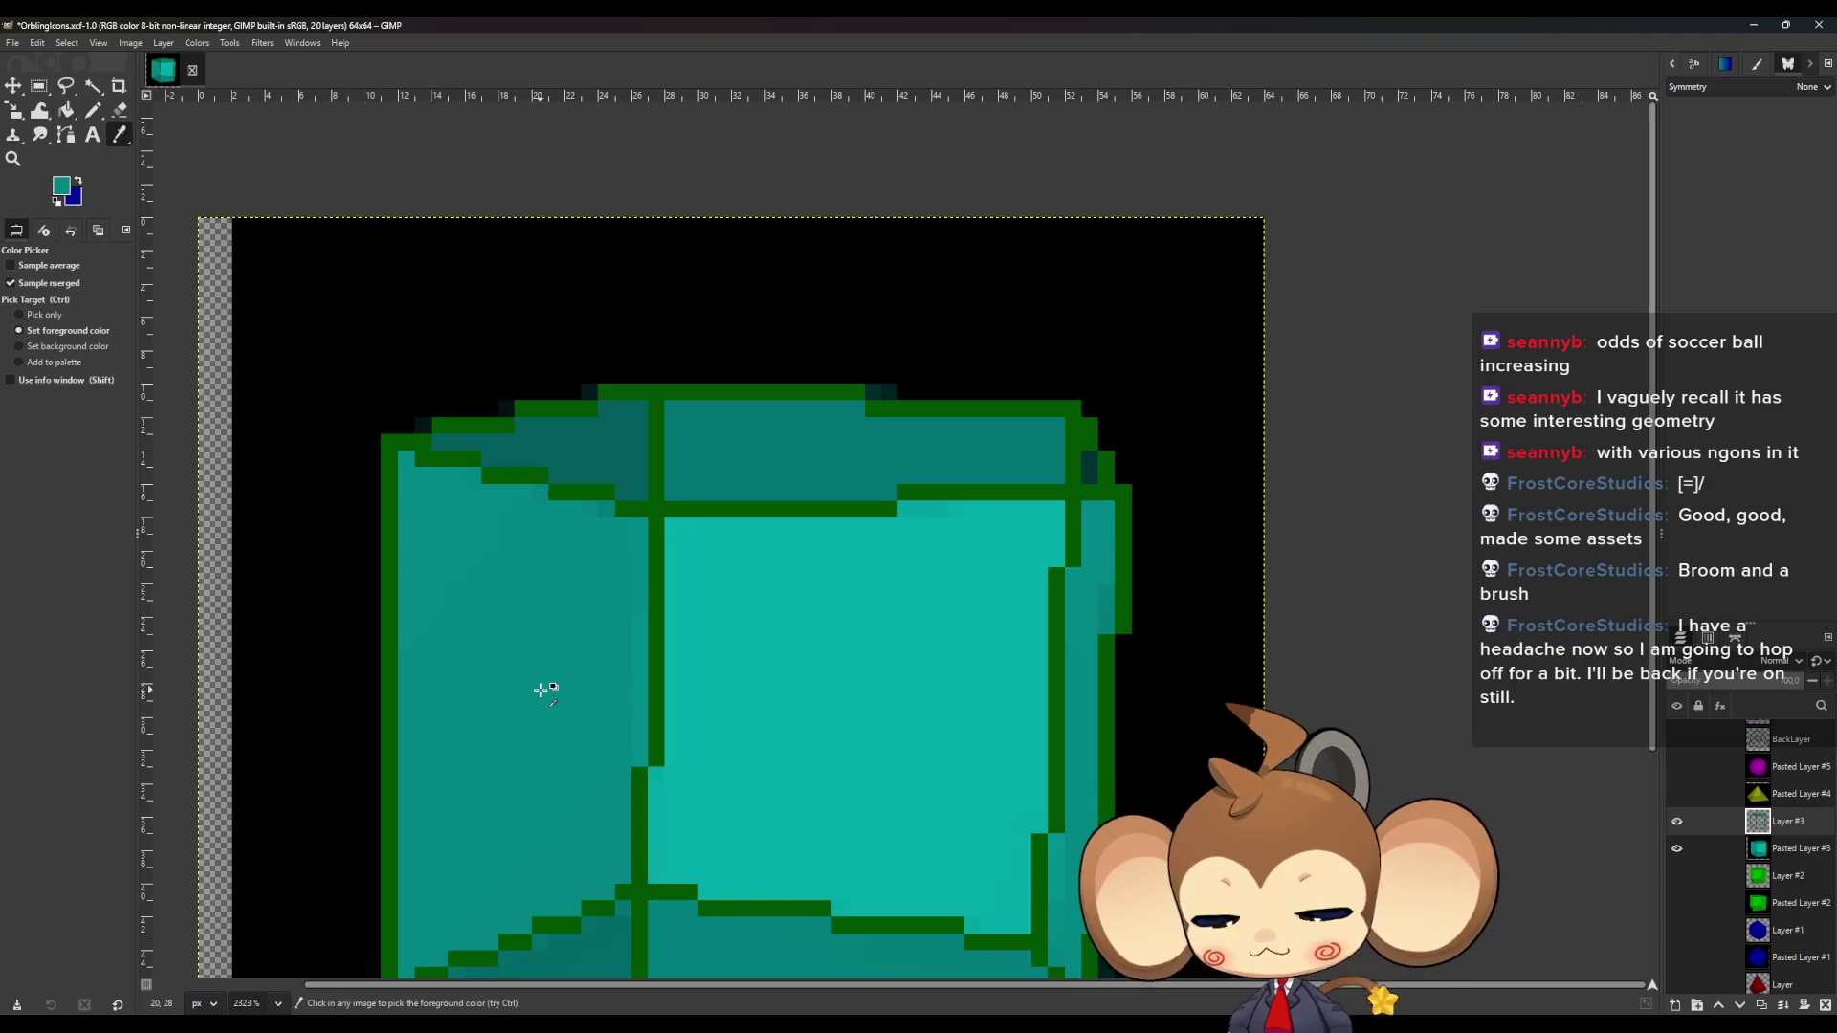
left_click(821, 706, "ctrl")
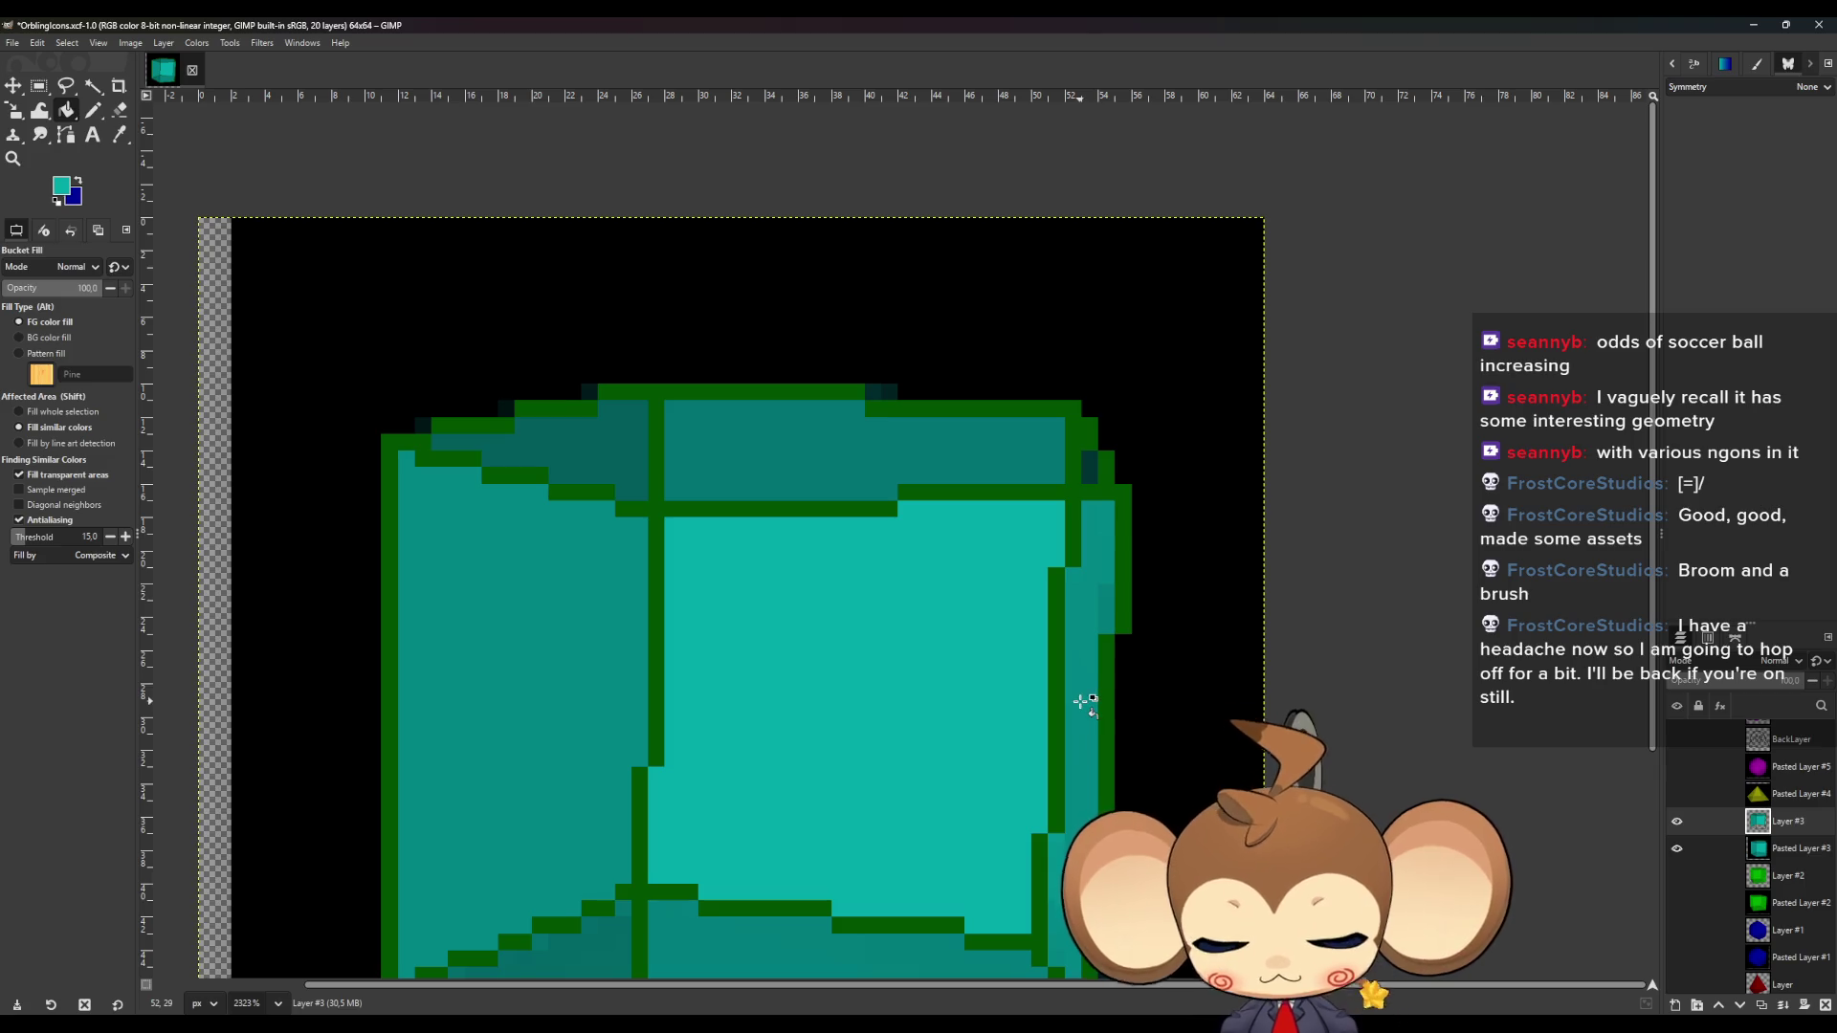
scroll(1052, 709, "down", 3)
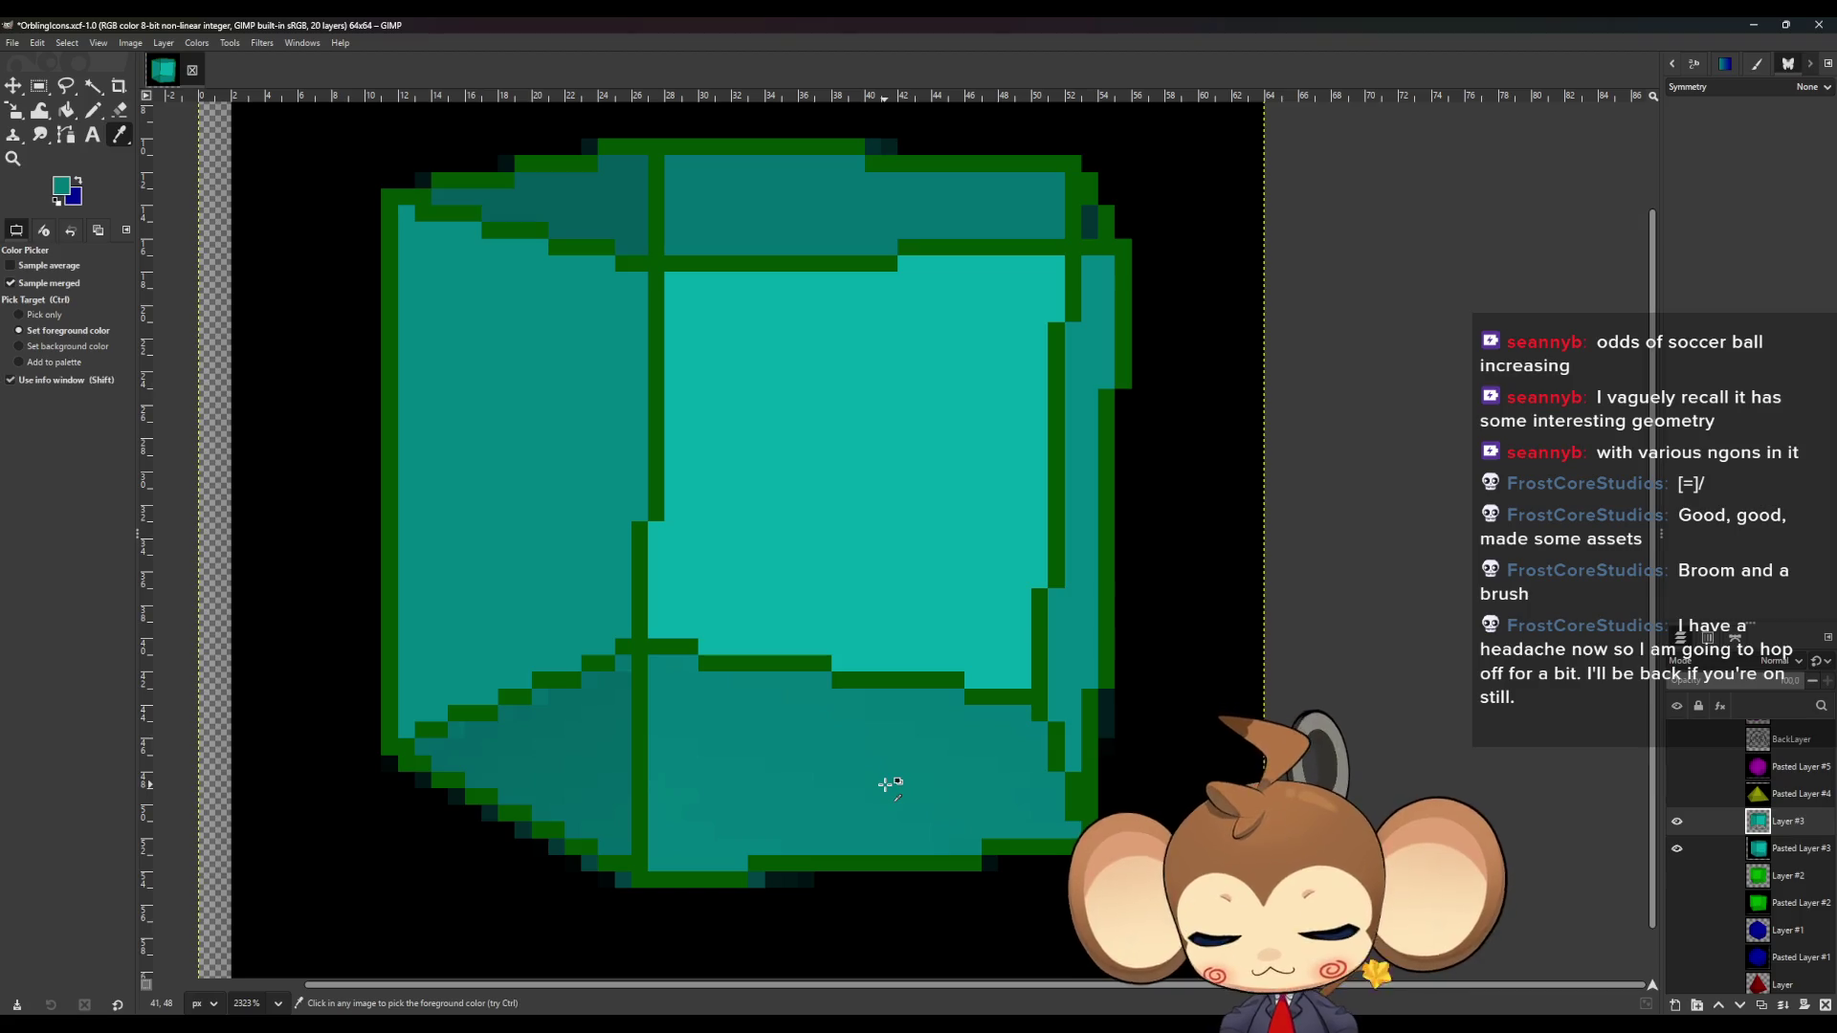
left_click(578, 766, "ctrl")
left_click(1676, 848)
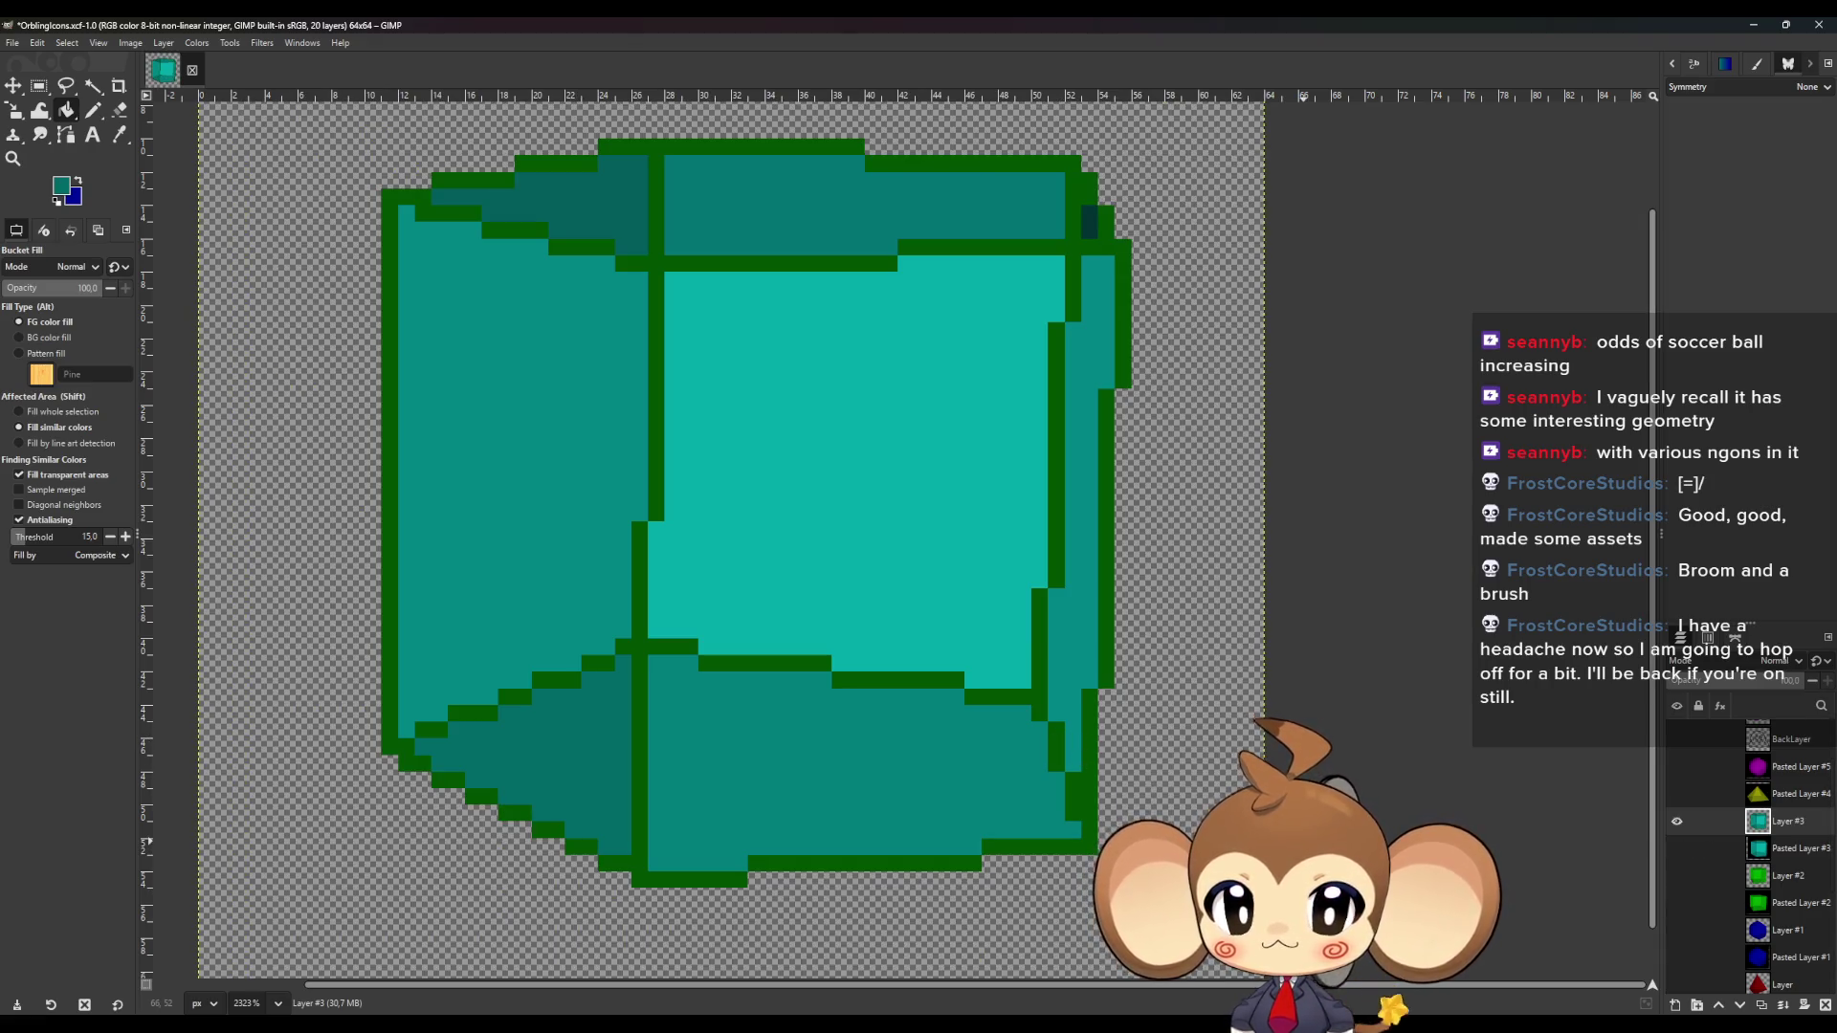
Repaint the top-right corner pixels dark teal and the green top outline teal.
scroll(820, 737, "up", 1)
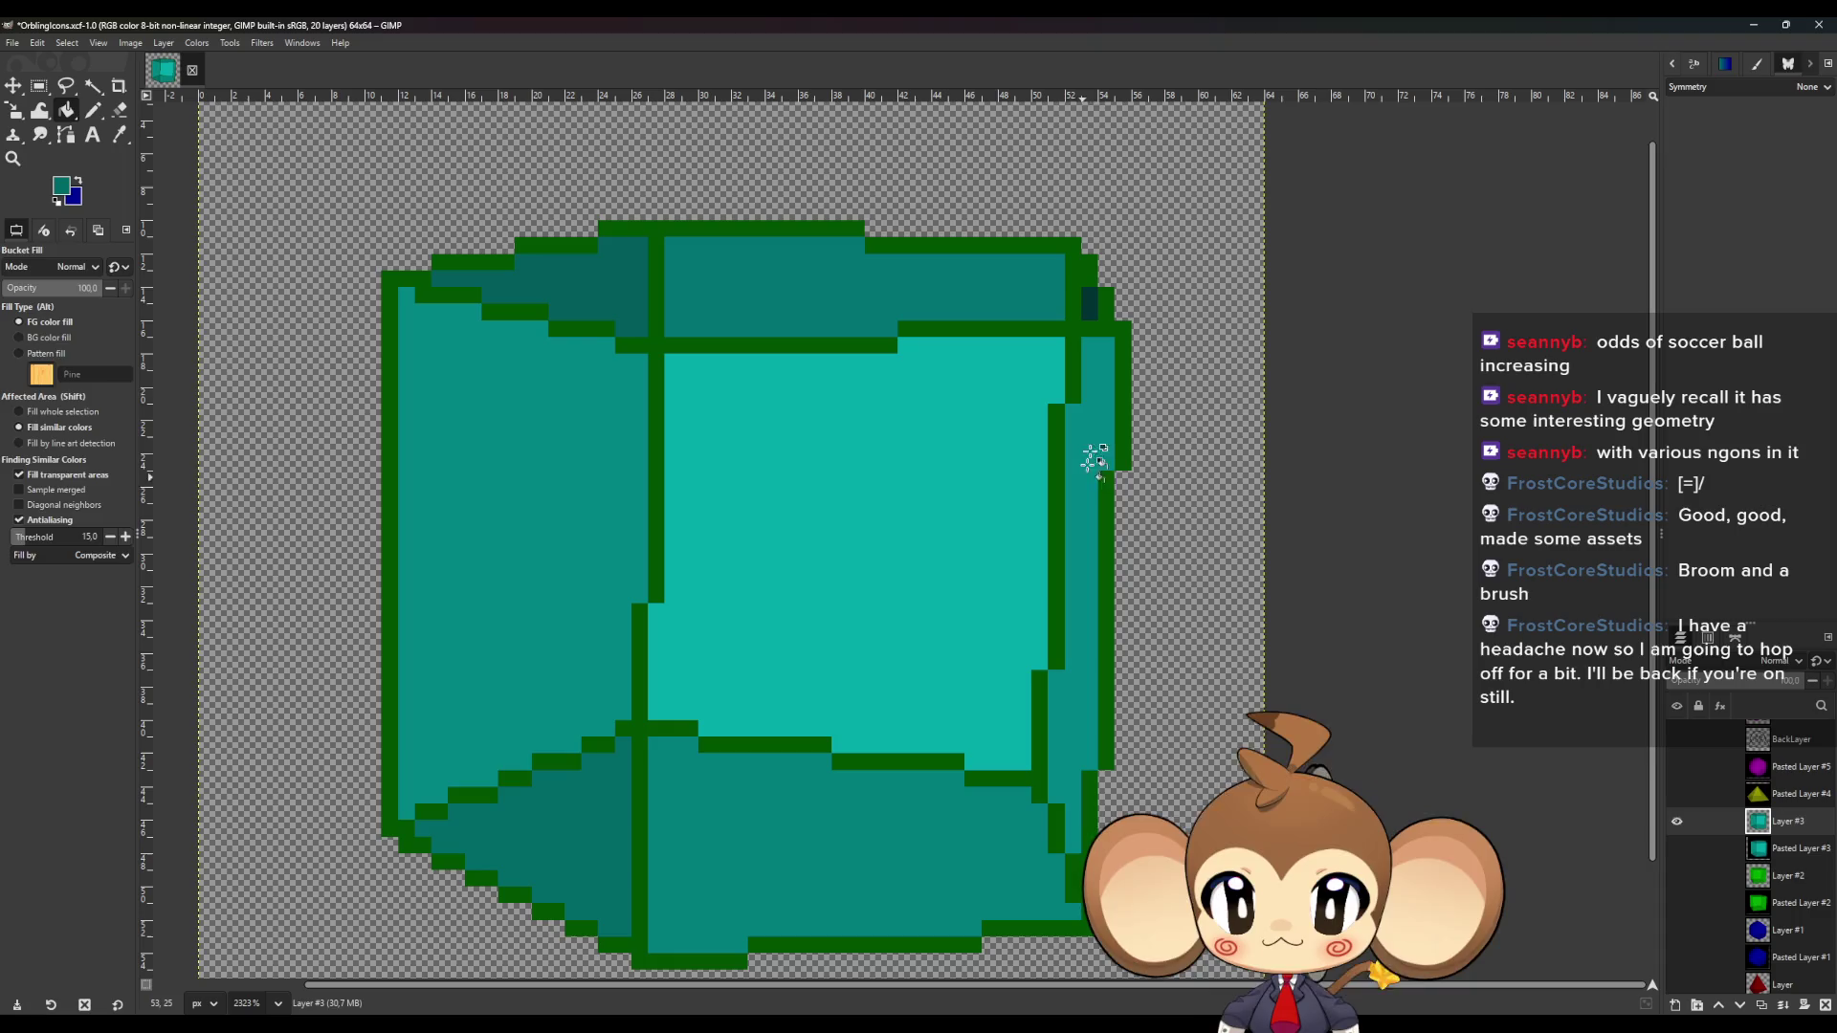
key("o")
key("n")
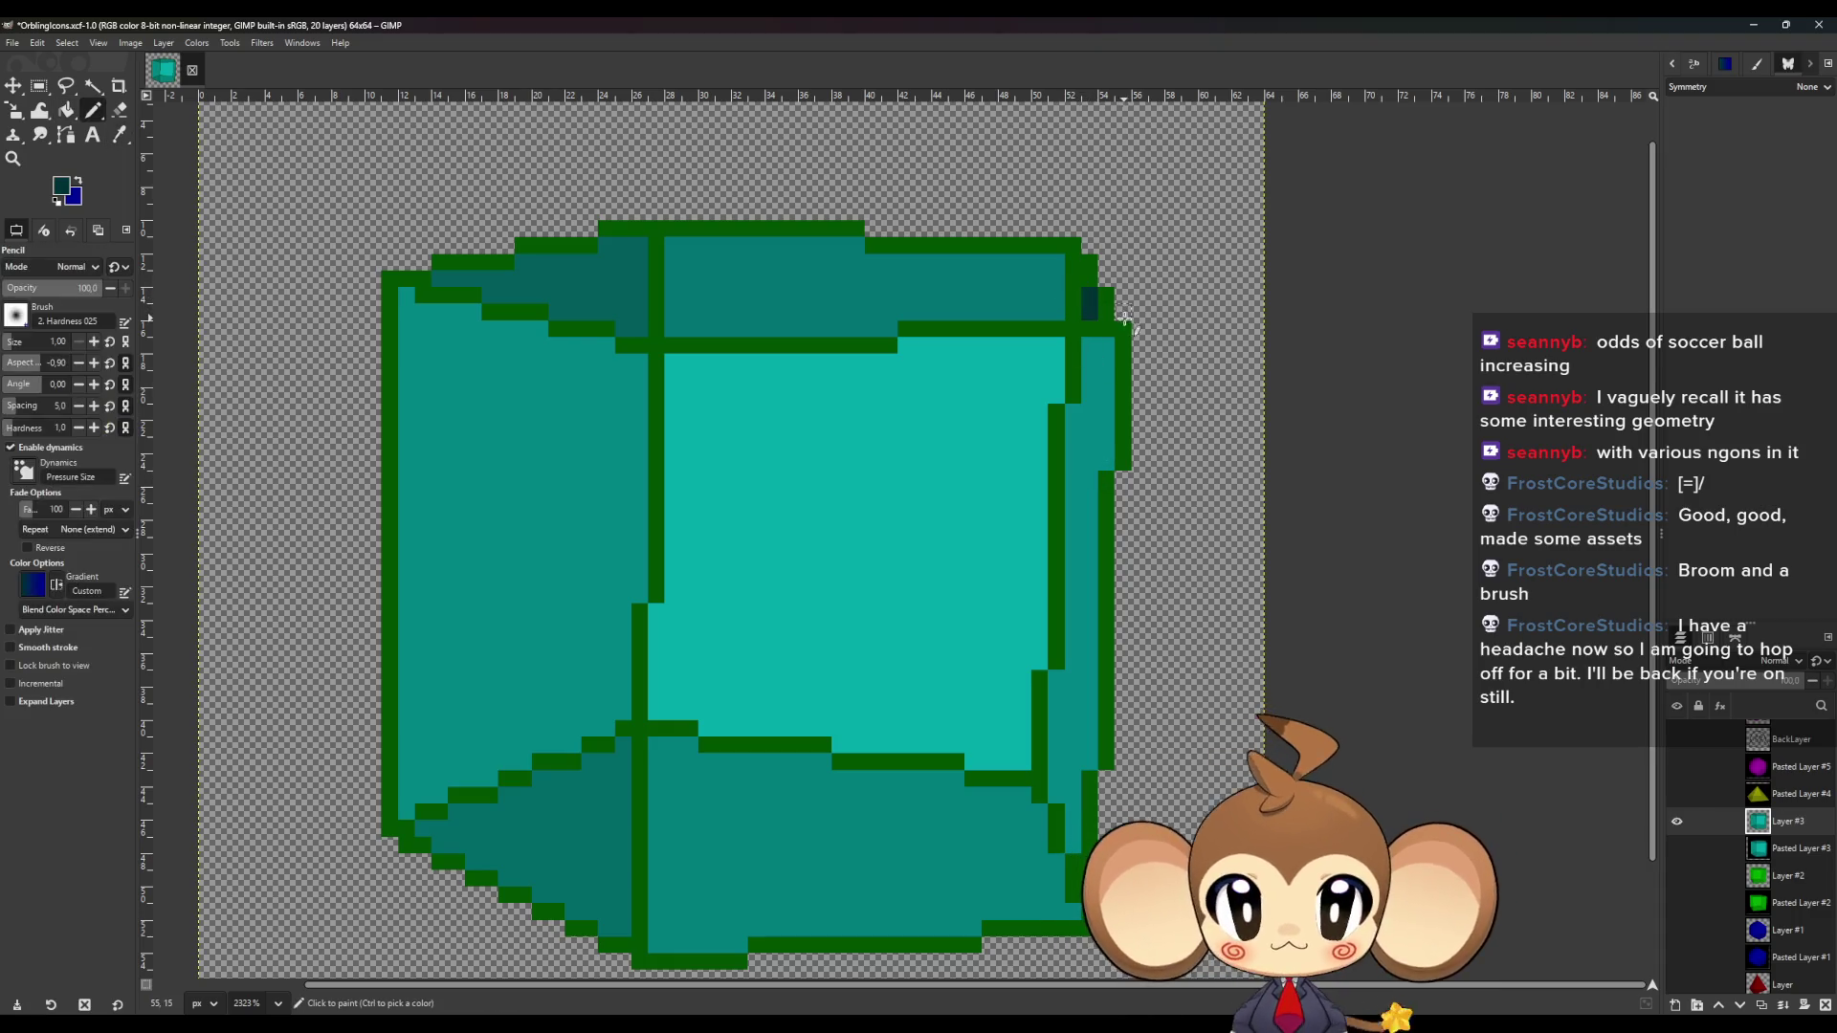
left_click(1089, 270)
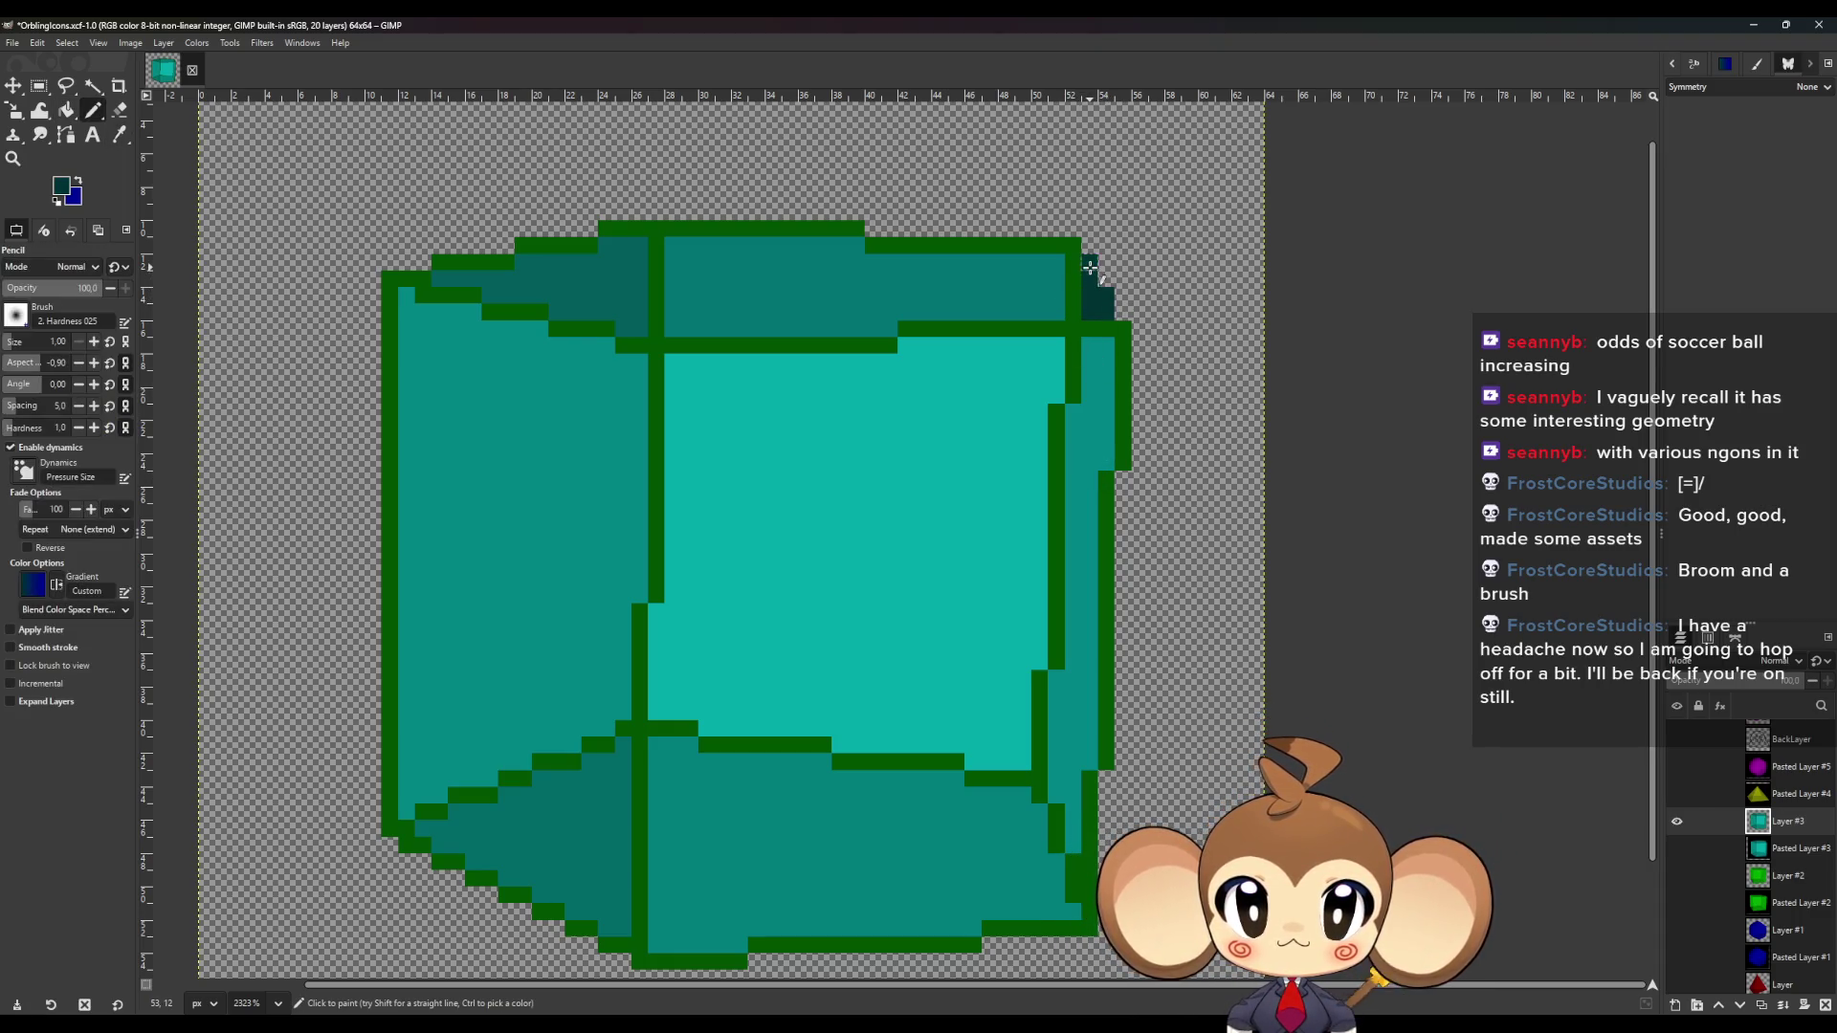
left_click(1072, 246)
left_click(1073, 291)
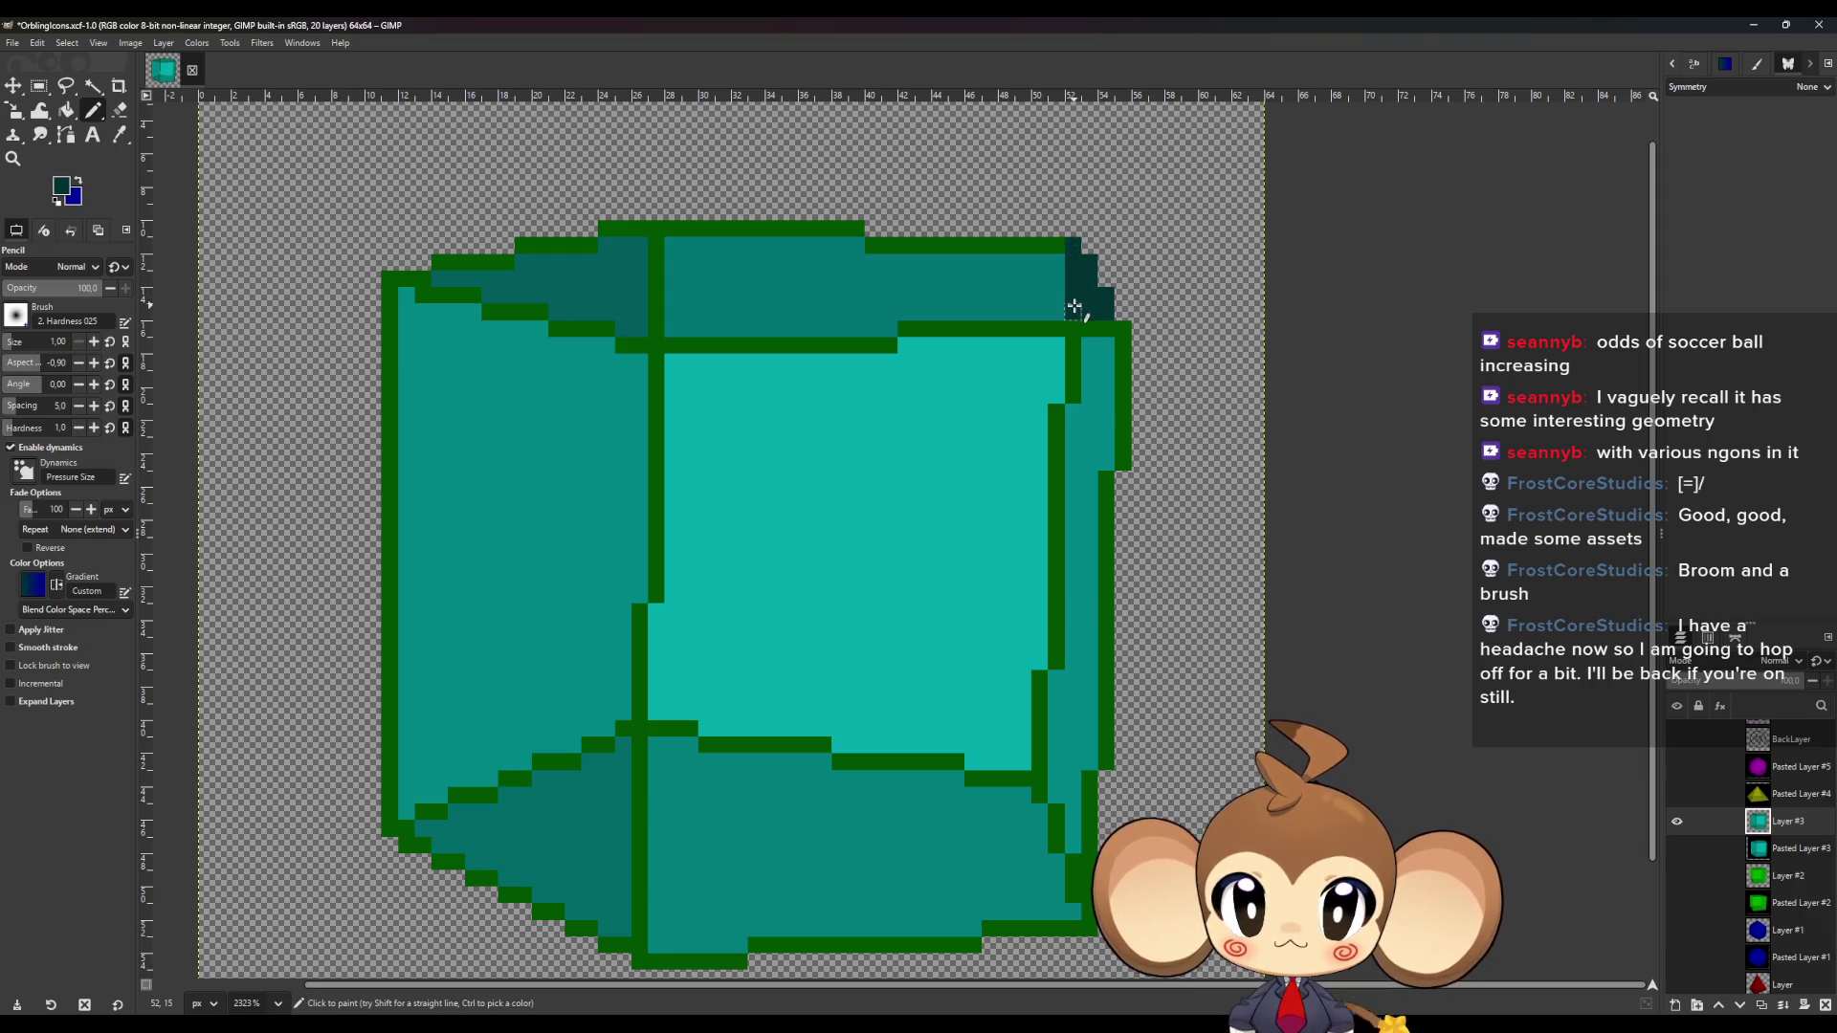
left_click(1025, 299, "ctrl")
left_click(1054, 247)
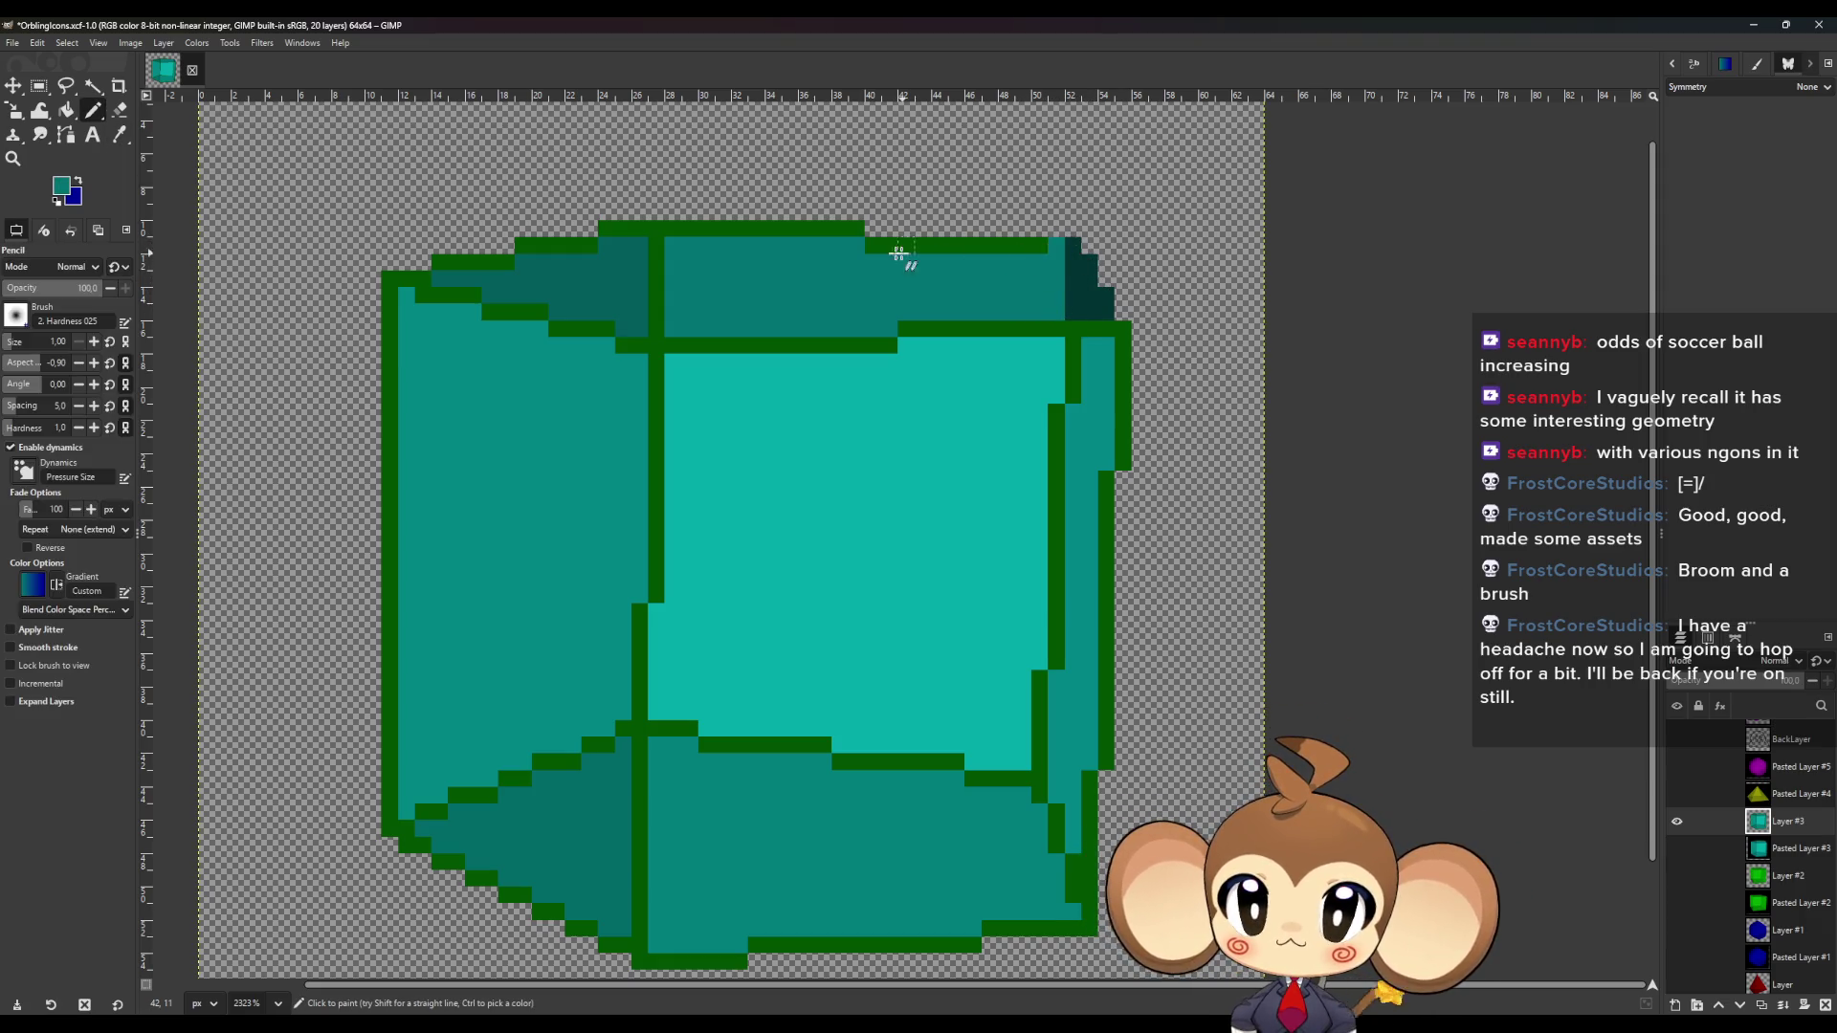
left_click(874, 246, "shift")
left_click(855, 228)
left_click(658, 229, "shift")
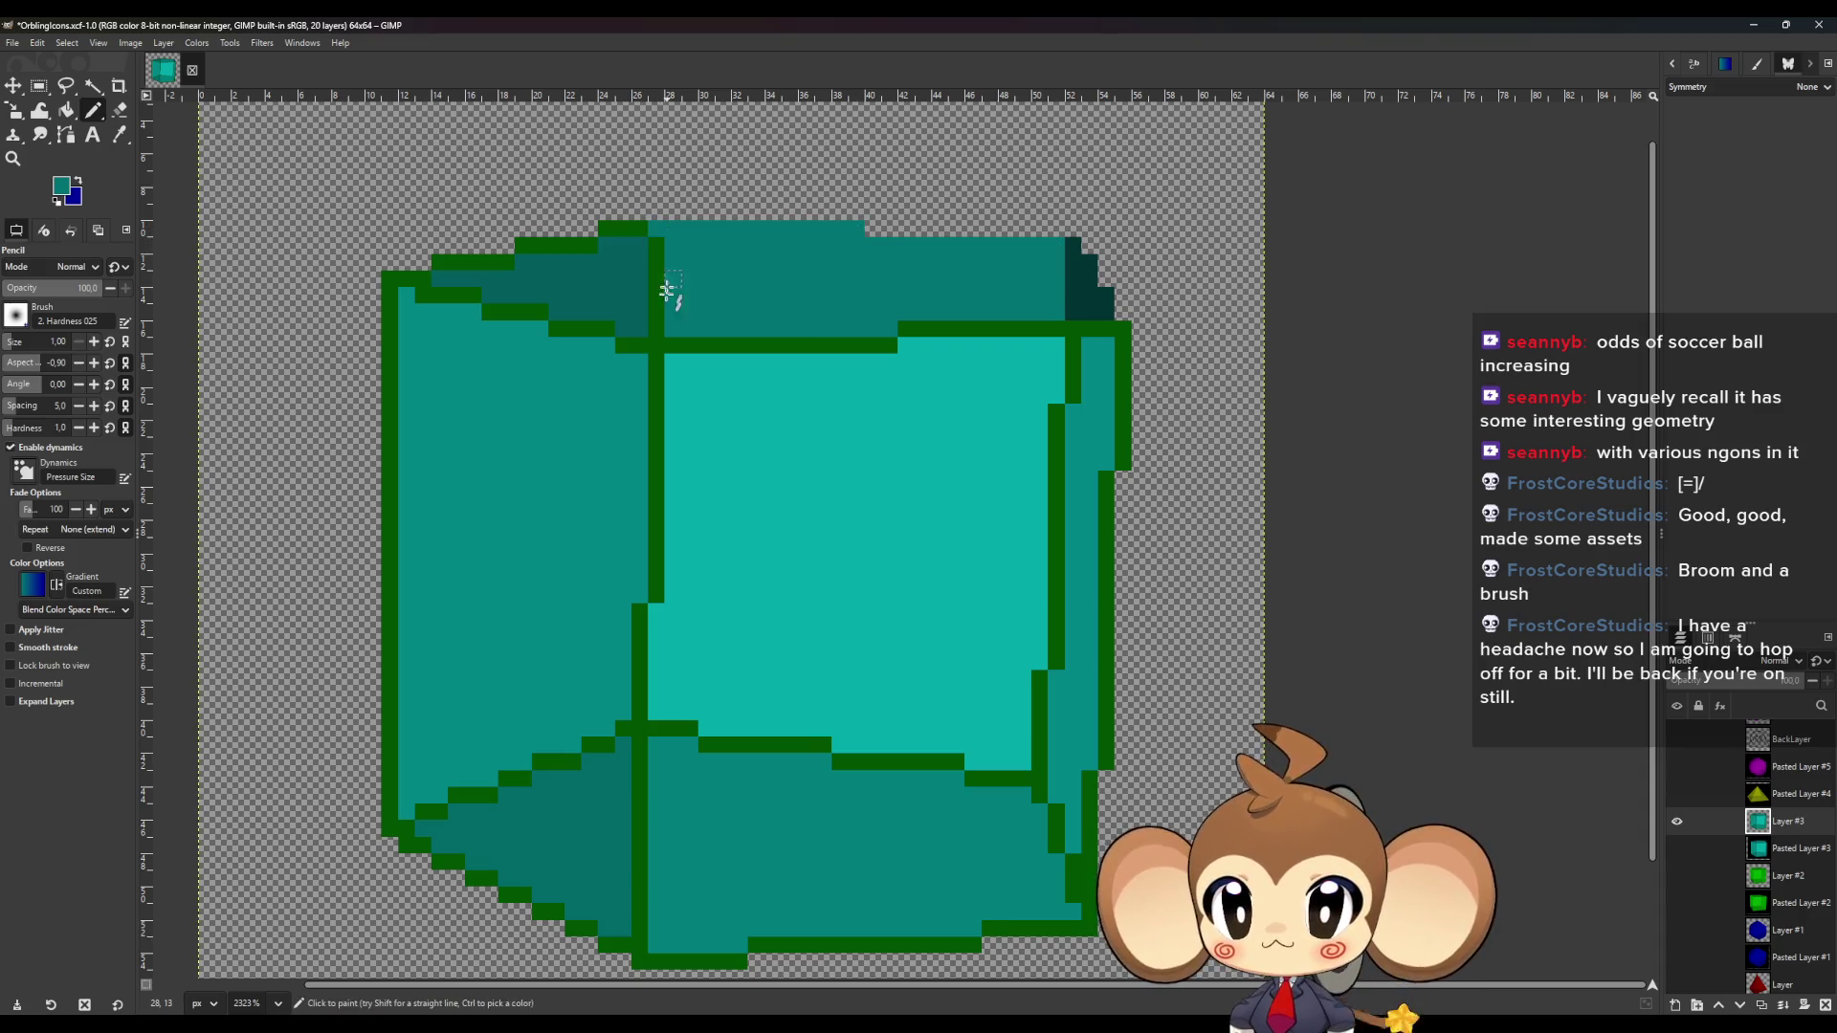
left_click(658, 330, "shift")
Recolour the remaining top outline, top-left outline and inner vertical edge teal.
key("o")
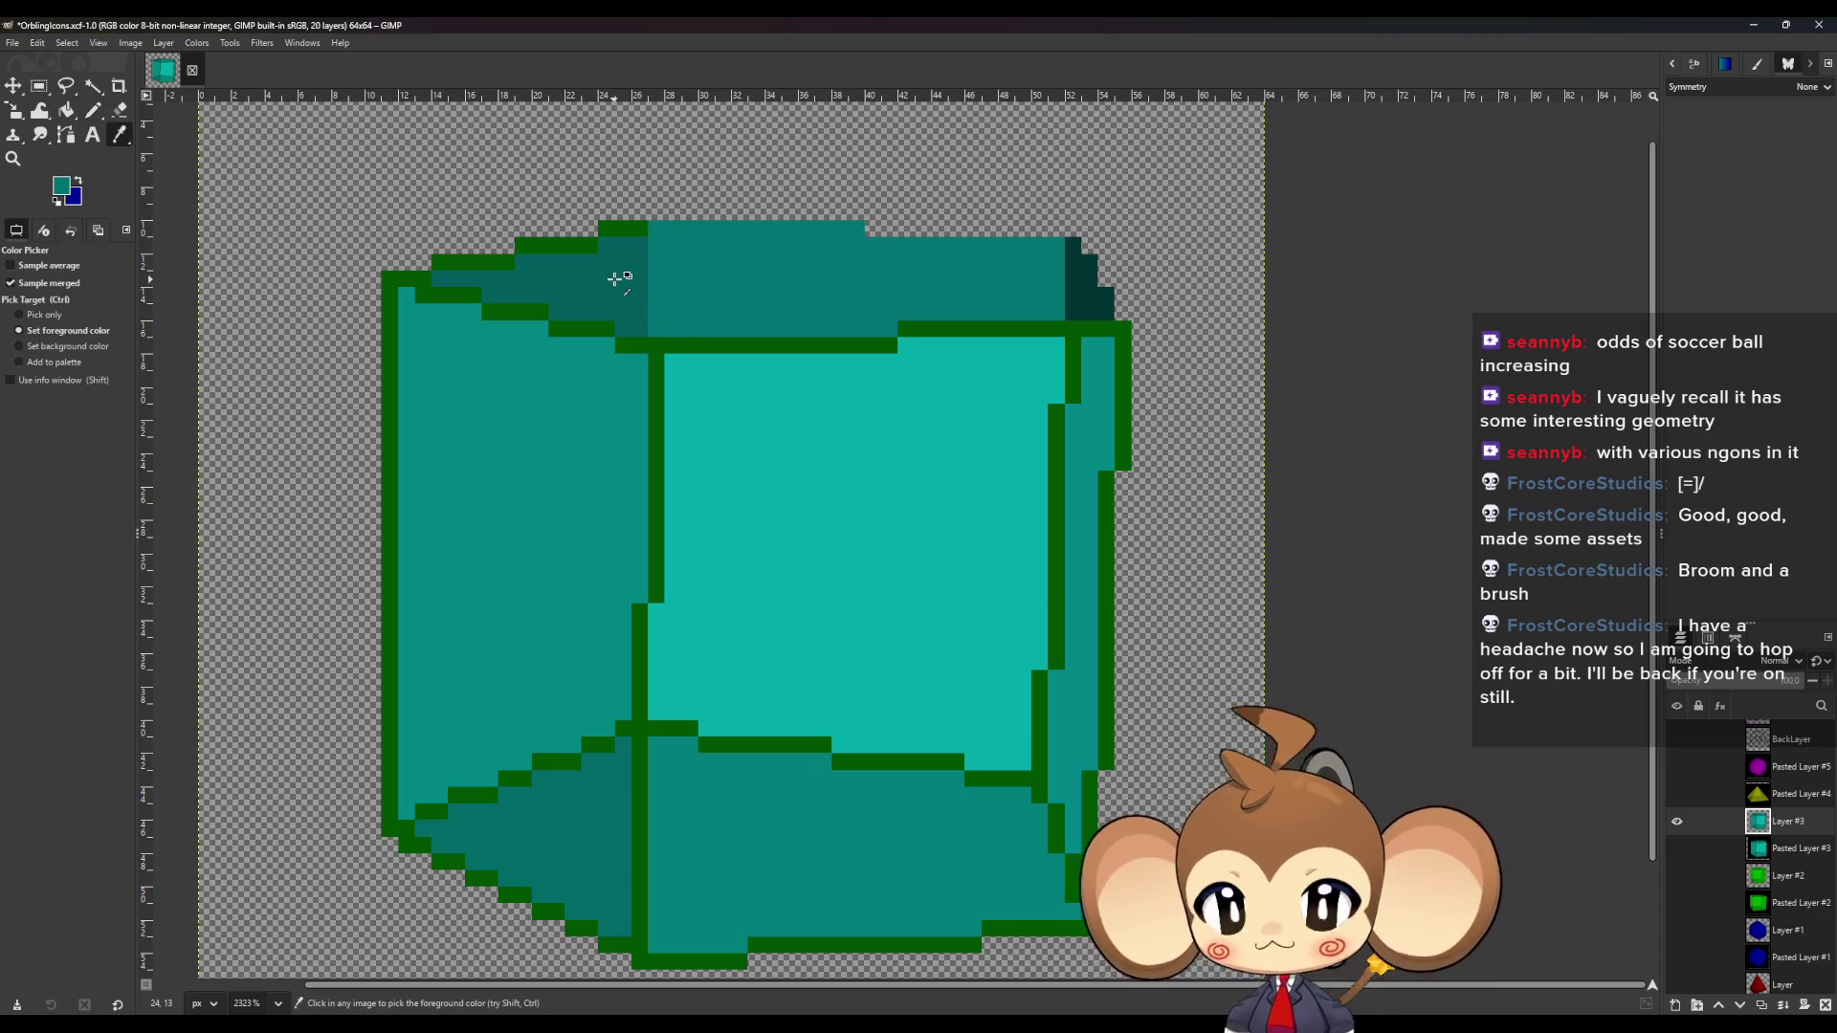
key("n")
left_click_drag(641, 229, 423, 282)
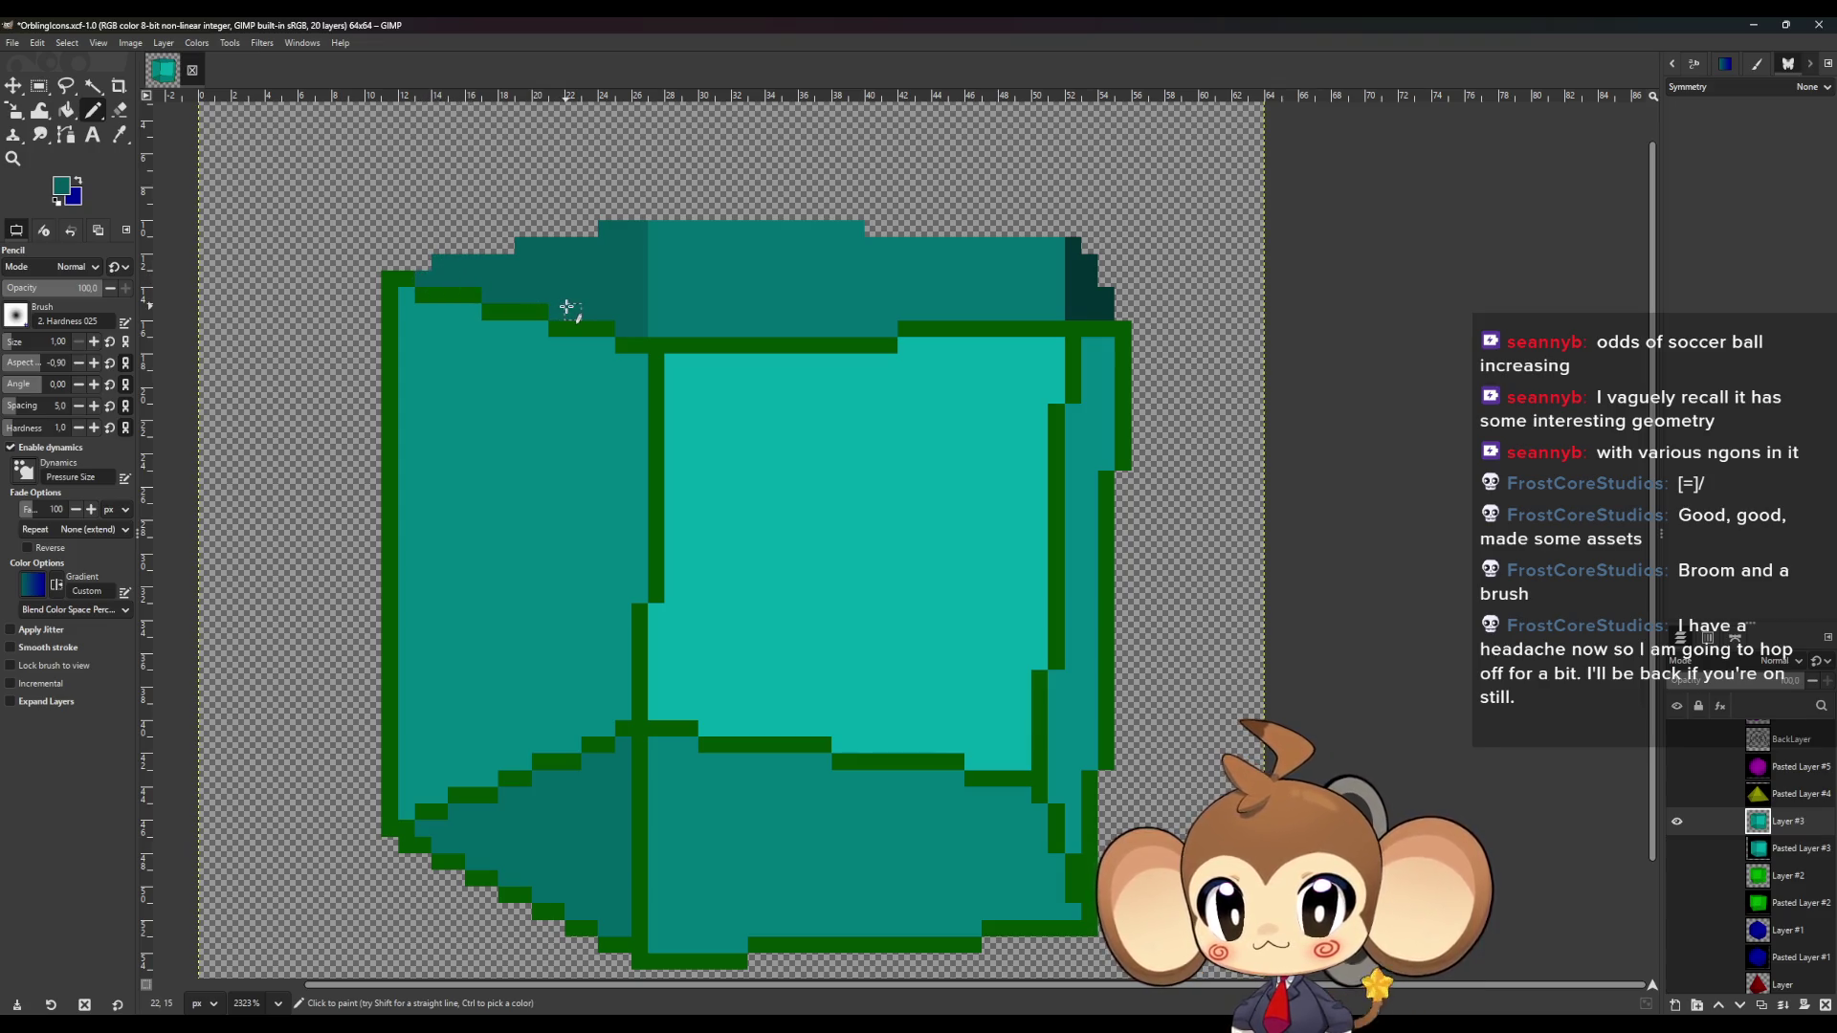
key("o")
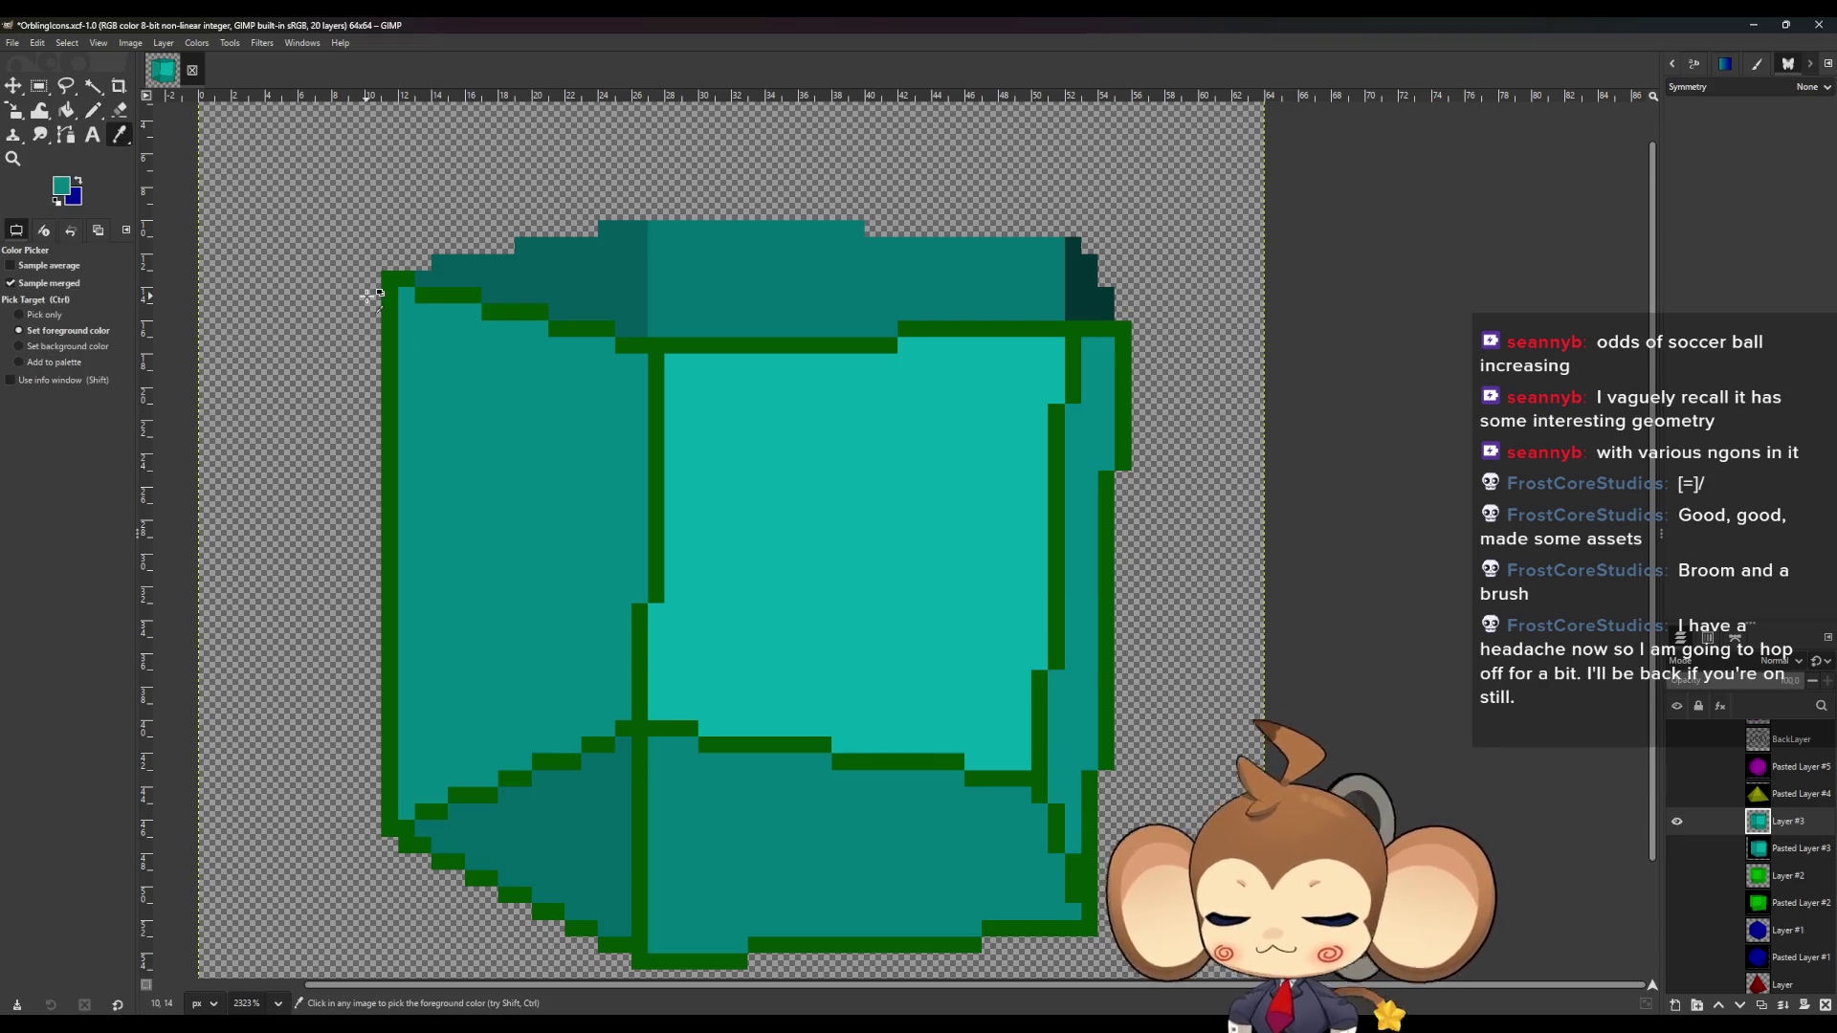
key("n")
left_click_drag(366, 281, 636, 351)
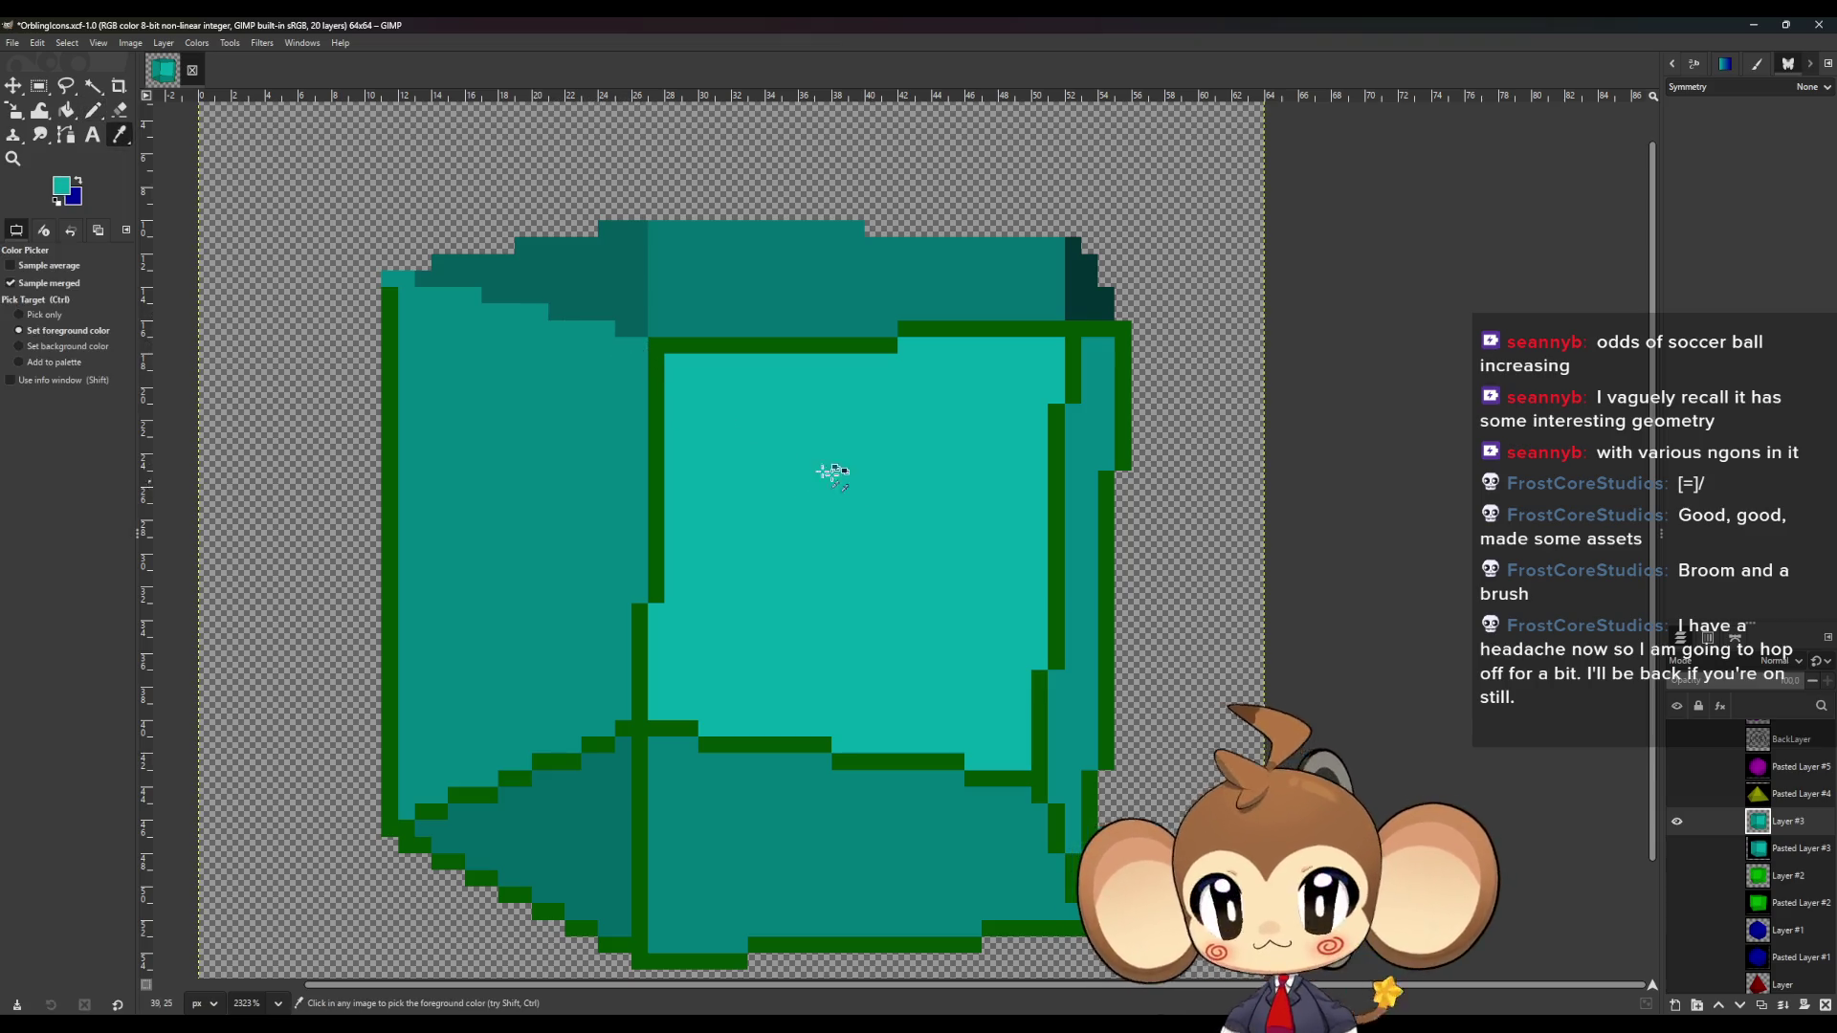
left_click_drag(641, 728, 657, 589)
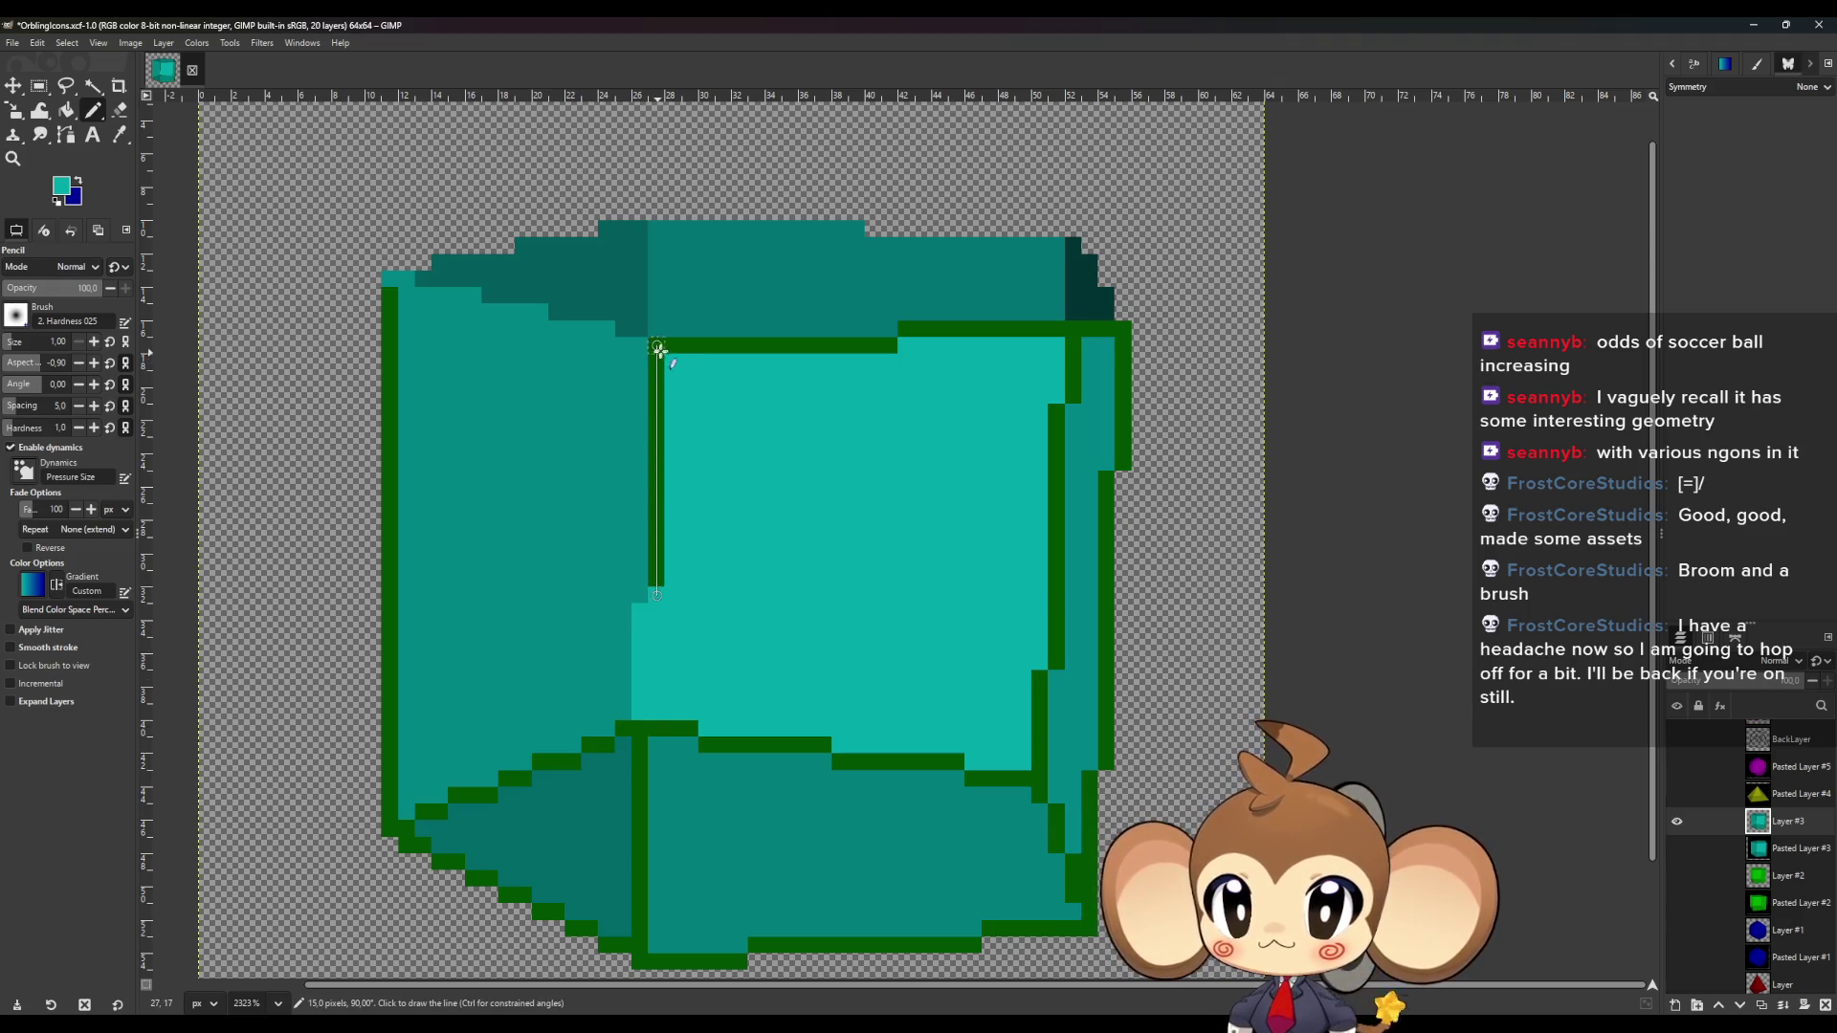
left_click(658, 344, "shift")
Paint the green top edge, top-right edge and right column teal, undoing two stray segments.
left_click(890, 346, "shift")
left_click(906, 330)
left_click(1063, 330, "shift")
left_click(1099, 436, "ctrl")
left_click(1078, 331)
left_click(1124, 331, "shift")
left_click(1123, 461, "shift")
left_click(1090, 780, "shift")
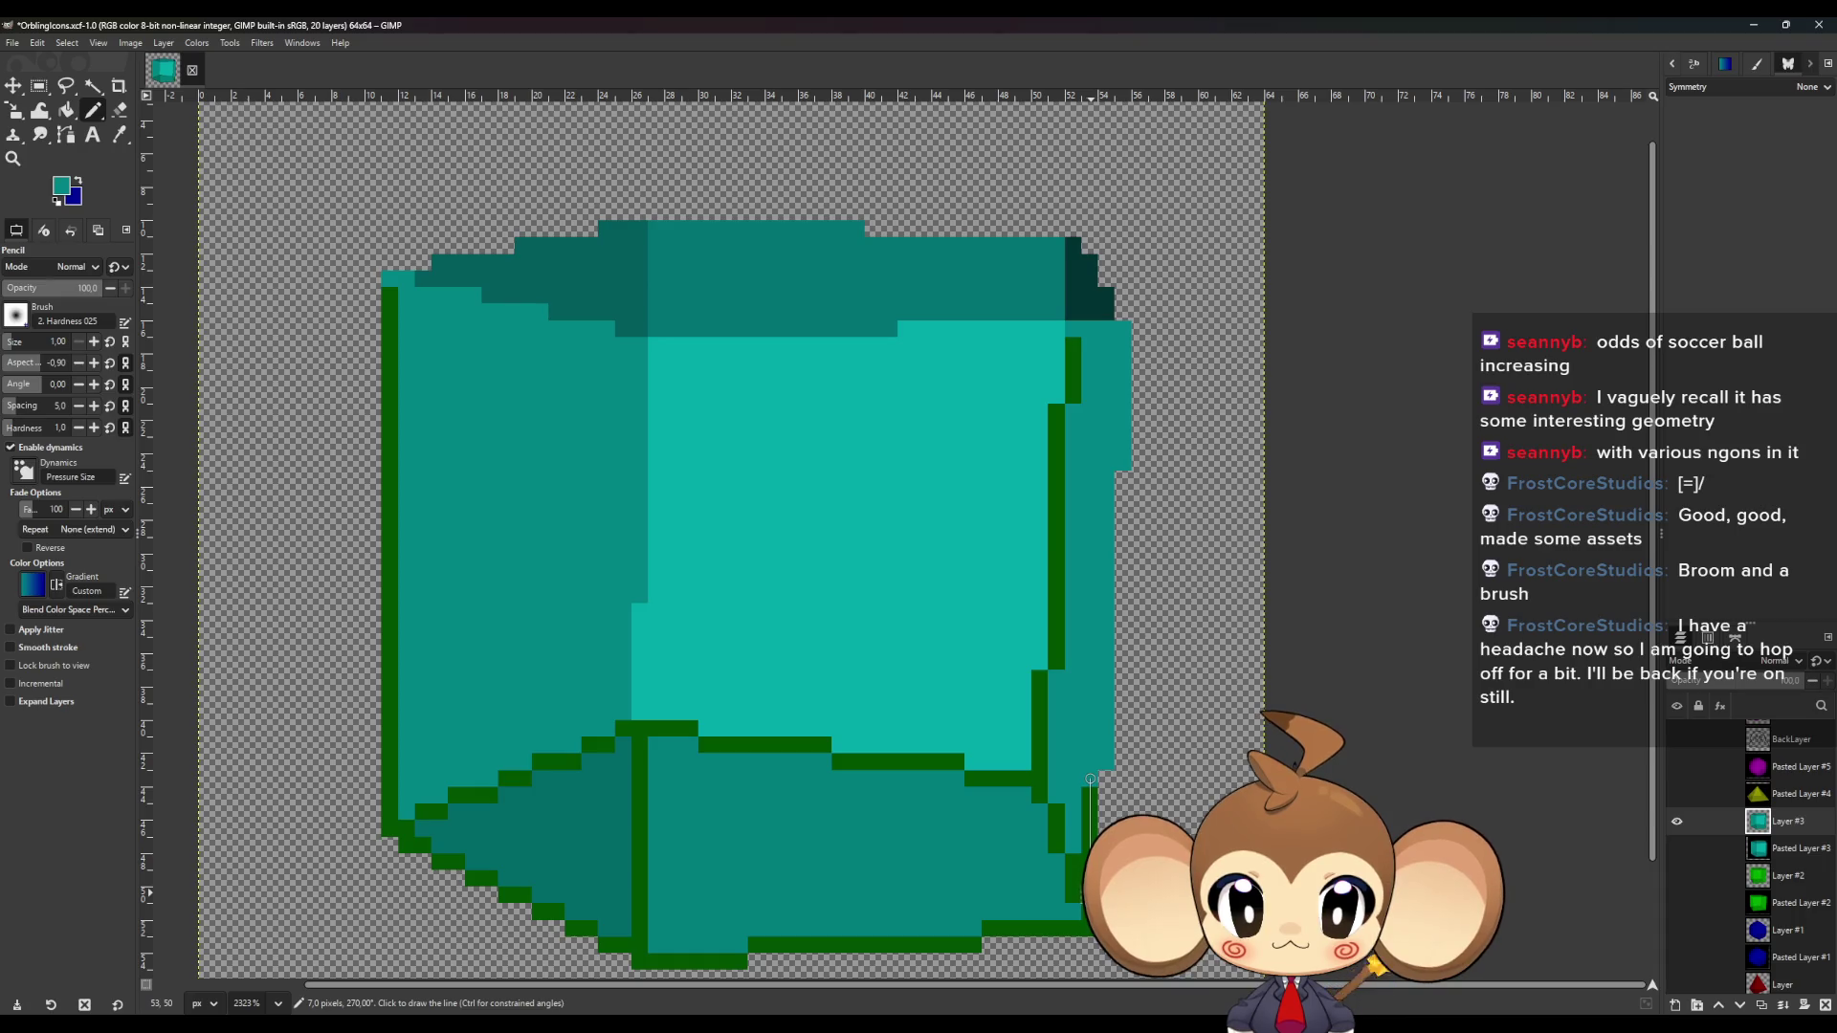
left_click(1090, 909, "shift")
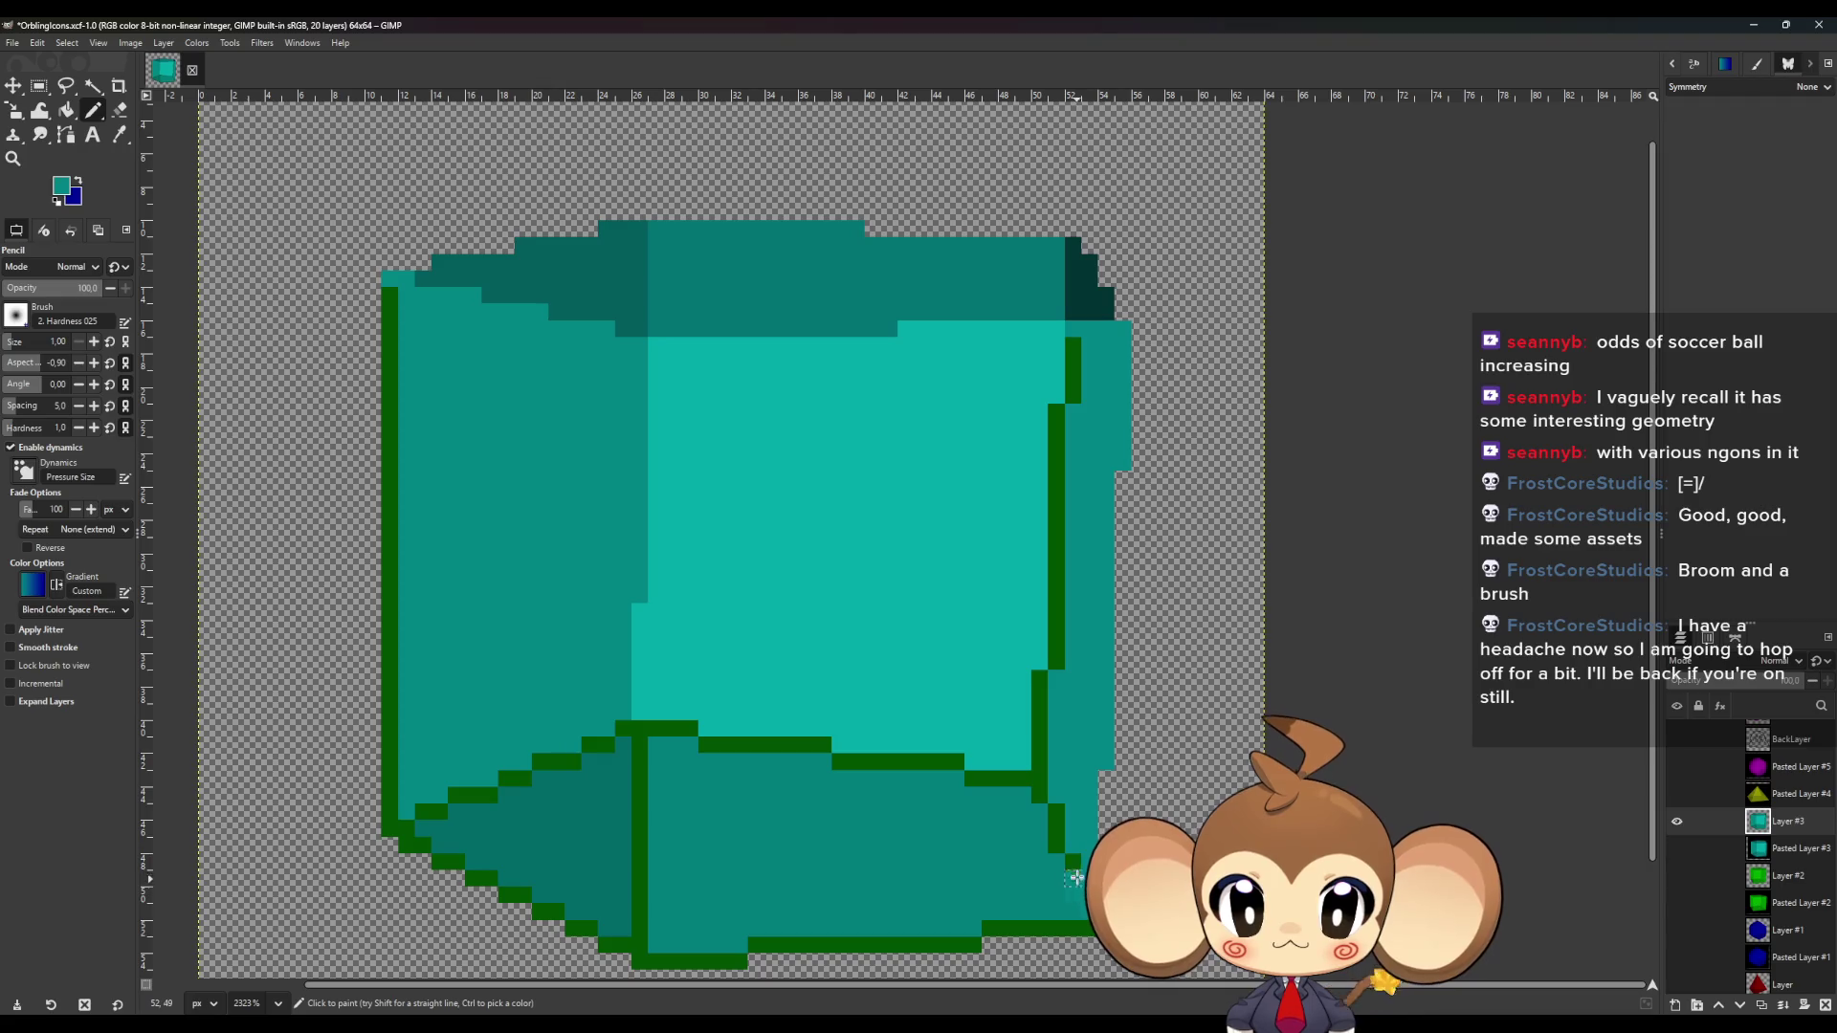
key("ctrl+z")
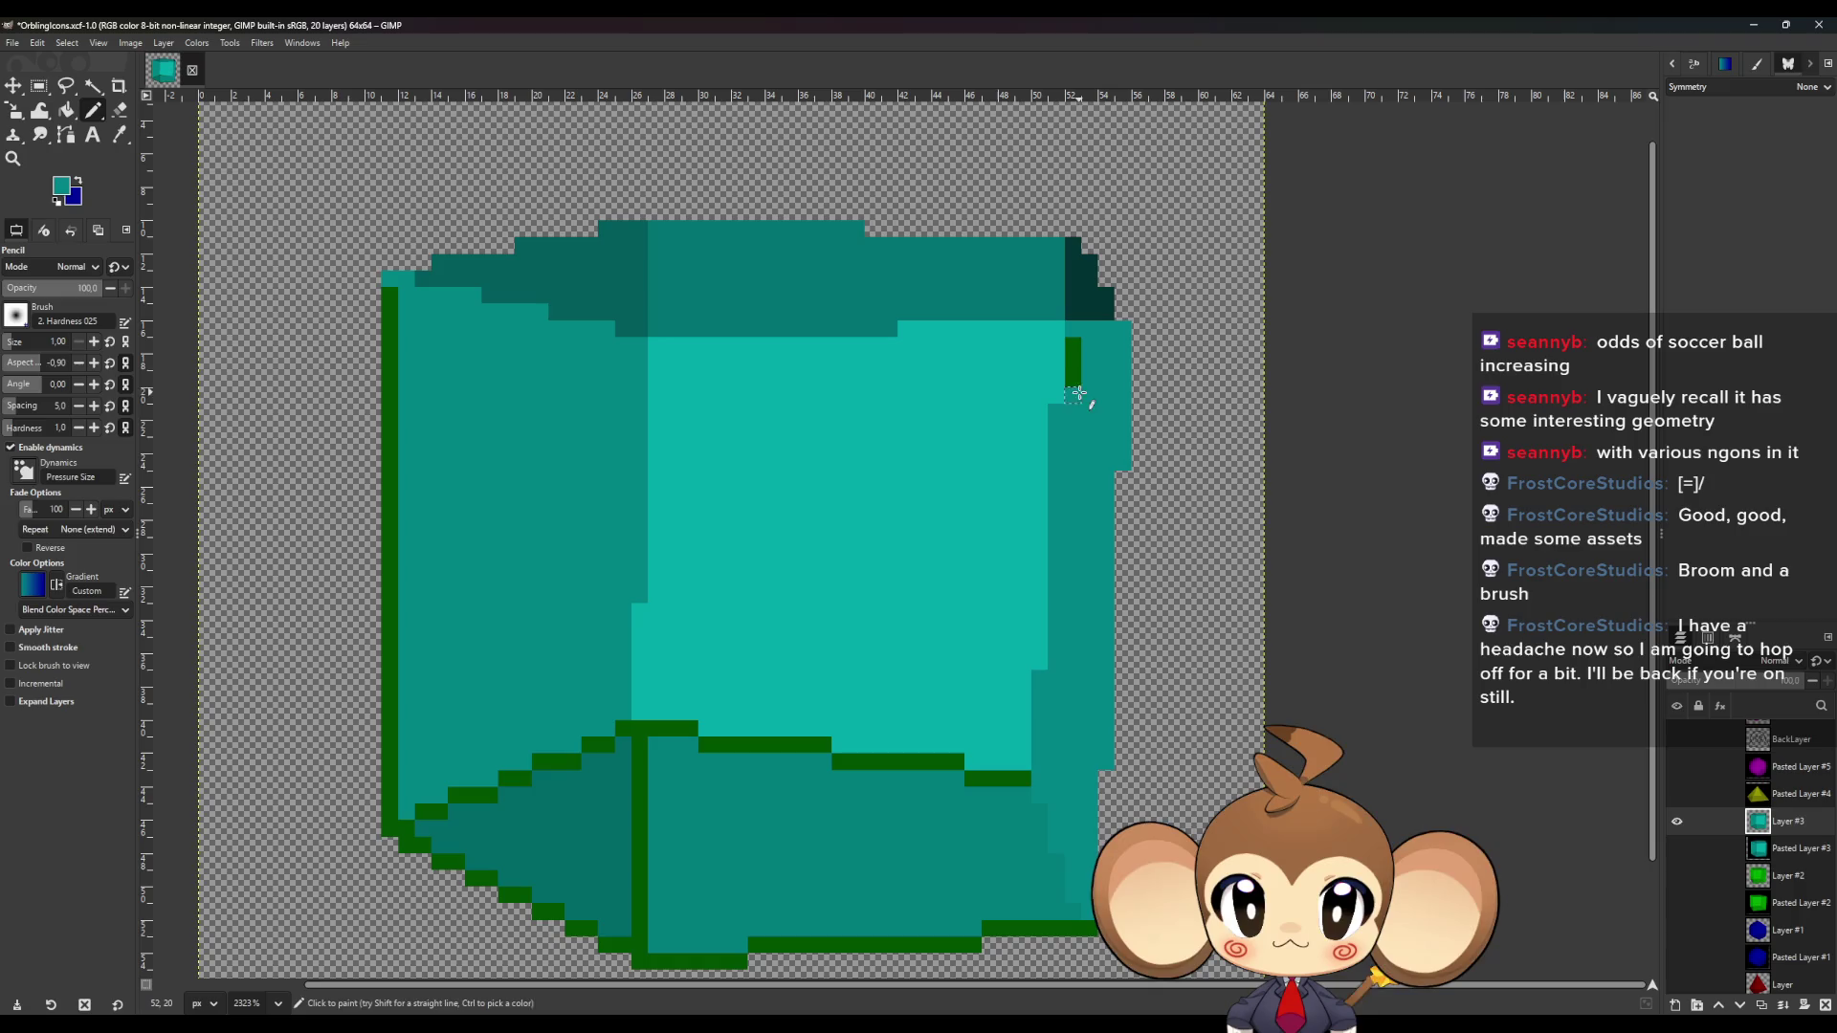
key("ctrl+z")
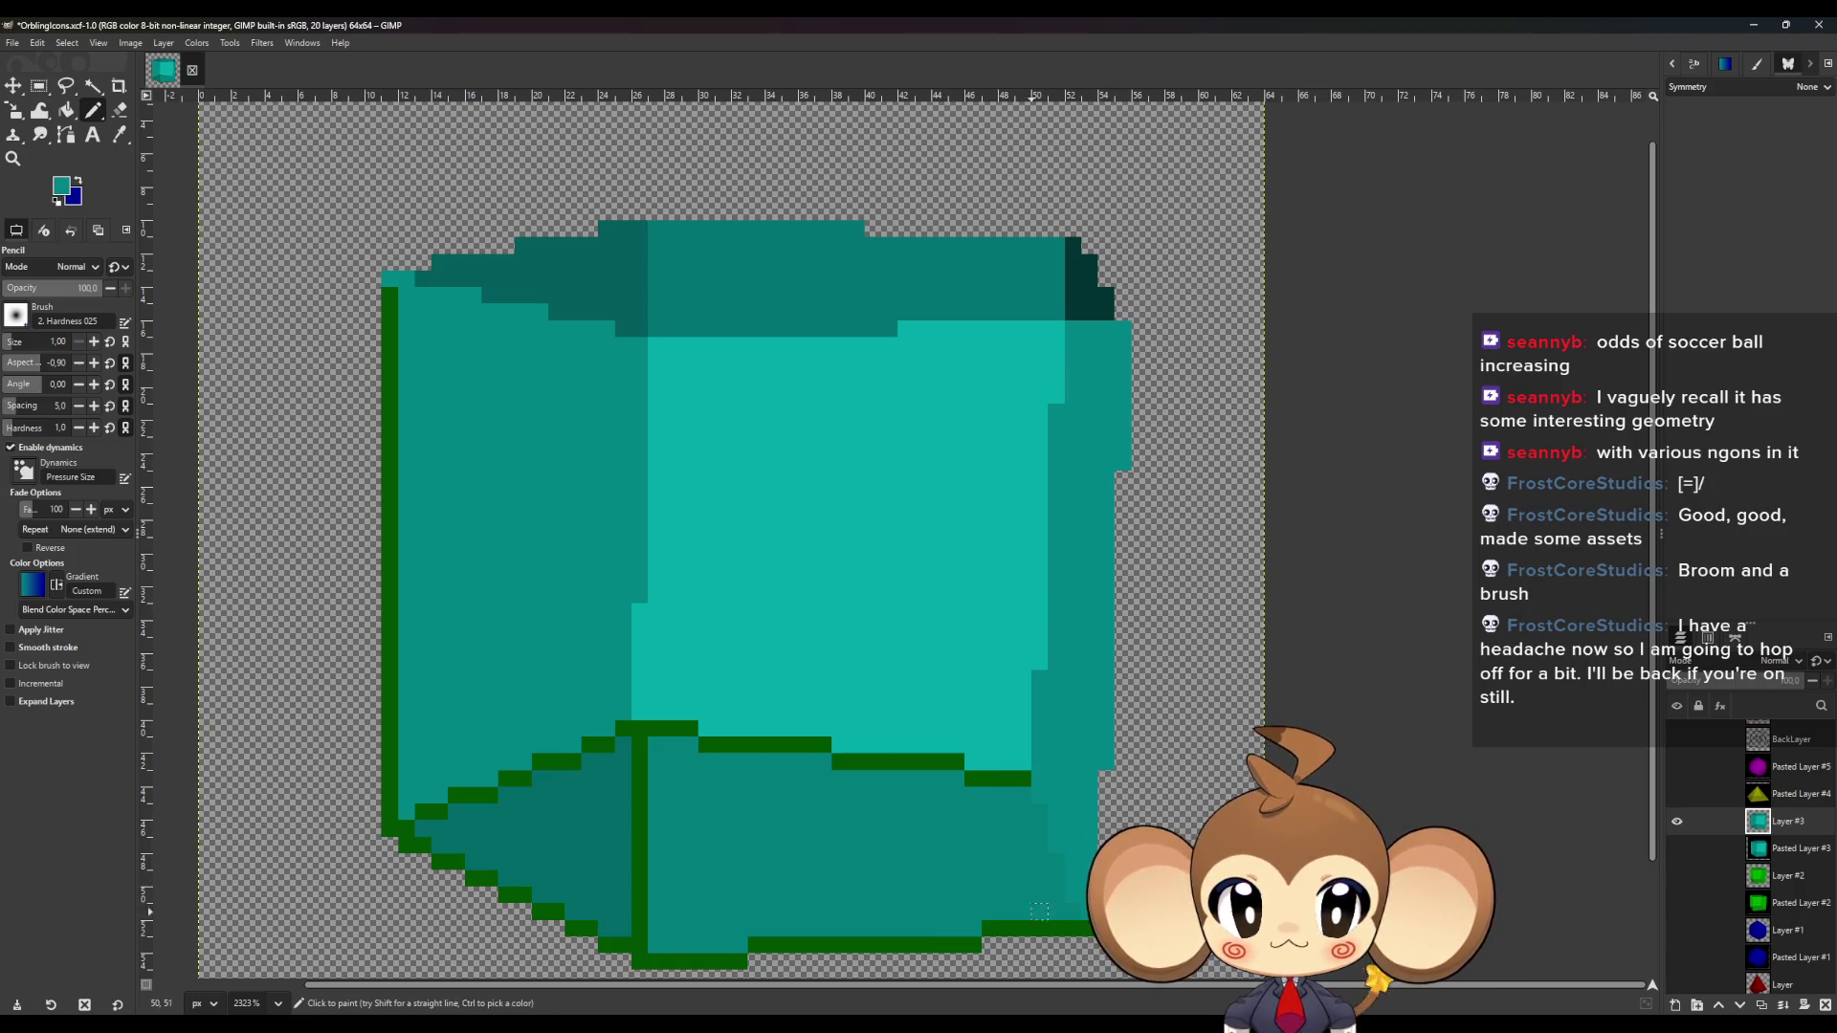
Toggle the black background and pixel cube layers to compare versions, then hide the background.
left_click(1676, 849)
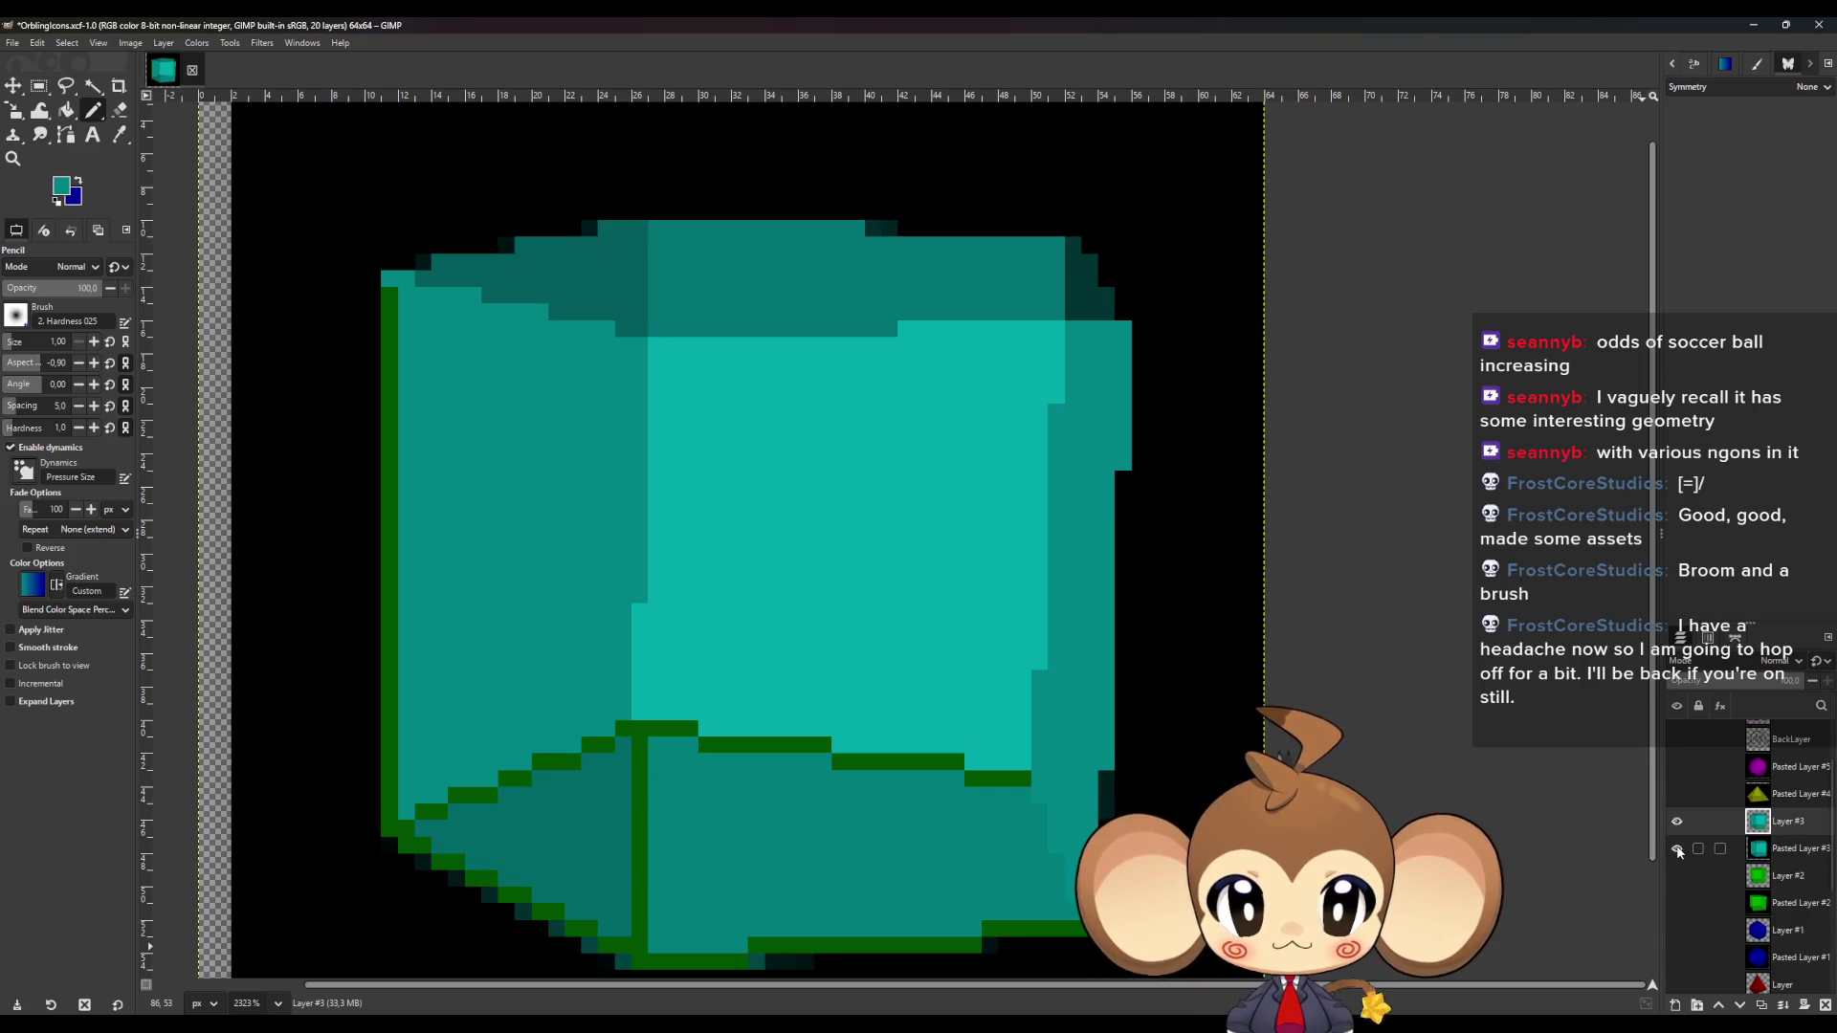
left_click(1677, 821)
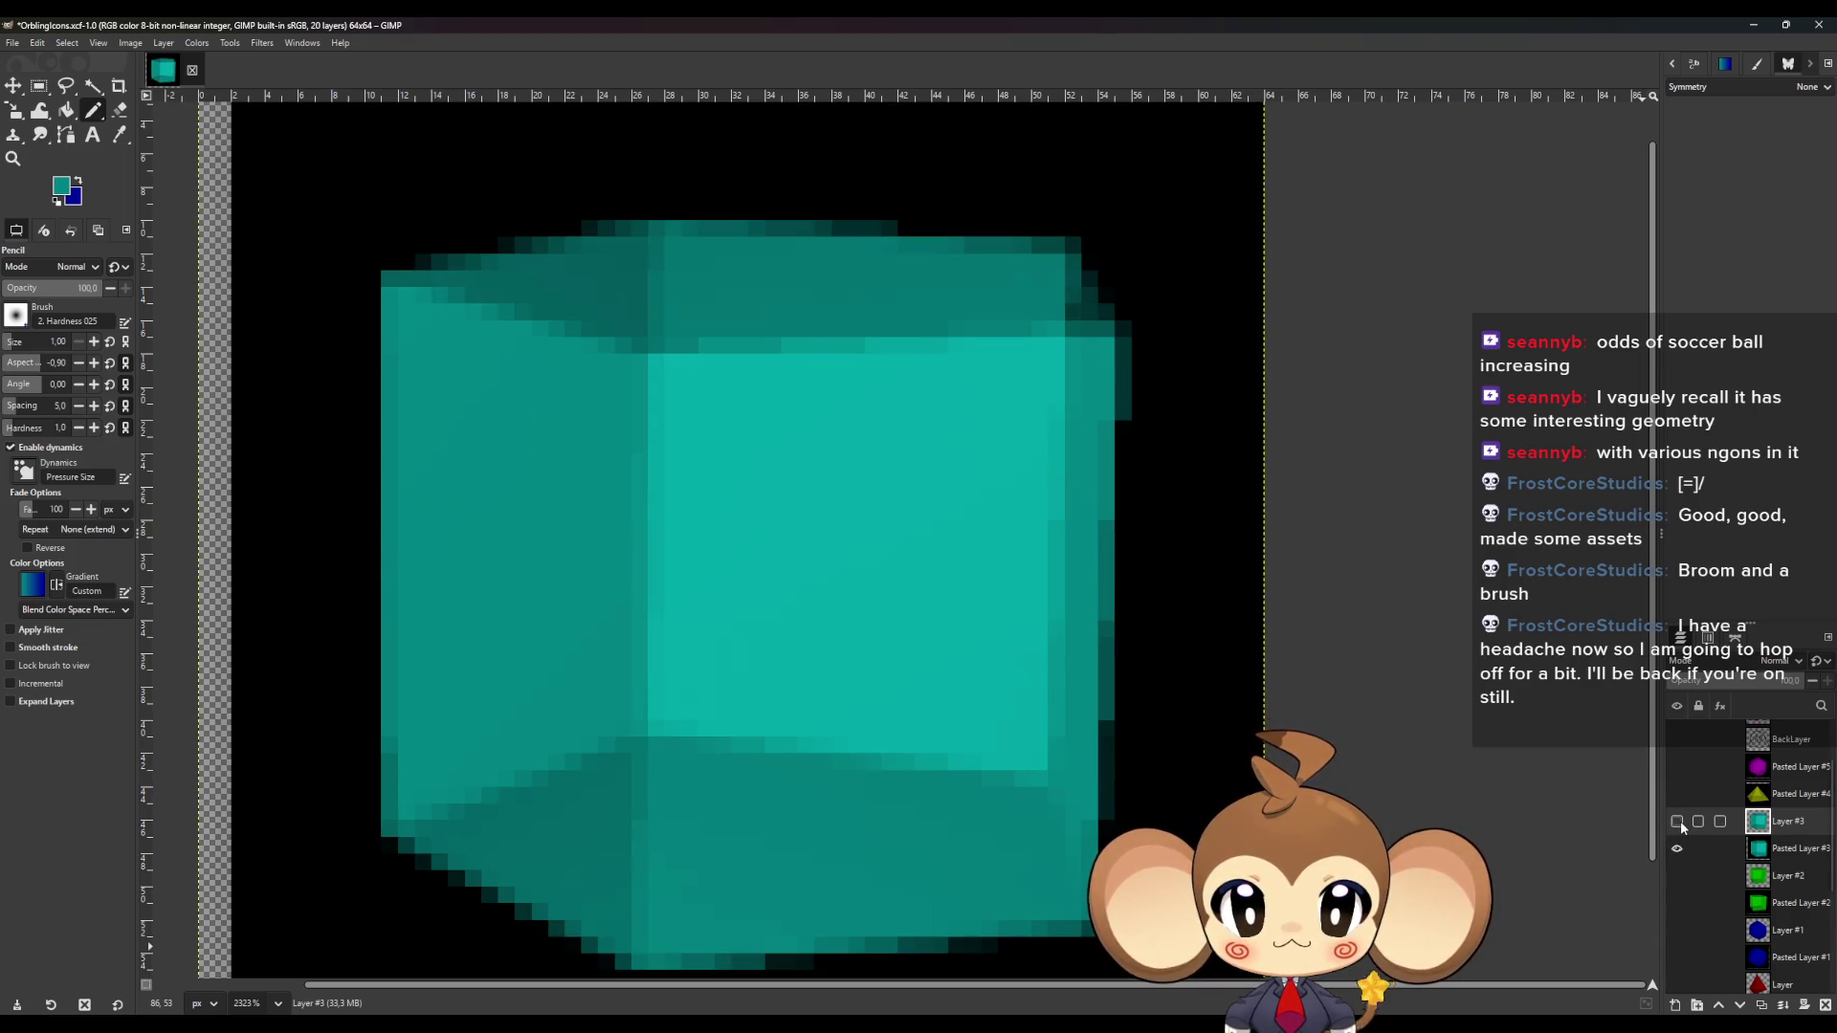
left_click(1677, 821)
left_click(1677, 821)
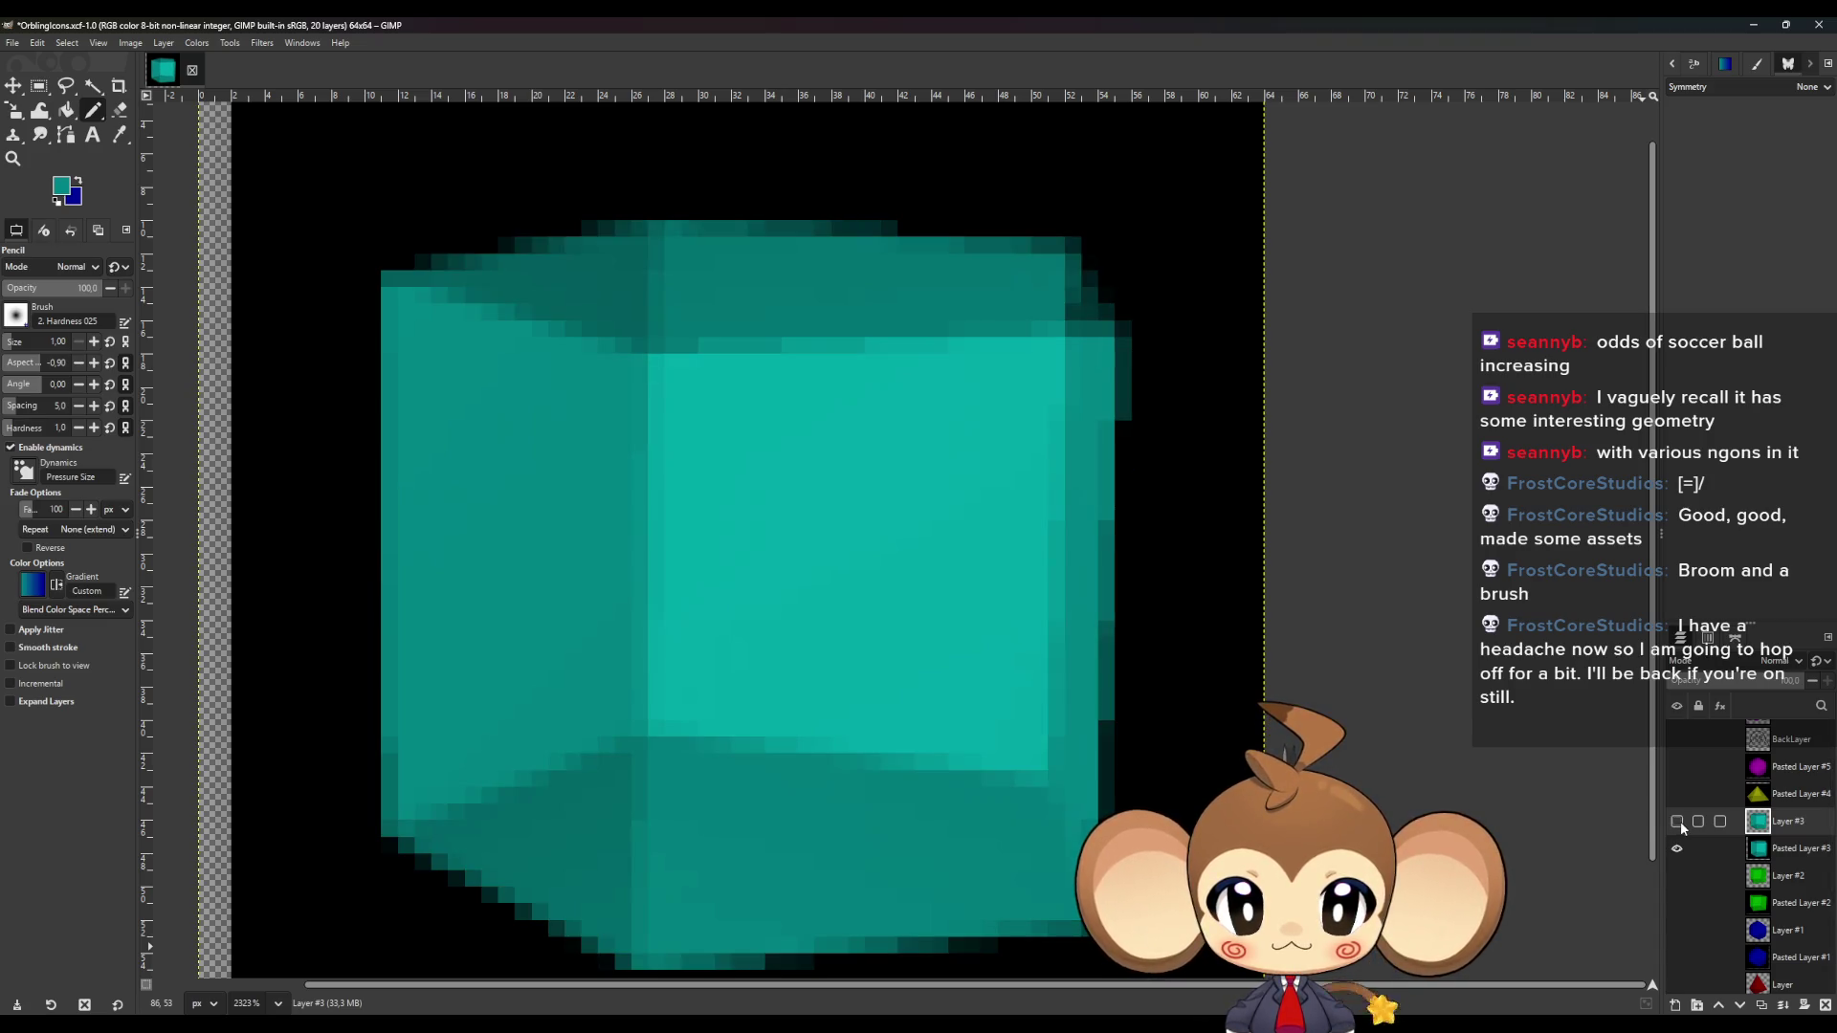
left_click(1677, 822)
left_click(1677, 848)
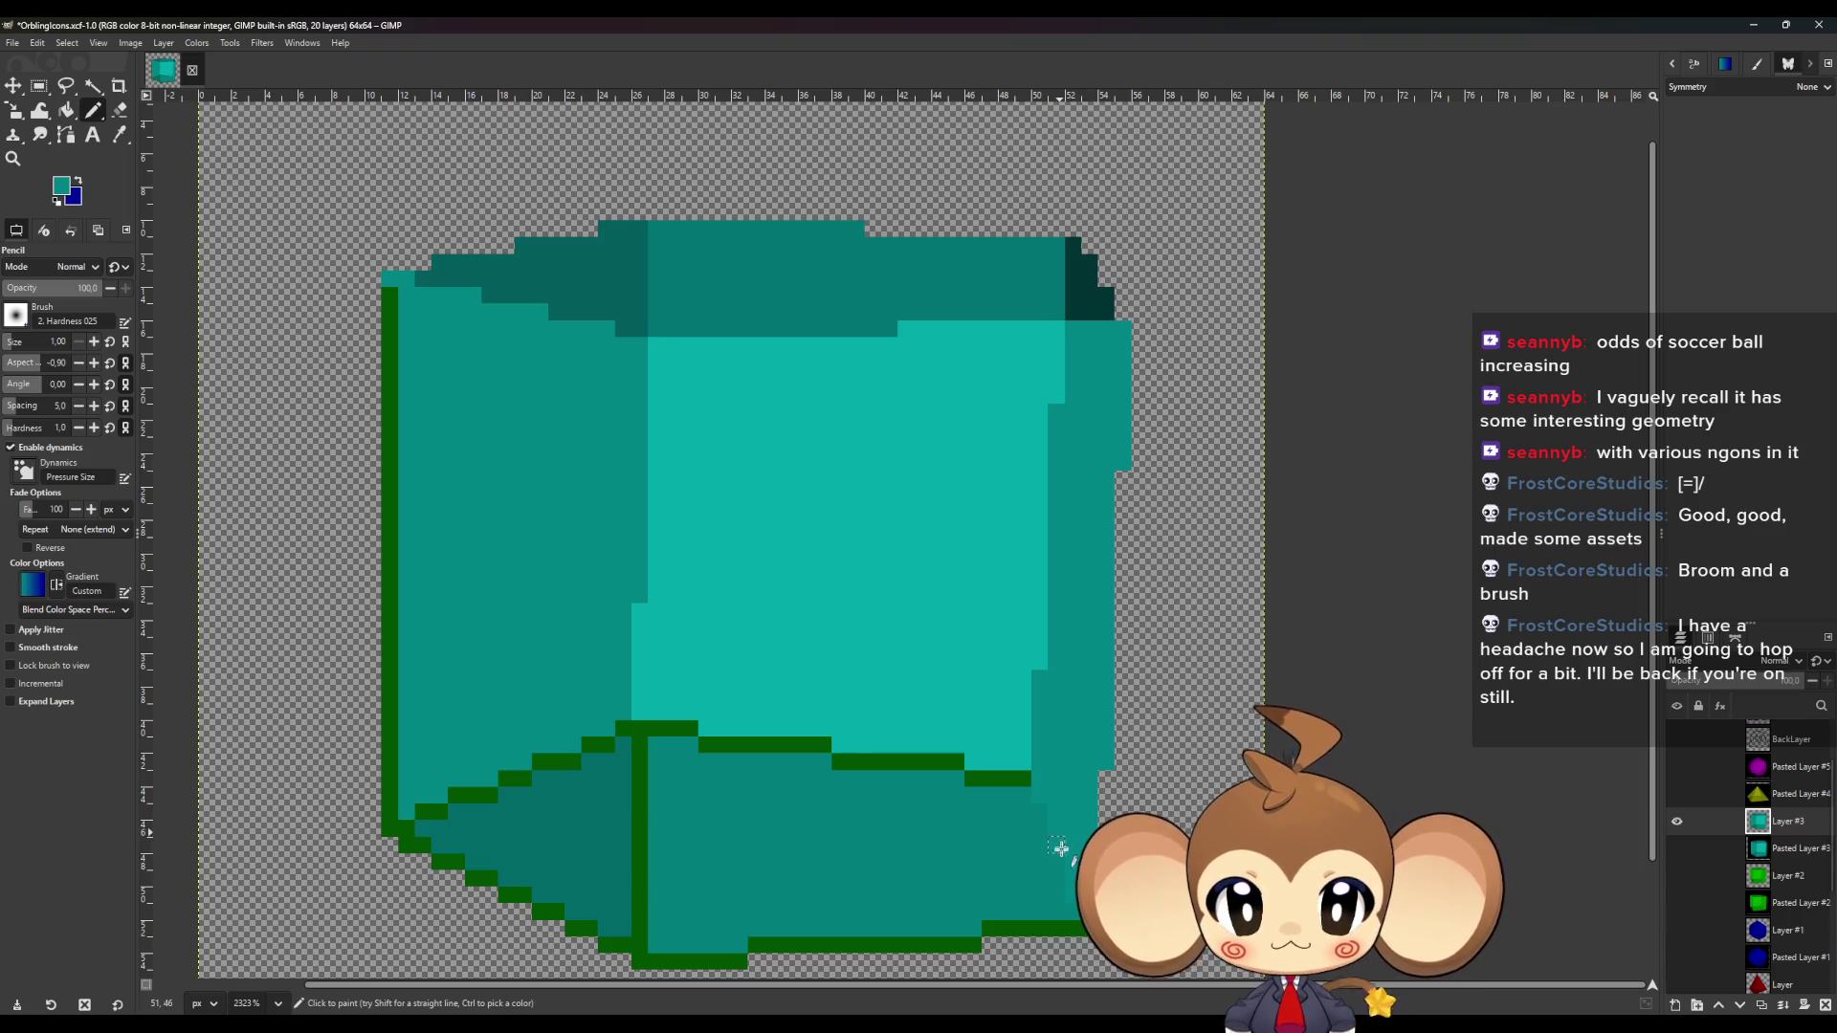
Recolour the inner bottom edge, inner vertical edge and bottom row teal.
key("o")
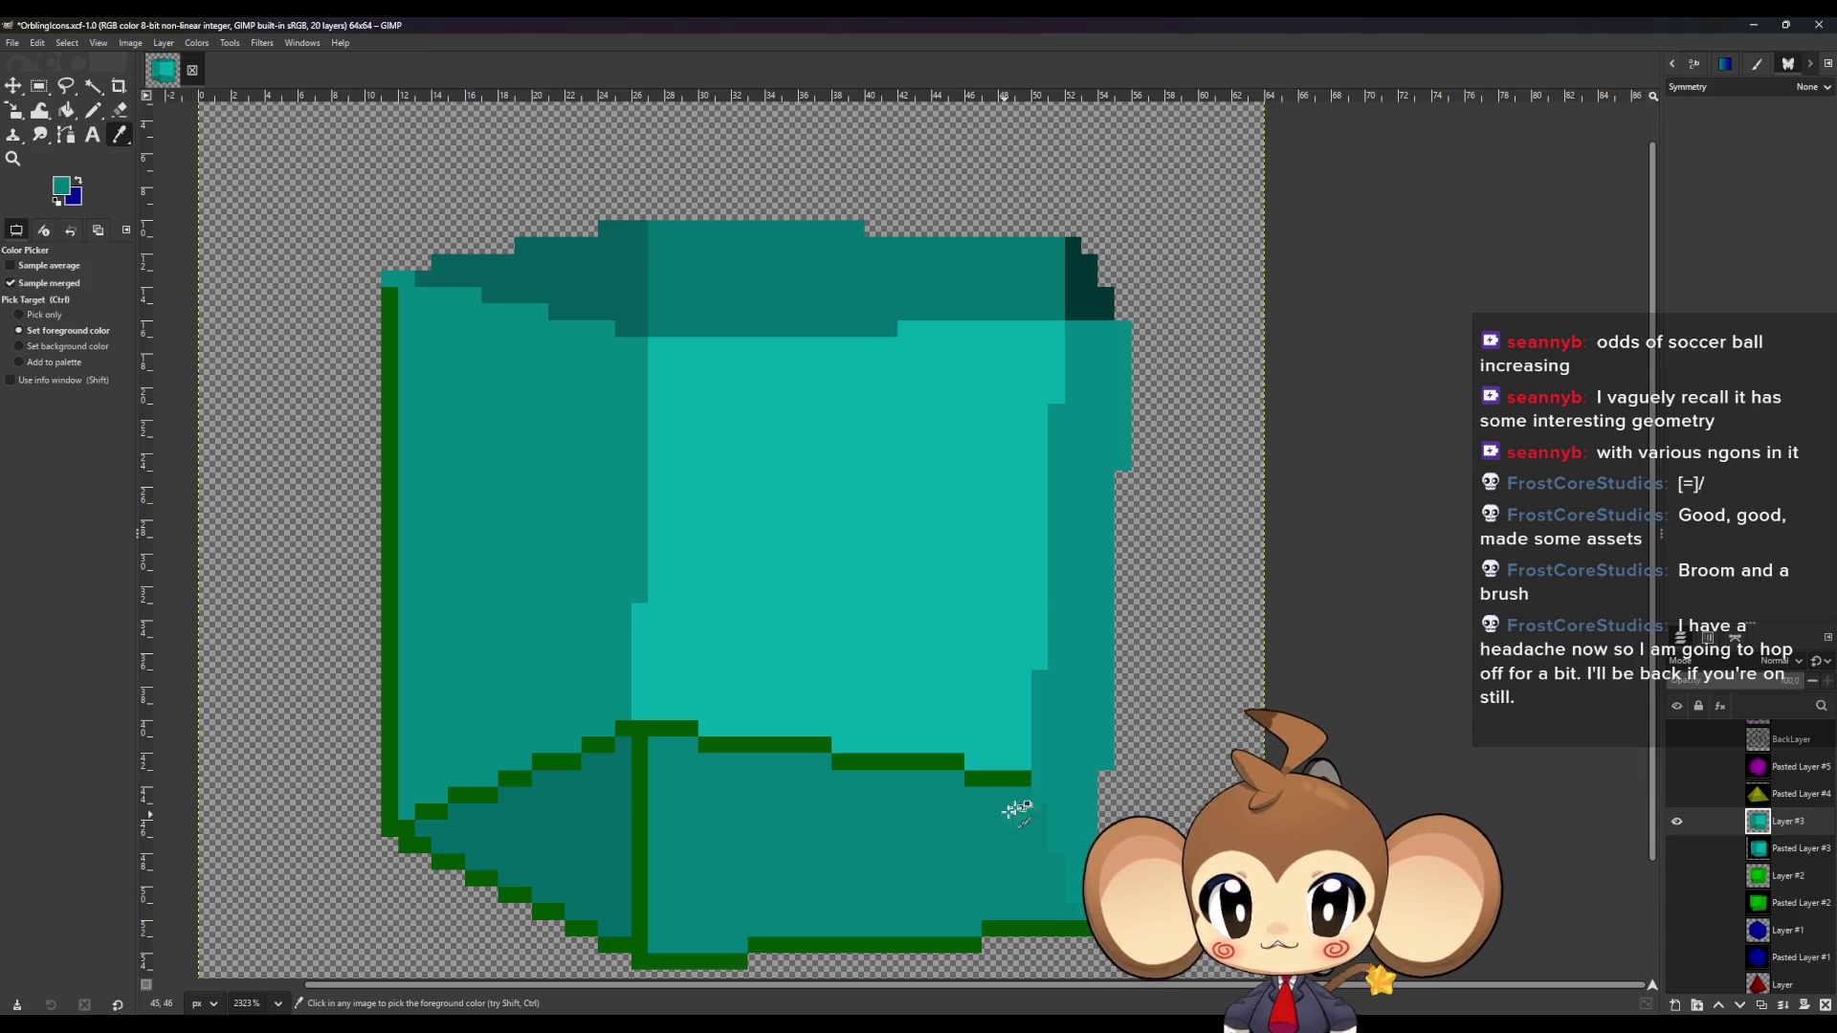
key("n")
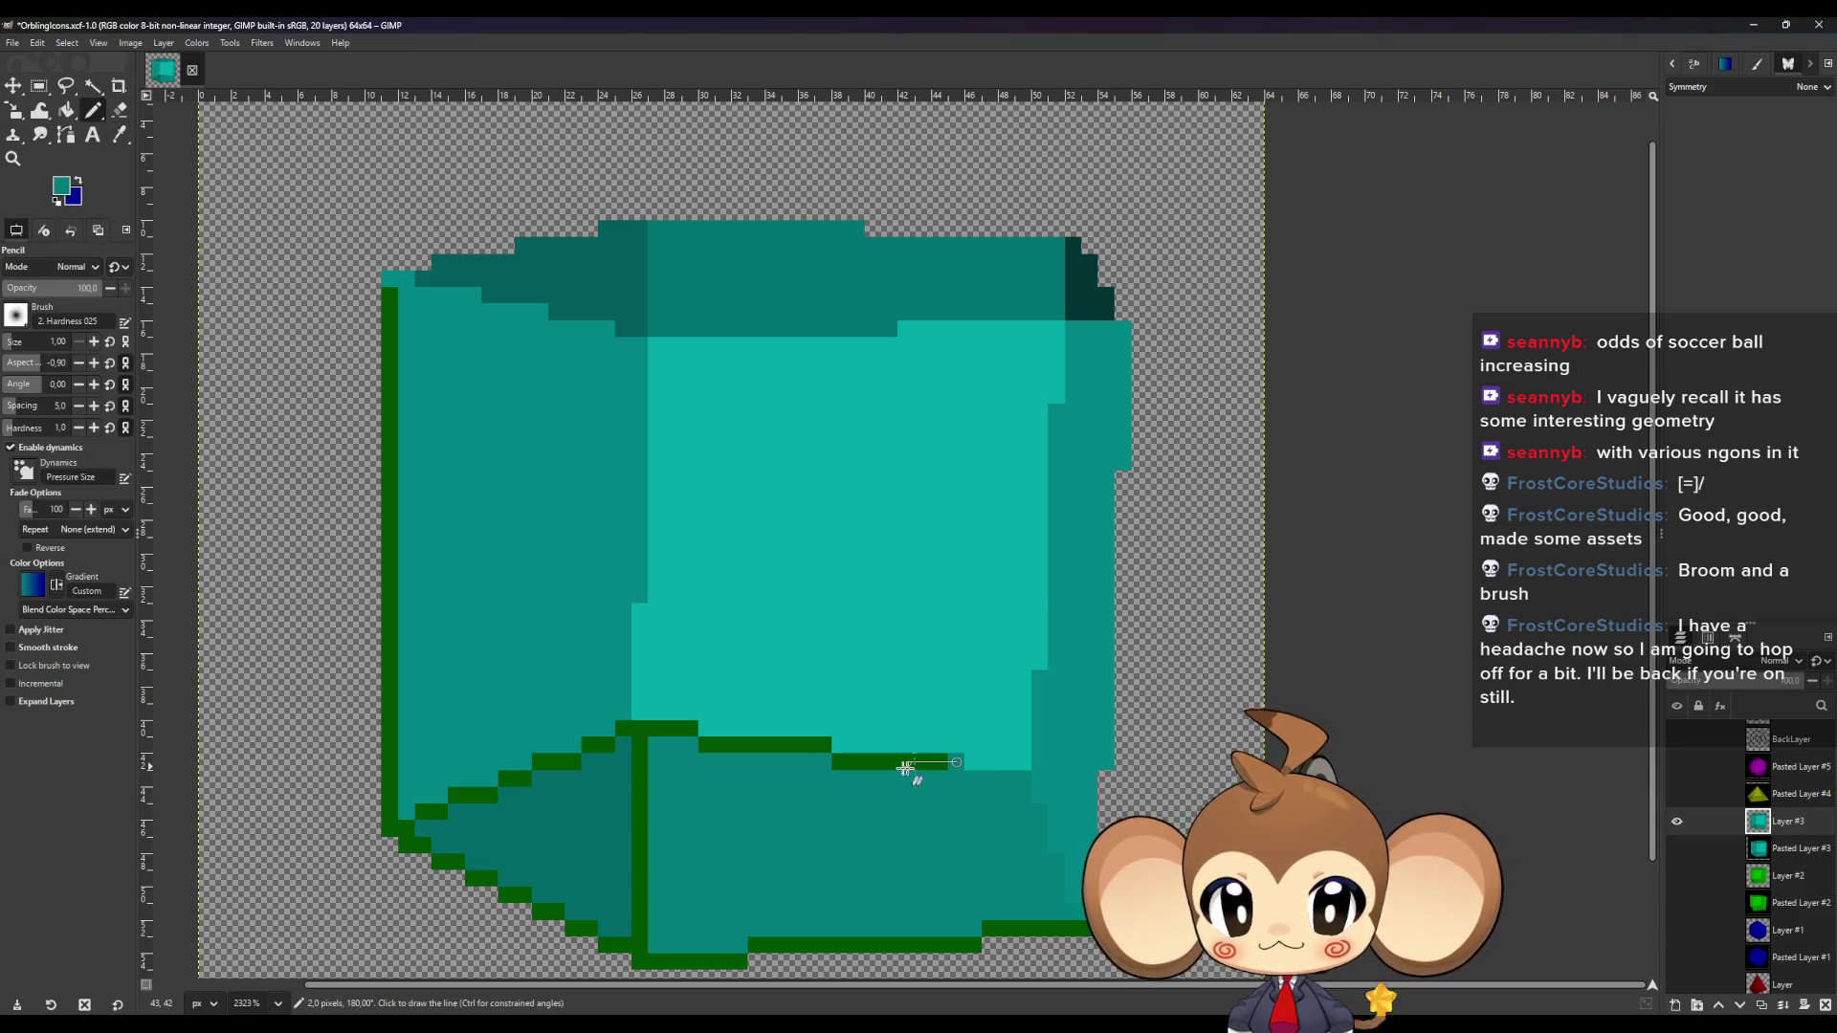
left_click(823, 746, "shift")
left_click(709, 746, "shift")
left_click(640, 730, "shift")
left_click(640, 950, "shift")
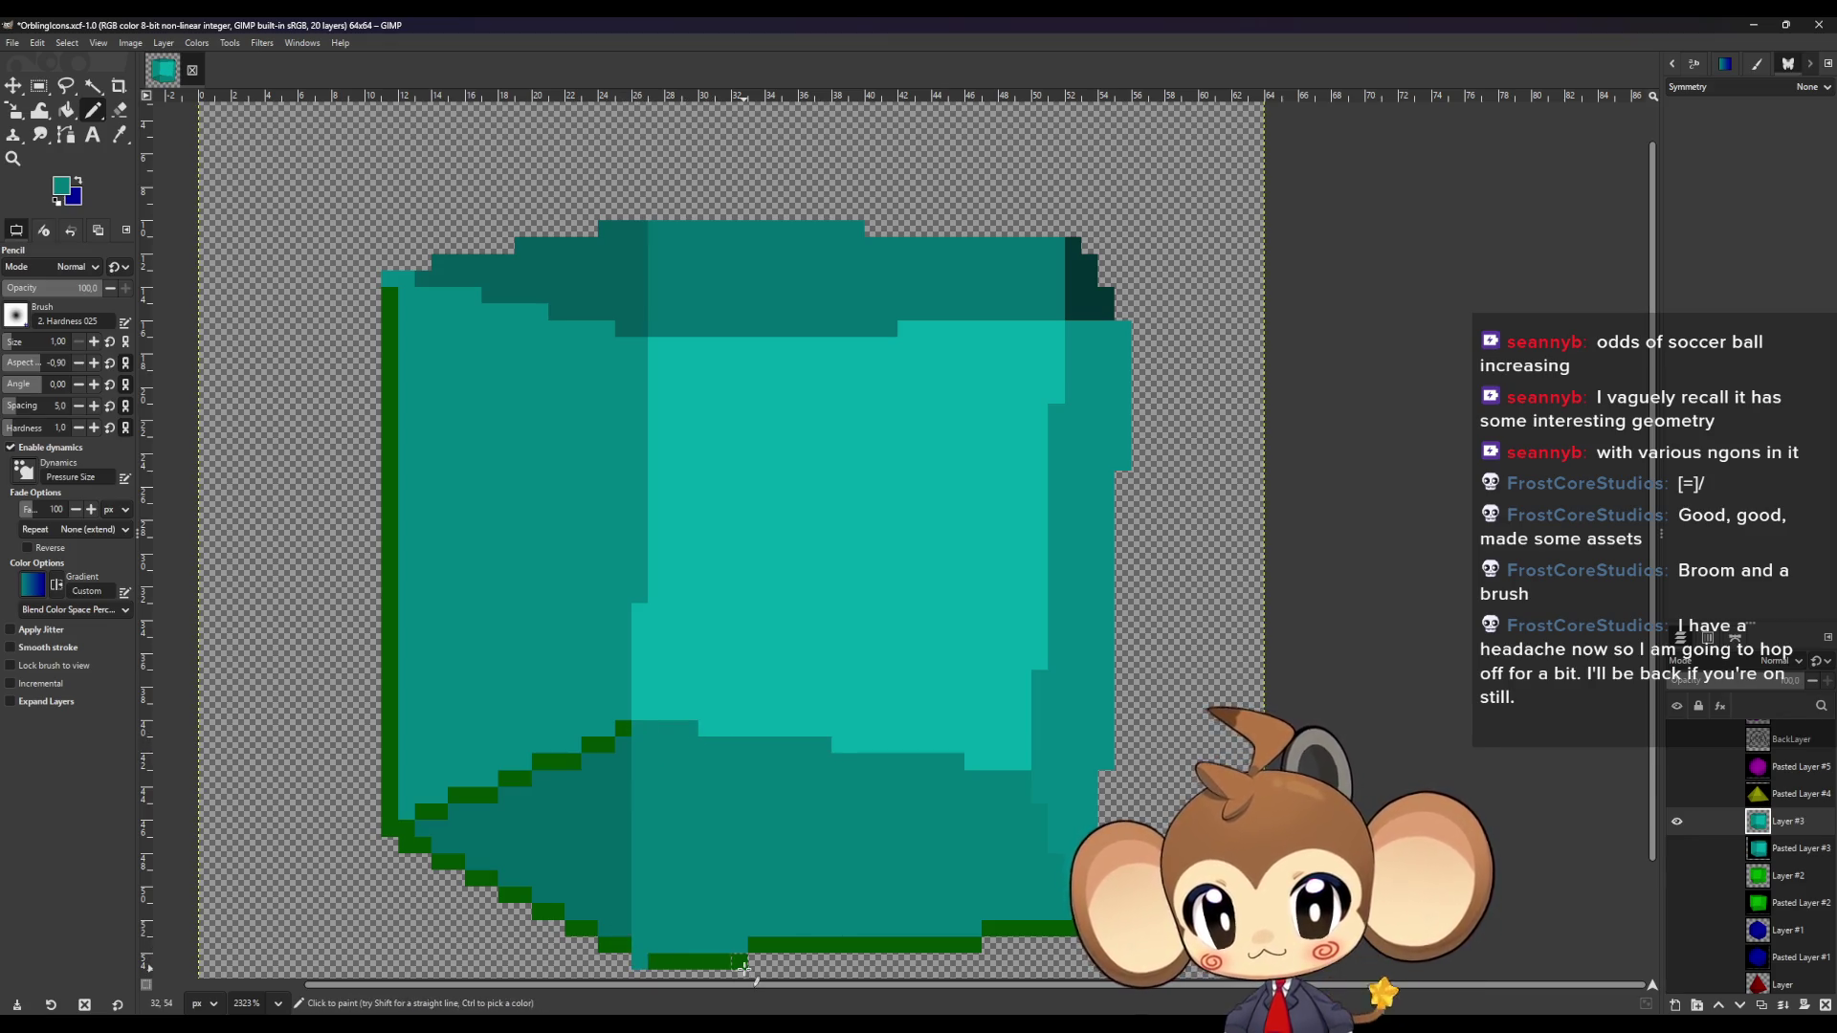
left_click_drag(640, 962, 745, 962)
left_click(981, 945, "shift")
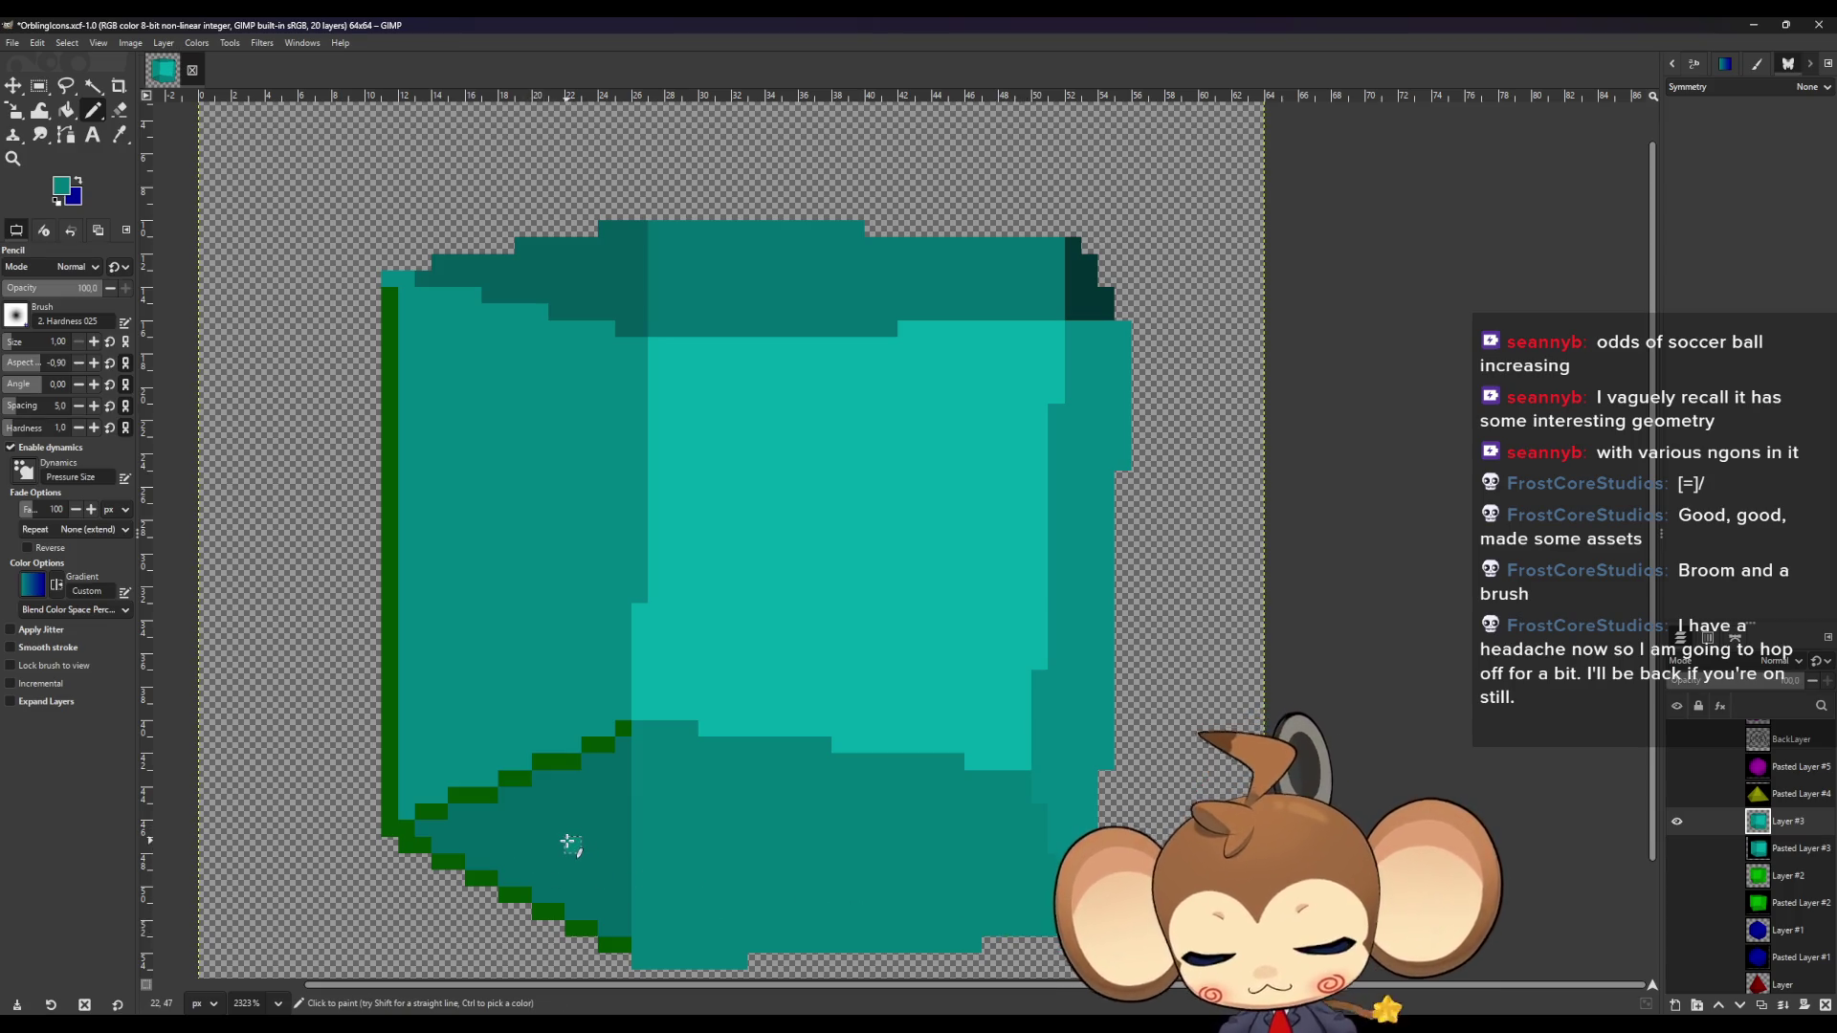
Recolour the green diagonal inner edge and bottom-left diagonal outline teal.
left_click(564, 838, "ctrl")
left_click(622, 729)
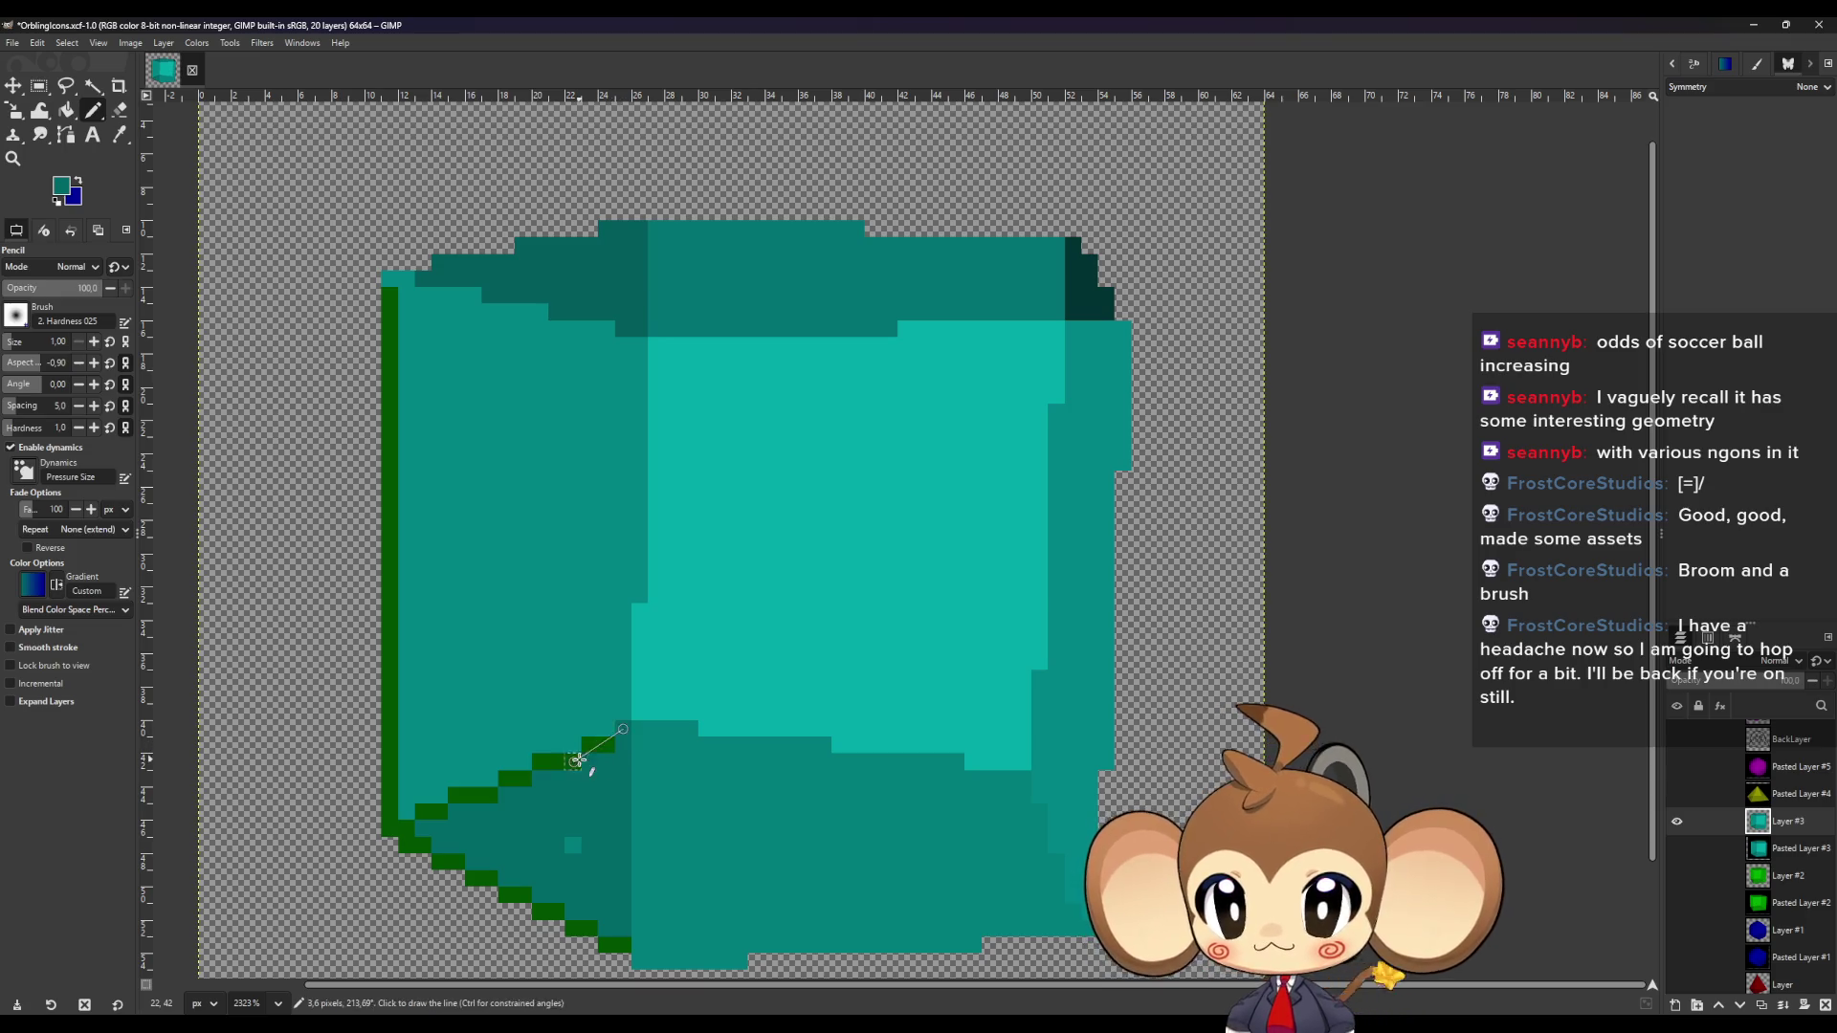
left_click_drag(607, 747, 426, 818)
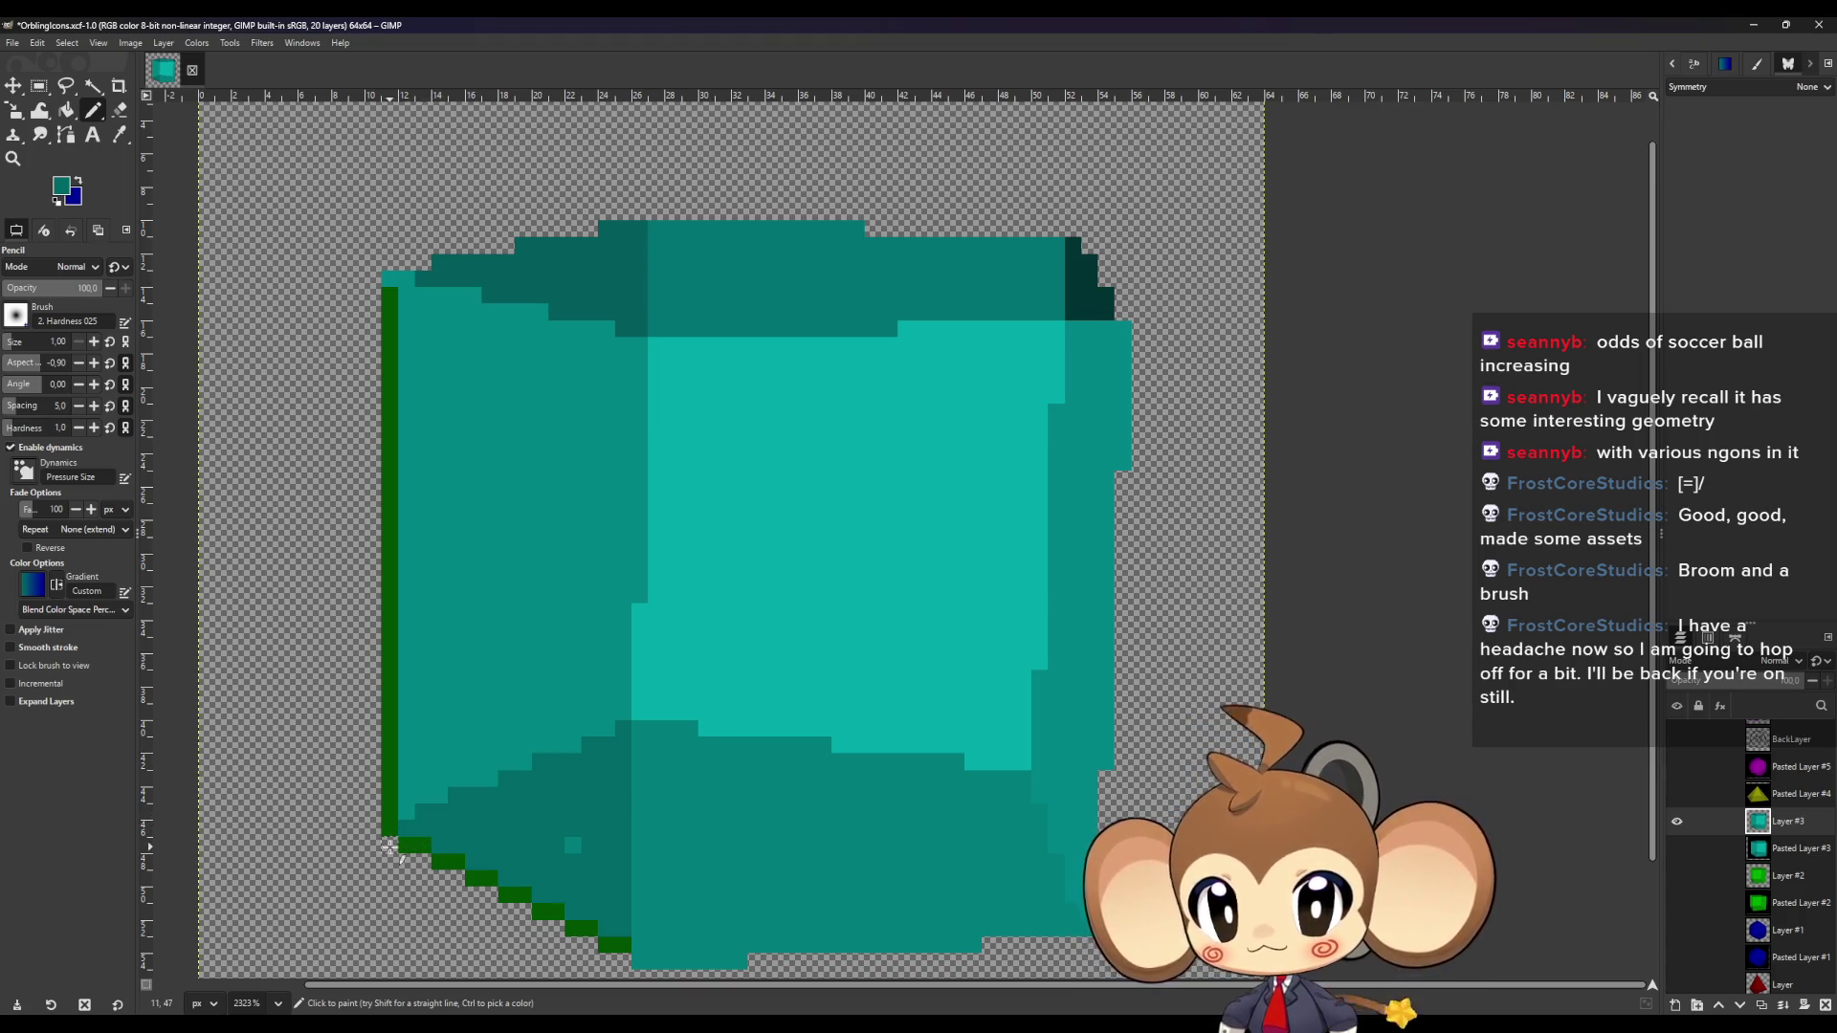
left_click_drag(408, 847, 463, 866)
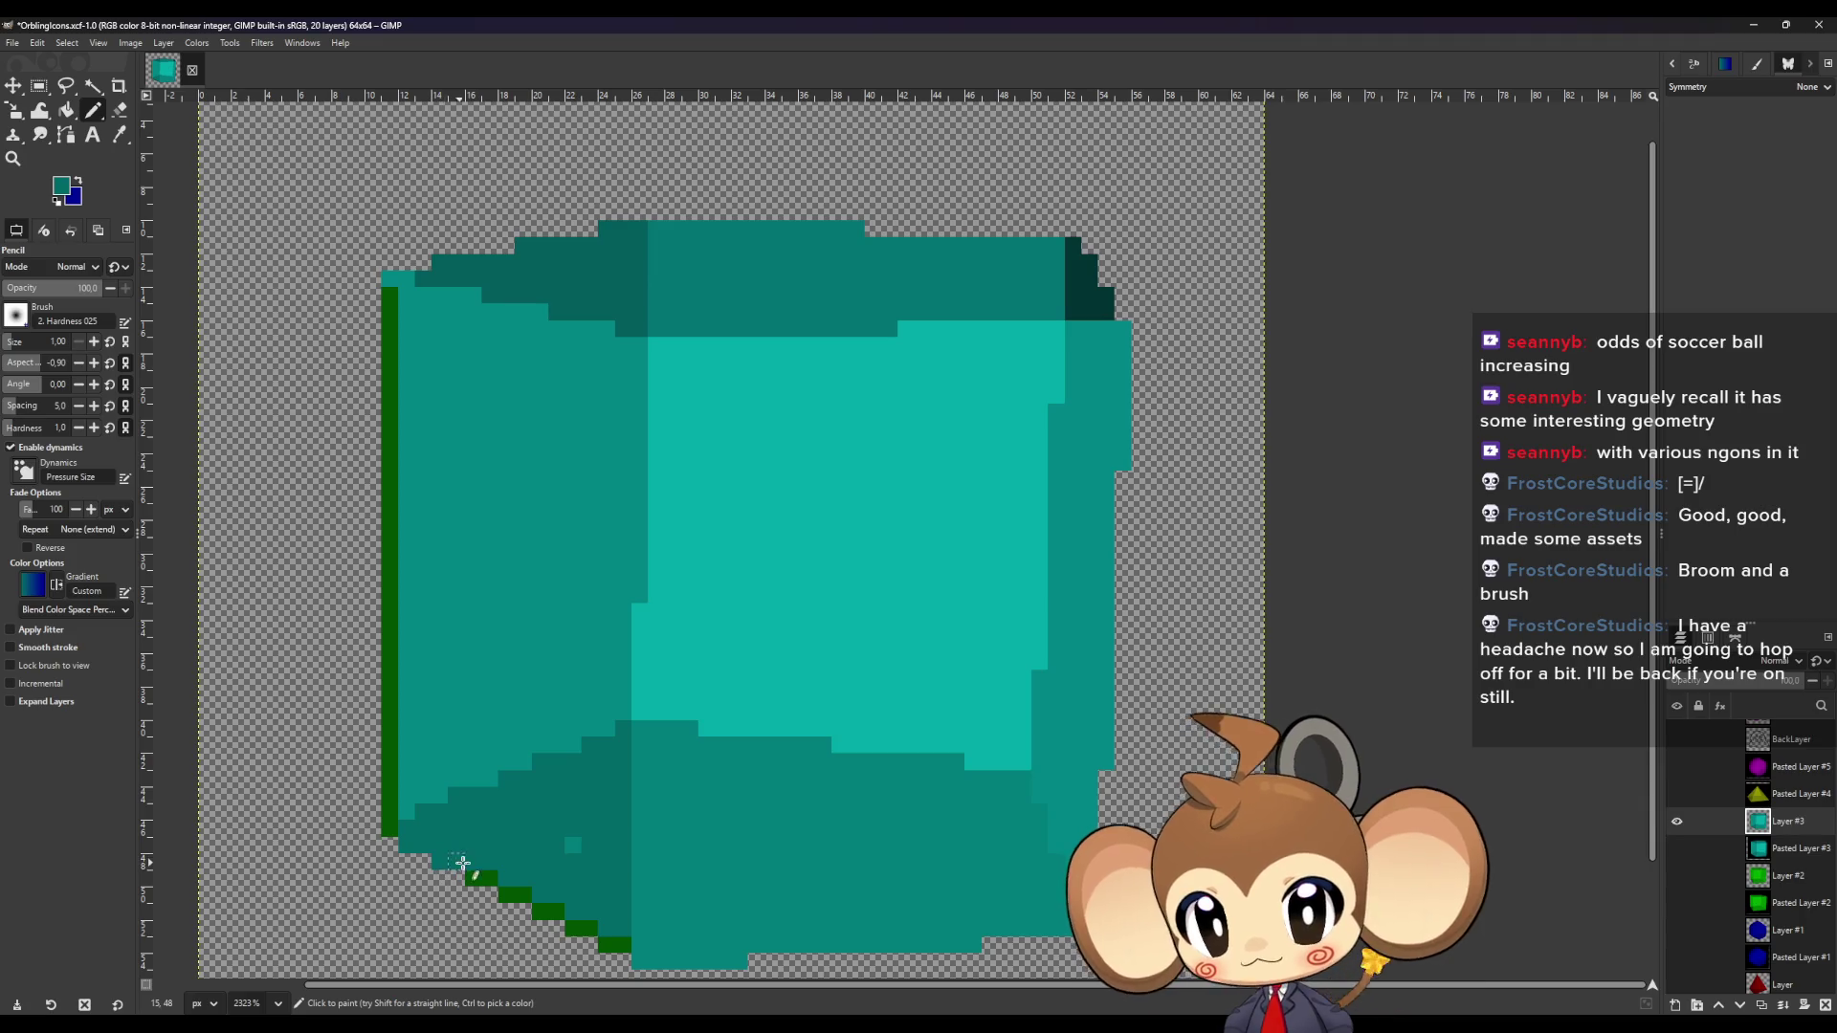
left_click_drag(625, 944, 484, 863)
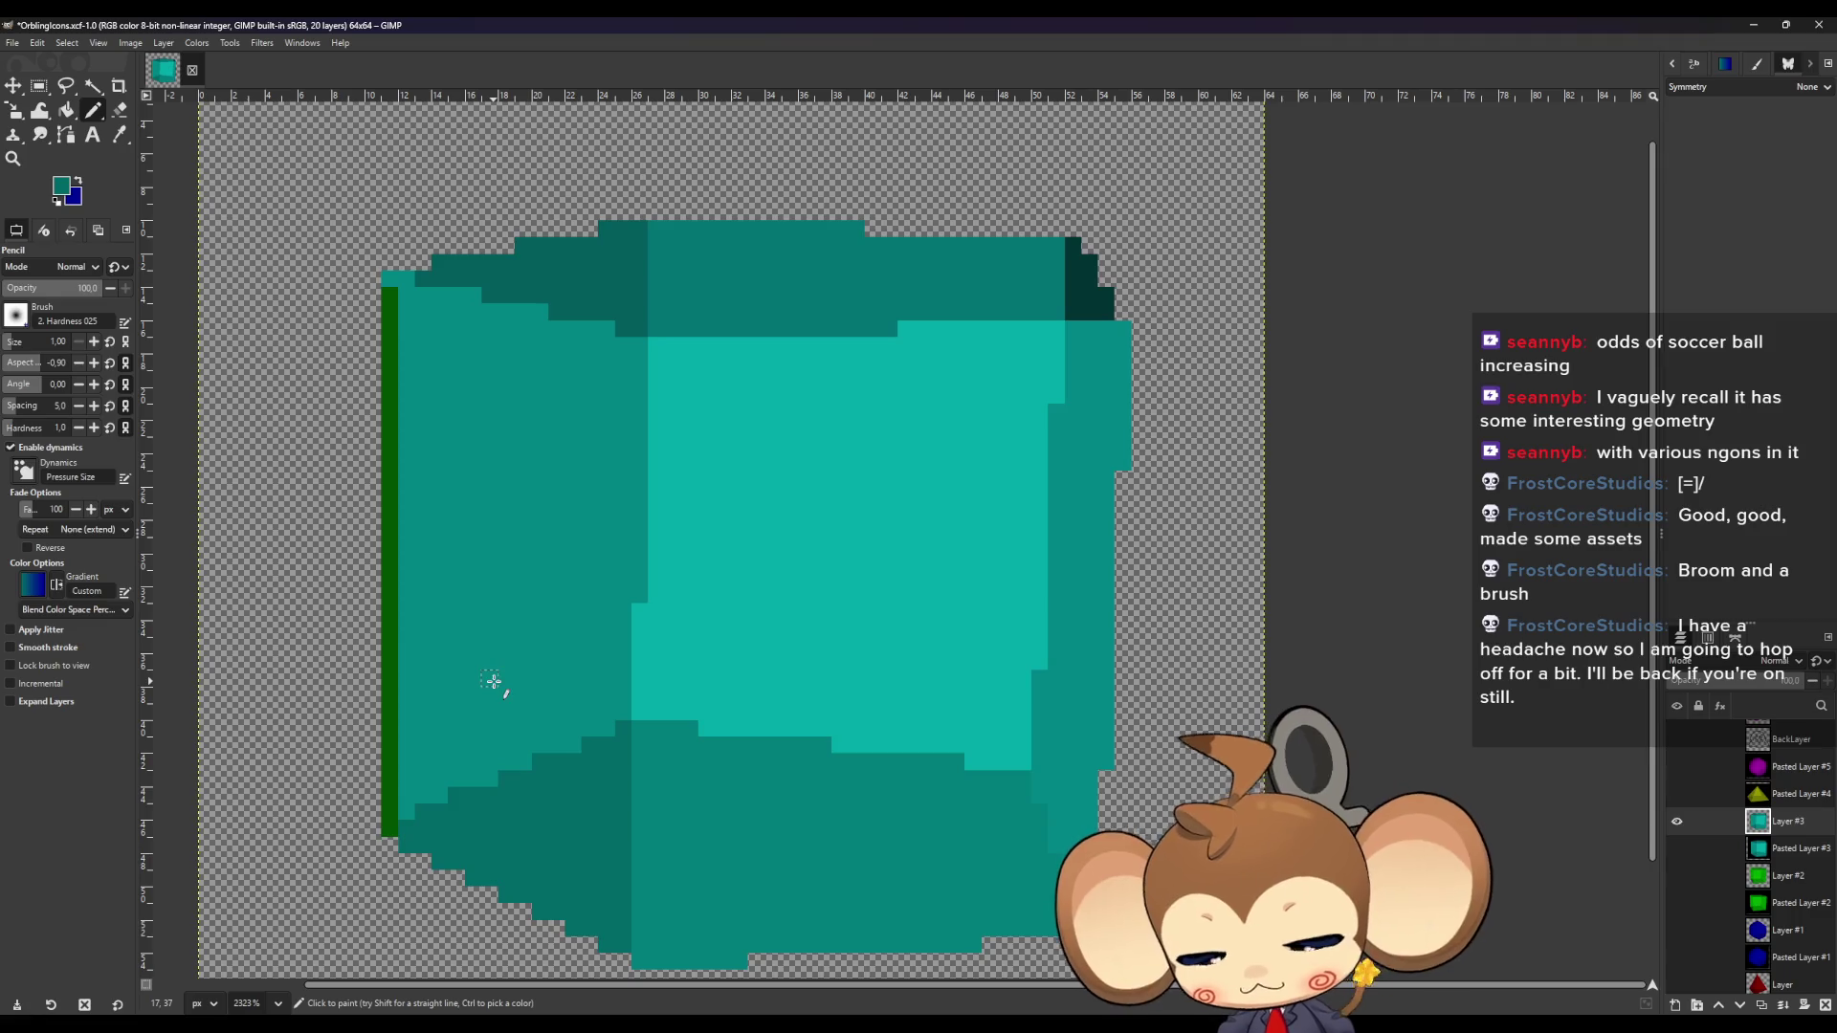
Paint the left green column teal in one straight line, zoom out and hide the teal cube.
key("o")
key("n")
left_click(389, 829)
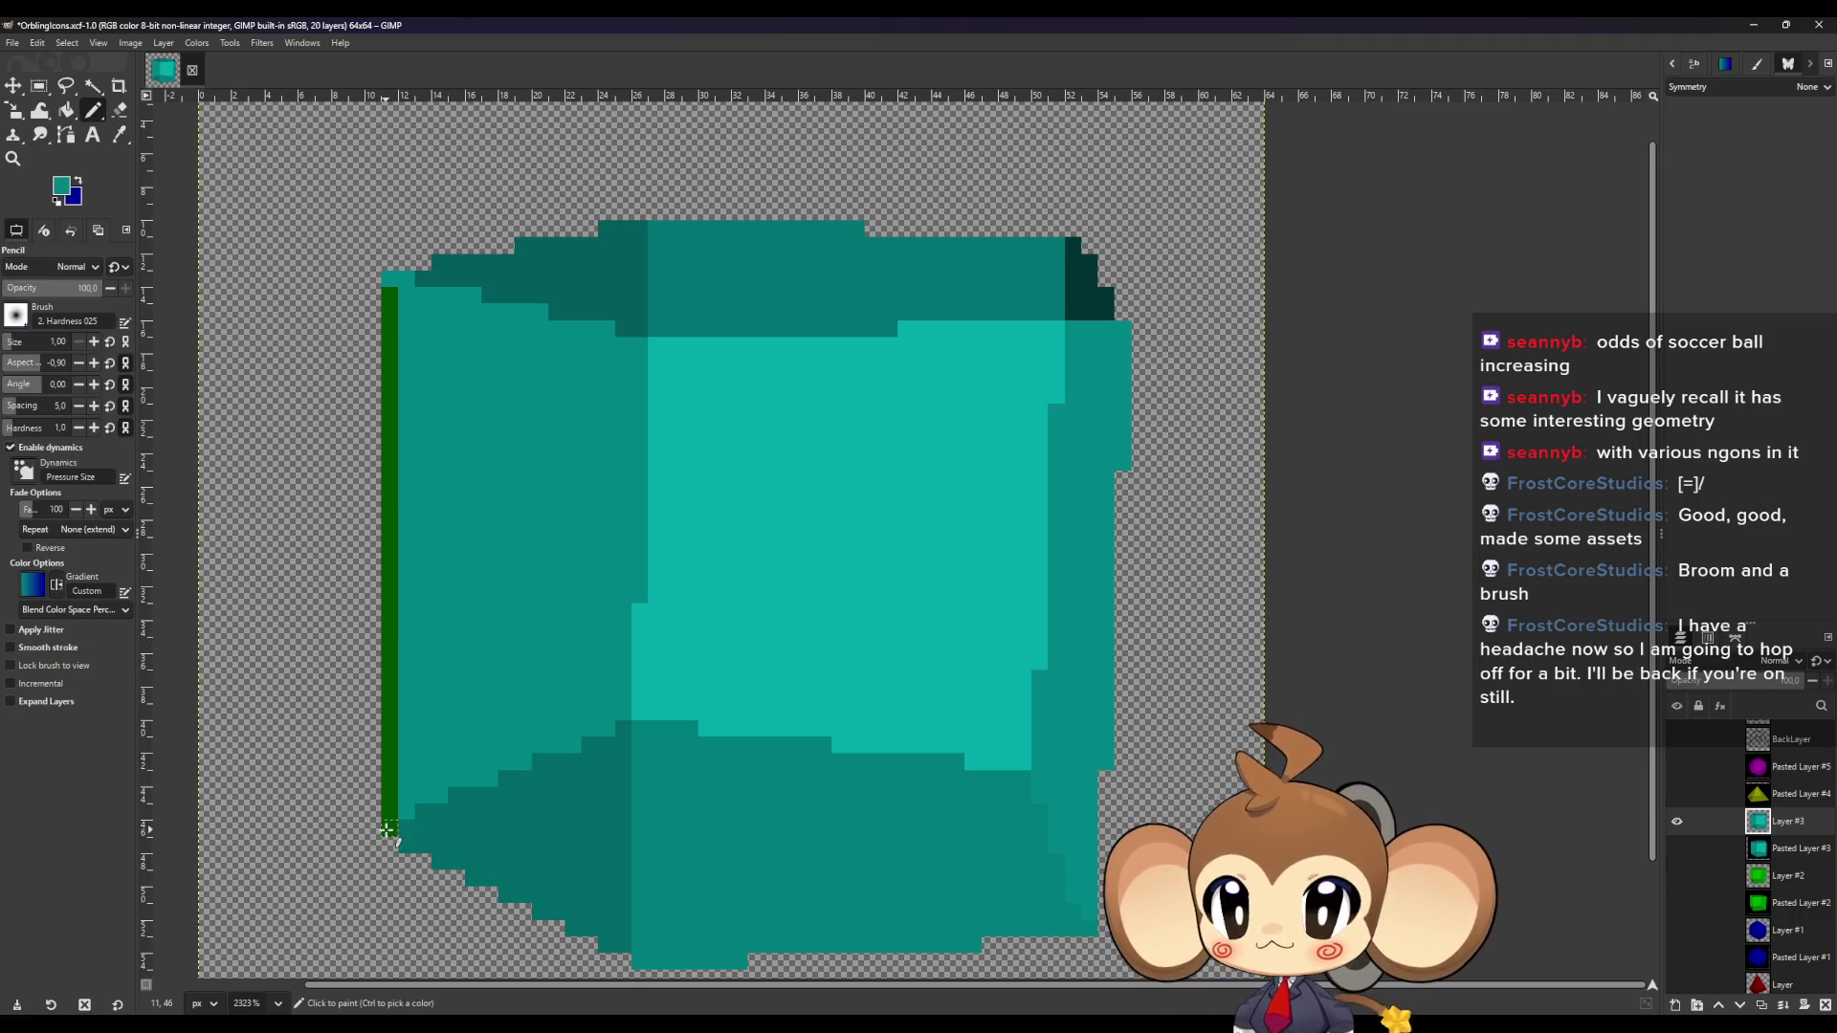
left_click(389, 309, "shift")
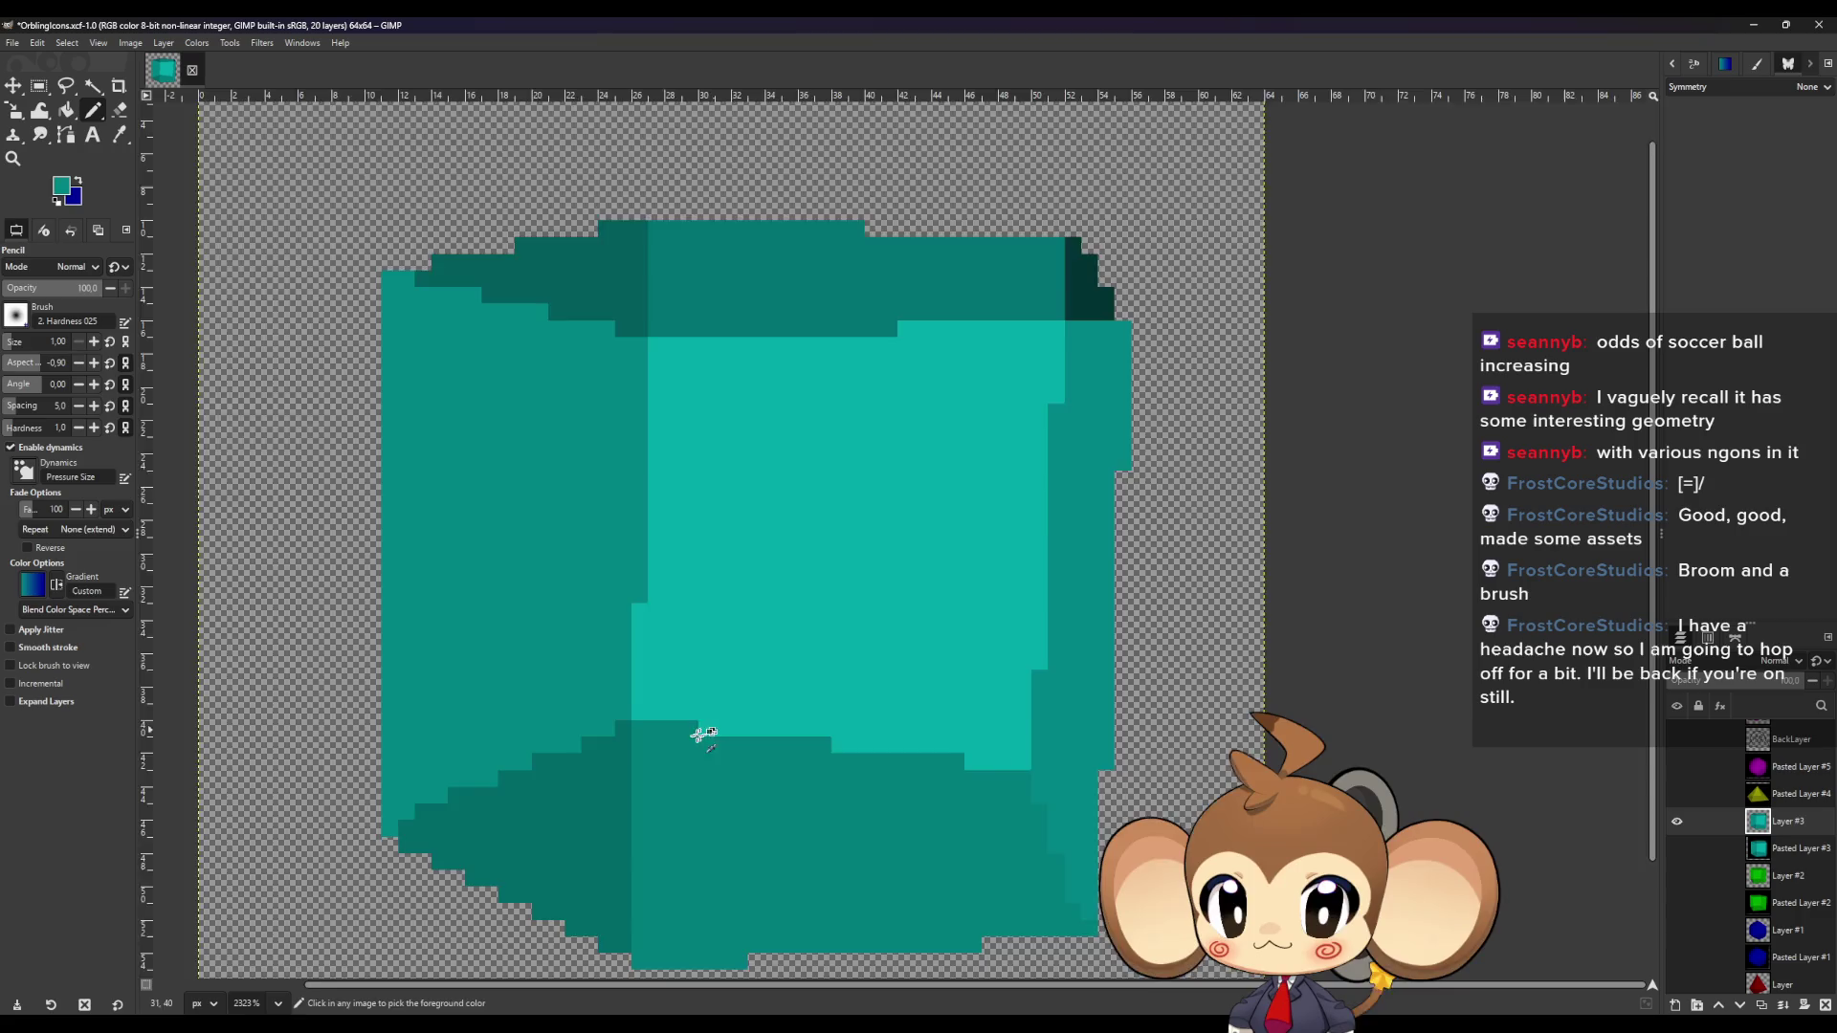
scroll(709, 730, "down", 2, "ctrl")
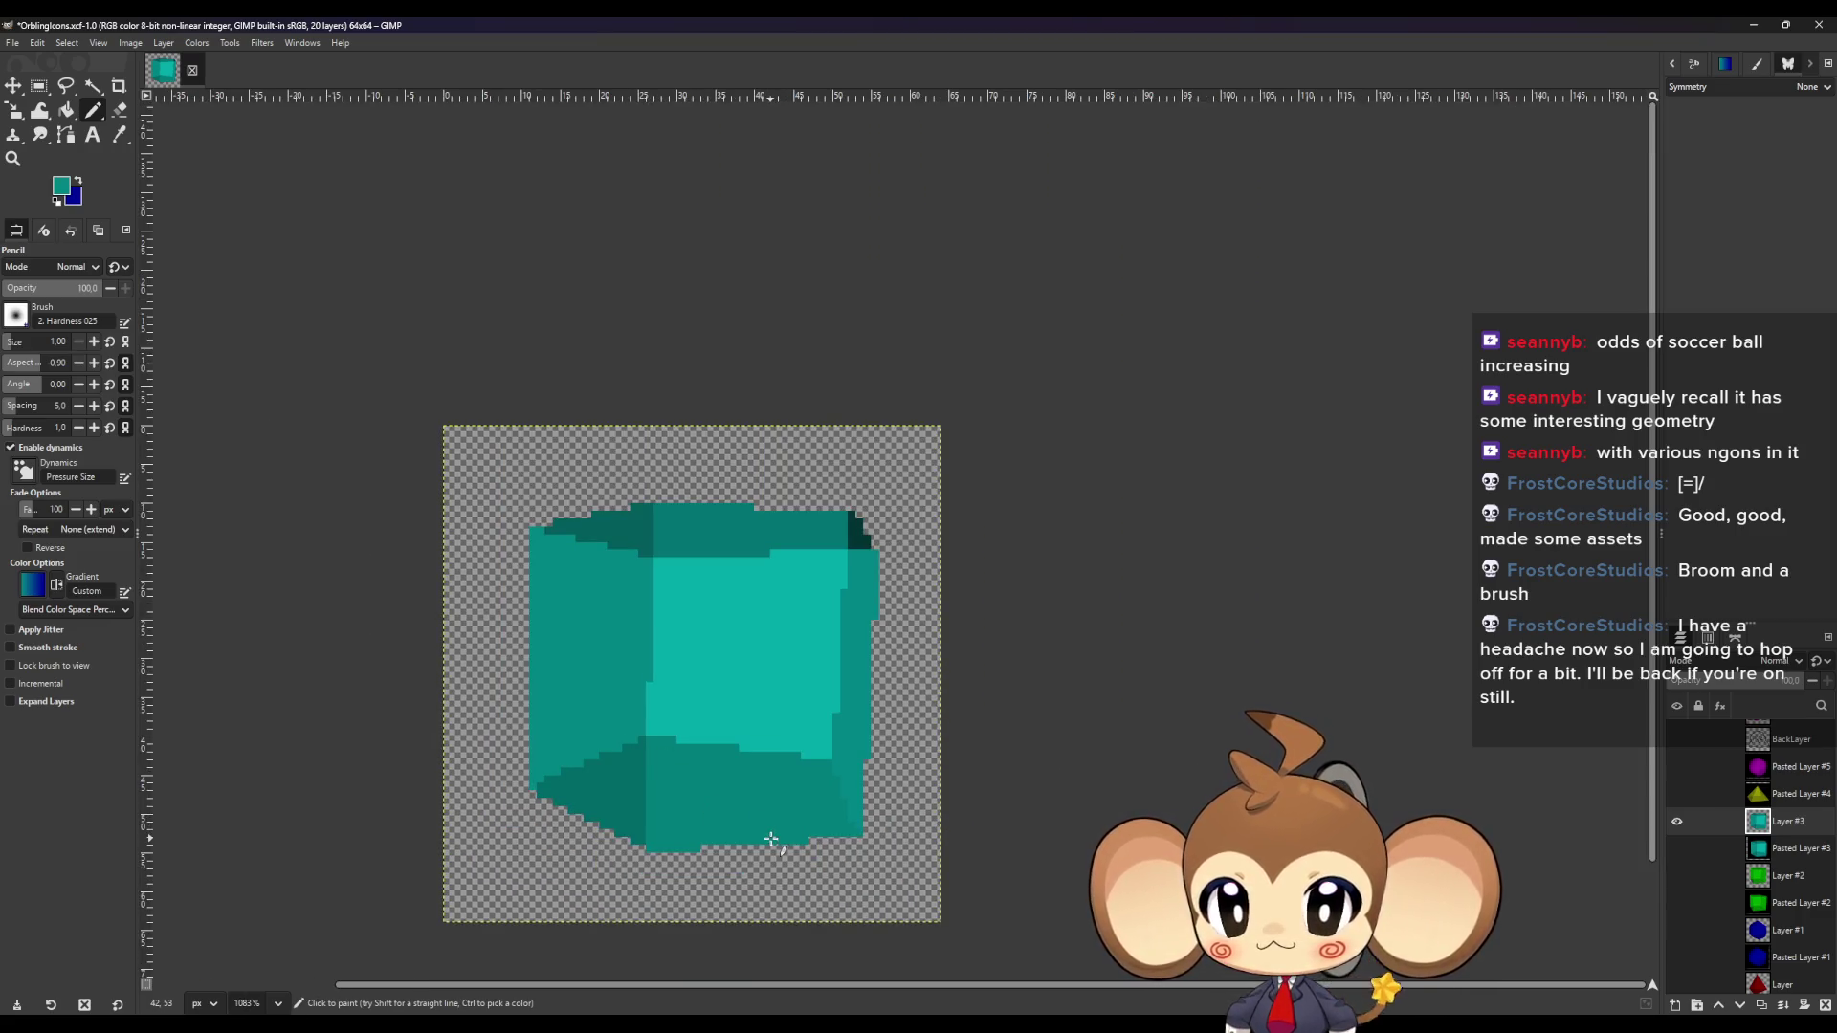
left_click(1675, 819)
Add a new empty layer above the pyramid's Pasted Layer #4.
left_click(1785, 802)
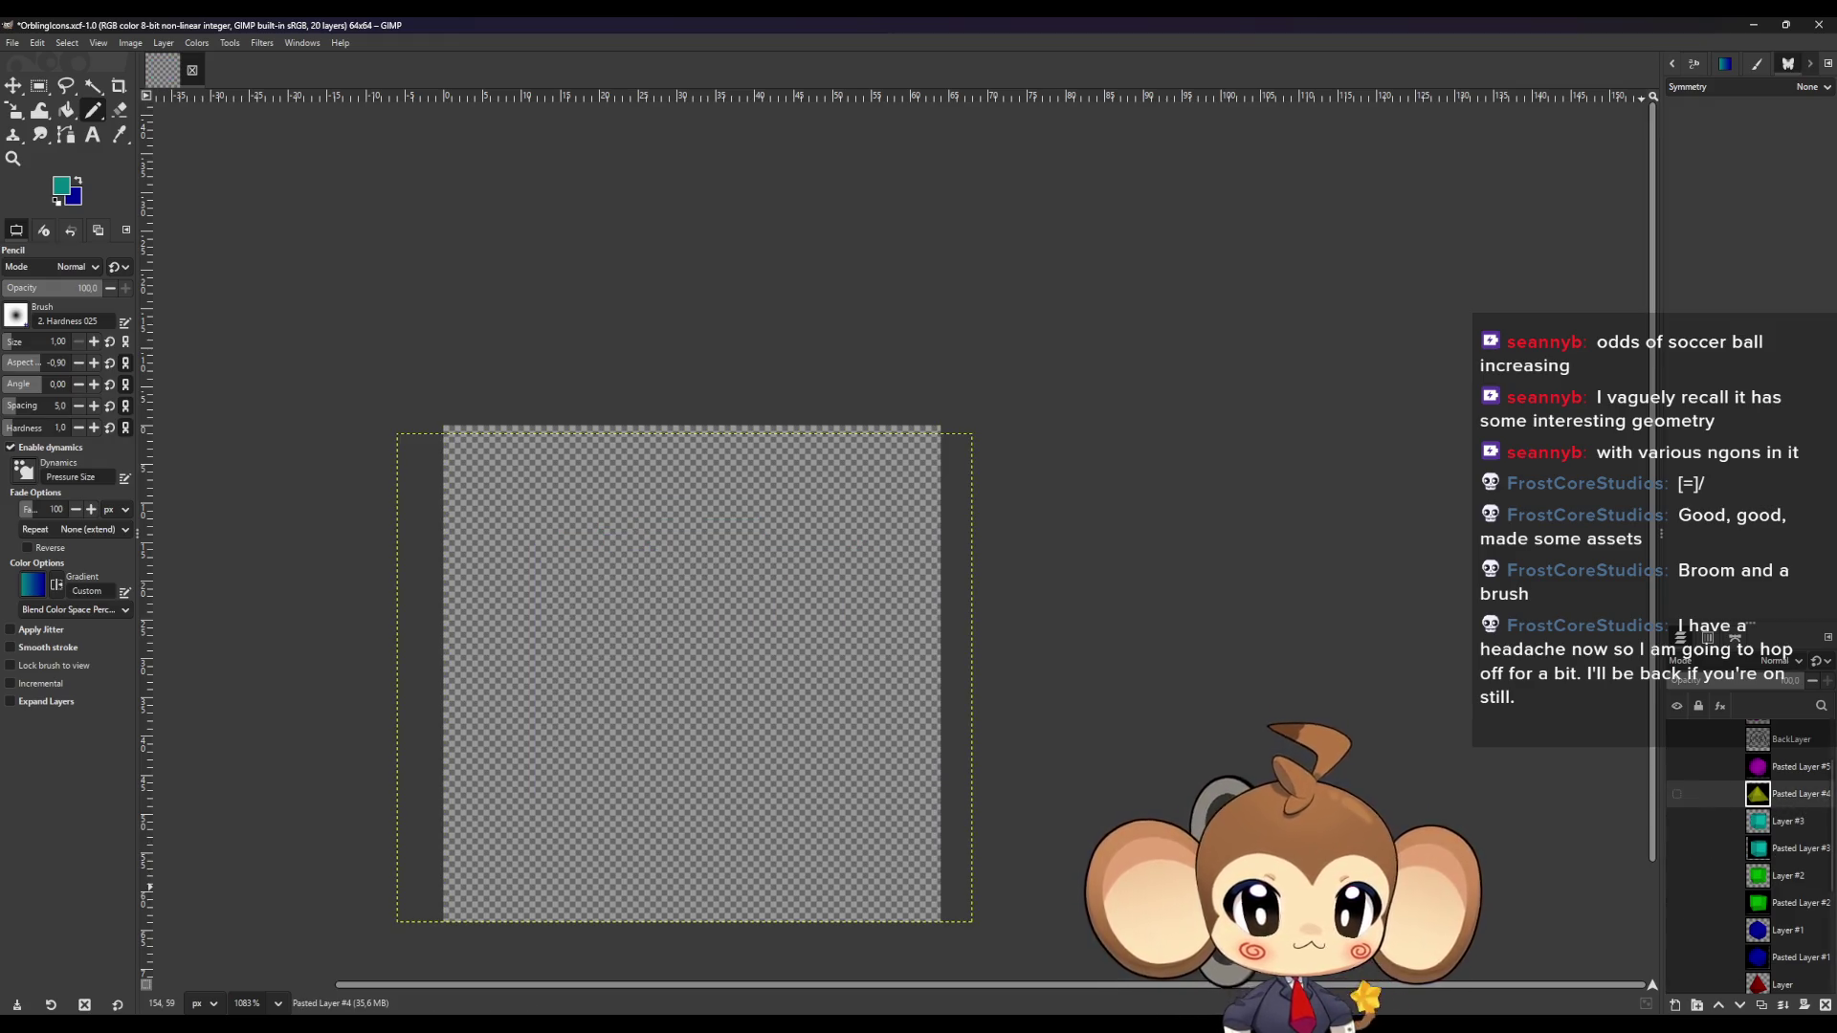
key("ctrl+shift+n")
left_click(1031, 734)
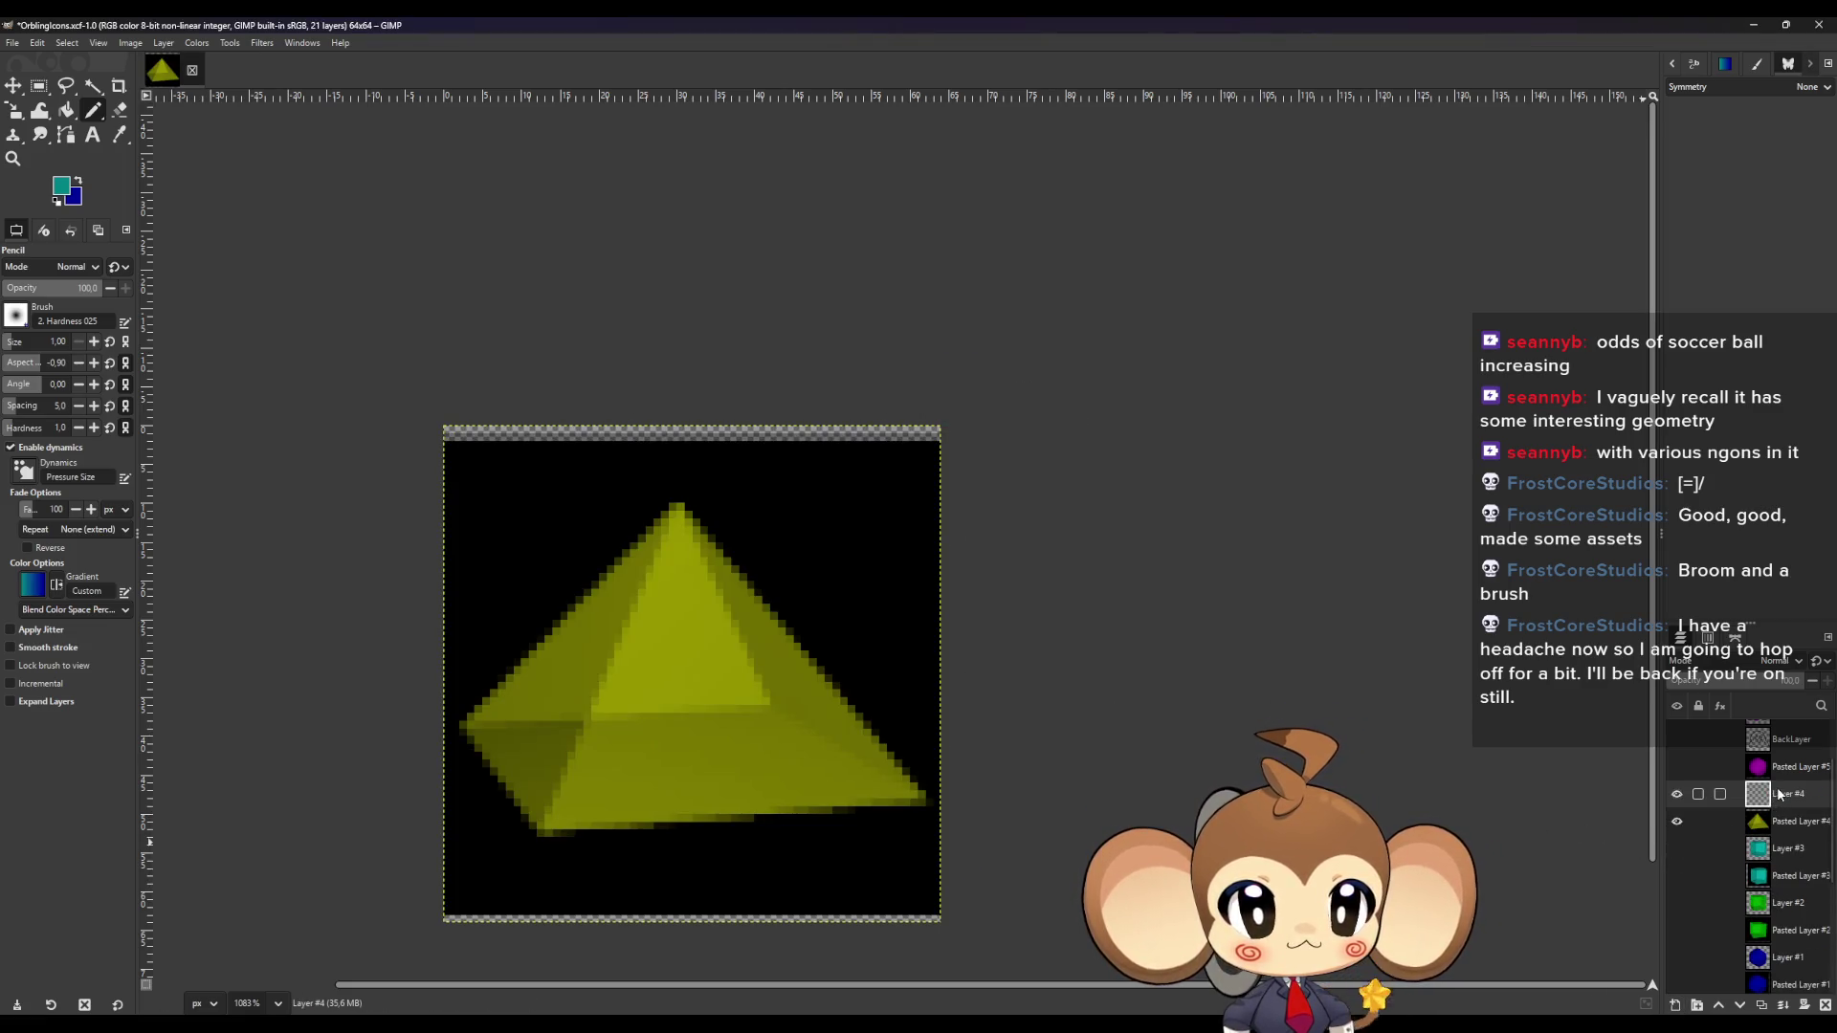
Draw teal straight lines along every edge of the olive pyramid, including base and apex edges.
left_click(540, 834)
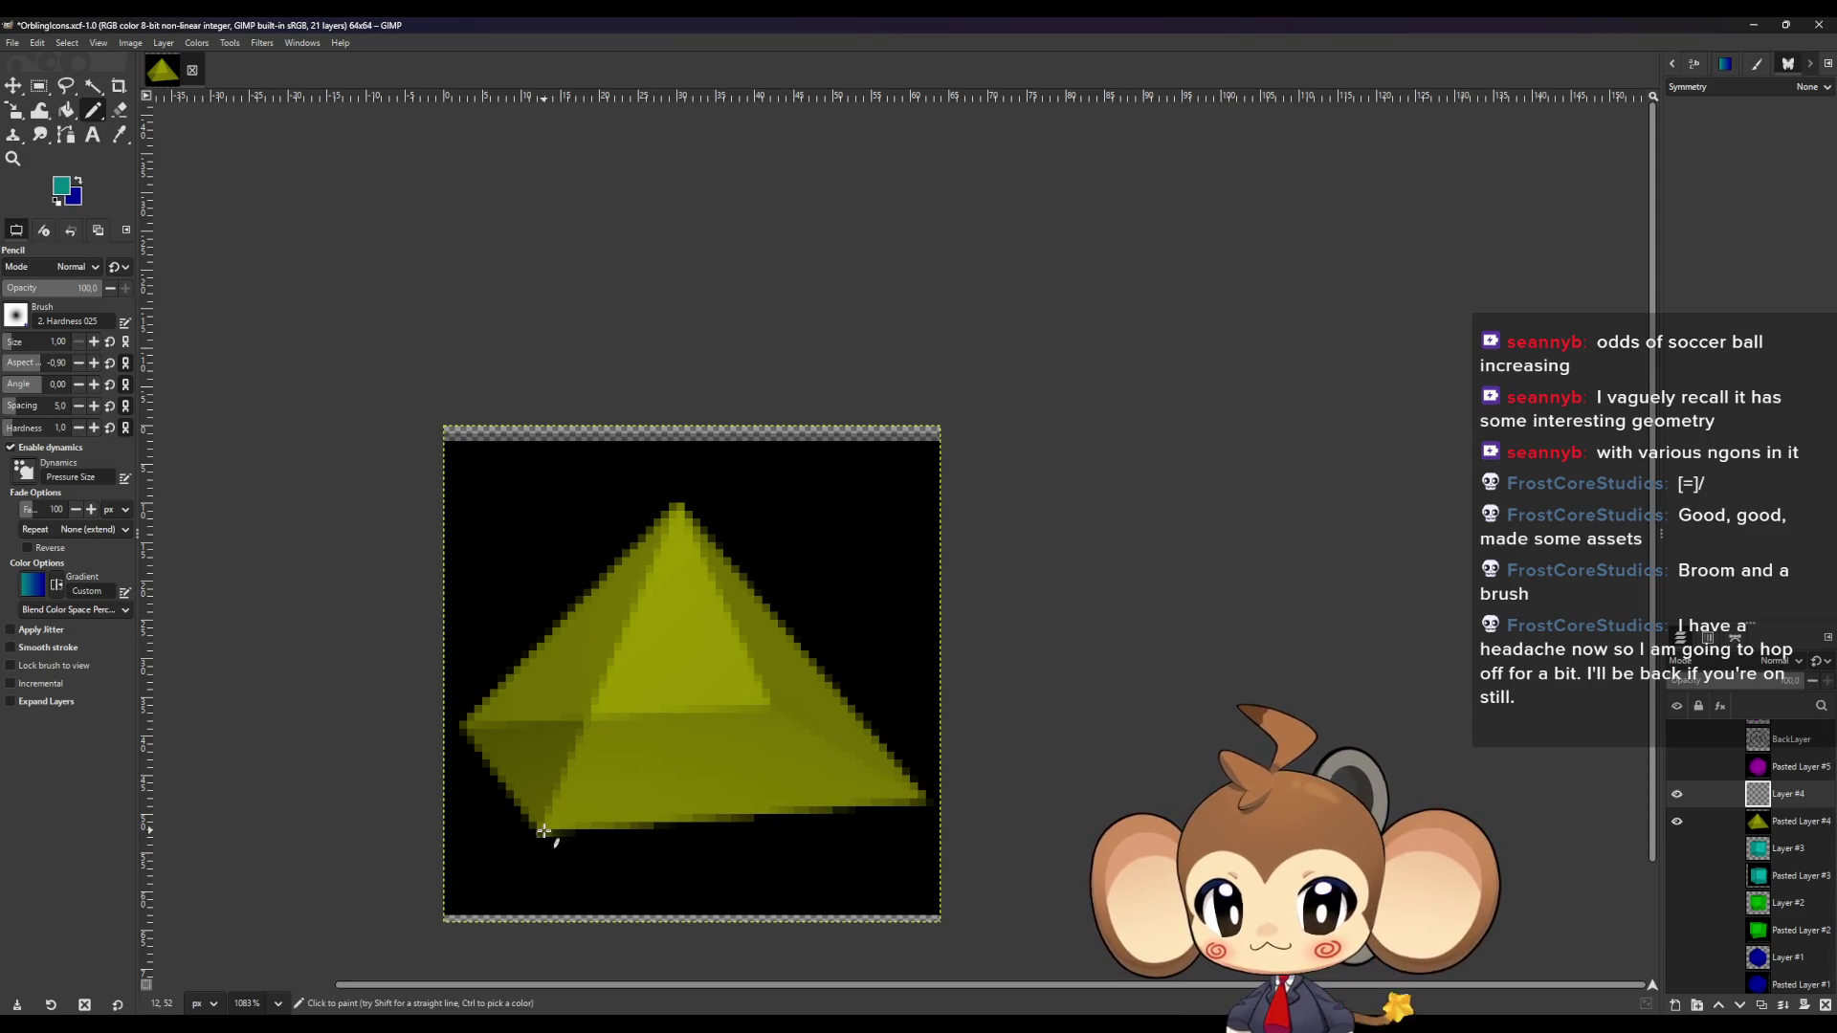
left_click(679, 506)
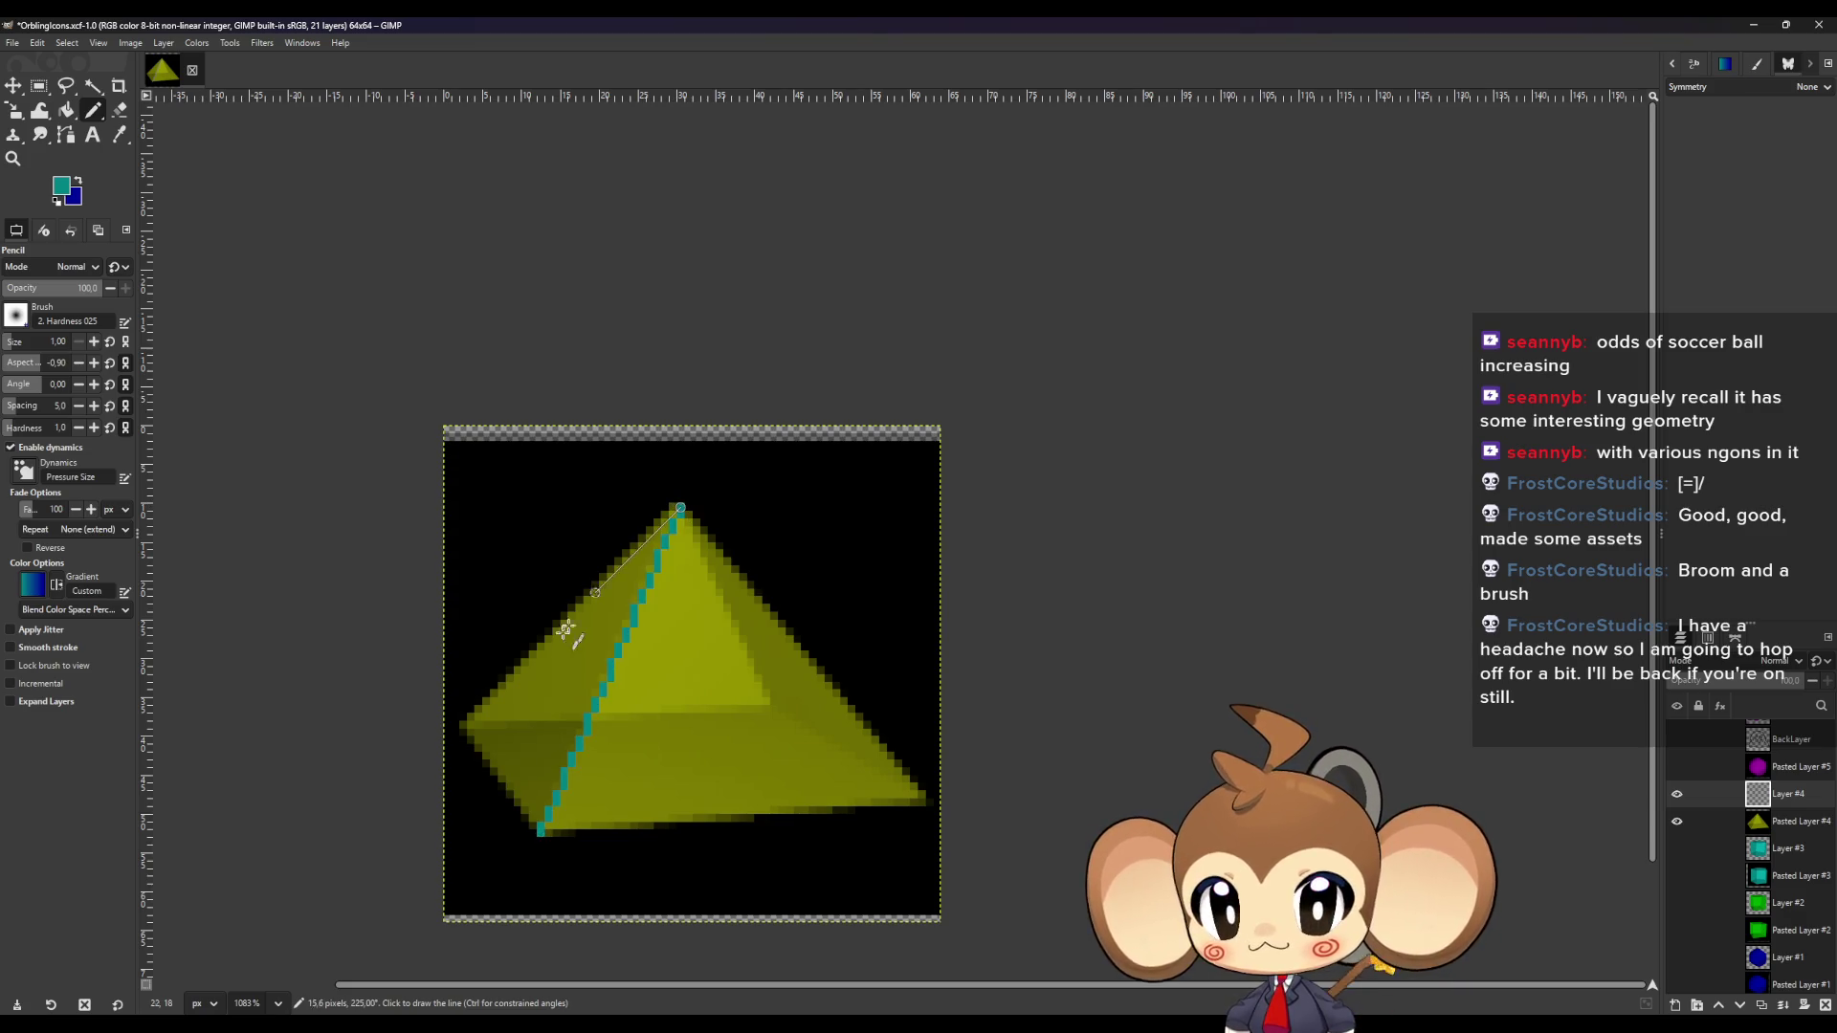
left_click(463, 725)
left_click(536, 835, "shift")
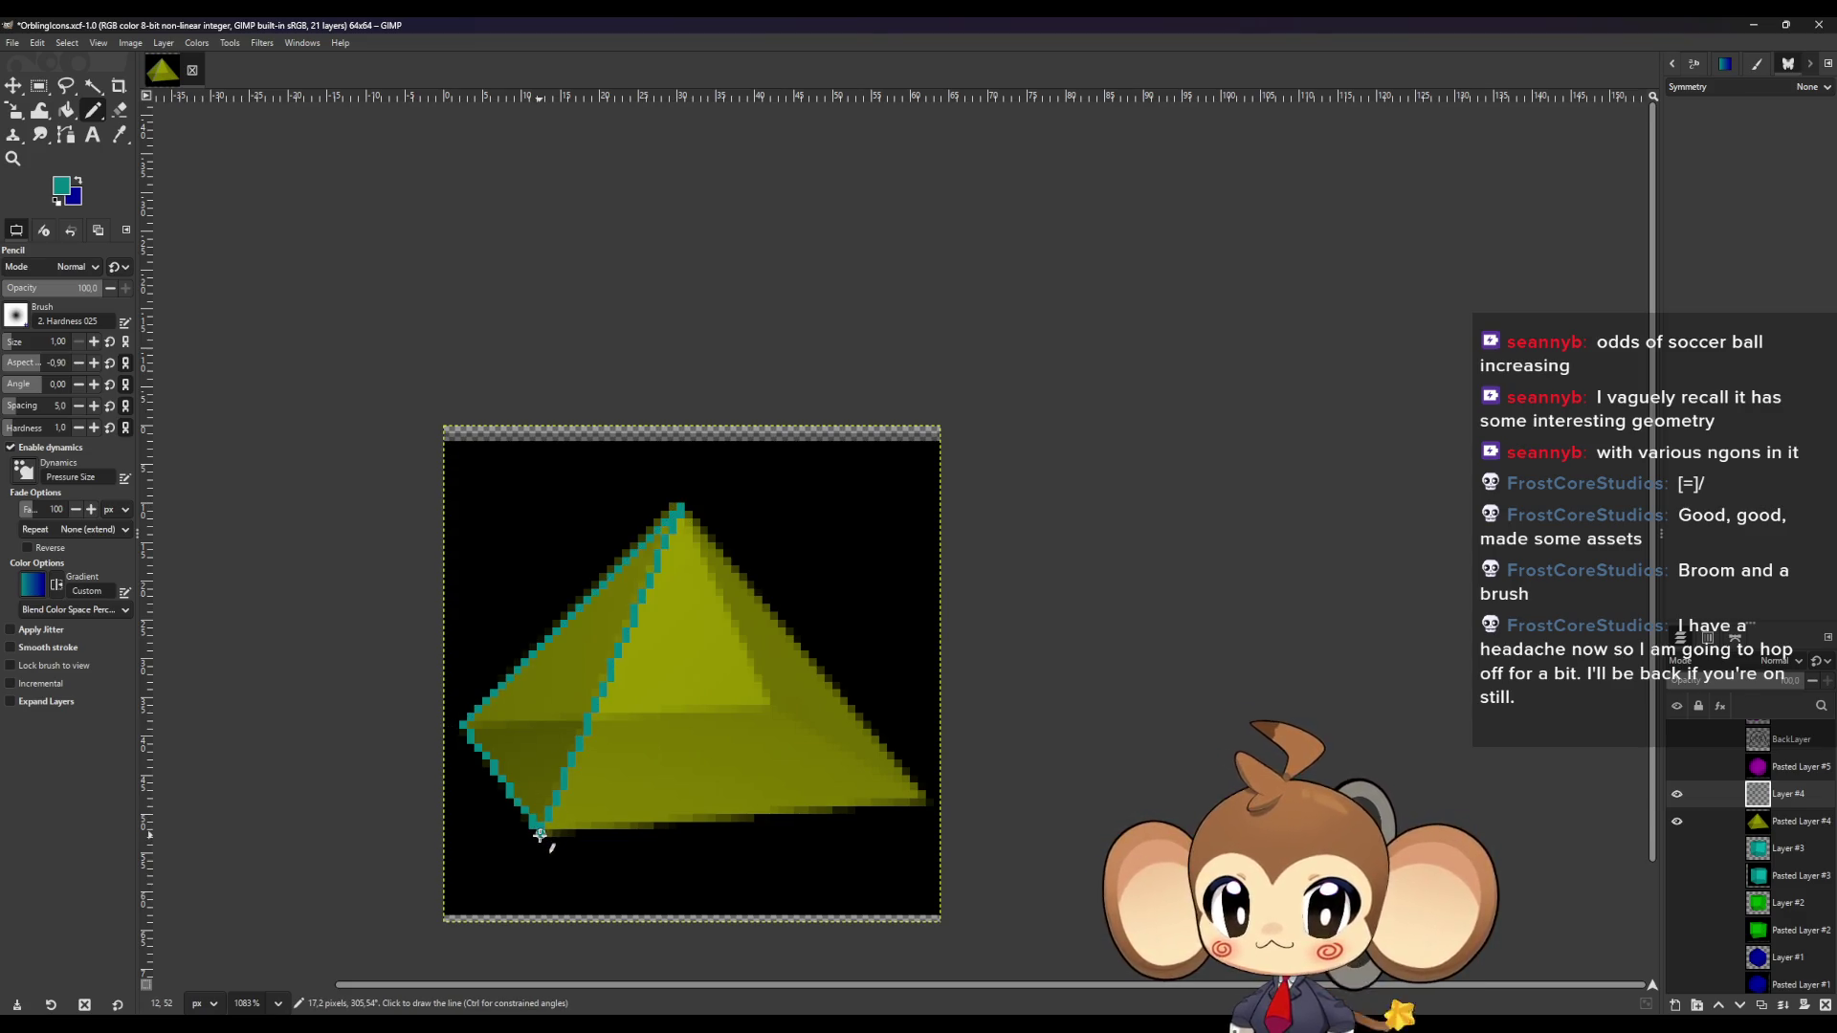
left_click(464, 727)
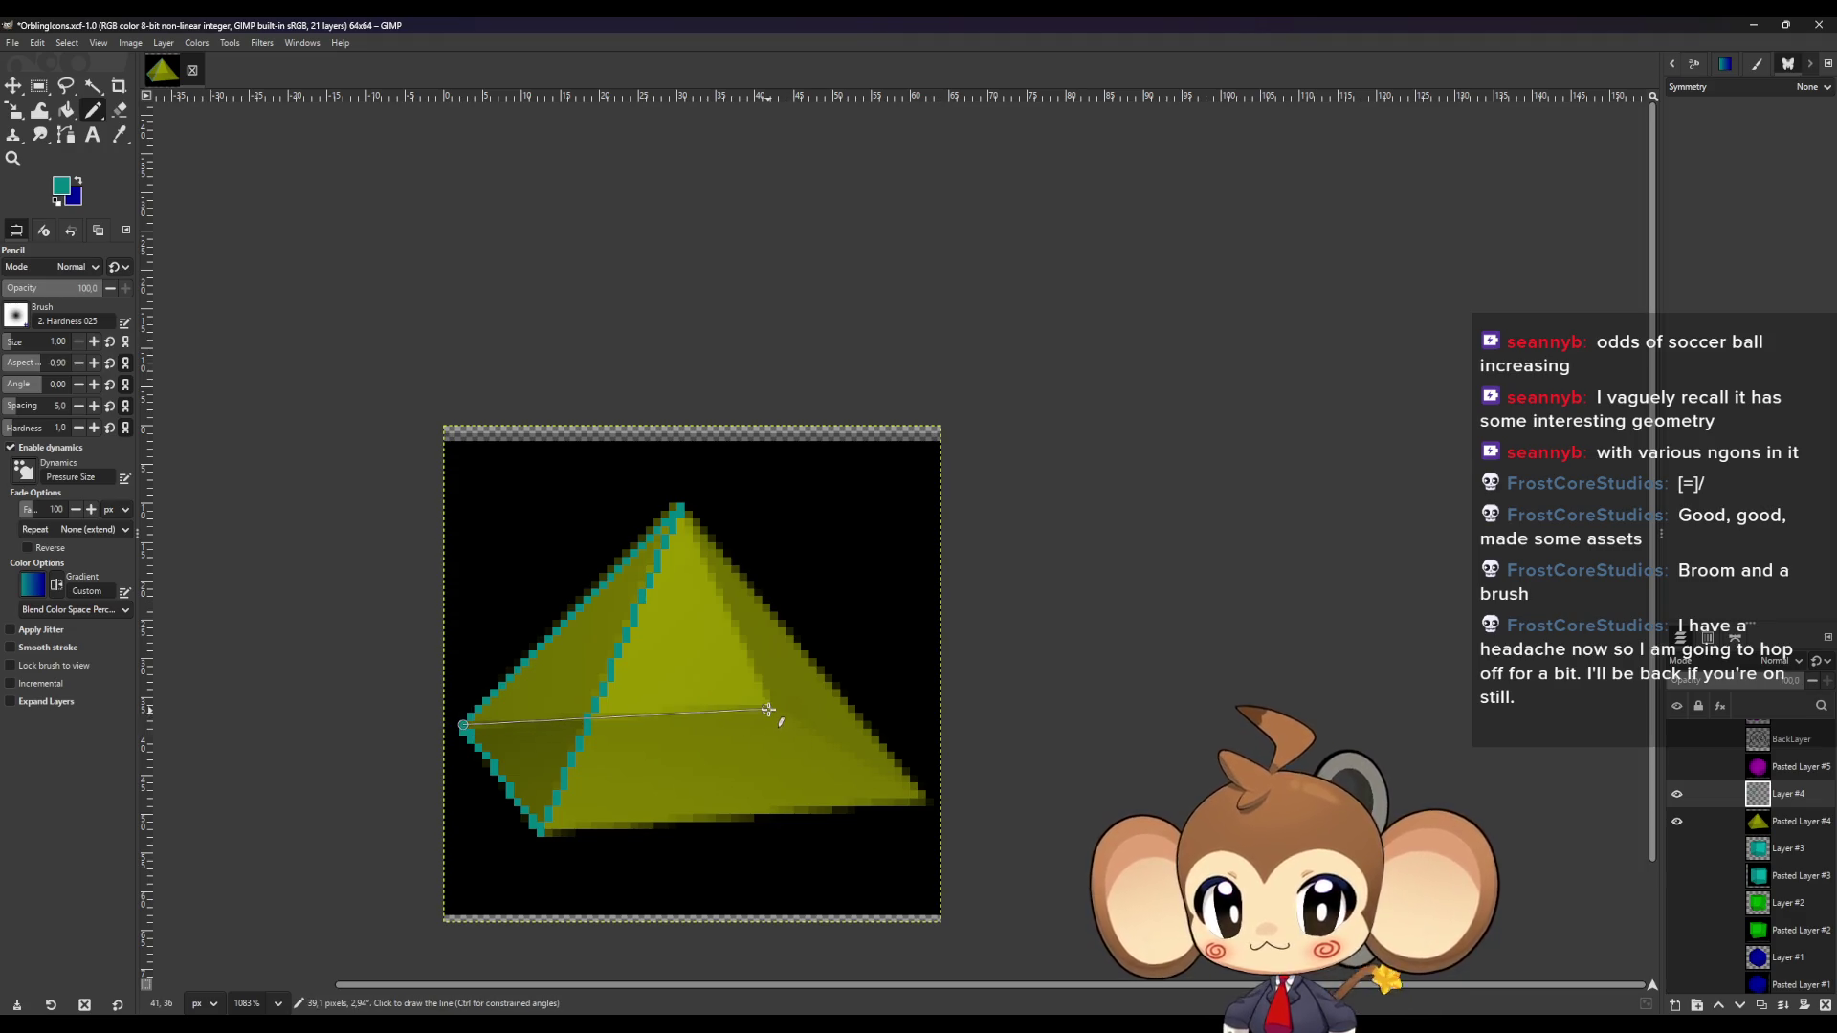
left_click(767, 709, "shift")
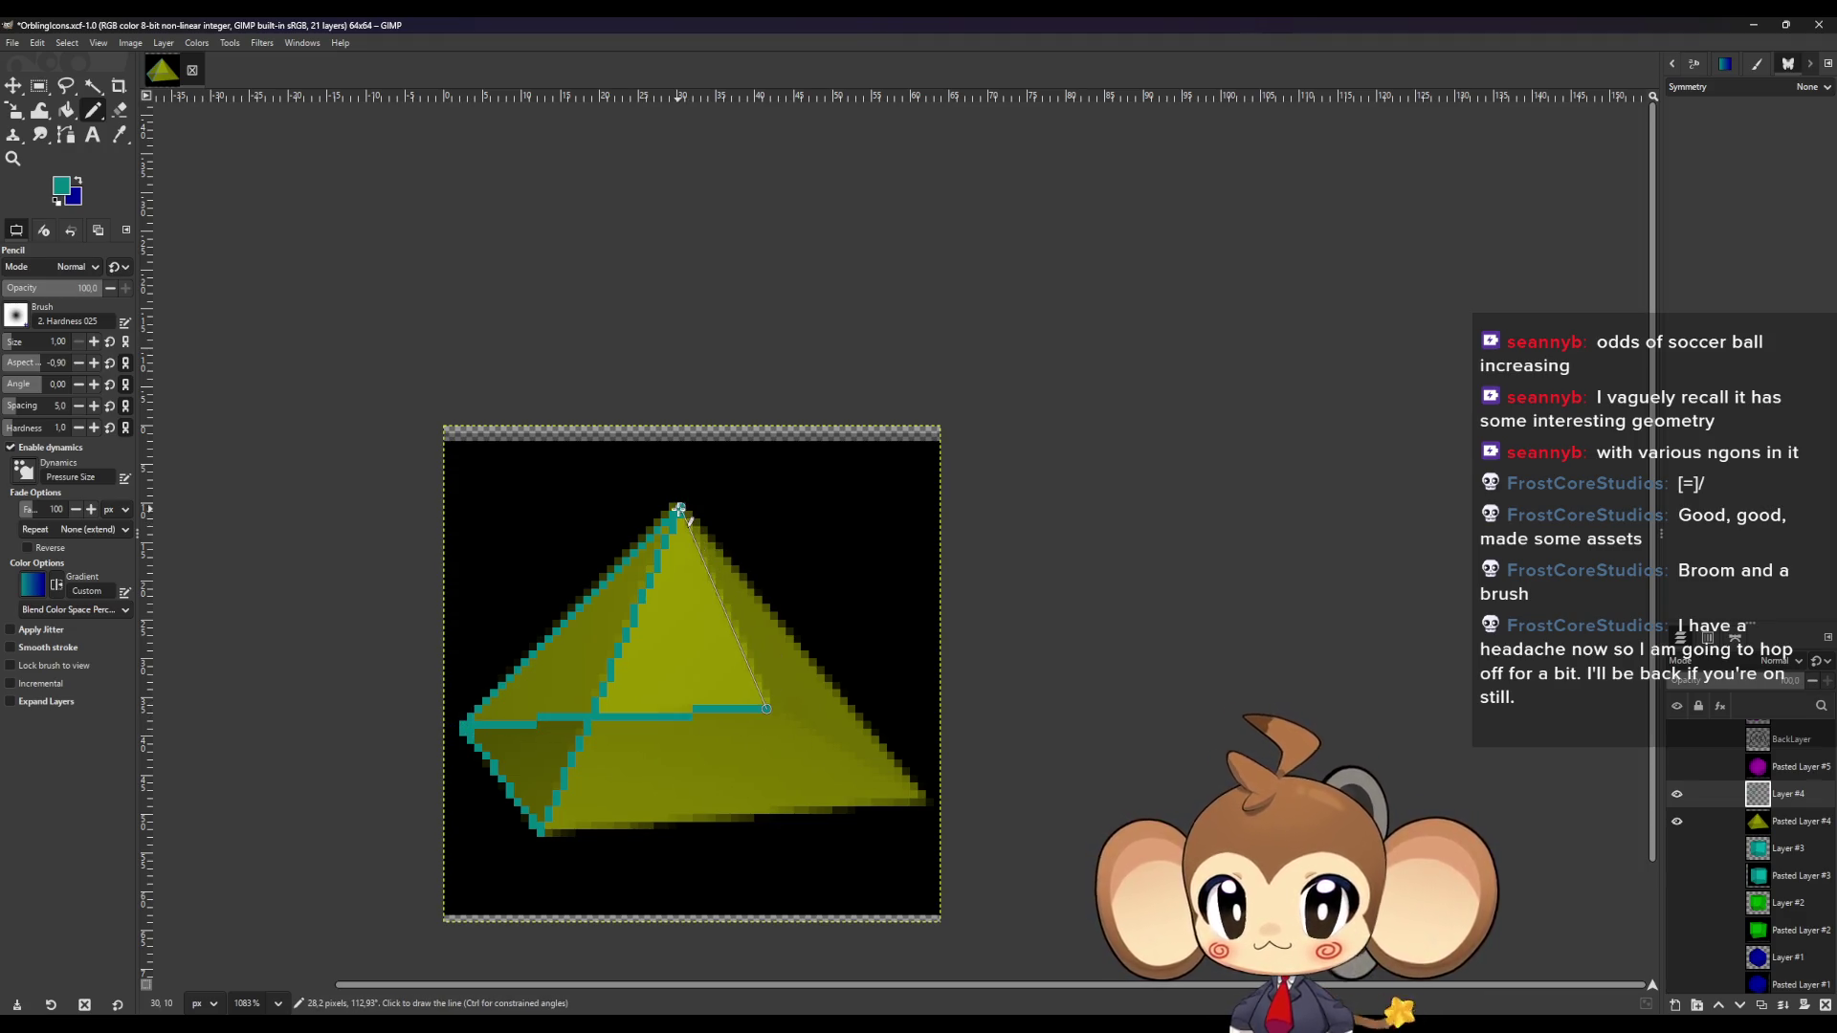
left_click(679, 507, "shift")
left_click(924, 801, "shift")
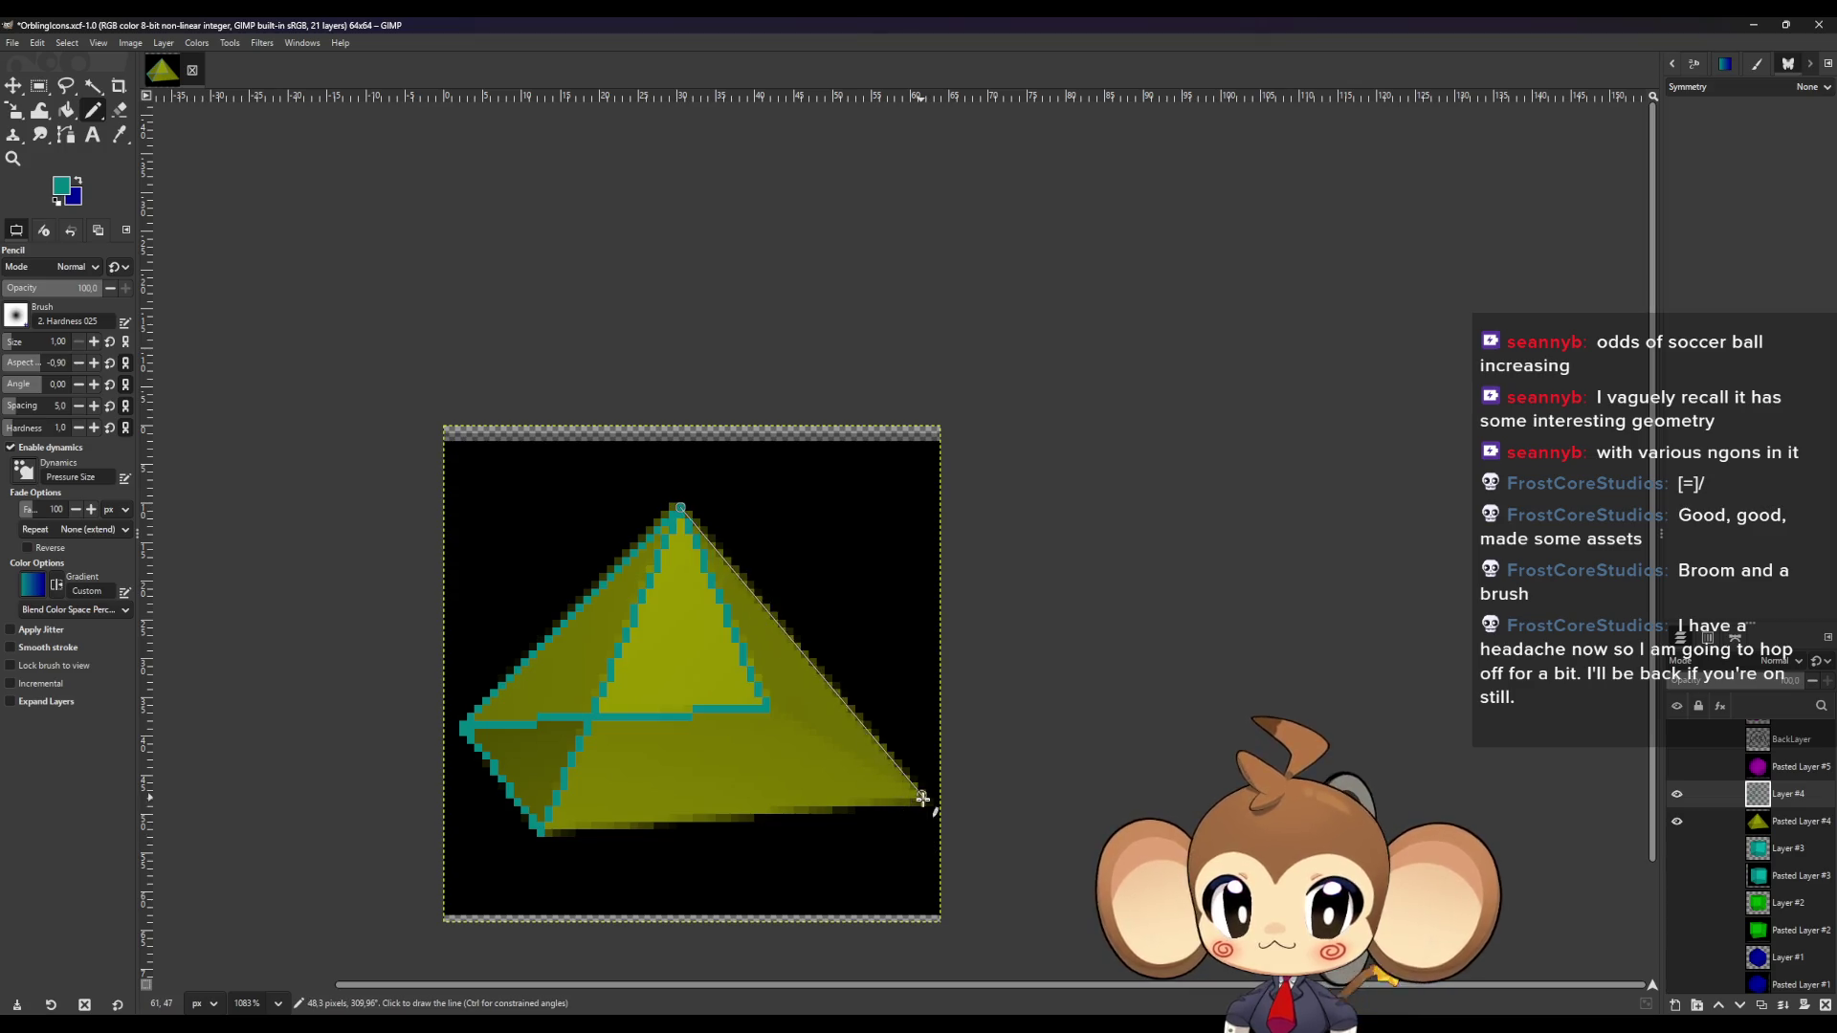
left_click(766, 709, "shift")
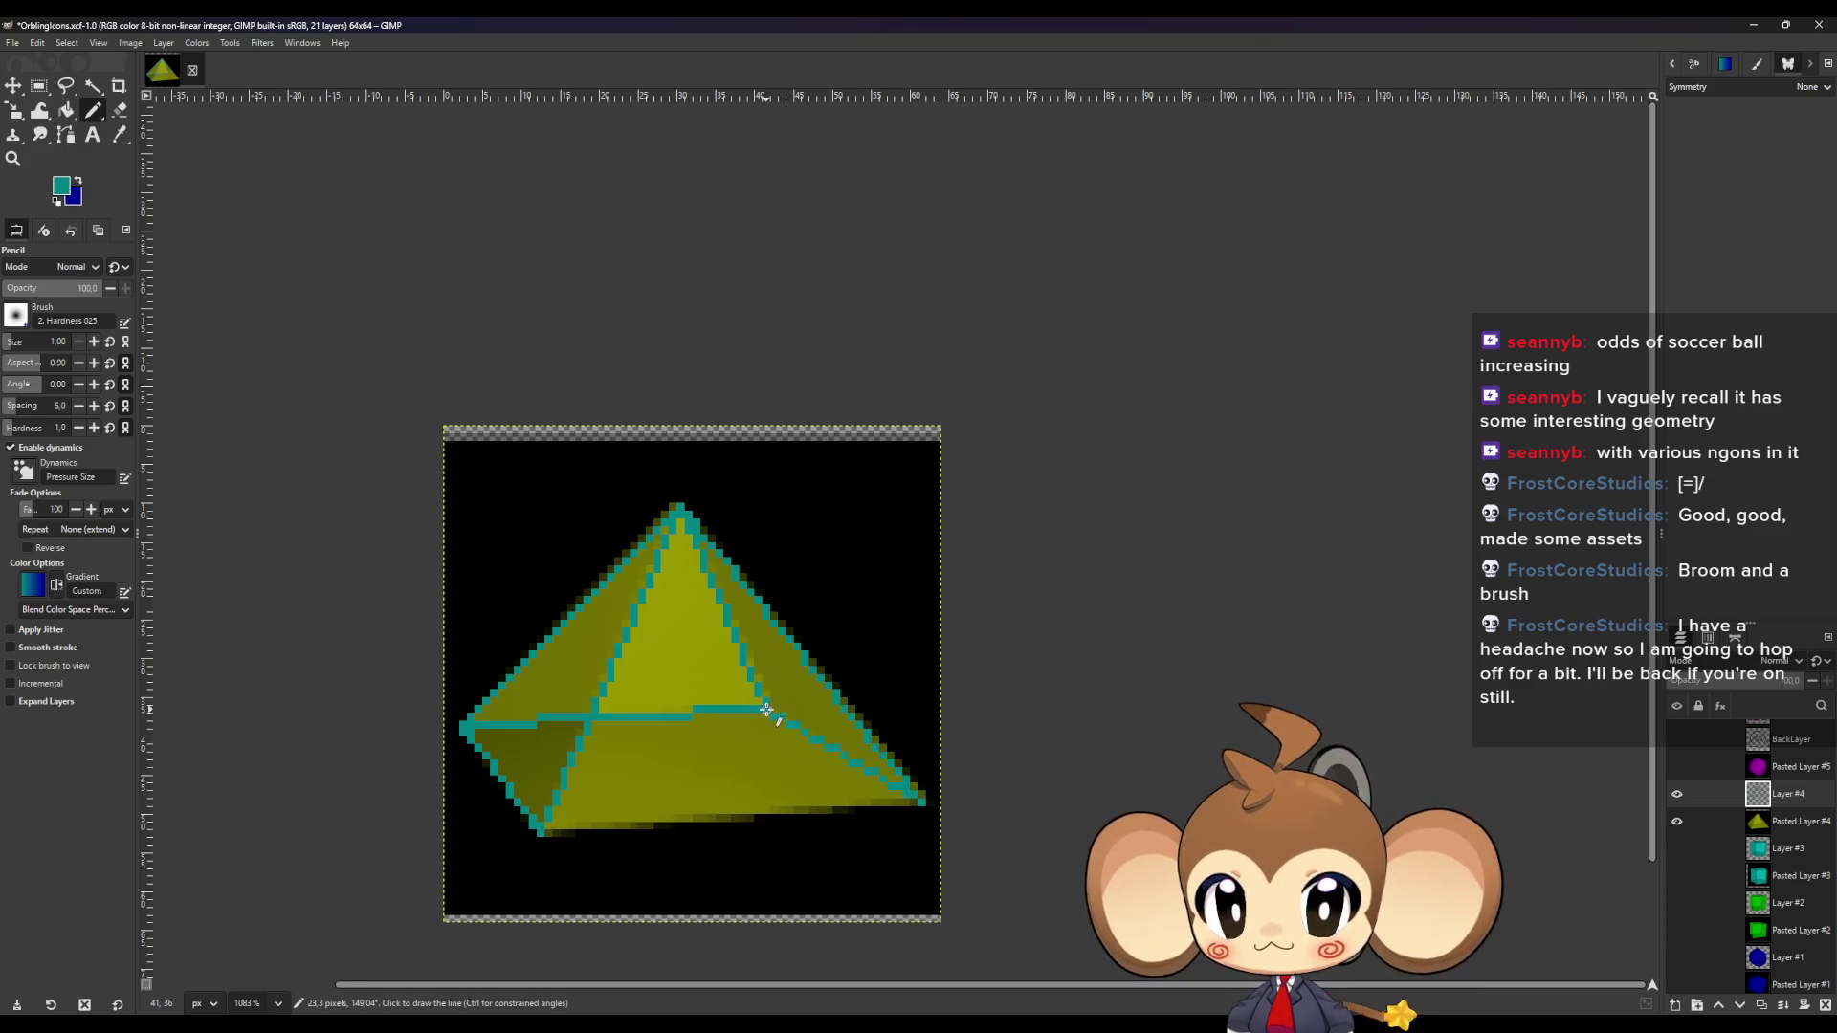
left_click(920, 800)
left_click(539, 831, "shift")
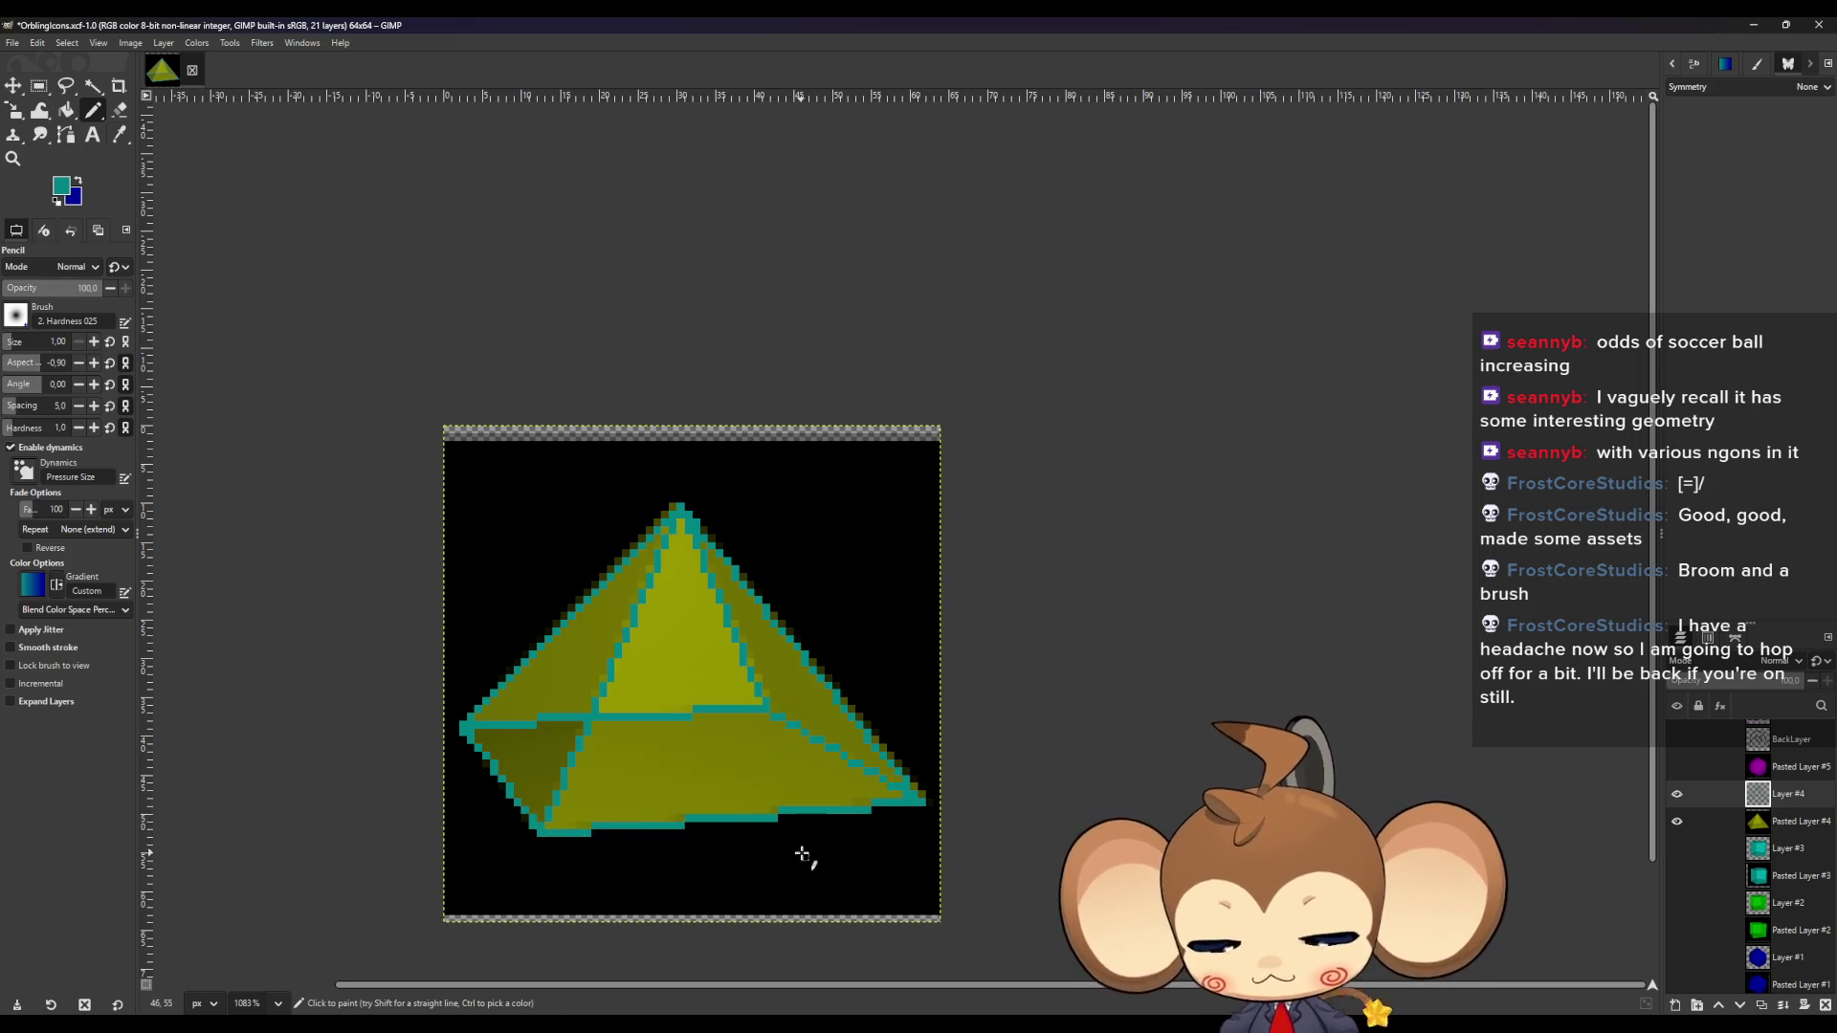
Sample the pyramid's olive colour with the Color Picker (O).
key("o")
left_click(797, 686)
key("shift+b")
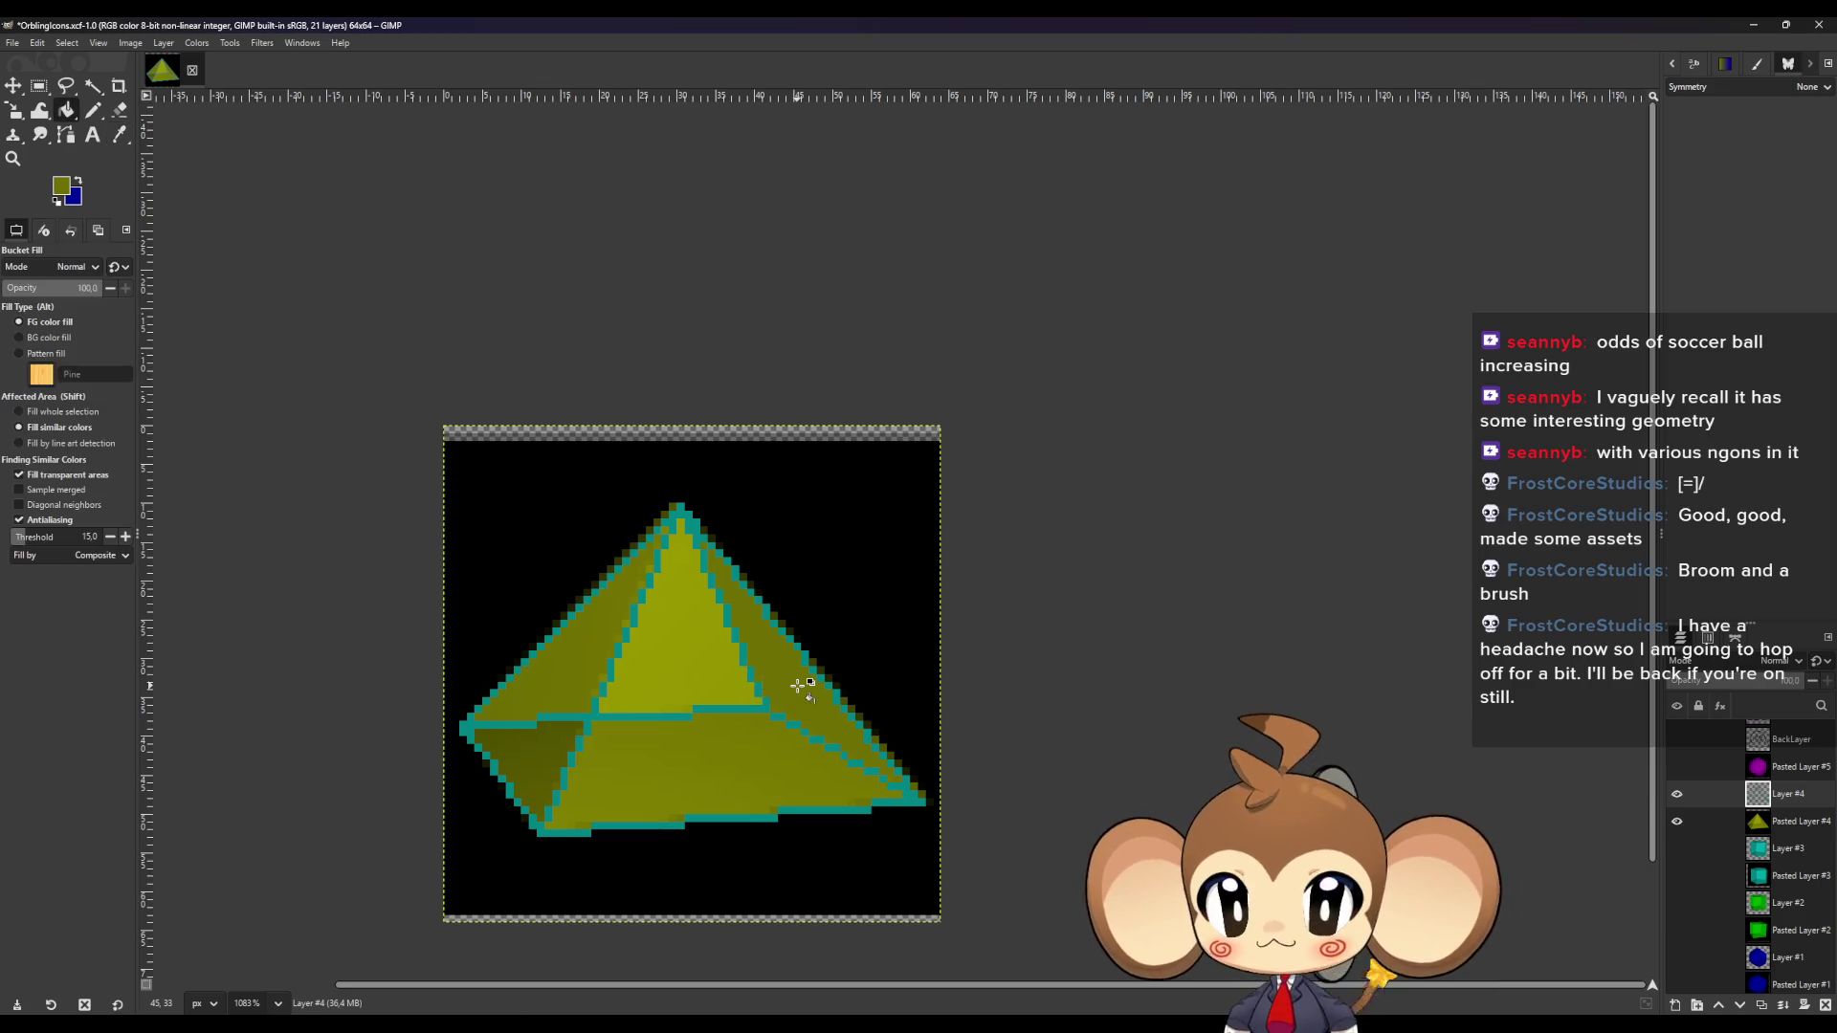
Sample the olive face shades, fill the bottom face with its own colour, and hide the black backdrop layer.
left_click(656, 644, "ctrl")
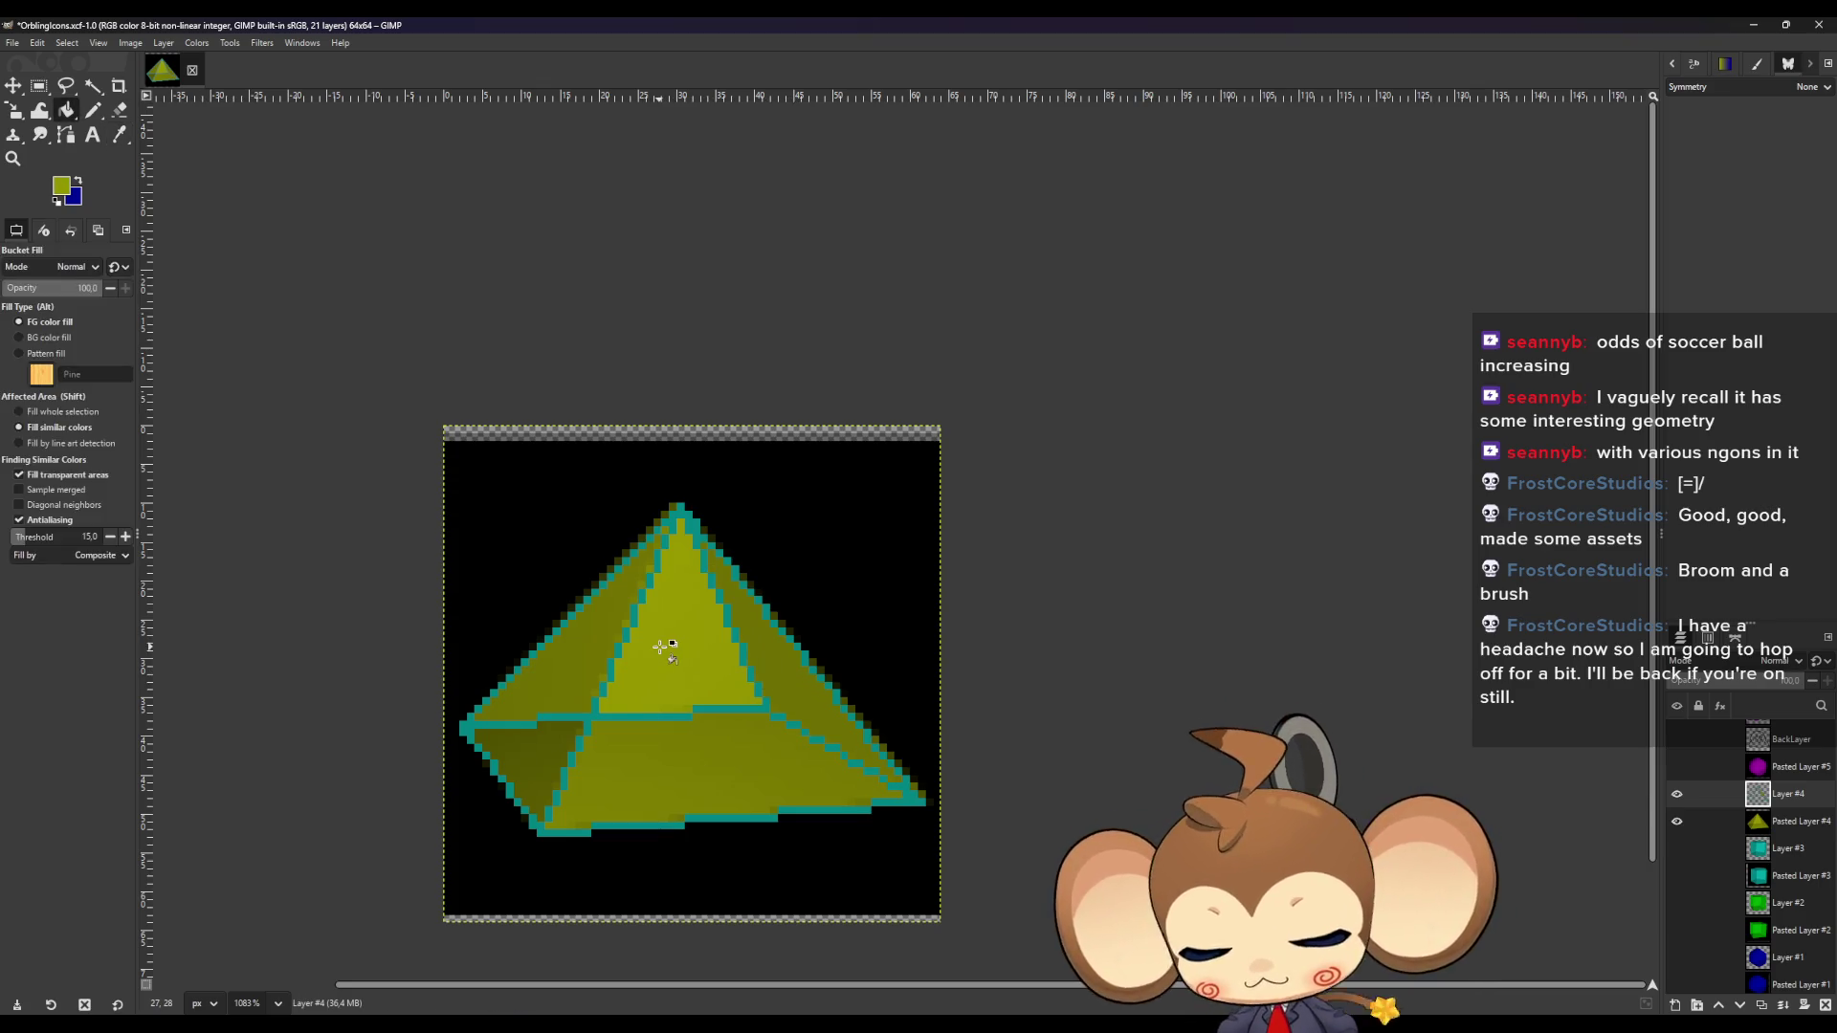
left_click(570, 650, "ctrl")
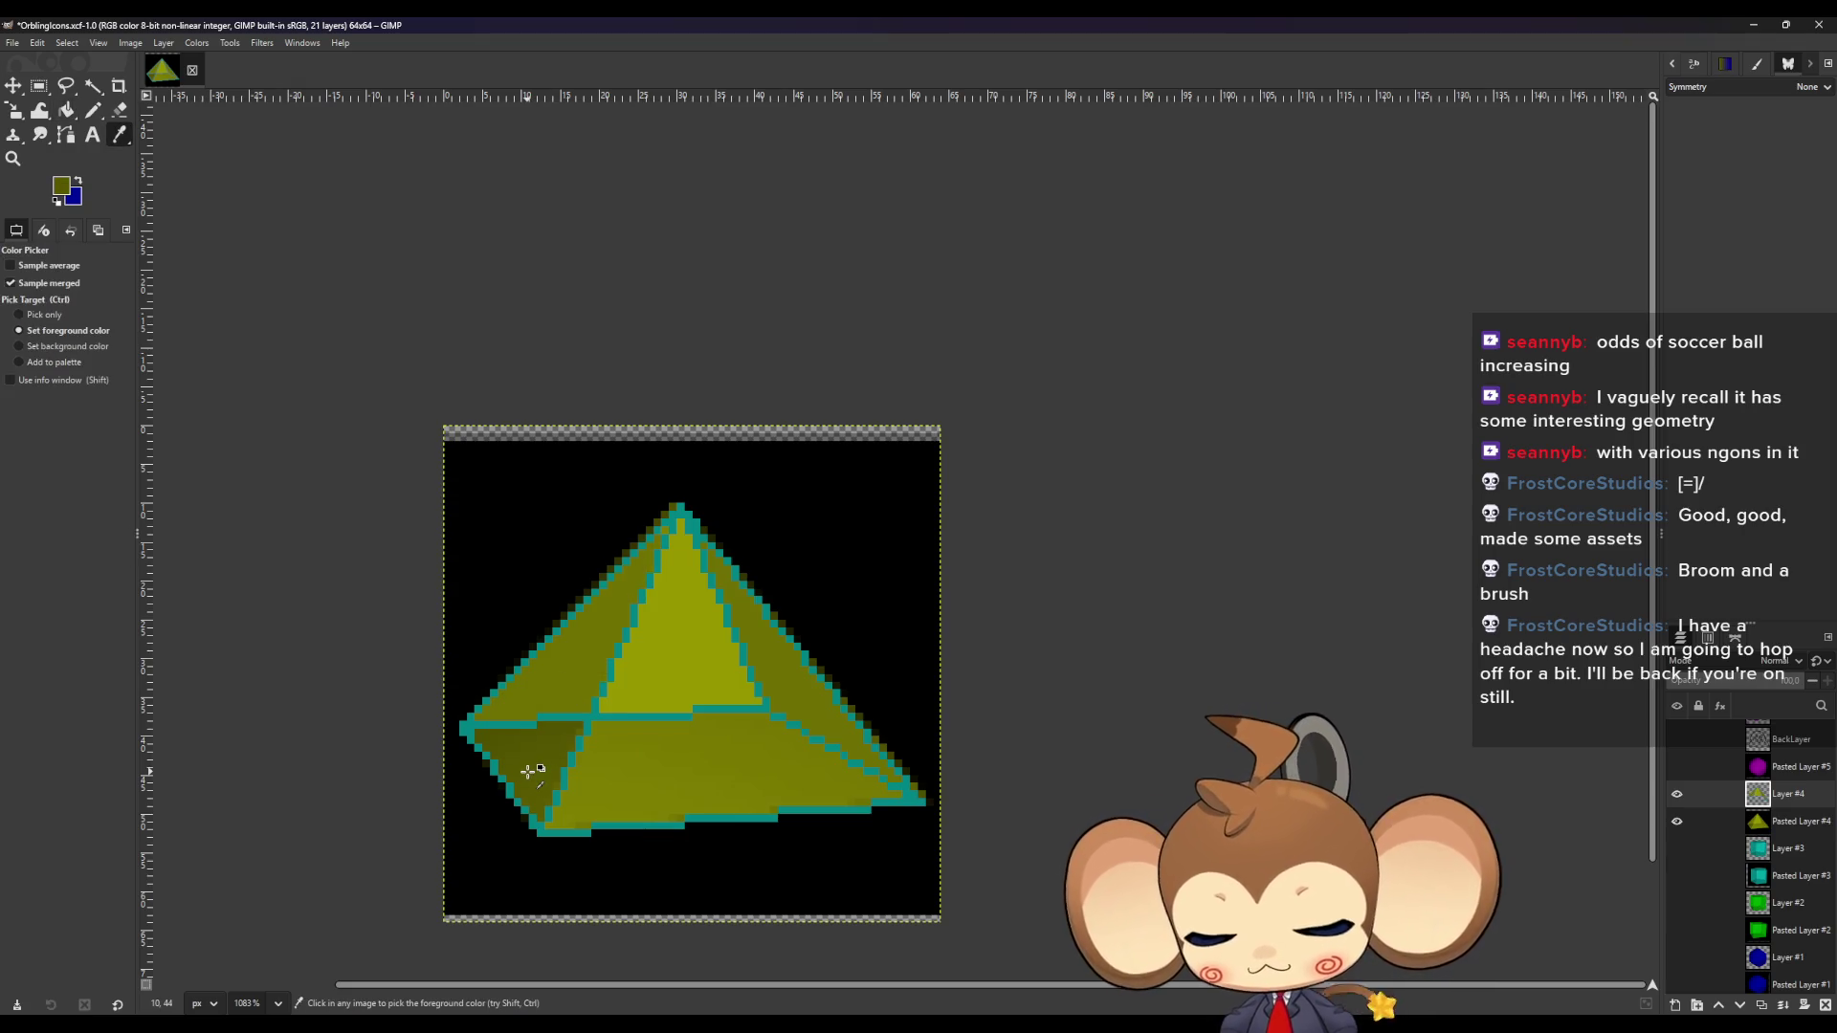
left_click(643, 778, "ctrl")
left_click(643, 777)
left_click(1677, 822)
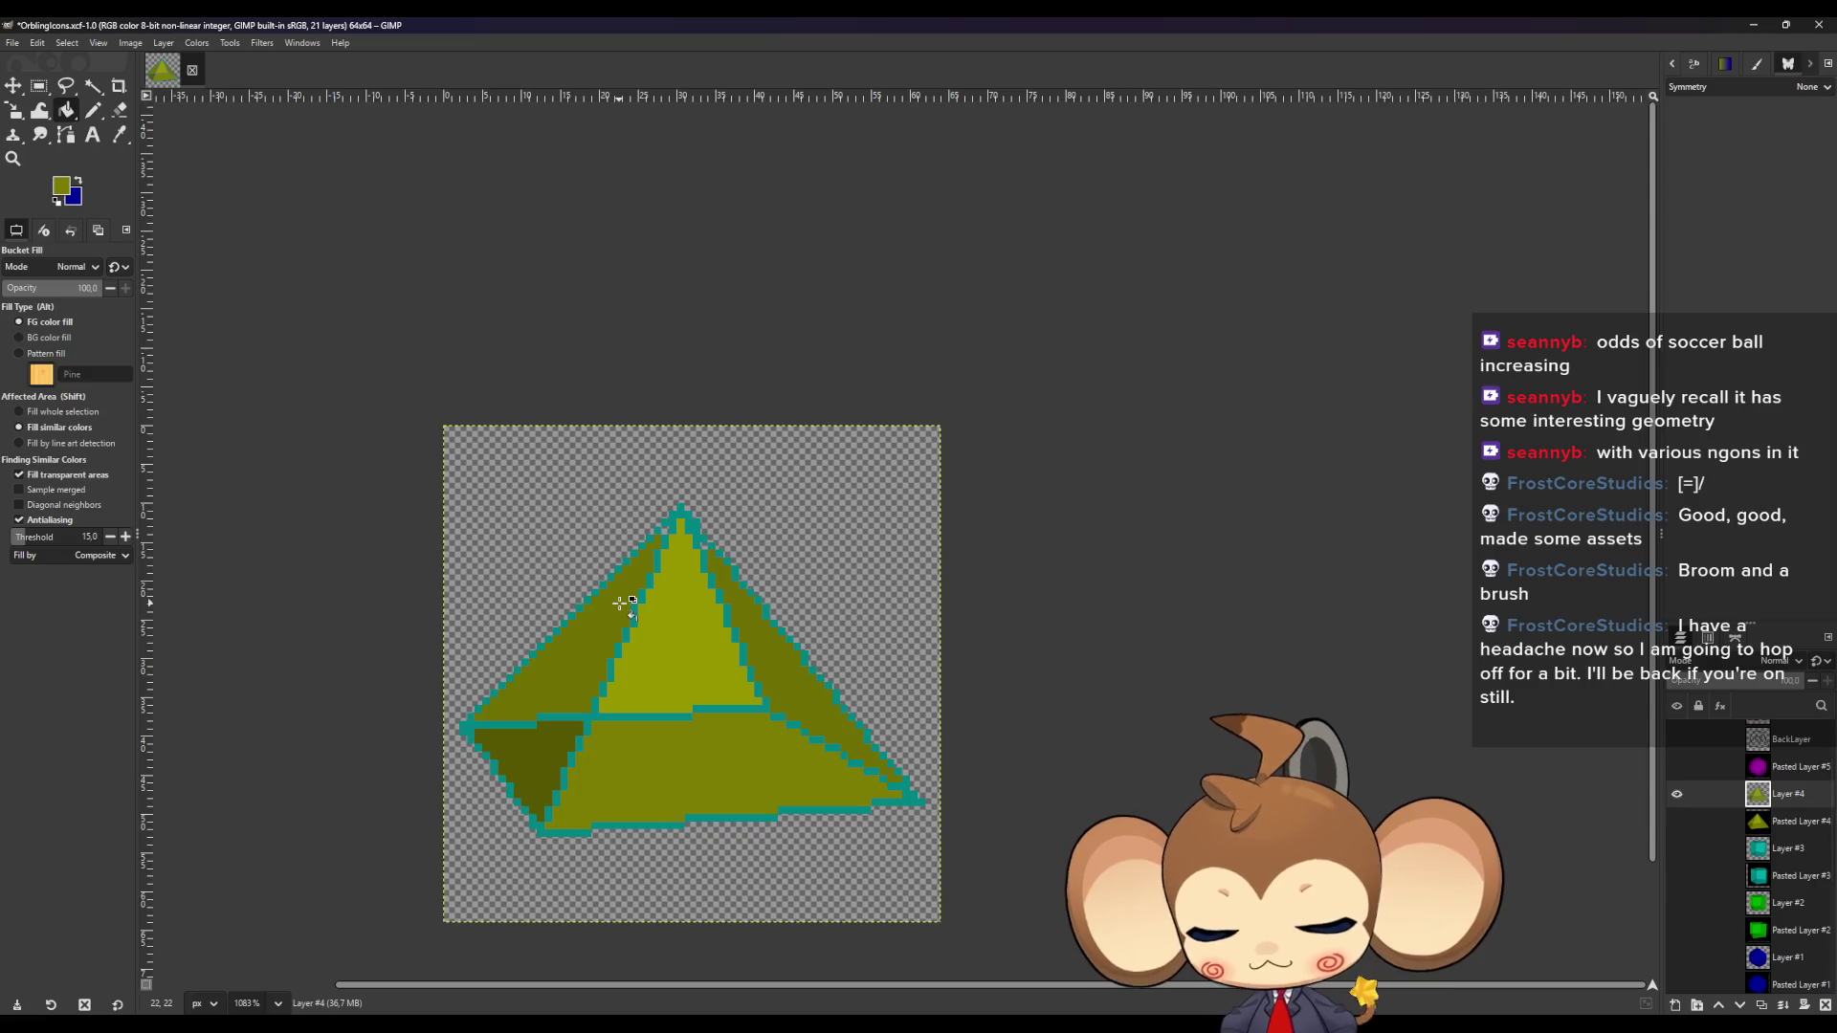
Zoom in and repaint the teal pixels down the pyramid's left slope in dark olive.
key("n")
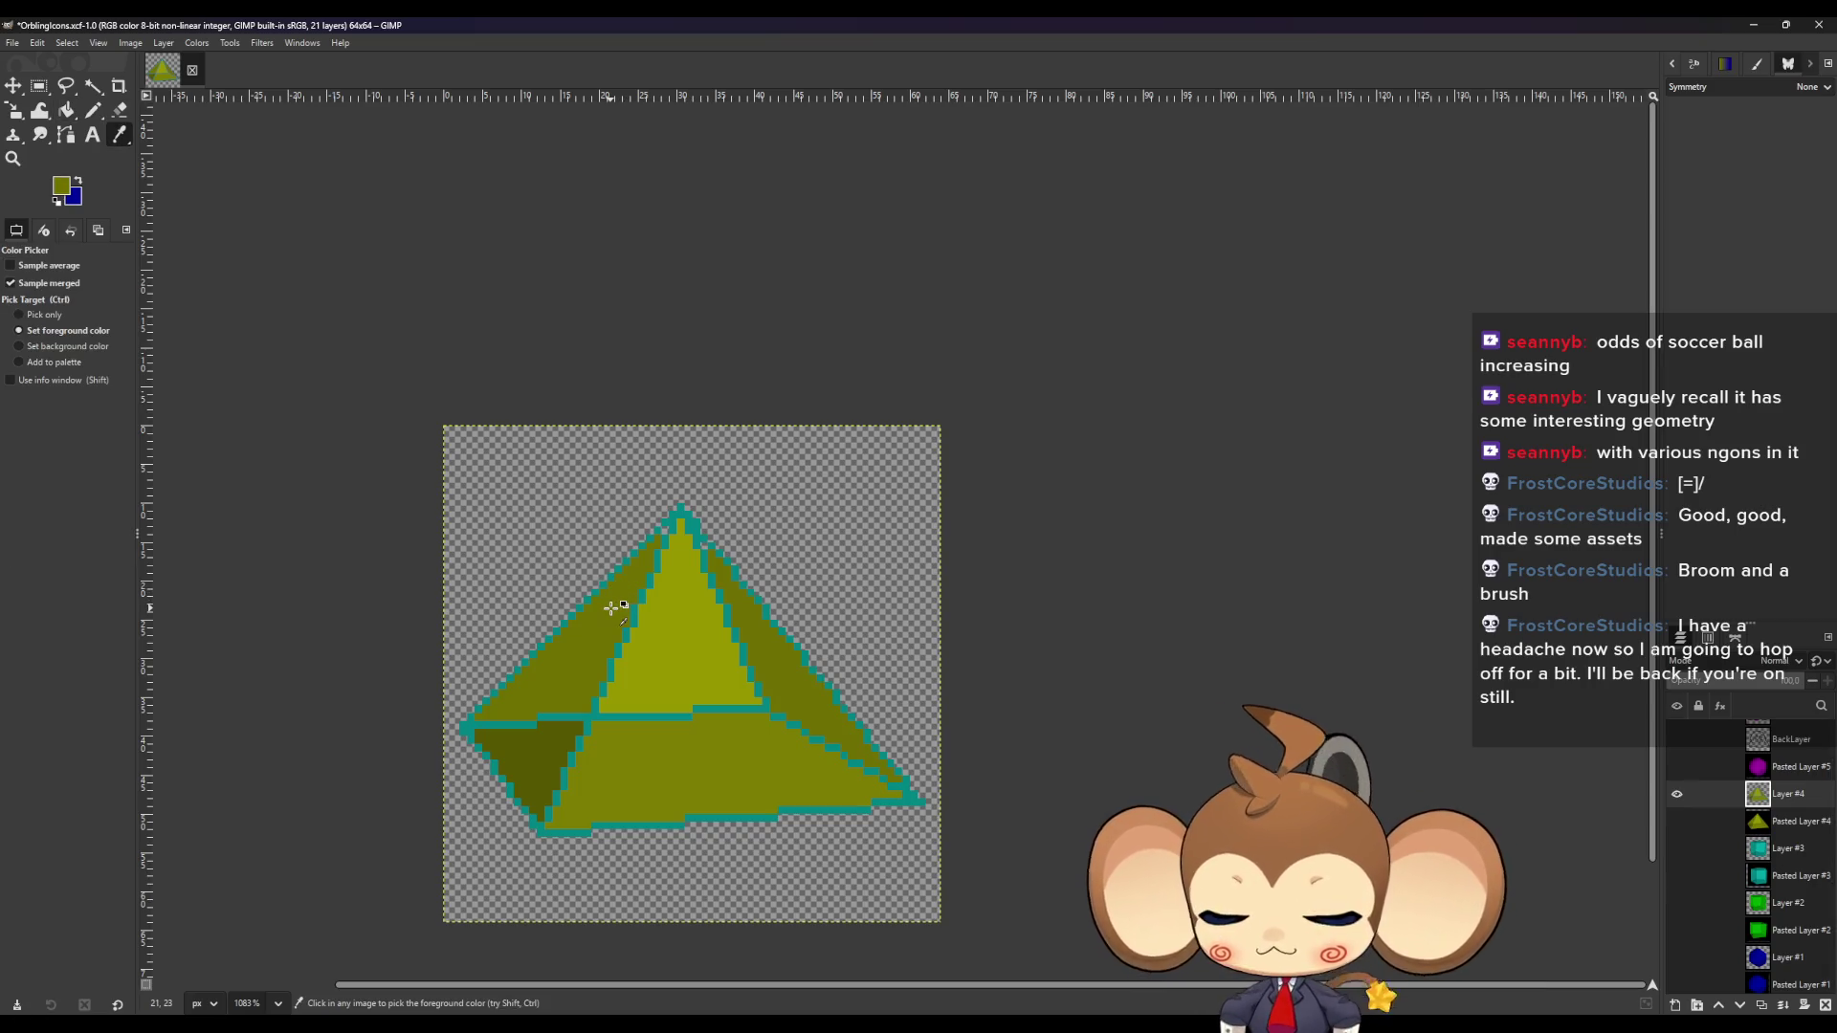
scroll(637, 549, "up", 1, "ctrl")
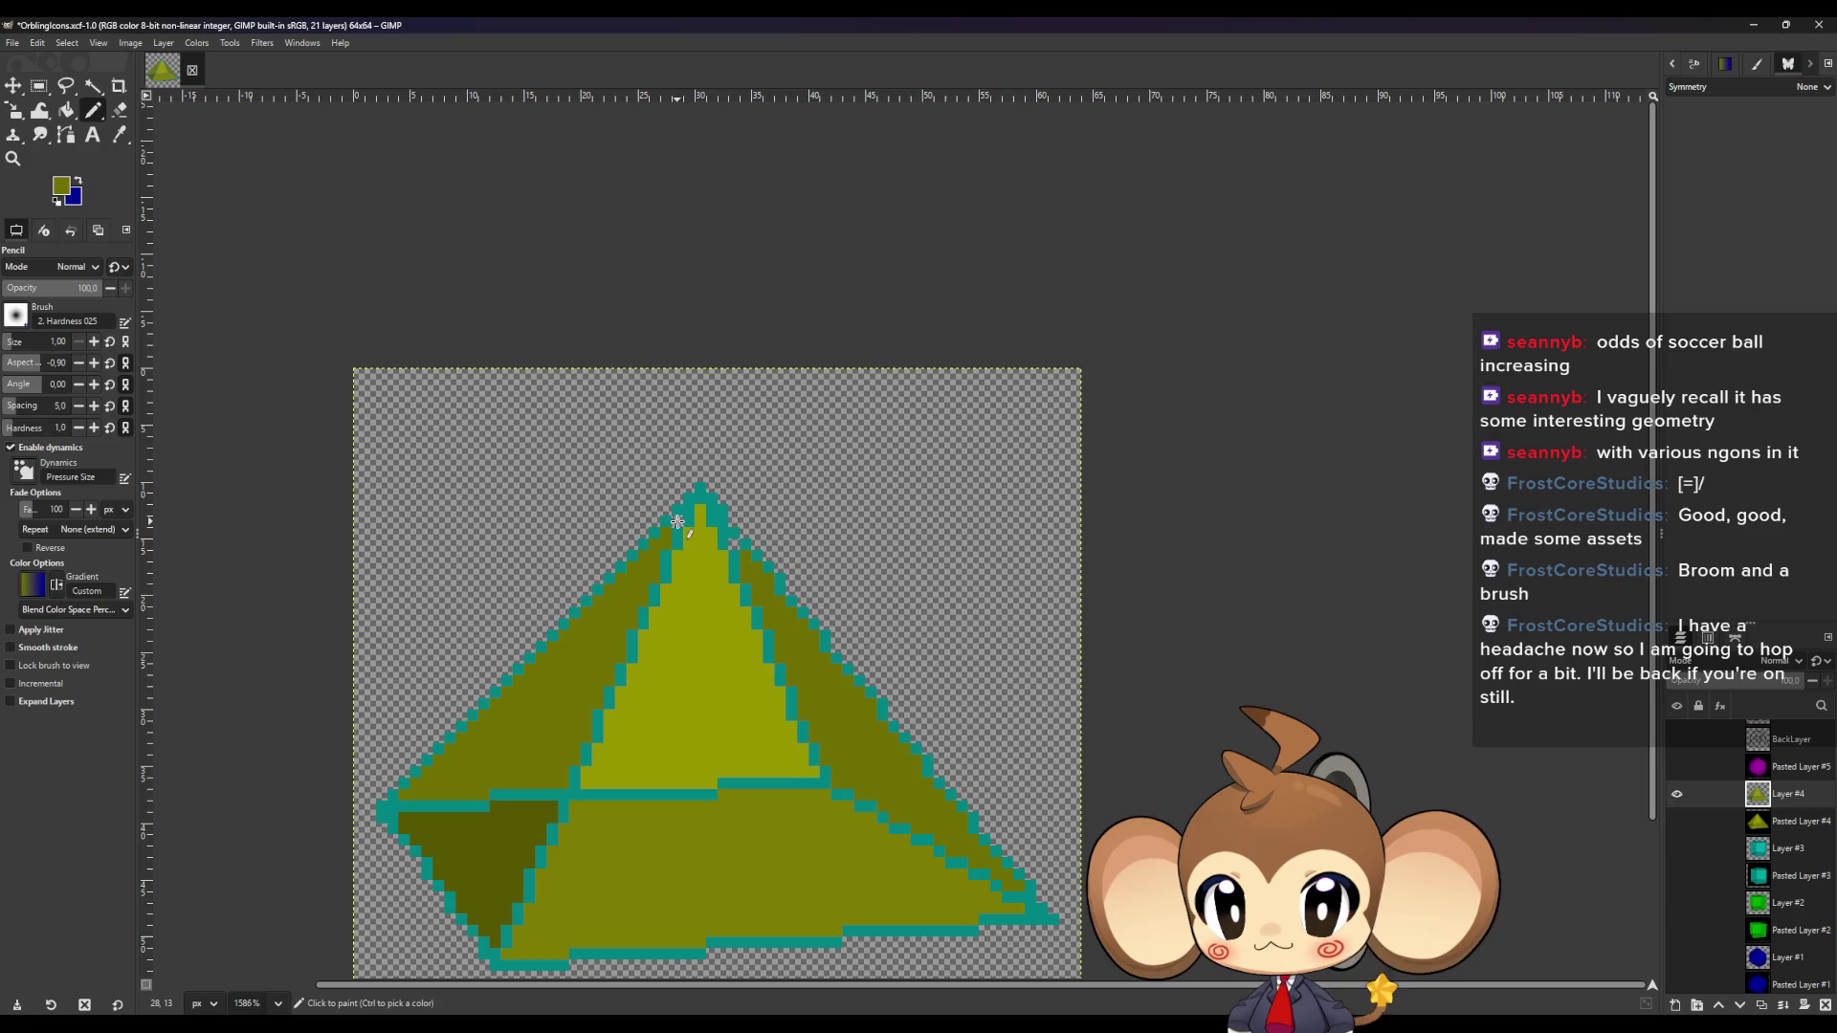
scroll(658, 553, "up", 1, "ctrl")
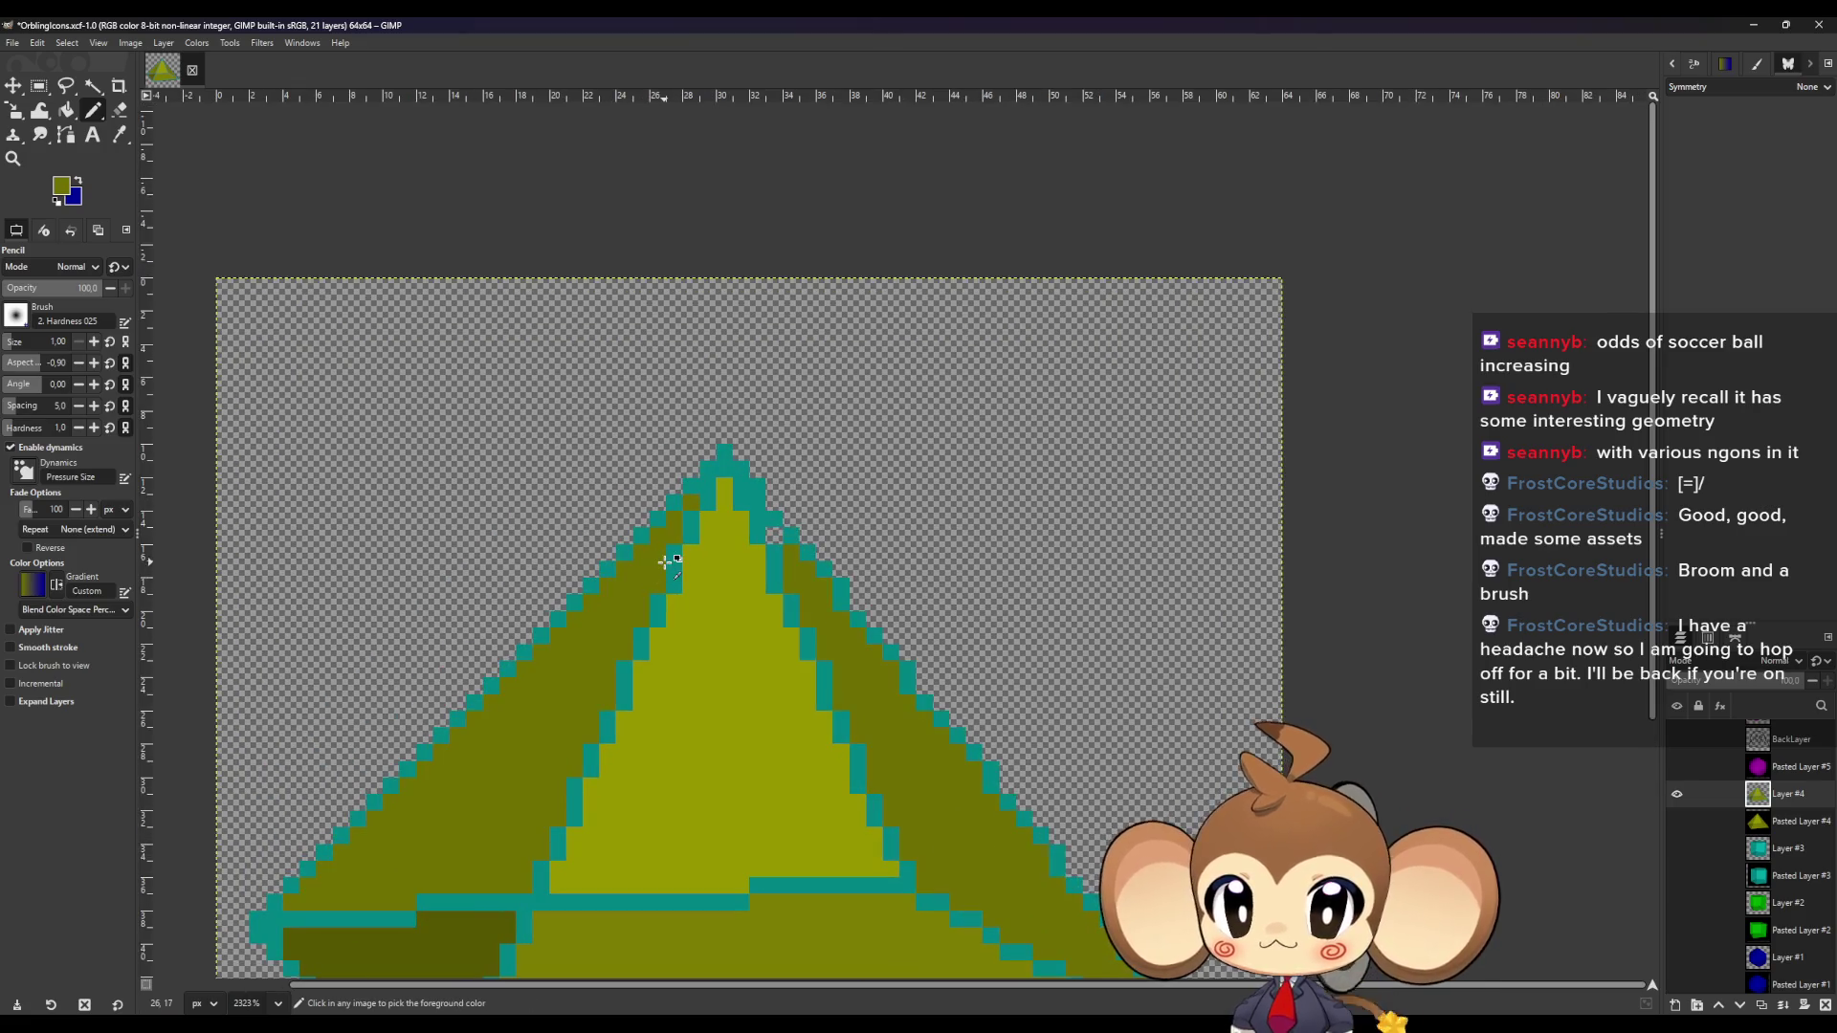
left_click(710, 495)
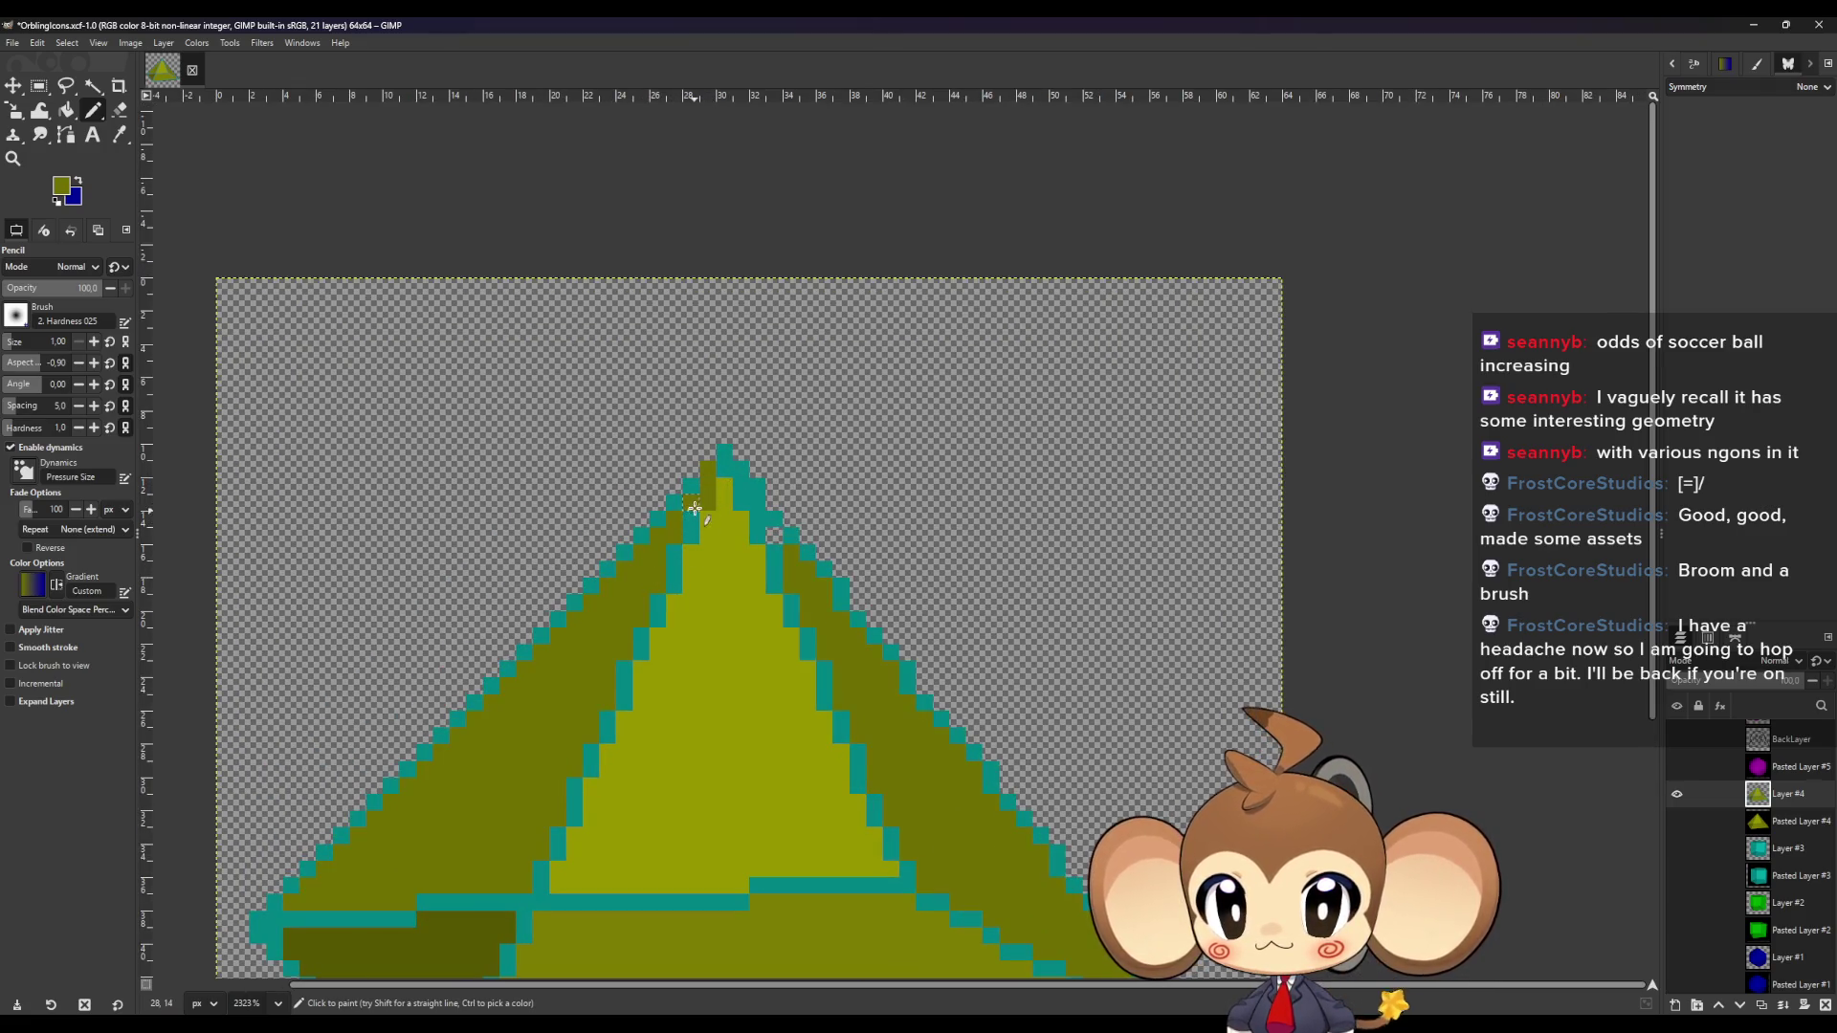
left_click_drag(692, 528, 641, 649)
left_click(623, 686)
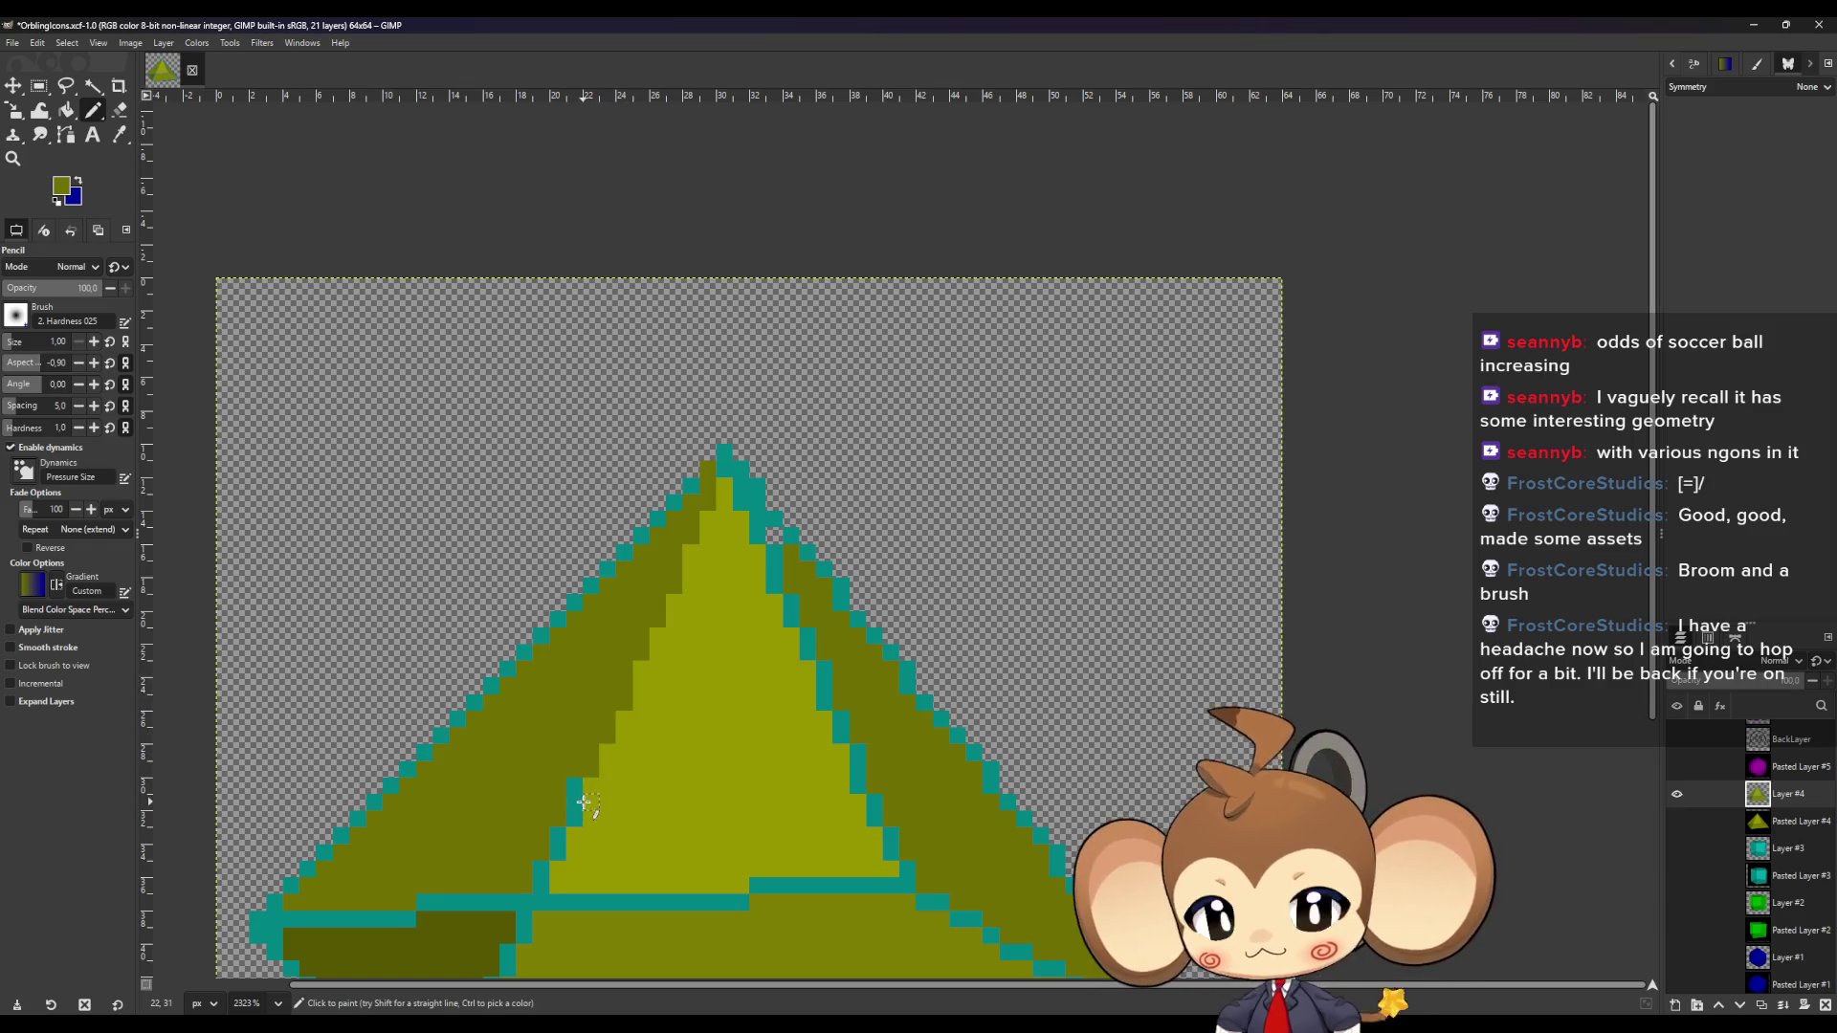
left_click(574, 794)
left_click(557, 839)
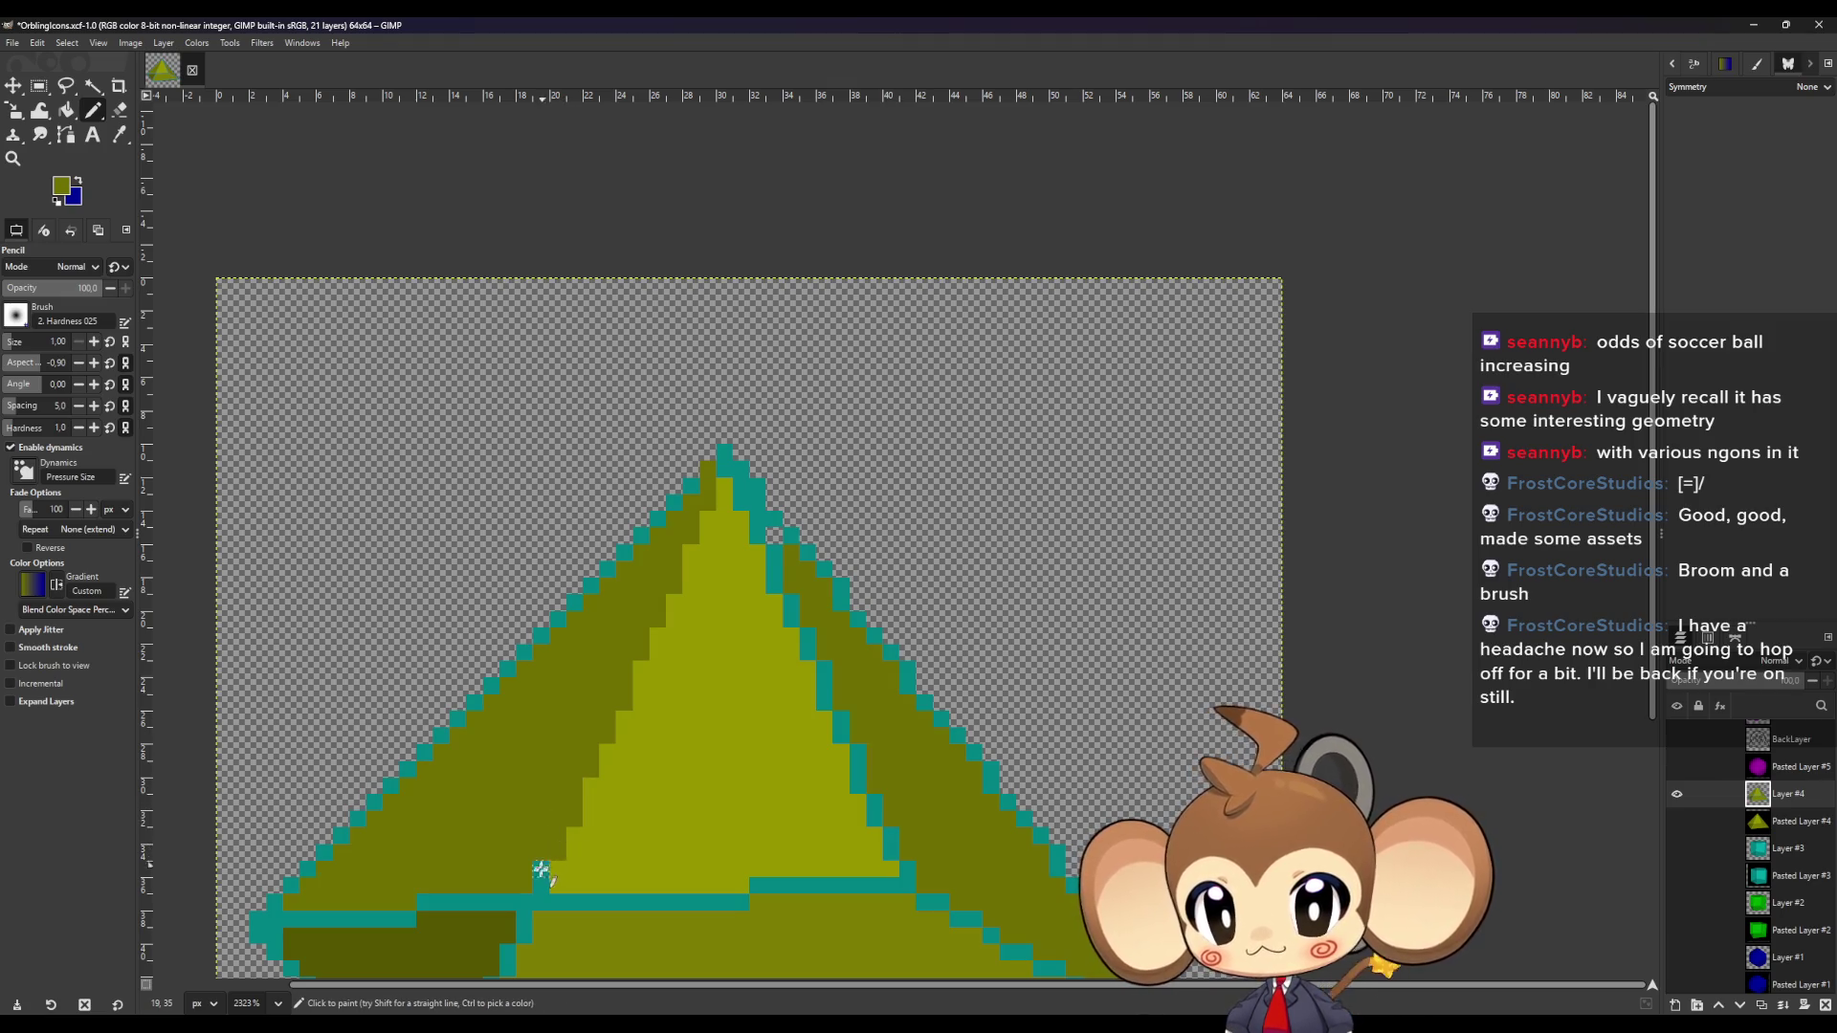
left_click(274, 902)
left_click(706, 474, "shift")
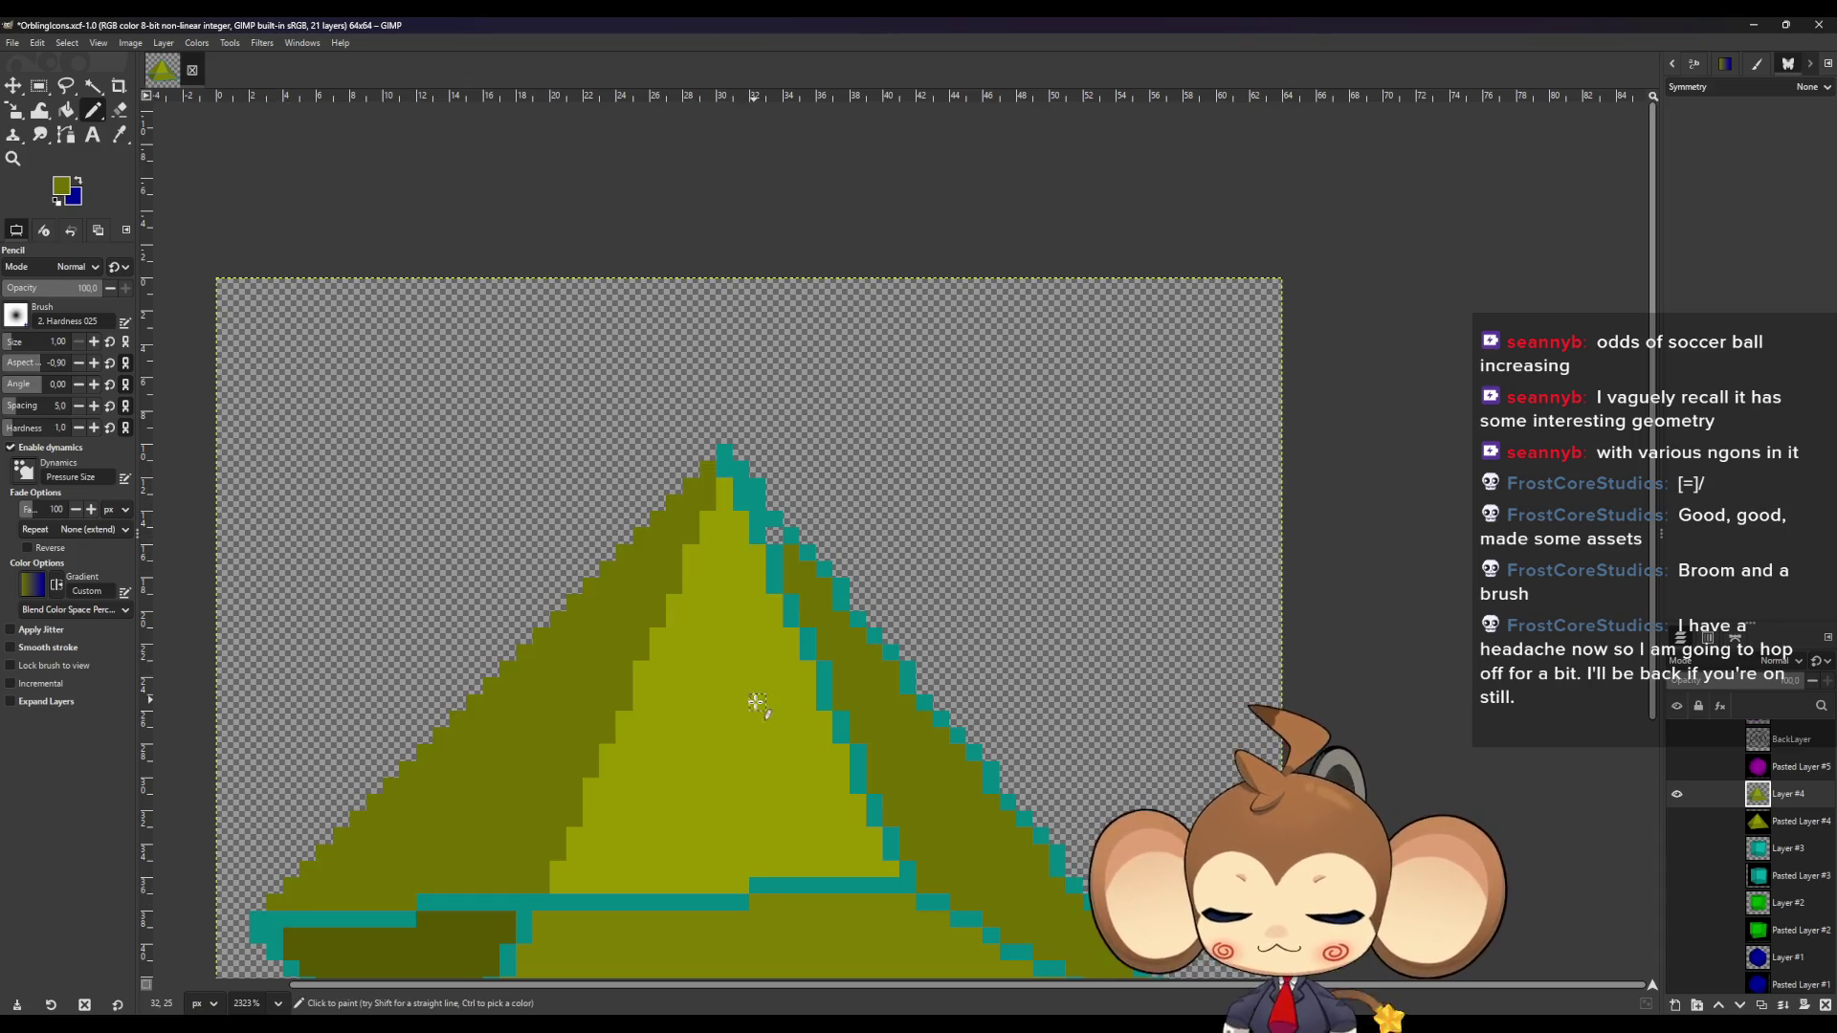
Pick the lighter front-face olive and repaint the apex column and upper right slope.
left_click(786, 746, "ctrl")
mouse_move(724, 454)
left_mouse_down()
mouse_move(873, 816)
mouse_move(910, 865)
mouse_move(944, 855)
left_mouse_up()
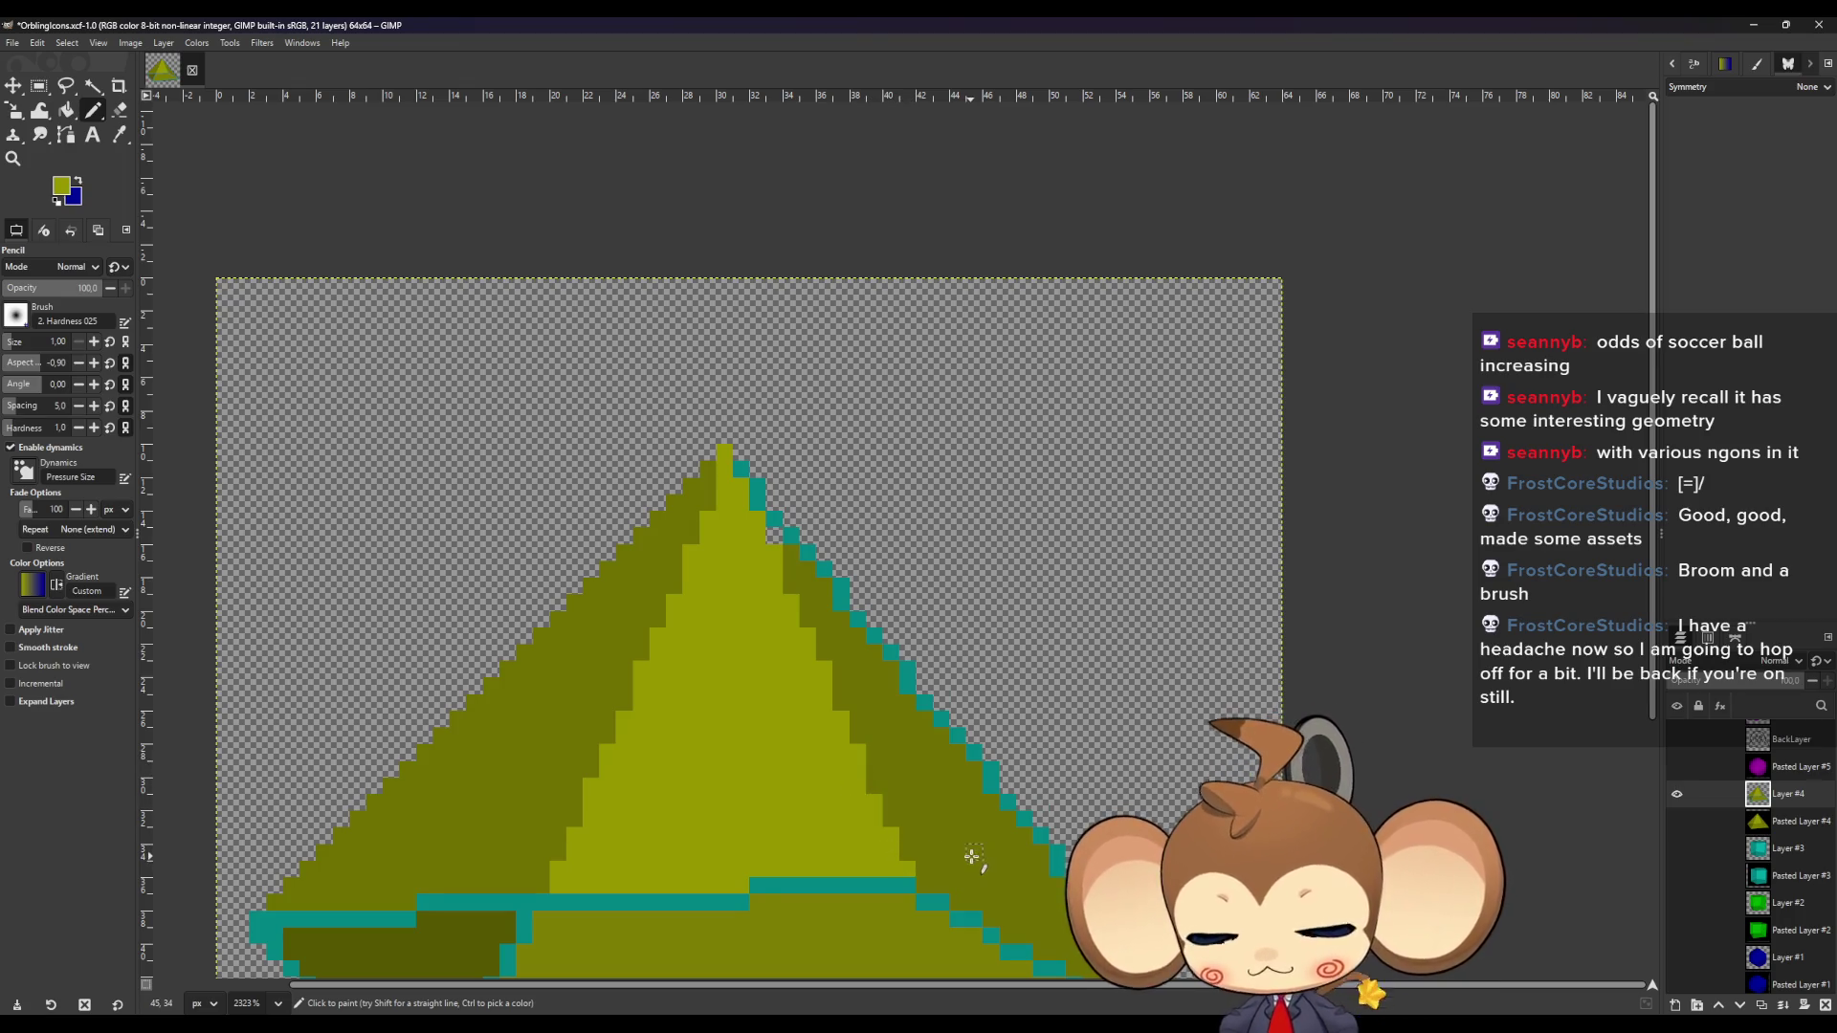
left_click(740, 468)
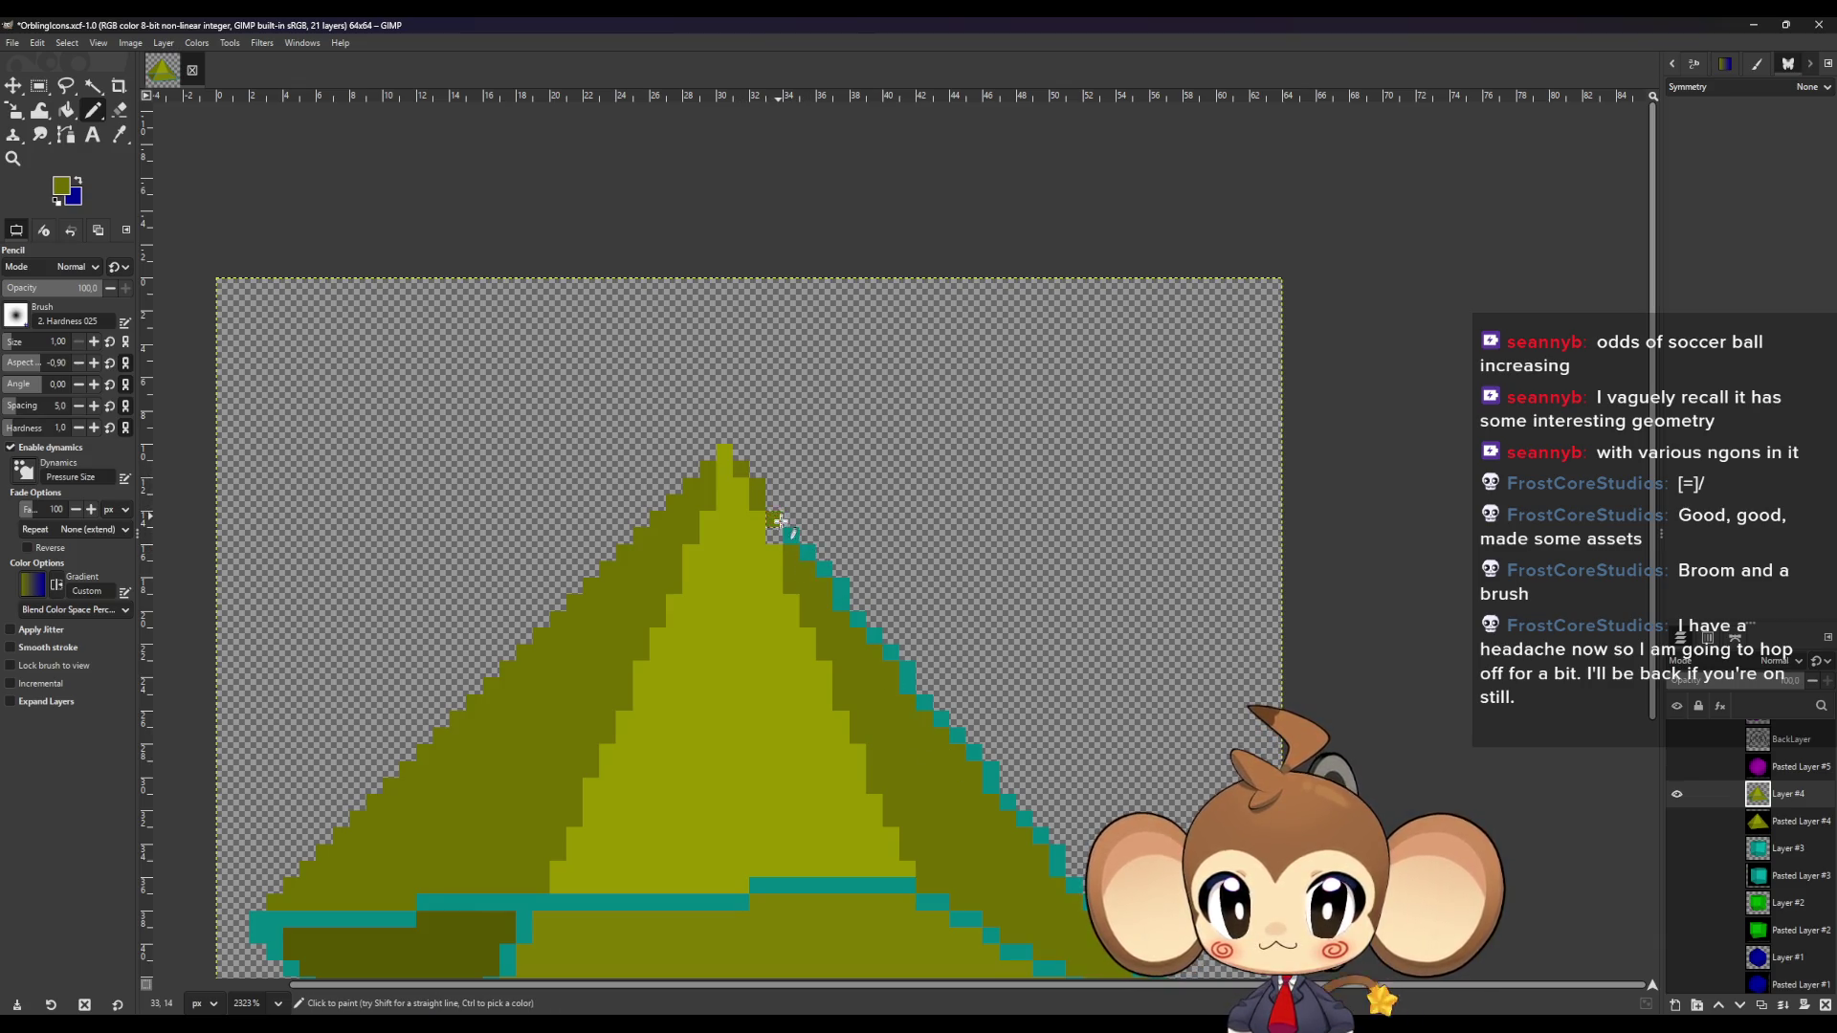
left_click_drag(807, 552, 840, 600)
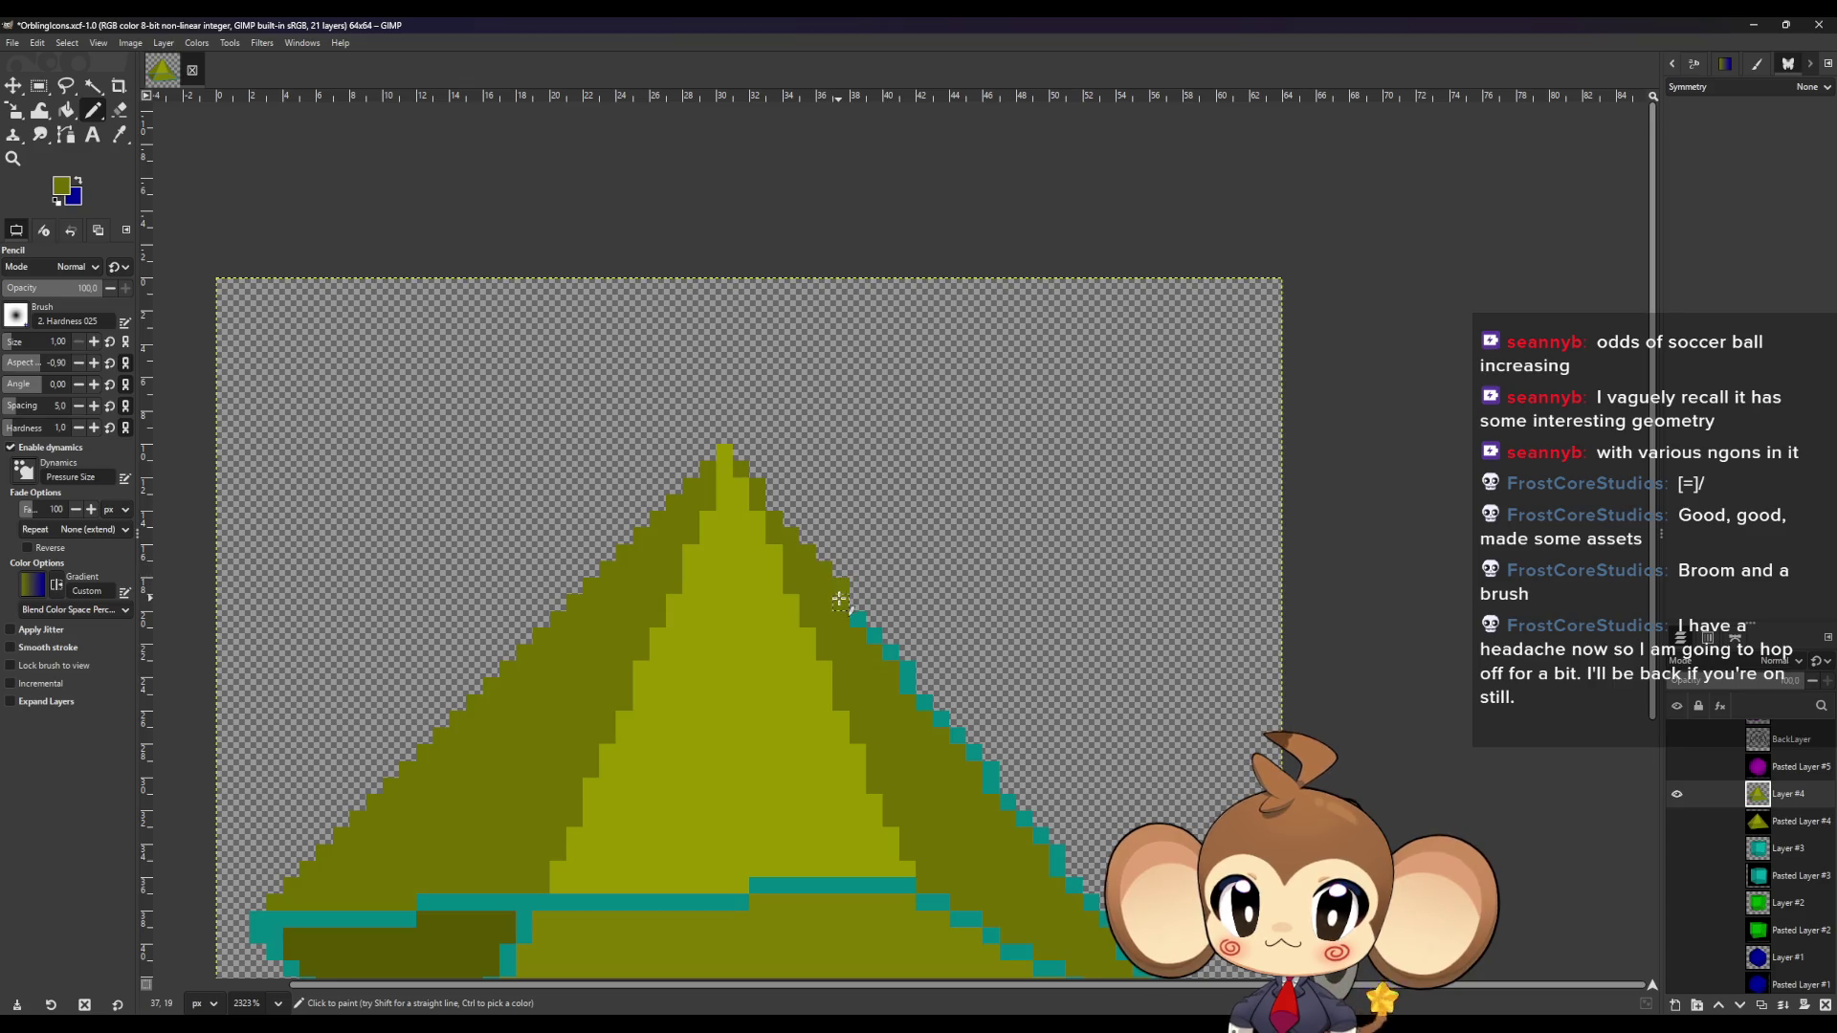
scroll(882, 662, "down", 2)
Repaint the pyramid's teal right edge as an olive line, covering leftover teal steps.
left_click(858, 455)
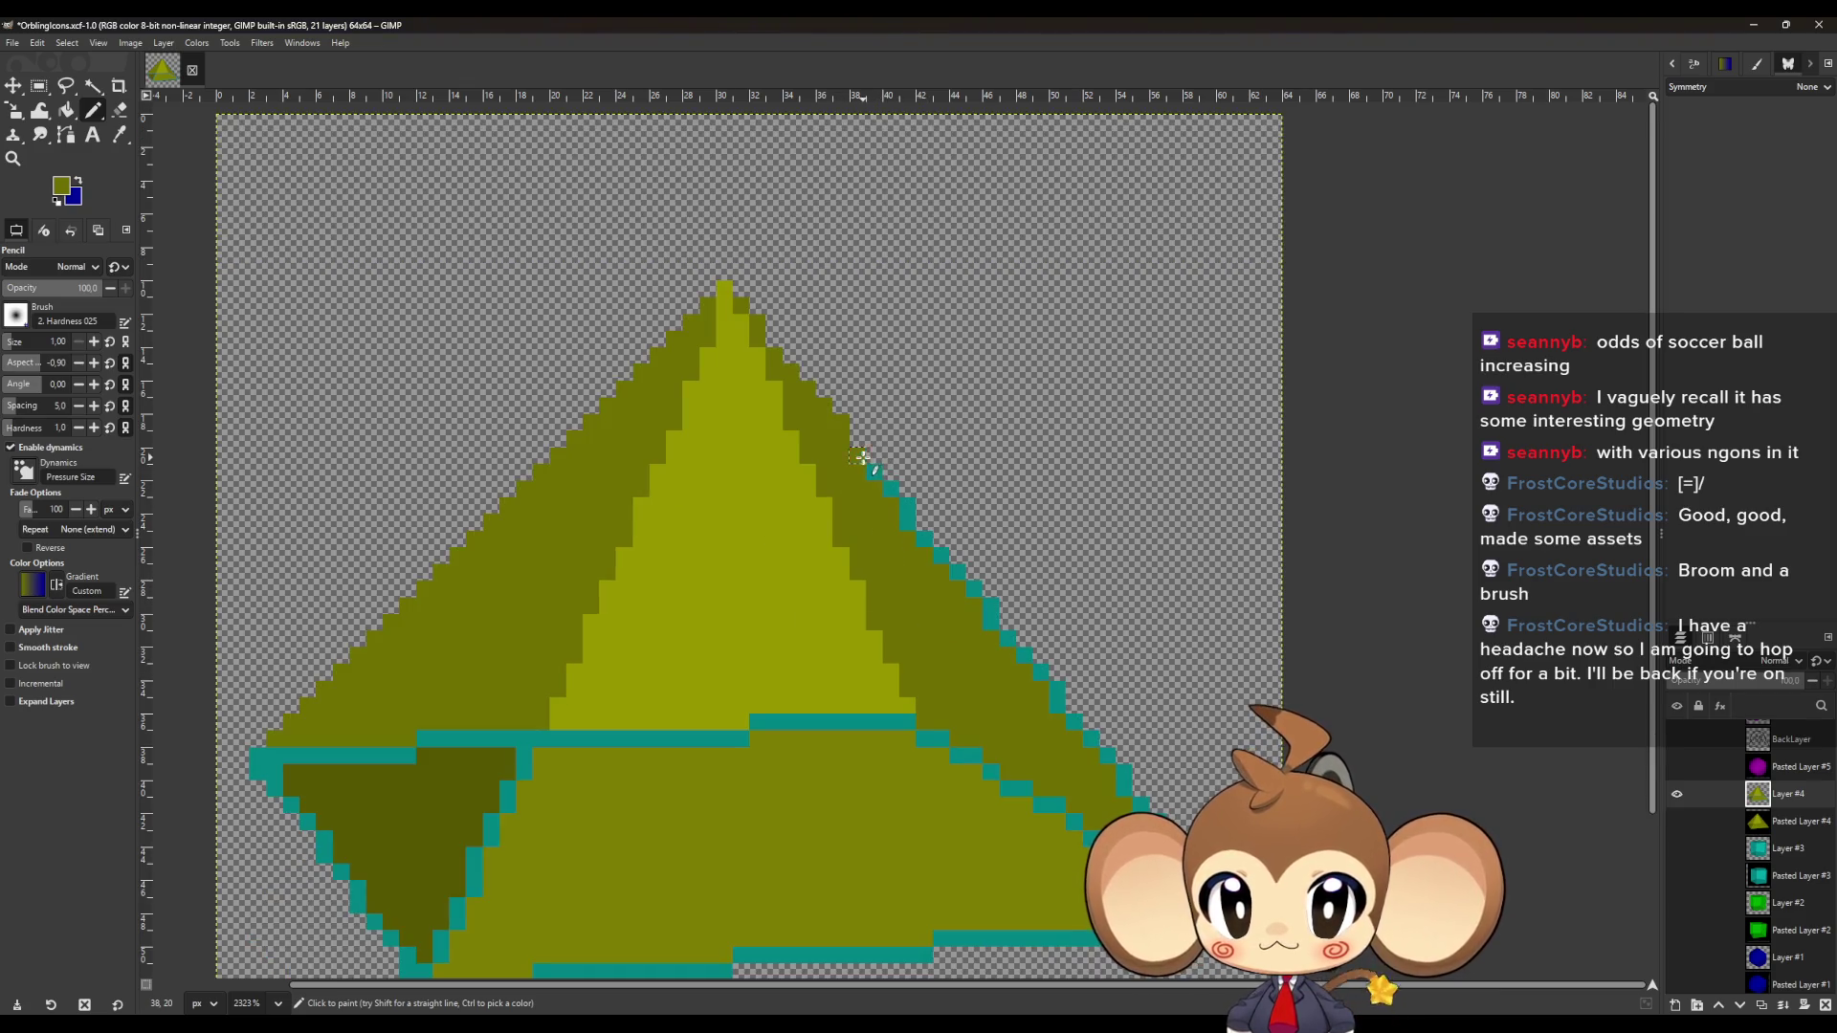
left_click(991, 622, "shift")
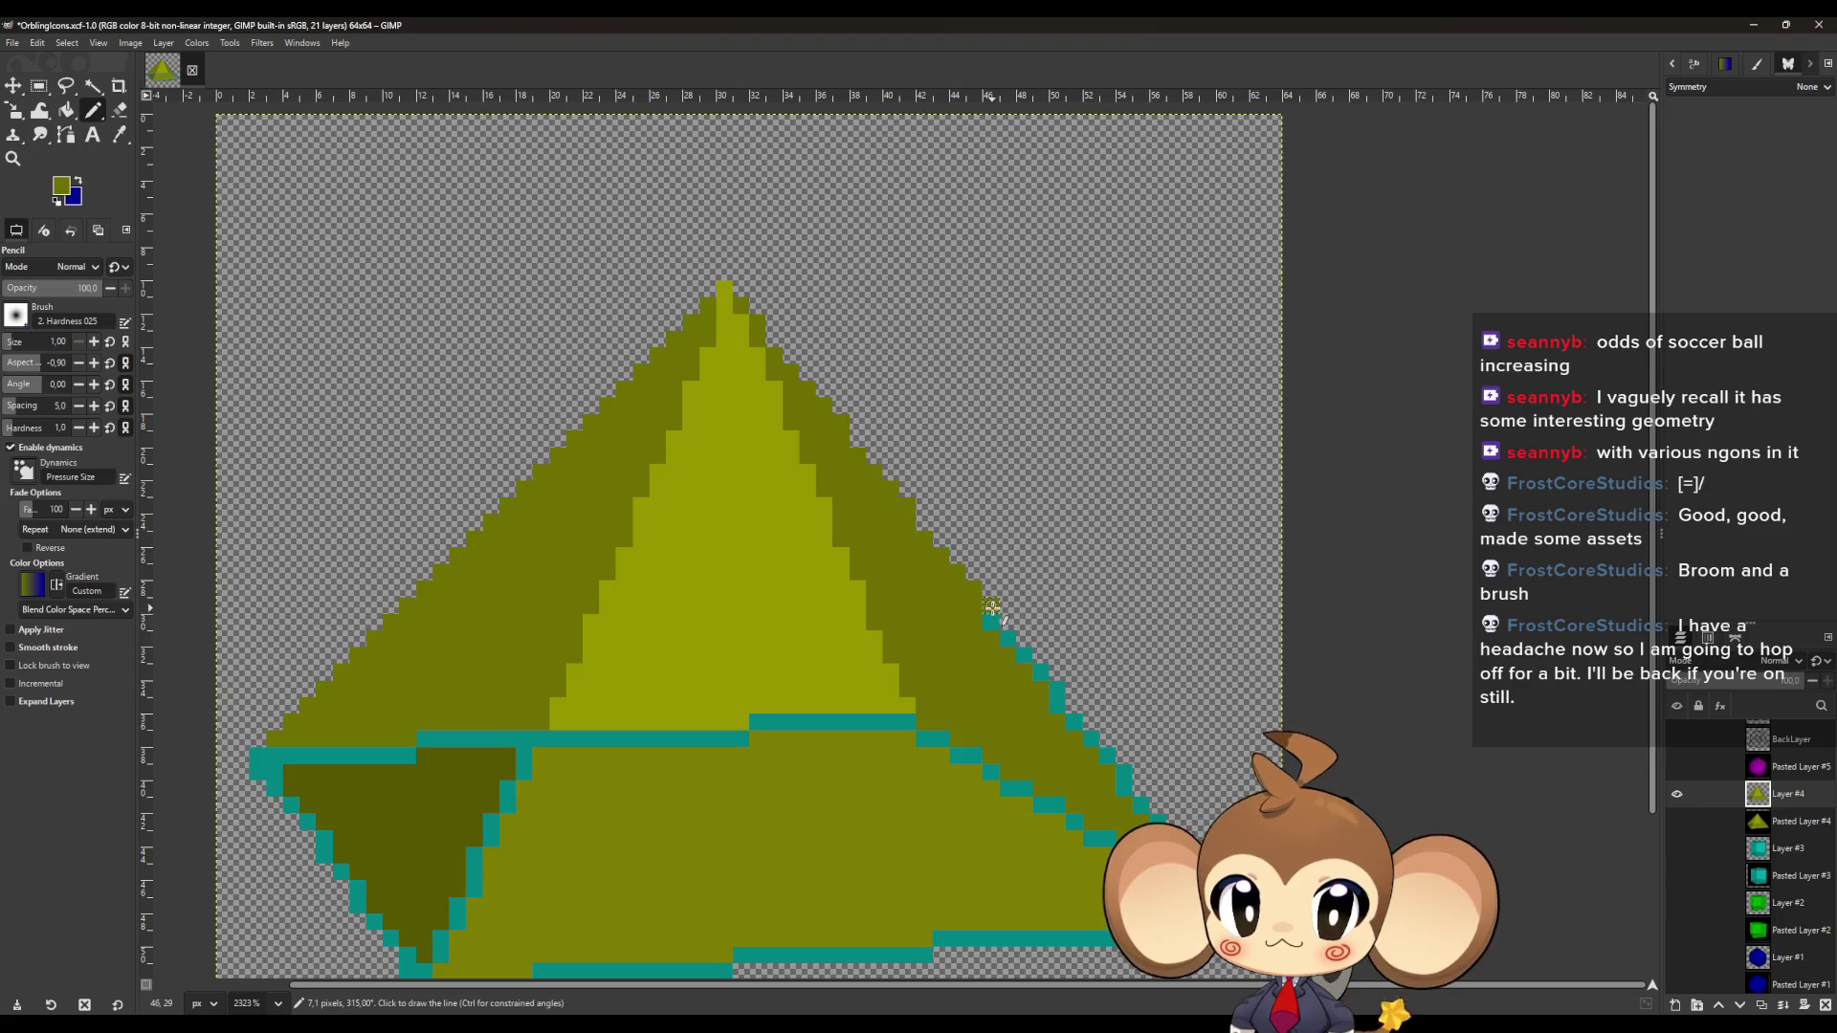
left_click(1058, 705, "shift")
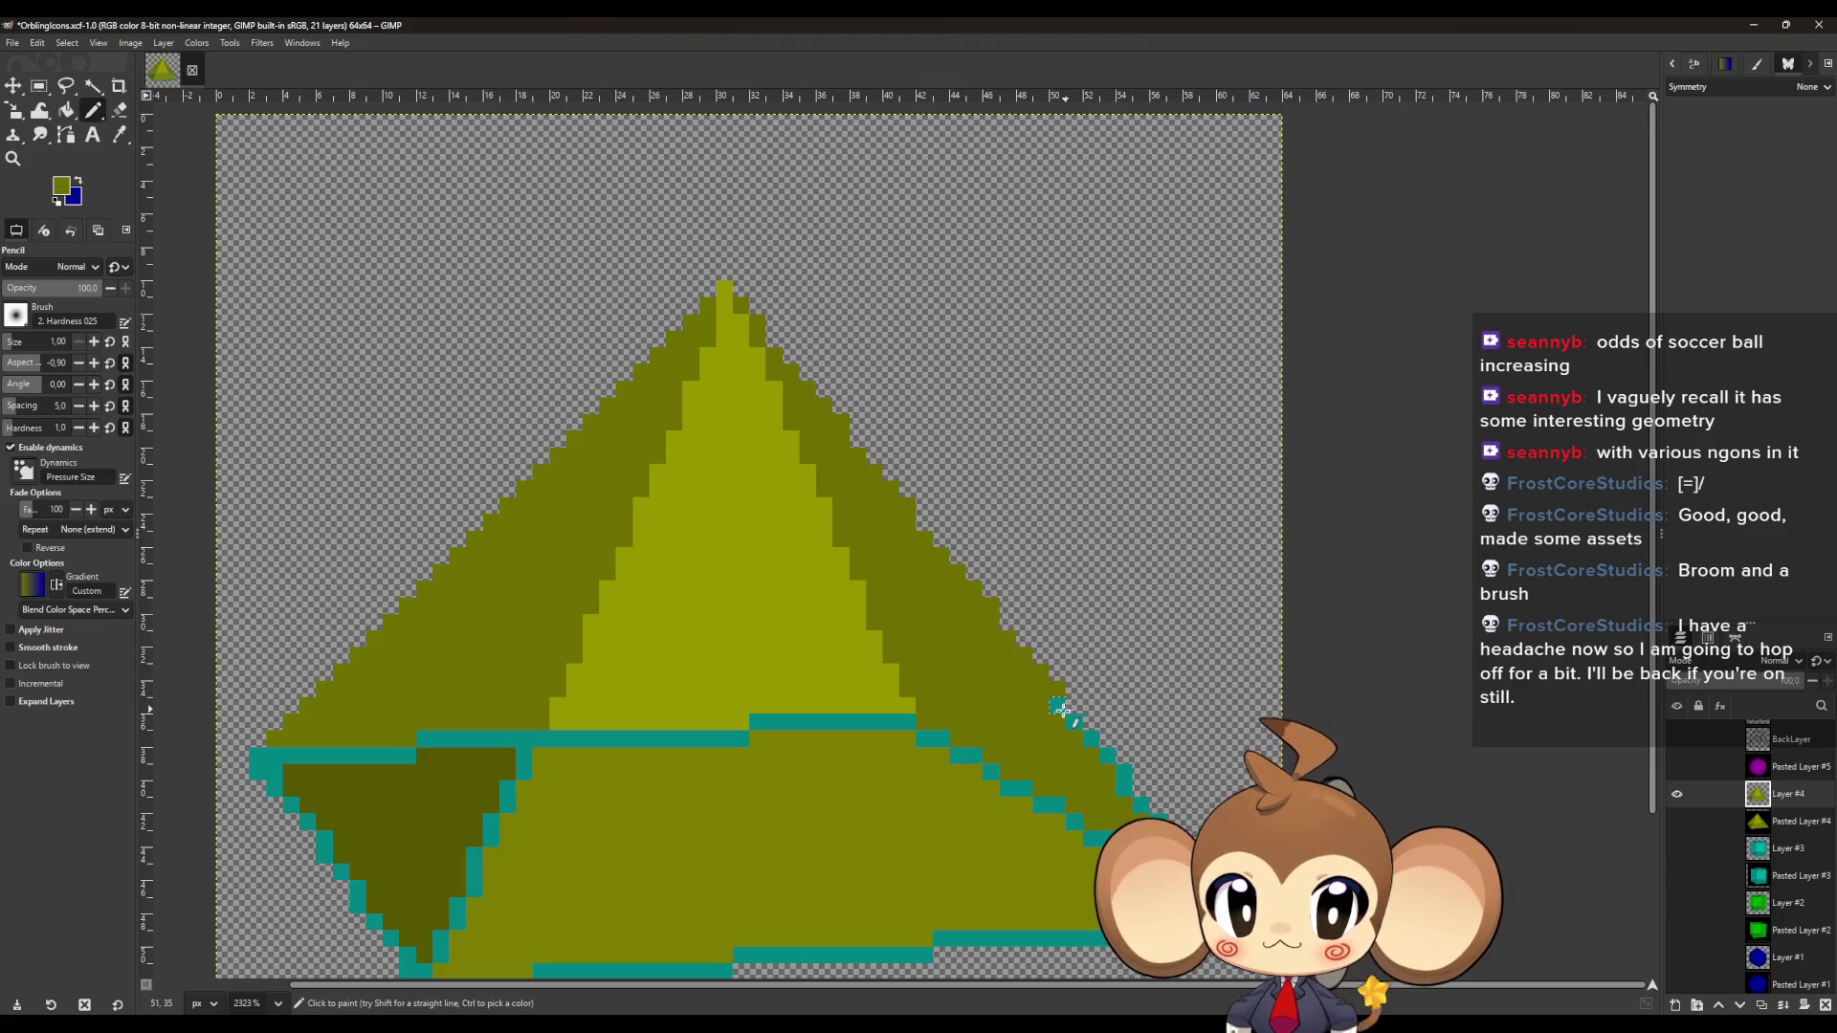
left_click(1122, 771, "shift")
left_click(1211, 874, "shift")
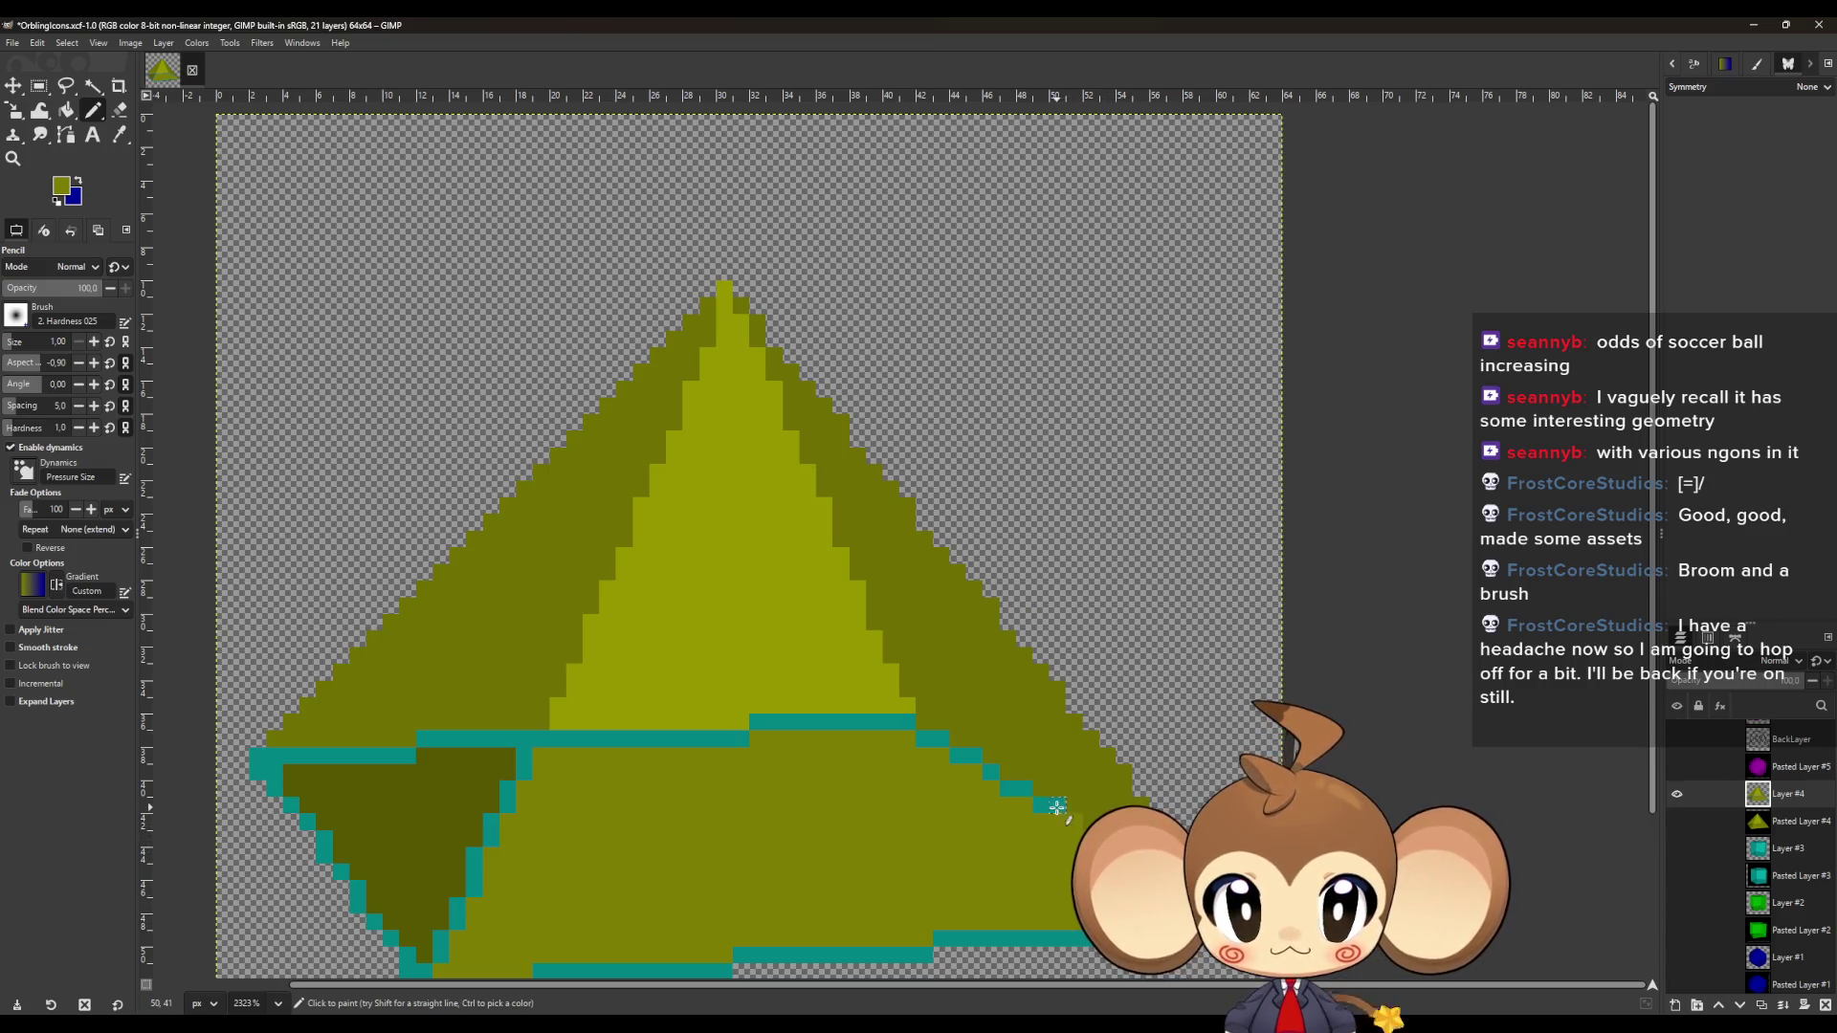
mouse_move(992, 775)
left_mouse_down()
mouse_move(909, 725)
mouse_move(742, 740)
left_mouse_up()
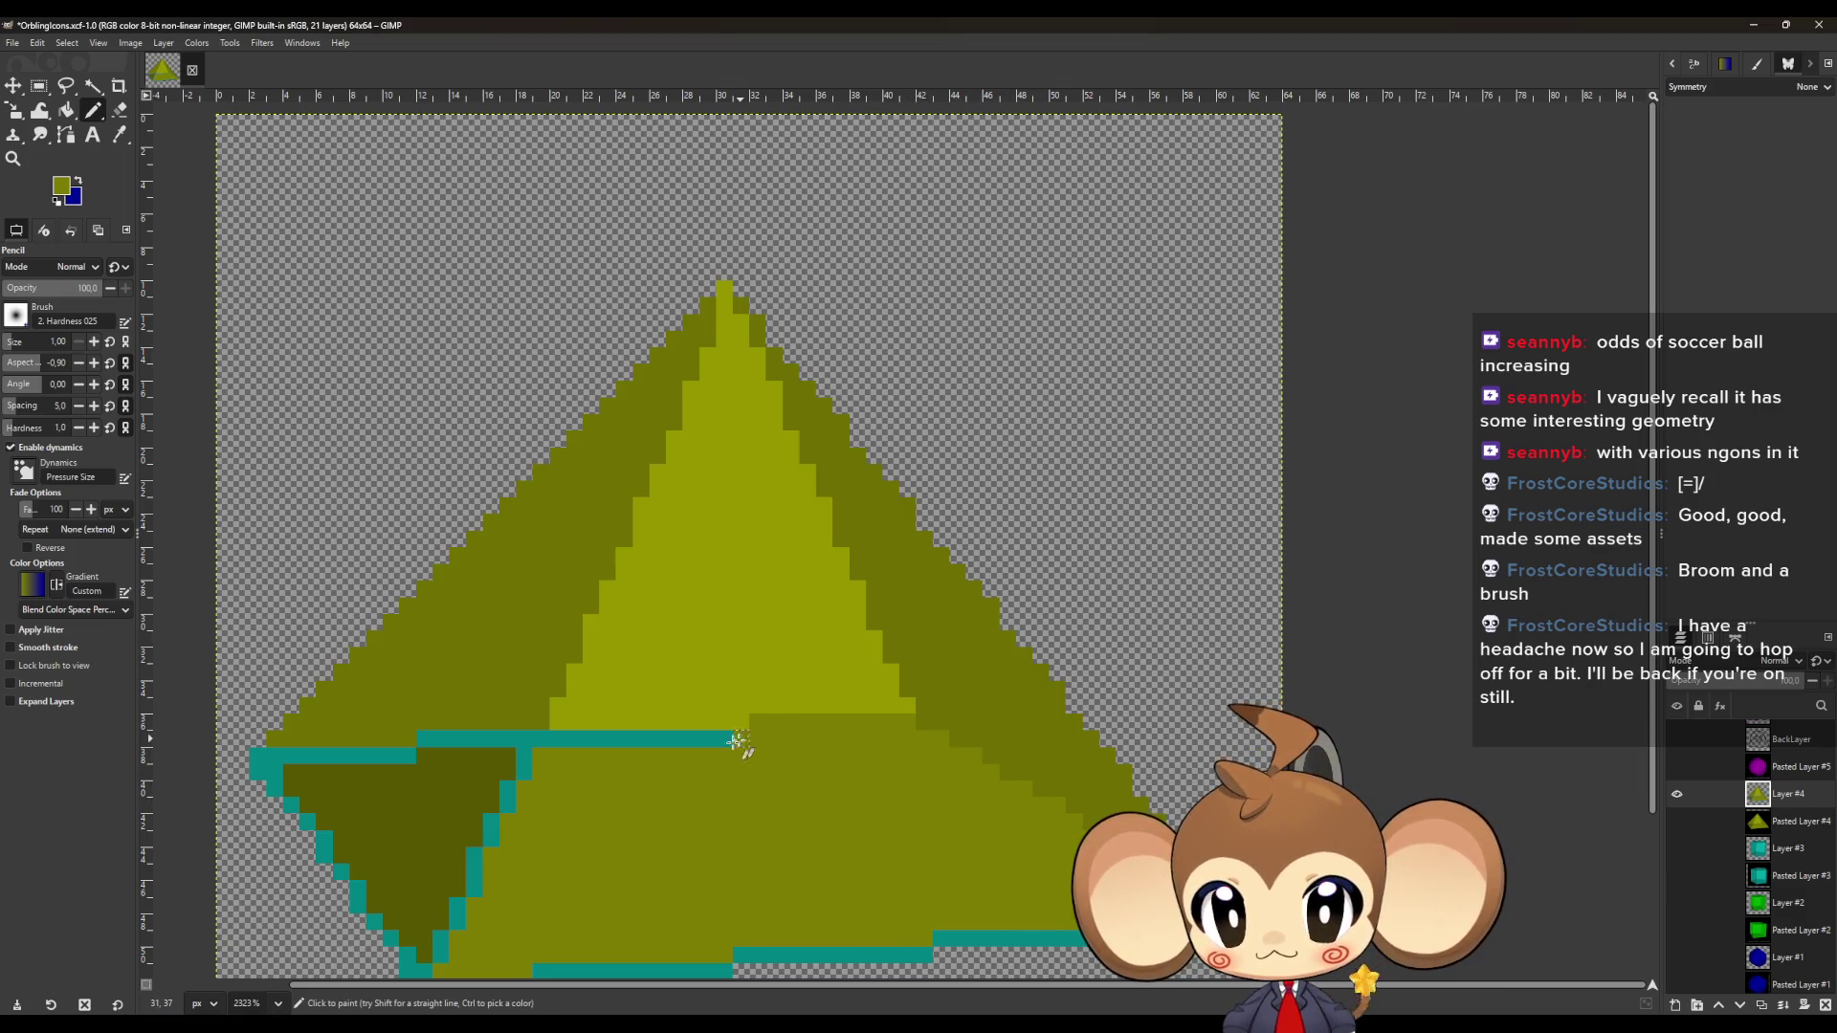
Turn the teal middle row, bottom base rows and lower-left diagonal outline olive.
left_click(539, 739, "shift")
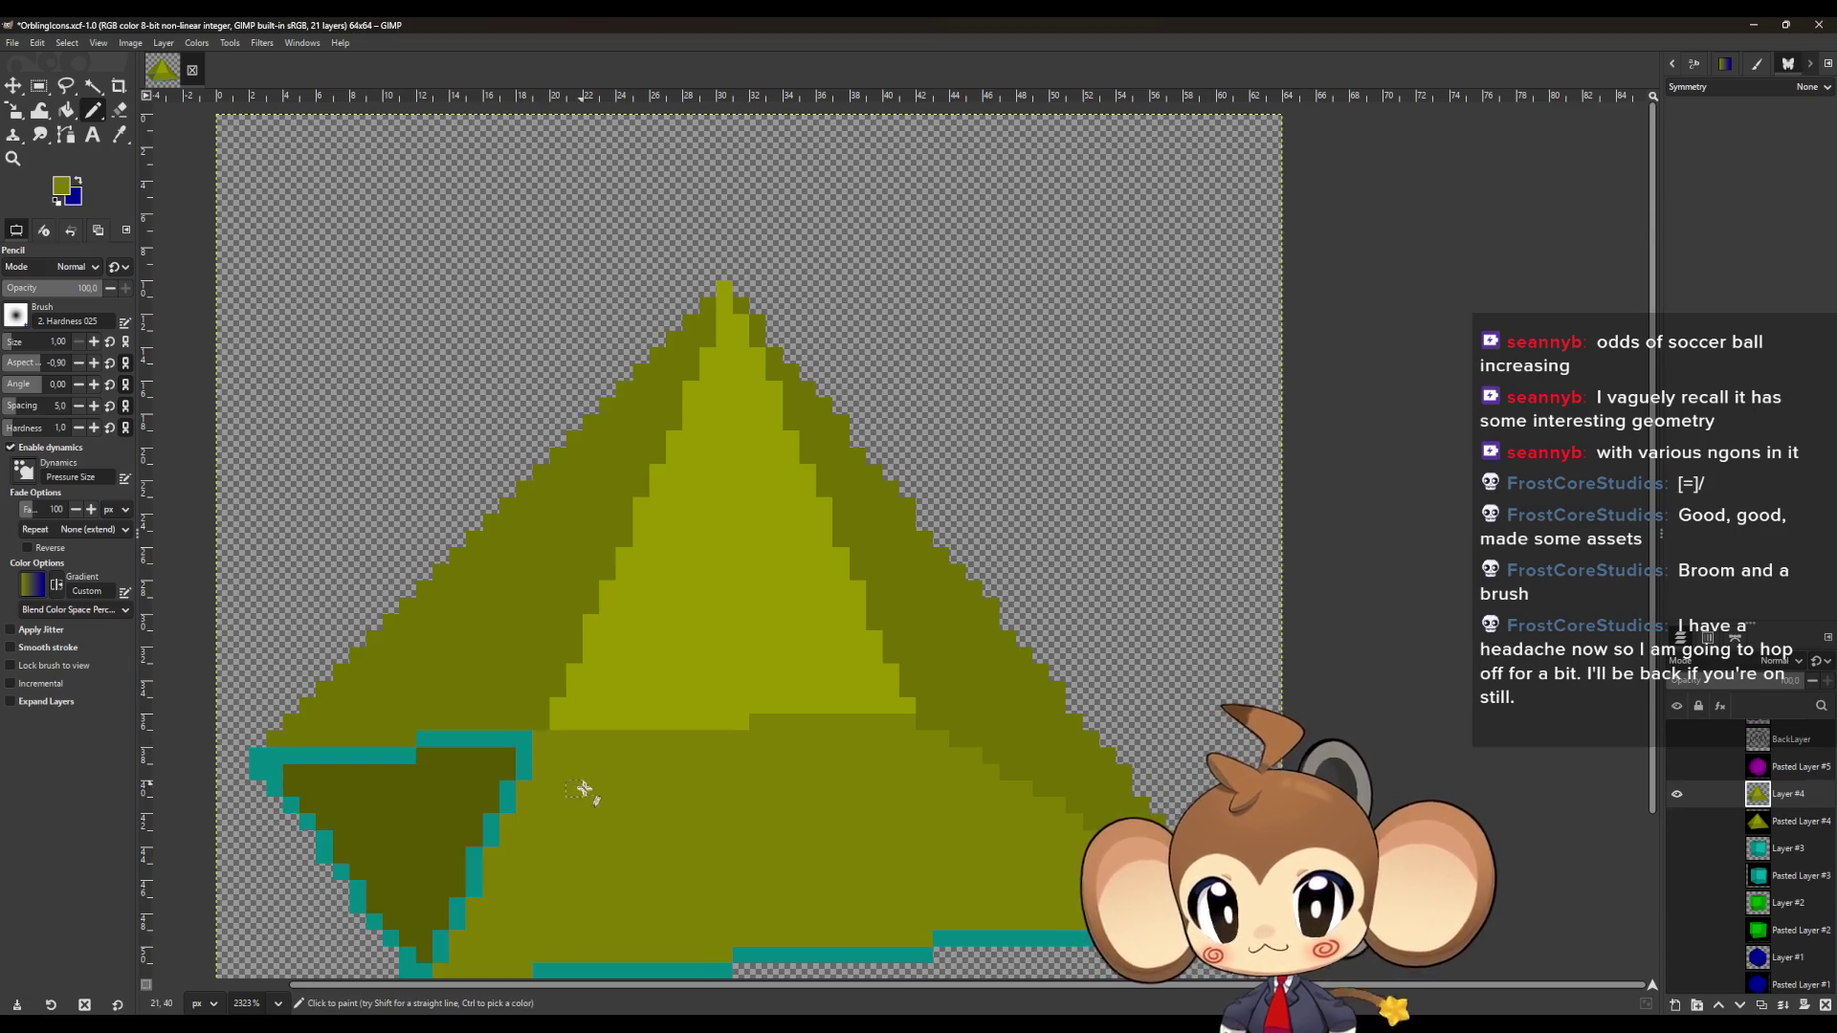
scroll(1234, 753, "down", 3)
mouse_move(1124, 777)
left_mouse_down()
mouse_move(926, 773)
mouse_move(526, 828)
left_mouse_up()
left_click(427, 825, "shift")
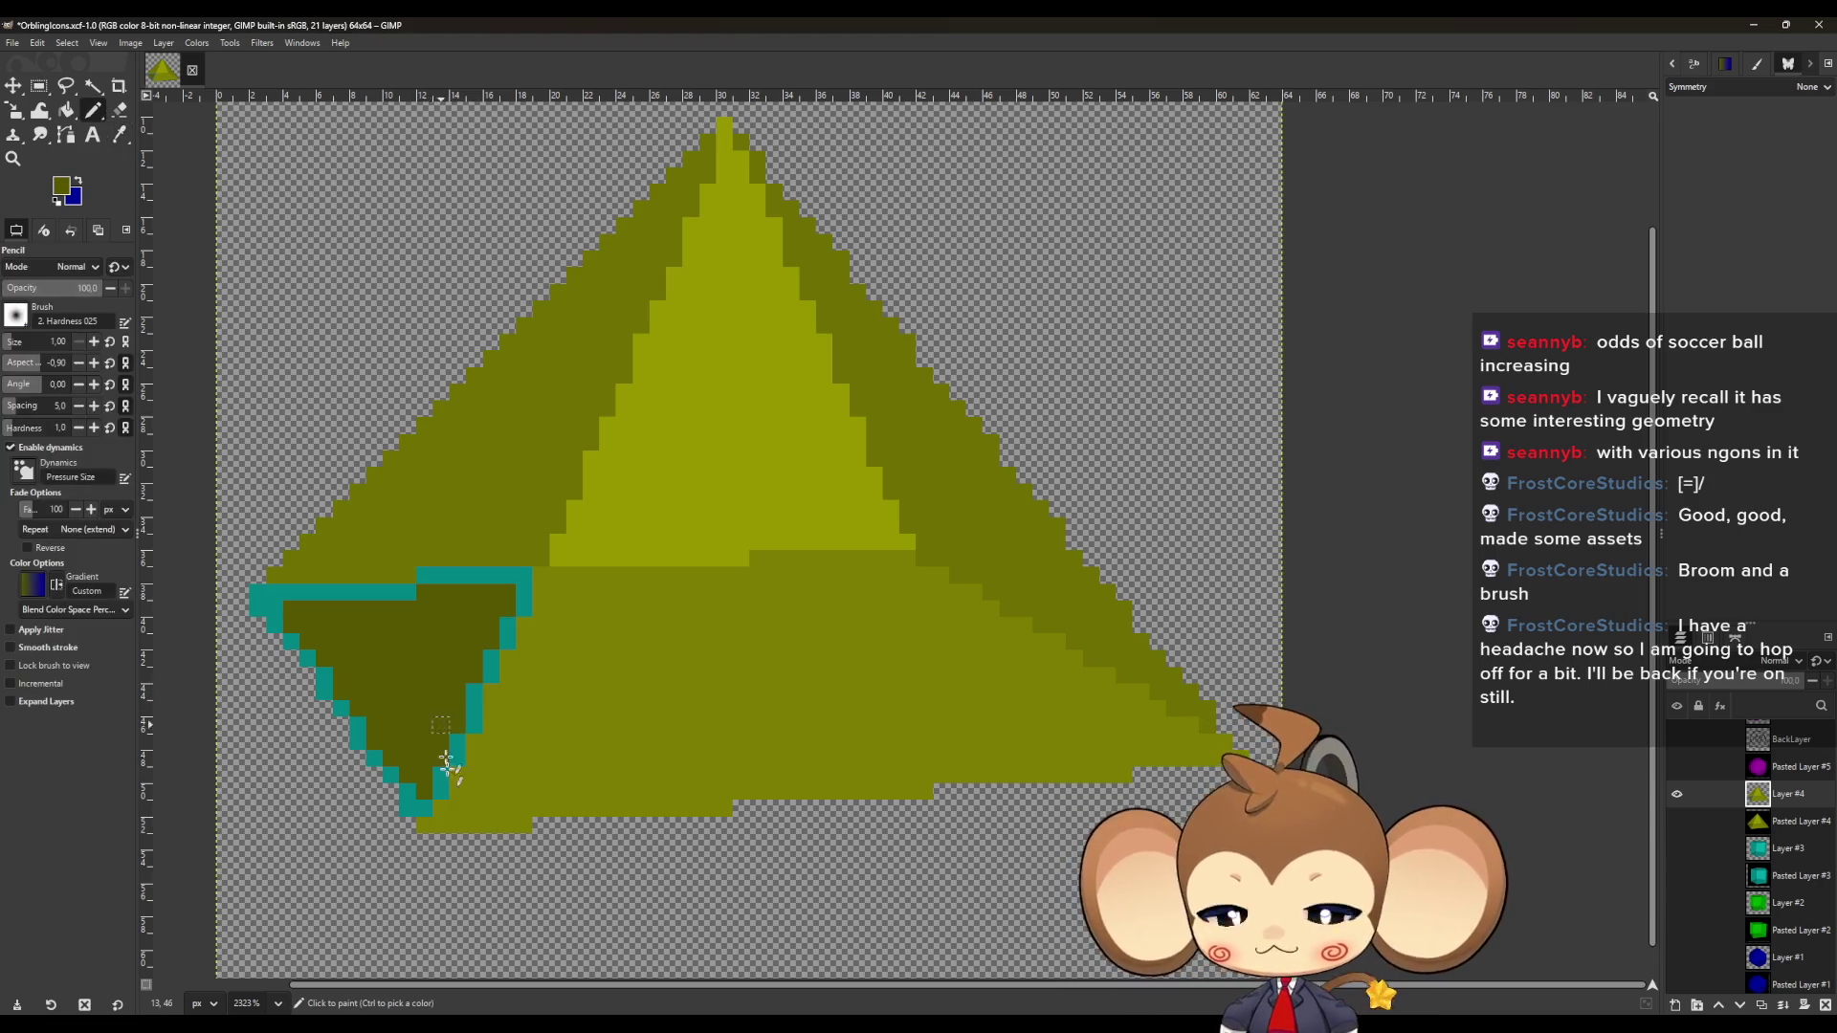
mouse_move(408, 807)
left_mouse_down()
mouse_move(253, 601)
mouse_move(527, 577)
mouse_move(442, 796)
left_mouse_up()
scroll(737, 820, "down", 1, "ctrl")
scroll(733, 823, "down", 1, "ctrl")
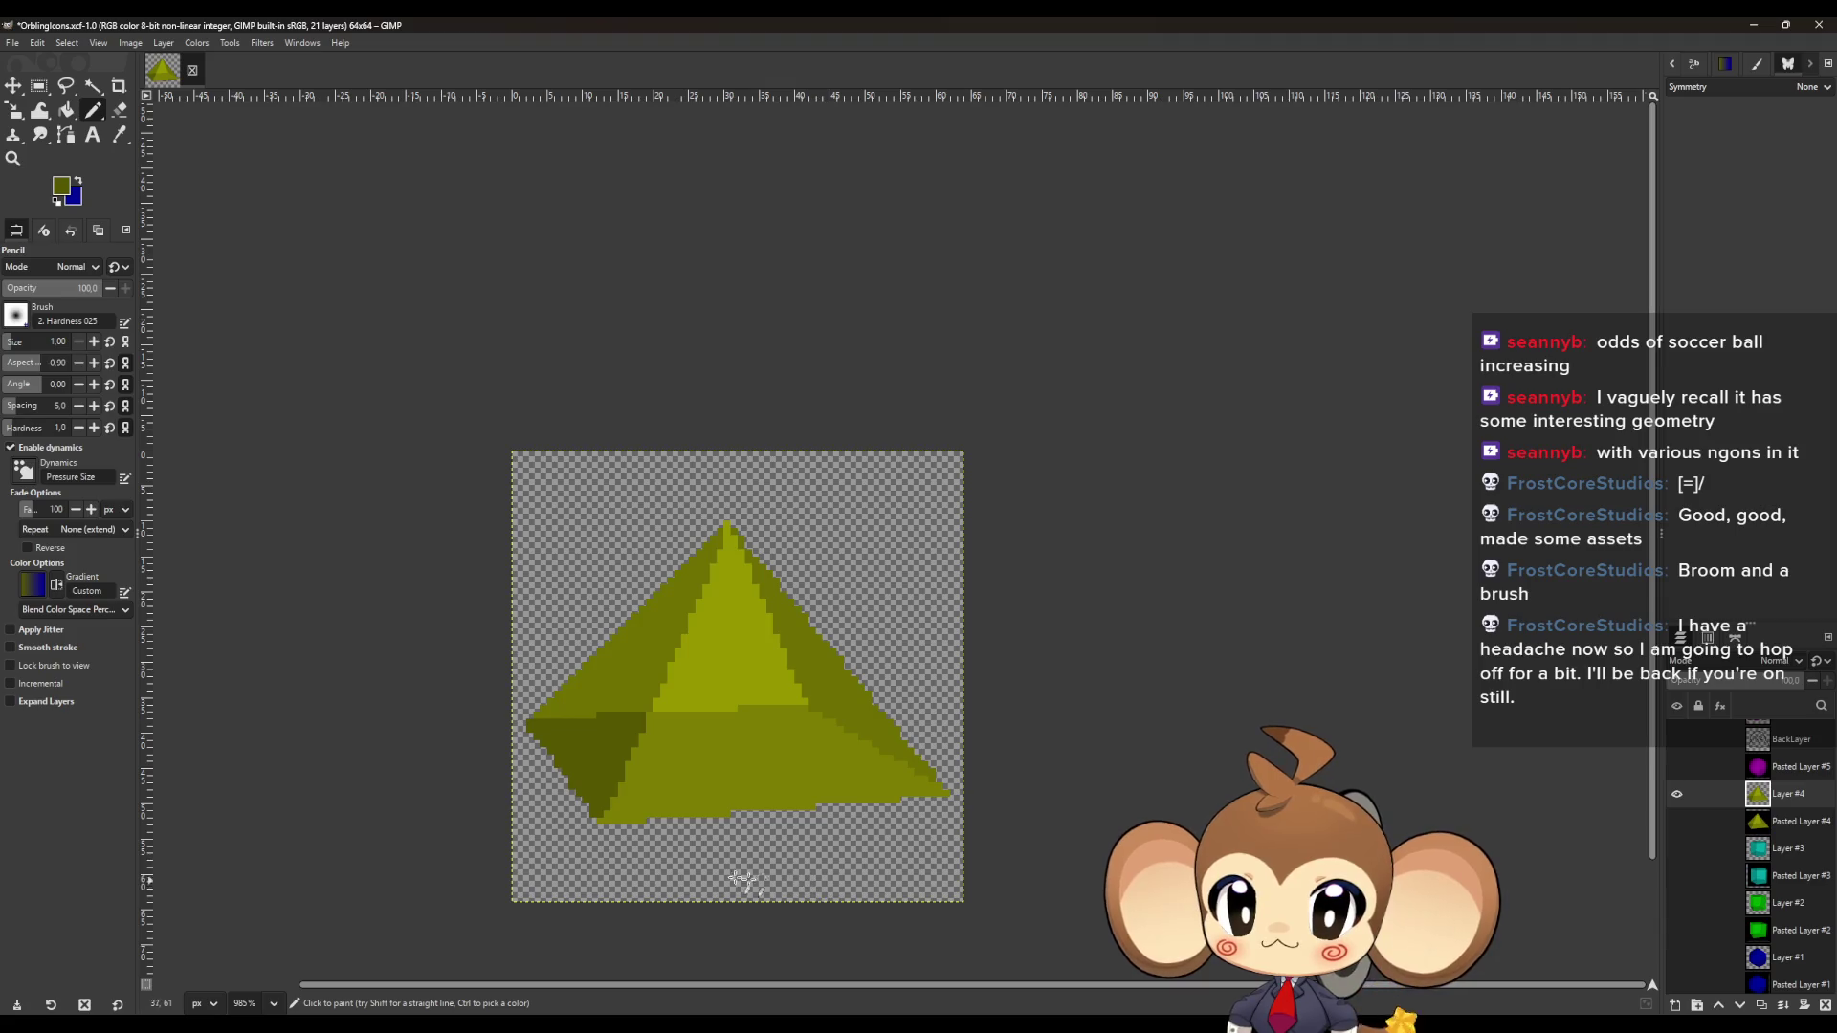
scroll(613, 859, "up", 2, "ctrl")
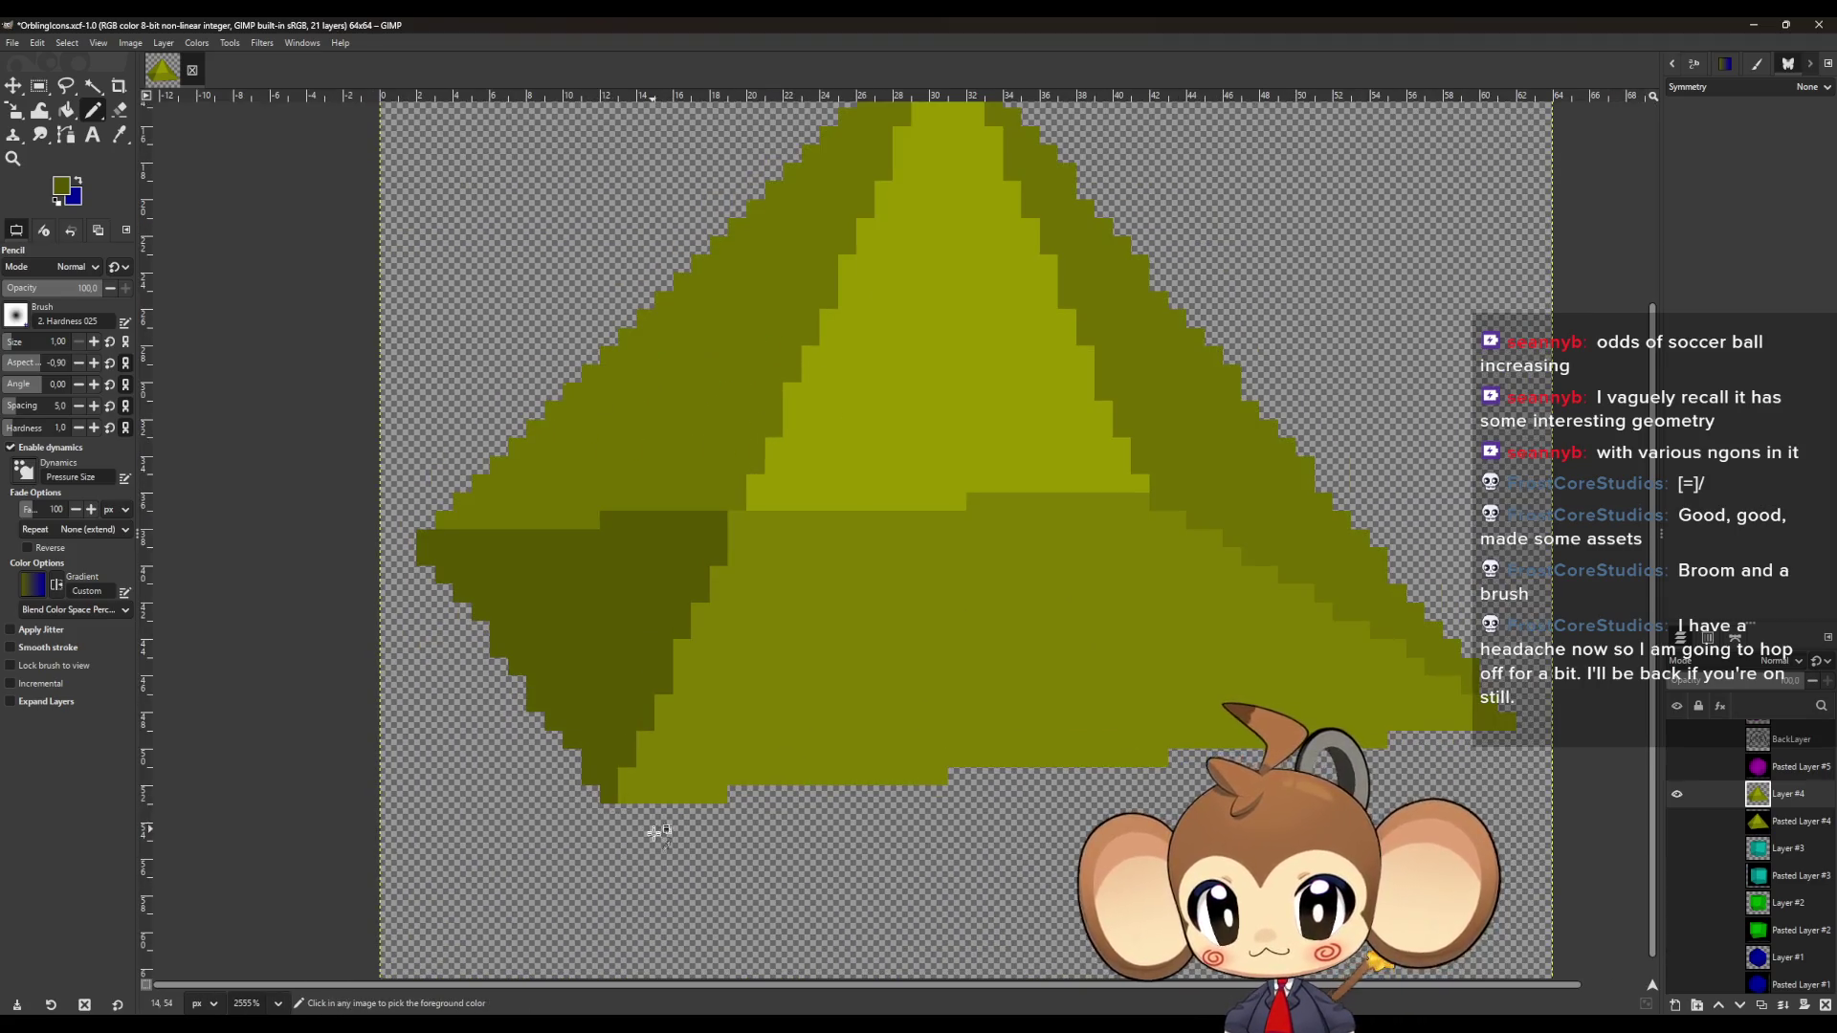
scroll(656, 829, "down", 2, "ctrl")
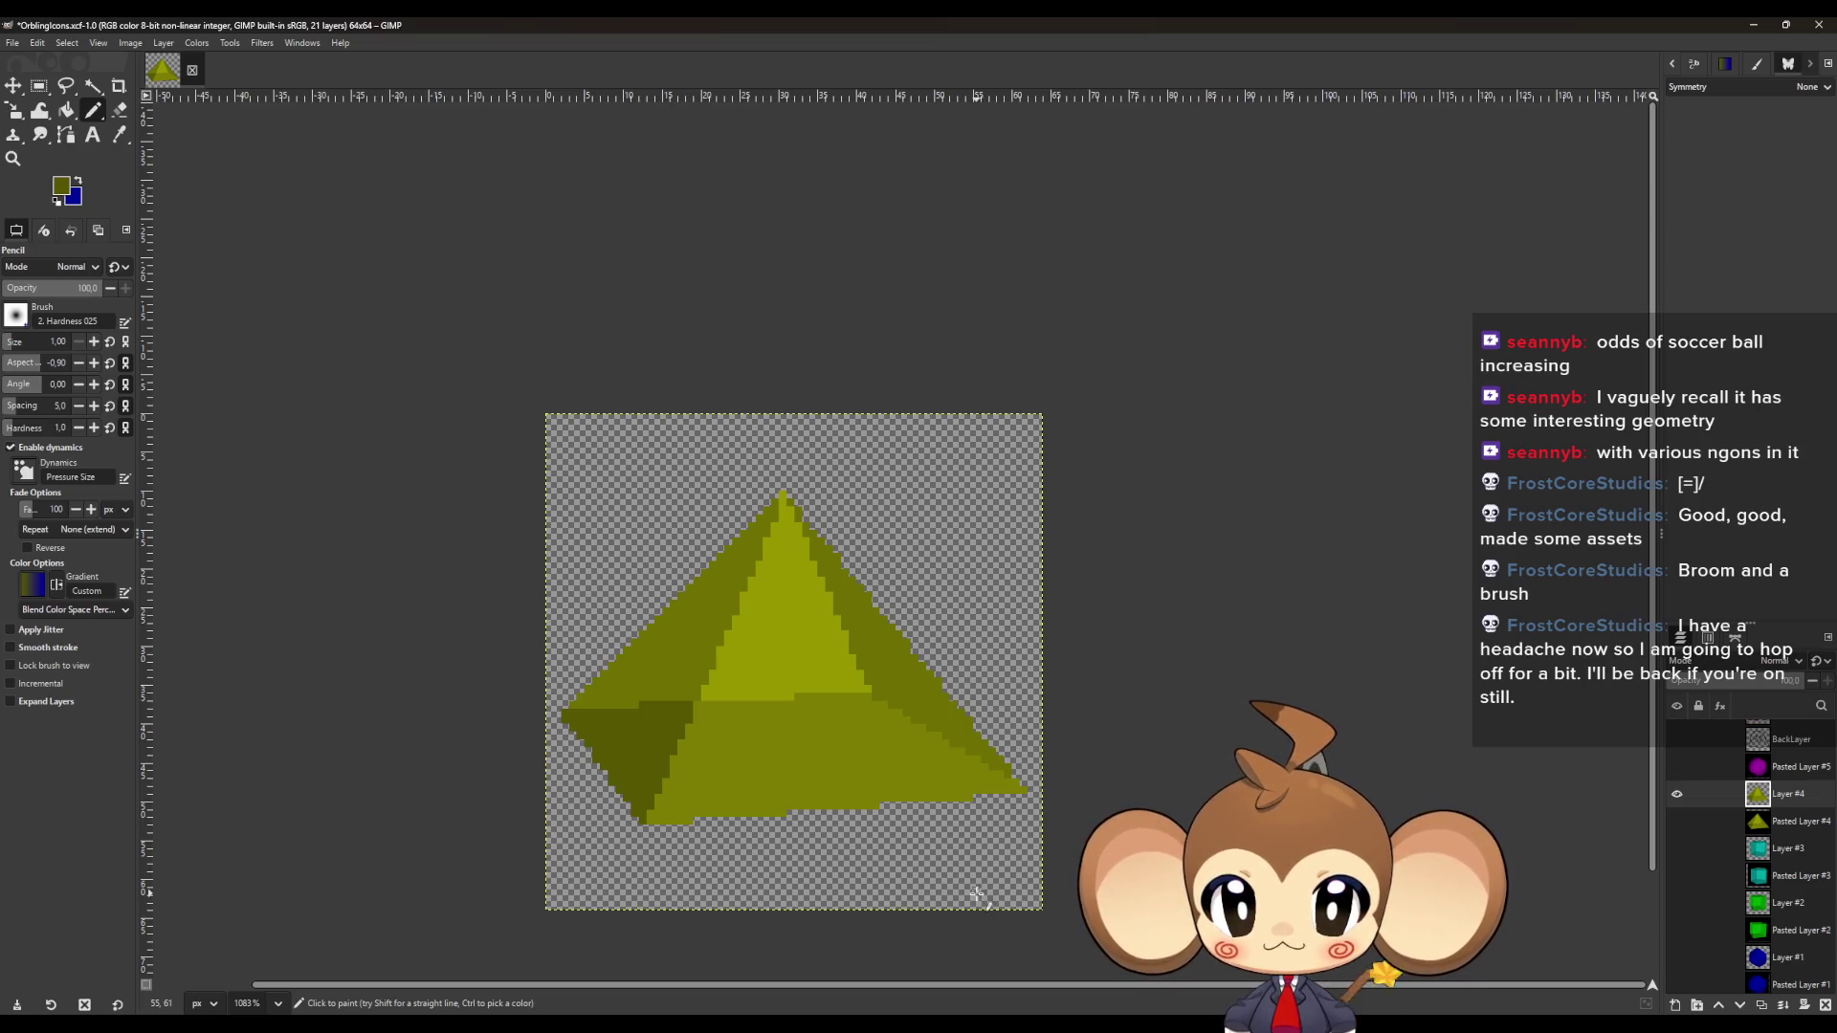
scroll(976, 895, "up", 3)
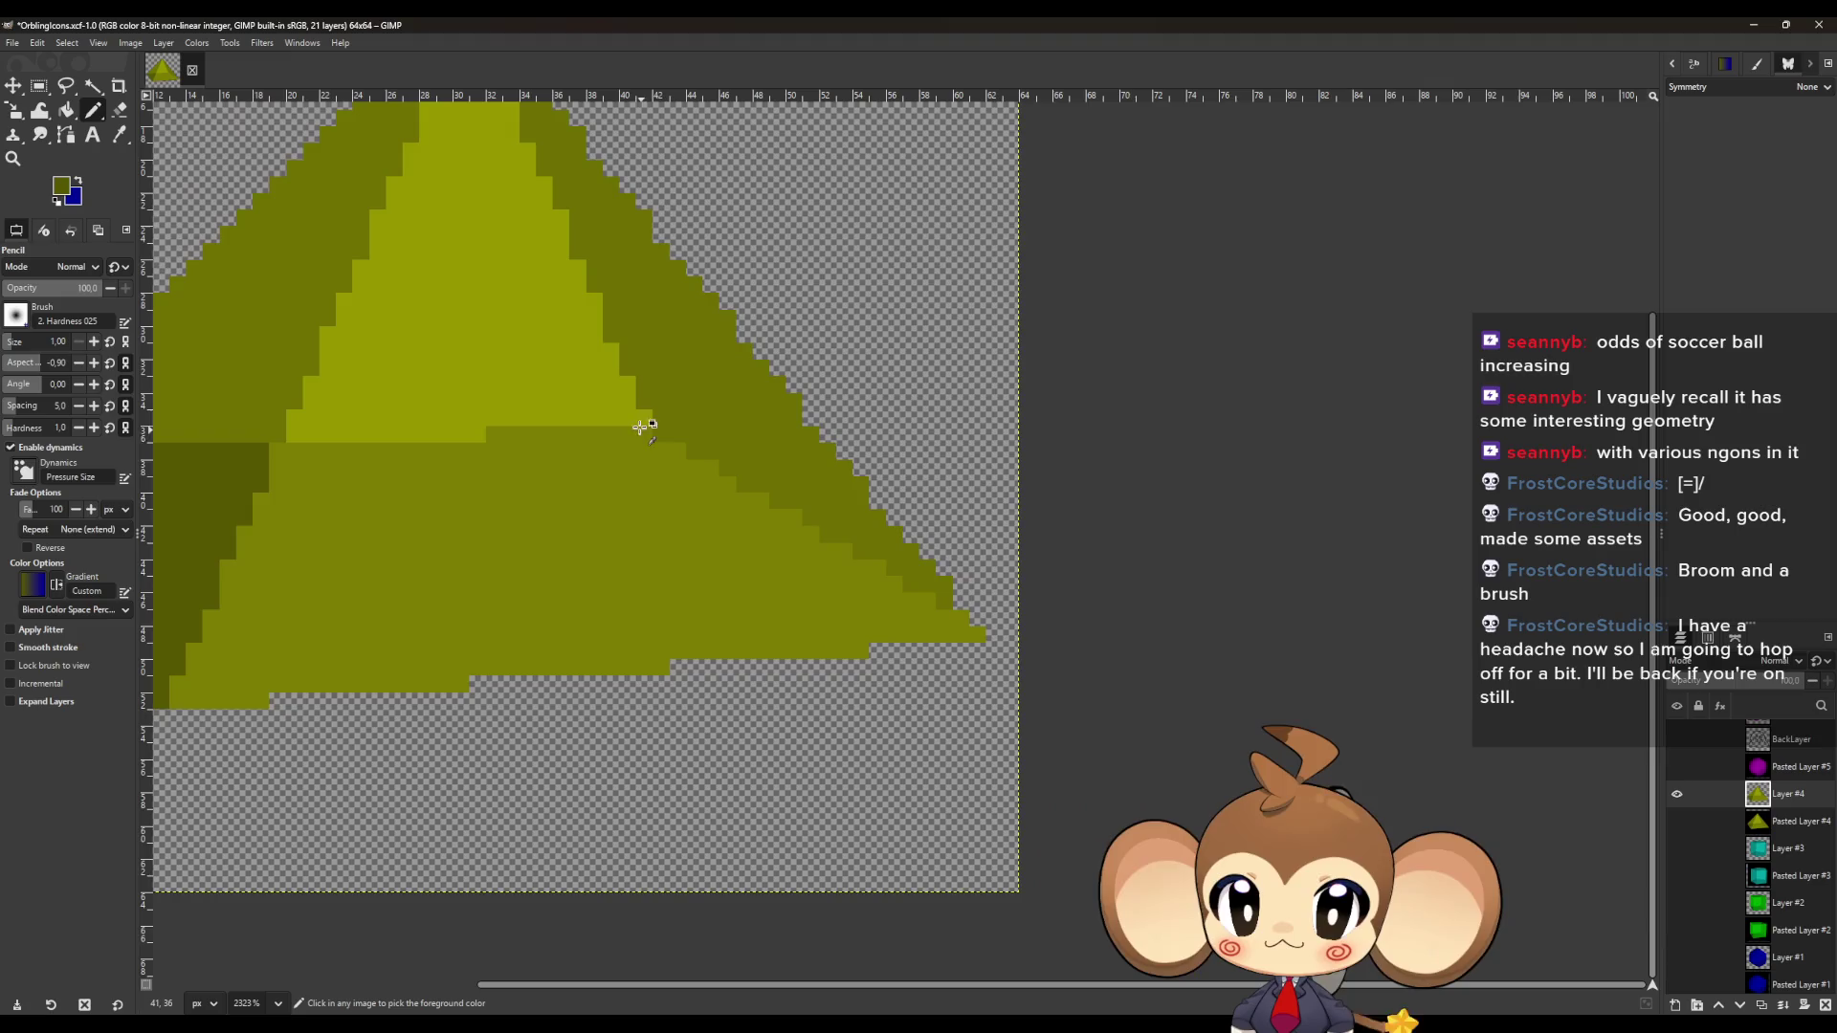
scroll(532, 316, "up", 1)
scroll(656, 561, "down", 2)
scroll(463, 344, "up", 1)
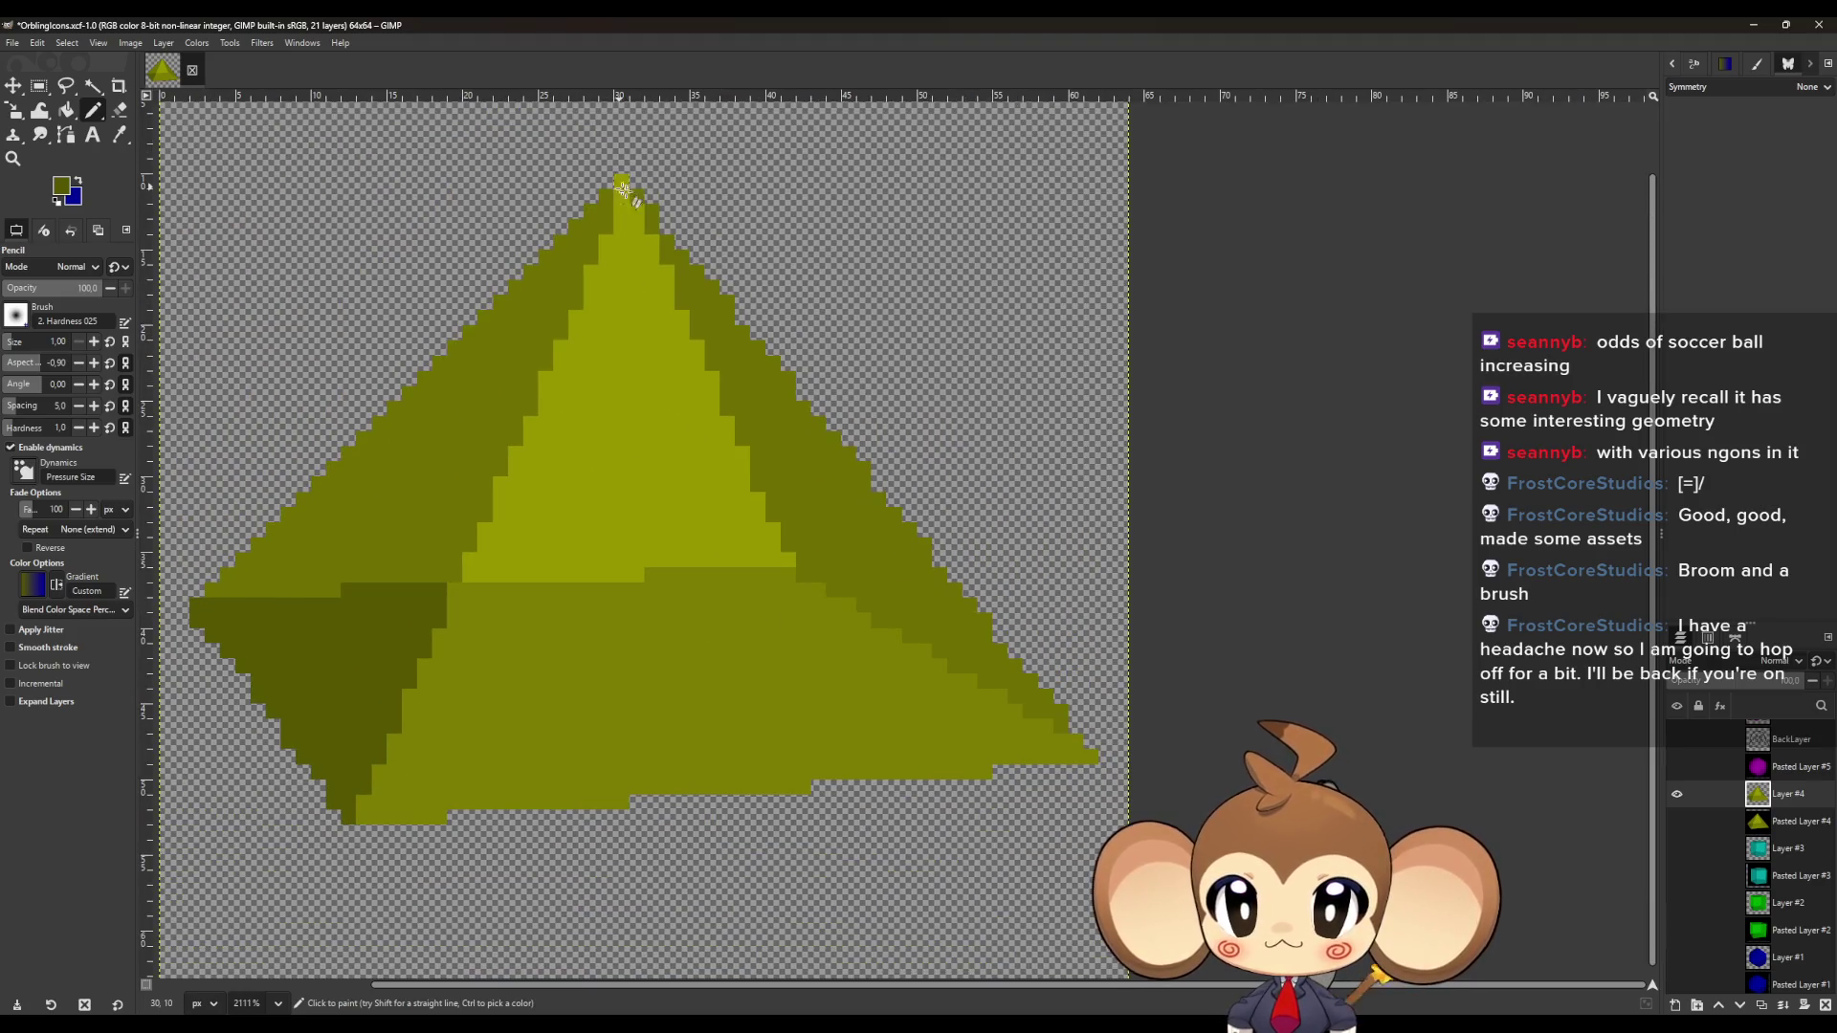
Toggle the pixel pyramid on and off to compare it with the soft-shaded reference.
left_click(1678, 821)
left_click(1676, 795)
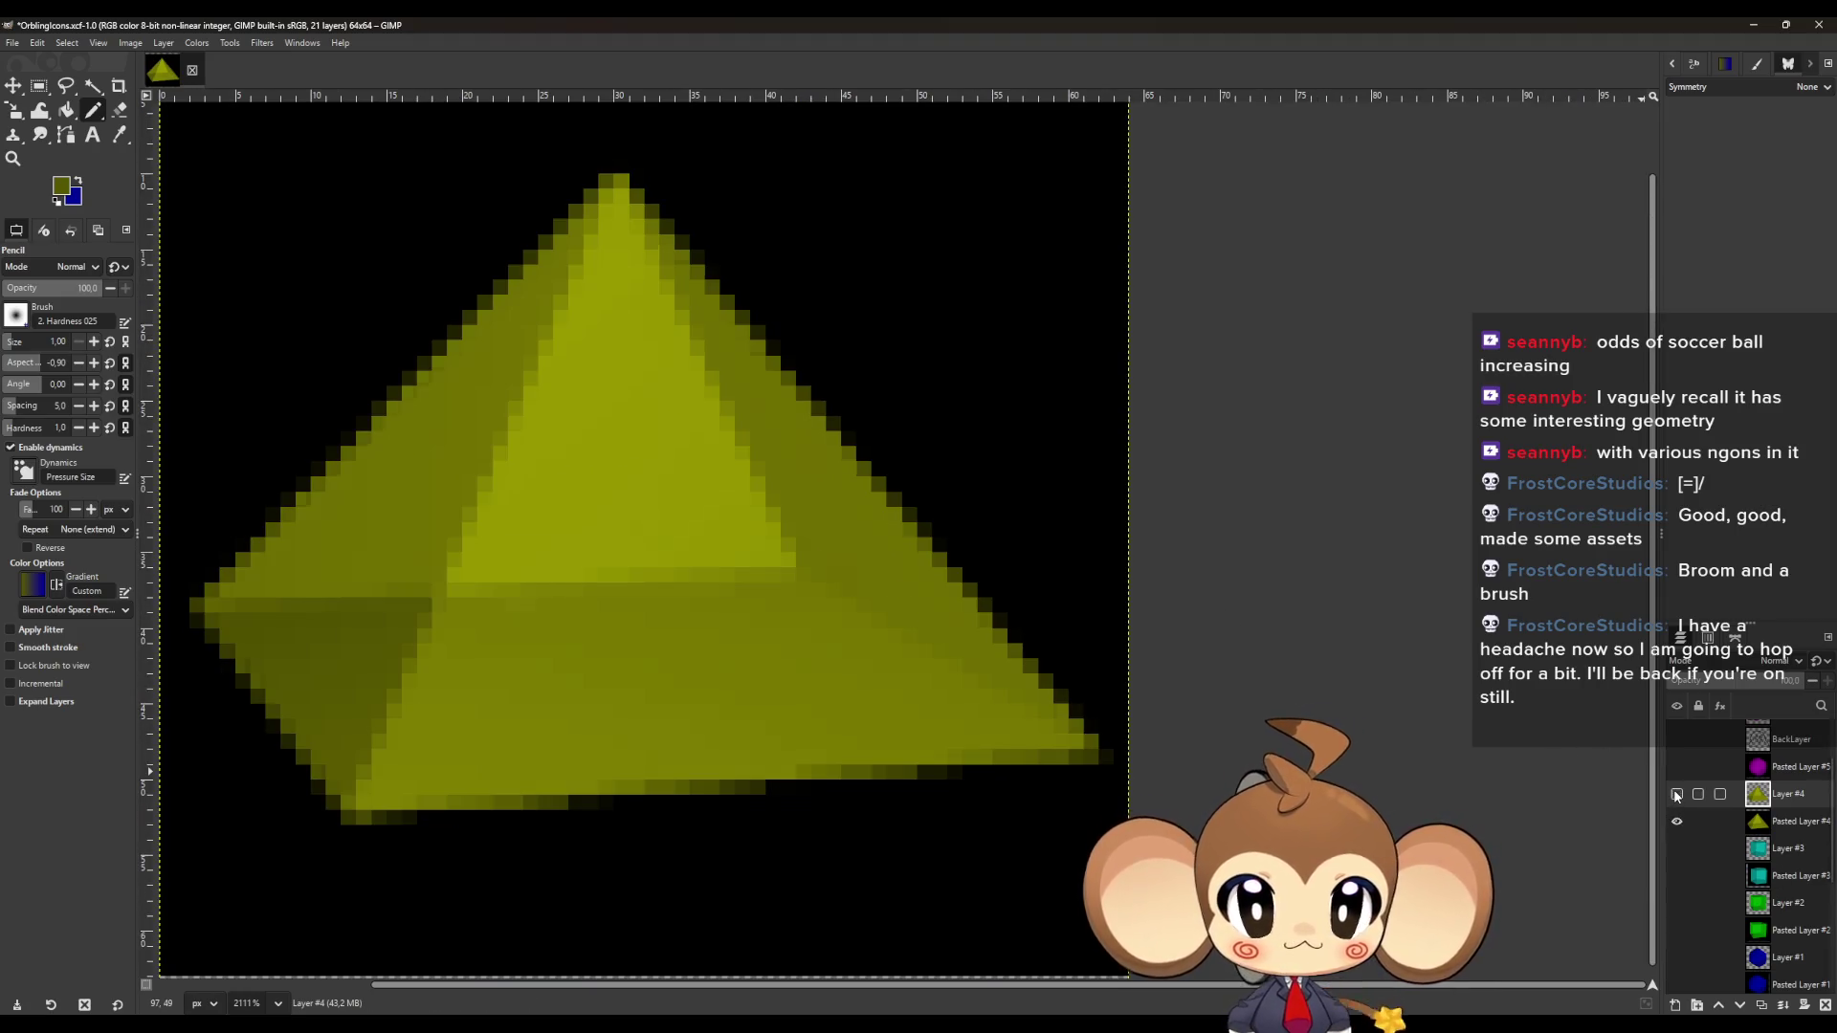
left_click(1676, 794)
left_click(1676, 794)
left_click(1677, 794)
left_click(1676, 794)
left_click(1675, 794)
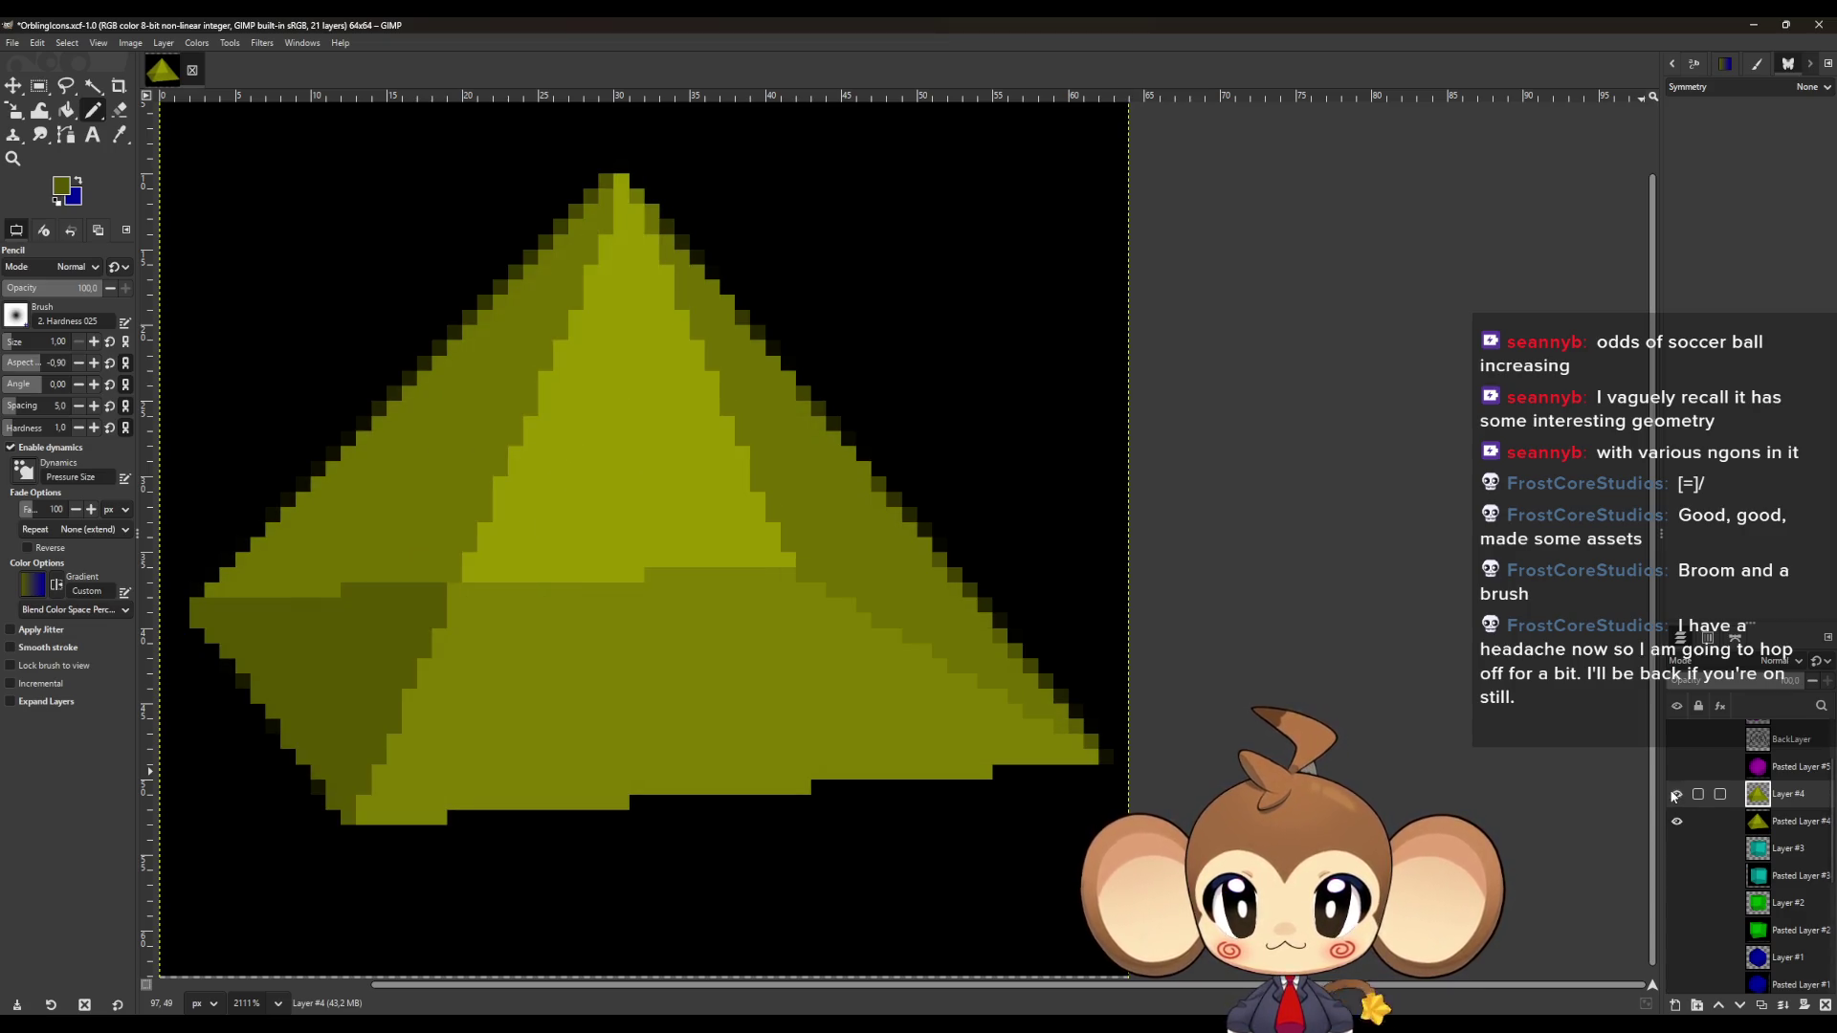
Hide both the soft-shaded reference and the finished pixel pyramid layers.
left_click(1676, 820)
scroll(947, 786, "down", 3)
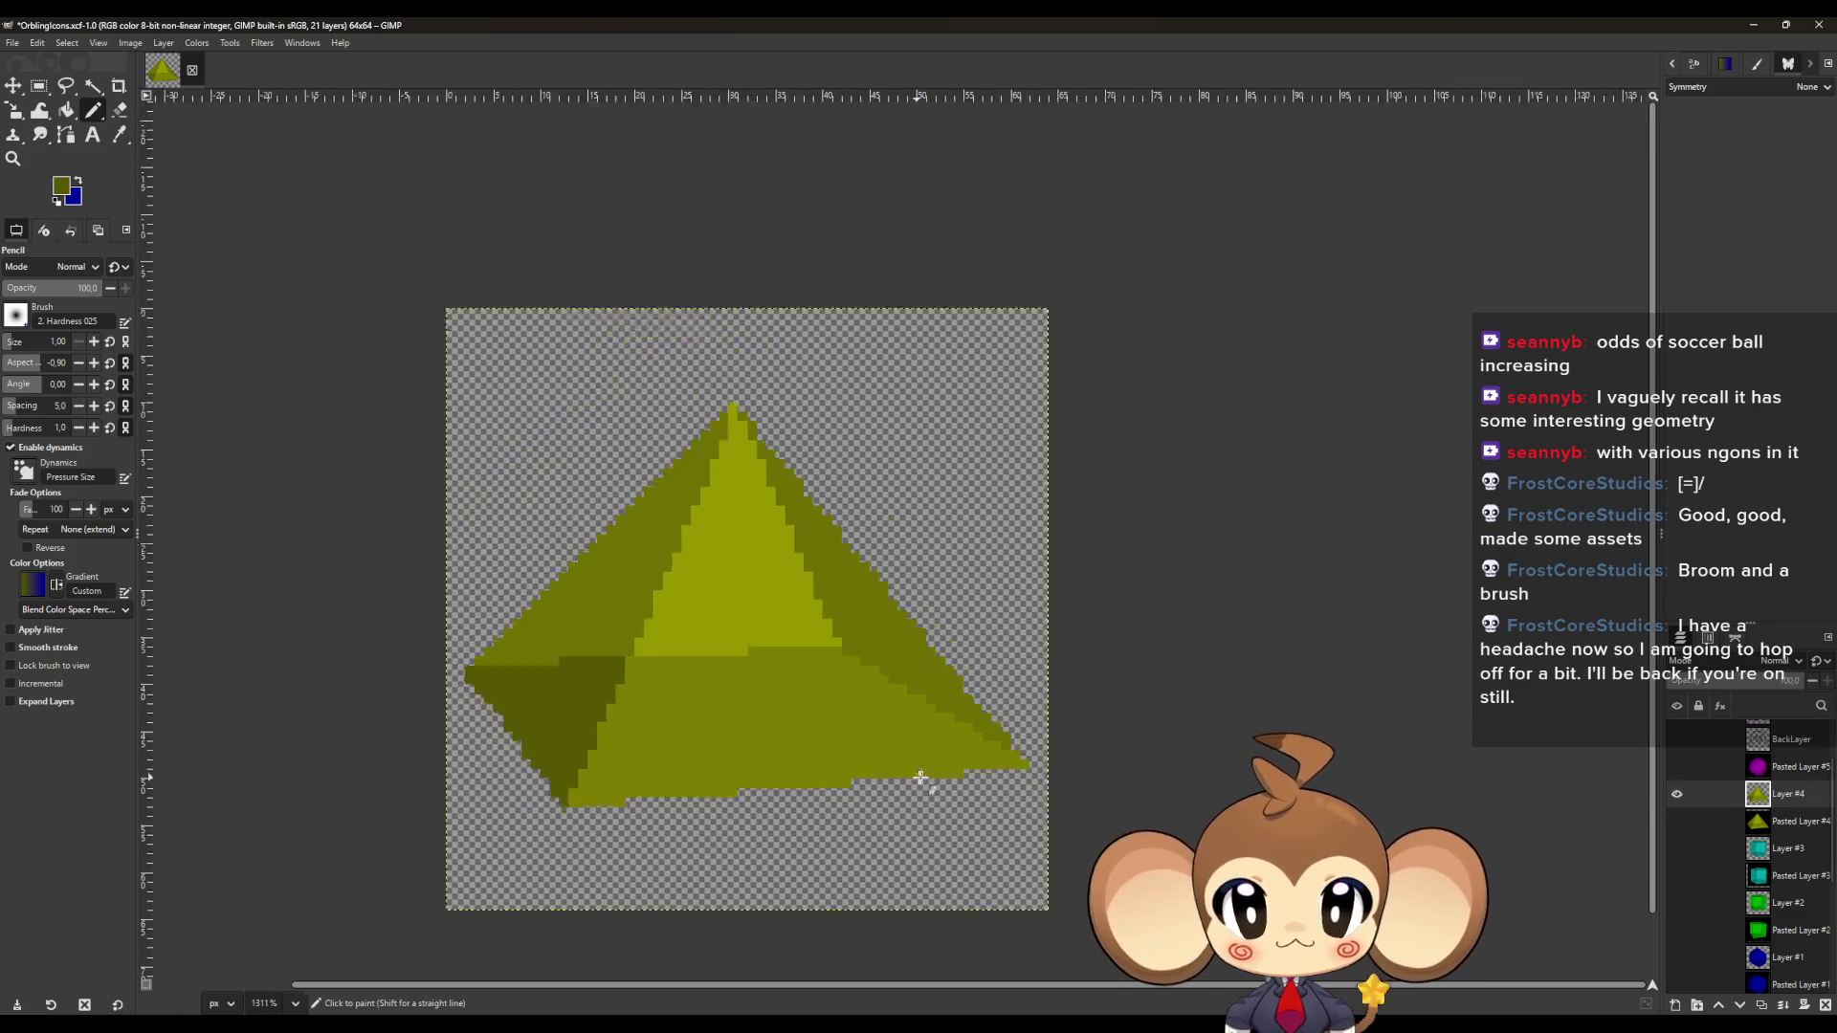
left_click(1676, 794)
scroll(1759, 843, "up", 2)
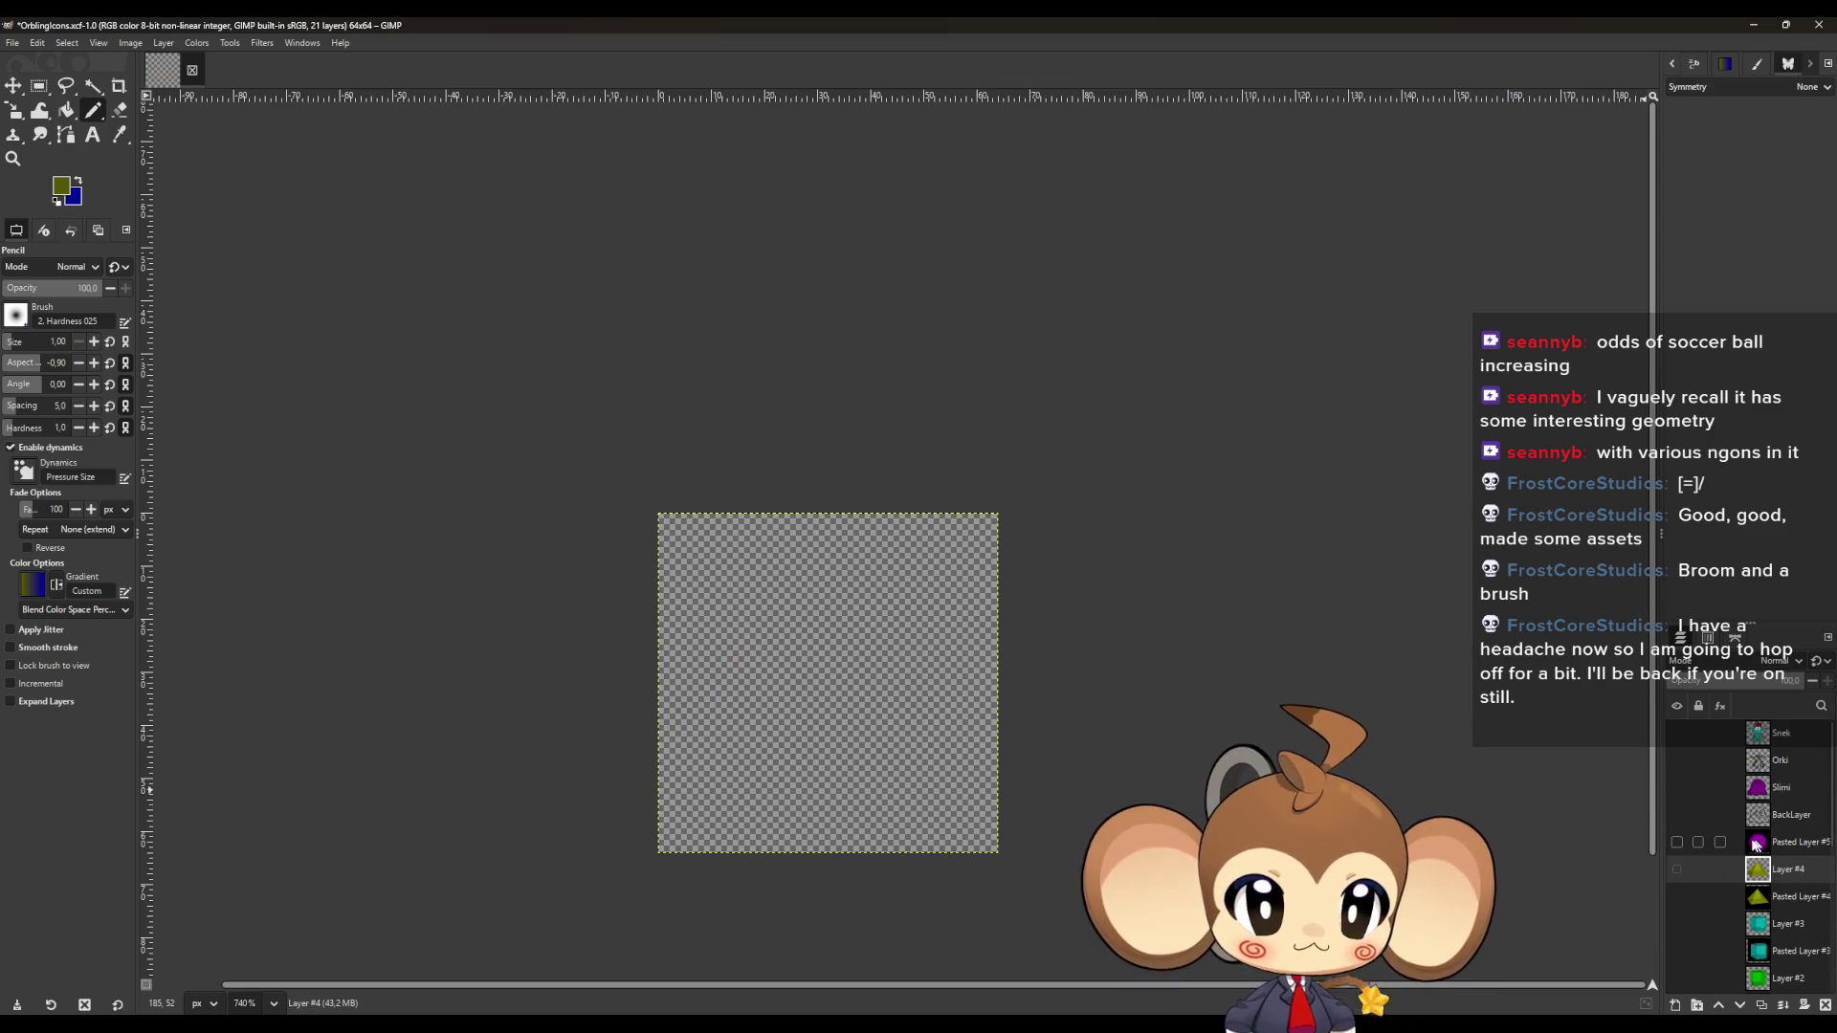
Show Pasted Layer #5's purple polyhedron and add a new empty layer above it.
left_click(1676, 842)
left_click(1772, 844)
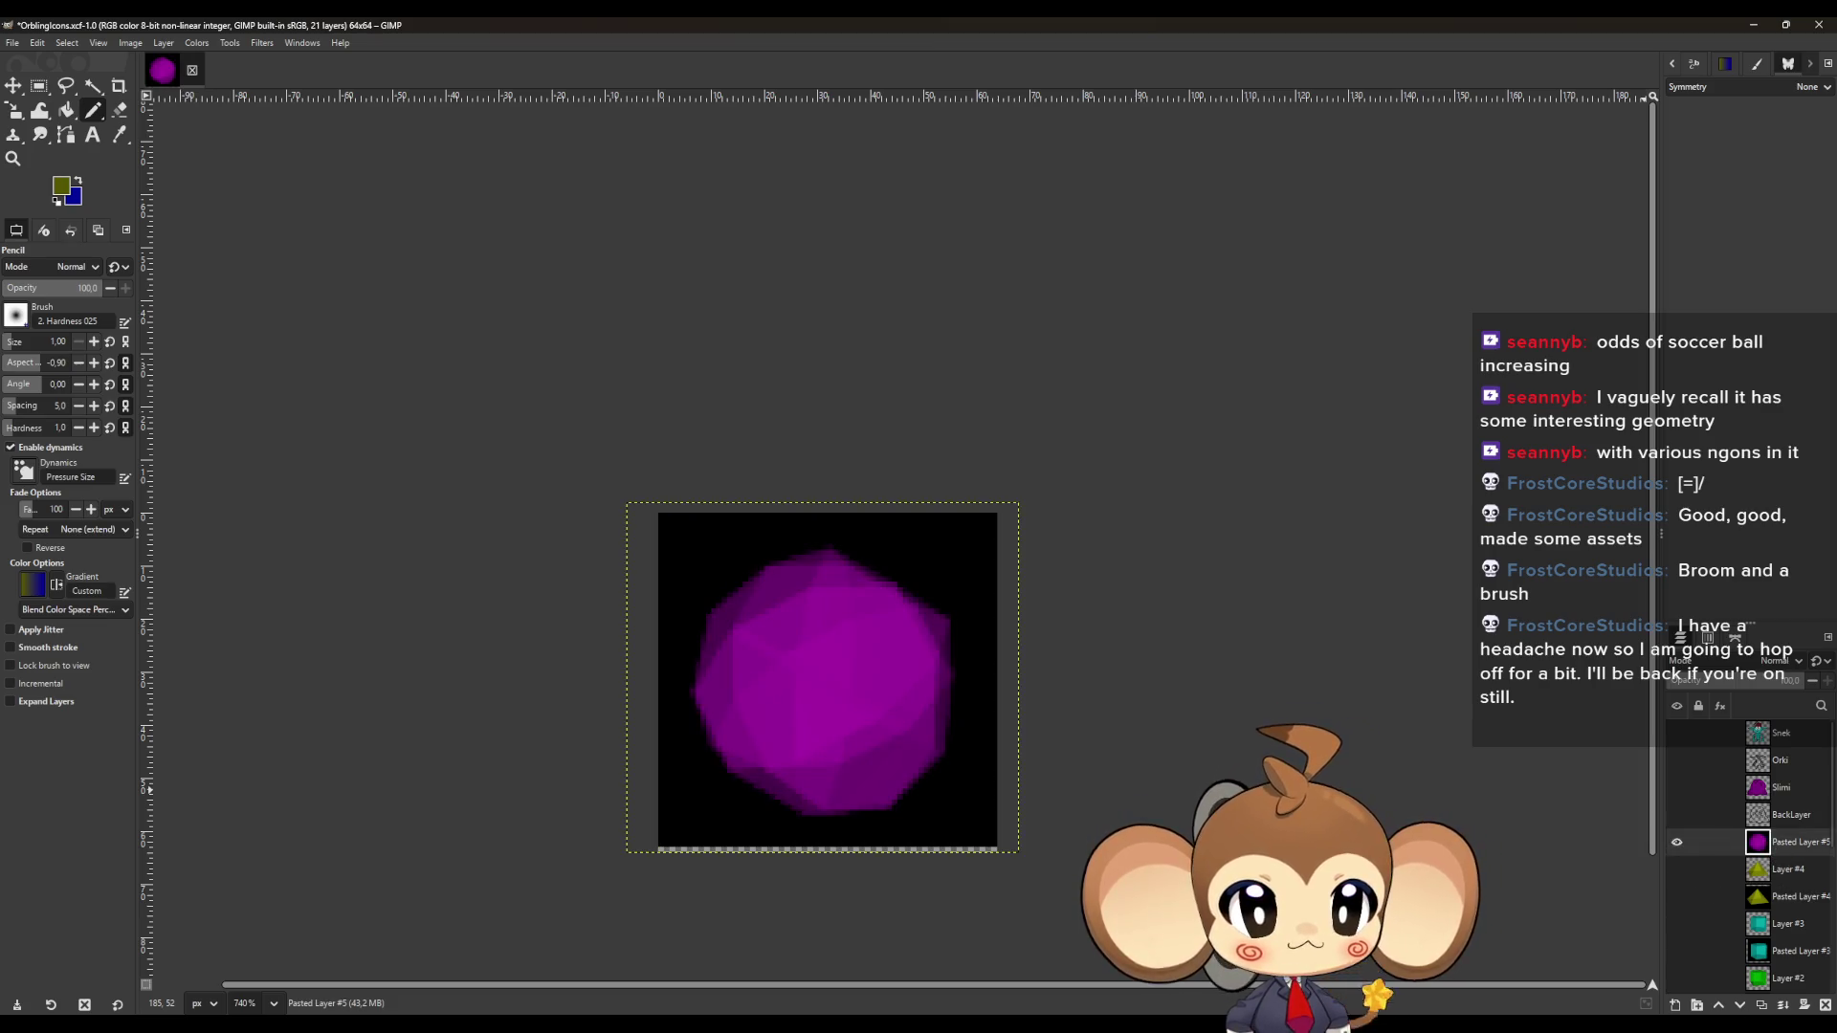
left_click(1675, 1004)
left_click(1036, 732)
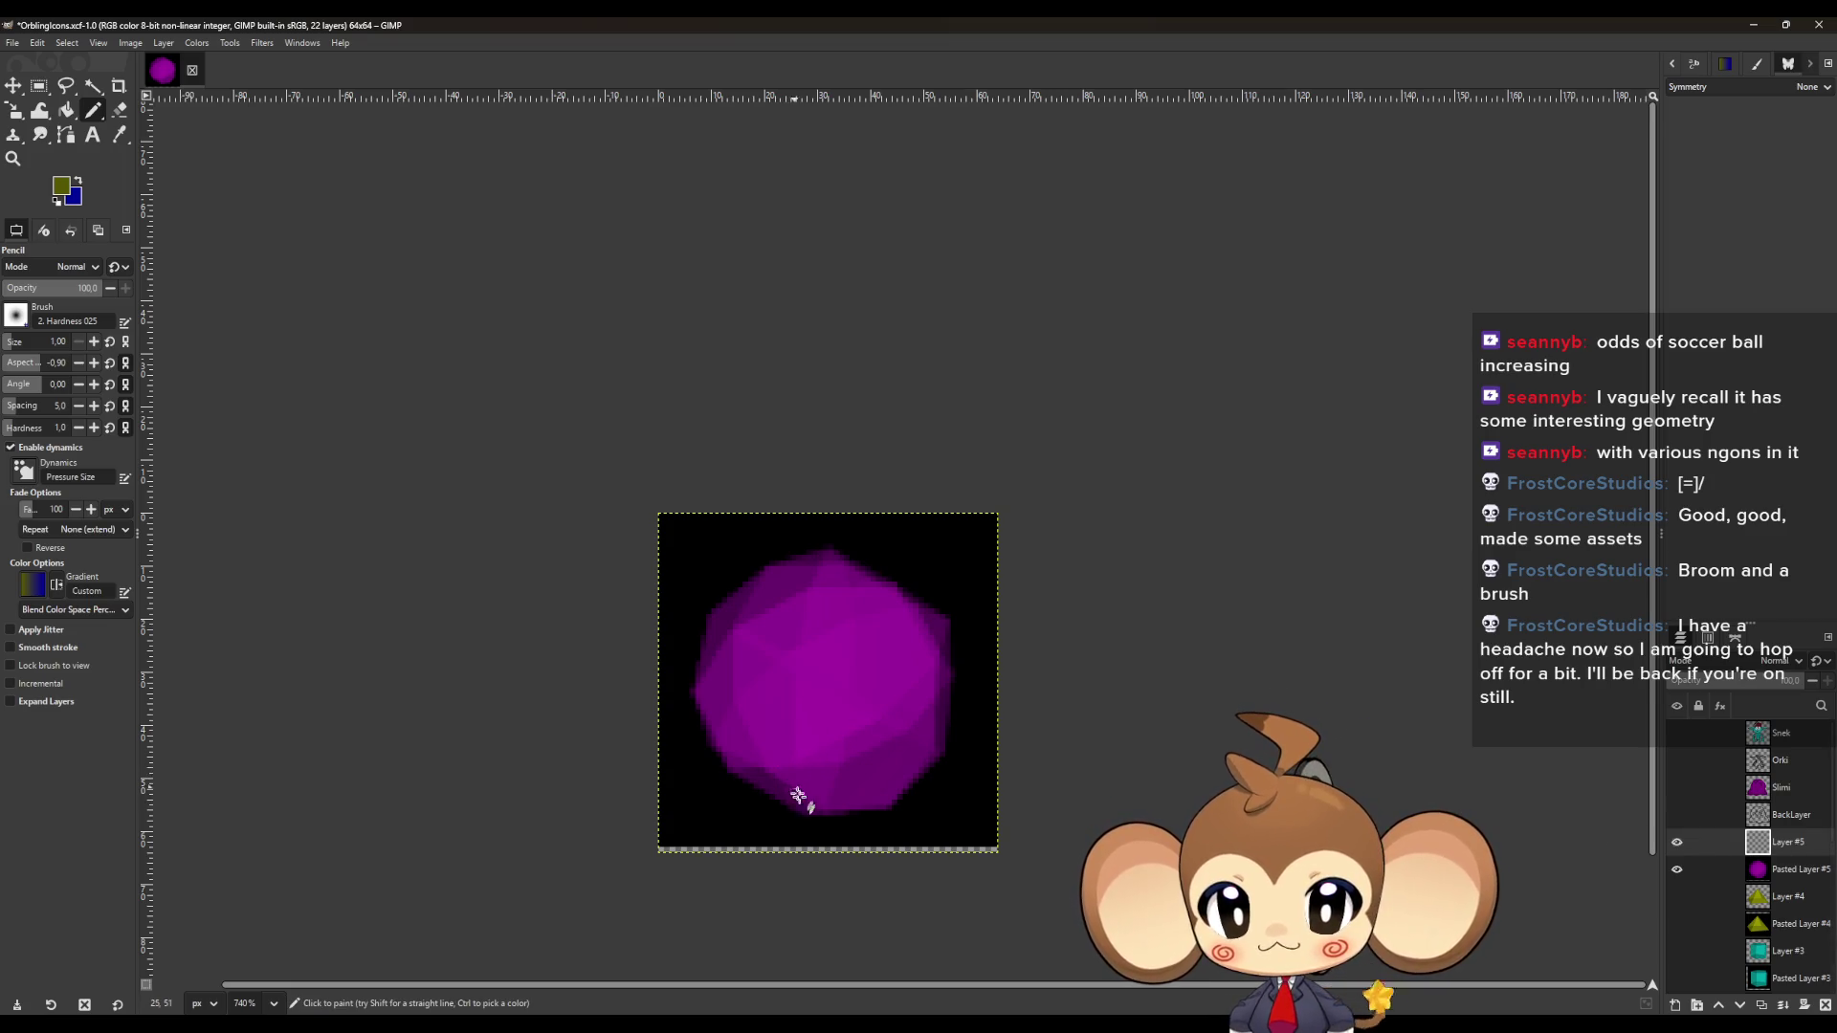
Swap the foreground and background colours so blue is the drawing colour.
scroll(821, 816, "up", 2)
scroll(866, 819, "up", 1)
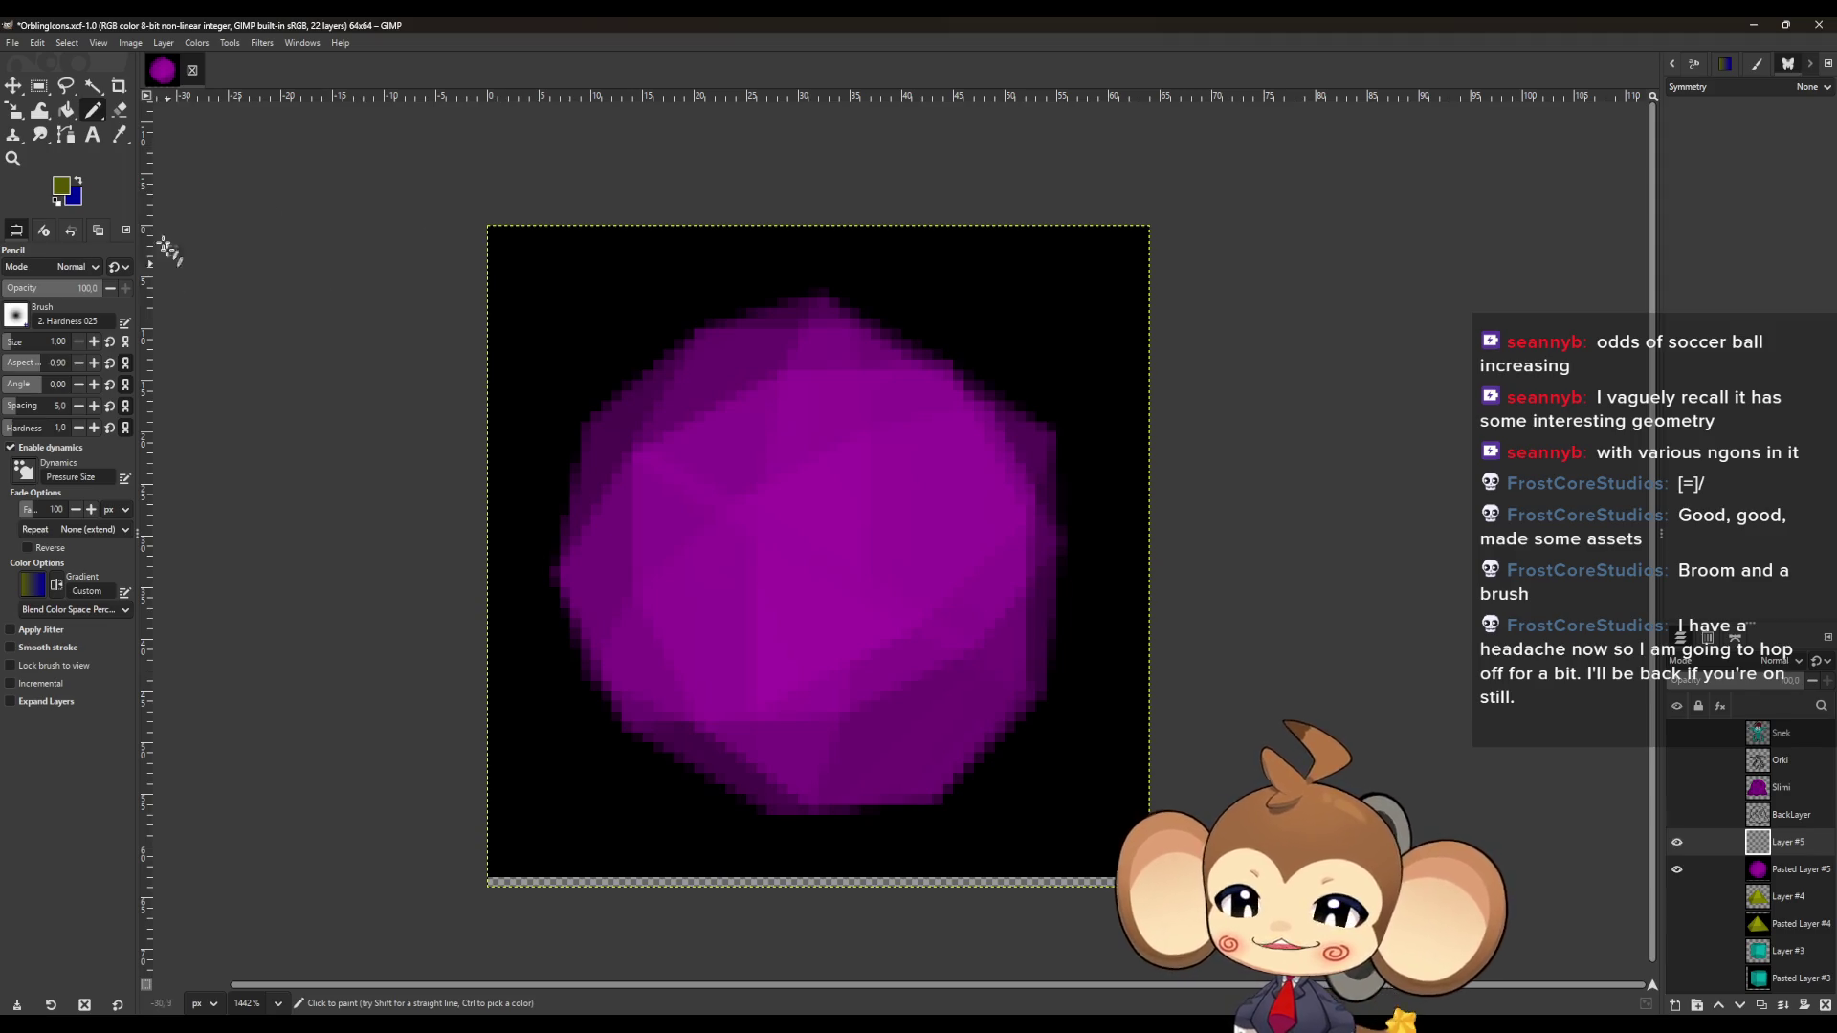
left_click(81, 183)
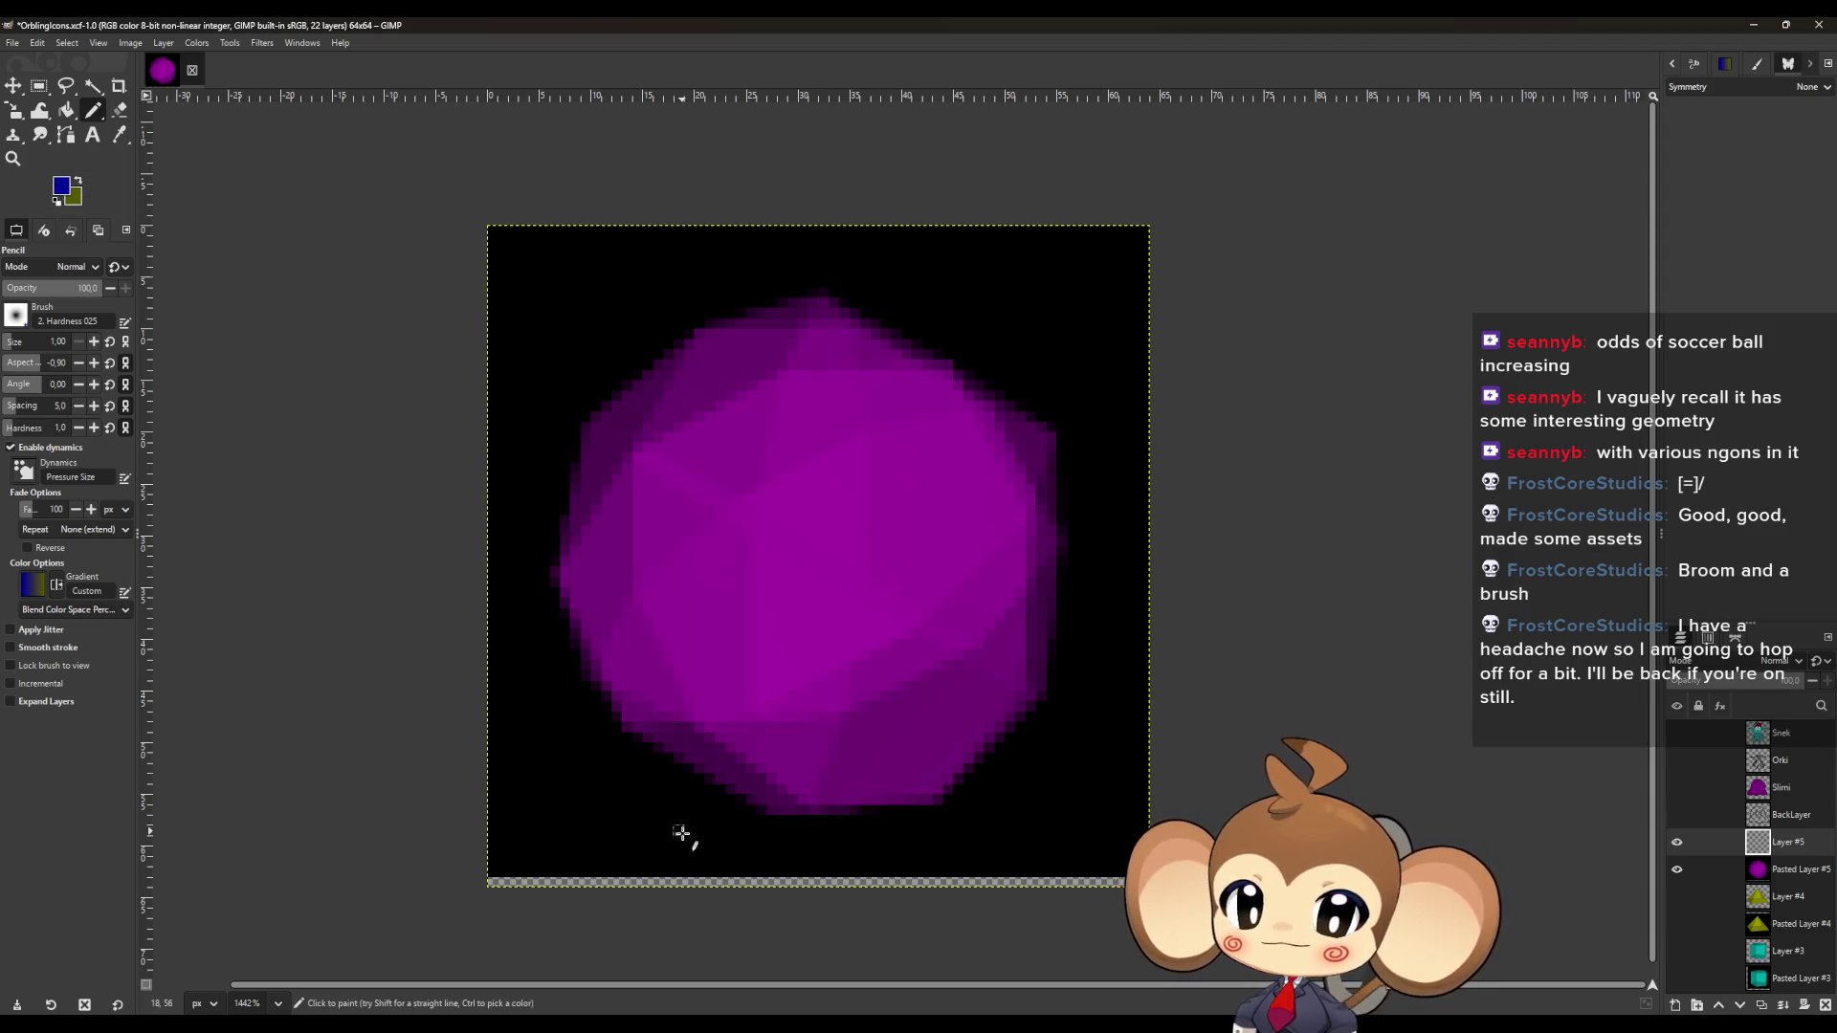
scroll(804, 838, "up", 1)
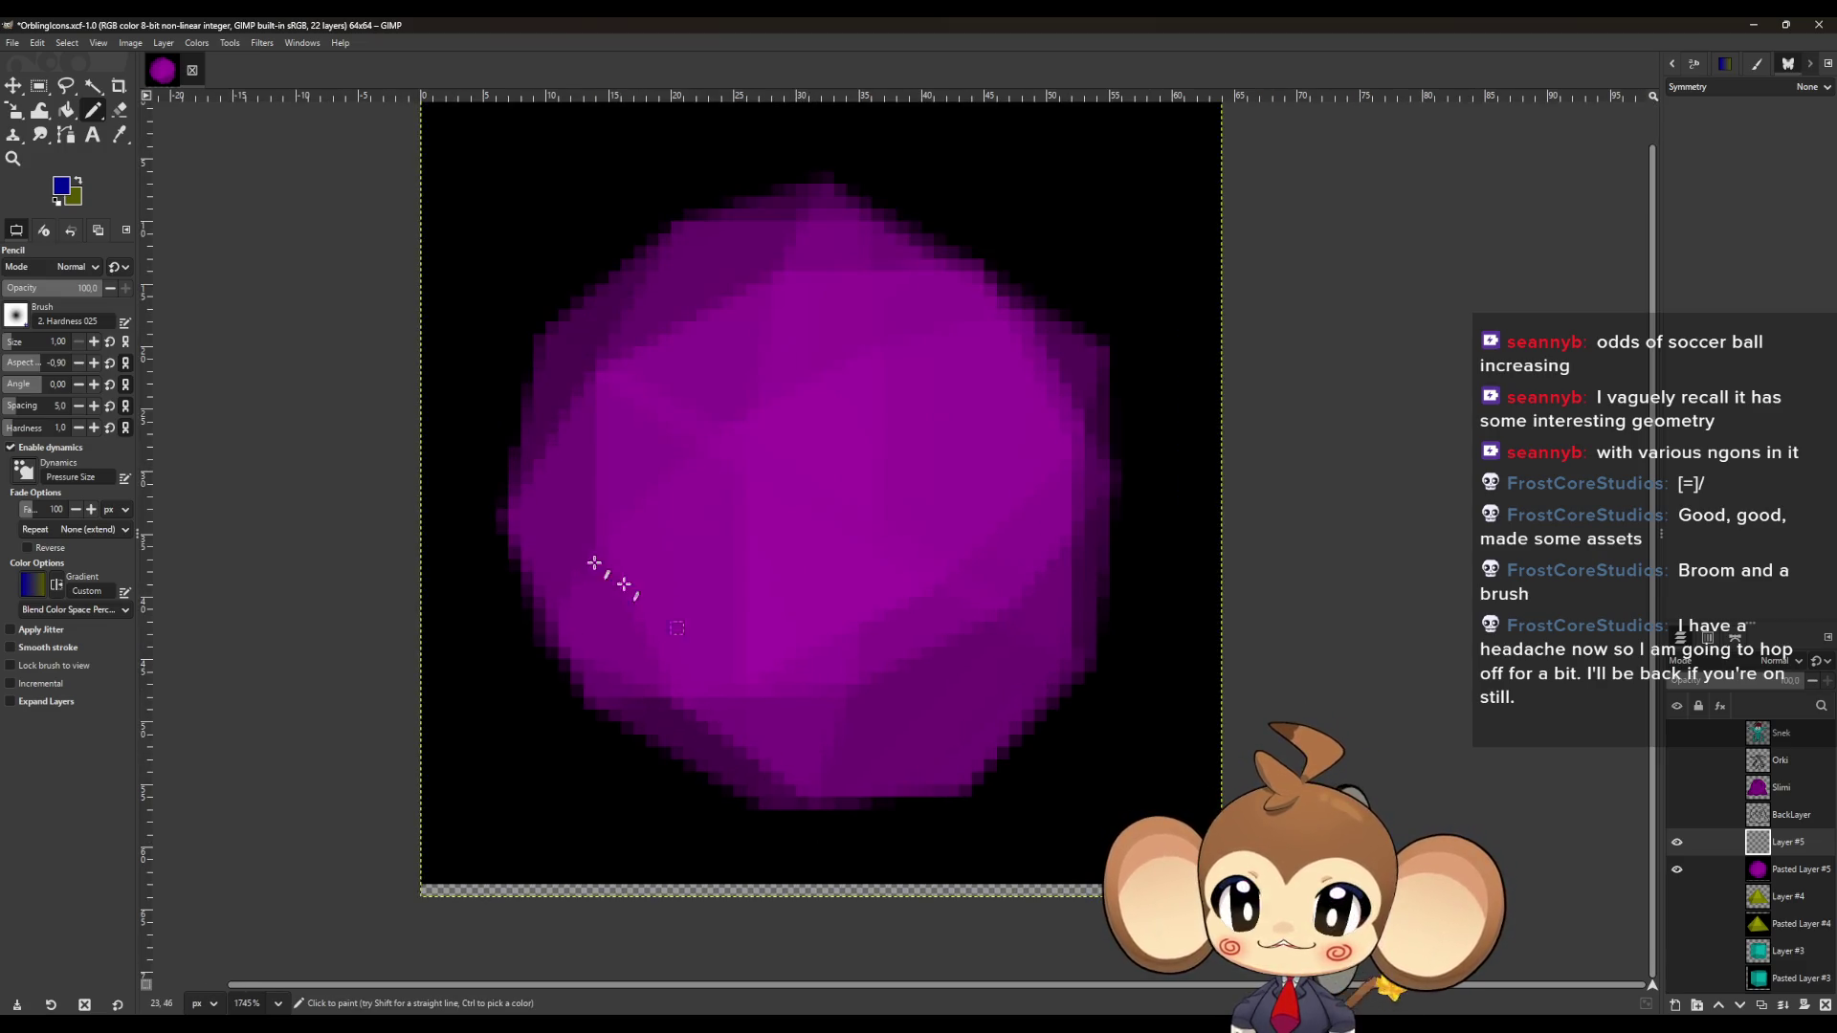
Trace blue edges outlining the polyhedron's left side and its left facets.
left_click(503, 512)
left_click(540, 339, "shift")
left_click(675, 228, "shift")
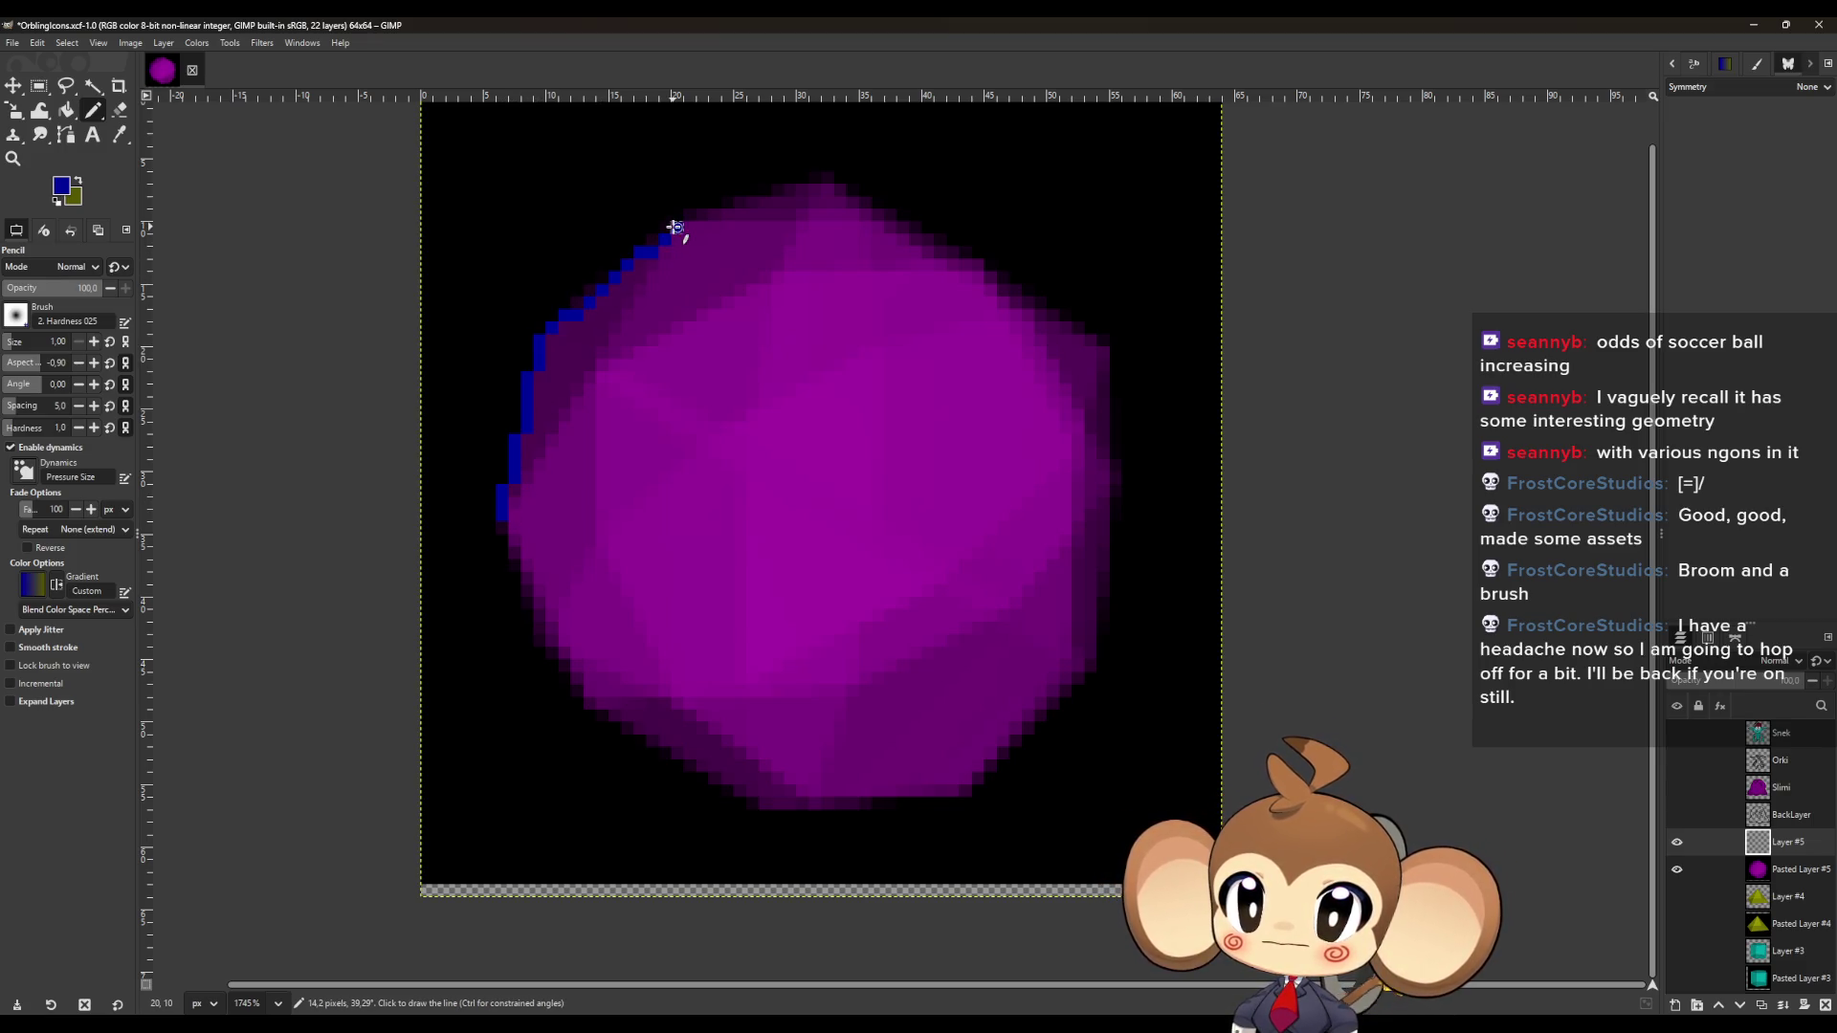
left_click(601, 365, "shift")
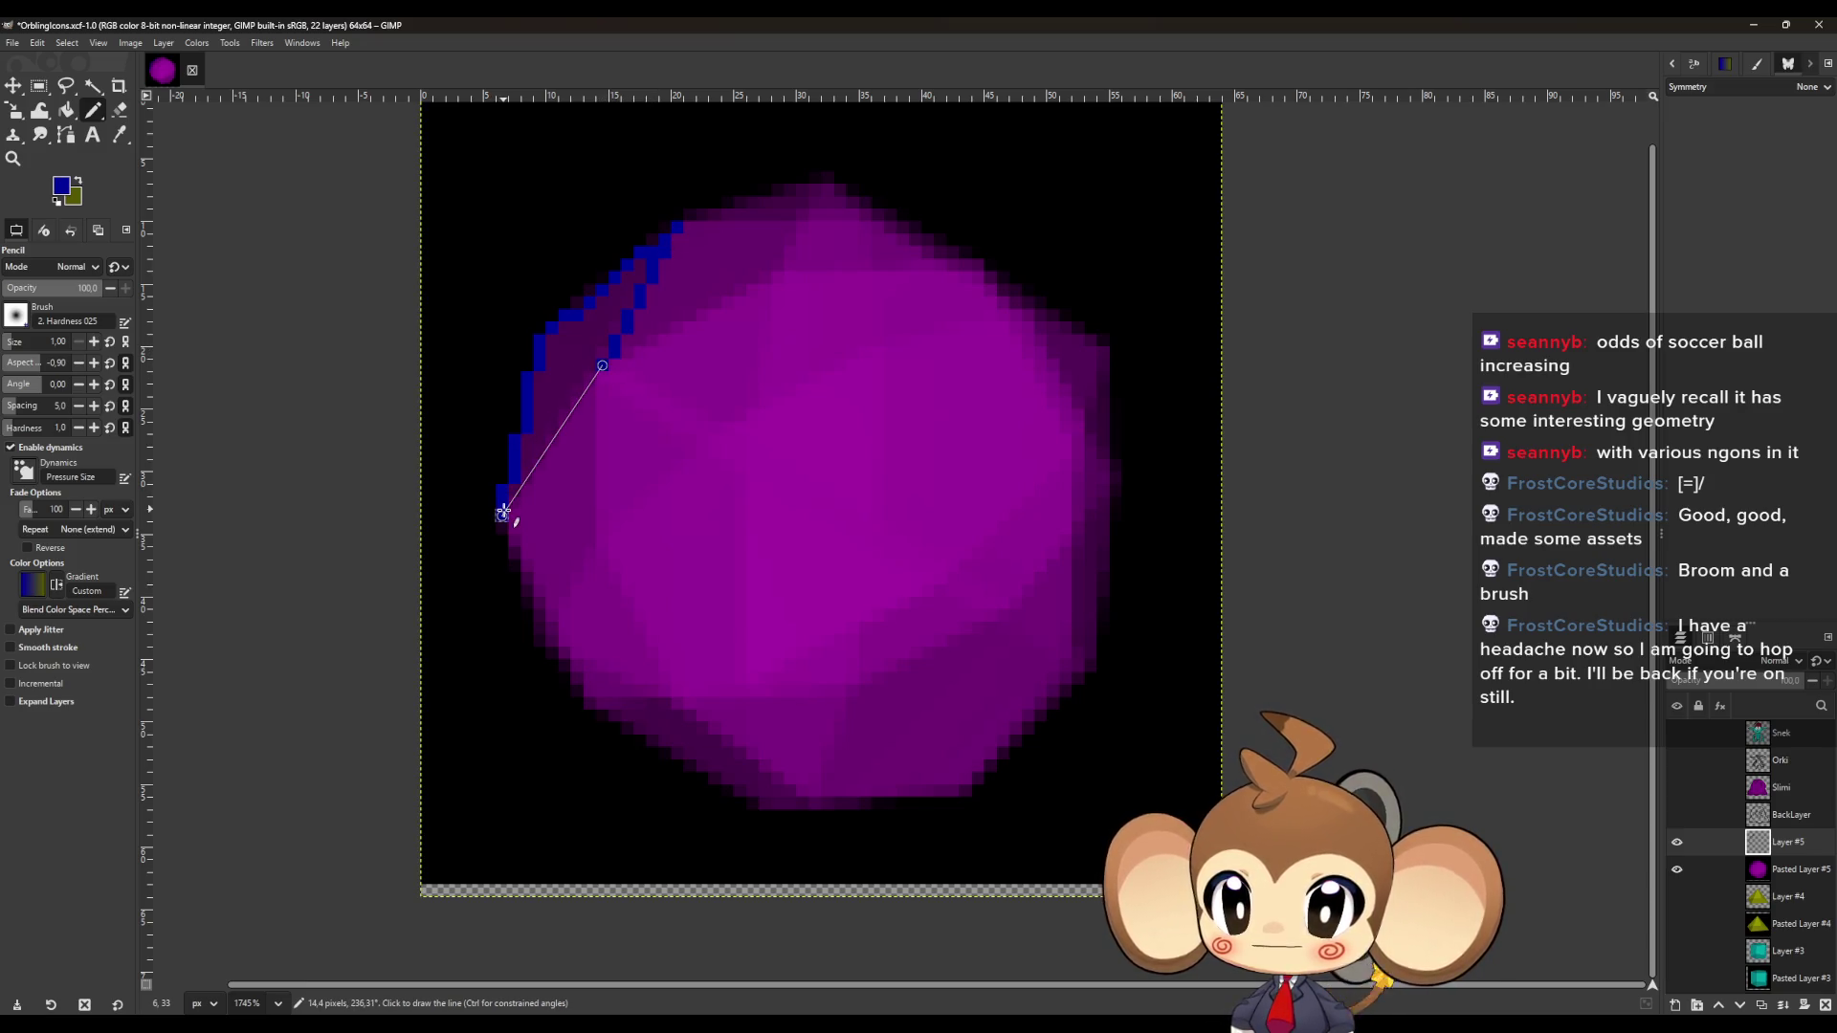
left_click(504, 512, "shift")
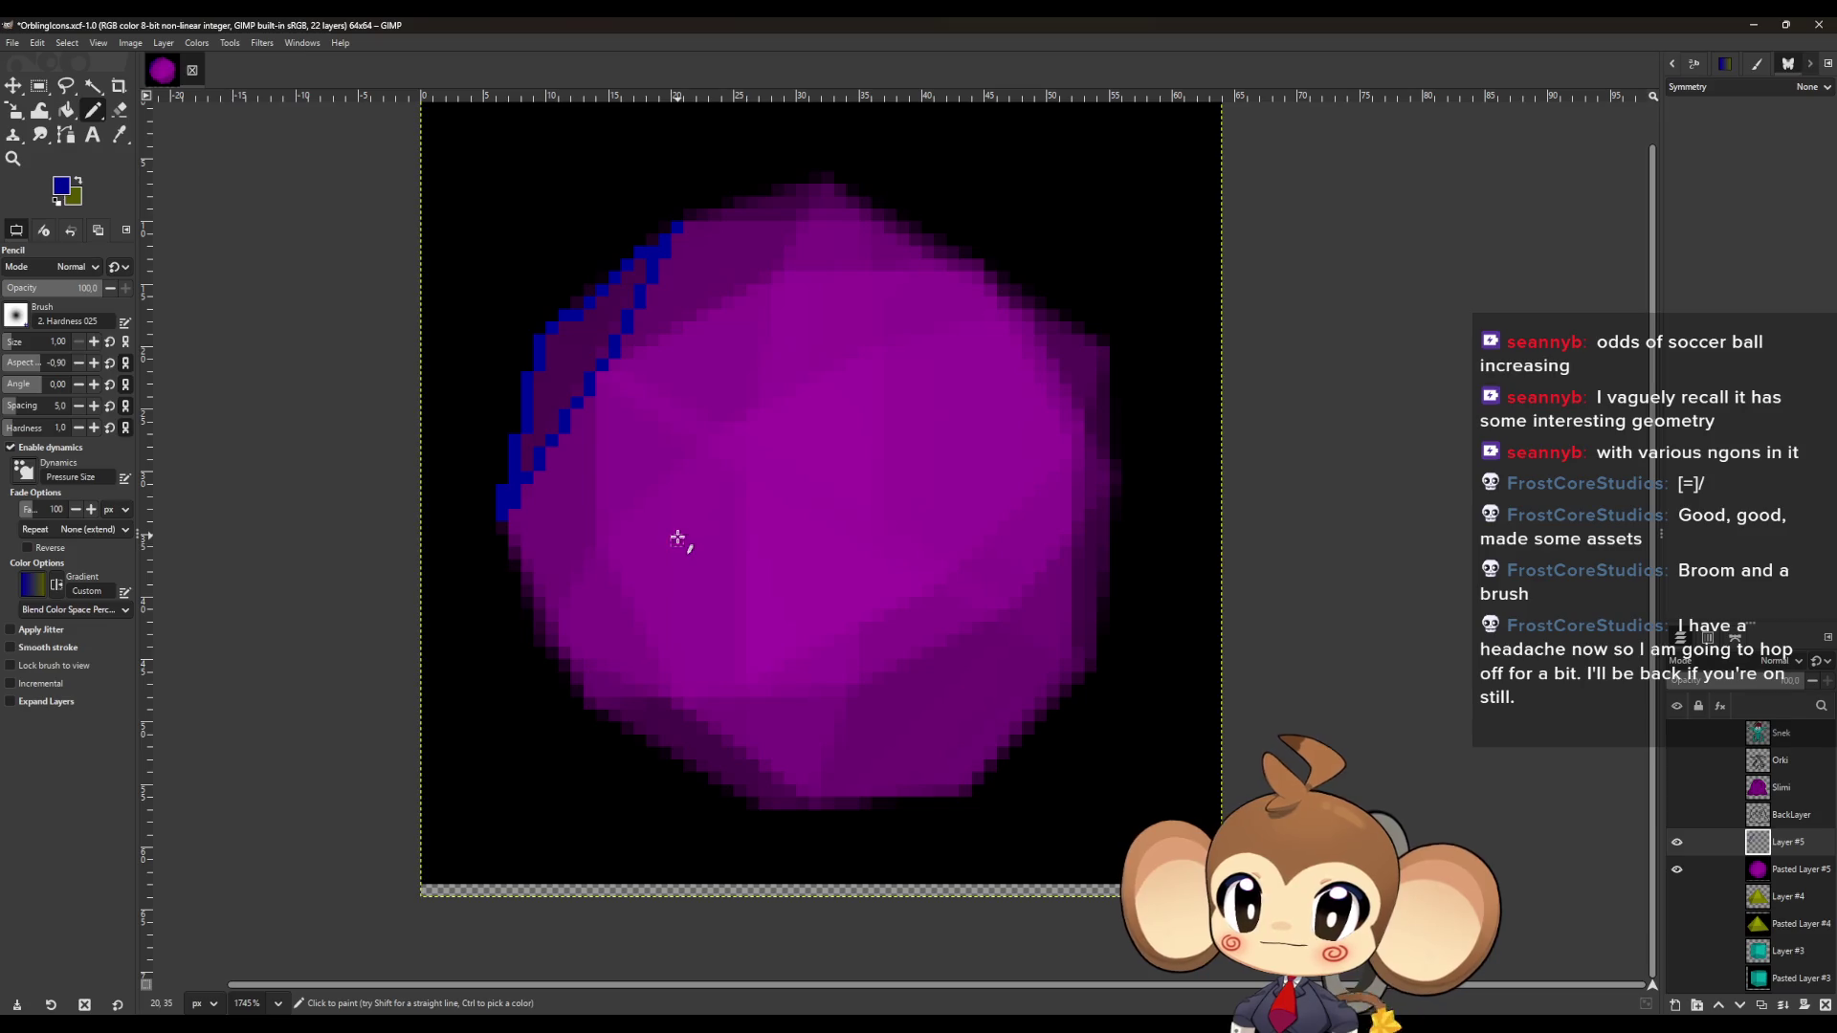
left_click(602, 553)
left_click(604, 375, "shift")
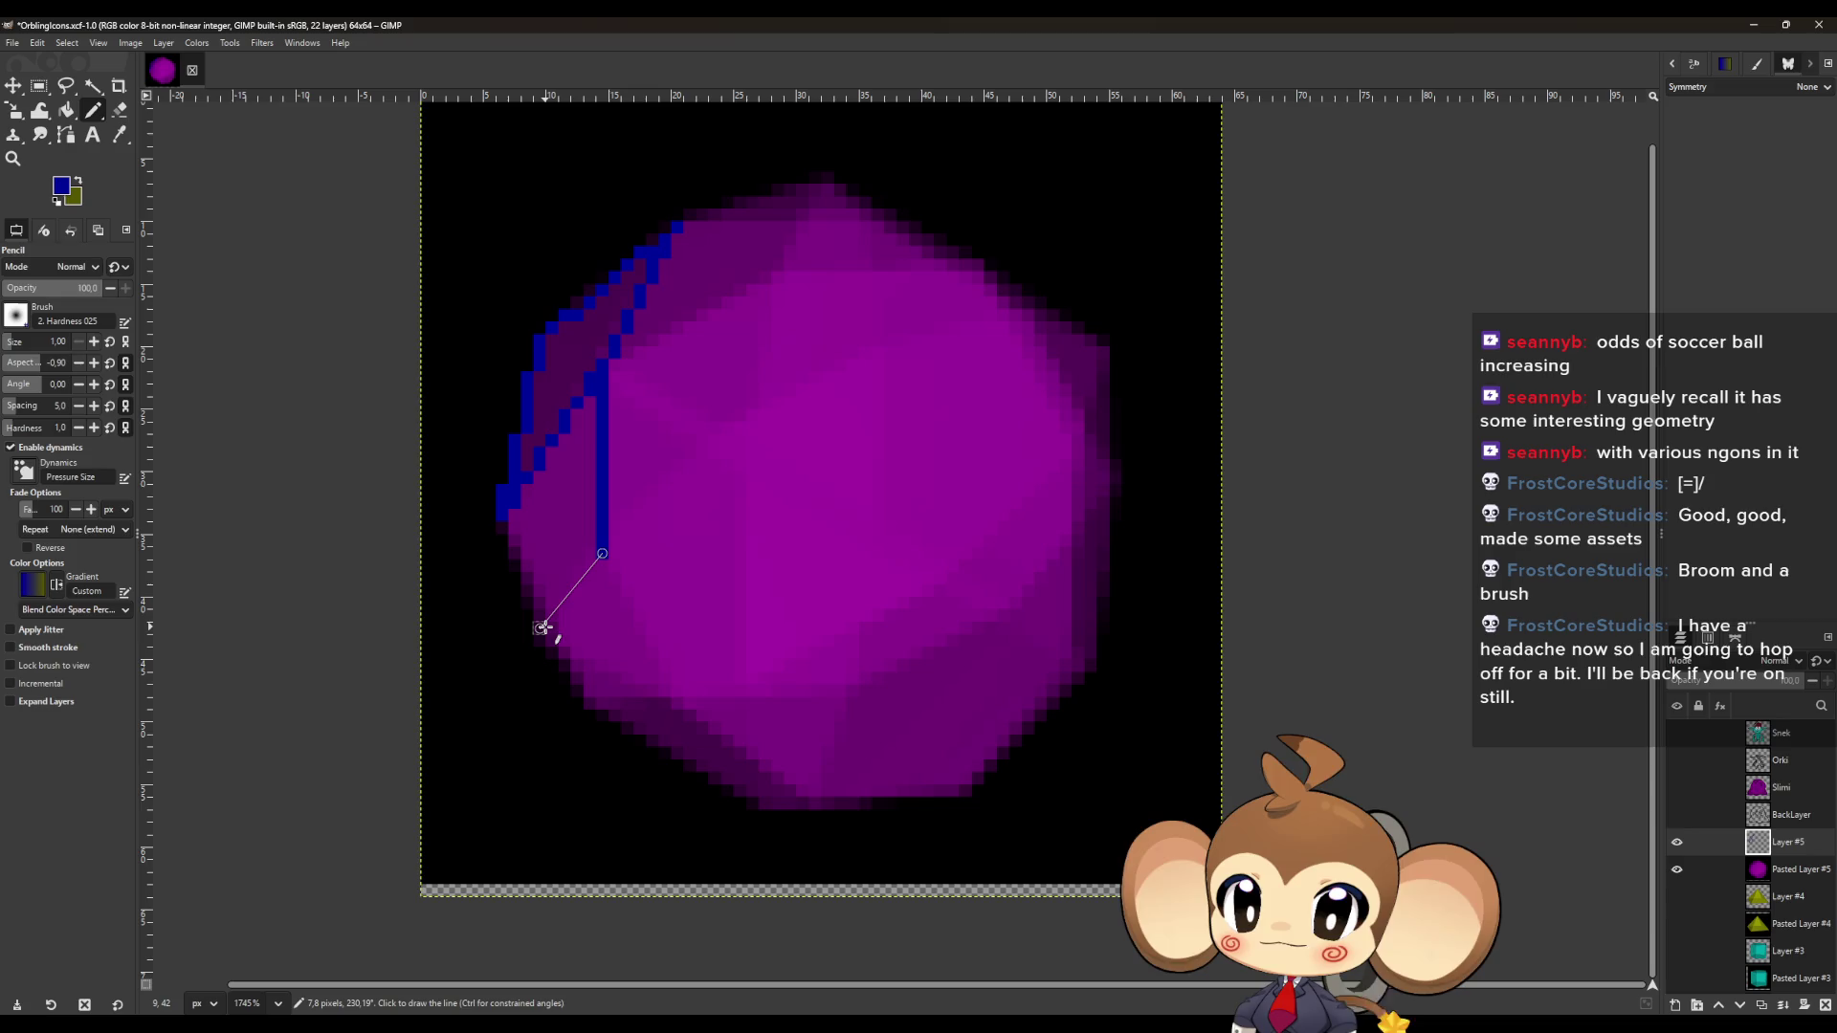
left_click(541, 629, "shift")
left_click(507, 524, "shift")
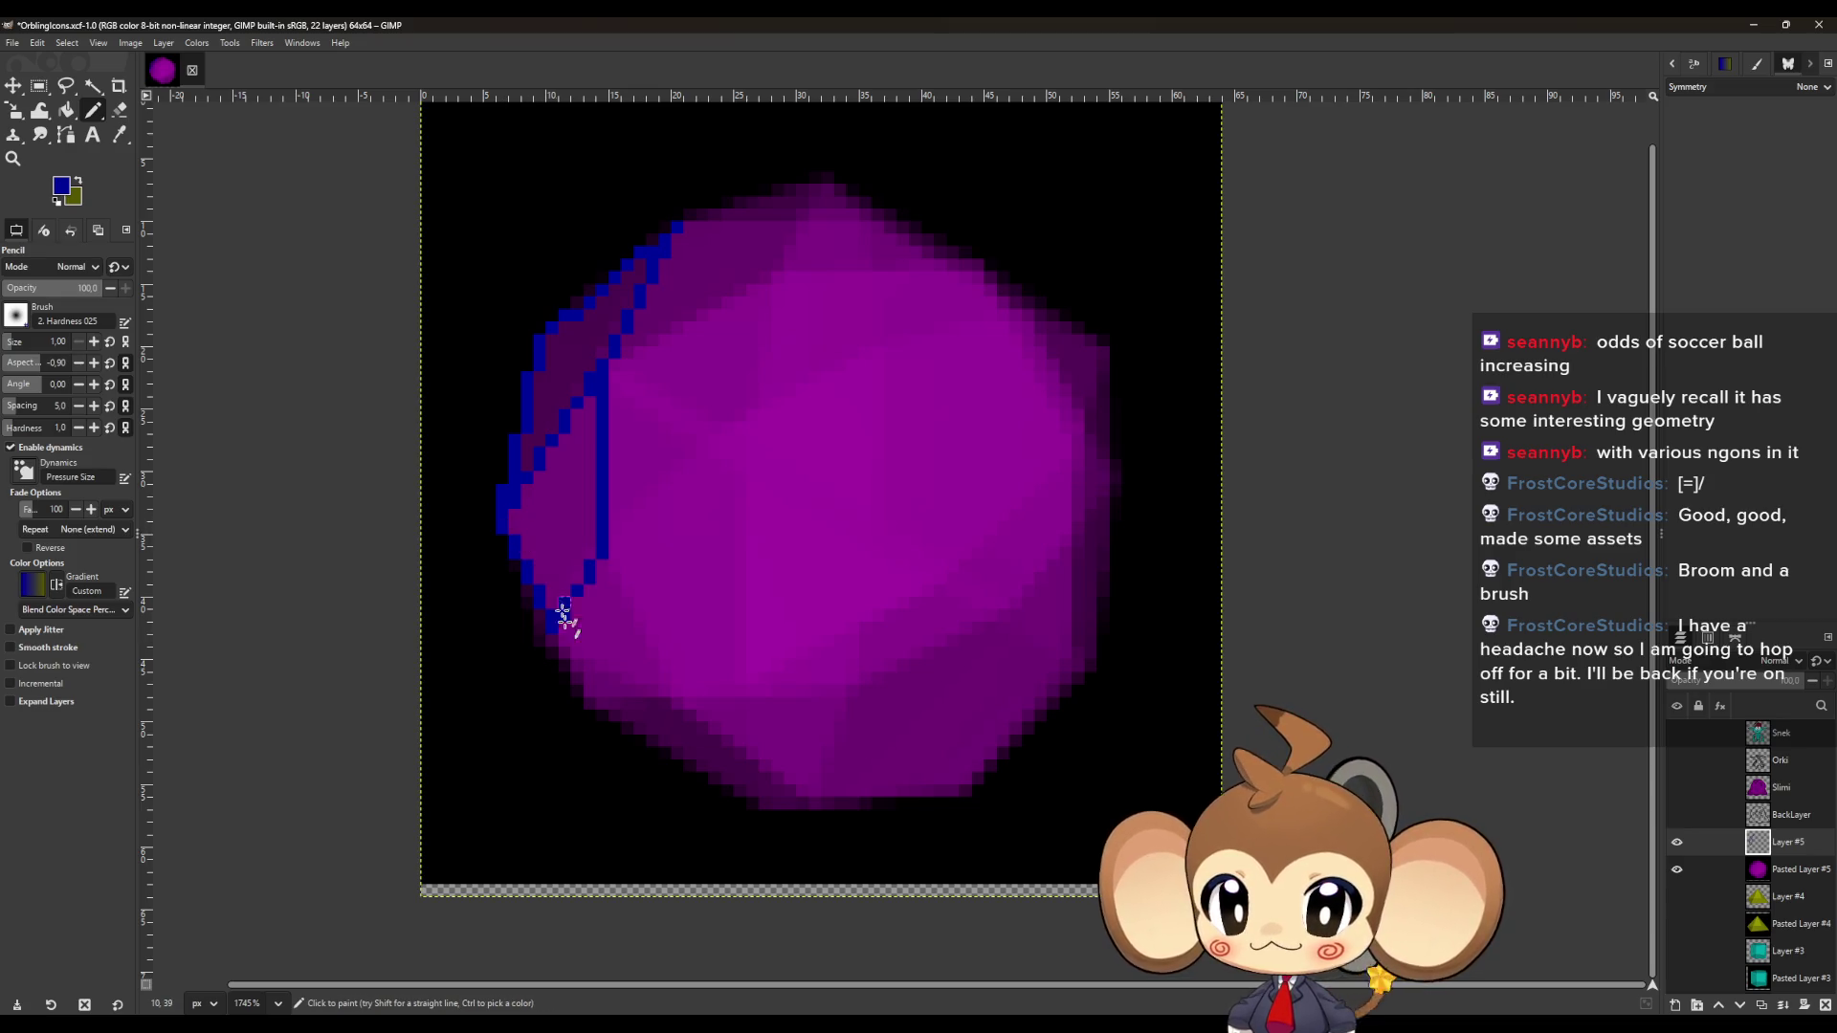
Trace blue edges around the bottom-left and bottom facets and along the lower rim.
left_click(586, 704, "shift")
left_click(665, 691, "shift")
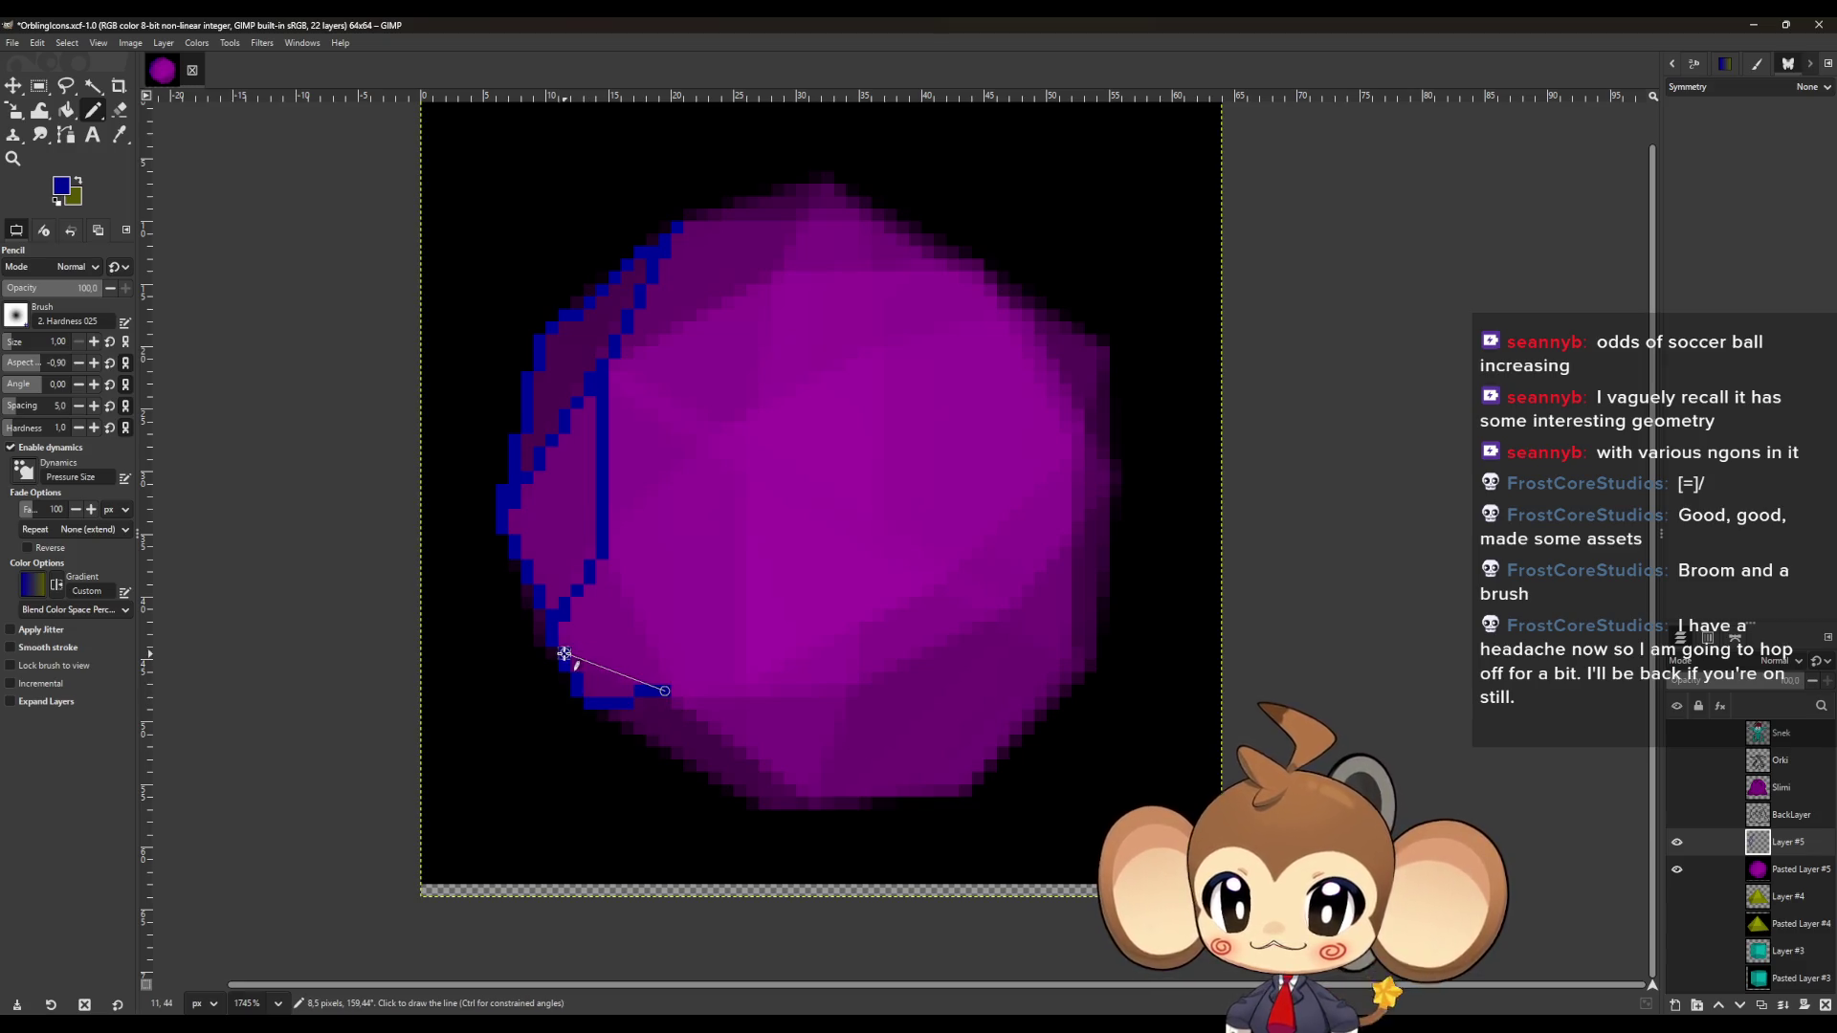
left_click(563, 654, "shift")
left_click(665, 691)
left_click(606, 566, "shift")
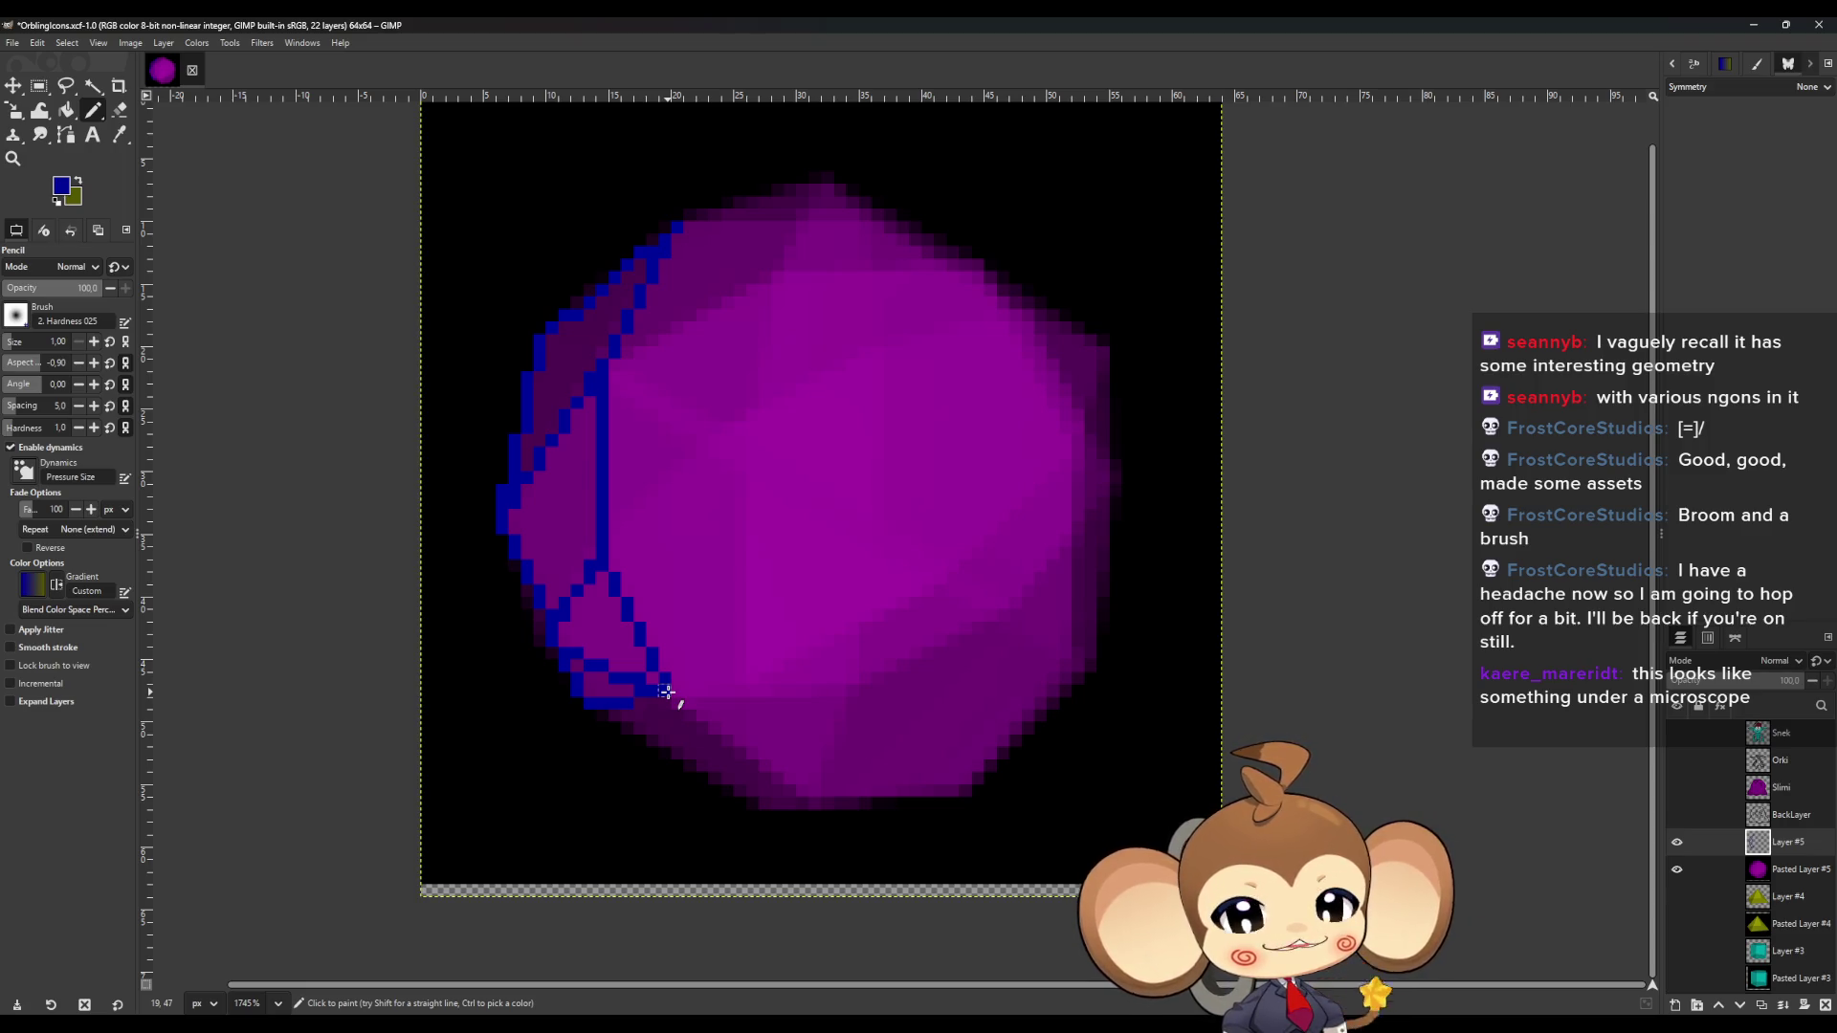
left_click(803, 802, "shift")
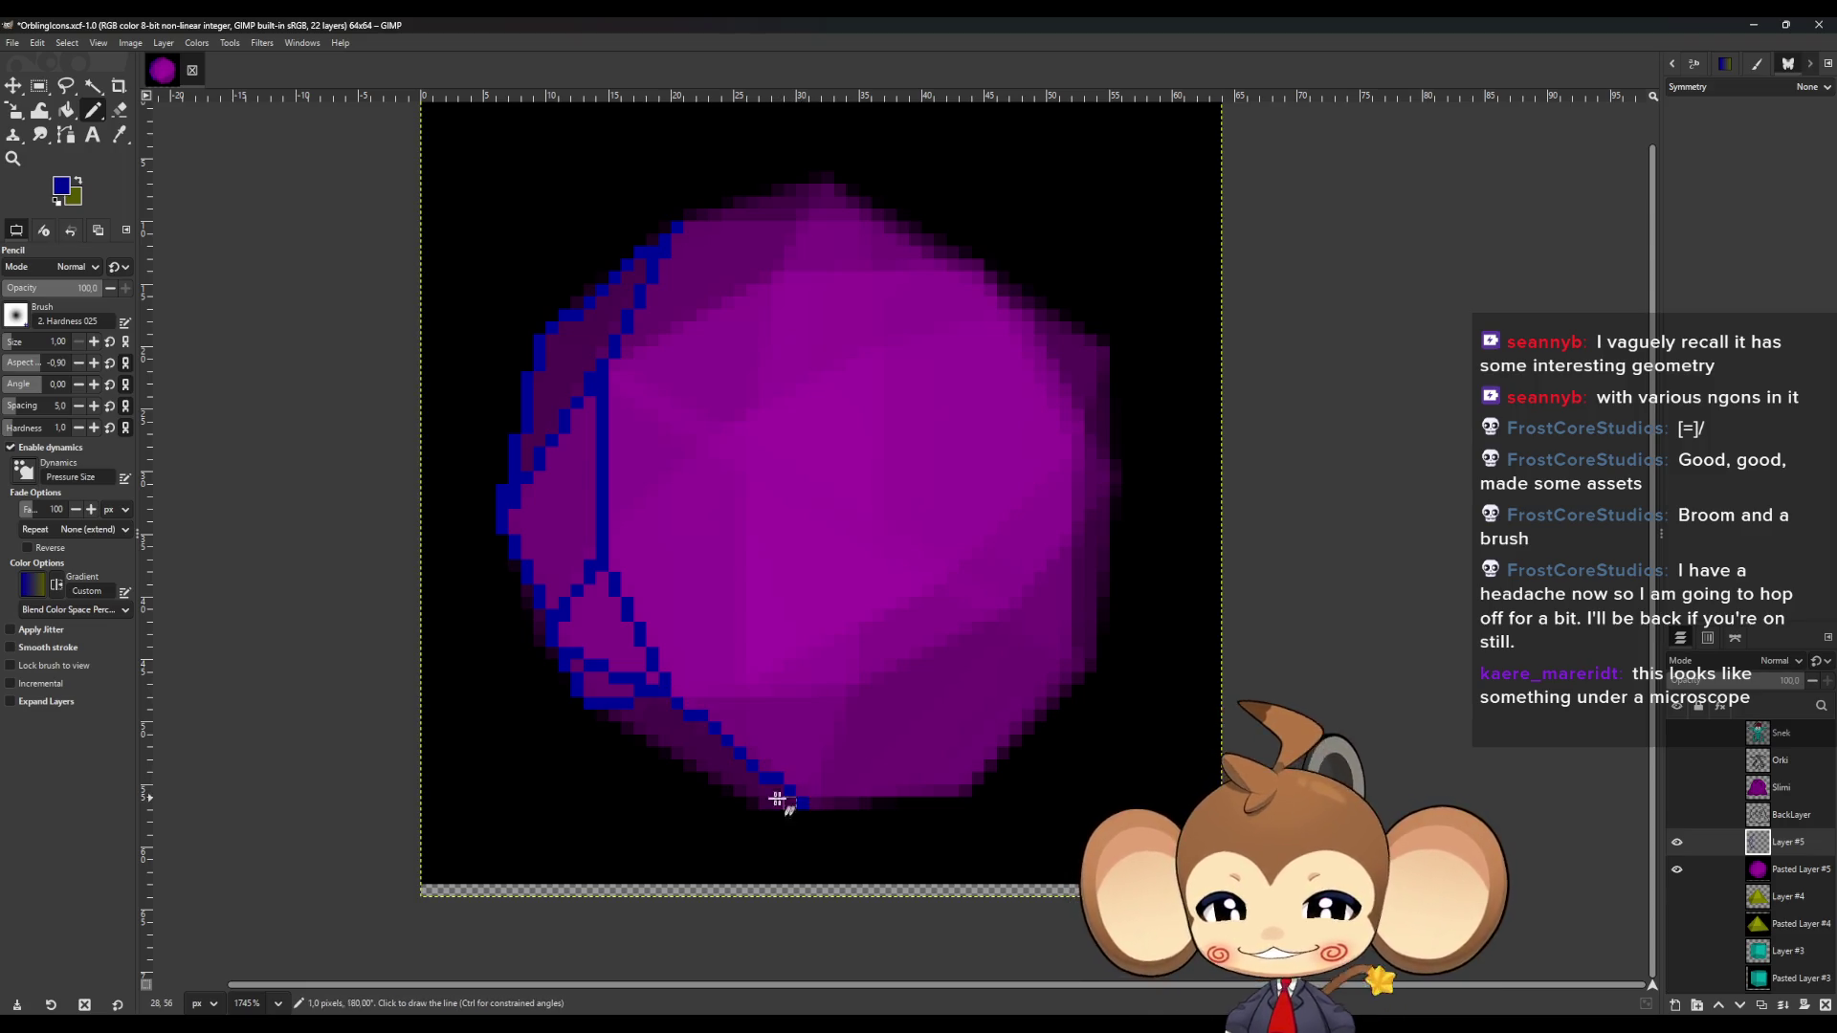
left_click(752, 804, "shift")
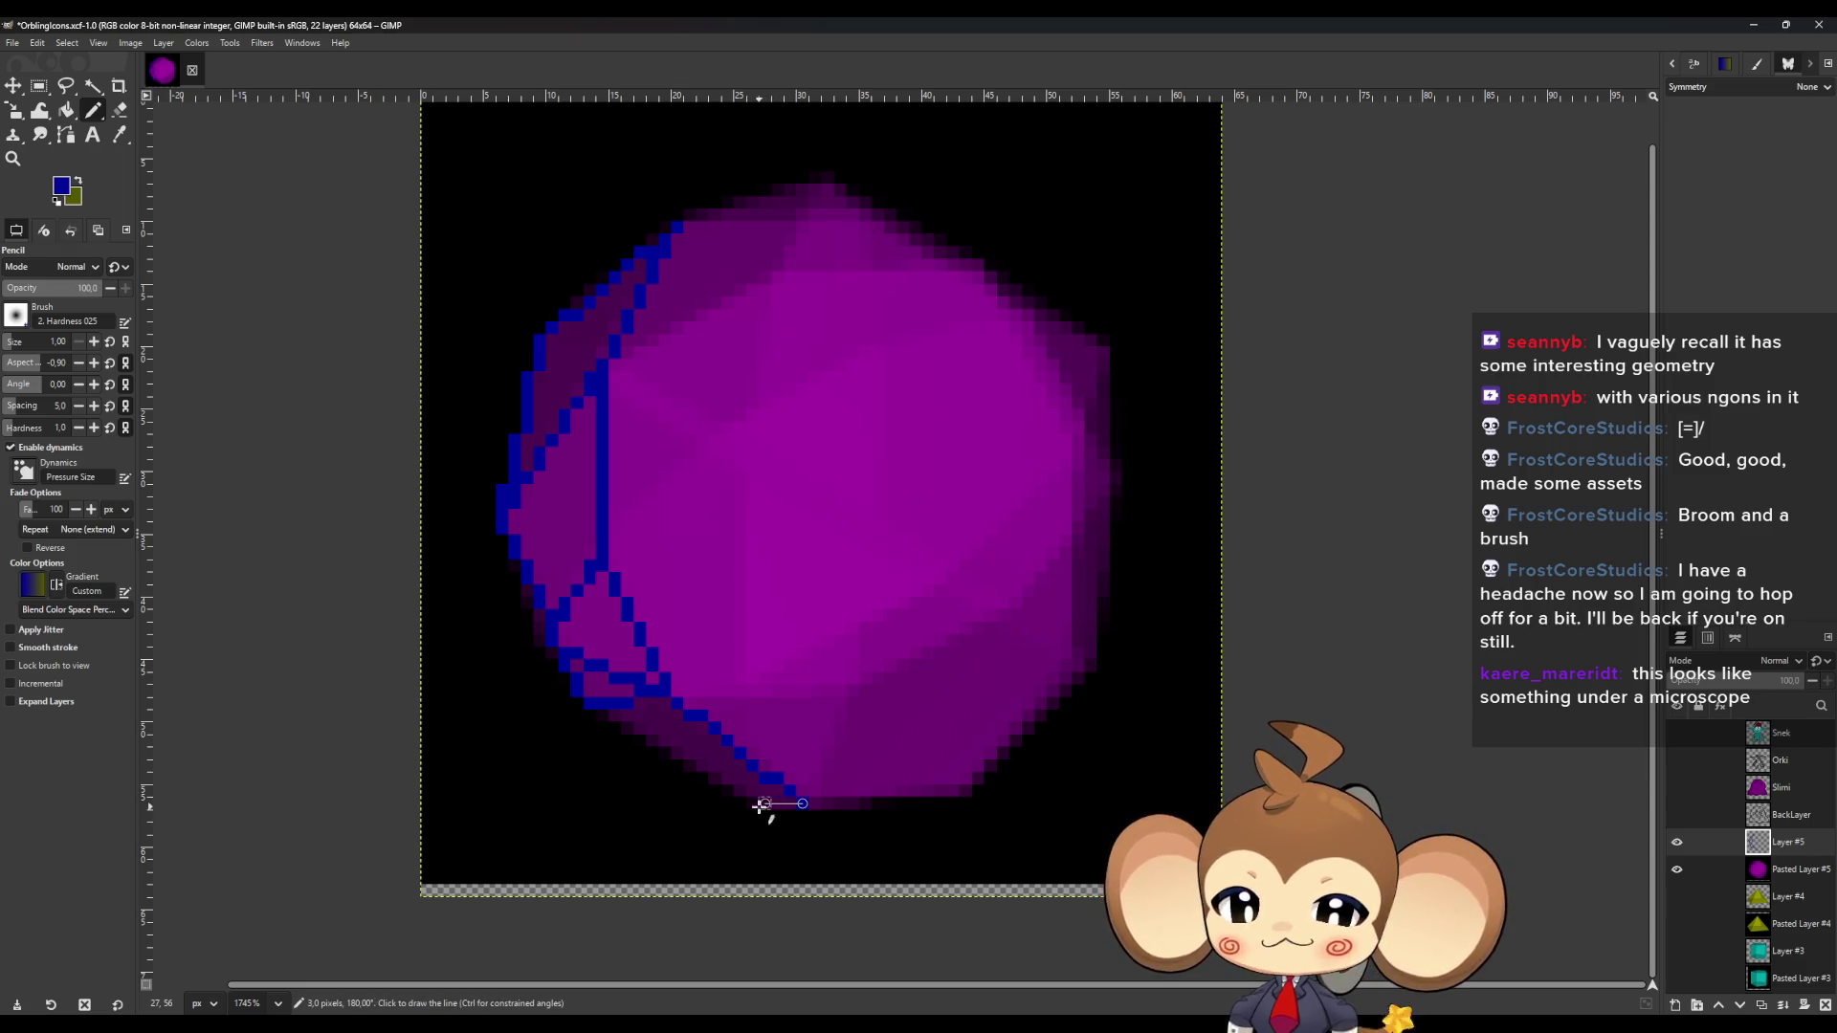
left_click(611, 716, "shift")
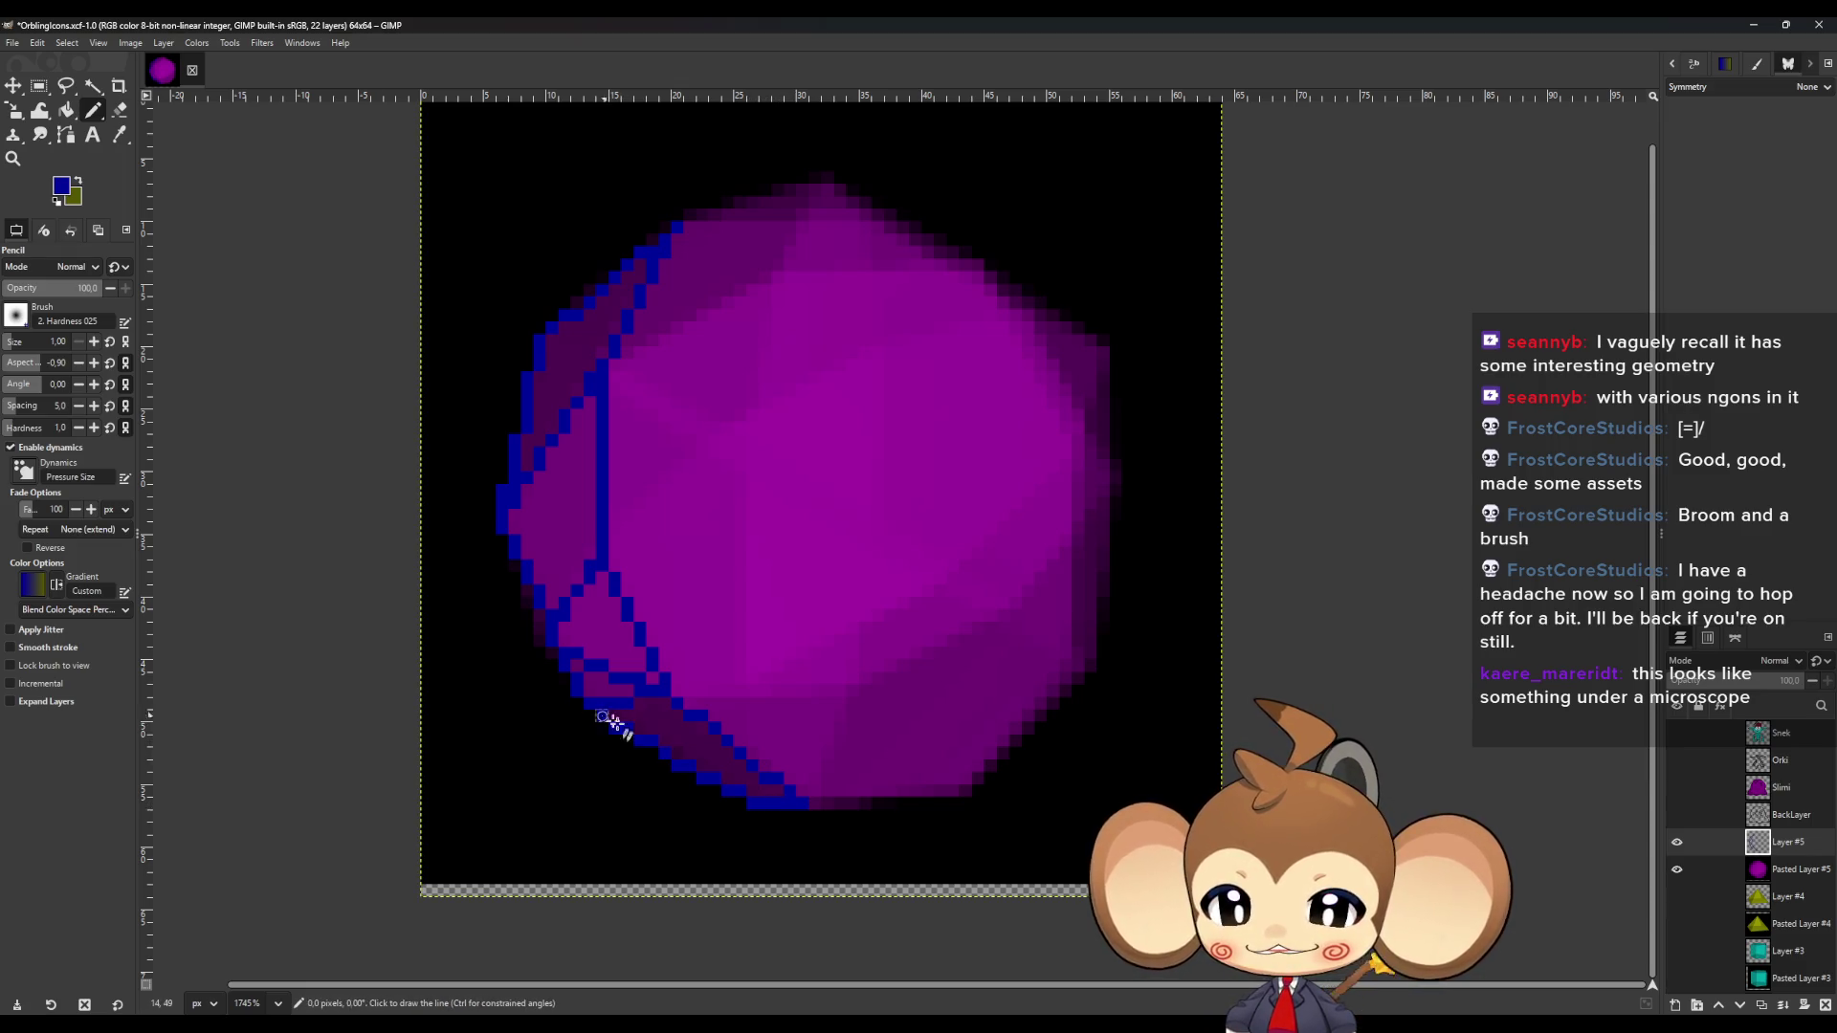
Add blue horizontal and vertical facet edges across the lower face up toward the centre.
left_click(814, 802)
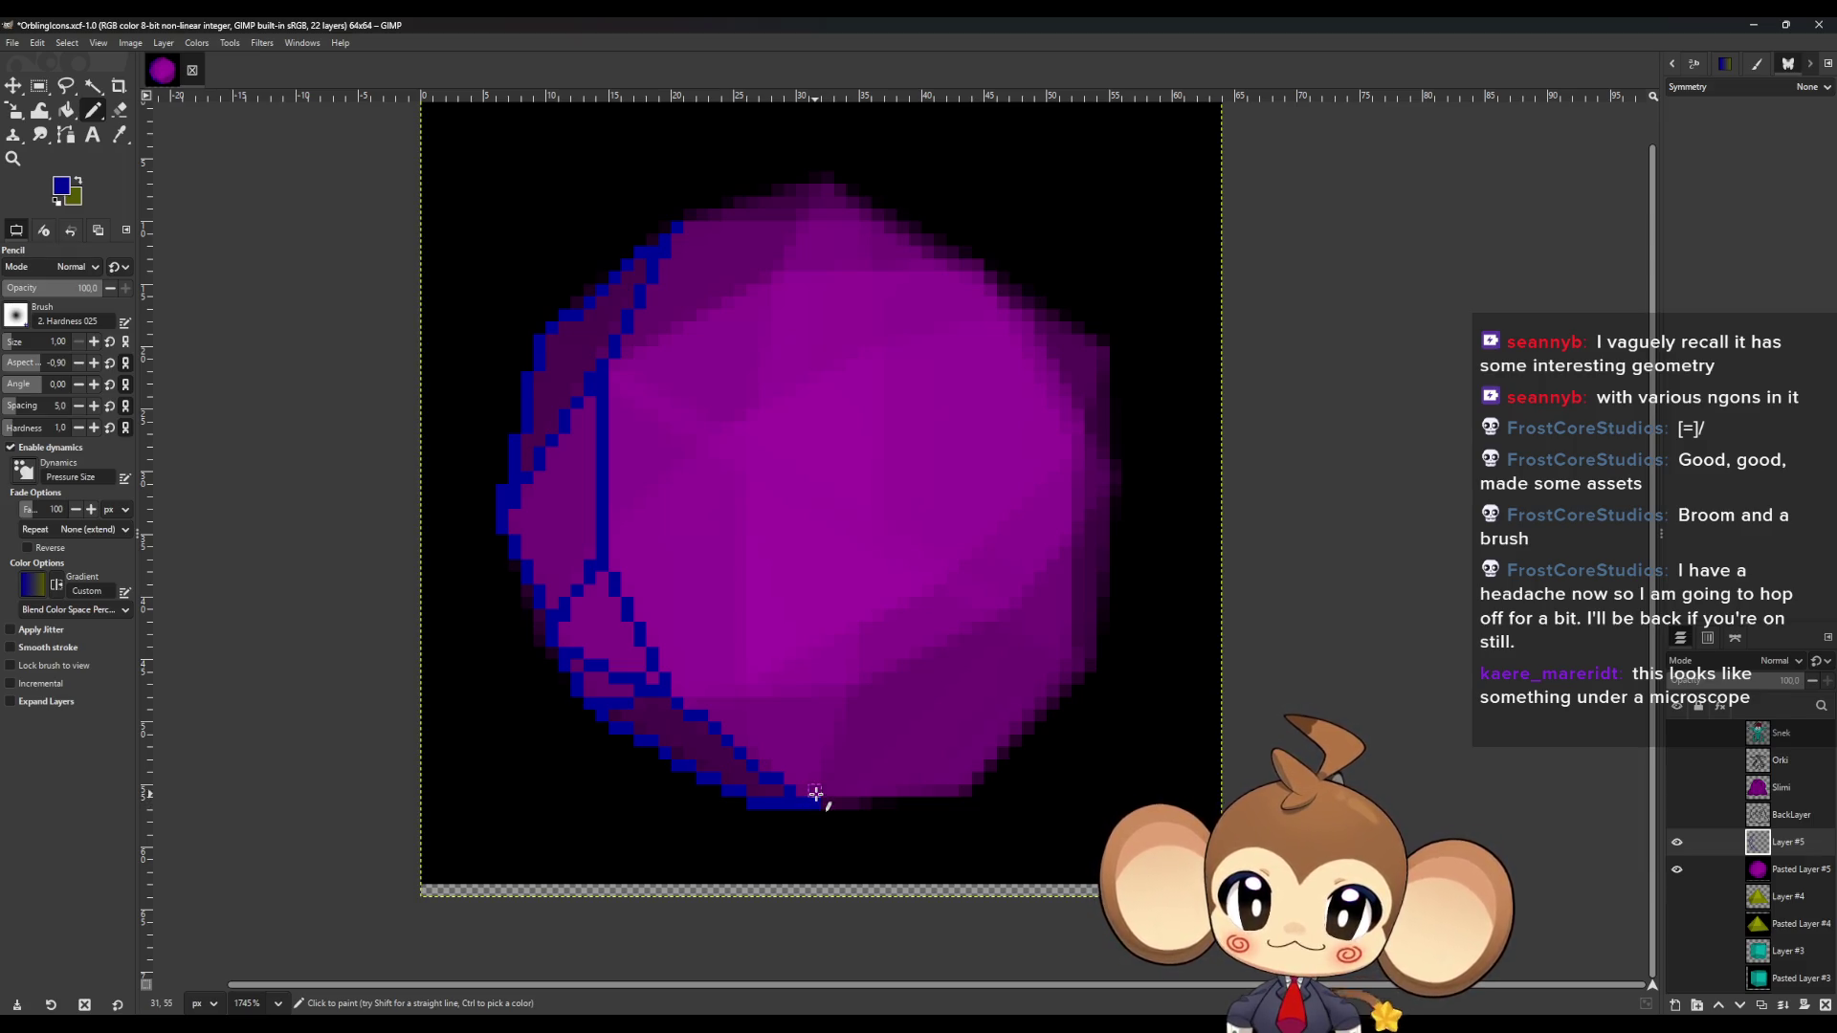
left_click(841, 705, "shift")
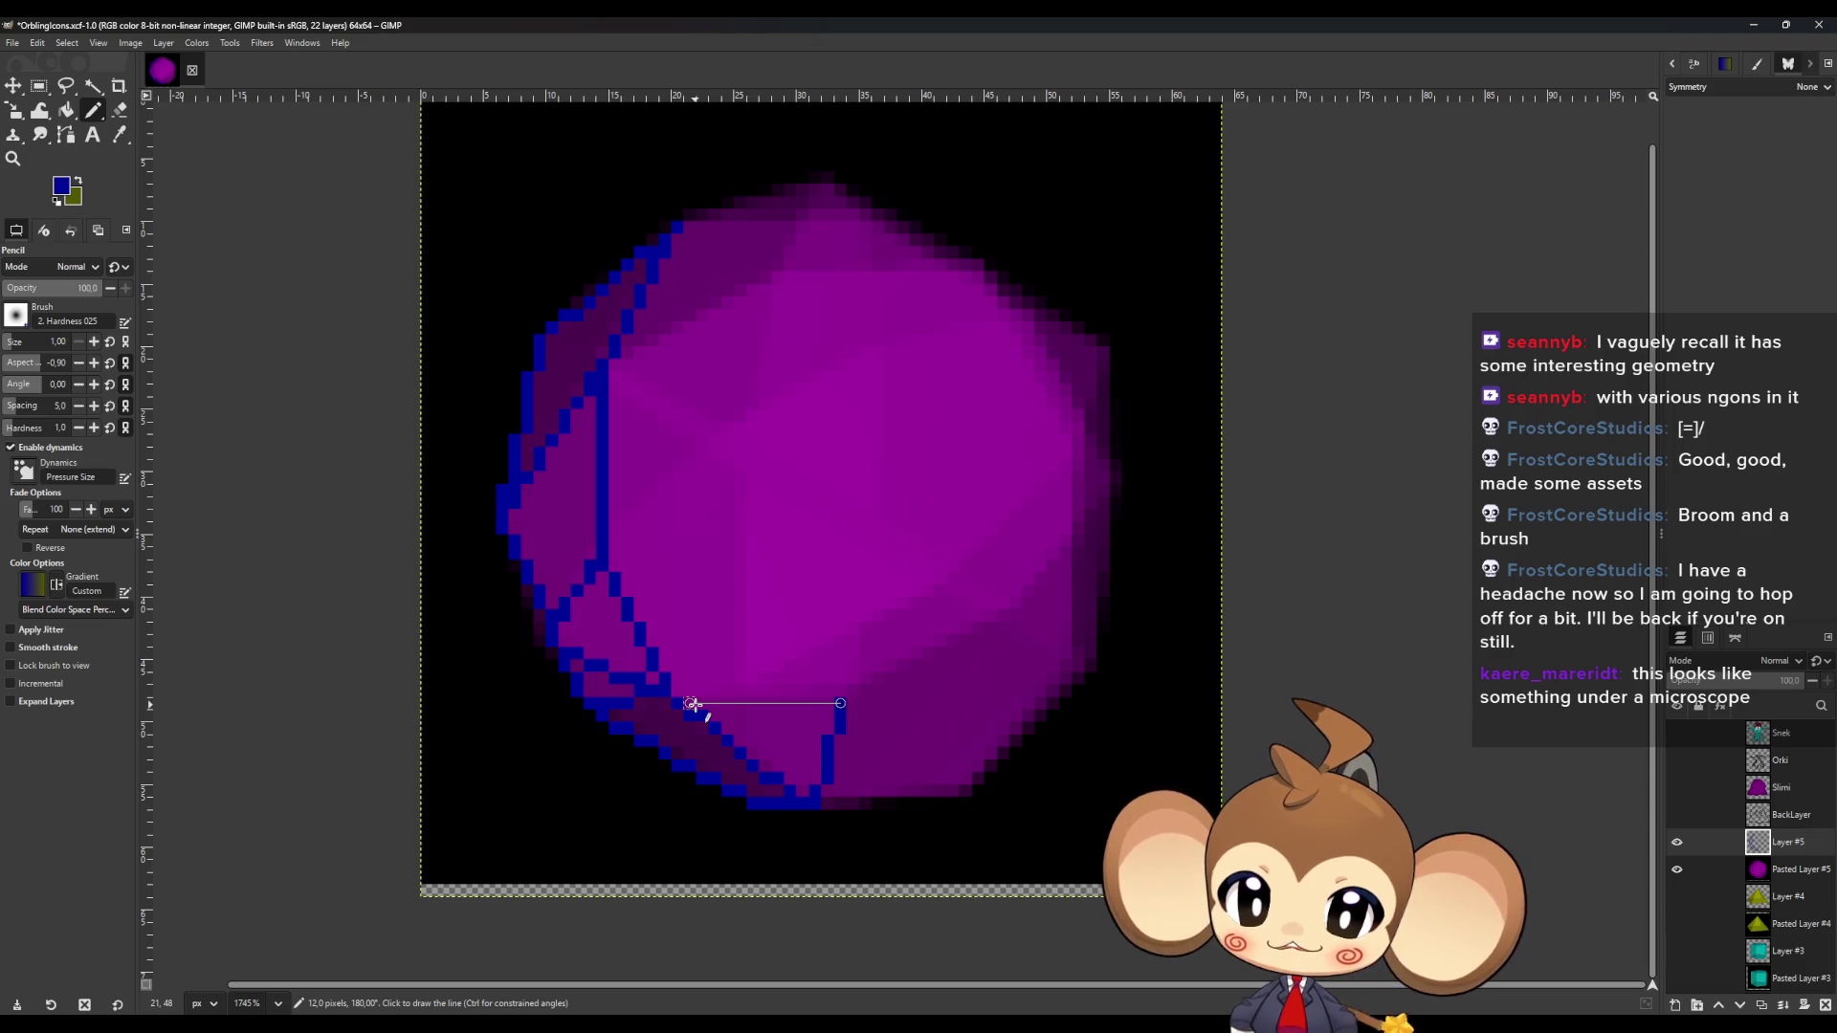
left_click(692, 704, "shift")
left_click(739, 703)
left_click(740, 469, "shift")
left_click(702, 452, "shift")
left_click(608, 529, "shift")
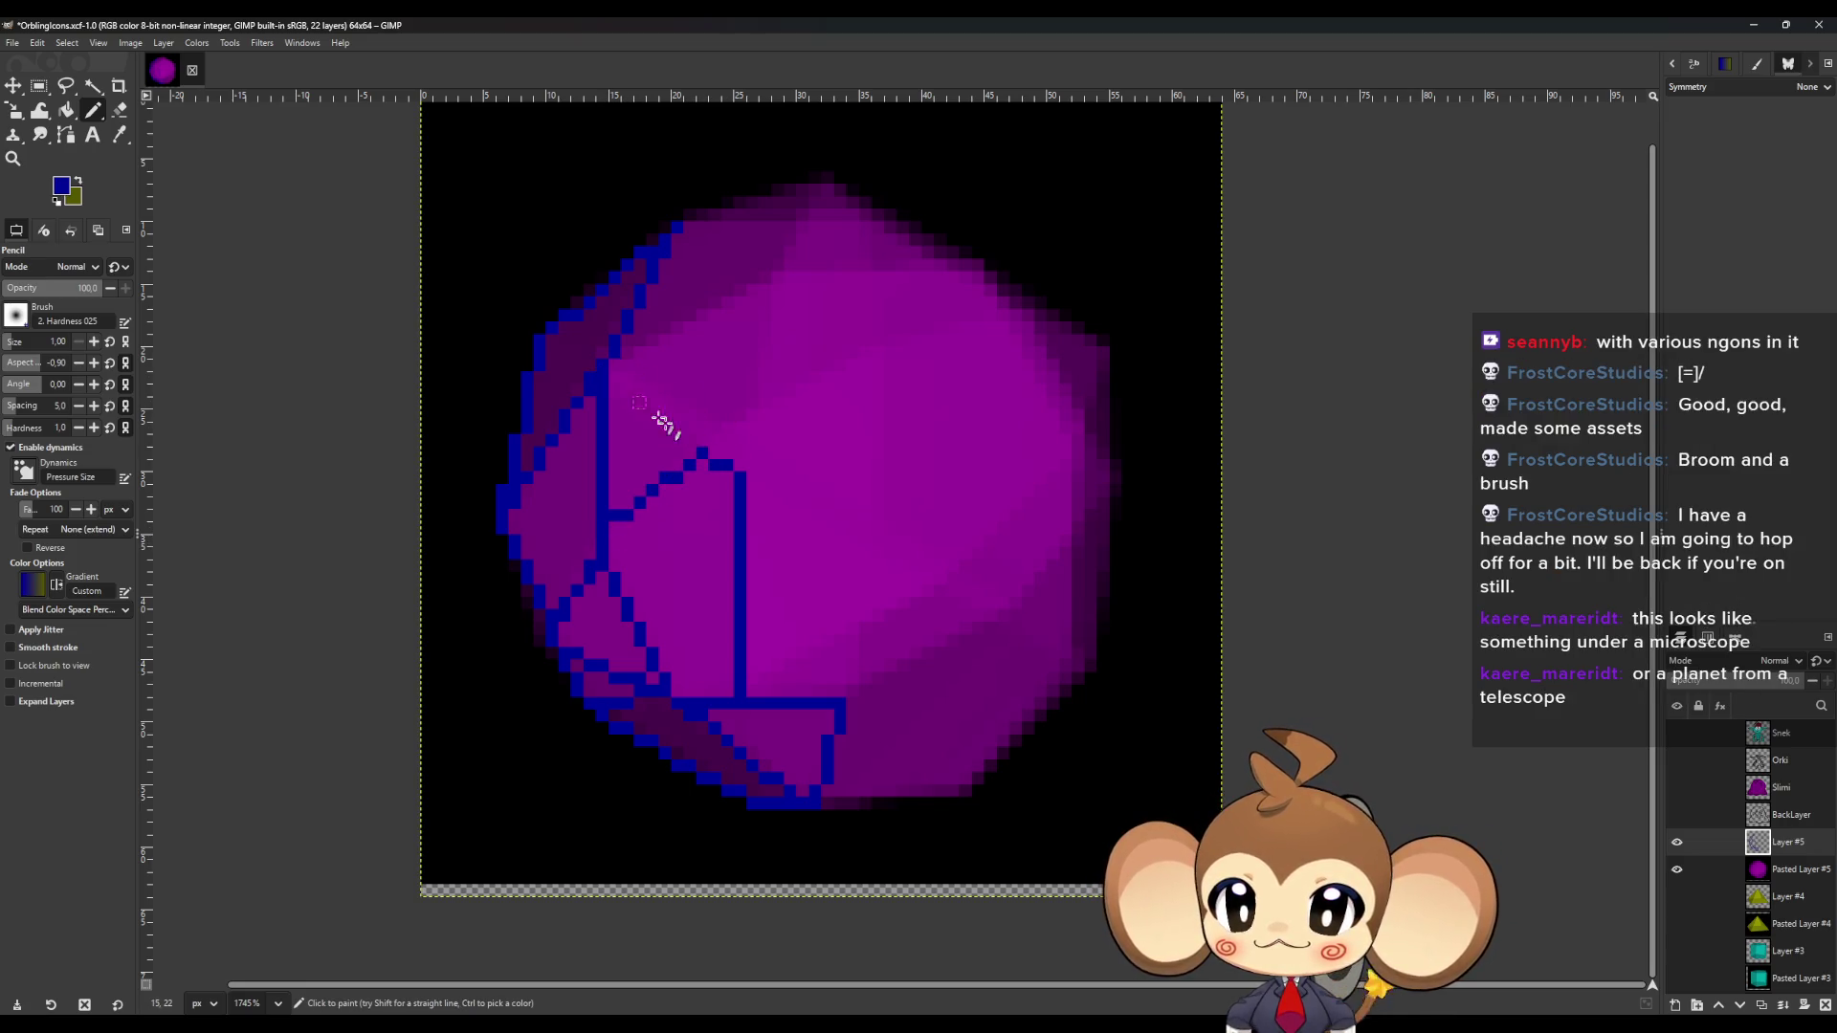
Trace blue facet edges from the inner corner up to the top peak and along the top rim.
left_click(702, 441)
left_click(602, 378, "shift")
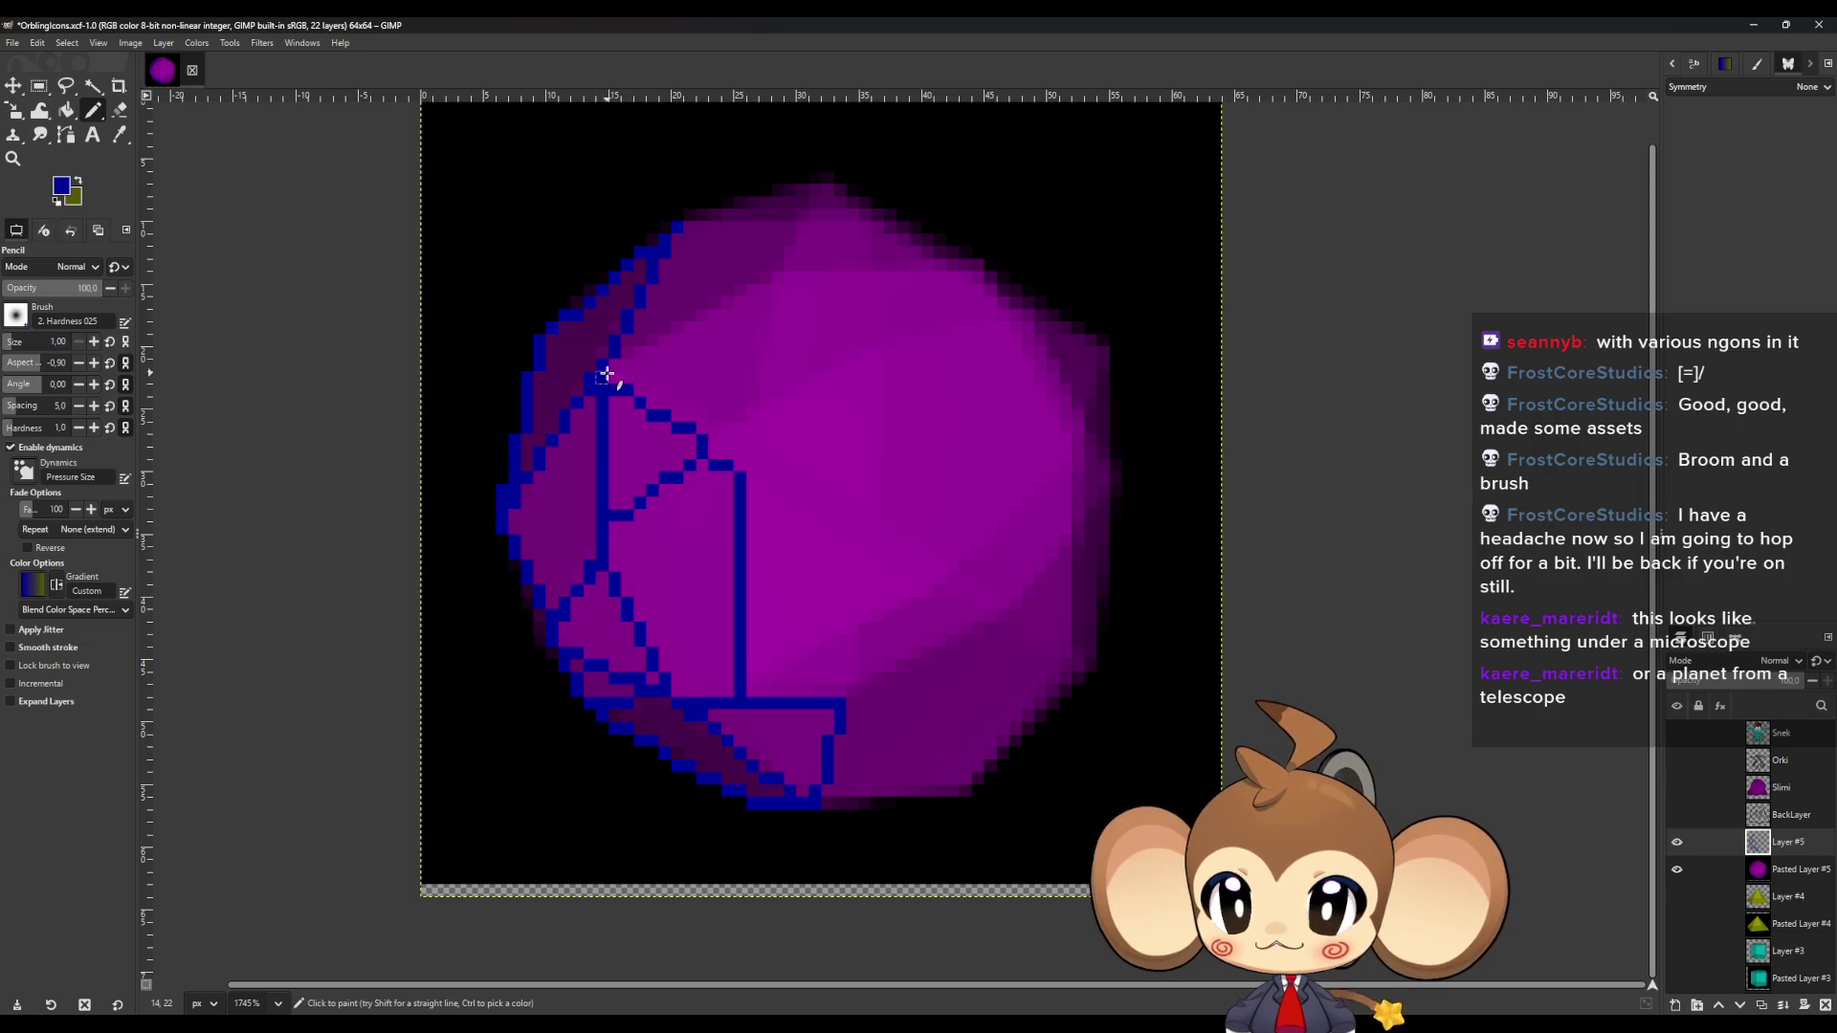
left_click(766, 287, "shift")
left_click(827, 177, "shift")
left_click(801, 228, "shift")
left_click(682, 227, "shift")
left_click(828, 177)
left_click(679, 220, "shift")
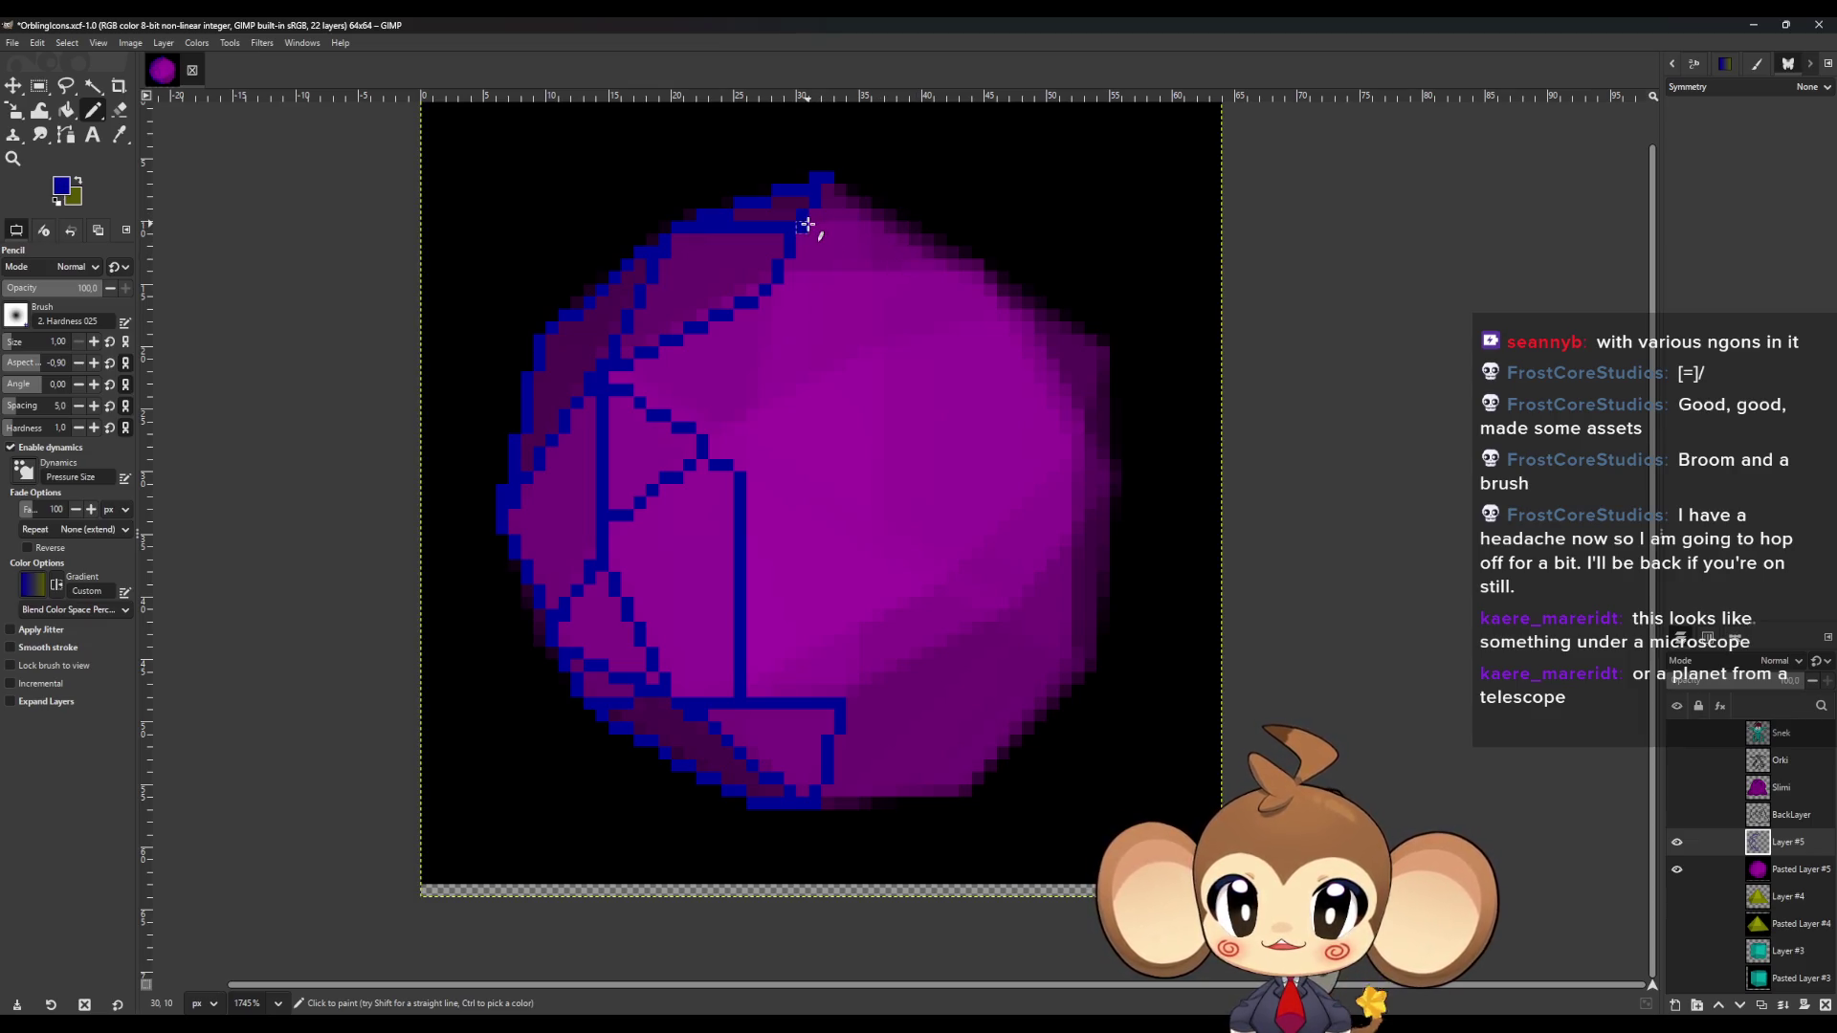
mouse_move(813, 223)
left_mouse_down()
mouse_move(874, 219)
mouse_move(787, 278)
left_mouse_up()
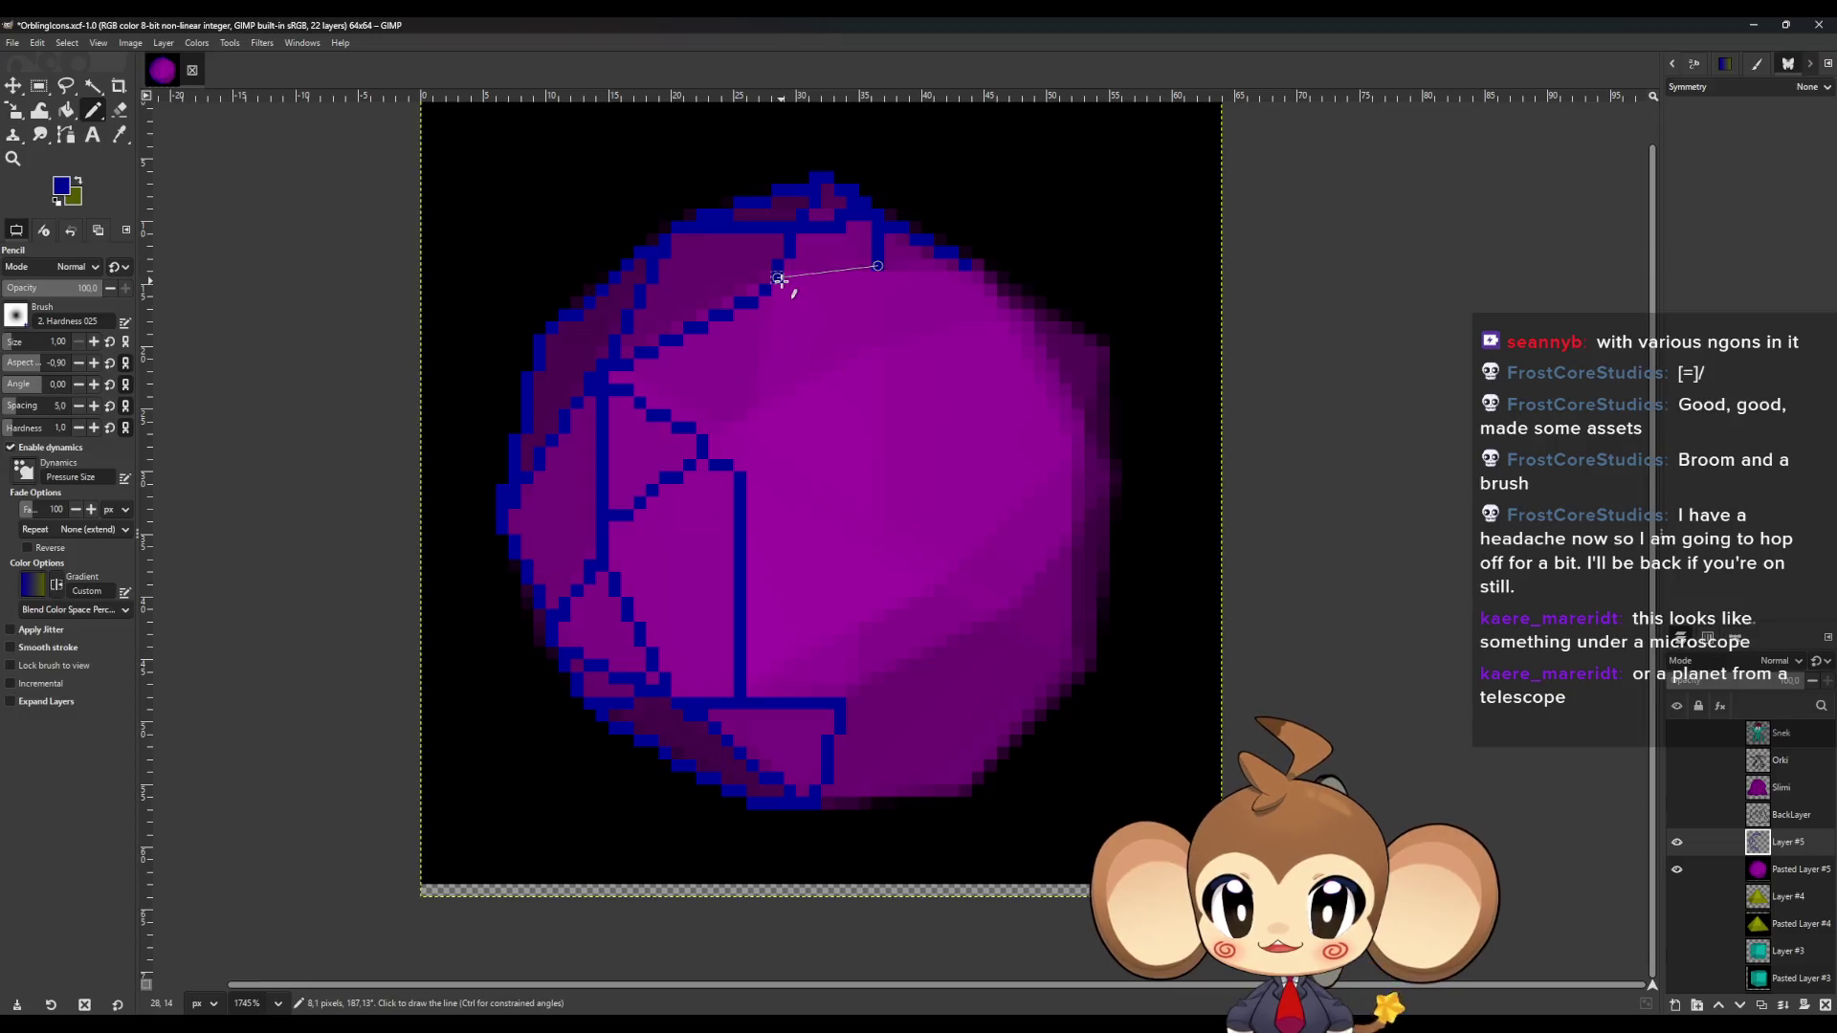
Draw blue facet edges across the upper middle faces, out to the upper-right rim at column 43.
left_click(764, 402, "shift")
left_click(711, 445, "shift")
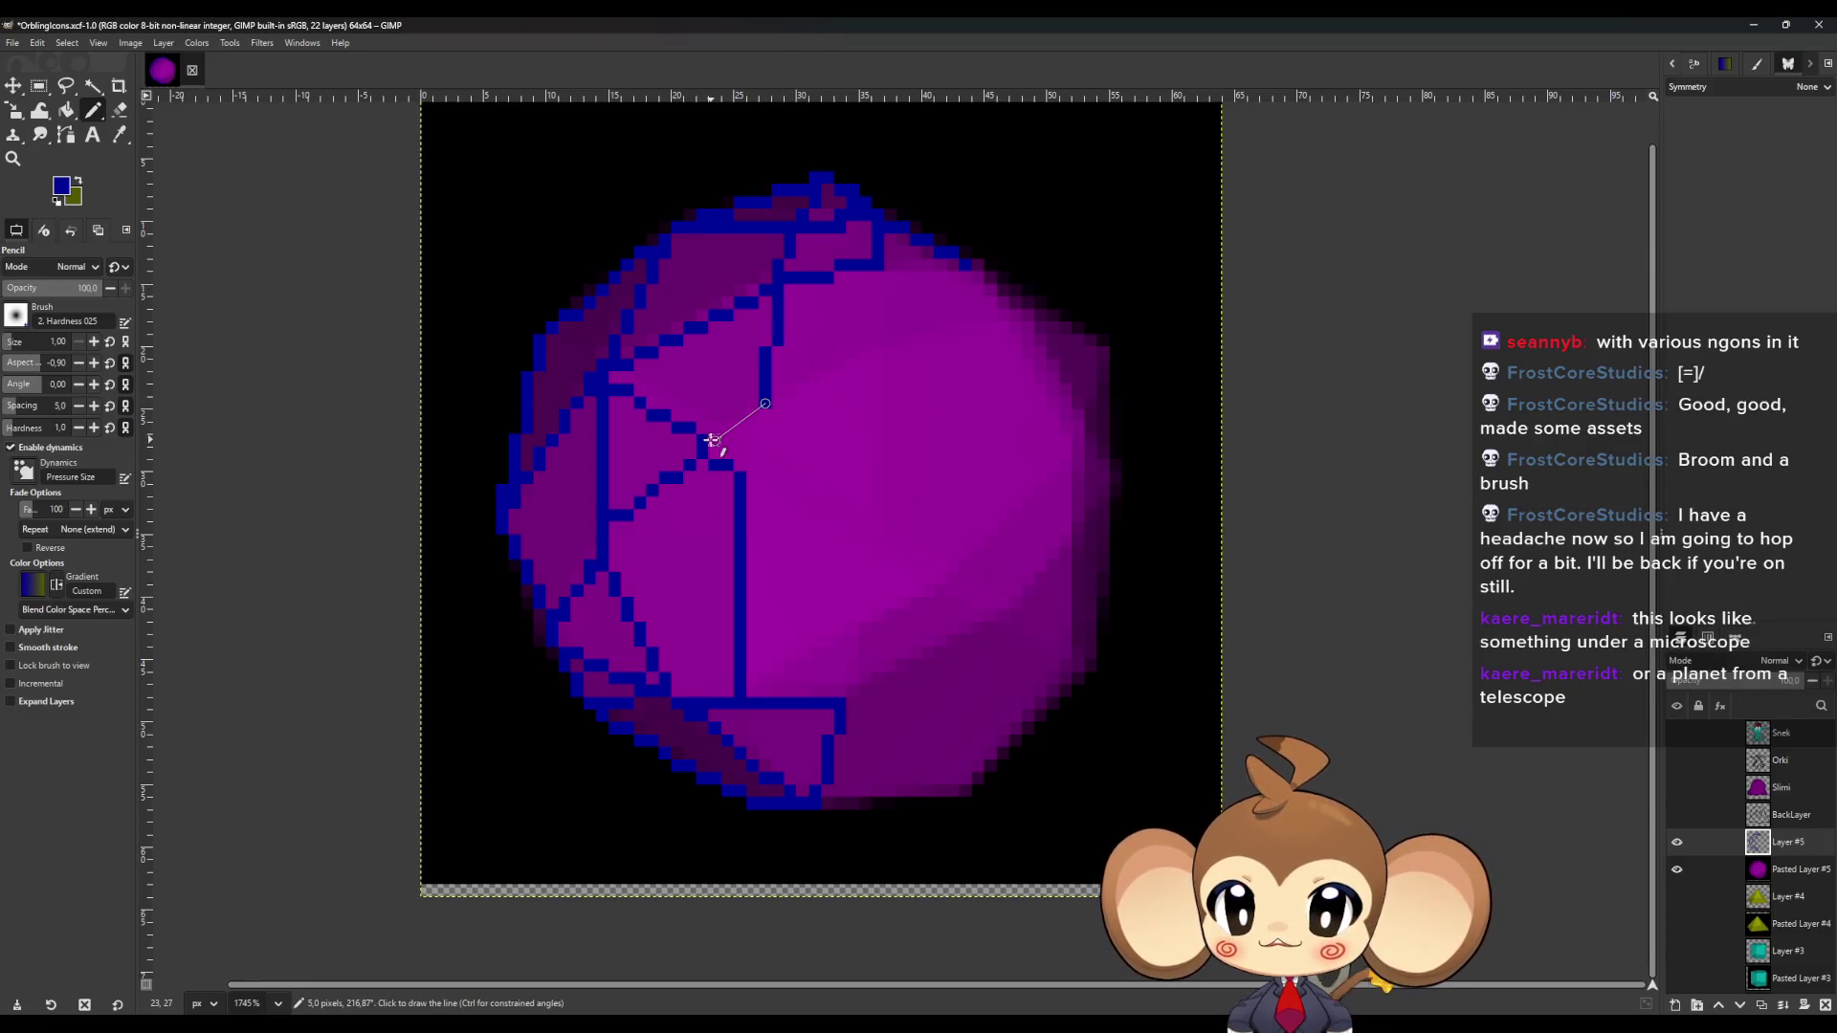
left_click(865, 541, "shift")
left_click(876, 351, "shift")
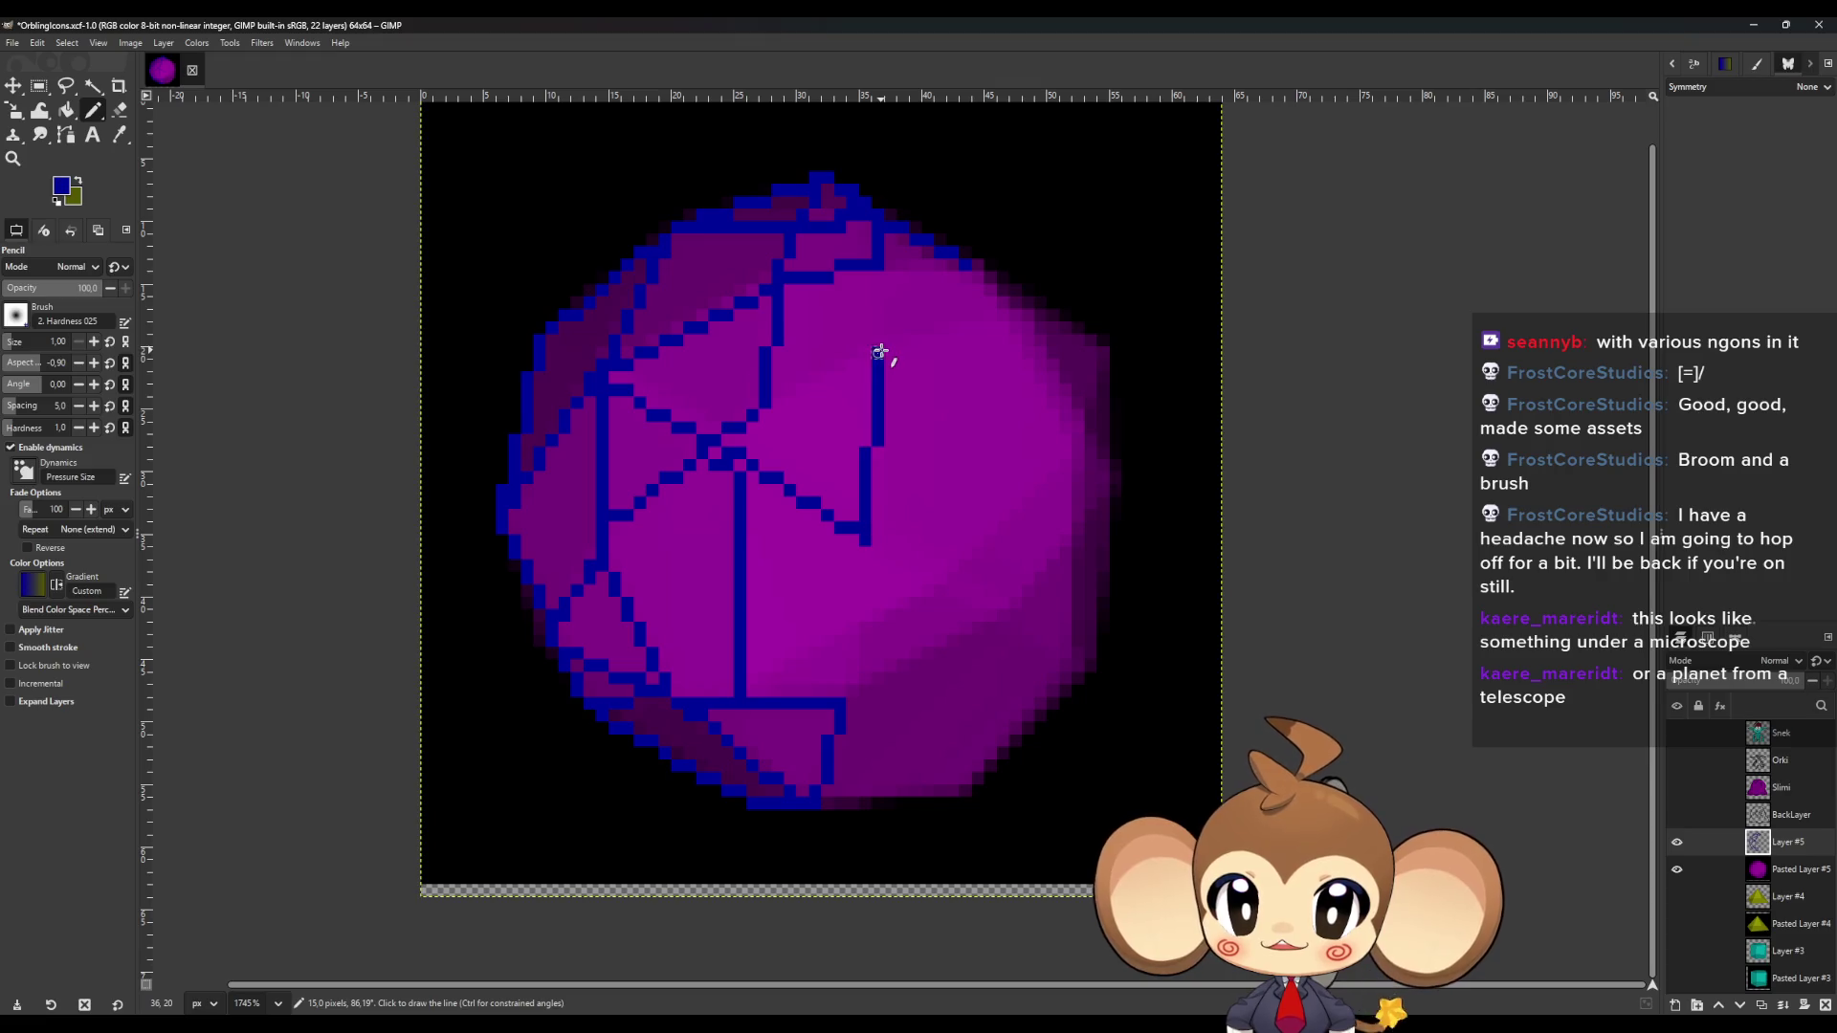
left_click(766, 403, "shift")
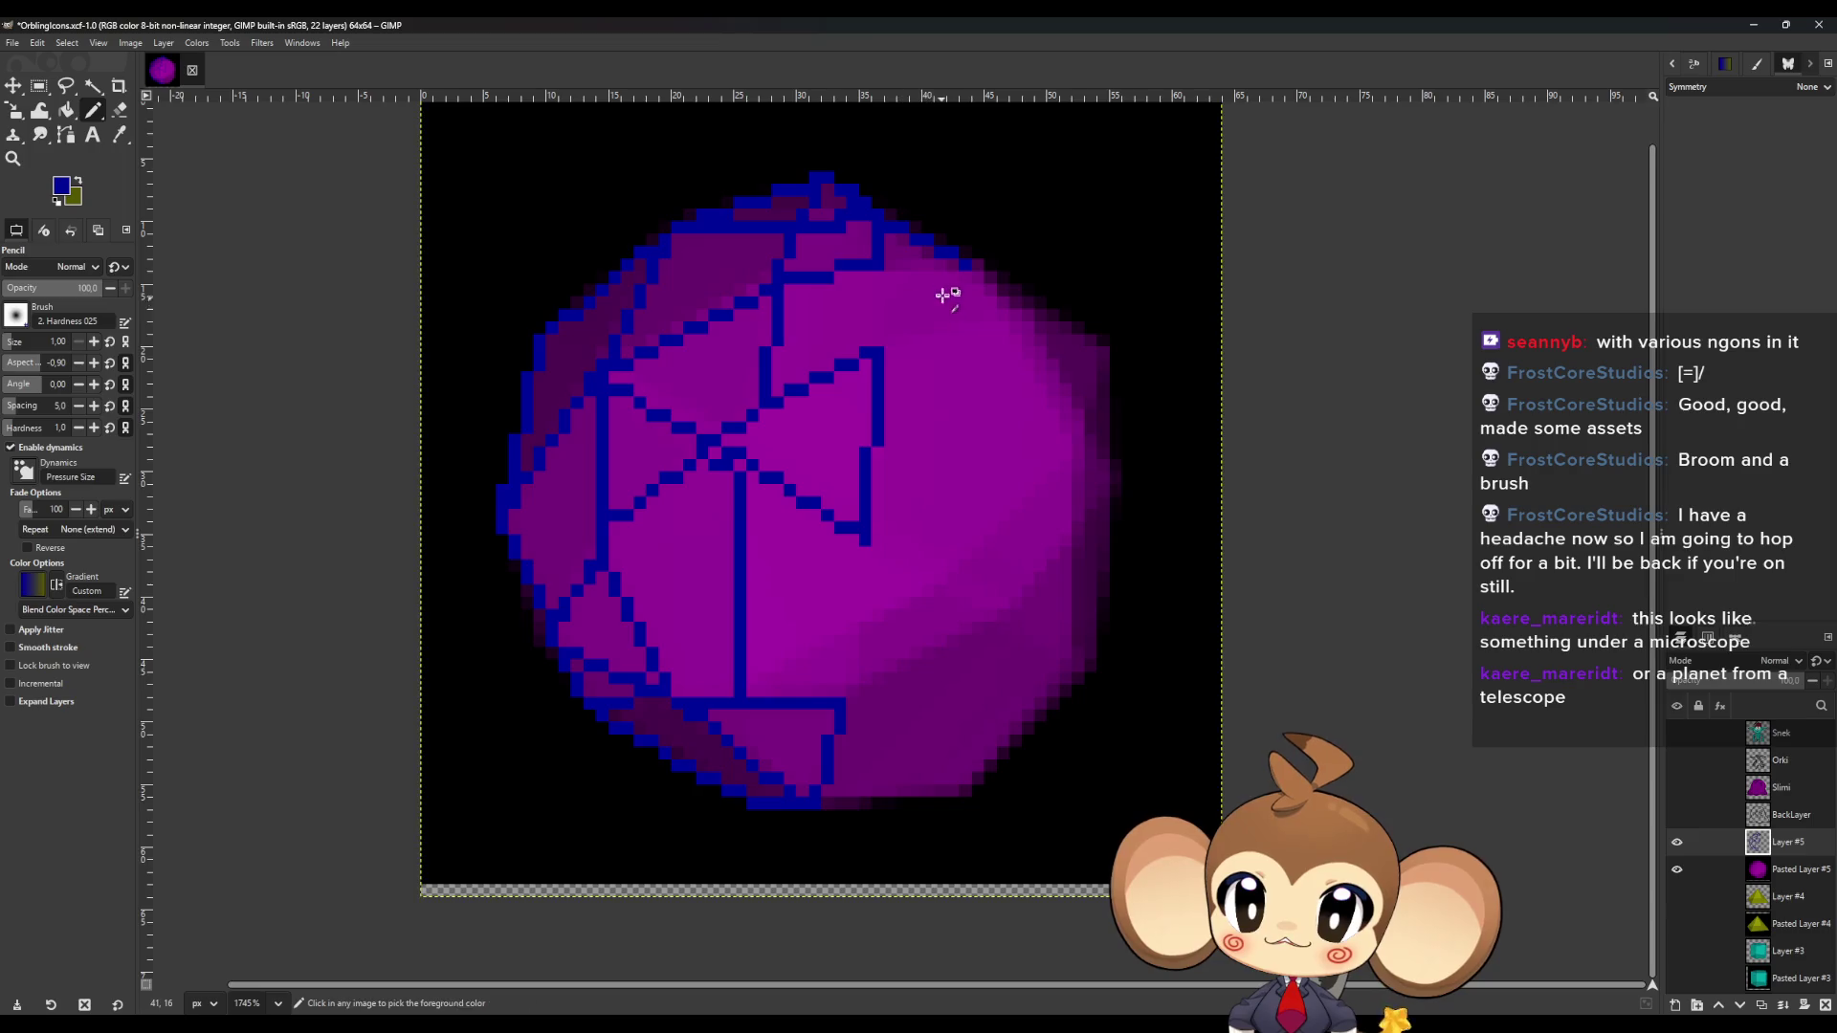
scroll(918, 287, "up", 4, "ctrl")
left_click(758, 252)
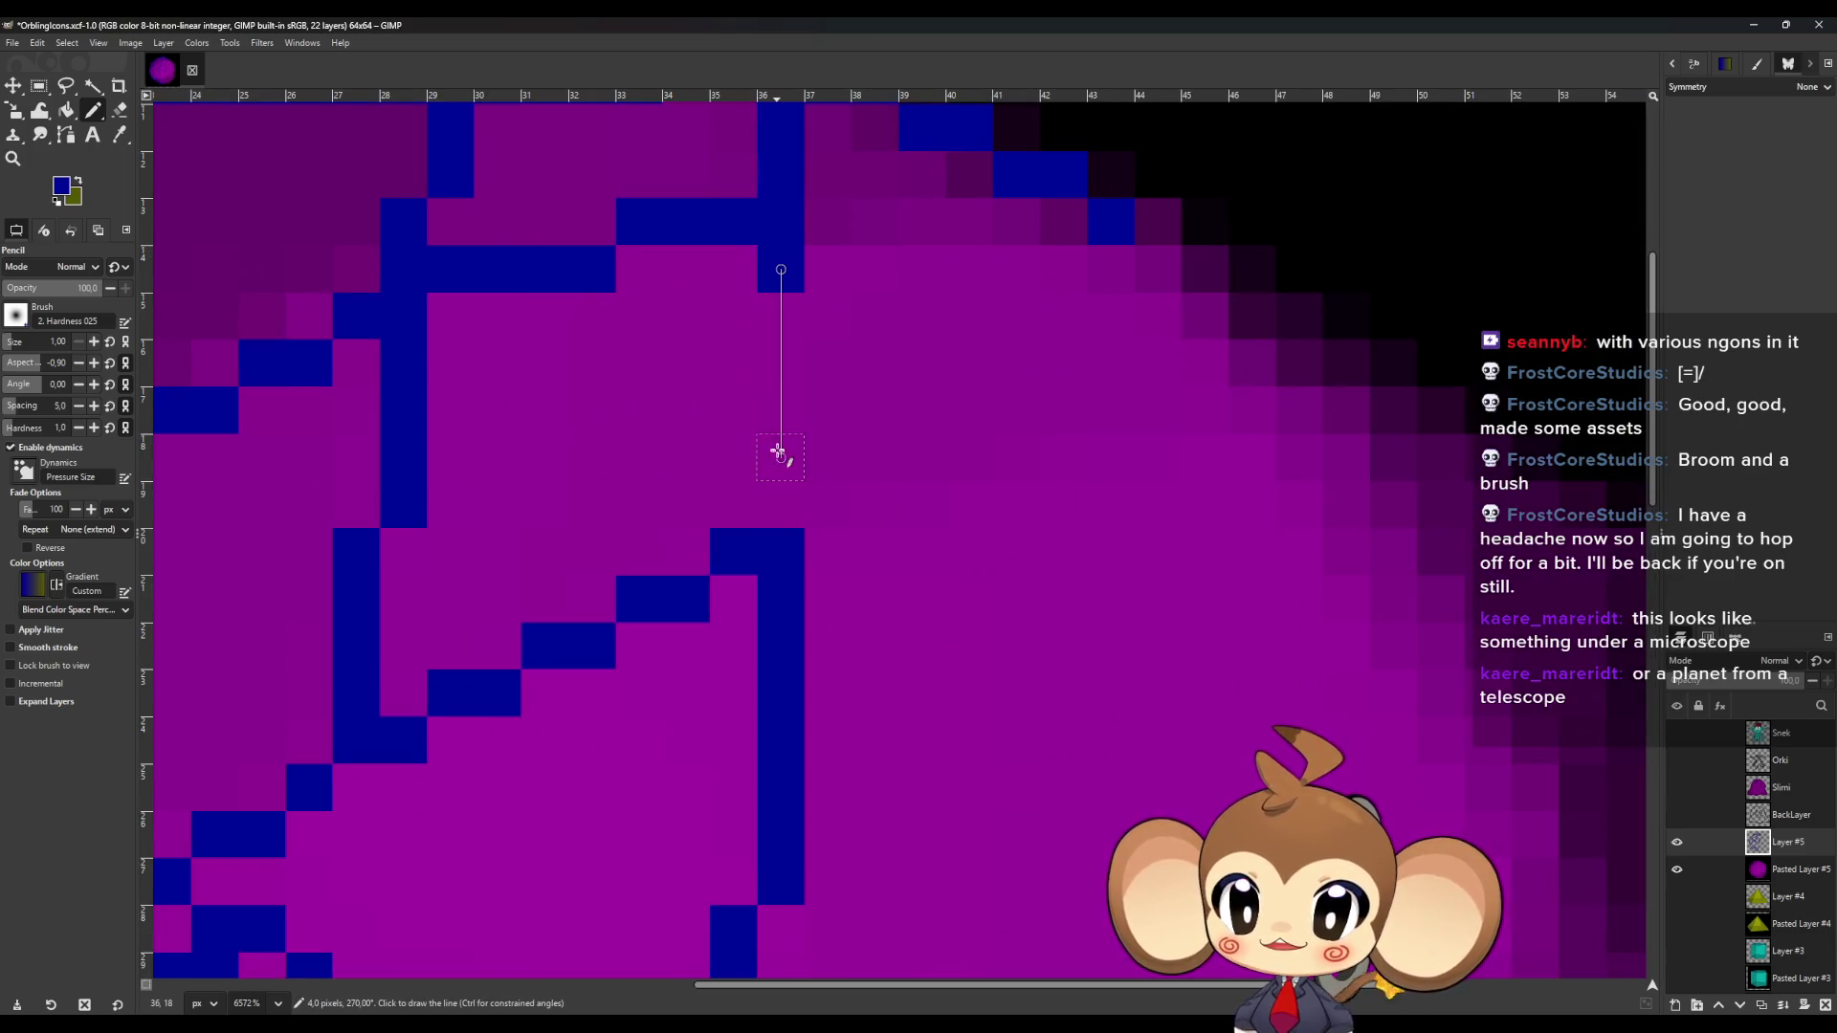
left_click(779, 511, "shift")
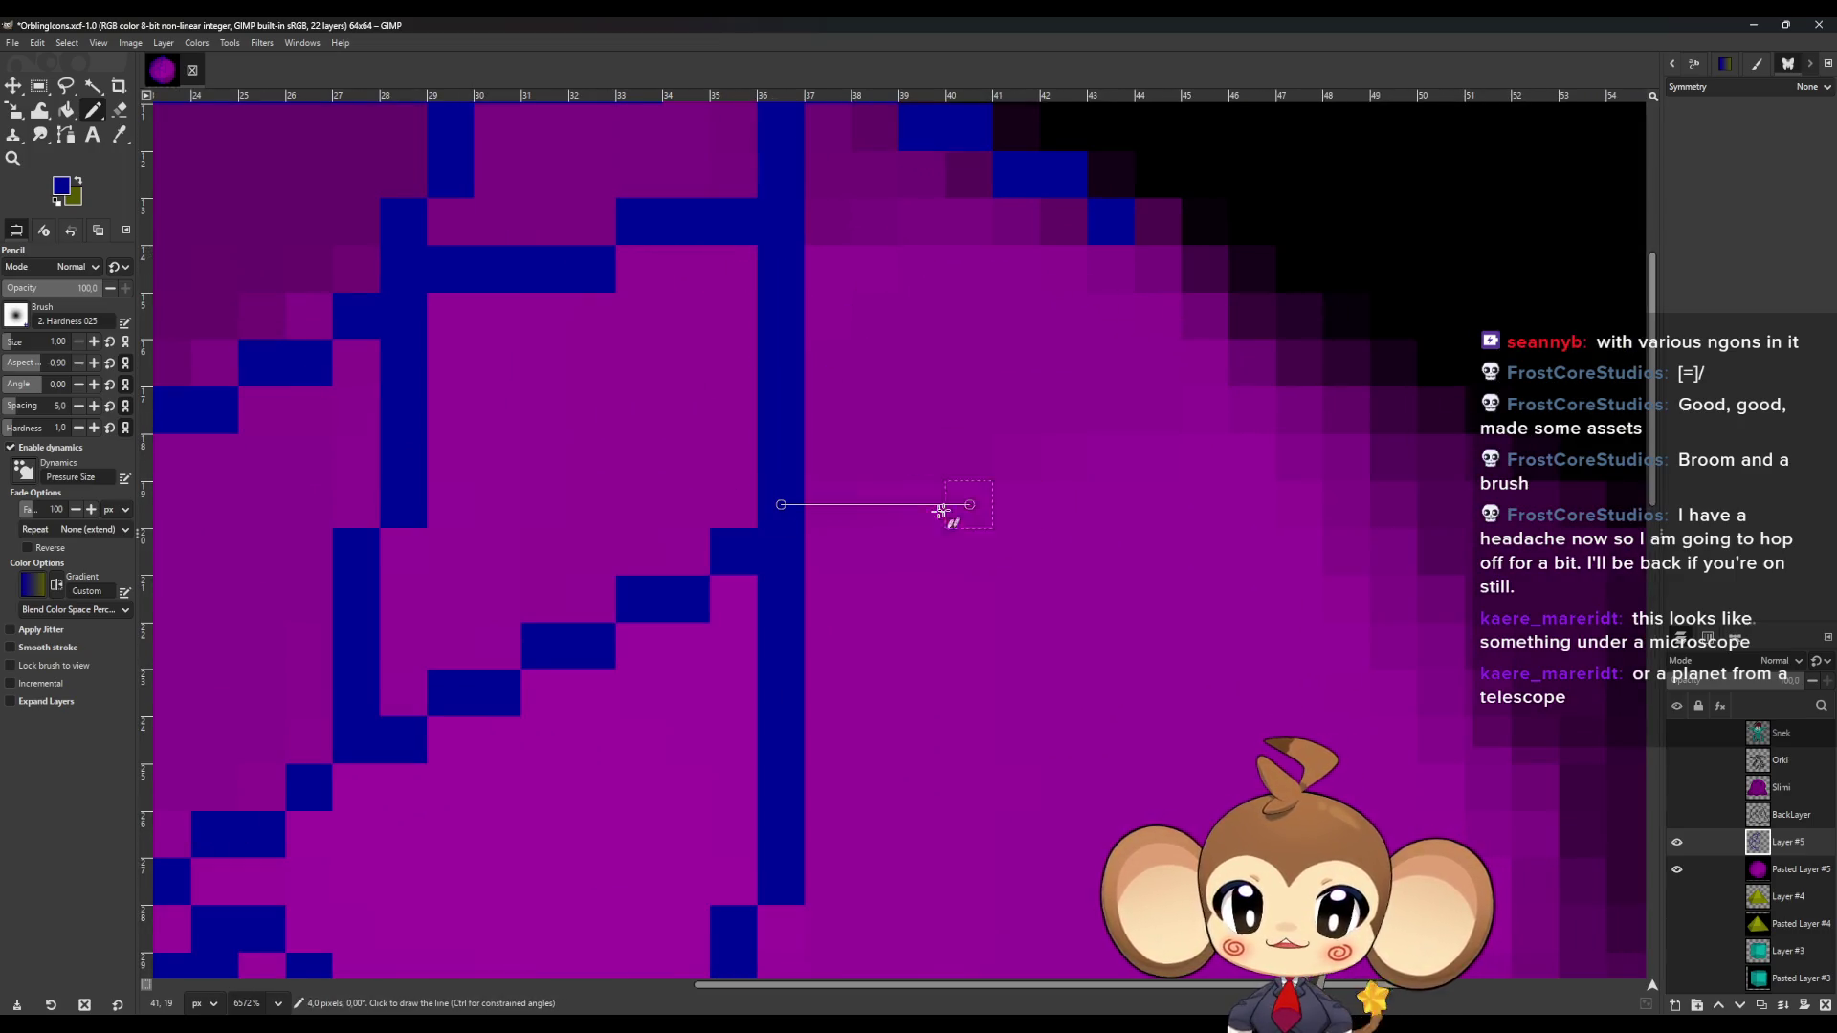
left_click(1284, 407, "shift")
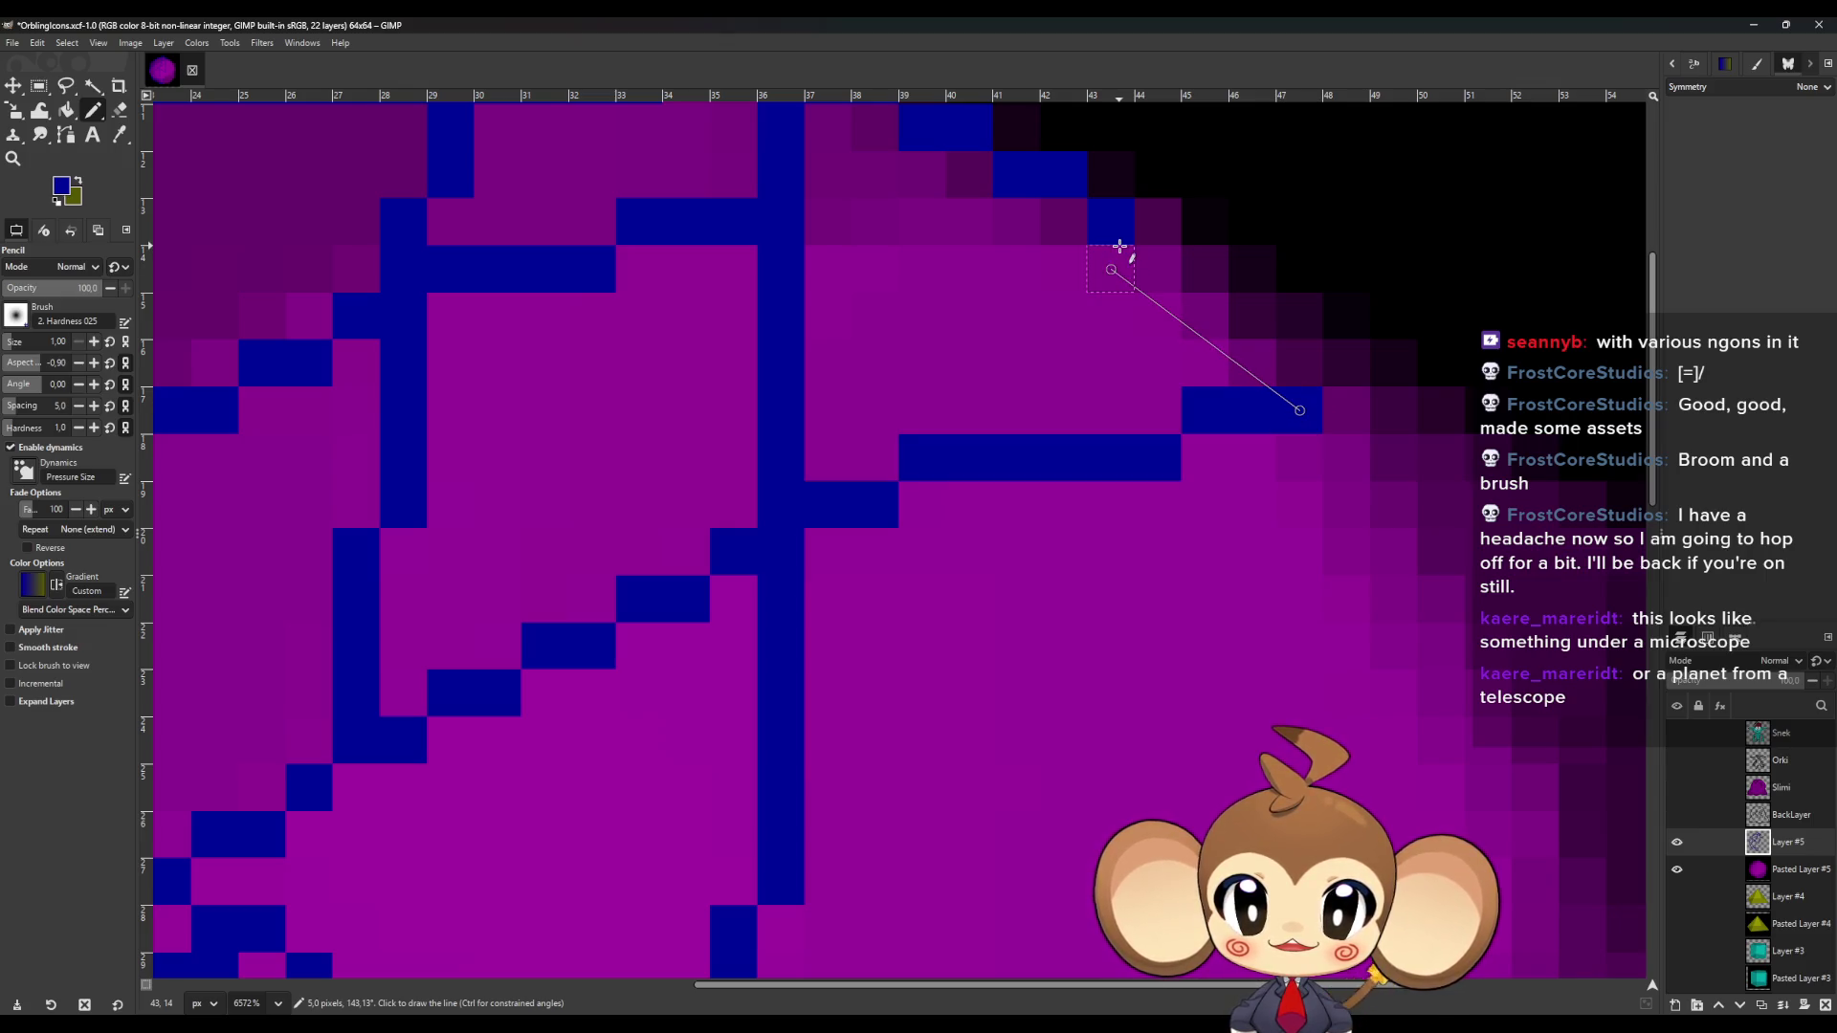
left_click(1120, 246, "shift")
scroll(1120, 521, "down", 4)
scroll(1229, 729, "up", 2)
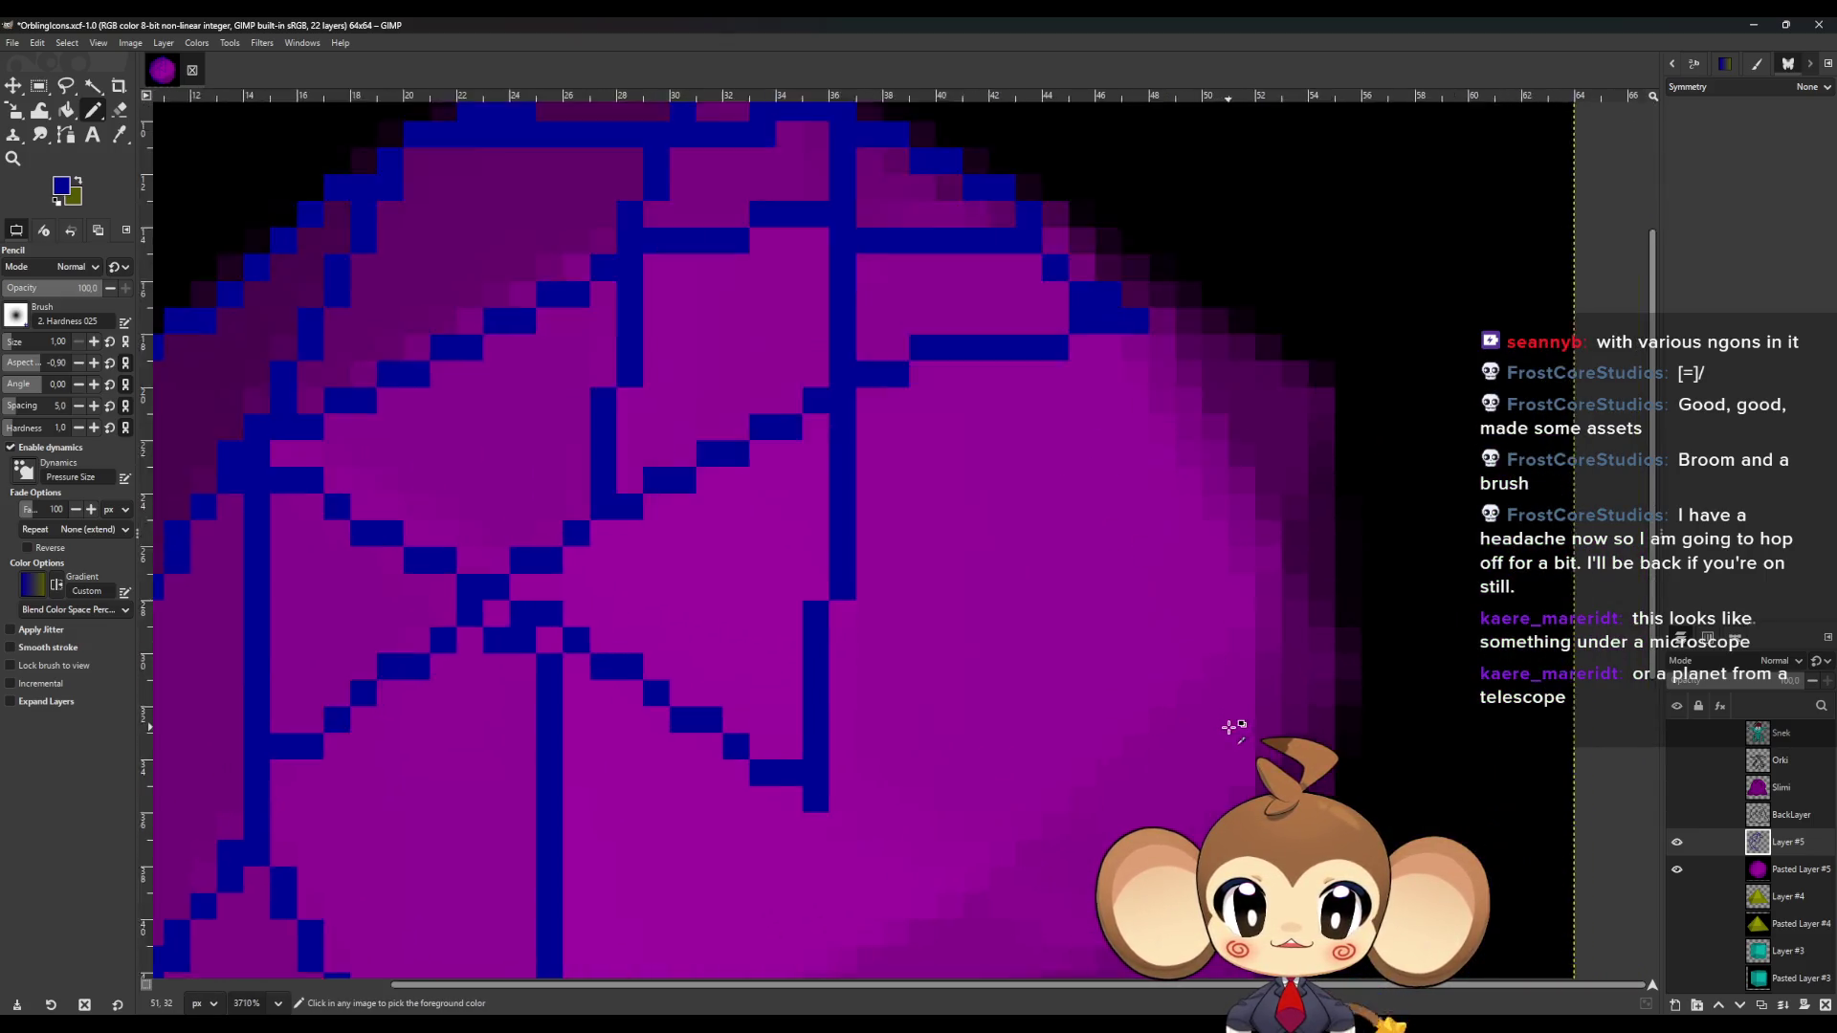
Draw blue staircase and vertical edges down the polyhedron's upper-right and right rim.
scroll(1229, 729, "down", 2)
scroll(1189, 664, "up", 1)
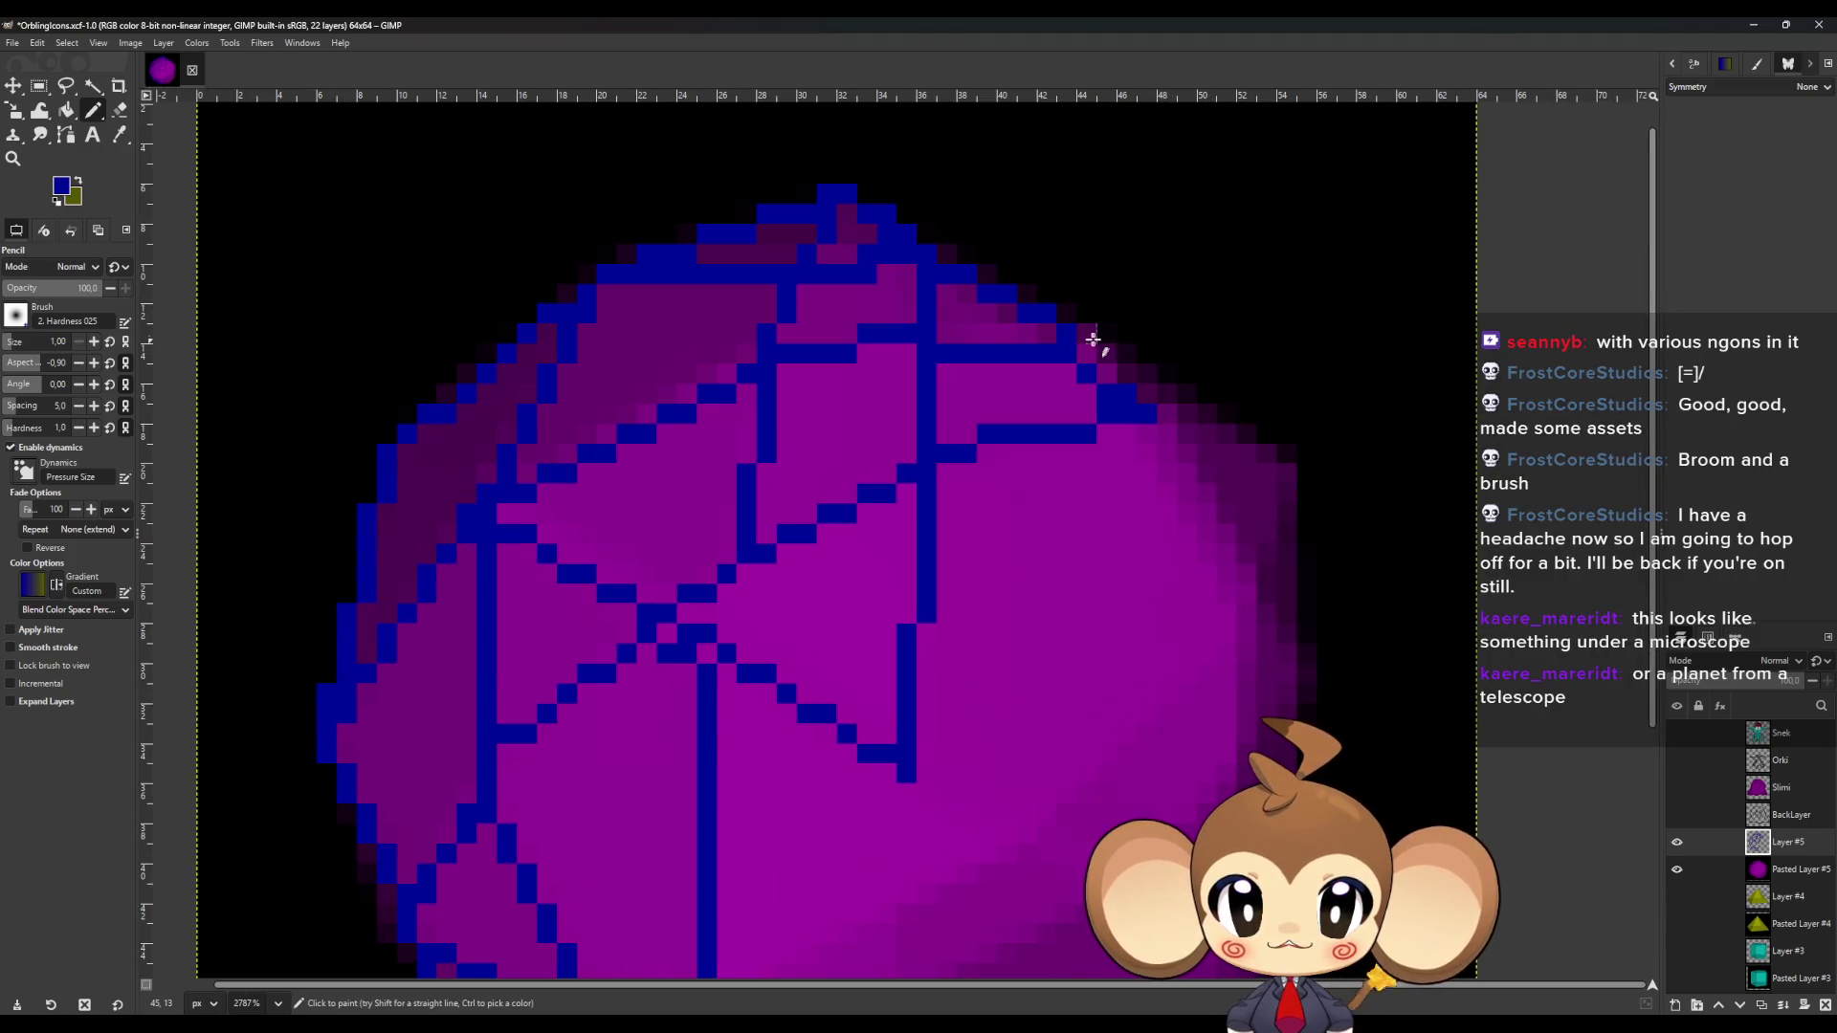
left_click(1299, 486, "shift")
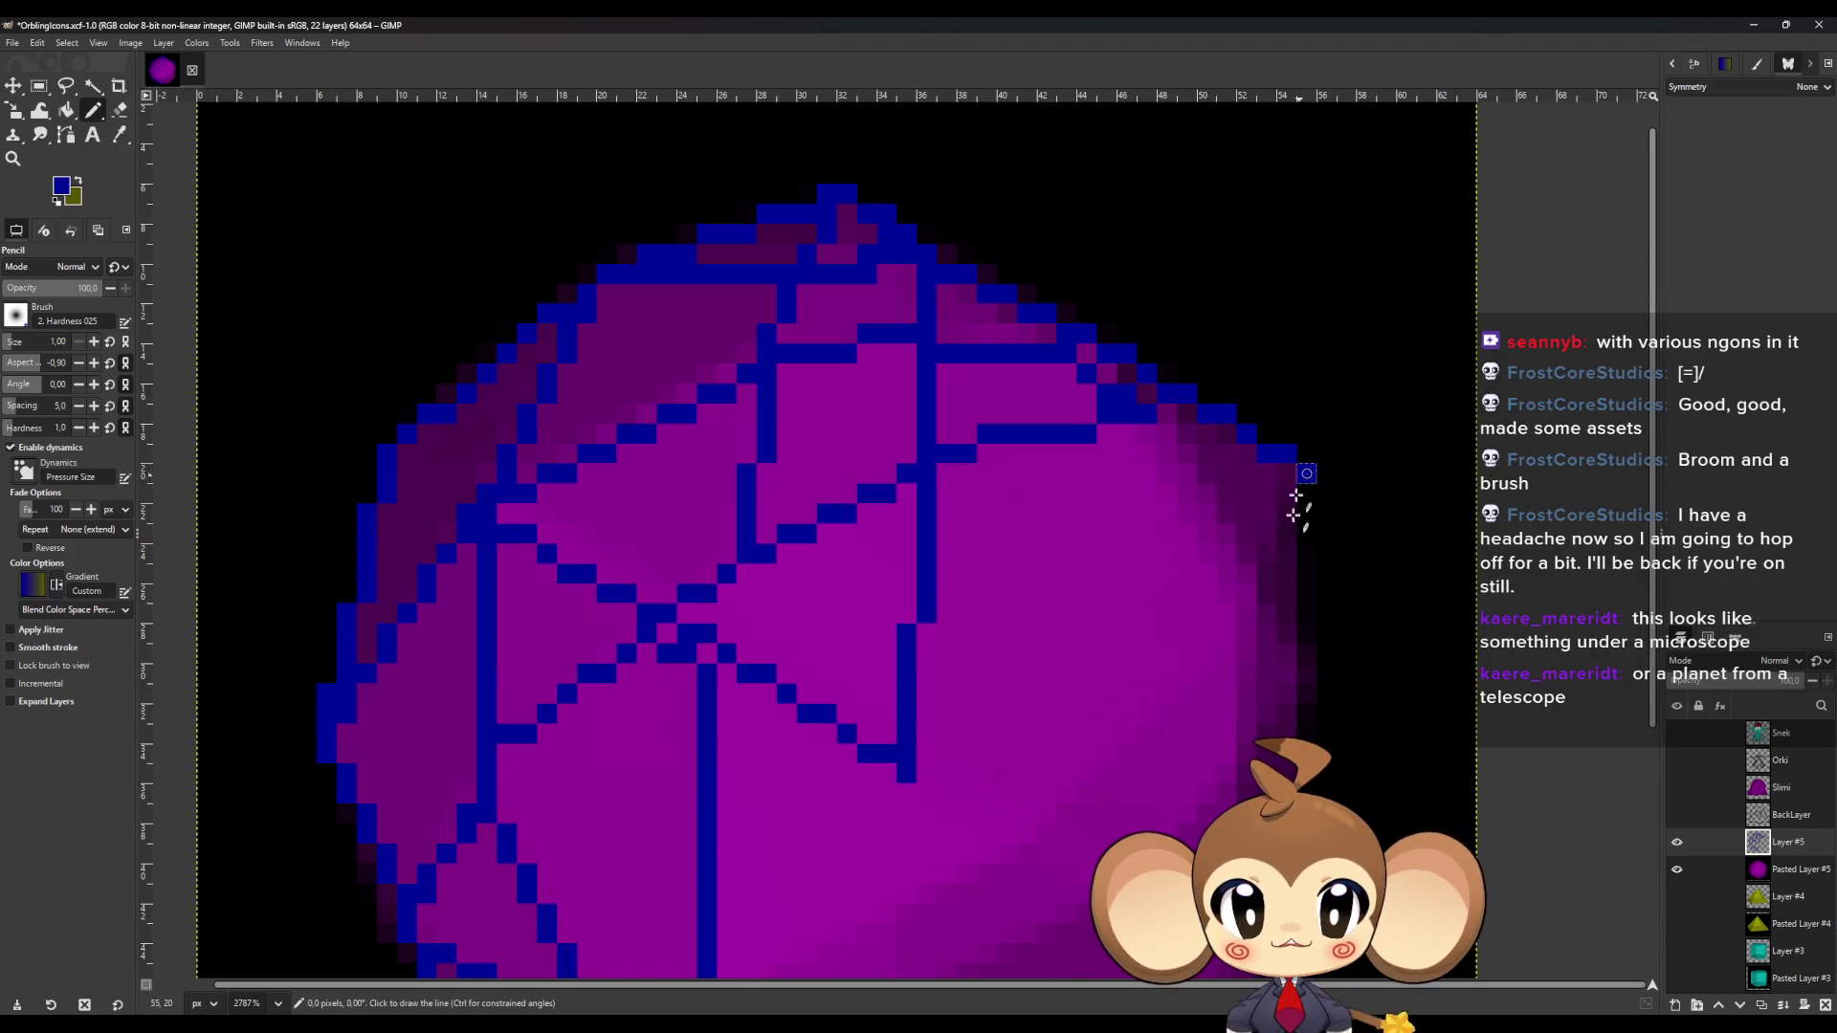
left_click(1307, 633, "shift")
left_click(1145, 431, "shift")
scroll(1243, 565, "down", 3)
left_click(1225, 587)
left_click(1309, 514, "shift")
left_click(1241, 436)
left_click(1236, 579, "shift")
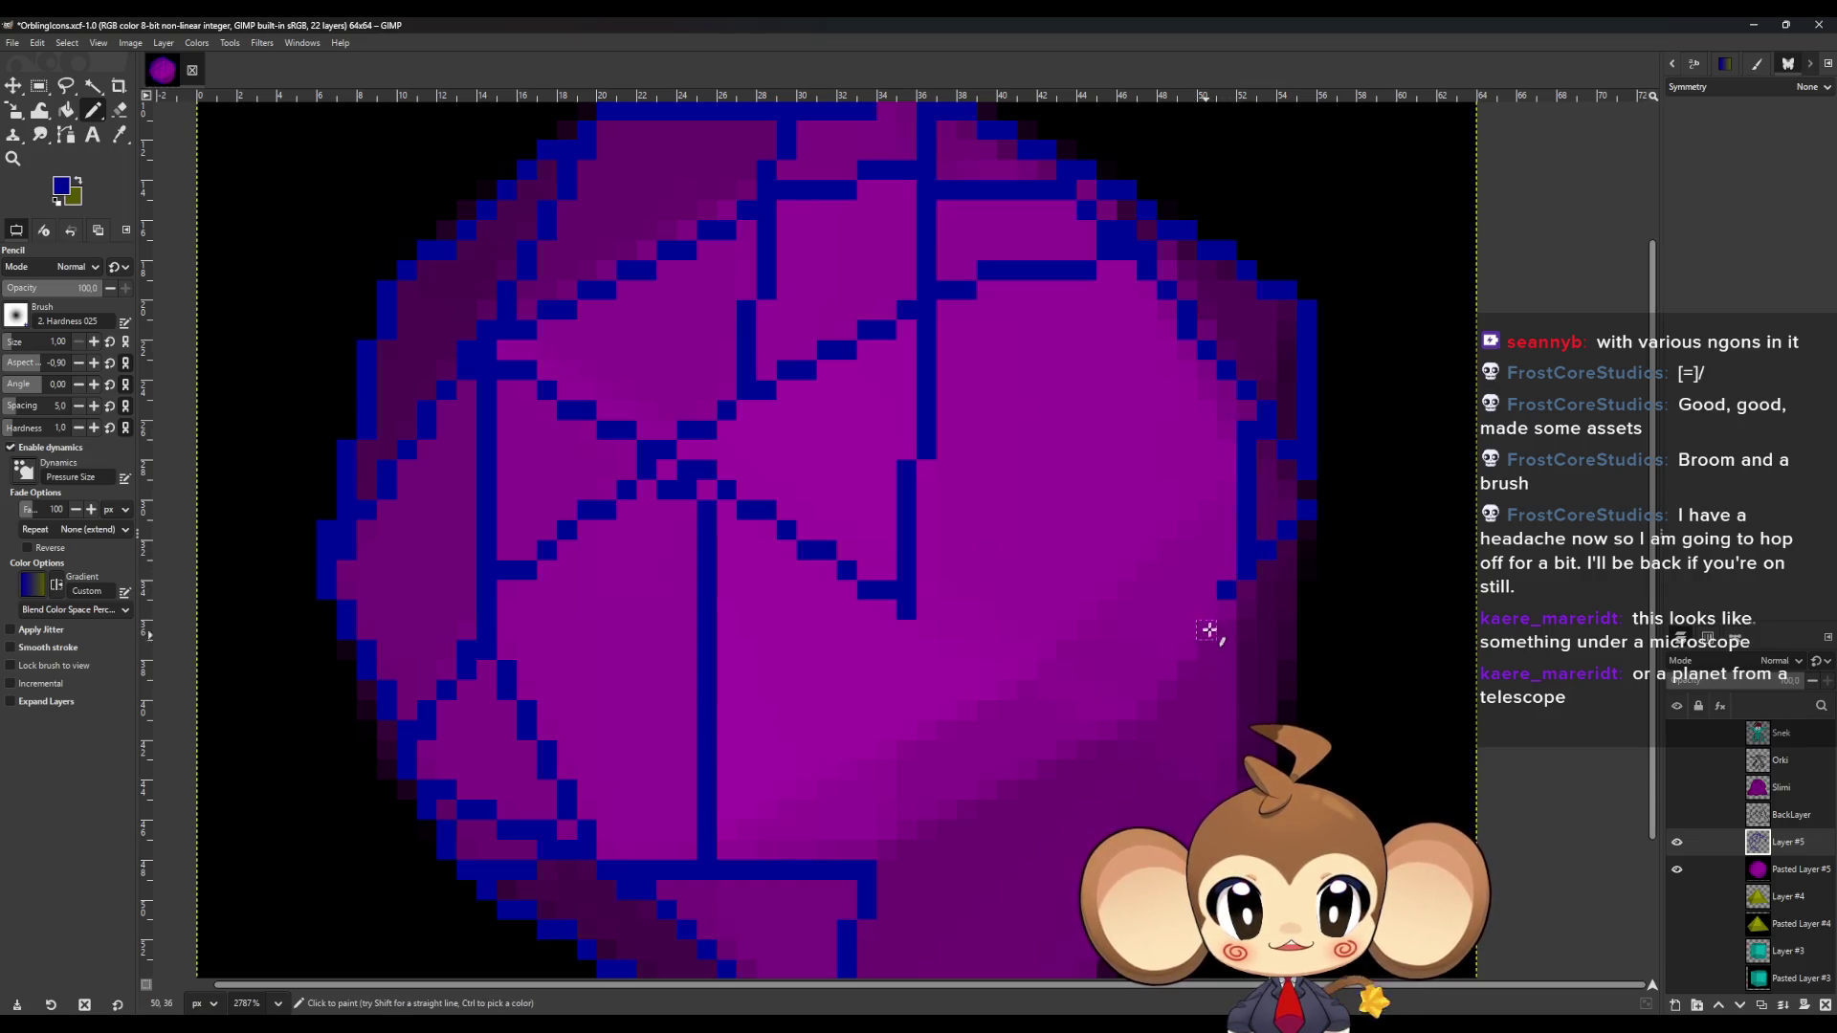
Add diagonal blue facet edges across the lower-right faces down to the bottom.
left_click(1107, 732, "shift")
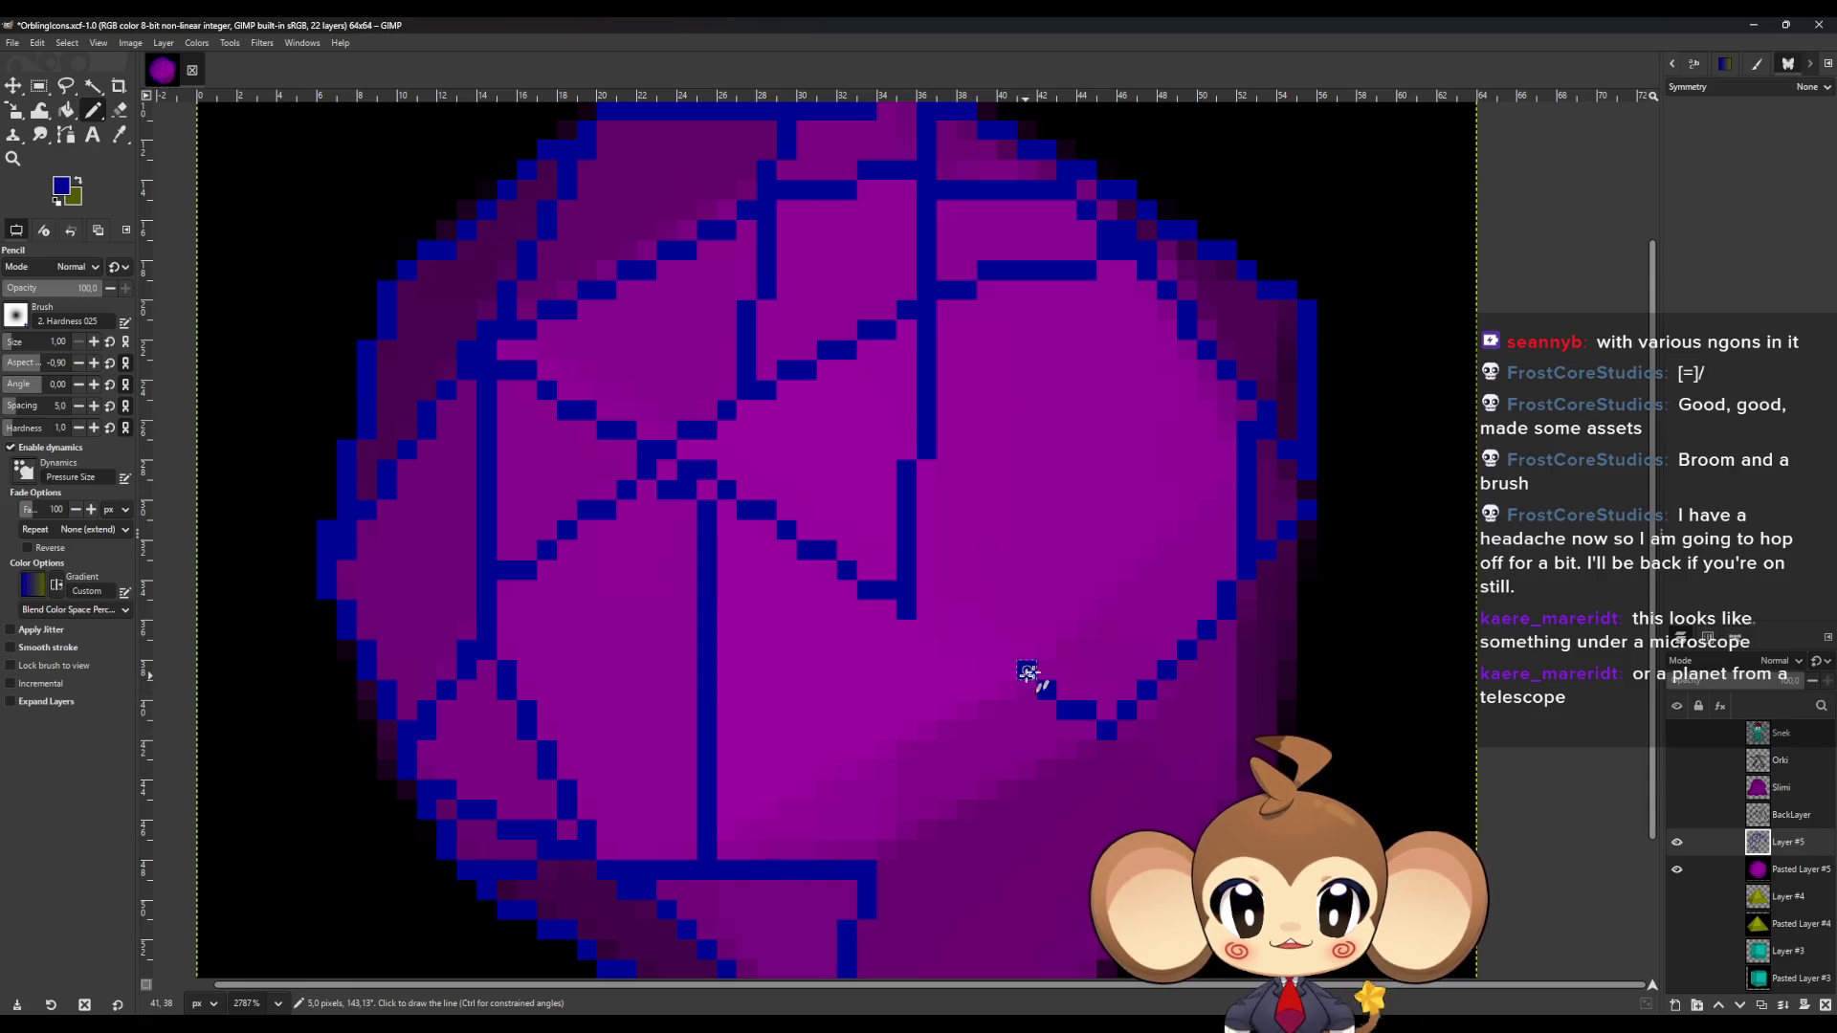
left_click(1241, 465, "shift")
left_click(1027, 670)
left_click(907, 591, "shift")
left_click(1029, 669)
left_click(724, 849, "shift")
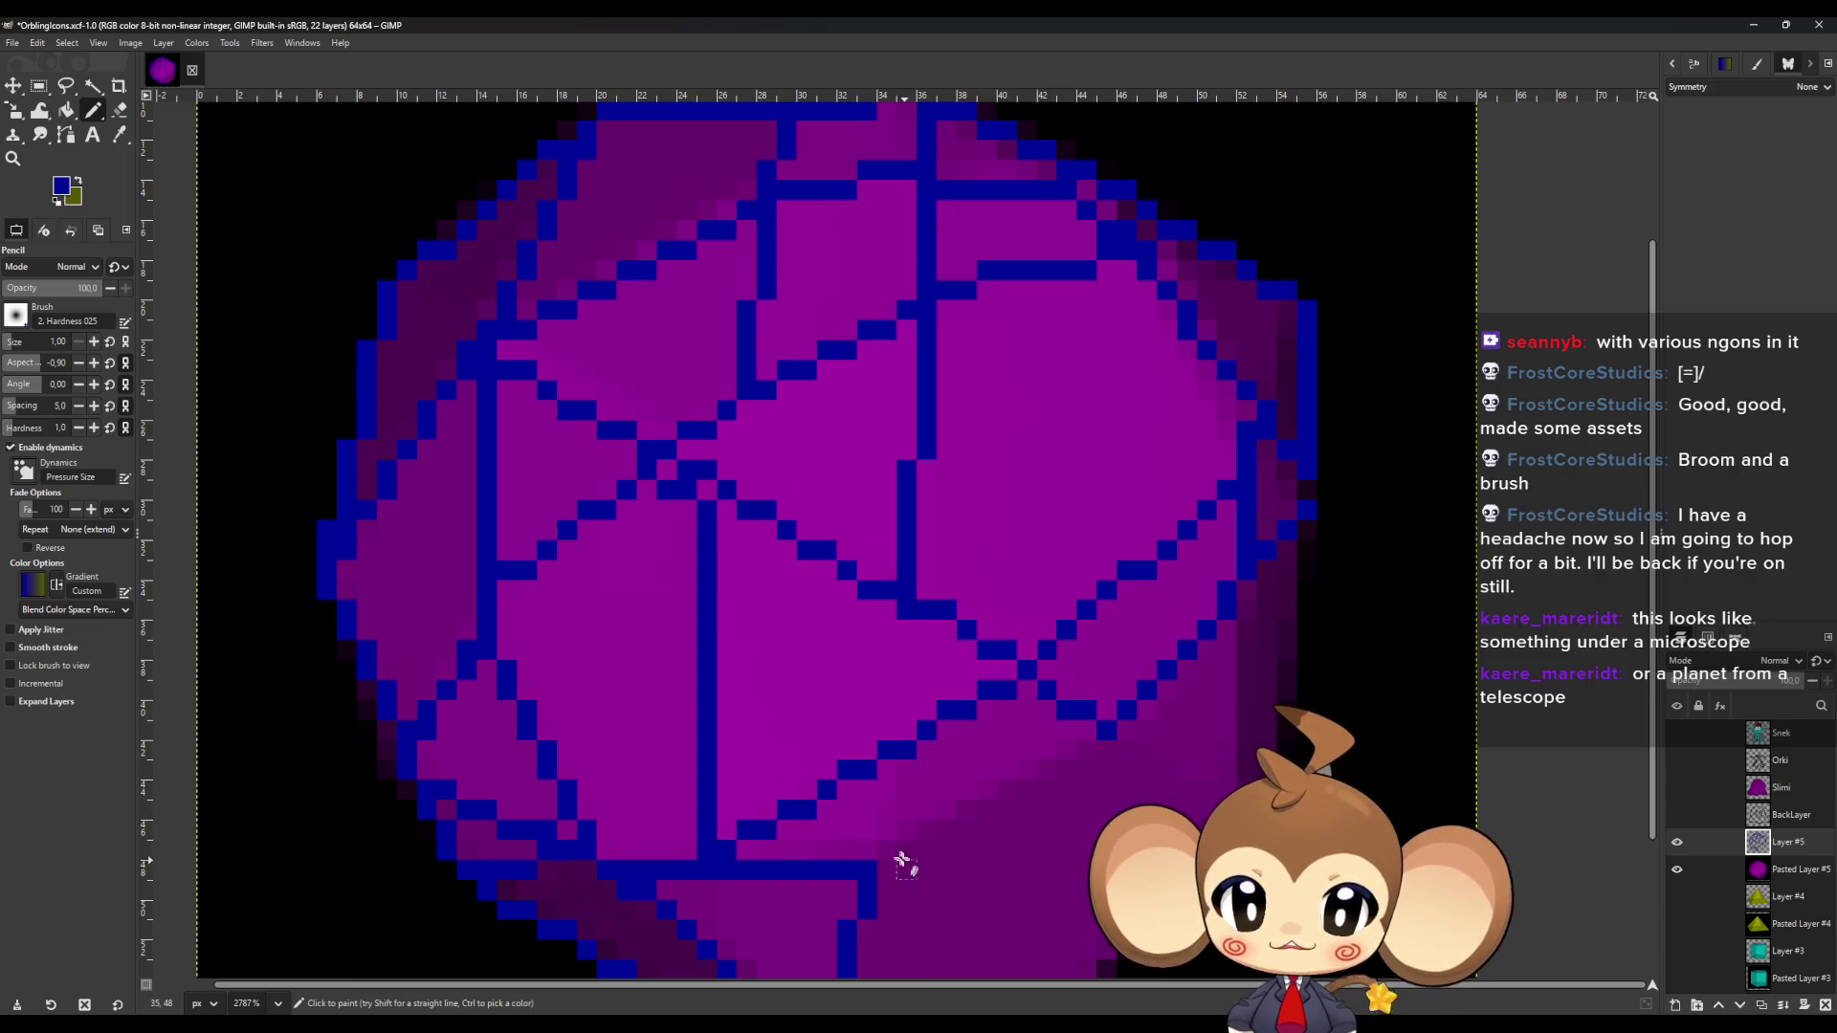
Draw the short bottom edges and lower-right rim edge, then zoom out to check the outline.
left_click(907, 751)
left_click(887, 848, "shift")
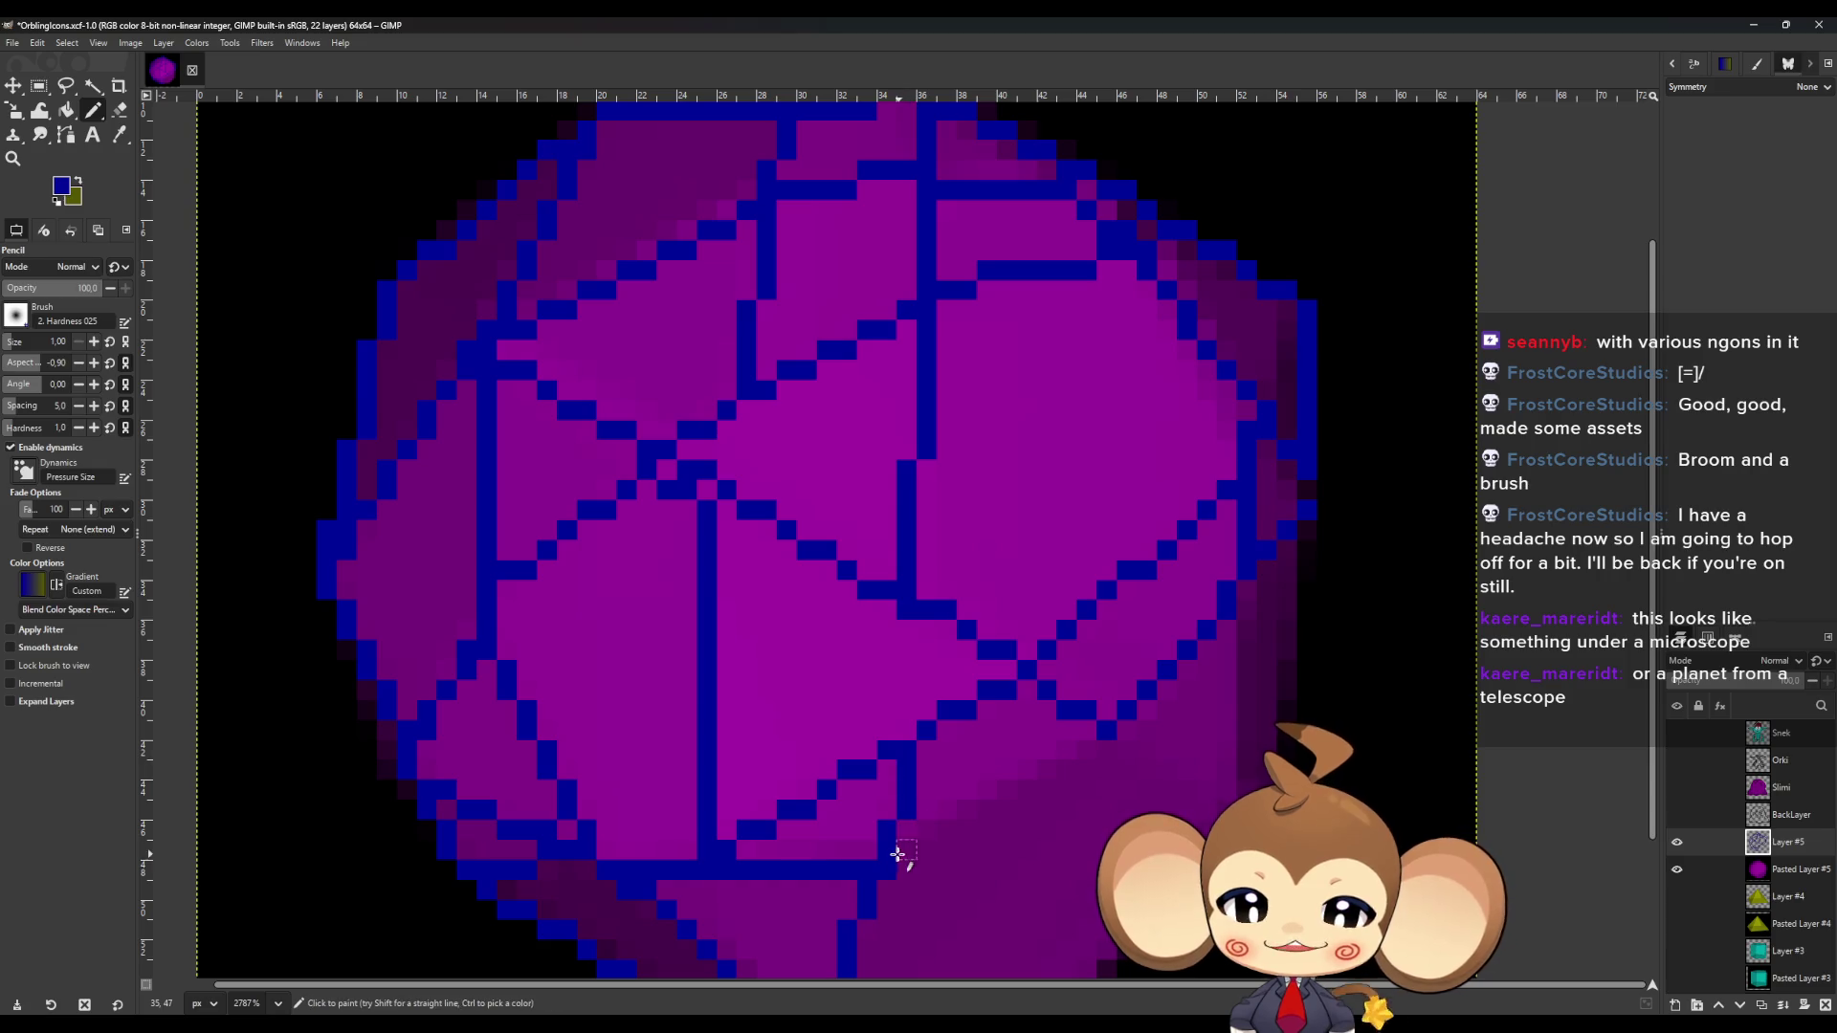
left_click(1100, 743, "shift")
left_click(1249, 823, "shift")
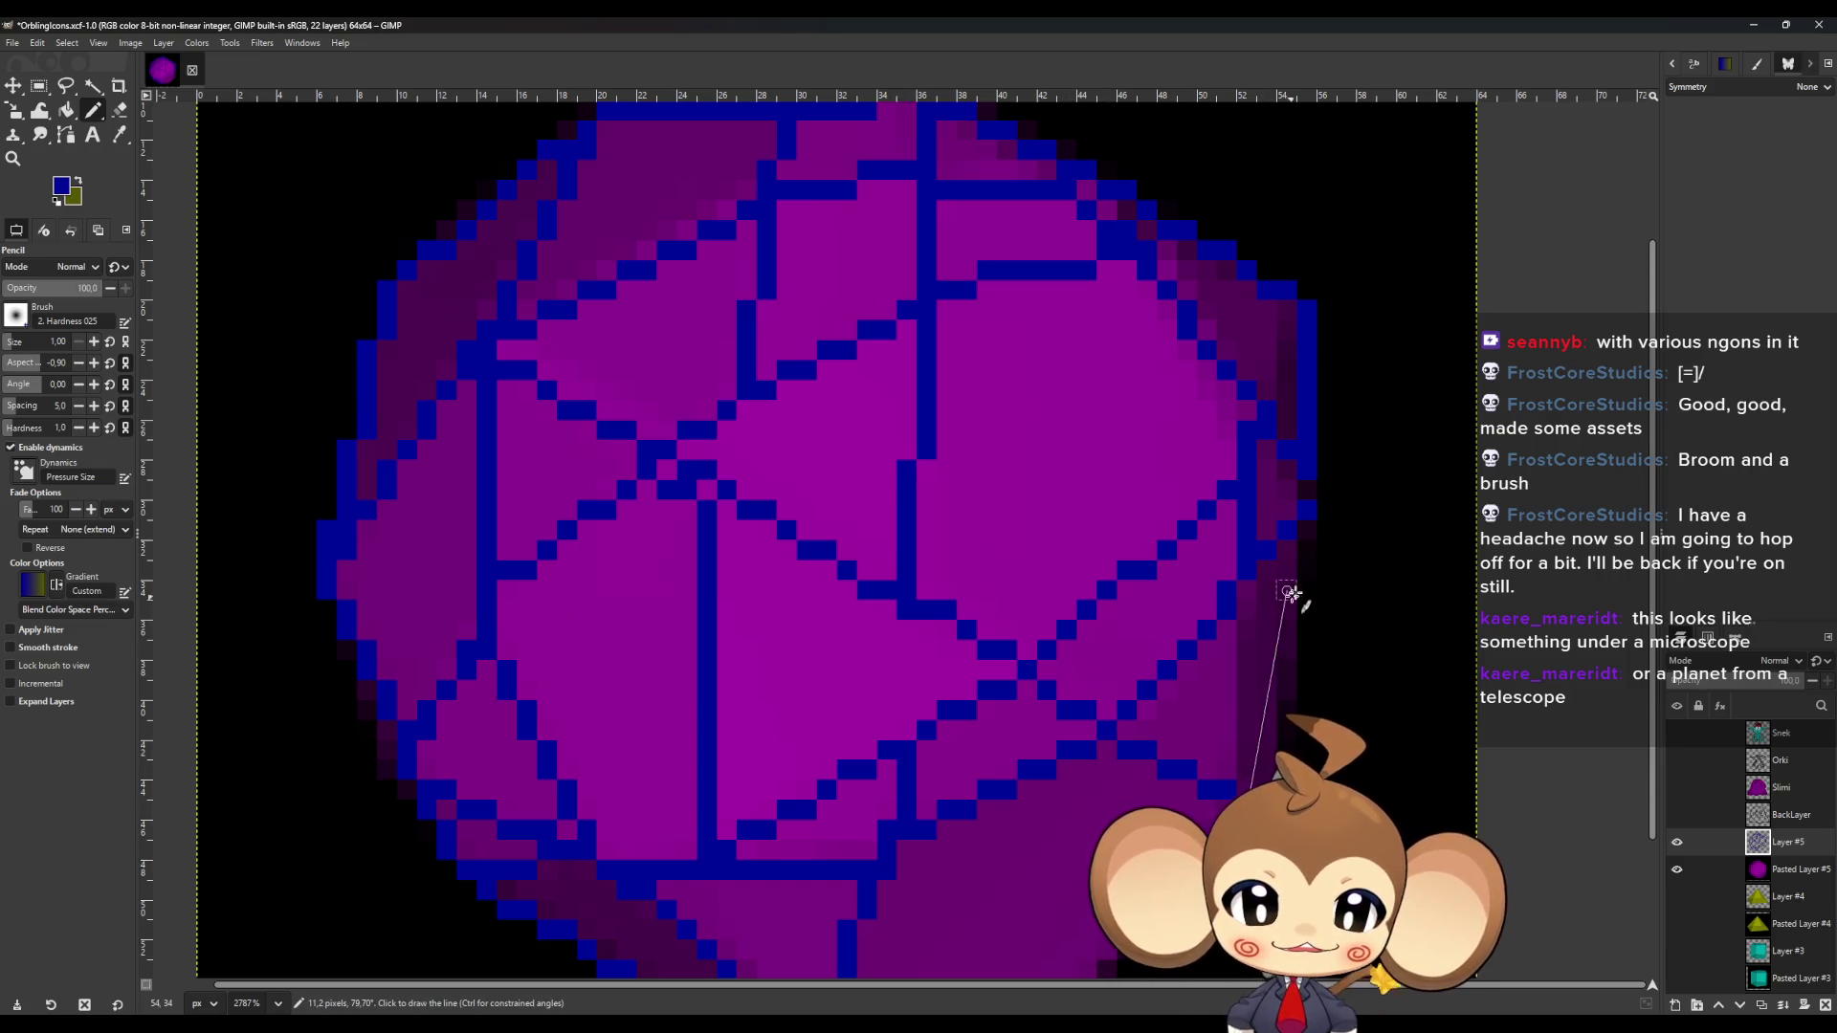
left_click(1303, 556, "shift")
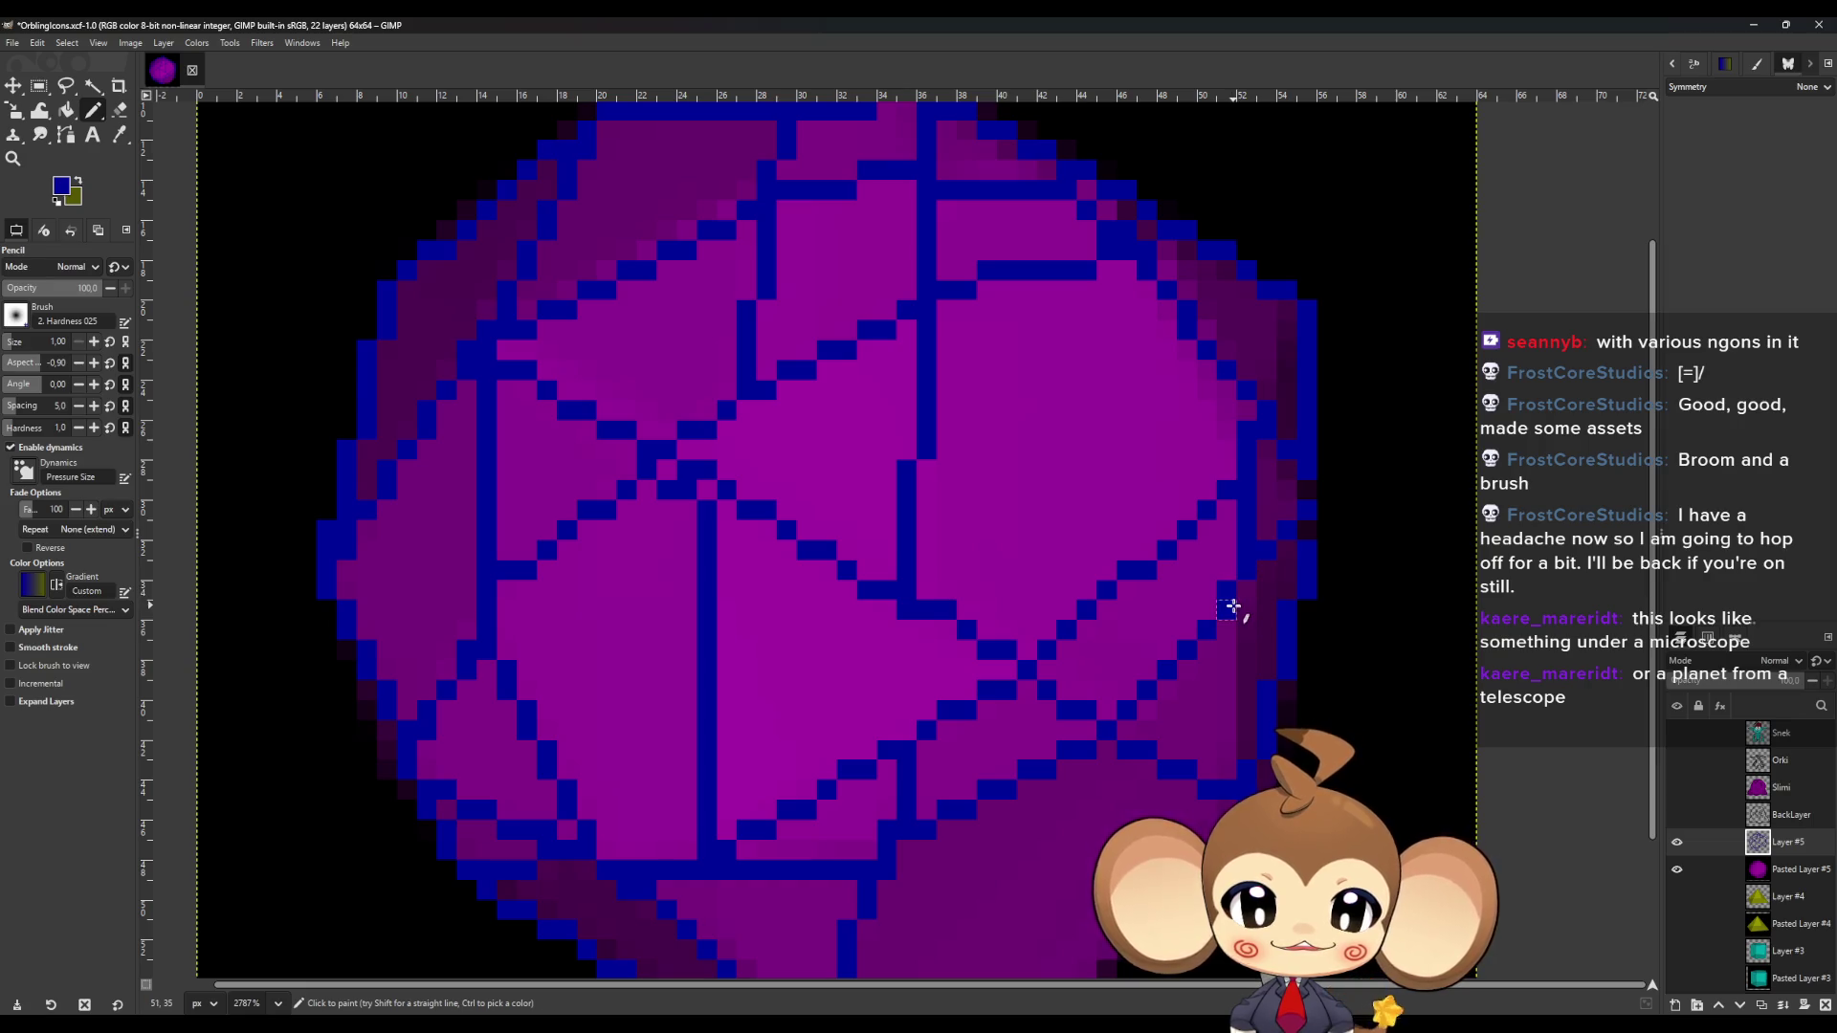
scroll(1188, 825, "down", 3)
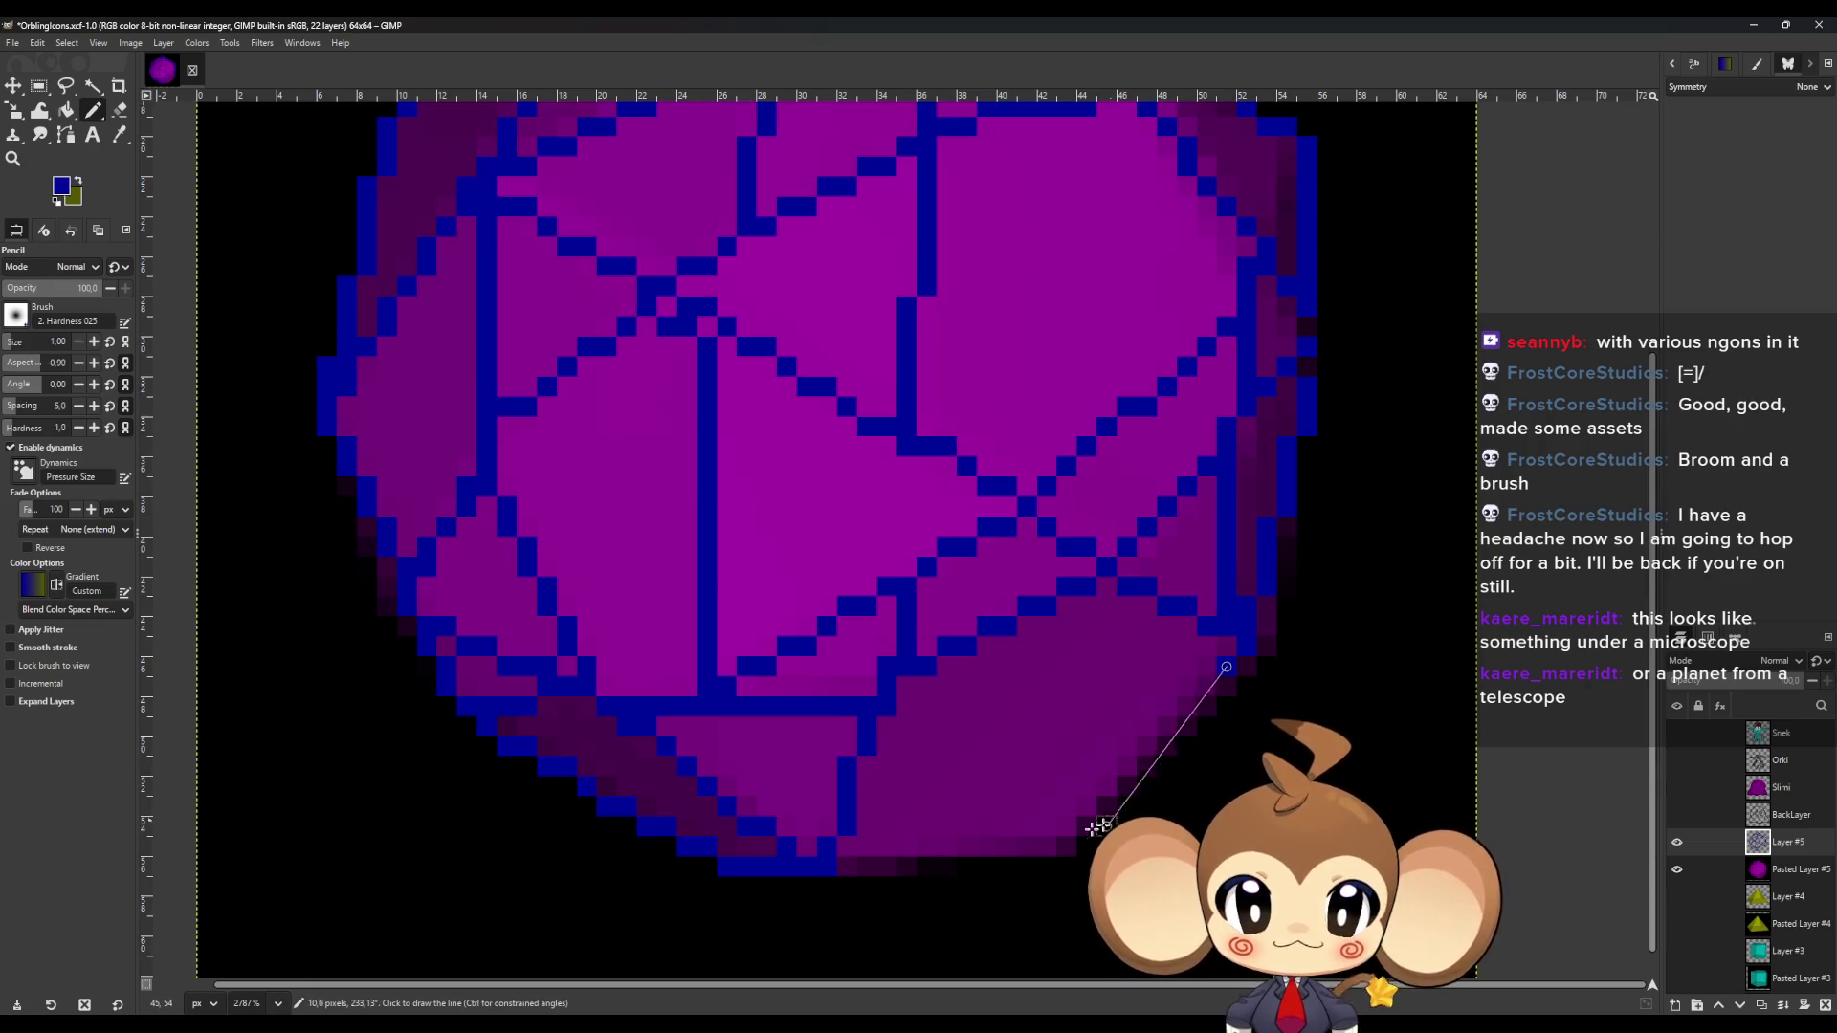
left_click(844, 868, "shift")
scroll(874, 800, "down", 2)
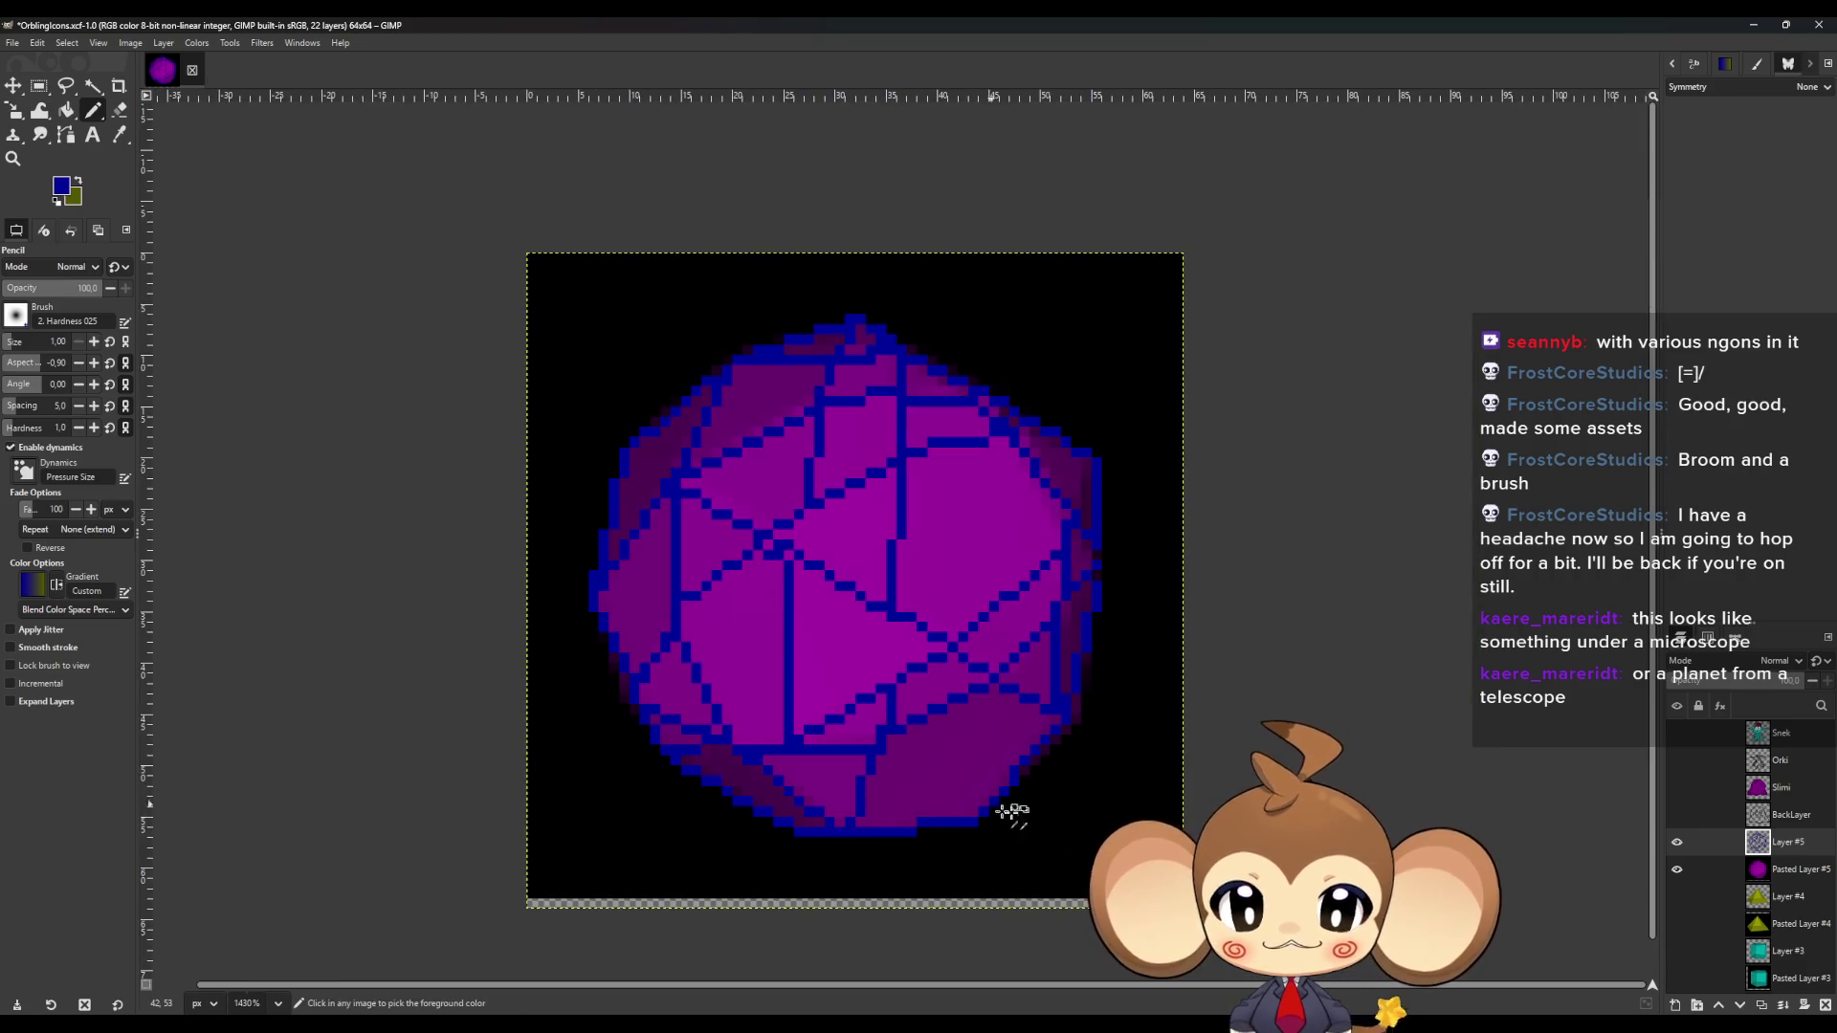
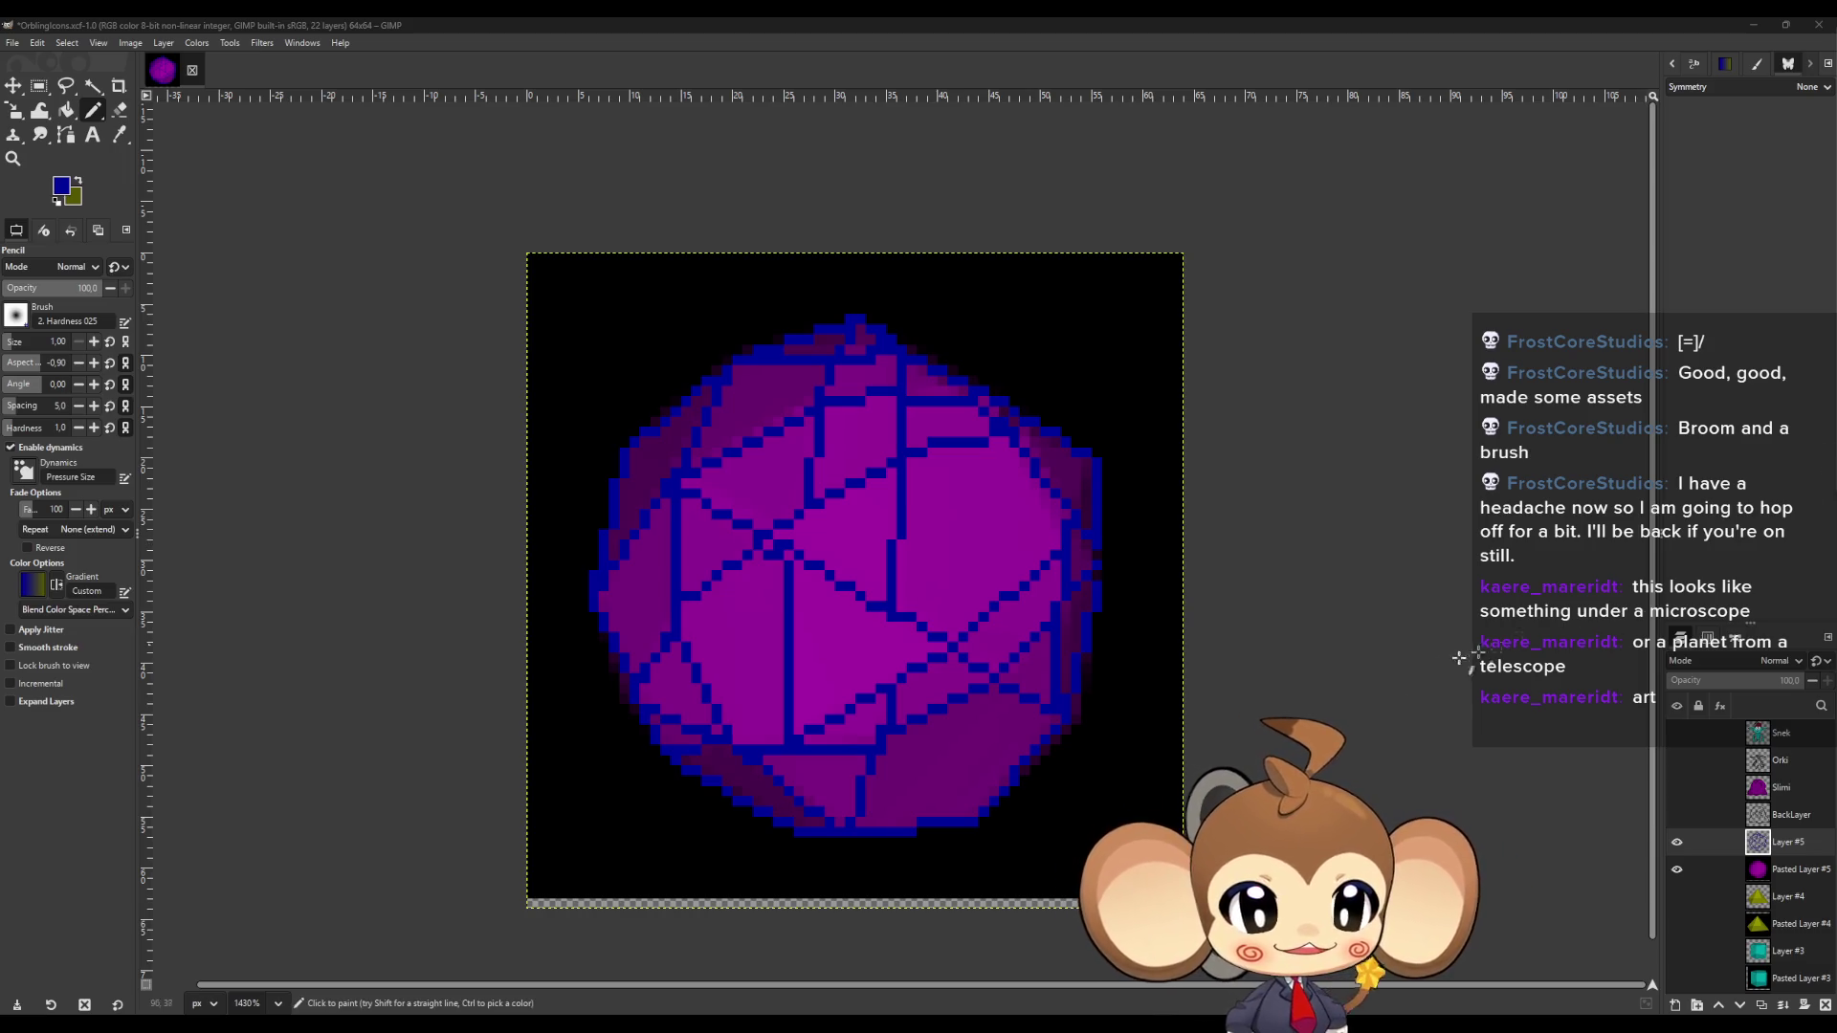
Try filling the black background dark purple, then undo it to keep it black.
right_click(1266, 623)
key("Escape")
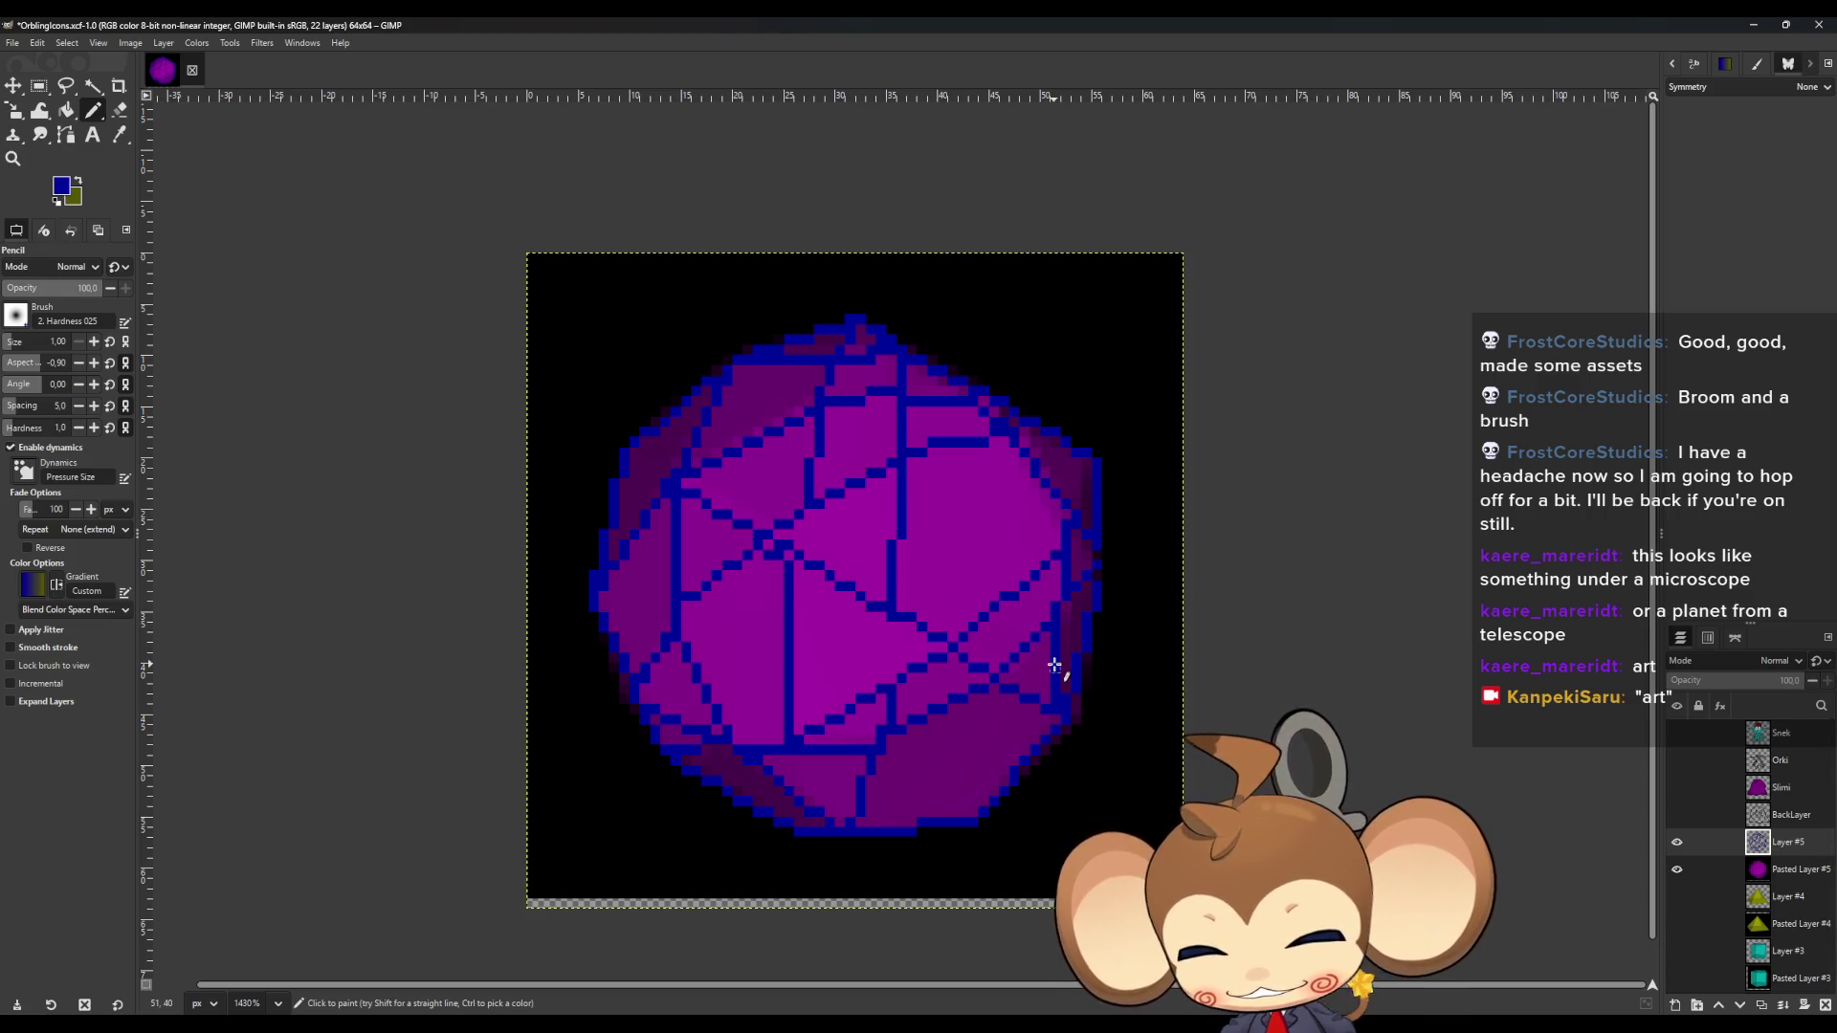
key("o")
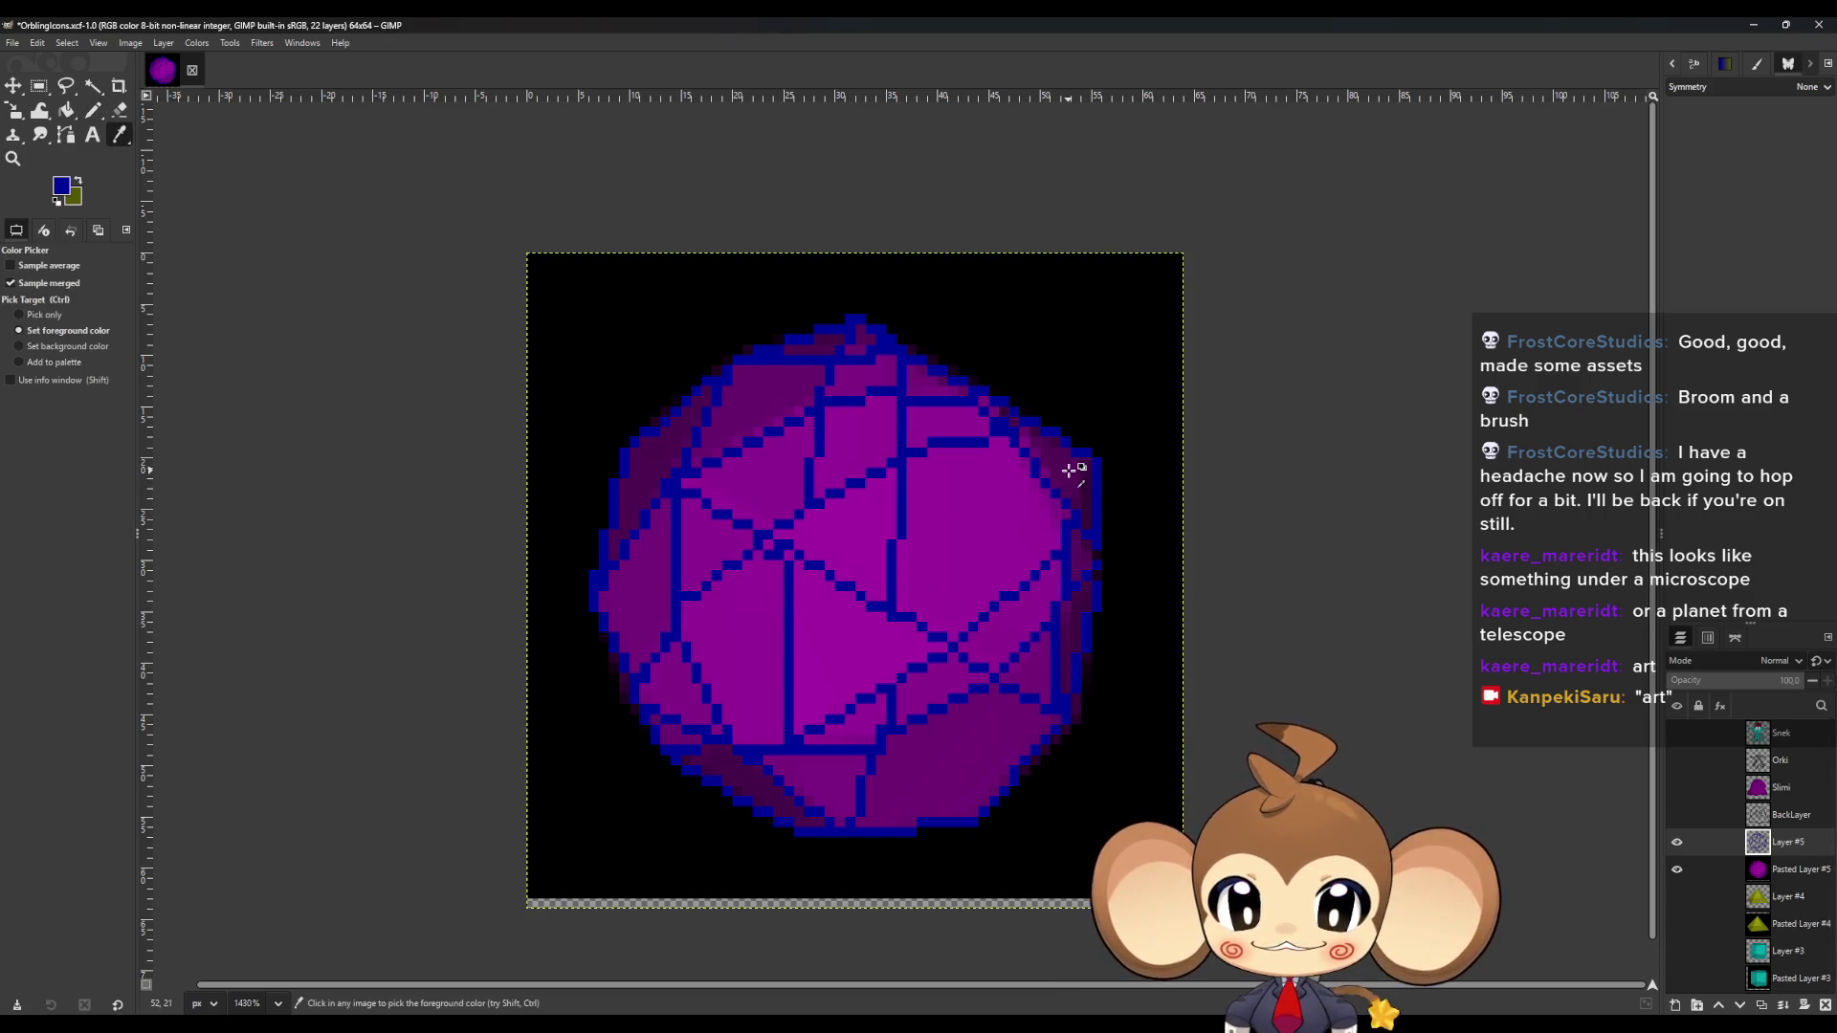
key("shift+b")
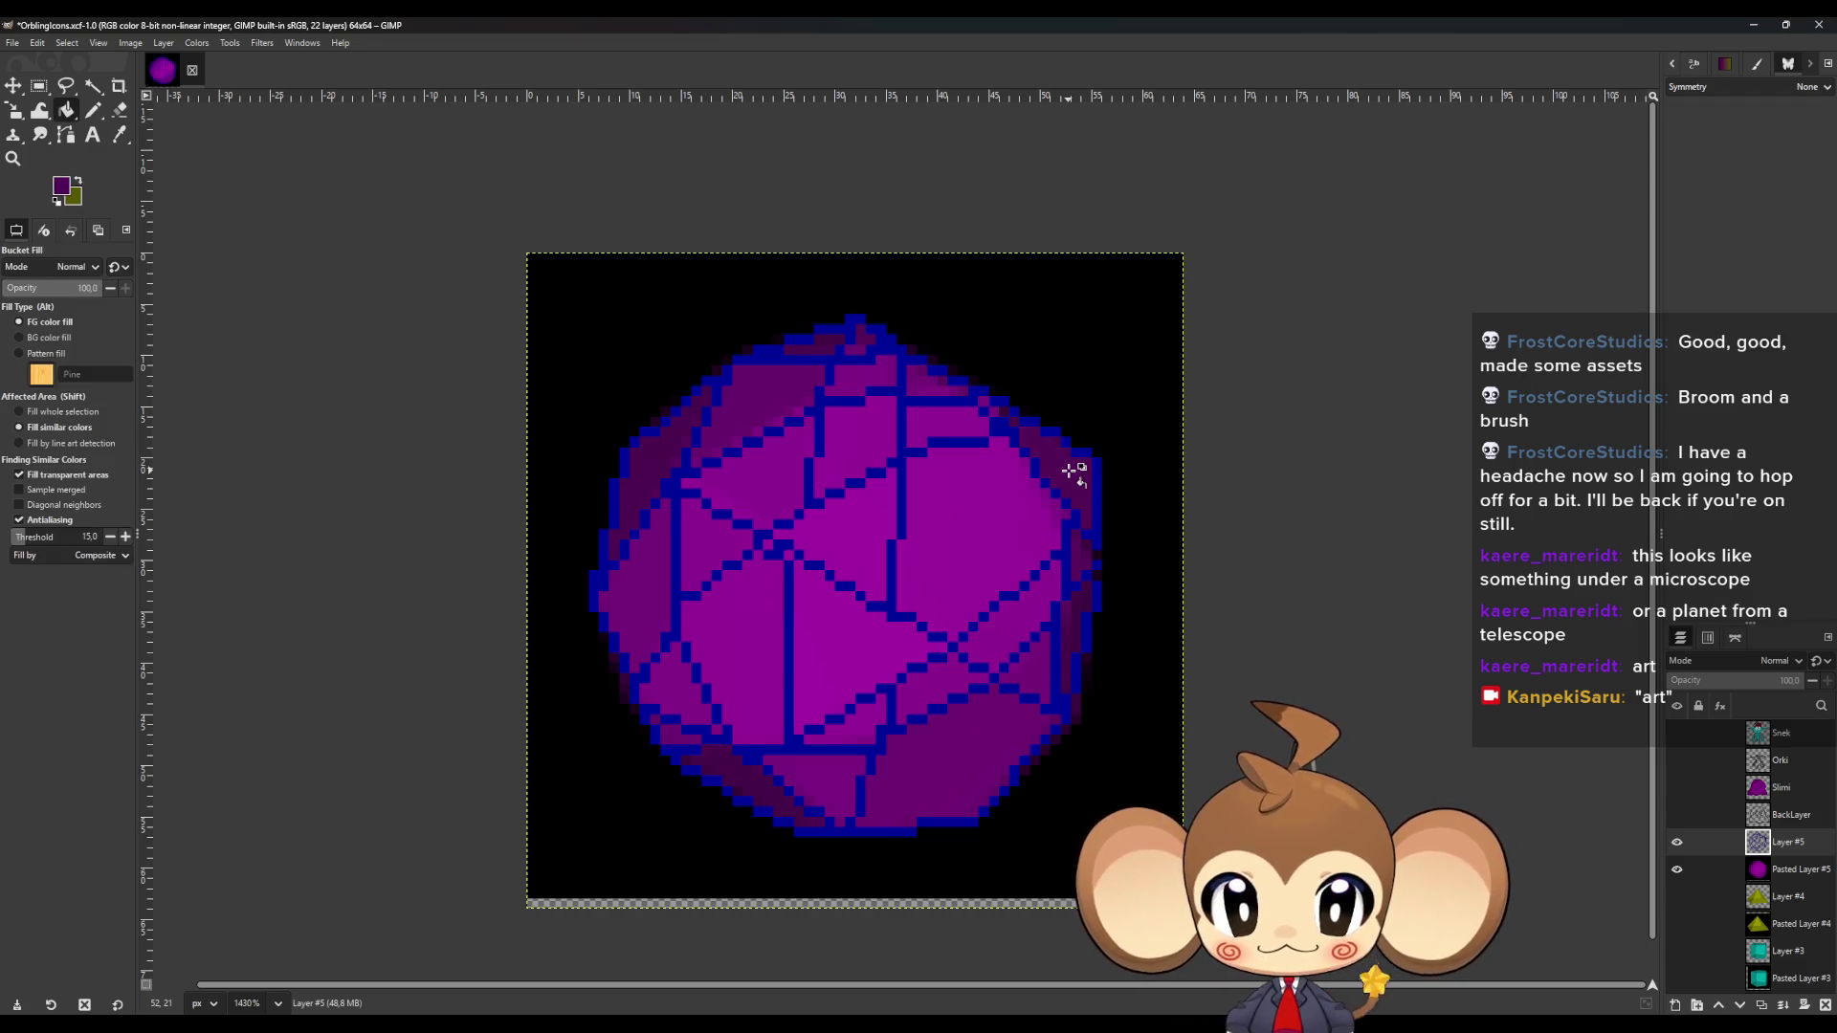
key("o")
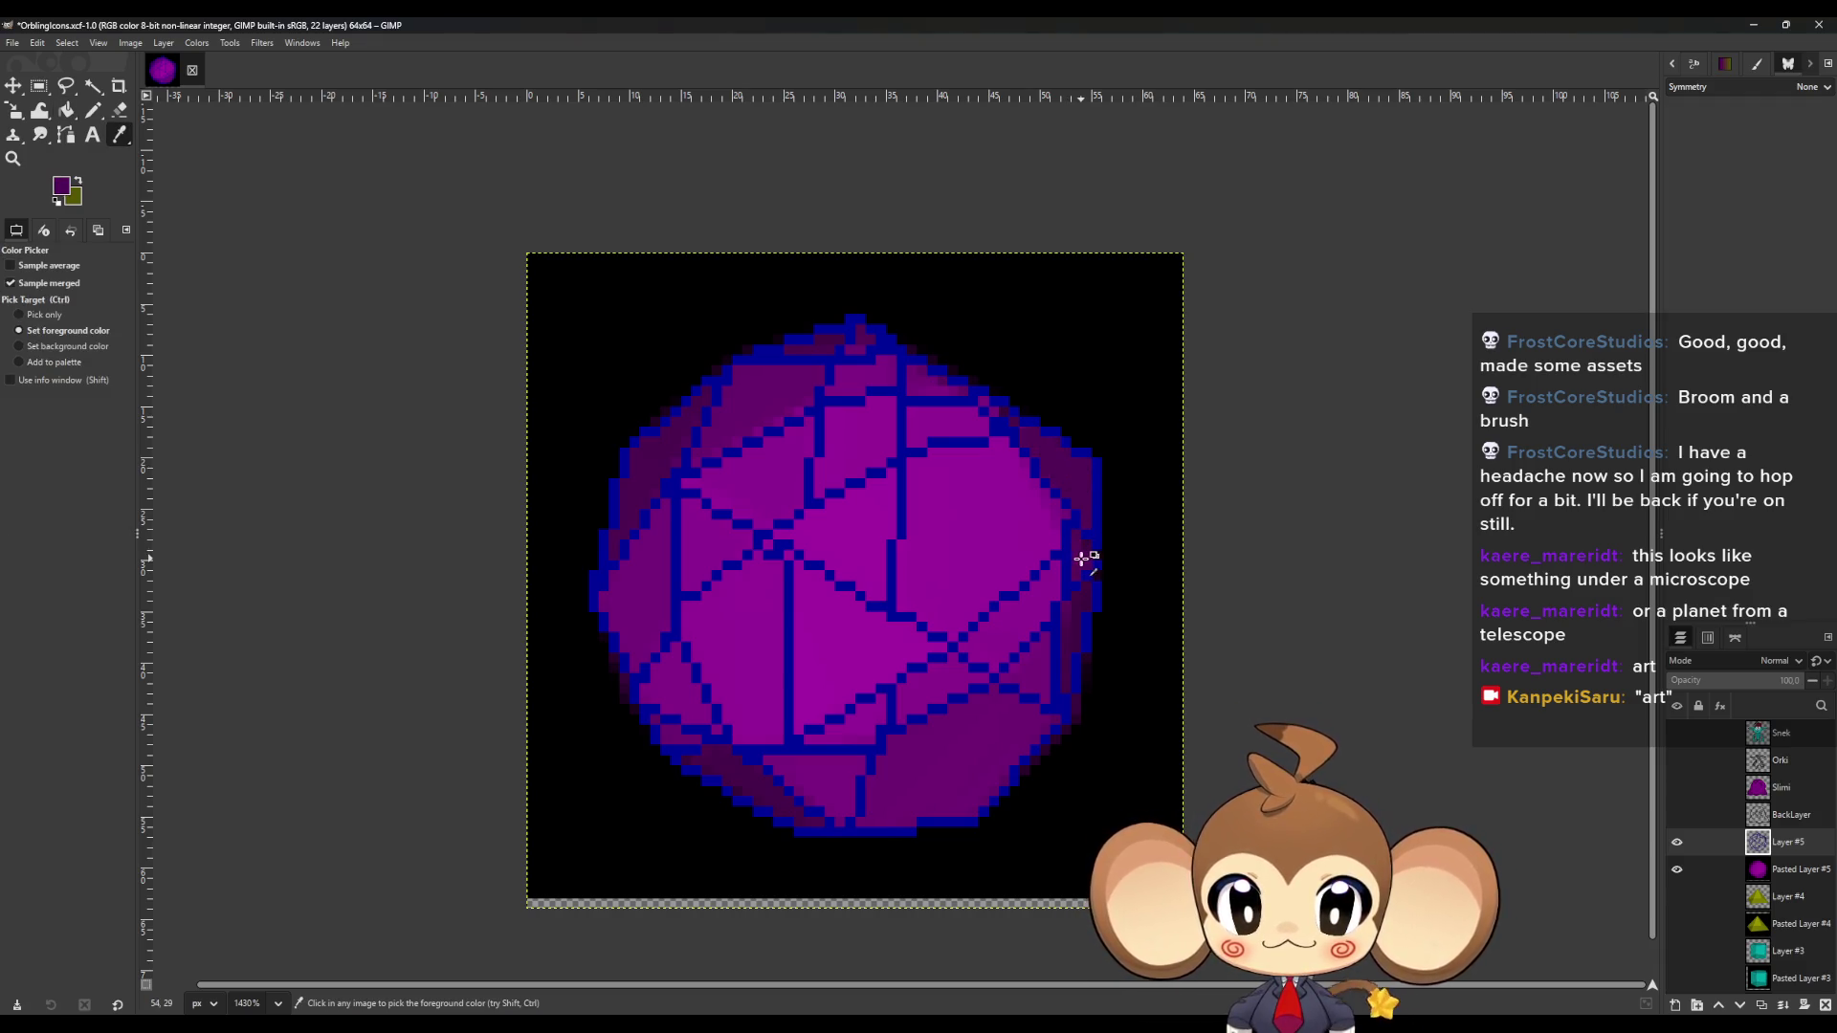
key("shift+b")
left_click(1079, 558)
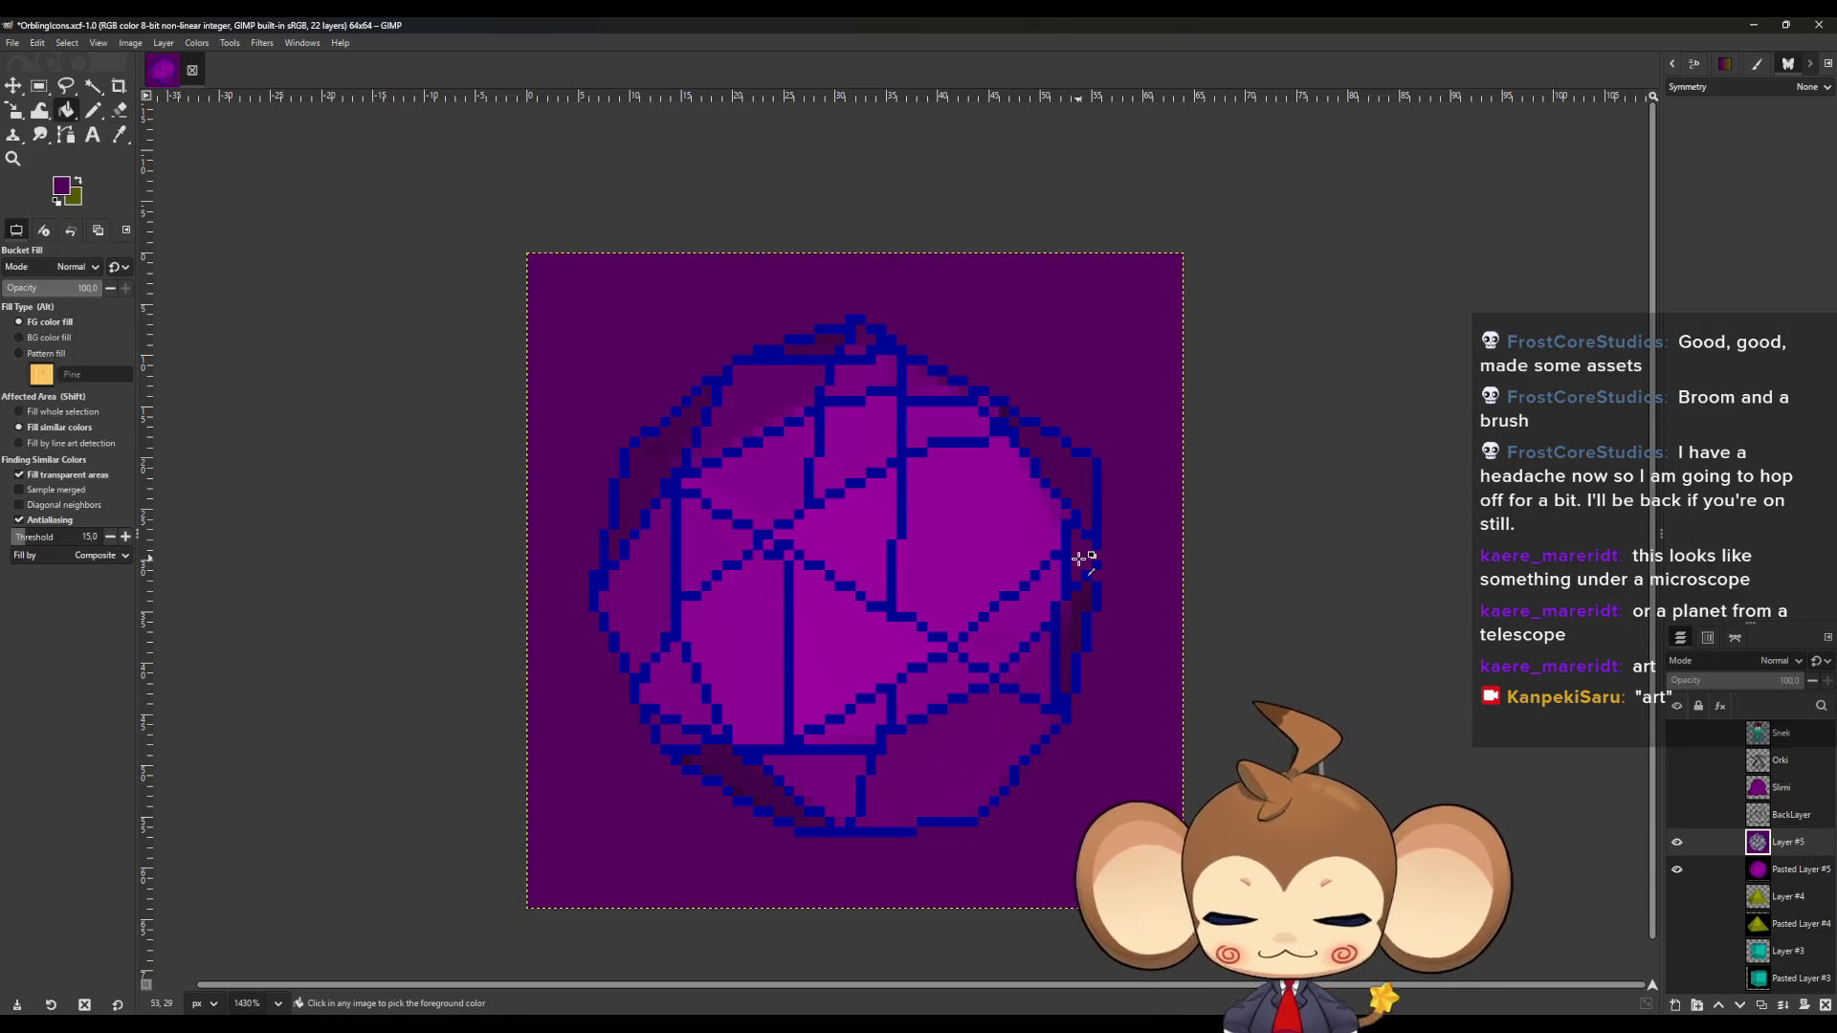
key("ctrl+z")
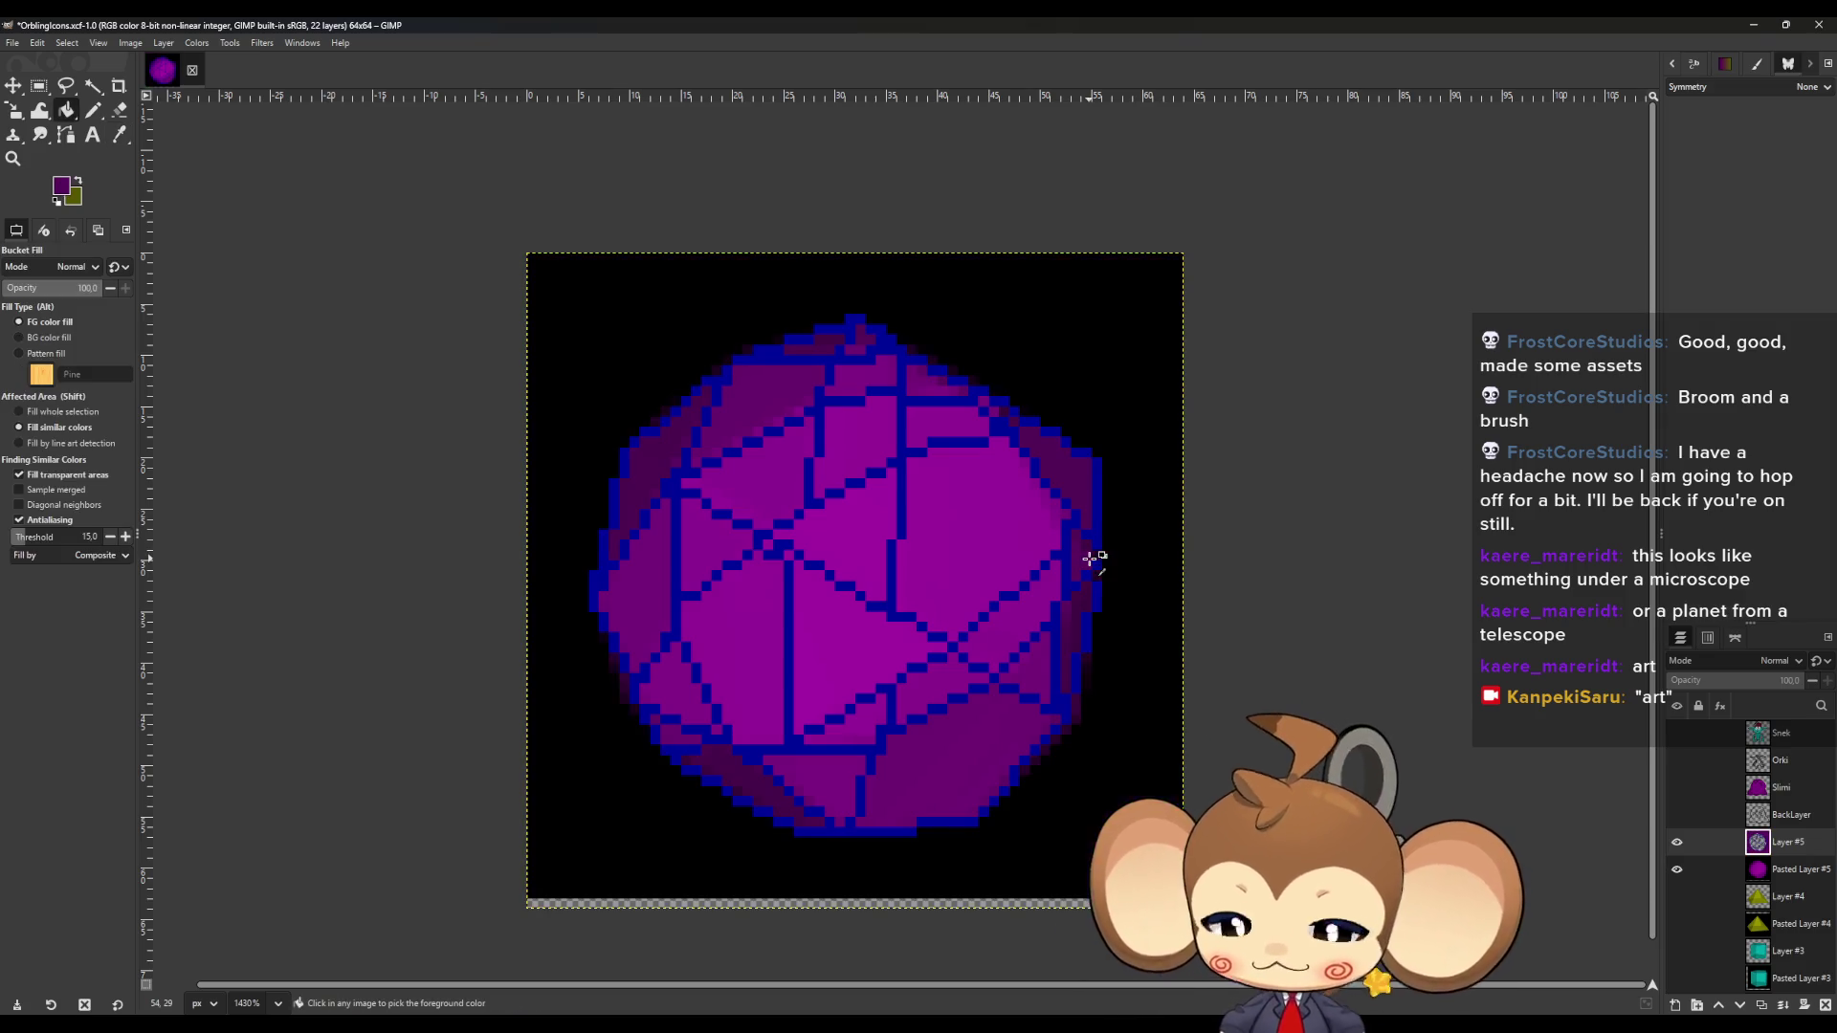
Paint a pixel on the sphere's right edge and undo a second dark purple background fill.
key("n")
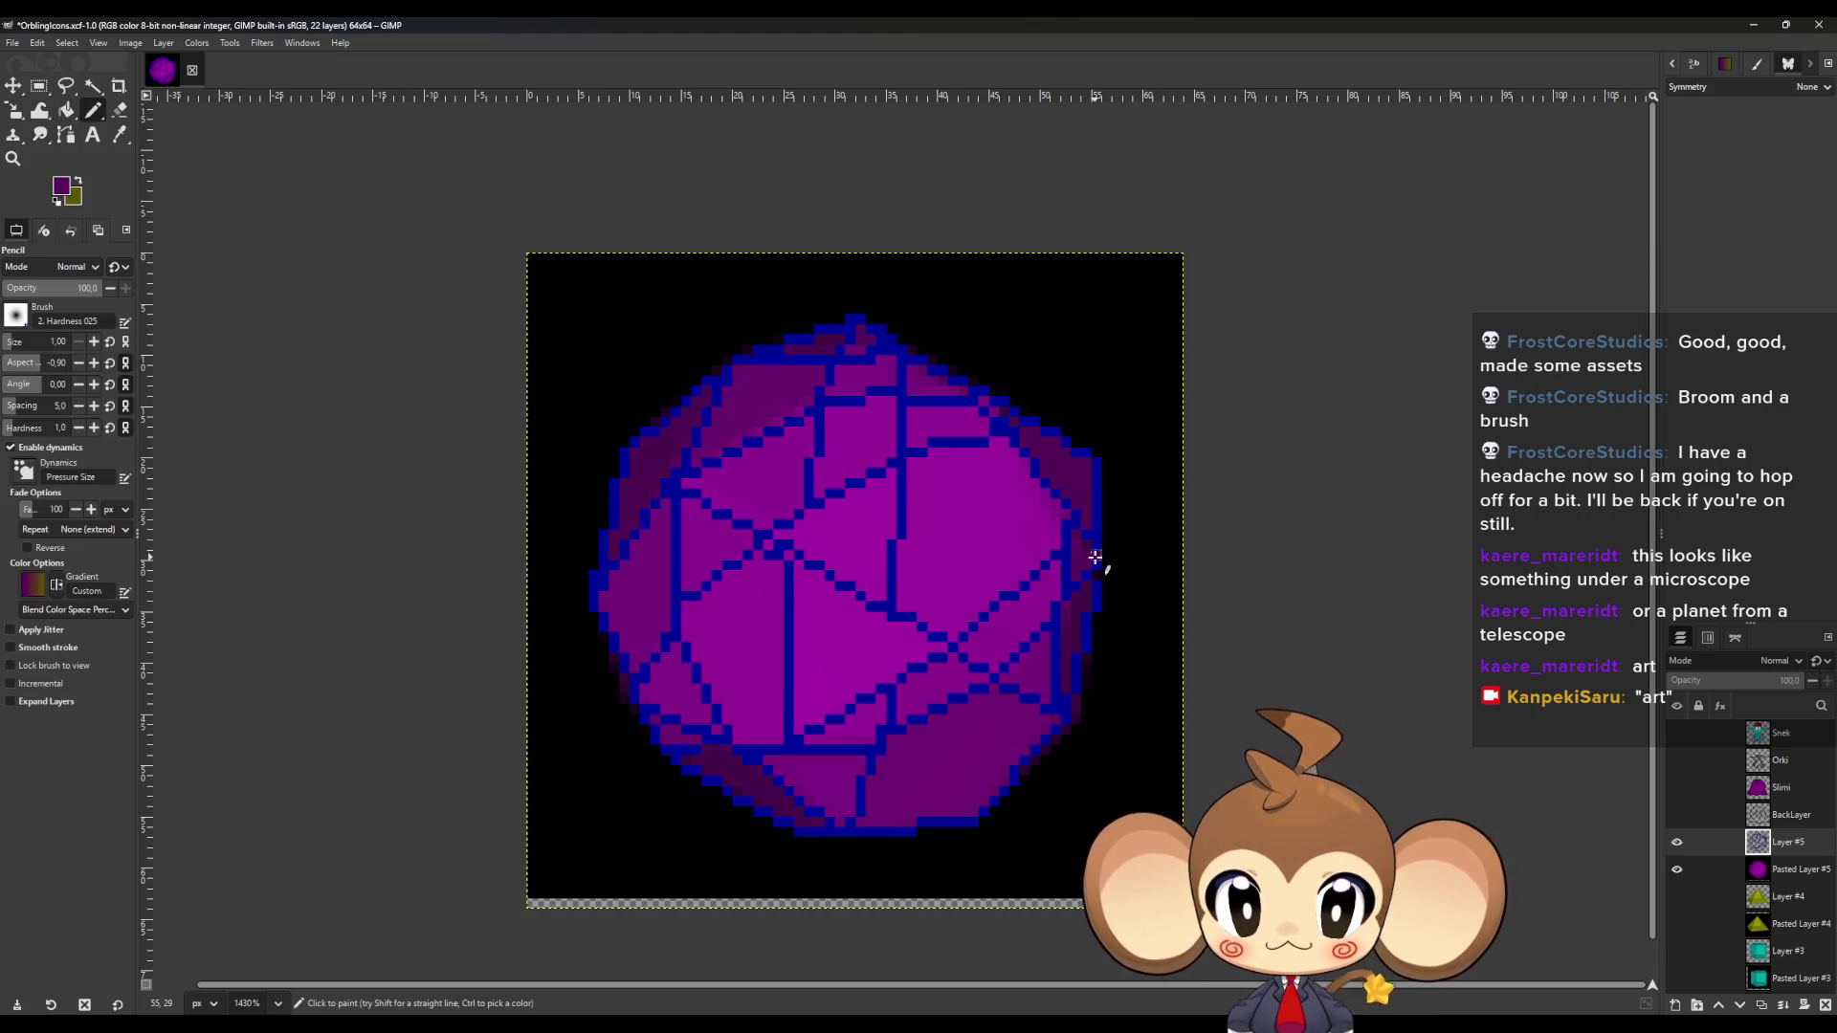
left_click(1086, 558)
key("shift+b")
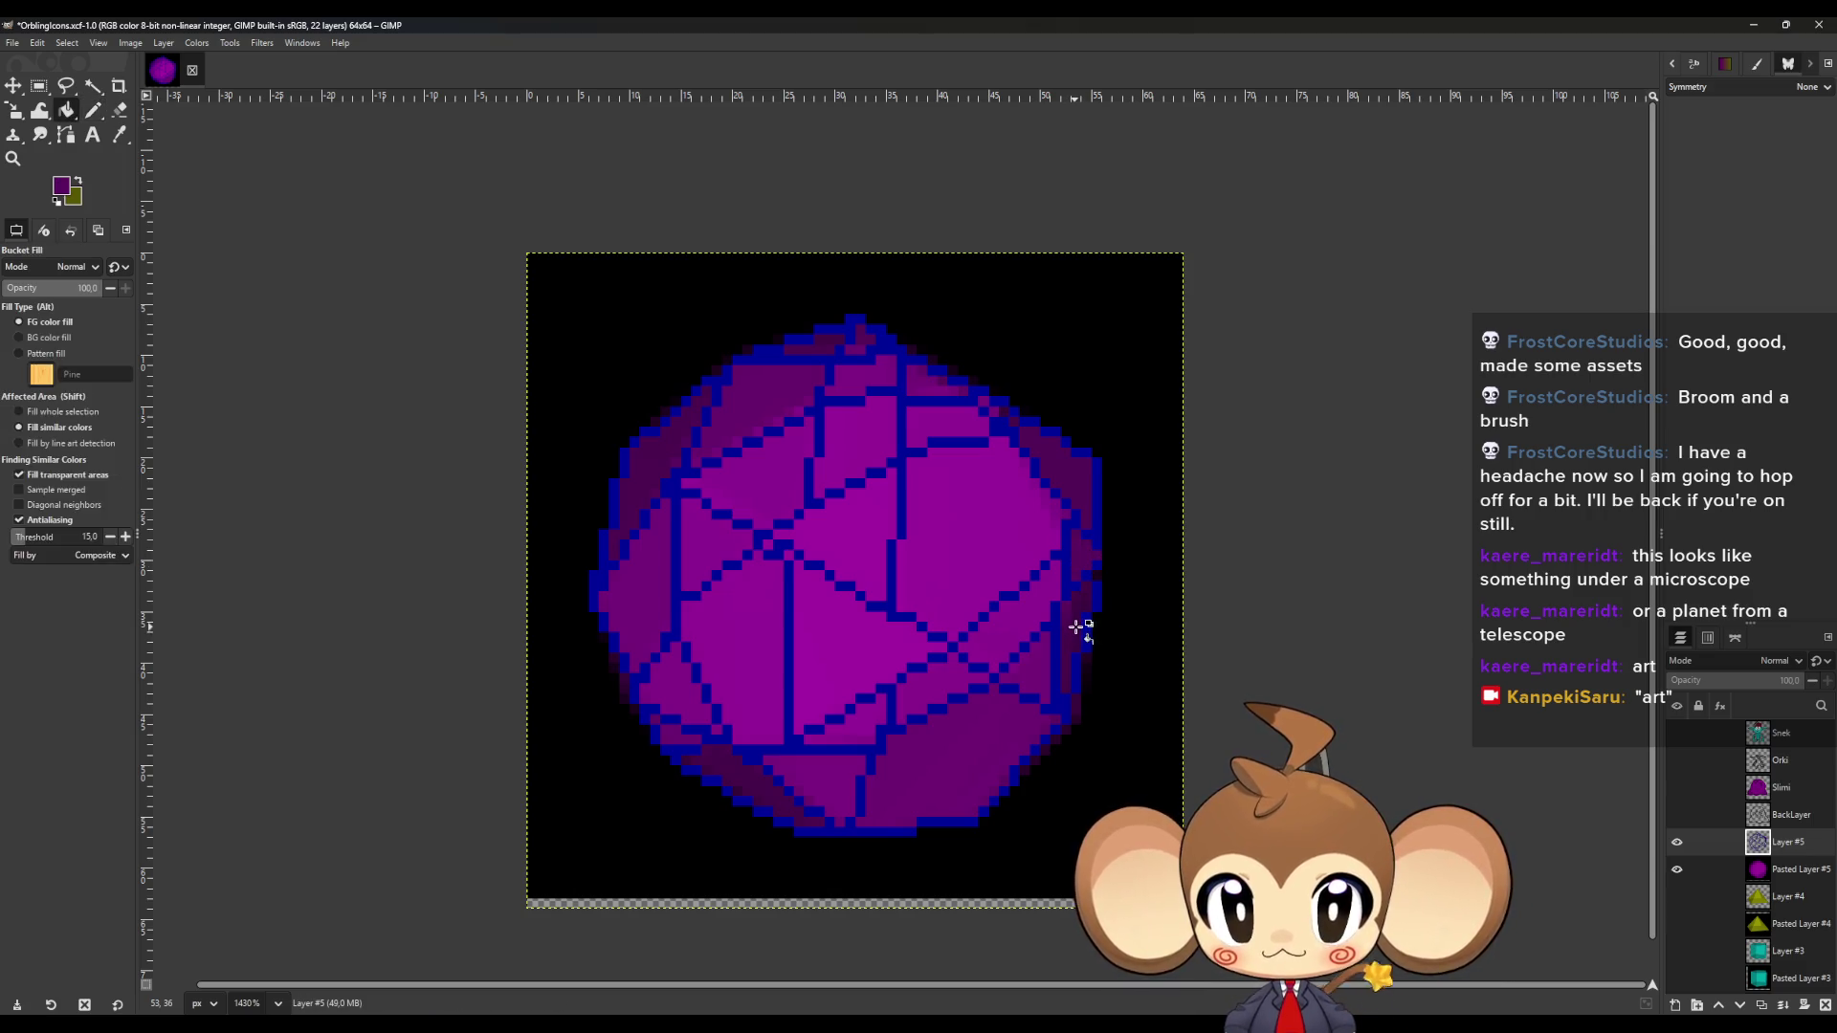
key("o")
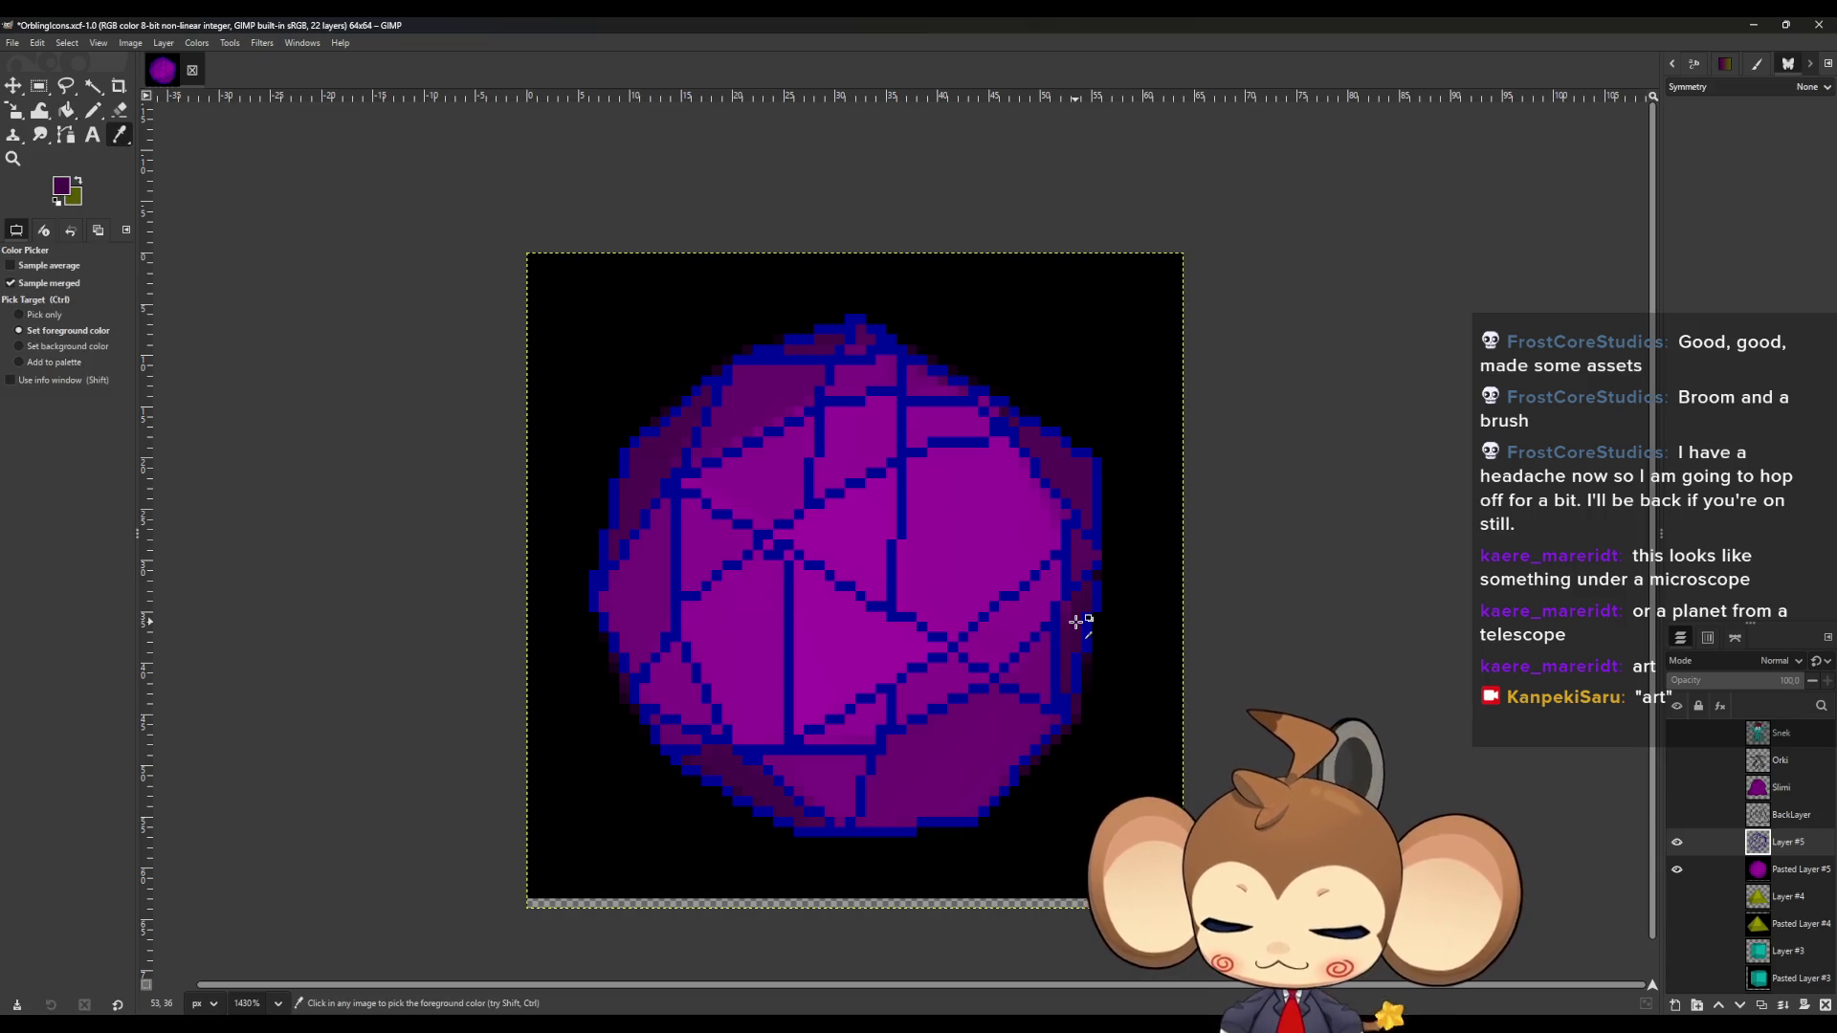
key("shift+b")
left_click(1077, 622)
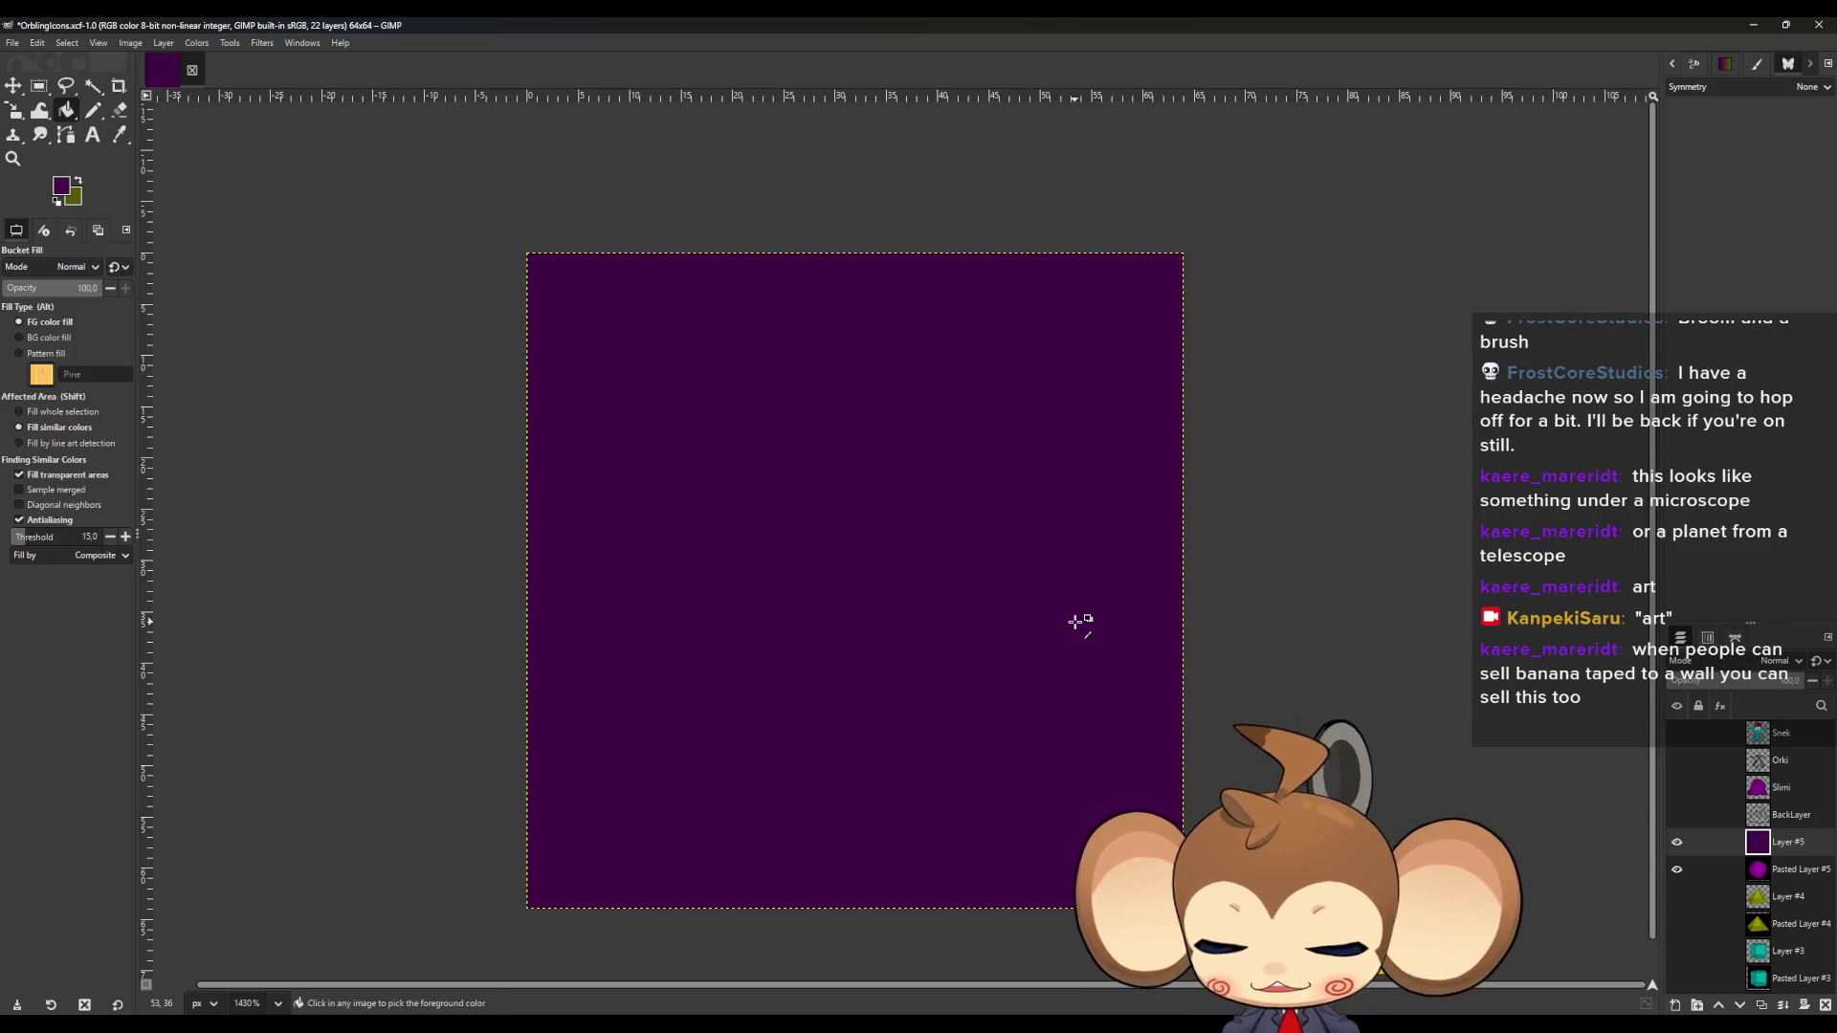
key("ctrl+z")
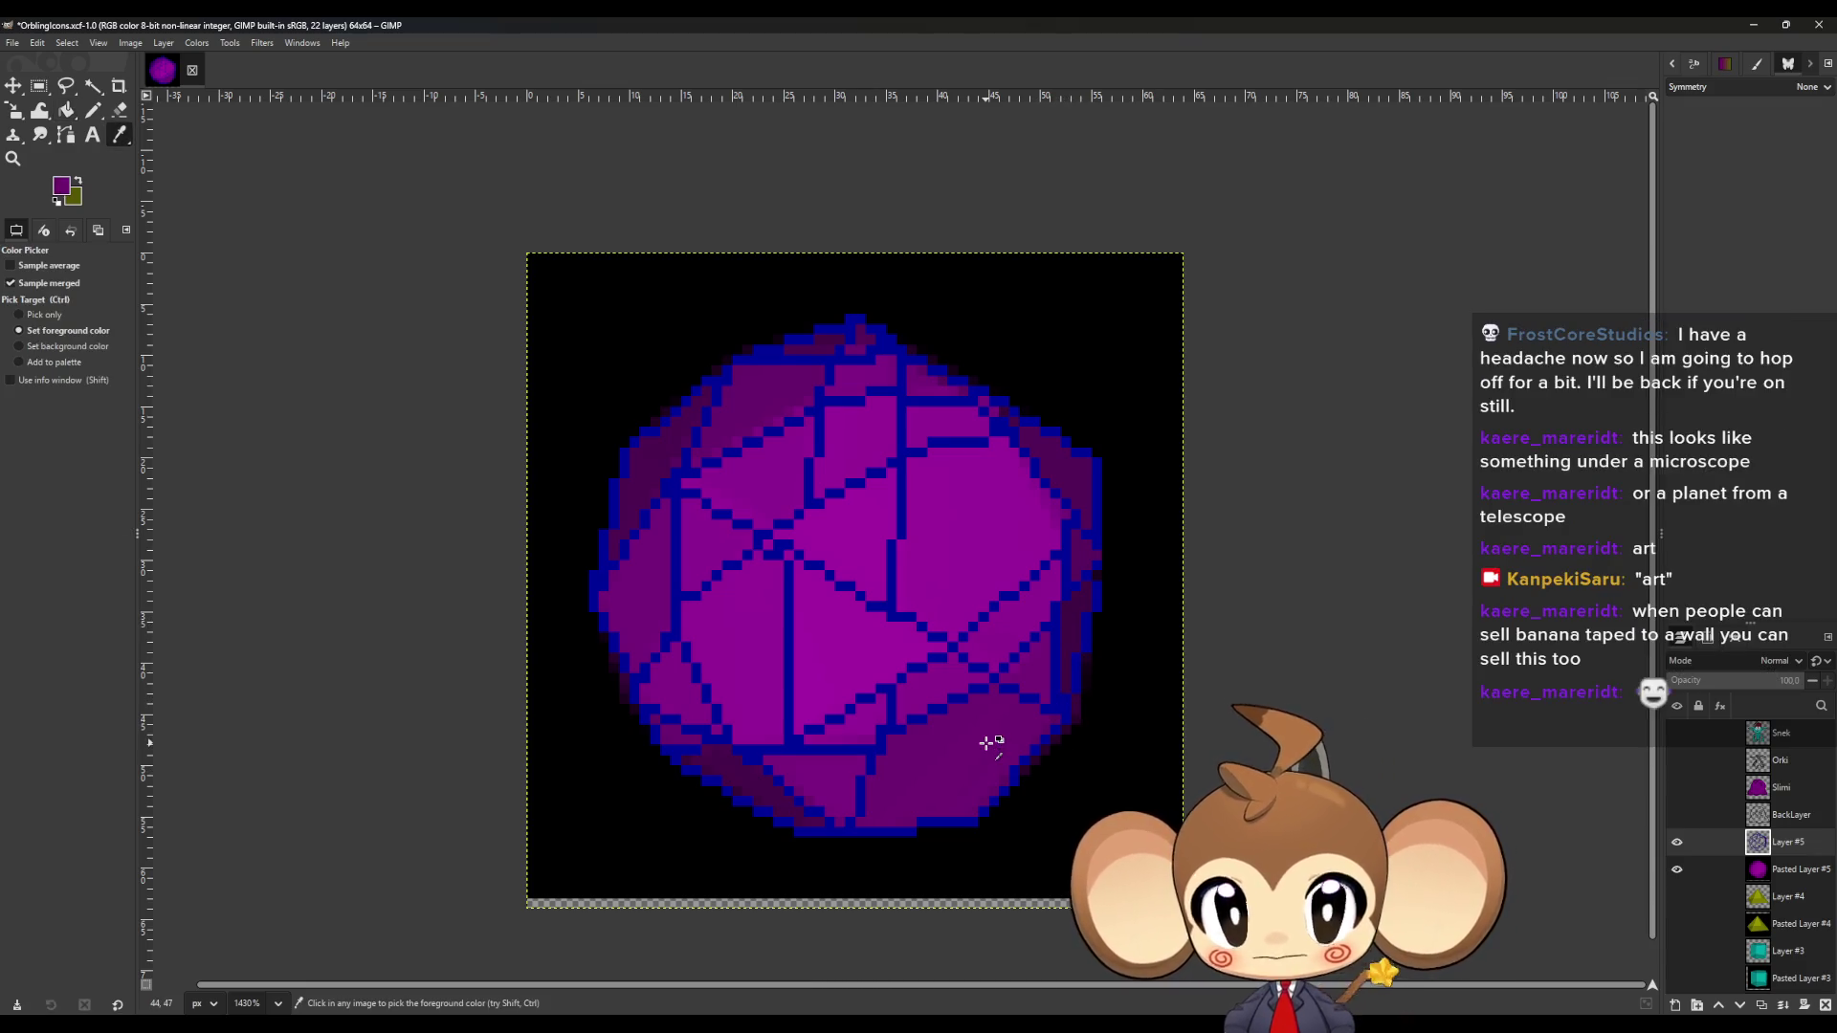
Bucket-fill three small facet patches on the sphere with purple.
left_click(1033, 660)
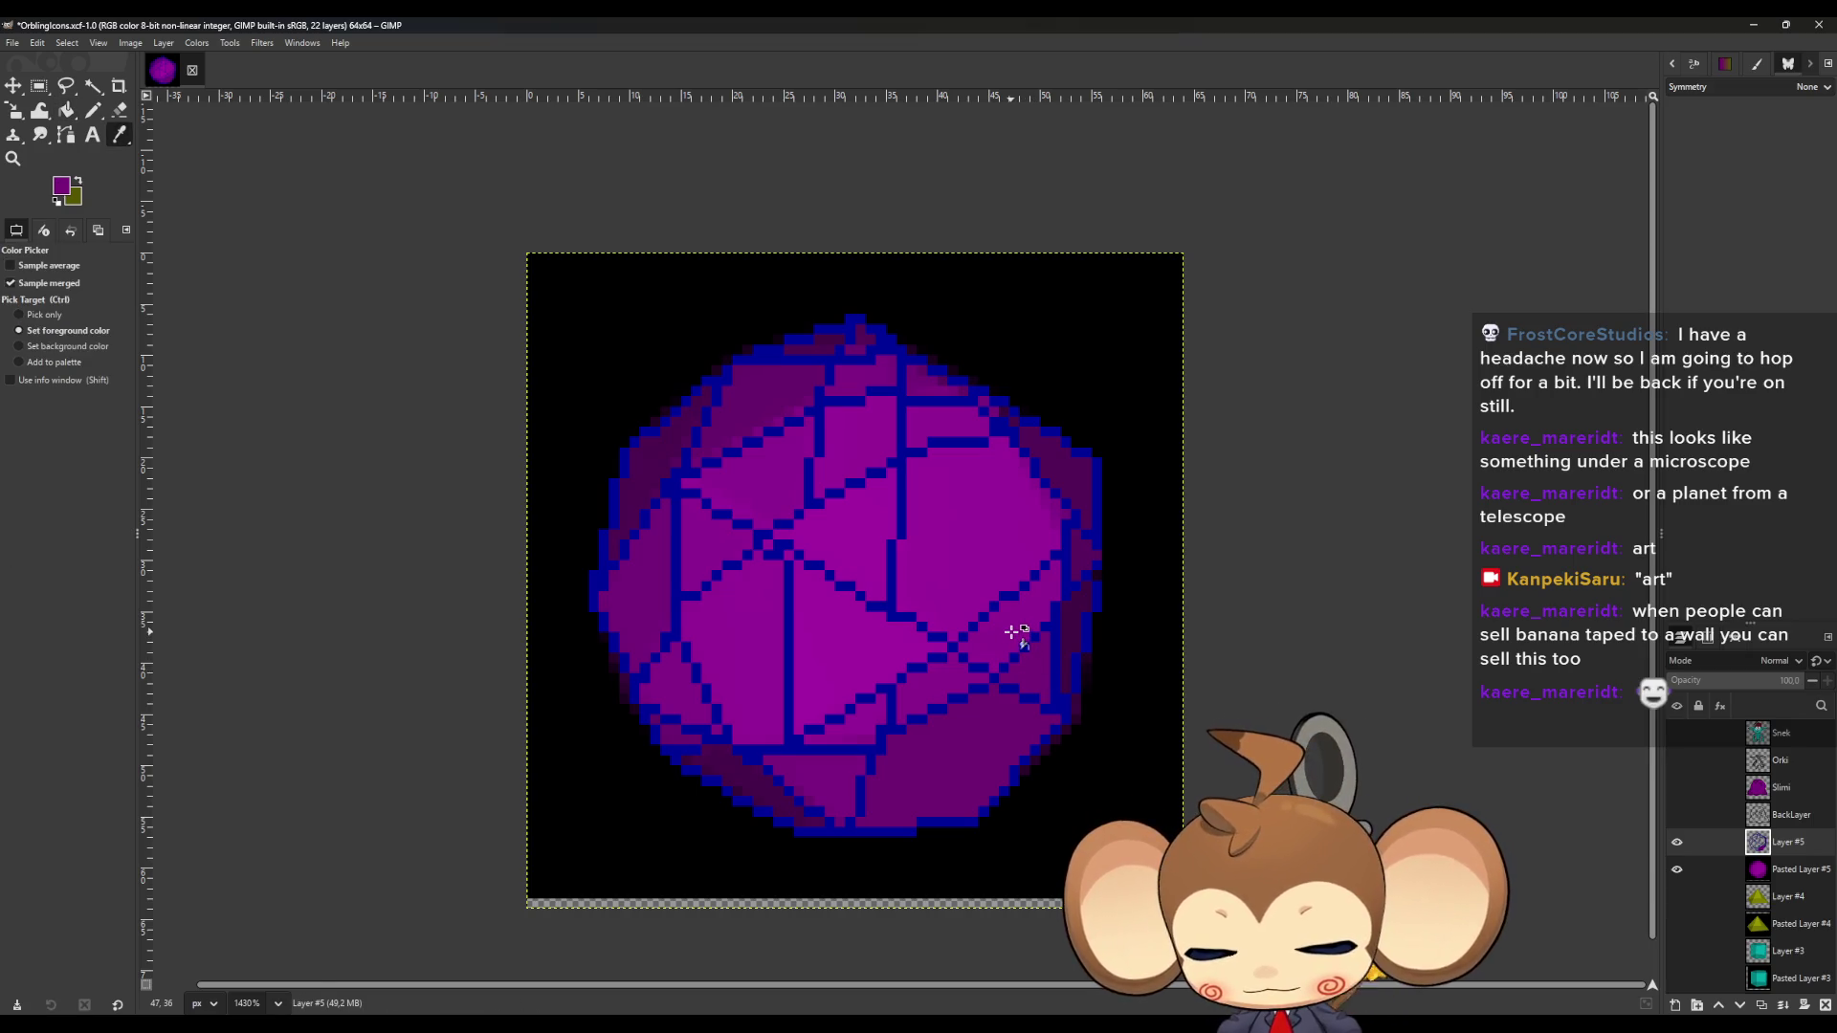
left_click(973, 548)
left_click(947, 426)
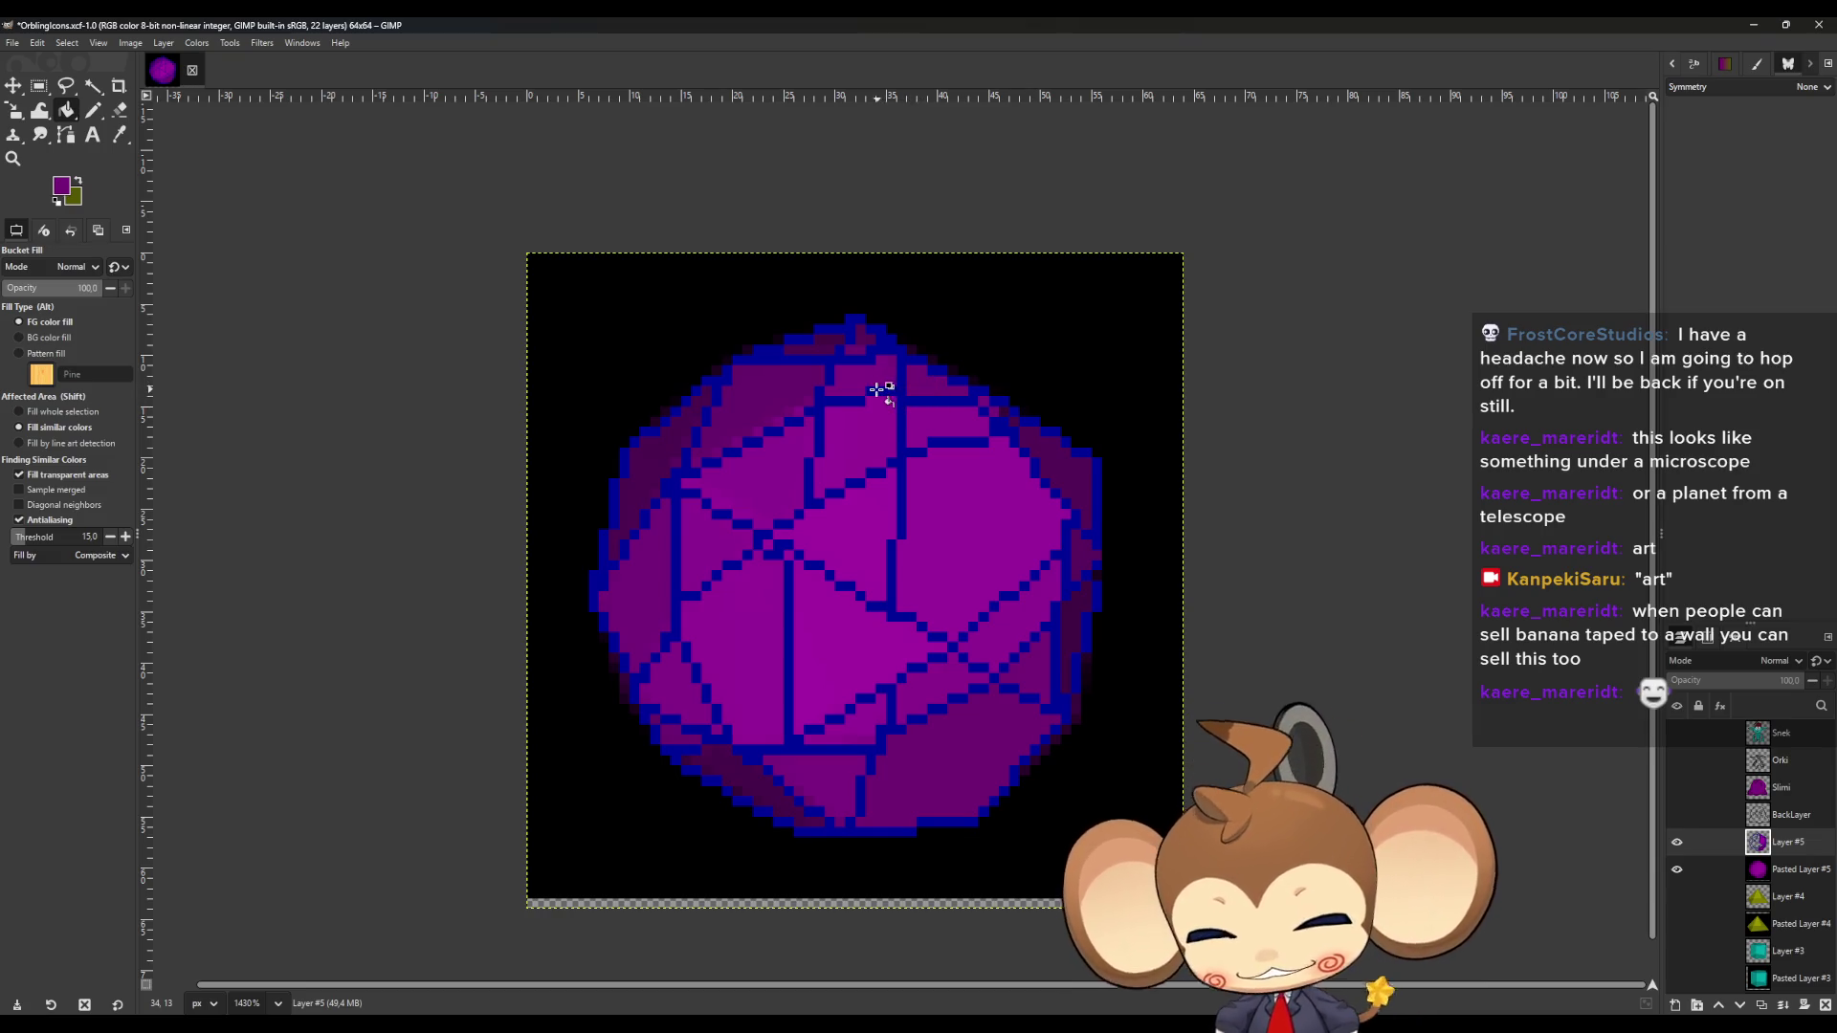
Sample the dark purple shade near the sphere's top as the fill colour.
key("o")
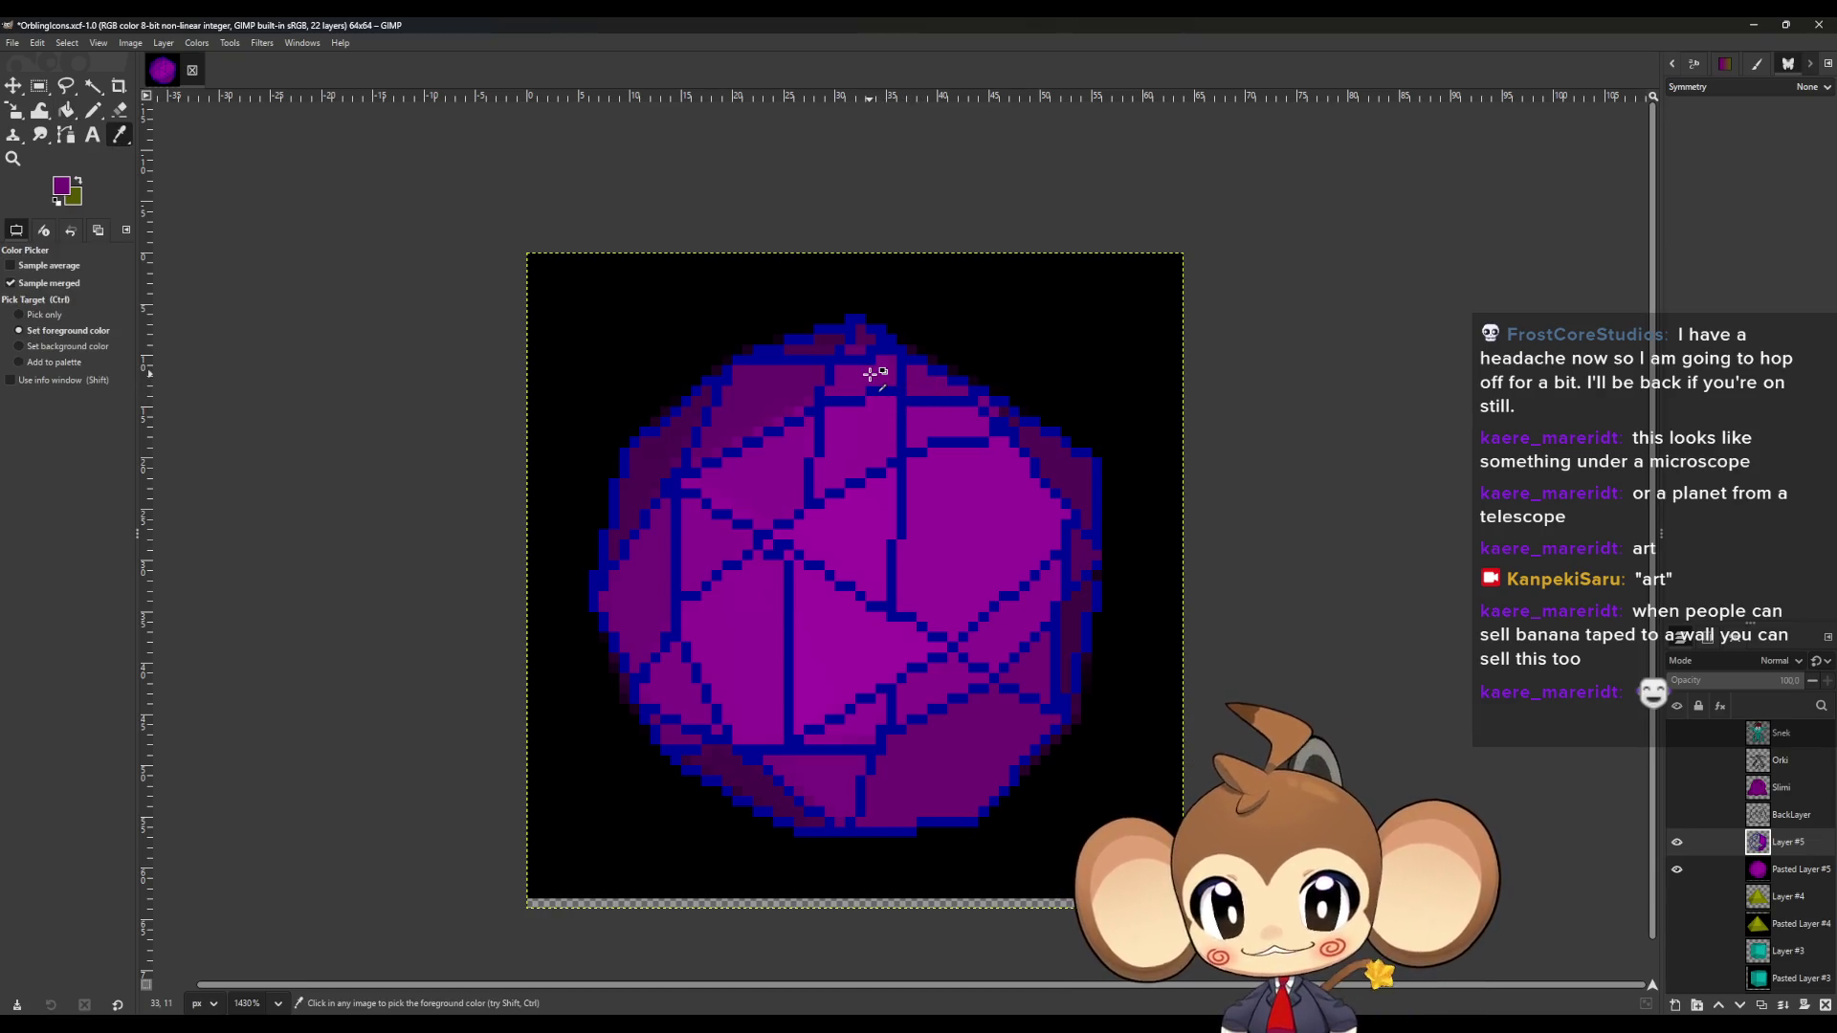
key("shift")
key("shift+b")
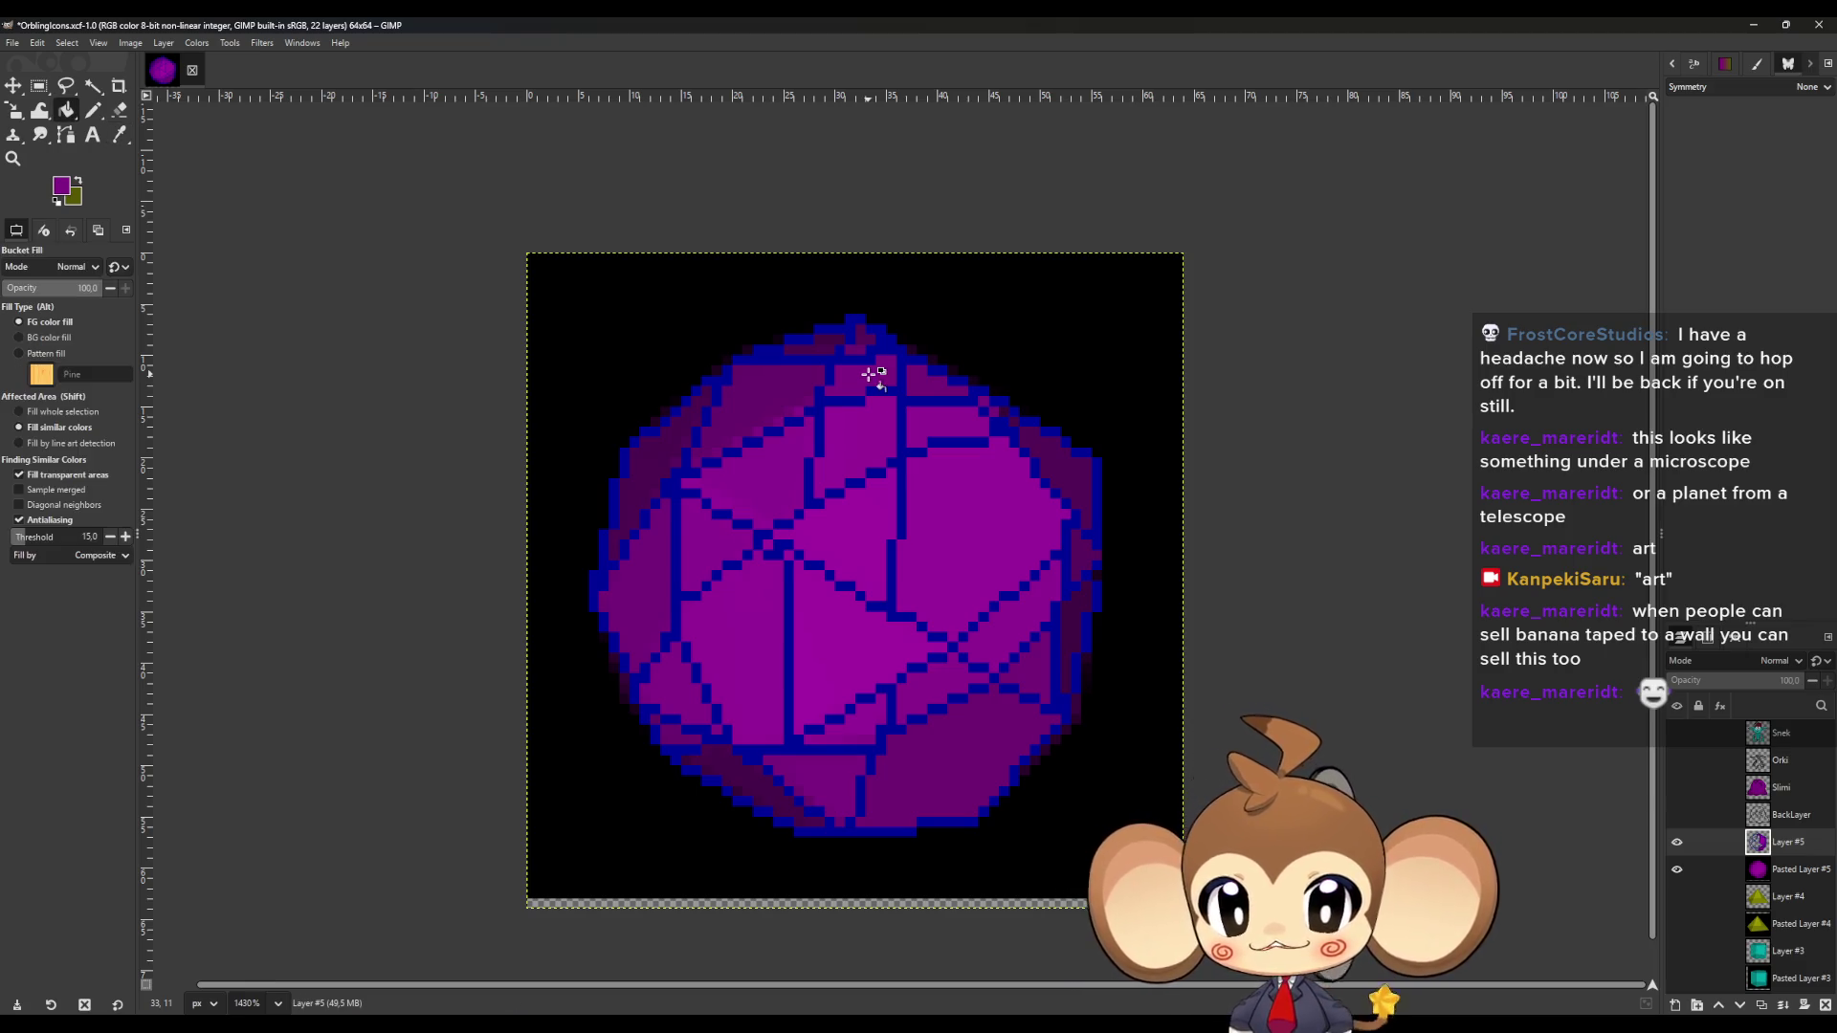
key("o")
left_click(862, 340)
key("shift+b")
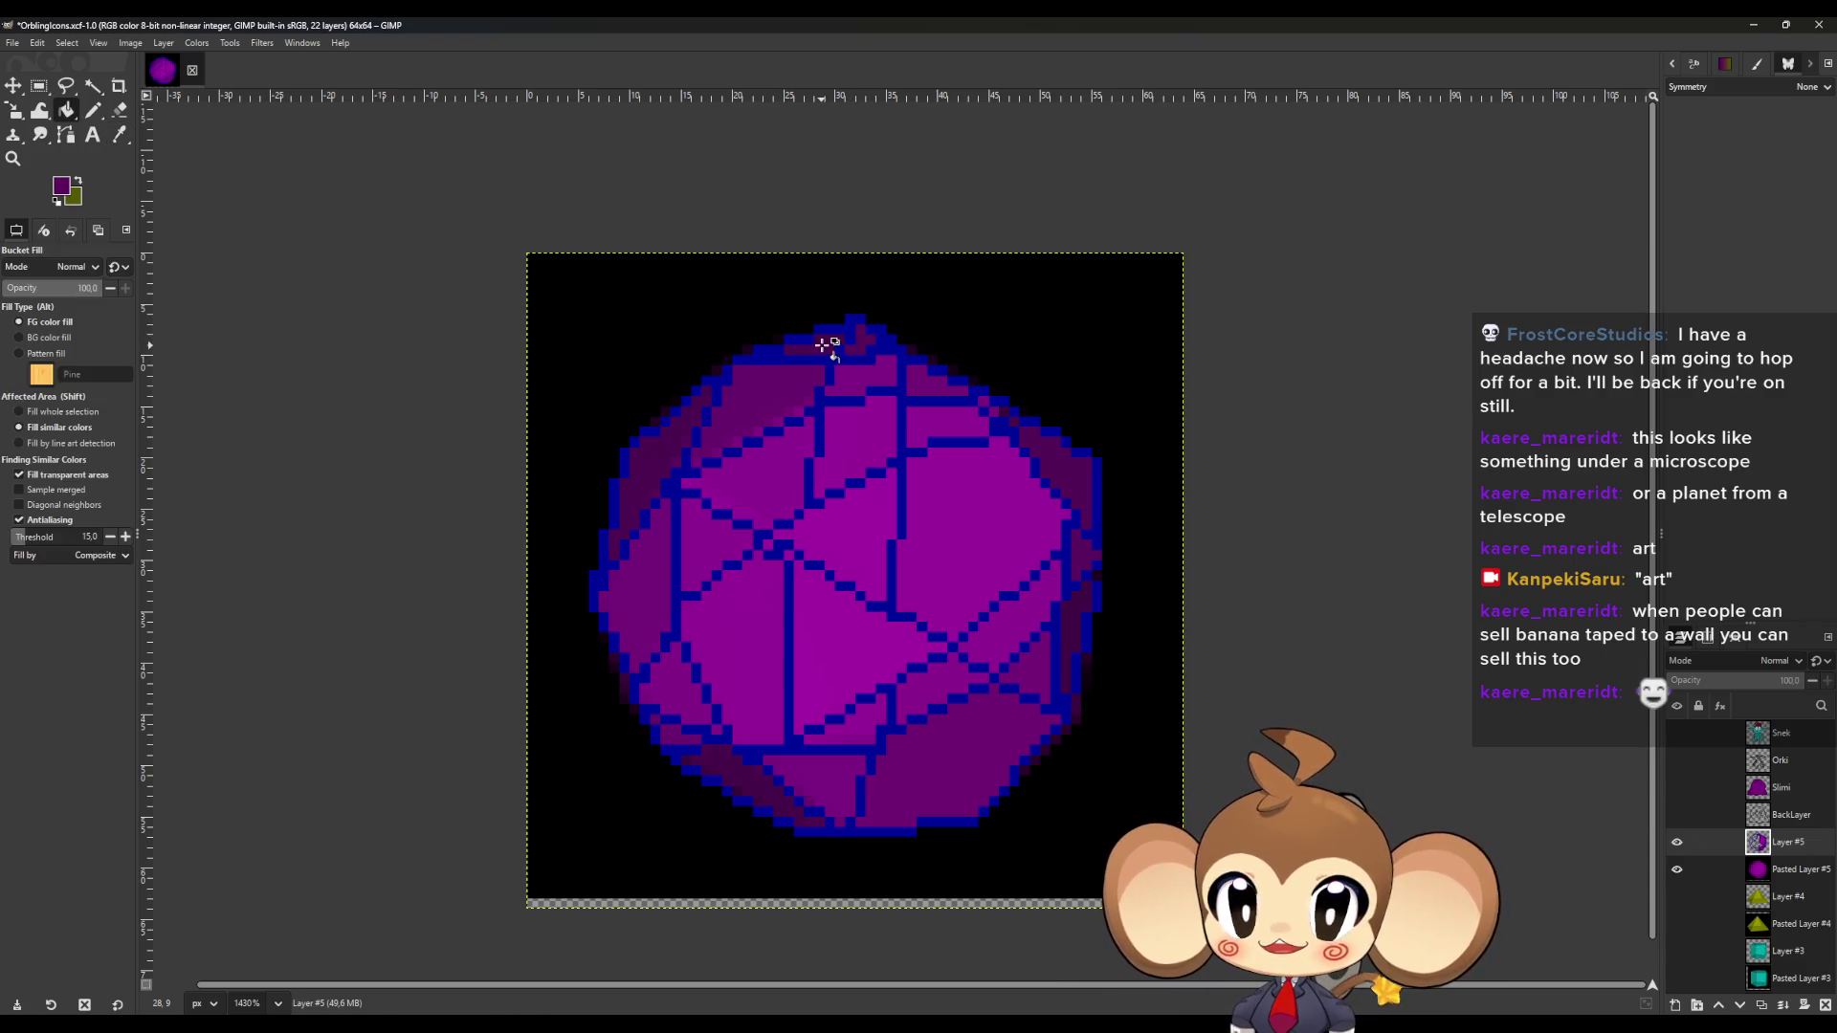
key("o")
key("shift+b")
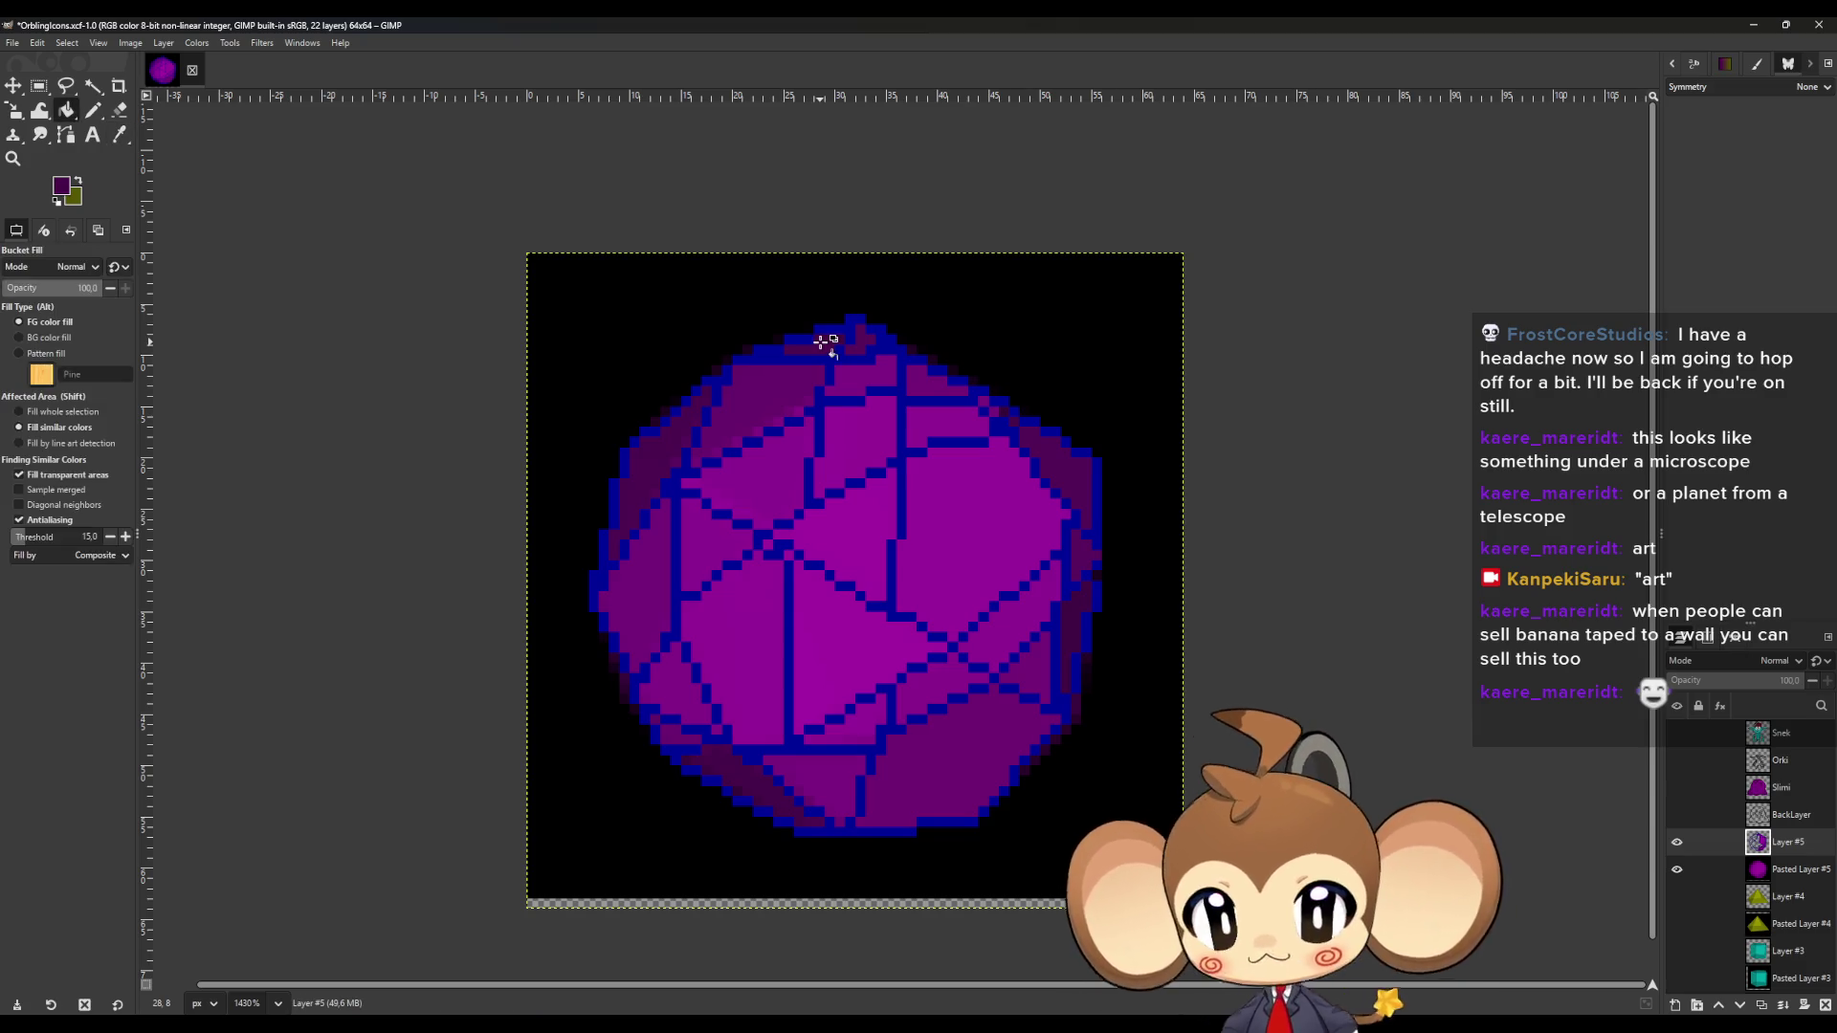
key("o")
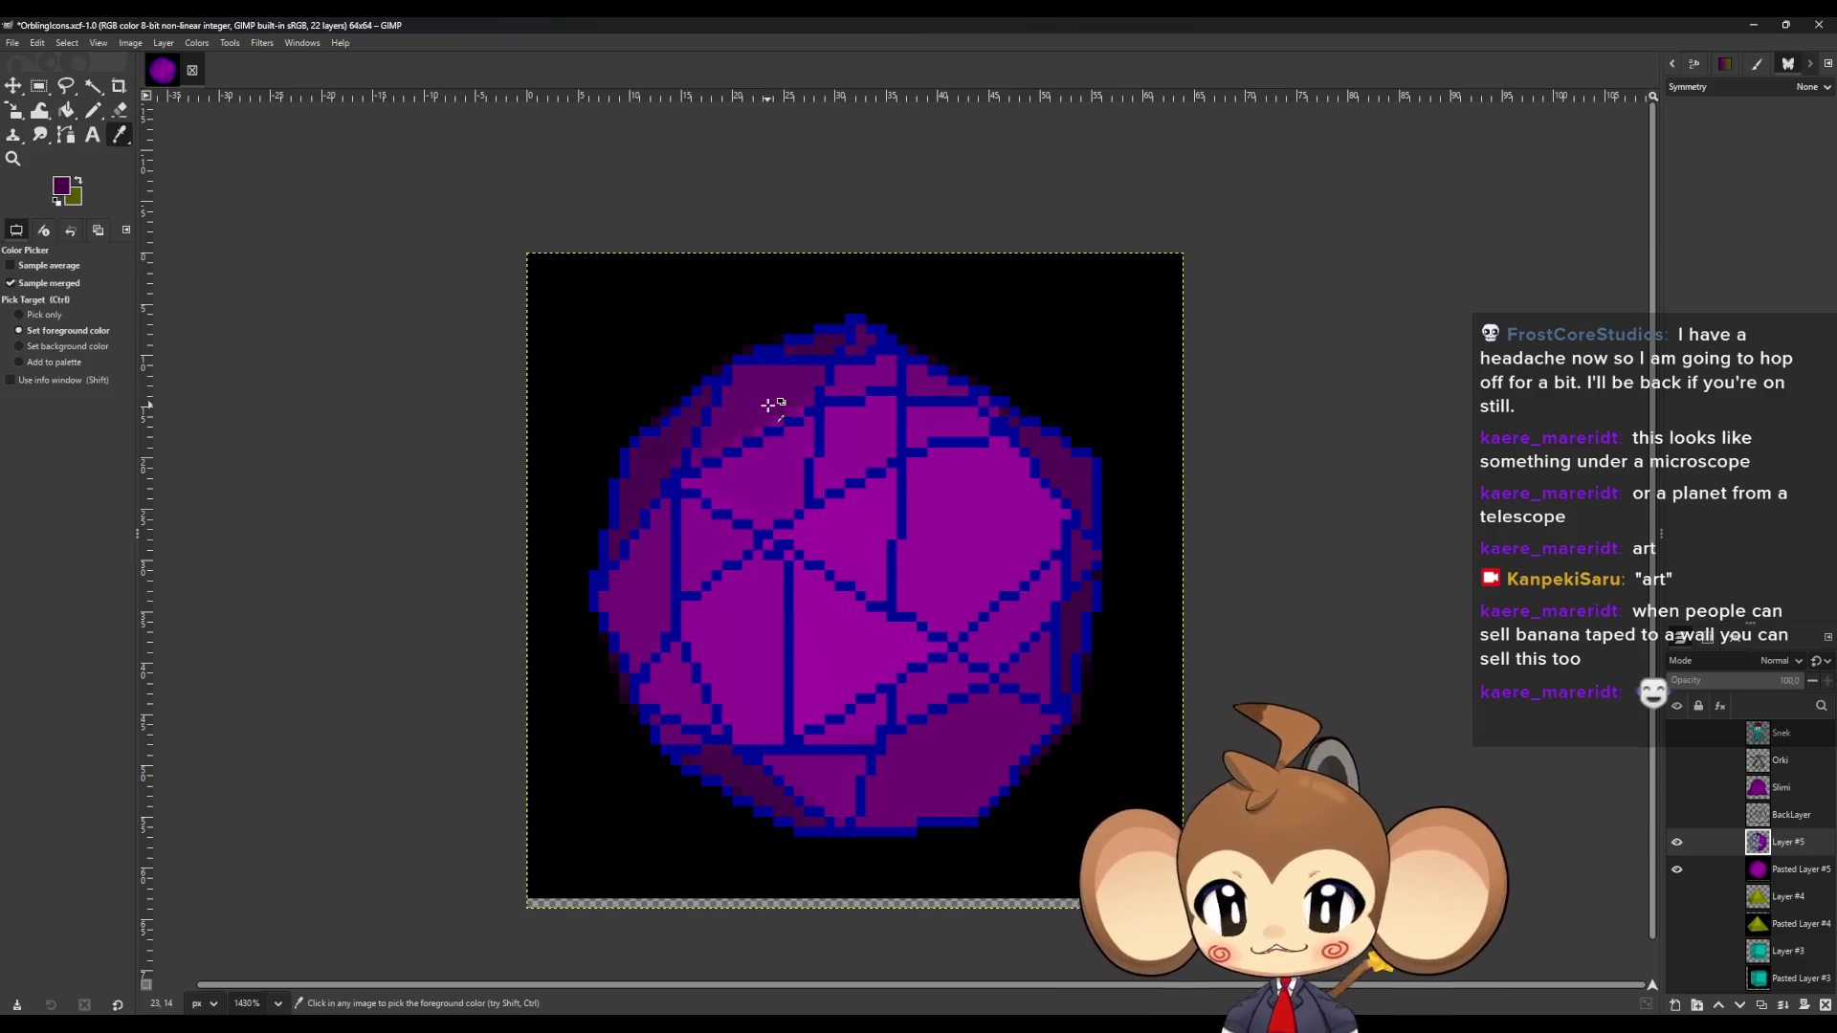
key("shift+b")
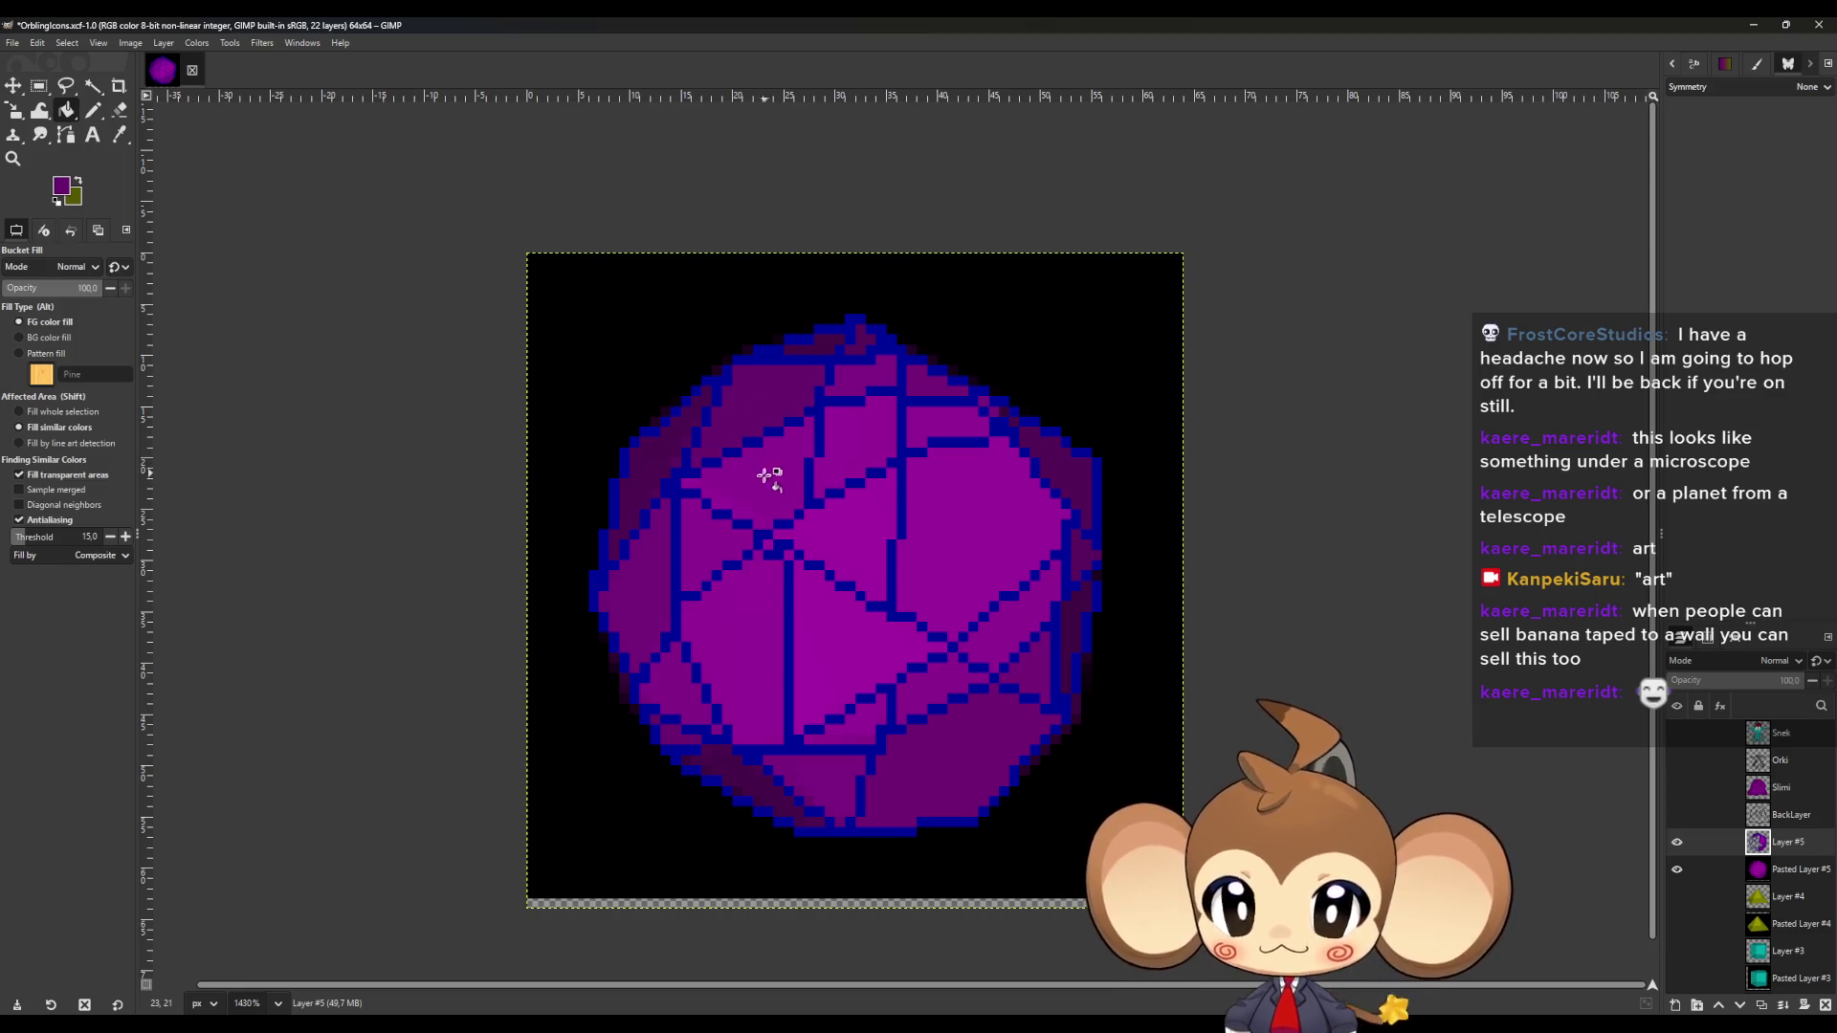
key("o")
key("shift+b")
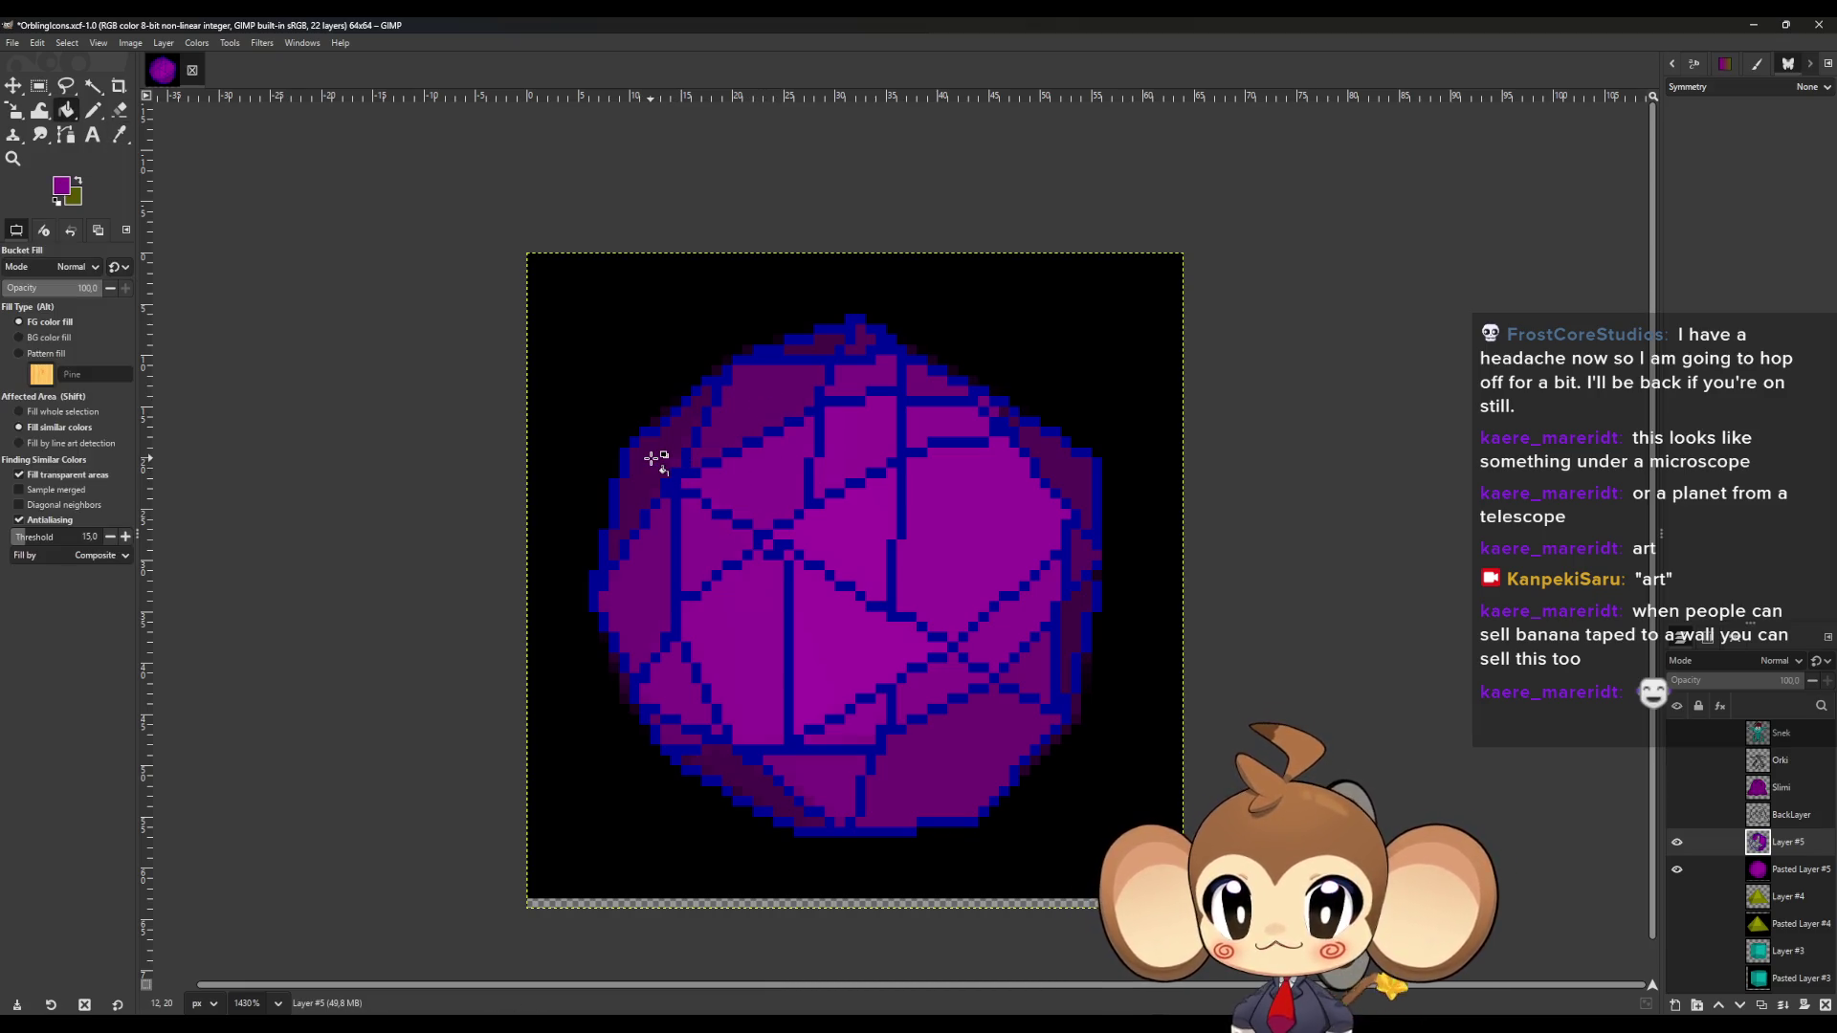
Sample darker purple shades from the sphere's left facets.
left_click(652, 458, "ctrl")
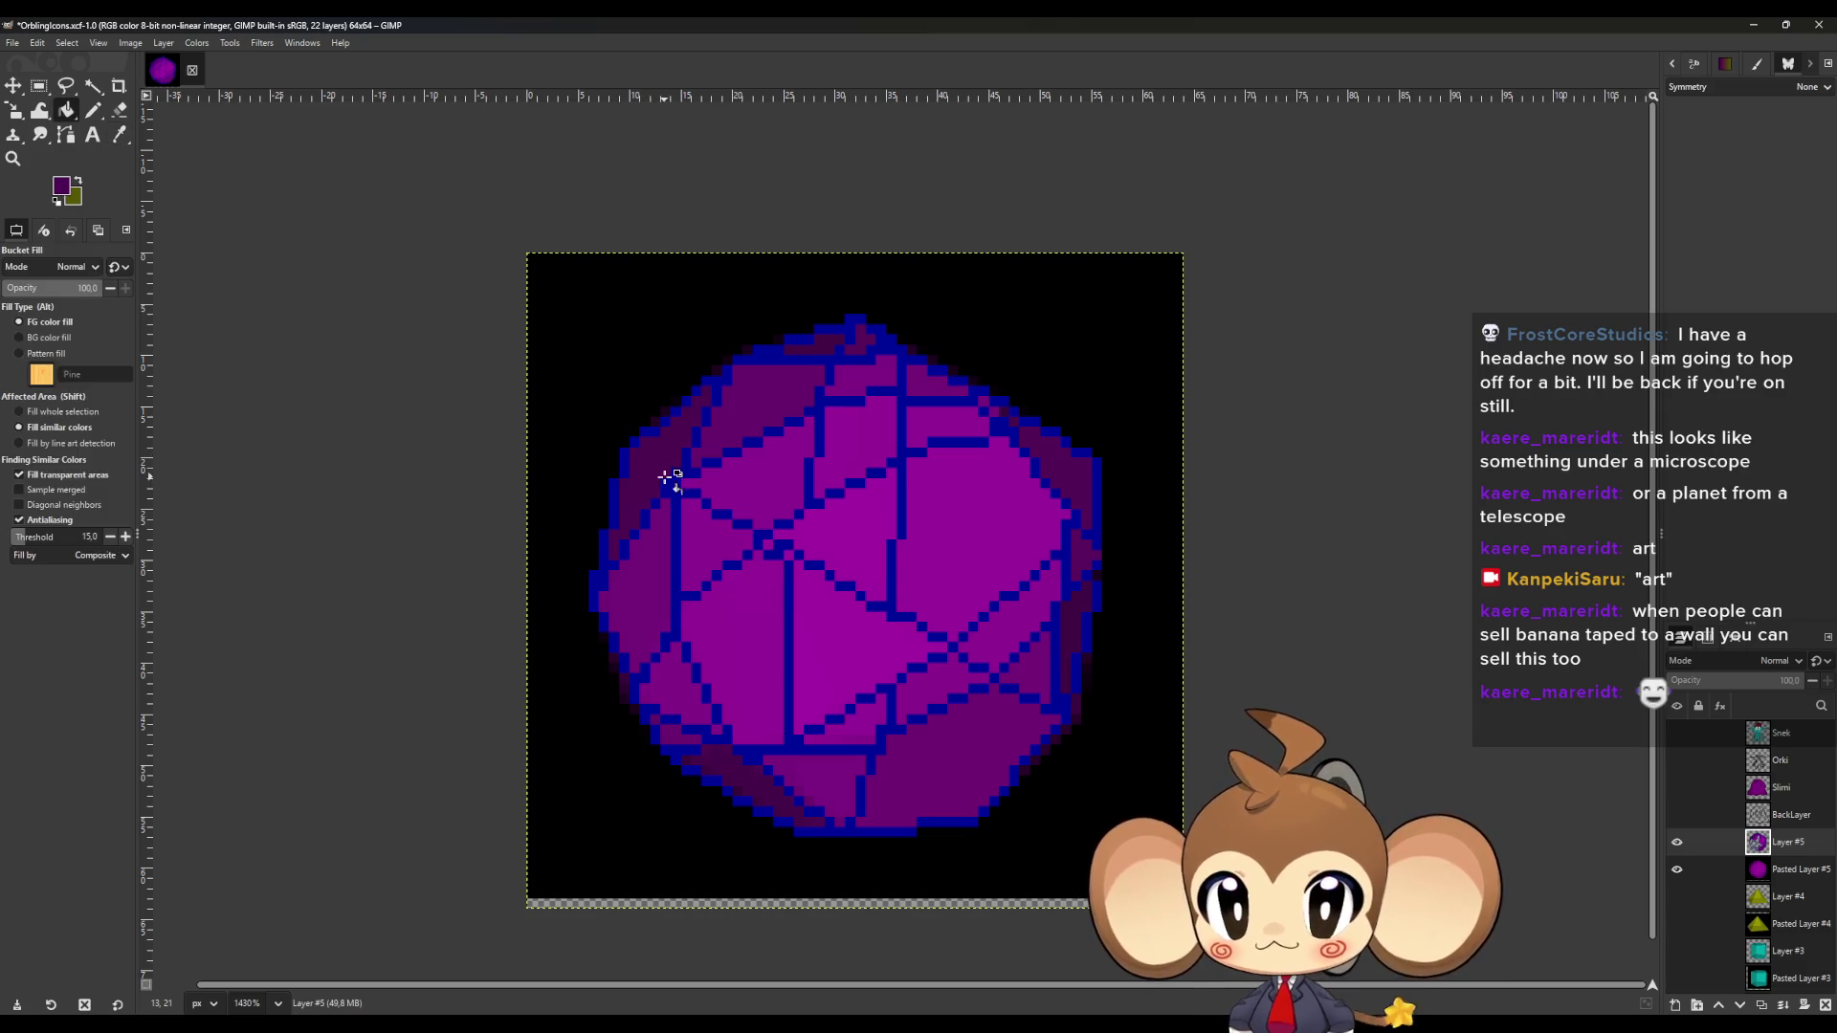
left_click(651, 595, "ctrl")
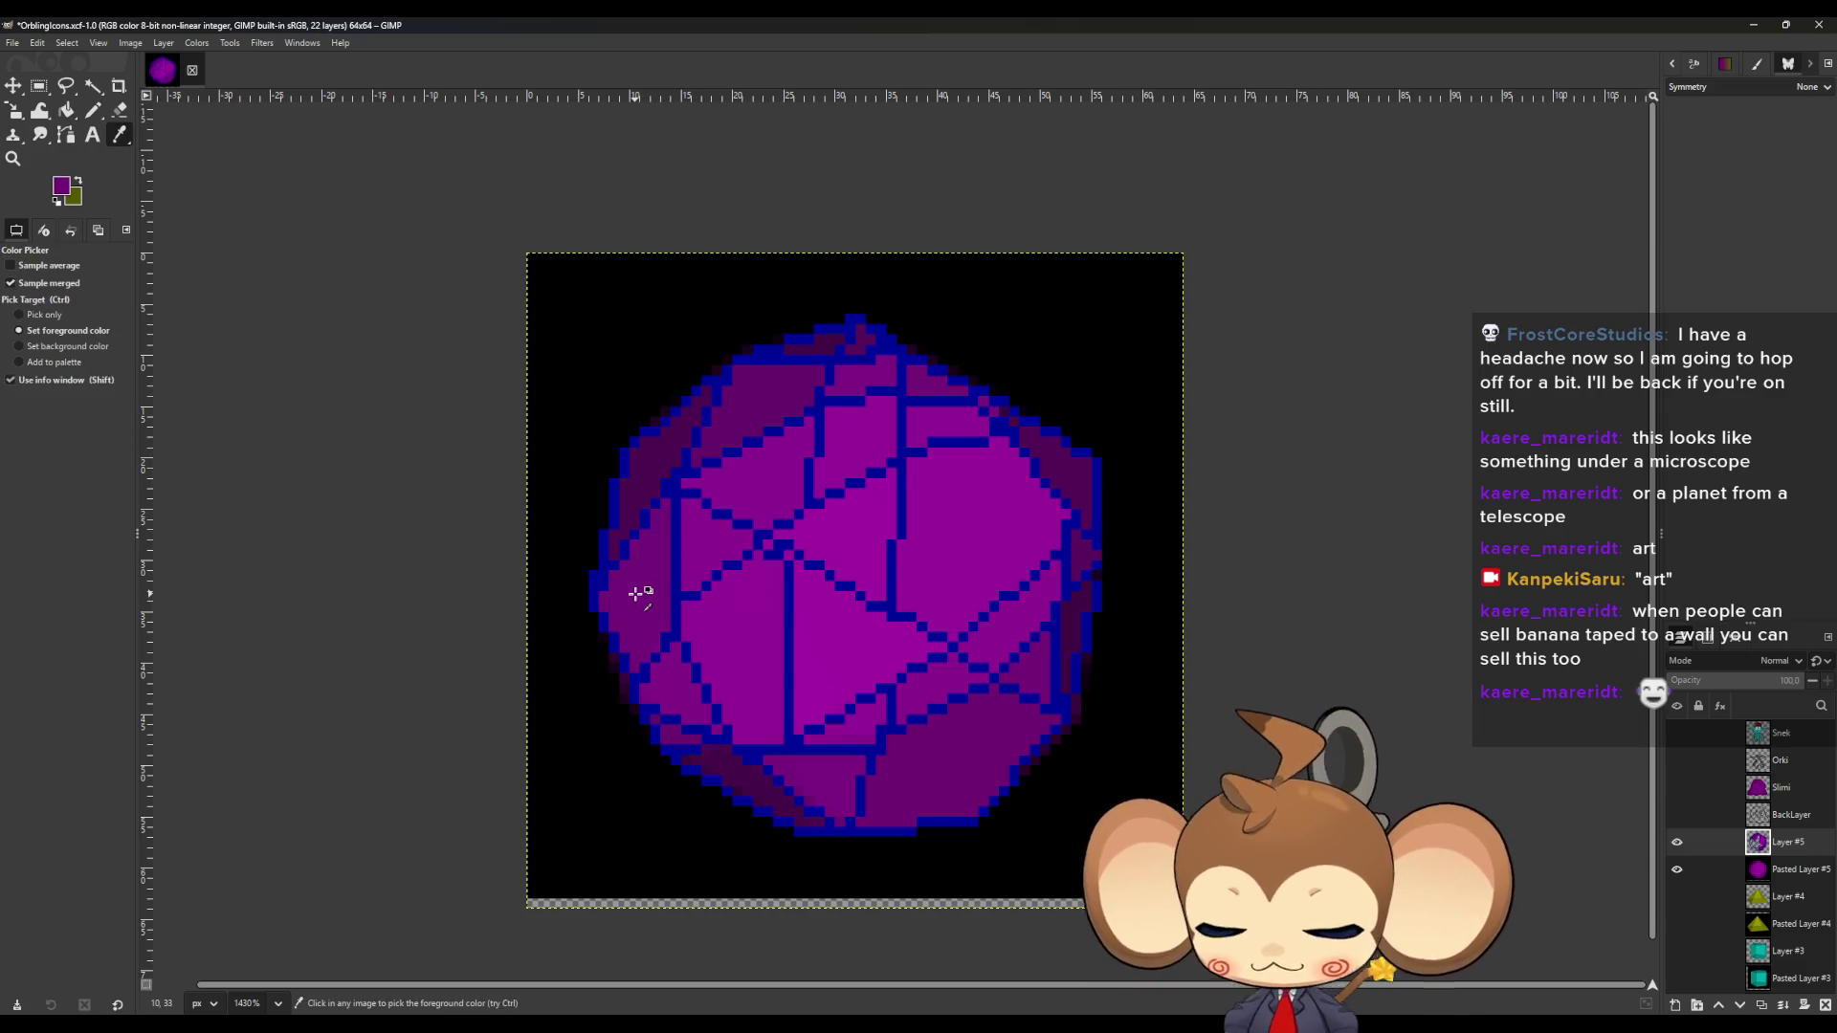
left_click(709, 547, "ctrl")
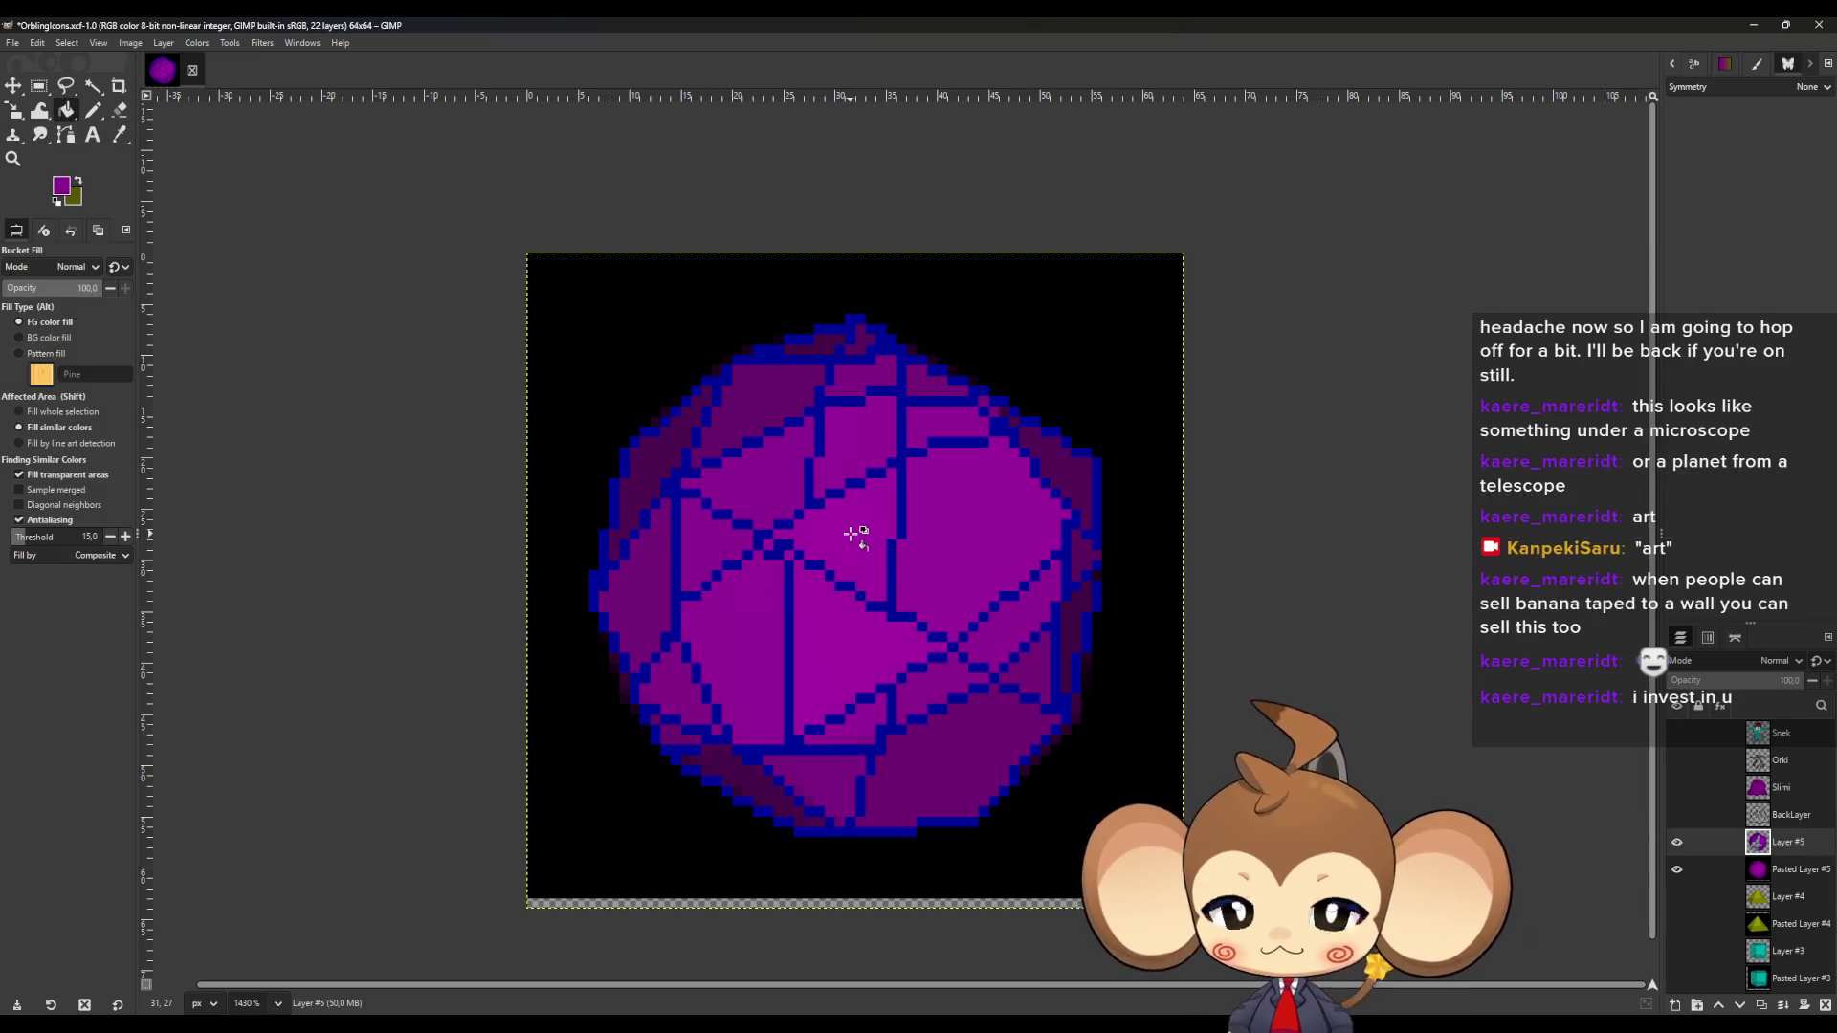
key("ctrl")
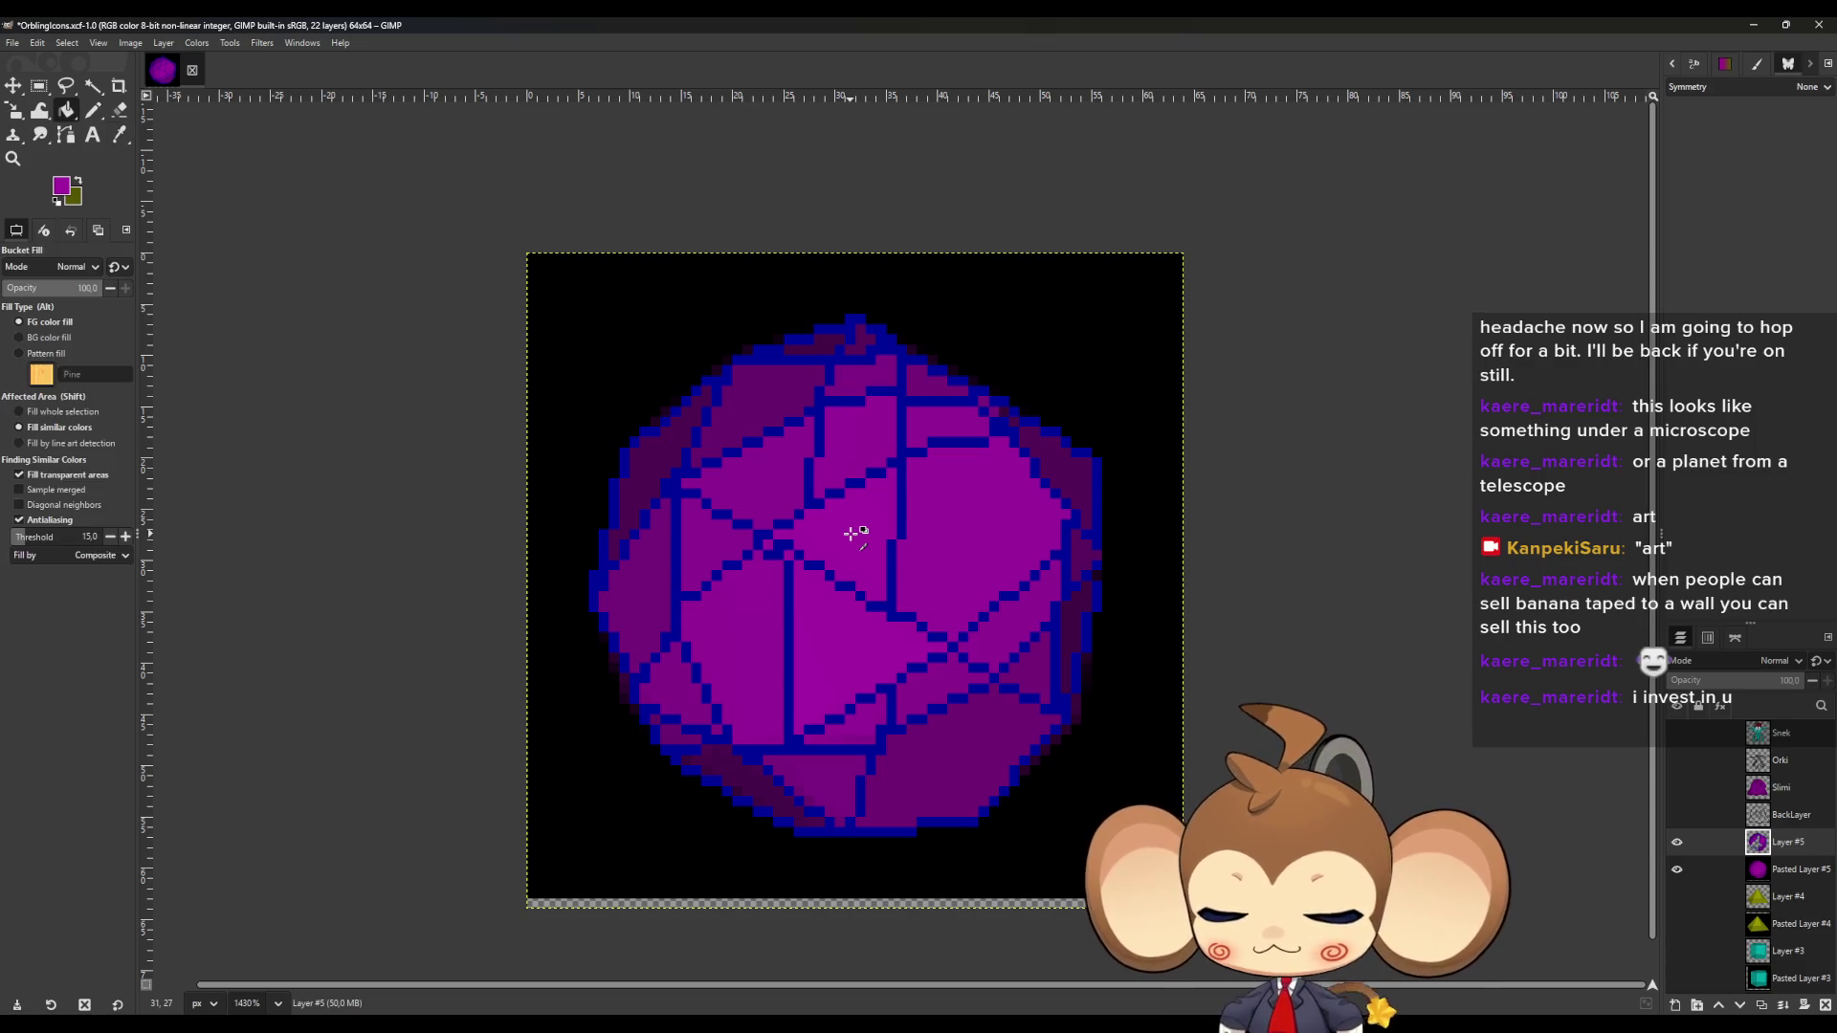
key("ctrl")
key("ctrl")
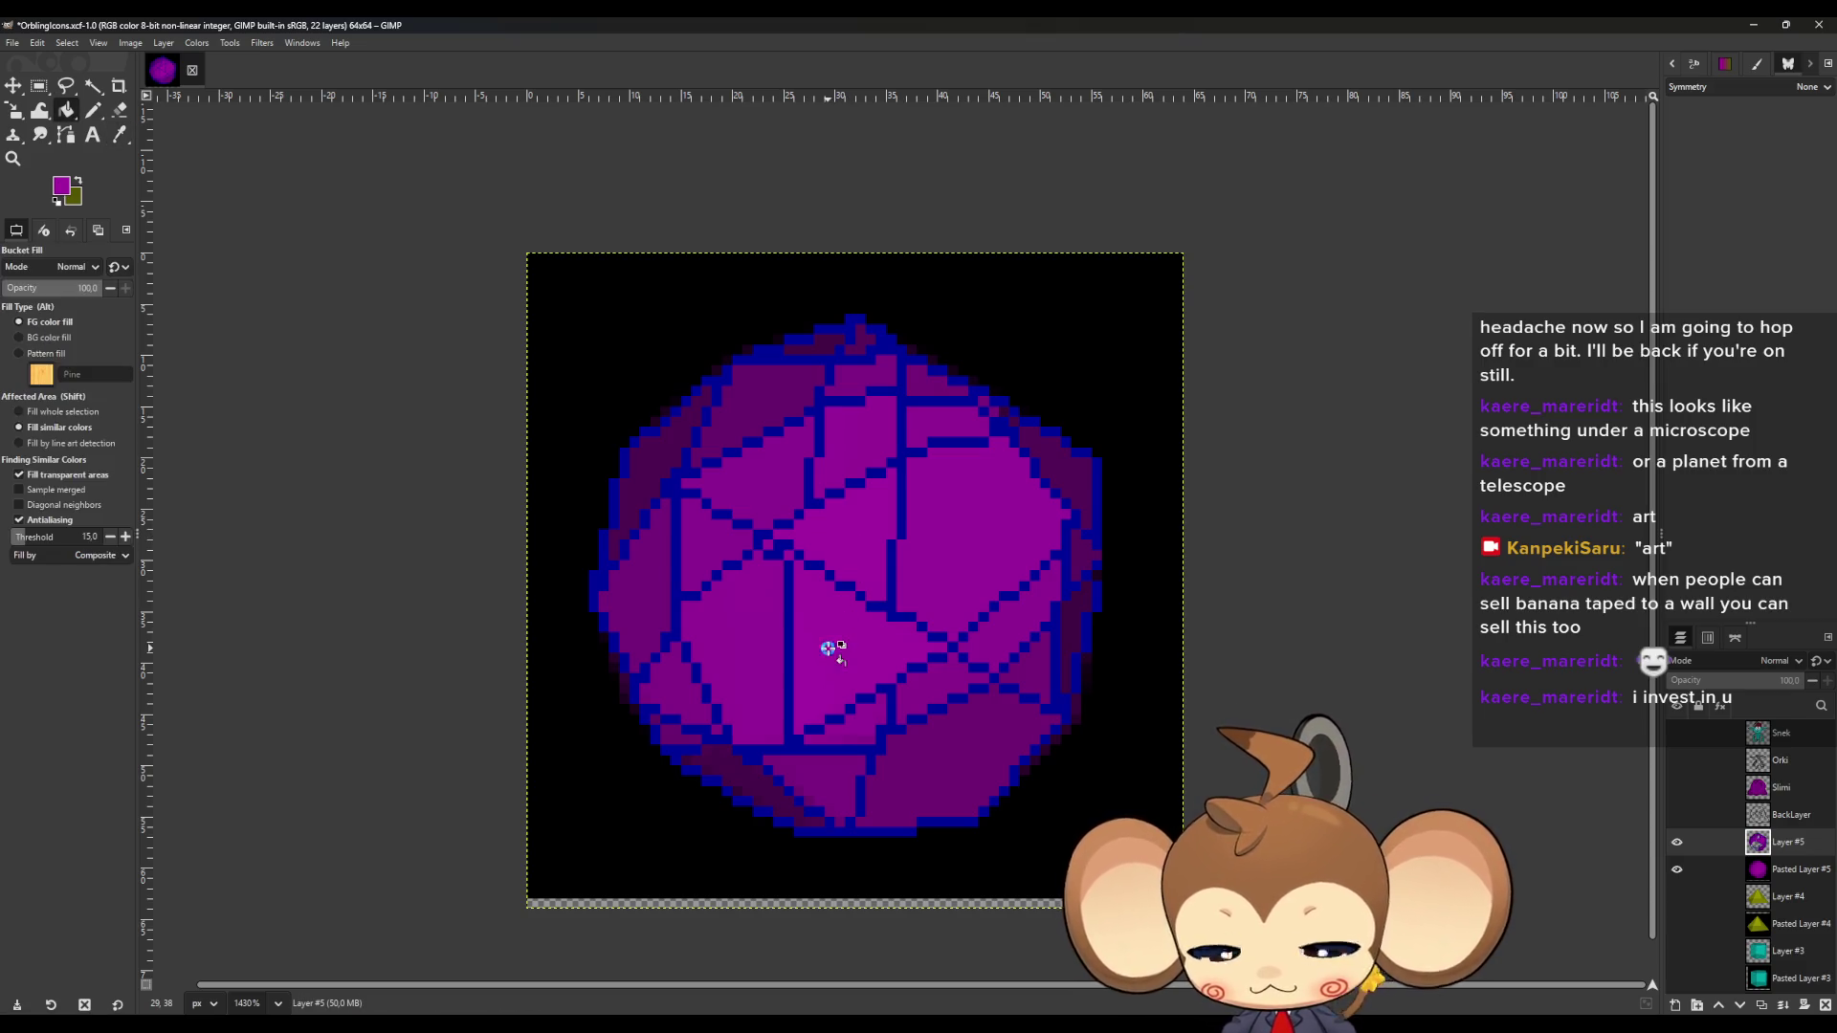
key("ctrl")
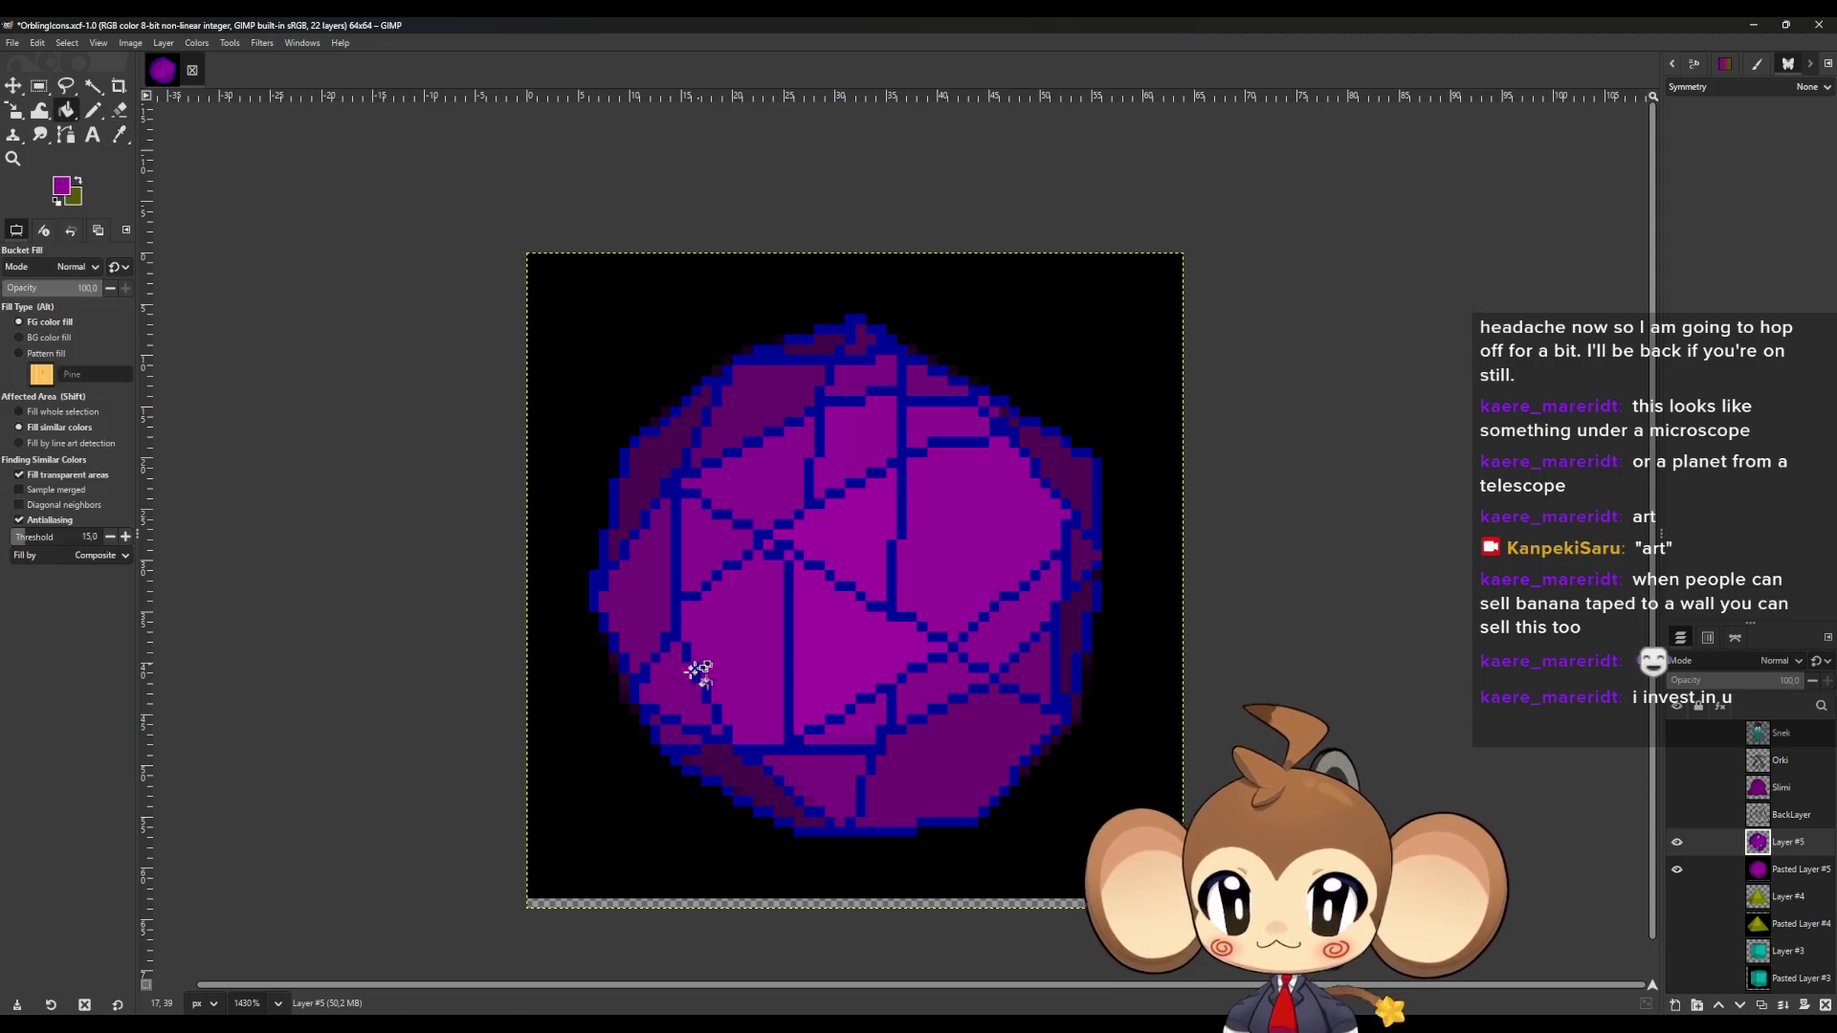
key("ctrl")
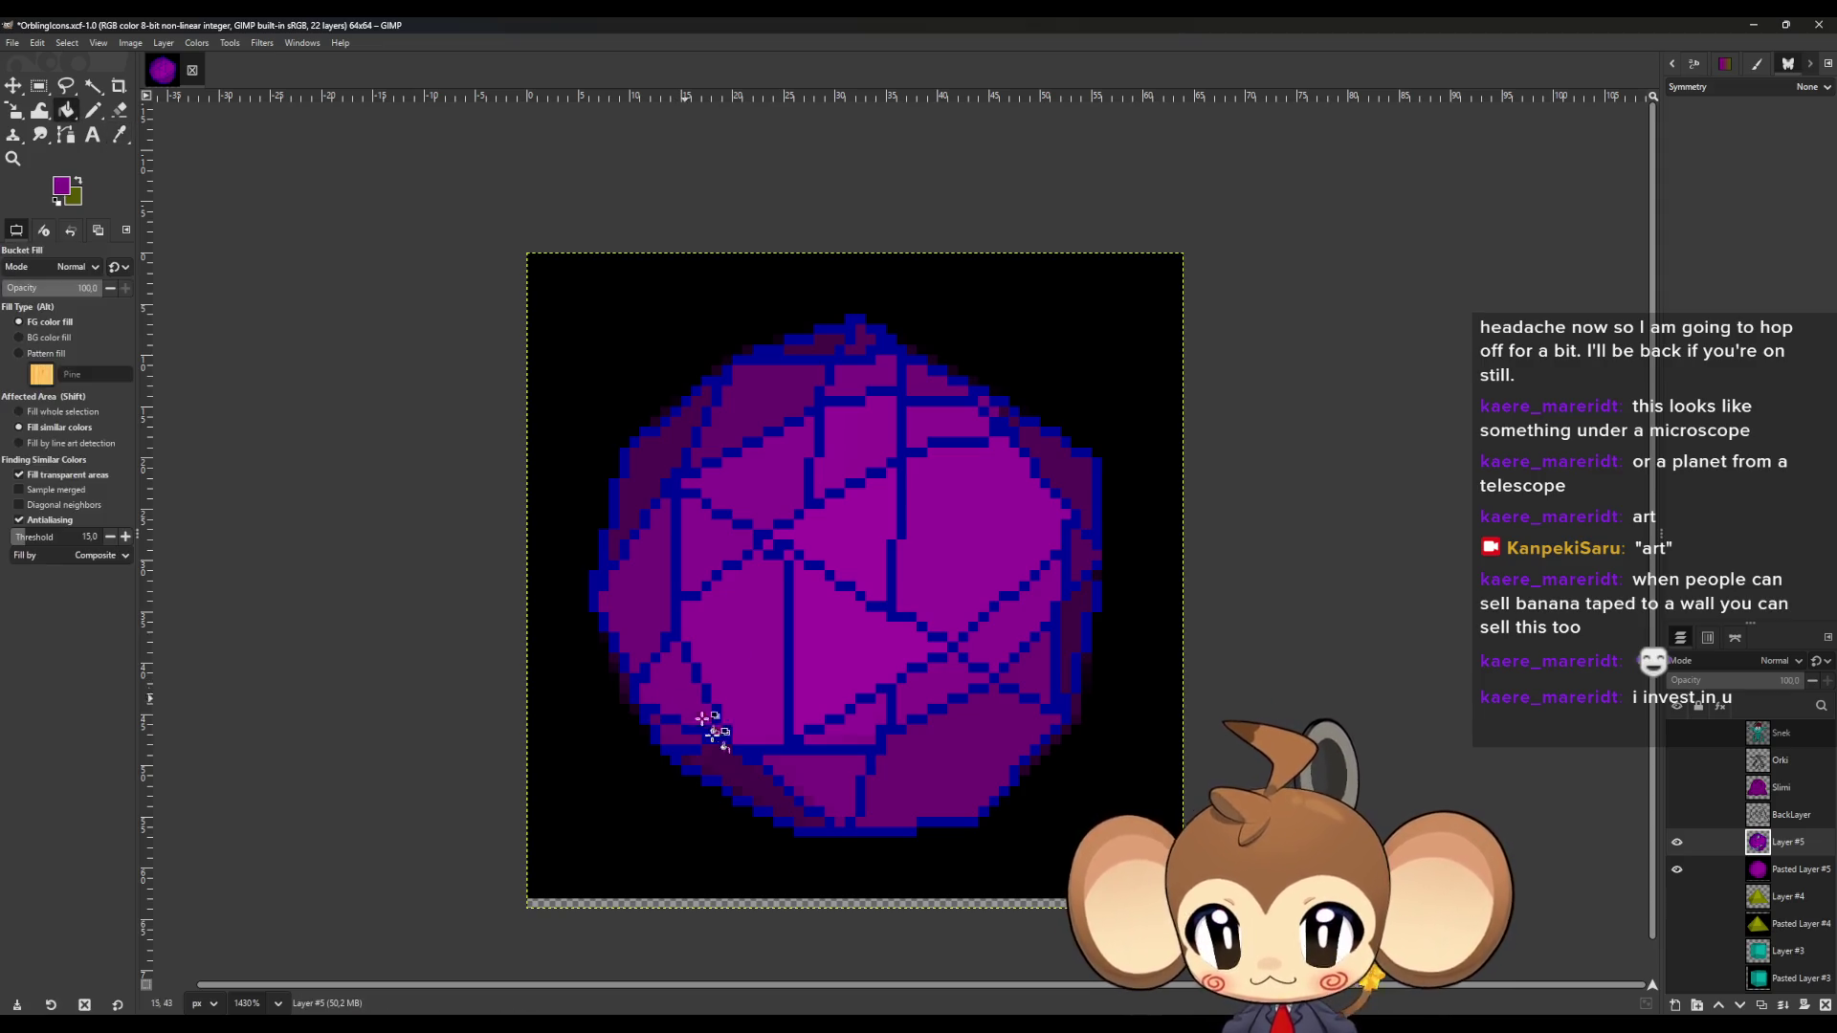
Pick dark and bright purple from the sphere, fill a facet, and undo the whole-canvas fill.
left_click(742, 777, "ctrl")
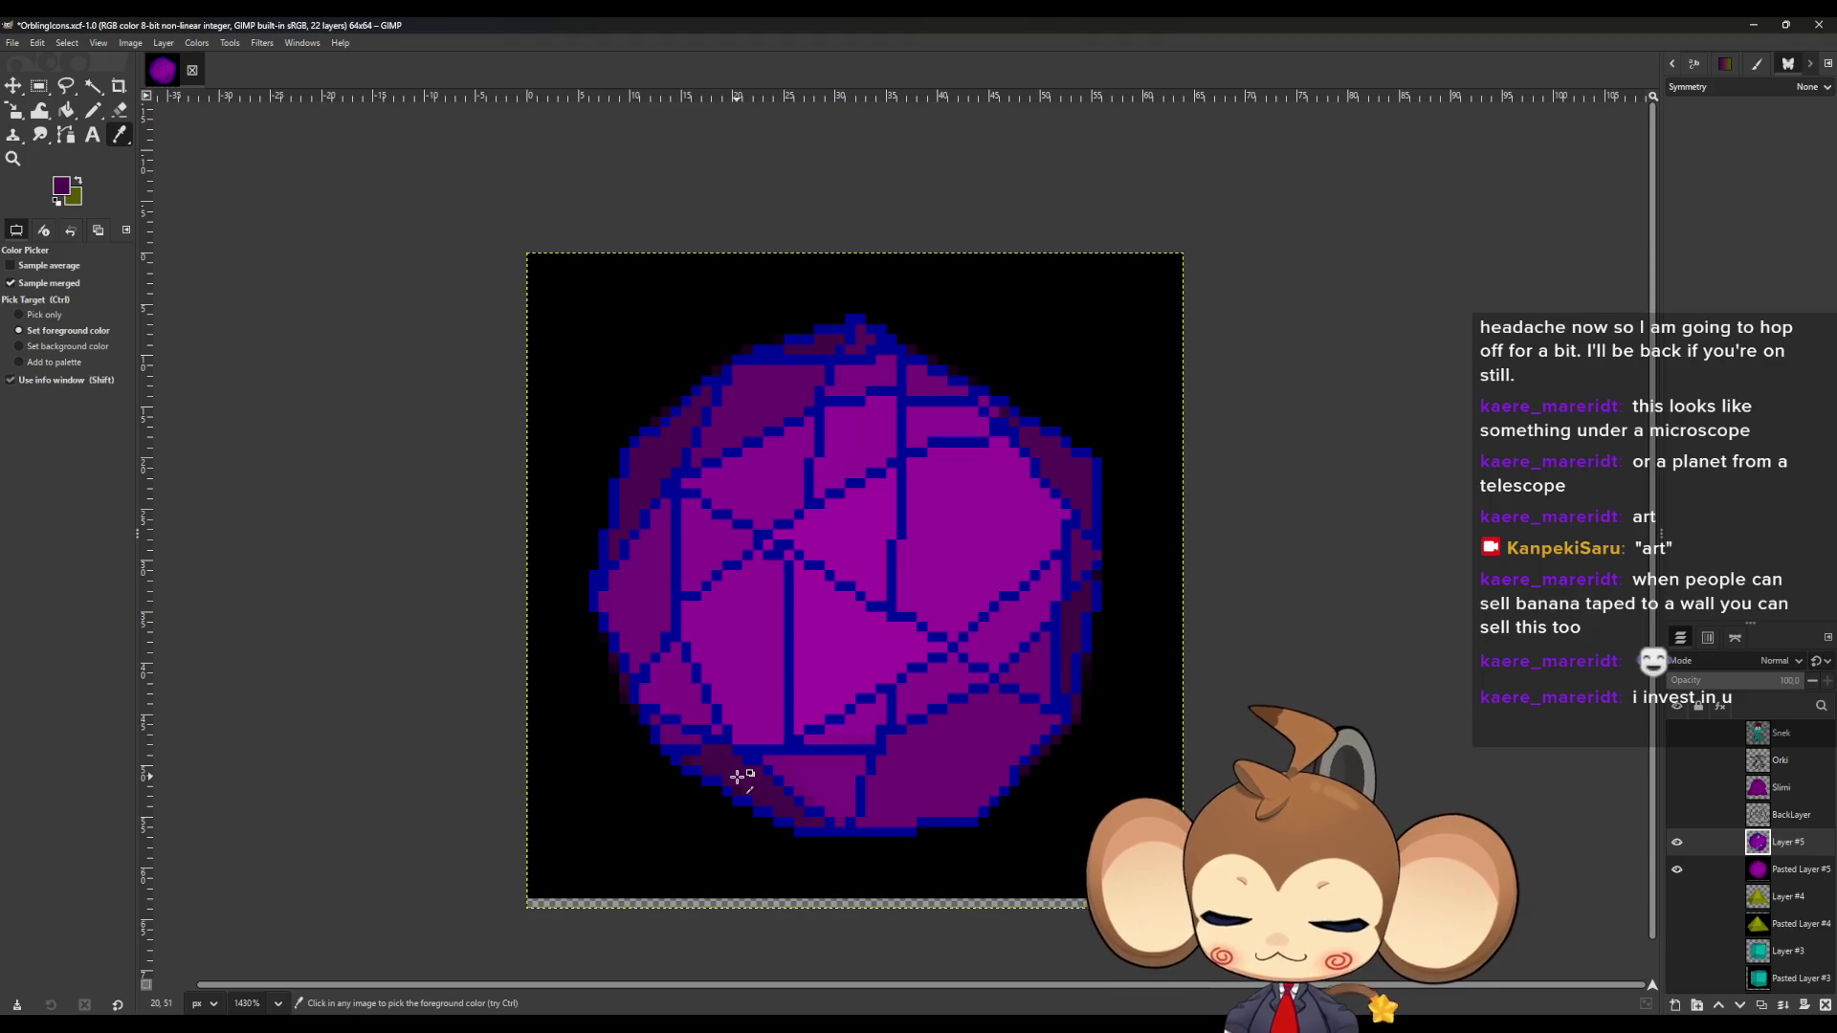
left_click(861, 724, "ctrl")
left_click(833, 777, "ctrl")
left_click(837, 778, "shift")
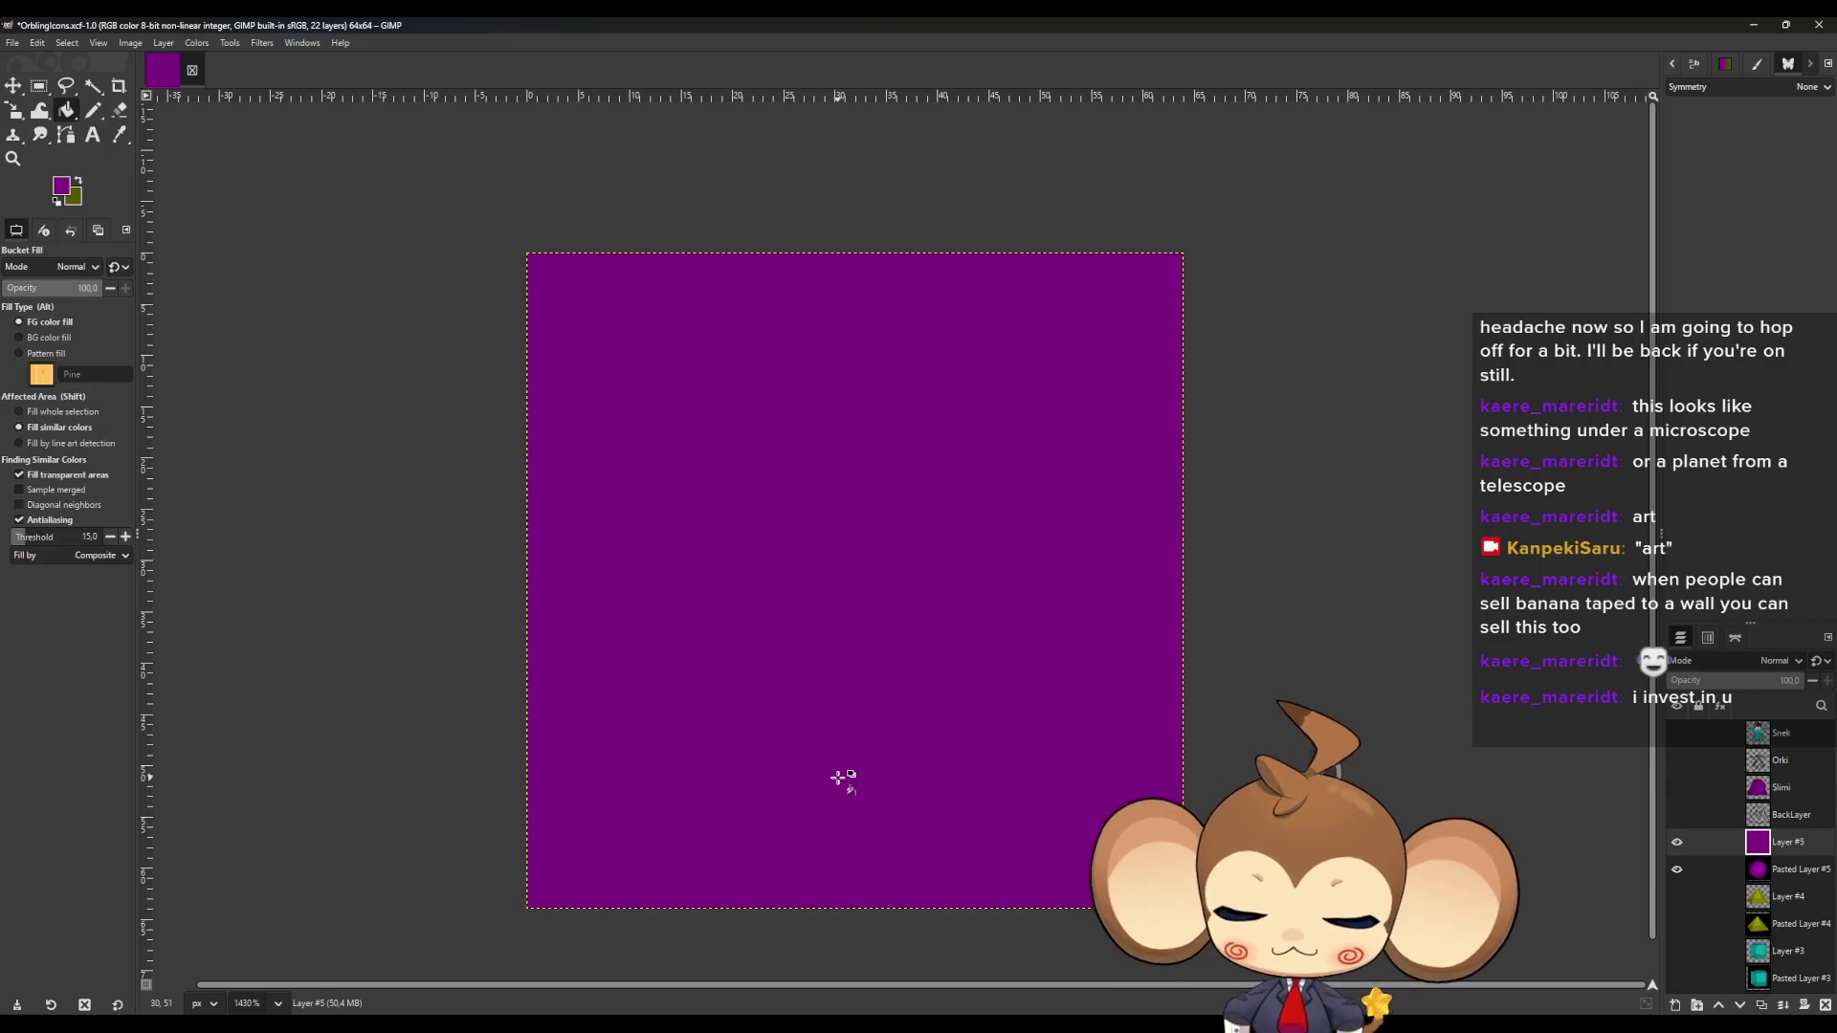
key("ctrl+z")
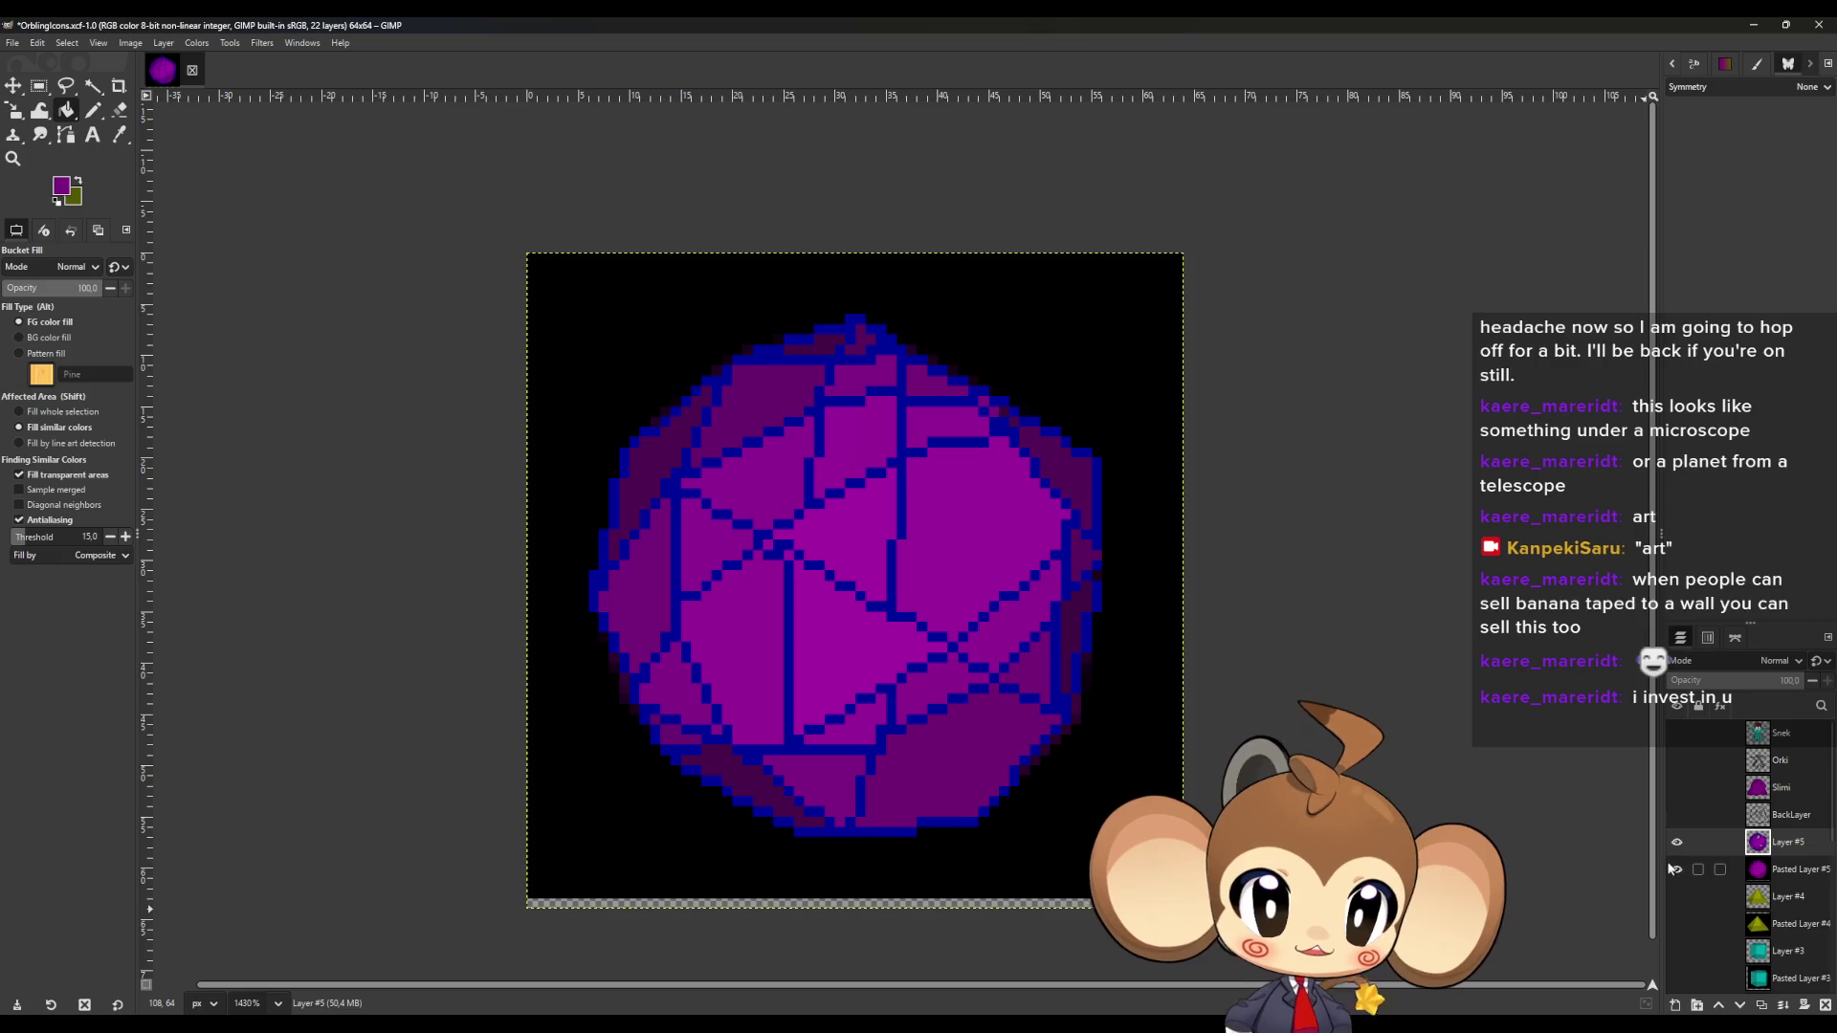
Toggle the black background layer on and off to reveal the gaps in the planet.
left_click(1674, 869)
left_click(1676, 869)
left_click(1676, 869)
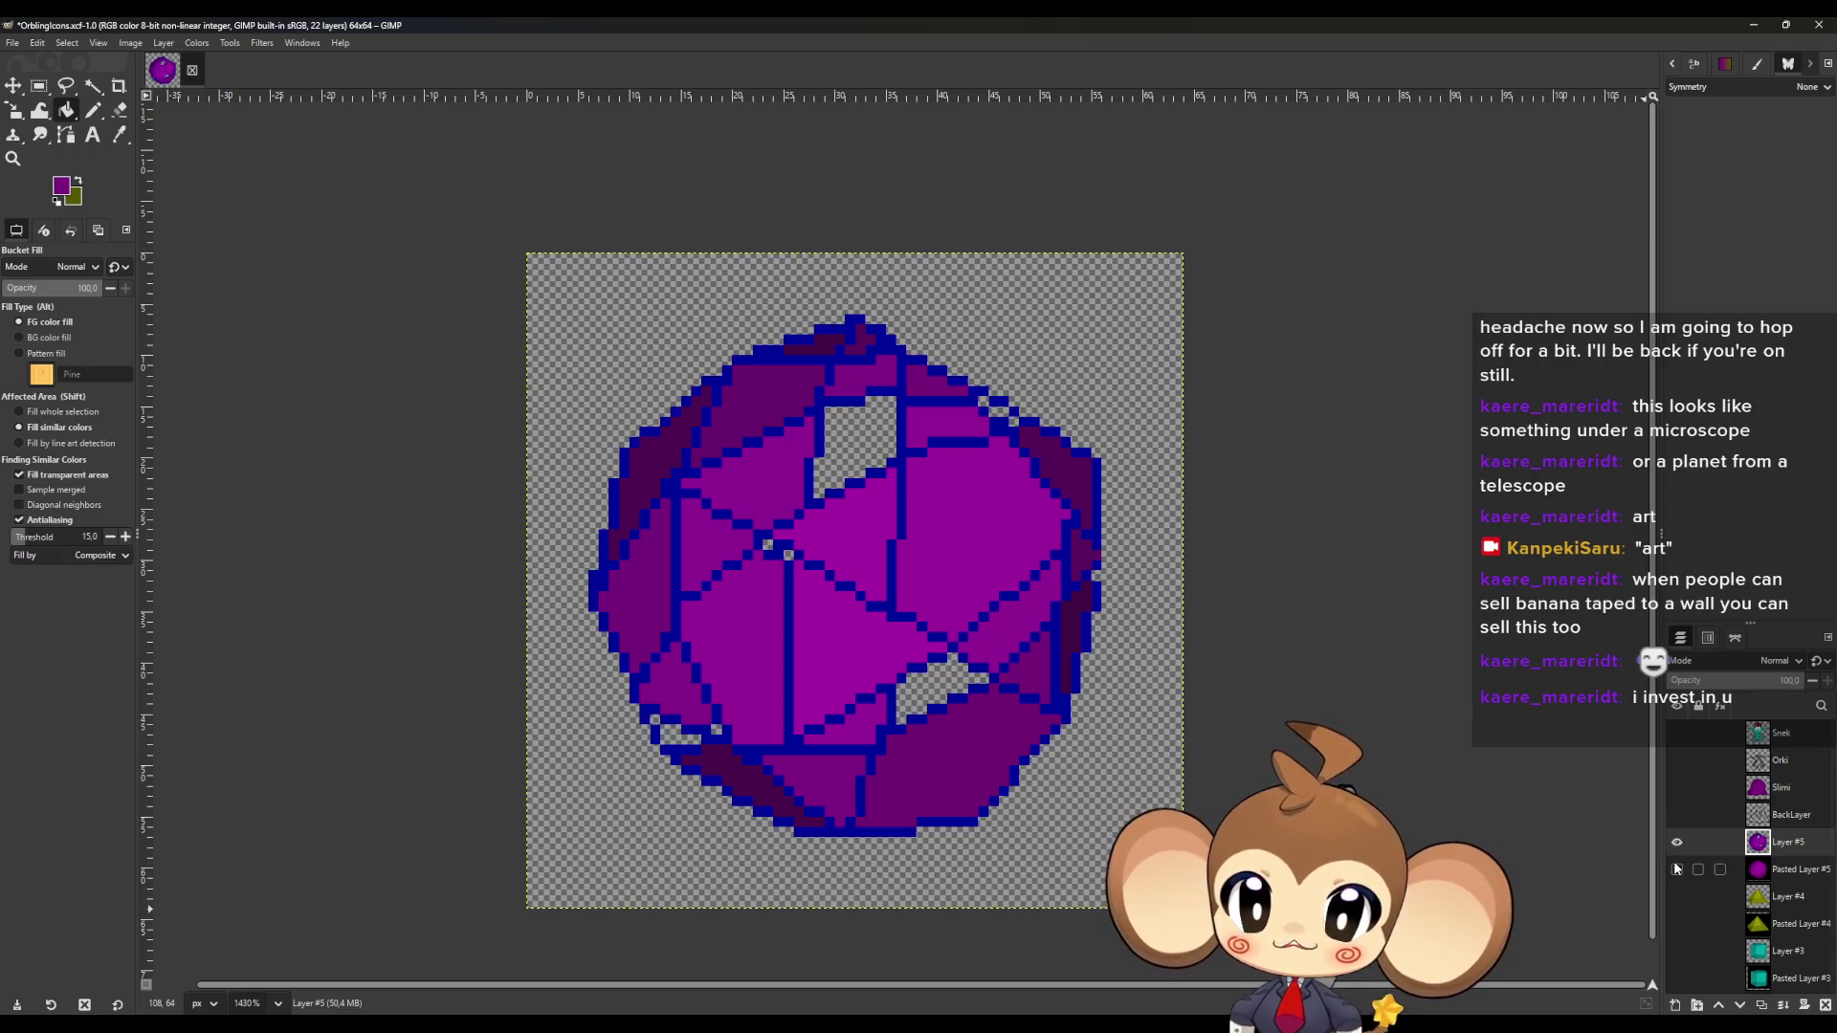
left_click(1676, 869)
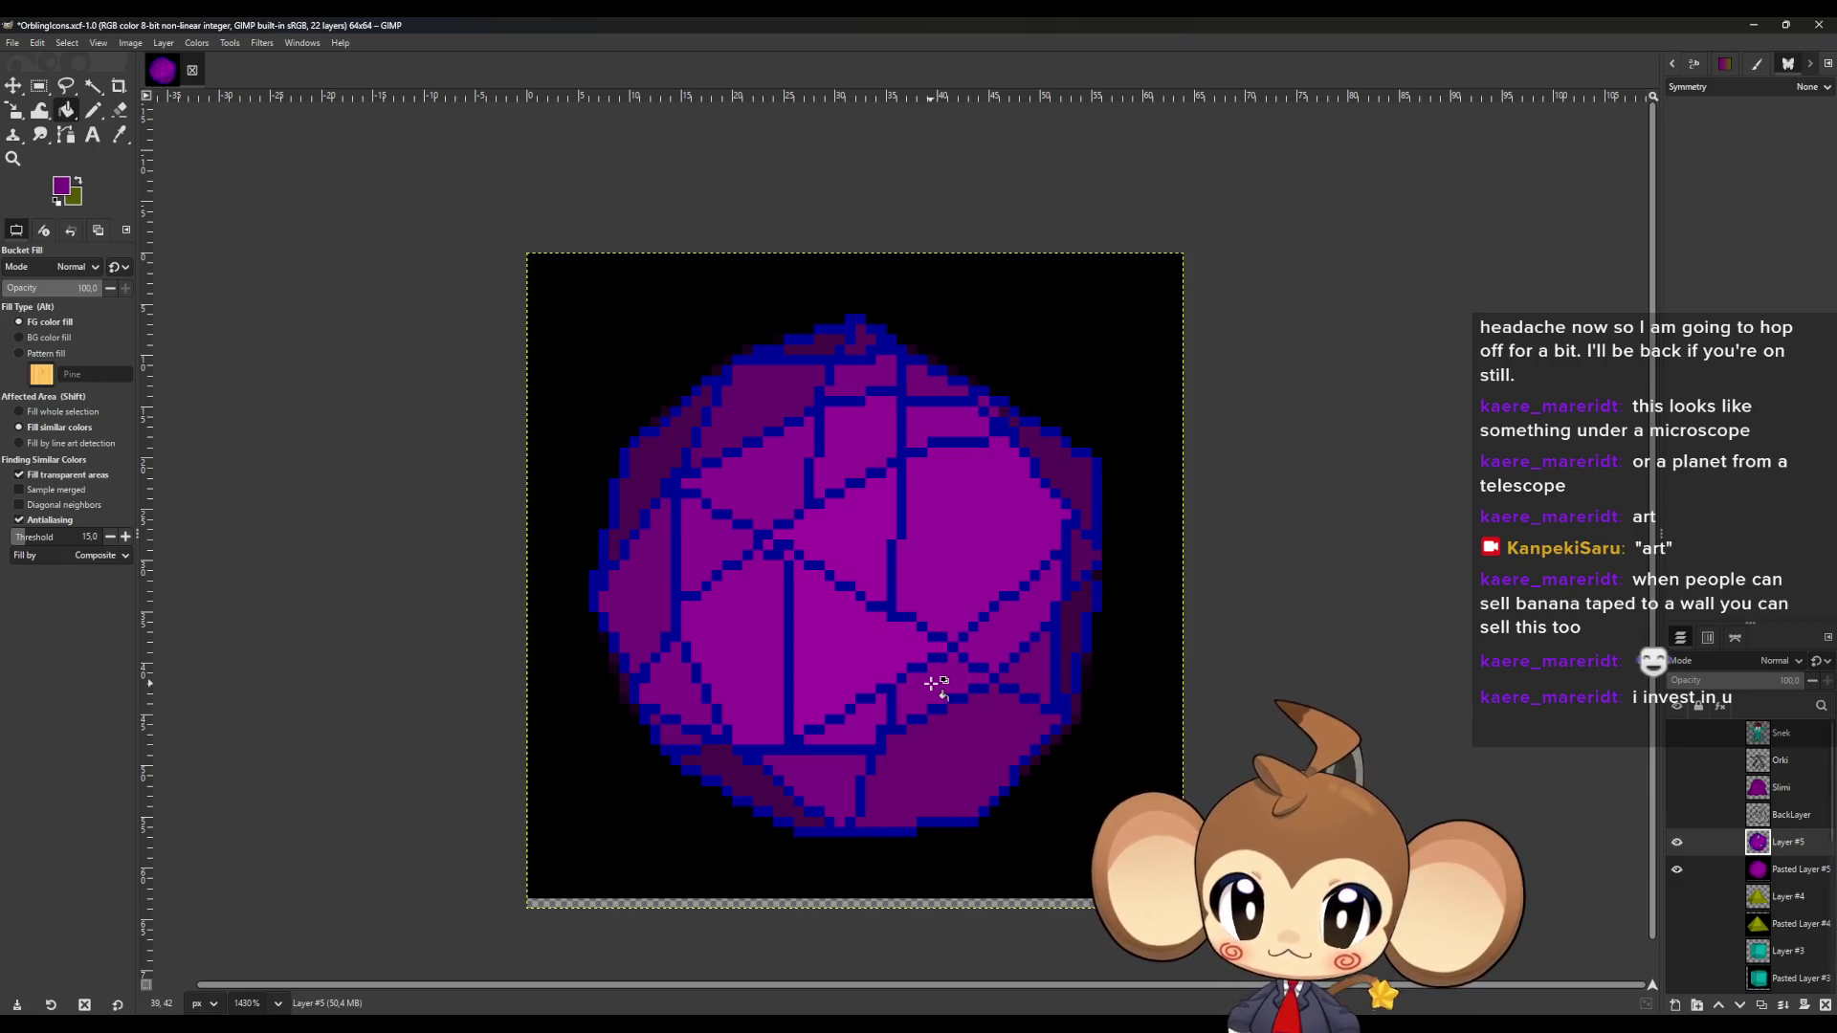
Fill a hole in the planet with purple and pick the planet's darker purple.
key("o")
key("shift+b")
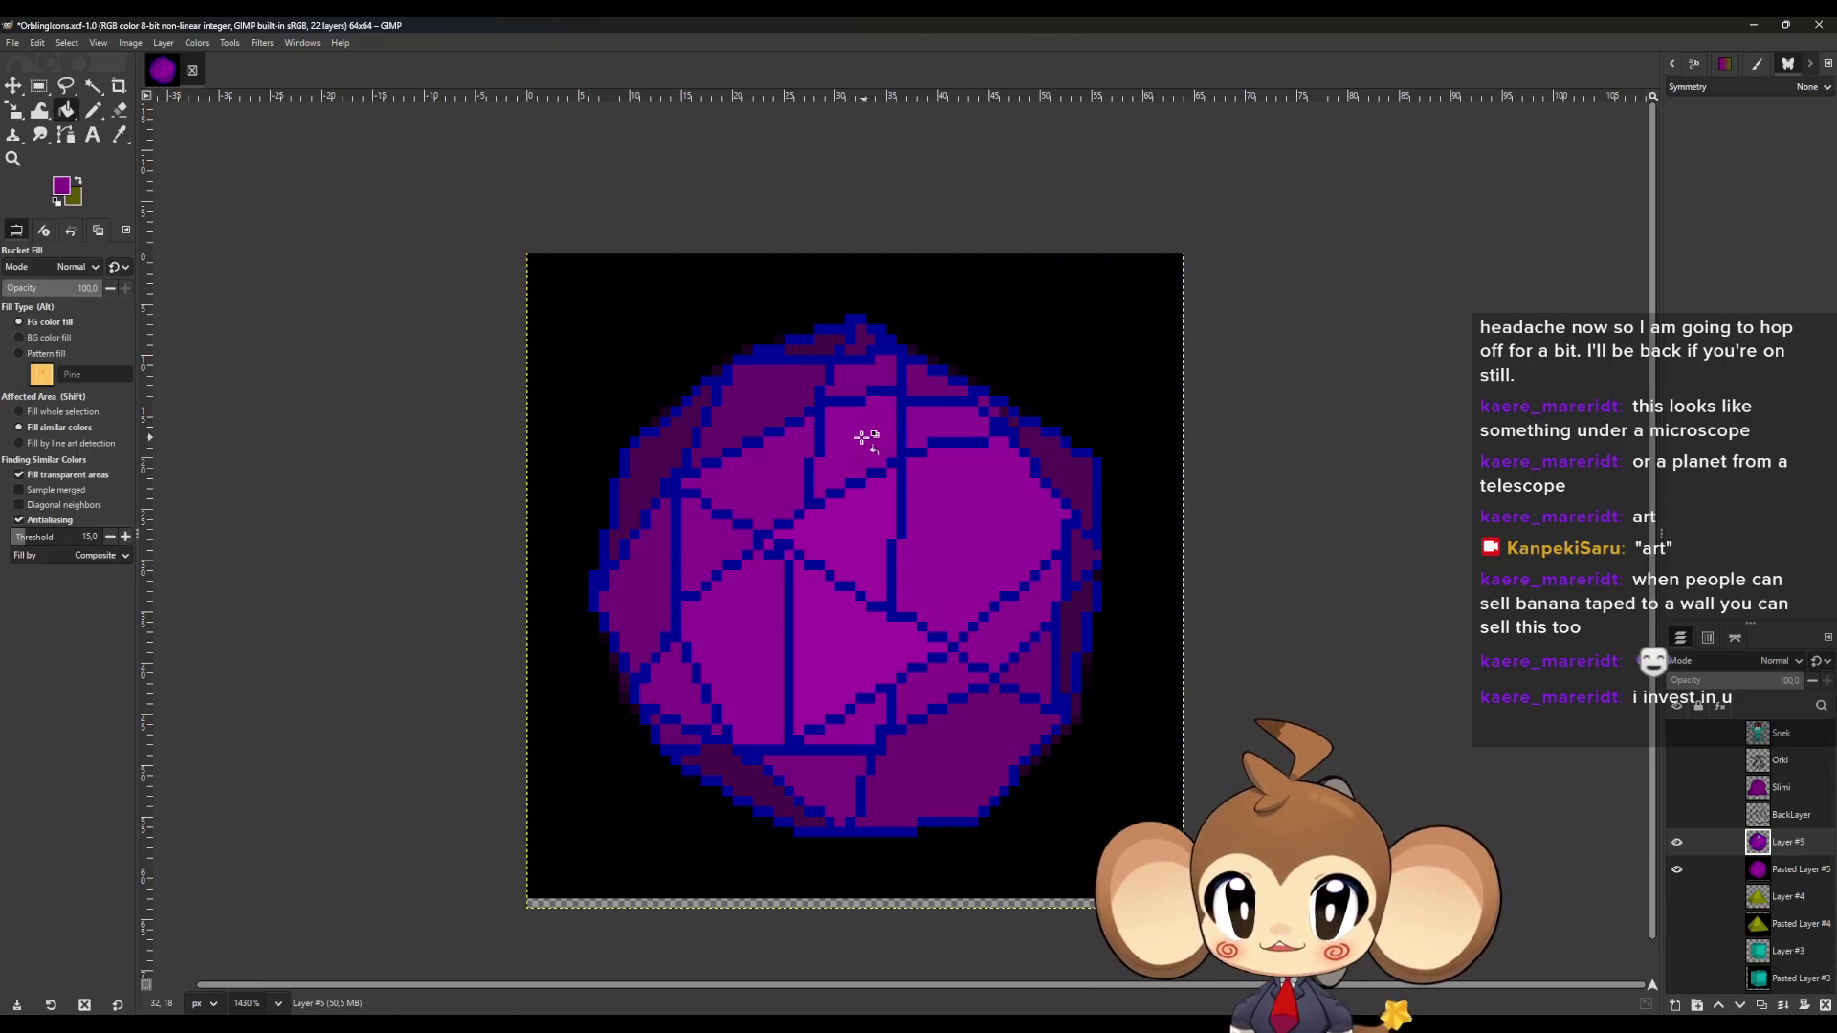
key("o")
left_click(866, 437)
key("shift+b")
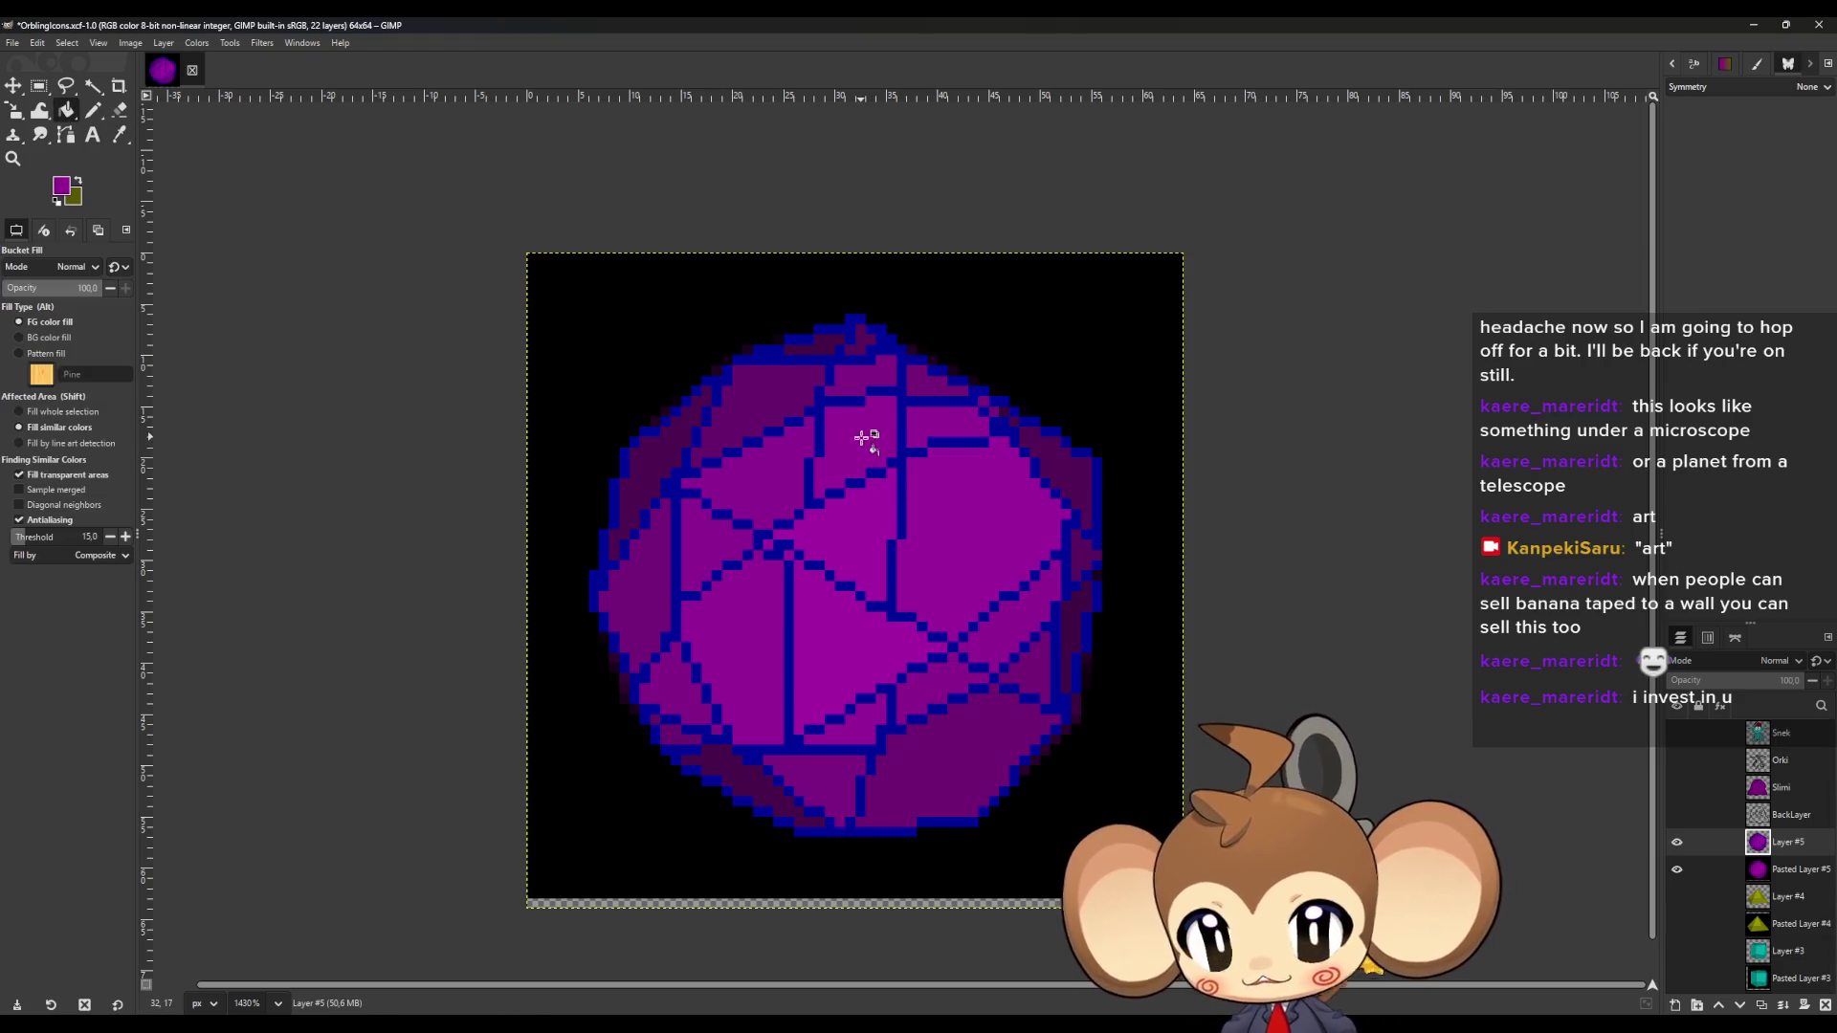
key("o")
left_click(674, 732)
key("shift+b")
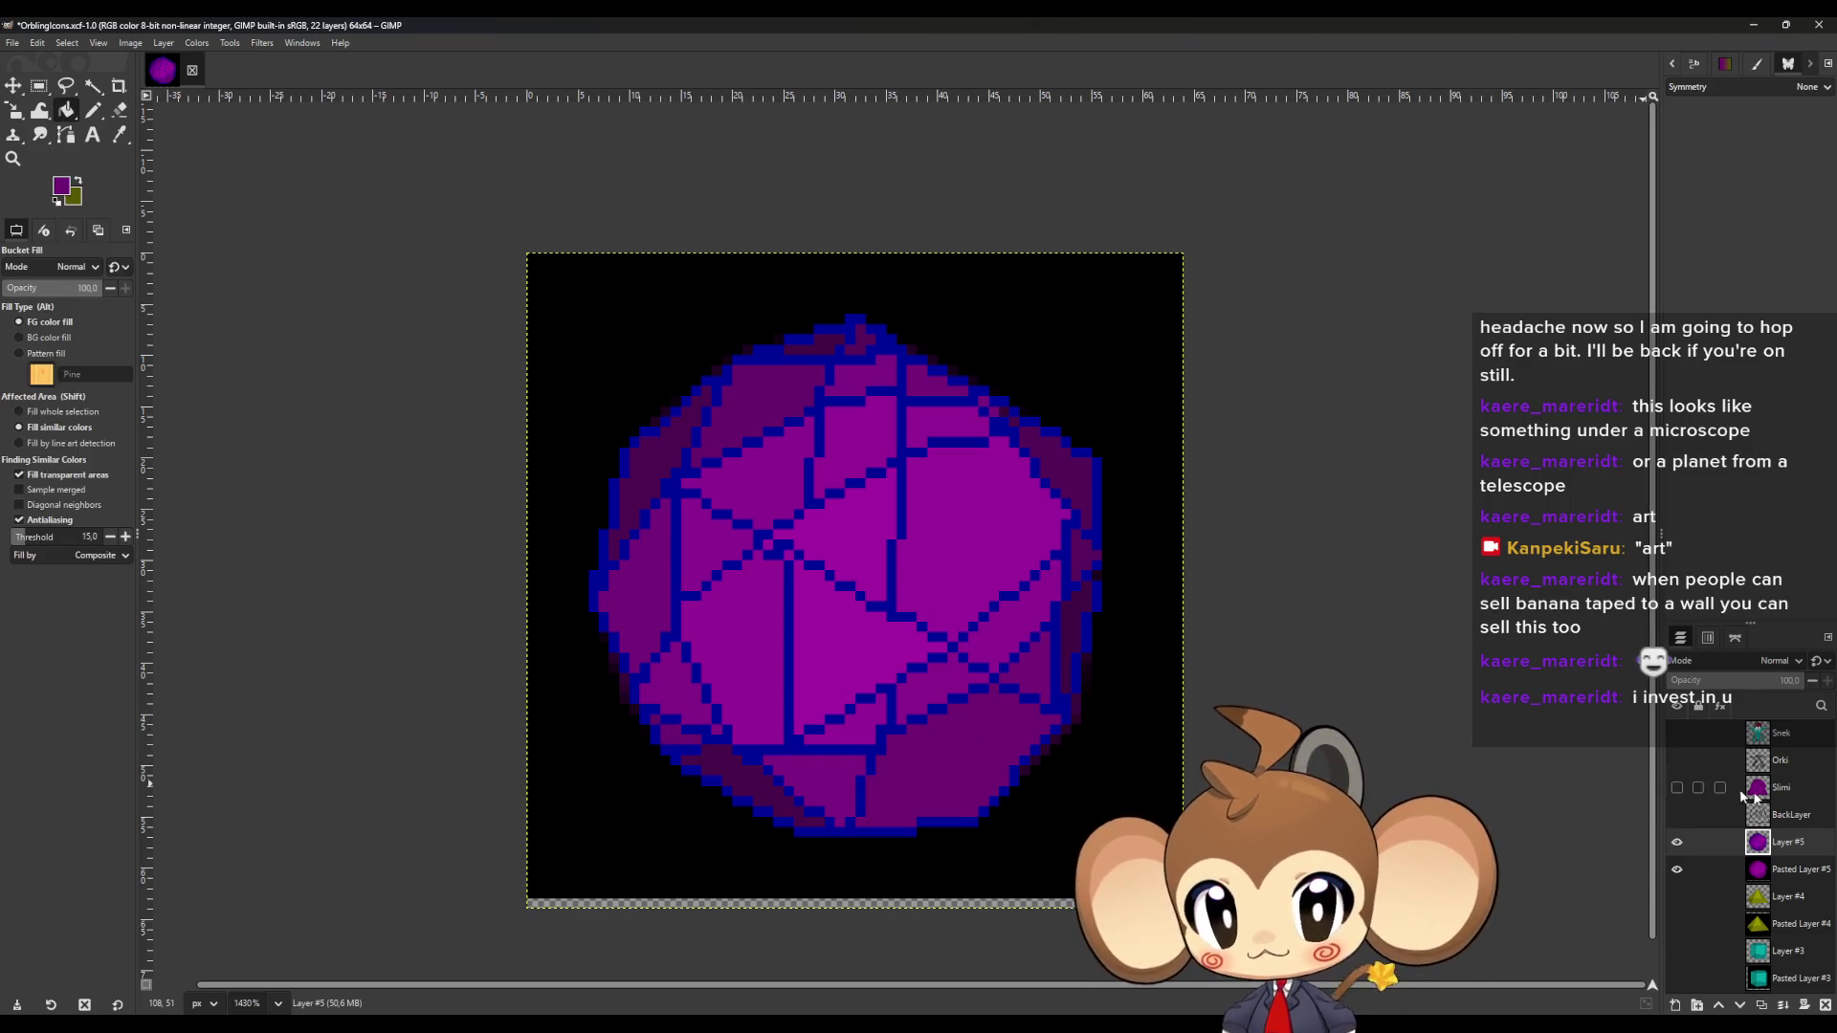
Switch to the Pencil and leave the black background layer hidden.
left_click(1675, 867)
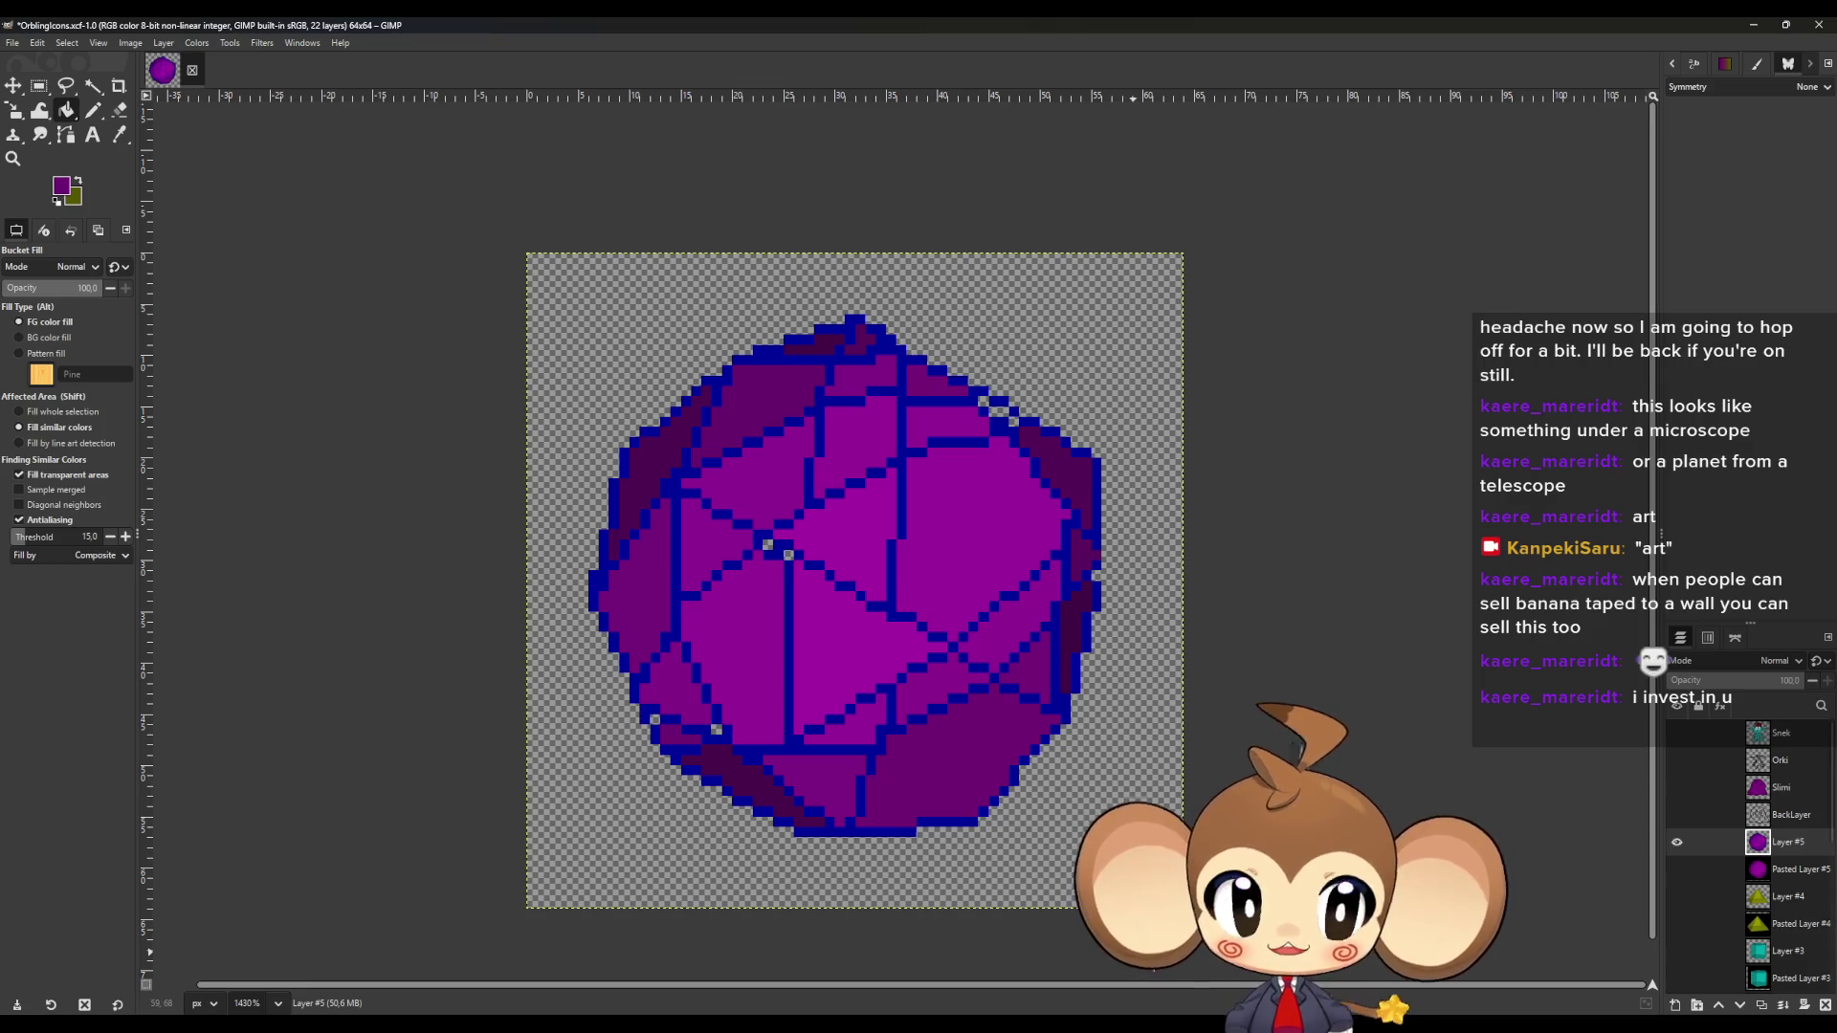
left_click(1675, 867)
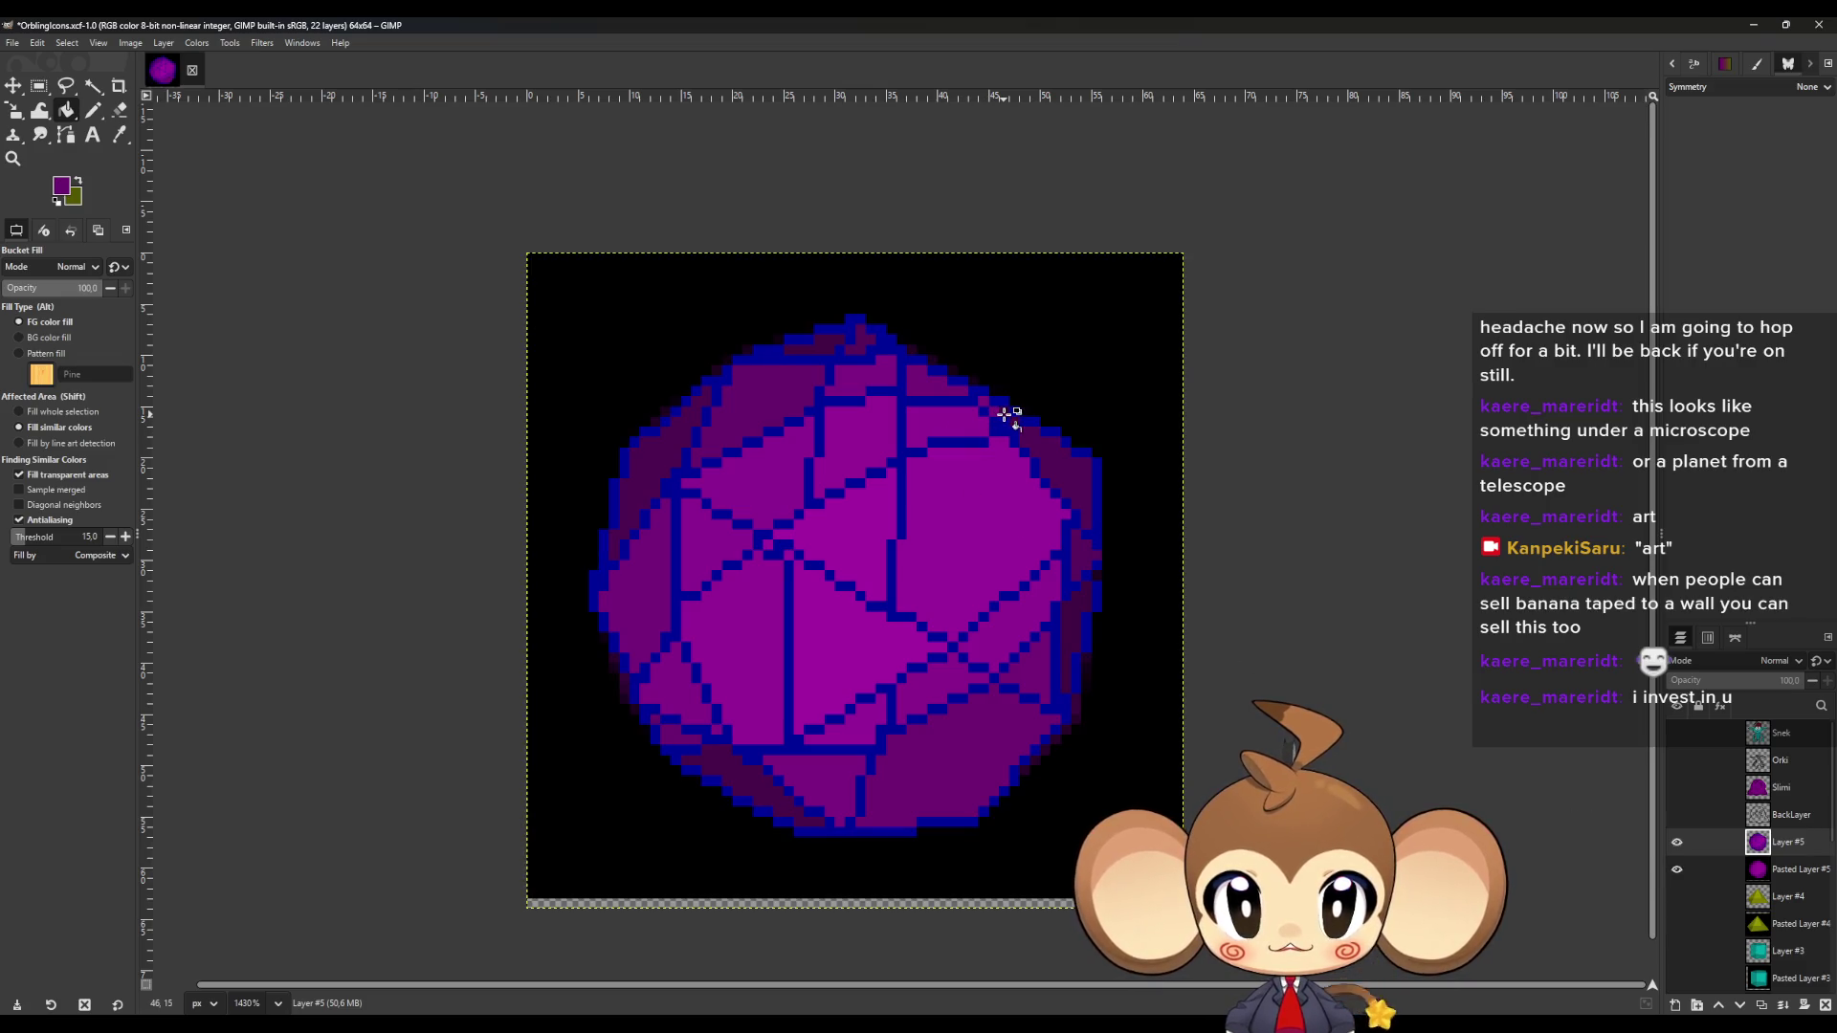
key("o")
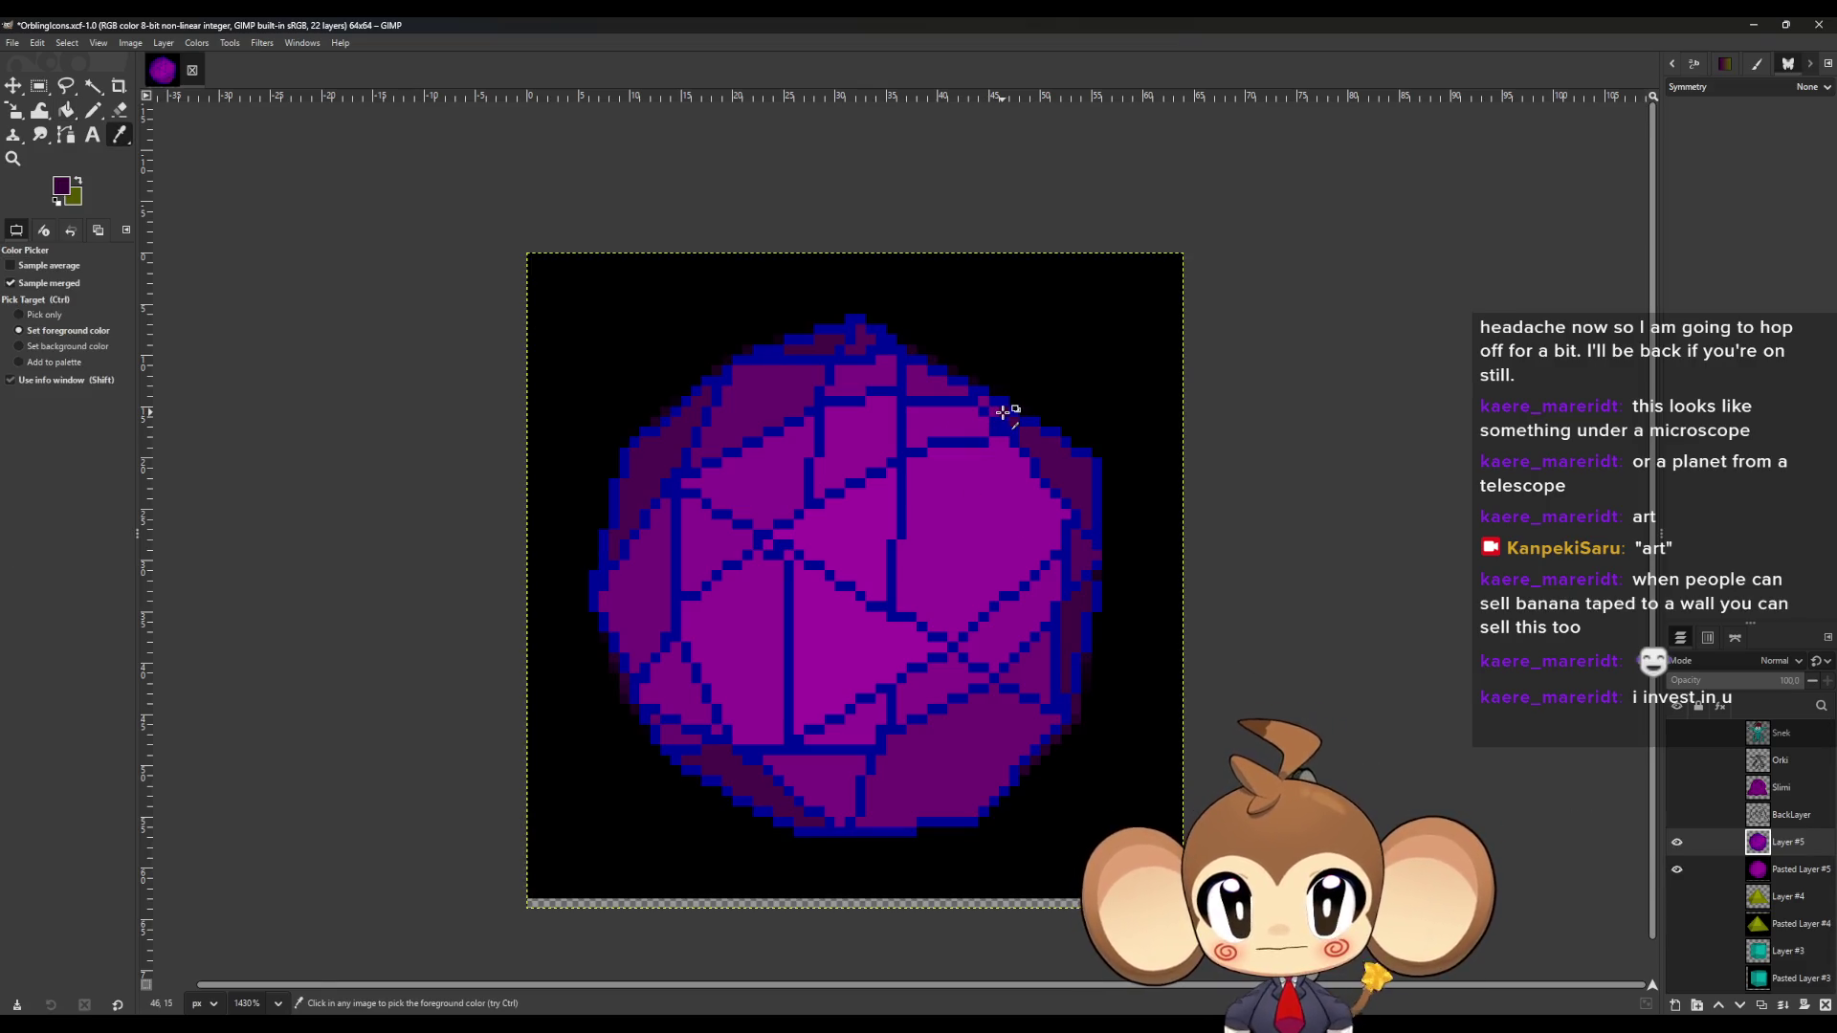
key("n")
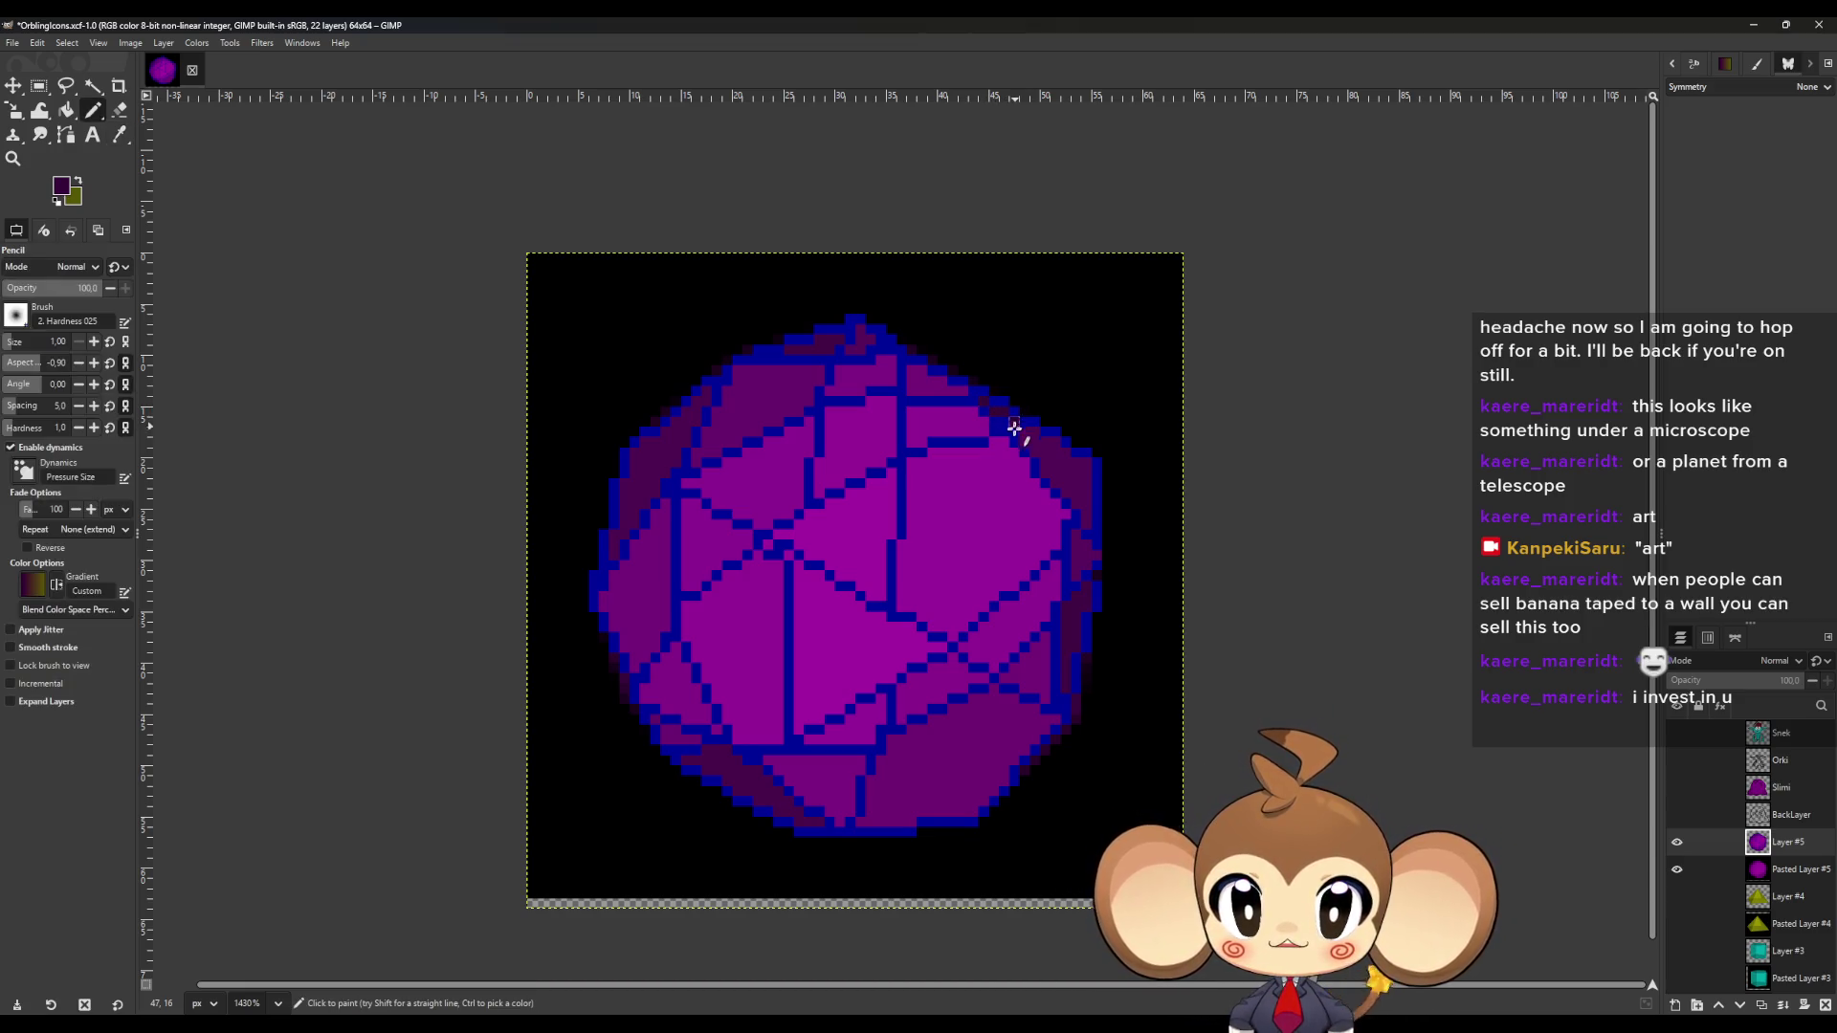
left_click(1676, 870)
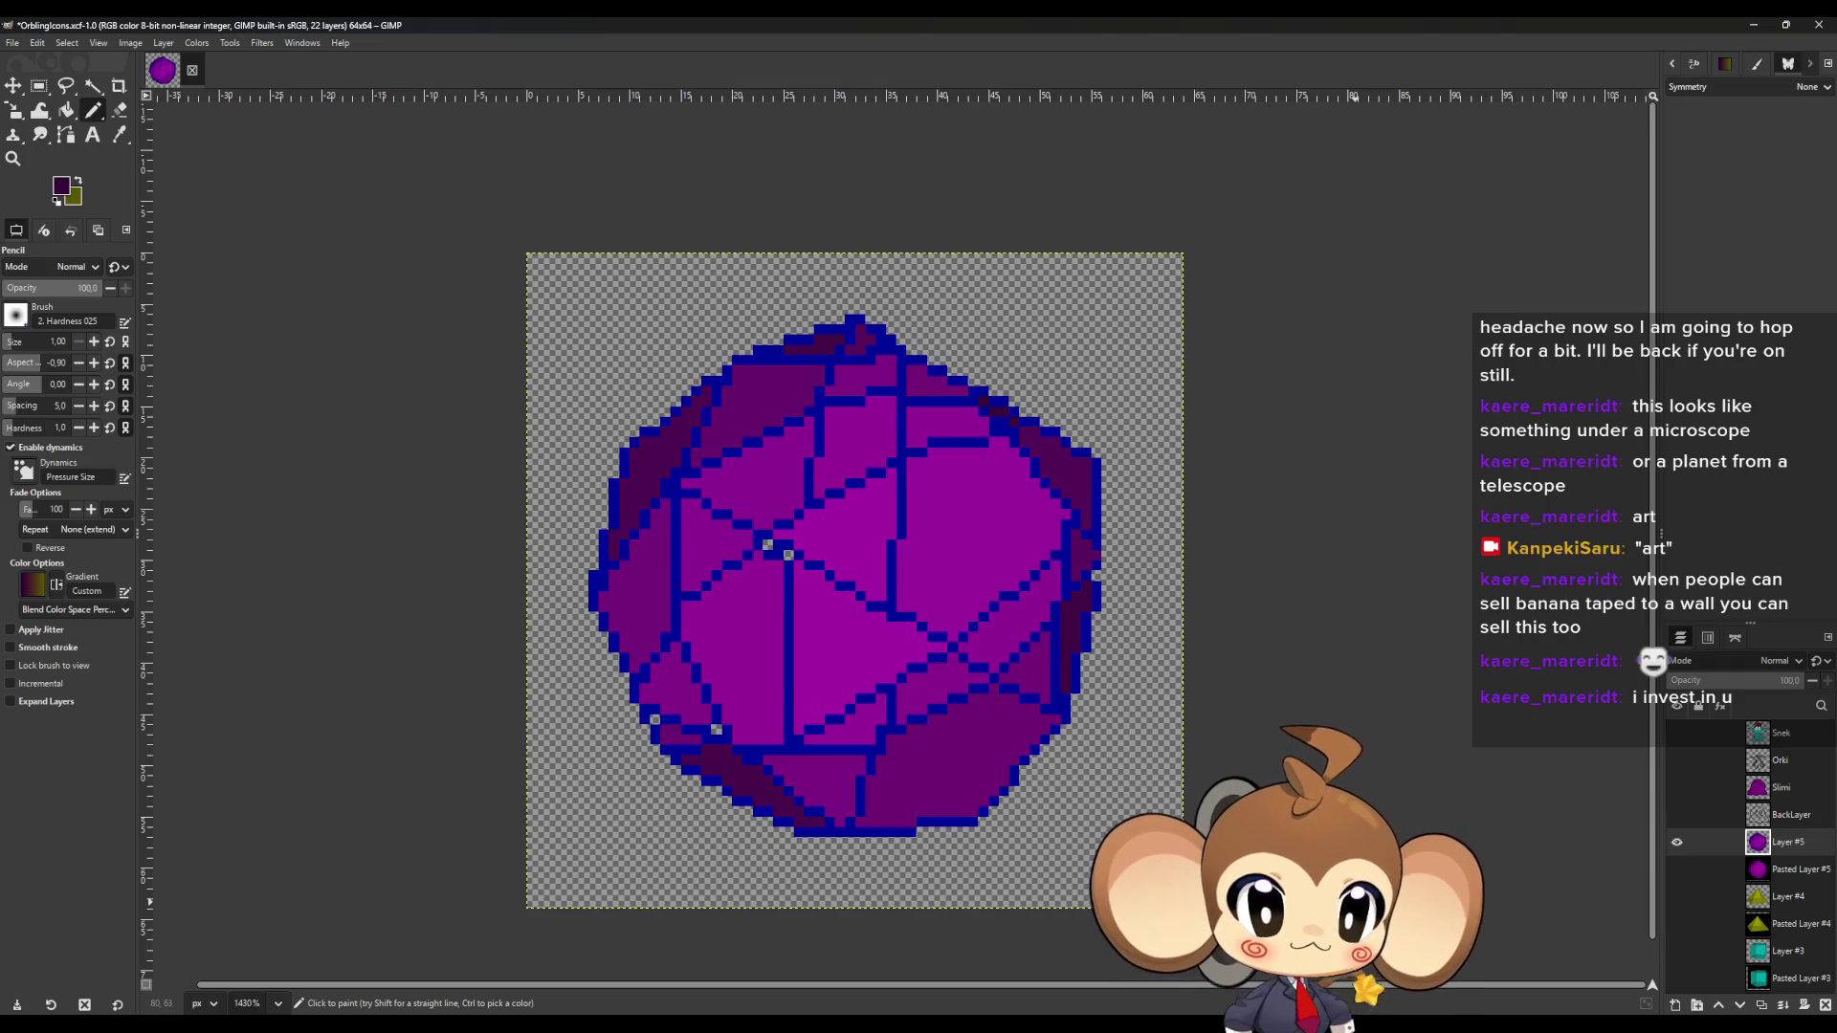
scroll(813, 383, "up", 3, "ctrl")
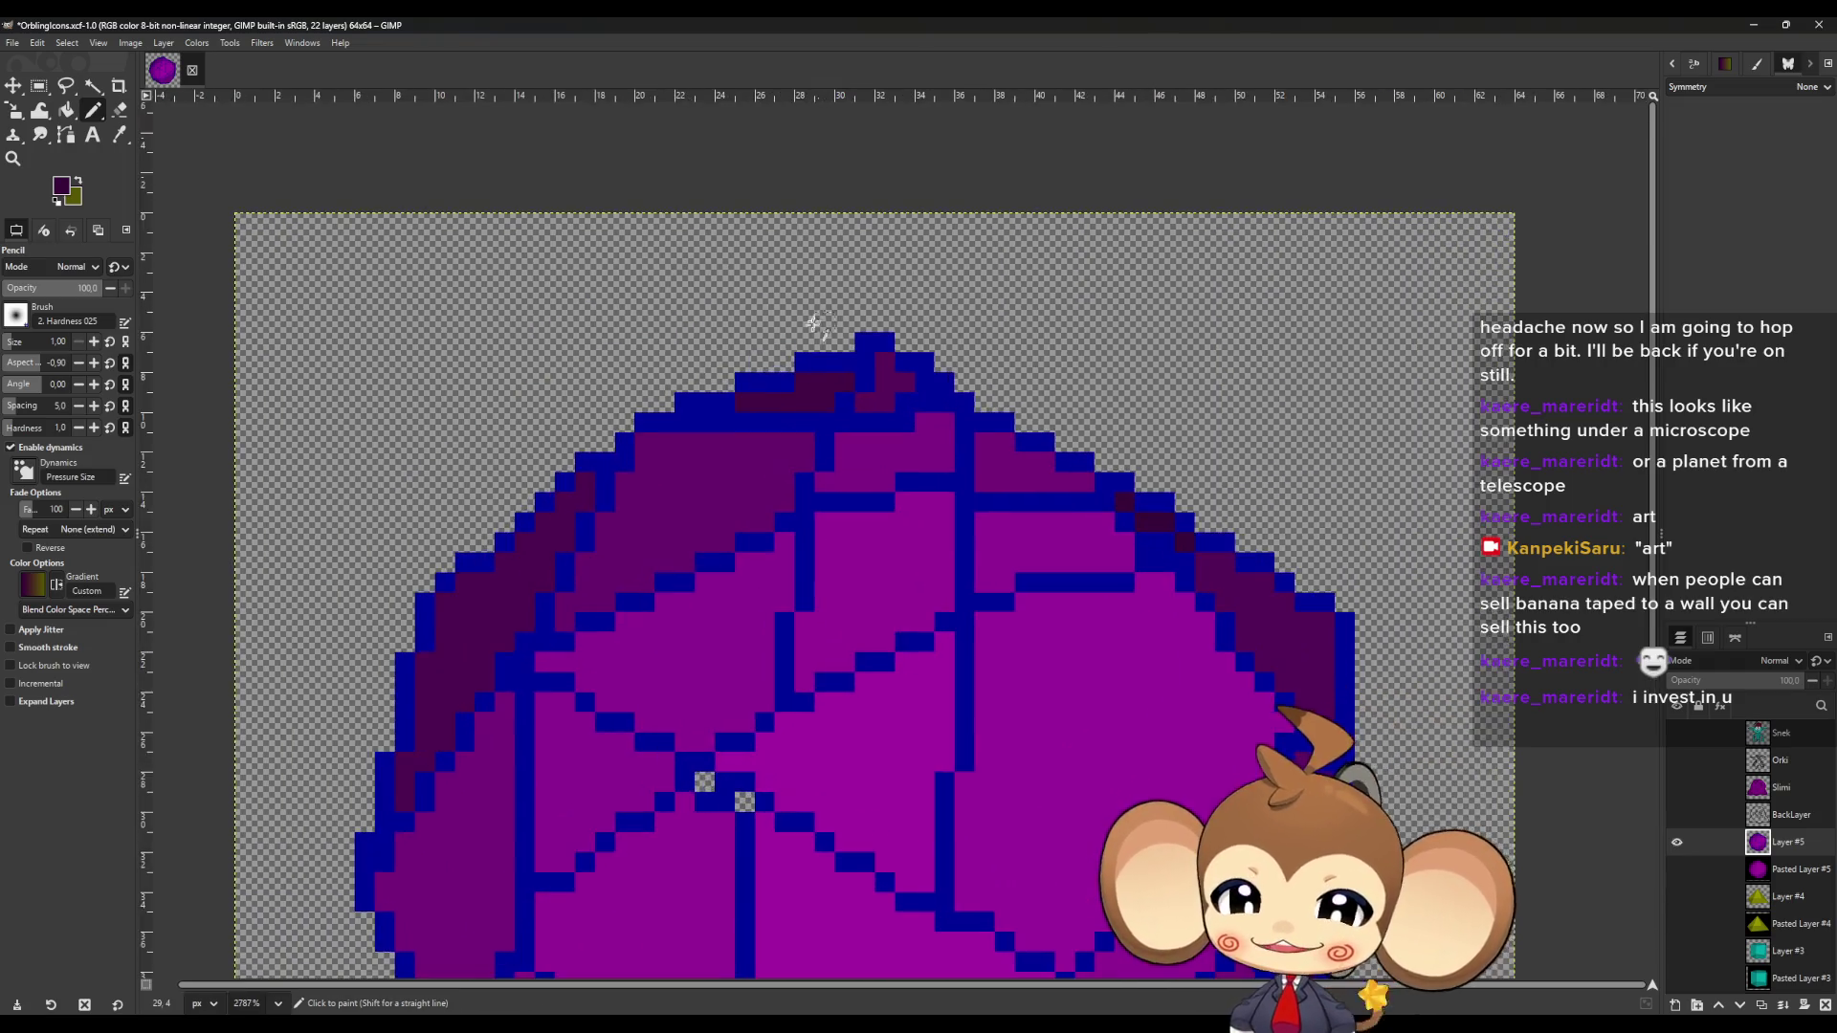
Repaint the blue pixels at the planet's peak in dark purple.
key("o")
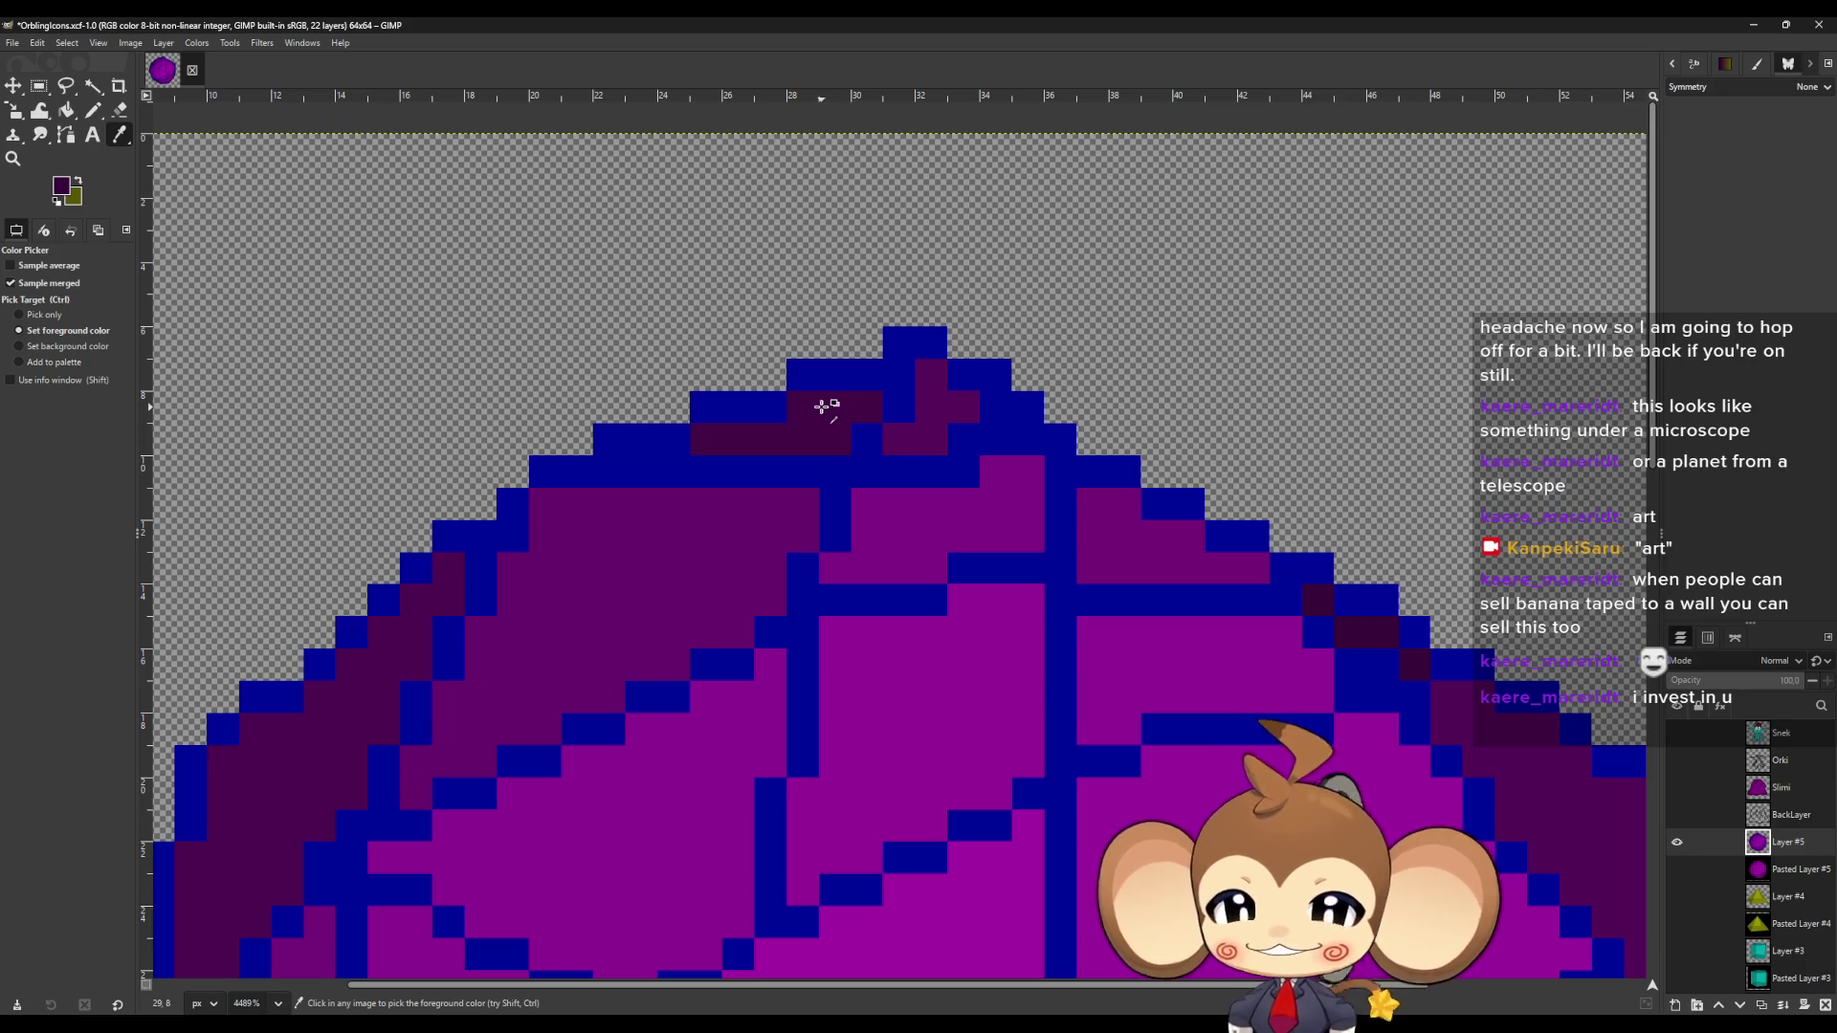
key("n")
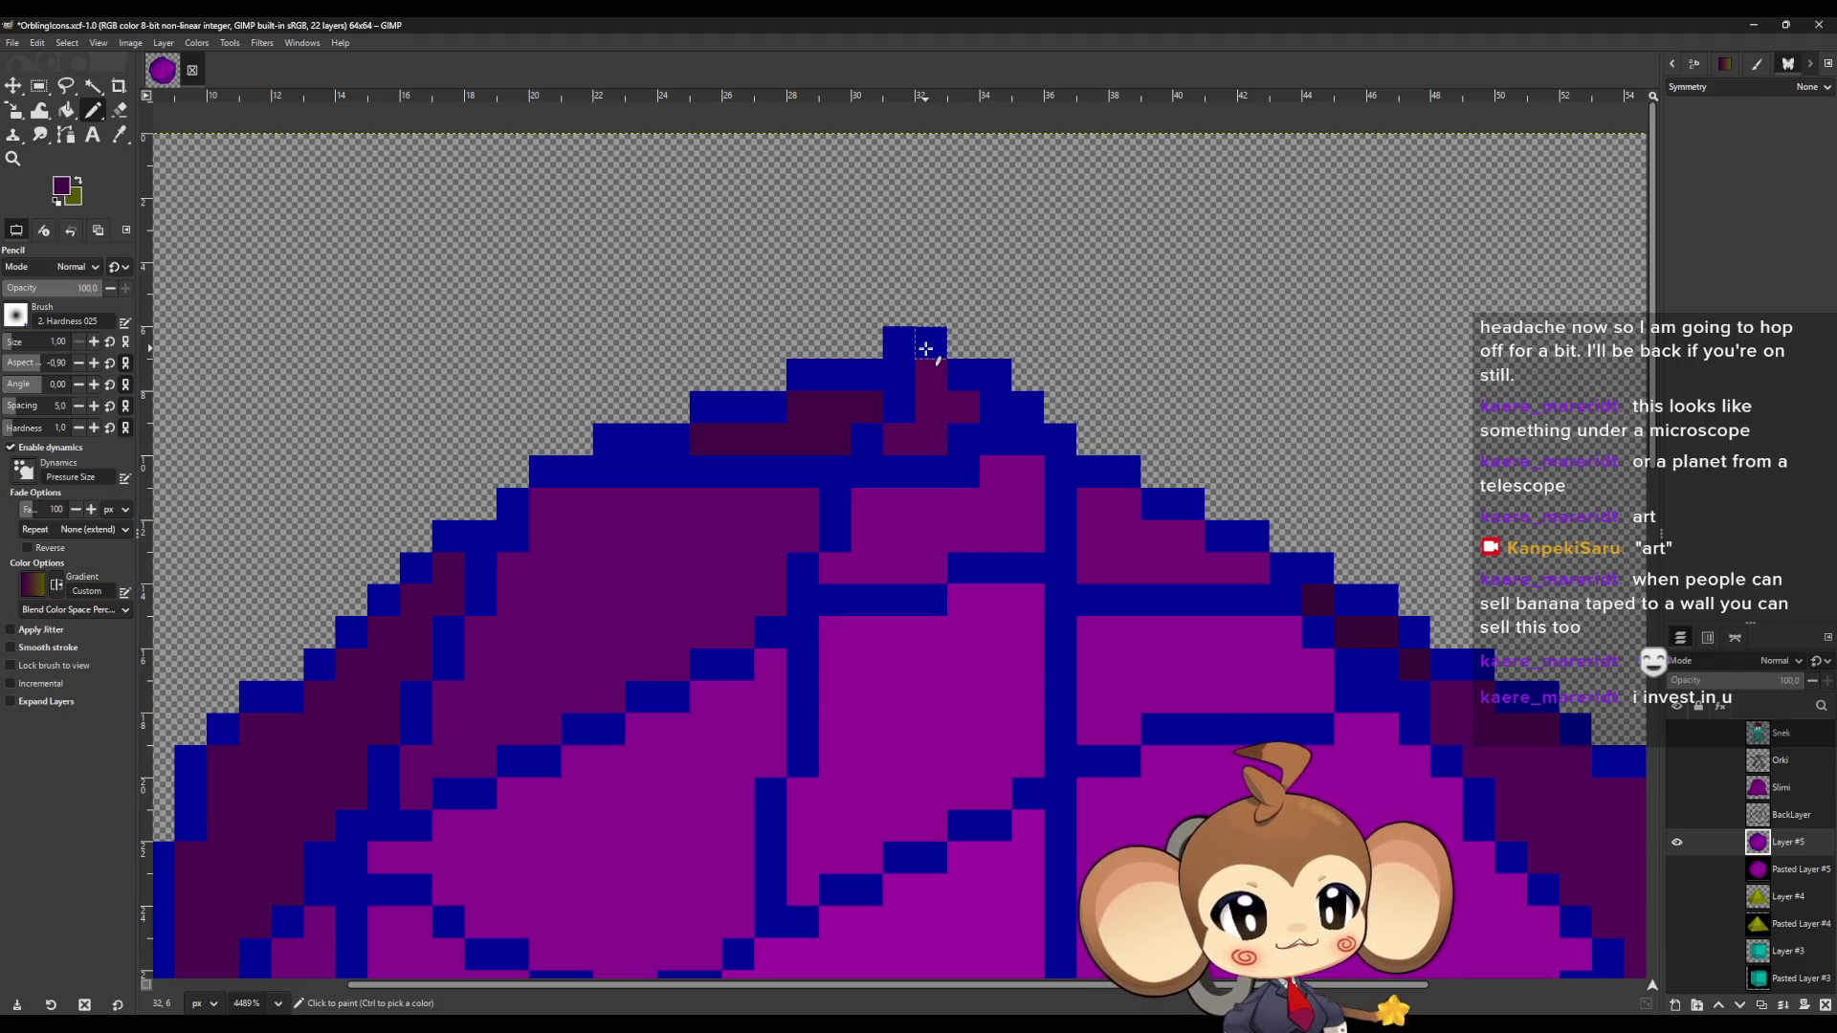
mouse_move(900, 344)
left_mouse_down()
mouse_move(897, 404)
mouse_move(865, 377)
mouse_move(795, 377)
mouse_move(672, 435)
mouse_move(587, 439)
mouse_move(949, 419)
left_mouse_up()
key("ctrl+z")
key("o")
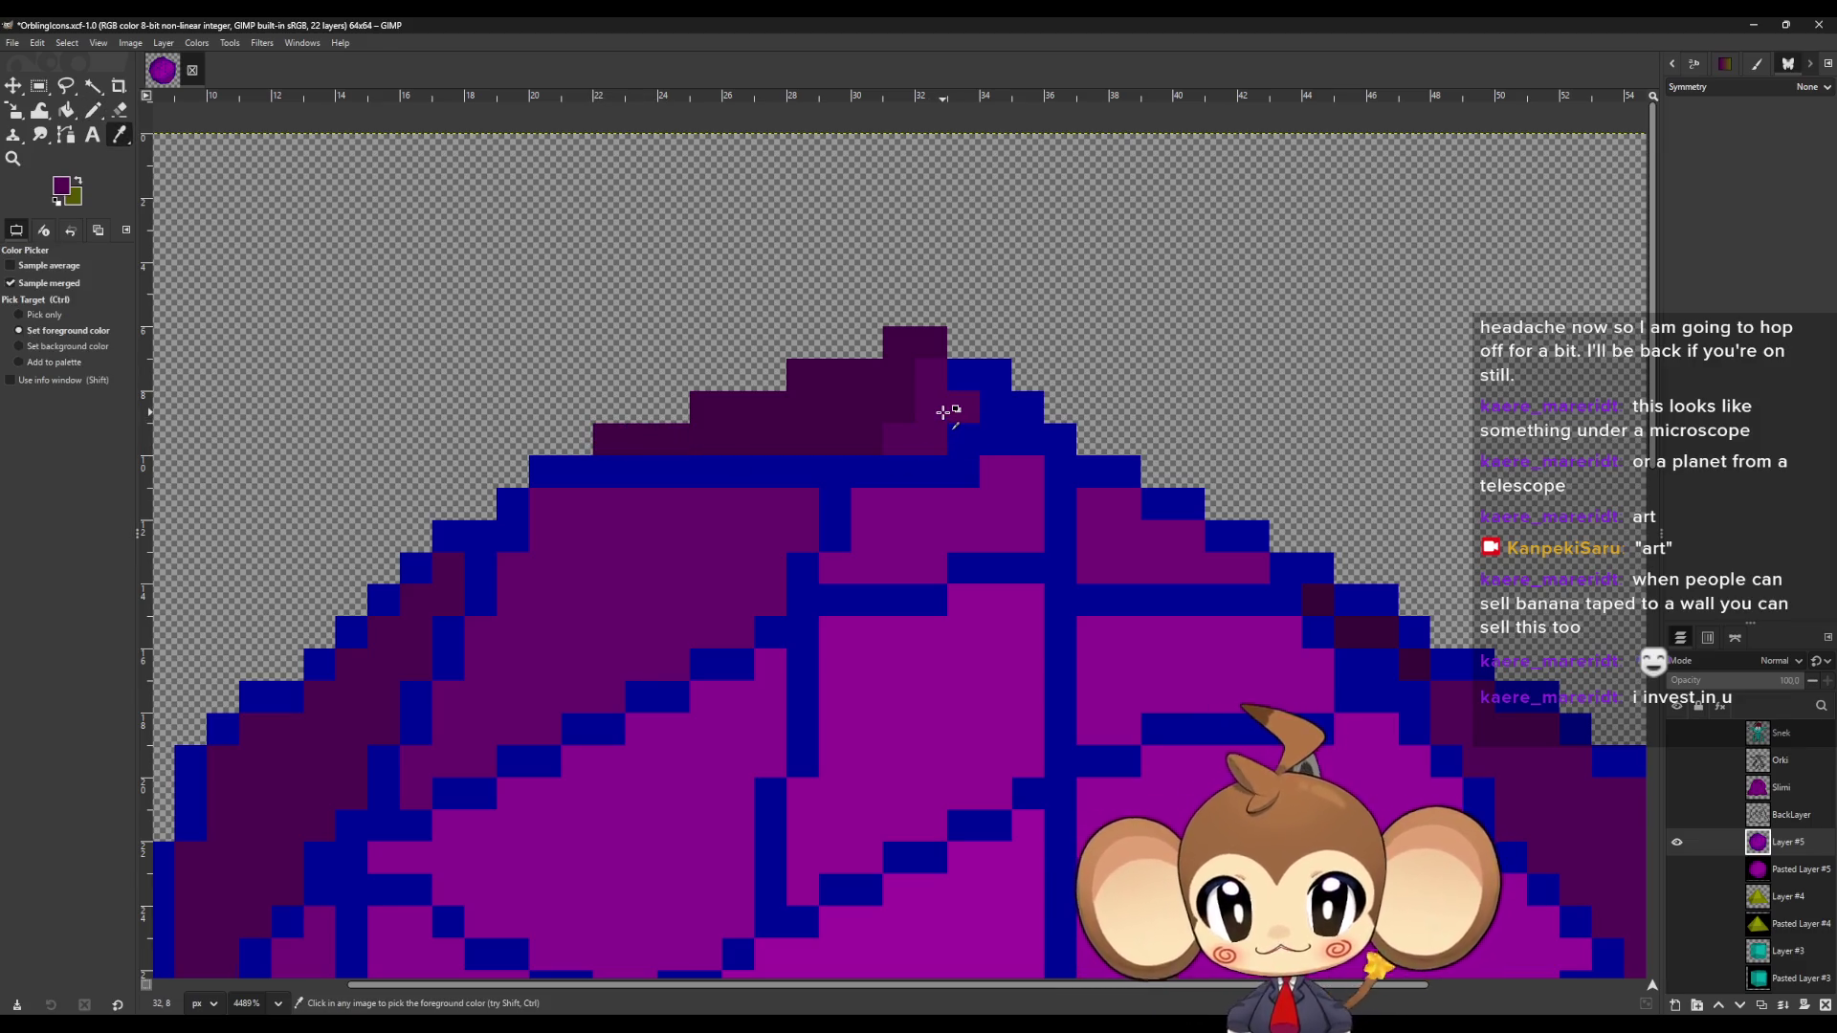
key("n")
left_click(973, 446)
mouse_move(959, 440)
left_mouse_down()
mouse_move(1017, 435)
mouse_move(966, 382)
left_mouse_up()
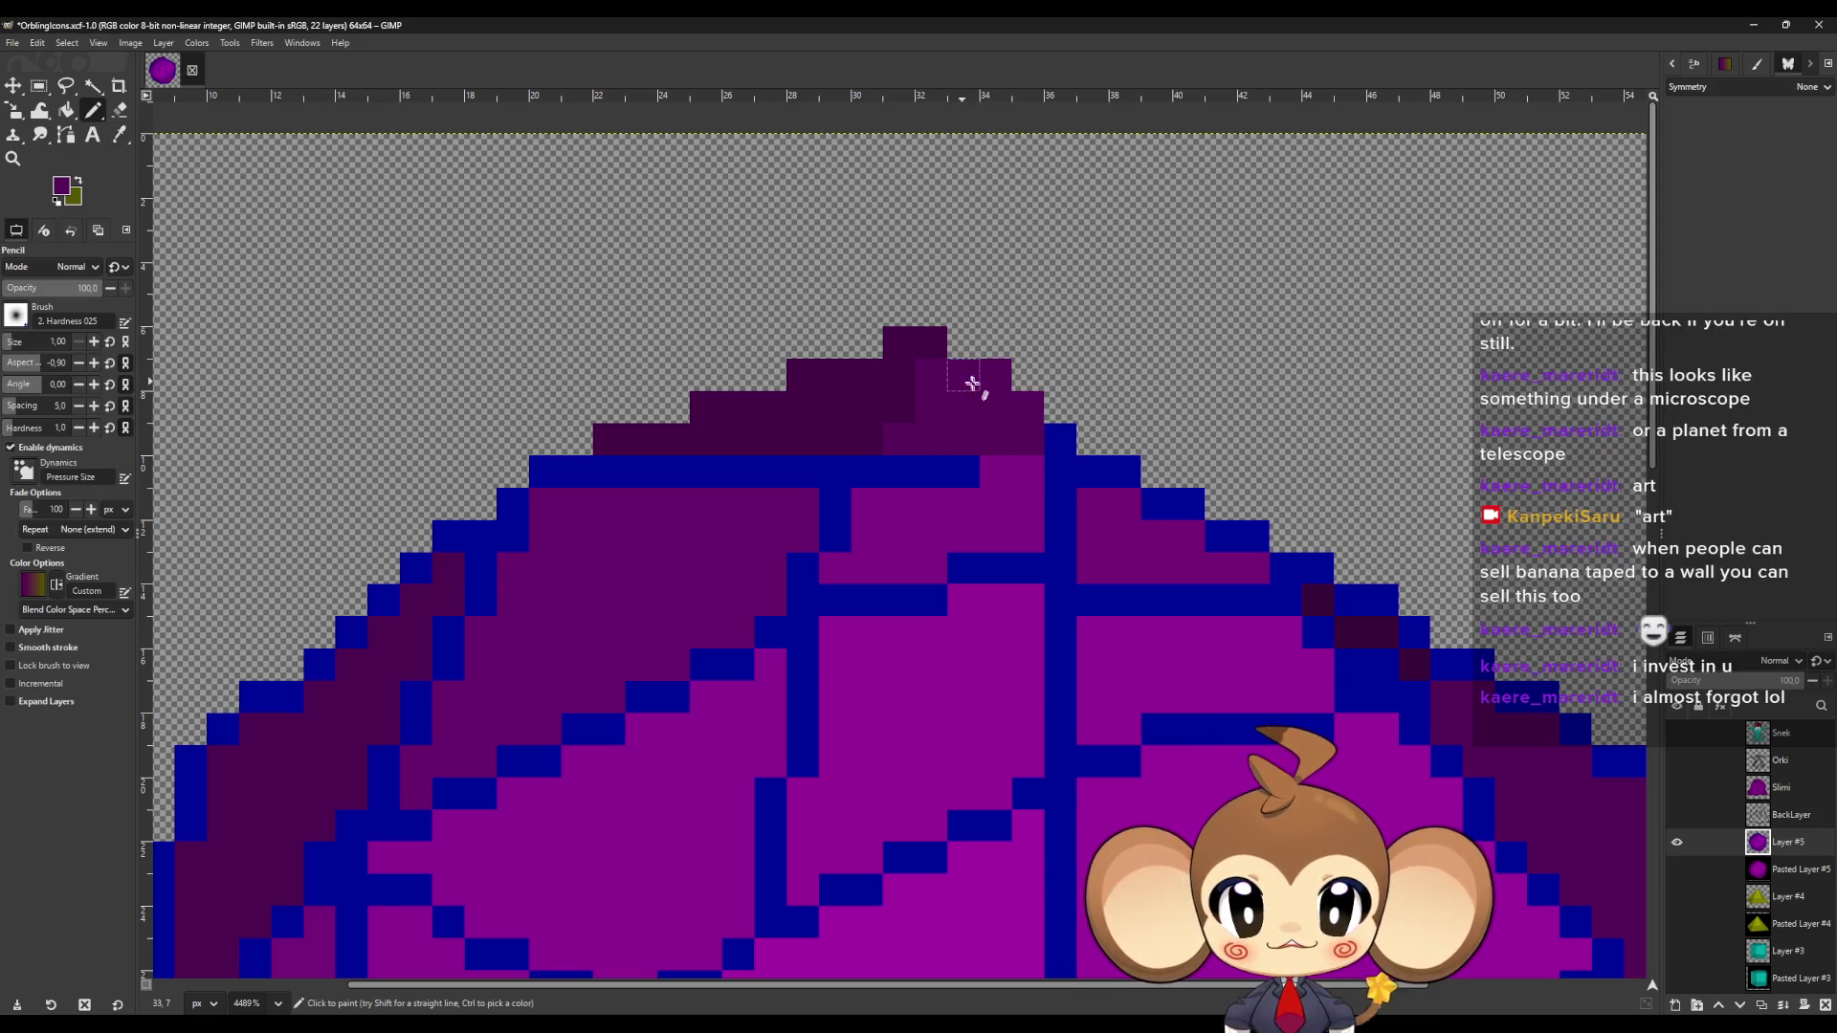
left_click(1056, 448)
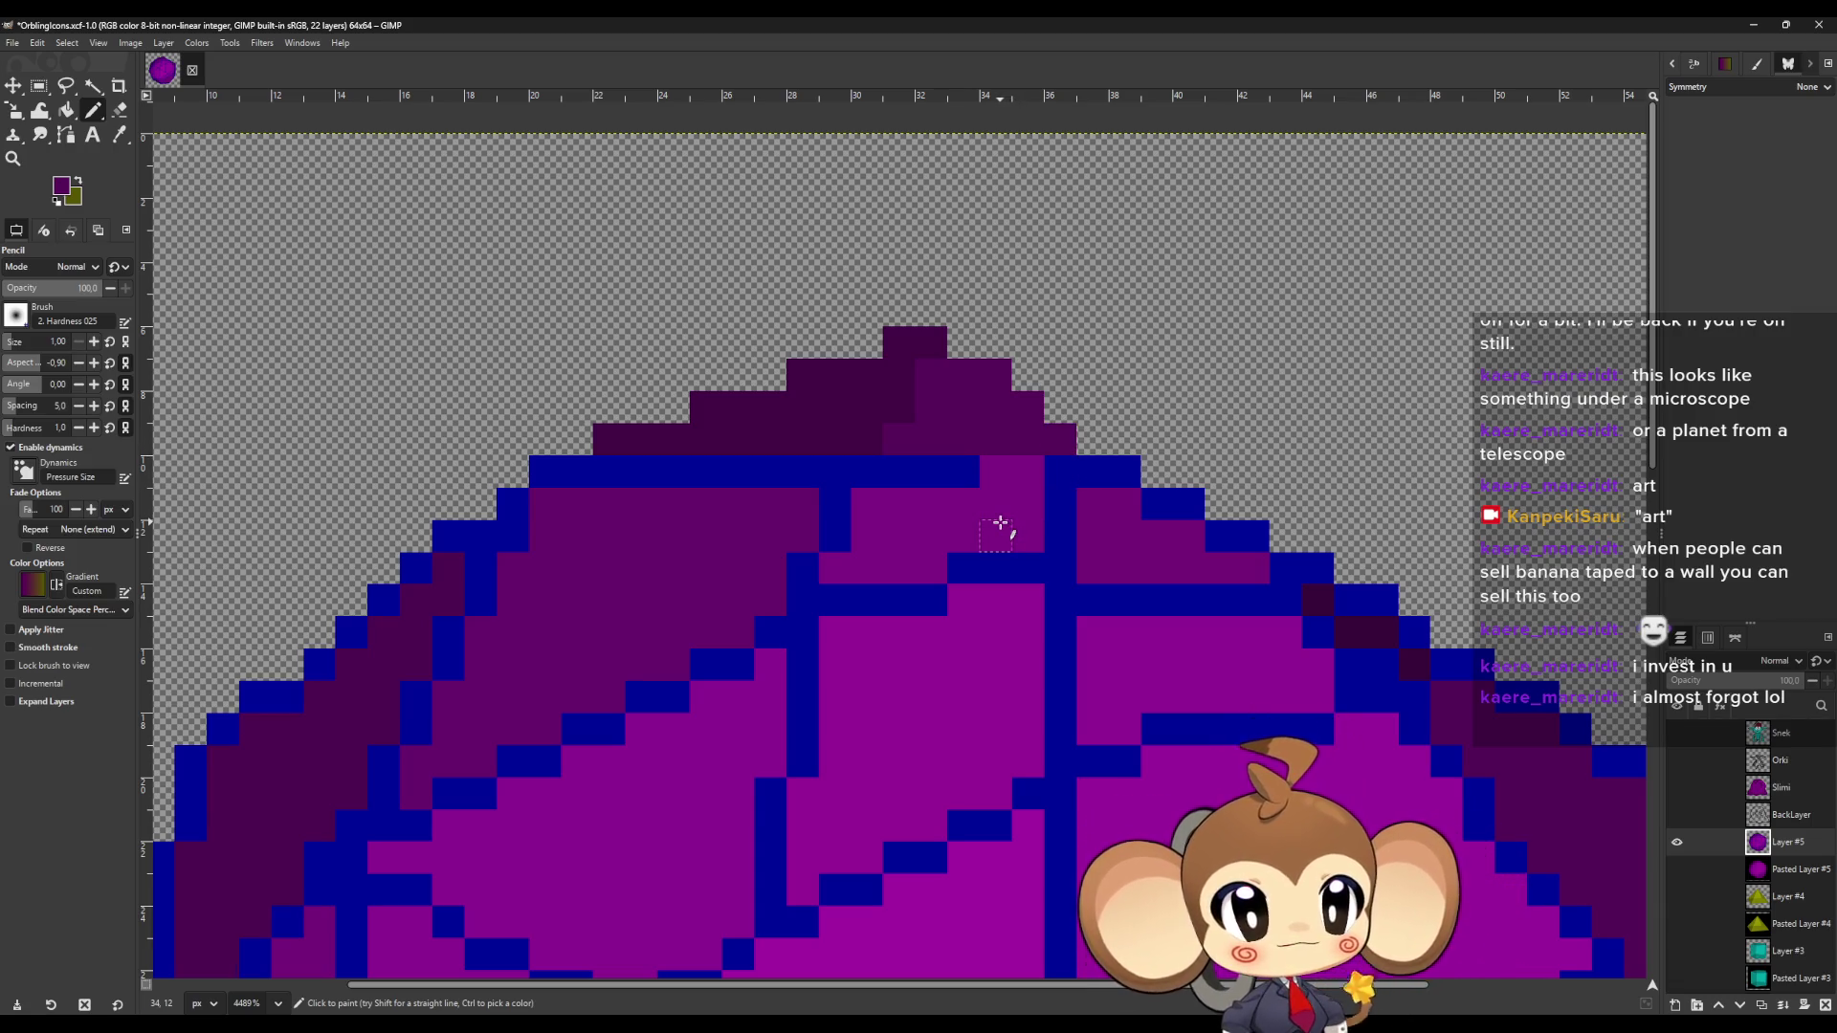
Recolour the blue outline below the peak and the right-hand steps bright purple.
left_click(971, 507, "ctrl")
left_click(964, 471)
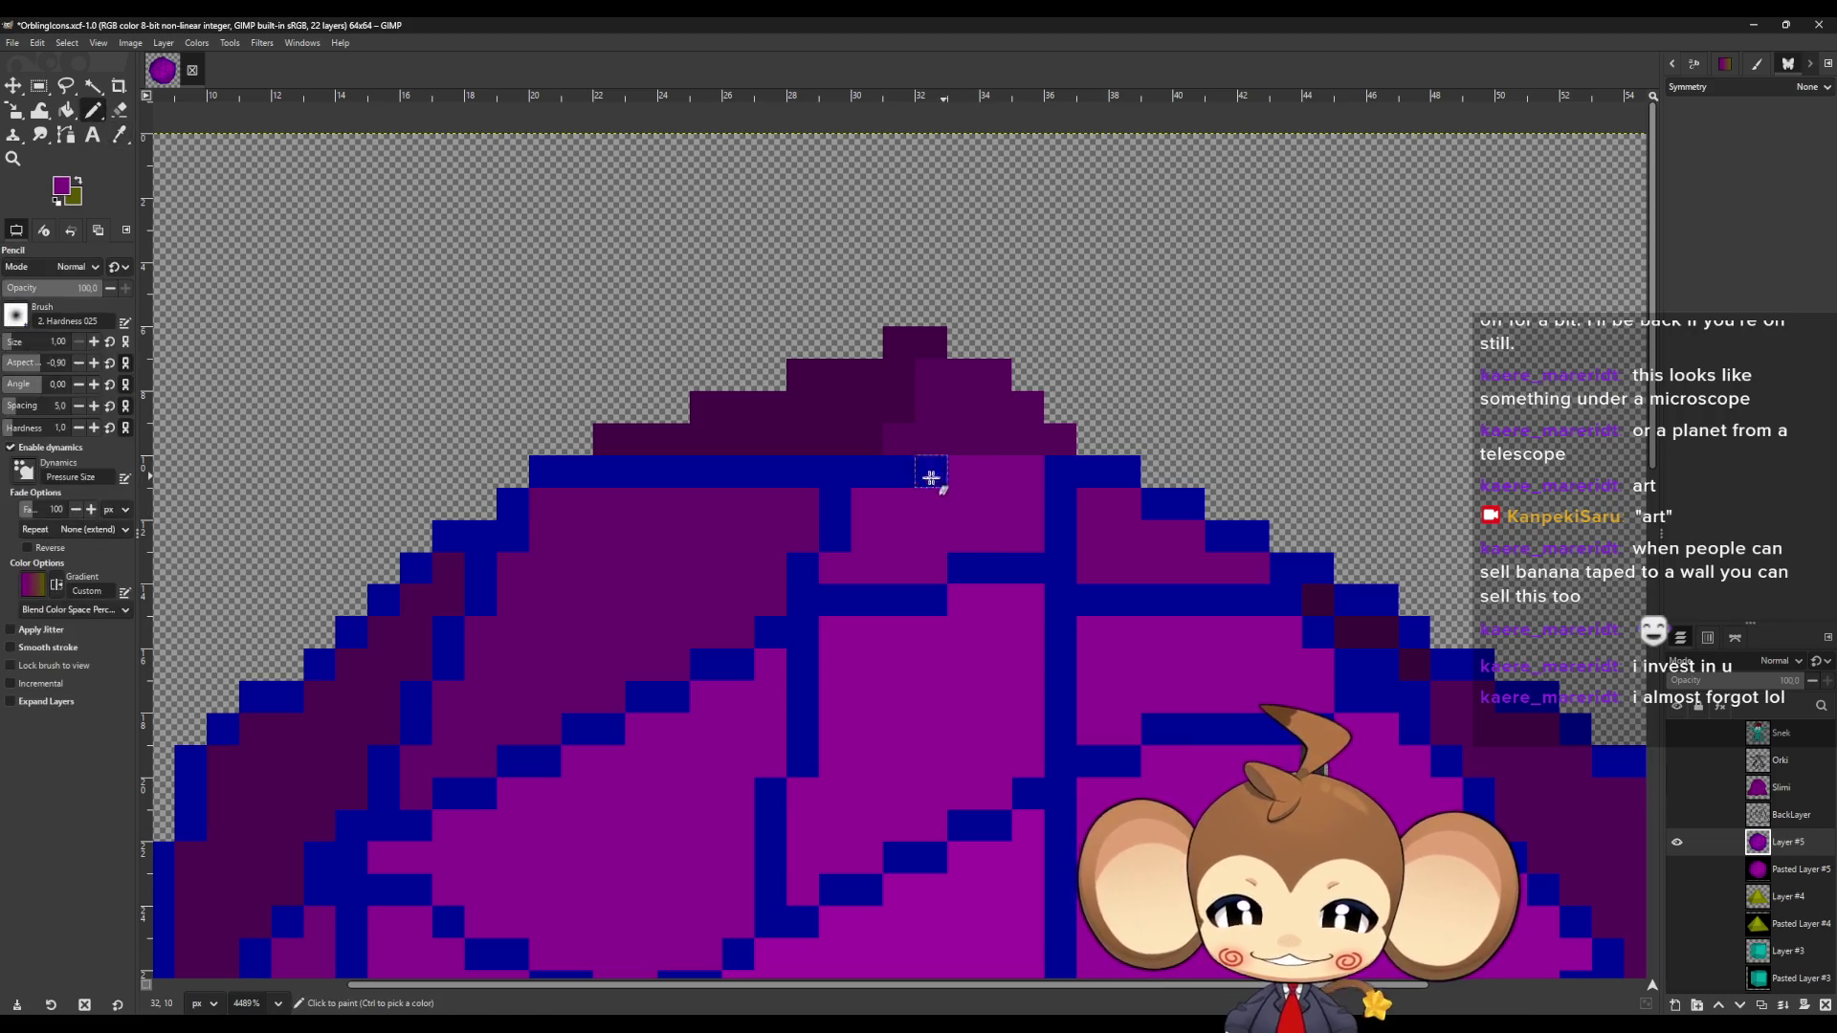
left_click_drag(937, 475, 874, 479)
left_click(837, 522)
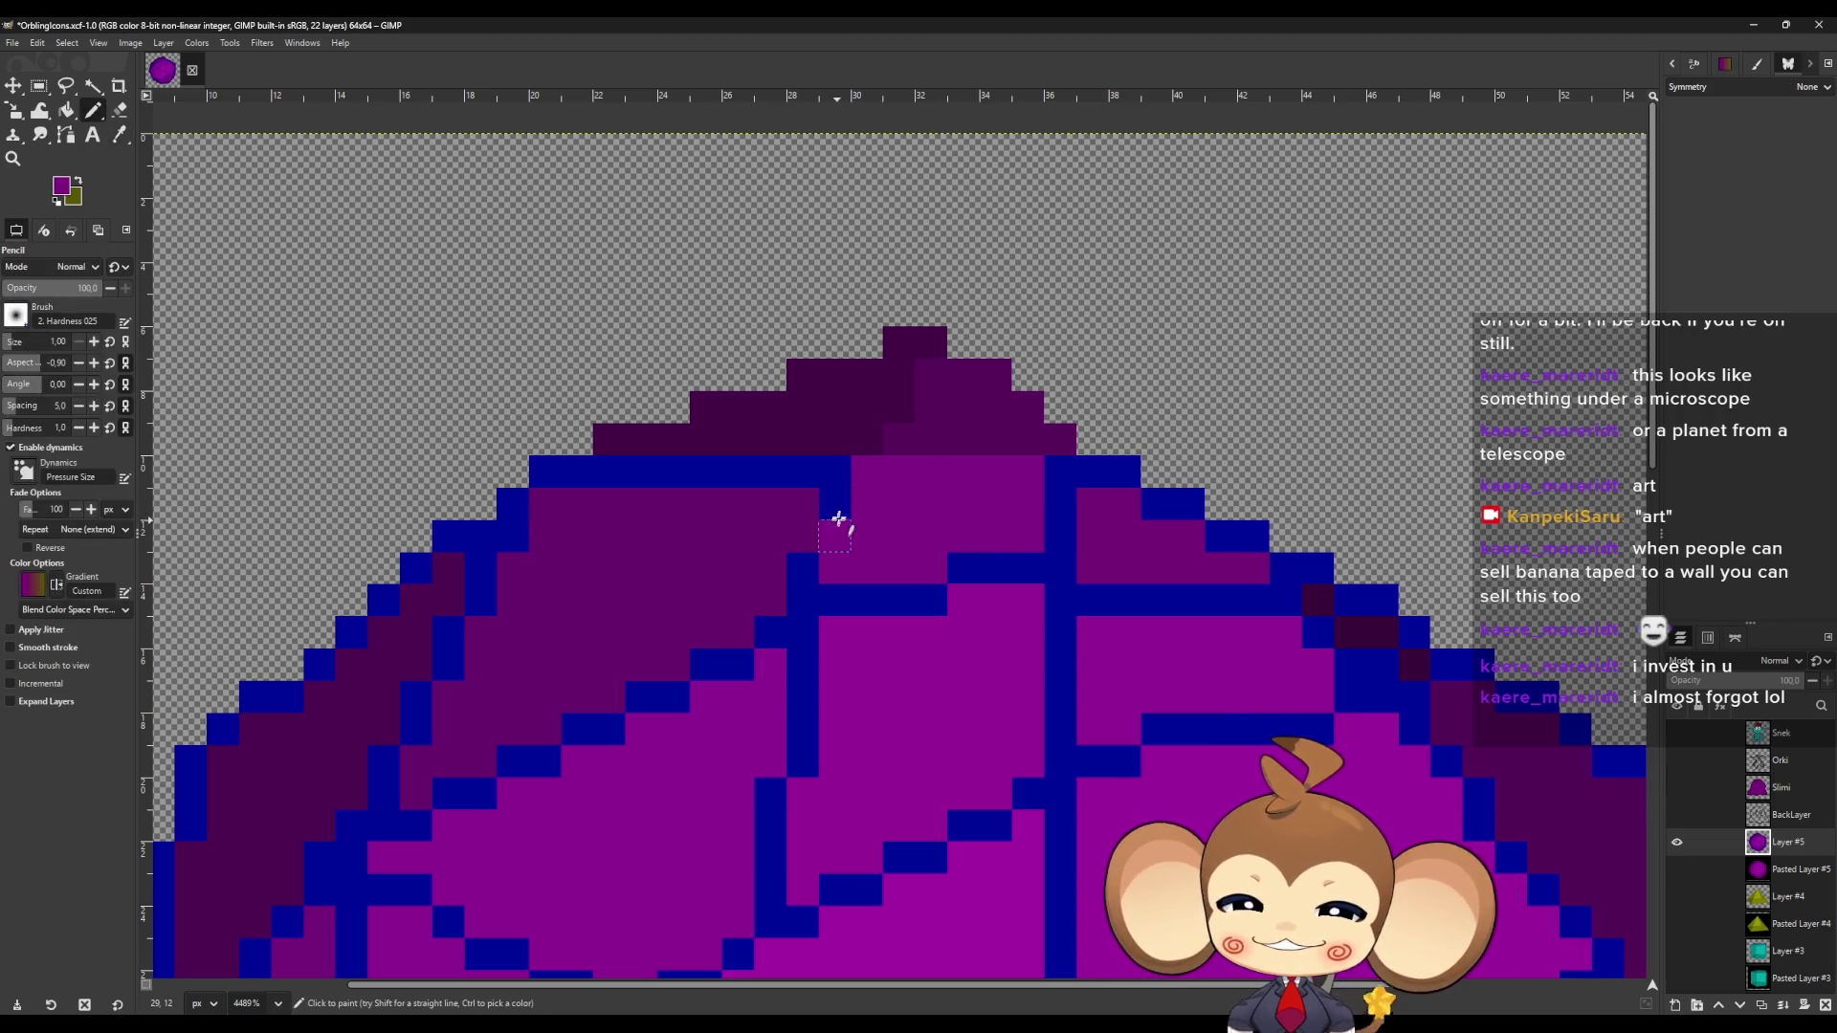
left_click(809, 569)
mouse_move(827, 594)
left_mouse_down()
mouse_move(923, 599)
mouse_move(1024, 571)
mouse_move(1058, 468)
mouse_move(1110, 478)
left_mouse_up()
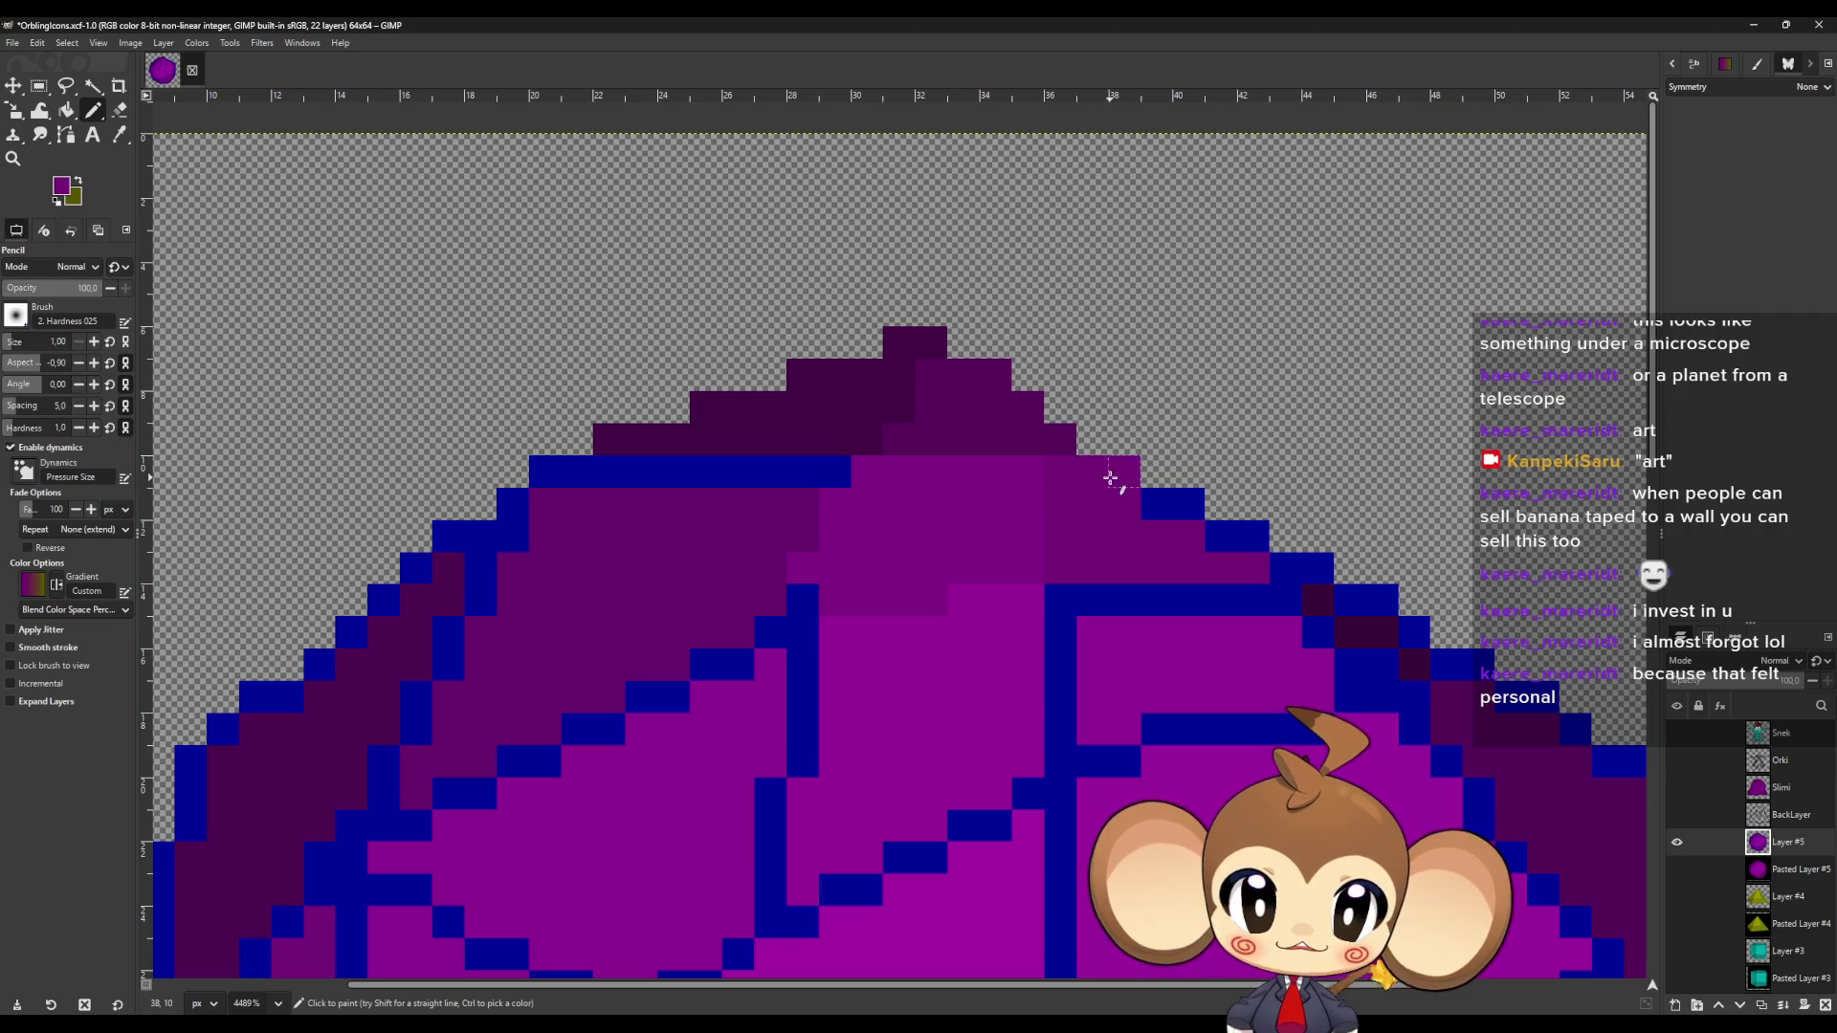
left_click(1168, 501)
left_click(1222, 533)
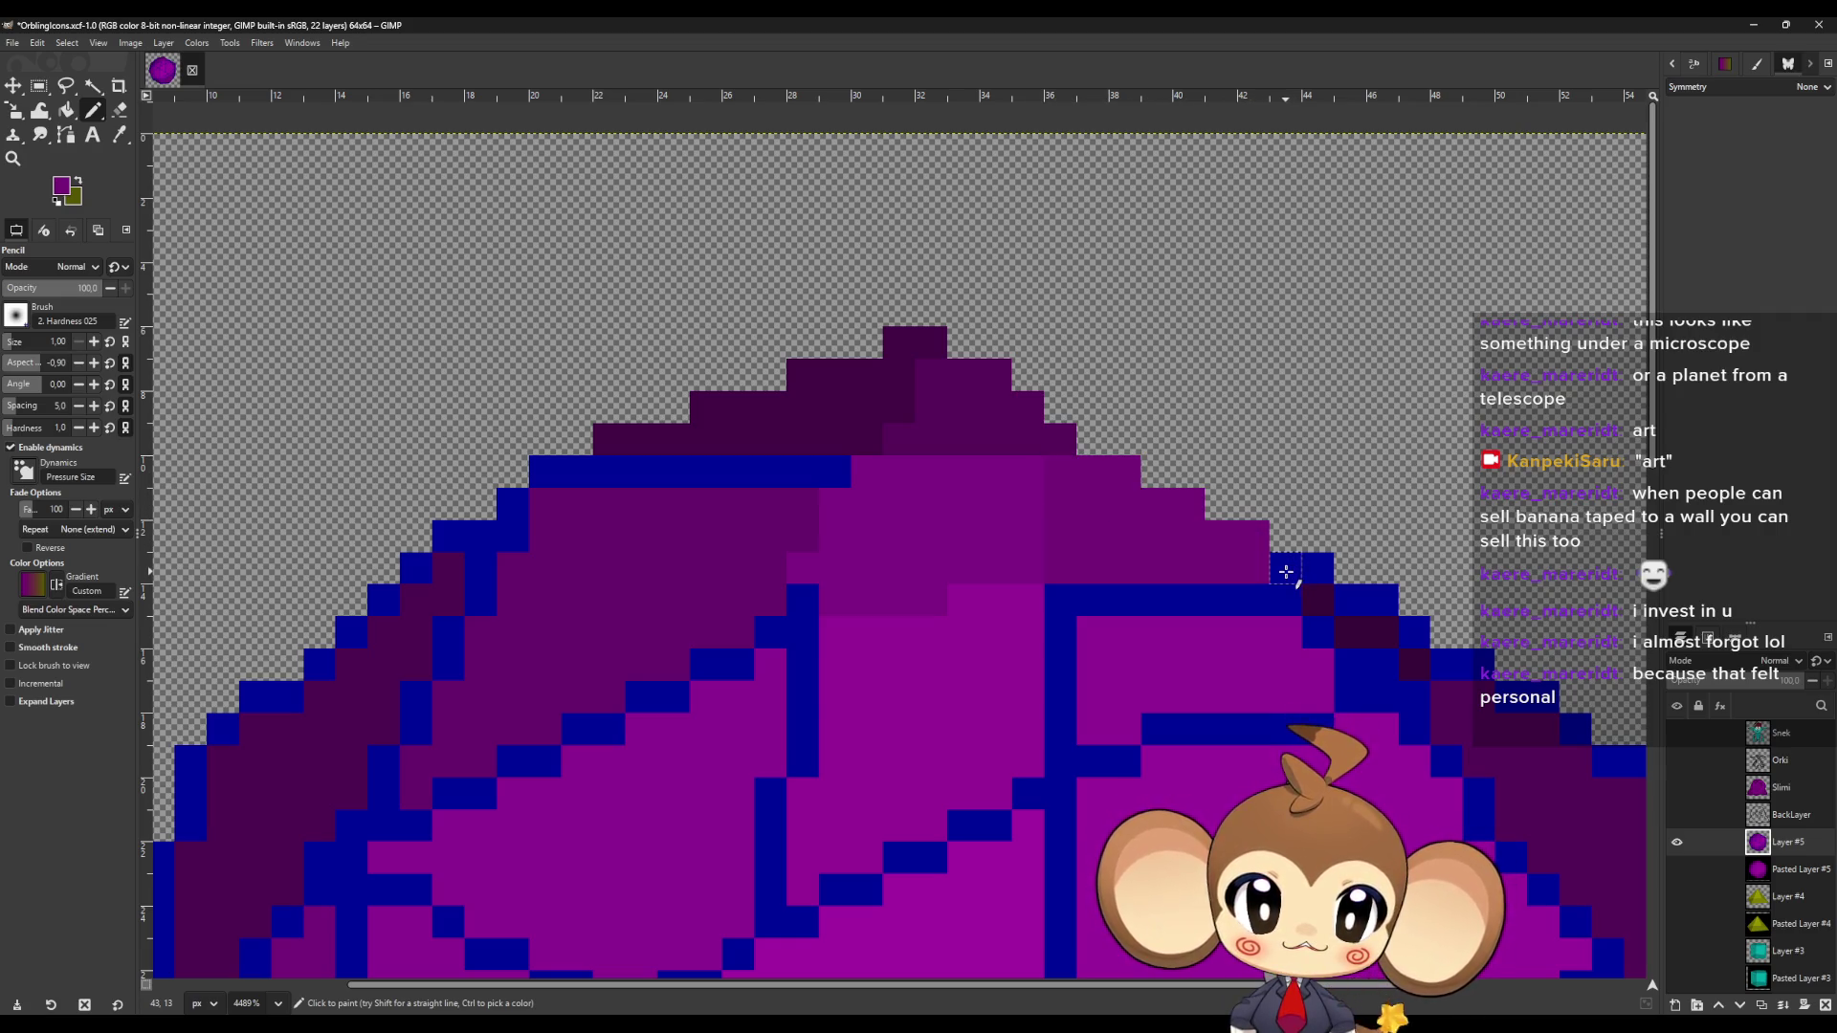
left_click(1284, 572)
Paint the right-hand blue edge pixels dark purple and an inner blue band magenta.
left_click(1319, 598, "ctrl")
left_click(1318, 568)
mouse_move(1349, 600)
left_mouse_down()
mouse_move(1392, 617)
mouse_move(1426, 665)
left_mouse_up()
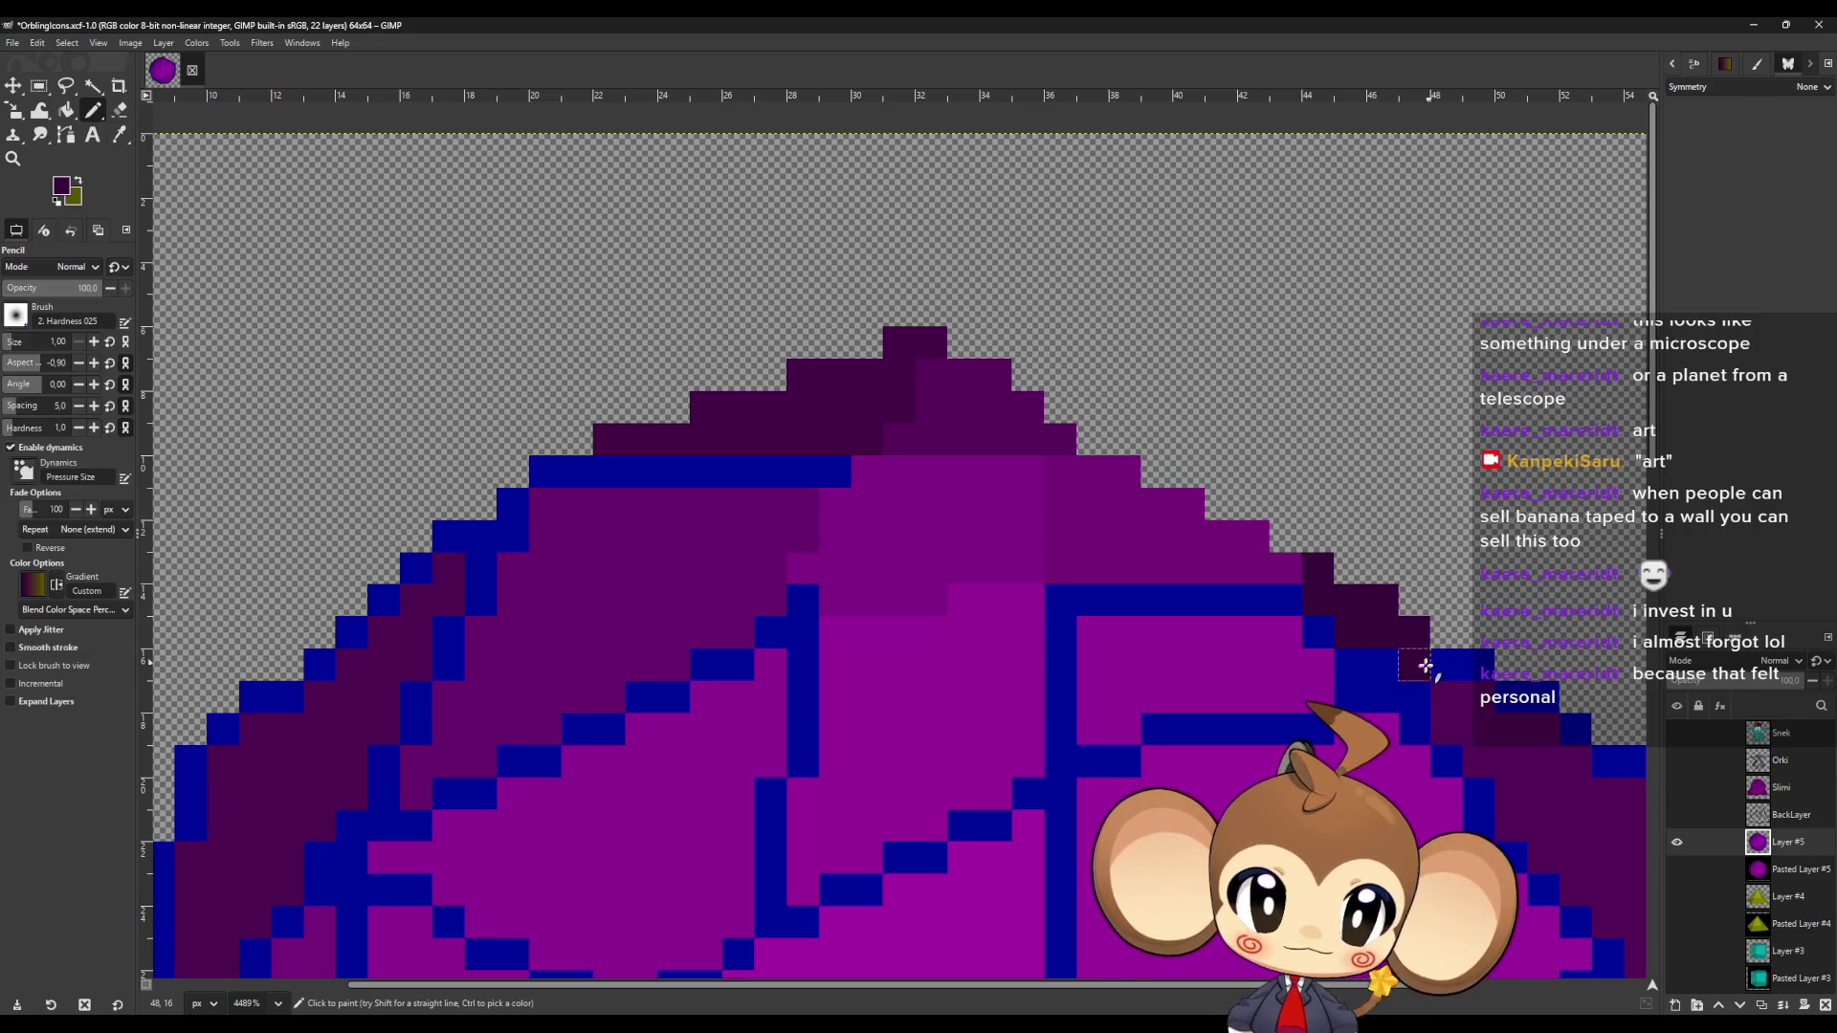
left_click(1318, 632)
left_click(1275, 657, "ctrl")
mouse_move(1273, 605)
left_mouse_down()
mouse_move(1059, 607)
mouse_move(1062, 728)
mouse_move(1140, 762)
mouse_move(1173, 734)
mouse_move(1304, 727)
left_mouse_up()
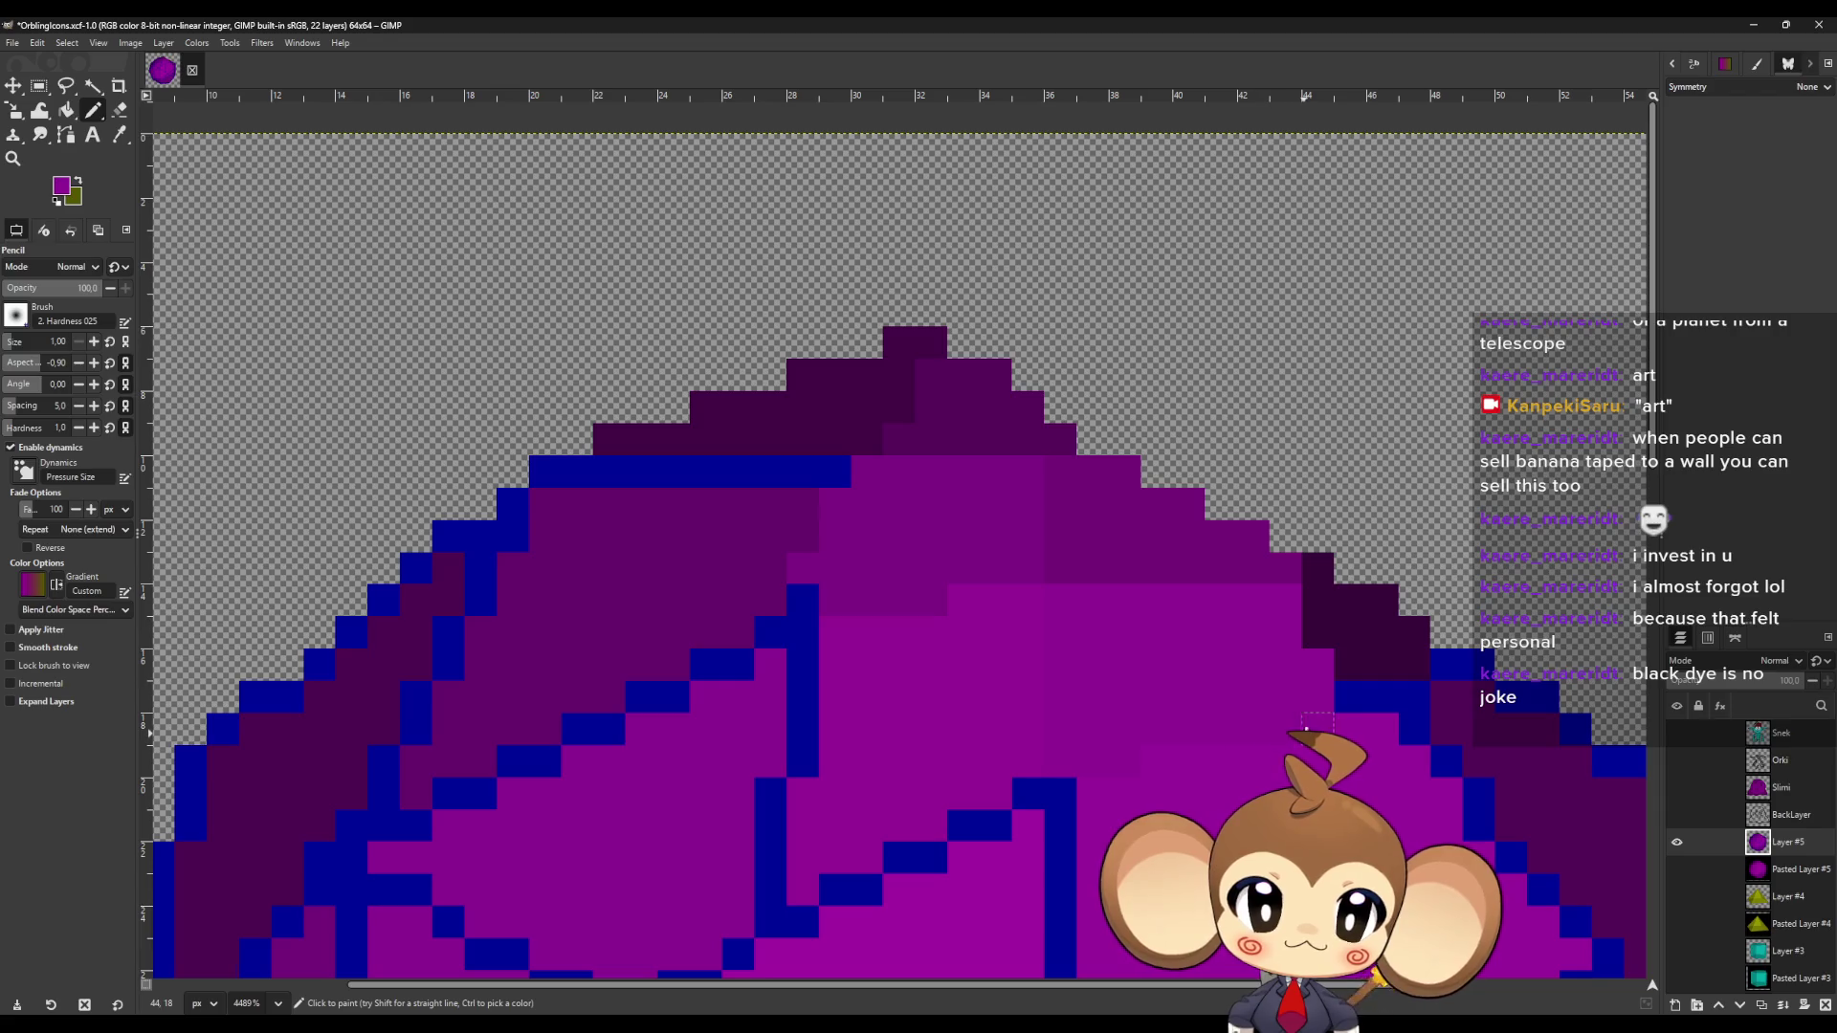
left_click(1482, 729, "ctrl")
left_click_drag(1418, 697, 1484, 673)
scroll(1479, 675, "down", 1)
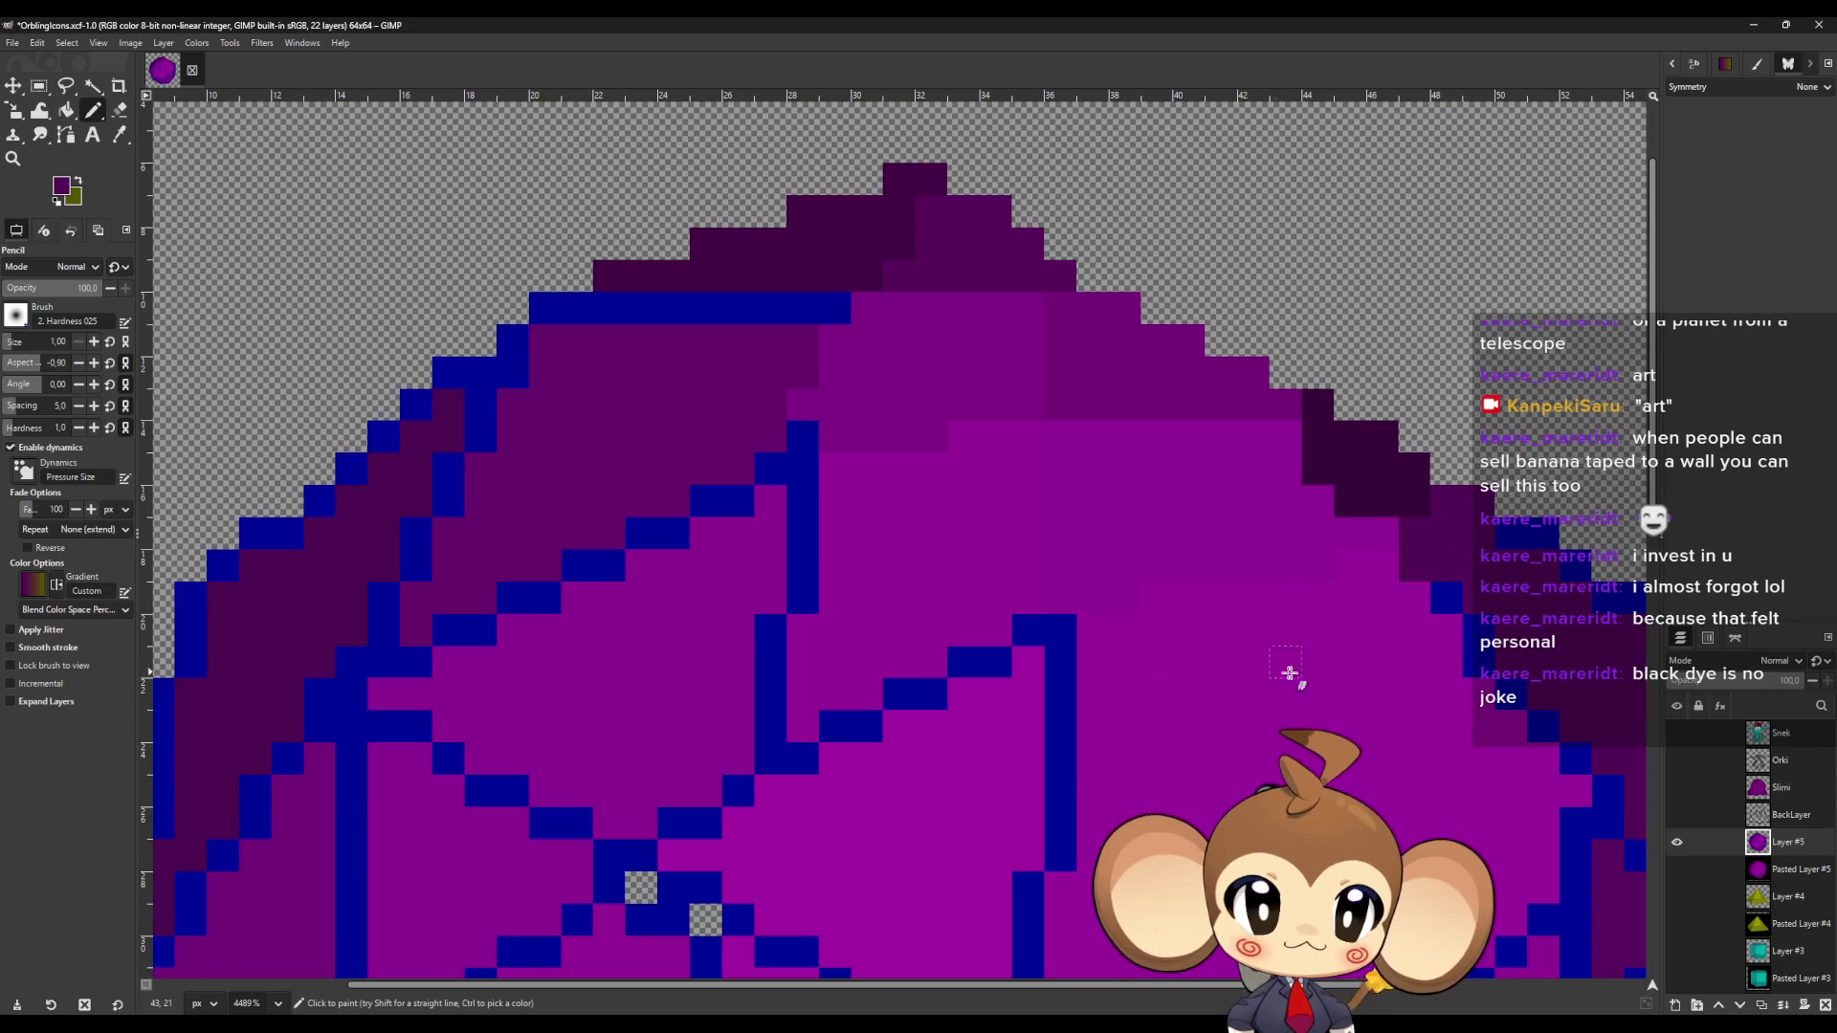
Recolour the blue staircase on the right dark purple, including a straight line down the edge.
scroll(1321, 604, "down", 1)
scroll(1402, 550, "up", 3)
left_click_drag(1339, 496, 1507, 600)
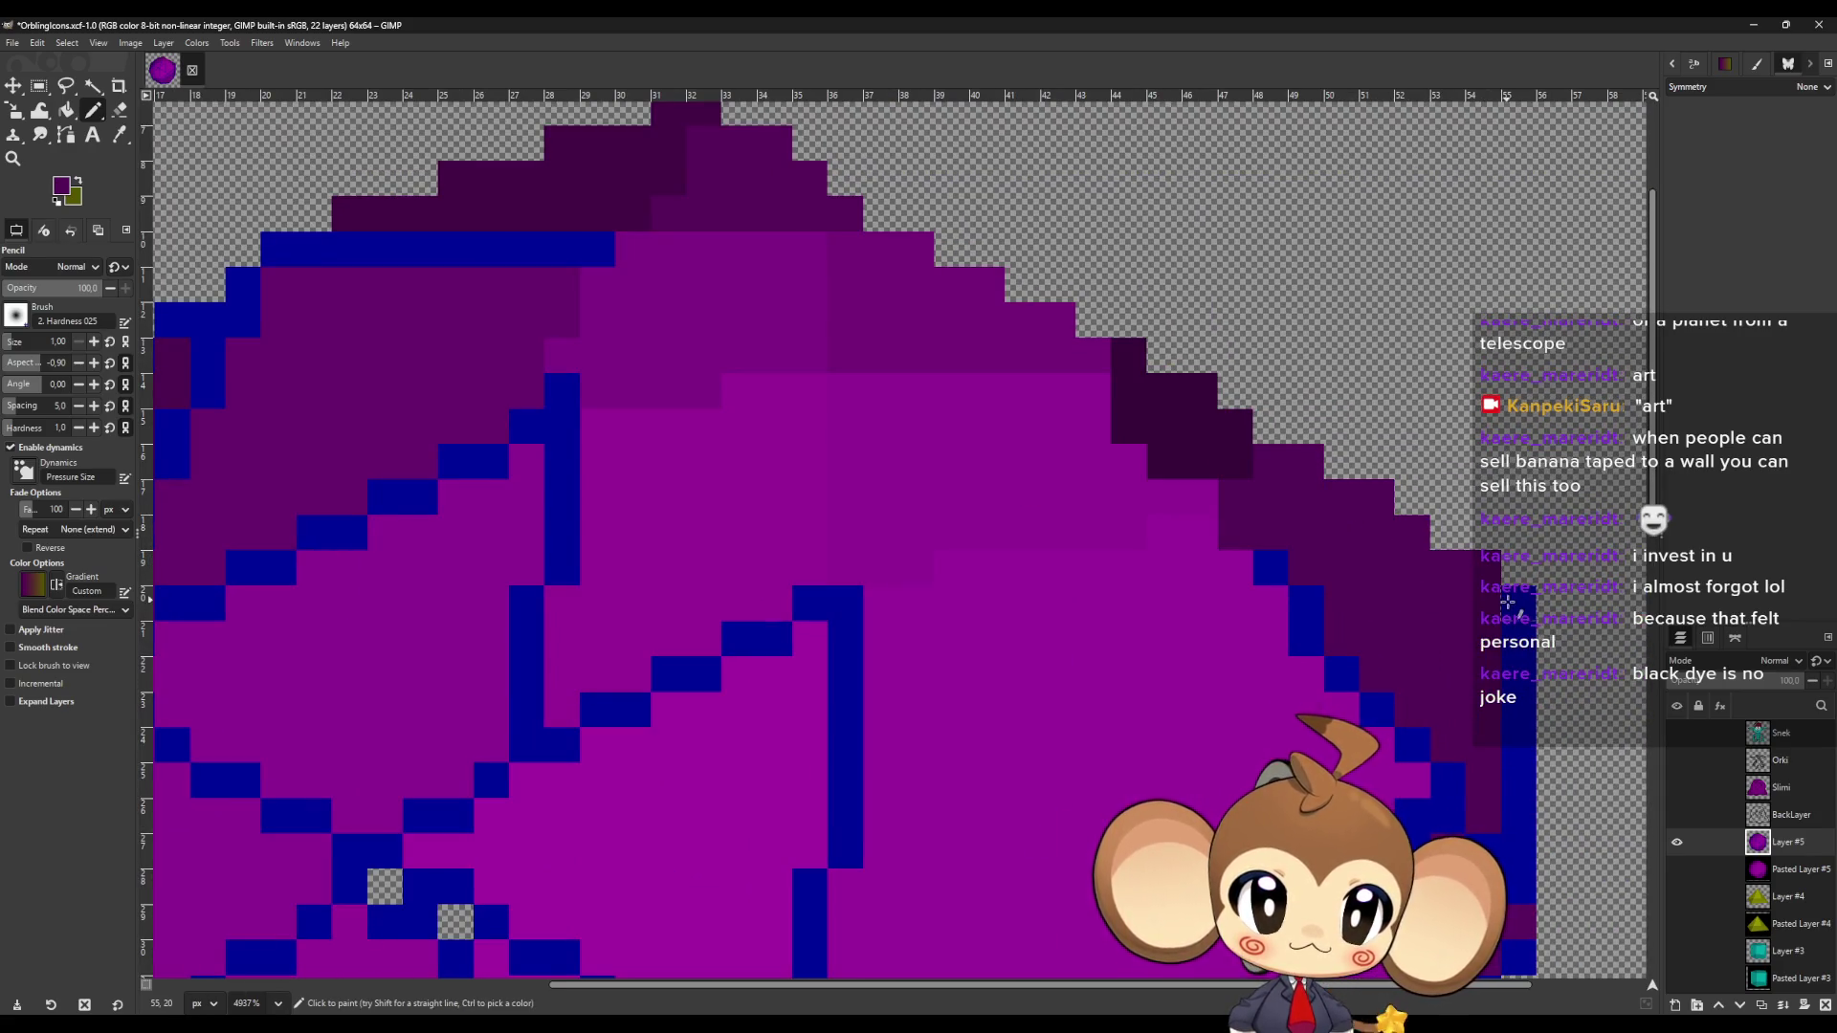
left_click(1519, 854, "shift")
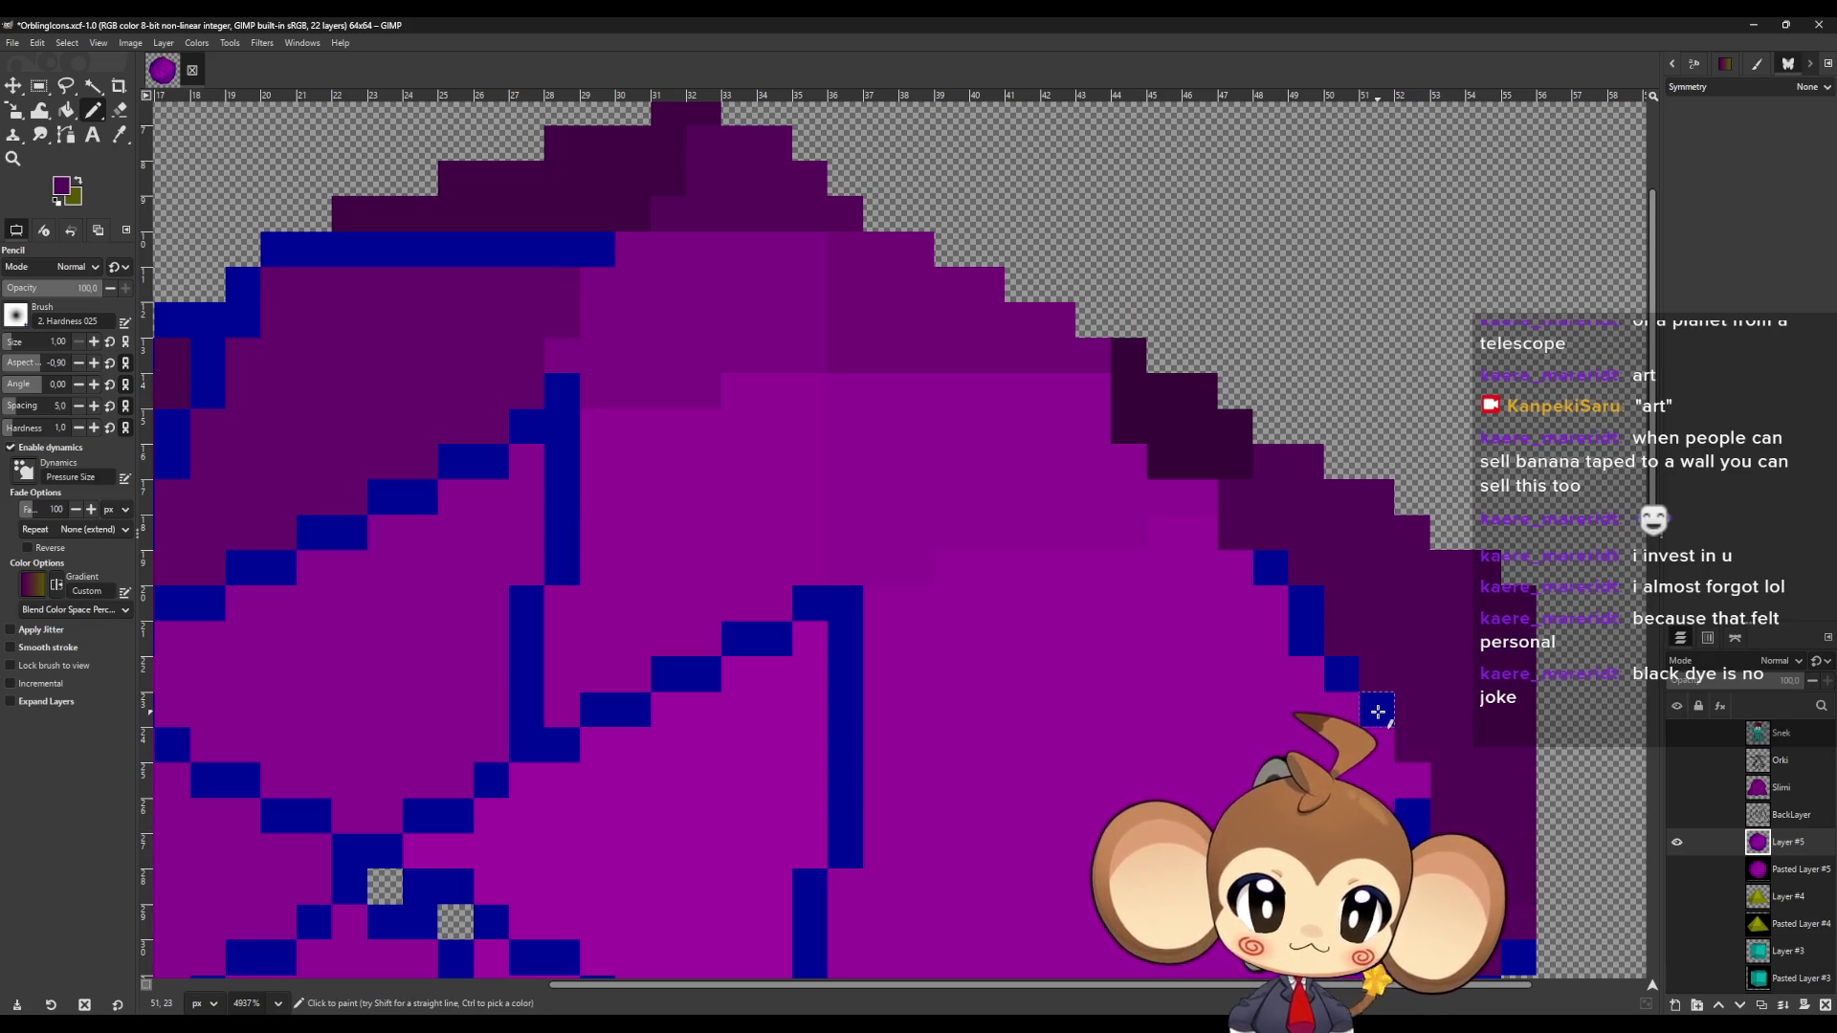
left_click_drag(1336, 673, 1271, 567)
scroll(1449, 698, "down", 3)
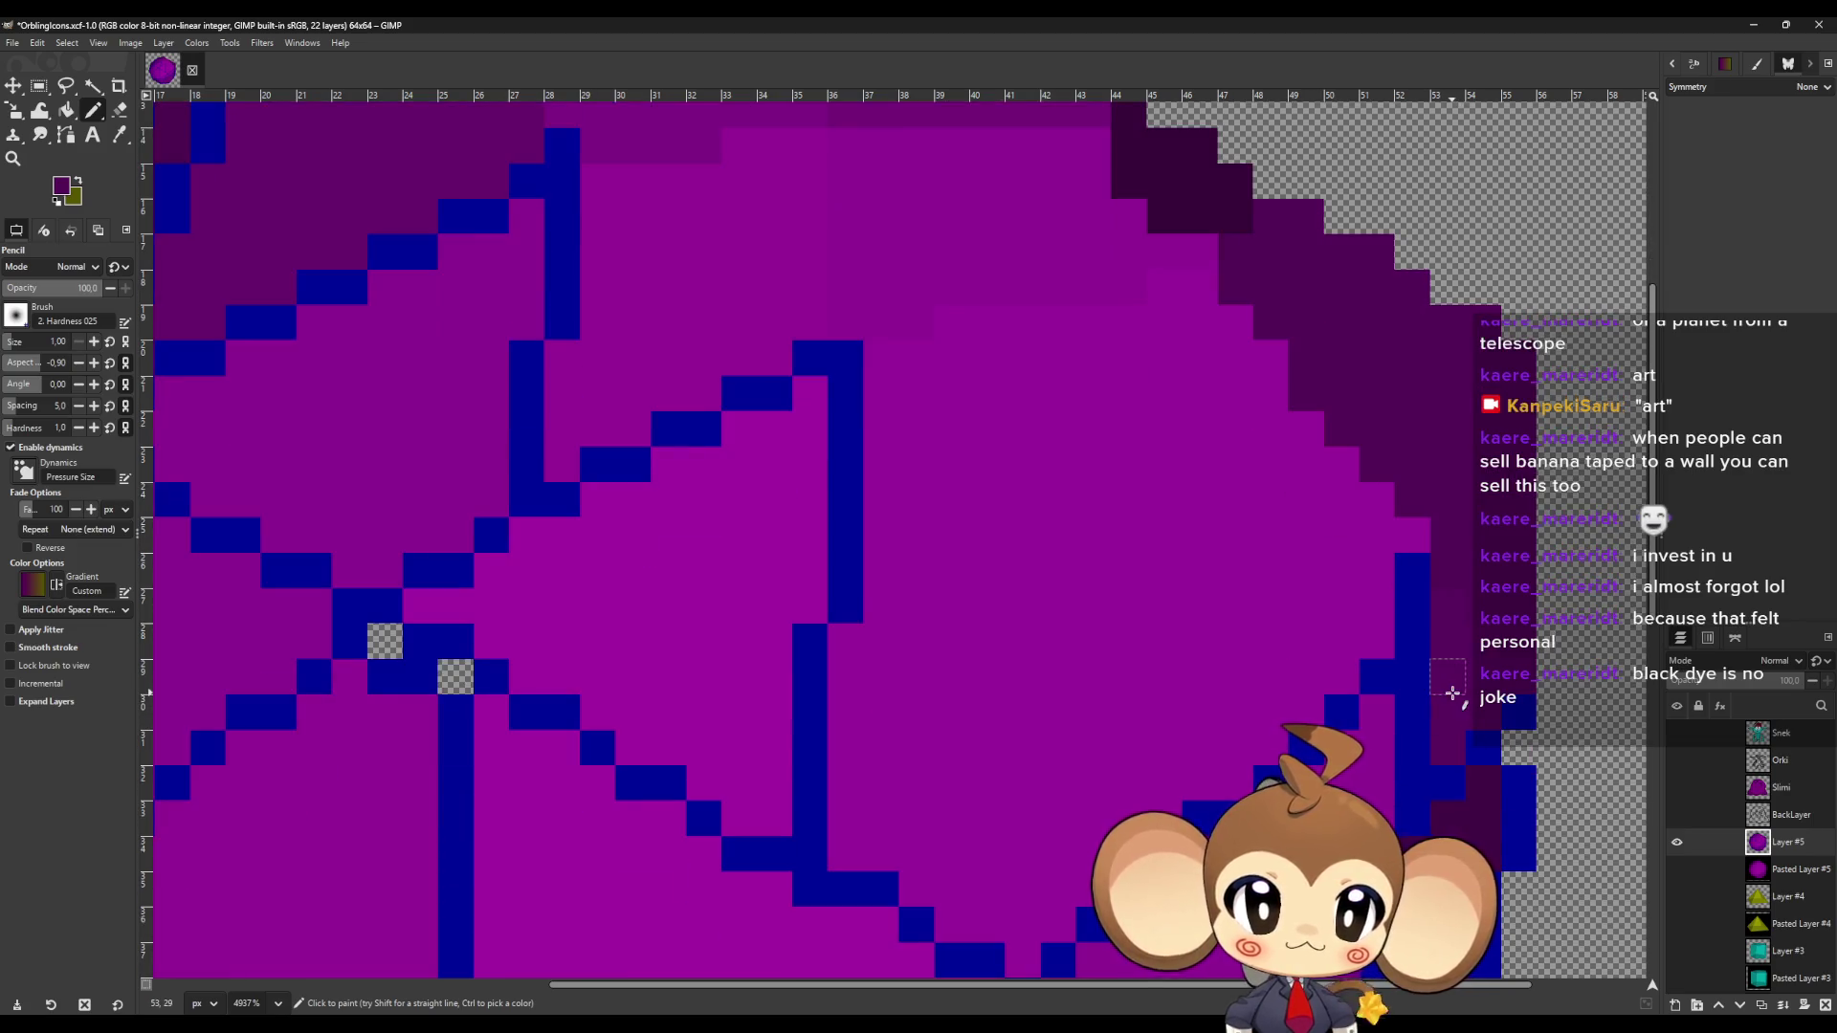
key("o")
key("n")
mouse_move(1517, 713)
left_mouse_down()
mouse_move(1414, 704)
mouse_move(1409, 614)
left_mouse_up()
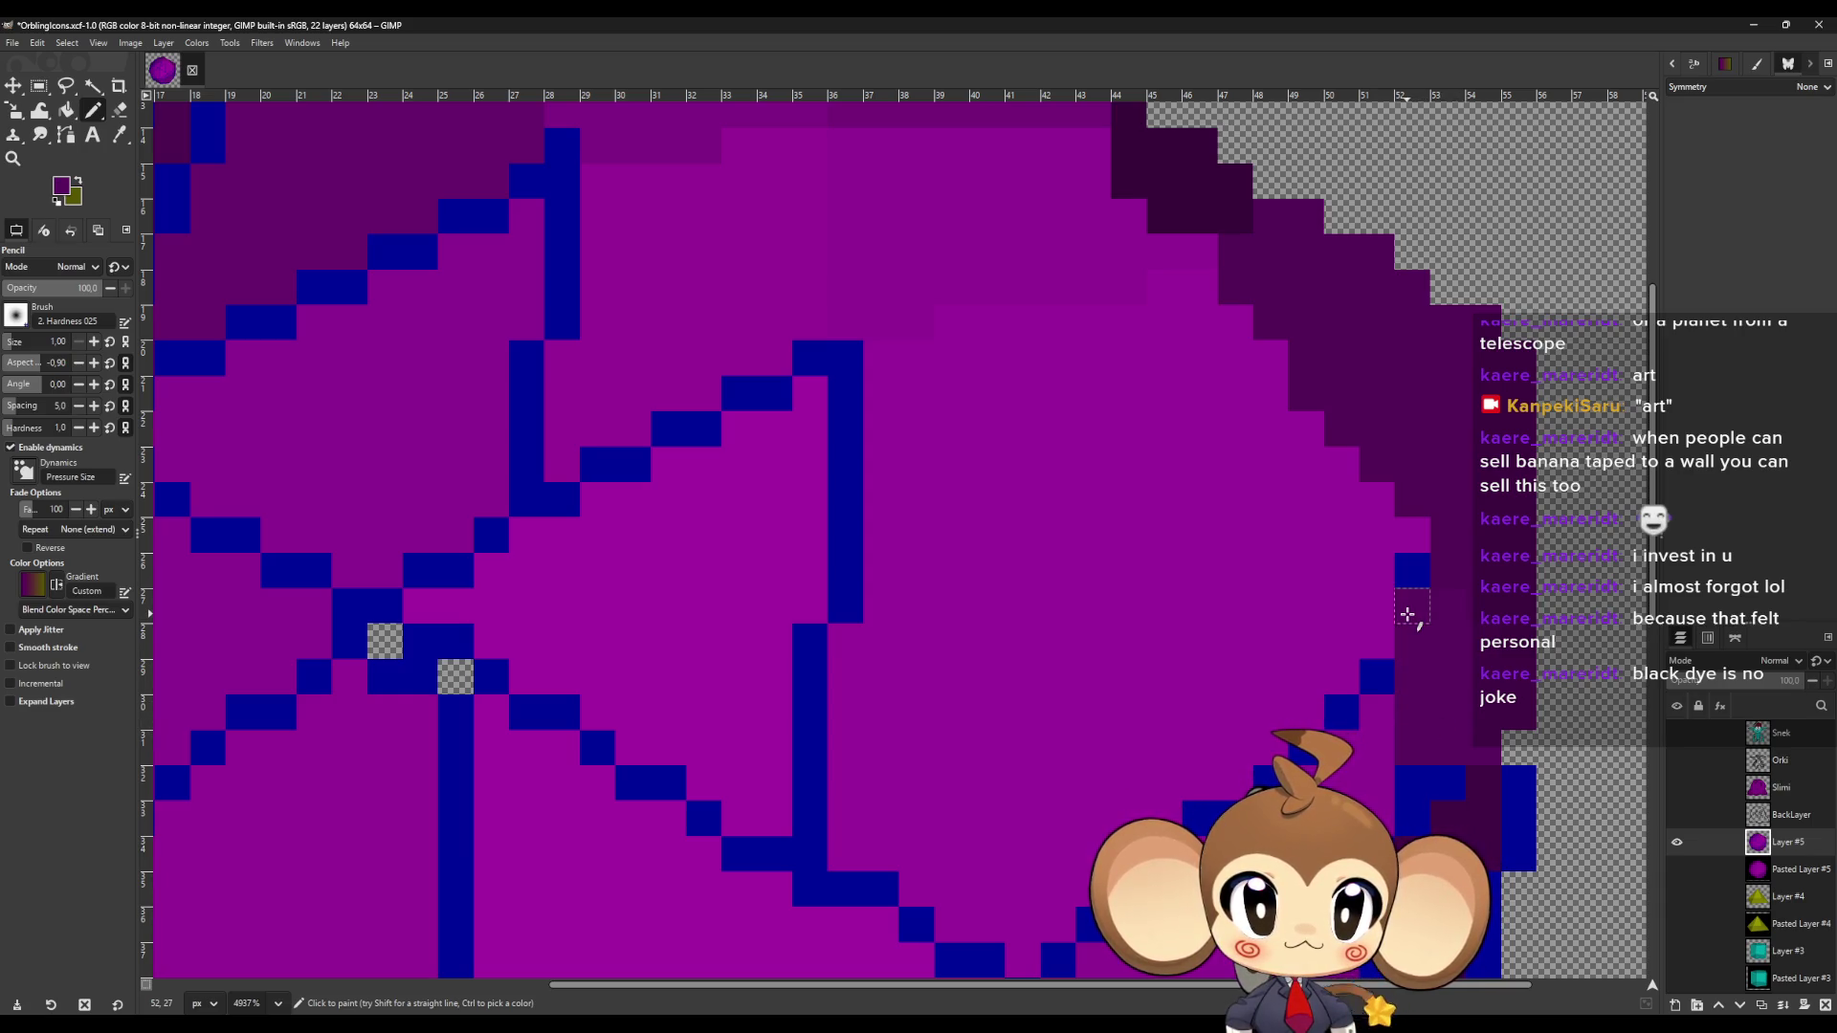
Paint blue outline pixels and the central vertical and diagonal lines in lighter purple.
left_click(1404, 615, "ctrl")
left_click(1414, 574)
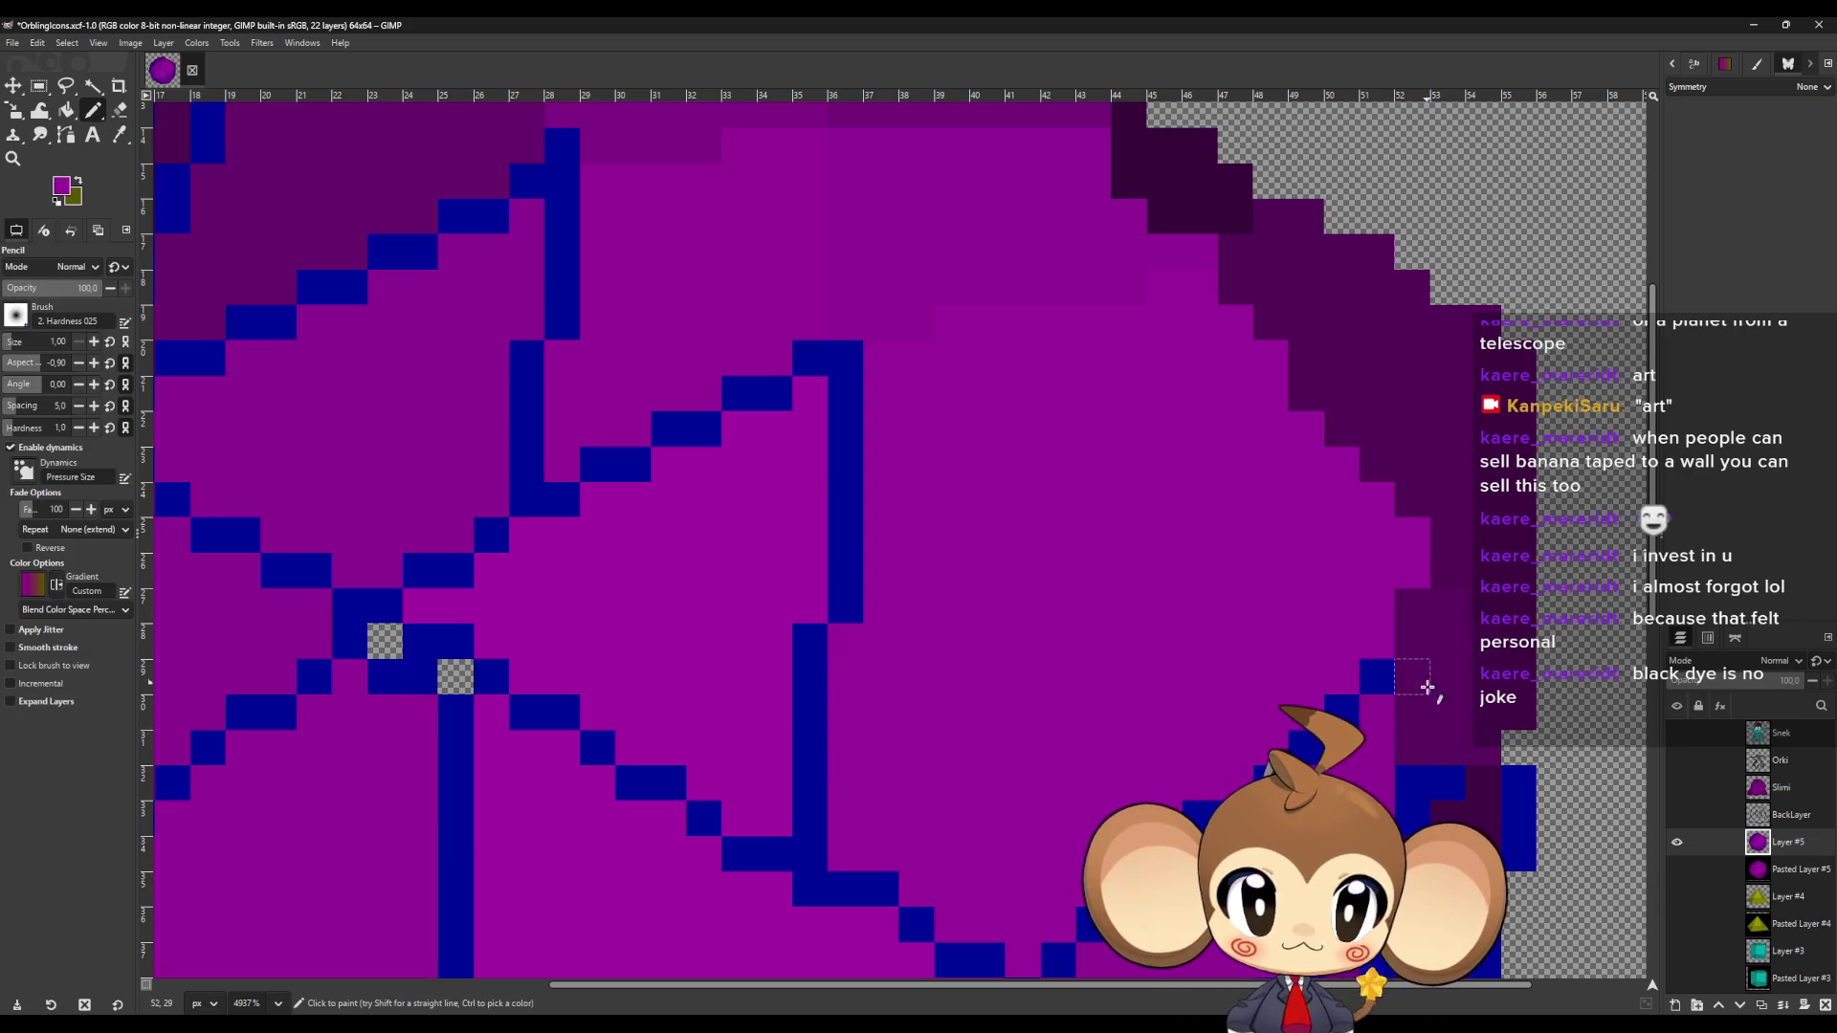
scroll(1387, 626, "down", 1)
left_click(1377, 595)
left_click(1342, 629)
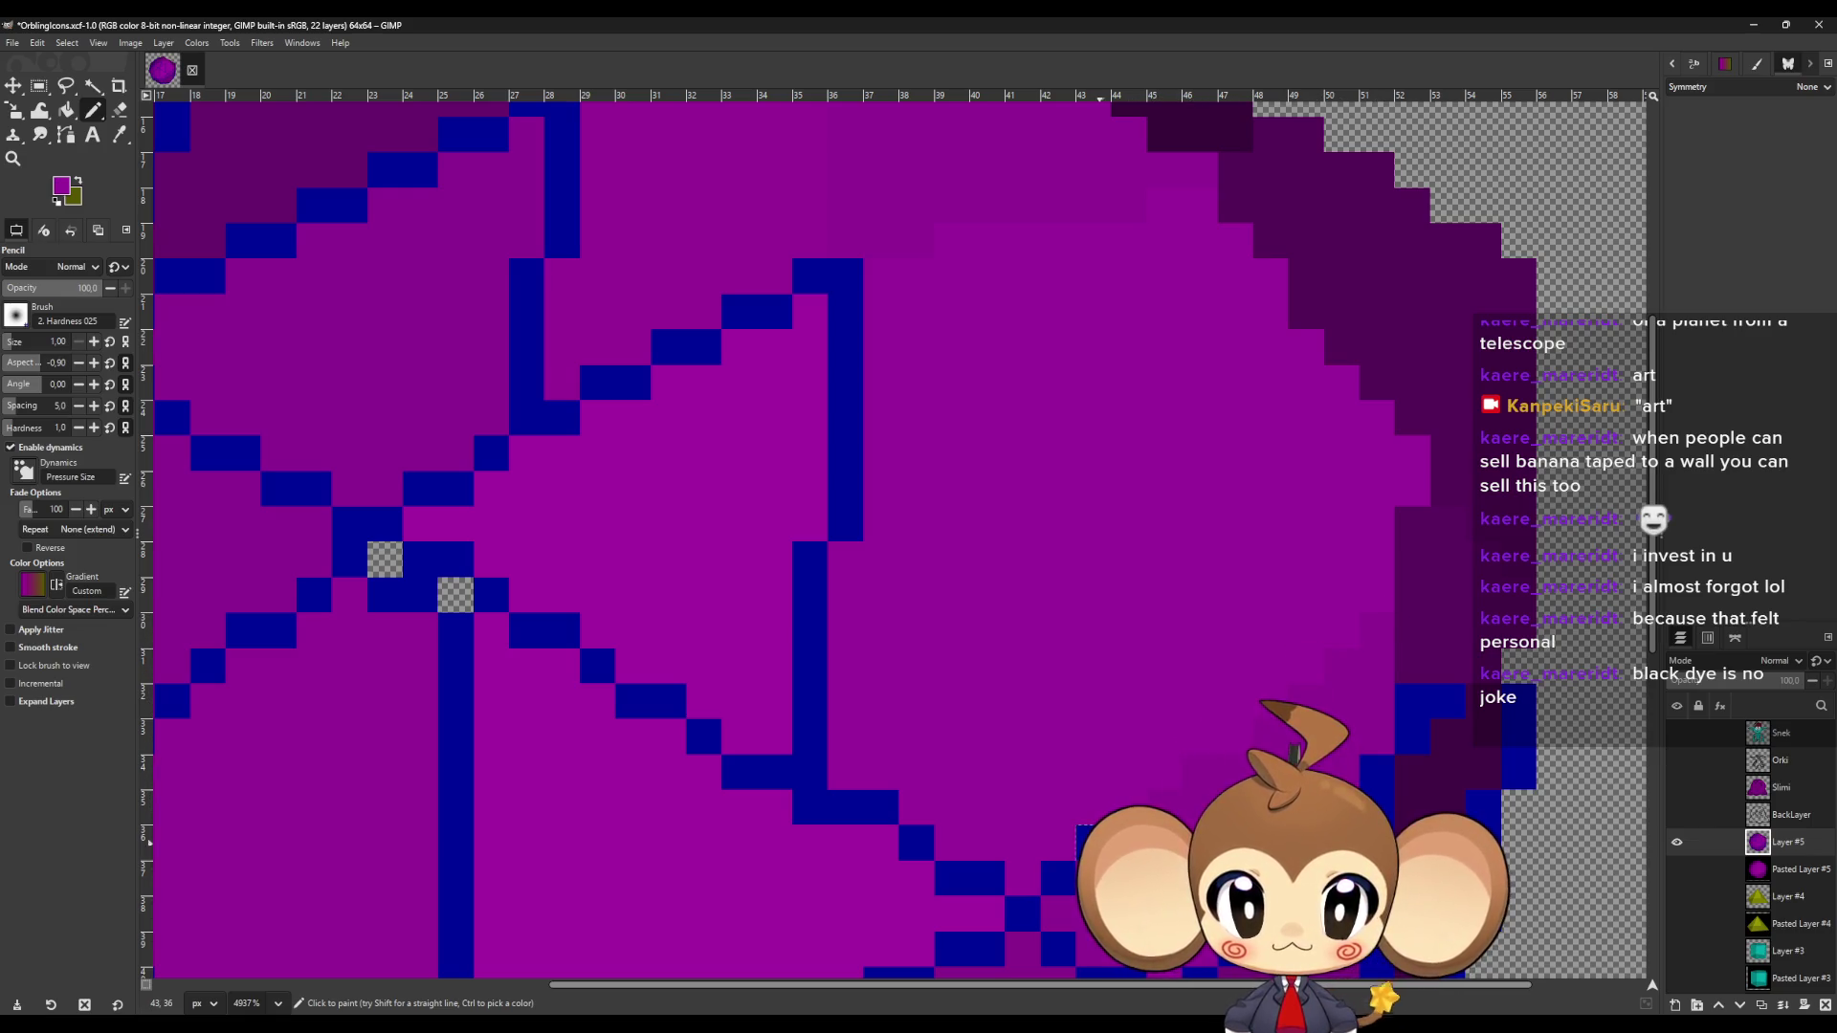
mouse_move(808, 773)
left_mouse_down()
mouse_move(808, 599)
mouse_move(847, 525)
mouse_move(849, 278)
left_mouse_up()
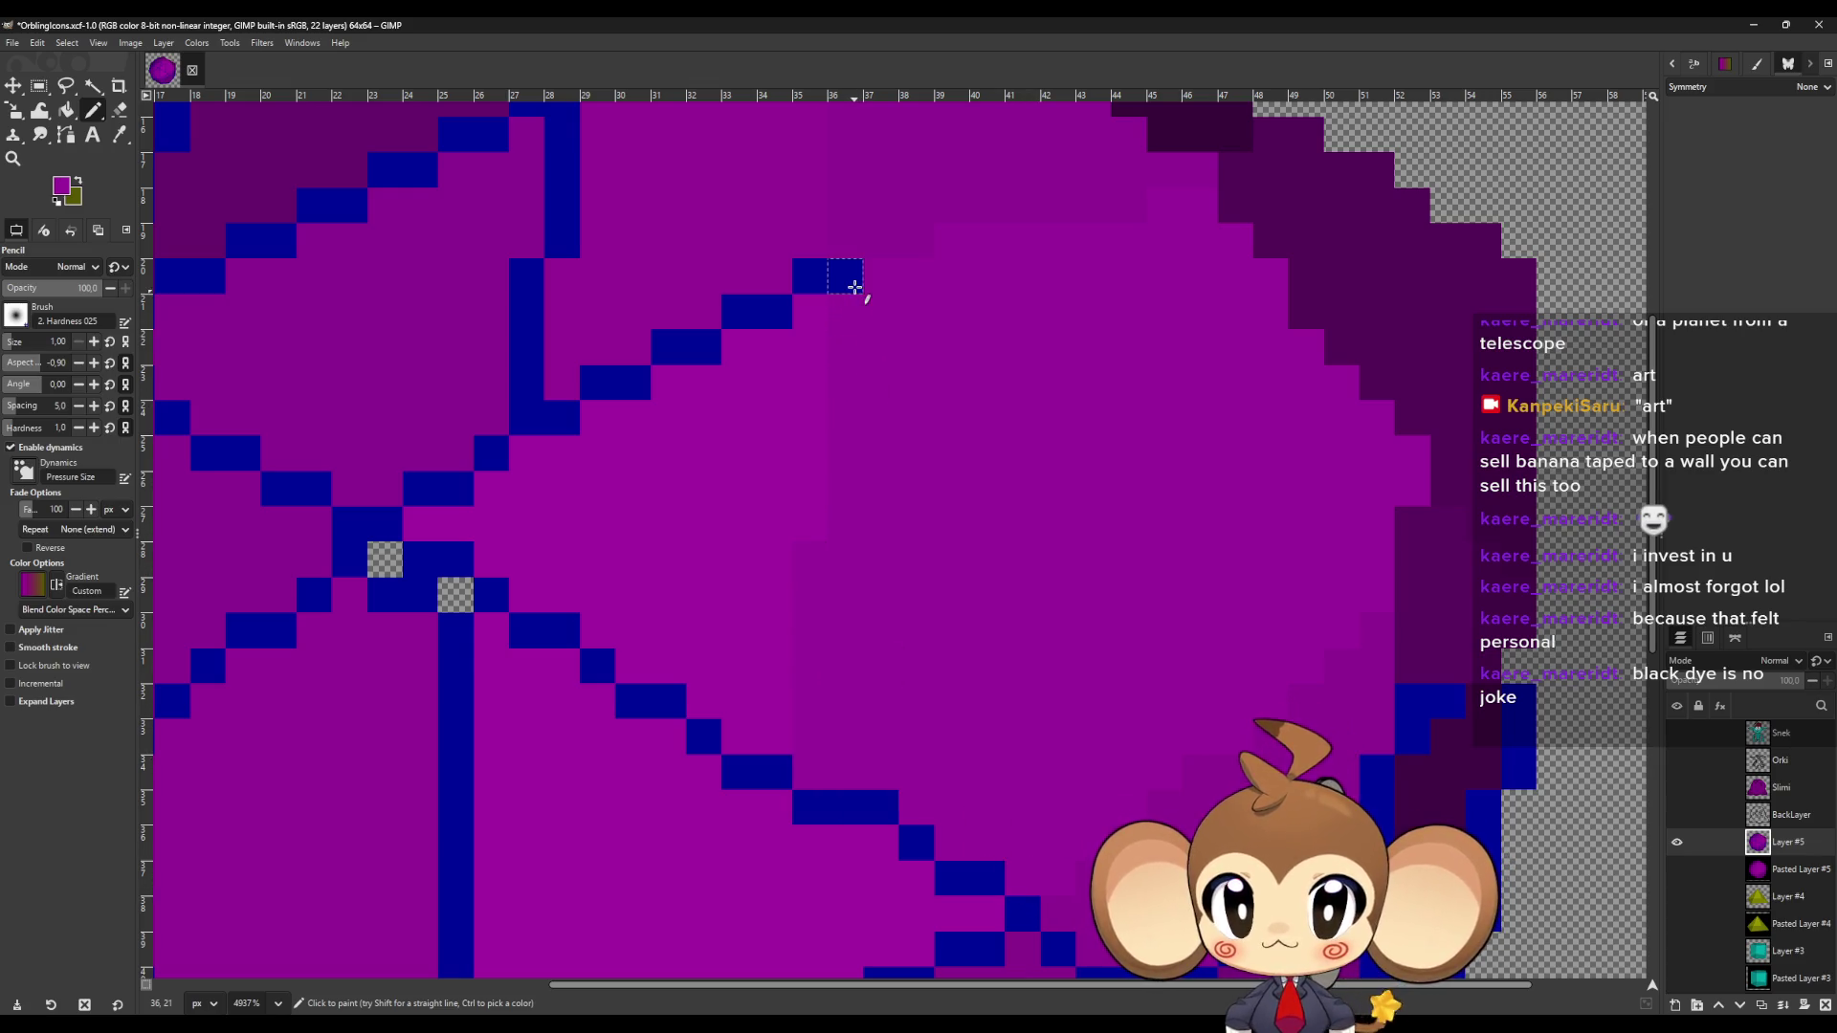
scroll(832, 306, "up", 1)
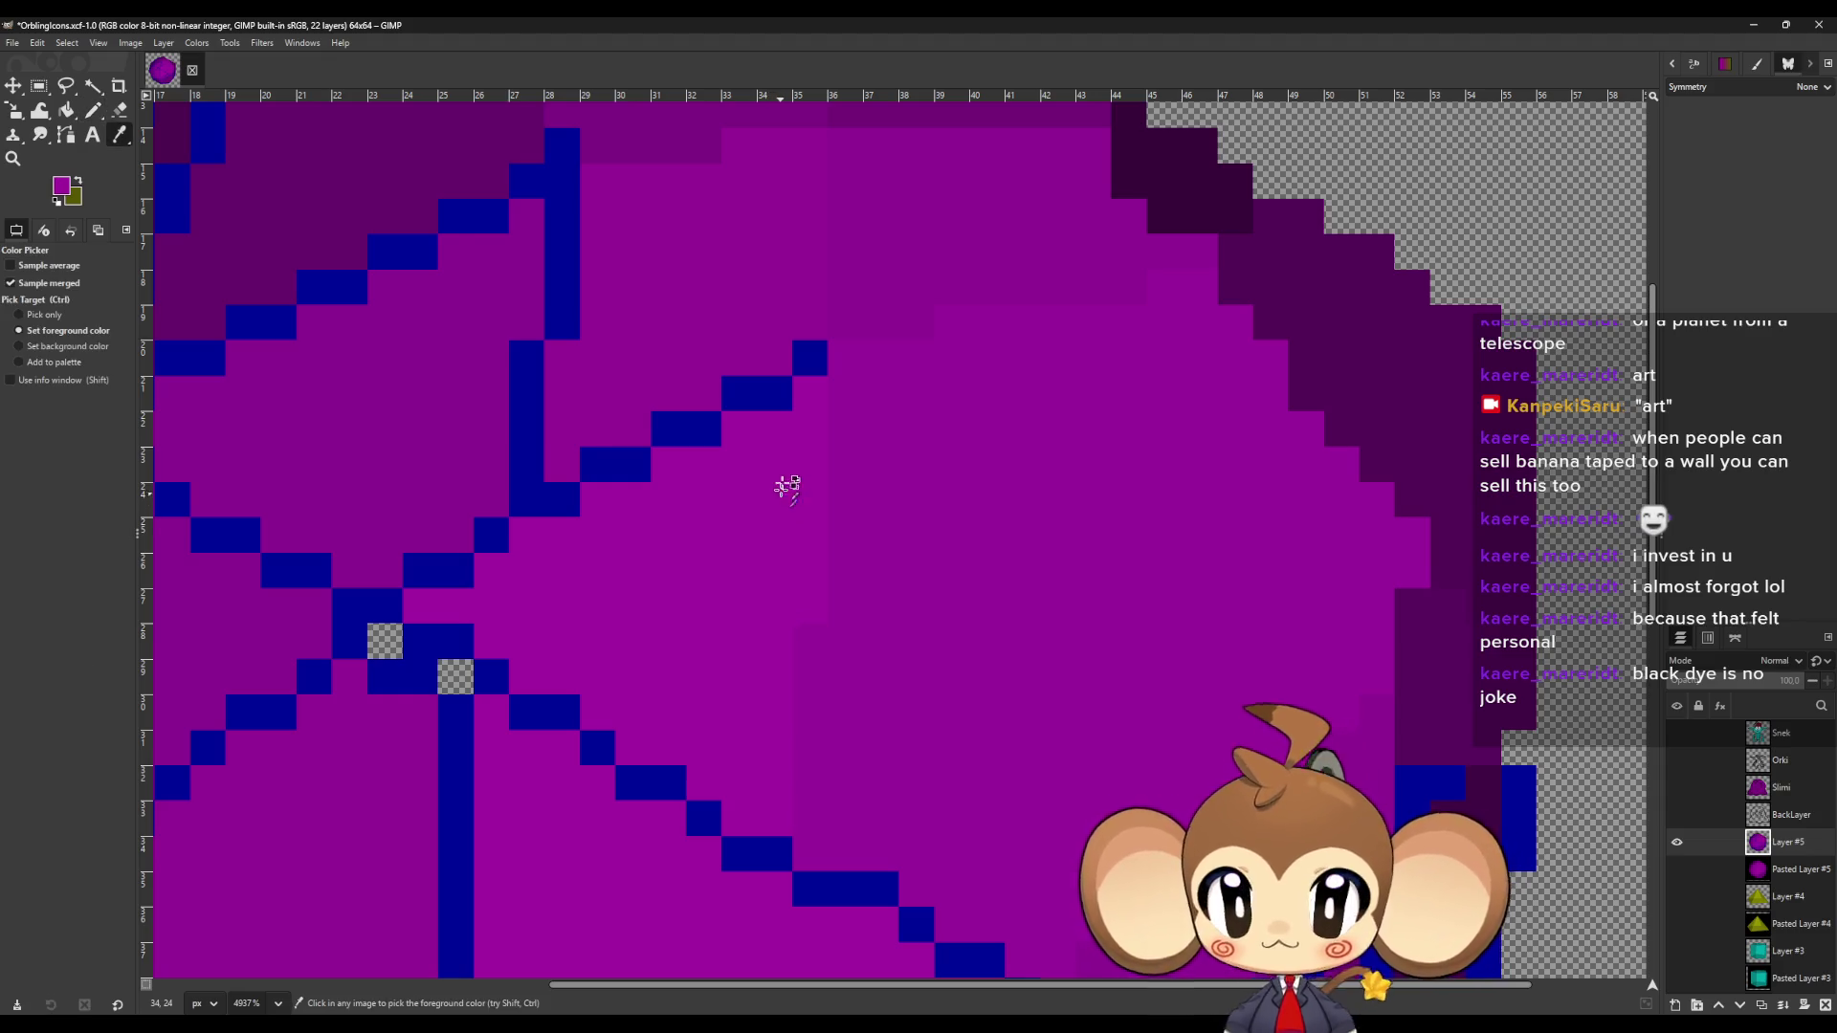
mouse_move(811, 362)
left_mouse_down()
mouse_move(640, 476)
mouse_move(424, 579)
mouse_move(431, 603)
mouse_move(390, 607)
mouse_move(451, 676)
mouse_move(770, 861)
left_mouse_up()
Recolour the left blue staircase diagonal and vertical column purple.
scroll(702, 781, "down", 2)
scroll(702, 782, "down", 2)
scroll(651, 742, "down", 2)
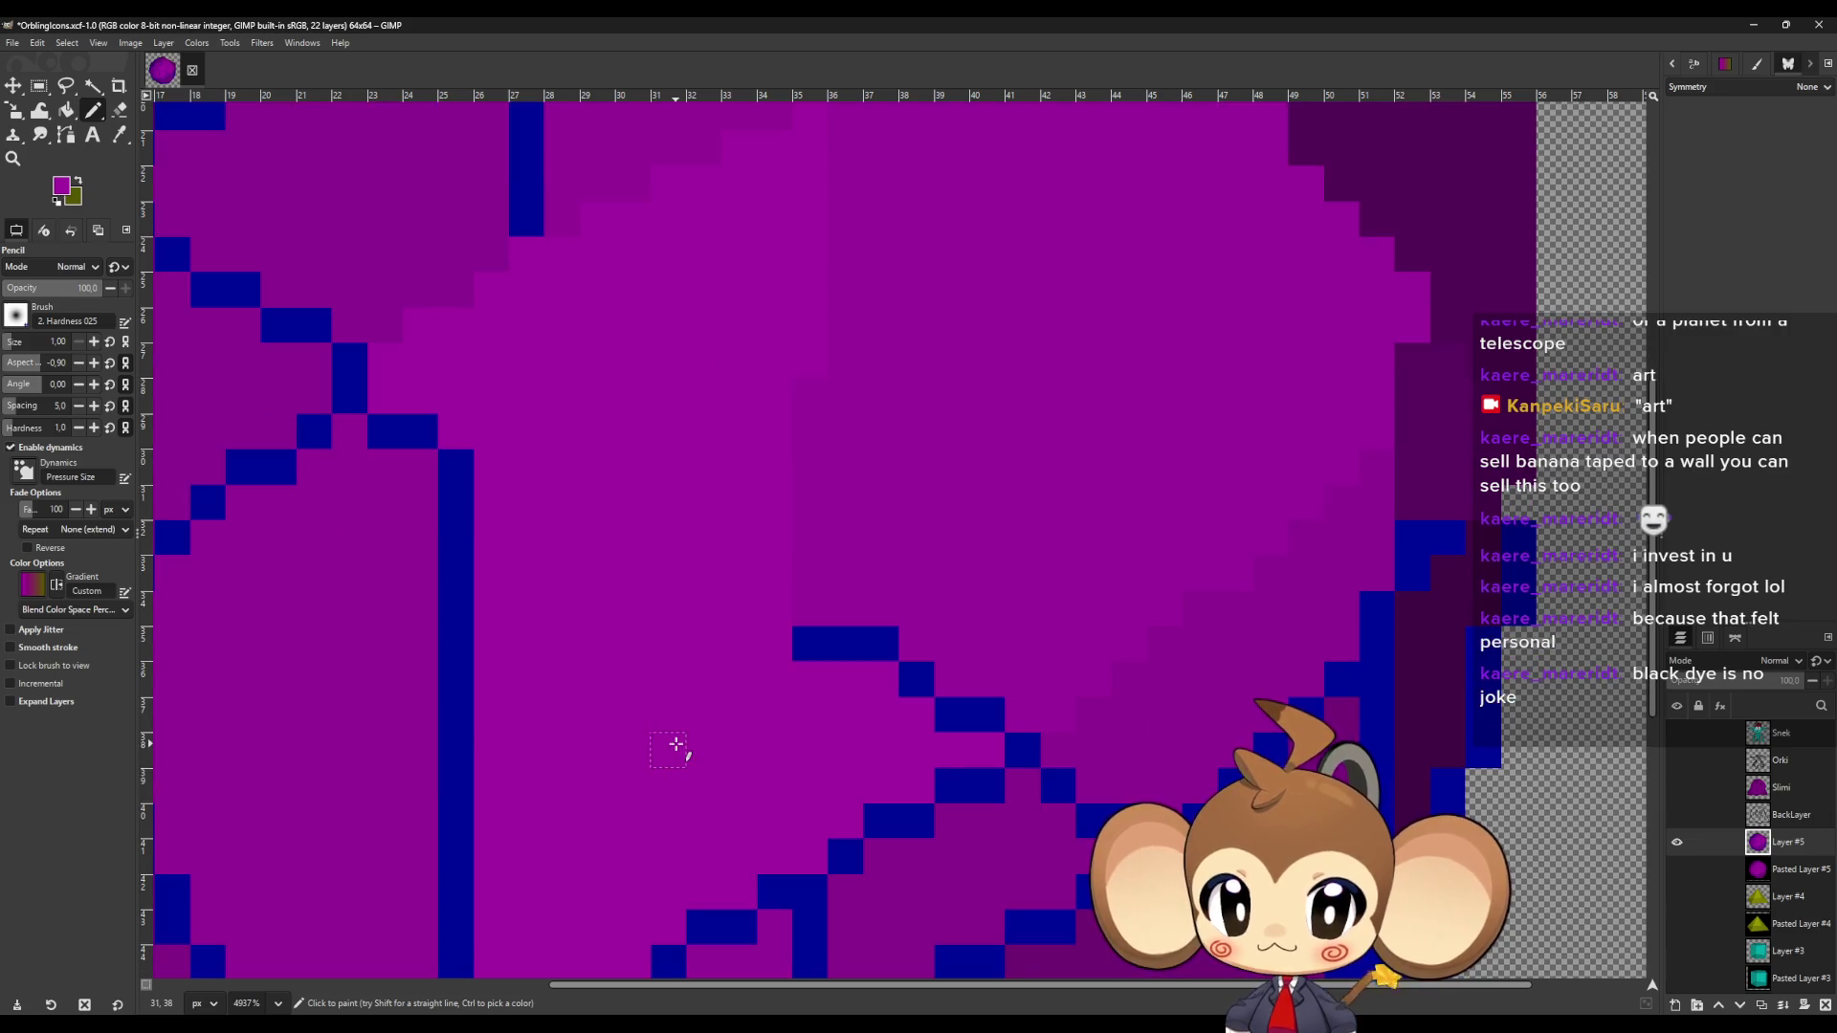
key("o")
mouse_move(804, 646)
left_mouse_down()
mouse_move(1005, 739)
mouse_move(936, 792)
mouse_move(902, 738)
mouse_move(730, 841)
mouse_move(703, 837)
left_mouse_up()
scroll(975, 737, "down", 1)
scroll(703, 836, "down", 2)
left_click_drag(687, 719, 471, 816)
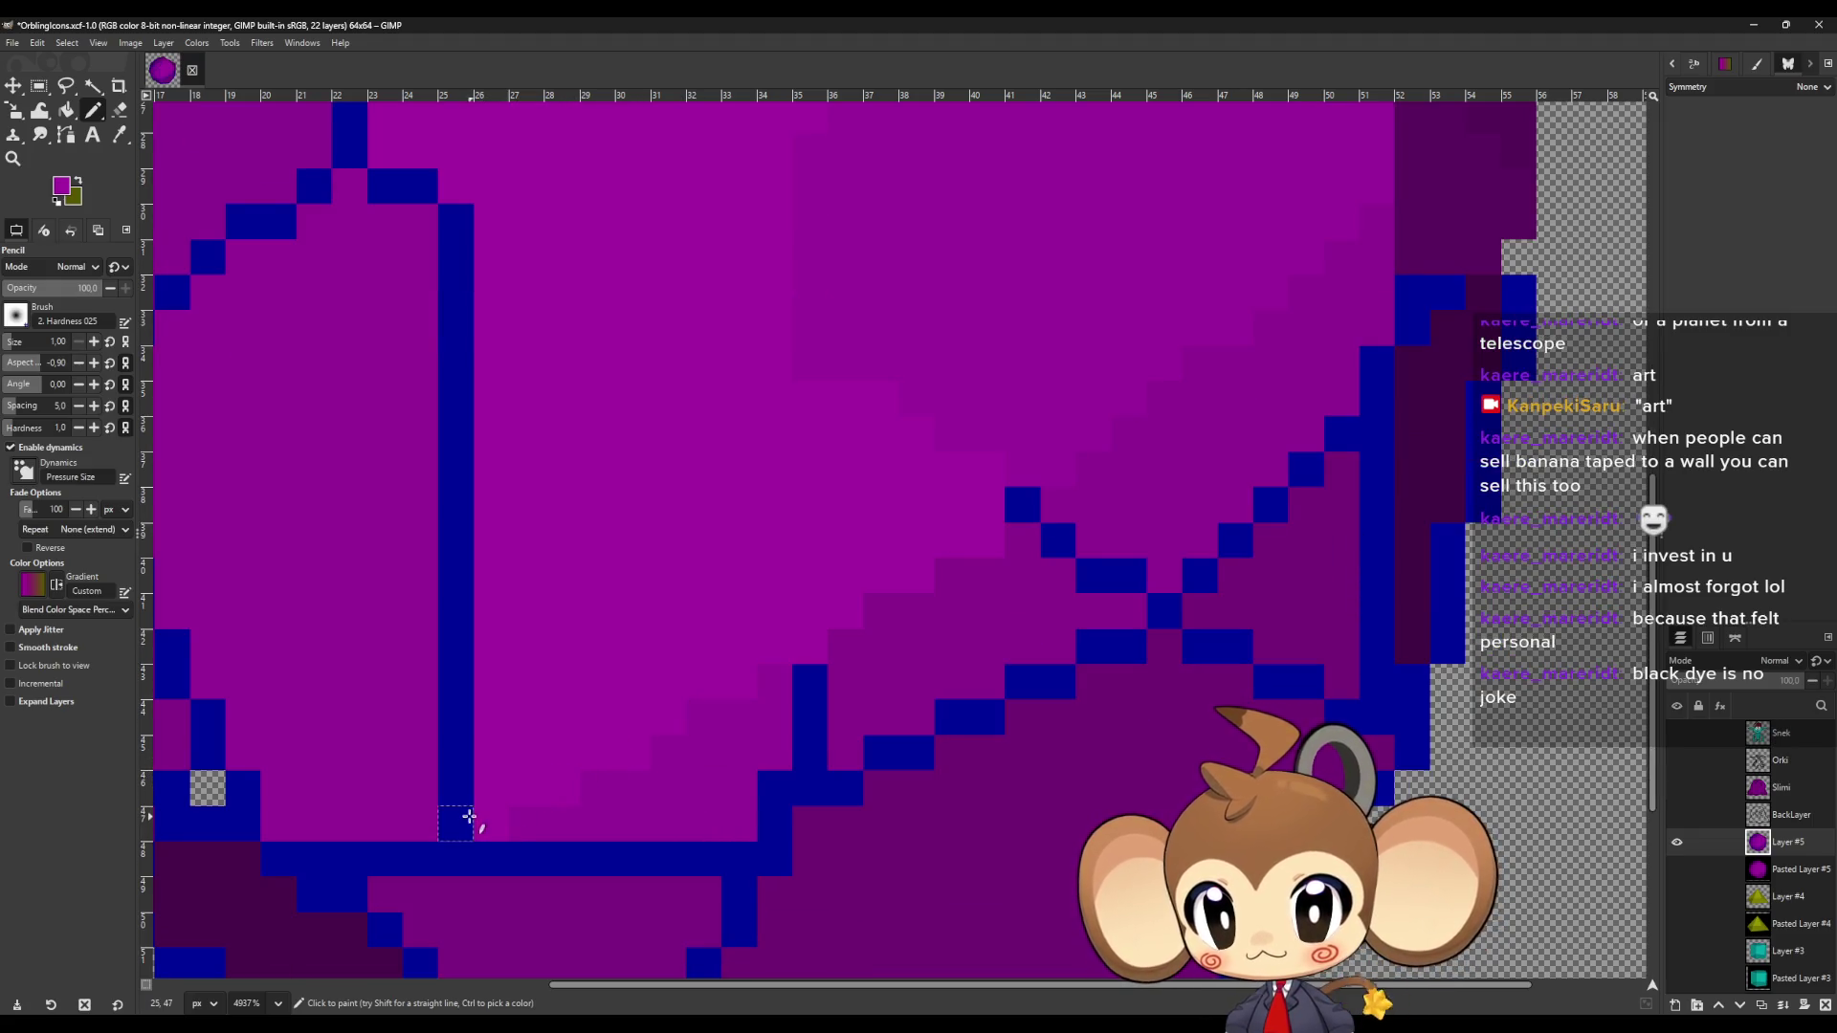
left_click(450, 228, "shift")
scroll(451, 227, "up", 4)
mouse_move(422, 480)
left_mouse_down()
mouse_move(405, 513)
mouse_move(378, 512)
left_mouse_up()
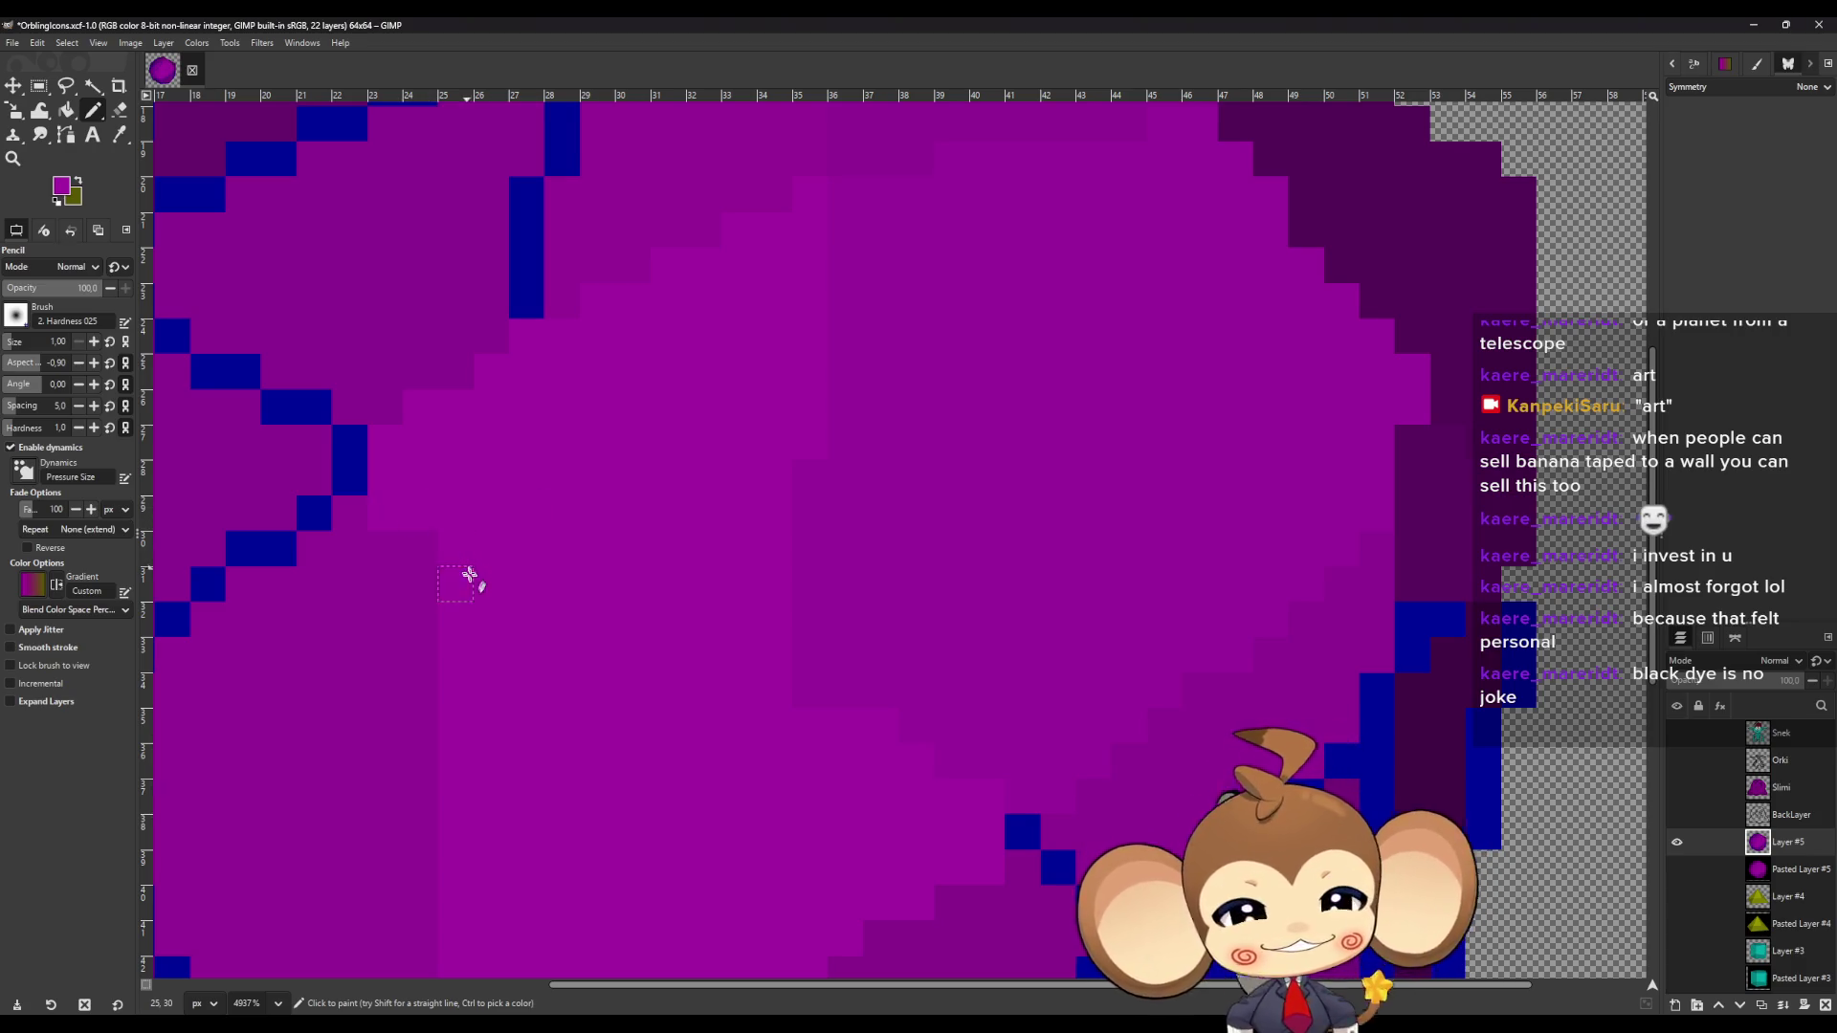
scroll(469, 574, "up", 3)
scroll(378, 488, "up", 4)
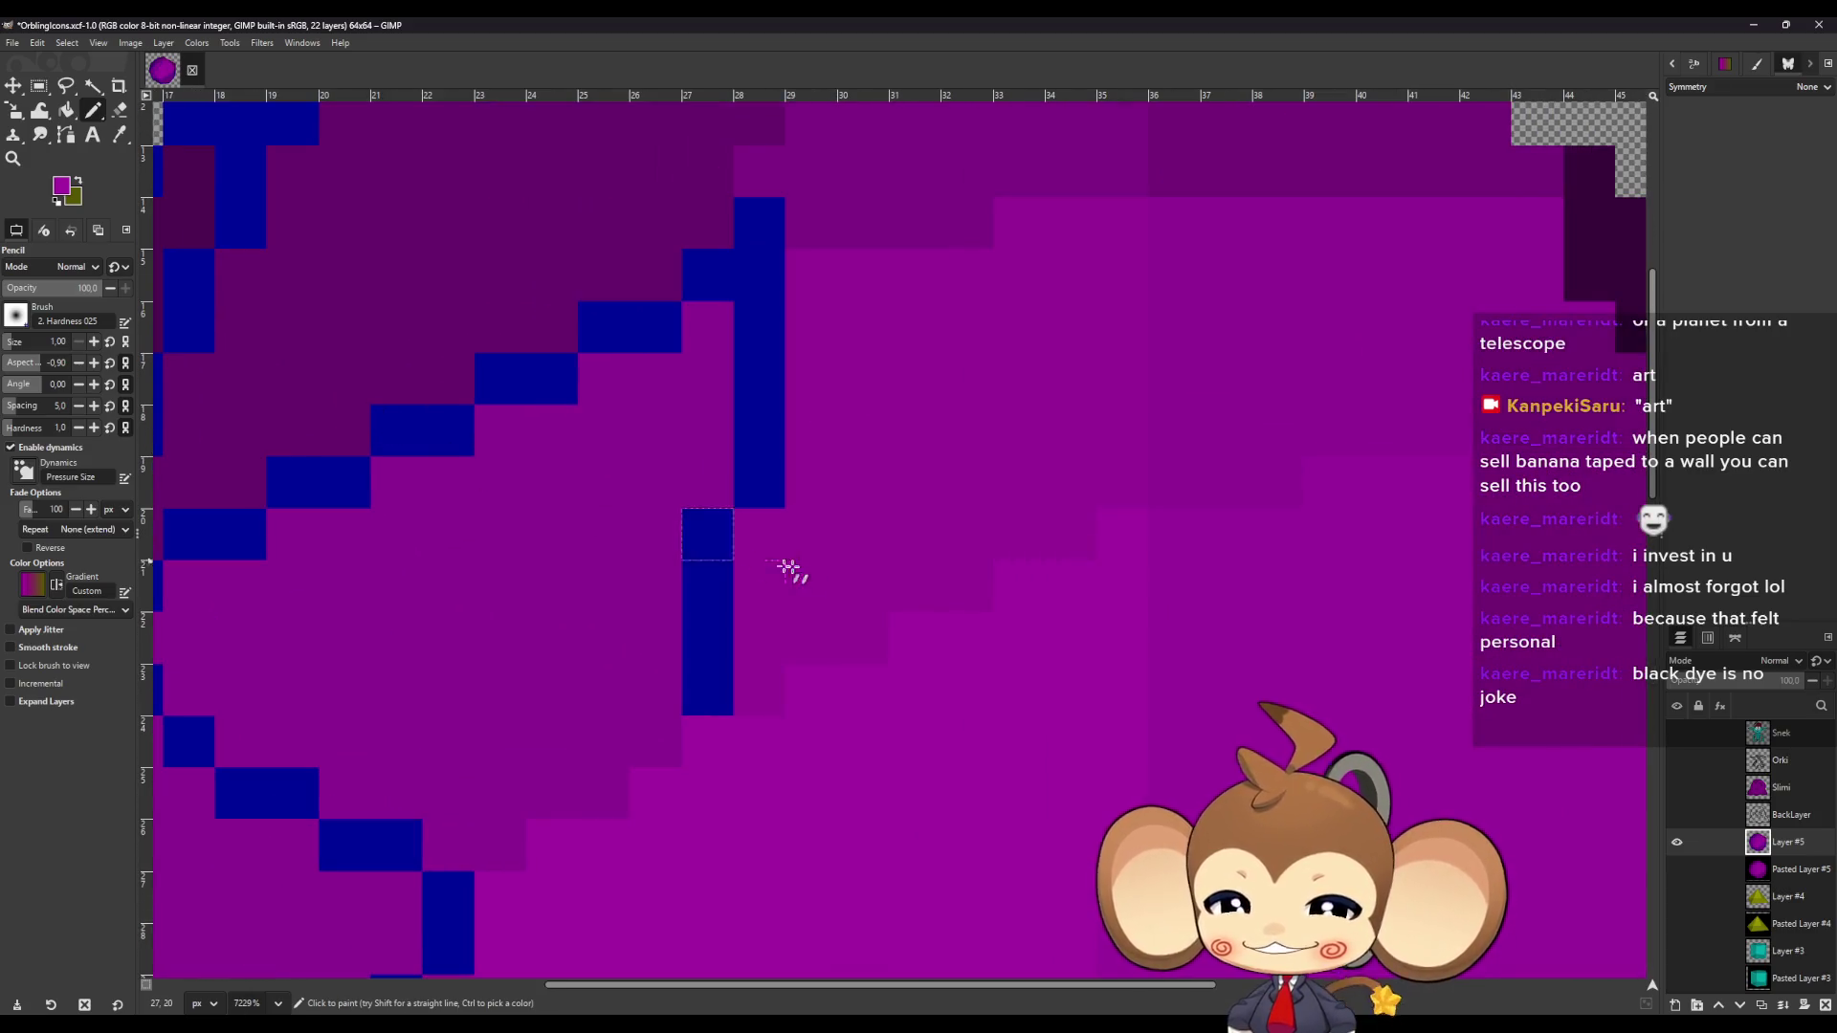
Sample the neighbouring purple and repaint the blue column pixels near the top edge.
key("o")
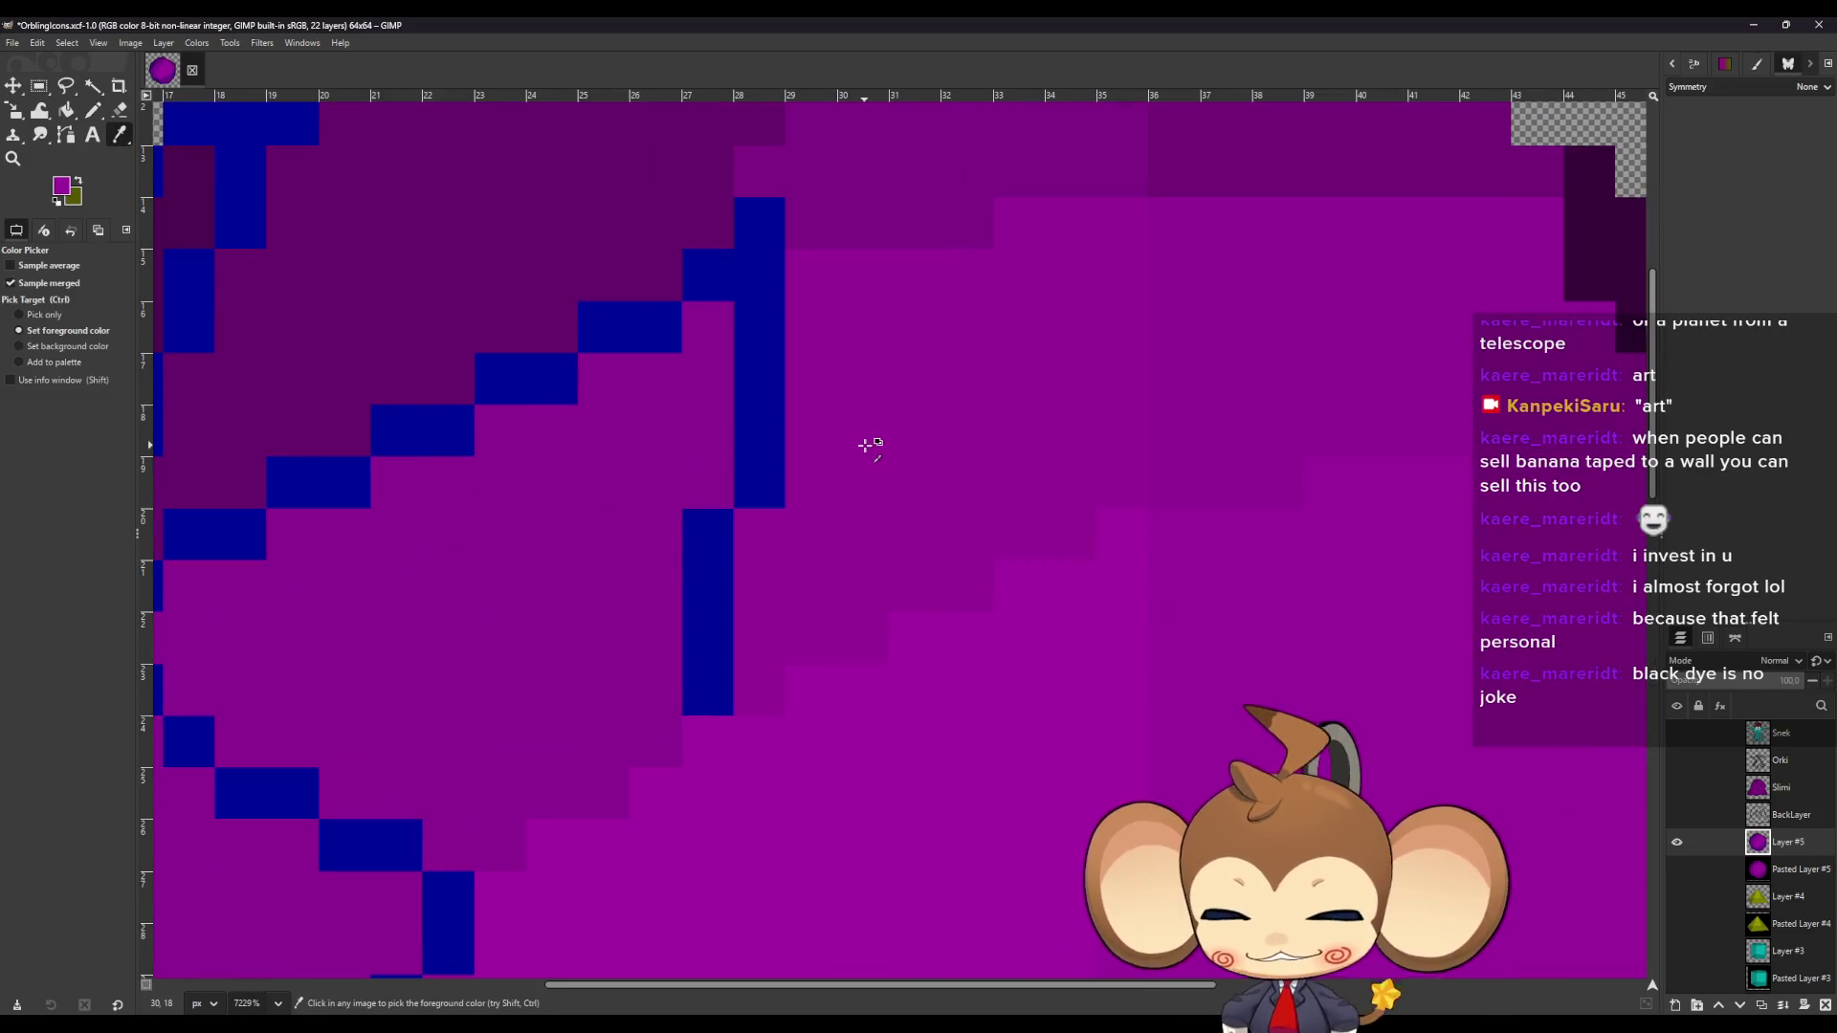
scroll(837, 452, "up", 3)
key("n")
left_click(708, 851)
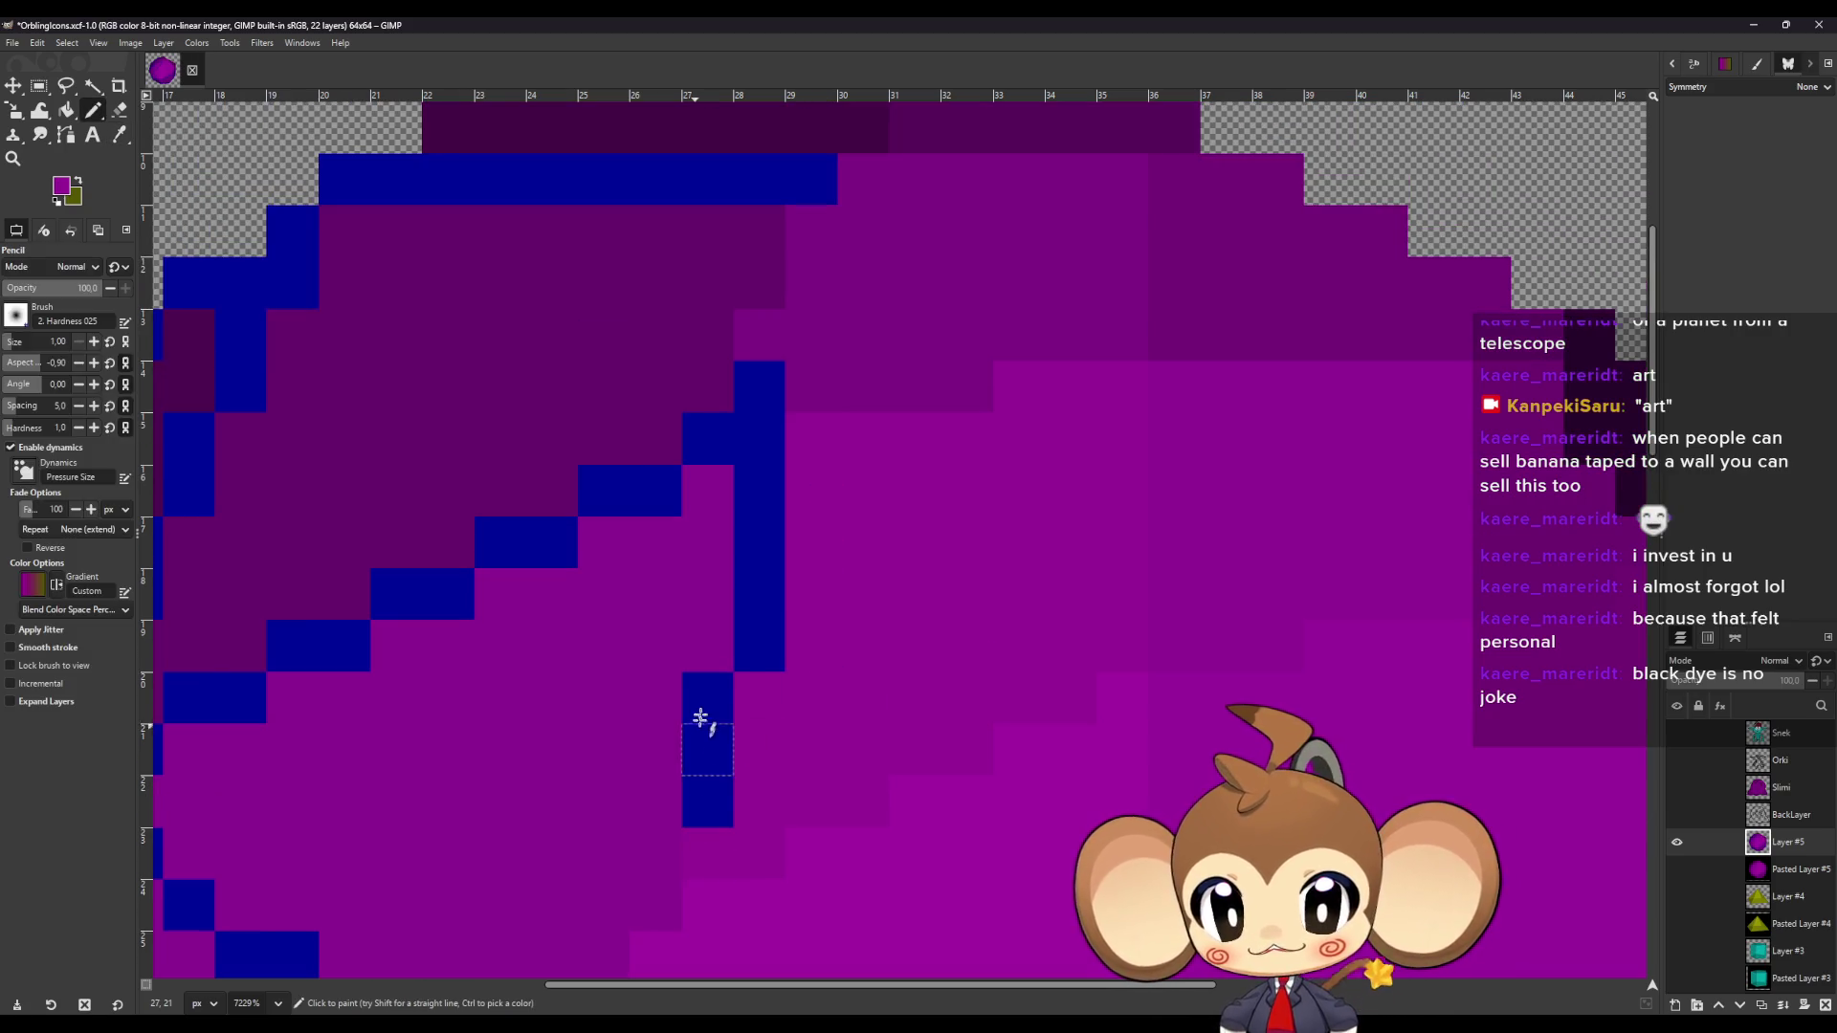
left_click(708, 703)
left_click_drag(707, 737, 708, 803)
left_click(779, 646)
left_click(760, 383, "shift")
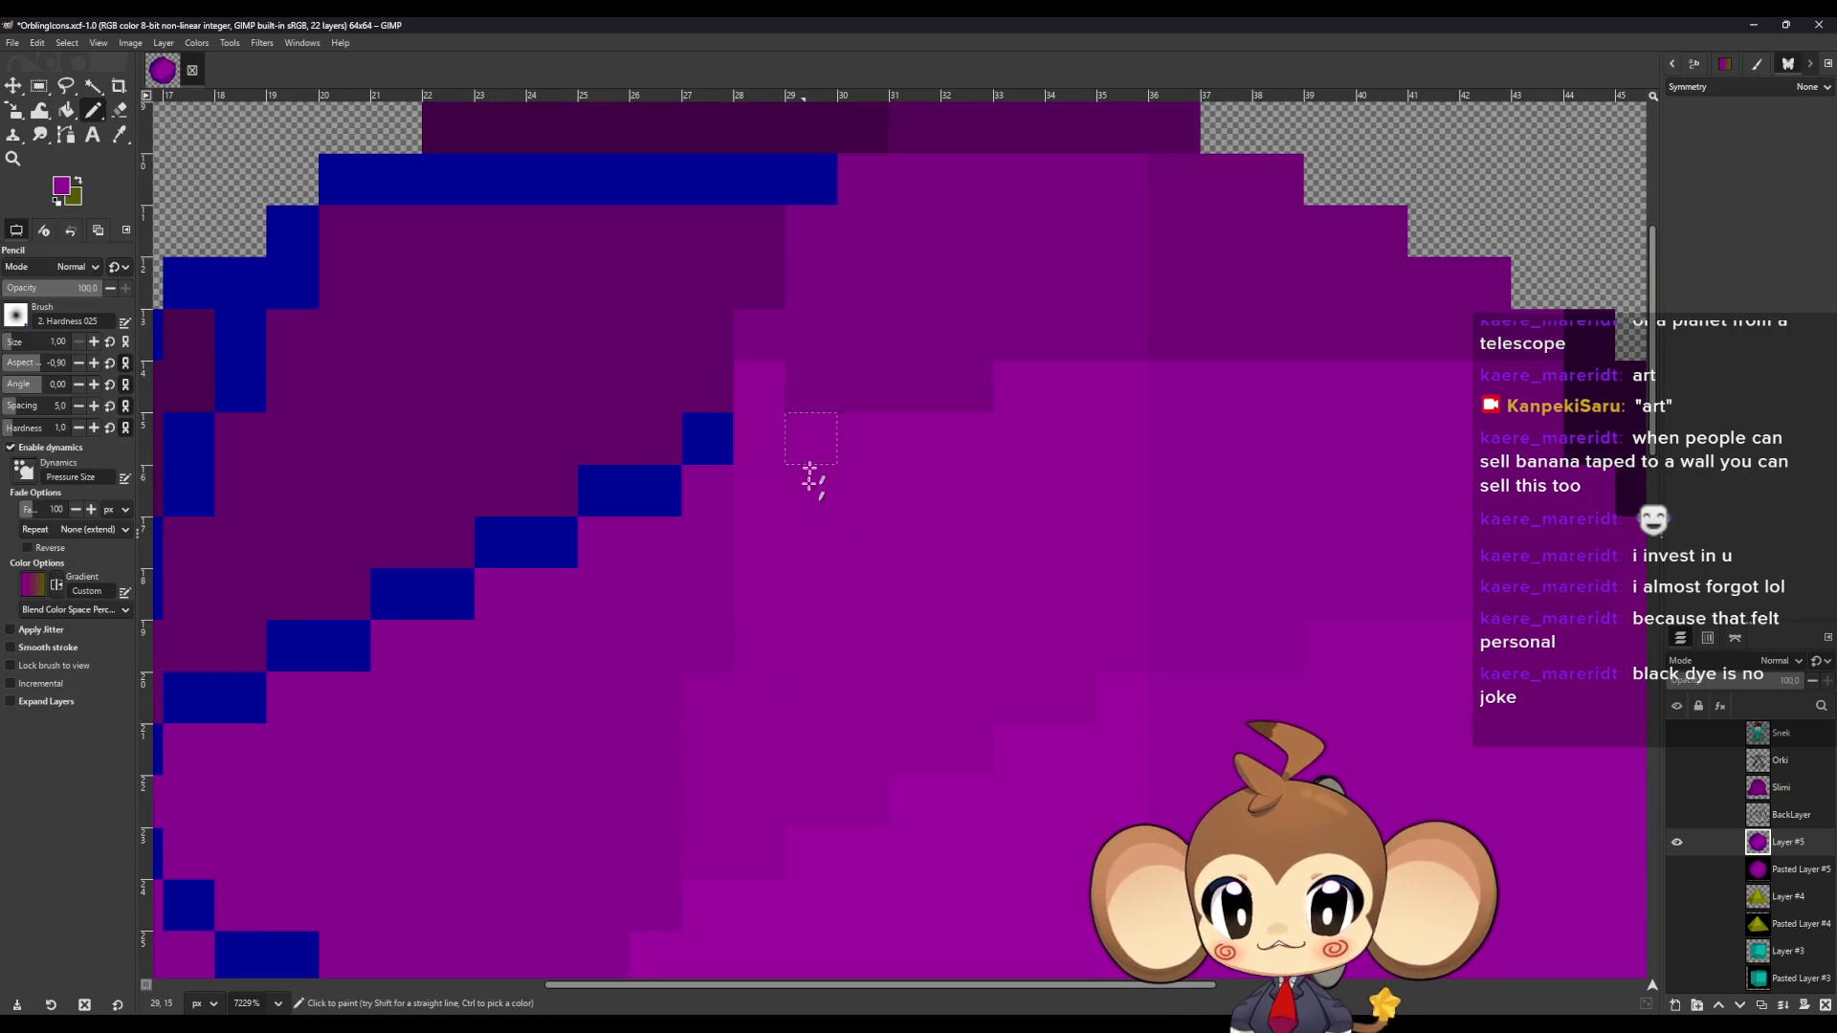
Paint the whole top blue bar purple, including its right end.
scroll(790, 521, "up", 2)
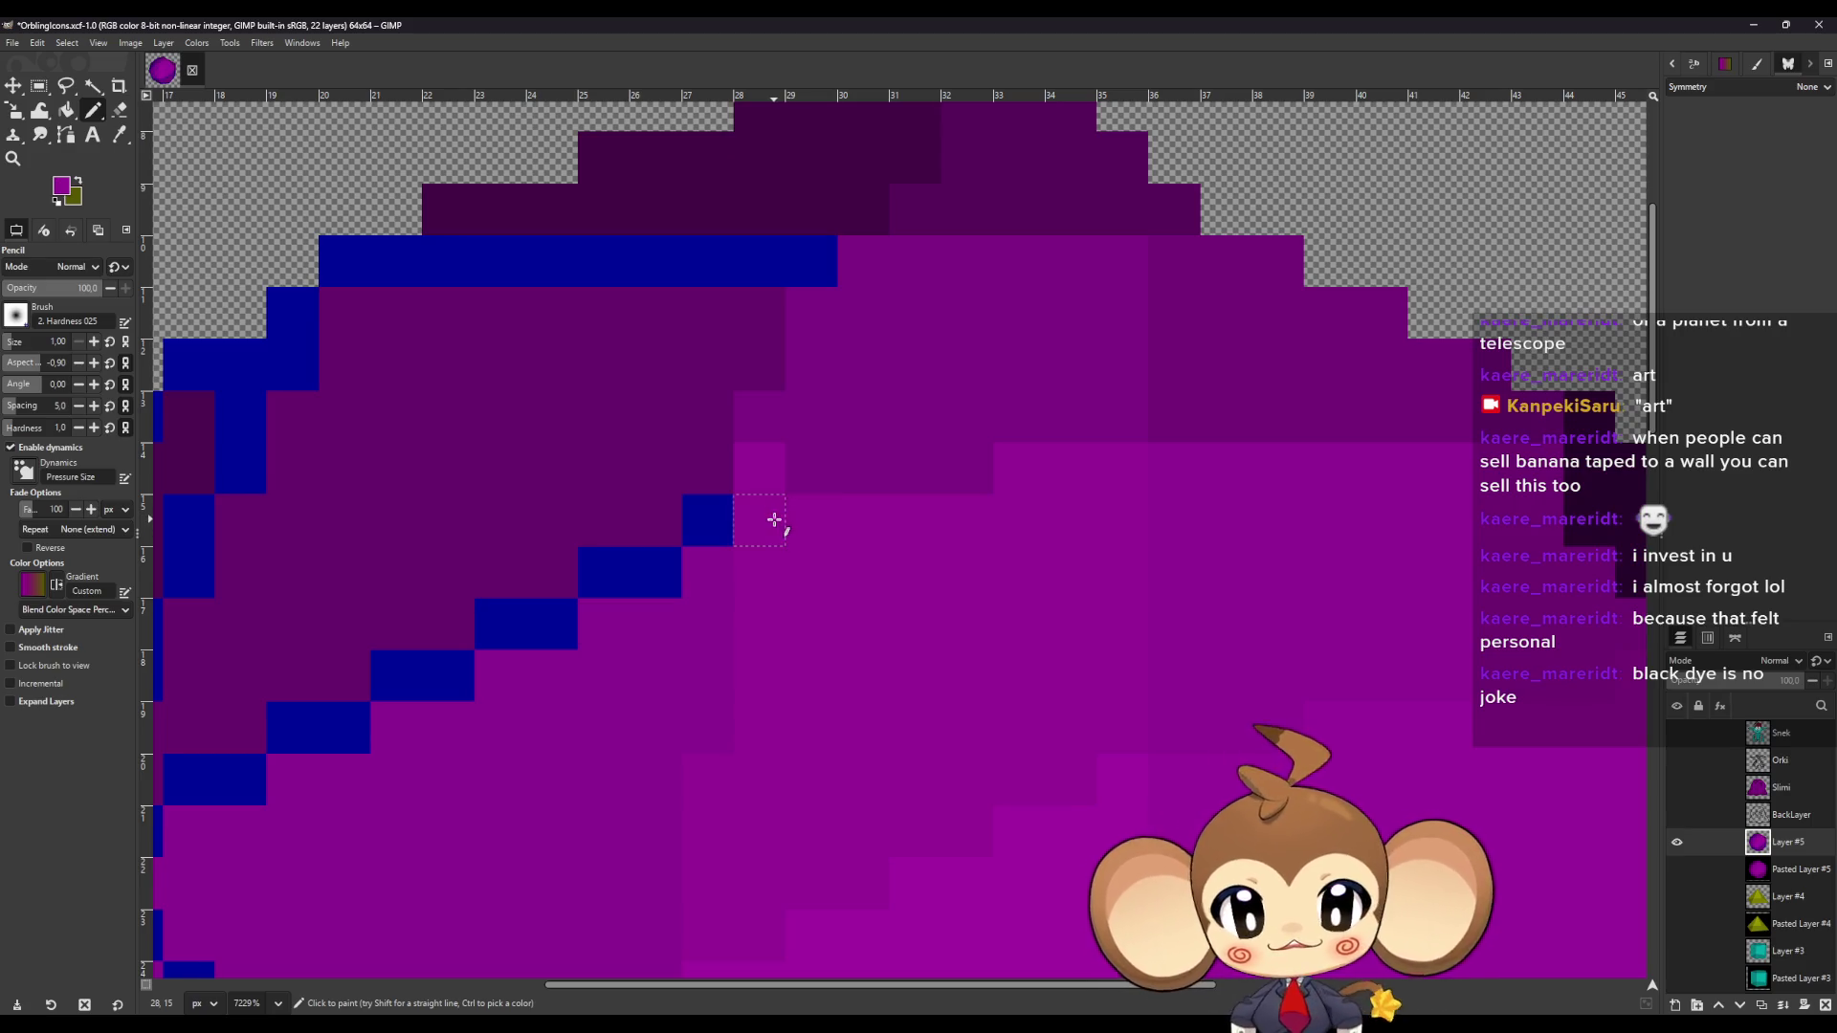
scroll(774, 519, "down", 2)
scroll(742, 517, "up", 3)
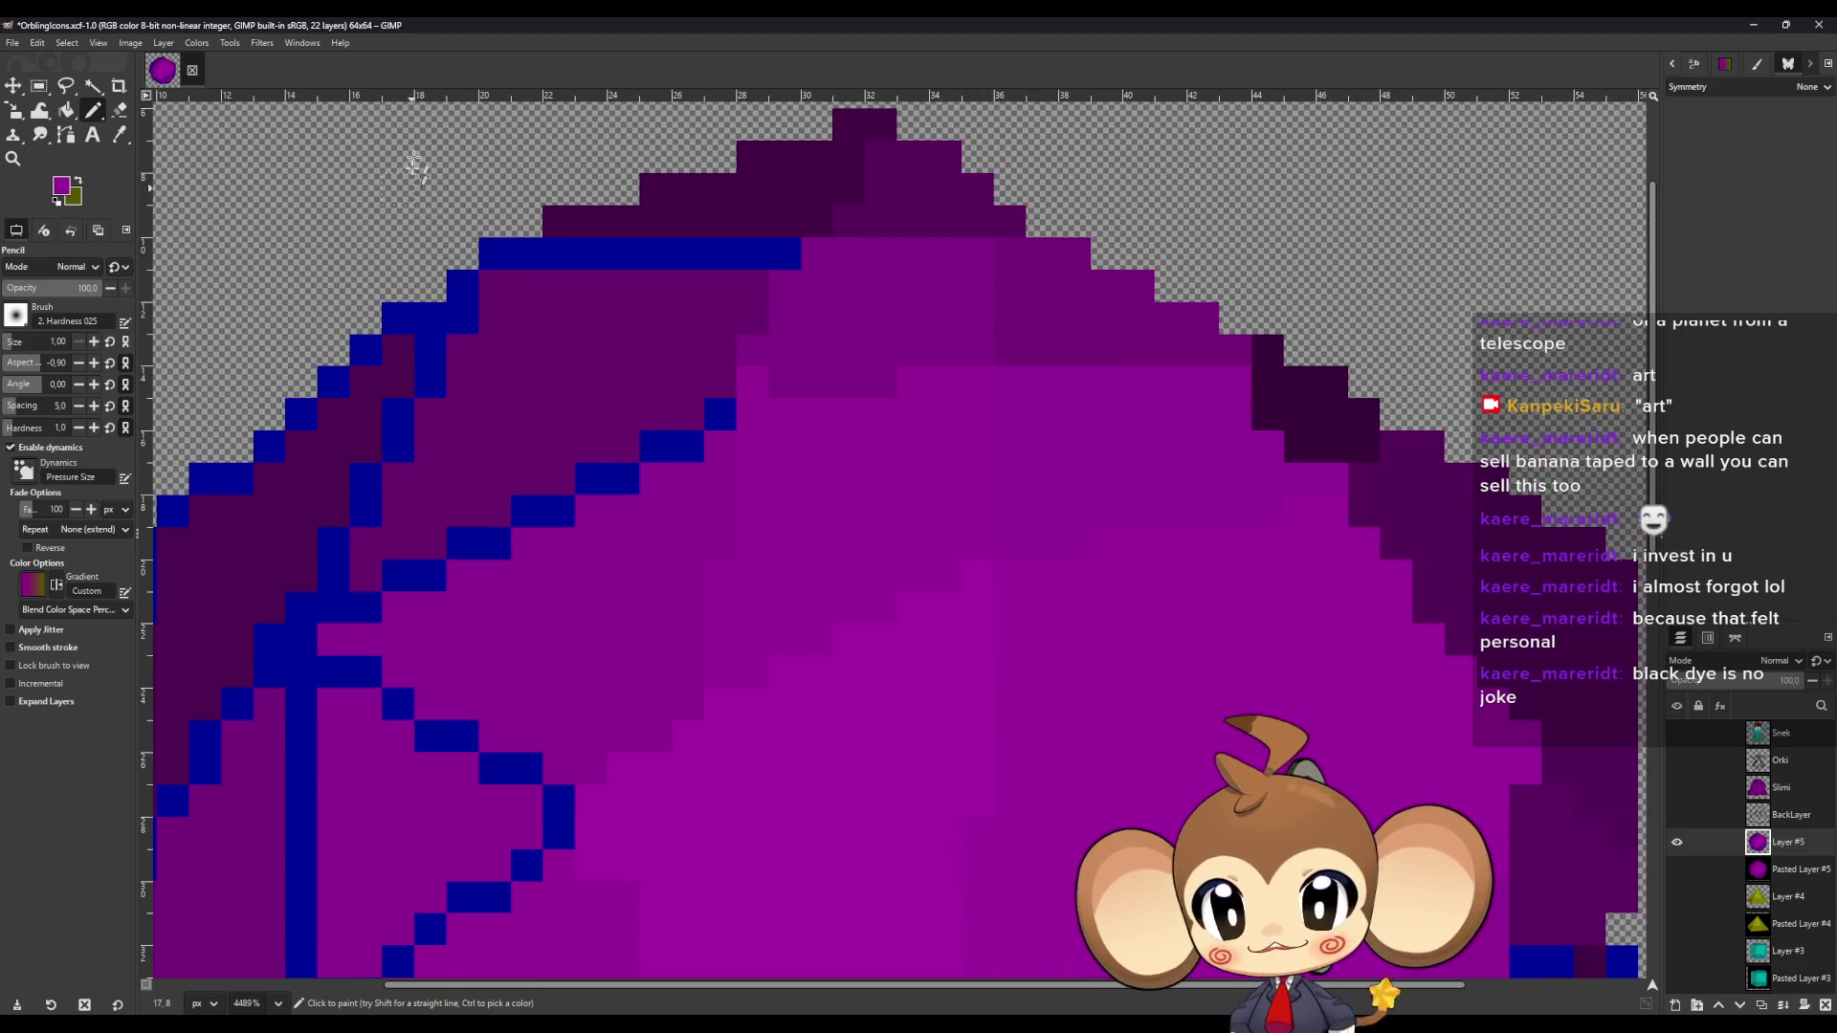
scroll(459, 287, "up", 3)
scroll(316, 335, "up", 2)
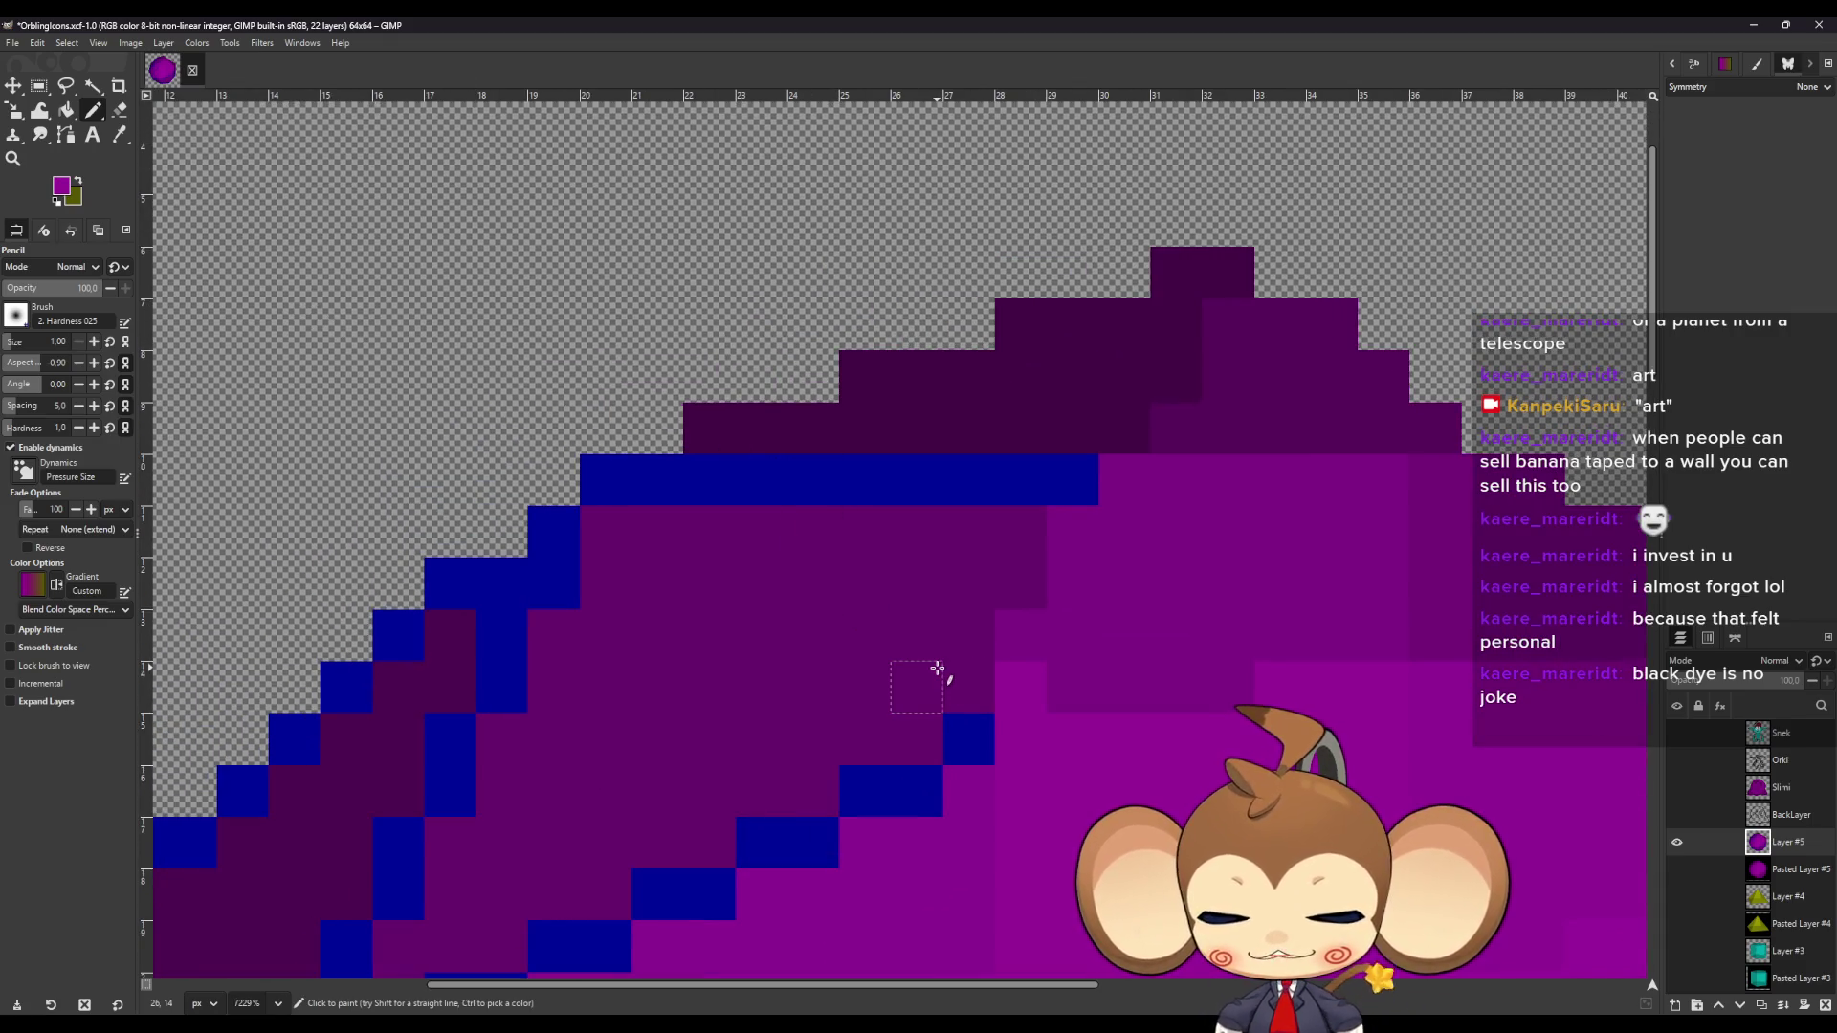
left_click(1062, 476)
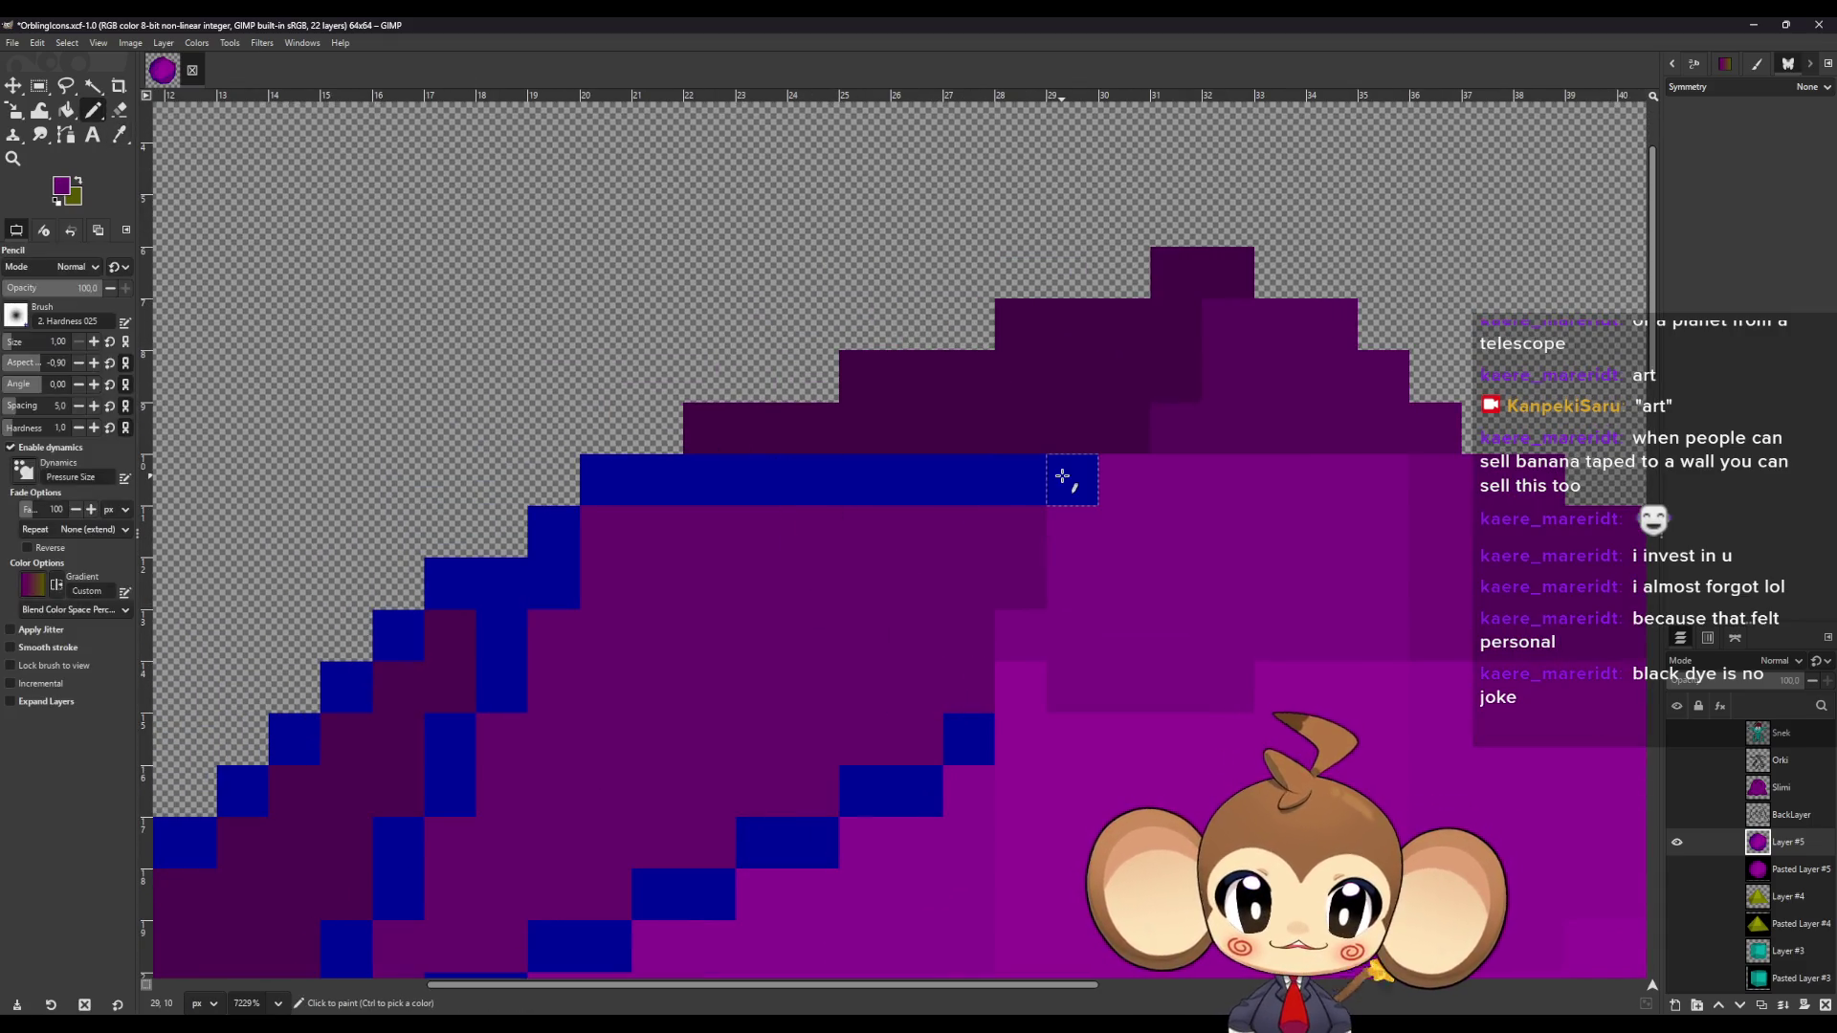
left_click(612, 481, "shift")
Repaint the upper-left blue staircase pixels purple, step by step.
scroll(911, 610, "down", 2)
scroll(893, 688, "up", 1)
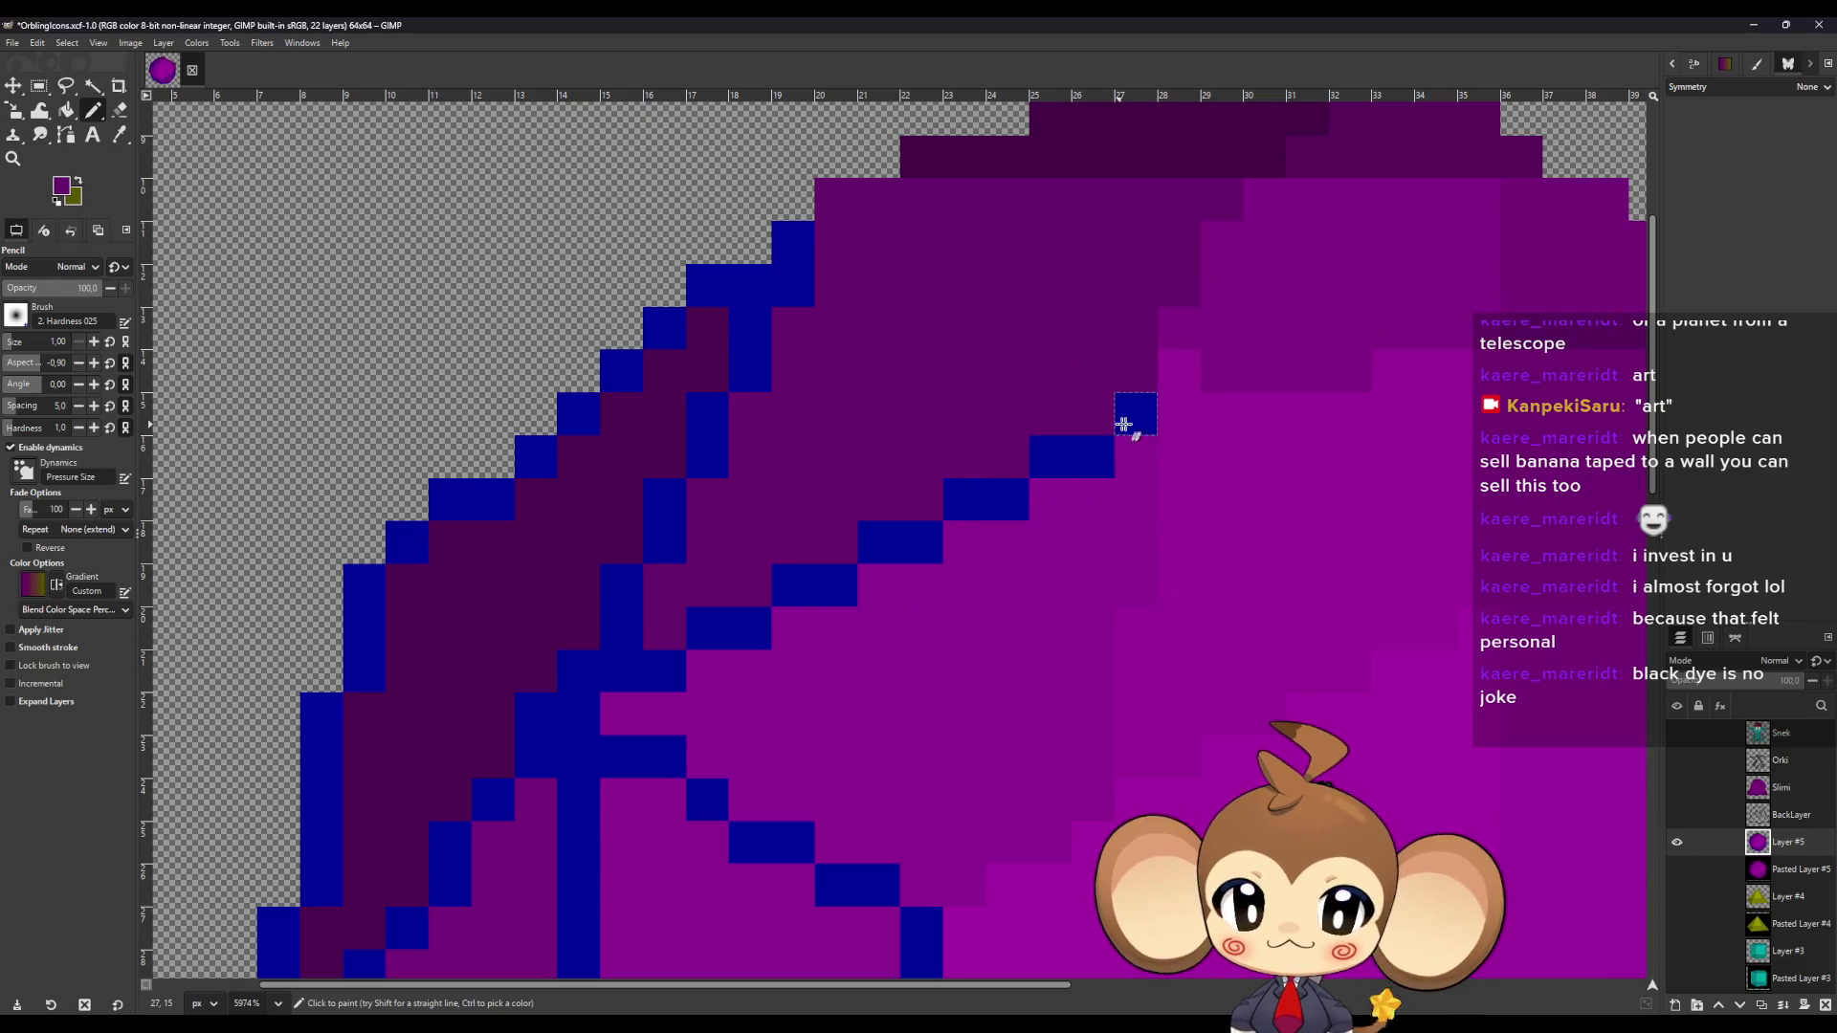
left_click(1133, 413)
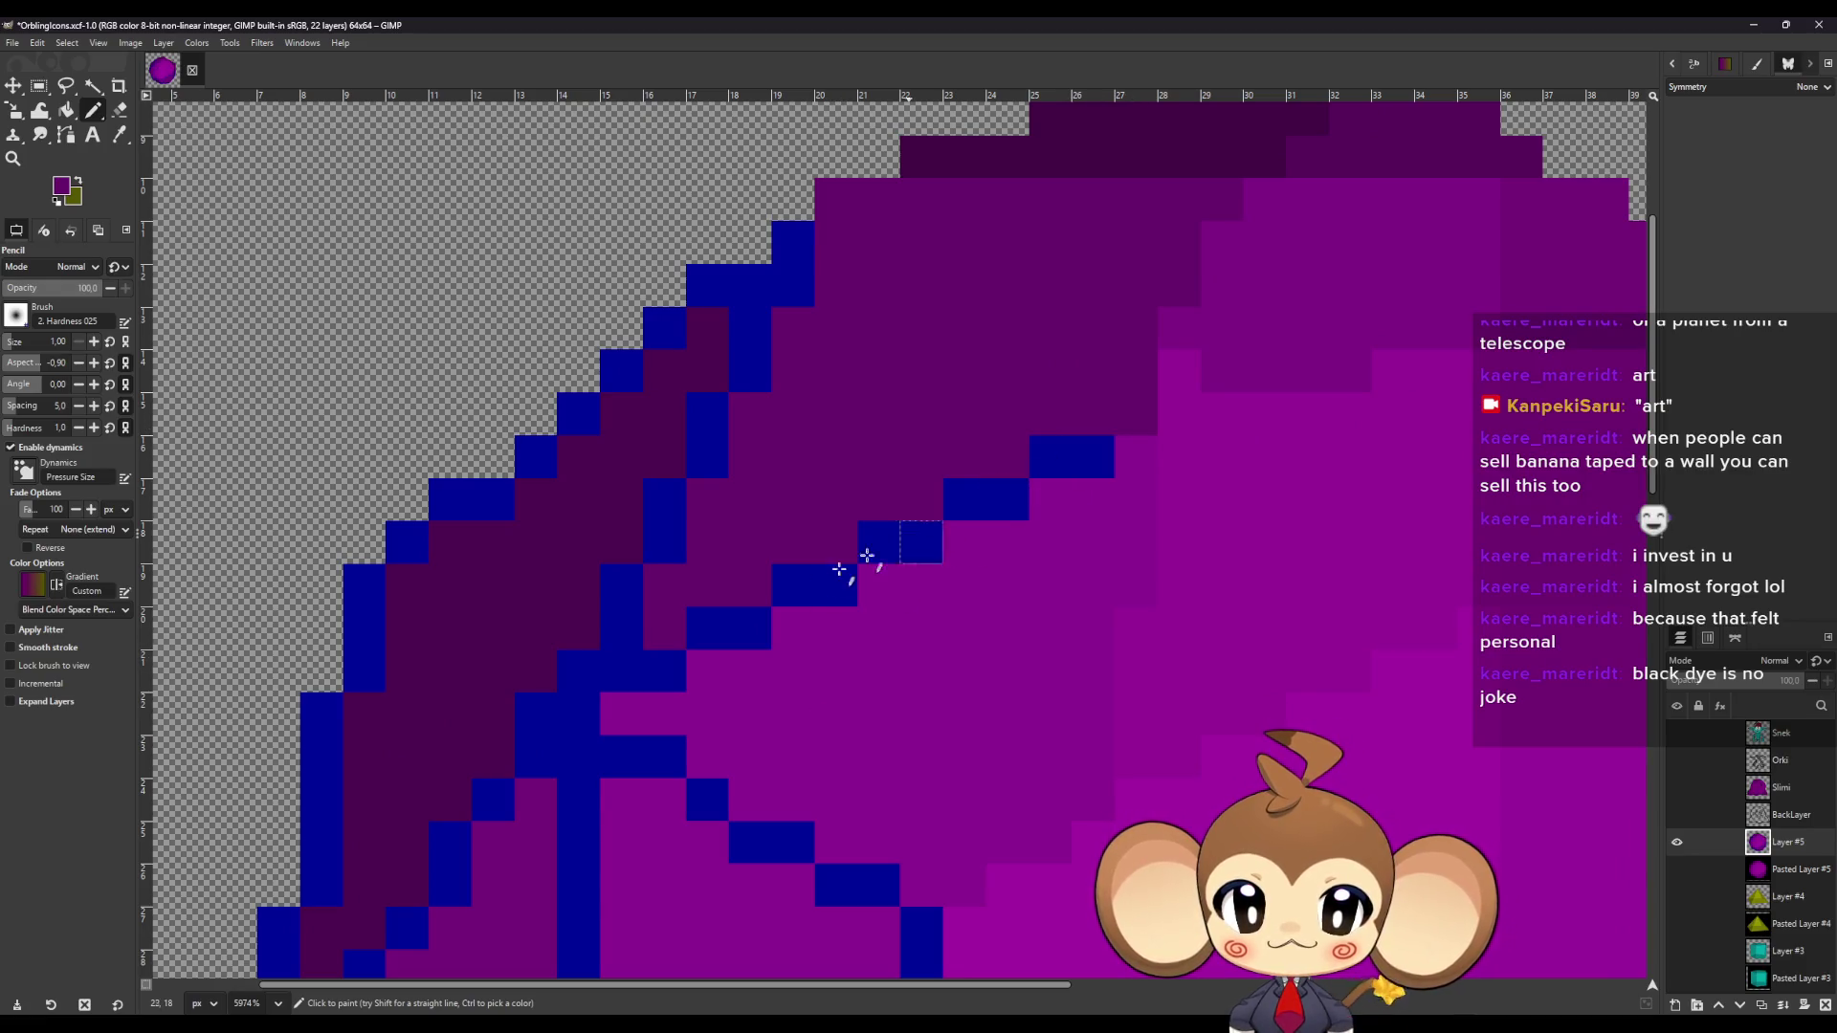
left_click_drag(1110, 459, 1055, 462)
left_click(956, 505)
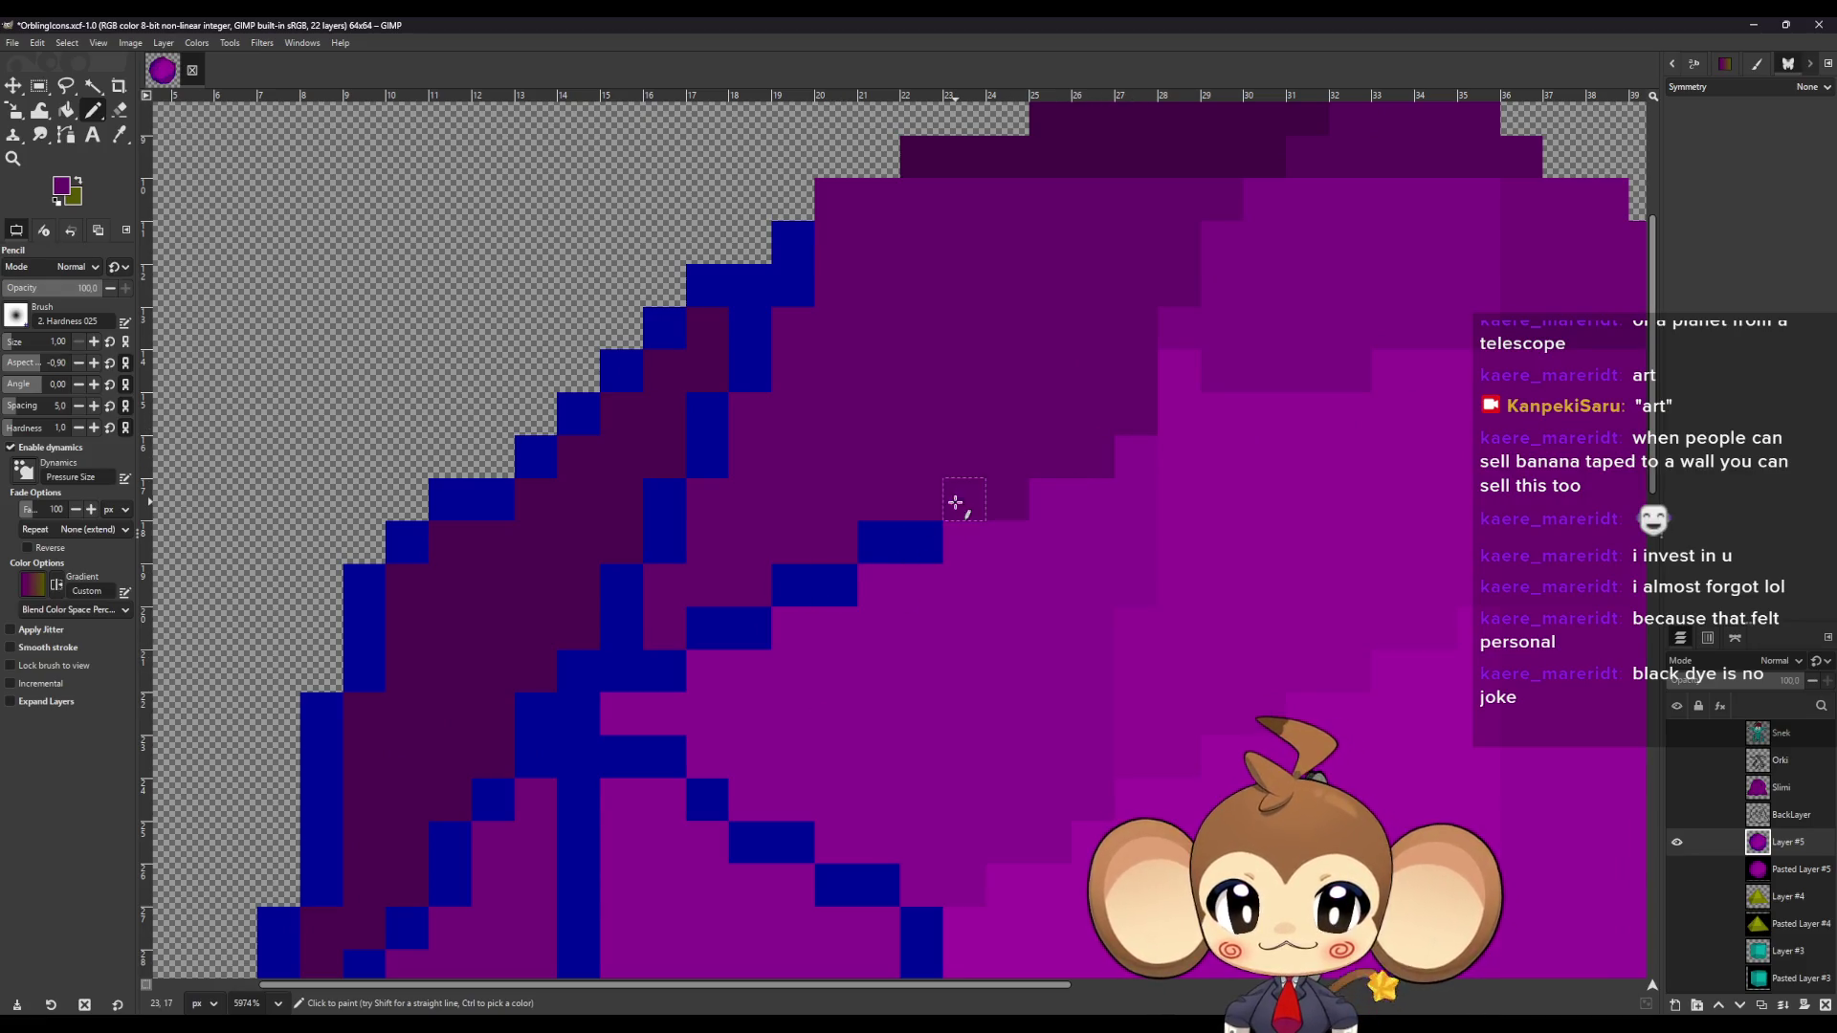
left_click(906, 545)
left_click(832, 586)
mouse_move(729, 644)
left_mouse_down()
mouse_move(623, 669)
mouse_move(623, 623)
mouse_move(664, 582)
mouse_move(726, 402)
mouse_move(810, 291)
mouse_move(793, 242)
left_mouse_up()
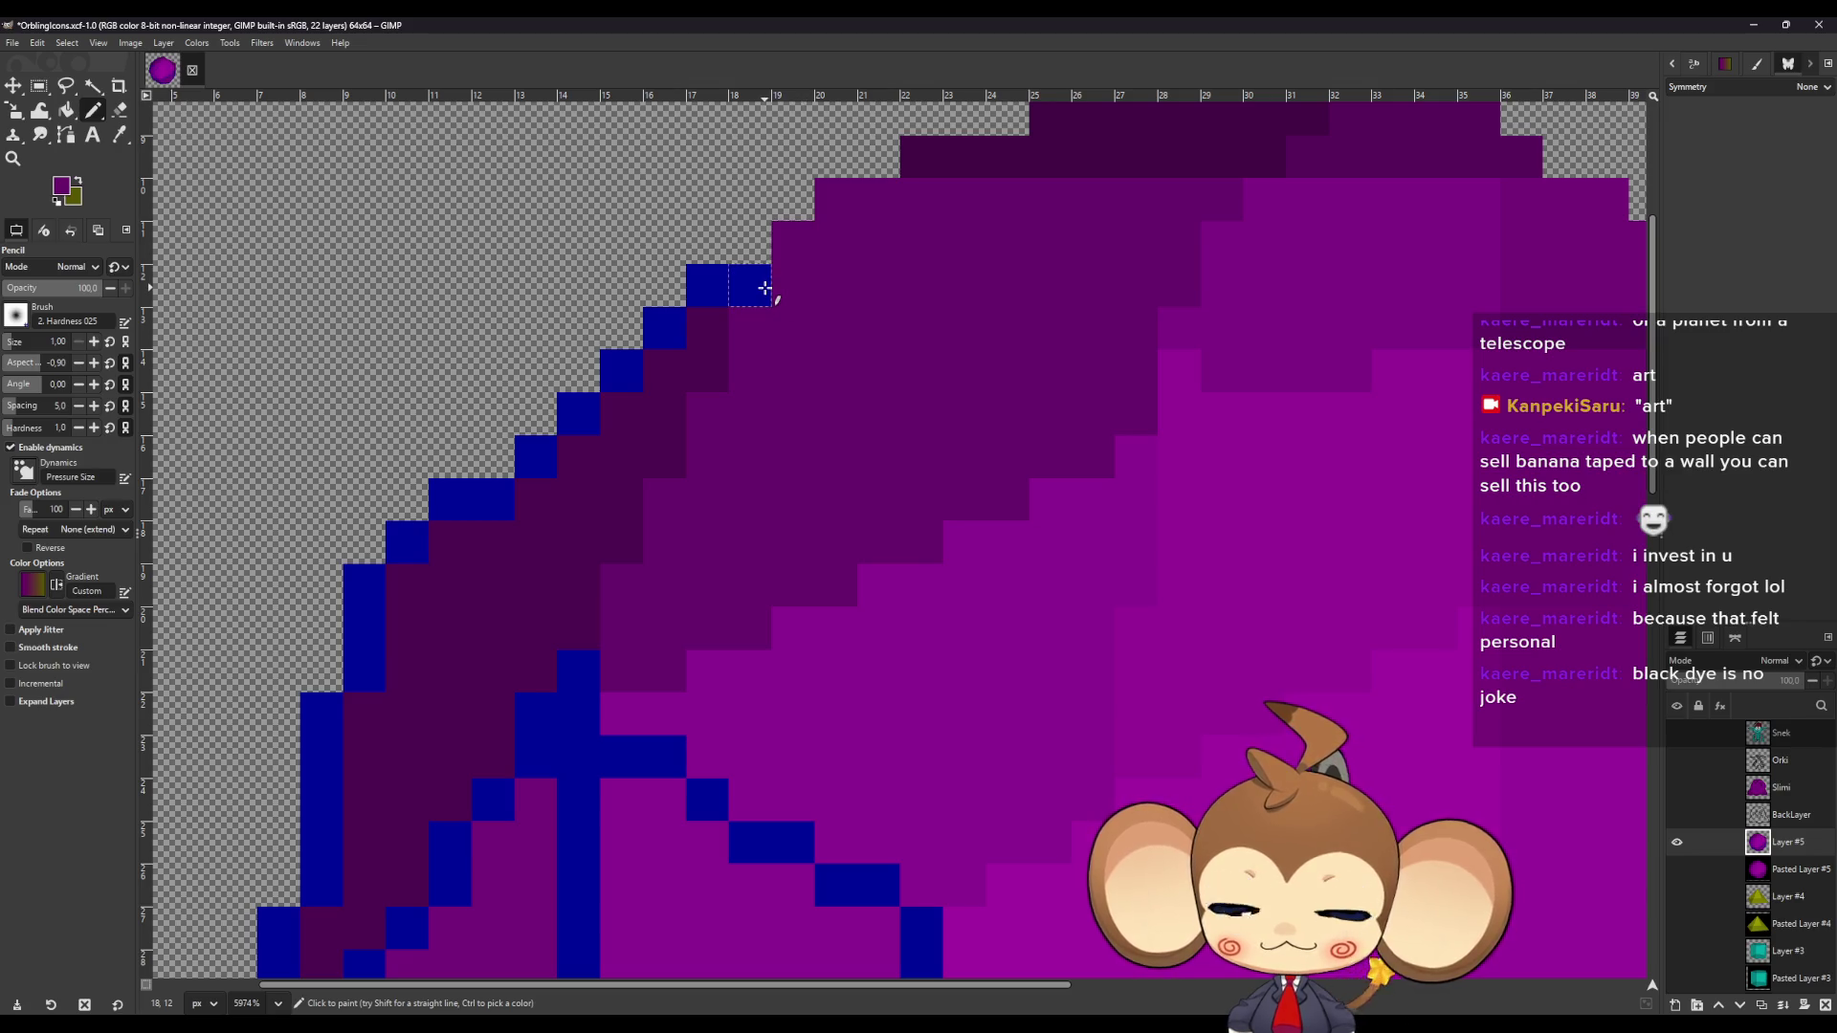
left_click(766, 288)
Resample the dark purple and paint the outline staircase and left-edge column with it.
key("o")
key("n")
mouse_move(709, 283)
left_mouse_down()
mouse_move(533, 451)
mouse_move(409, 533)
mouse_move(369, 607)
mouse_move(414, 622)
left_mouse_up()
scroll(415, 623, "down", 3)
mouse_move(322, 411)
left_mouse_down()
mouse_move(324, 496)
mouse_move(278, 719)
mouse_move(319, 726)
mouse_move(361, 644)
mouse_move(574, 373)
mouse_move(687, 381)
left_mouse_up()
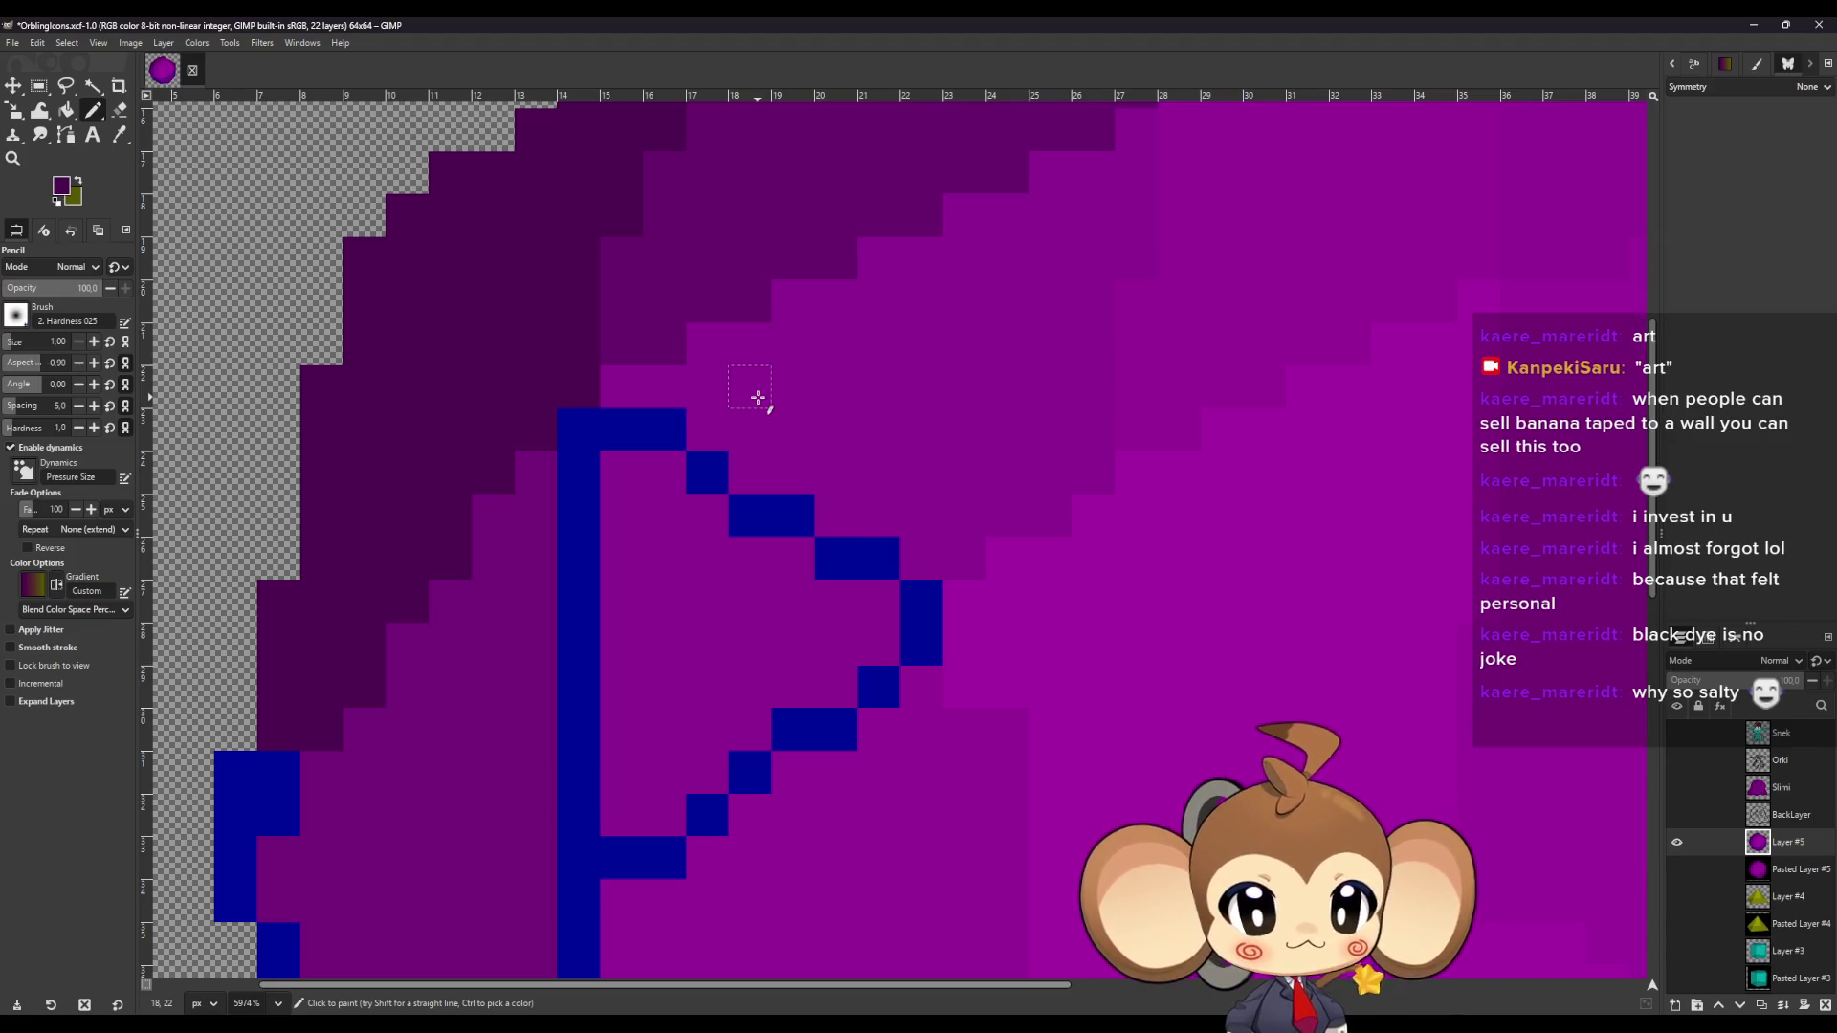
Sample a nearby purple and paint over the blue diagonal and vertical column.
key("o")
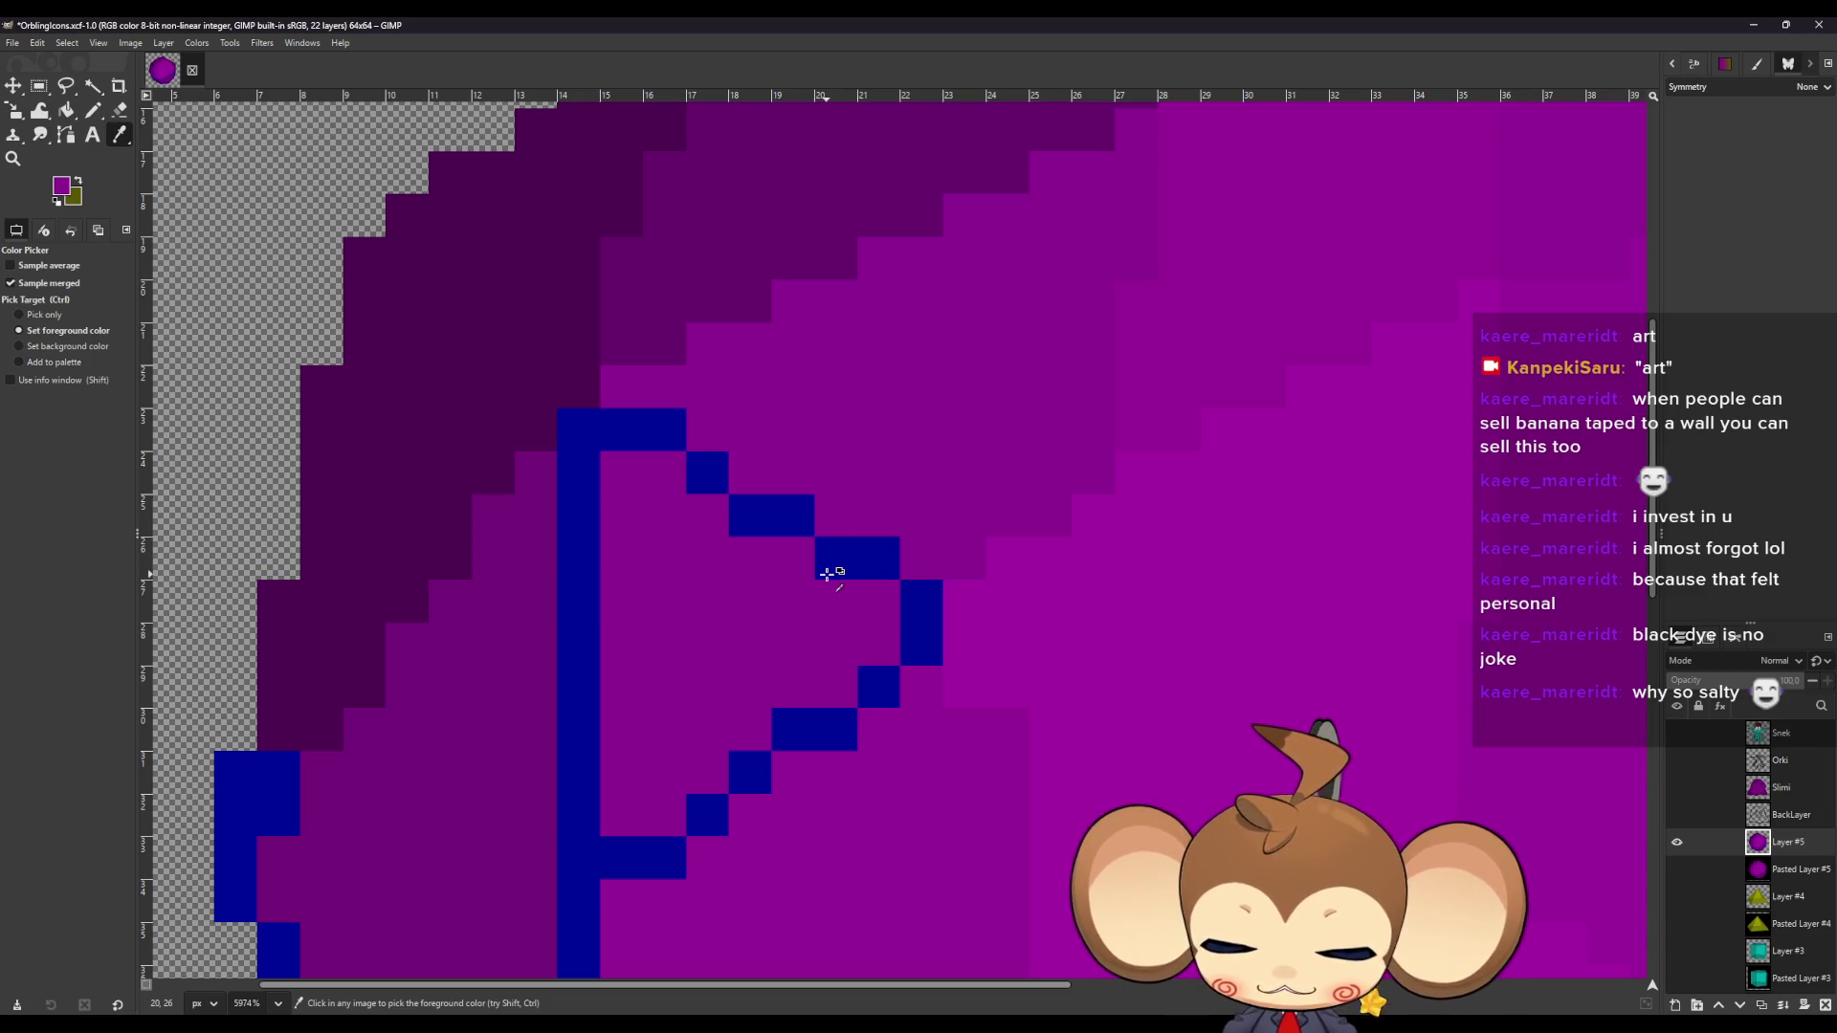
key("n")
mouse_move(624, 408)
left_mouse_down()
mouse_move(915, 590)
mouse_move(873, 697)
mouse_move(787, 738)
mouse_move(664, 845)
mouse_move(603, 865)
mouse_move(579, 815)
left_mouse_up()
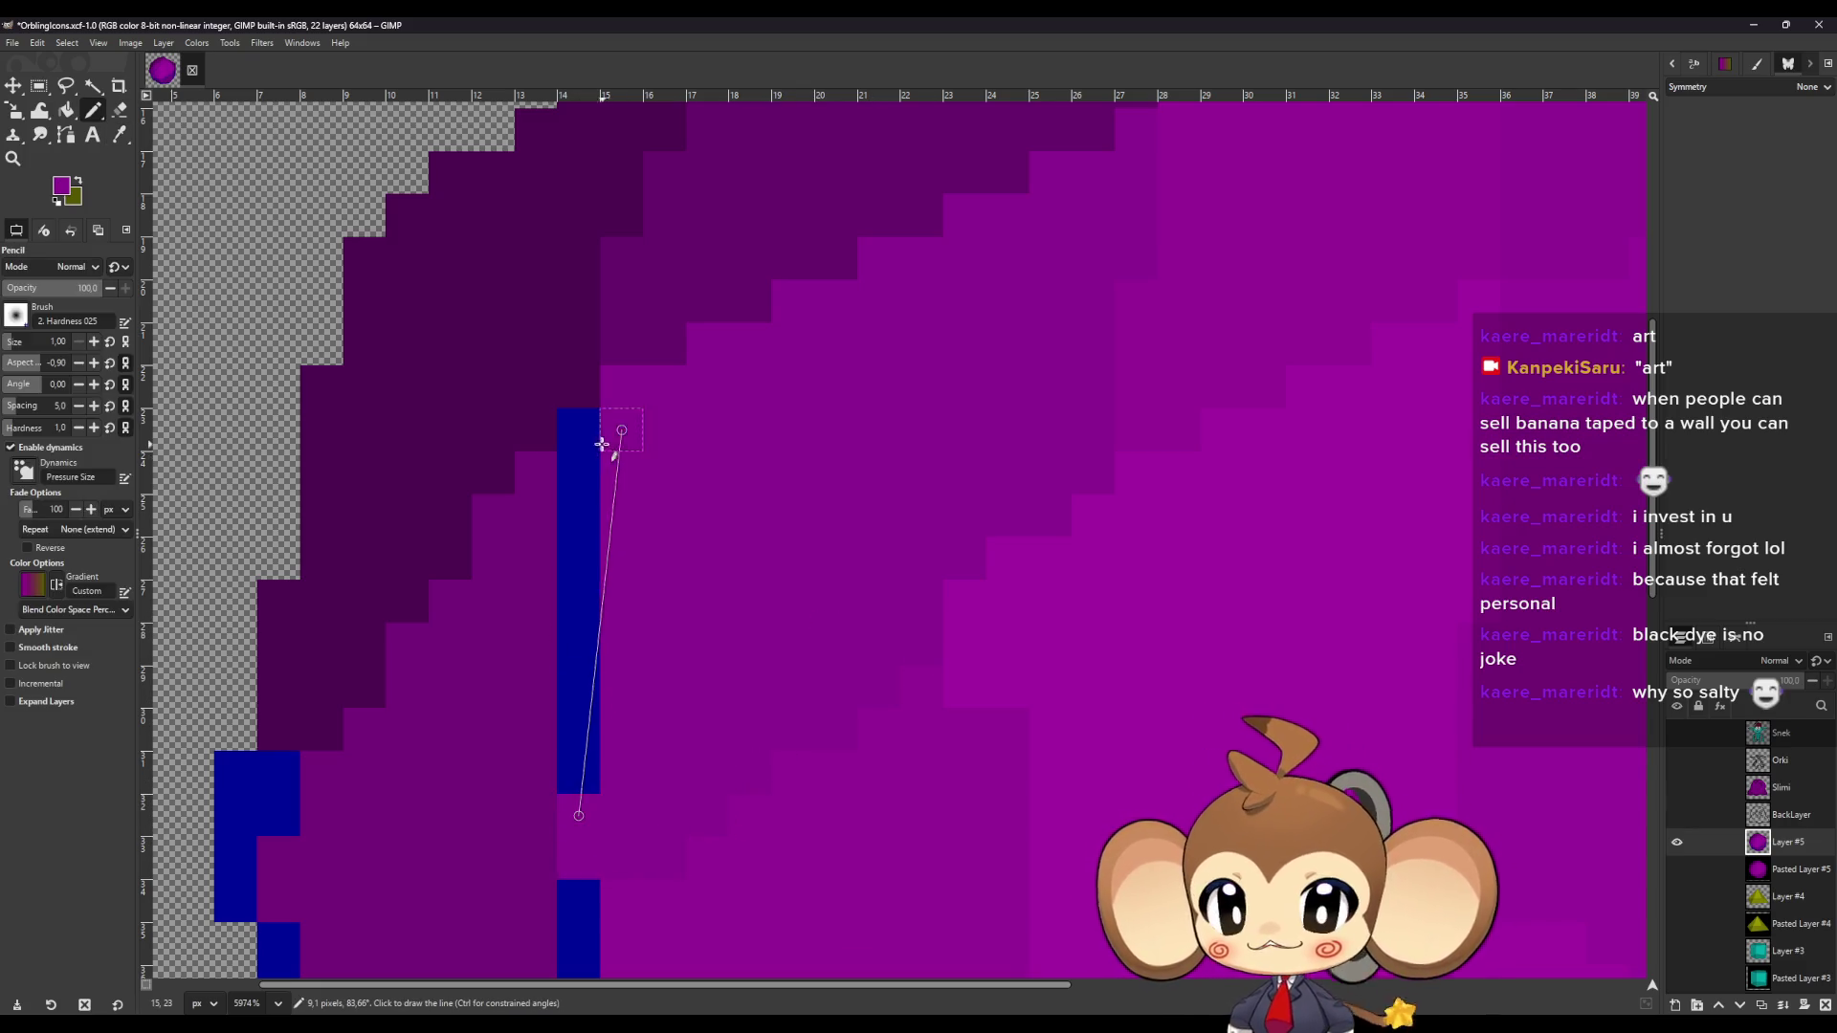
left_click(603, 443, "shift")
scroll(463, 634, "down", 6, "ctrl")
scroll(459, 622, "up", 7, "ctrl")
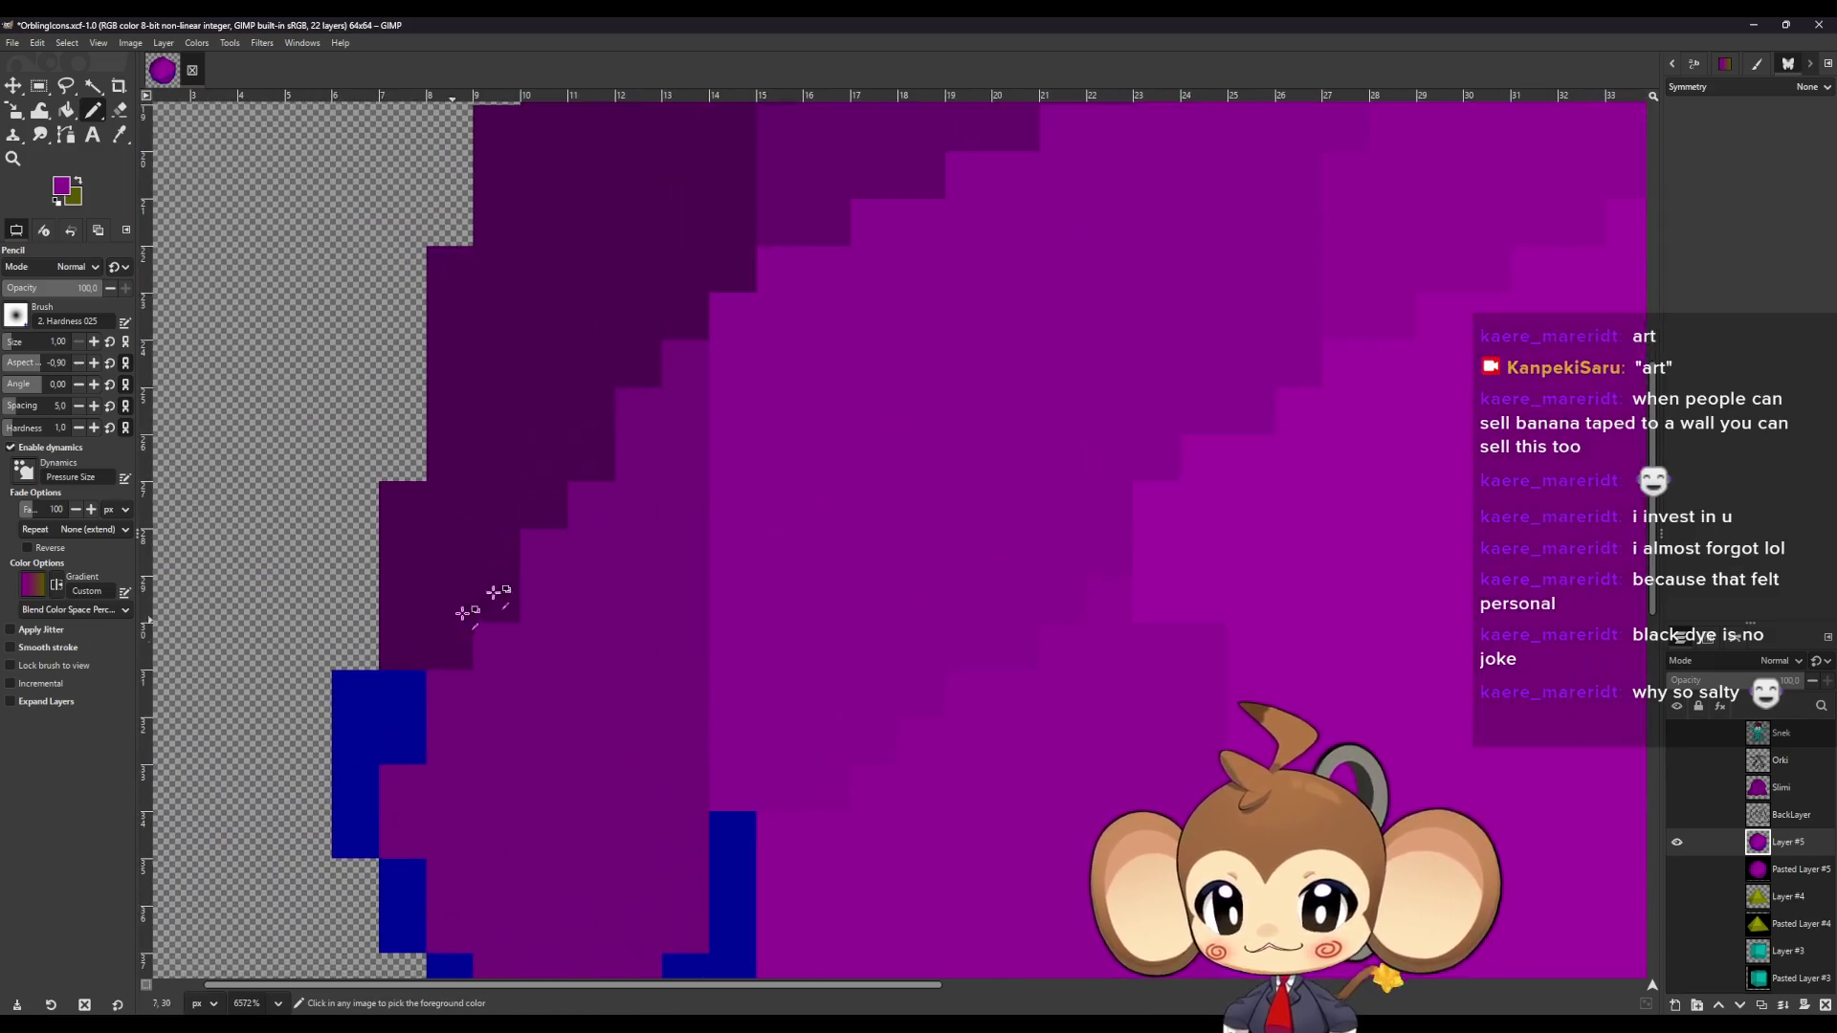
scroll(469, 631, "down", 1, "ctrl")
Repaint the left and vertical blue columns and four diagonal blue pixels in surrounding purple.
key("o")
mouse_move(507, 574)
left_mouse_down()
mouse_move(513, 545)
mouse_move(463, 533)
mouse_move(463, 656)
mouse_move(587, 874)
mouse_move(667, 830)
mouse_move(640, 791)
mouse_move(759, 689)
mouse_move(787, 620)
left_mouse_up()
scroll(622, 909, "down", 2)
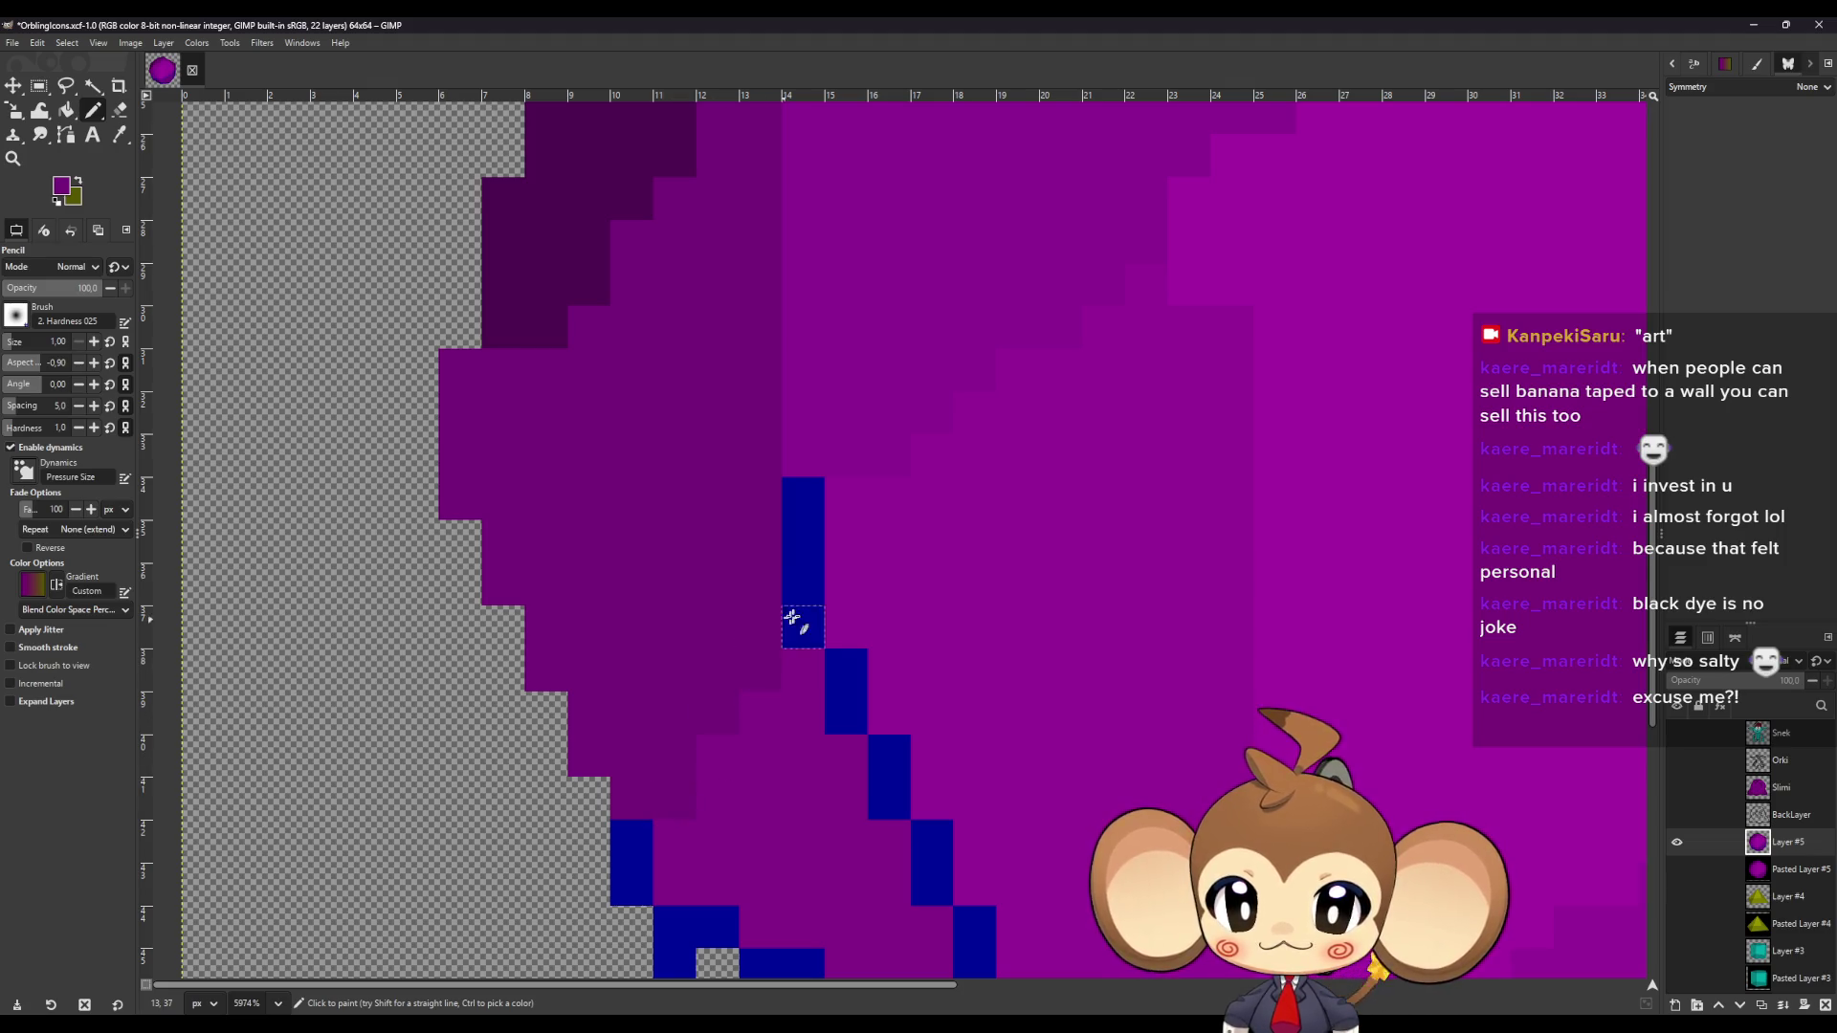
left_click_drag(803, 493, 805, 615)
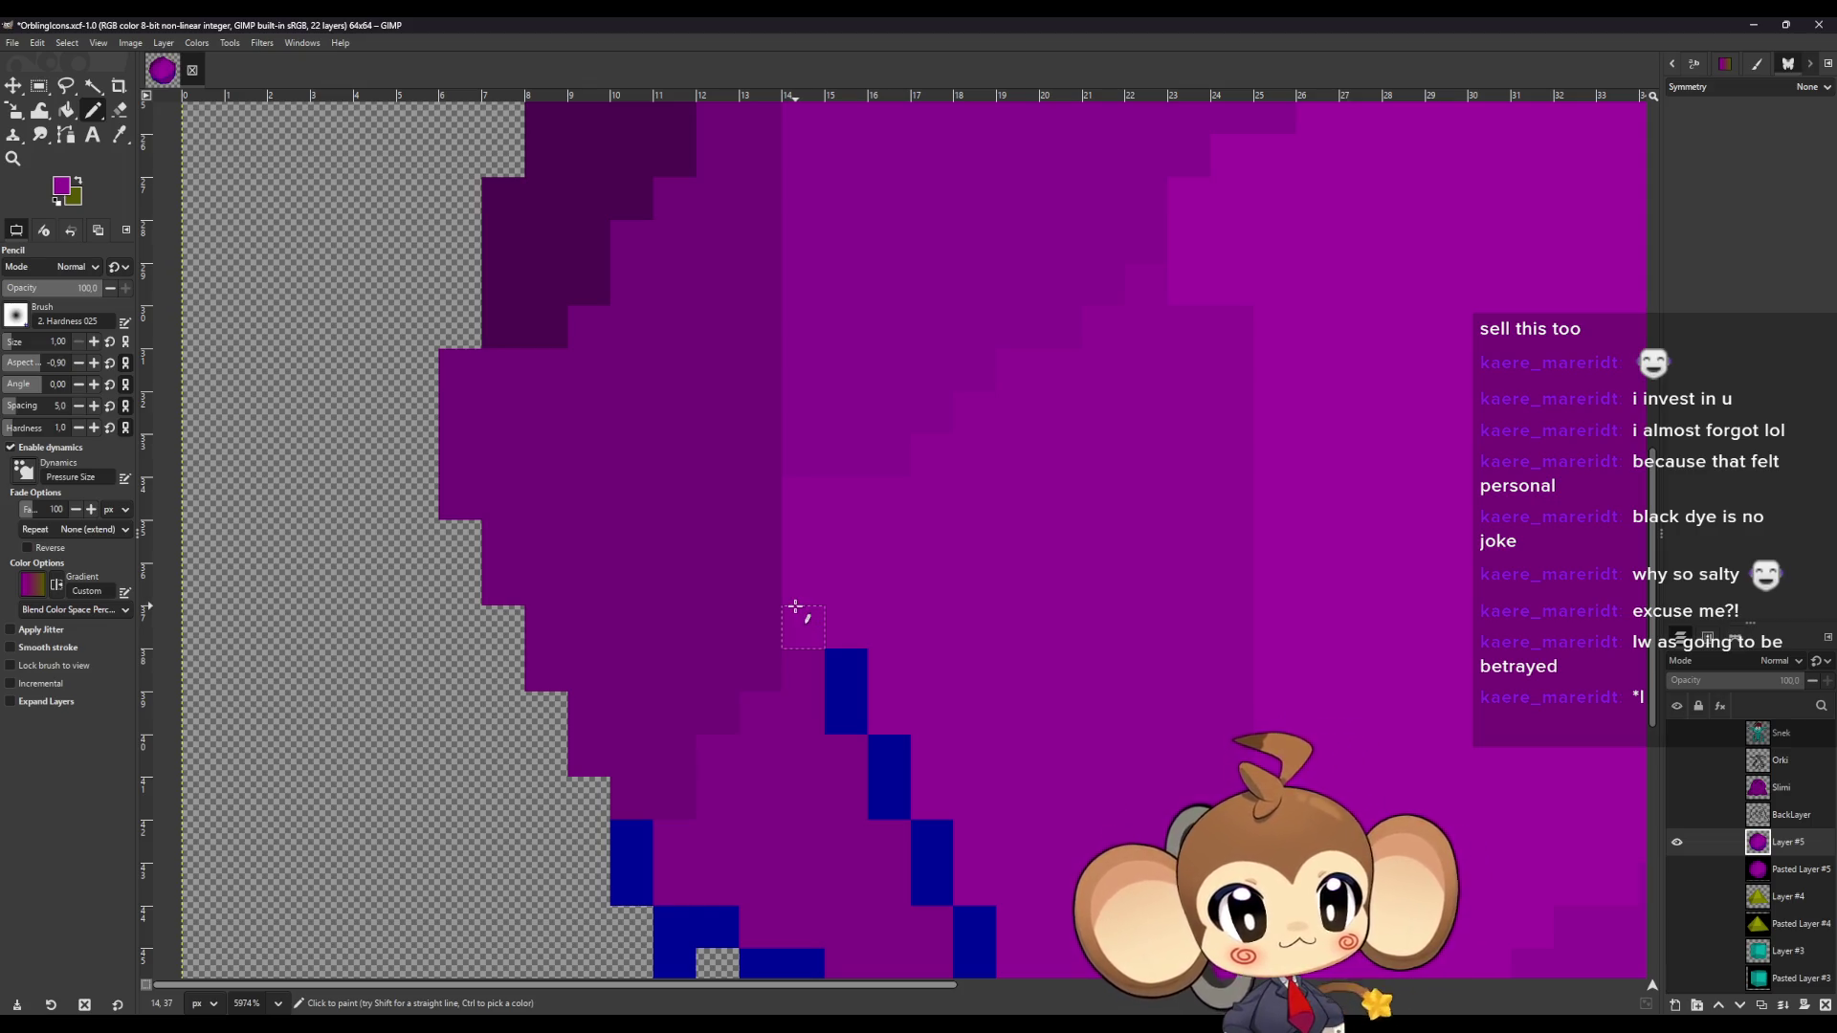
scroll(867, 620, "down", 3)
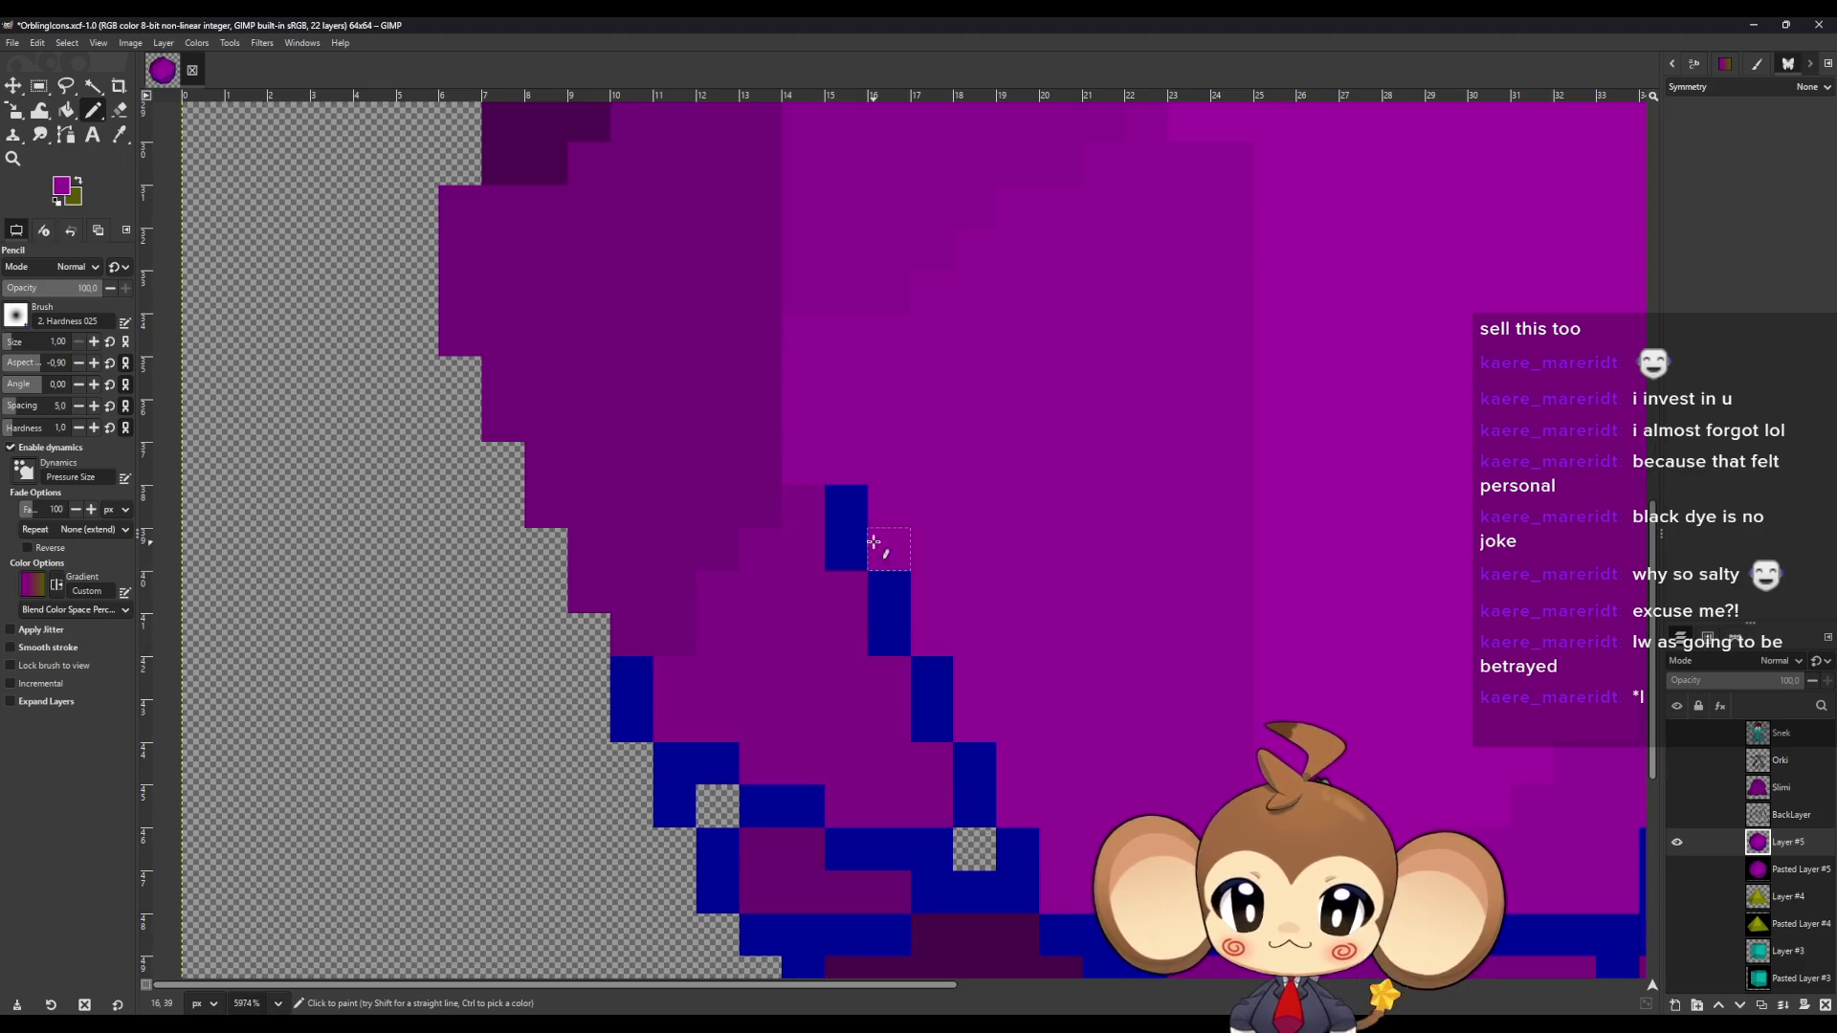
key("o")
key("n")
left_click_drag(844, 498, 894, 627)
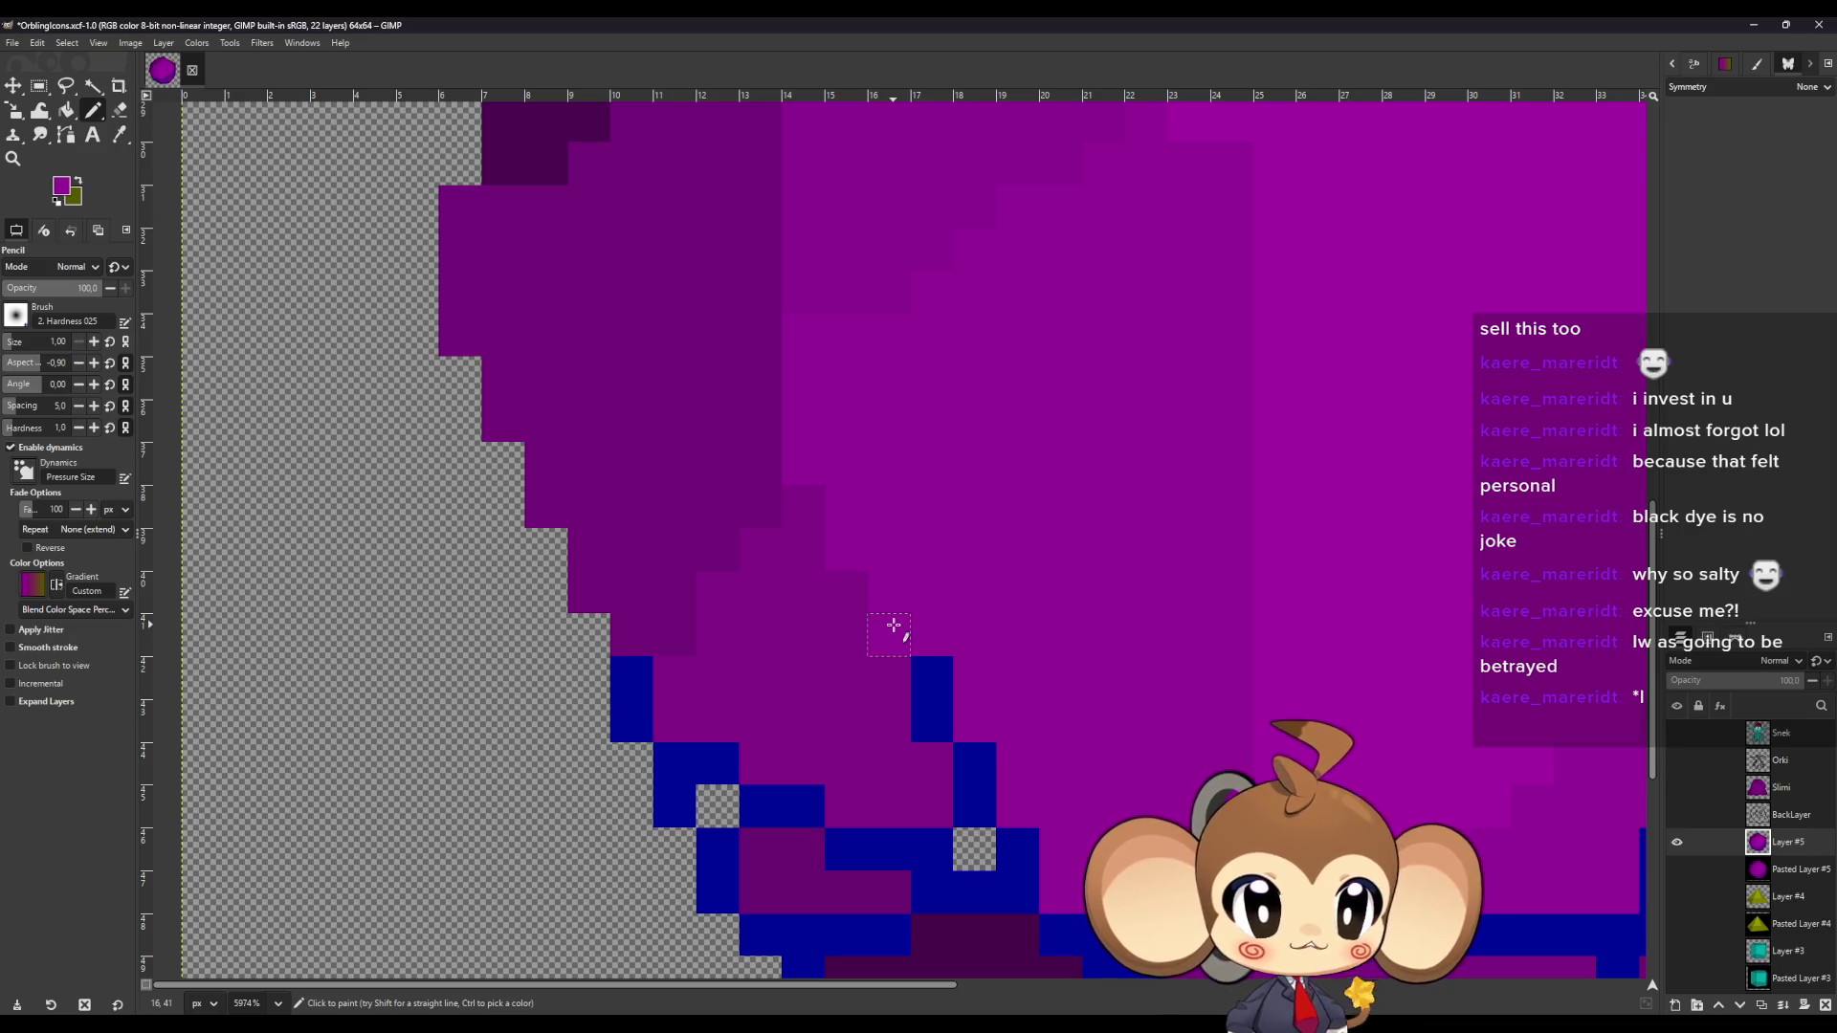
scroll(1025, 637, "down", 2)
Paint the blue pixels and bottom-row blue runs of the orb purple.
left_click_drag(939, 599, 955, 637)
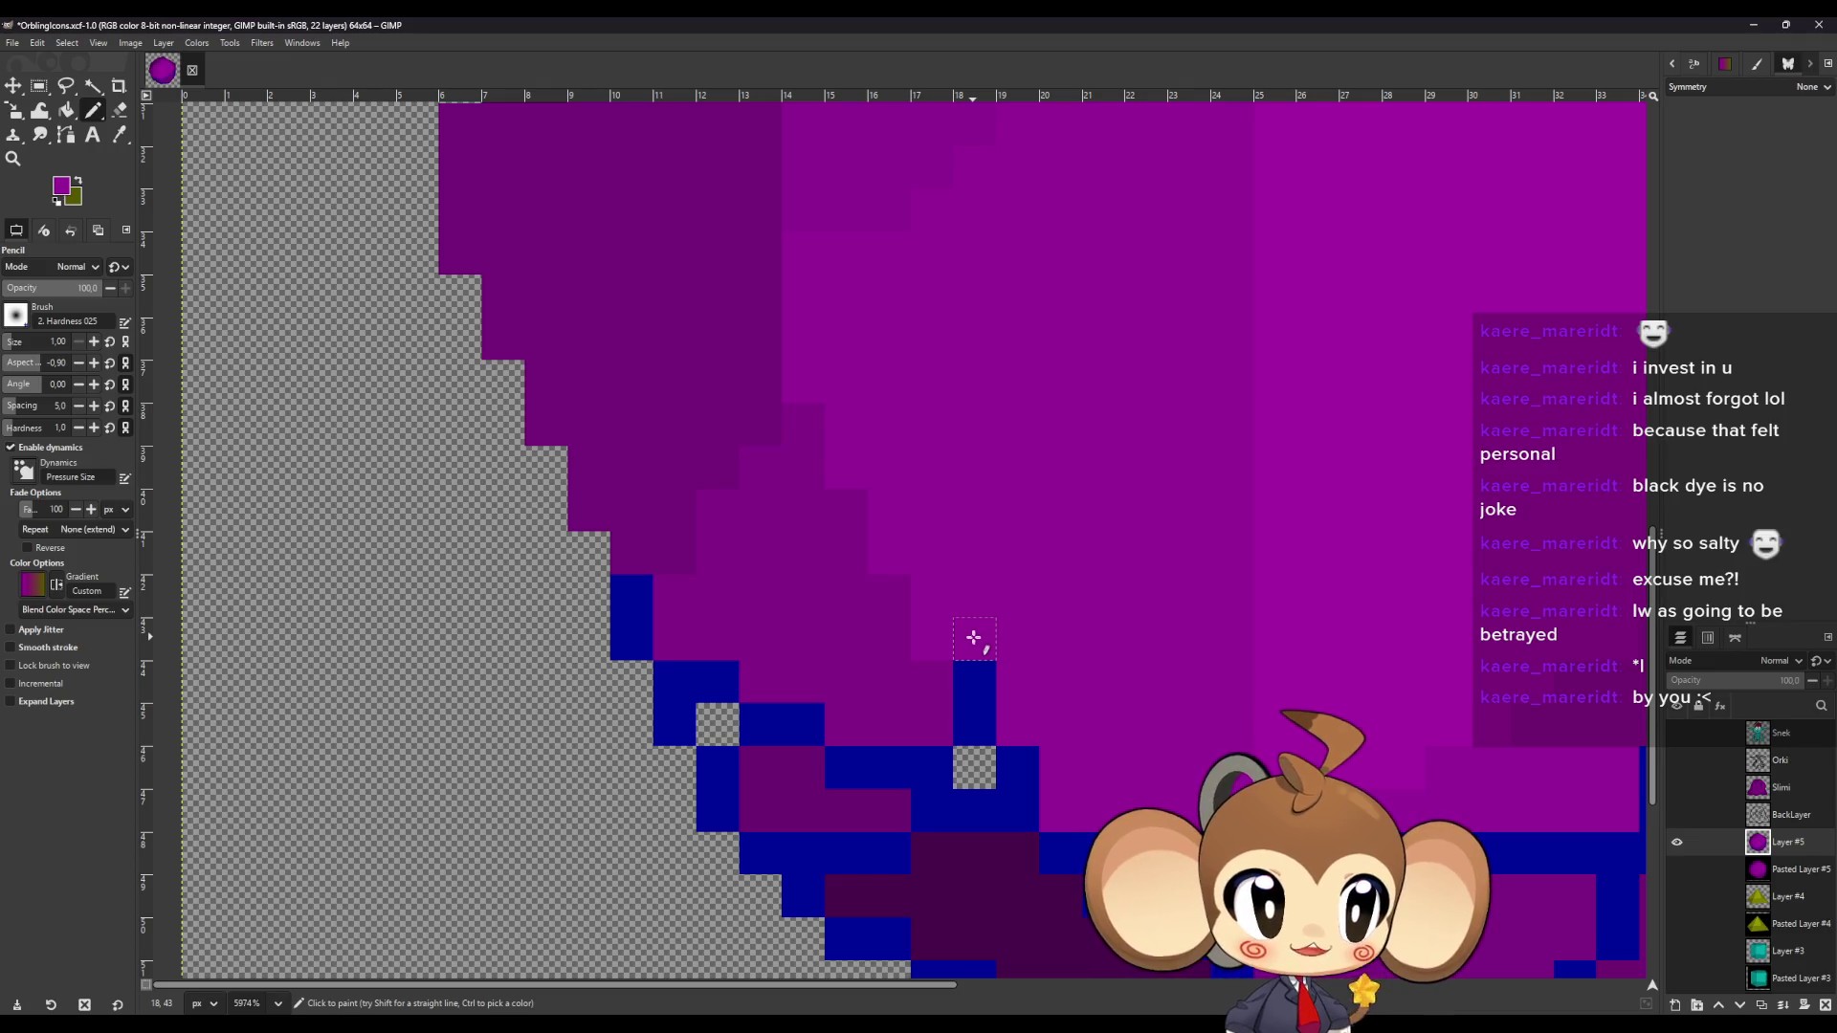
mouse_move(987, 696)
left_mouse_down()
mouse_move(985, 762)
mouse_move(1020, 794)
left_mouse_up()
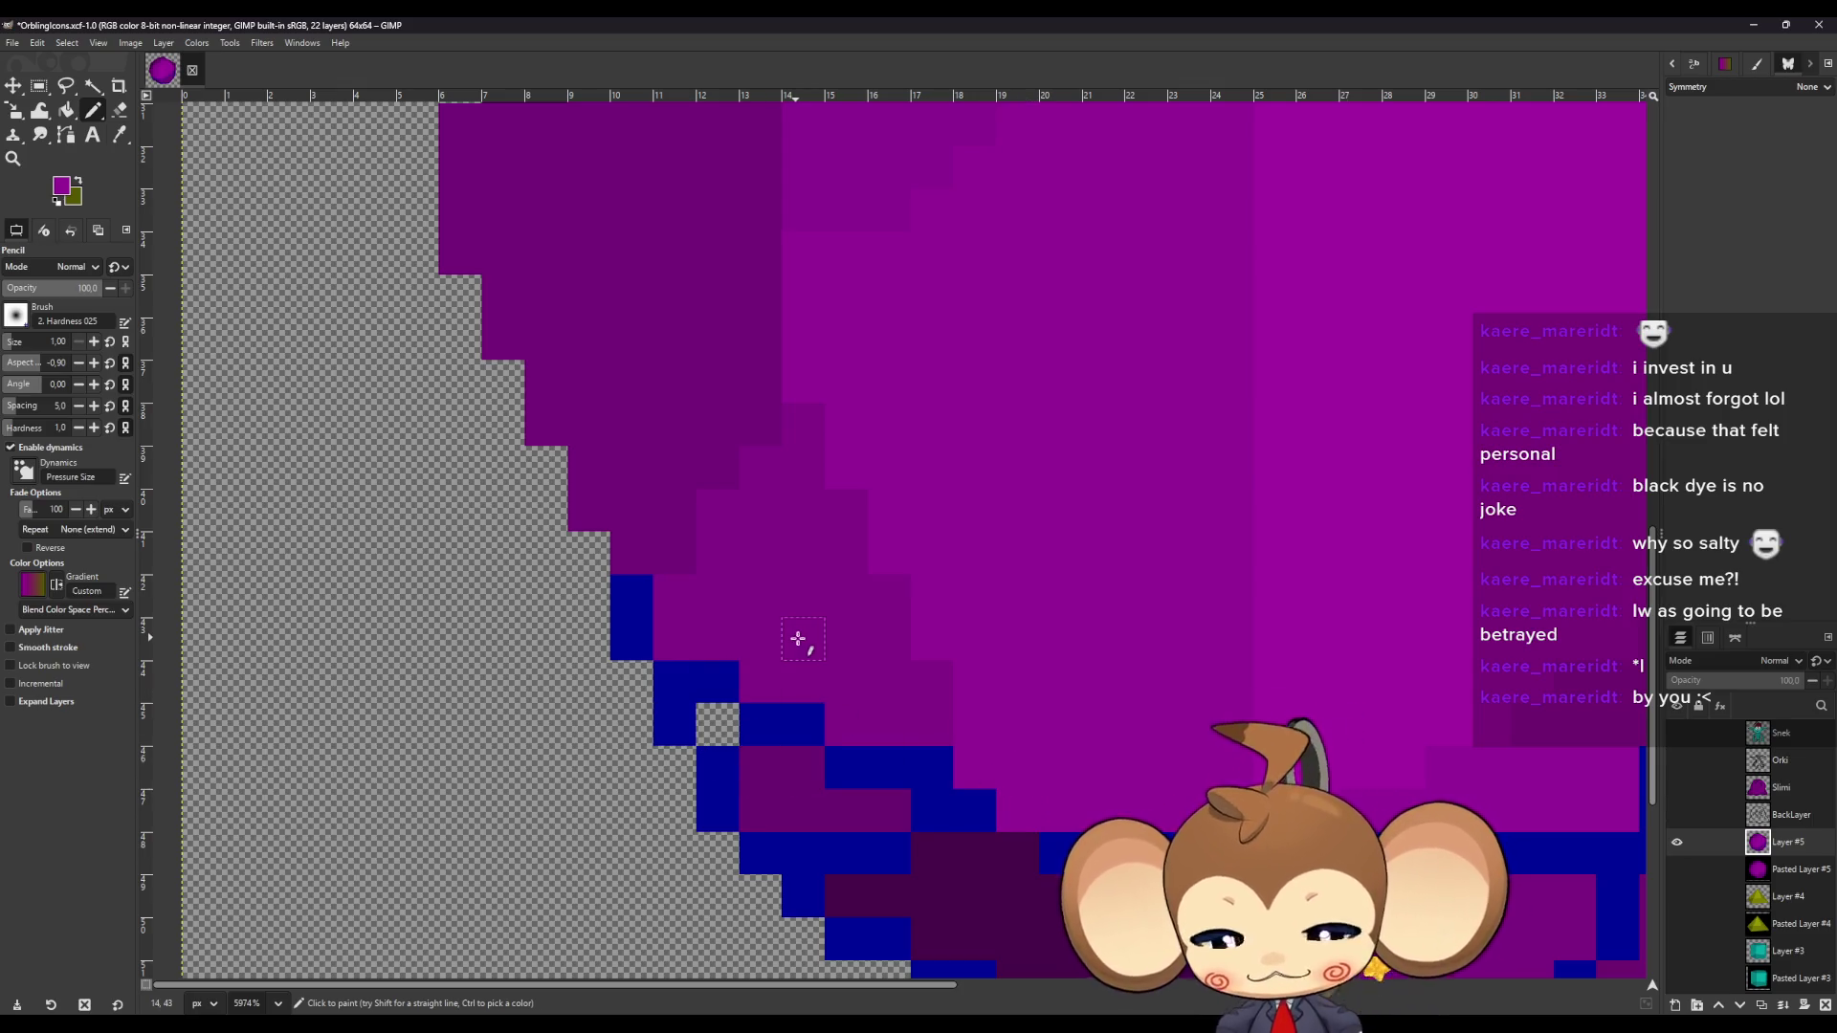
mouse_move(632, 593)
left_mouse_down()
mouse_move(644, 644)
mouse_move(697, 686)
mouse_move(718, 734)
mouse_move(817, 742)
mouse_move(809, 792)
left_mouse_up()
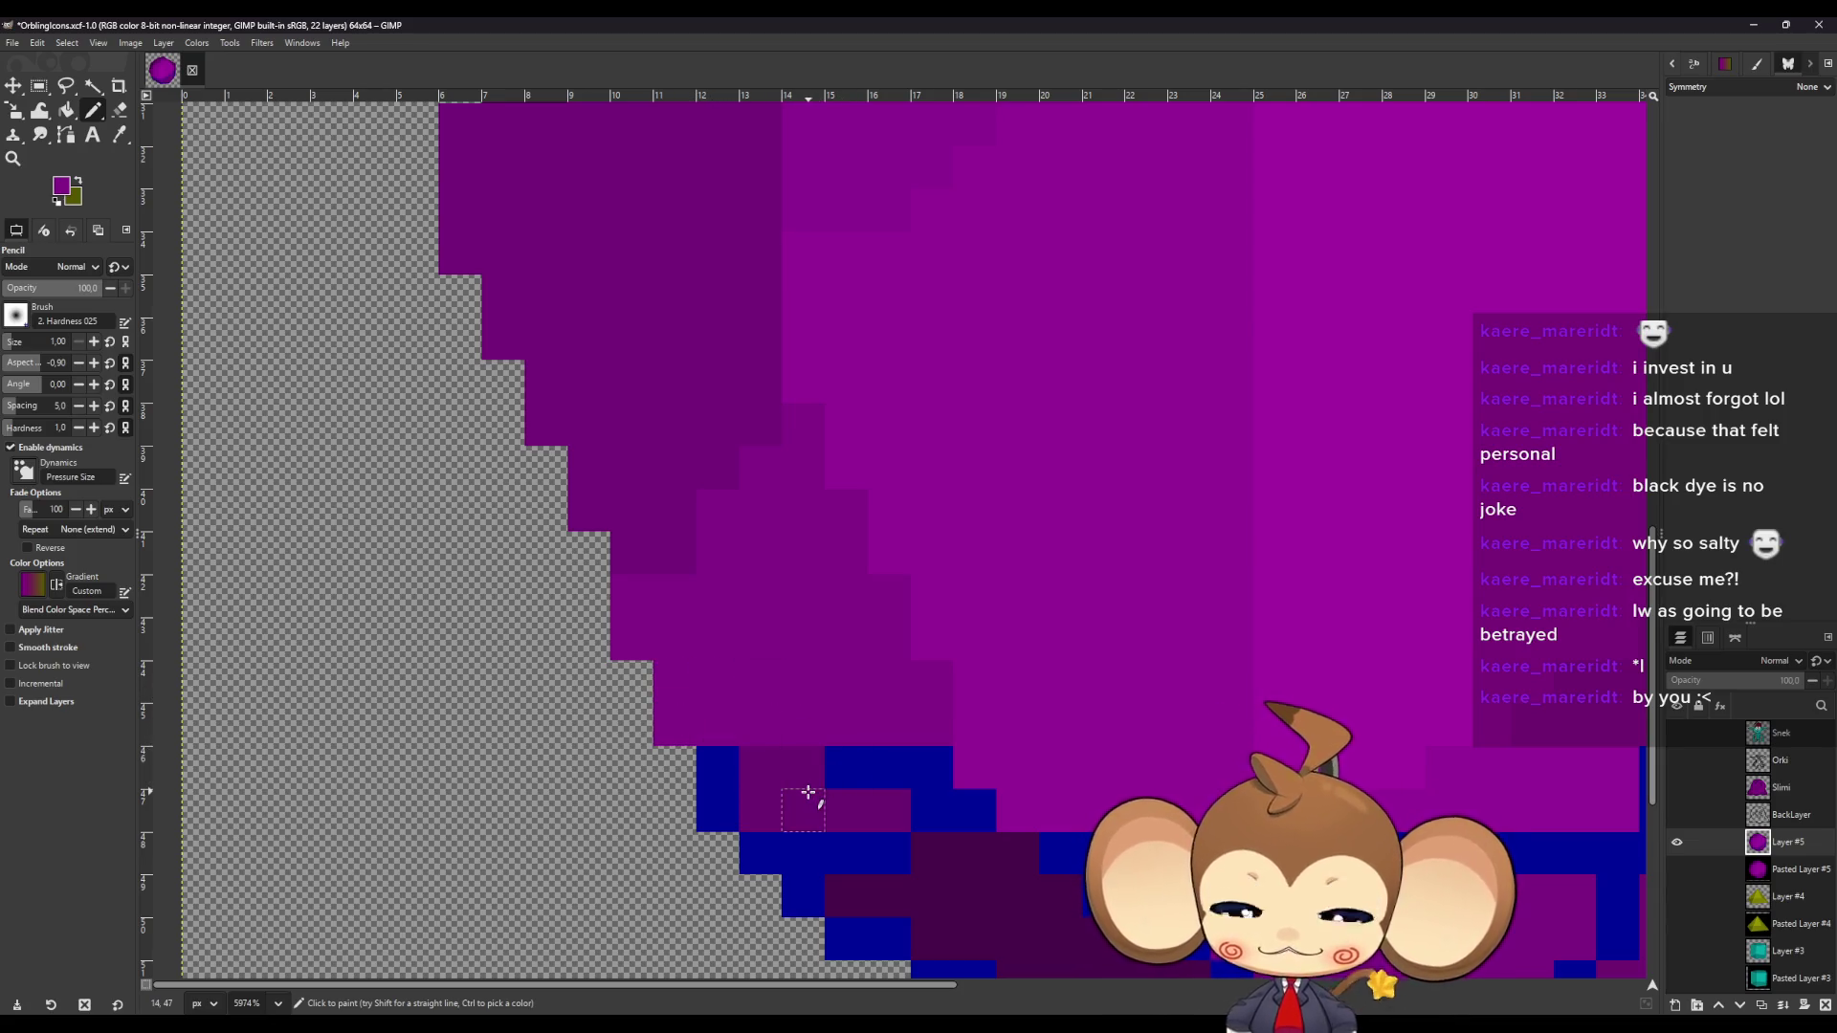
scroll(861, 755, "down", 2)
mouse_move(928, 695)
left_mouse_down()
mouse_move(849, 698)
mouse_move(967, 737)
left_mouse_up()
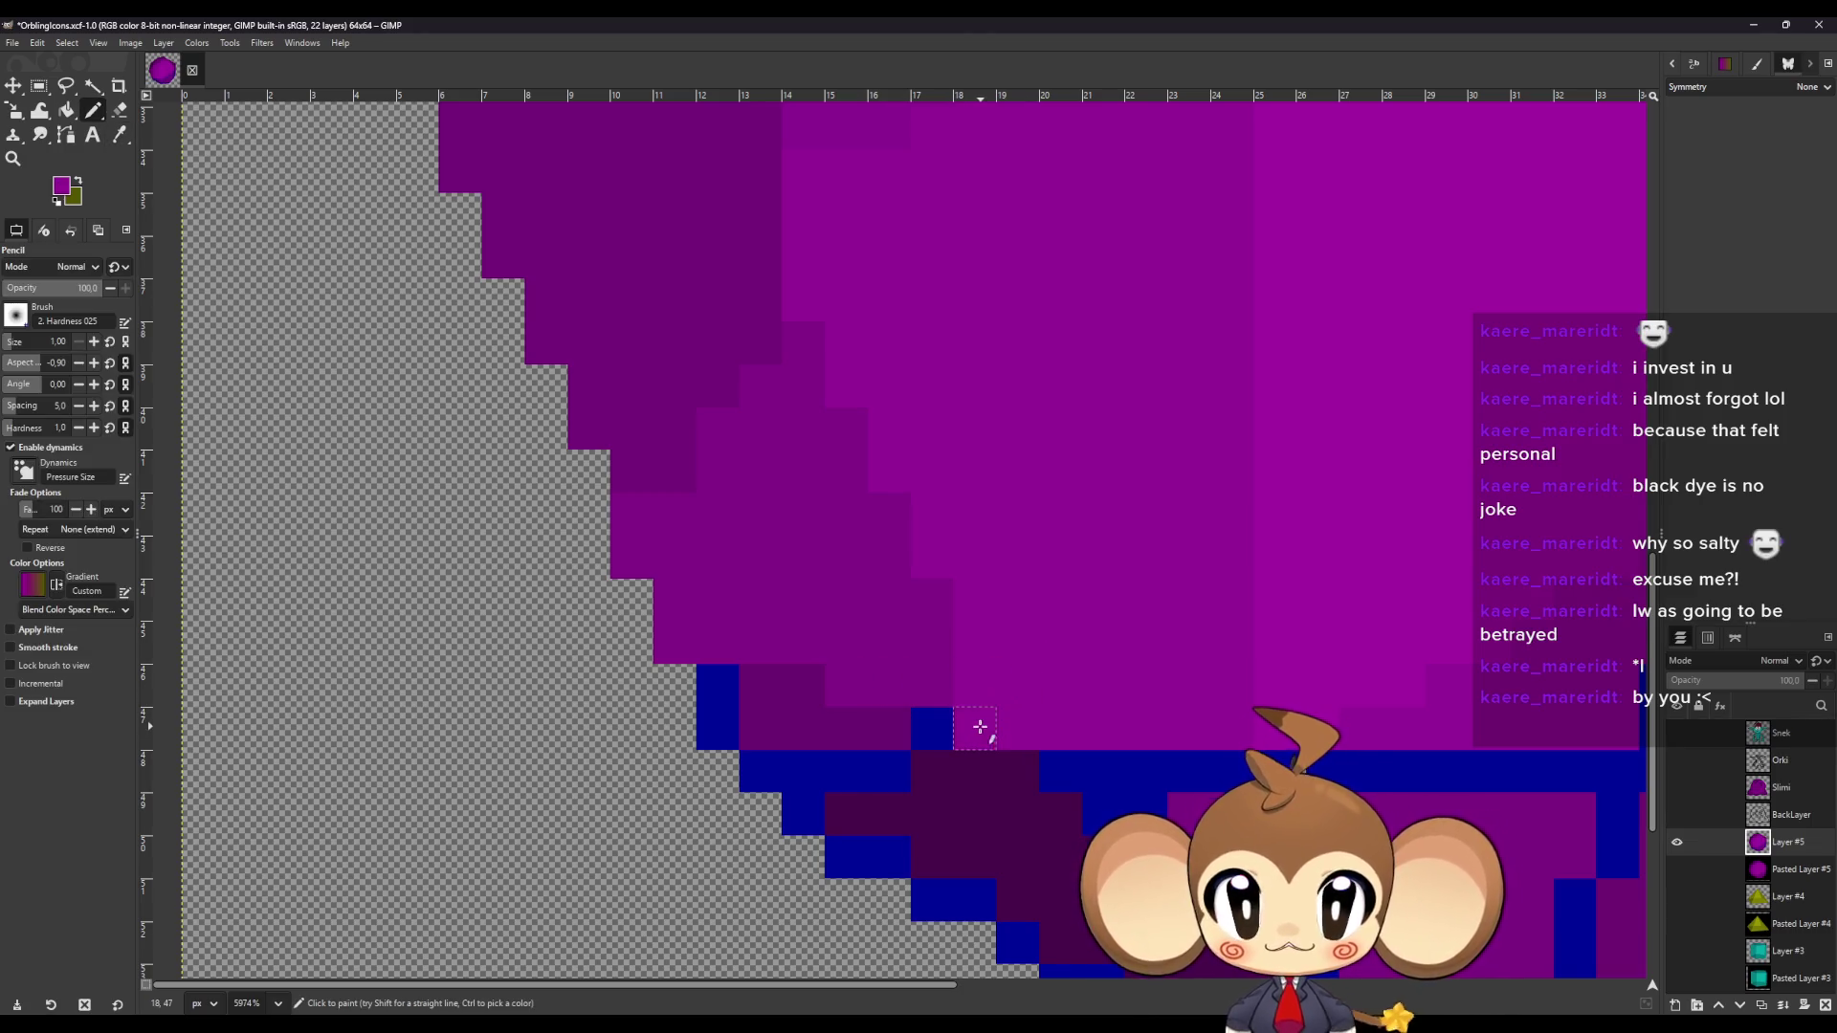
key("o")
key("n")
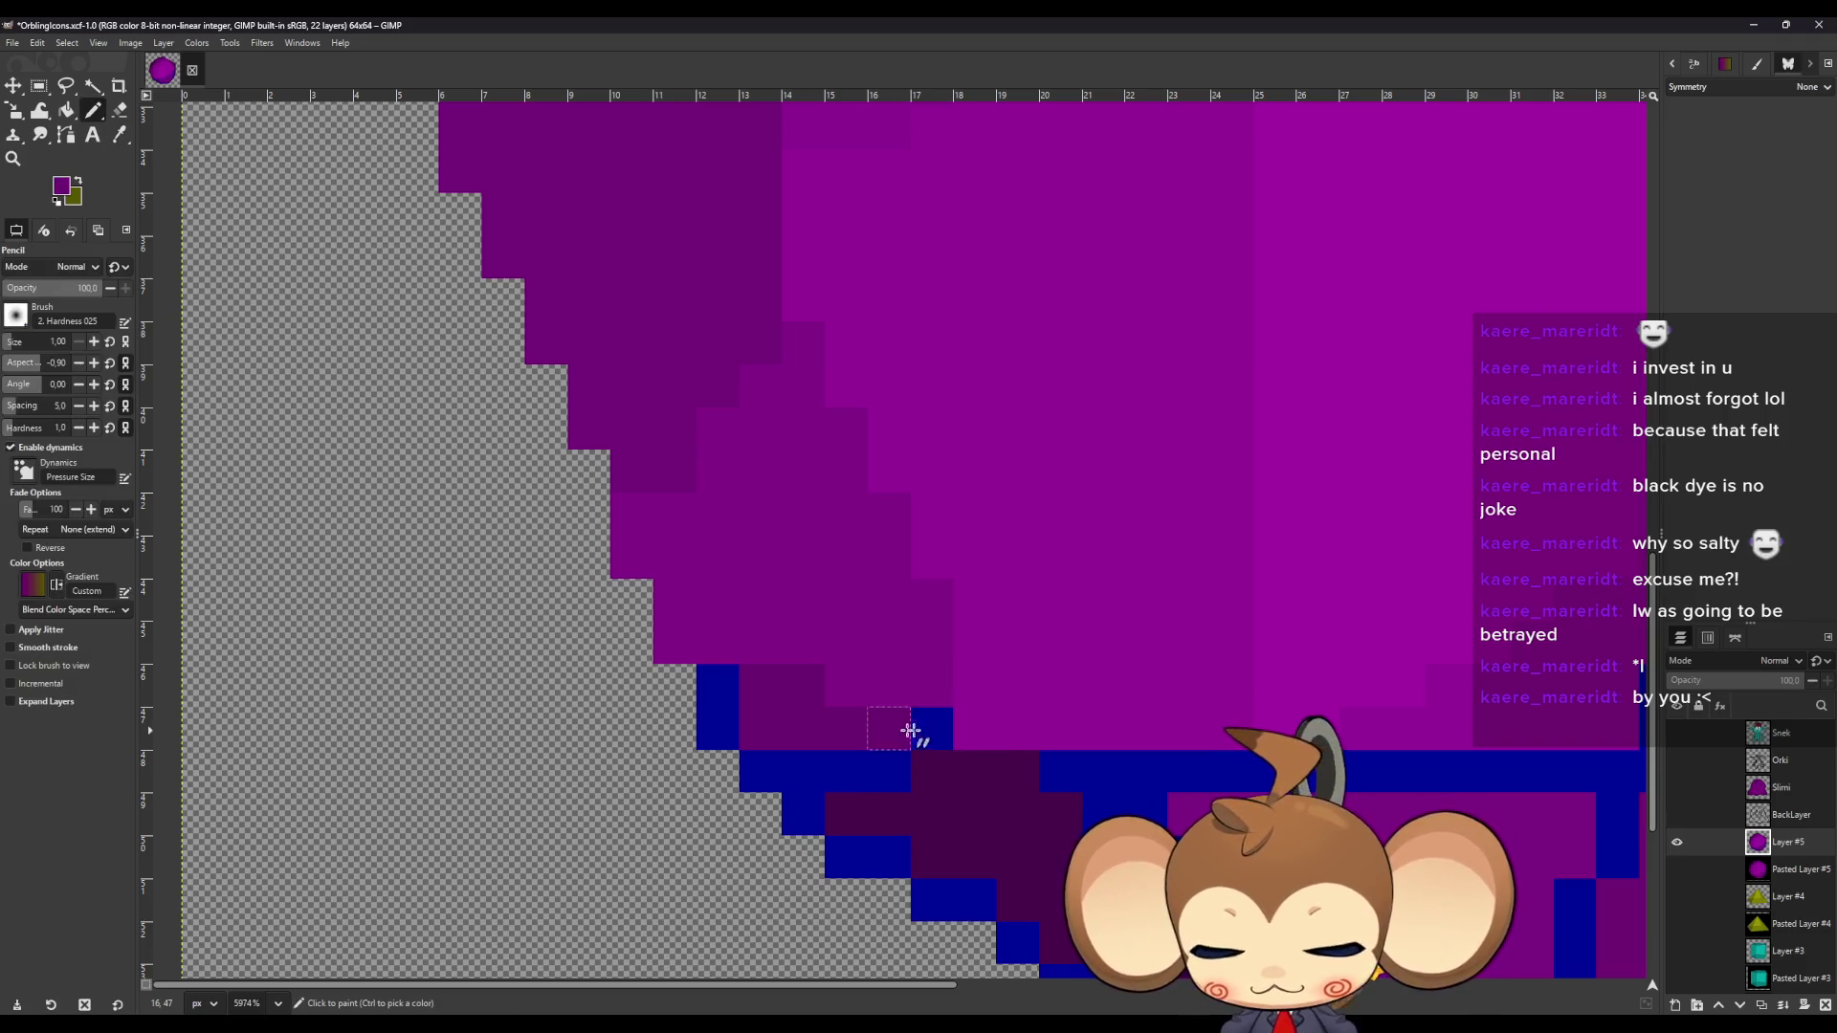
left_click(931, 737)
mouse_move(899, 770)
left_mouse_down()
mouse_move(773, 770)
mouse_move(718, 687)
left_mouse_up()
left_click(811, 813)
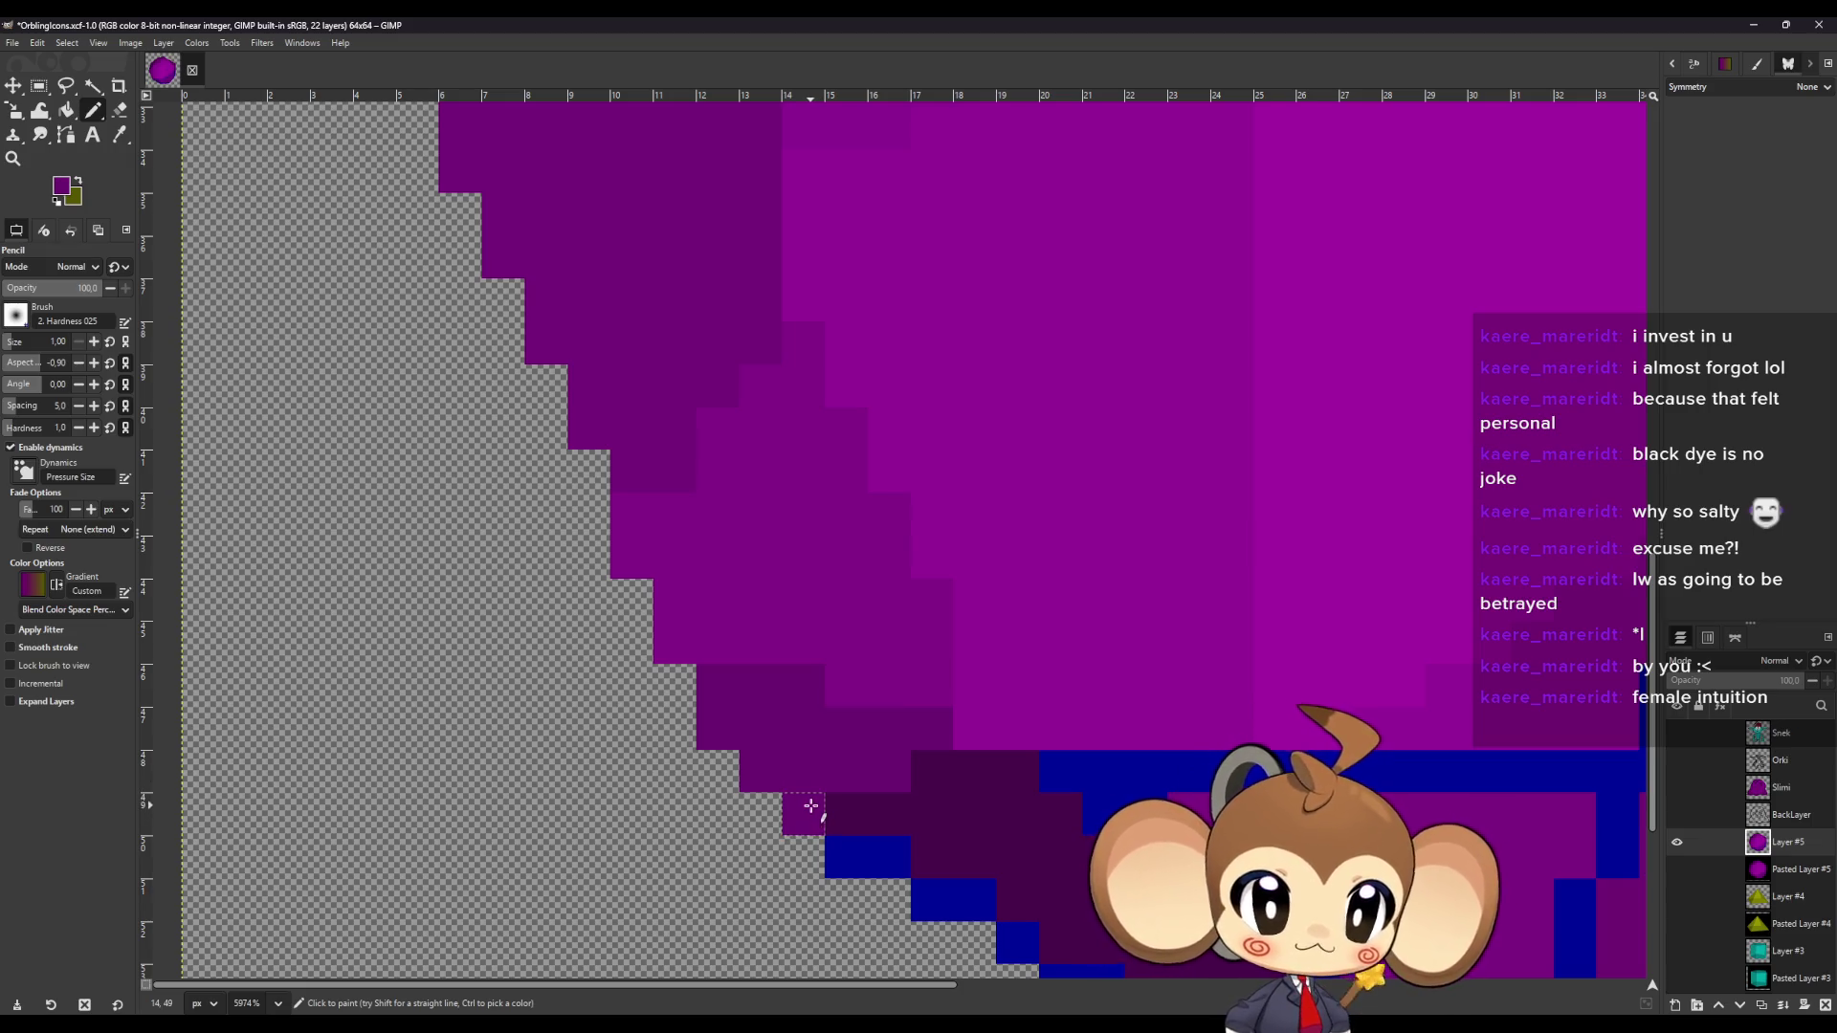
scroll(909, 777, "down", 3)
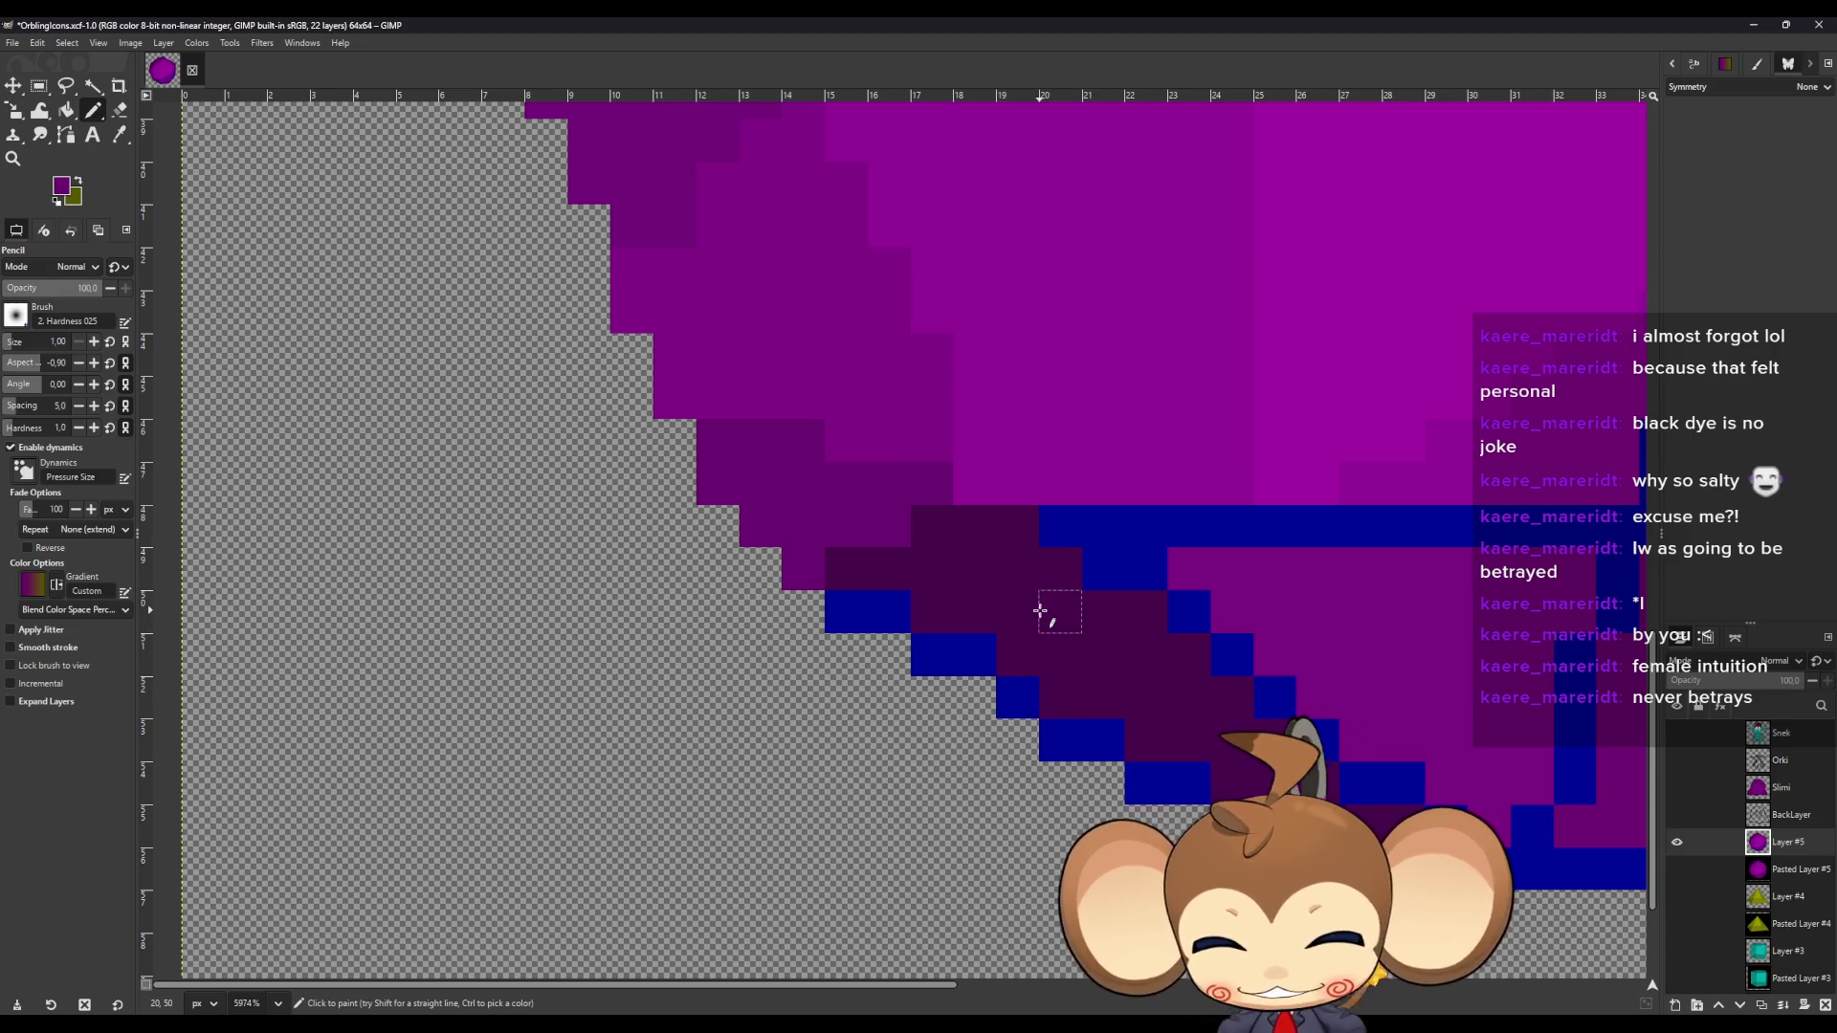
Pick the orb's dark purple and repaint the blue diagonal edge and edge row with it.
key("o")
key("n")
left_click(873, 603)
left_click(845, 615)
mouse_move(923, 656)
left_mouse_down()
mouse_move(969, 662)
mouse_move(1052, 738)
mouse_move(1097, 740)
left_mouse_up()
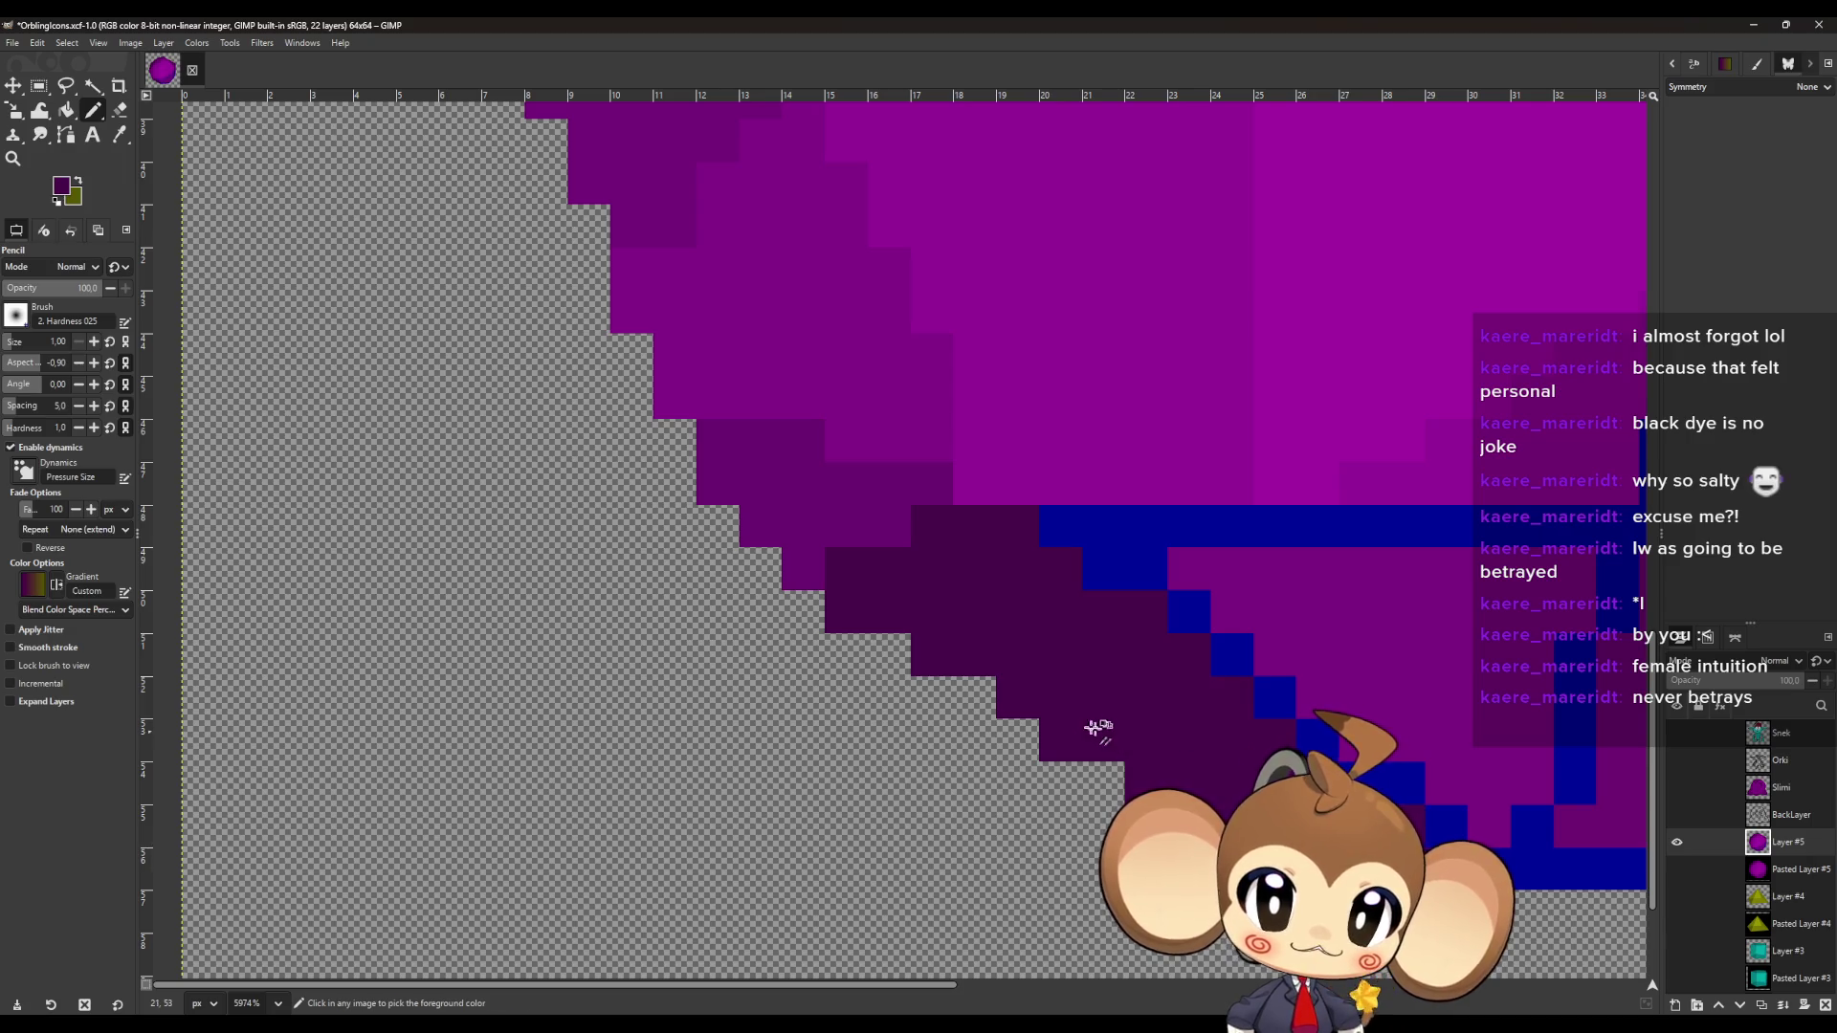
scroll(1100, 730, "right", 5)
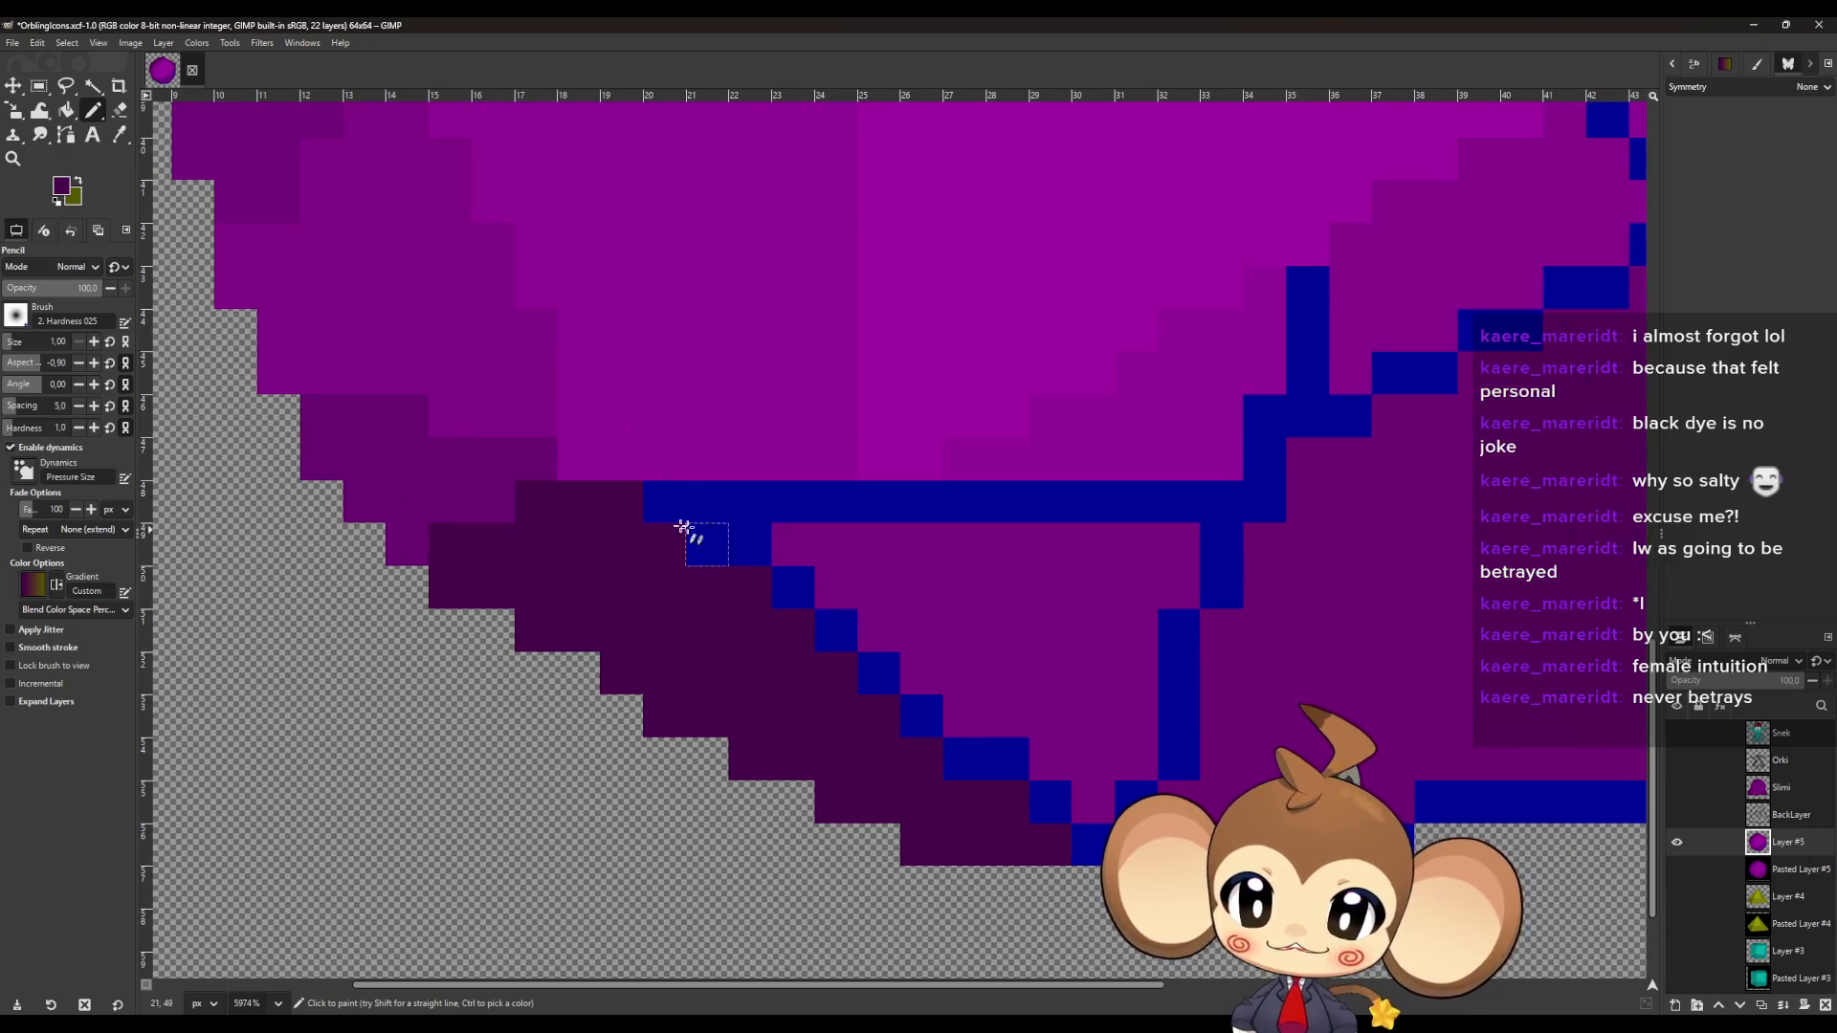
left_click(654, 509)
mouse_move(656, 513)
left_mouse_down()
mouse_move(705, 508)
mouse_move(746, 536)
mouse_move(891, 679)
left_mouse_up()
left_click(889, 681)
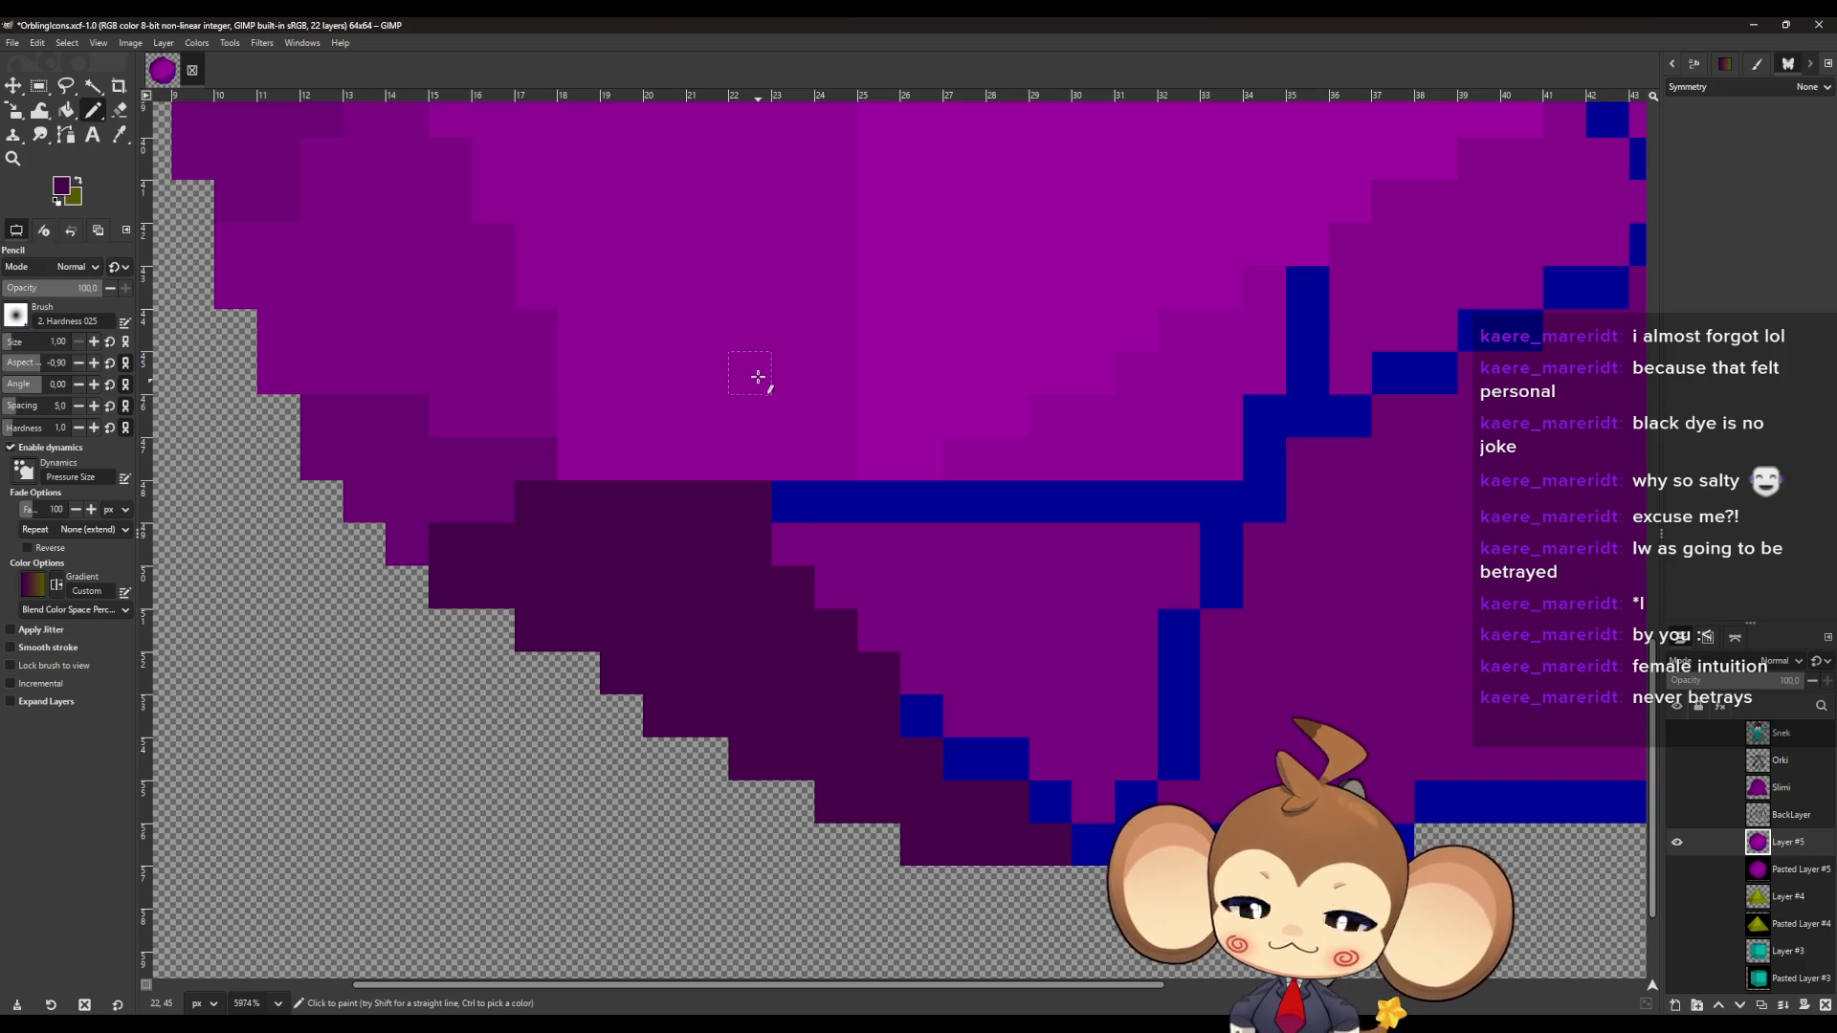
Paint a horizontal blue row magenta, then the diagonal, vertical column and horizontal bar purple.
left_click(758, 376, "ctrl")
left_click_drag(837, 502, 580, 504)
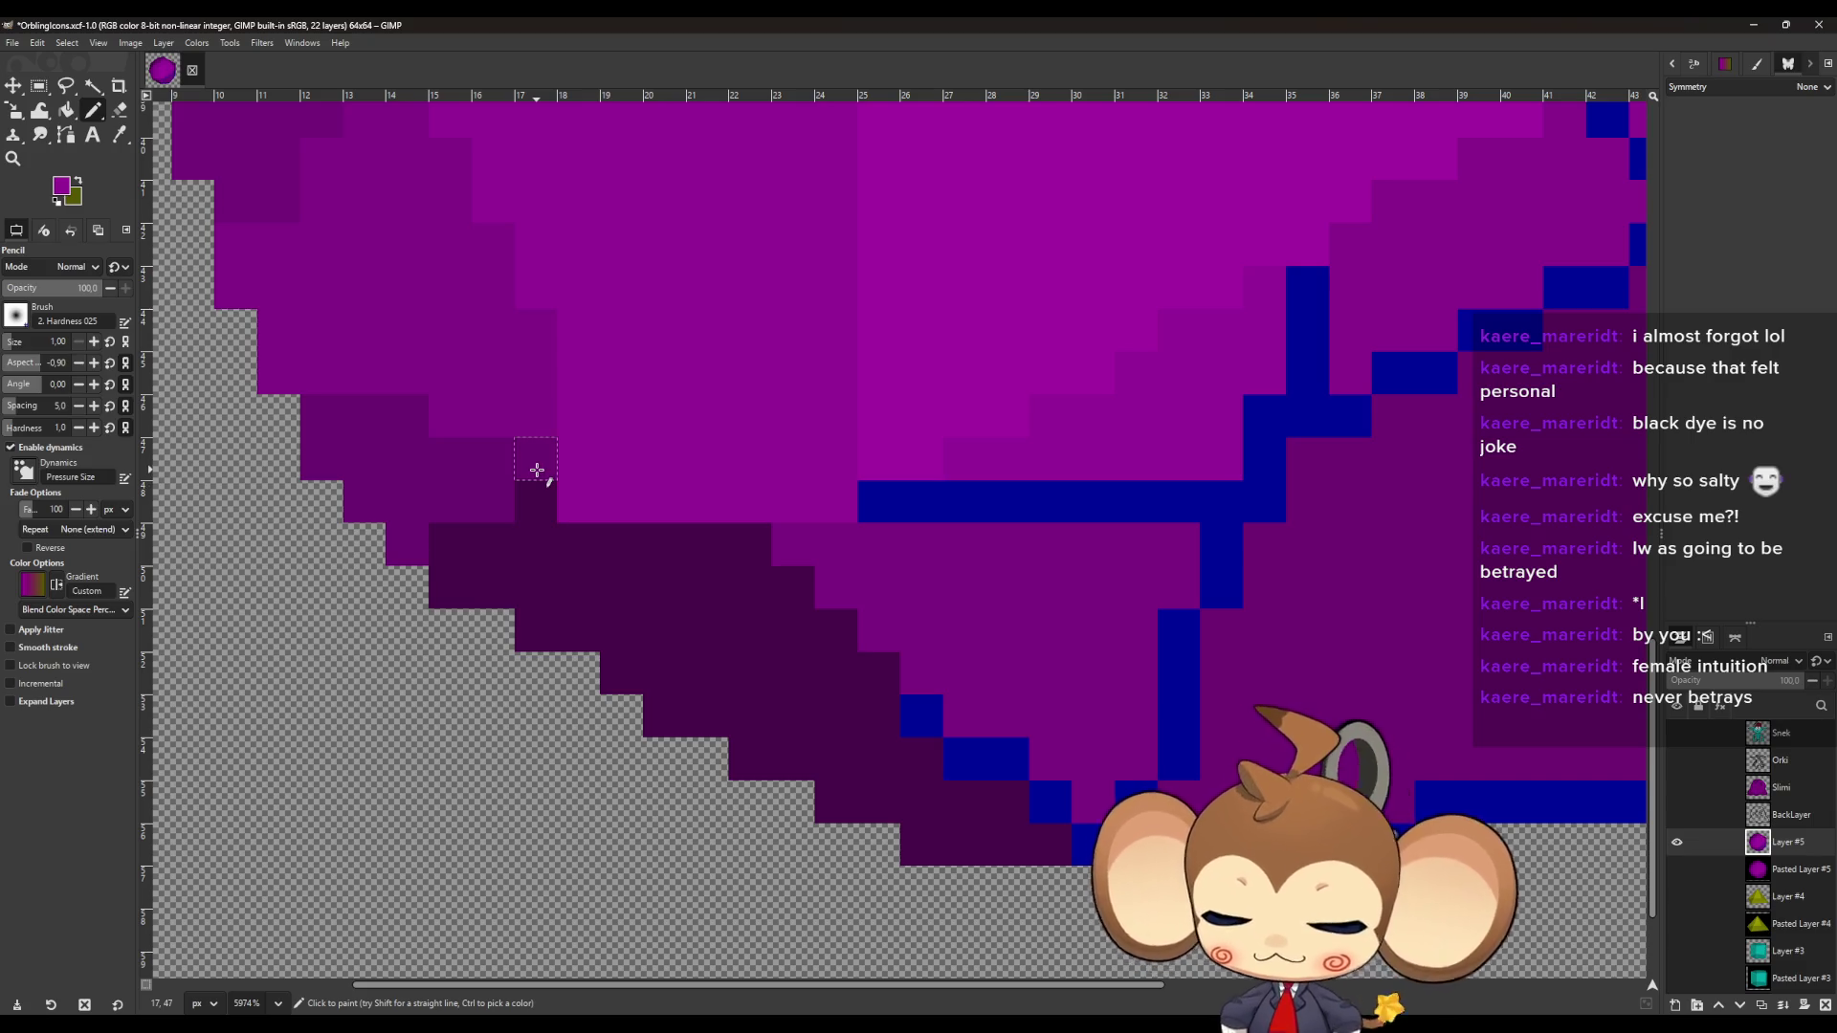
left_click(866, 750, "ctrl")
left_click_drag(923, 718, 1003, 765)
left_click(1091, 736, "ctrl")
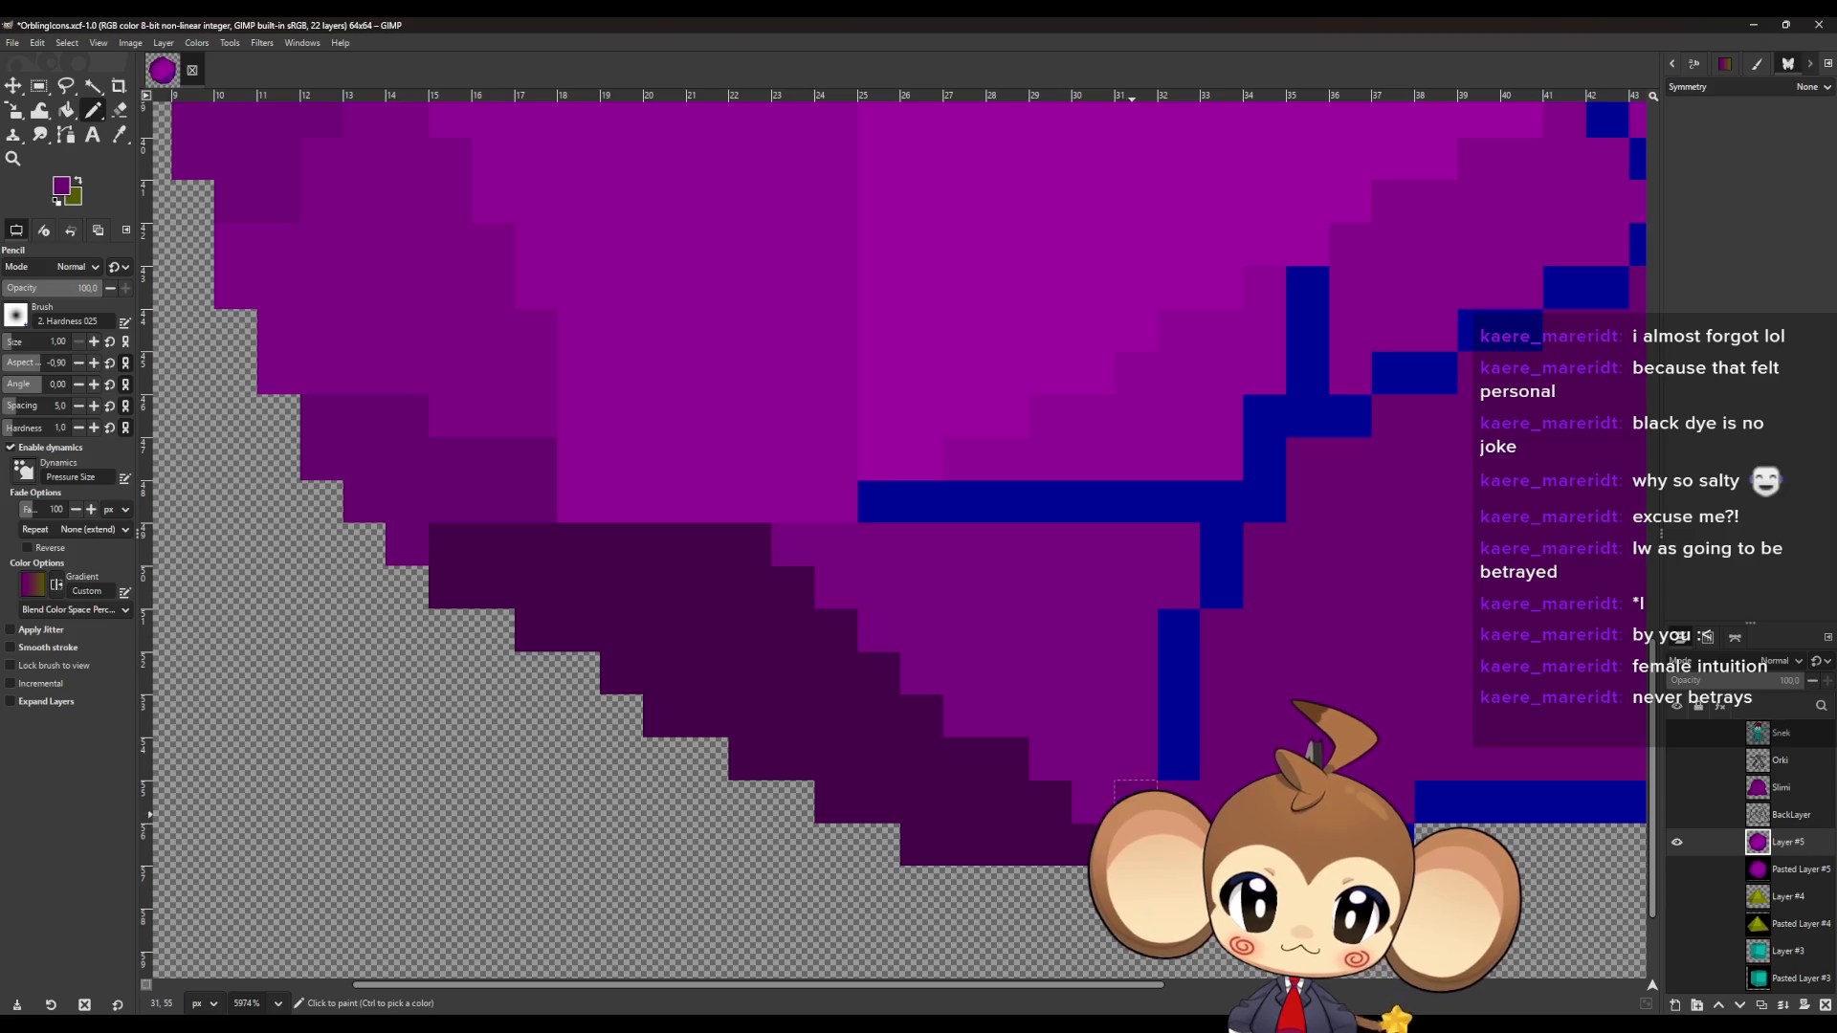
left_click_drag(1181, 756, 1218, 545)
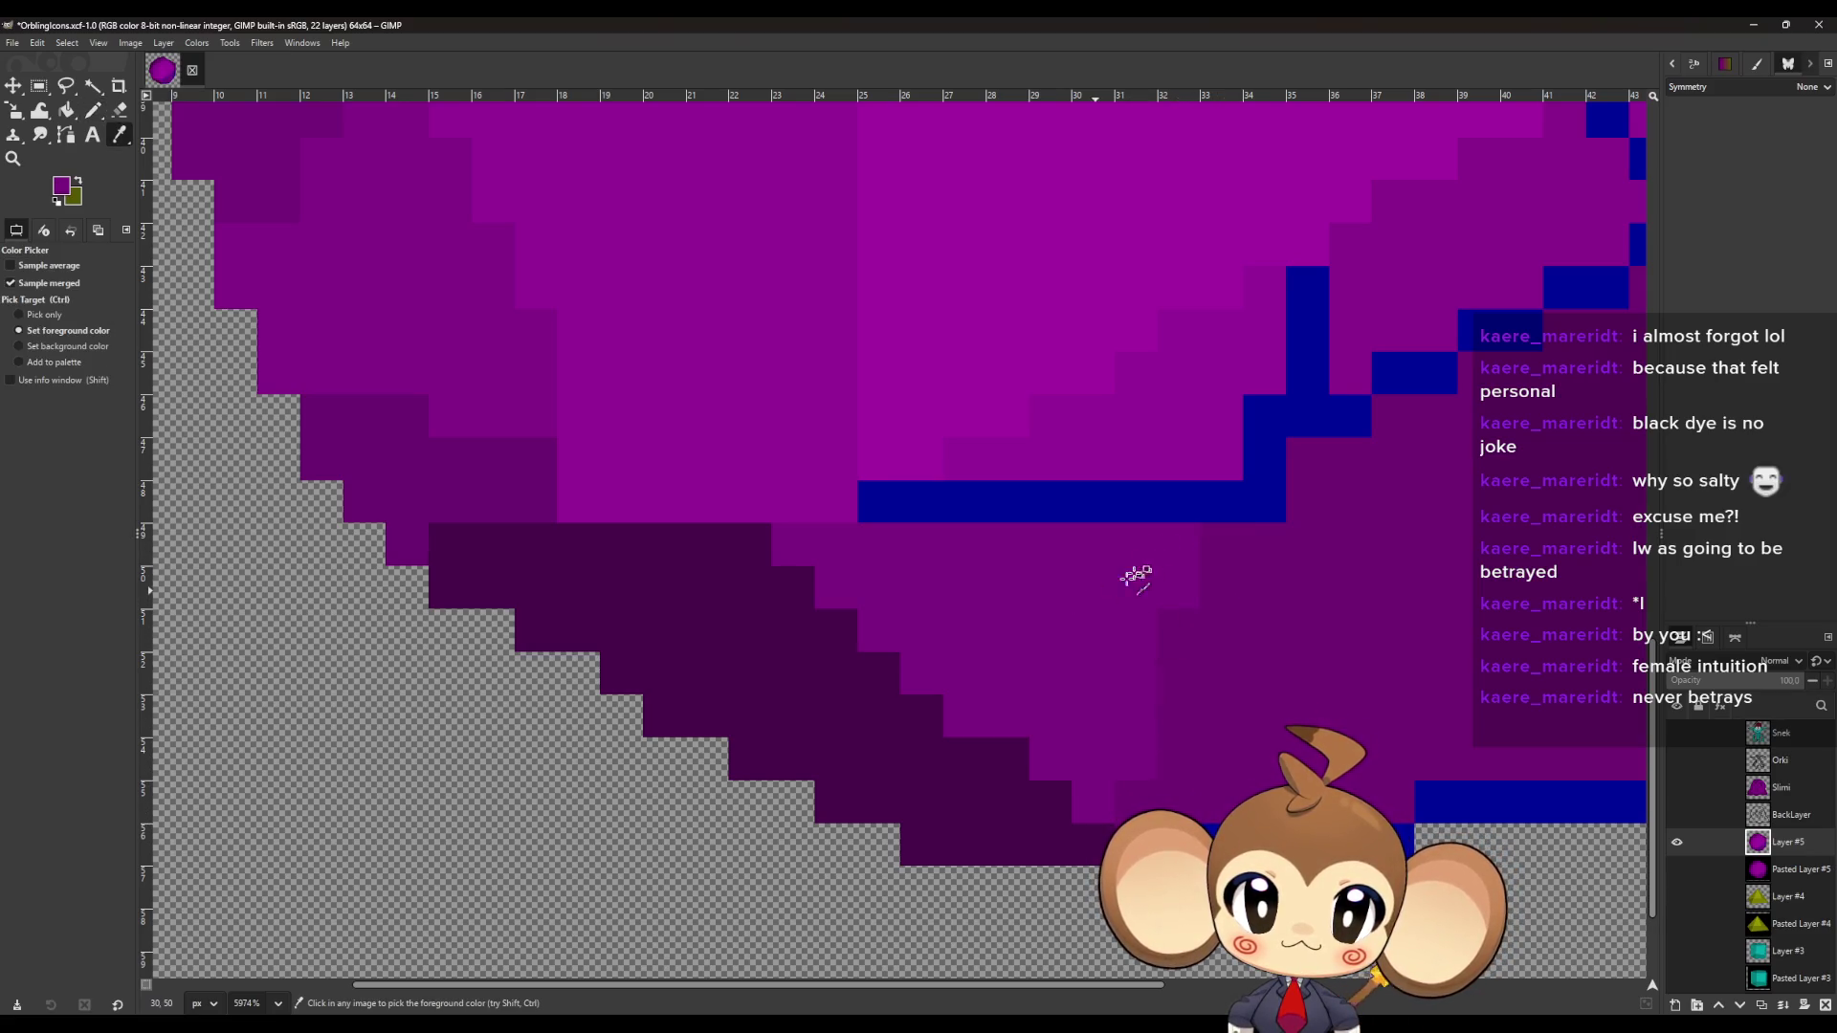
mouse_move(884, 509)
left_mouse_down()
mouse_move(1172, 528)
mouse_move(1266, 501)
mouse_move(1199, 424)
mouse_move(1304, 393)
mouse_move(1336, 320)
left_mouse_up()
Repaint the bottom blue outline rows, lower-right staircase edge and stray blue pixels purple.
key("o")
key("n")
left_click_drag(1350, 416, 1394, 378)
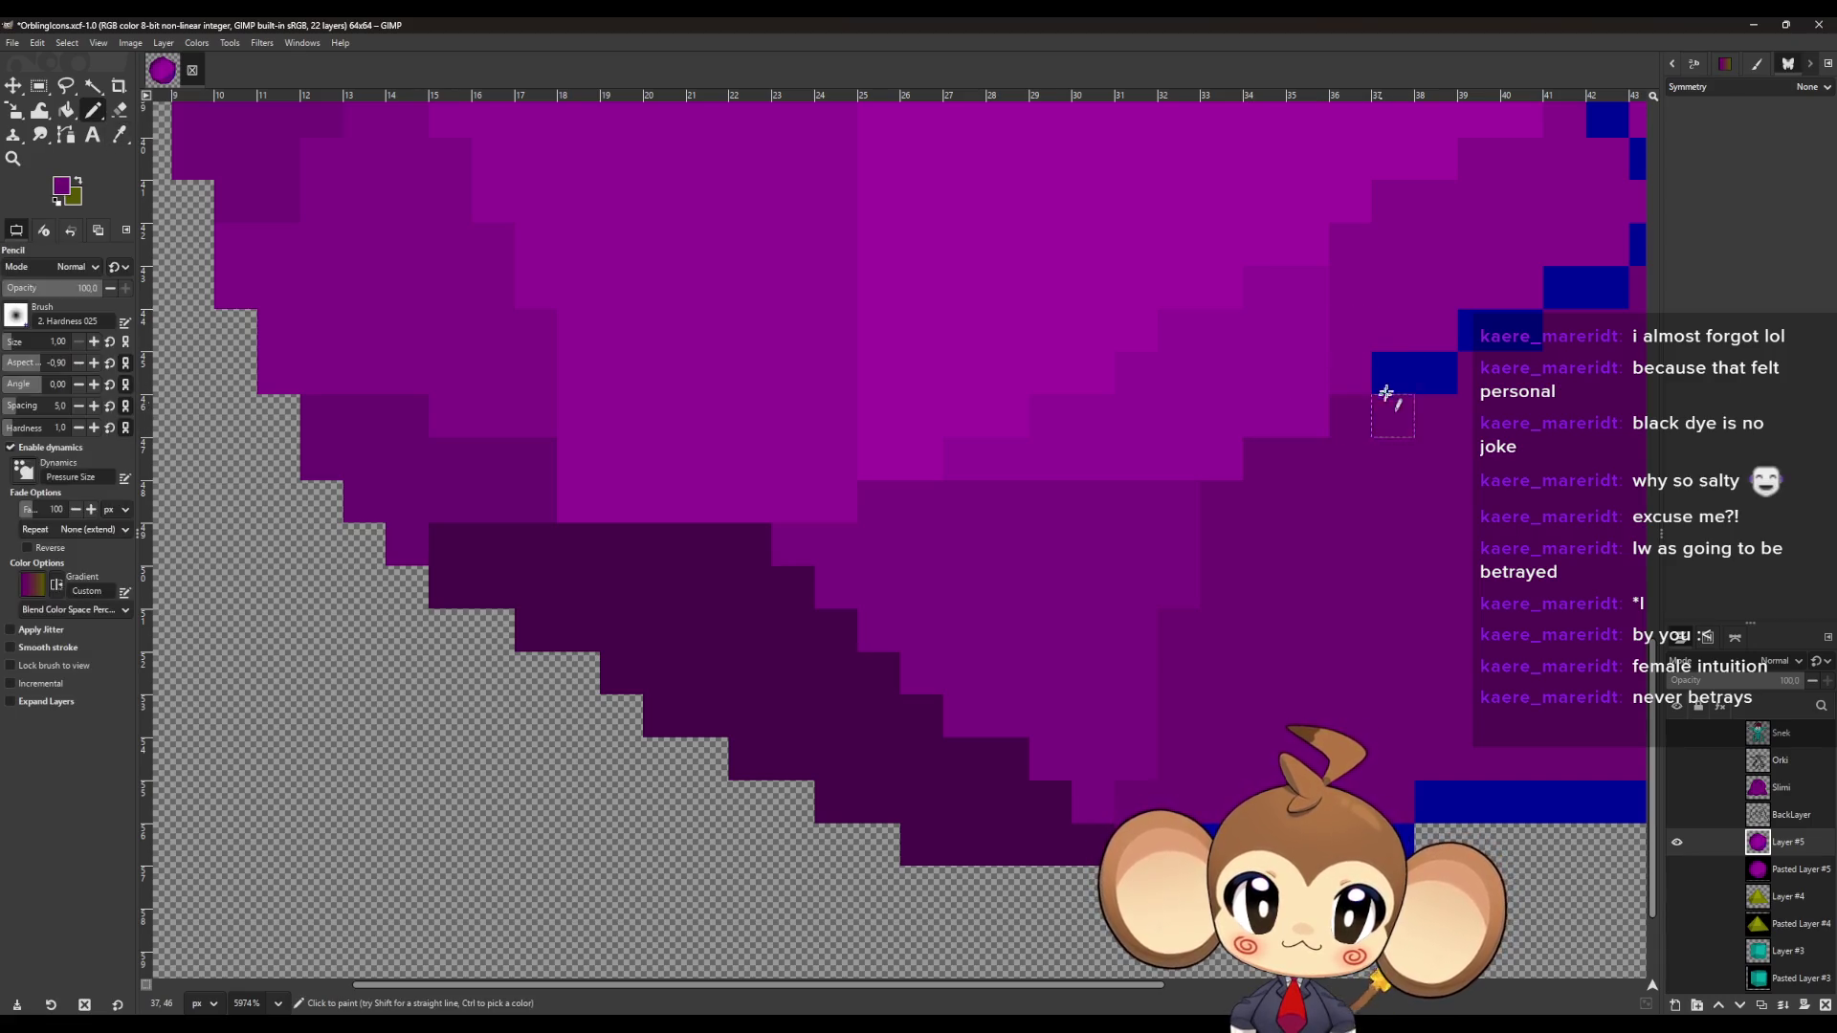
scroll(1324, 427, "down", 2)
scroll(916, 689, "up", 2)
mouse_move(916, 689)
left_mouse_down()
mouse_move(1098, 689)
mouse_move(1157, 643)
mouse_move(1361, 644)
left_mouse_up()
scroll(1355, 577, "down", 2)
scroll(1355, 577, "up", 2)
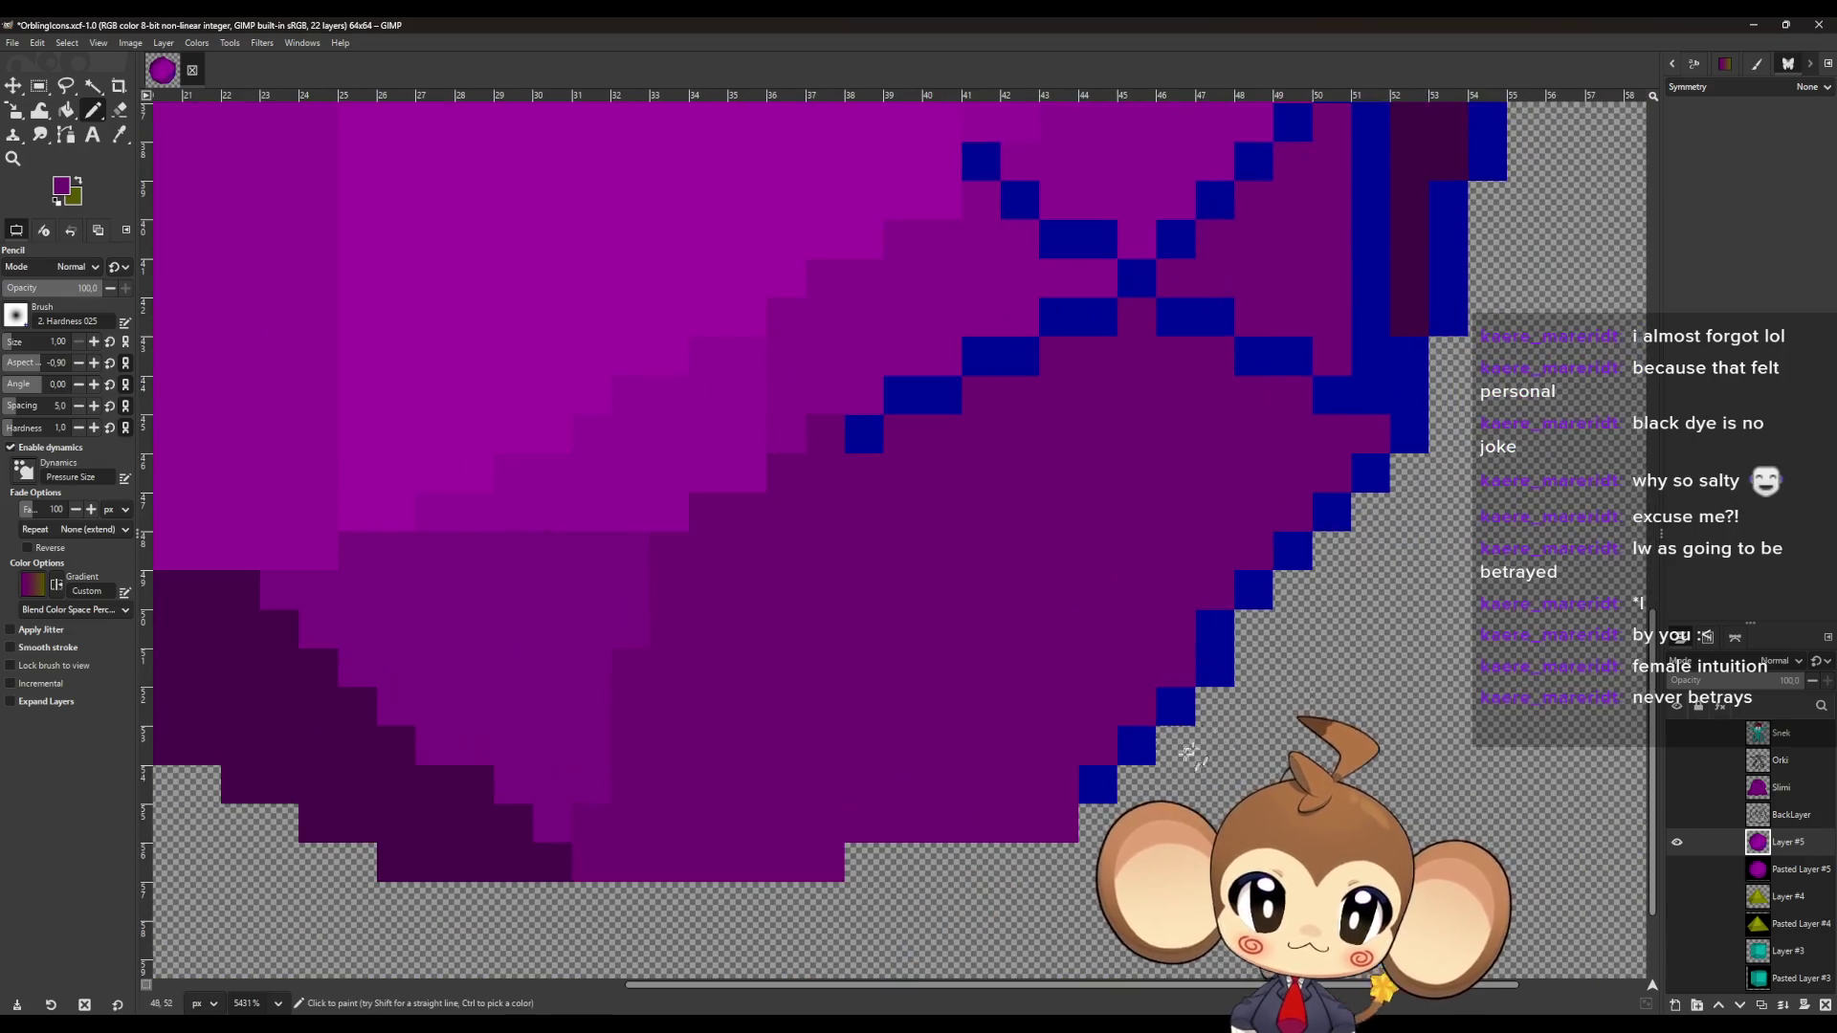
mouse_move(1173, 718)
left_mouse_down()
mouse_move(1218, 623)
mouse_move(1340, 507)
mouse_move(1378, 534)
left_mouse_up()
scroll(1378, 534, "up", 3)
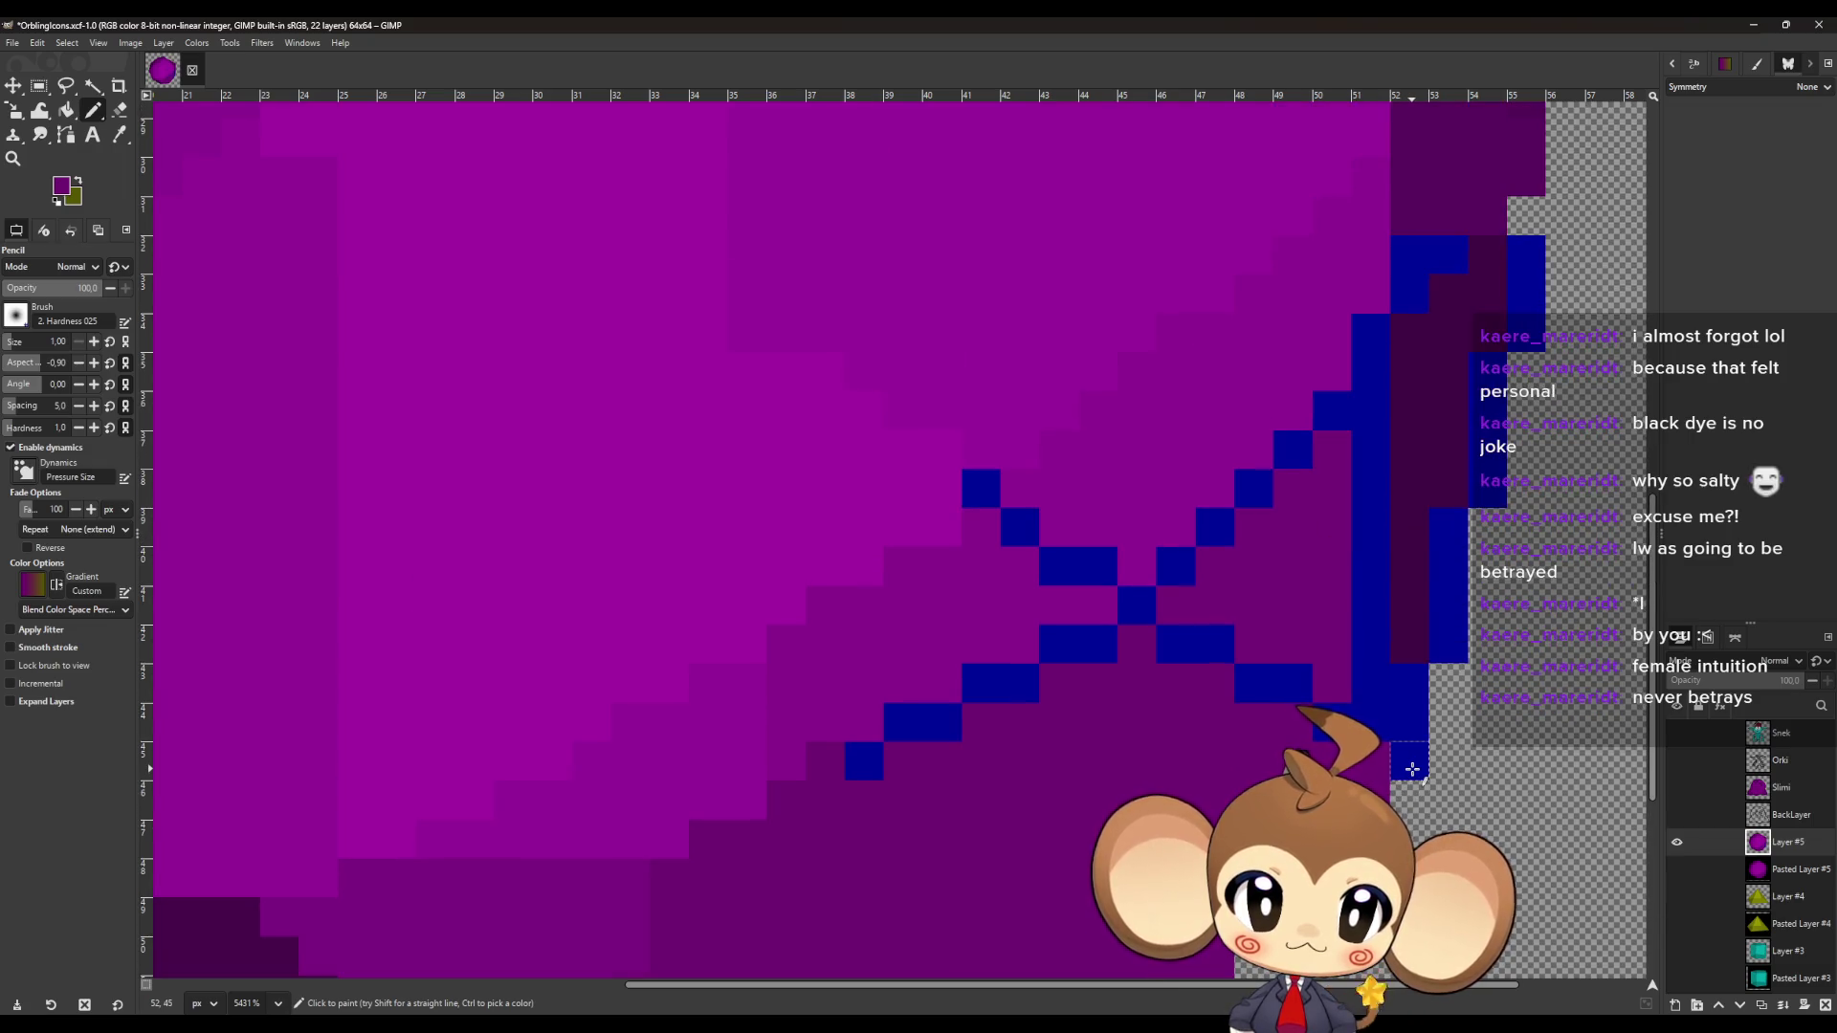
mouse_move(1240, 687)
left_mouse_down()
mouse_move(1107, 647)
mouse_move(864, 767)
left_mouse_up()
left_click(863, 766)
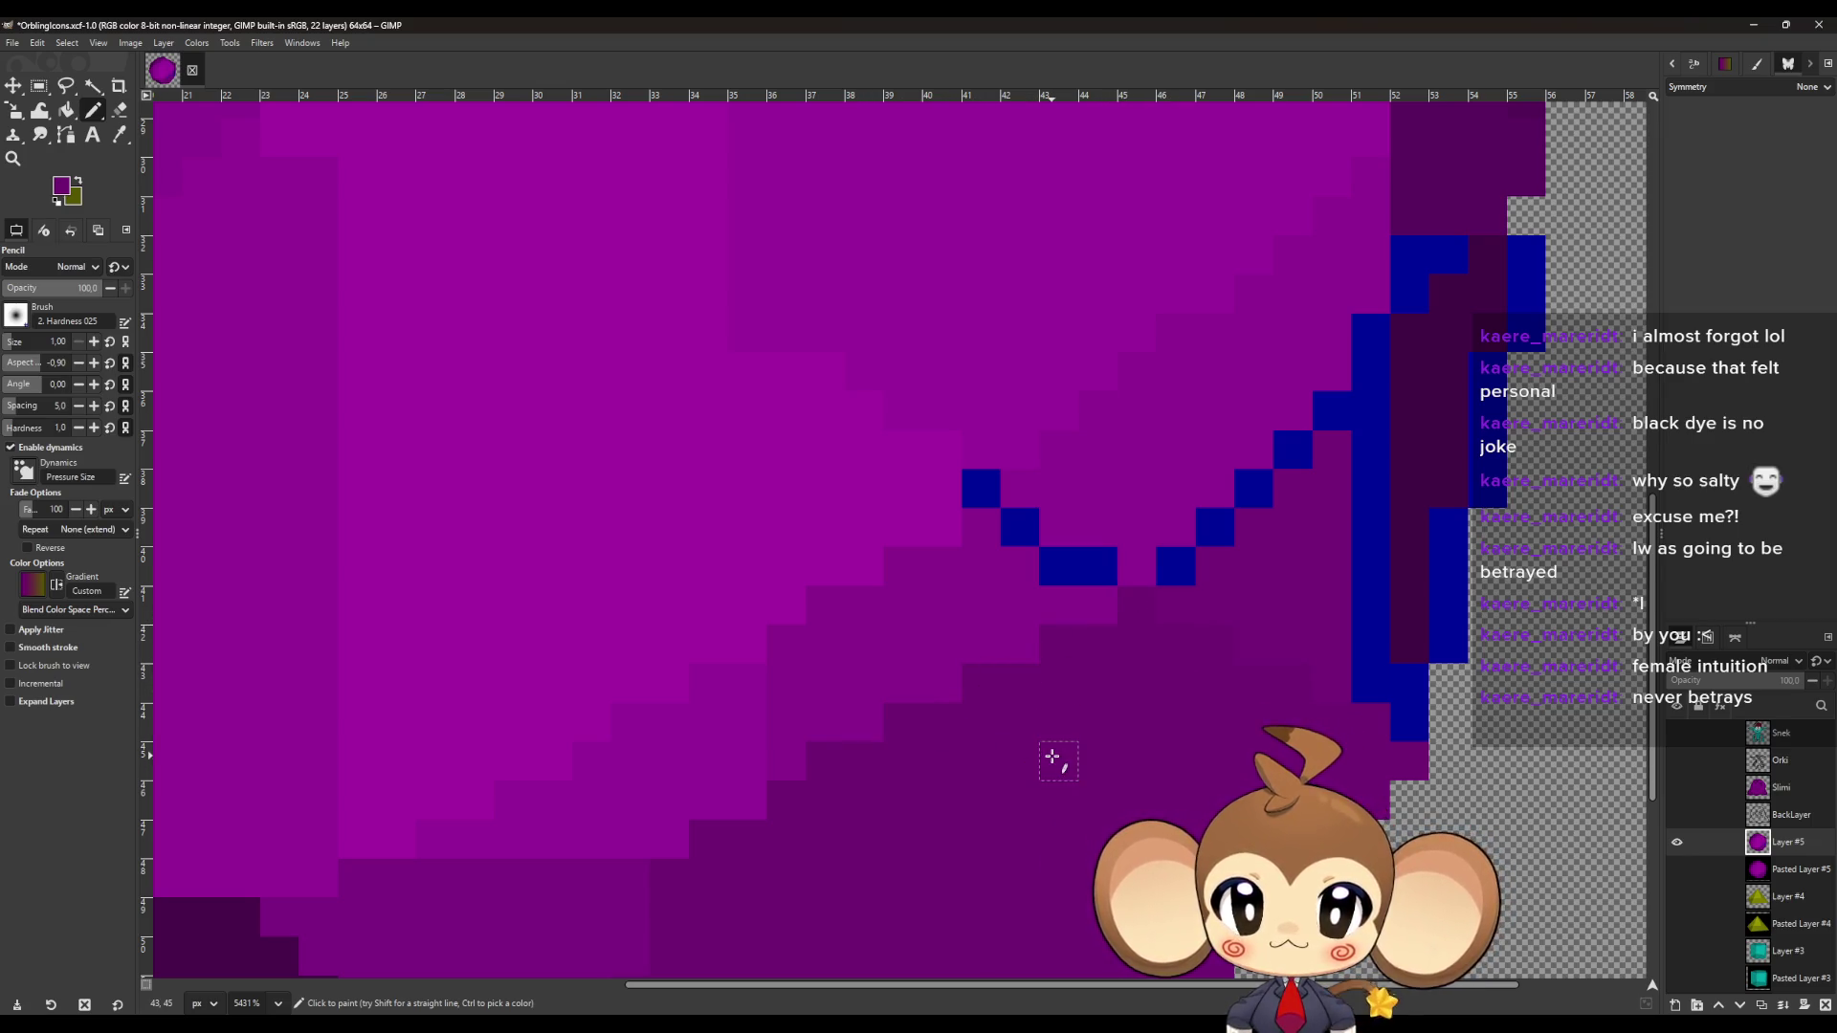
Paint the last blue diagonal pixels and right-edge blue columns dark purple.
key("o")
key("n")
mouse_move(972, 497)
left_mouse_down()
mouse_move(1106, 574)
mouse_move(1222, 529)
mouse_move(1300, 472)
mouse_move(1333, 411)
left_mouse_up()
key("o")
key("n")
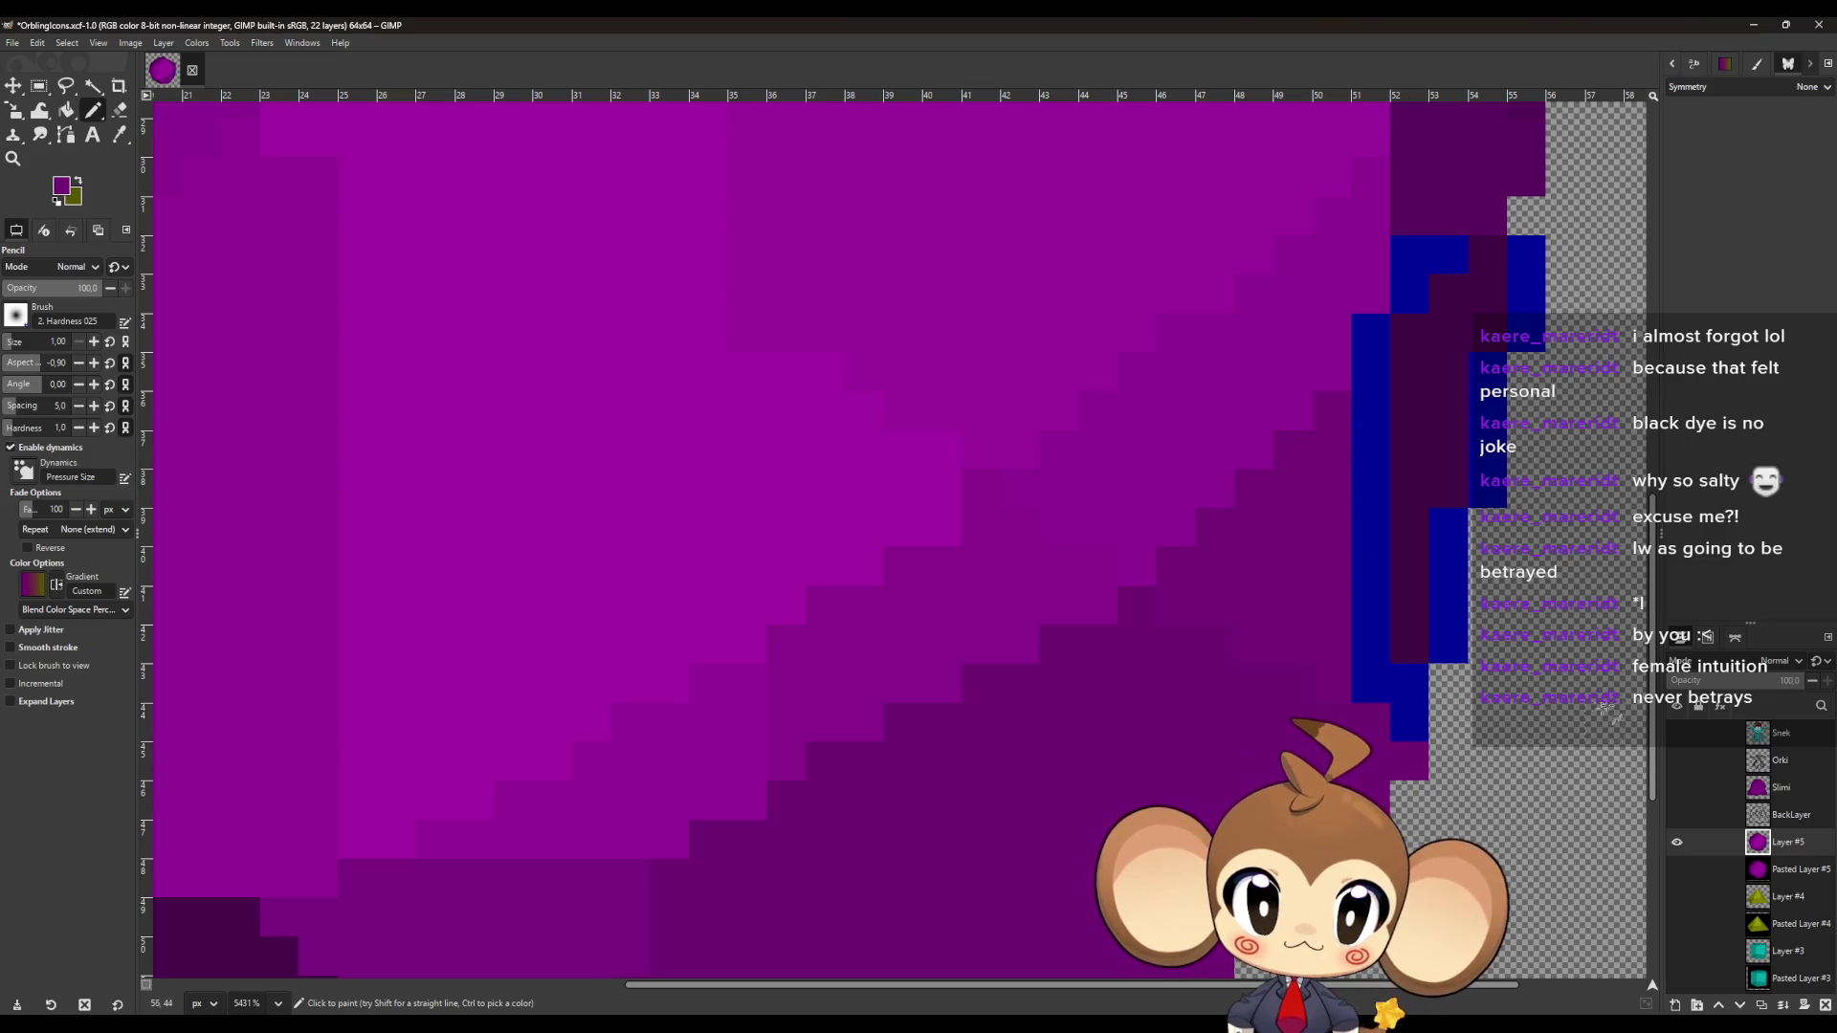
scroll(1589, 716, "up", 3)
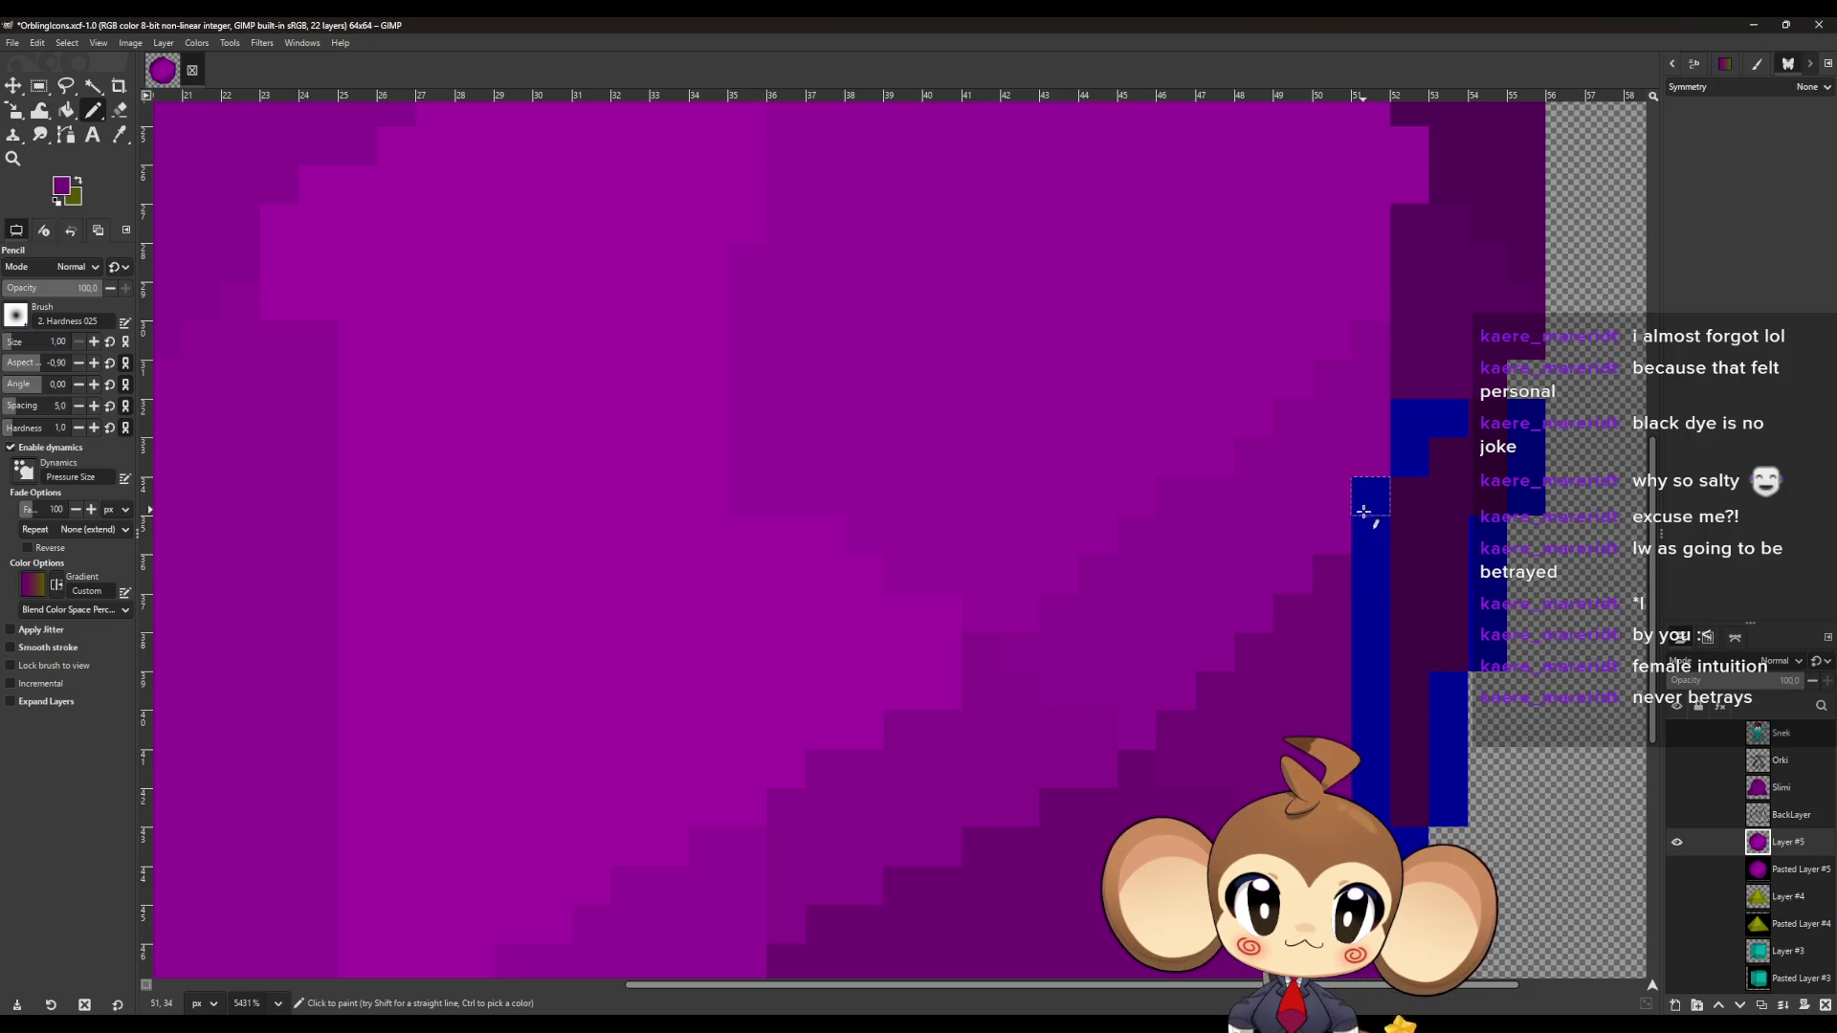
left_click_drag(1366, 504, 1373, 752)
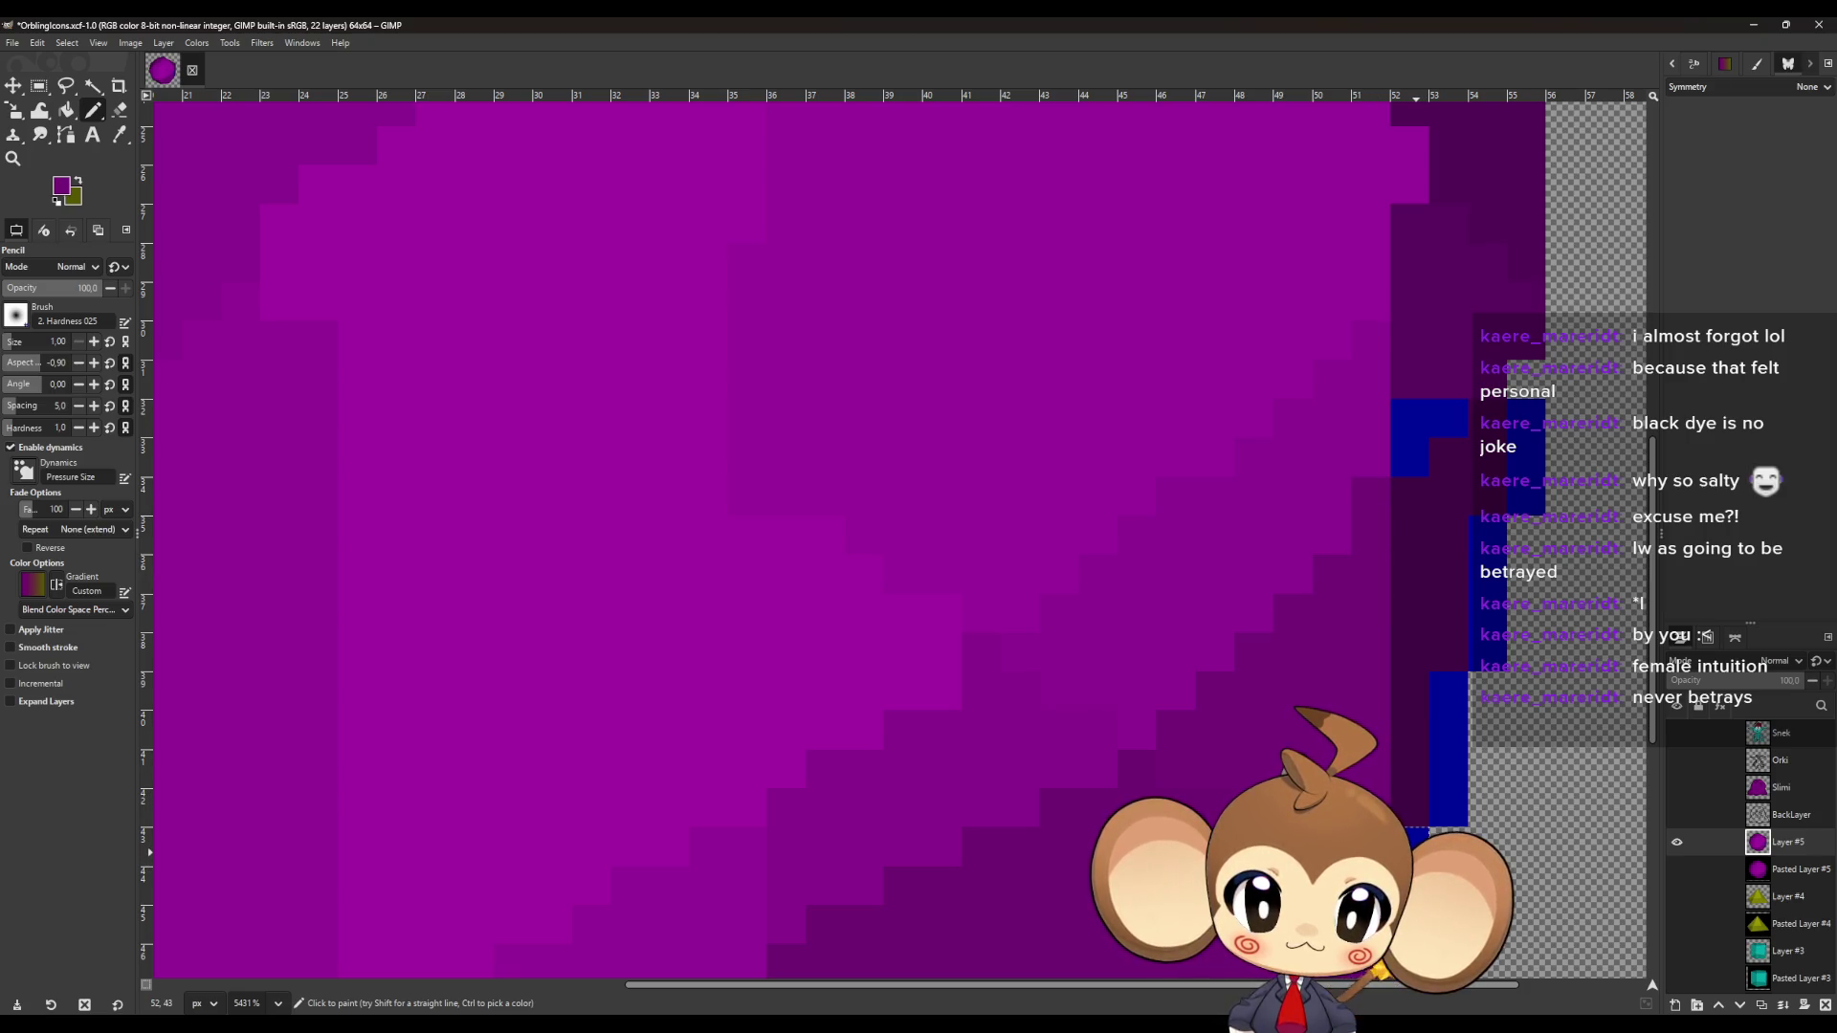
left_click(1420, 880, "ctrl")
left_click_drag(1448, 822, 1449, 674)
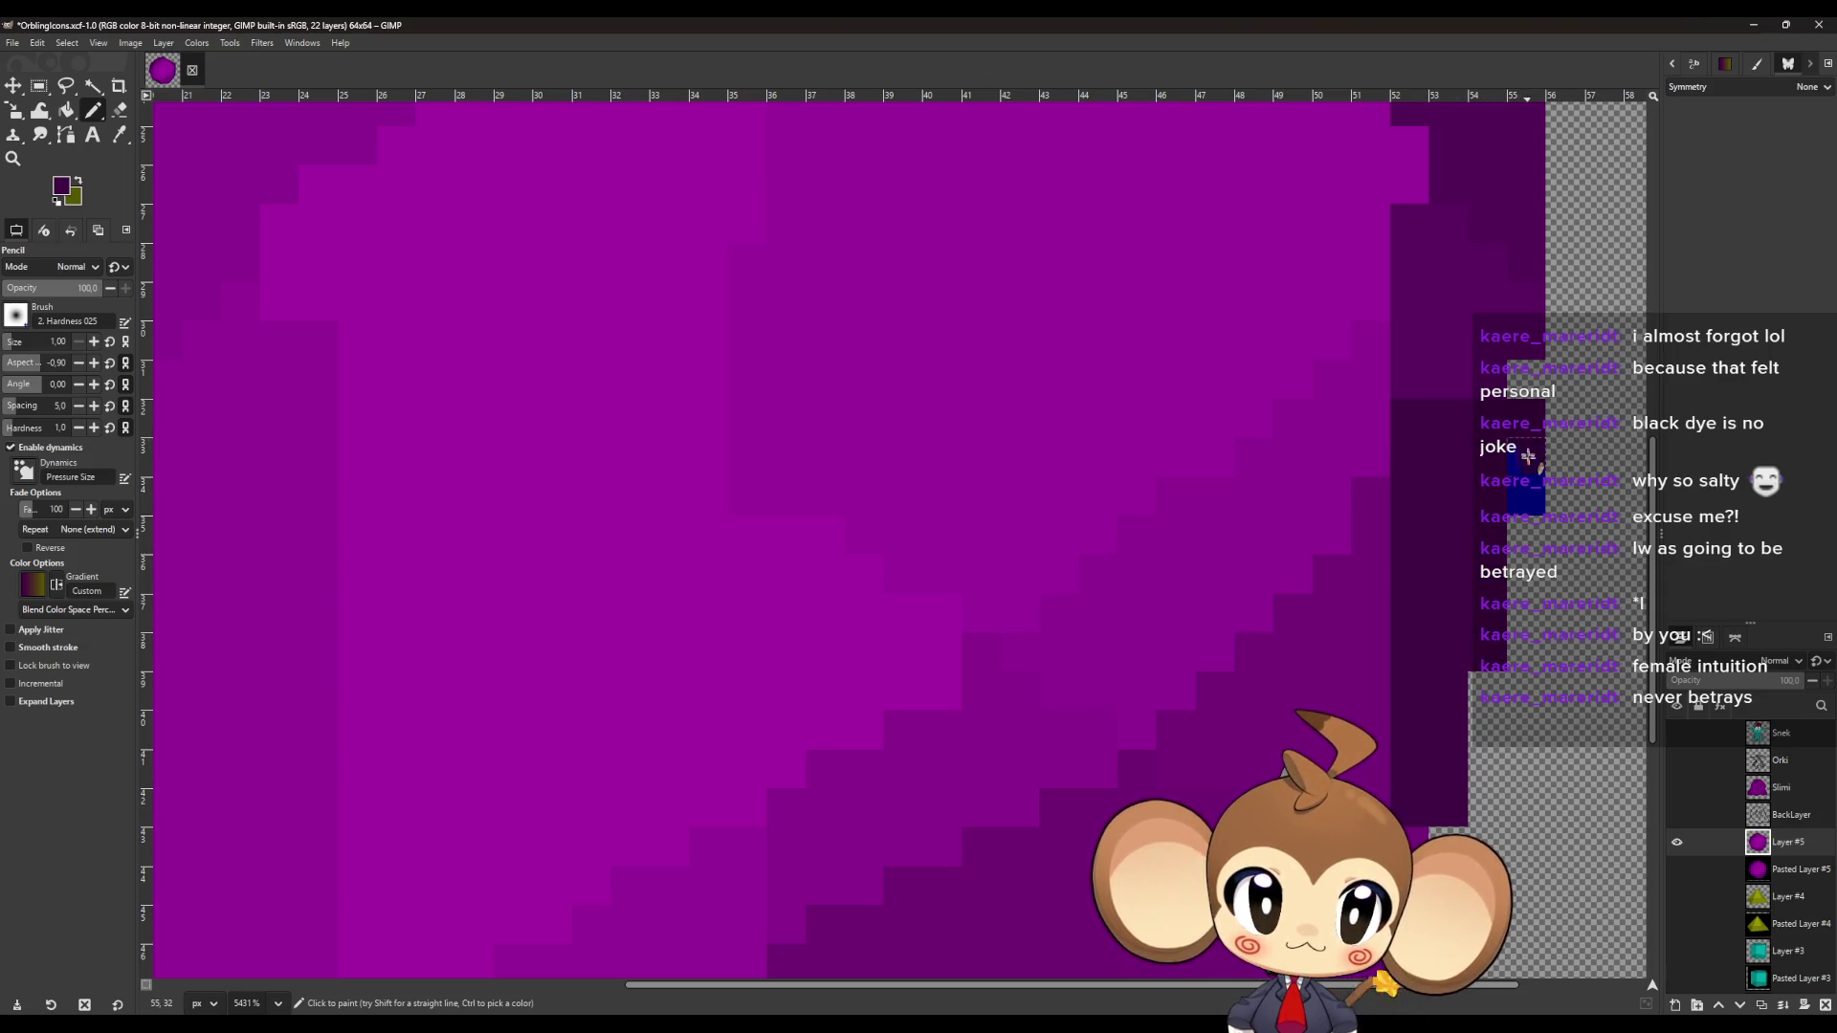
scroll(1177, 594, "down", 8)
scroll(1271, 548, "up", 4)
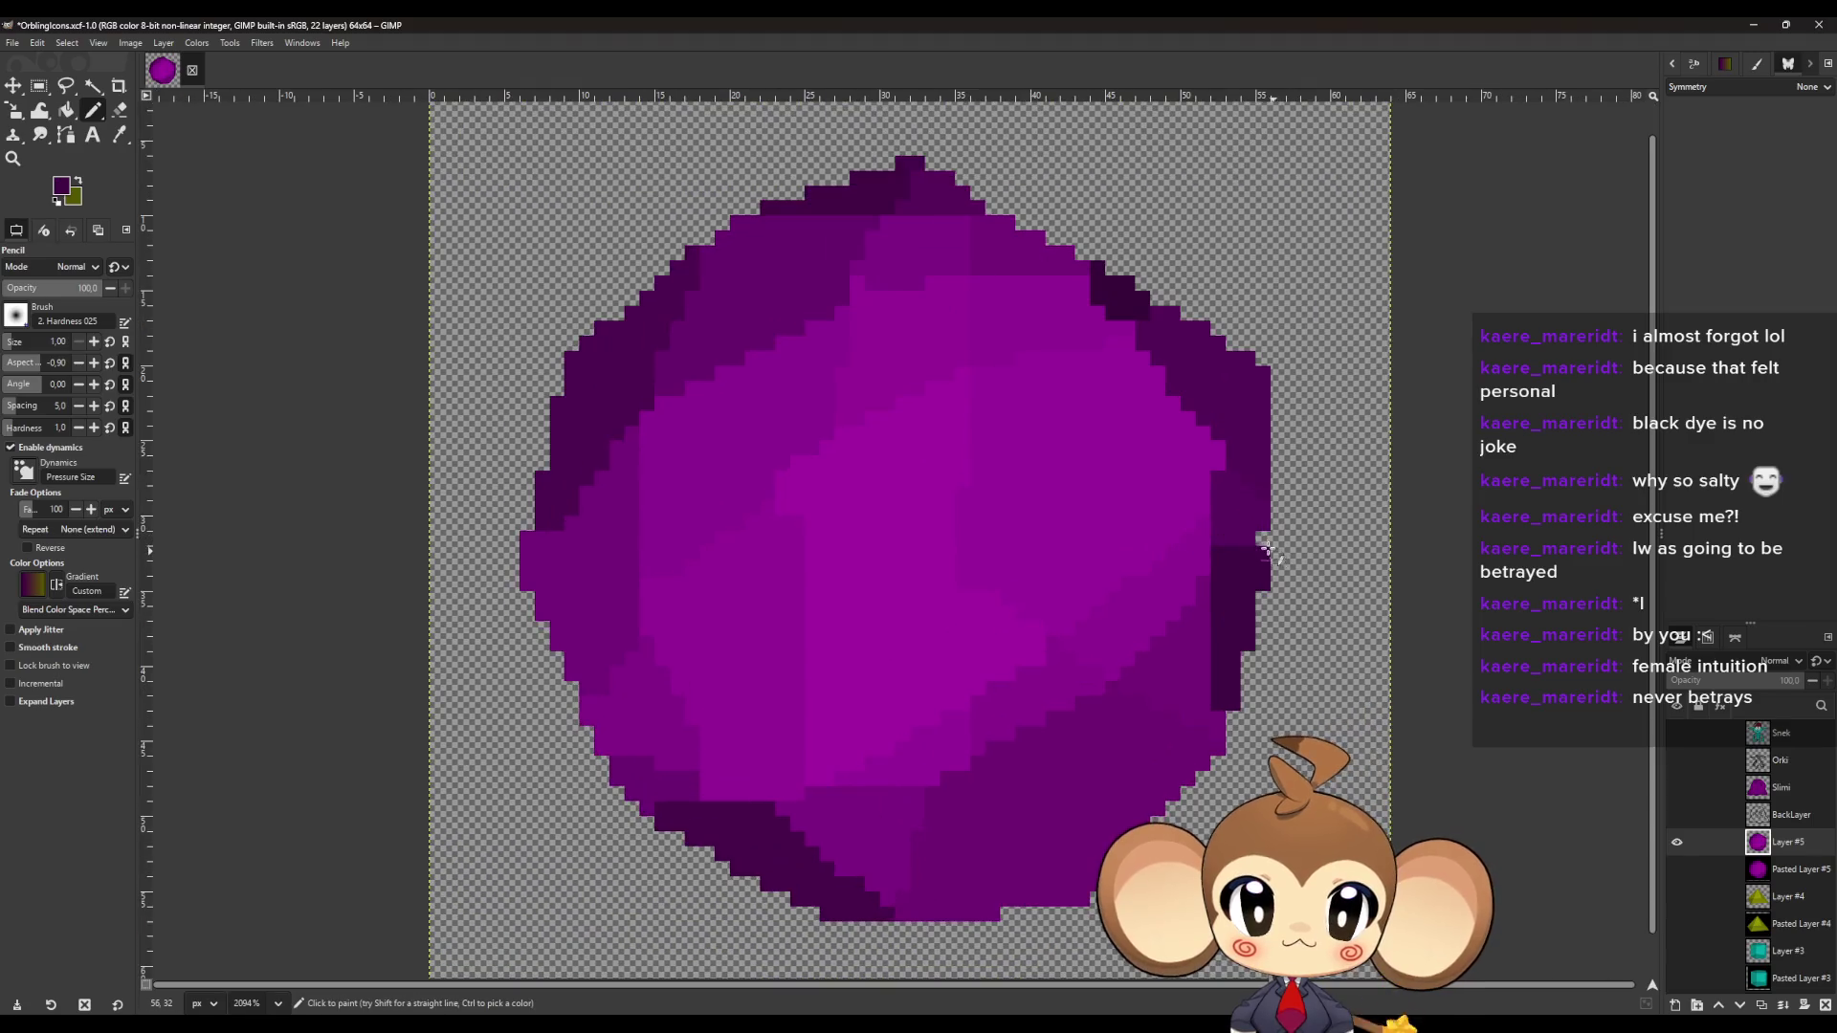
Zoom out to view the whole 64x64 purple orb and open the File menu.
scroll(1081, 811, "down", 2)
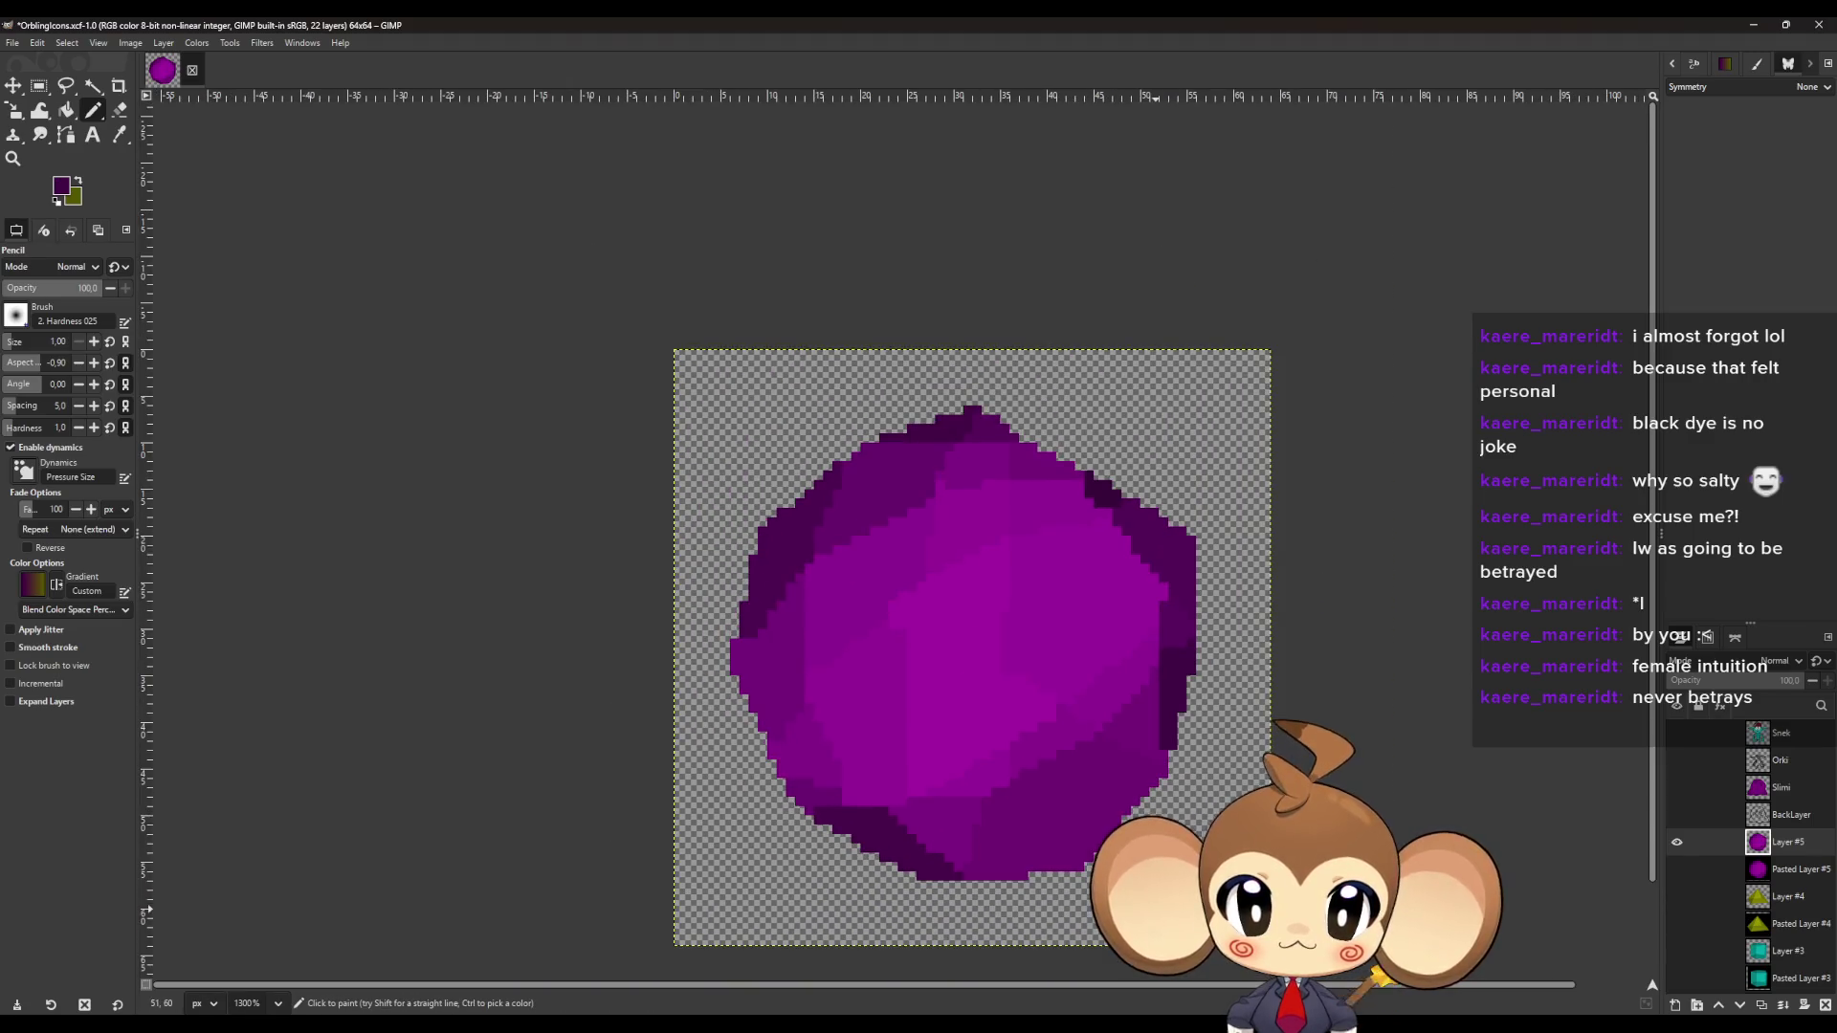
scroll(1130, 842, "down", 2)
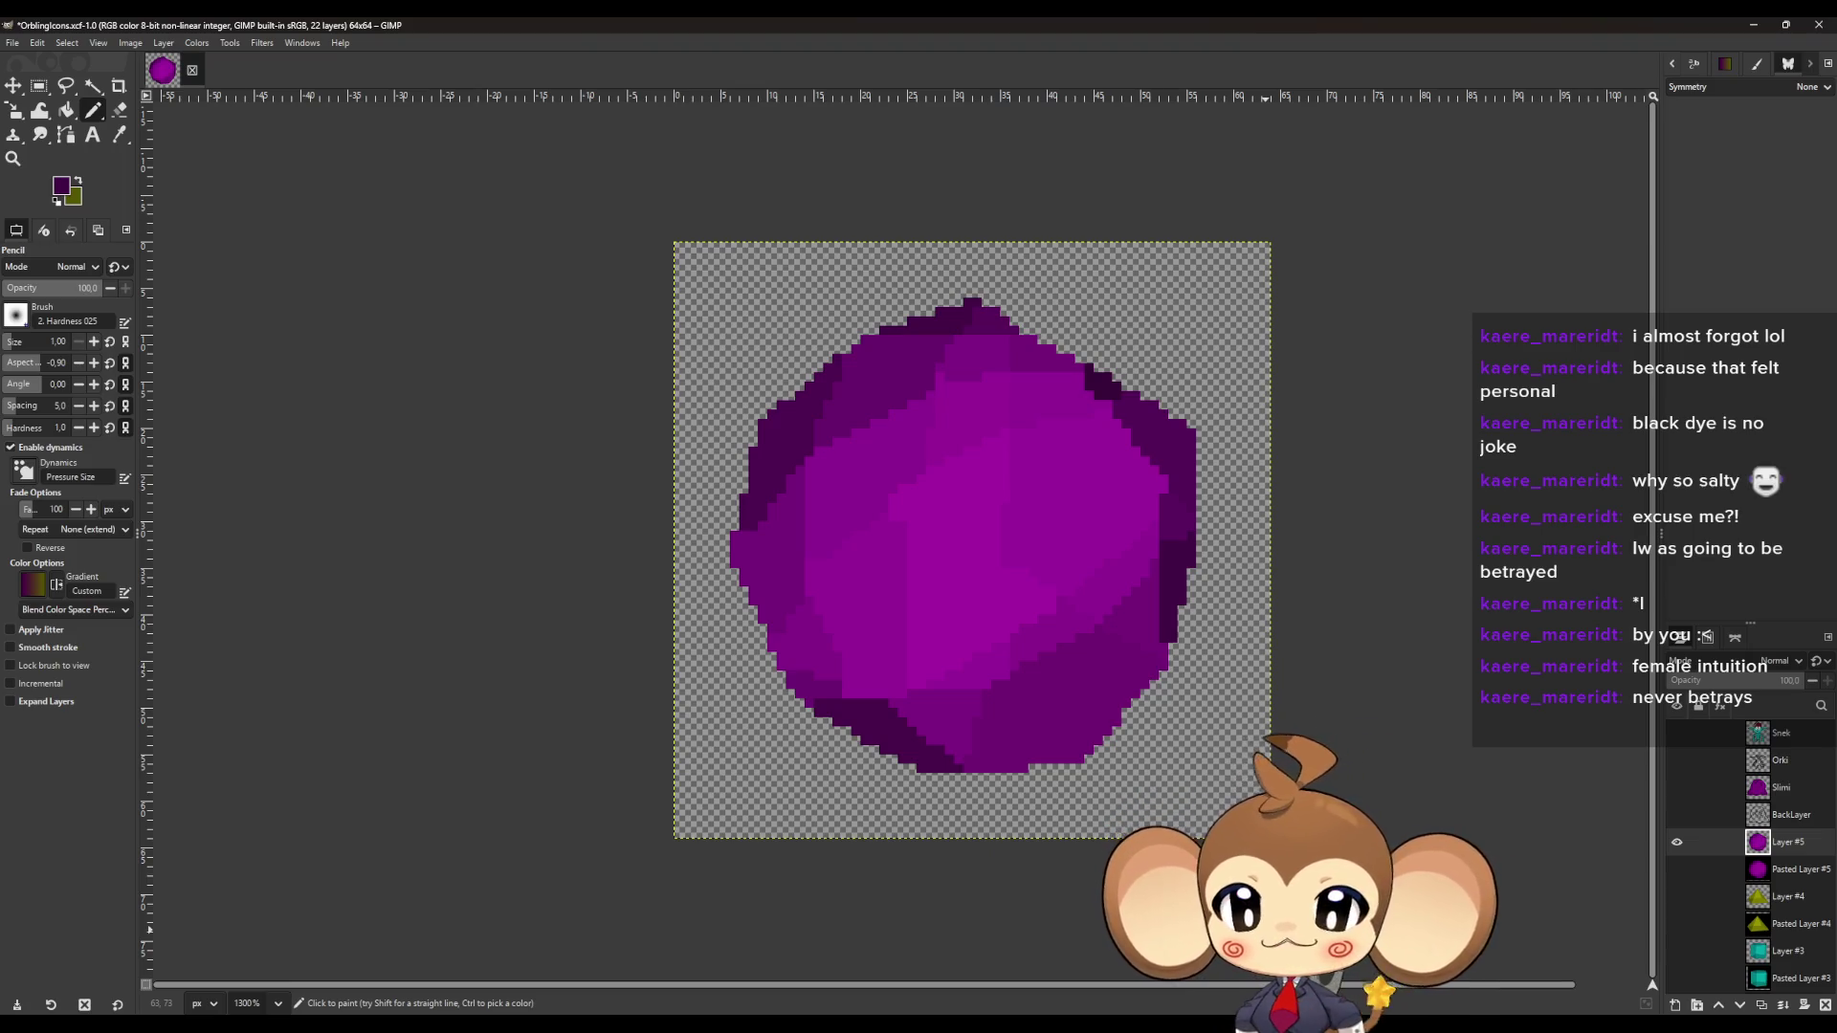
scroll(1783, 895, "down", 2)
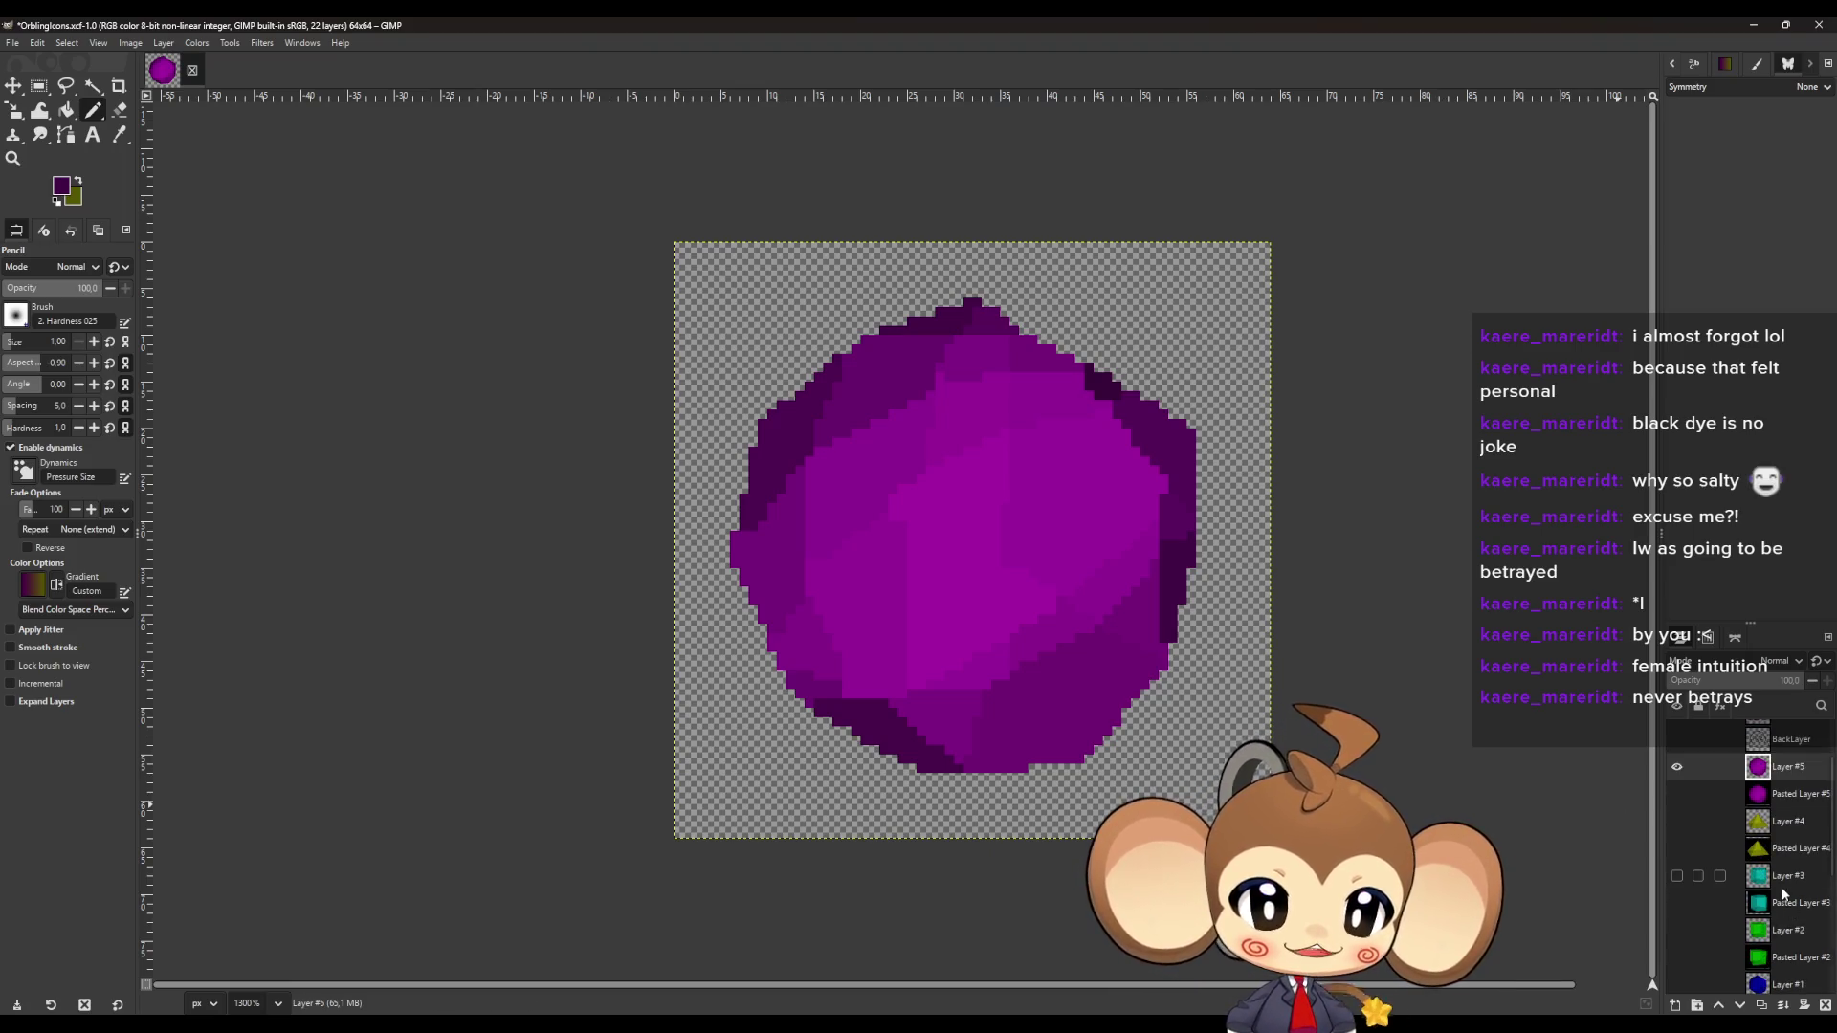
scroll(734, 663, "down", 3, "ctrl")
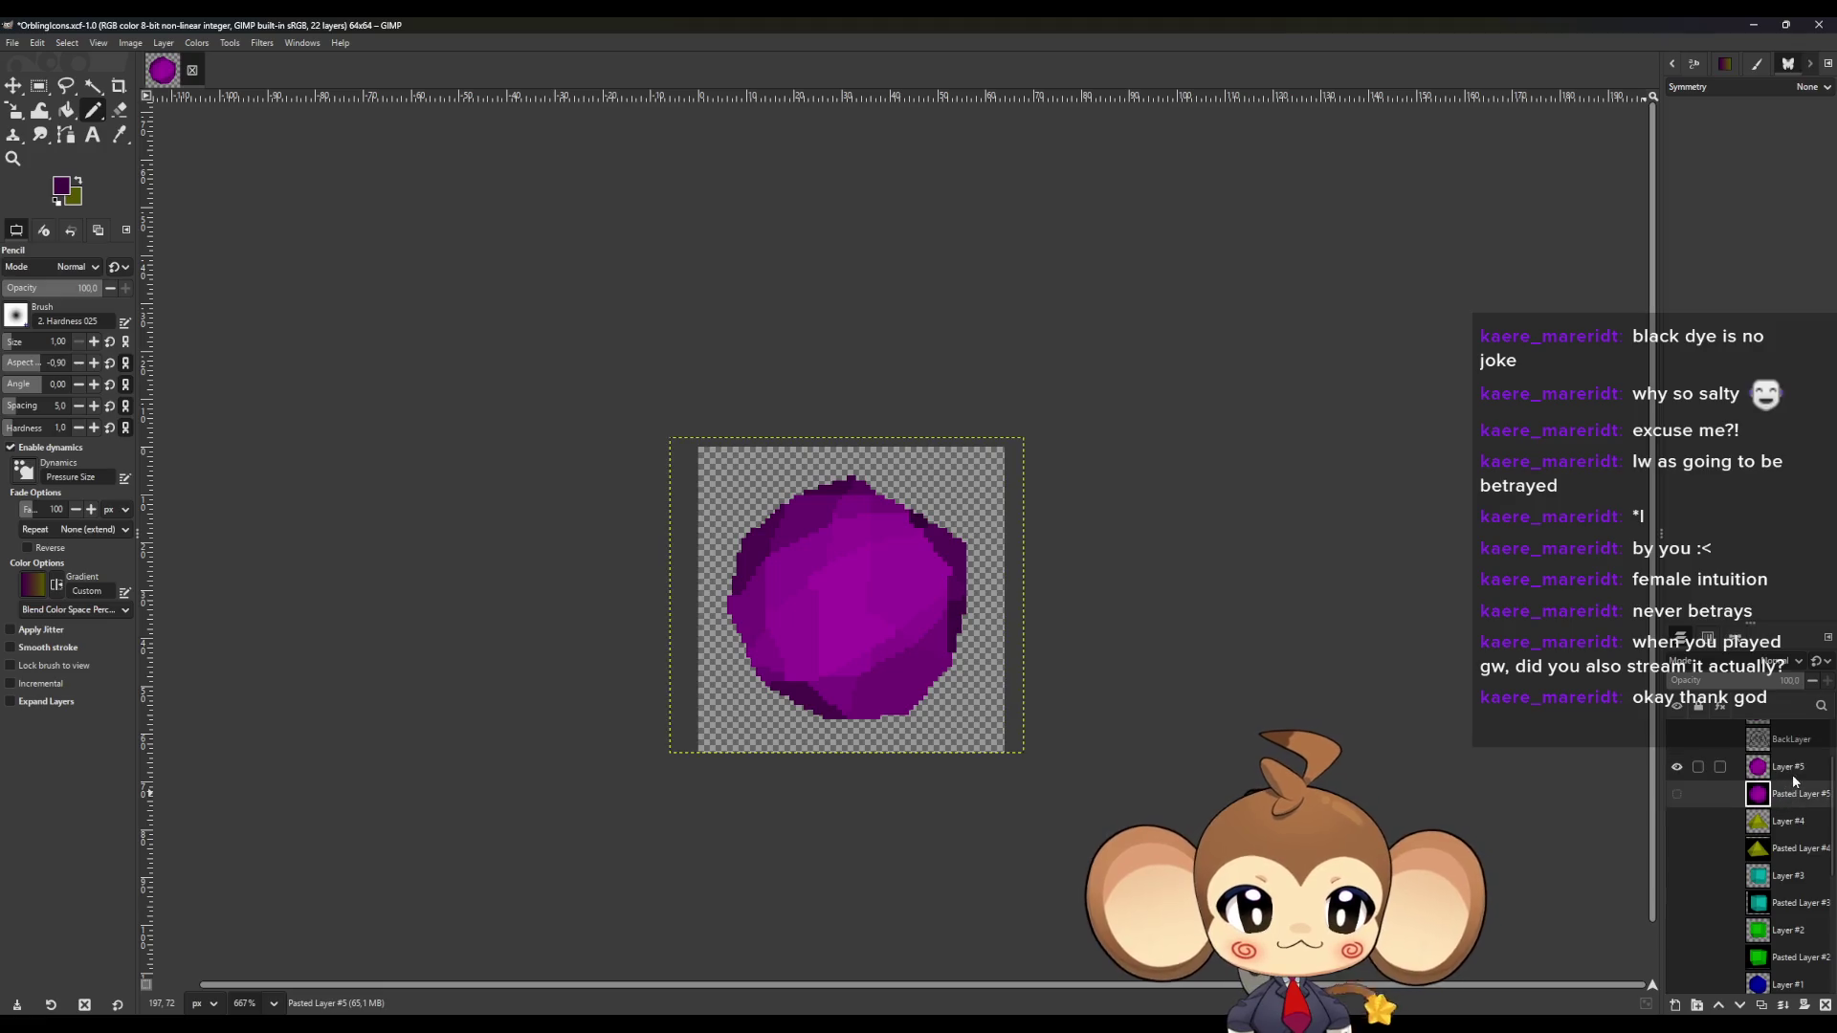
left_click(14, 43)
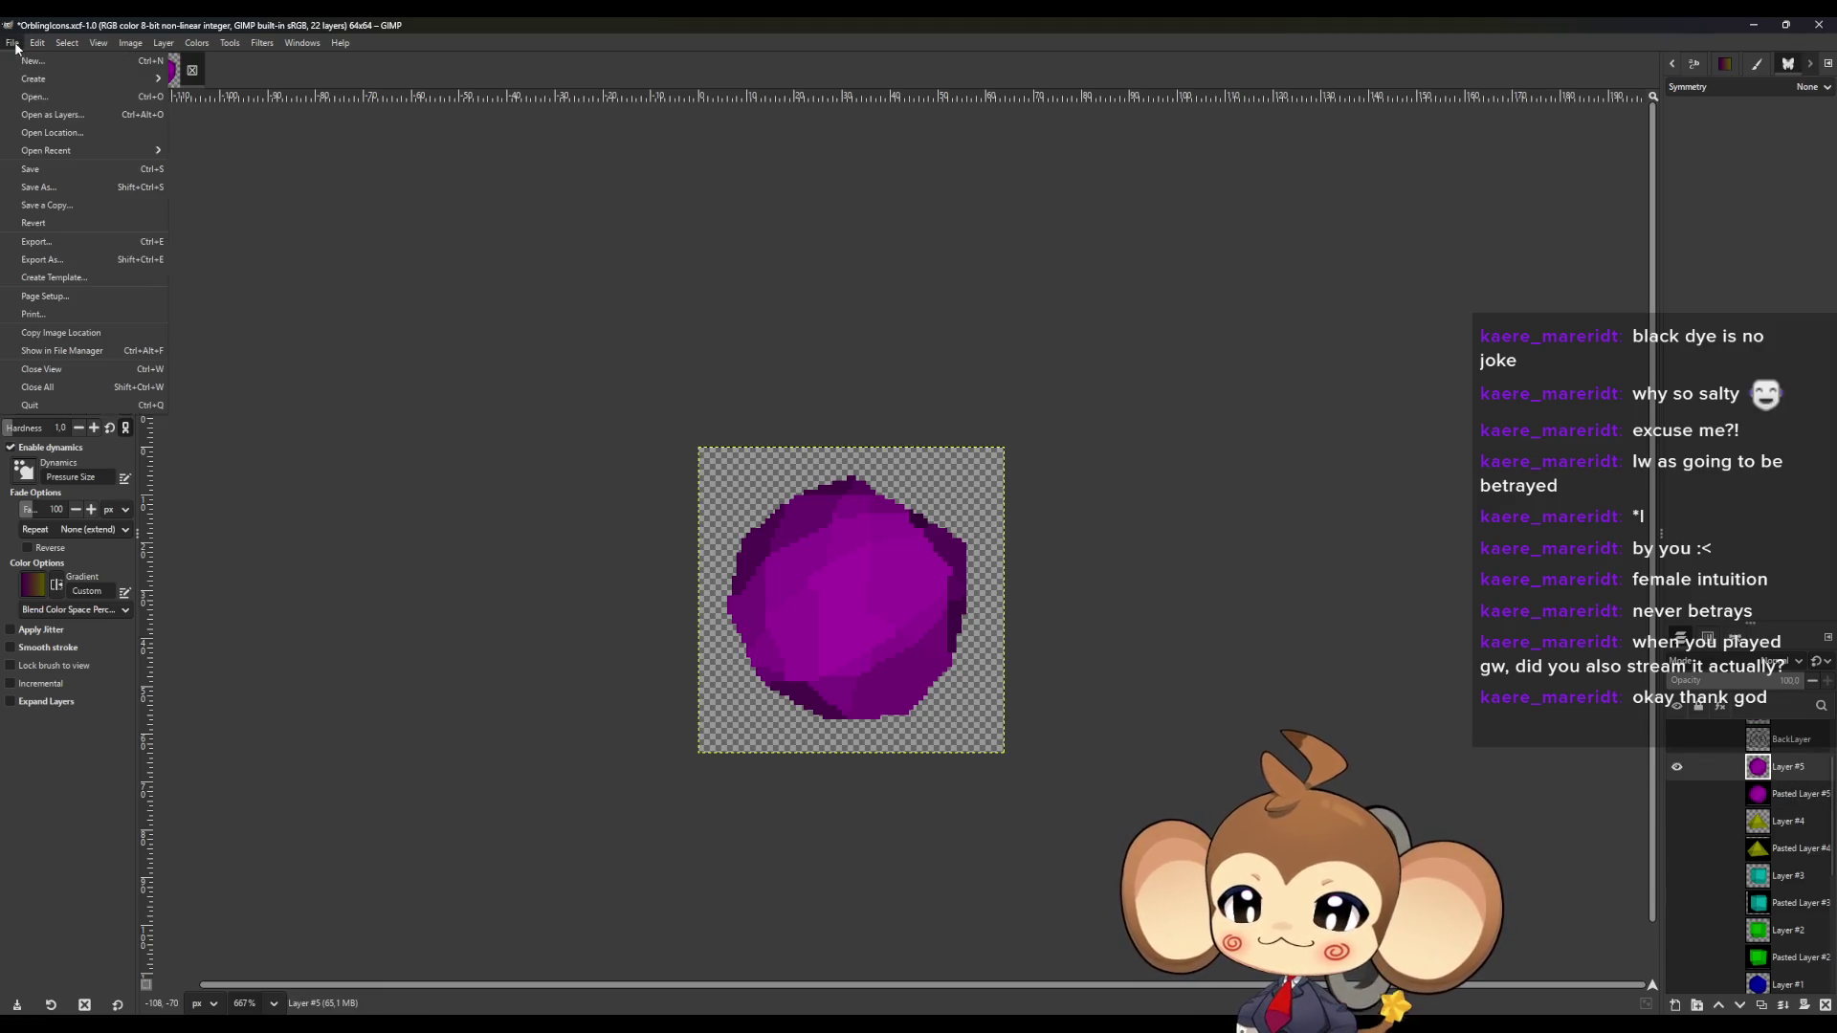
Start Export As and create a new Solids folder for the icon.
left_click(60, 261)
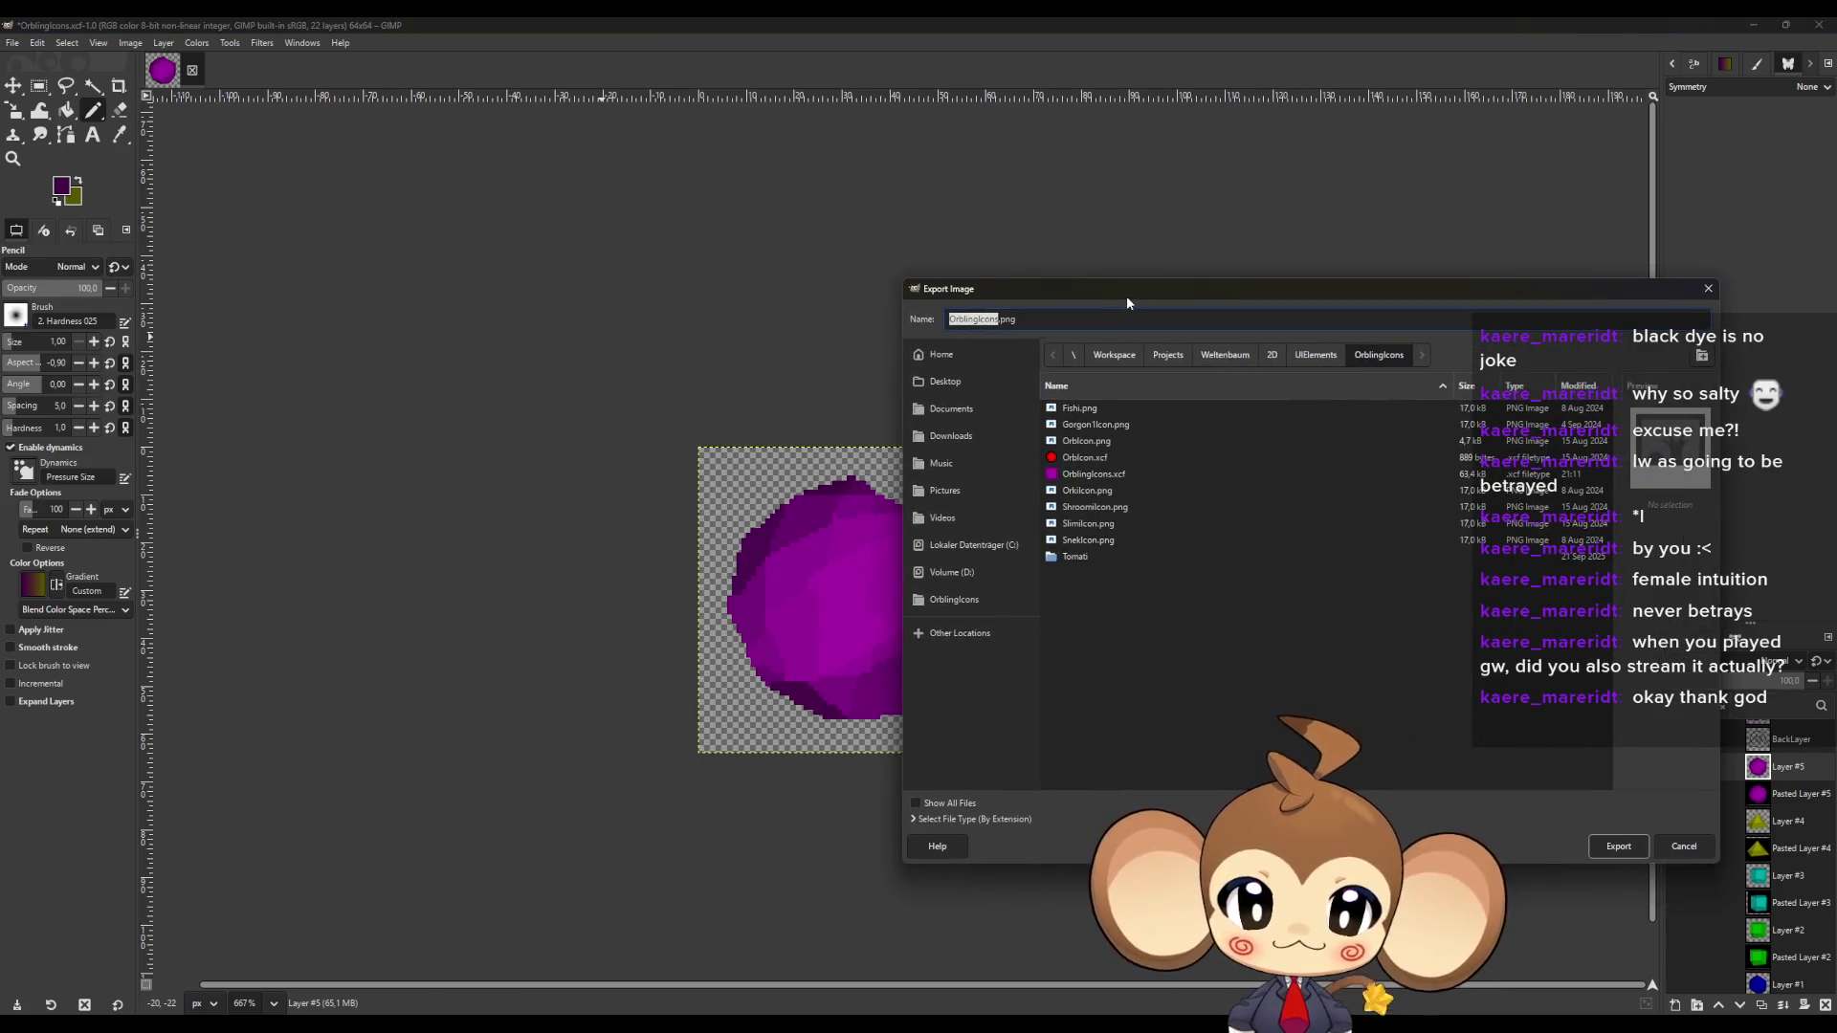
left_click_drag(1127, 296, 880, 263)
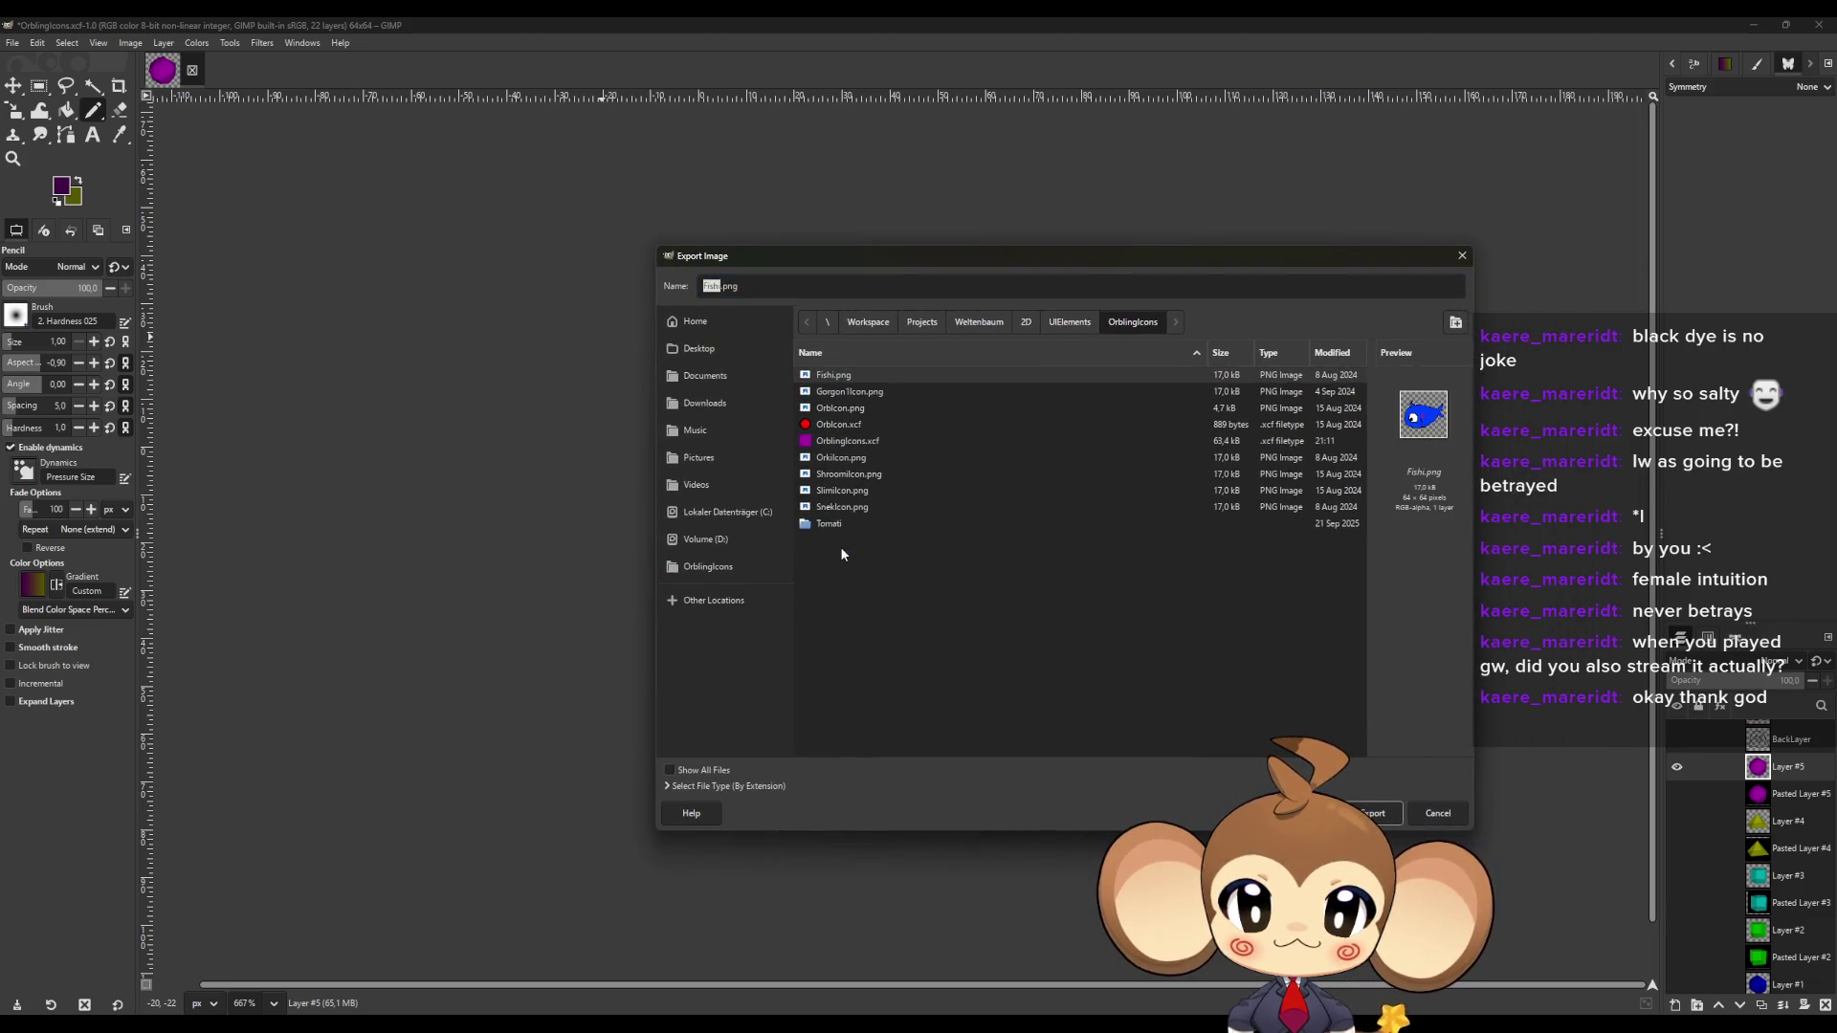
right_click(870, 565)
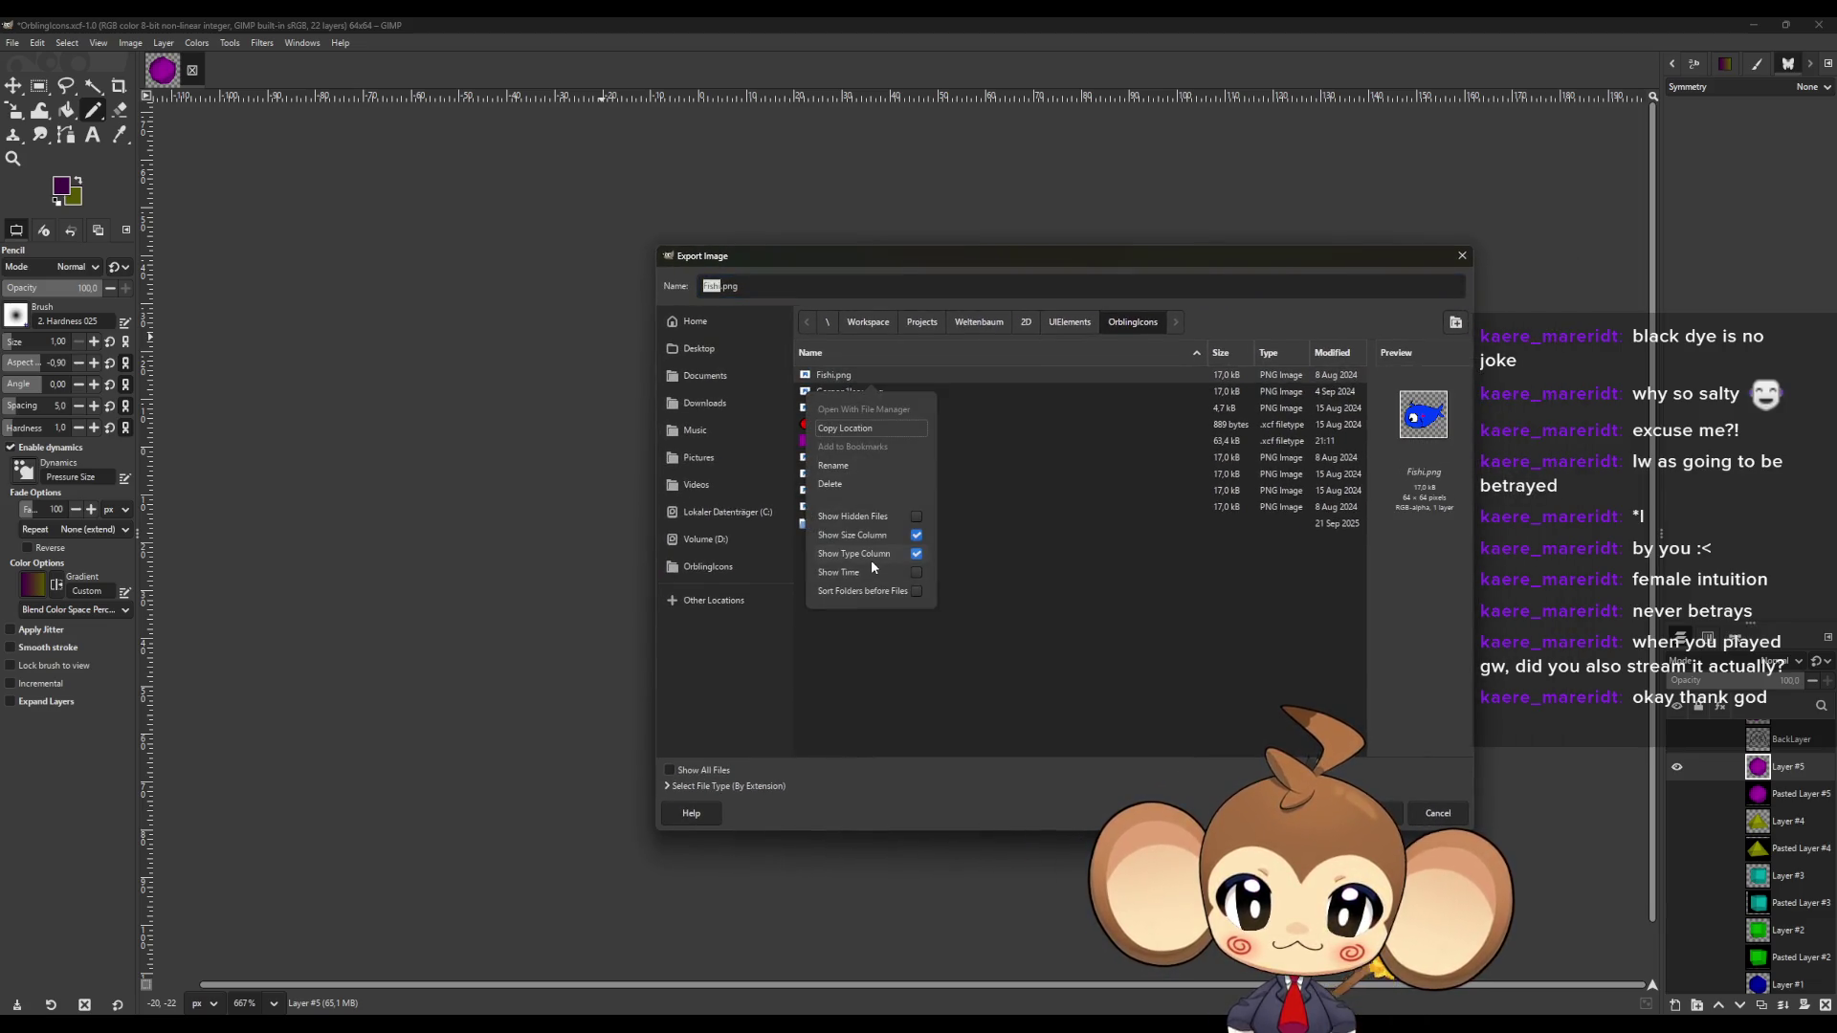
left_click(1083, 632)
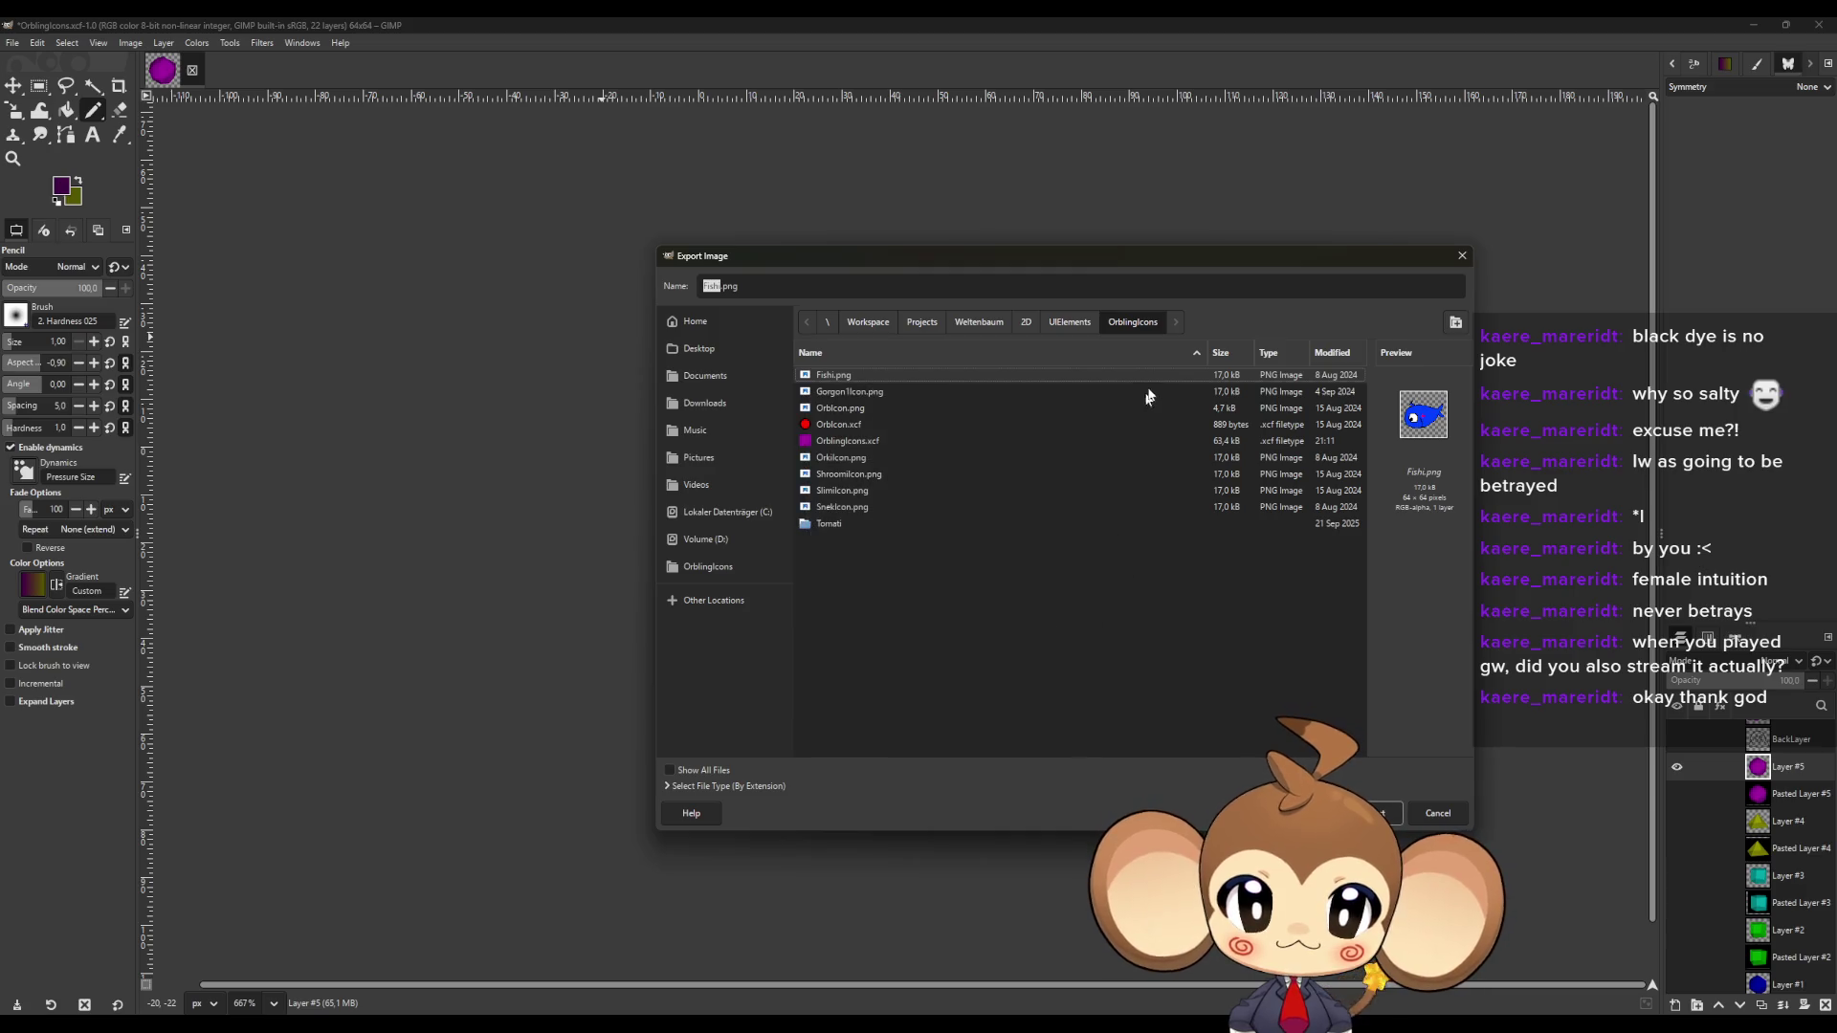
left_click(1456, 324)
type("Solids")
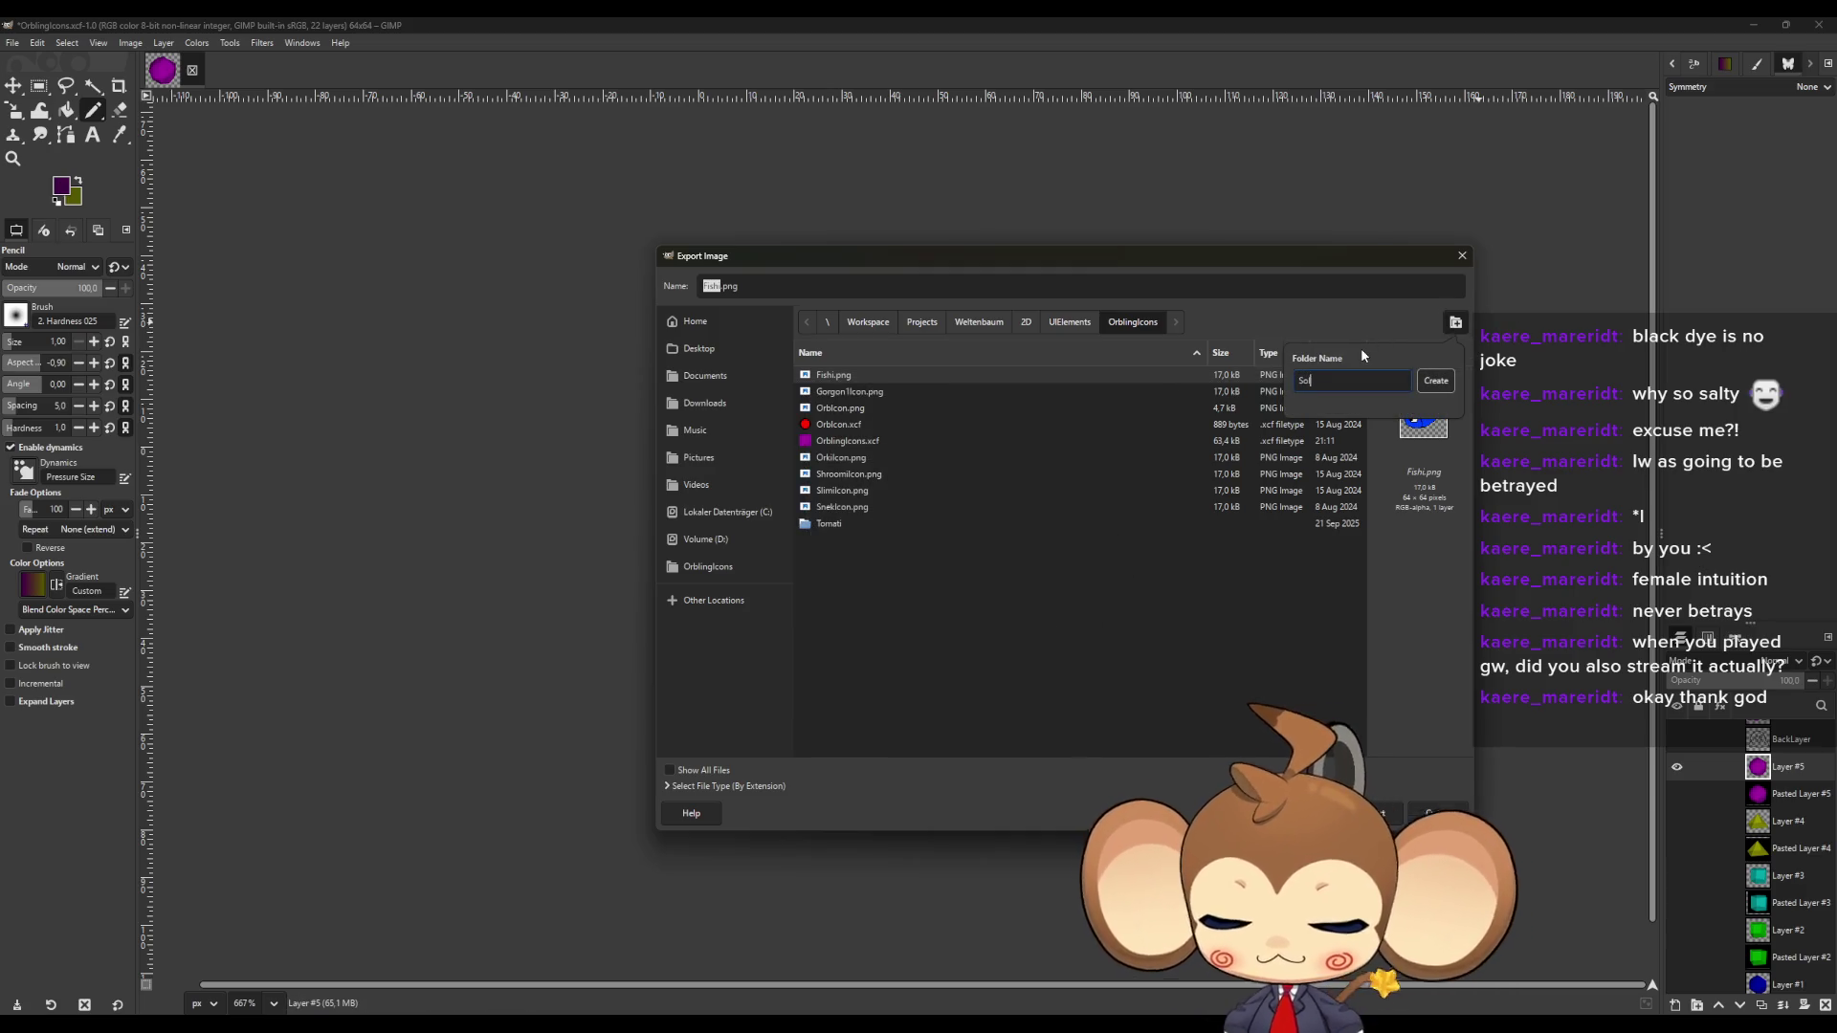
key("Return")
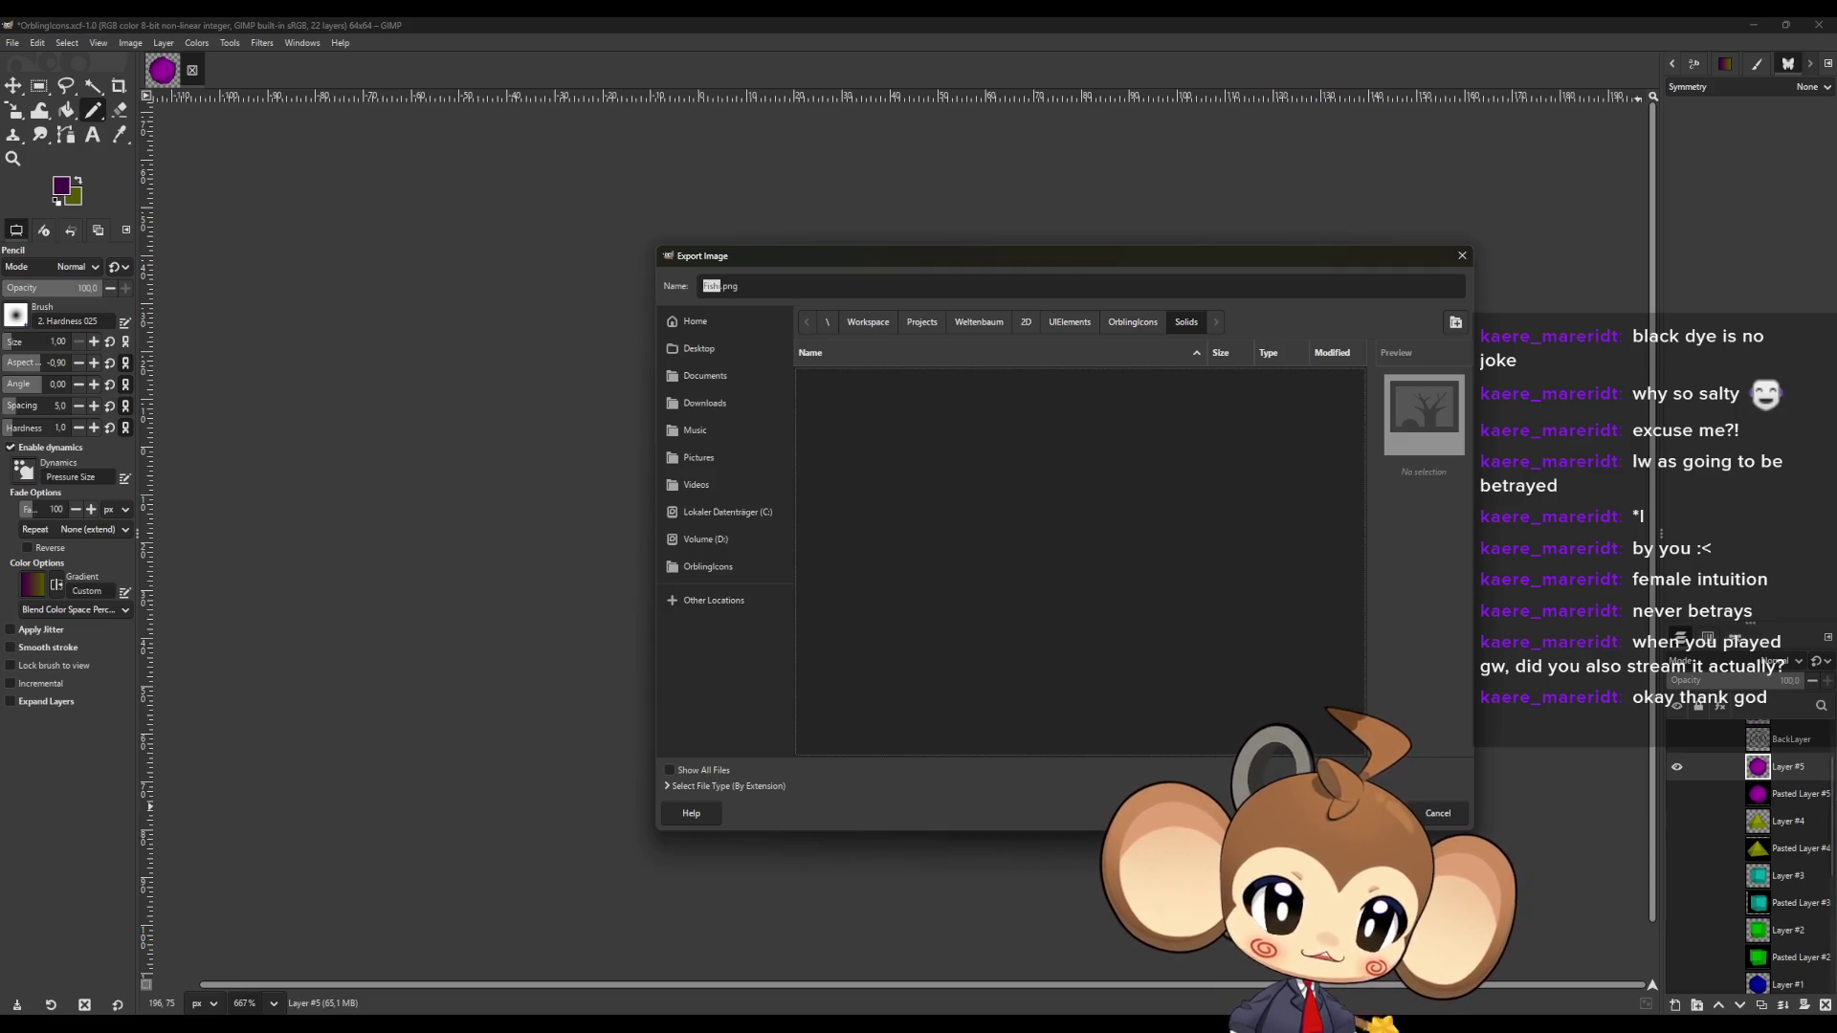
left_click_drag(1069, 256, 1836, 268)
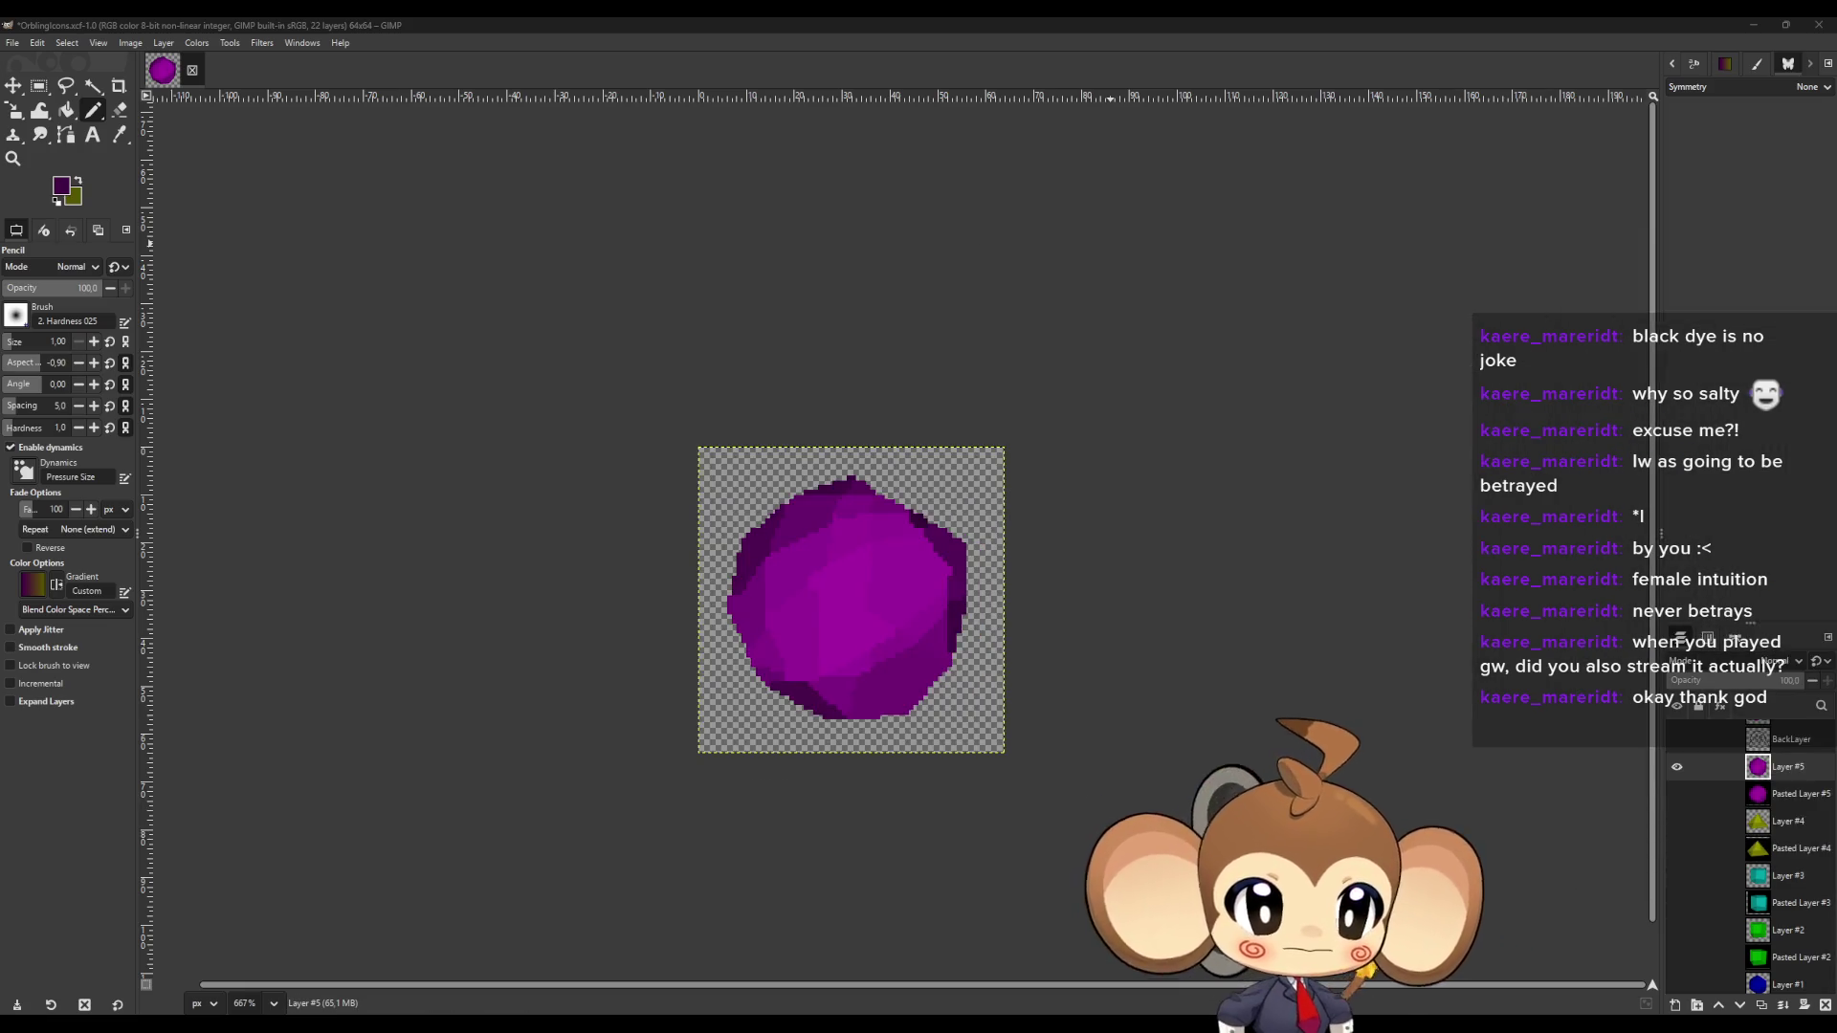
key("alt+Tab")
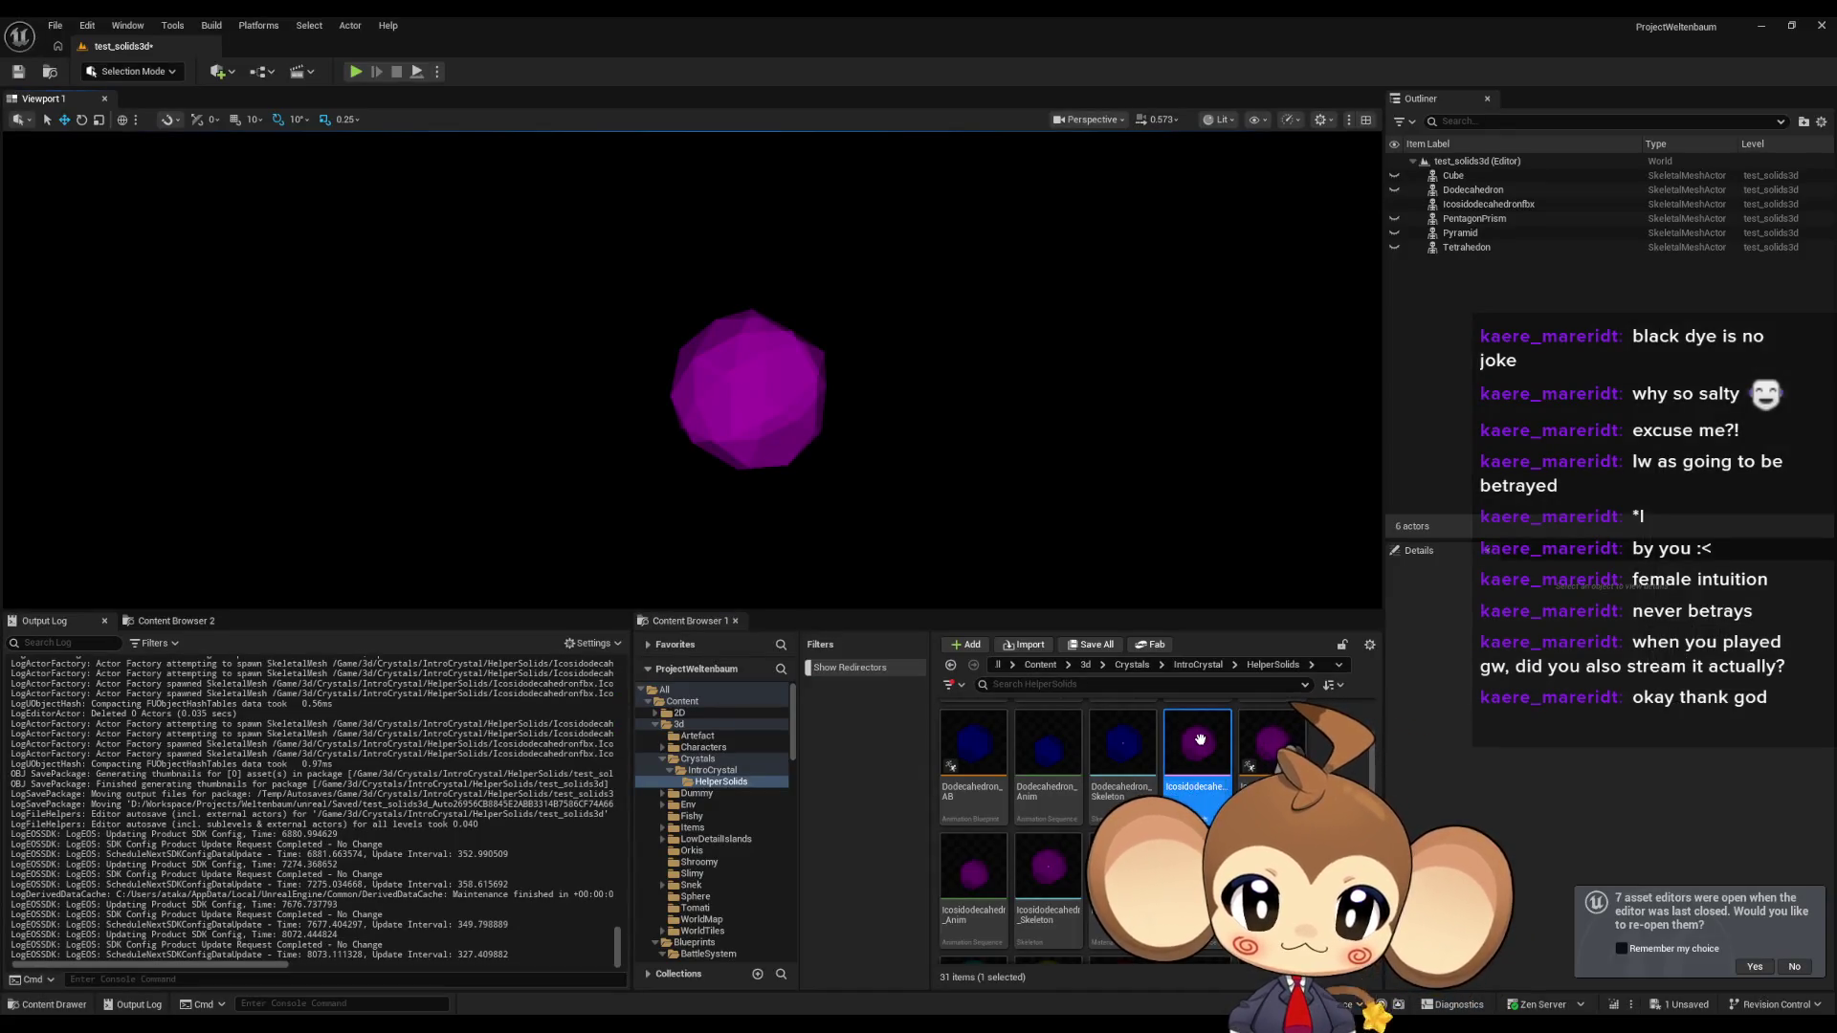
key("alt+Tab")
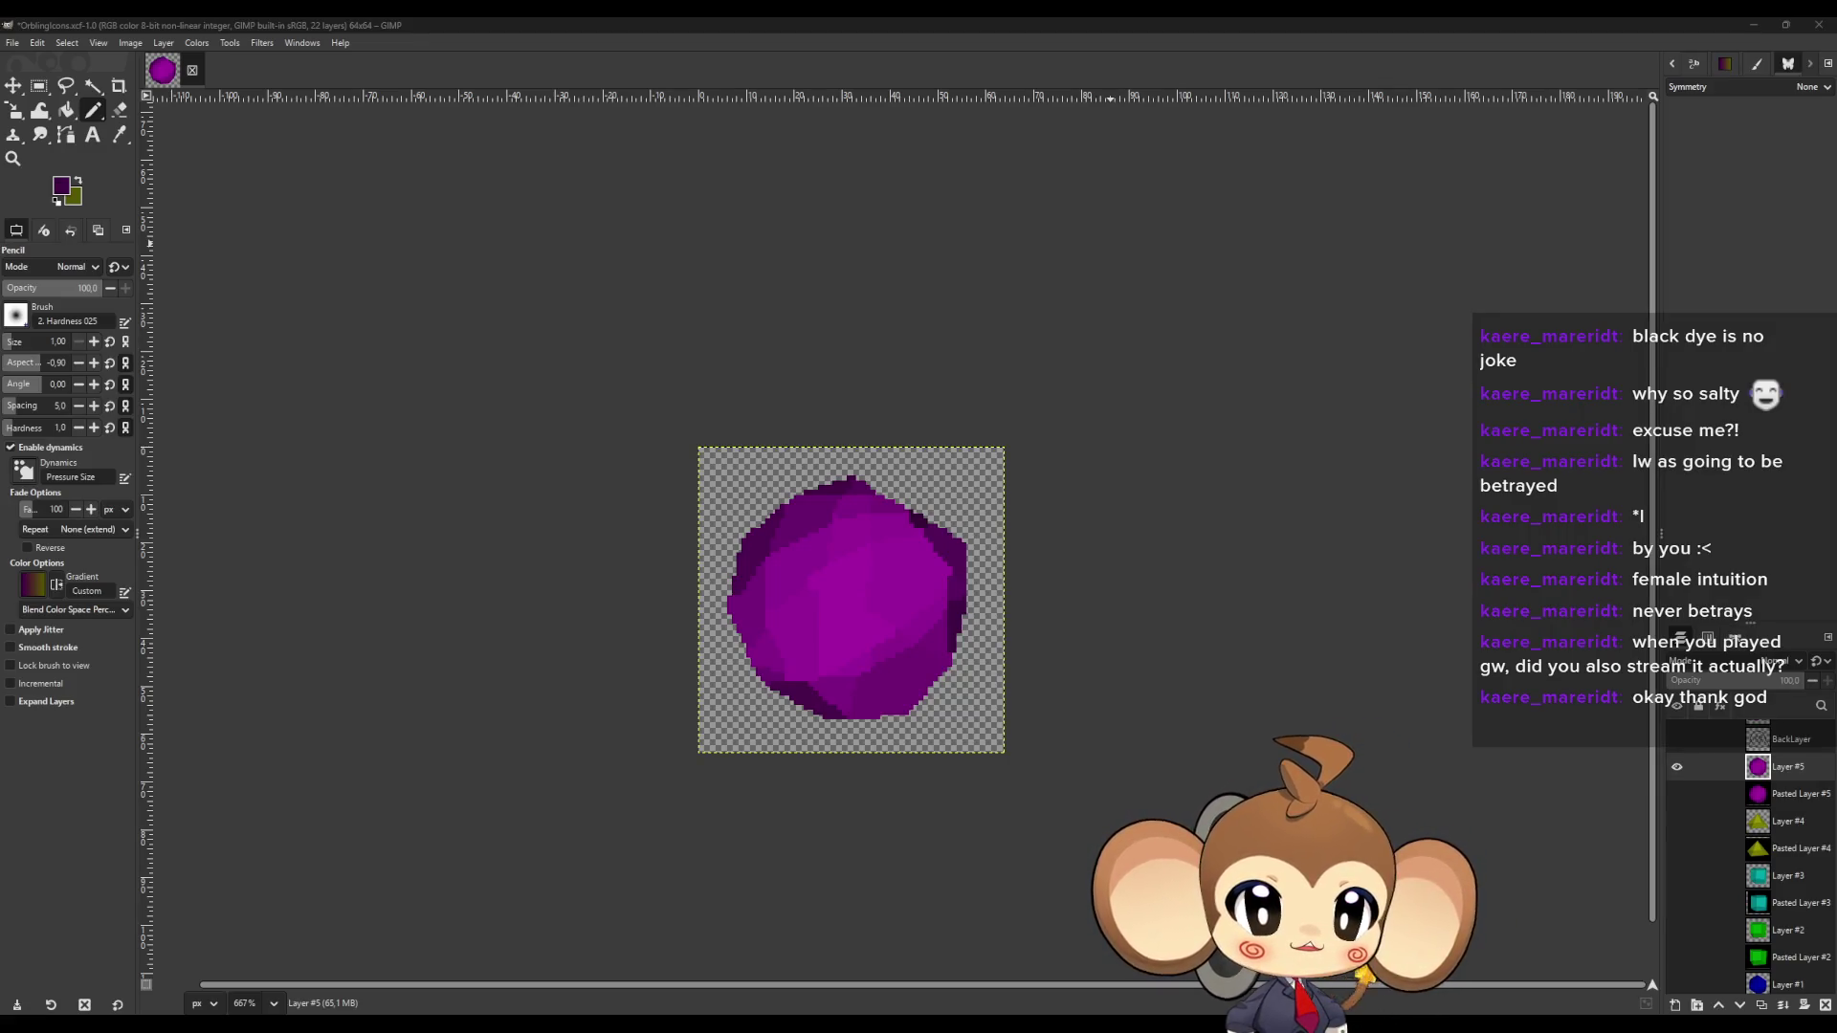
Export Icosidodecahedronfbxi.png with PNG compression level 0, then begin renaming the layer.
key("ctrl+e")
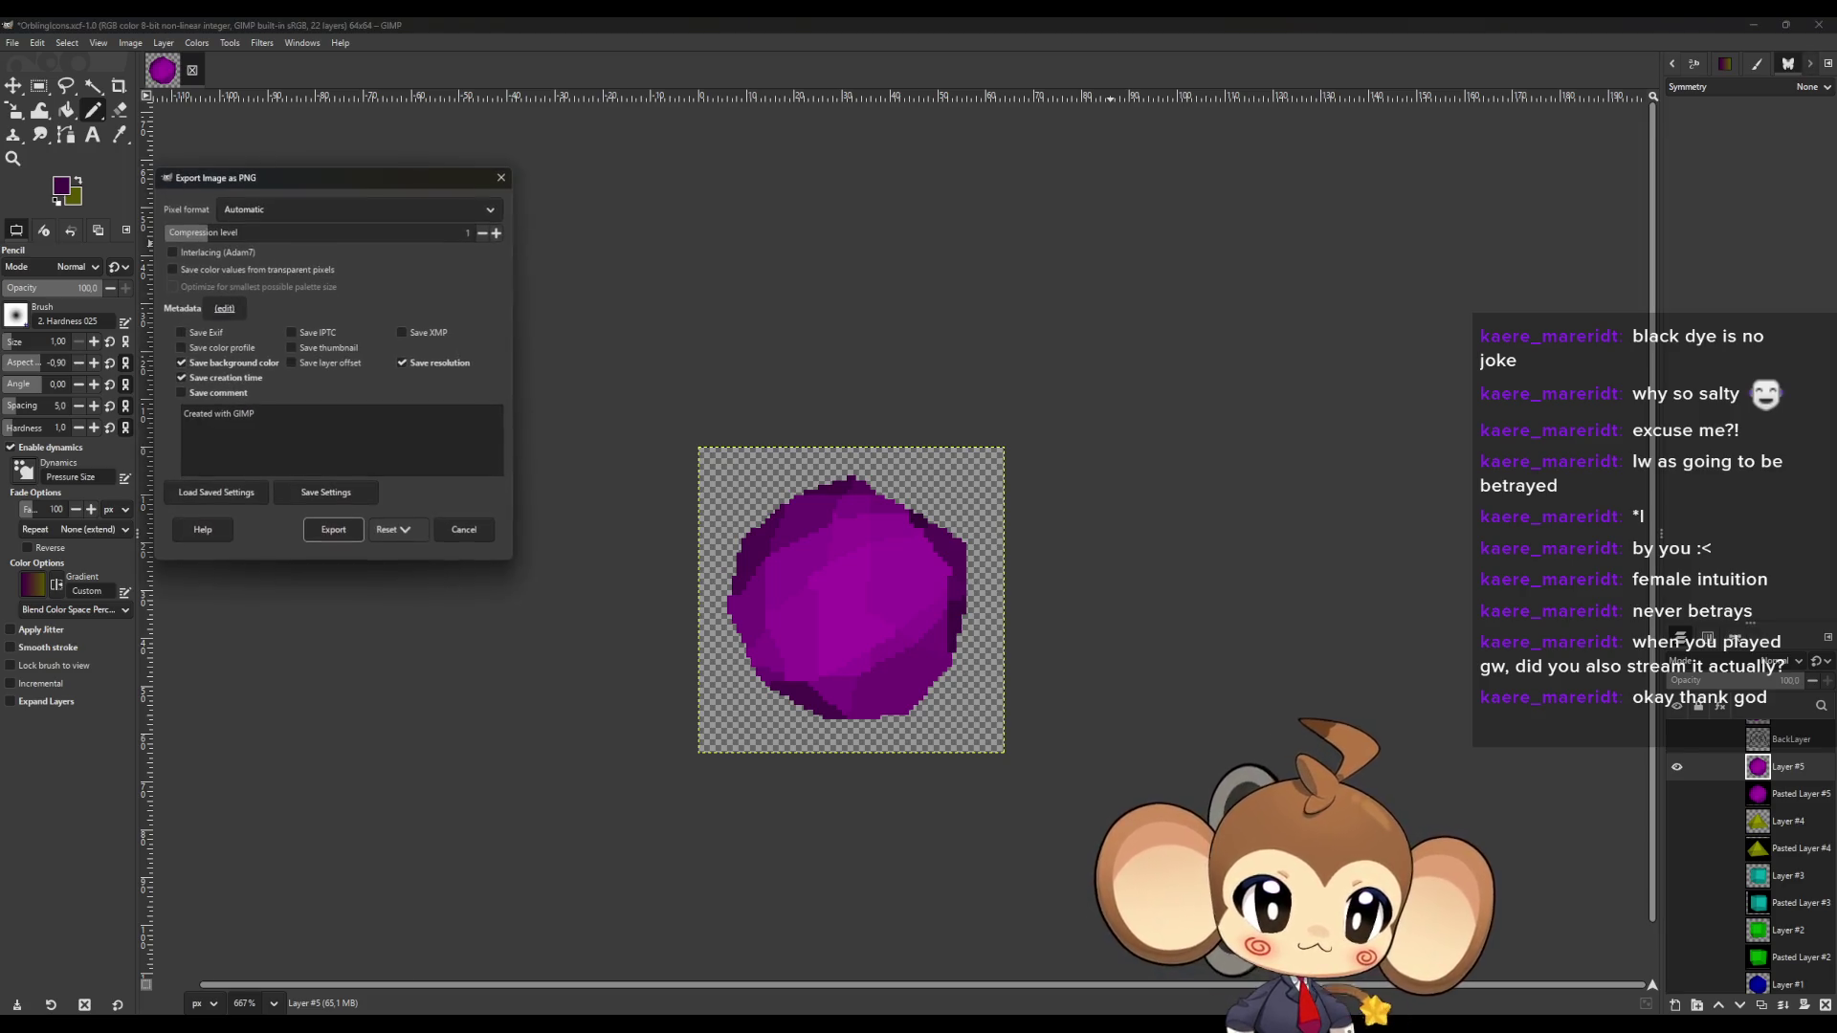
left_click(175, 237)
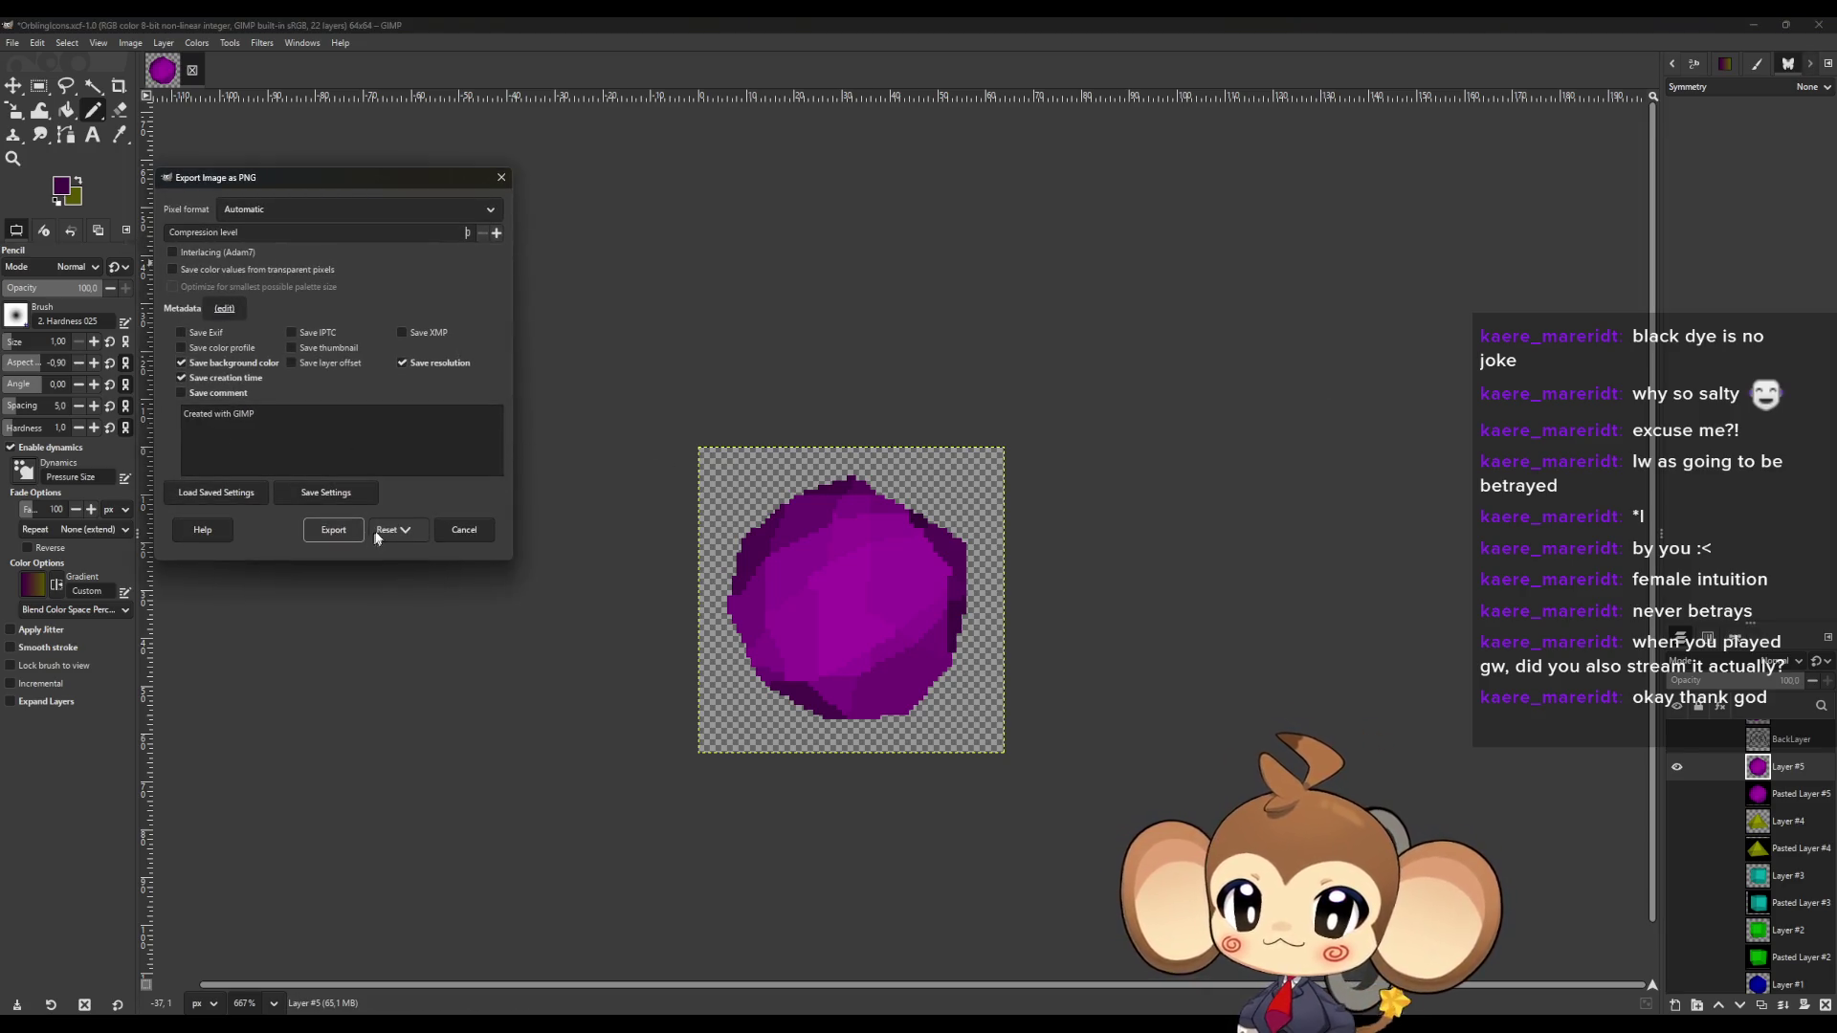
left_click(340, 532)
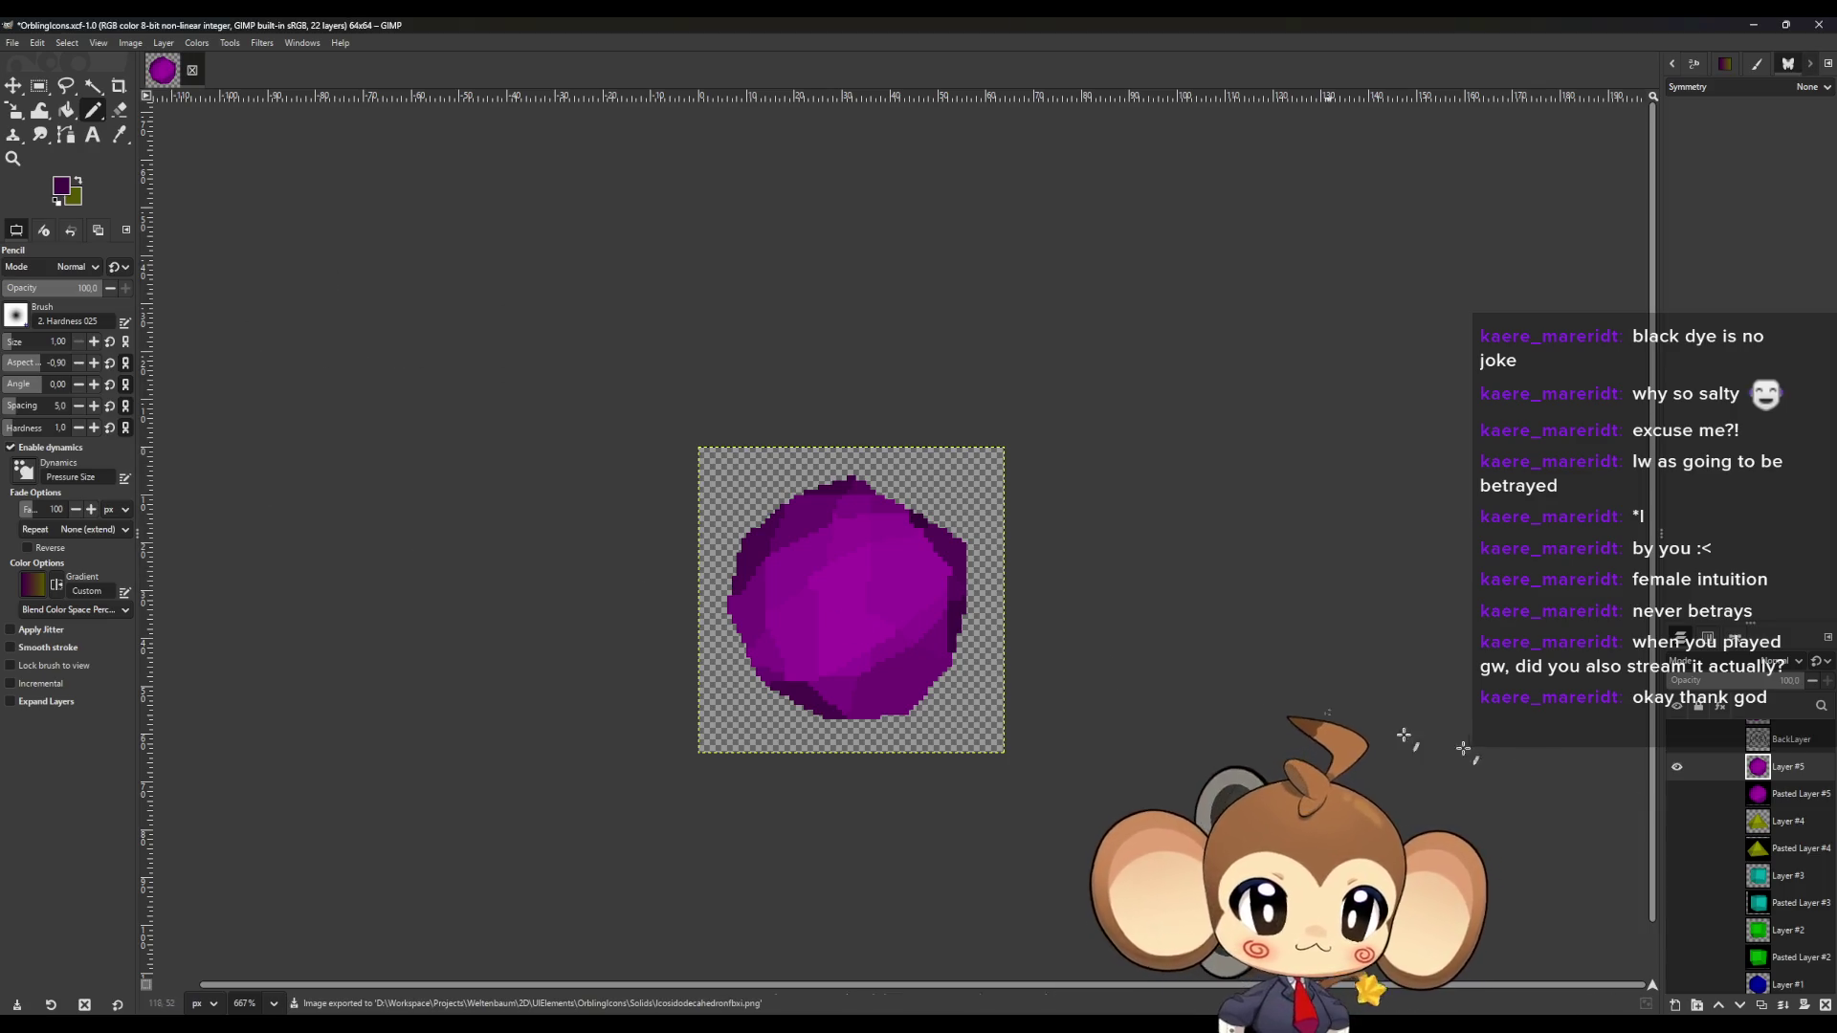
double_click(1789, 769)
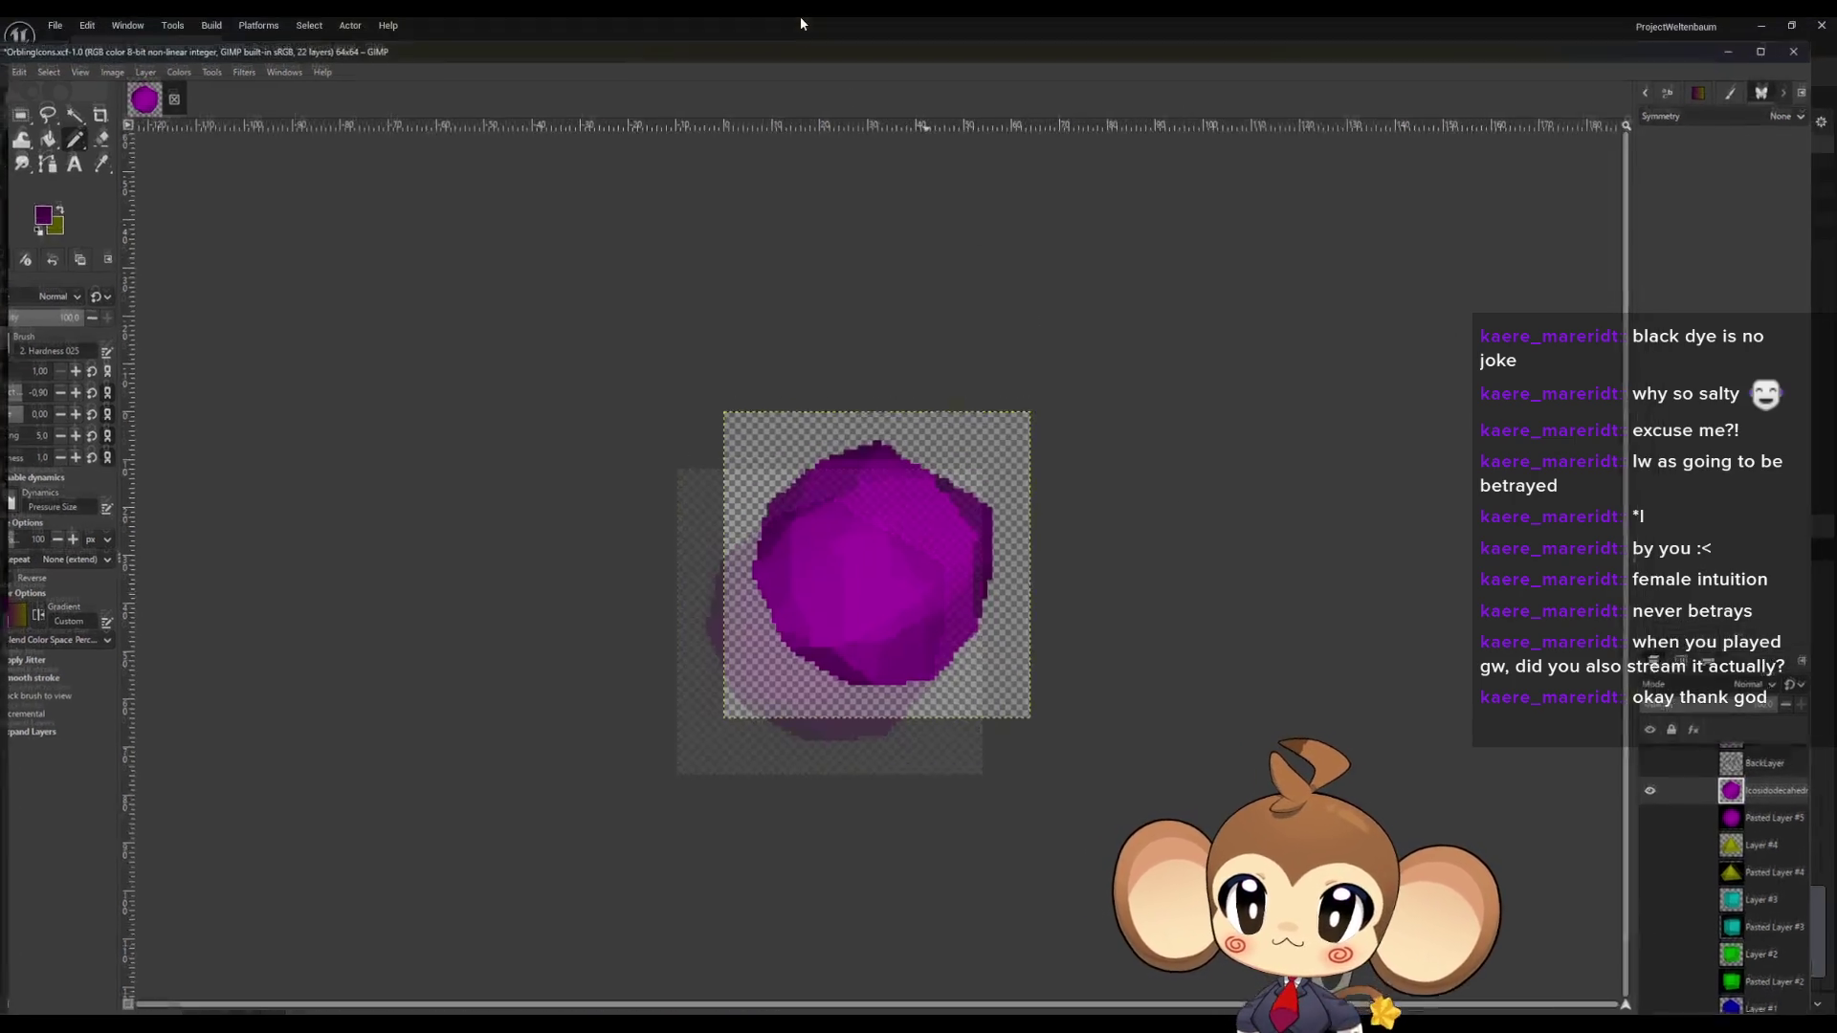
key("alt+Tab")
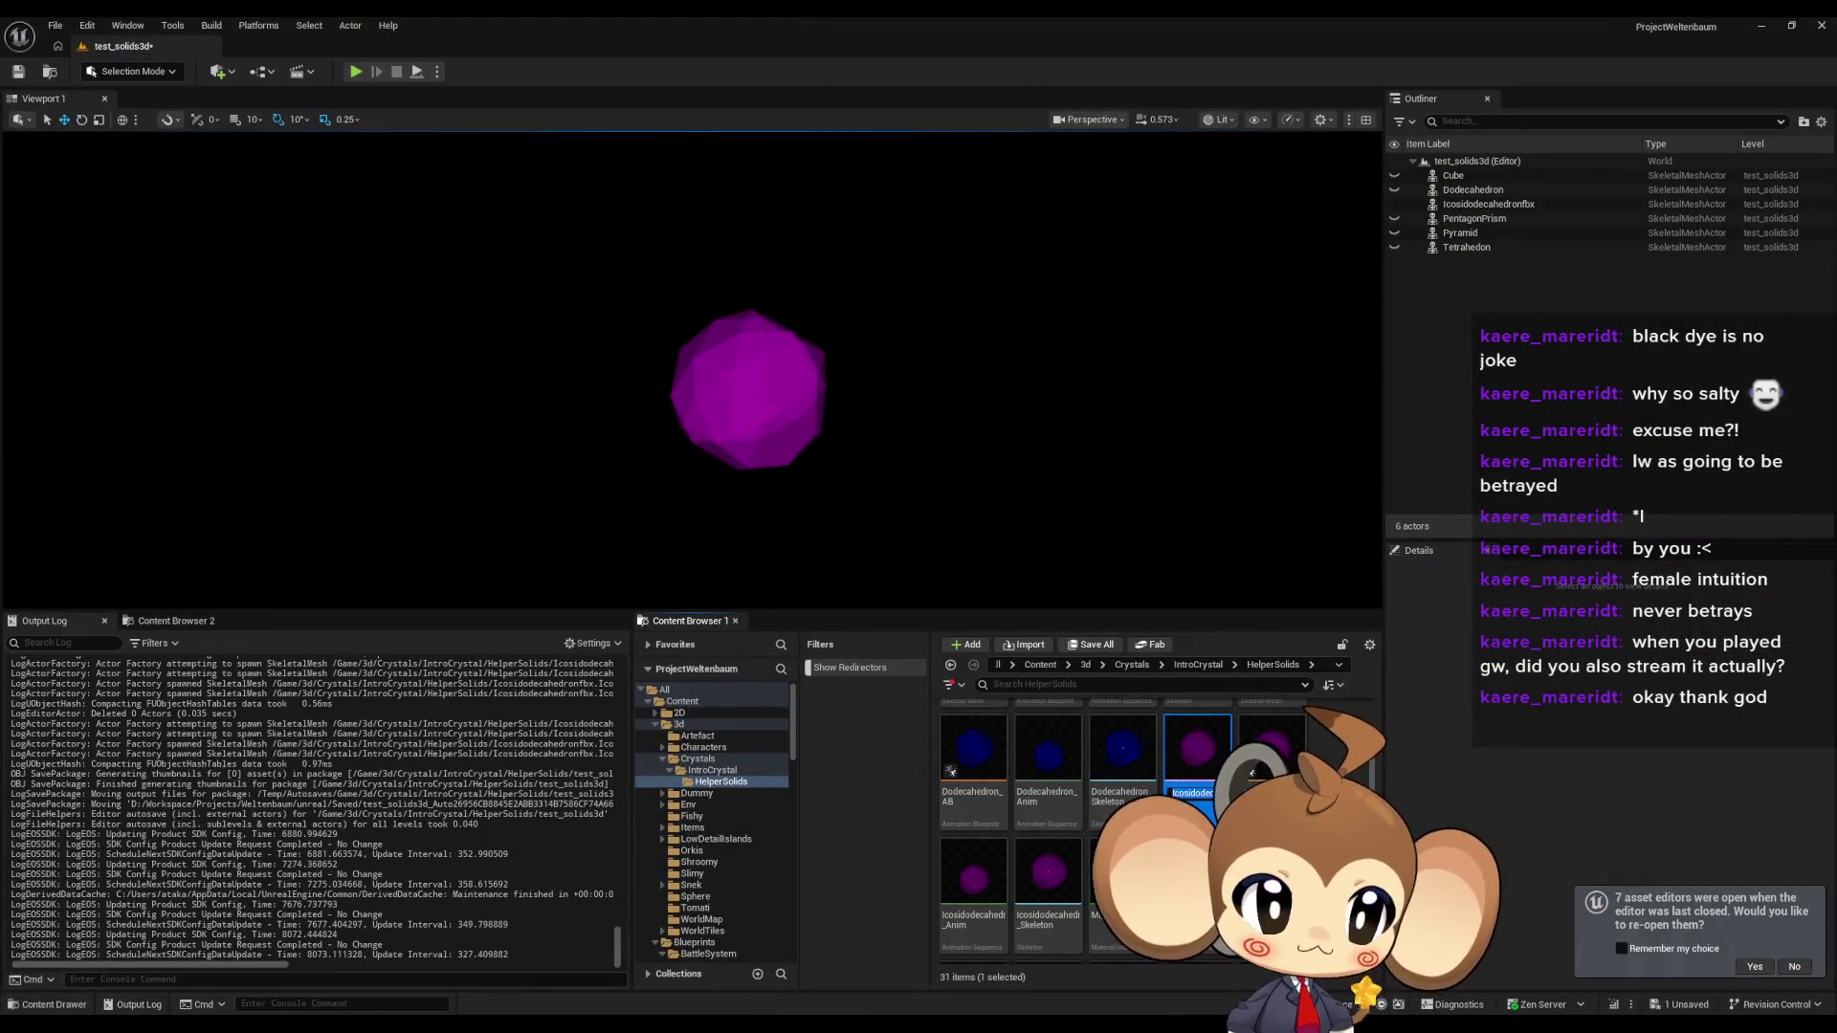
key("alt+Tab")
scroll(1148, 822, "down", 3)
key("alt+Tab")
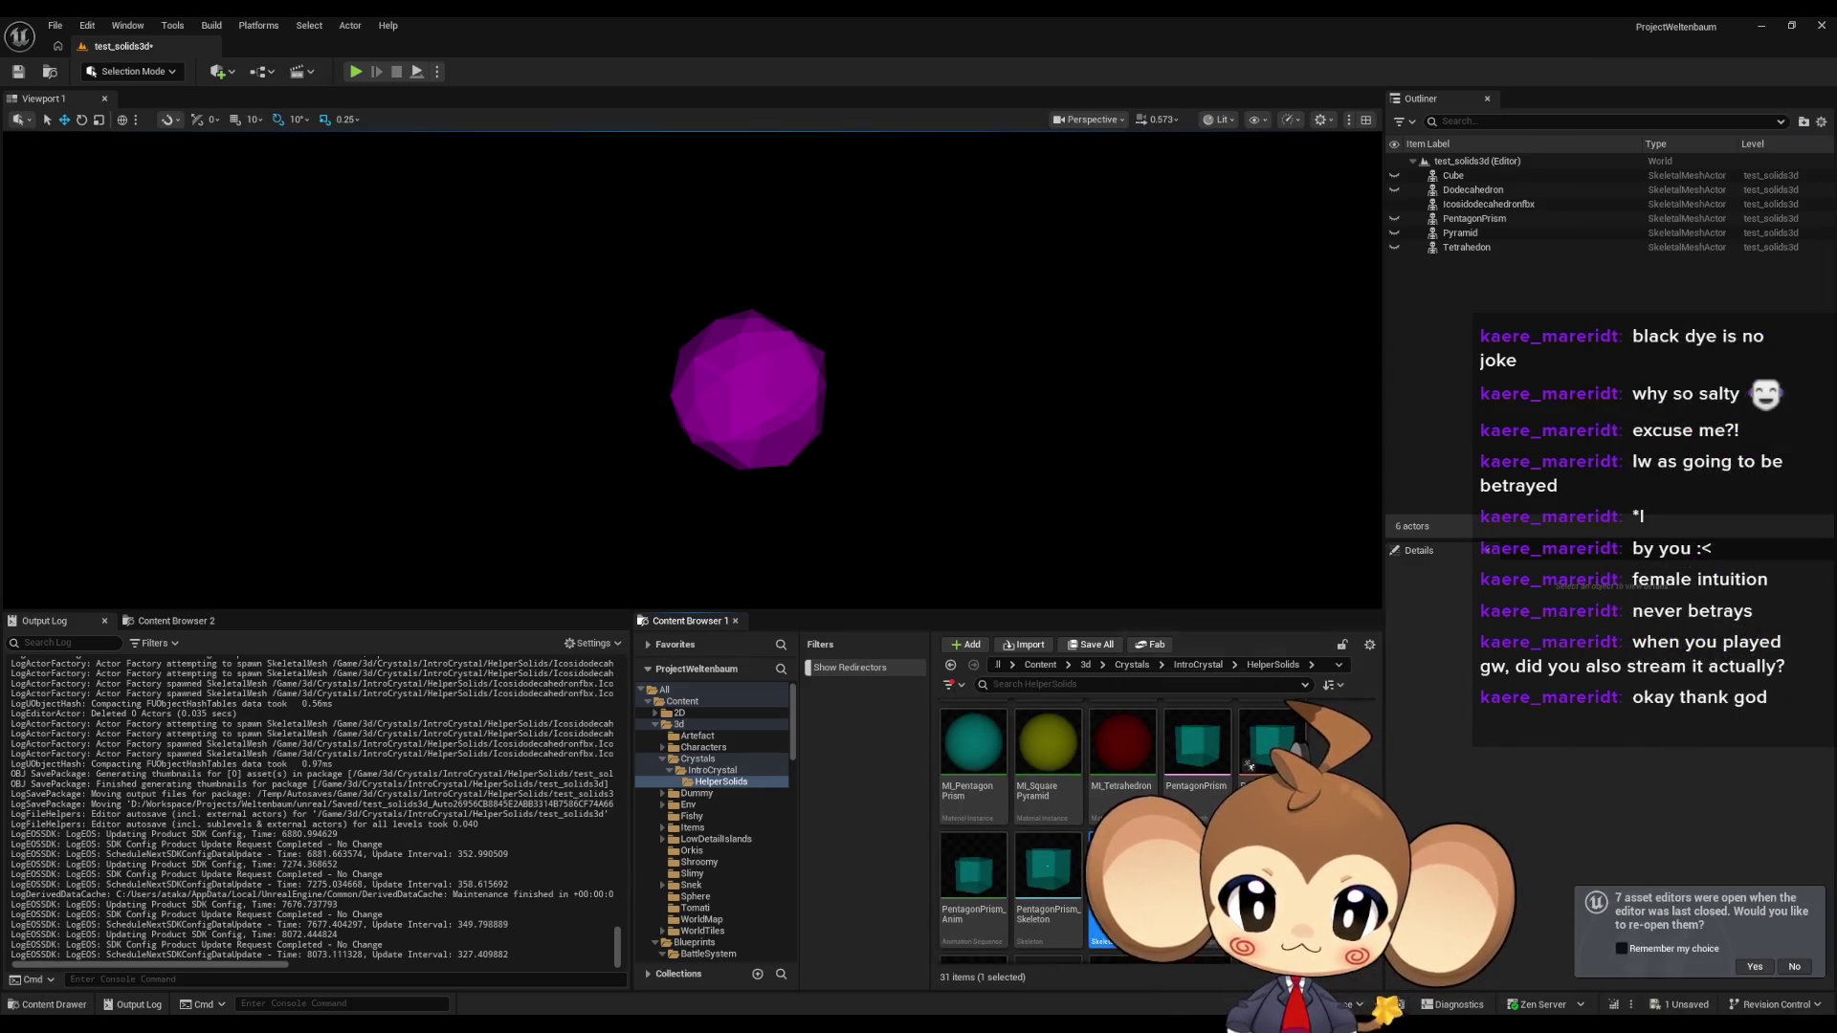
scroll(1148, 832, "down", 1)
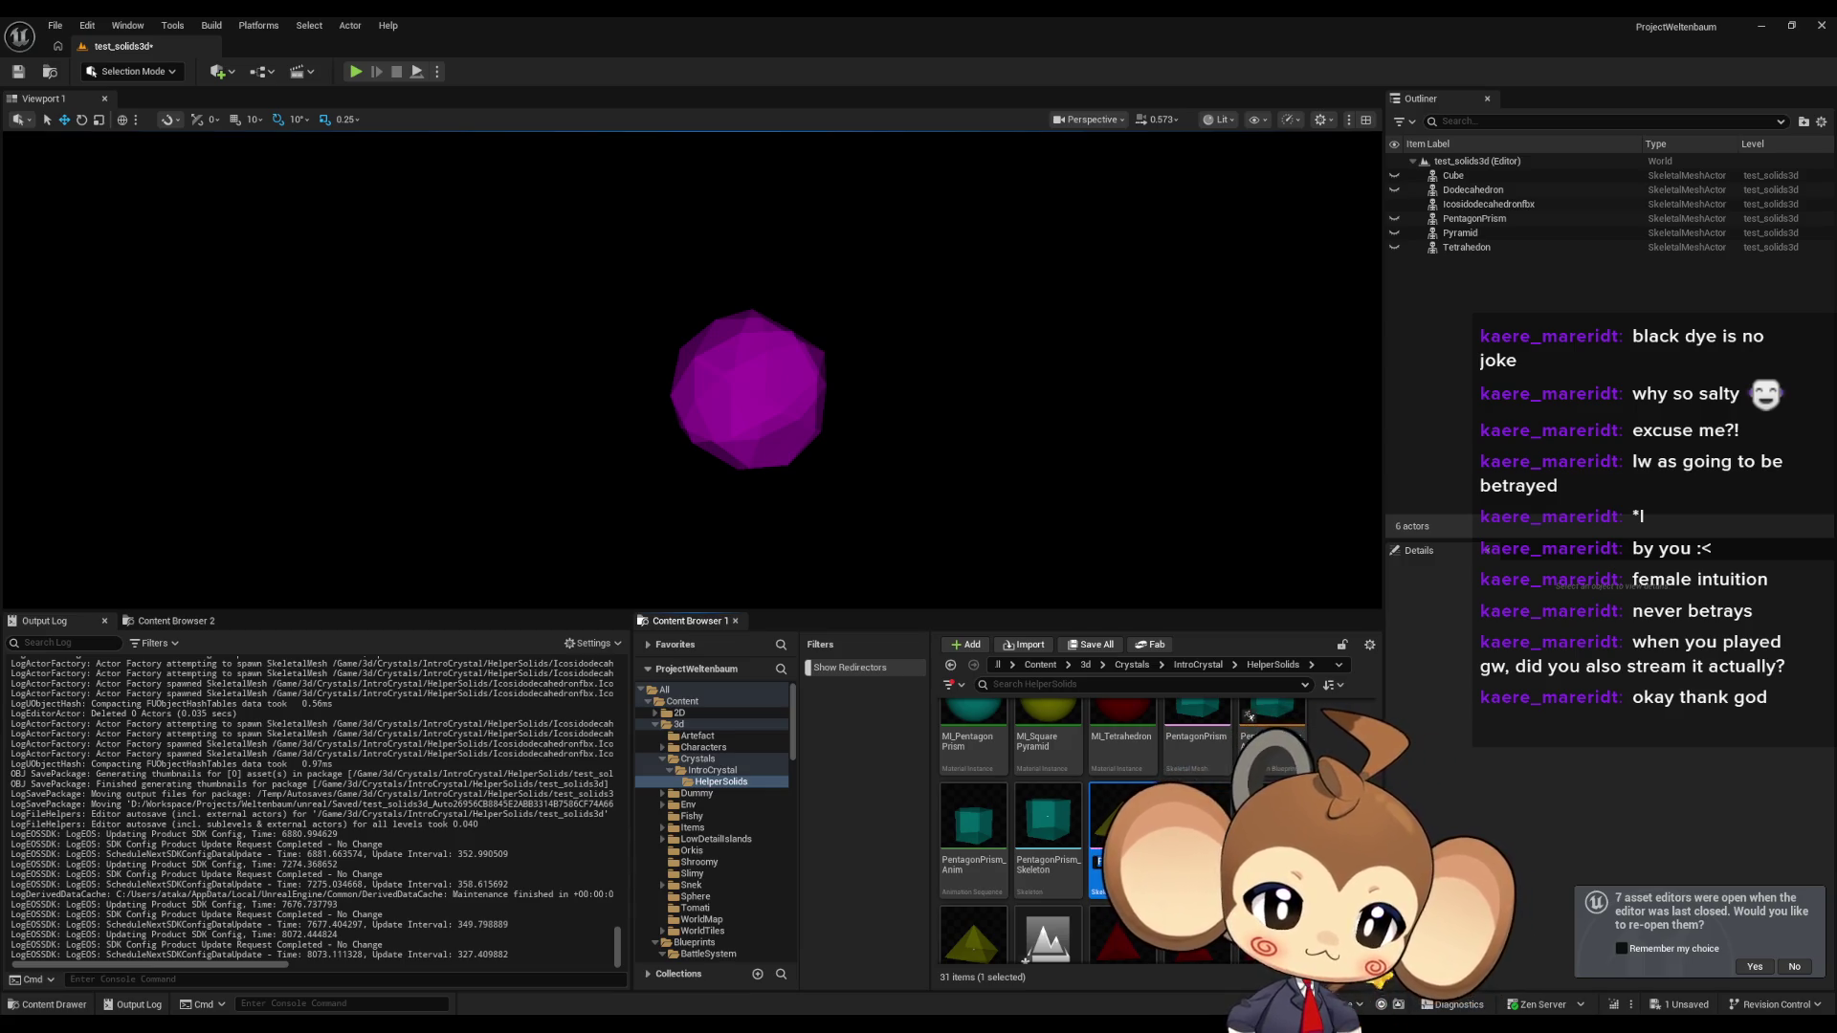
key("alt+Tab")
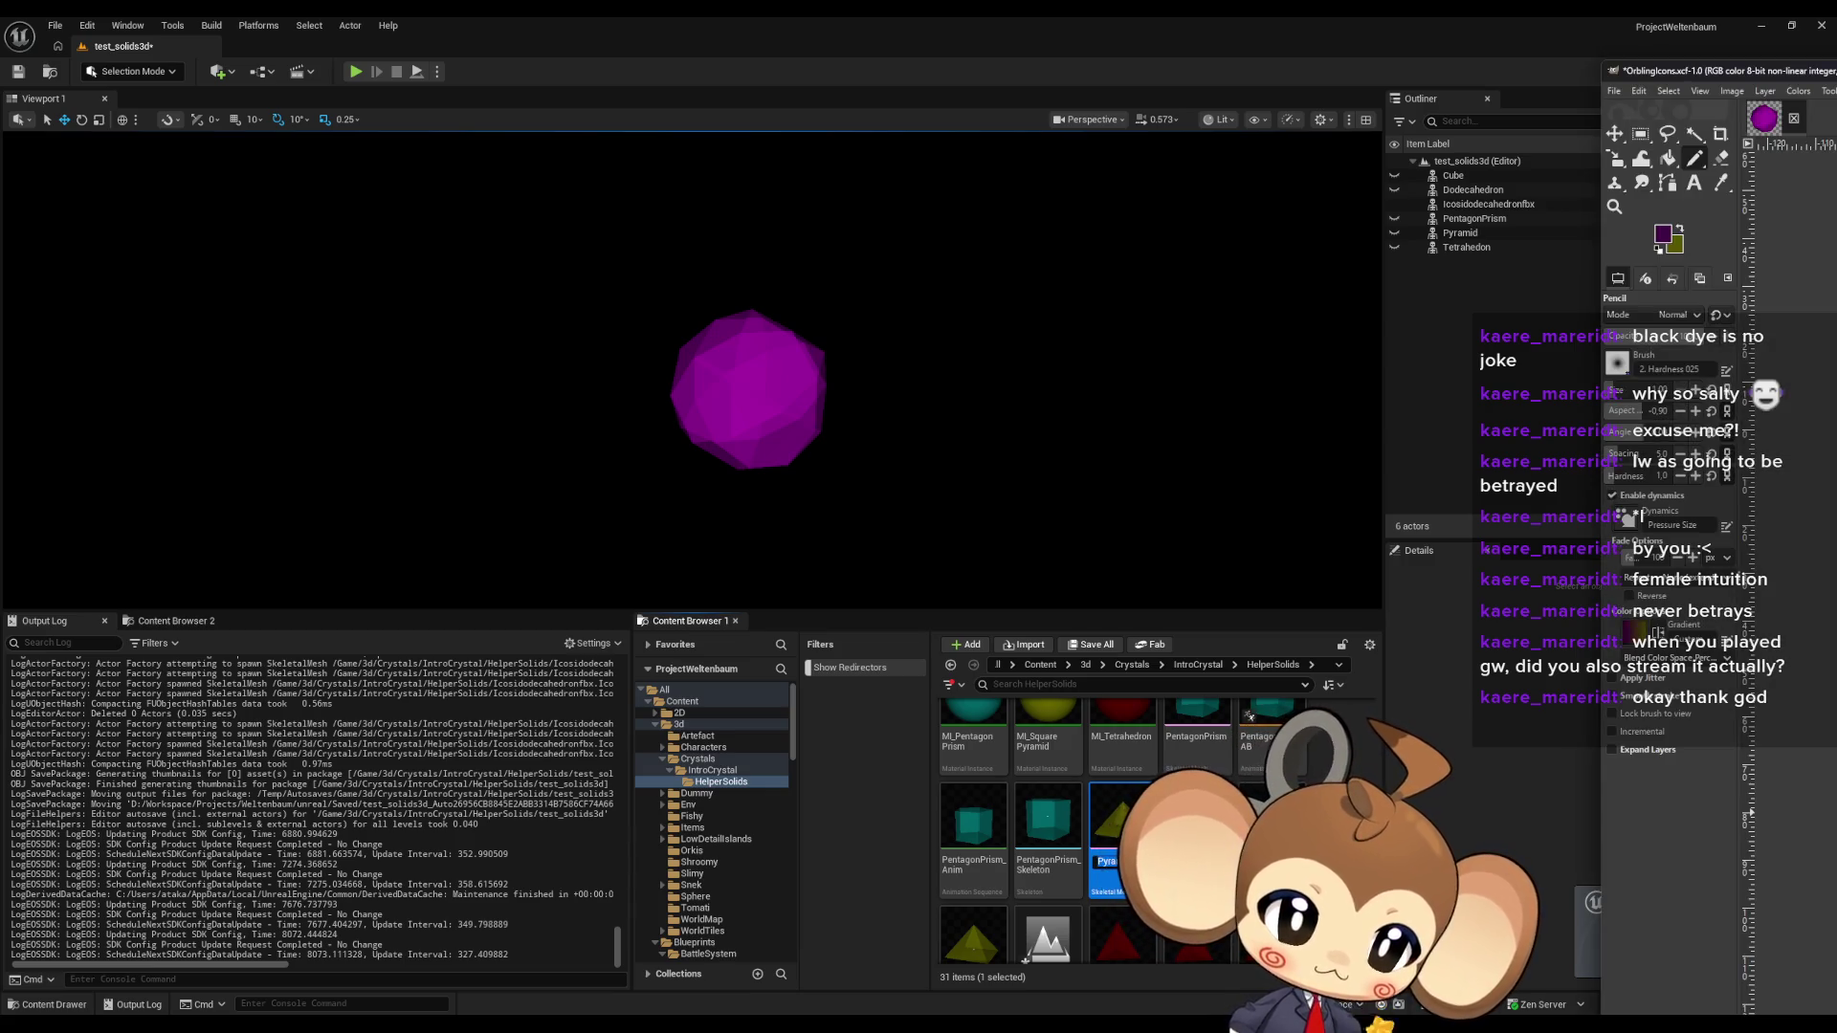
left_click(1186, 756)
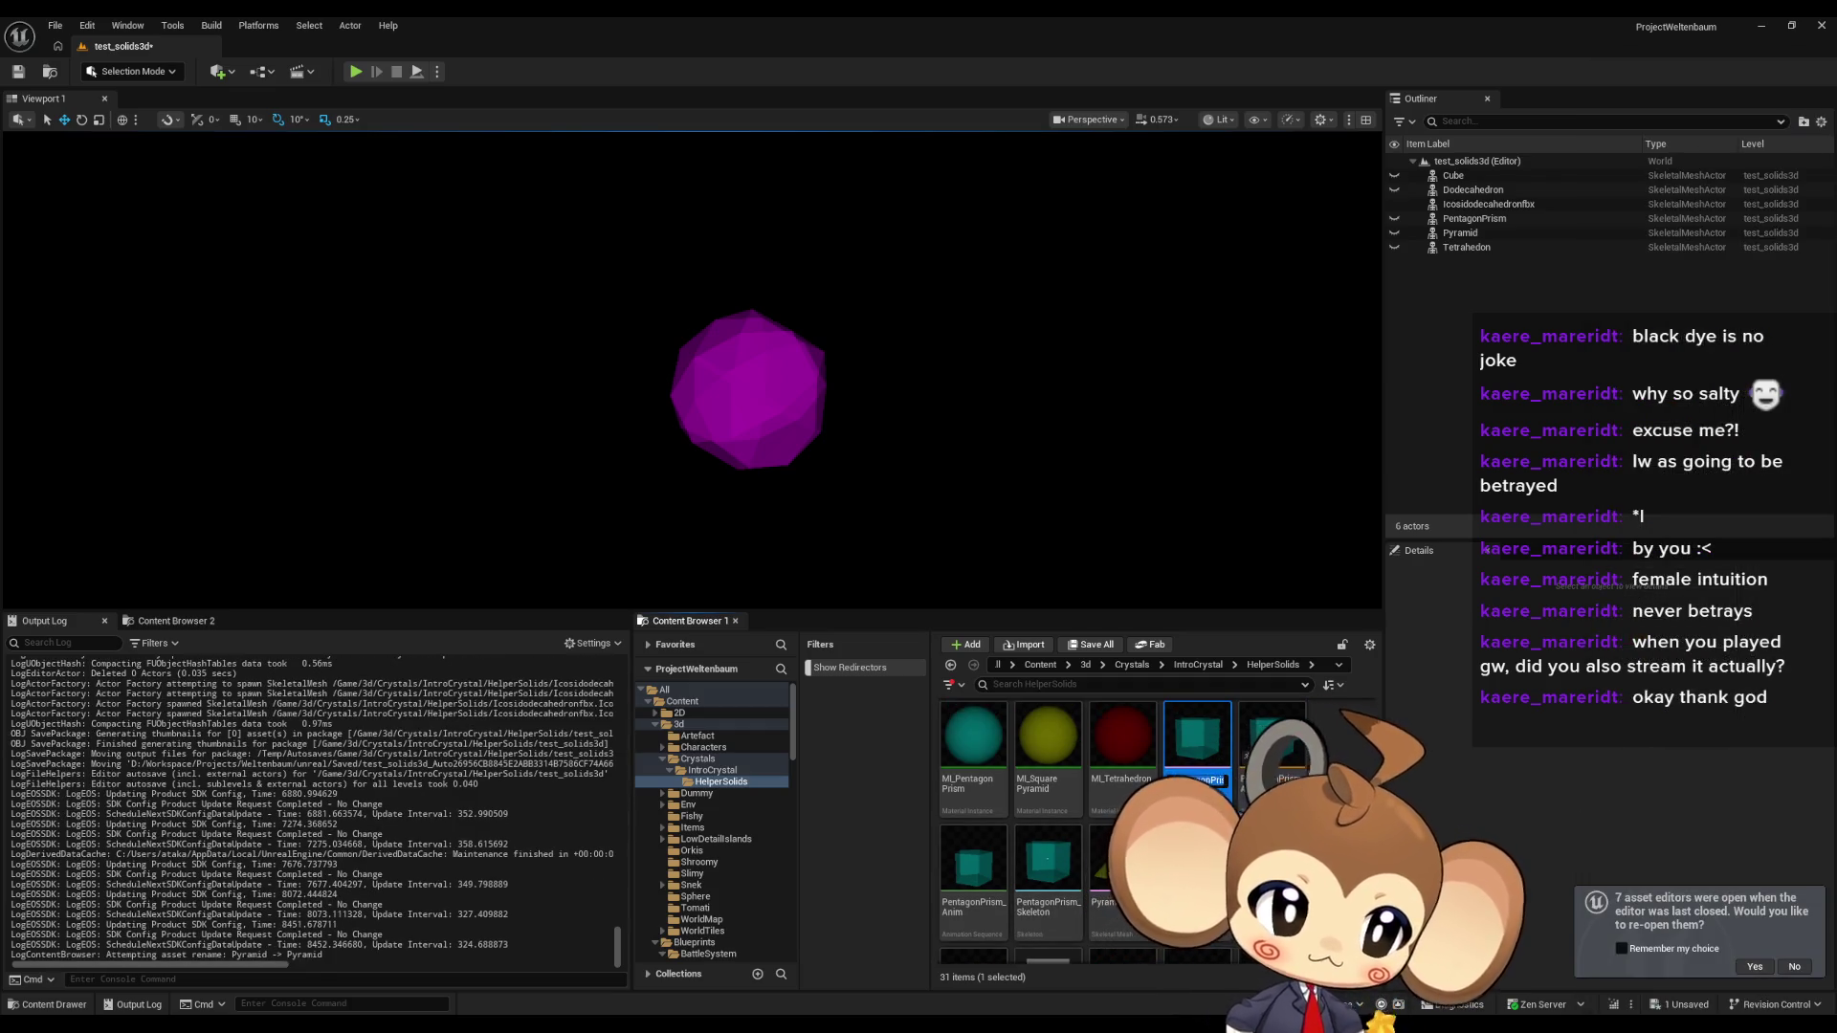
key("alt+Tab")
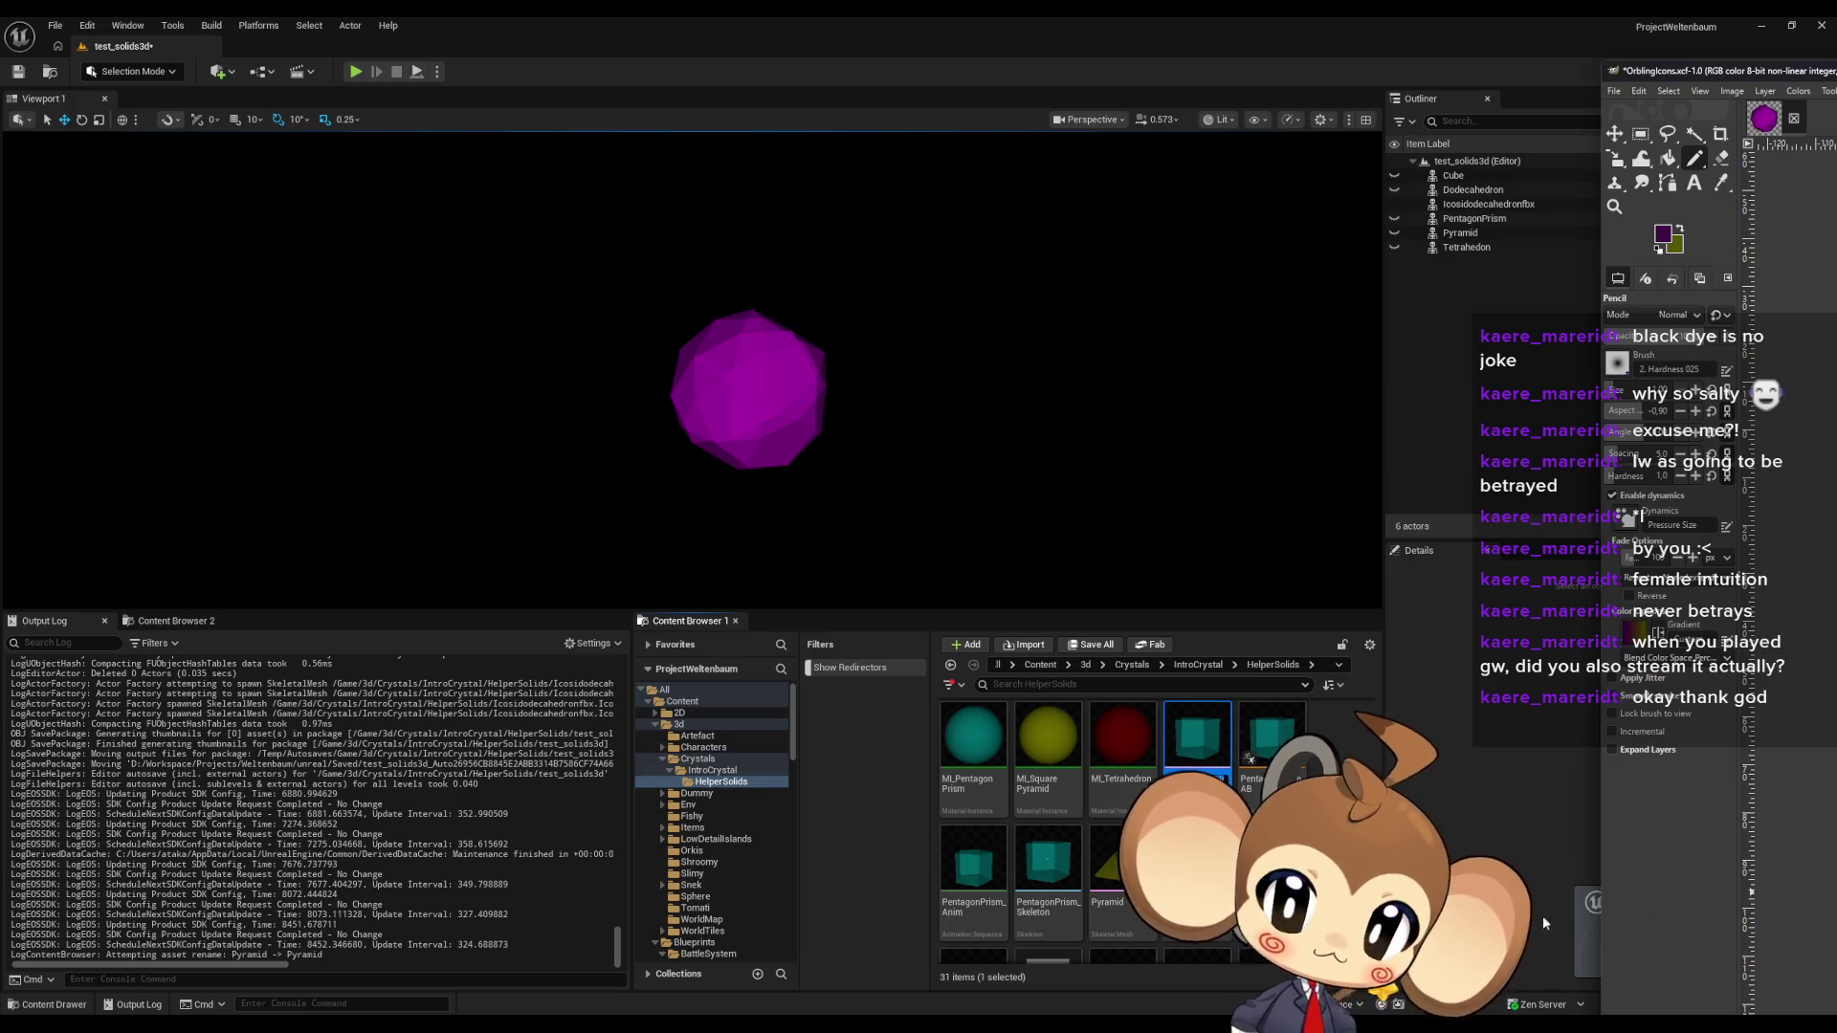
scroll(1119, 832, "down", 1)
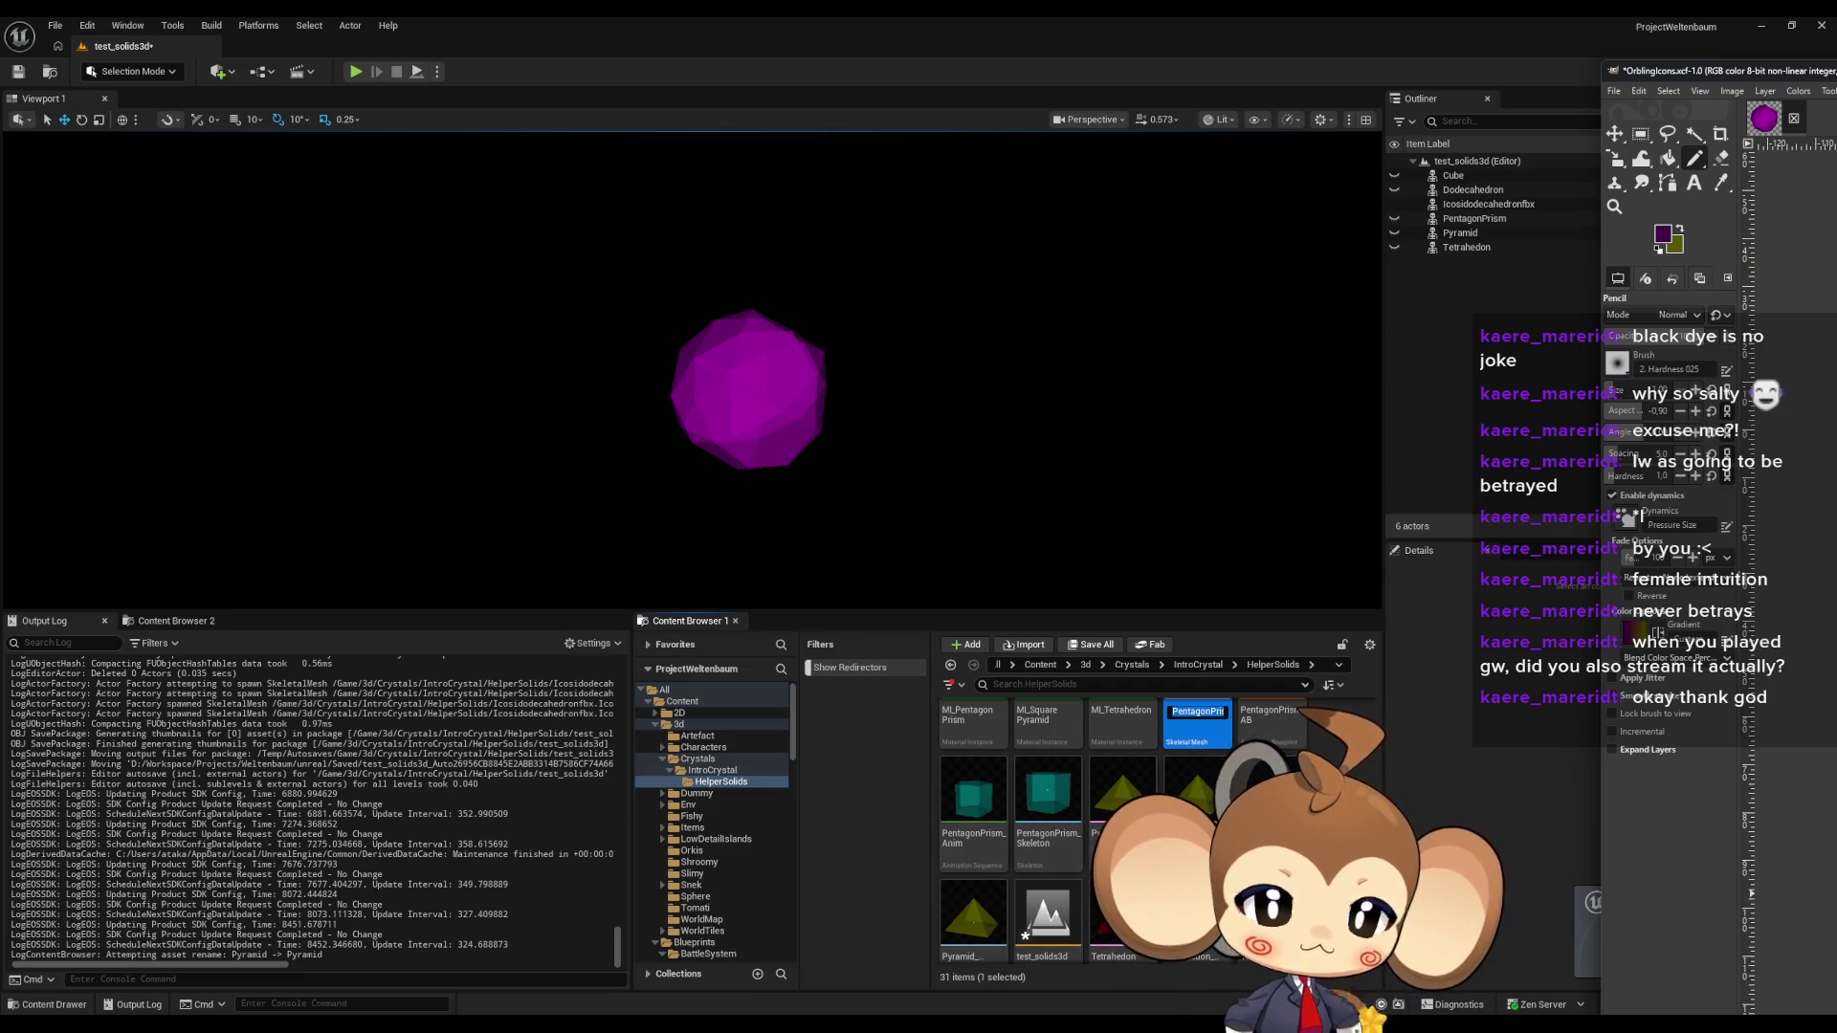
scroll(1119, 832, "up", 3)
scroll(1082, 792, "up", 2)
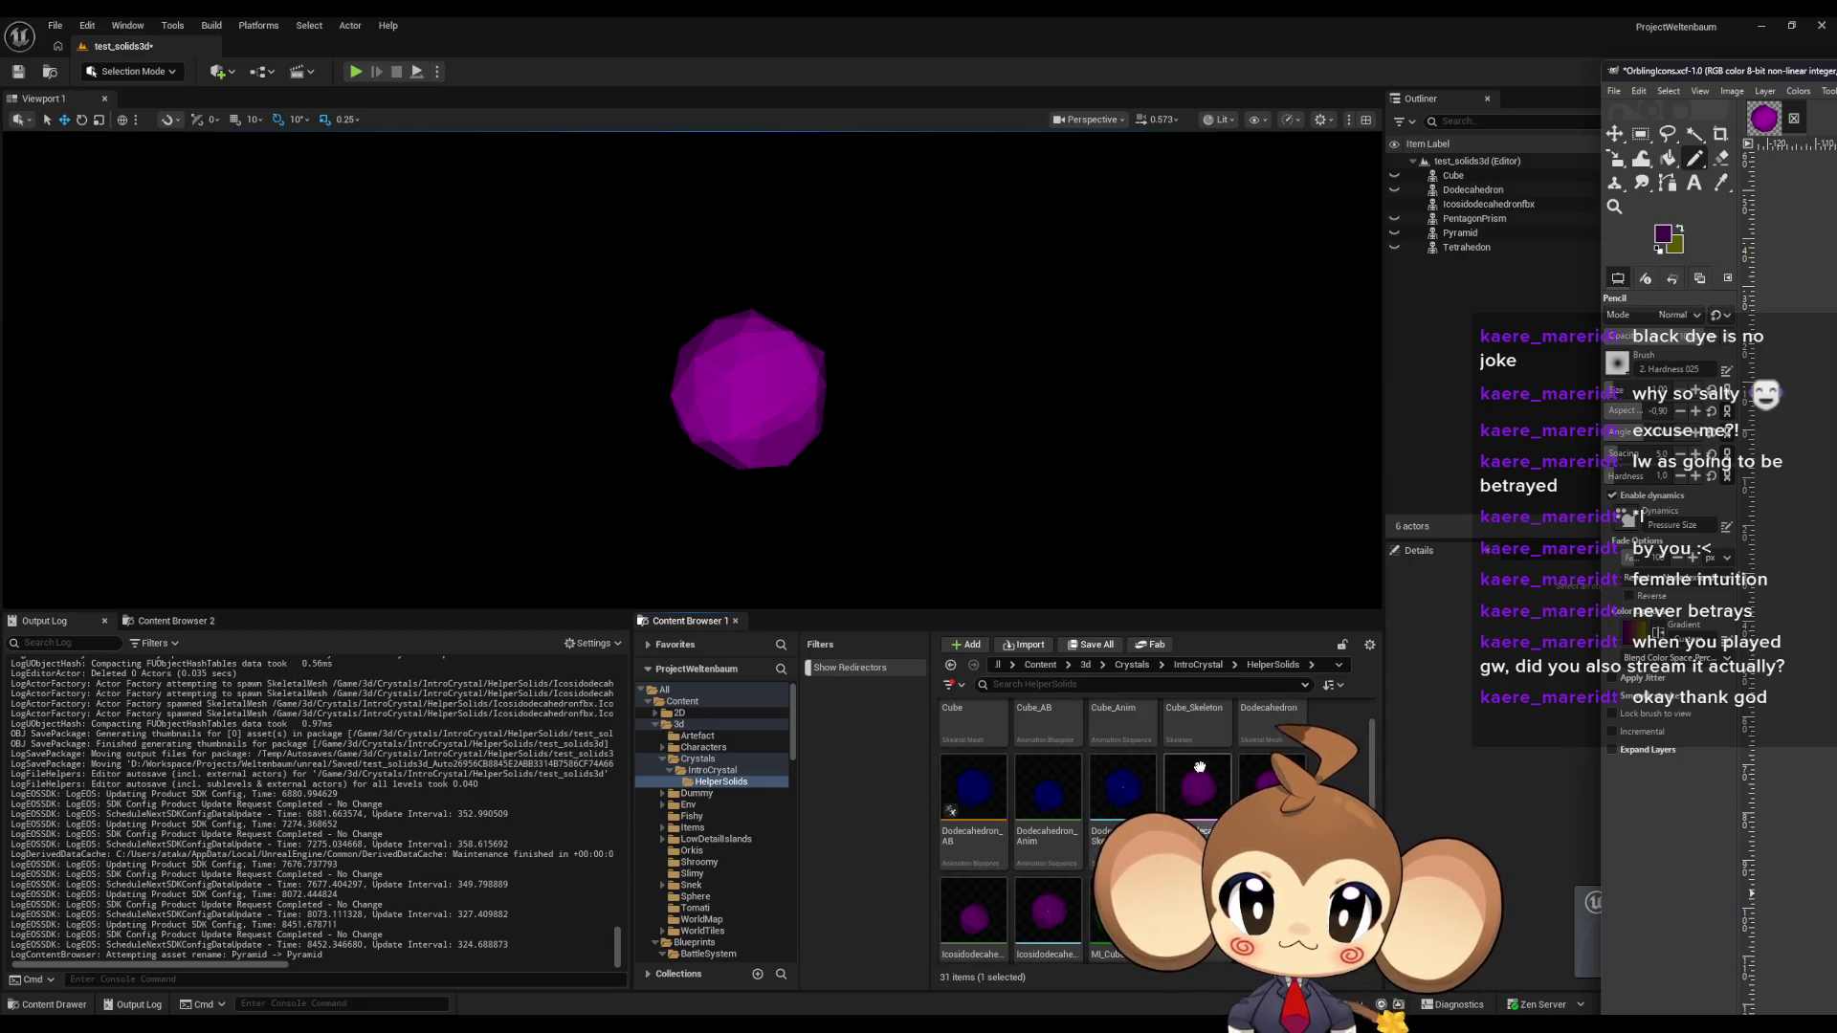
scroll(1083, 792, "up", 1)
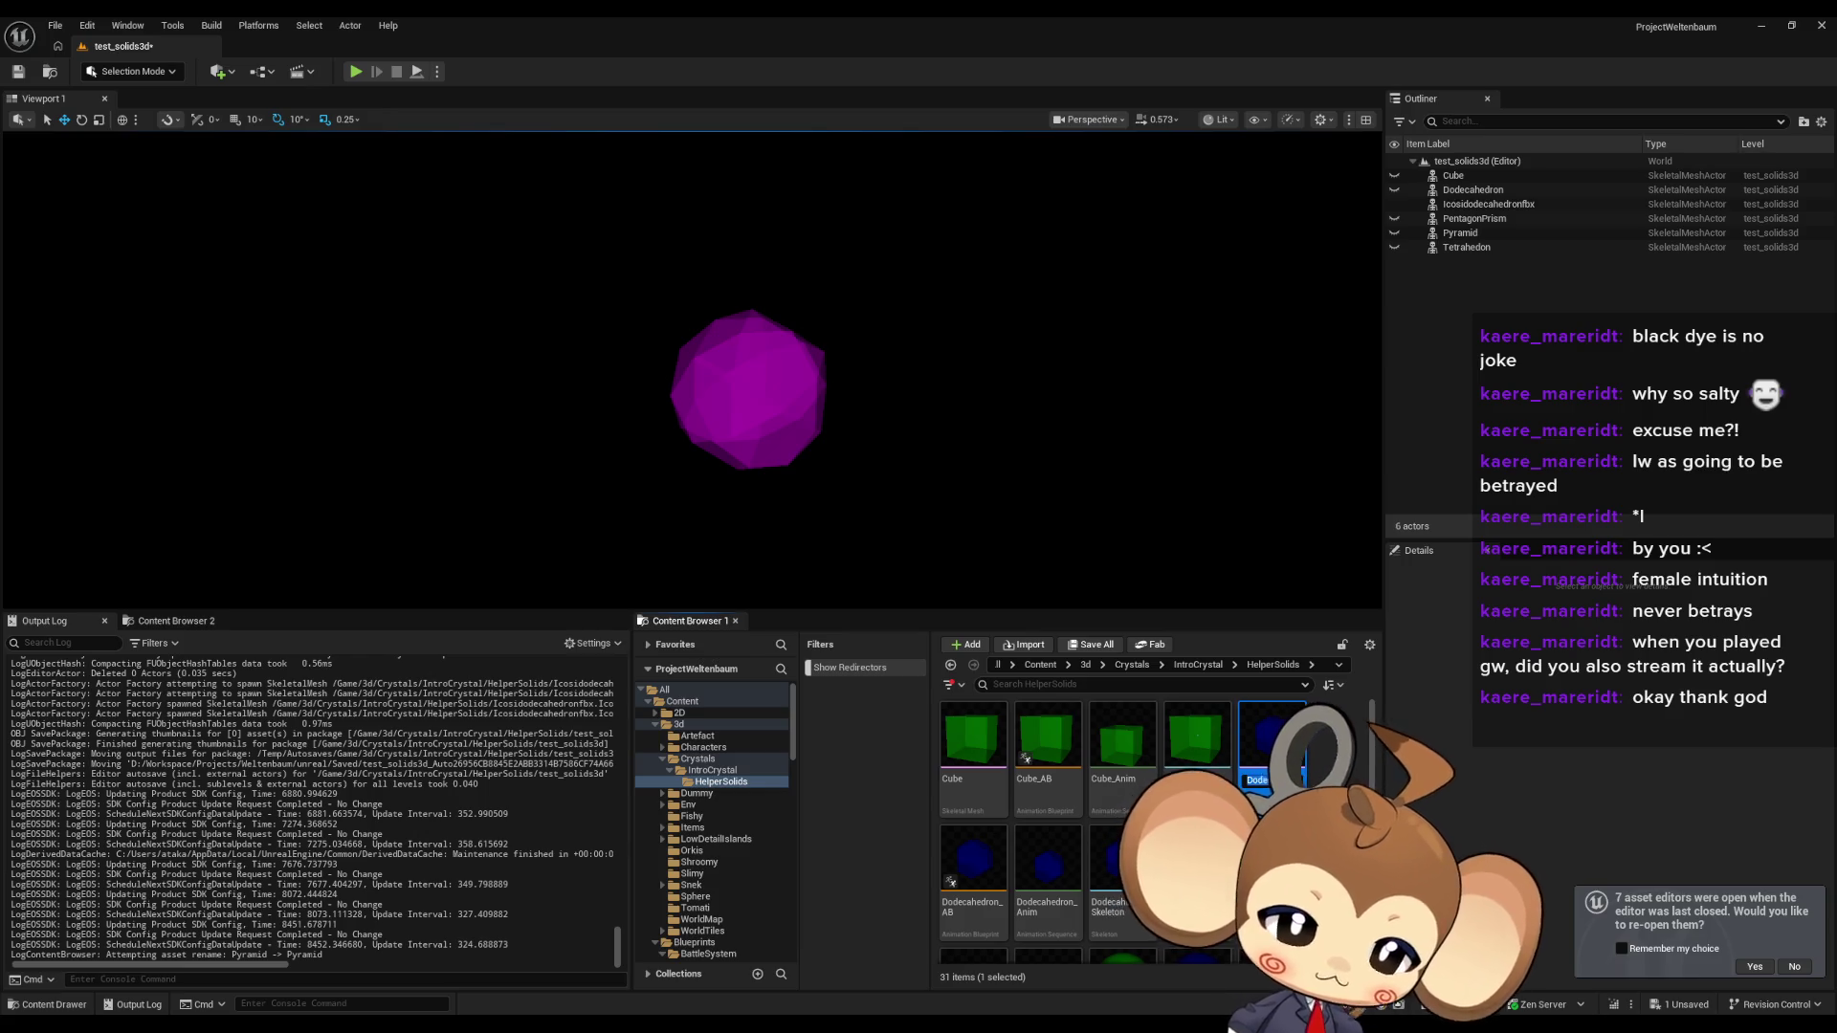
key("alt+Tab")
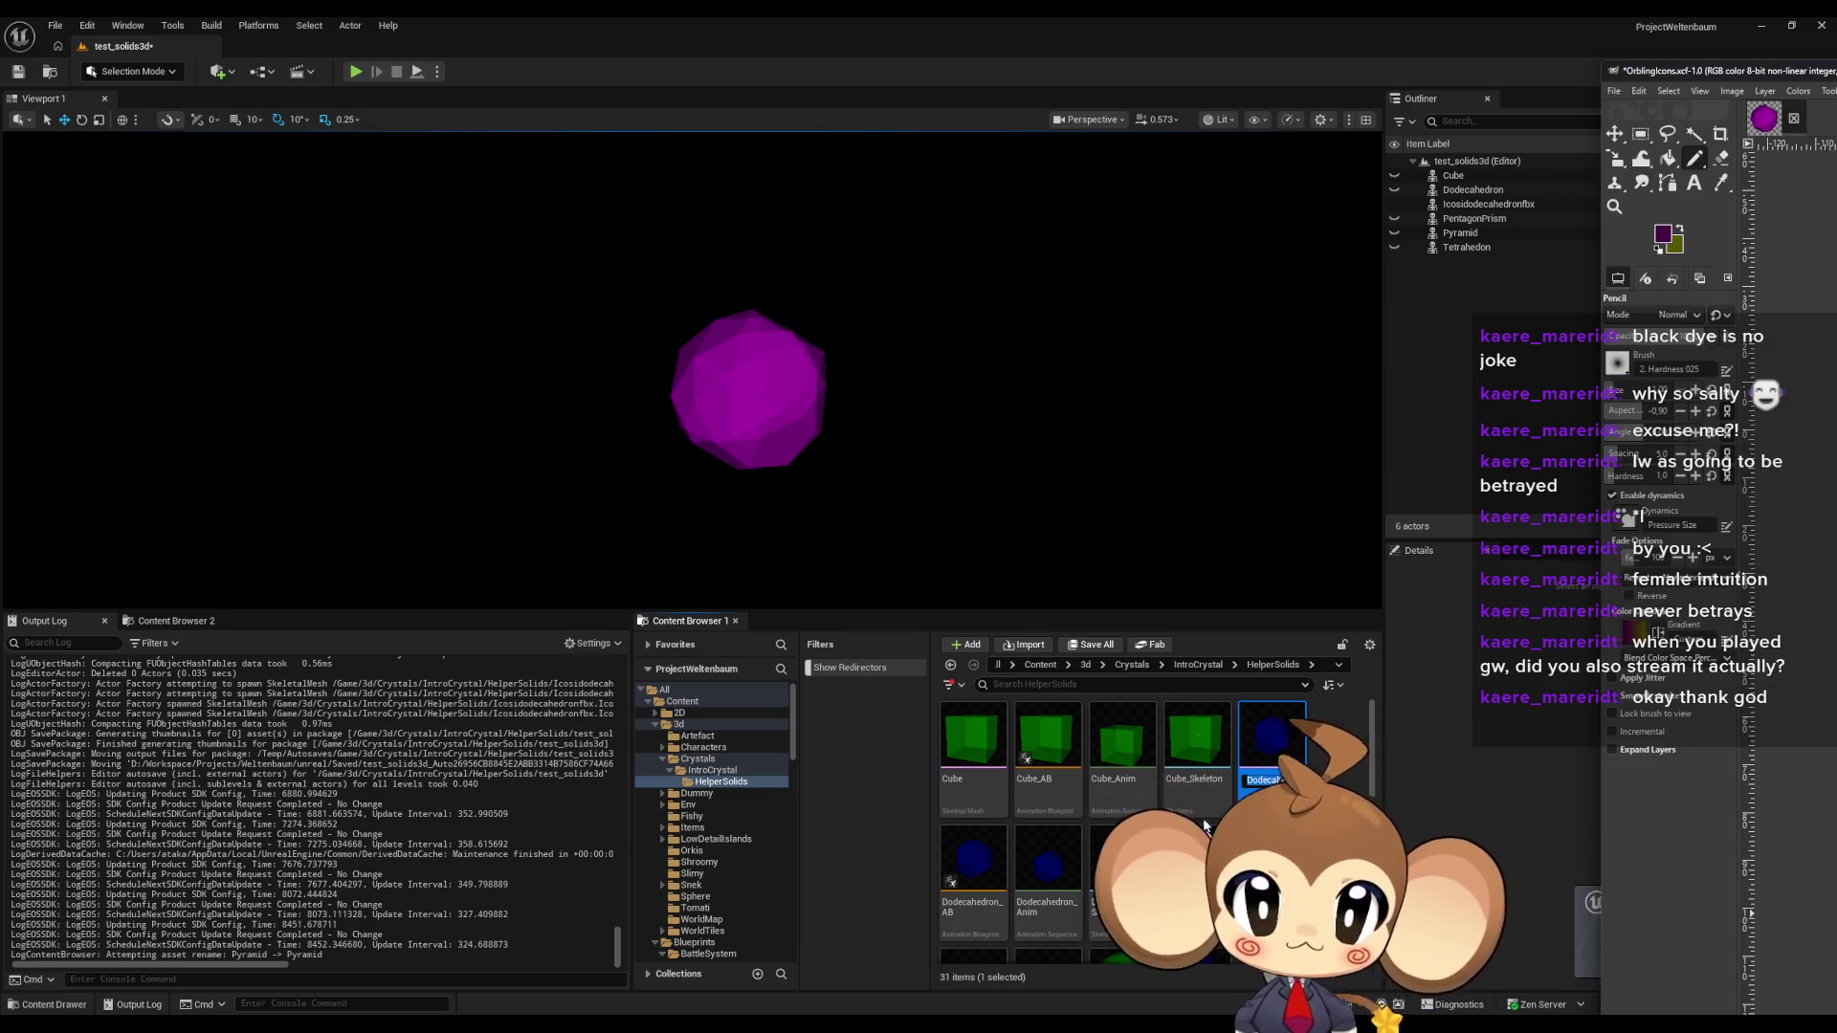
left_click(1196, 746)
scroll(1196, 765, "down", 6)
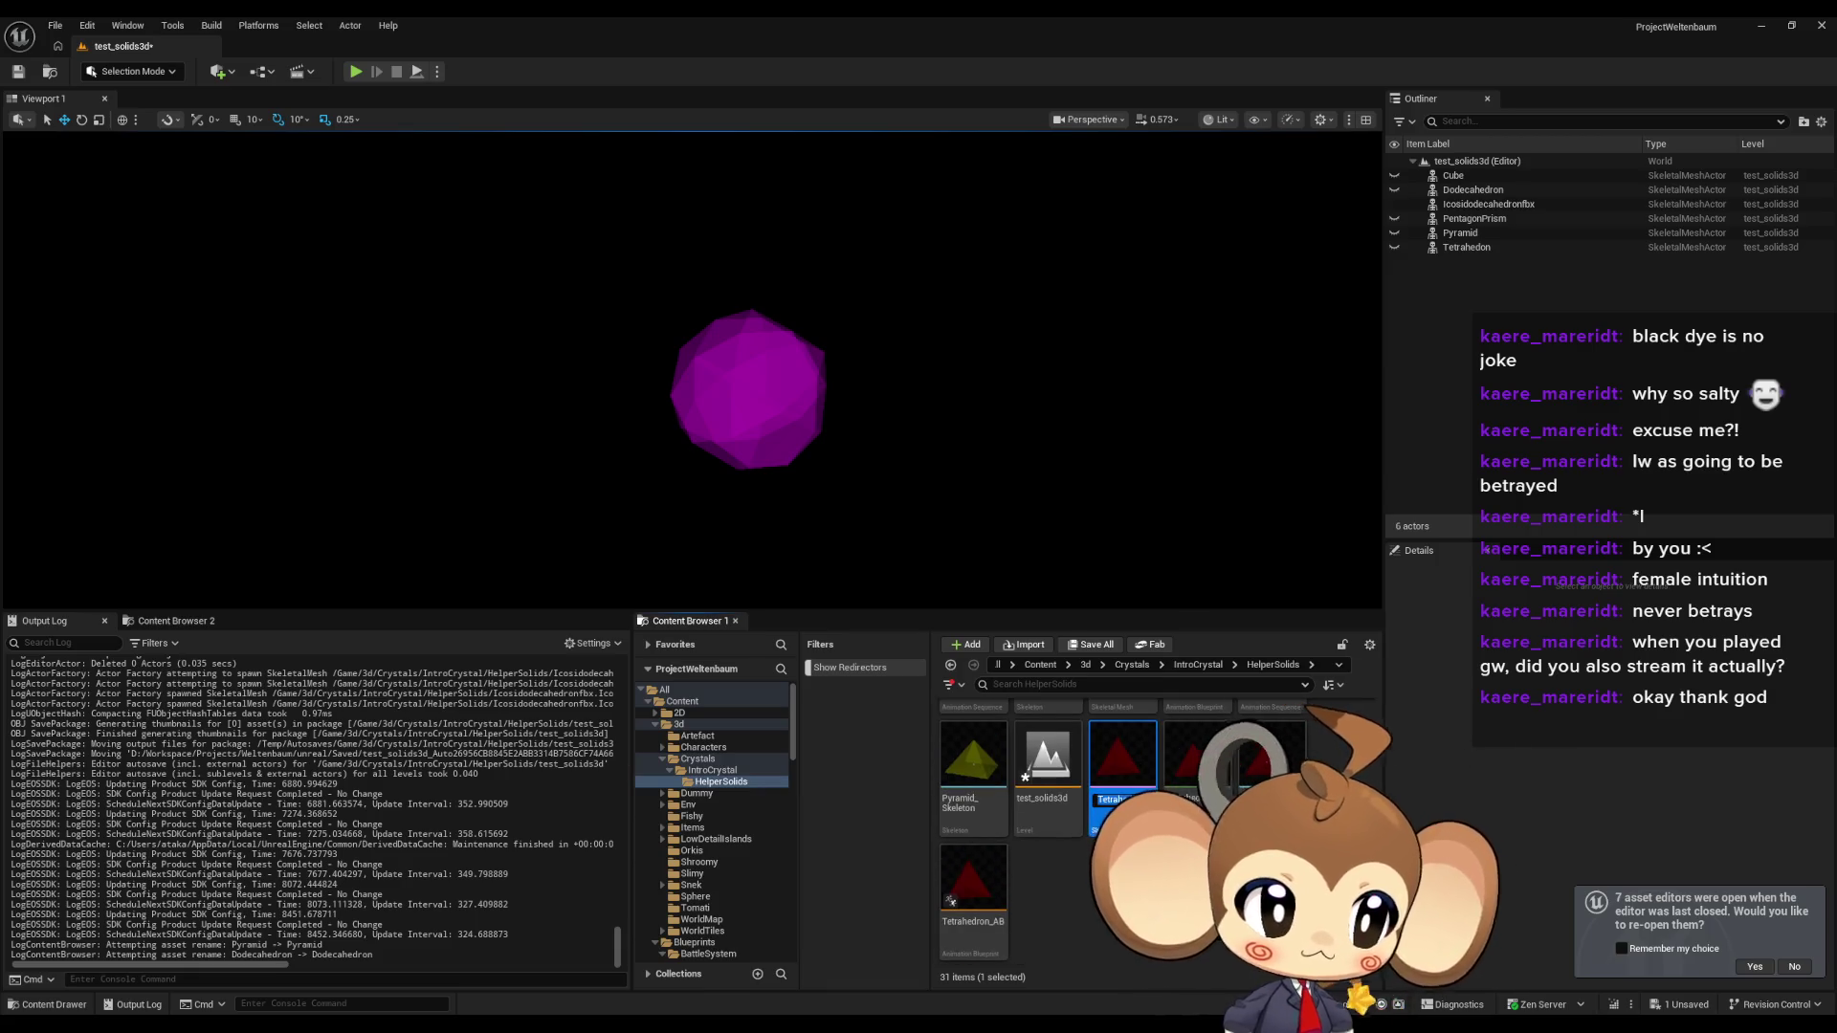
key("alt+Tab")
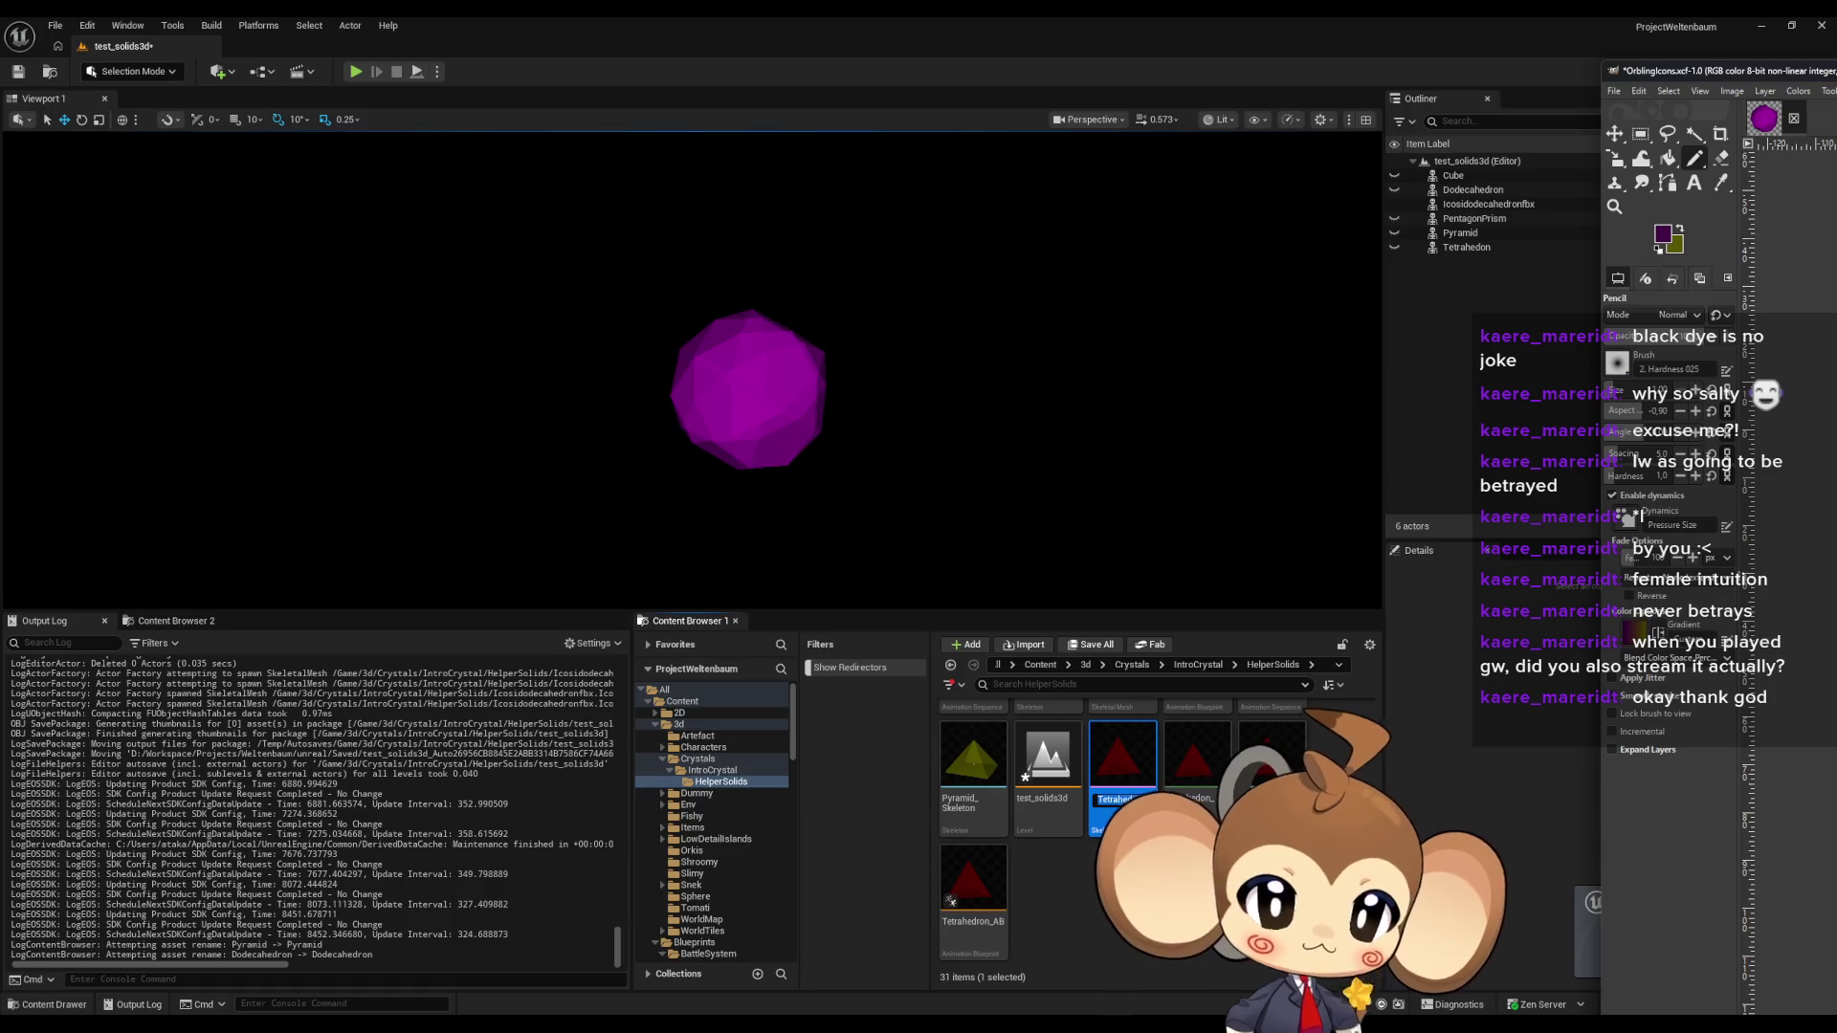
left_click_drag(1677, 70, 1677, 150)
double_click(1677, 151)
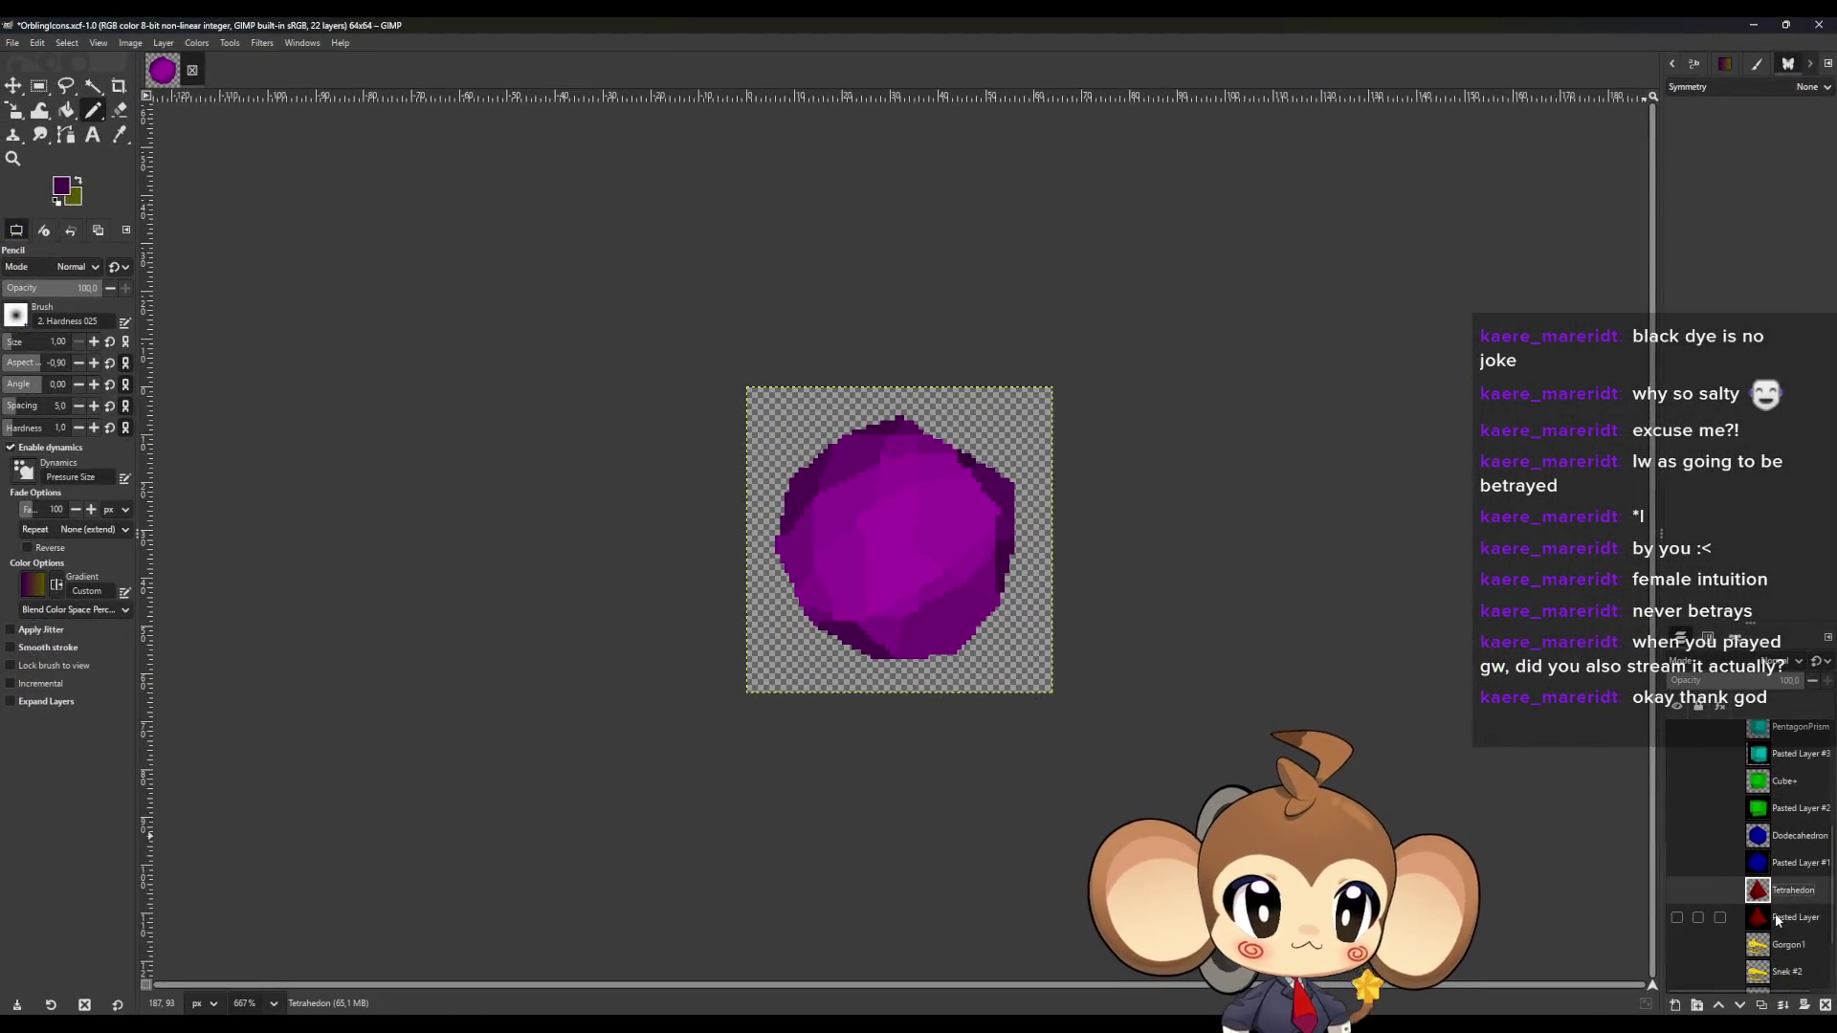
Export the image from the Pyramid layer as Pyramid.png.
scroll(1777, 914, "up", 3)
scroll(1777, 918, "down", 2)
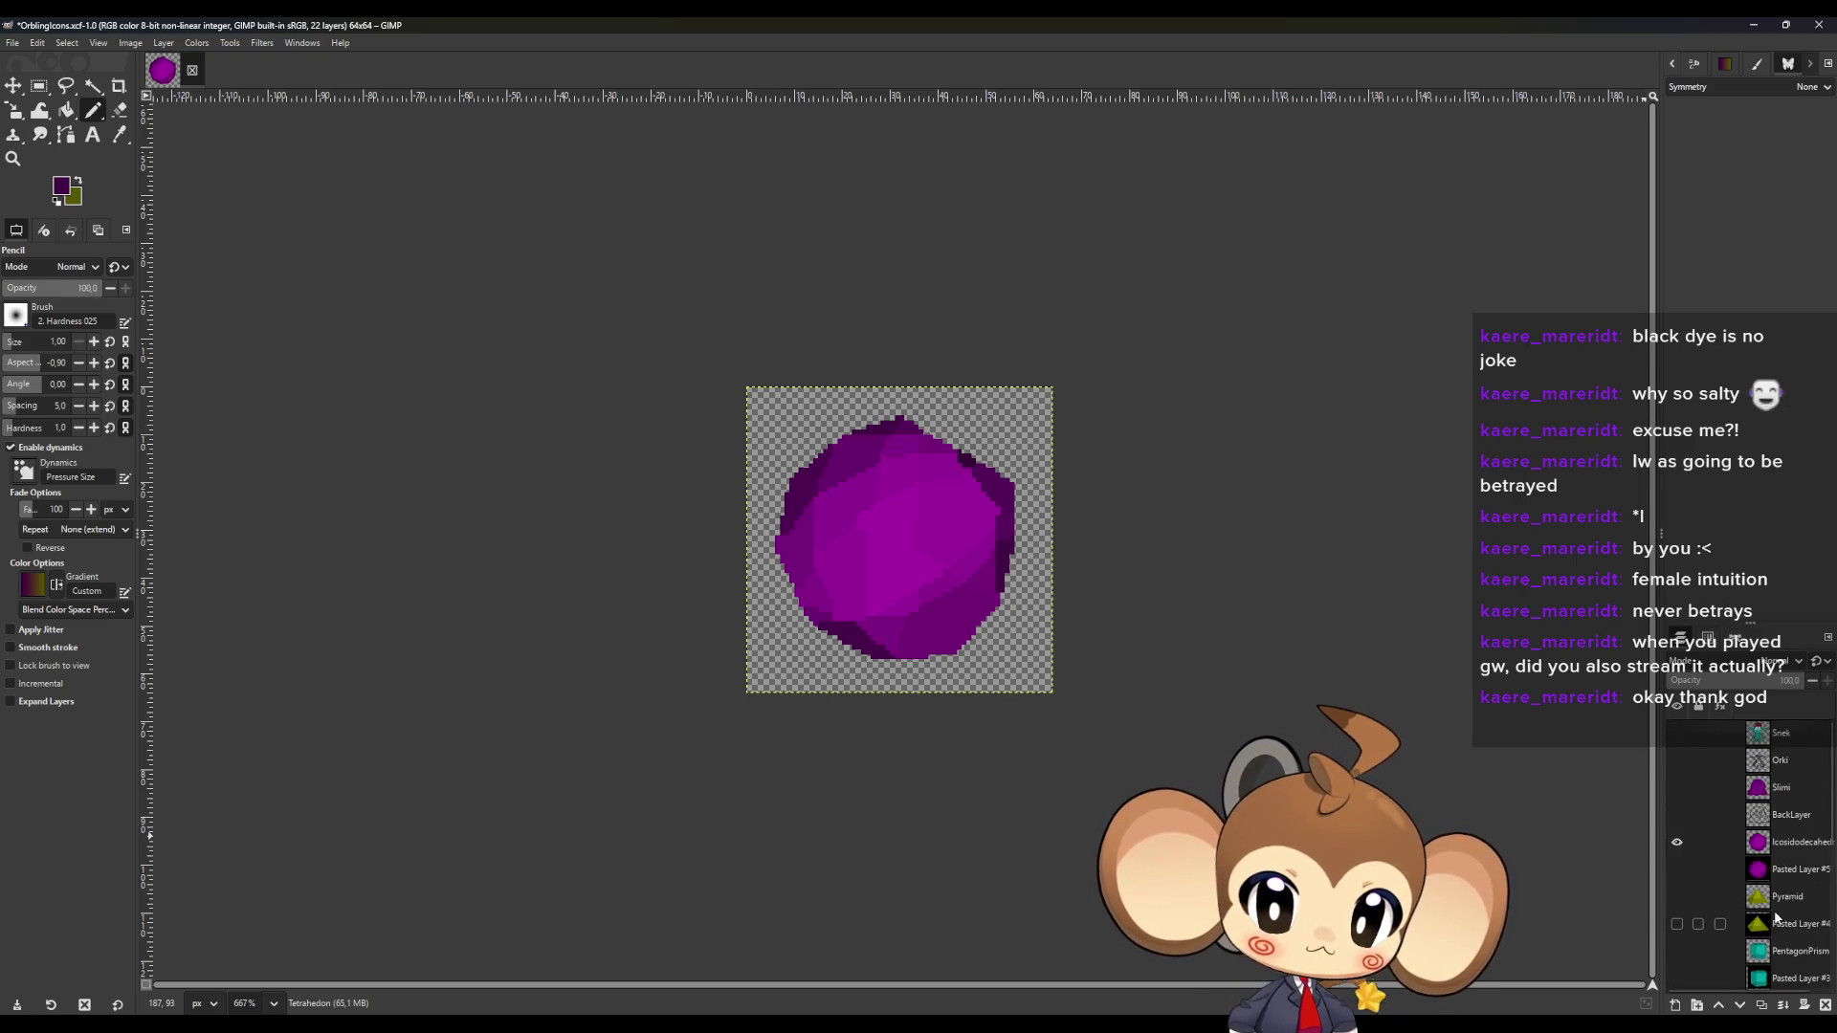
left_click(1796, 799)
double_click(1797, 799)
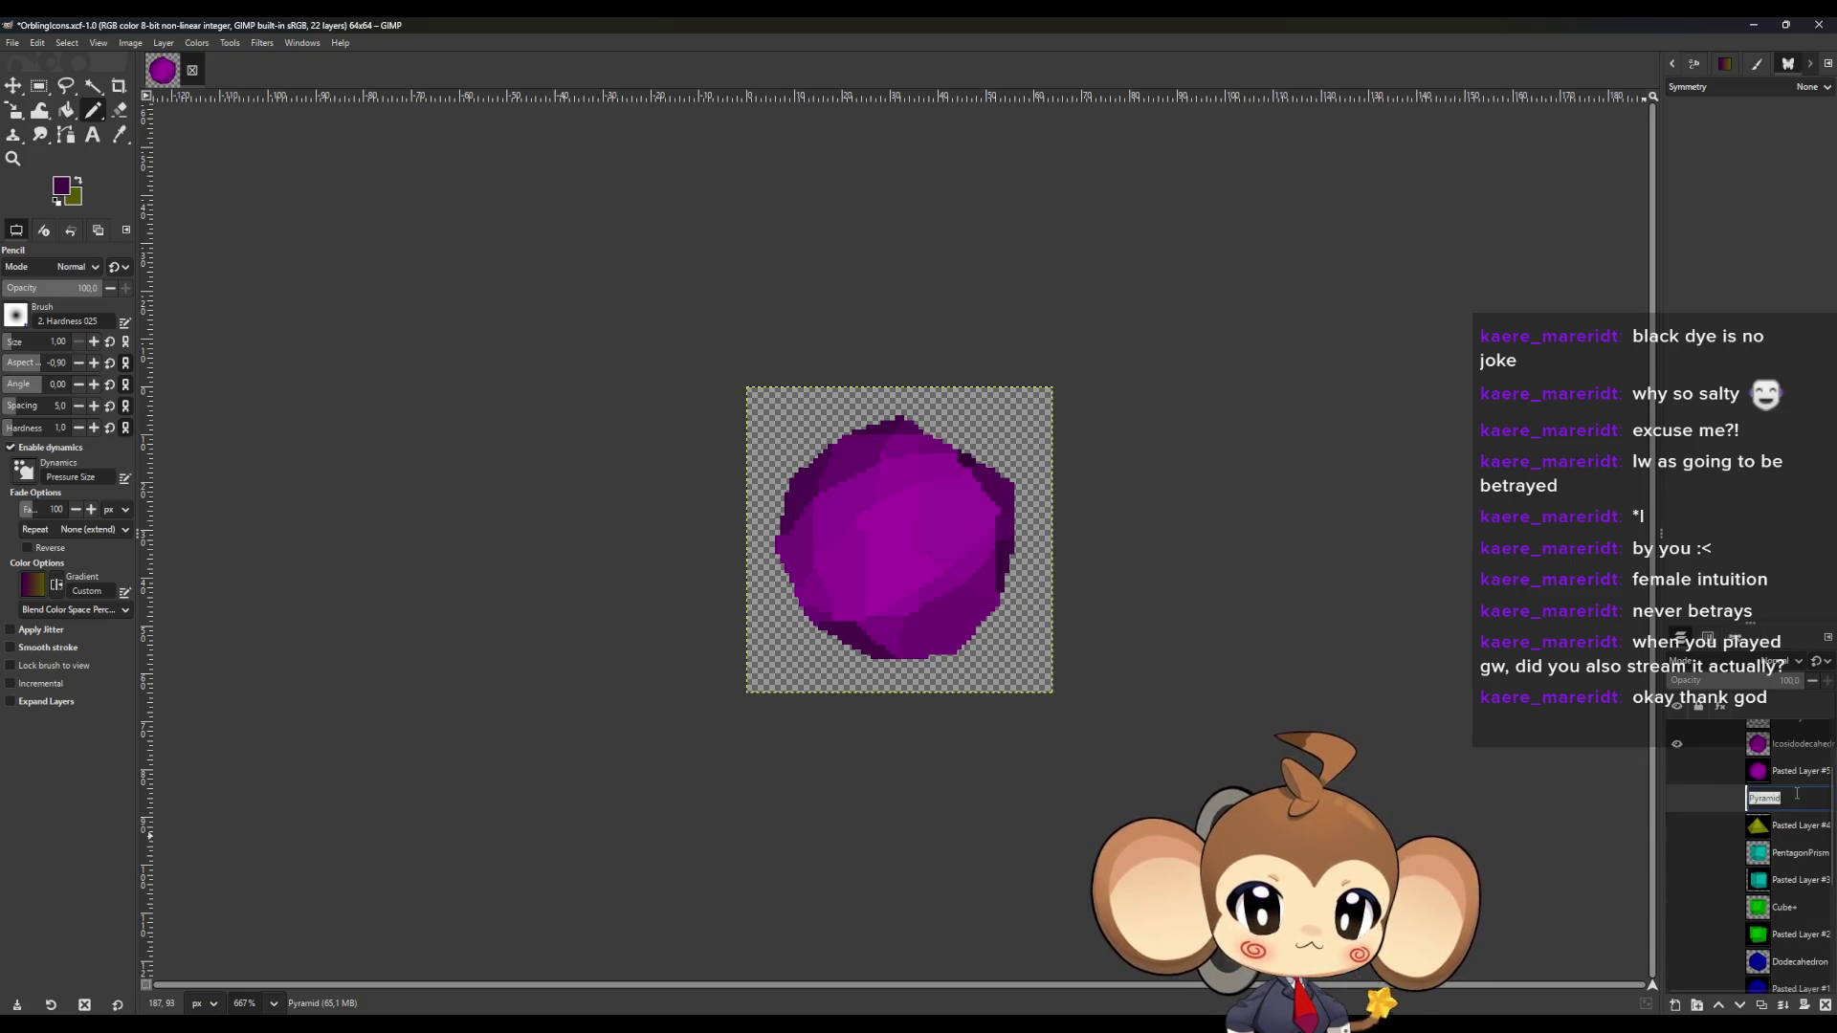
left_click(13, 44)
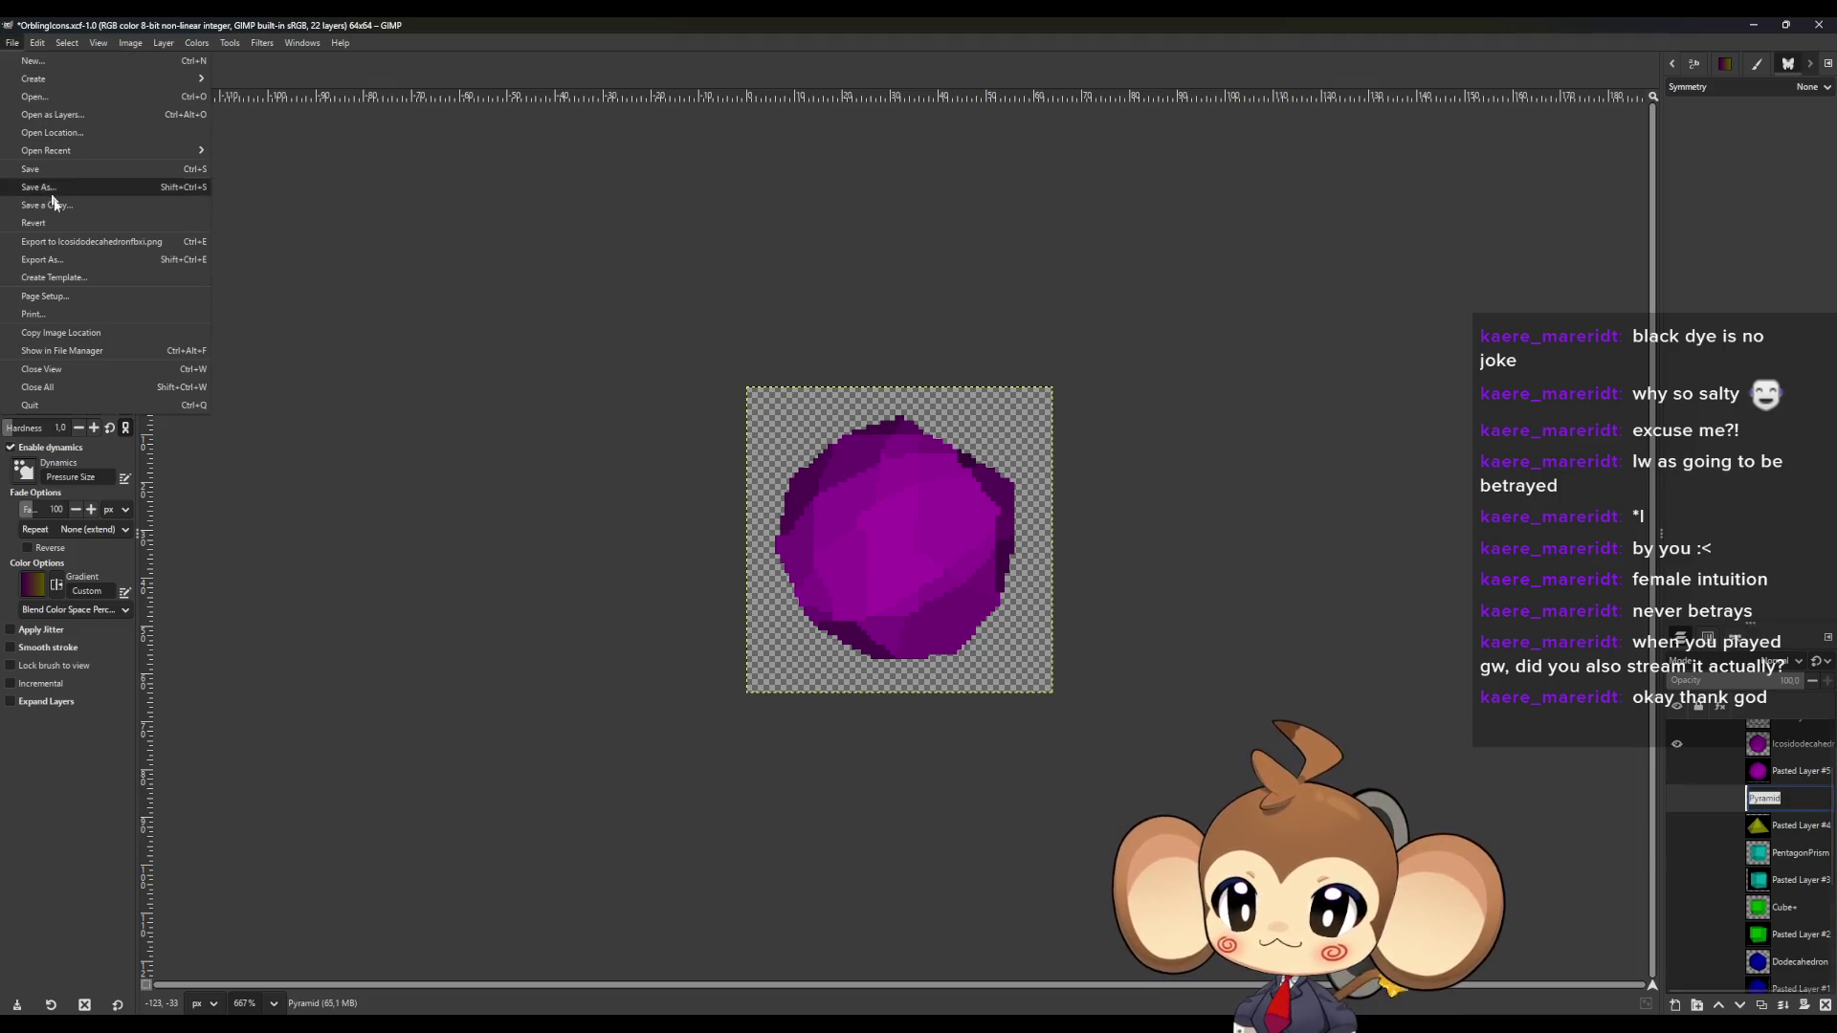
left_click(63, 258)
type("Pyramid")
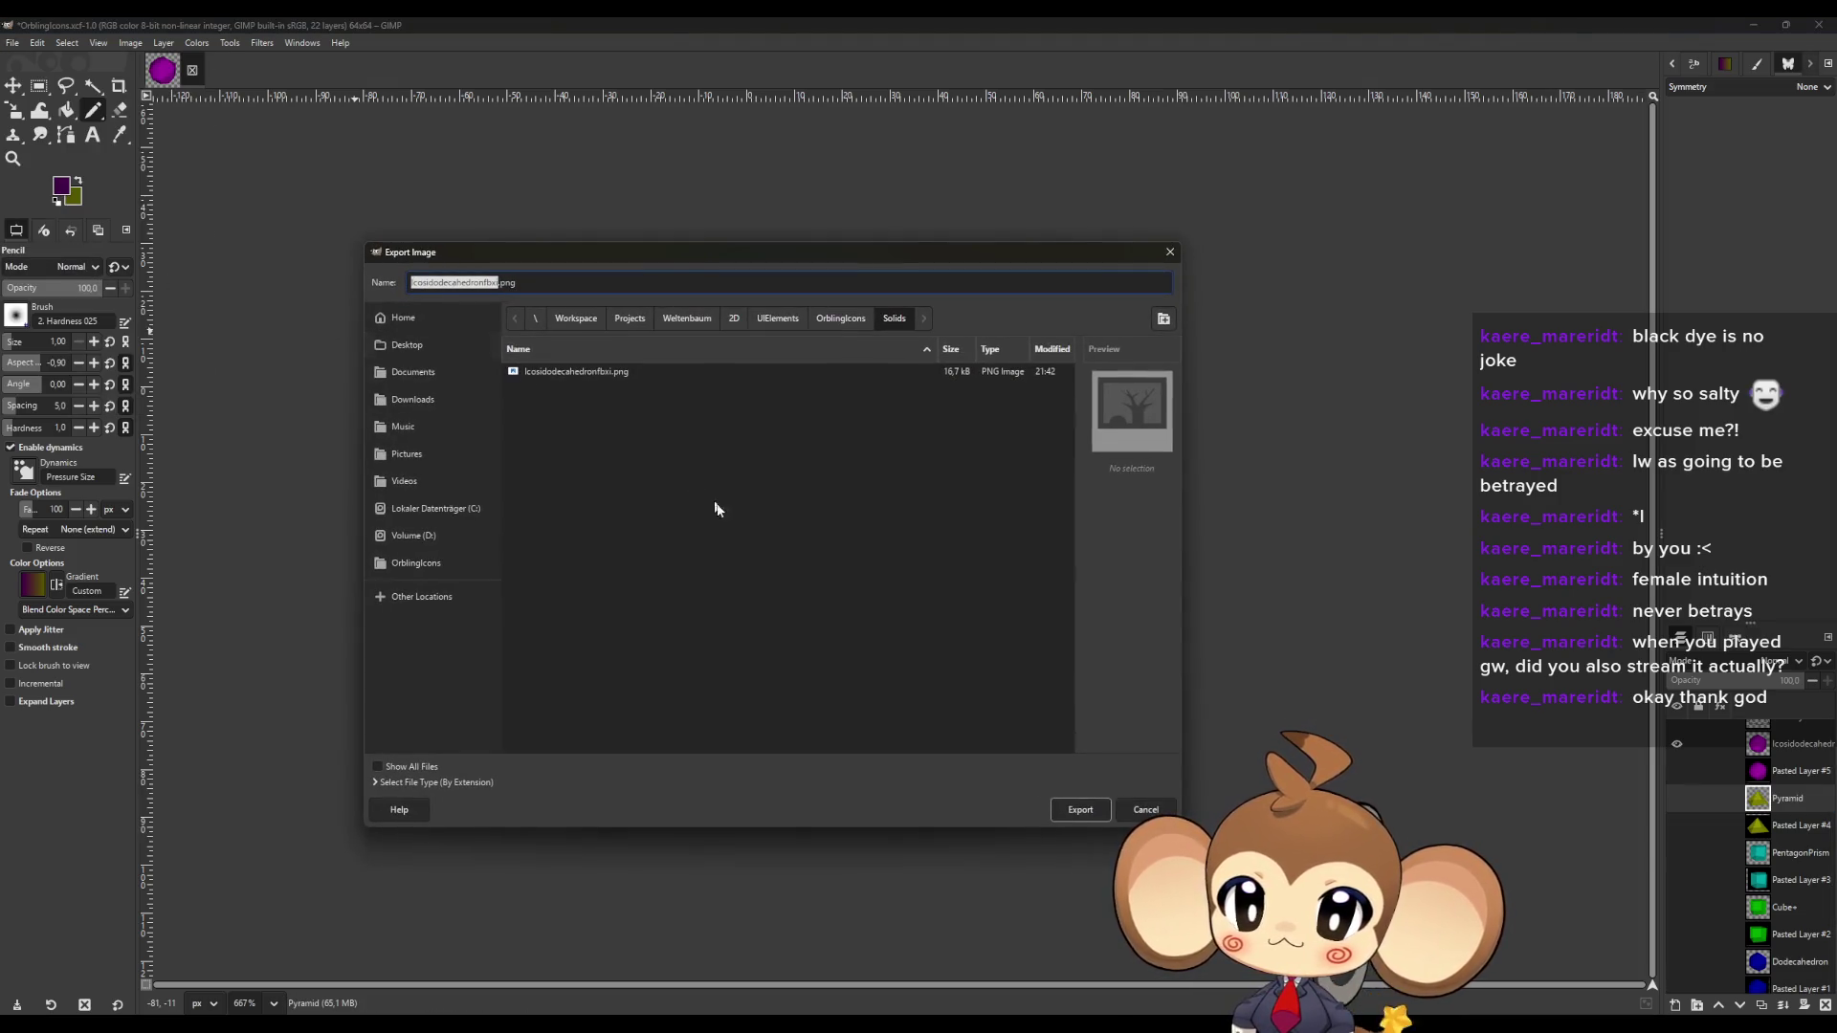
left_click(1082, 819)
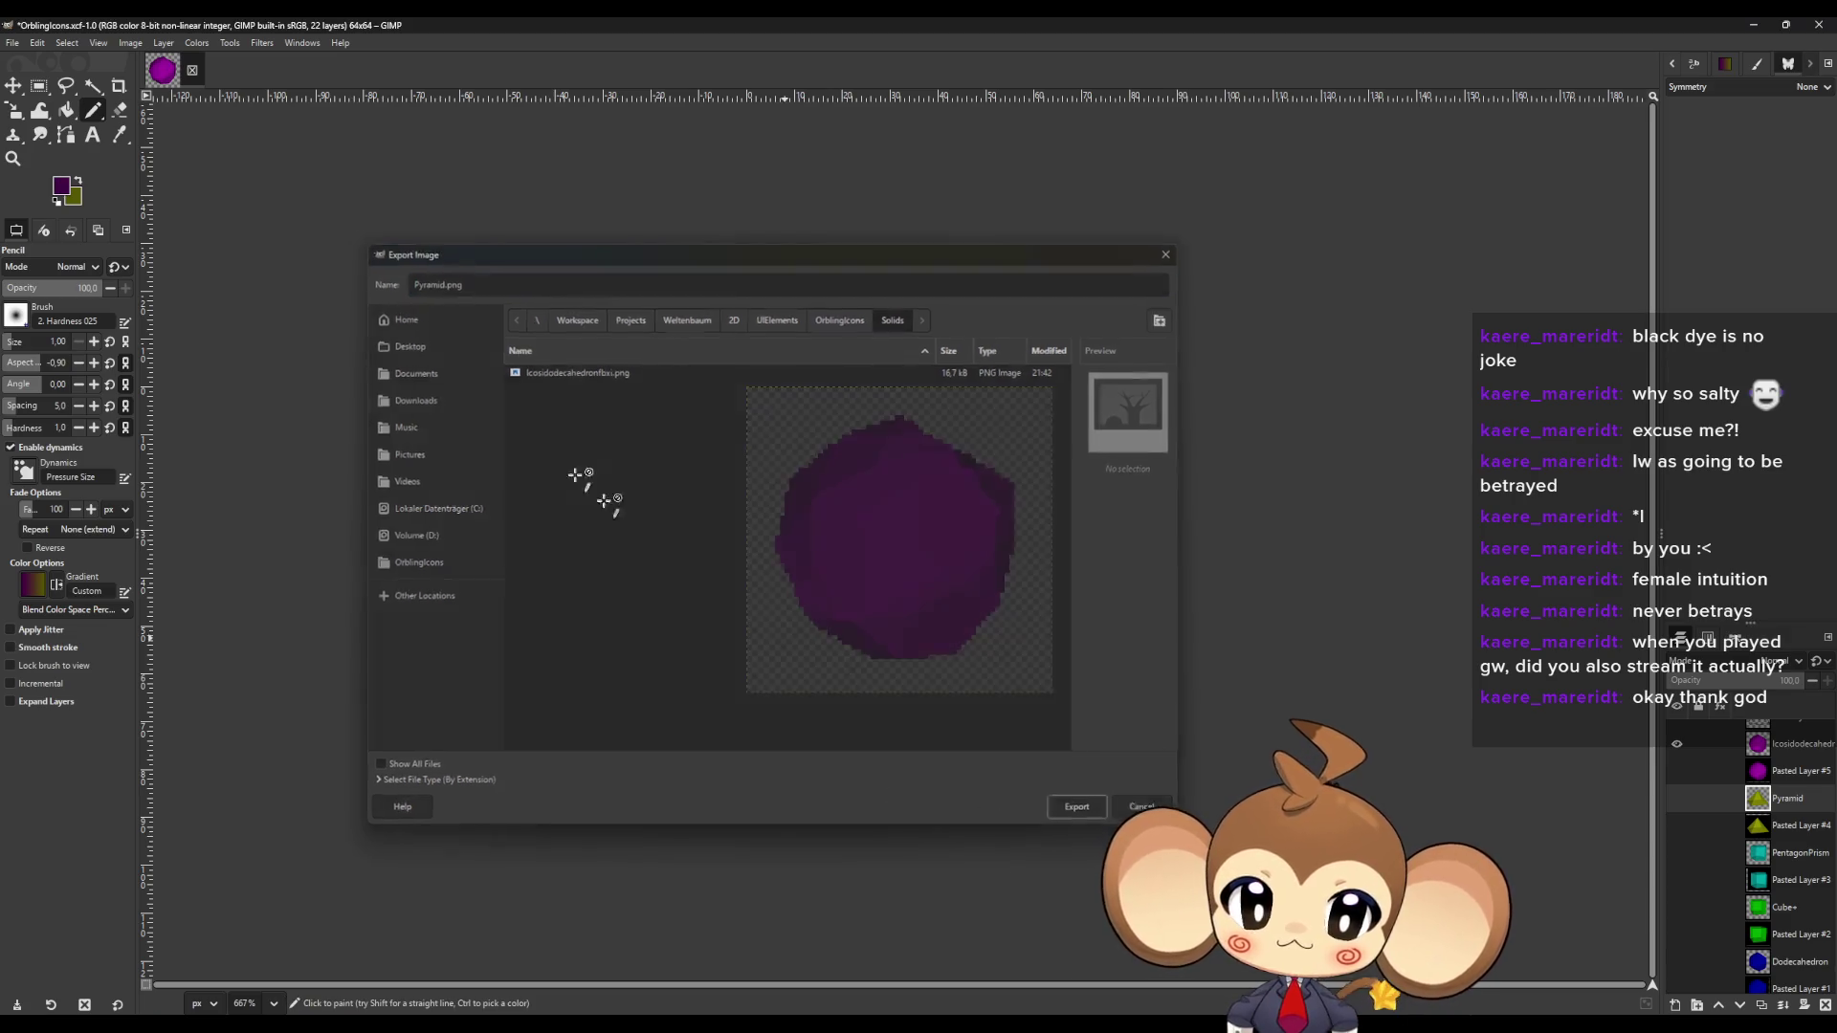
left_click(363, 549)
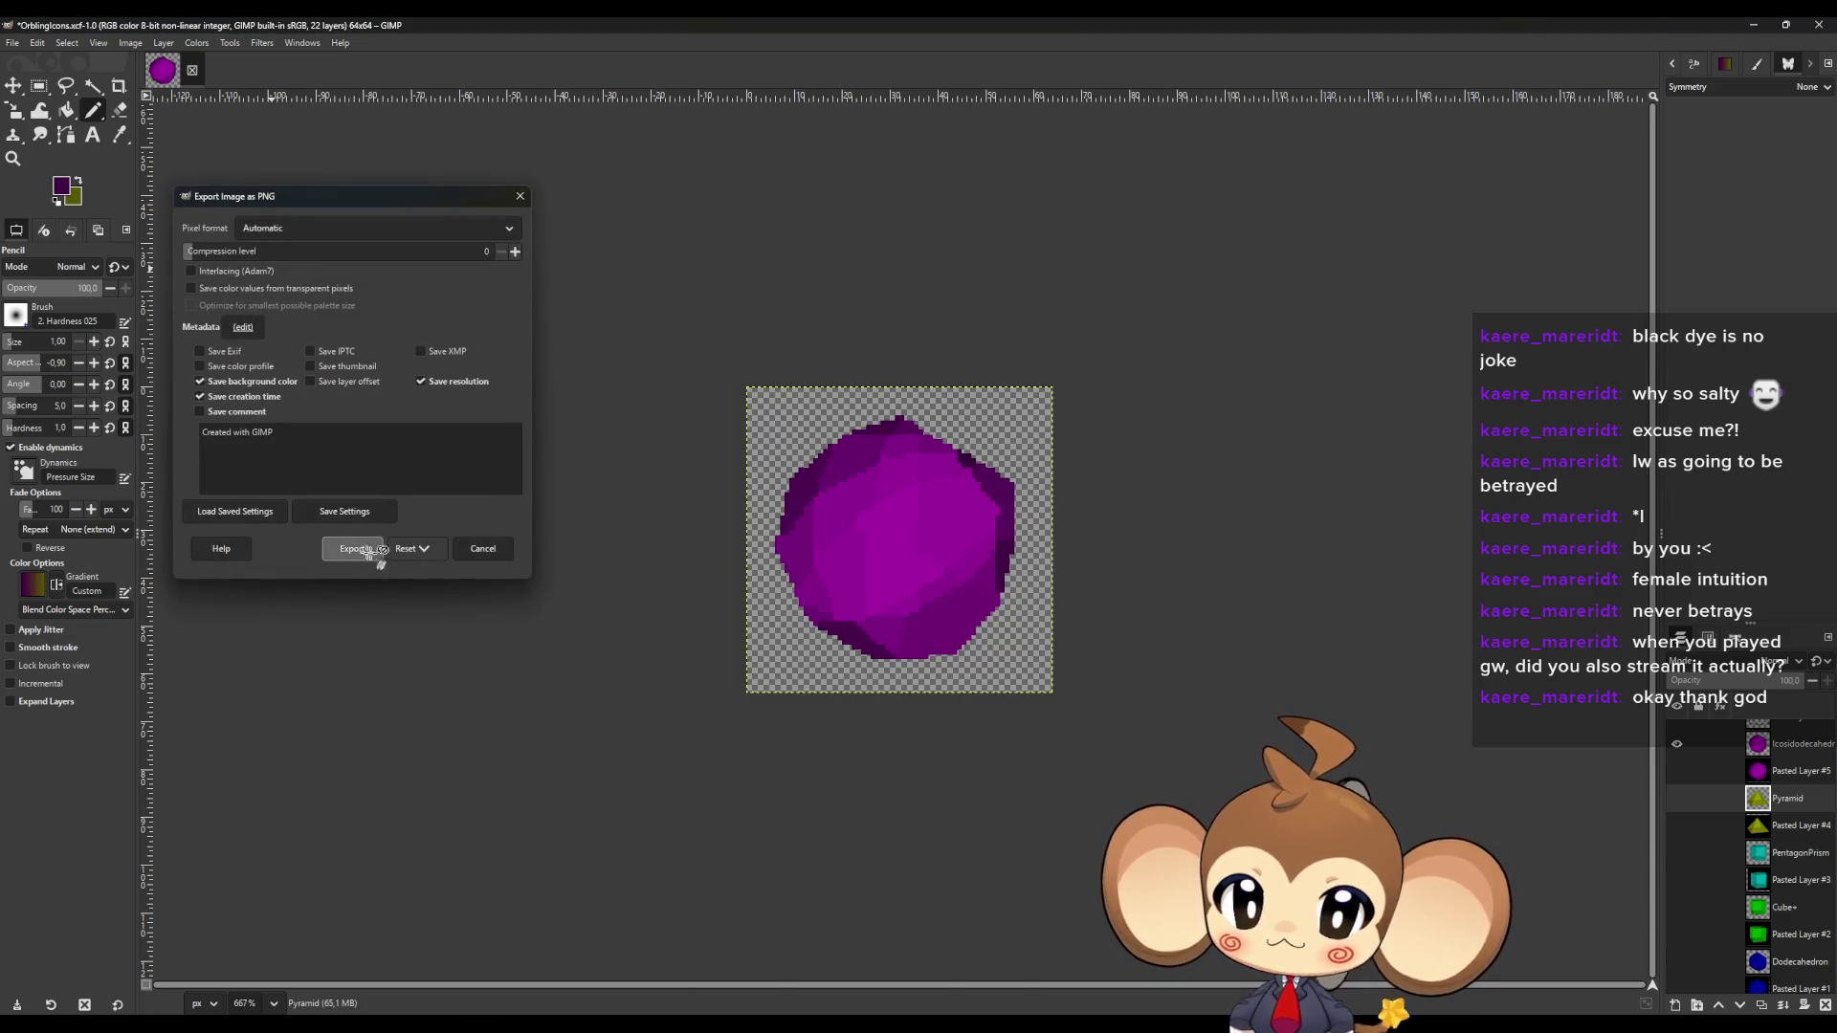
Export the image as PentagonPrism.png using the pasted file name.
double_click(1789, 854)
key("ctrl+c")
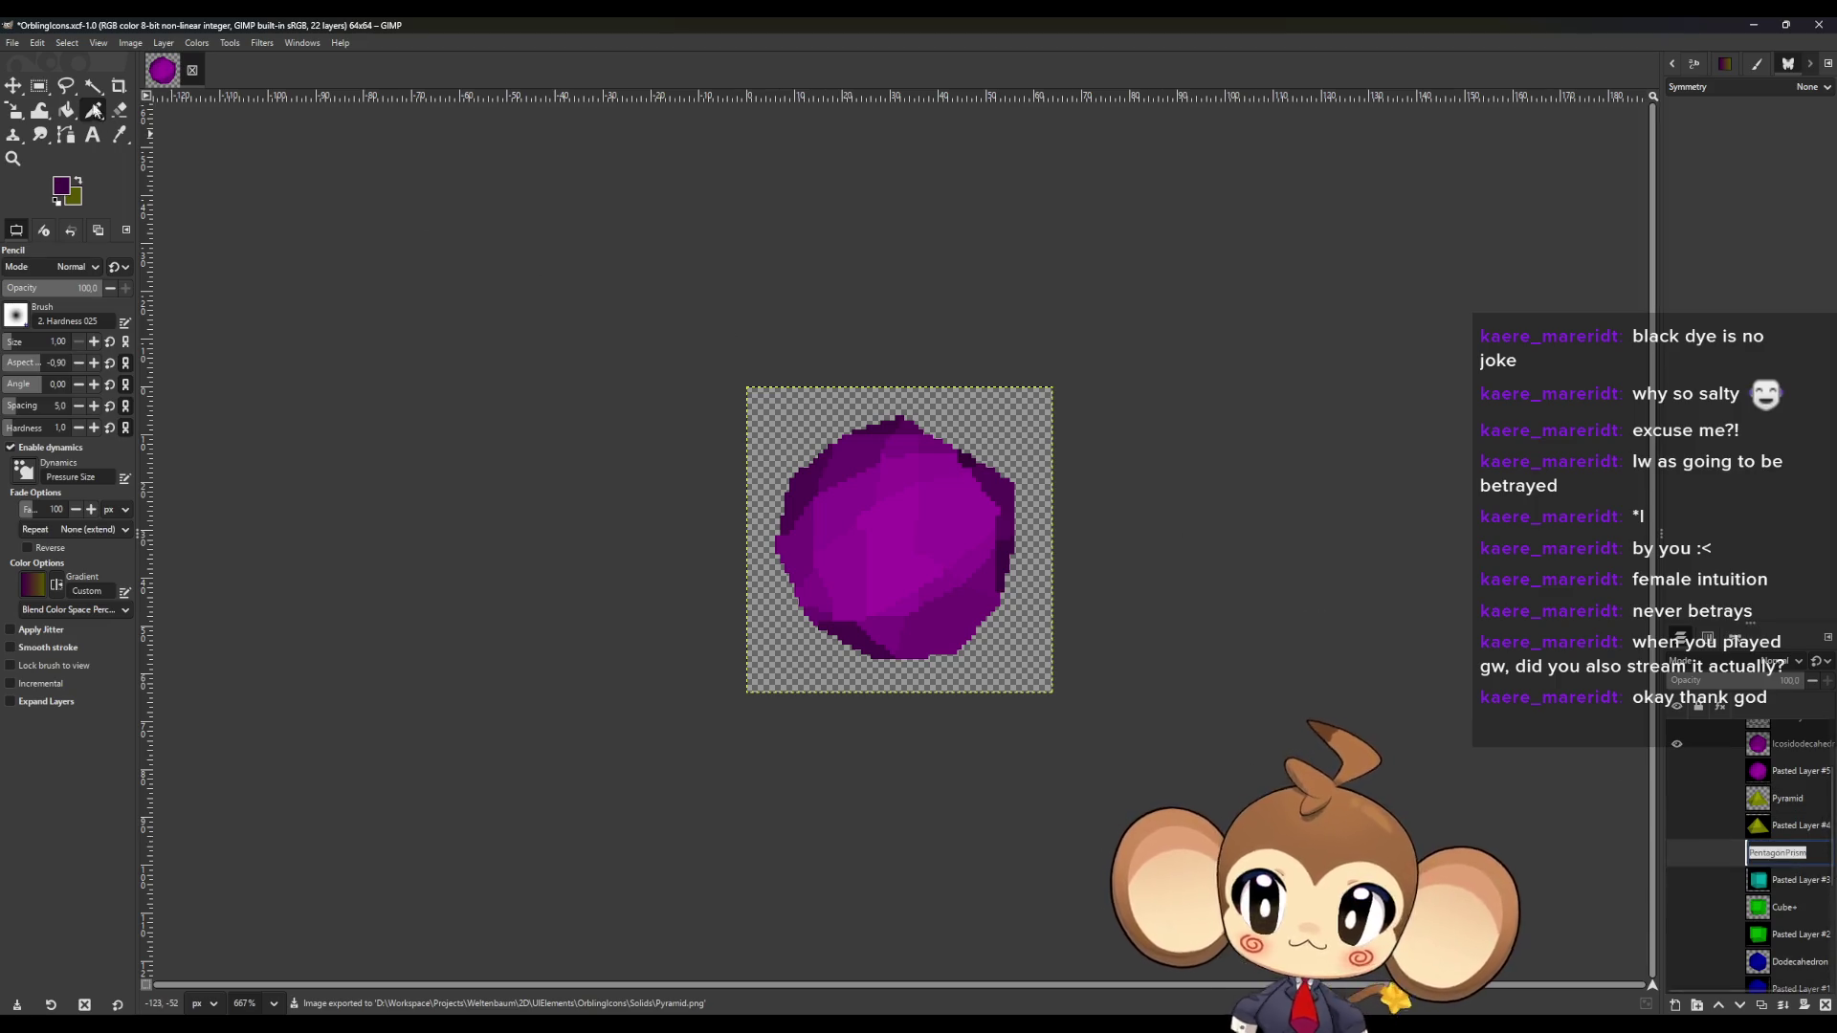
left_click(13, 44)
left_click(76, 262)
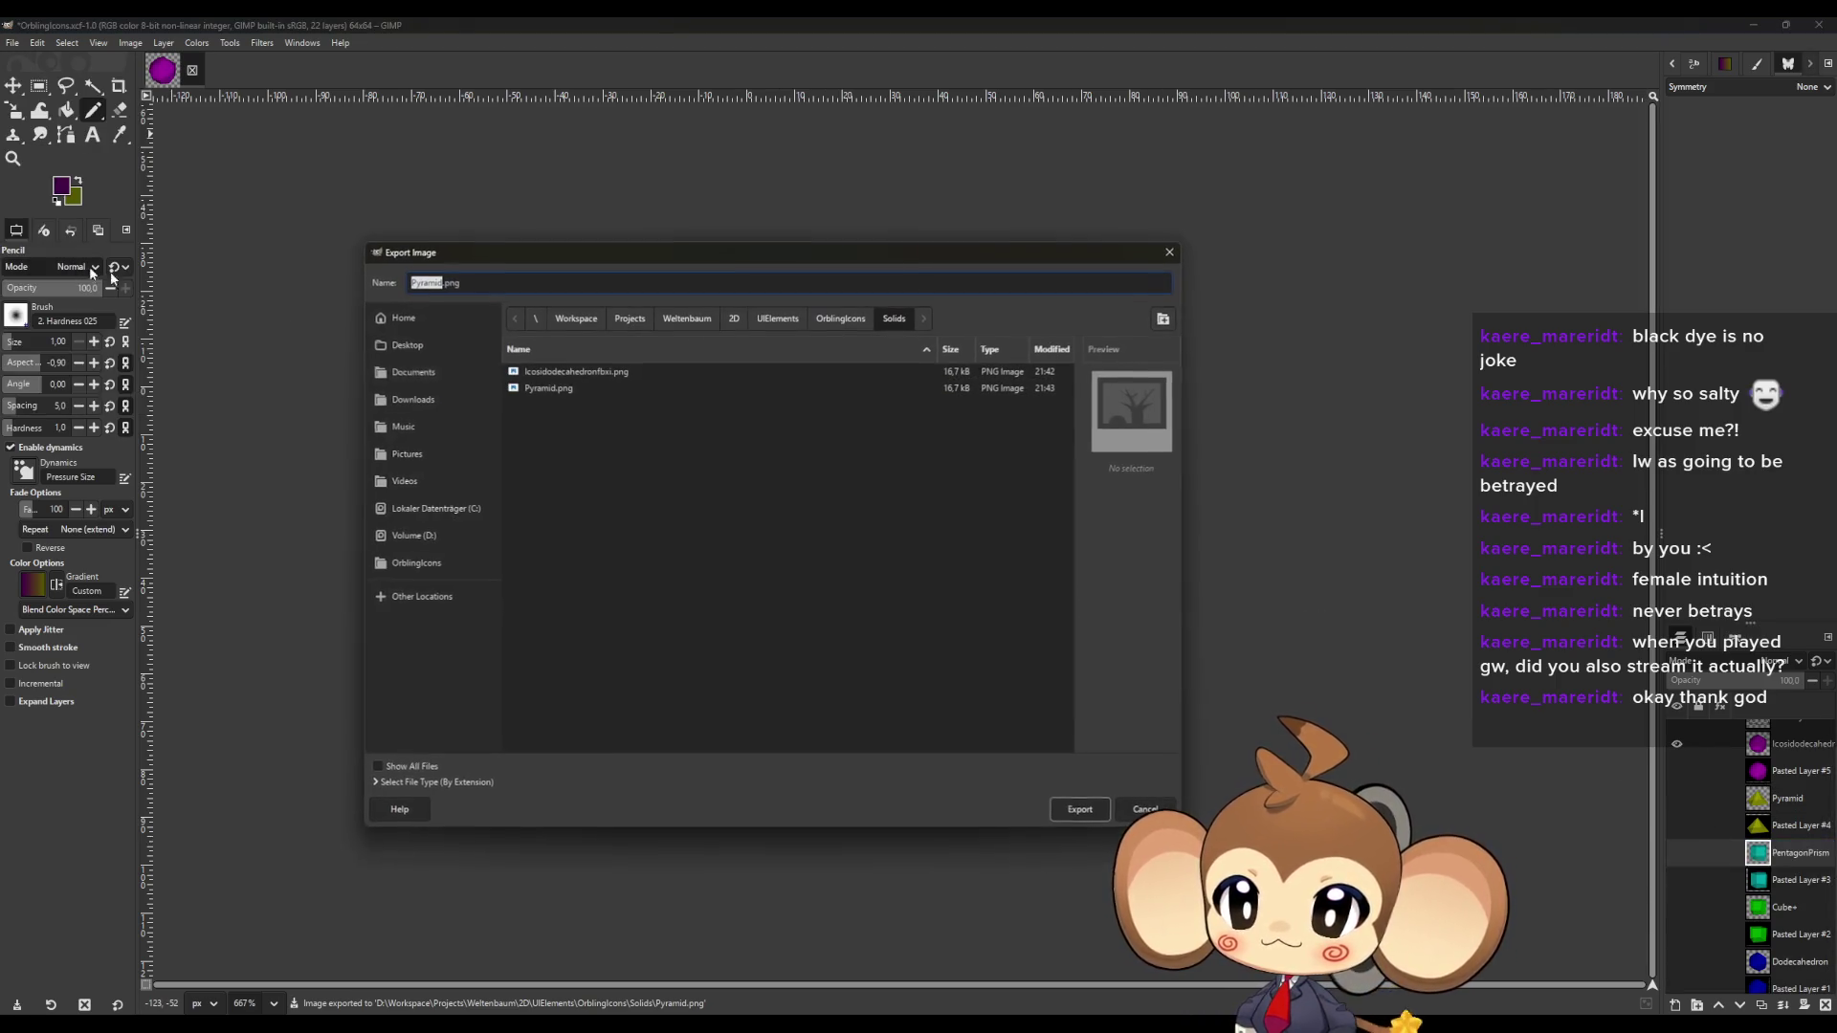
key("ctrl+v")
key("Return")
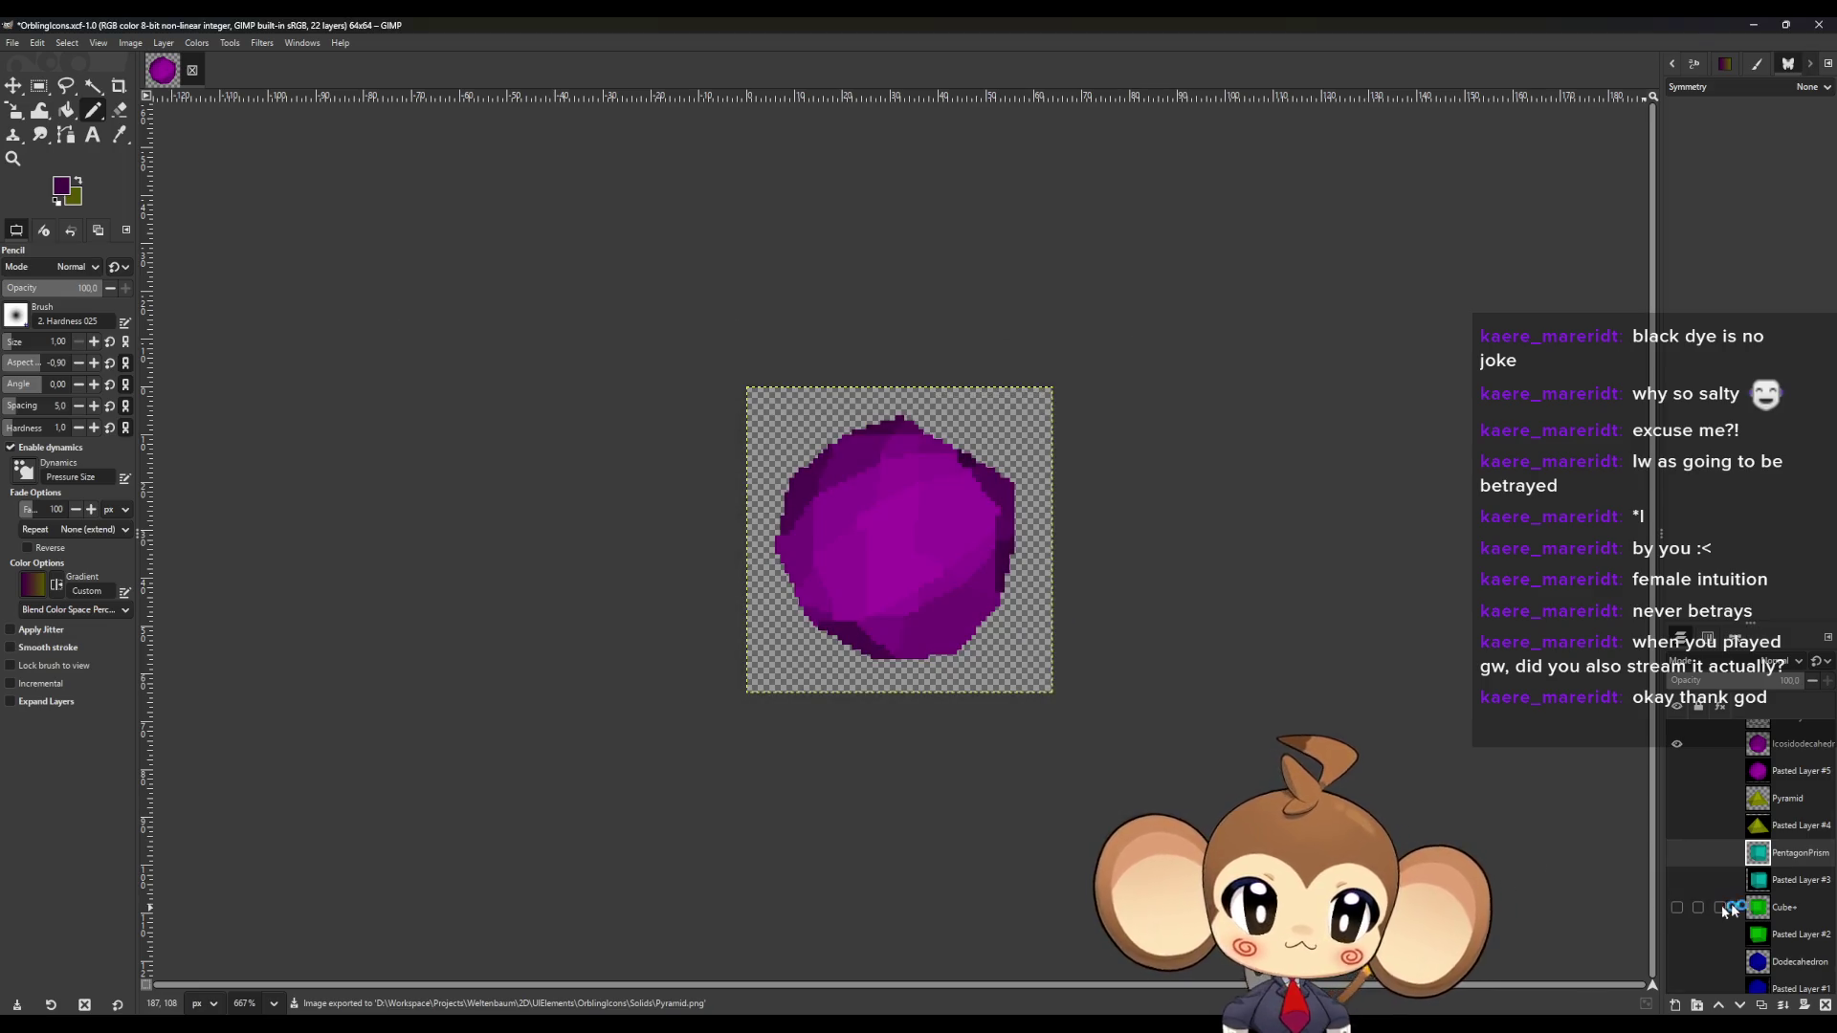
left_click(370, 568)
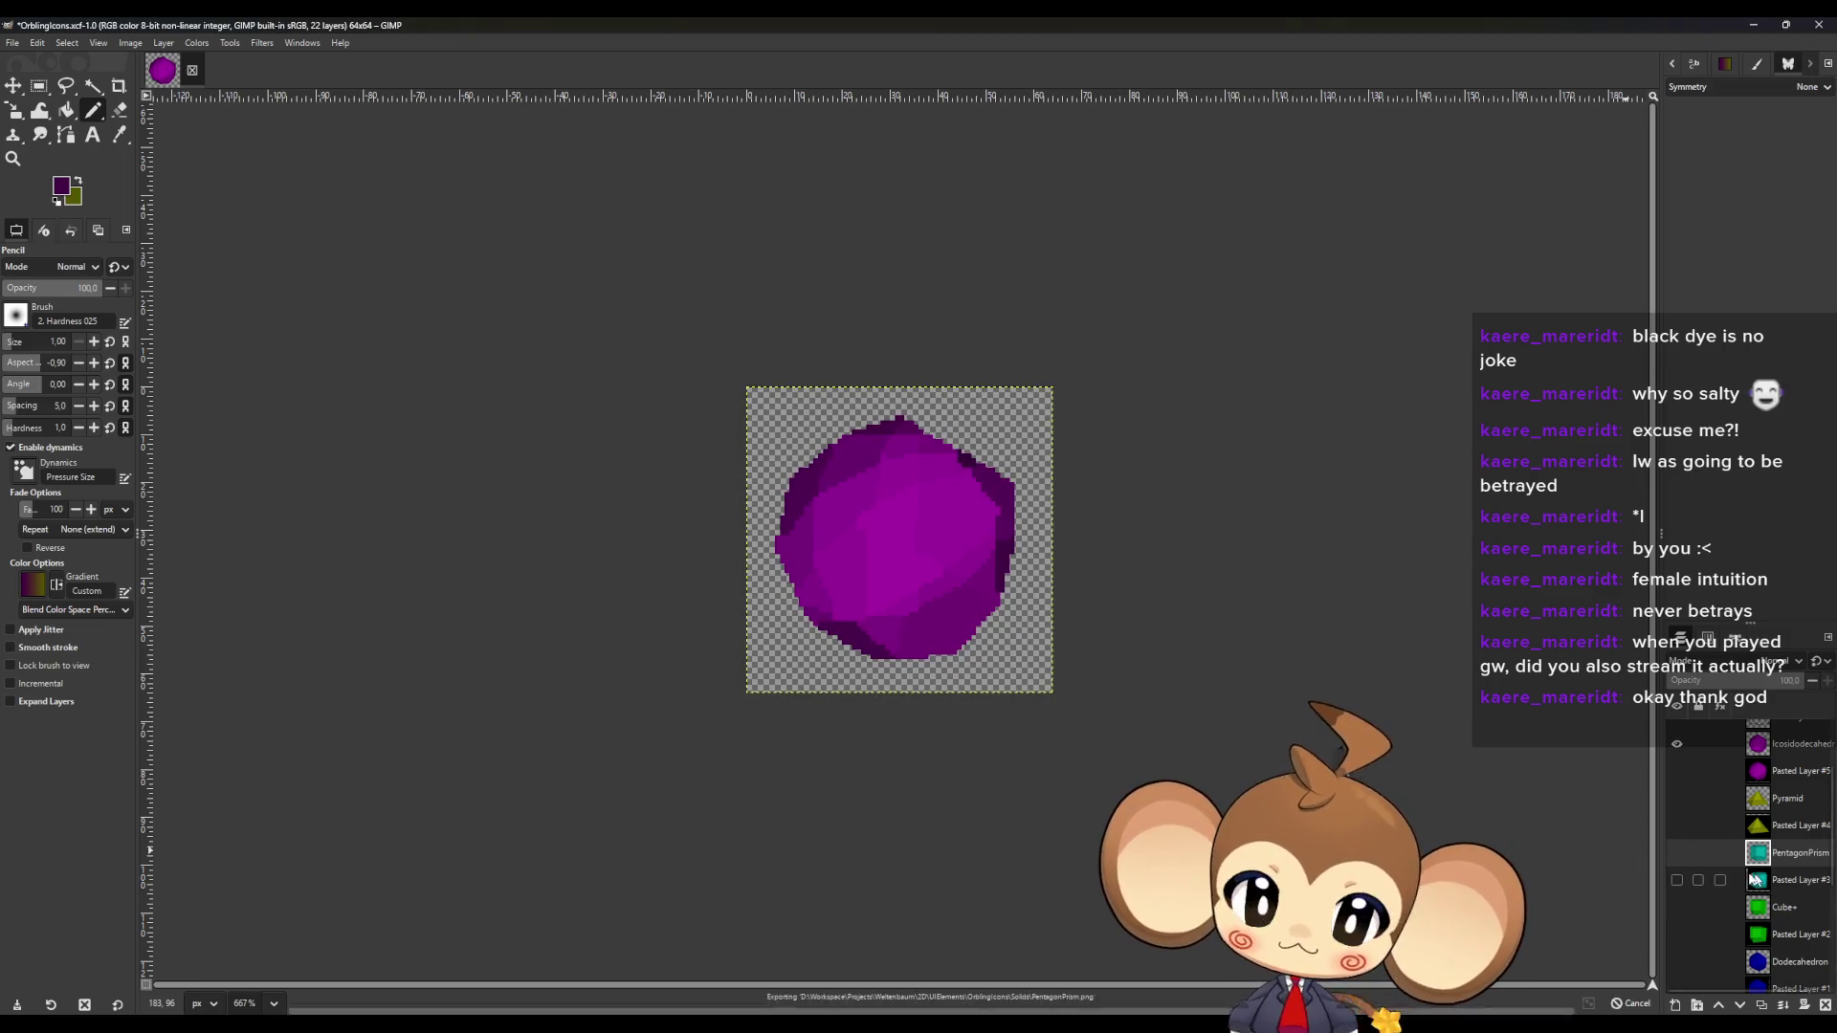
Leave GIMP's full-screen view and commit the Cube layer name.
double_click(1788, 907)
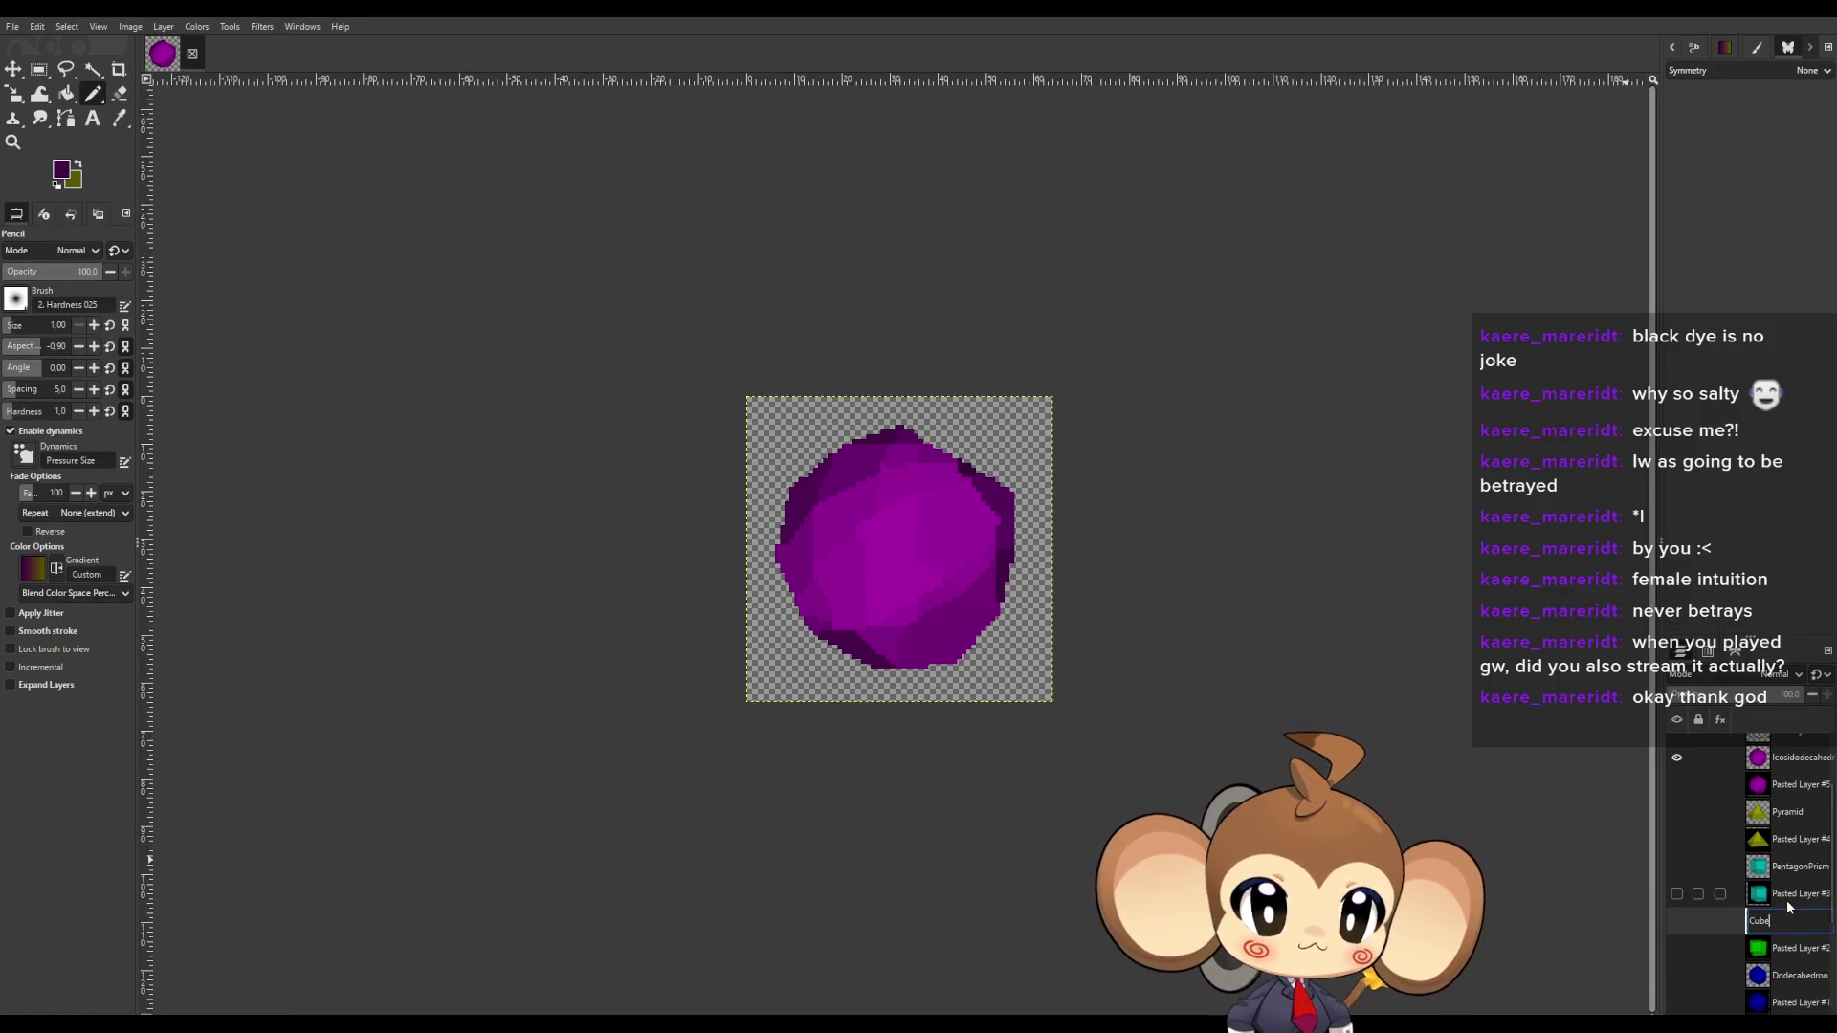
key("F11")
key("alt+f")
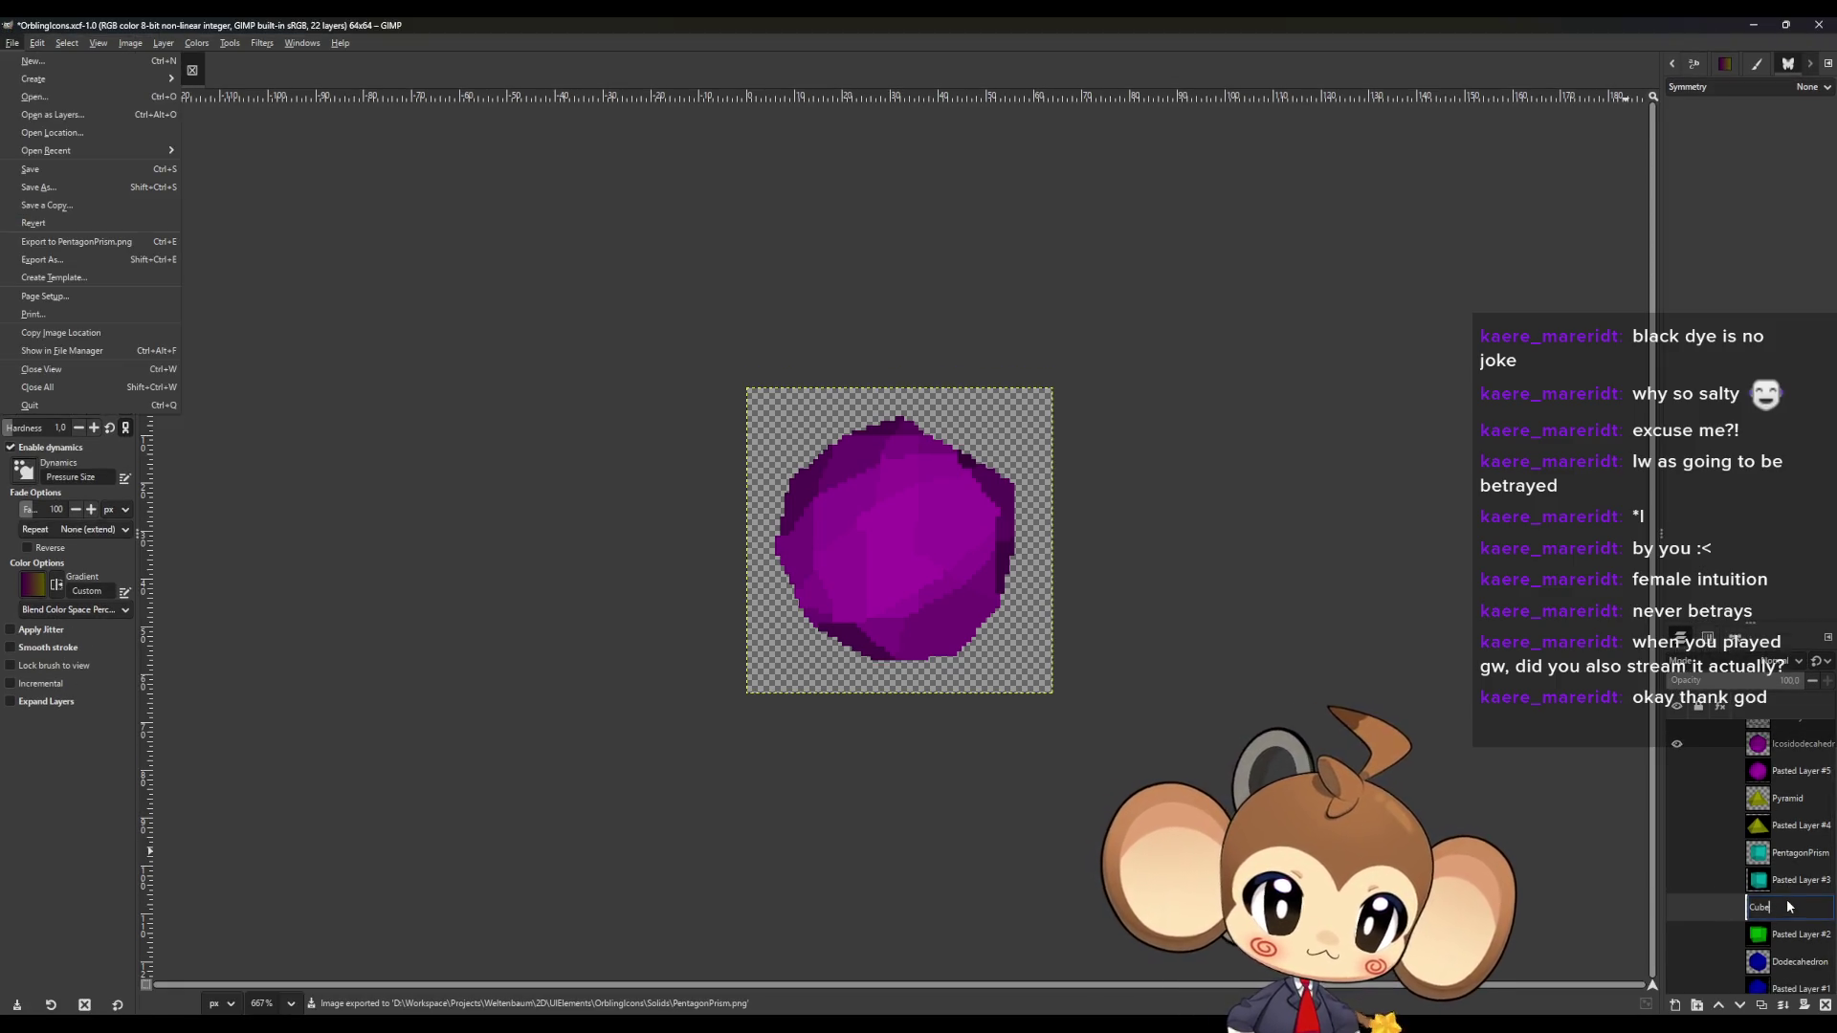
key("Escape")
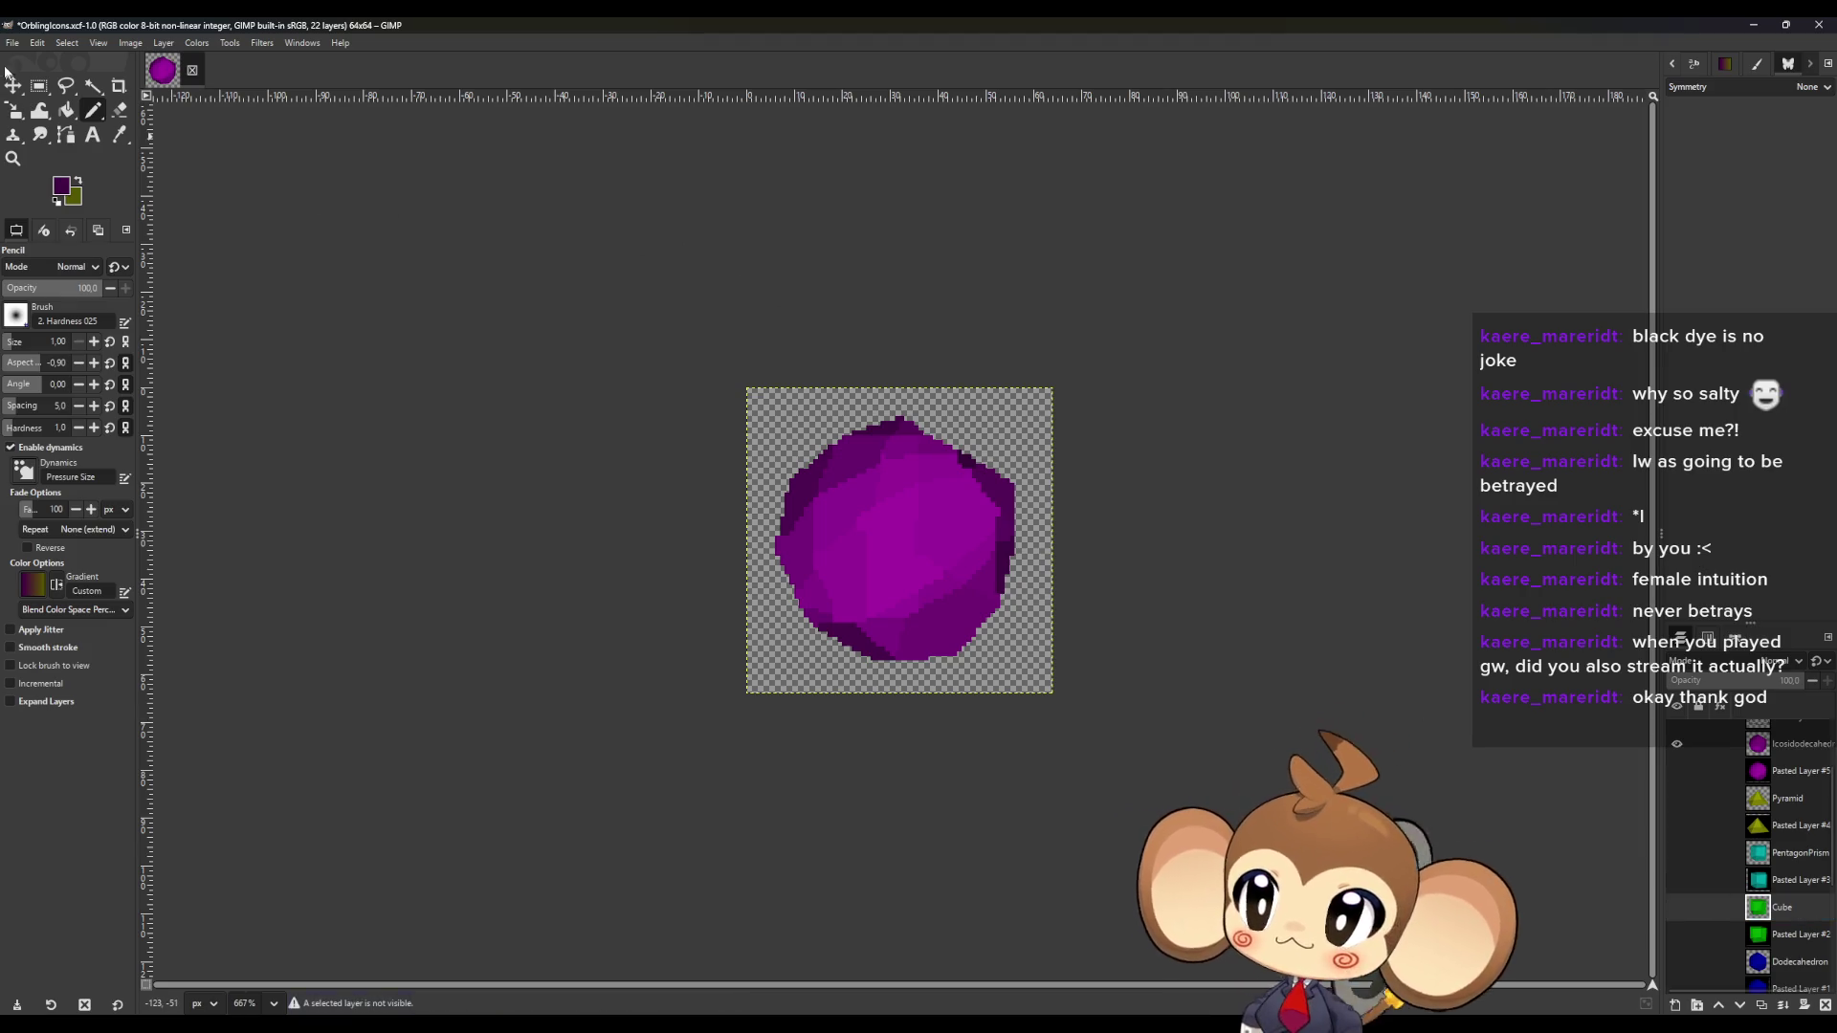
left_click(10, 45)
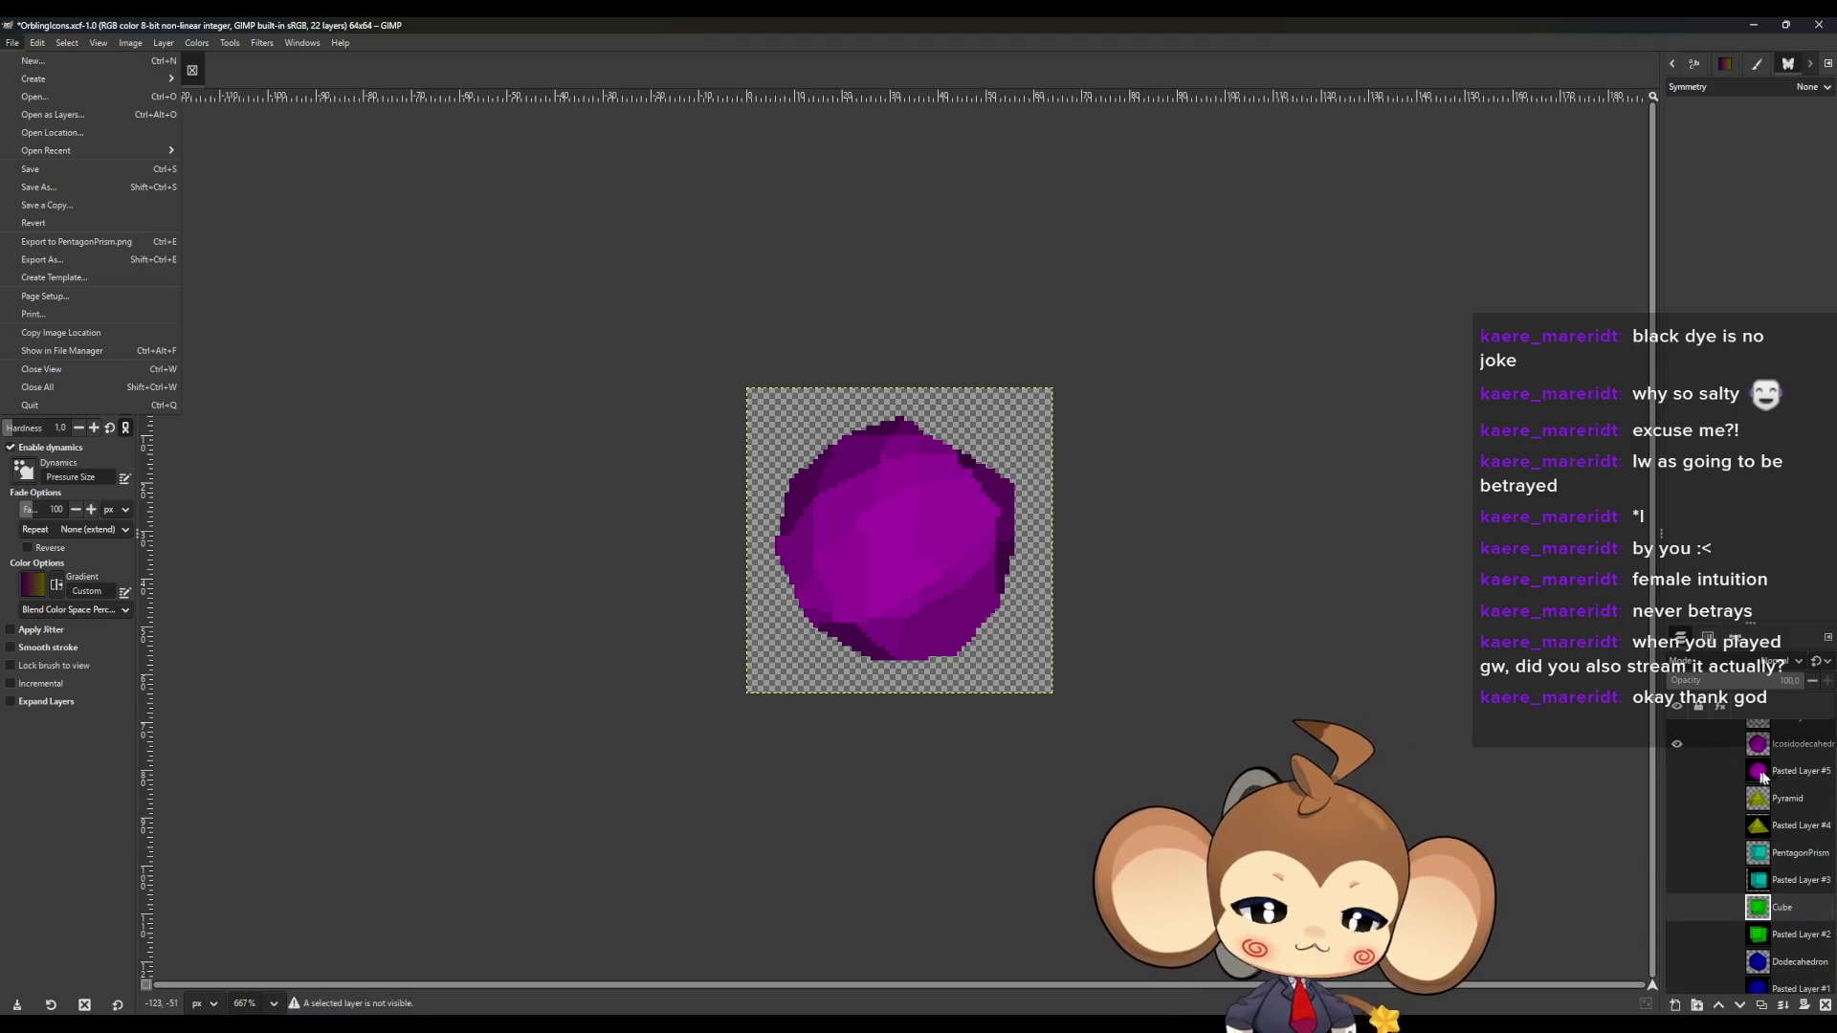
Select the Pyramid layer, make it visible, and hide the icosidodecahedron layer.
left_click(1801, 807)
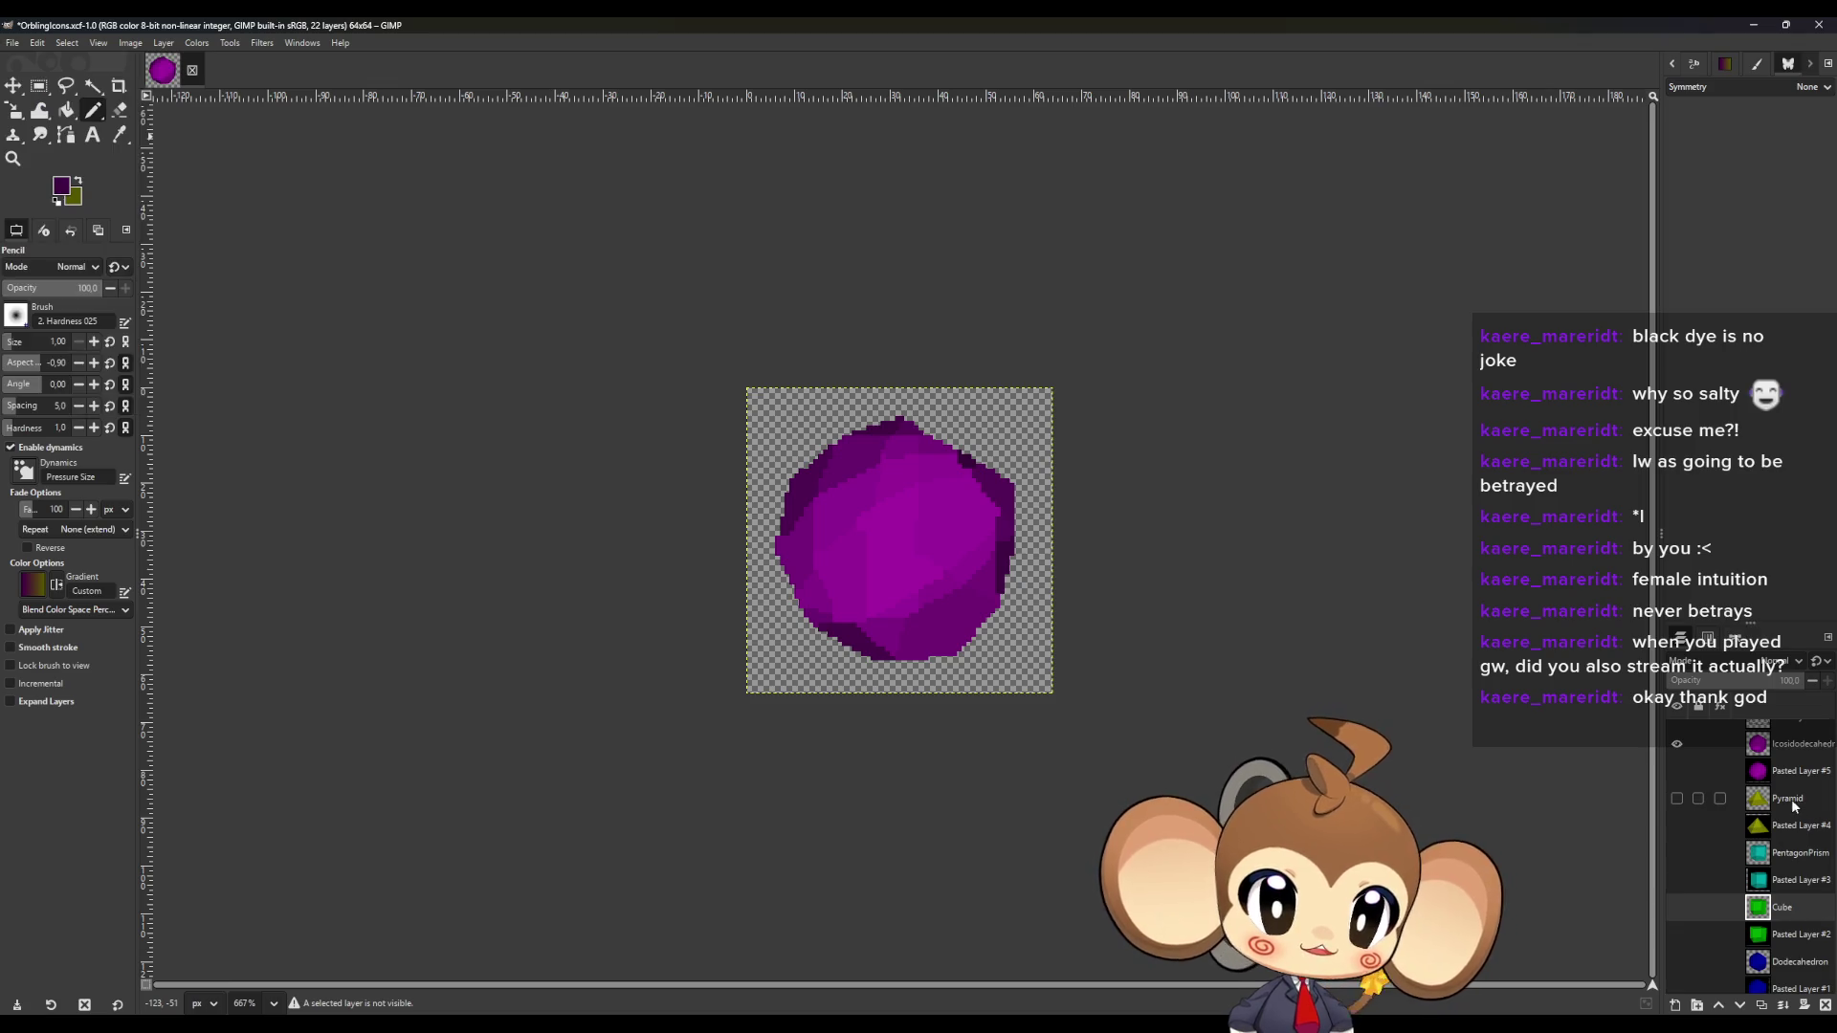
double_click(1813, 796)
key("Return")
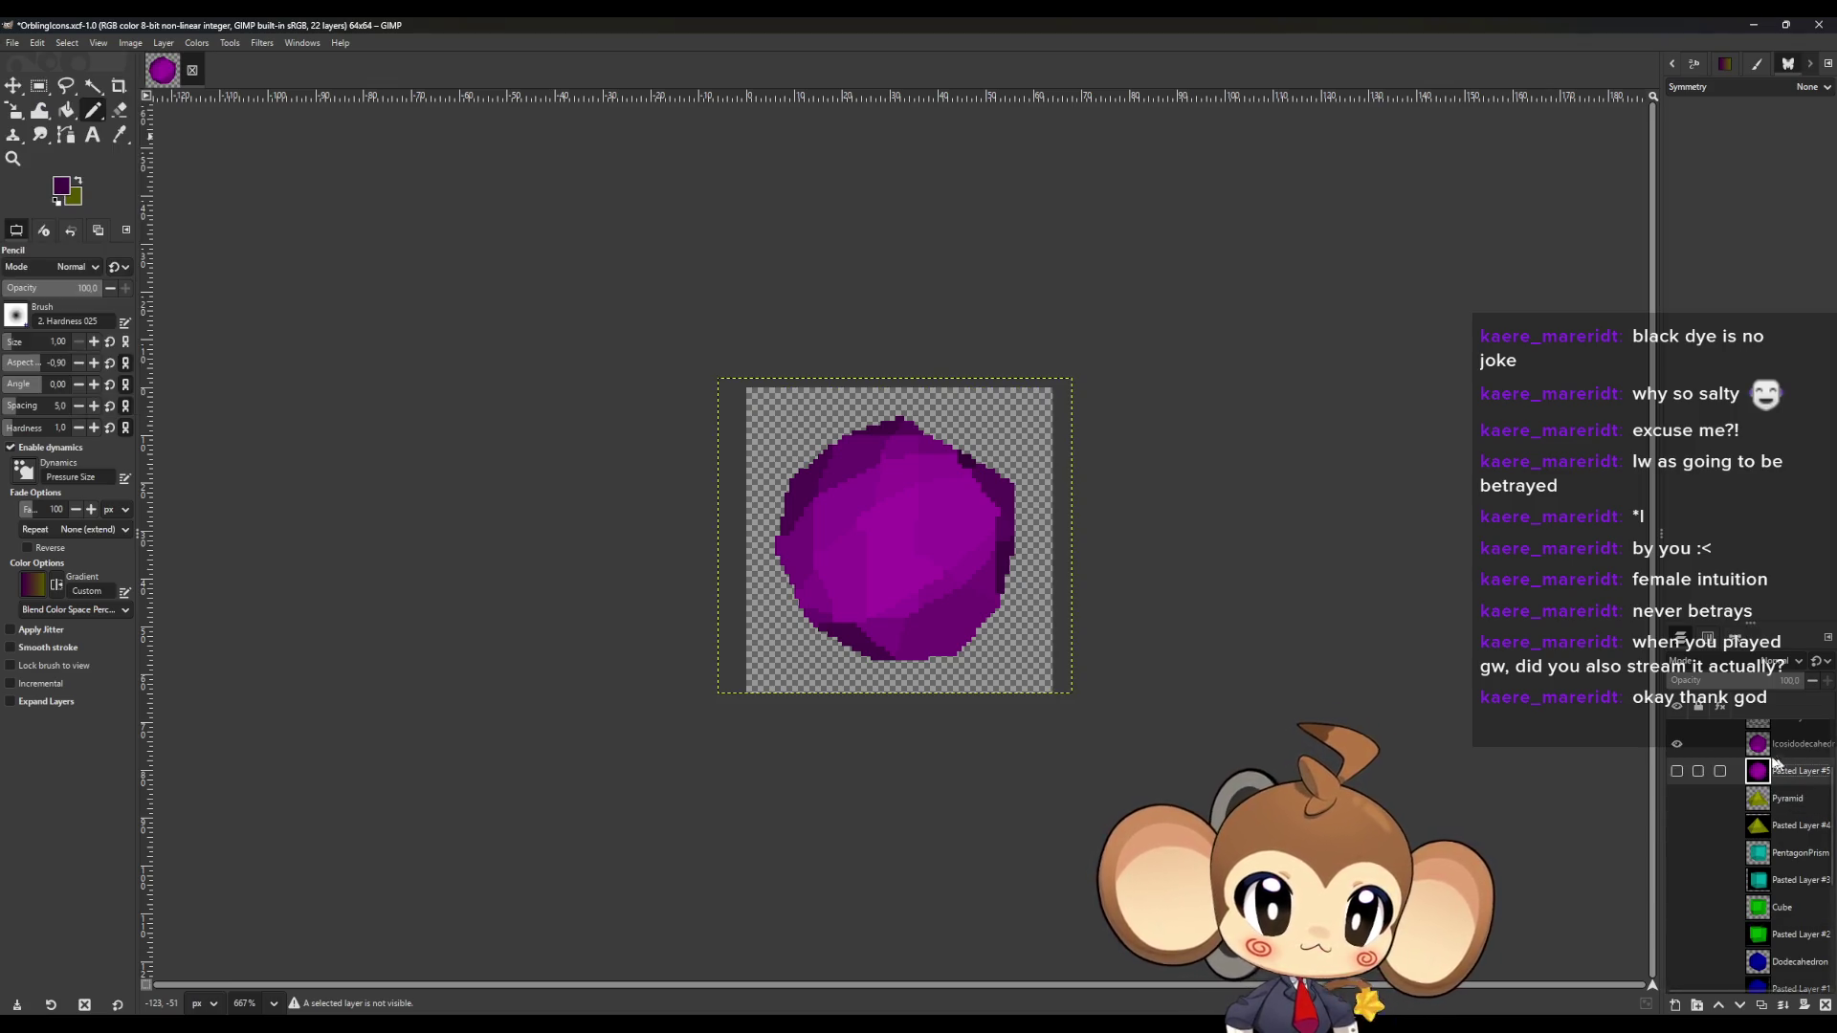
left_click(1676, 743)
left_click(1677, 797)
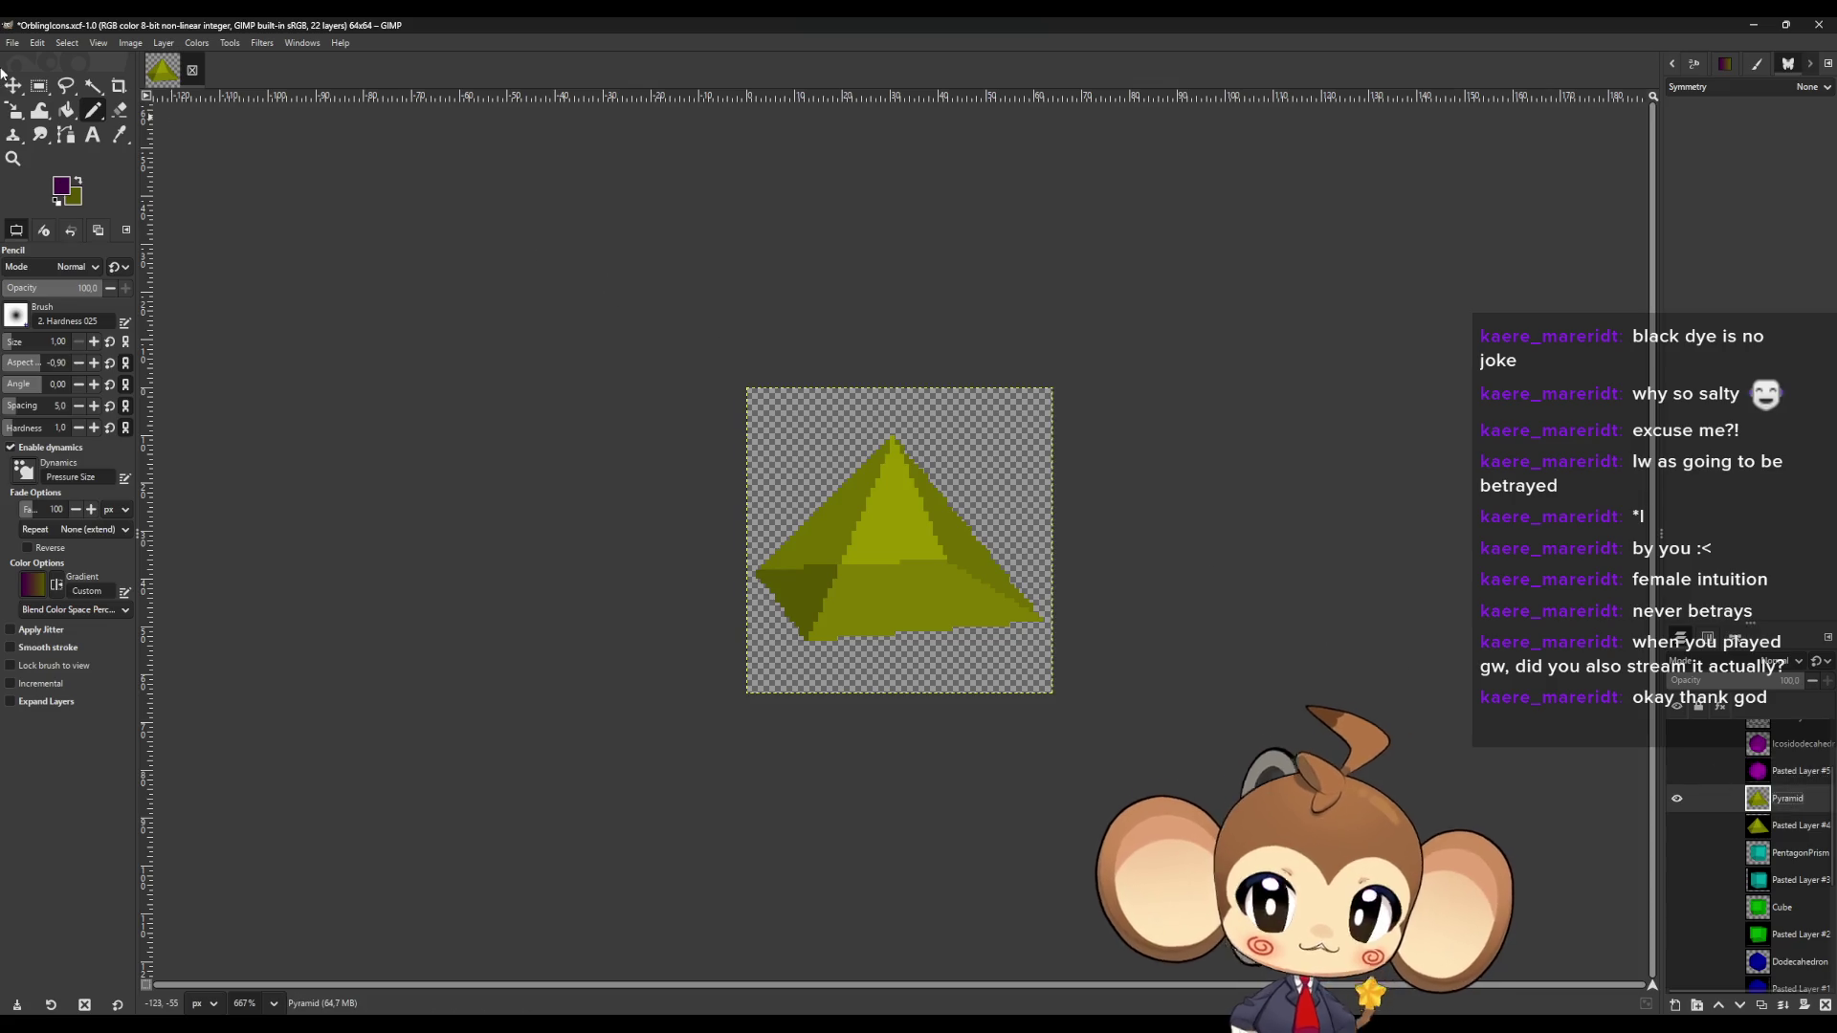
left_click(59, 269)
left_click(59, 268)
Export as Pyramid.png, replacing the existing file in the Solids folder.
key("ctrl+shift+e")
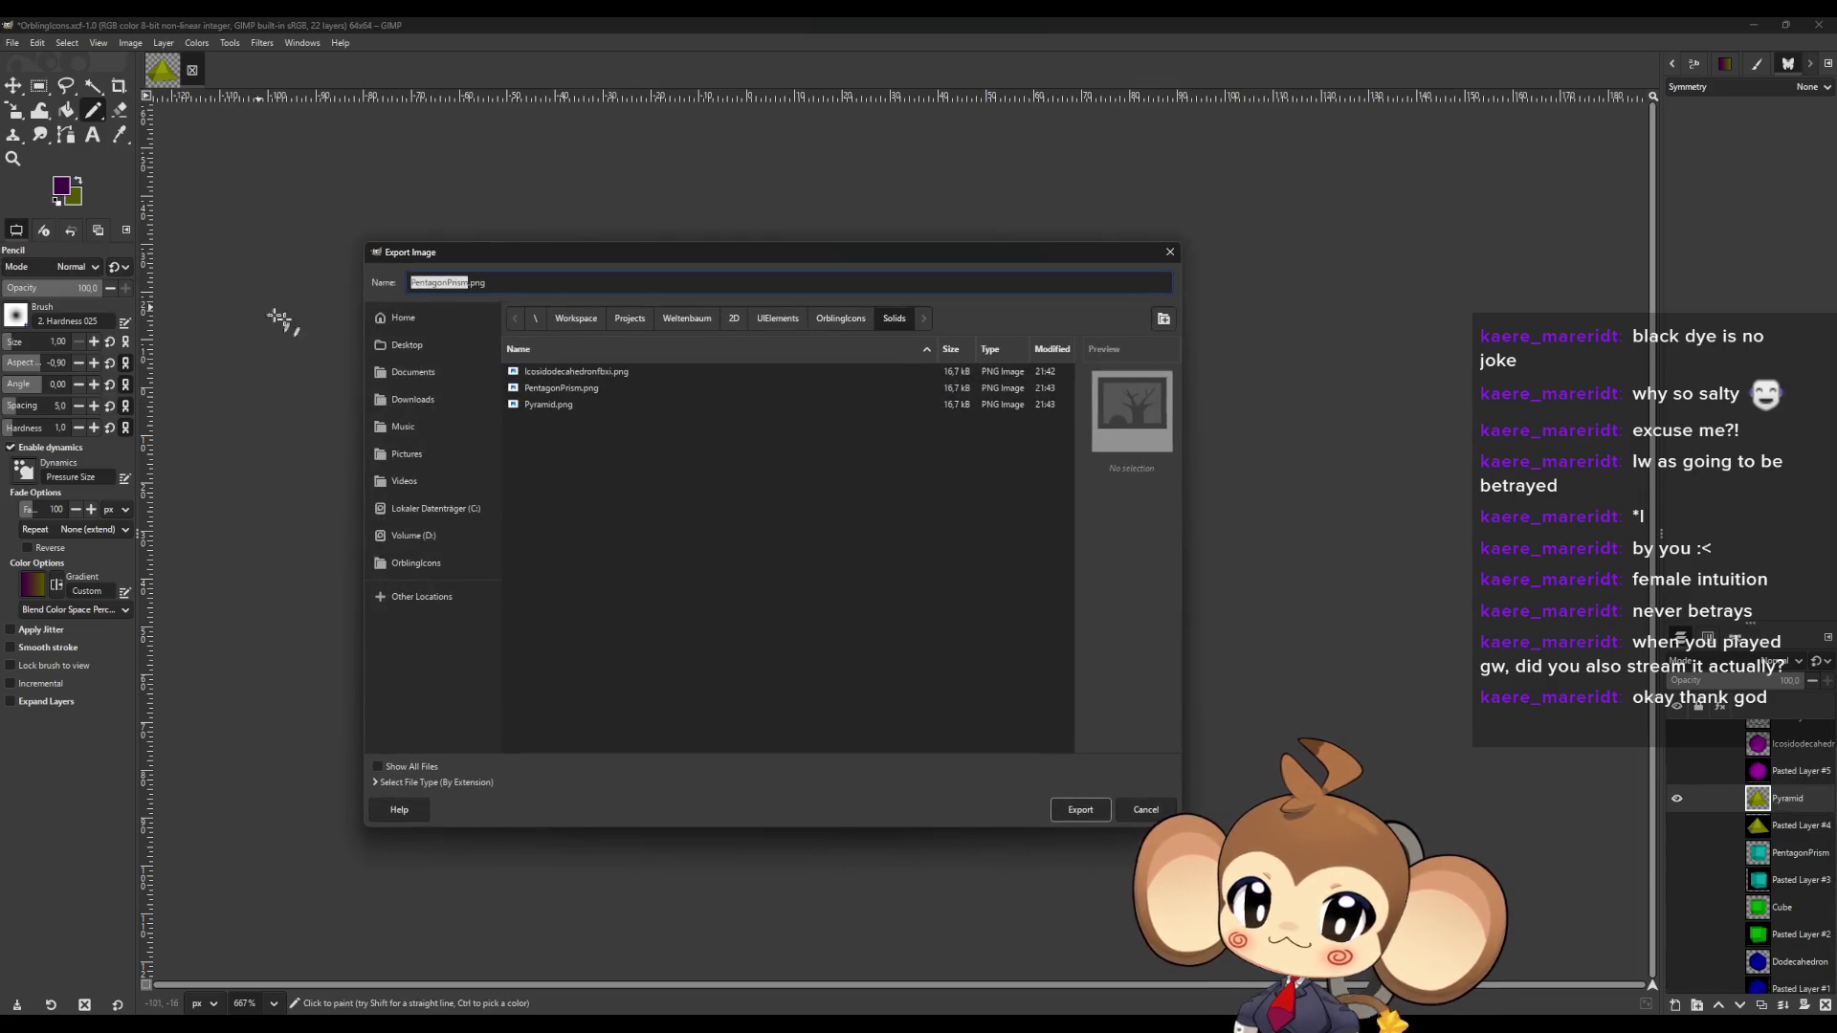
type("Pyramid")
left_click(1062, 808)
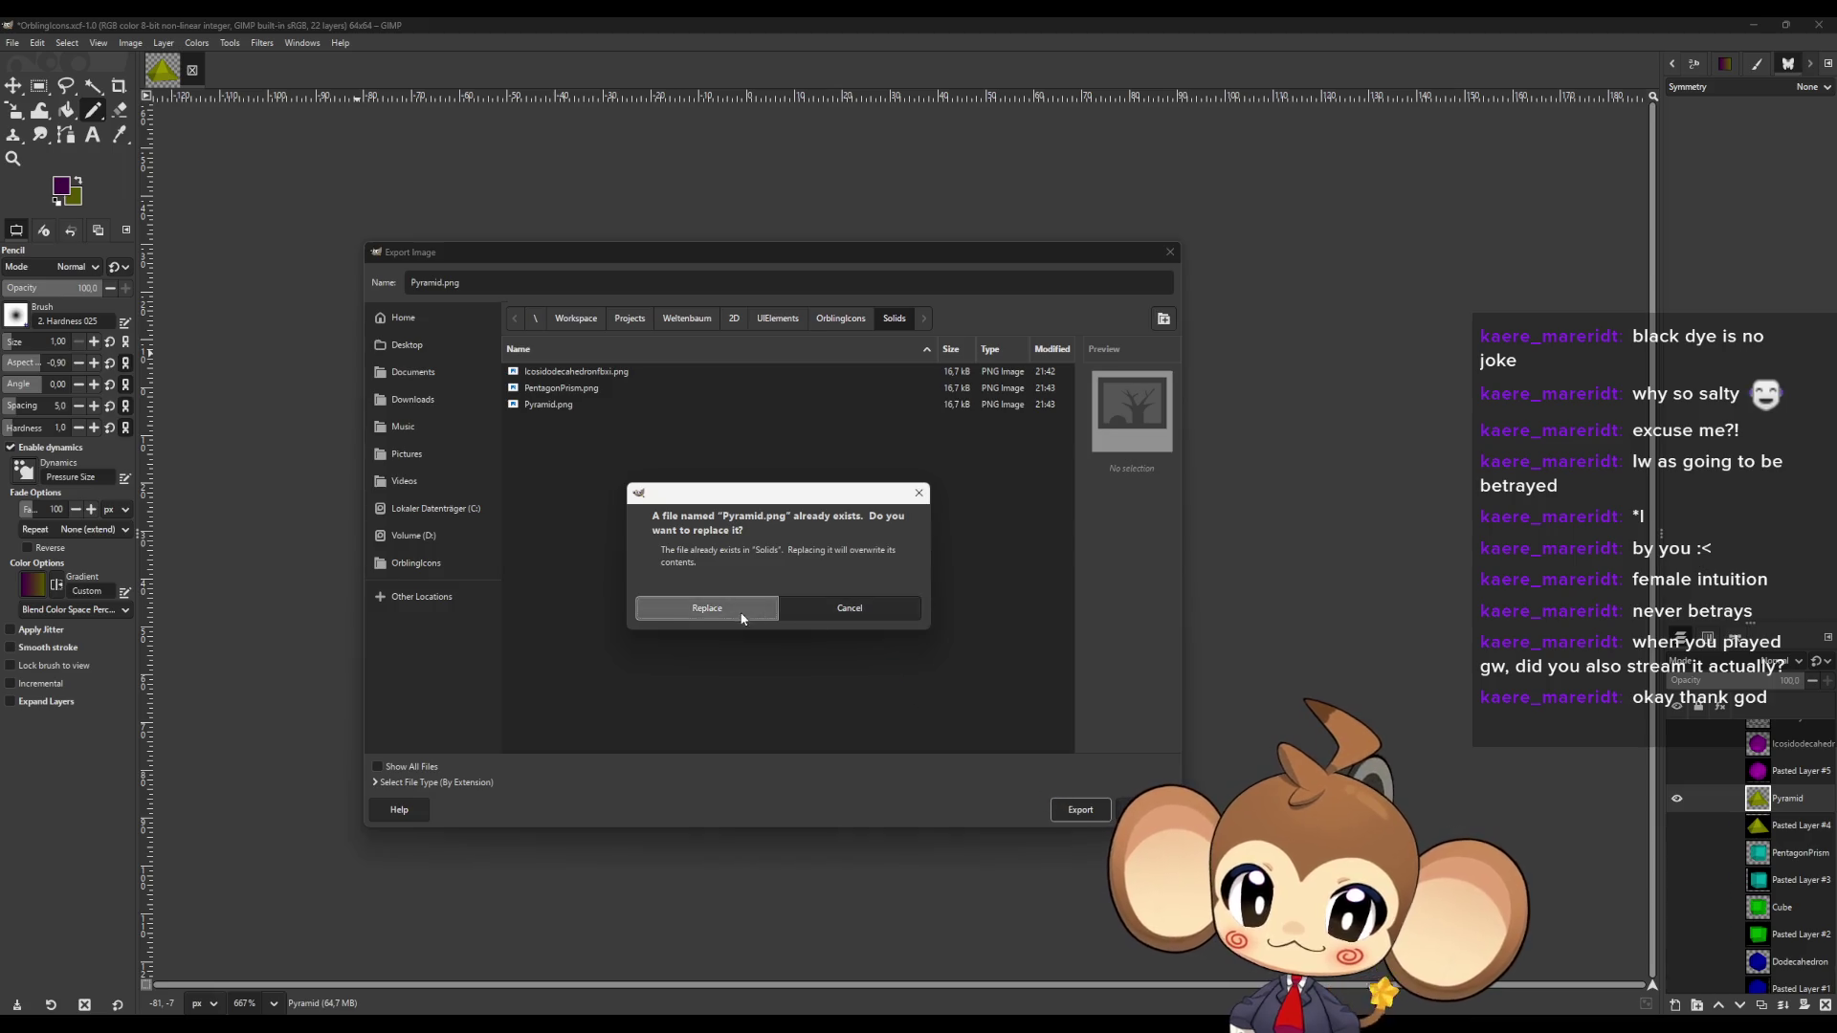
left_click(707, 608)
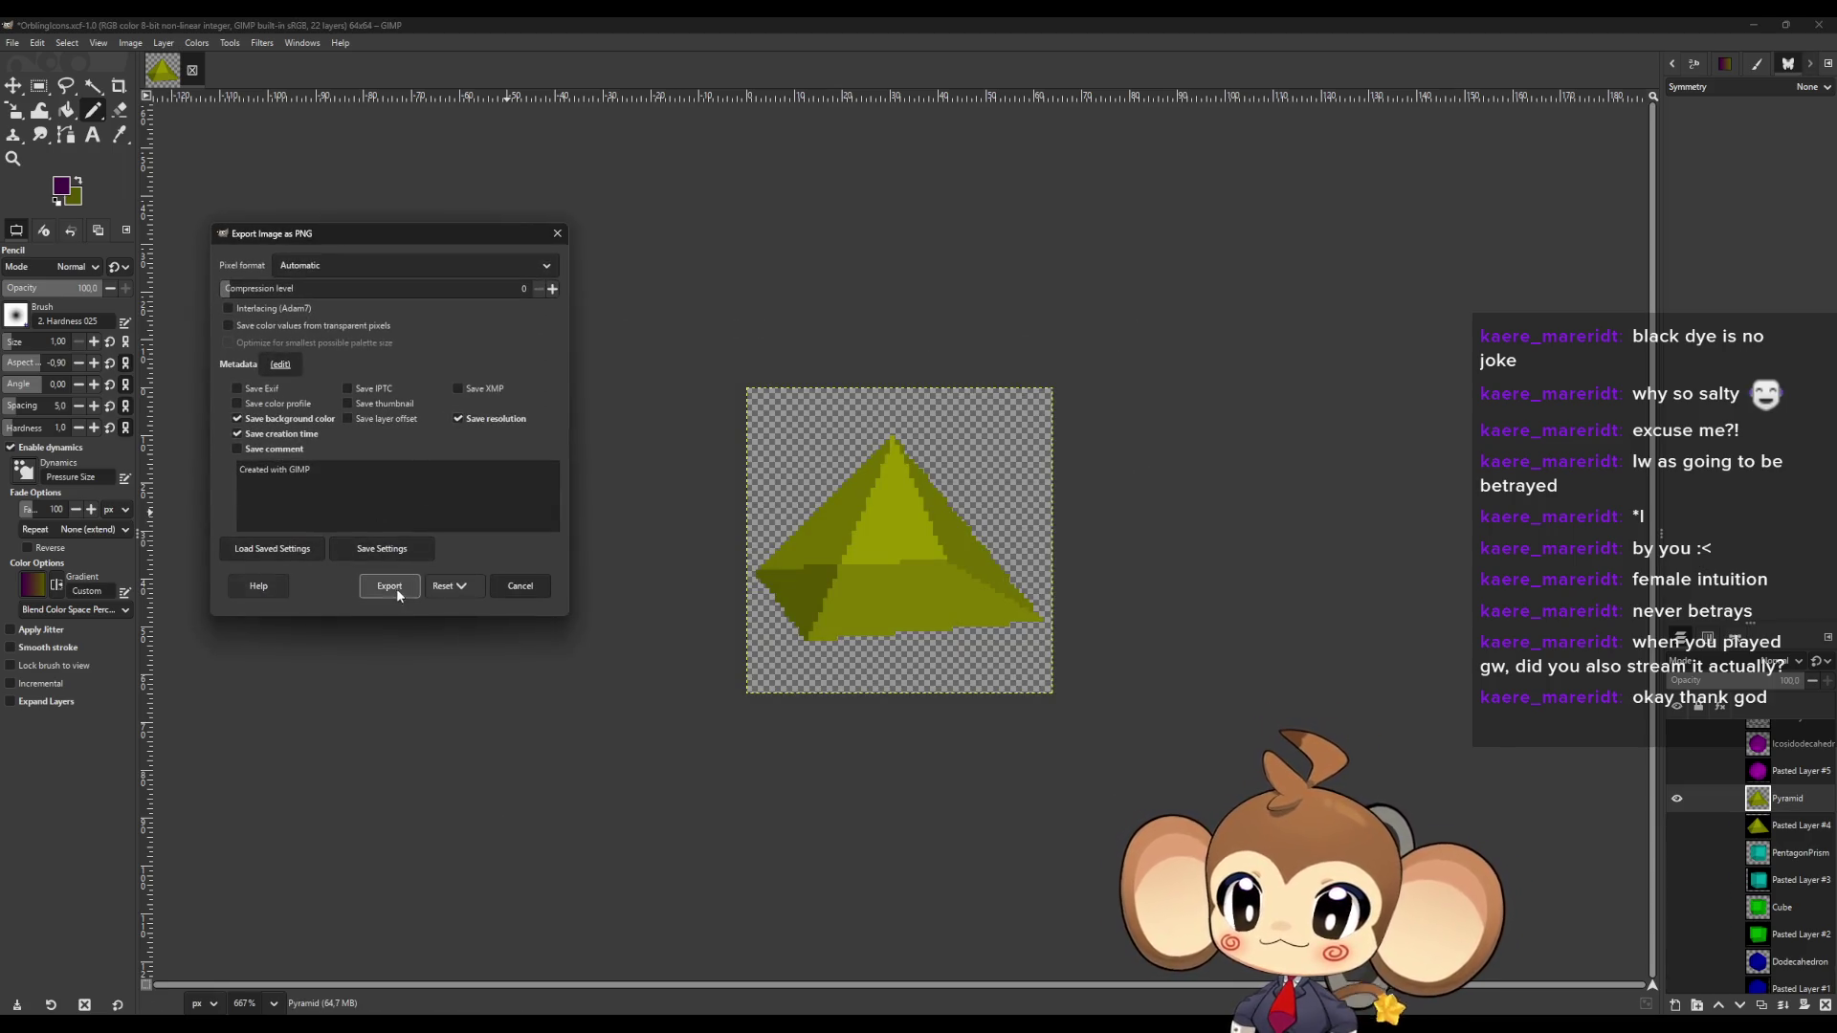
left_click(389, 586)
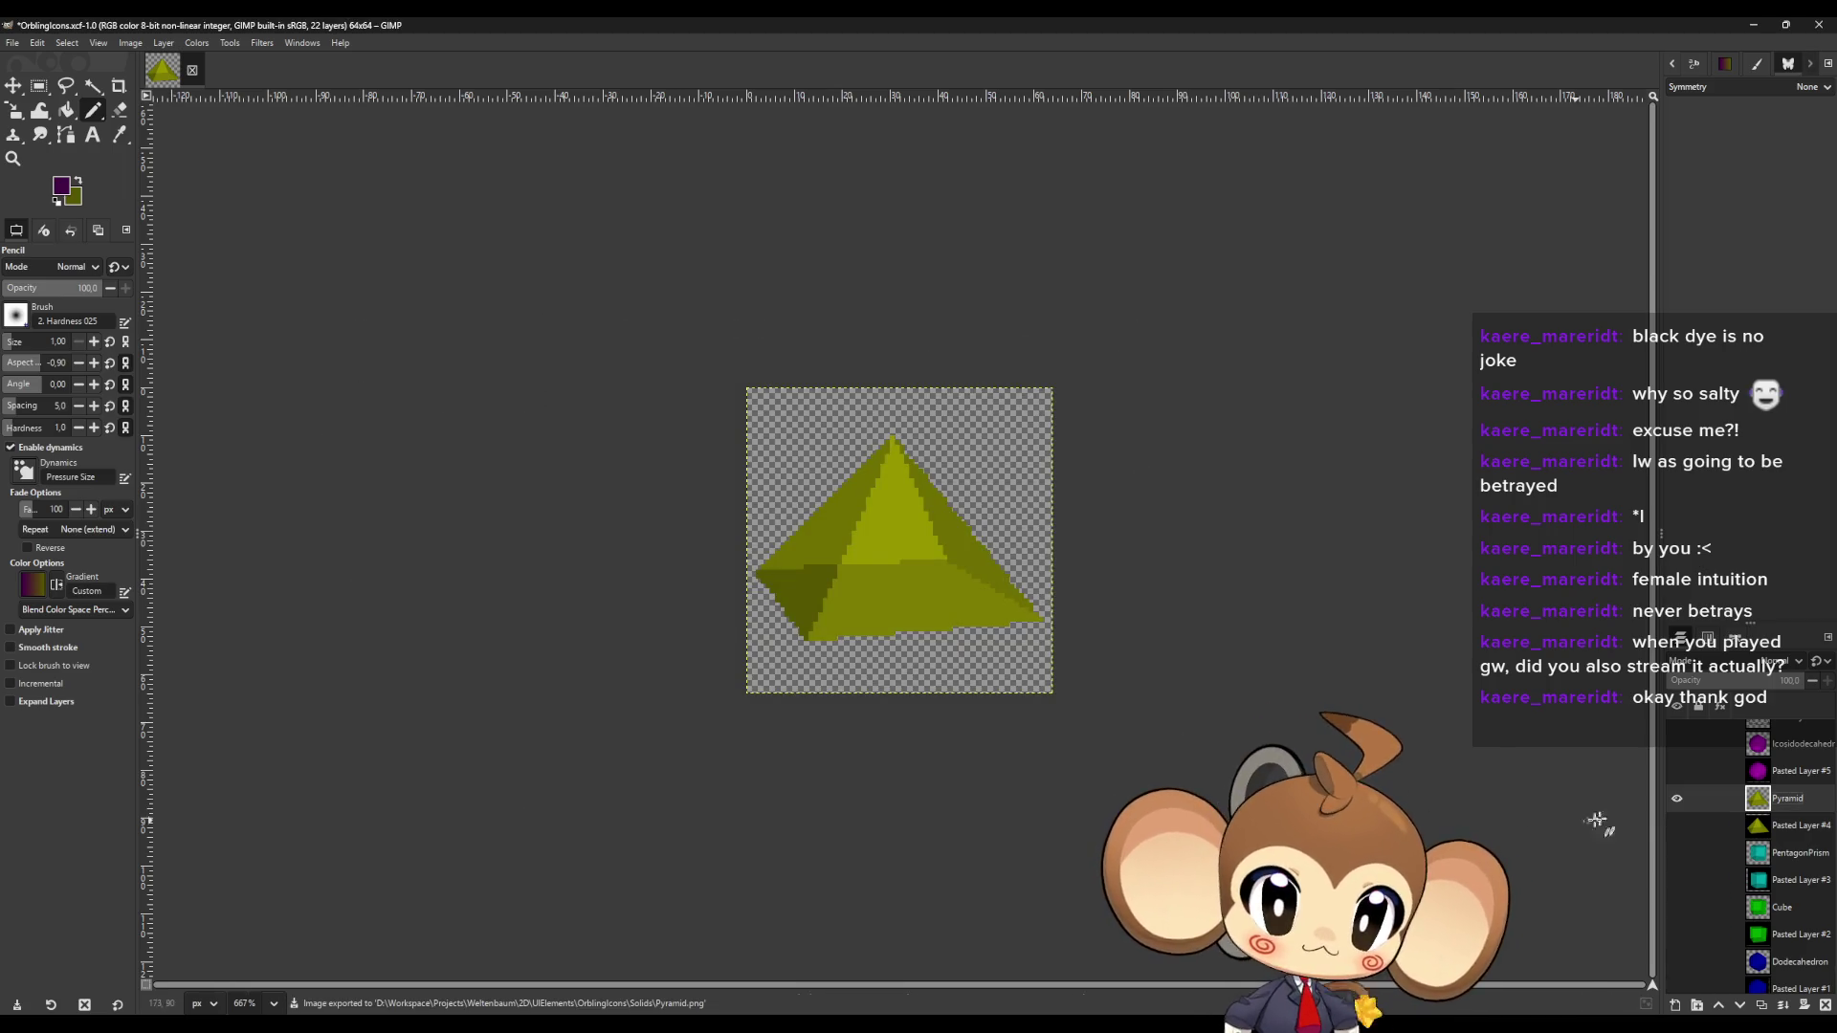
Show only the PentagonPrism layer and export it as PentagonPrism.png, replacing the old file.
left_click(1784, 853)
left_click(1676, 854)
left_click(1676, 797)
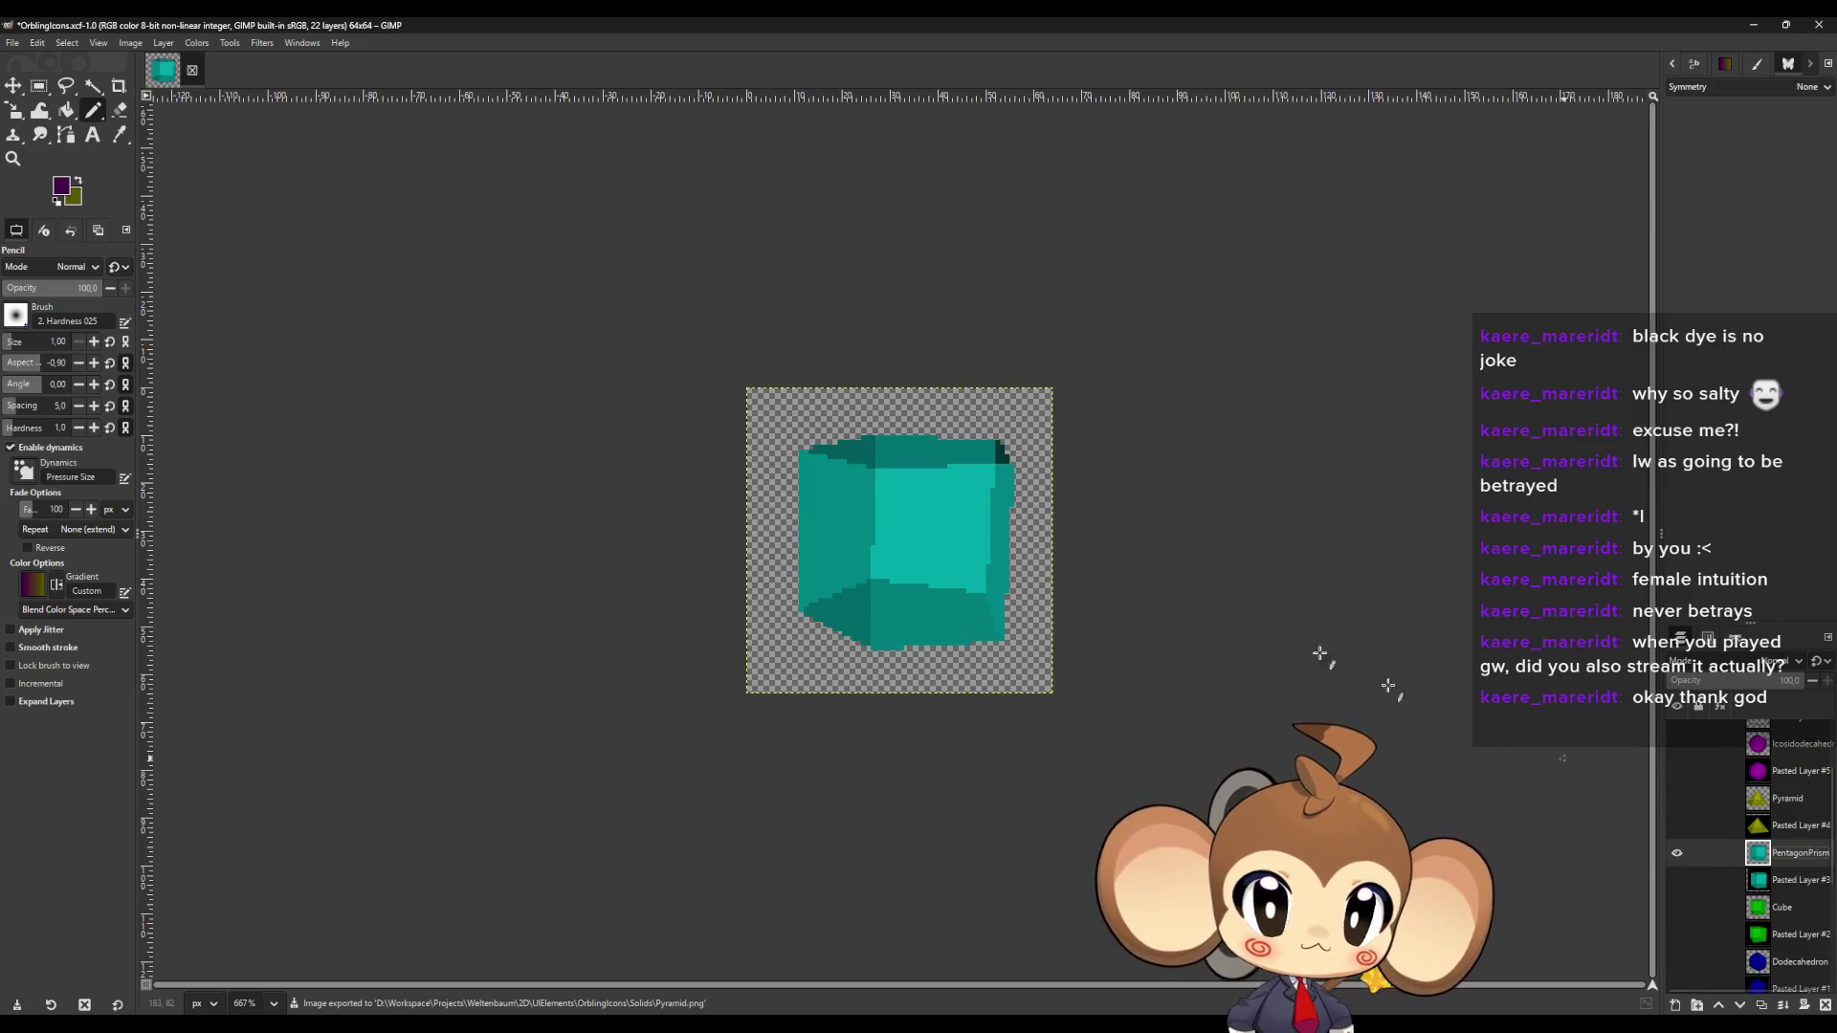
left_click(13, 43)
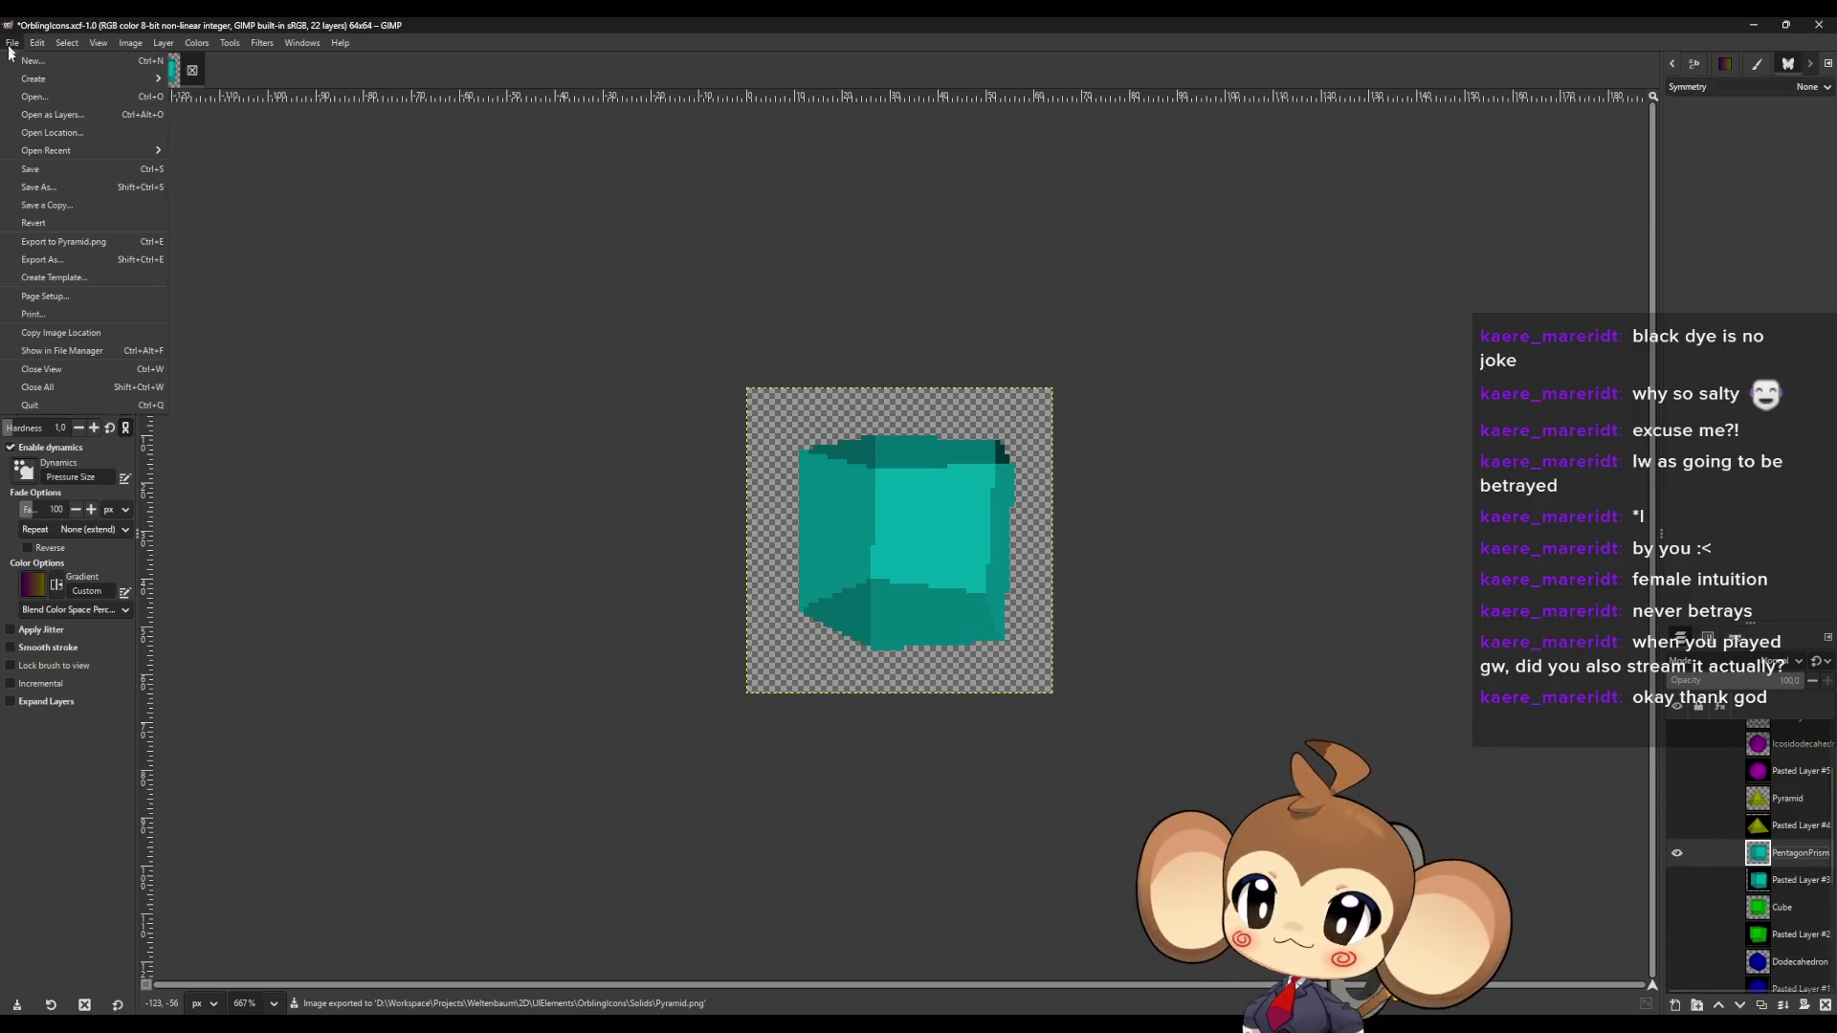
left_click(67, 259)
type("PentagonPrism")
left_click(1086, 811)
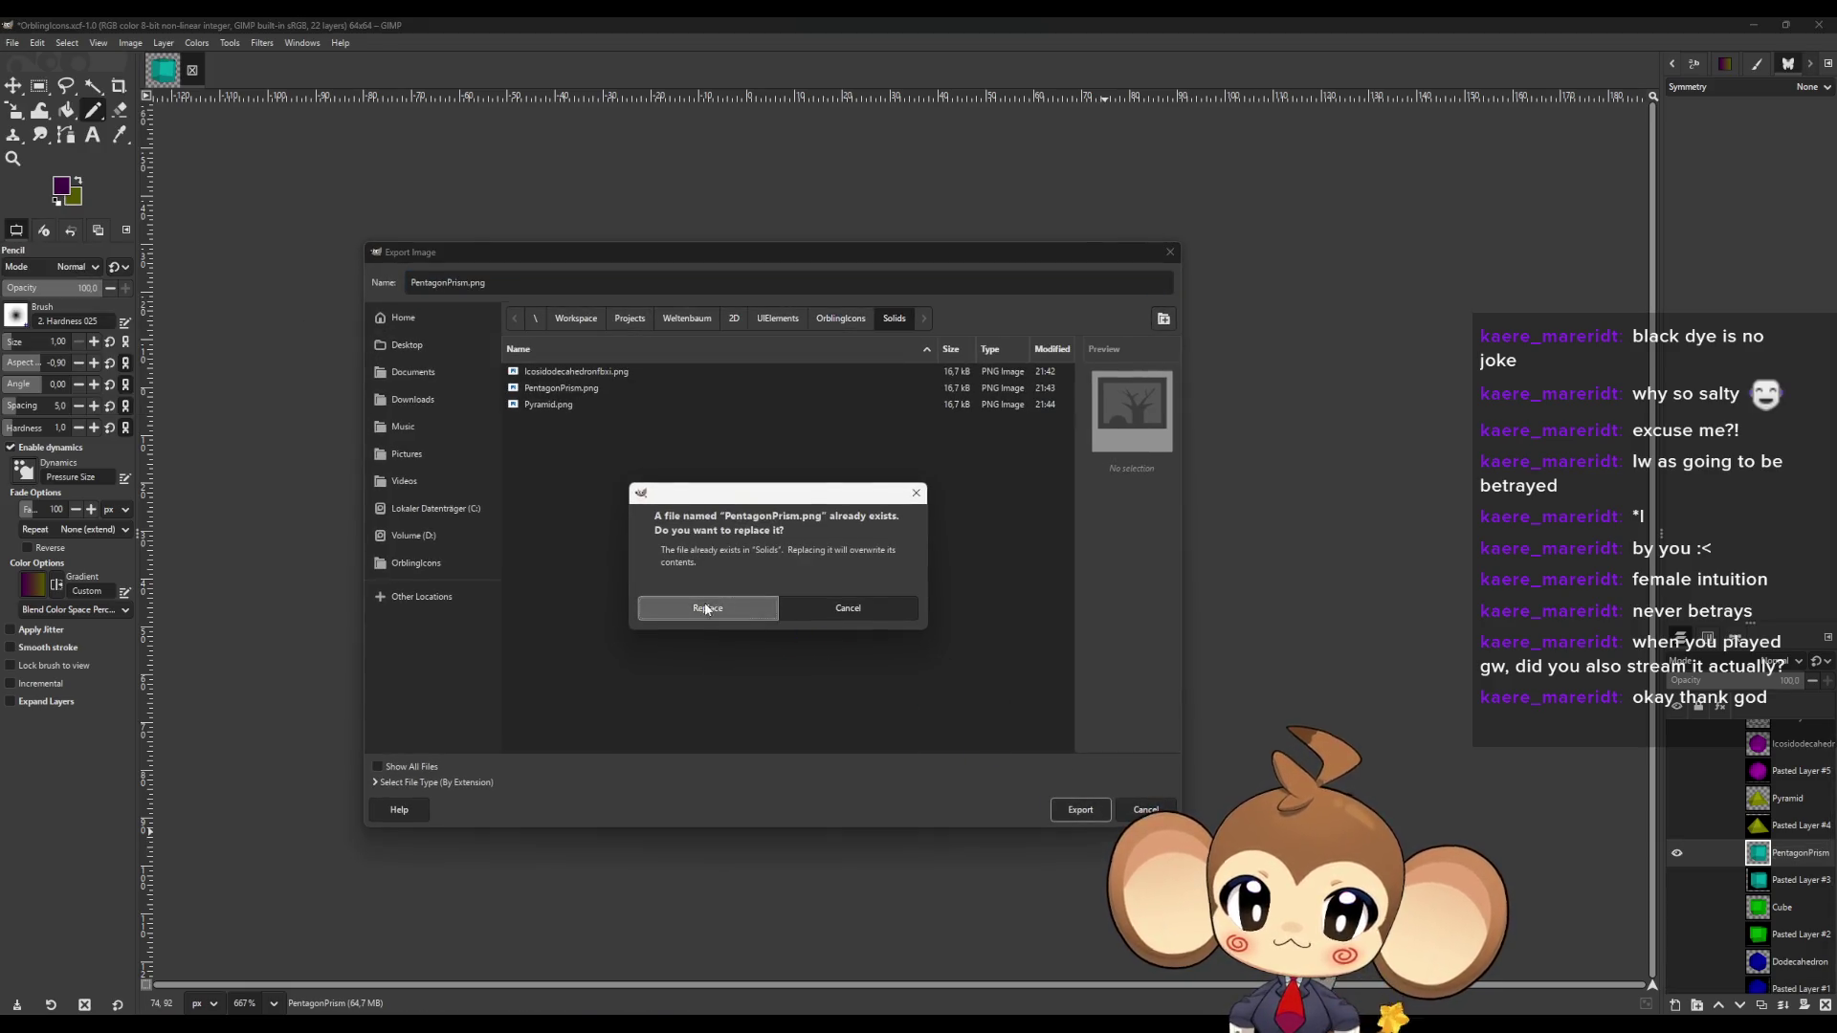
left_click(704, 605)
left_click(408, 603)
Make the Cube layer visible and hide the PentagonPrism layer.
left_click(1808, 912)
double_click(1807, 908)
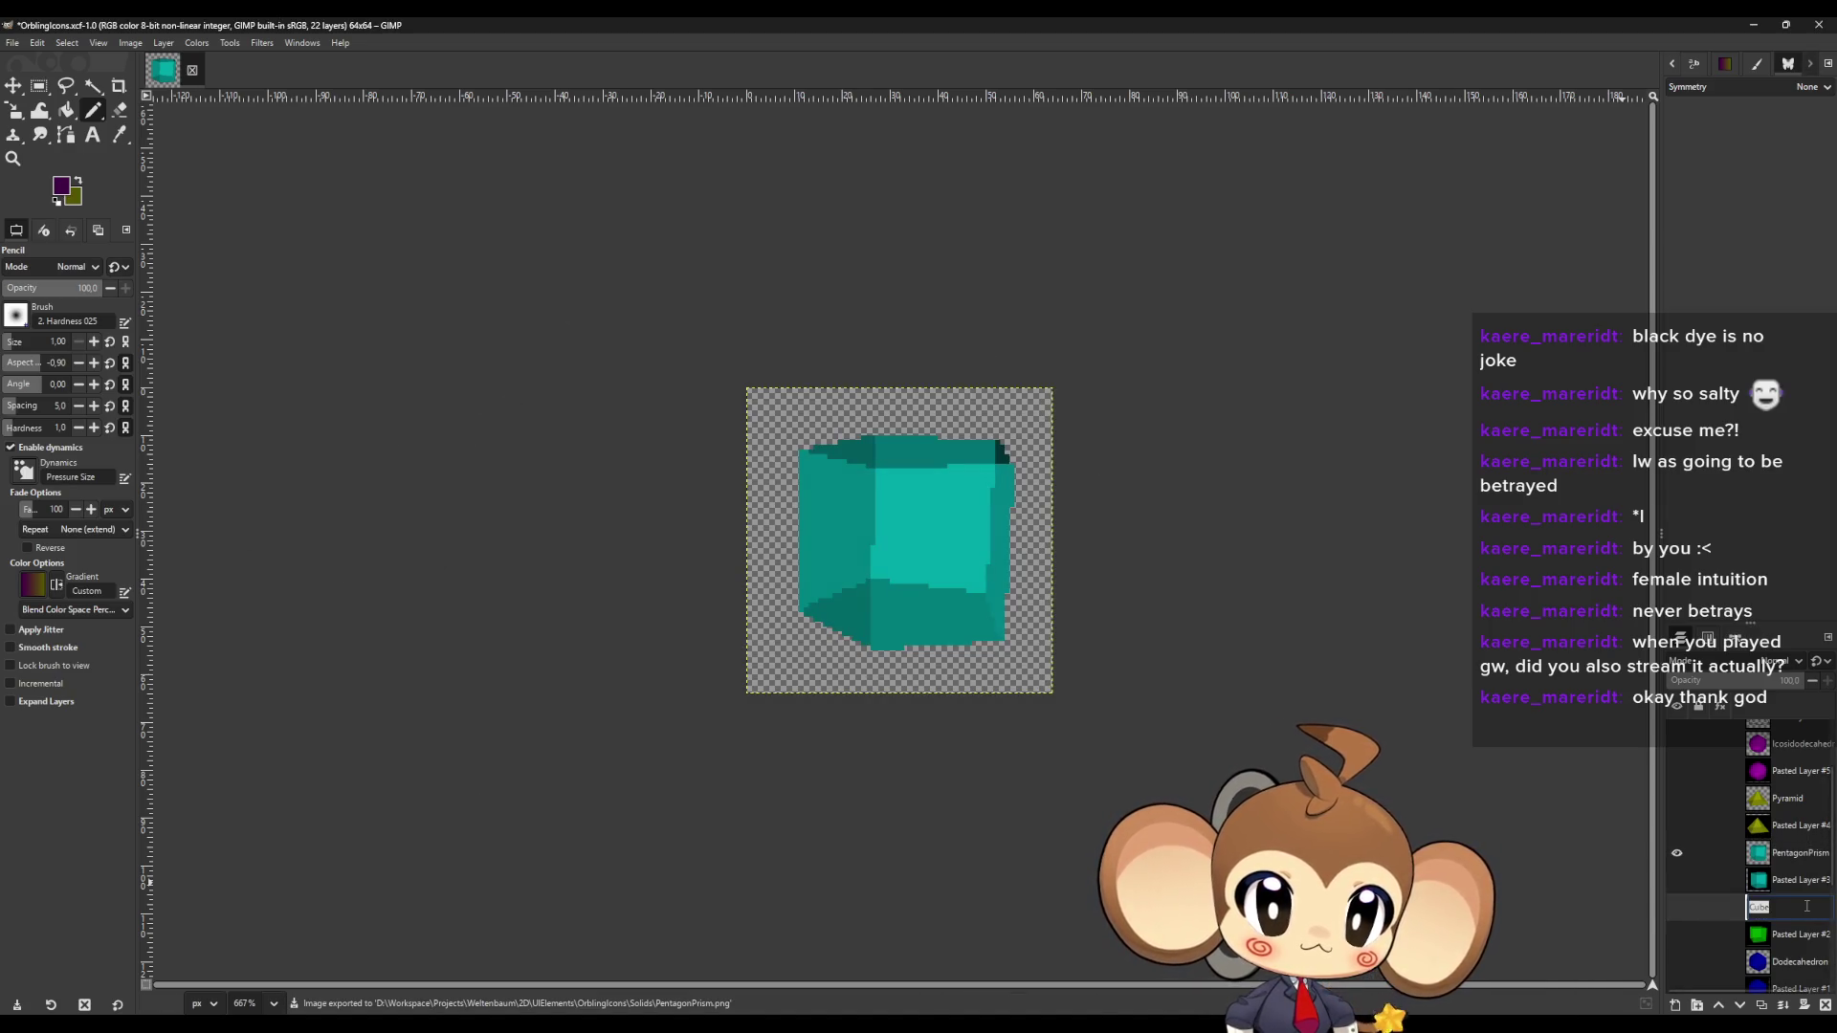
left_click(1679, 907)
left_click(1676, 852)
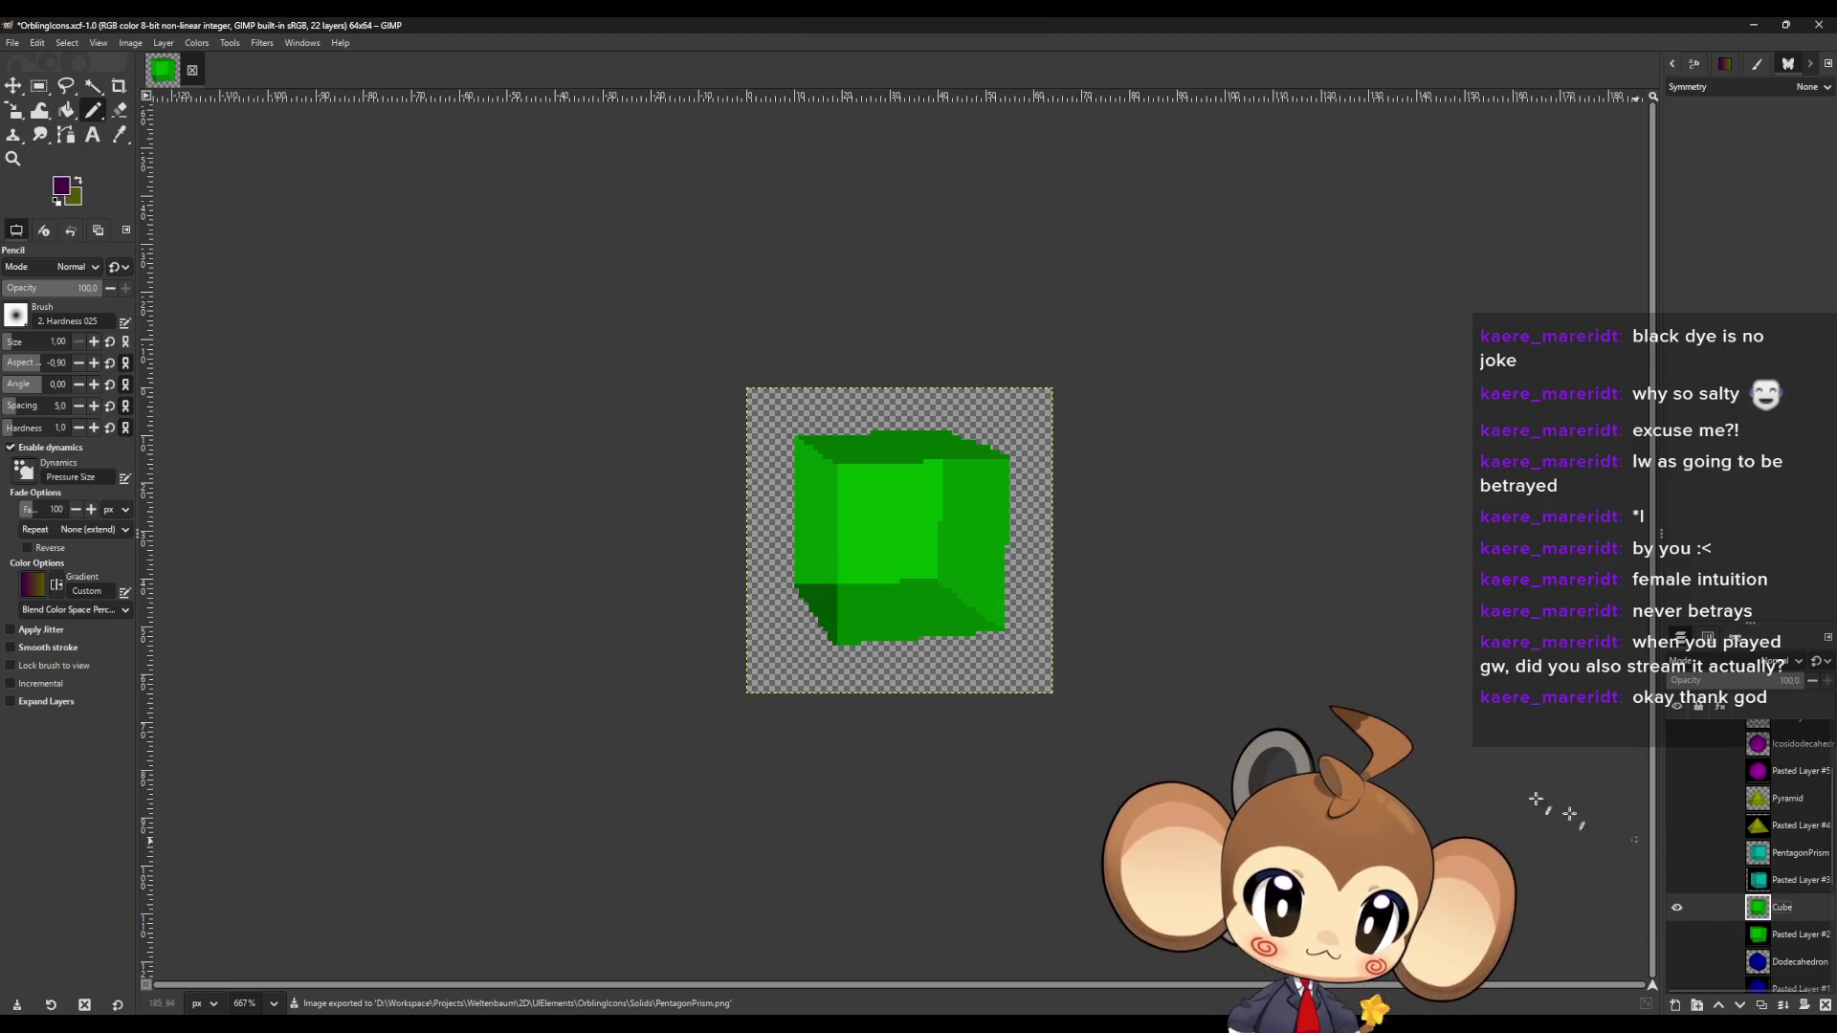
Export the visible cube icon as Cube.png.
left_click(12, 43)
left_click(55, 260)
type("Cube")
left_click(1092, 820)
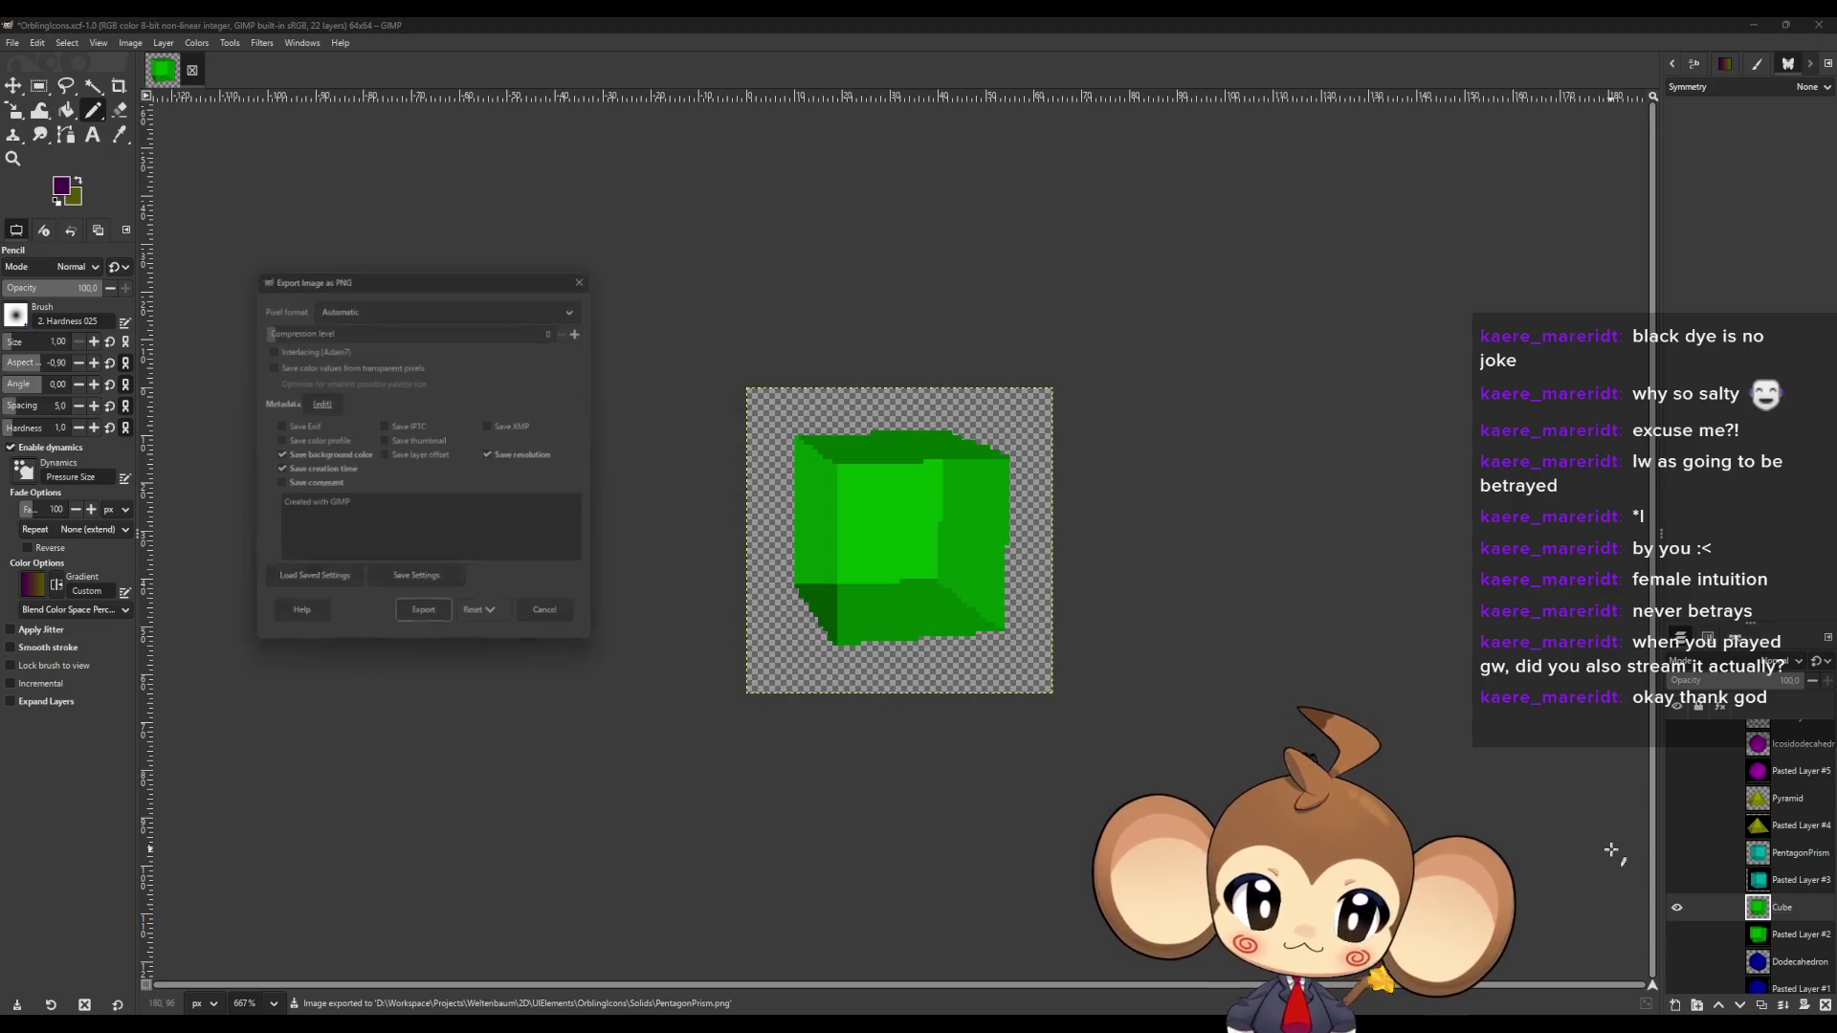
left_click(428, 629)
Show the Dodecahedron layer instead of Cube and export it as Dodecahedron.png.
scroll(1749, 868, "down", 2)
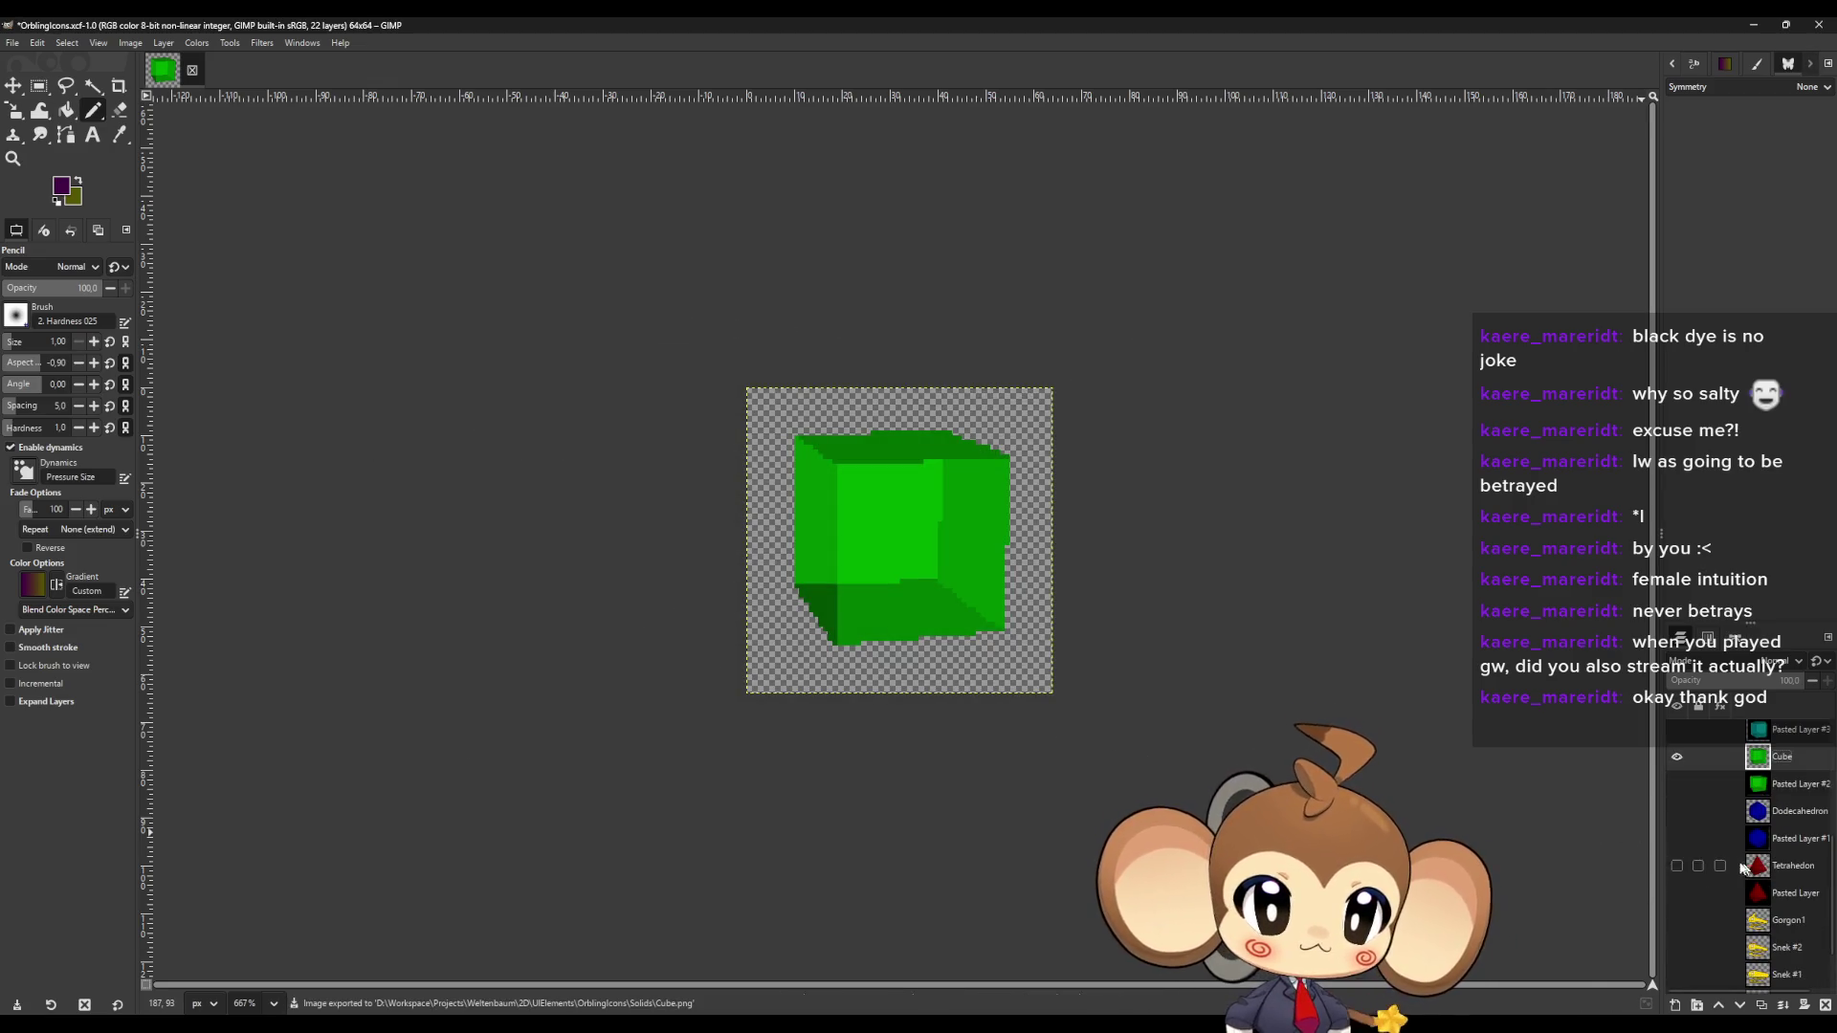
left_click(1678, 811, "shift")
left_click(1806, 816)
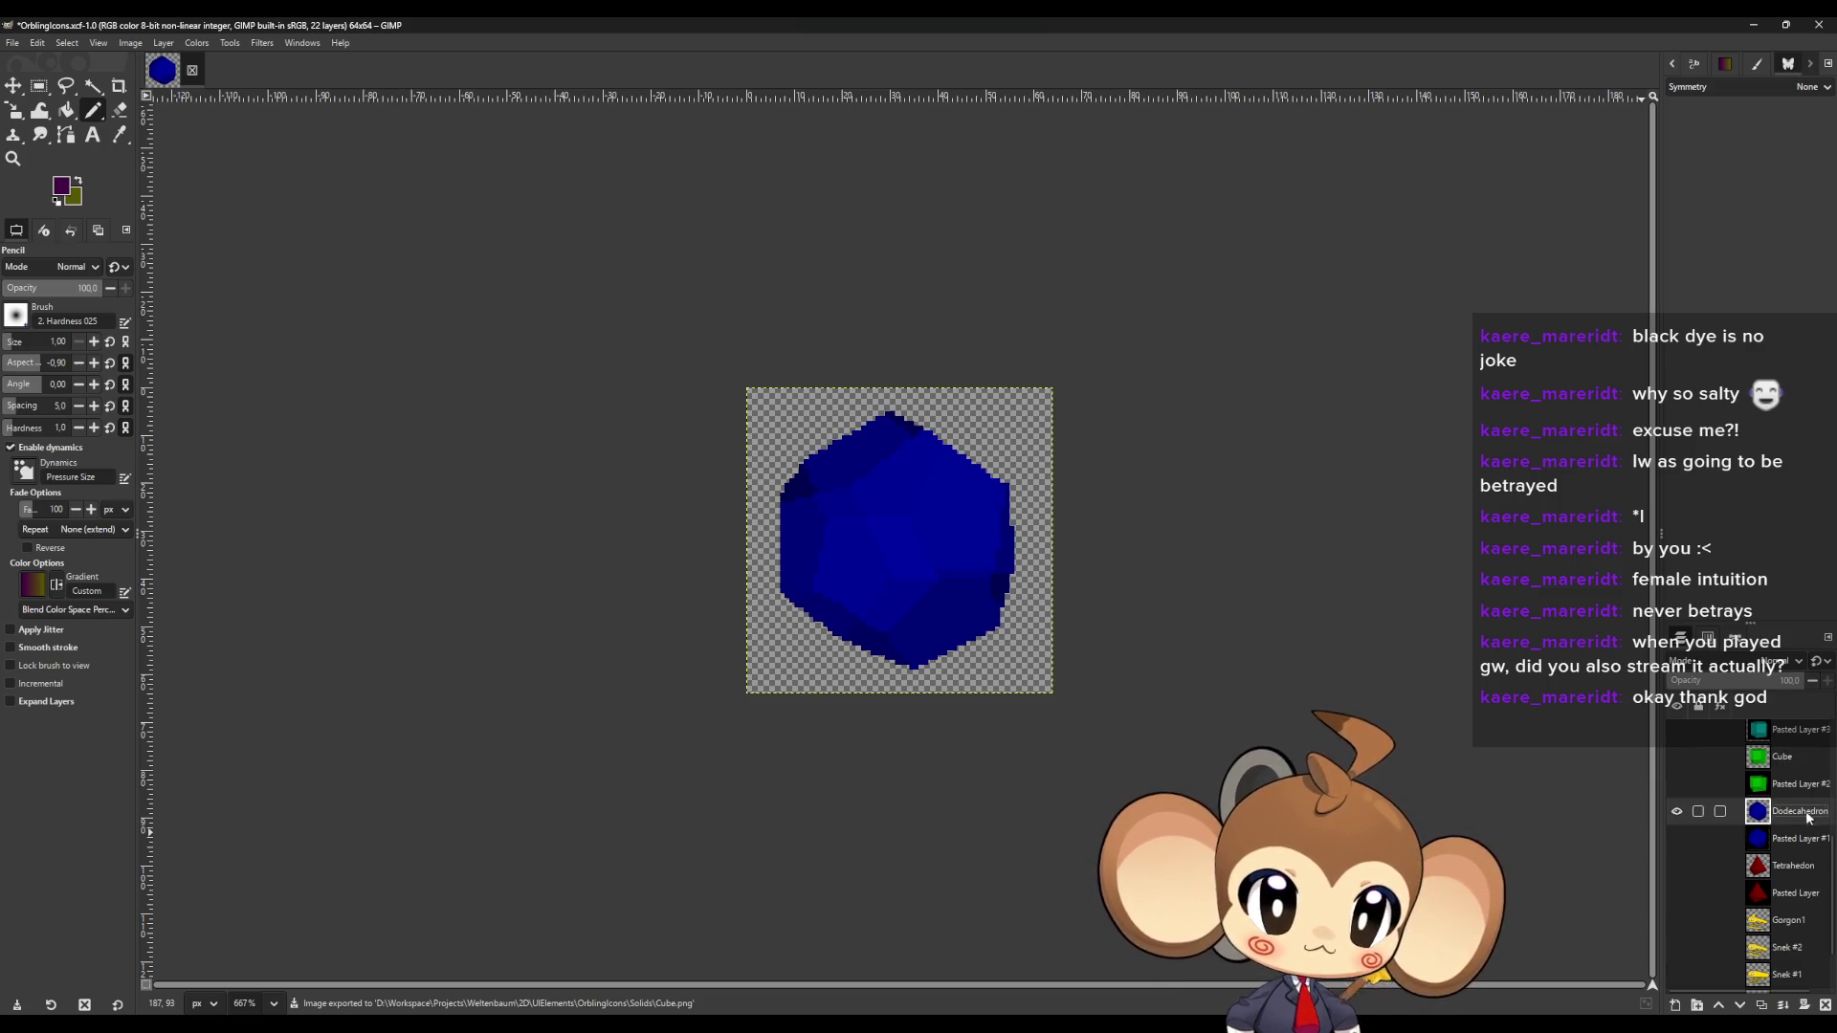
left_click(13, 43)
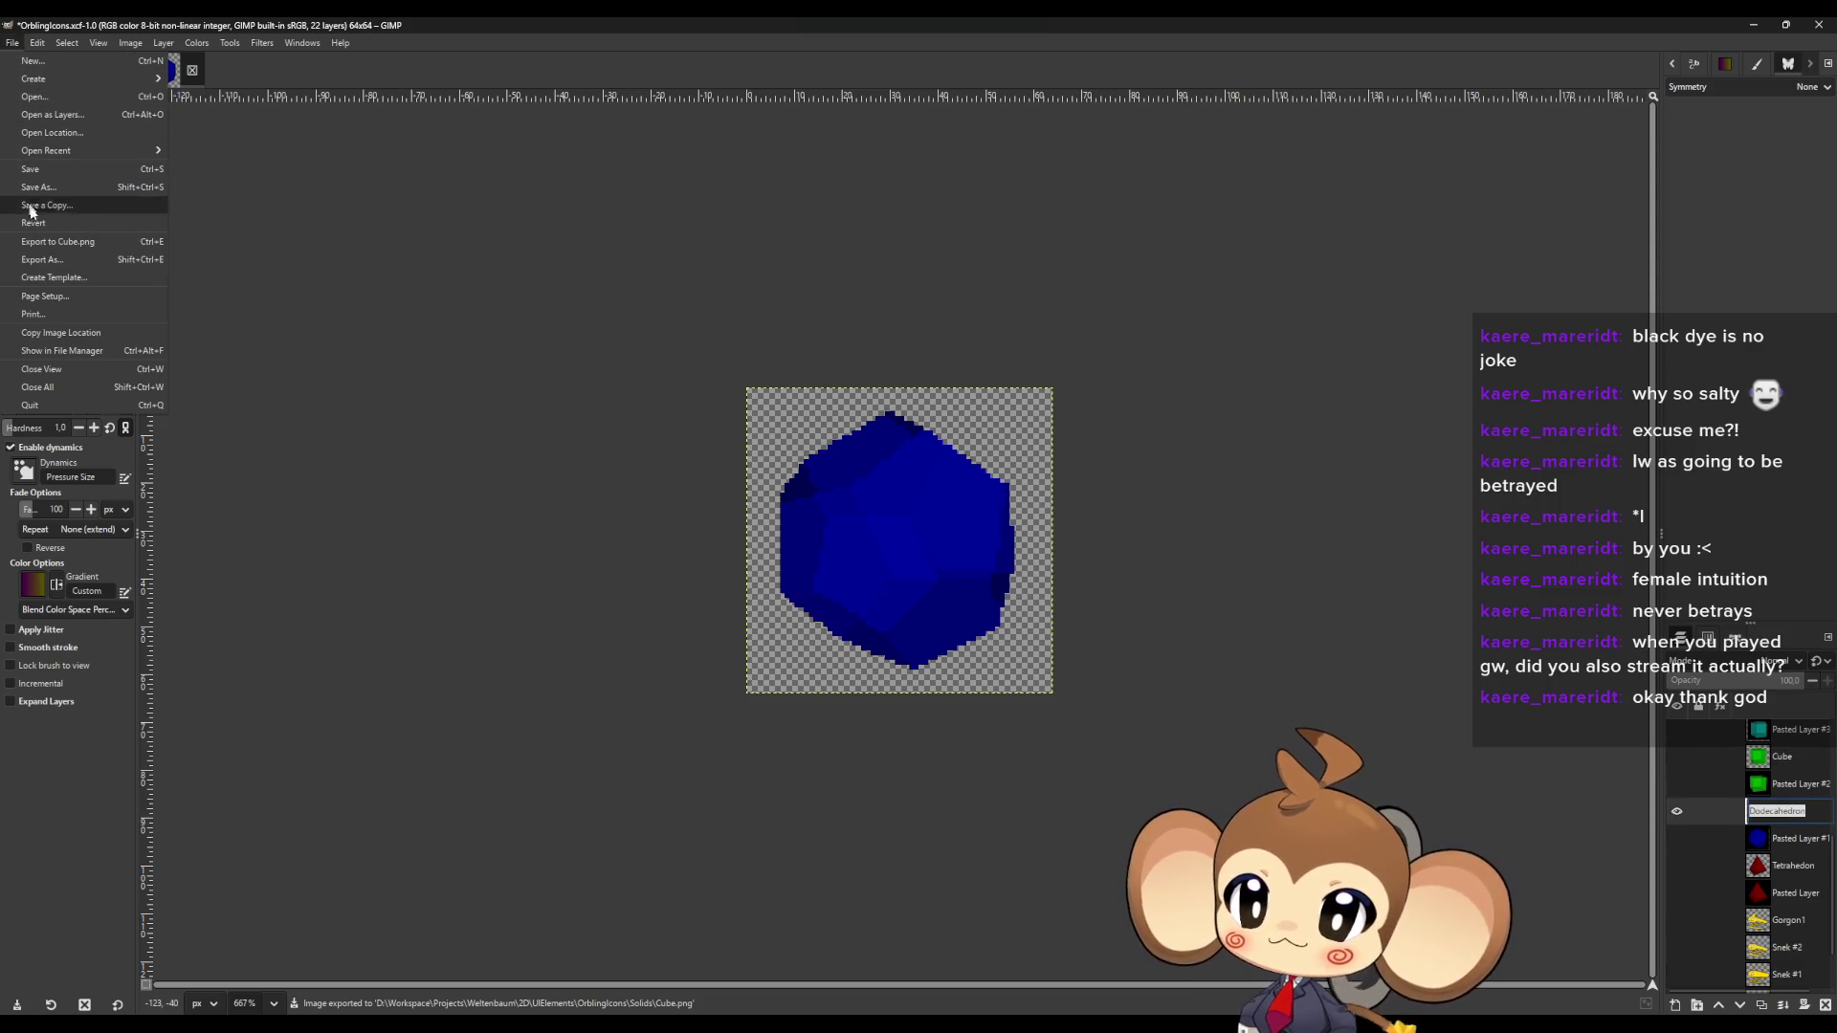
left_click(47, 265)
type("Dodecahedron")
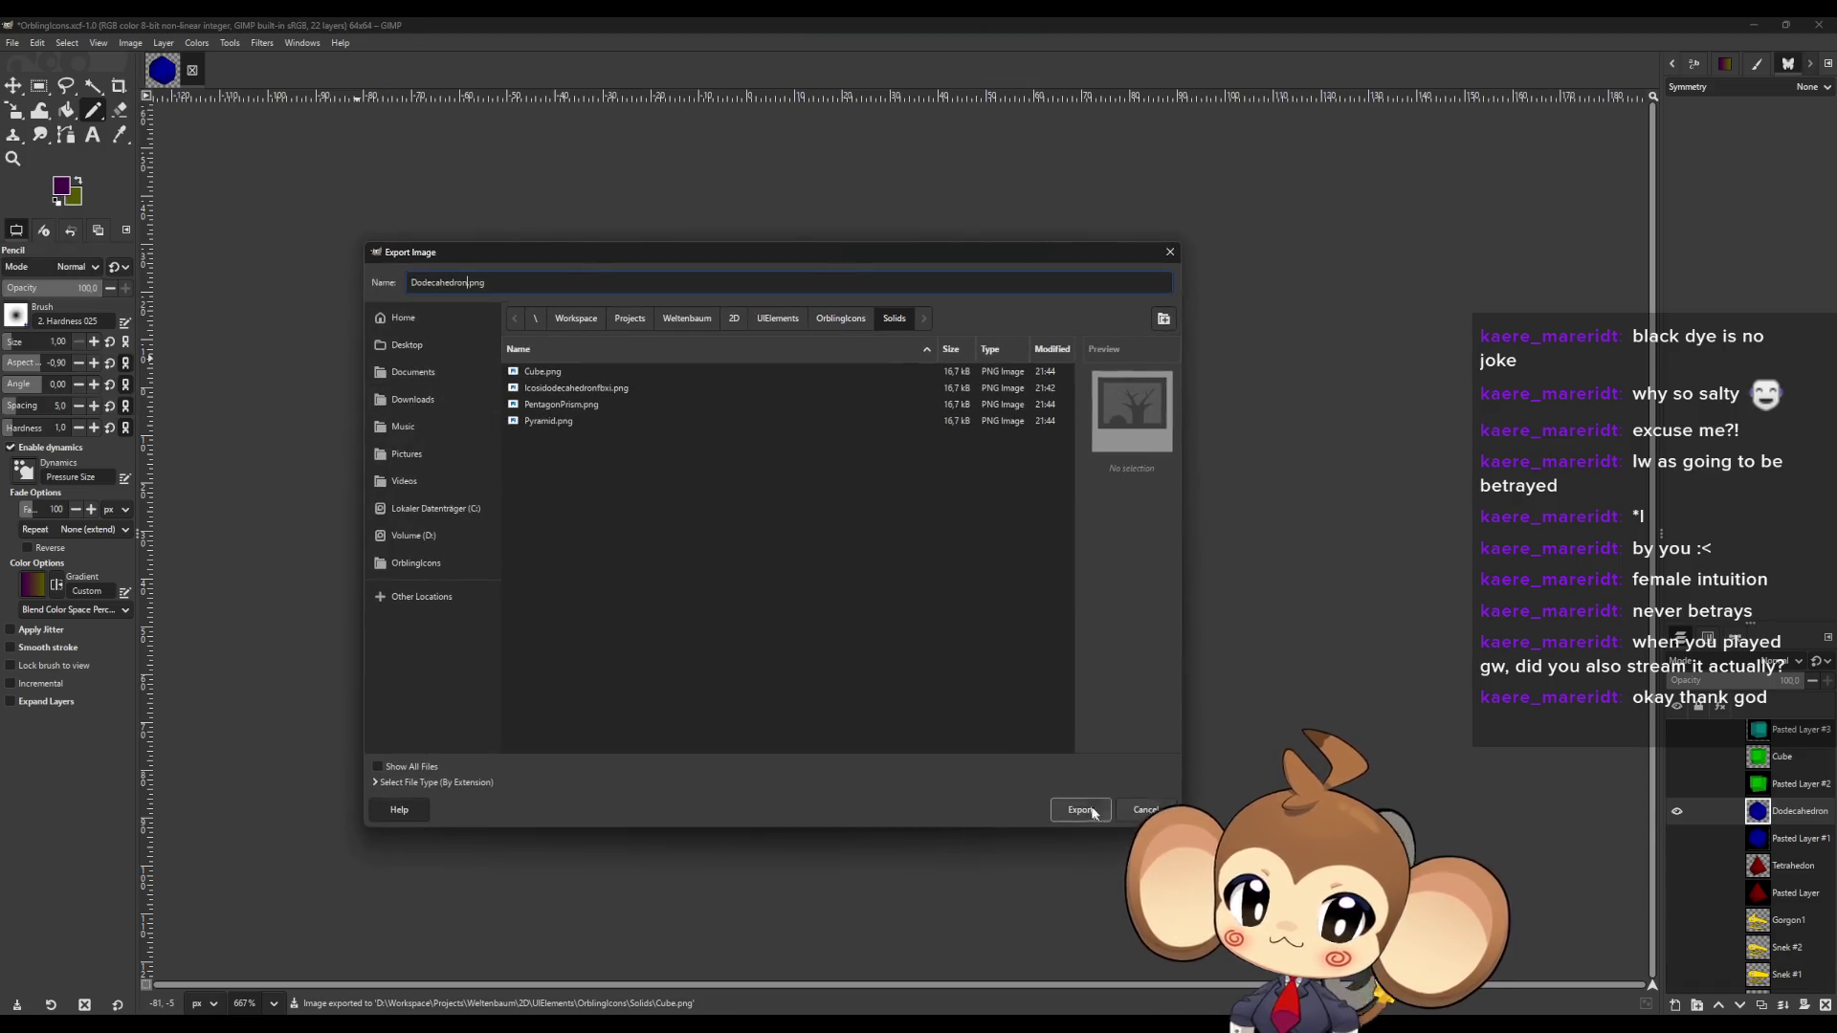
left_click(1096, 814)
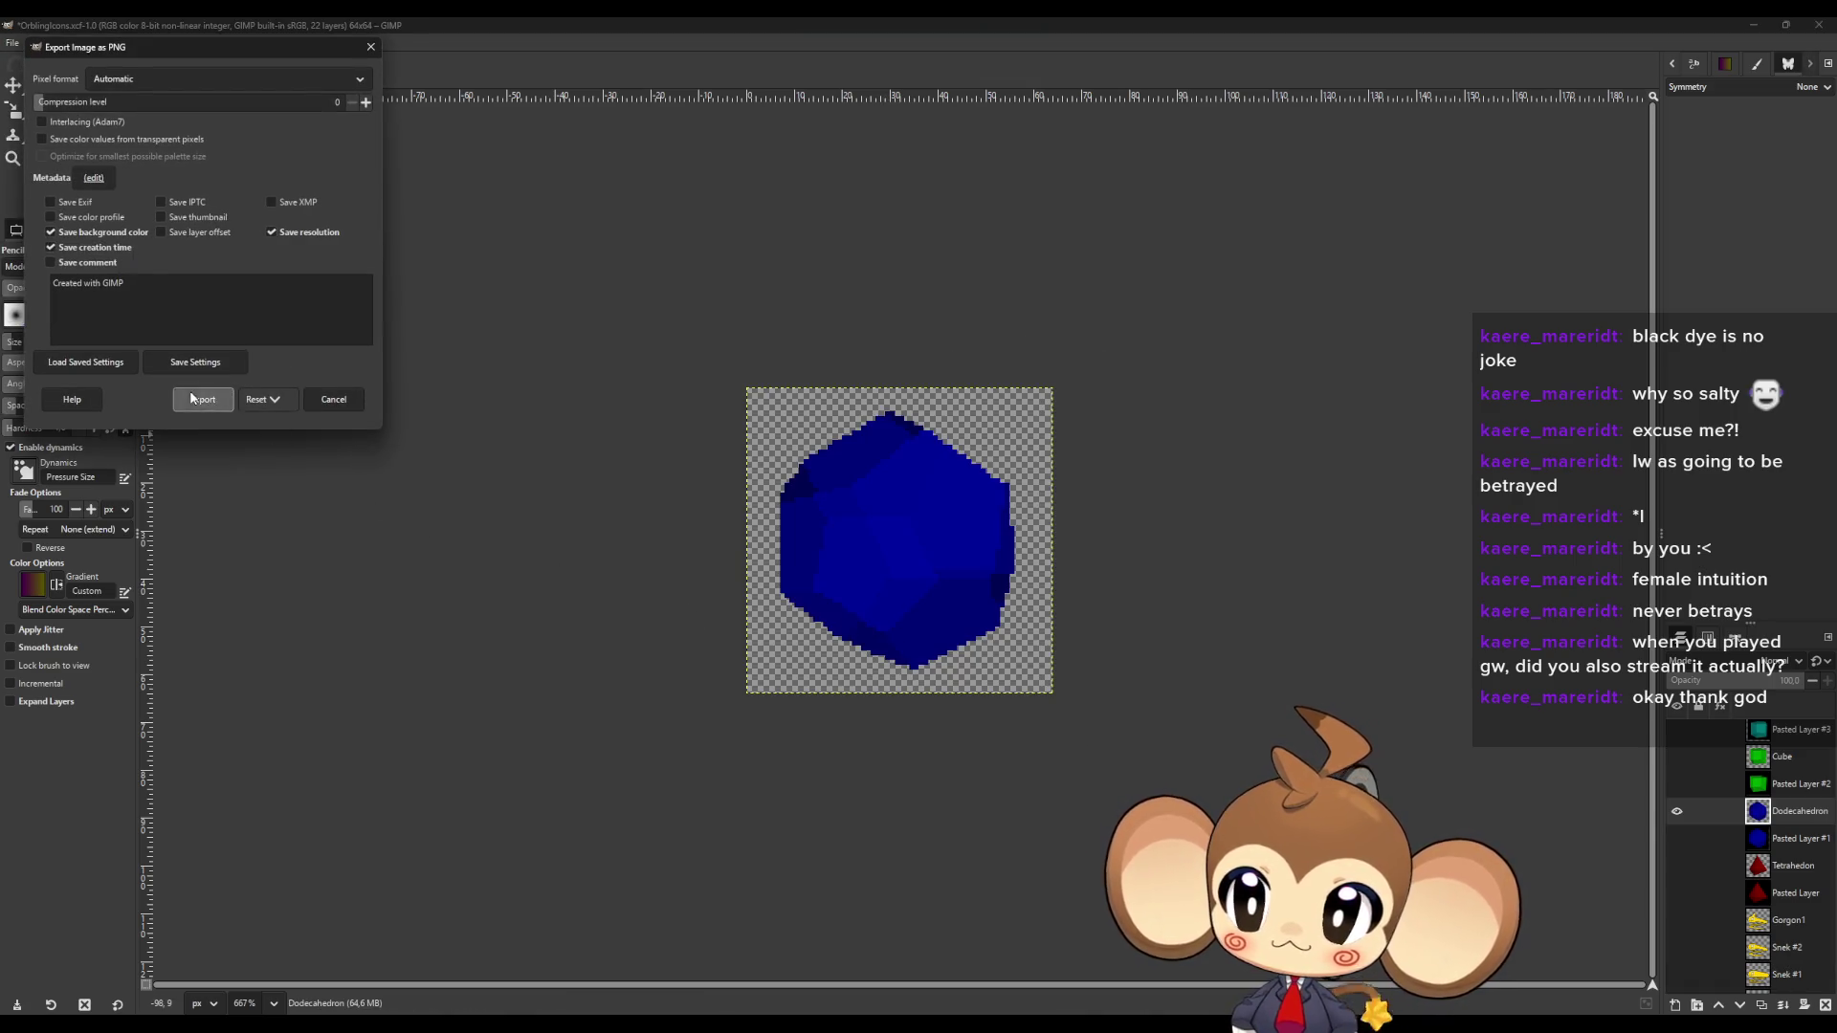
left_click(196, 399)
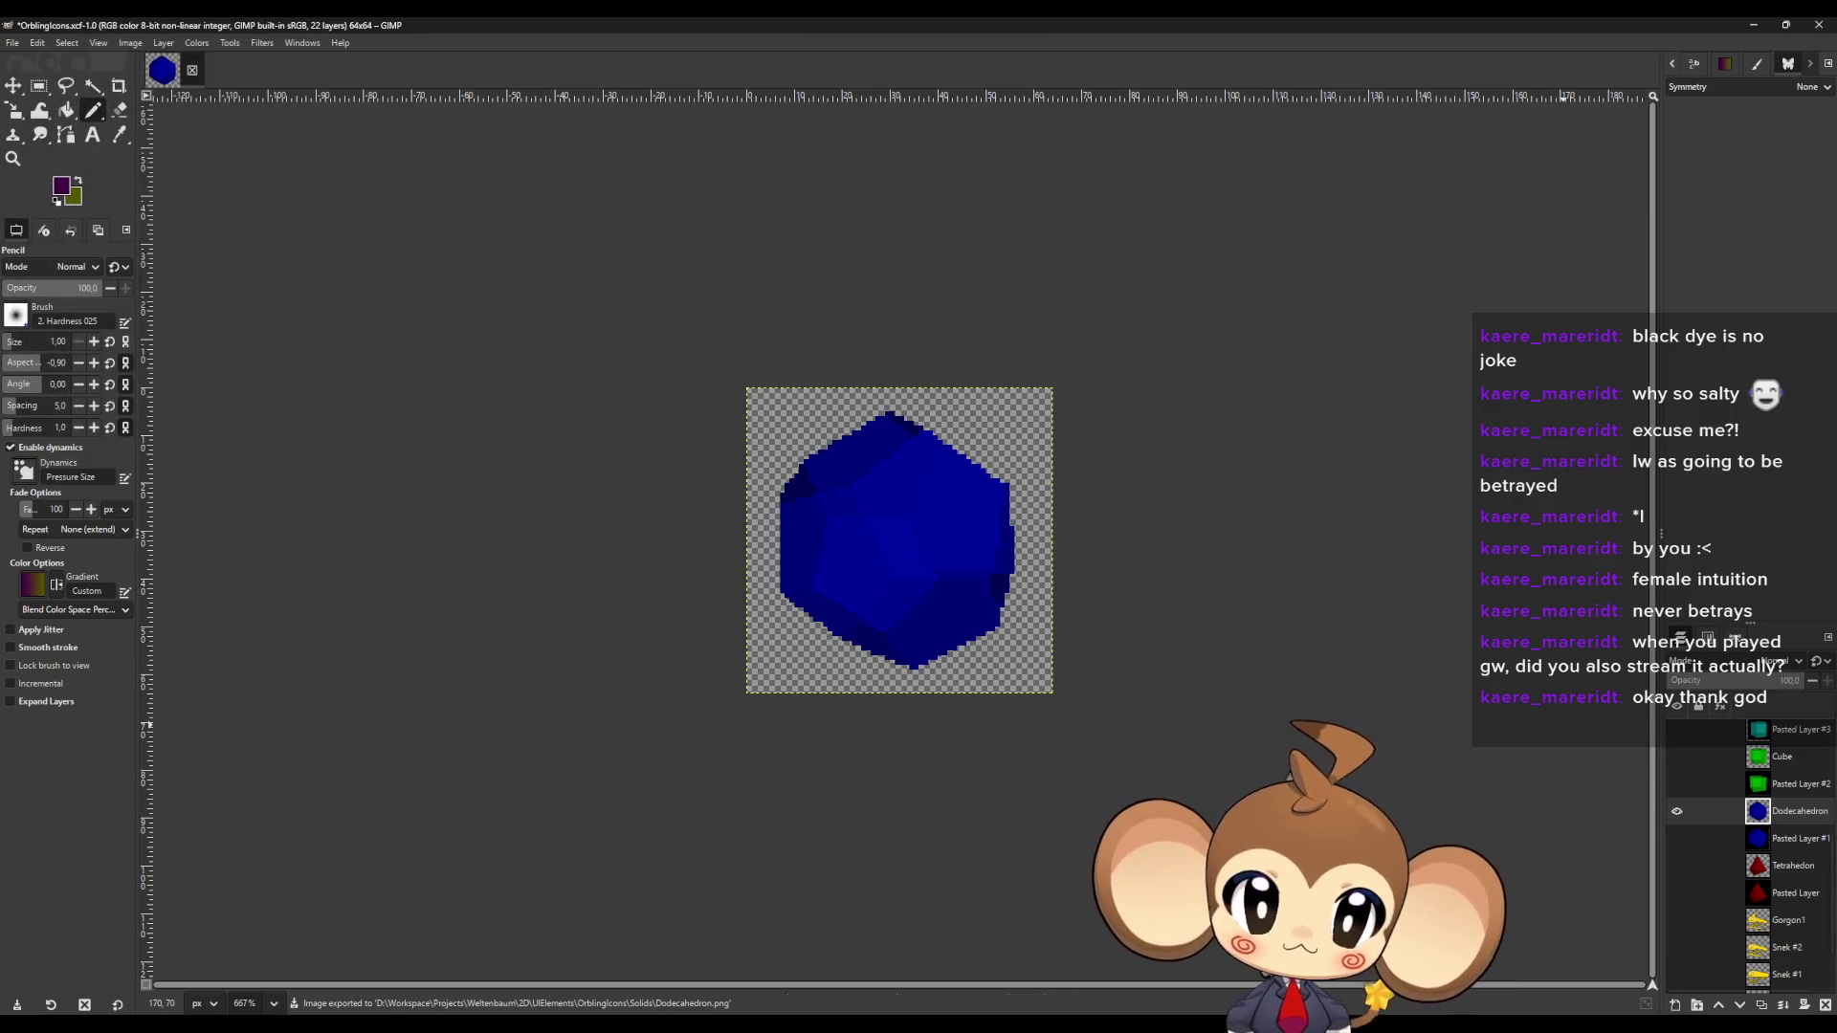
Show only the Tetrahedon layer, export Tetrahedron.png, and save OrblingIcons.xcf.
left_click(1792, 871)
left_click(1678, 867)
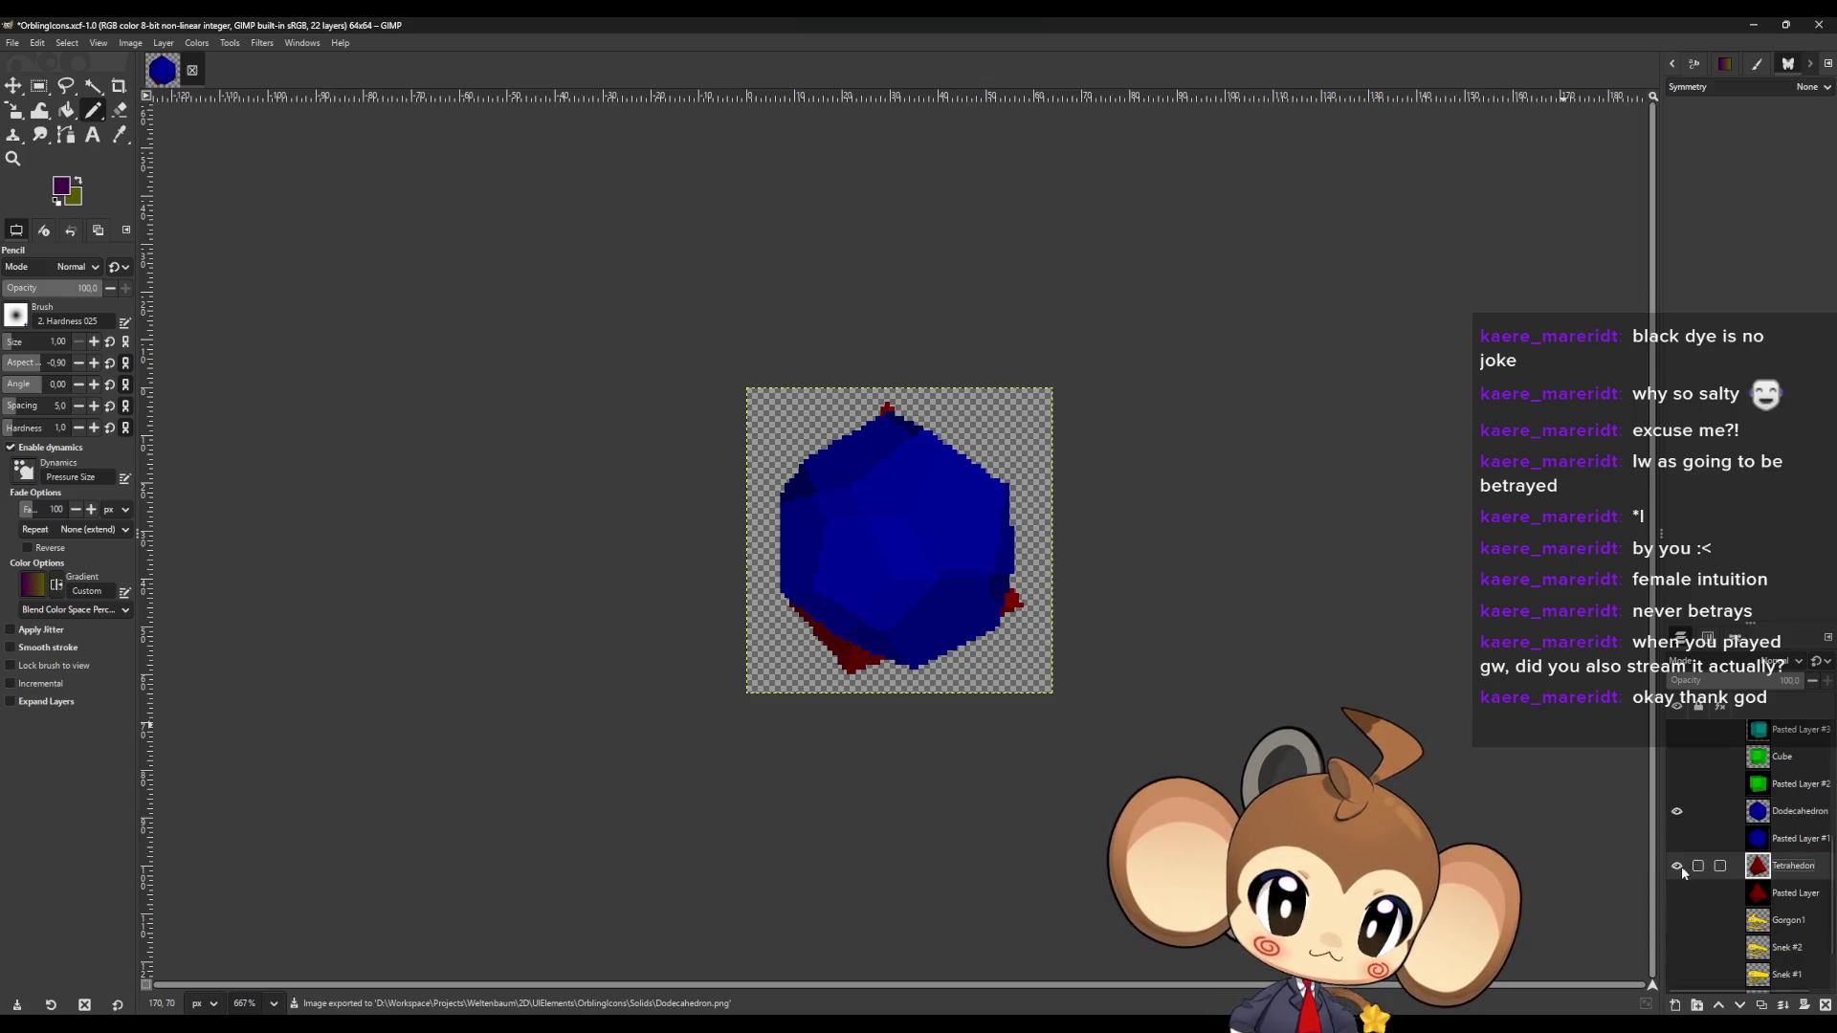
left_click(1675, 812)
left_click(13, 43)
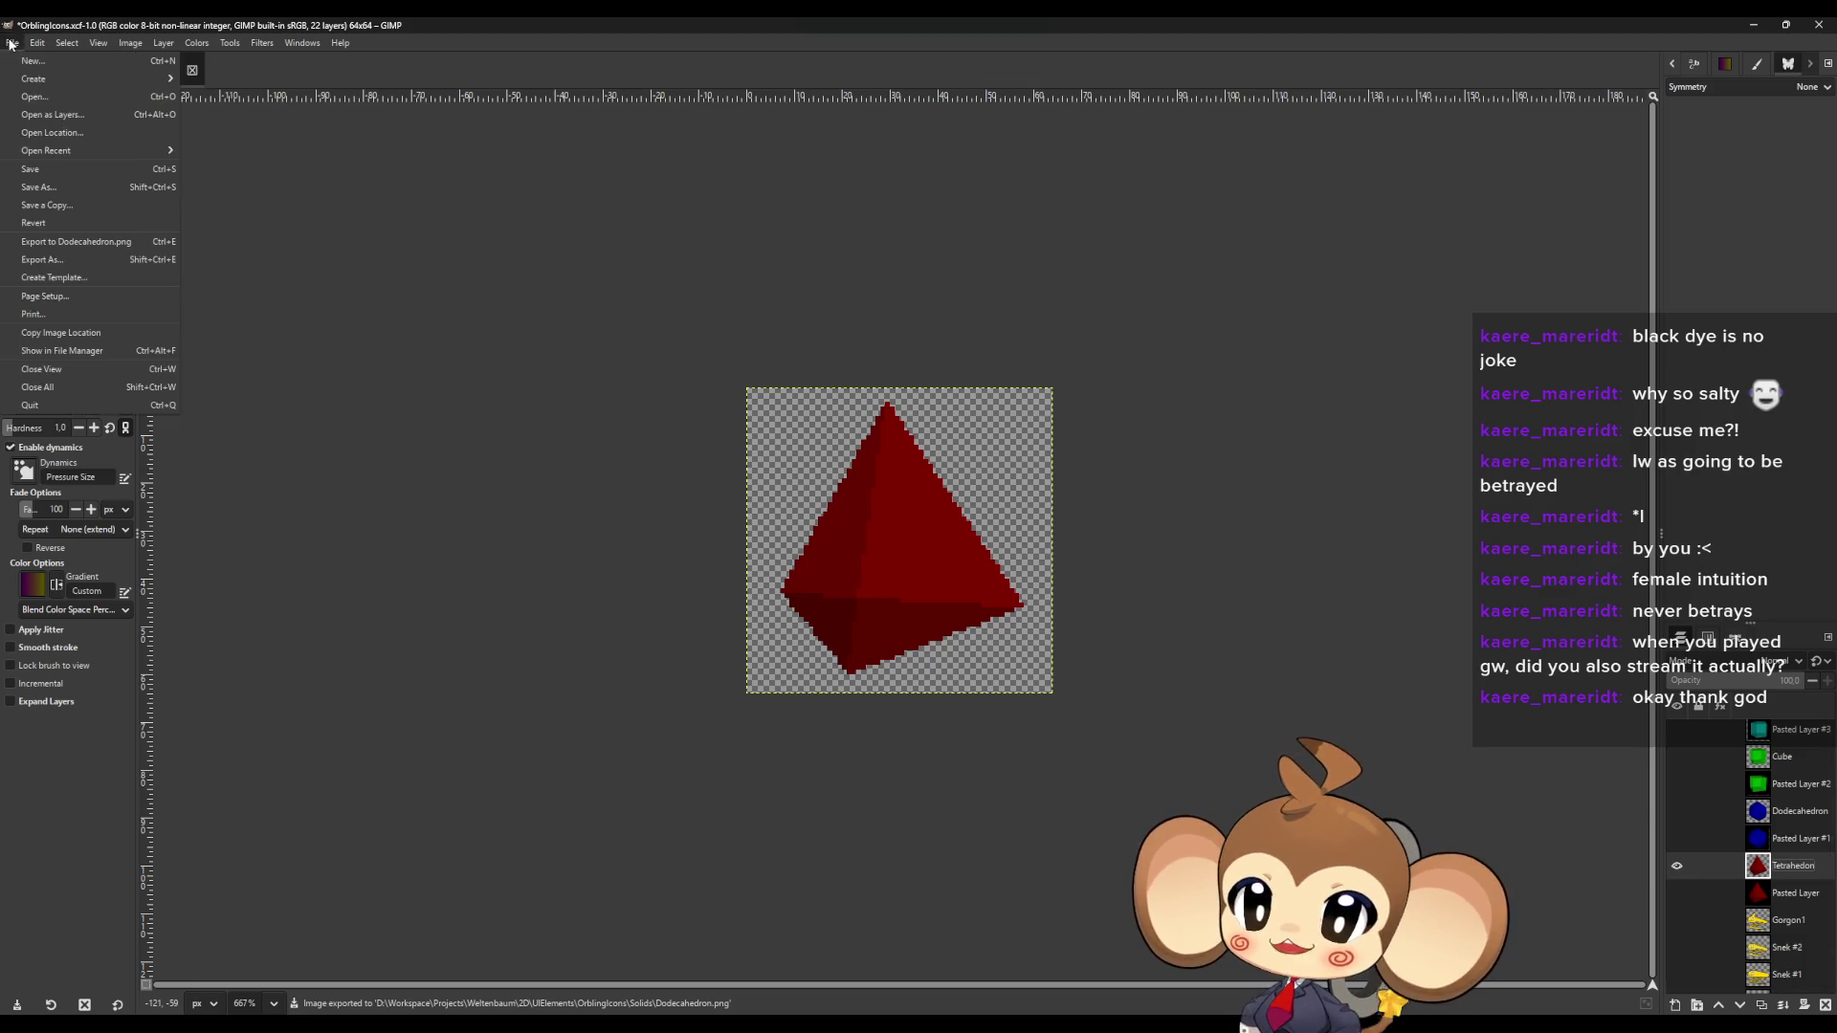
left_click(64, 262)
type("Tetrahedron.png")
left_click(1080, 809)
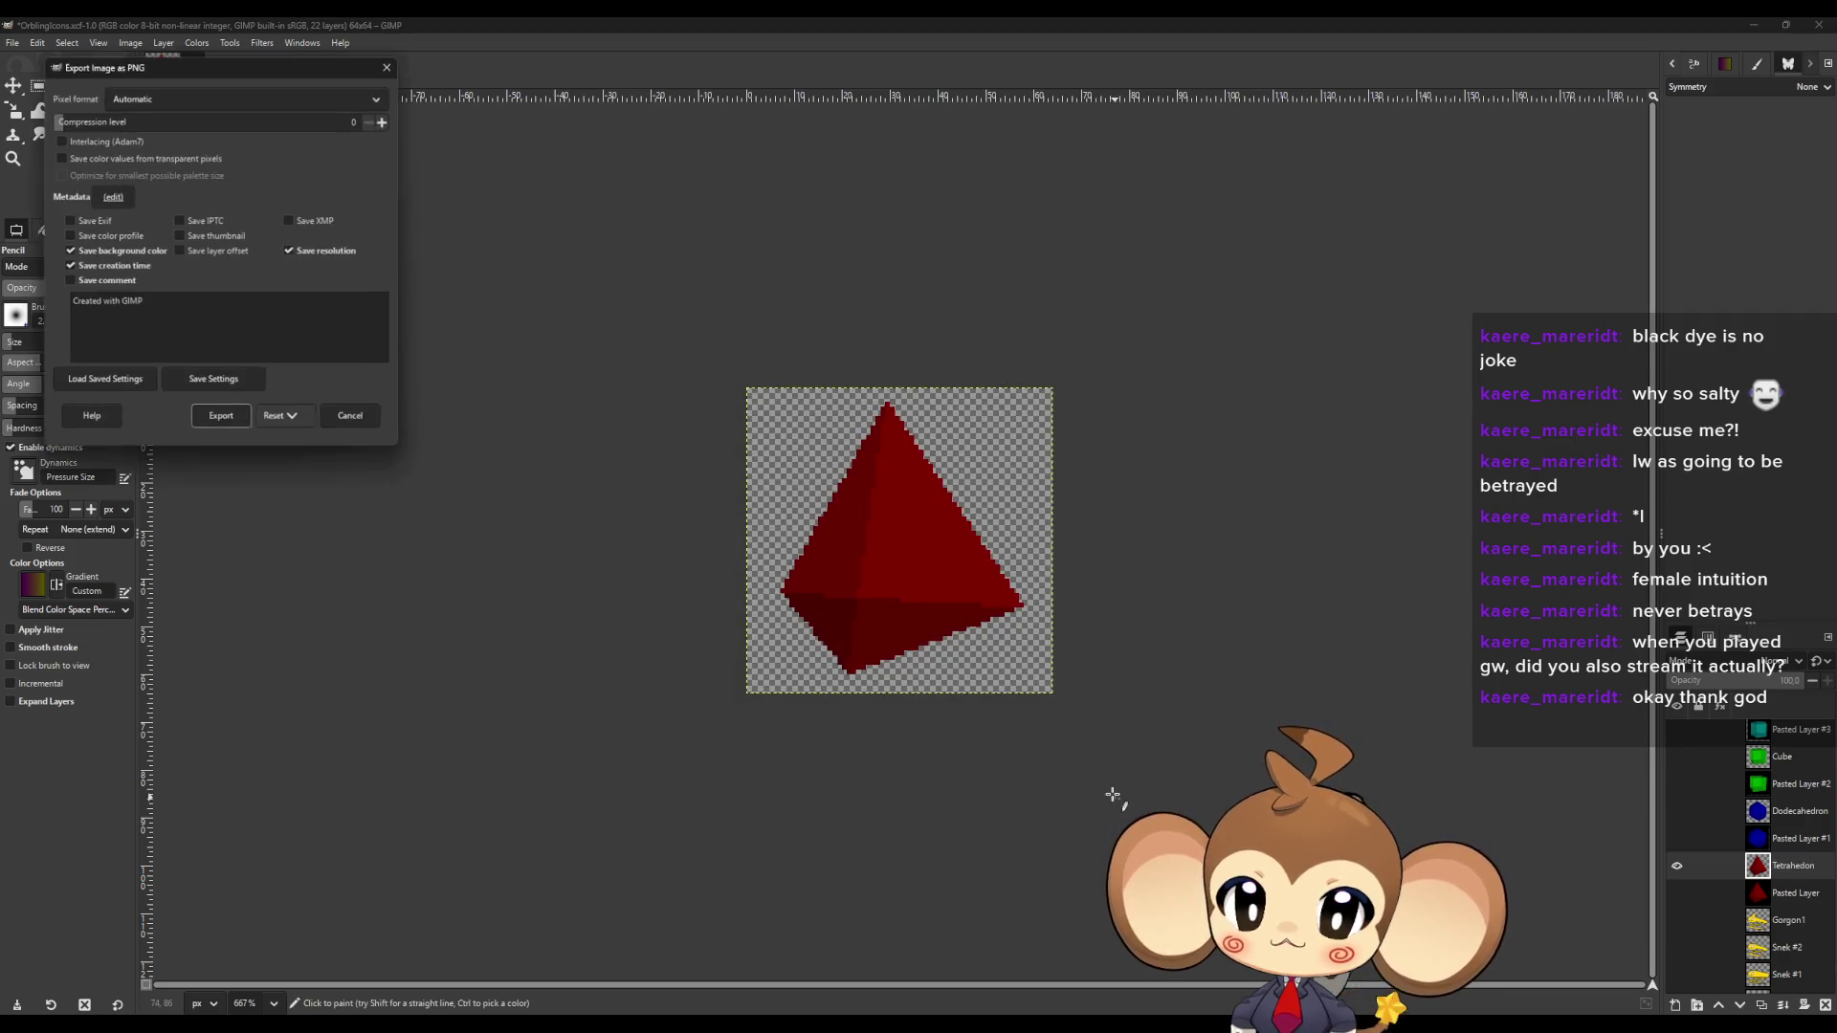
left_click(223, 418)
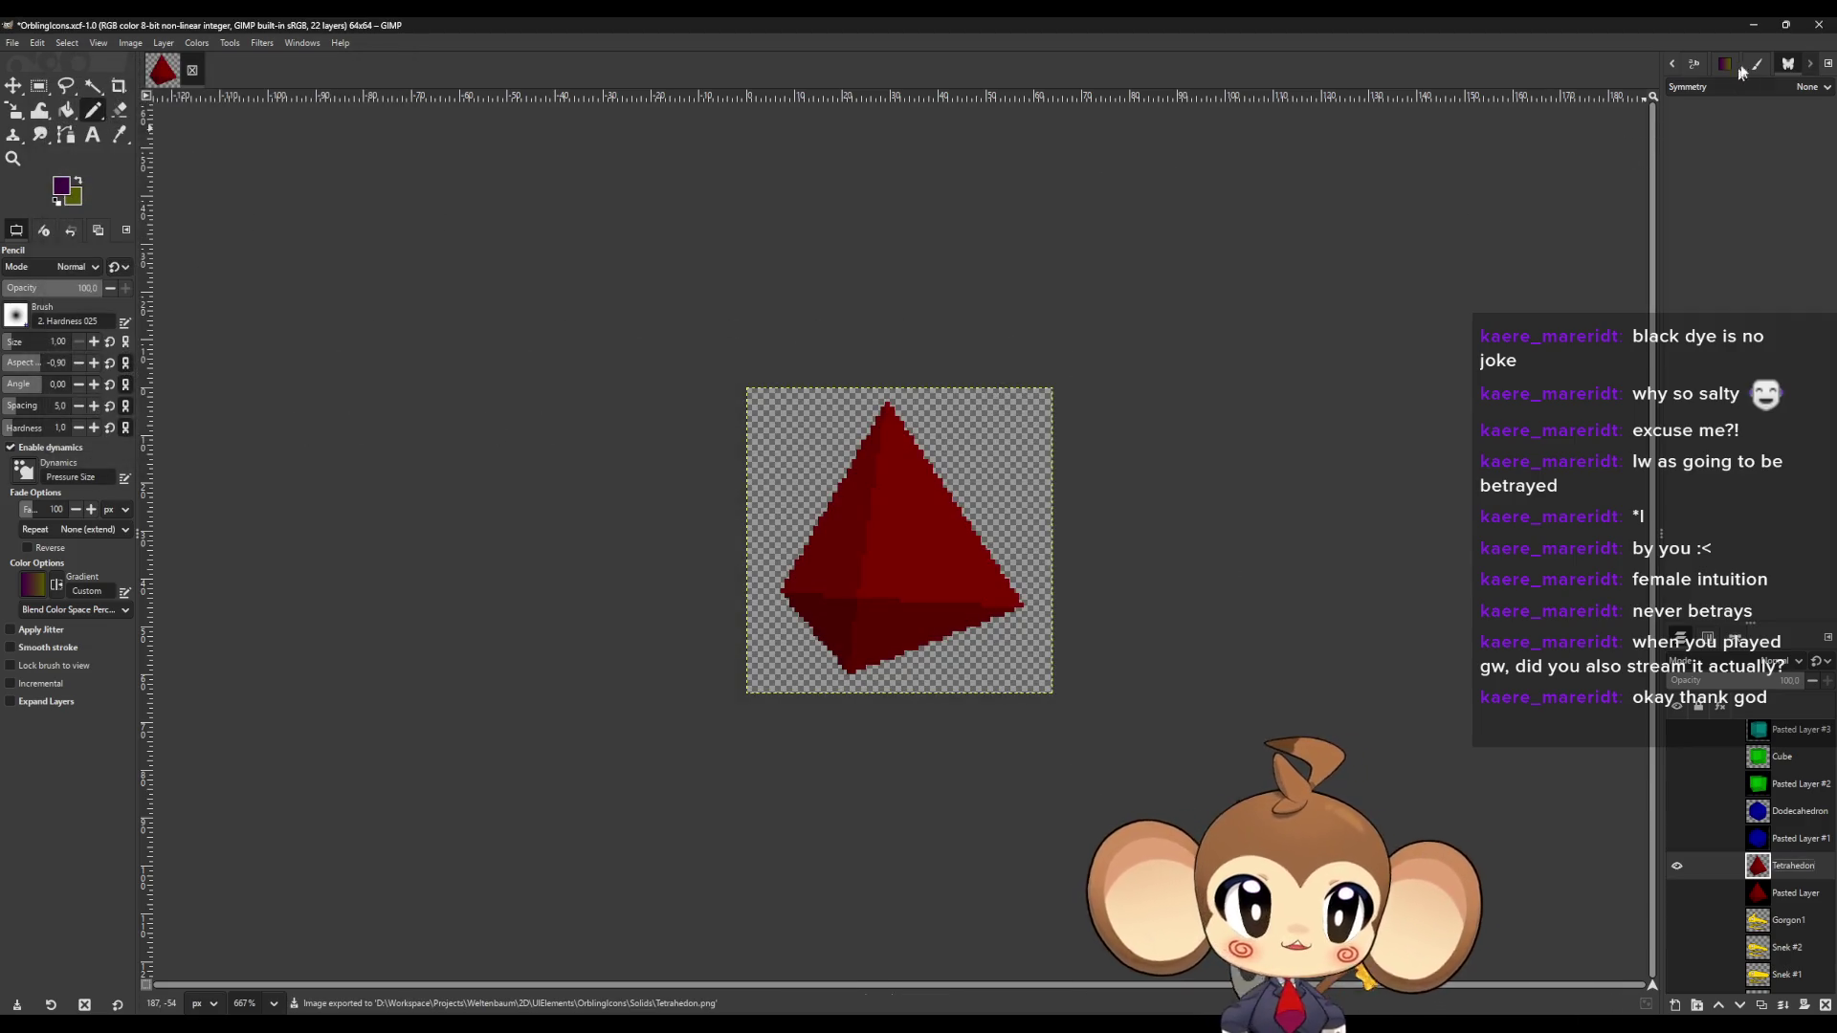
key("ctrl+s")
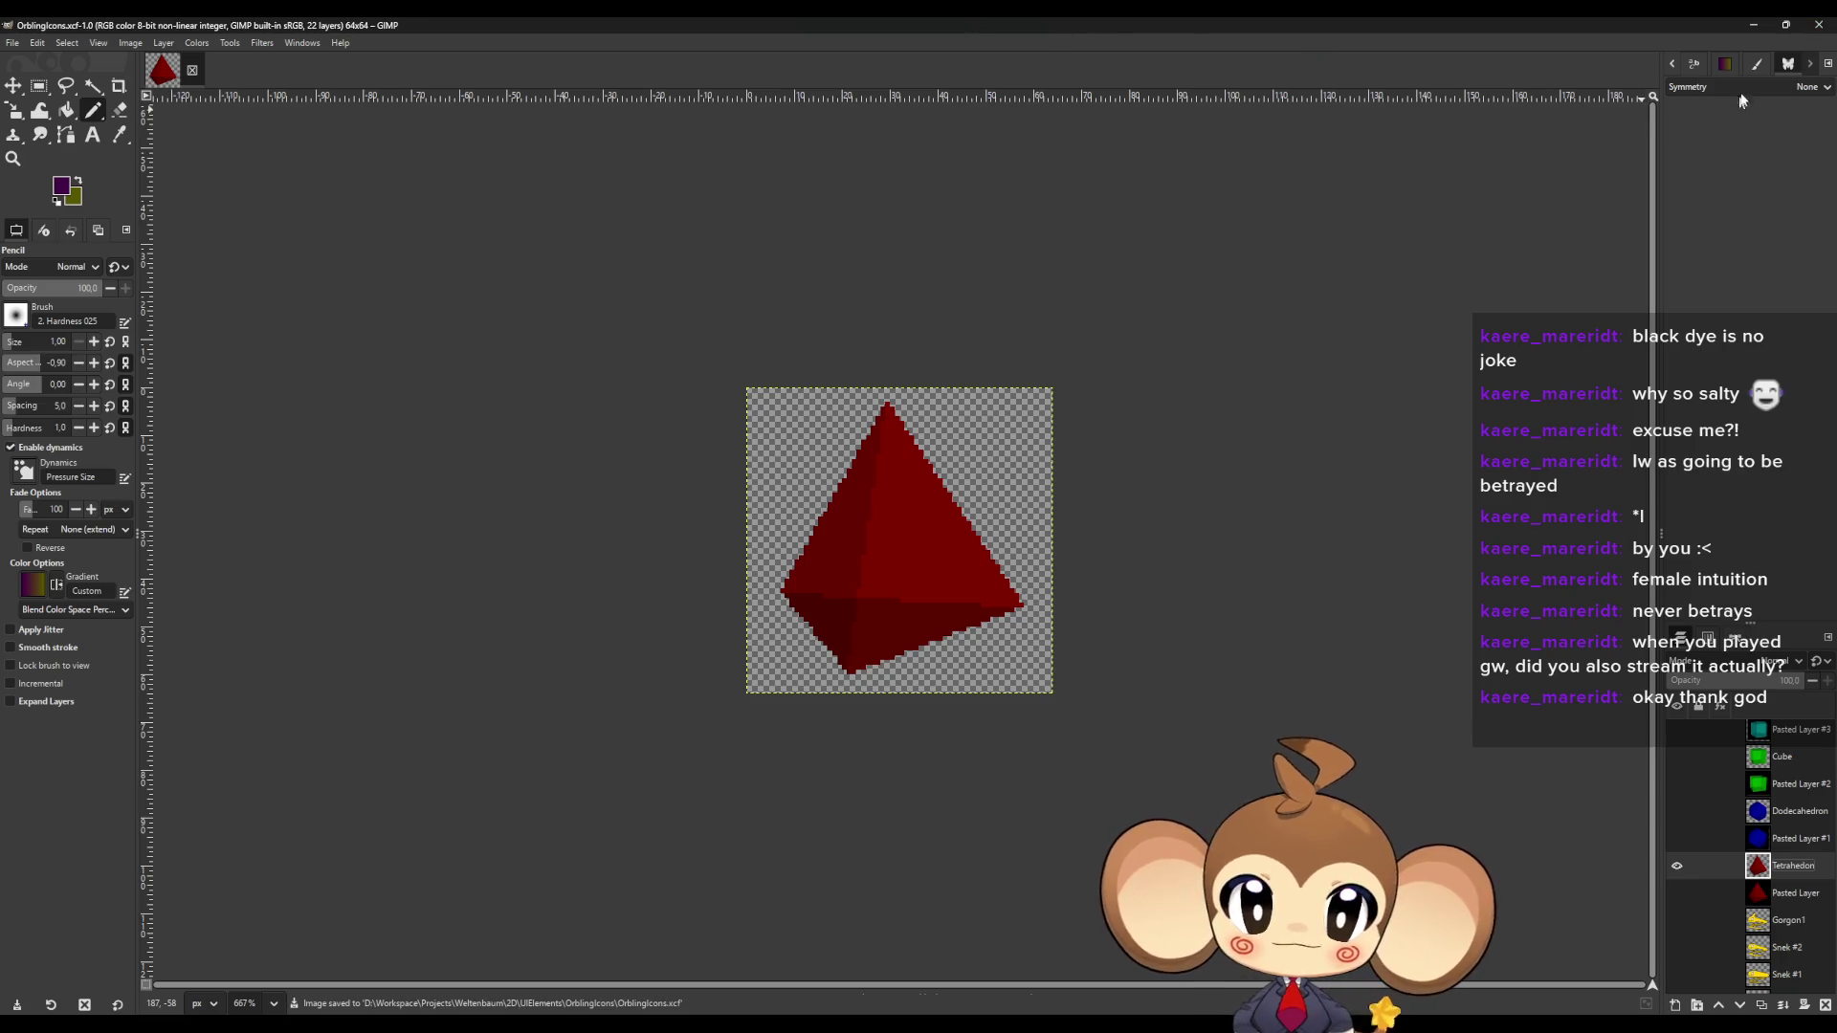
Close GIMP and browse in Unreal to Content/2D/UIElements/OrblingIcons.
left_click(1818, 27)
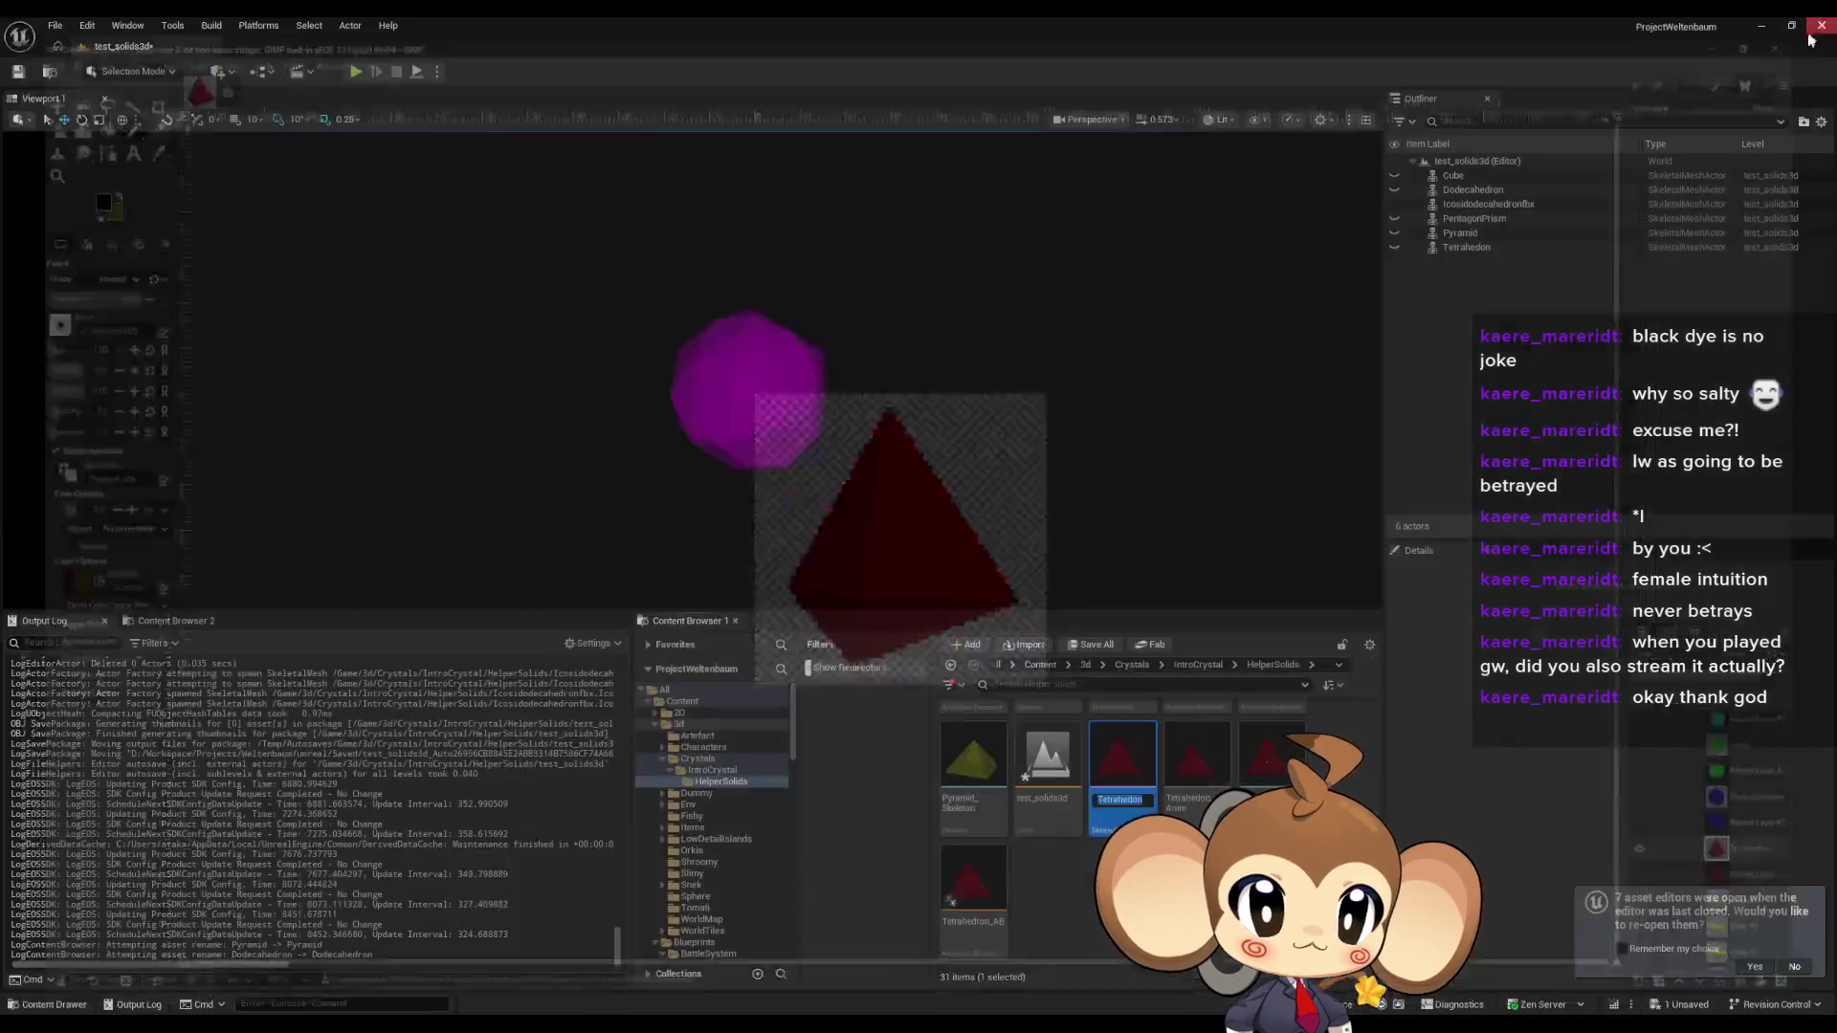
key("Return")
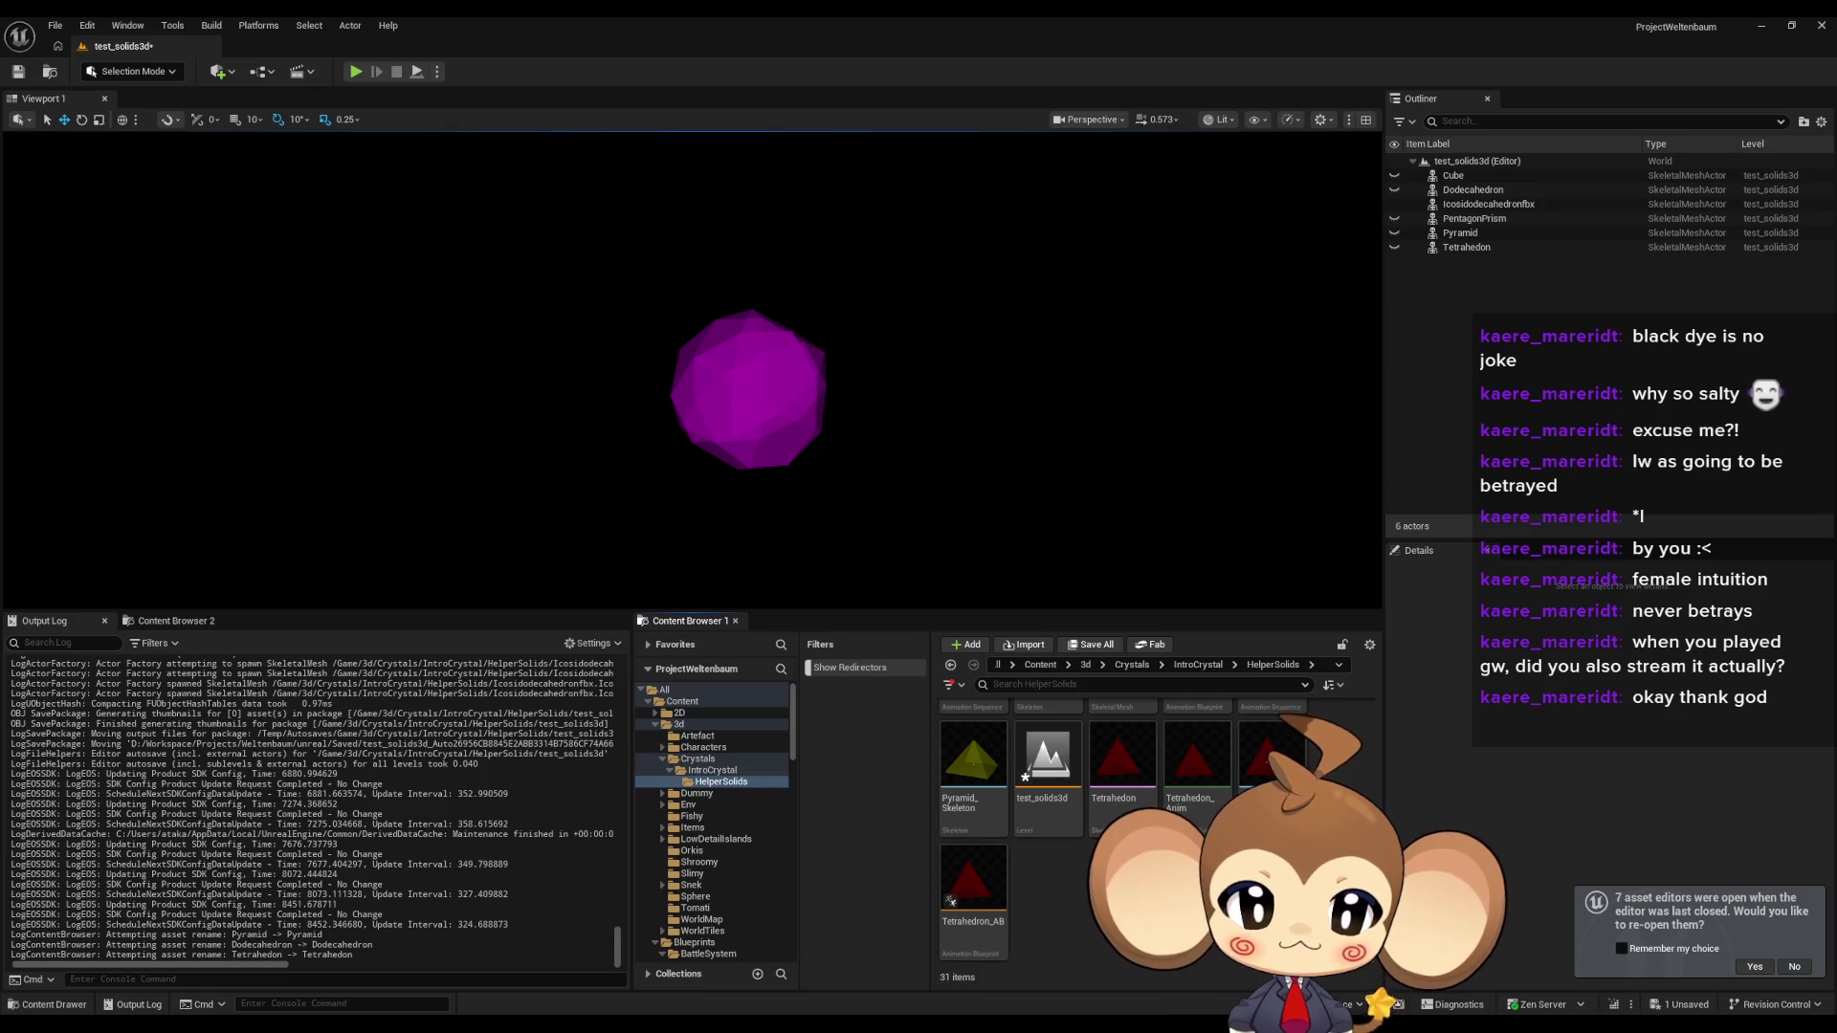
left_click(1040, 664)
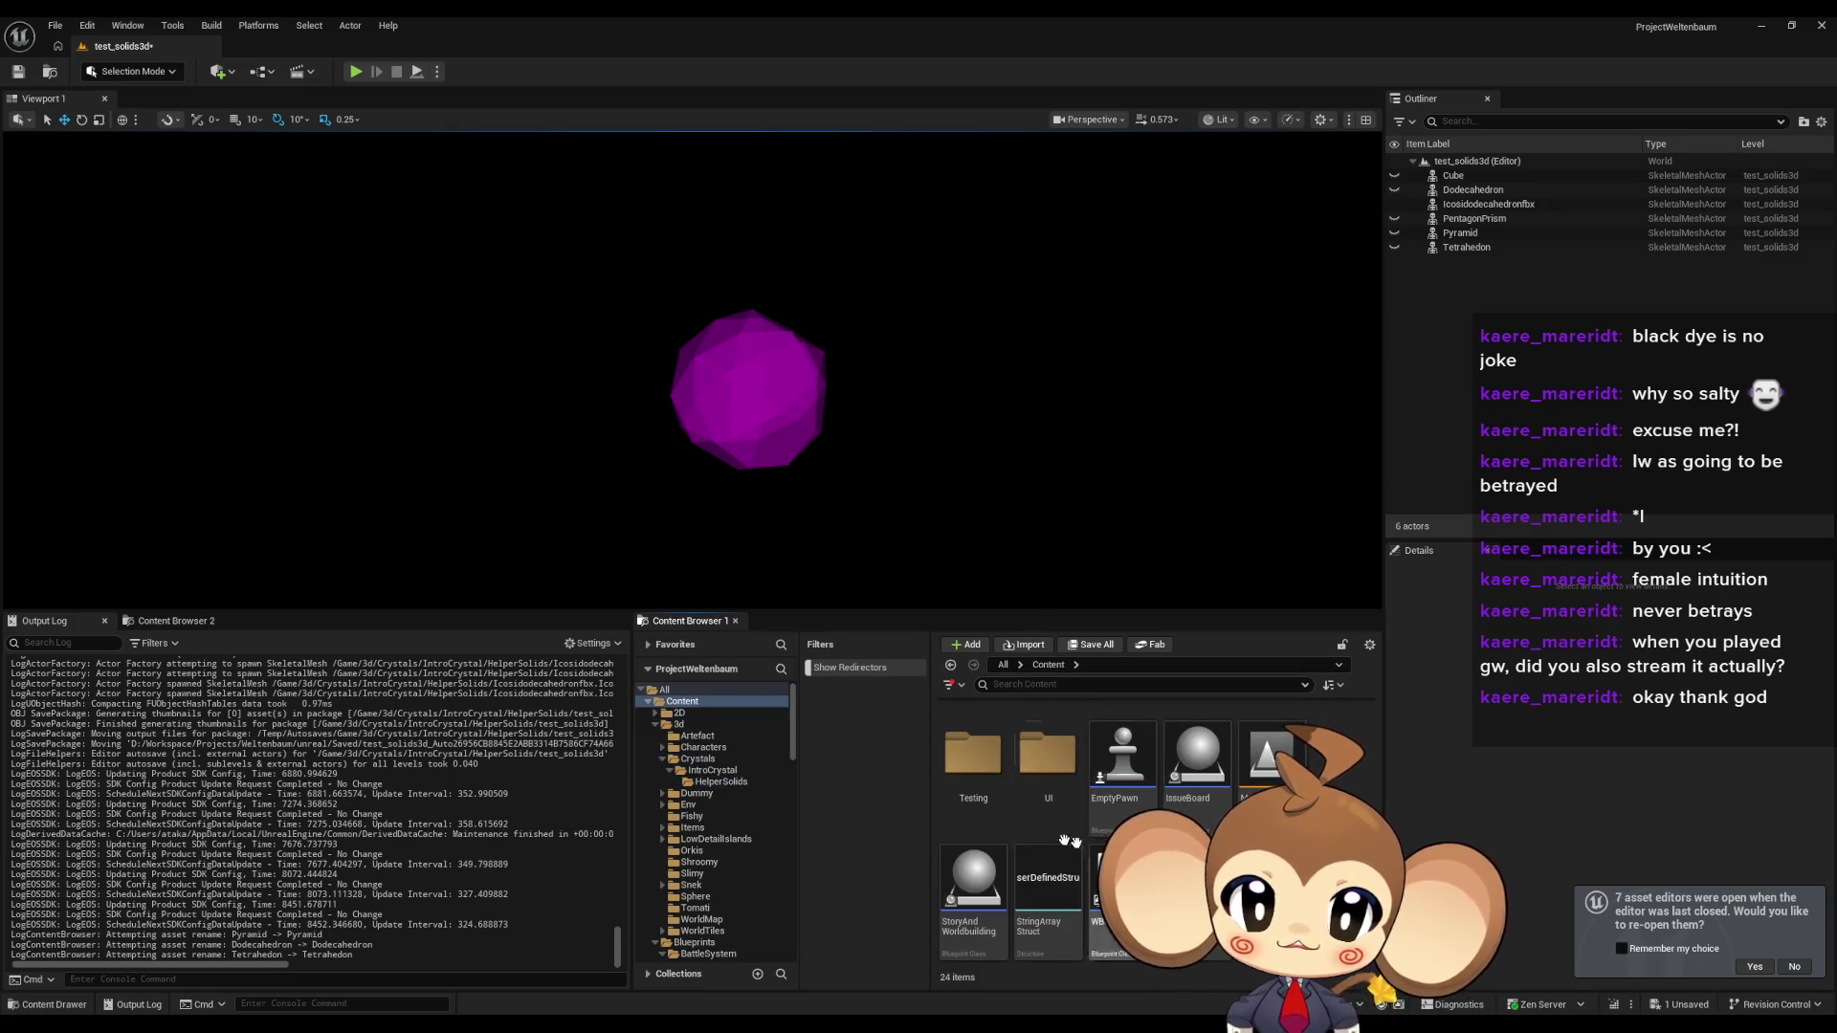
double_click(973, 742)
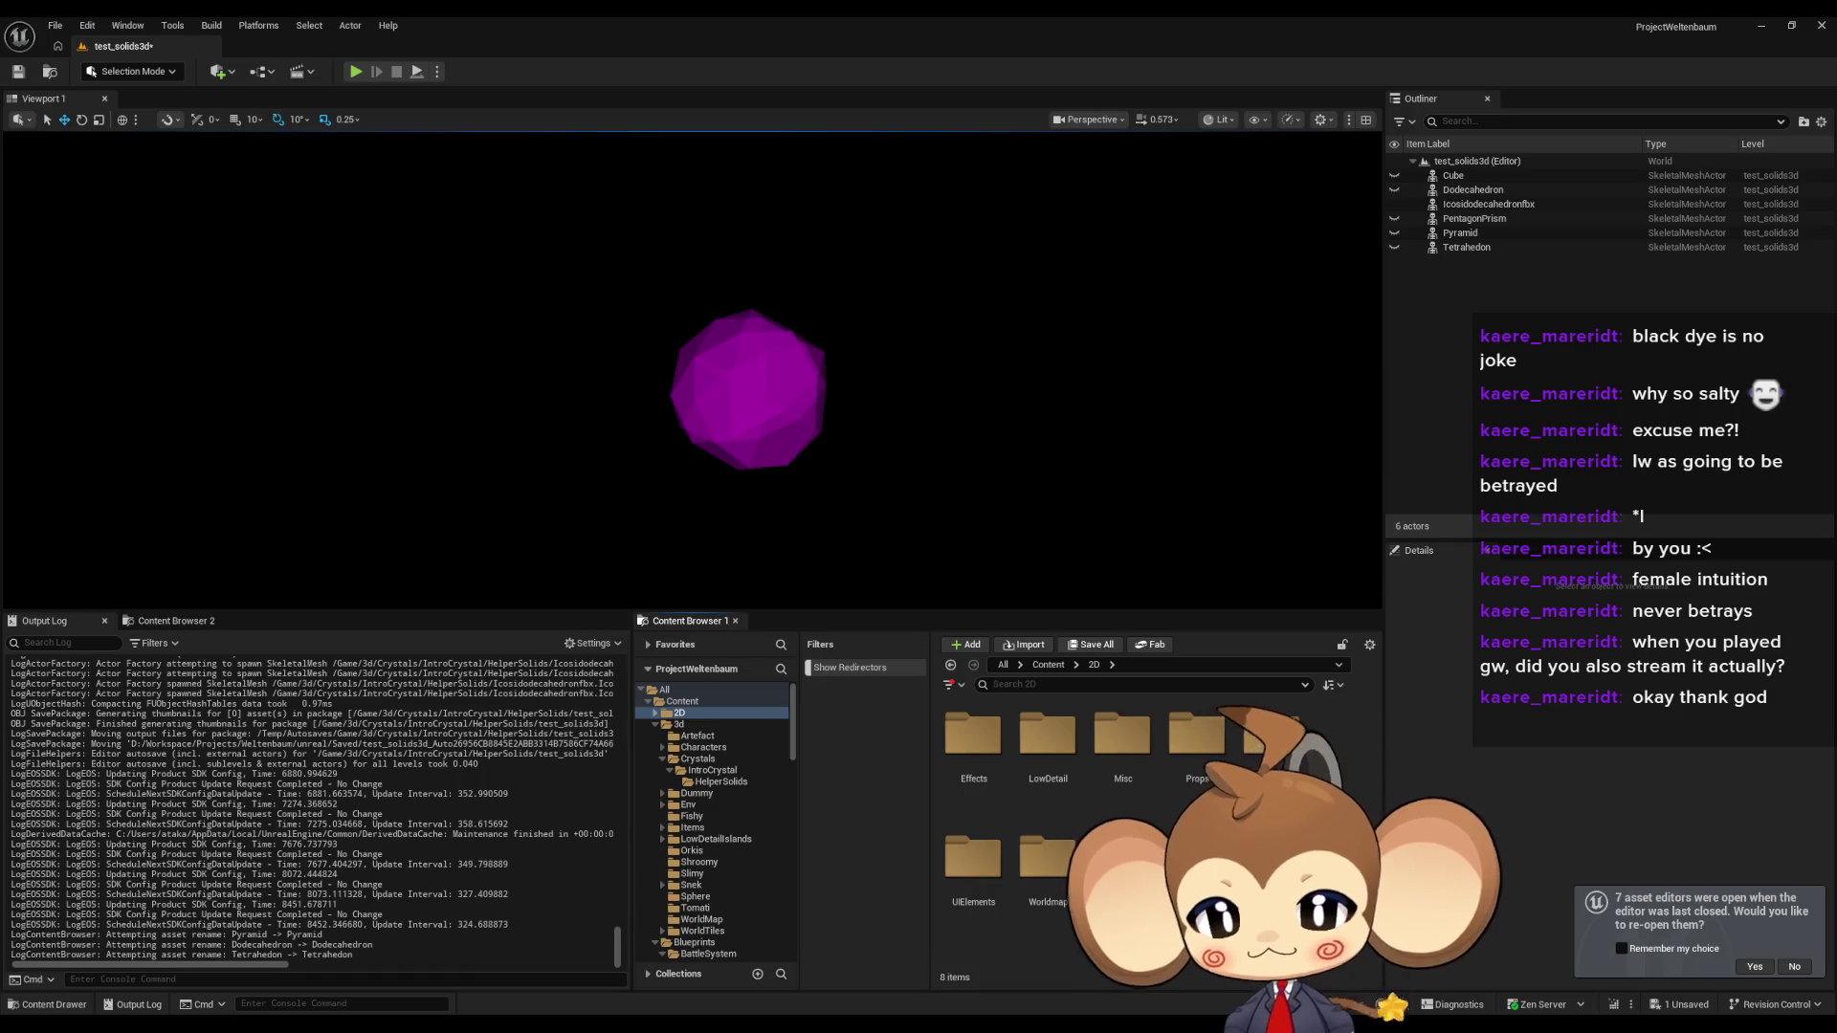
double_click(983, 858)
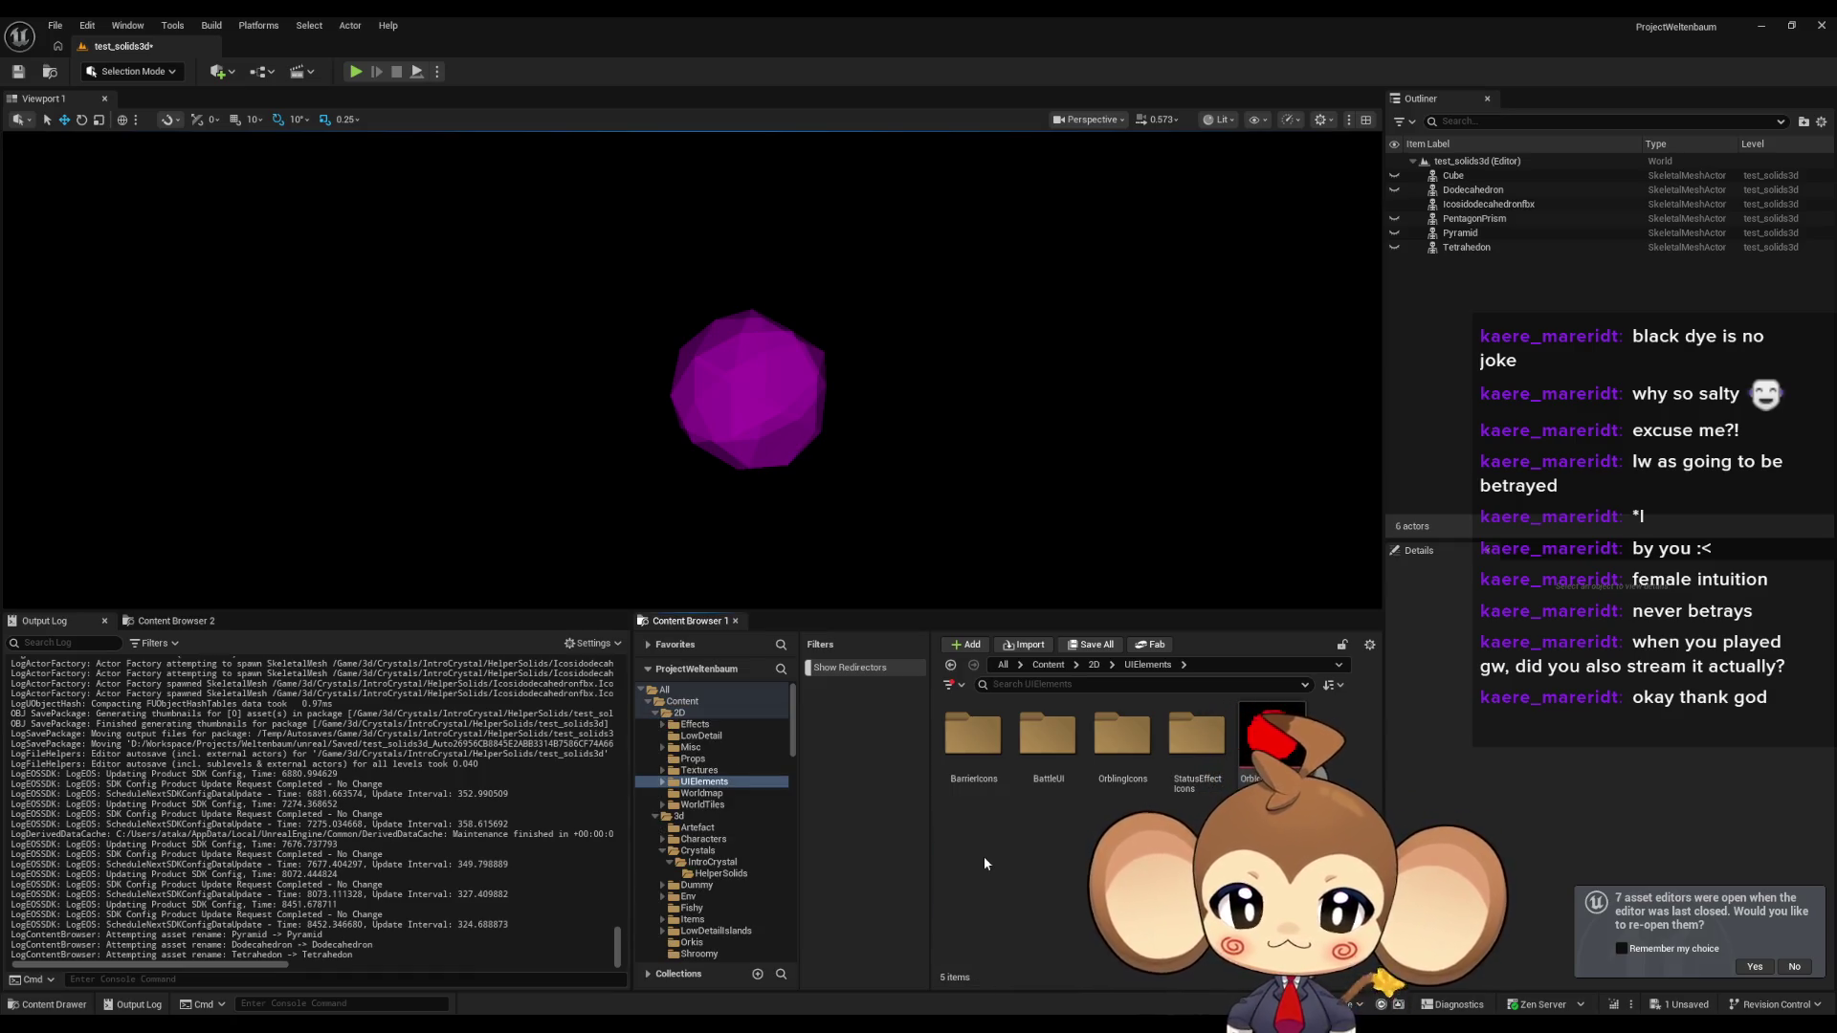
double_click(1122, 734)
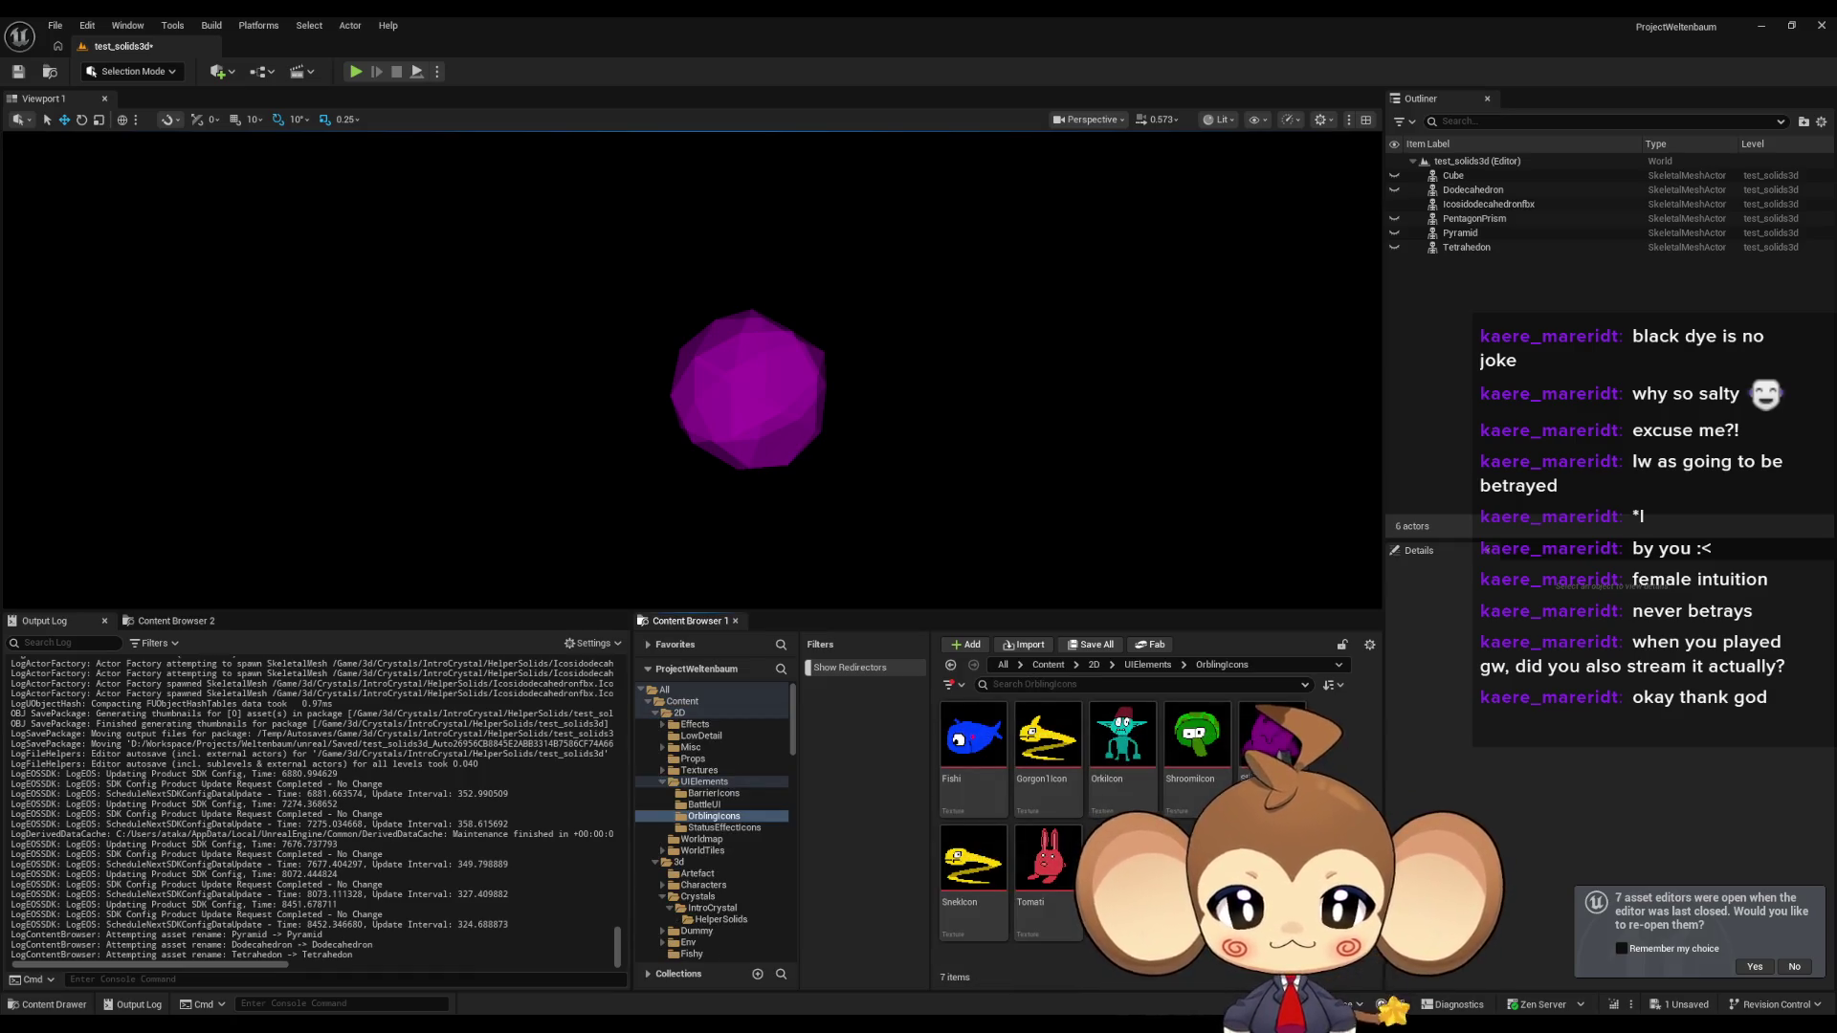
Create a new folder named Solids there and open it.
right_click(1209, 908)
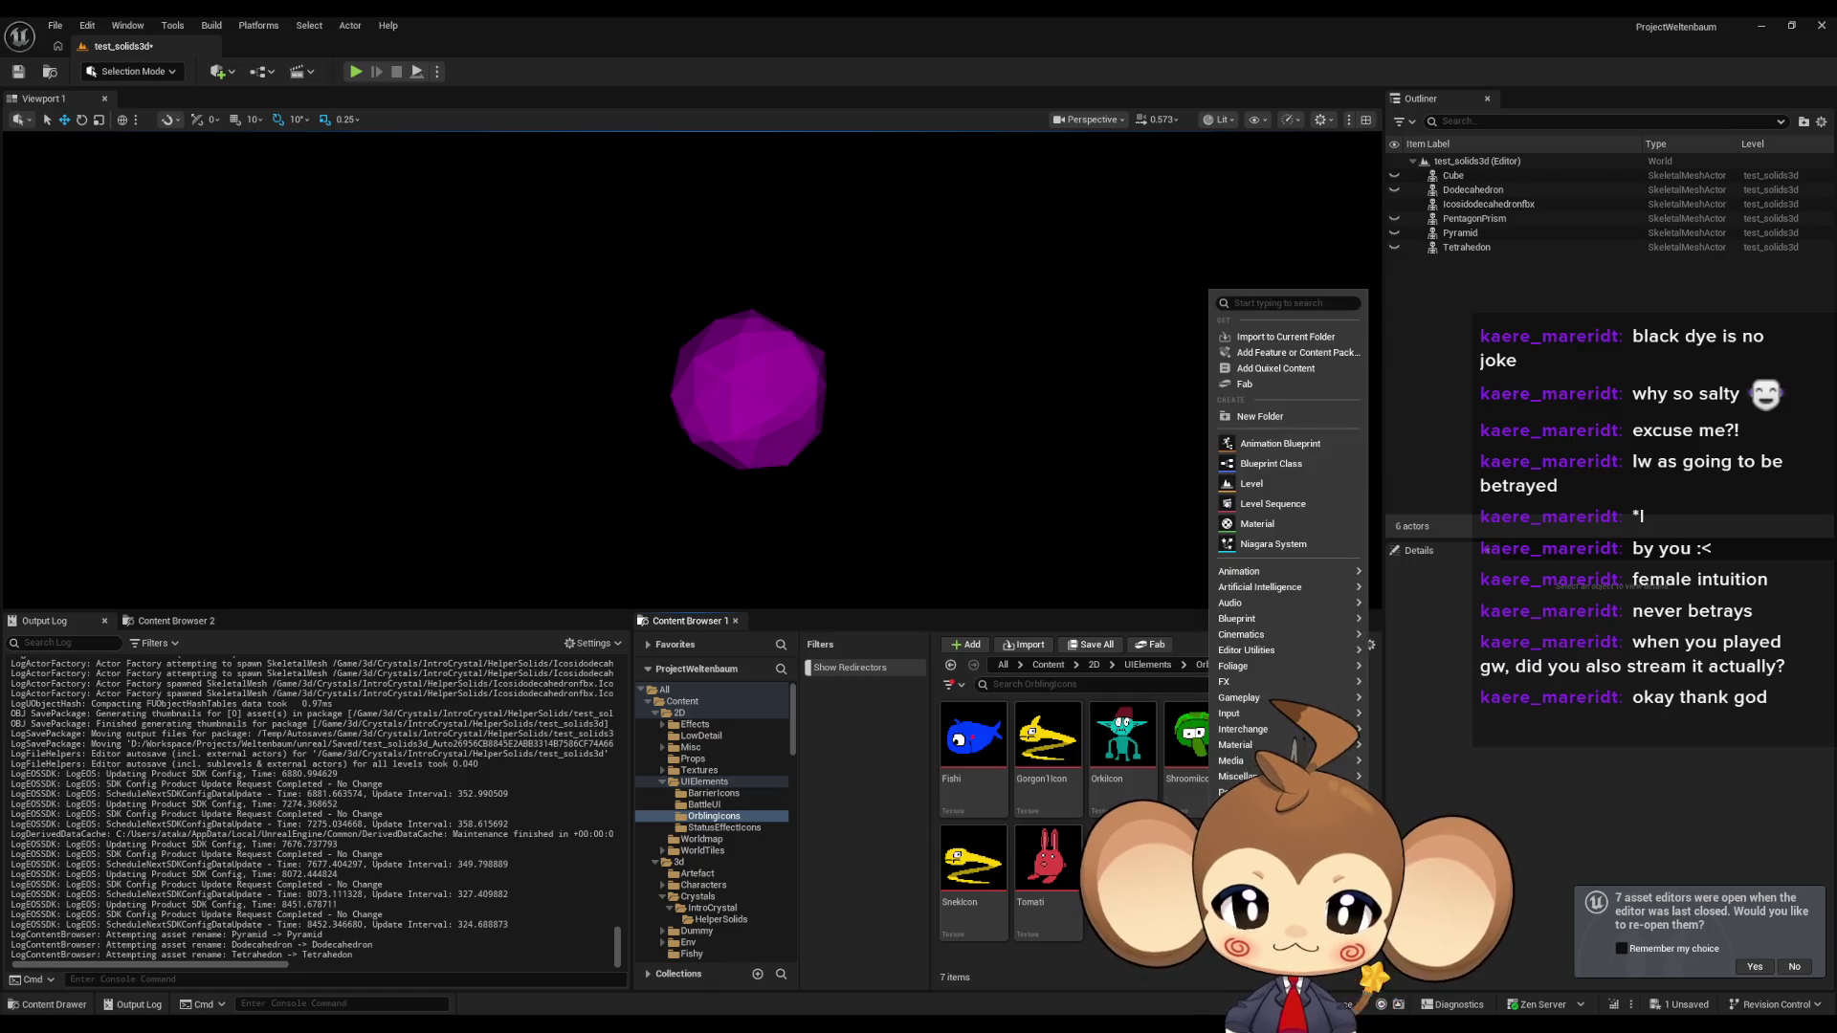
left_click(1260, 416)
type("Solids")
key("Return")
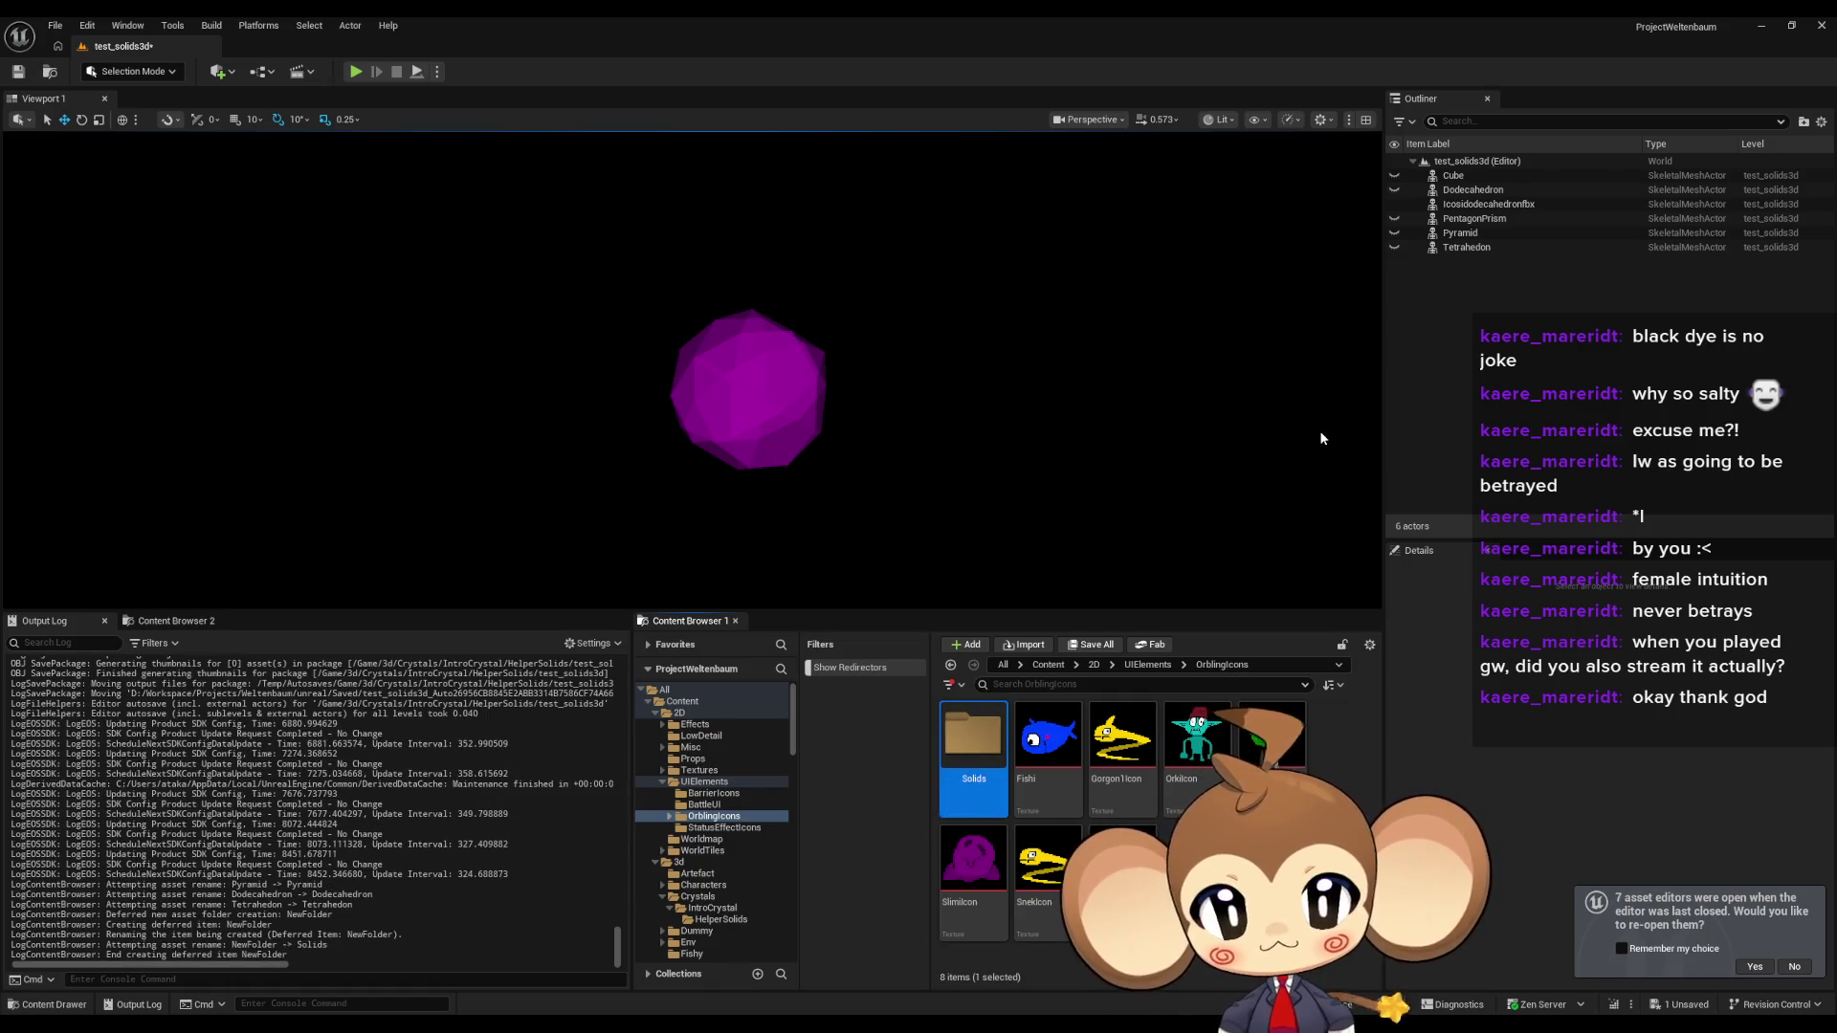
double_click(973, 735)
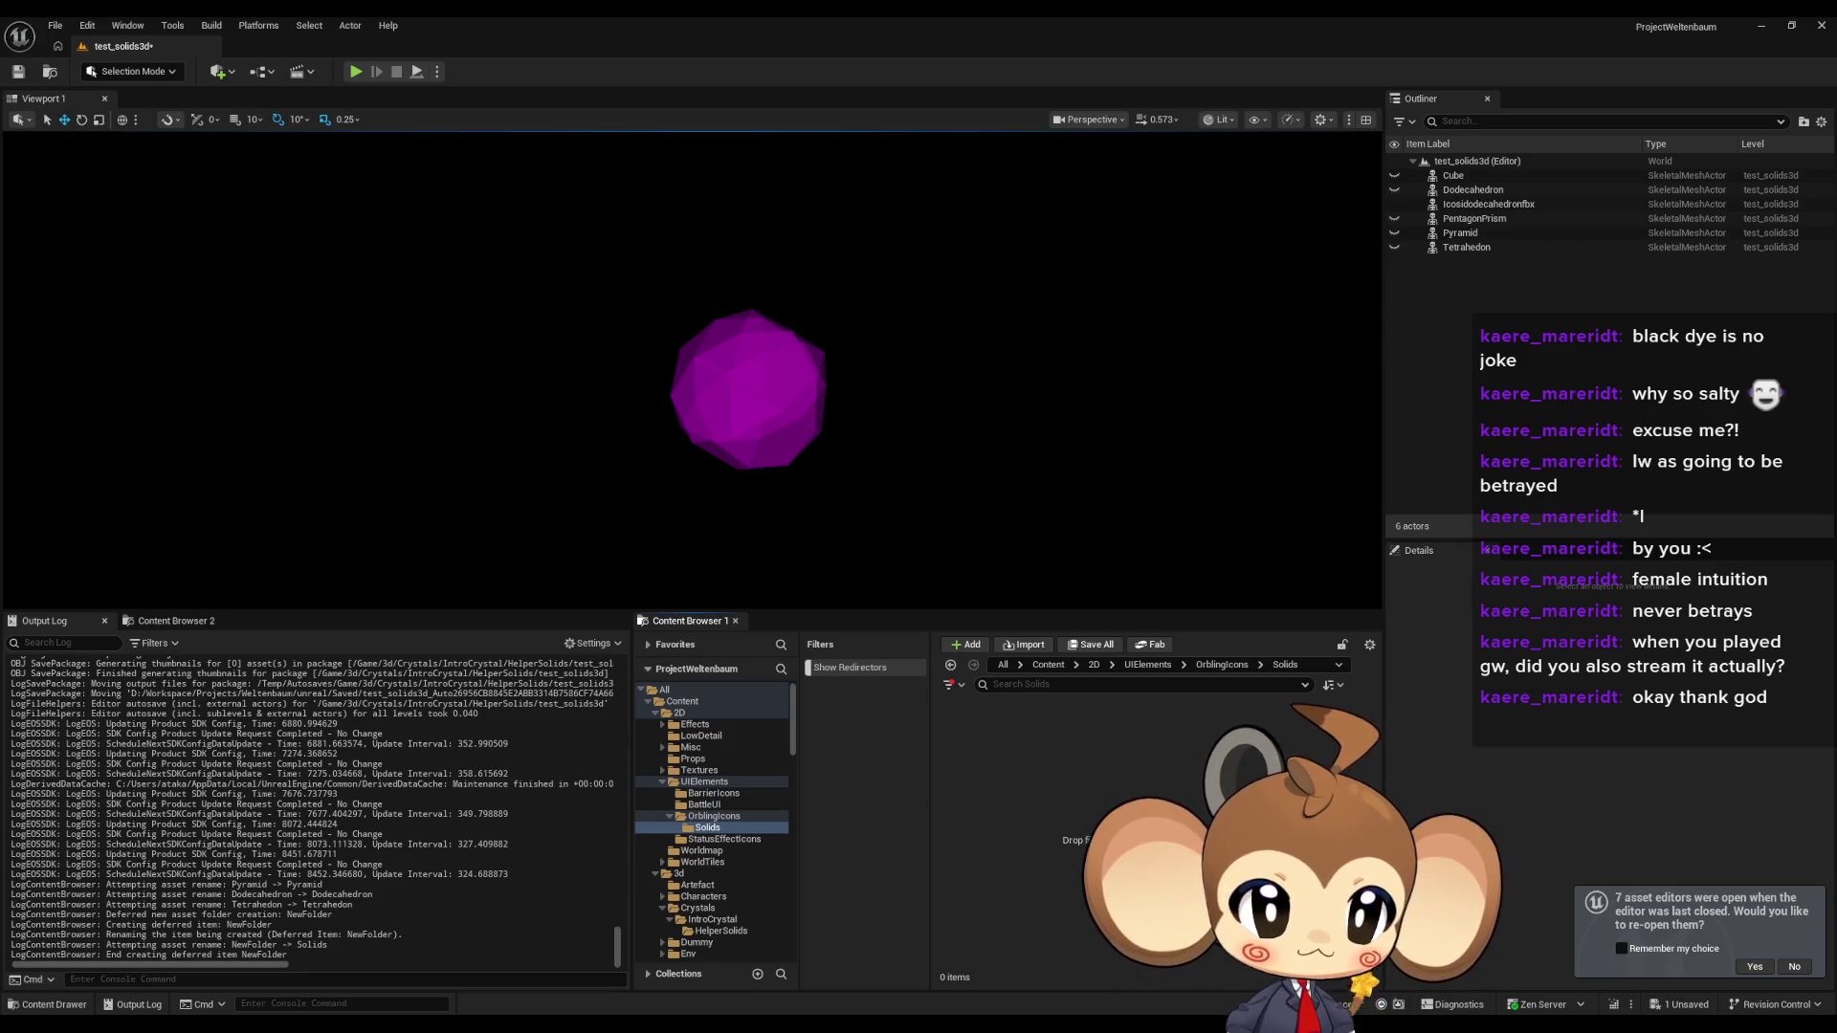
Import the solid icon PNGs into Solids and open the Fishi texture as a reference window.
mouse_move(918, 670)
left_mouse_down()
mouse_move(1138, 824)
mouse_move(1129, 796)
left_mouse_up()
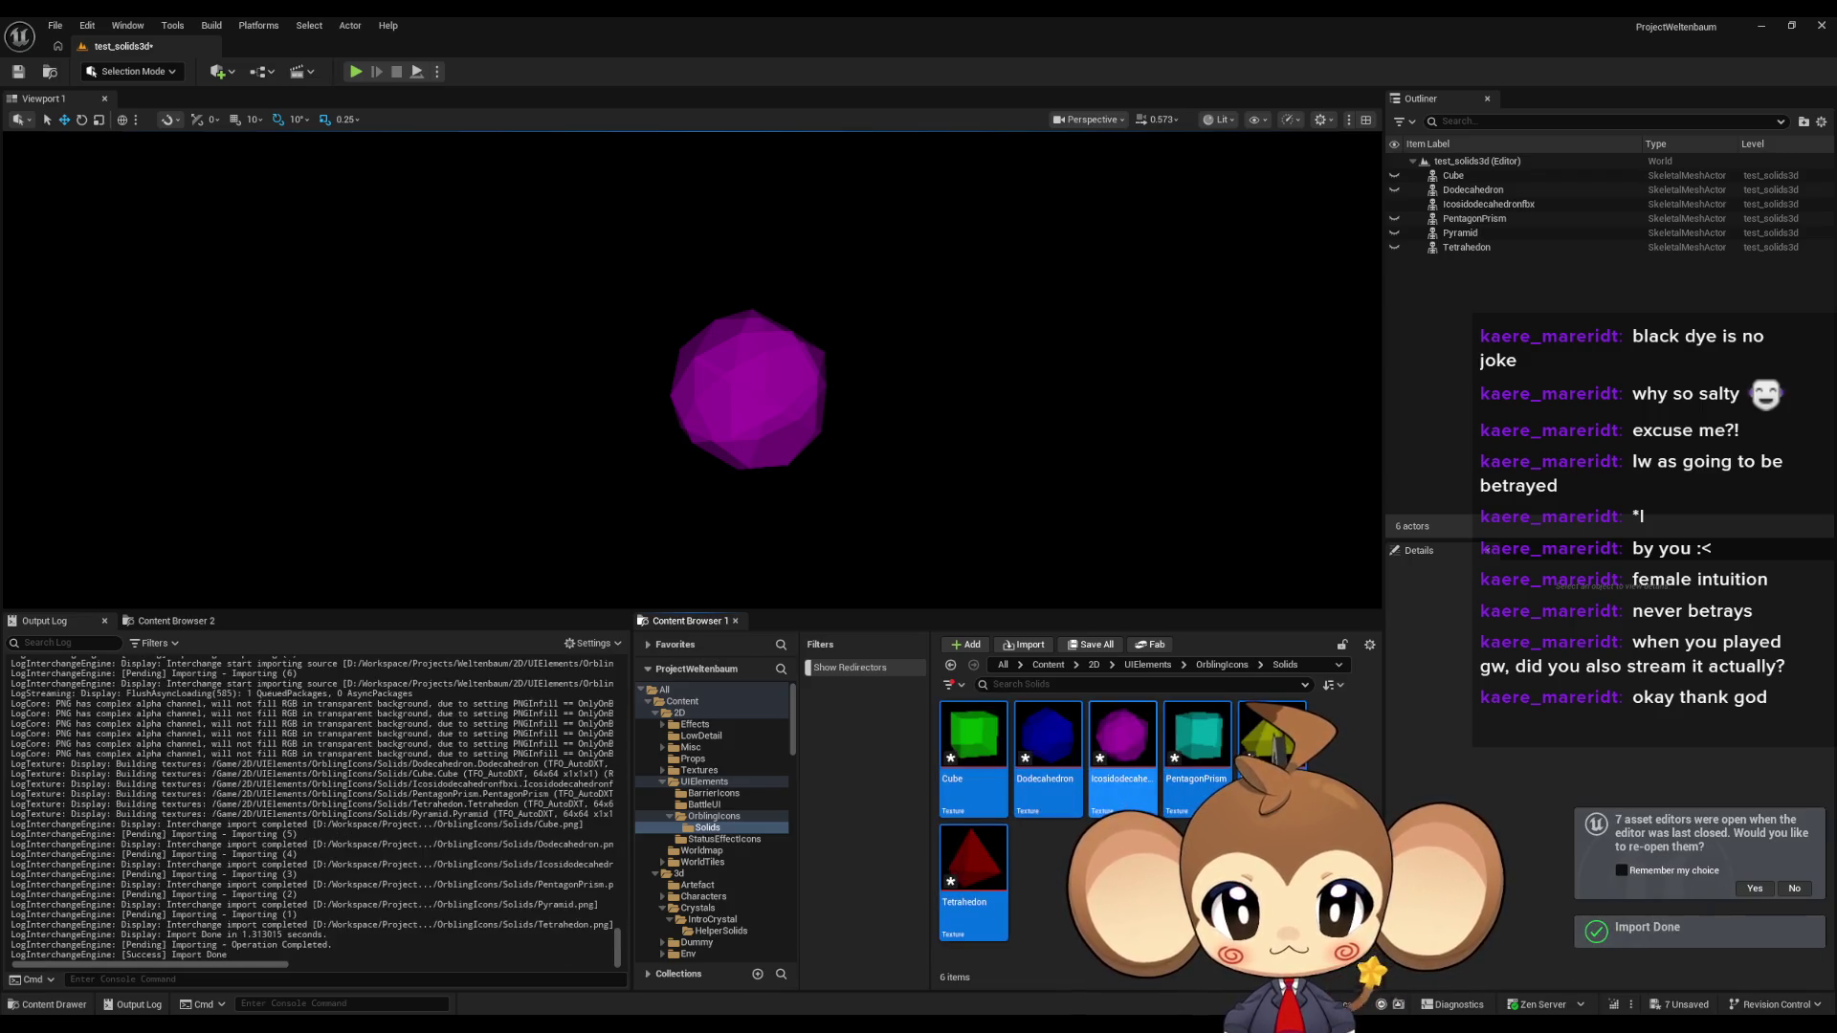
left_click(1222, 664)
left_click(1046, 744)
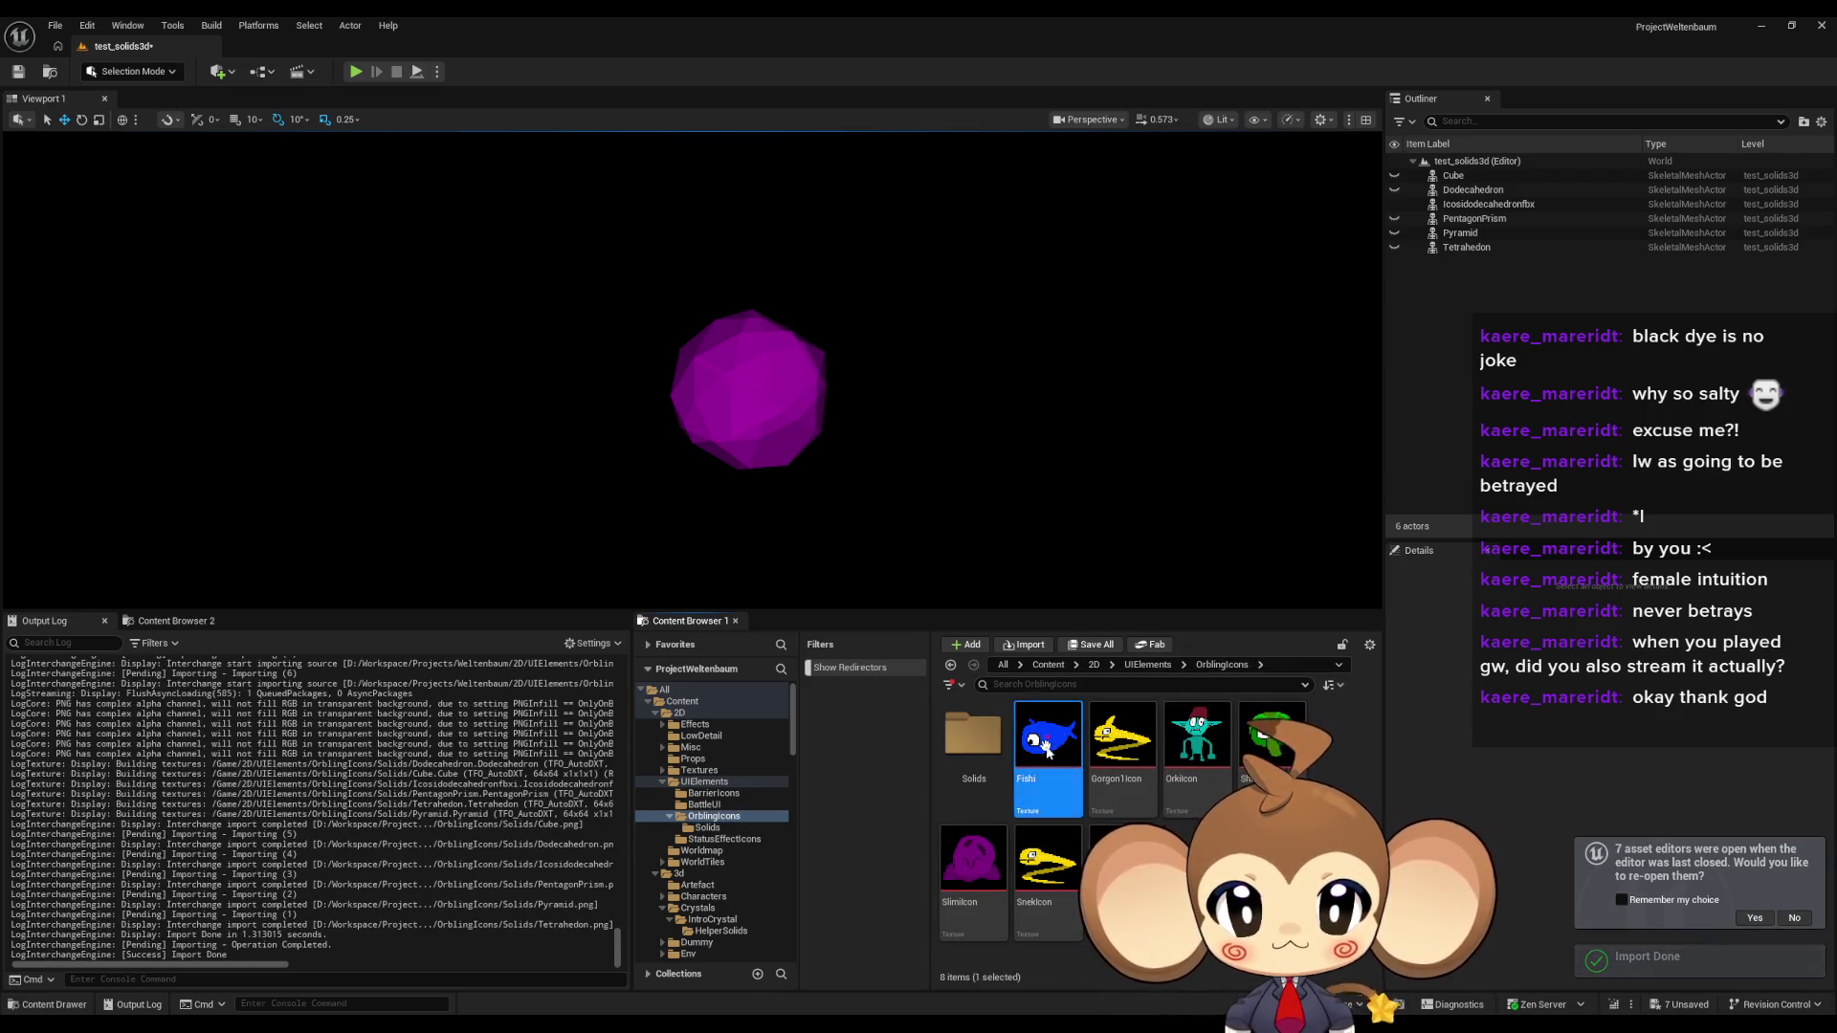
double_click(1046, 744)
double_click(606, 15)
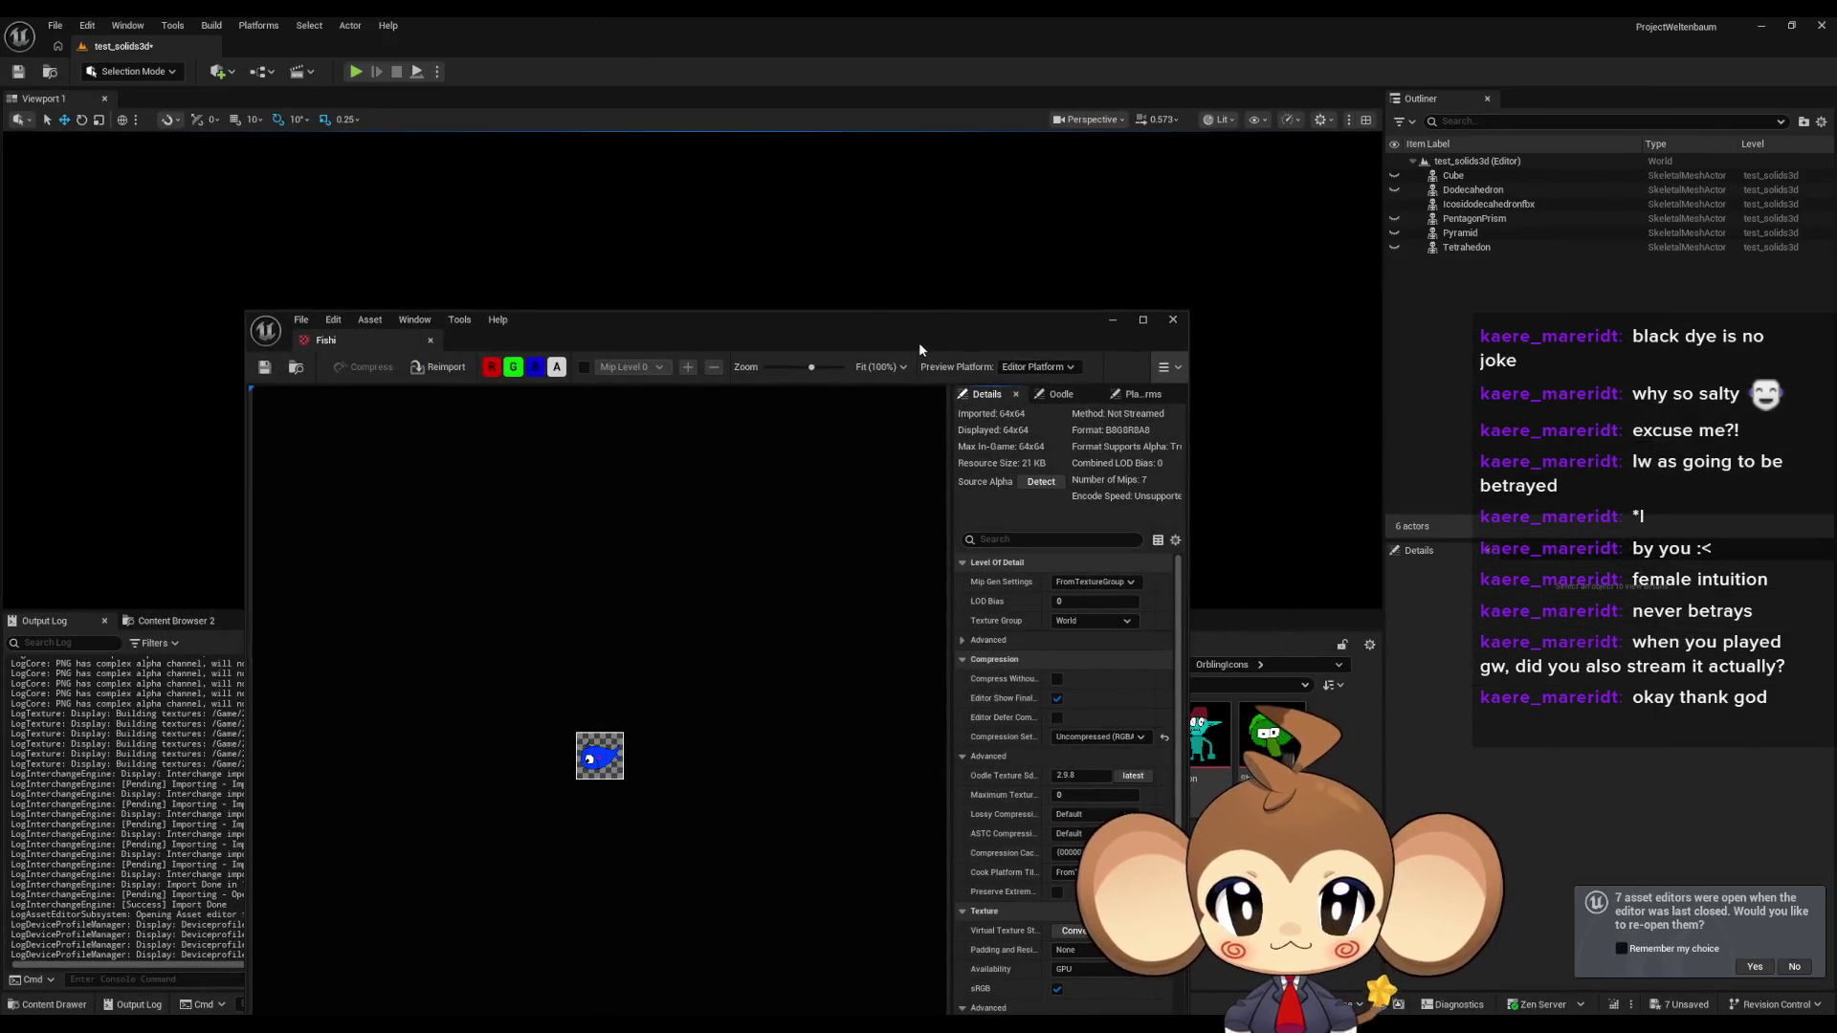
left_click_drag(919, 349, 479, 422)
Open the Cube, Dodecahedron, icosidodecahedron, PentagonPrism, Pyramid and Tetrahedon textures.
double_click(972, 732)
left_click(992, 749)
double_click(992, 750)
double_click(1048, 735)
double_click(1122, 735)
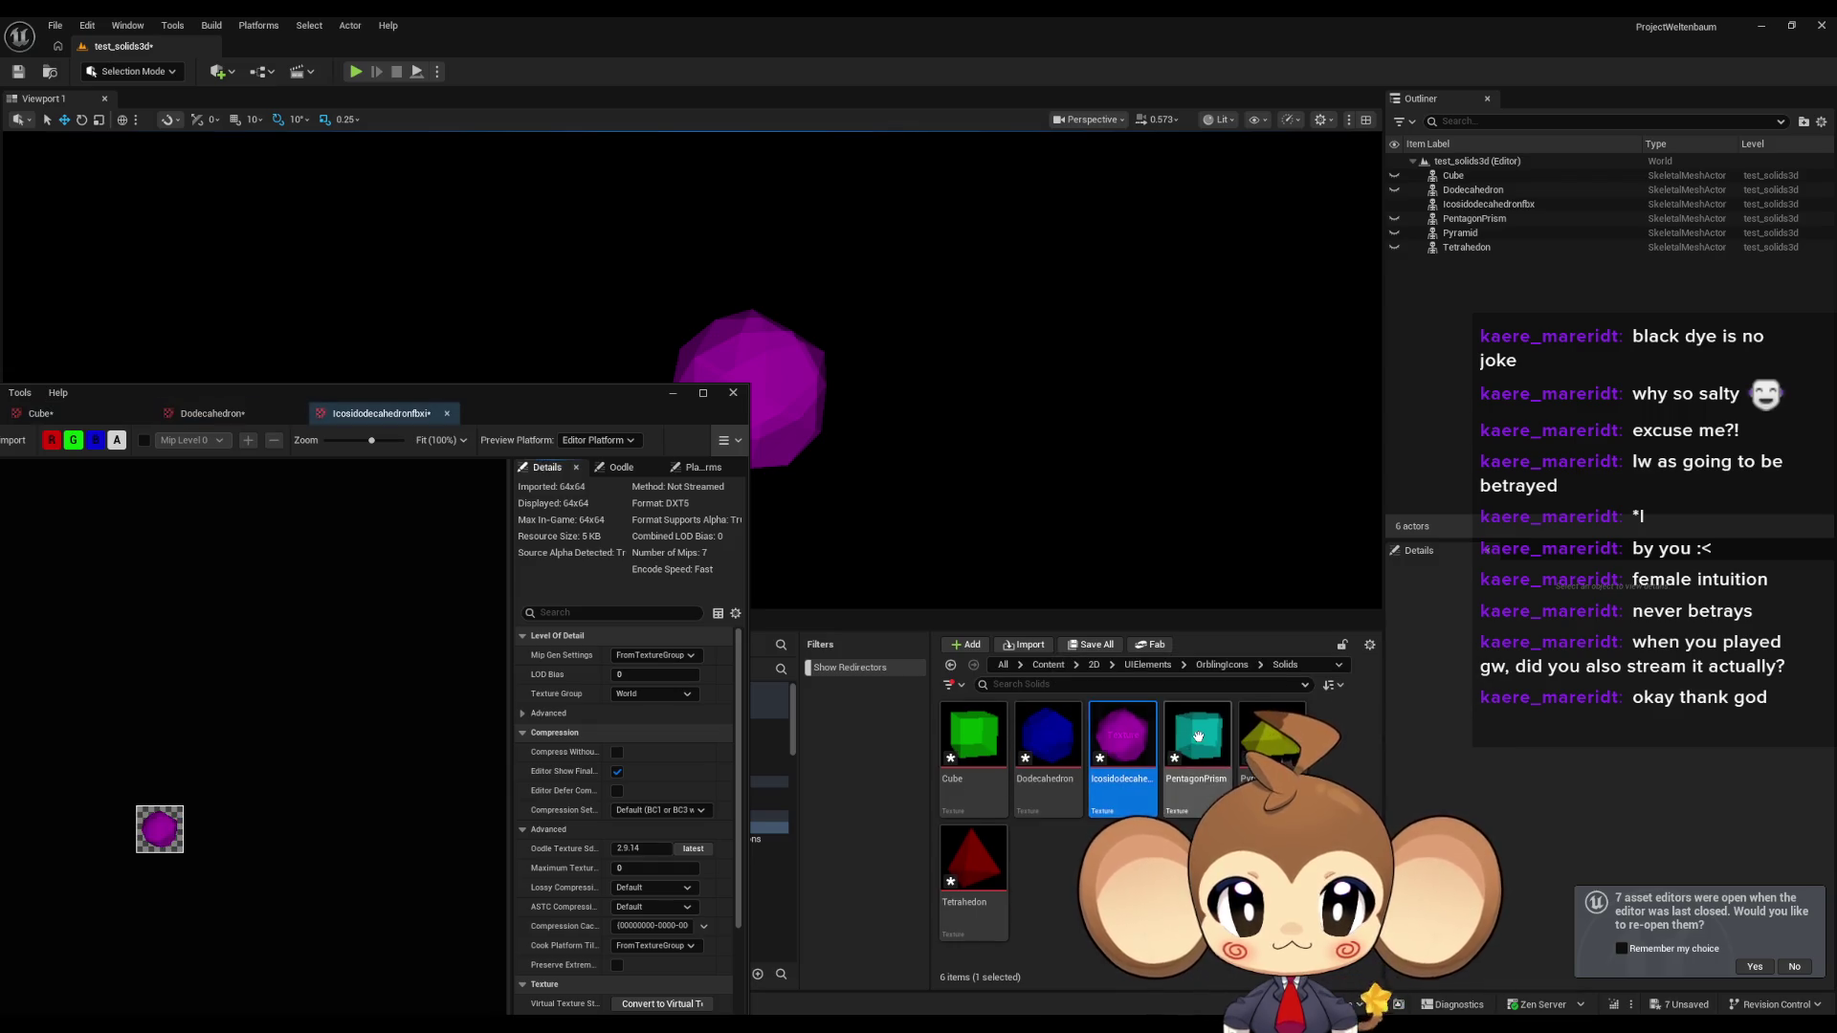
double_click(1198, 737)
double_click(1272, 736)
left_click(946, 840)
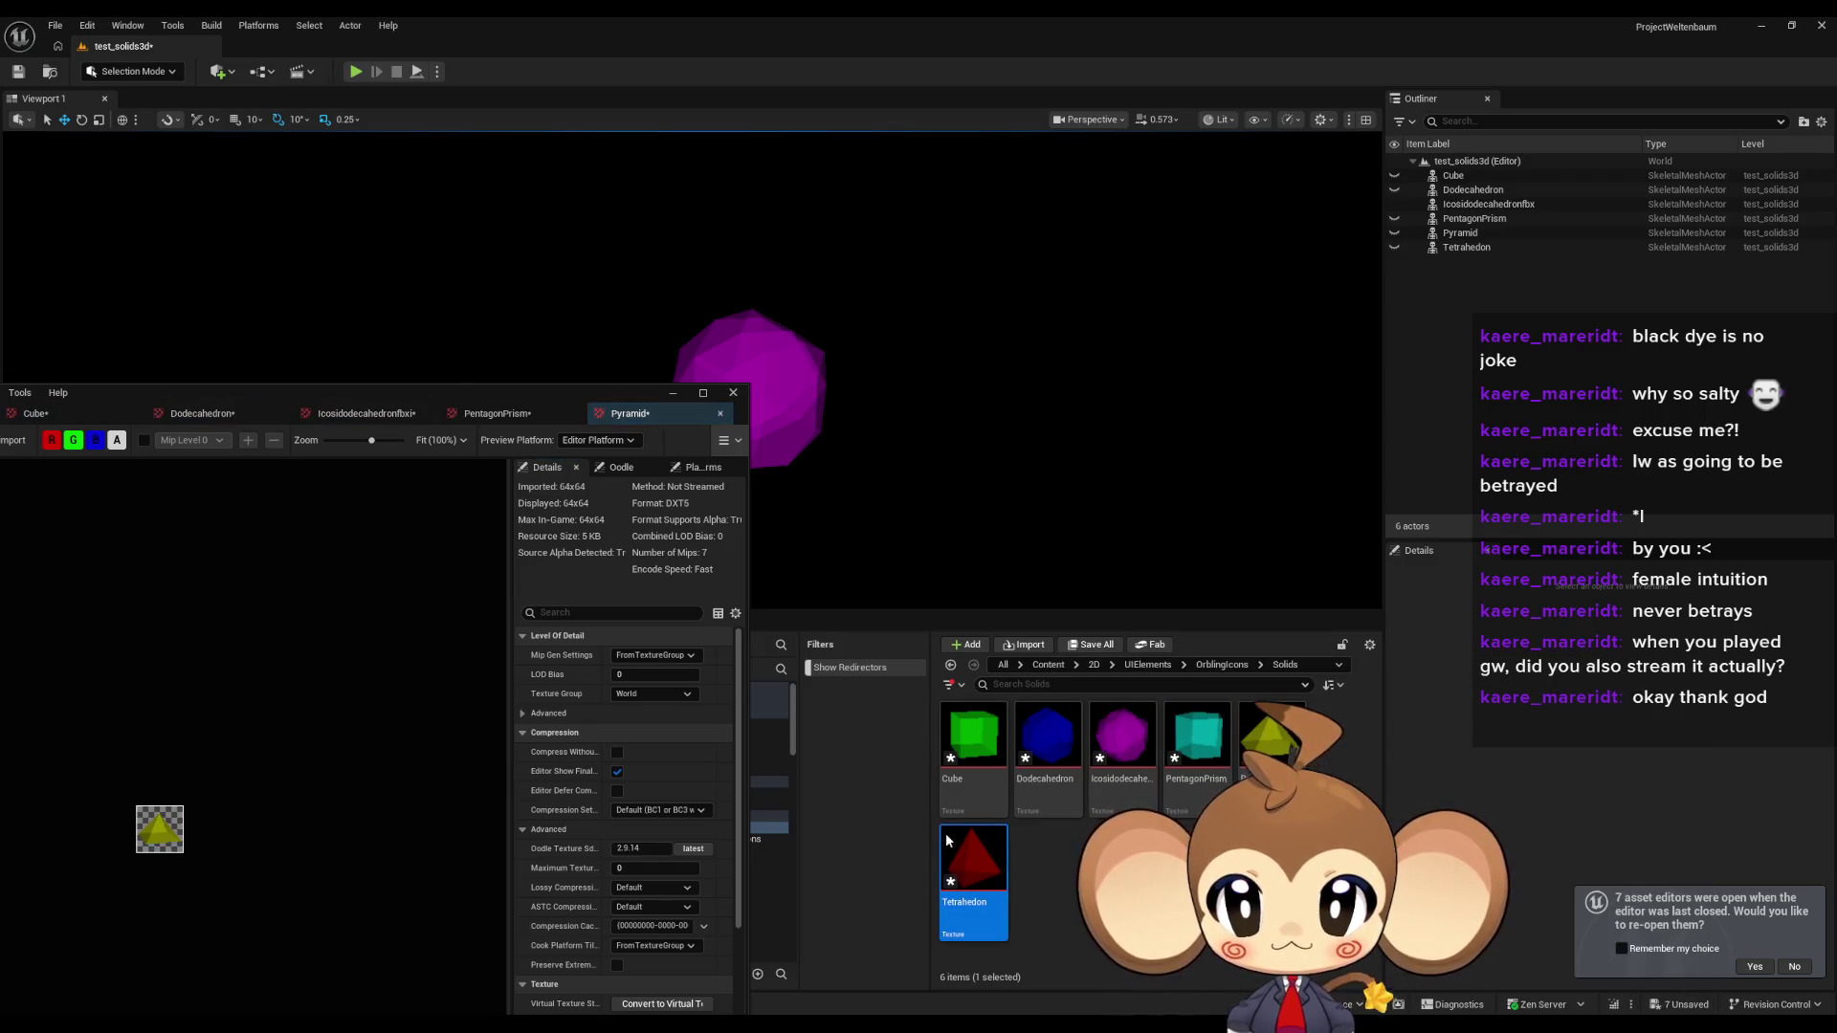
double_click(945, 840)
Select all six textures and edit them together in the Property Matrix.
key("ctrl+a")
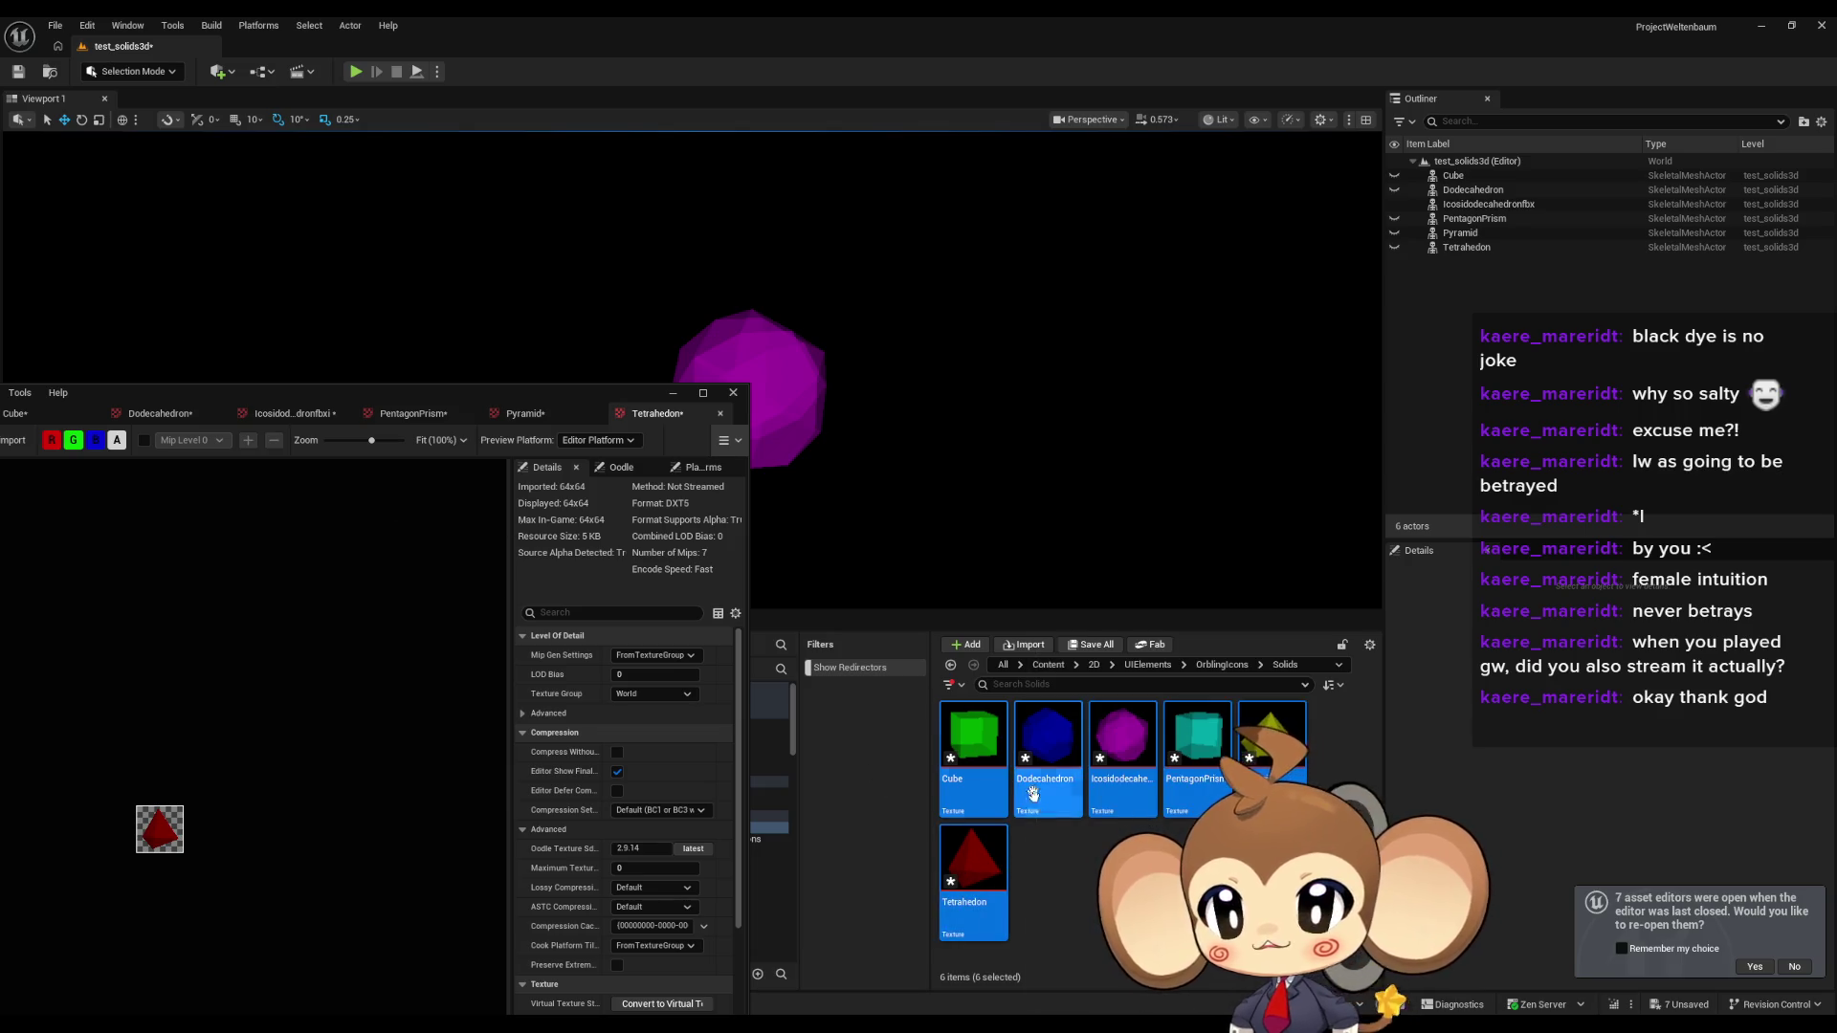
right_click(974, 739)
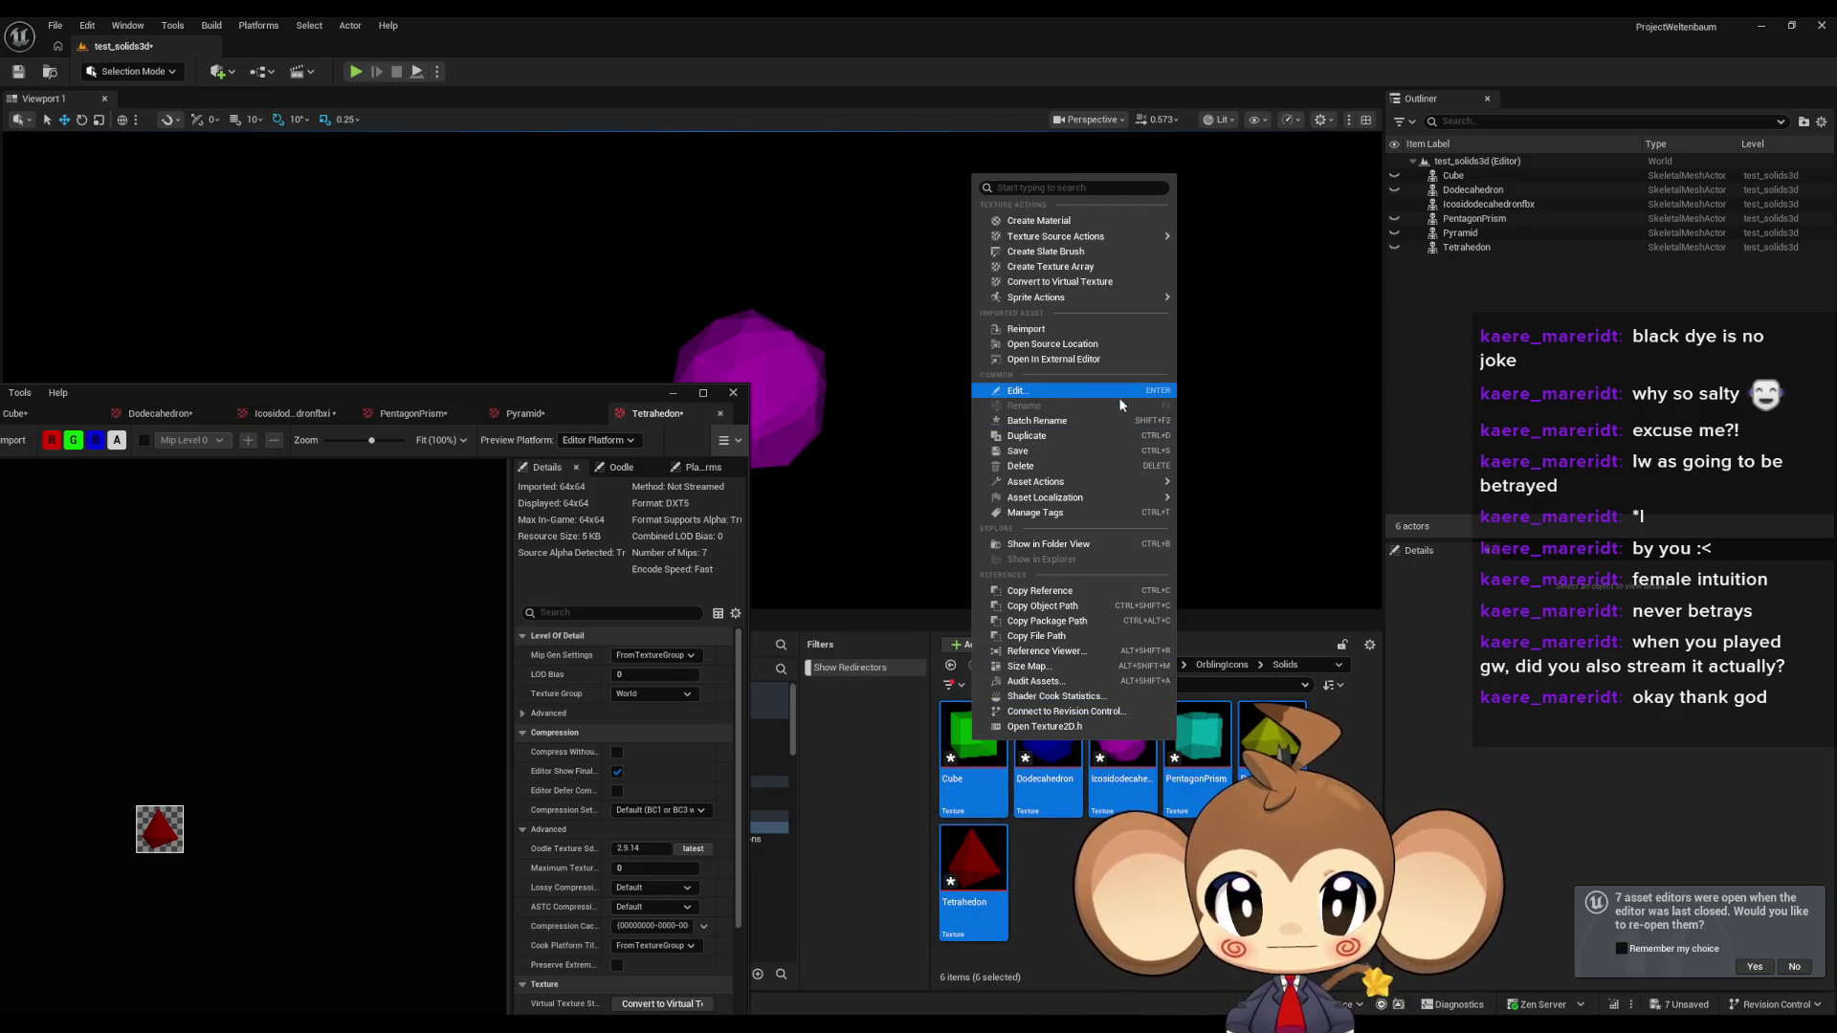
mouse_move(1061, 499)
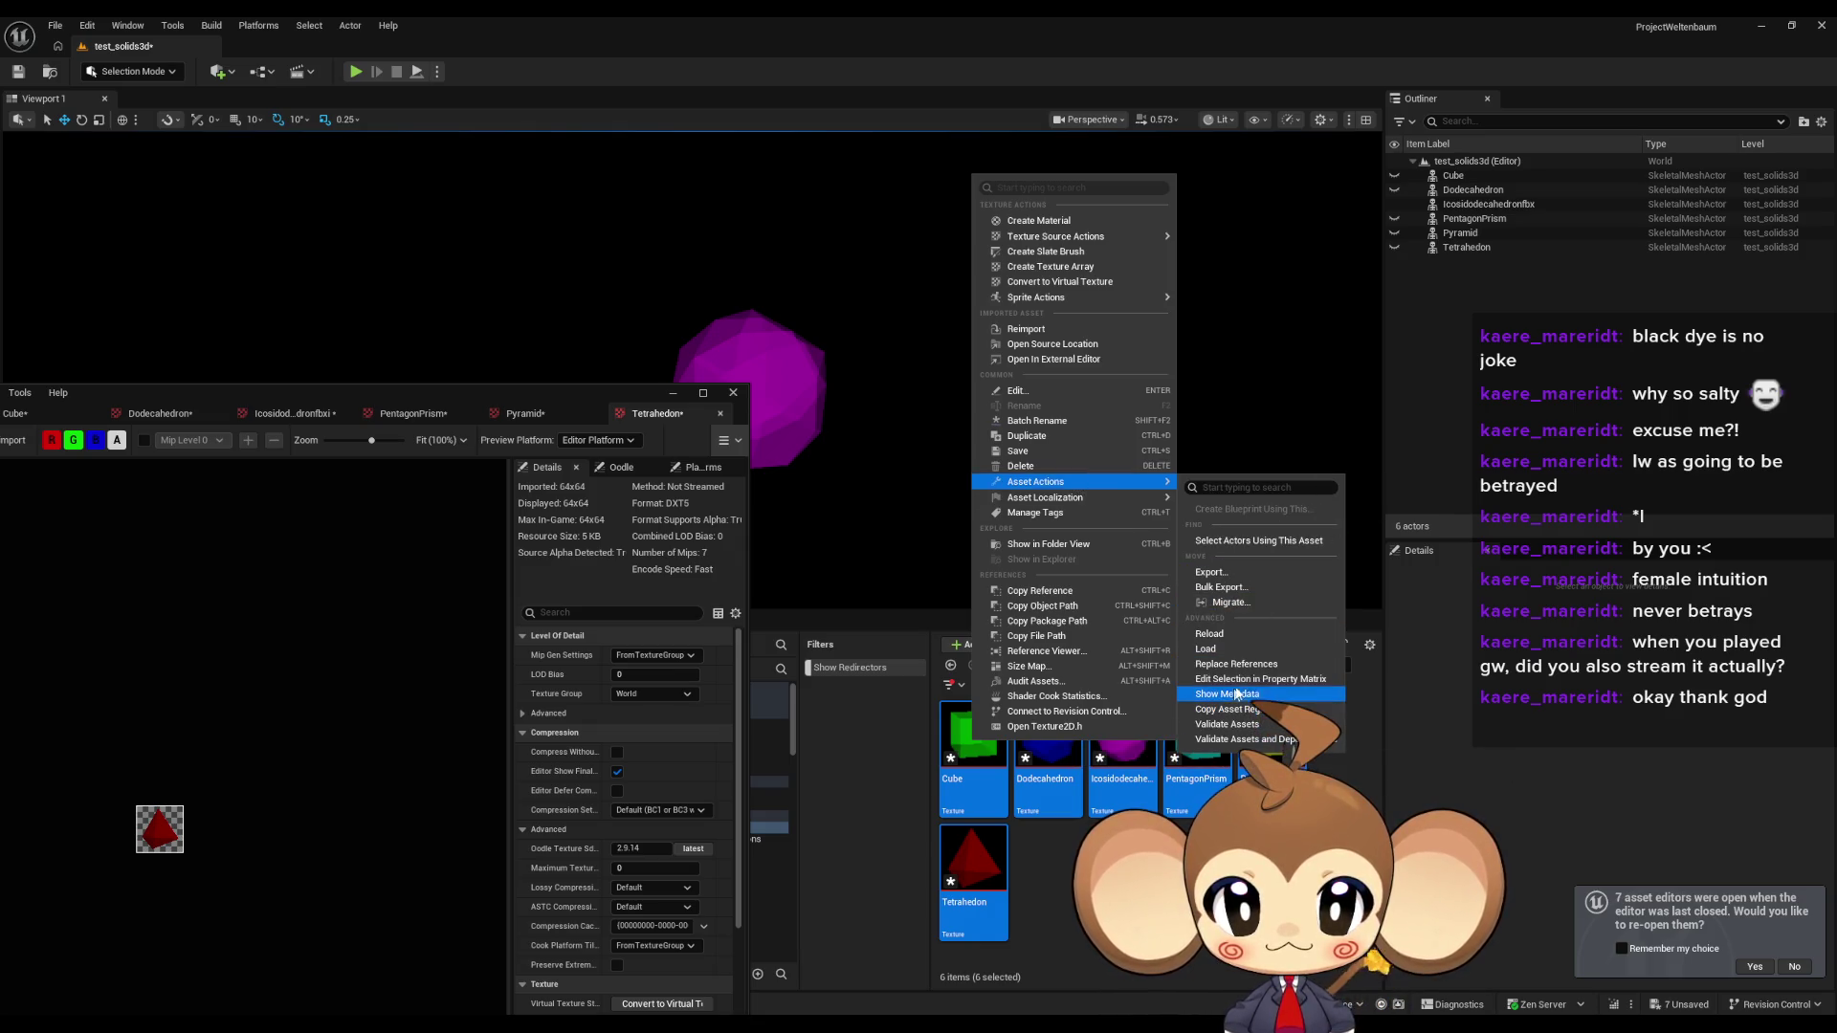
left_click(1269, 680)
mouse_move(440, 393)
left_mouse_down()
mouse_move(542, 379)
mouse_move(574, 216)
left_mouse_up()
left_click(868, 237)
Float and enlarge the Property Matrix window beside the Fishi texture settings.
mouse_move(1166, 324)
left_mouse_down()
mouse_move(1301, 295)
mouse_move(1234, 278)
mouse_move(1184, 191)
mouse_move(1173, 217)
mouse_move(1302, 273)
left_mouse_up()
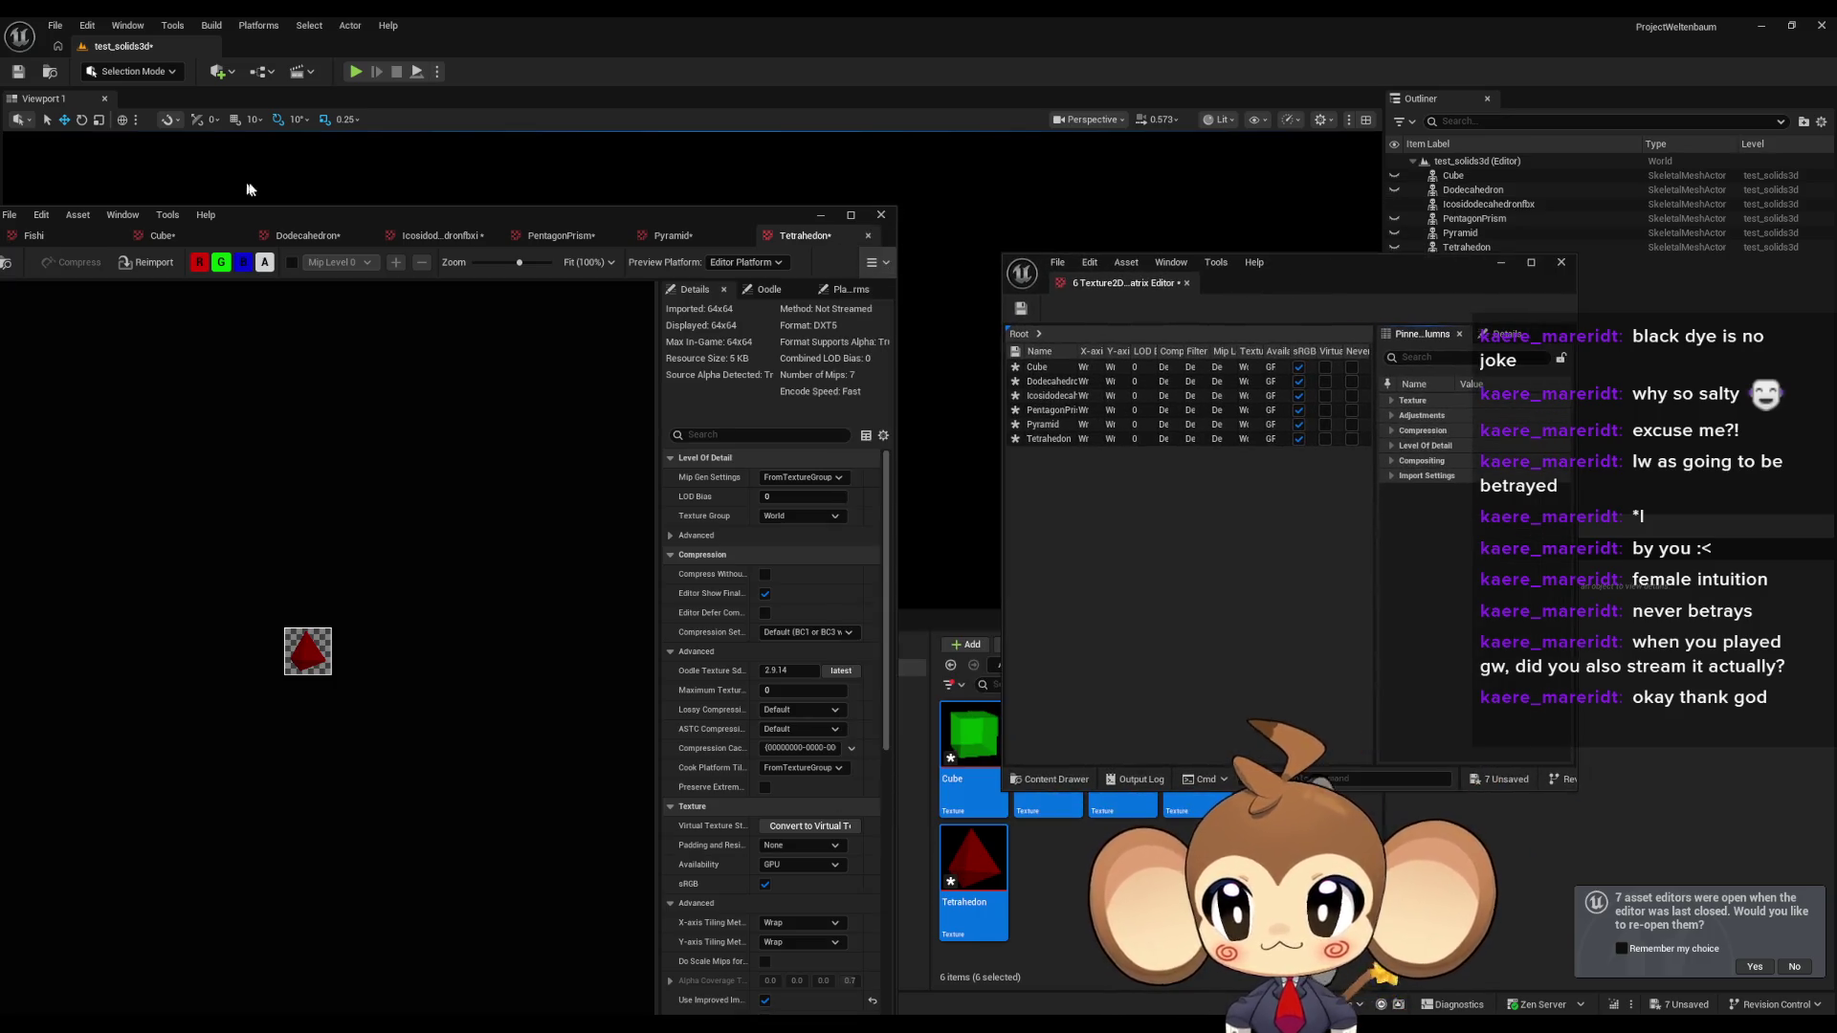
mouse_move(287, 214)
left_mouse_down()
mouse_move(1569, 211)
mouse_move(1787, 247)
left_mouse_up()
left_click(162, 222)
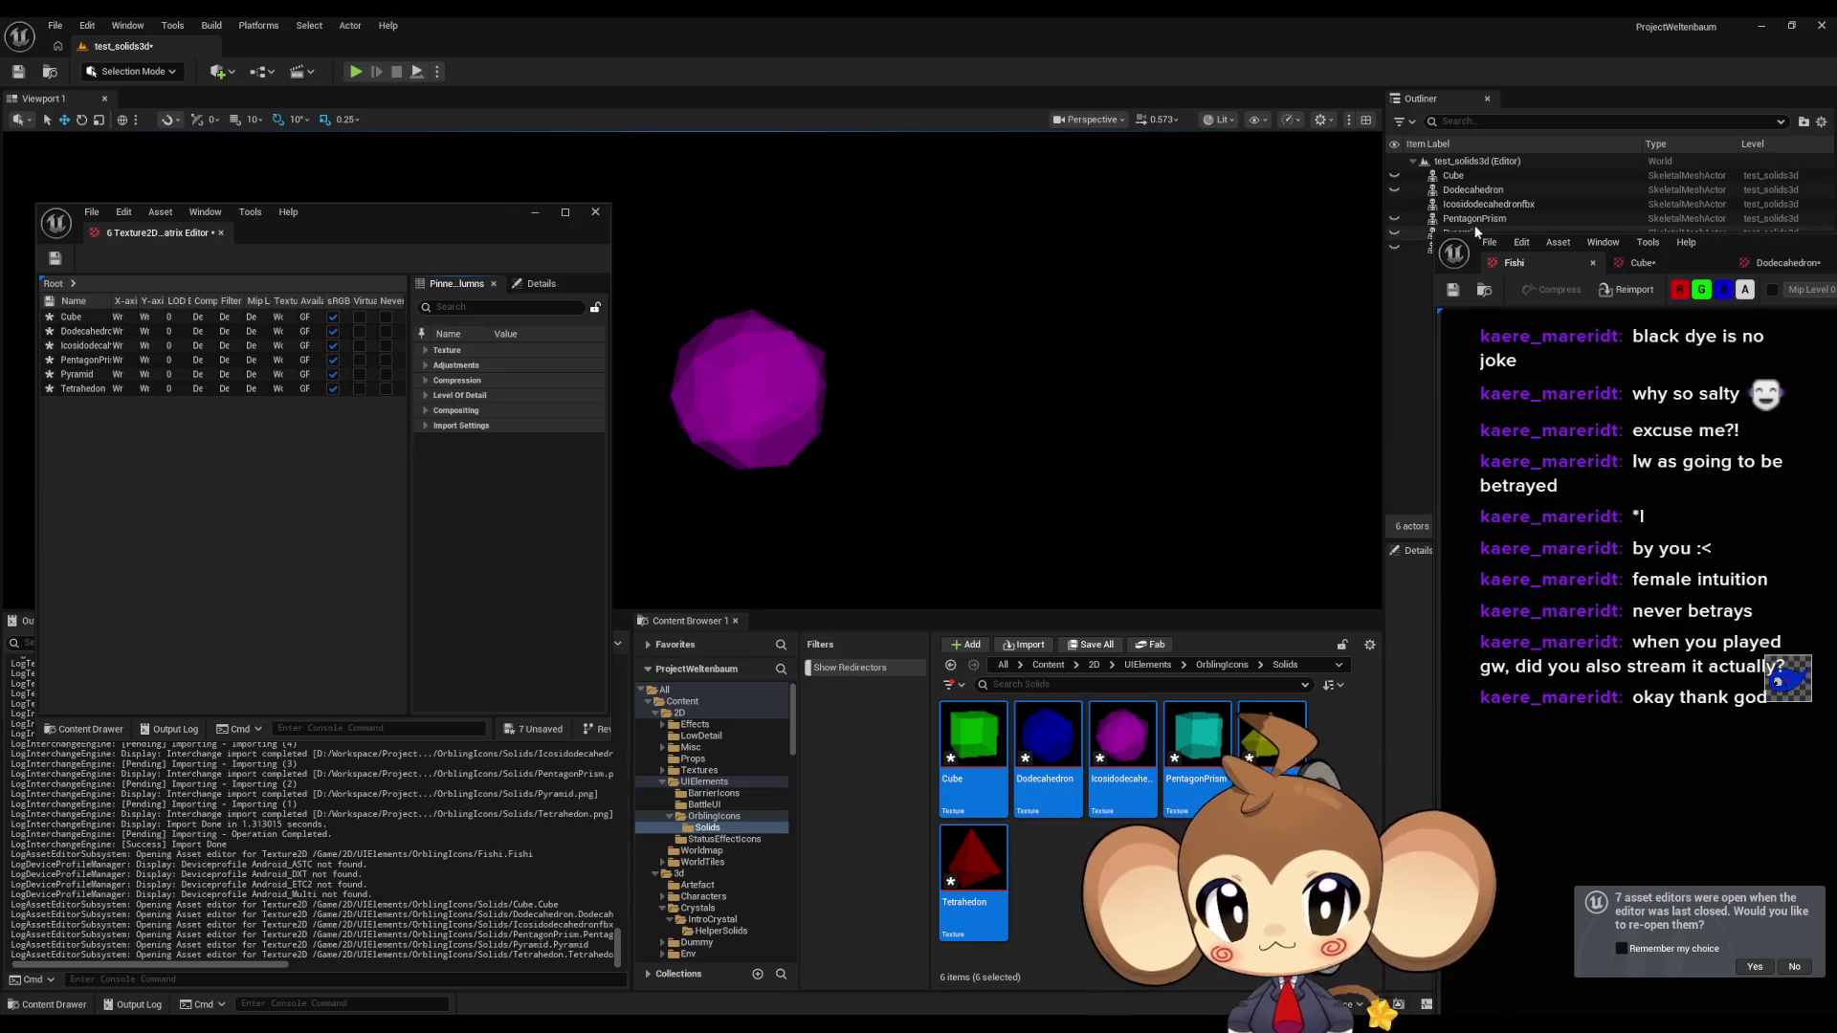
mouse_move(1474, 230)
left_mouse_down()
mouse_move(894, 123)
mouse_move(1117, 143)
left_mouse_up()
mouse_move(605, 743)
left_mouse_down()
mouse_move(942, 971)
mouse_move(943, 990)
left_mouse_up()
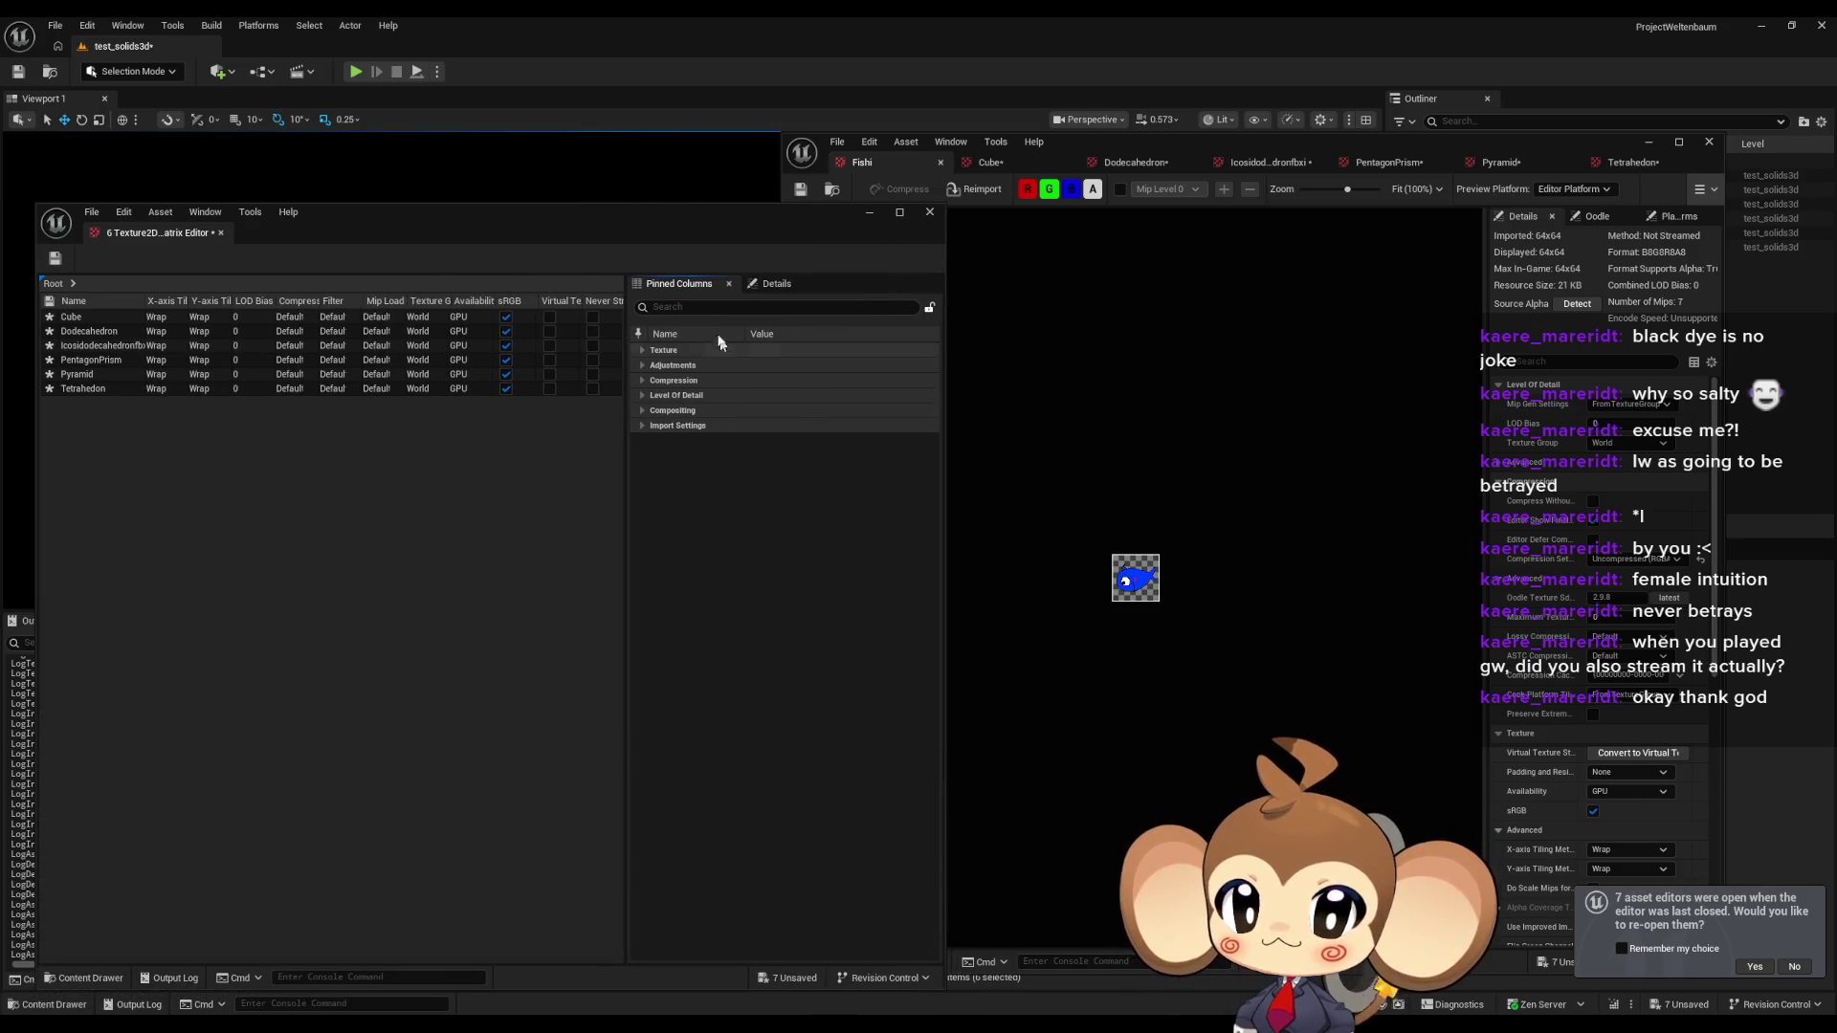
left_click_drag(670, 211, 576, 202)
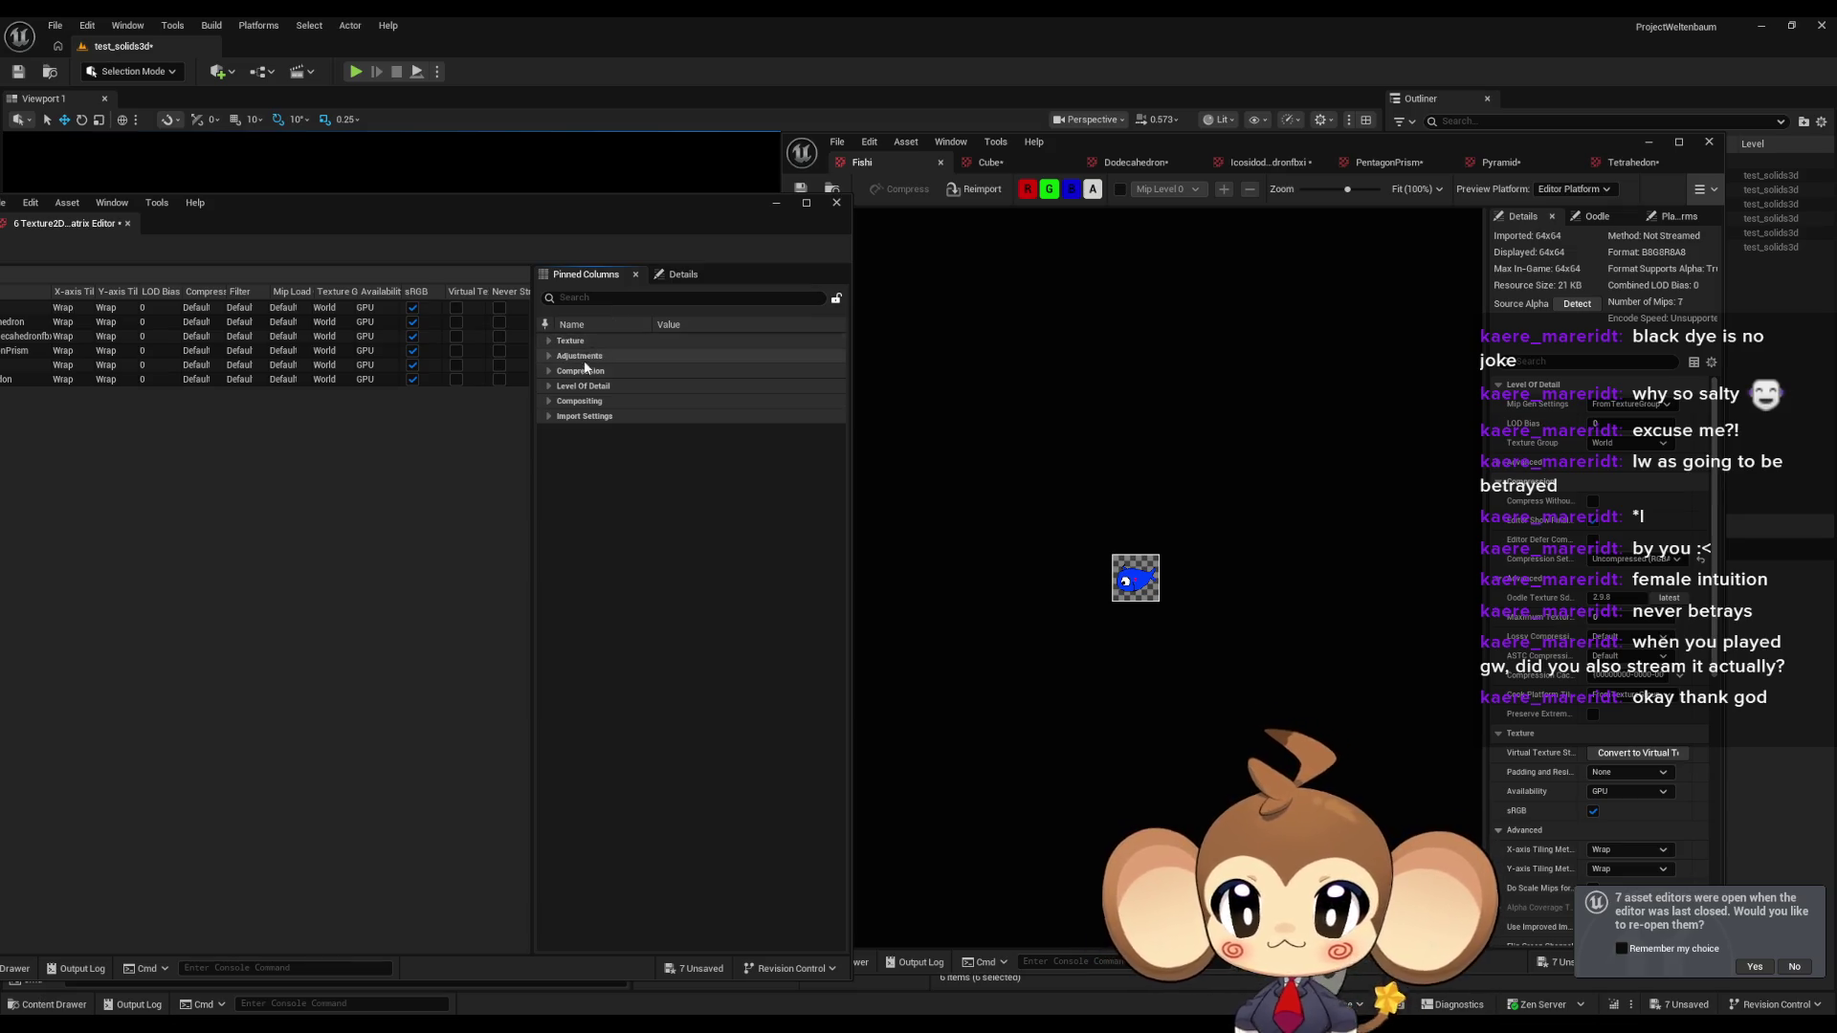
Set Mip Gen Settings to NoMipmaps under Level Of Detail.
left_click(550, 386)
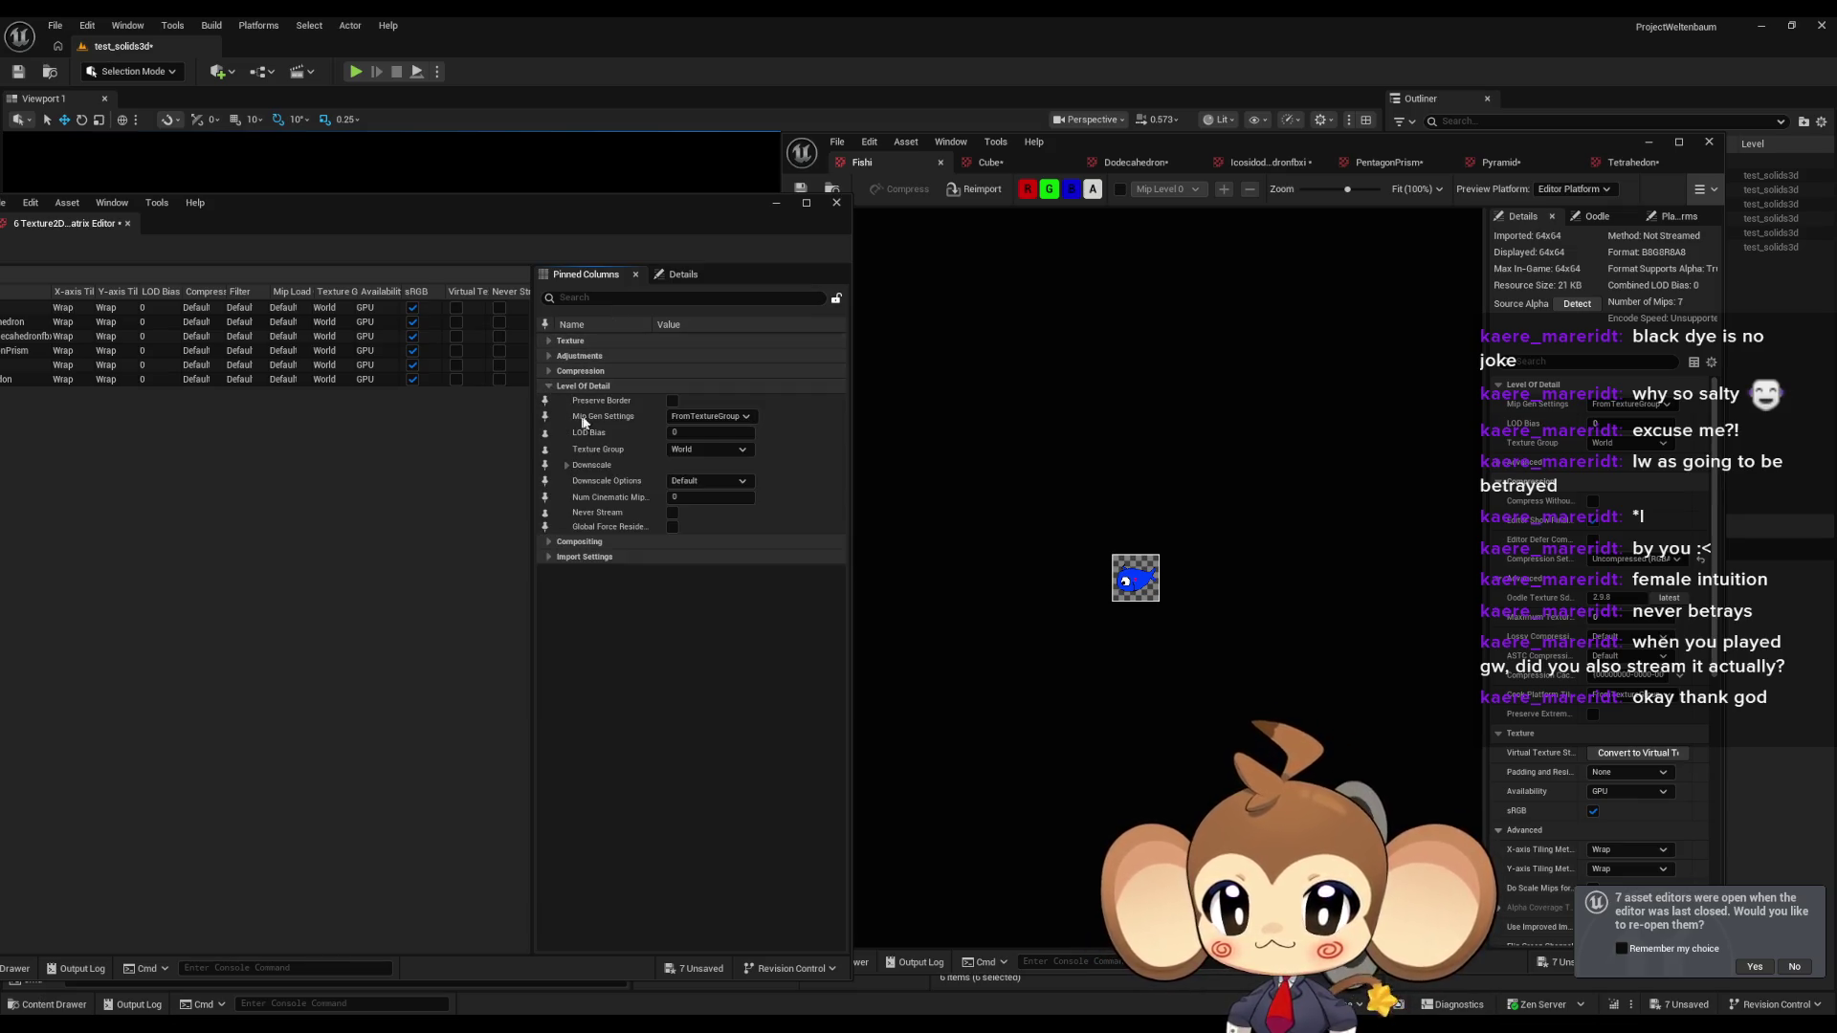
left_click(723, 419)
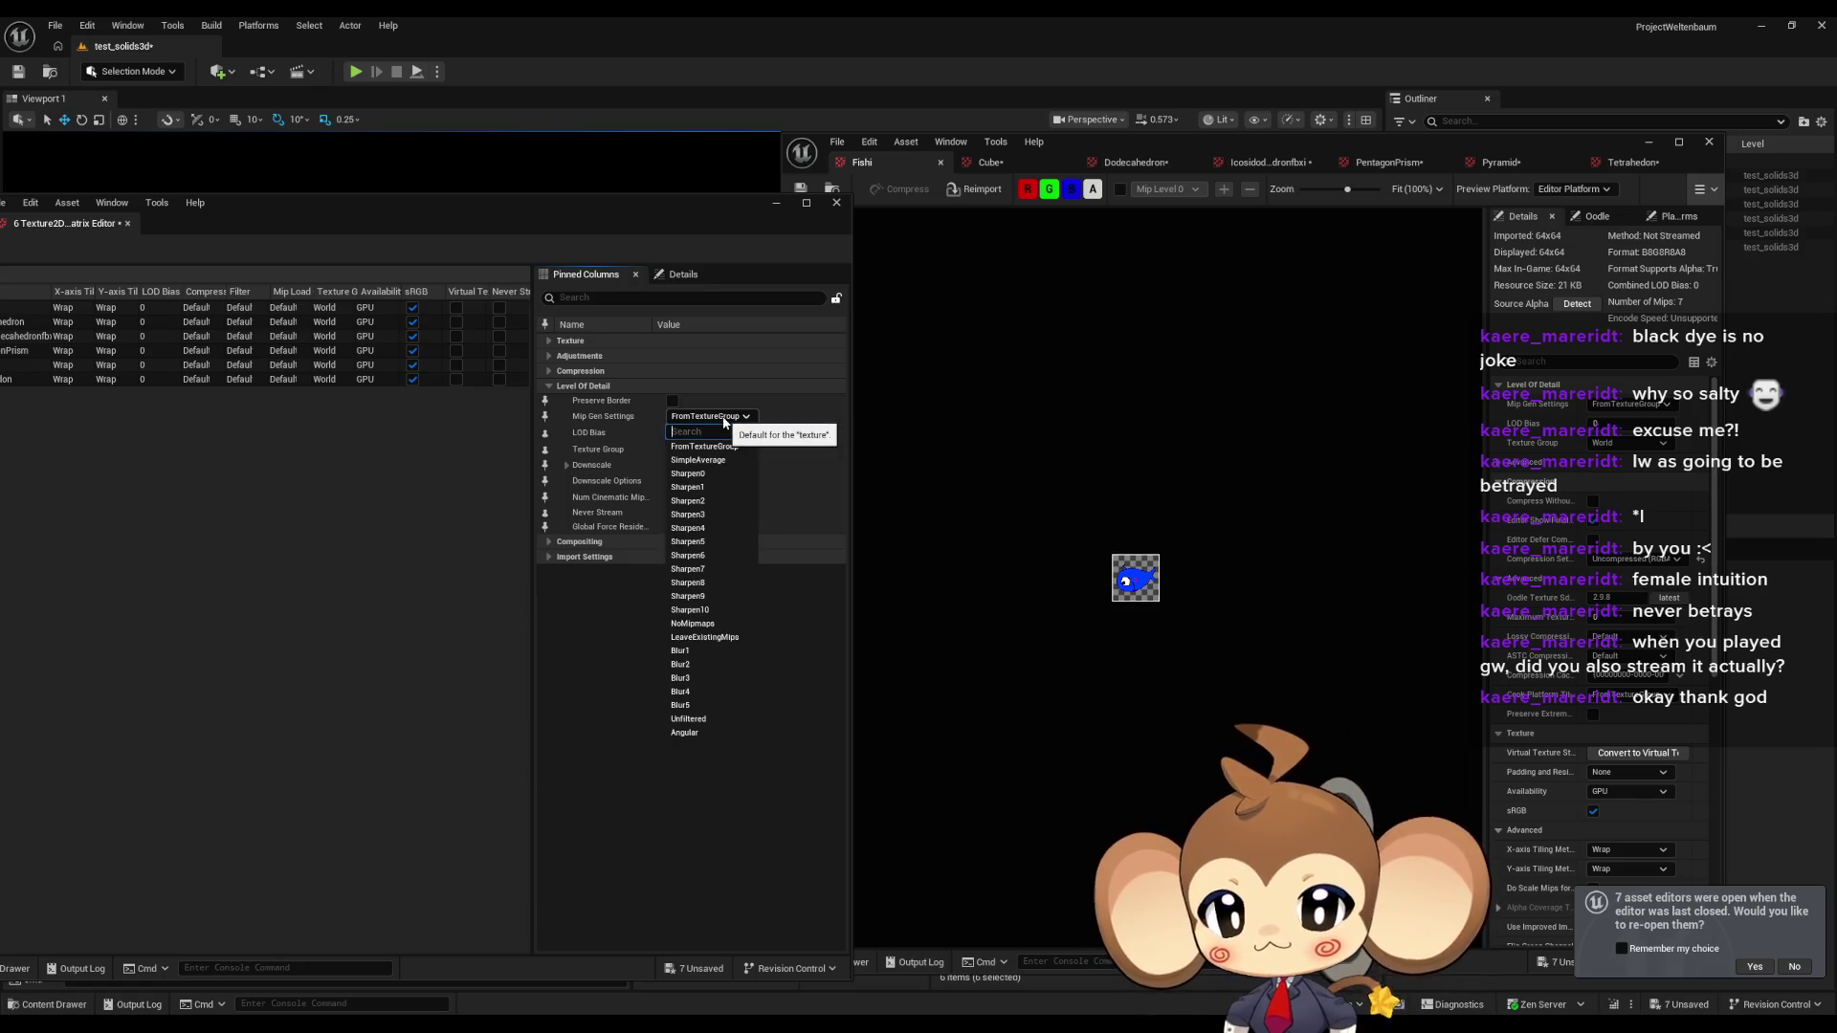
left_click(721, 625)
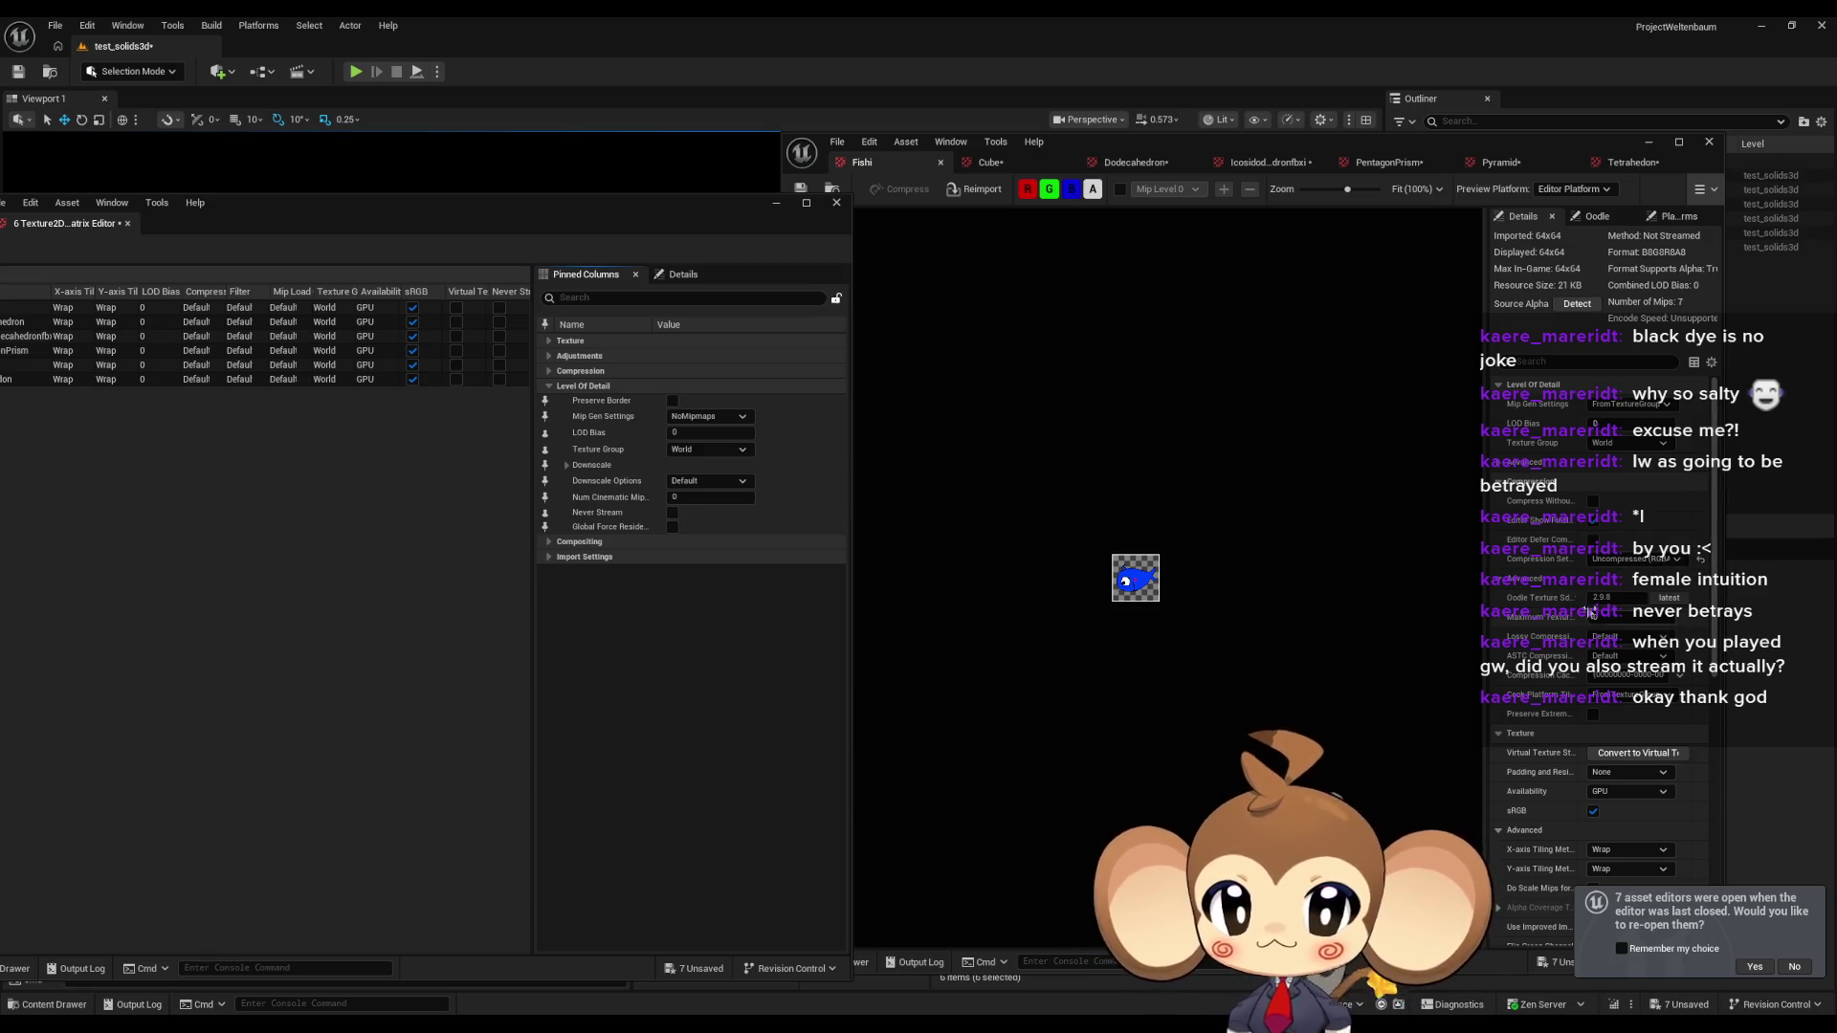
left_click(583, 386)
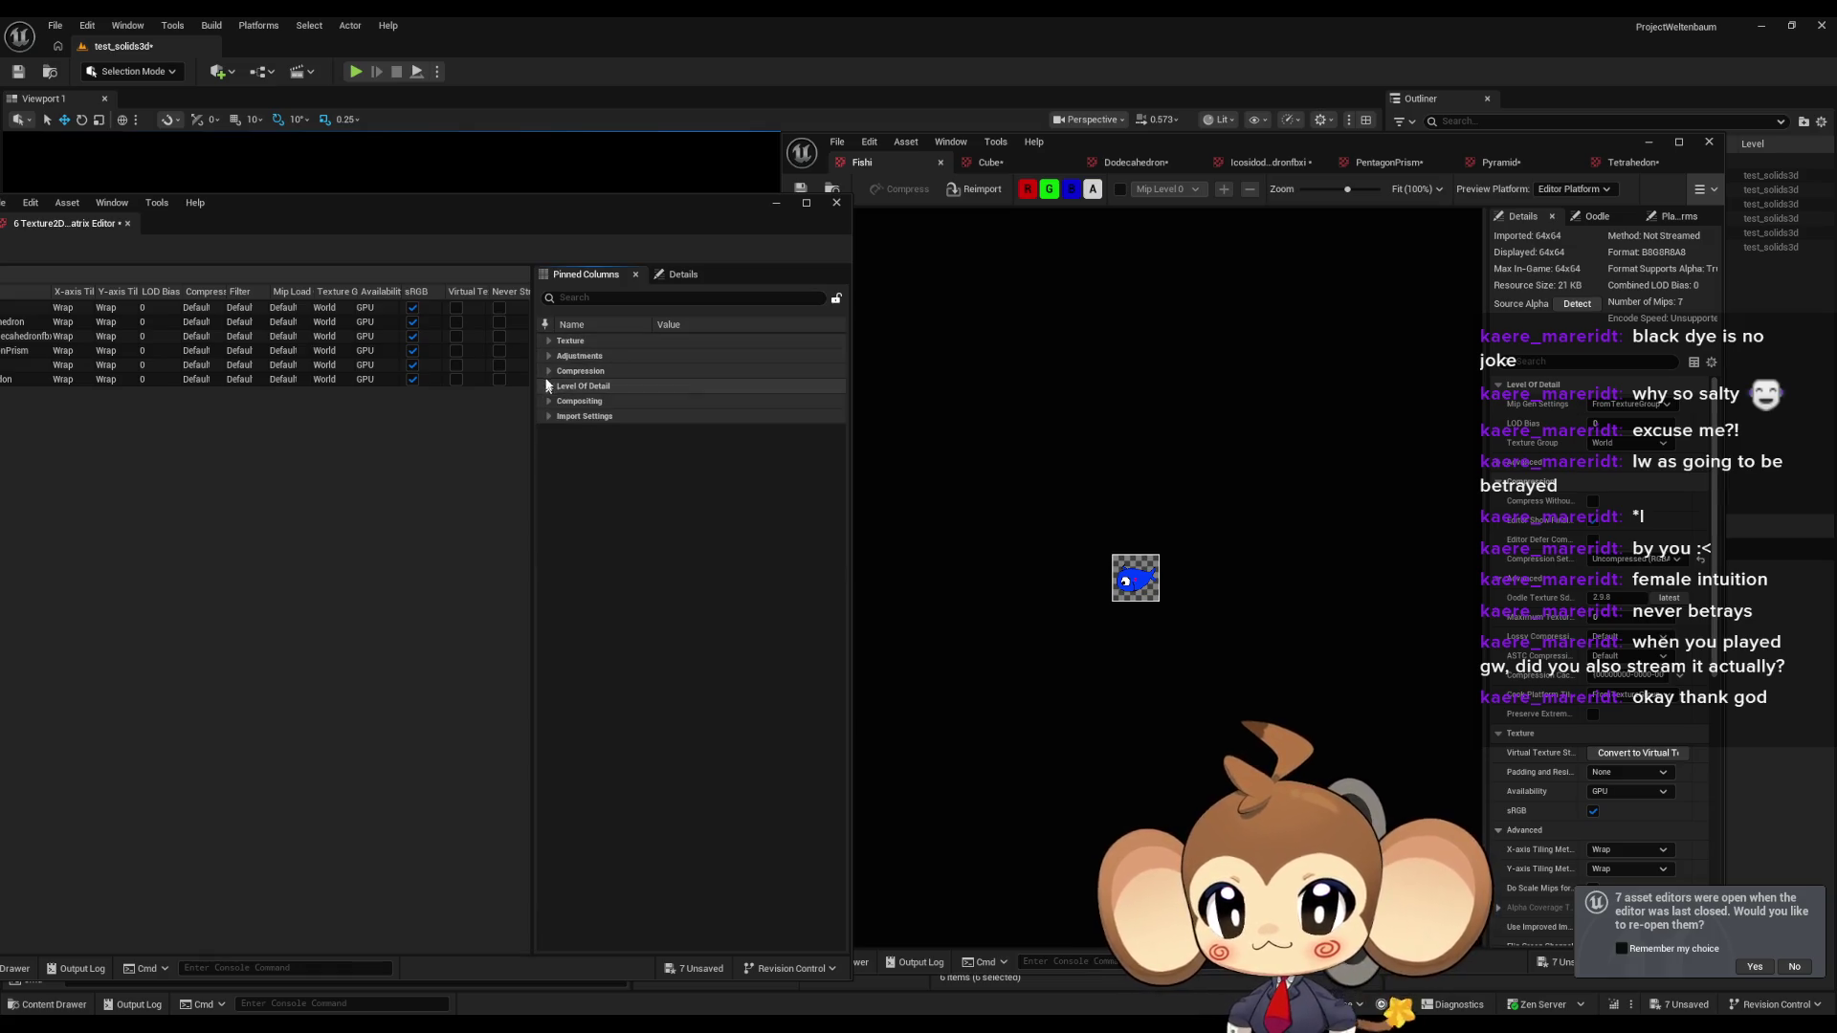
Set Compression Settings to Uncompressed (RGBA8) for all six textures.
left_click(581, 371)
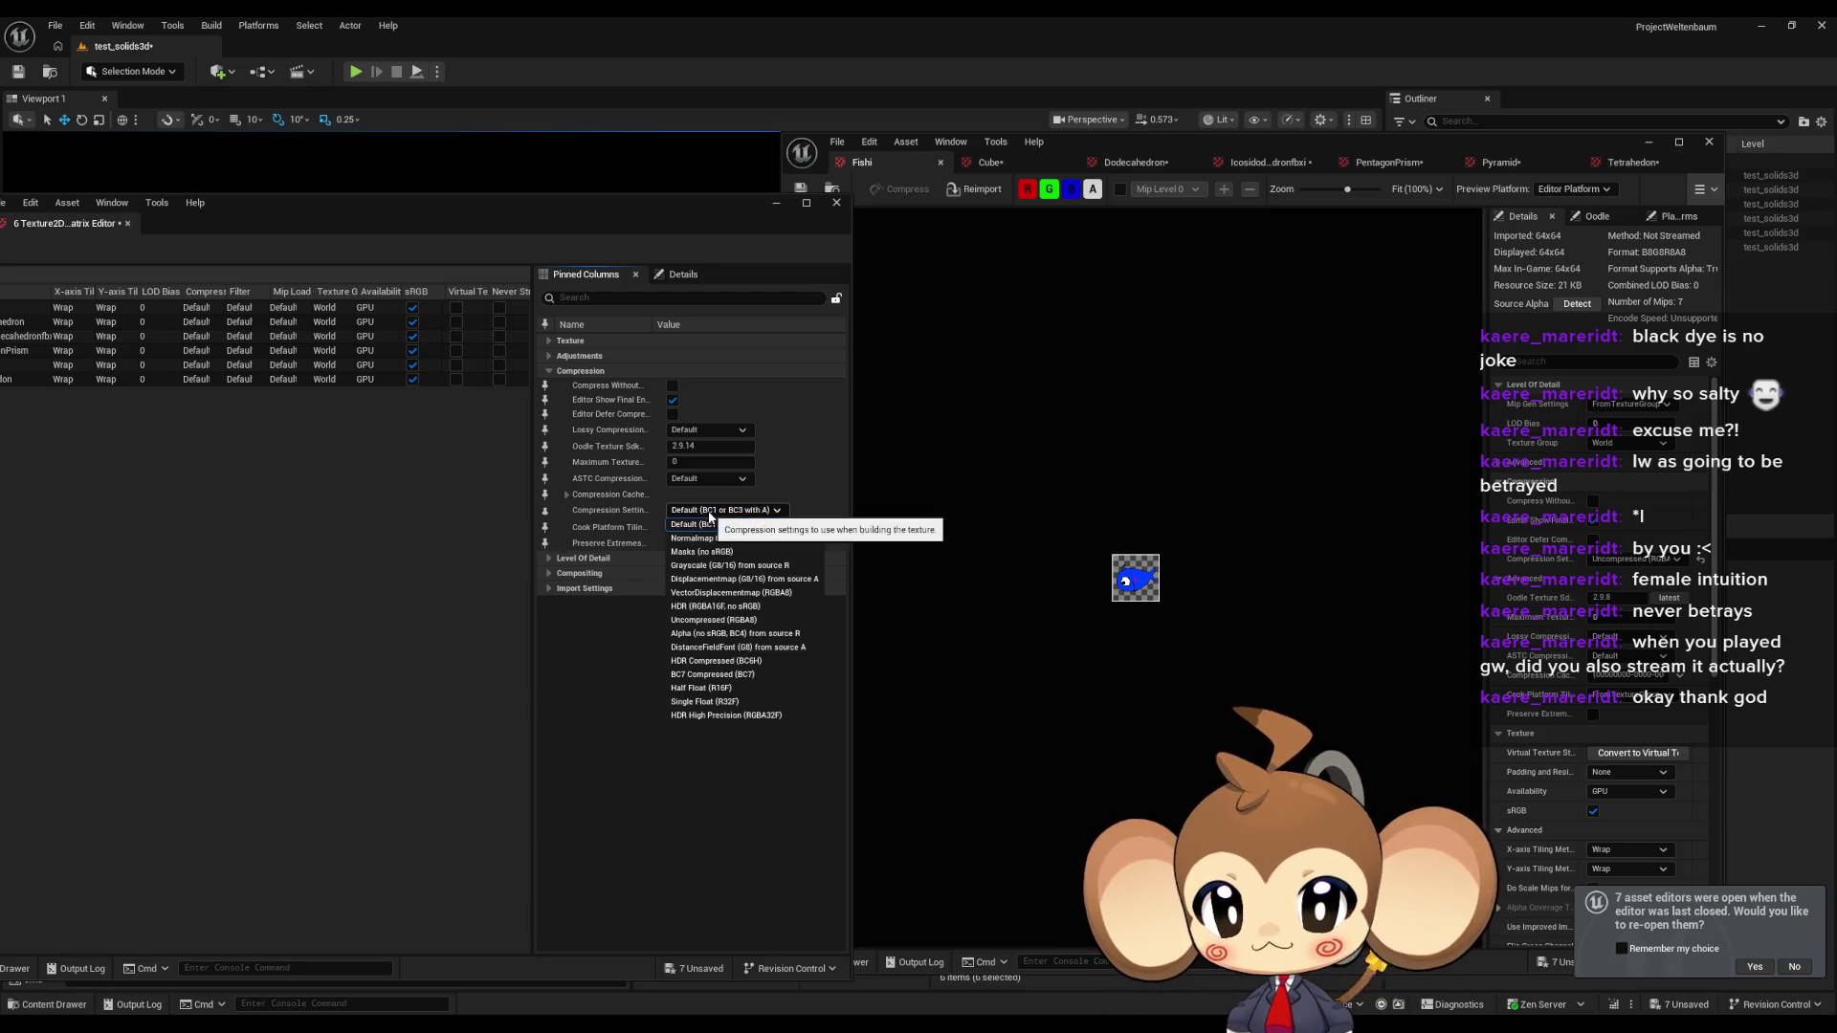
left_click(710, 512)
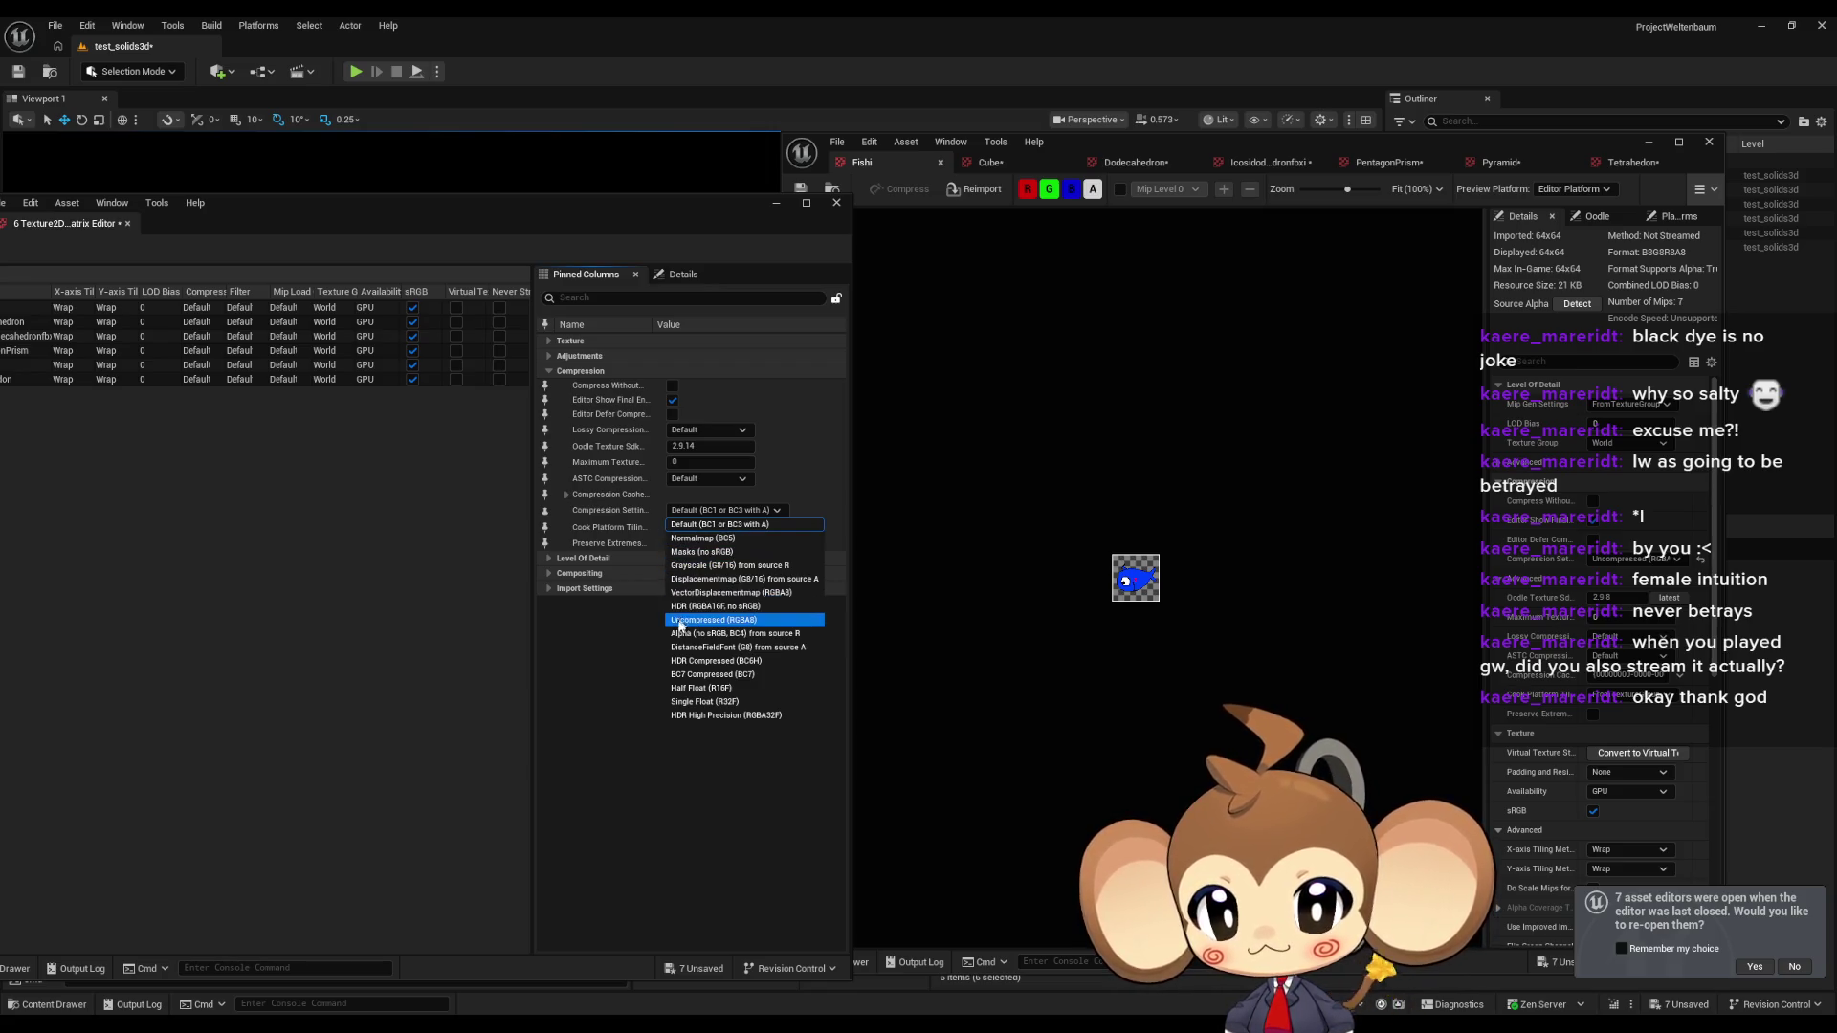
left_click(683, 622)
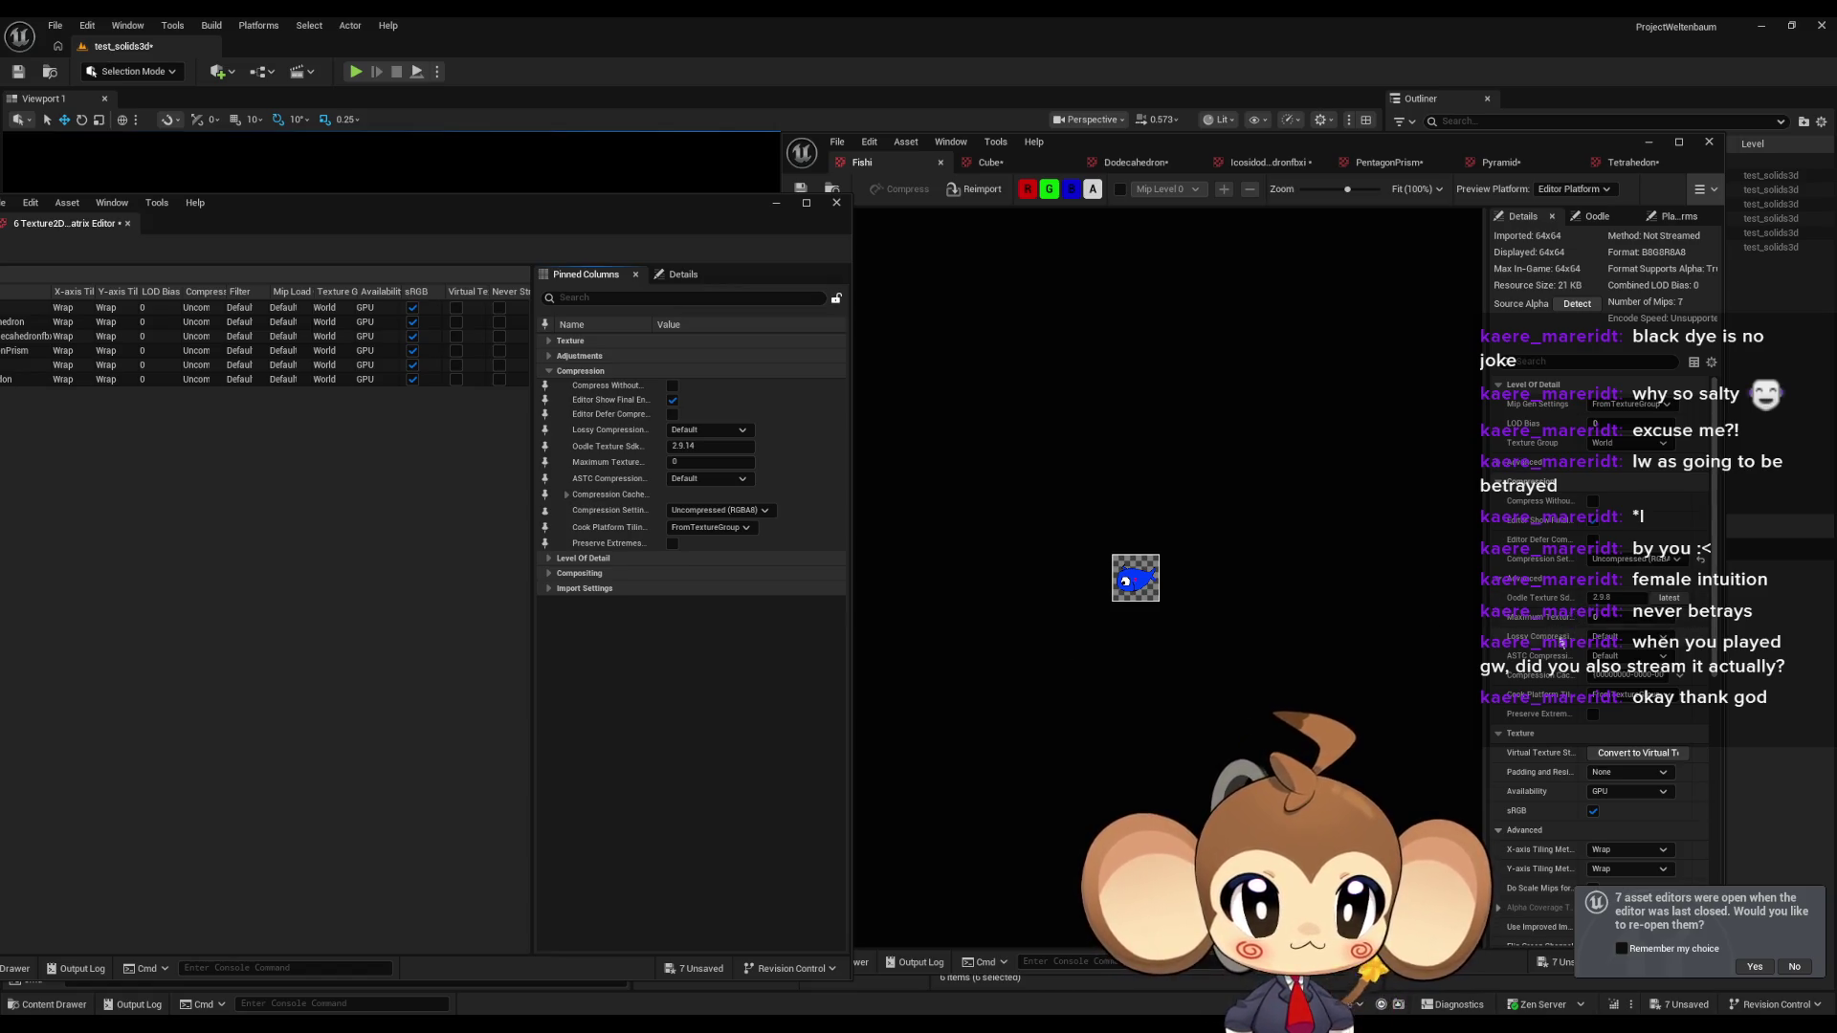
scroll(1559, 642, "down", 1)
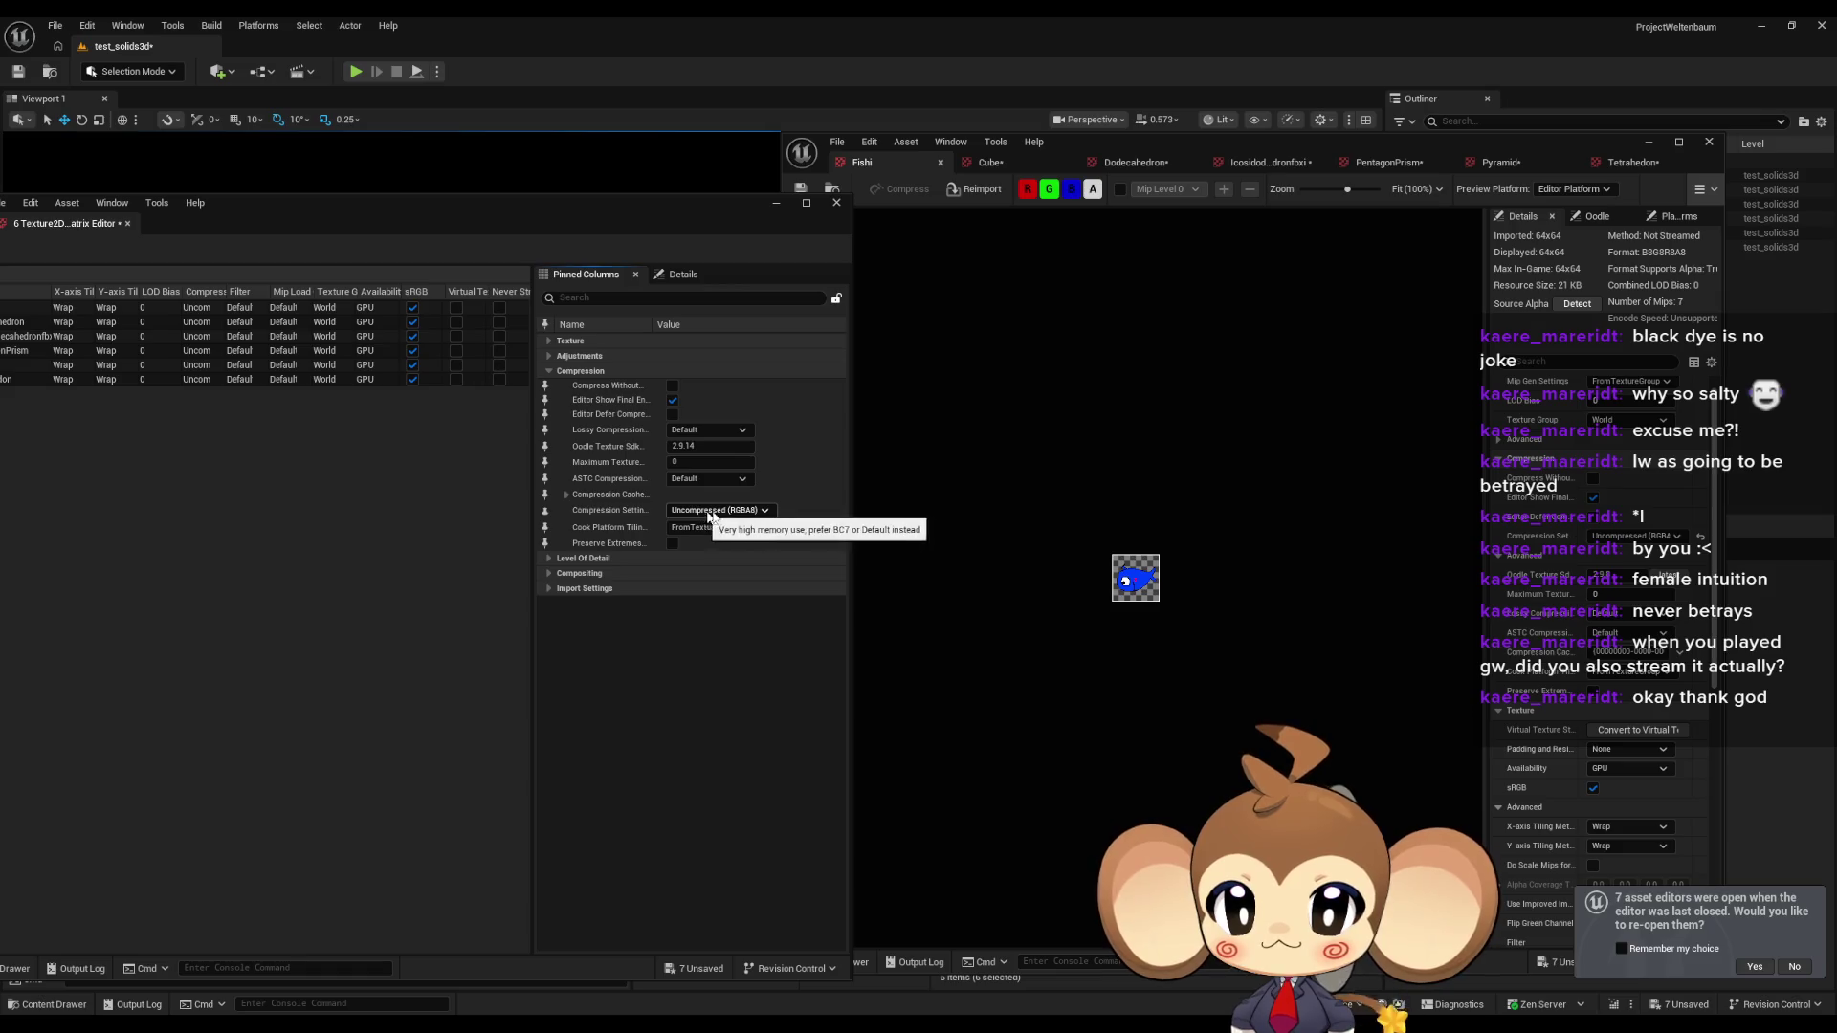
left_click(729, 511)
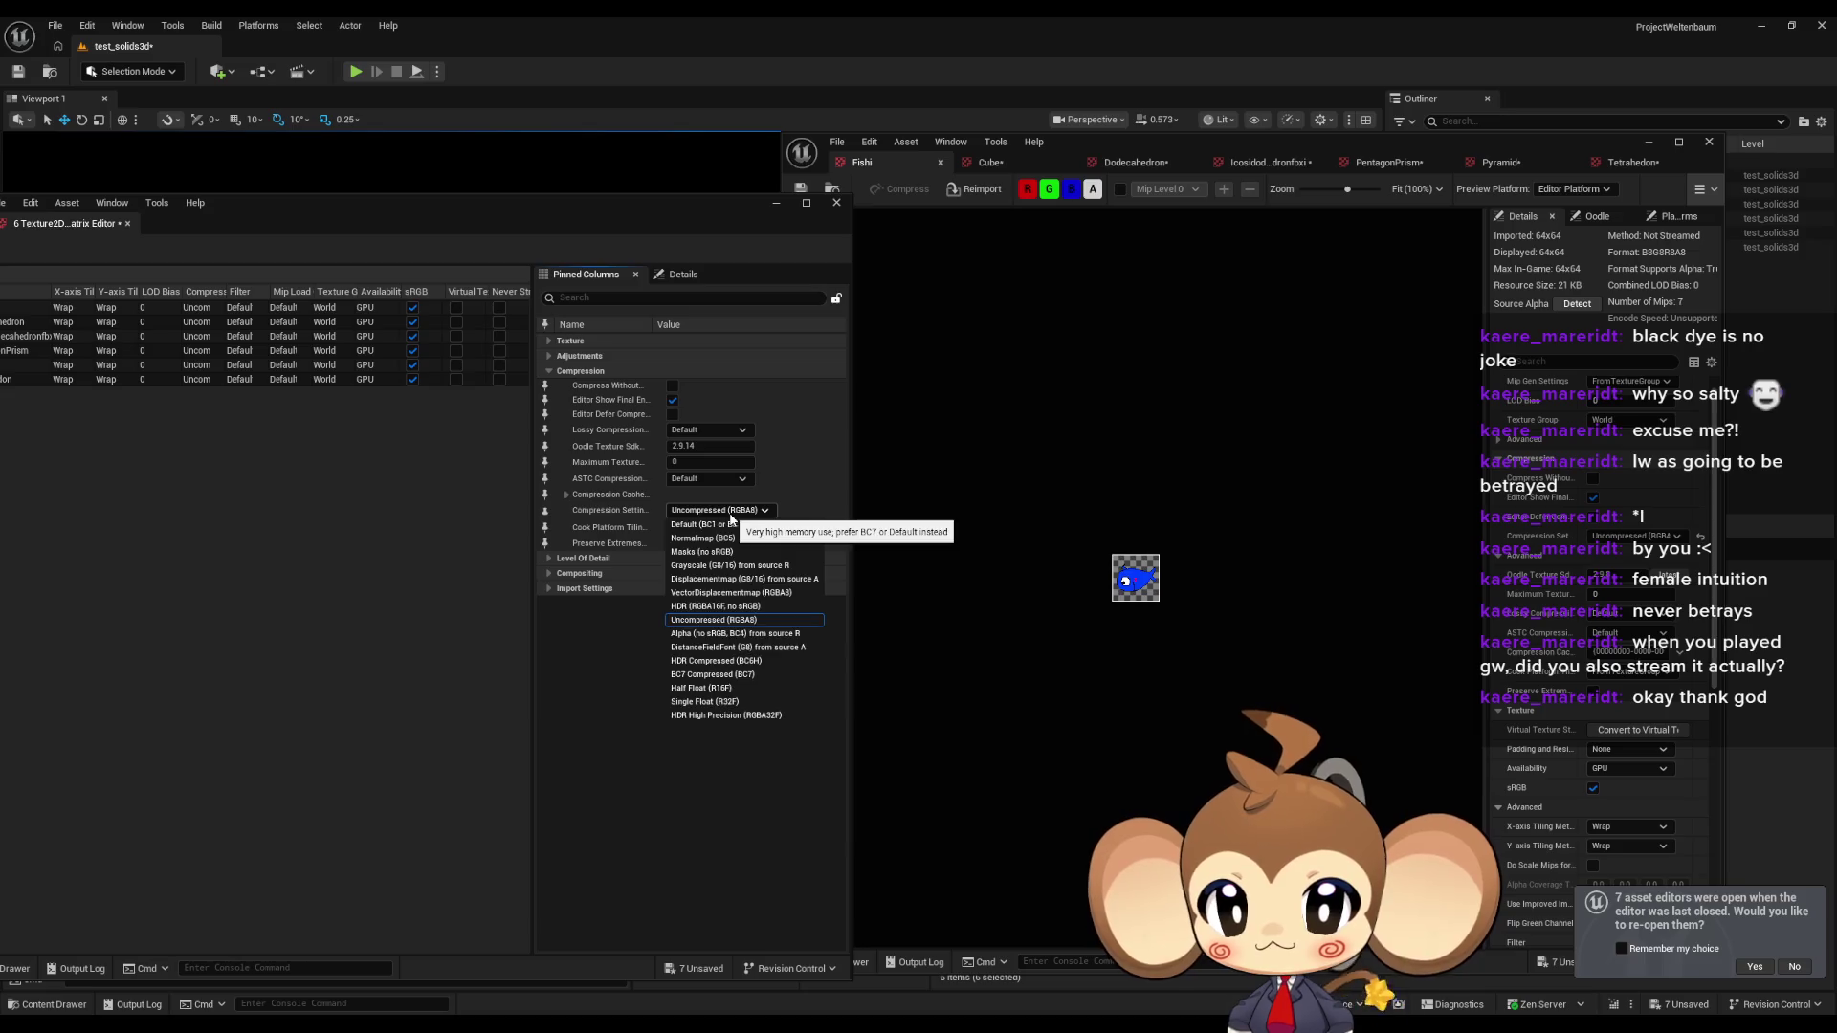
left_click(731, 515)
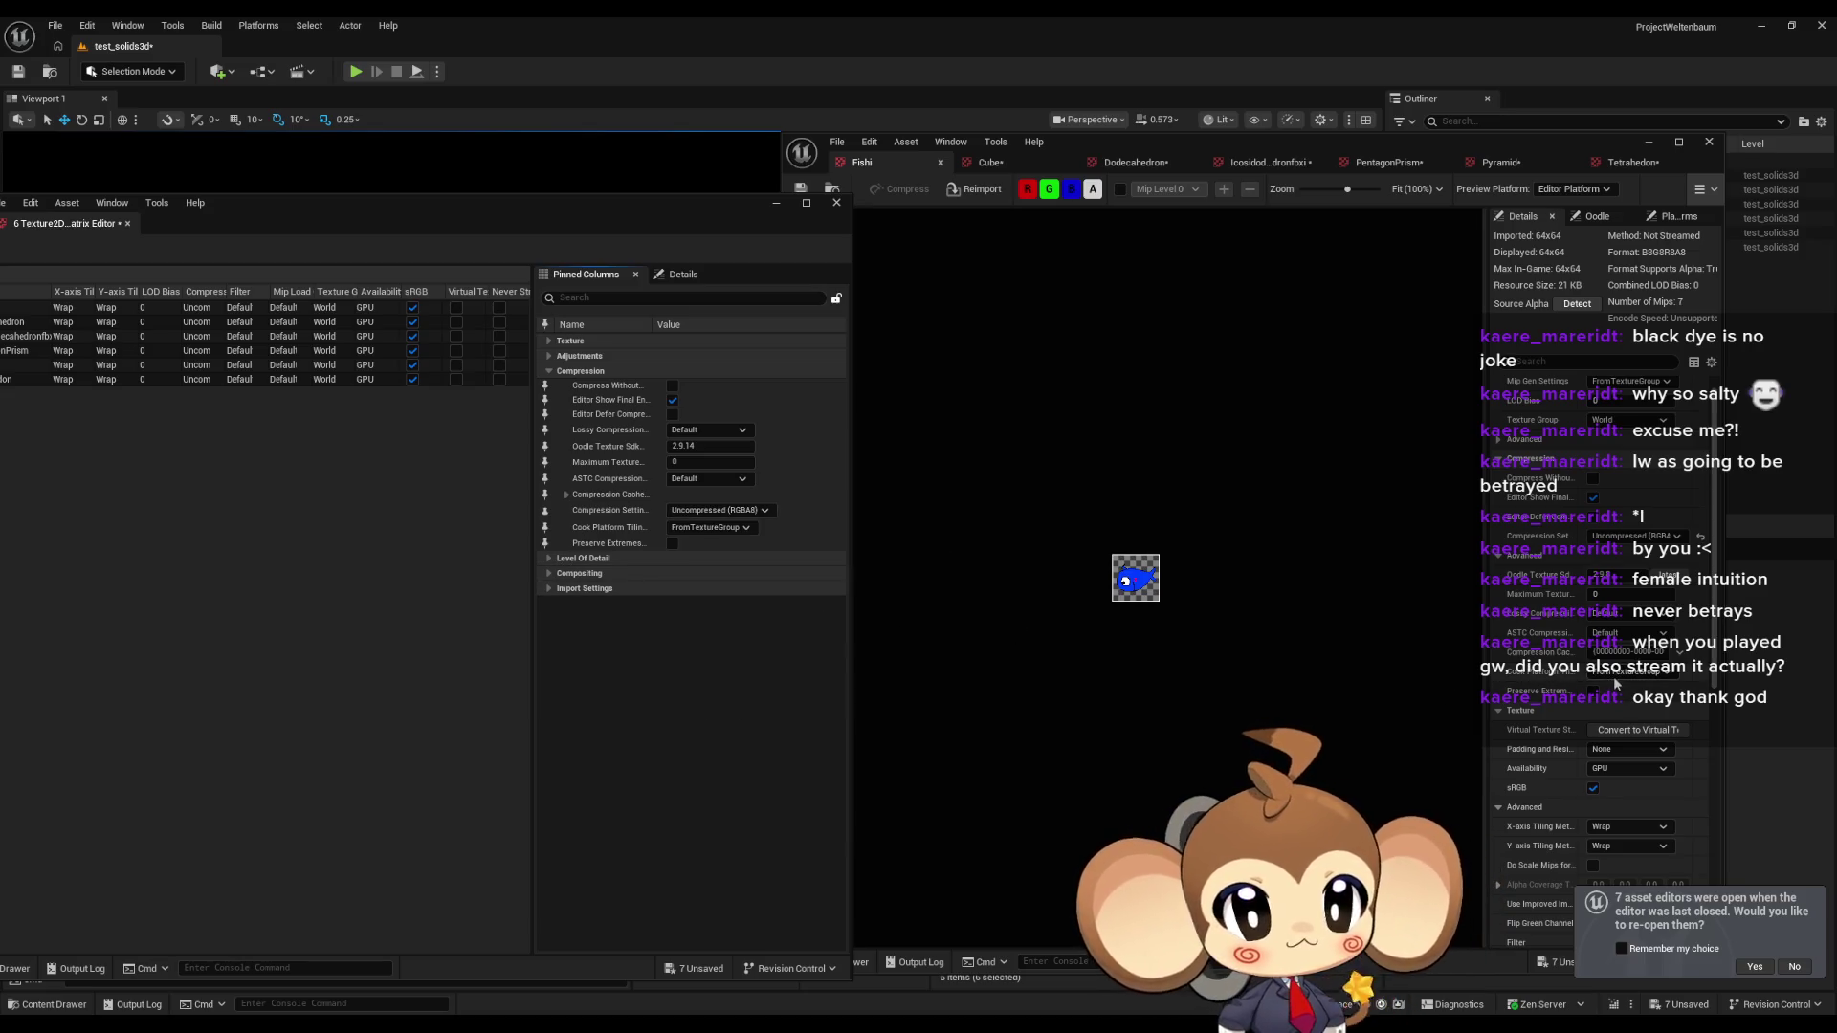
Set Filter to Nearest, then collapse the Texture and Compression categories.
left_click(549, 340)
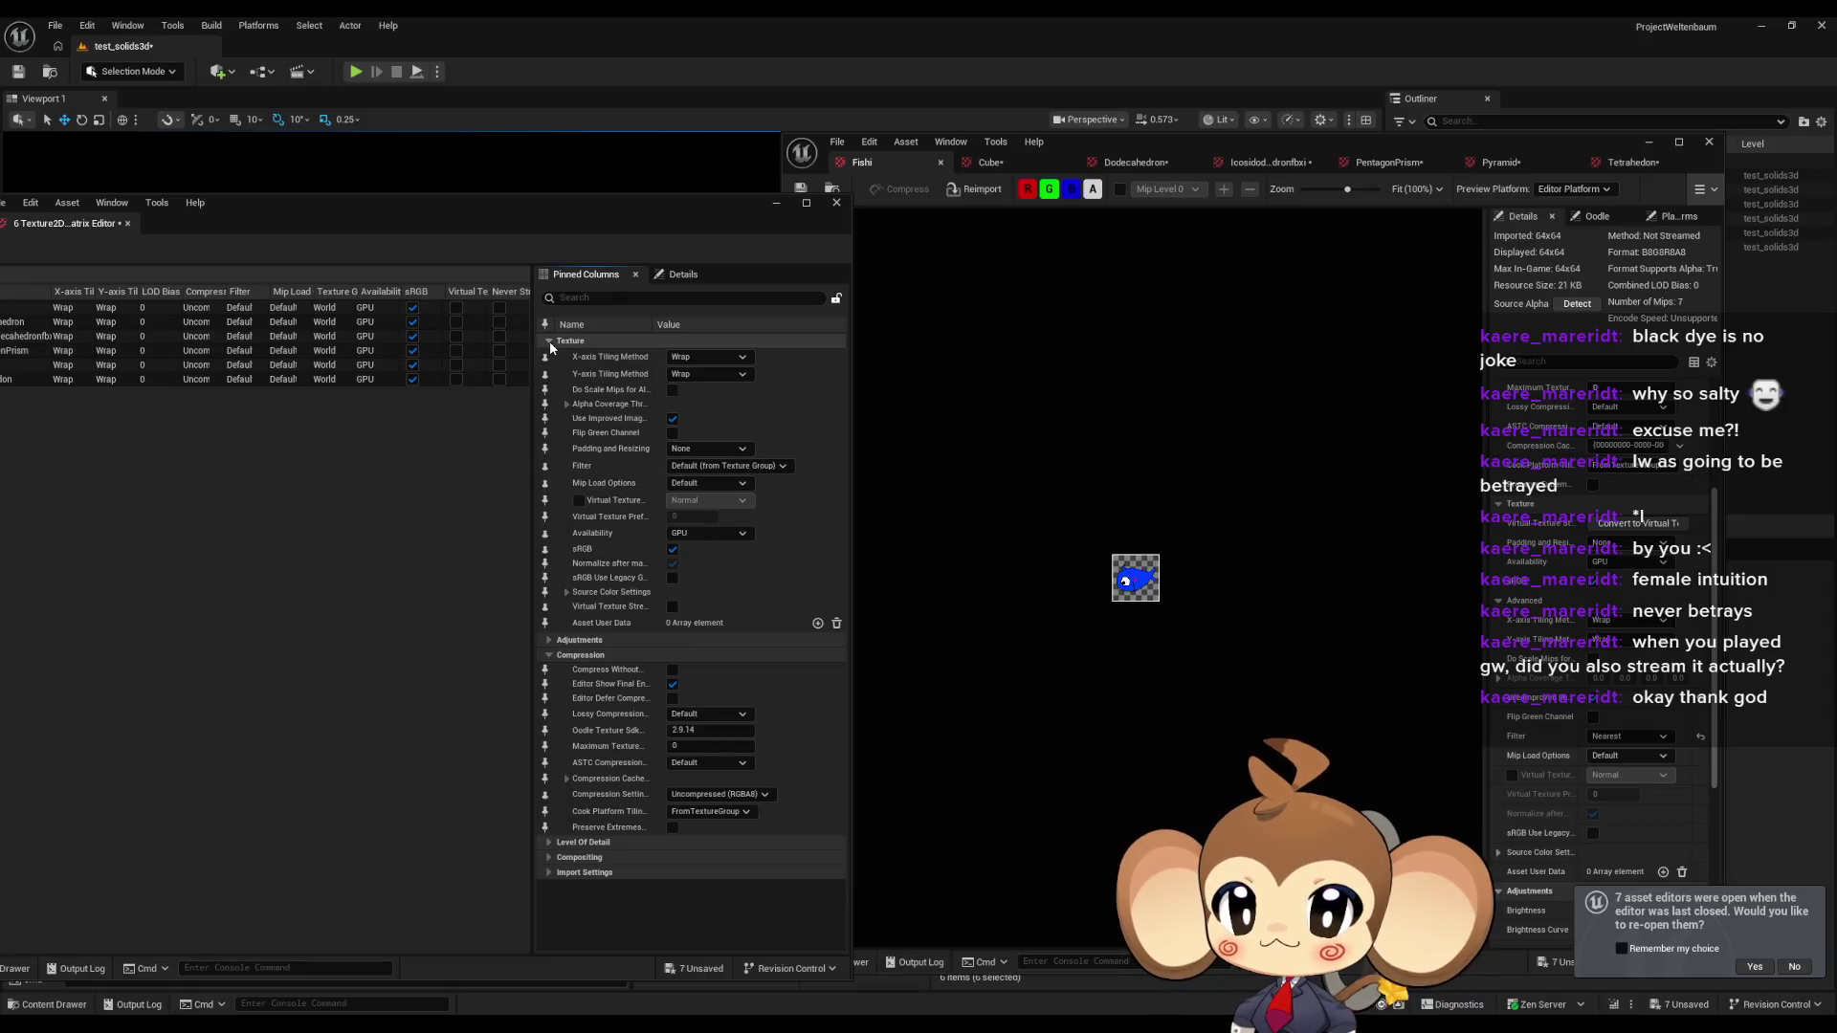
left_click(694, 467)
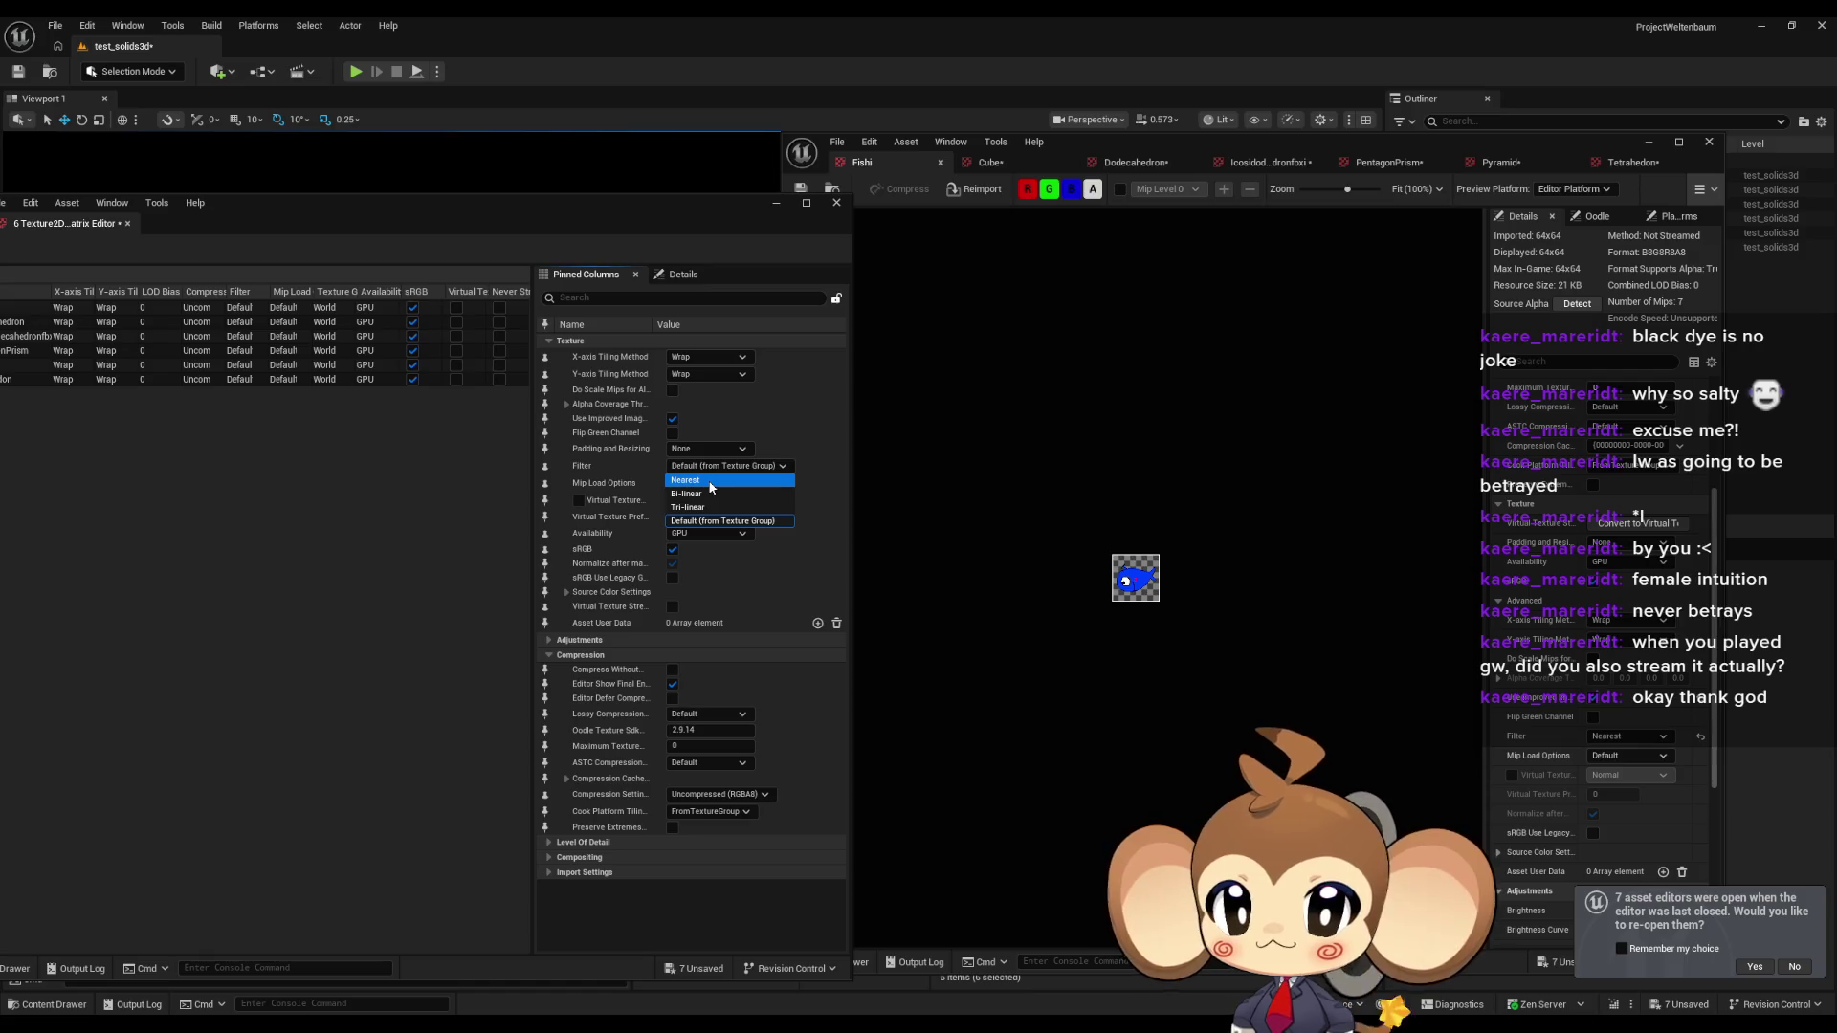
scroll(1652, 653, "down", 3)
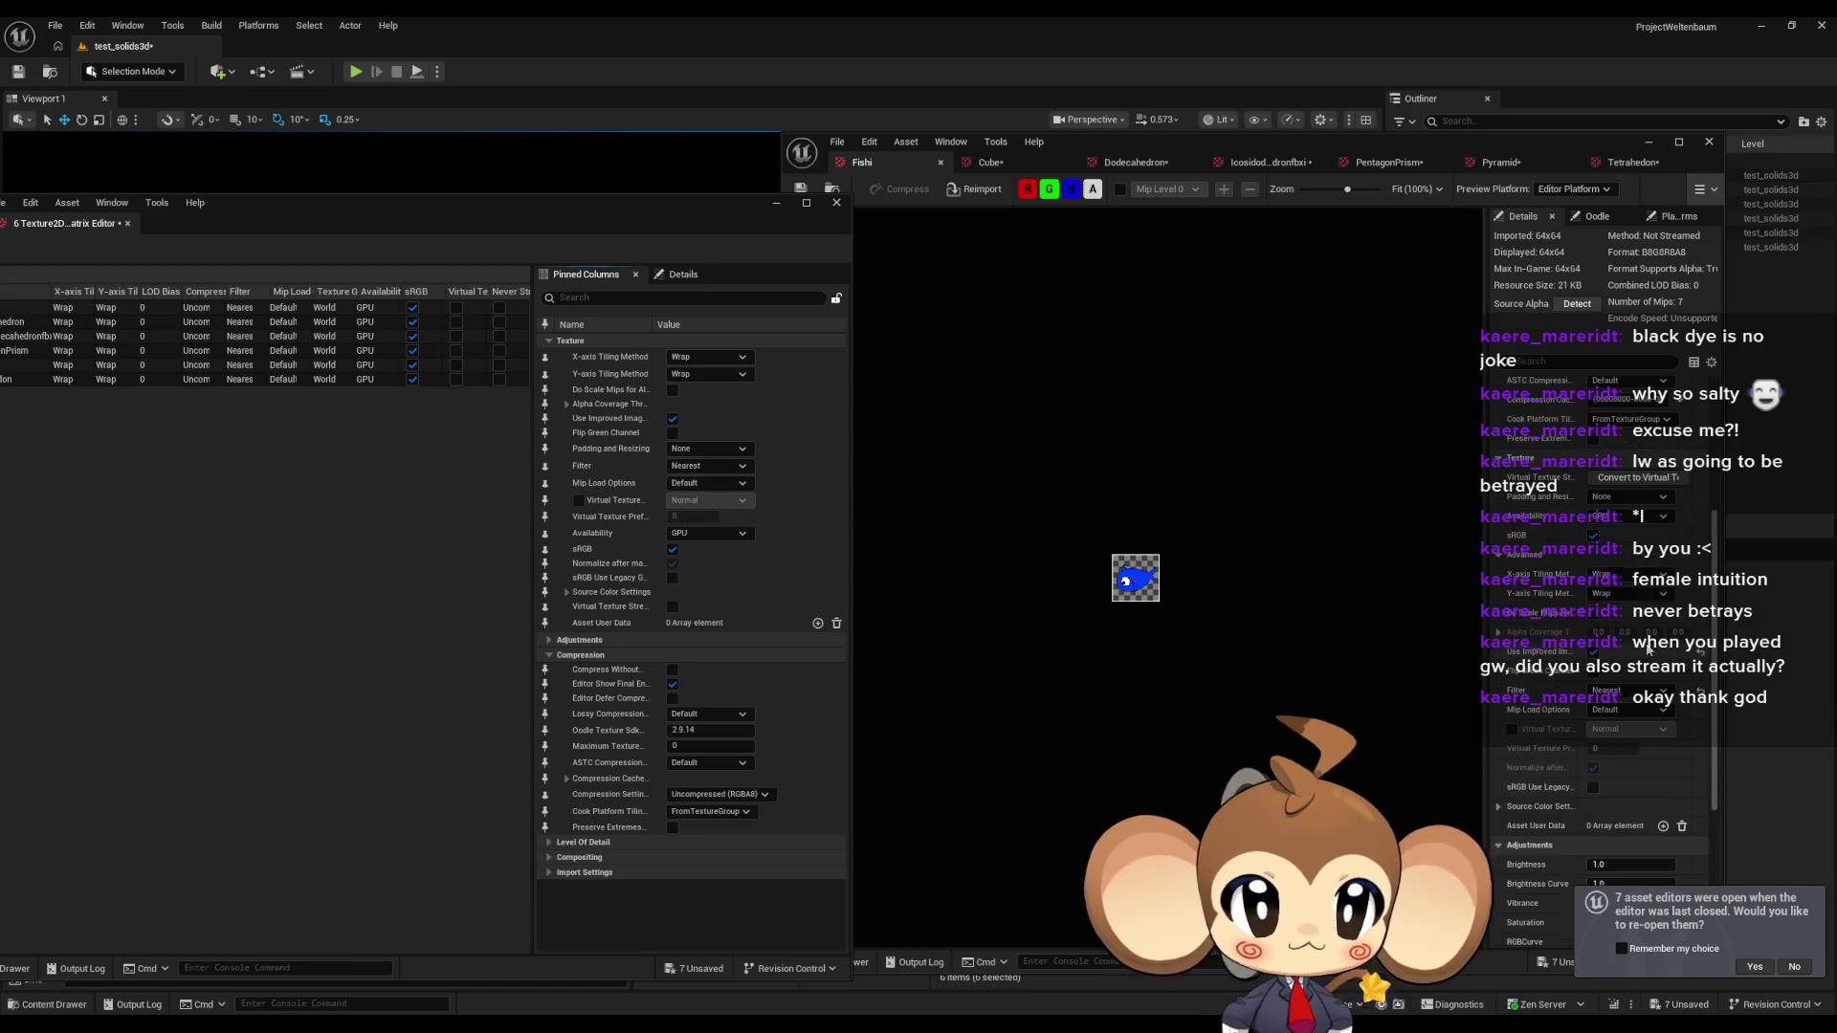
scroll(1664, 636, "up", 6)
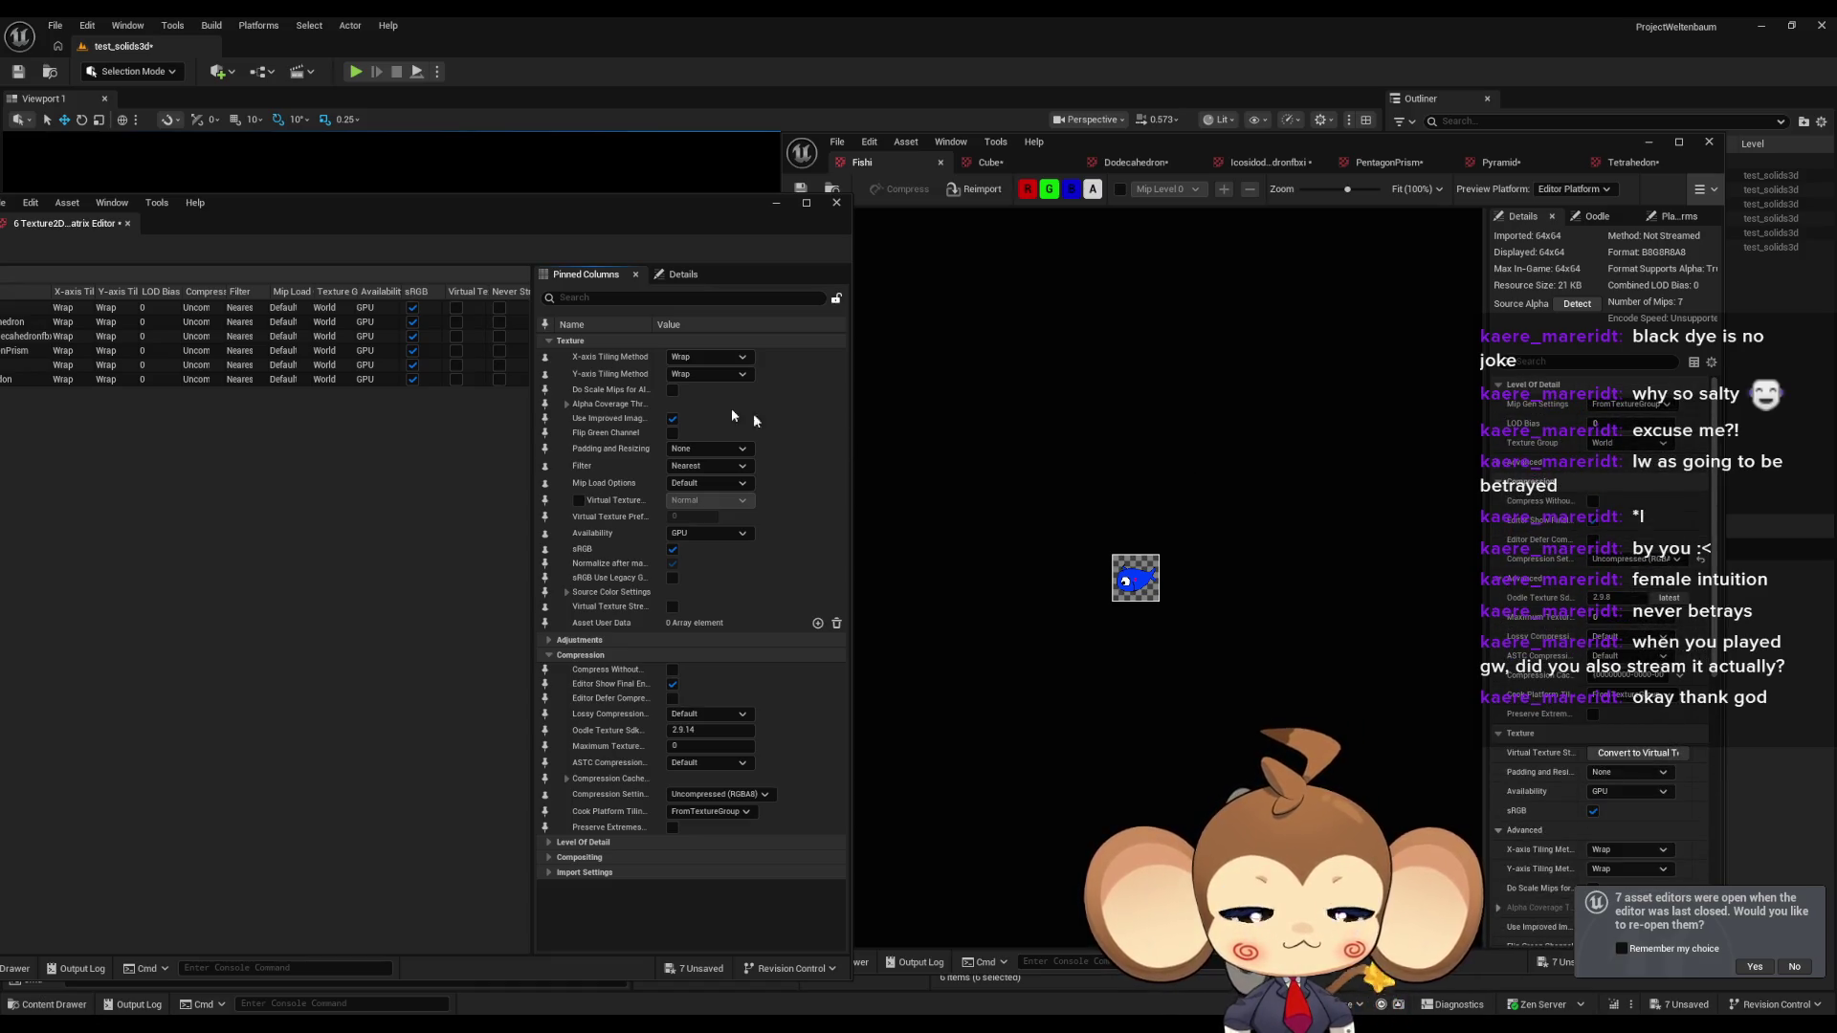
left_click(550, 343)
left_click(550, 371)
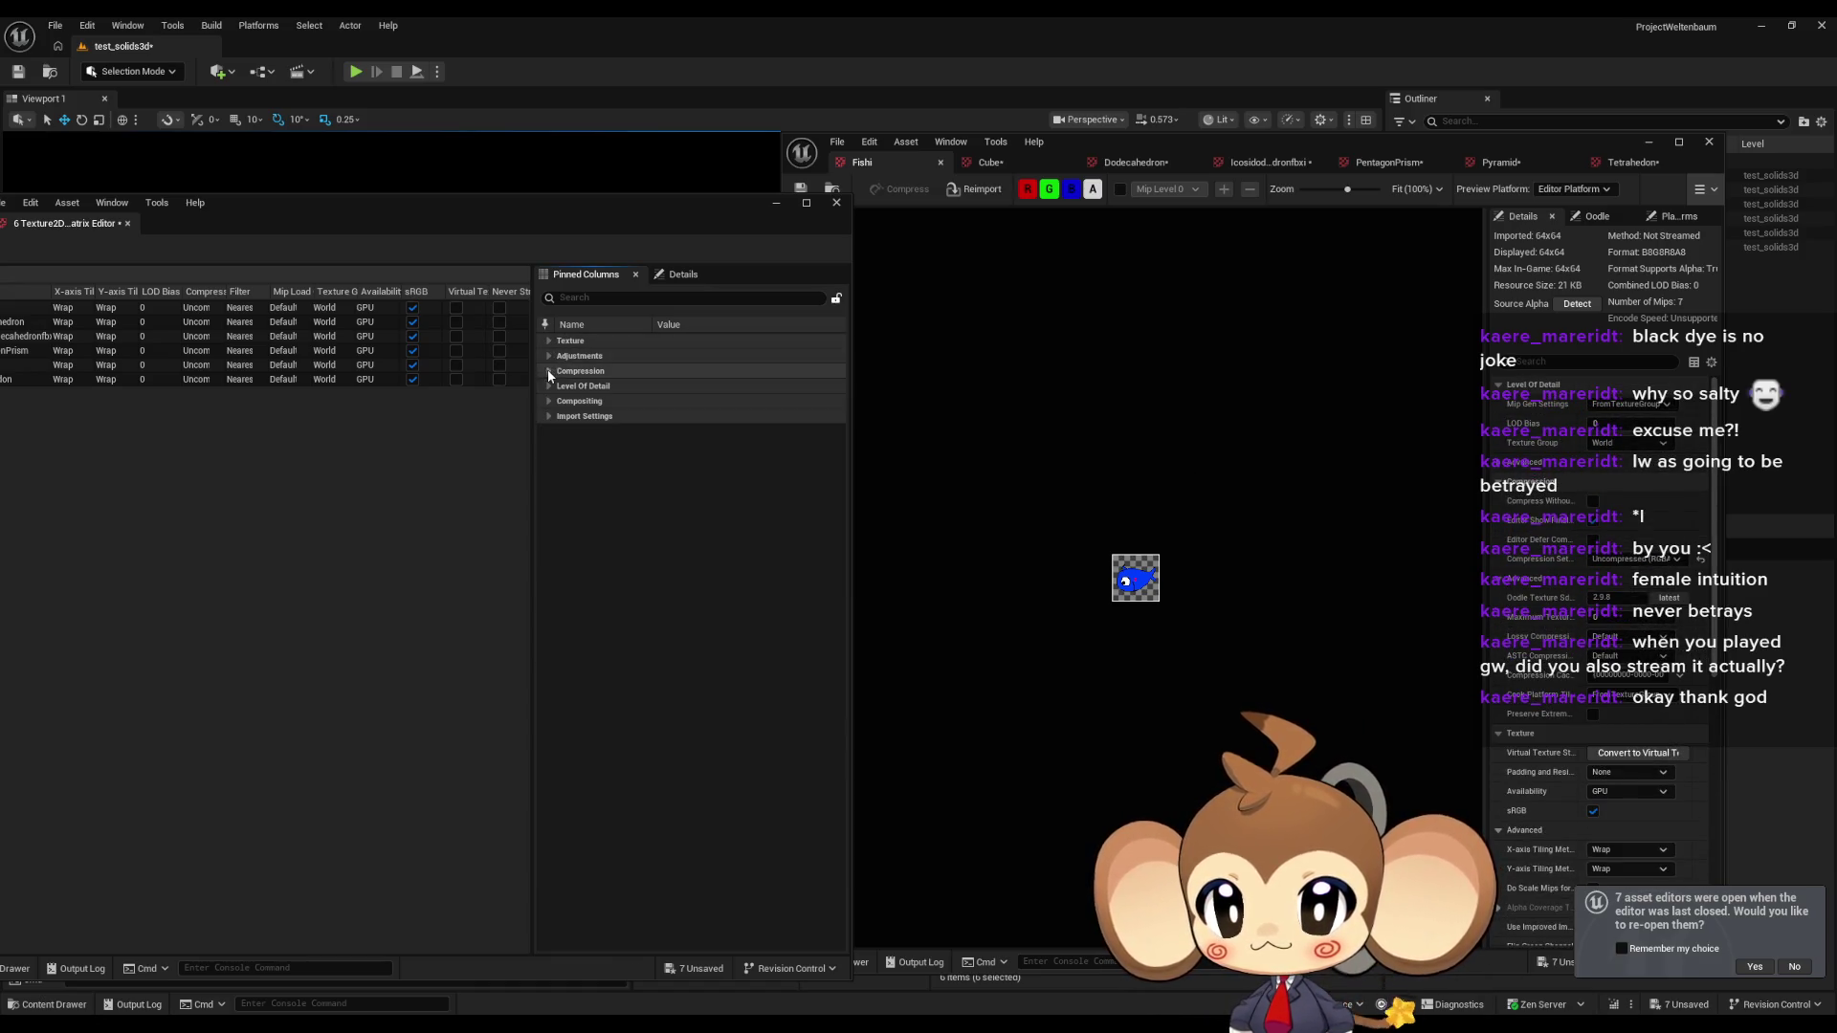
left_click(550, 386)
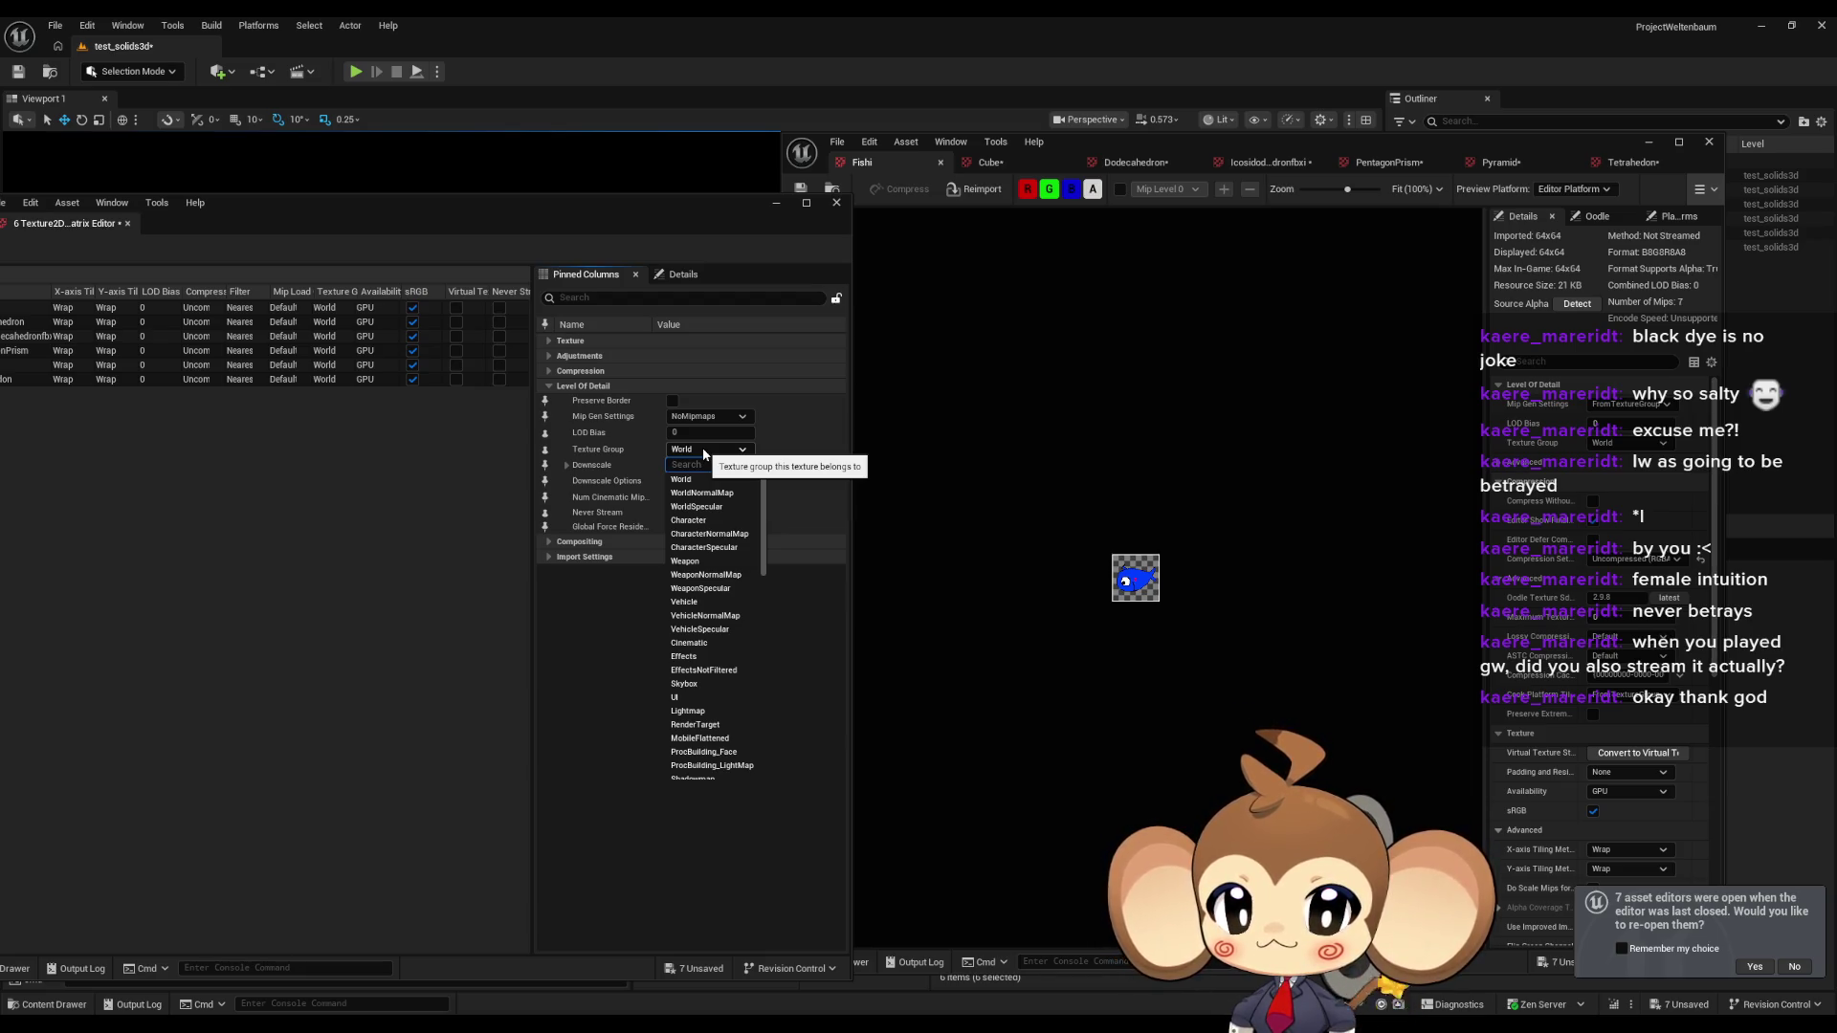
Set Texture Group to UI for all six textures, review categories, and move the matrix window.
left_click(702, 705)
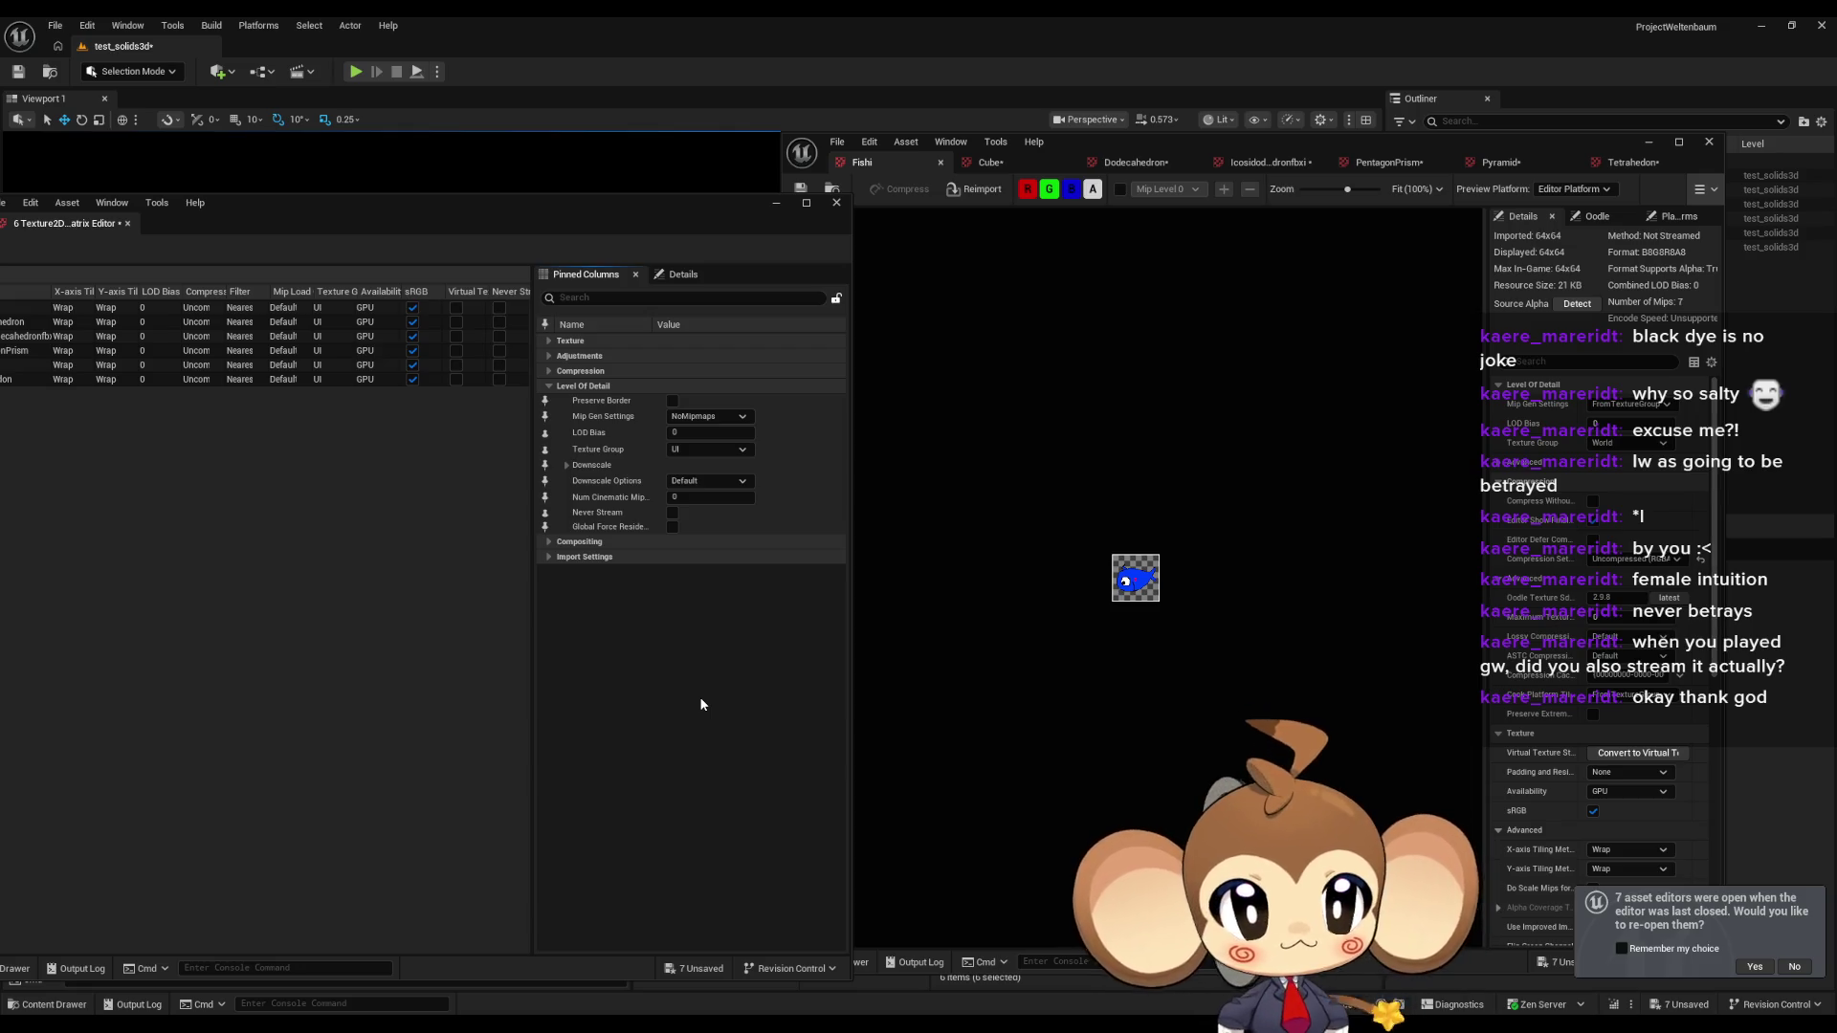
left_click(549, 386)
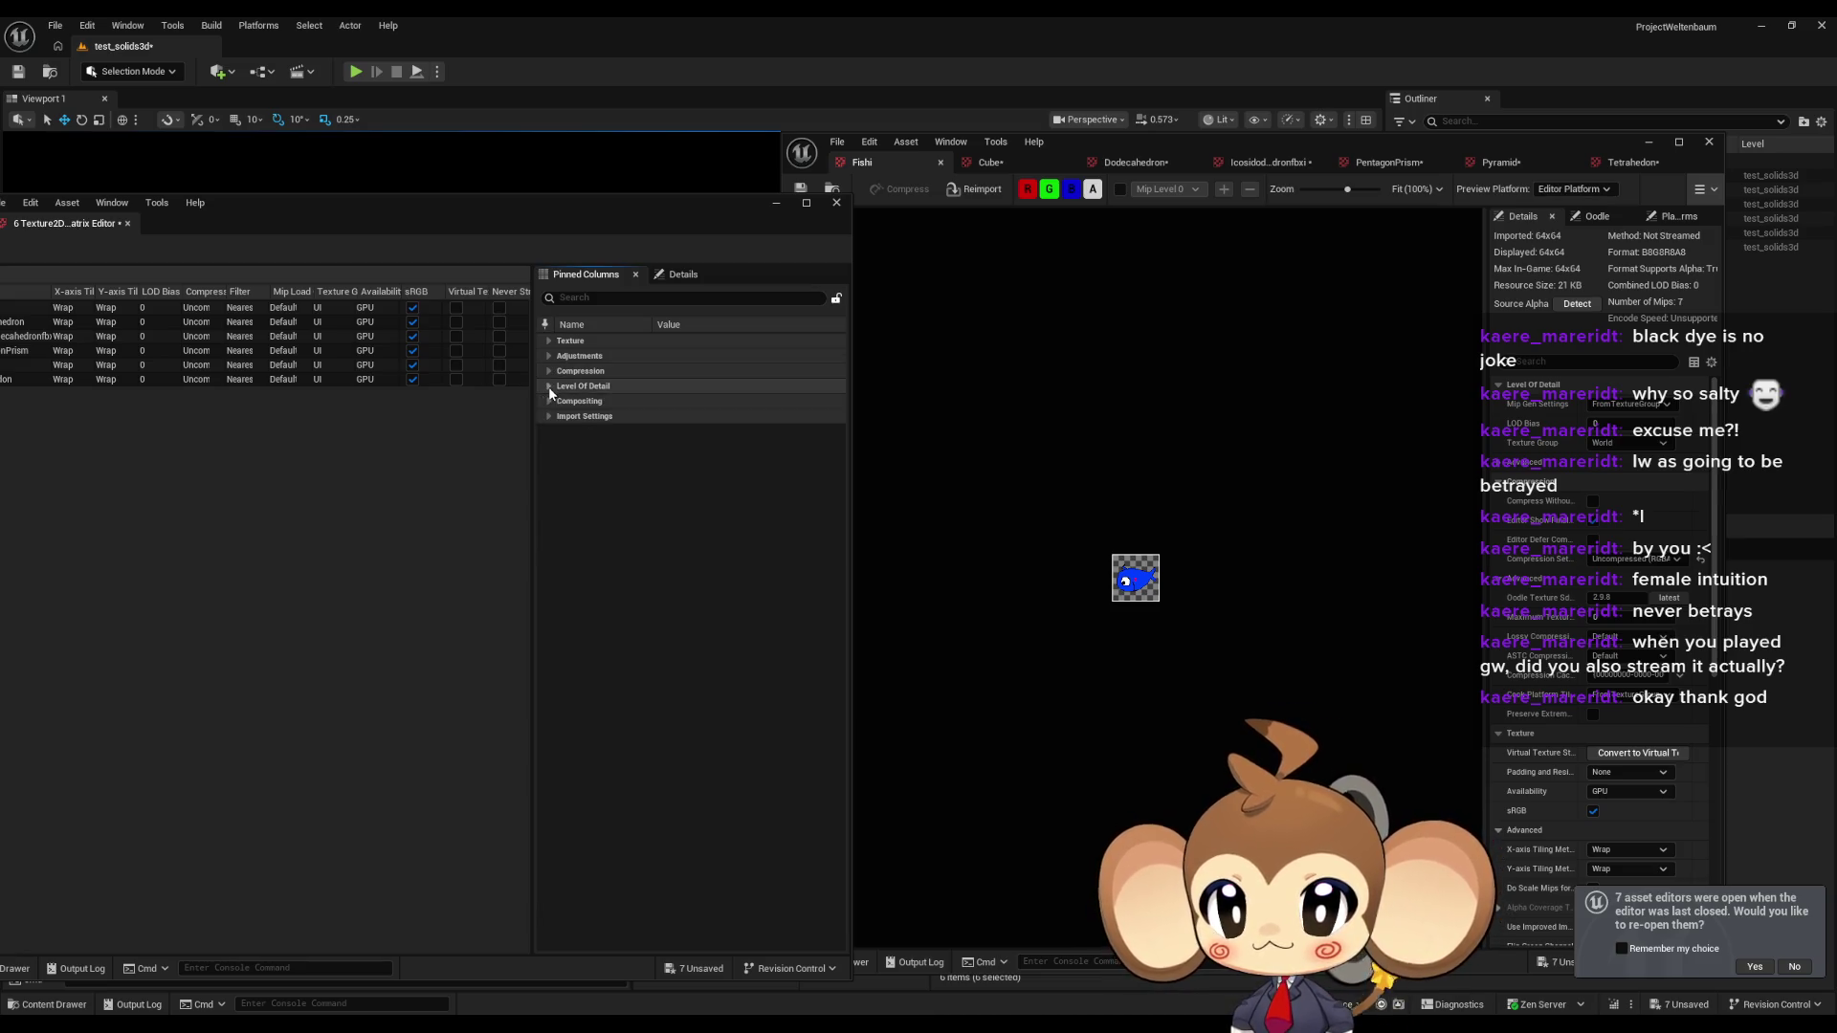
left_click(547, 401)
left_click(548, 401)
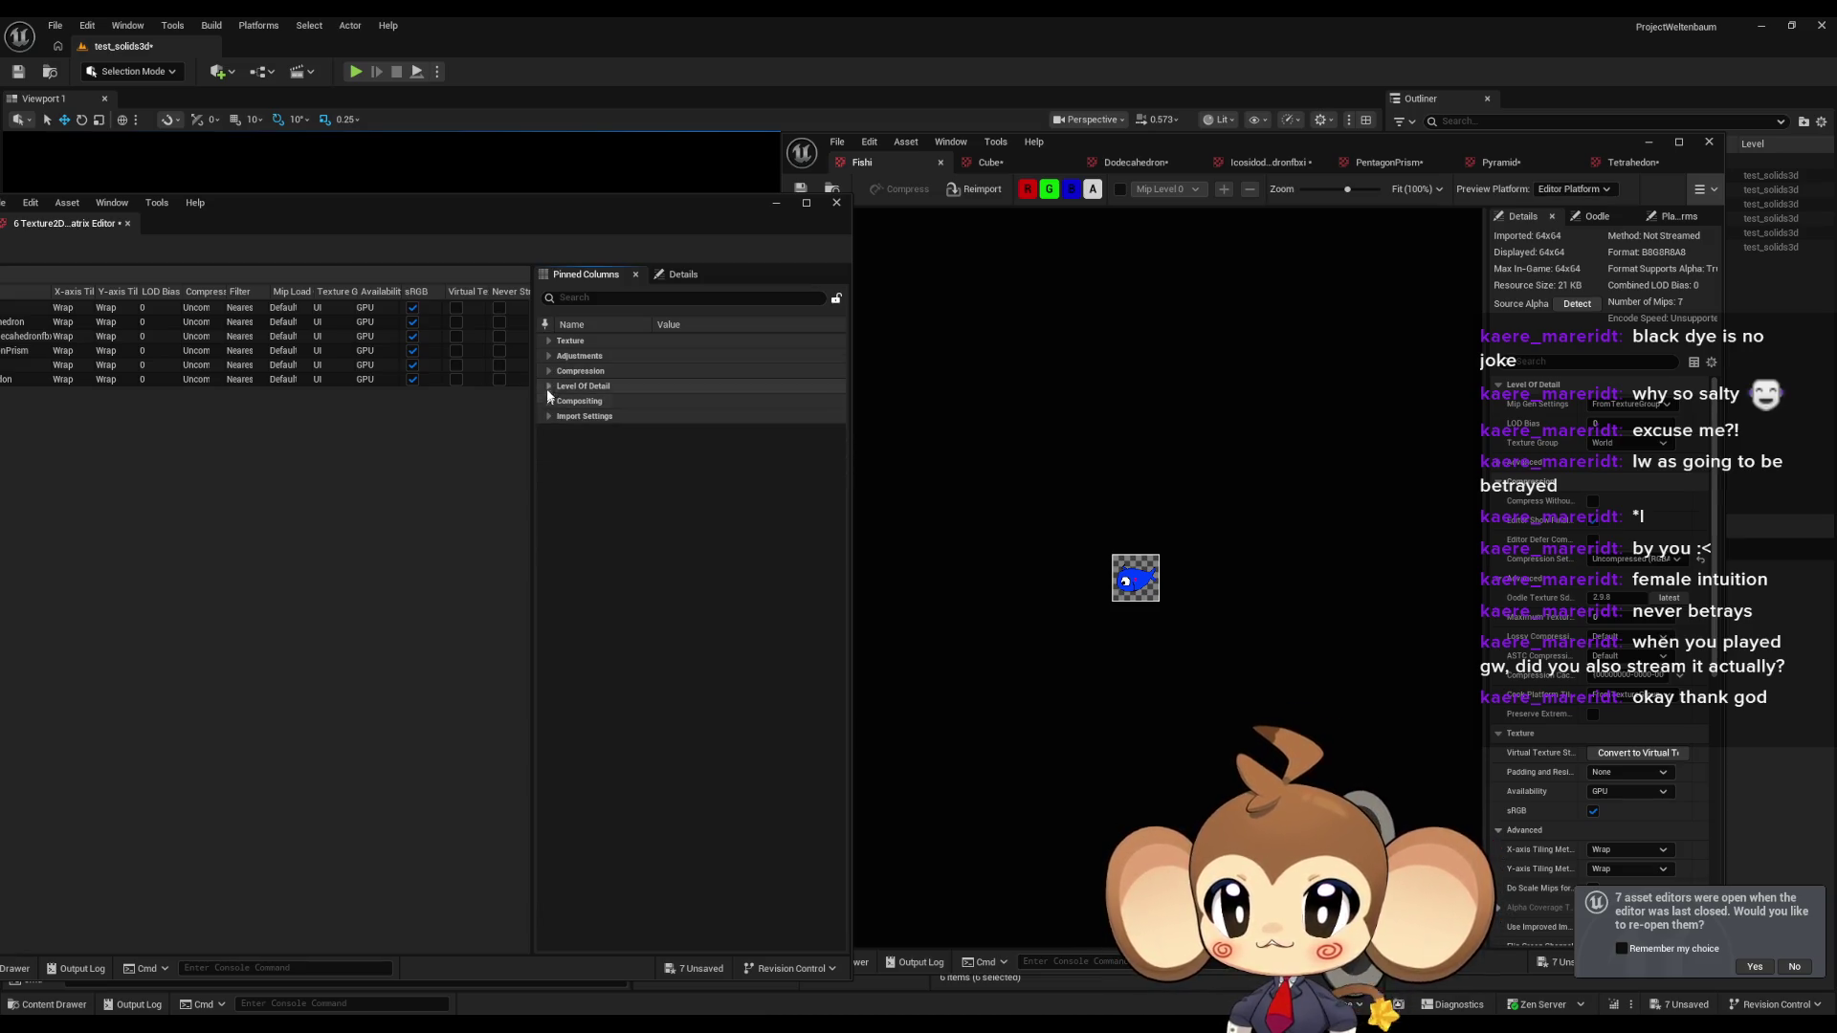
left_click(548, 341)
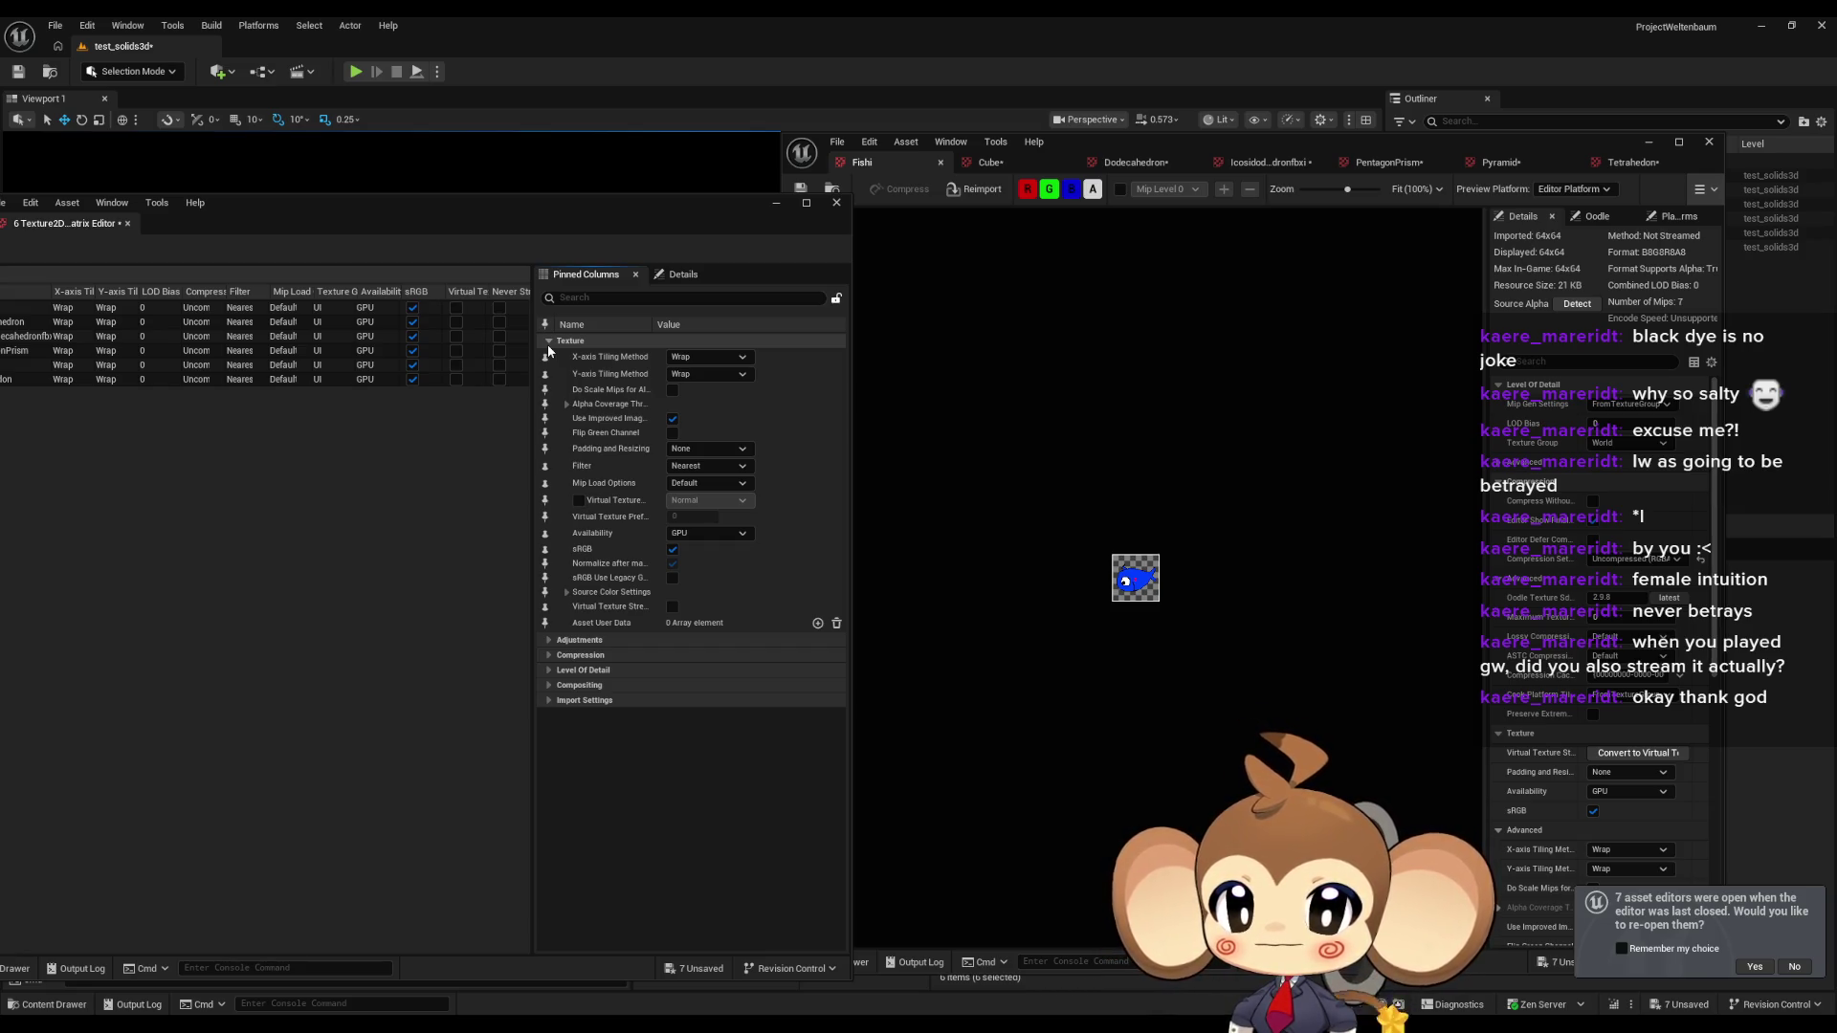
left_click(548, 342)
mouse_move(291, 231)
left_mouse_down()
mouse_move(687, 250)
mouse_move(582, 265)
left_mouse_up()
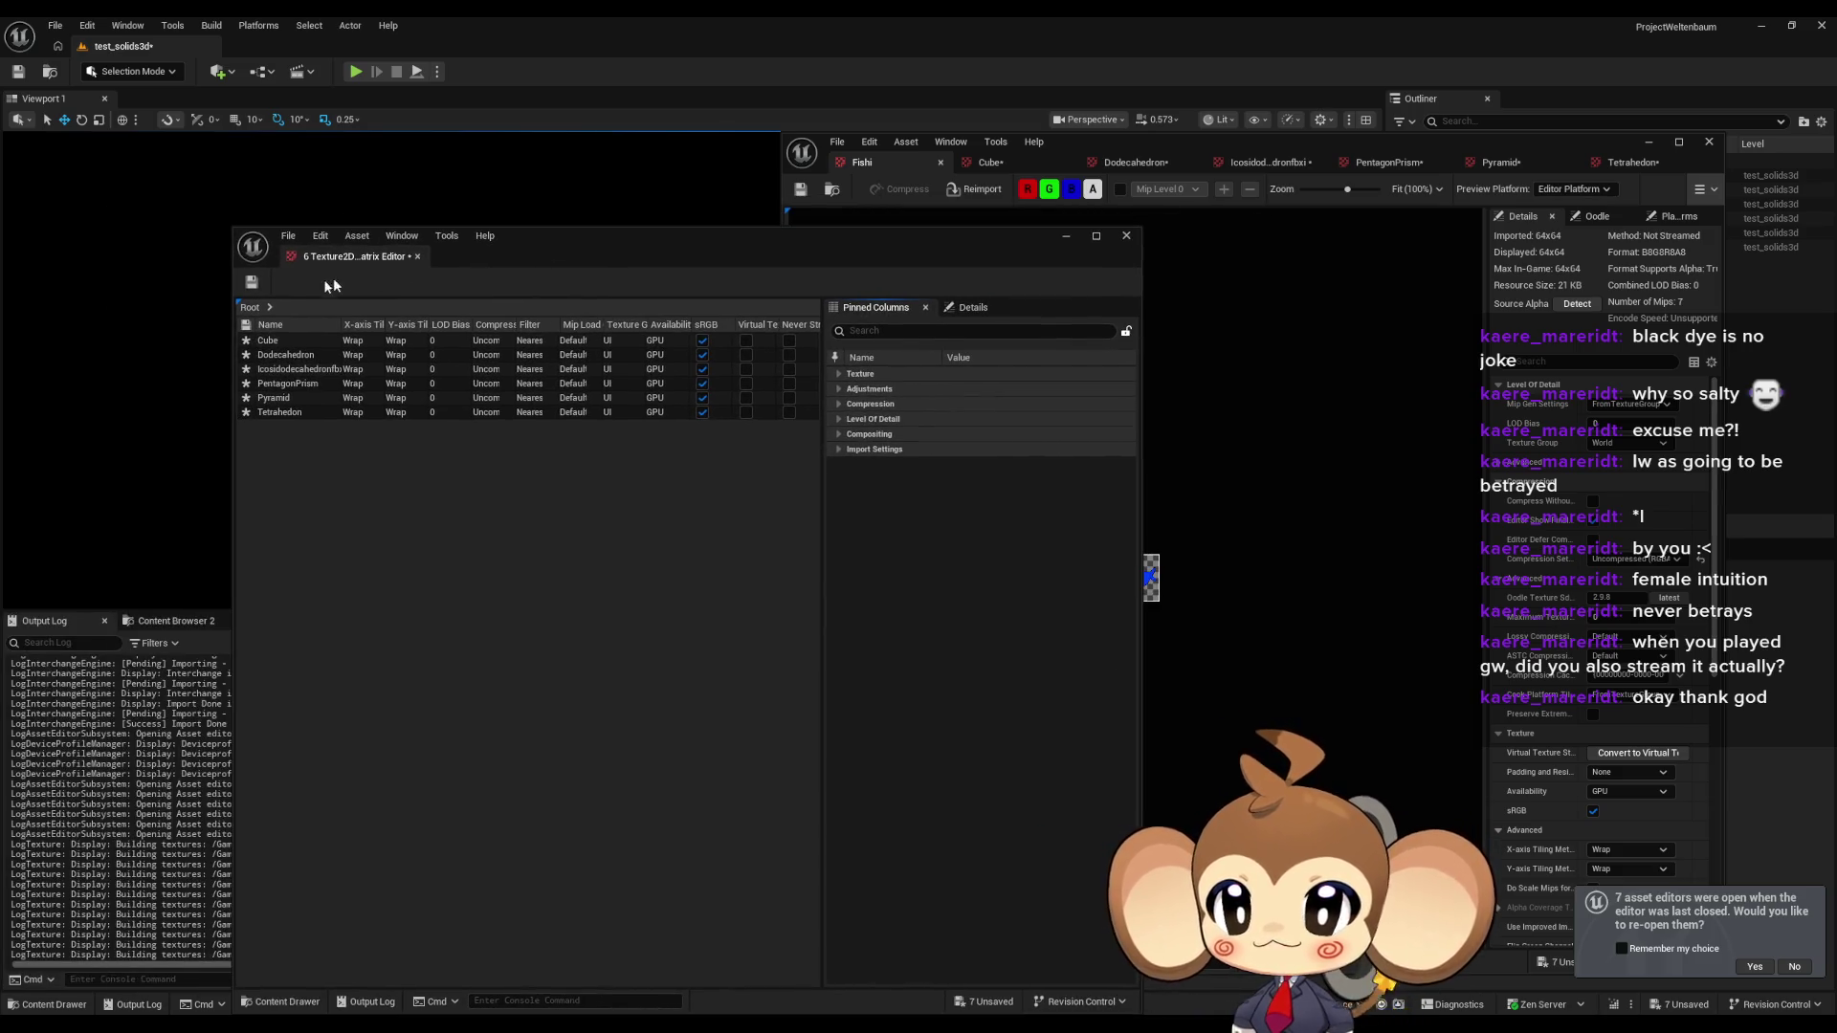
Save the six modified textures, close the Property Matrix, and maximize the Cube texture editor.
left_click(253, 283)
left_click(1127, 235)
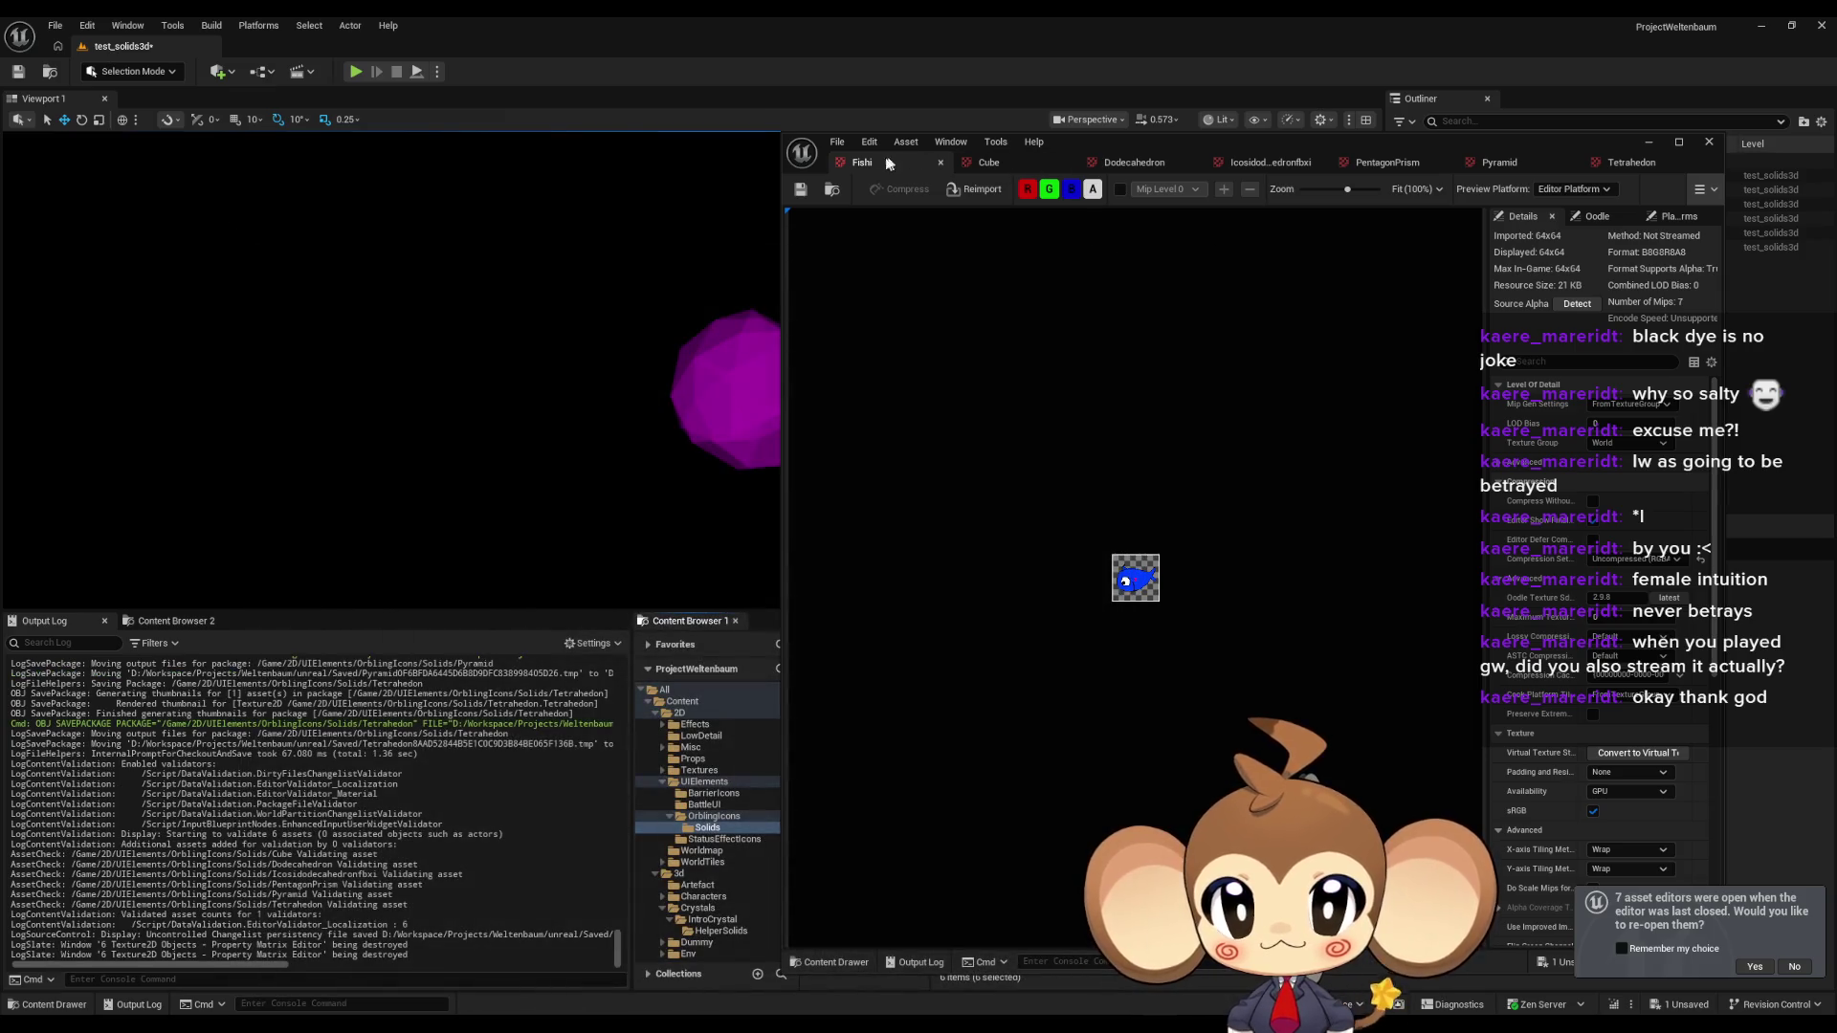
left_click(989, 161)
left_click_drag(1105, 148, 531, 198)
double_click(531, 201)
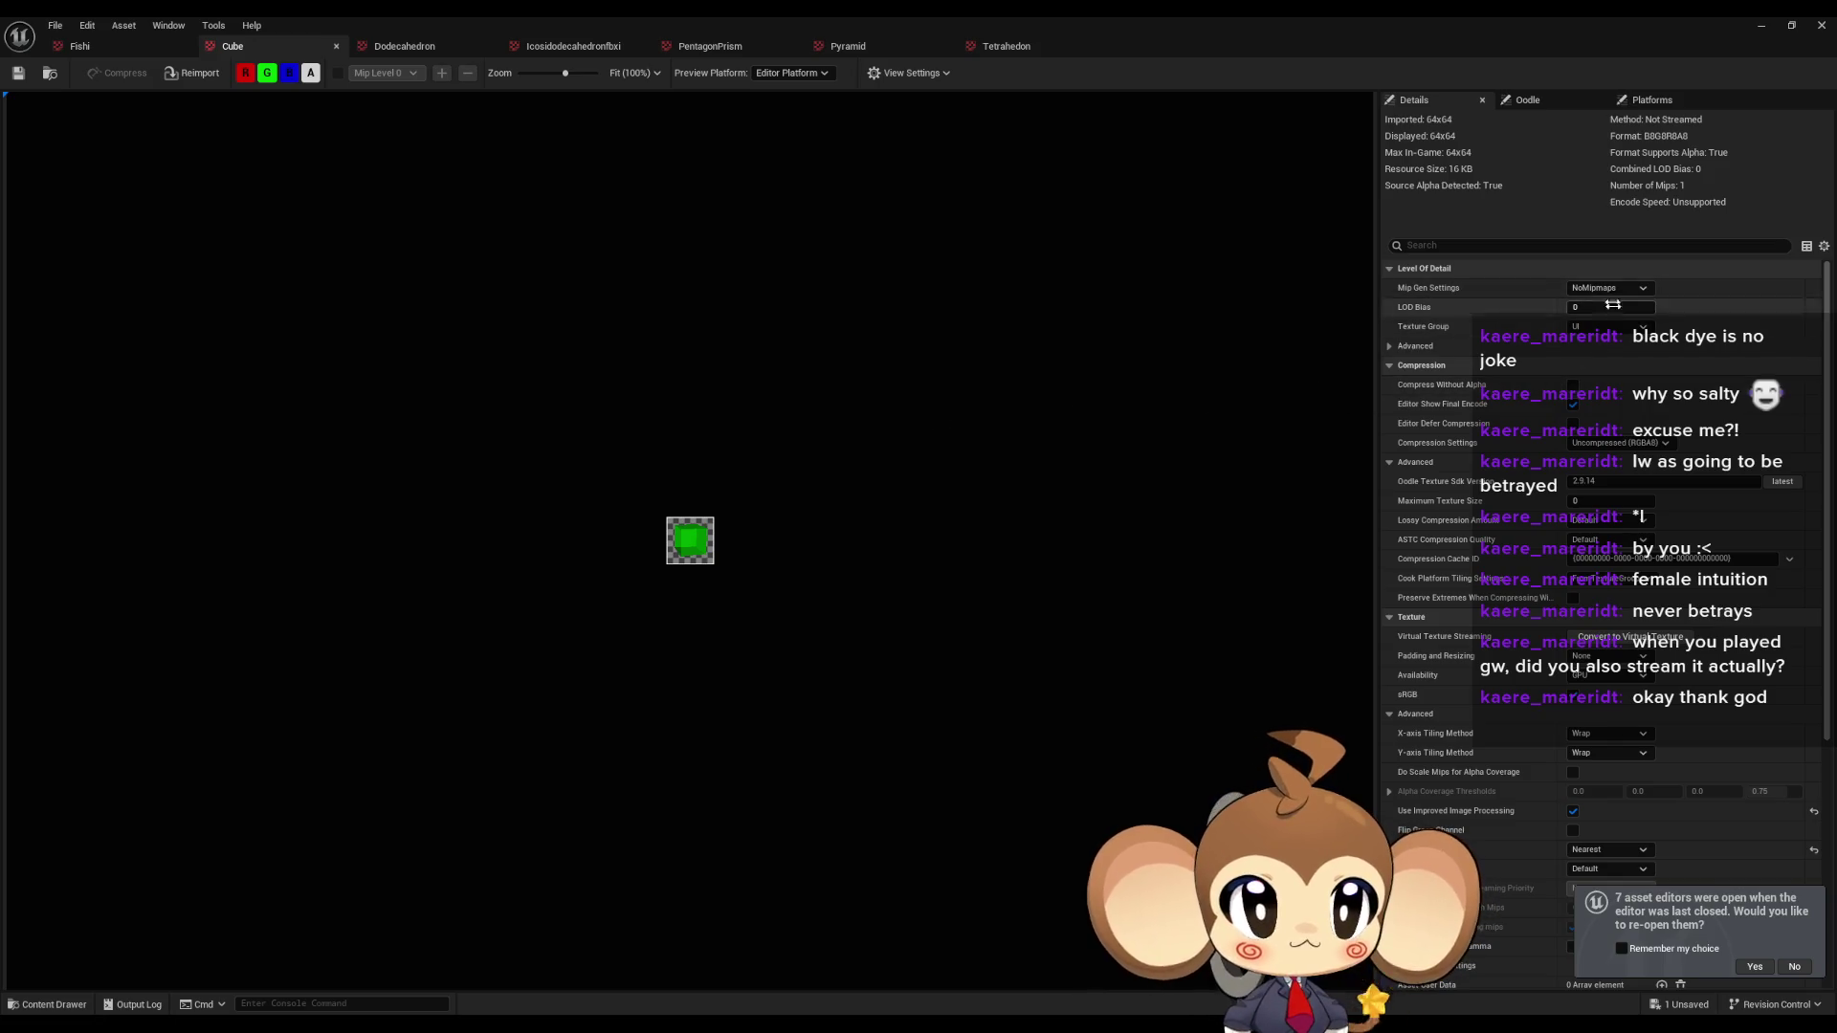
Review the Dodecahedron texture's settings, then shrink and minimize the texture editor.
left_click(410, 46)
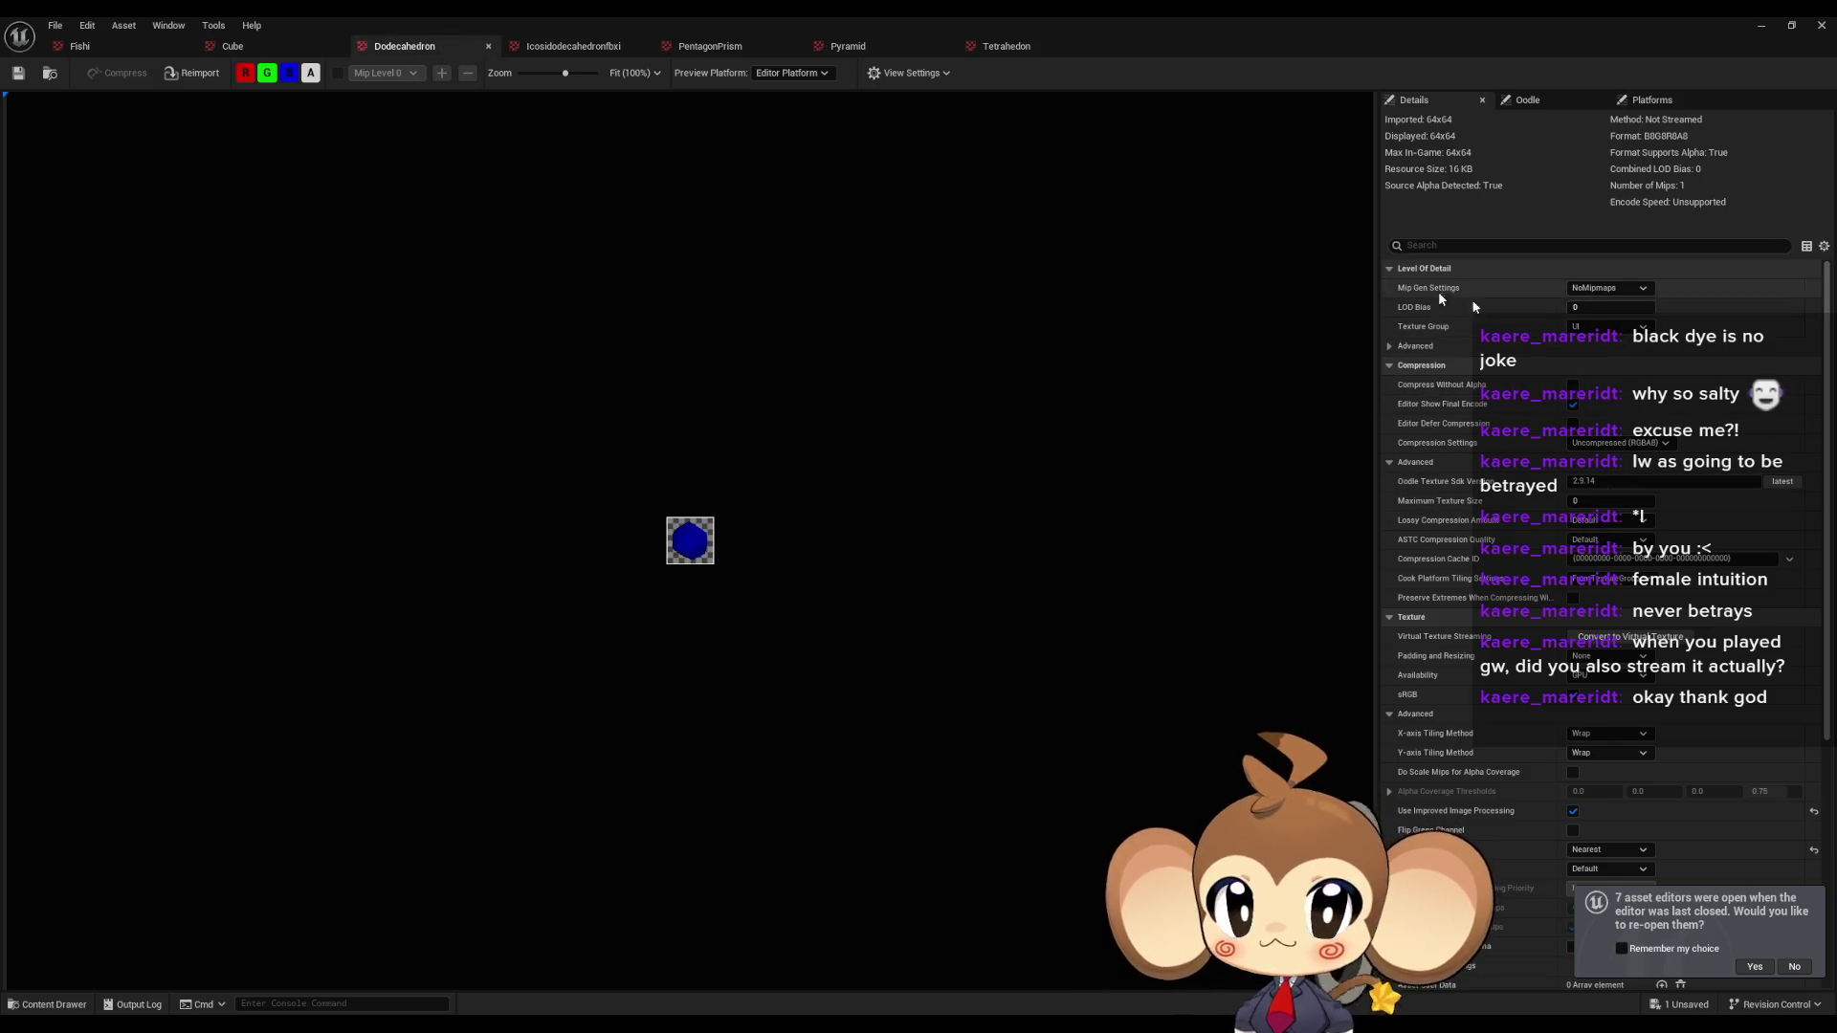
scroll(1551, 372, "down", 3)
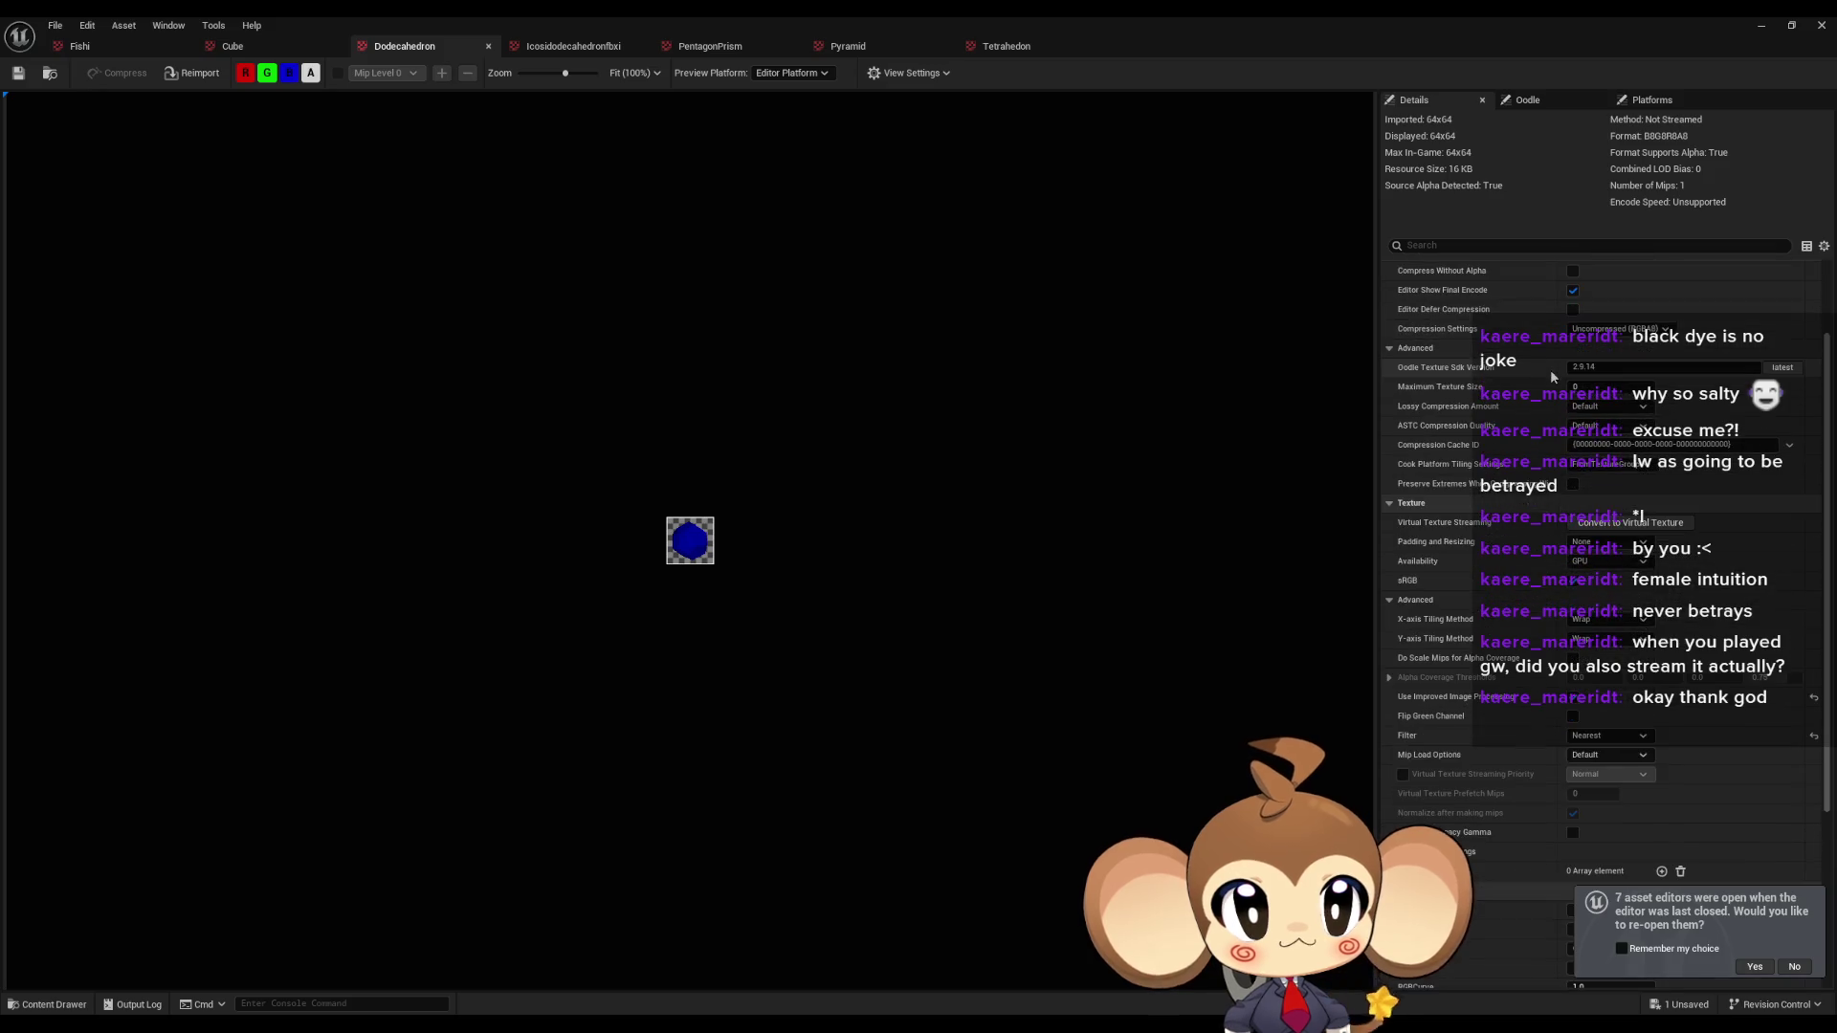
scroll(1552, 369, "down", 8)
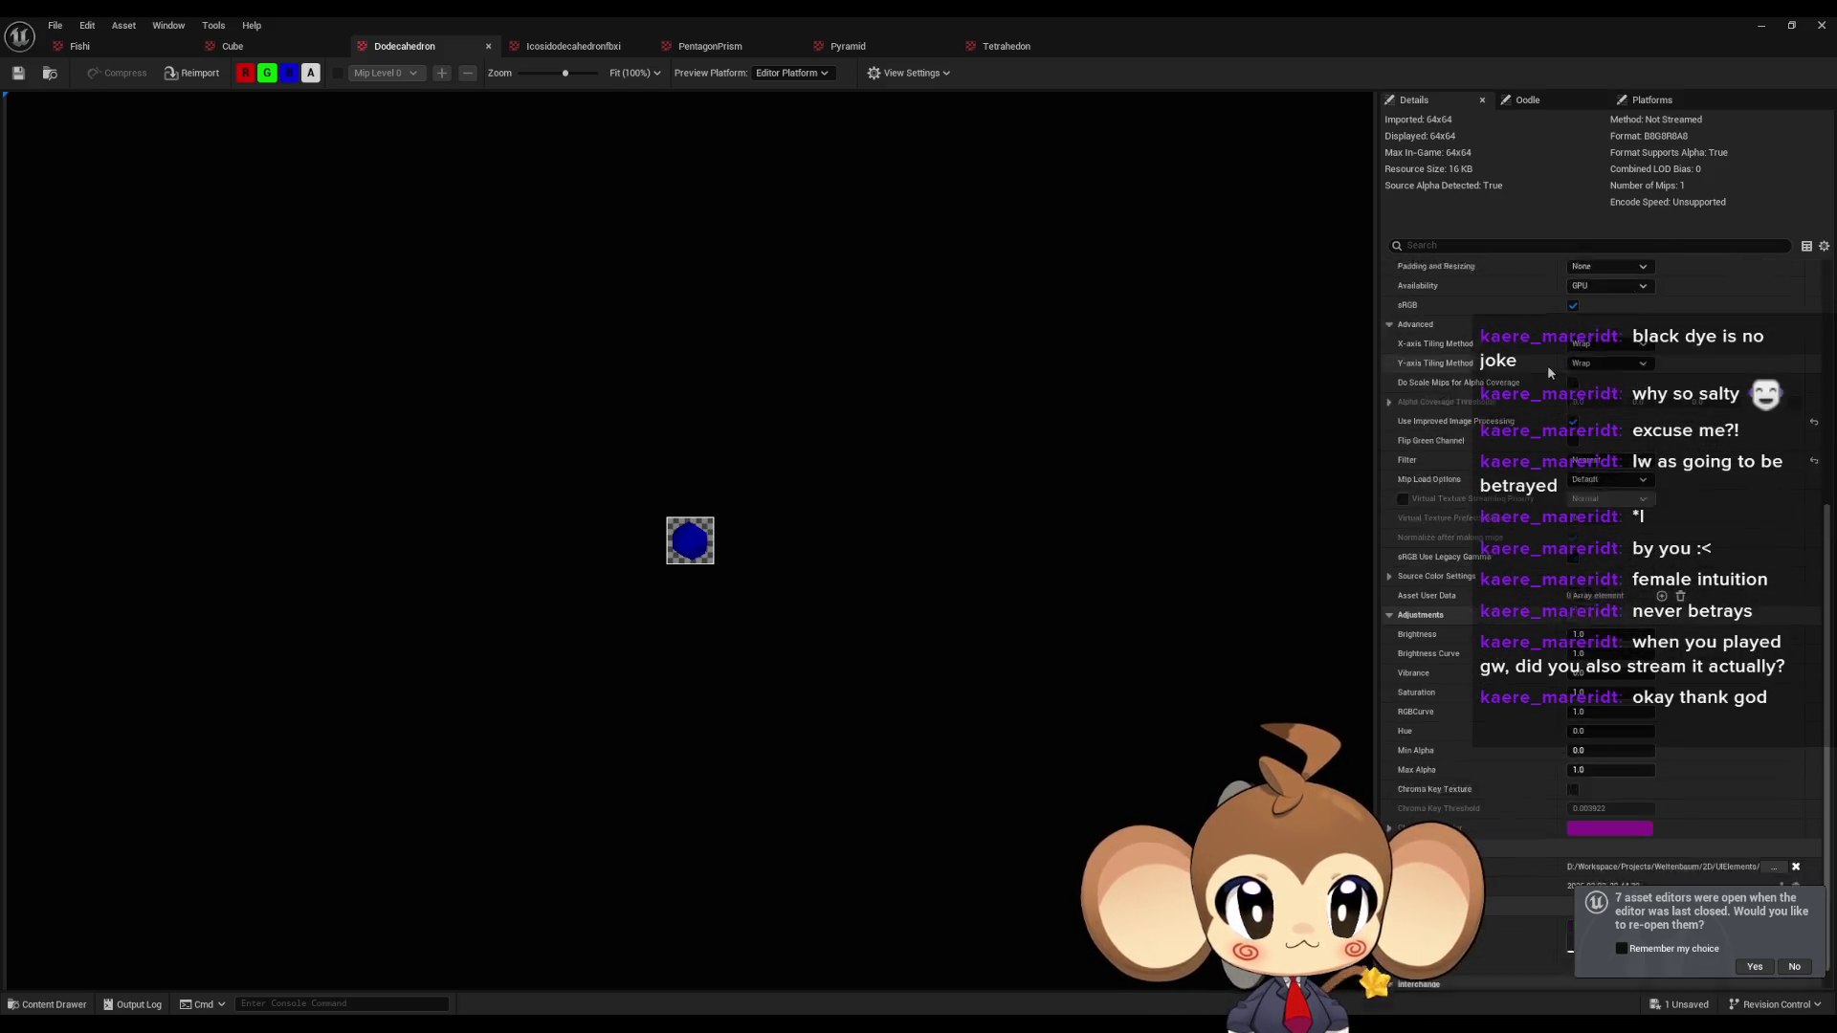
scroll(1547, 363, "up", 10)
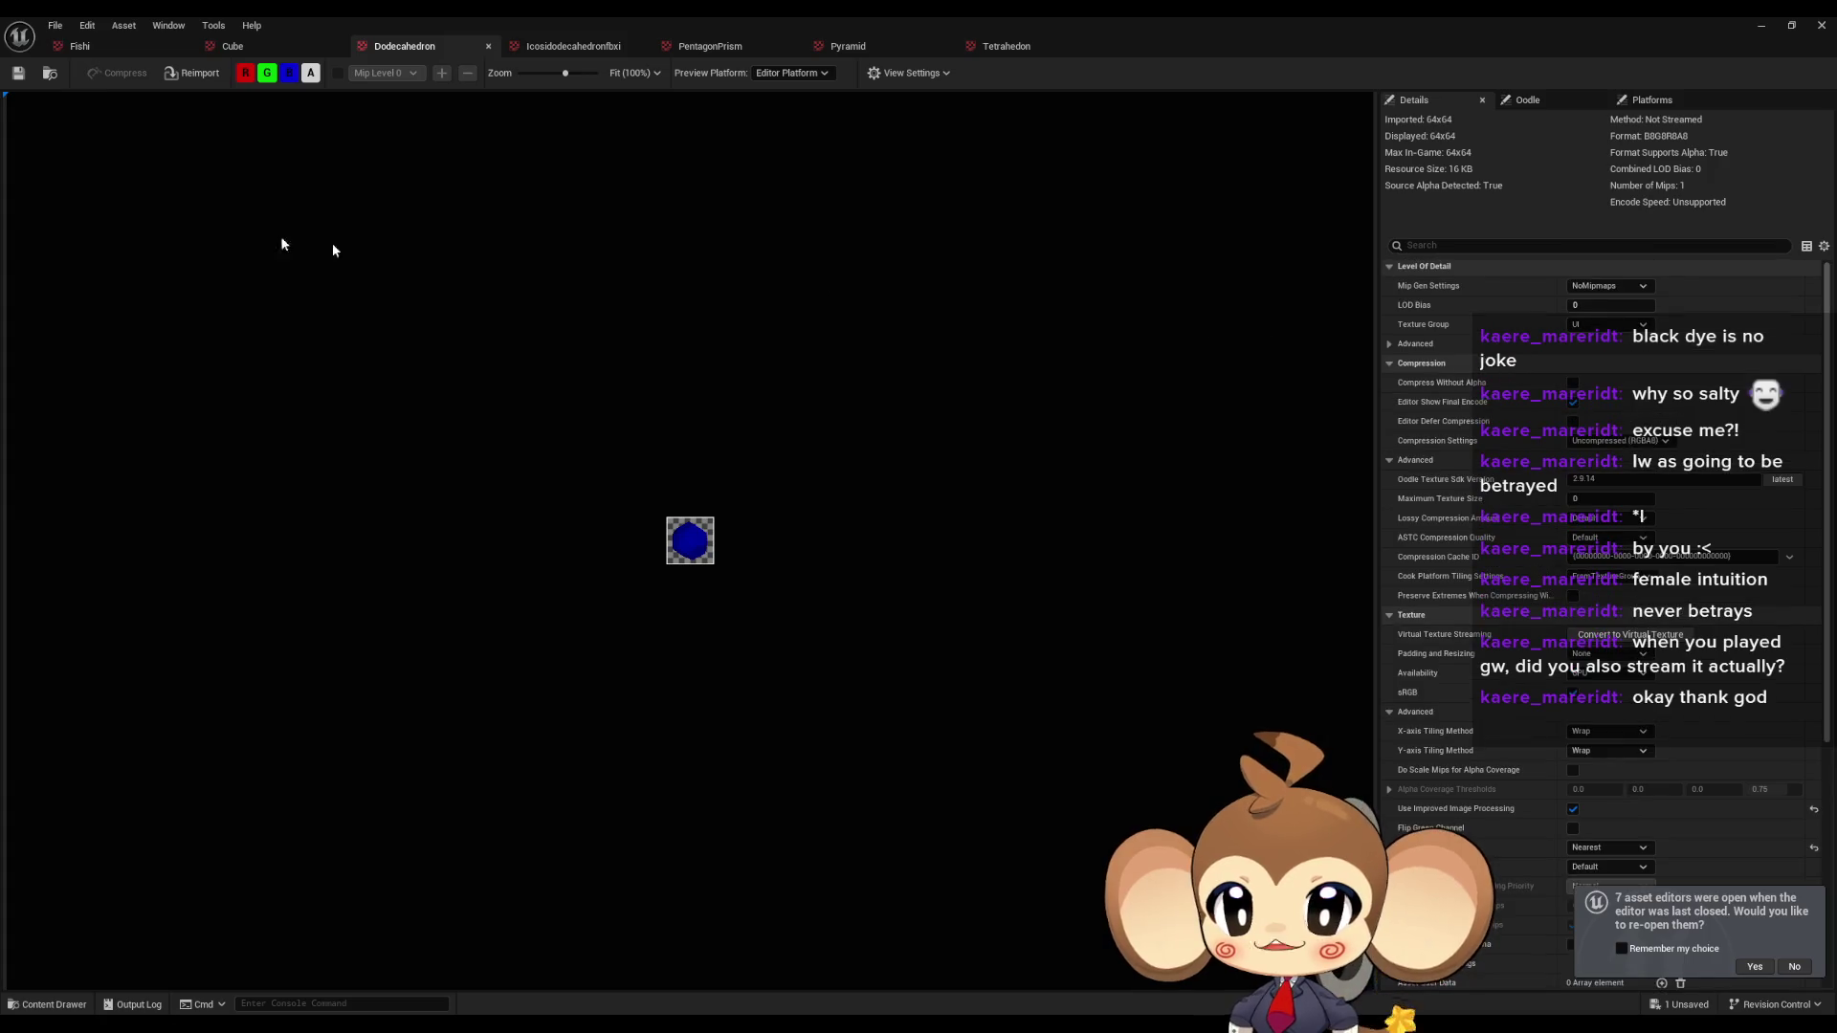
double_click(1041, 20)
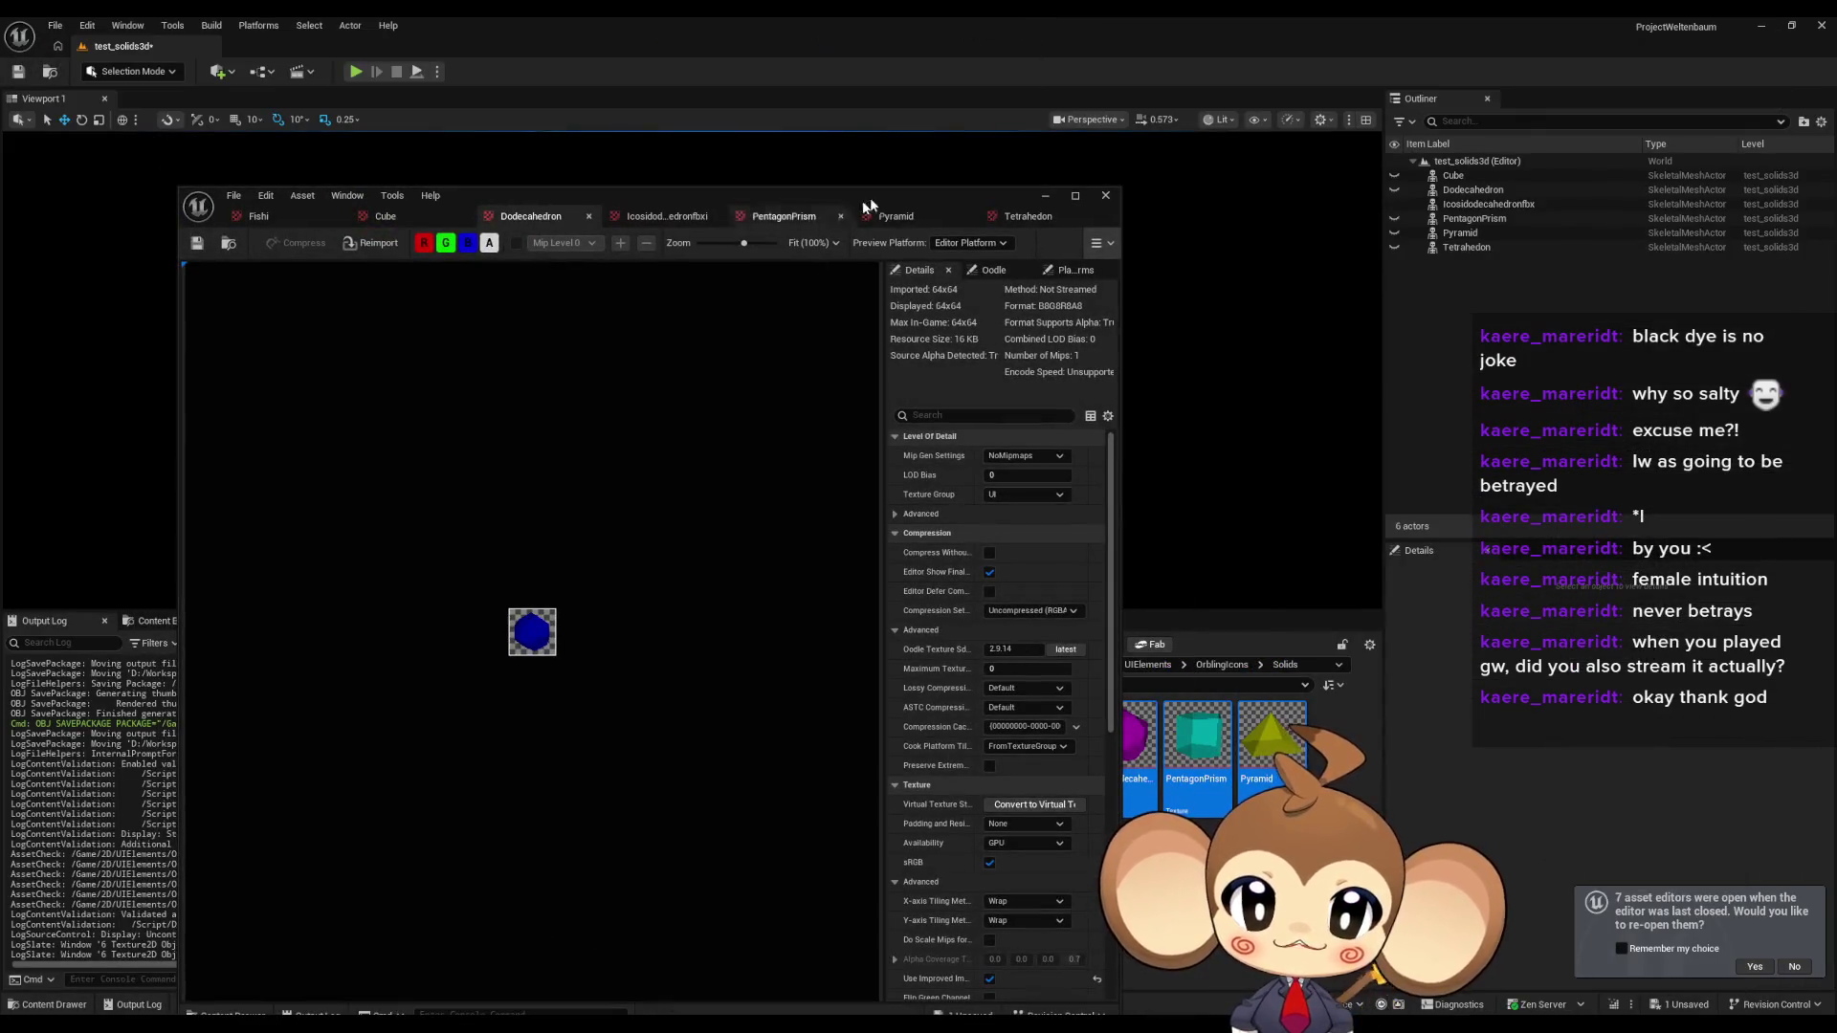
left_click(1043, 197)
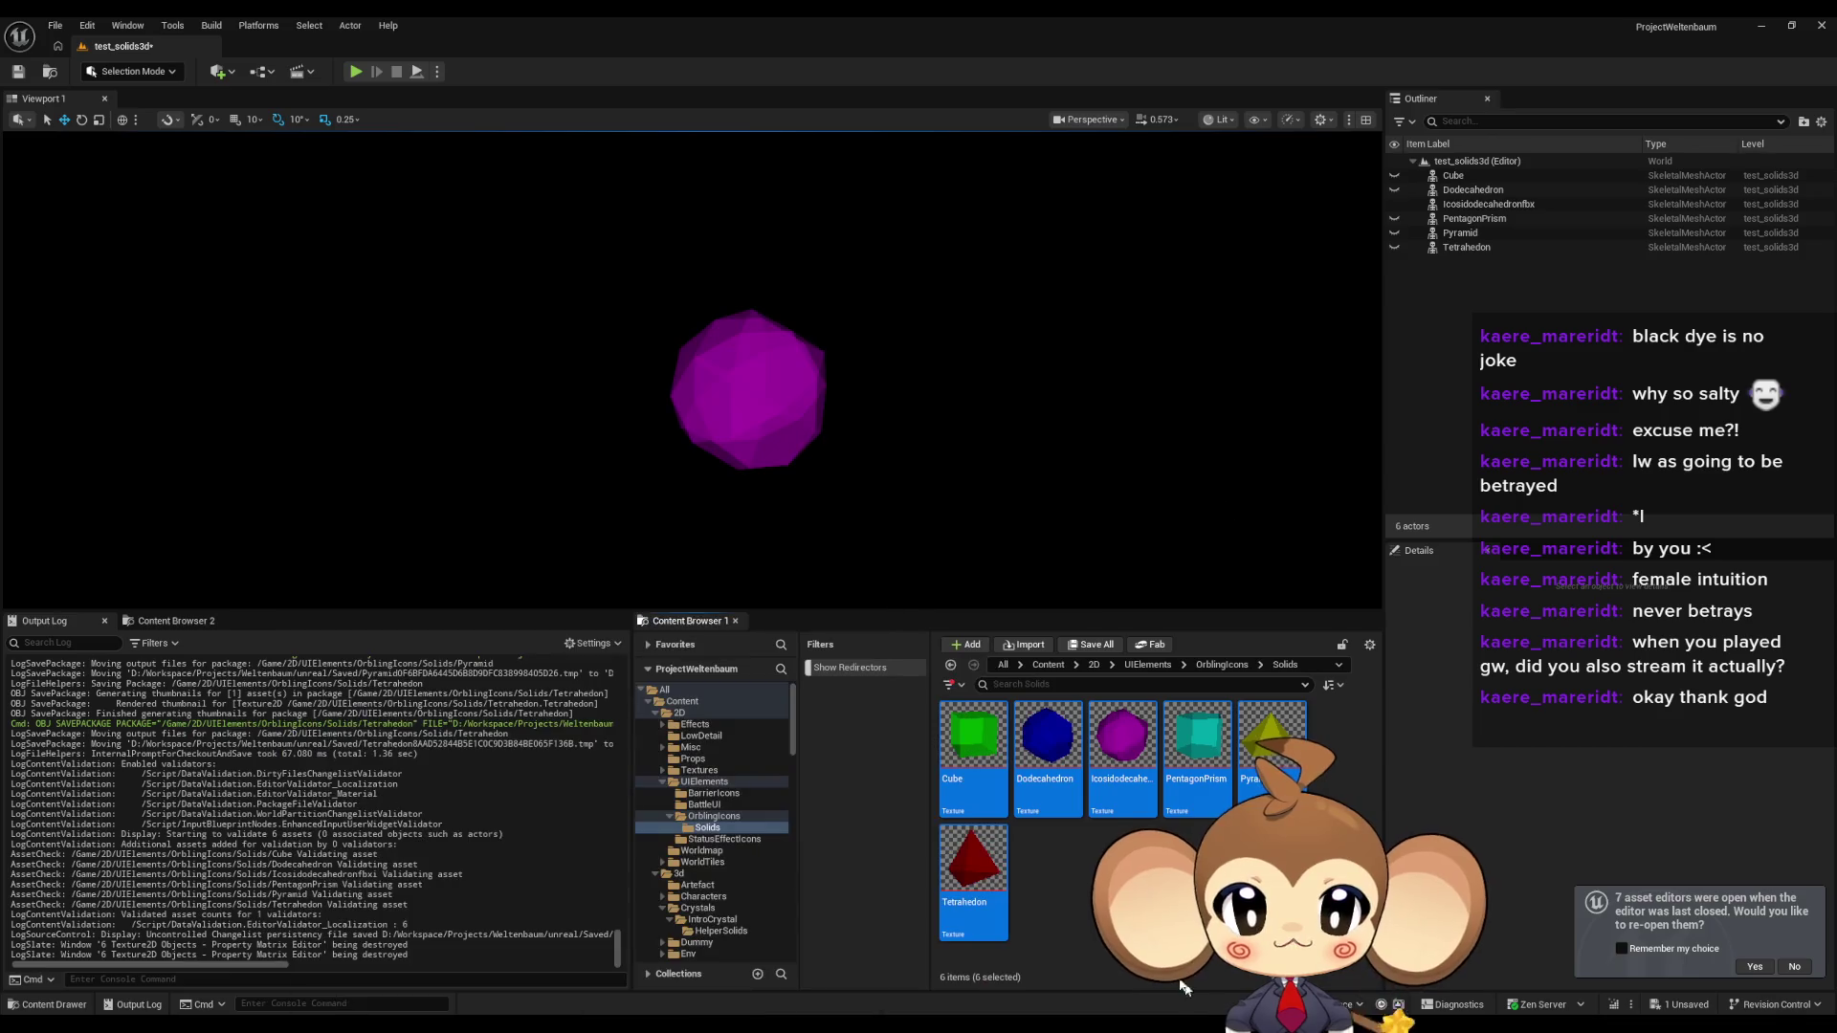
Look through the Materials subfolders Orblings, Fishy, BattleUIMaterials and BarrierIcon in the Content Browser.
left_click(1048, 665)
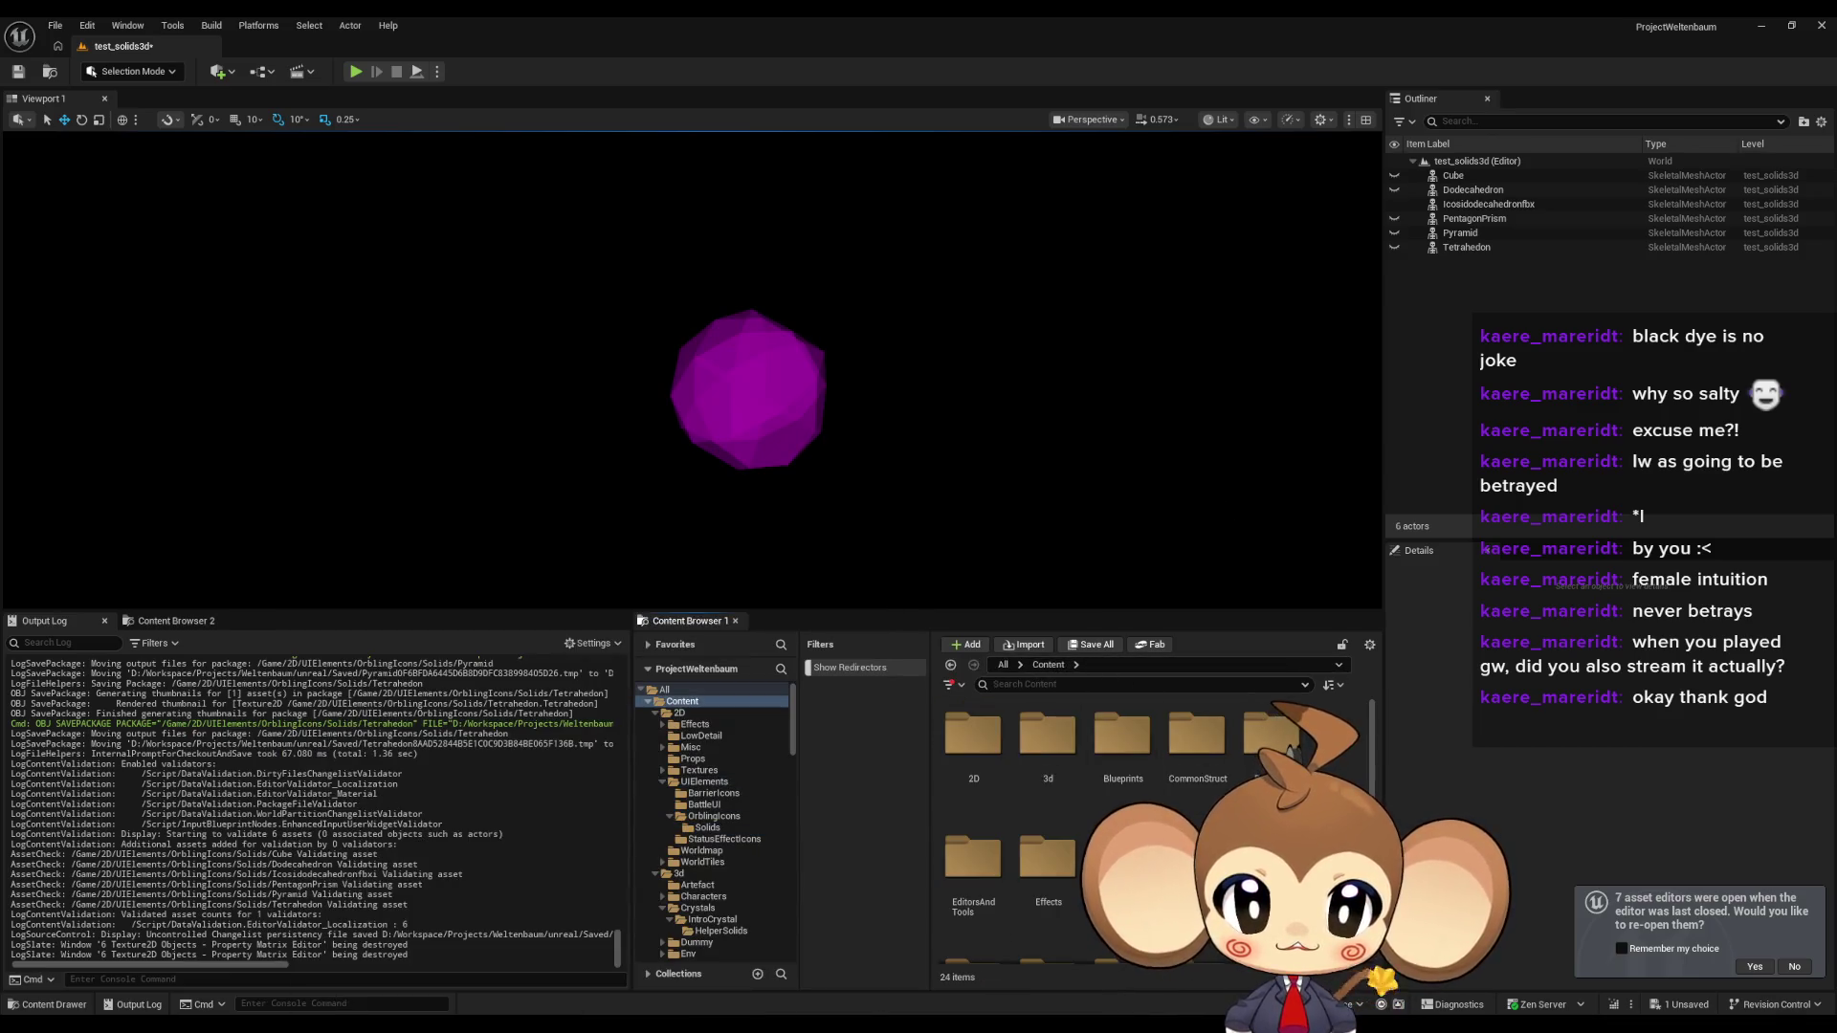
scroll(1148, 823, "down", 2)
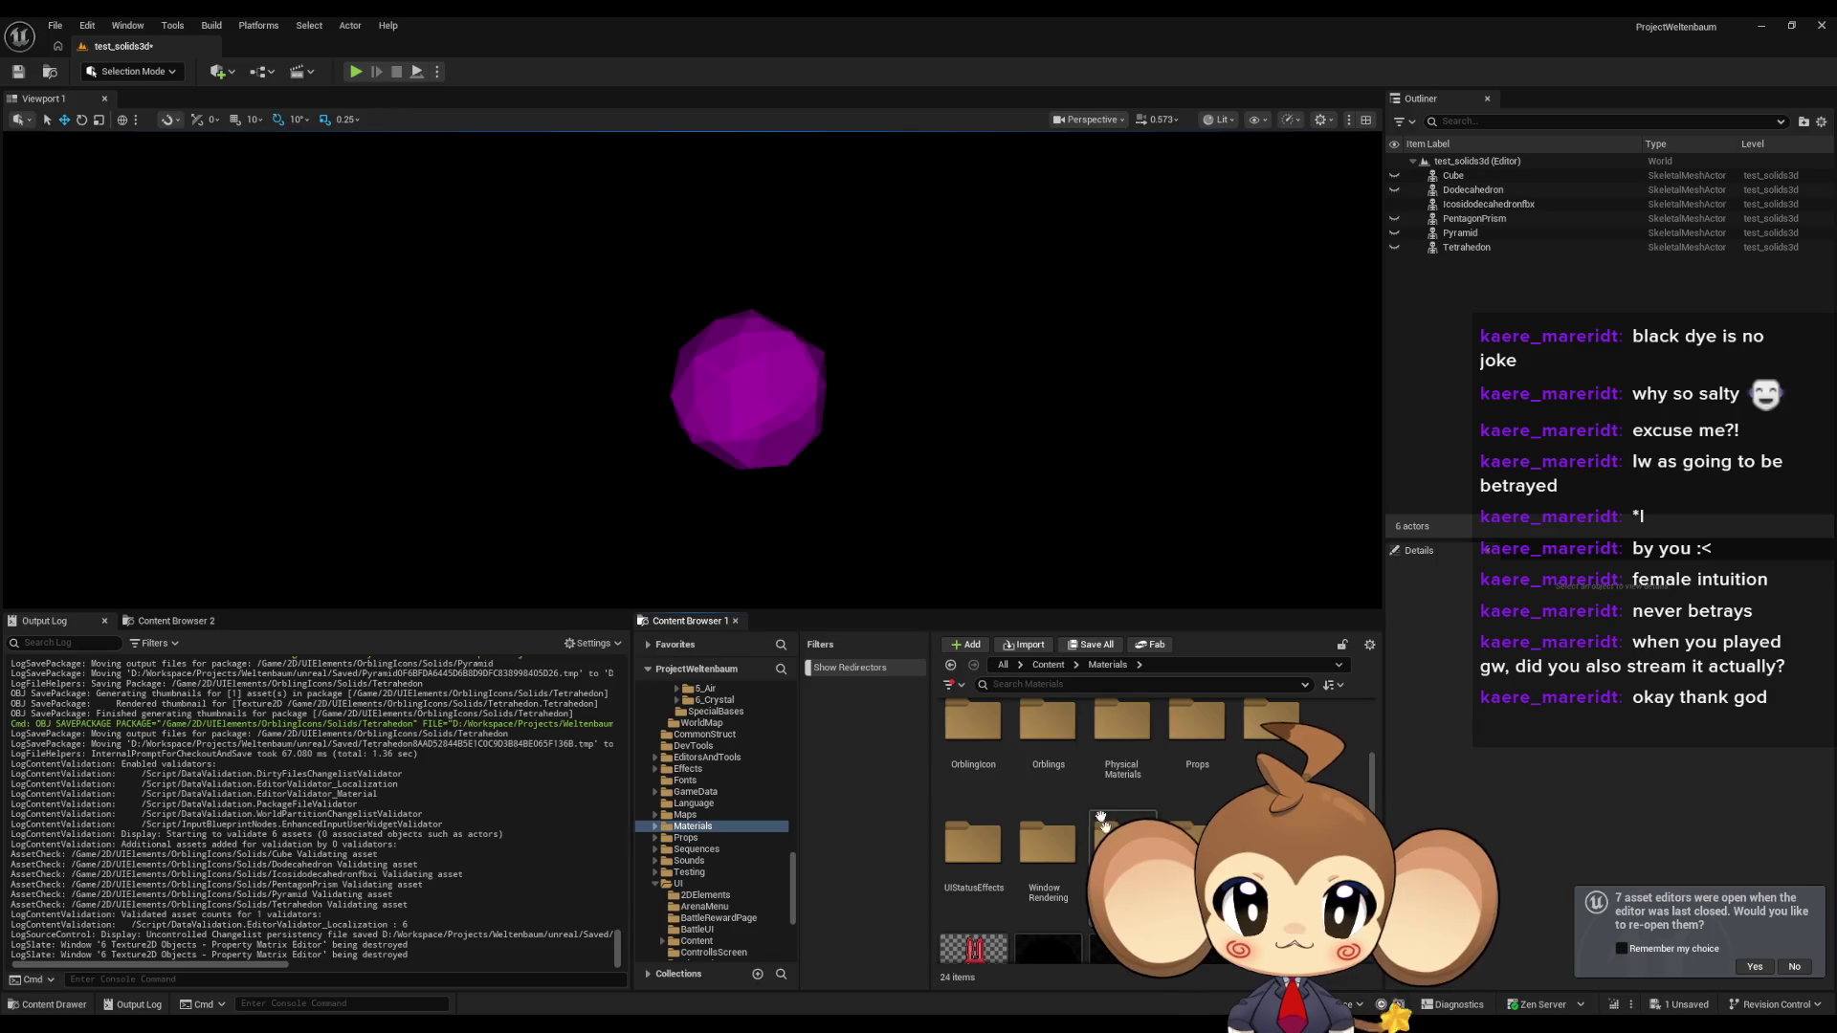
double_click(1046, 734)
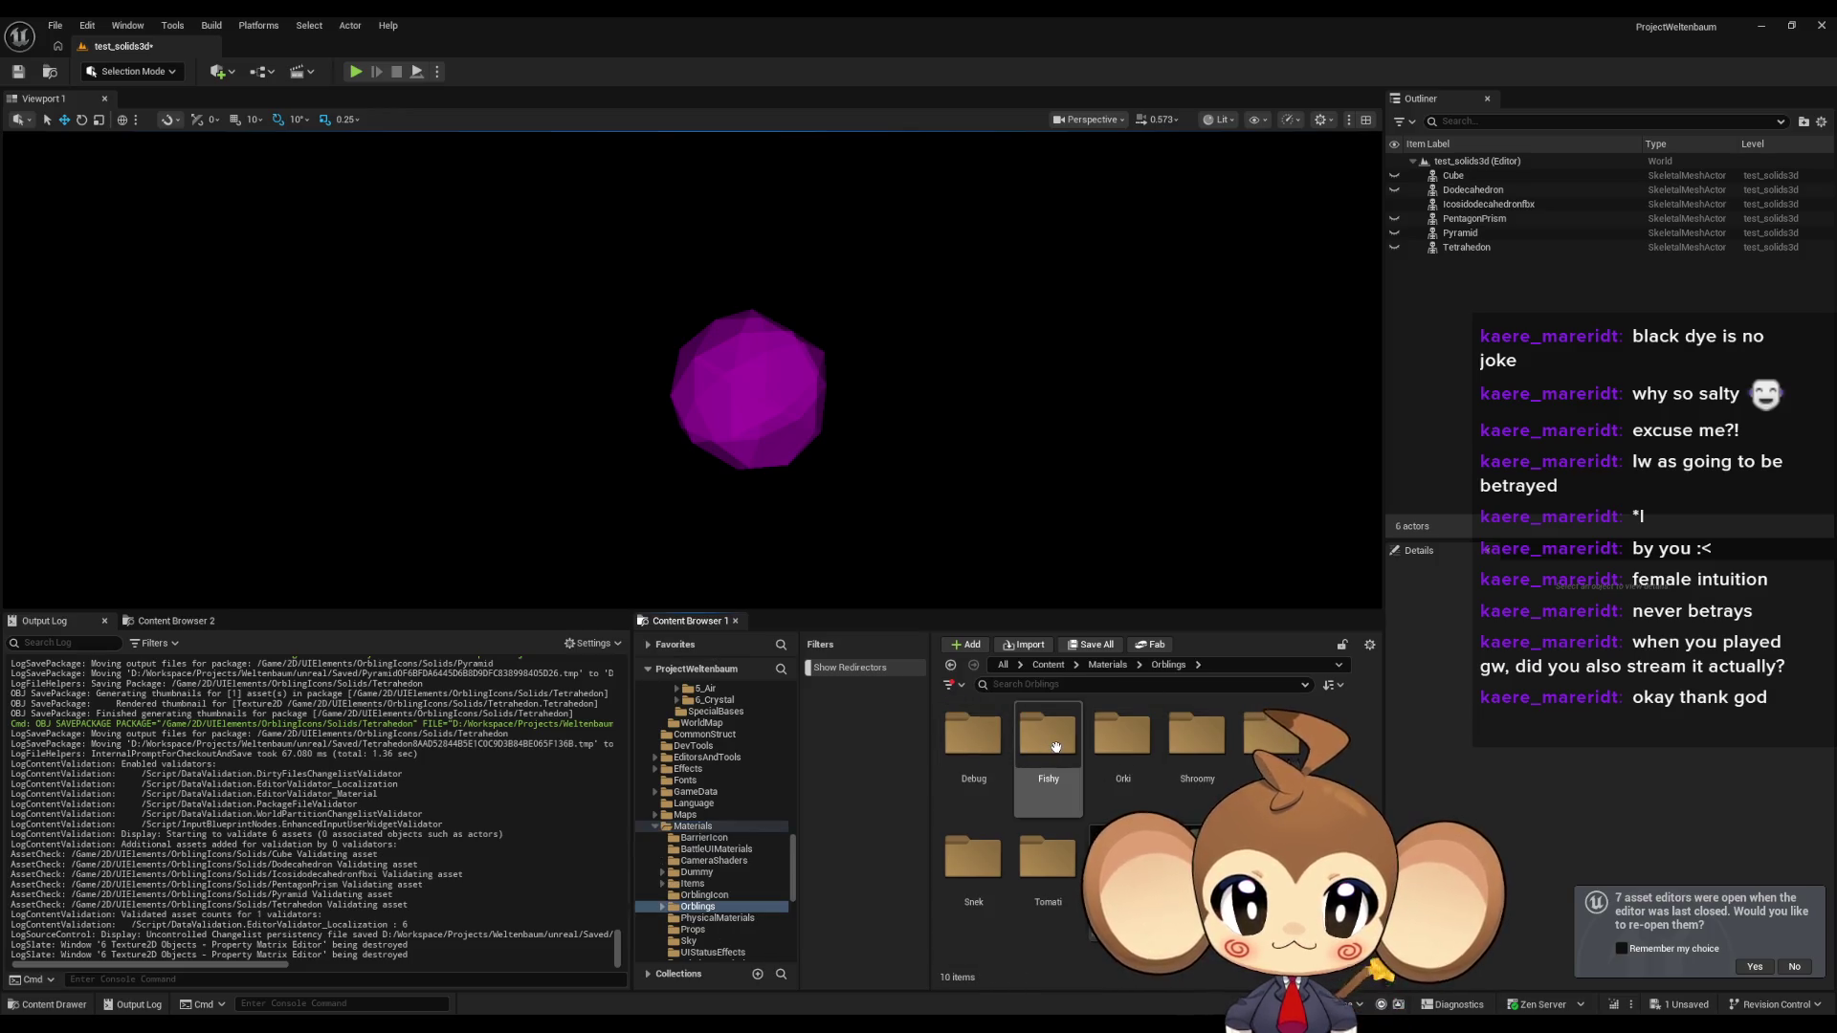
double_click(1023, 755)
left_click(1110, 666)
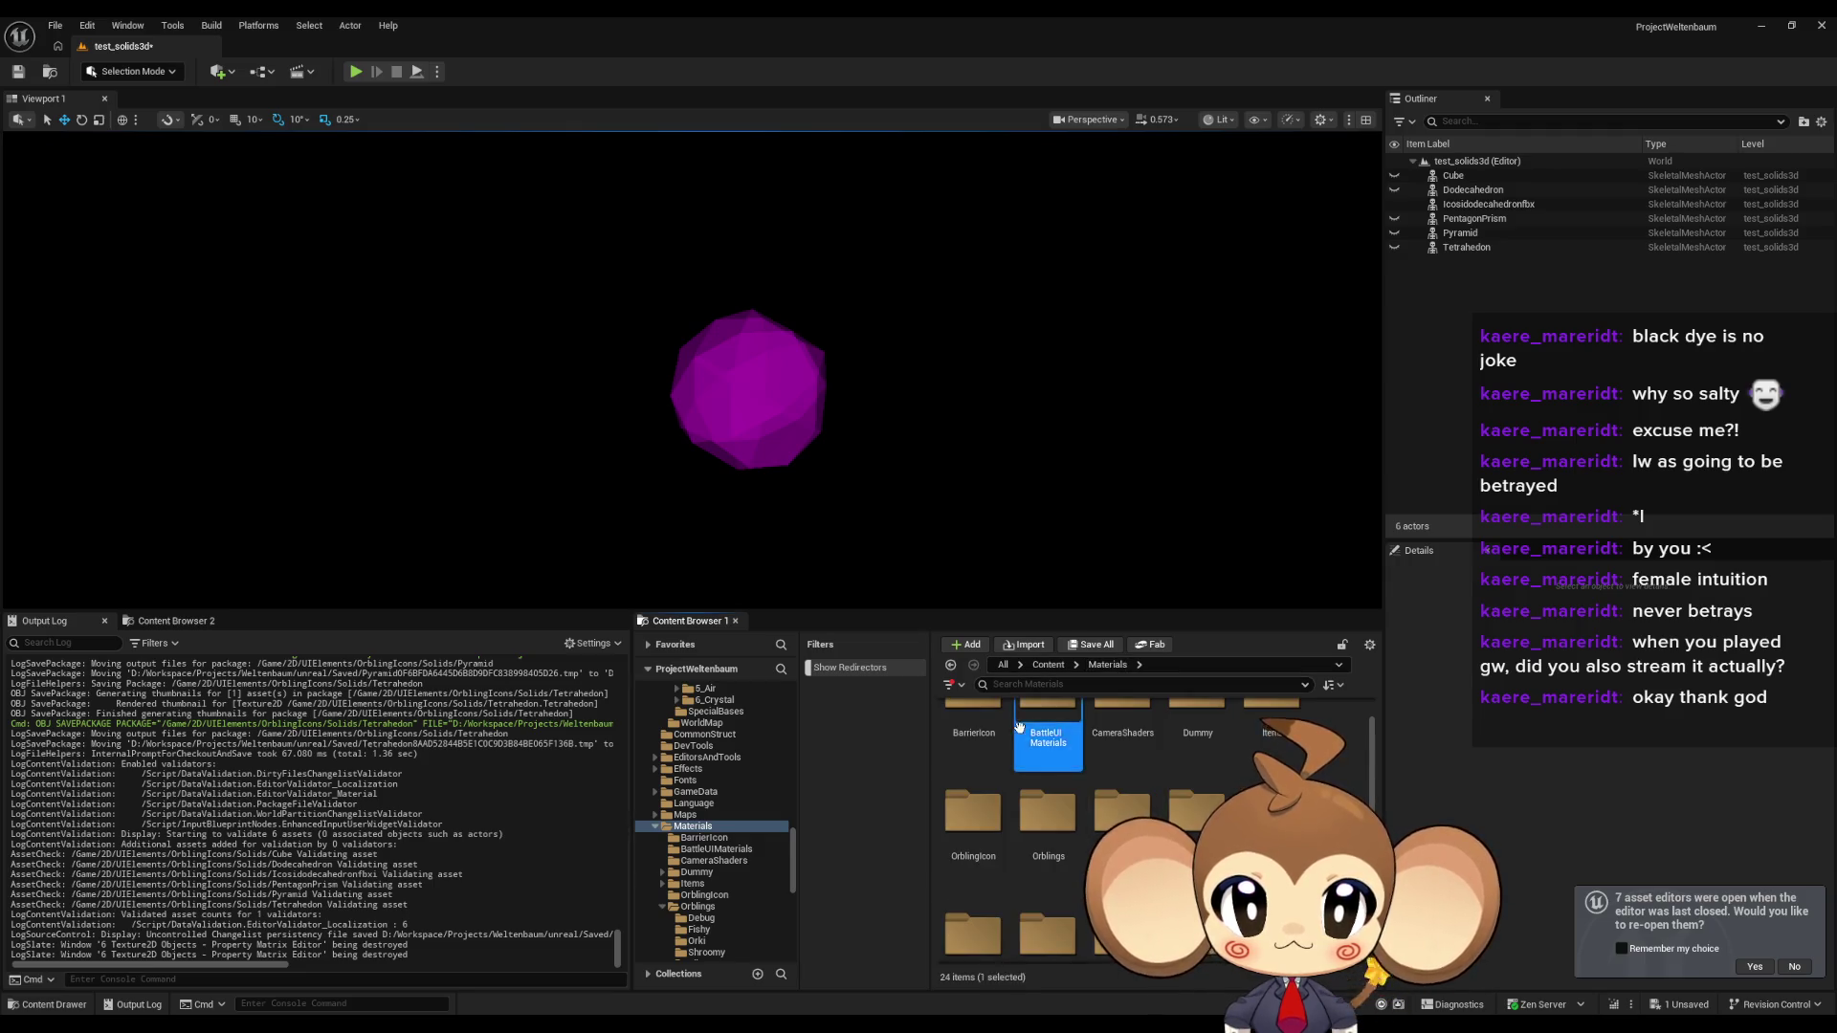
double_click(1048, 737)
left_click(1107, 664)
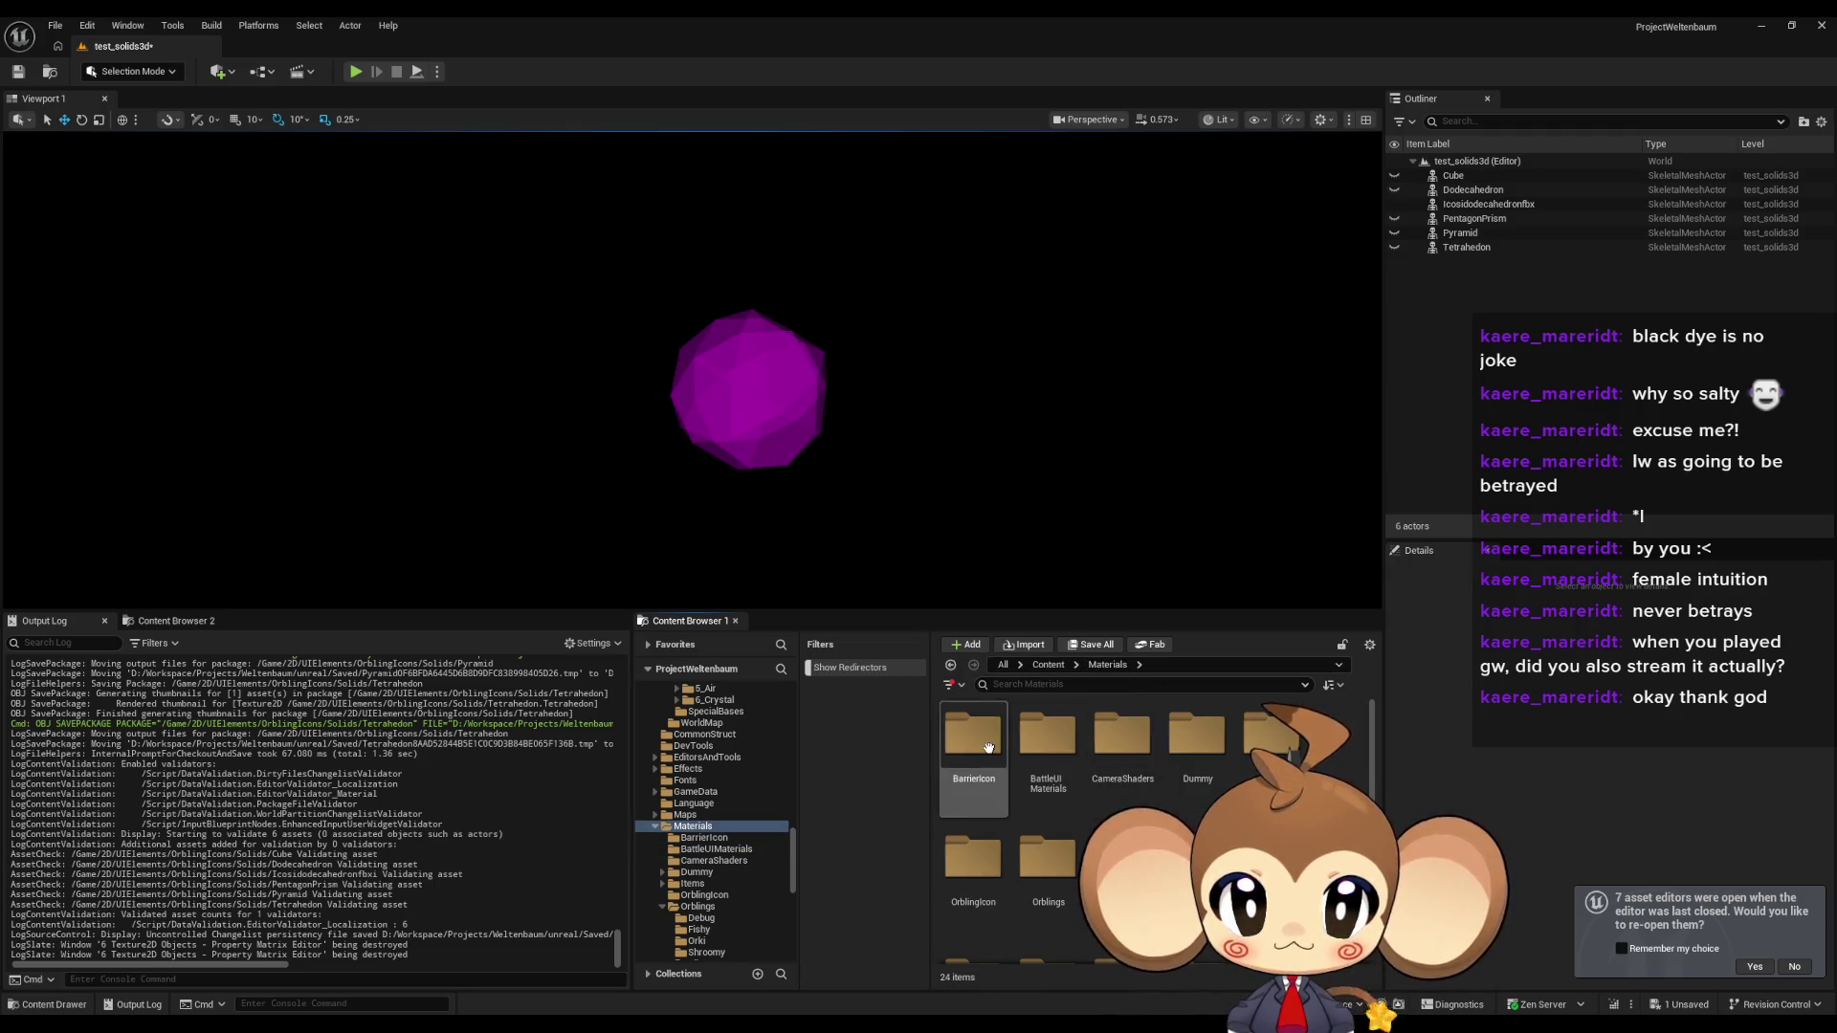
double_click(973, 737)
left_click(1107, 664)
Scroll down to OrblingIcon under Materials and open it to show its orb icon materials.
left_click(1259, 746)
scroll(1259, 746, "down", 1)
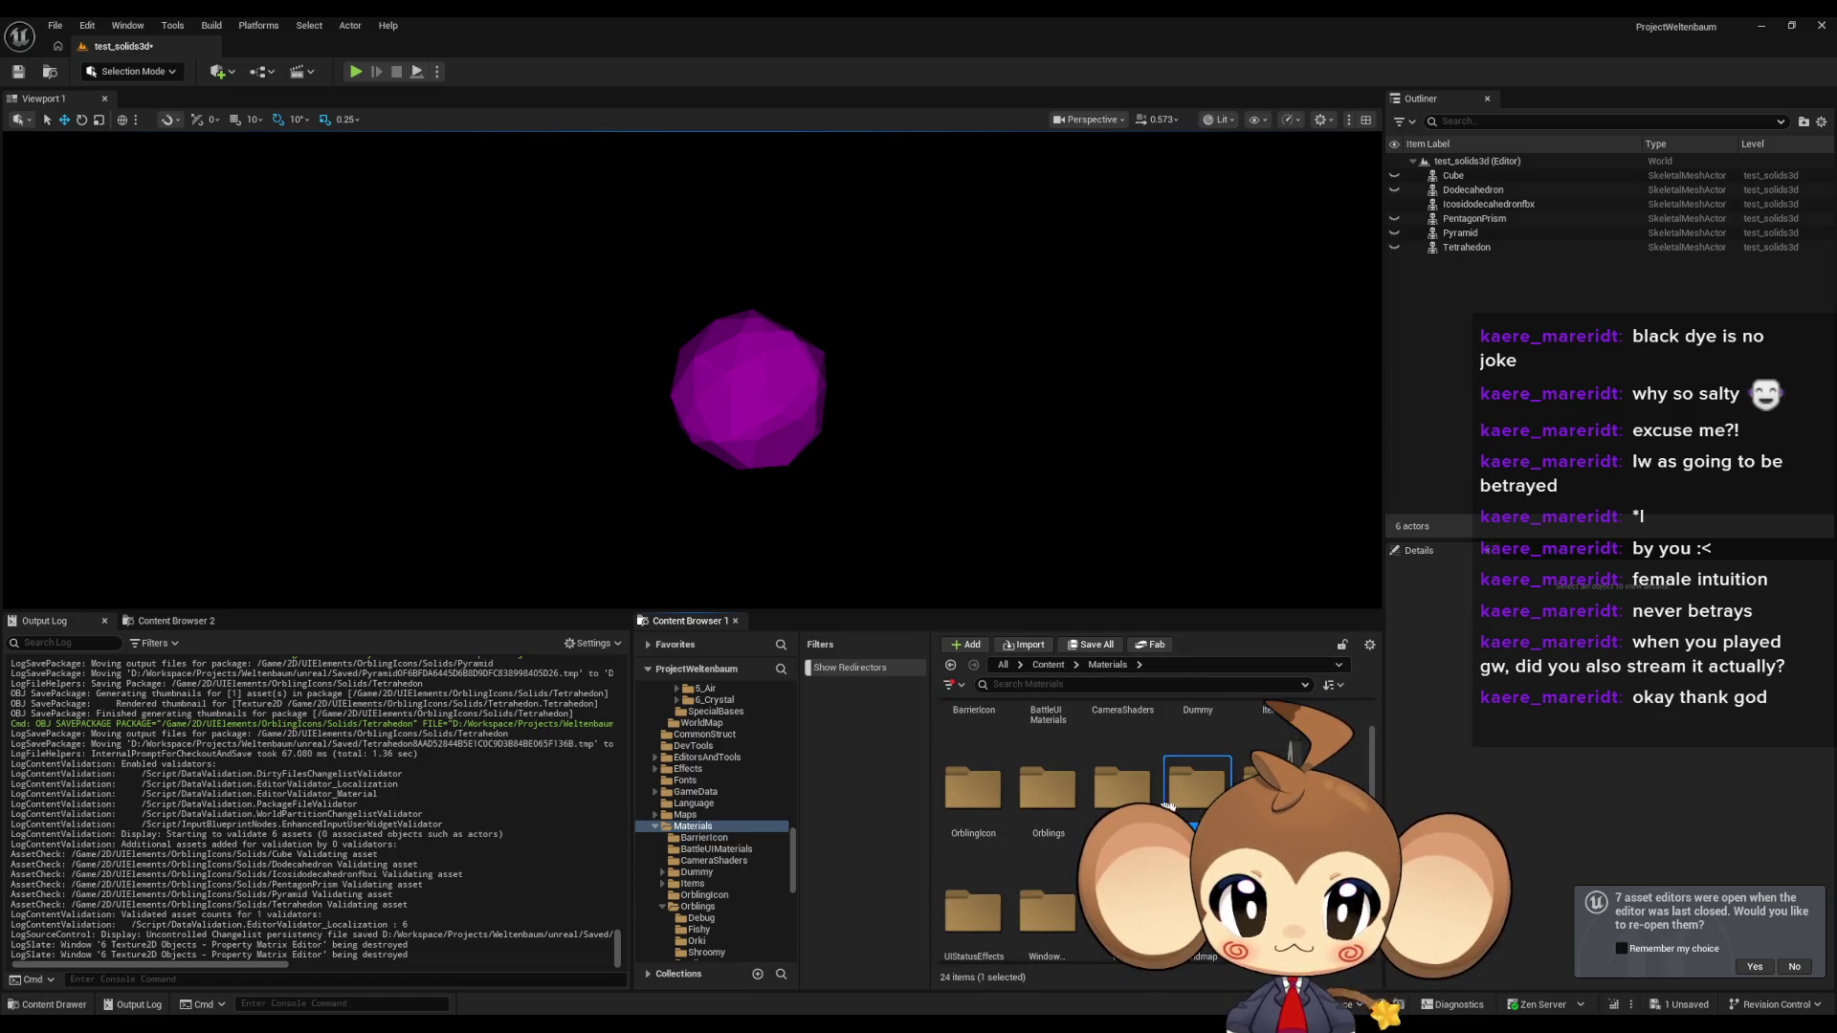
double_click(973, 790)
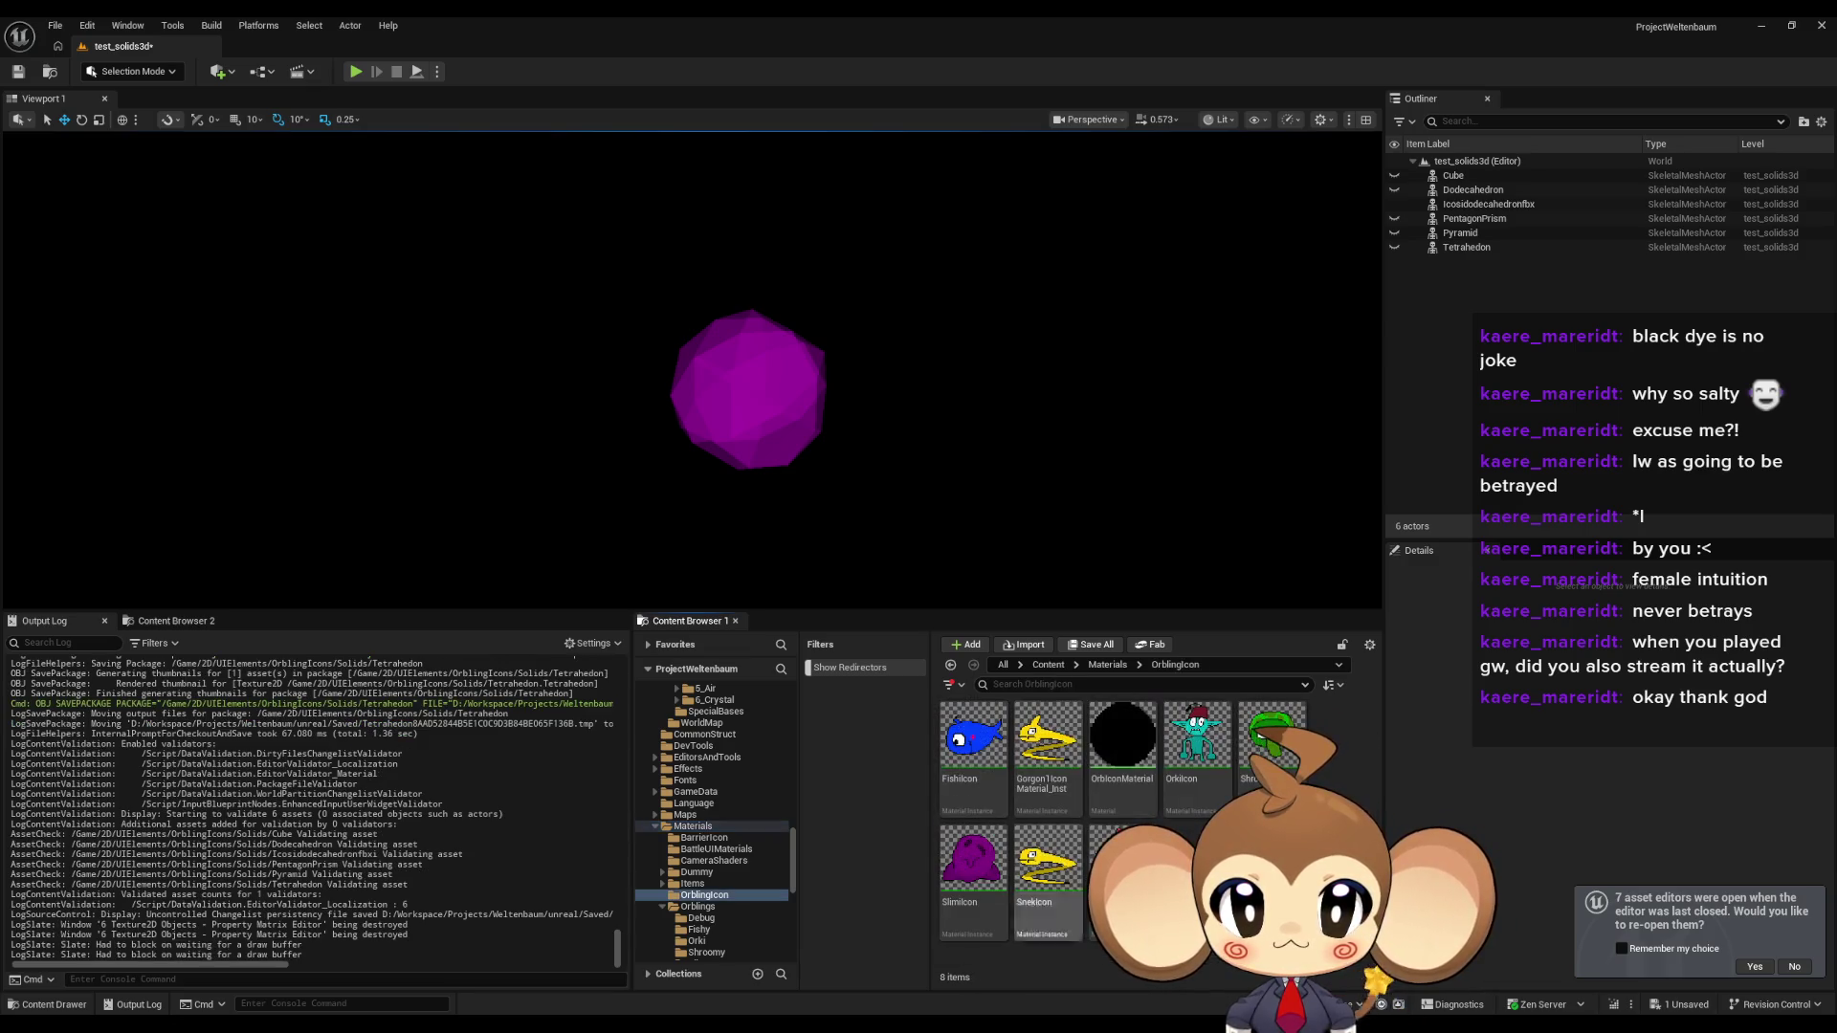
right_click(1203, 832)
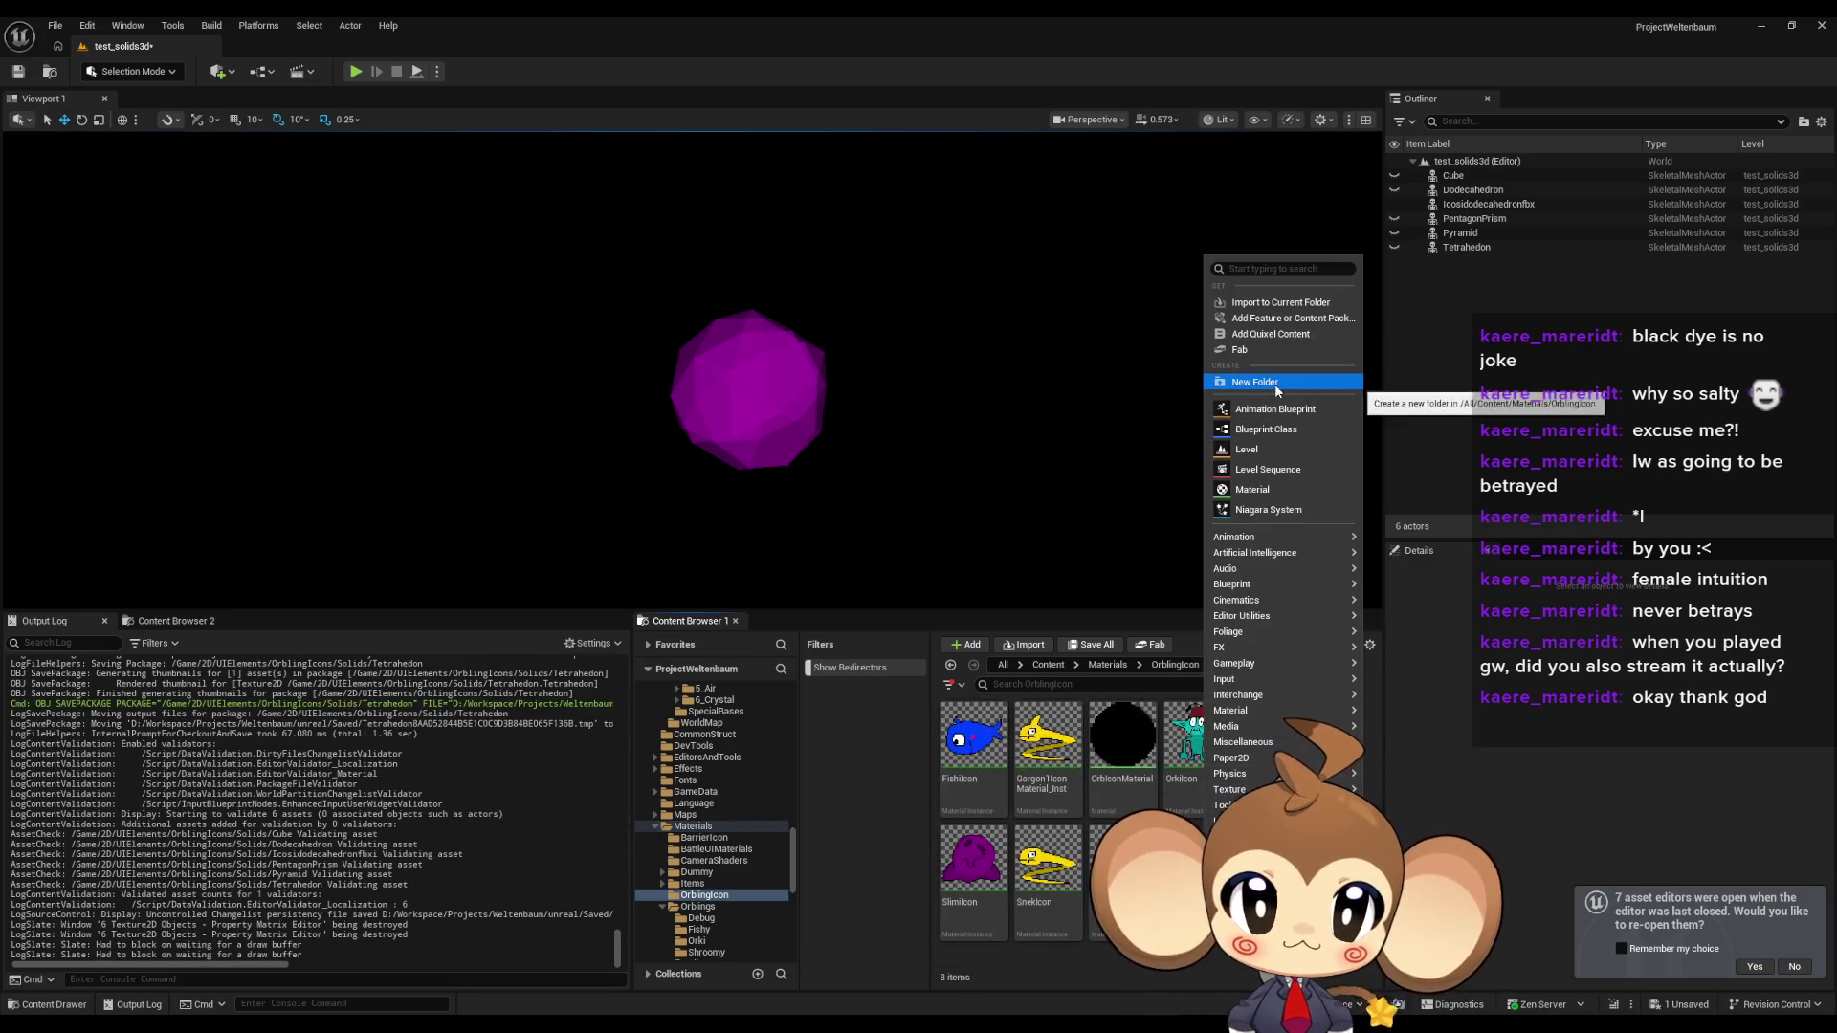
Create a new folder named 'Solids' inside OrblingIcon.
left_click(1274, 382)
type("Solids")
key("Return")
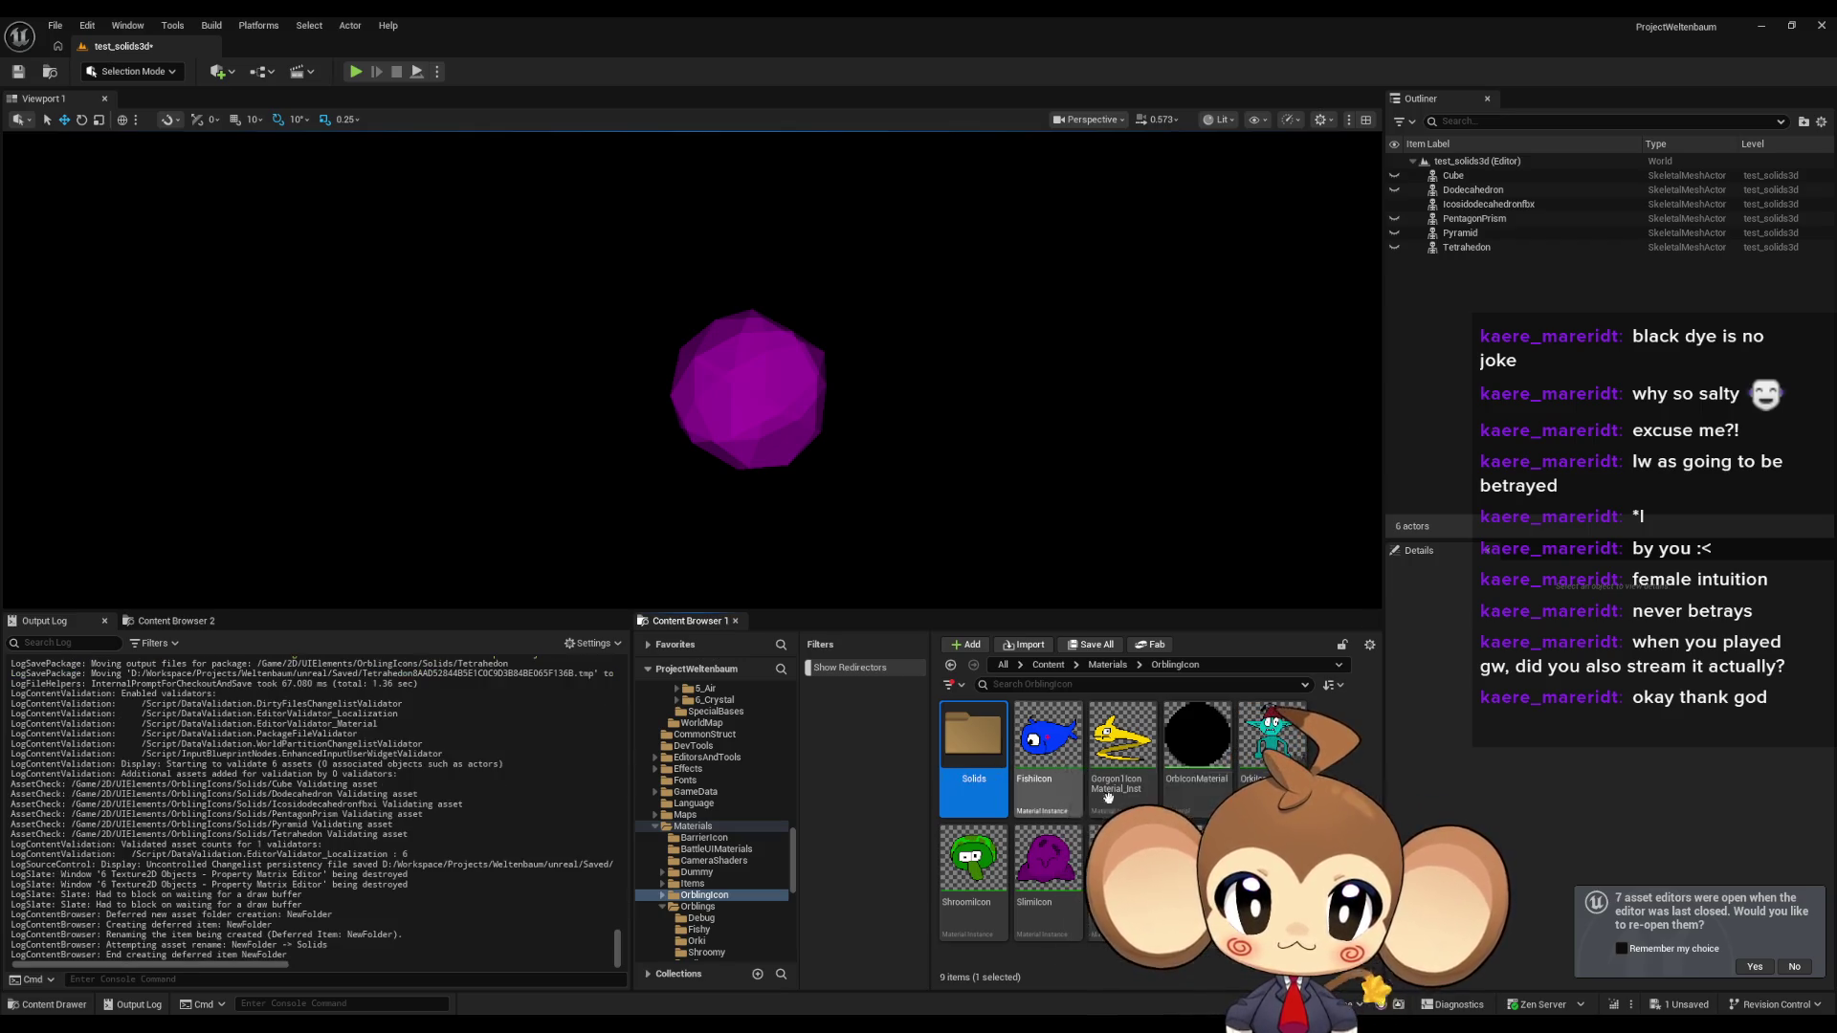
Create a material instance from OrbIconMaterial.
left_click(1212, 750)
right_click(1212, 750)
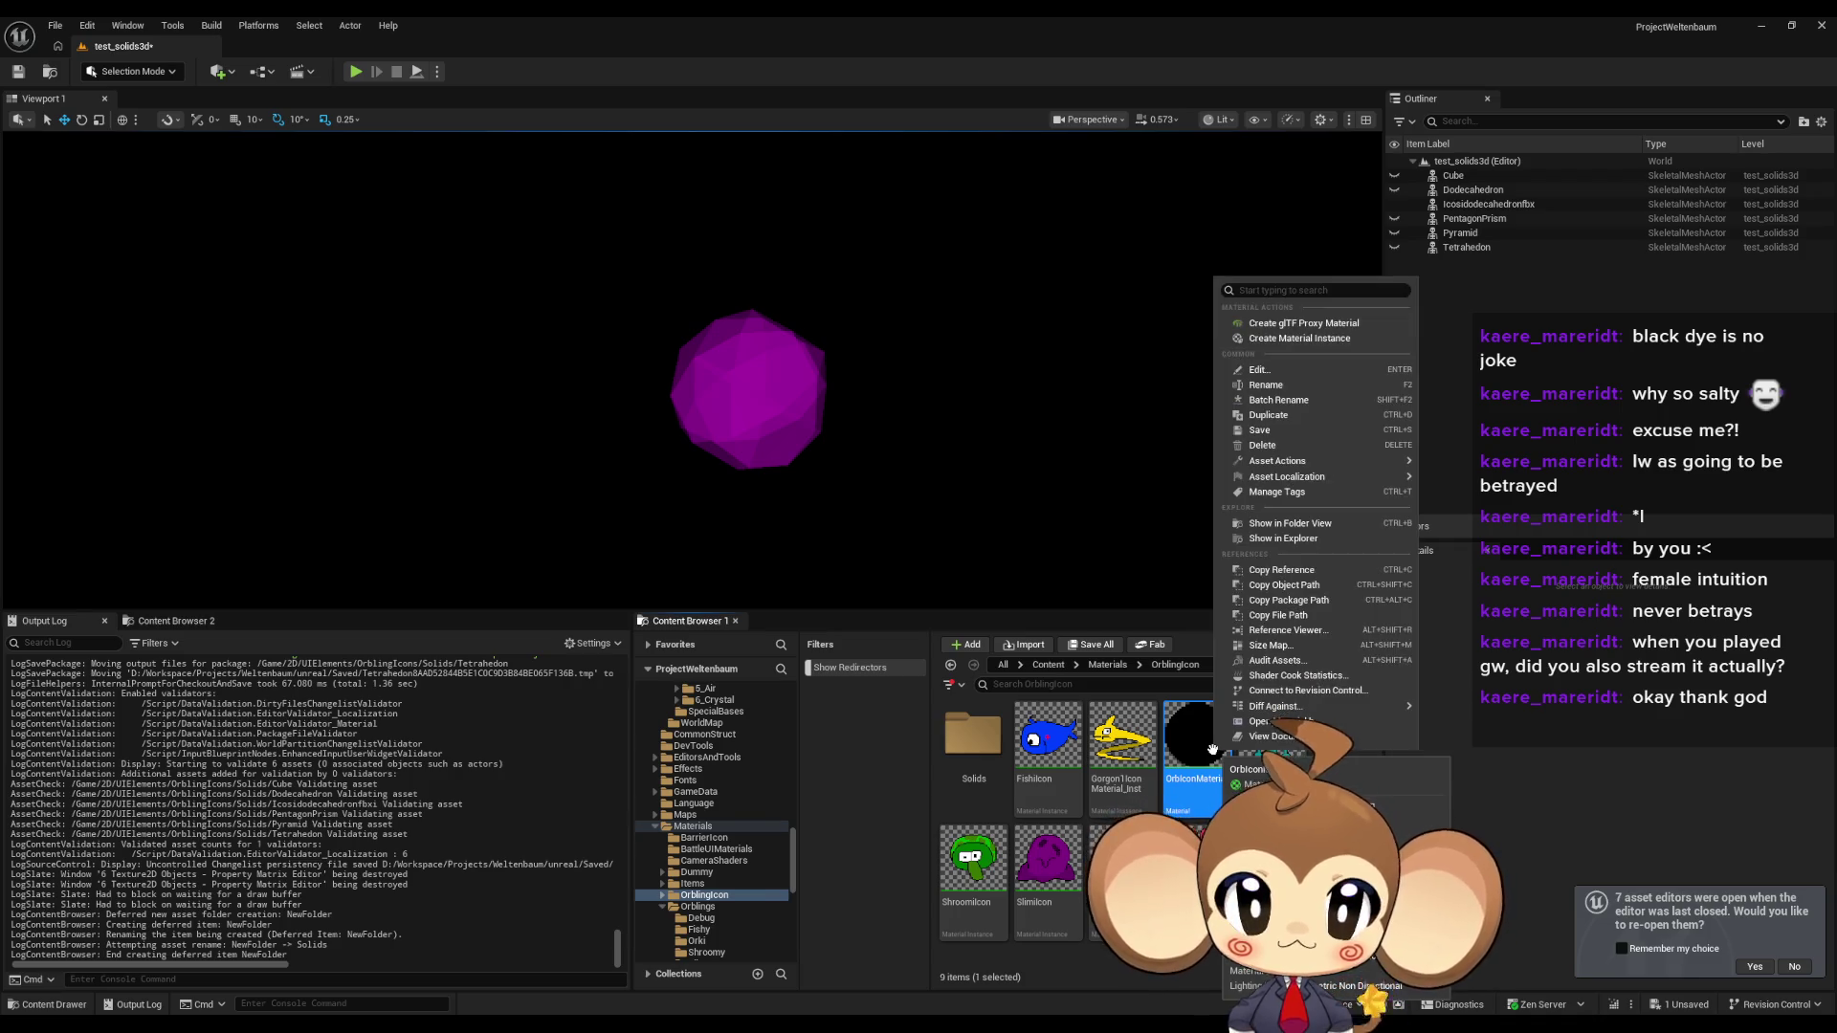
left_click(1334, 340)
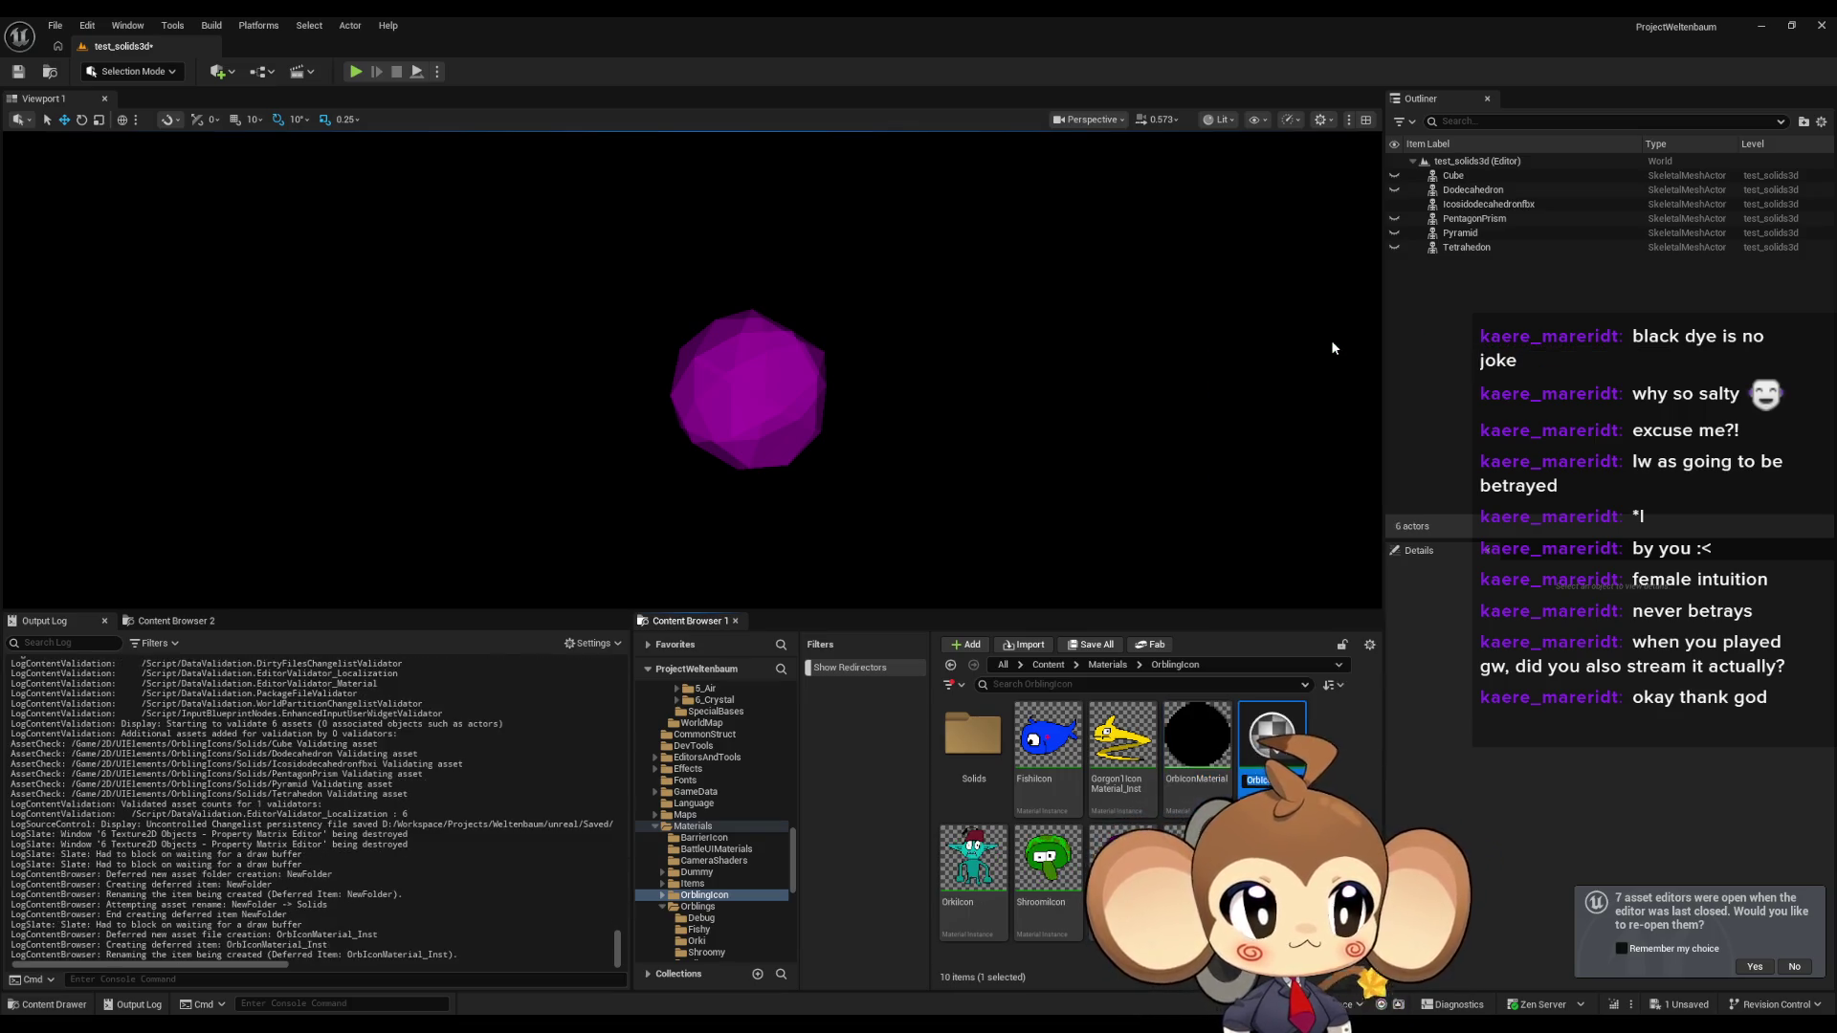
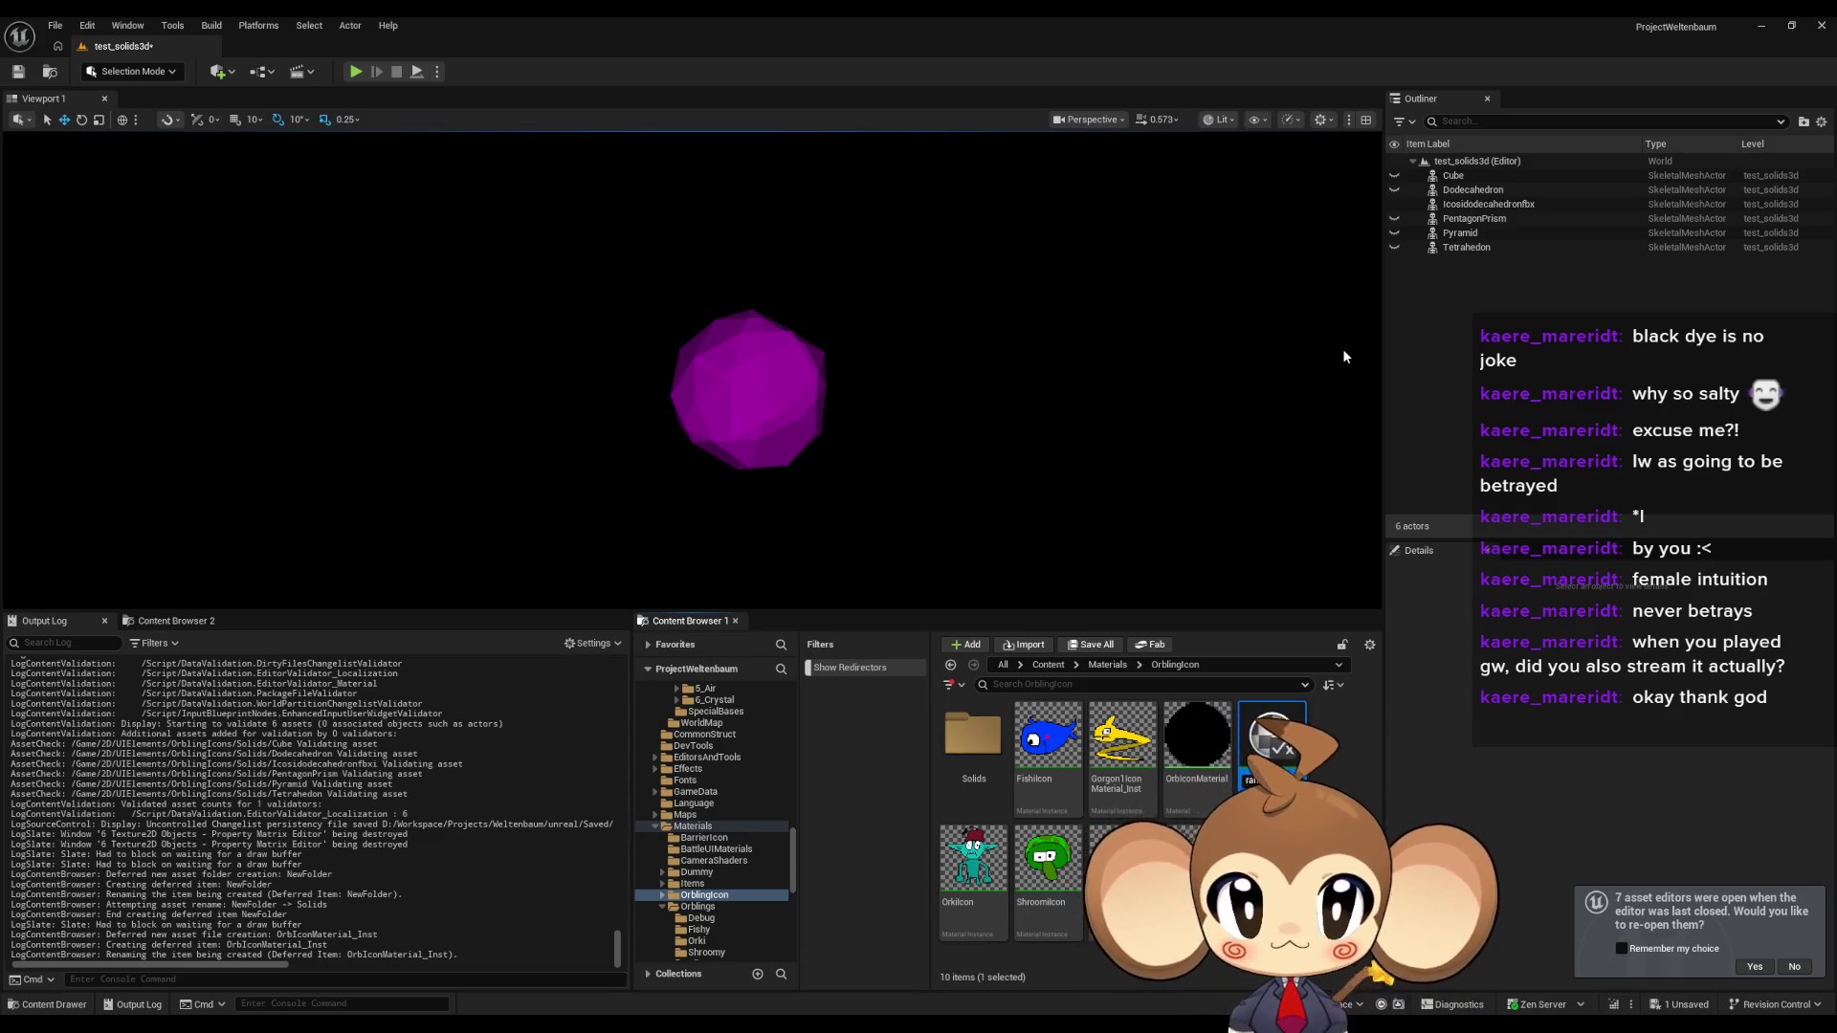
Commit the TetrahedronIconMaterial name, move it into the Solids folder and open it.
key("Return")
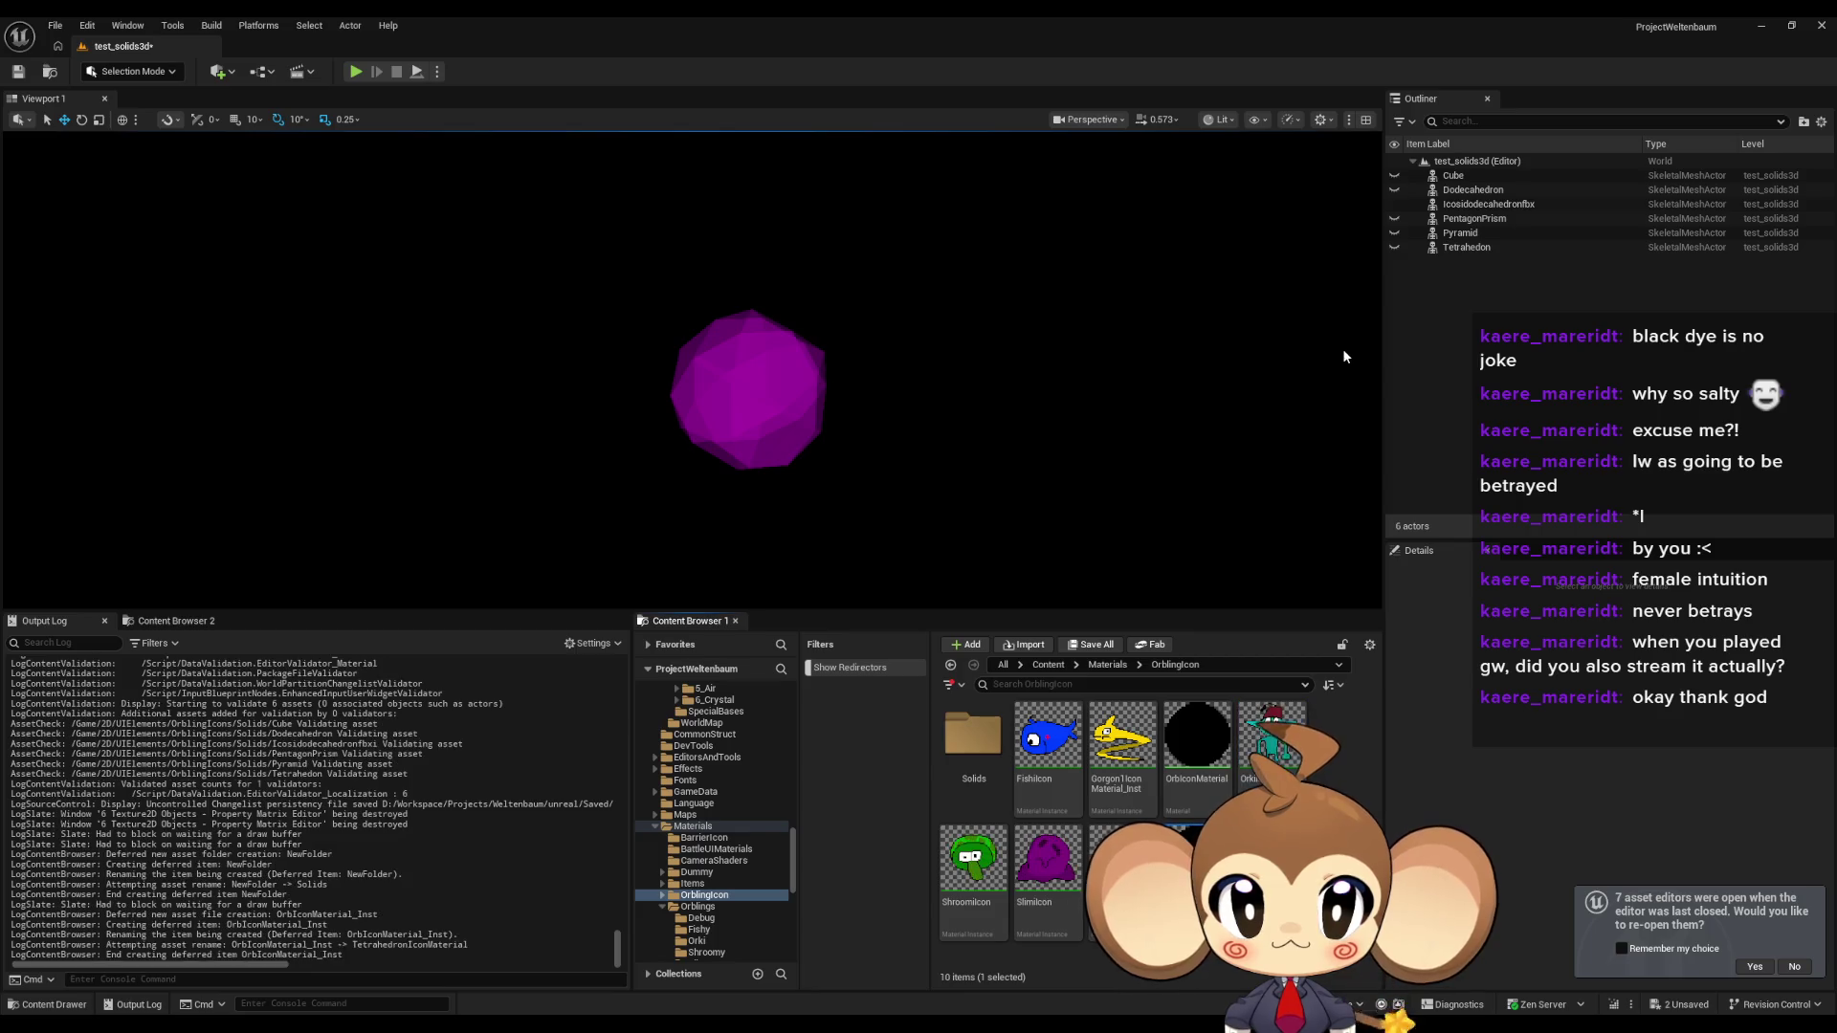
left_click_drag(963, 755, 966, 758)
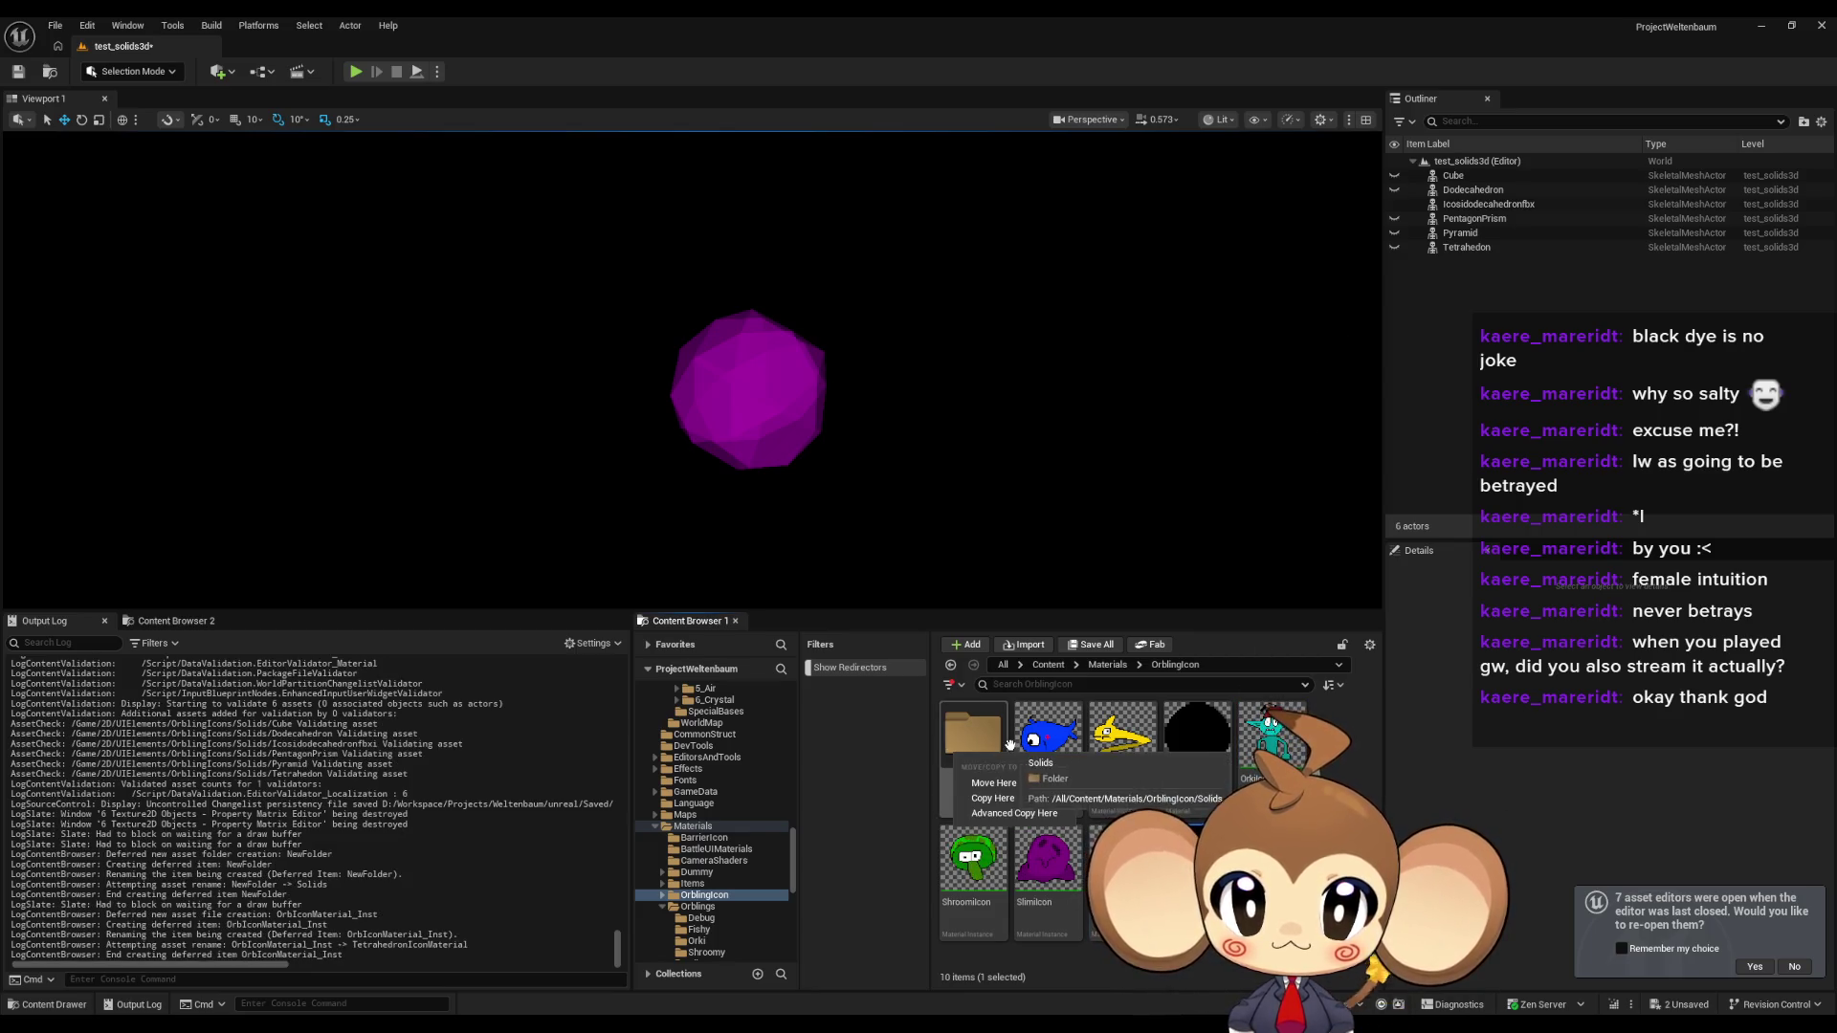
left_click(995, 783)
double_click(970, 745)
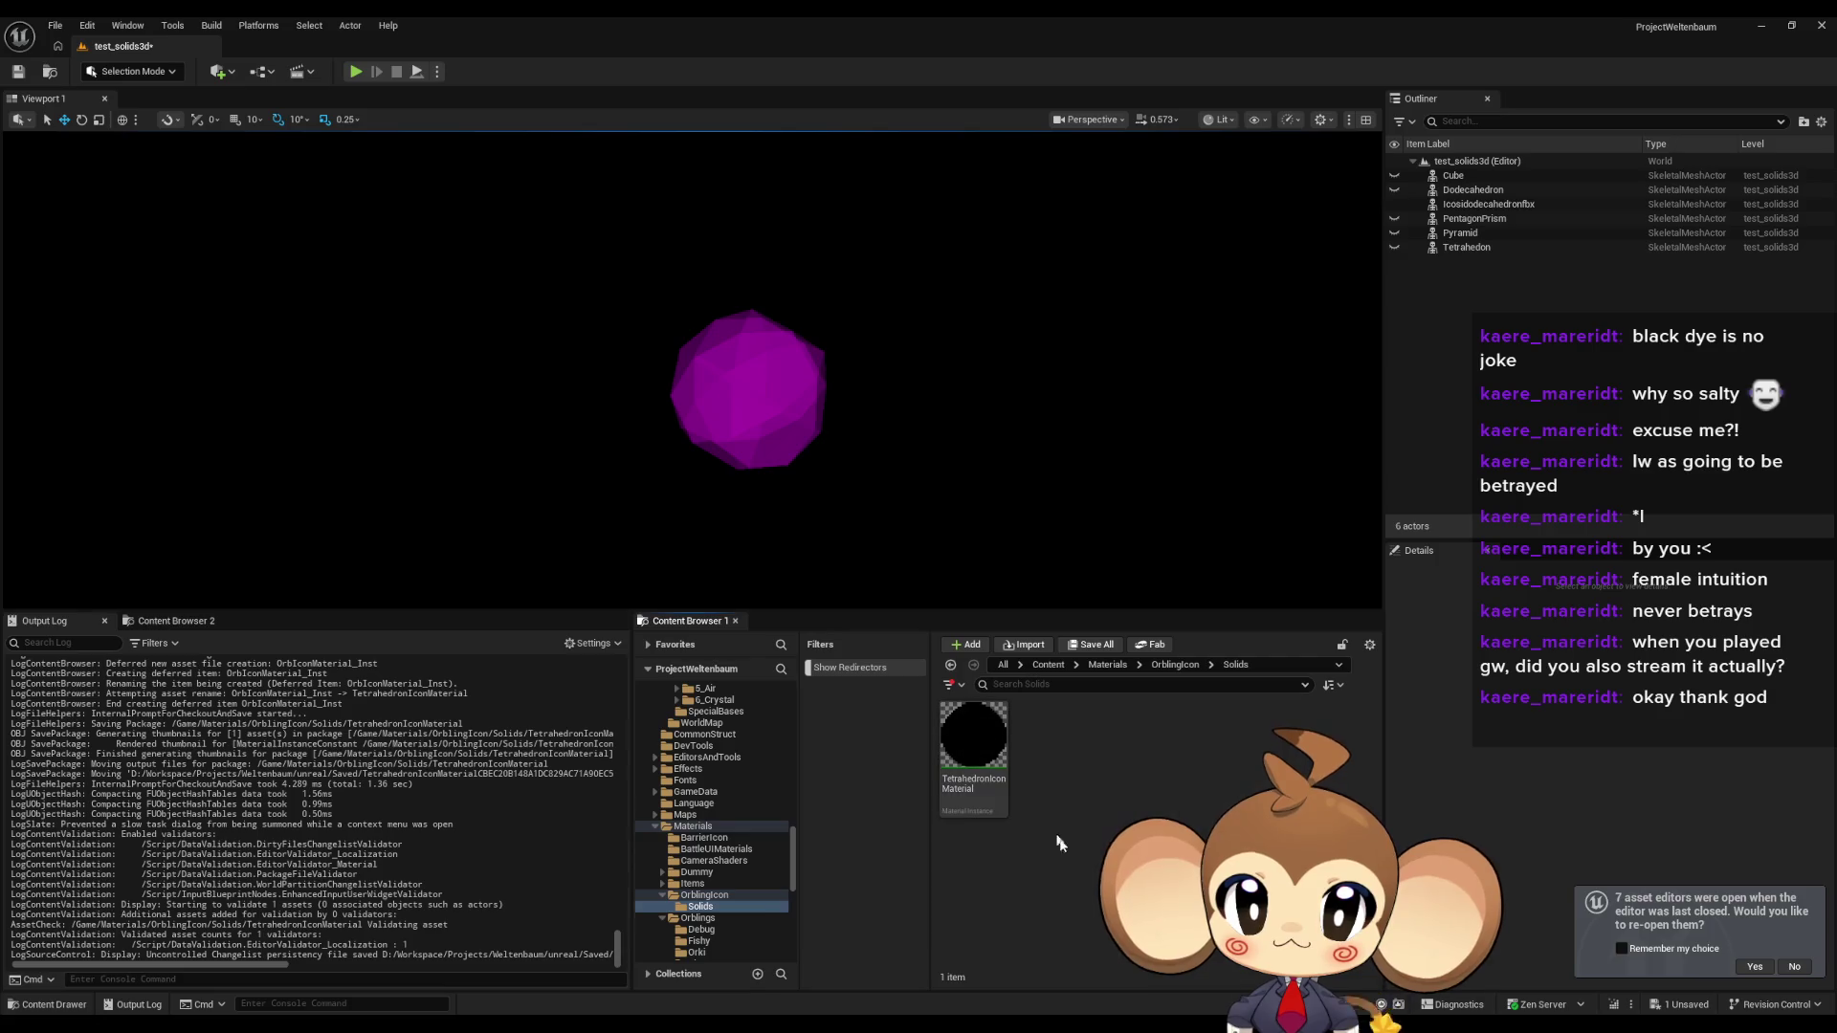
double_click(979, 754)
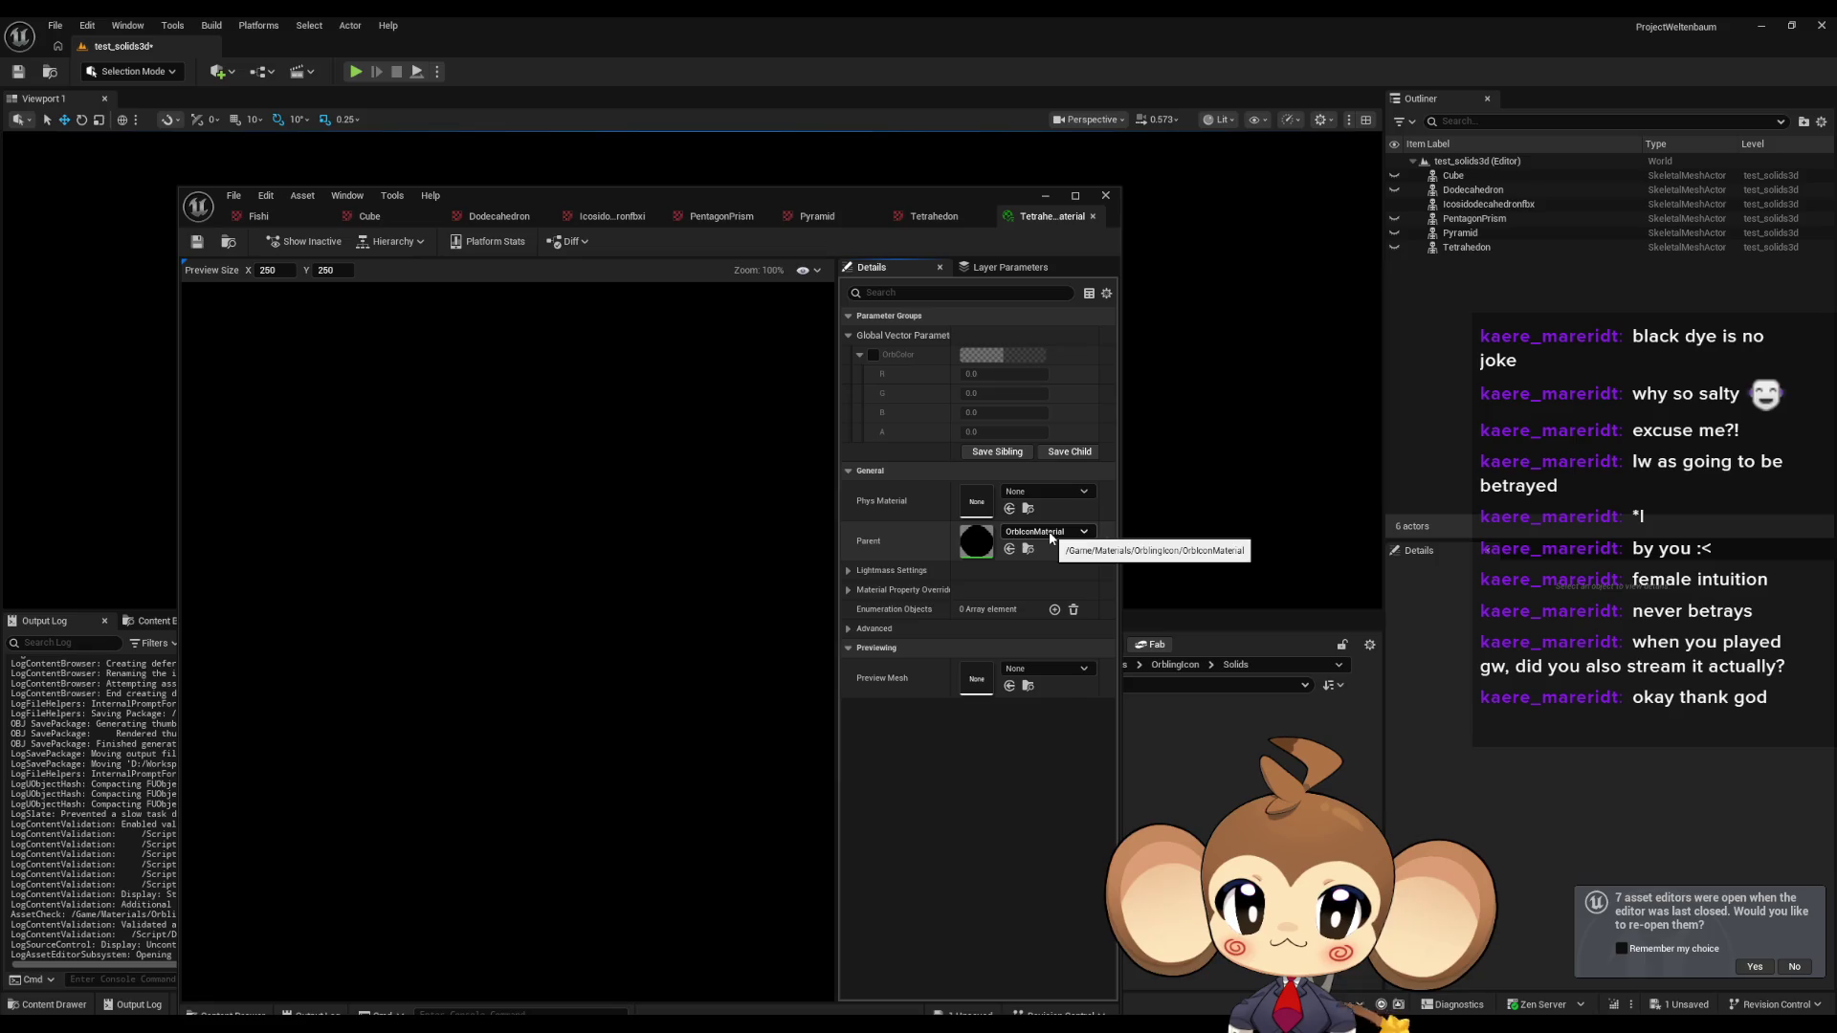
Inspect the parent material list and toggle the OrbColor override on and back off.
left_click(1049, 539)
left_click(1043, 545)
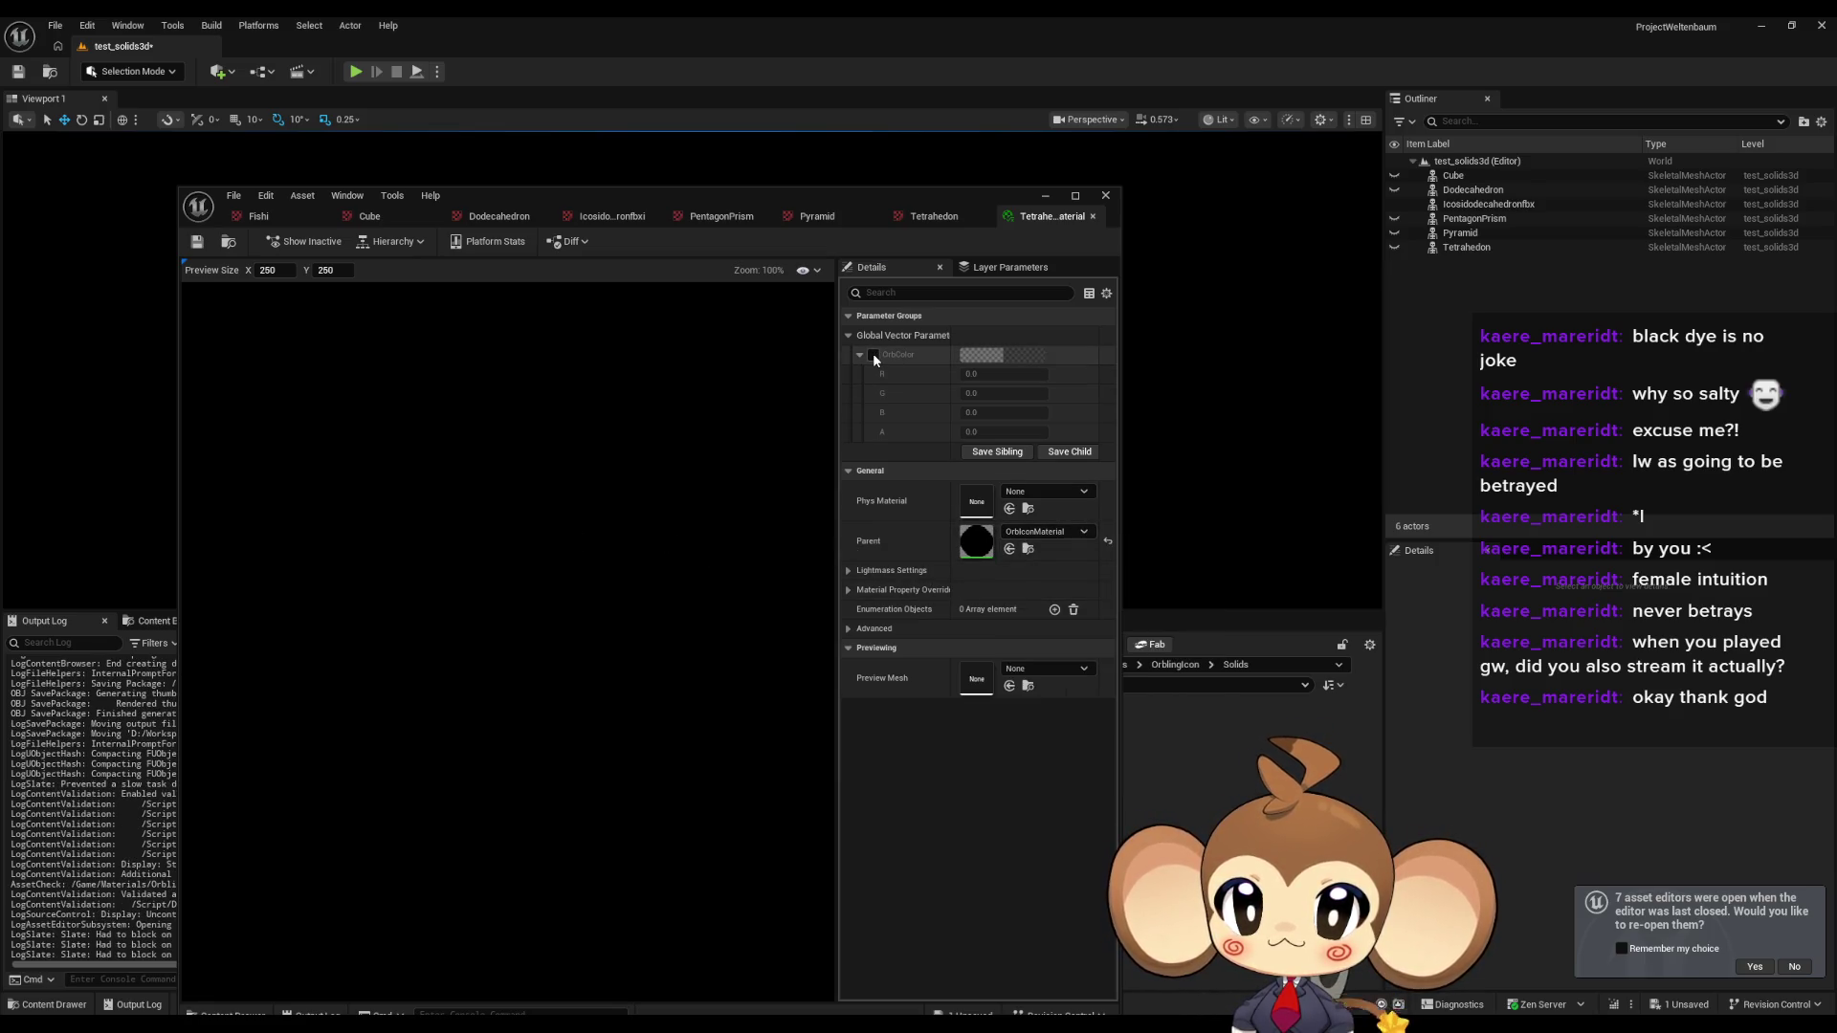
left_click(873, 353)
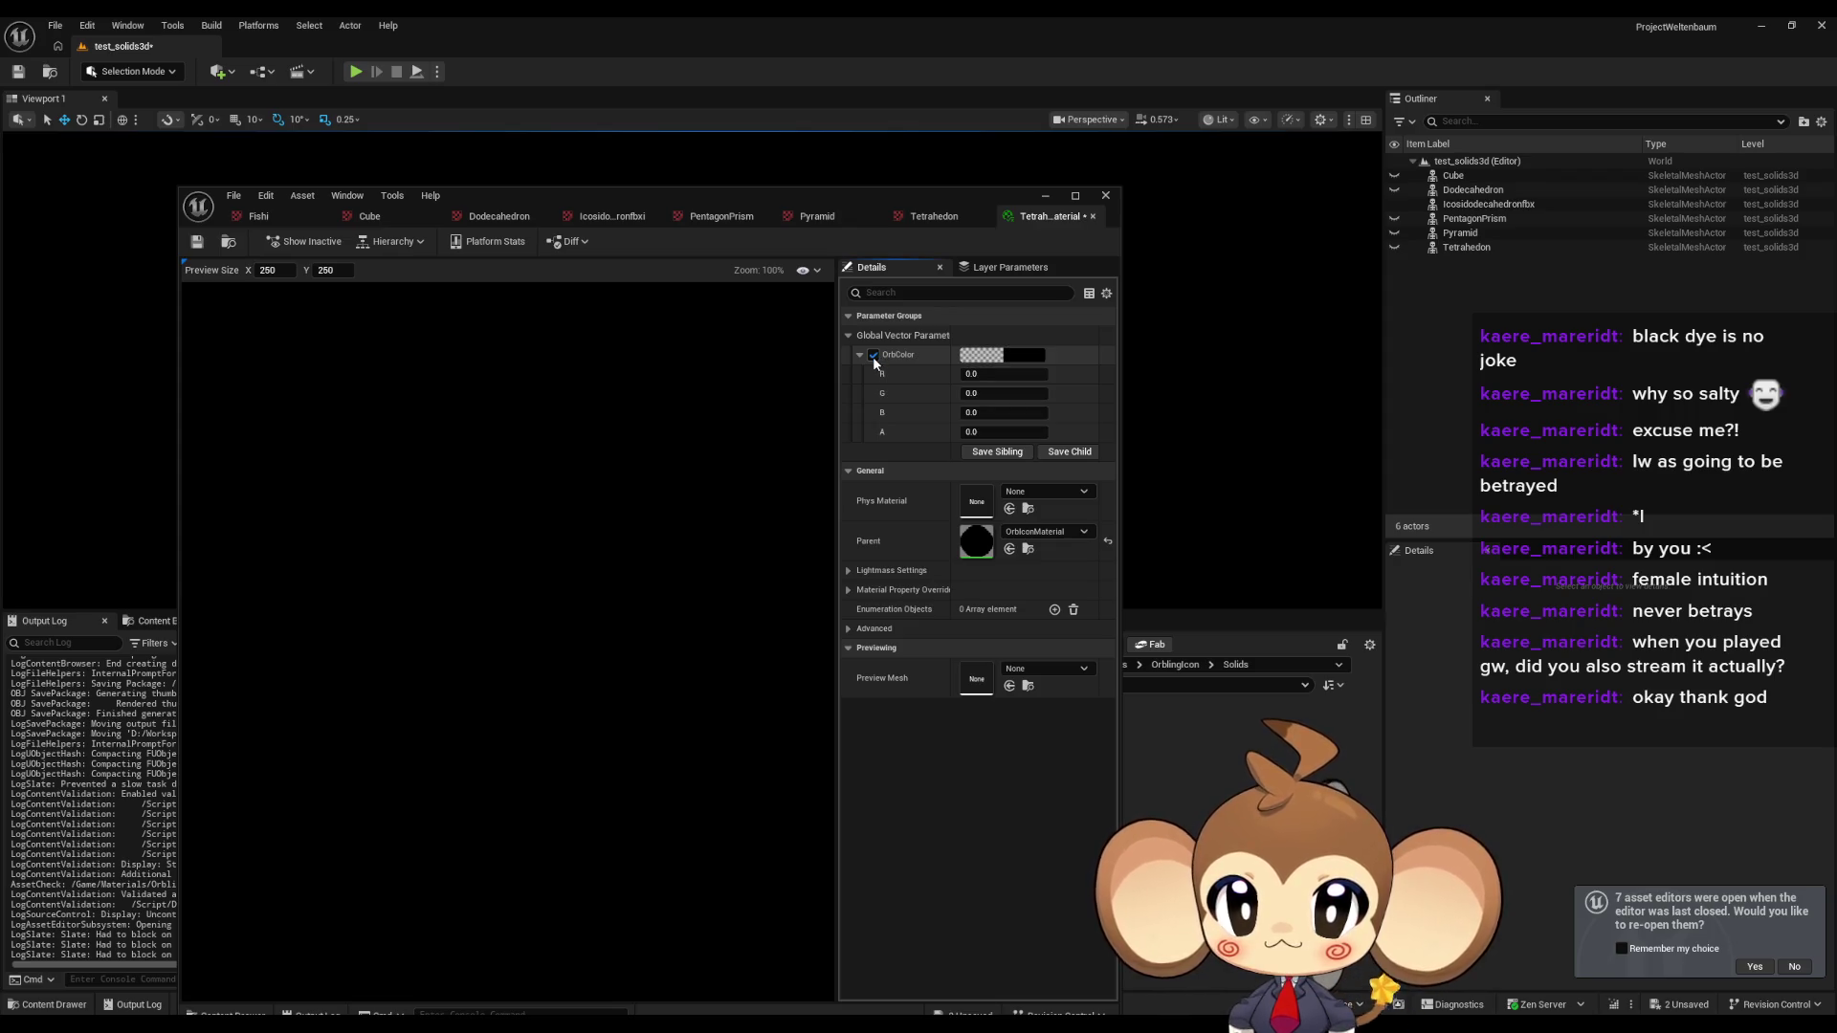
left_click(873, 356)
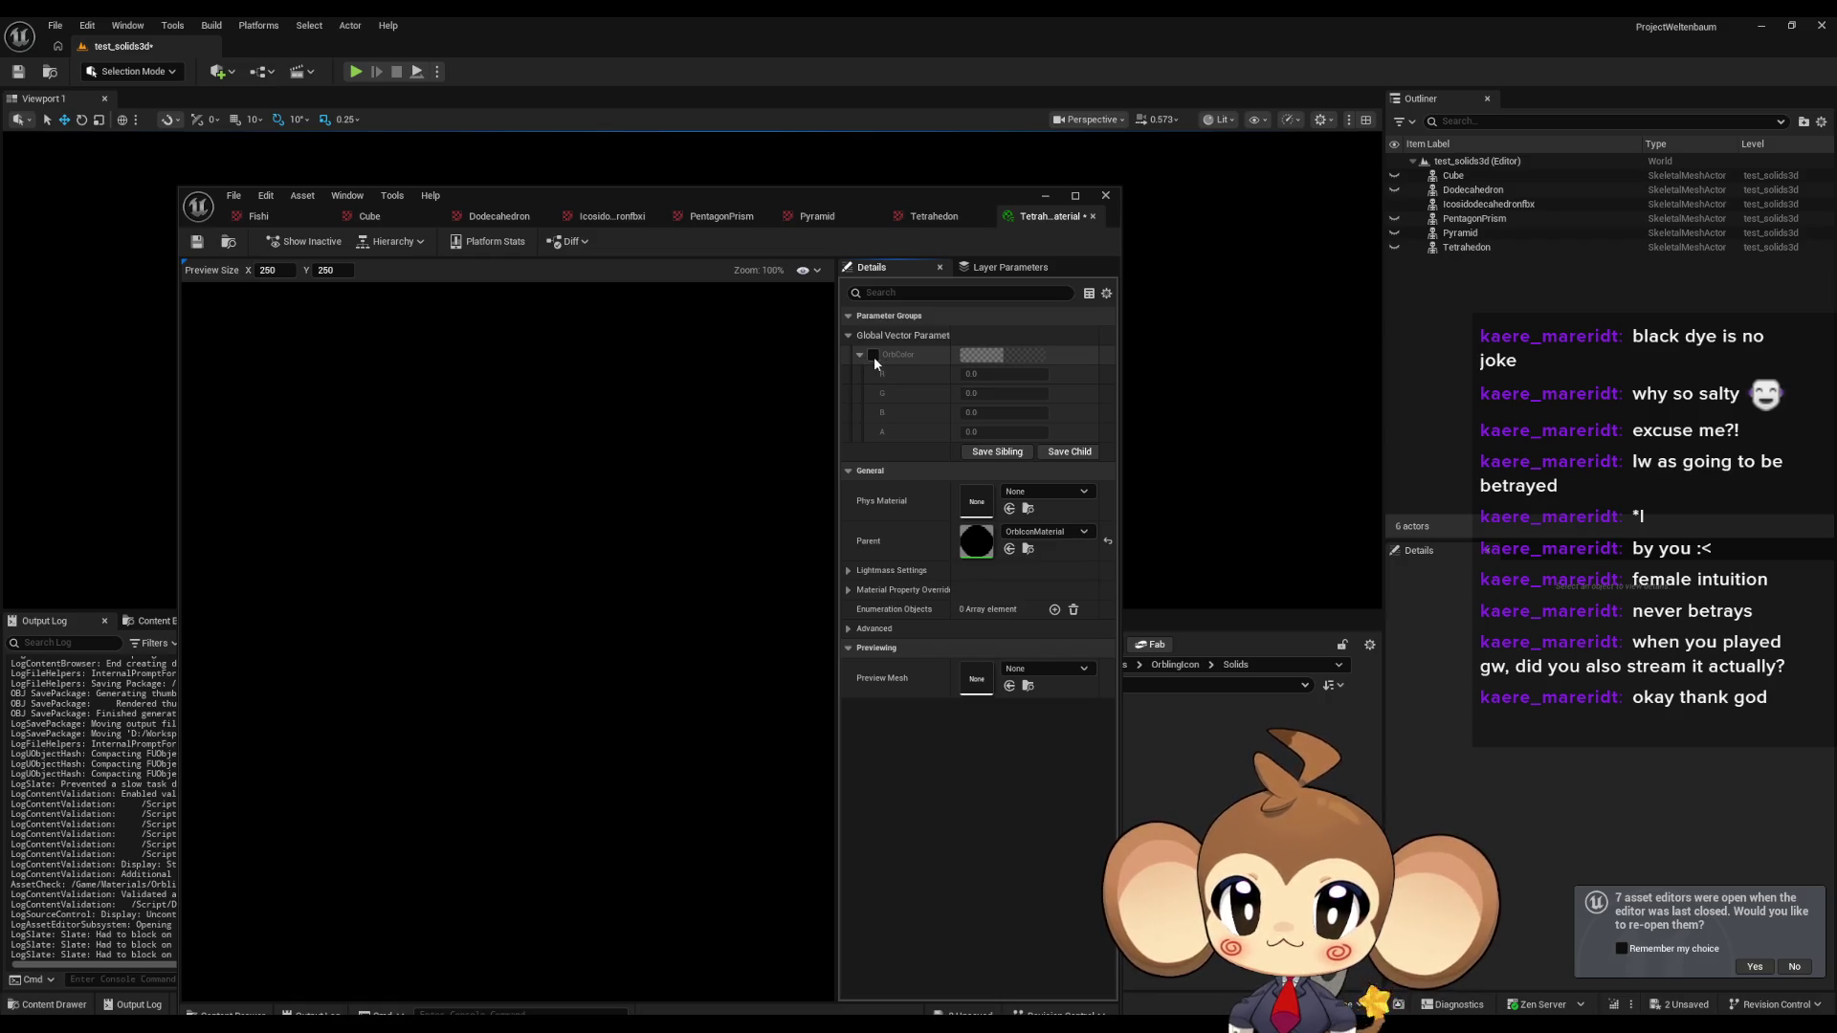
left_click_drag(858, 252, 639, 240)
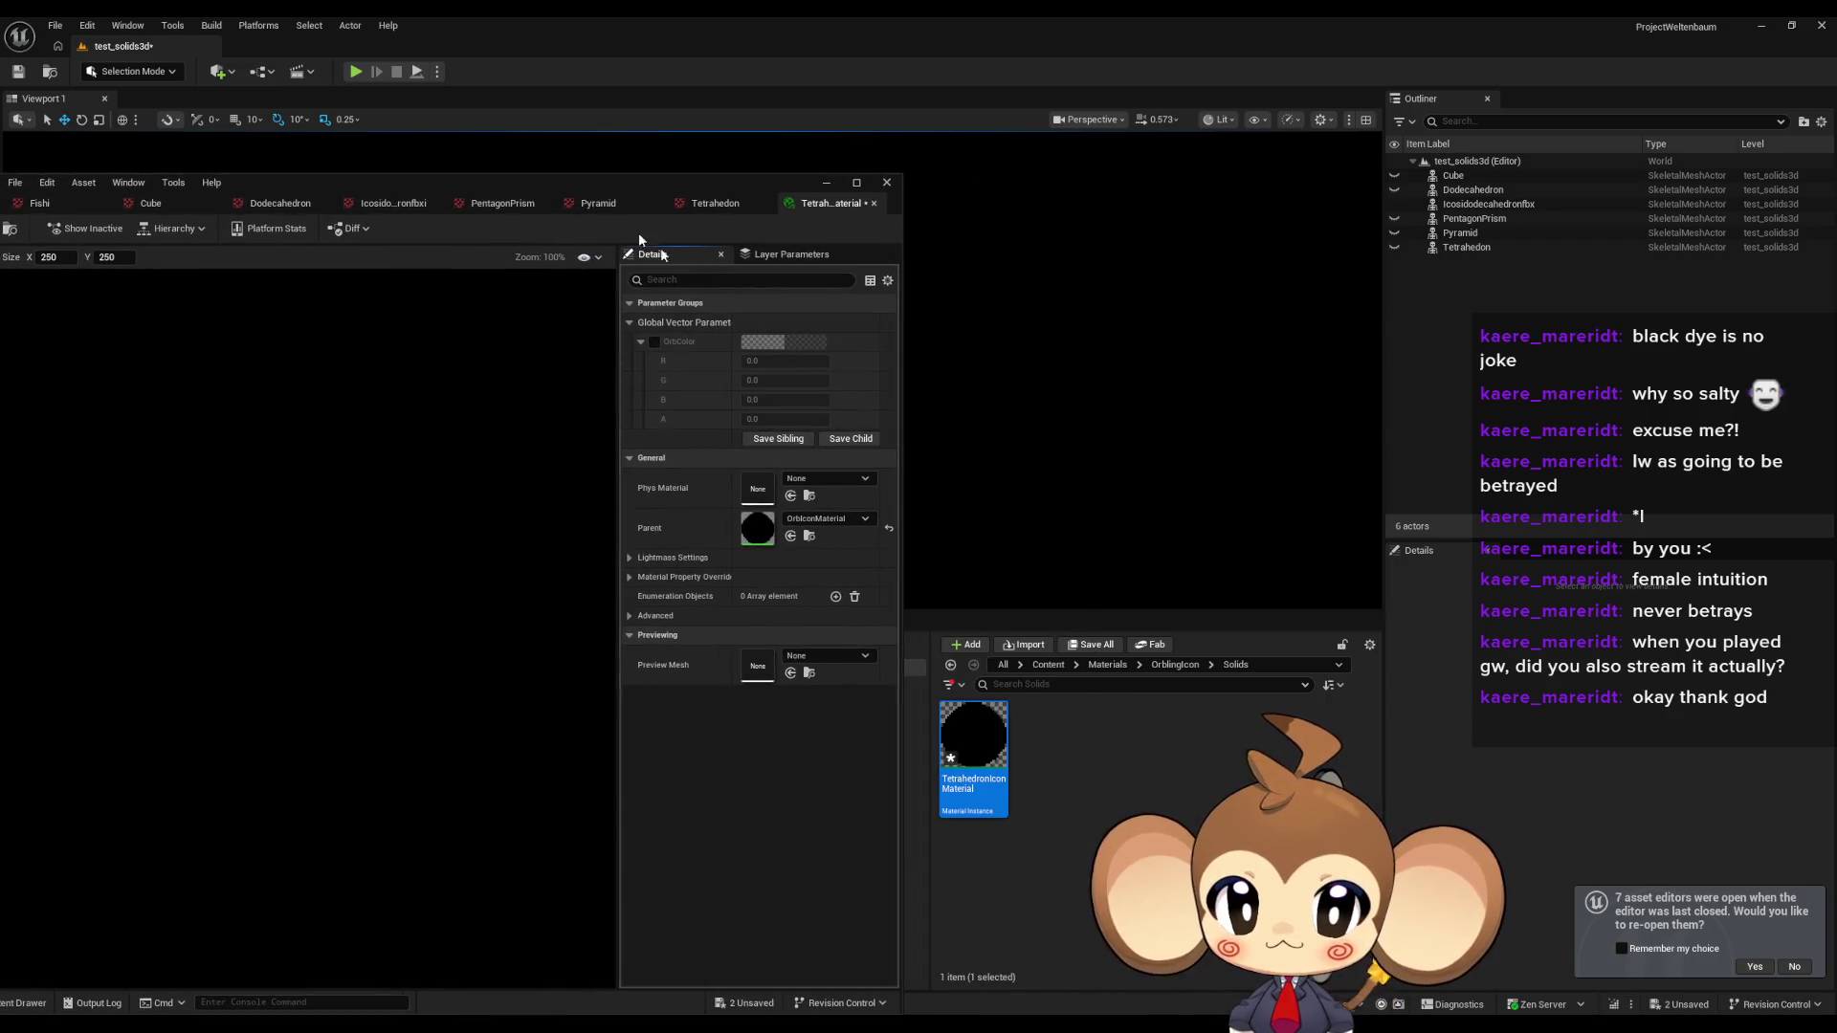
Find FishiIcon's parent BattleEntityIconMaterial and move it into the OrblingIcon folder.
left_click(1170, 663)
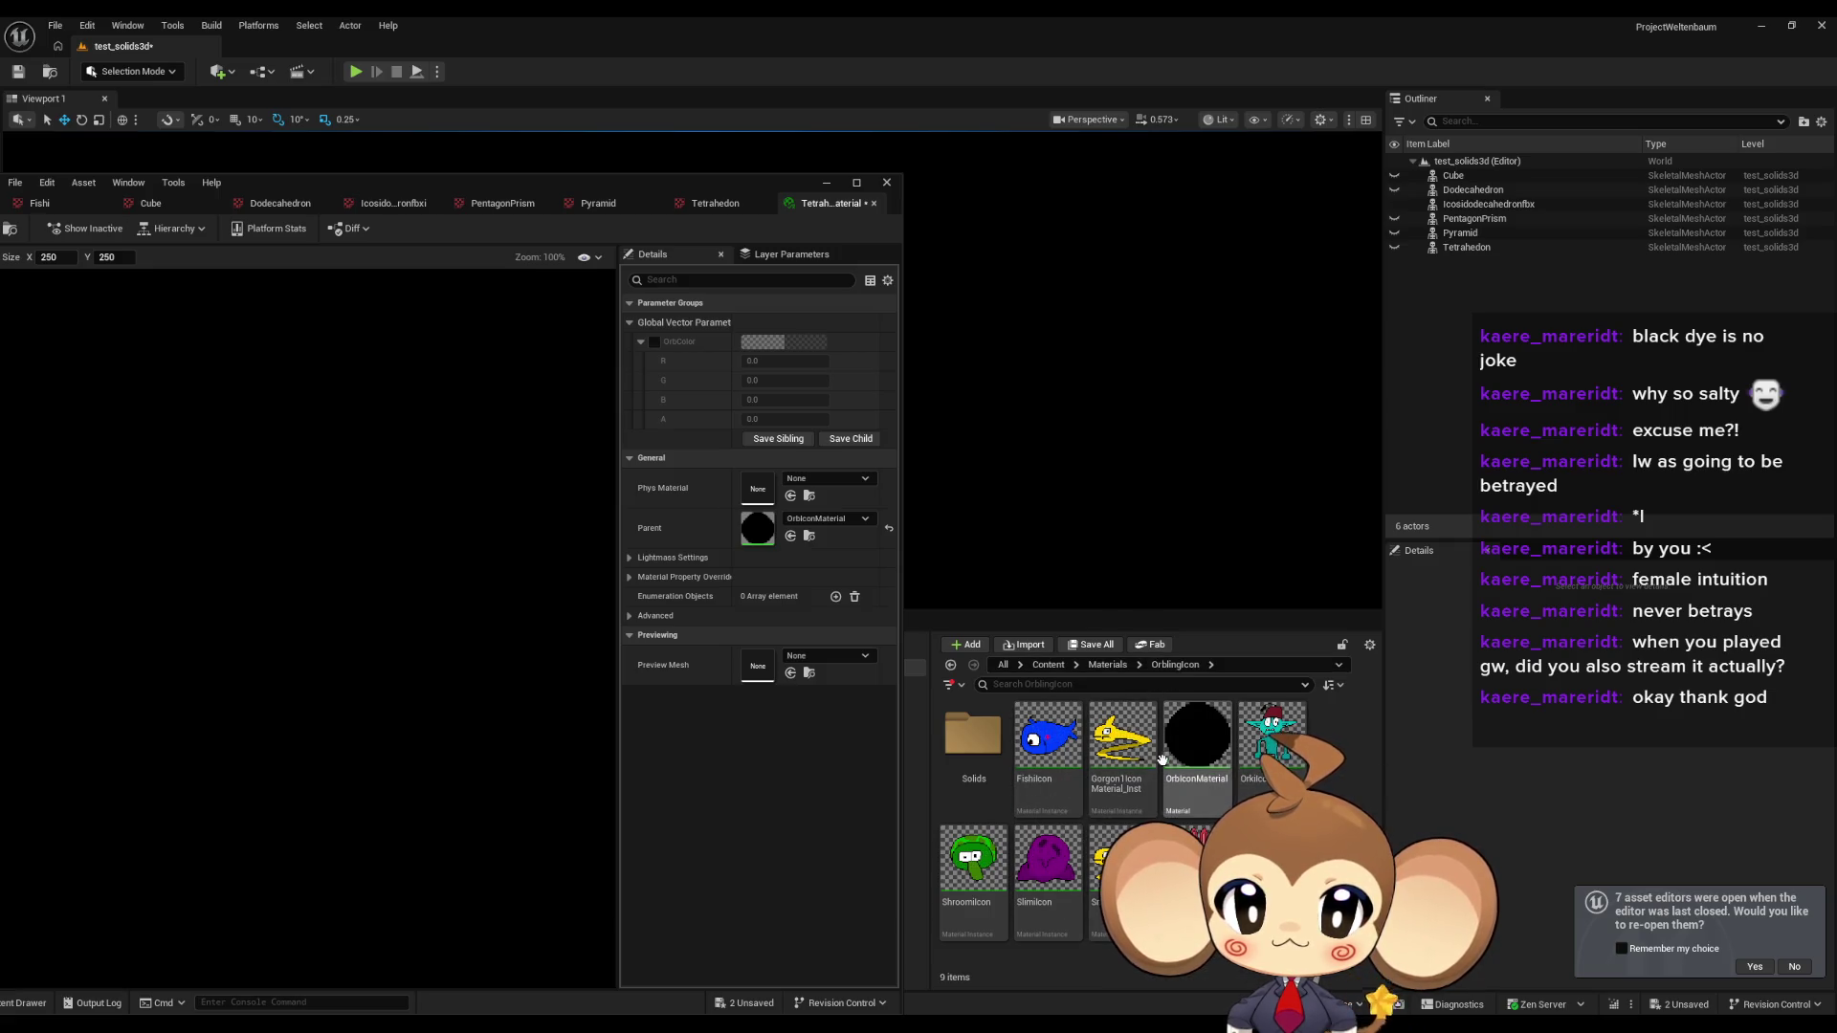
double_click(1069, 760)
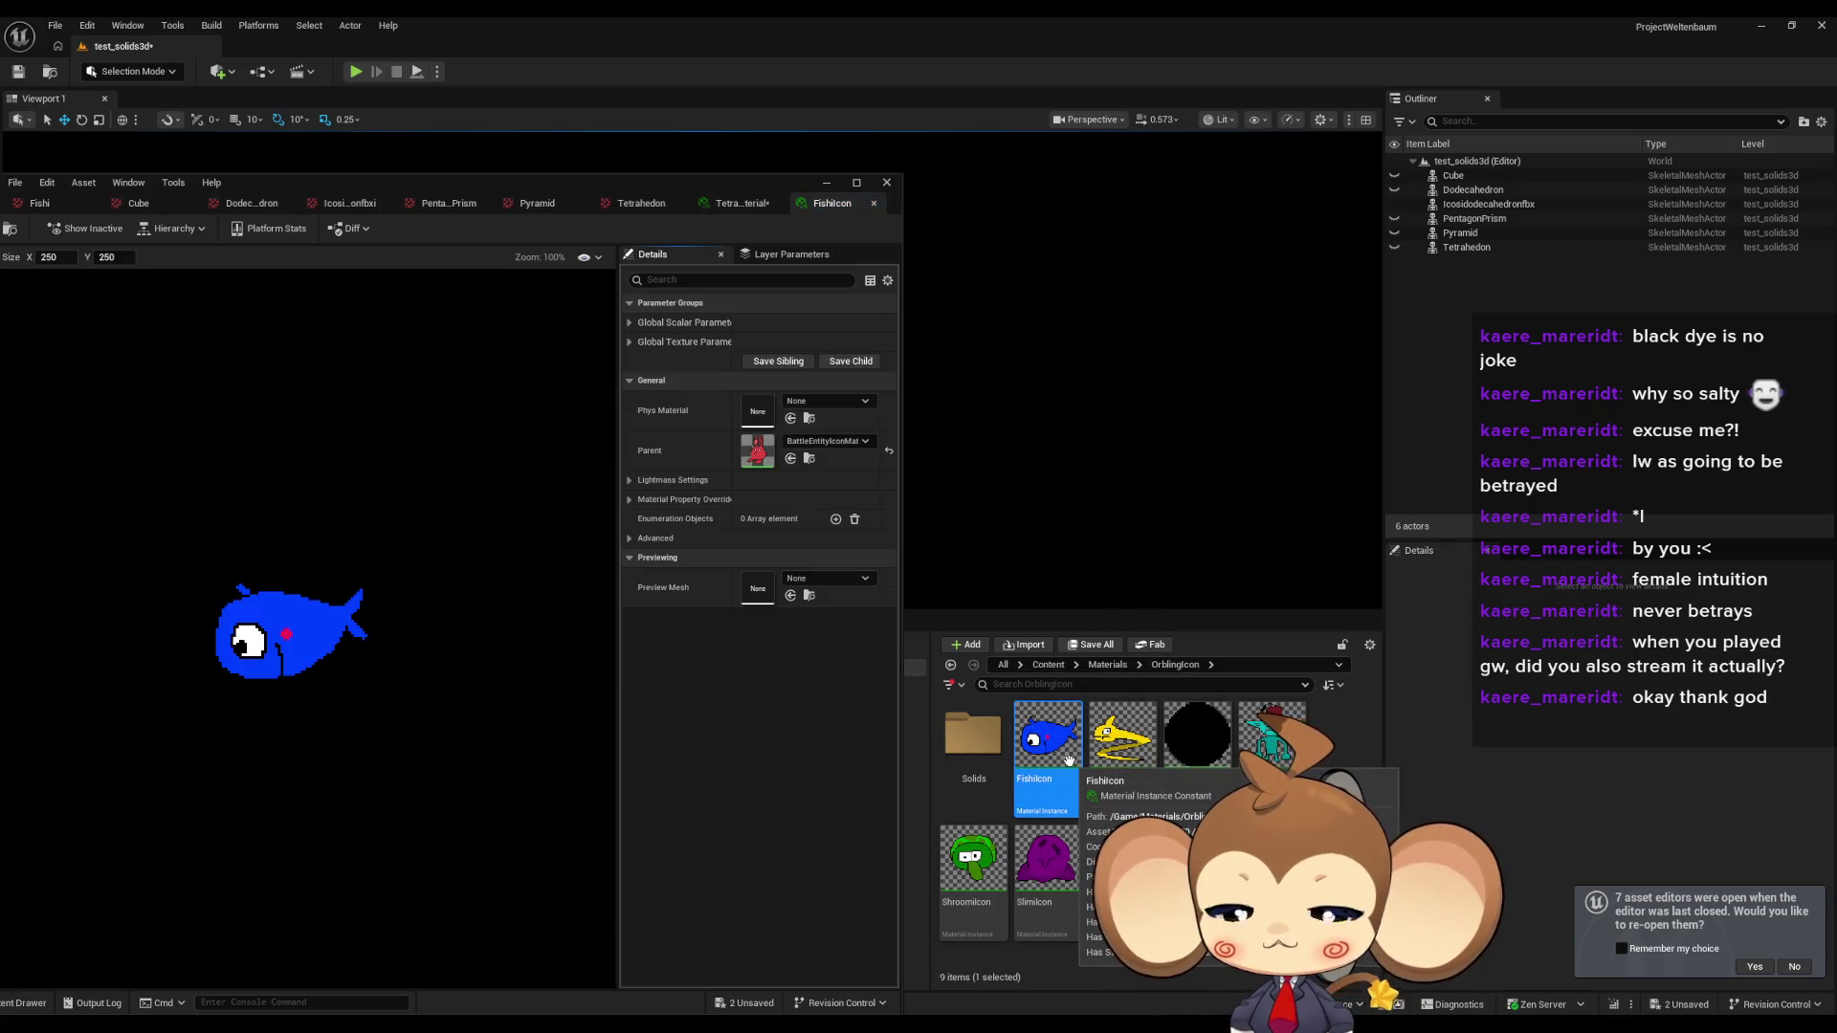
left_click(810, 460)
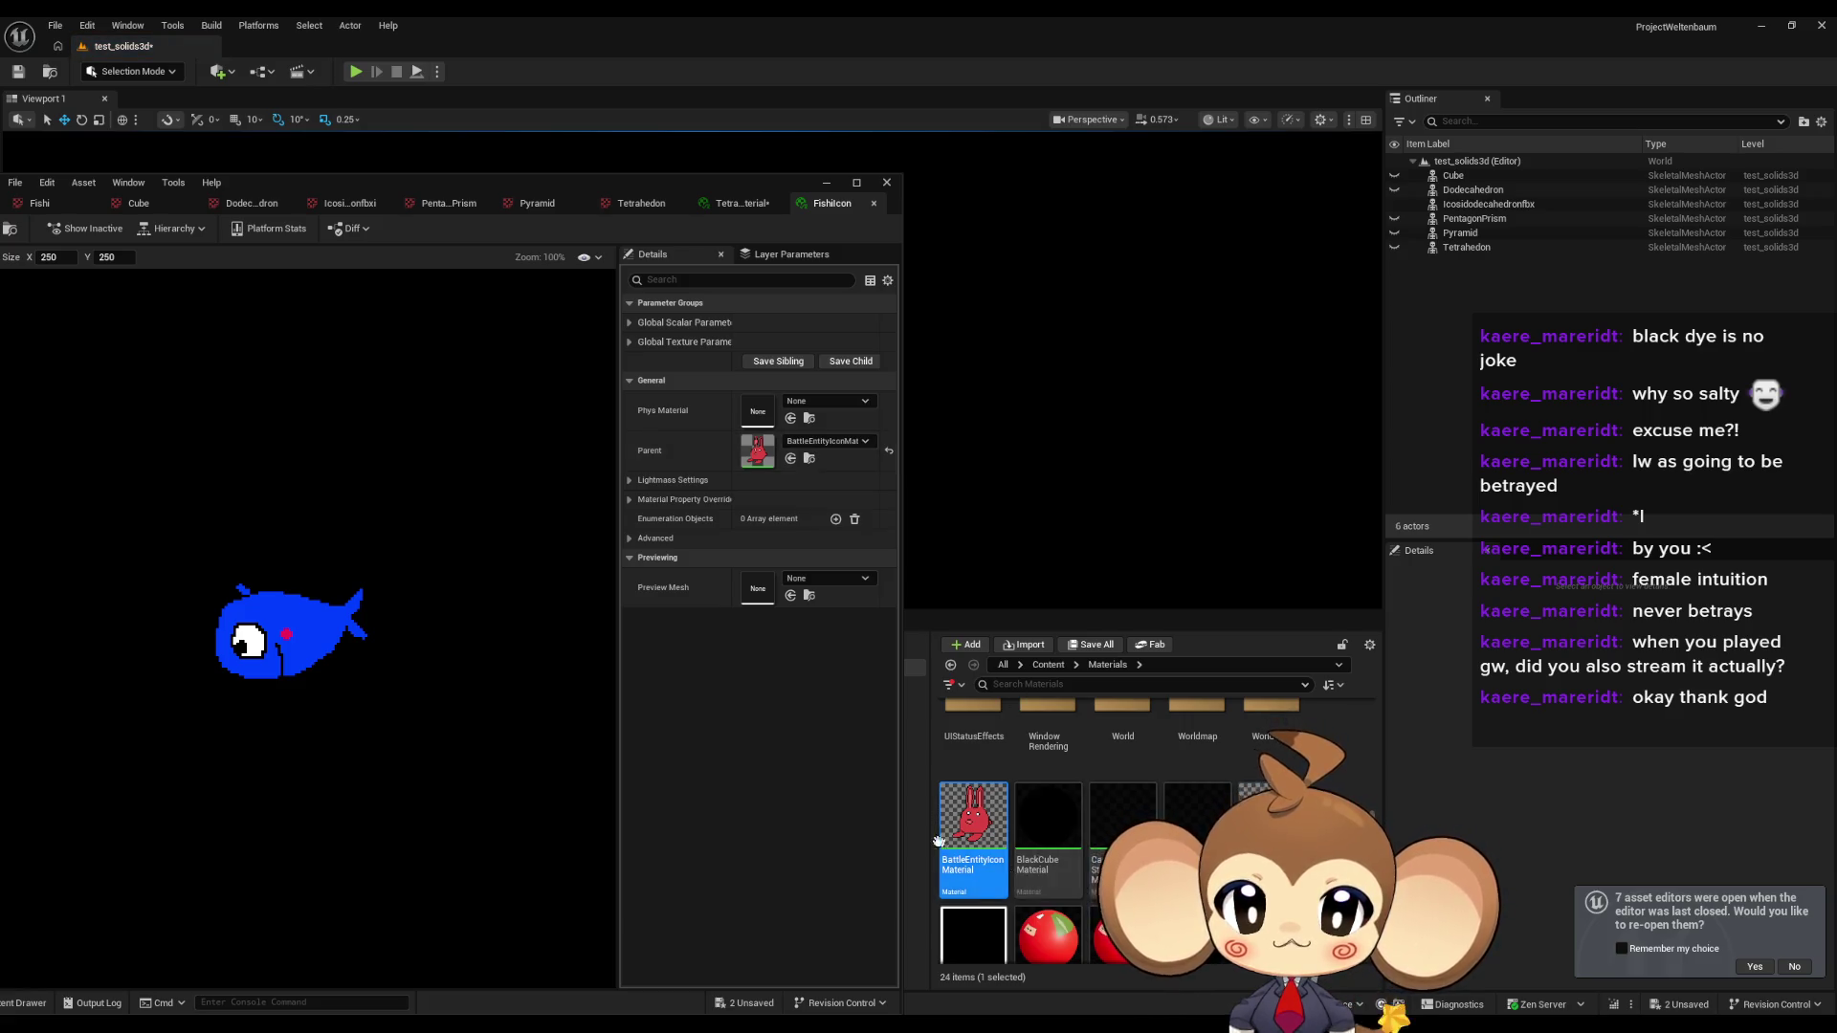
scroll(976, 861, "up", 2)
left_click_drag(980, 928, 980, 725)
left_click(1022, 747)
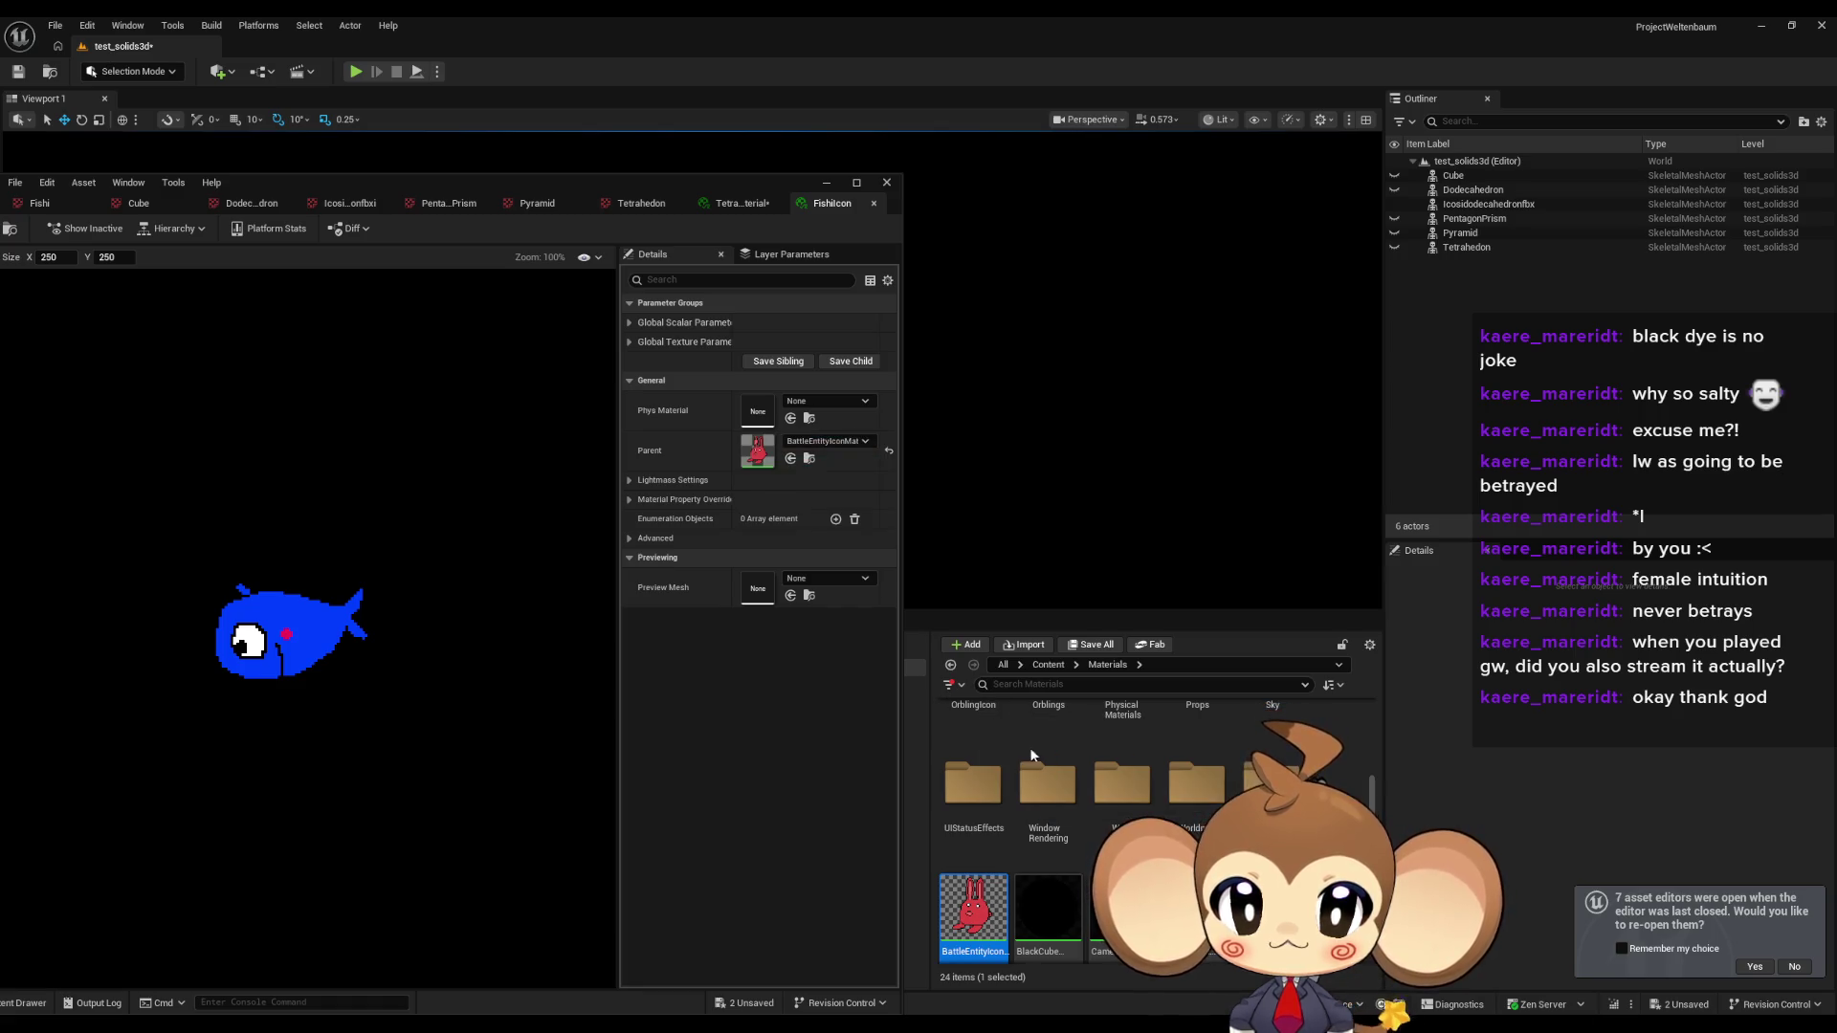
Fix up the leftover redirector in Materials and select the OrblingIcon folder.
scroll(1052, 813, "down", 2)
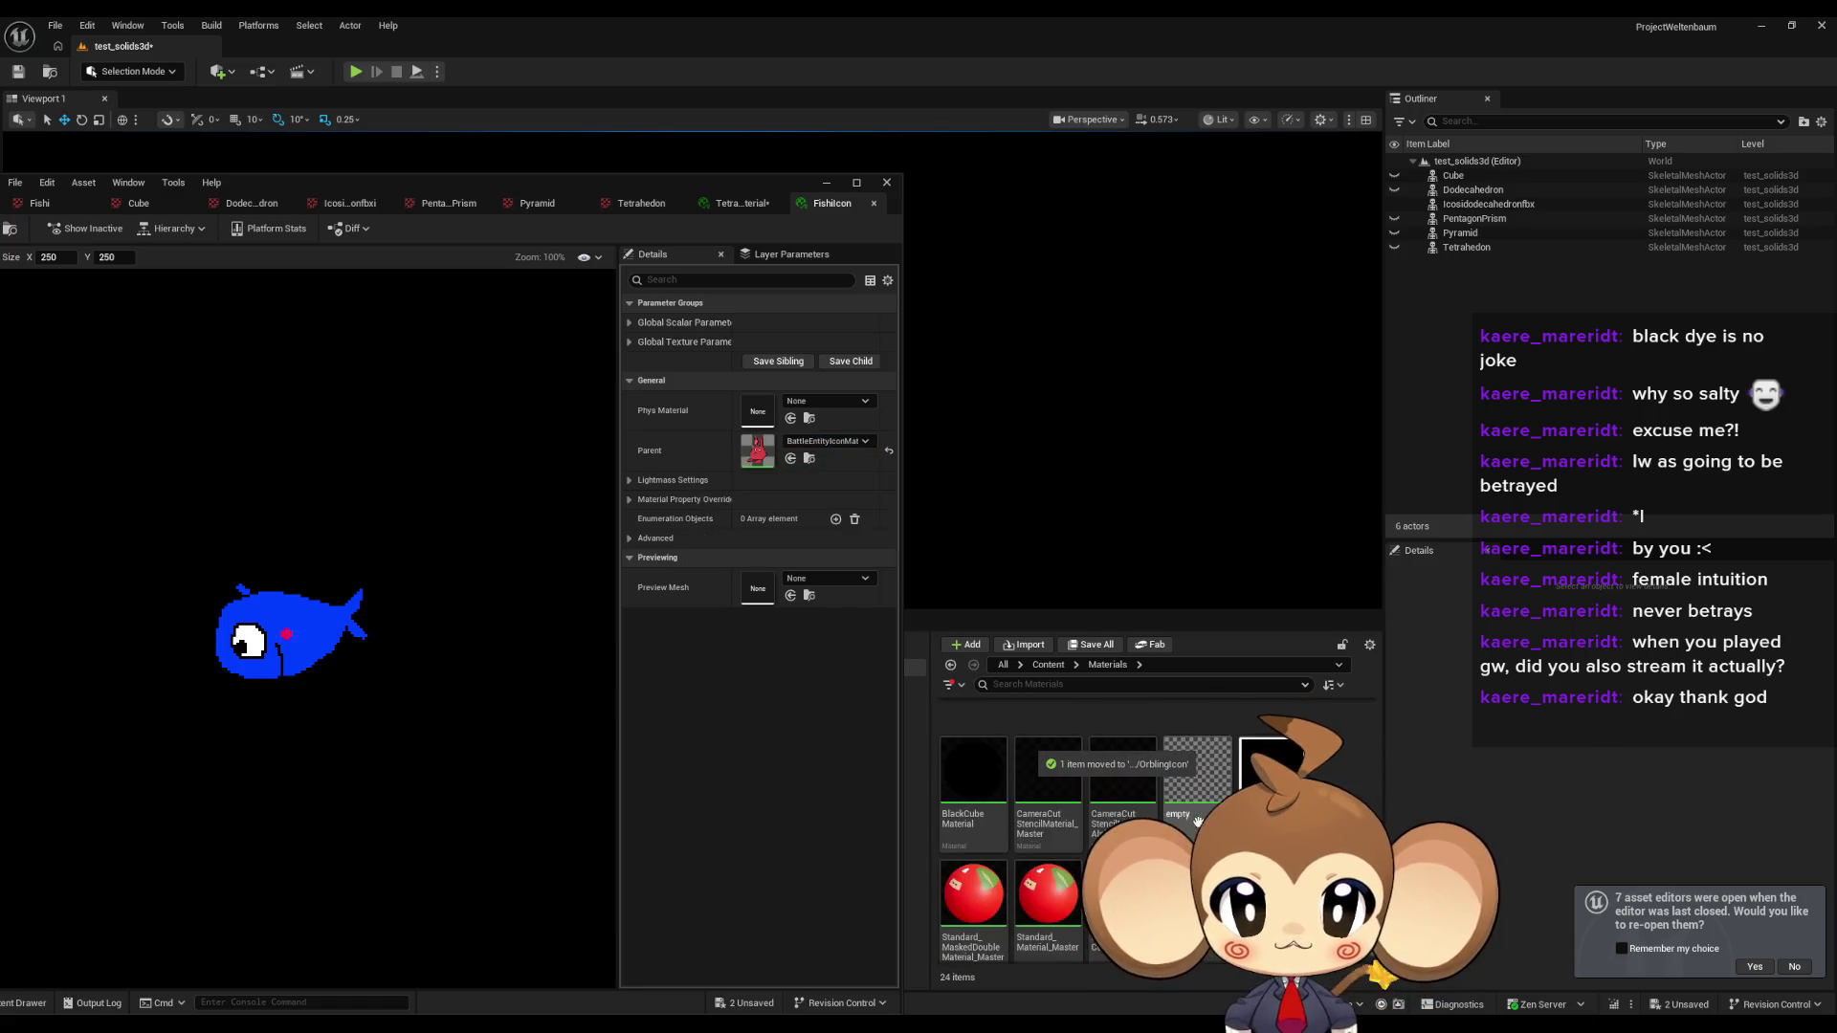
right_click(1213, 890)
left_click(1291, 493)
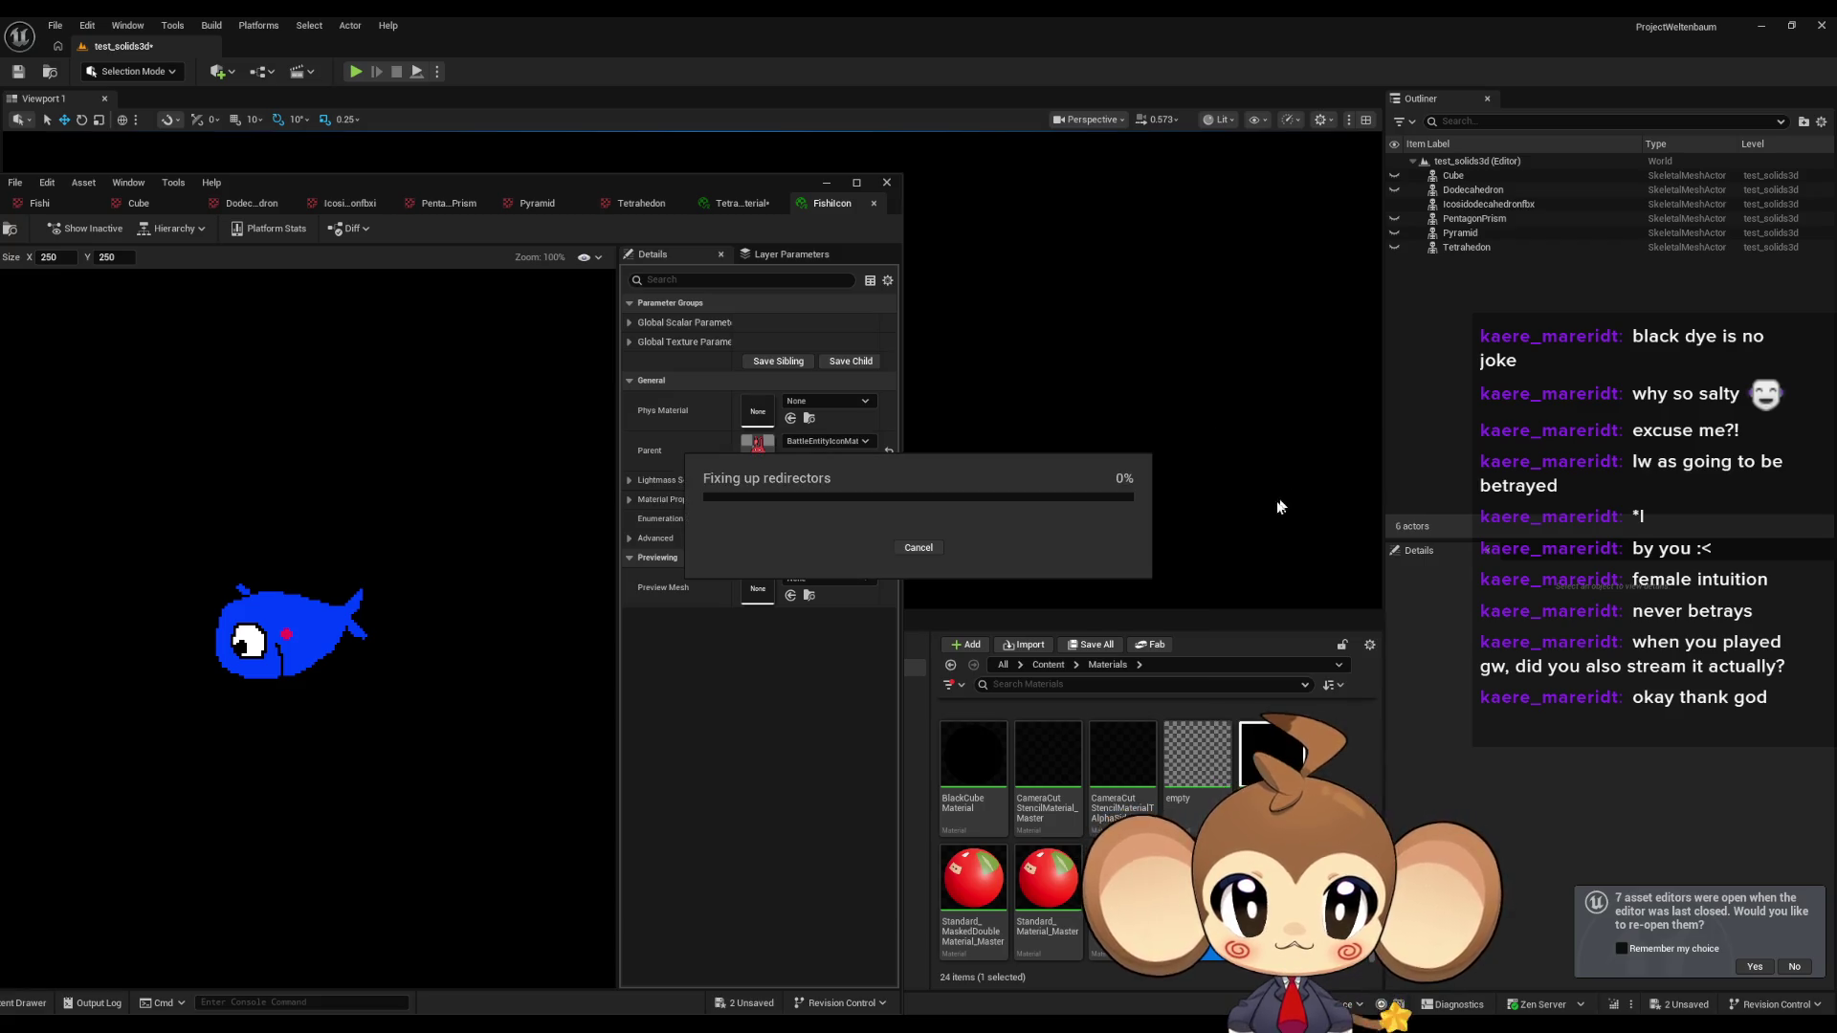
left_click(799, 794)
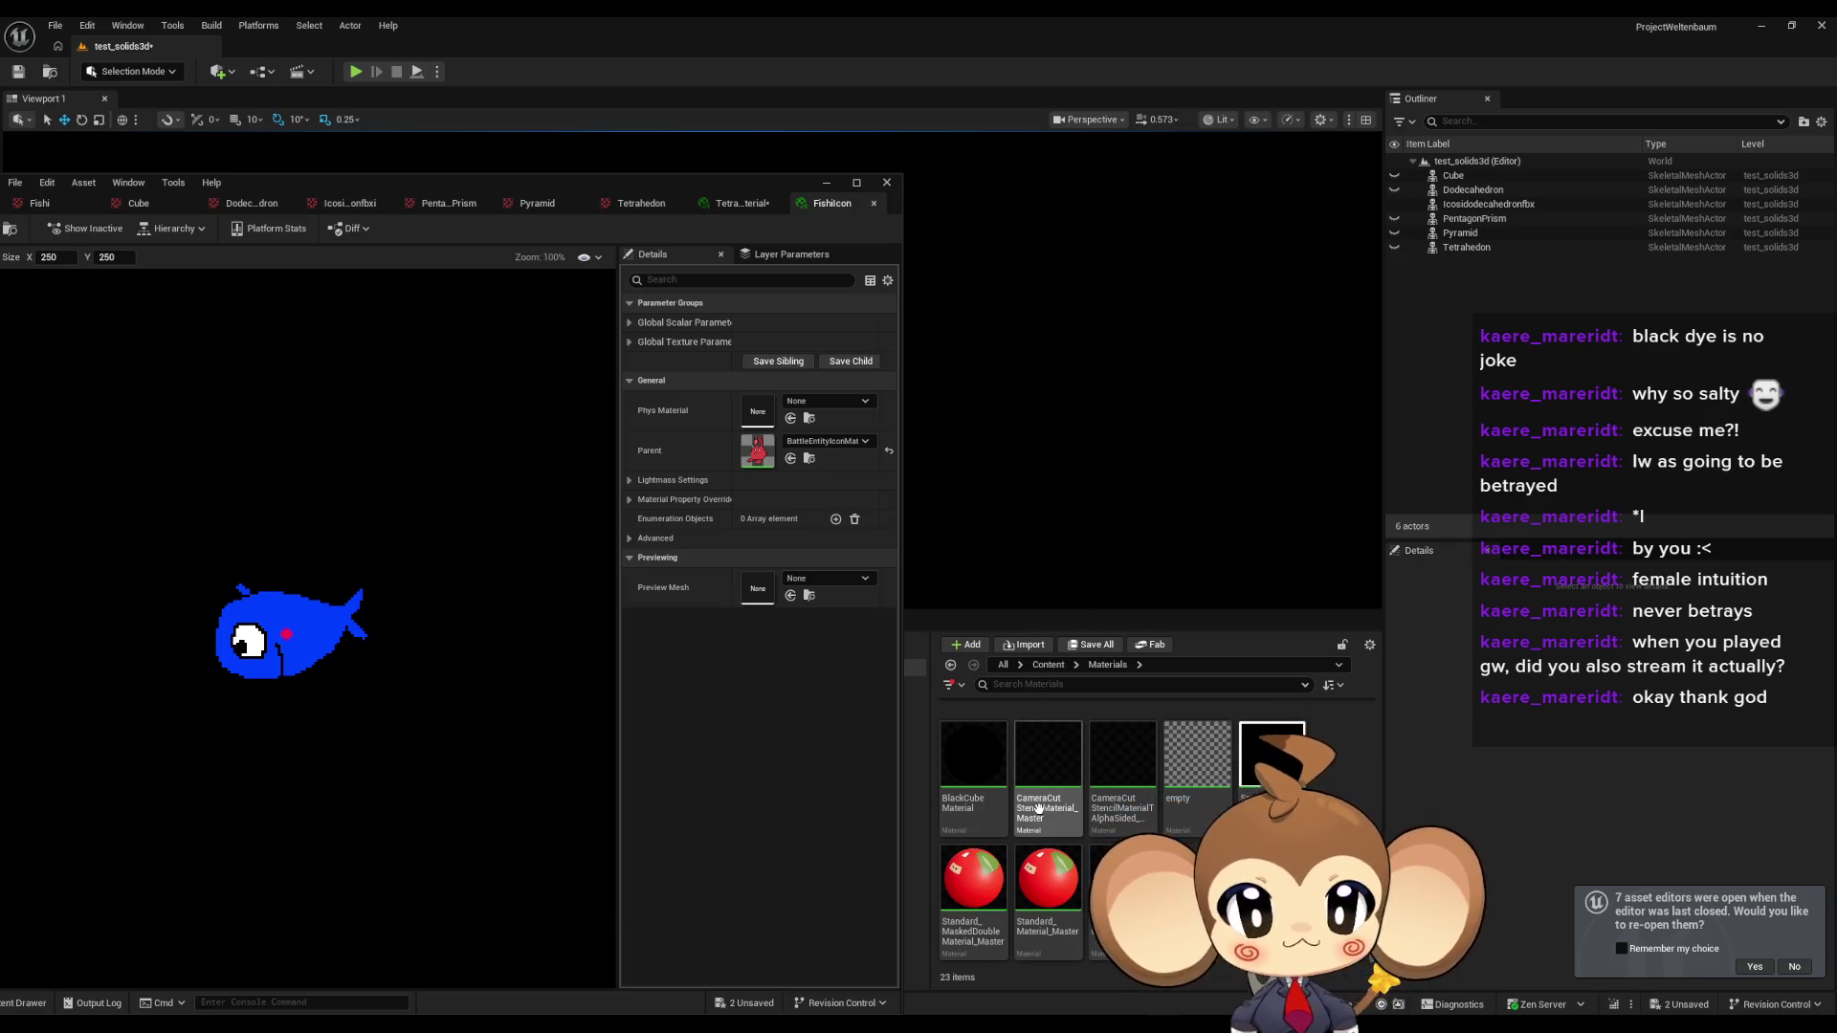
scroll(1052, 794, "up", 5)
left_click(971, 770)
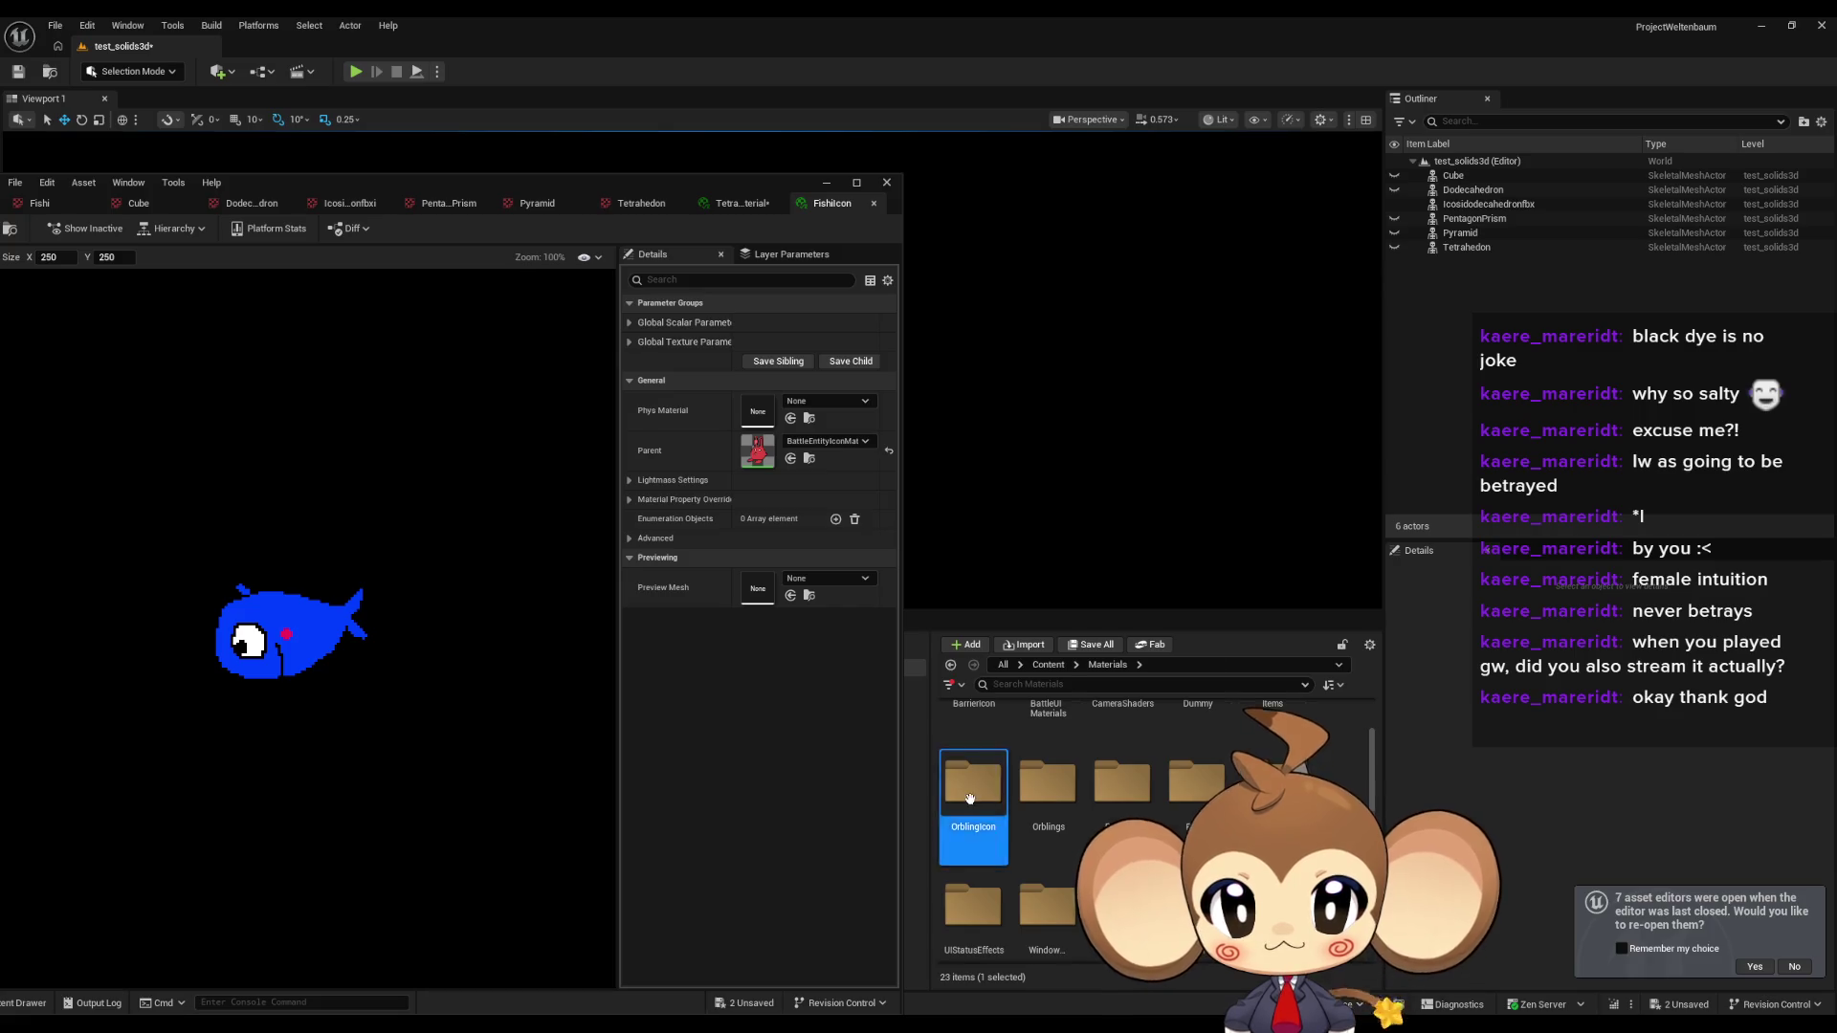
Open OrblingIcon and compare the TetrahedronIconMaterial and FishiIcon tabs in a maximized material editor.
double_click(971, 770)
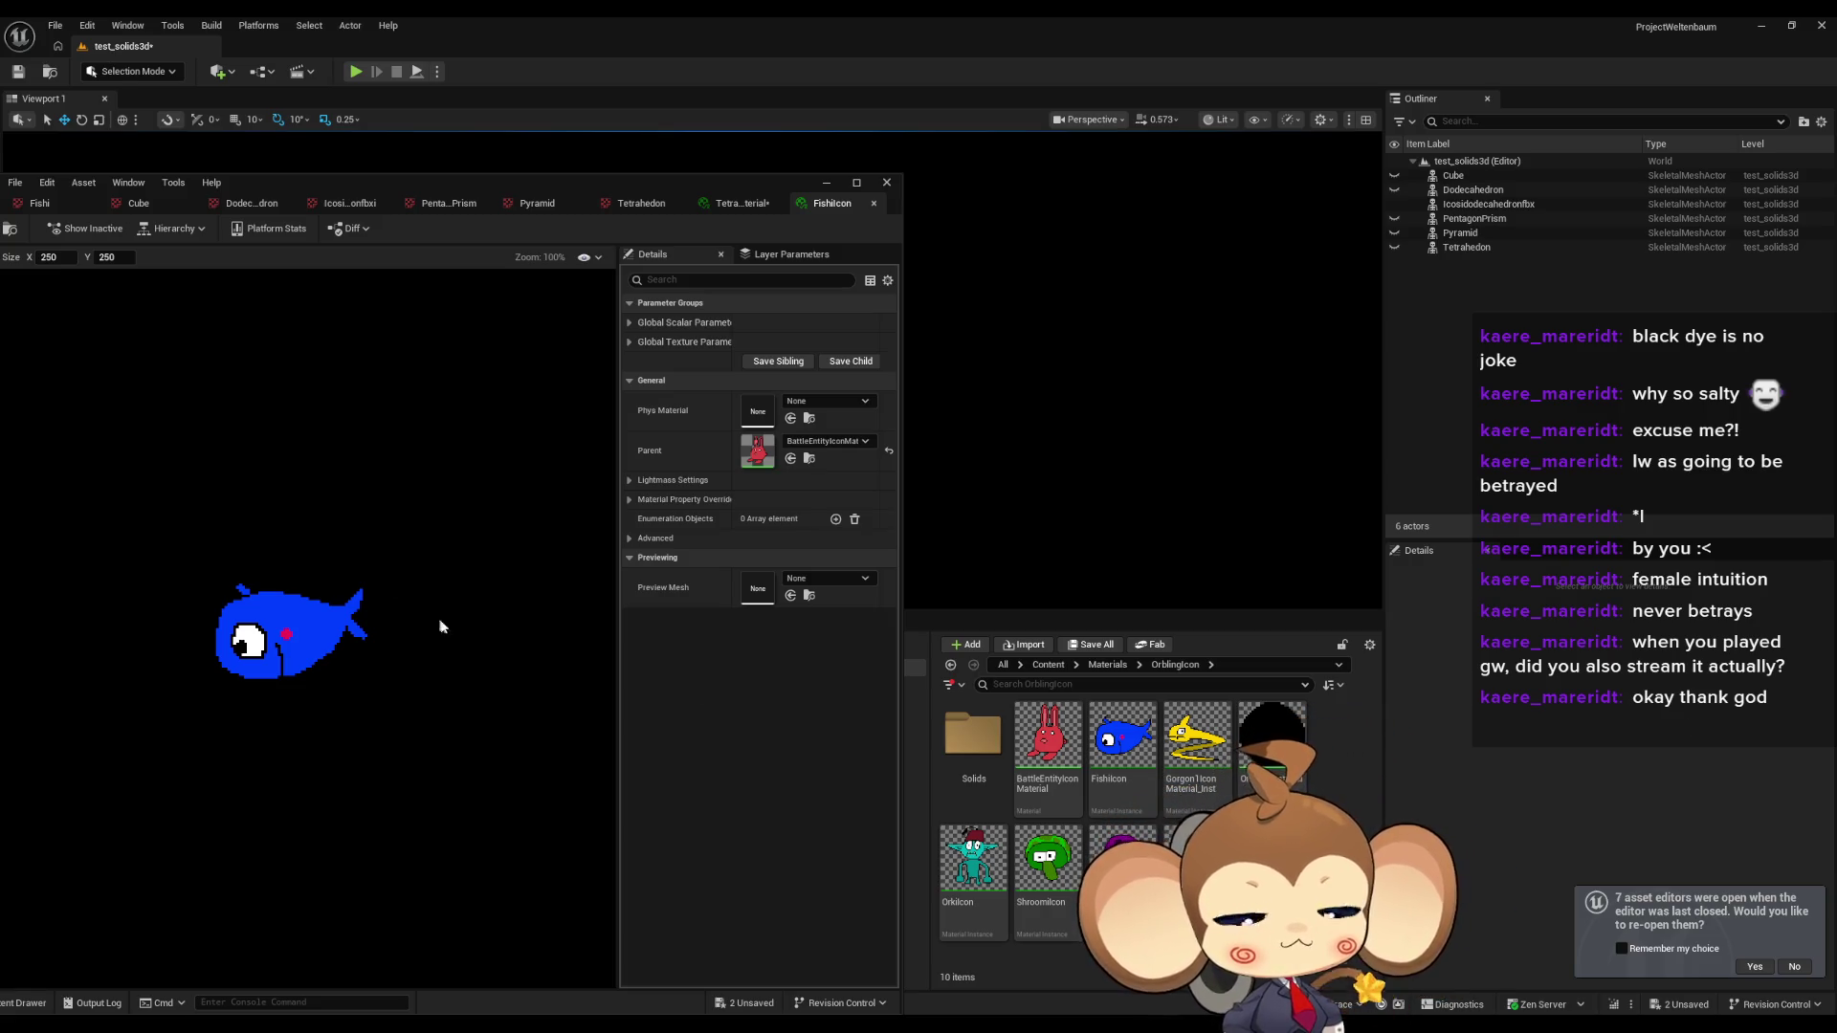
left_click_drag(439, 170, 762, 139)
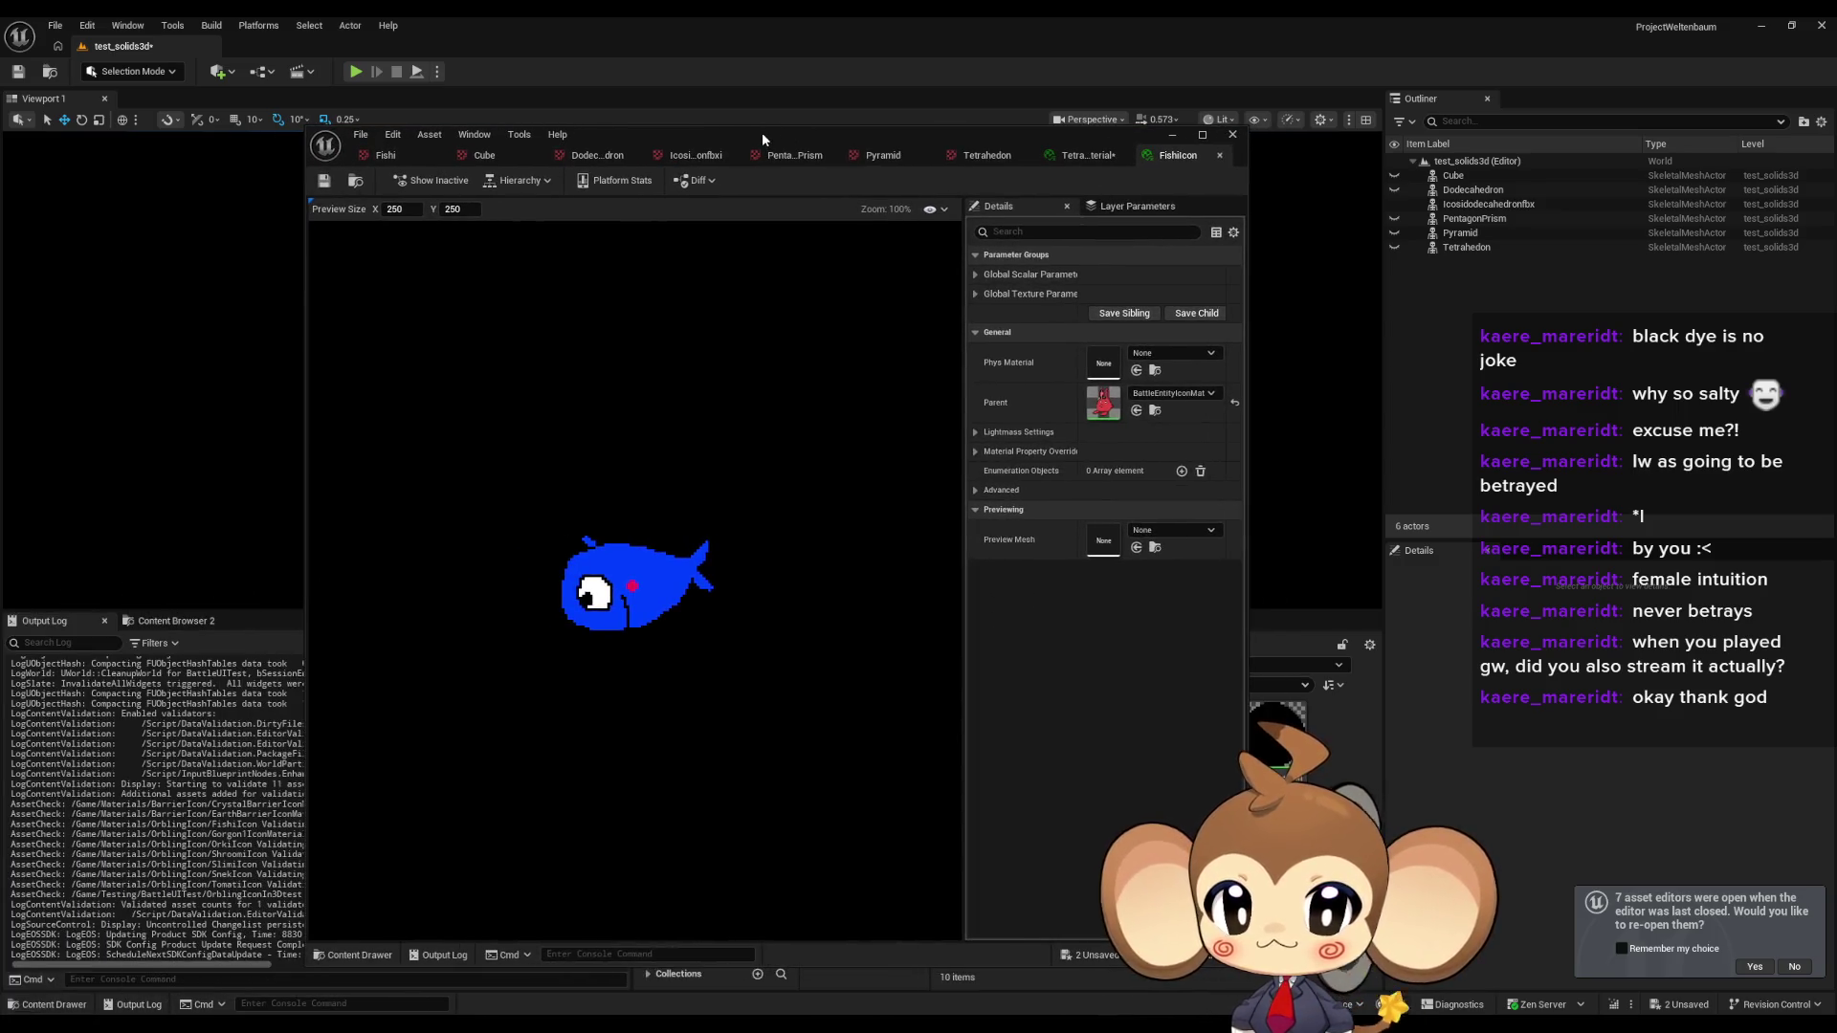
double_click(762, 132)
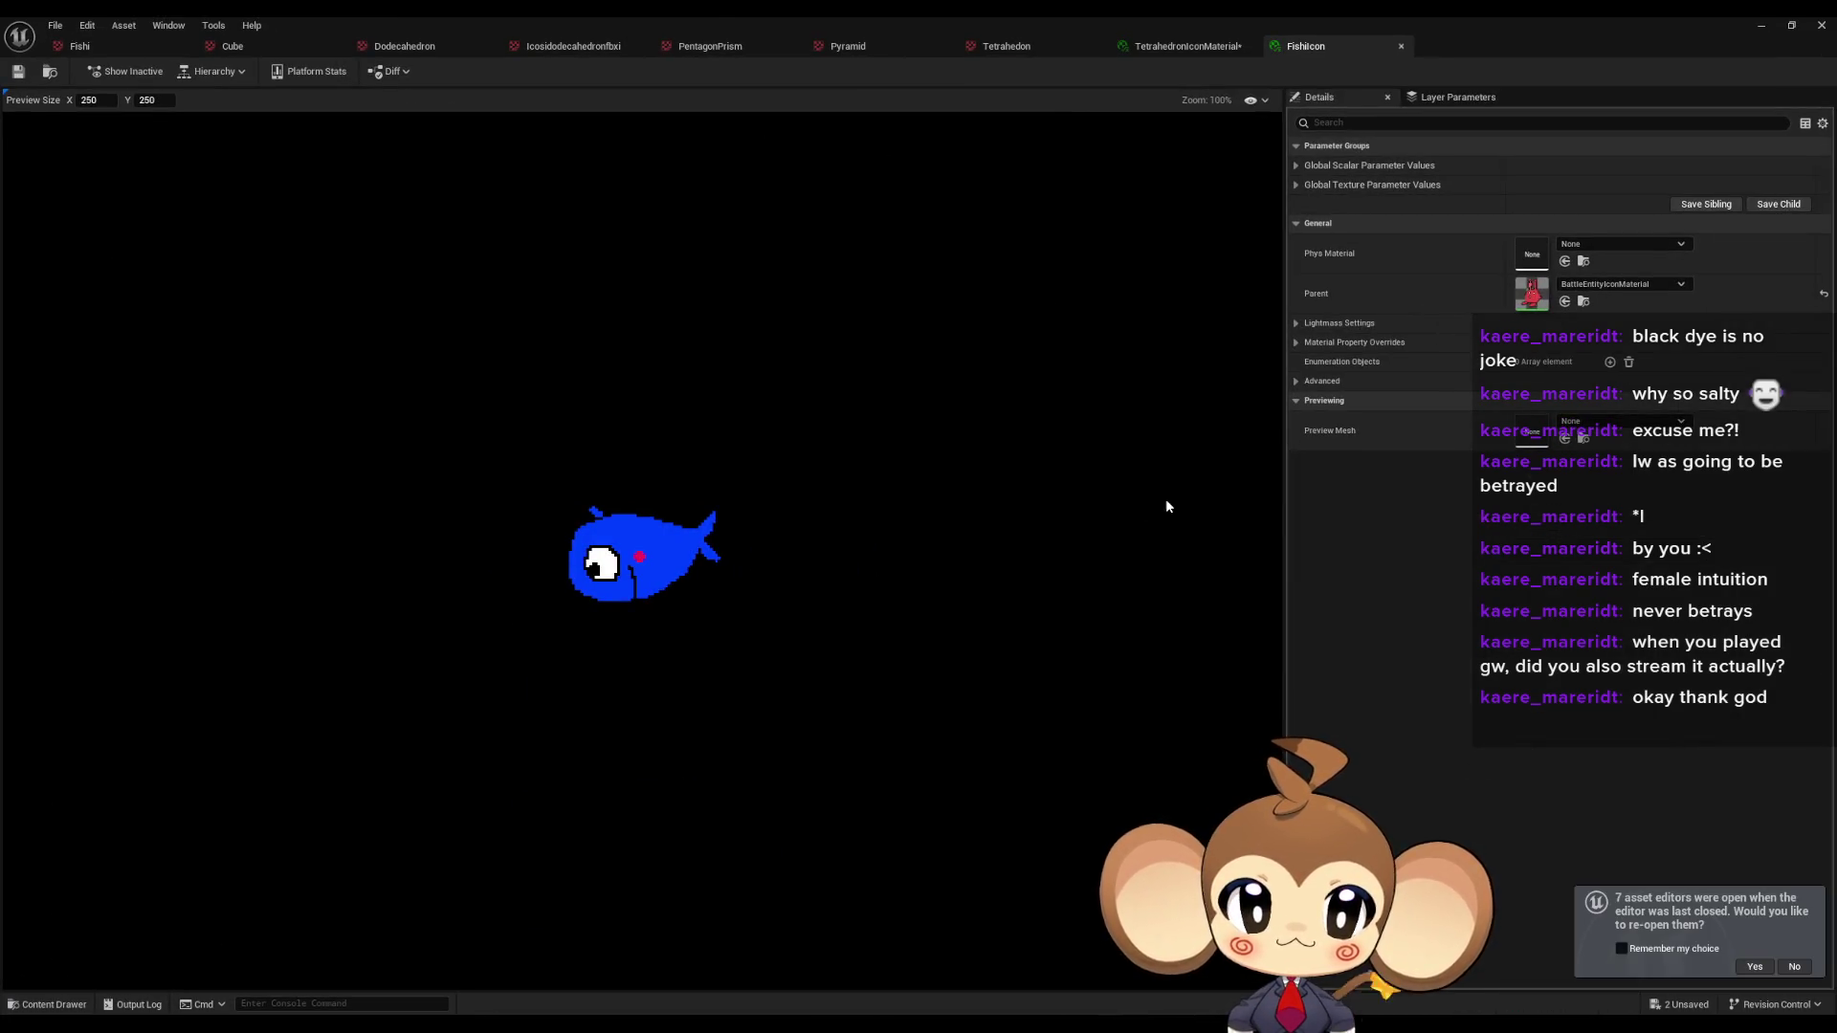
scroll(1166, 506, "up", 2)
scroll(734, 464, "down", 2)
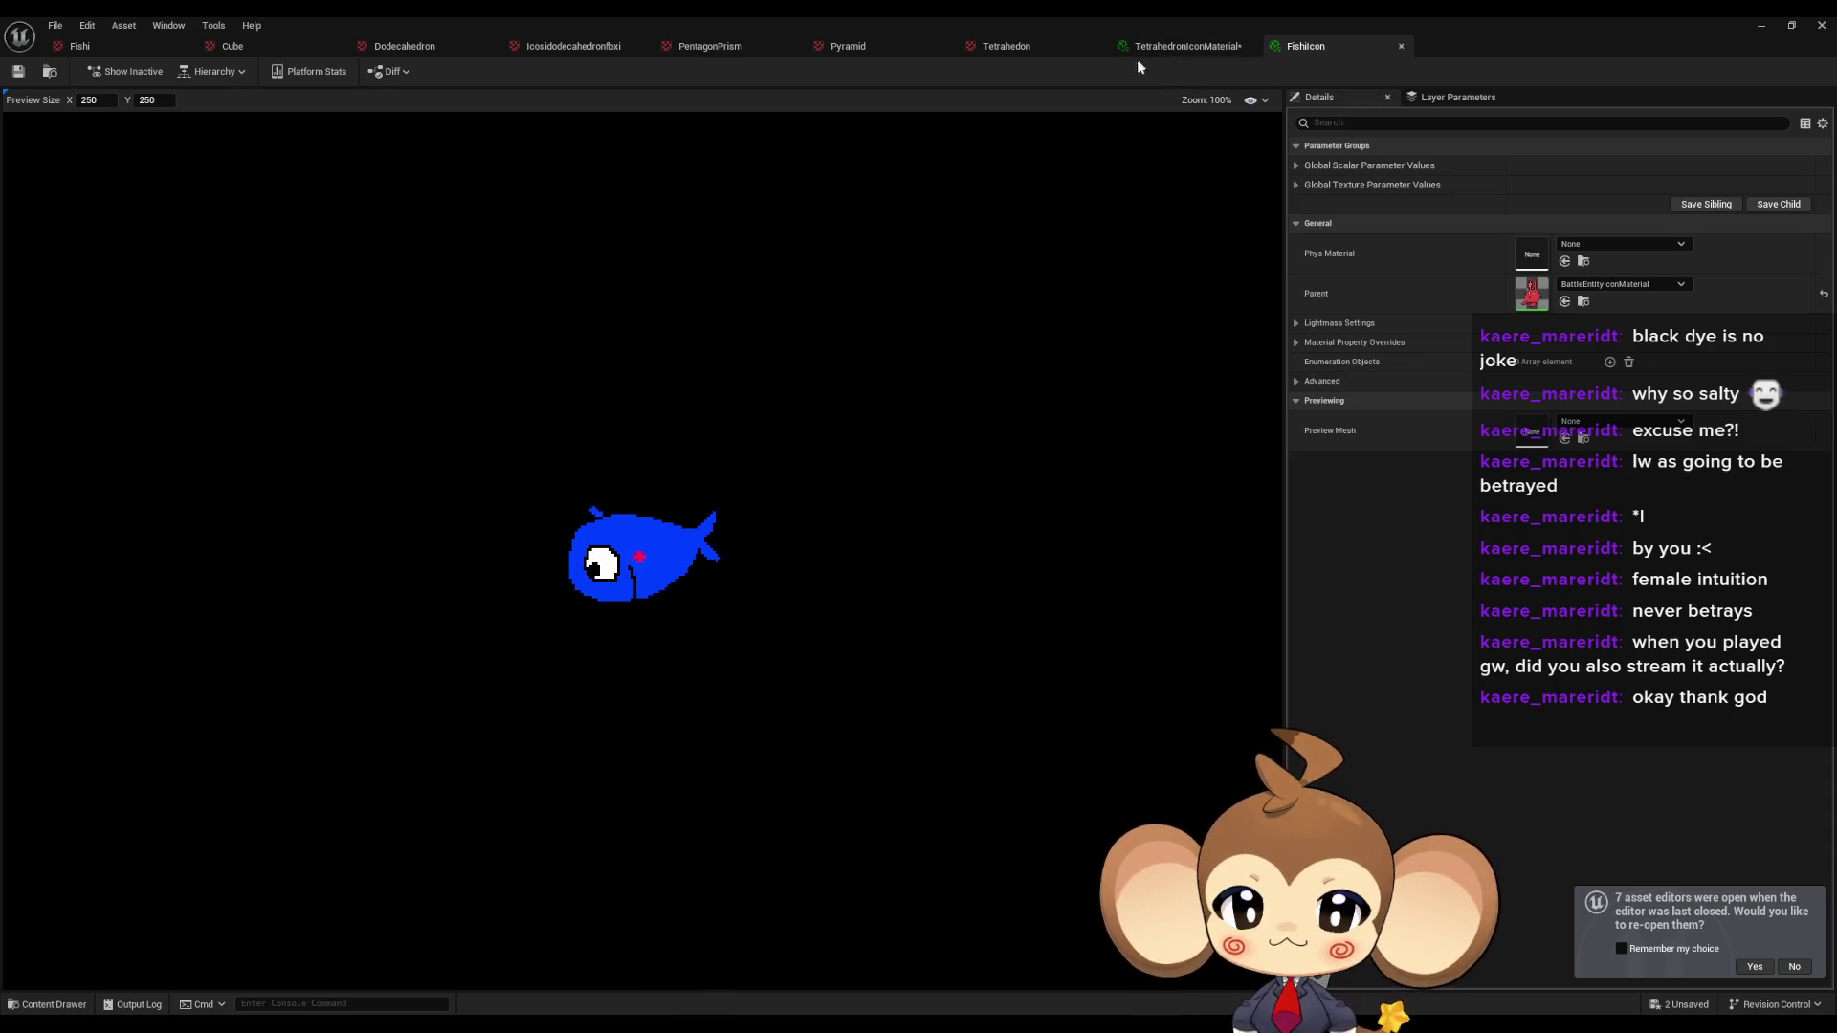
left_click(1183, 48)
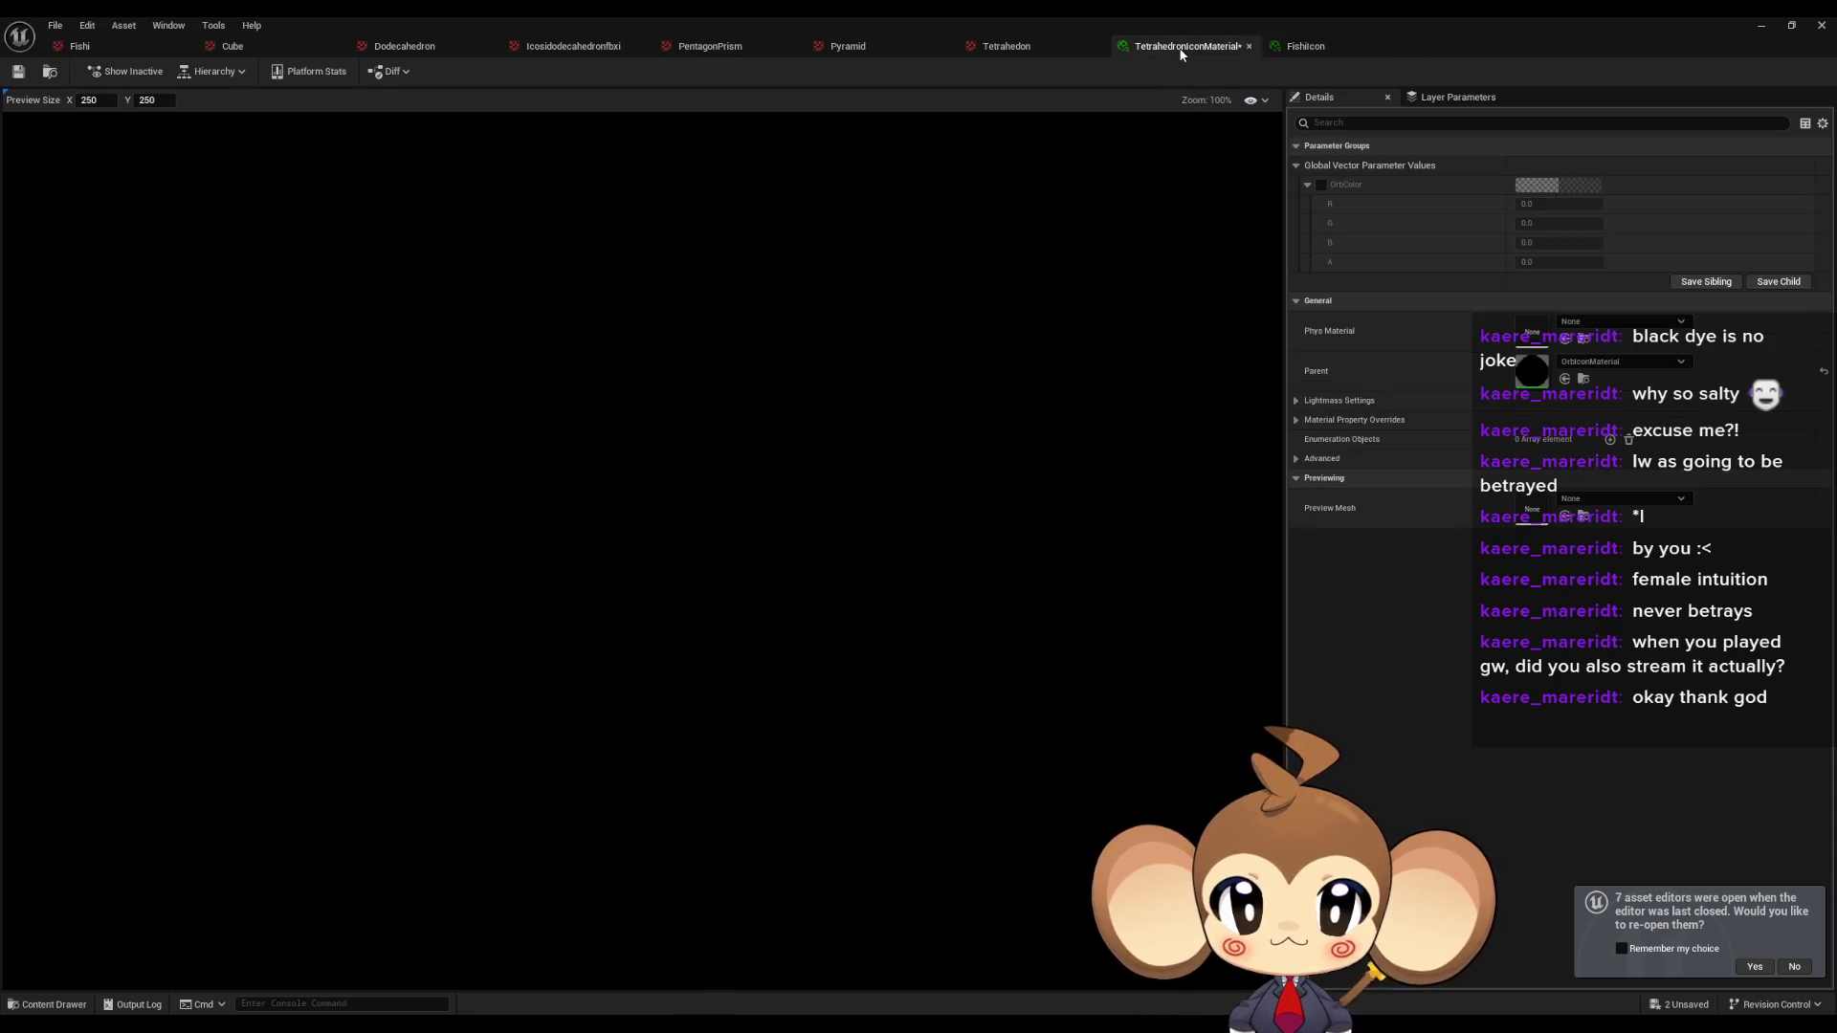
left_click(1325, 52)
mouse_move(1301, 19)
left_mouse_down()
mouse_move(1073, 151)
mouse_move(707, 145)
left_mouse_up()
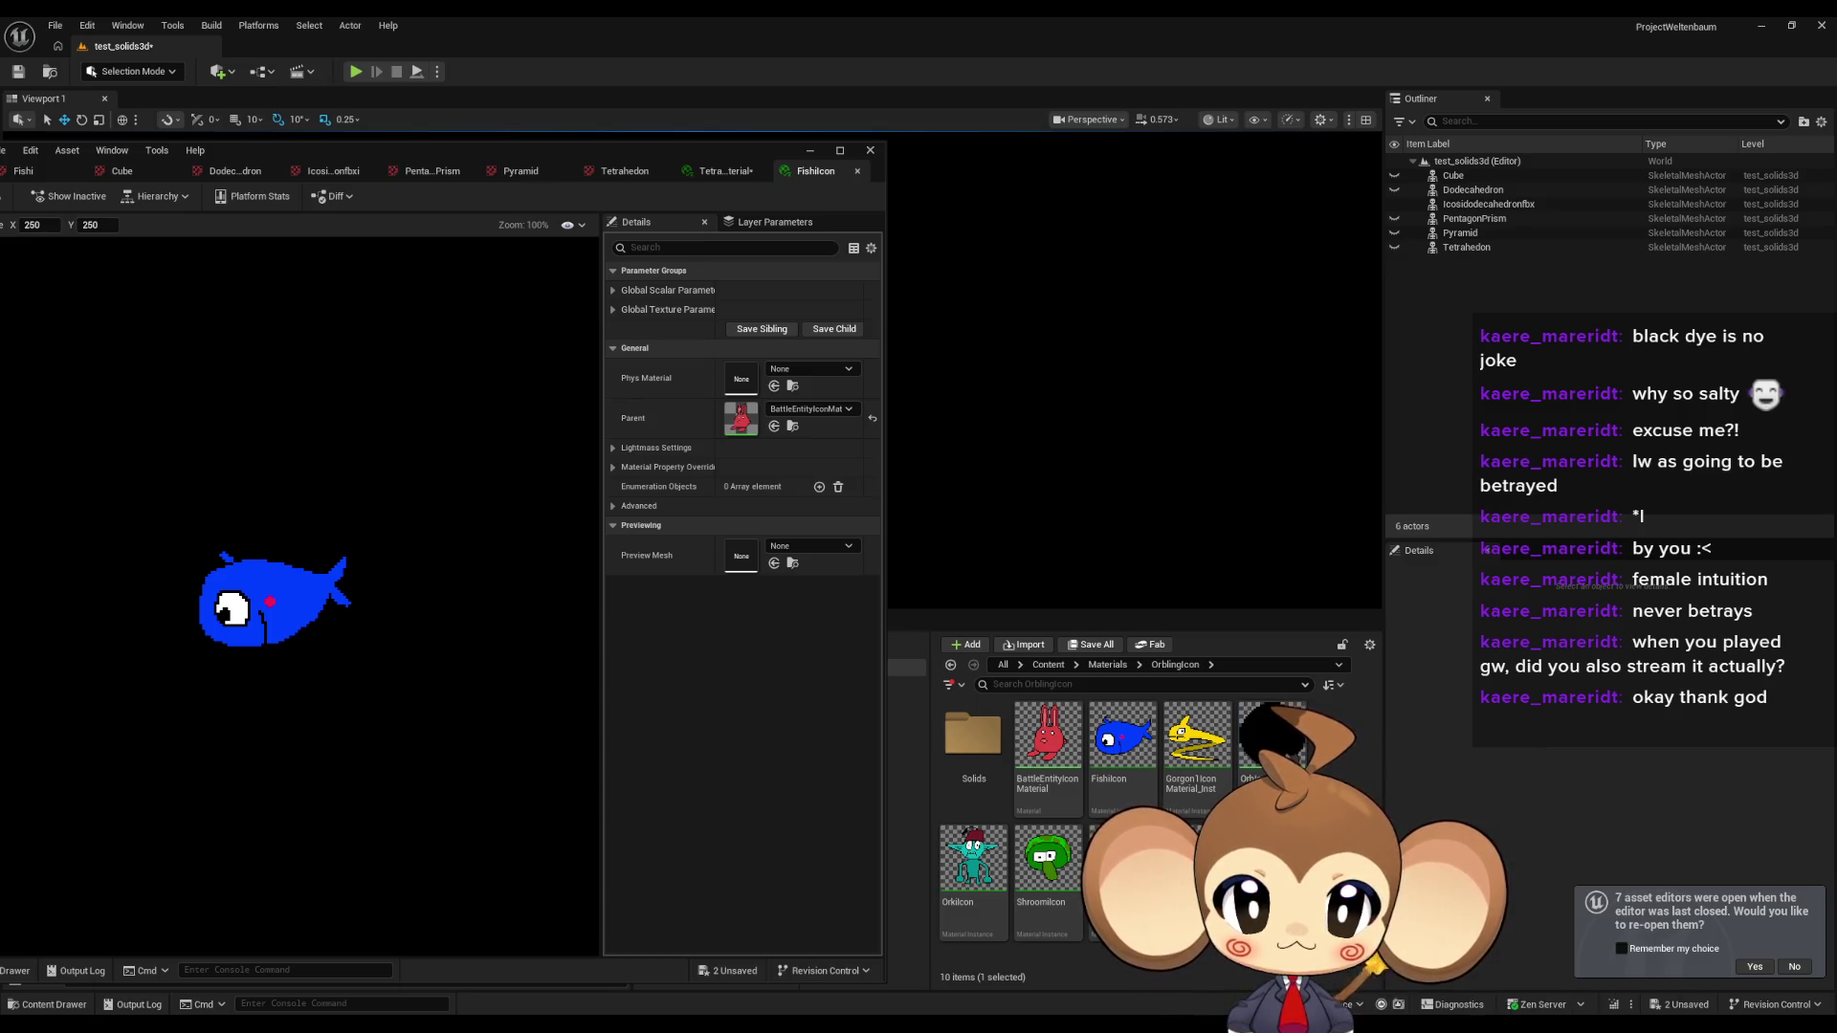
Create a material instance of BattleEntityIconMaterial and move it into Solids.
left_click(1062, 756)
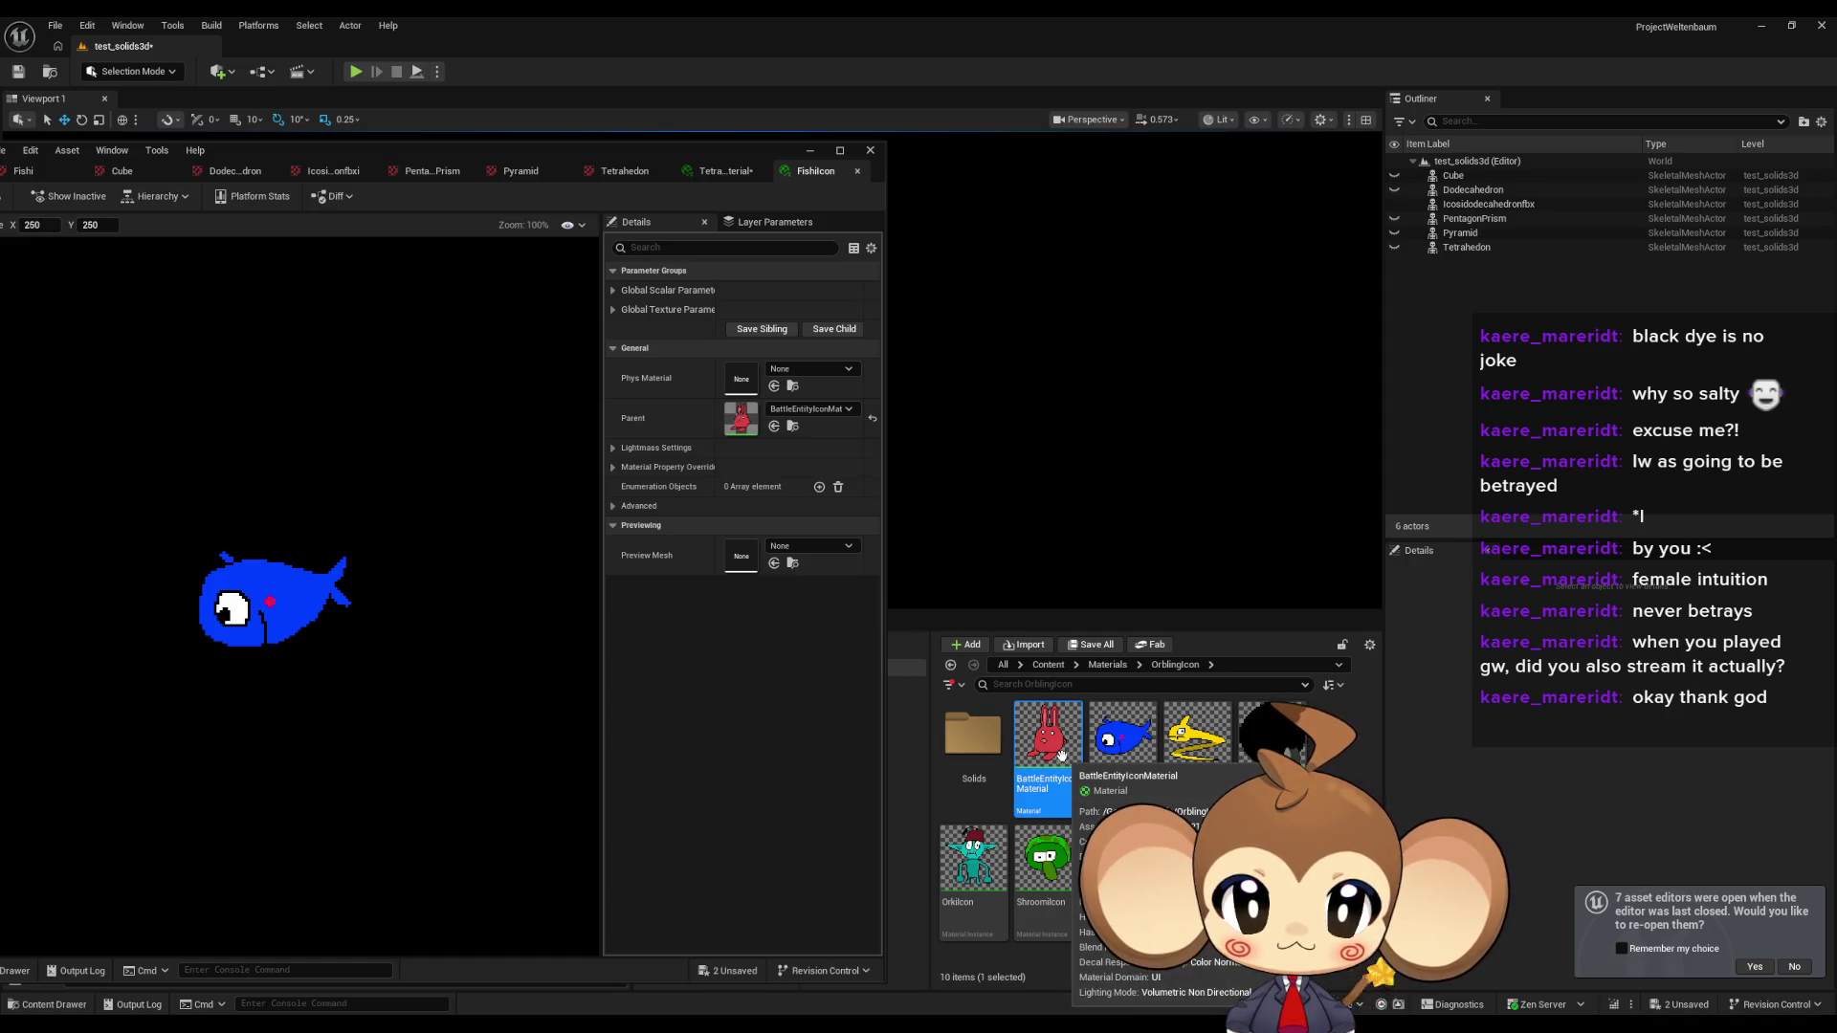
right_click(1061, 756)
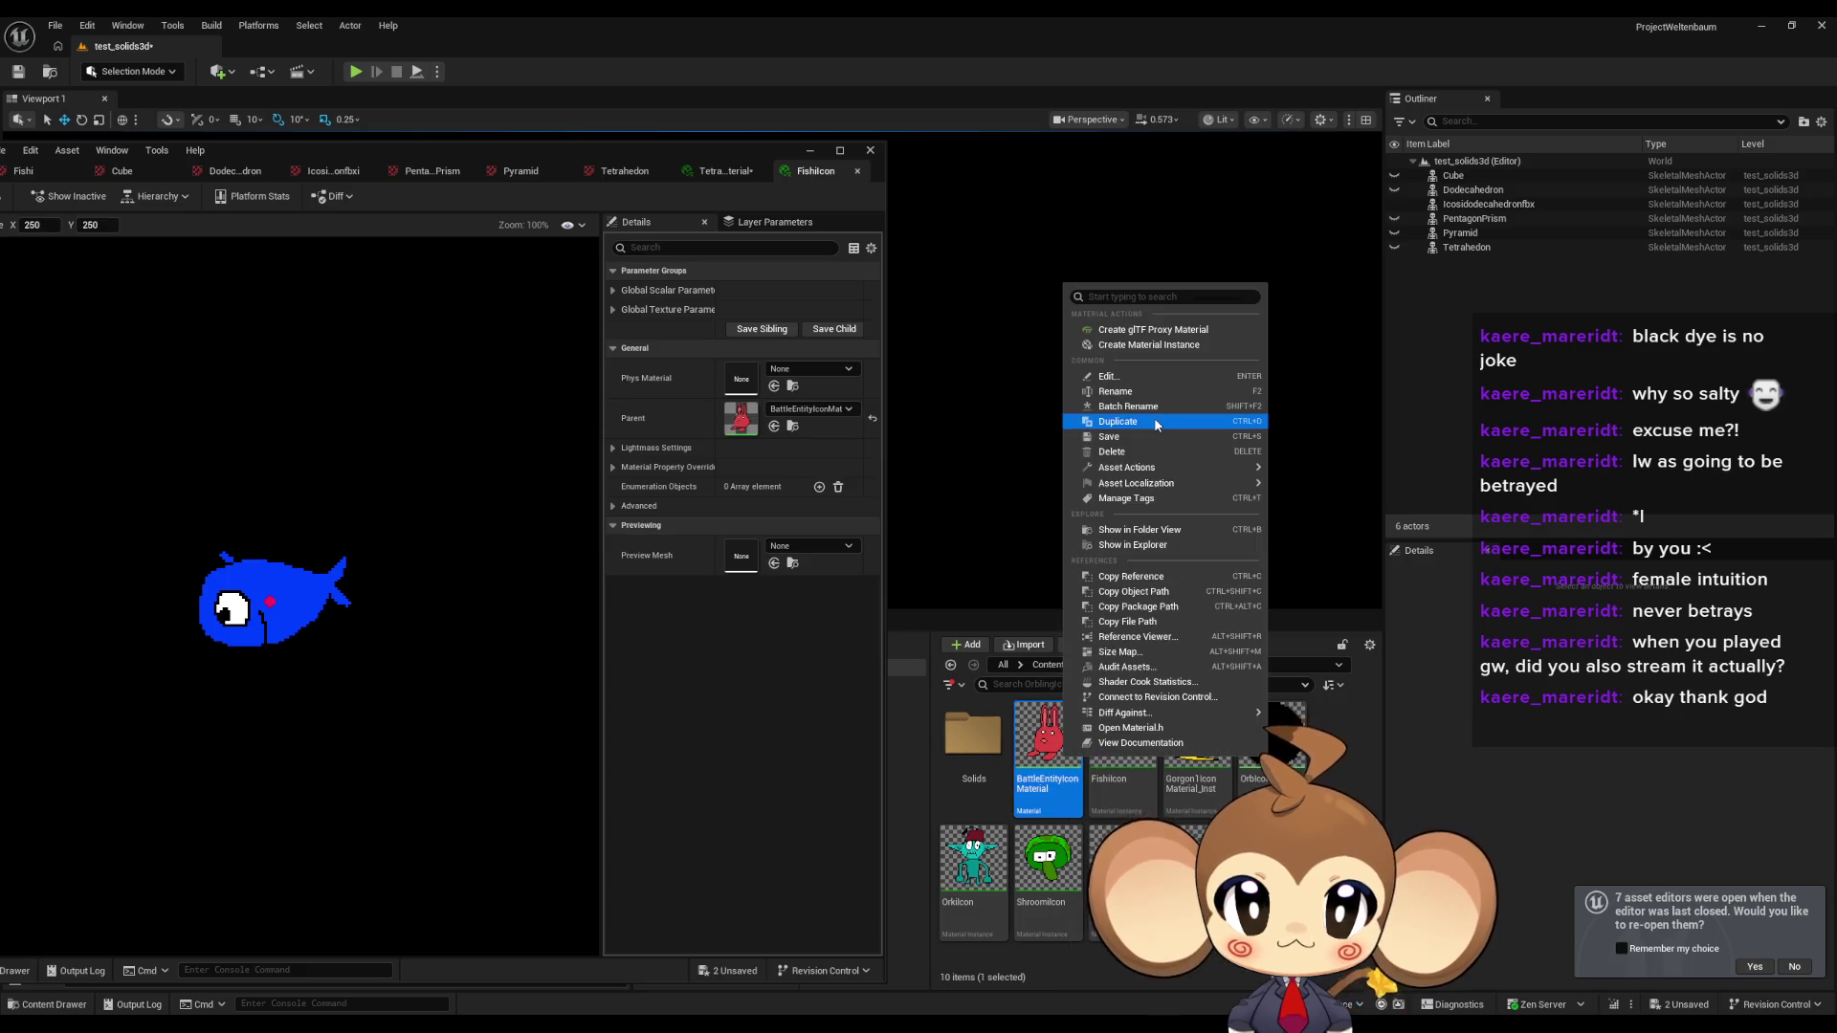
left_click(1150, 360)
left_click_drag(1122, 736, 947, 749)
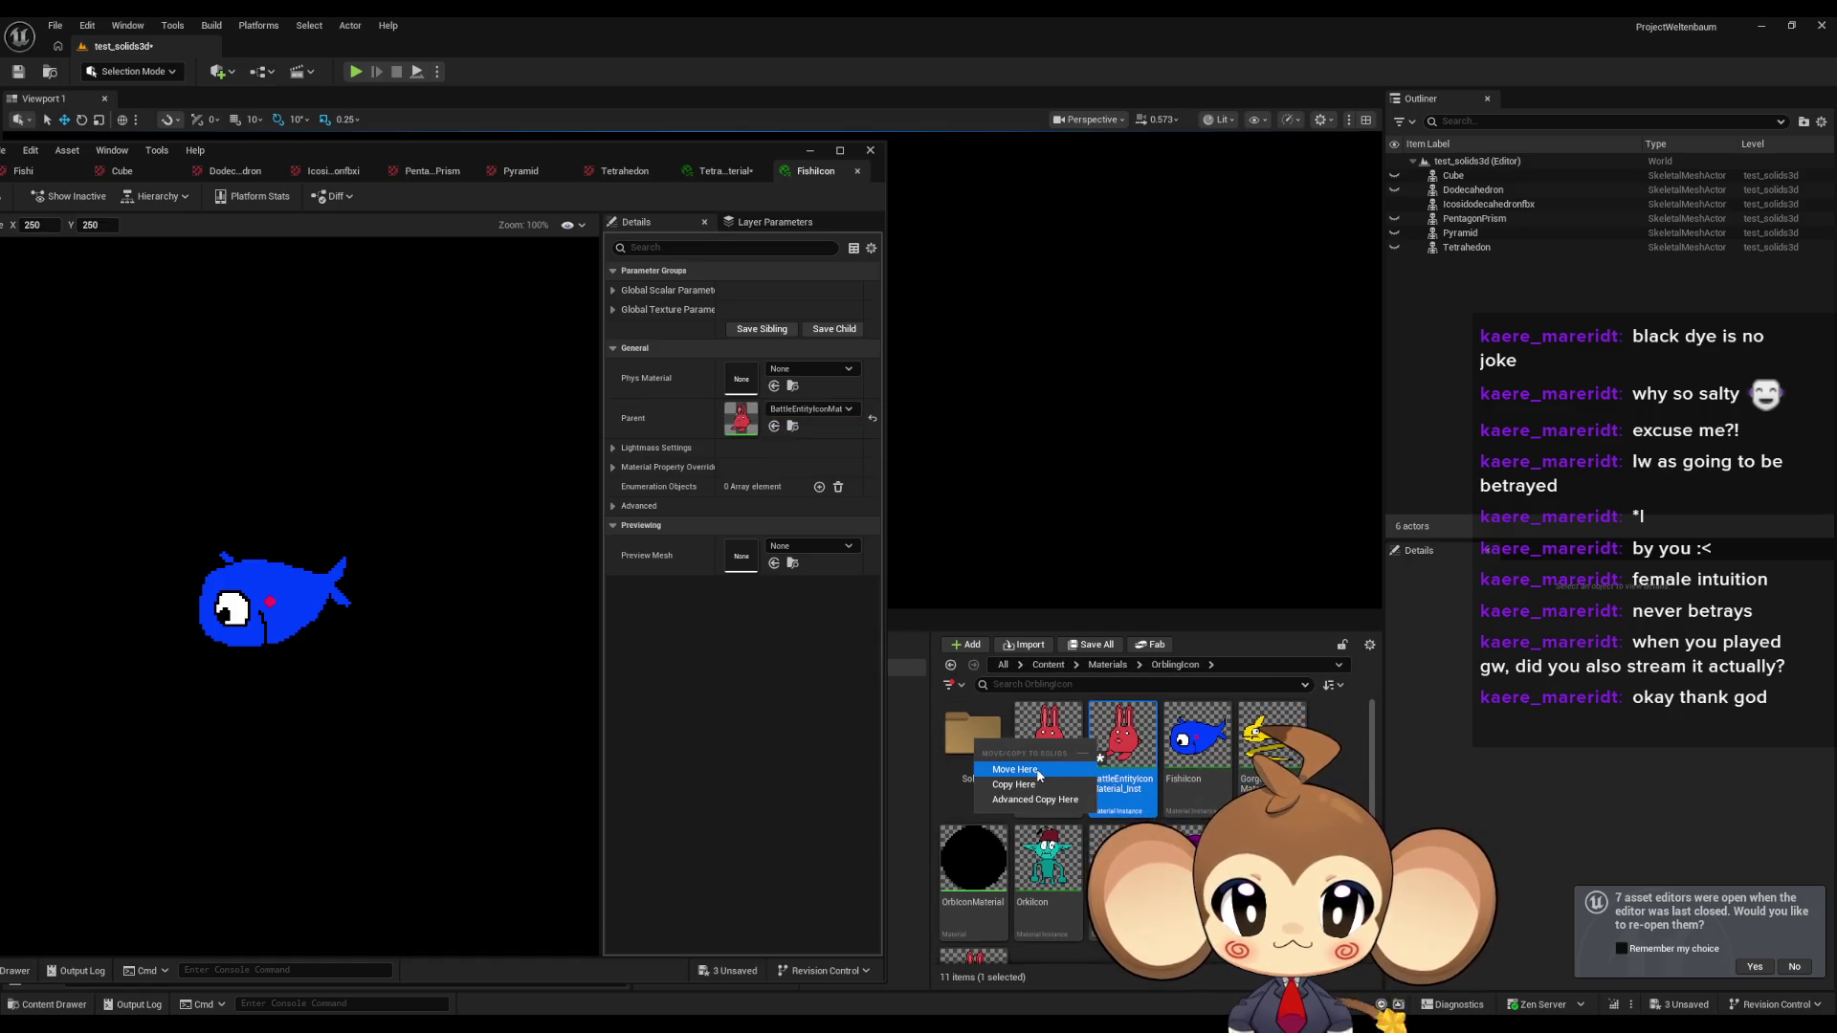
left_click(1043, 770)
Force delete the old TetrahedronIconMaterial from the Solids folder.
double_click(973, 735)
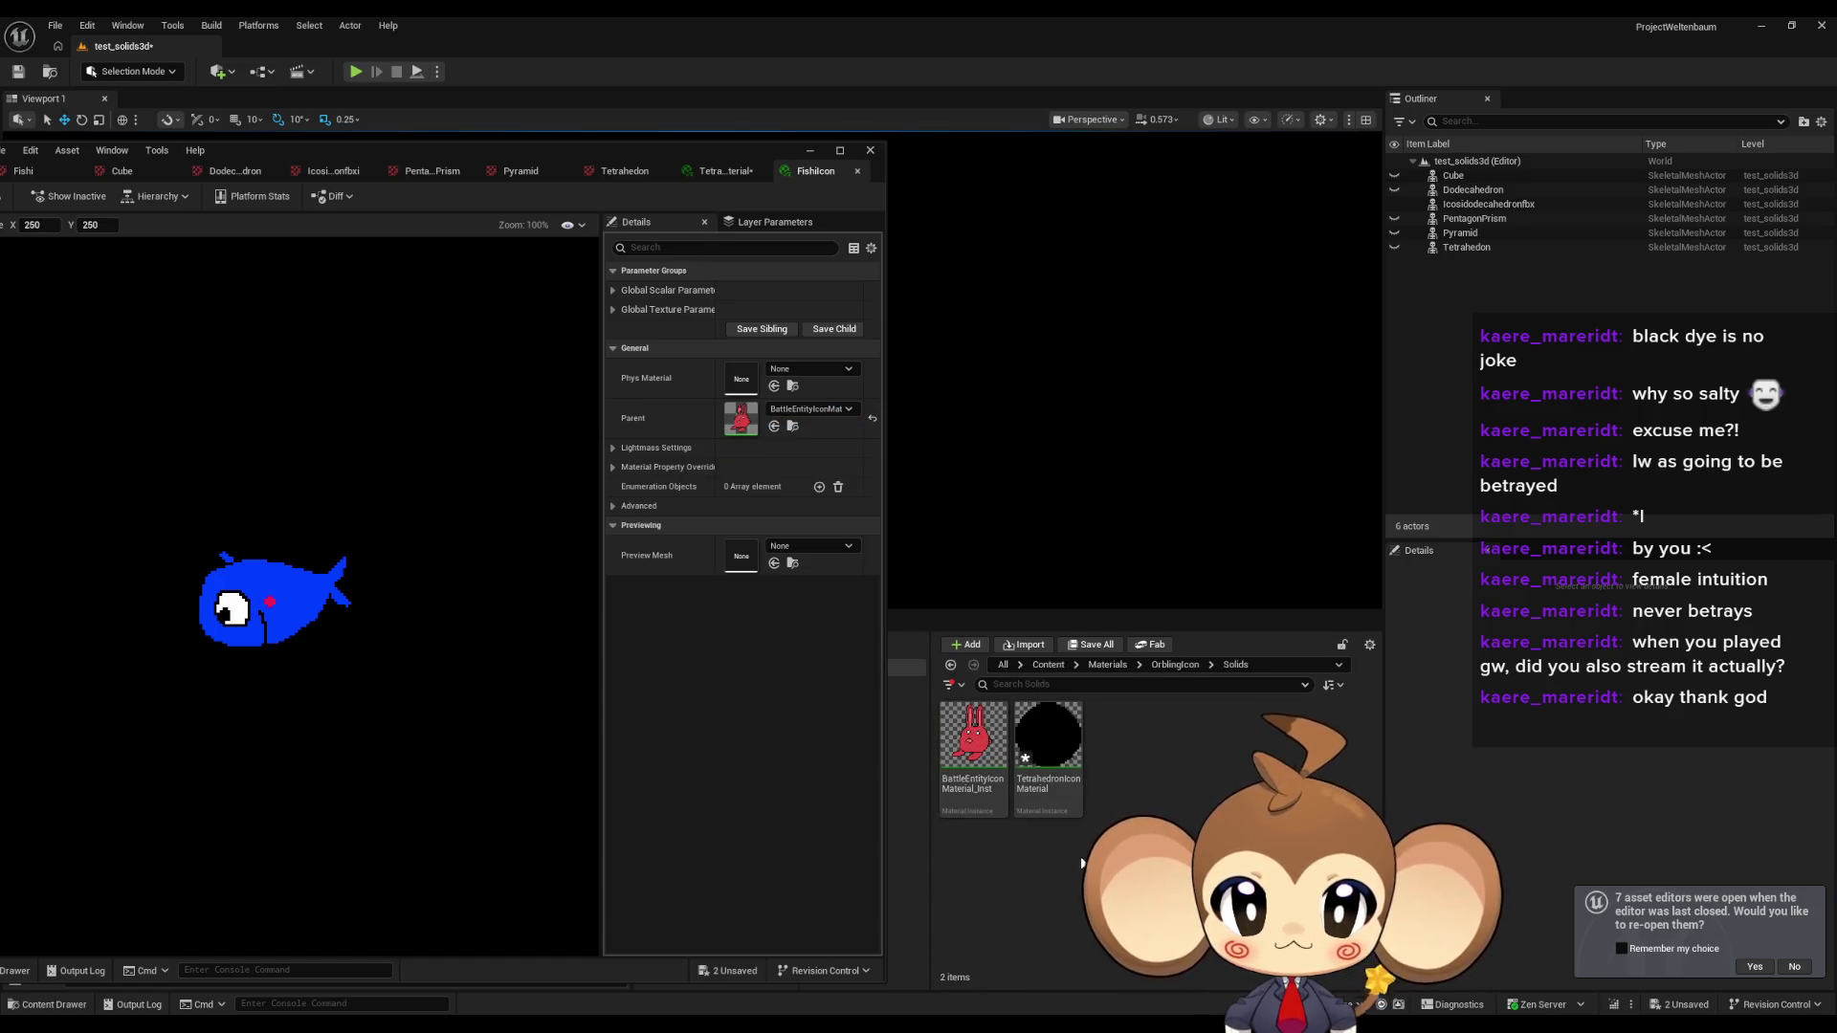
left_click(1053, 753)
left_click(1112, 782)
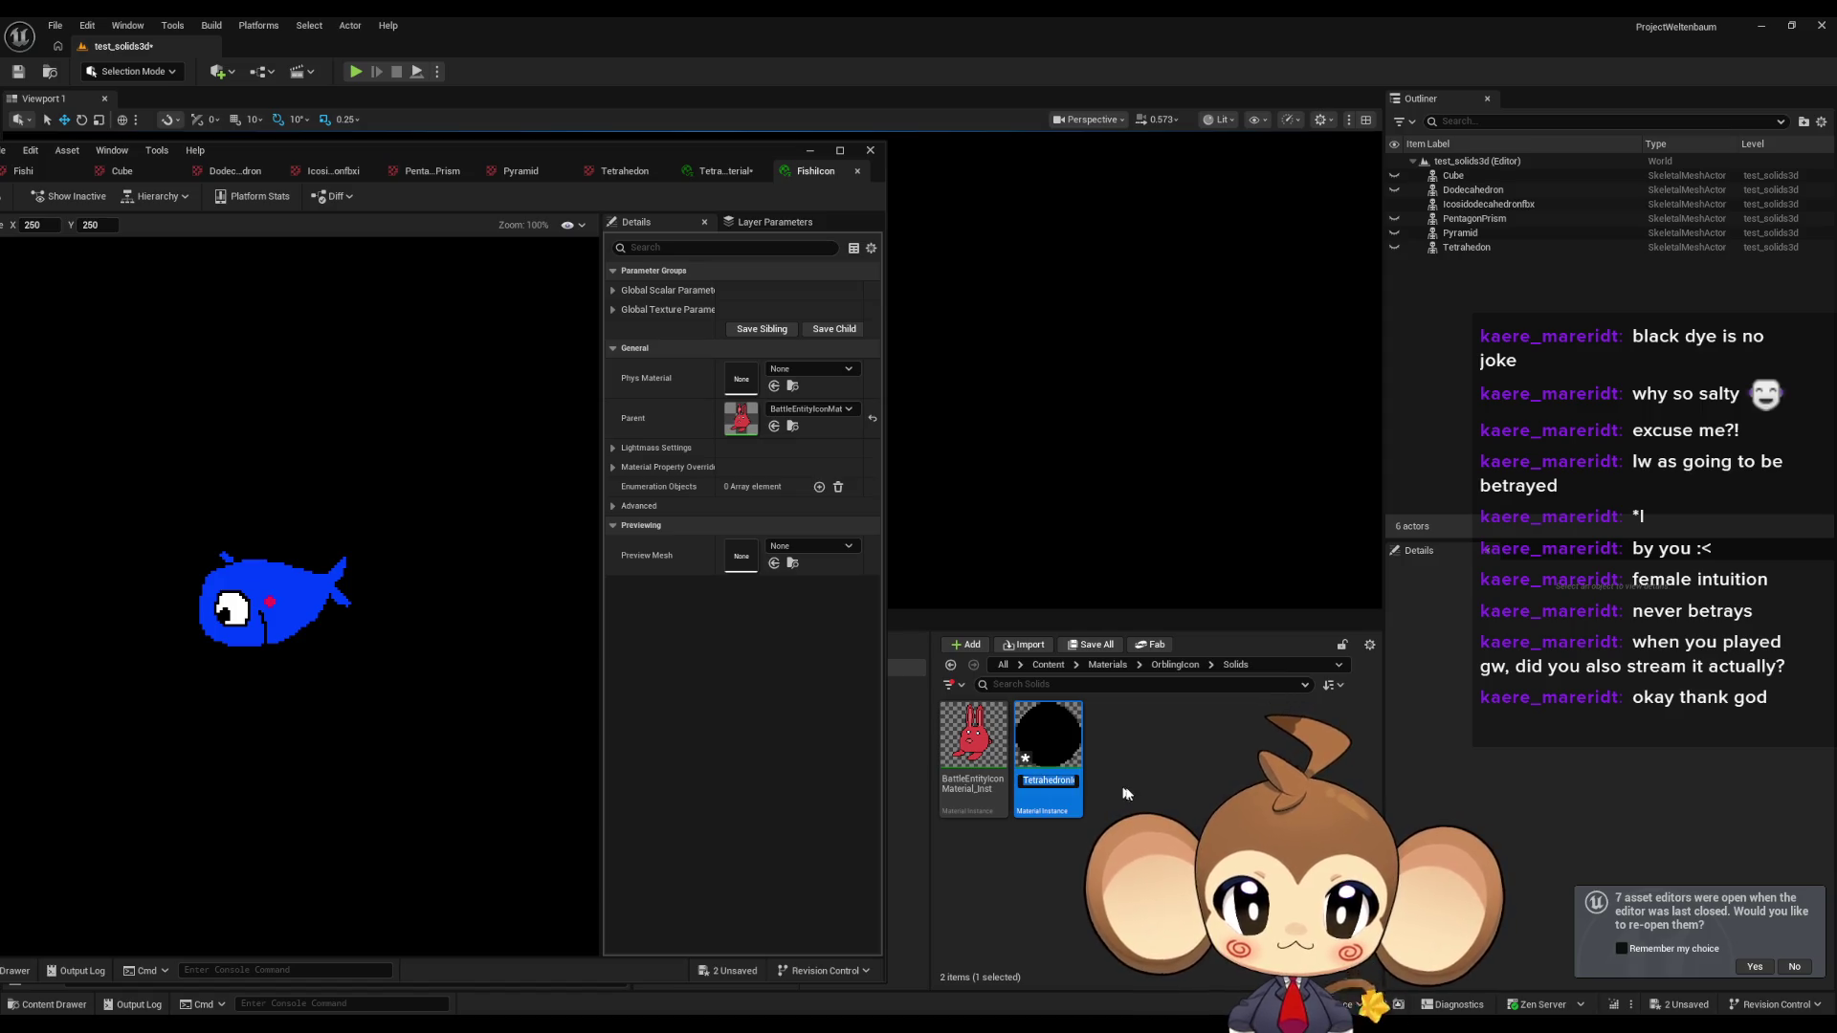
left_click(1047, 755)
key("Delete")
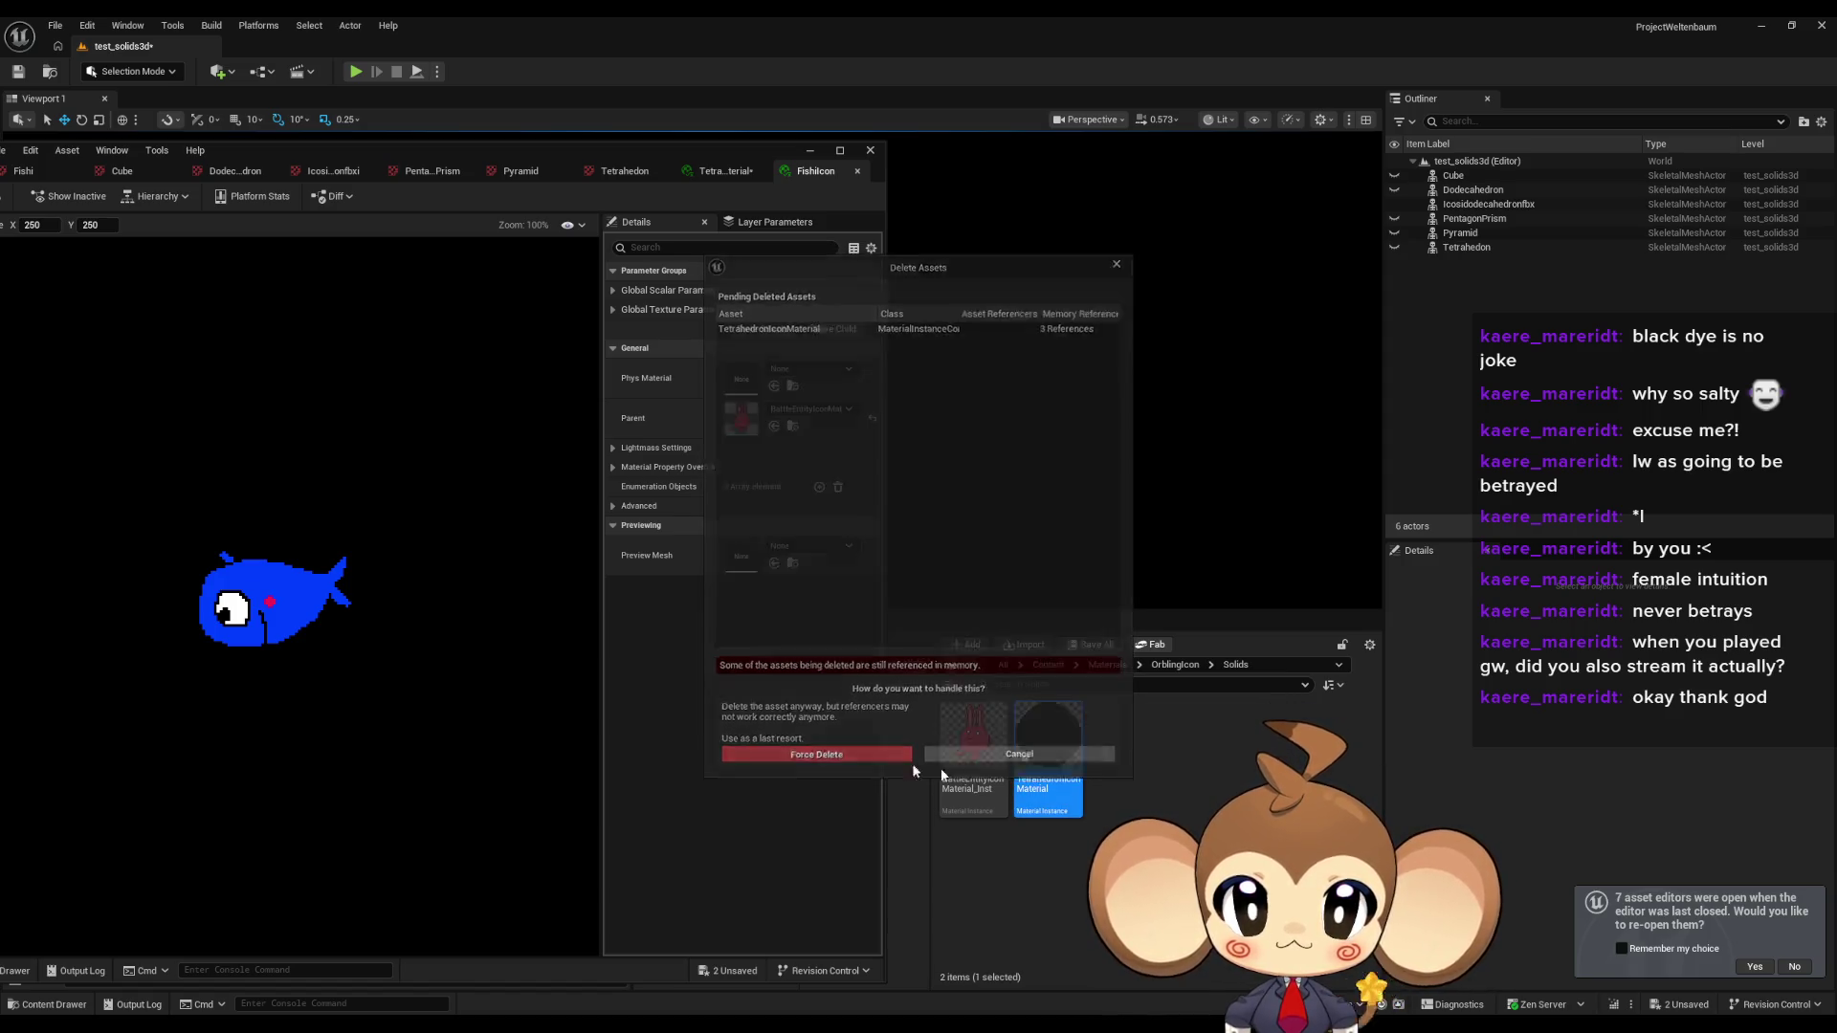
left_click(1038, 755)
Rename the new instance to TetrahedronIconMaterial and open it.
left_click(973, 746)
key("F2")
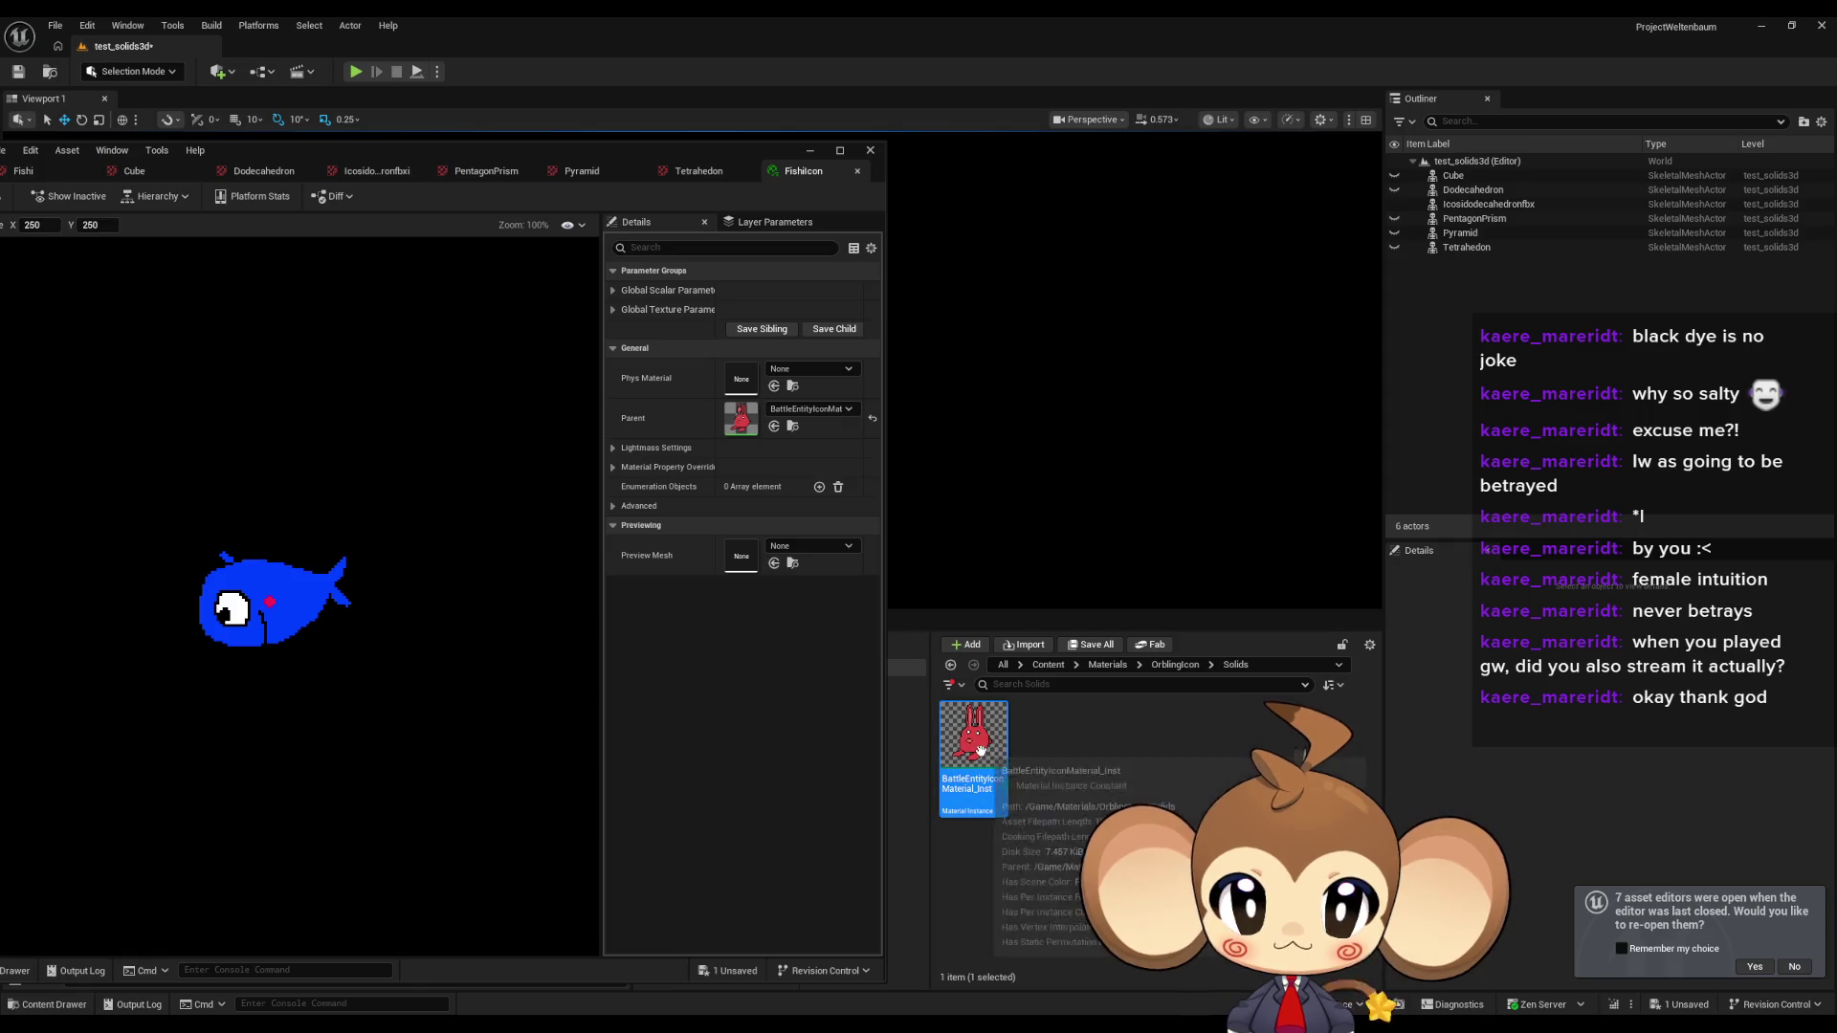
type("TetrahedronIconMaterial")
key("Return")
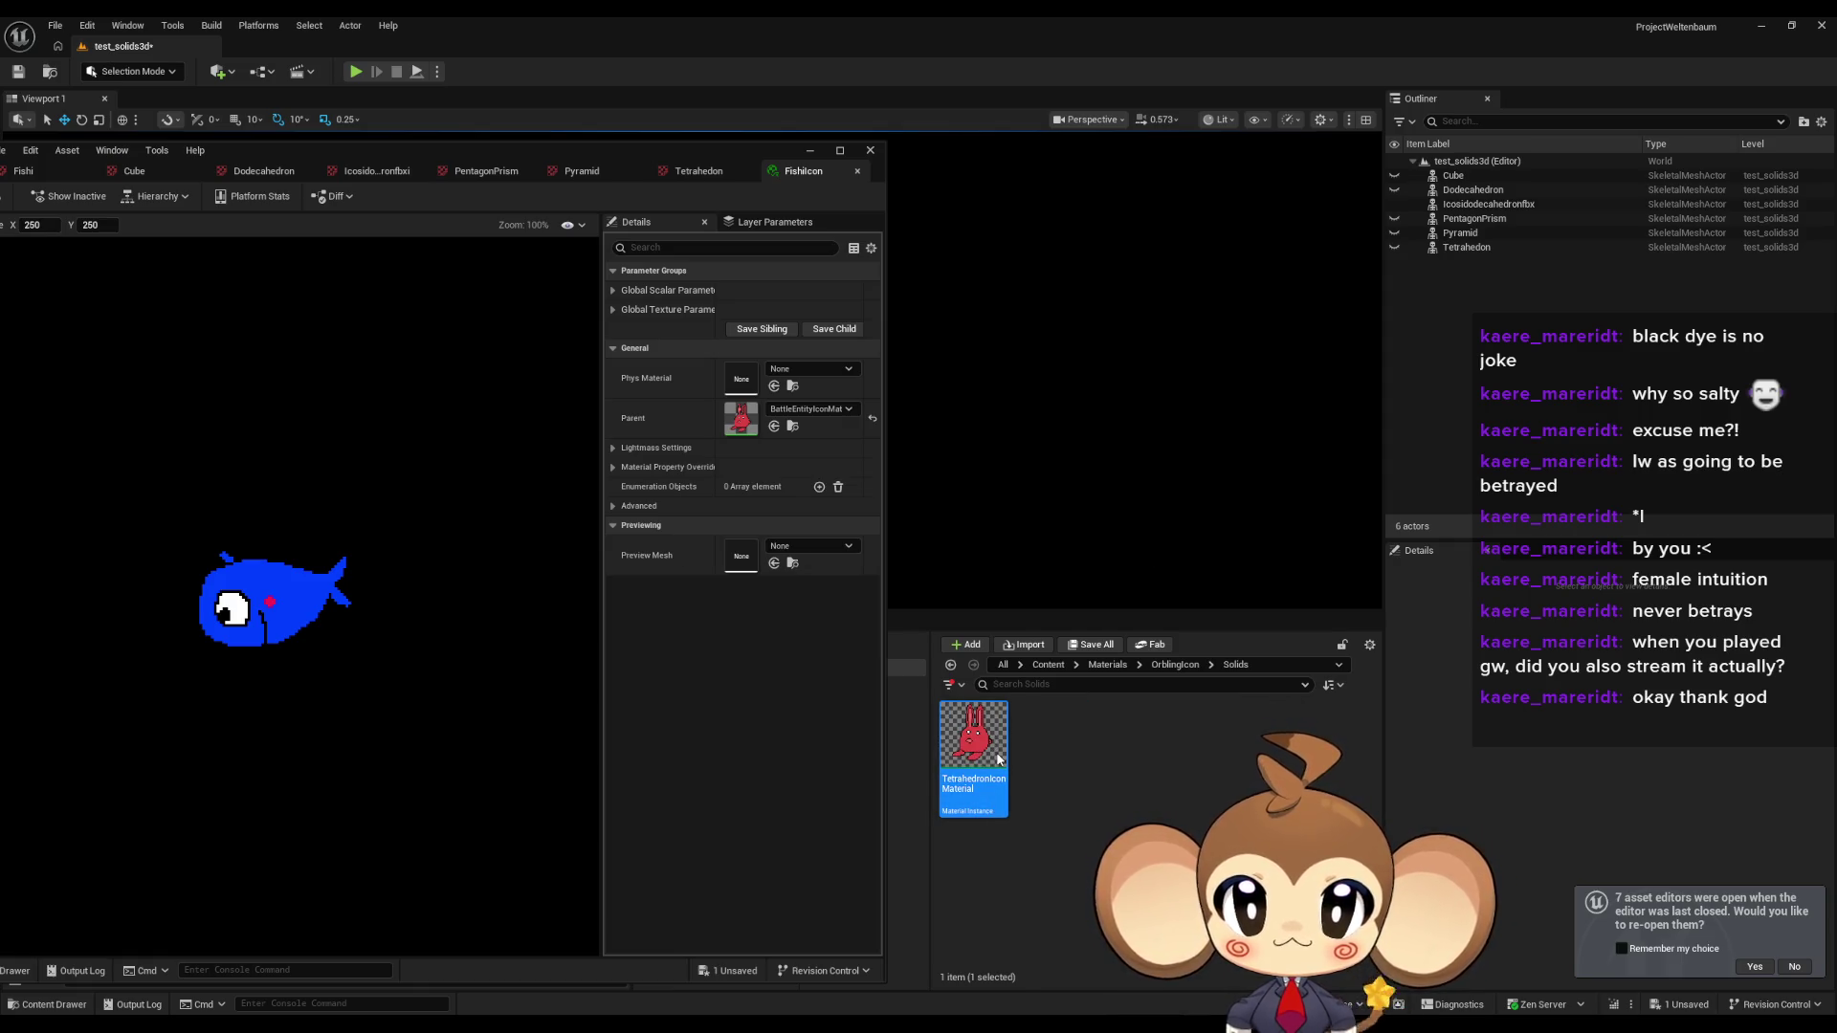
double_click(998, 759)
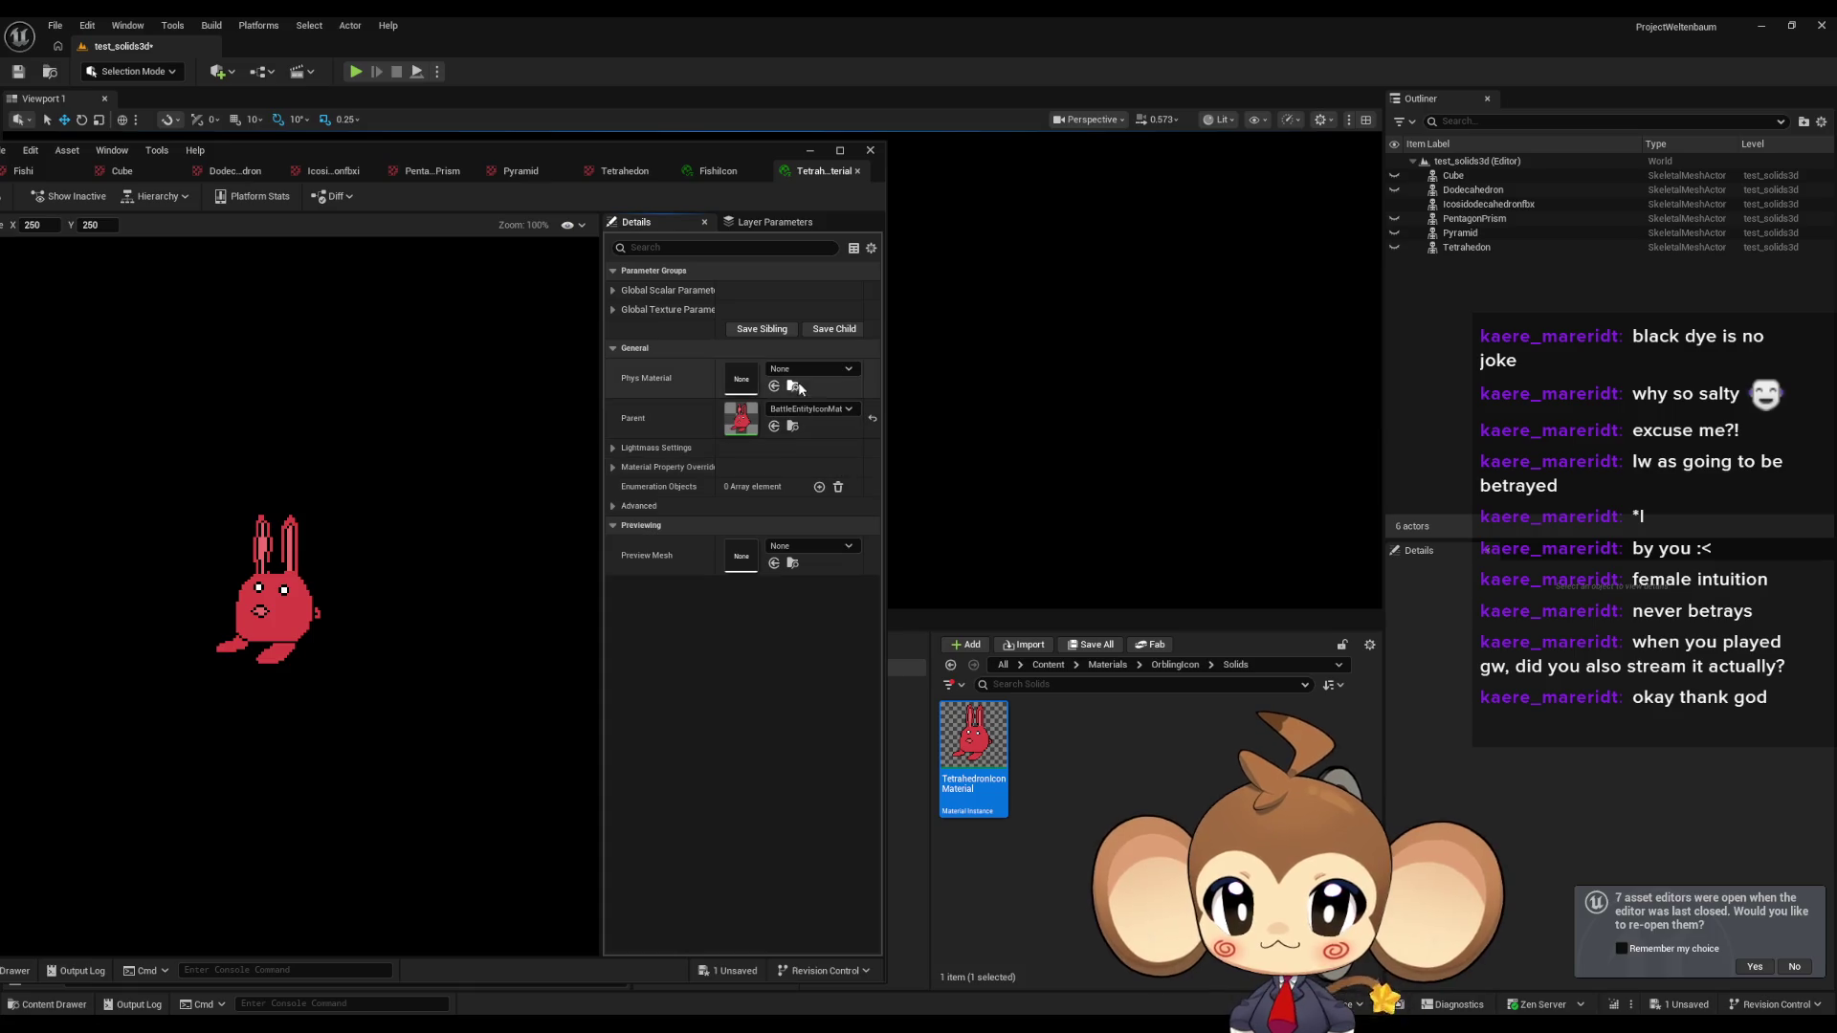
Compare the TetrahedronIcon material's parameters with those of FishiIcon.
left_click(613, 308)
left_click(612, 292)
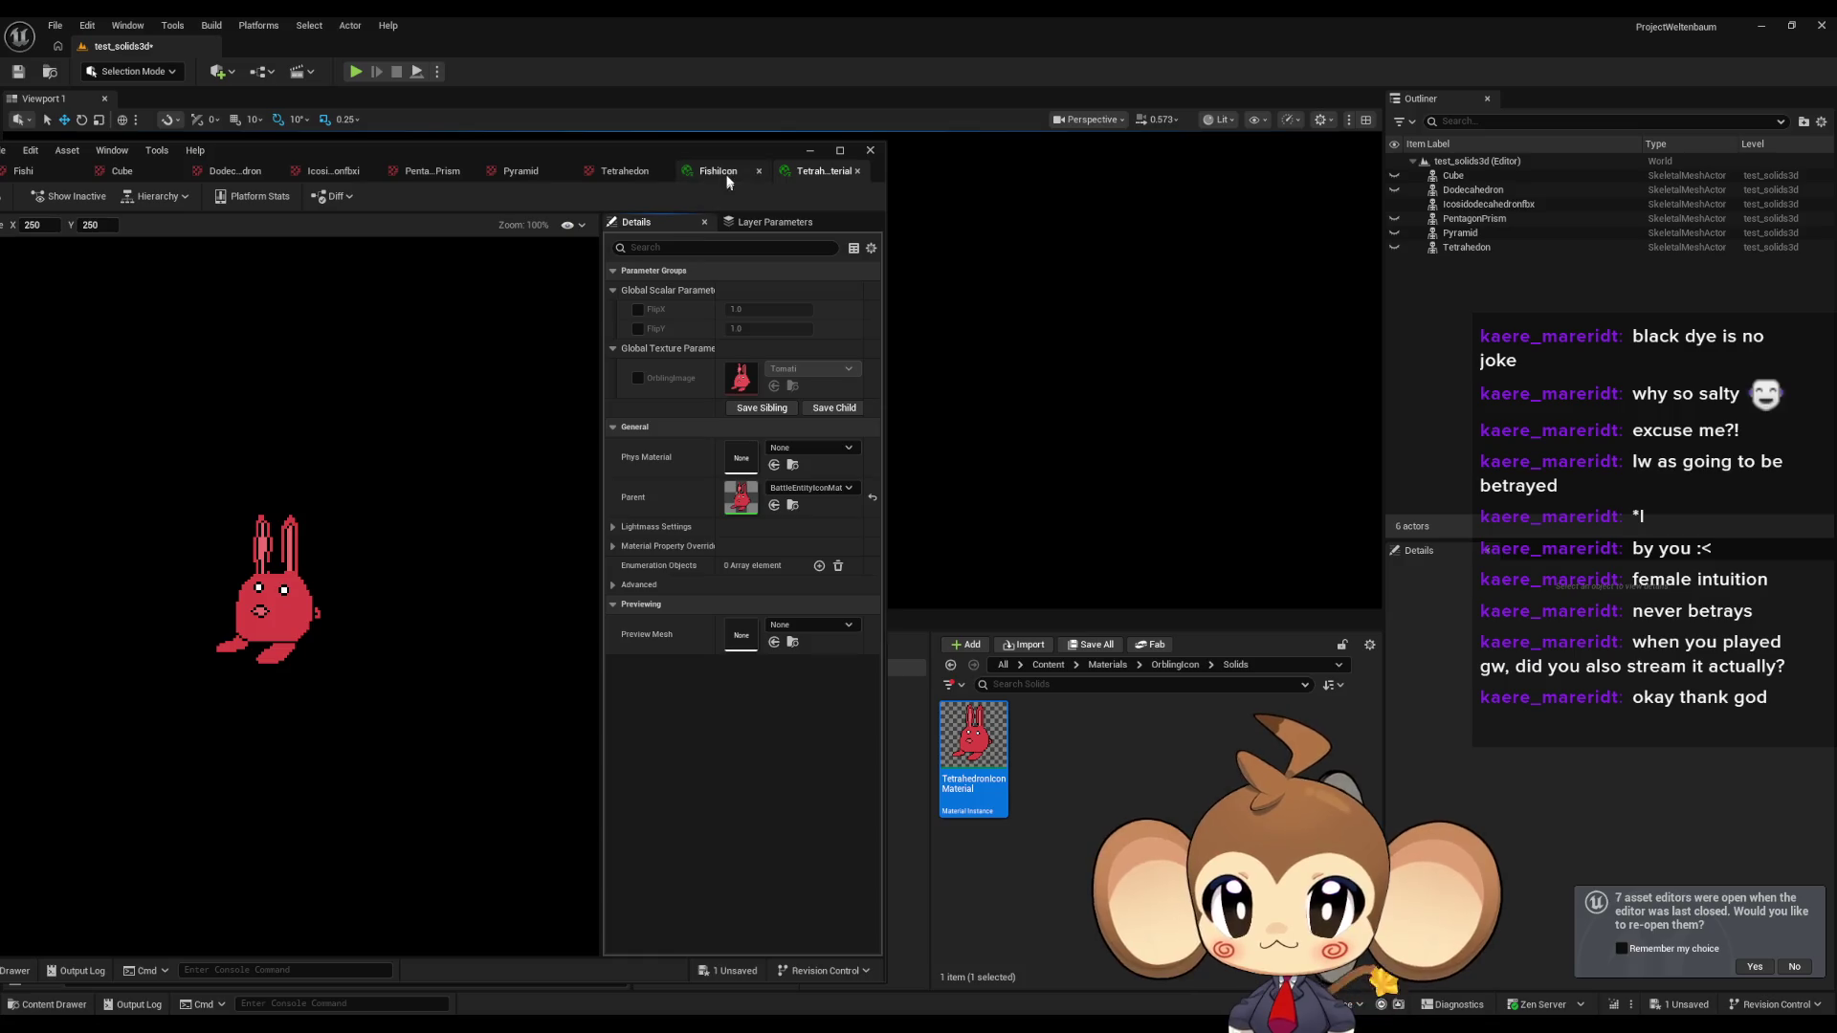
left_click(726, 170)
left_click(614, 290)
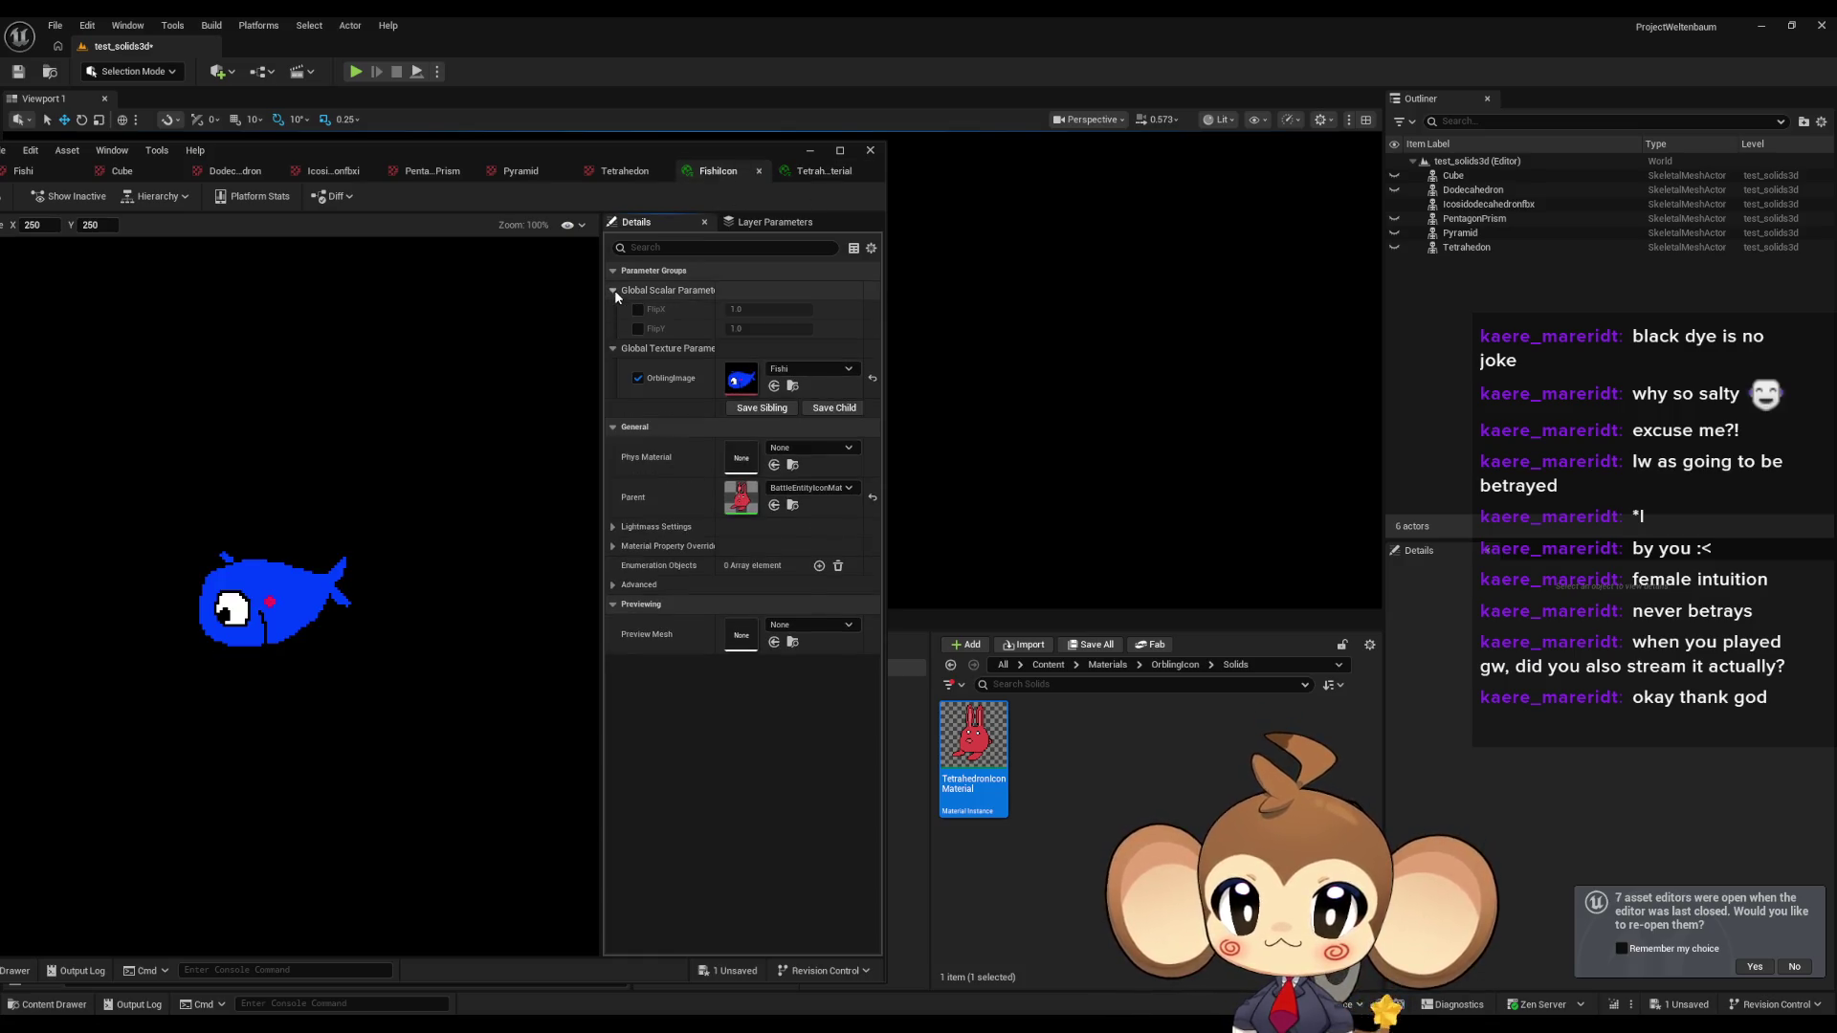
left_click(820, 172)
Override OrblingImage with the Tetrahedon texture found by searching 'tetra'.
left_click(639, 377)
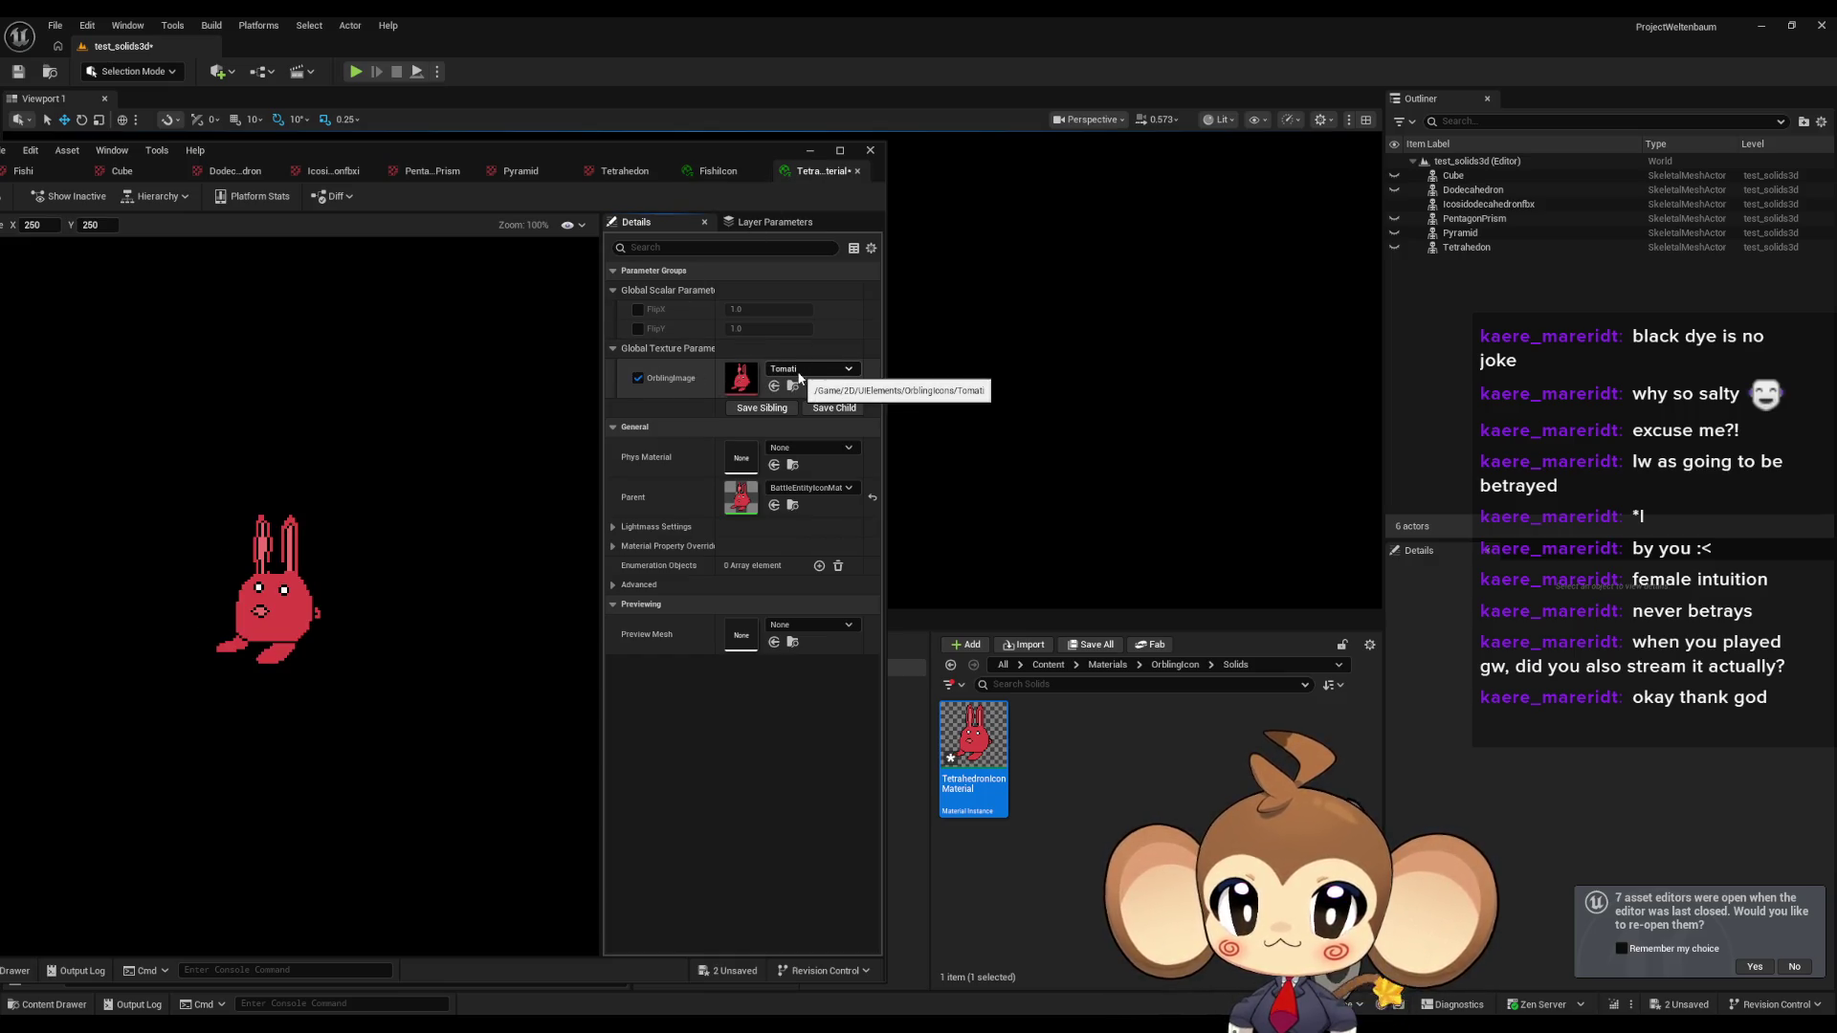
left_click(798, 370)
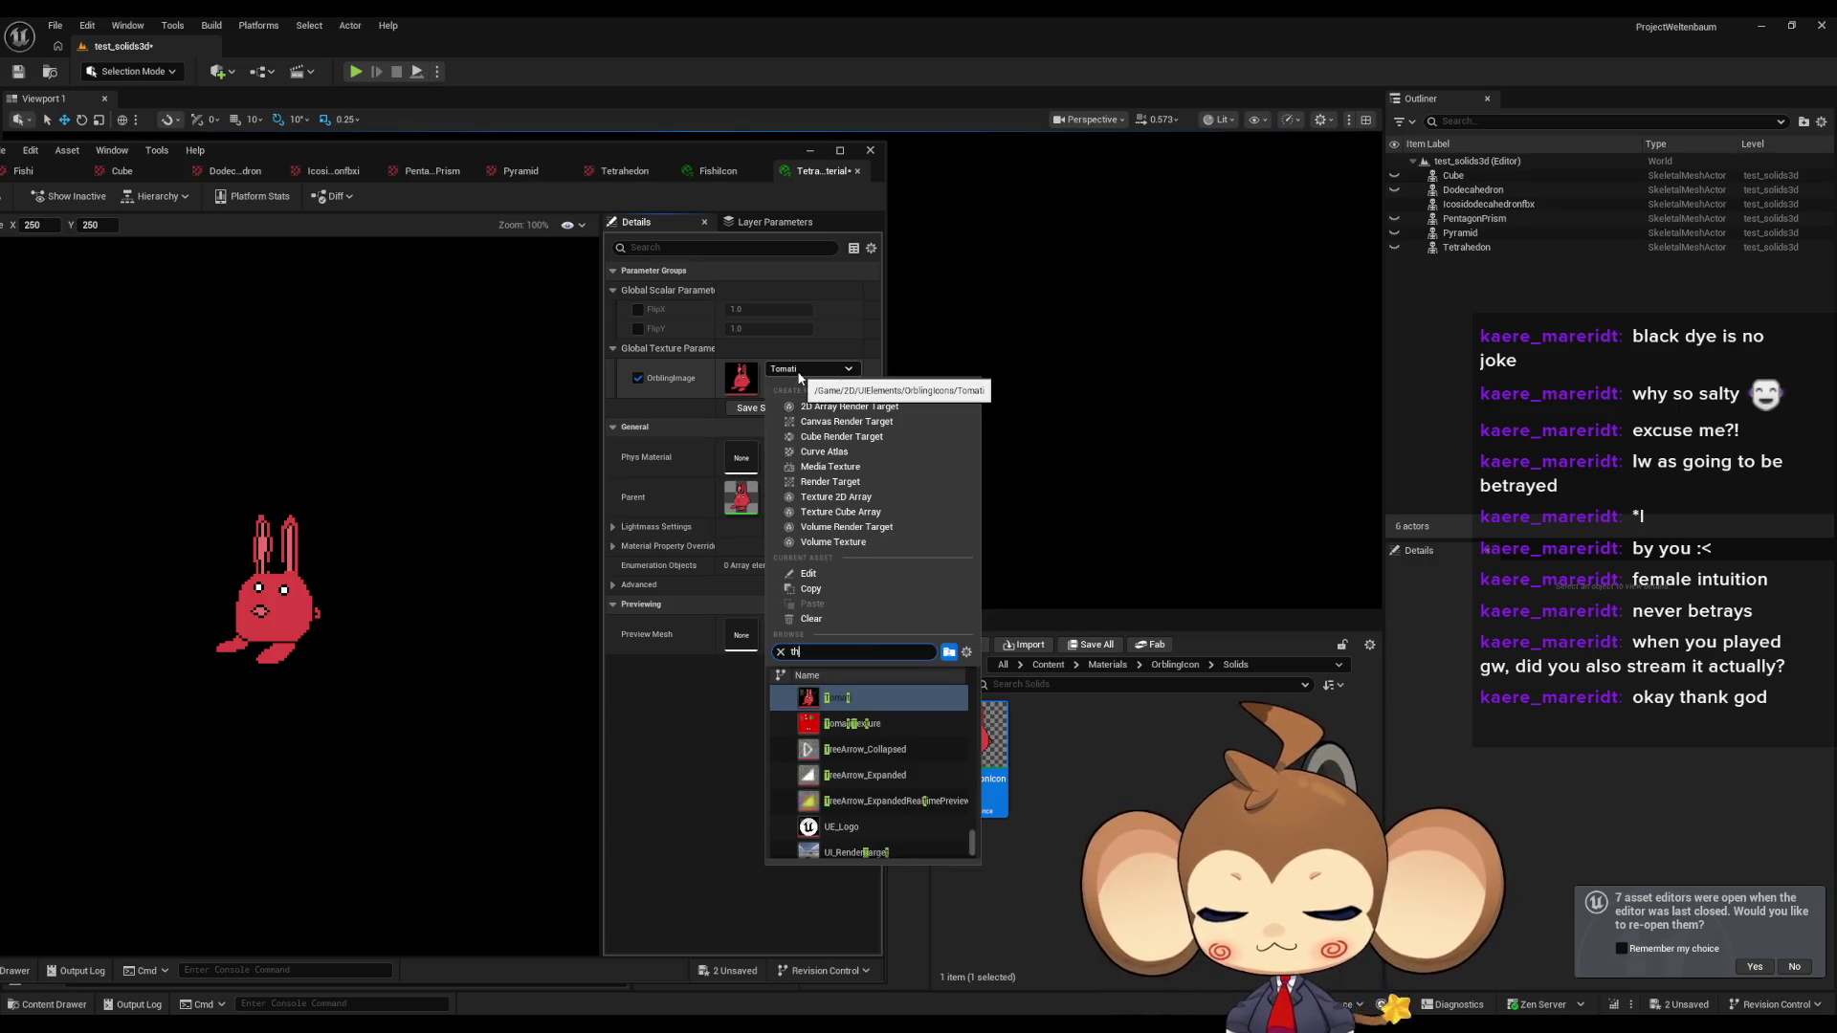
type("et")
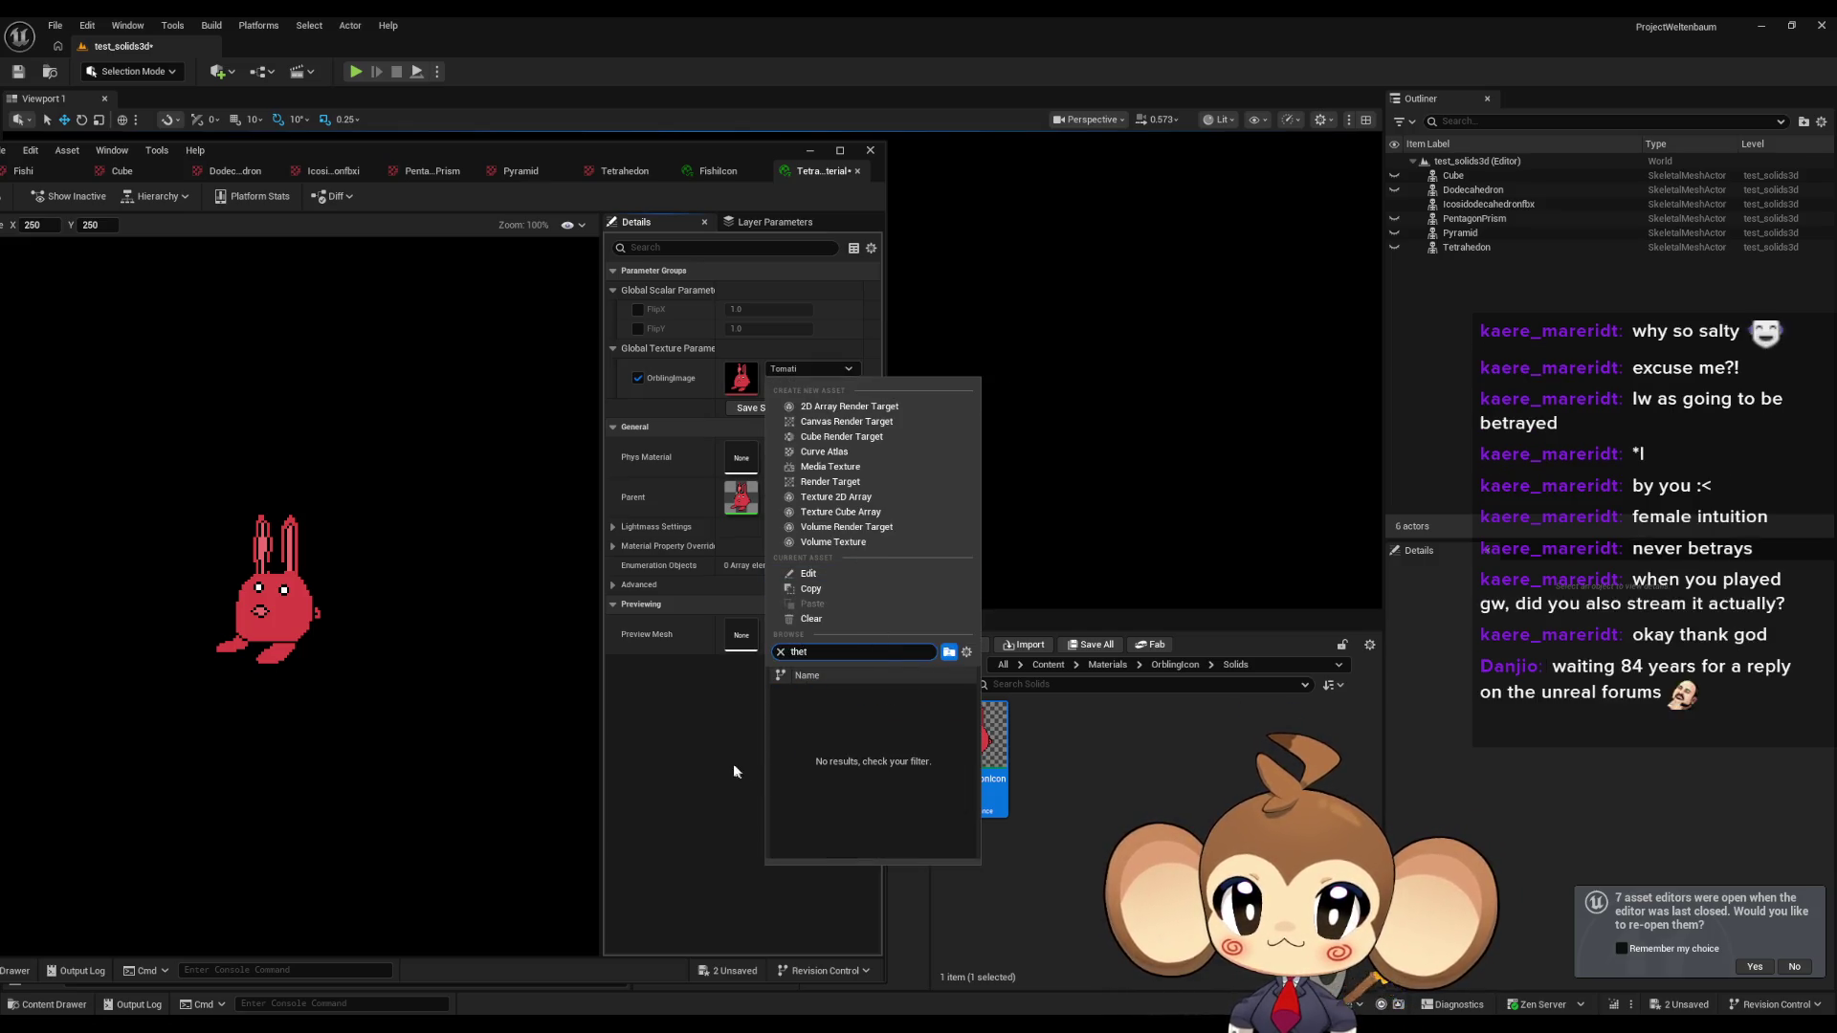
key("BackSpace")
key("BackSpace")
key("BackSpace")
type("z")
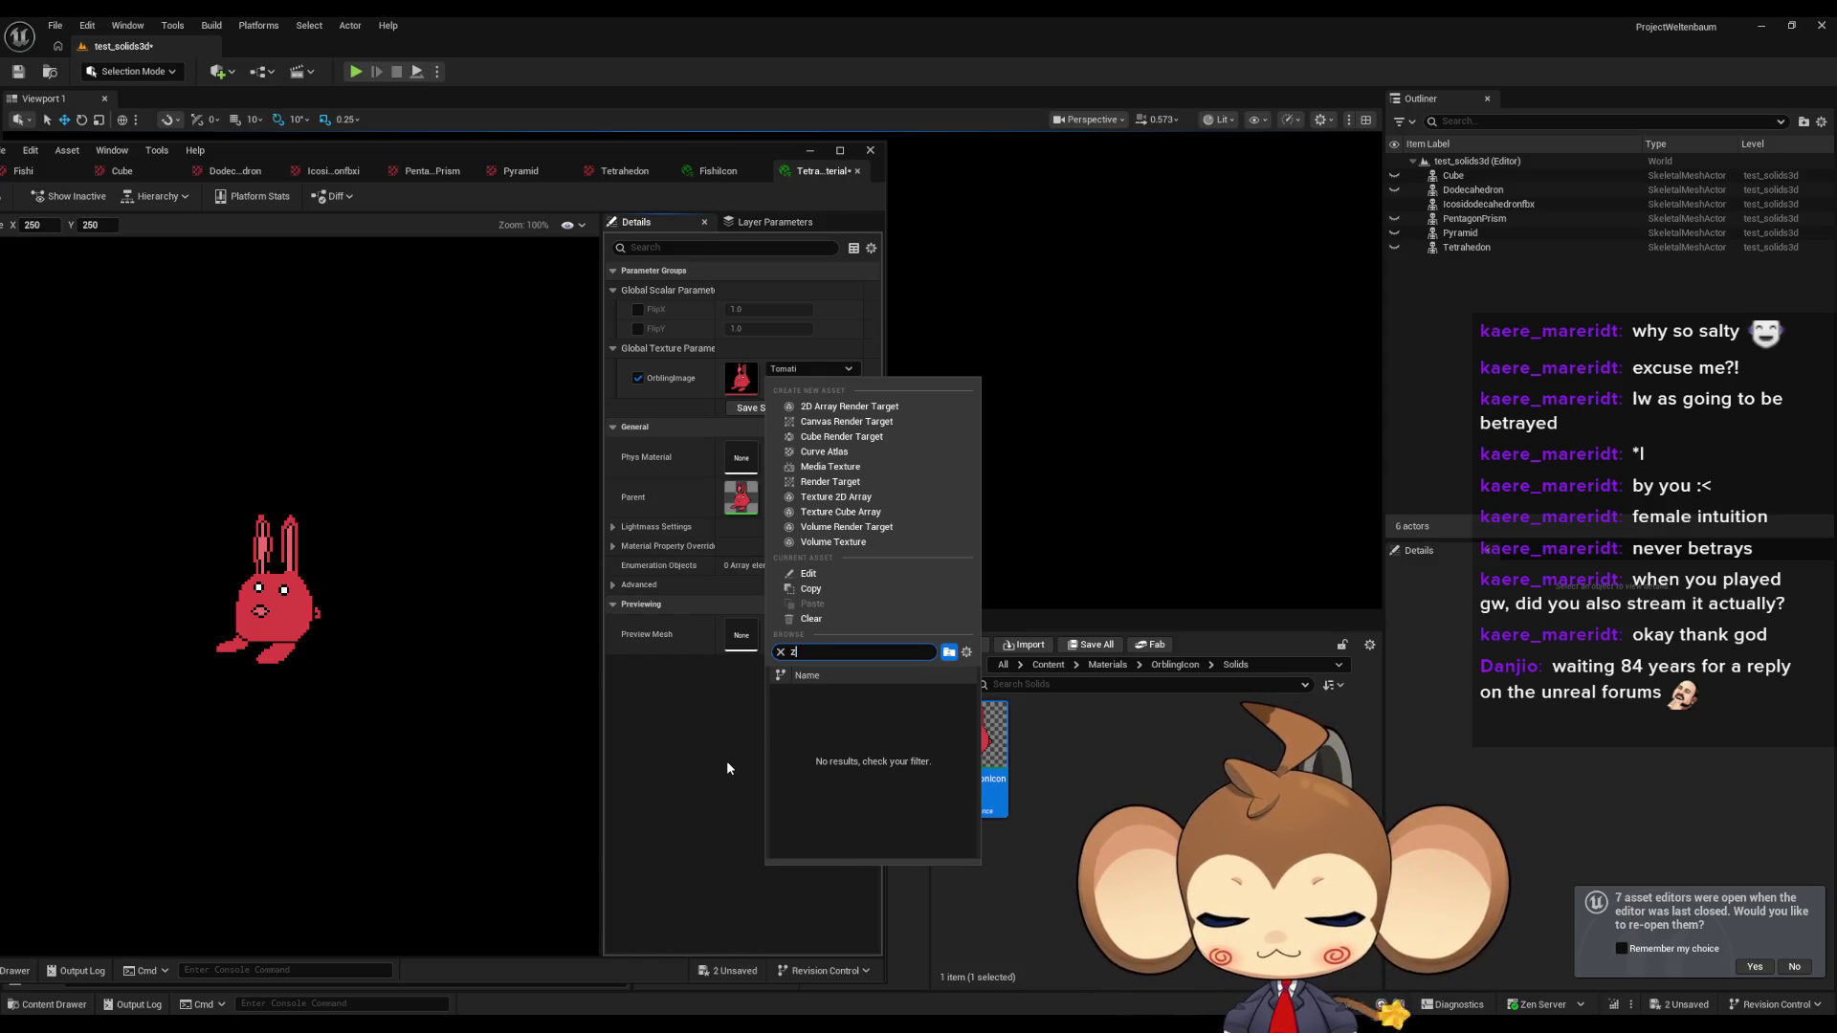
type("etra")
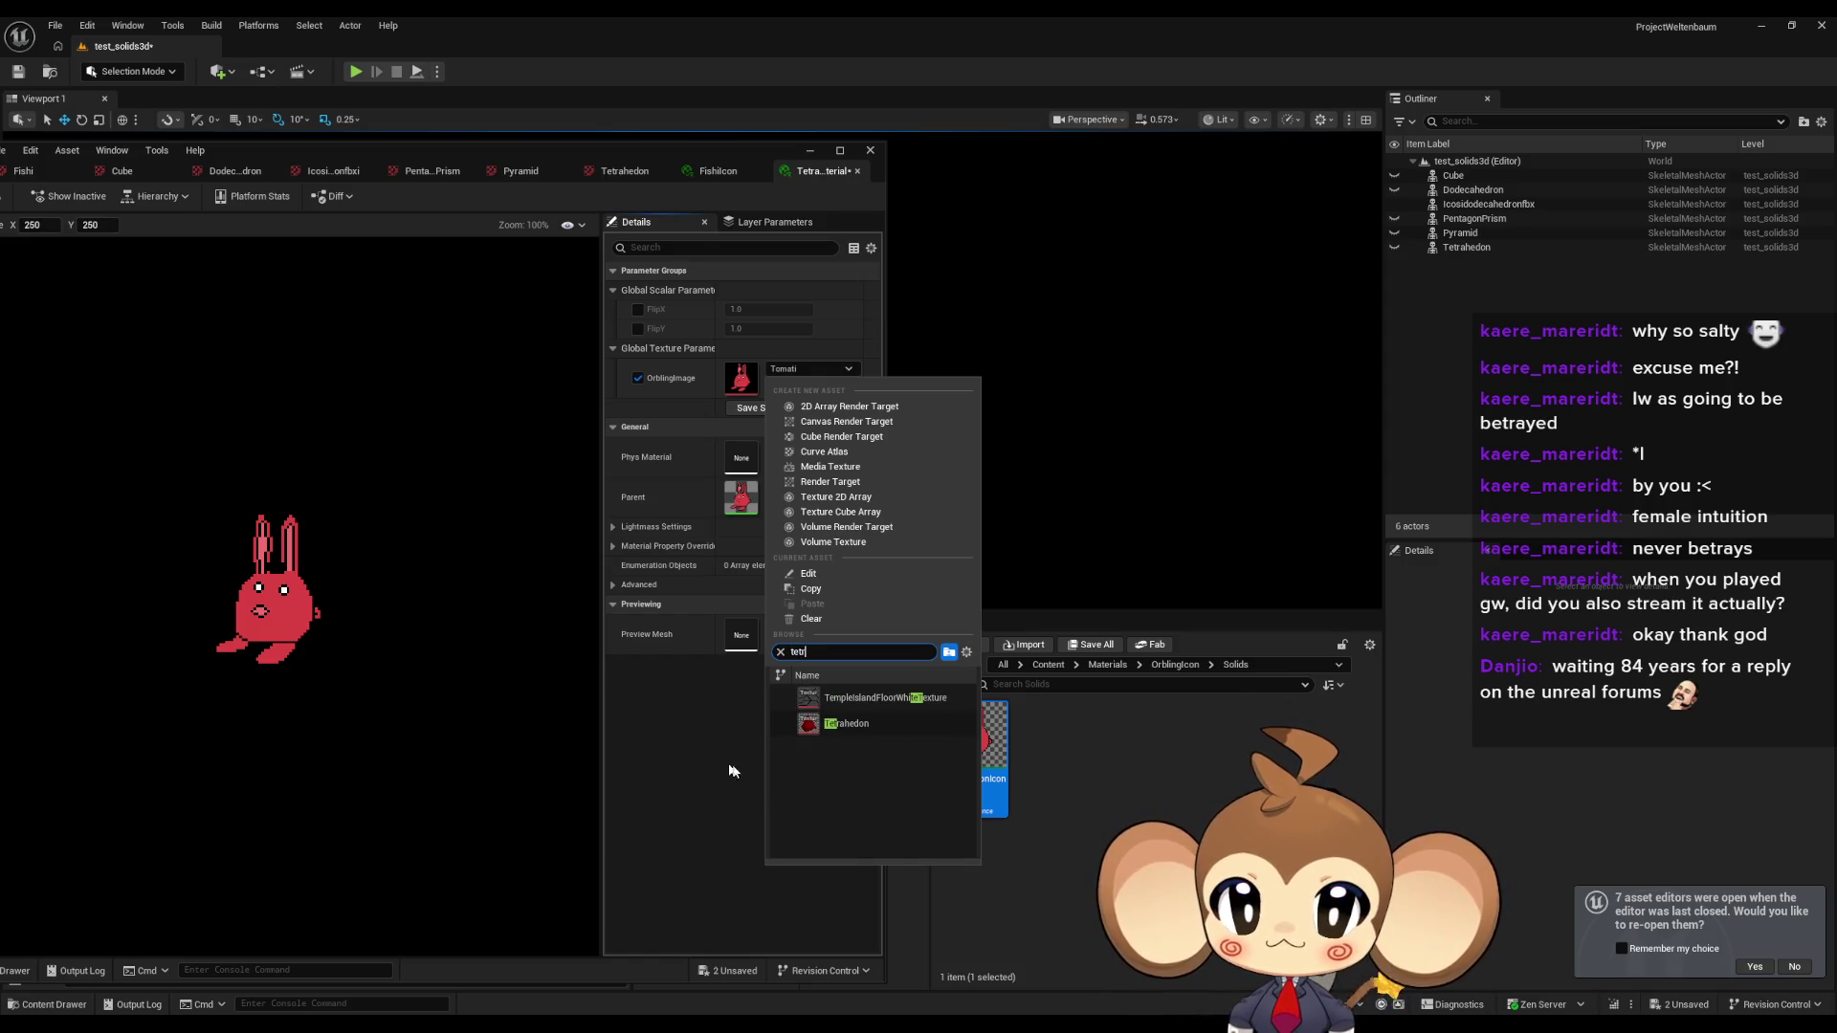
left_click(861, 697)
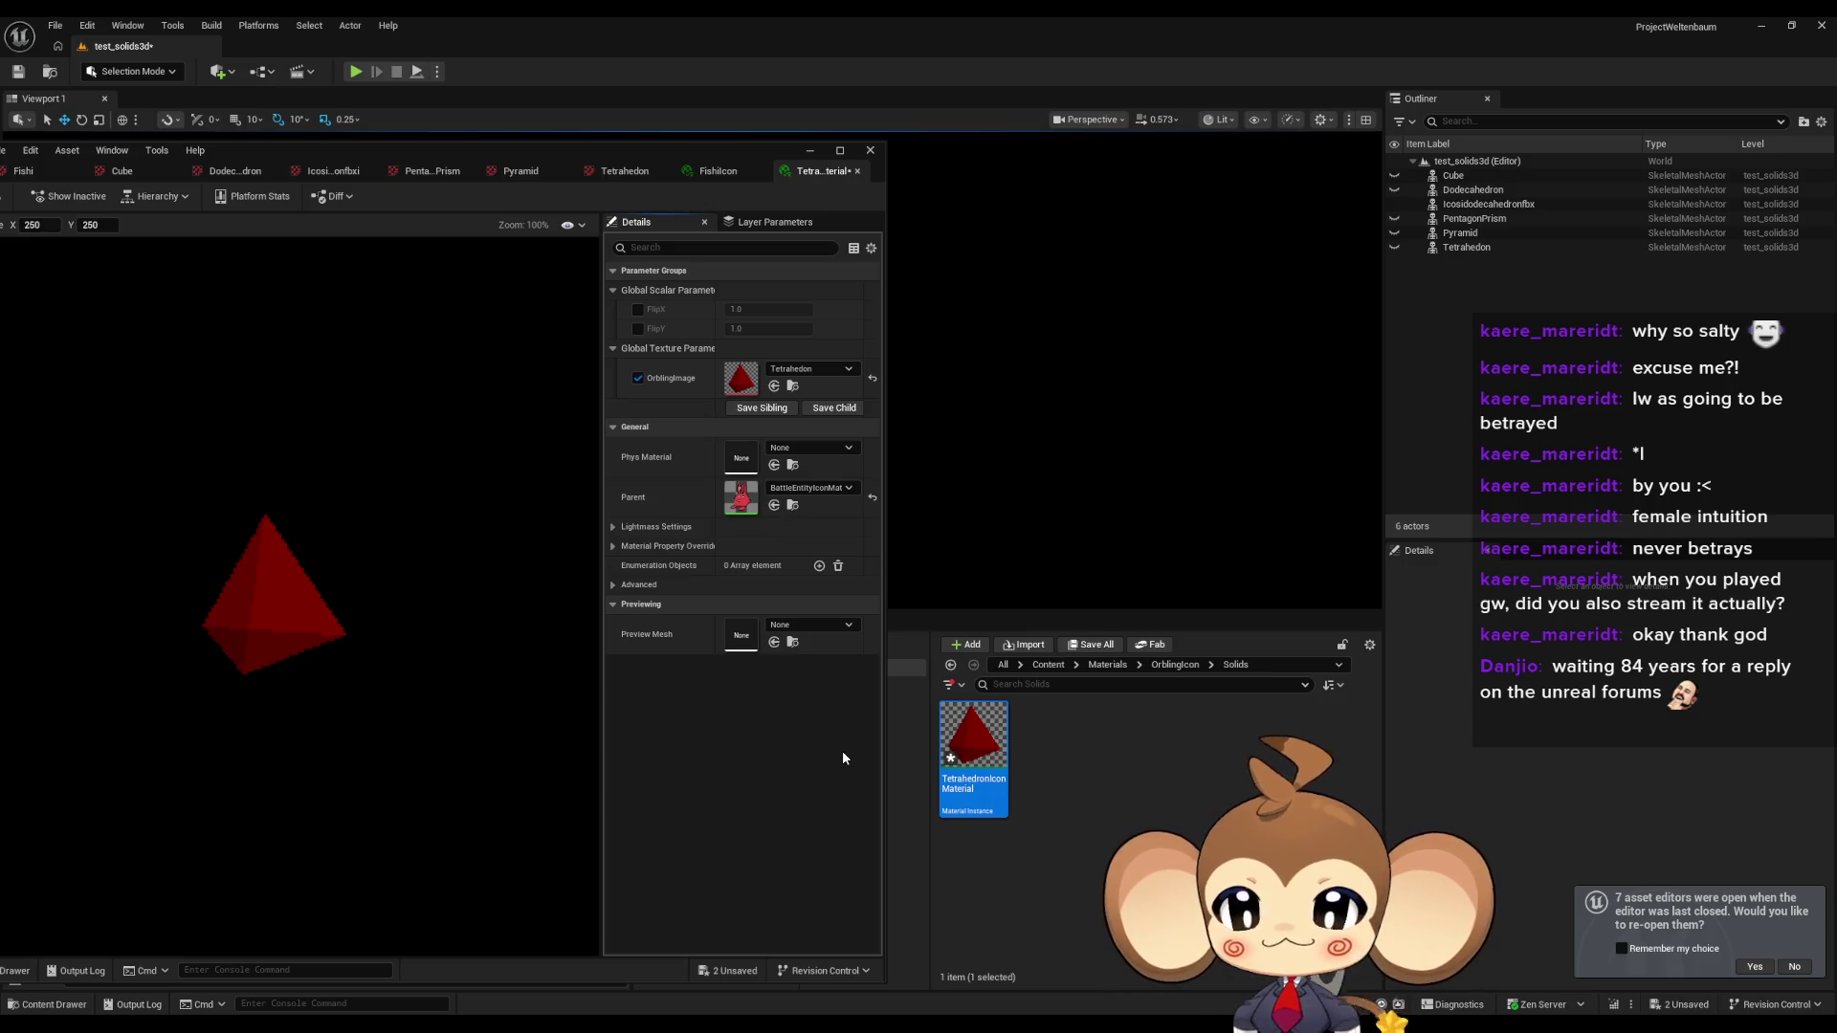
left_click(1122, 787)
Duplicate TetrahedronIcon Material and name the copy DodecahedronIconMaterial.
key("ctrl+a")
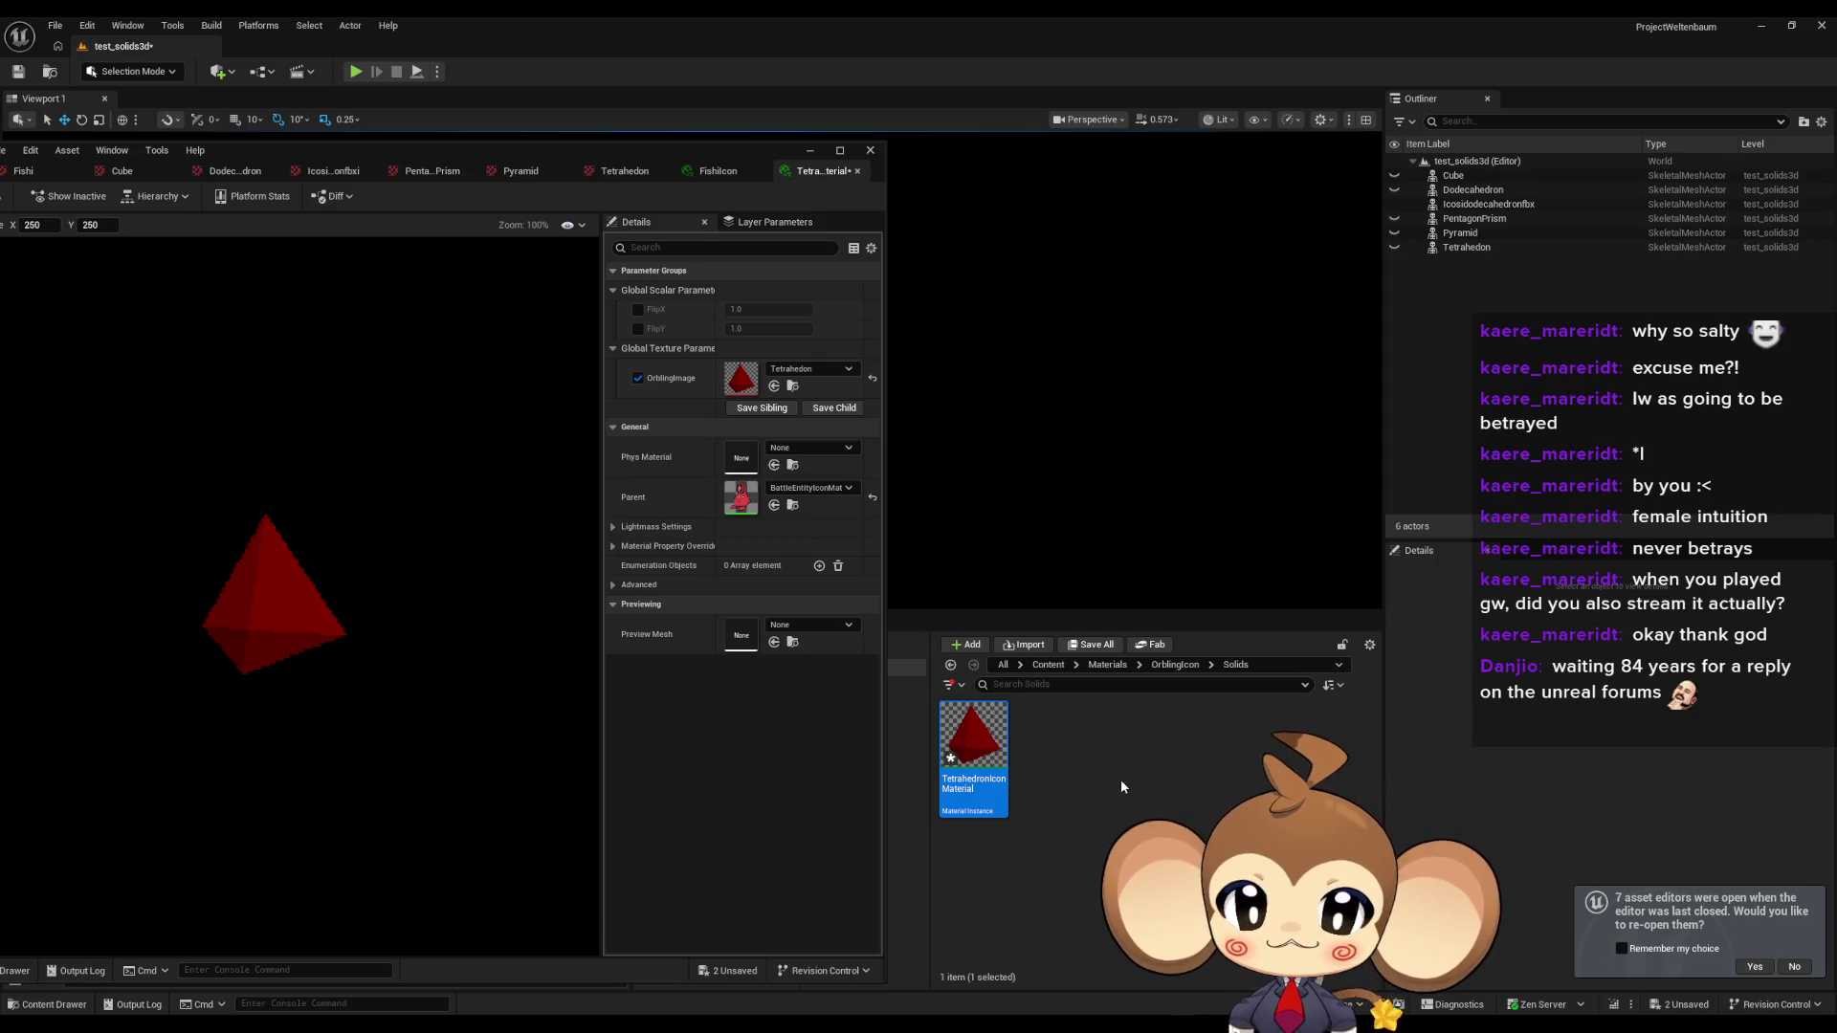
key("ctrl+d")
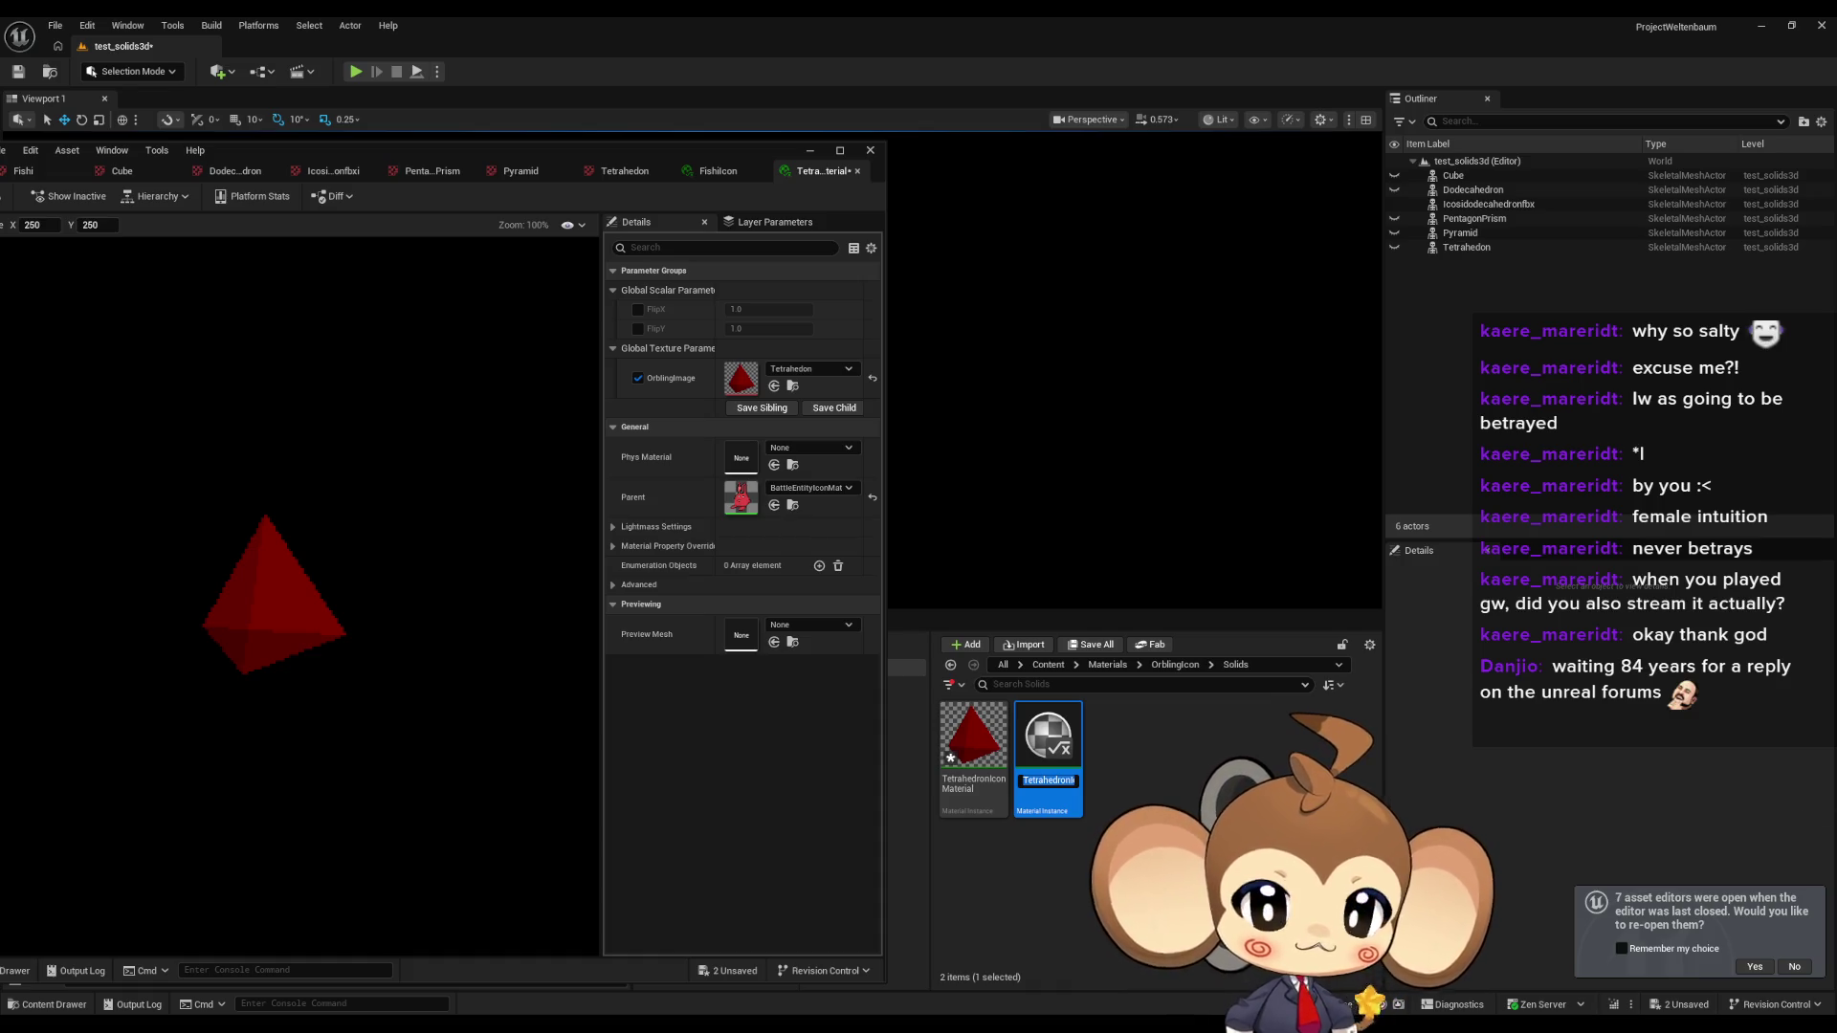
key("Left")
key("Left")
key("Left")
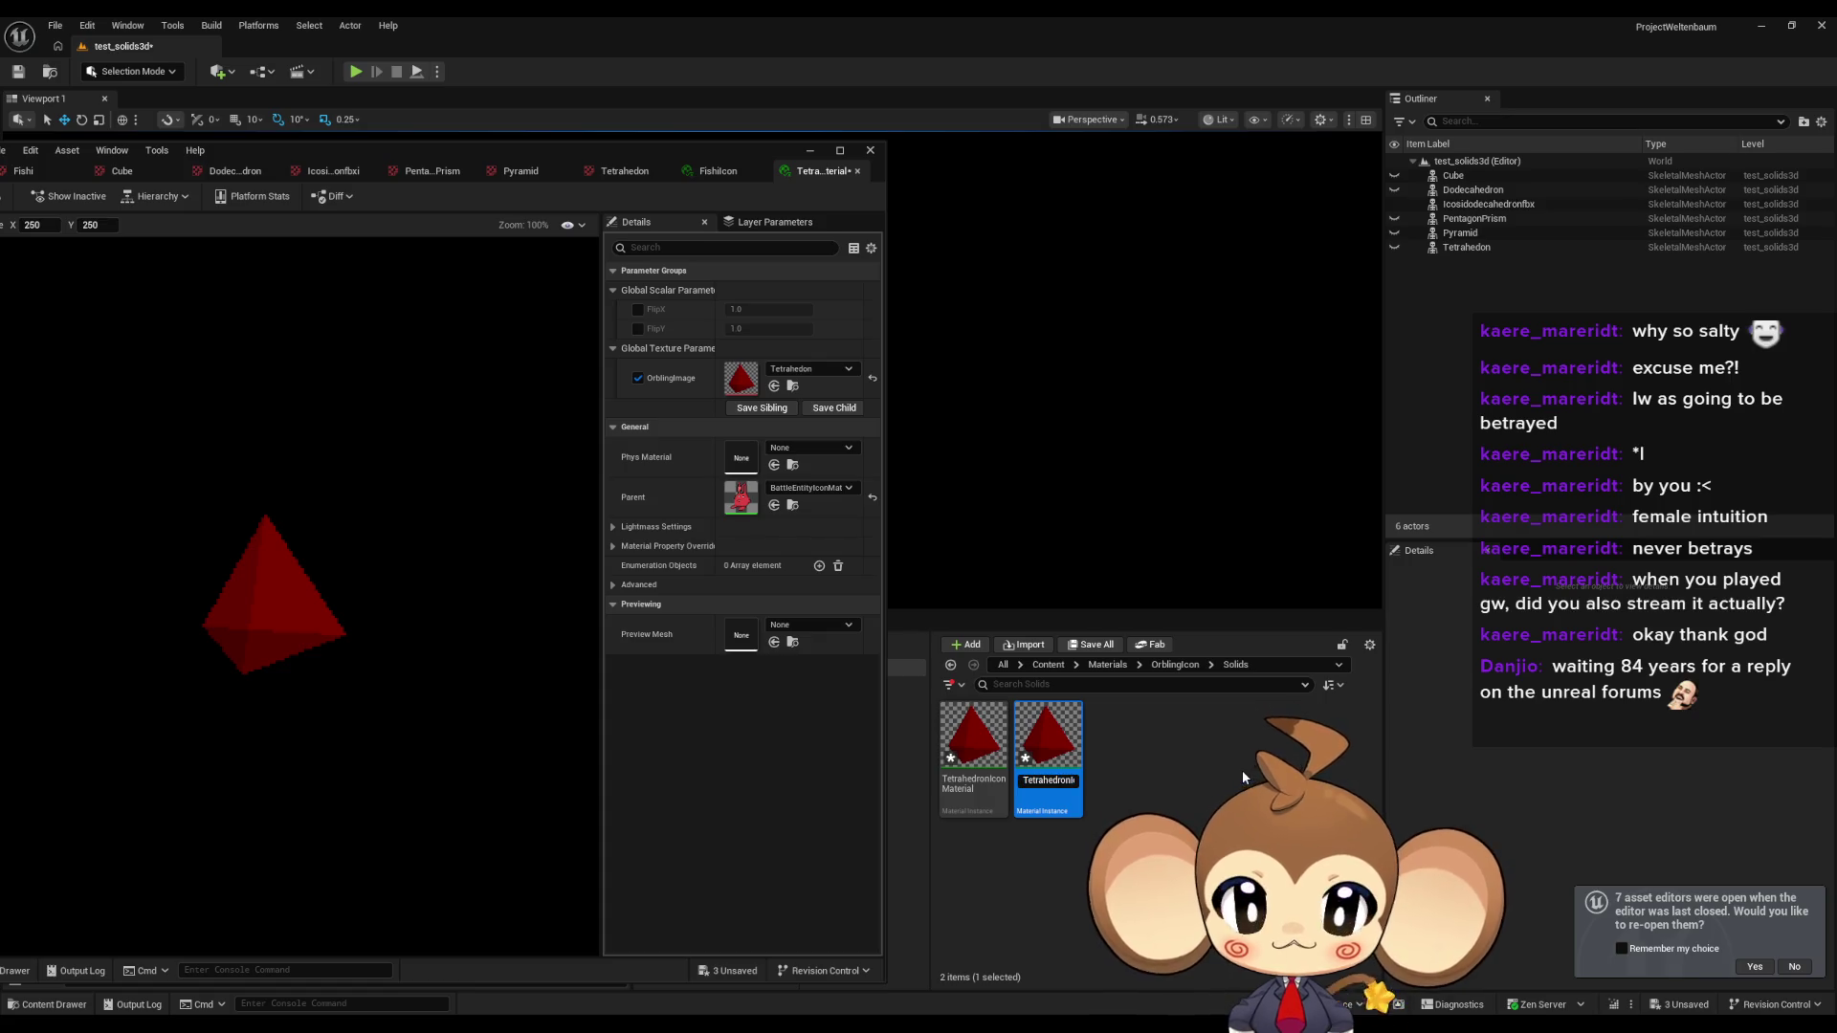
key("BackSpace")
key("BackSpace")
key("BackSpace")
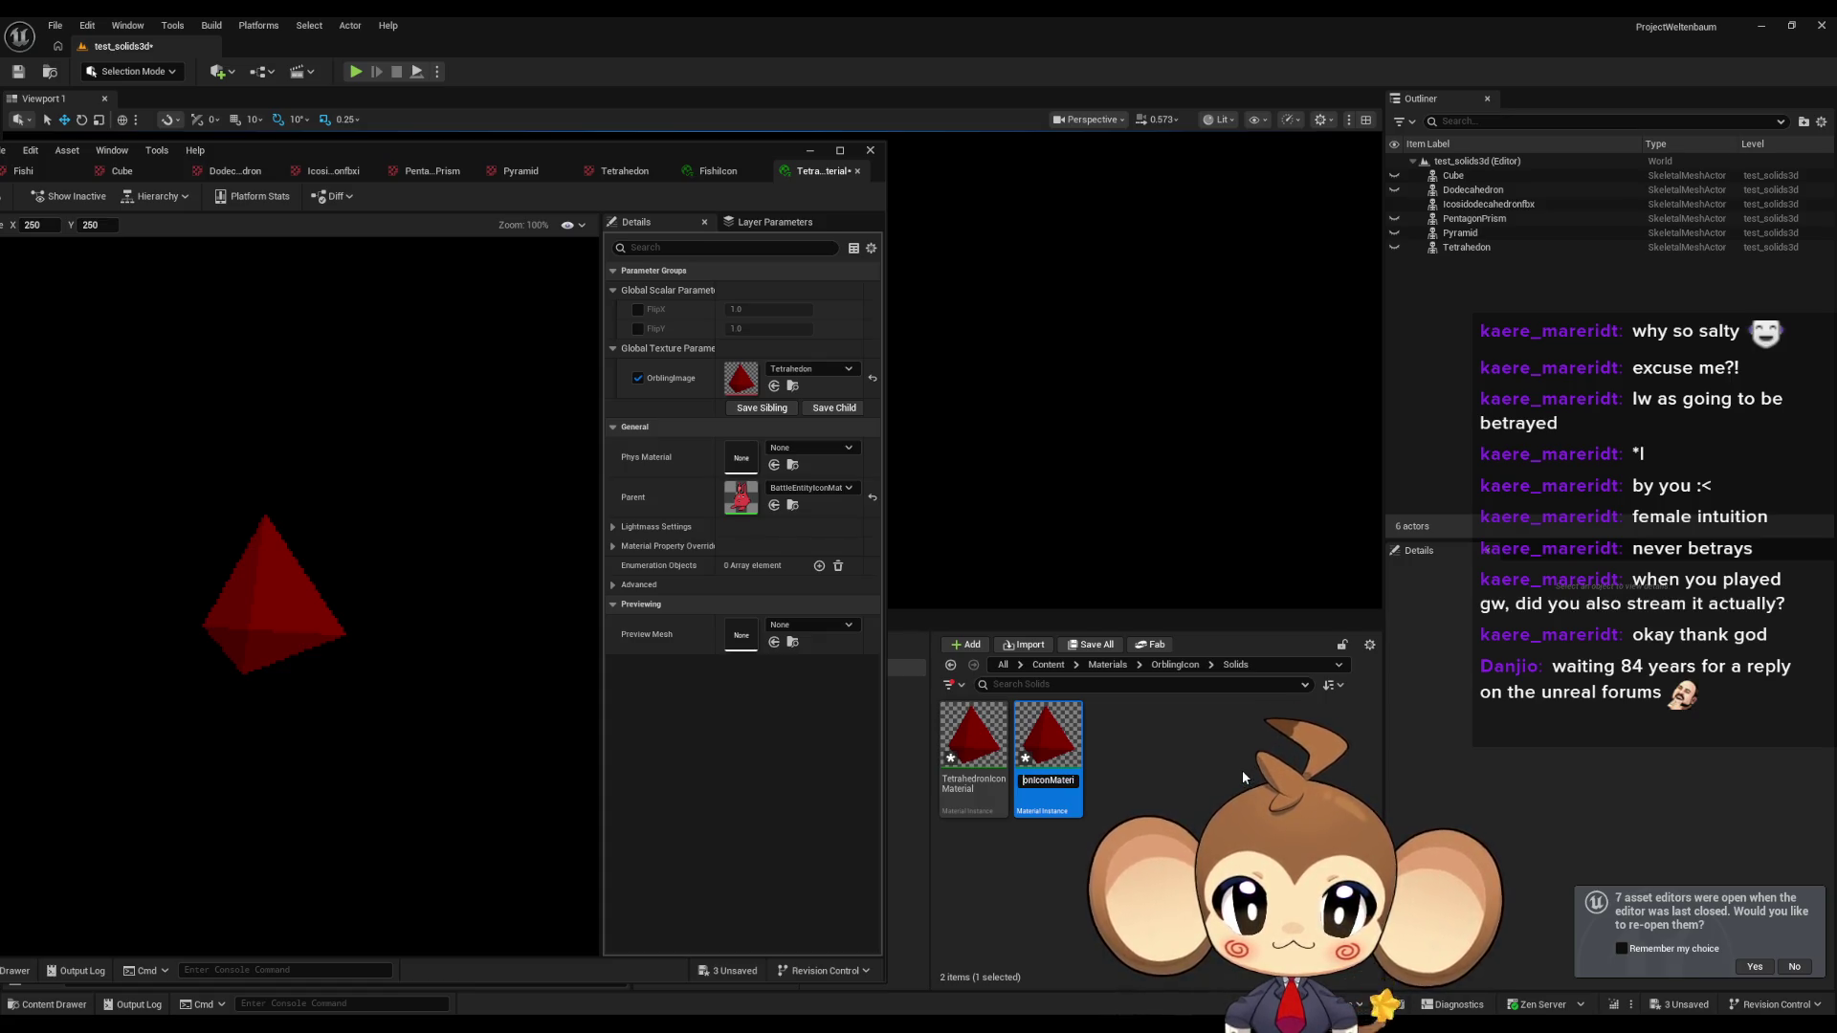
key("End")
key("BackSpace")
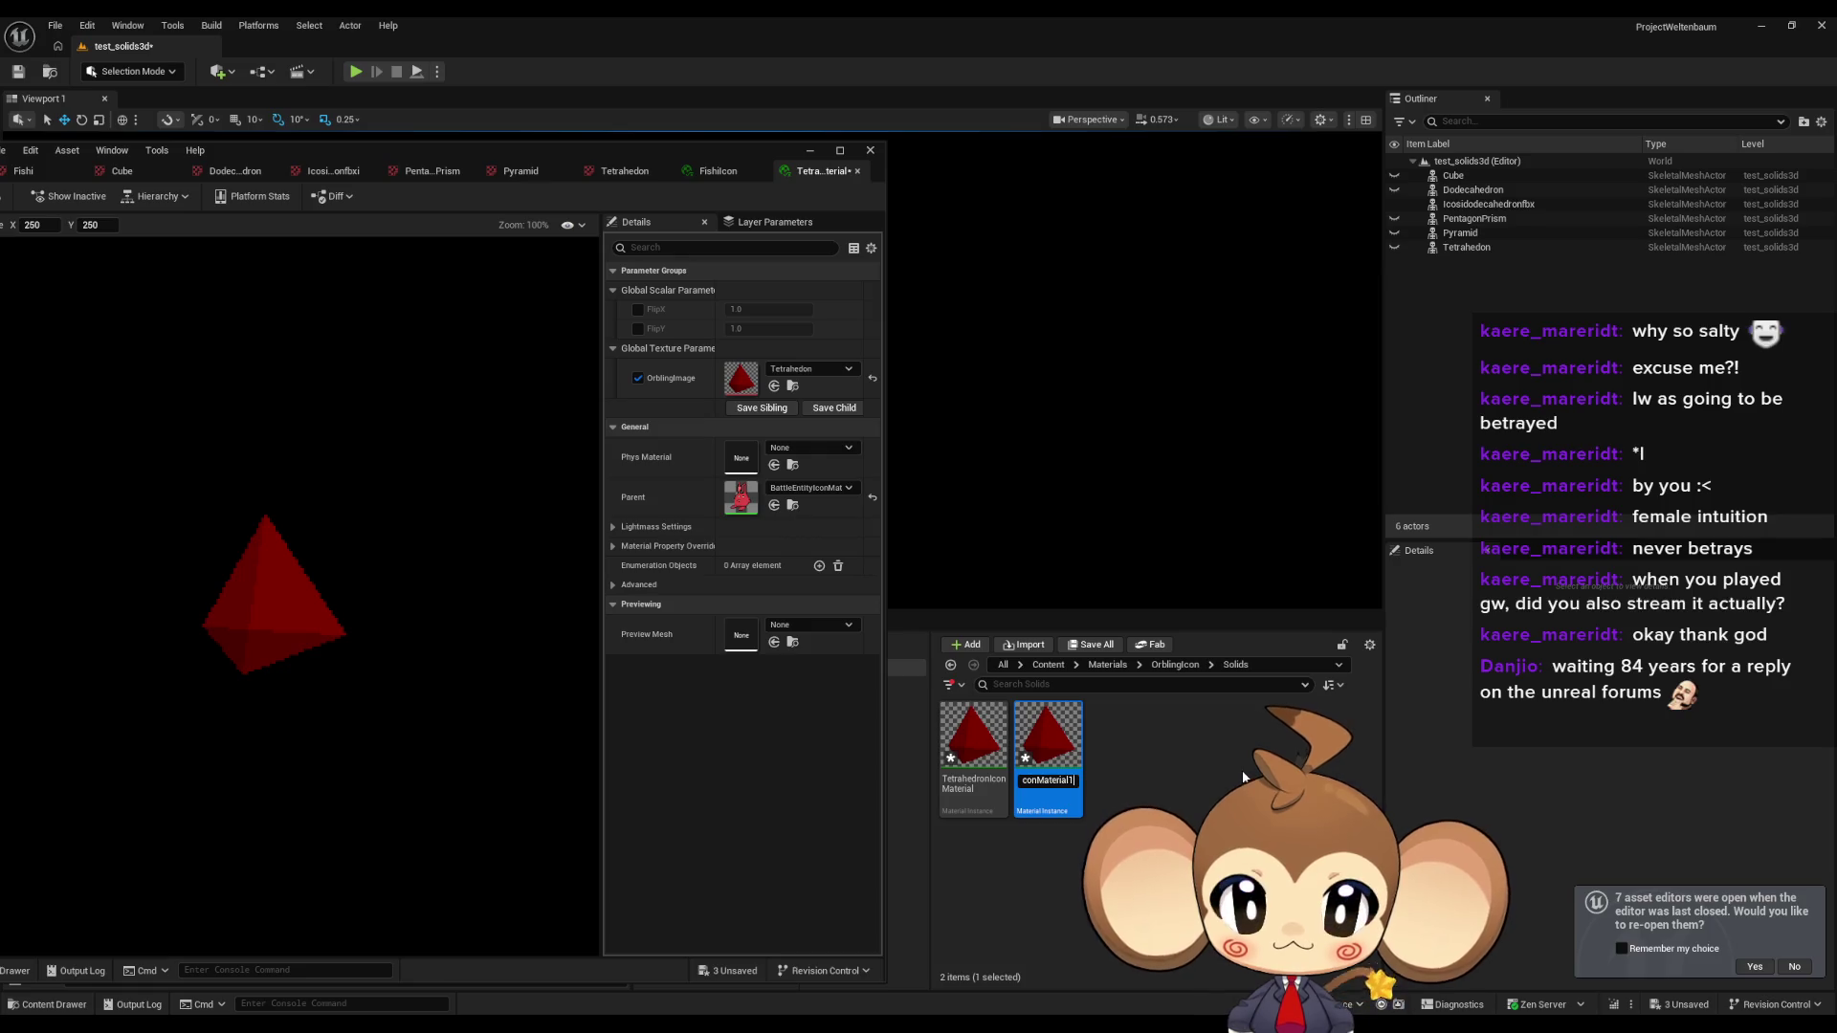
key("Return")
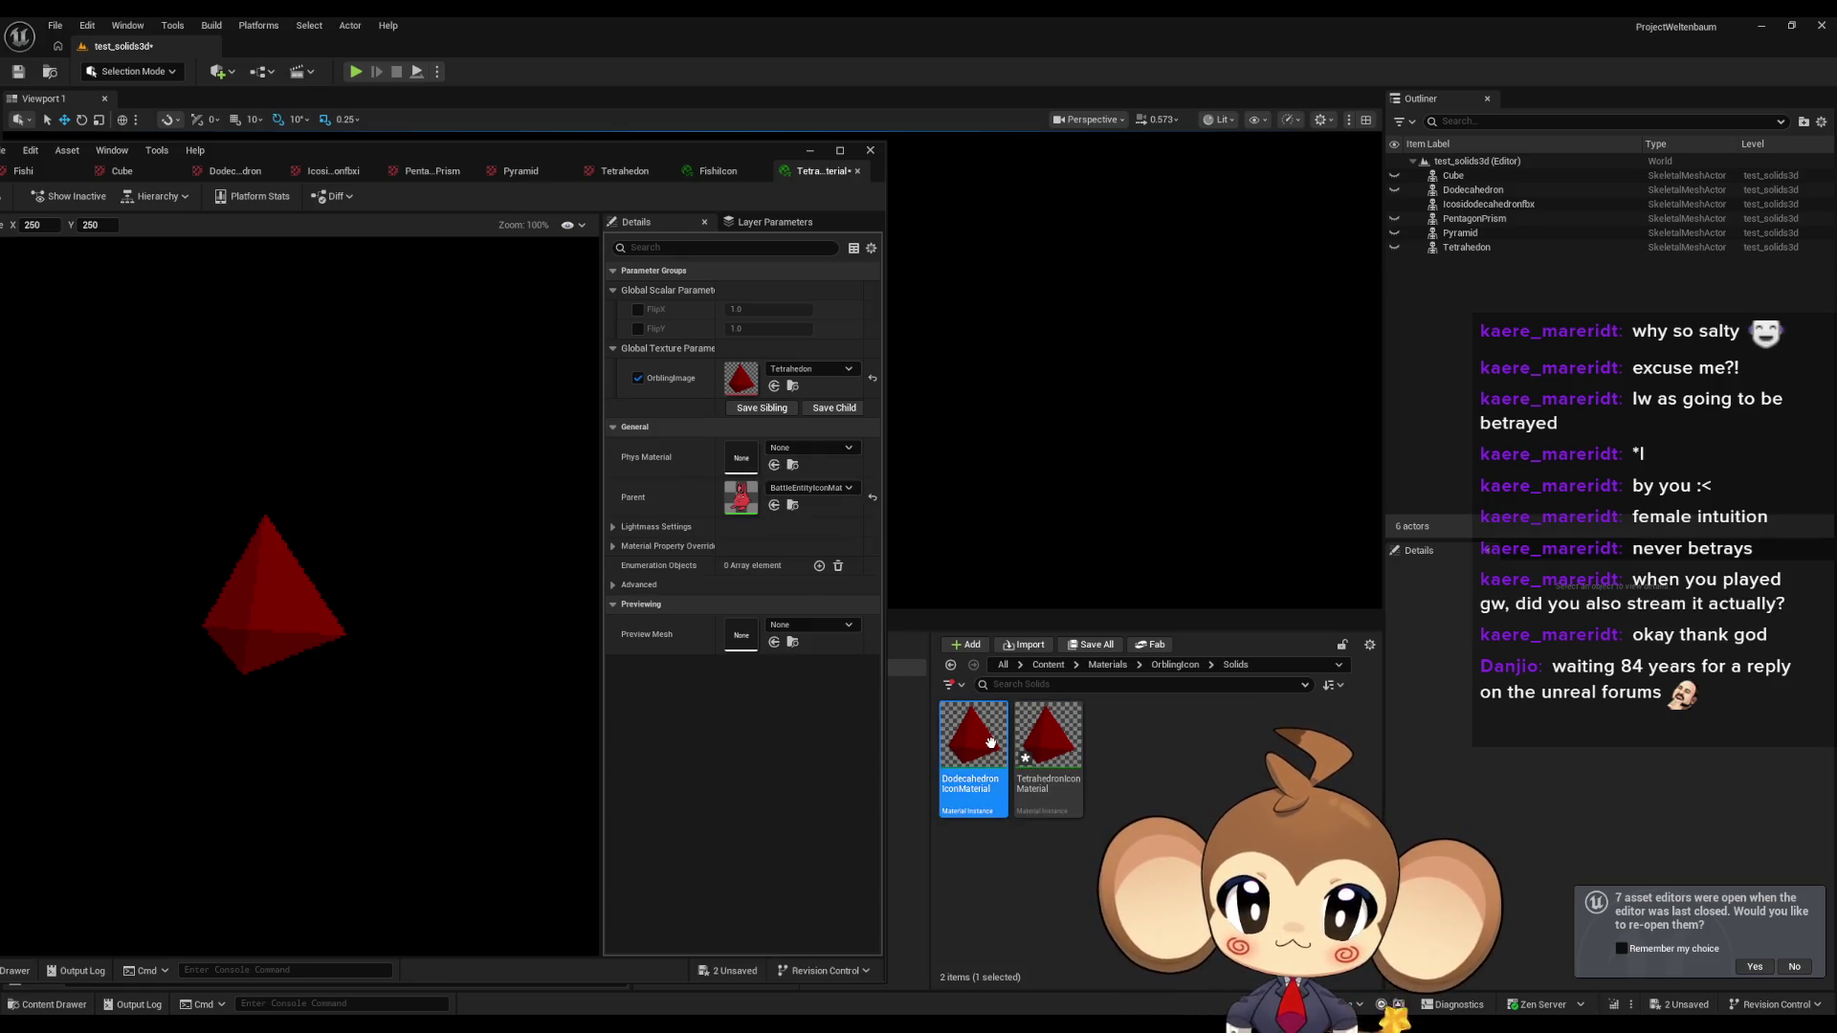
Set DodecahedronIconMaterial's OrblingImage to the Dodecahedron texture, then duplicate it.
double_click(973, 742)
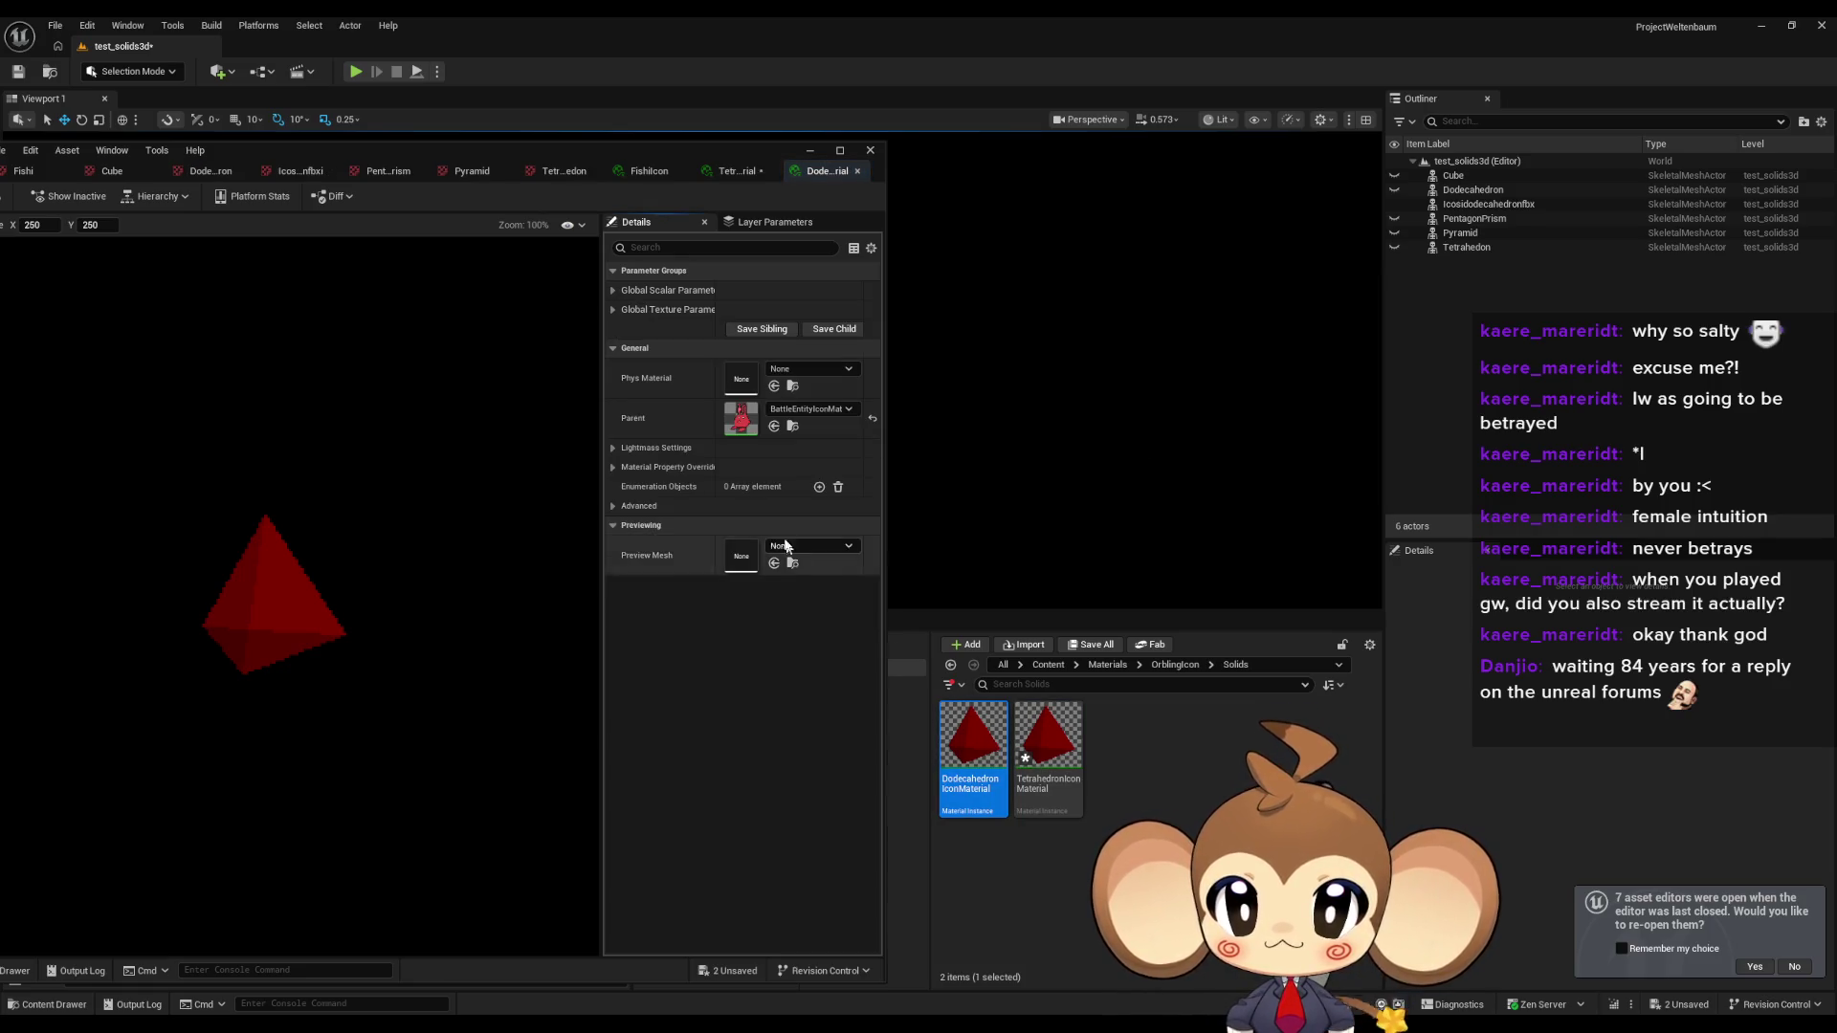
left_click(803, 370)
type("dod")
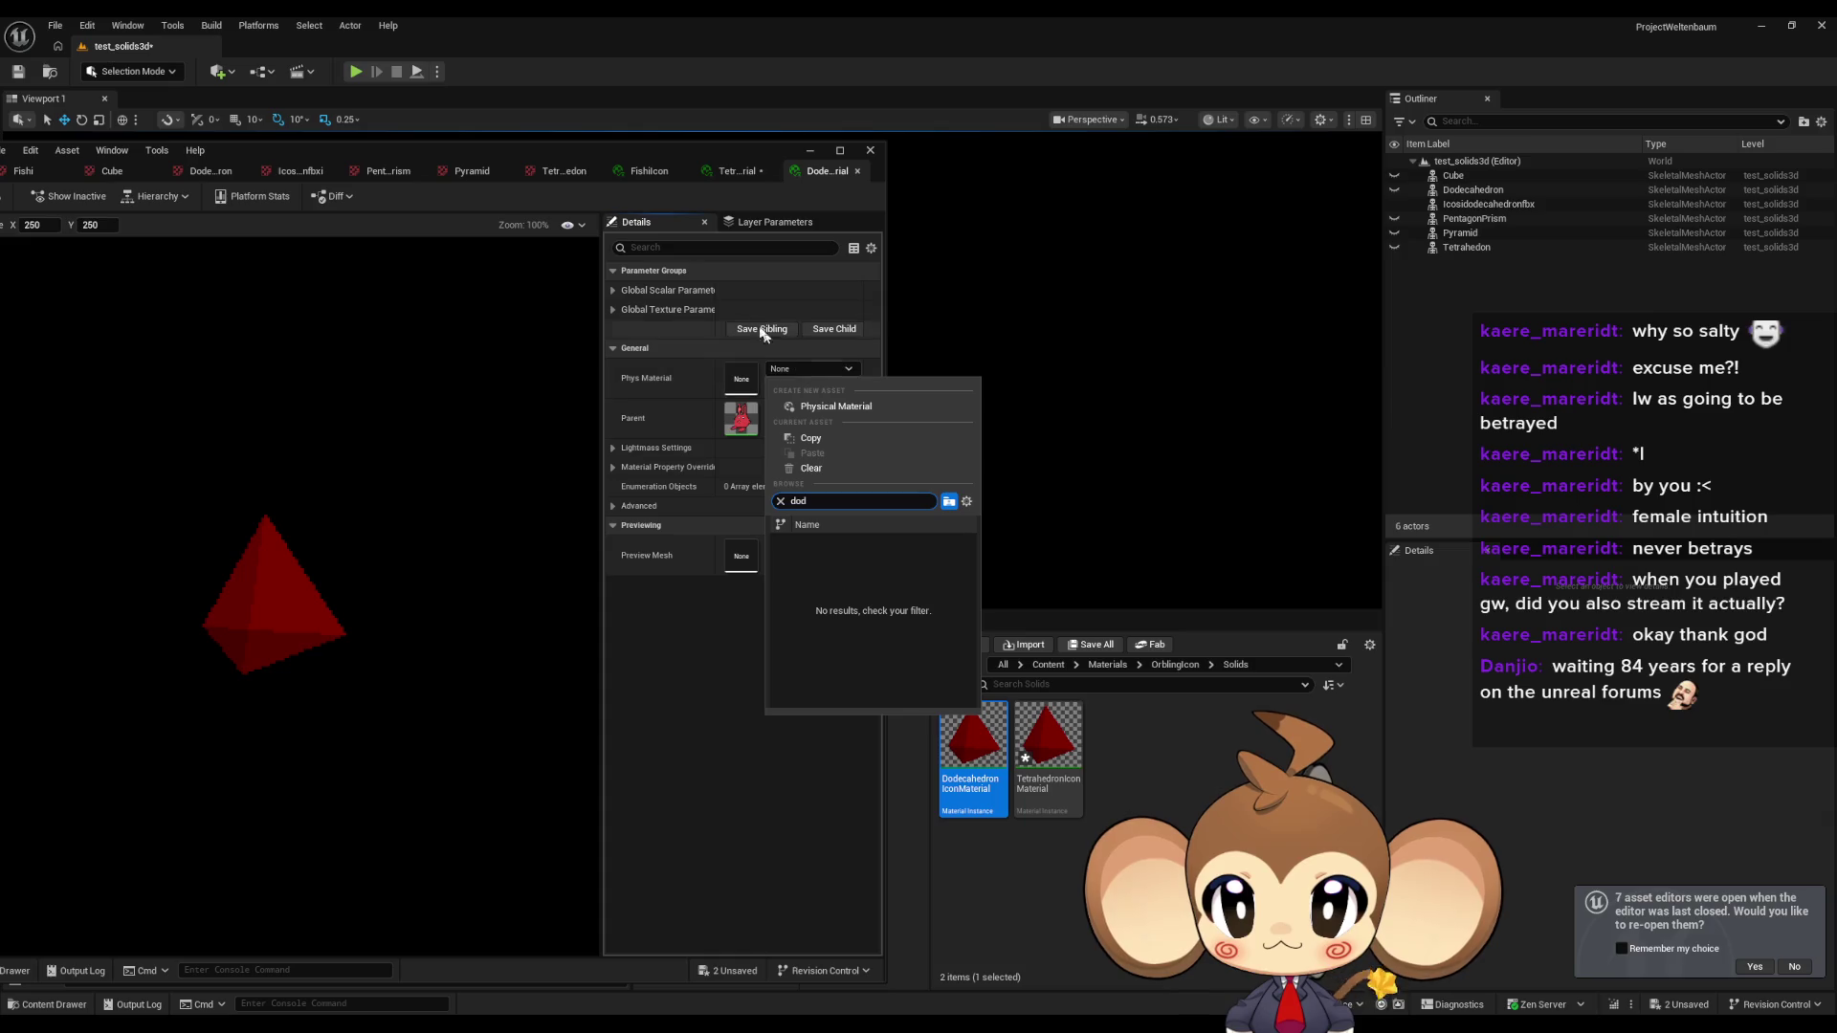
left_click(613, 309)
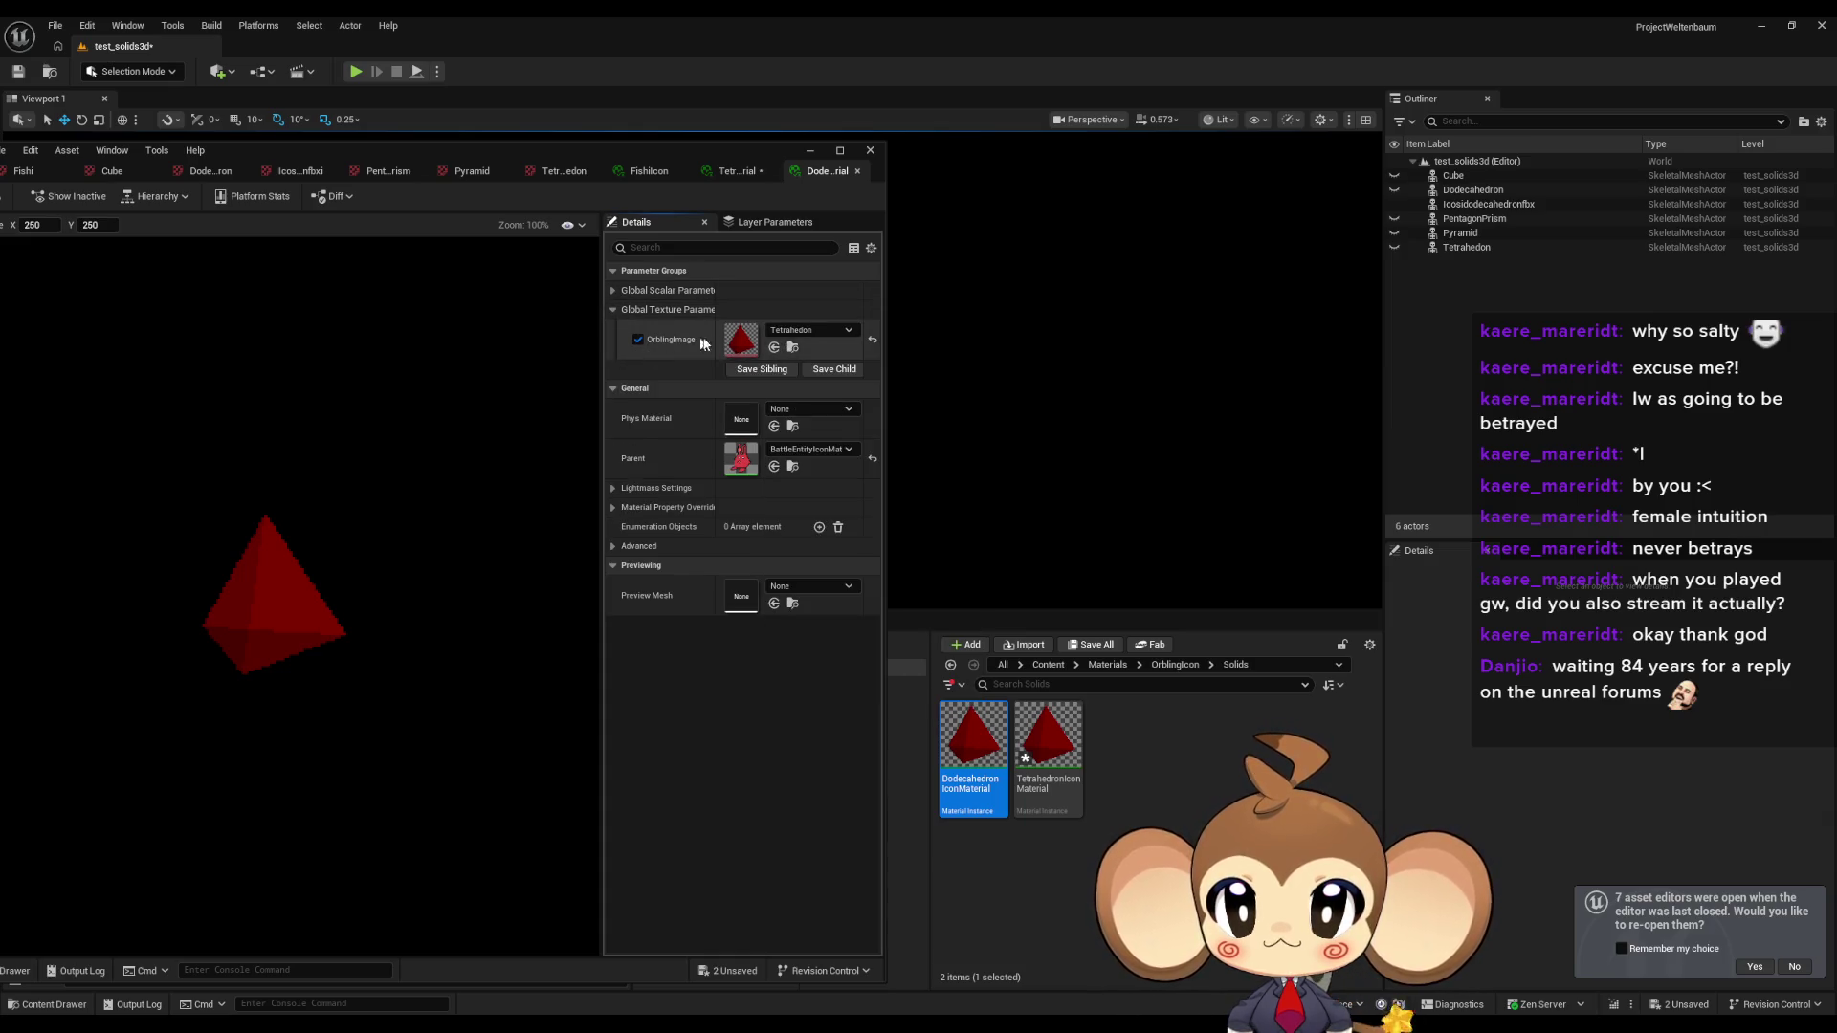
left_click(804, 331)
type("dod")
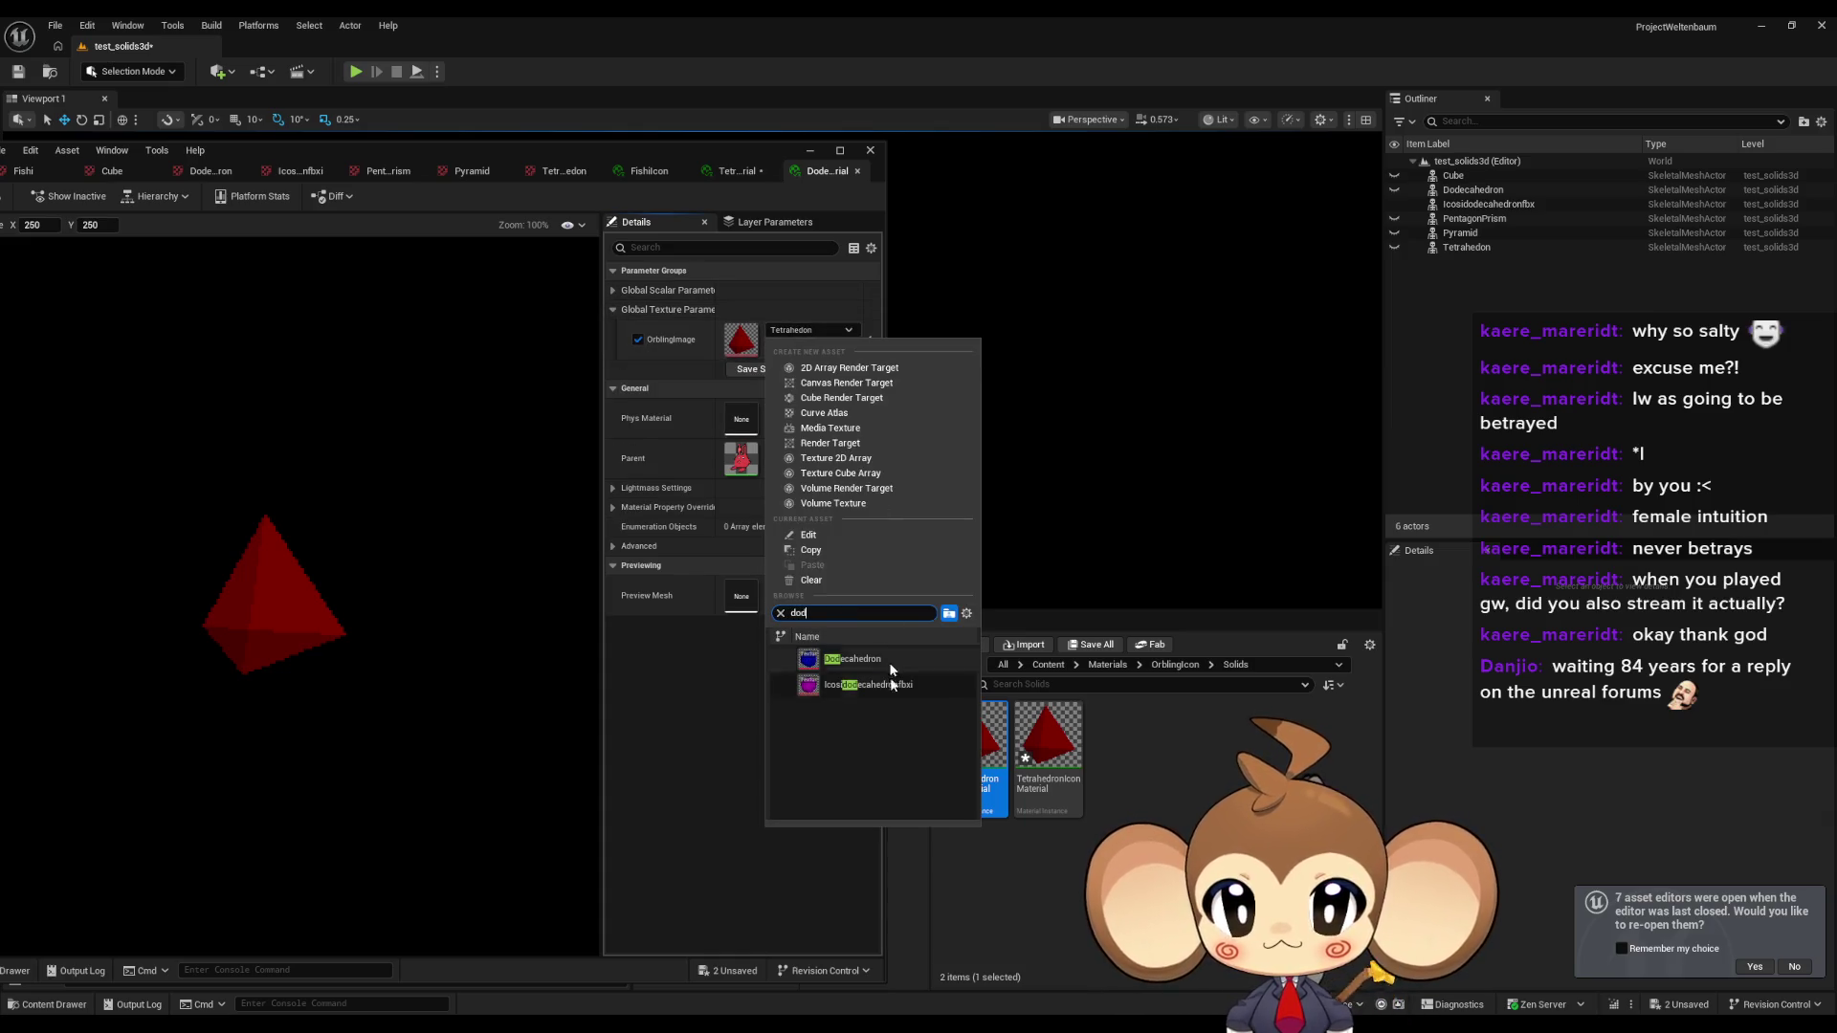
left_click(861, 660)
left_click(995, 751)
key("ctrl+d")
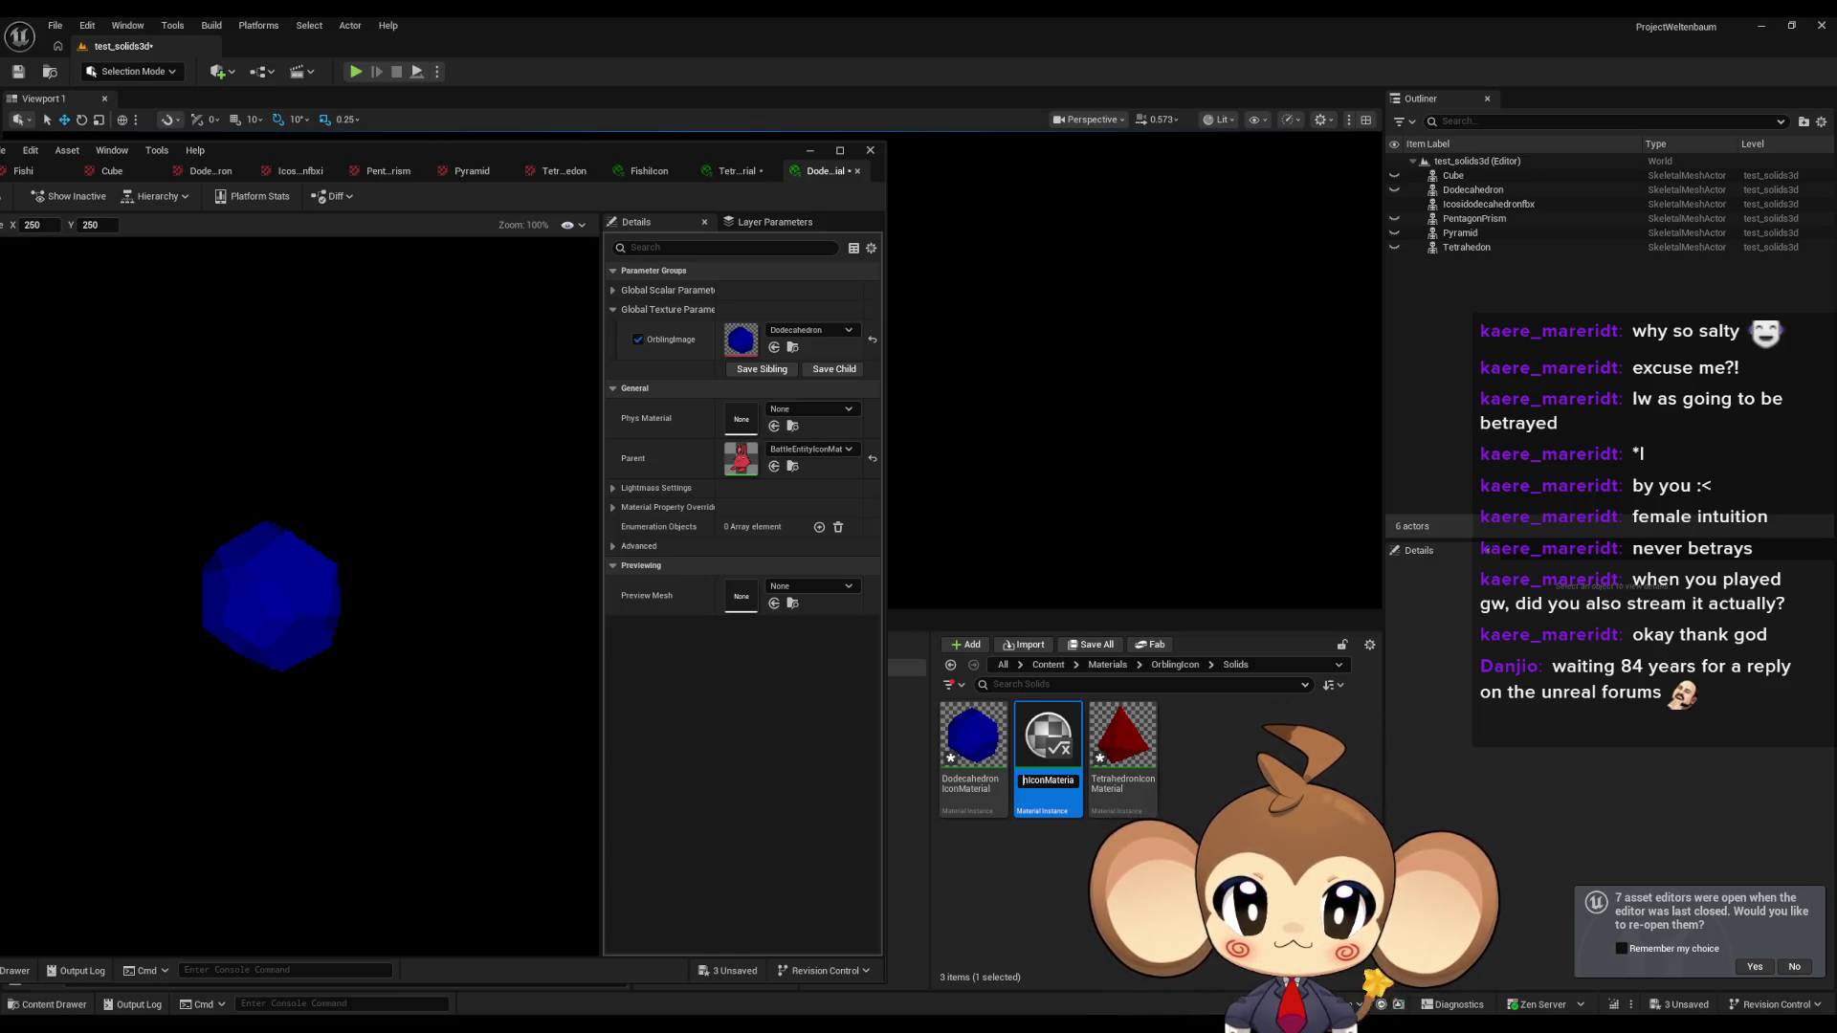
Name the copy CubeIconMaterial and set its OrblingImage to the Cube texture.
type("erial")
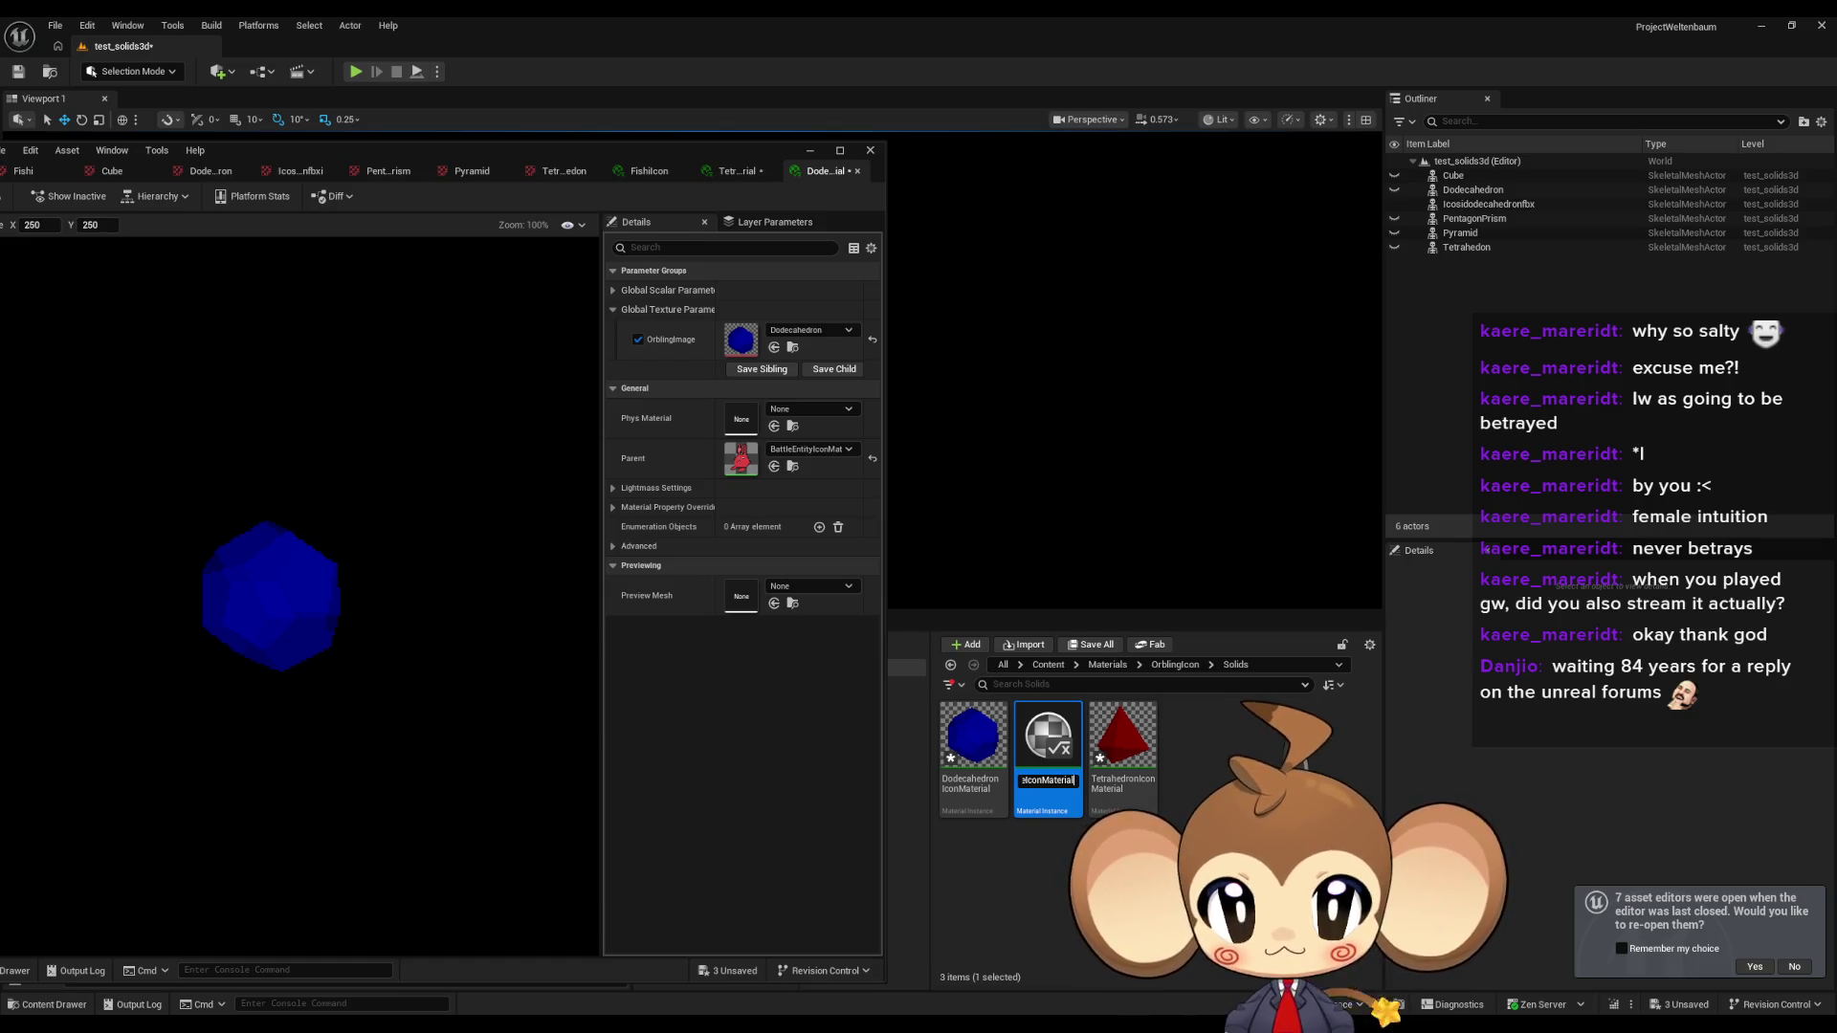
key("Return")
double_click(967, 740)
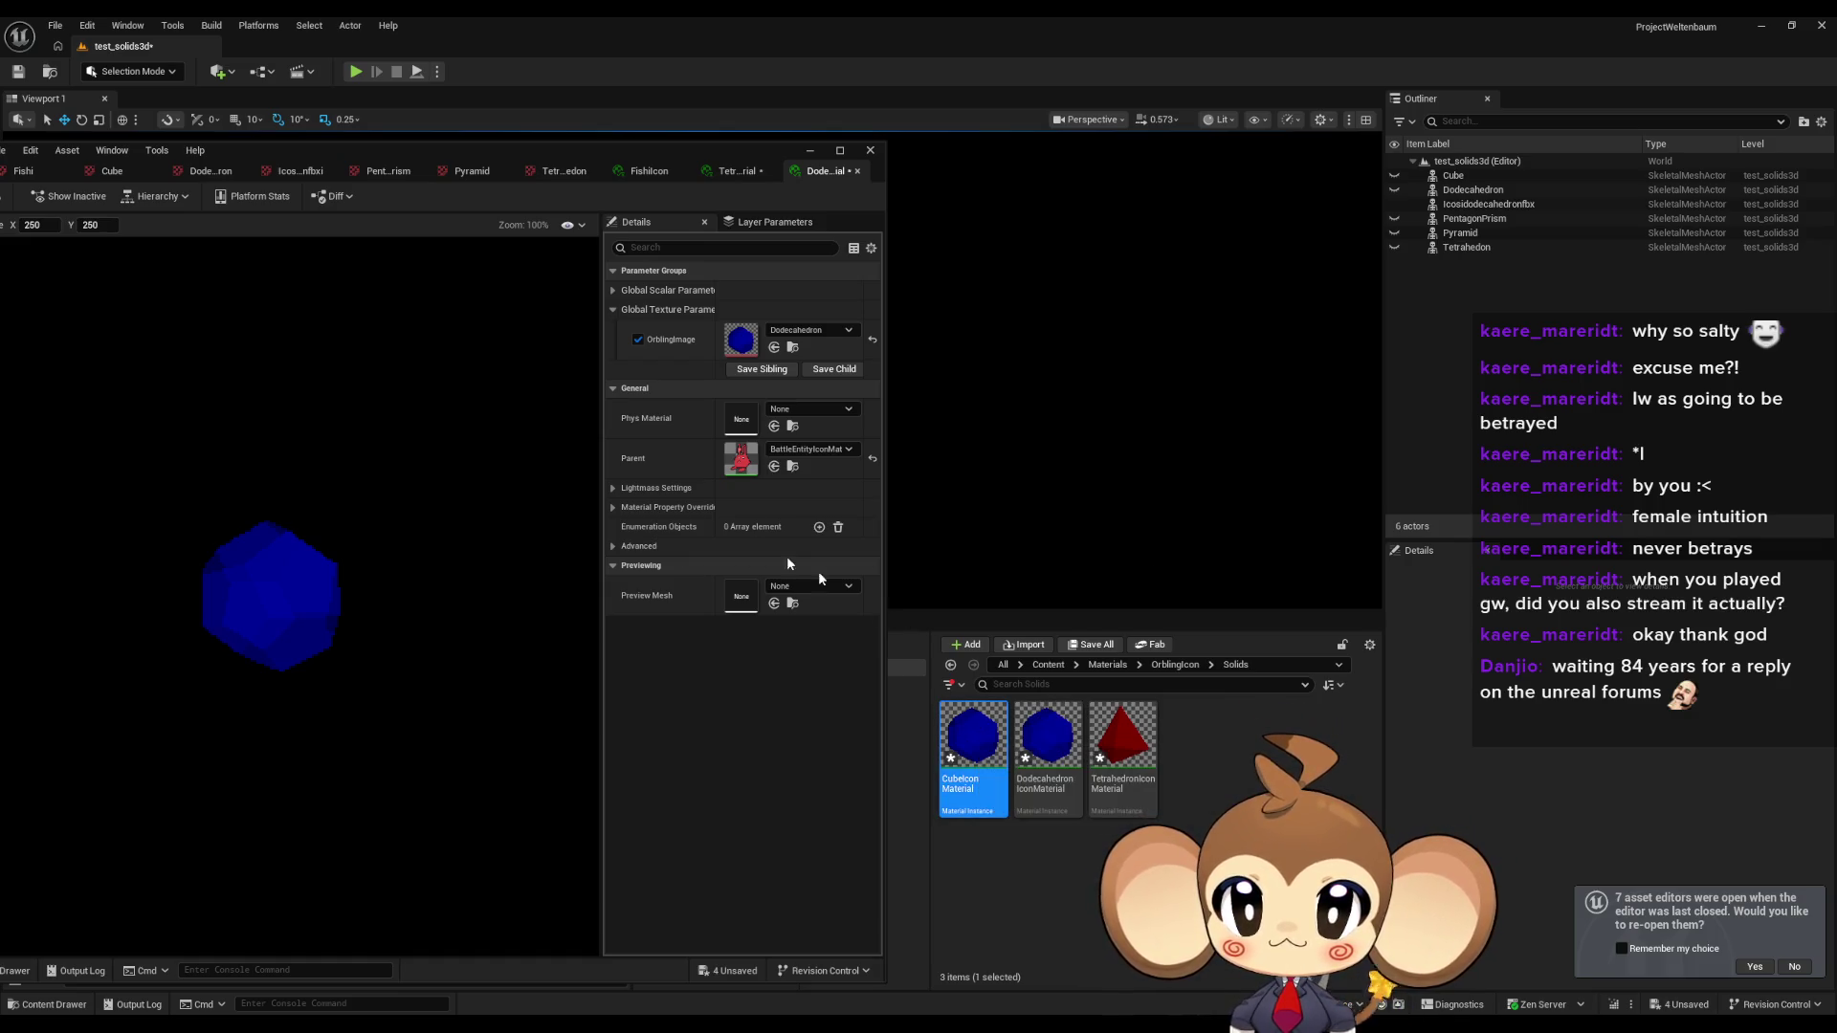
left_click(800, 331)
type("cube")
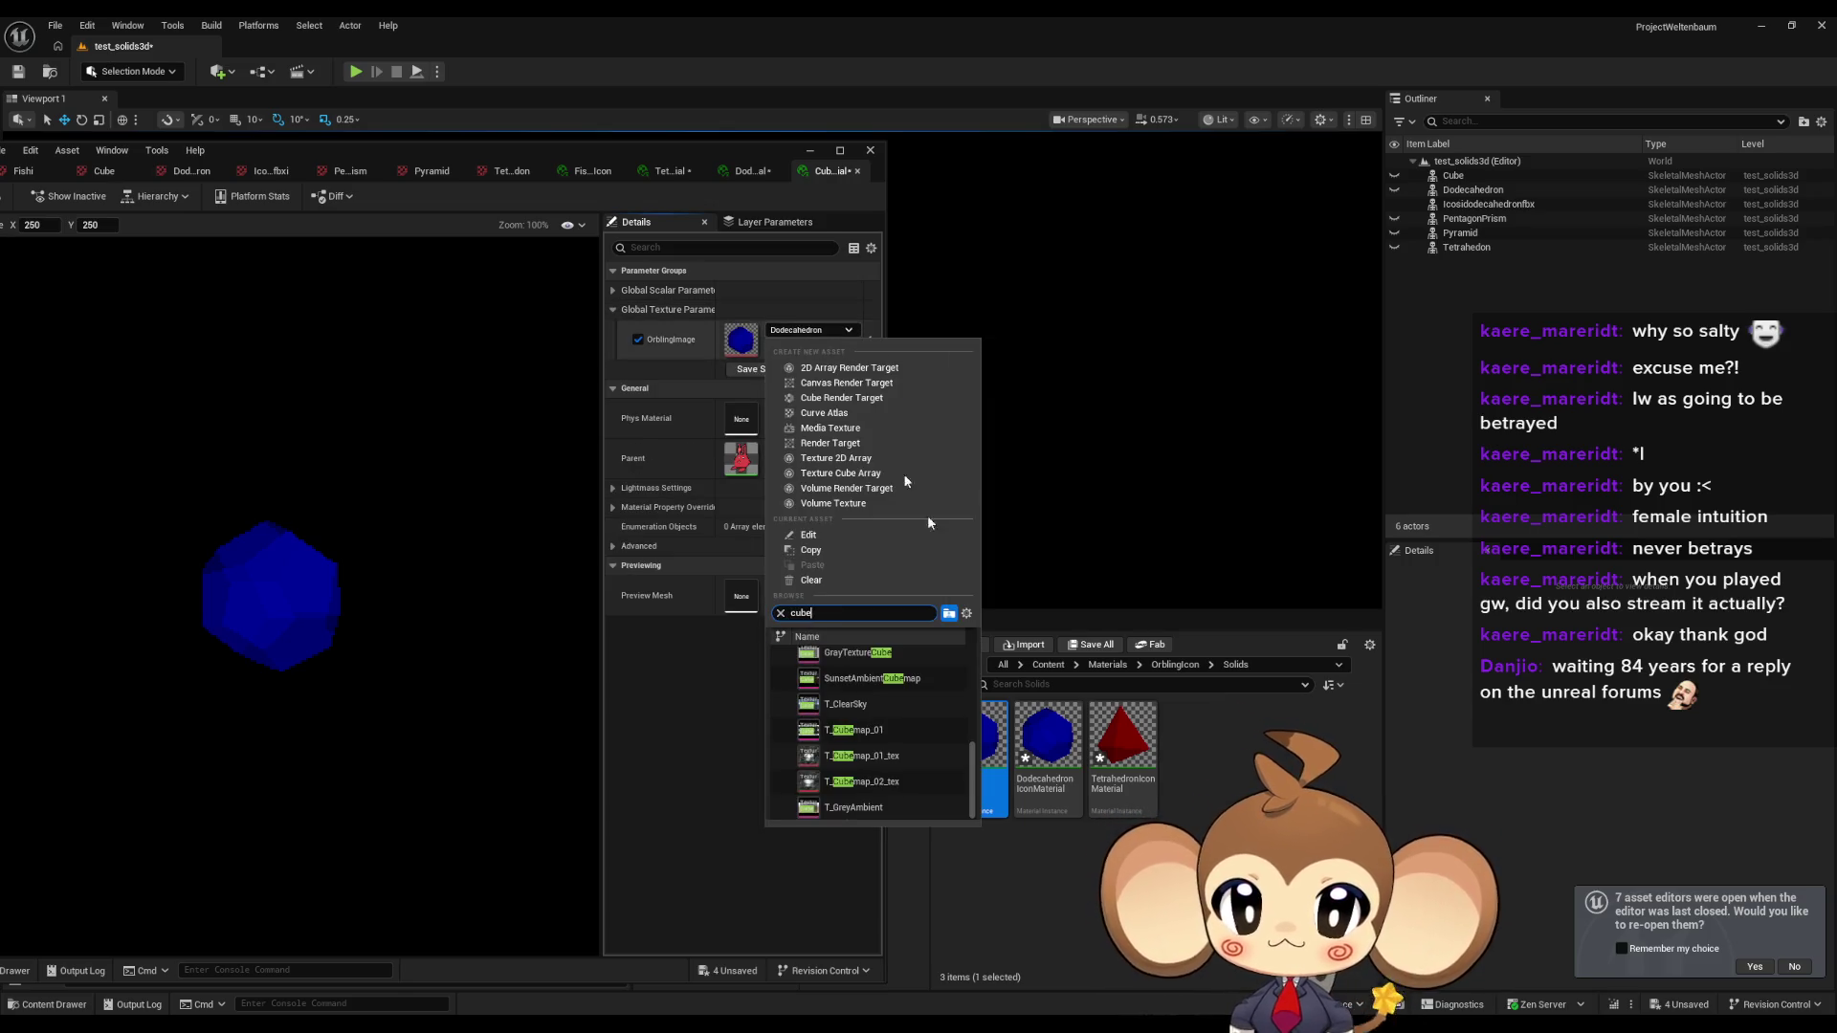
scroll(933, 723, "up", 5)
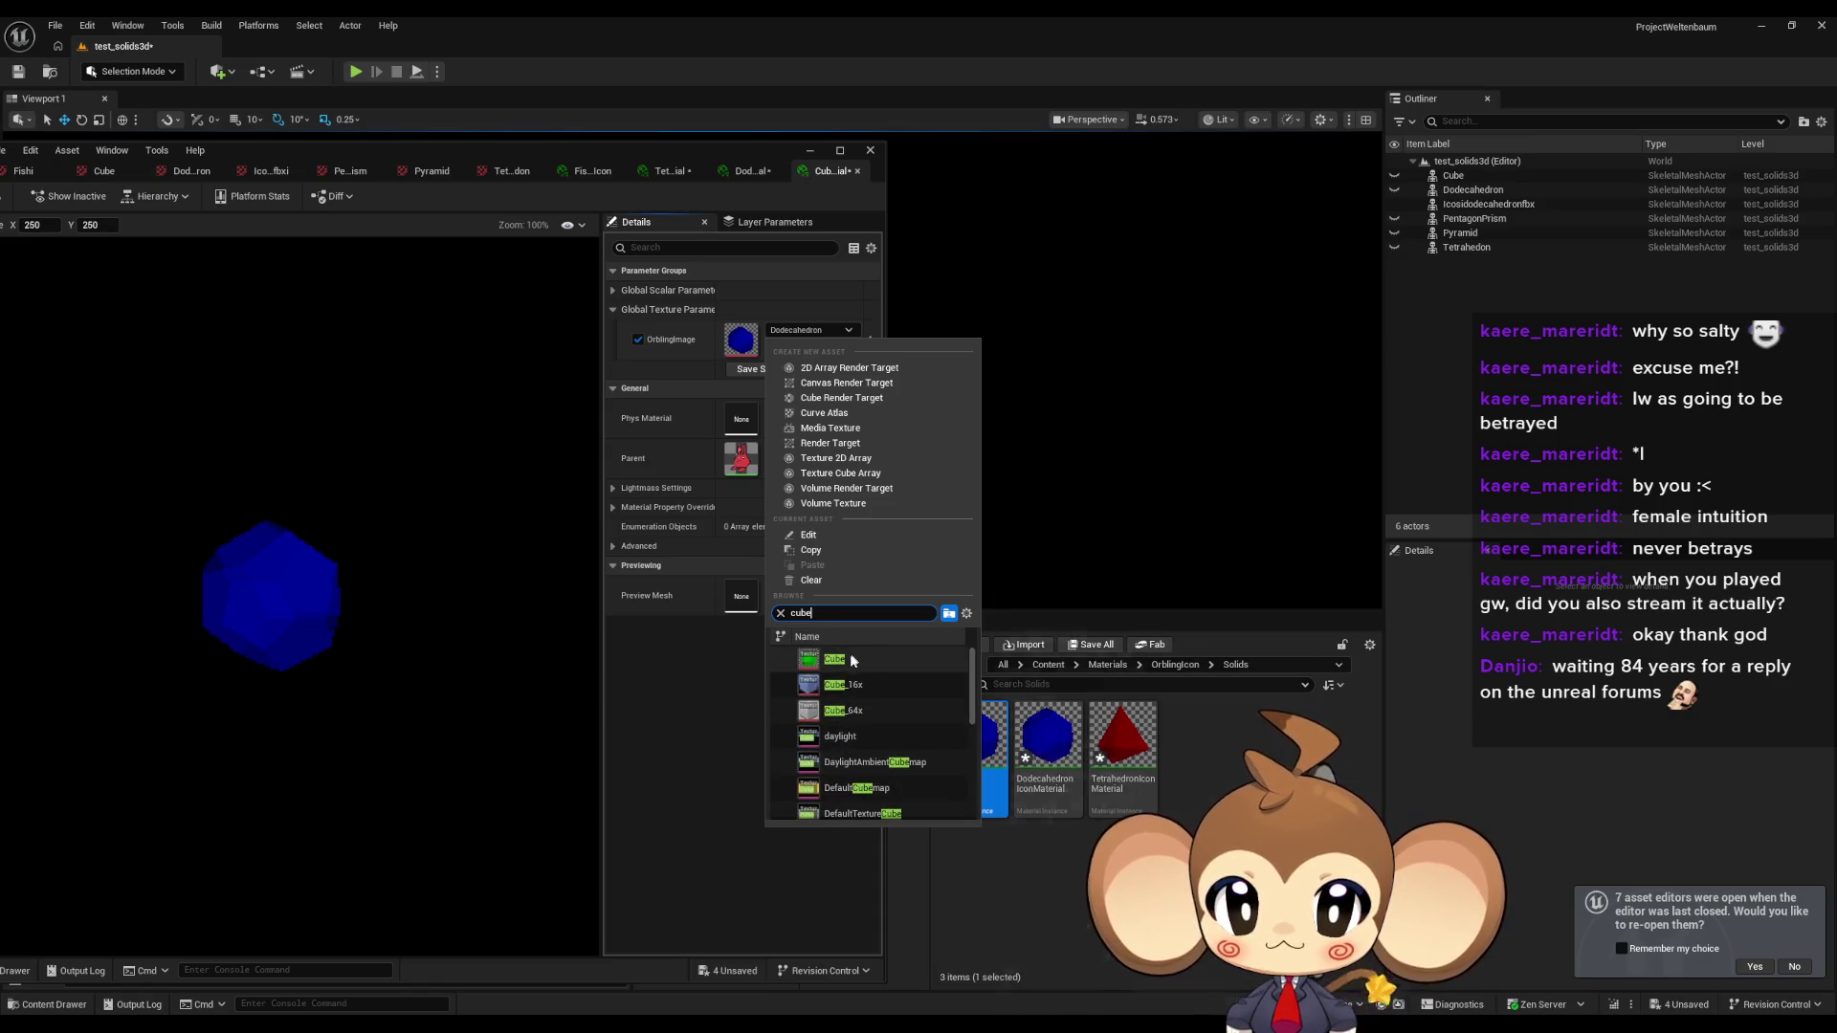
left_click(851, 654)
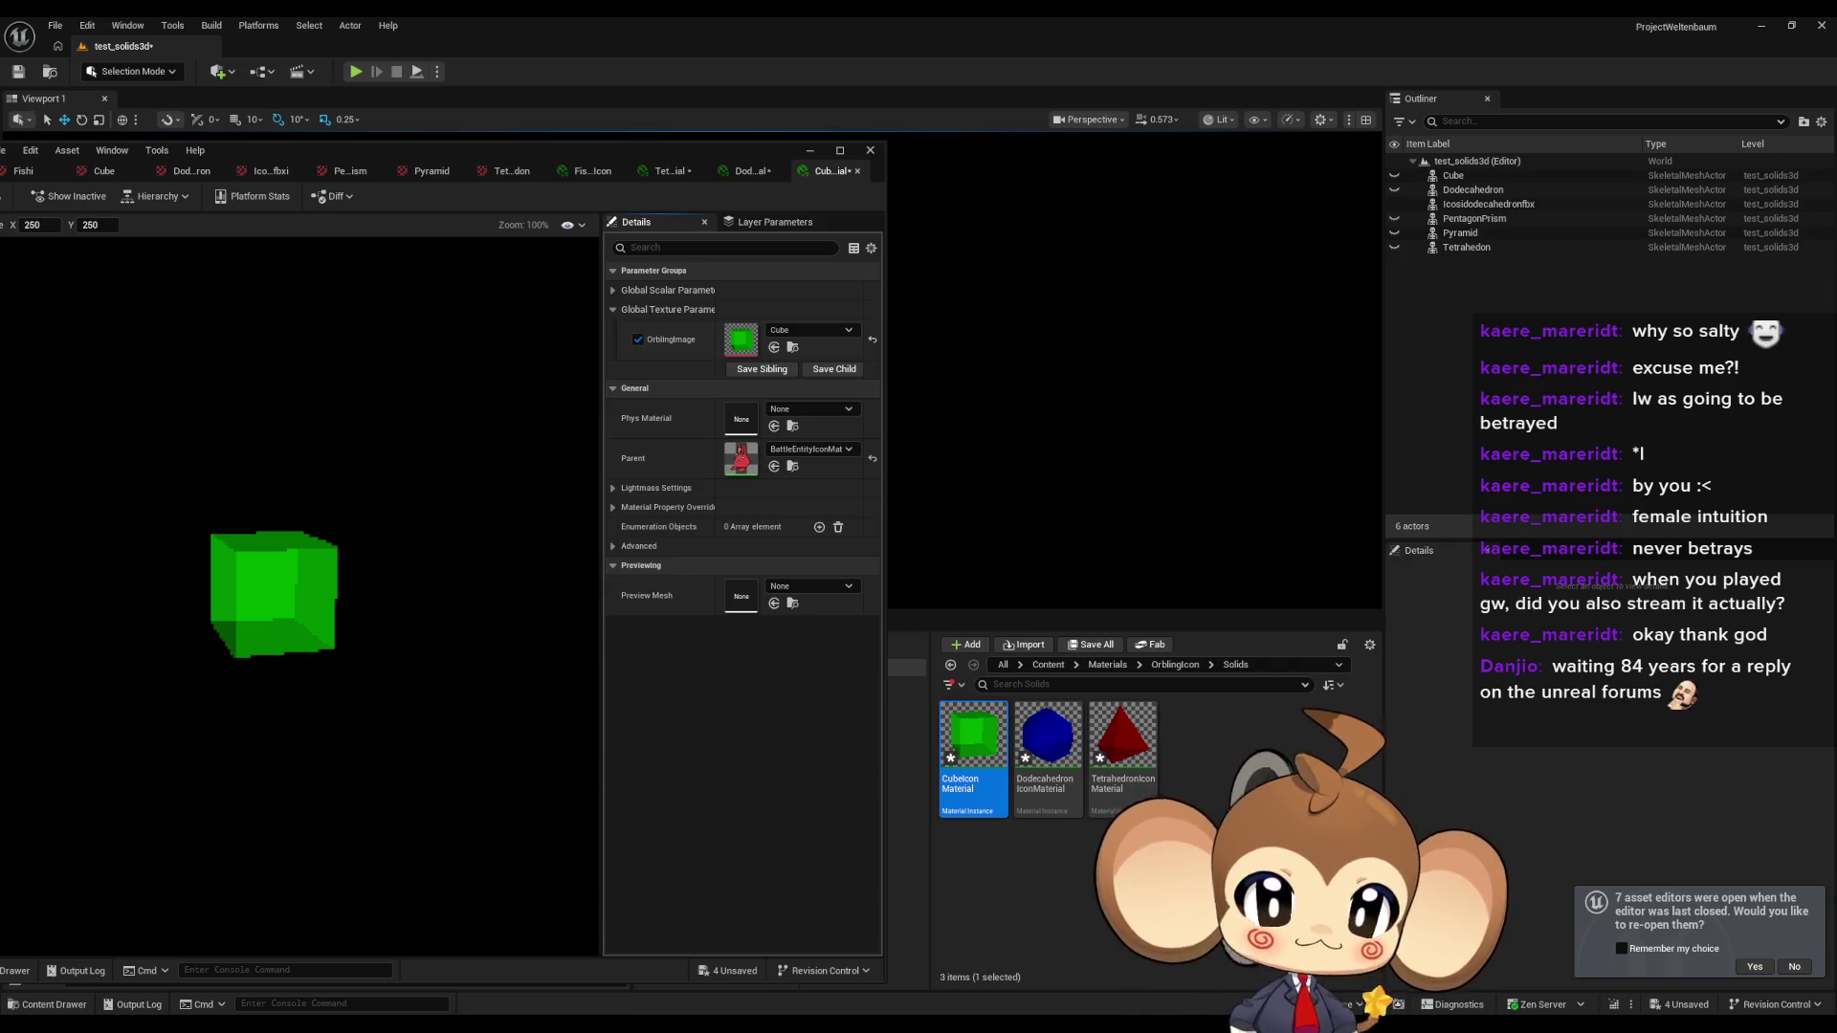
Make PentagonPrismIconMaterial with the PentagonPrism texture, then duplicate CubeIconMaterial again.
key("ctrl+d")
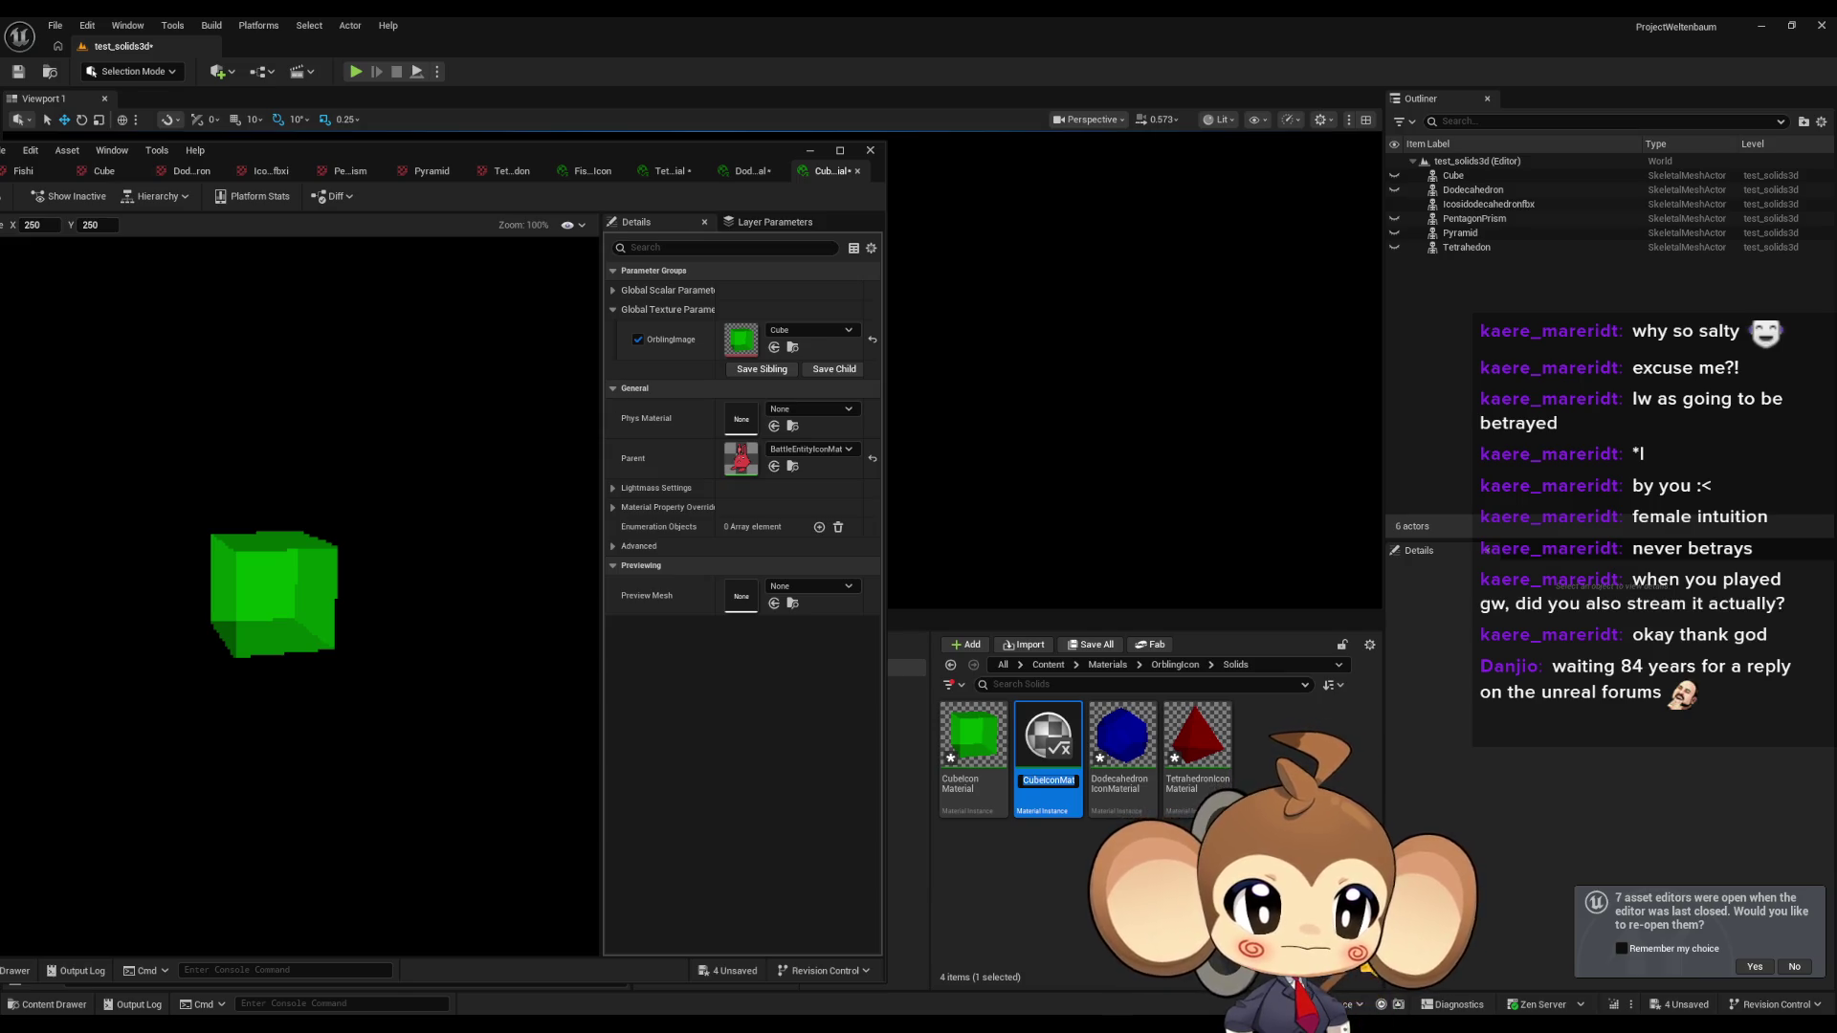
key("Return")
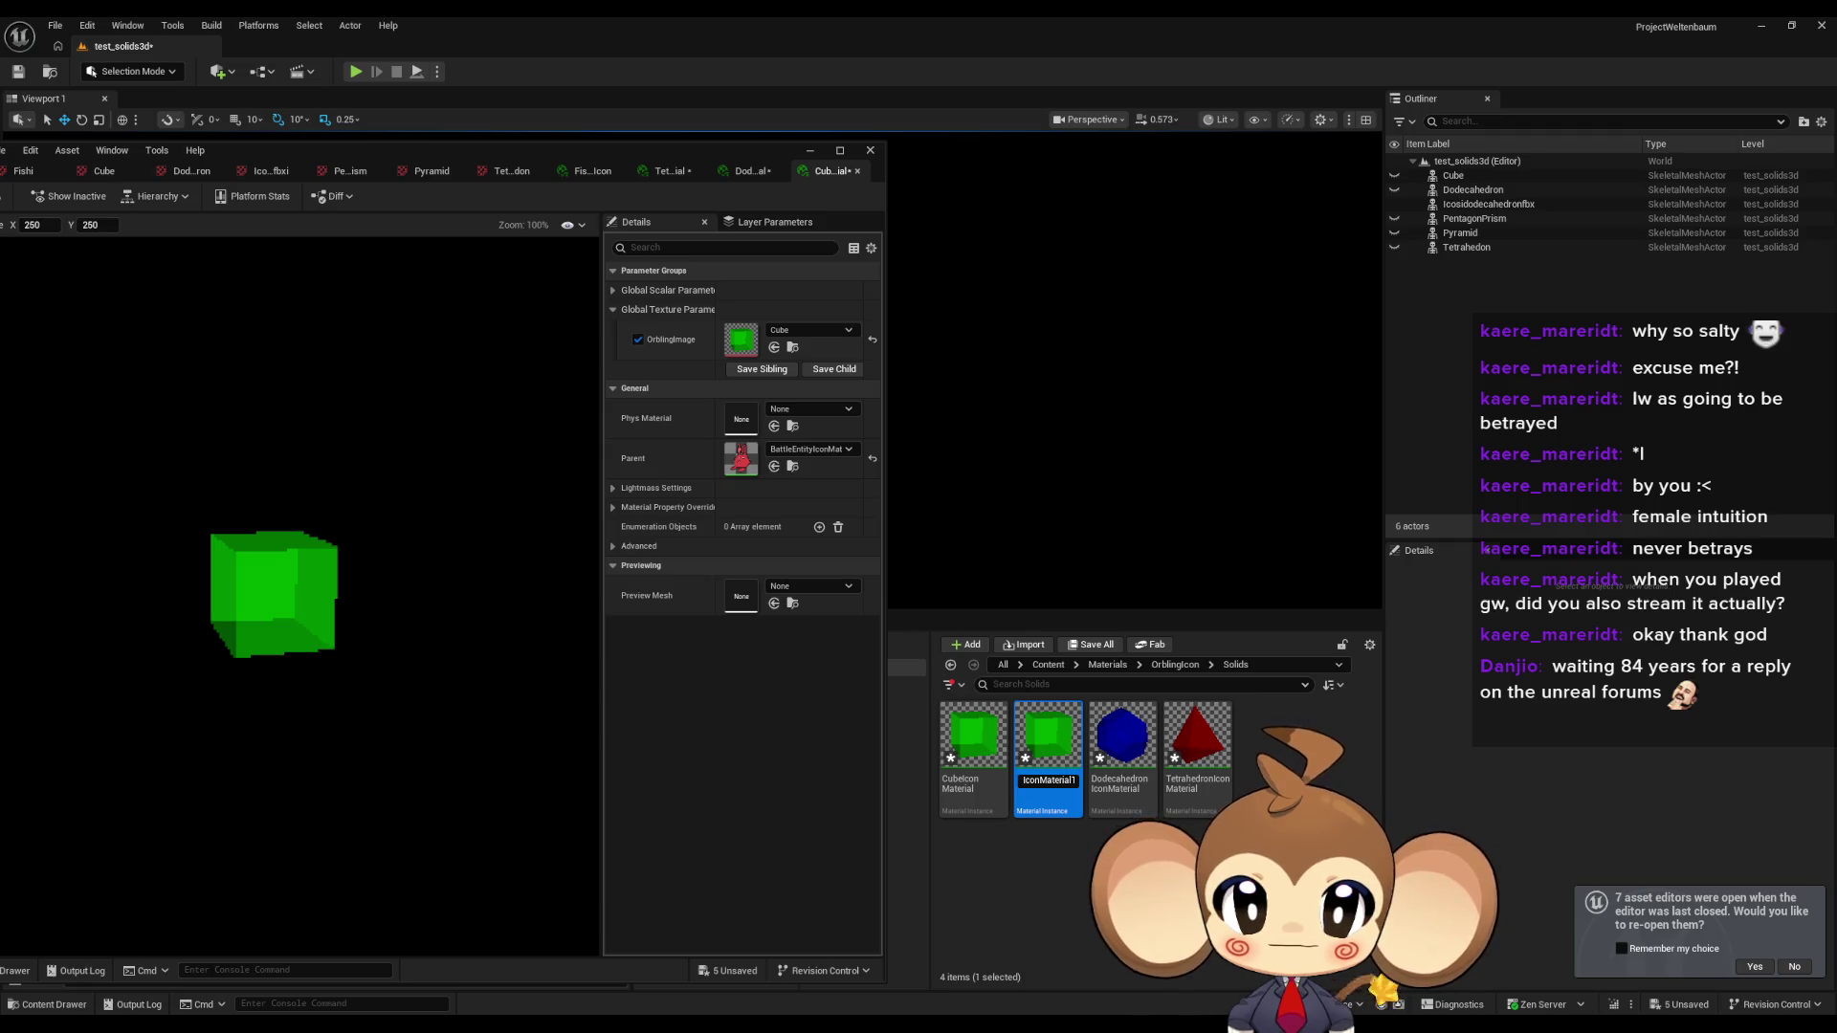
type("PentagonPrism")
key("Return")
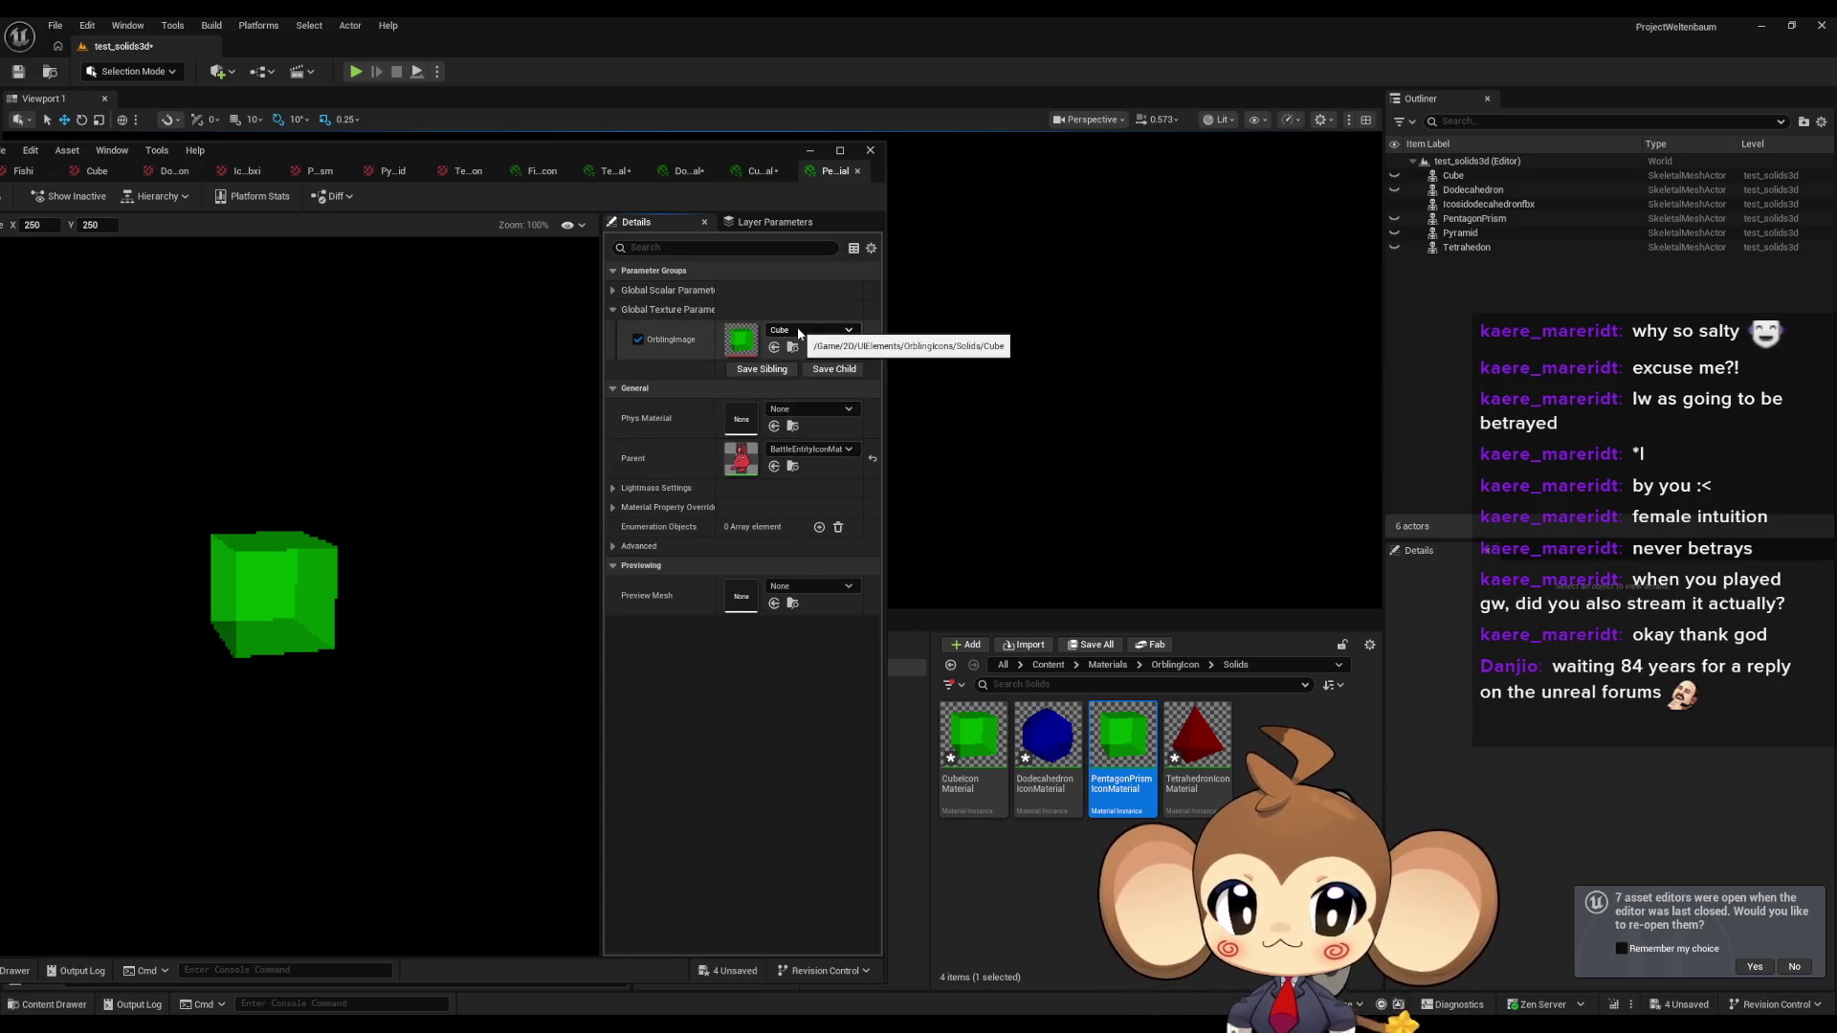
left_click(811, 330)
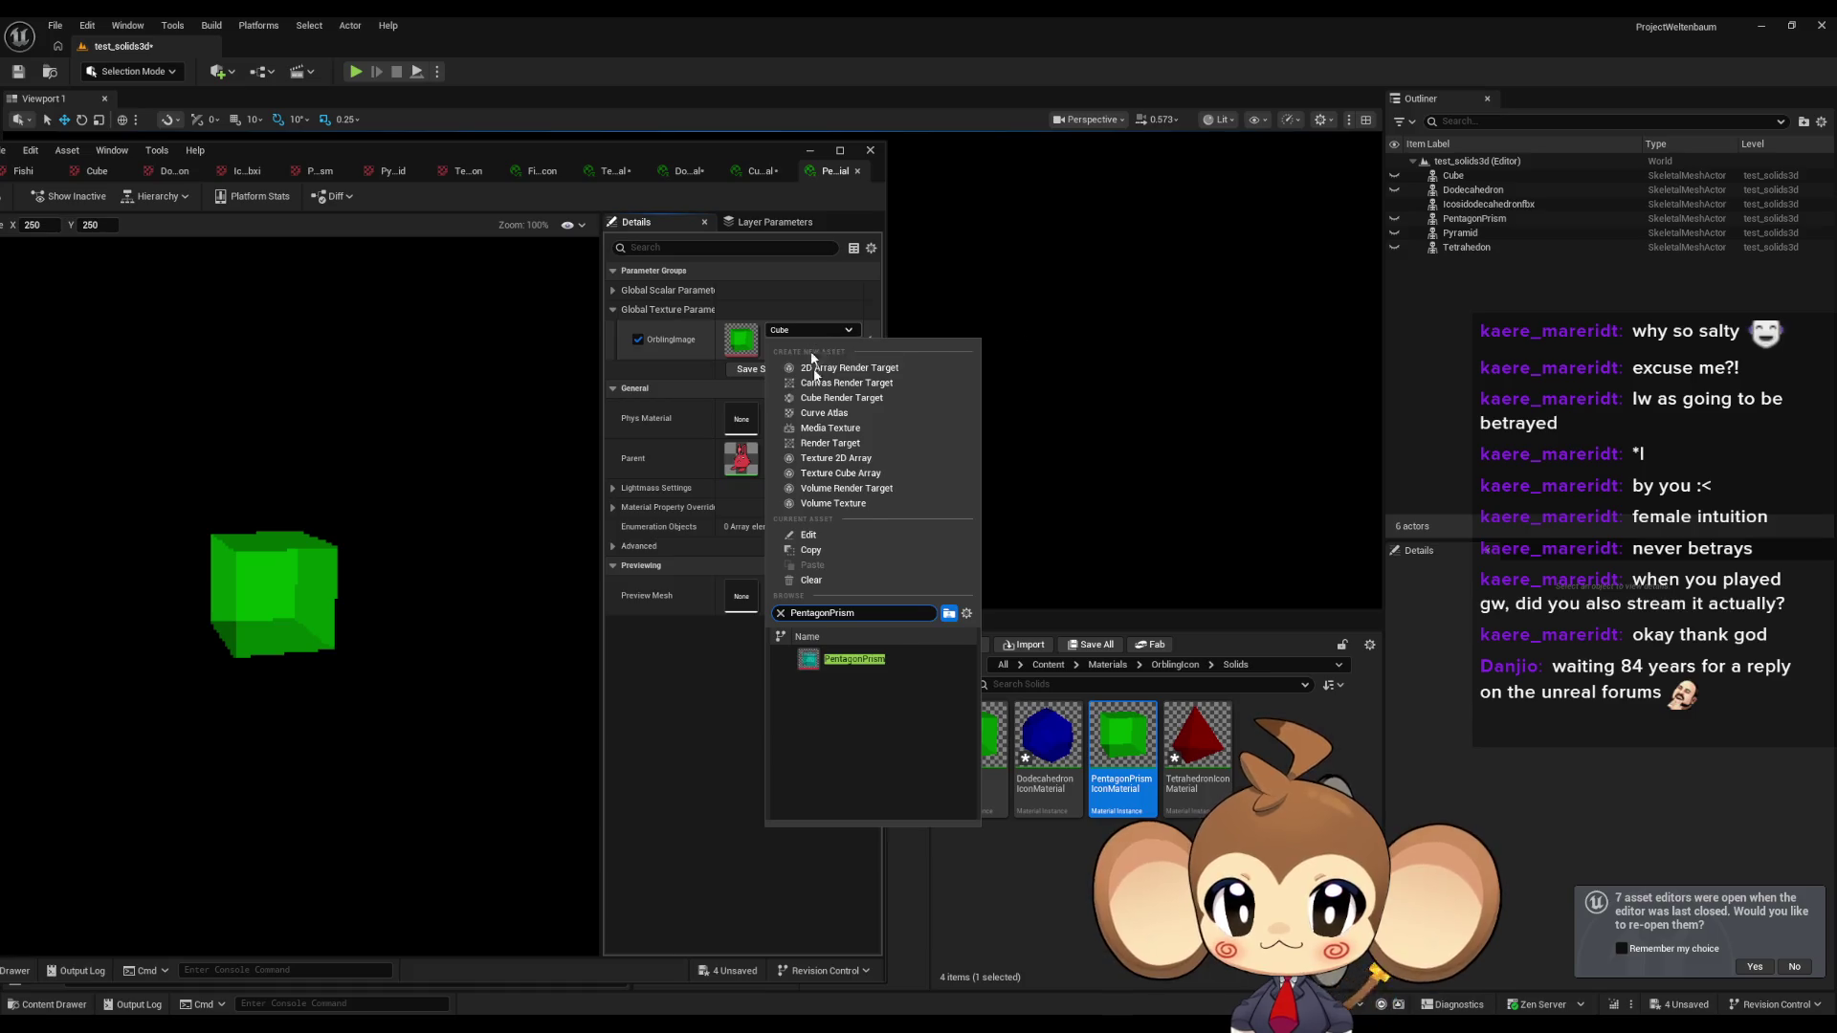
left_click(861, 661)
left_click(1060, 840)
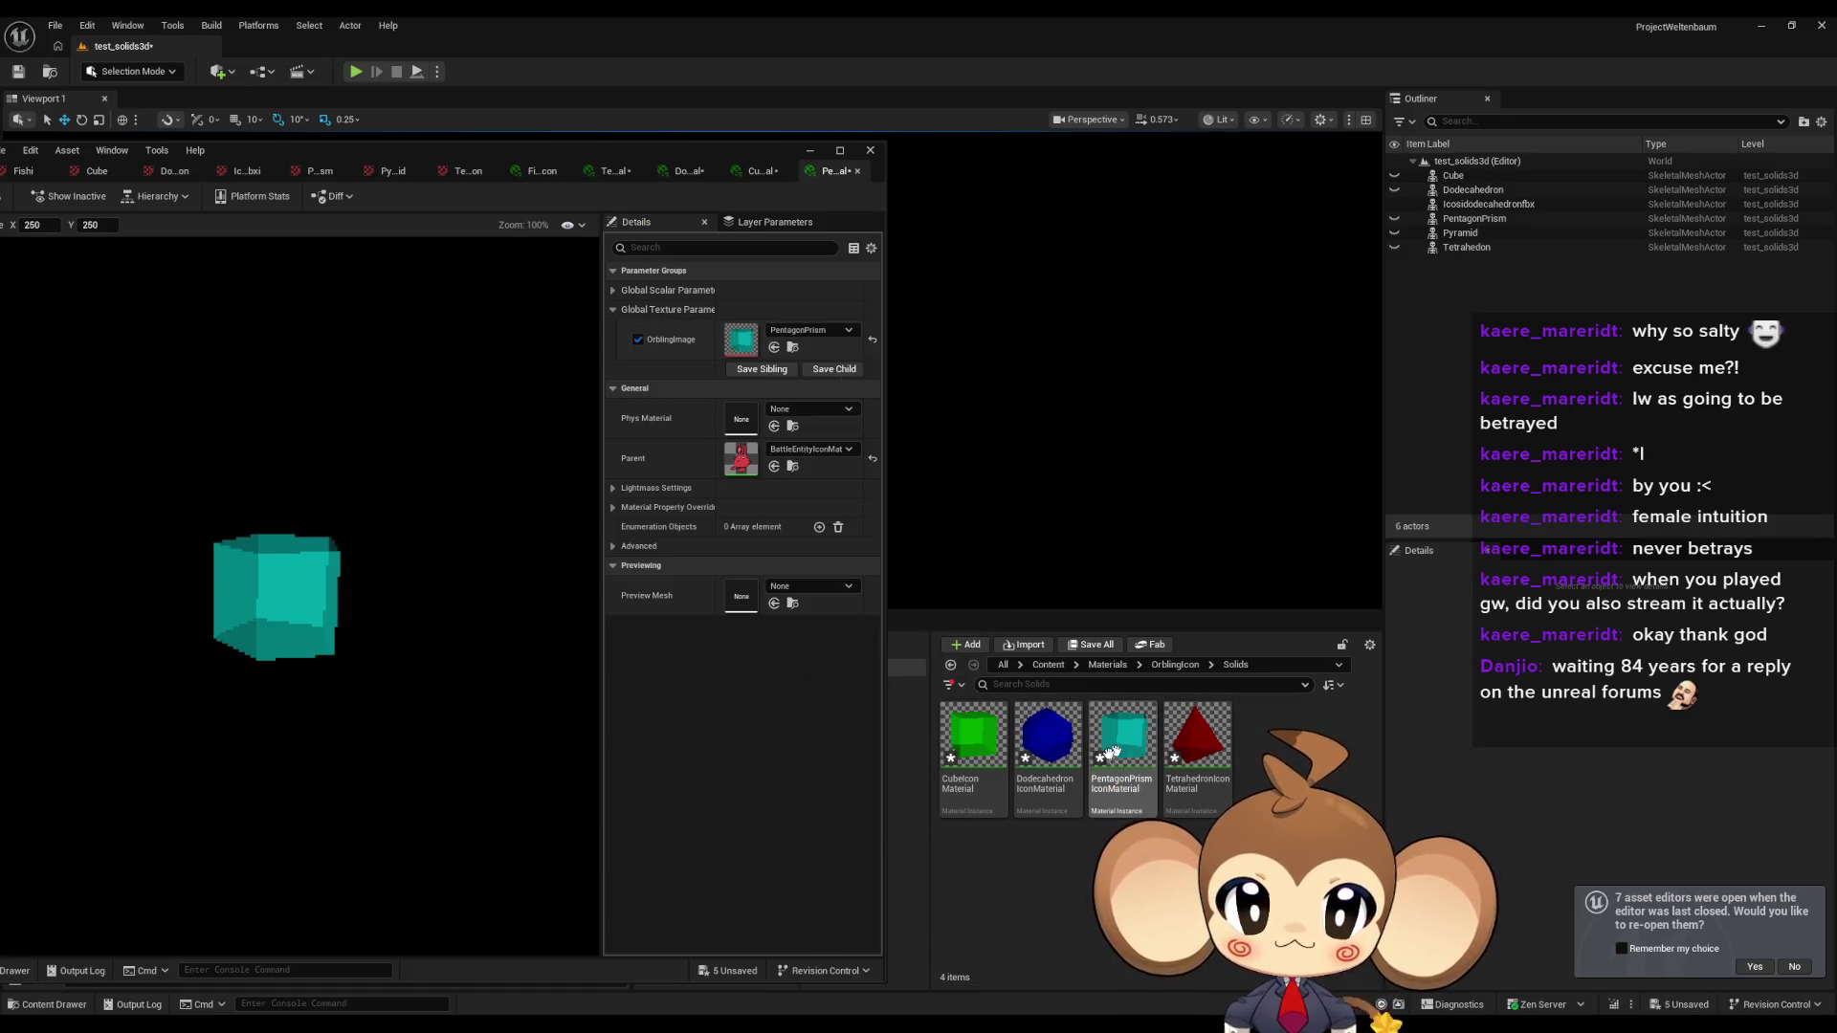
left_click(983, 744)
key("ctrl+d")
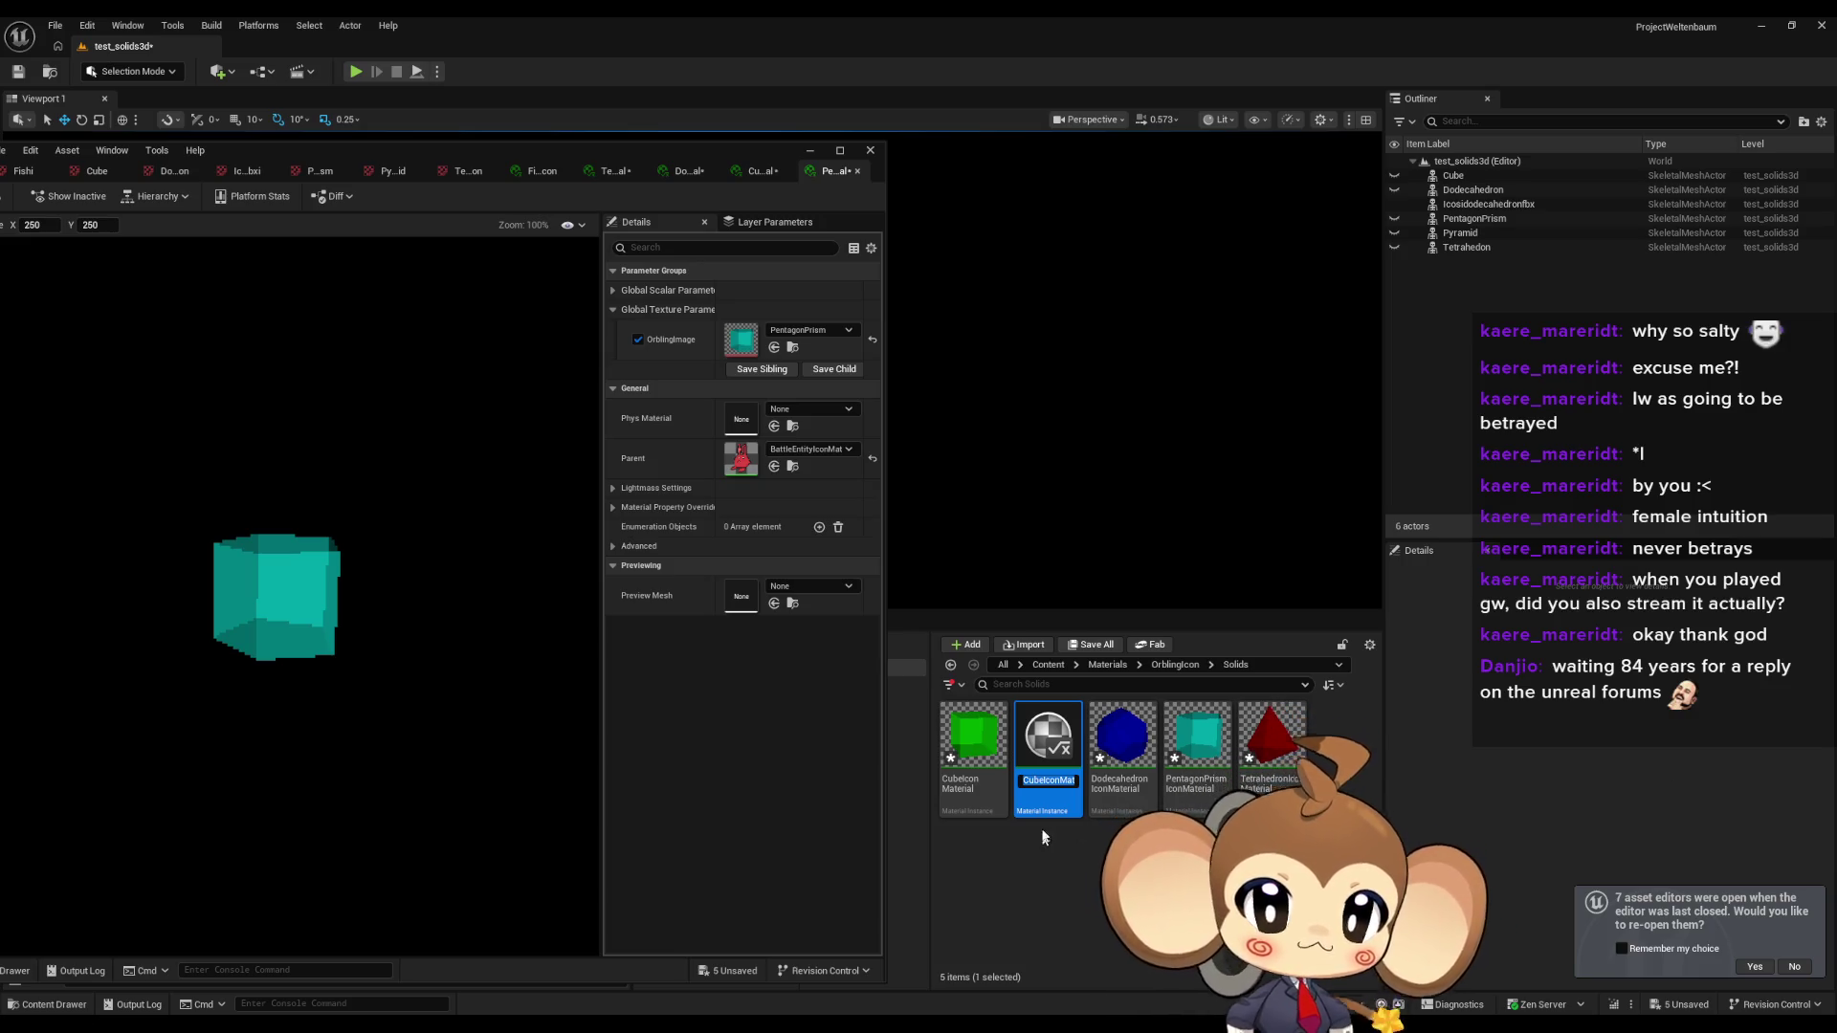
Name the duplicate PyramidIconMaterial and set its OrblingImage to the Pyramid texture.
key("End")
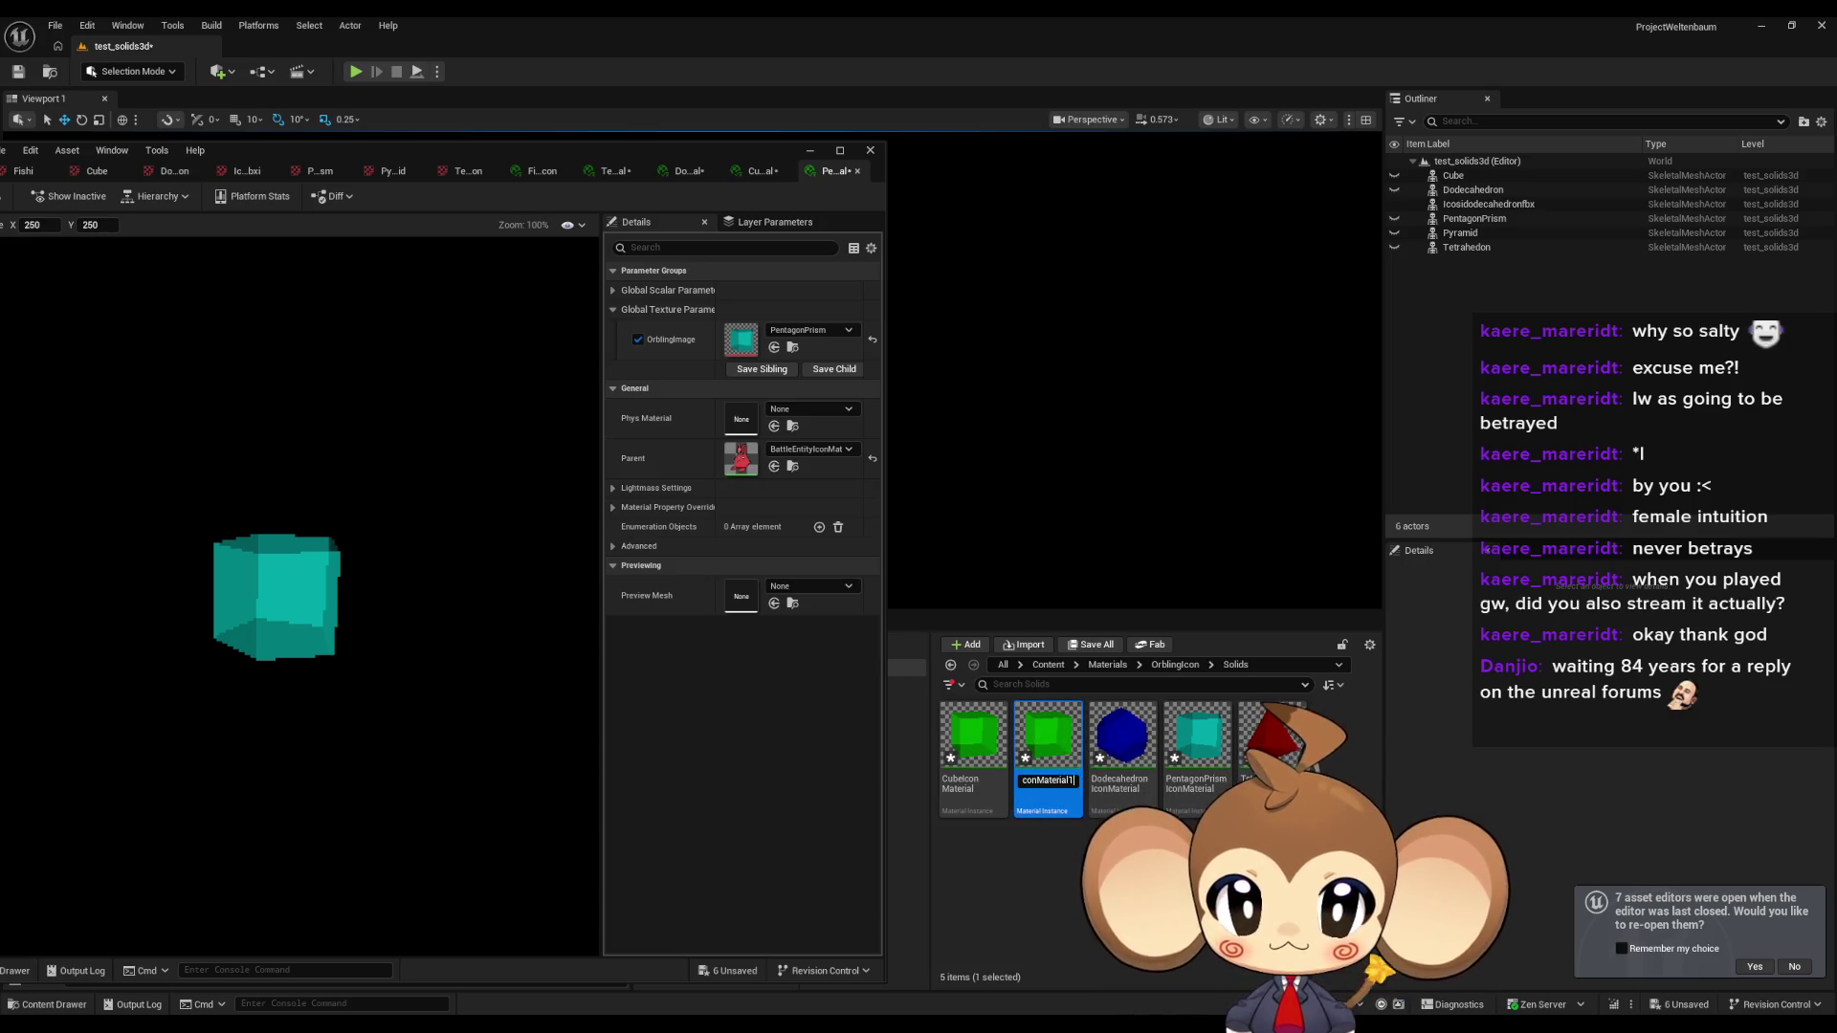
key("Delete")
key("Delete")
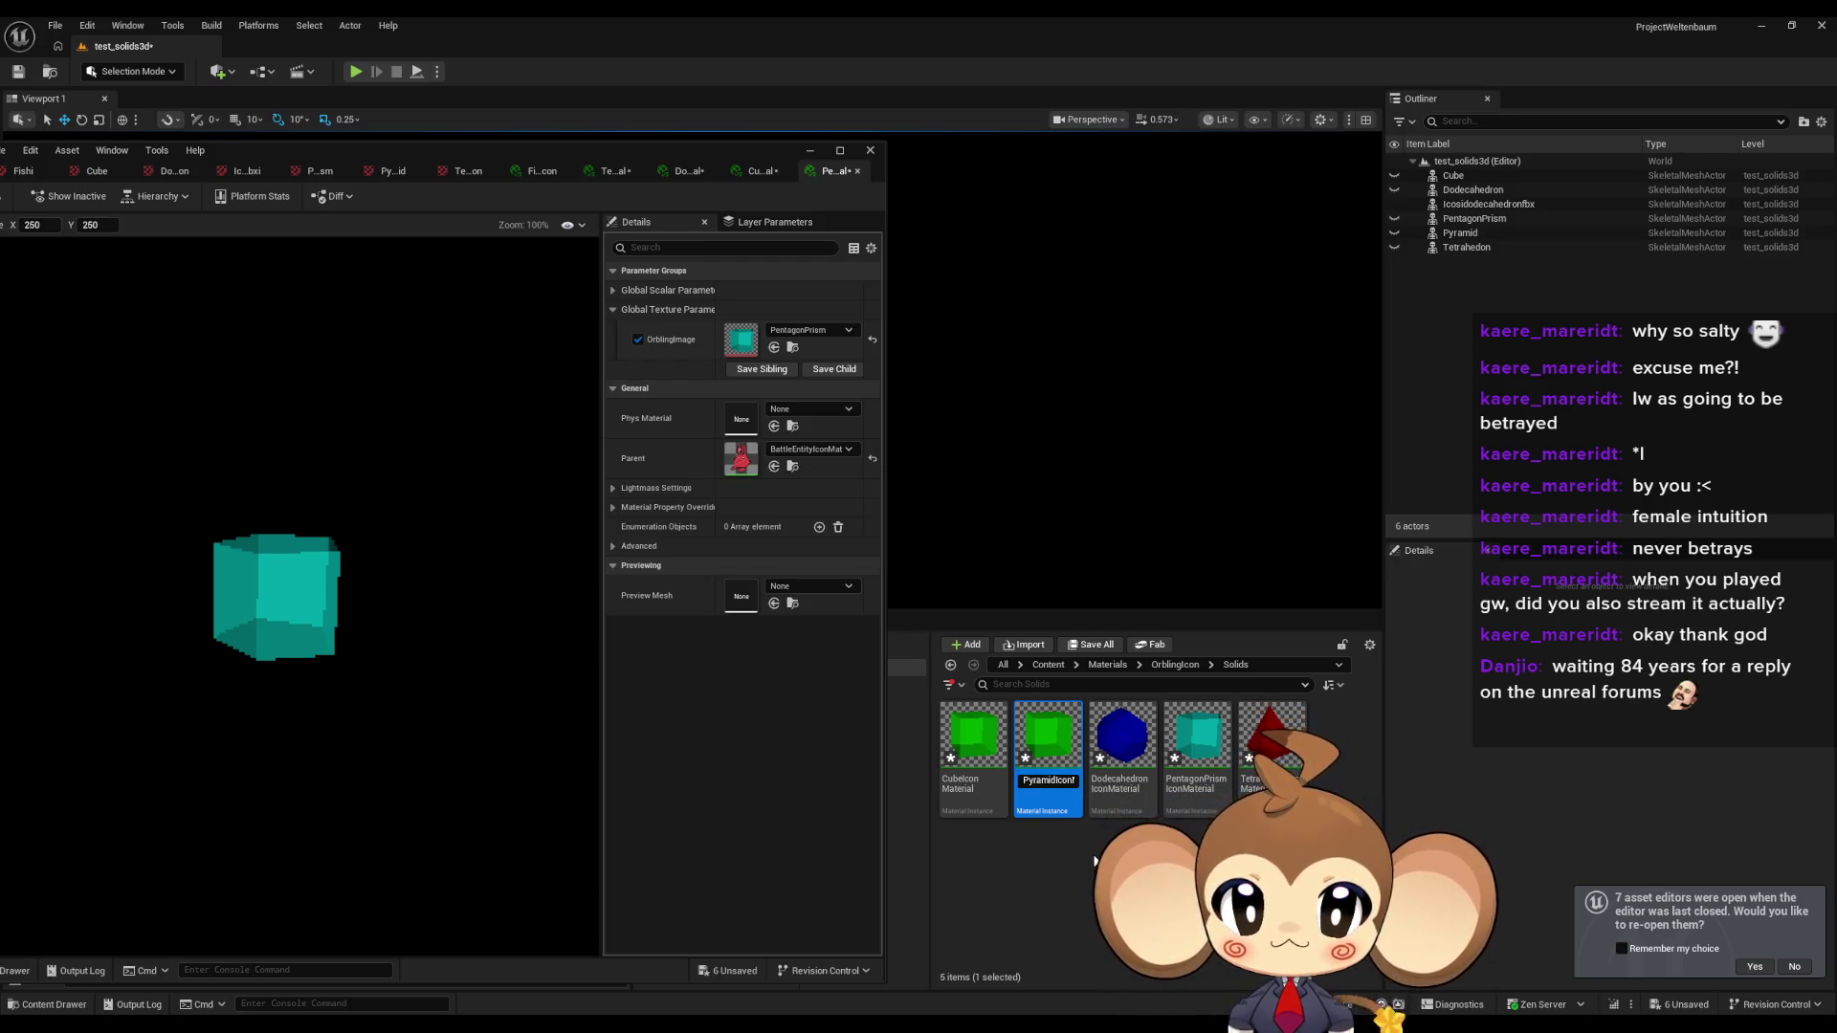
key("Return")
double_click(1196, 736)
left_click(614, 309)
left_click(800, 329)
type("Pyramid")
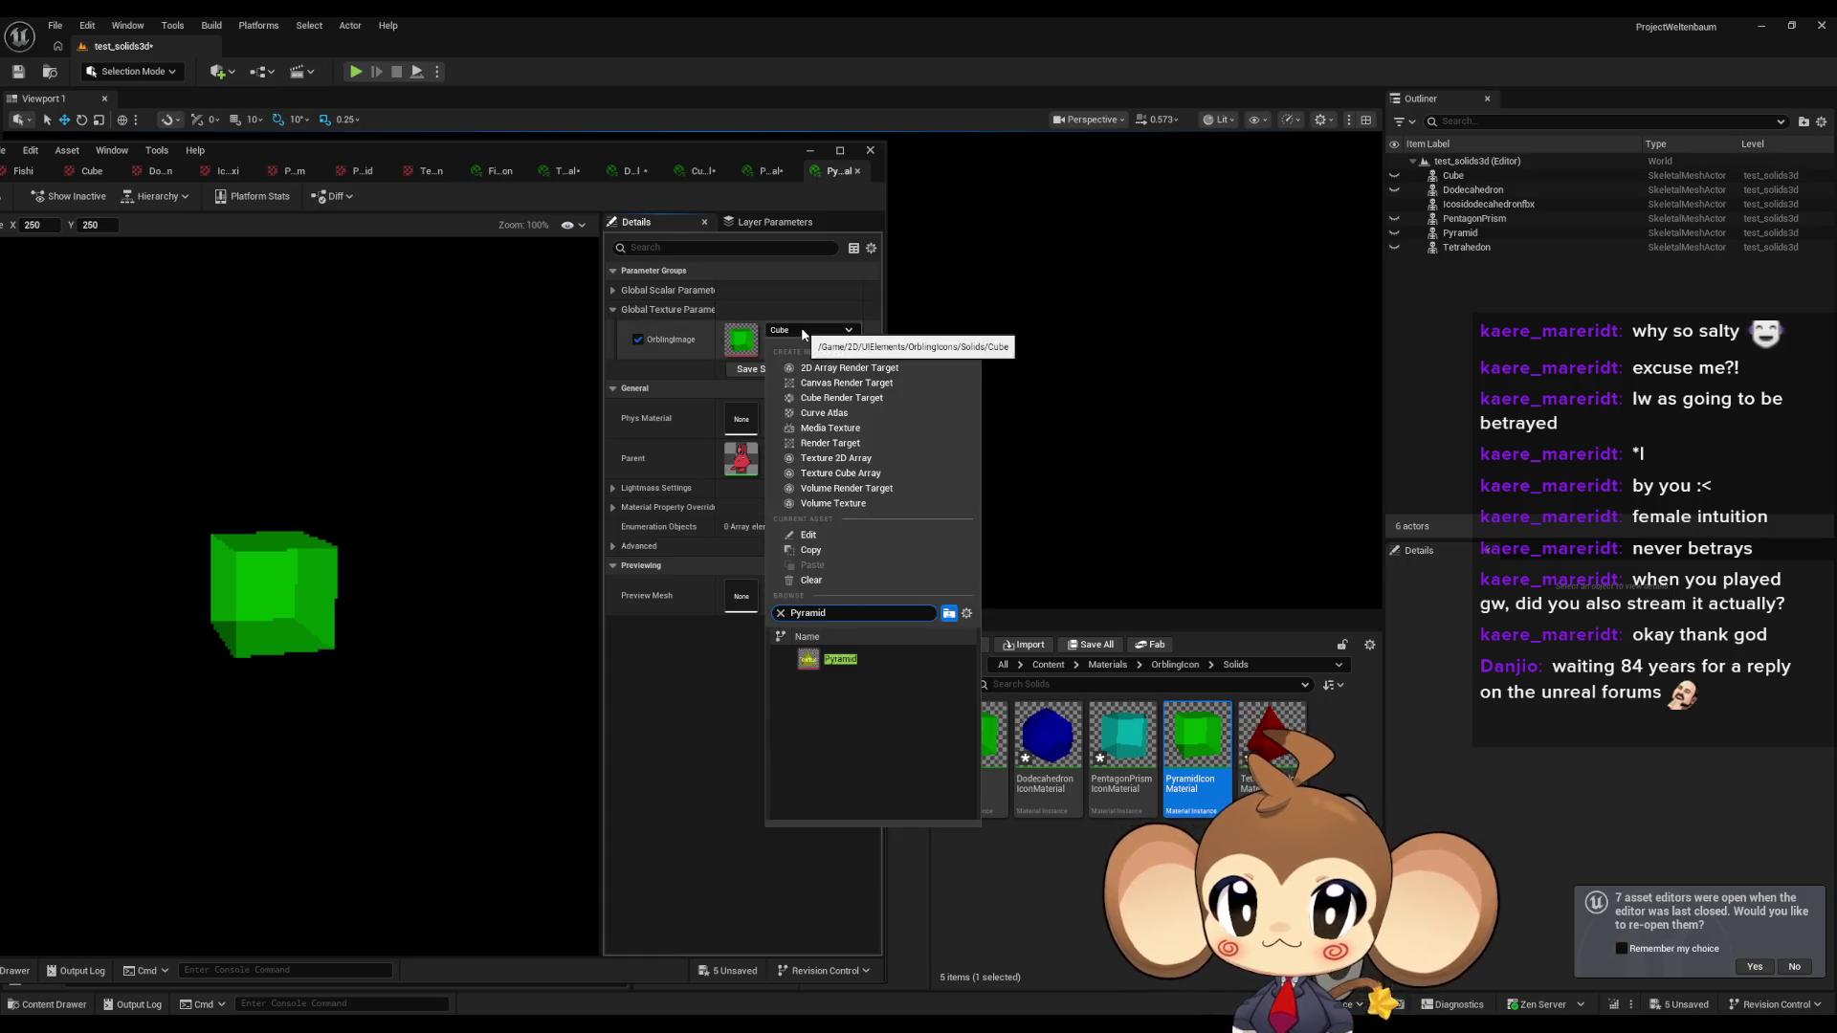
left_click(828, 664)
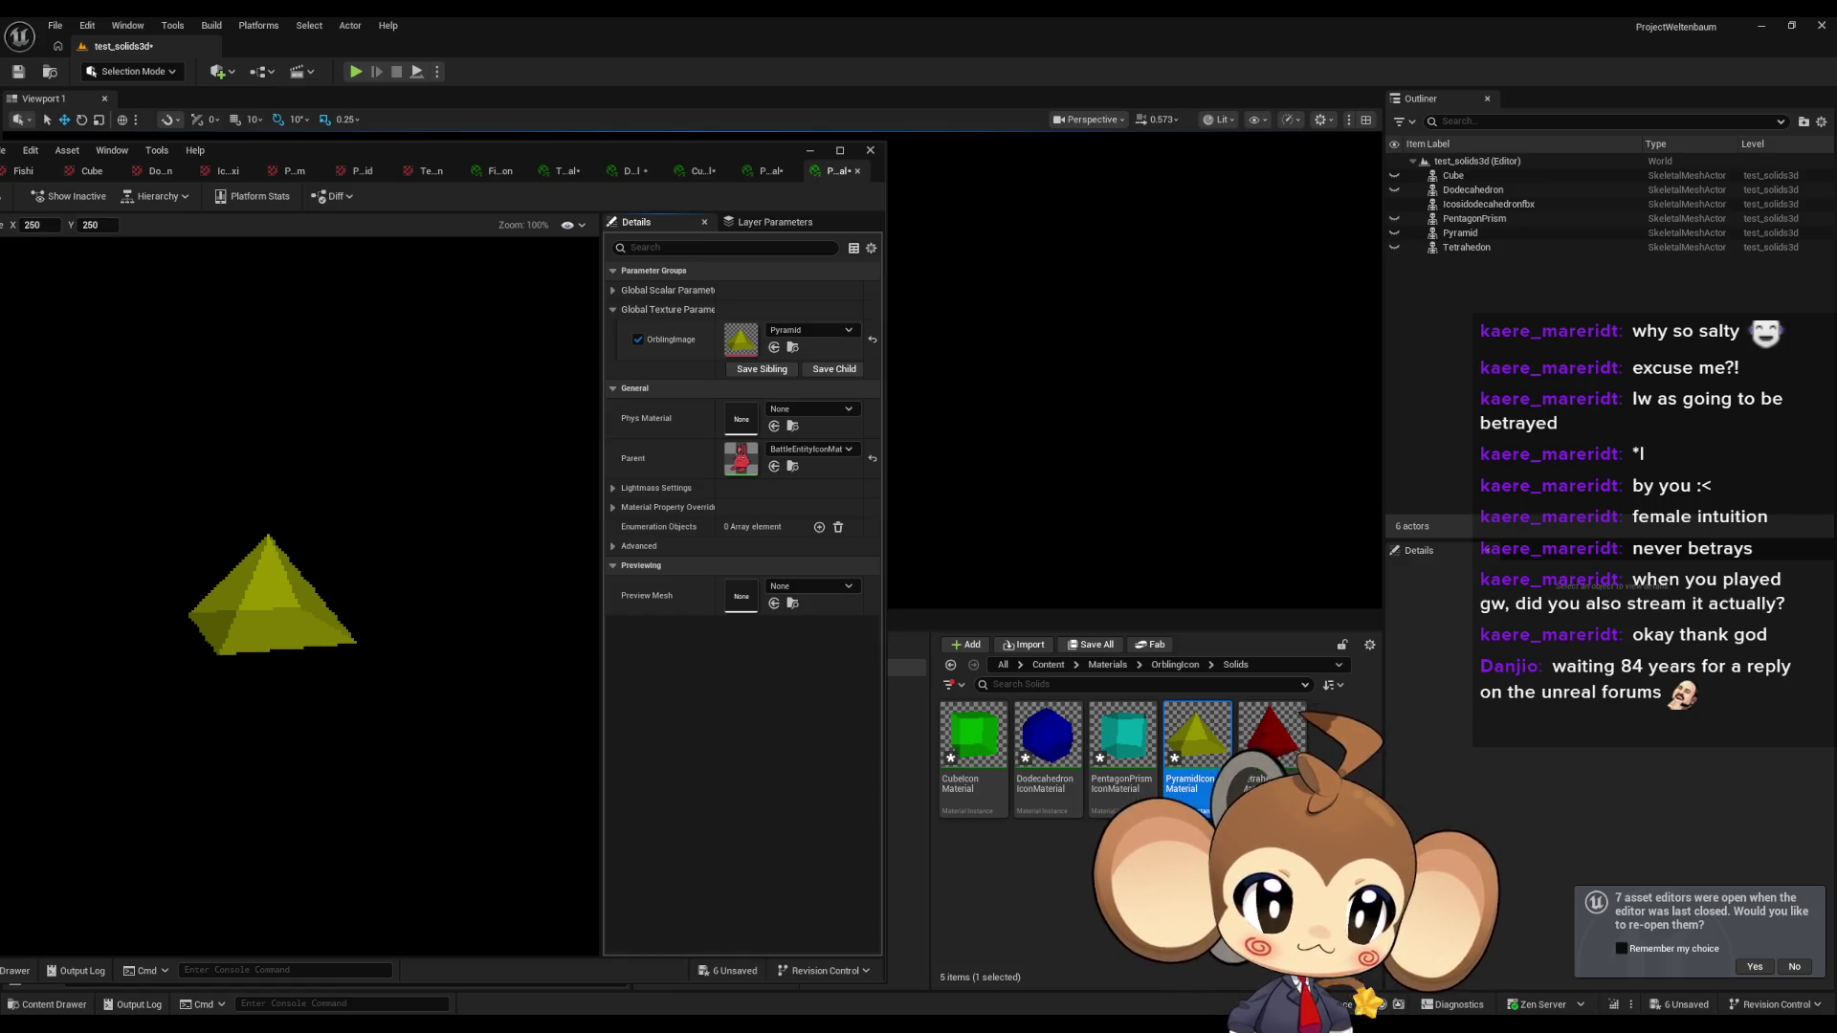
Duplicate CubeIconMaterial as IcosidodecahedronIconMaterial with the Icosidodecahedron OrblingImage texture.
left_click(988, 747)
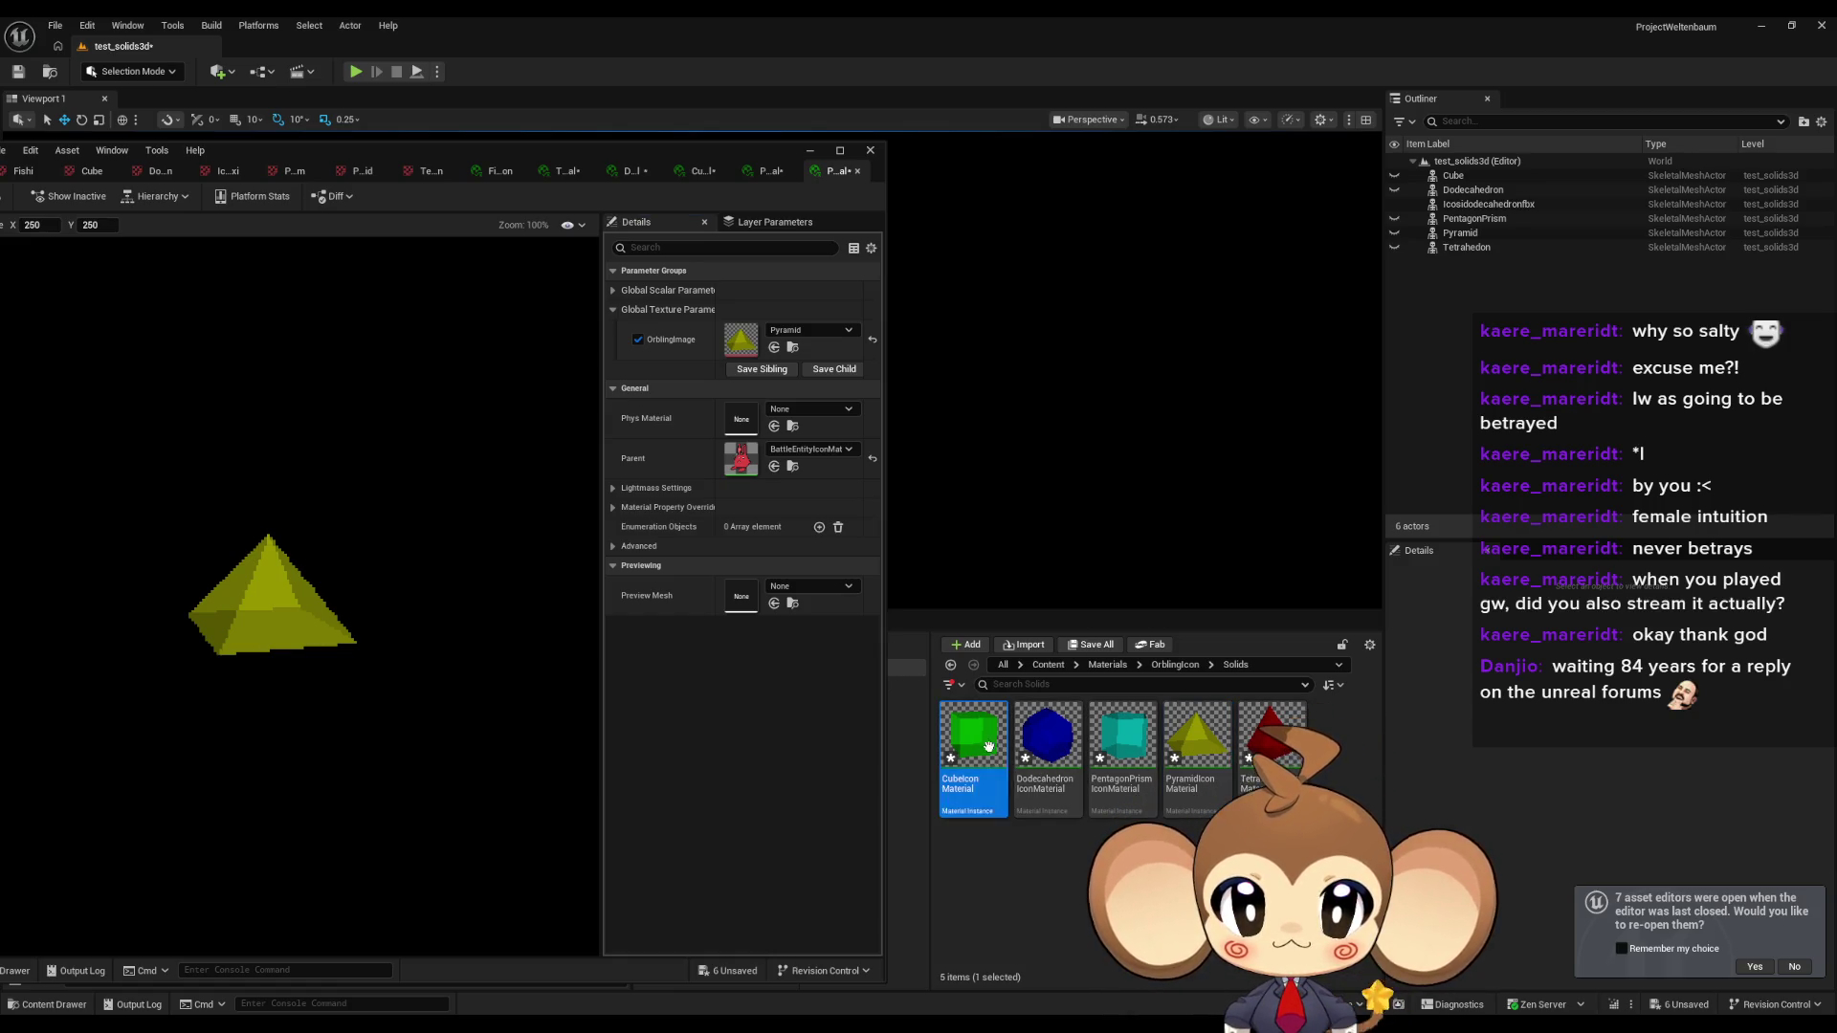
key("ctrl+d")
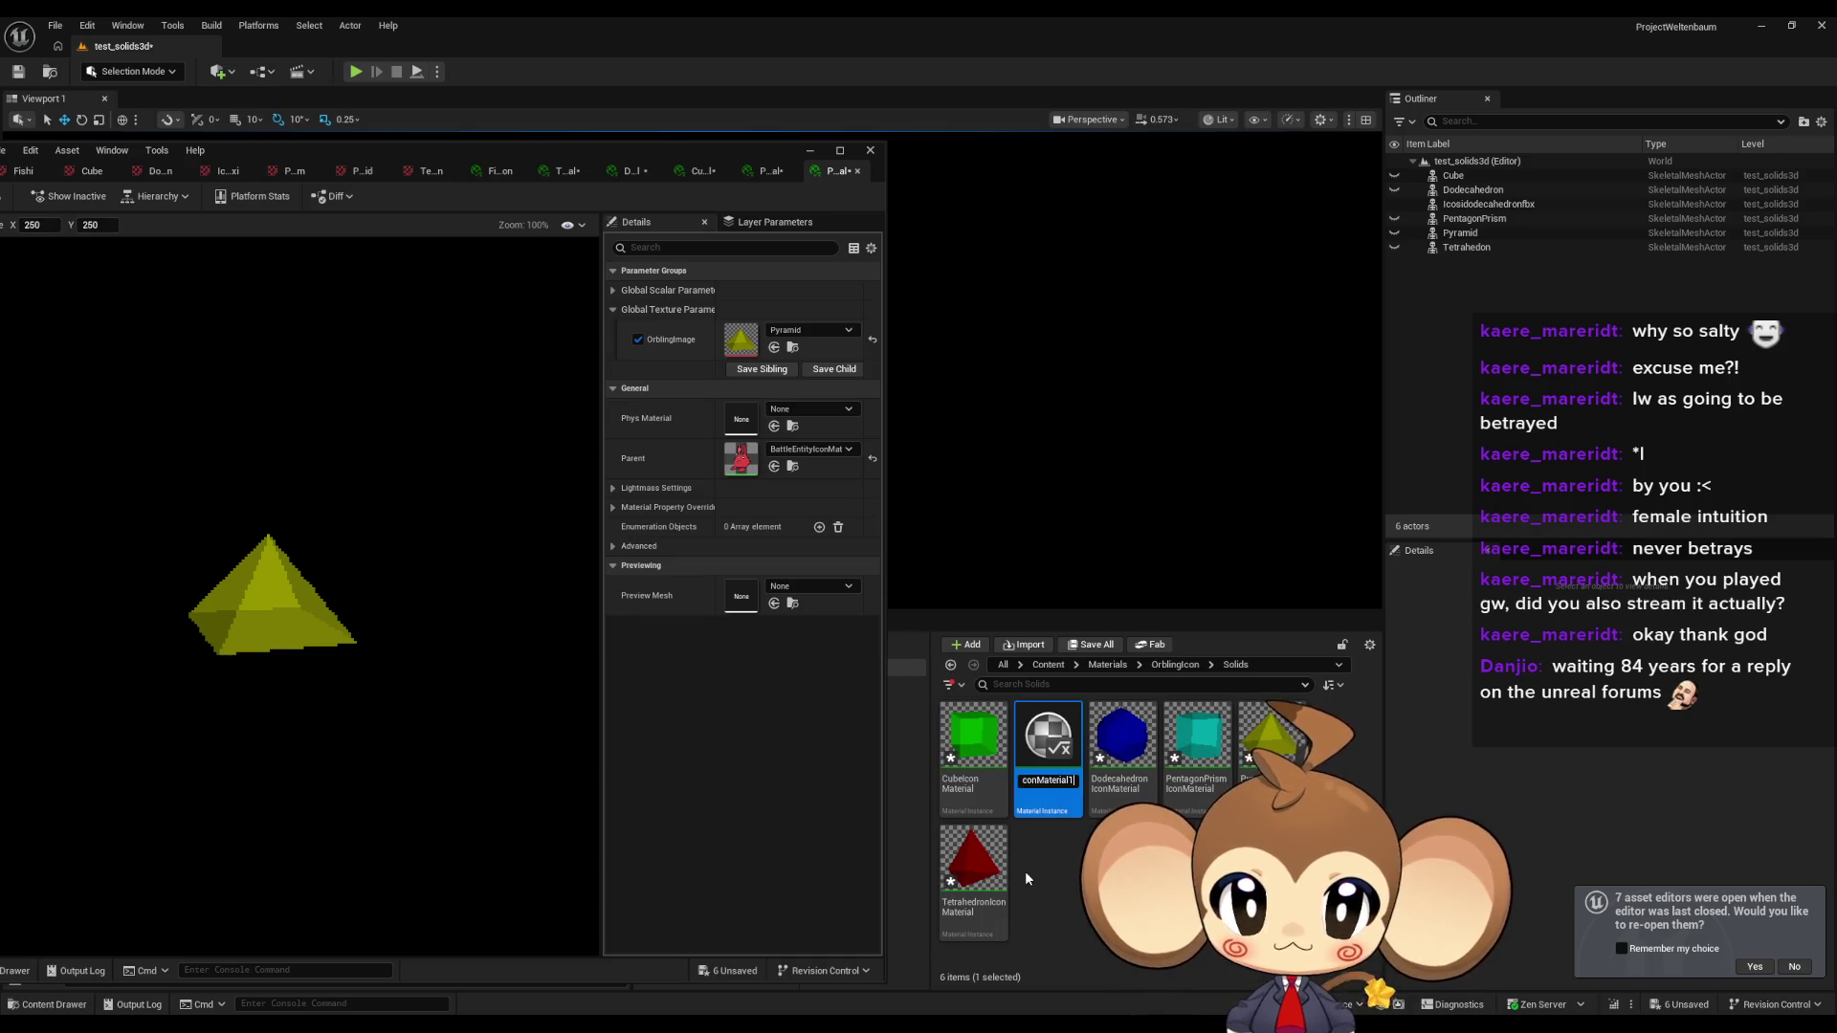
key("BackSpace")
key("Return")
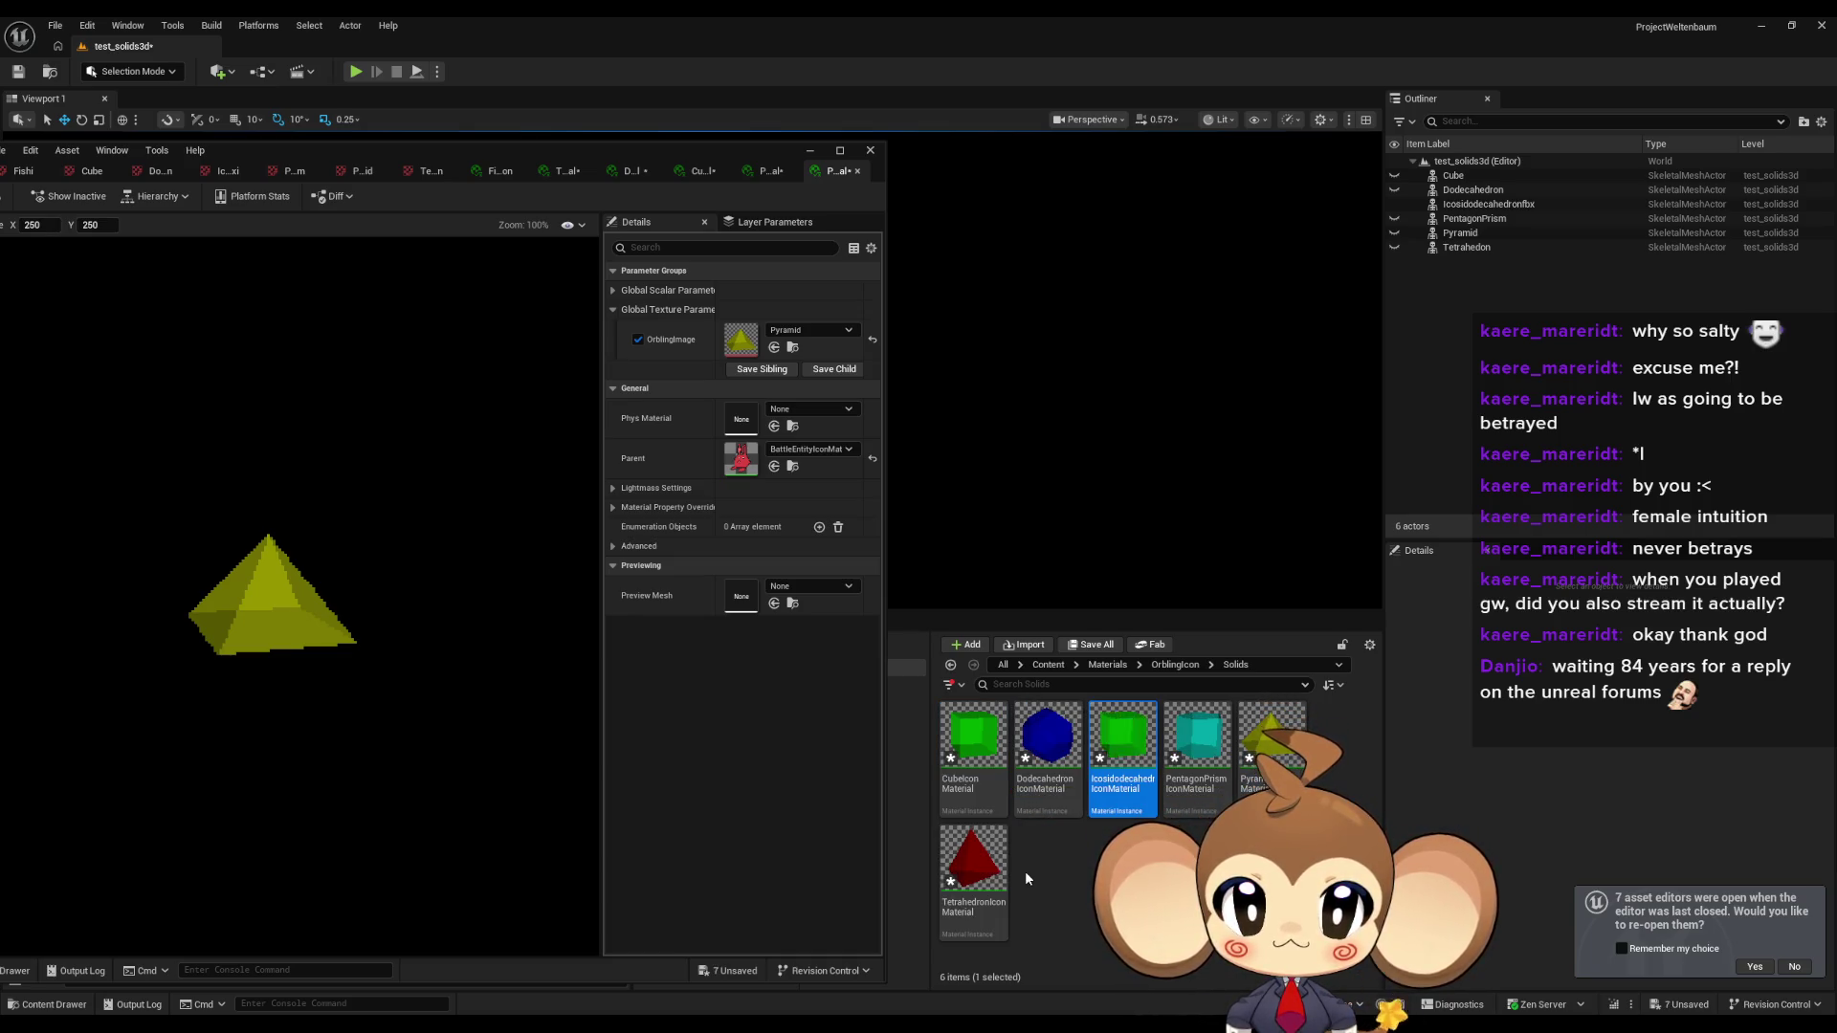
left_click(637, 339)
double_click(1139, 756)
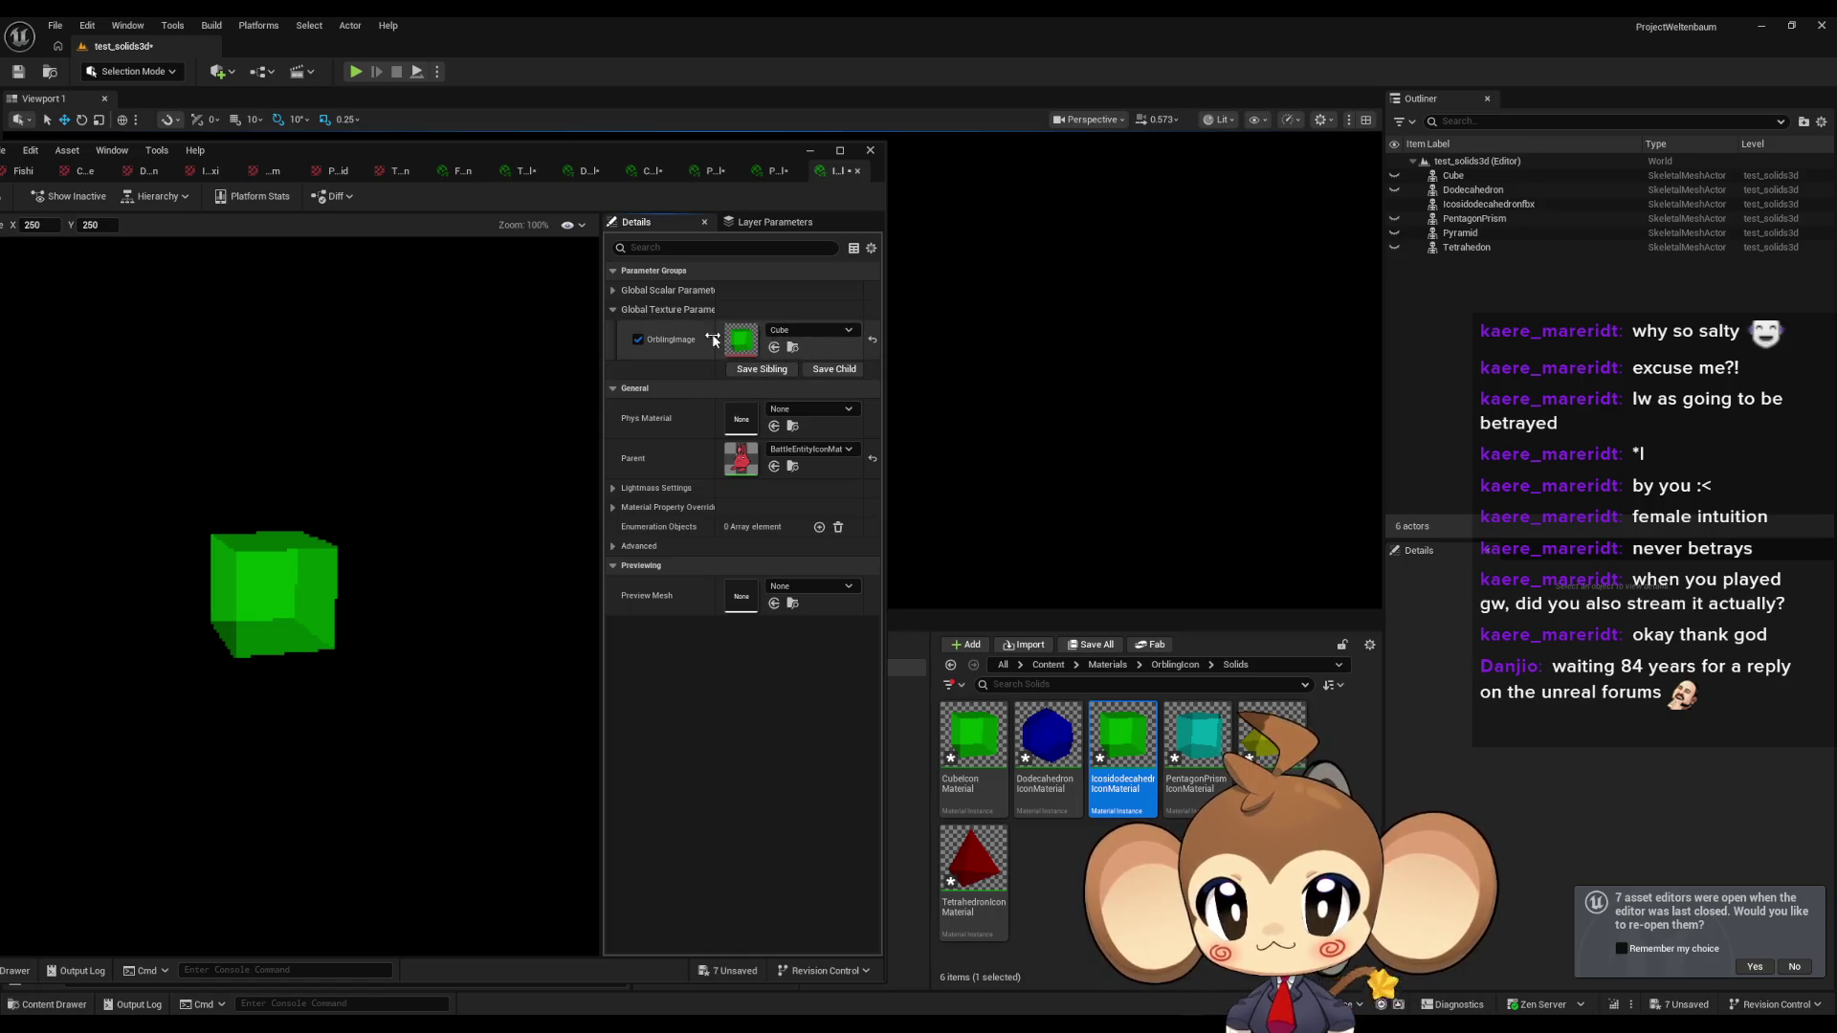
left_click(790, 331)
left_click(813, 665)
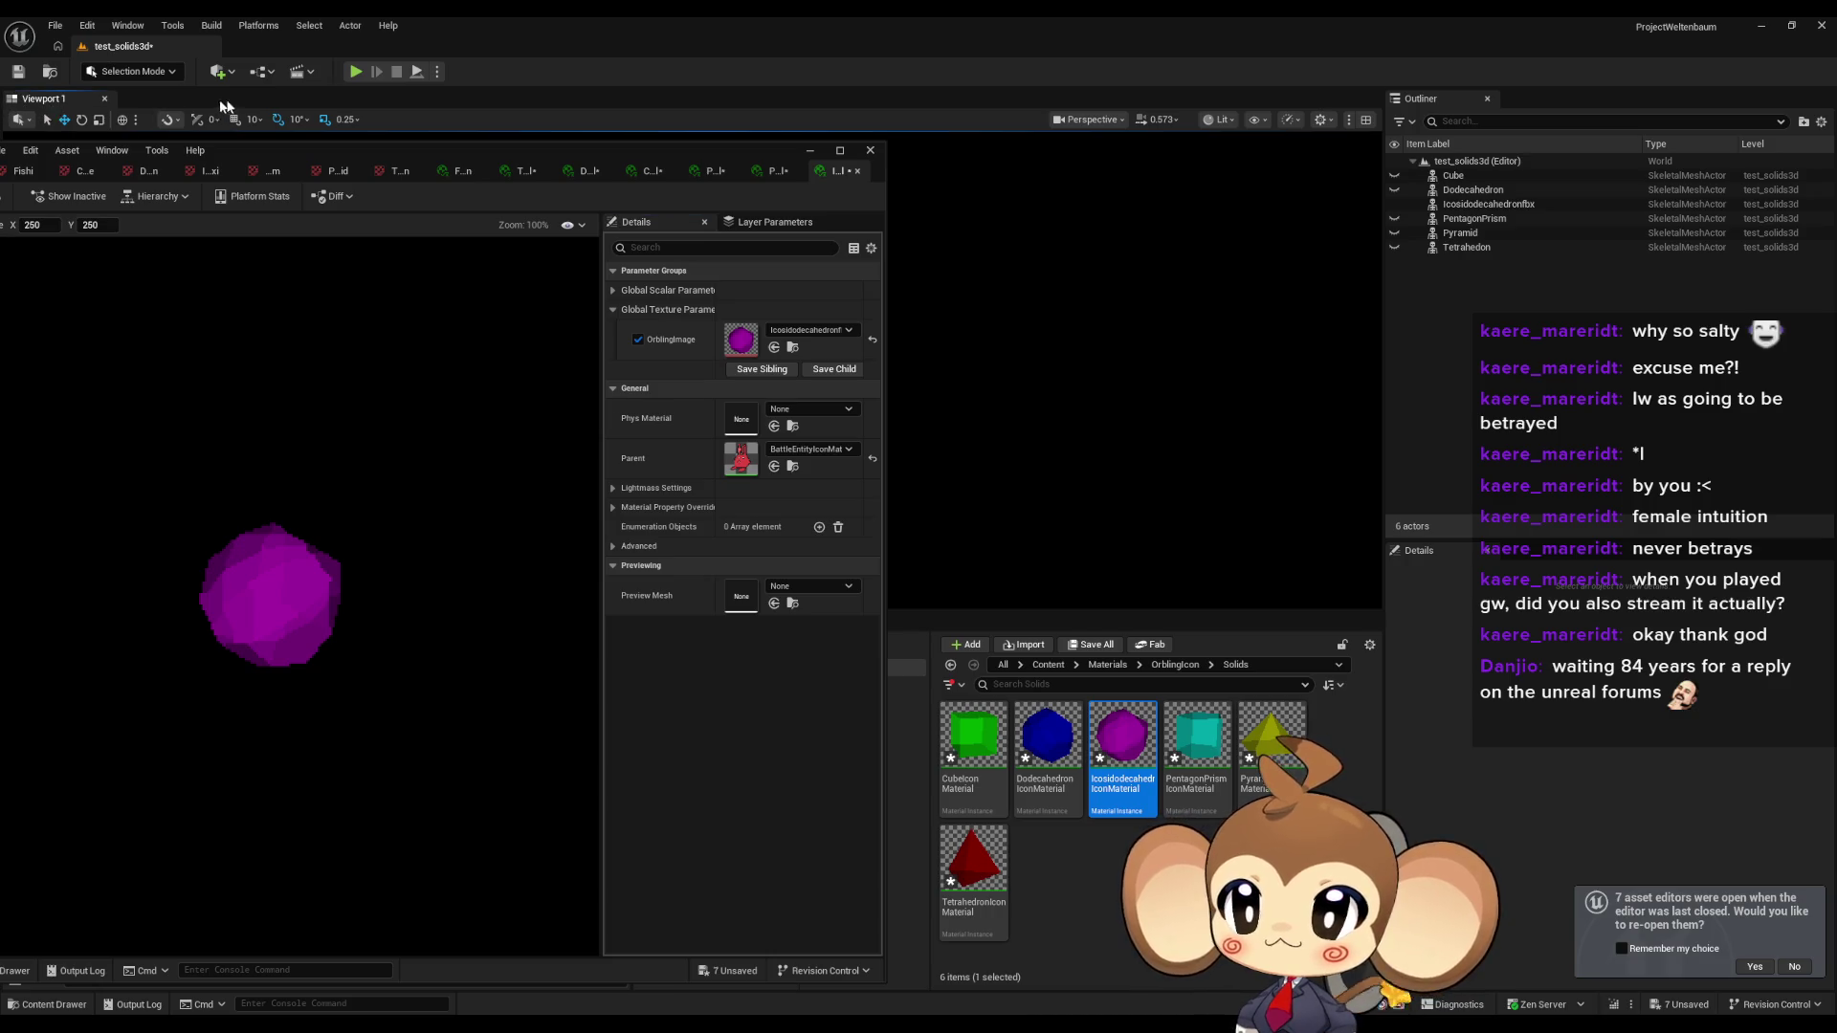
left_click_drag(204, 157, 363, 167)
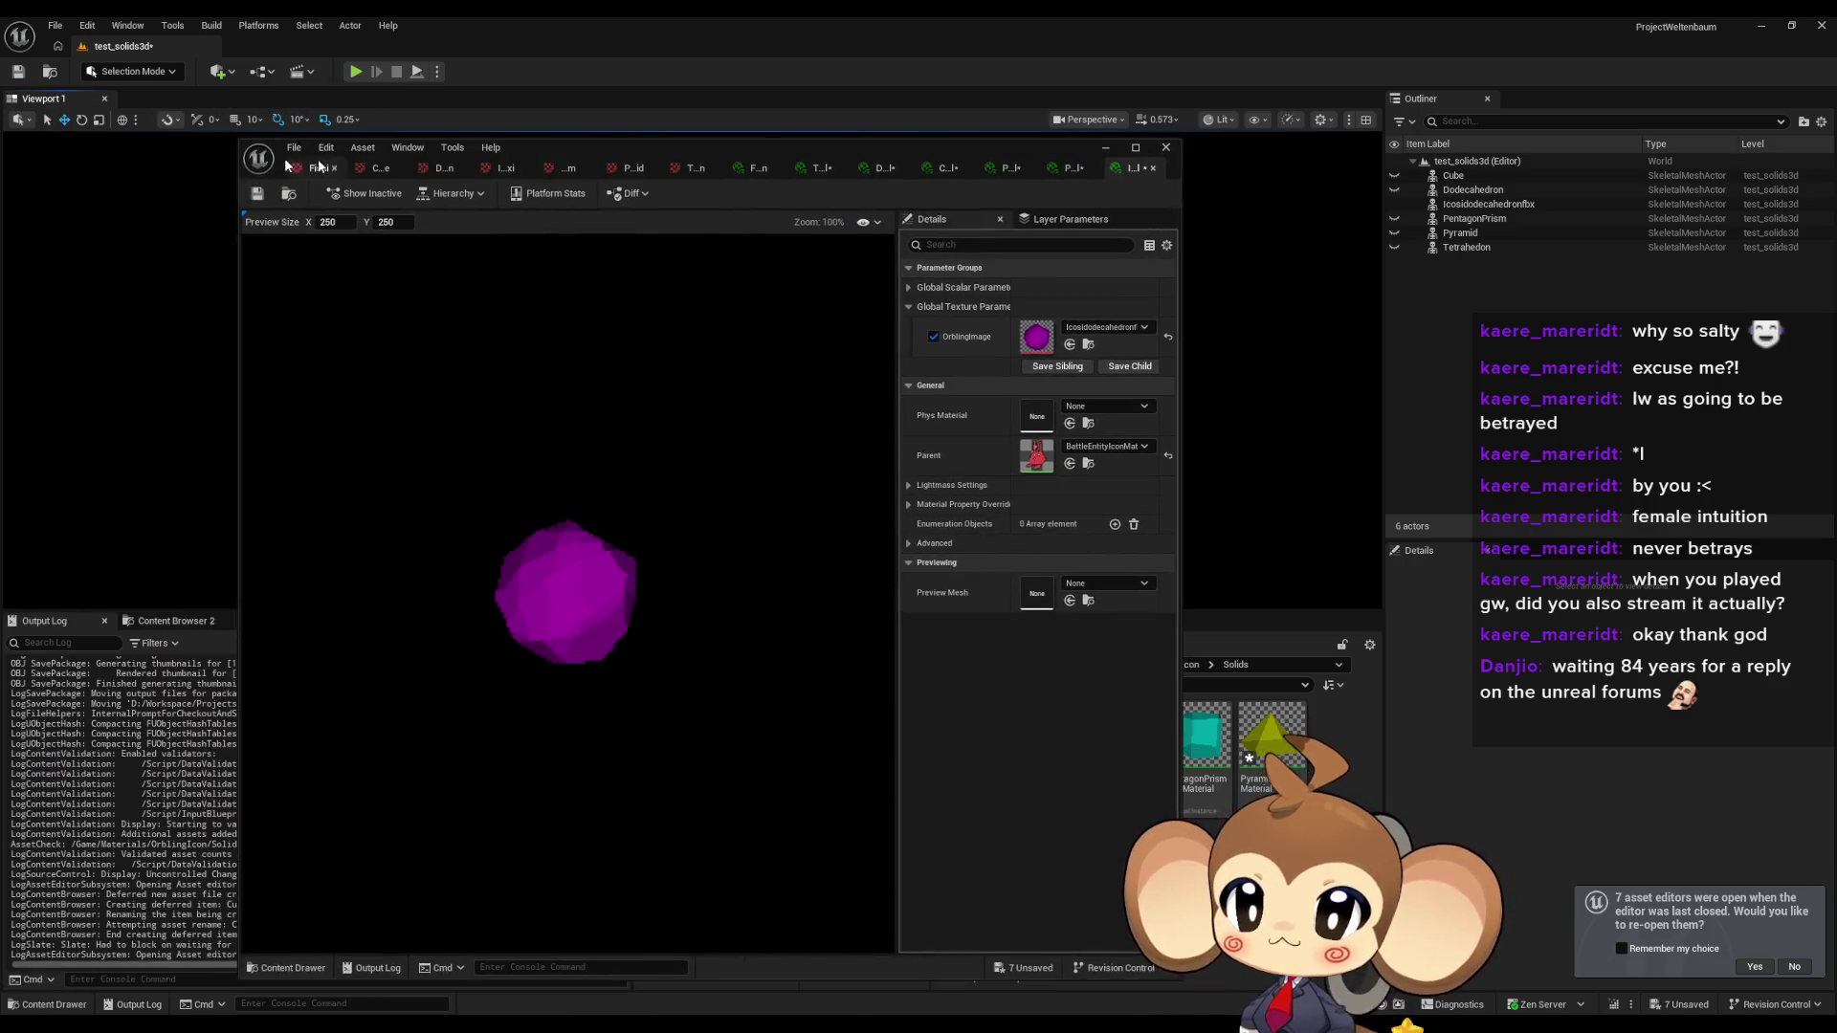
Save the icosidodecahedron icon material and close its editor.
left_click(290, 151)
left_click(362, 236)
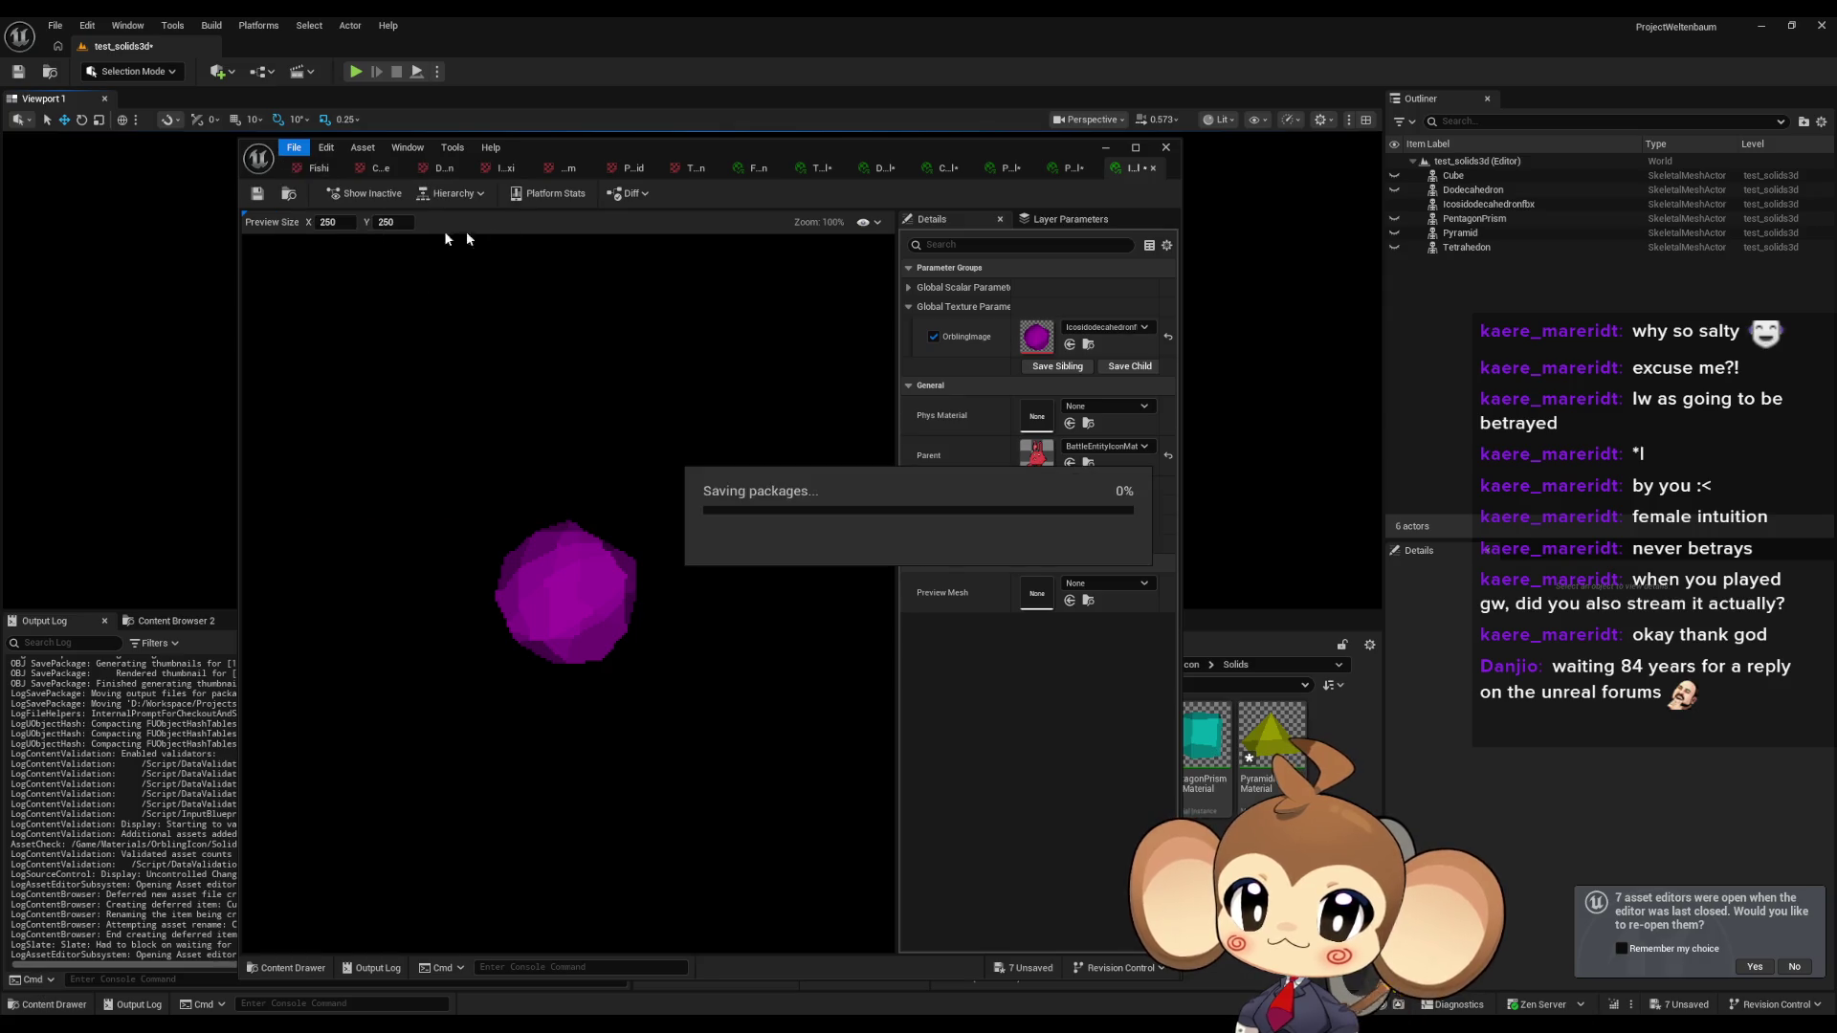
left_click(1166, 147)
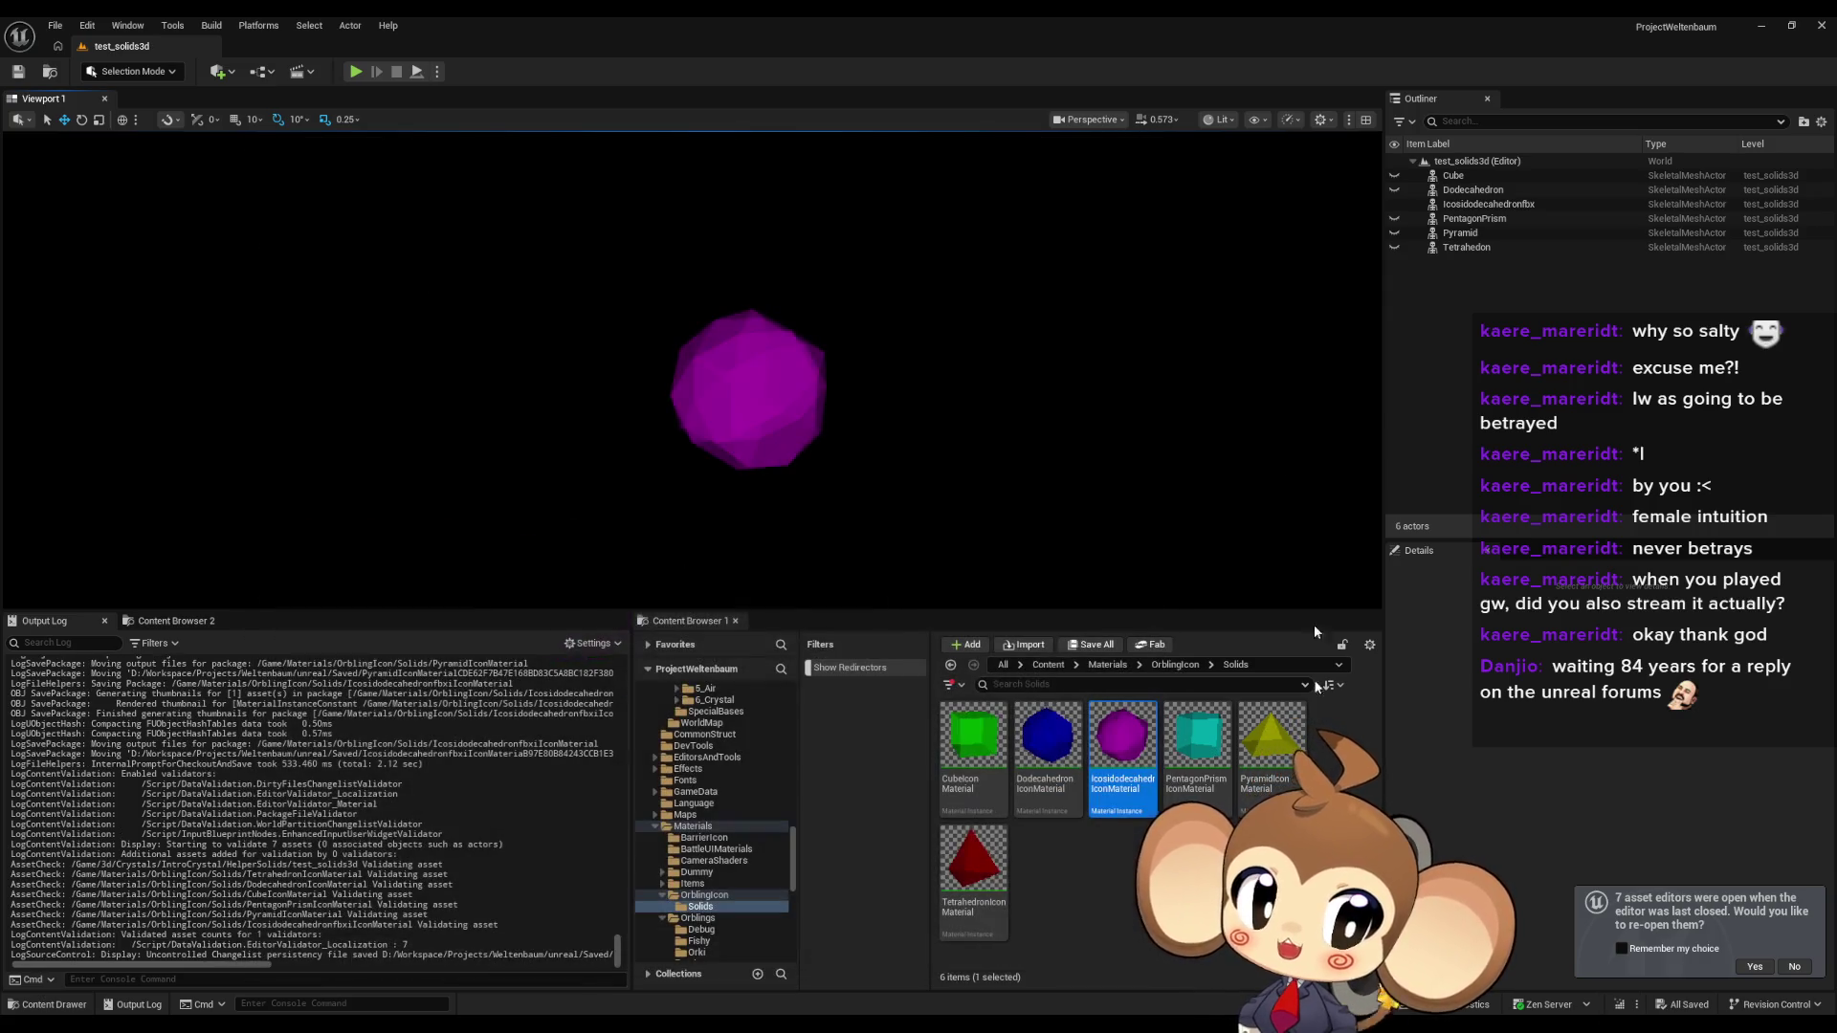
Browse to Content > Blueprints > VisualEntity and open the OrblingBaseStat data table.
left_click(1048, 665)
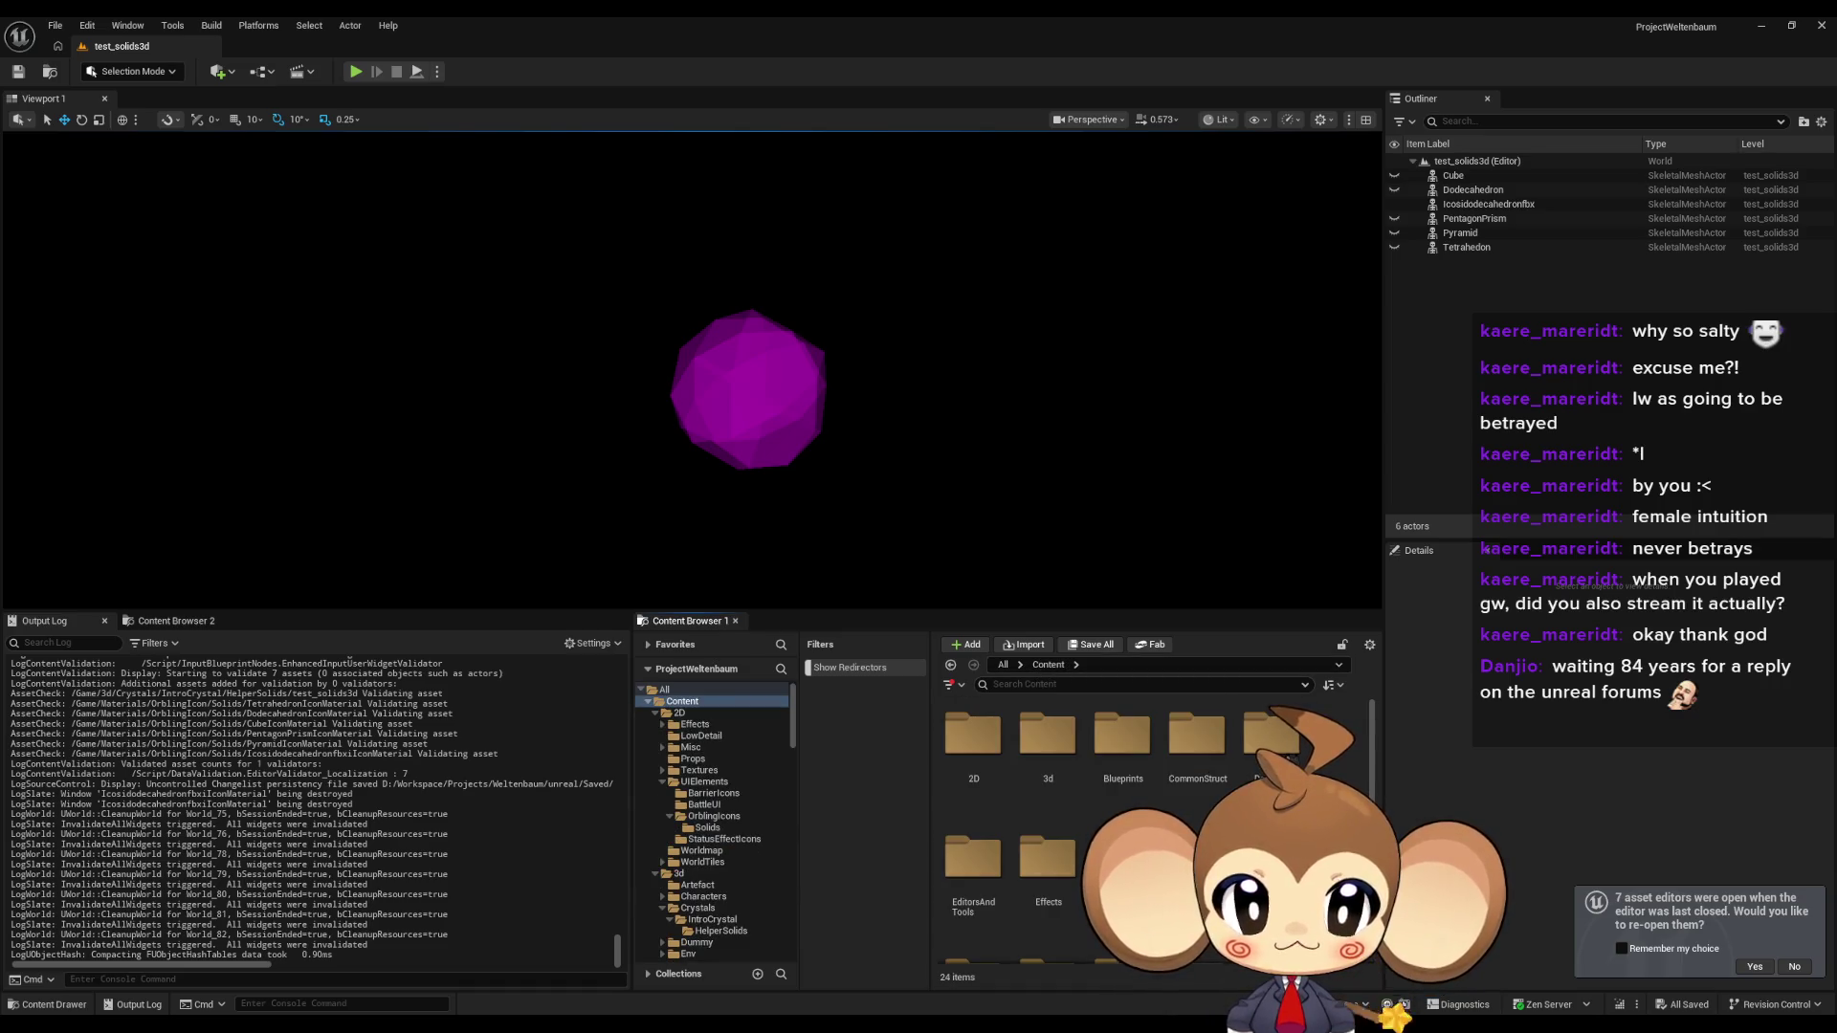
scroll(1300, 749, "down", 2)
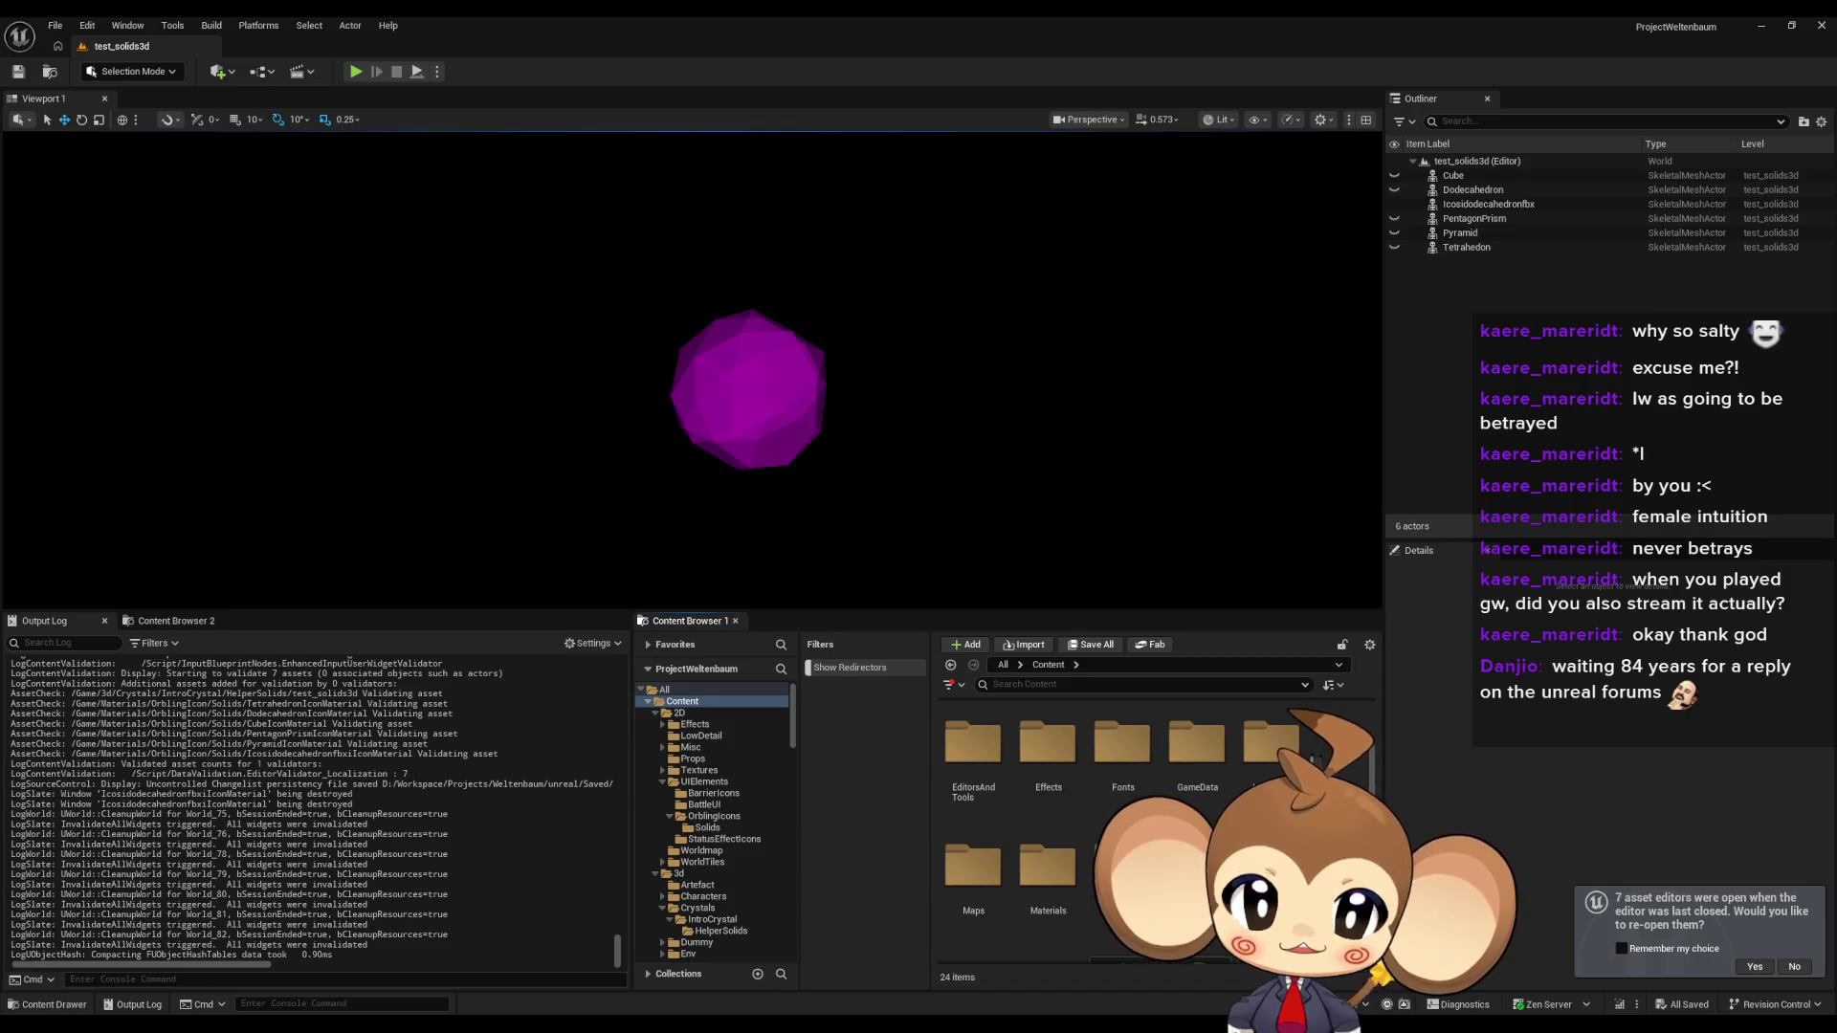
scroll(1287, 746, "down", 1)
scroll(1288, 742, "down", 1)
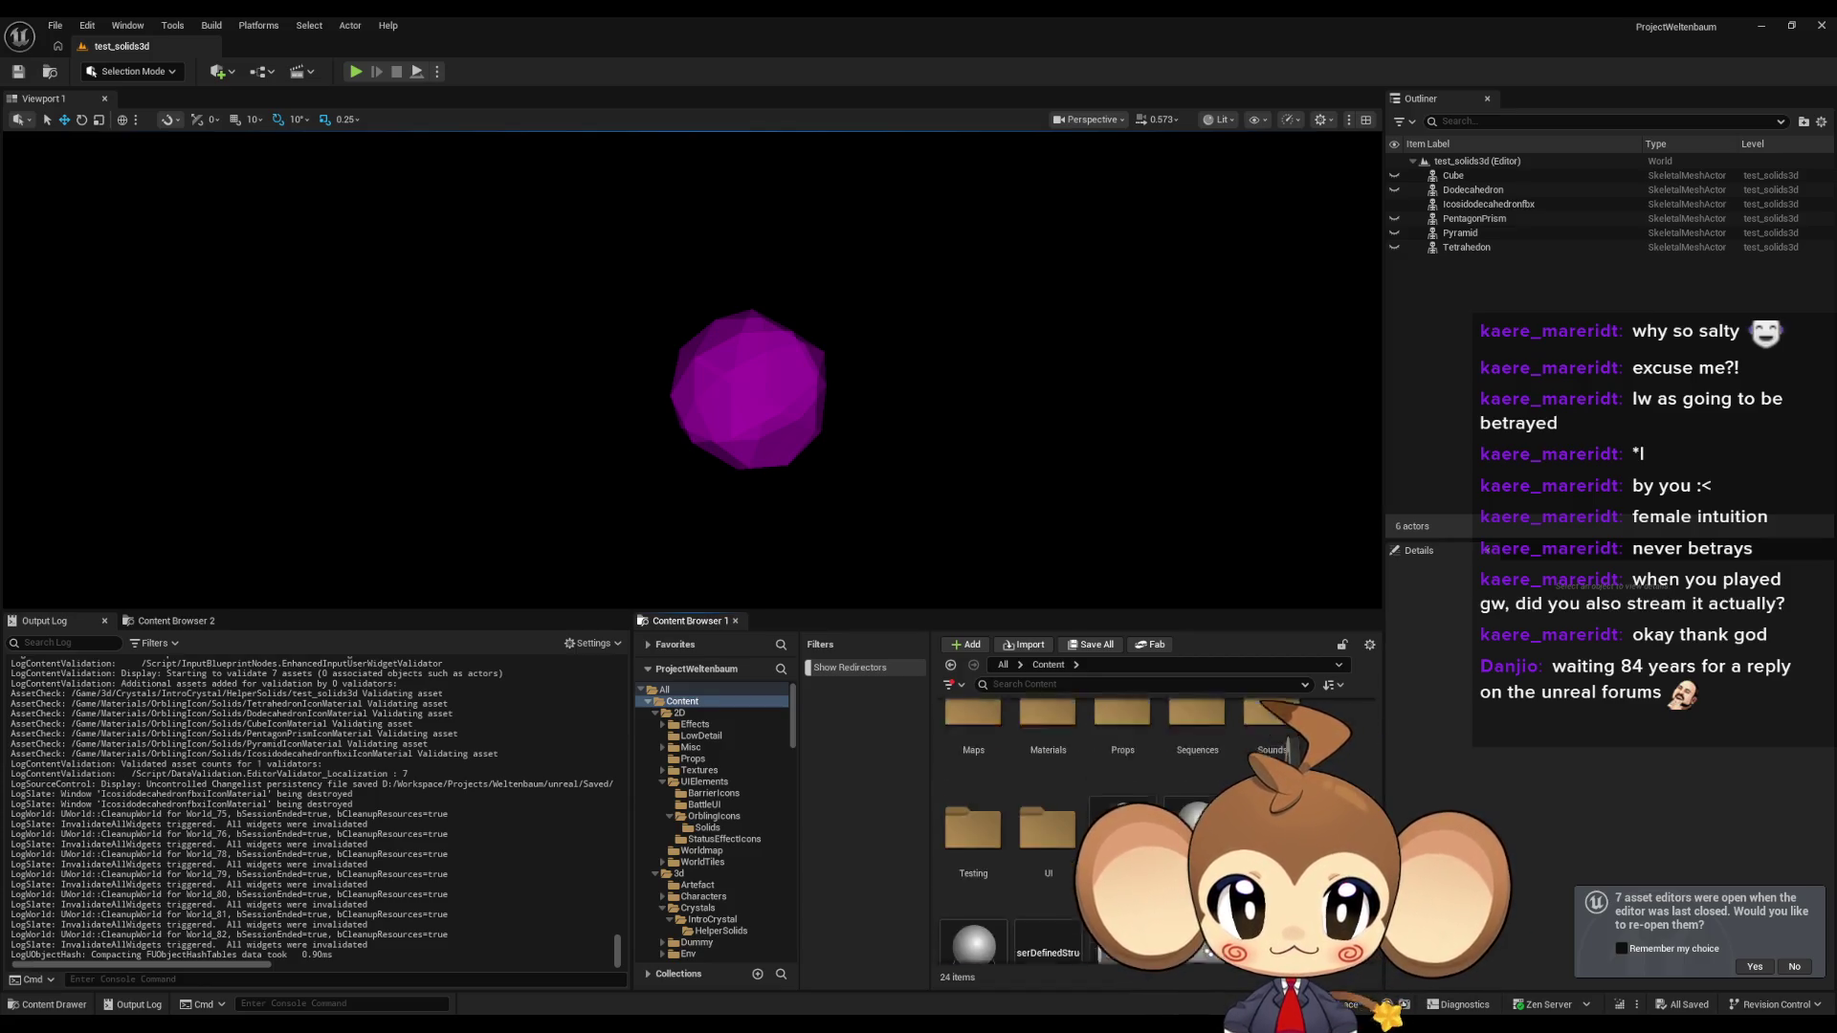
scroll(1288, 743, "up", 2)
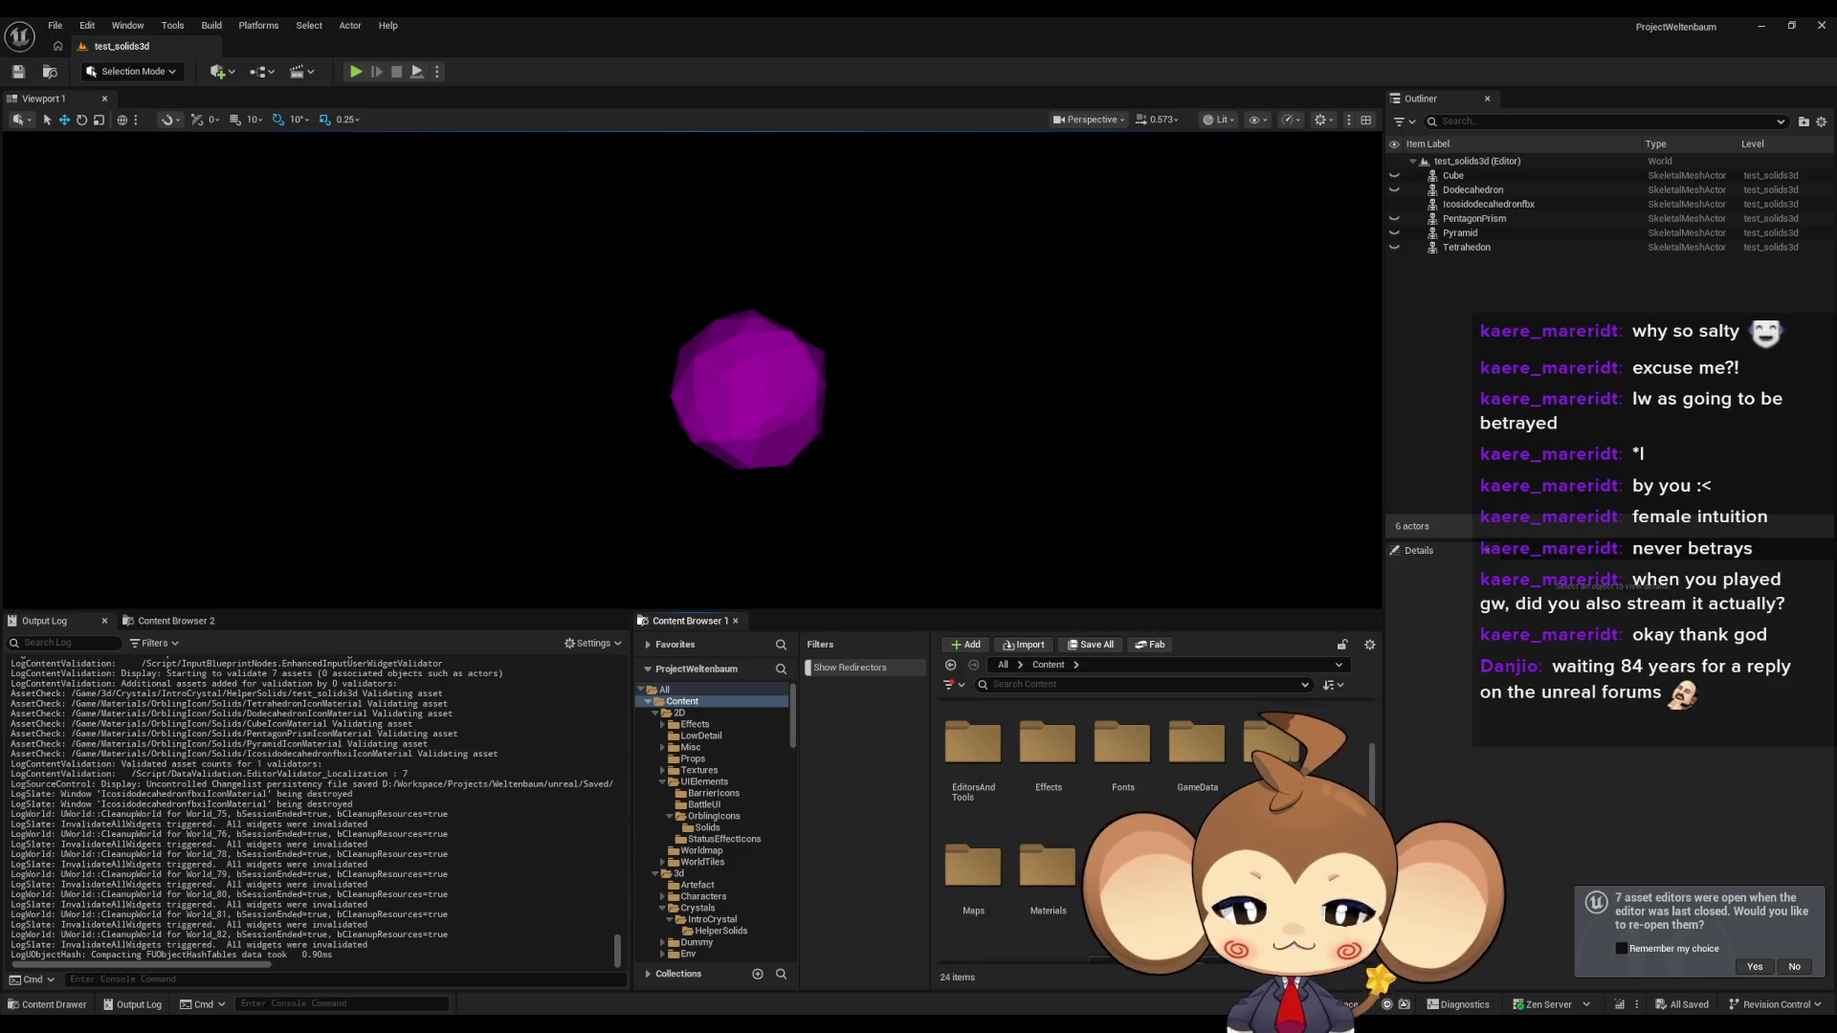
scroll(1149, 762, "up", 2)
double_click(1149, 763)
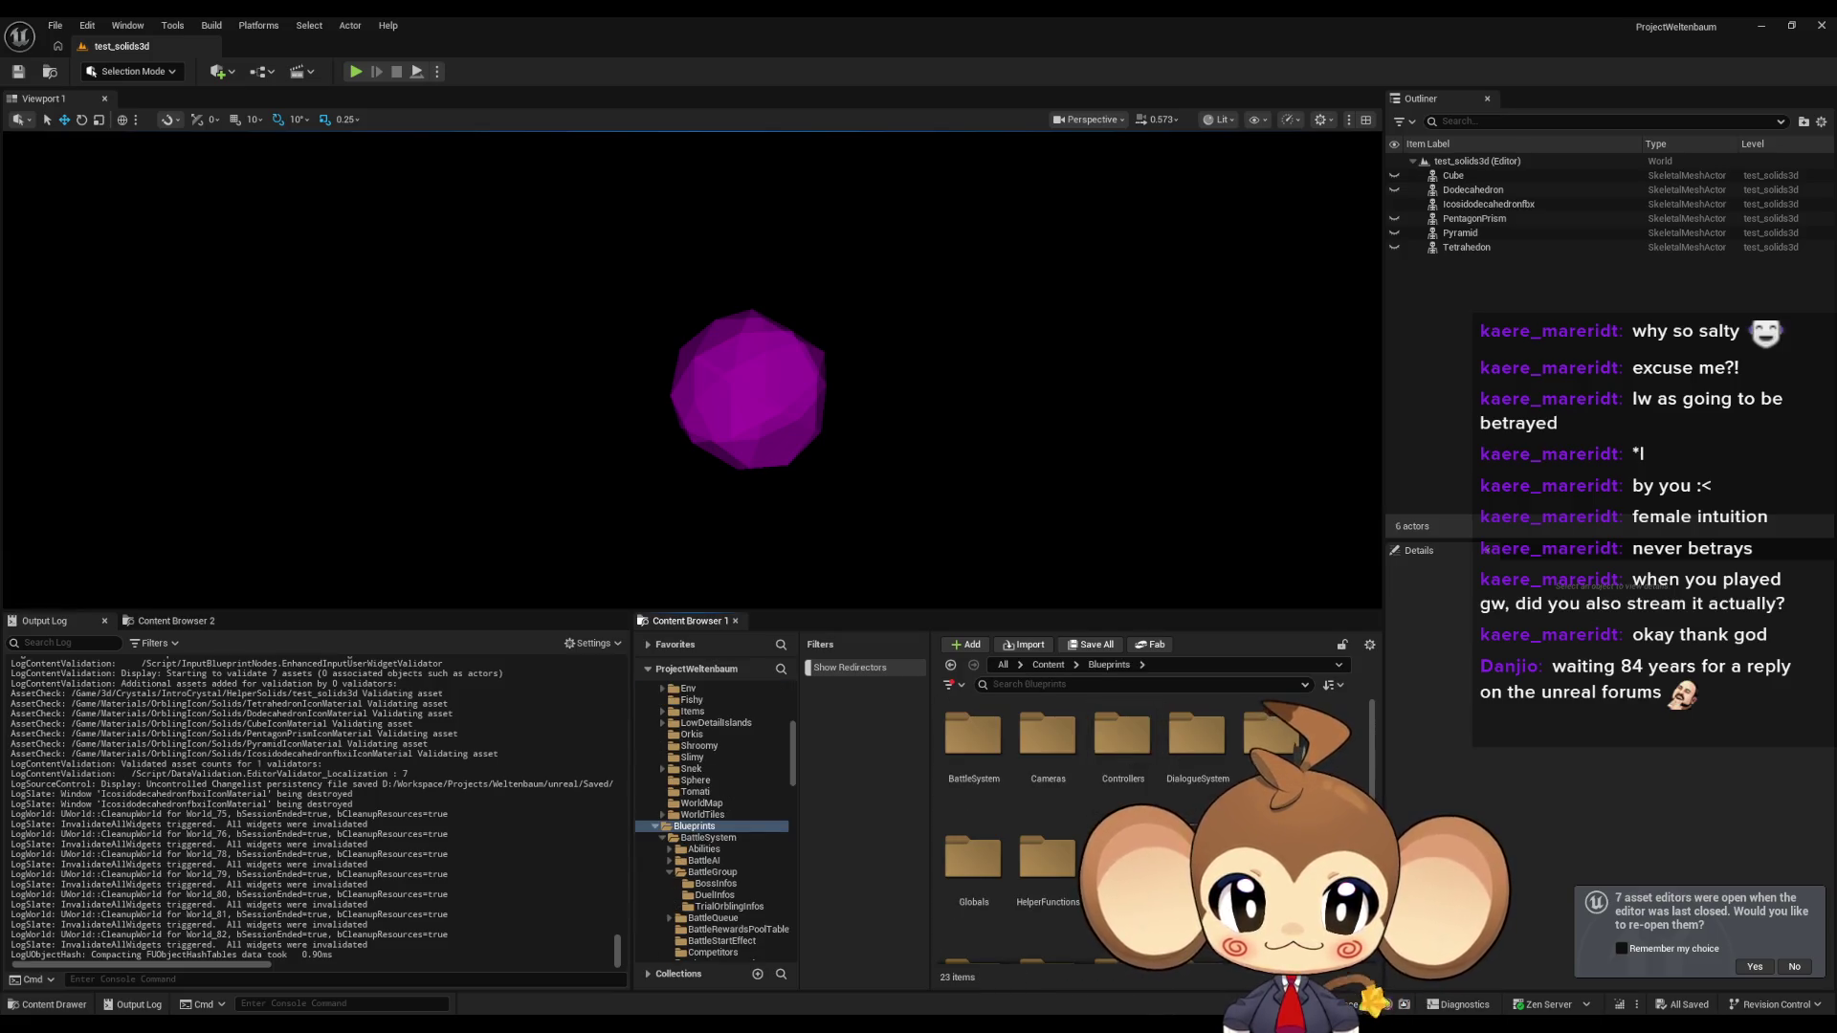
double_click(969, 865)
double_click(1122, 761)
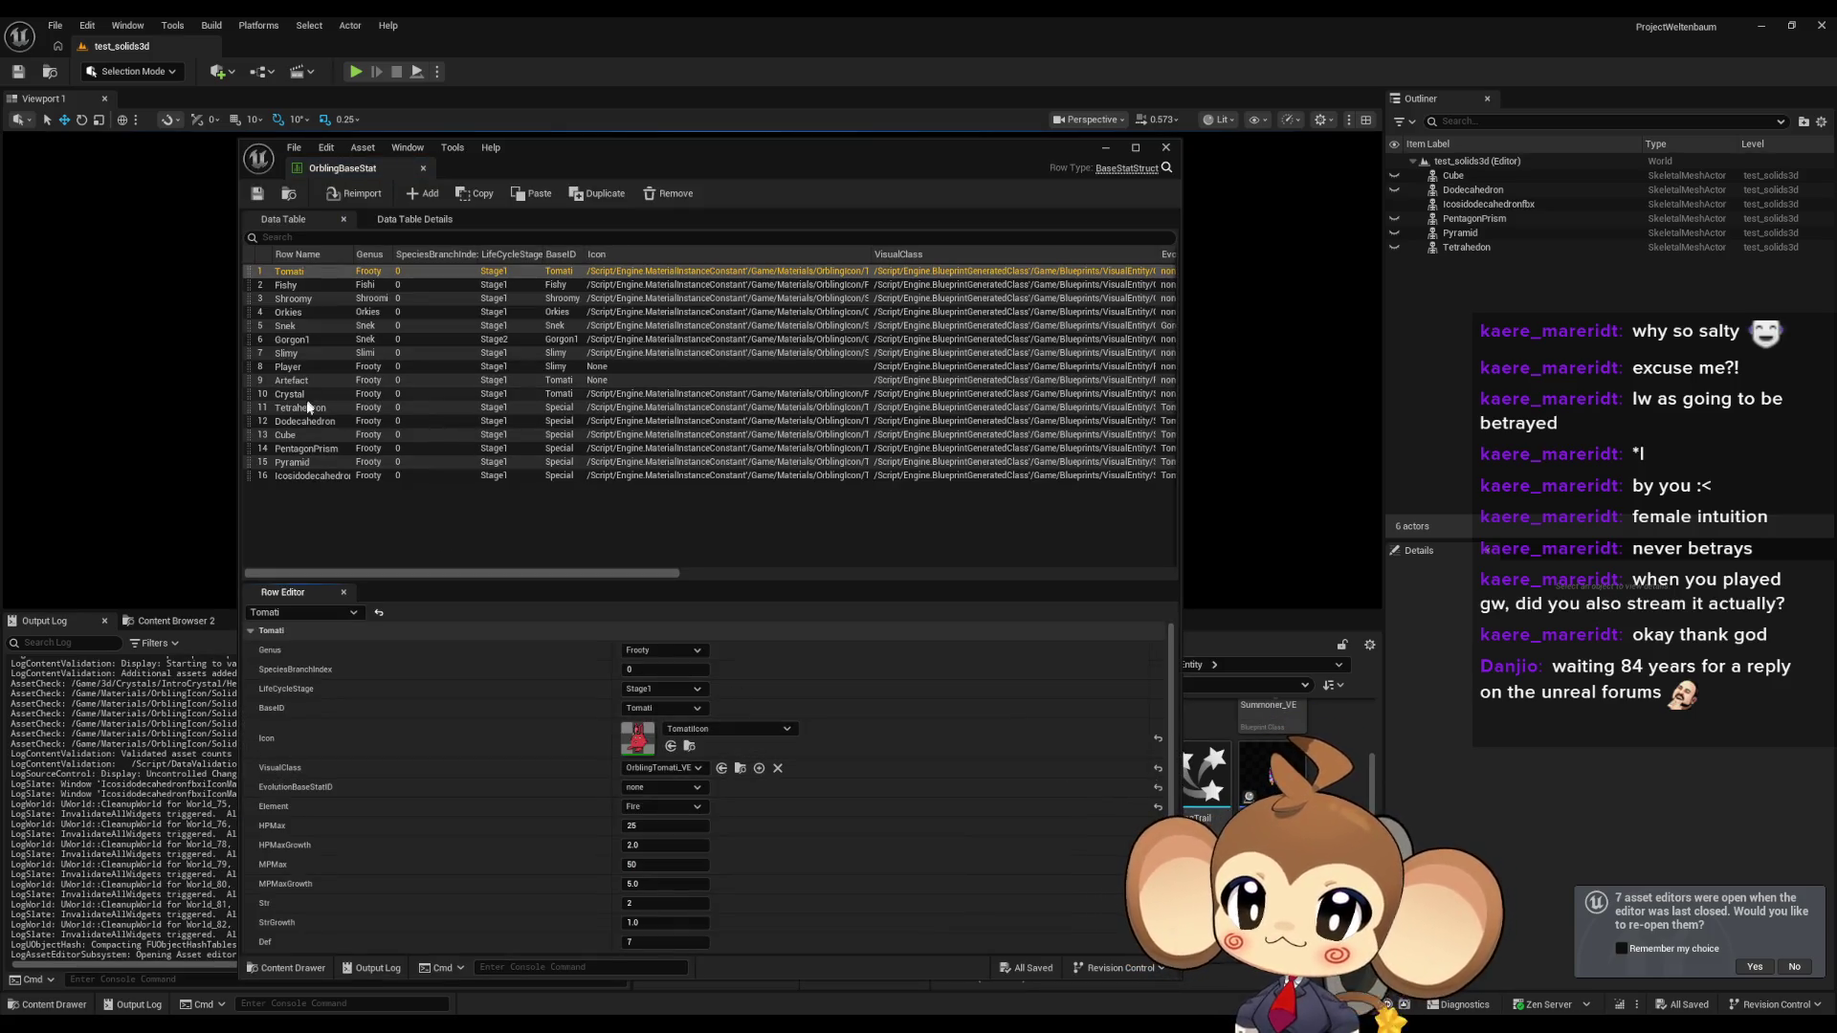
Give Tetrahedron the TetrahedronIconMaterial icon, Dodecahedron a polyhedron icon material, and Cube the CubeIconMaterial icon.
left_click(320, 407)
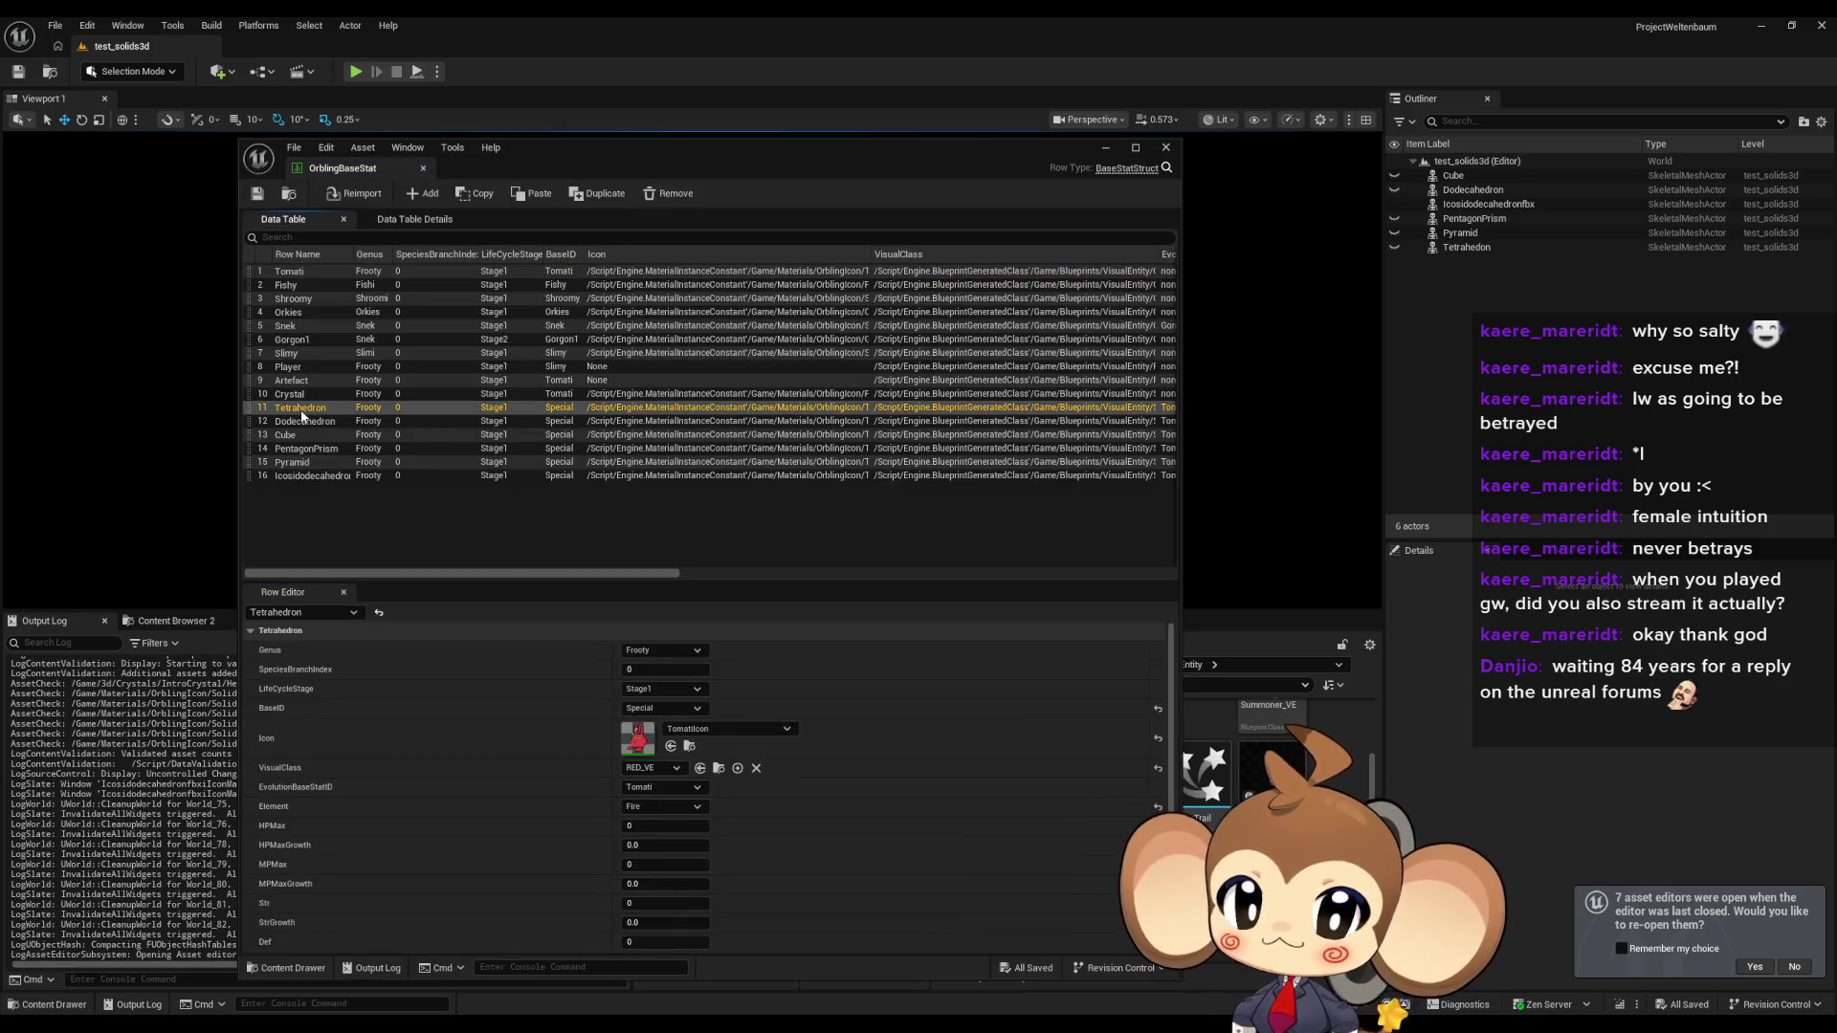
left_click(723, 730)
type("tet")
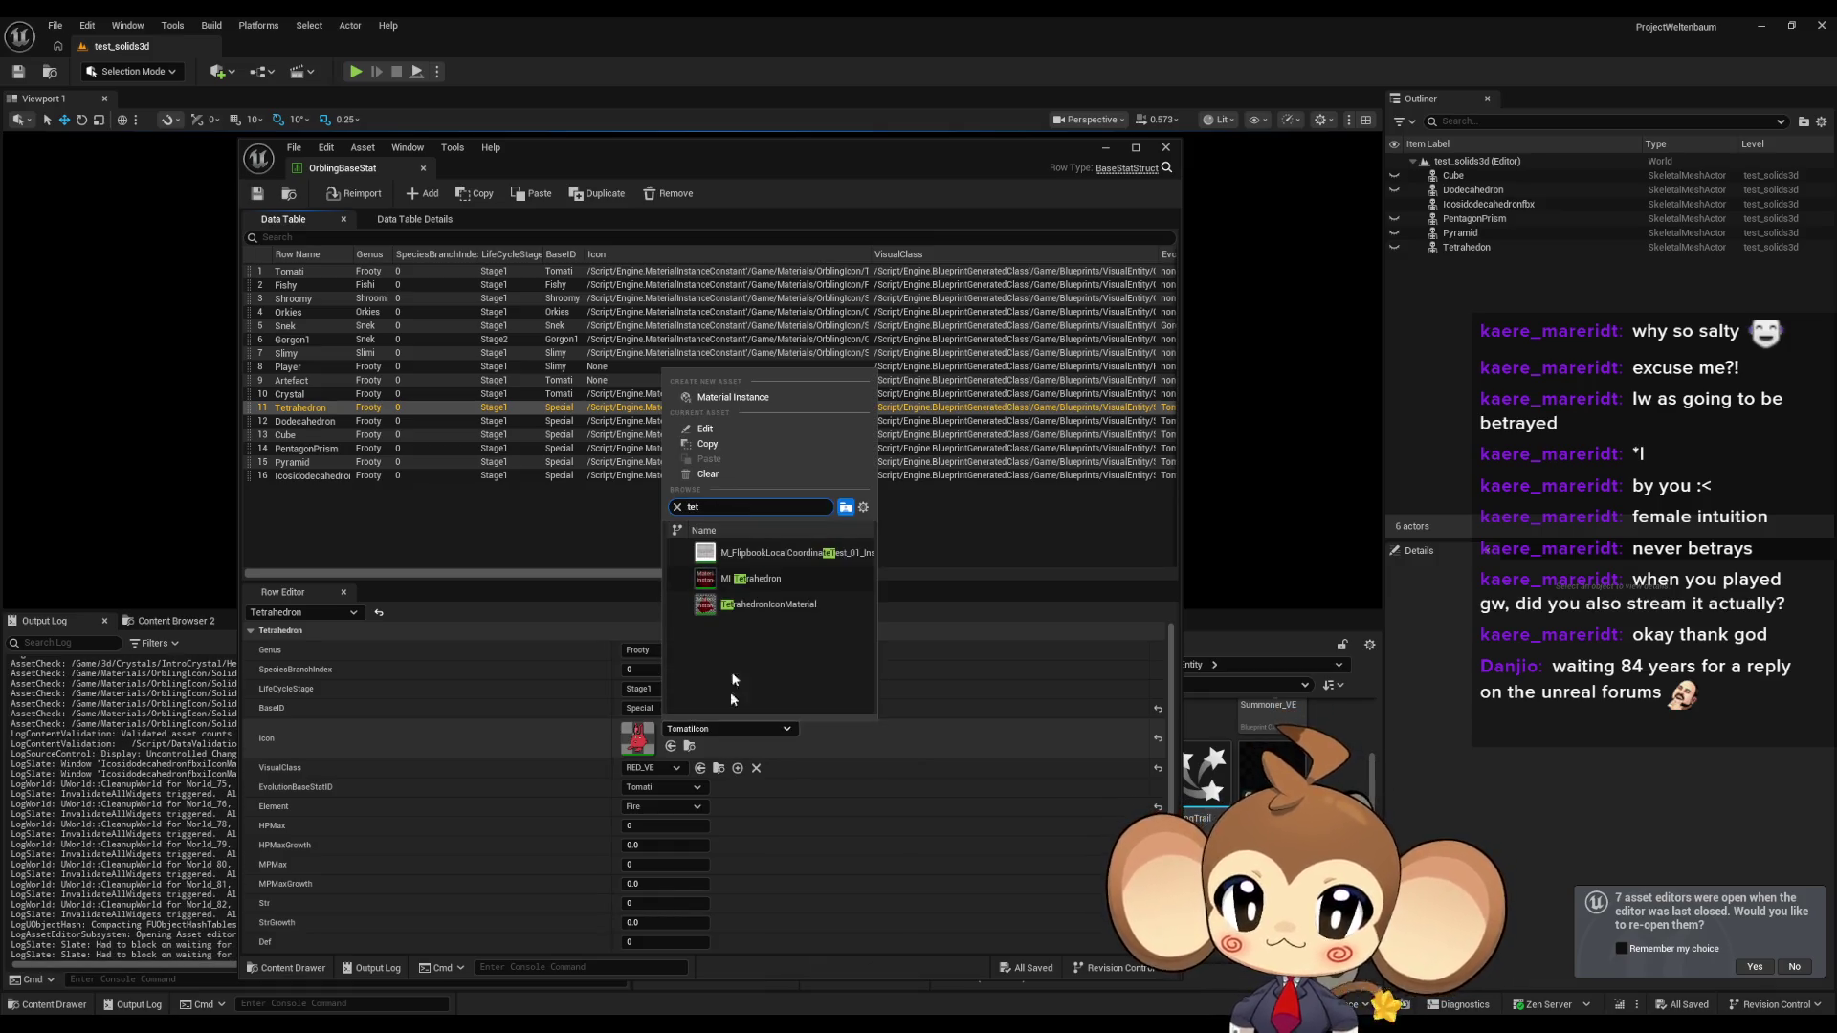
left_click(761, 605)
left_click(371, 421)
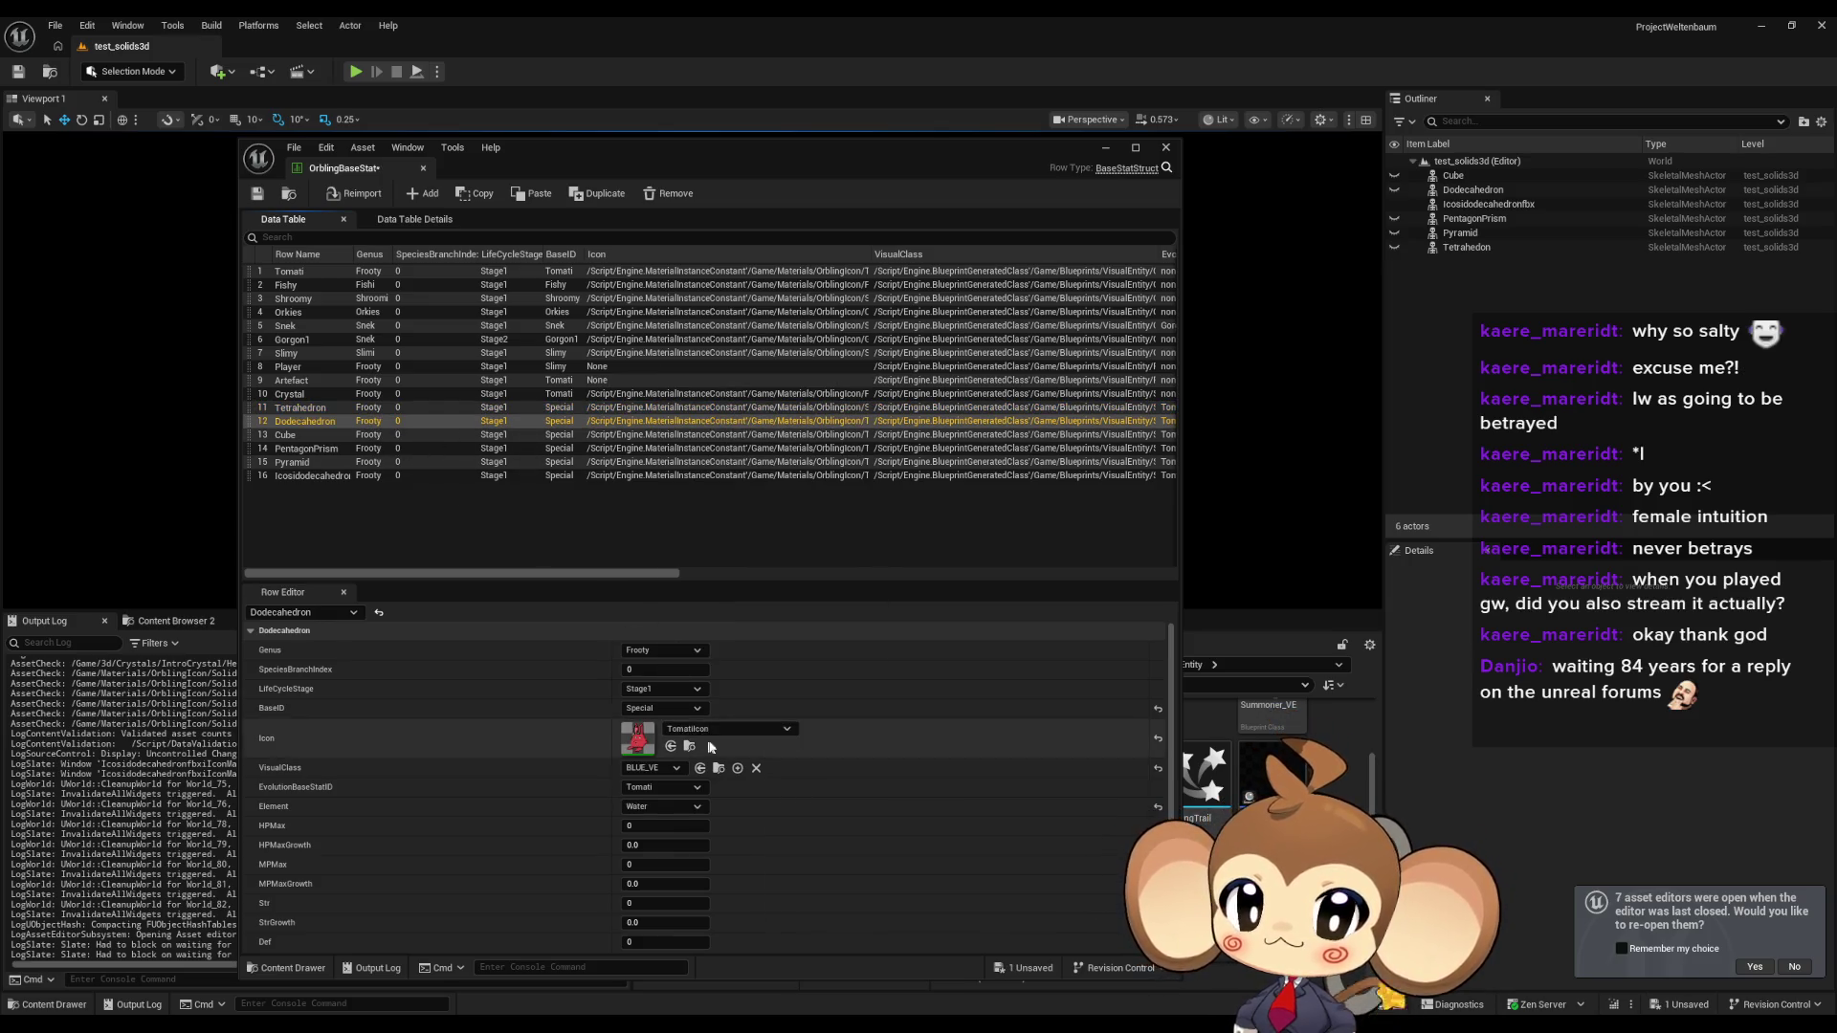
left_click(715, 729)
type("dod")
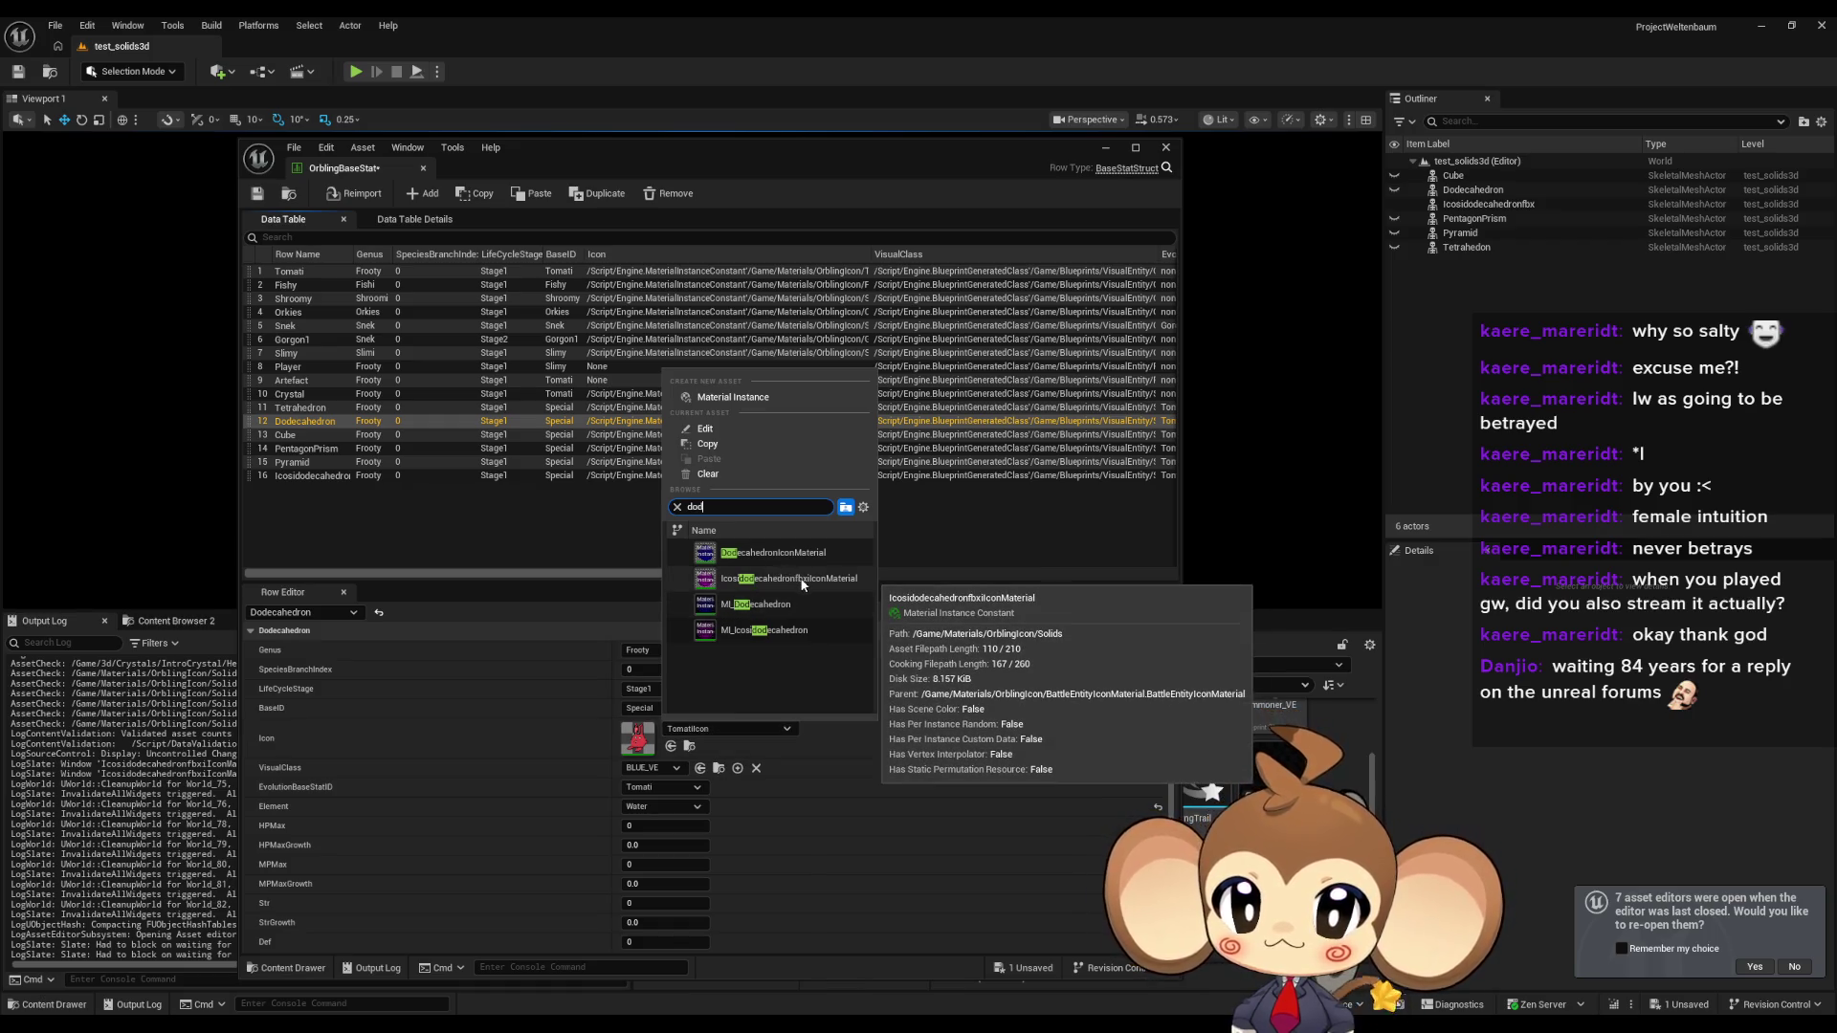
left_click(763, 579)
left_click(303, 435)
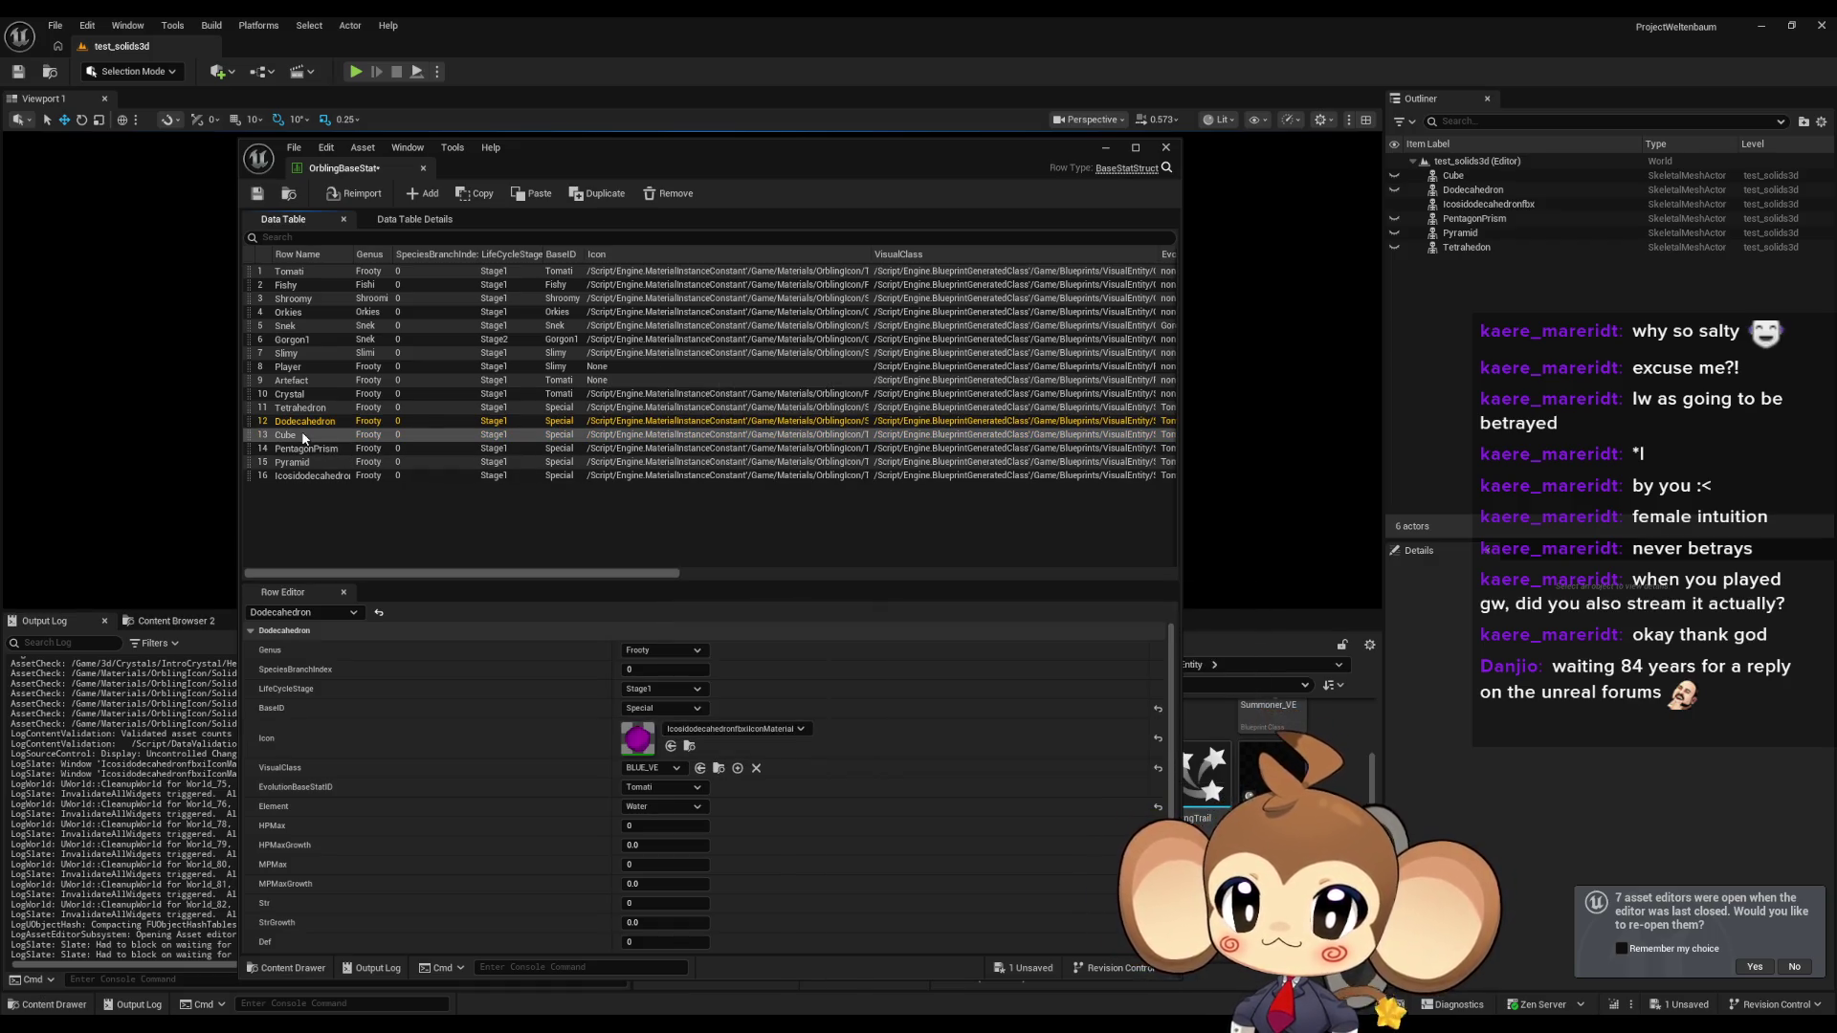
left_click(710, 729)
type("cube")
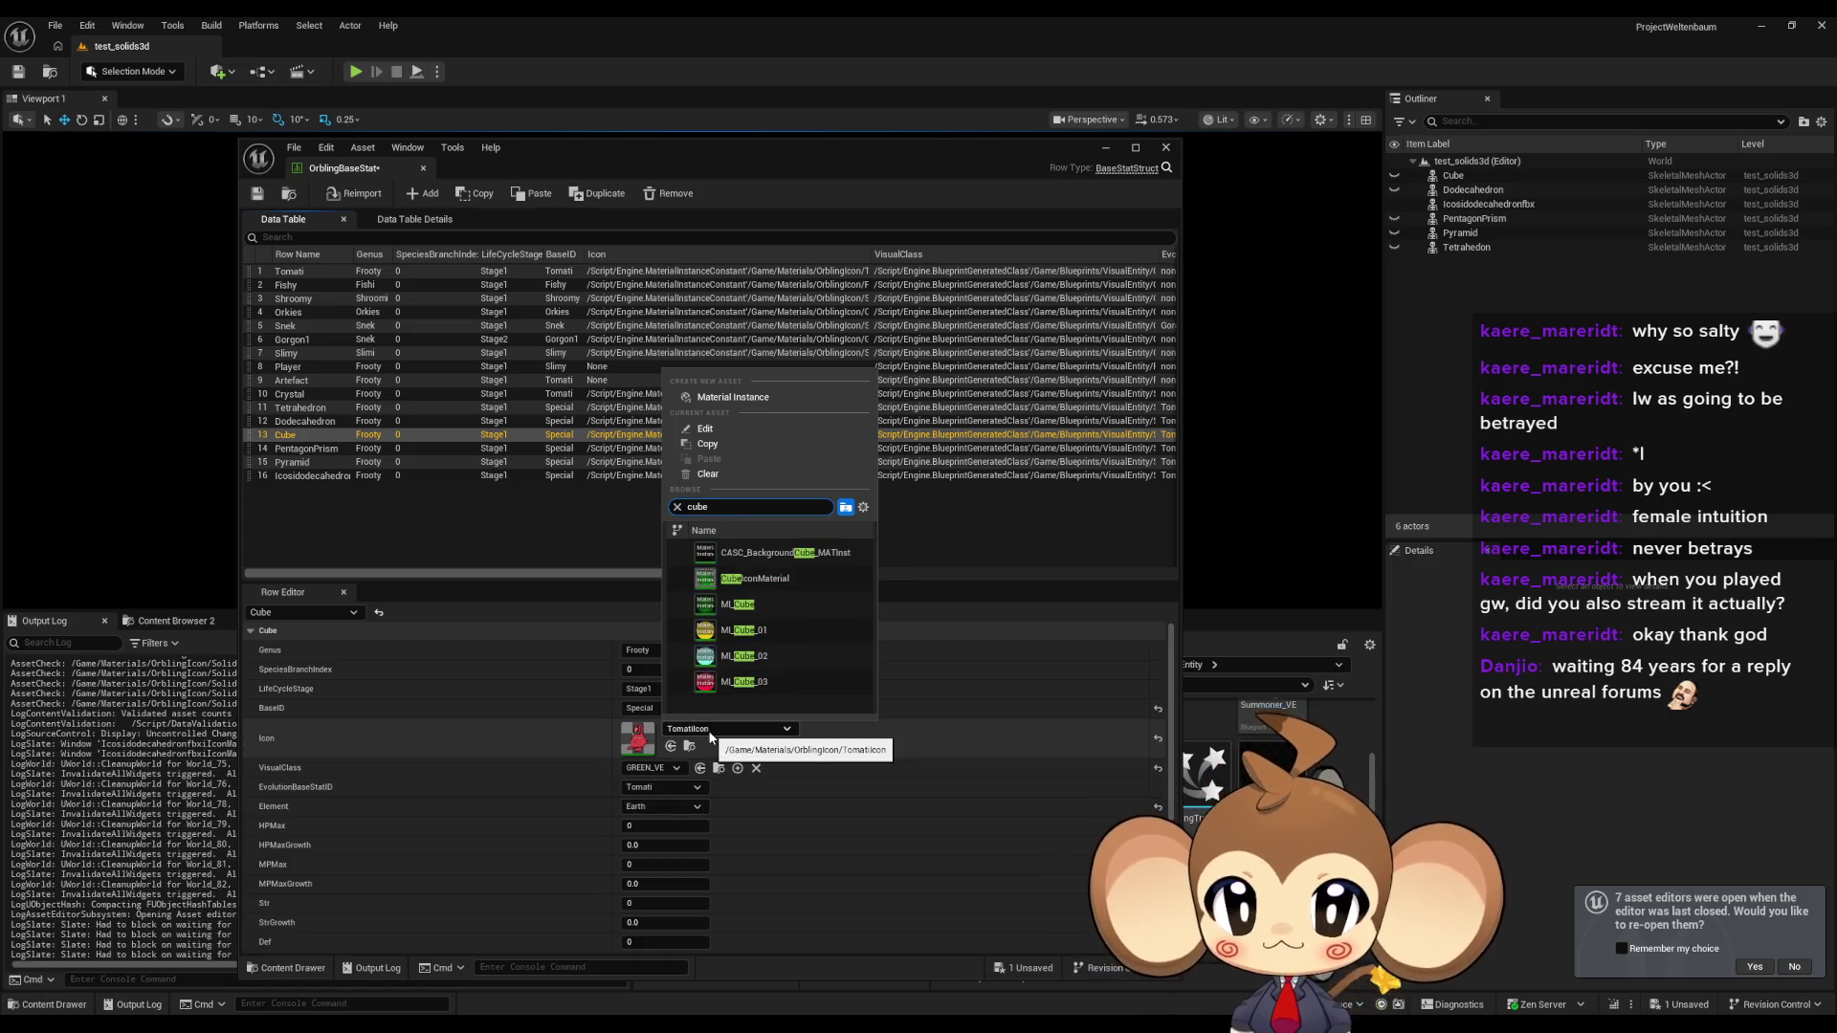
left_click(770, 578)
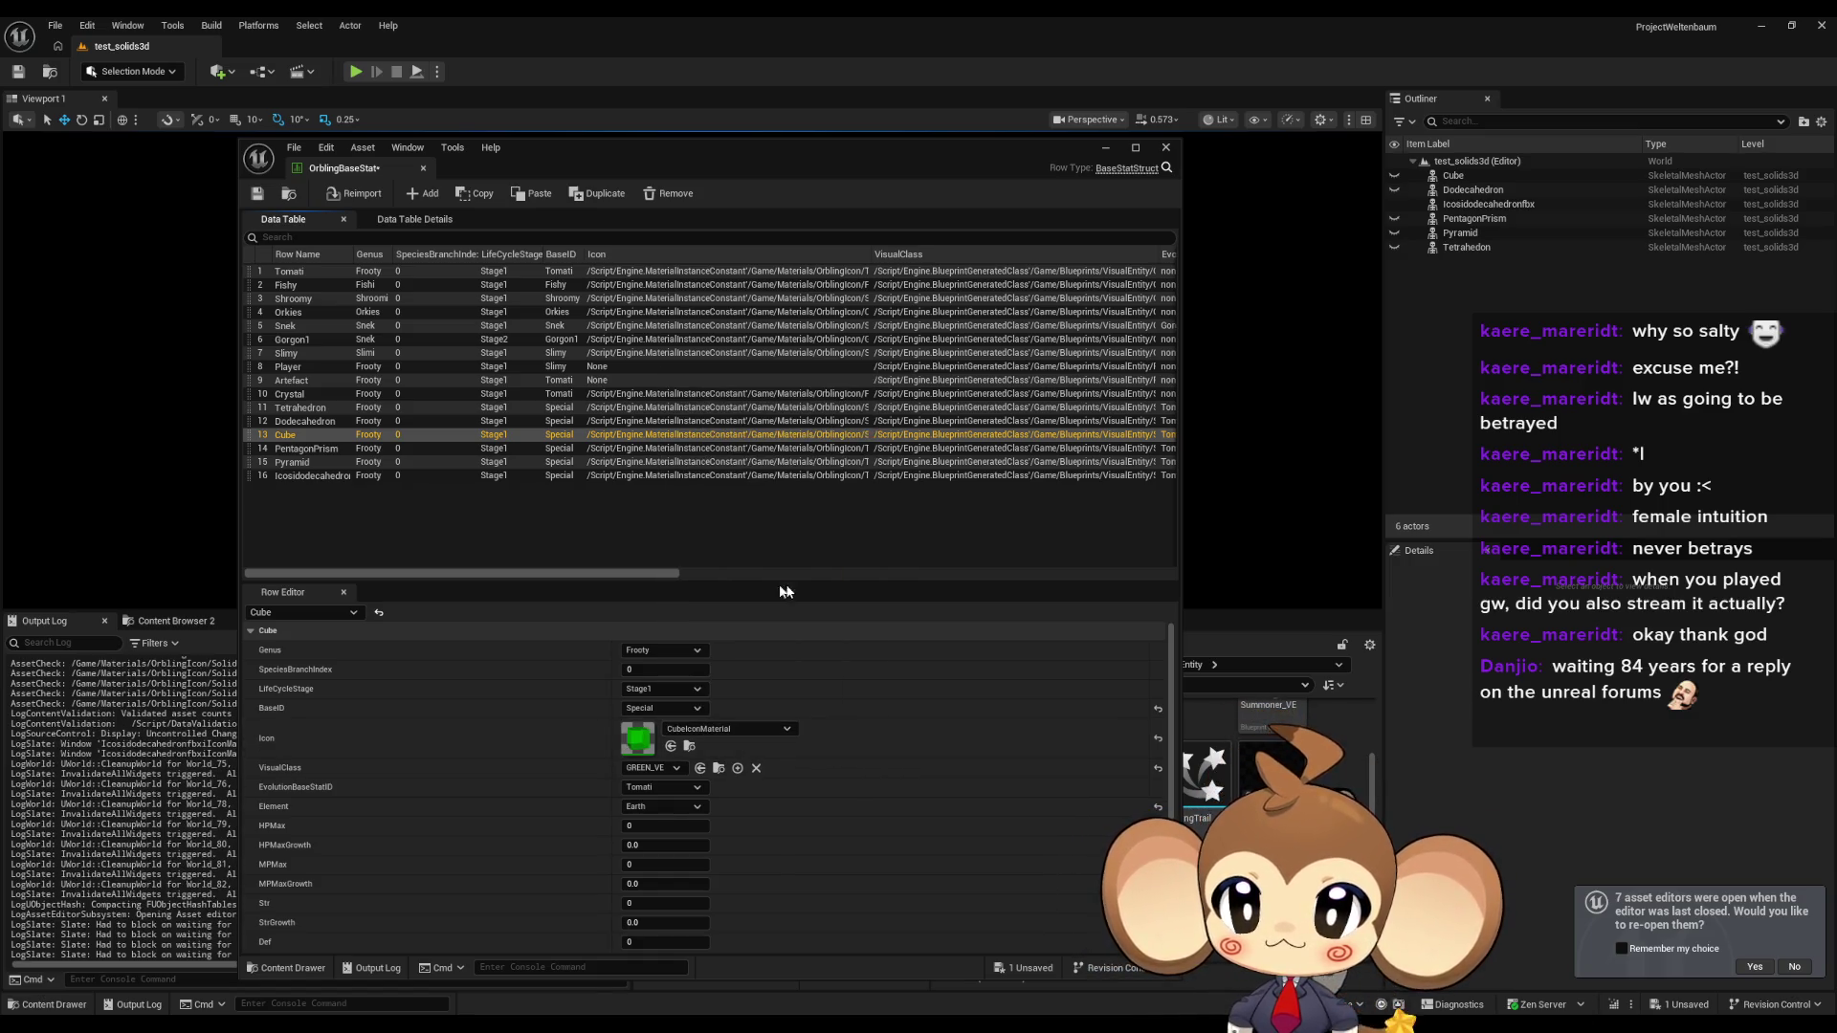
Set the PentagonPrism and Pyramid row icons to PentagonPrismIconMaterial and PyramidIconMaterial.
left_click(289, 448)
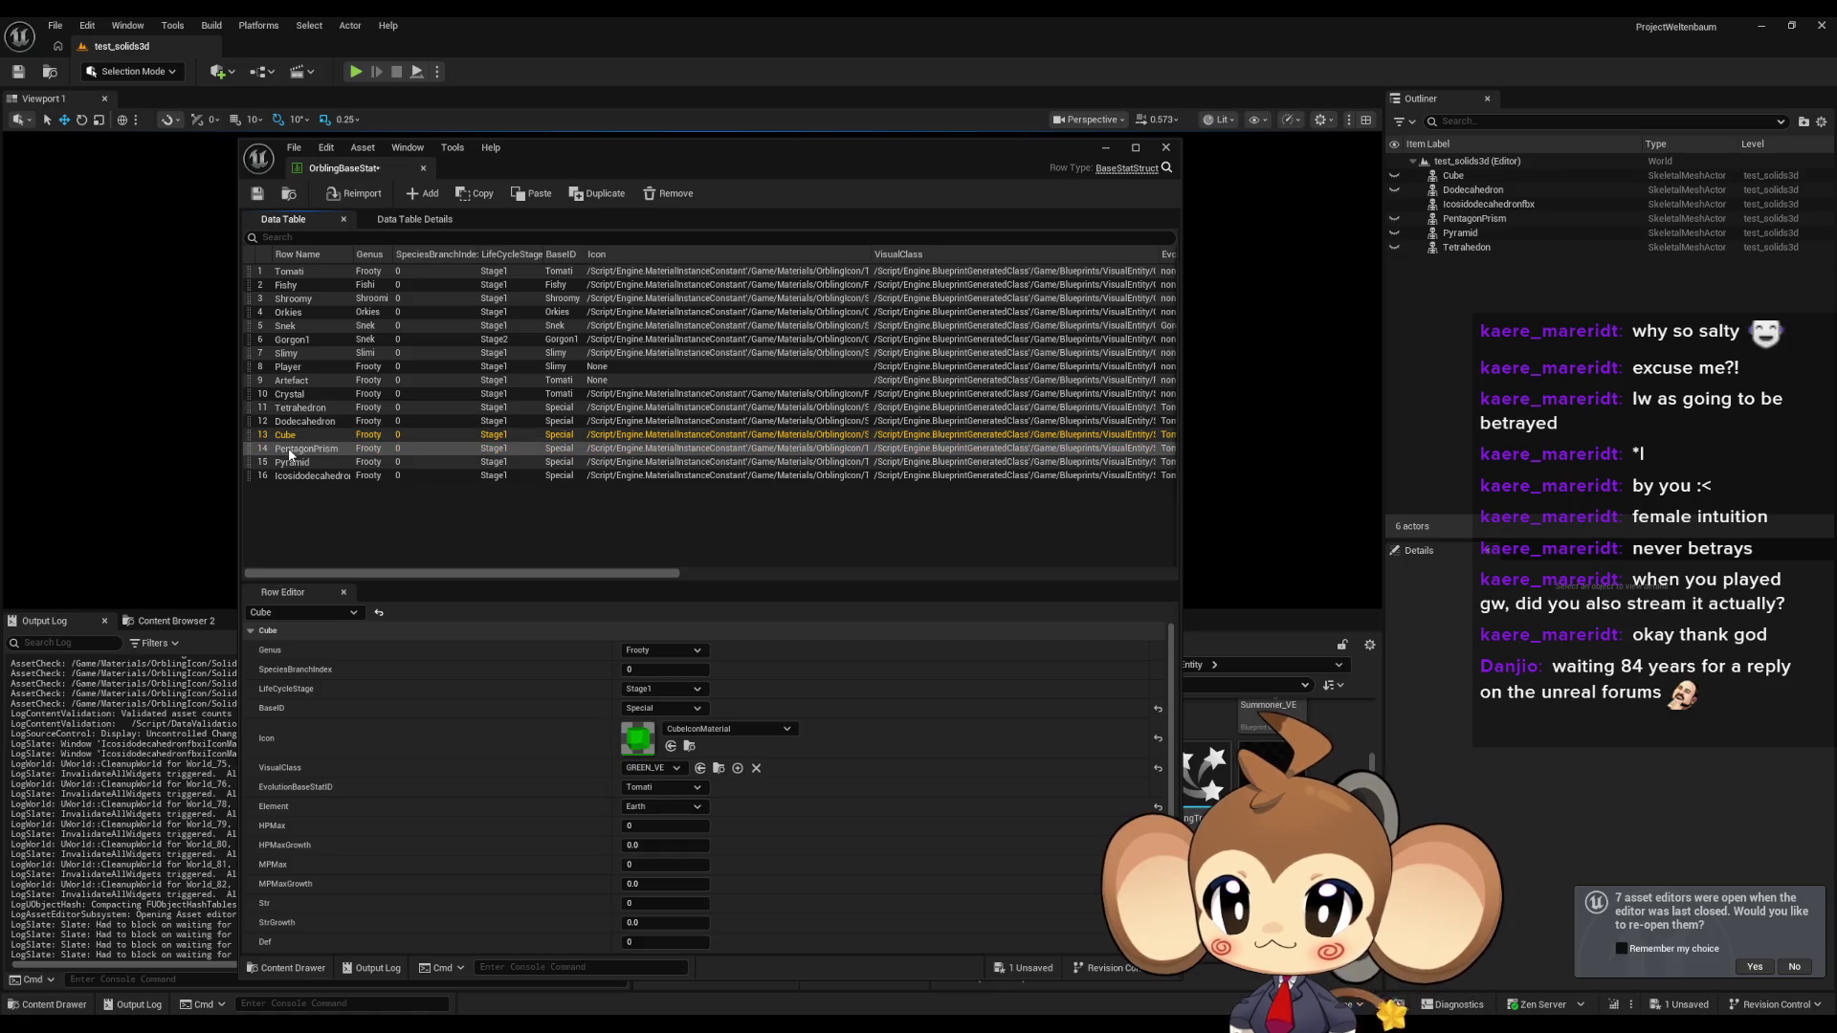
left_click(704, 731)
type("nt")
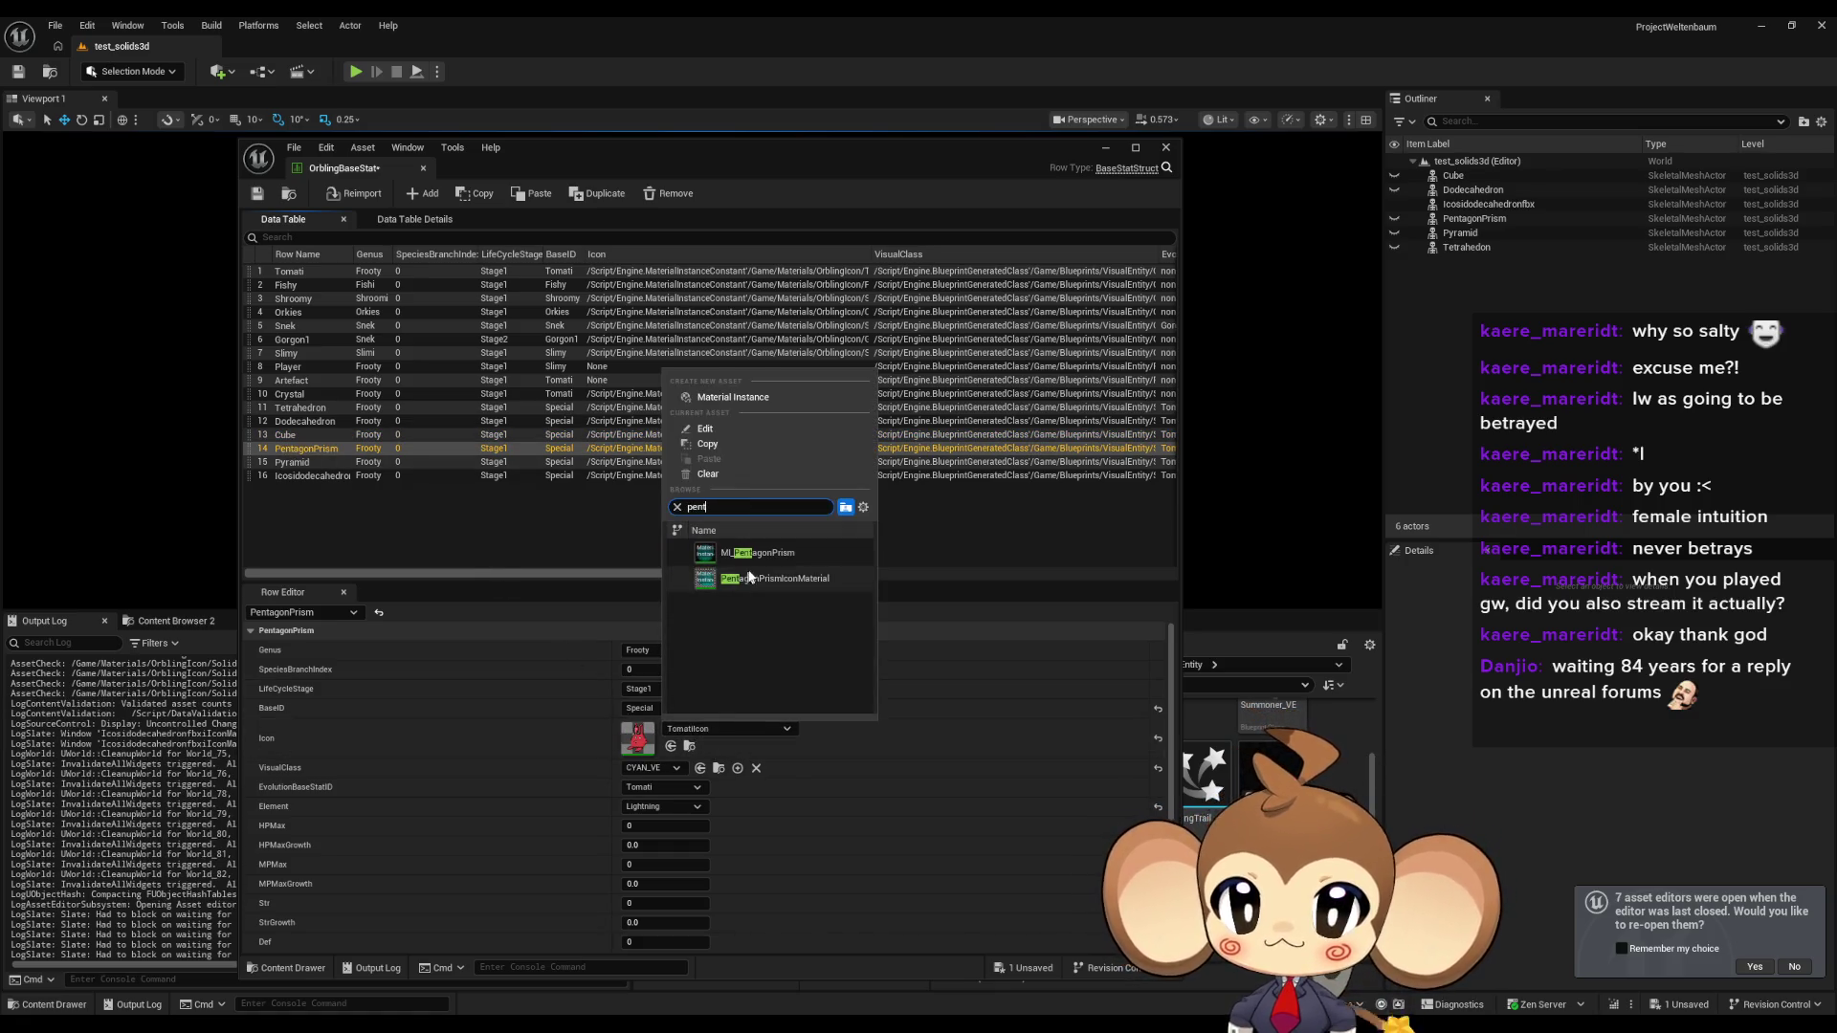
left_click(751, 578)
left_click(297, 462)
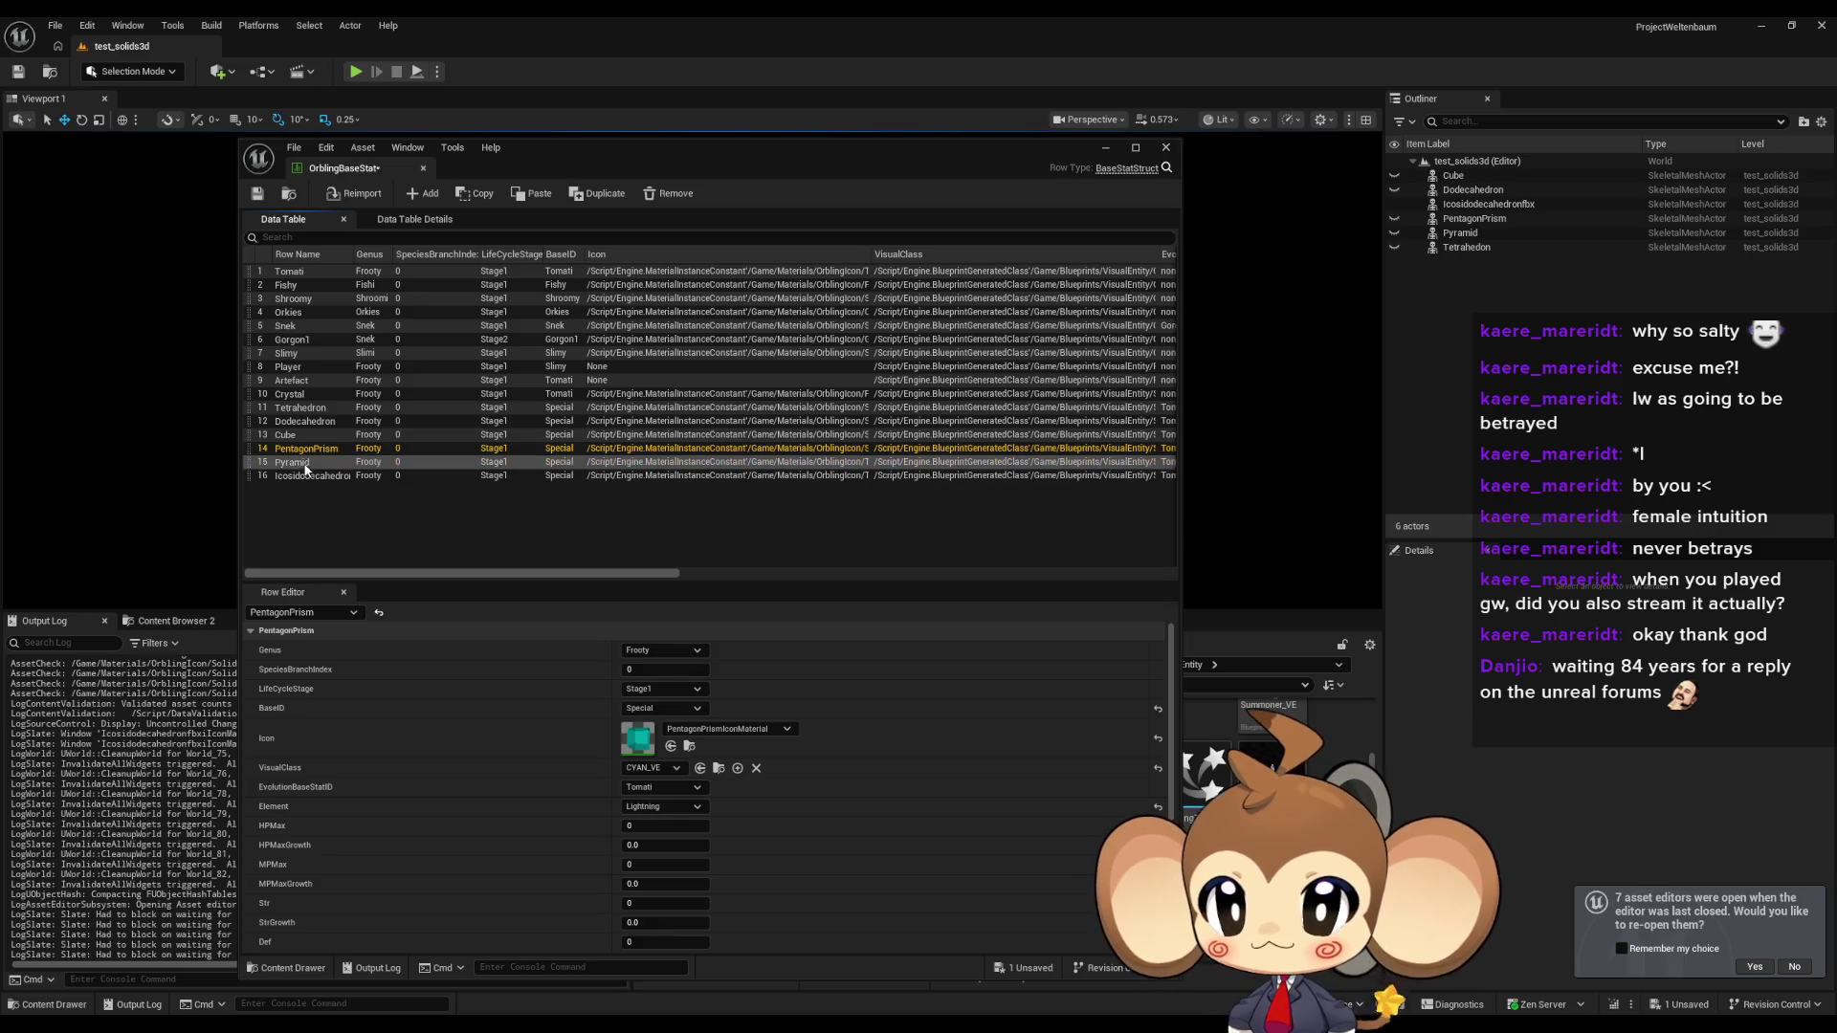
left_click(693, 729)
type("yr")
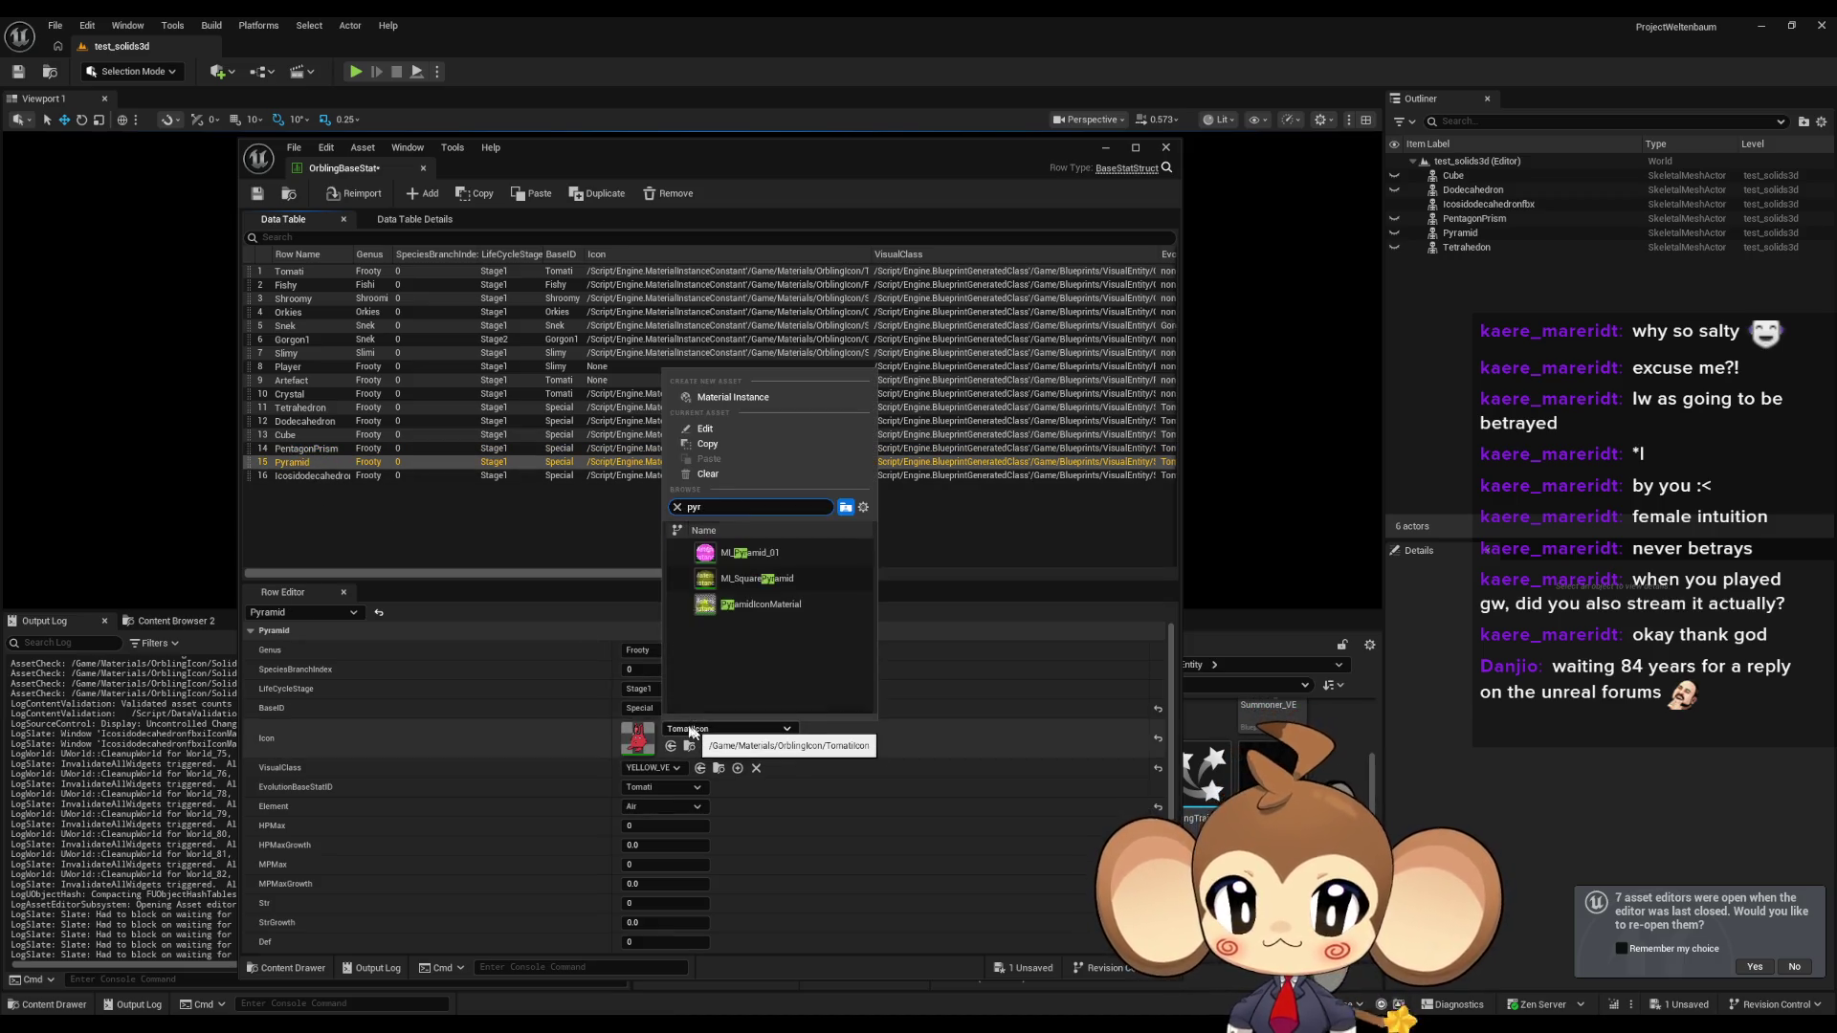
left_click(761, 603)
Assign IcosidodecahedronfbxIconMaterial as the Icosidodecahedron row's (row 16) icon.
left_click(304, 477)
left_click(715, 729)
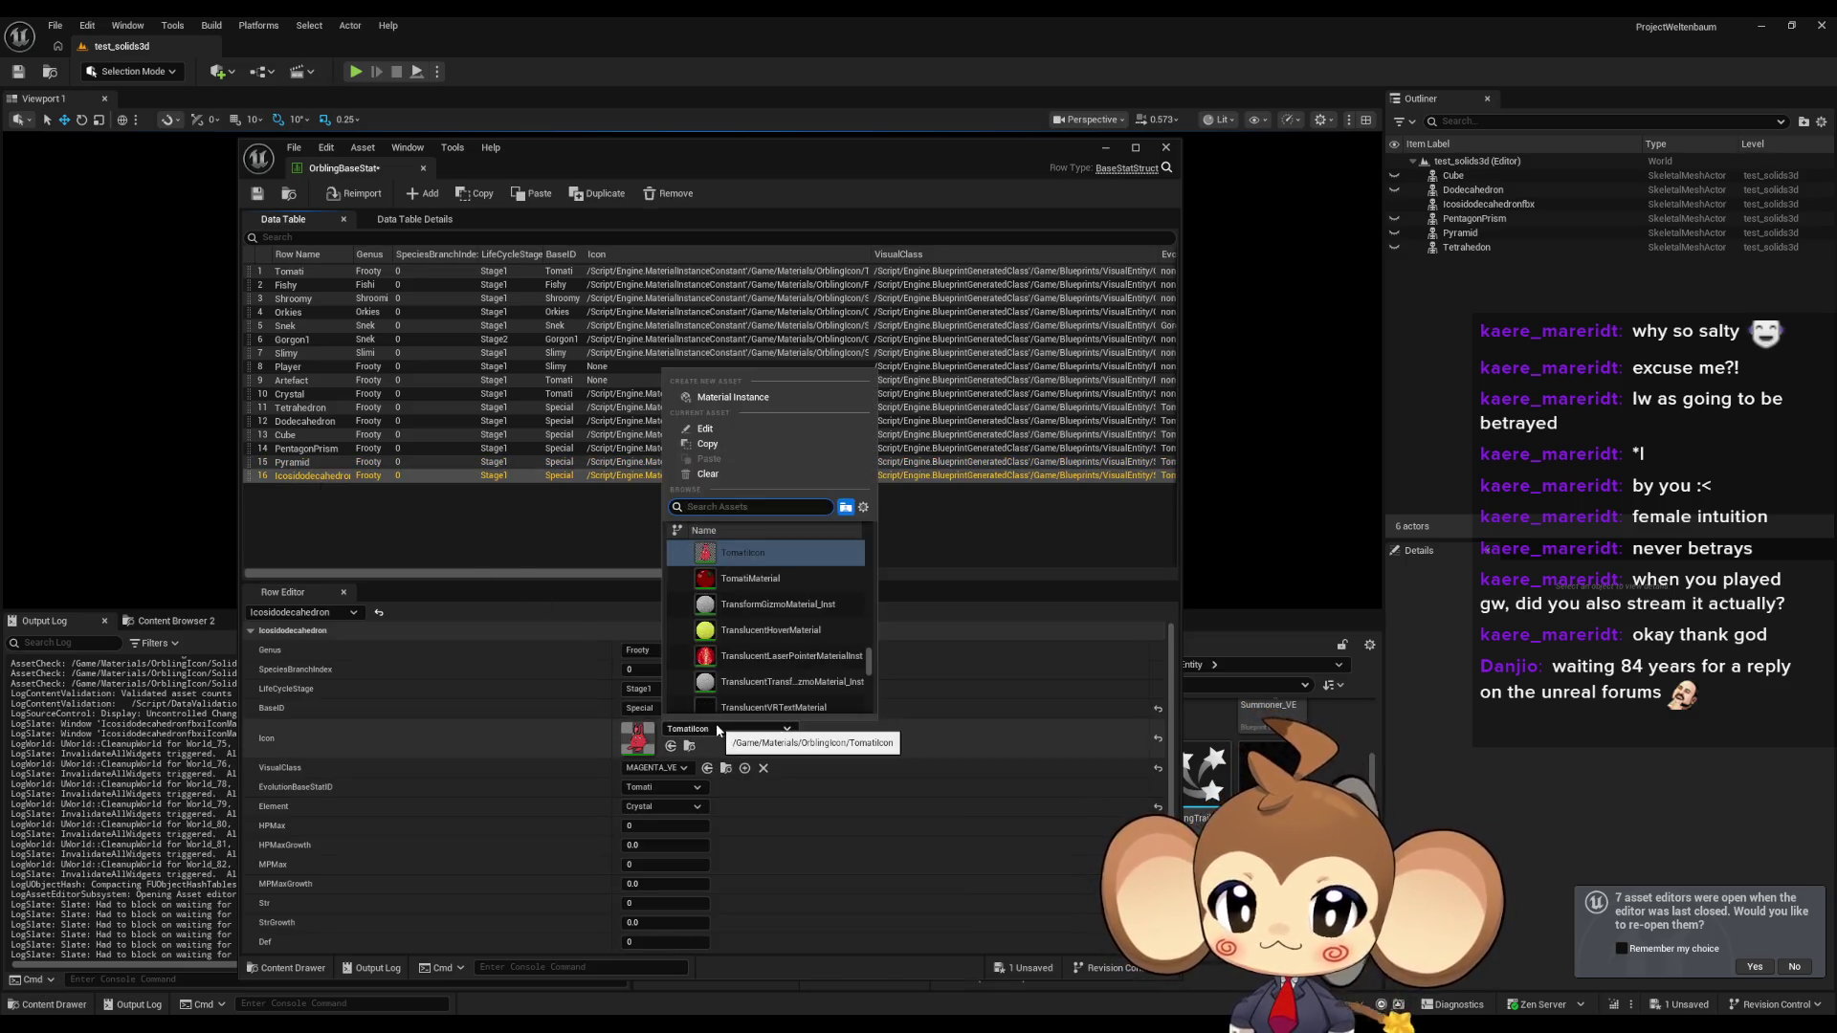
type("ico")
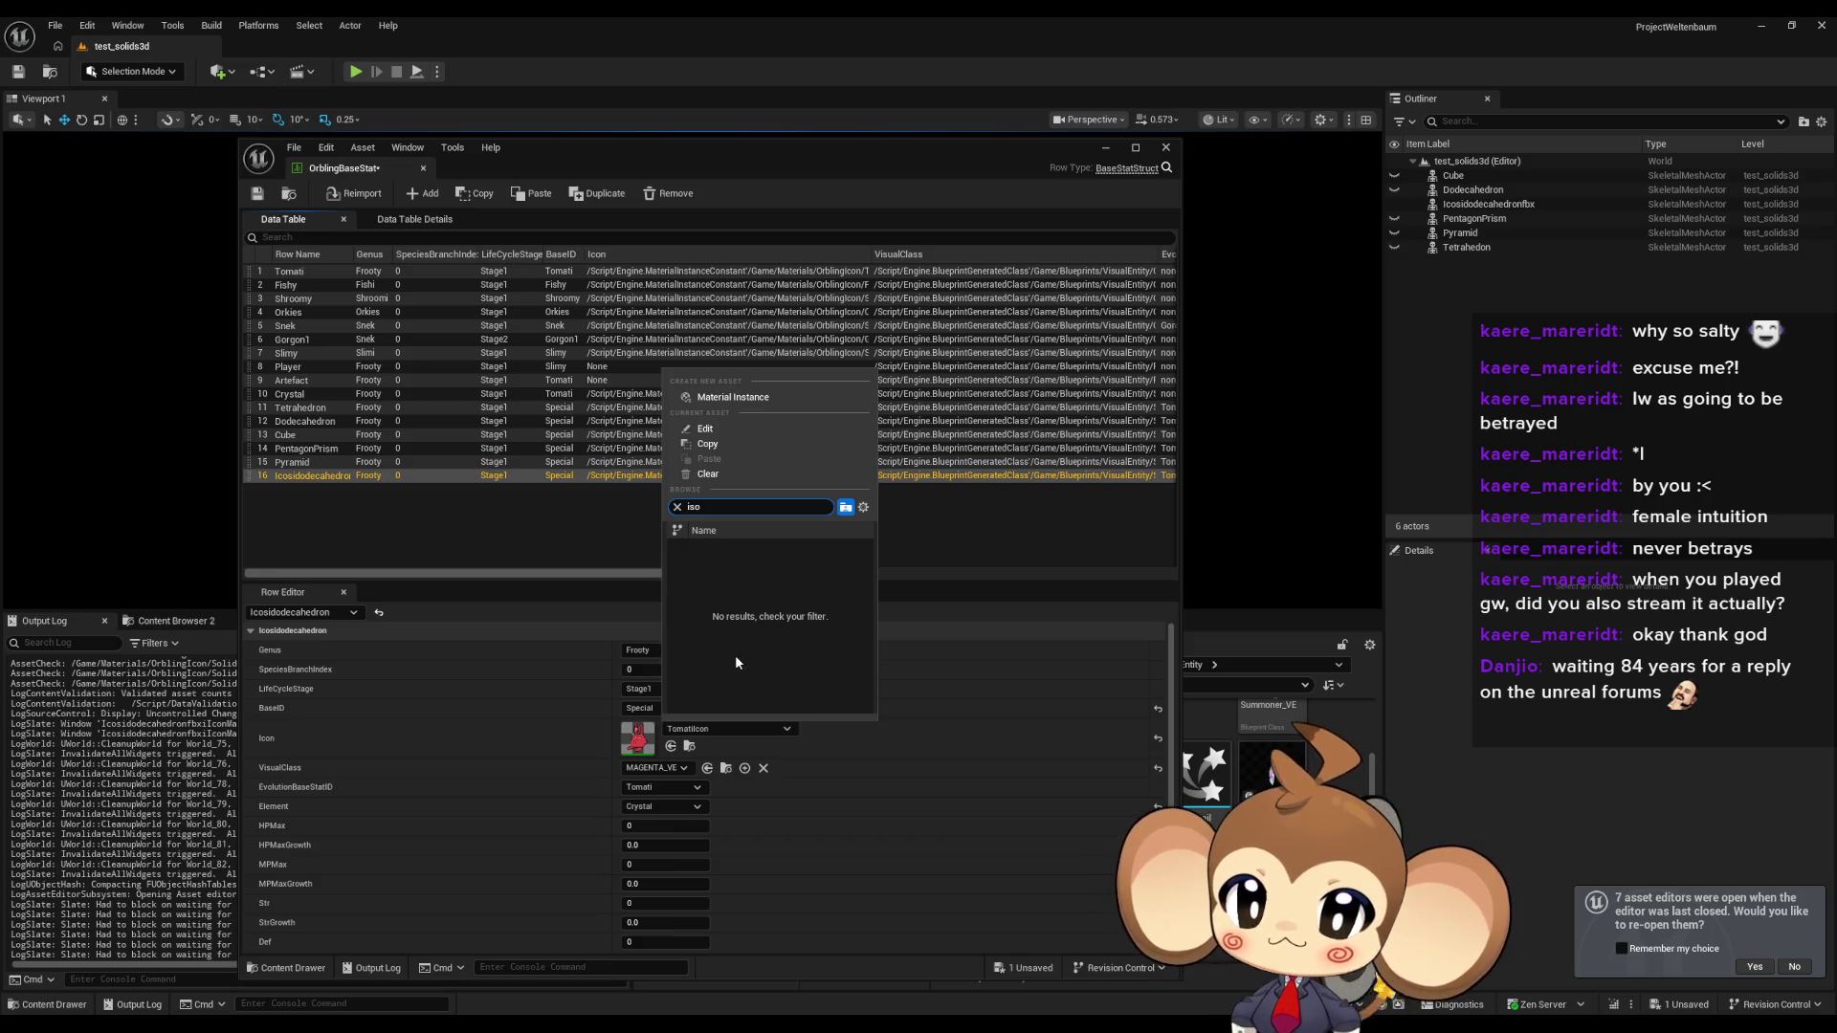
key("BackSpace")
key("BackSpace")
type("co")
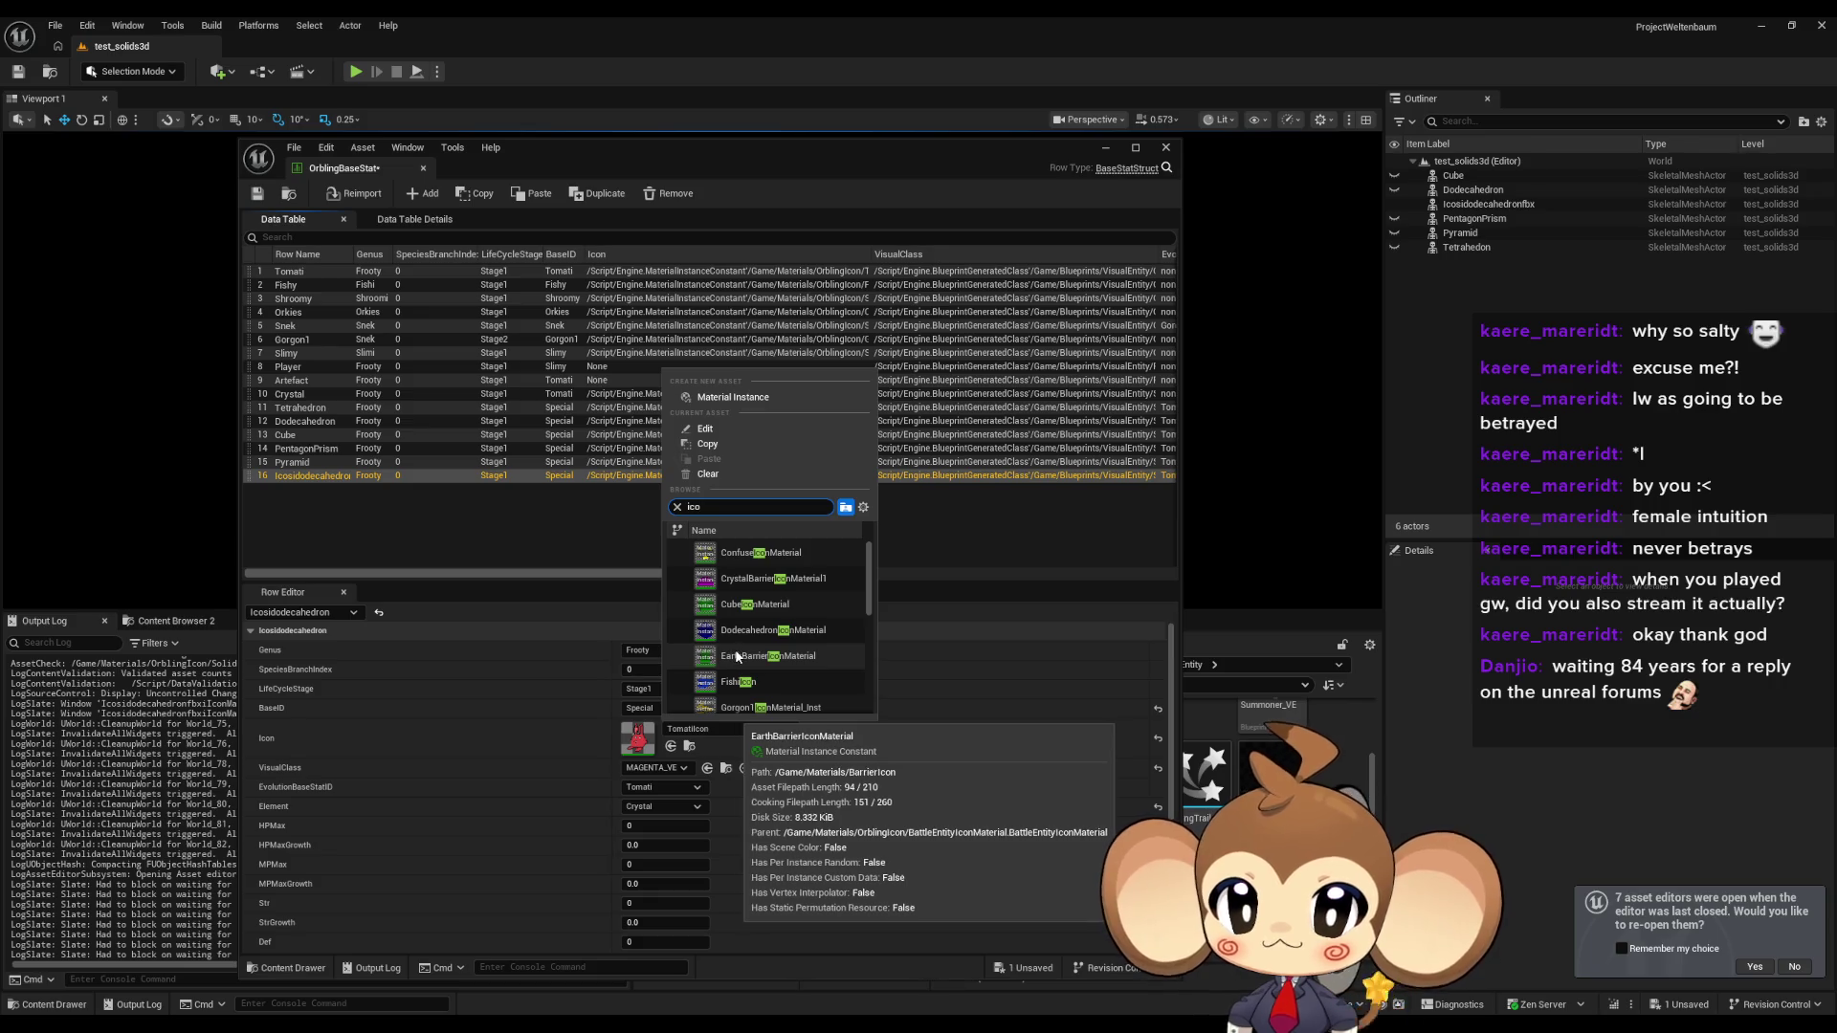
scroll(817, 606, "down", 2)
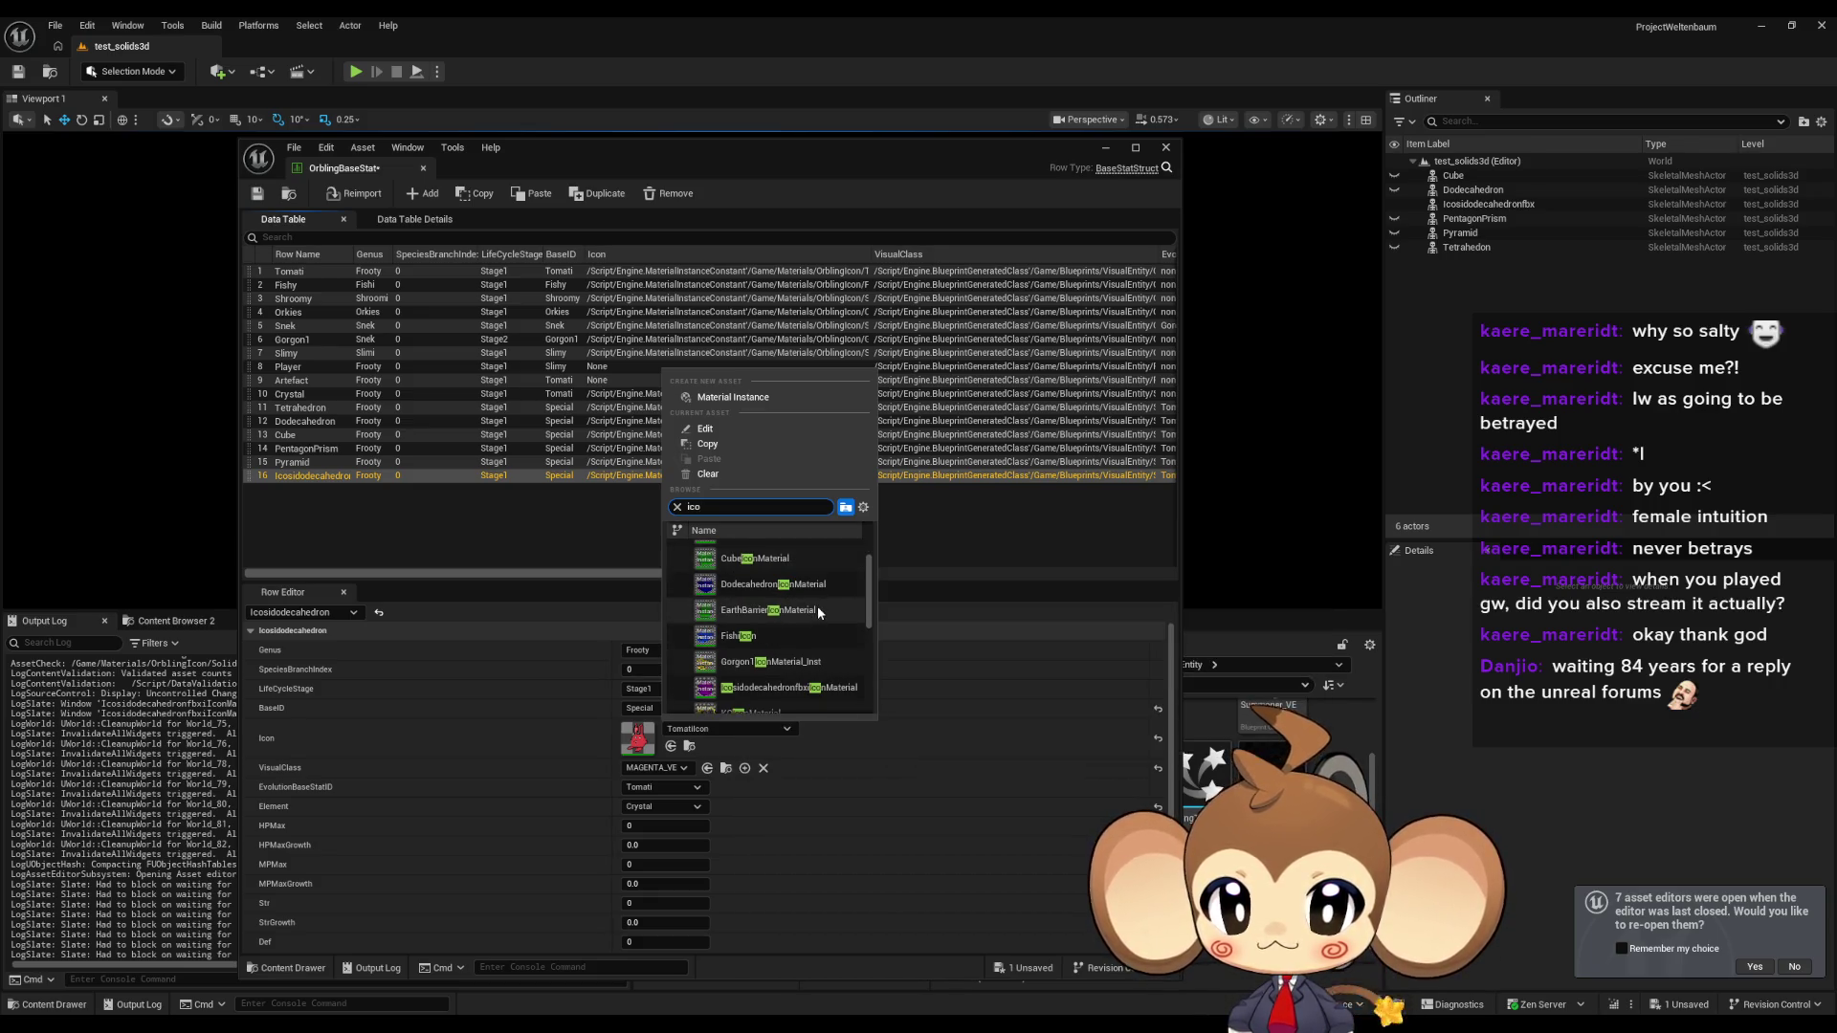
scroll(762, 669, "down", 3)
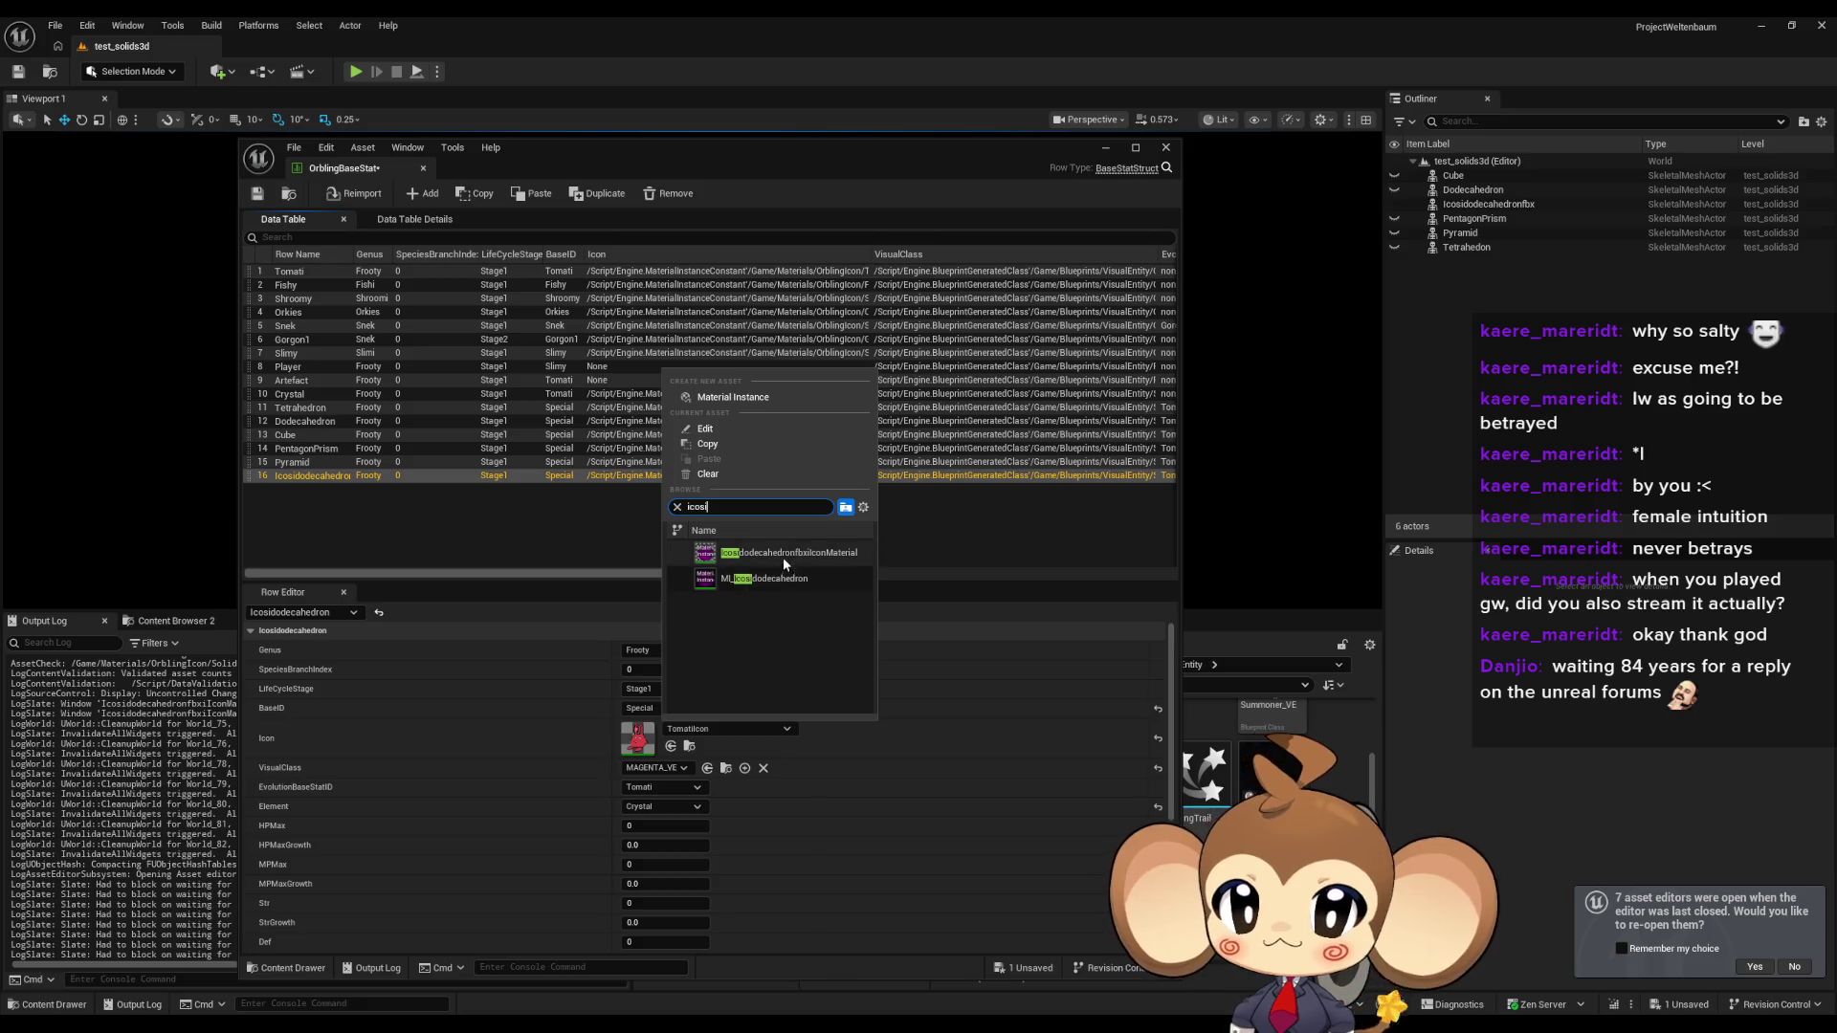
left_click(788, 554)
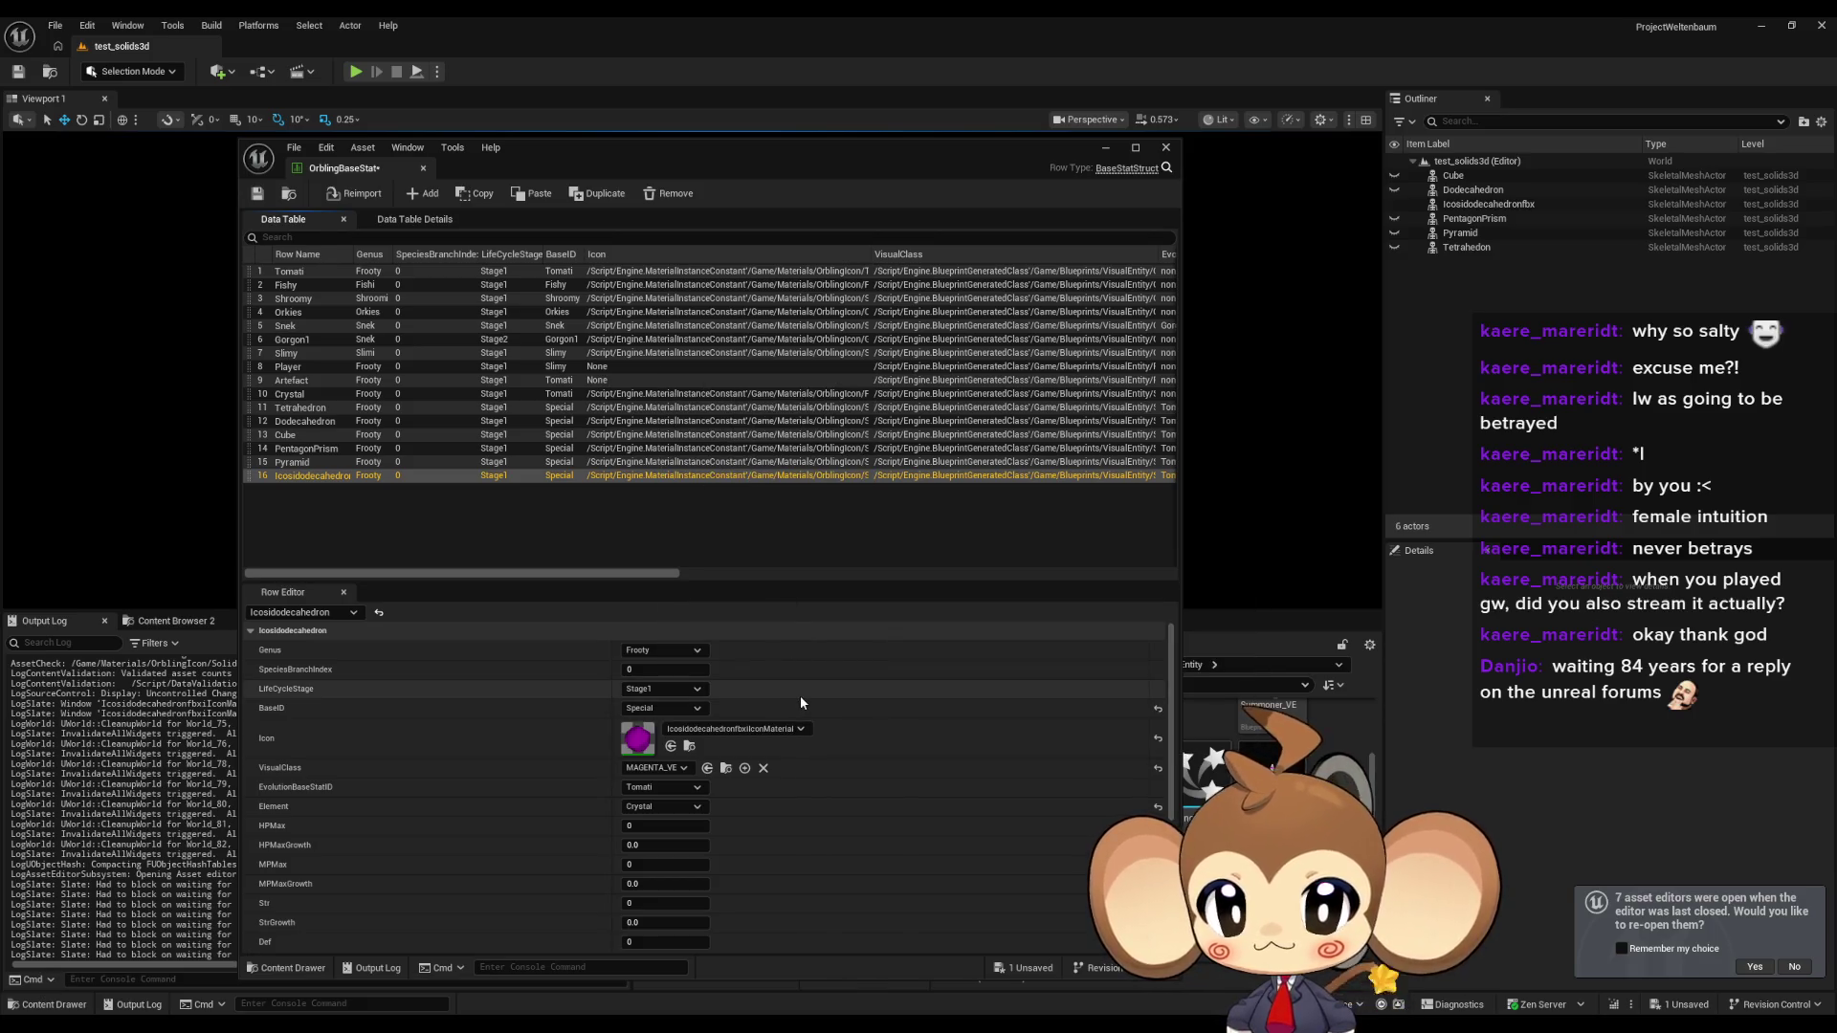
Save the OrblingBaseStat data table and minimize its window.
left_click(256, 200)
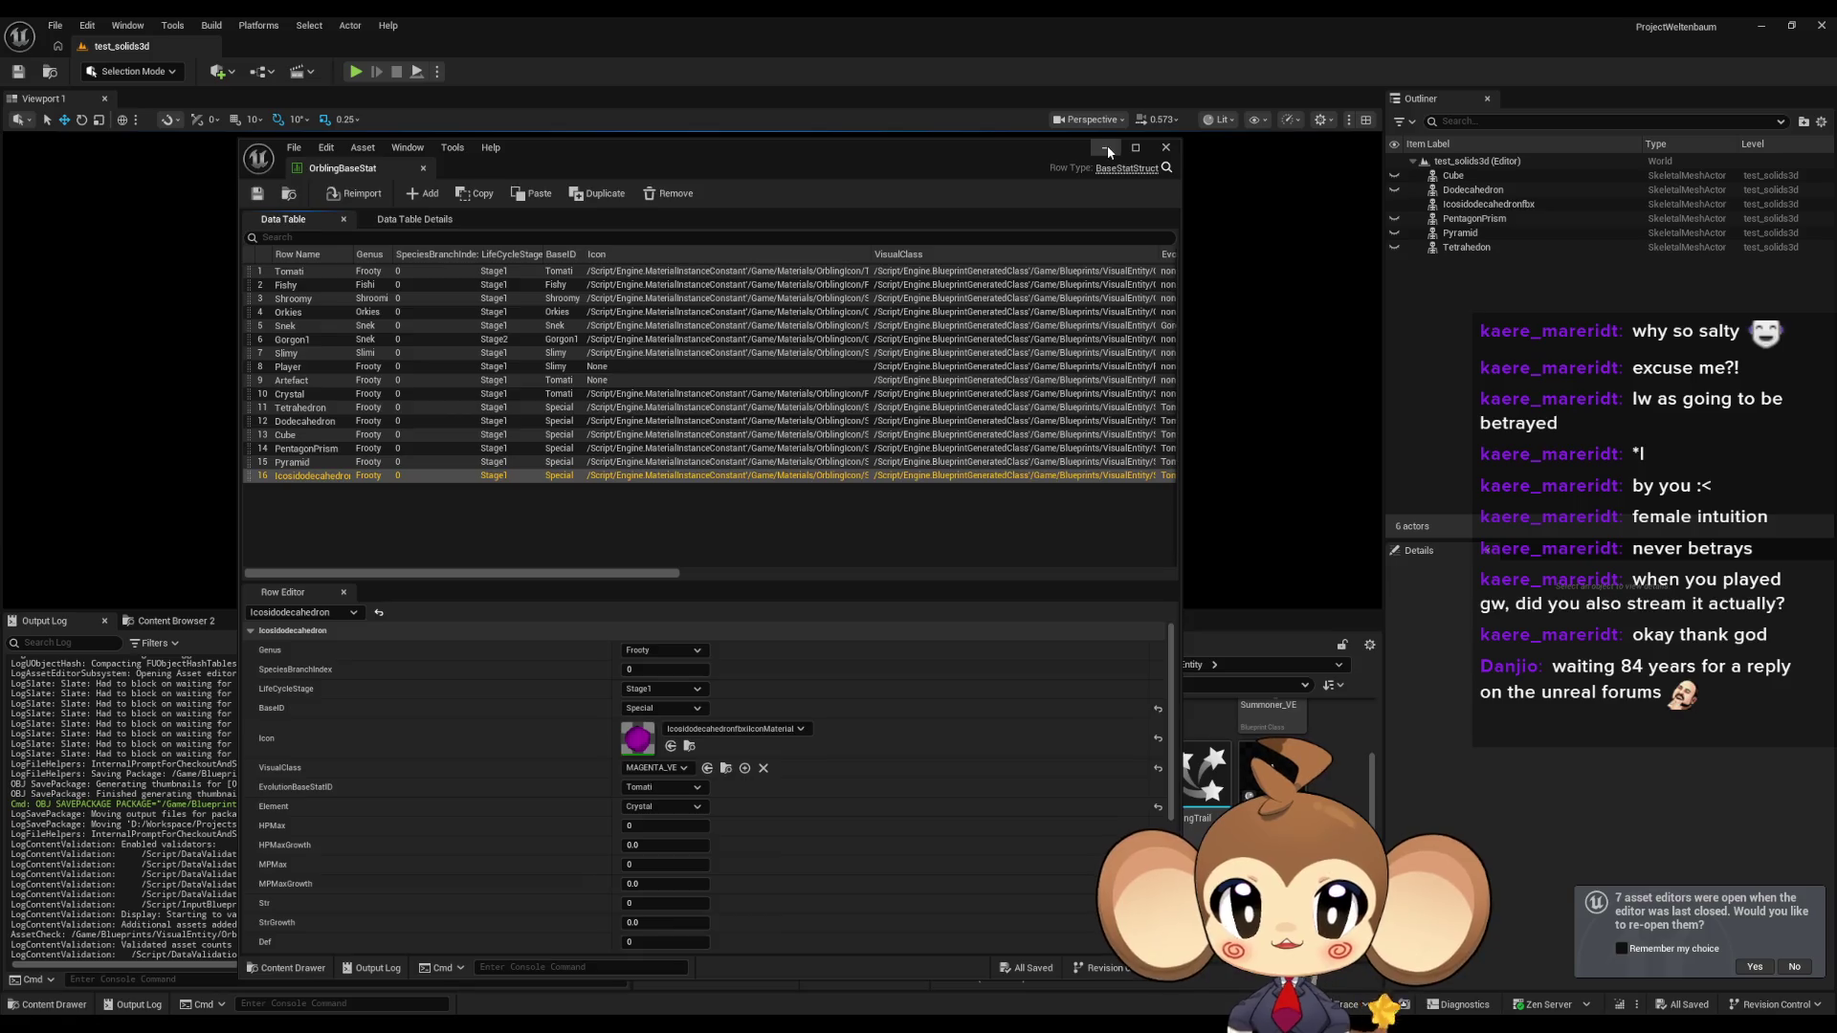
left_click(1106, 149)
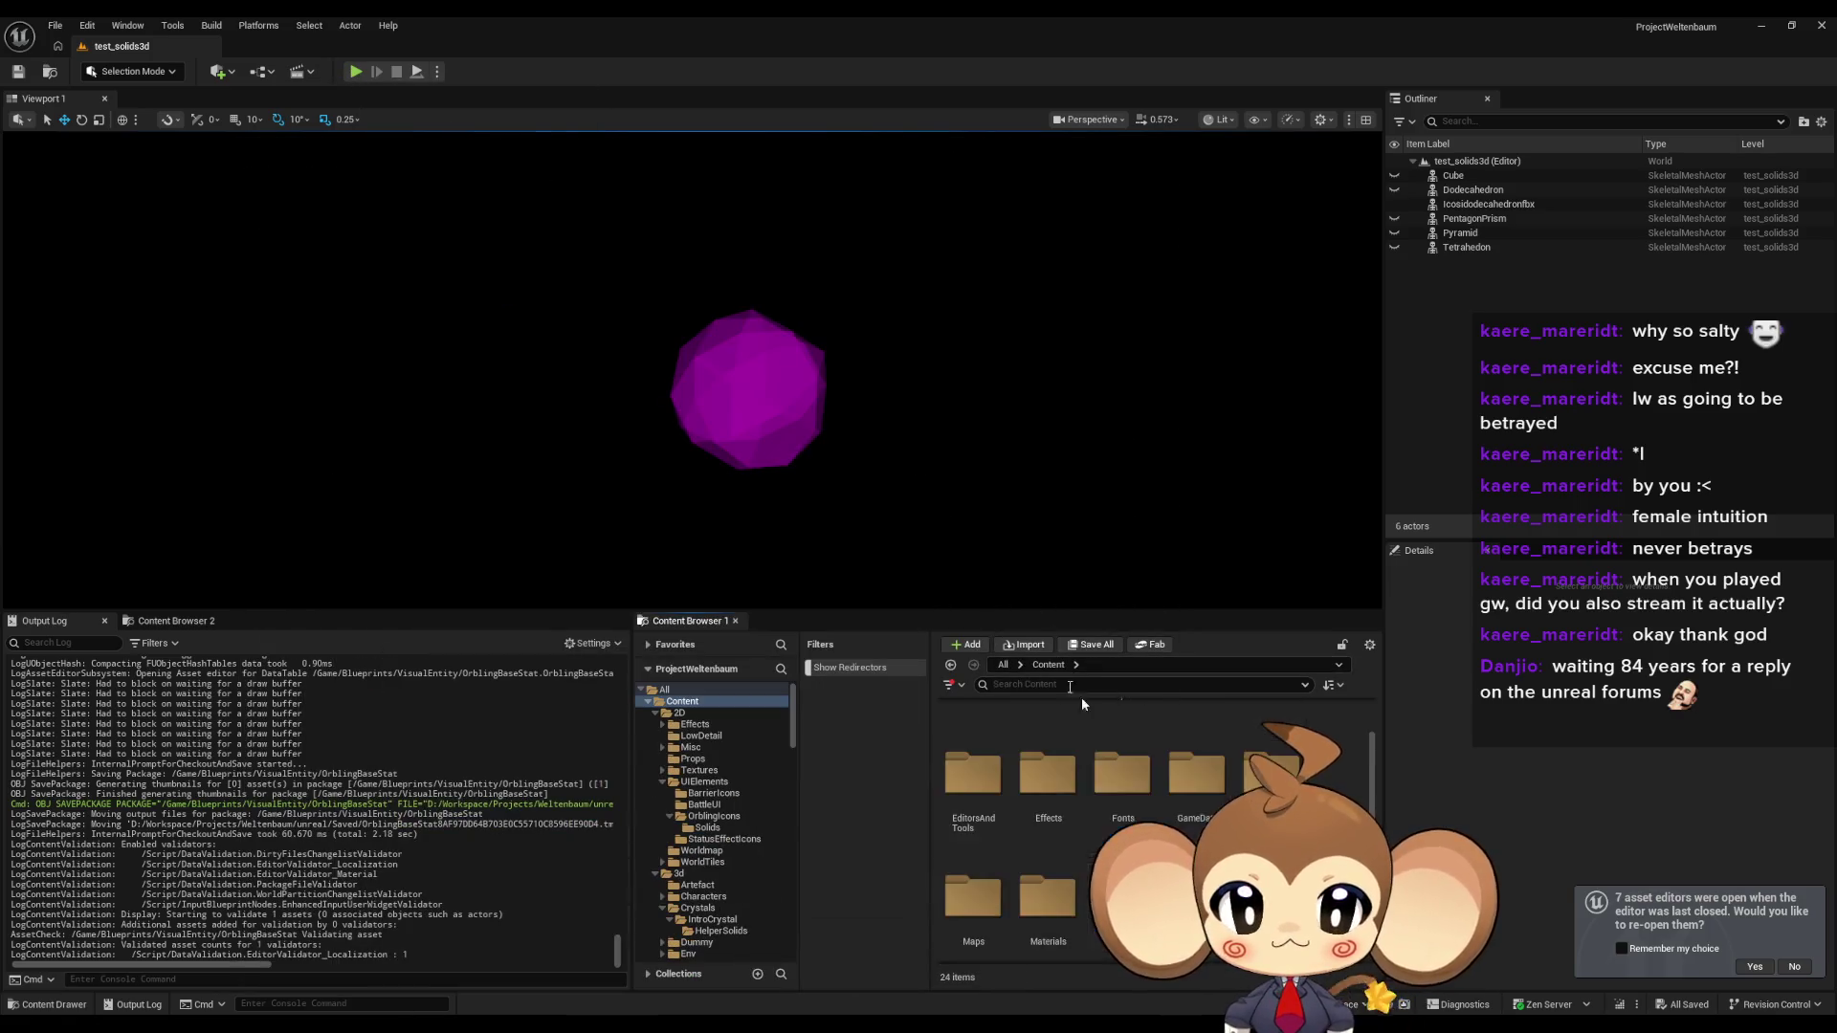
scroll(1100, 842, "down", 5)
Open the Main map, run a play test, then stop it.
double_click(1271, 756)
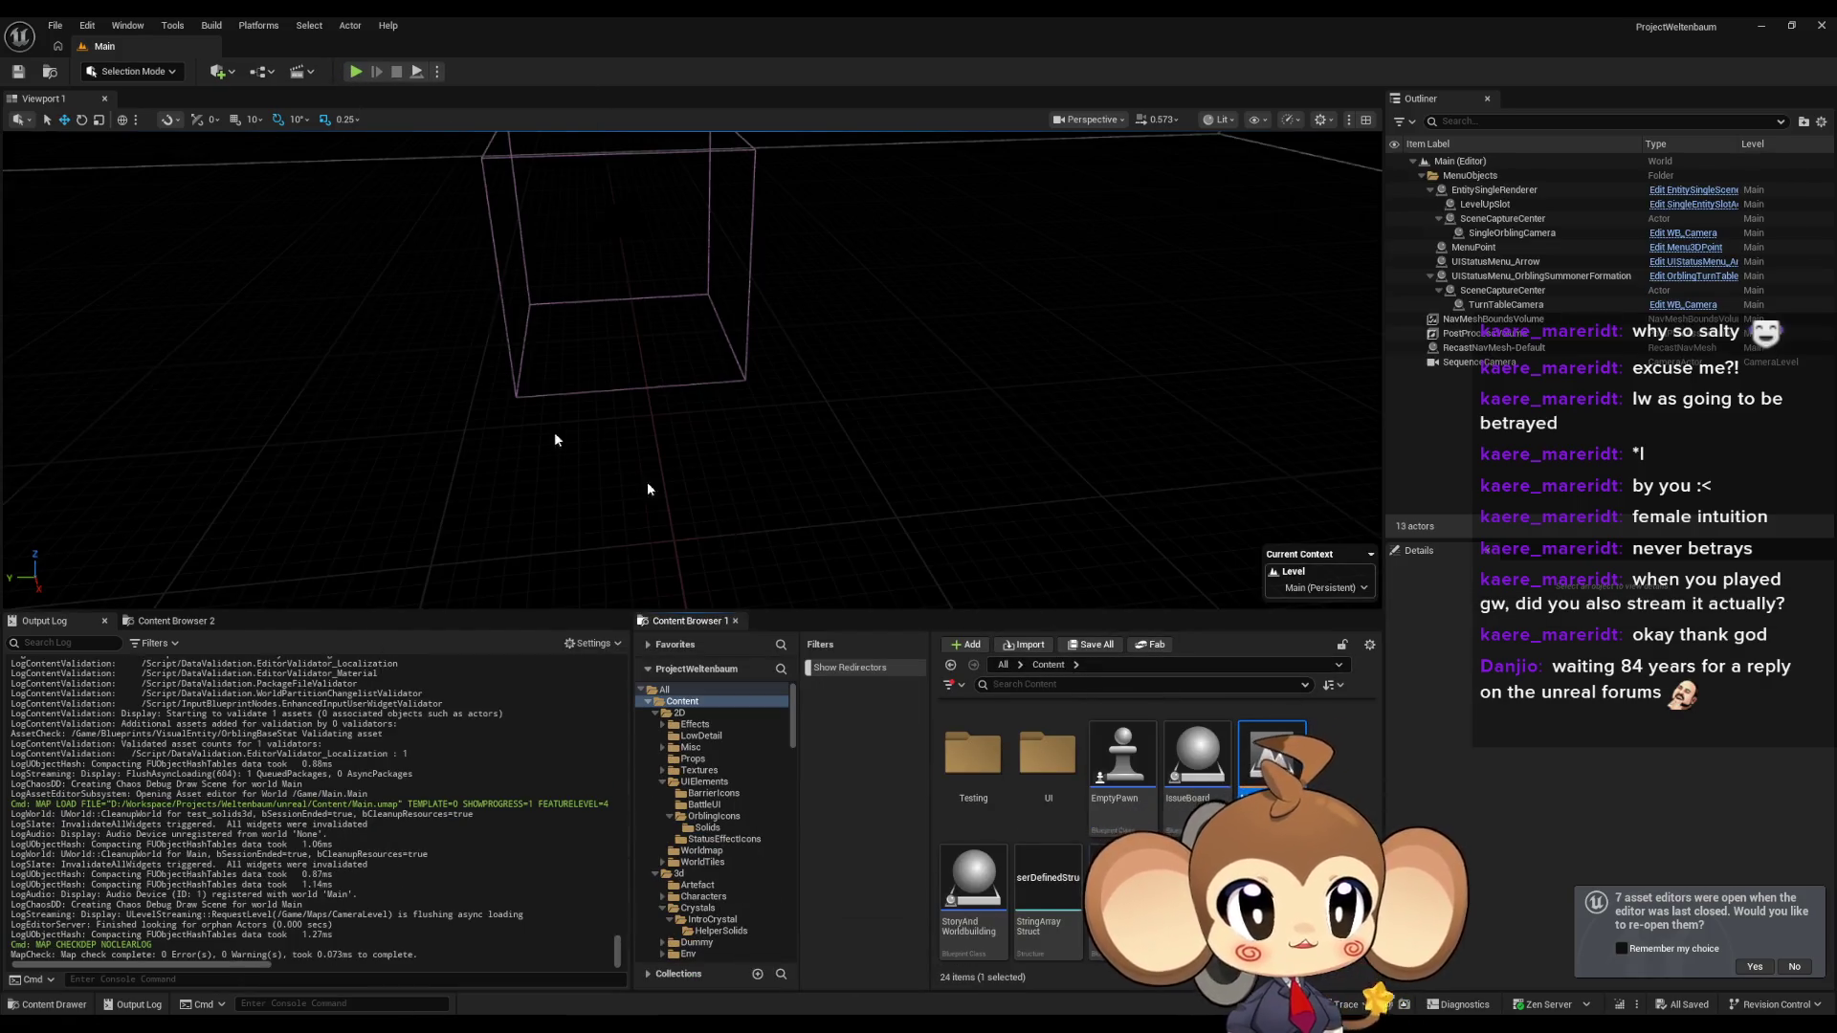
left_click(355, 74)
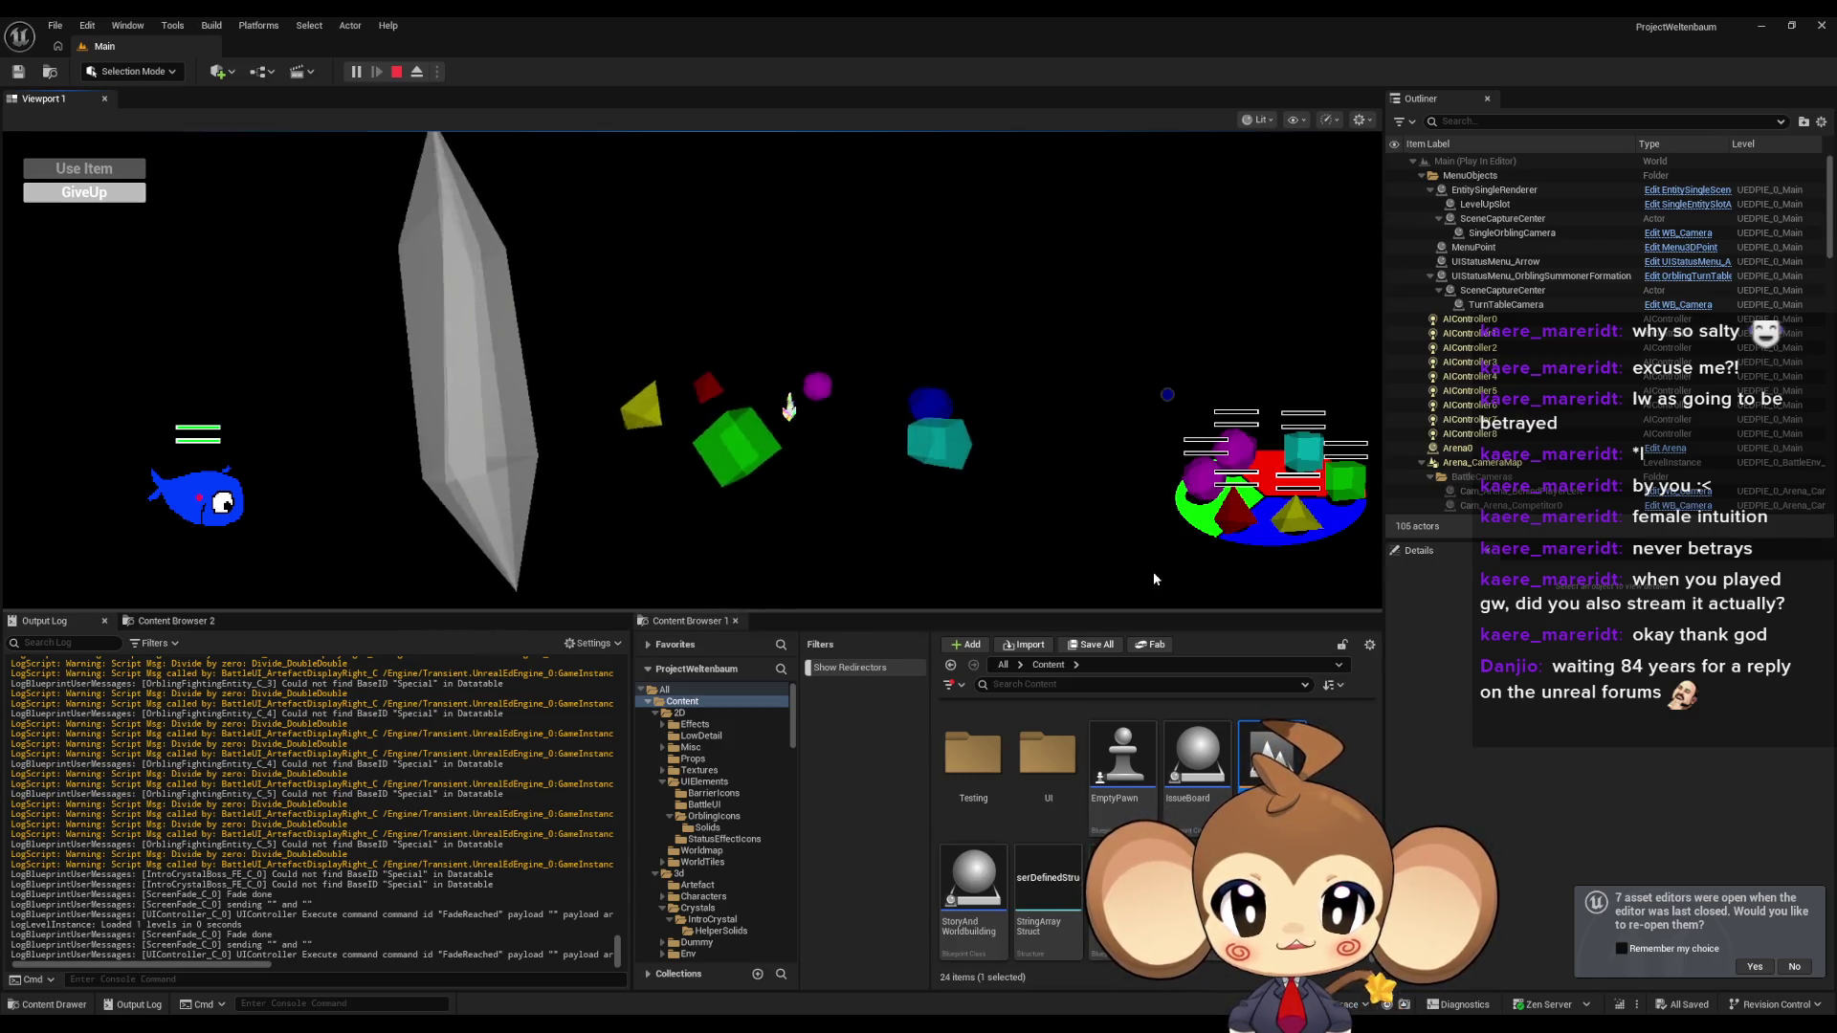
left_click(399, 72)
mouse_move(752, 1028)
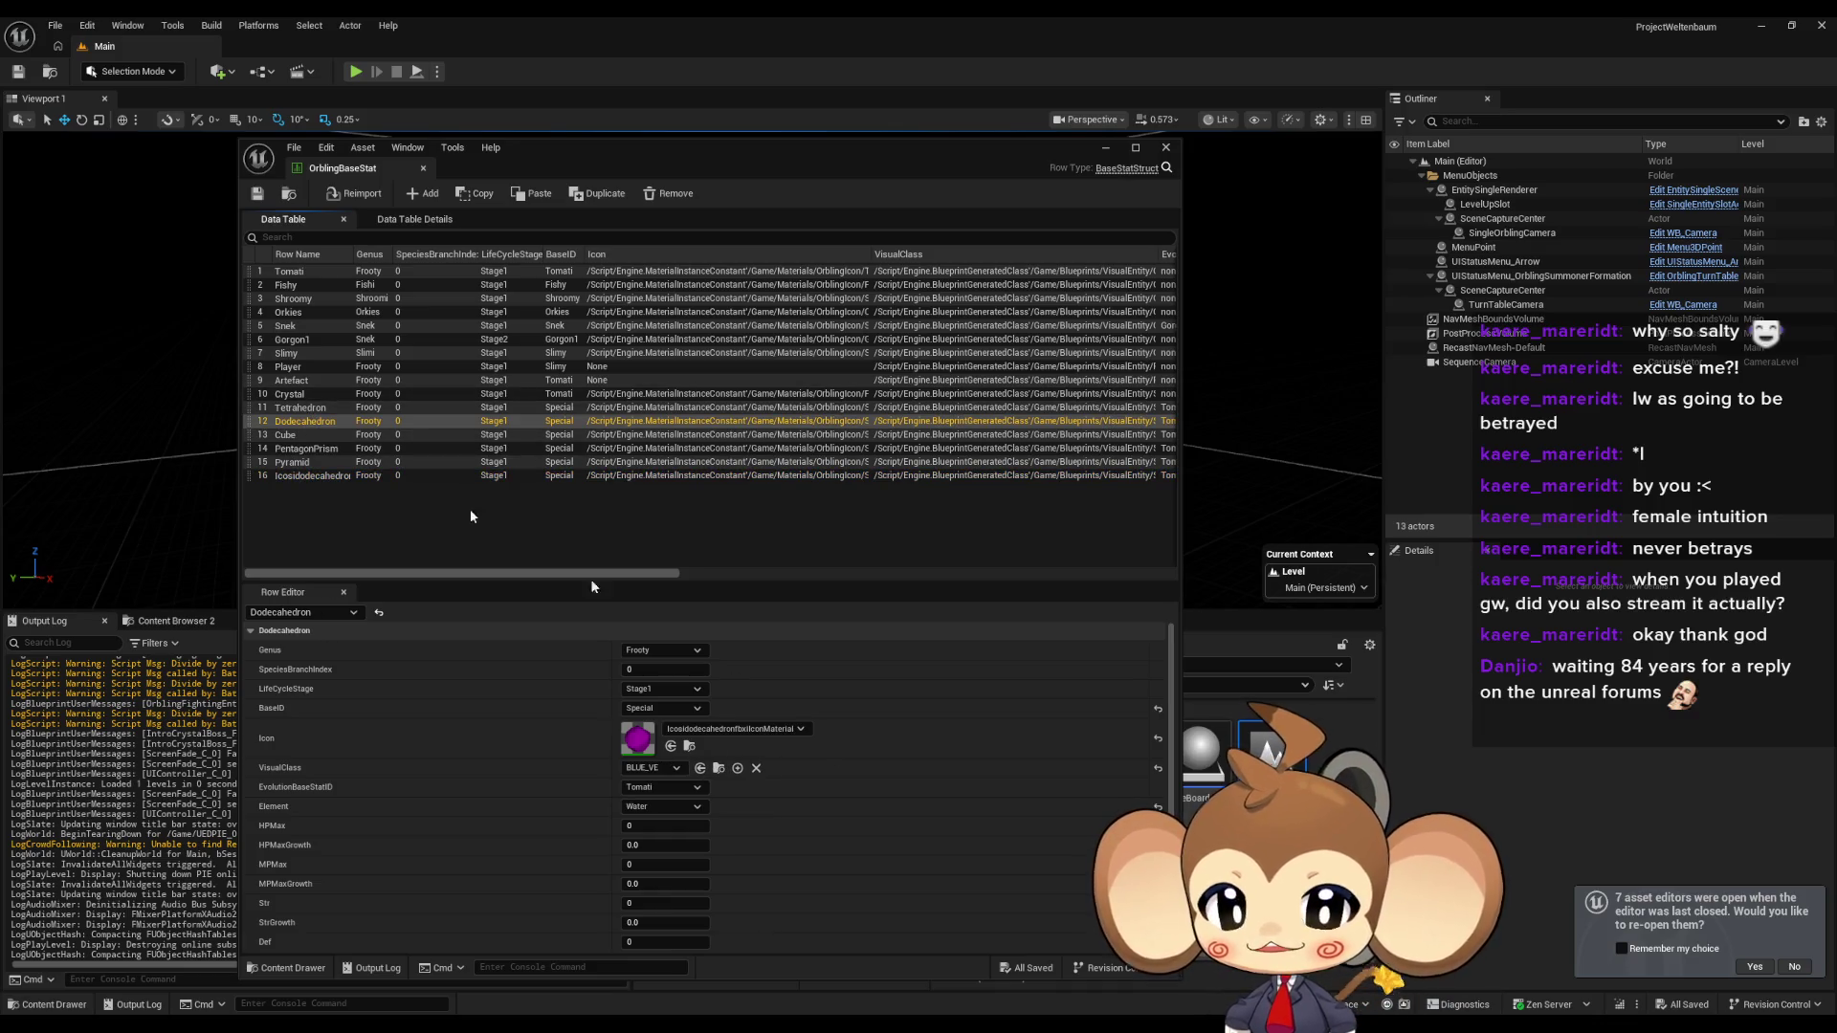
Give the Dodecahedron row DodecahedronIconMaterial, save and minimize the table, and start a play test.
left_click(727, 730)
type("do")
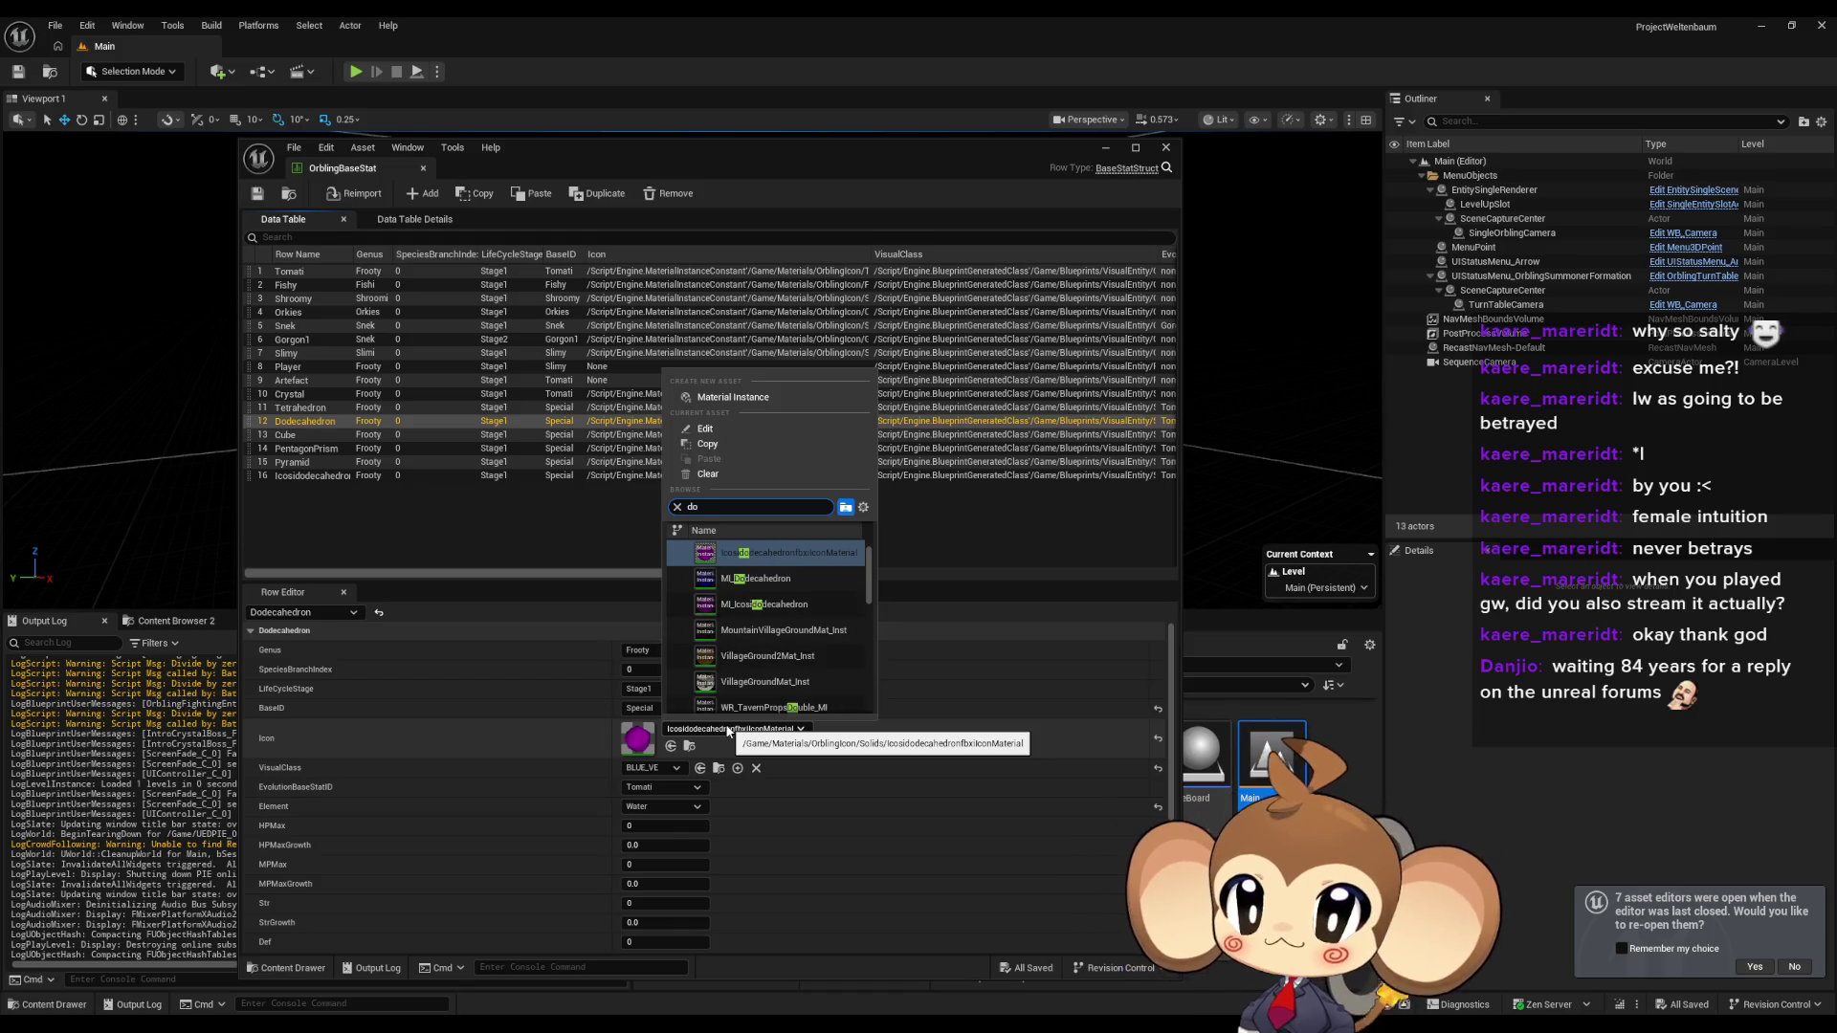
type("de")
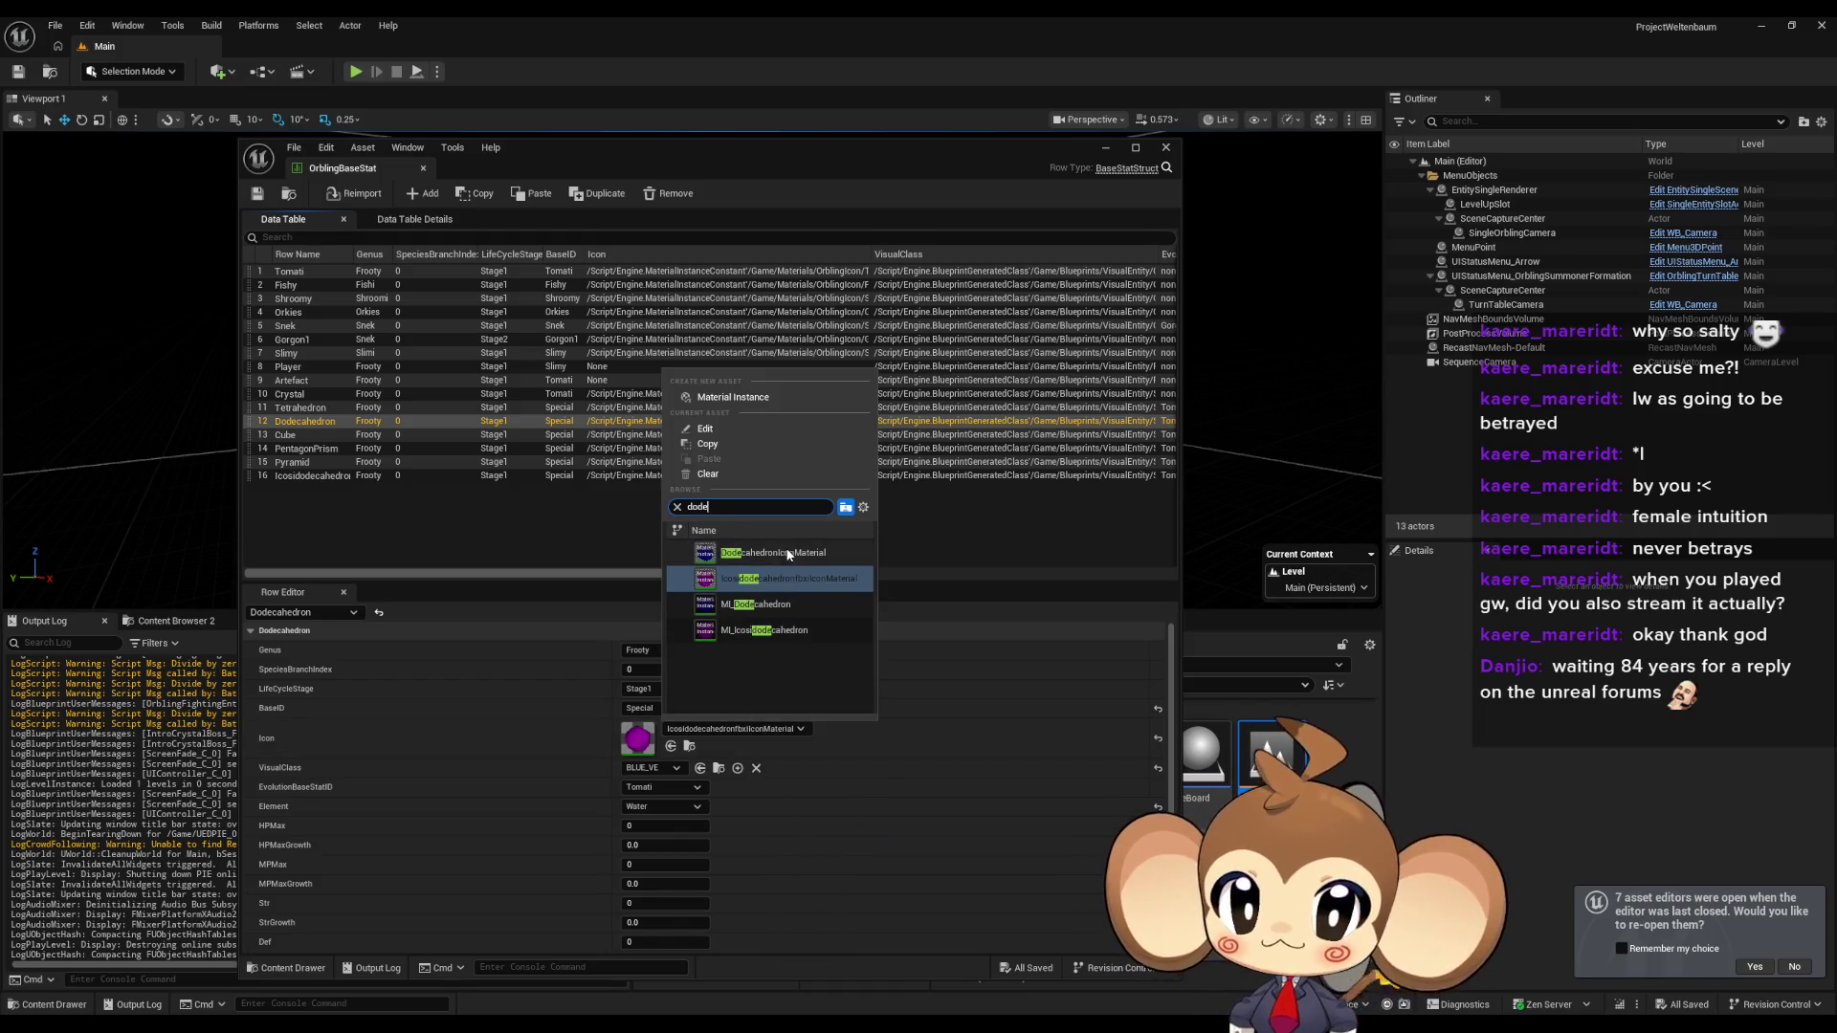
left_click(824, 552)
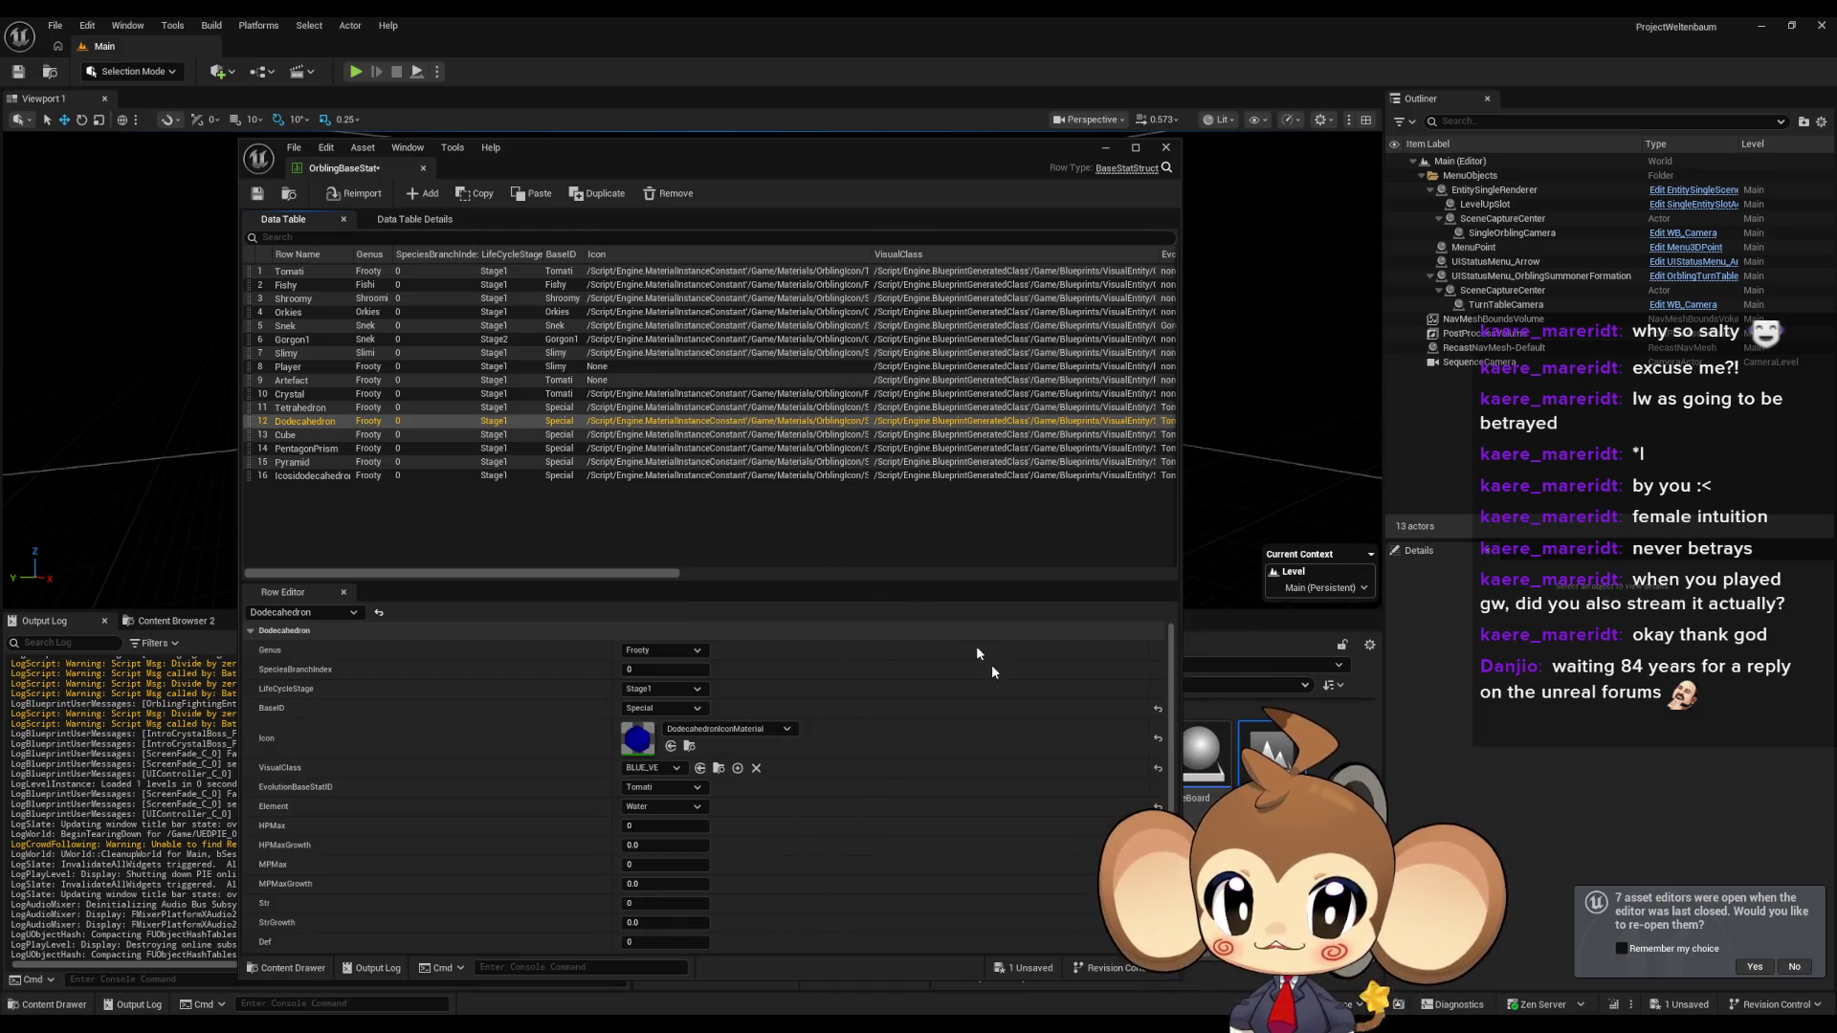
left_click(257, 194)
left_click(1106, 149)
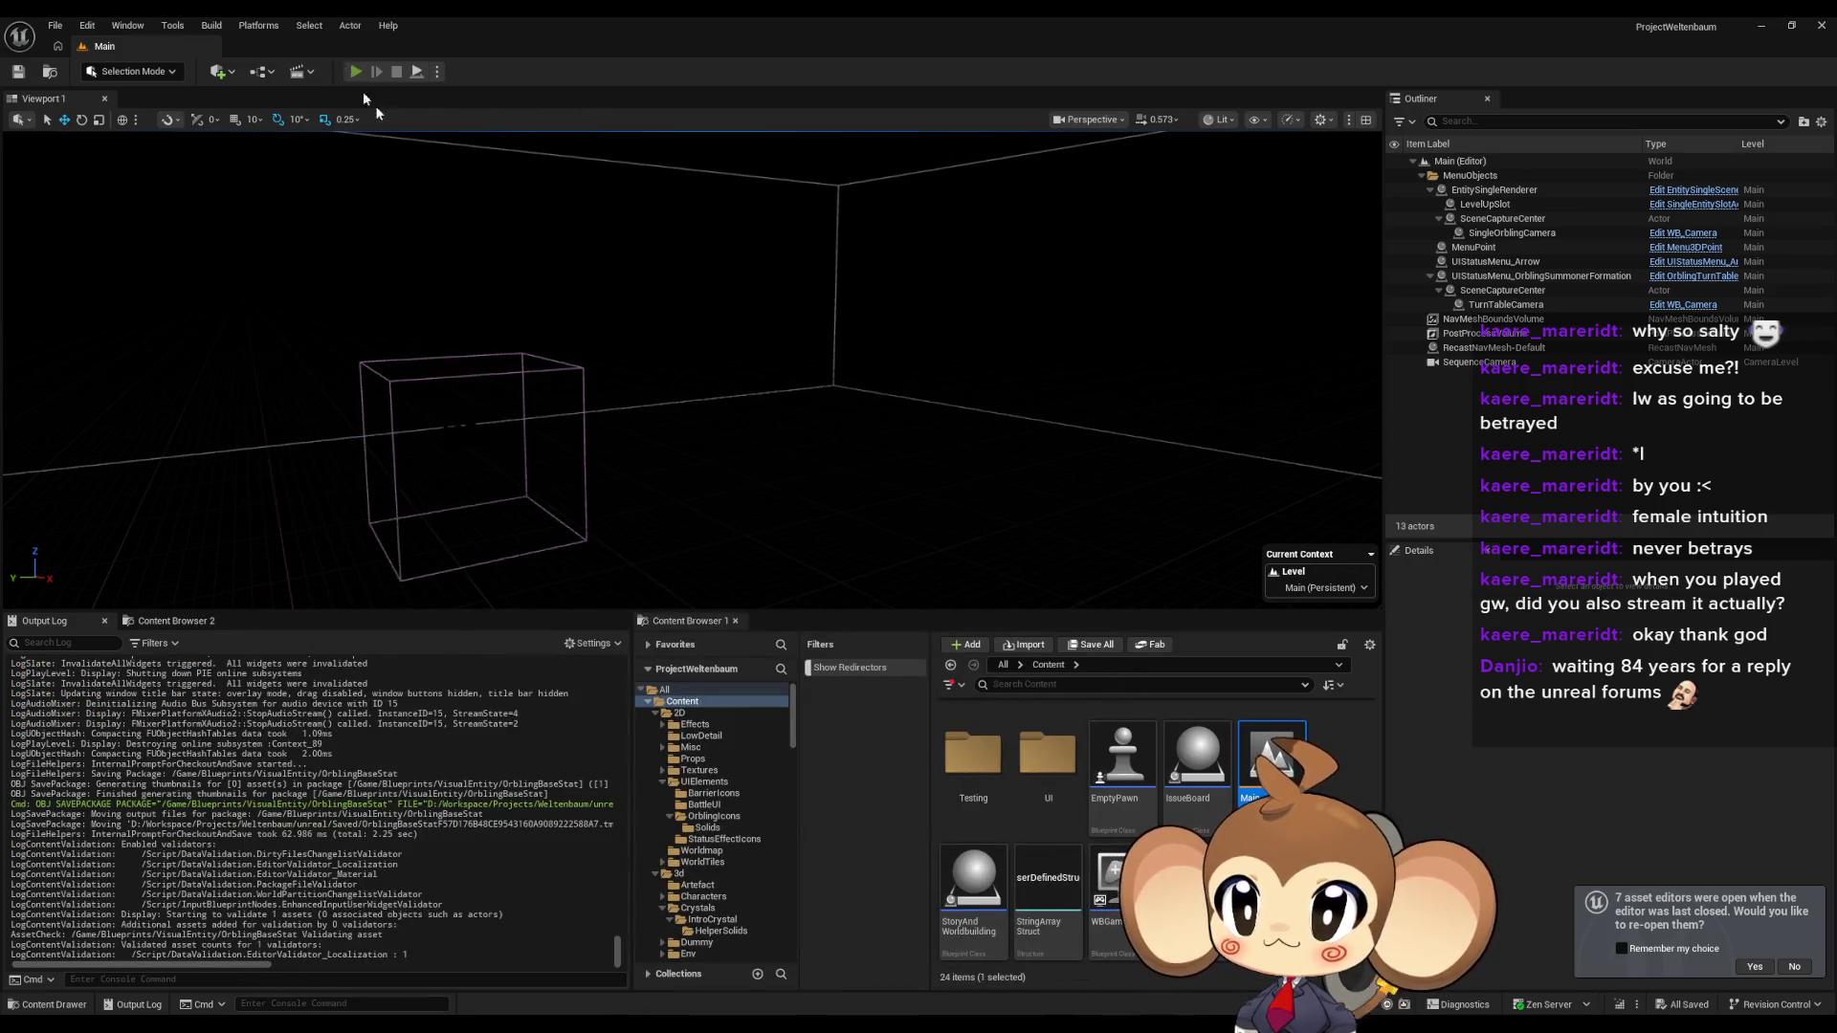
left_click(355, 72)
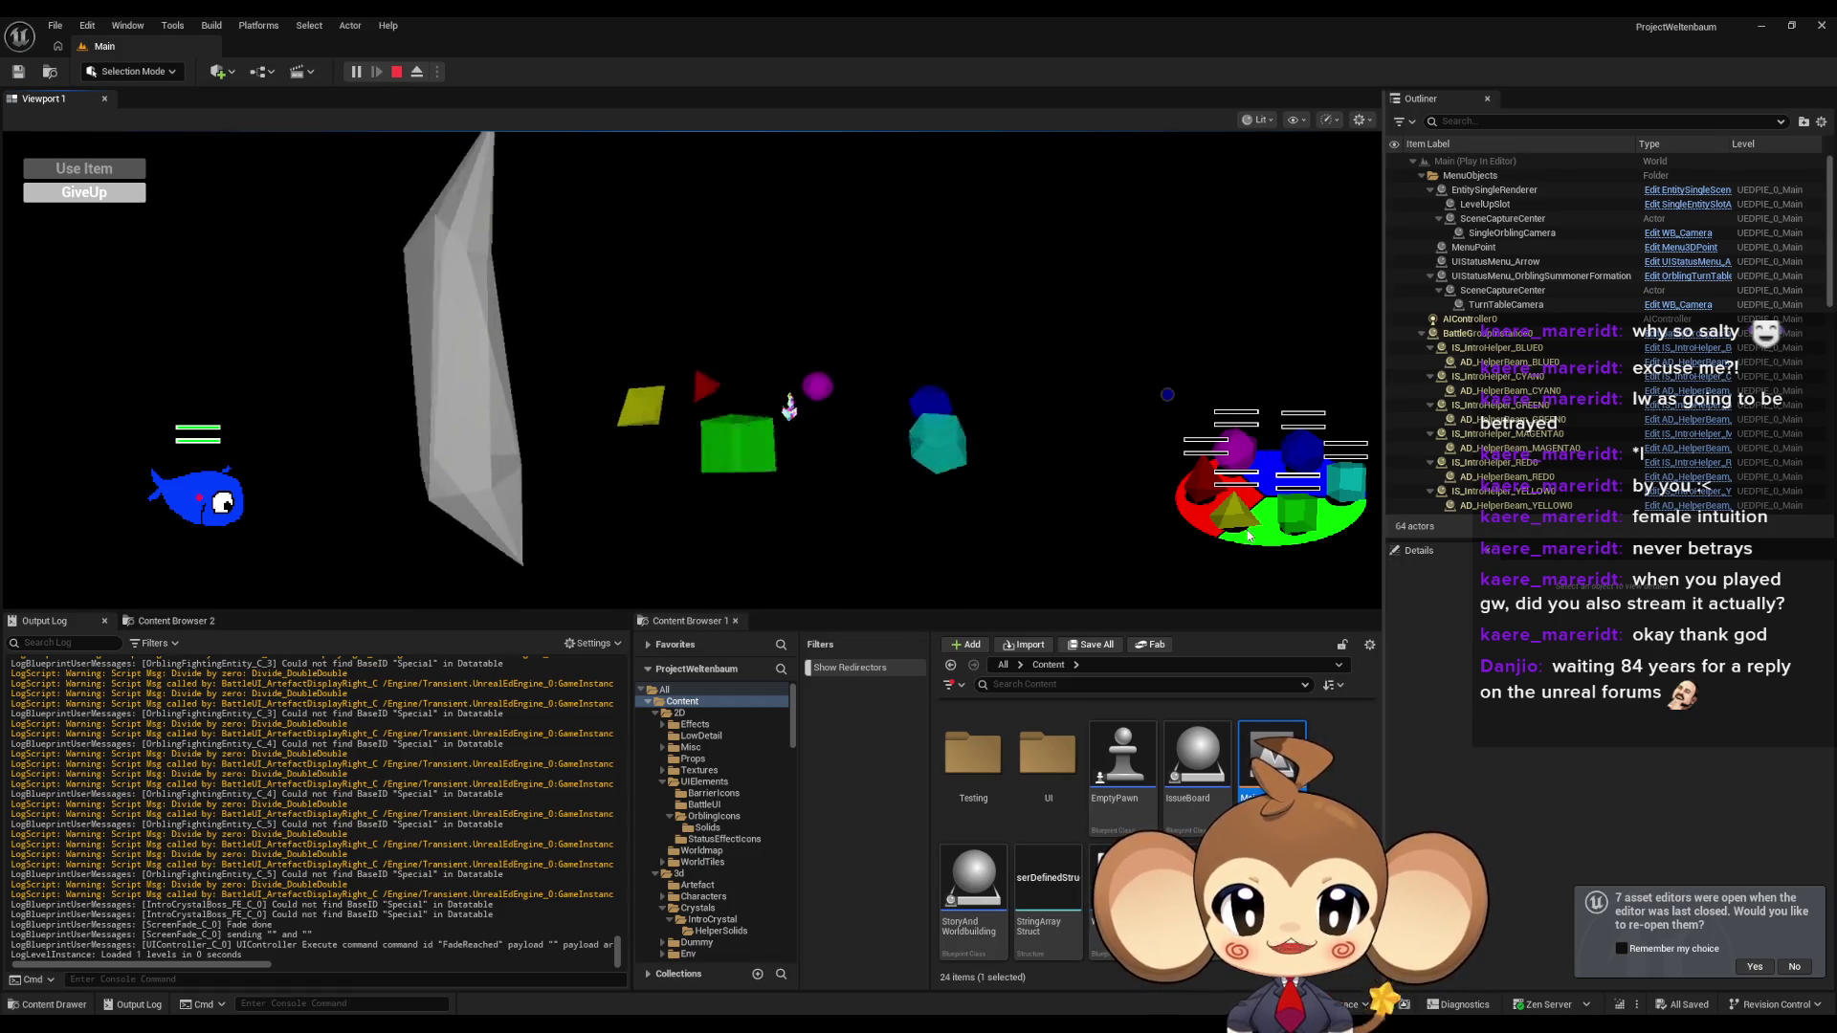
Play the Main level in the viewport, stop with Escape, and bring OrblingBaseStat to the front.
left_click(925, 457)
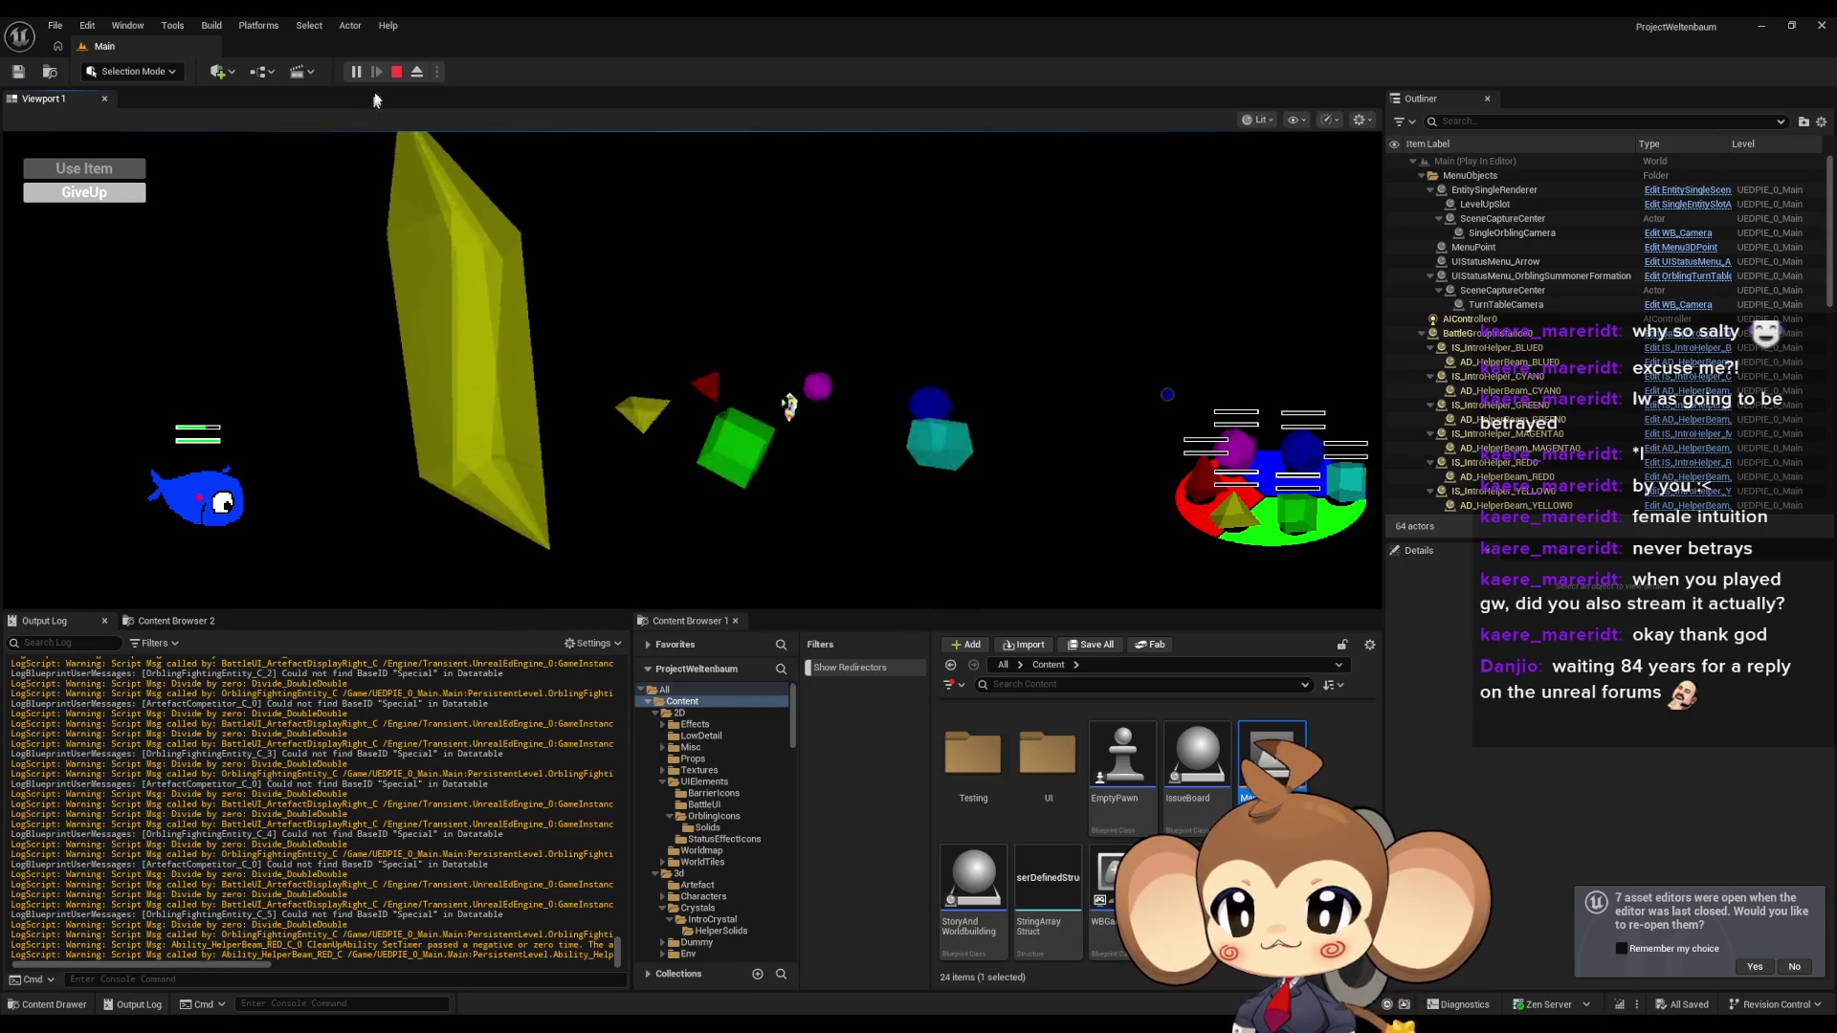
key("Escape")
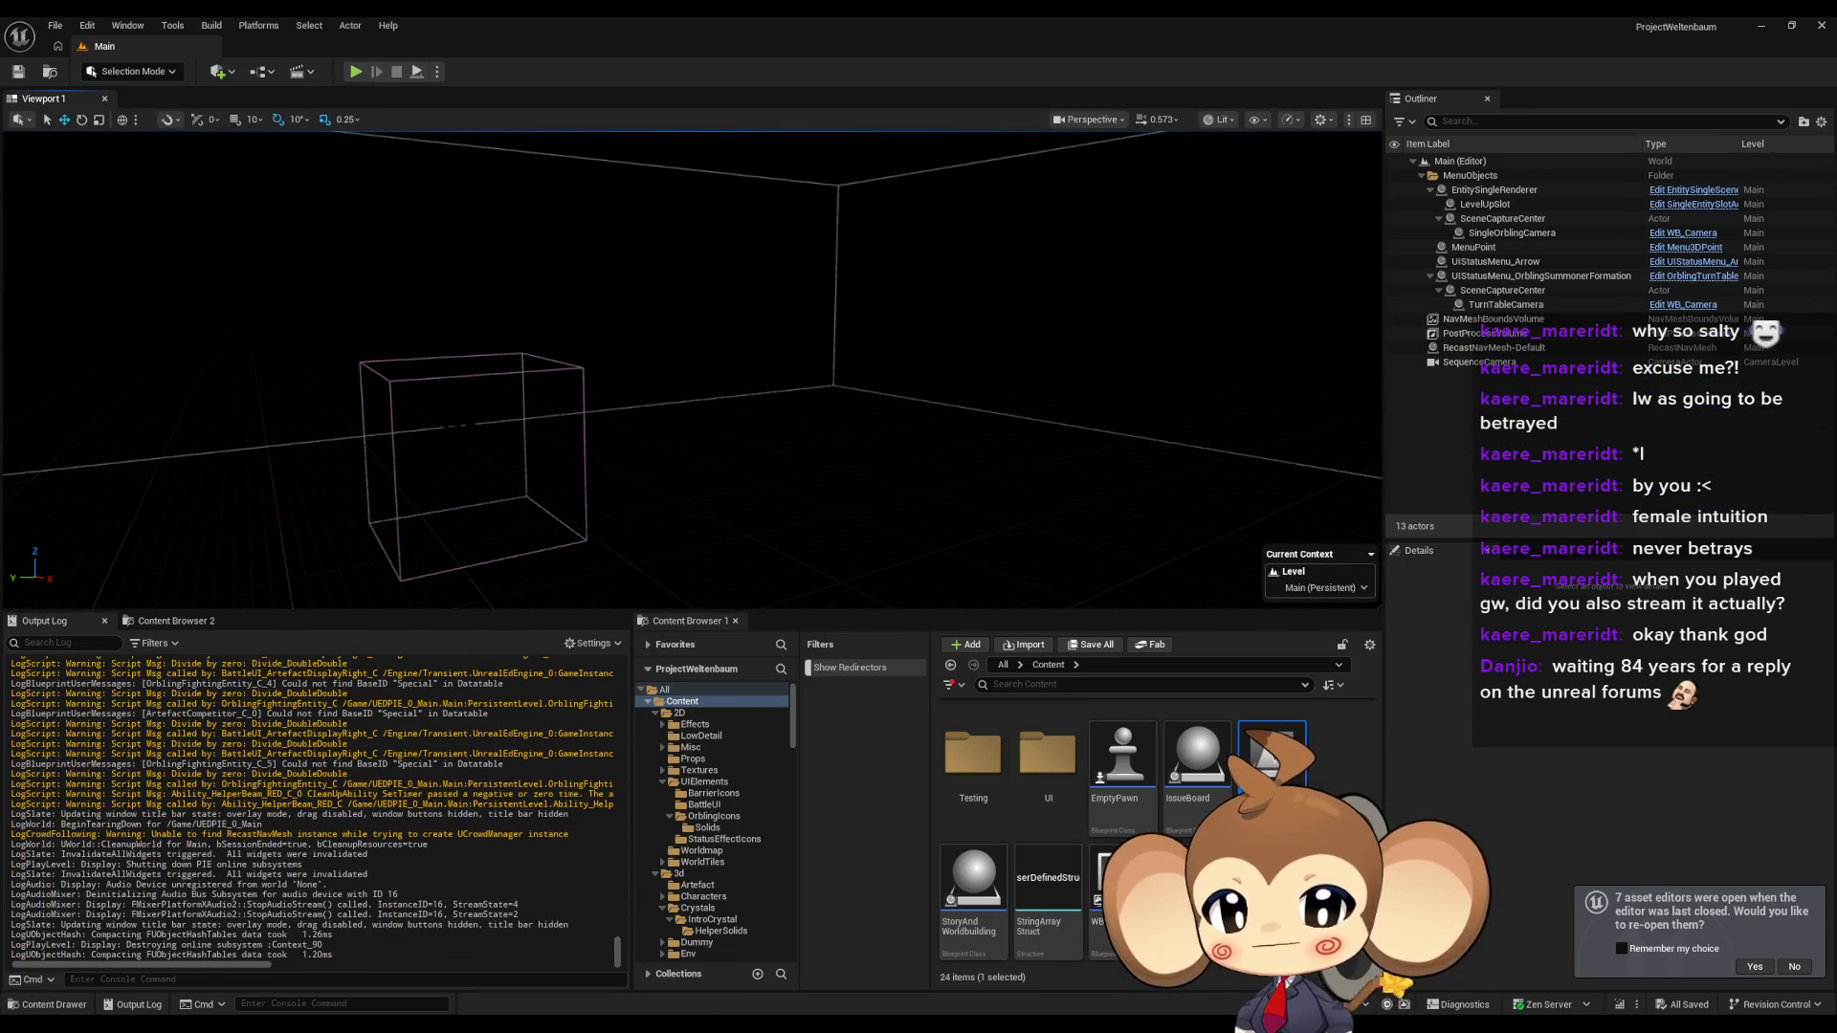
mouse_move(753, 1023)
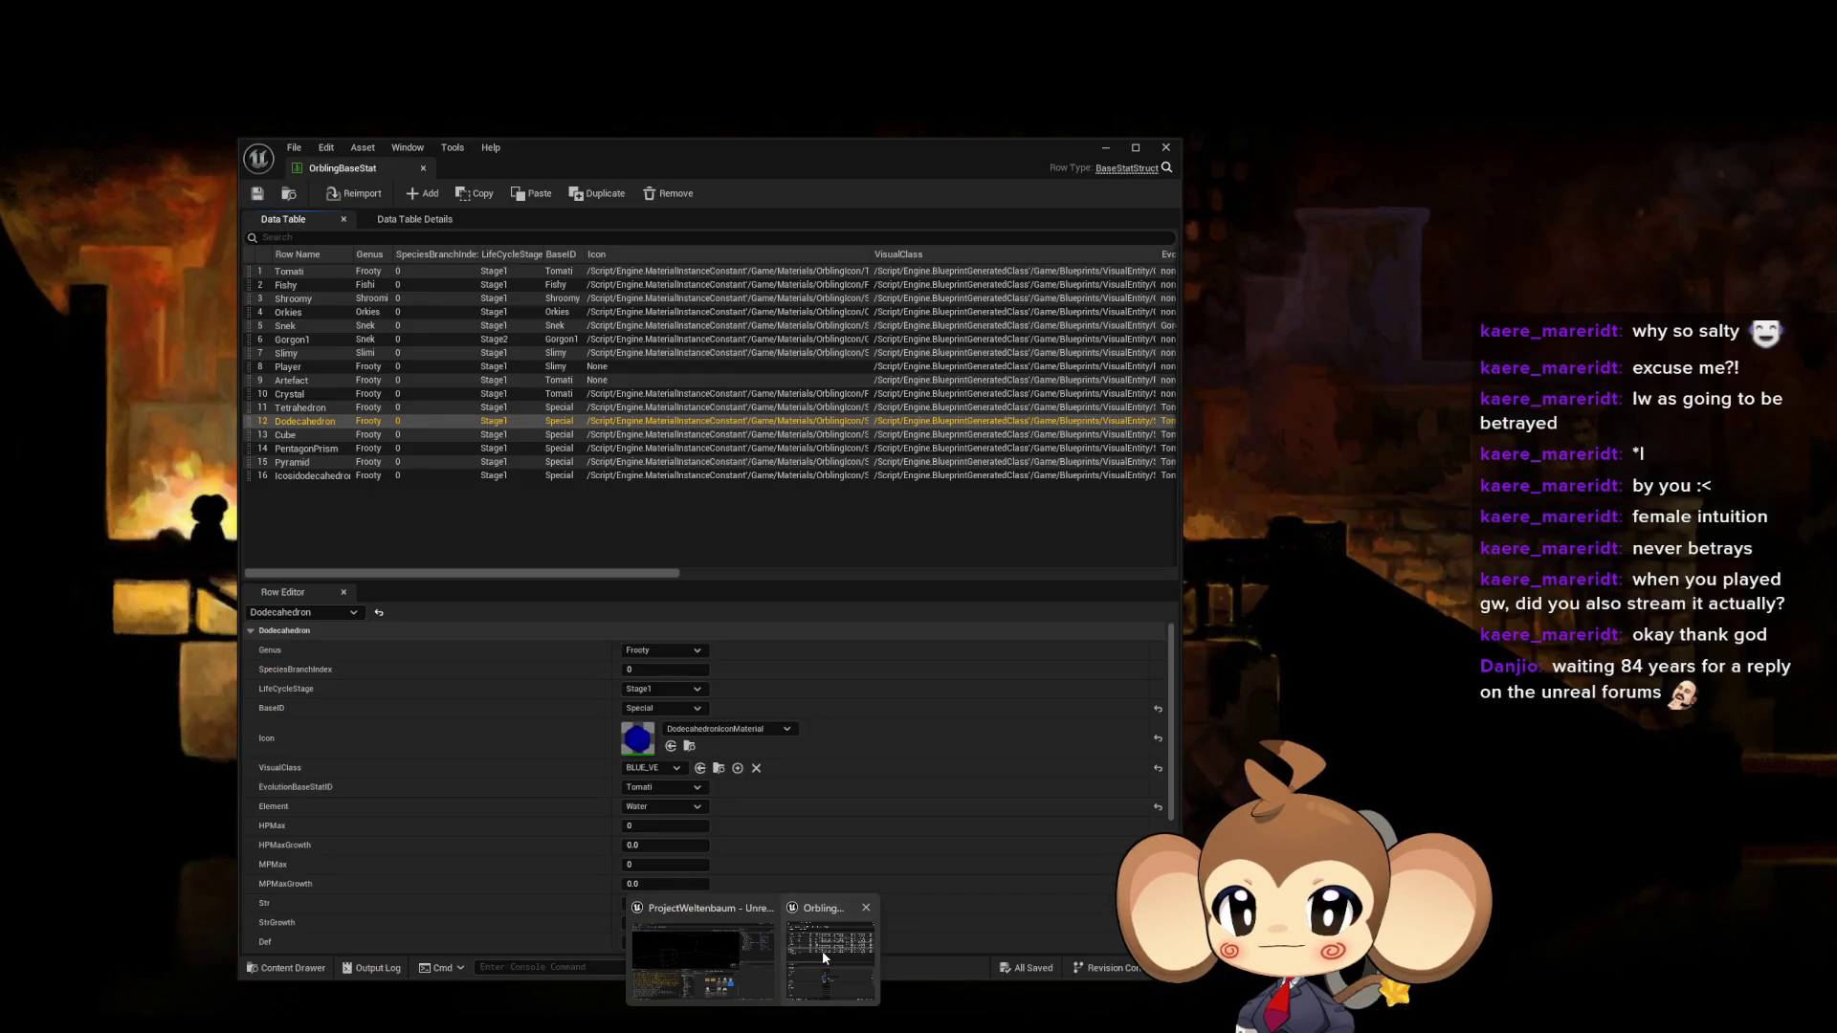
left_click(823, 951)
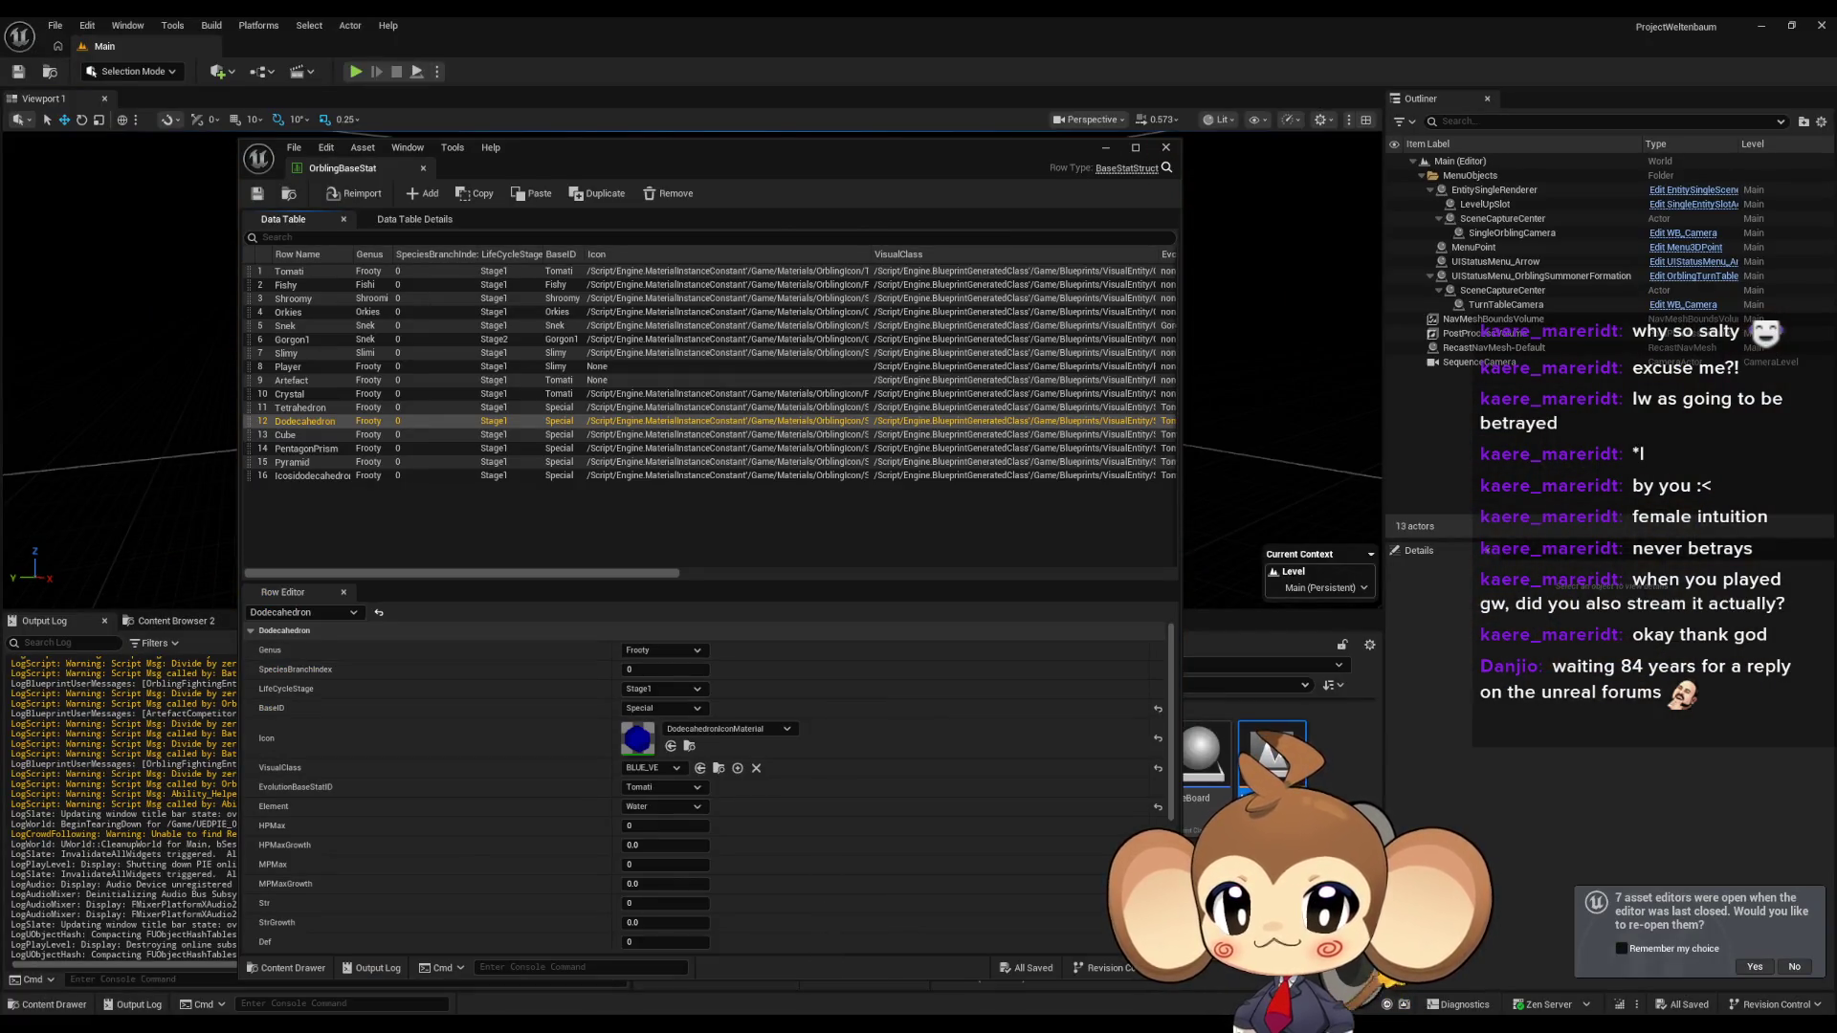
Close OrblingBaseStat and open BattleUI_ArtefactDisplayRight from Content > UI > BattleUI.
left_click(1158, 150)
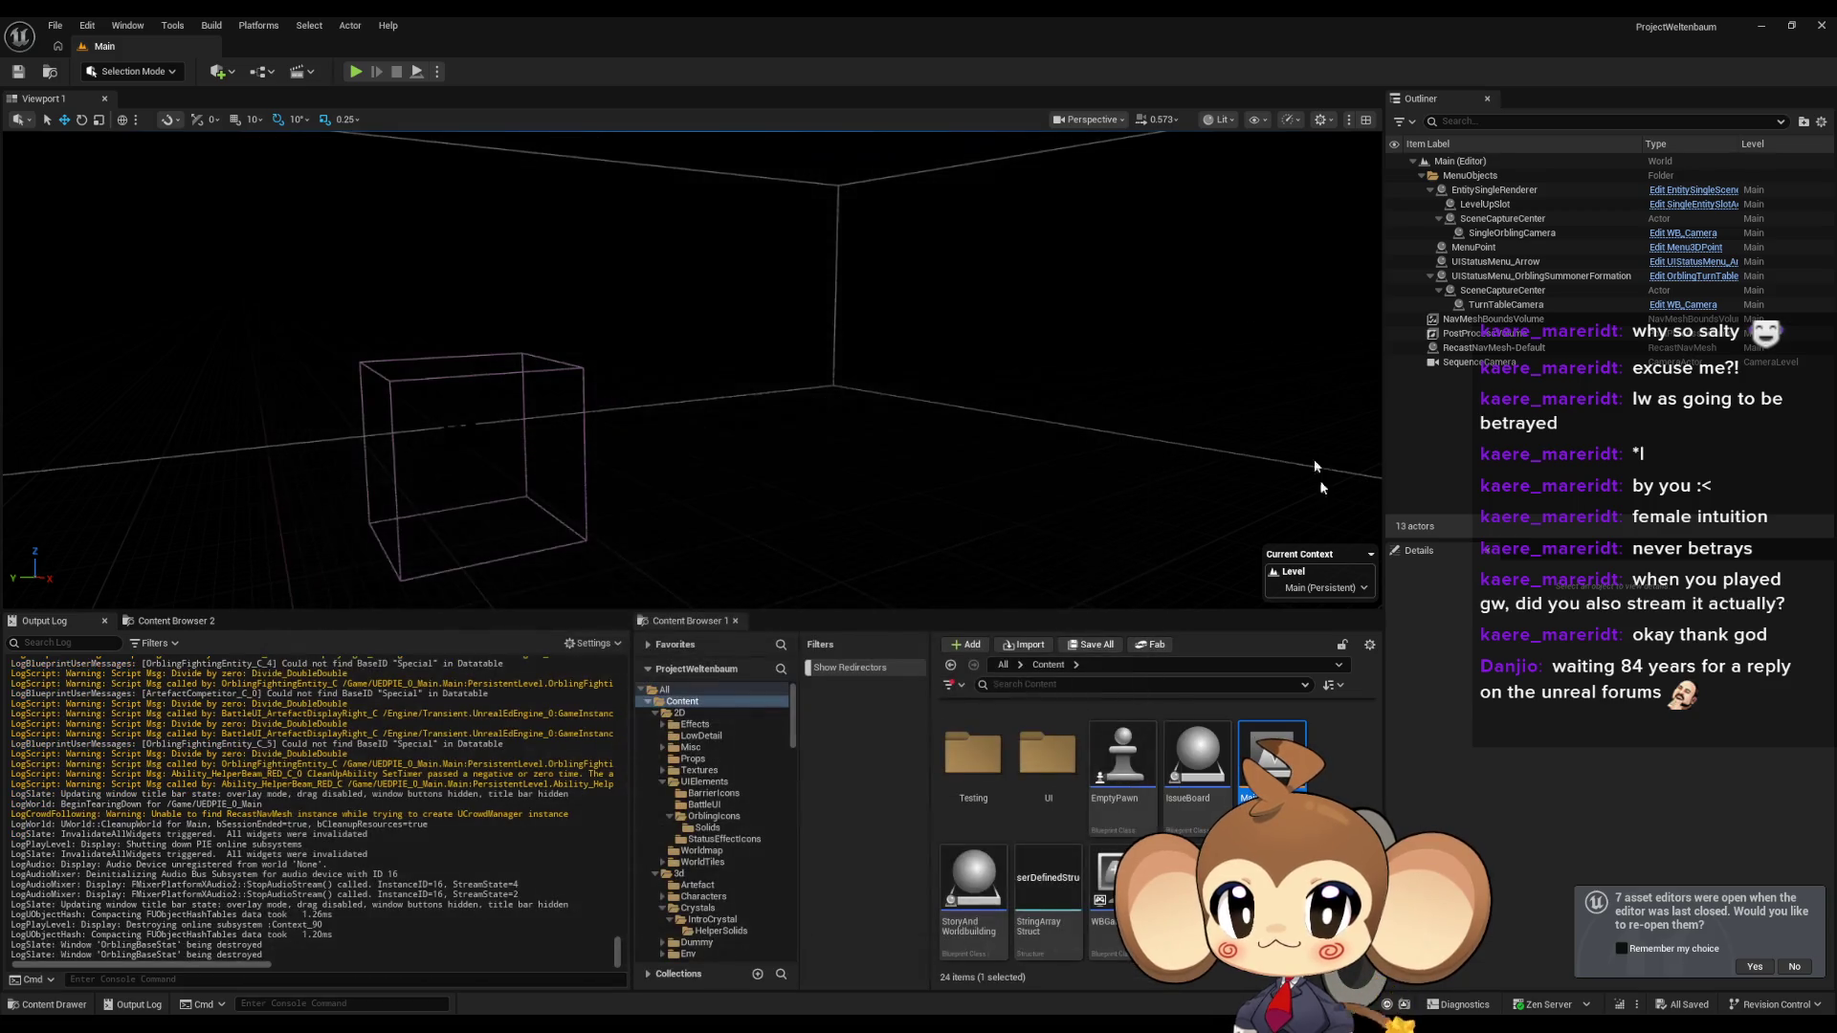
double_click(1048, 761)
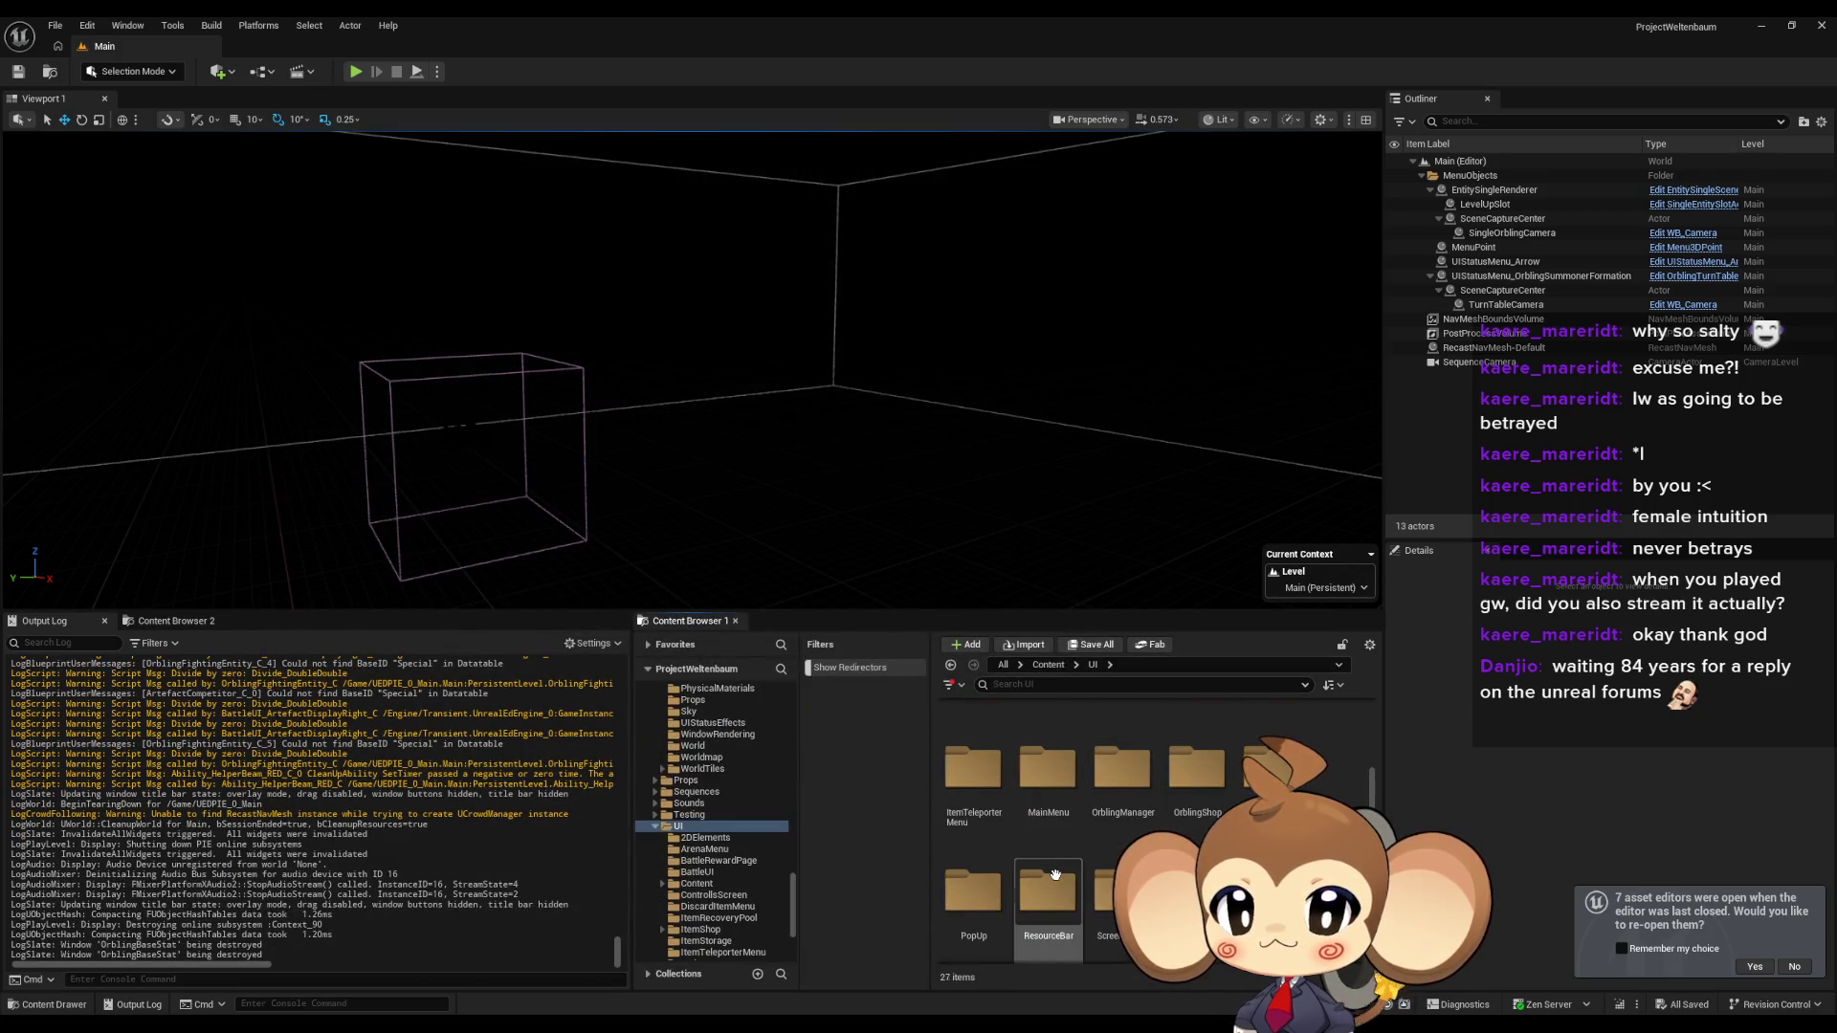
scroll(1088, 823, "up", 3)
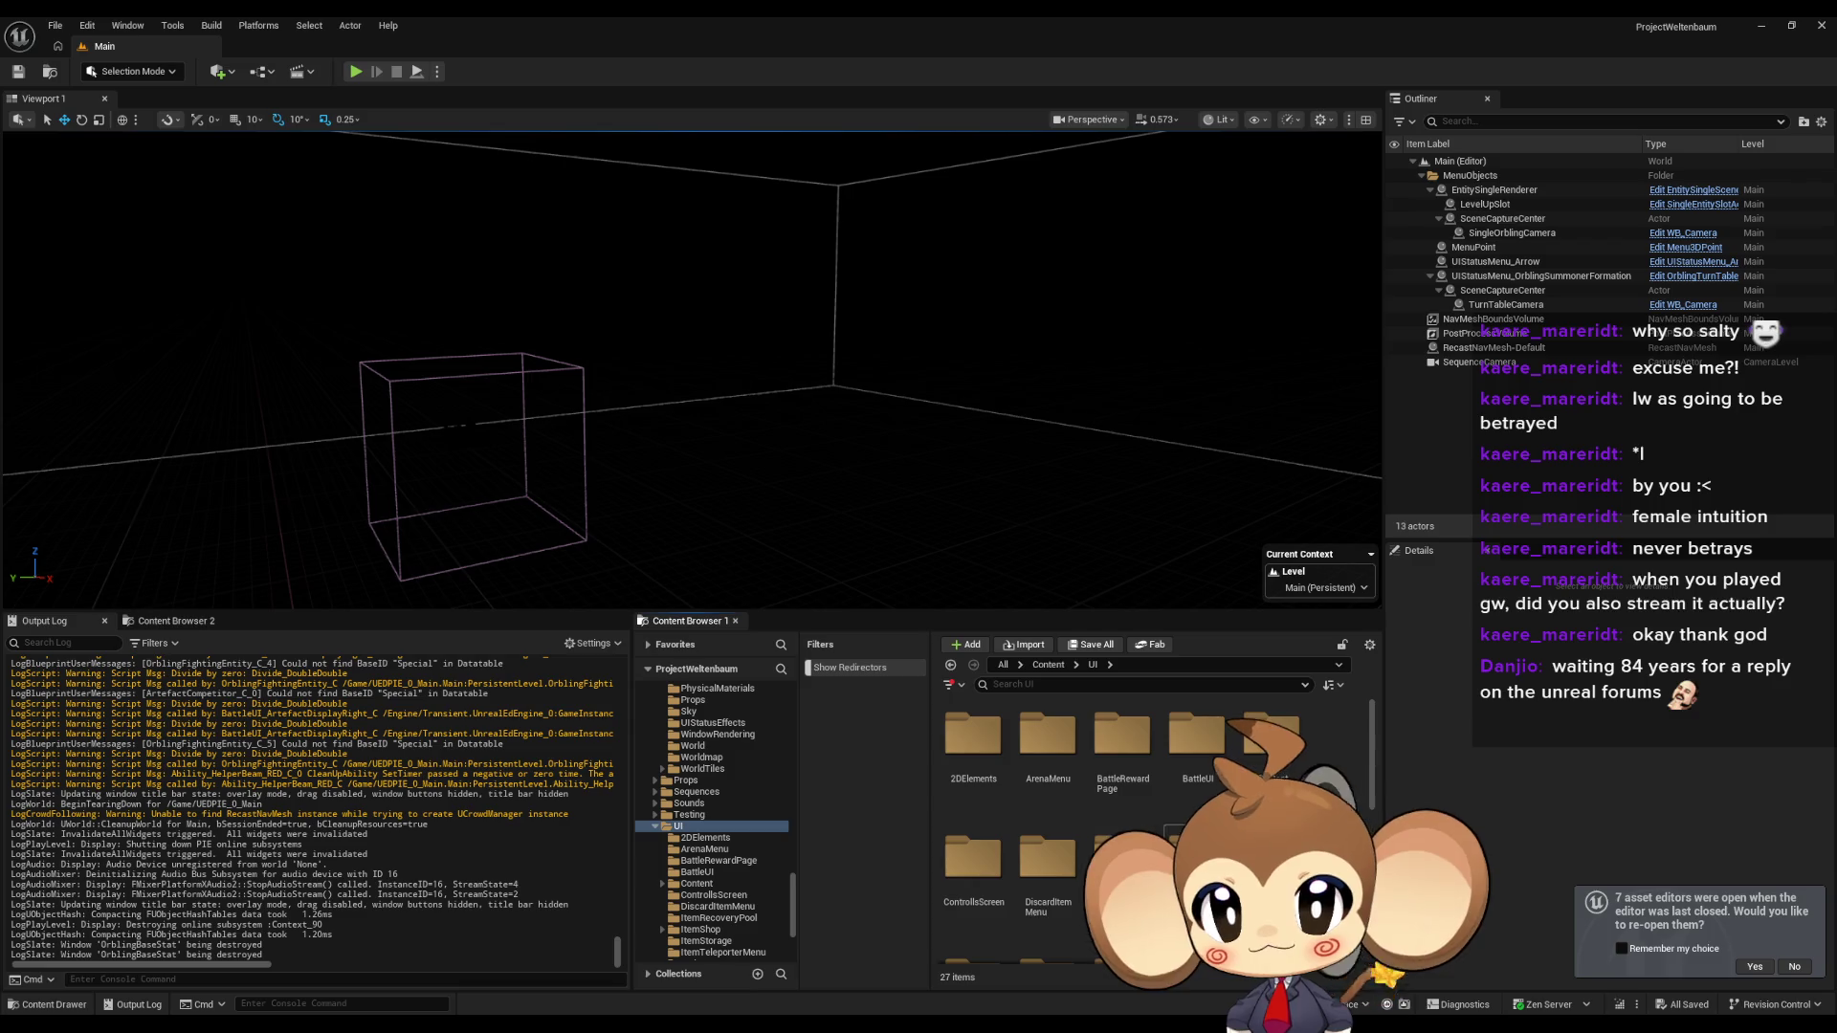
double_click(1193, 765)
double_click(1123, 756)
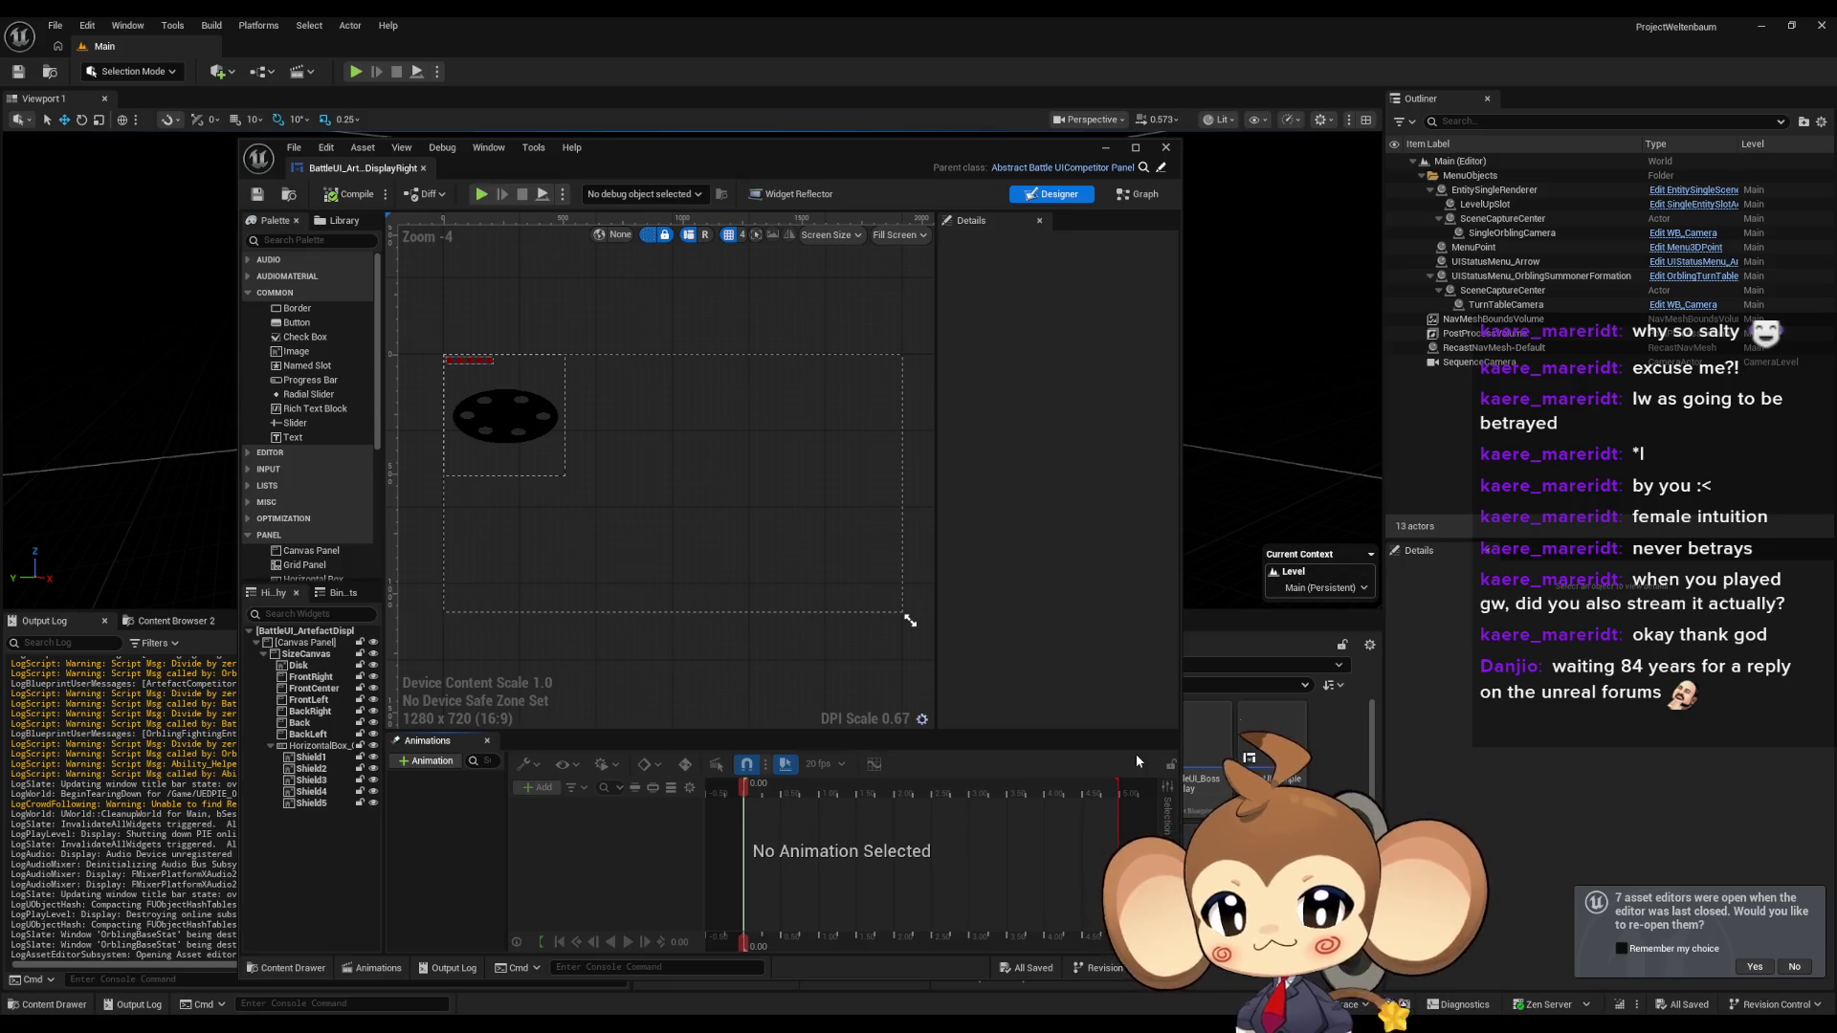
Maximize the widget editor and list all references to the Disk image.
left_click(505, 416)
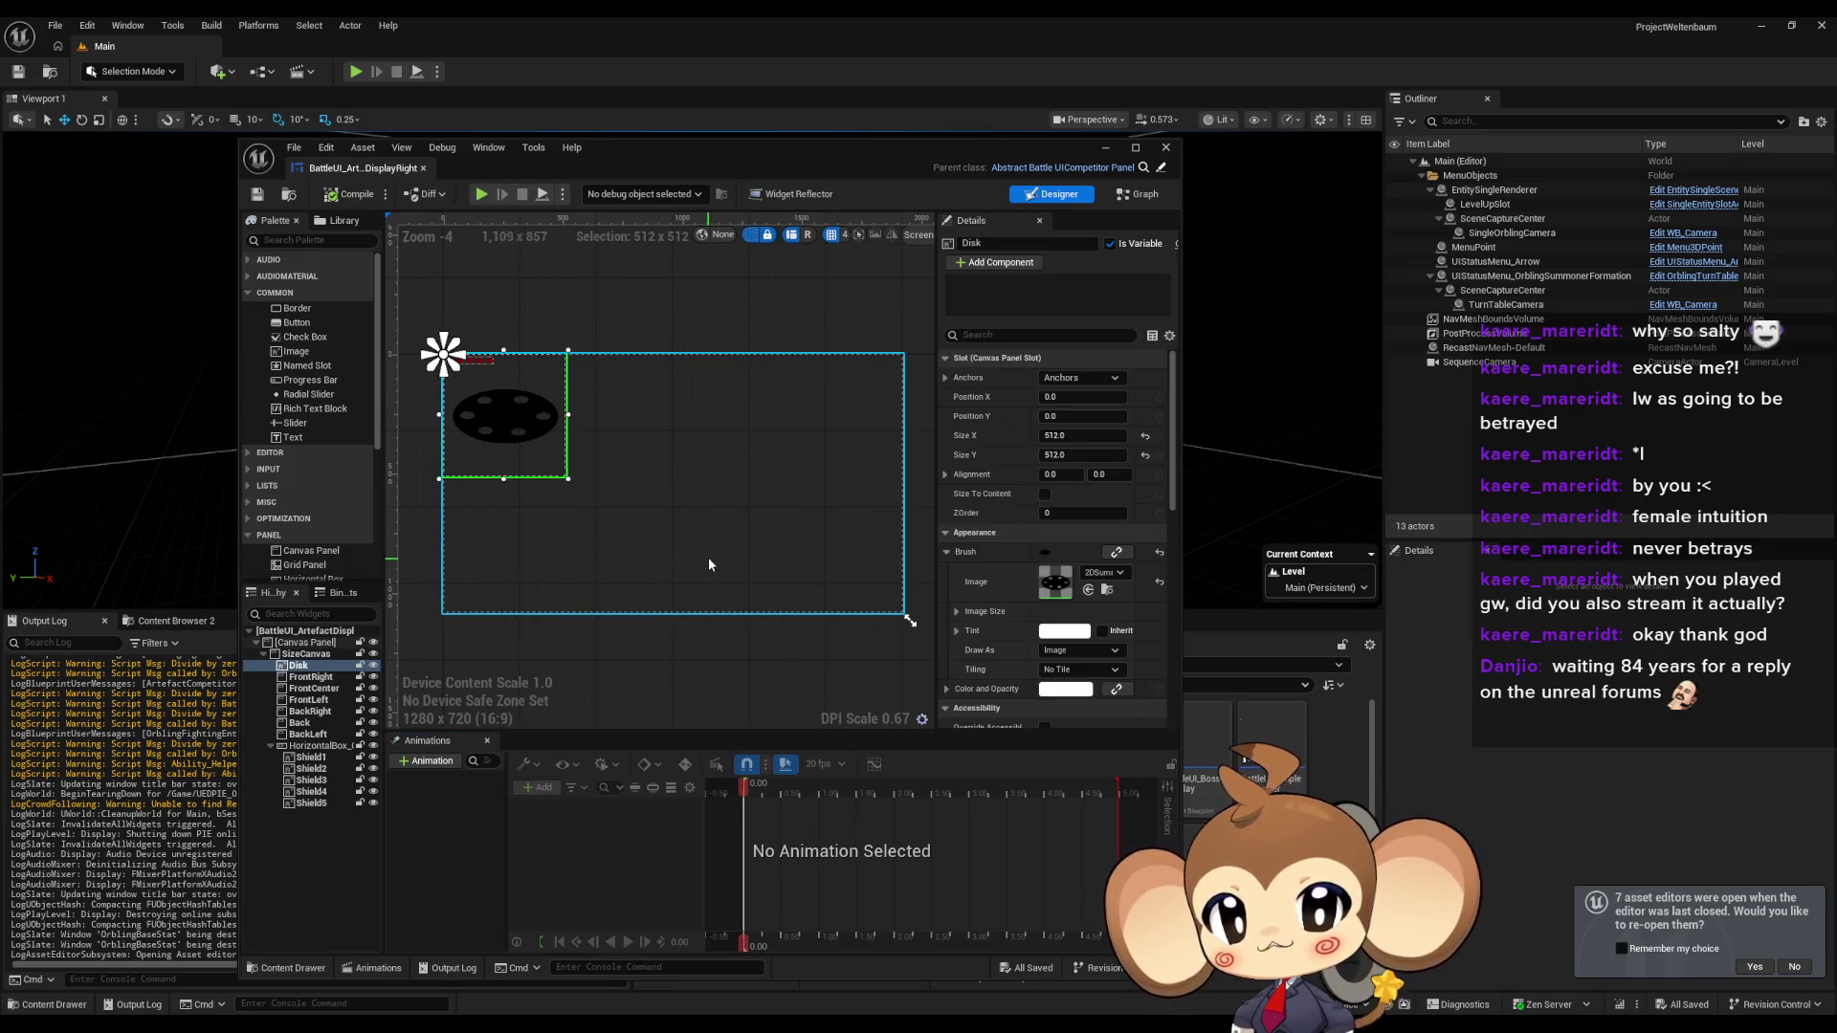
left_click_drag(705, 532, 809, 551)
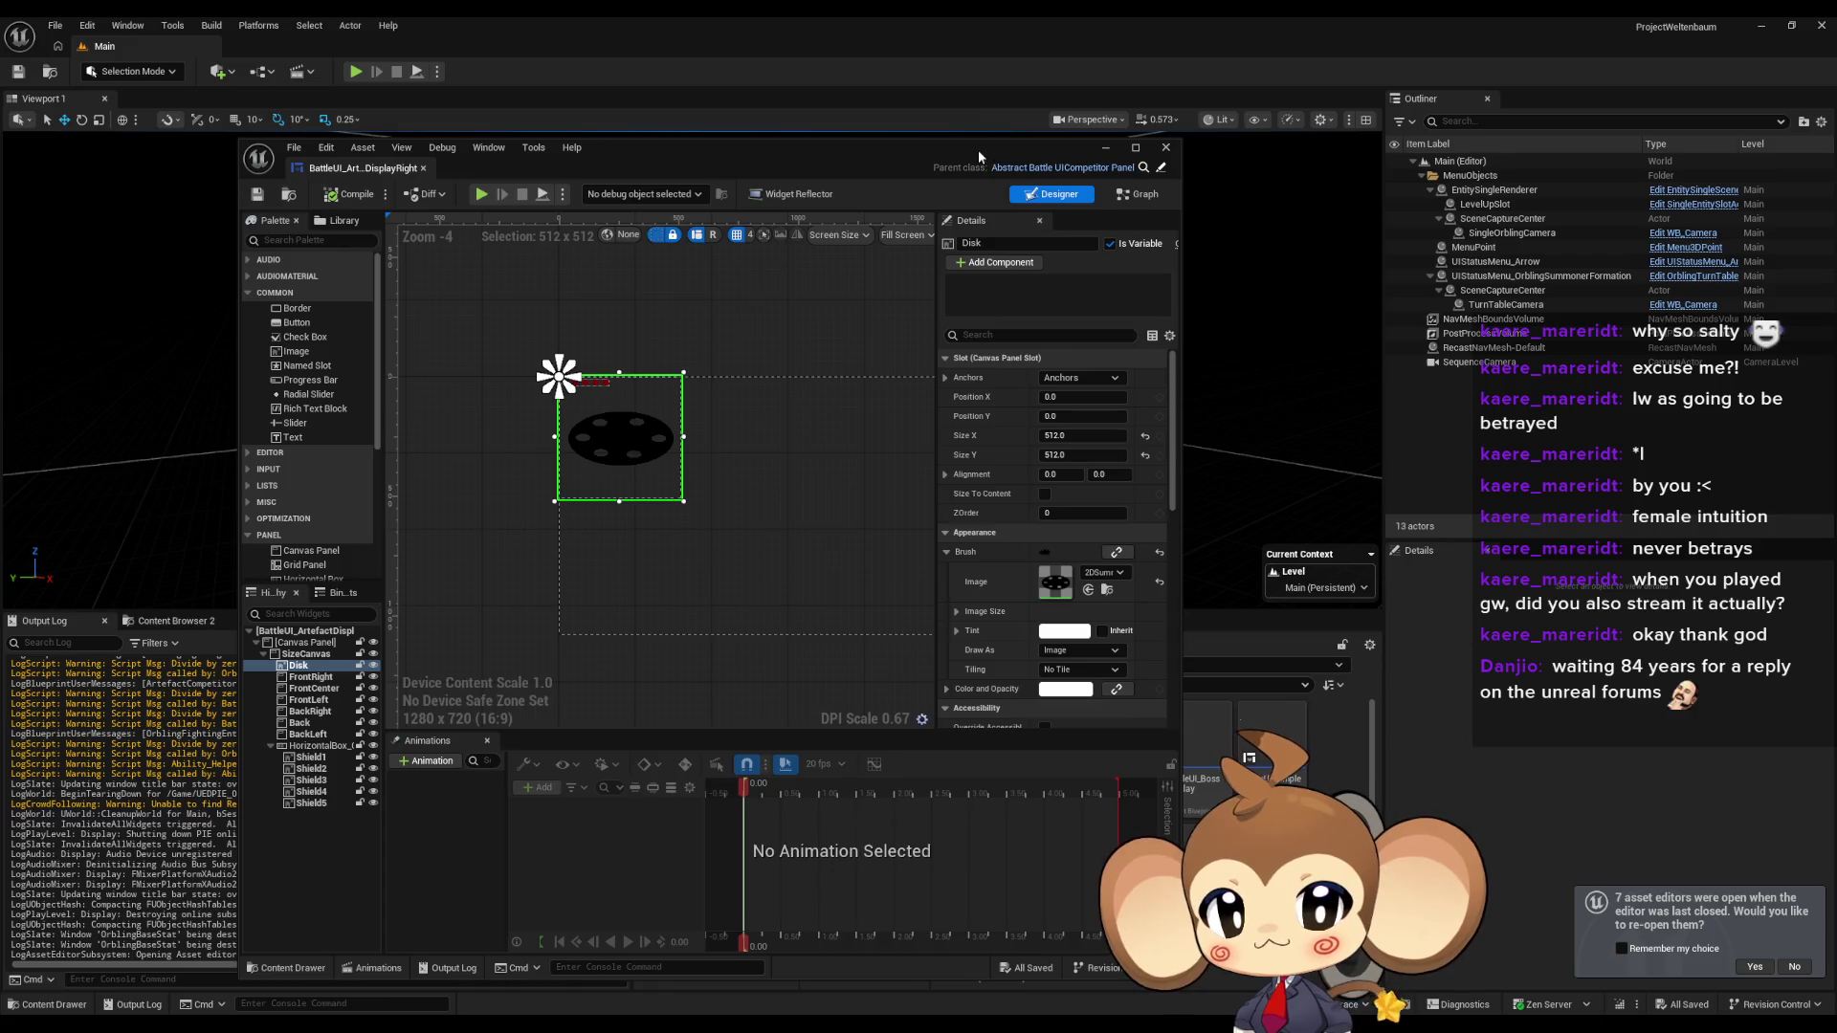
left_click_drag(978, 151, 1066, 254)
double_click(1065, 254)
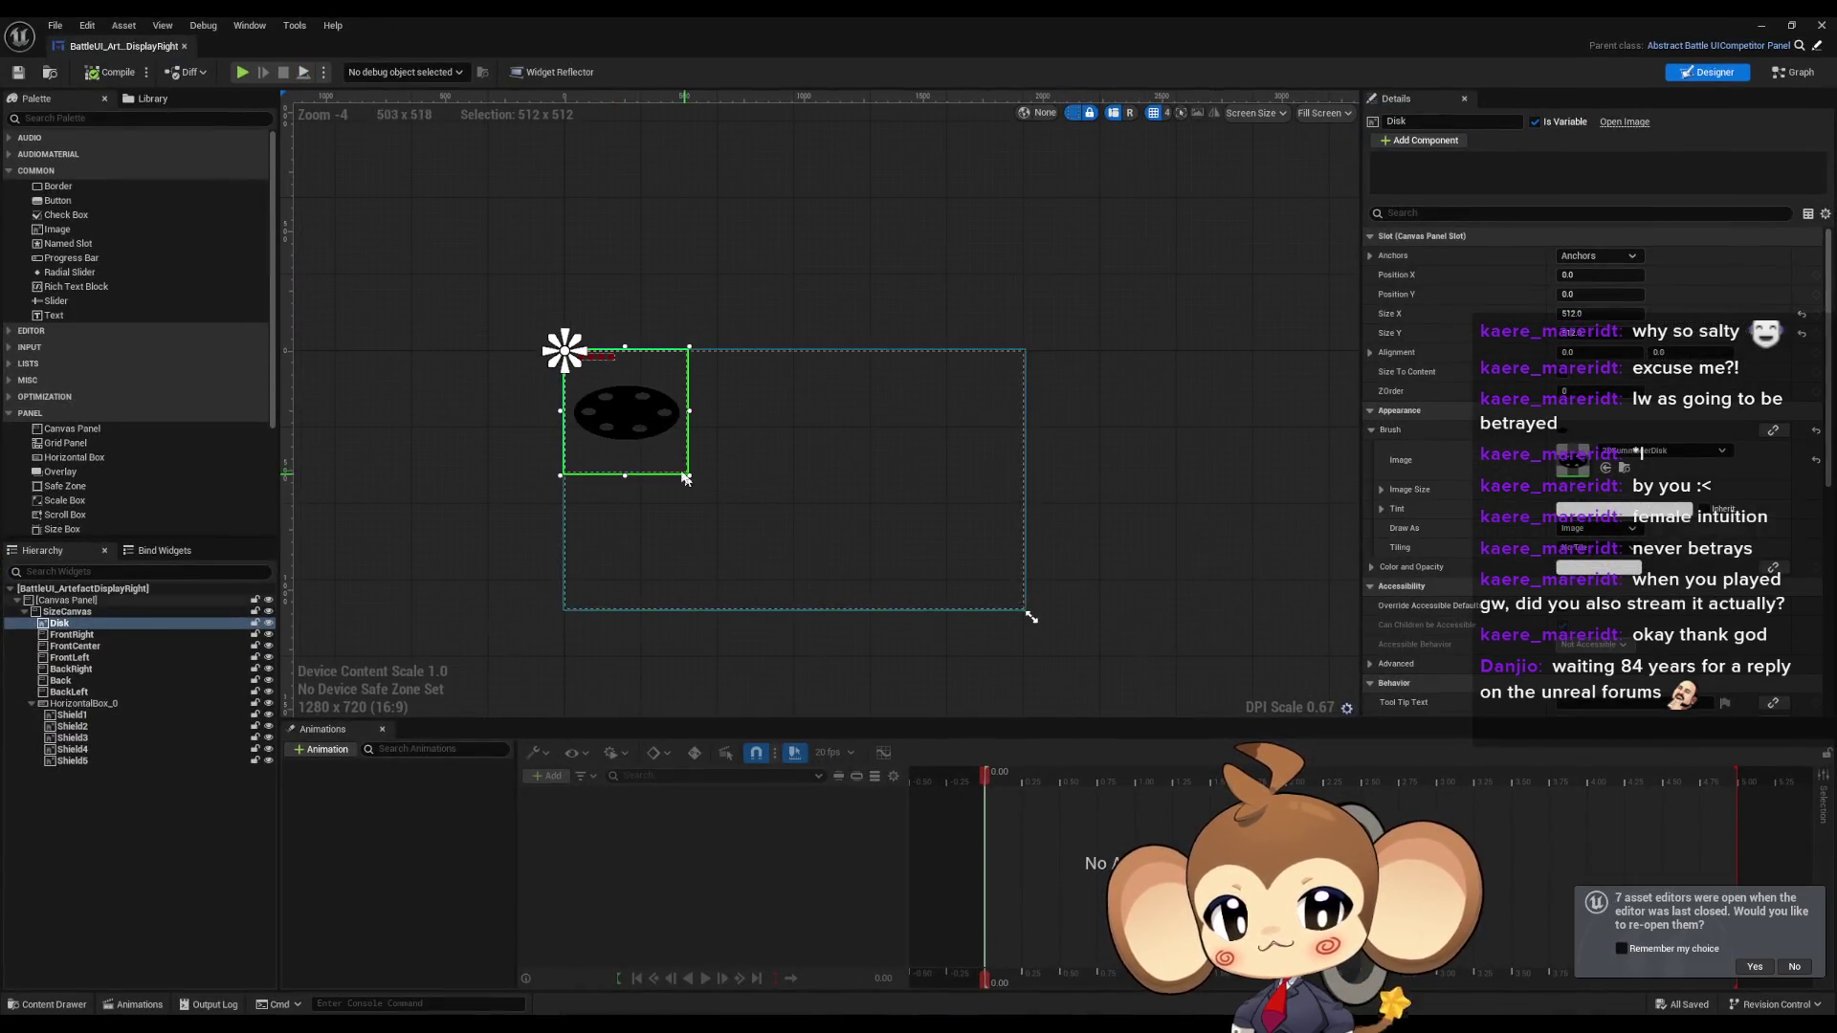
right_click(121, 629)
mouse_move(186, 750)
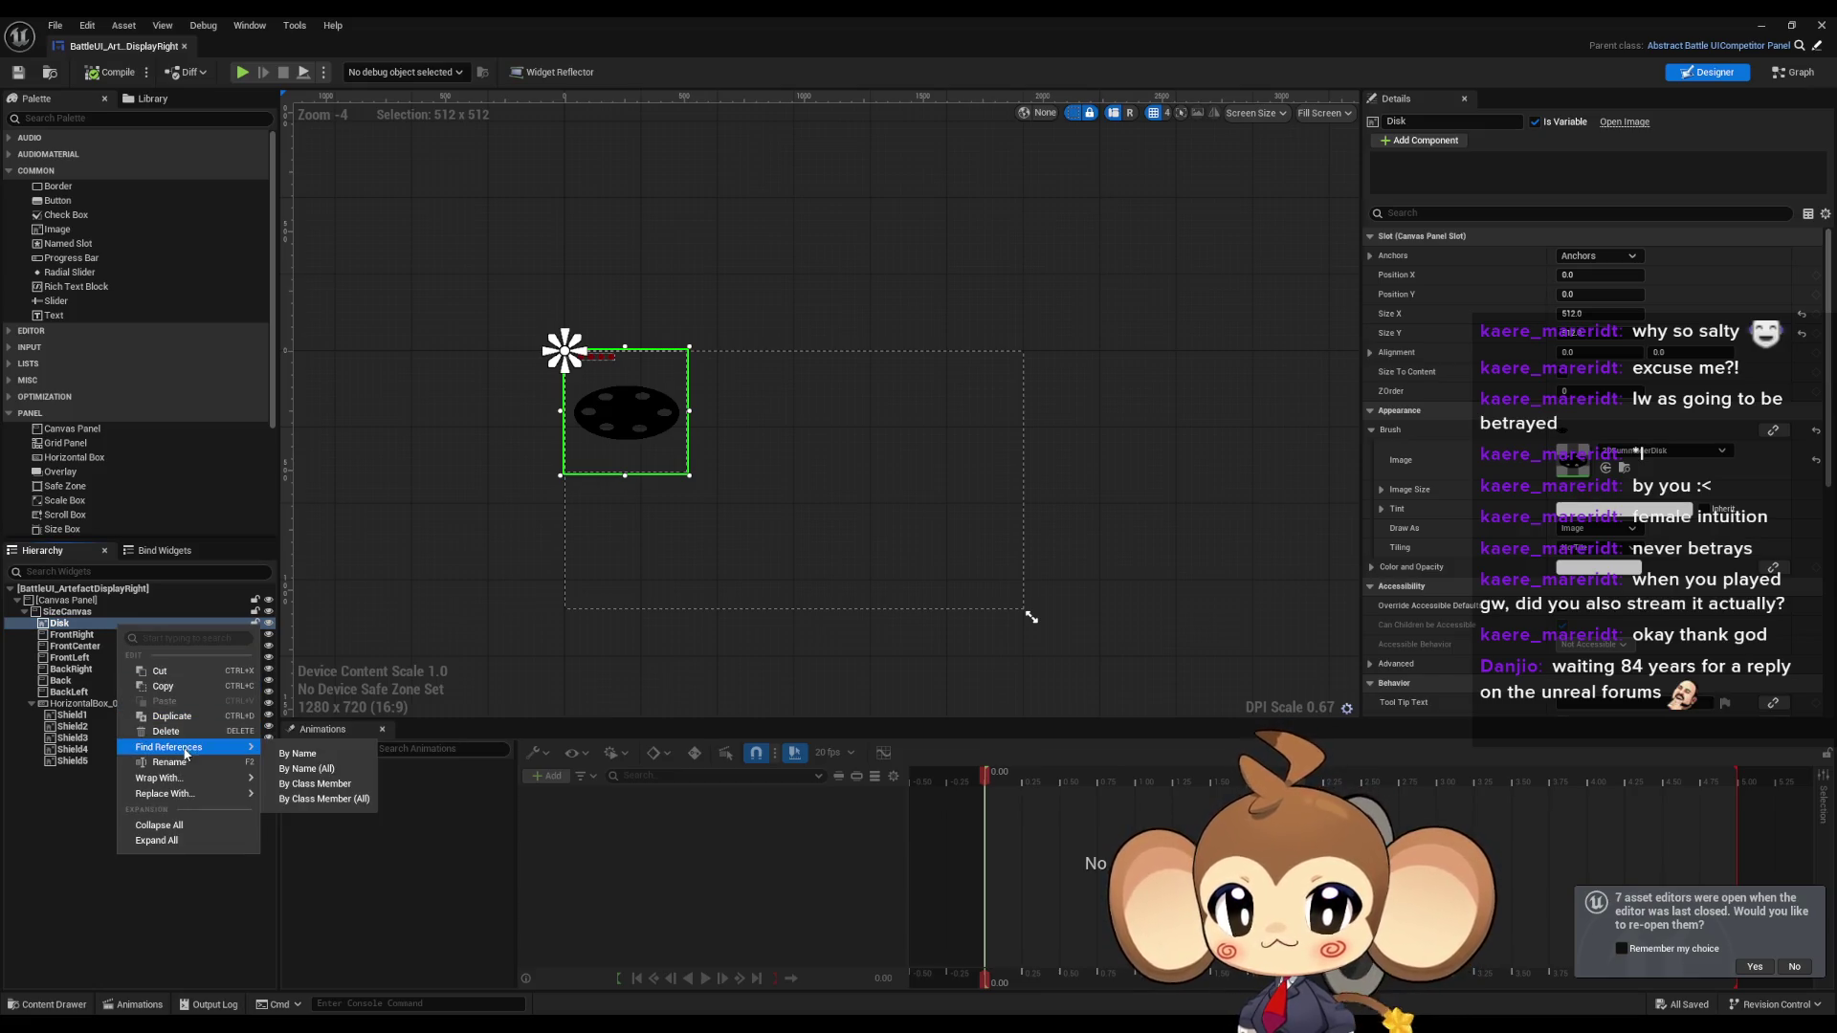
left_click(322, 785)
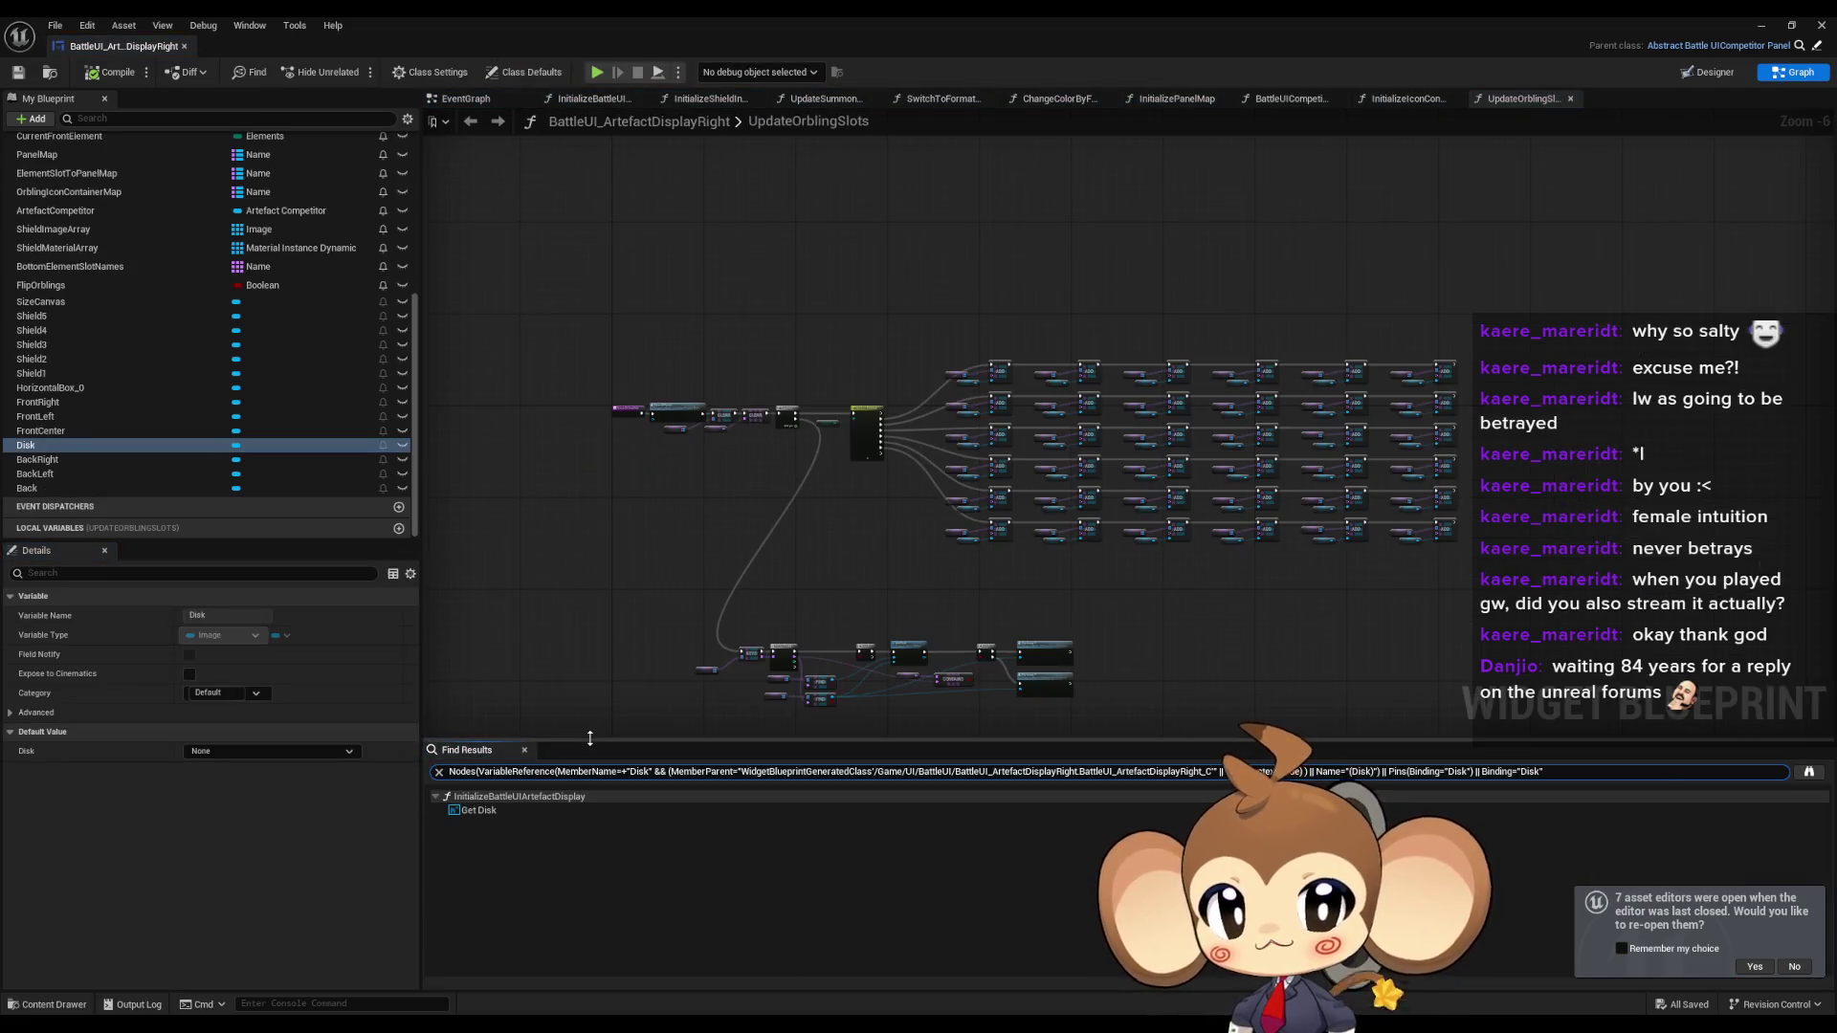
Go to the Disk usage in the graph and list every DiskMaterial reference.
left_click(493, 809)
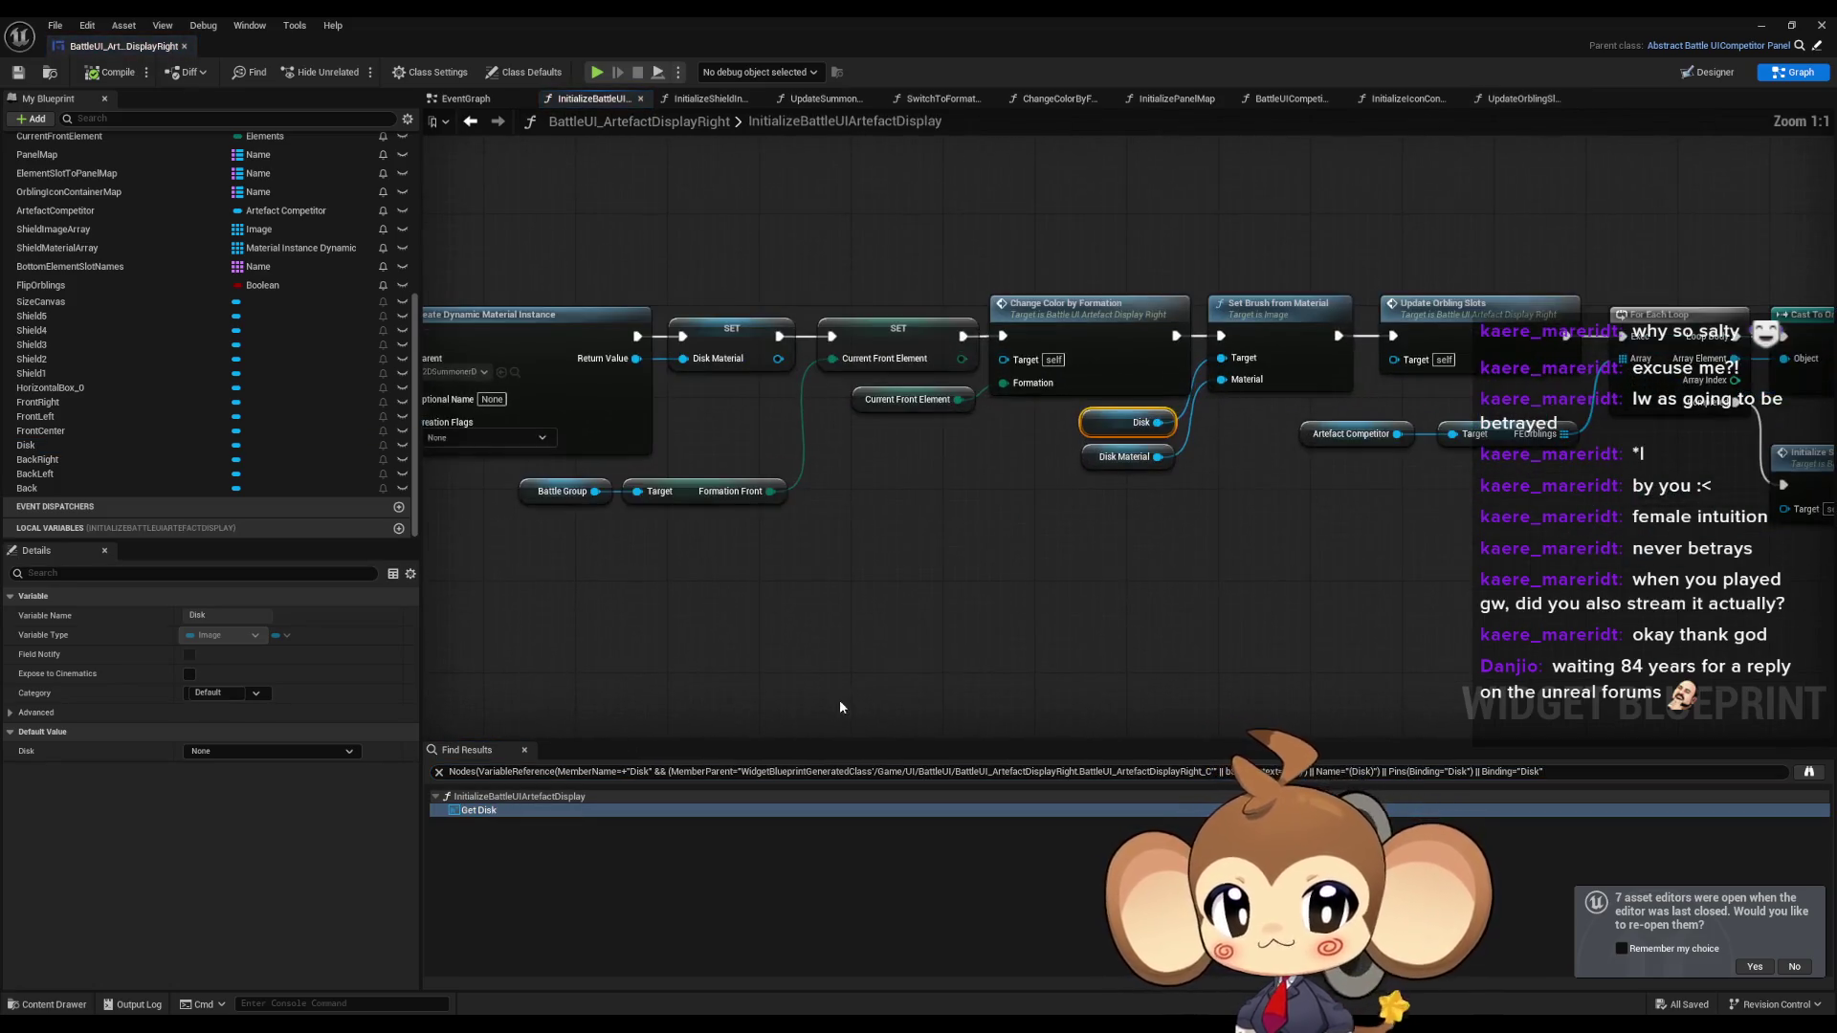
left_click(1291, 359)
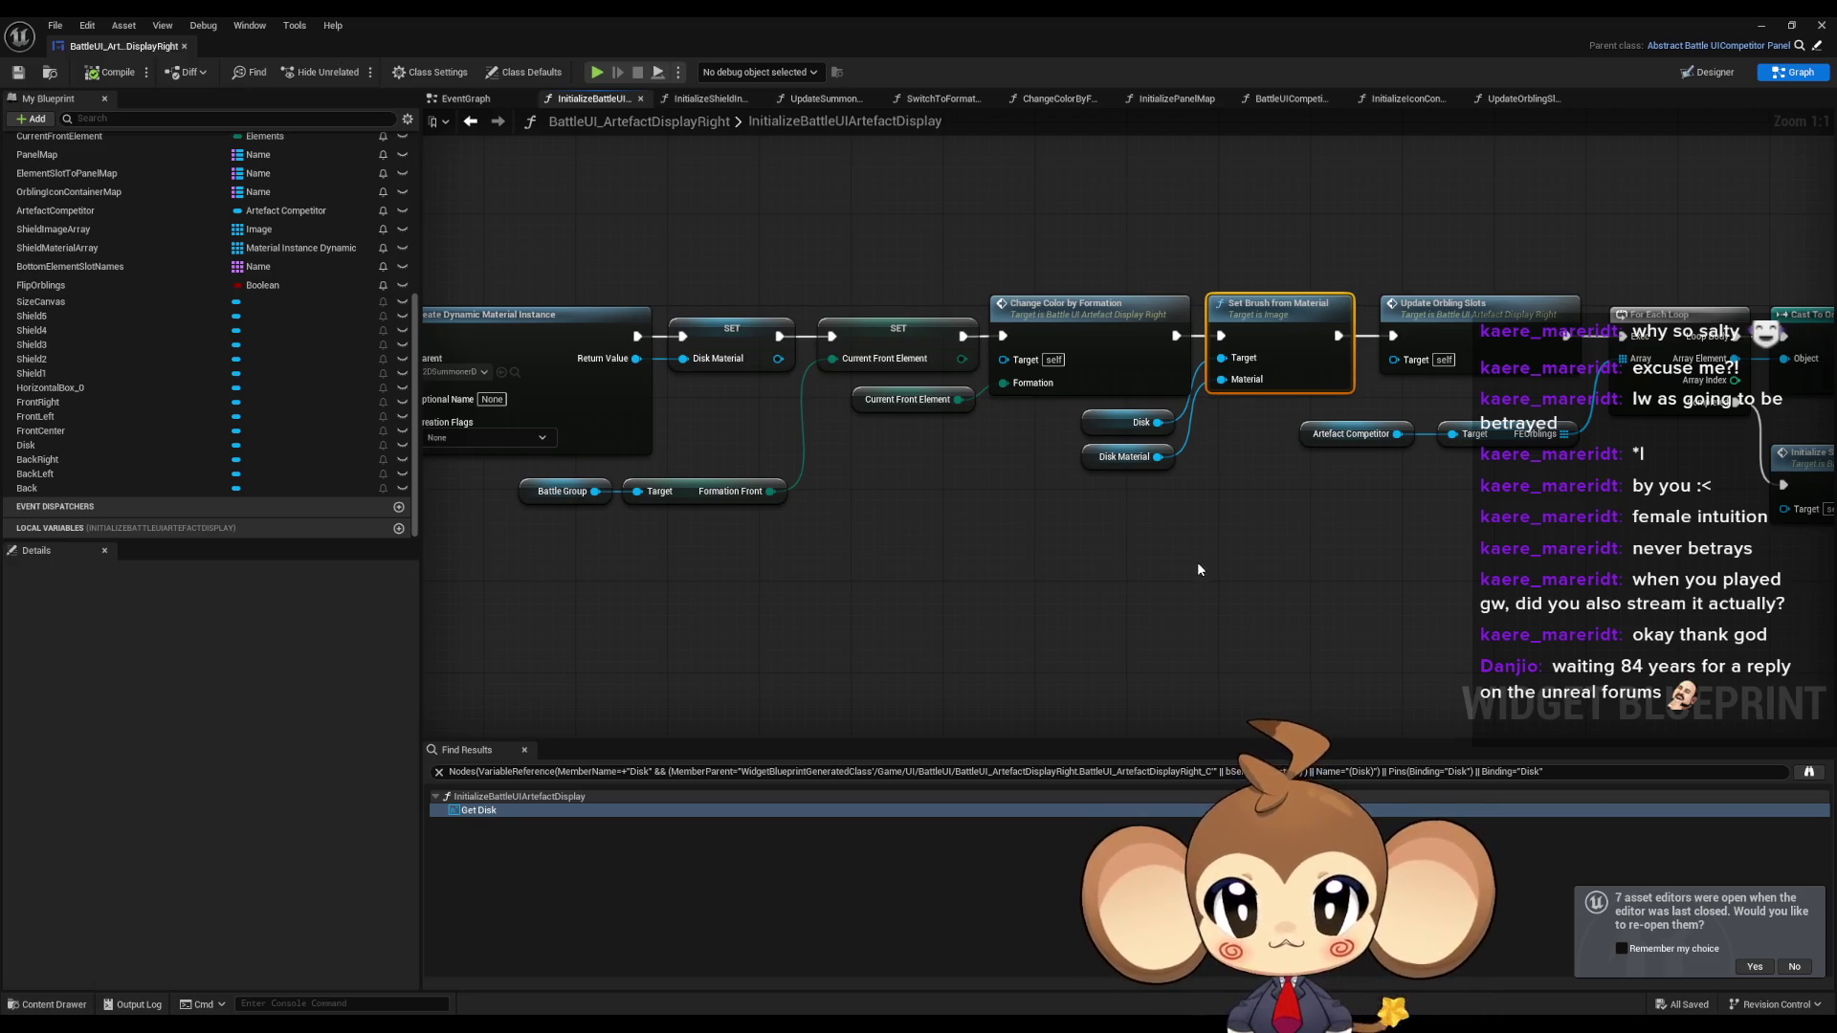
left_click(1124, 456)
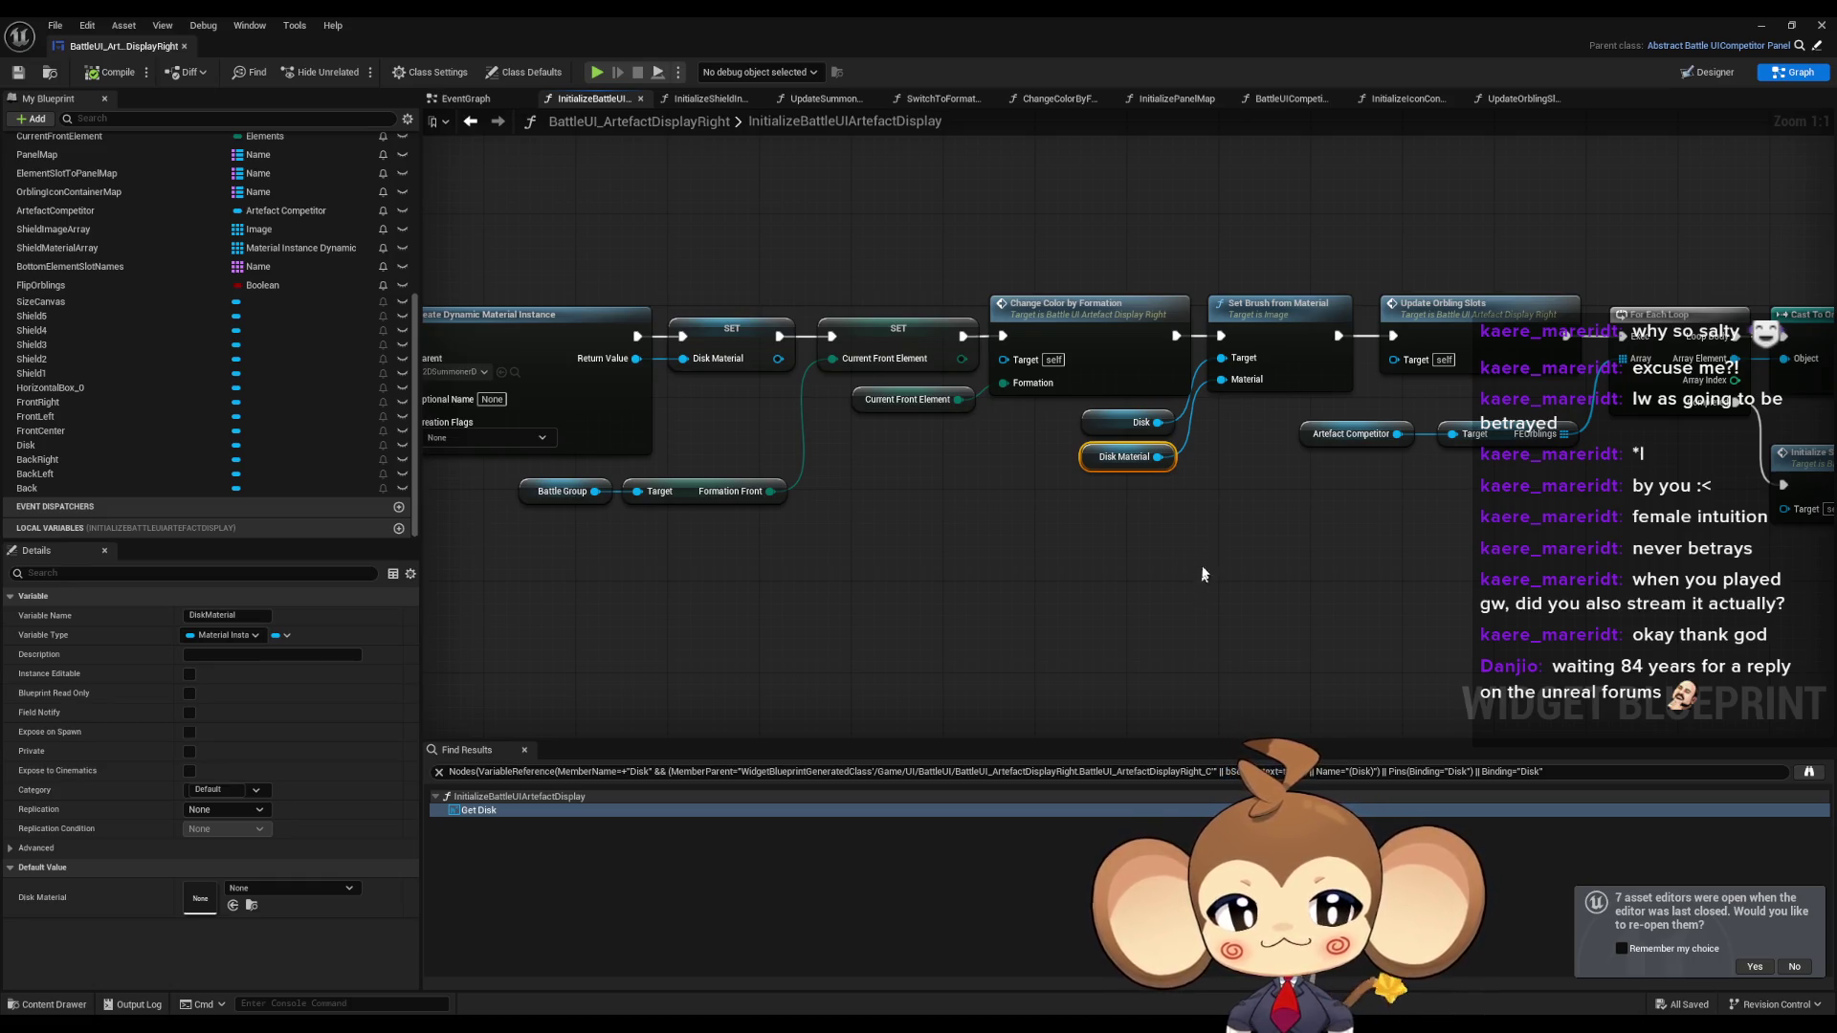
left_click_drag(1266, 484, 1166, 552)
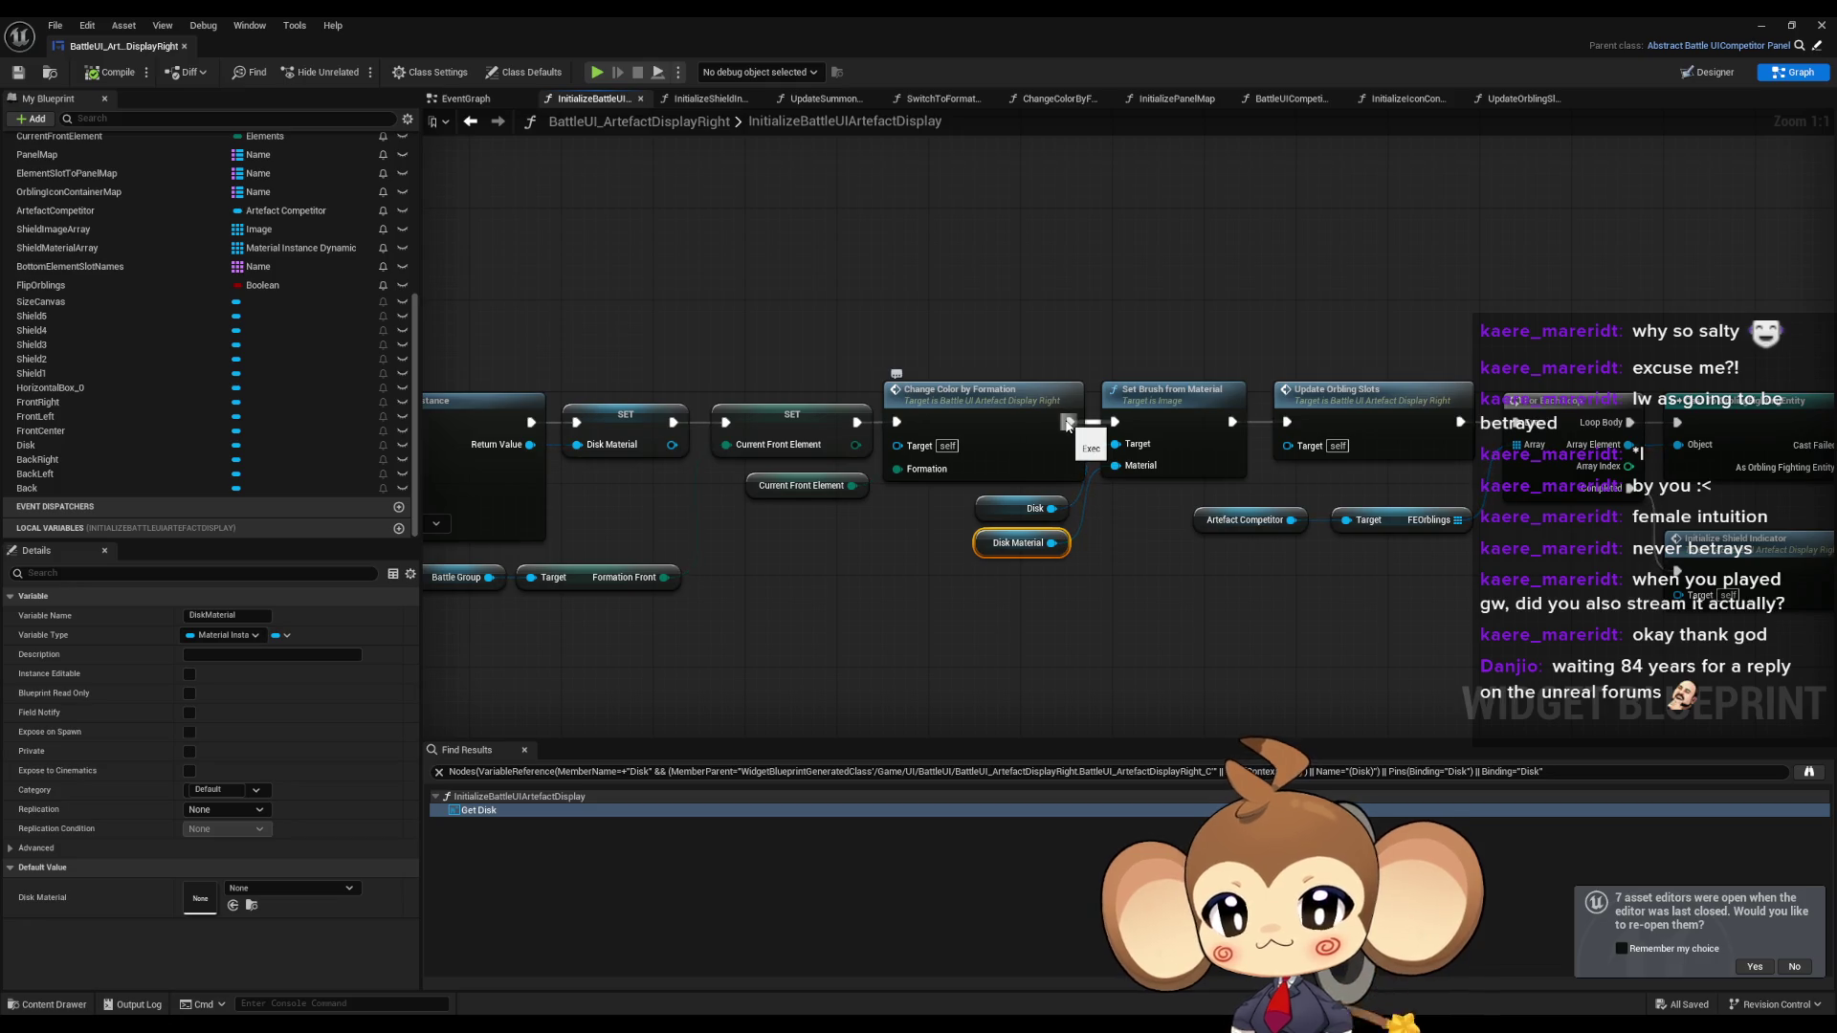
right_click(985, 541)
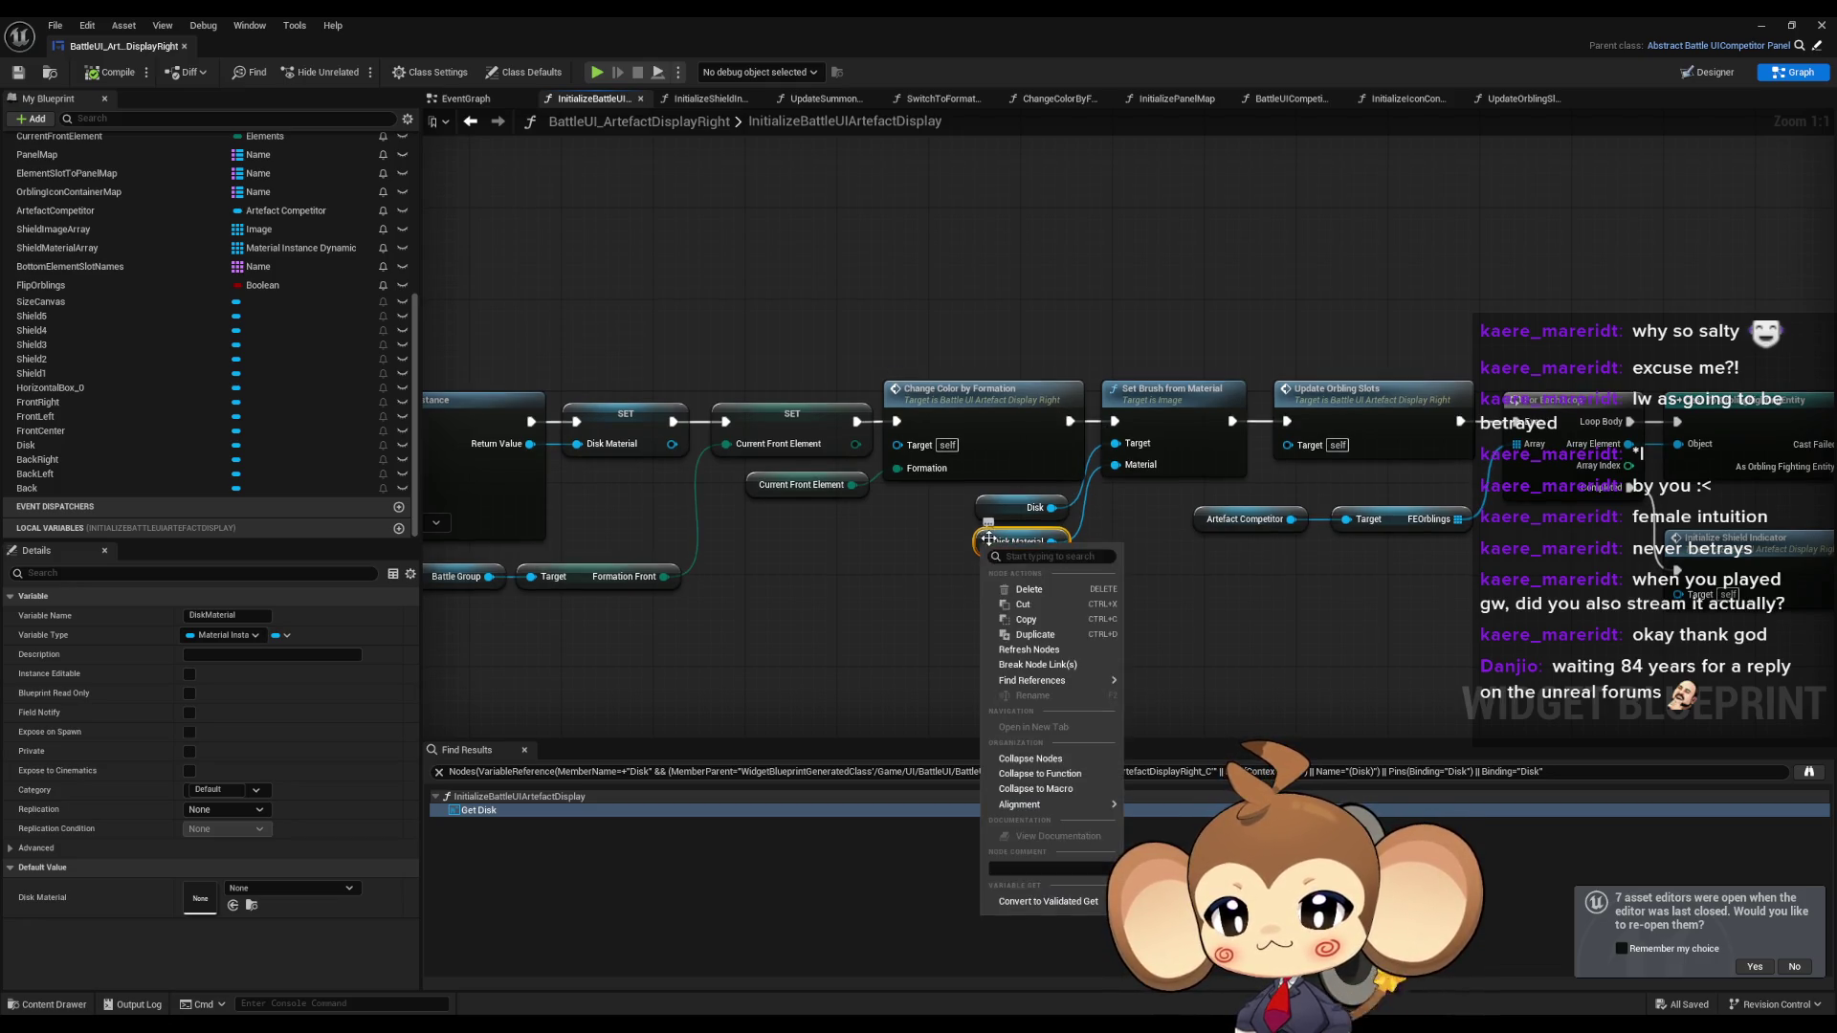
mouse_move(1090, 684)
left_click(1184, 719)
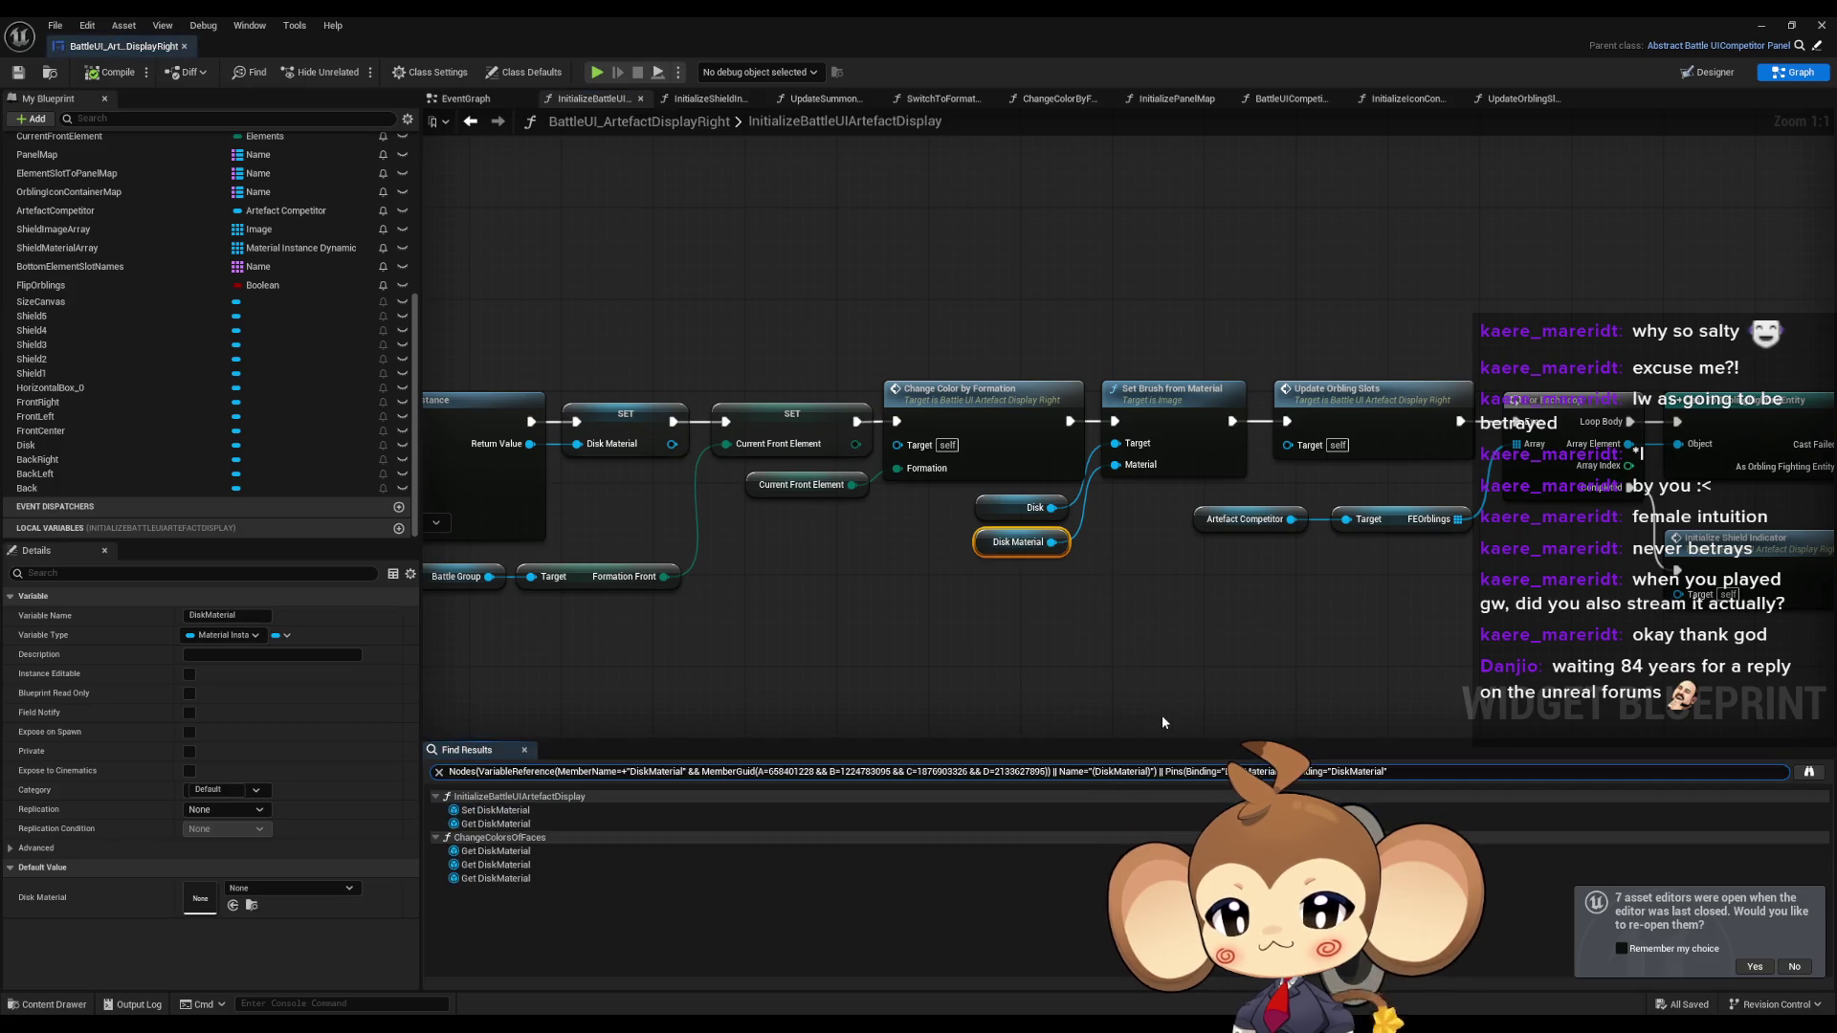
Inspect where DiskMaterial is set and used in ChangeColorsOfFaces, then find all ChangeColorsOfFaces calls.
left_click(518, 813)
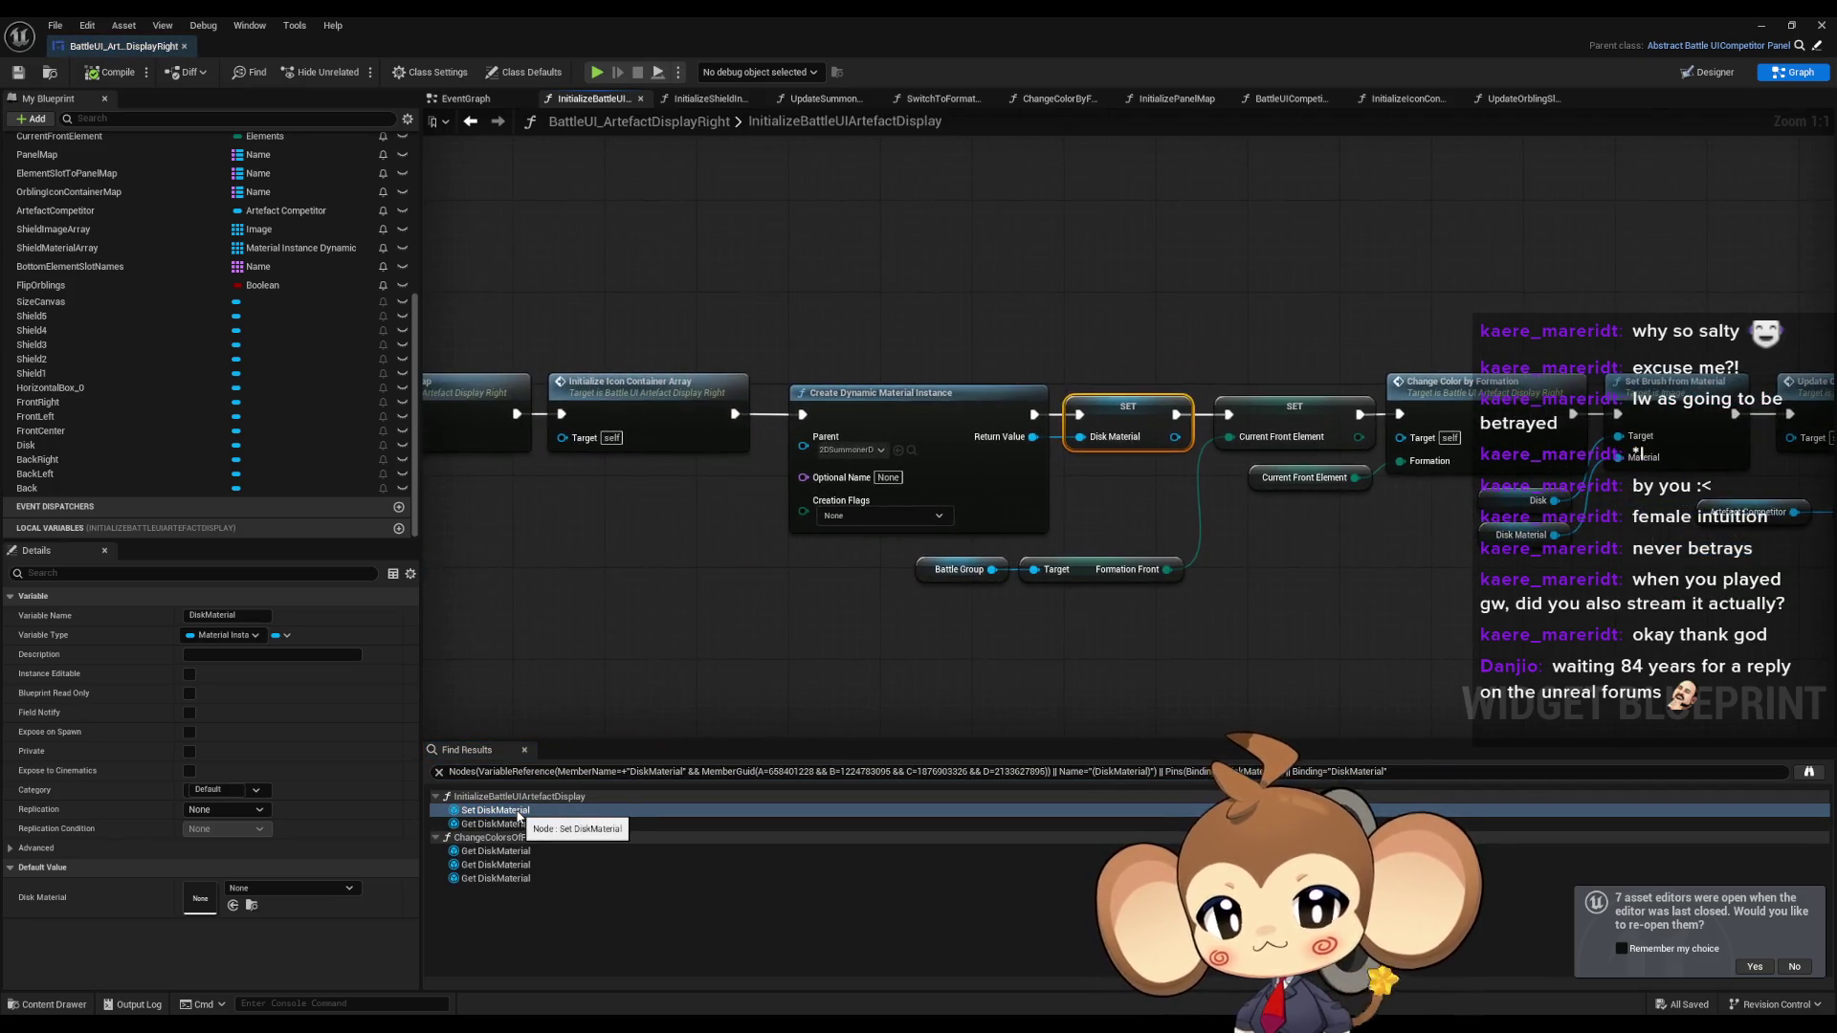
left_click_drag(897, 338, 1118, 462)
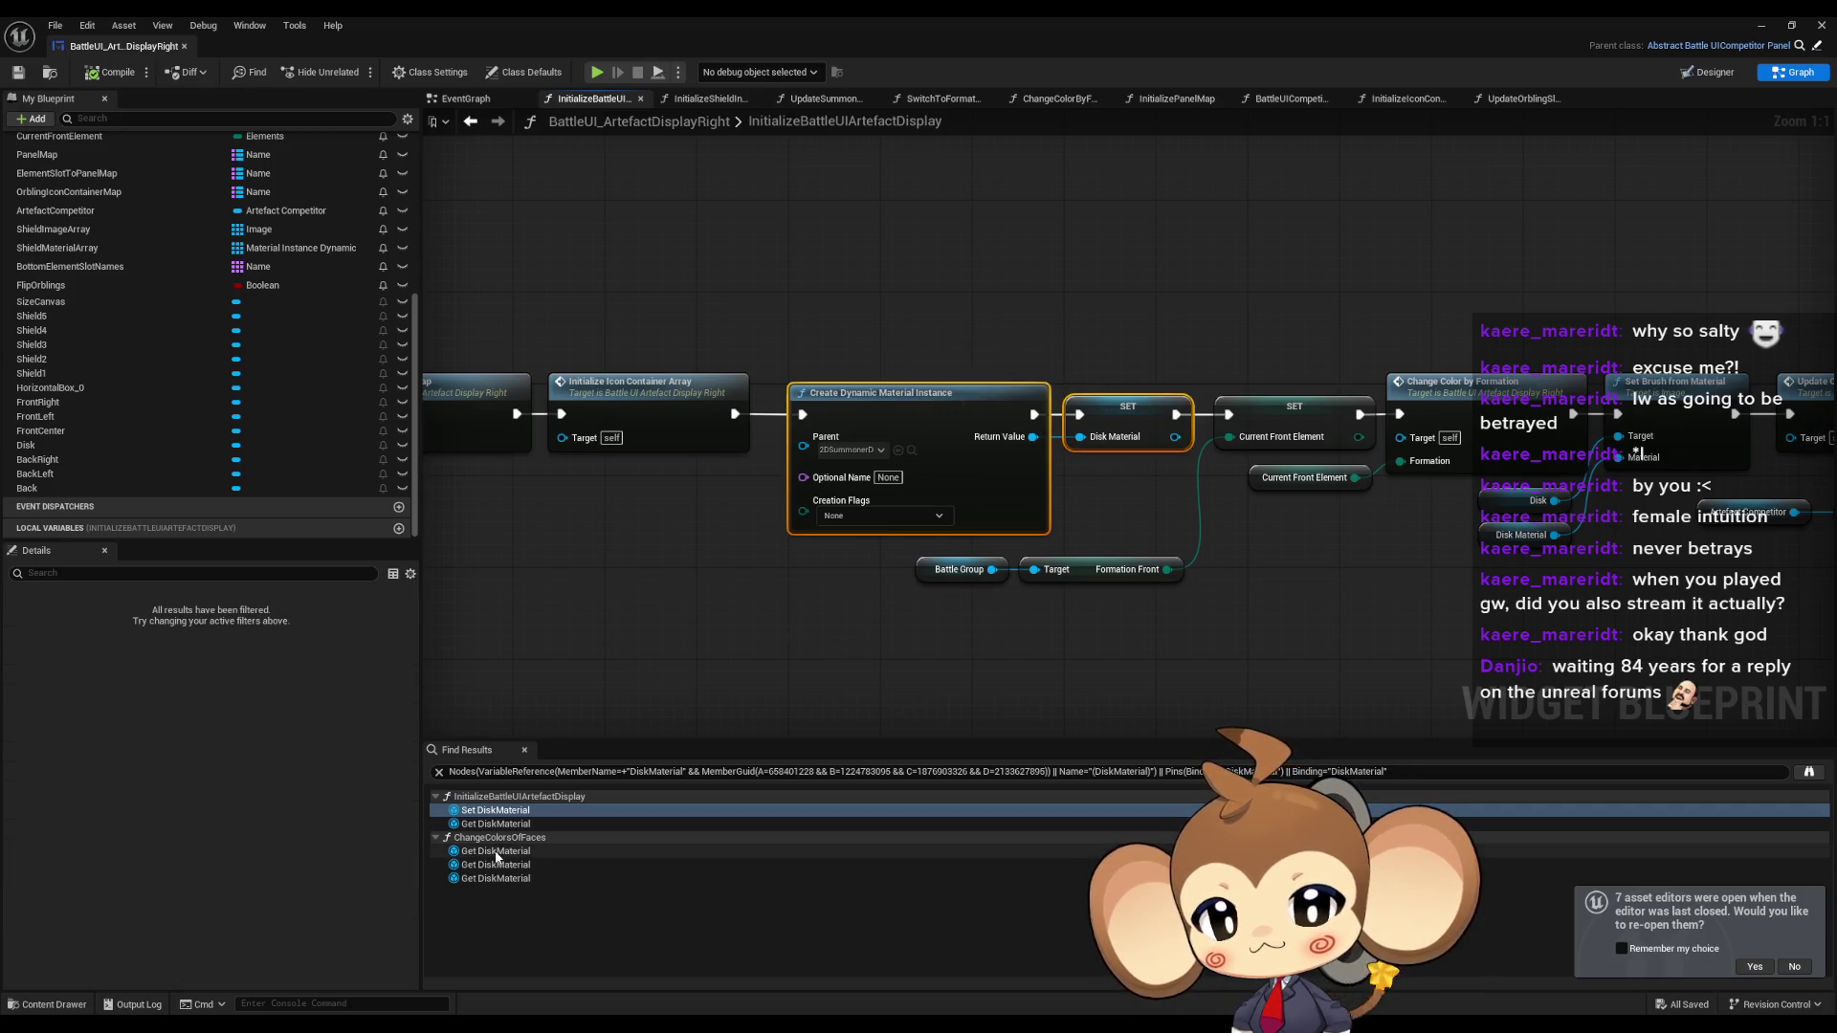
left_click(497, 852)
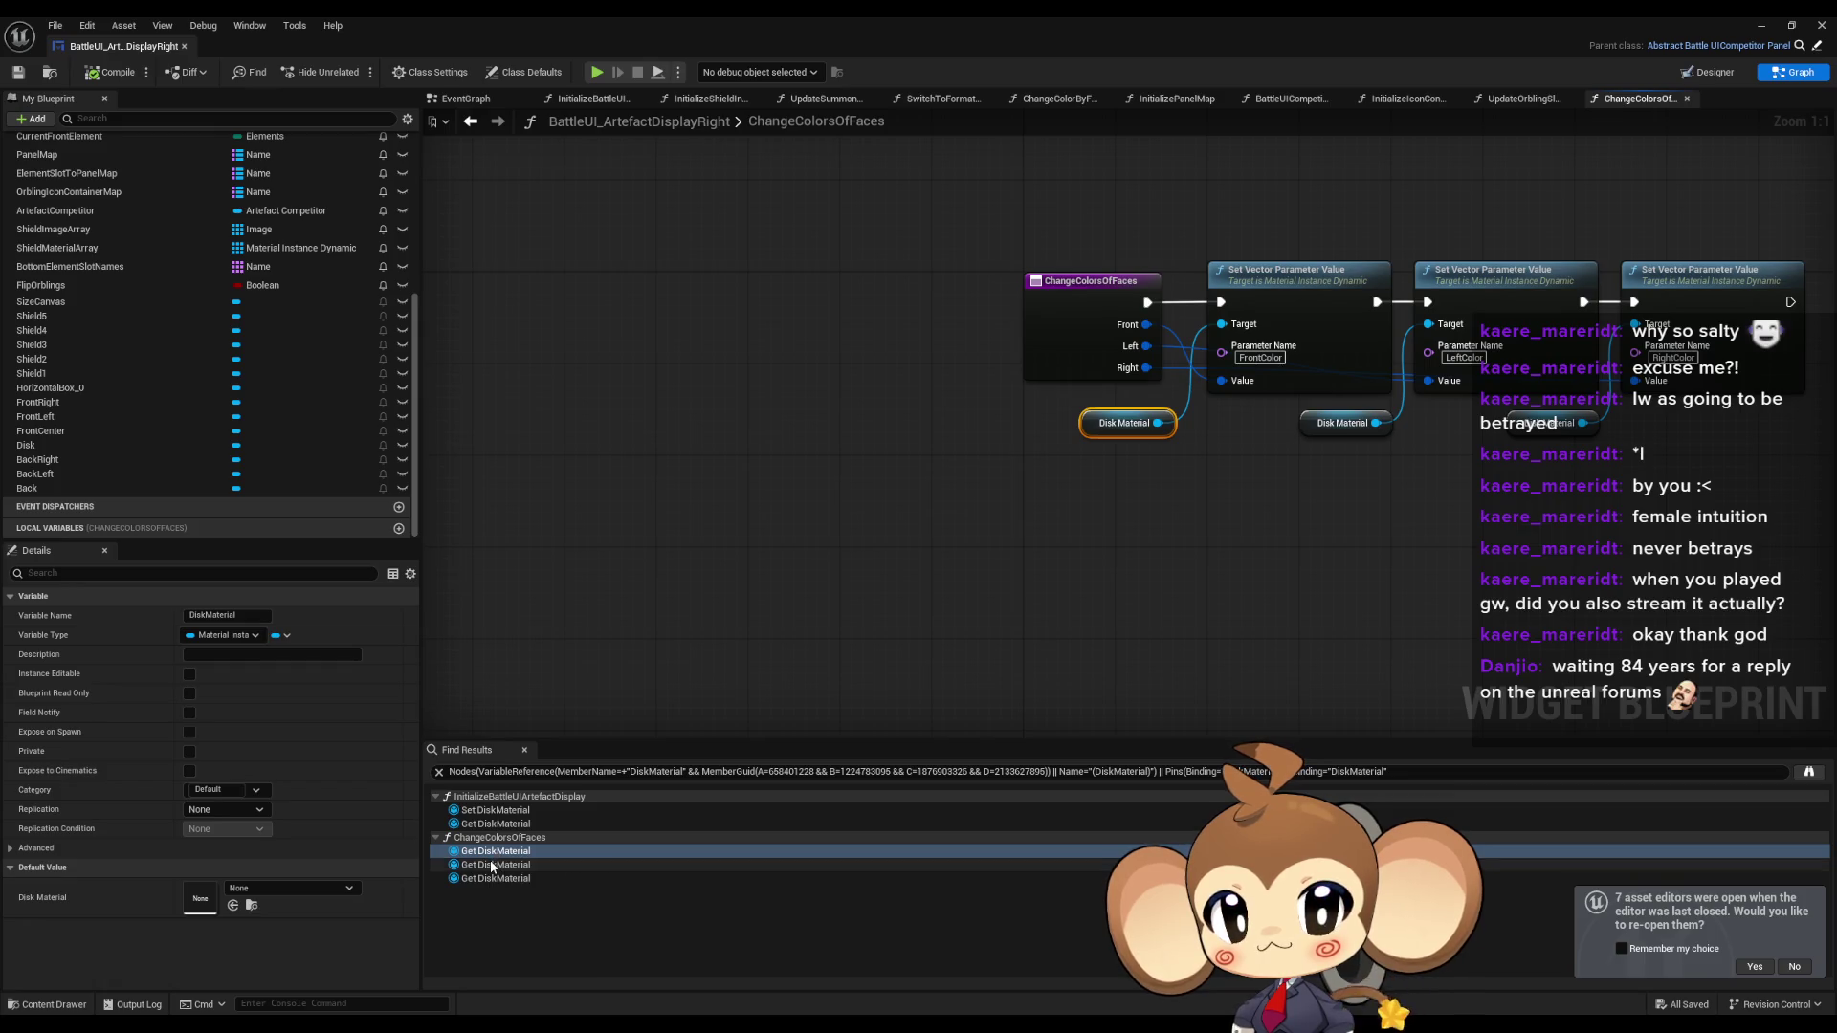
left_click_drag(927, 530, 767, 689)
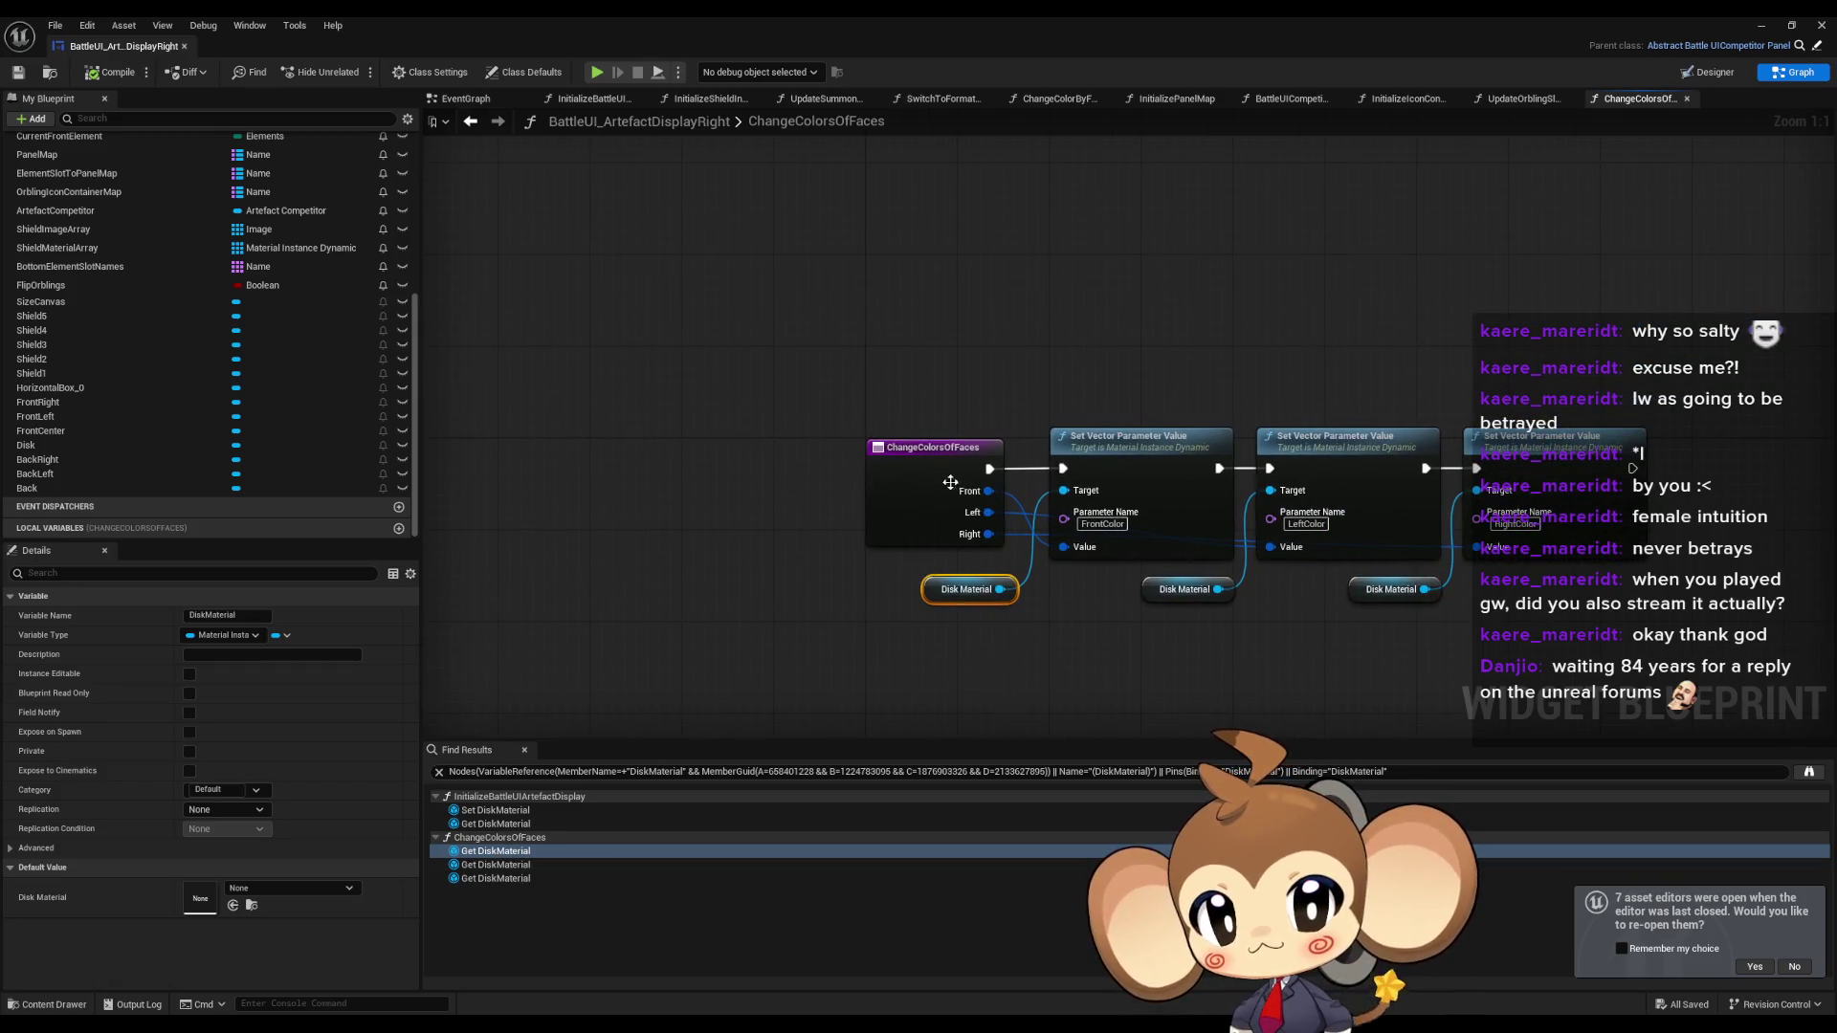
right_click(905, 486)
mouse_move(966, 632)
left_click(1090, 668)
Jump to the ChangeColorsOfFaces call inside the ChangeColorByFormation graph.
left_click(482, 852)
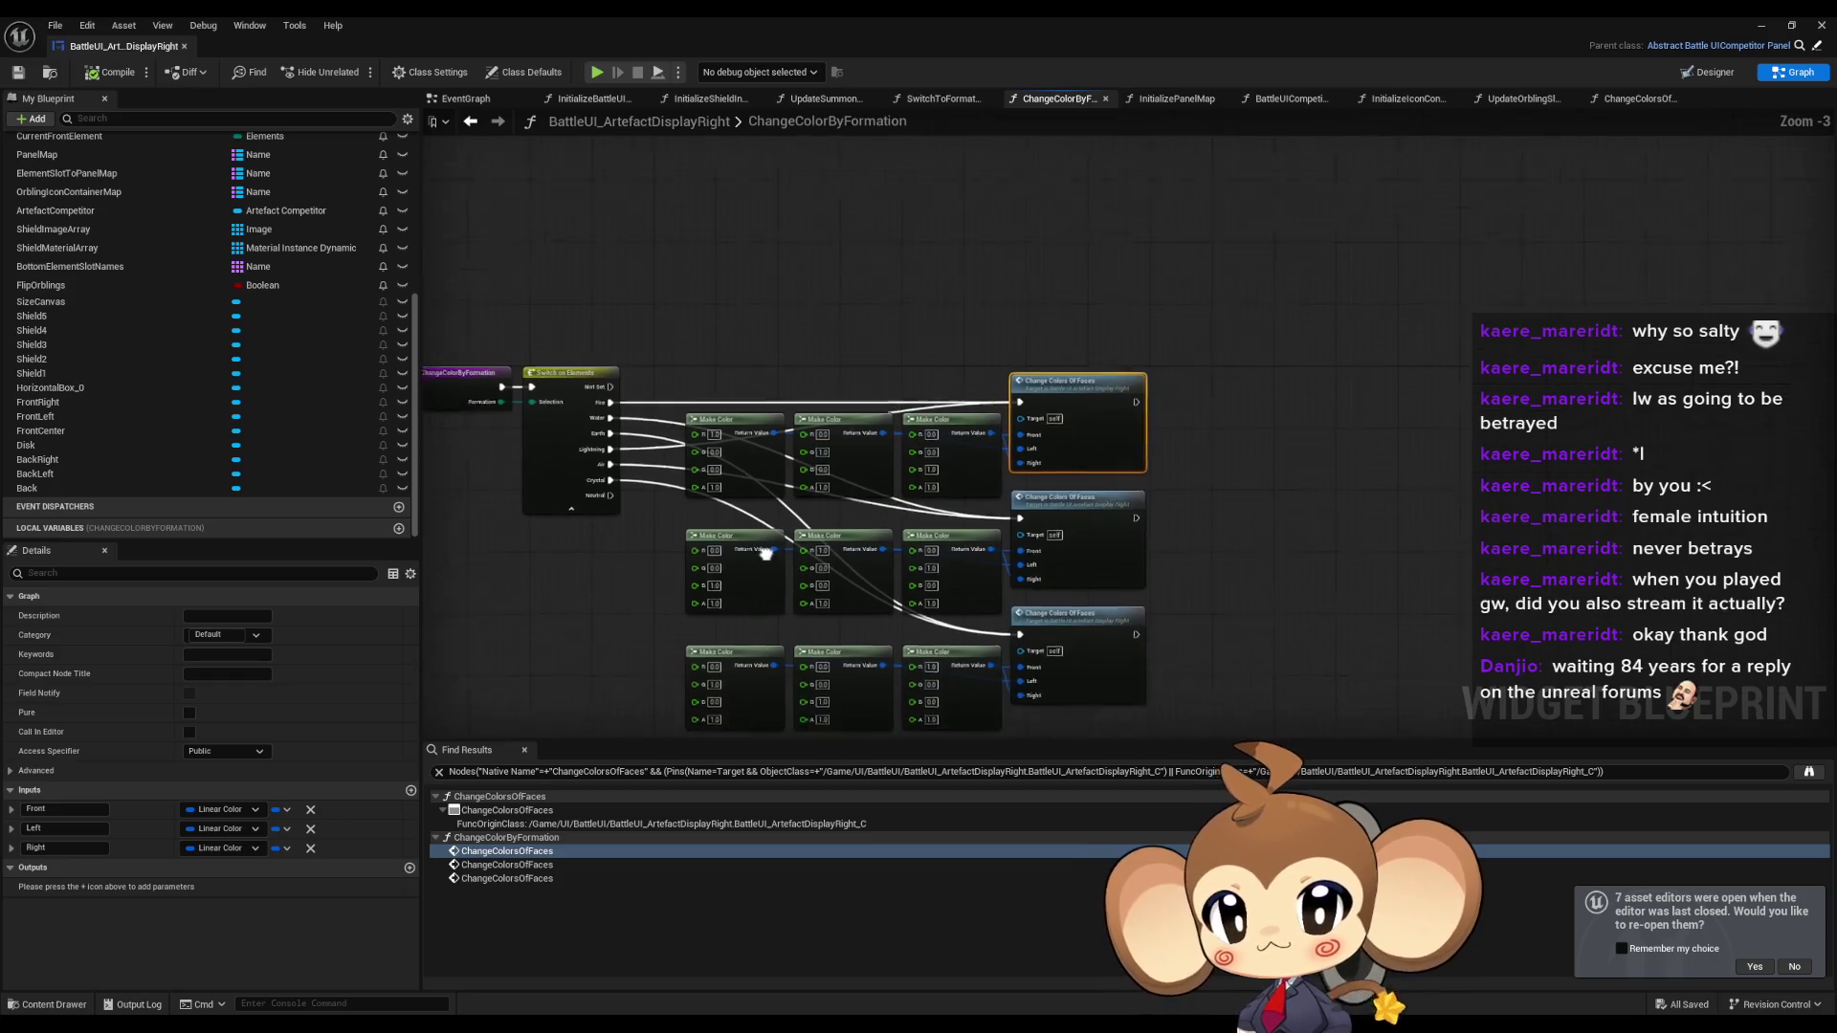
scroll(756, 396, "up", 3)
right_click(756, 396)
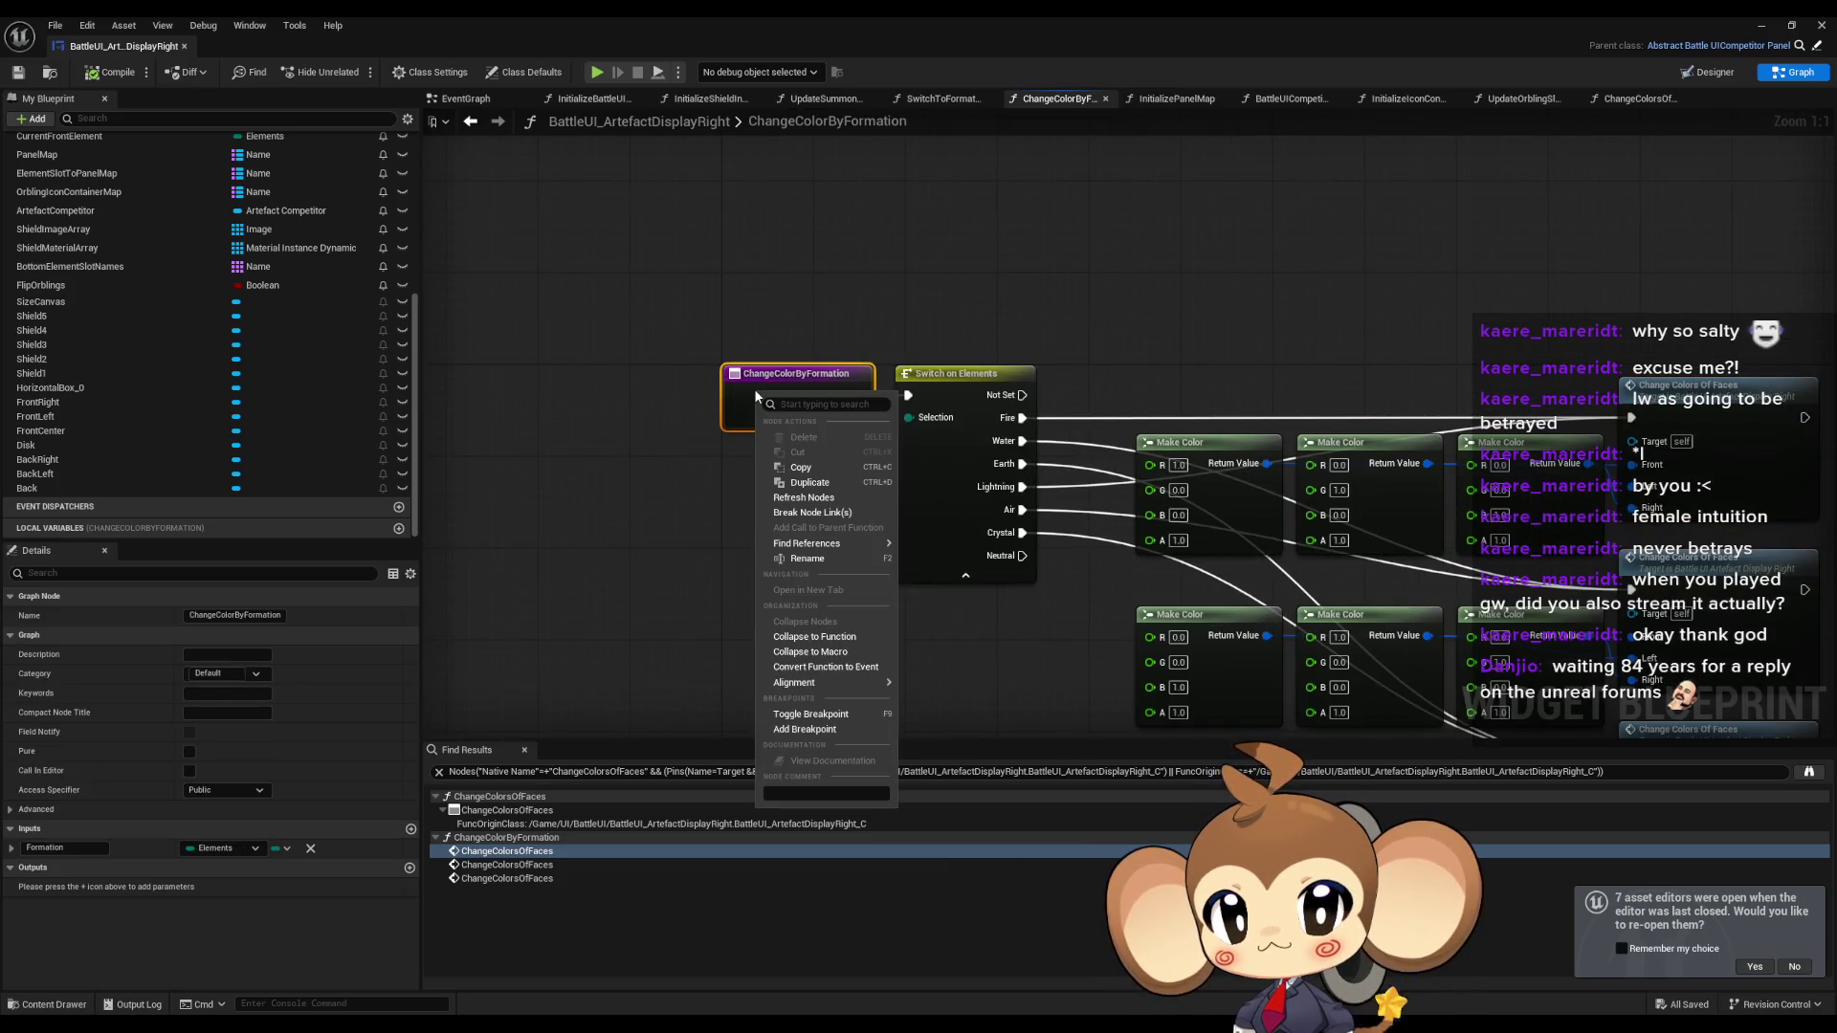
left_click(635, 484)
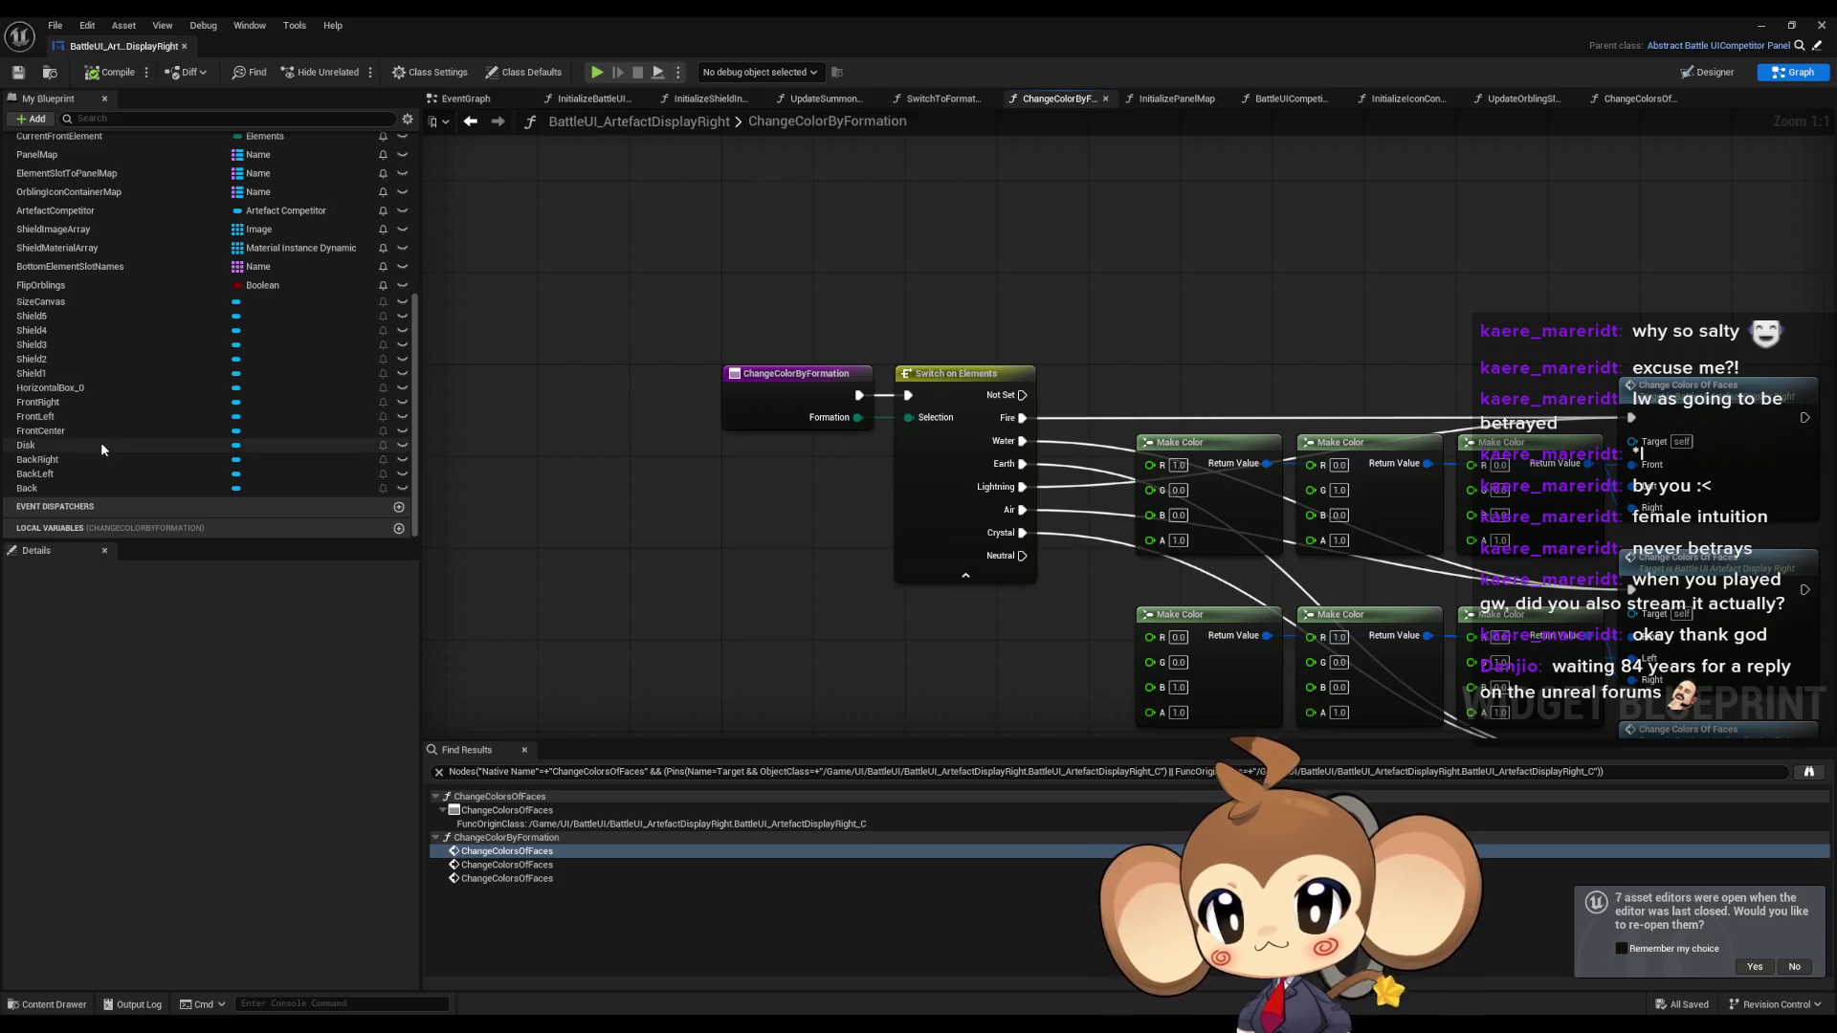
scroll(101, 442, "up", 3)
scroll(149, 448, "up", 5)
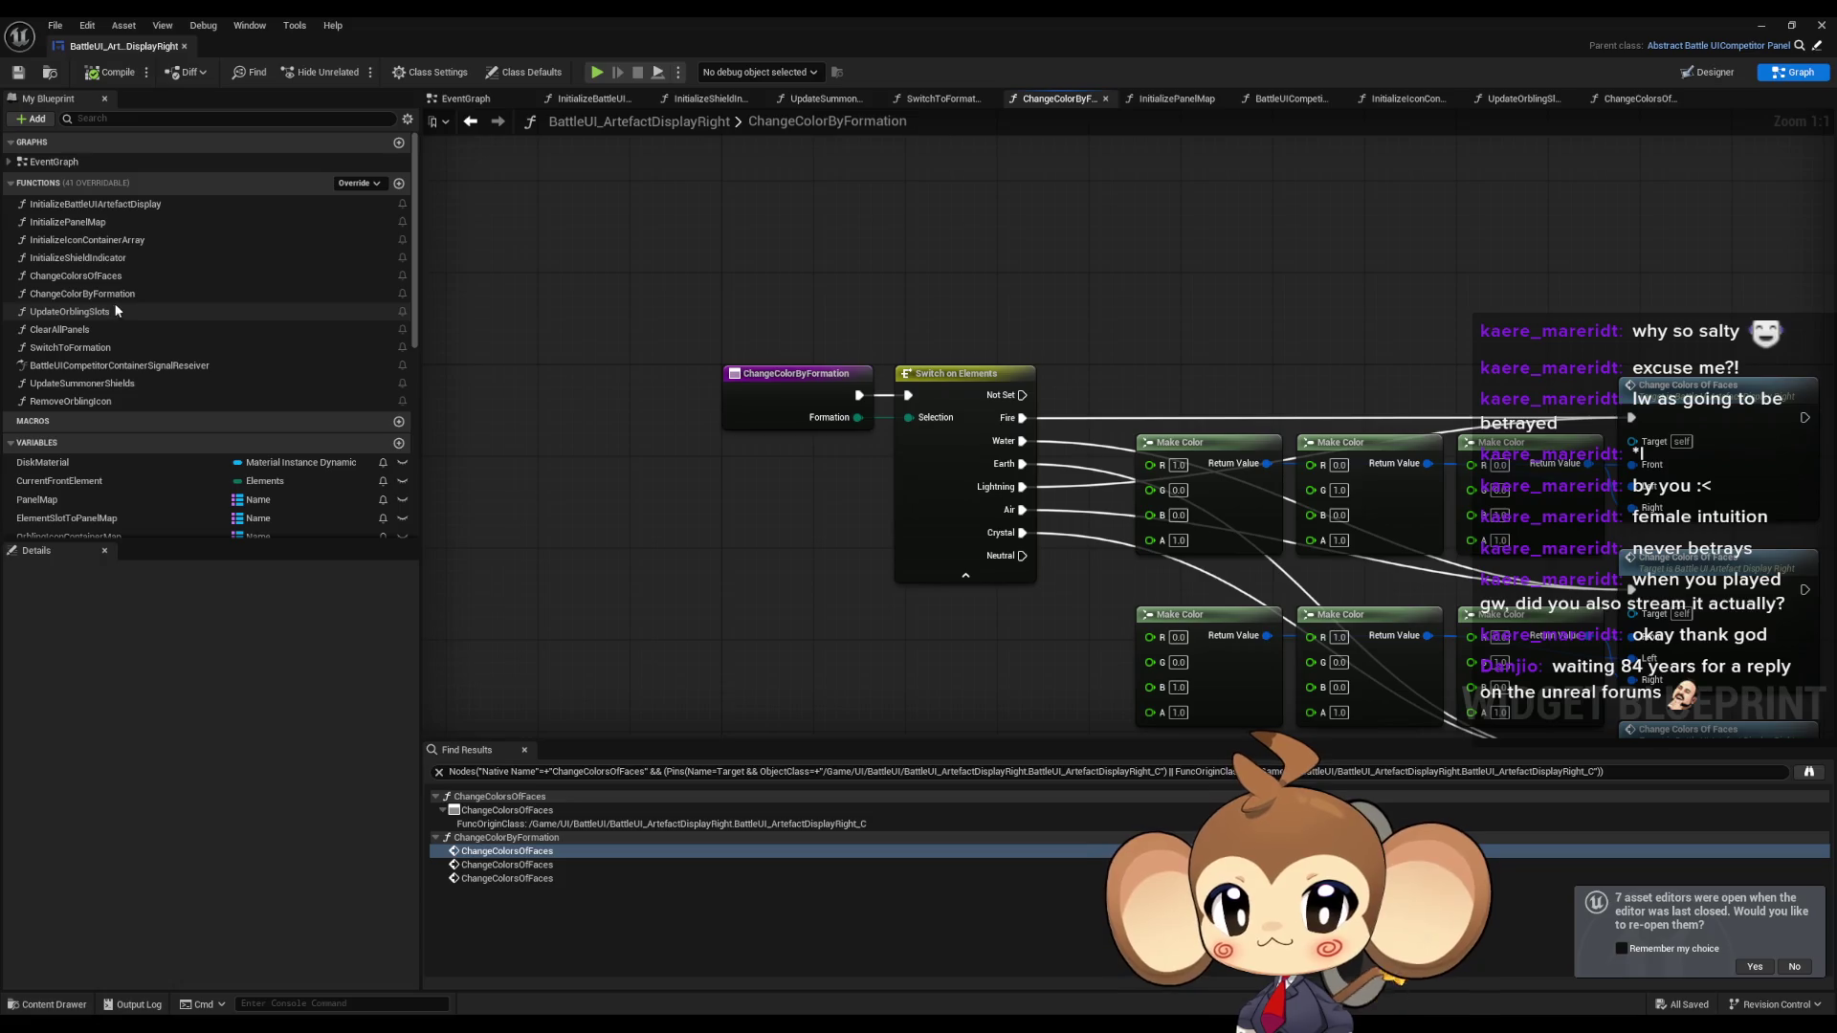
Delete the in-use ChangeColorsOfFaces function from My Blueprint.
left_click(106, 275)
key("Delete")
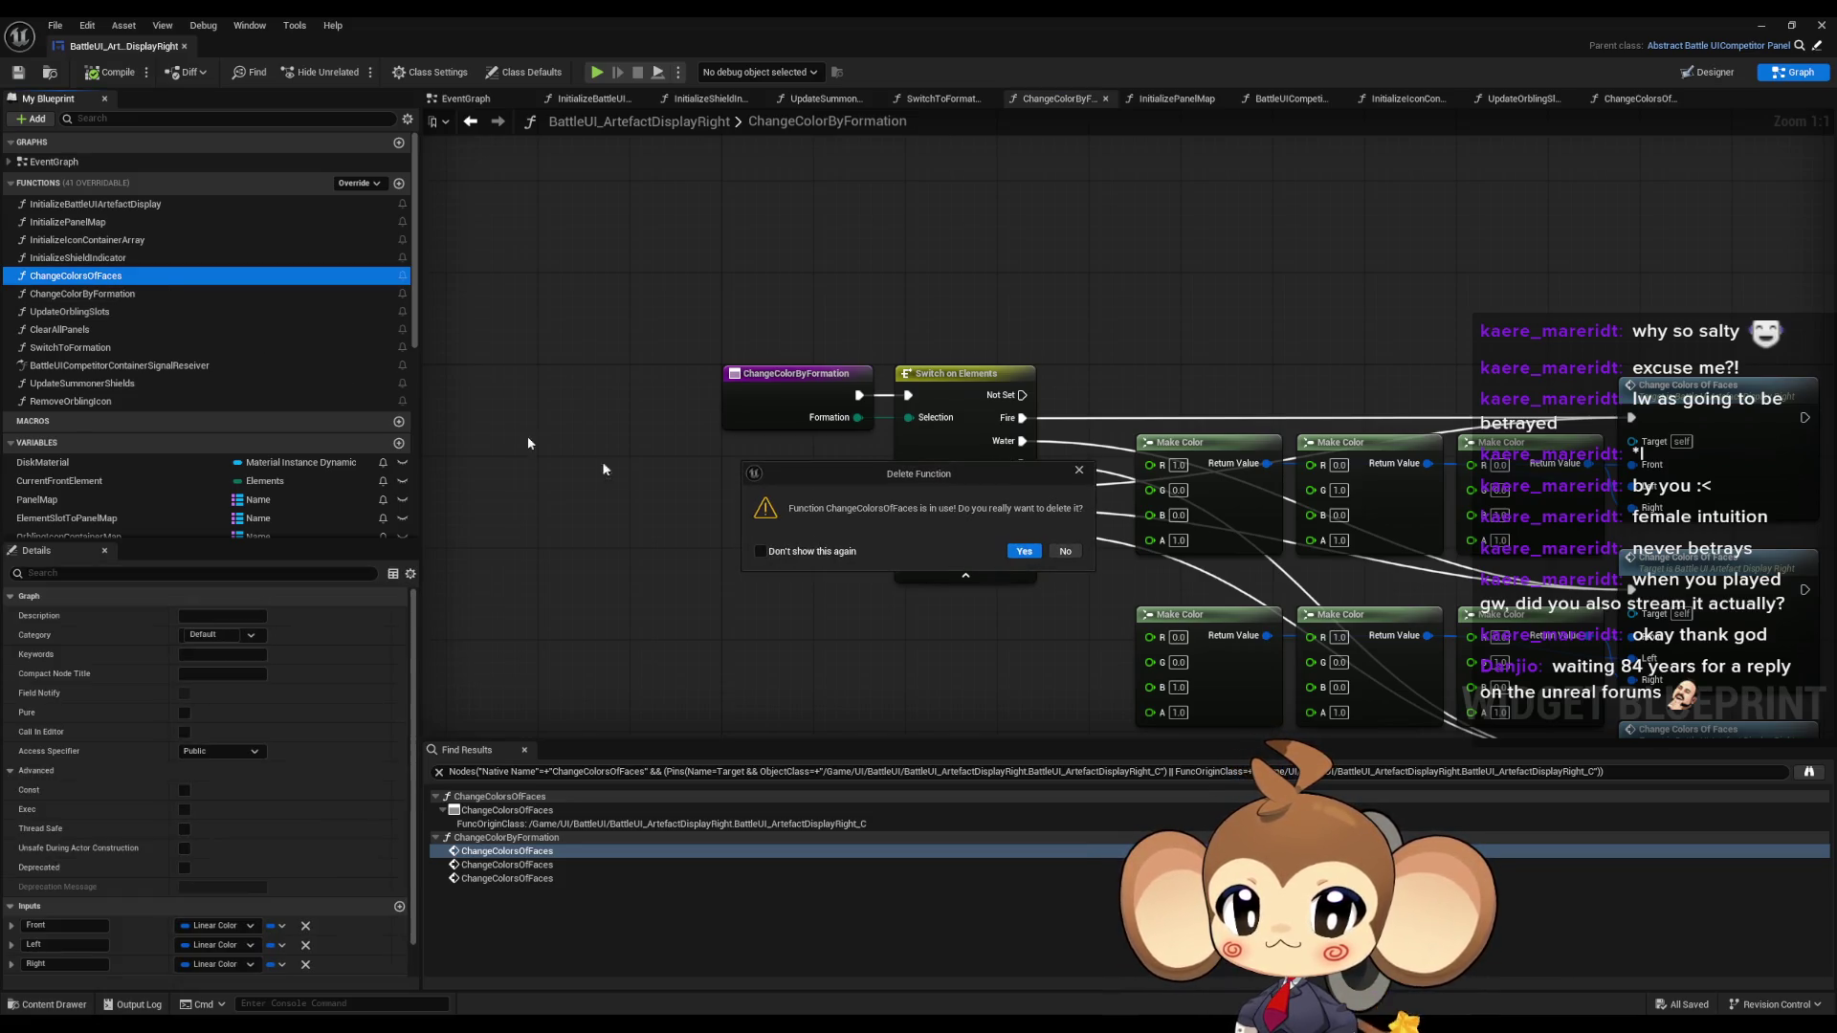
left_click(1024, 552)
Remove the Change Color by Formation call and its Current Front Element getter from SwitchToFormation.
right_click(764, 386)
mouse_move(843, 531)
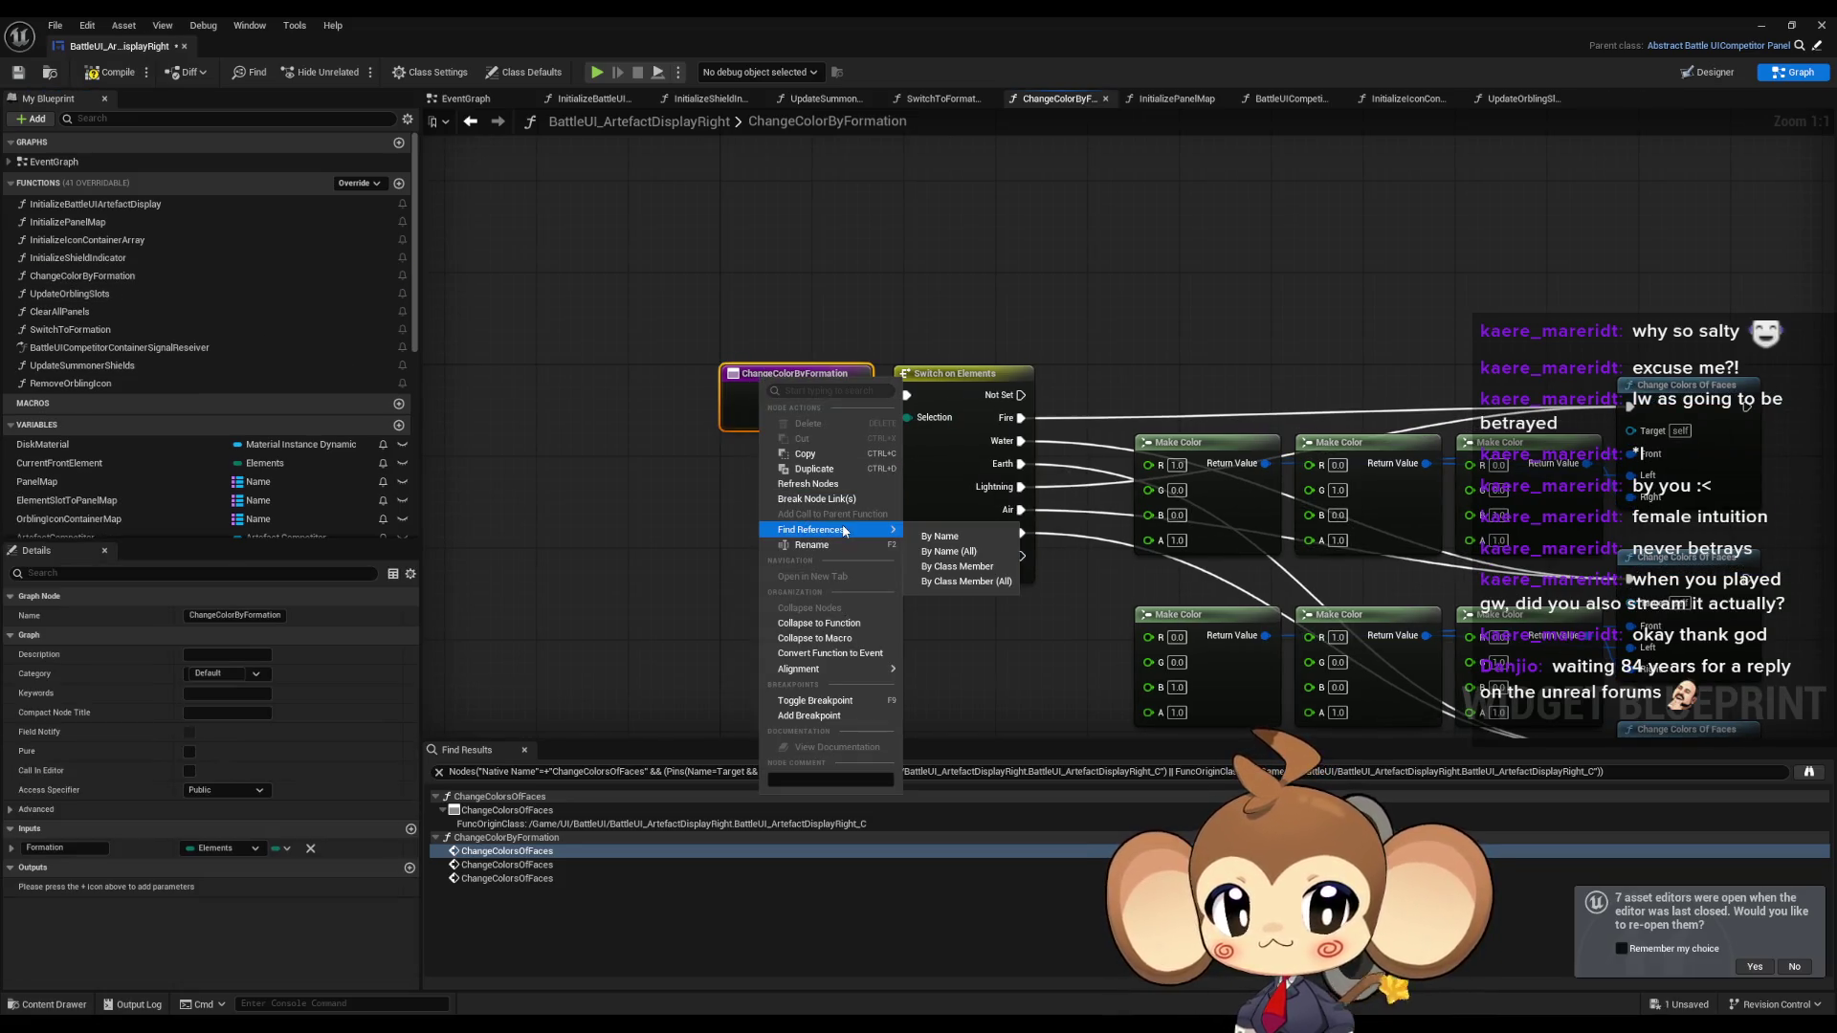
left_click(956, 566)
double_click(514, 810)
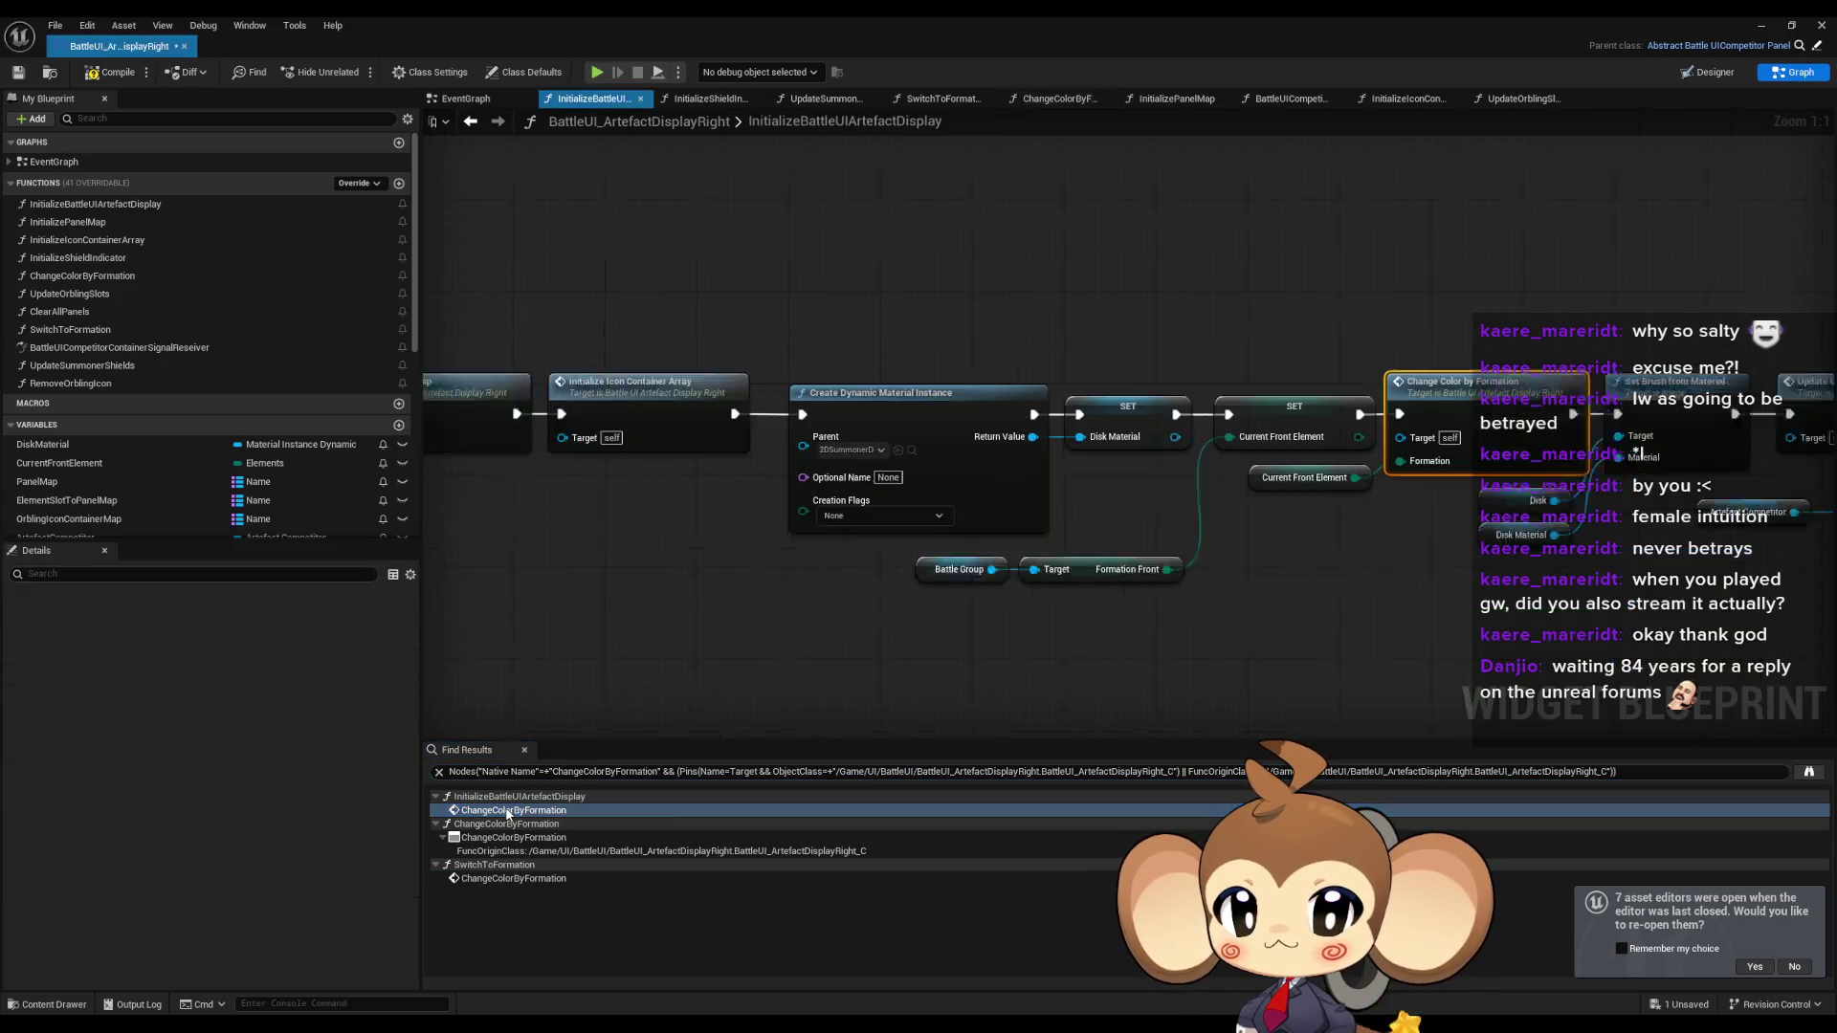
double_click(505, 880)
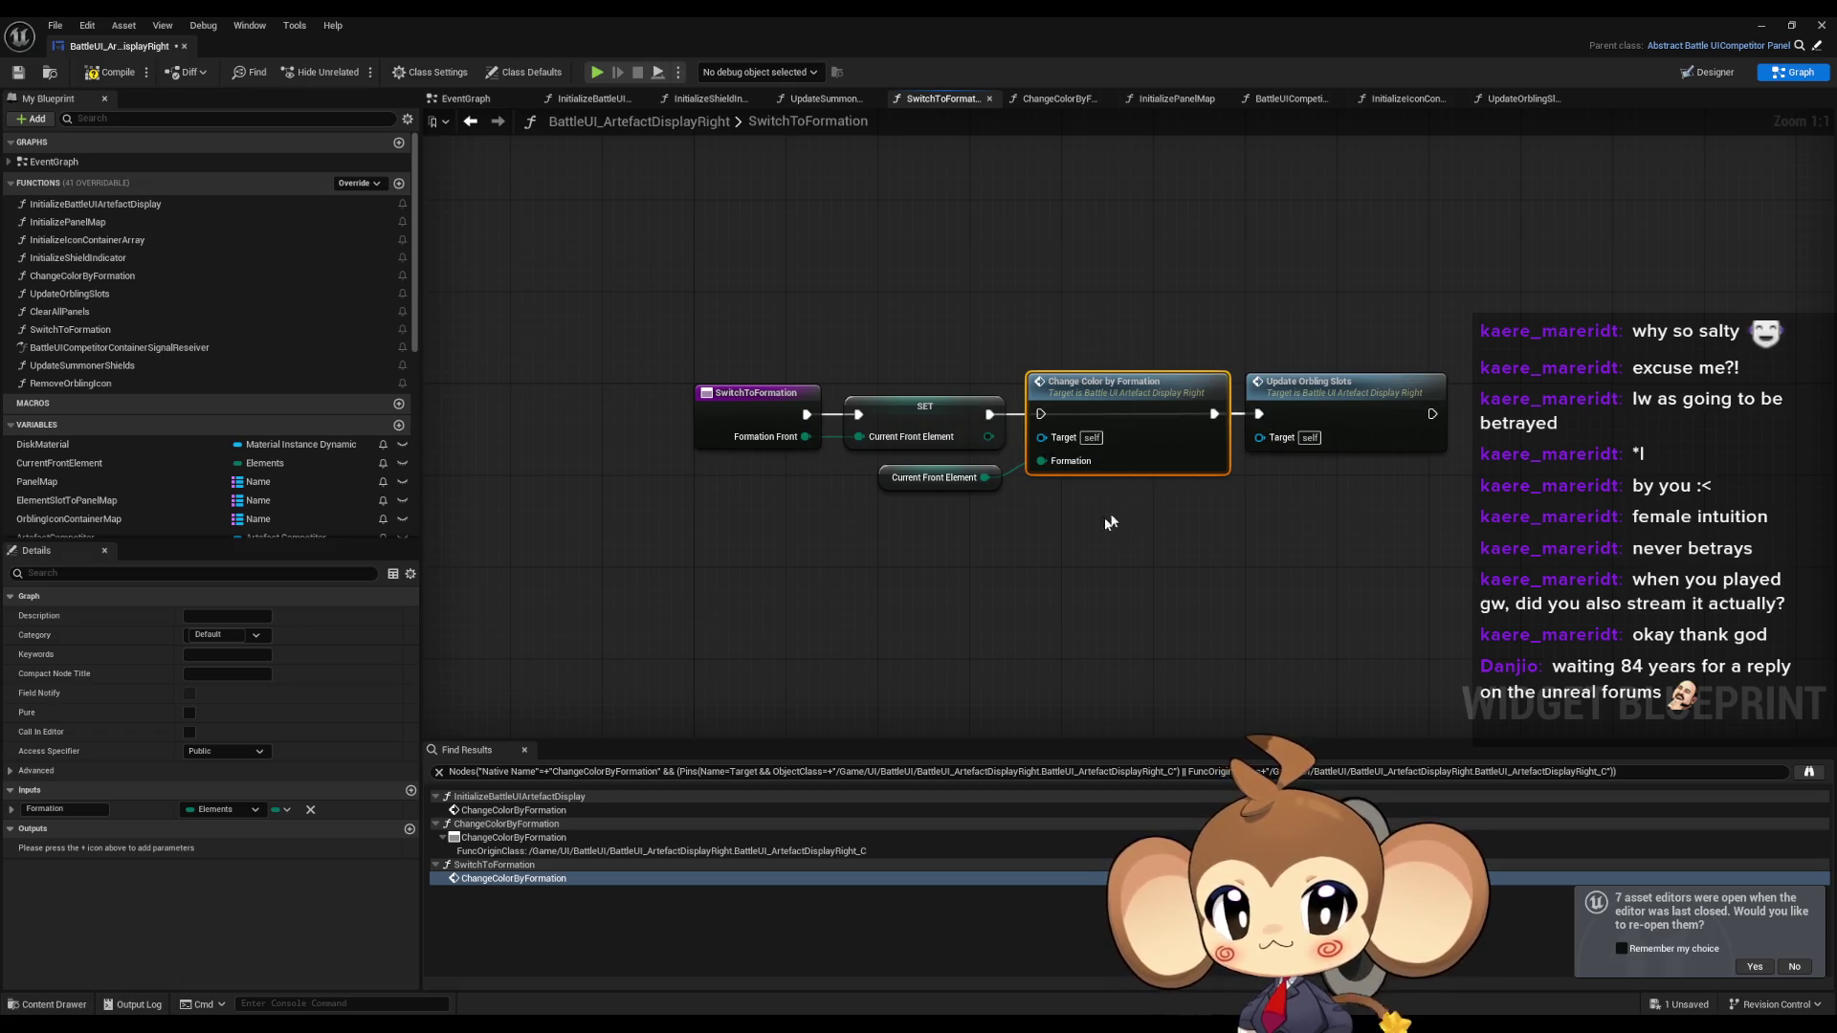
key("Delete")
left_click(923, 478)
key("Delete")
left_click_drag(1344, 405, 1126, 404)
In InitializeBattleUIArtefactDisplay, wire SET directly to Set Brush from Material, delete Change Color by Formation, and list DiskMaterial references.
left_click(491, 811)
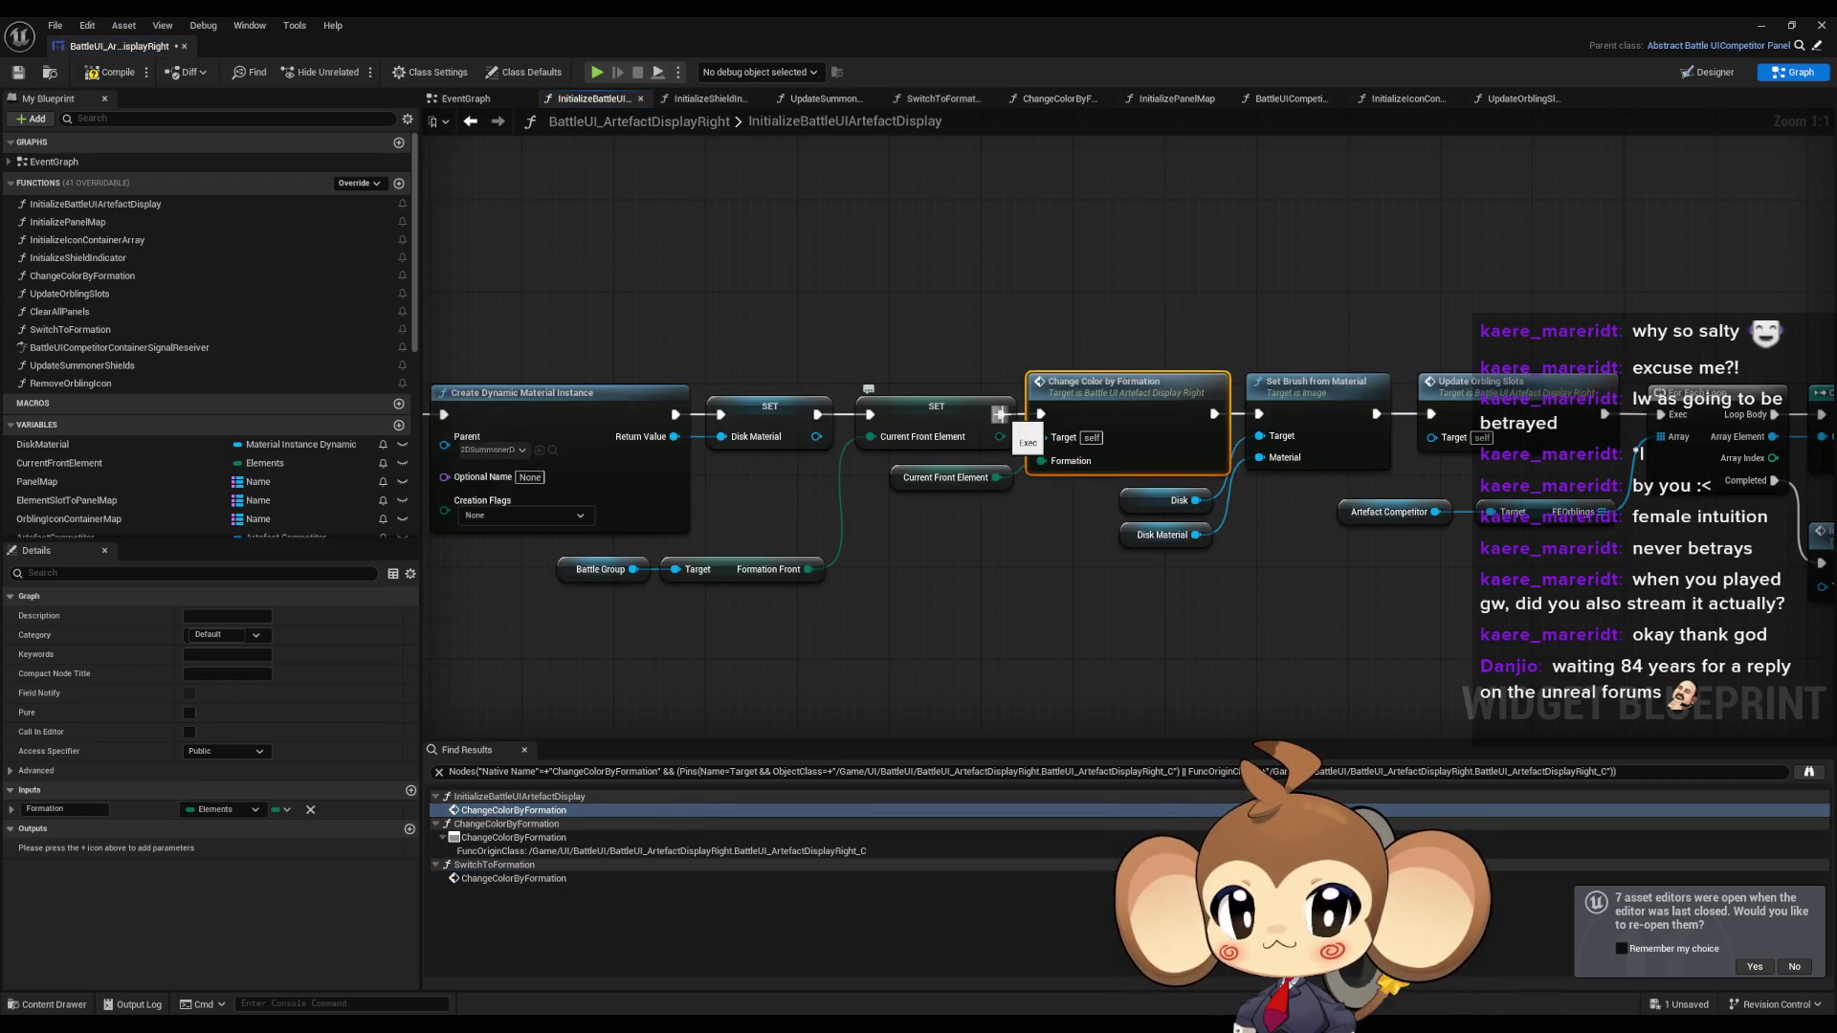
left_click_drag(1000, 414, 1247, 429)
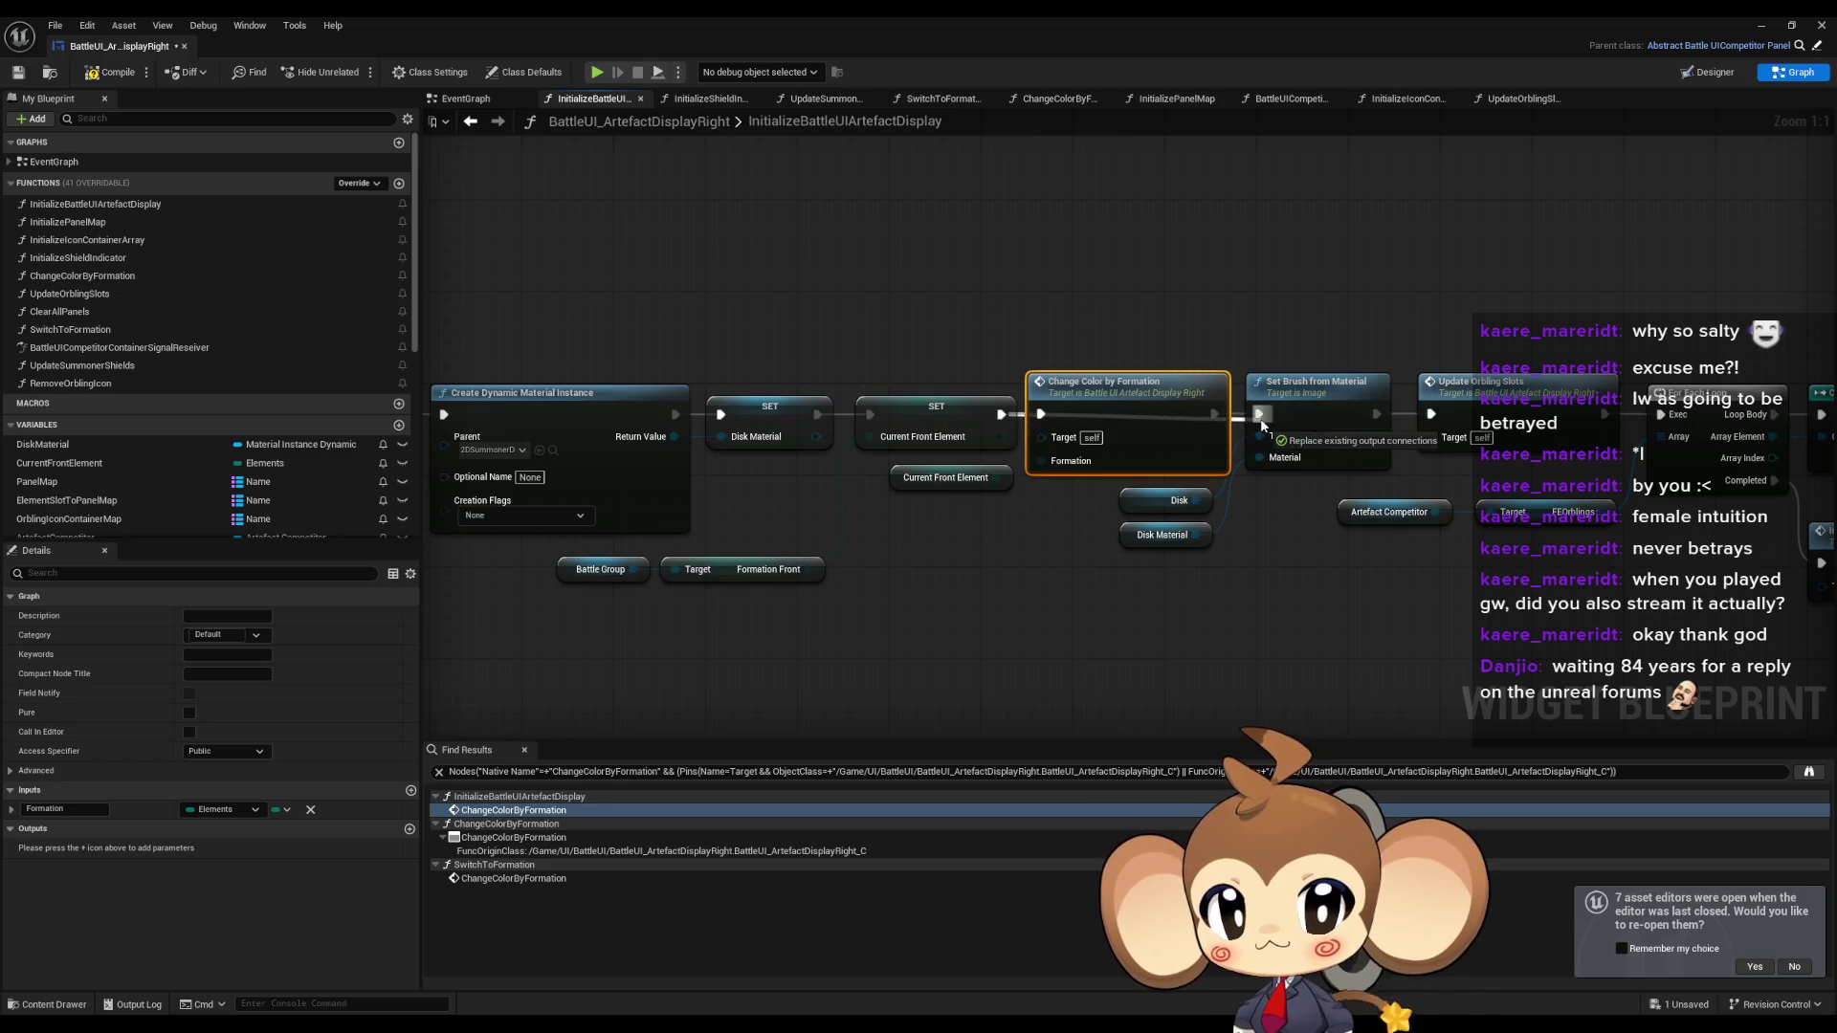
mouse_move(1435, 421)
left_mouse_down()
mouse_move(1282, 397)
mouse_move(1259, 414)
left_mouse_up()
key("Delete")
key("Delete")
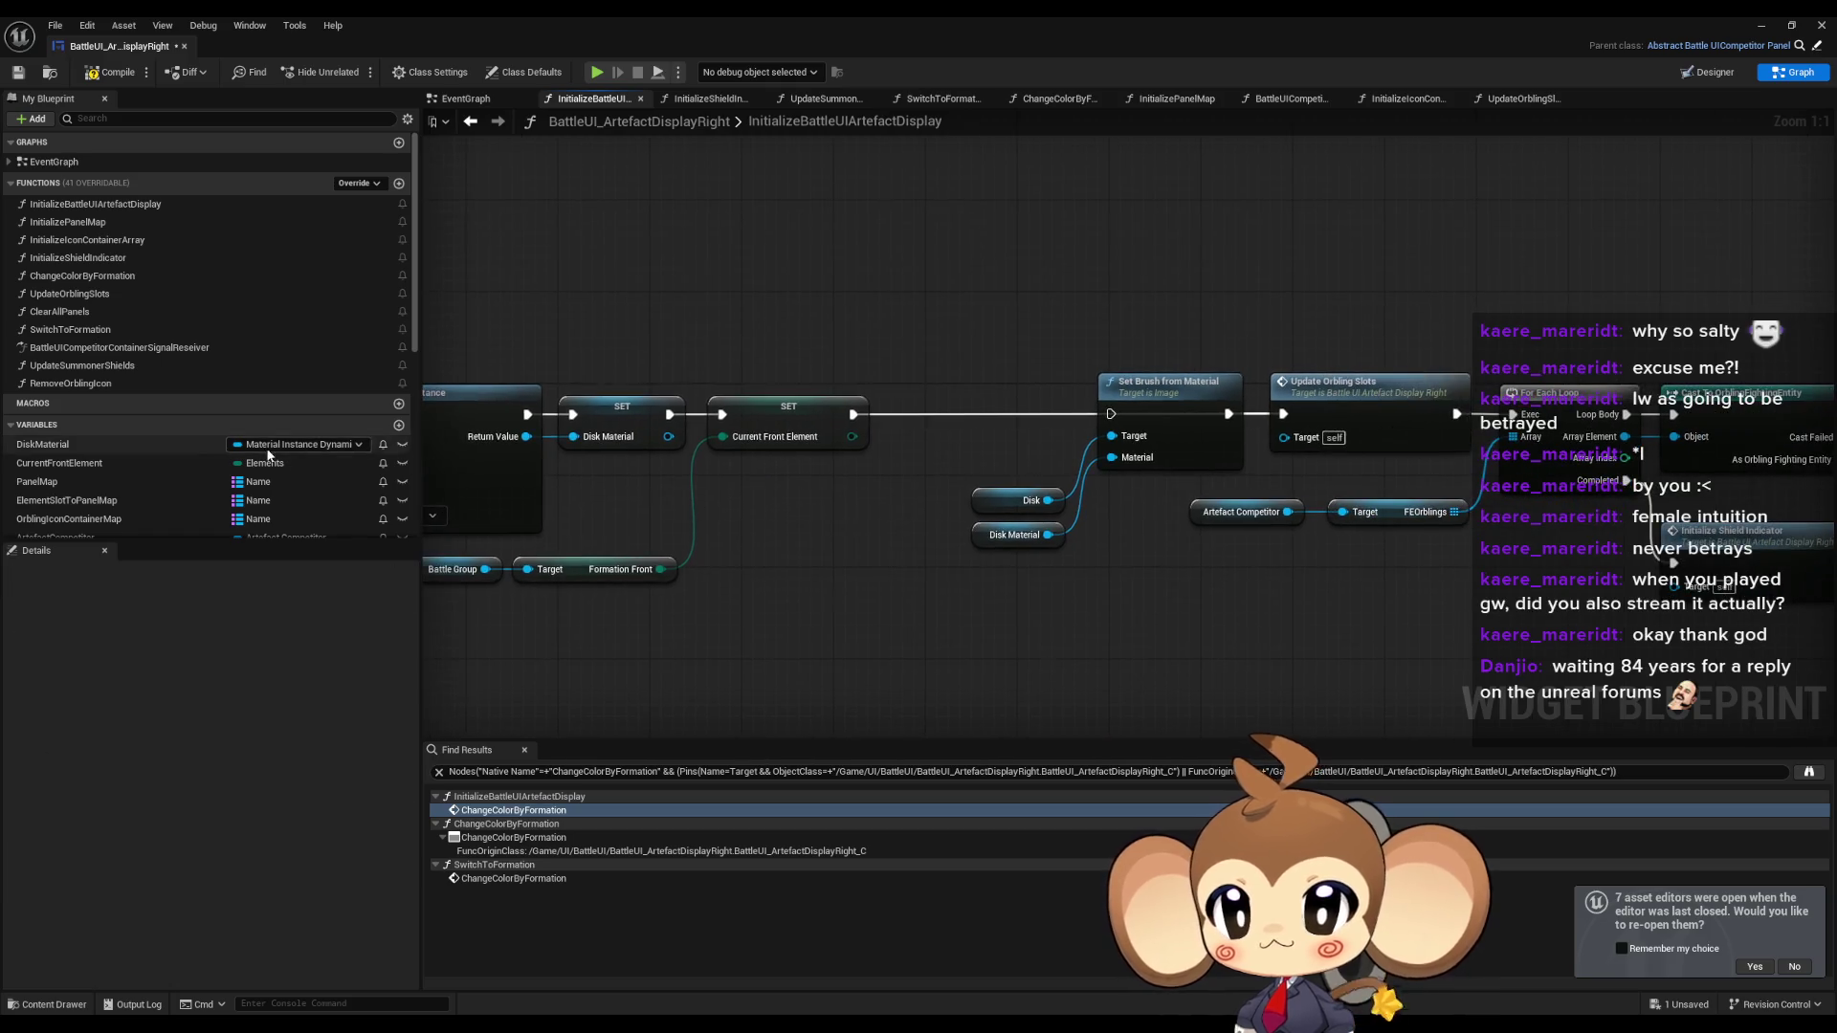
right_click(988, 539)
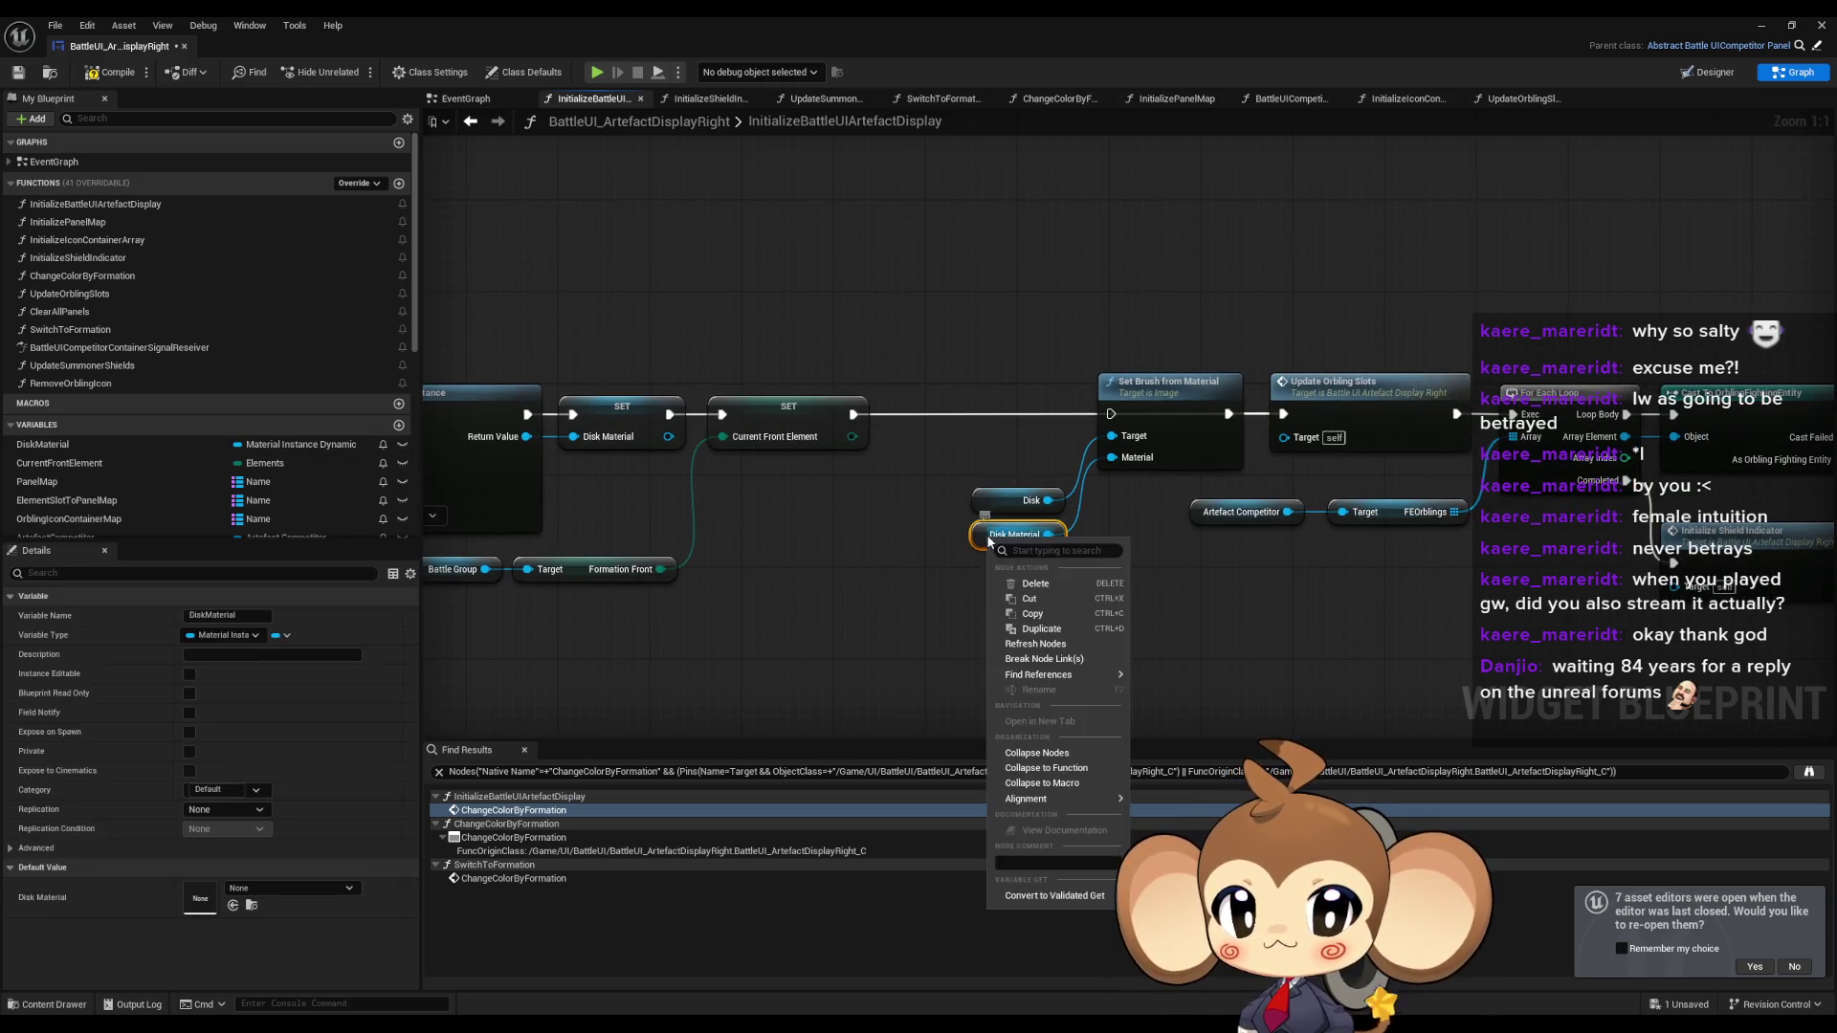
mouse_move(1052, 675)
left_click(1187, 712)
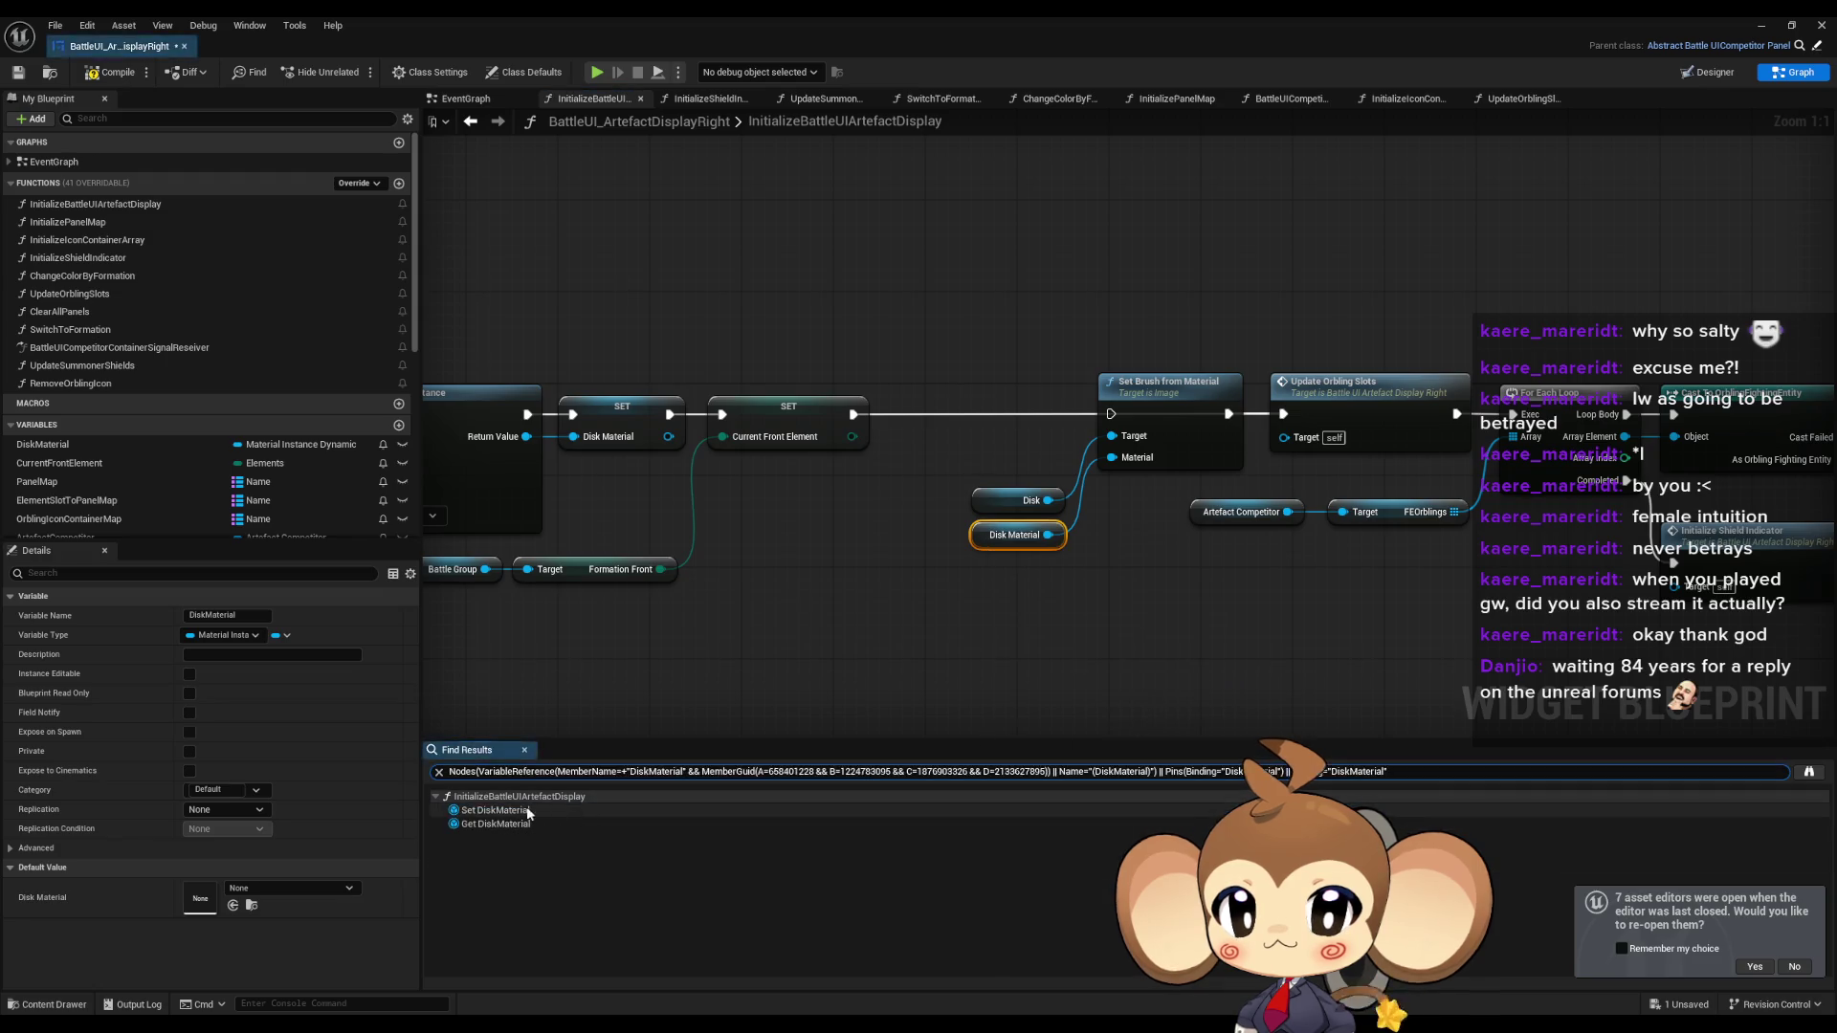
Delete the Create Dynamic Material Instance and SET Disk Material nodes.
left_click(497, 811)
left_click(497, 824)
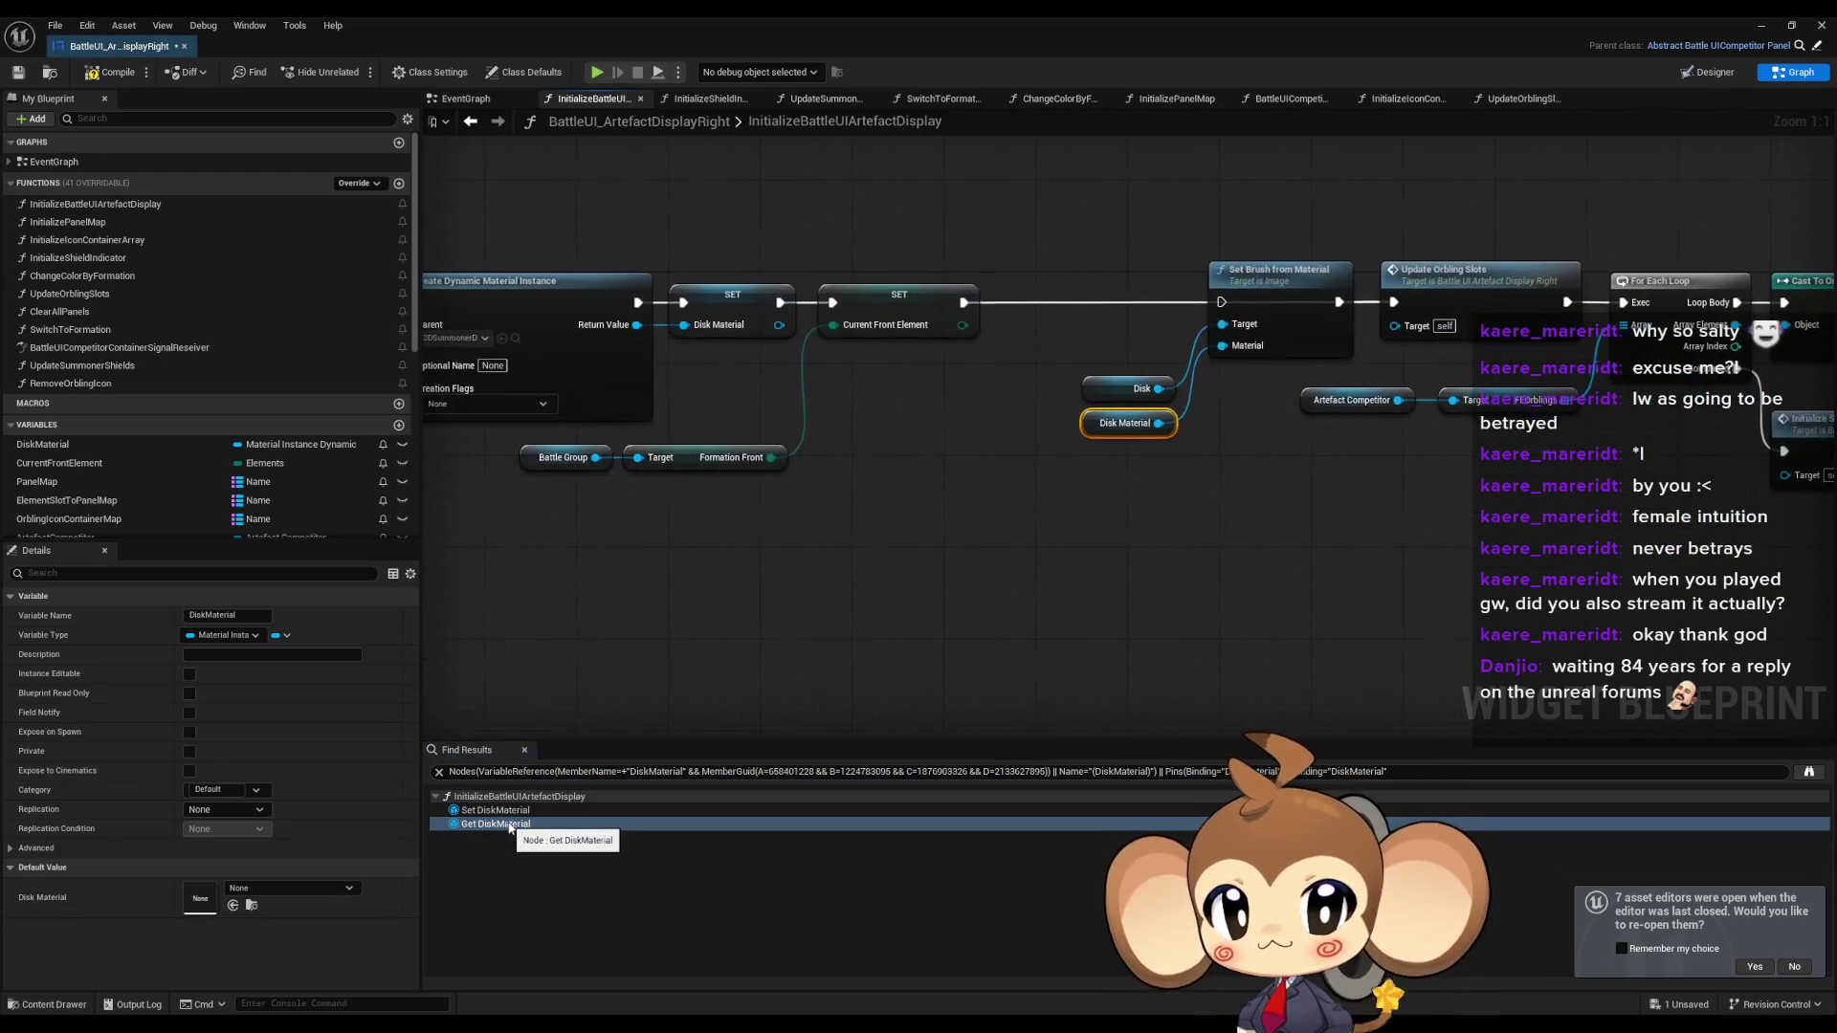
left_click_drag(800, 426, 965, 408)
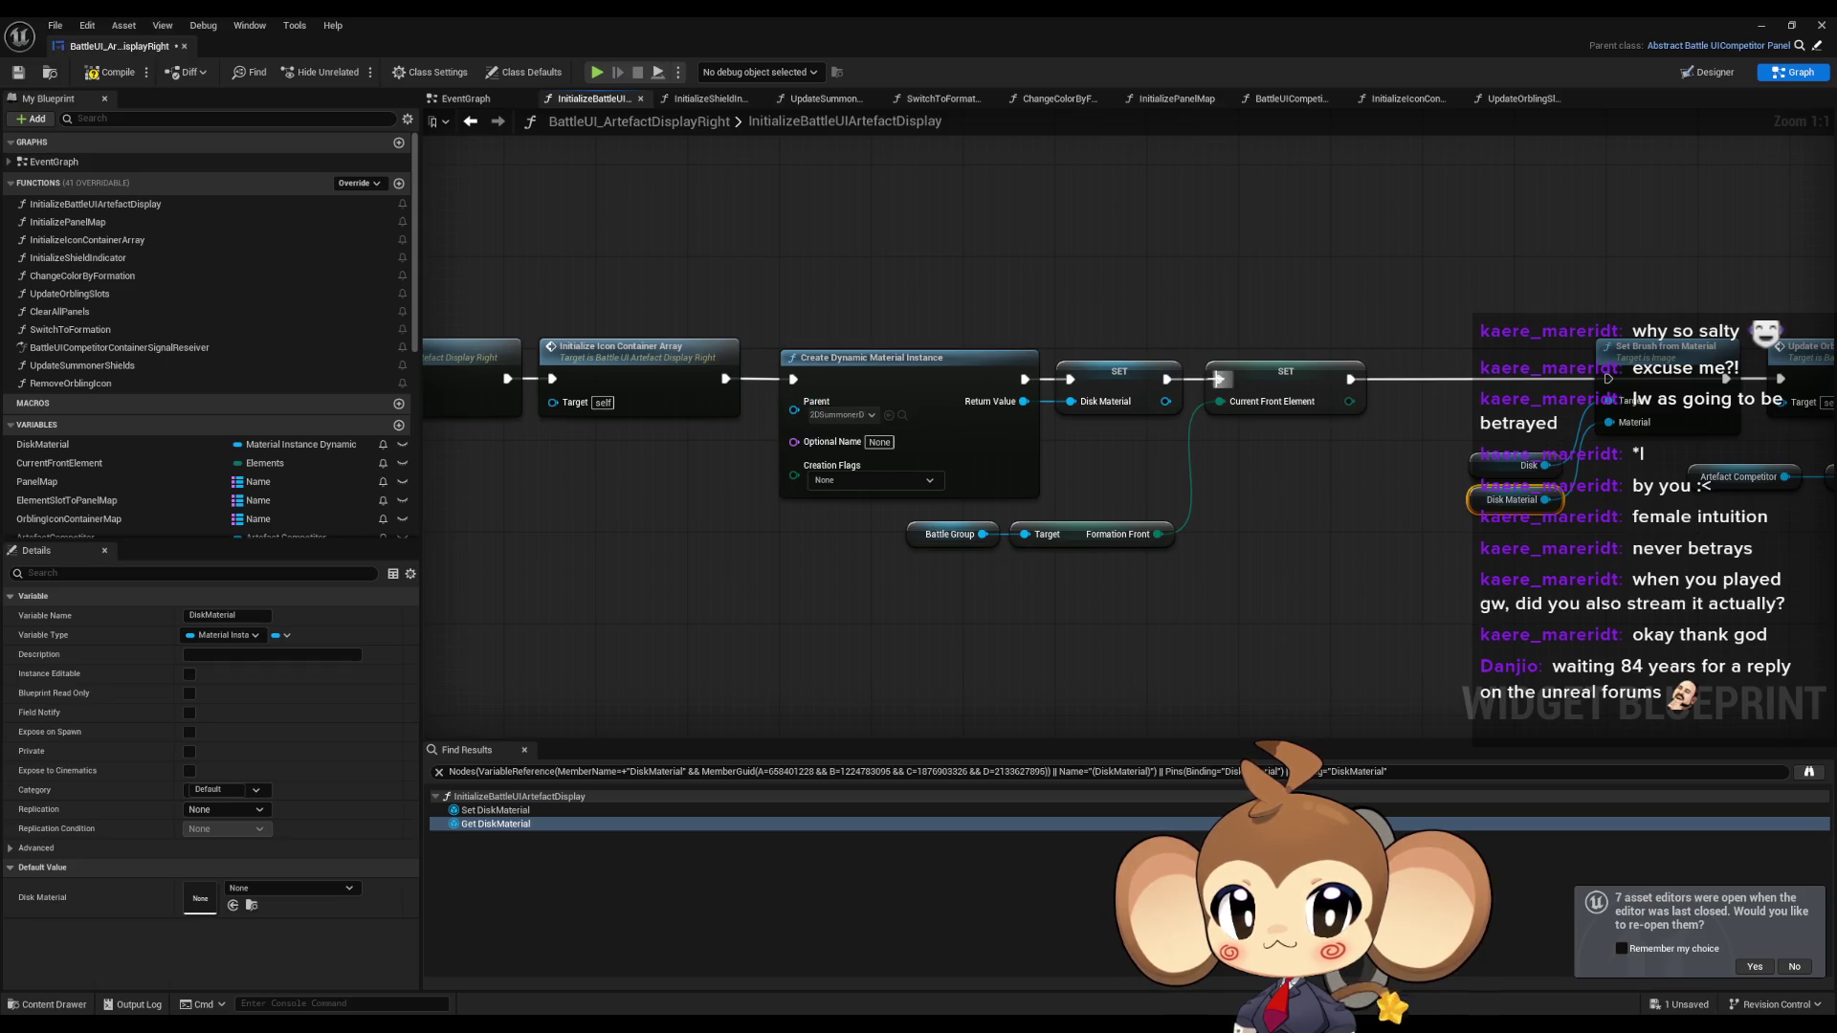
left_click_drag(724, 379, 725, 379)
left_click(910, 320)
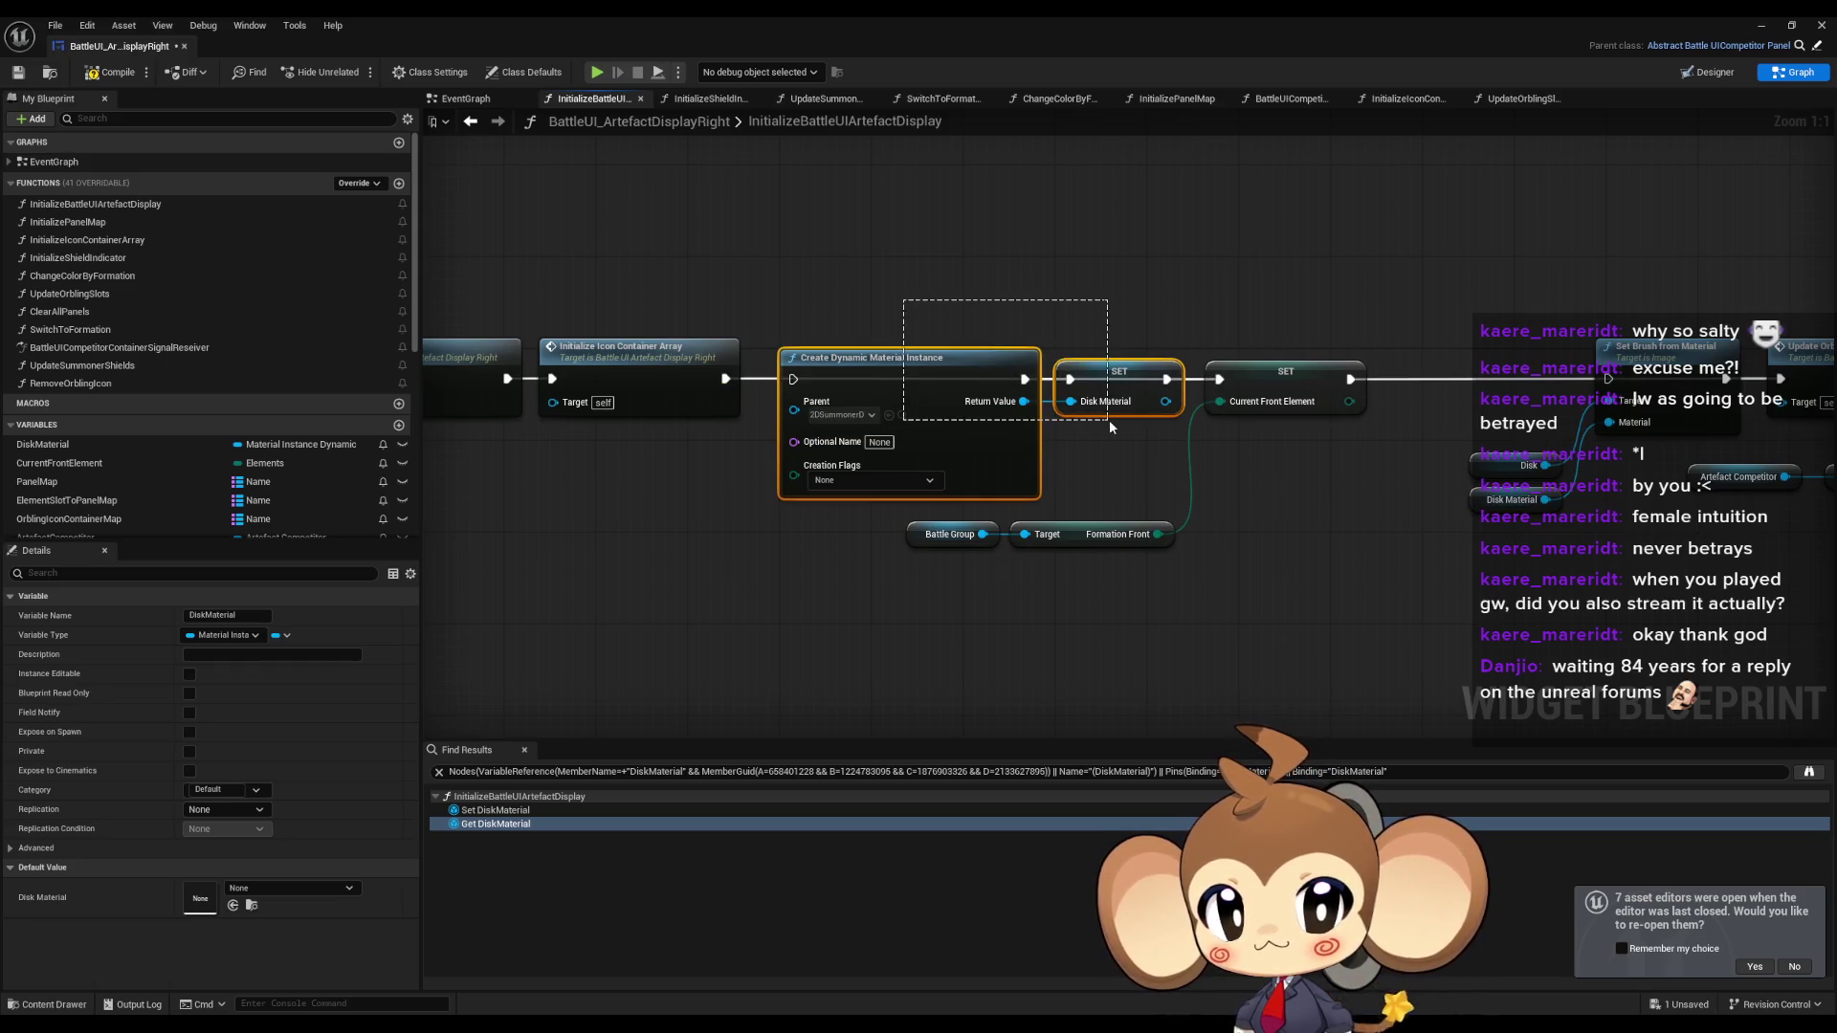
left_click_drag(1112, 436, 869, 513)
key("Delete")
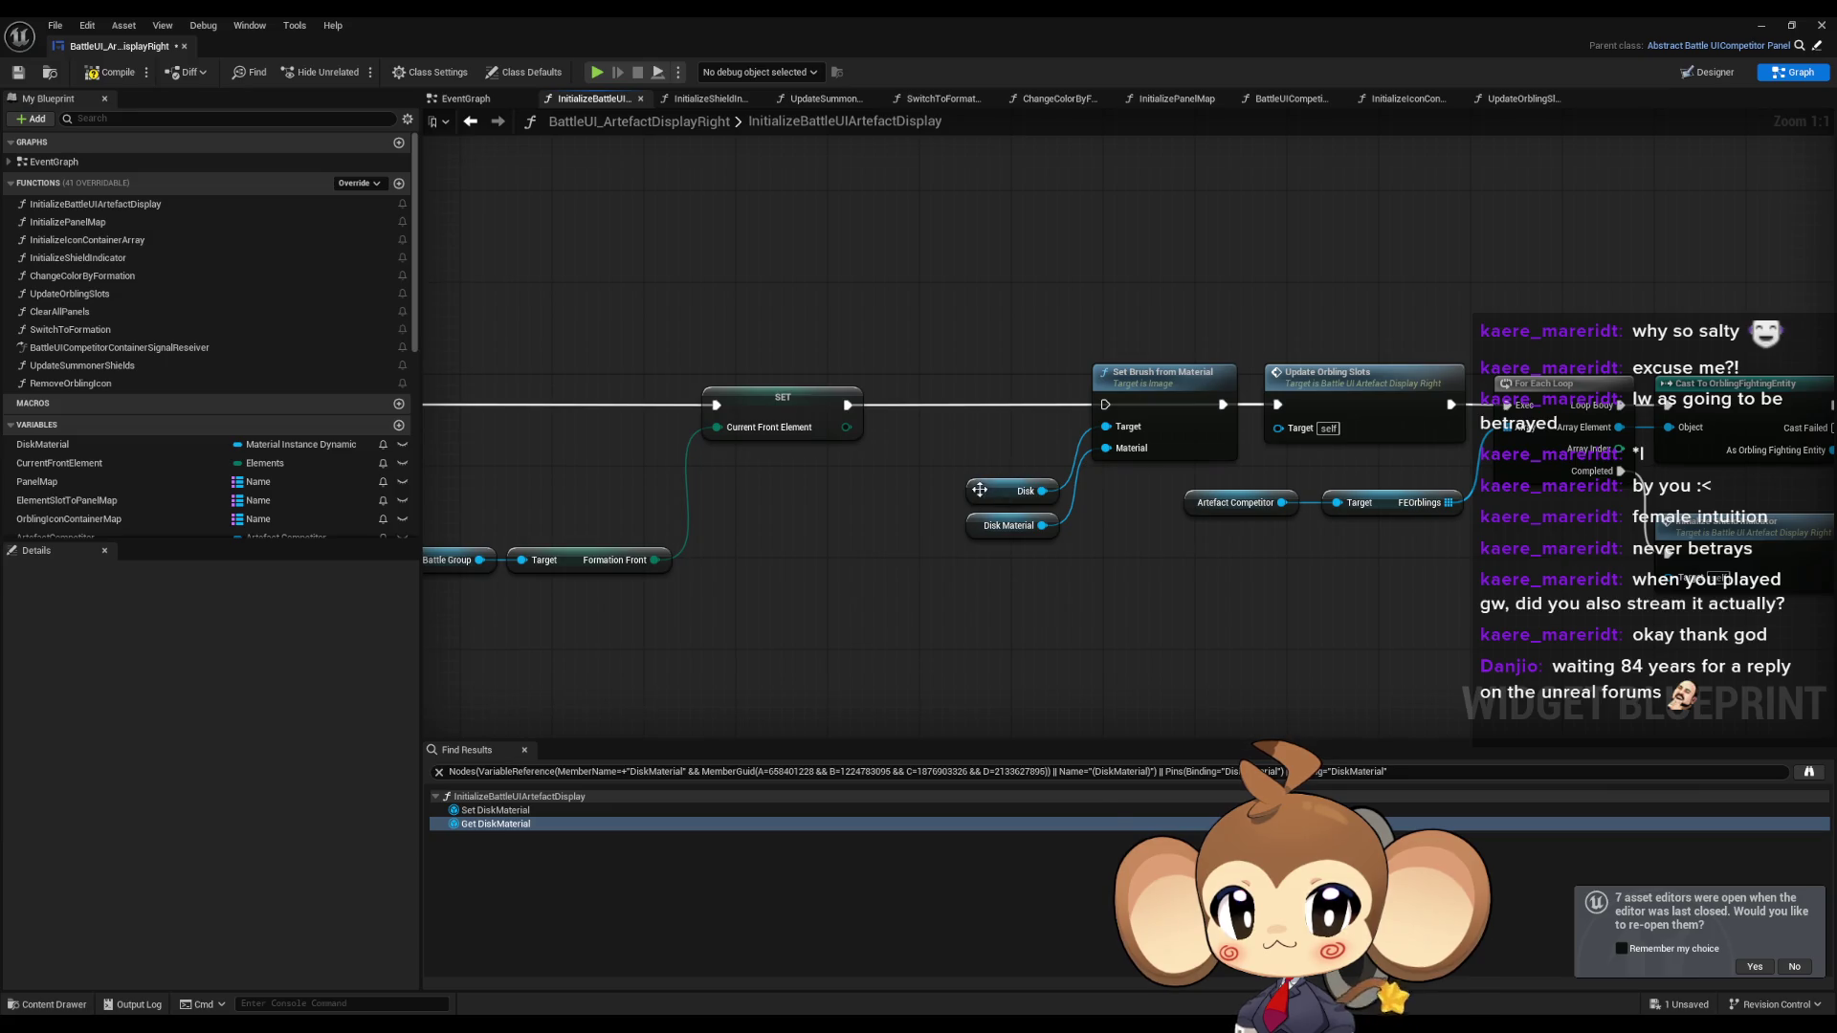
Delete the Disk and Disk Material getters and the Set Brush from Material node, then open ChangeColorByFormation.
right_click(981, 493)
mouse_move(1055, 630)
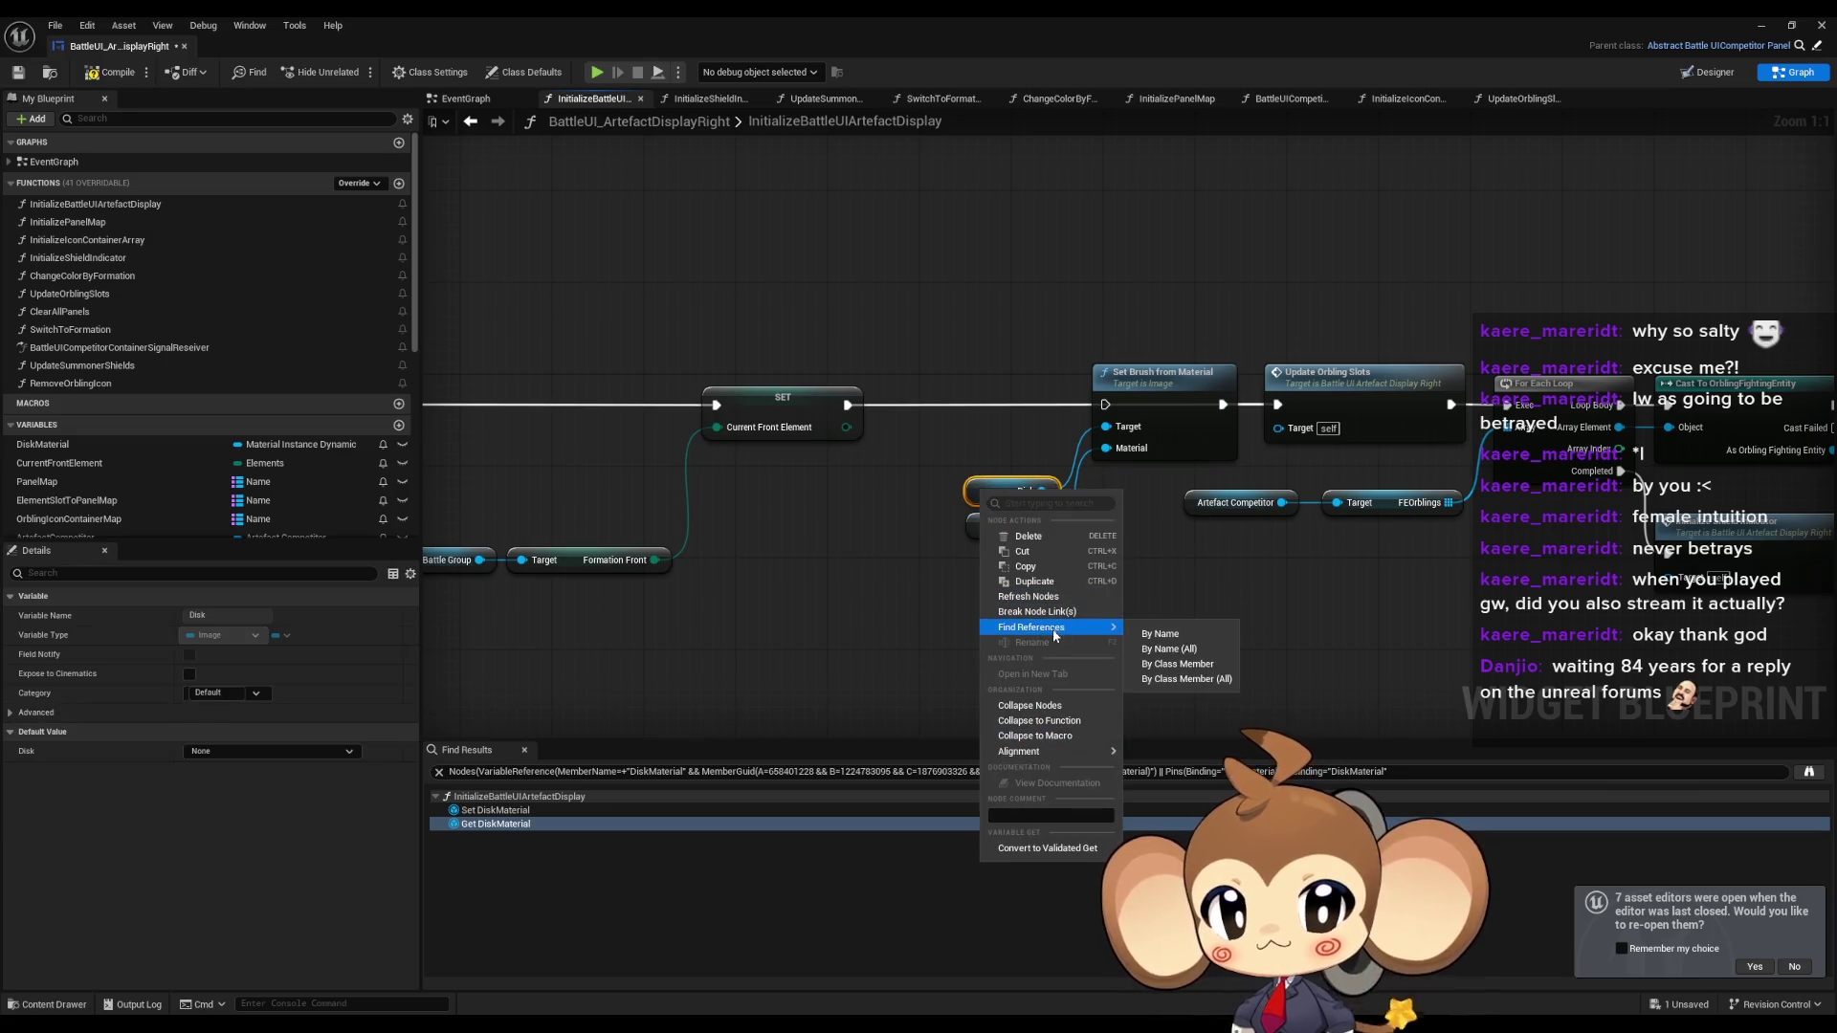
left_click(1145, 665)
left_click(483, 811)
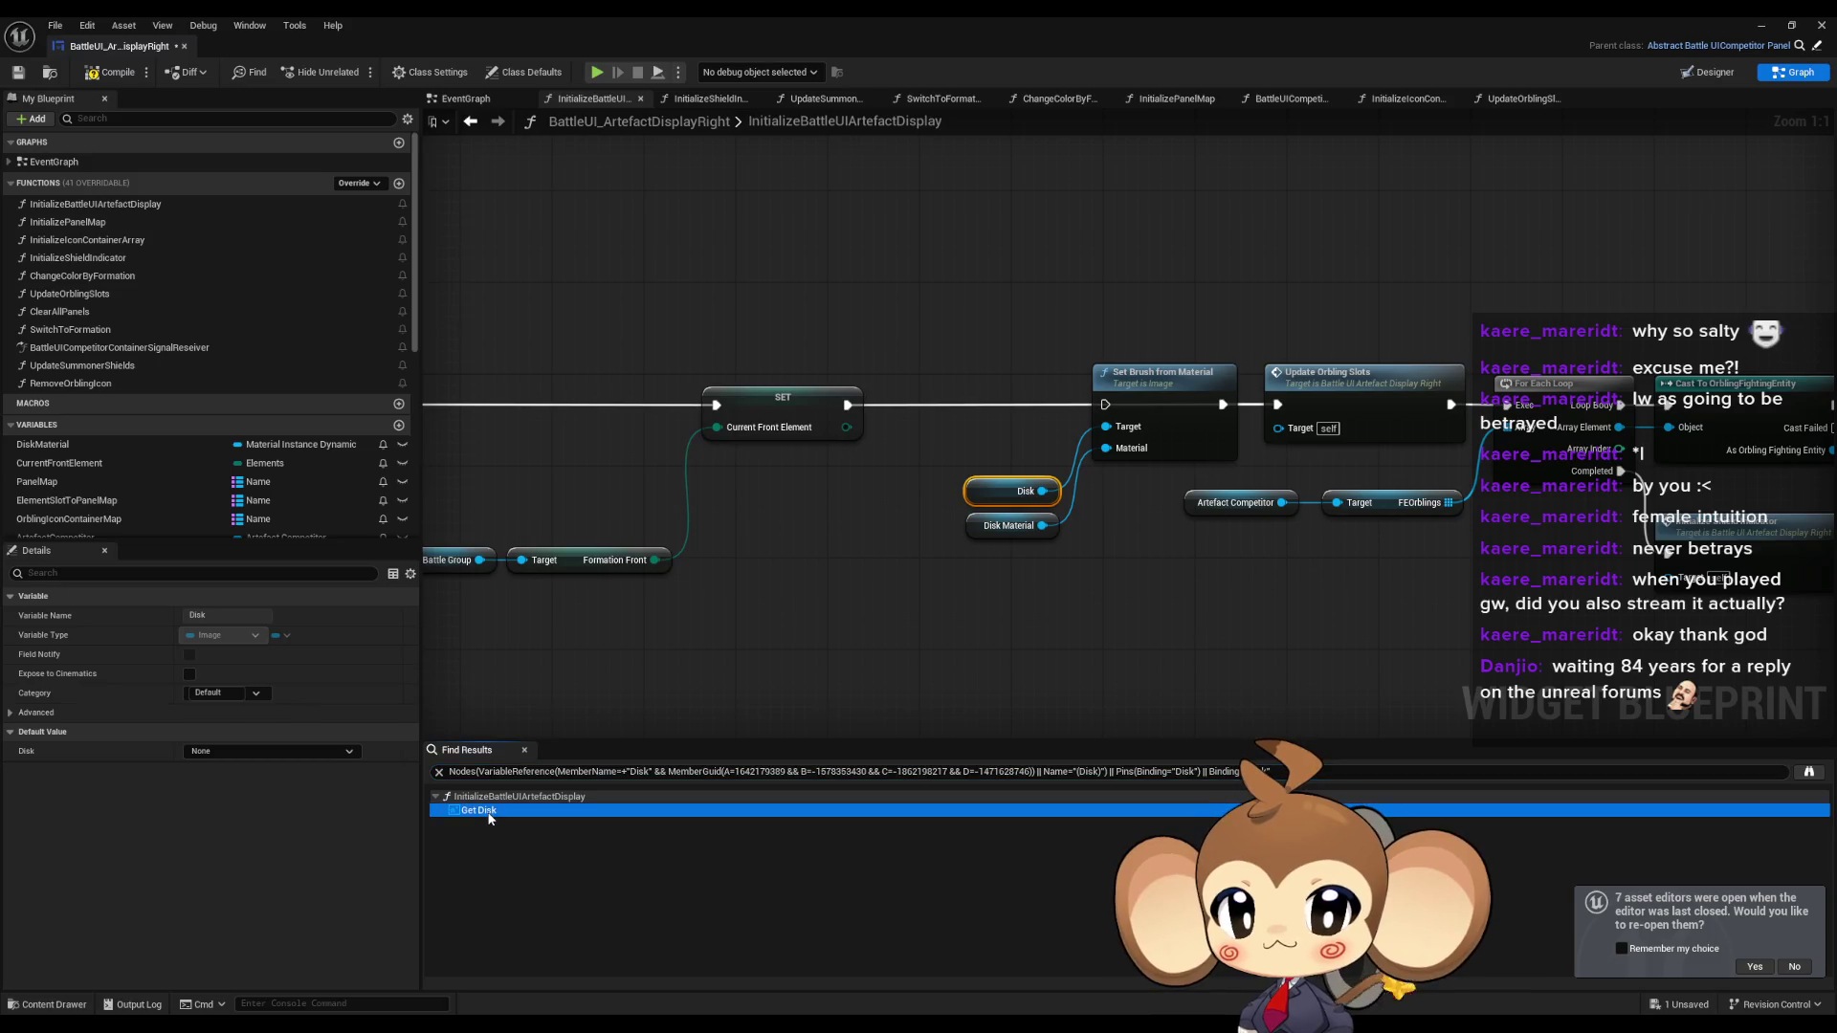
double_click(483, 811)
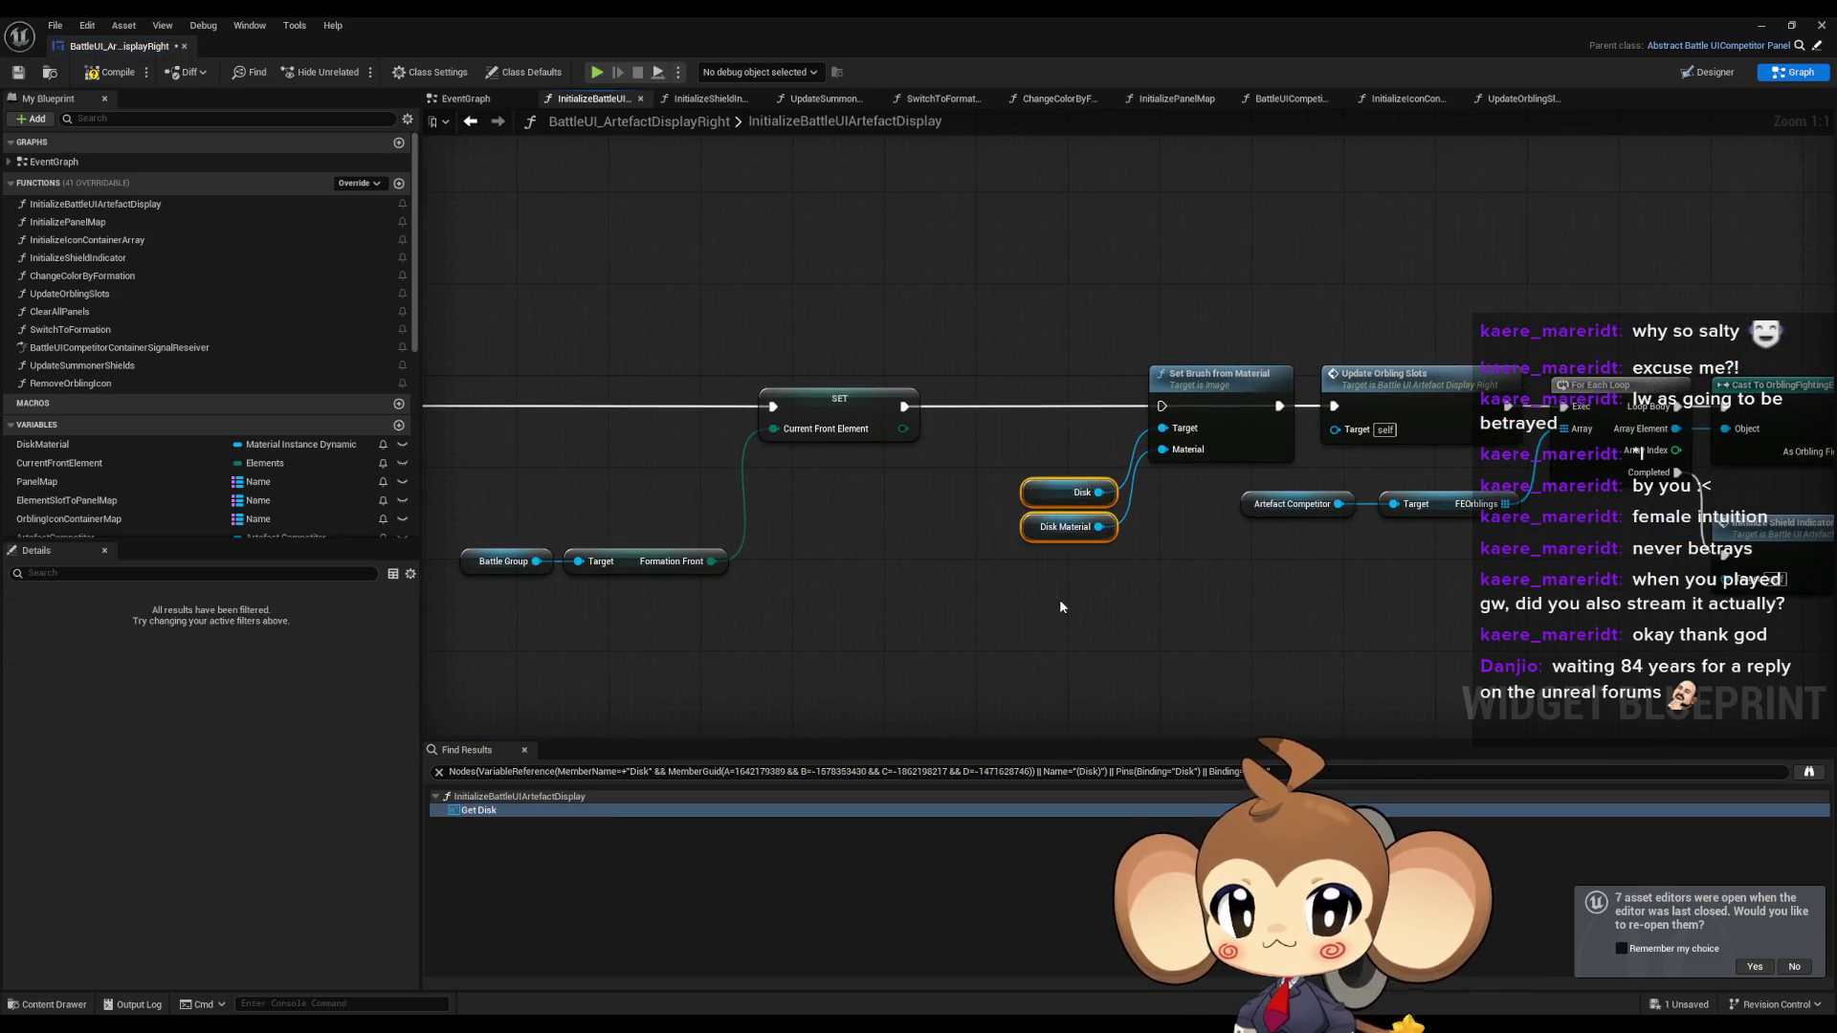
key("Delete")
left_click_drag(1228, 383, 1033, 522)
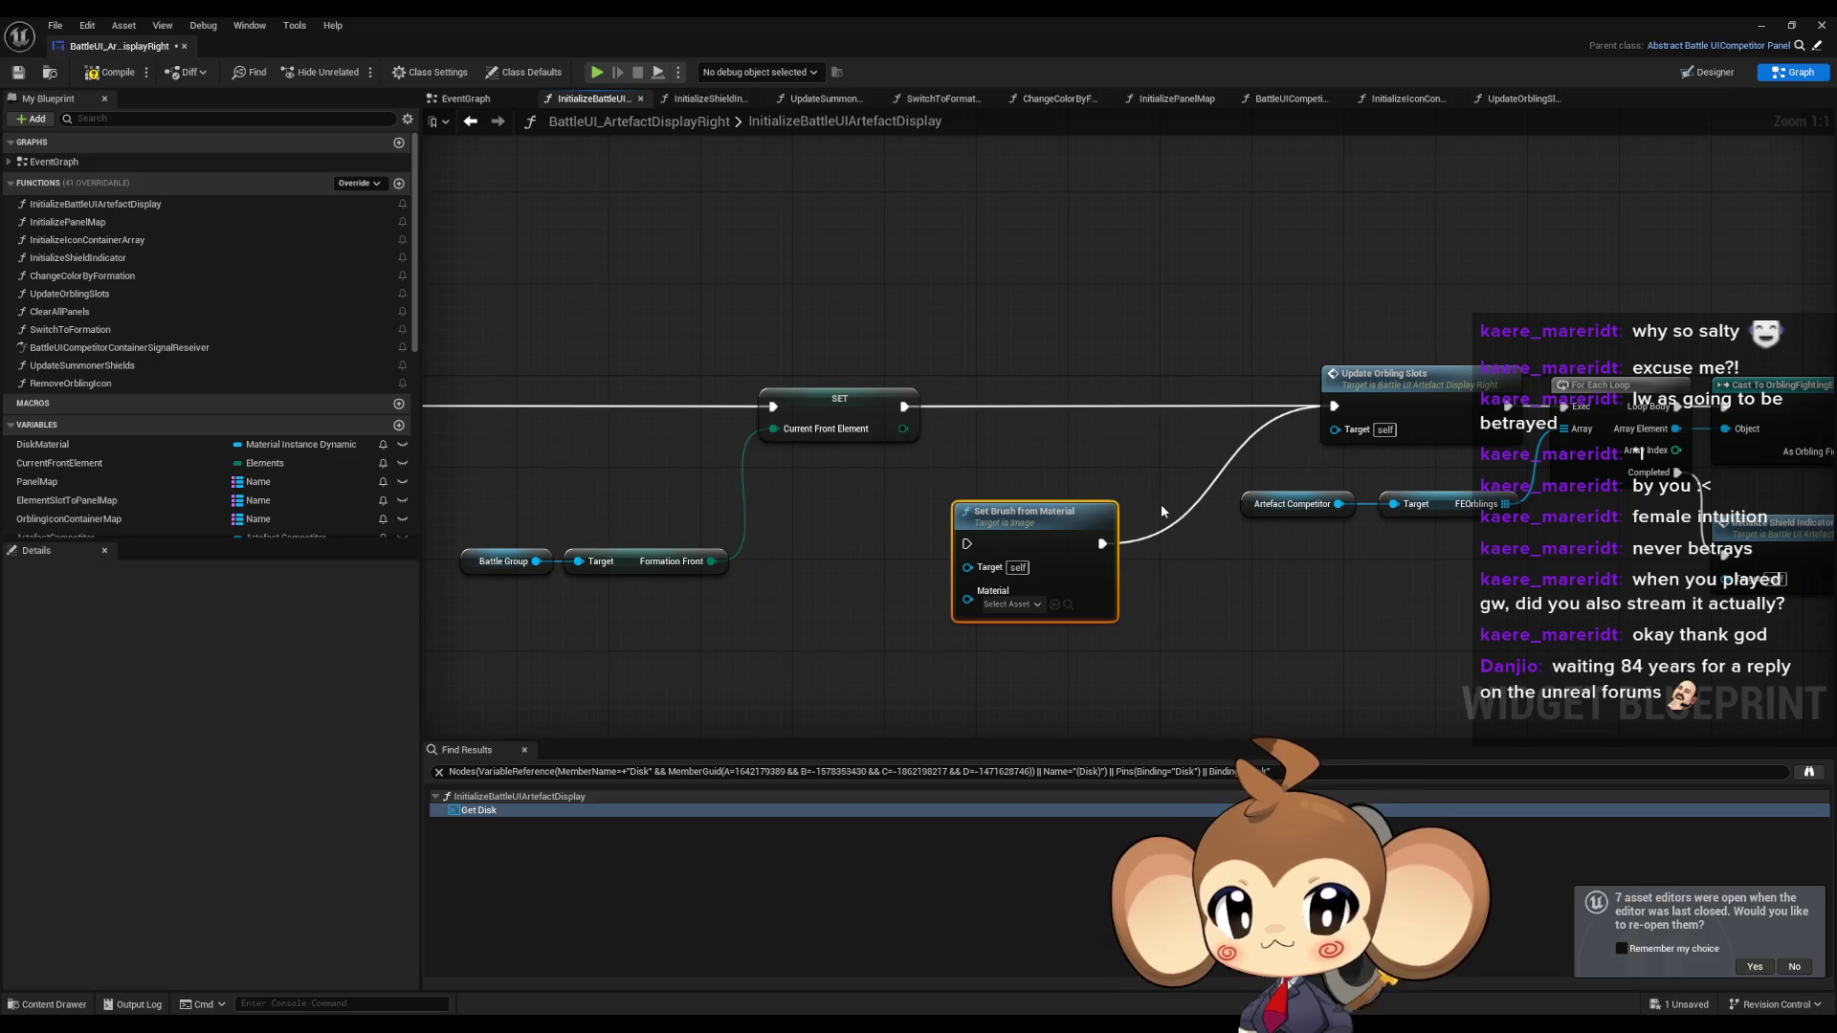
key("Delete")
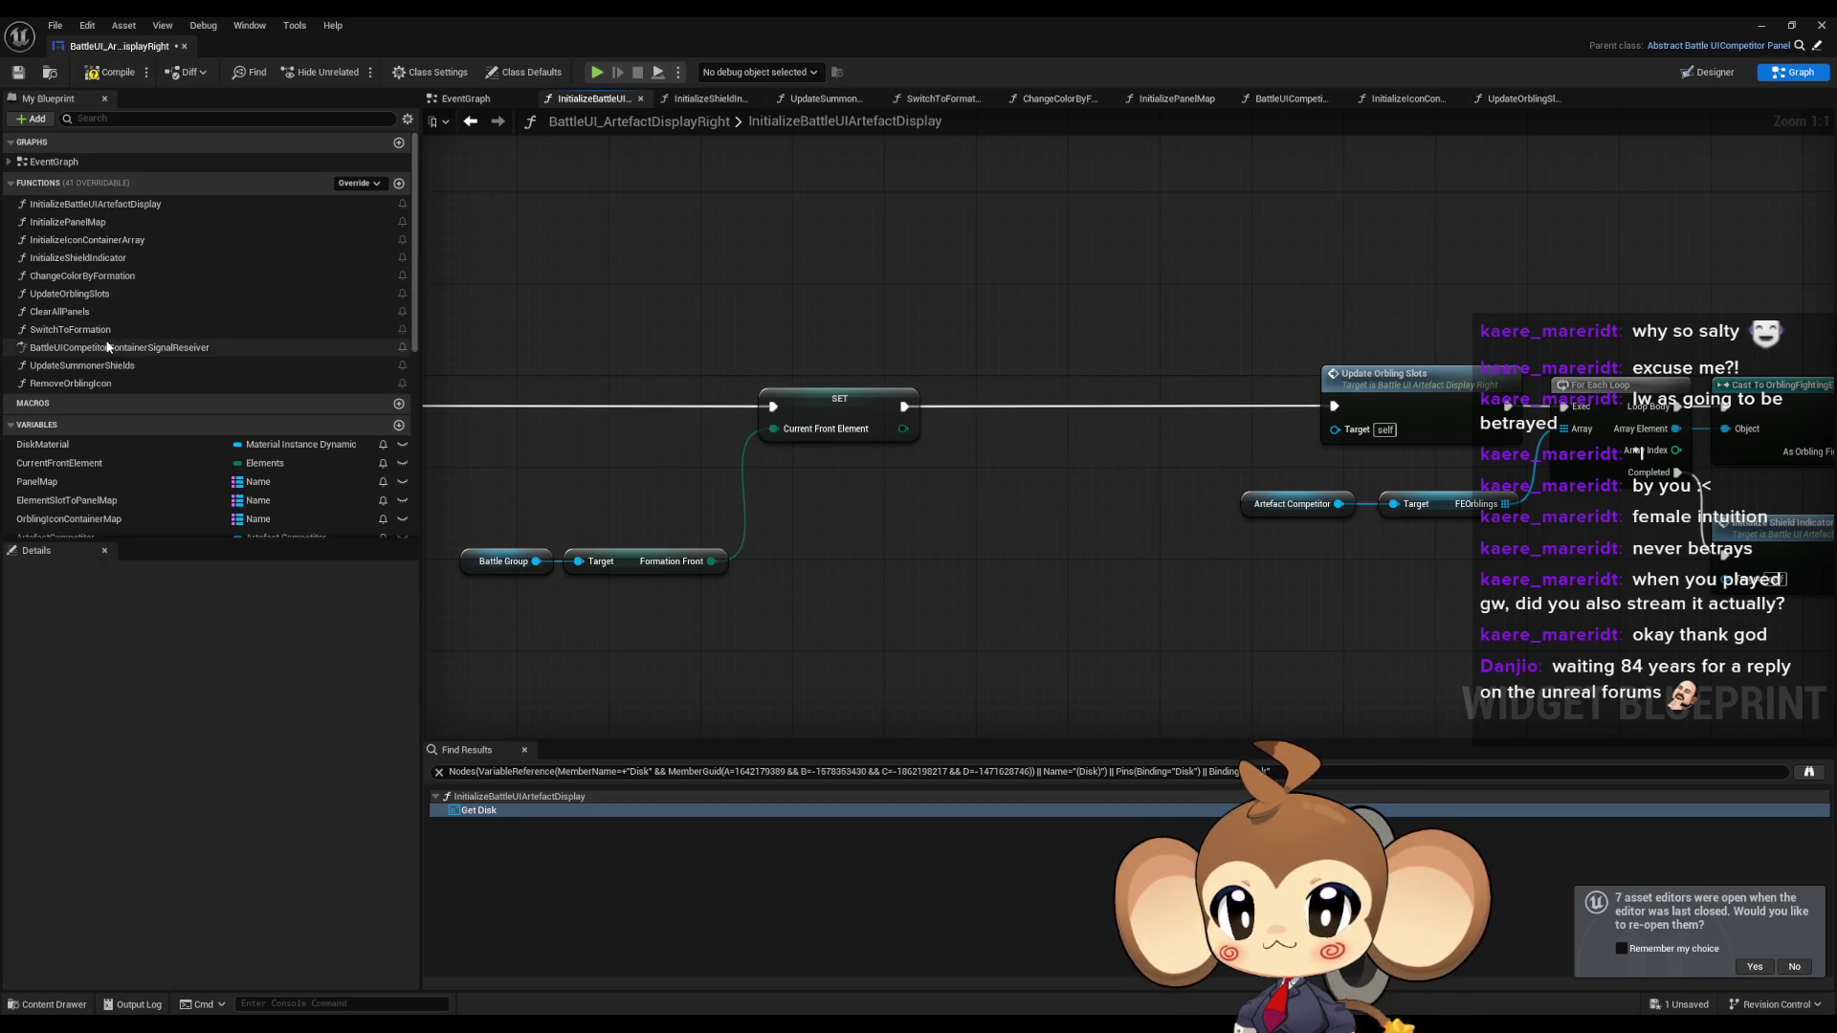
double_click(108, 330)
double_click(101, 277)
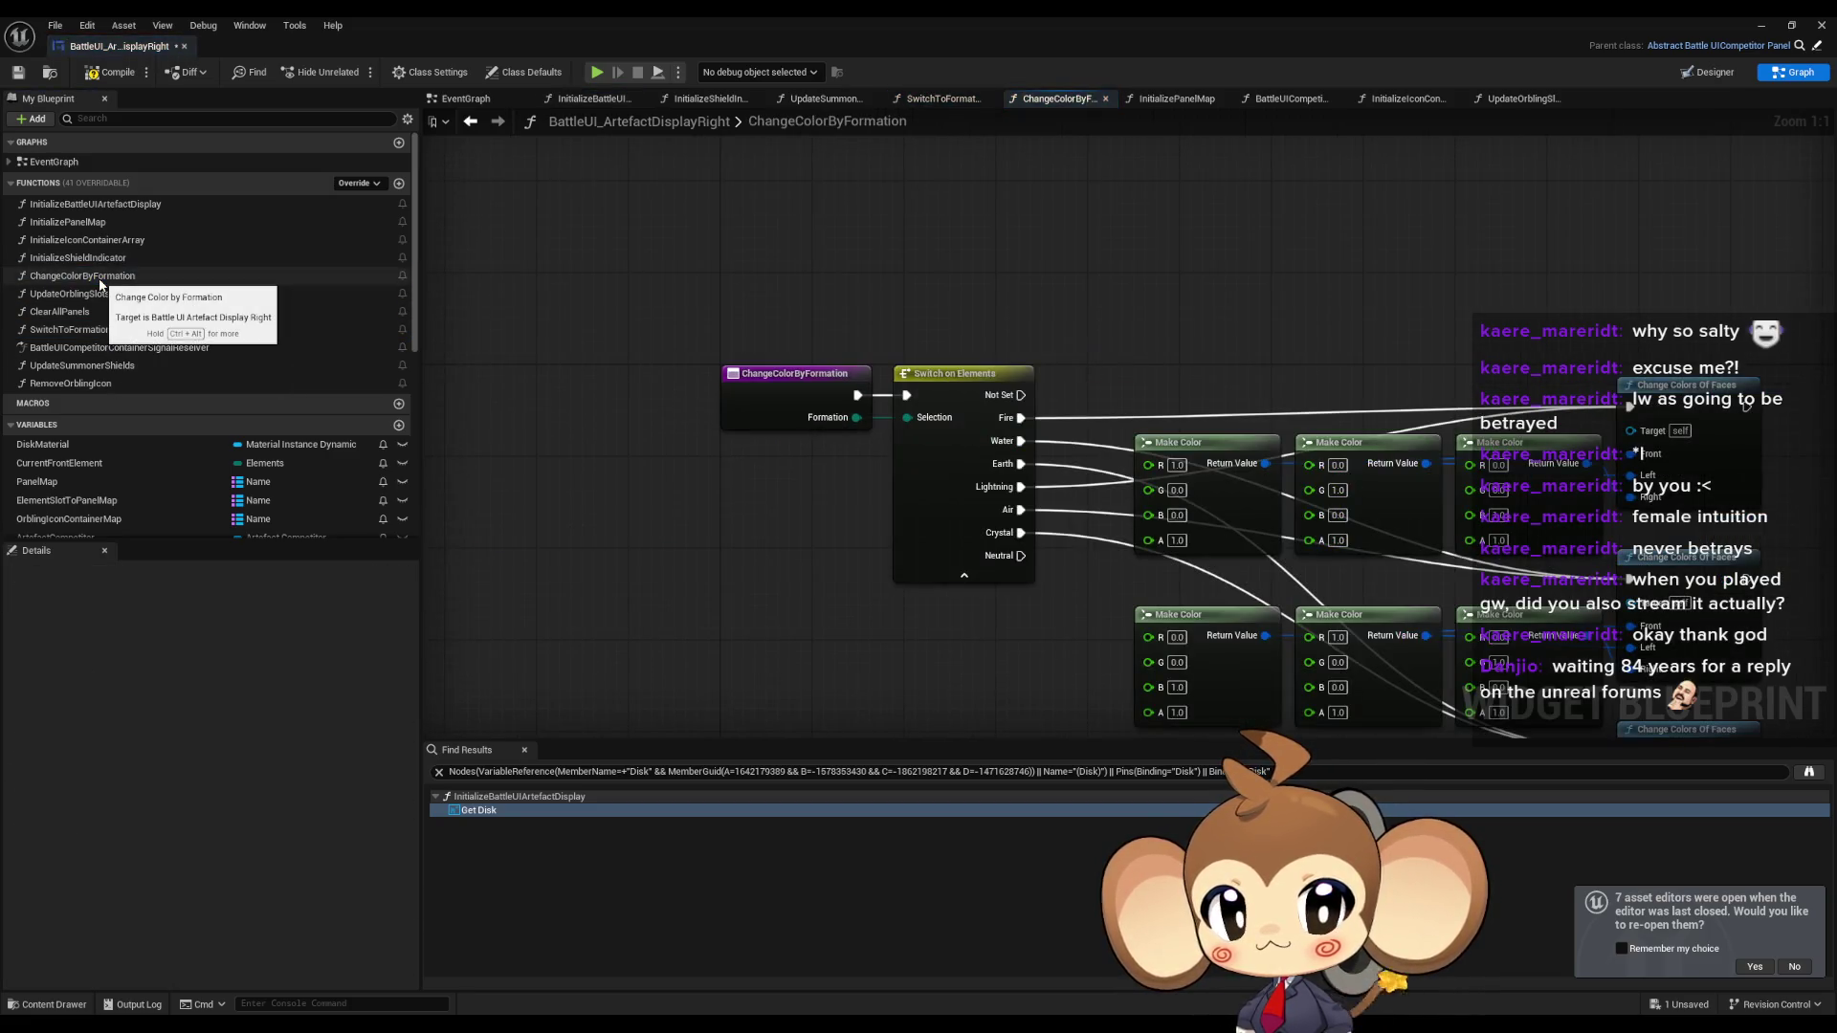
Delete the ChangeColorByFormation function and the Disk widget from the Designer hierarchy.
left_click(100, 276)
key("Delete")
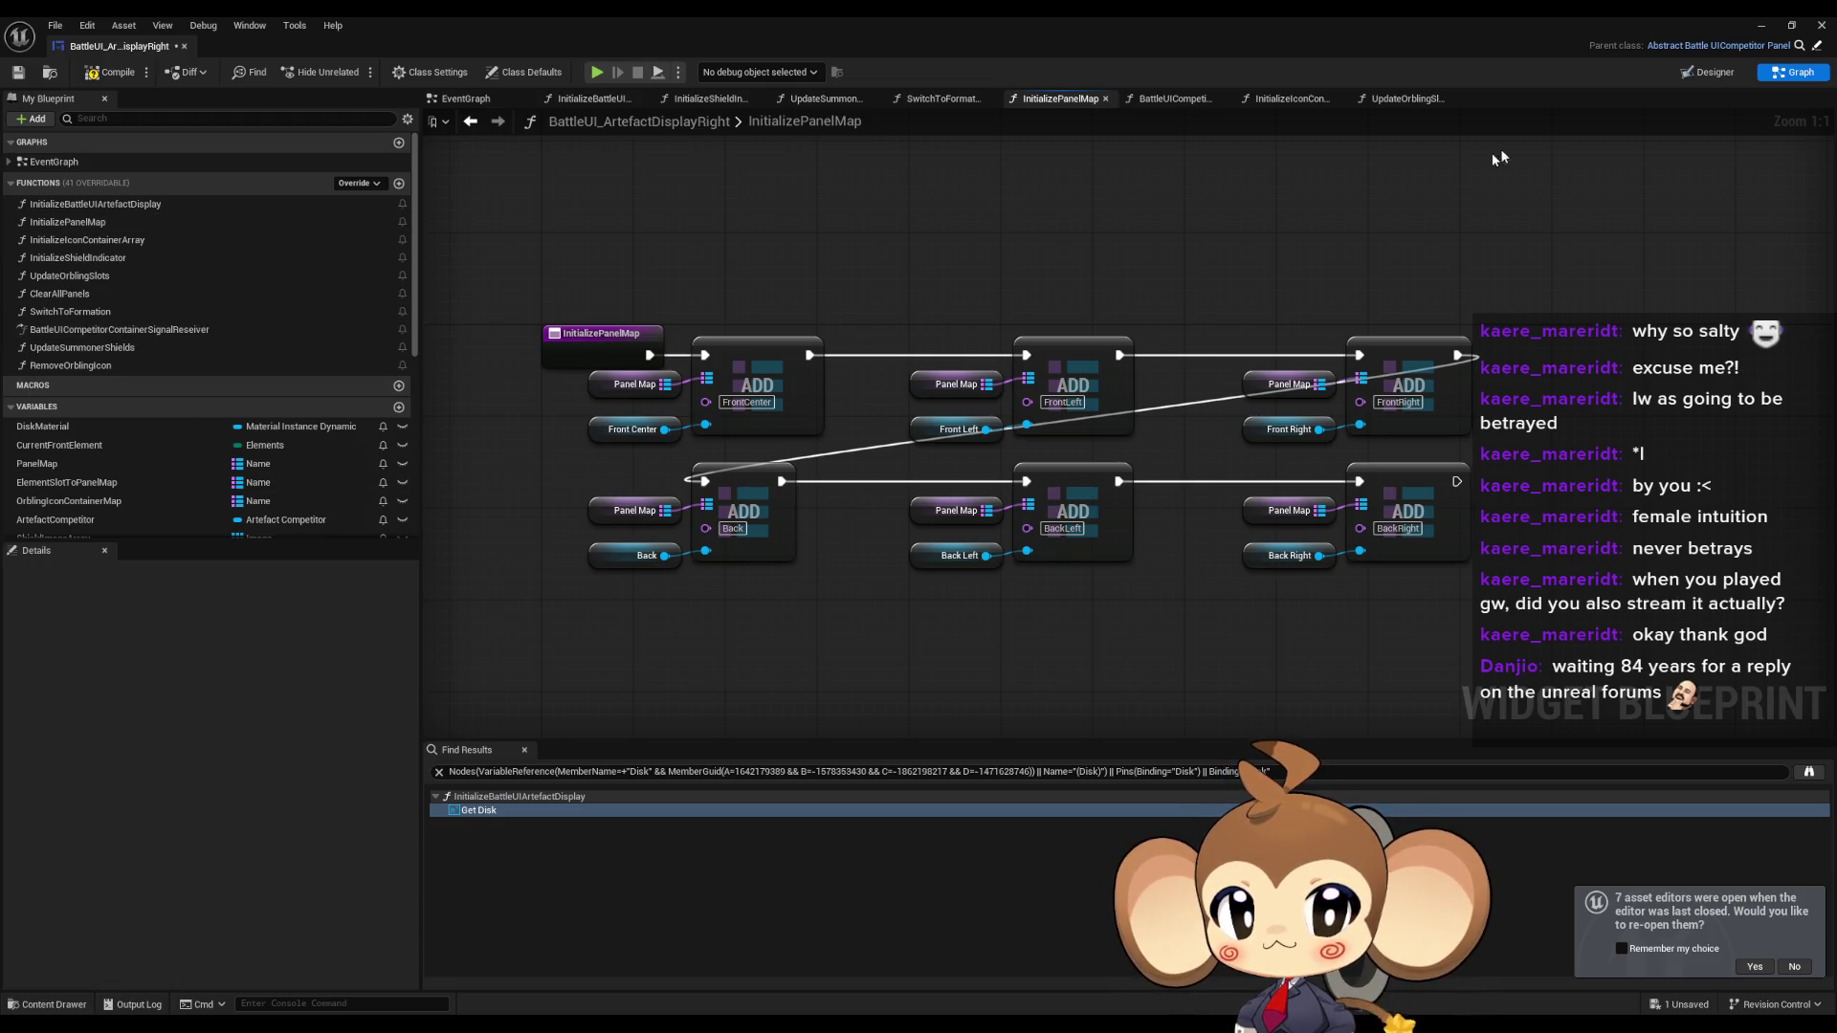
left_click(1704, 74)
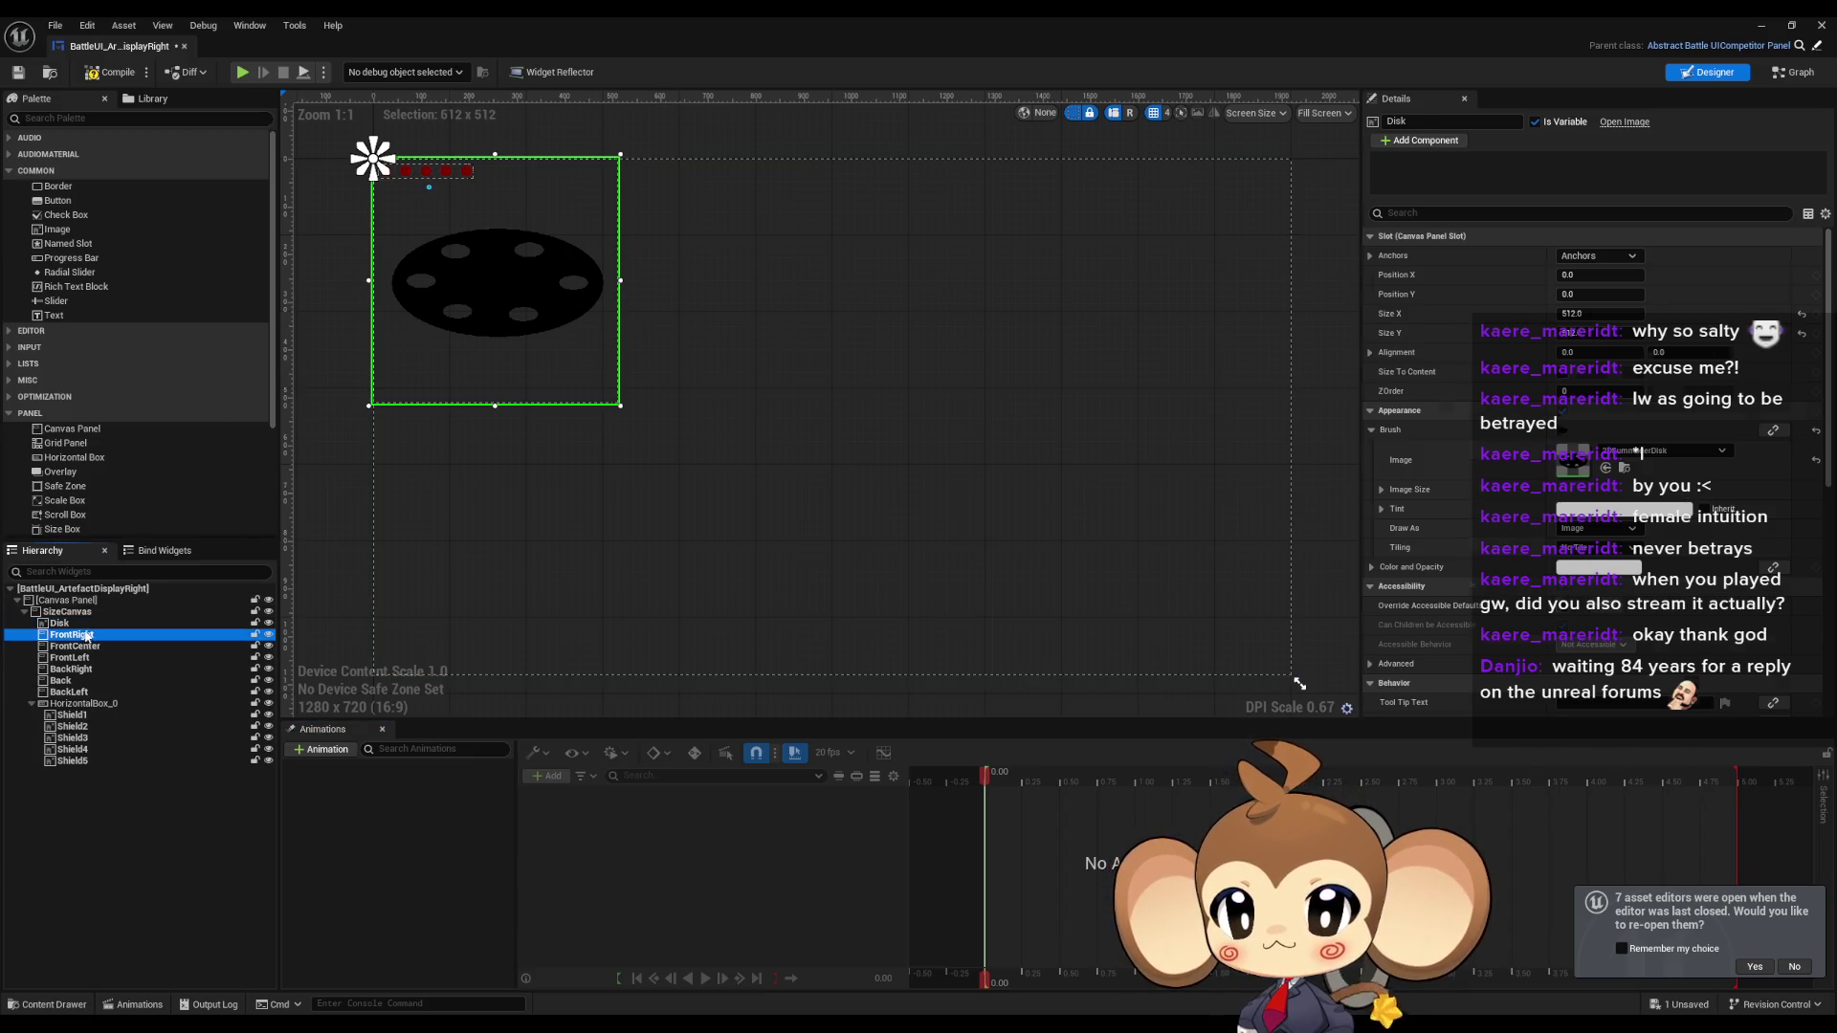
key("Delete")
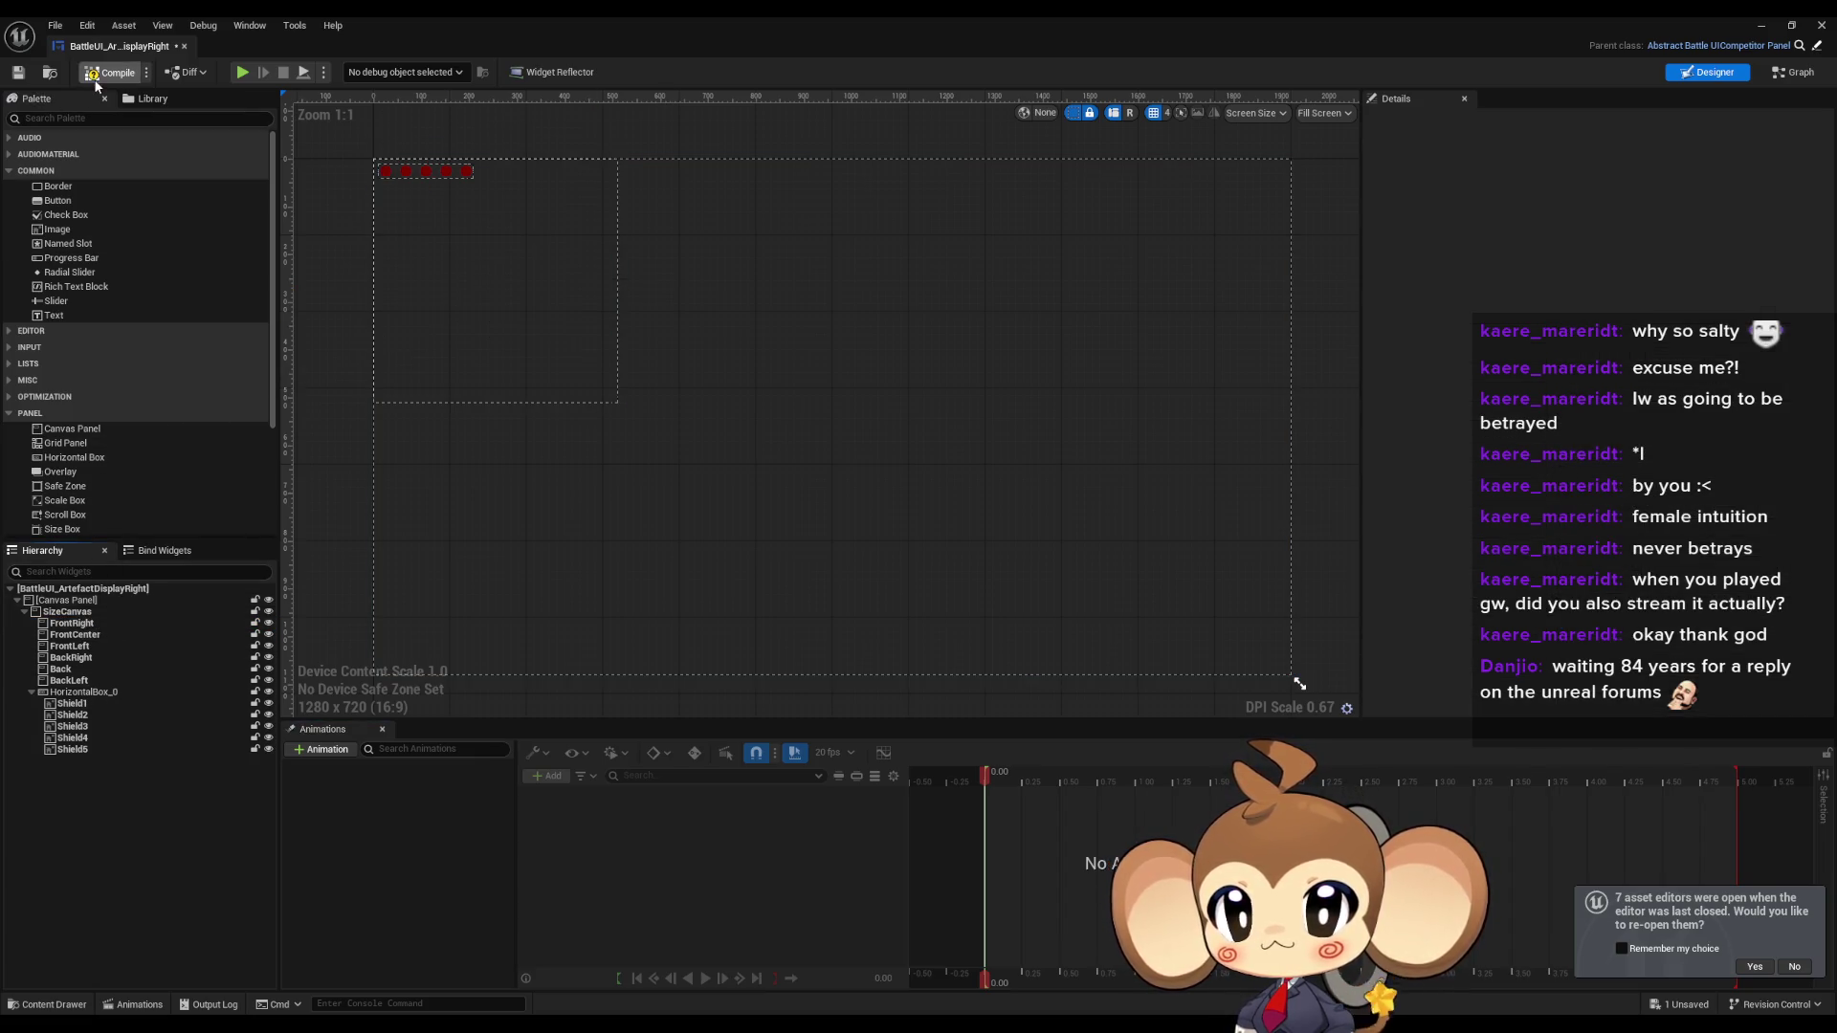
left_click(1767, 27)
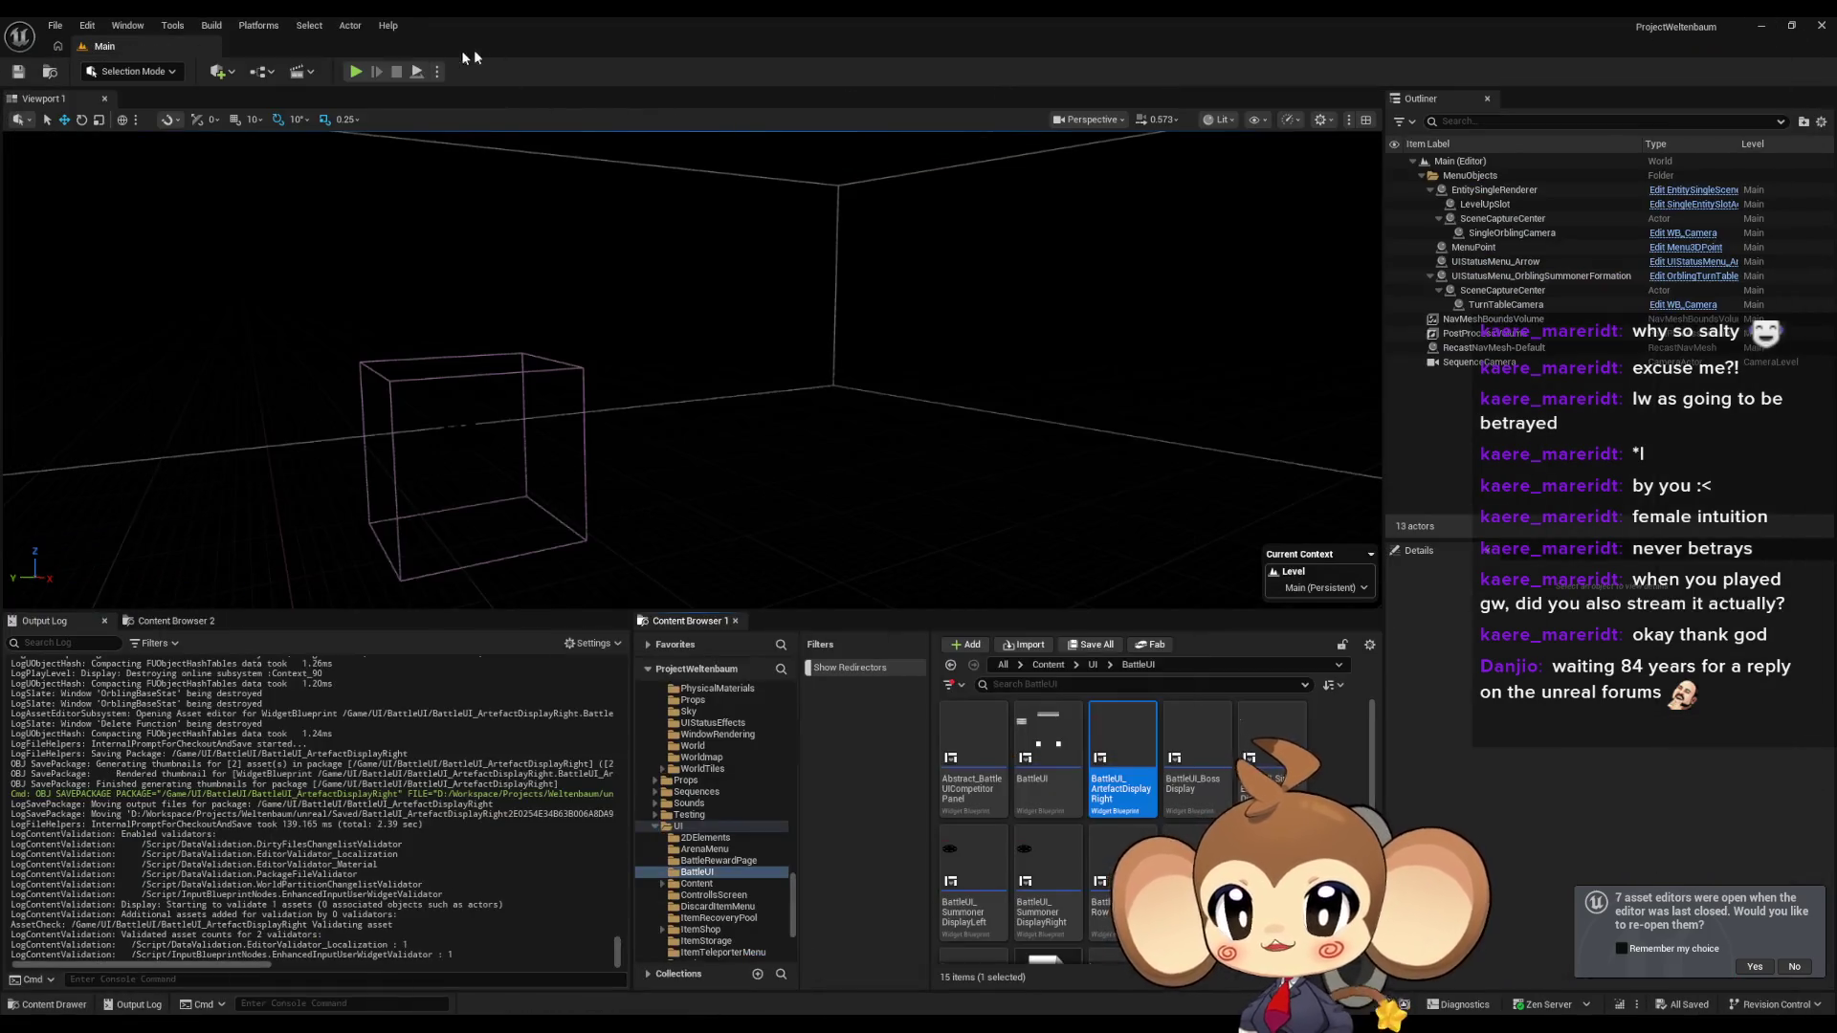
Play-test full-screen with F11, decline reopening asset editors, stop with Escape, and browse to Content root.
left_click(354, 71)
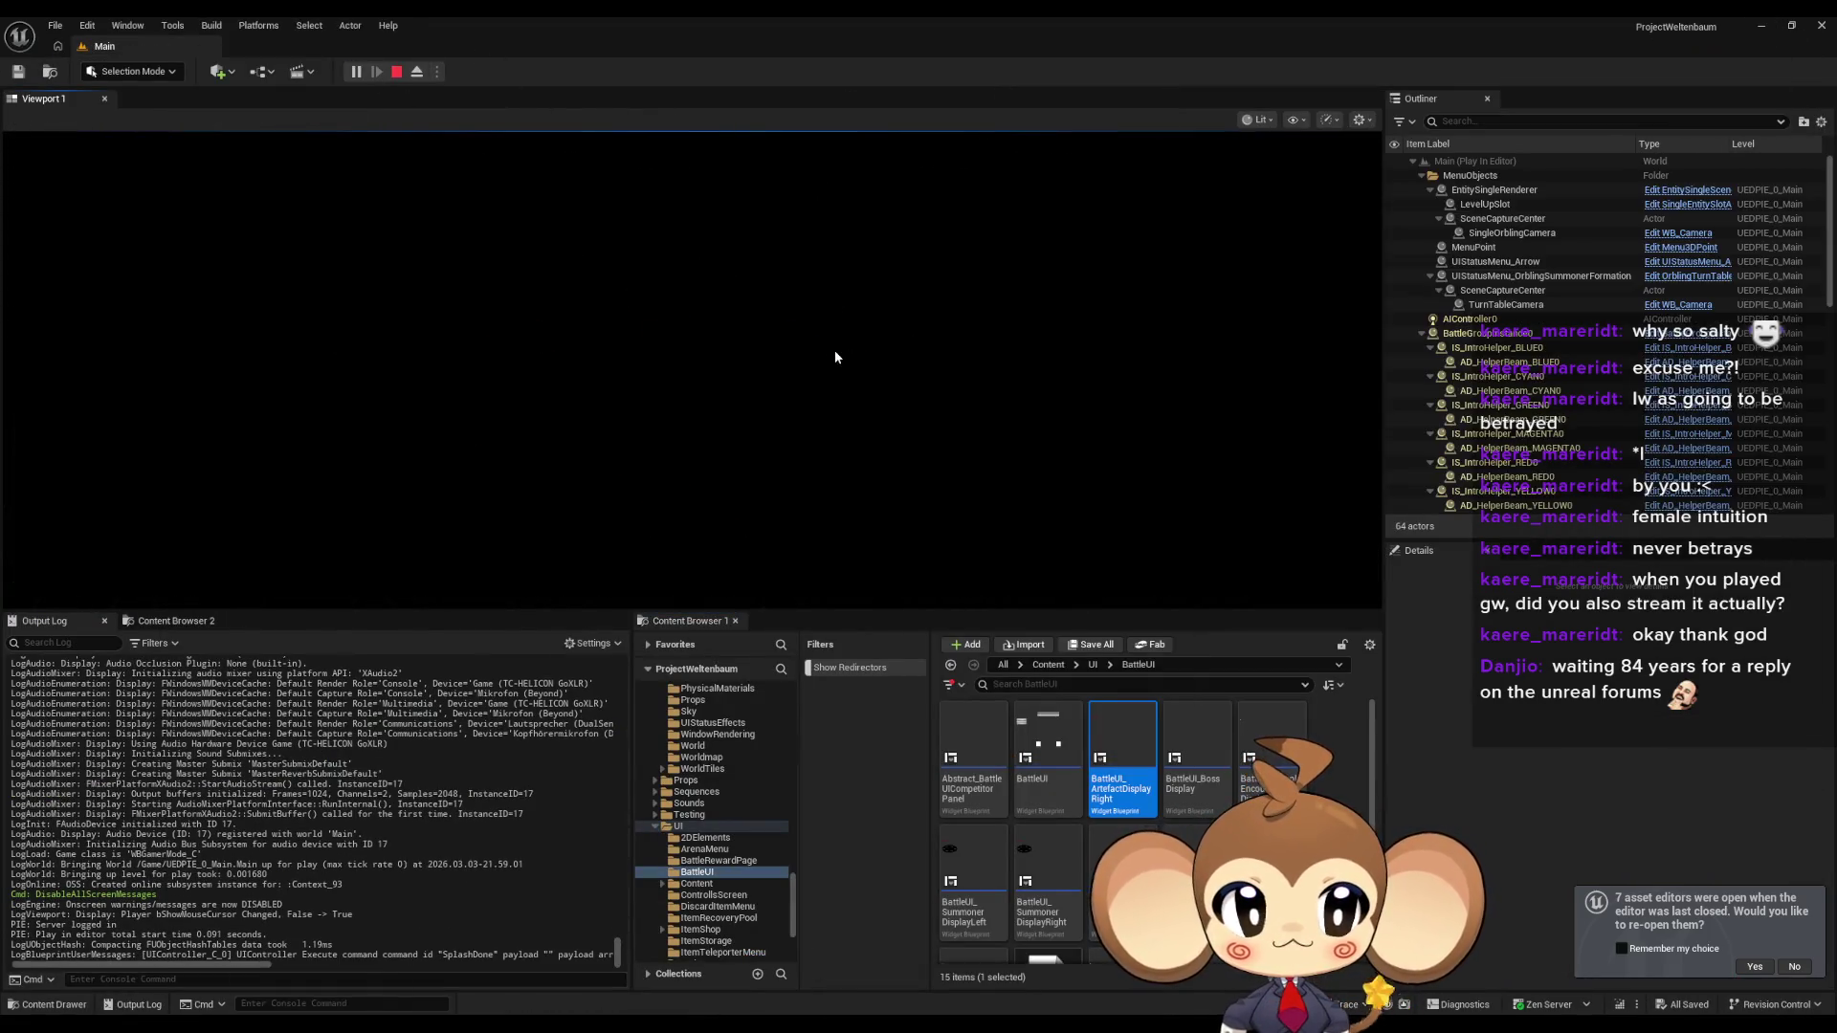
key("F11")
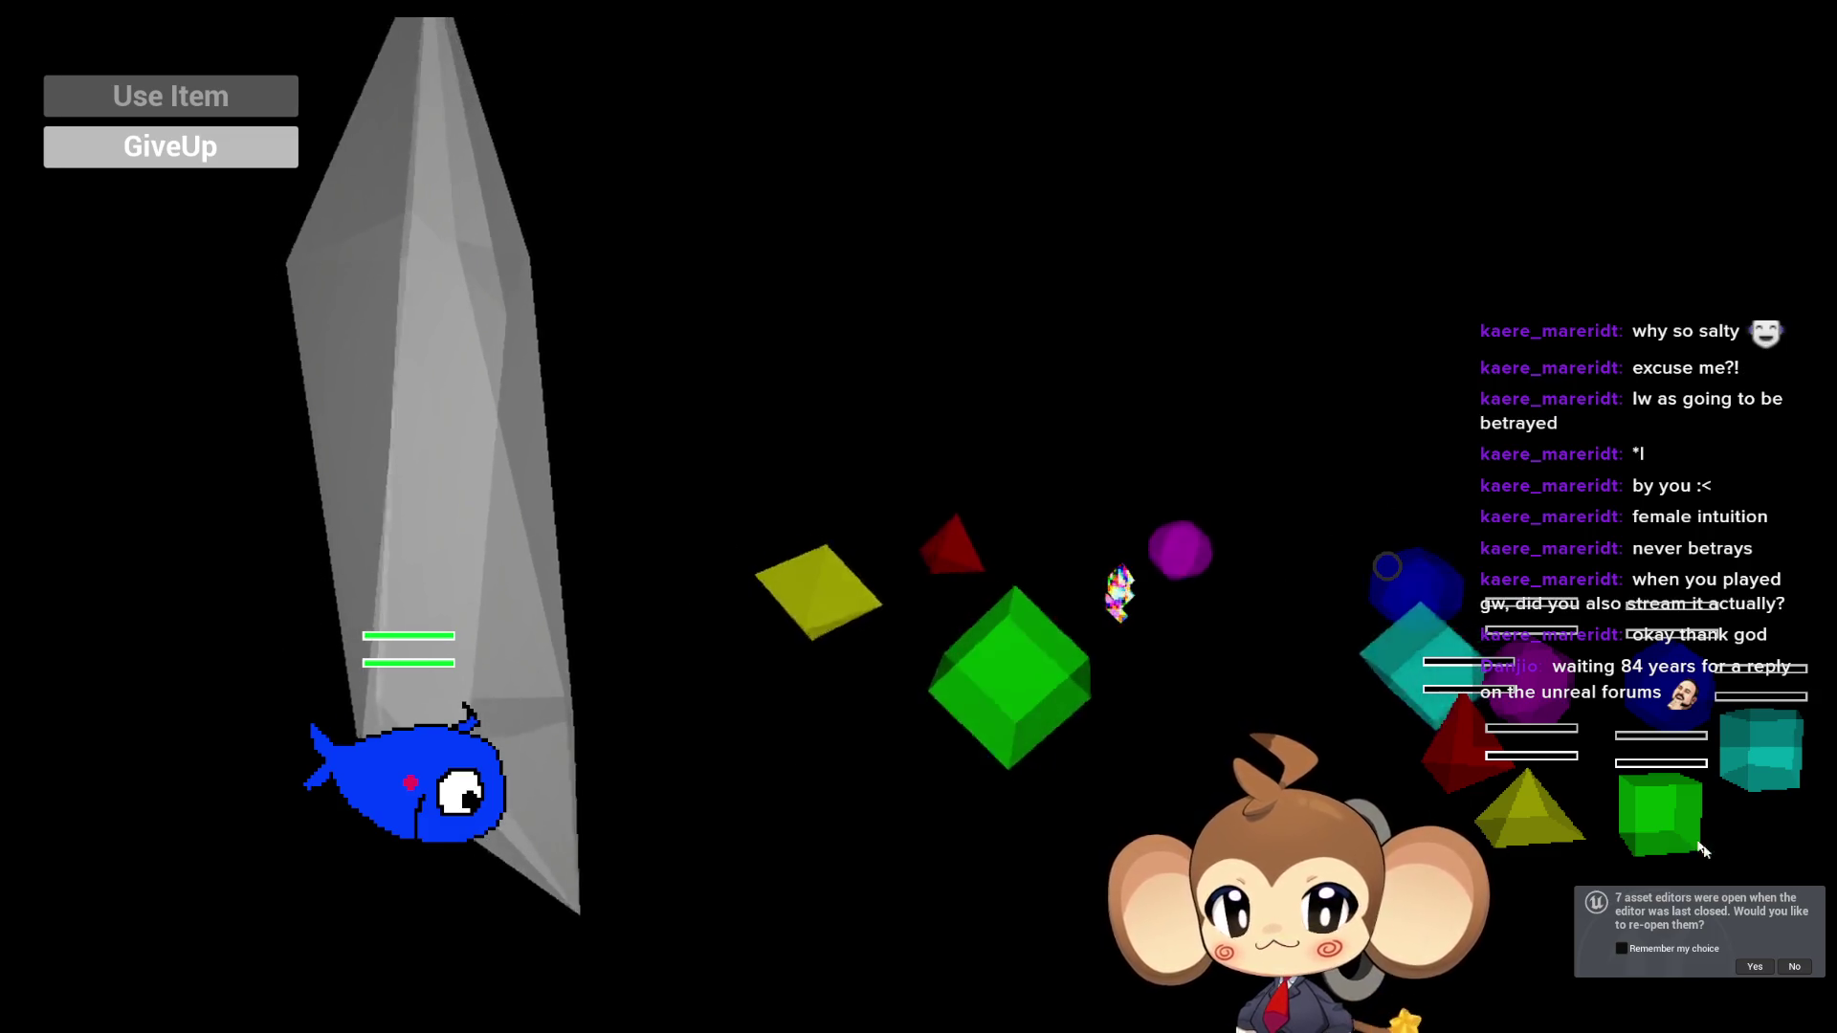
left_click(1795, 967)
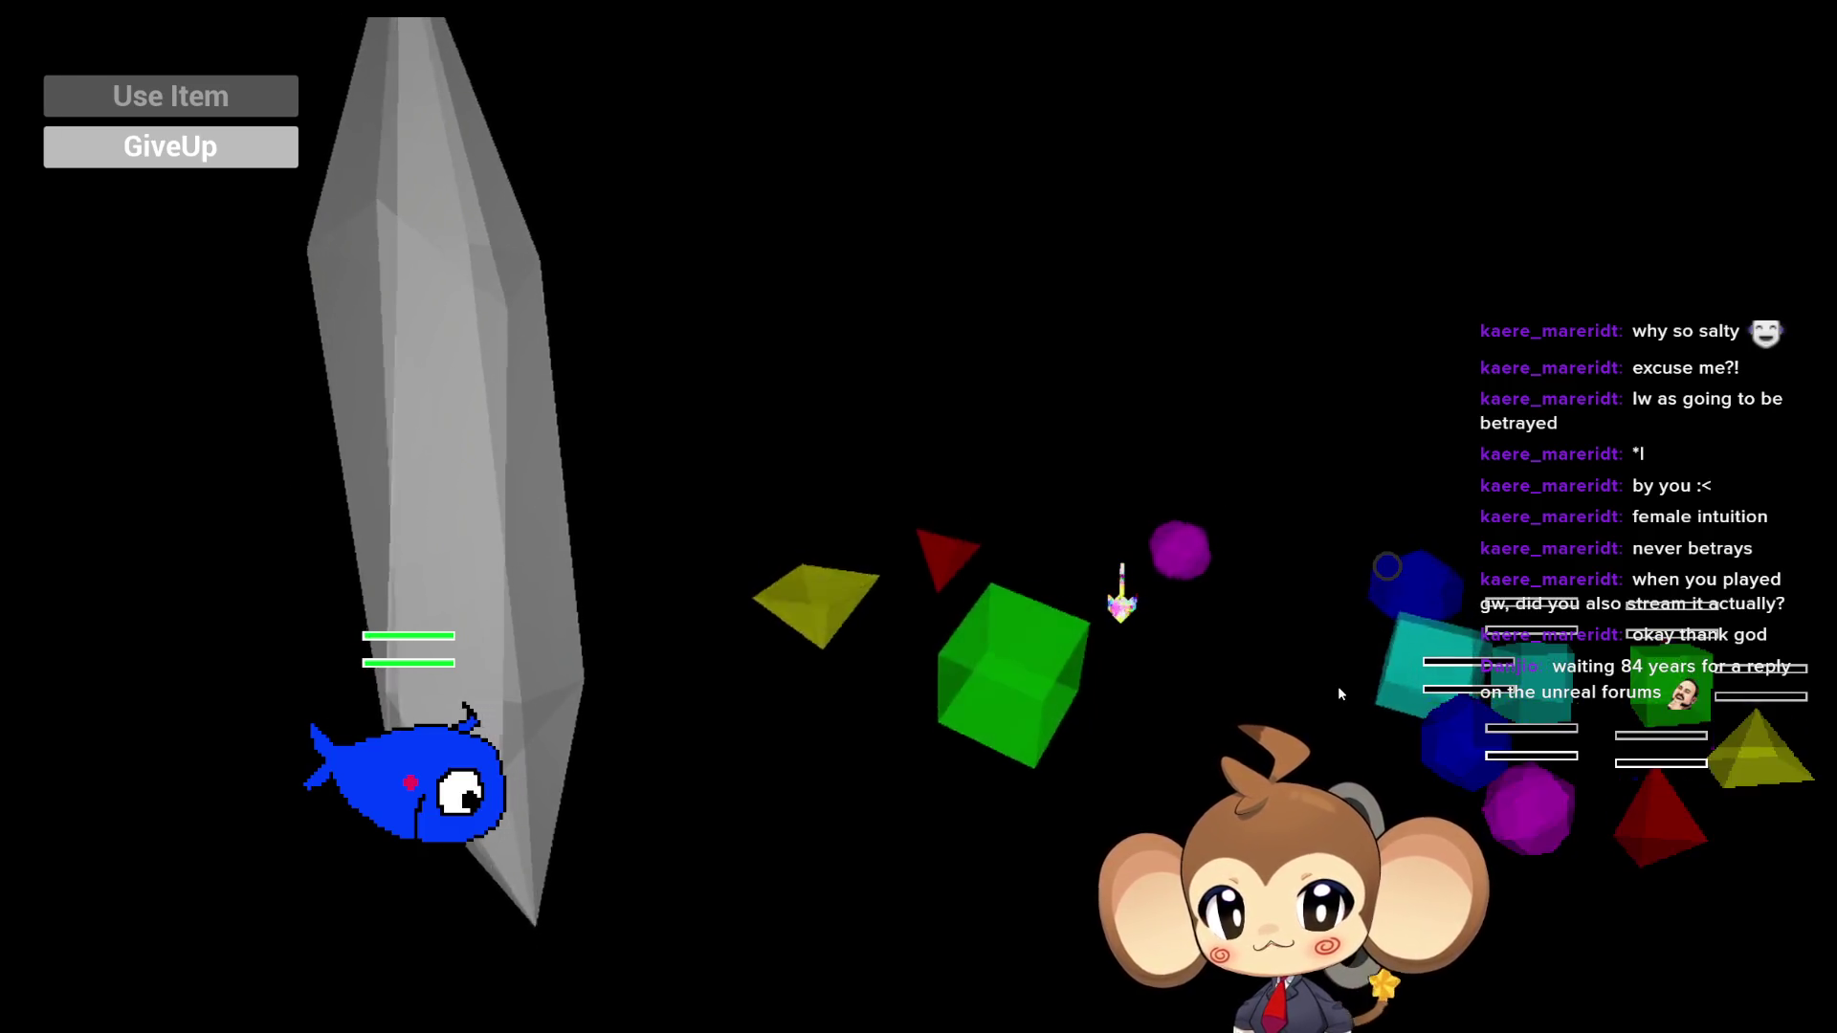
key("F11")
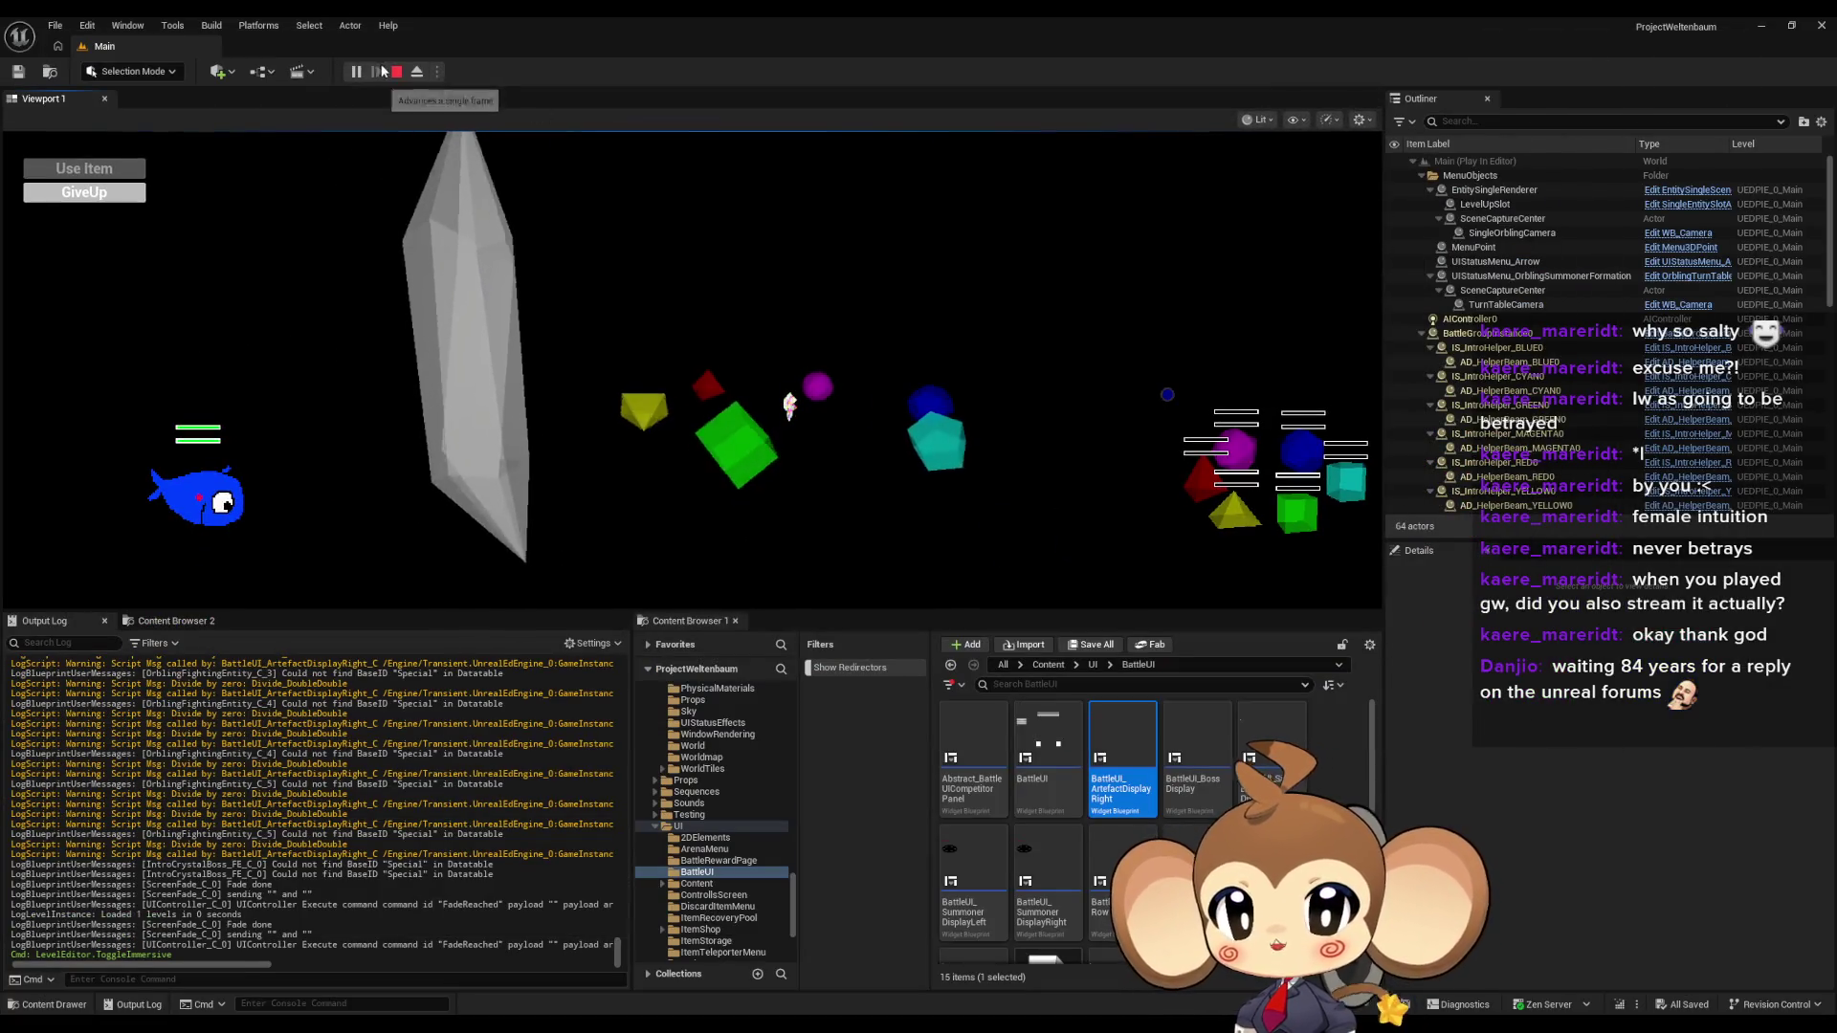
key("Escape")
left_click(1049, 665)
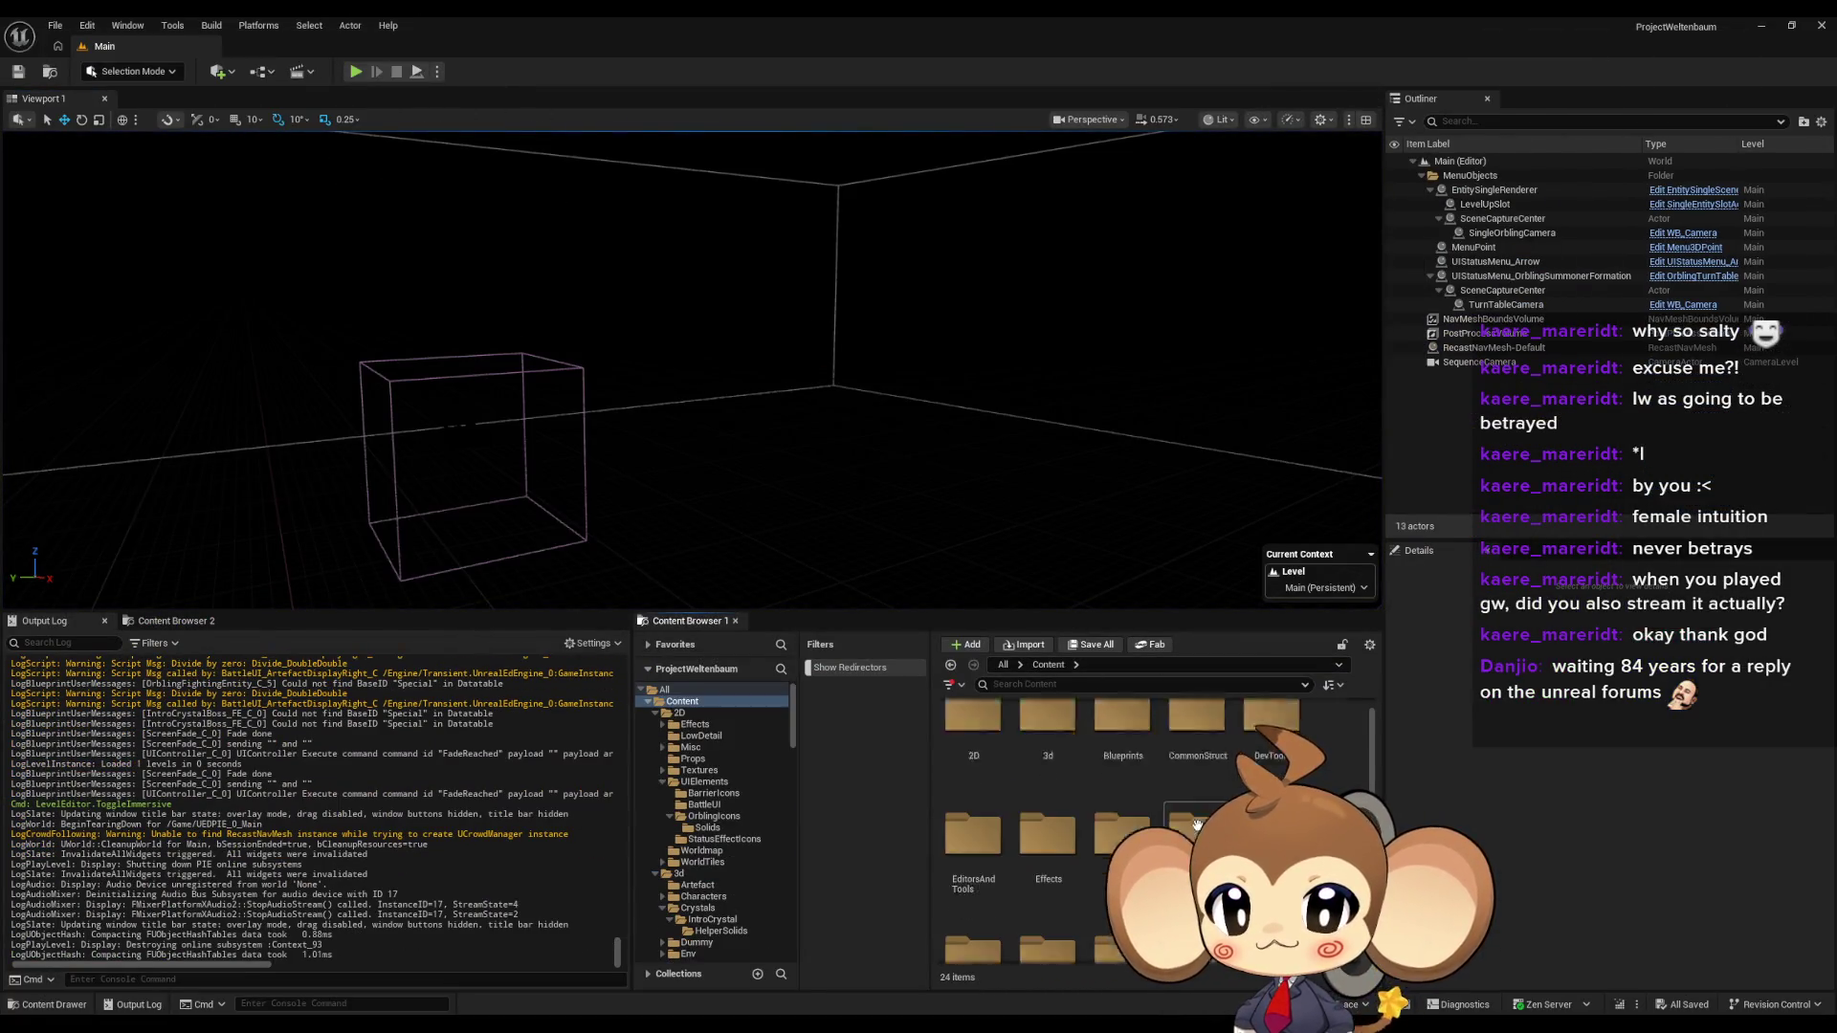
In the Blueprints folder, close the InputController blueprint and open the InputRouter blueprint instead.
double_click(1123, 742)
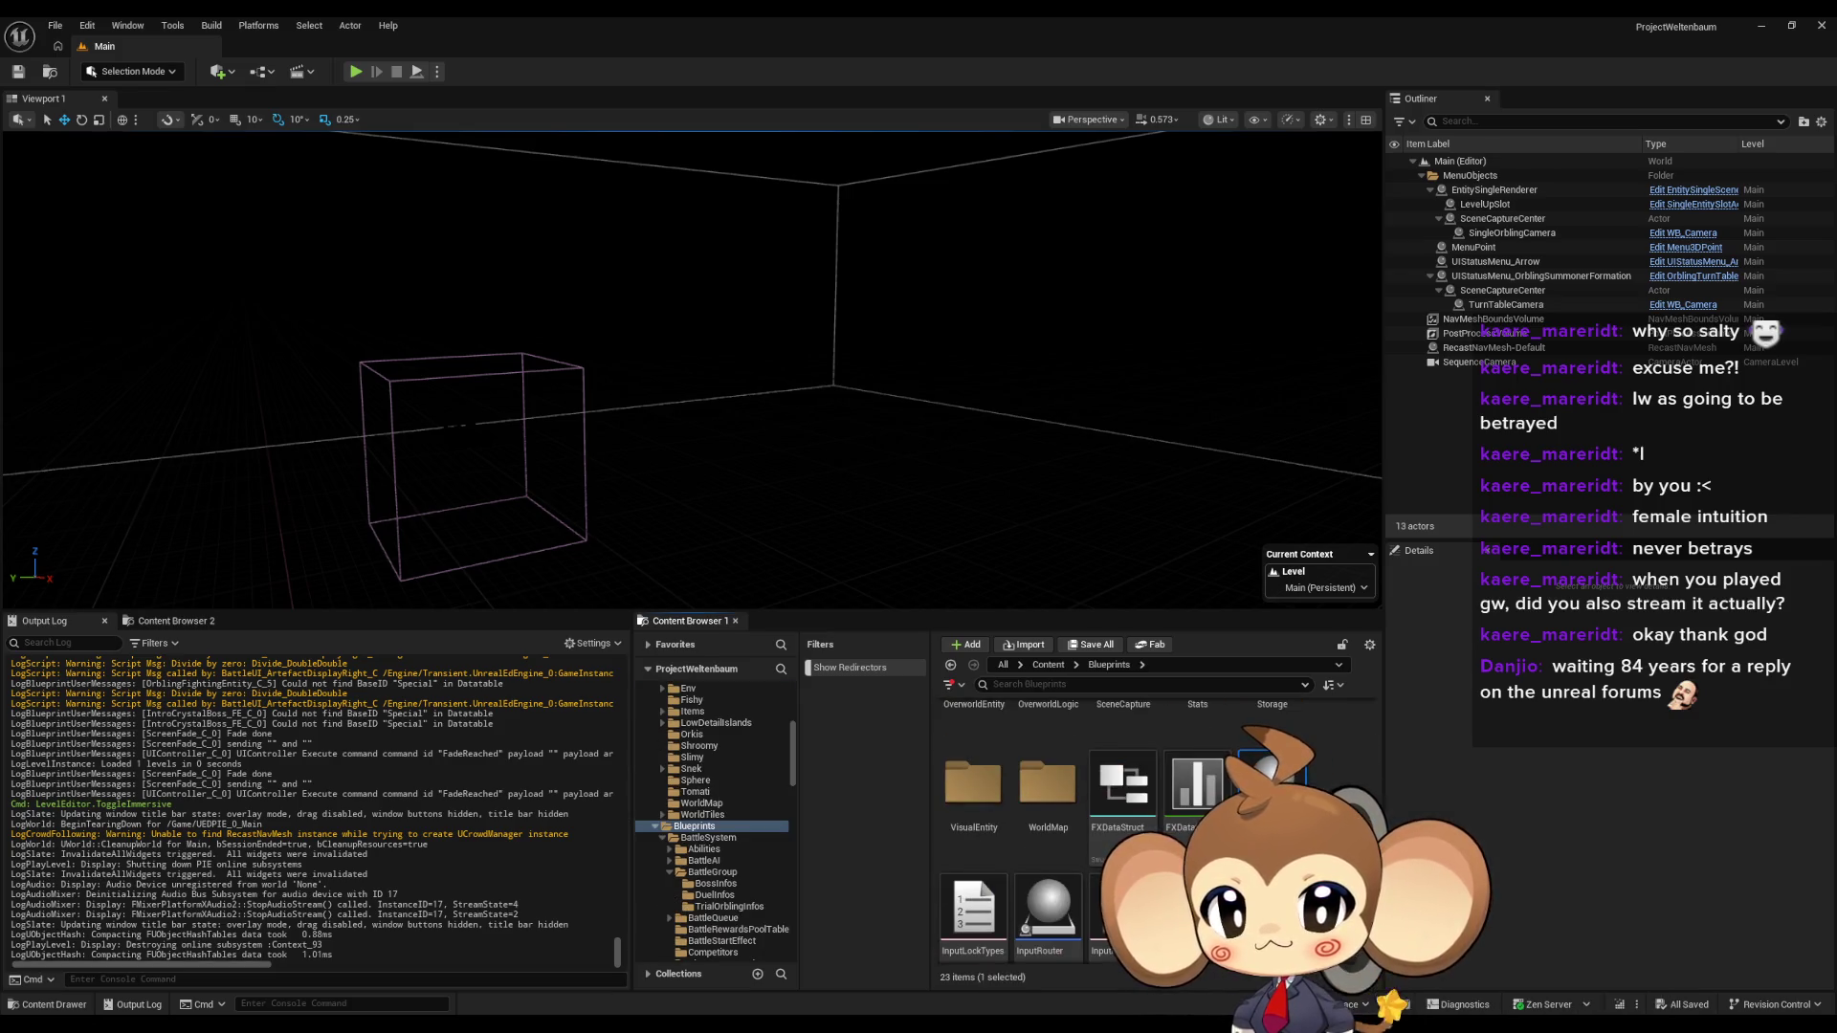
double_click(1002, 733)
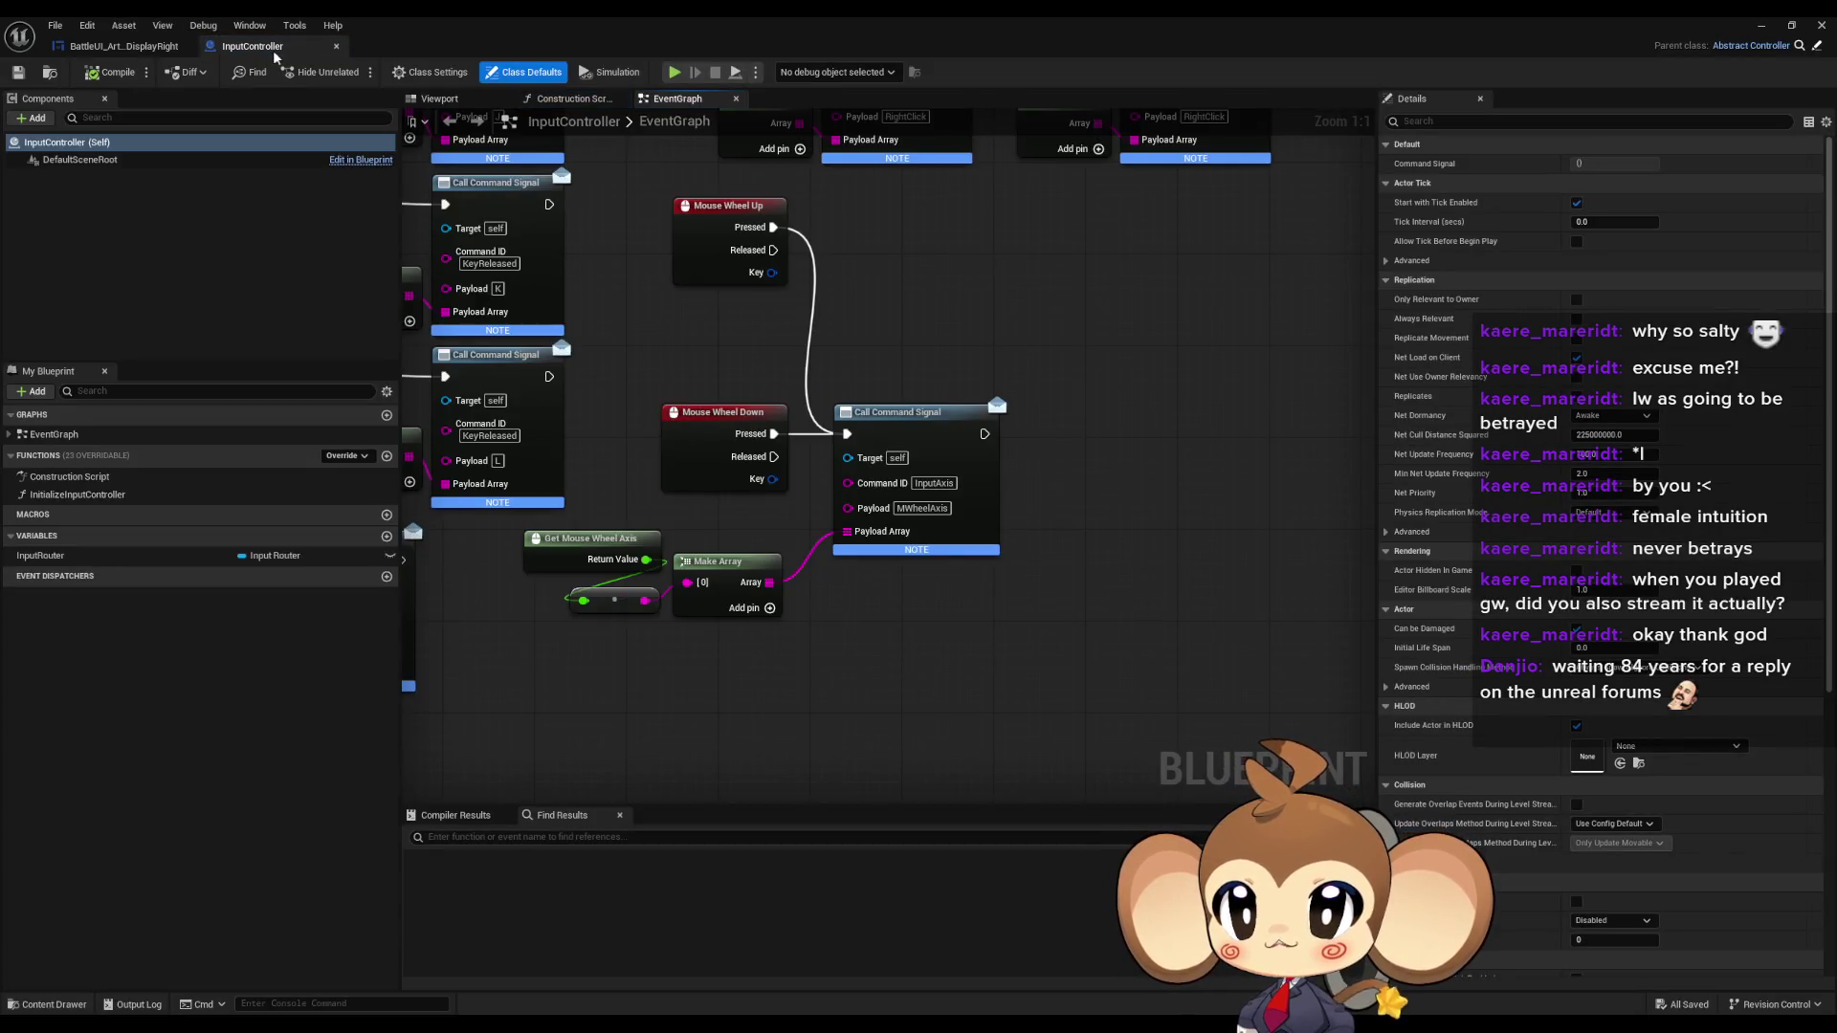
middle_click(275, 53)
mouse_move(1025, 256)
left_mouse_down()
mouse_move(496, 304)
mouse_move(1104, 338)
left_mouse_up()
left_click(1052, 907)
double_click(1104, 339)
Follow InitializeInputRouter and KeyPressed to BattleInputPressed, then jump to BattleUI's BattleUIInput function.
scroll(908, 612, "down", 5)
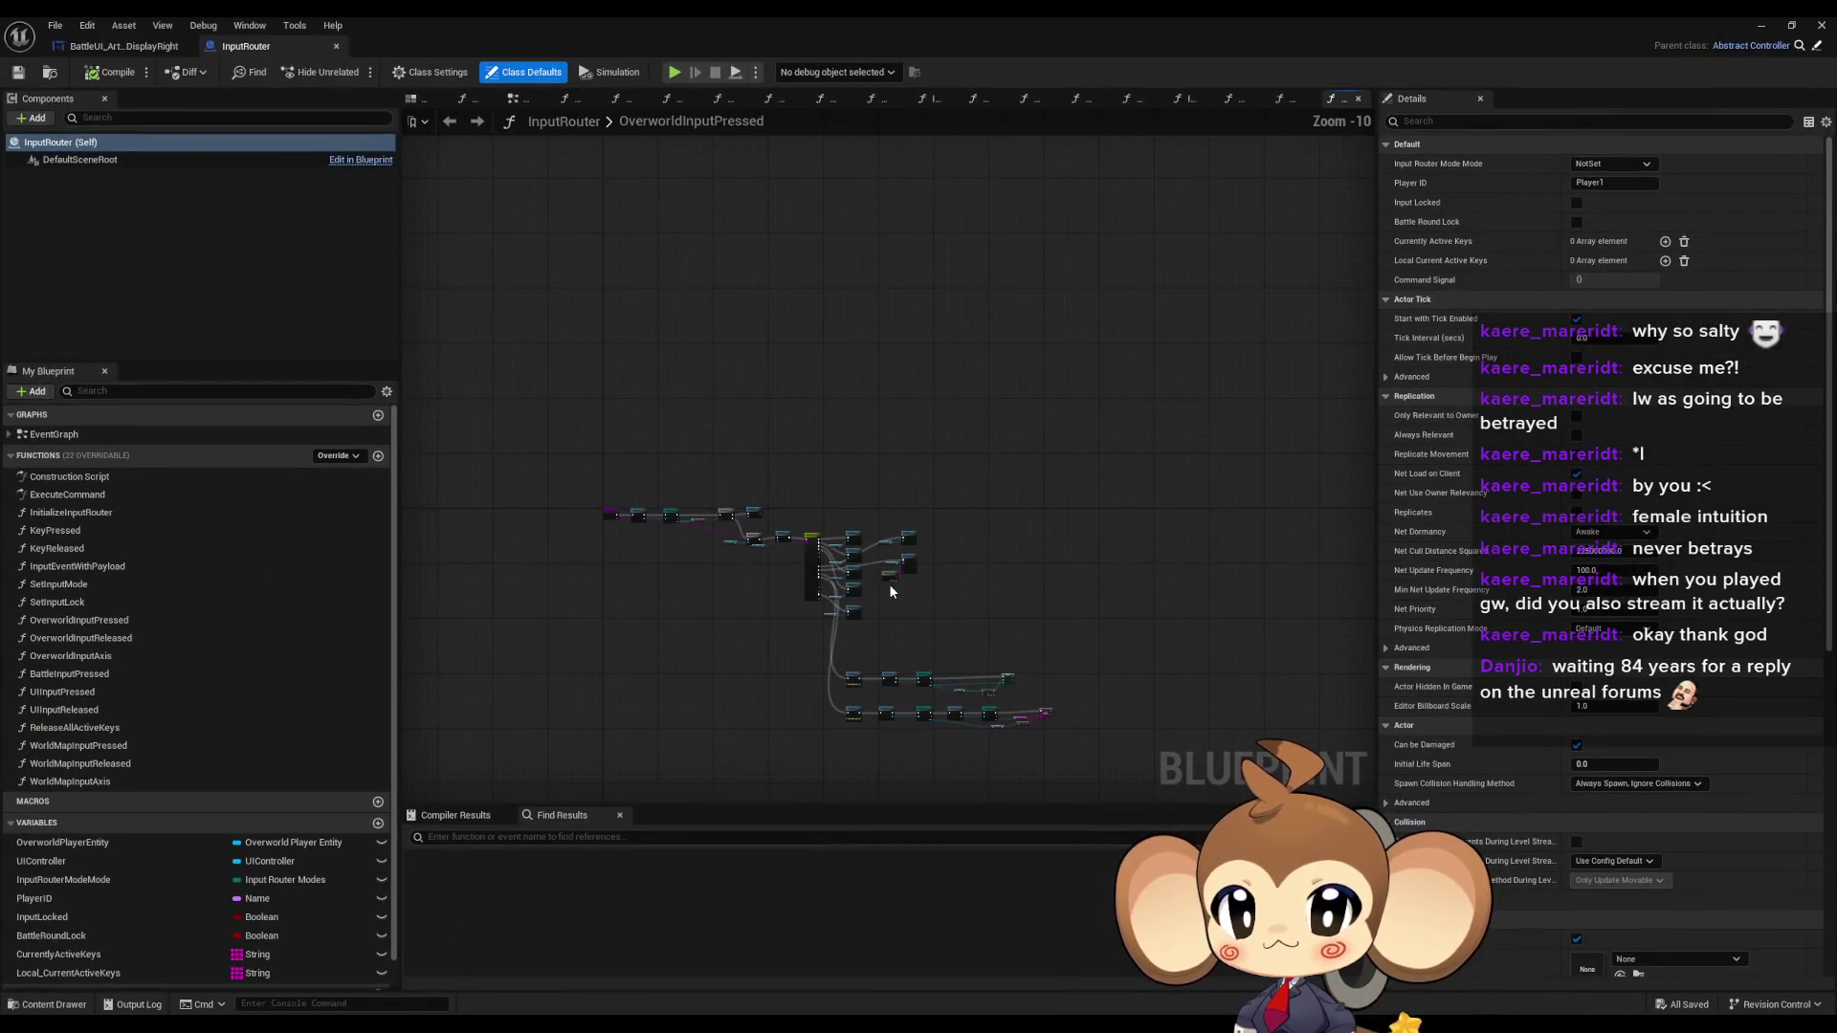
scroll(813, 588, "up", 2)
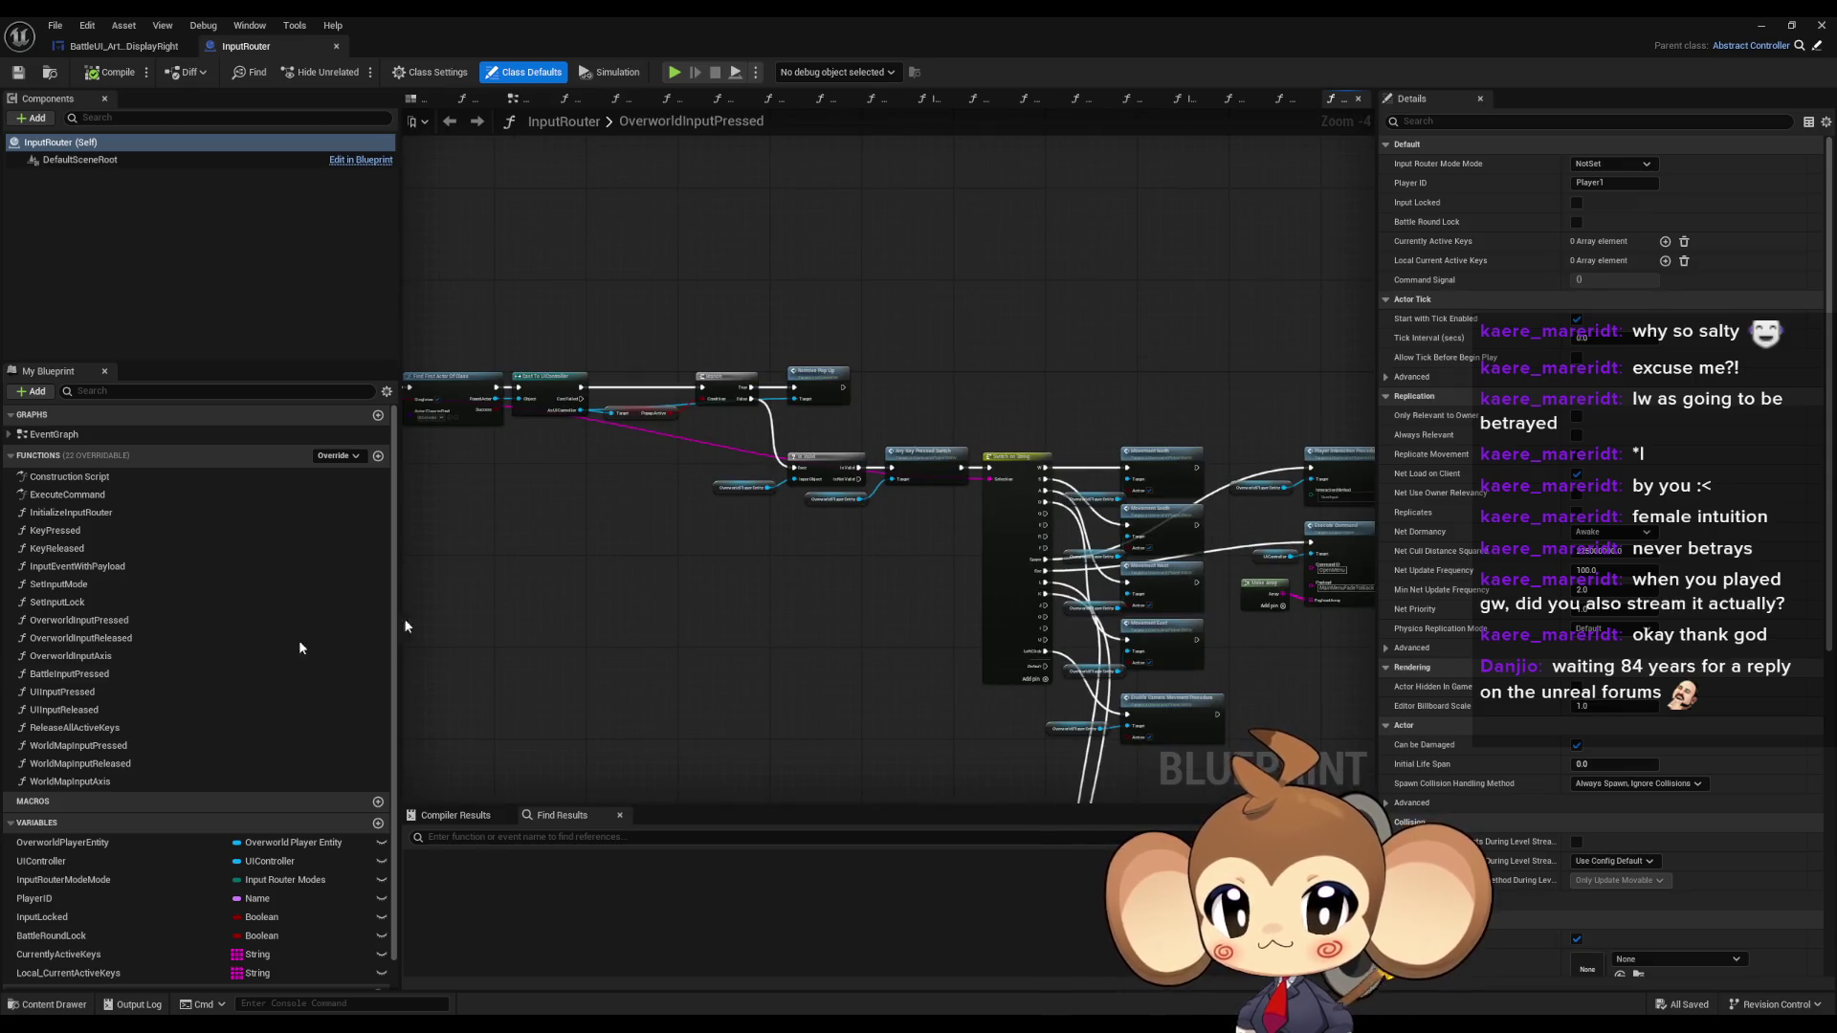
double_click(78, 513)
double_click(81, 534)
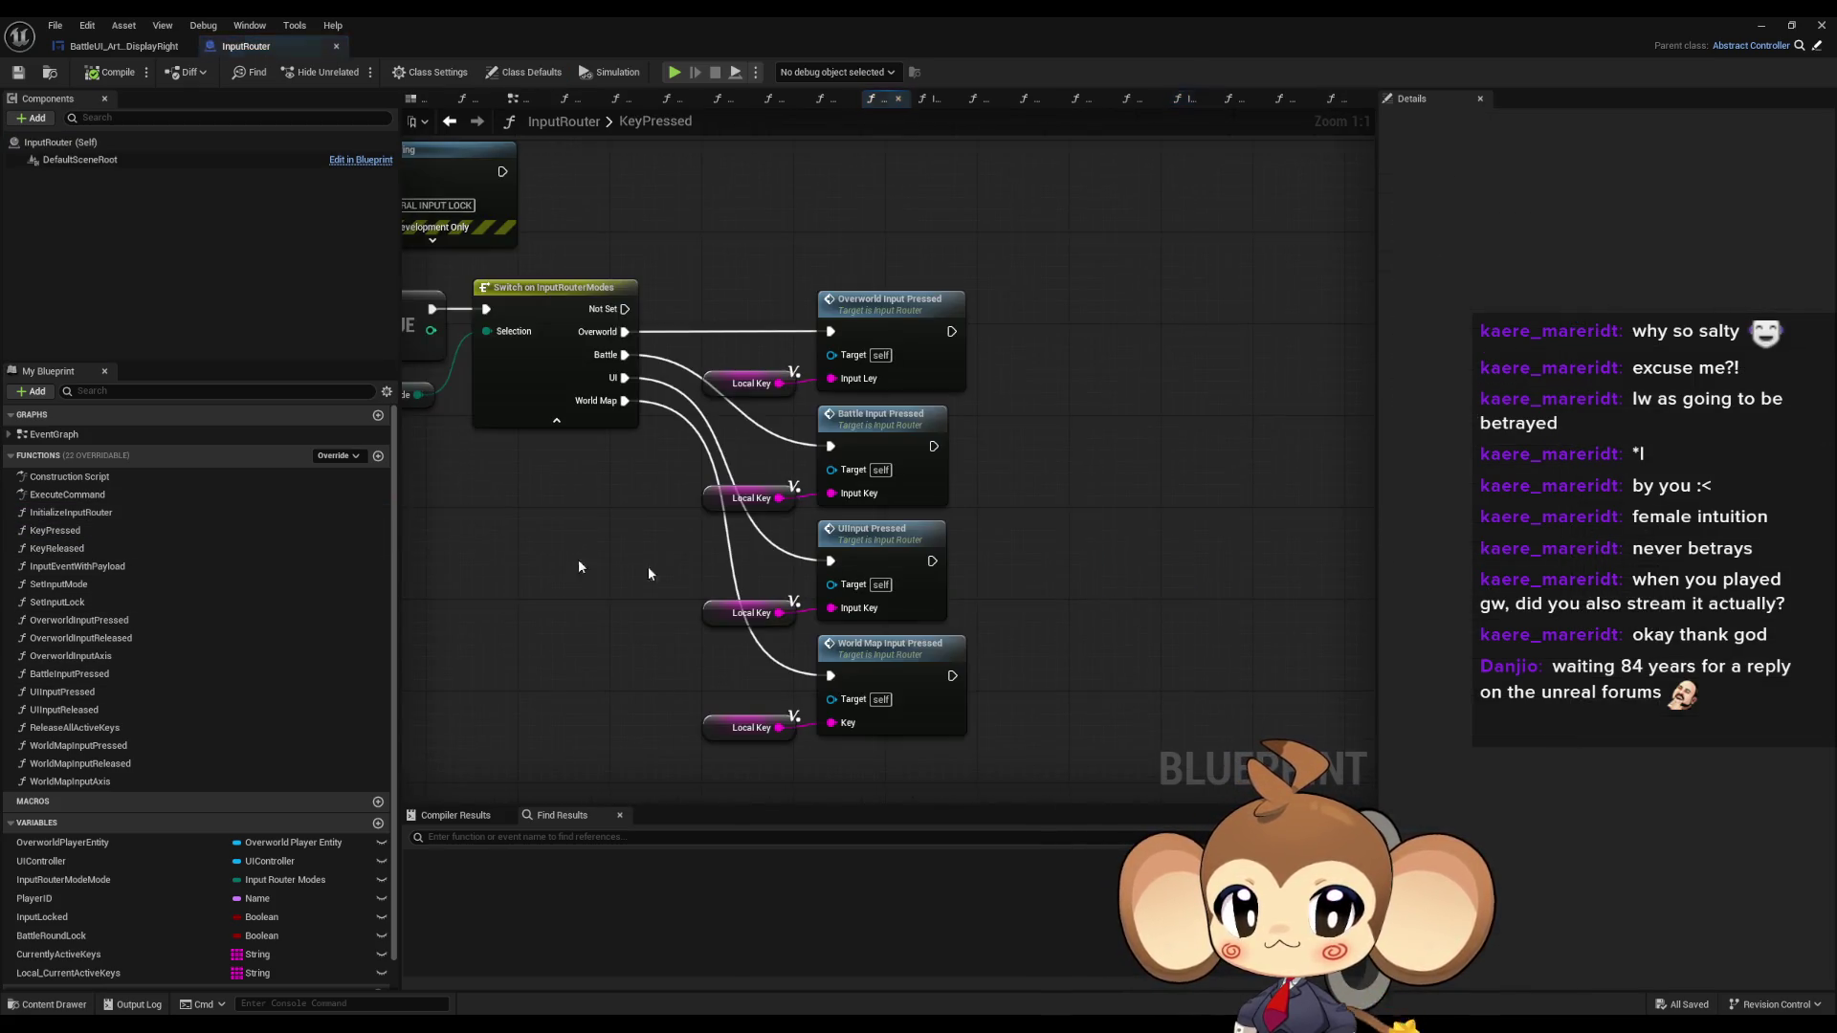
double_click(844, 455)
scroll(473, 413, "down", 5)
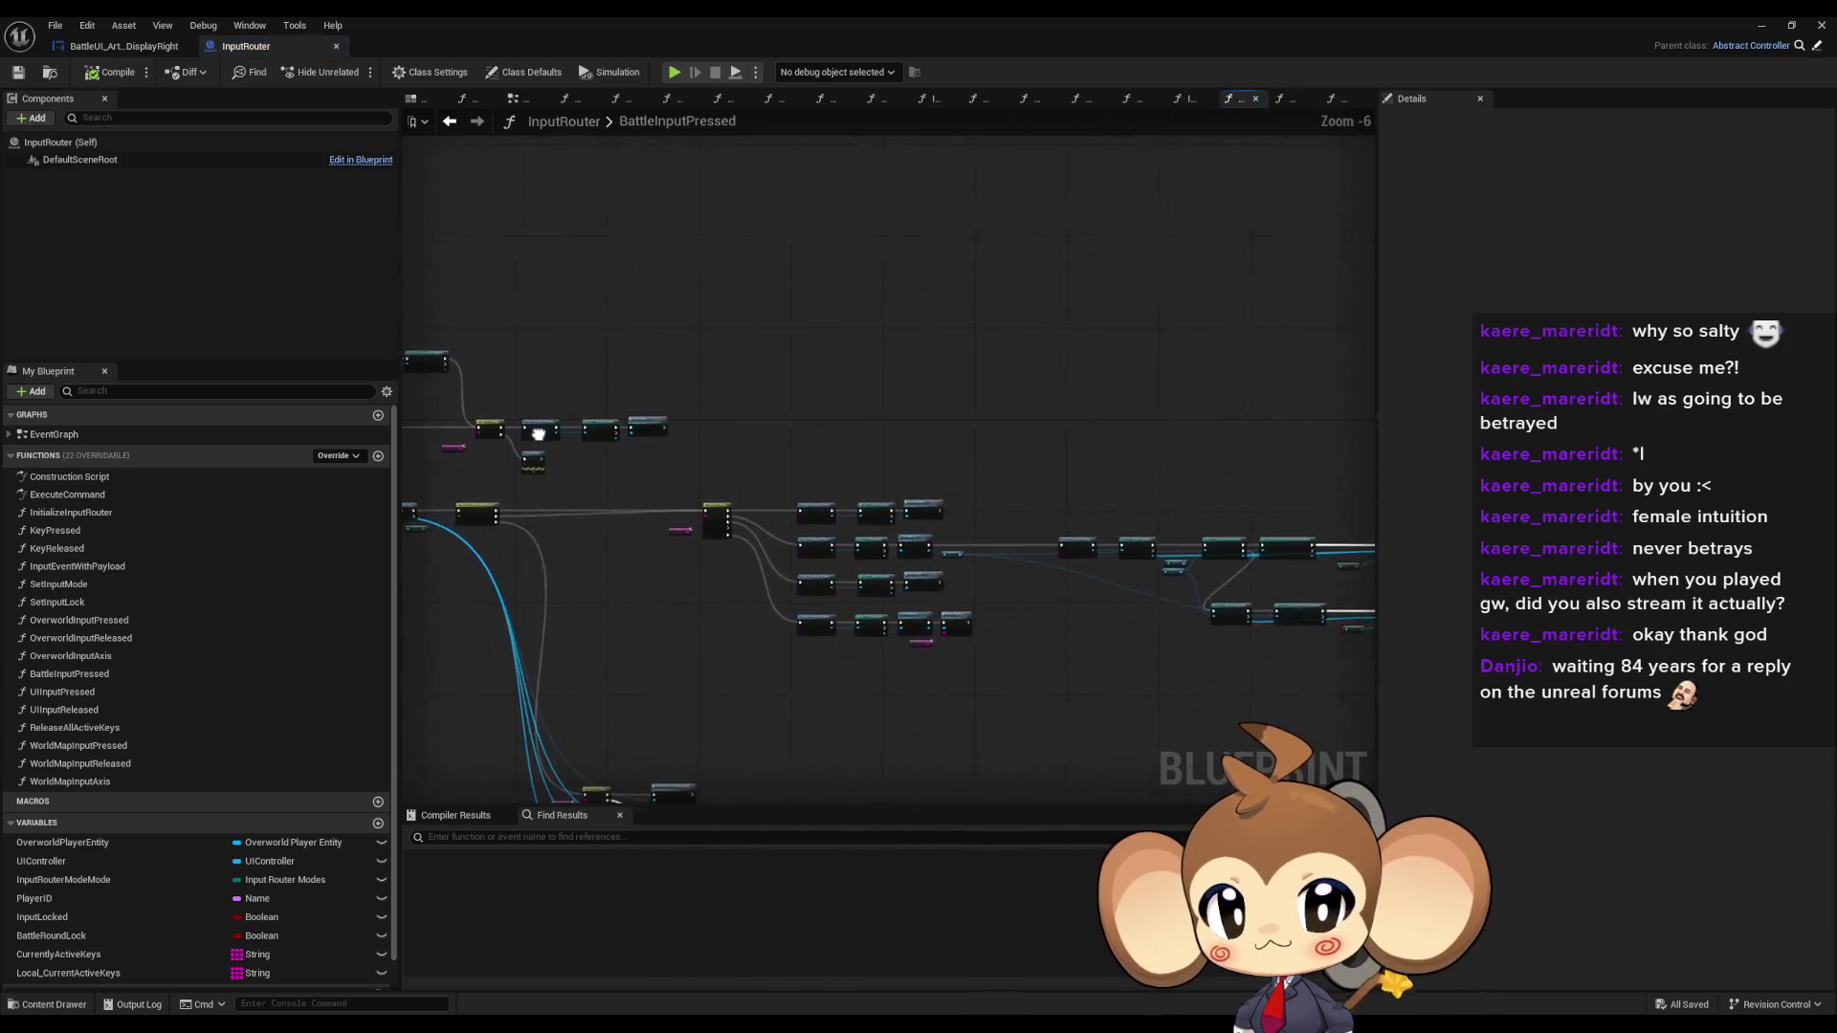
scroll(630, 471, "up", 6)
left_click_drag(809, 545, 1033, 573)
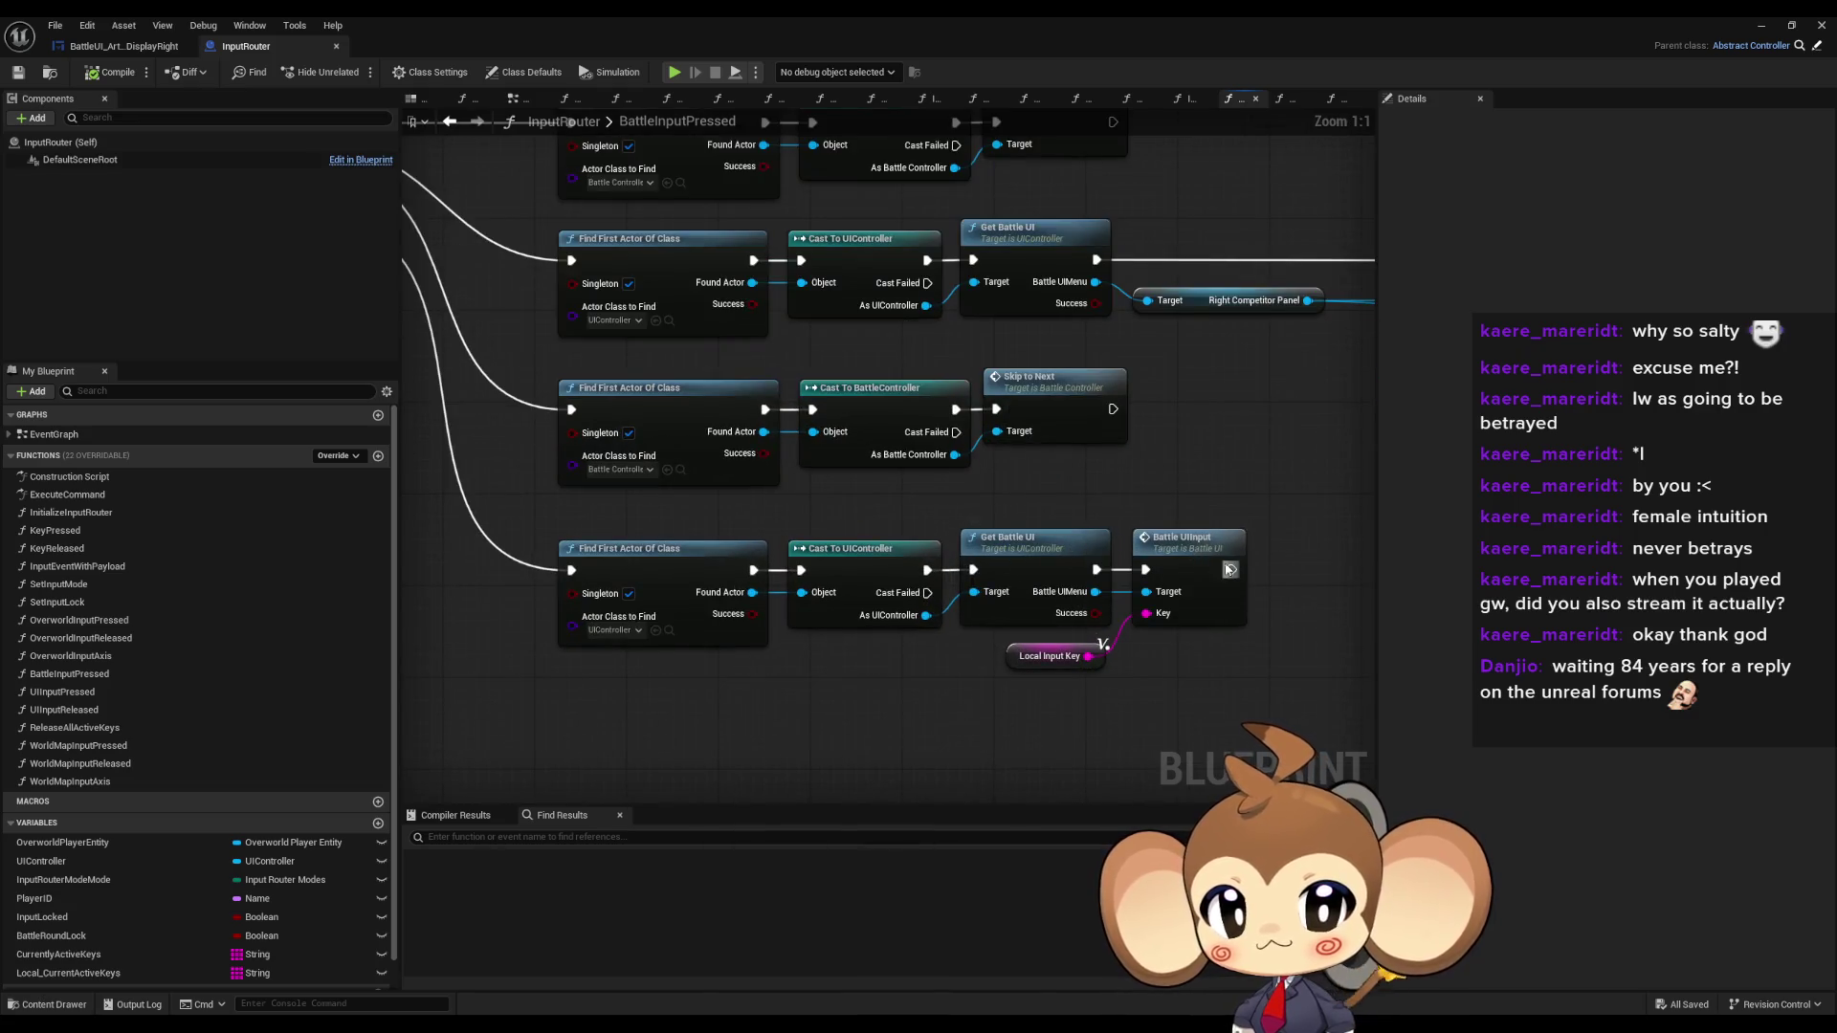
double_click(1203, 558)
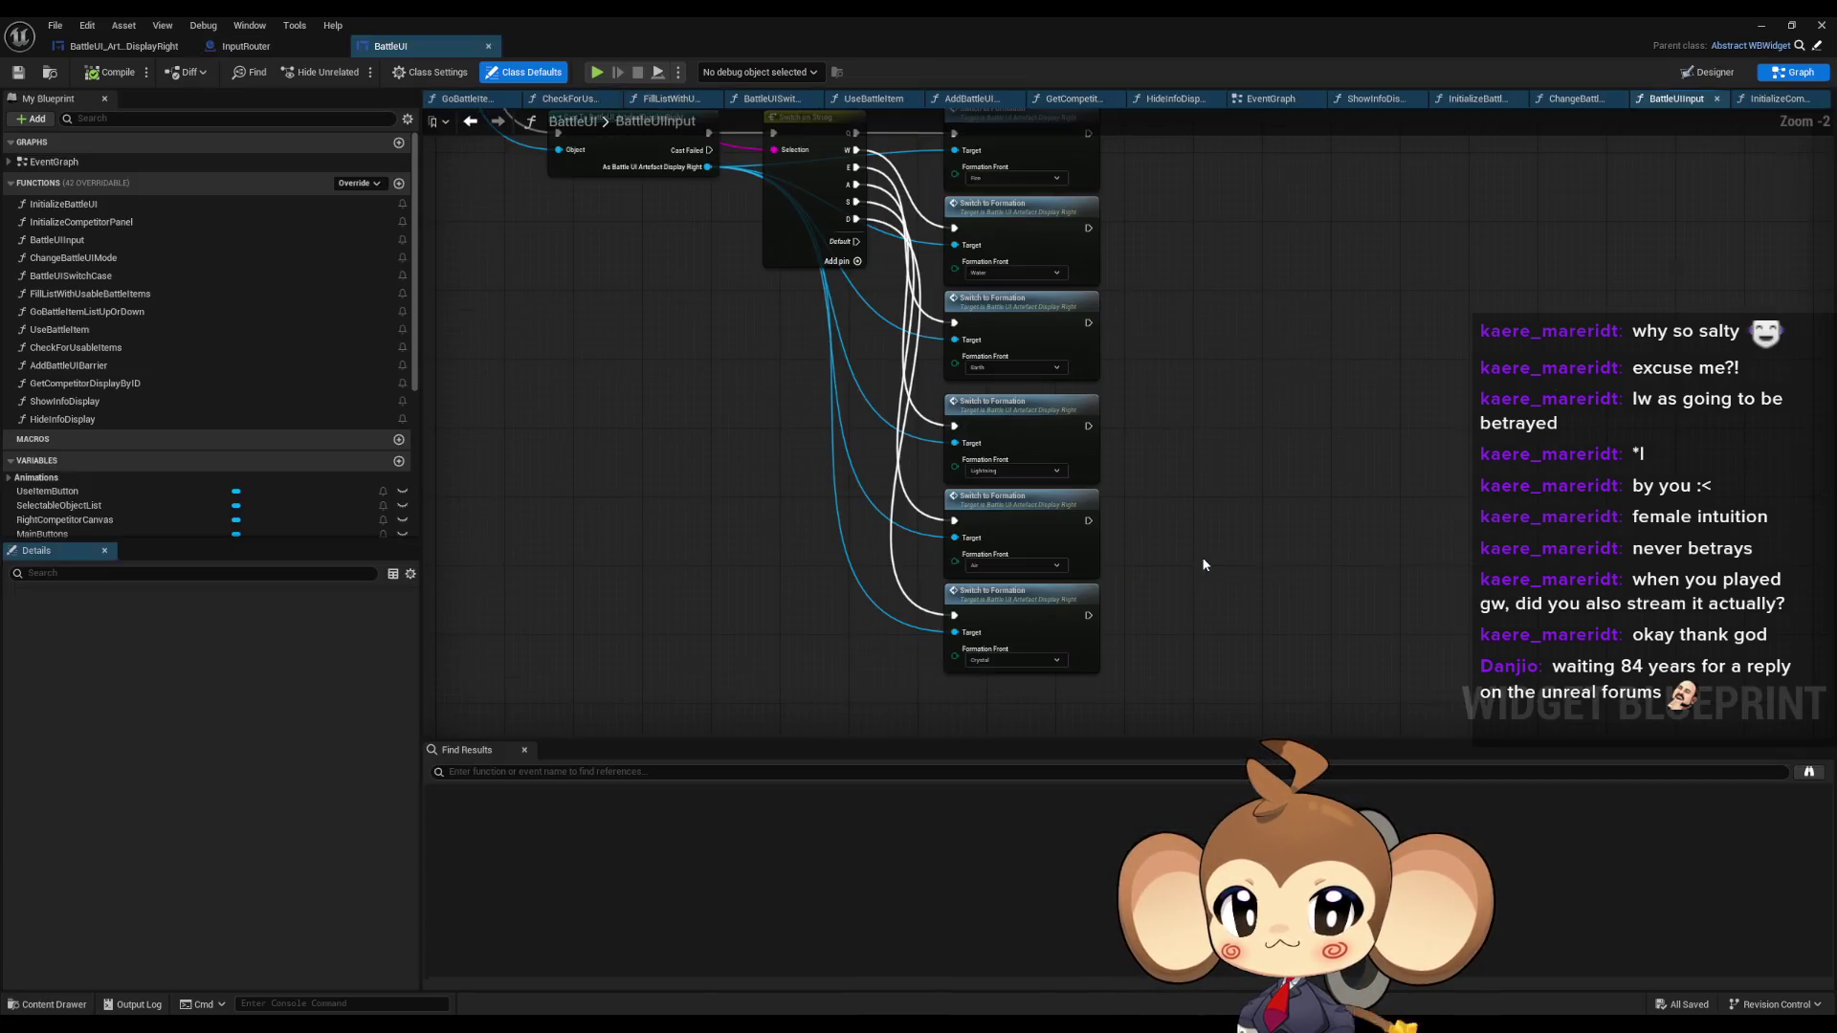
Set the first three Switch to Formation fronts to Air, Fire and Crystal.
scroll(1087, 574, "up", 3)
left_click_drag(1087, 574, 1113, 636)
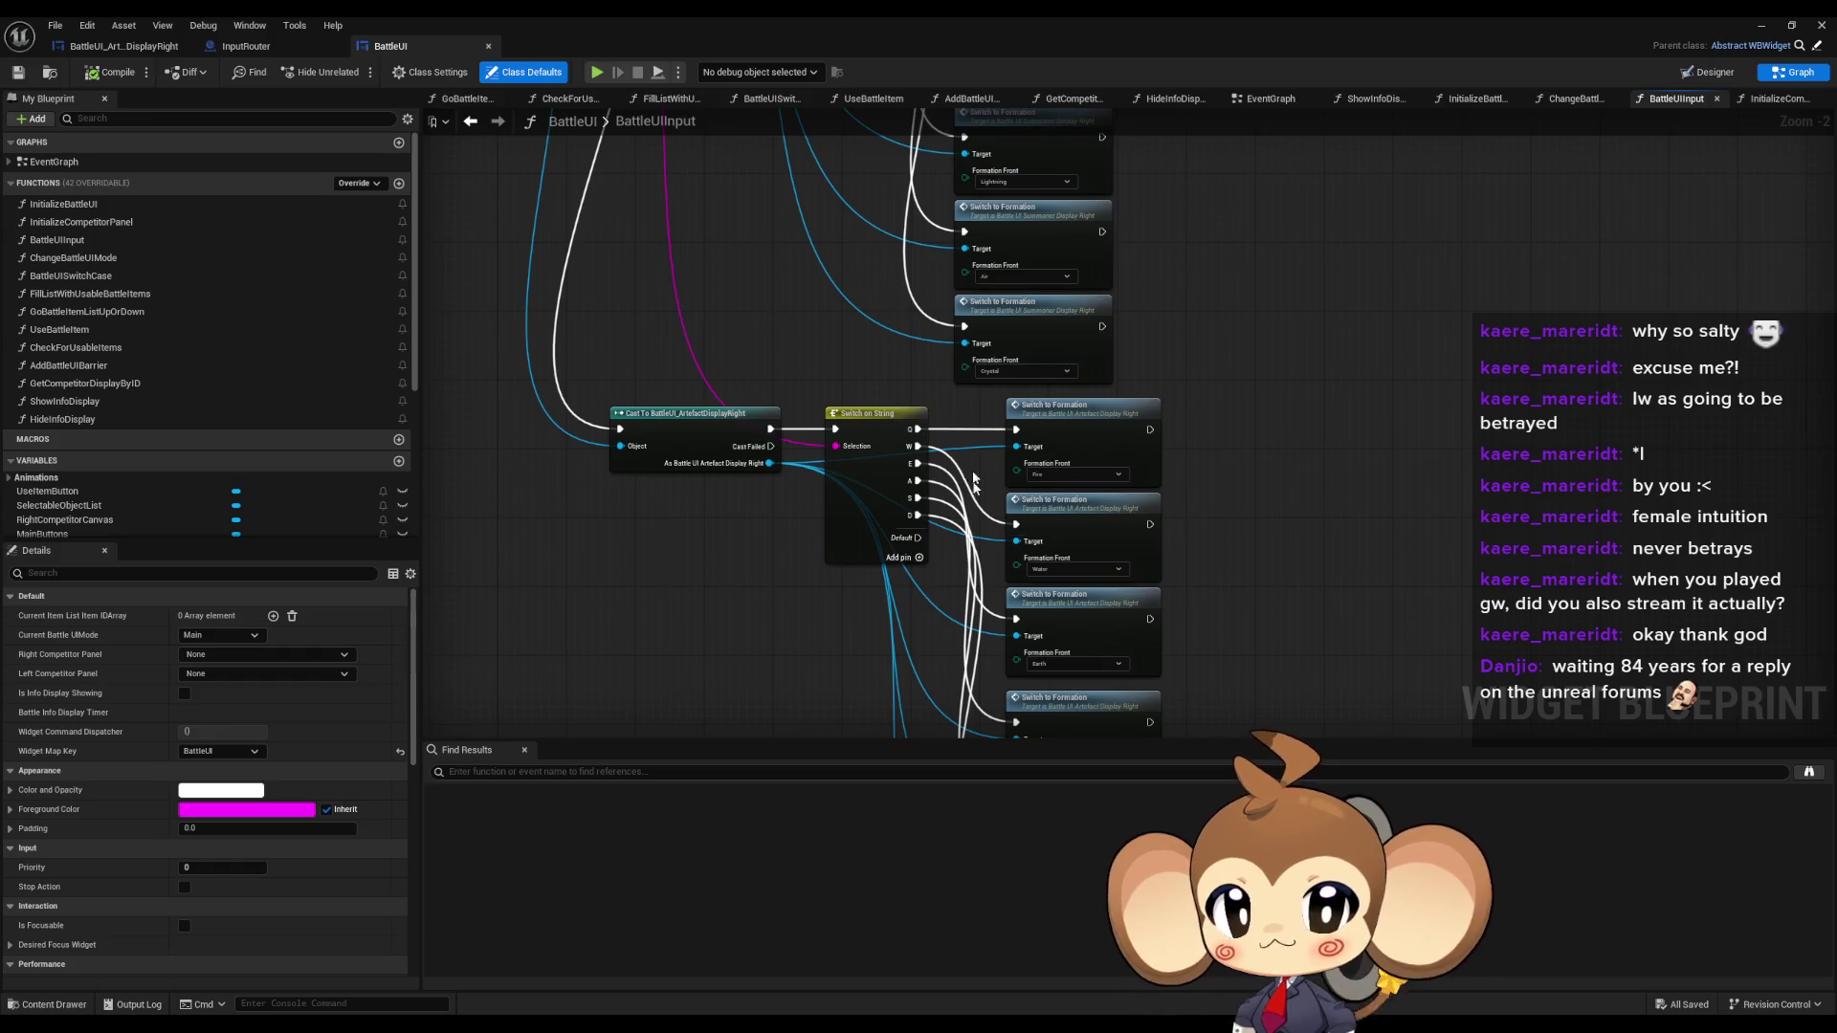
scroll(975, 494, "up", 2)
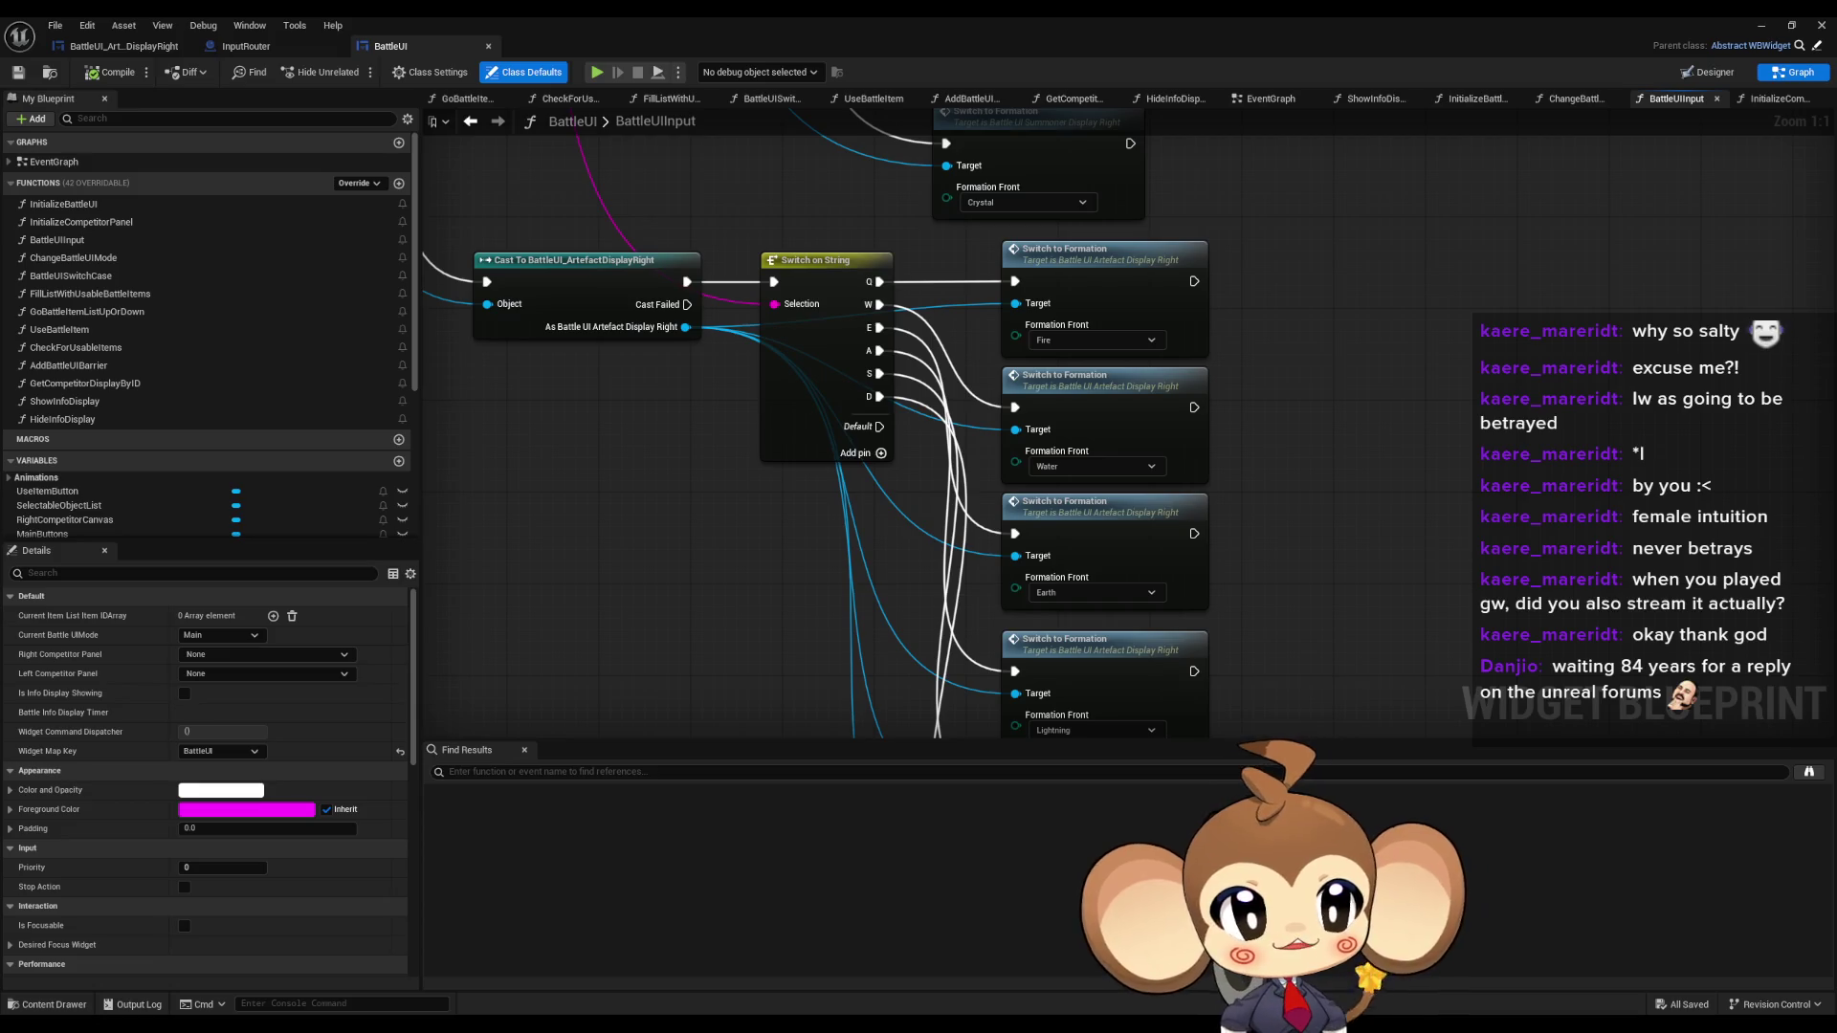
left_click_drag(1006, 312, 977, 312)
left_click(1014, 342)
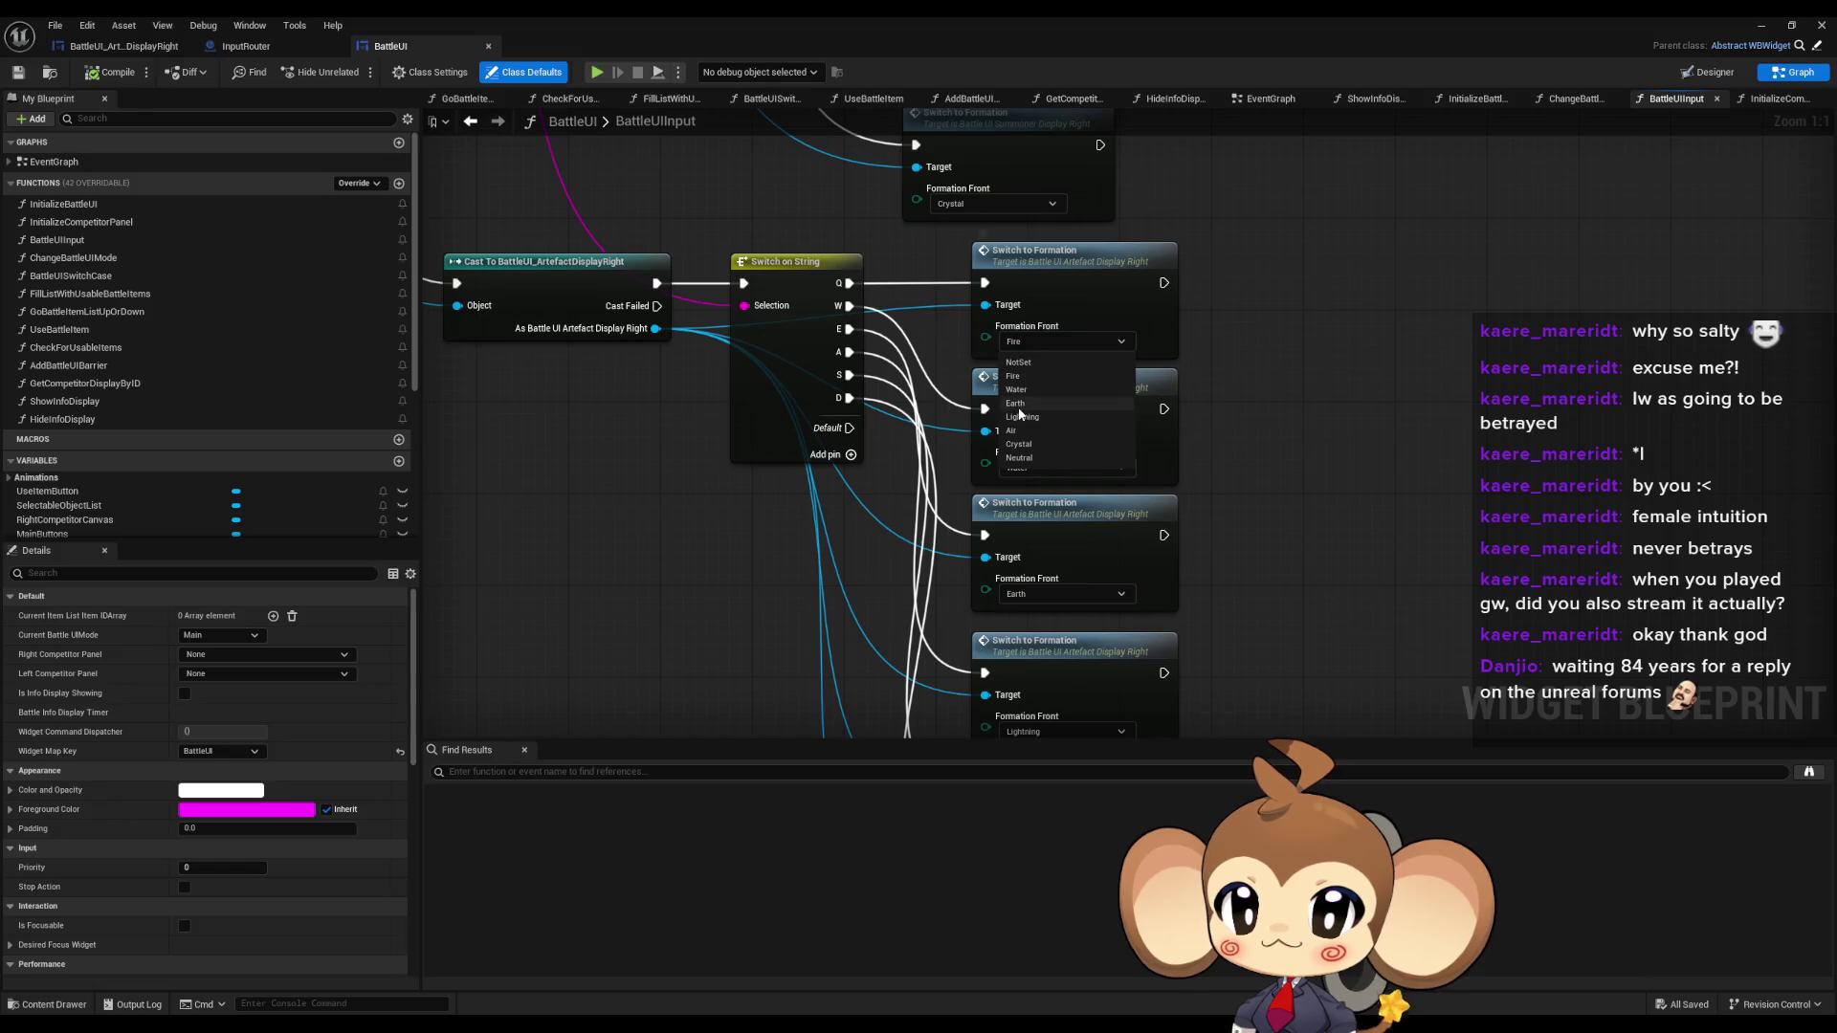
left_click(1022, 433)
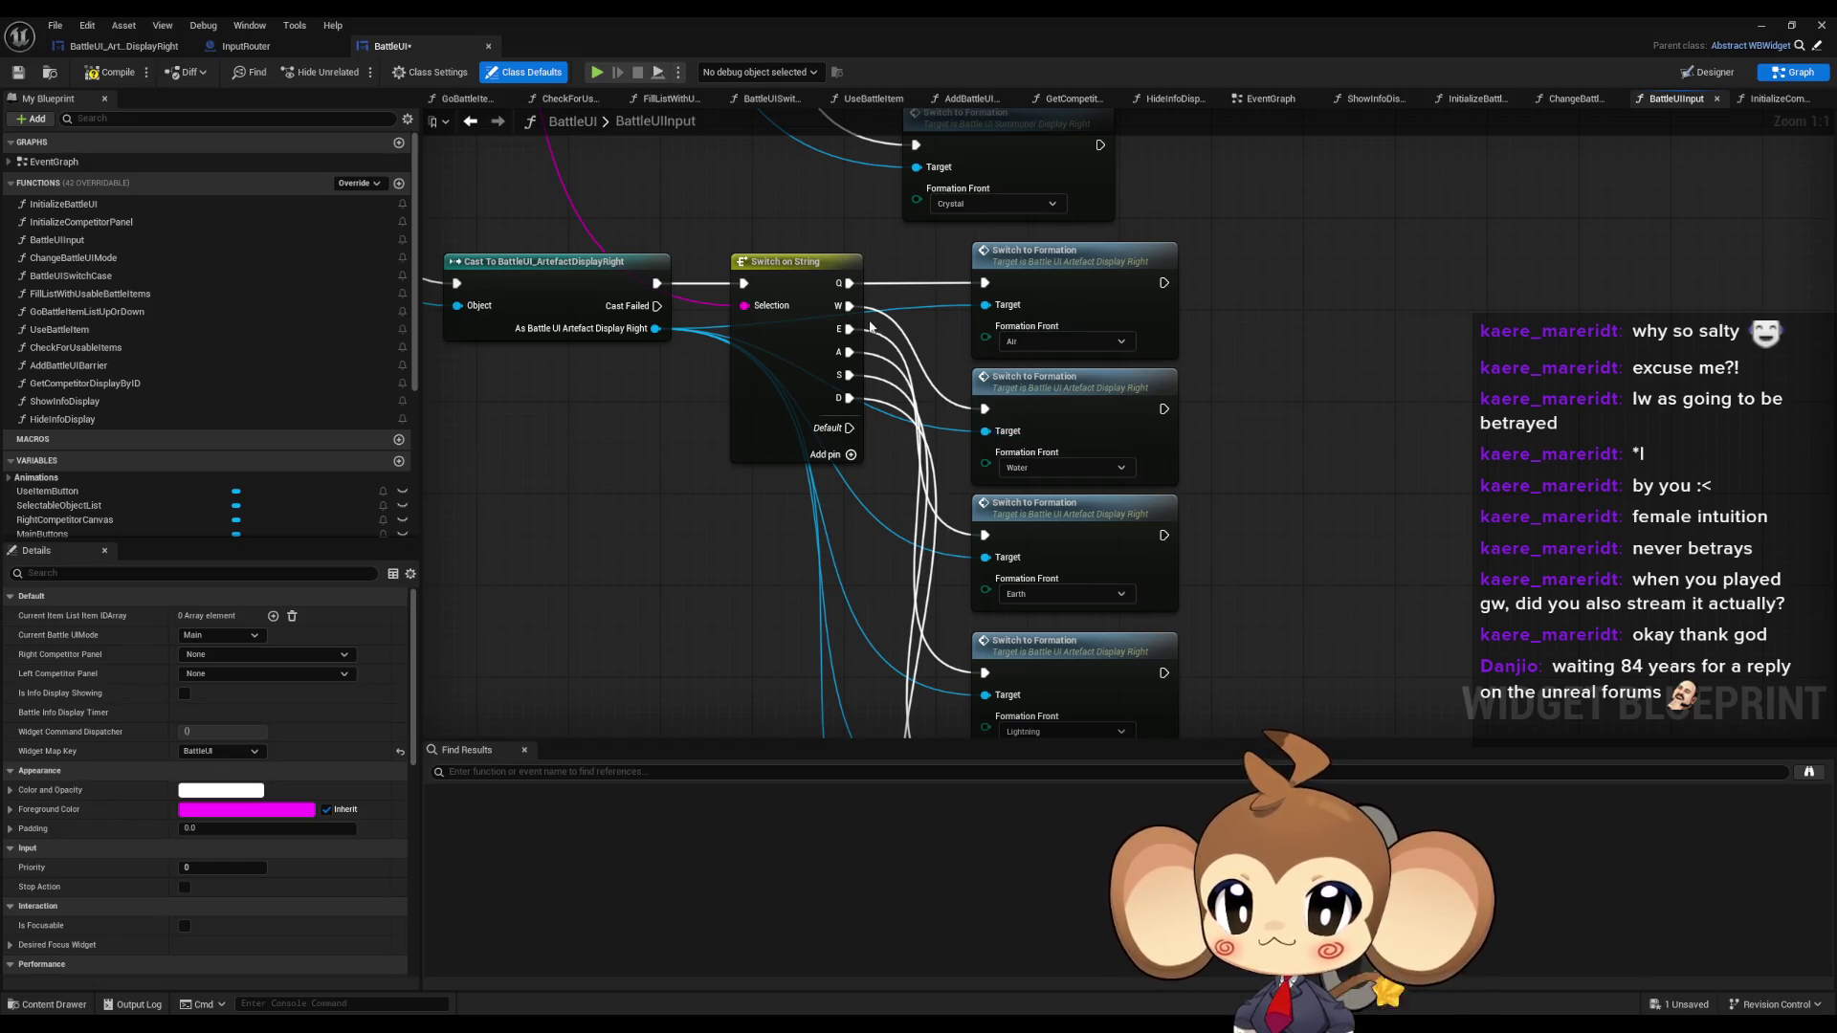
left_click(1048, 471)
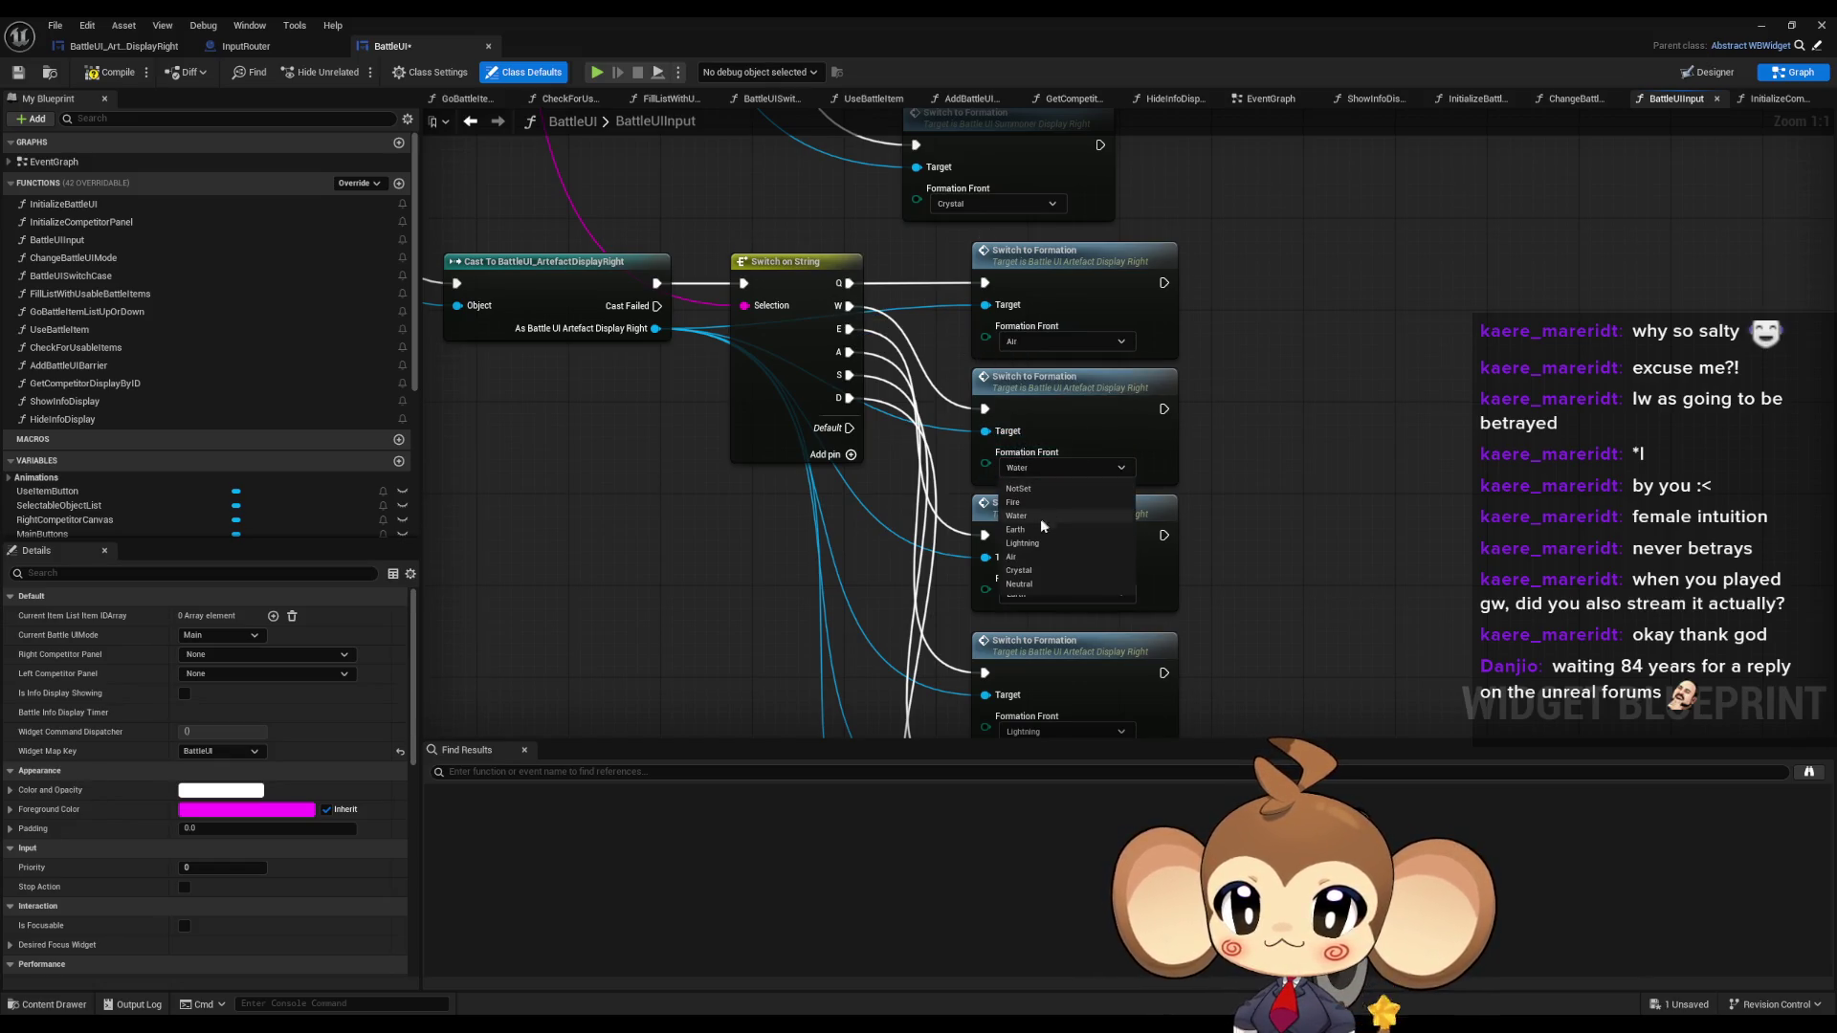
left_click(1041, 507)
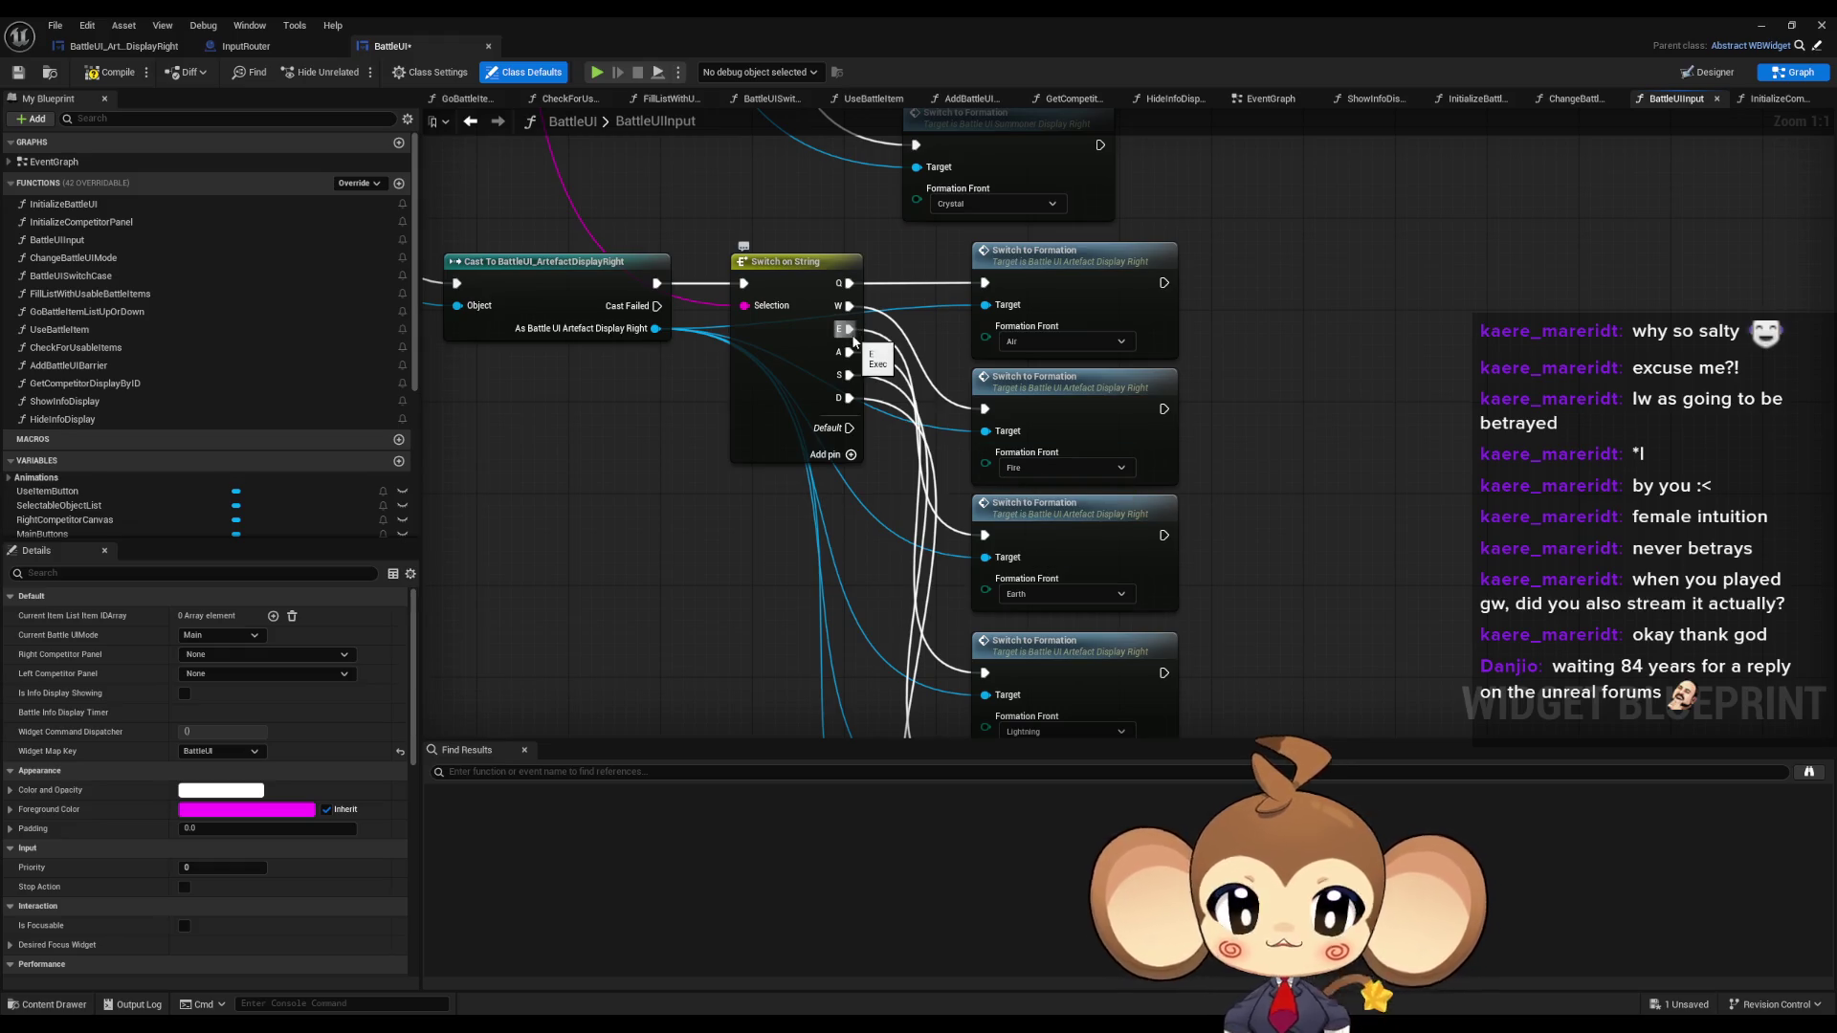
left_click_drag(855, 342, 807, 248)
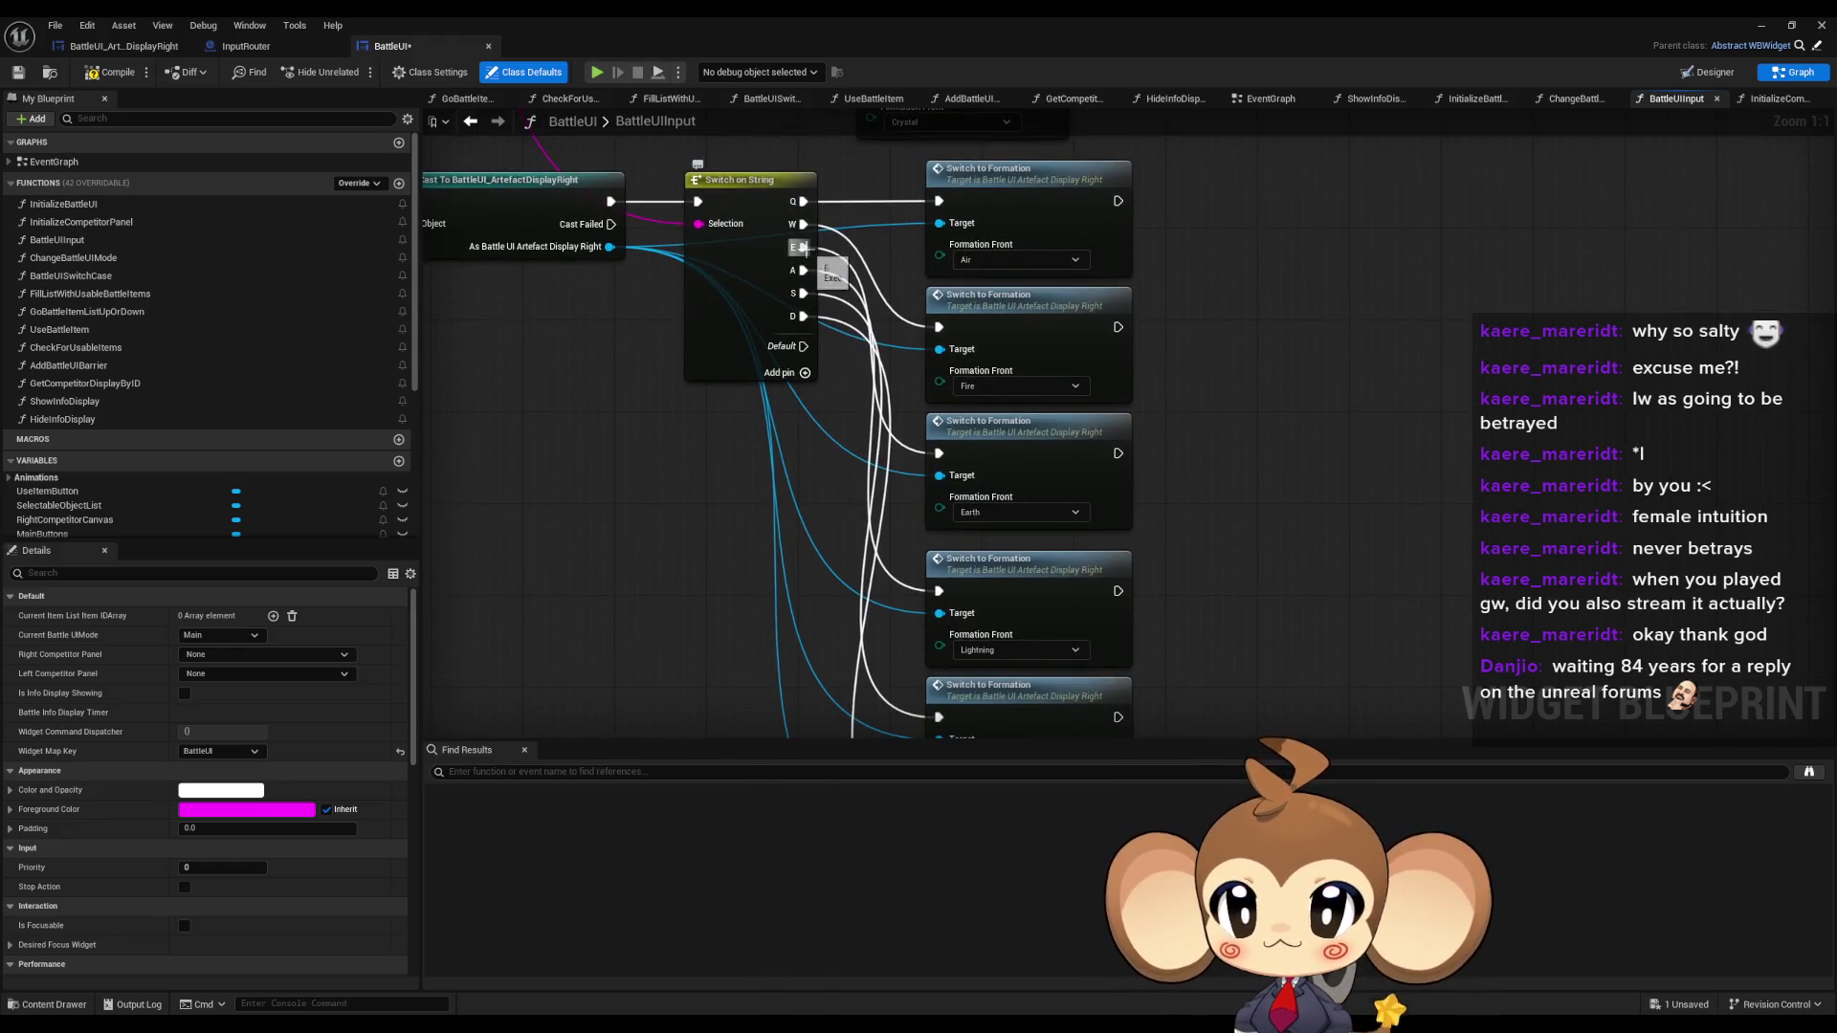
left_click(989, 510)
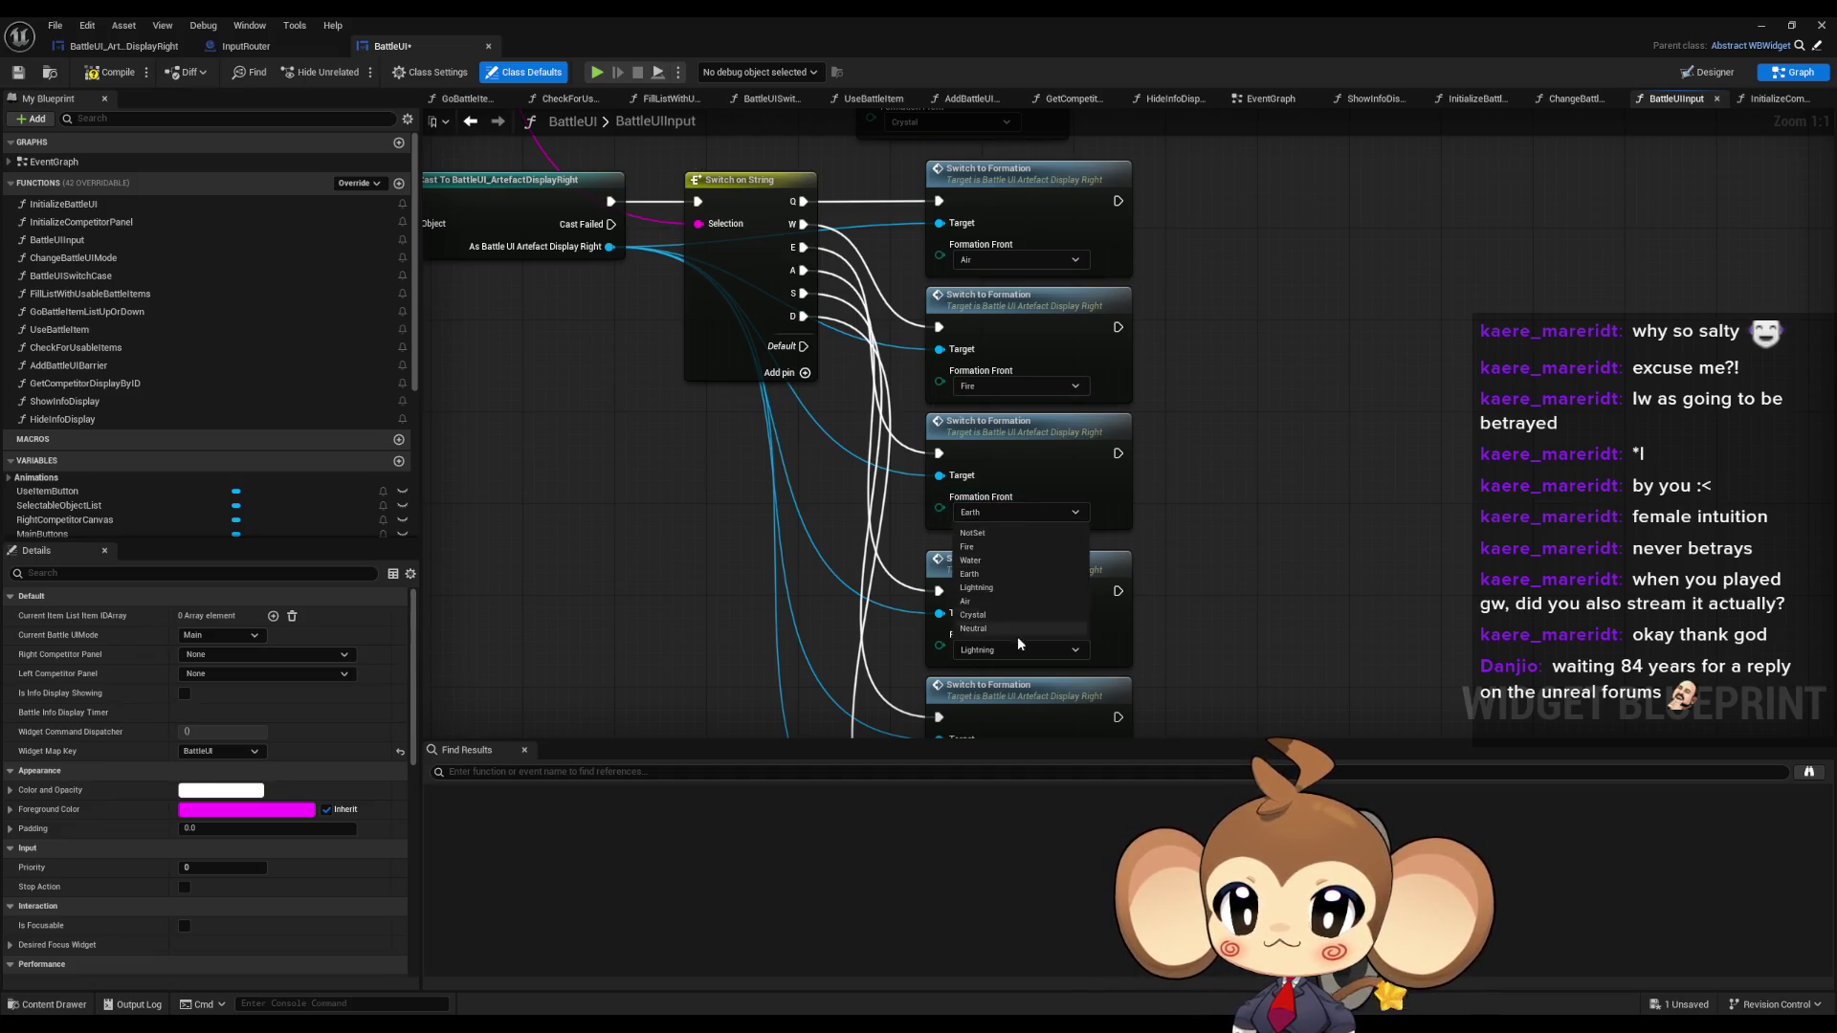
left_click(984, 617)
Set the remaining Switch to Formation fronts to Earth, Lightning and Water.
left_click_drag(785, 282, 782, 239)
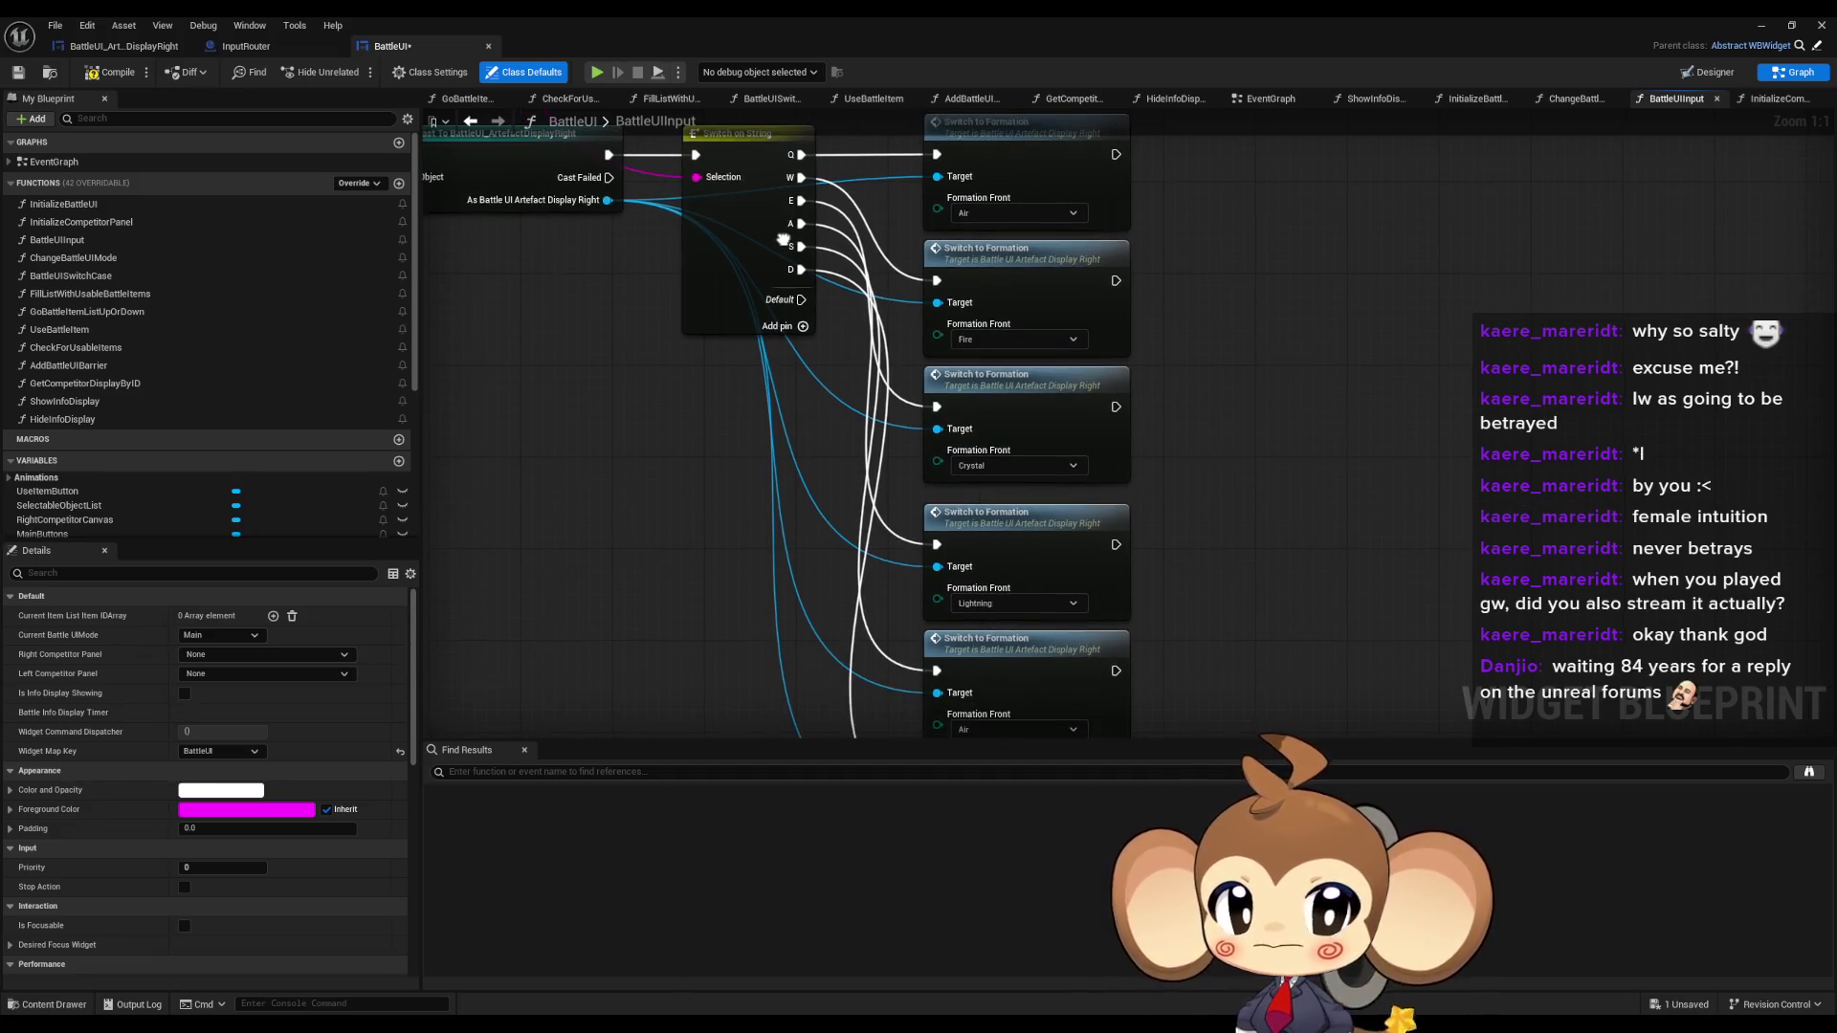
left_click_drag(986, 459, 954, 505)
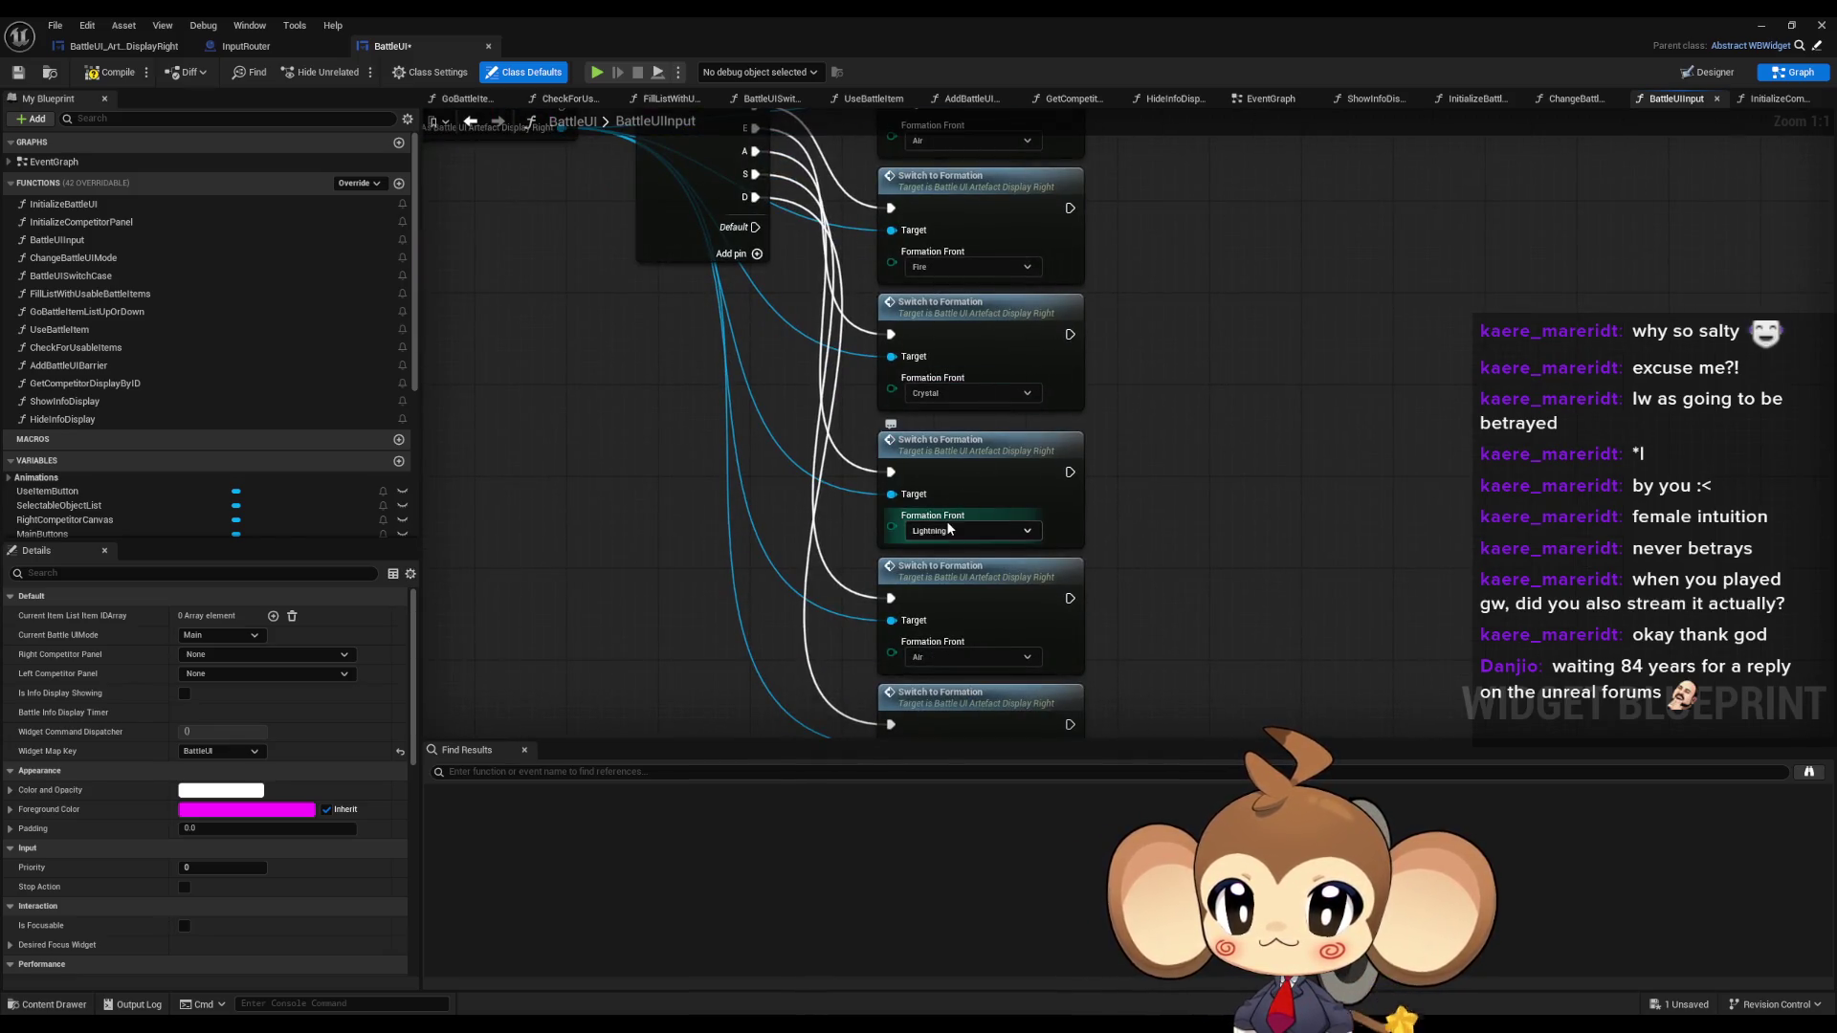
left_click(928, 593)
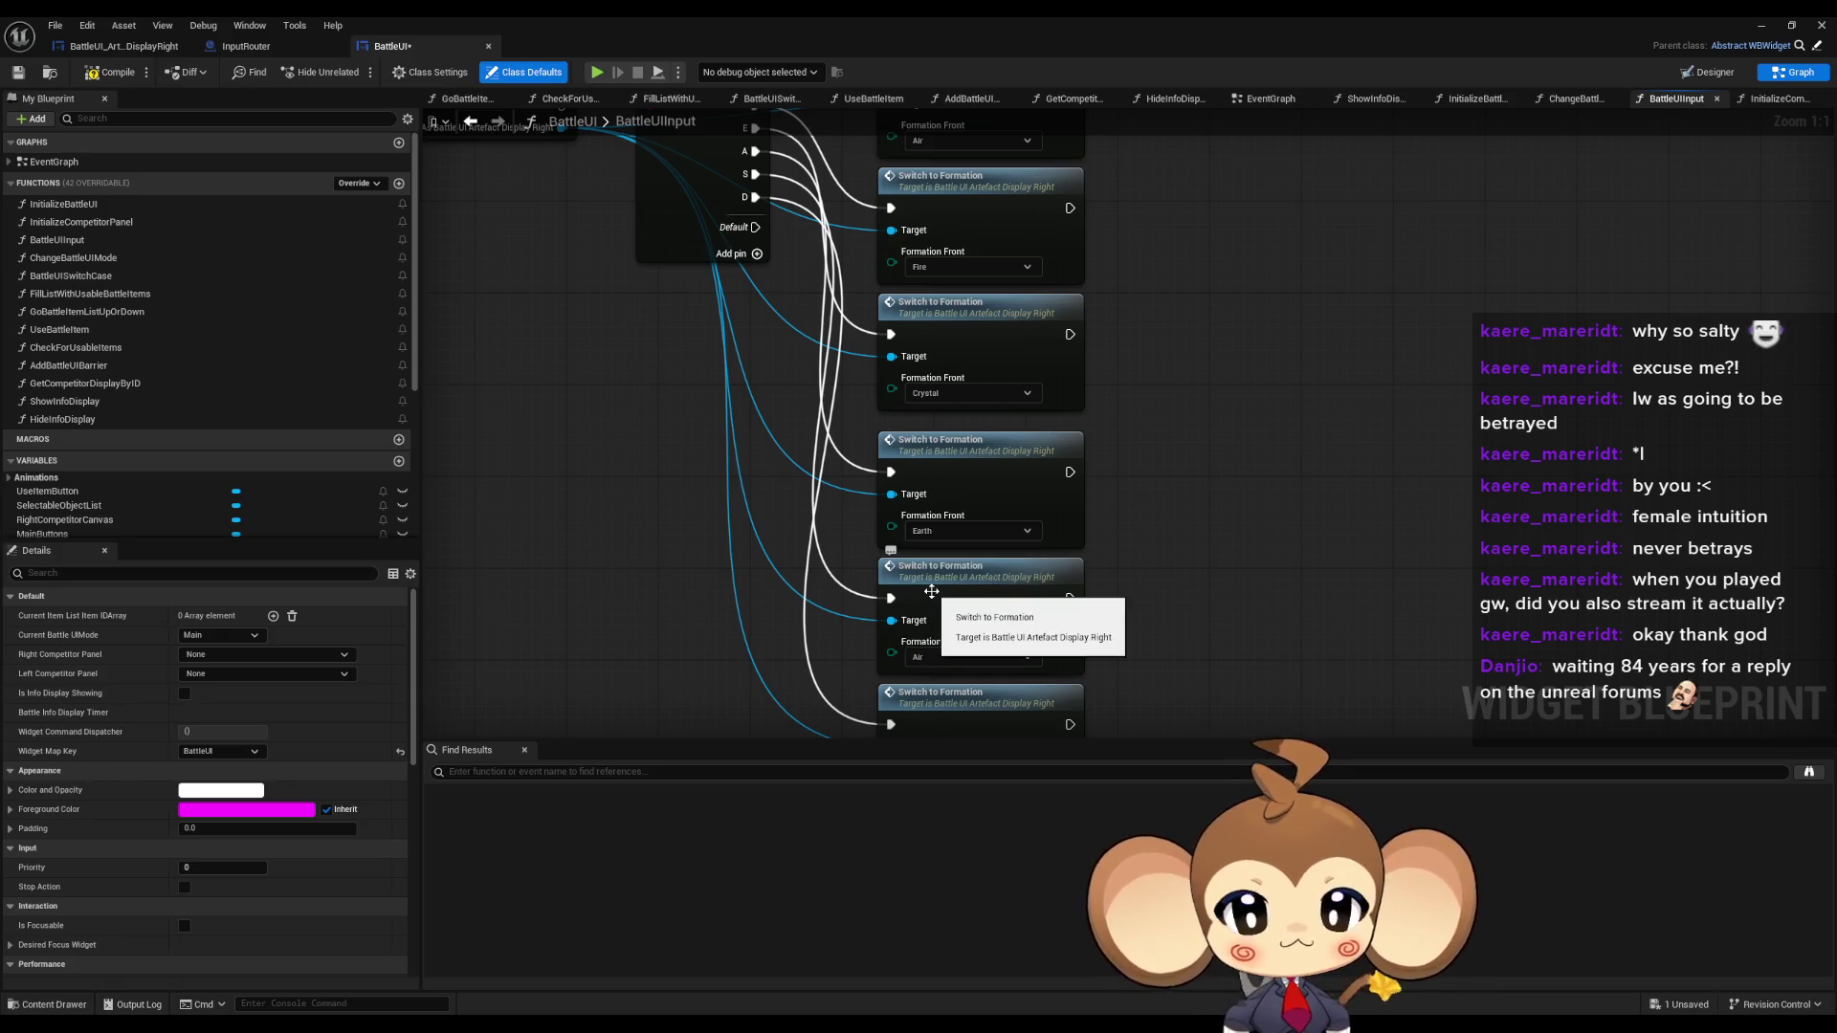
left_click_drag(931, 592, 938, 563)
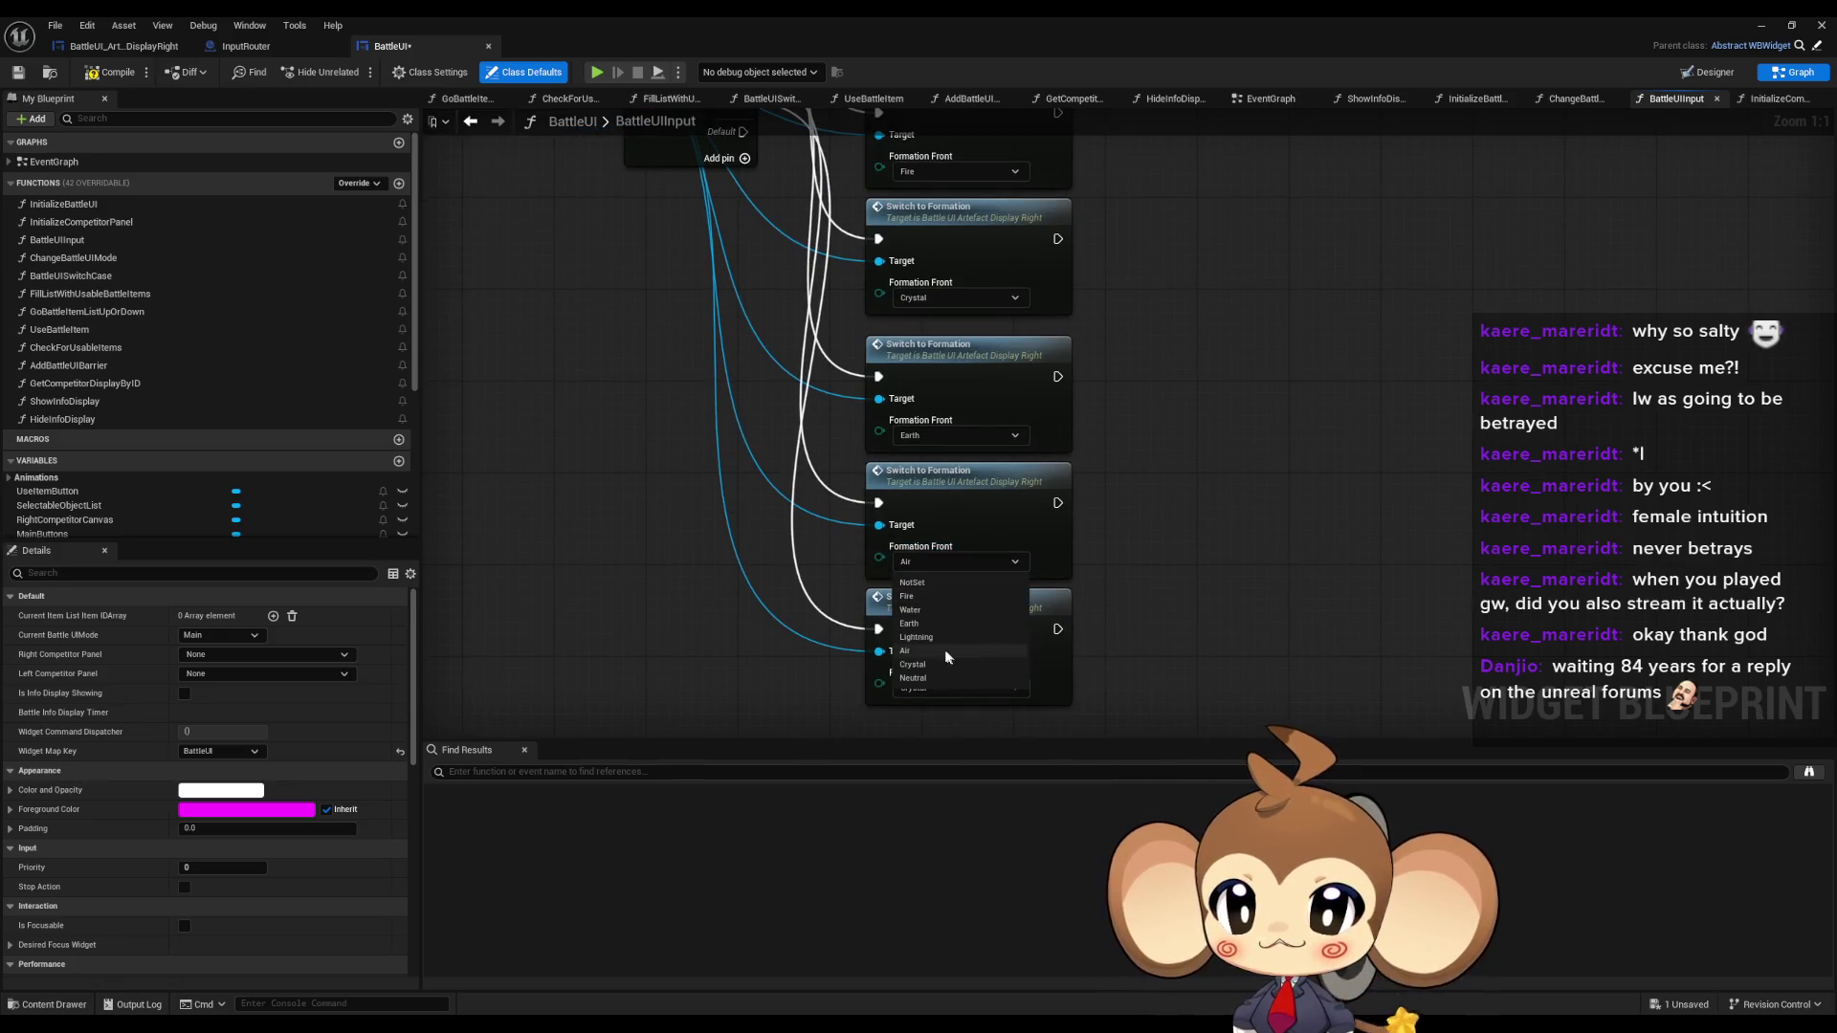
left_click(933, 638)
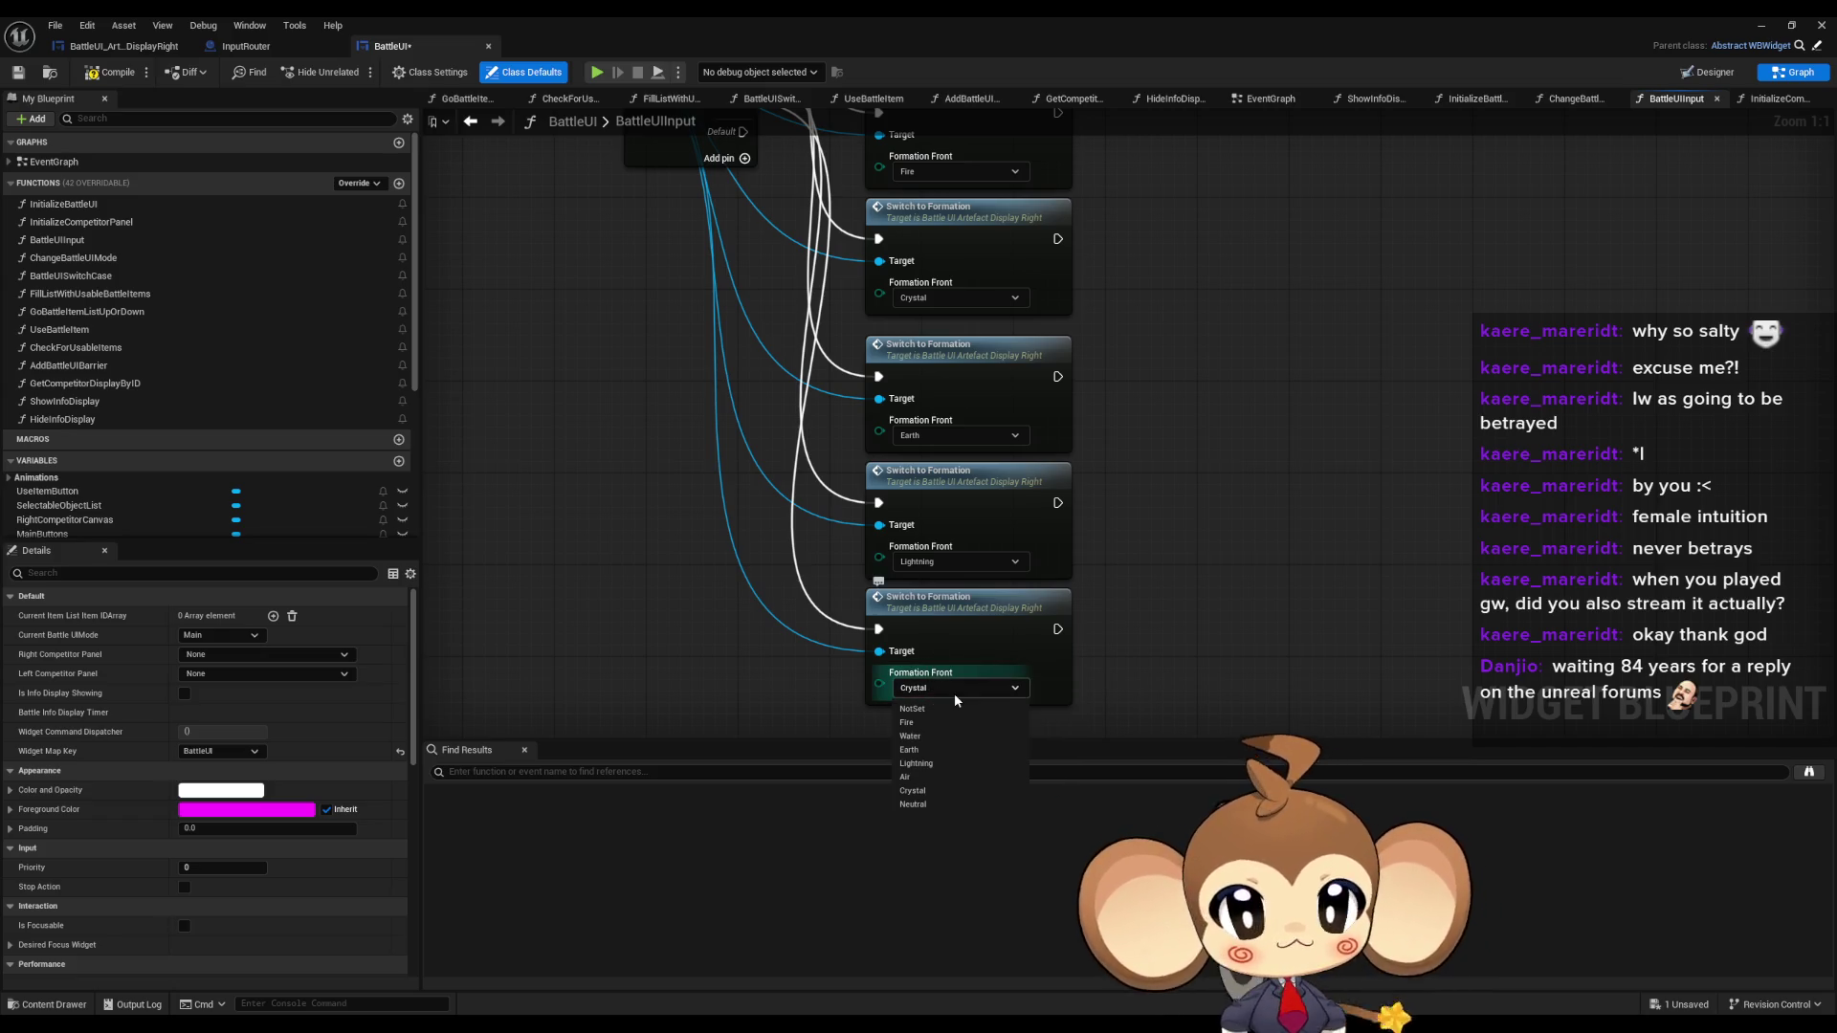
left_click(924, 737)
Compile the BattleUI blueprint and start play-testing the level.
scroll(829, 545, "down", 4)
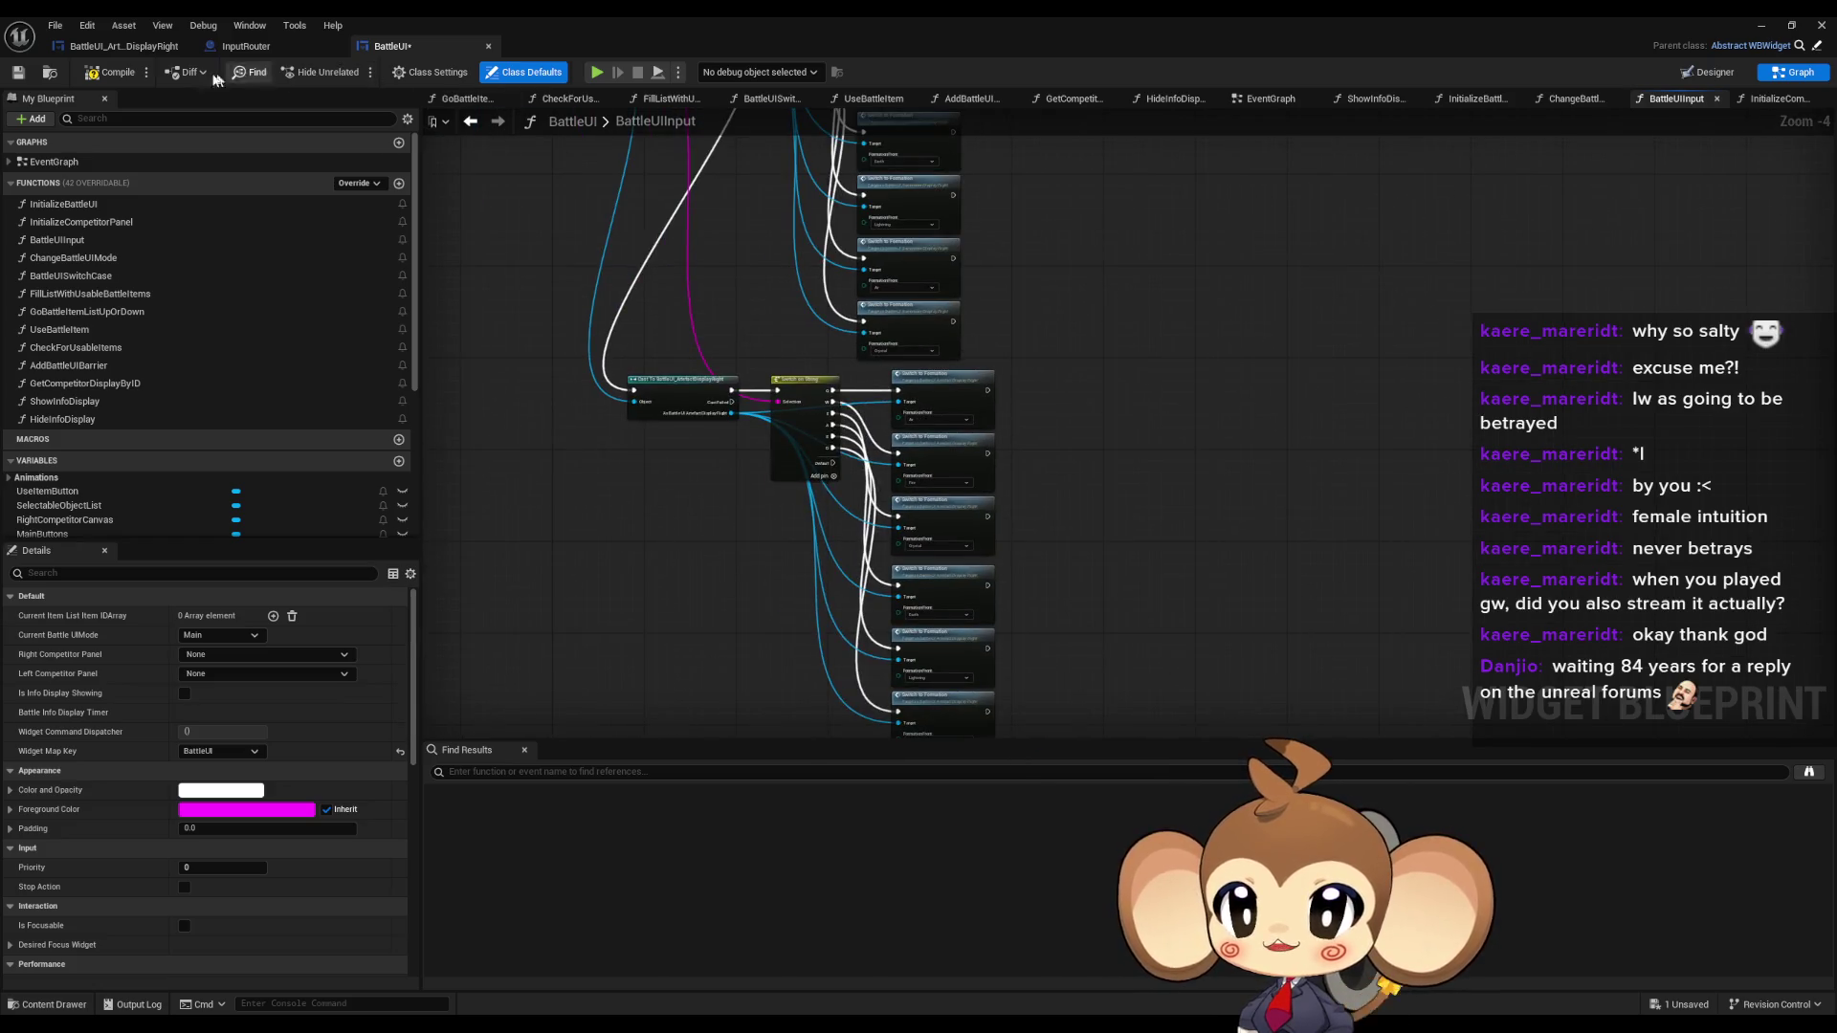
left_click(115, 74)
left_click(1760, 26)
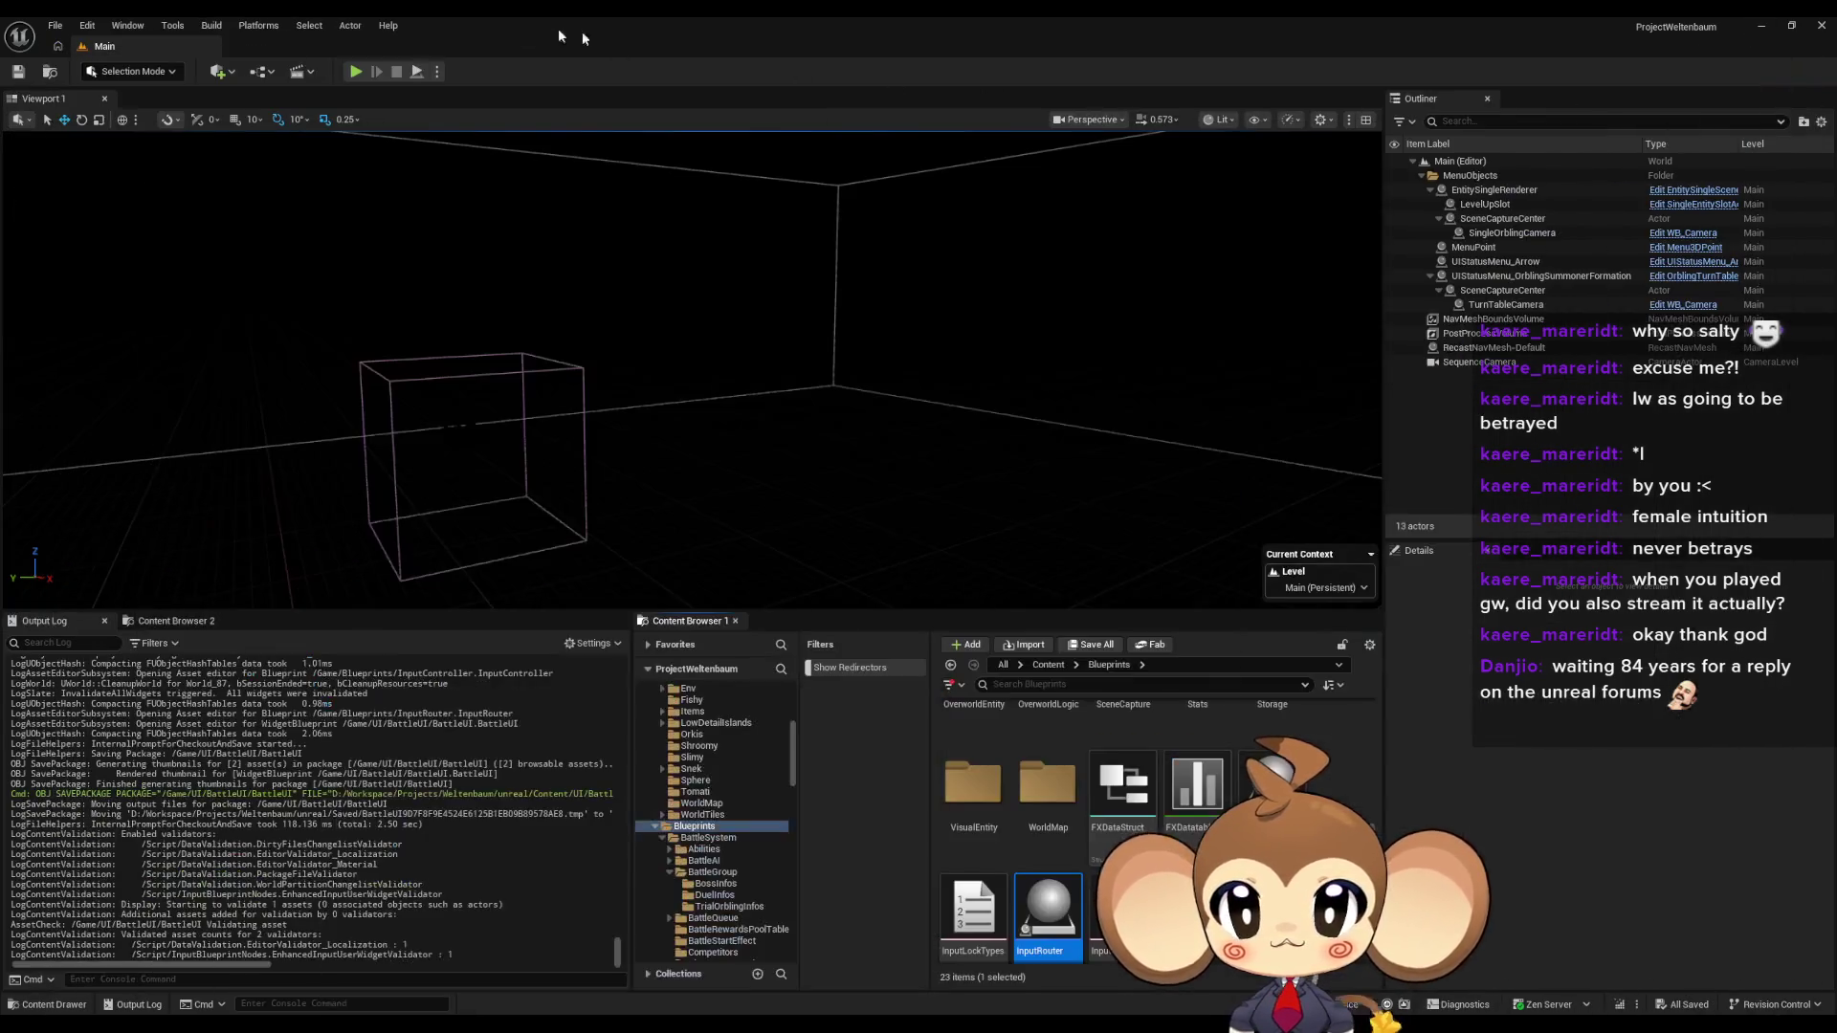
left_click(373, 71)
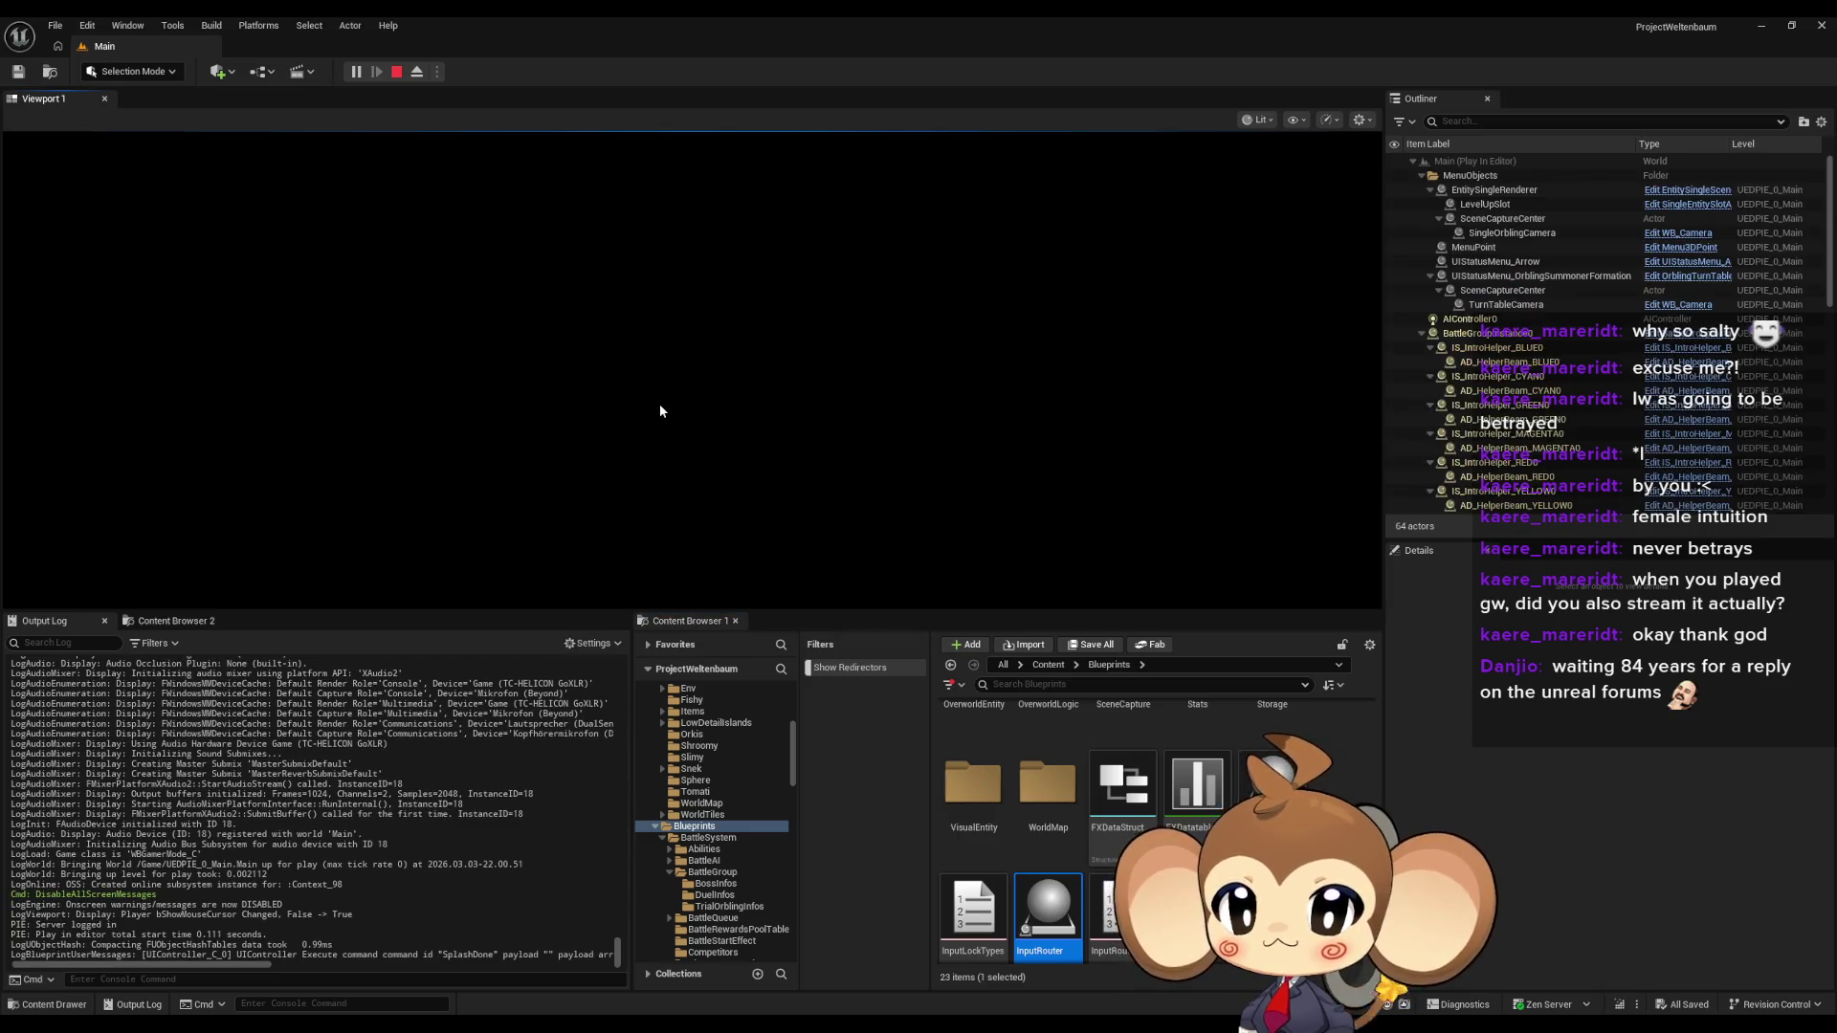